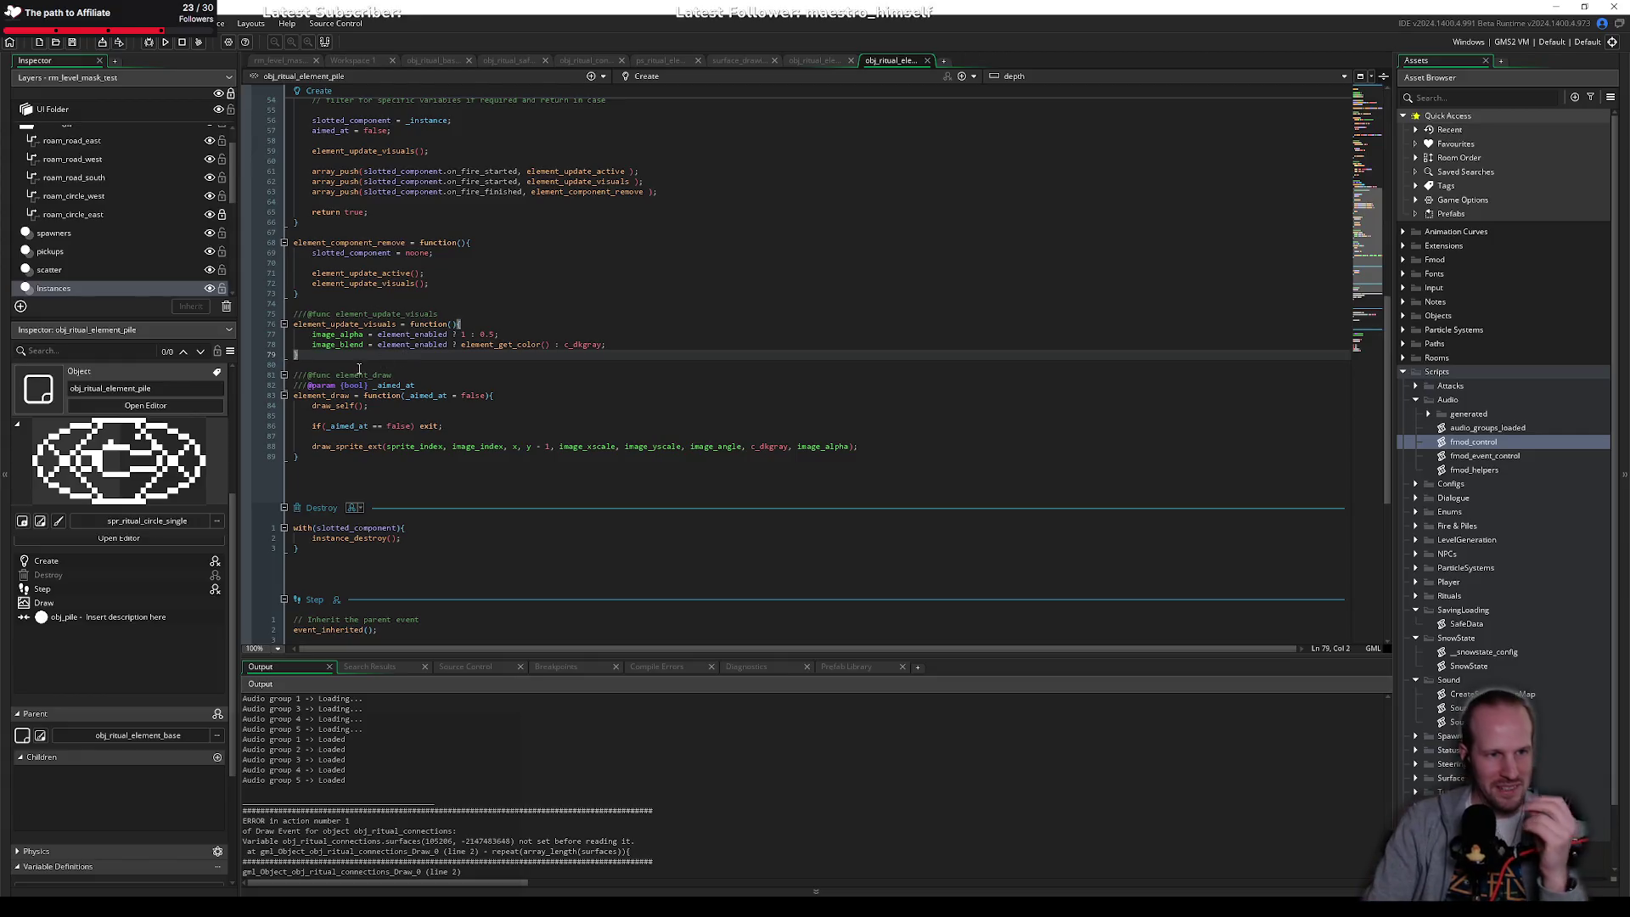
Step: Review obj_ritual_element_pile's Create code around aimed_at, the _instance uses and the slotted_component assignment
{"action": "left_click", "coordinate": [468, 283]}
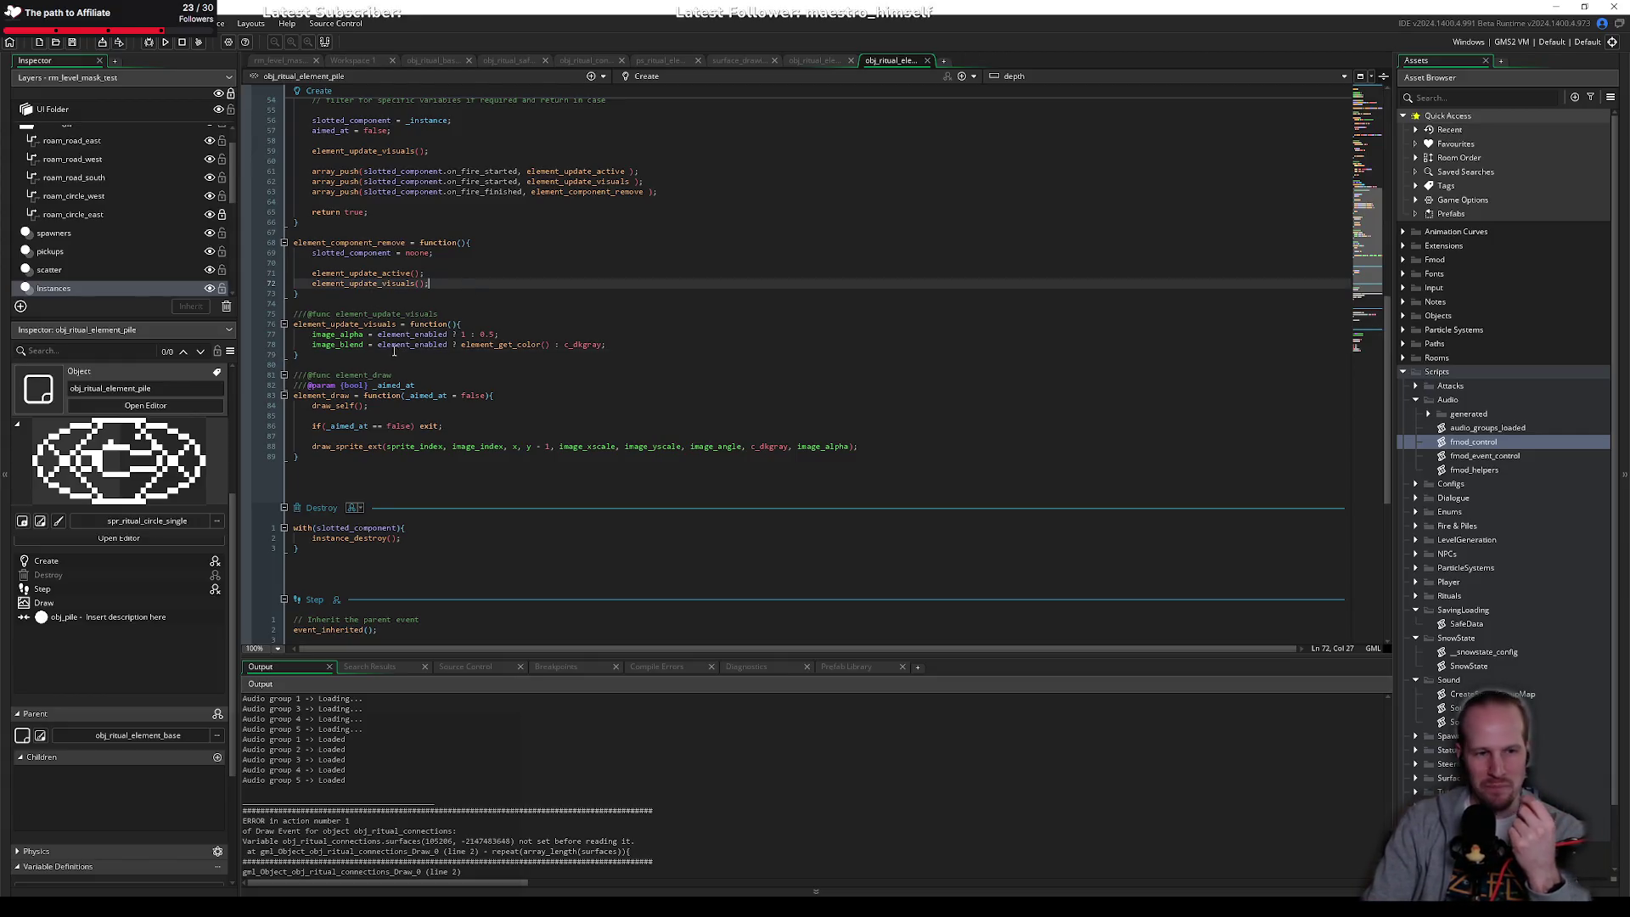
{"action": "scroll", "coordinate": [386, 400], "scroll_direction": "down", "scroll_amount": 8}
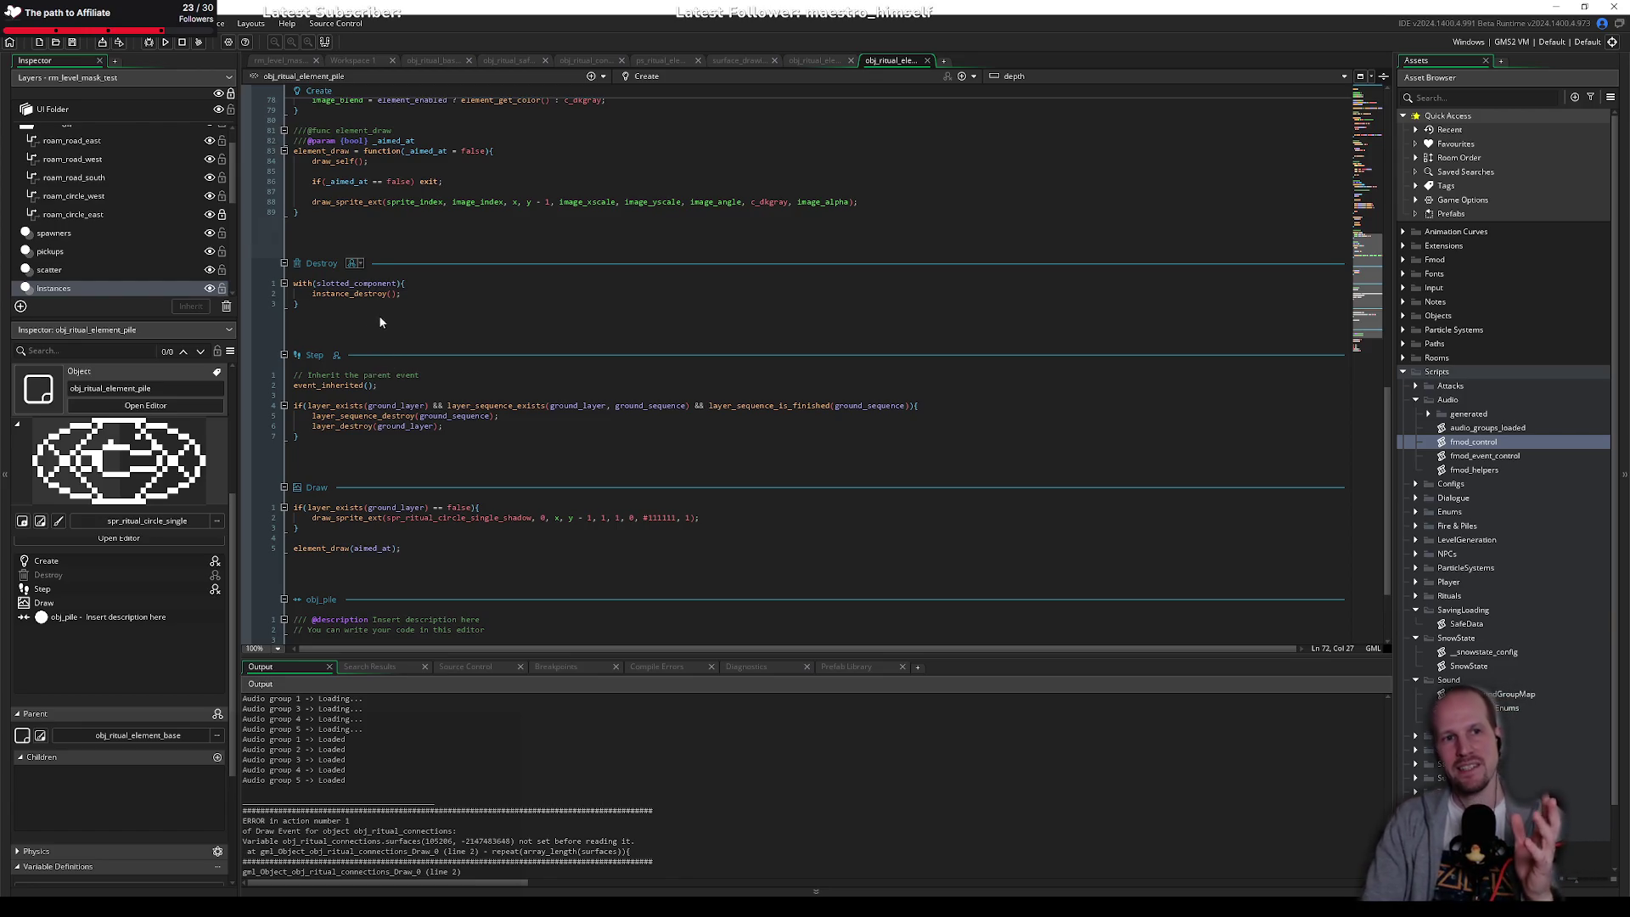
{"action": "scroll", "coordinate": [394, 343], "scroll_direction": "up", "scroll_amount": 6}
{"action": "scroll", "coordinate": [394, 343], "scroll_direction": "up", "scroll_amount": 4}
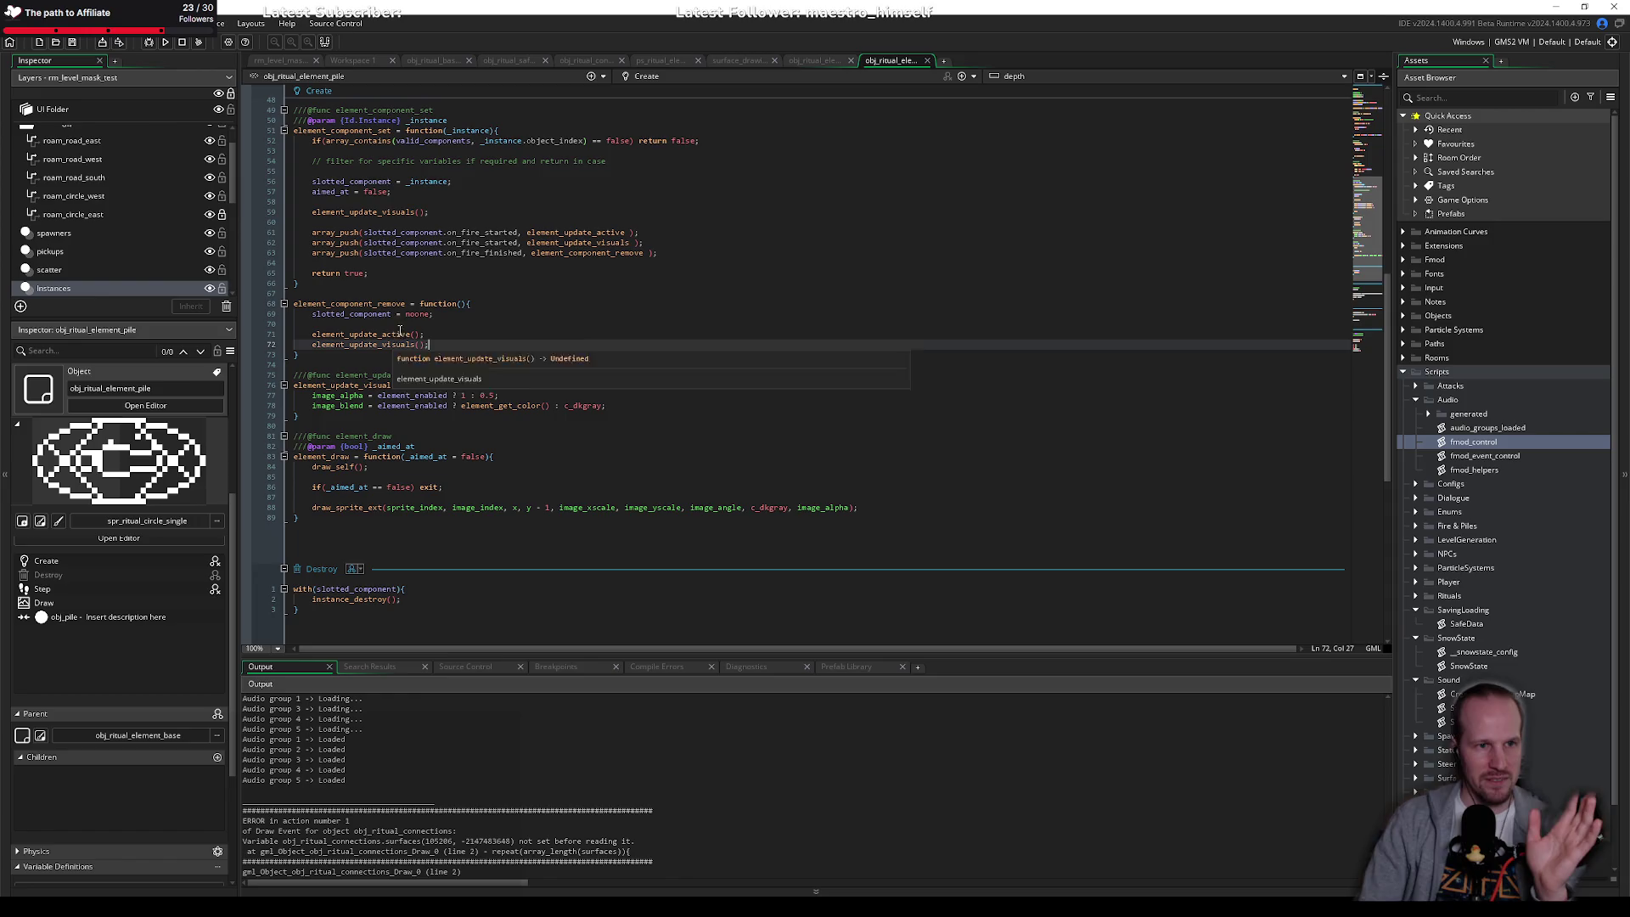
{"action": "left_click", "coordinate": [414, 192]}
{"action": "scroll", "coordinate": [413, 192], "scroll_direction": "up", "scroll_amount": 4}
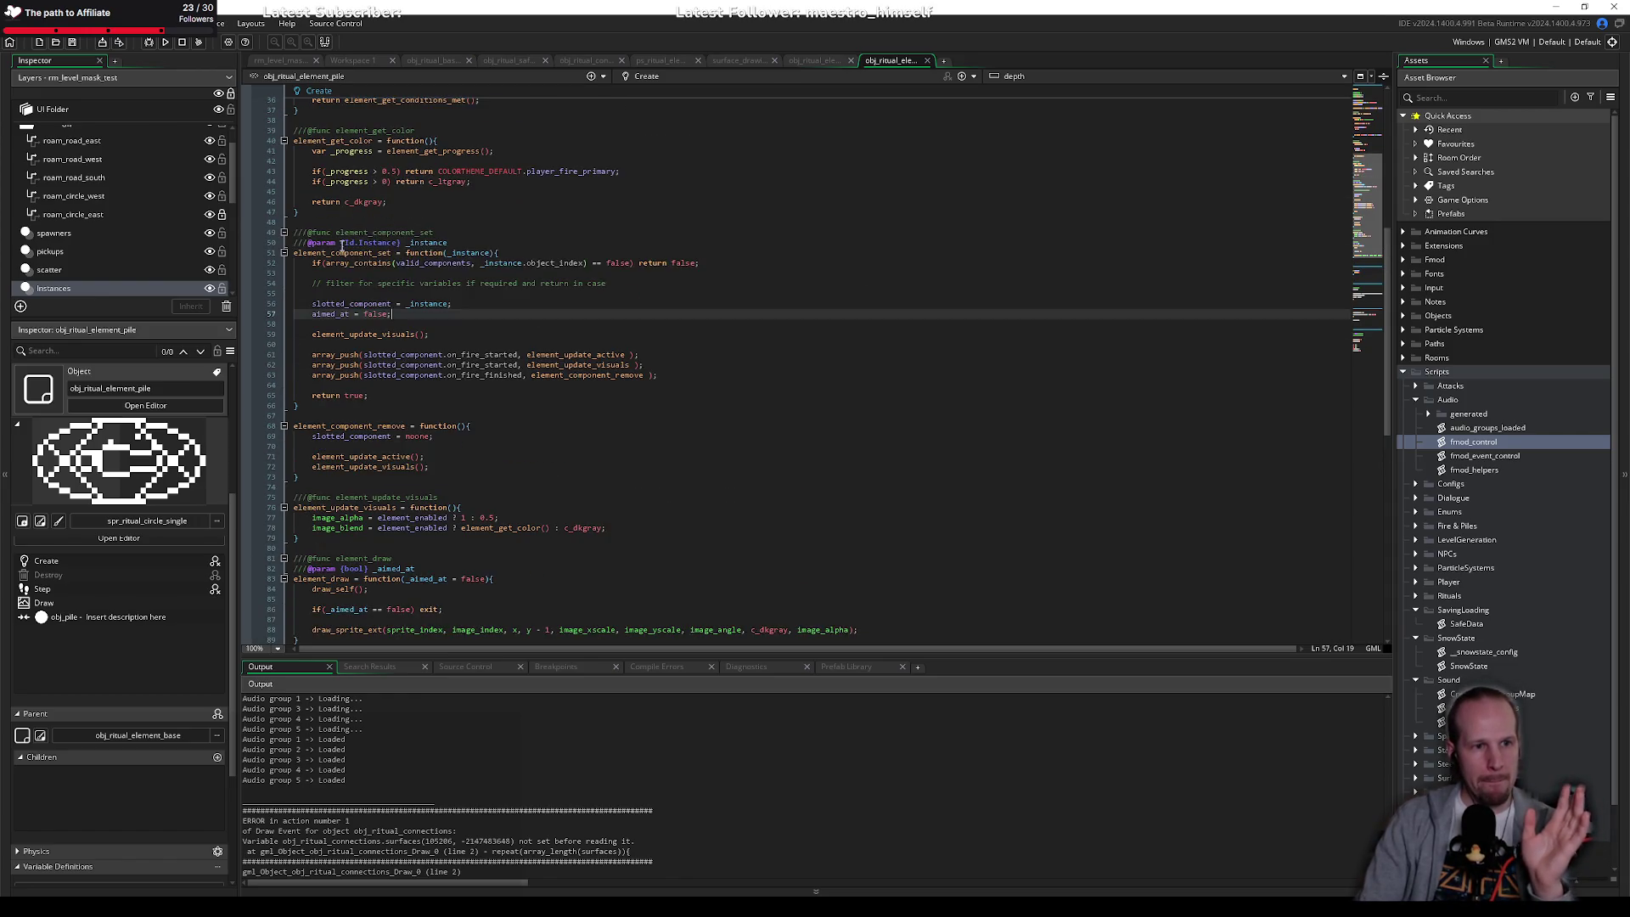
{"action": "left_click", "coordinate": [484, 256]}
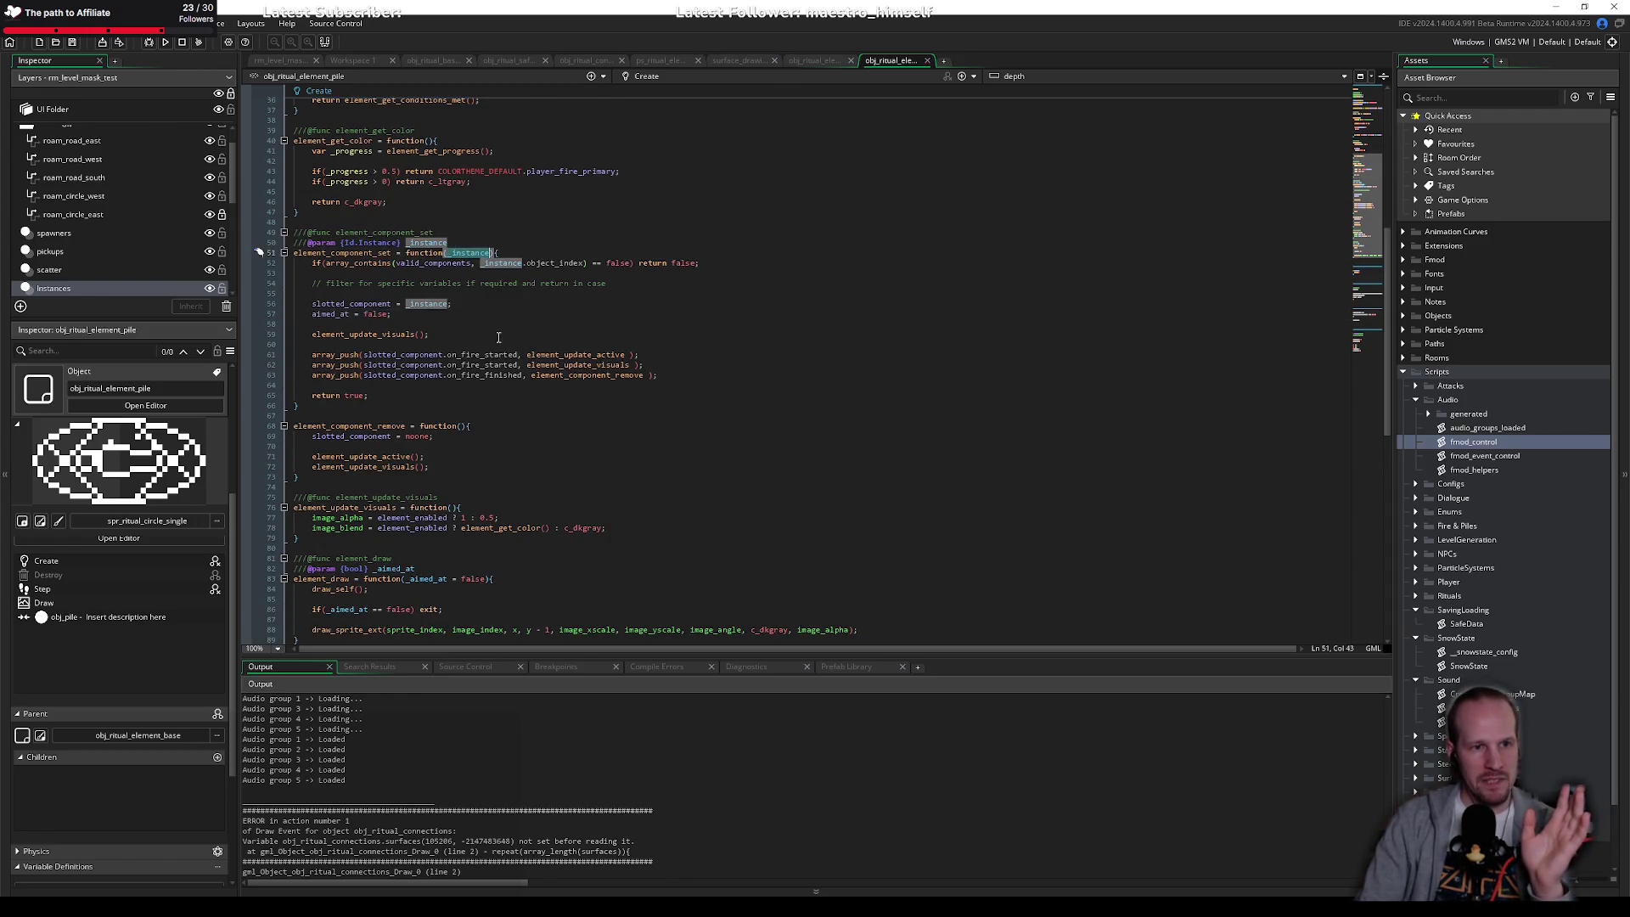
{"action": "left_click", "coordinate": [394, 283]}
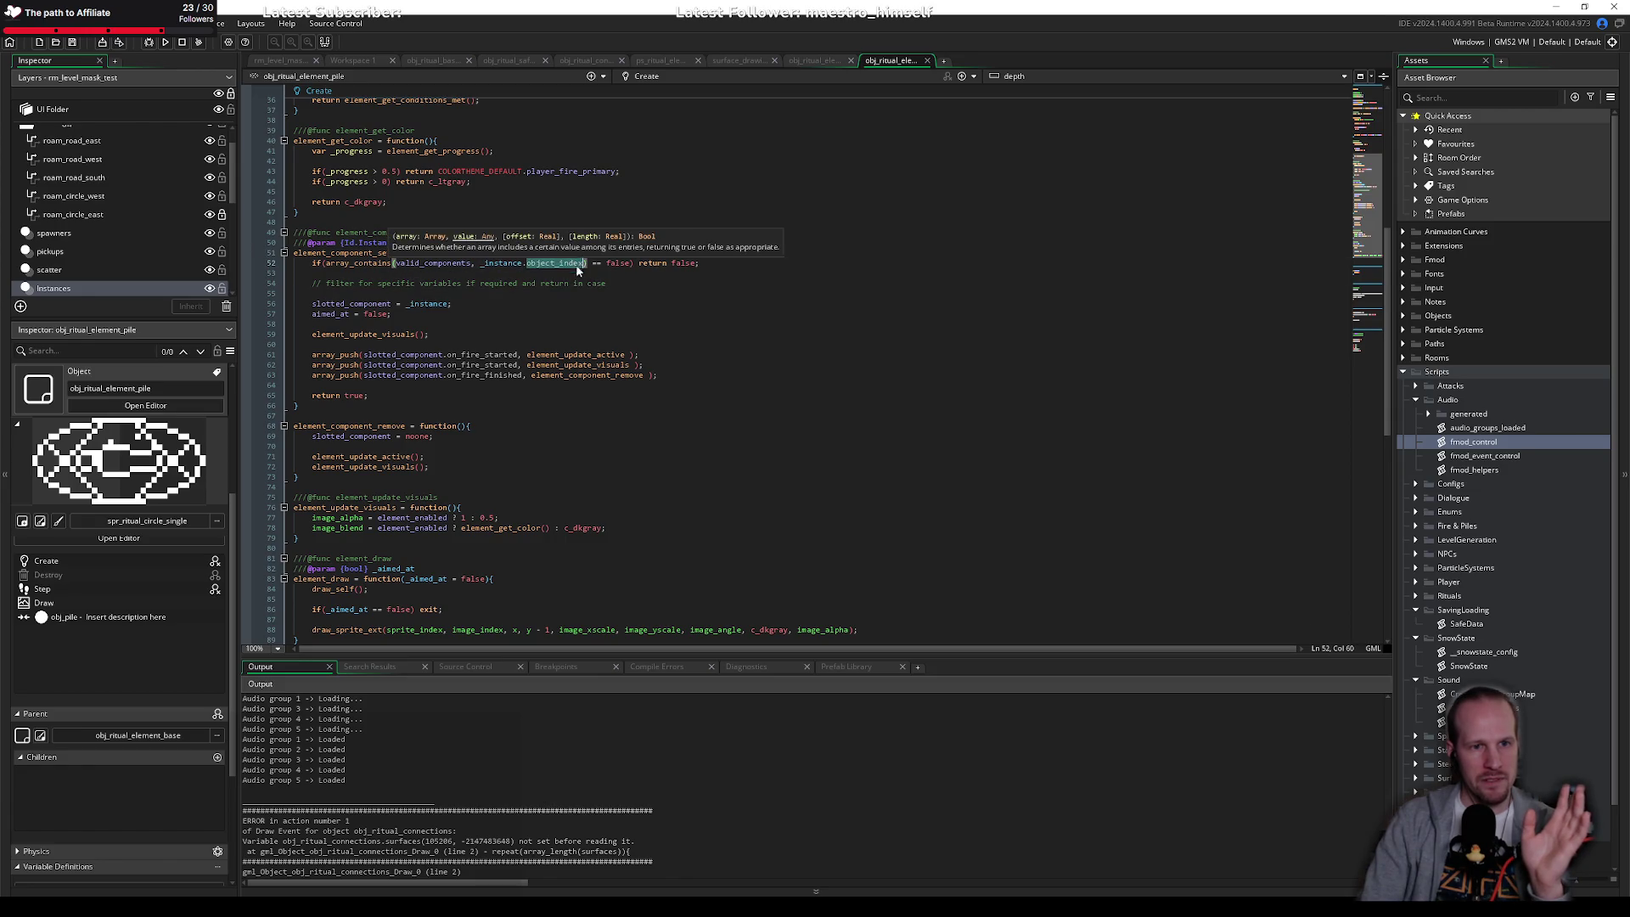
{"action": "left_click", "coordinate": [560, 303]}
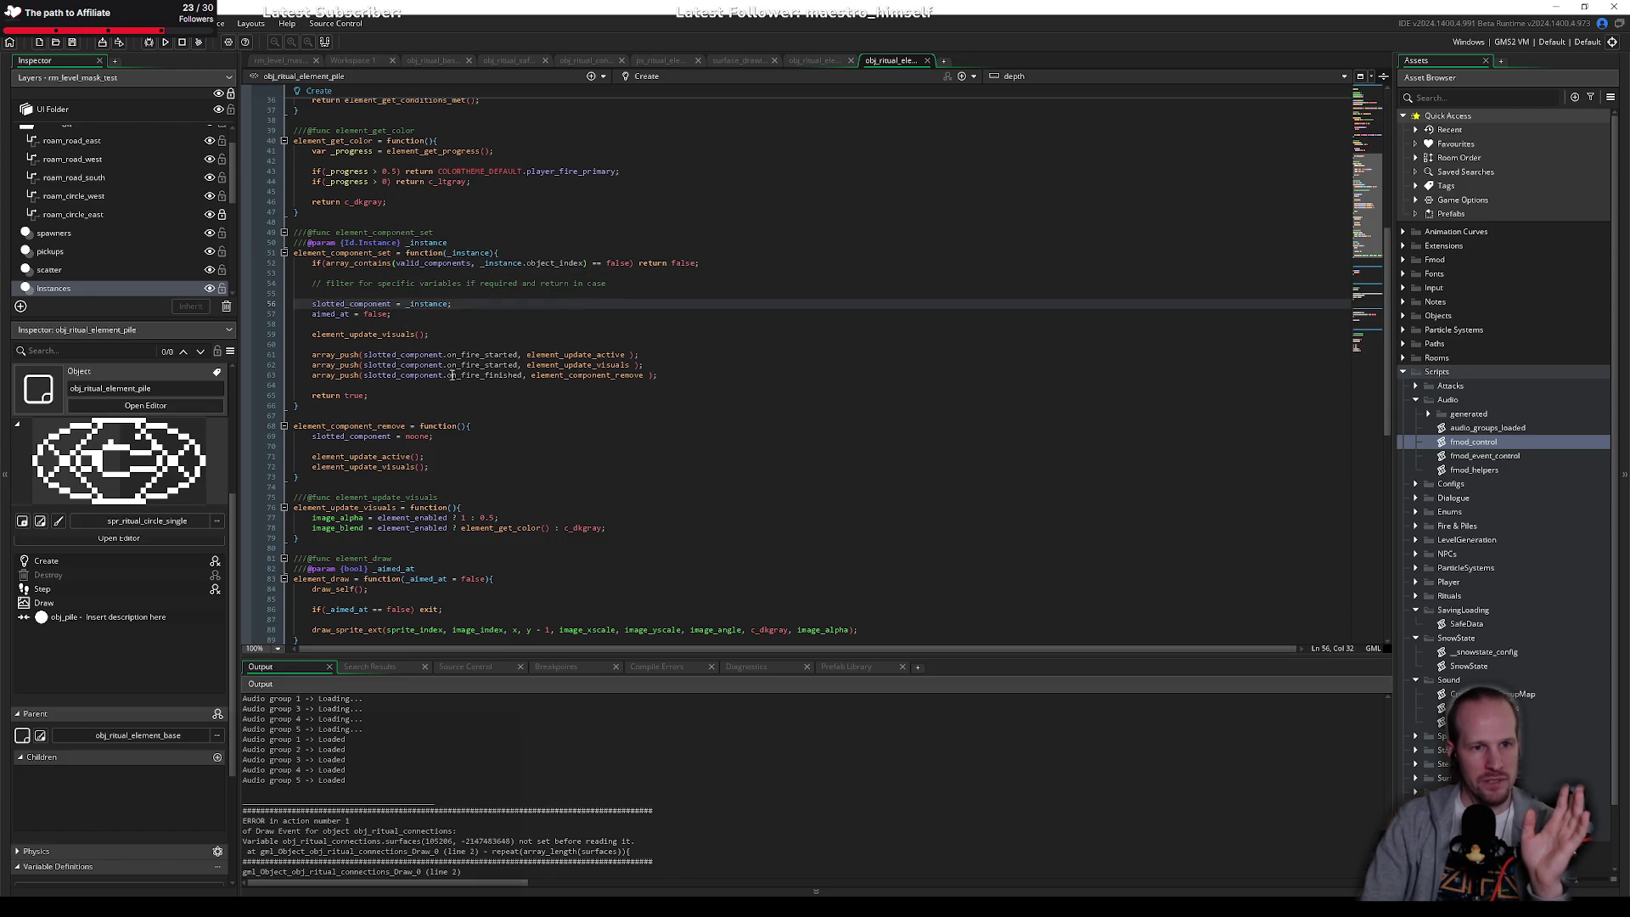
Step: Highlight the element_update_visuals and element_enabled uses, and check the image_alpha line and line 60
{"action": "left_click", "coordinate": [344, 333]}
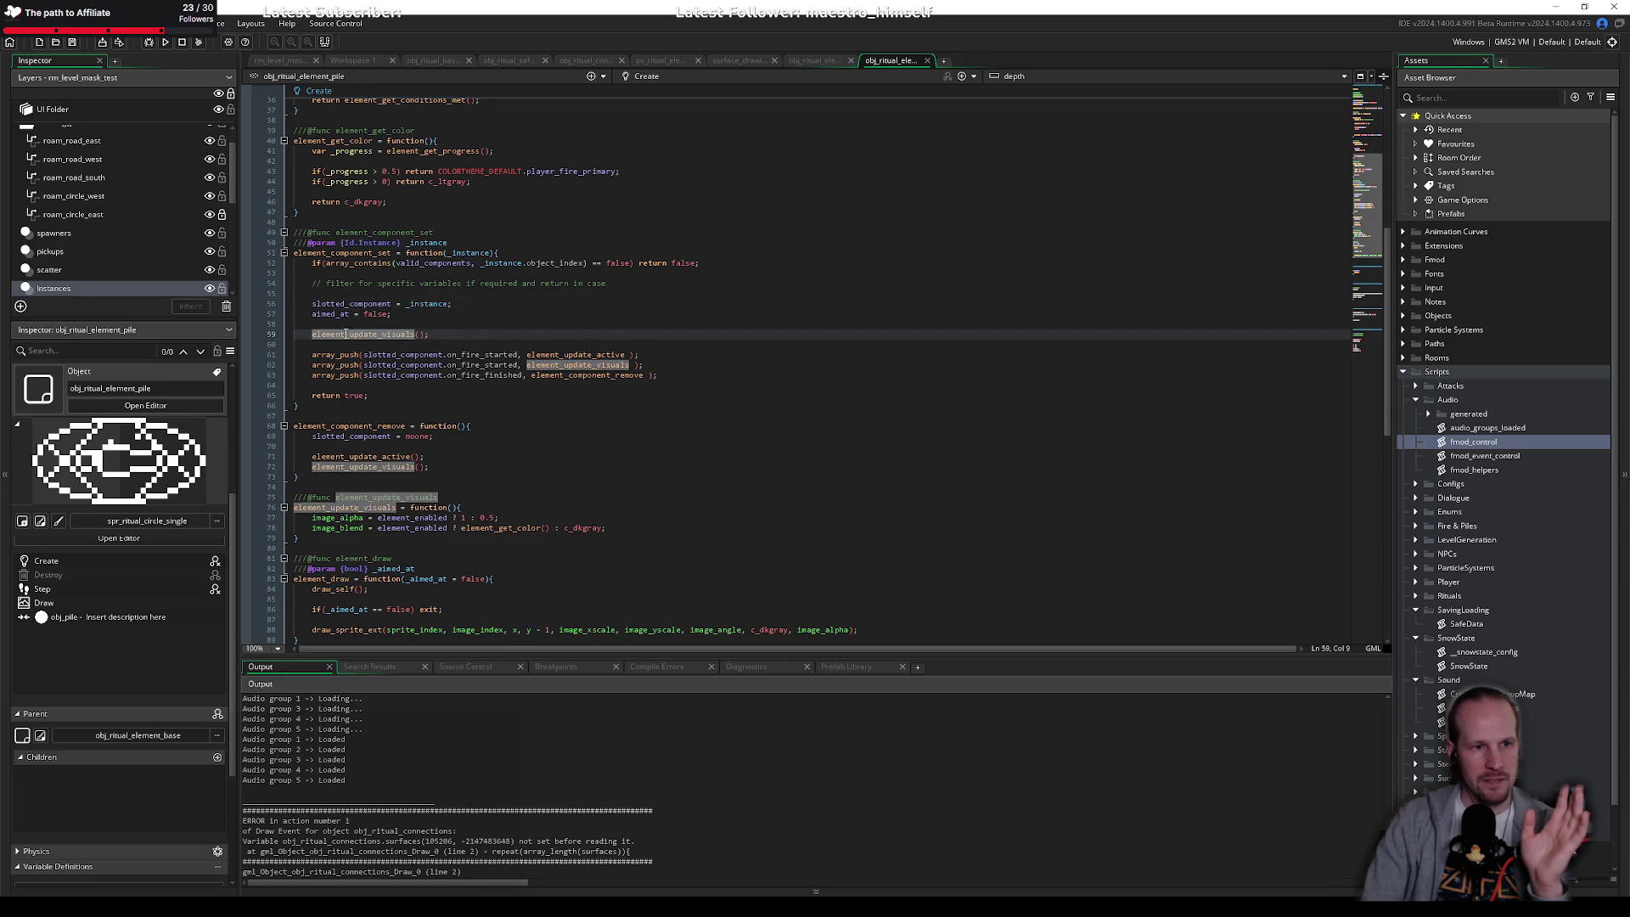
{"action": "left_click", "coordinate": [435, 518]}
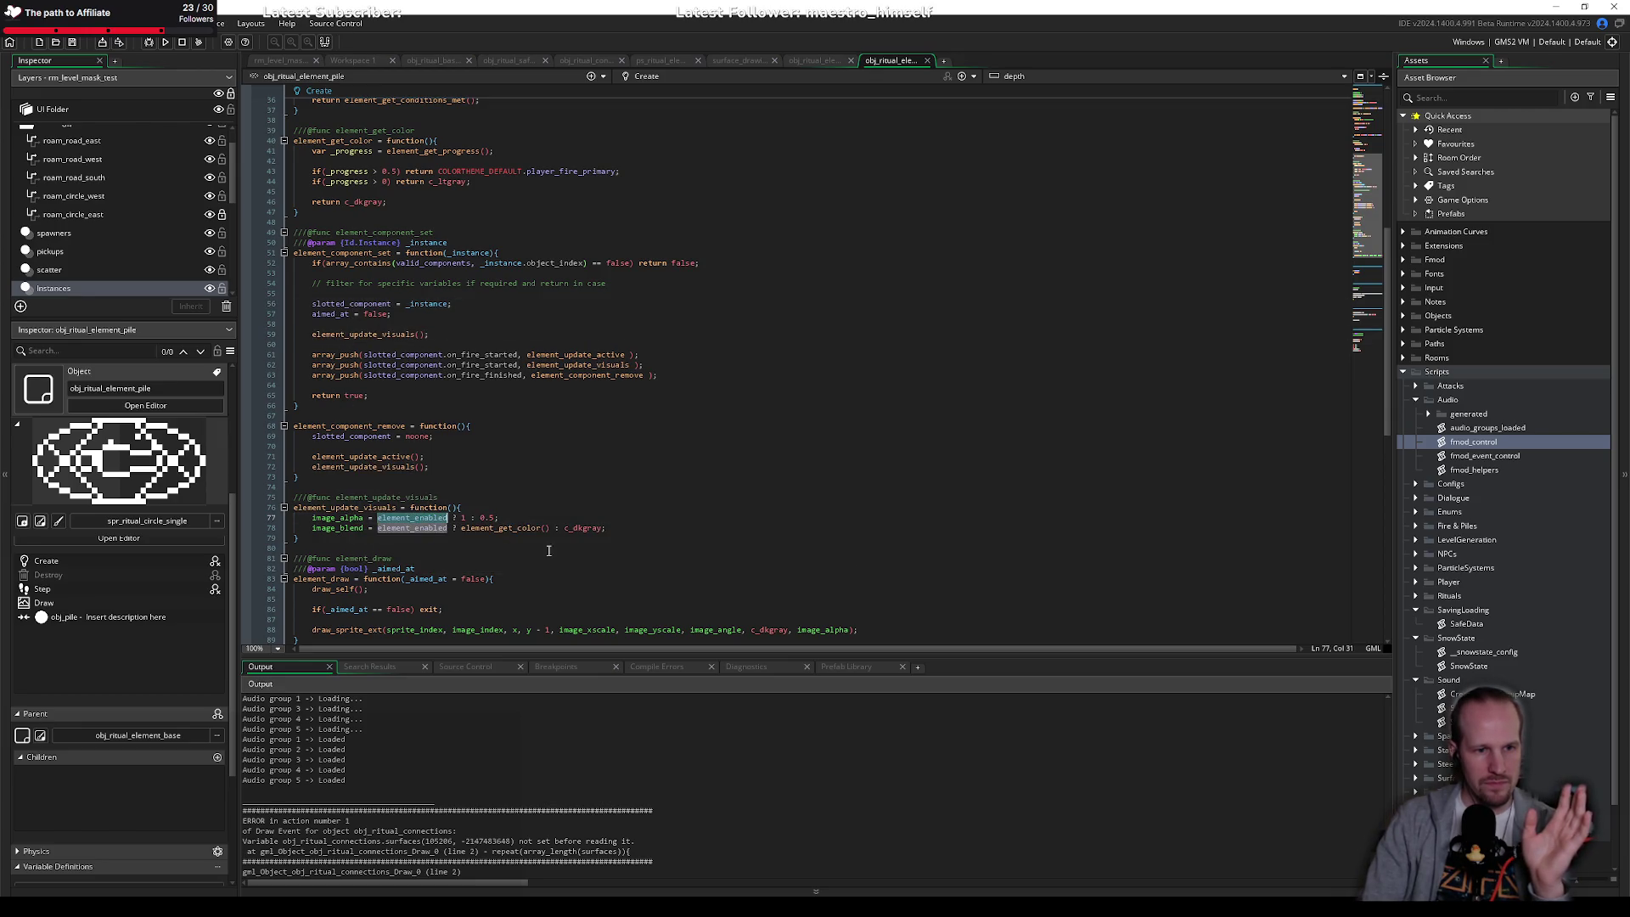
{"action": "left_click", "coordinate": [529, 517]}
{"action": "scroll", "coordinate": [475, 476], "scroll_direction": "up", "scroll_amount": 10}
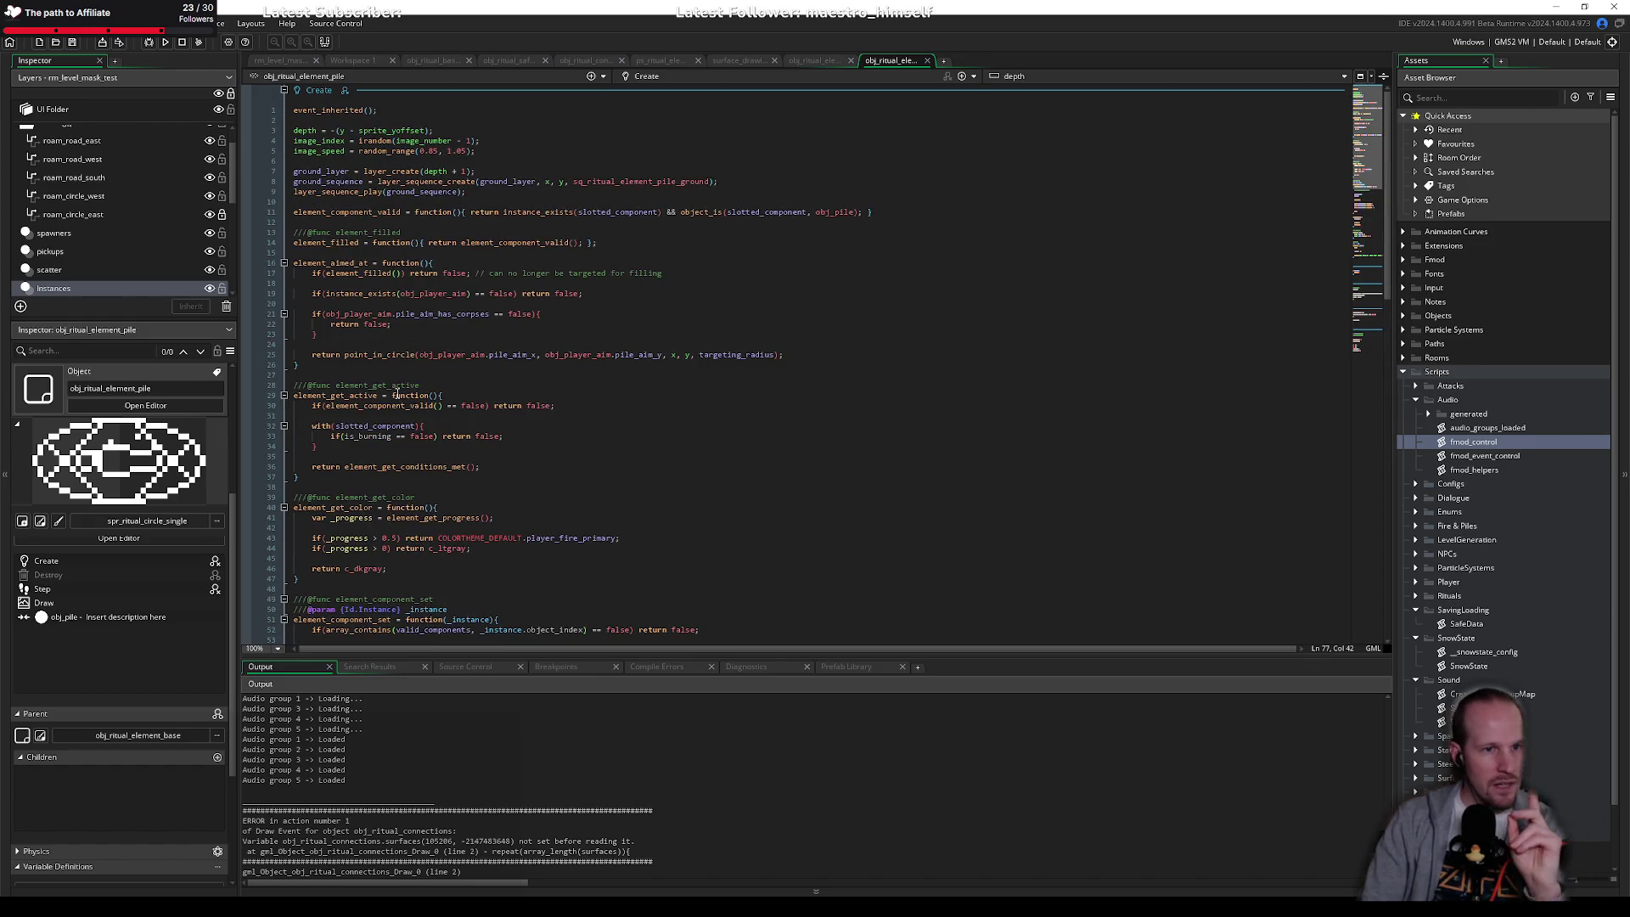
{"action": "scroll", "coordinate": [416, 374], "scroll_direction": "down", "scroll_amount": 2}
{"action": "scroll", "coordinate": [416, 374], "scroll_direction": "down", "scroll_amount": 12}
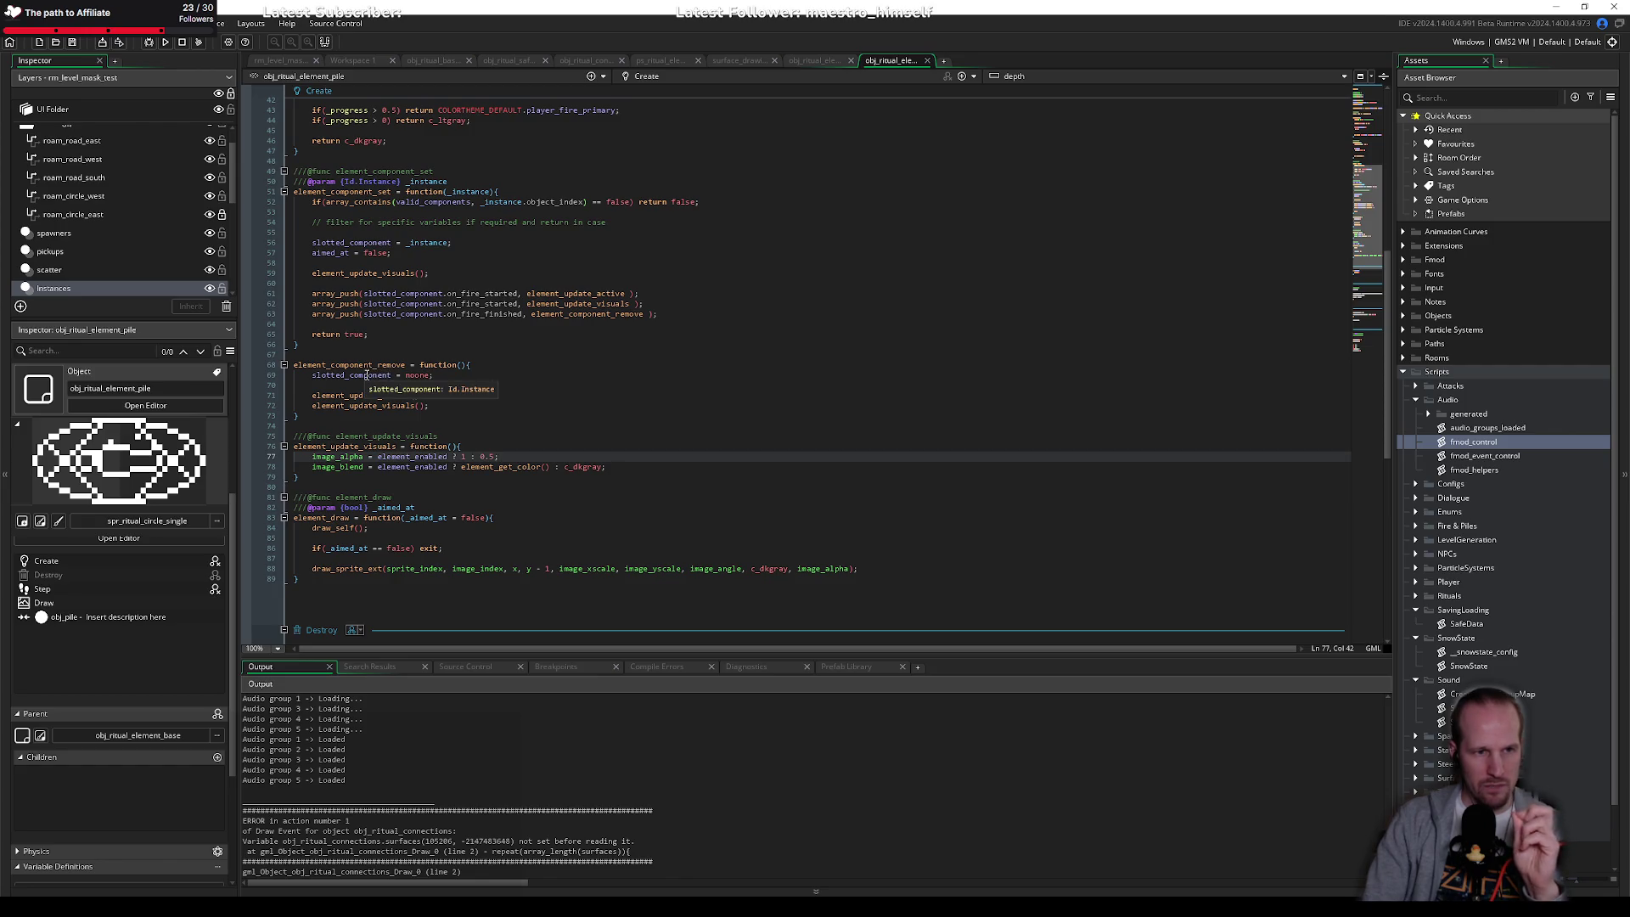
{"action": "left_click", "coordinate": [388, 288]}
{"action": "scroll", "coordinate": [435, 454], "scroll_direction": "down", "scroll_amount": 3}
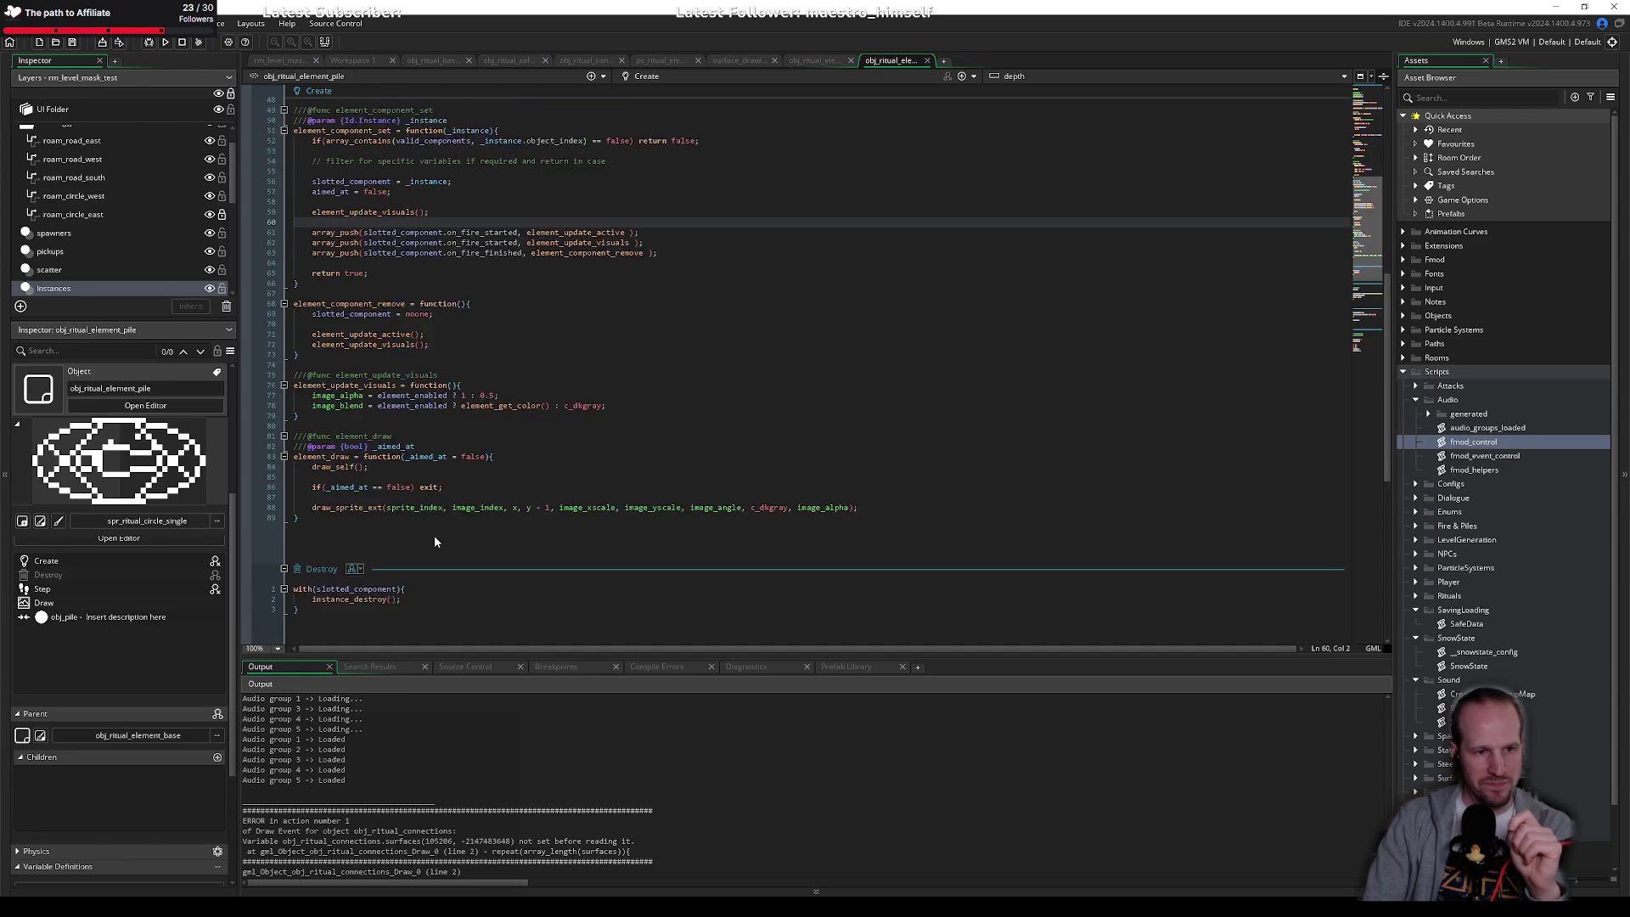
{"action": "scroll", "coordinate": [421, 475], "scroll_direction": "up", "scroll_amount": 15}
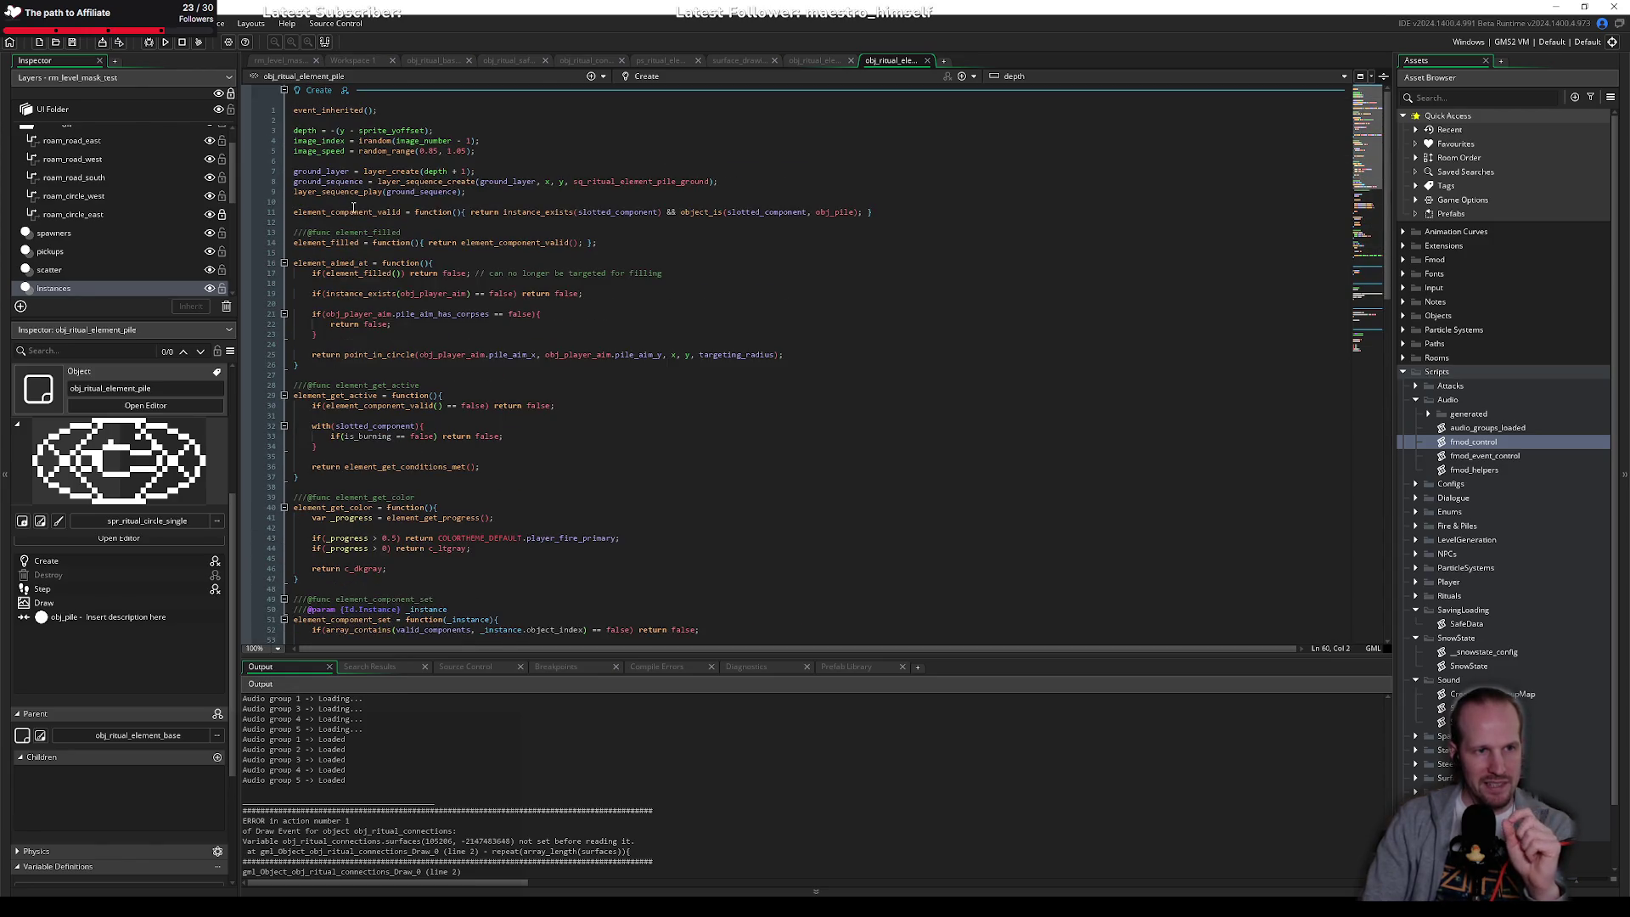
Step: Close the pile code and highlight the active, element_set_active and element_enabled uses in the base object
{"action": "middle_click", "coordinate": [888, 58]}
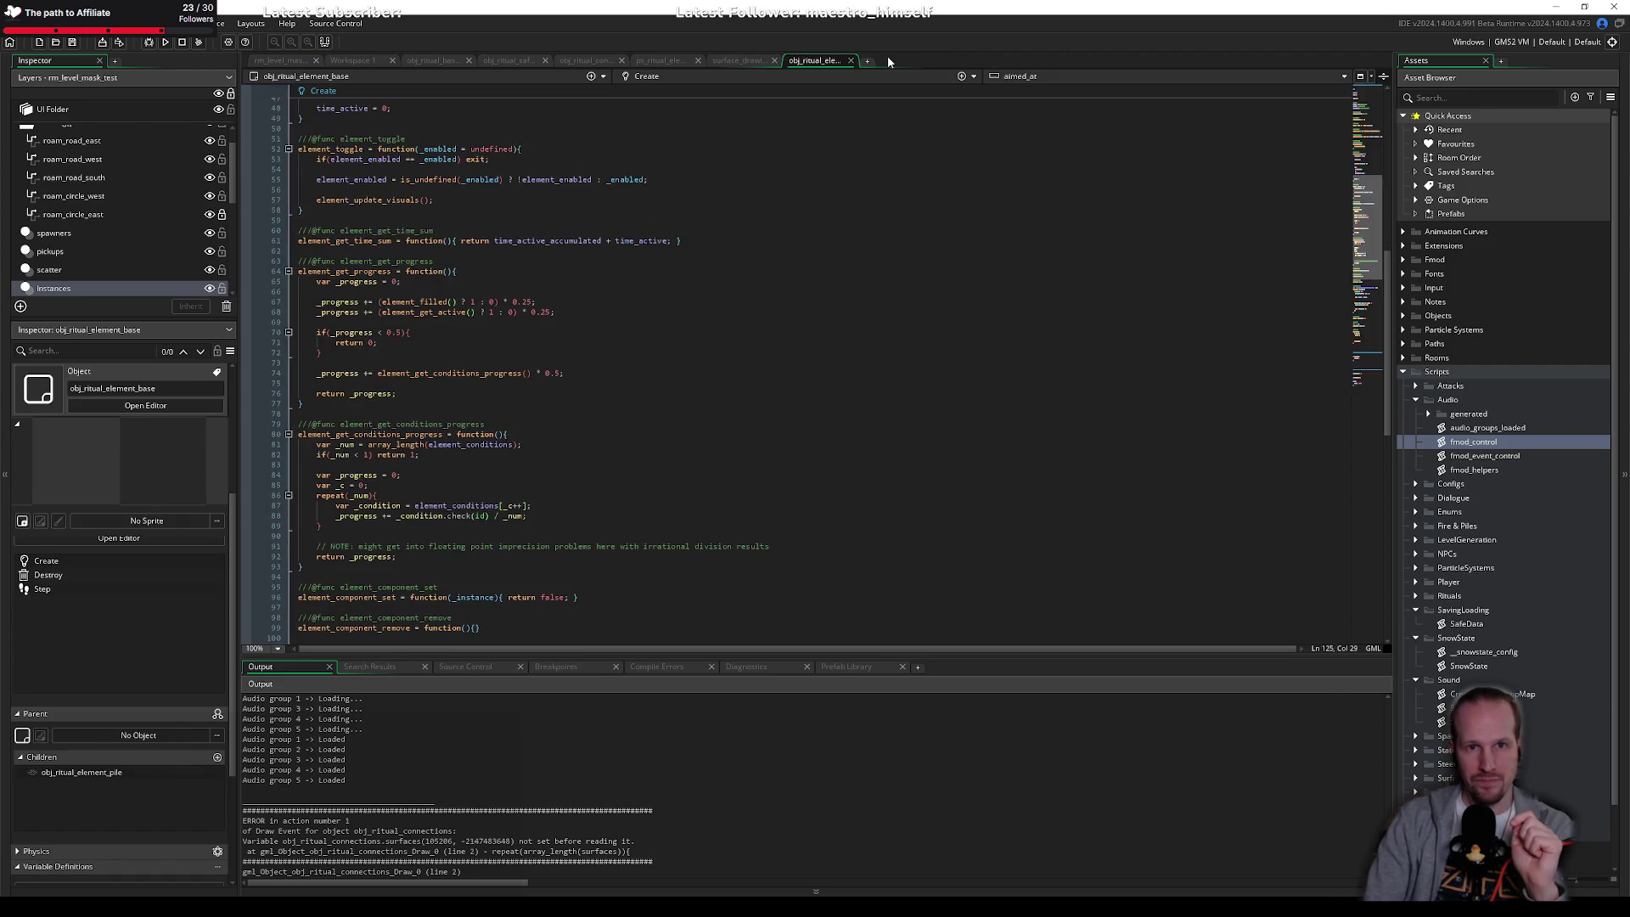
{"action": "scroll", "coordinate": [395, 253], "scroll_direction": "up", "scroll_amount": 10}
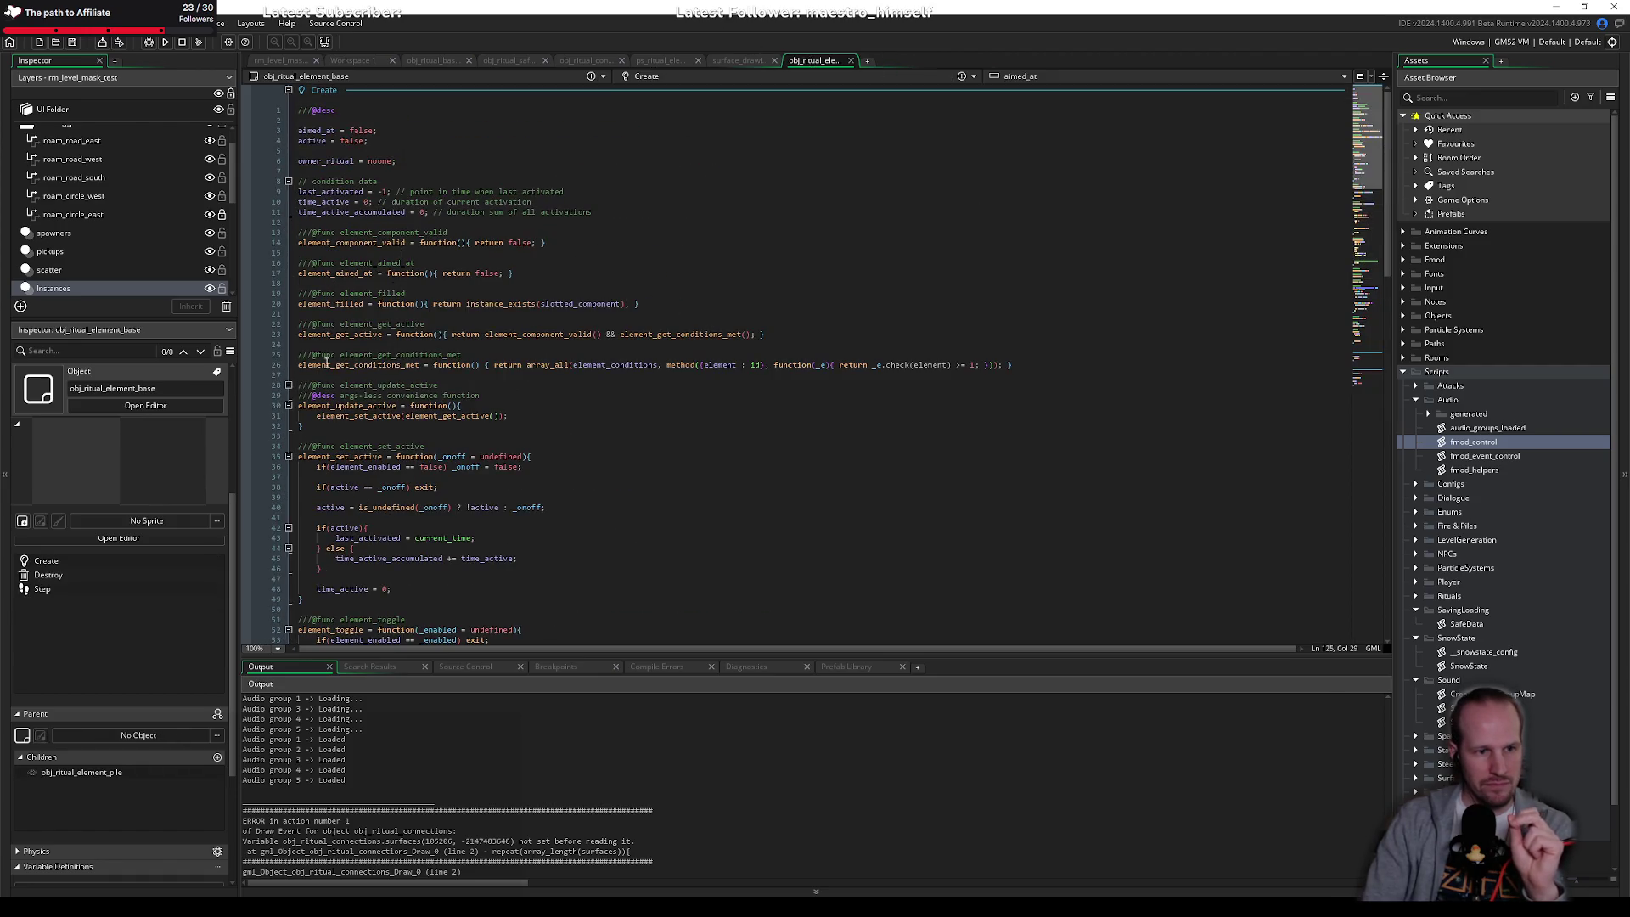
{"action": "double_click", "coordinate": [312, 141]}
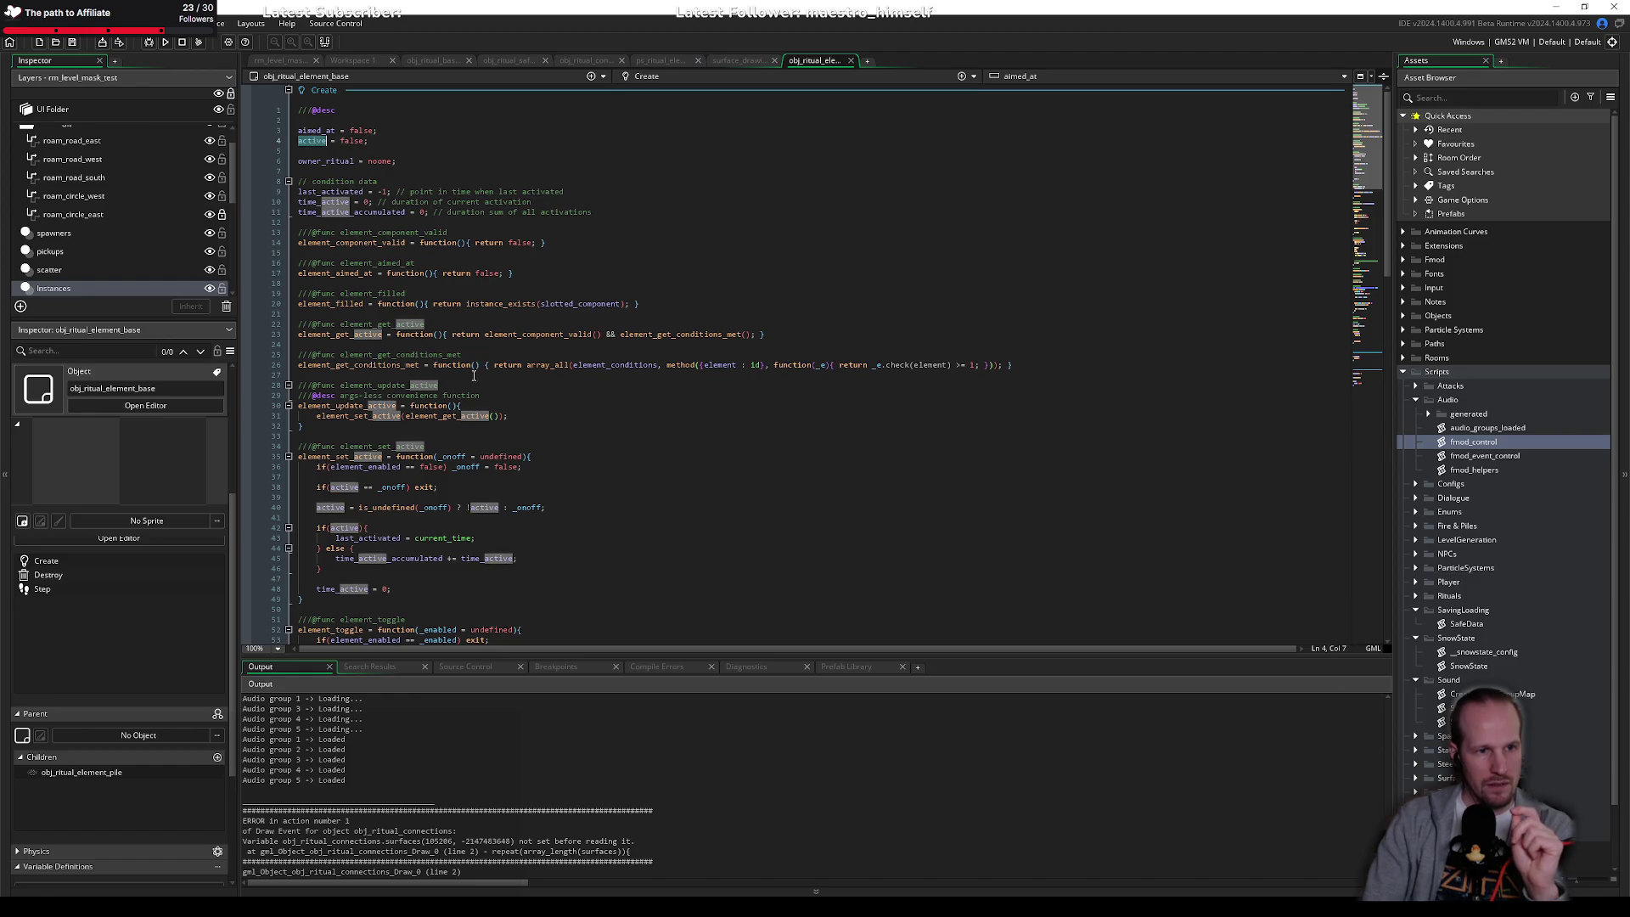
{"action": "left_click", "coordinate": [376, 429]}
{"action": "scroll", "coordinate": [374, 416], "scroll_direction": "down", "scroll_amount": 4}
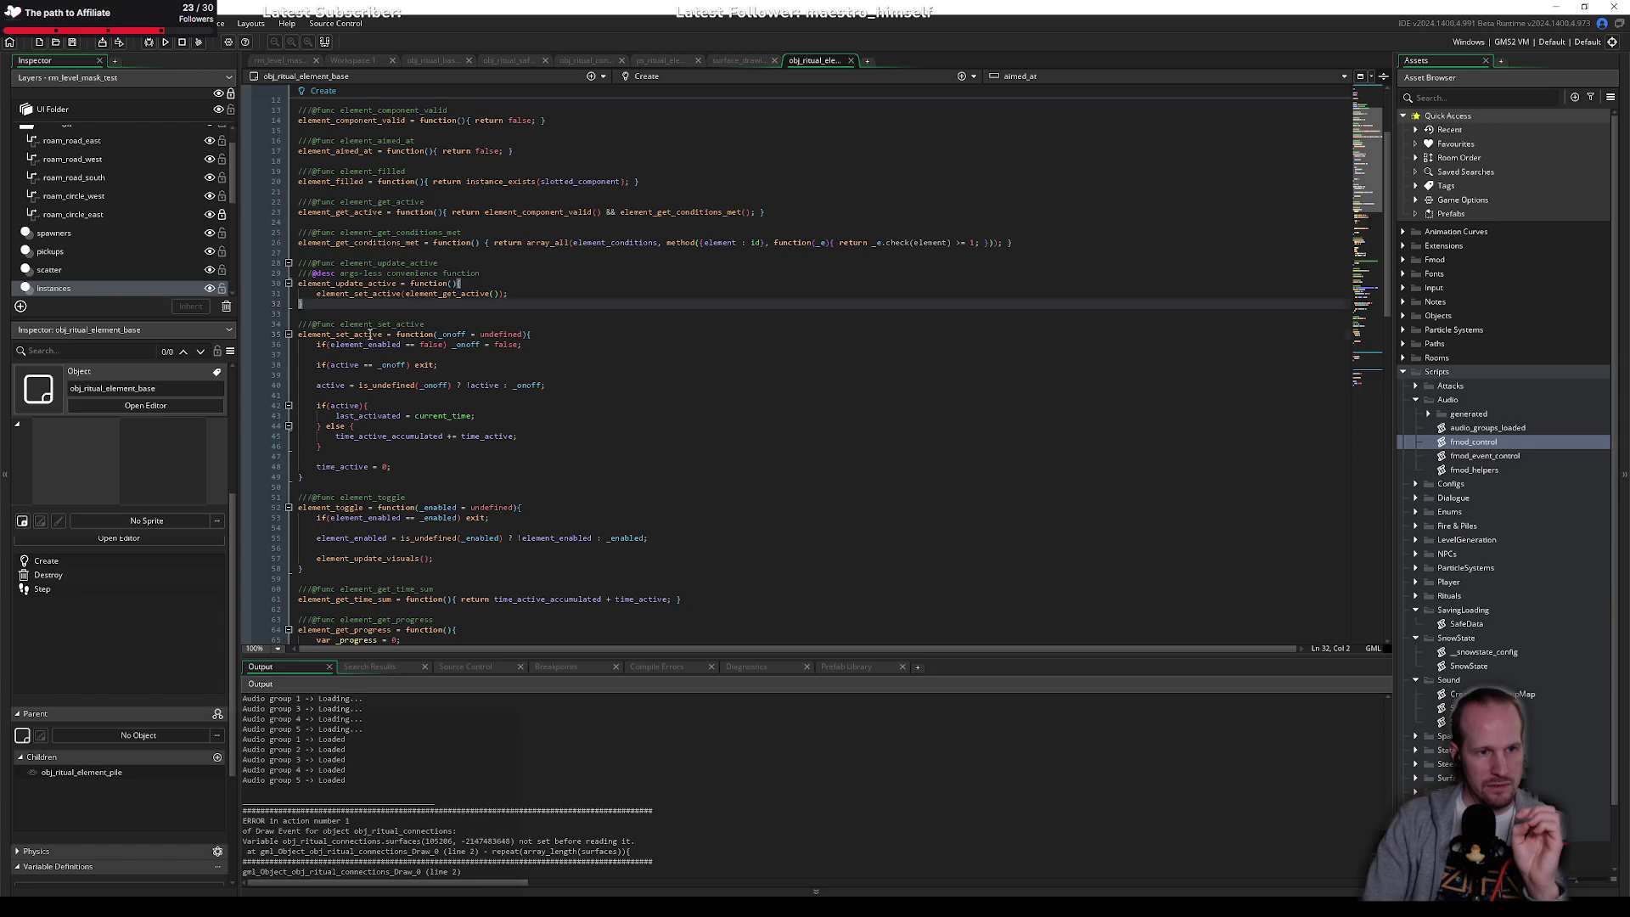
{"action": "double_click", "coordinate": [370, 335]}
{"action": "left_click", "coordinate": [450, 355]}
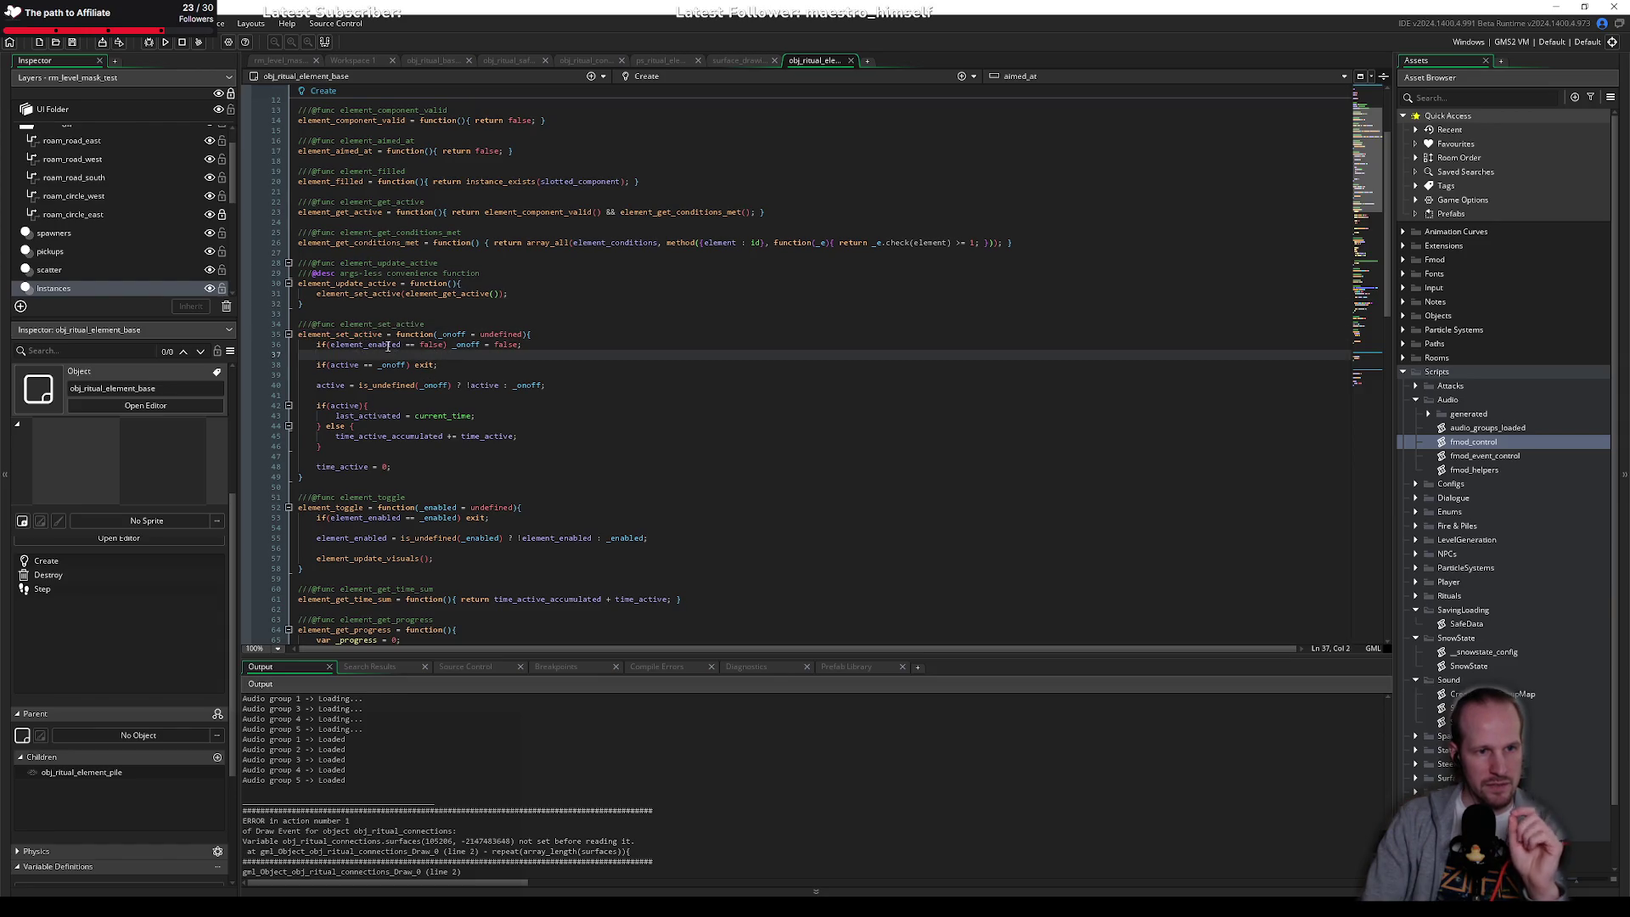
{"action": "double_click", "coordinate": [388, 346]}
{"action": "left_click", "coordinate": [395, 359]}
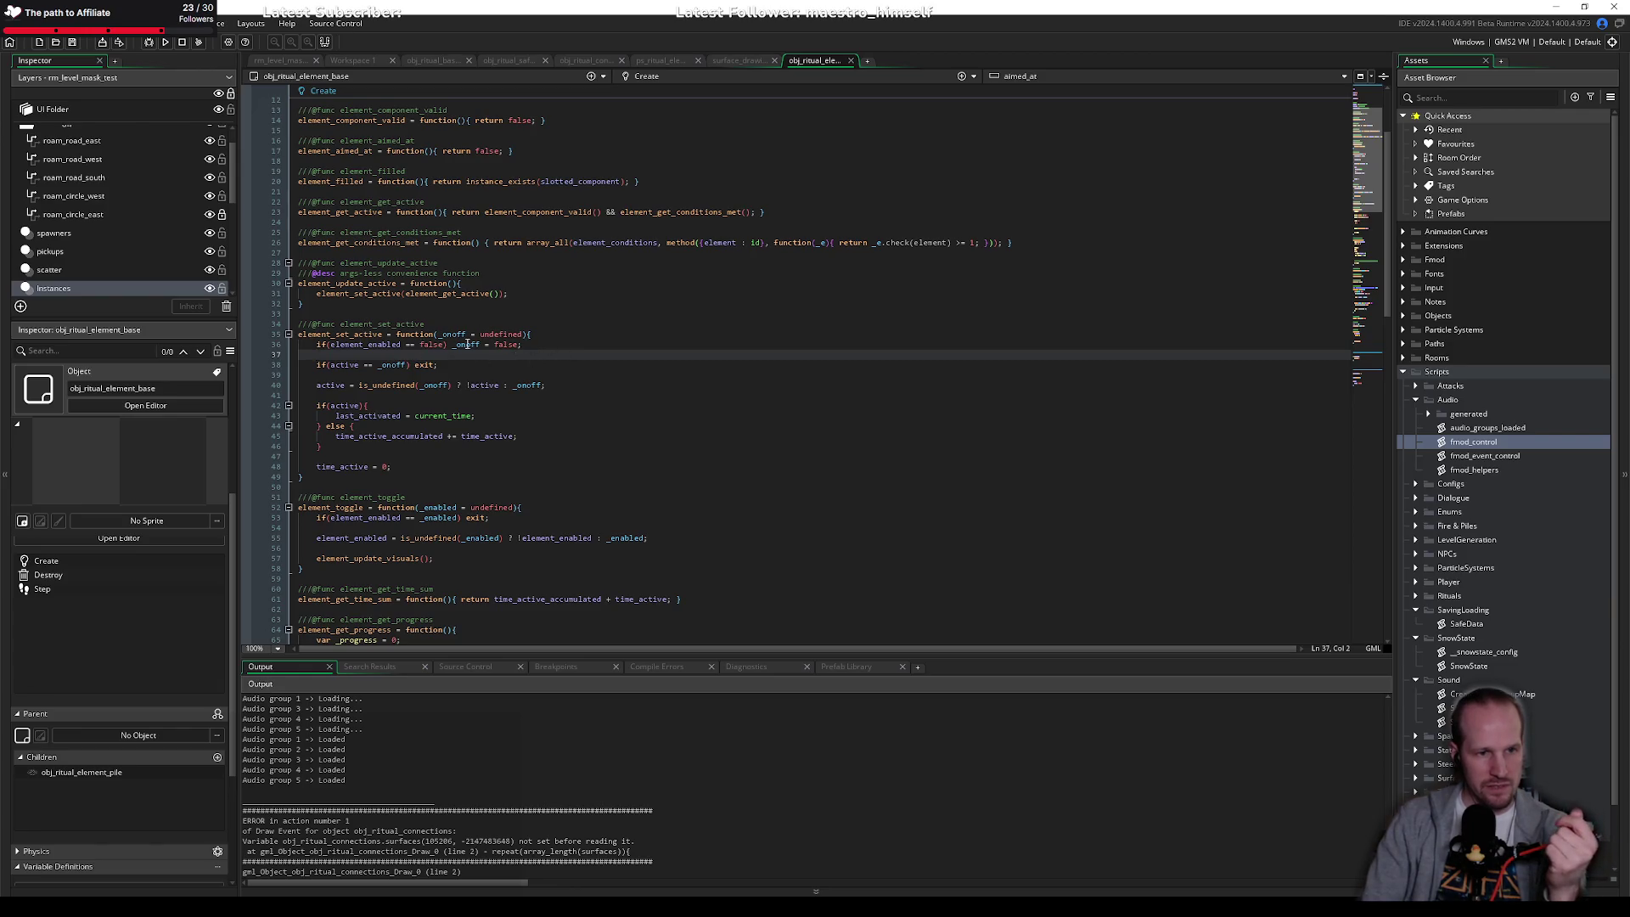
Step: Trace _onoff, last_activated and time_active in element_set_active, then reopen child obj_ritual_element_pile from Children
{"action": "double_click", "coordinate": [391, 365]}
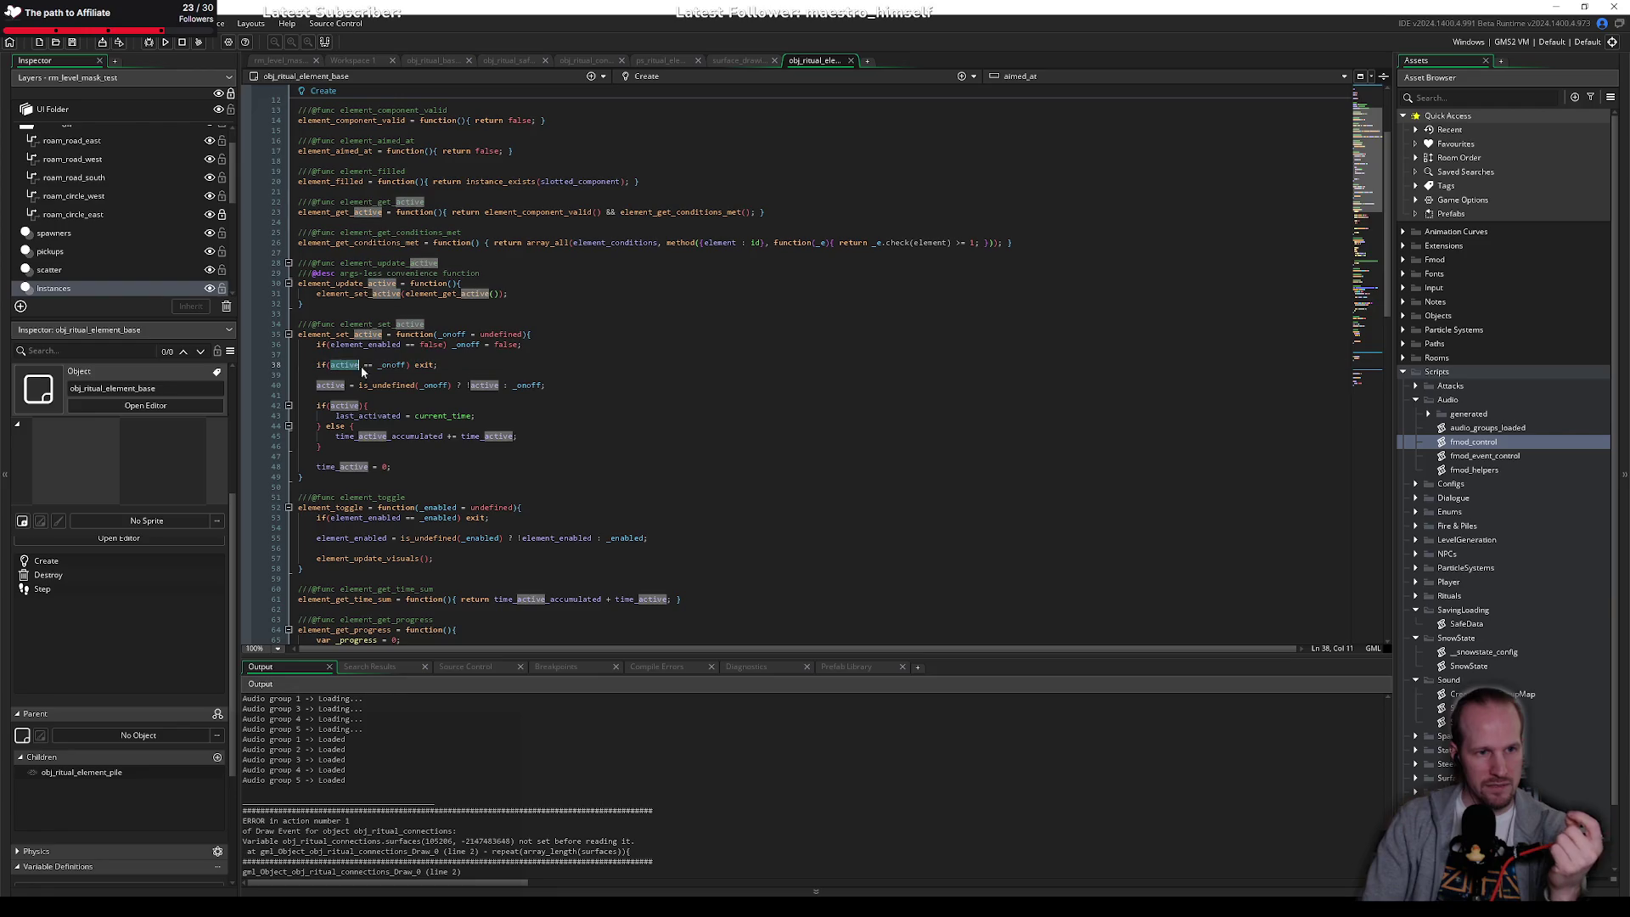
{"action": "scroll", "coordinate": [358, 350], "scroll_direction": "down", "scroll_amount": 2}
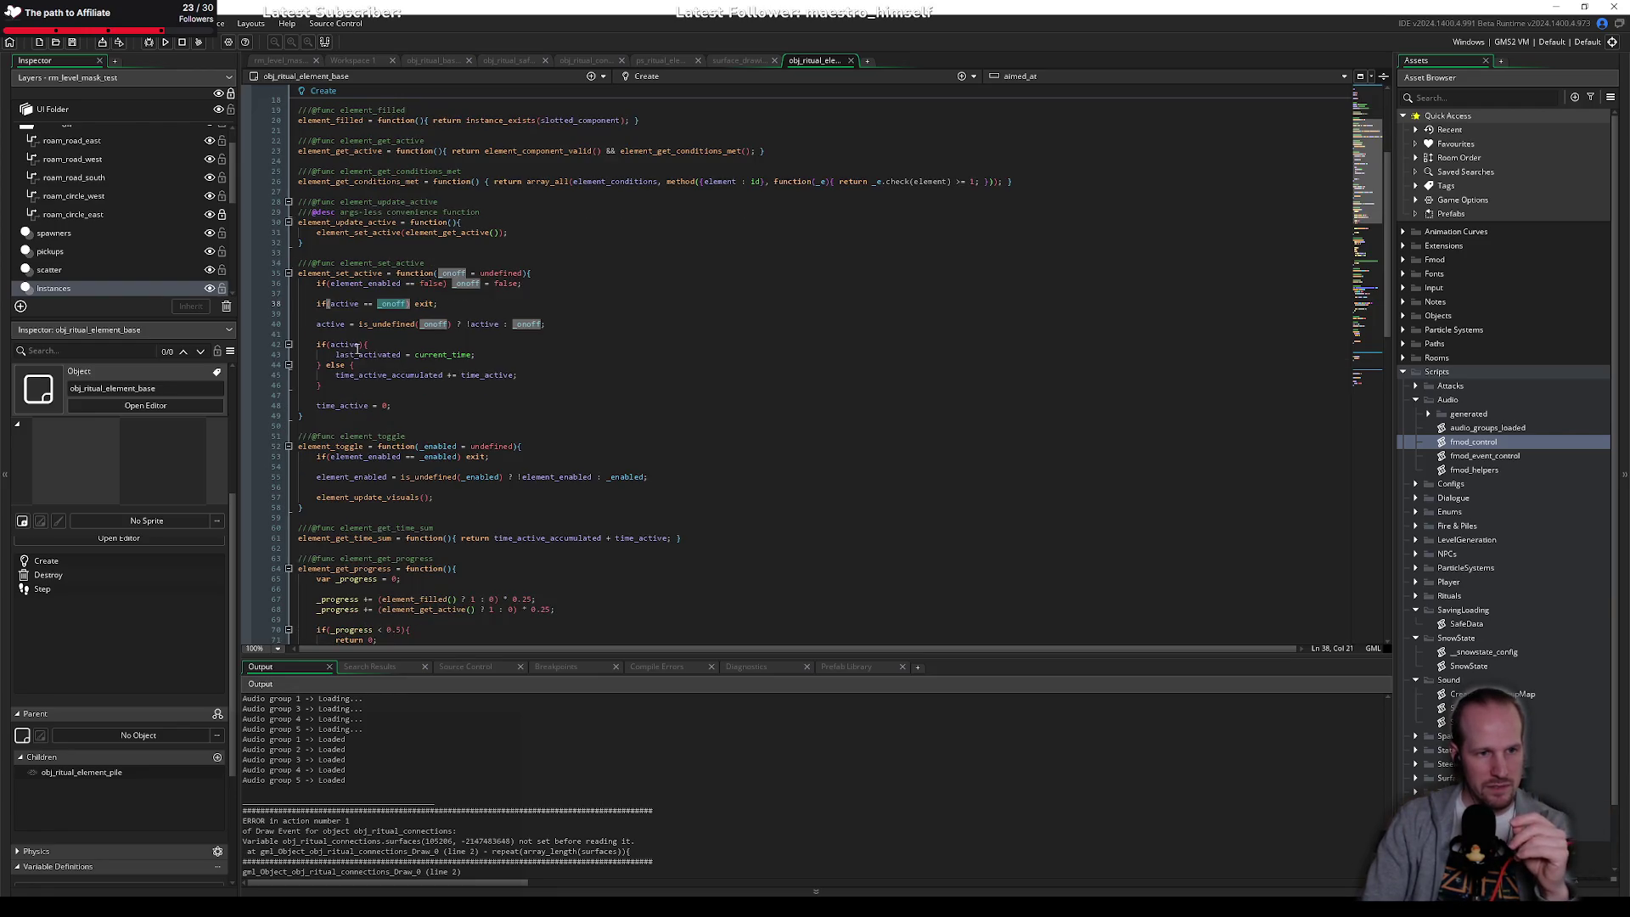
{"action": "left_click", "coordinate": [366, 314]}
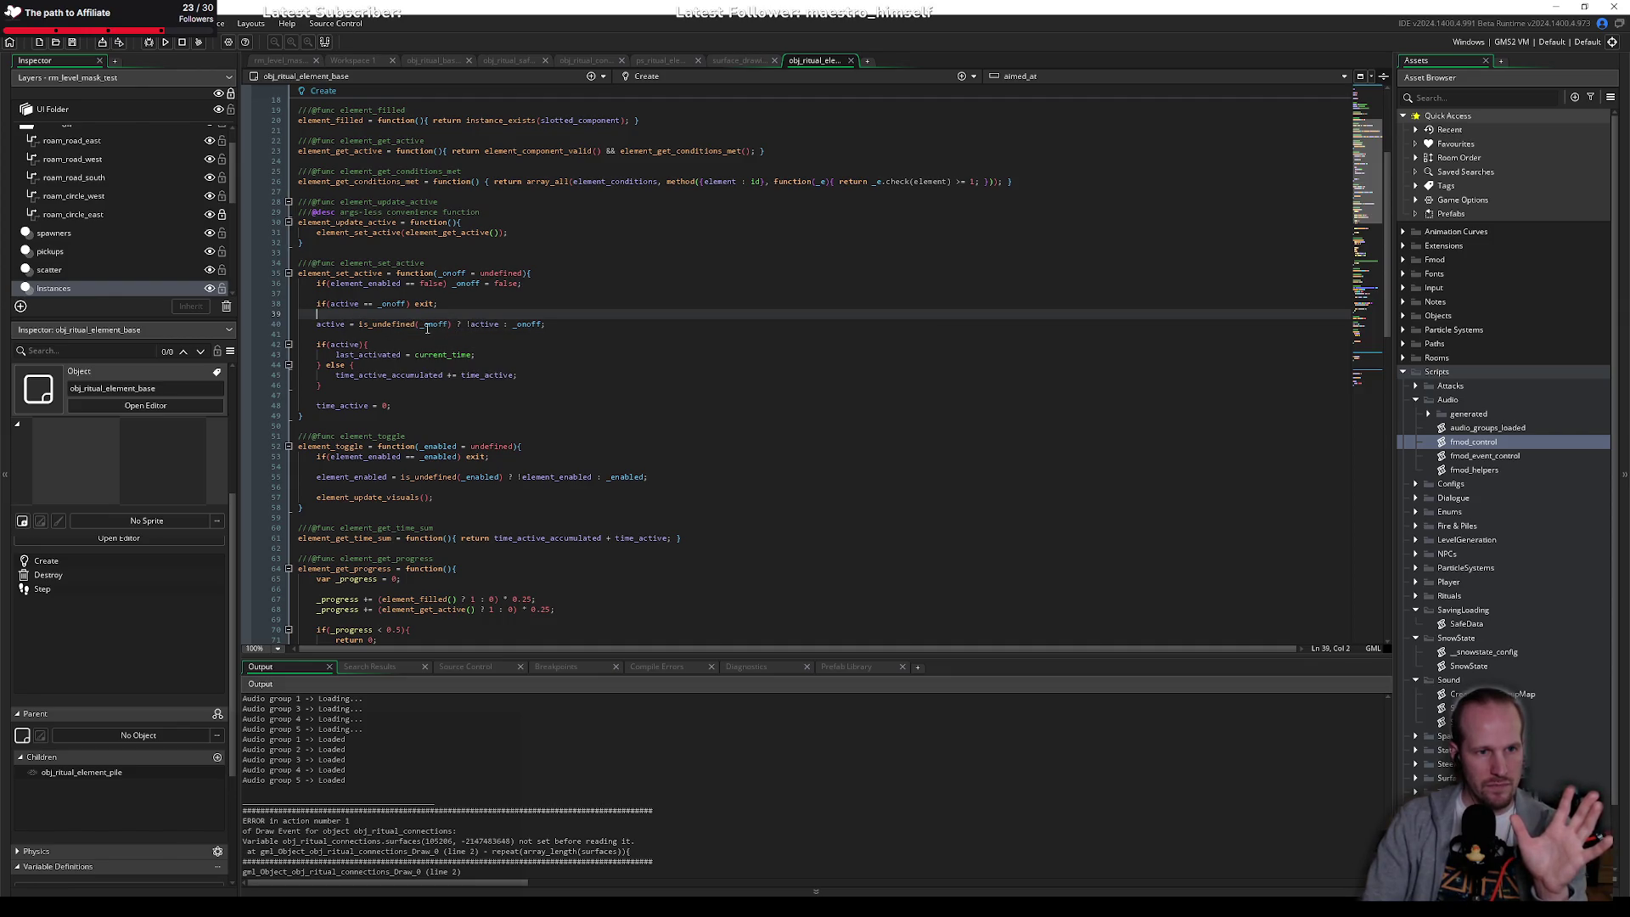
{"action": "double_click", "coordinate": [430, 325]}
{"action": "left_click", "coordinate": [410, 284]}
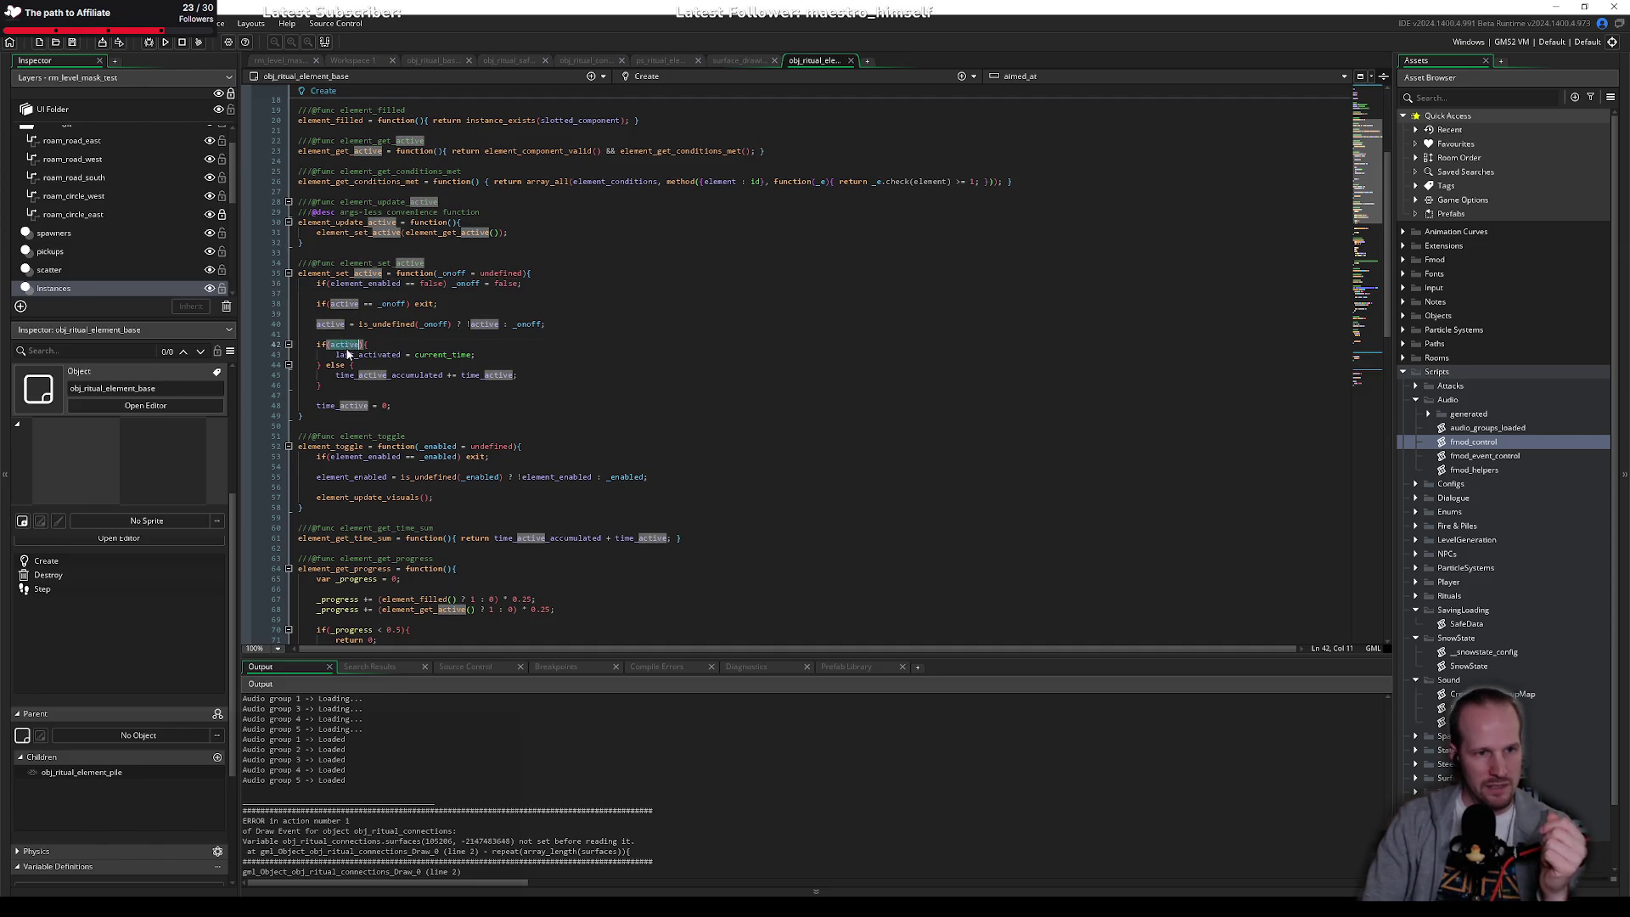
{"action": "double_click", "coordinate": [367, 354]}
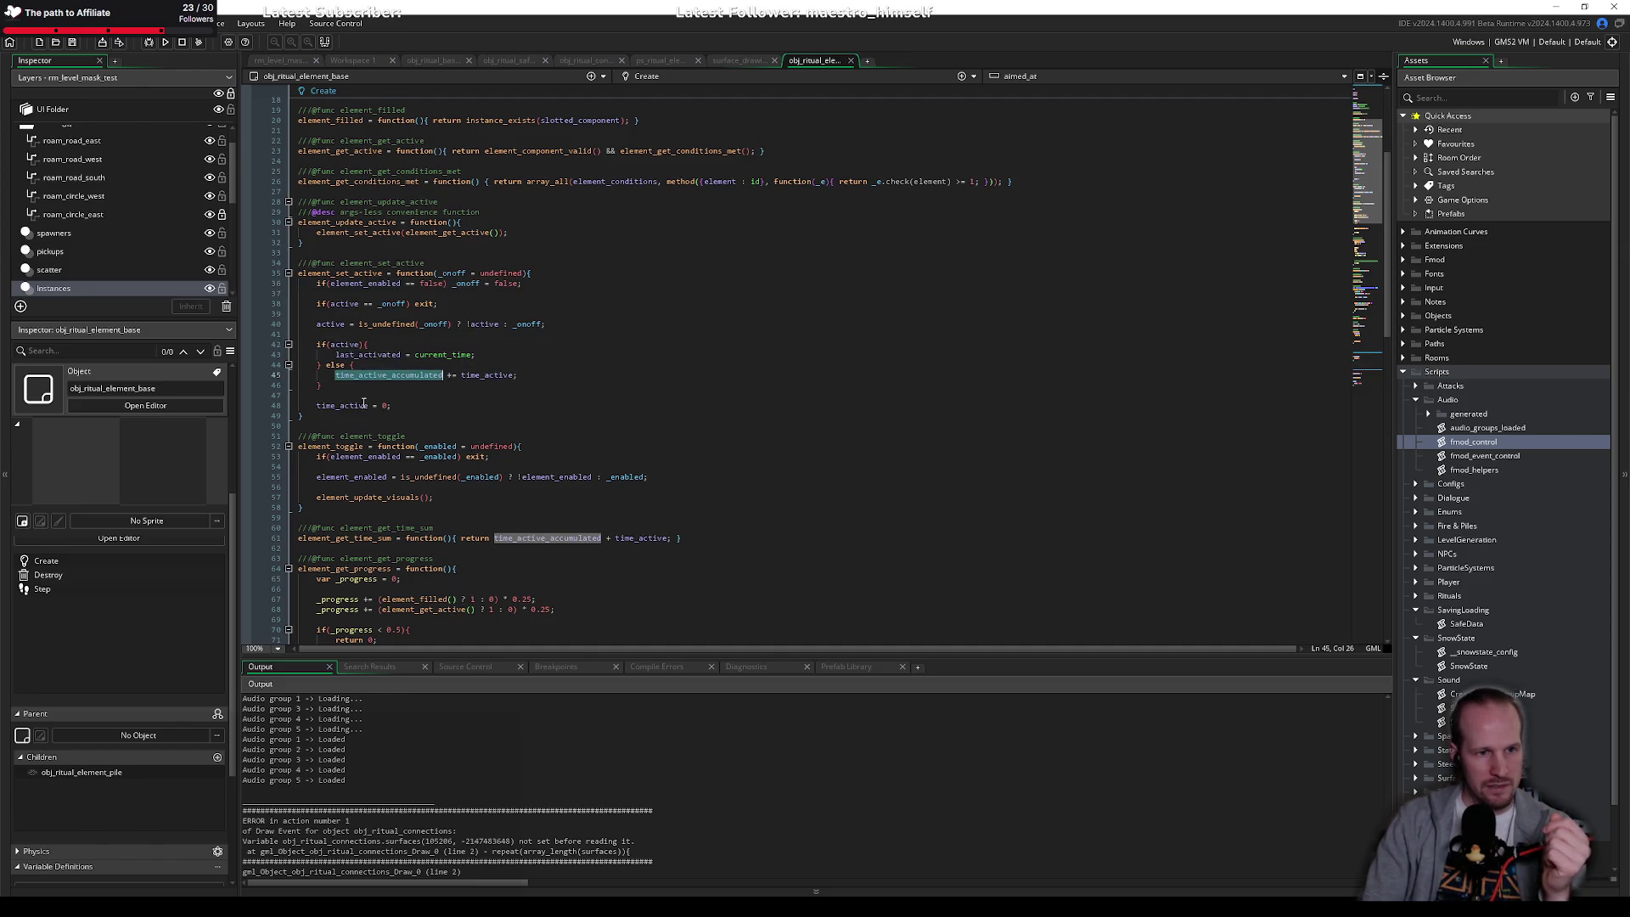
{"action": "double_click", "coordinate": [339, 406]}
{"action": "left_click", "coordinate": [331, 315]}
{"action": "double_click", "coordinate": [331, 323]}
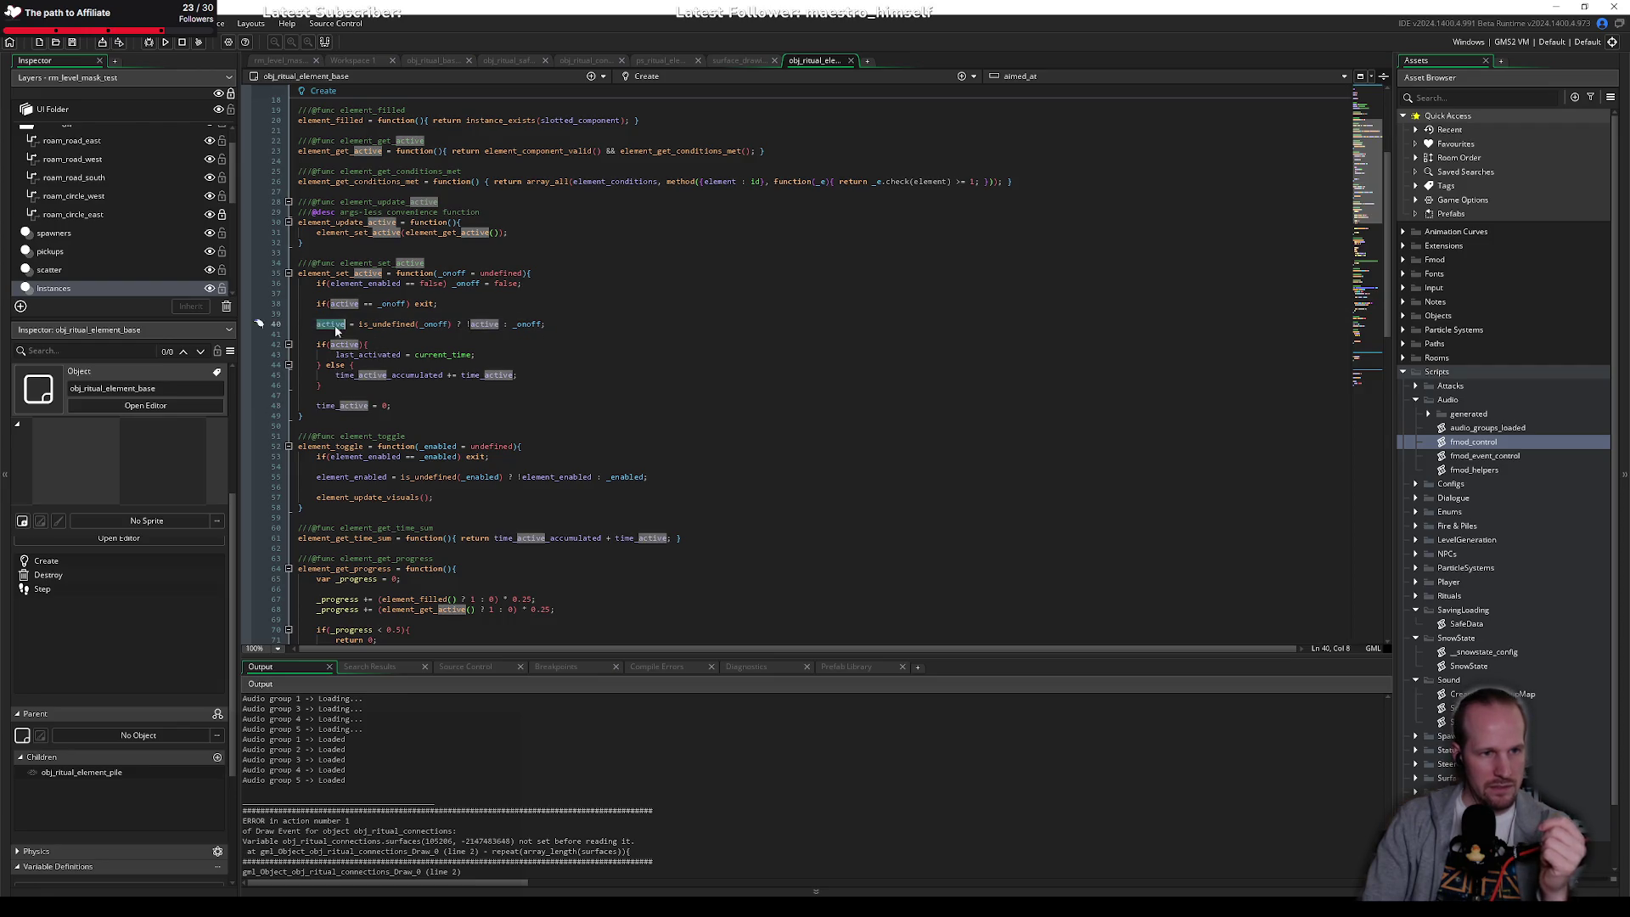
{"action": "scroll", "coordinate": [554, 243], "scroll_direction": "down", "scroll_amount": 2}
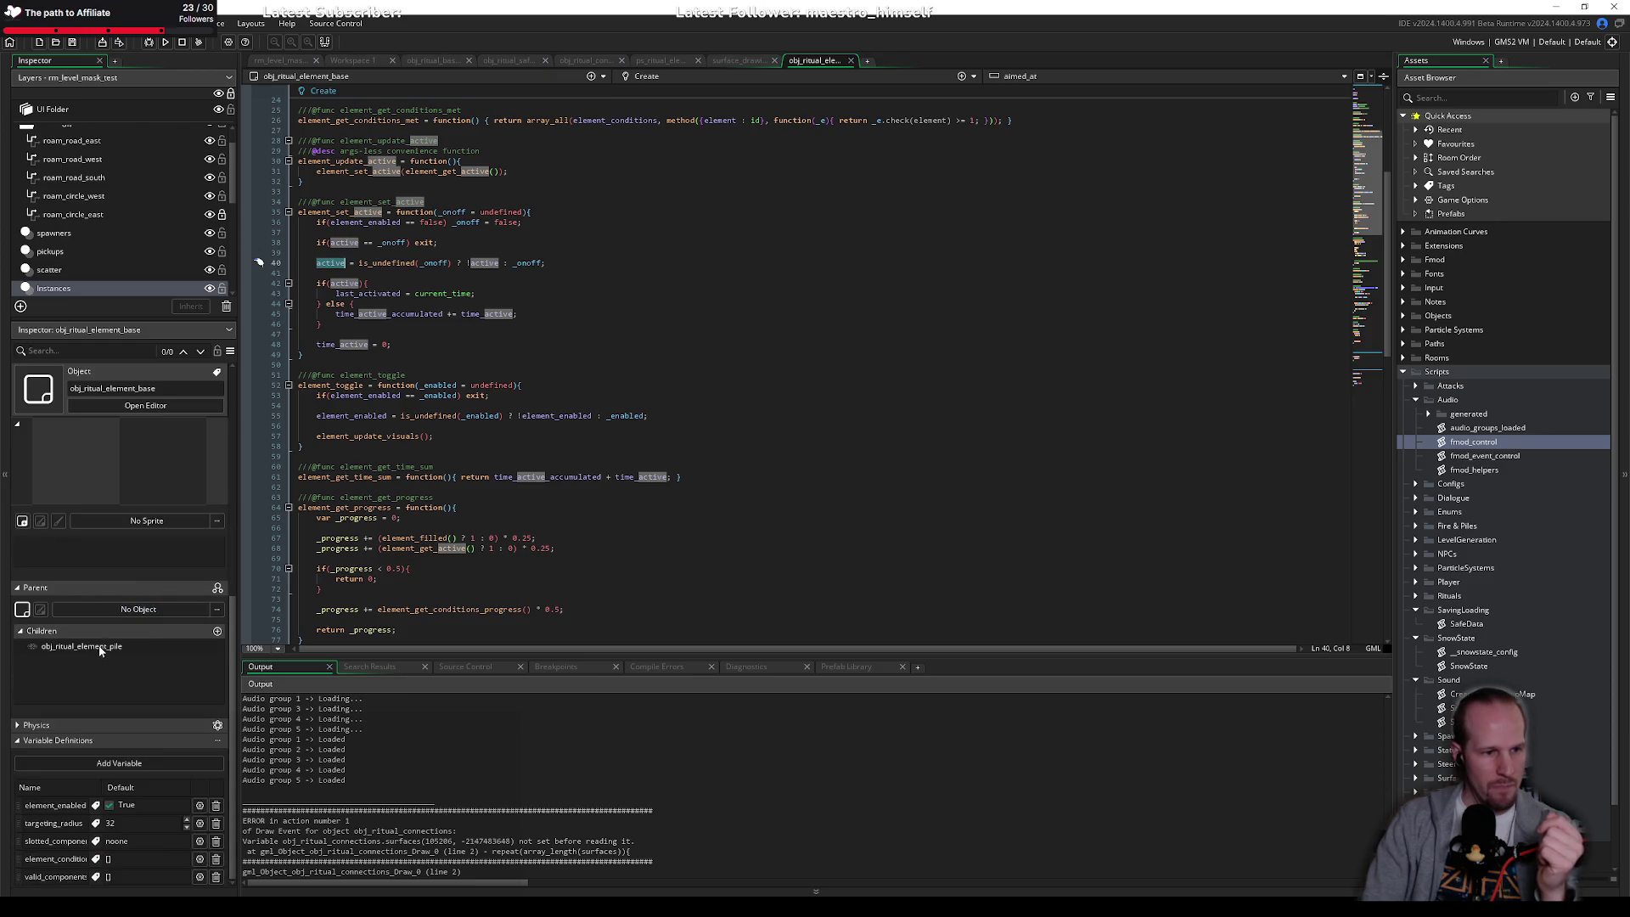
{"action": "double_click", "coordinate": [82, 695]}
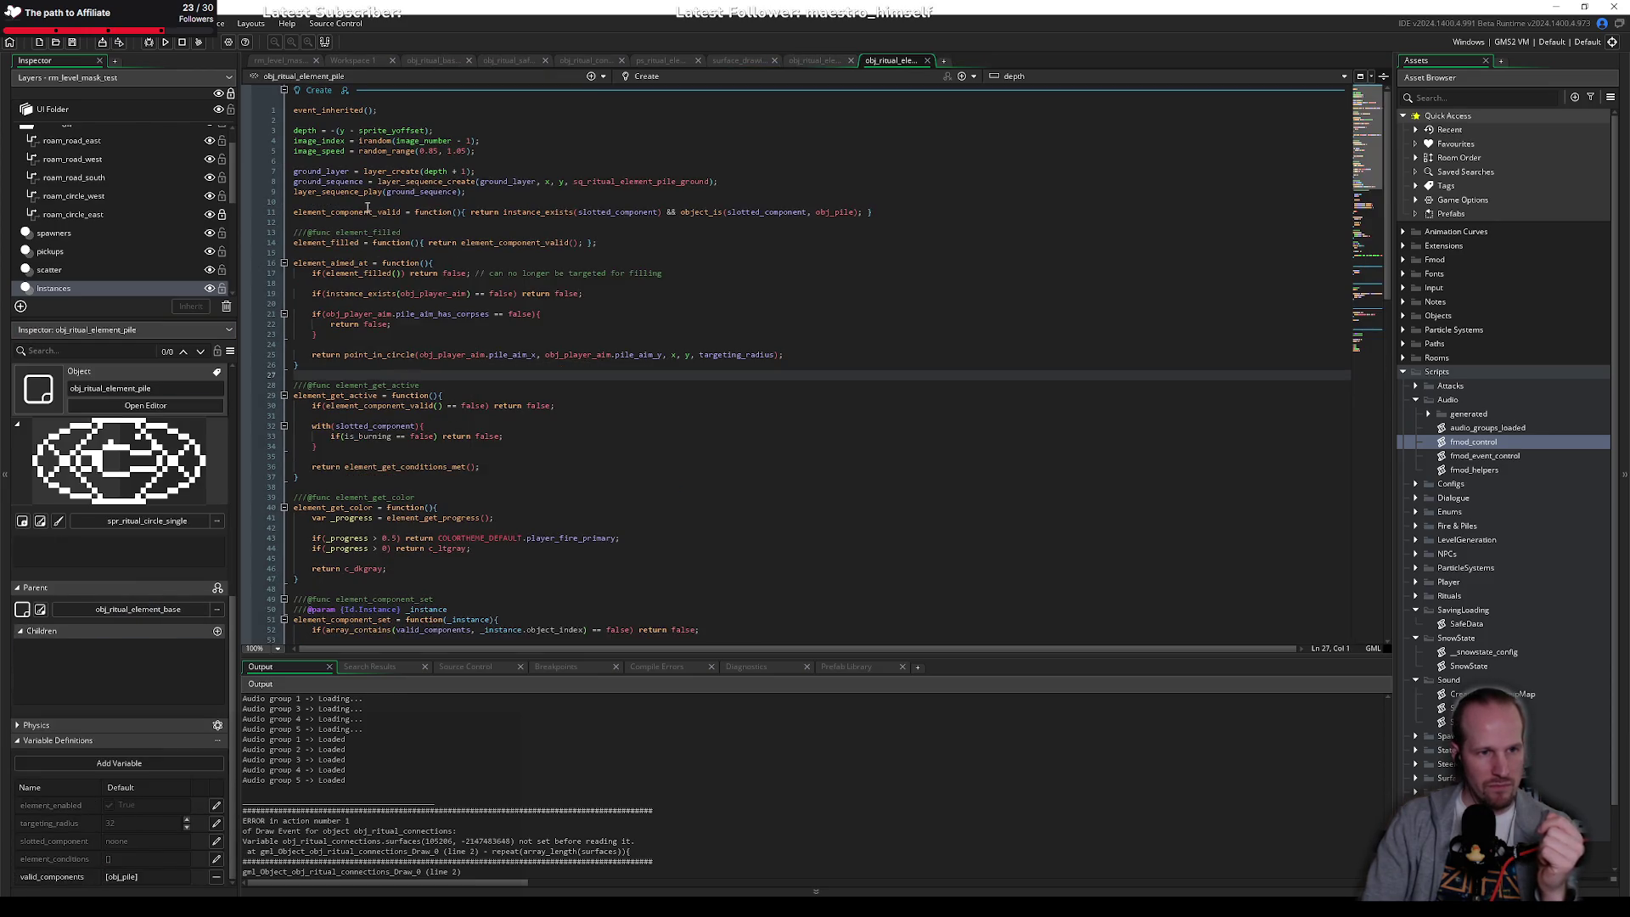
Step: Look up element_component_set's definition and inspect its filter comment, slotted_component and element_update_visuals lines
{"action": "scroll", "coordinate": [386, 272], "scroll_direction": "down", "scroll_amount": 20}
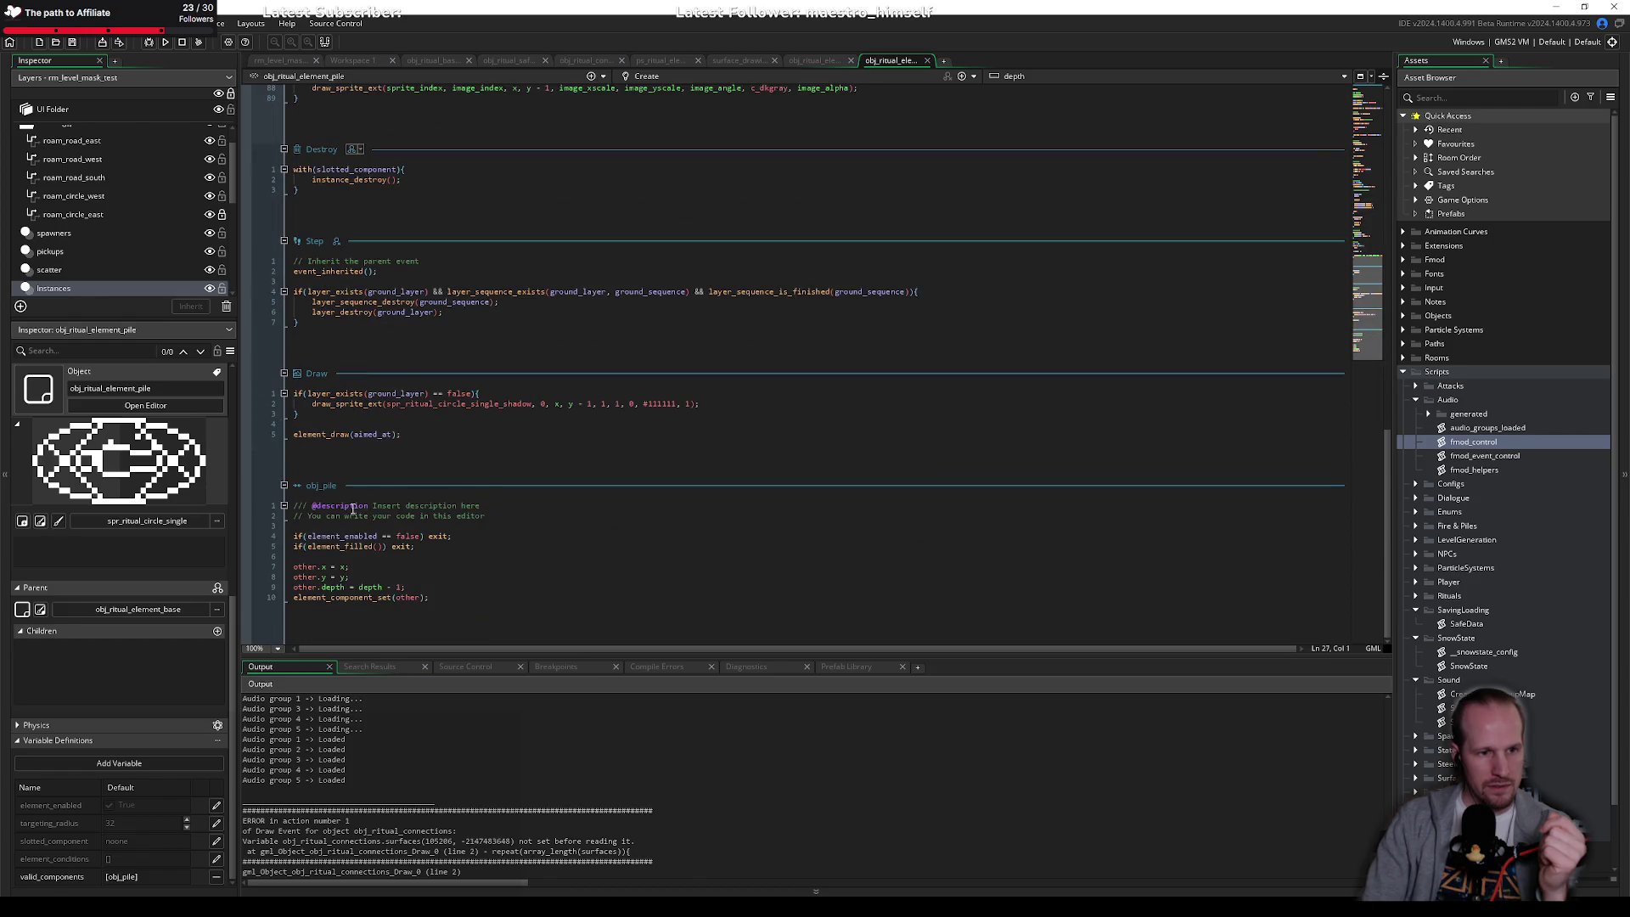
{"action": "middle_click", "coordinate": [344, 598]}
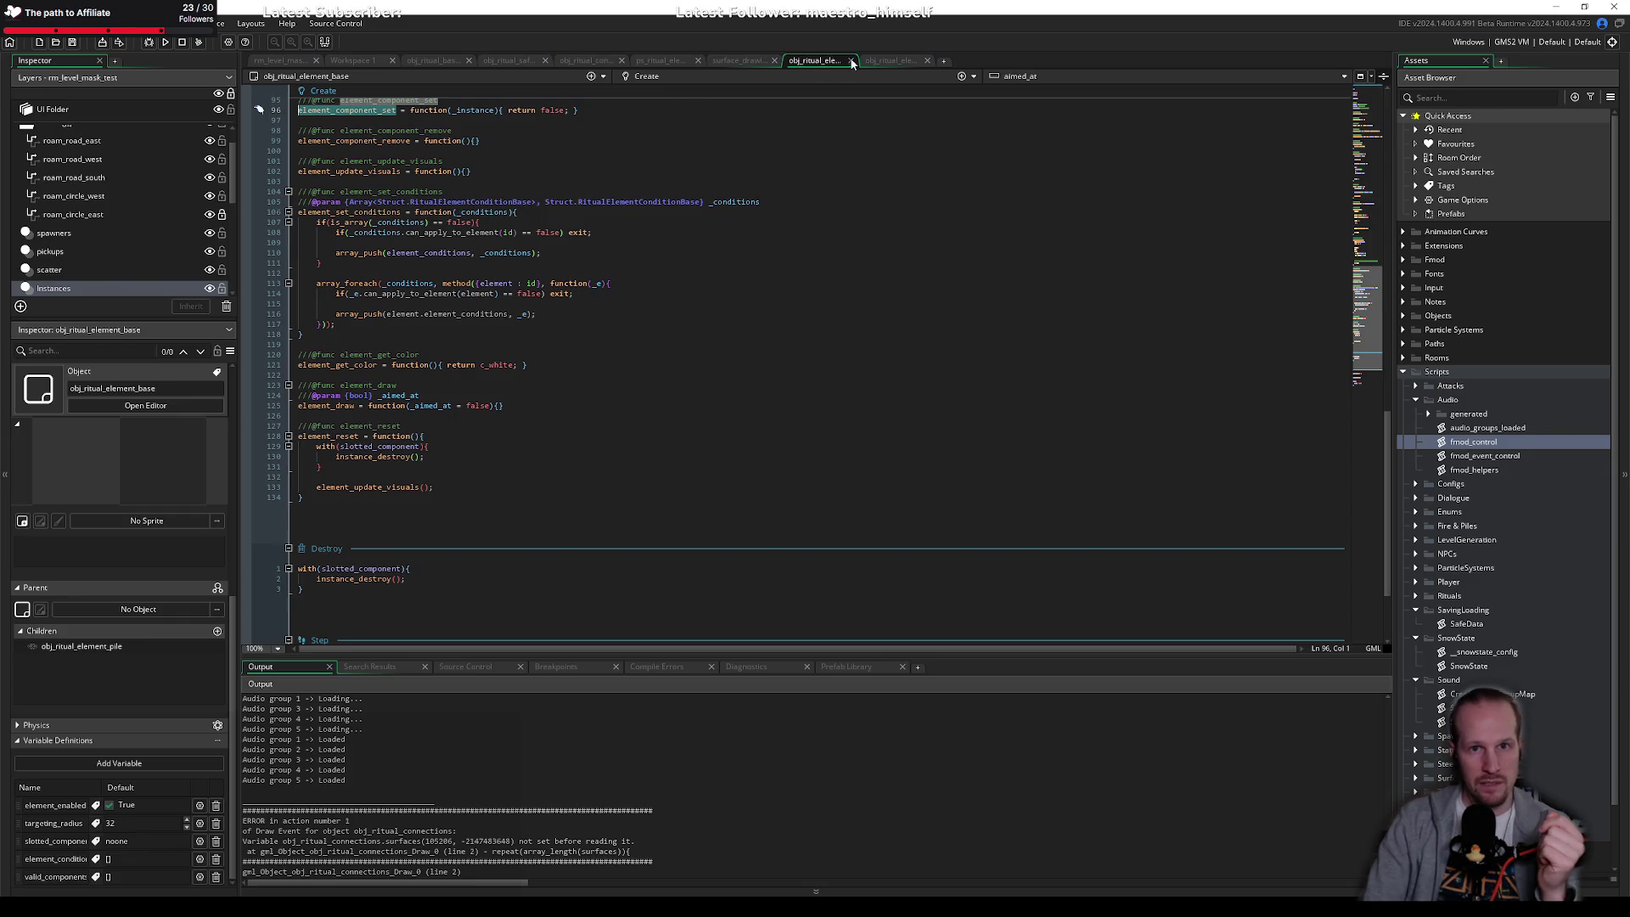
{"action": "key", "text": "ctrl+Tab"}
{"action": "scroll", "coordinate": [441, 283], "scroll_direction": "up", "scroll_amount": 15}
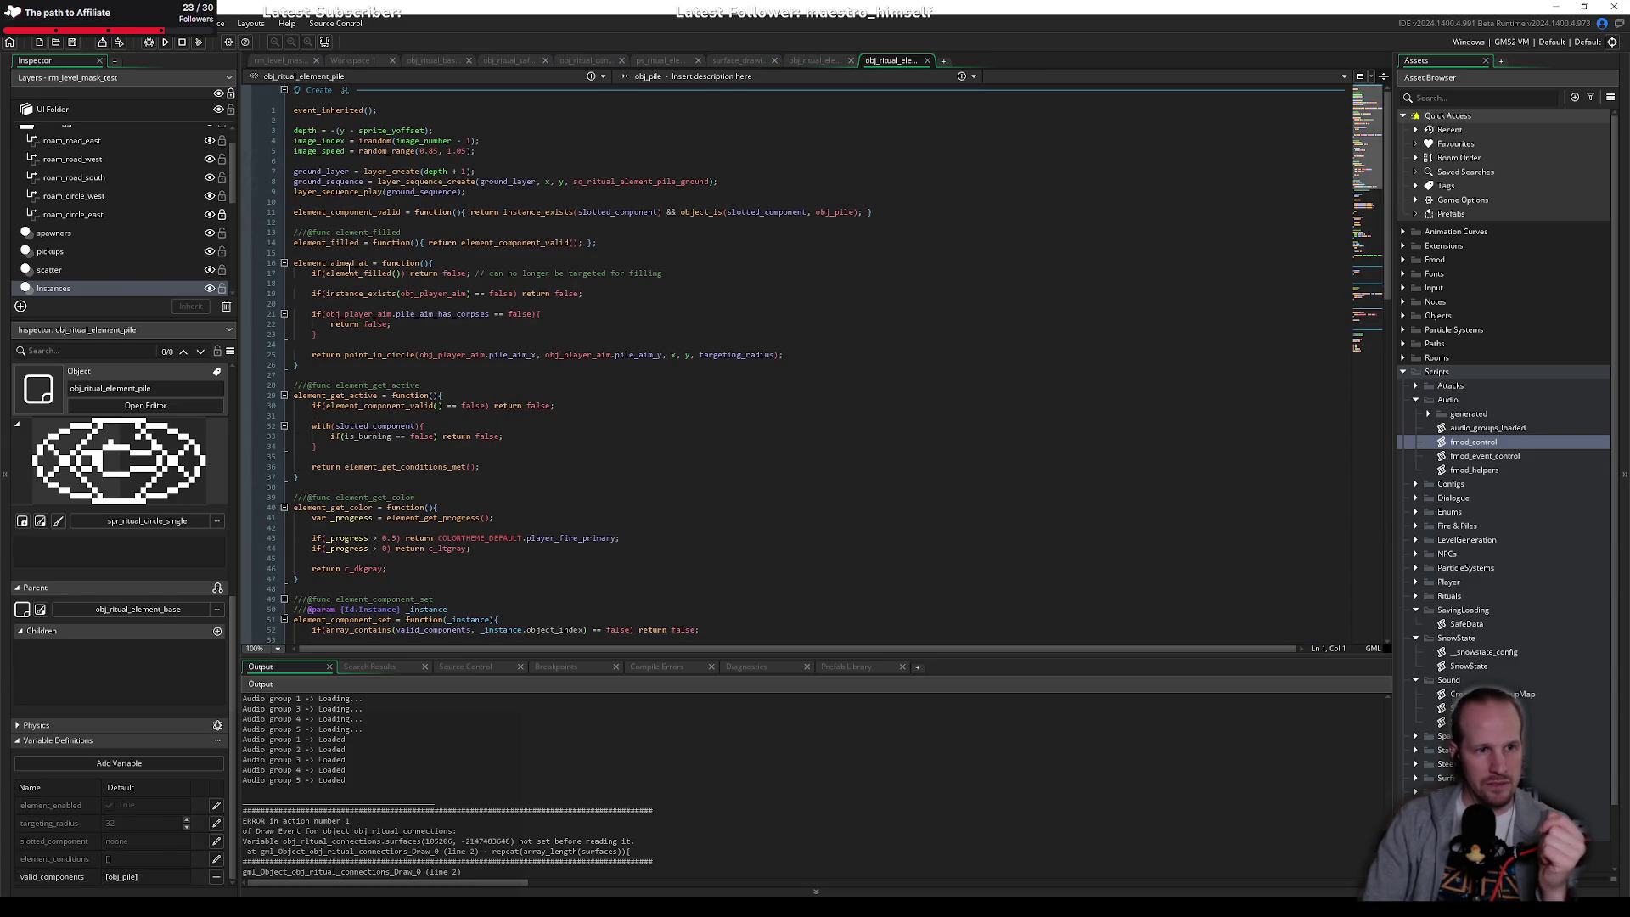
{"action": "scroll", "coordinate": [392, 391], "scroll_direction": "down", "scroll_amount": 8}
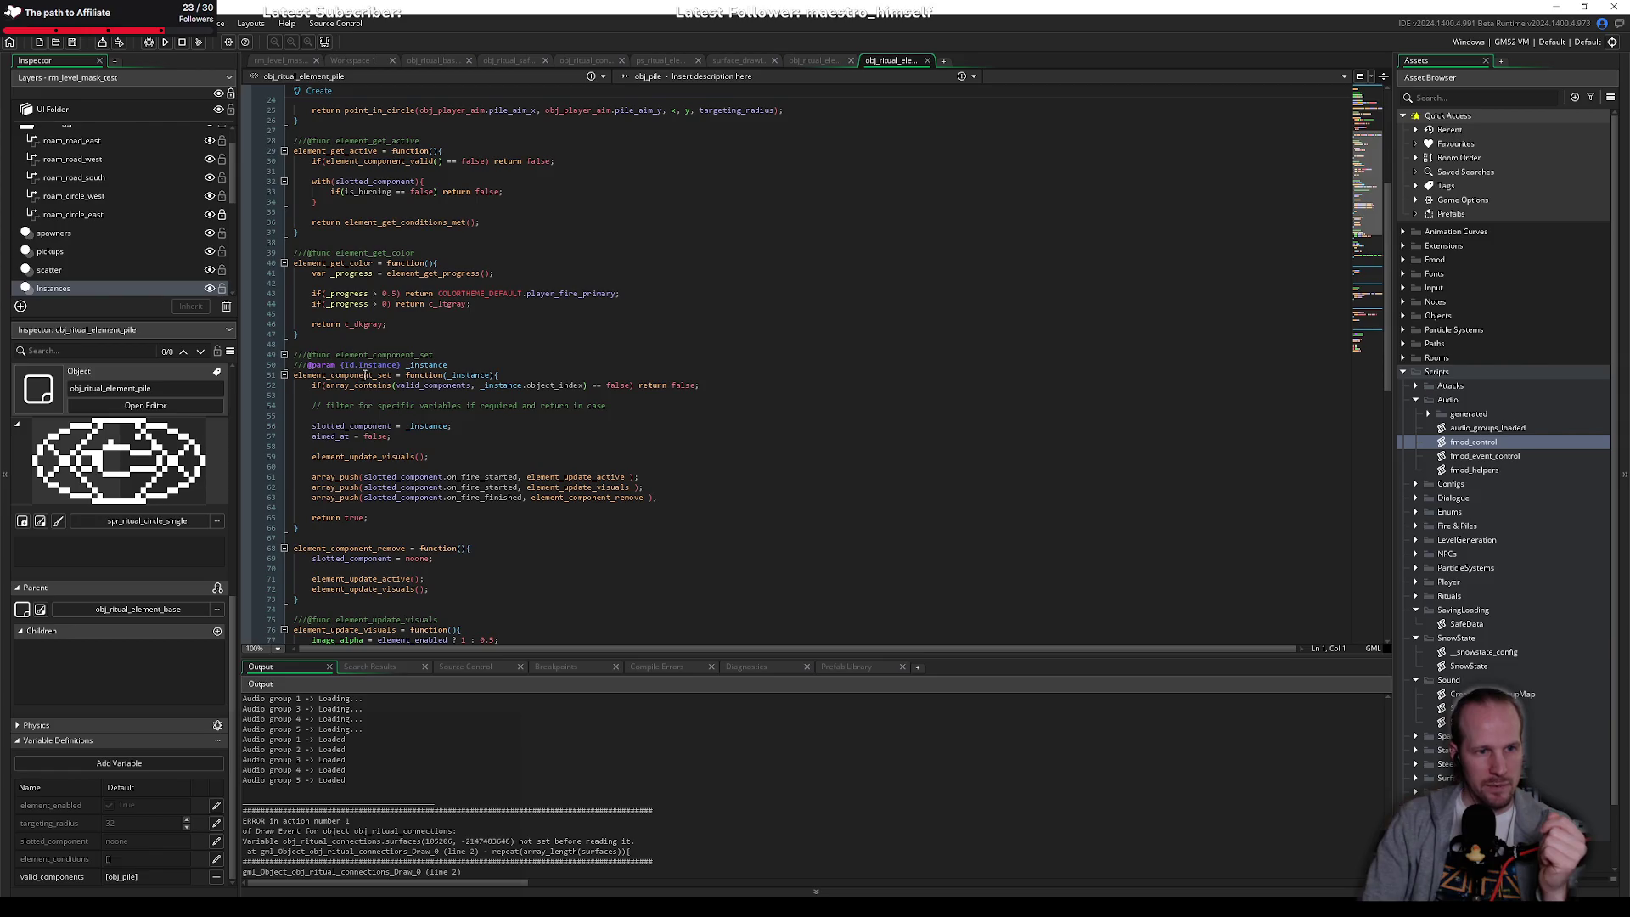
{"action": "left_click", "coordinate": [303, 415]}
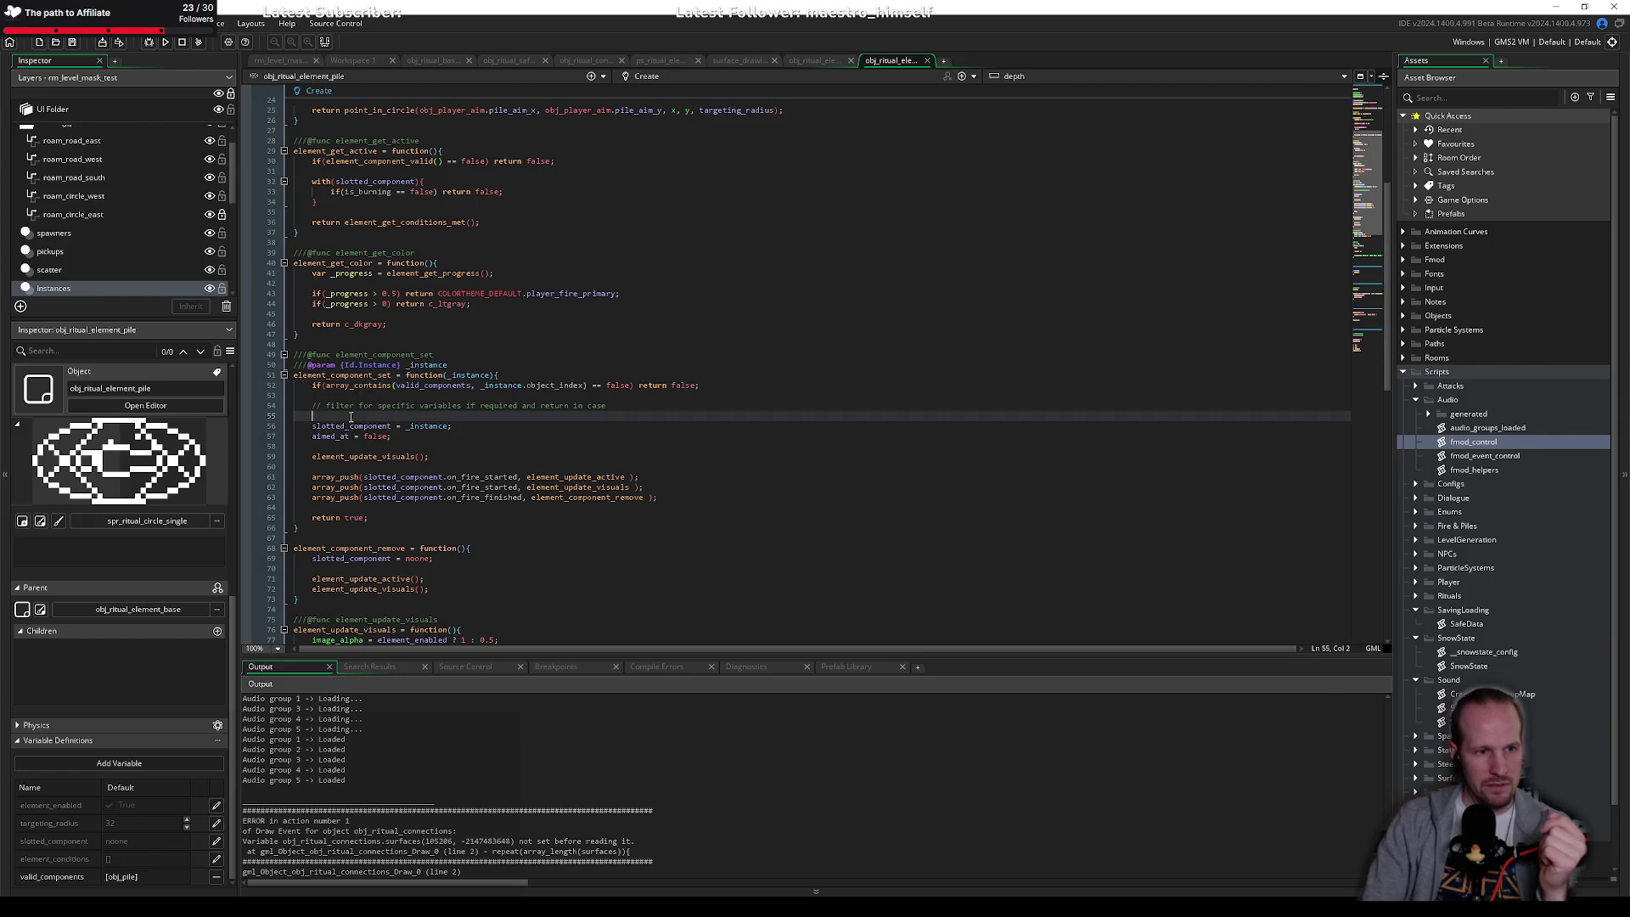
{"action": "left_click", "coordinate": [342, 426]}
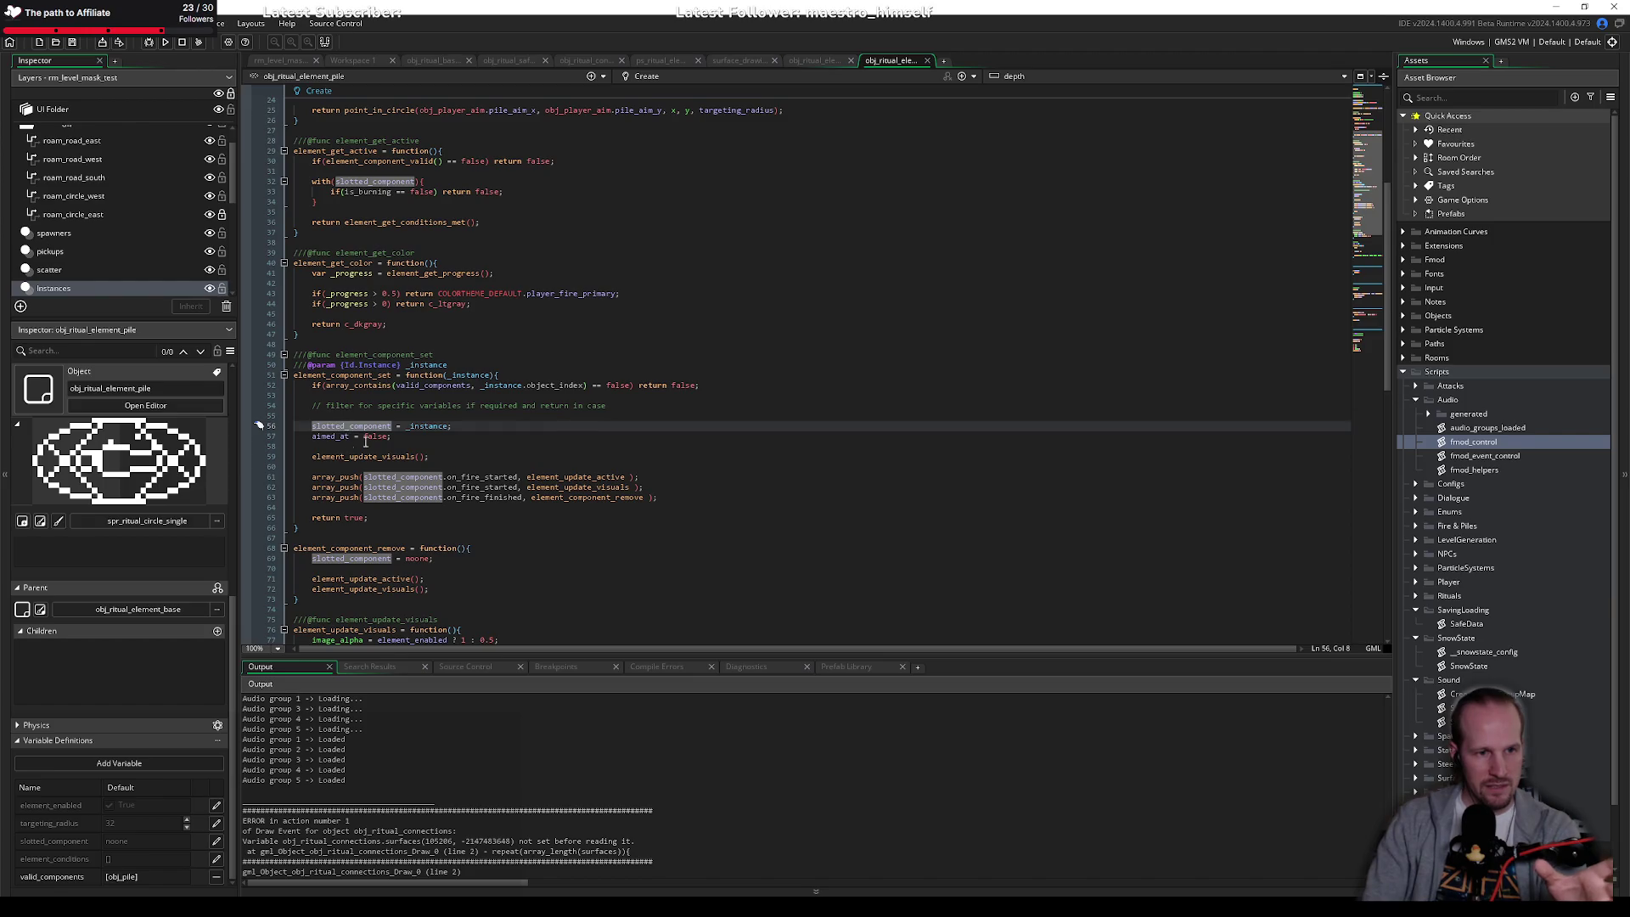
{"action": "left_click", "coordinate": [349, 456]}
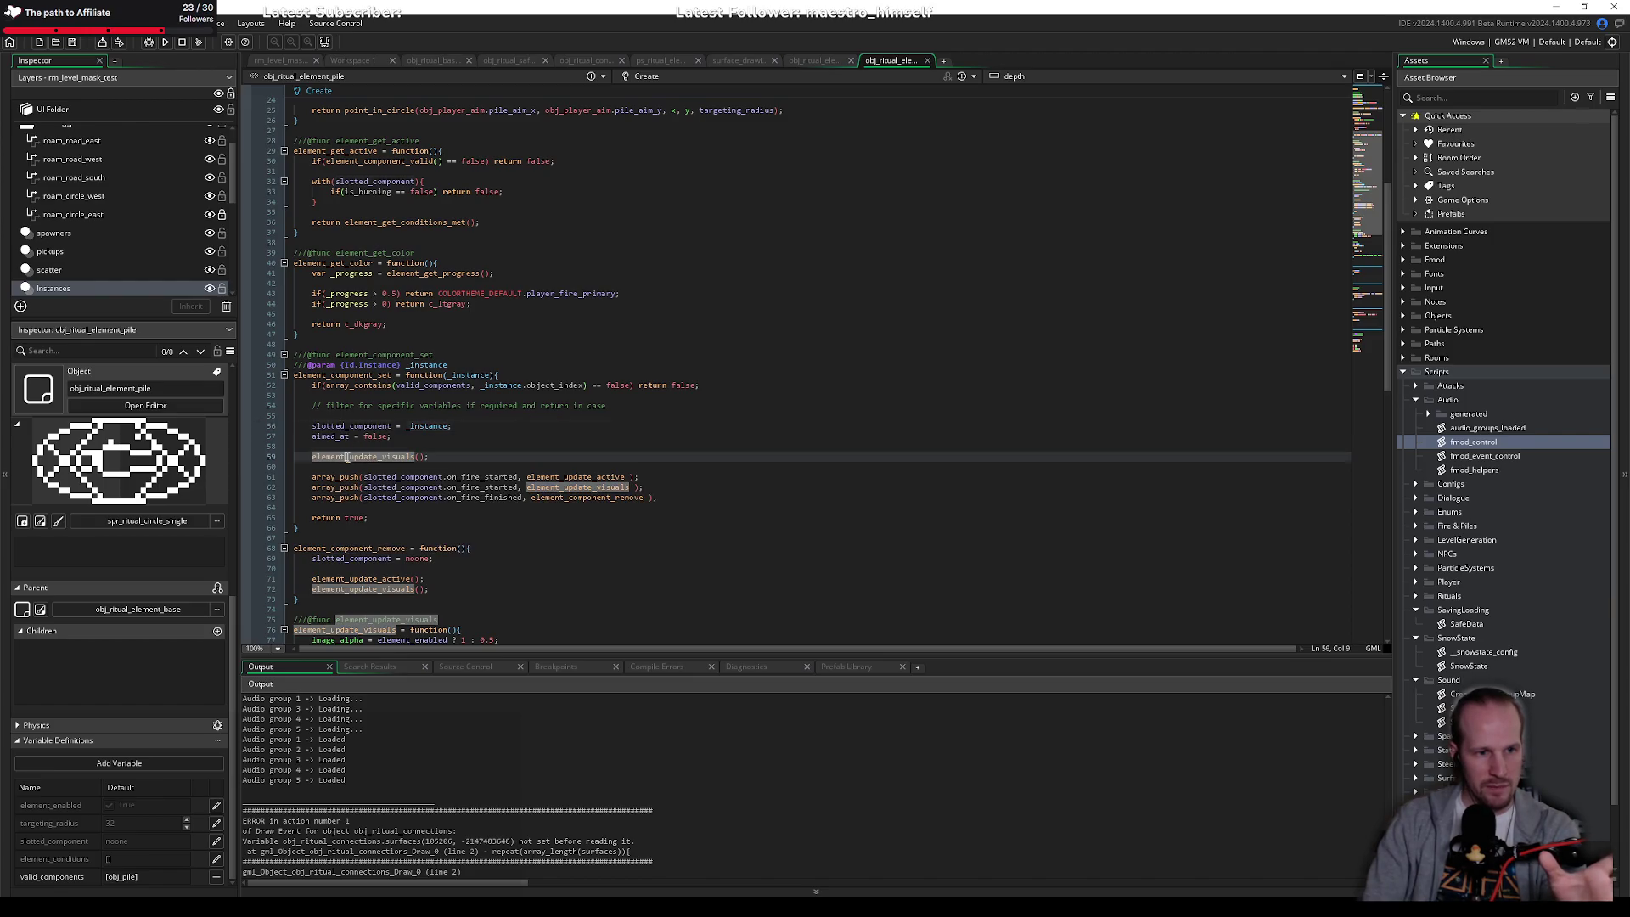
{"action": "scroll", "coordinate": [663, 412], "scroll_direction": "down", "scroll_amount": 4}
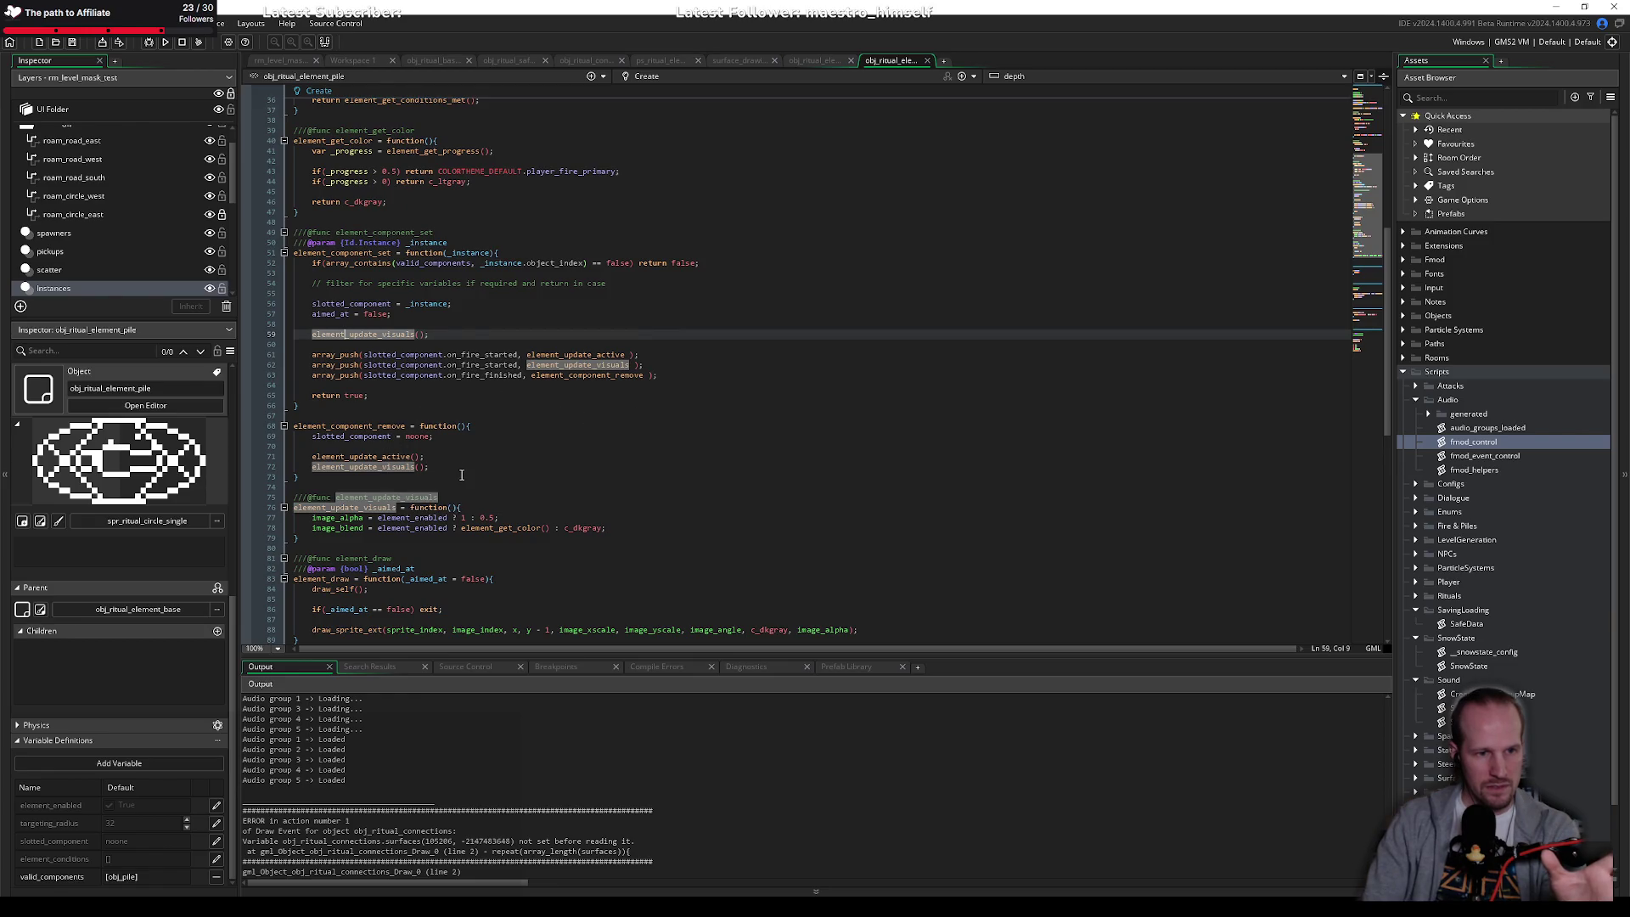
{"action": "scroll", "coordinate": [439, 428], "scroll_direction": "down", "scroll_amount": 4}
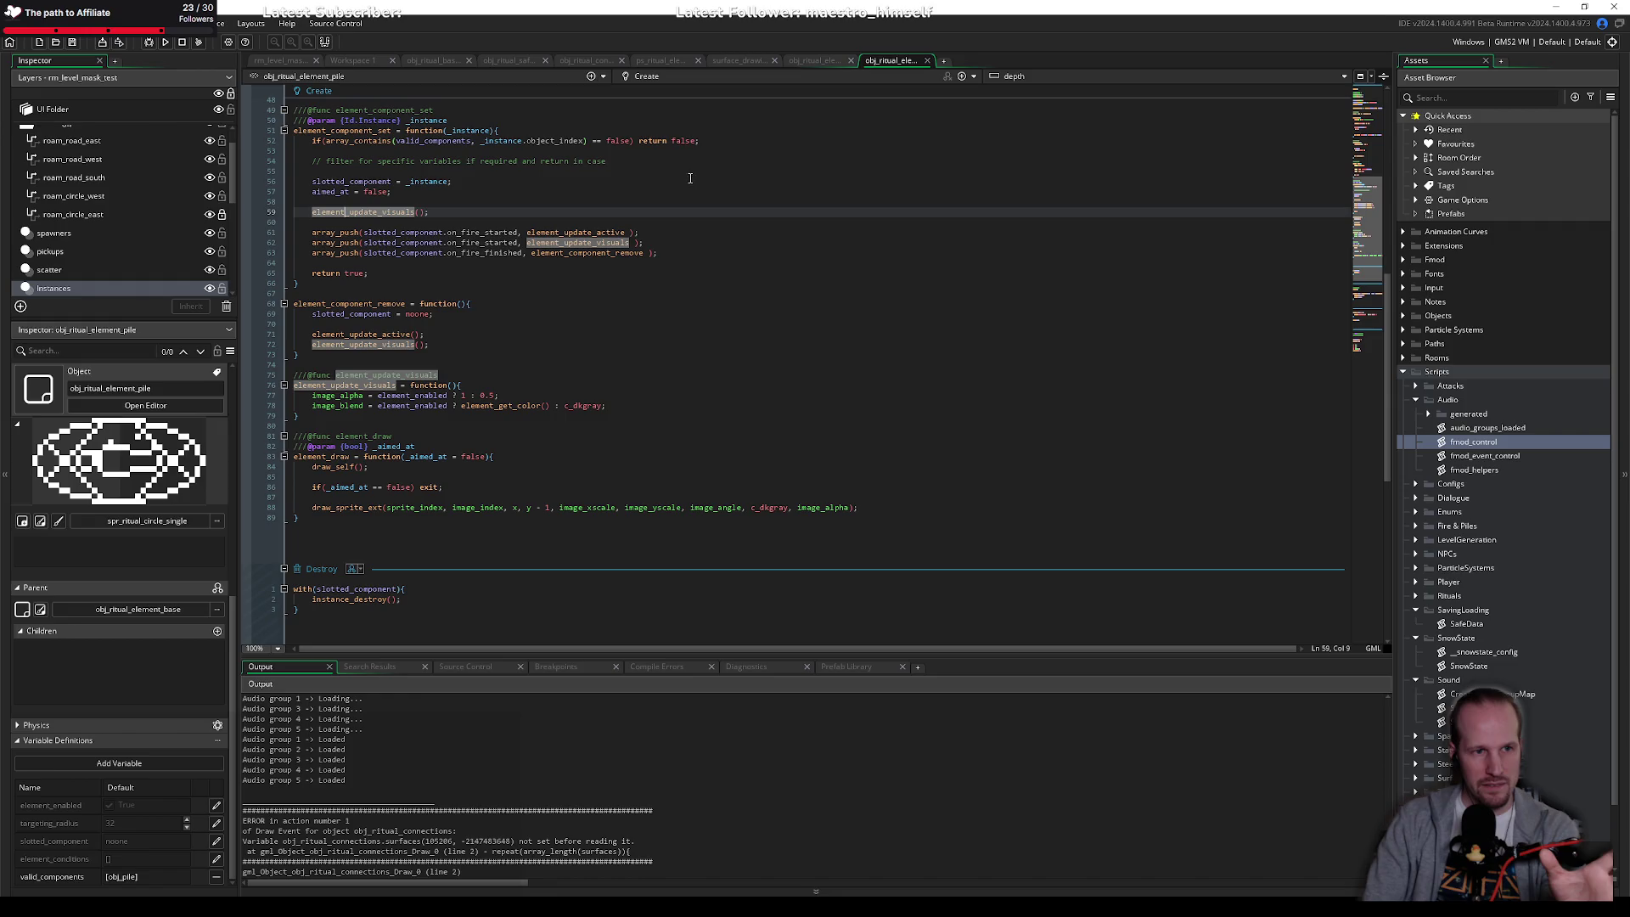
{"action": "scroll", "coordinate": [493, 319], "scroll_direction": "up", "scroll_amount": 4}
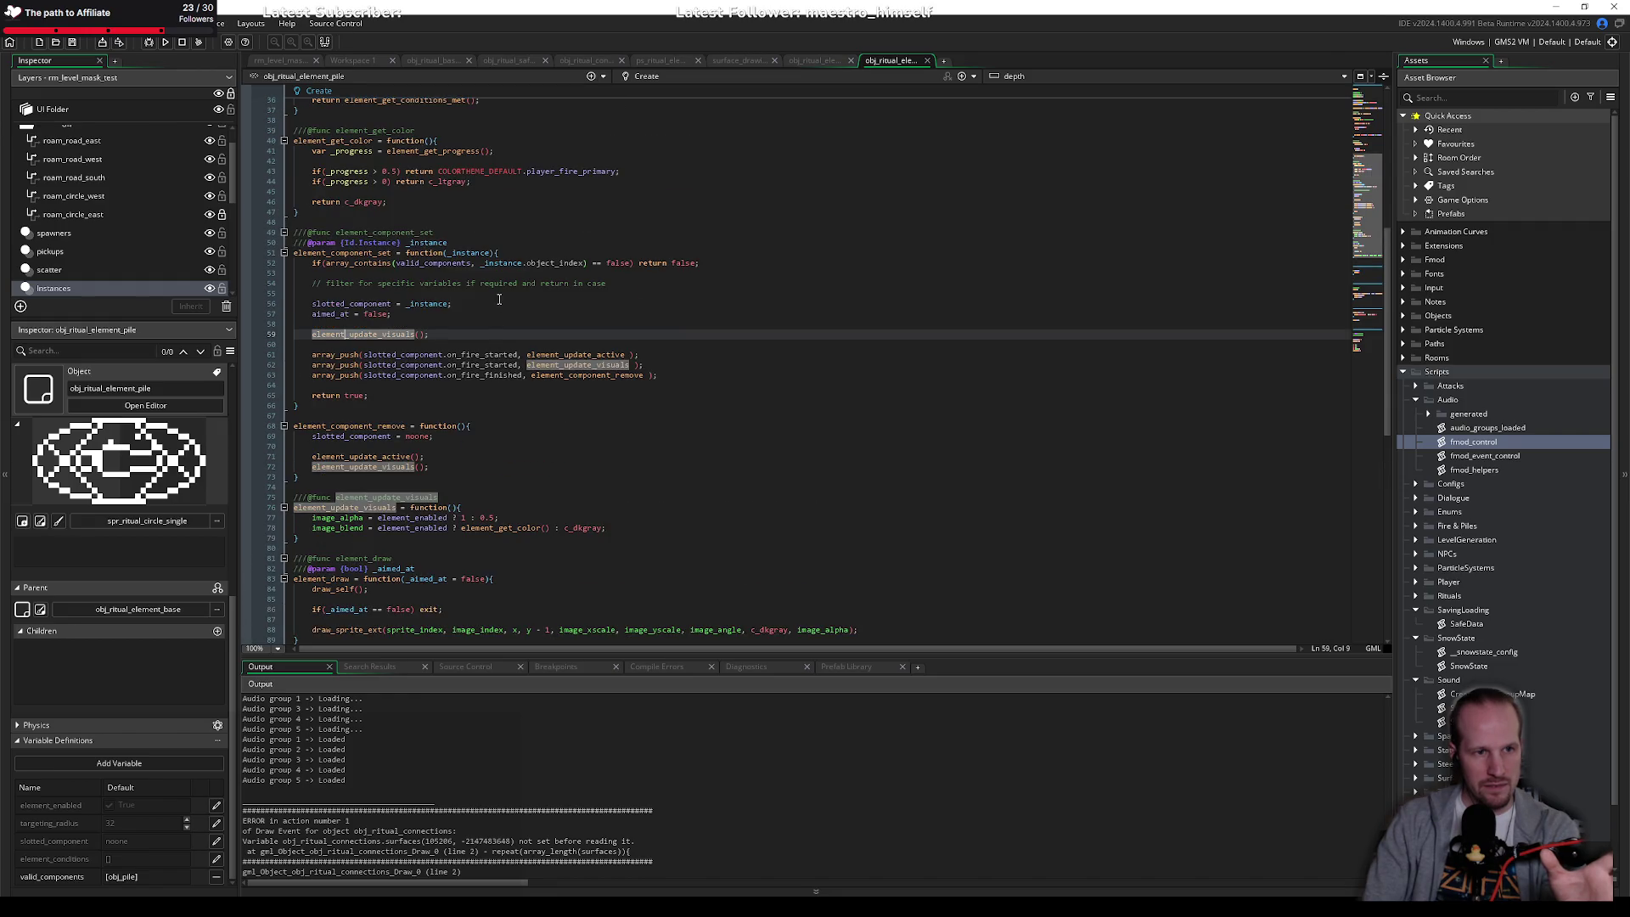
{"action": "scroll", "coordinate": [416, 318], "scroll_direction": "up", "scroll_amount": 12}
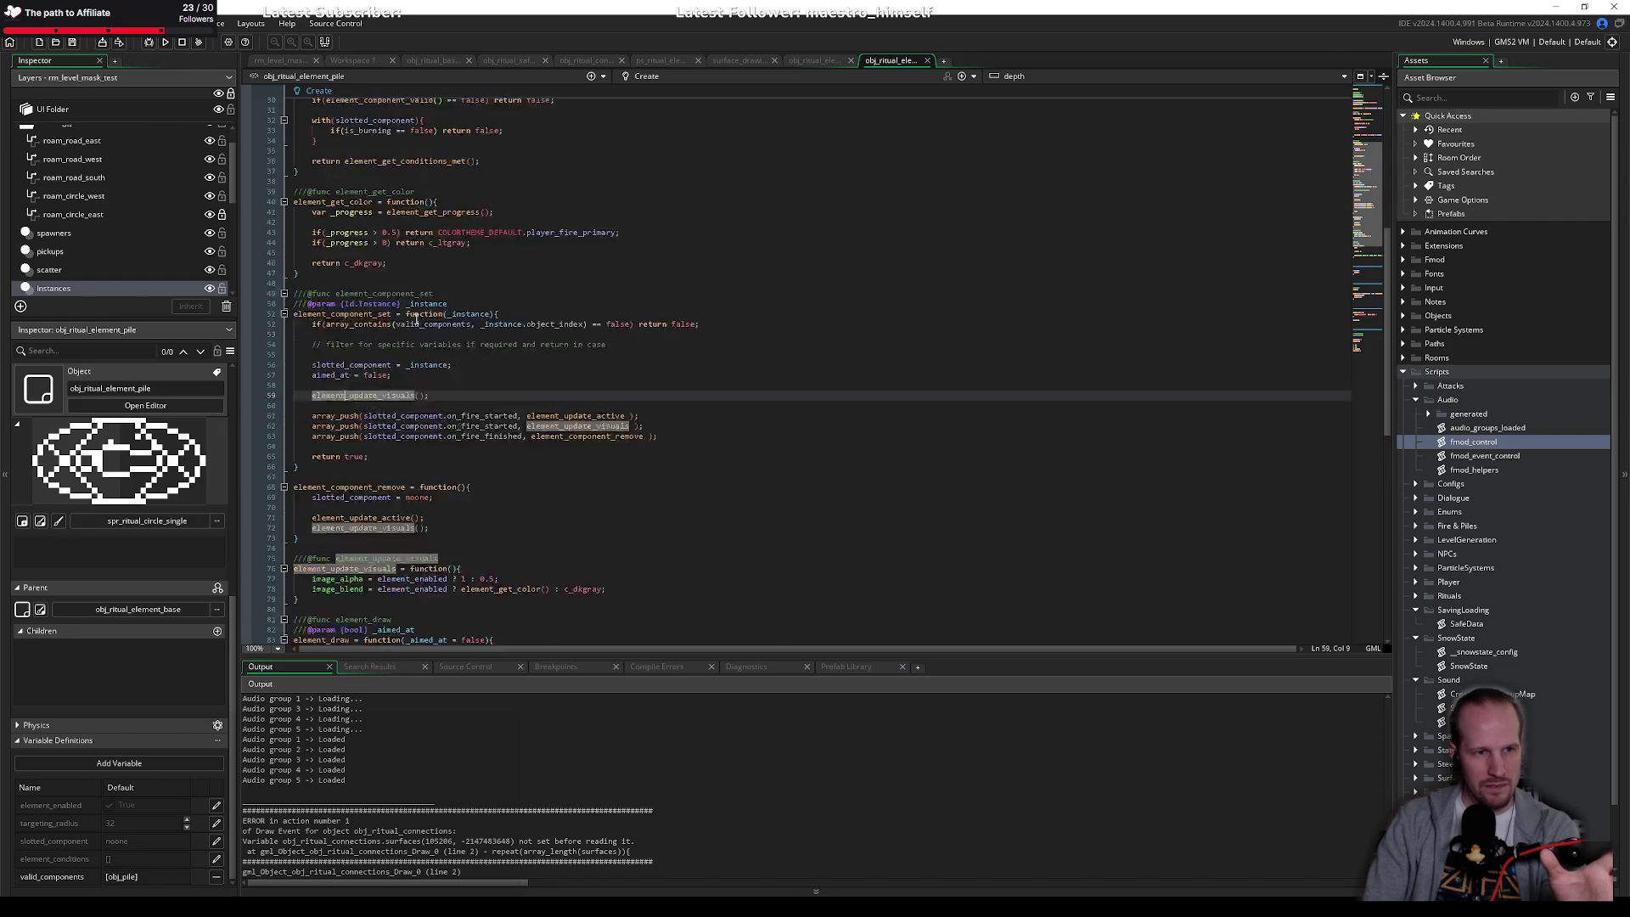
{"action": "scroll", "coordinate": [416, 318], "scroll_direction": "down", "scroll_amount": 14}
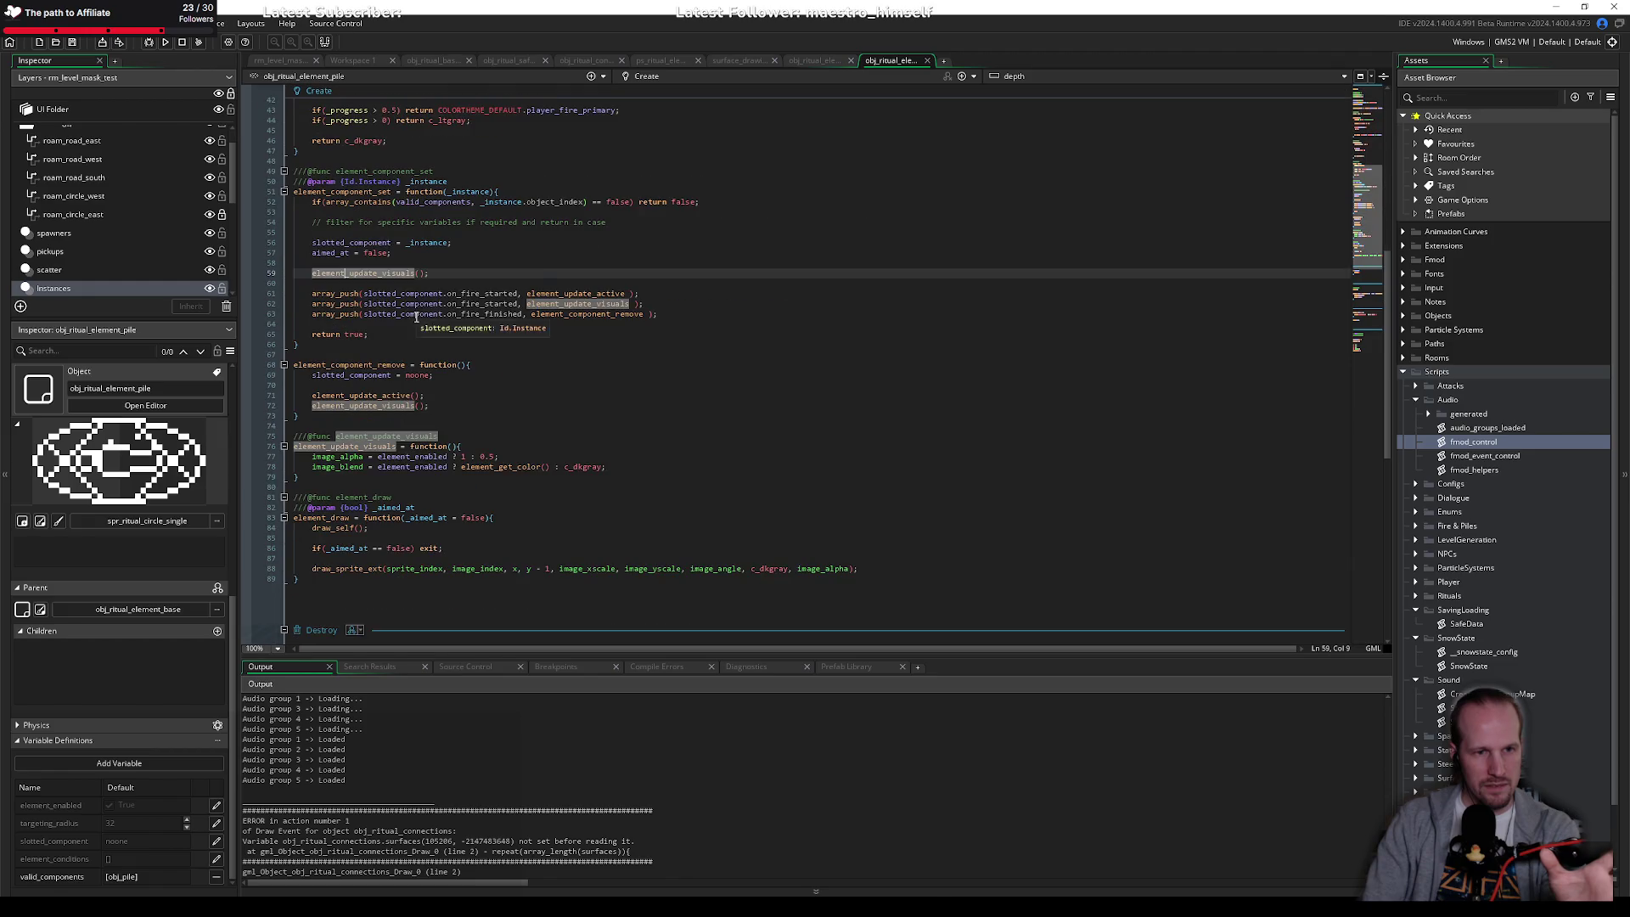
Step: Inspect the element_update_active callback on line 61 of the pile code
{"action": "left_click", "coordinate": [564, 294]}
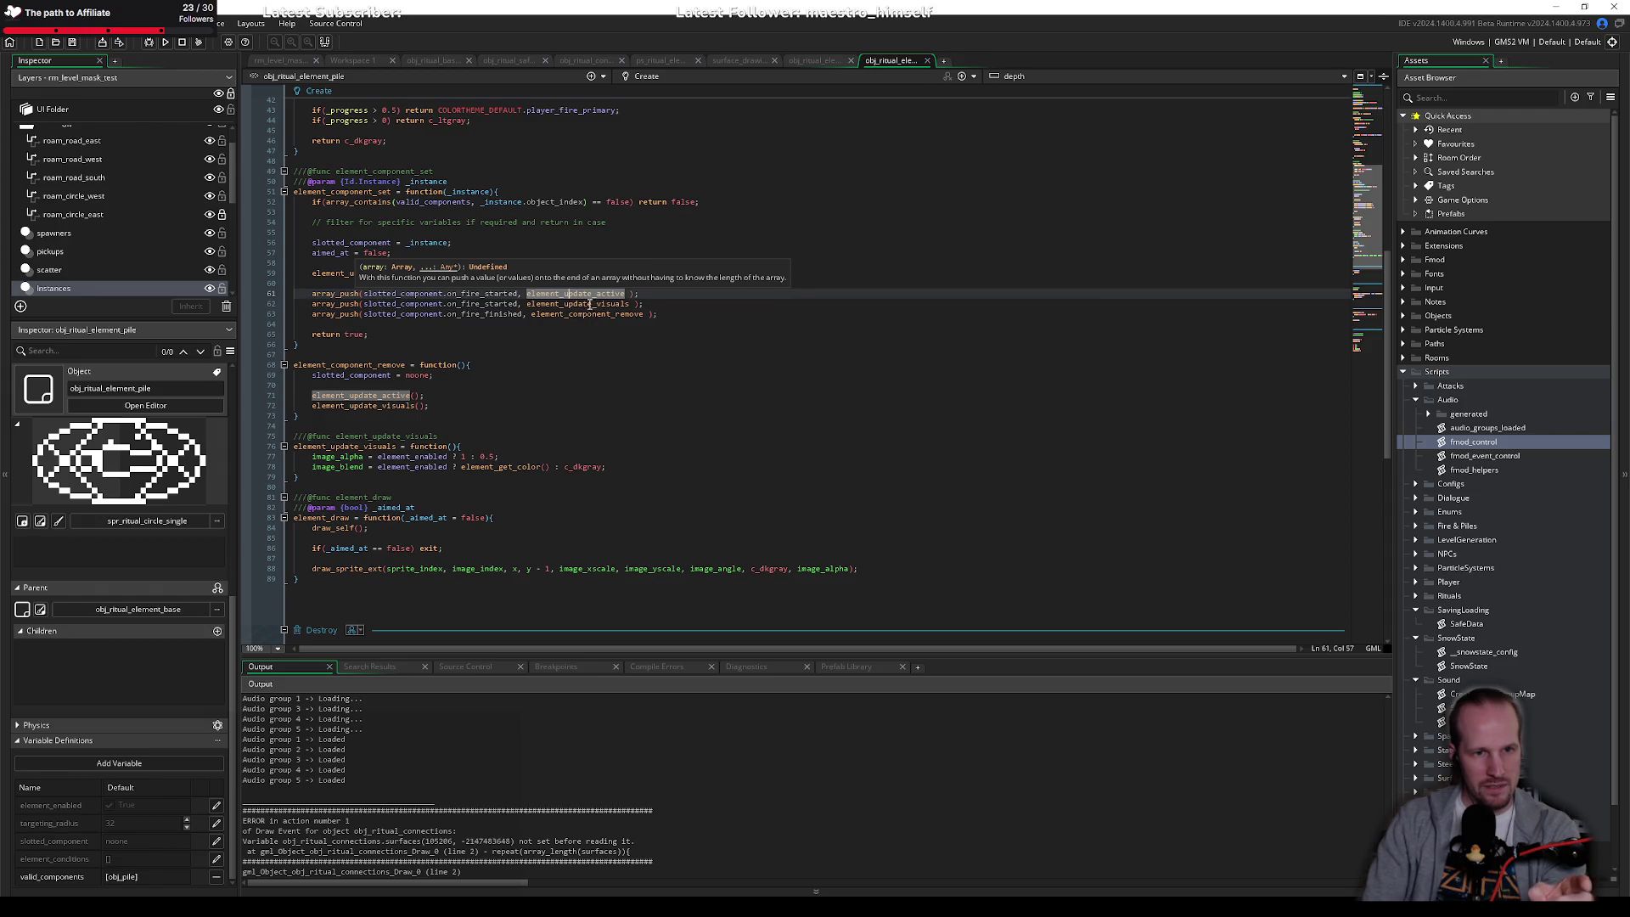
{"action": "mouse_move", "coordinate": [594, 293]}
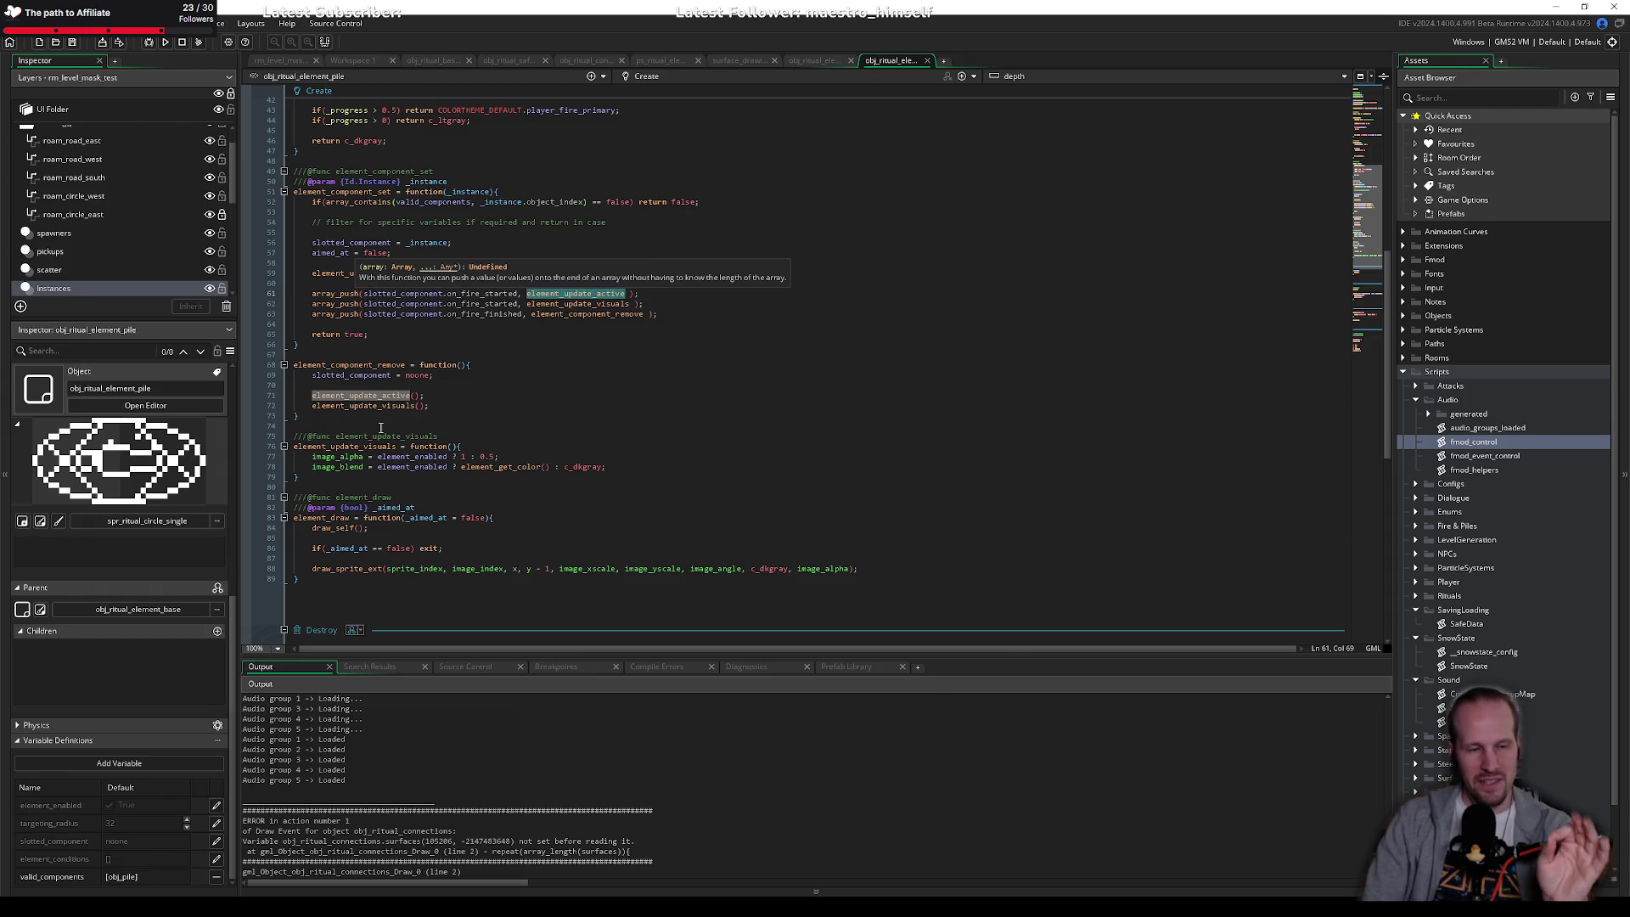
{"action": "left_click", "coordinate": [424, 353]}
{"action": "left_click", "coordinate": [823, 60]}
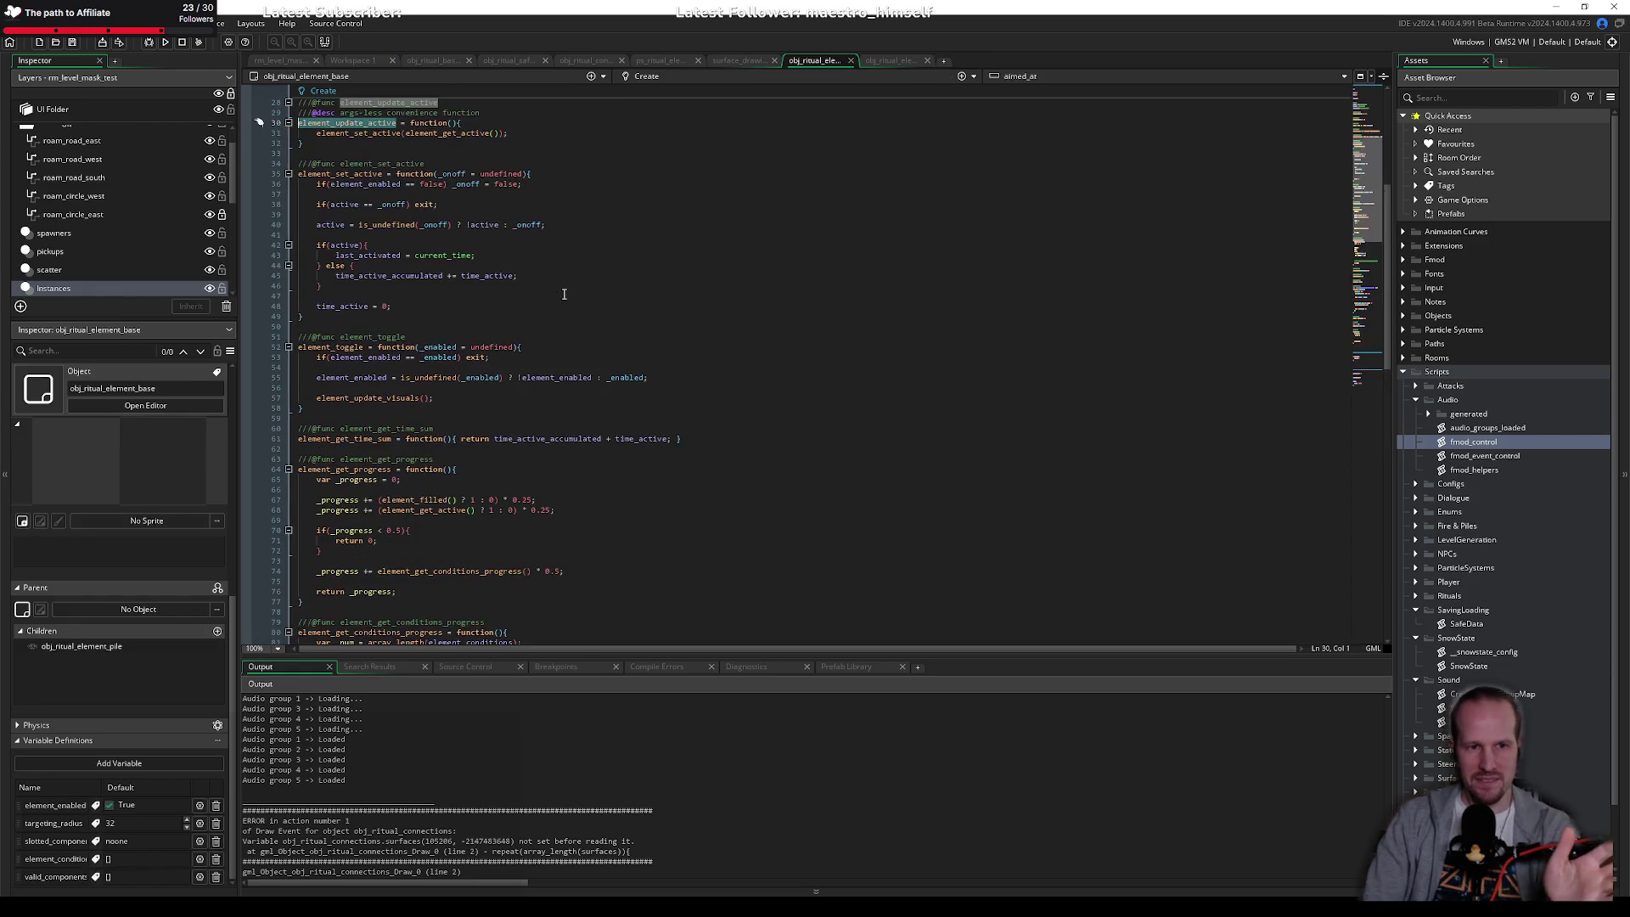
{"action": "left_click", "coordinate": [889, 60]}
{"action": "scroll", "coordinate": [331, 254], "scroll_direction": "up", "scroll_amount": 13}
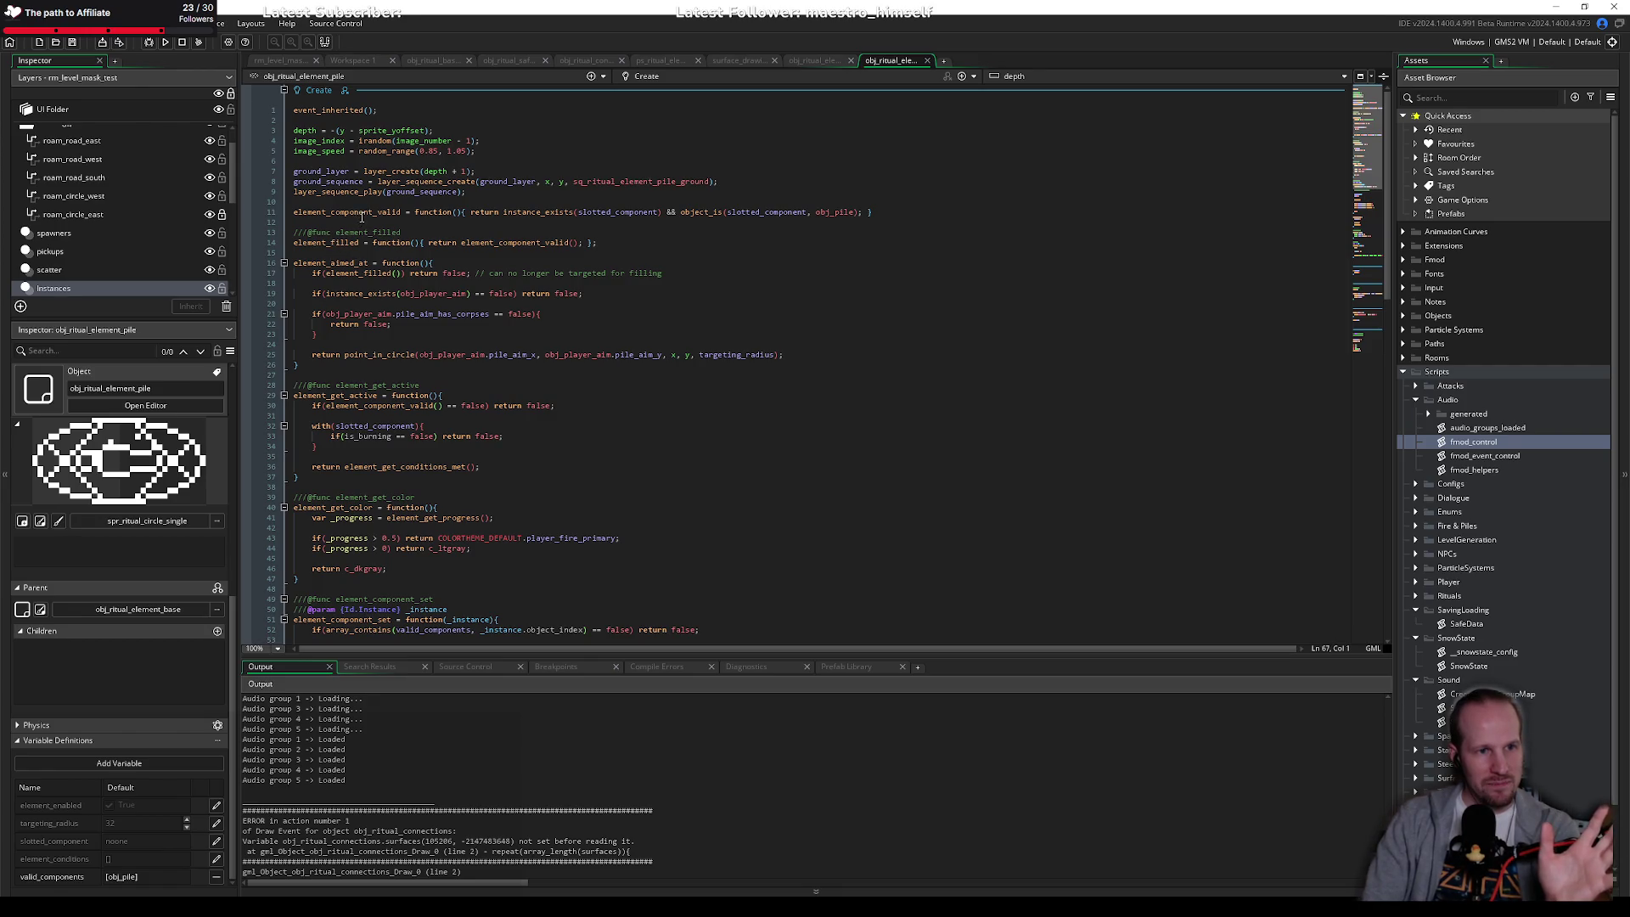
{"action": "scroll", "coordinate": [390, 407], "scroll_direction": "down", "scroll_amount": 10}
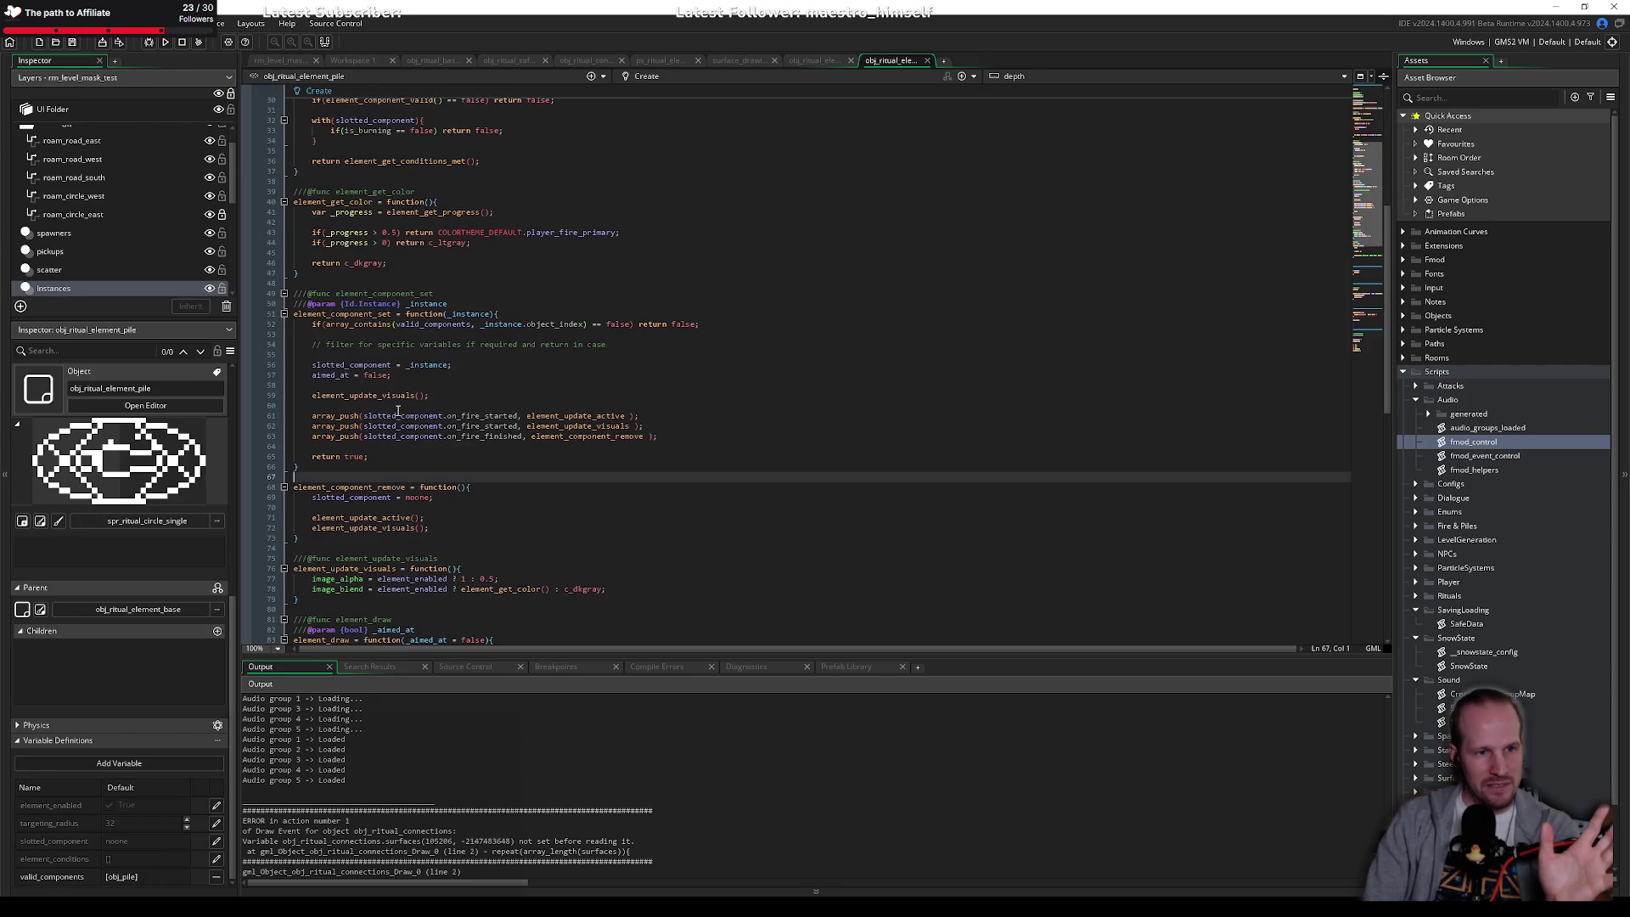
{"action": "double_click", "coordinate": [601, 416]}
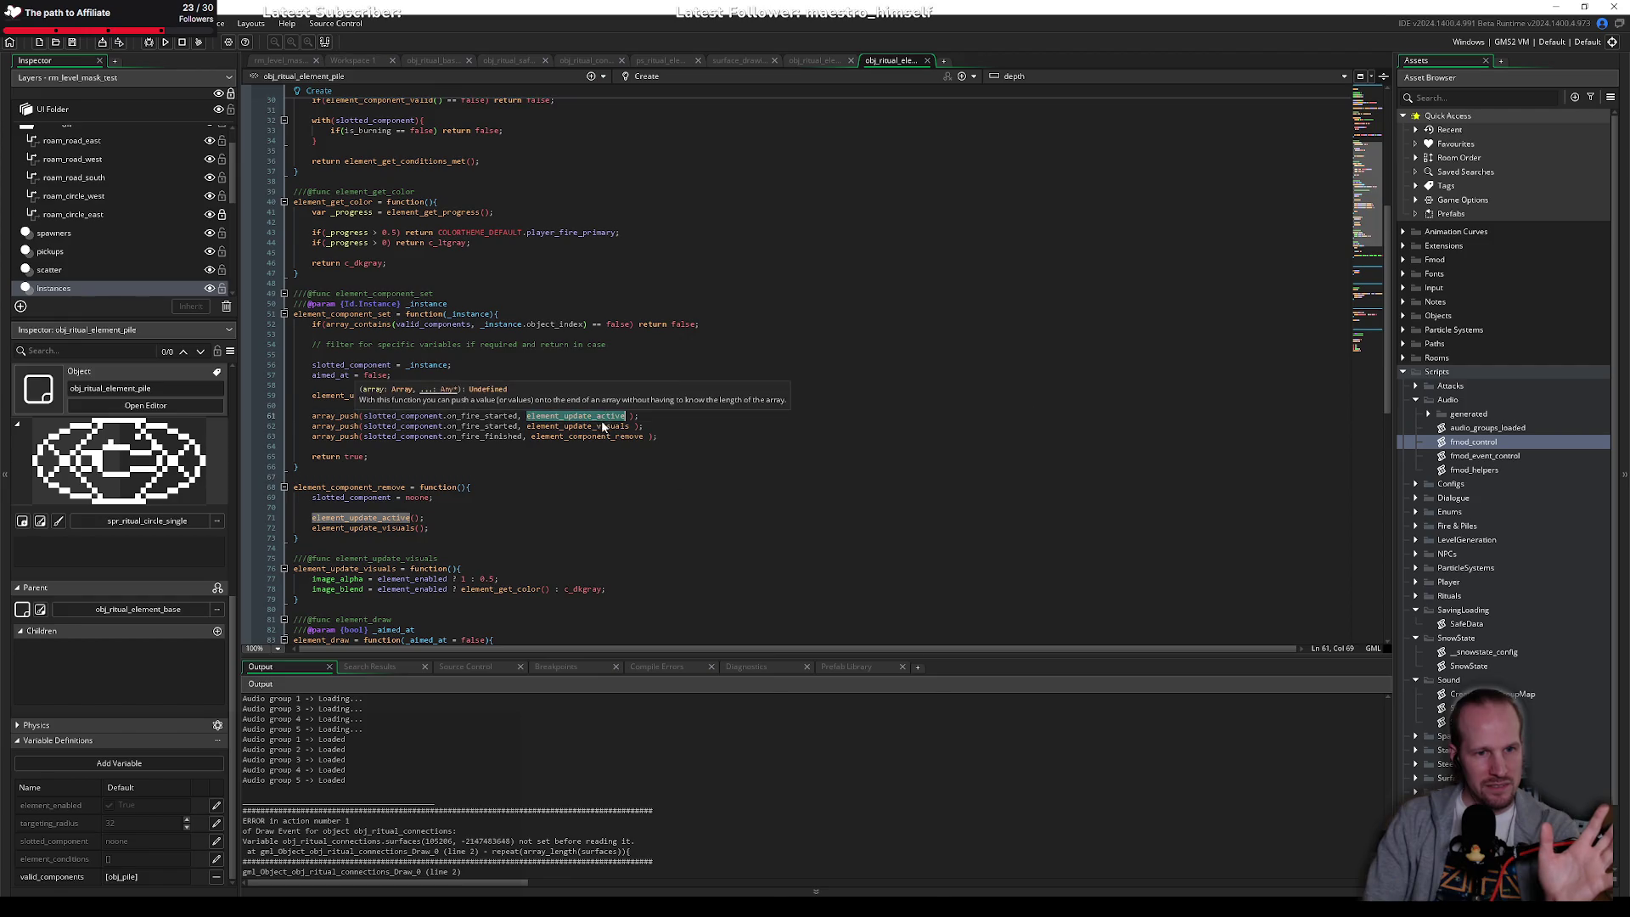
{"action": "scroll", "coordinate": [476, 468], "scroll_direction": "up", "scroll_amount": 2}
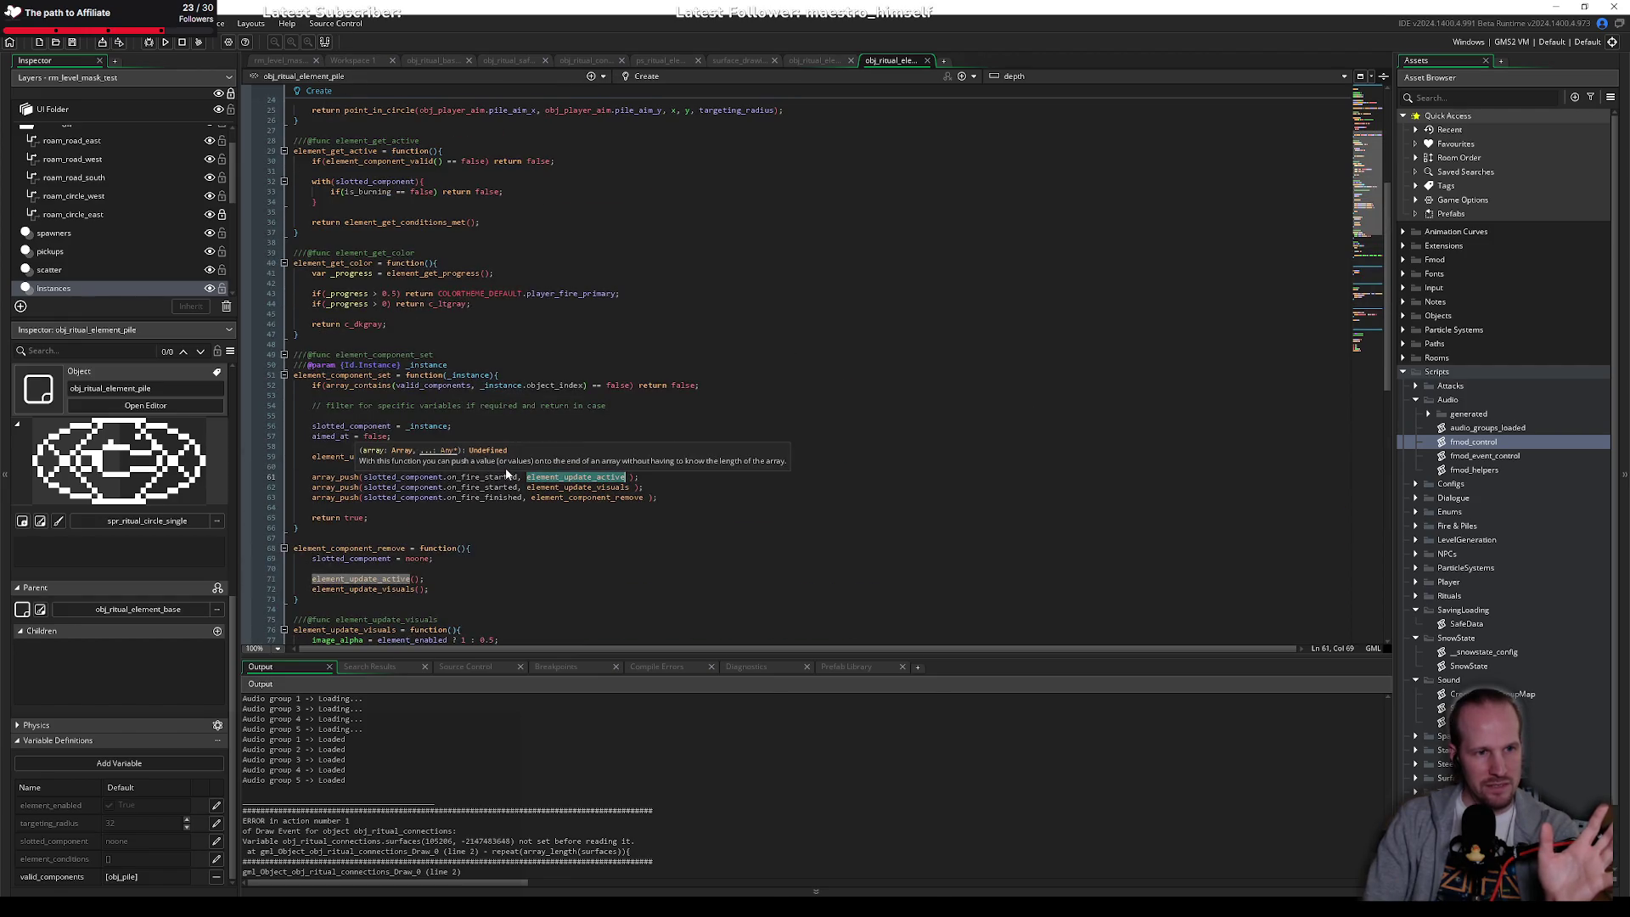
{"action": "scroll", "coordinate": [446, 336], "scroll_direction": "down", "scroll_amount": 6}
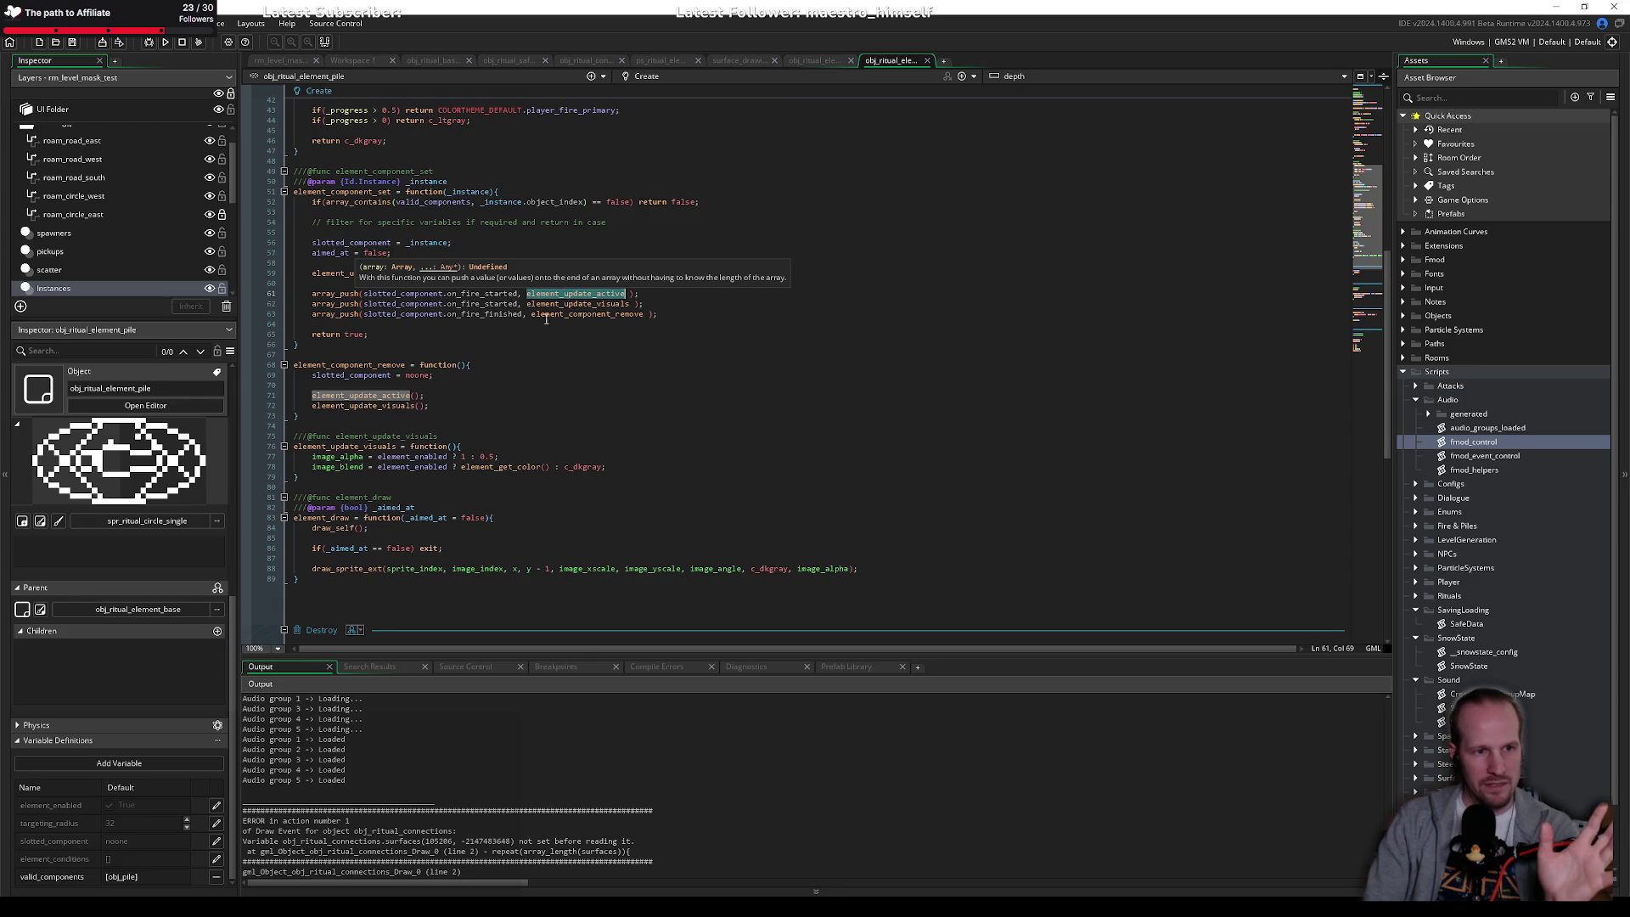
Step: Check element_update_active's base definition, then the pile's with slotted_component block and is_burning
{"action": "left_click", "coordinate": [815, 60]}
{"action": "scroll", "coordinate": [377, 221], "scroll_direction": "up", "scroll_amount": 9}
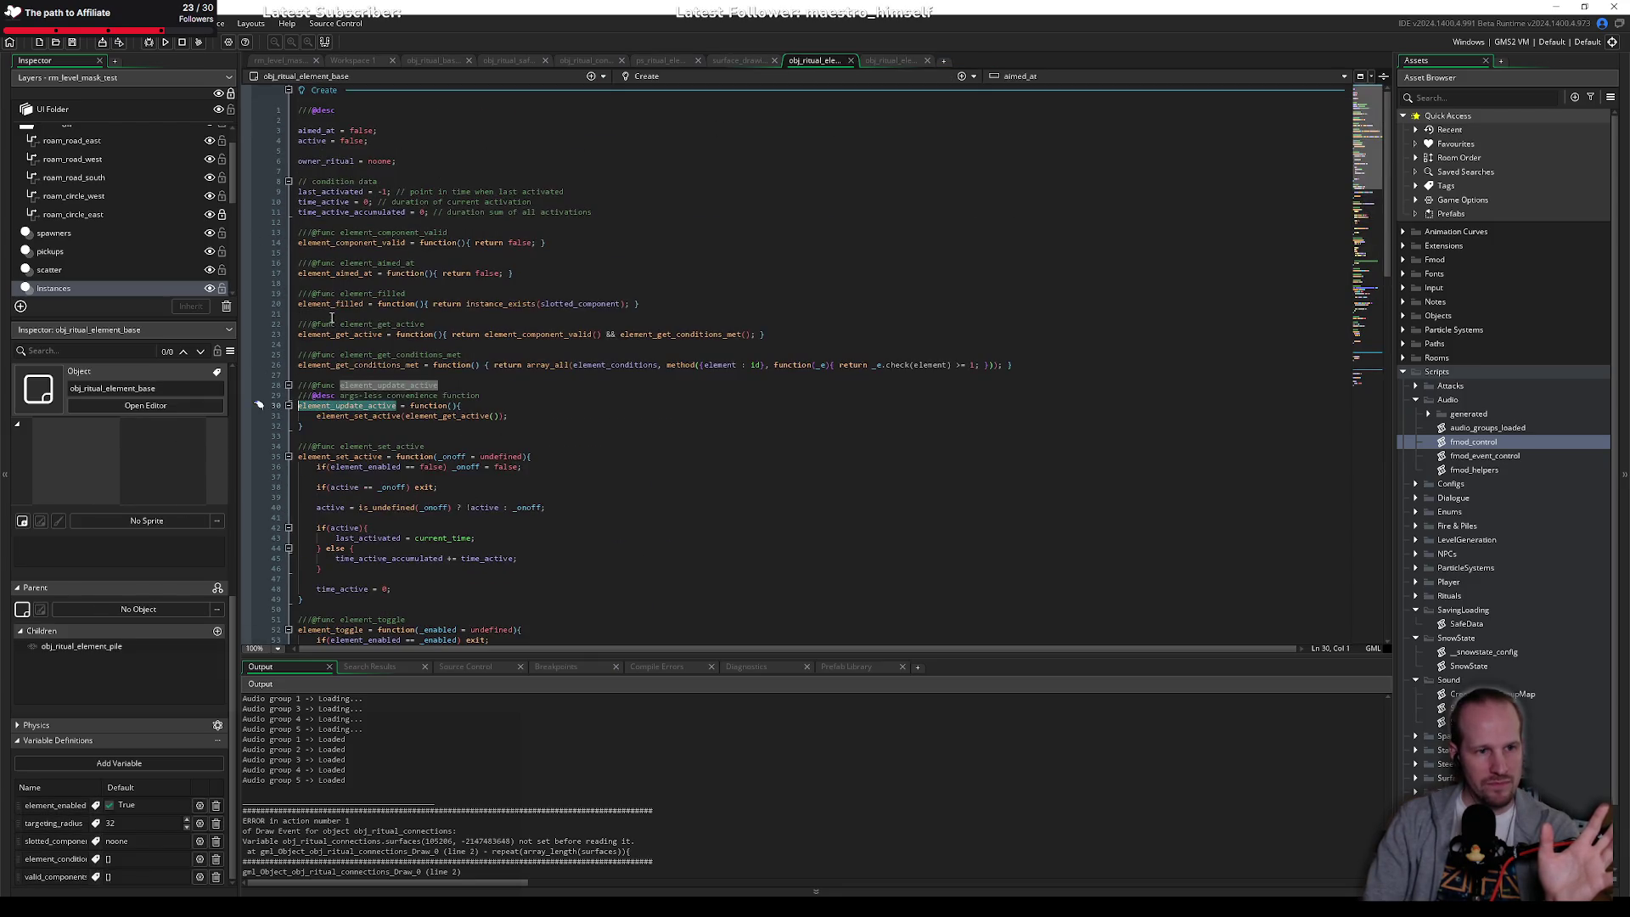
{"action": "left_click", "coordinate": [384, 416]}
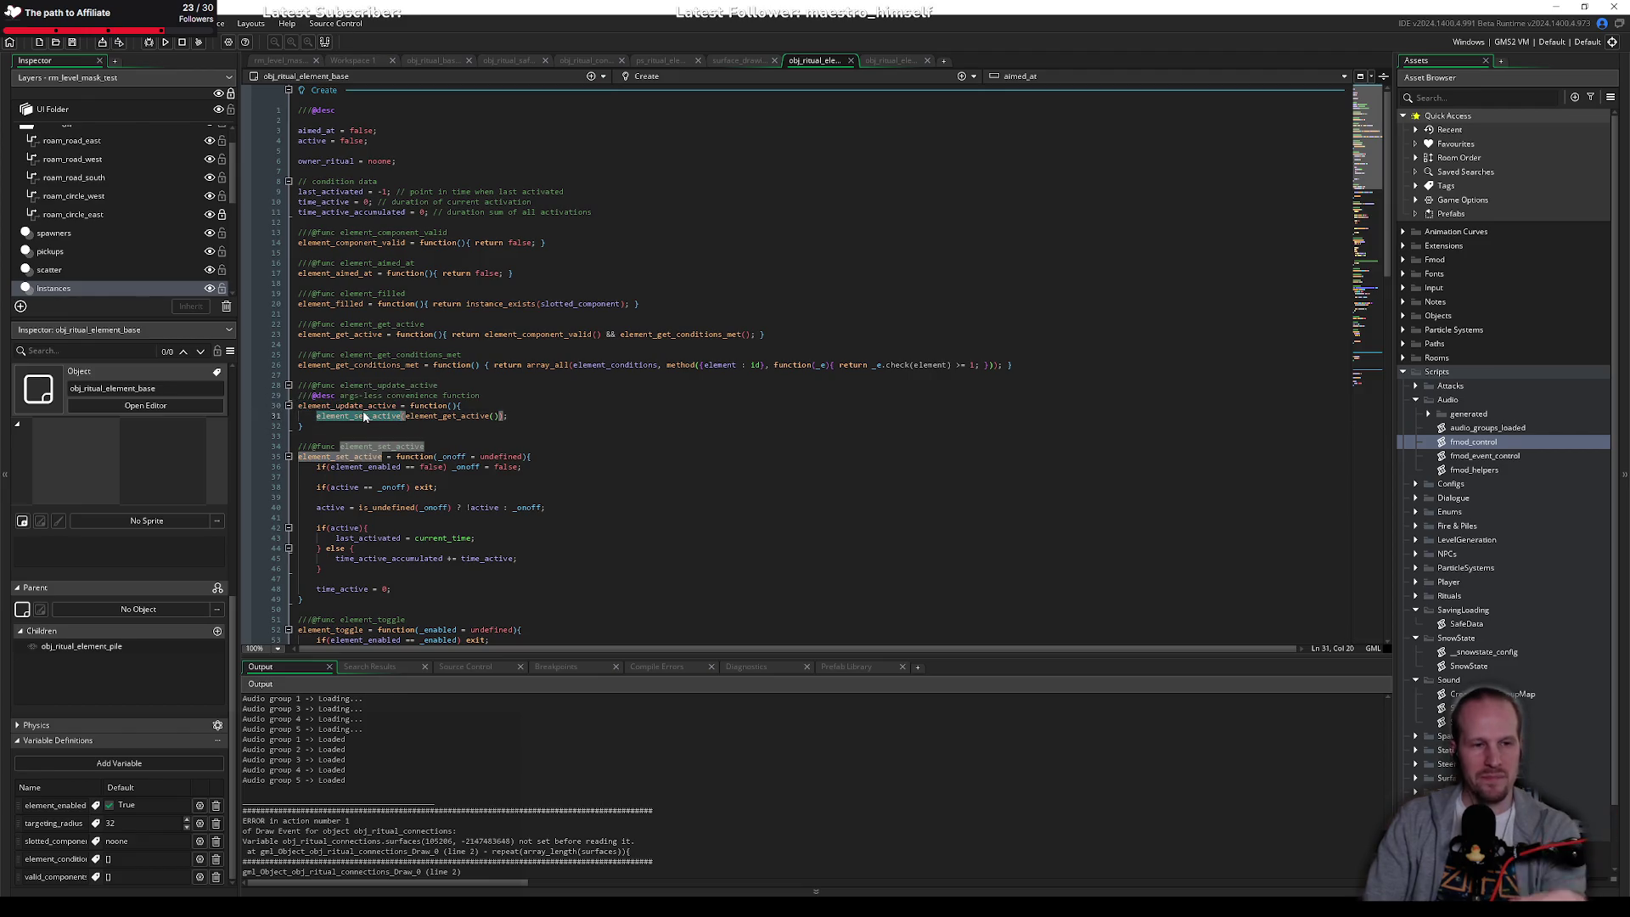
{"action": "key", "text": "Right"}
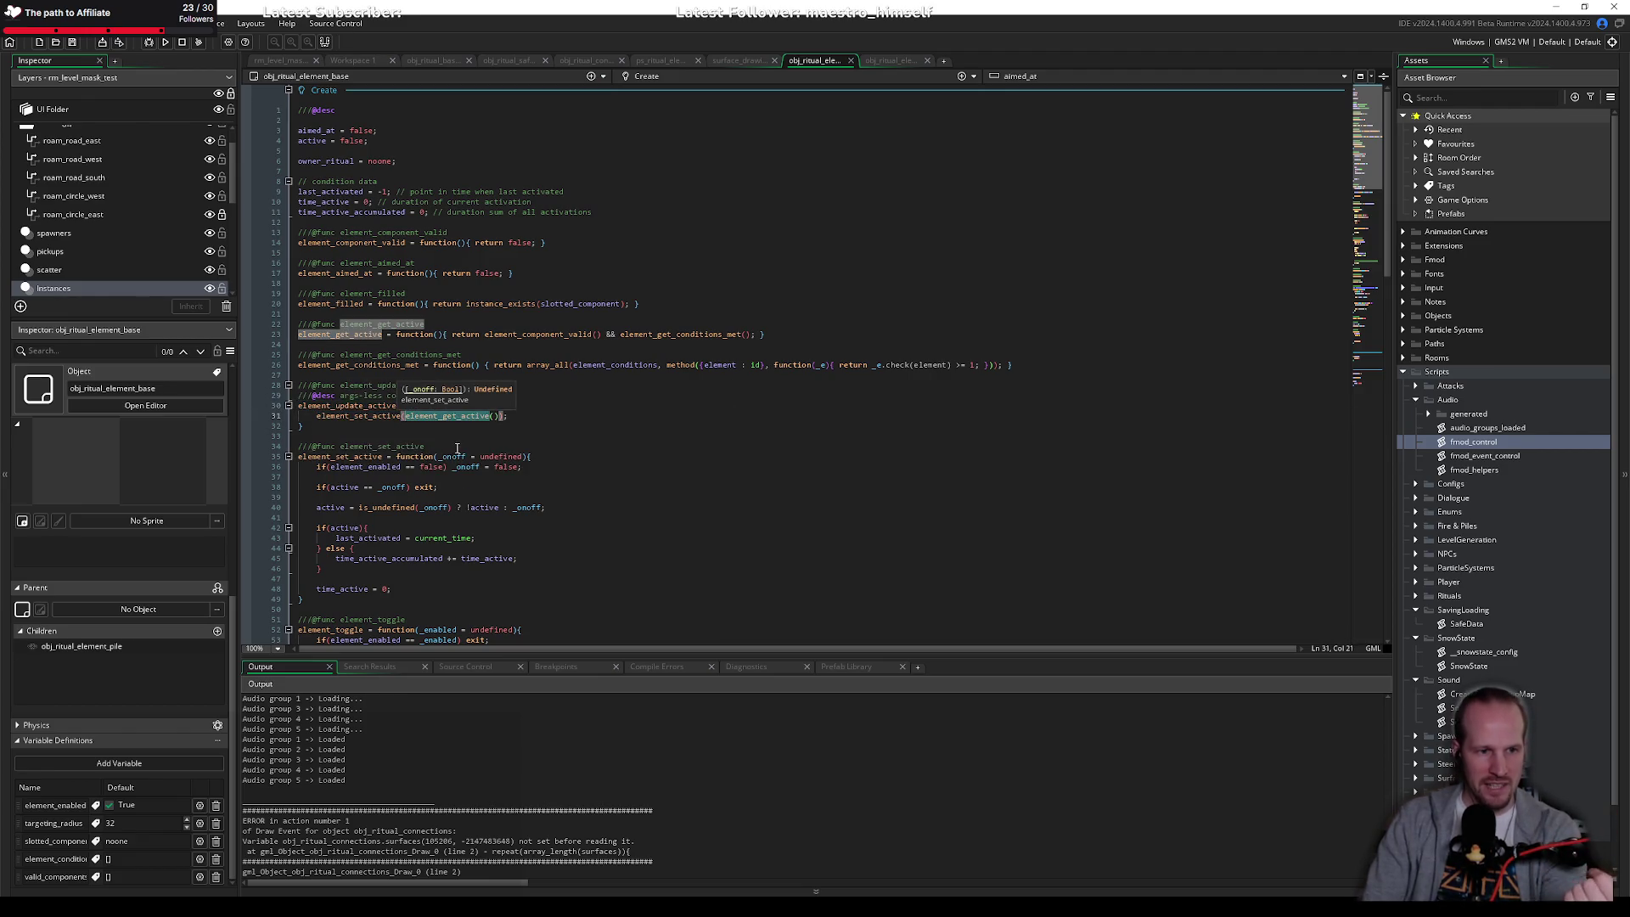
{"action": "left_click", "coordinate": [873, 61]}
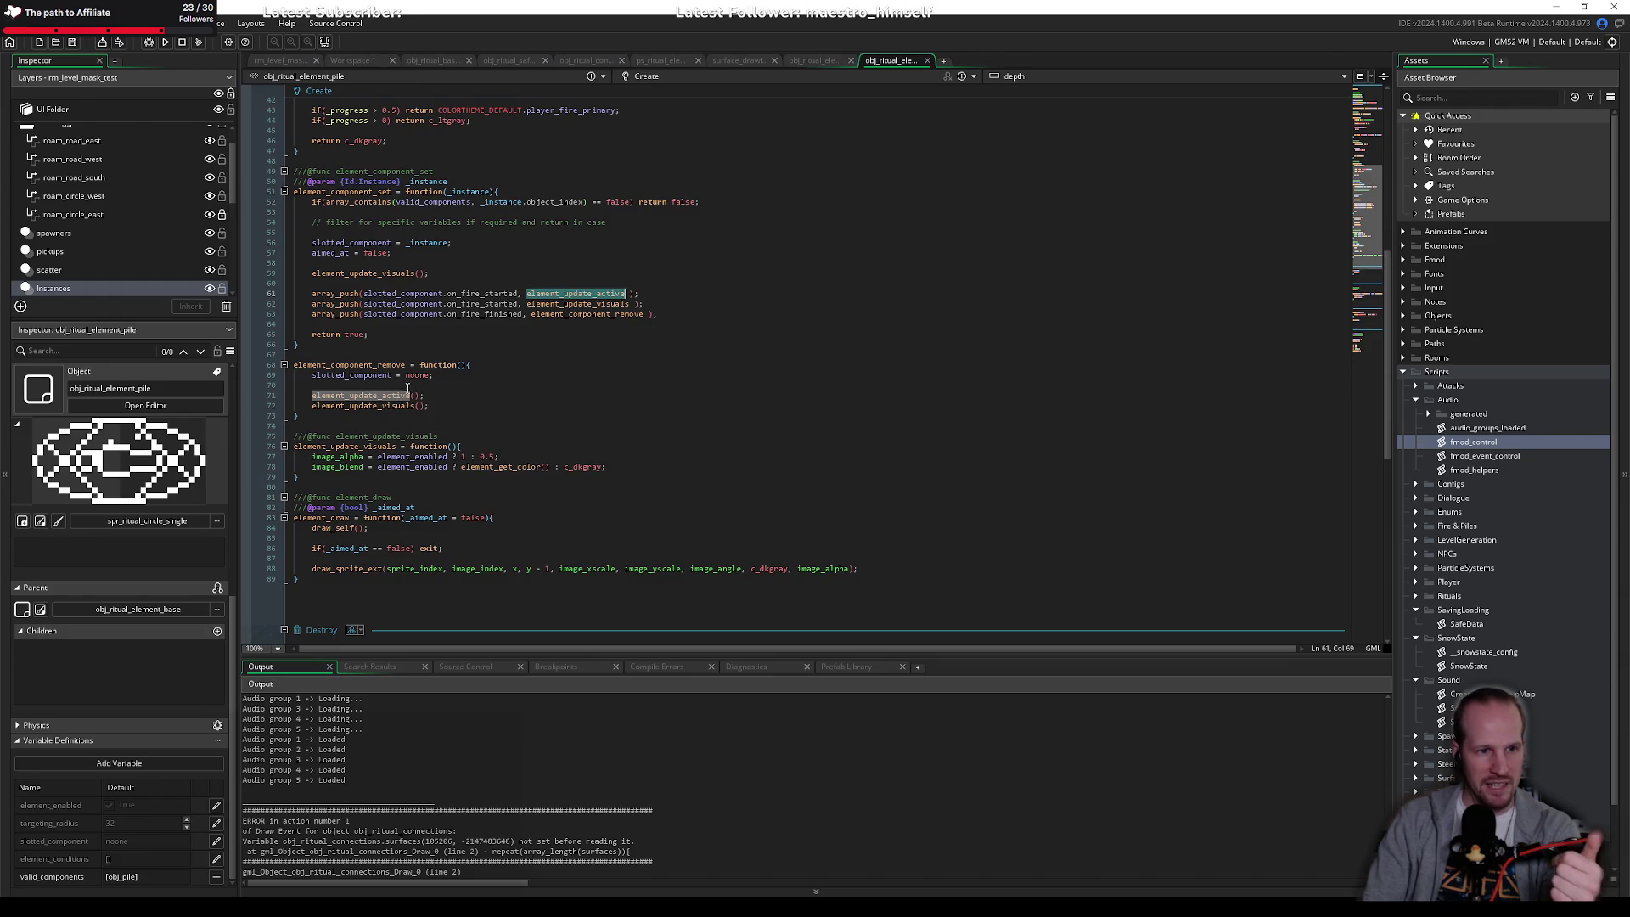
{"action": "scroll", "coordinate": [405, 435], "scroll_direction": "up", "scroll_amount": 10}
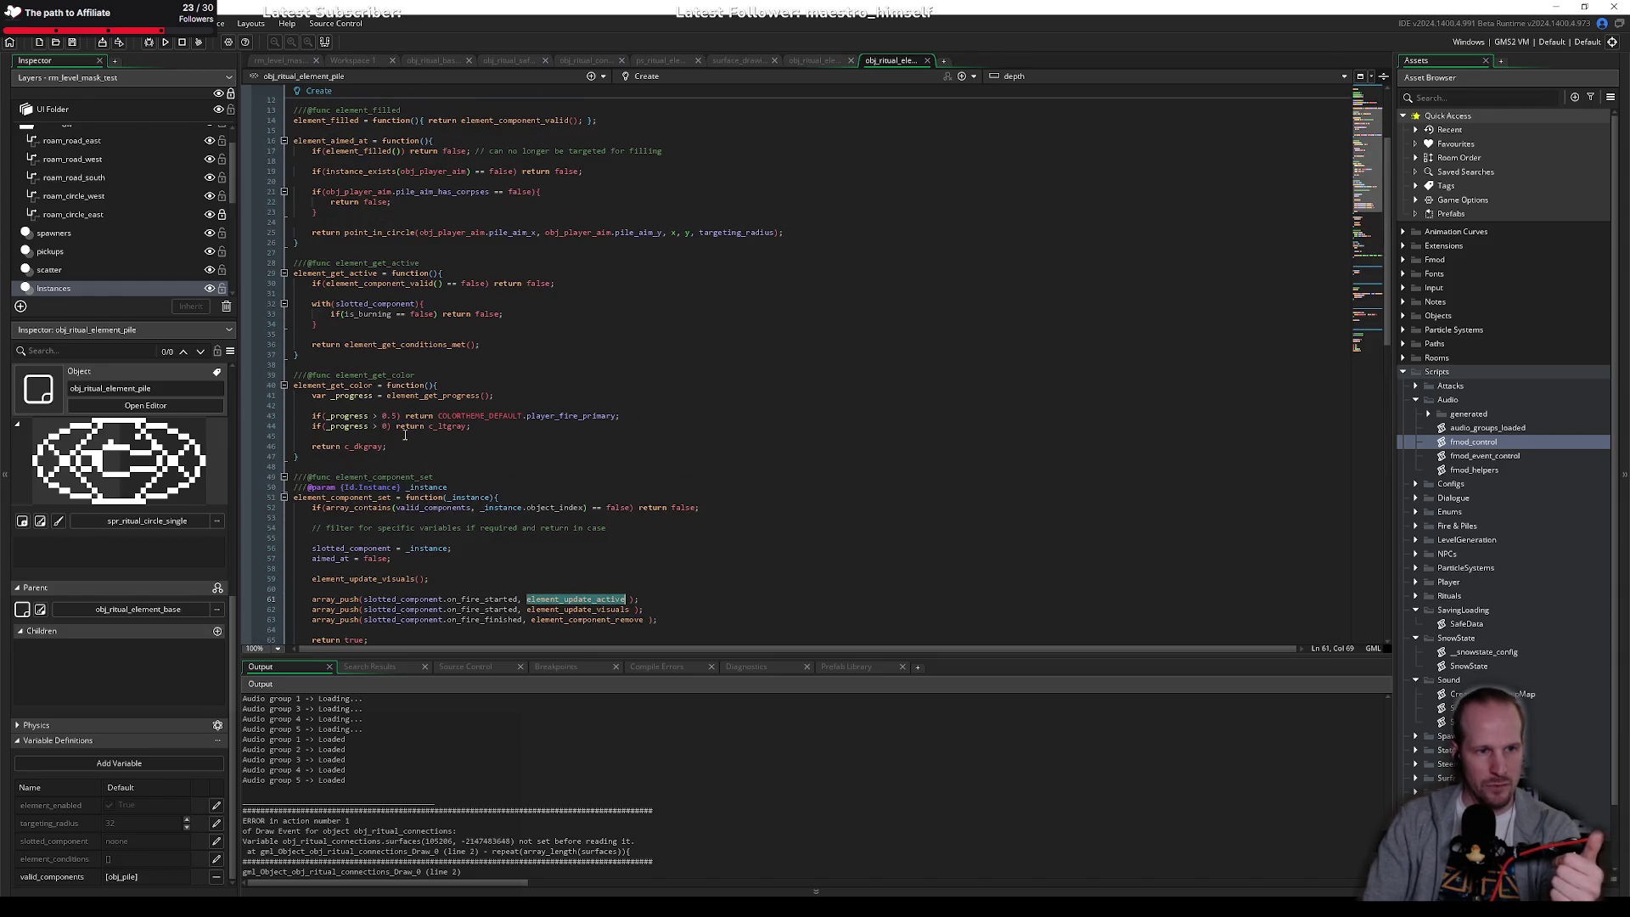
{"action": "left_click", "coordinate": [381, 284]}
{"action": "key", "text": "Down"}
{"action": "key", "text": "Down"}
{"action": "key", "text": "End"}
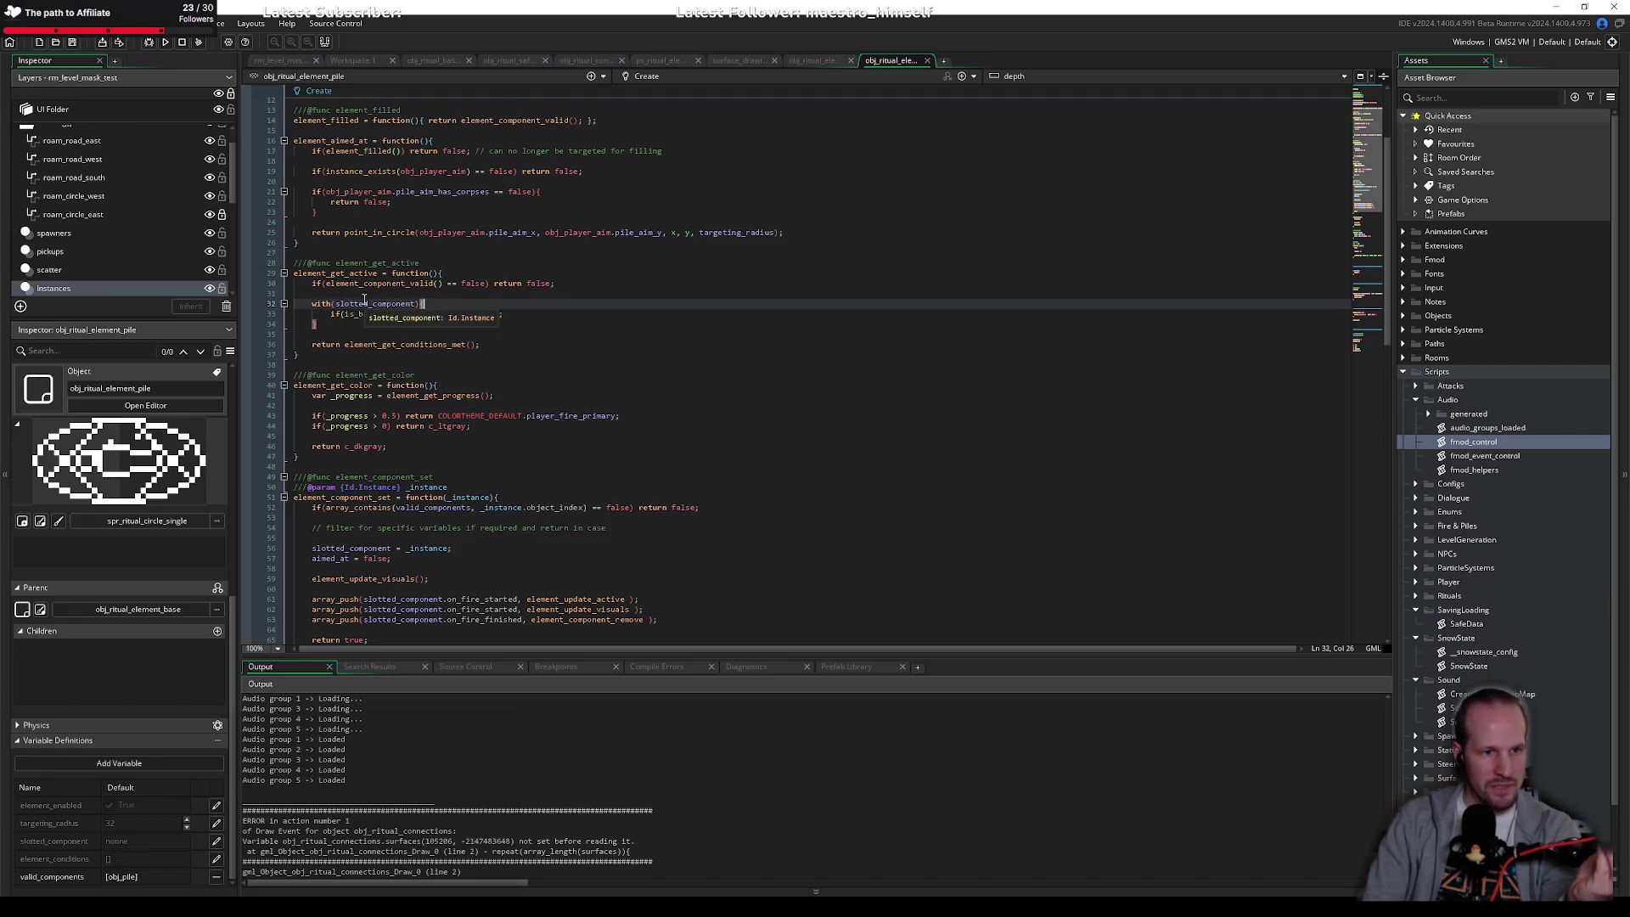
{"action": "double_click", "coordinate": [399, 304]}
{"action": "double_click", "coordinate": [366, 315]}
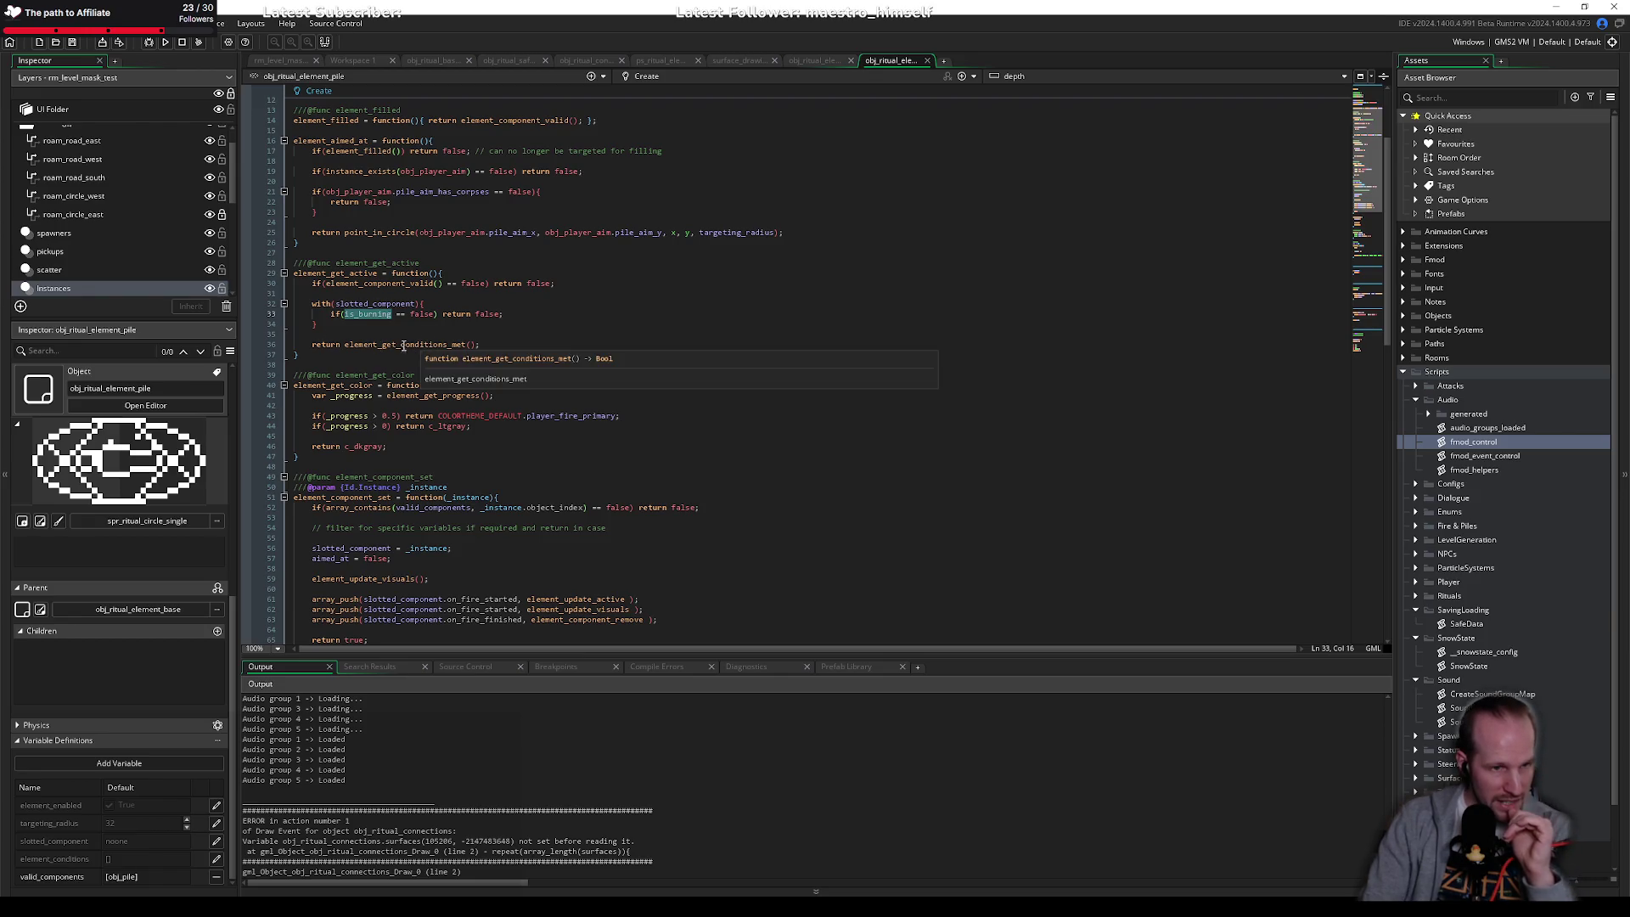
Step: Follow element_get_conditions_met into the base object and inspect its element_conditions array_all check
{"action": "left_click", "coordinate": [400, 346]}
{"action": "mouse_move", "coordinate": [410, 346]}
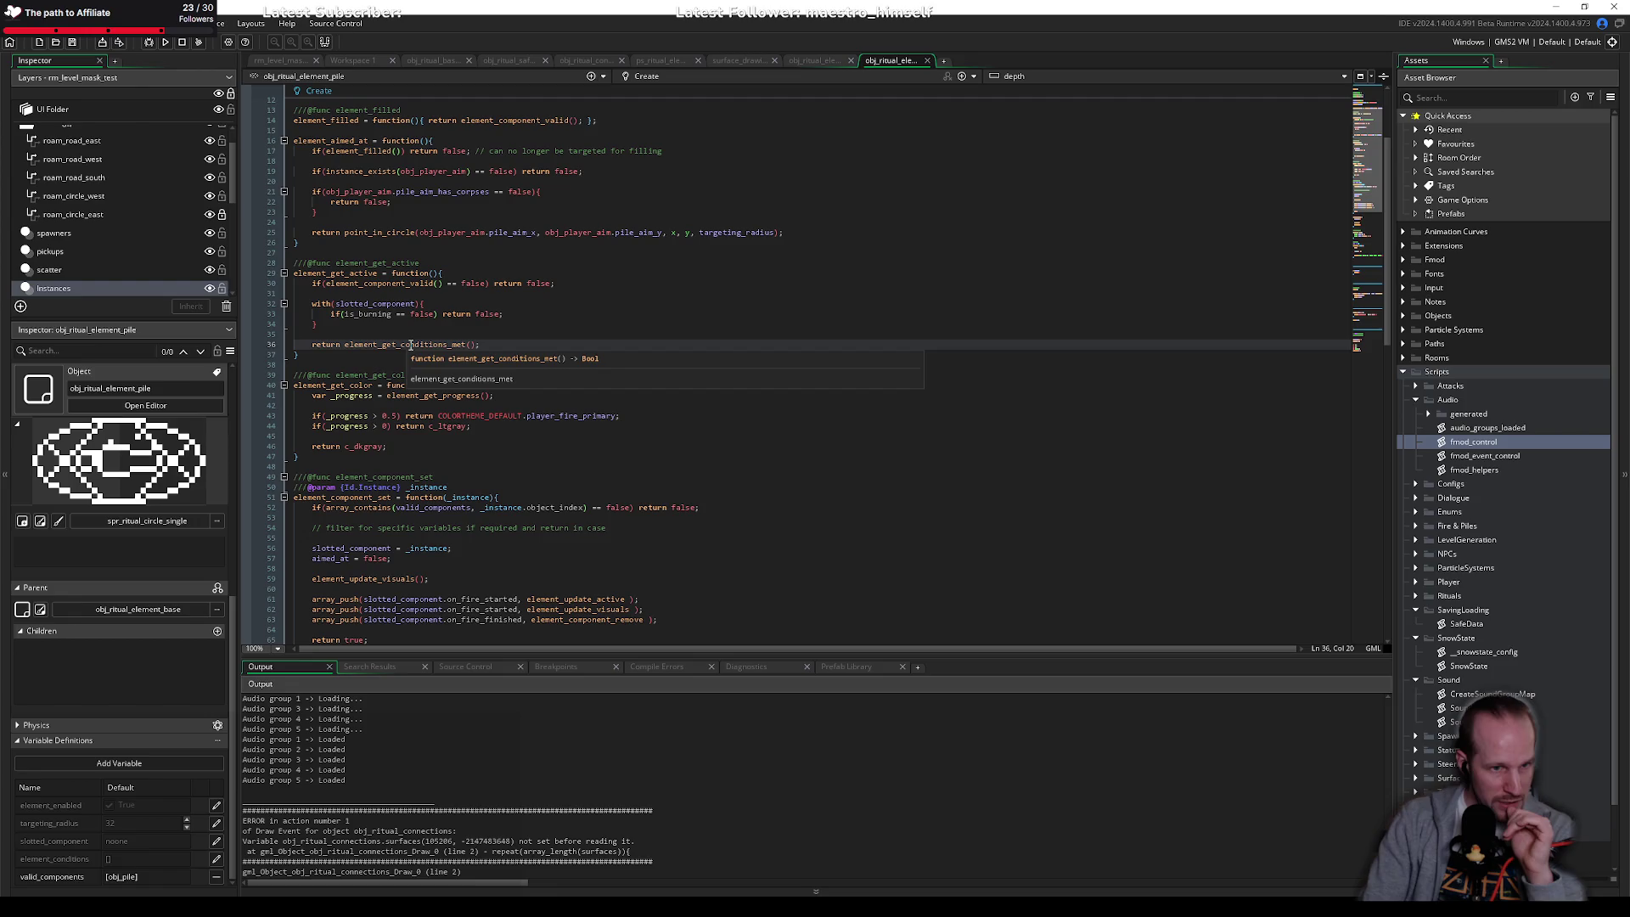
{"action": "key", "text": "End"}
{"action": "scroll", "coordinate": [509, 373], "scroll_direction": "down", "scroll_amount": 12}
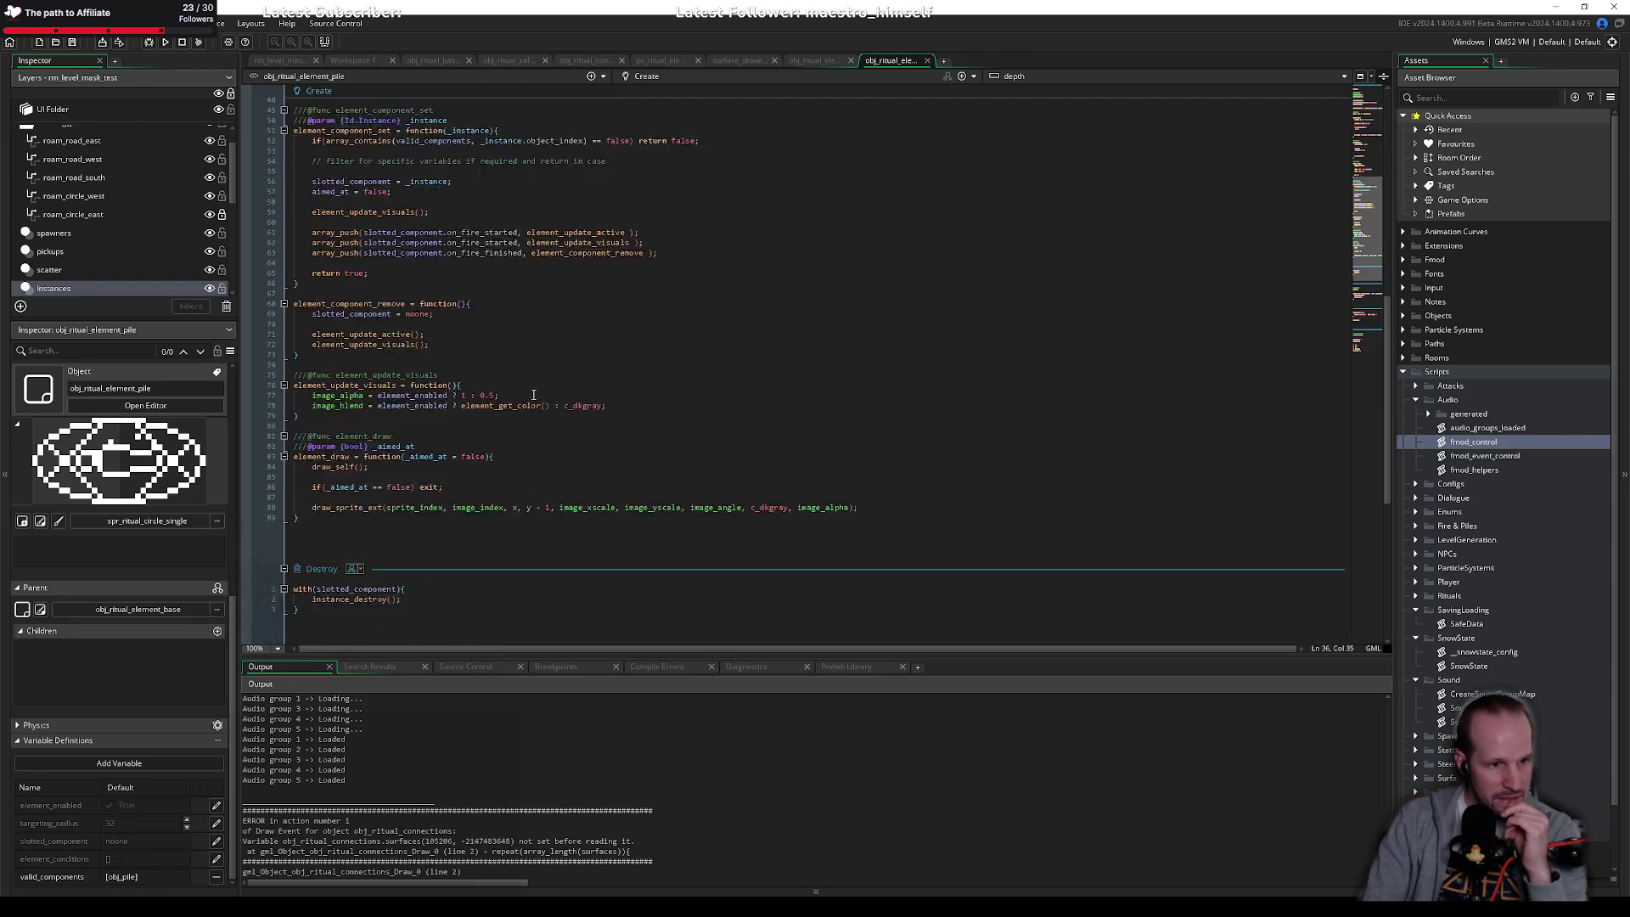
{"action": "scroll", "coordinate": [533, 394], "scroll_direction": "up", "scroll_amount": 15}
{"action": "middle_click", "coordinate": [412, 382]}
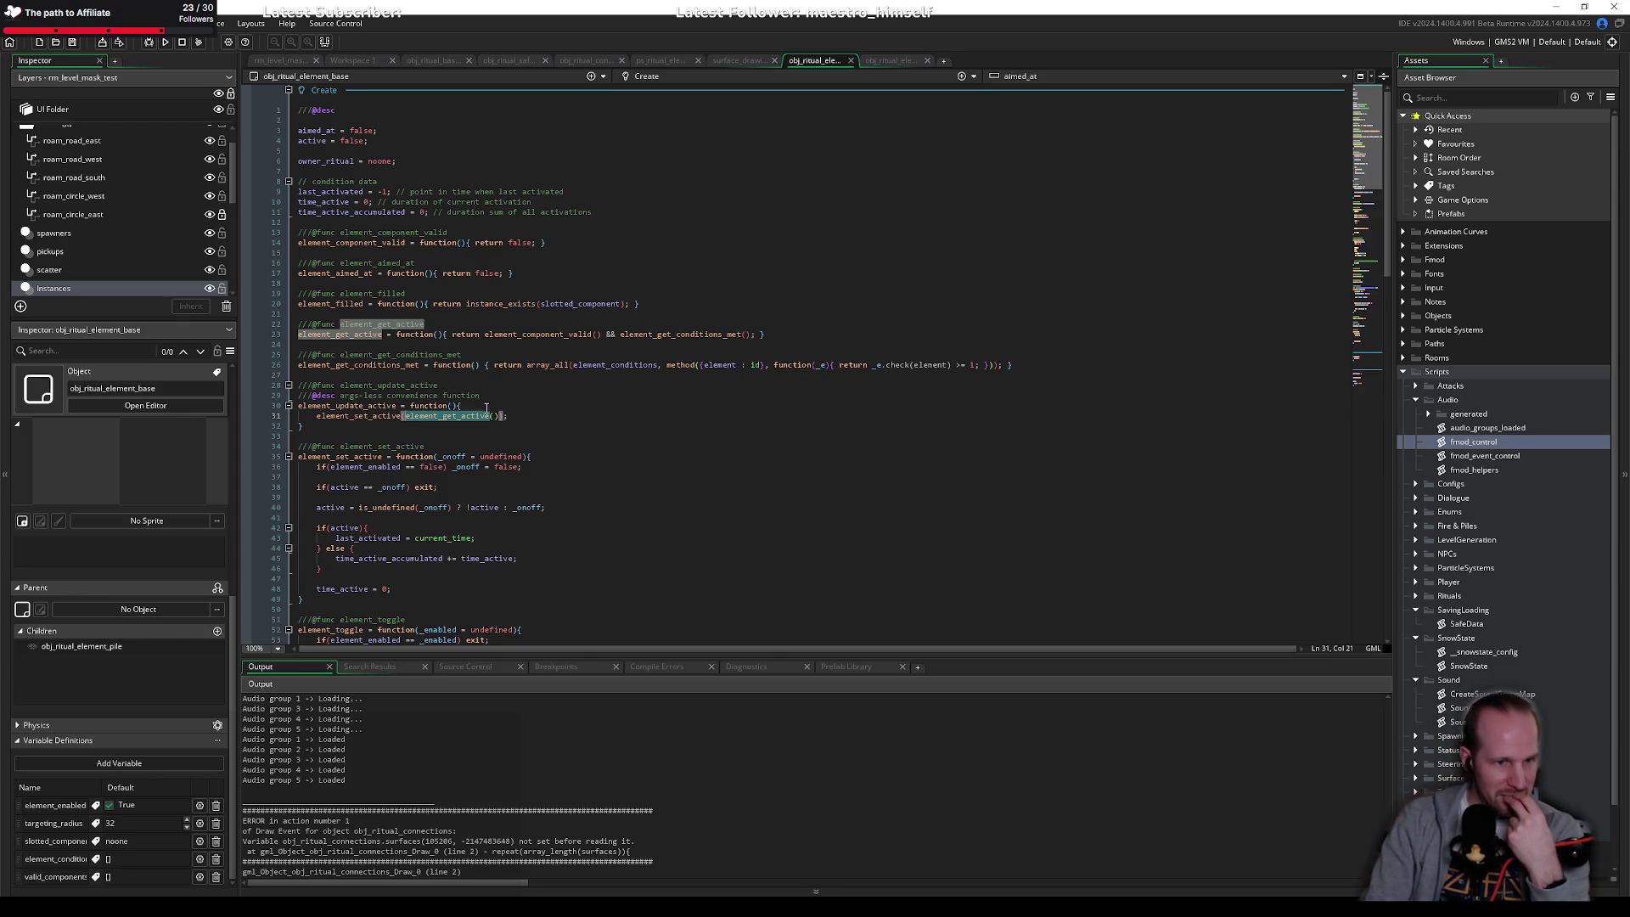
{"action": "key", "text": "Up"}
{"action": "key", "text": "End"}
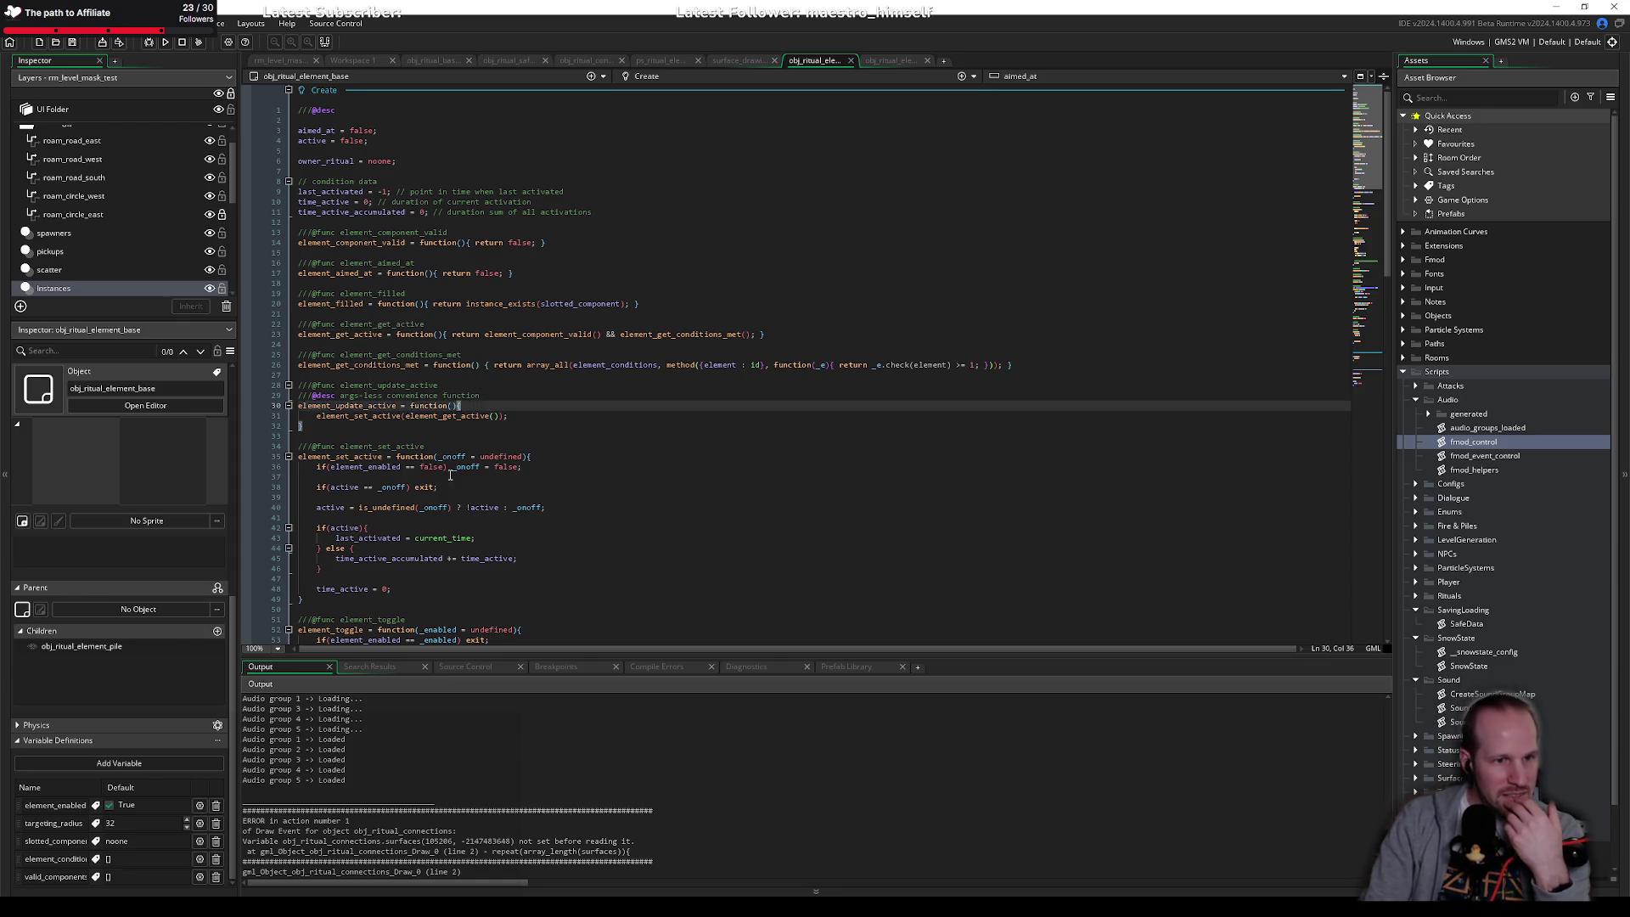
{"action": "left_click", "coordinate": [359, 367]}
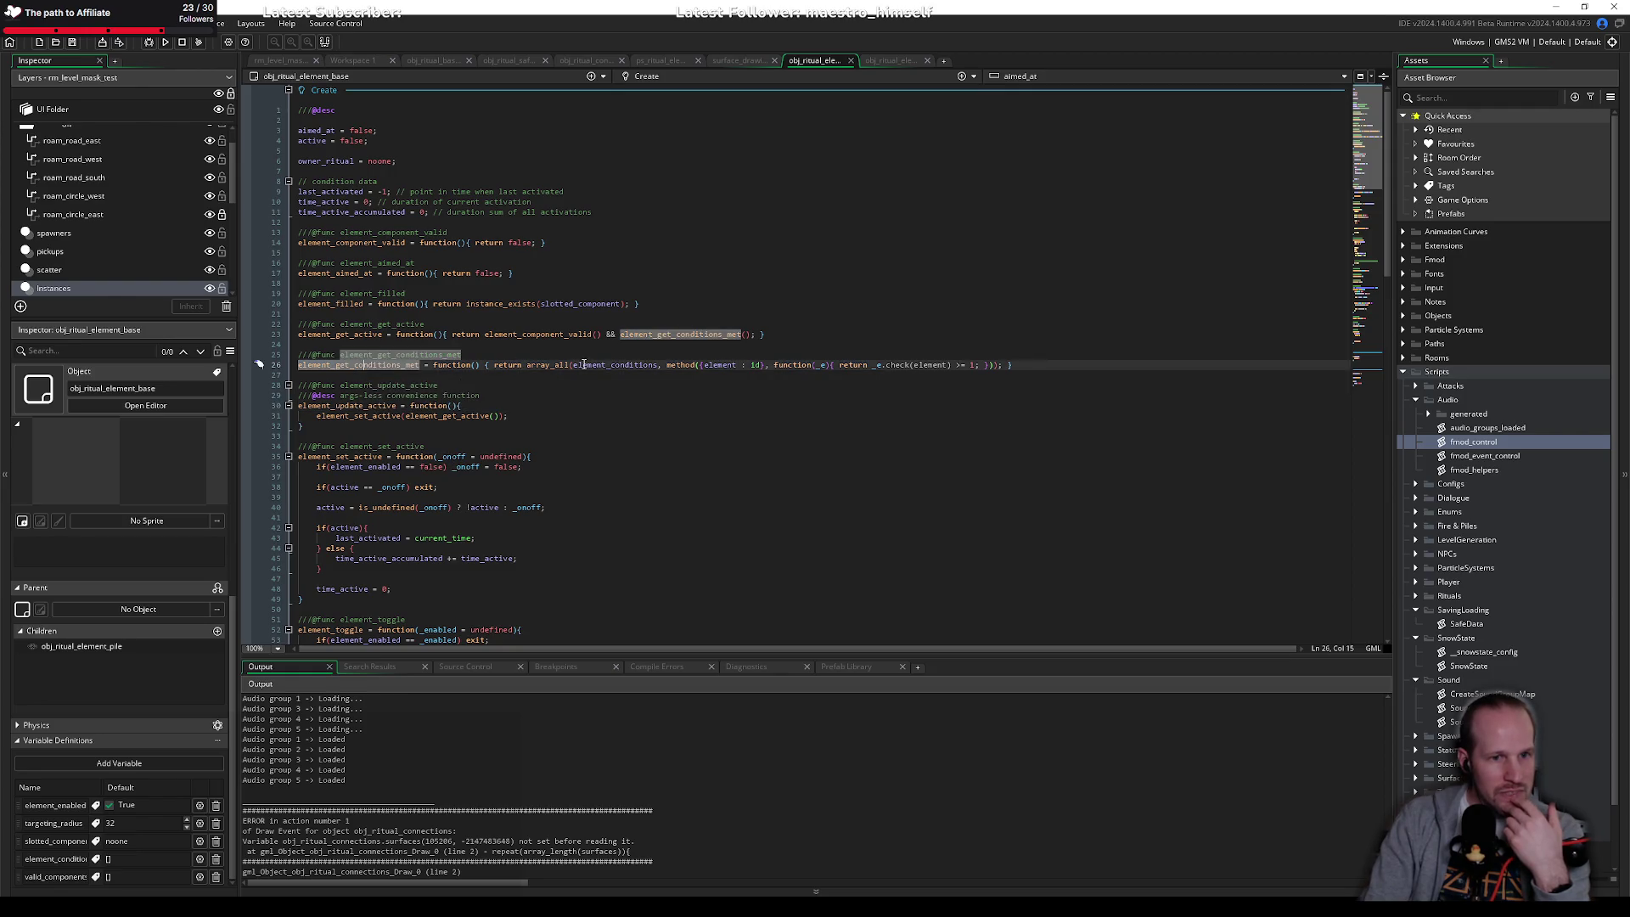
{"action": "double_click", "coordinate": [611, 366]}
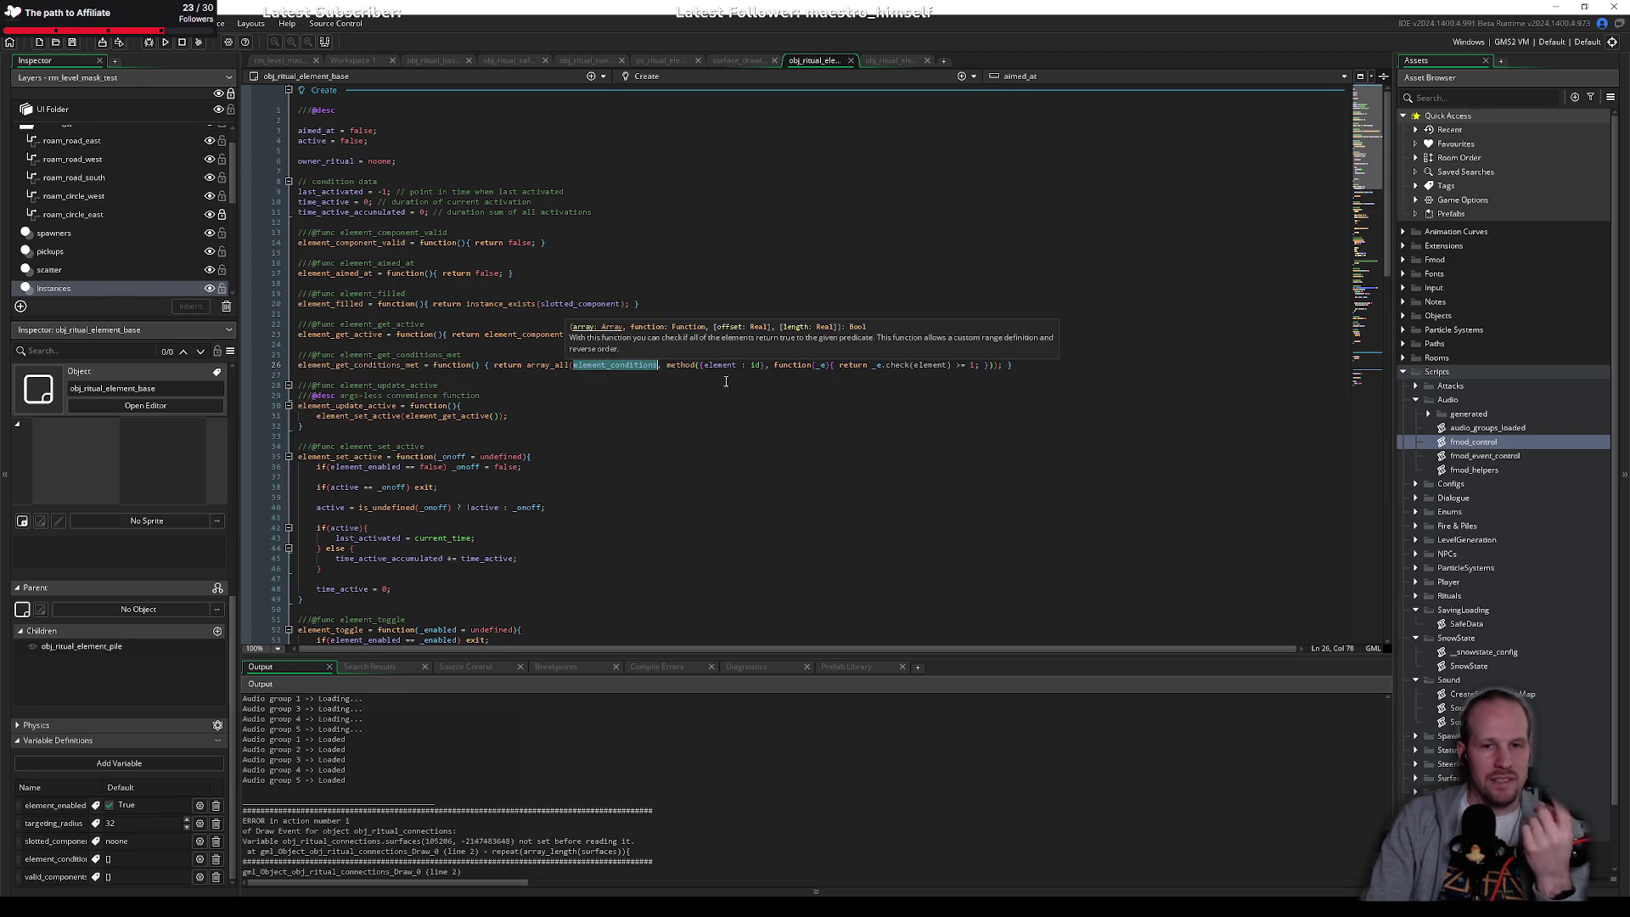
{"action": "double_click", "coordinate": [898, 365]}
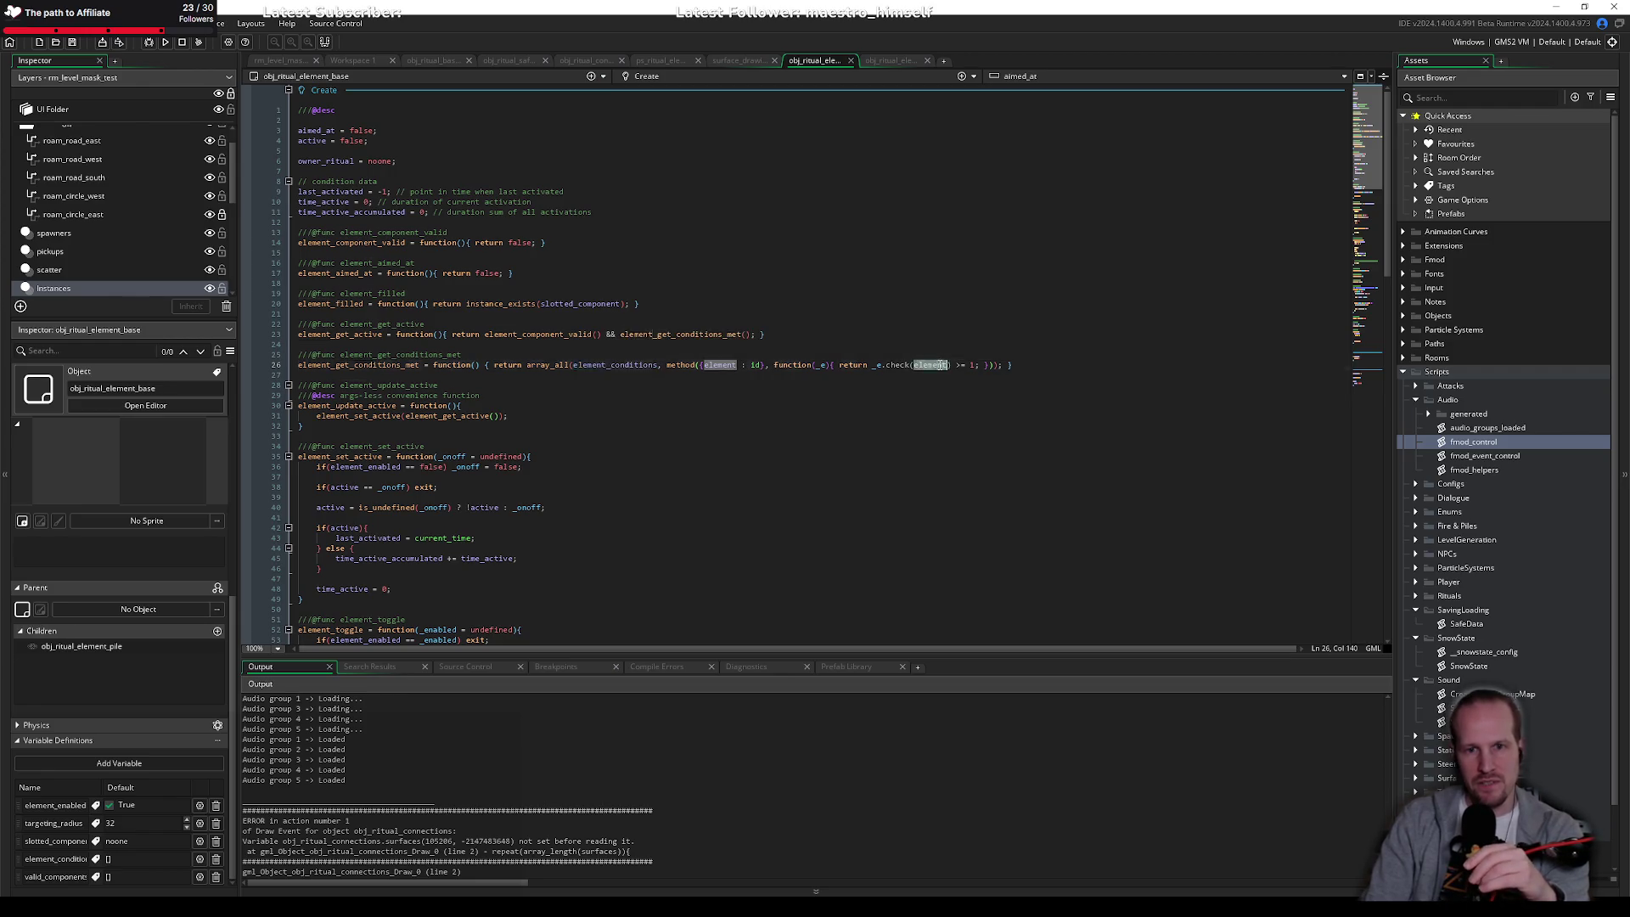
{"action": "left_click", "coordinate": [601, 353]}
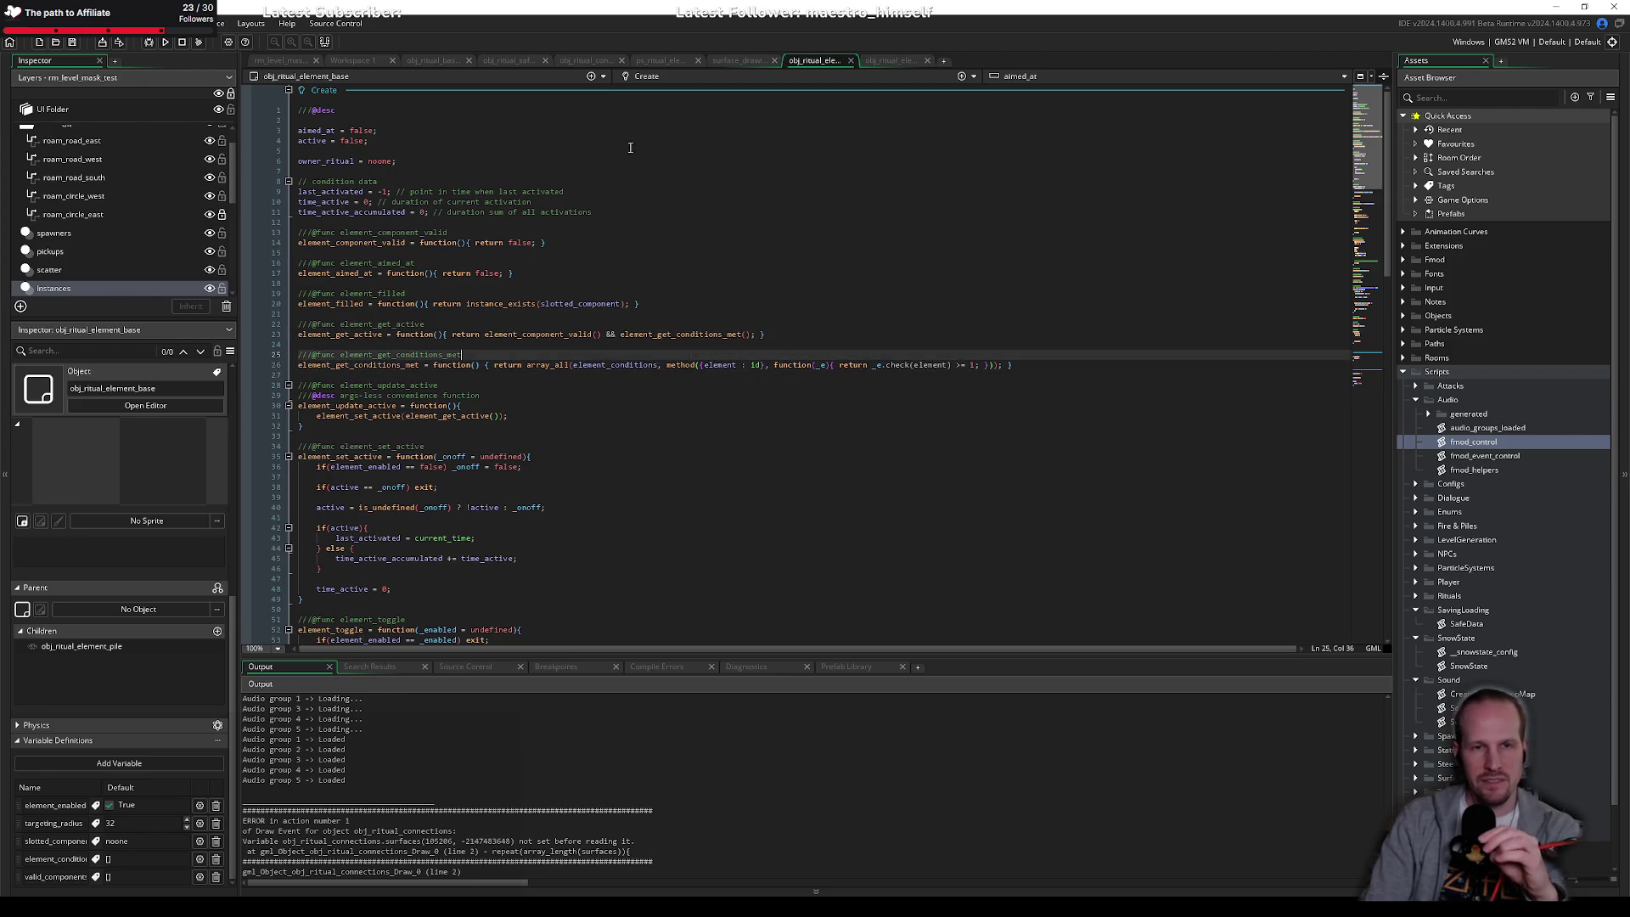
Step: Look over the particle system, obj_ritual_safespot and obj_ritual_base tabs before returning to obj_ritual_connections
{"action": "left_click", "coordinate": [681, 63]}
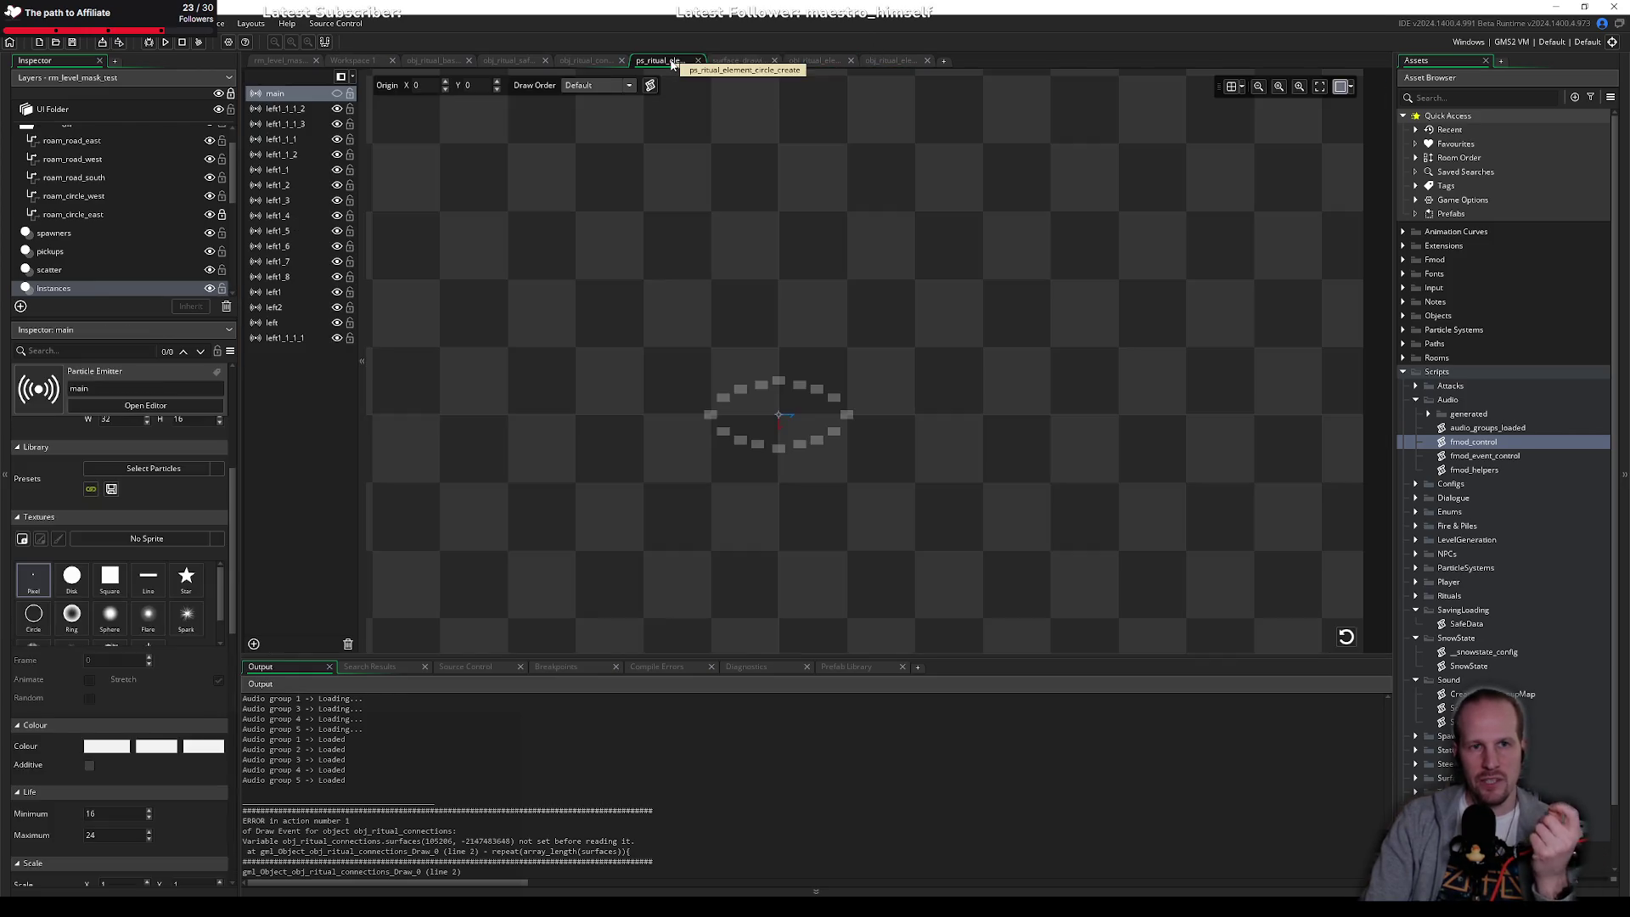
{"action": "left_click", "coordinate": [586, 61]}
{"action": "left_click", "coordinate": [509, 61]}
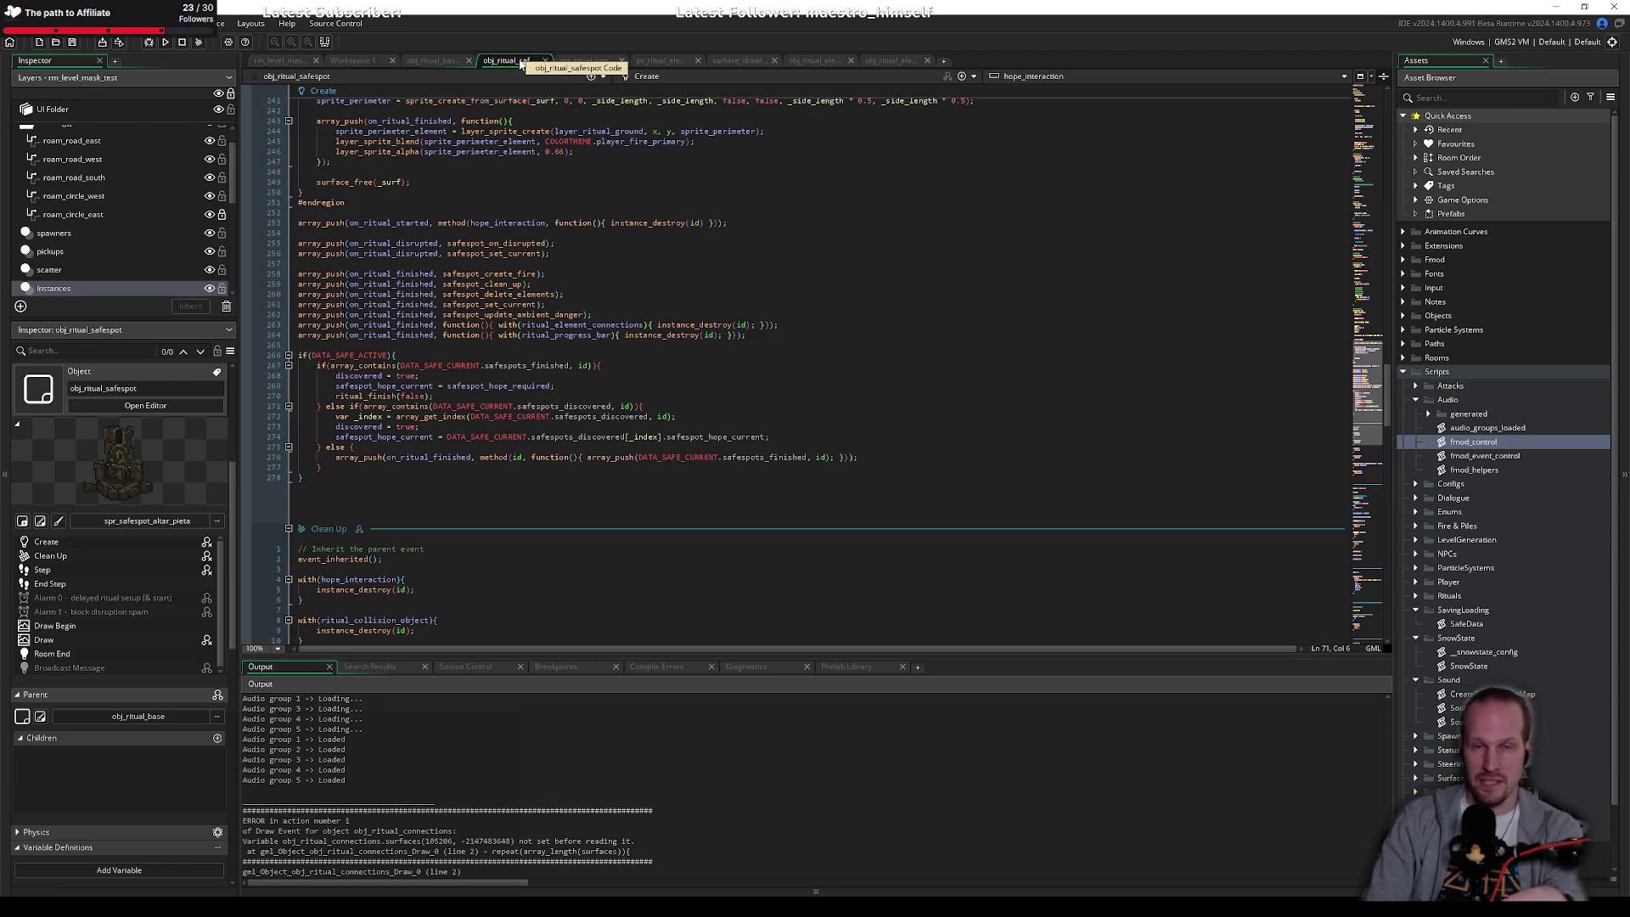
{"action": "left_click", "coordinate": [442, 61]}
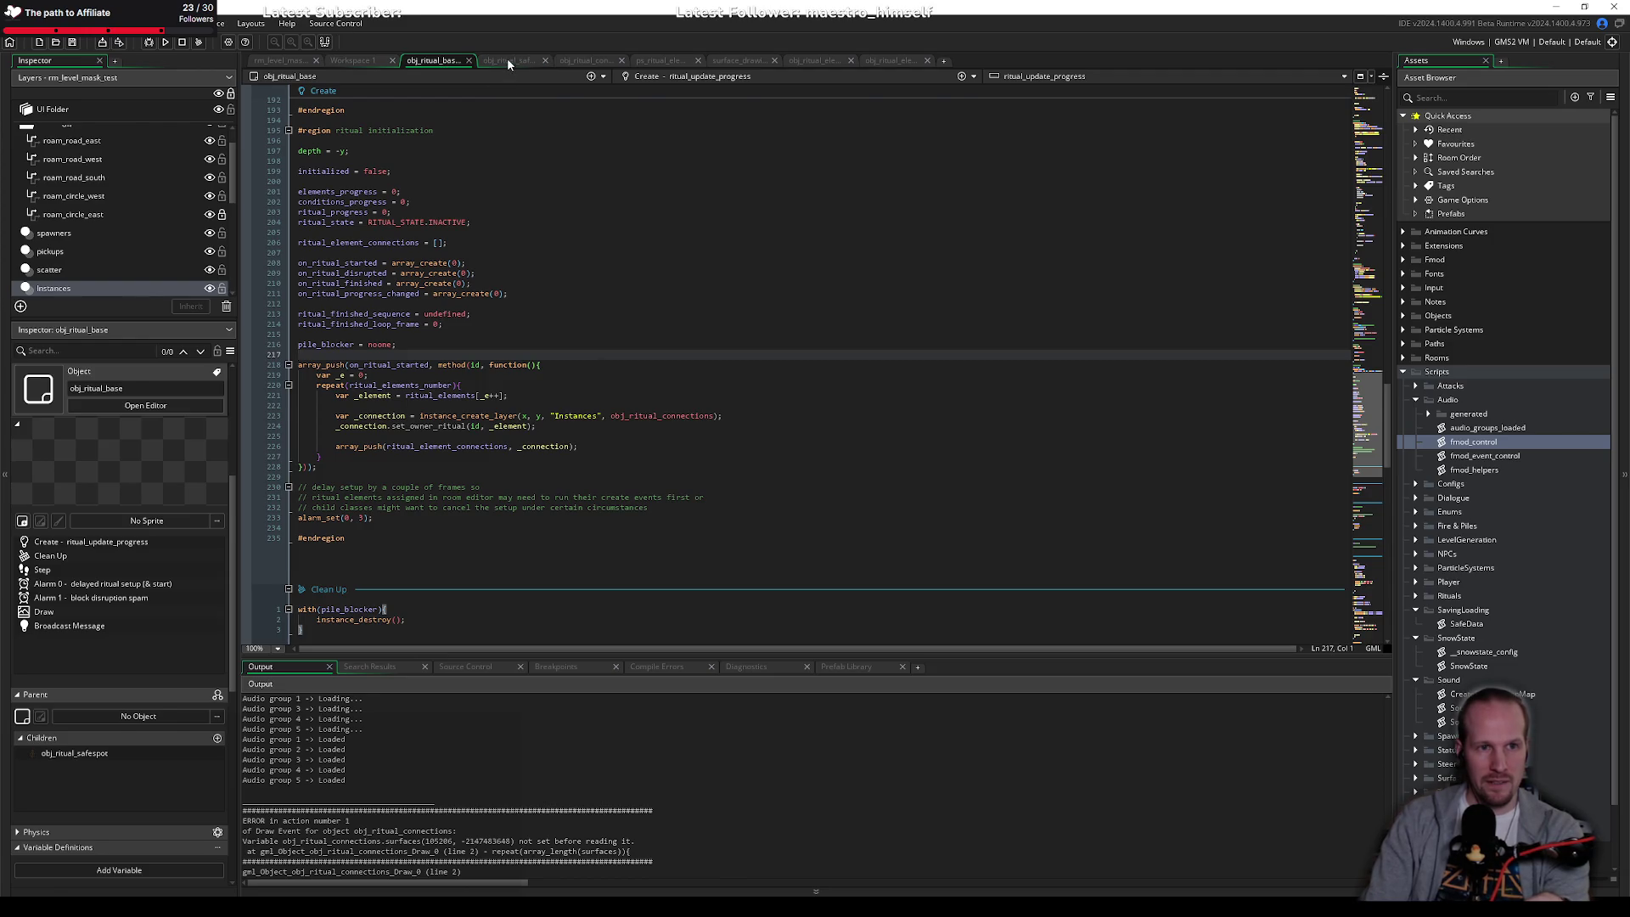
{"action": "left_click", "coordinate": [507, 59]}
{"action": "left_click", "coordinate": [584, 61]}
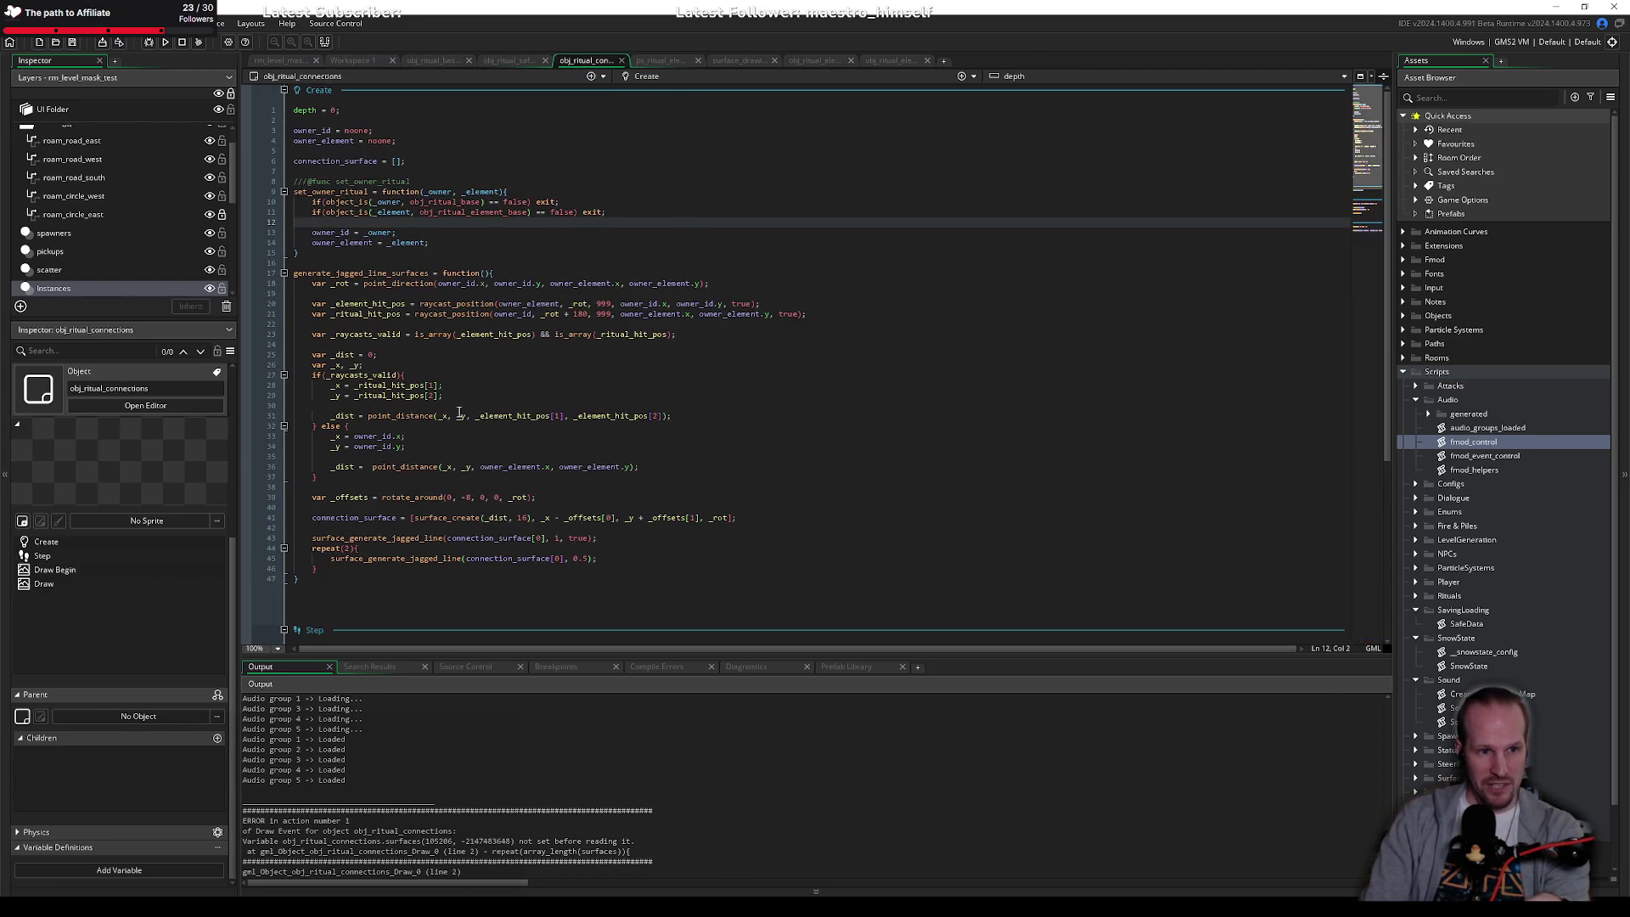
{"action": "scroll", "coordinate": [445, 443], "scroll_direction": "down", "scroll_amount": 9}
Step: Replace the image_blend line with if(instance_exists(owner_element) == false) exit;
{"action": "left_click", "coordinate": [680, 394]}
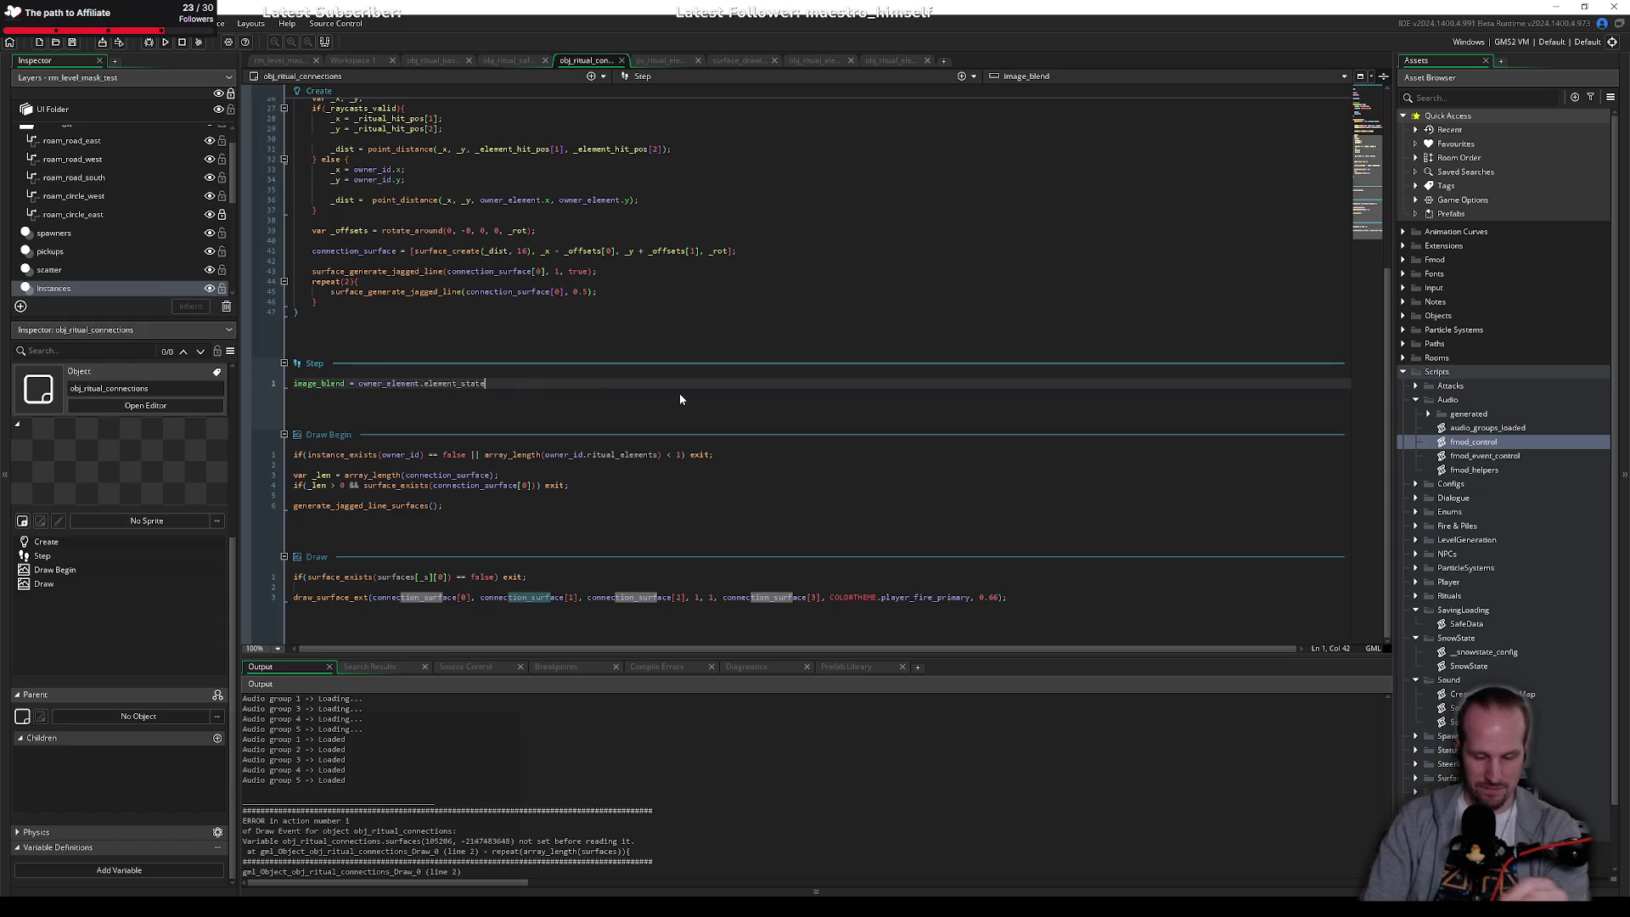
{"action": "key", "text": "ctrl+shift+Left"}
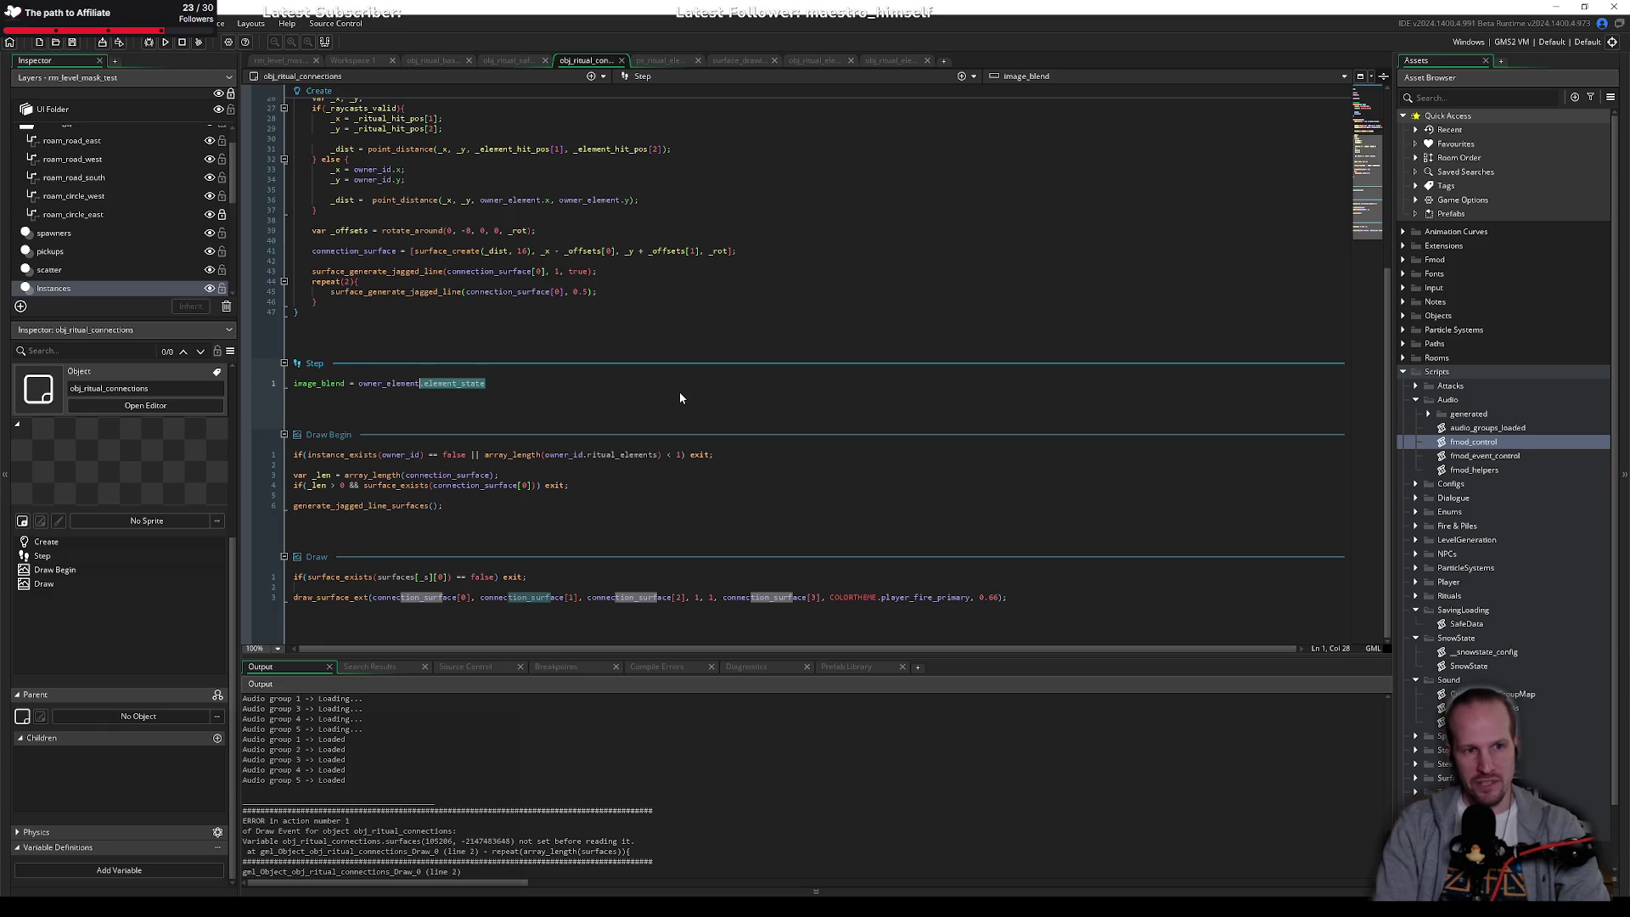
{"action": "key", "text": "ctrl+shift+Left"}
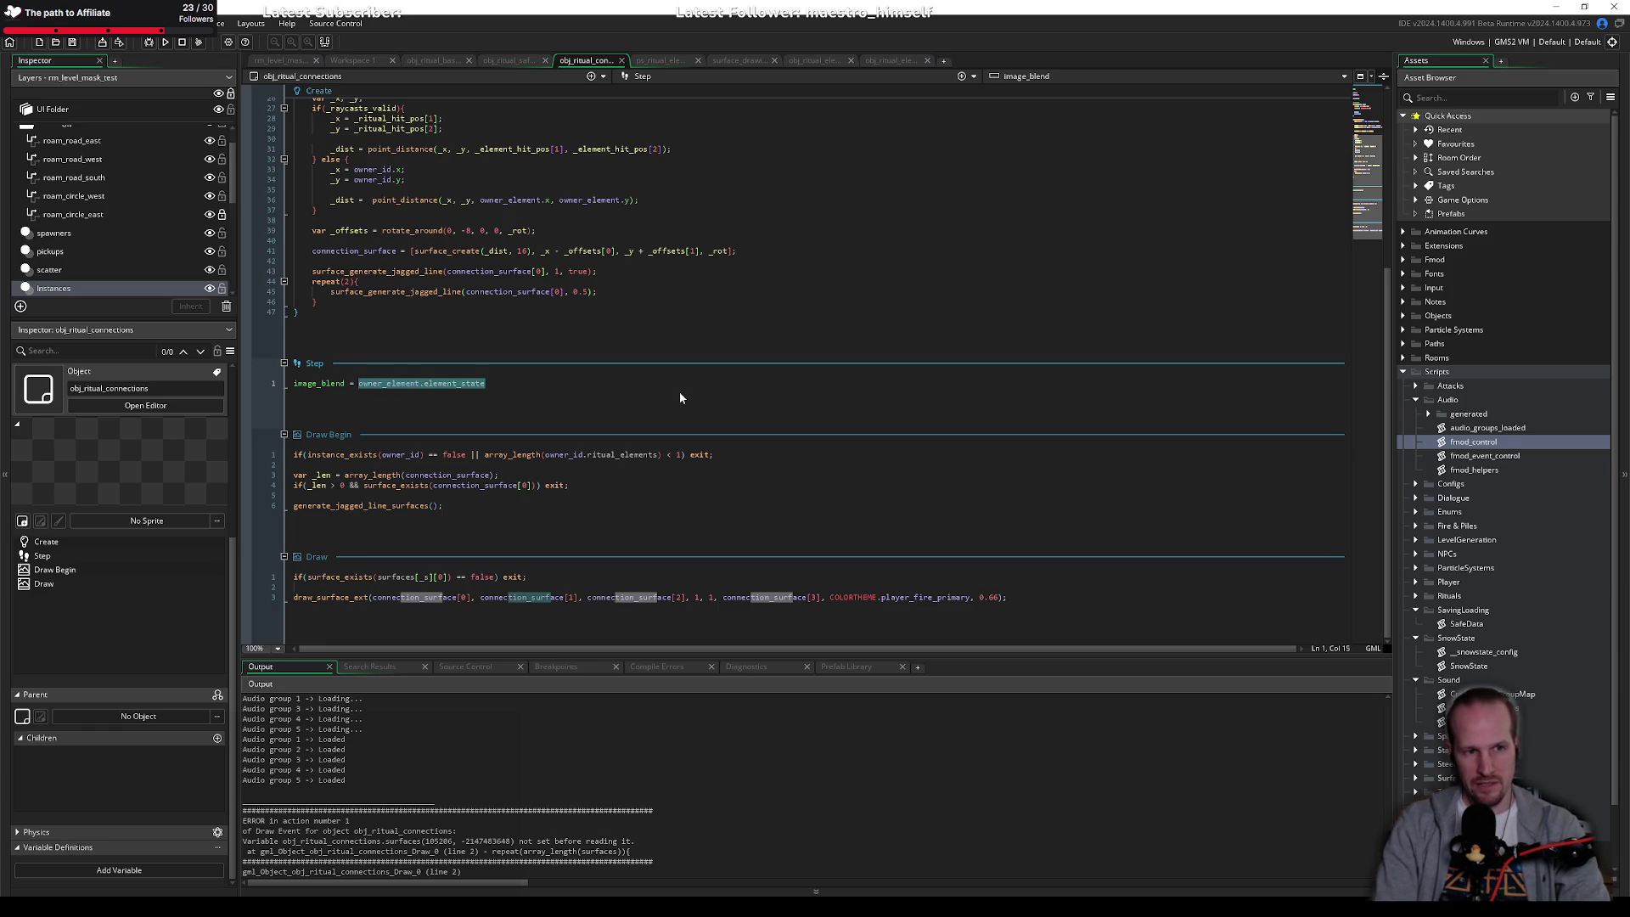
{"action": "key", "text": "shift+Home"}
{"action": "key", "text": "BackSpace"}
{"action": "type", "text": "if("}
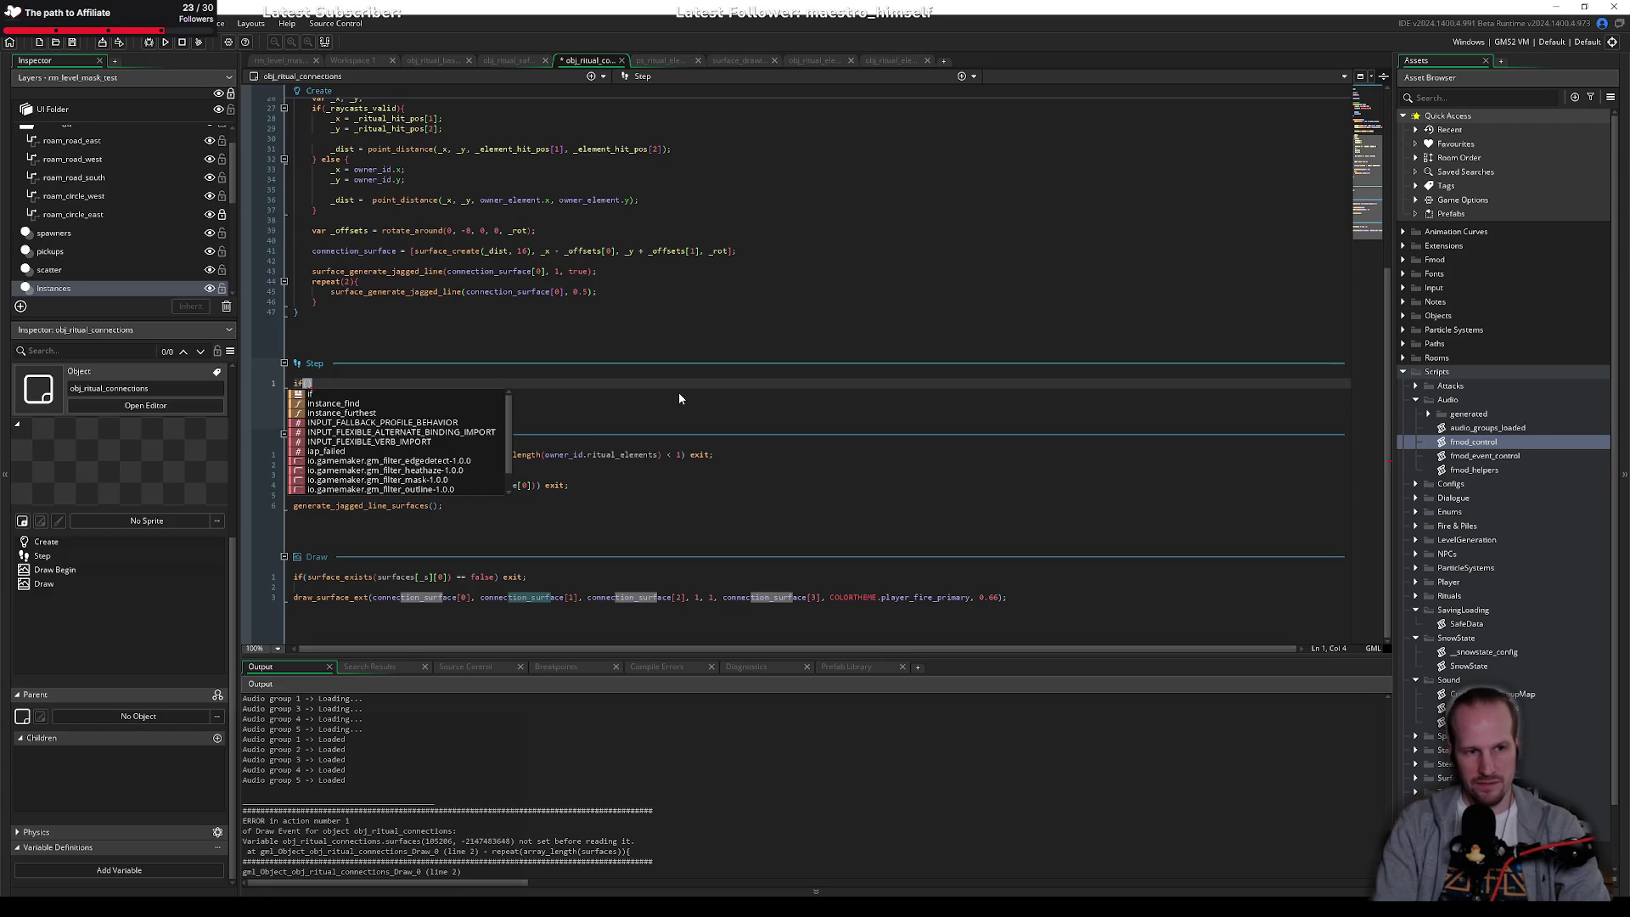
{"action": "key", "text": "Escape"}
{"action": "key", "text": "Return"}
{"action": "key", "text": "Up"}
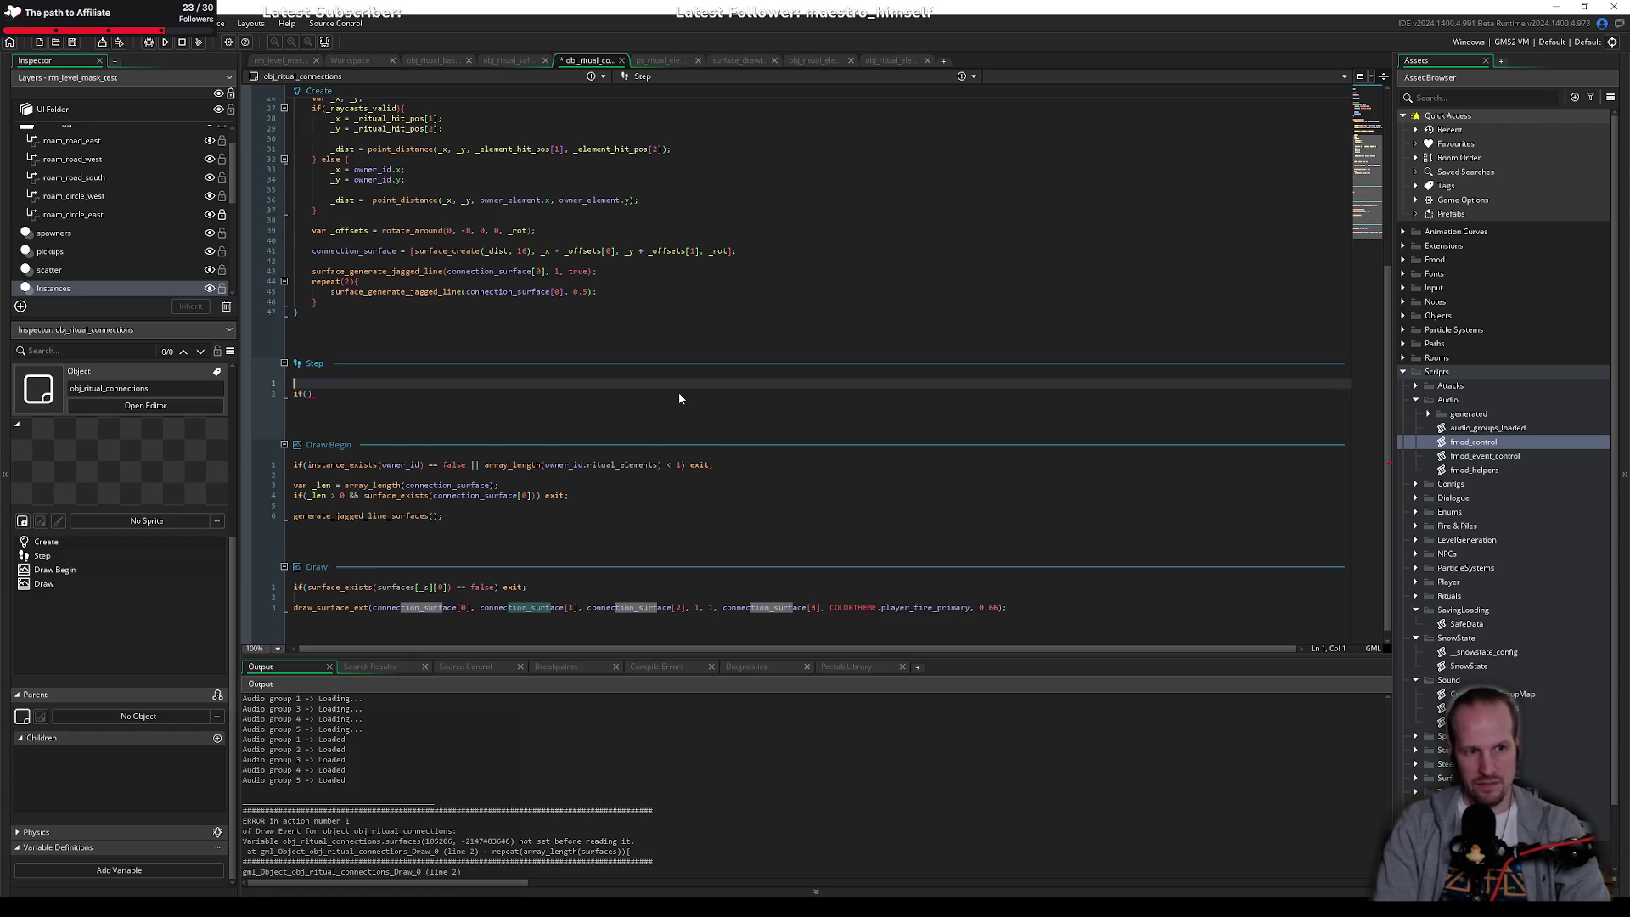
{"action": "key", "text": "BackSpace"}
{"action": "type", "text": "("}
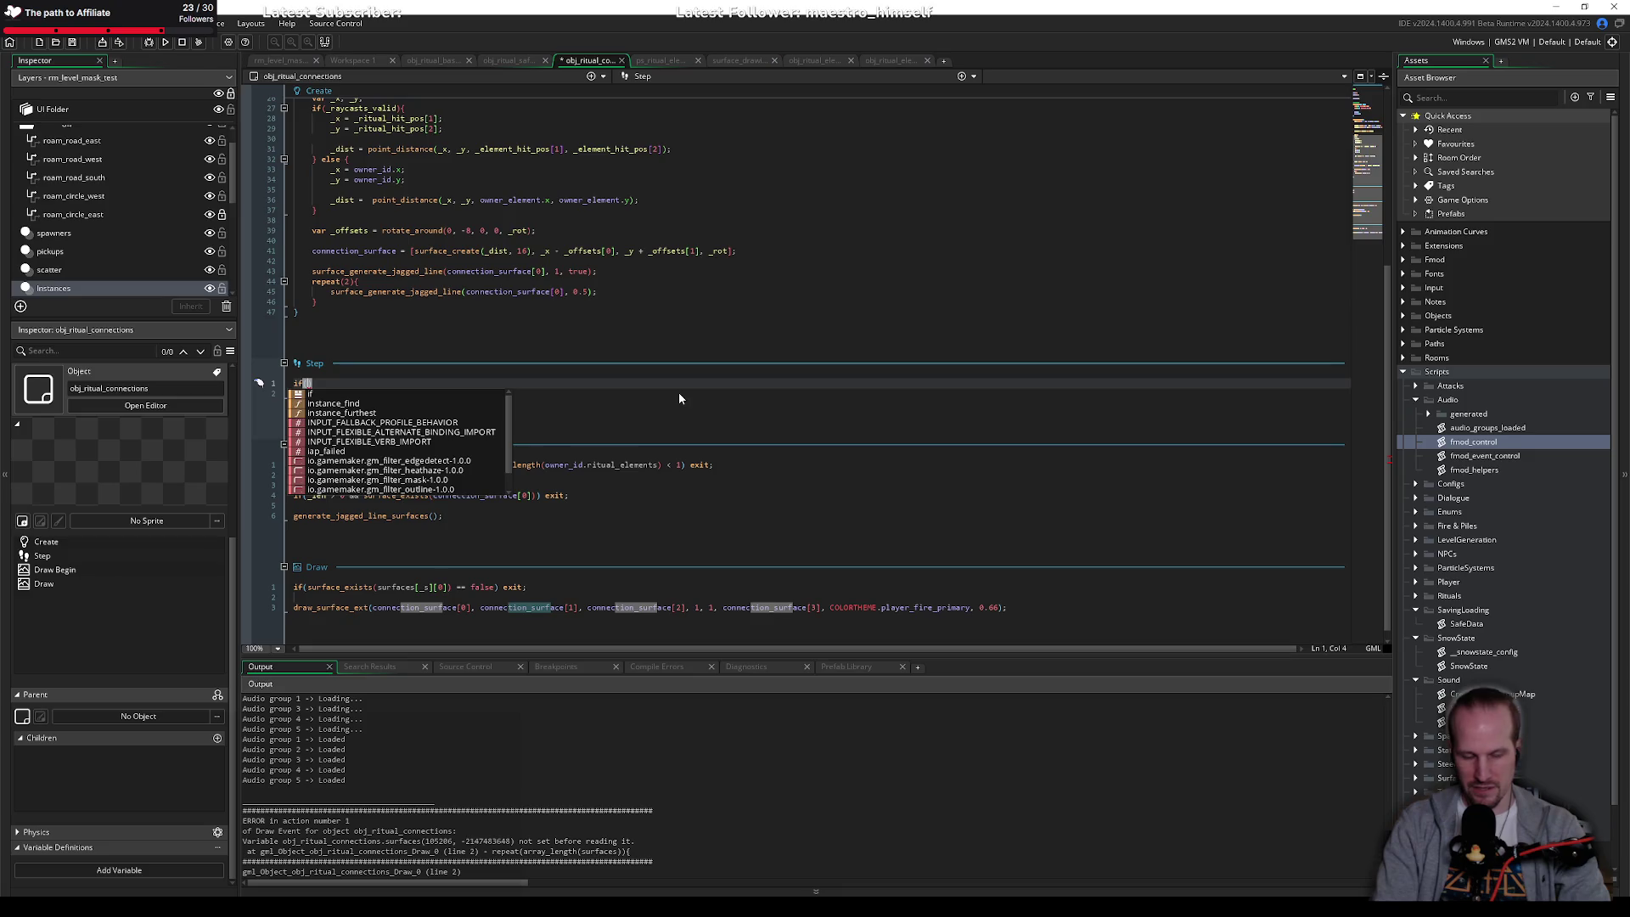
{"action": "type", "text": "owner_element"}
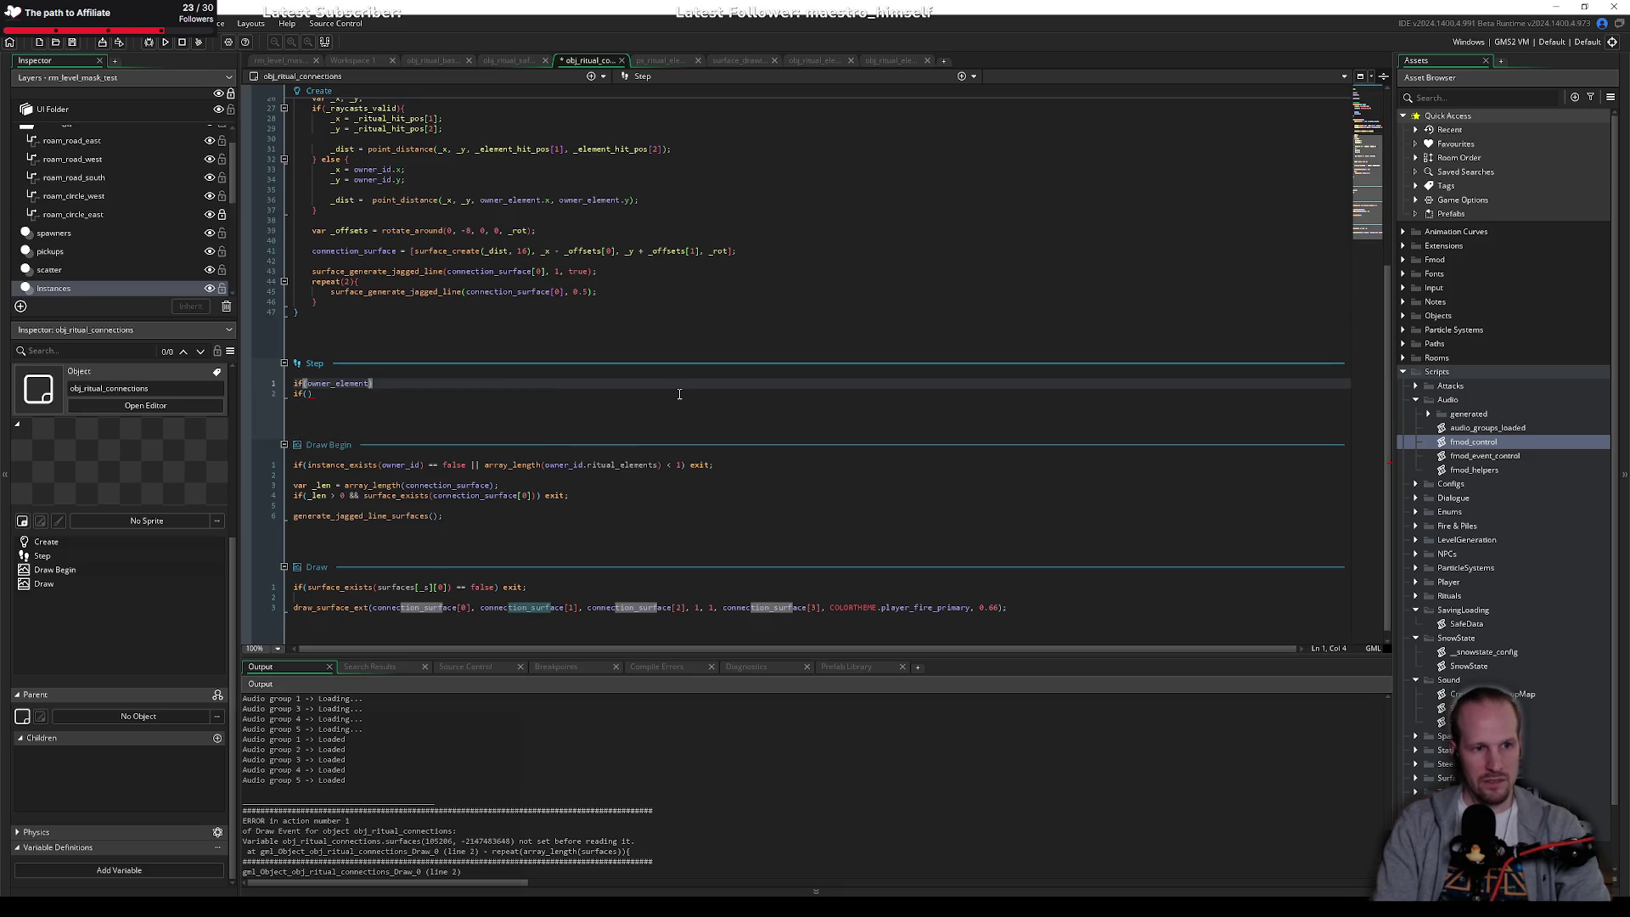
{"action": "type", "text": "iin"}
{"action": "type", "text": "tance_exist"}
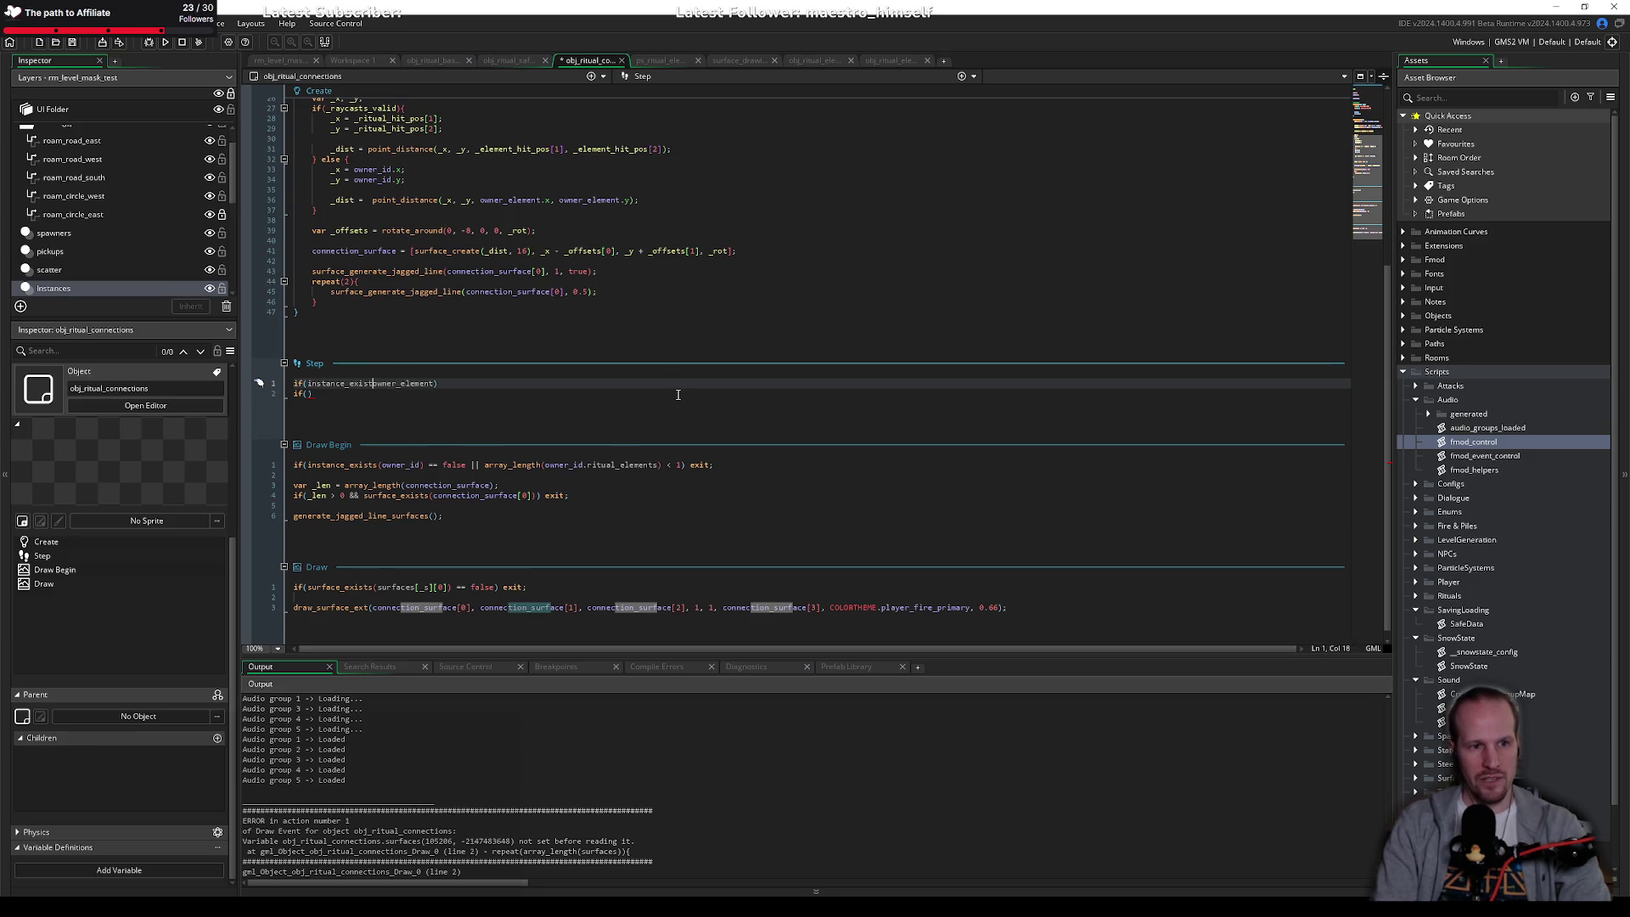
{"action": "type", "text": "s("}
{"action": "key", "text": "End"}
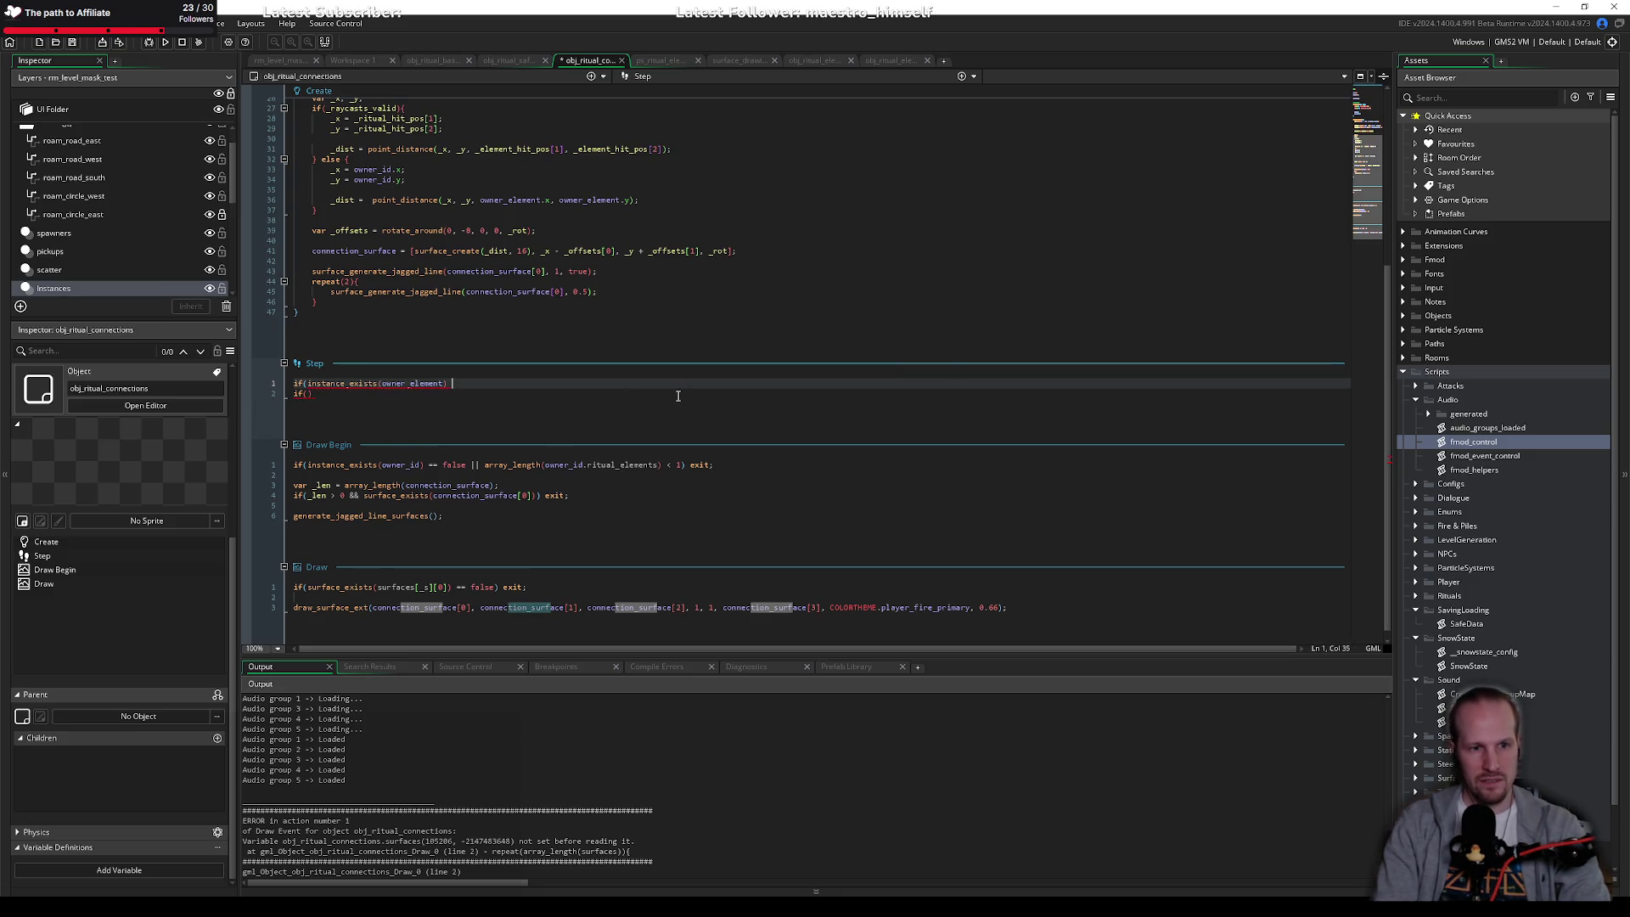
{"action": "type", "text": "== false) exit;"}
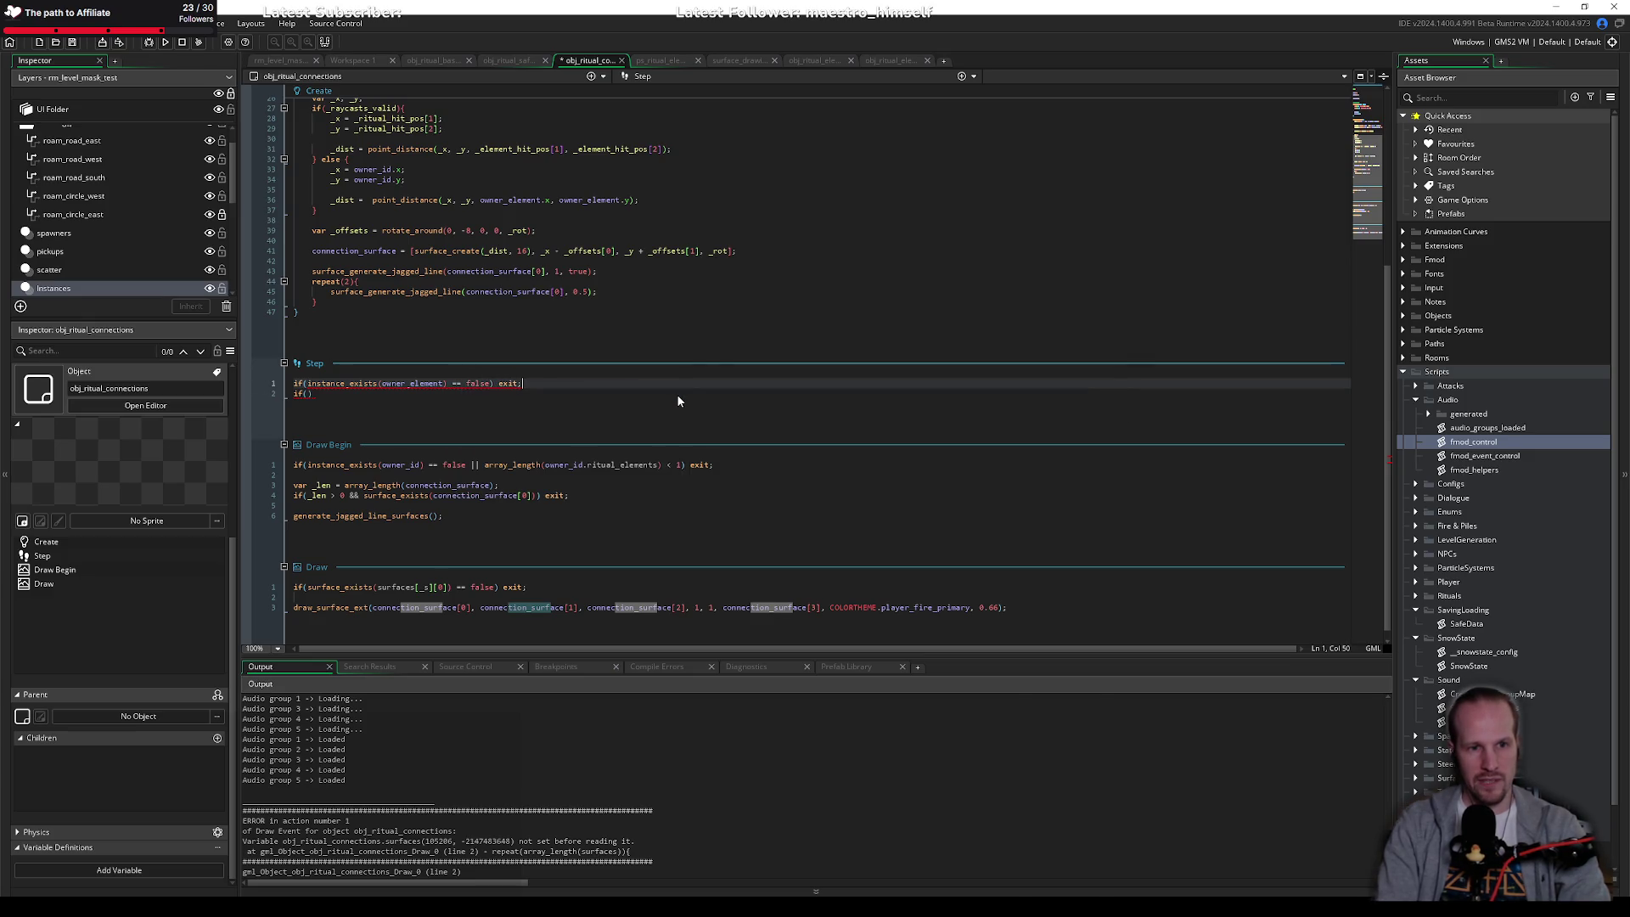
Step: Begin a second if on owner_element below the exit guard
{"action": "key", "text": "Return"}
{"action": "key", "text": "Down"}
{"action": "key", "text": "End"}
{"action": "key", "text": "Left"}
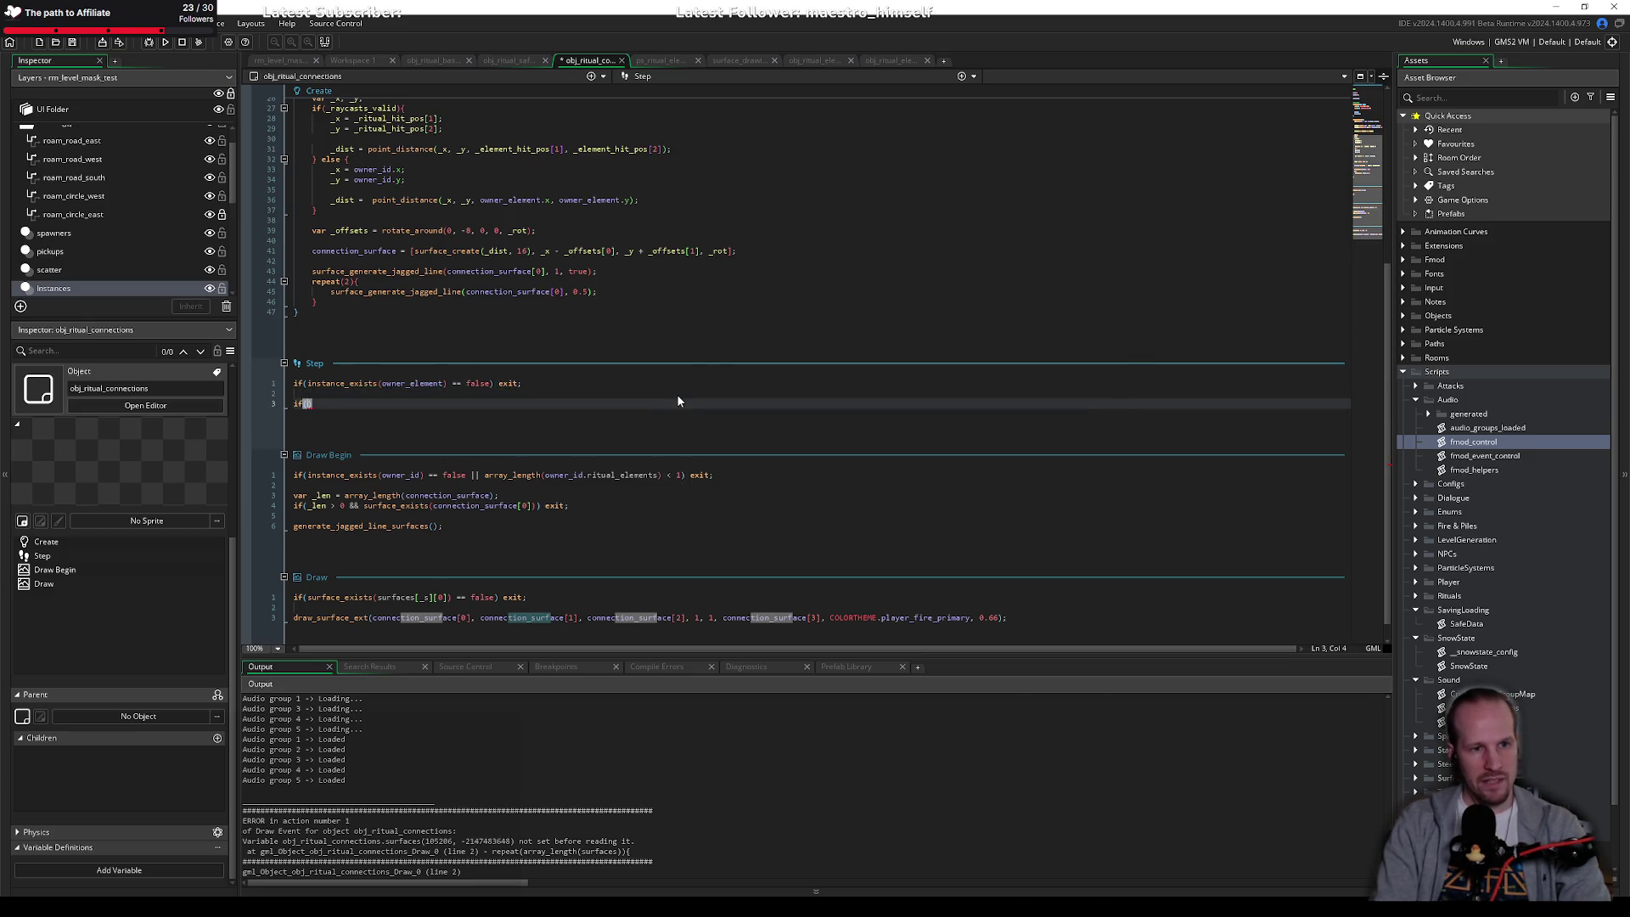
{"action": "type", "text": "owner"}
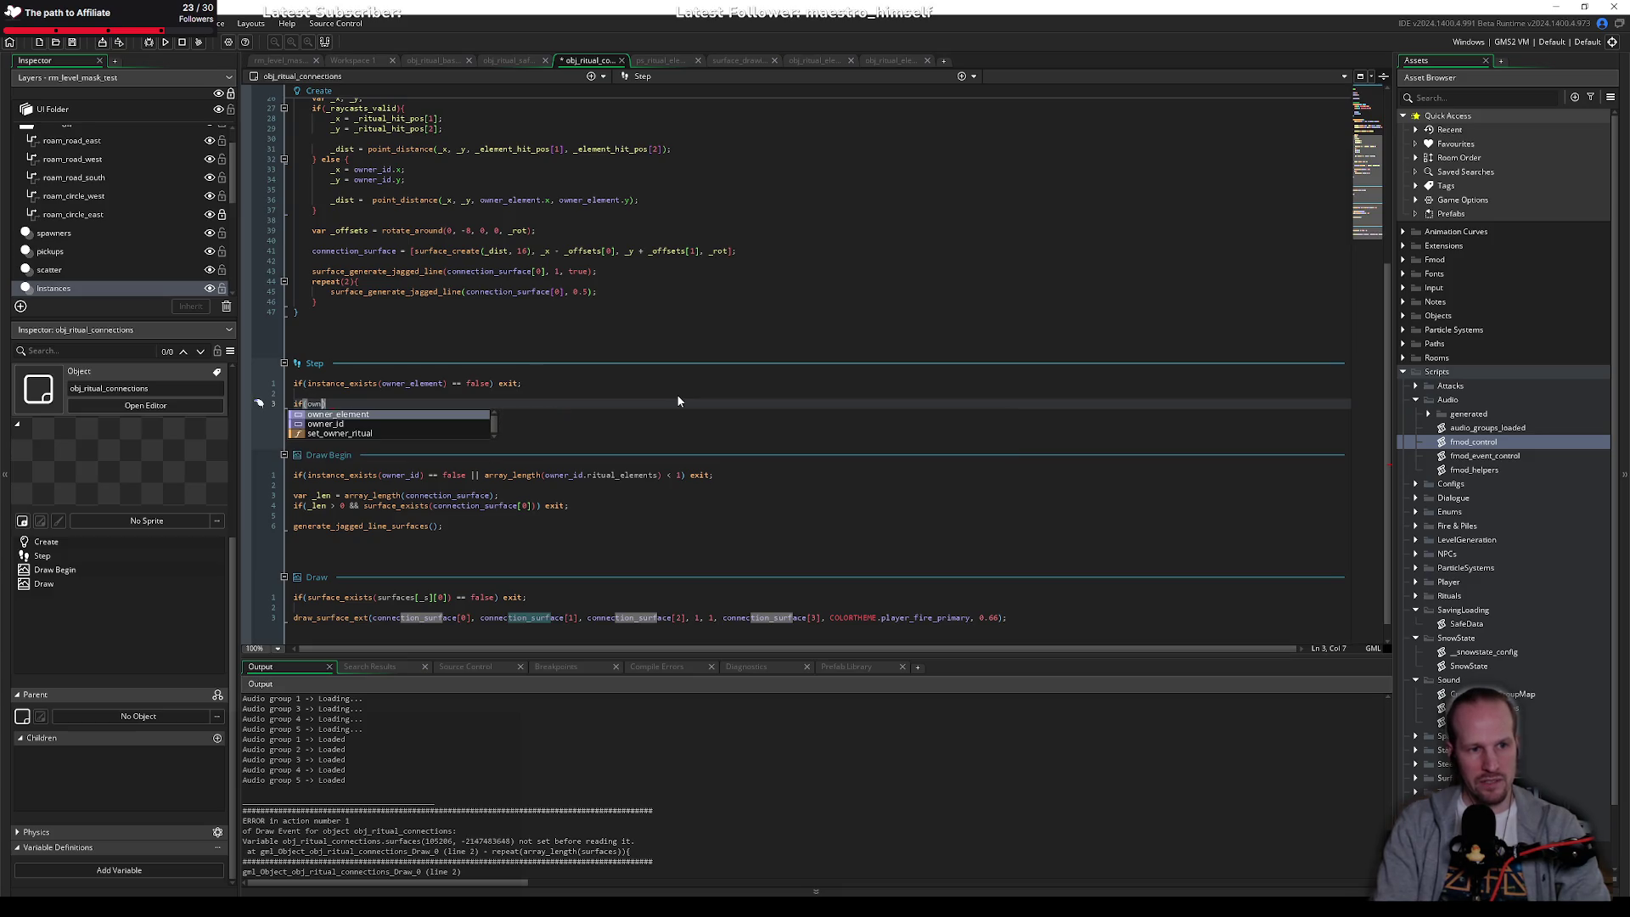
{"action": "type", "text": "_element."}
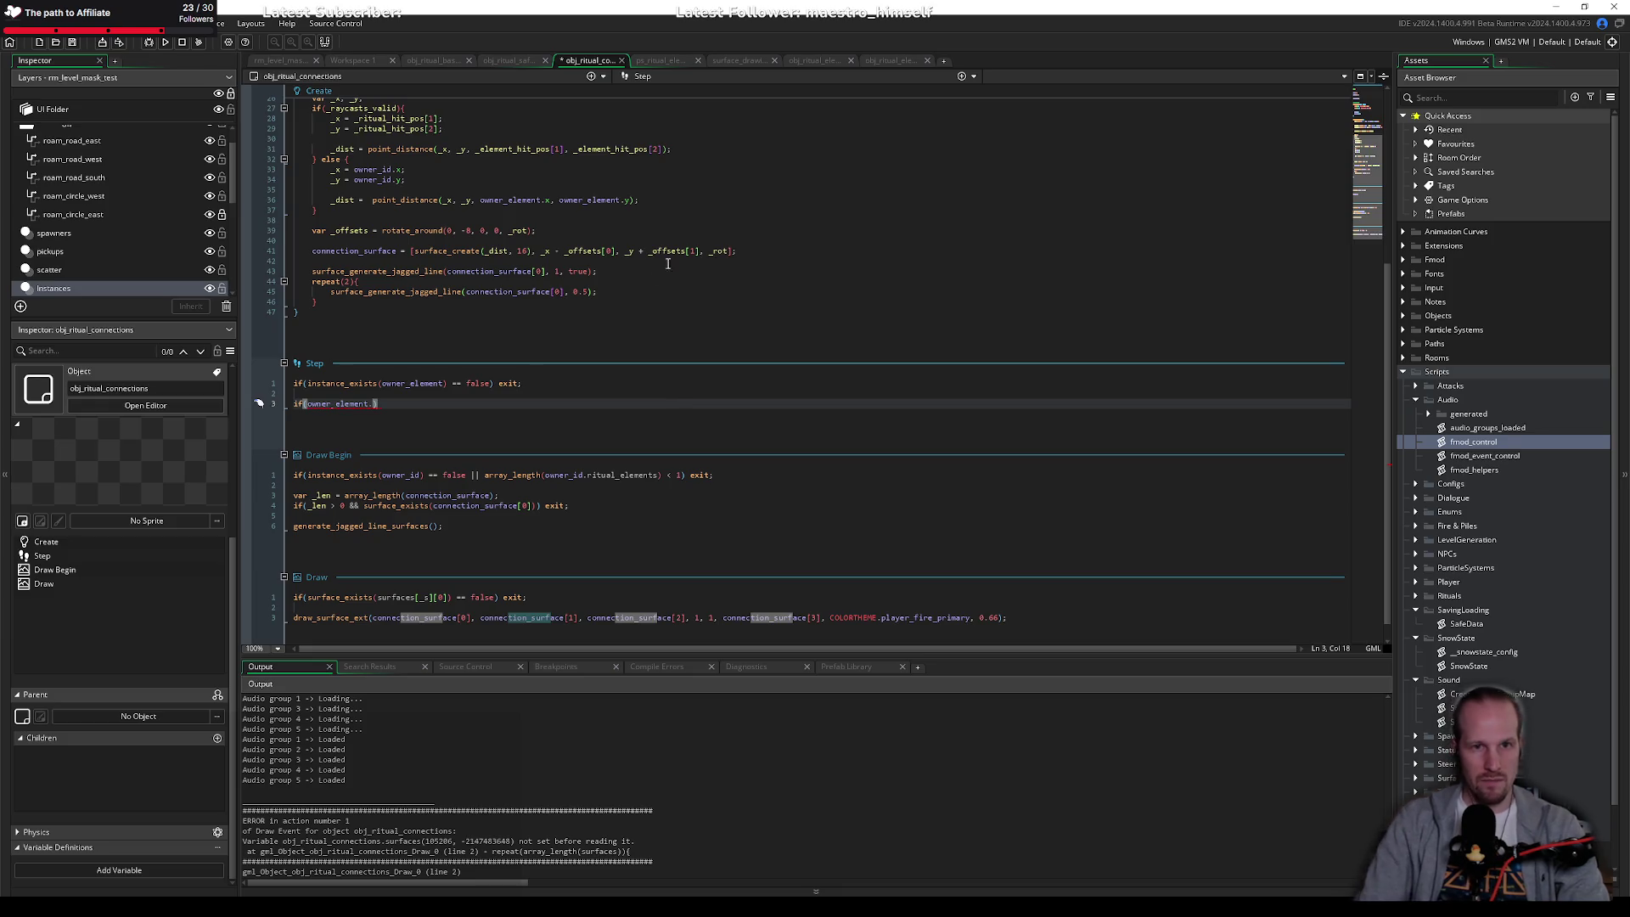
{"action": "type", "text": "get_"}
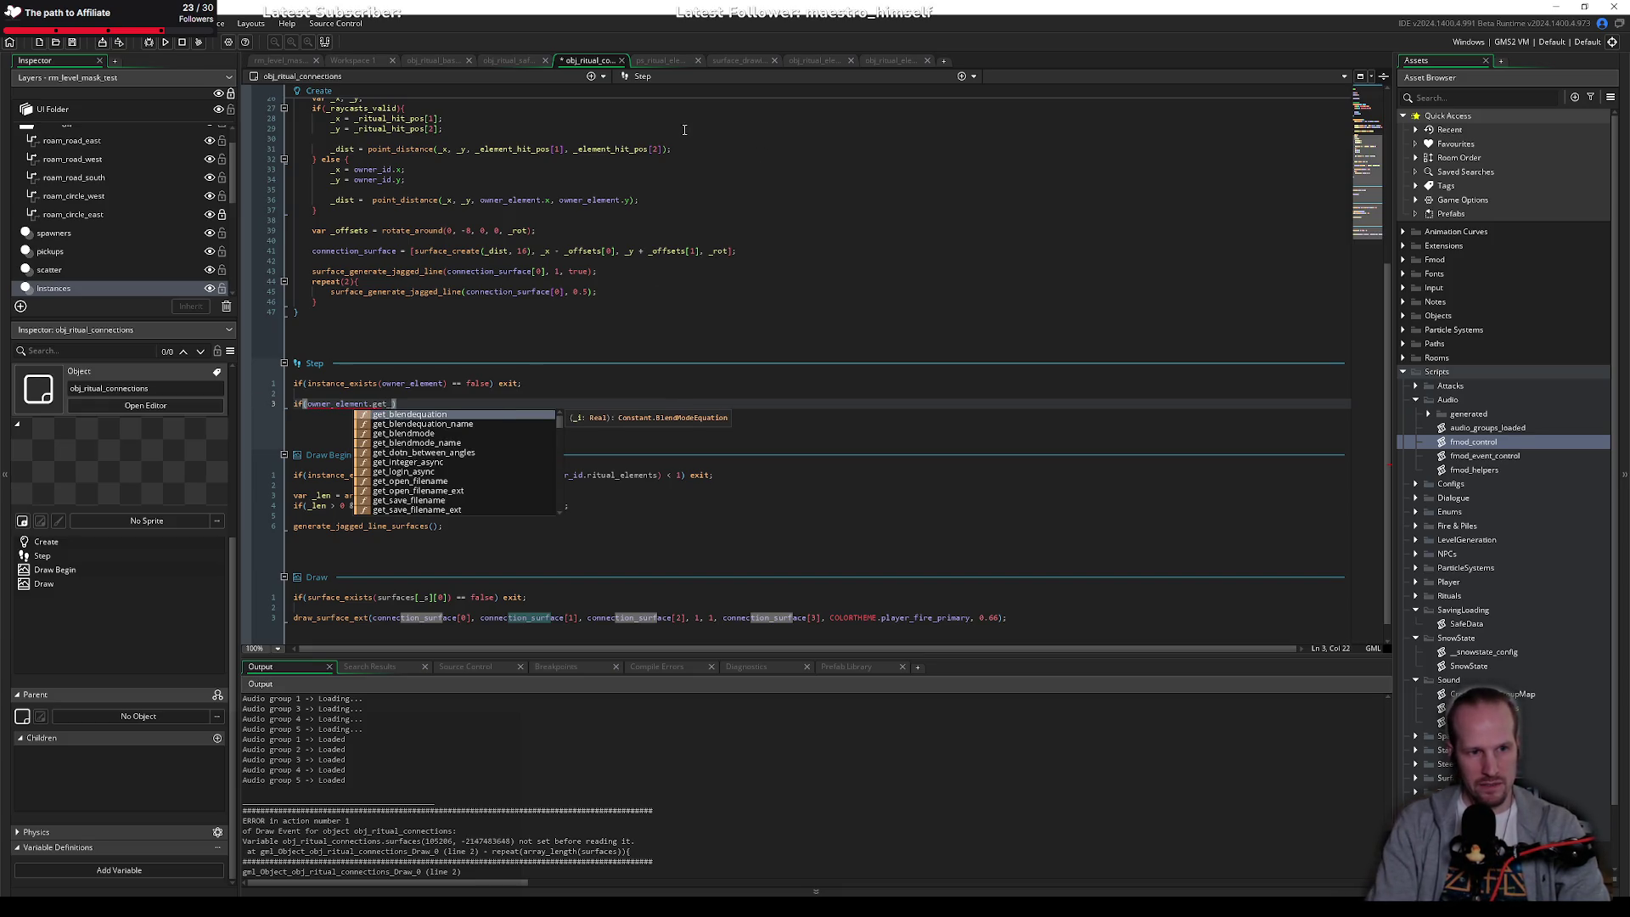
{"action": "key", "text": "BackSpace"}
{"action": "key", "text": "BackSpace"}
{"action": "key", "text": "BackSpace"}
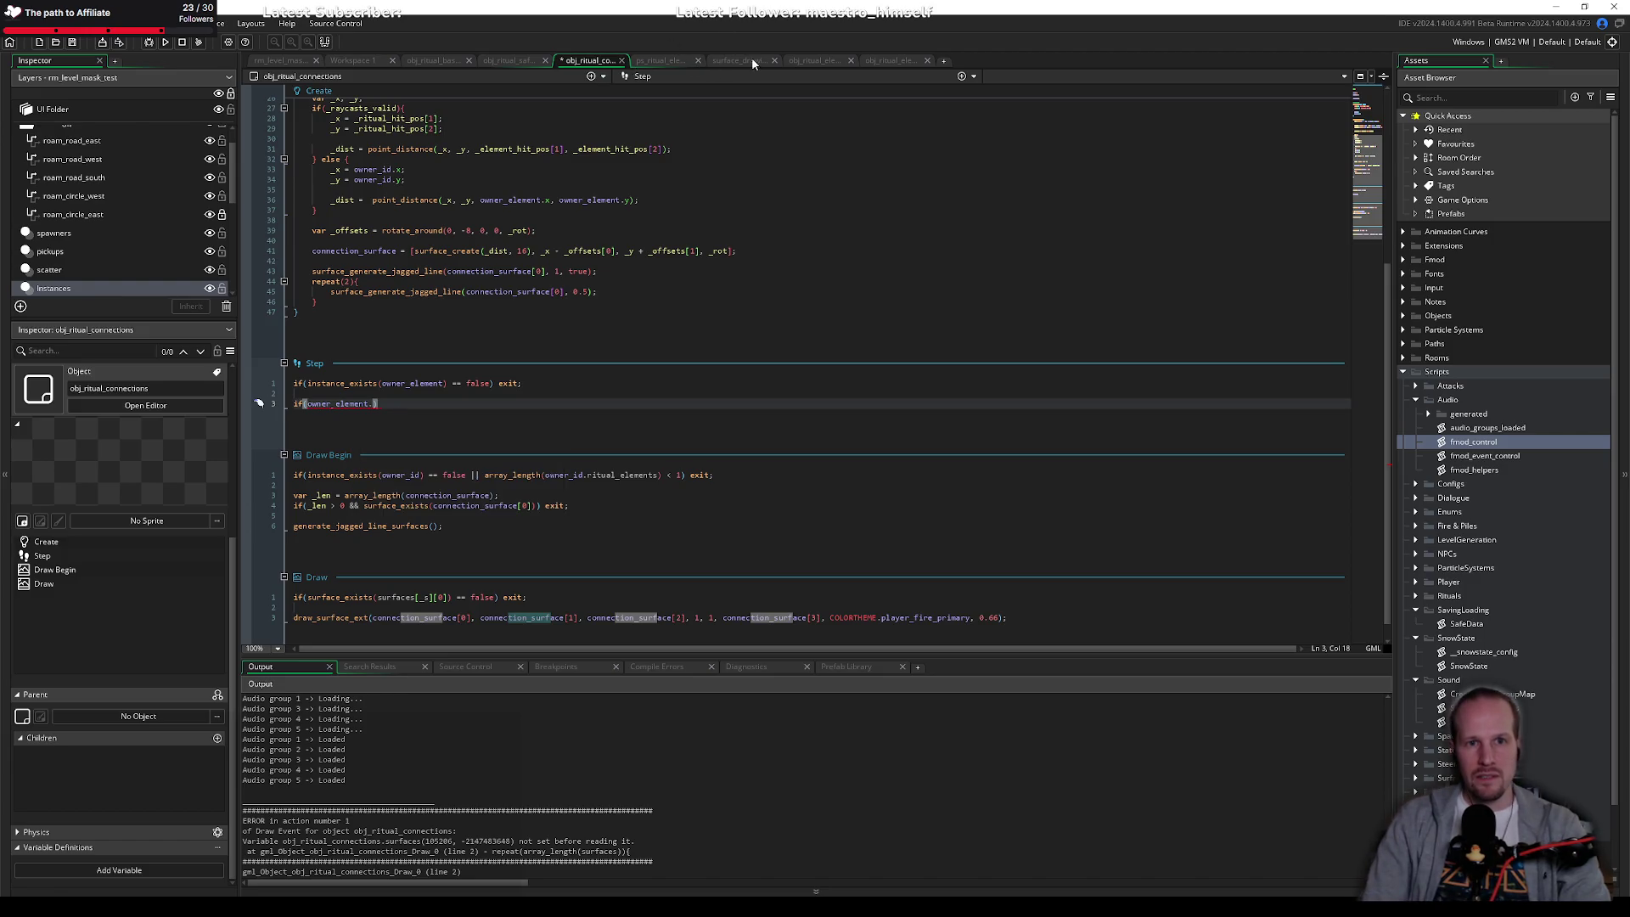
{"action": "left_click", "coordinate": [813, 60]}
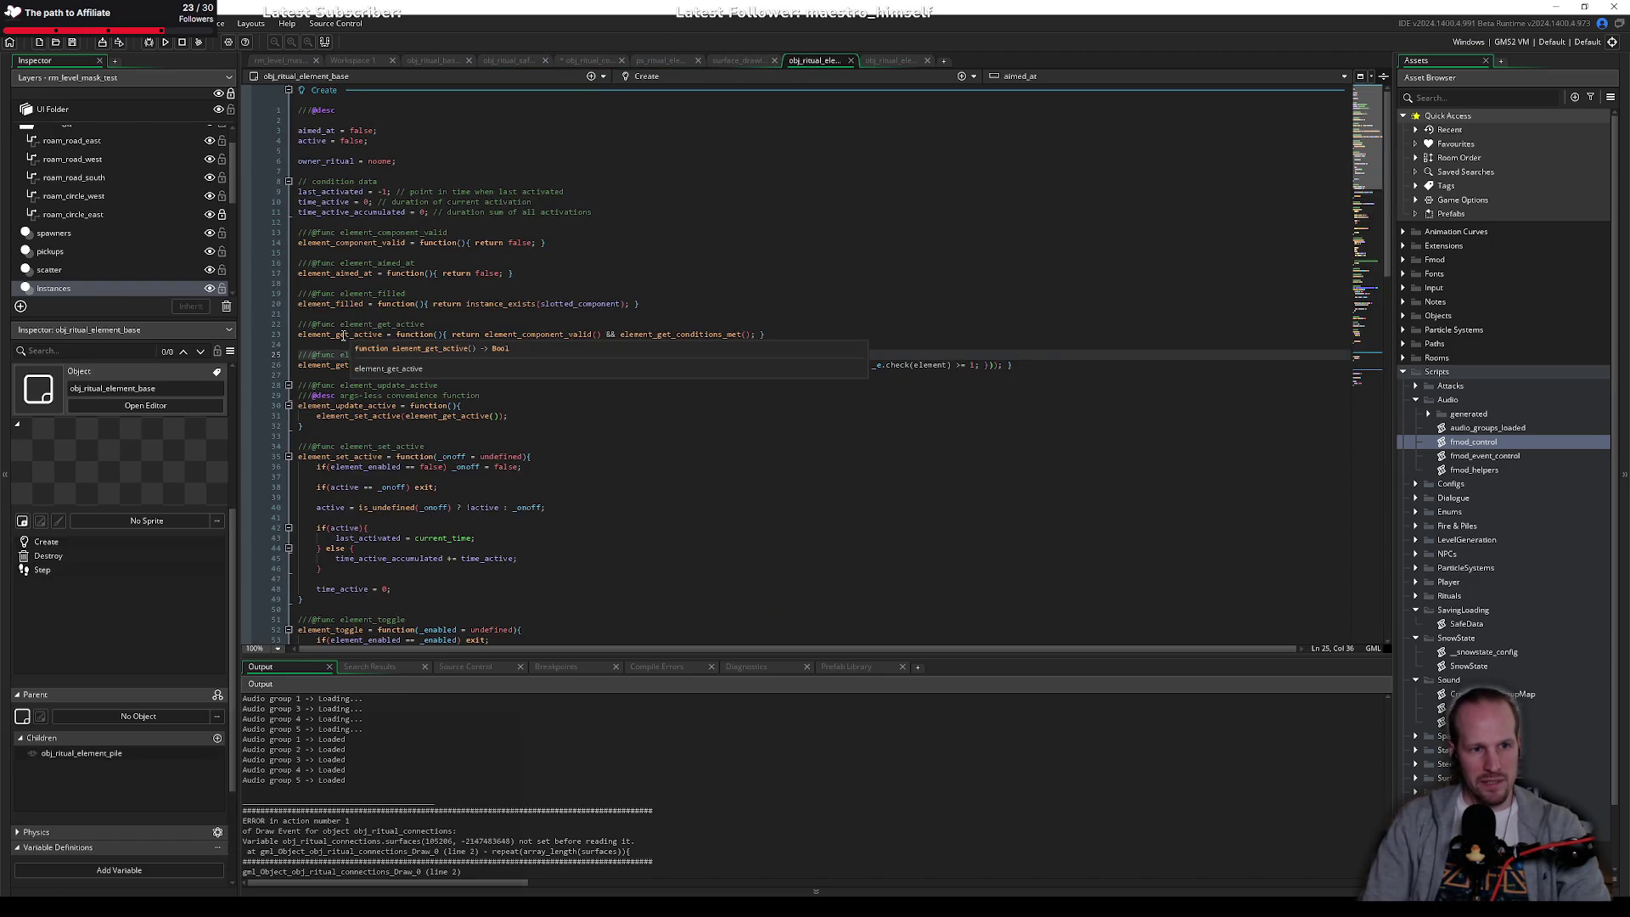
{"action": "double_click", "coordinate": [358, 335]}
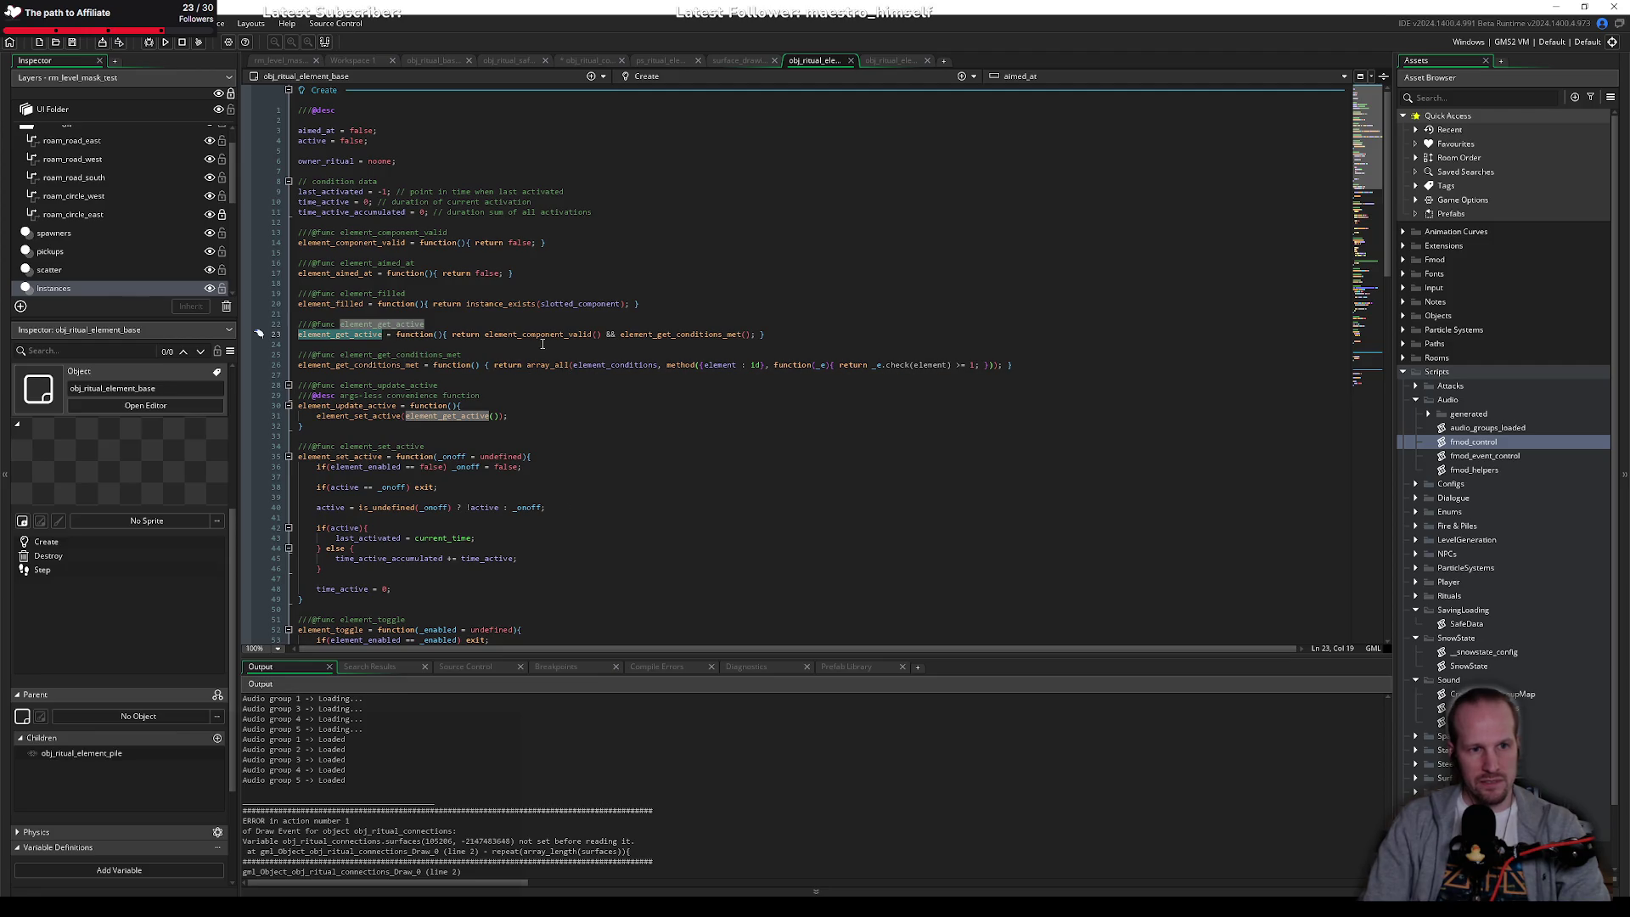
{"action": "left_click", "coordinate": [366, 316]}
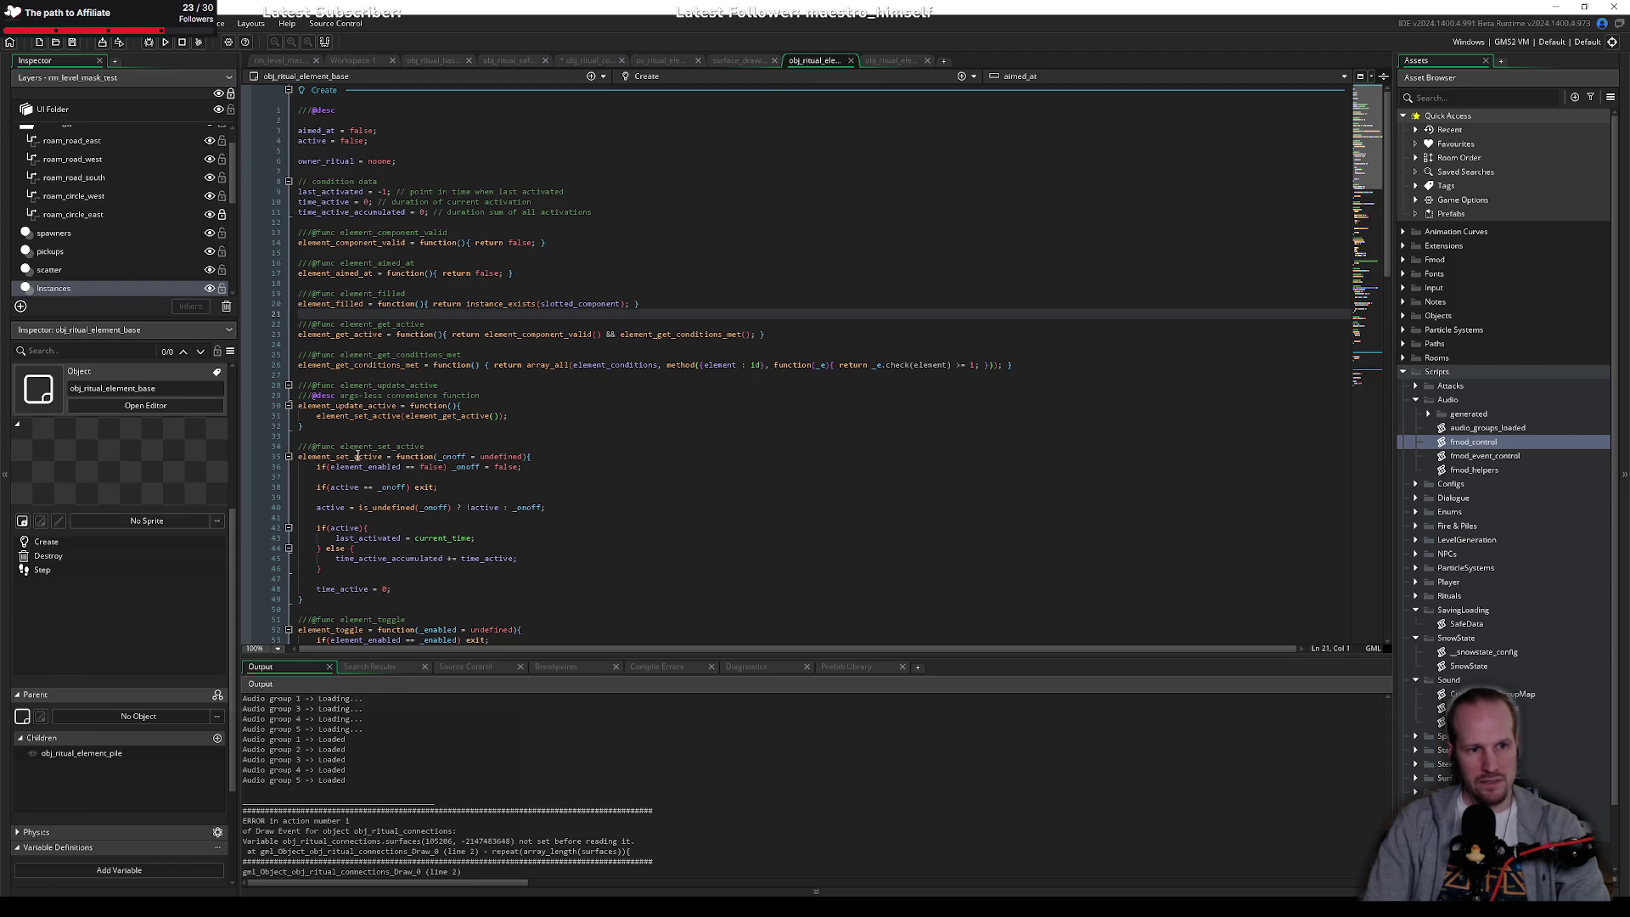
{"action": "scroll", "coordinate": [93, 740], "scroll_direction": "down", "scroll_amount": 1}
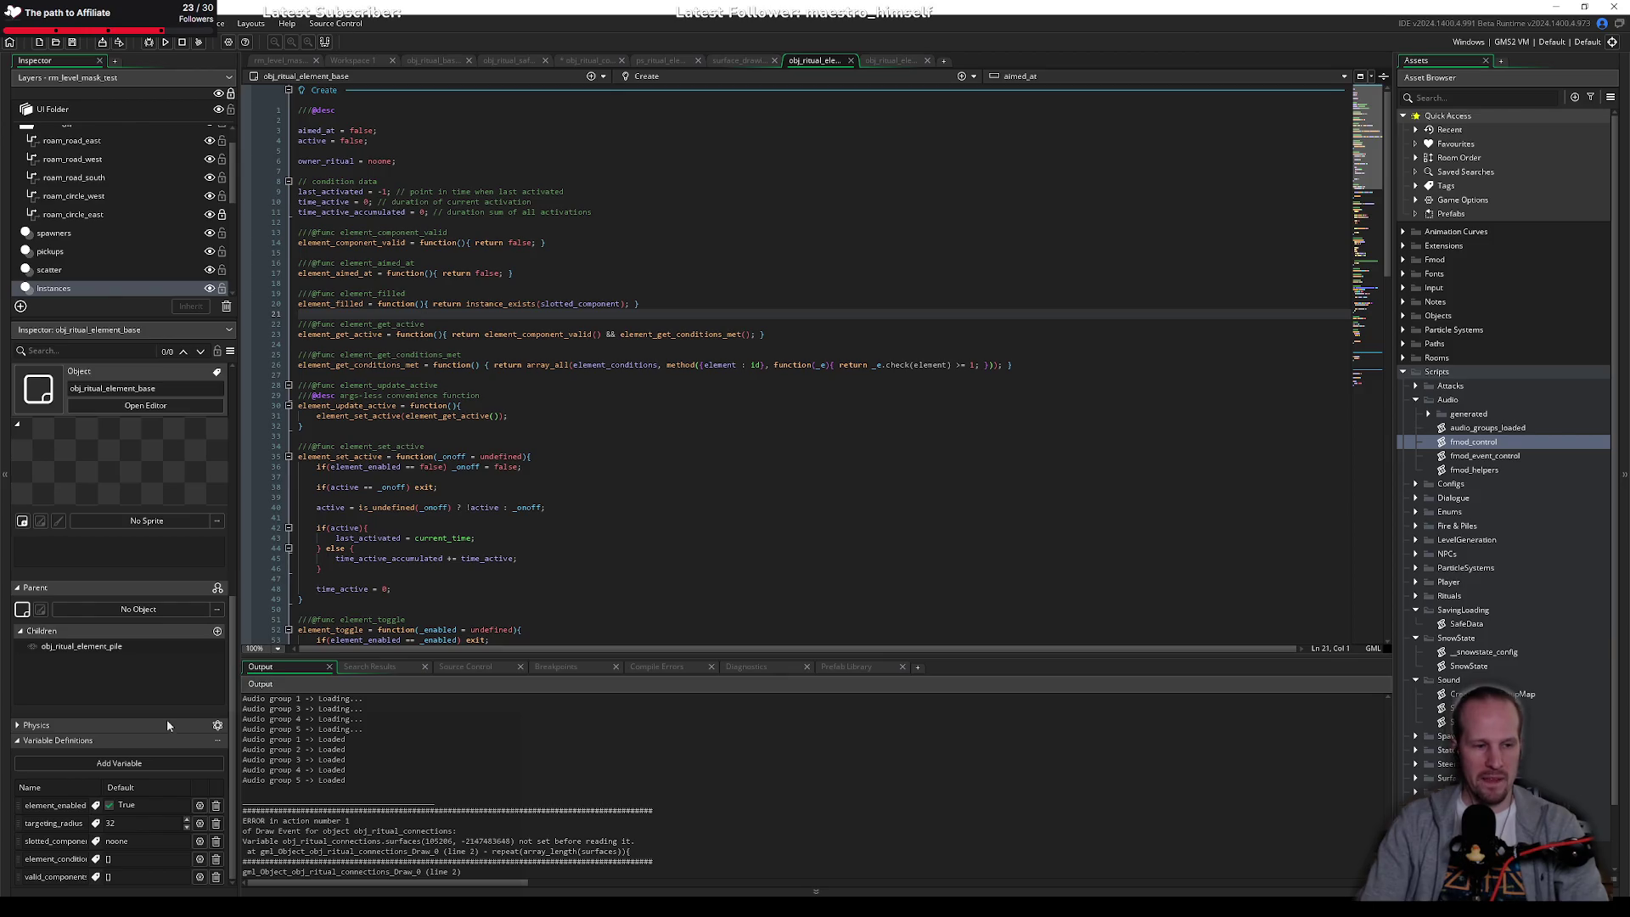
{"action": "left_click", "coordinate": [732, 58]}
{"action": "left_click", "coordinate": [673, 61]}
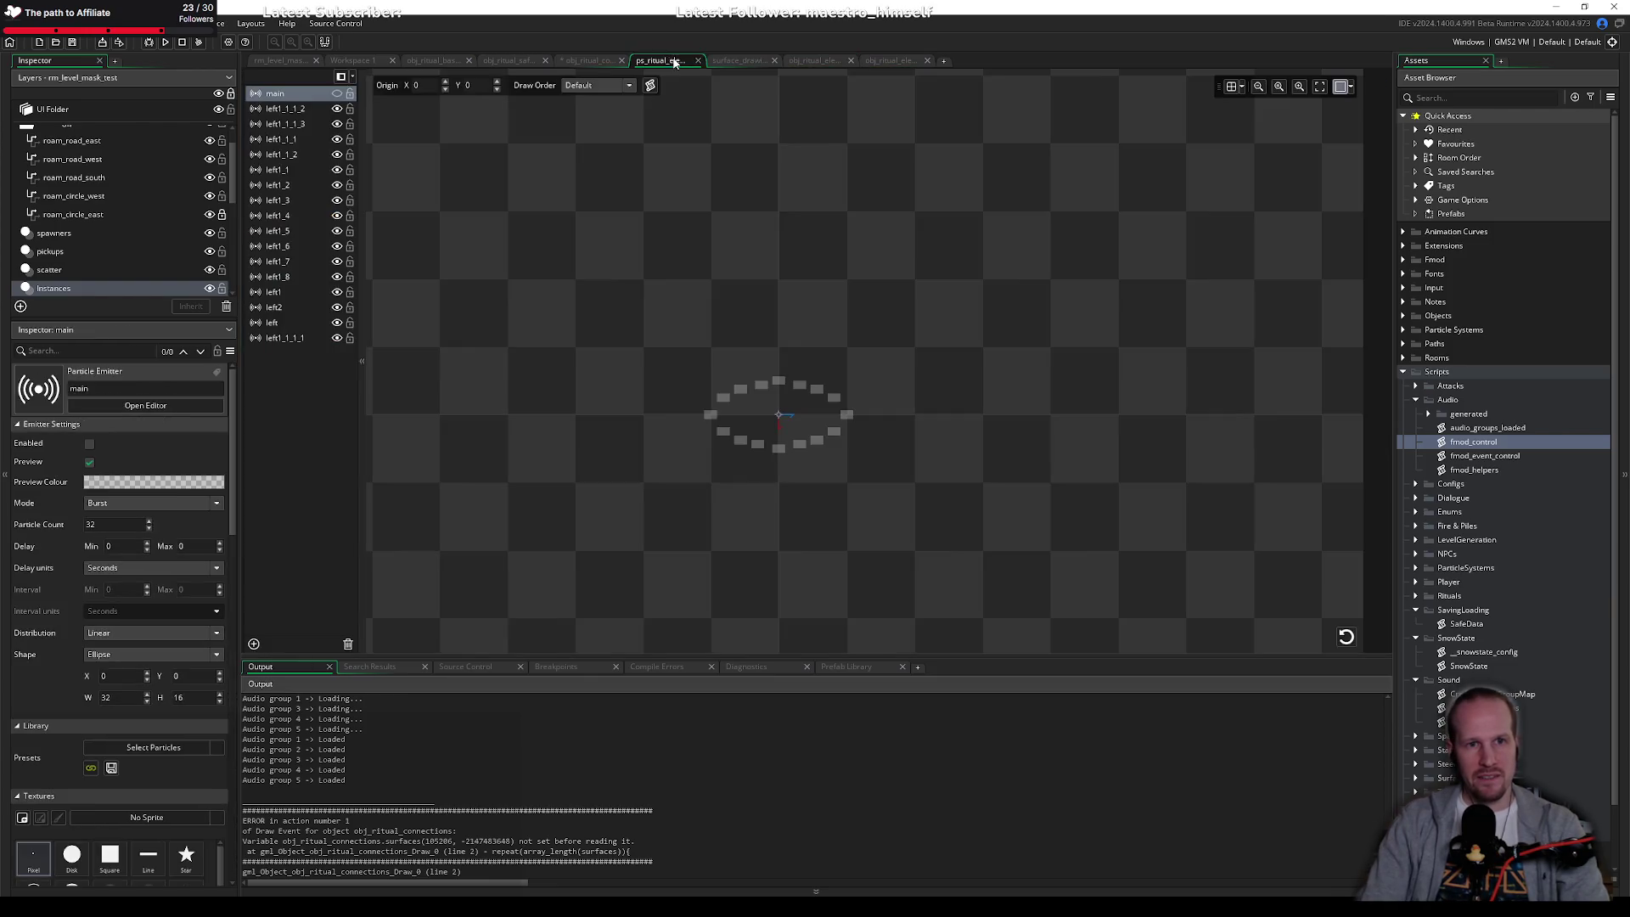
{"action": "left_click", "coordinate": [880, 61]}
{"action": "left_click", "coordinate": [815, 60]}
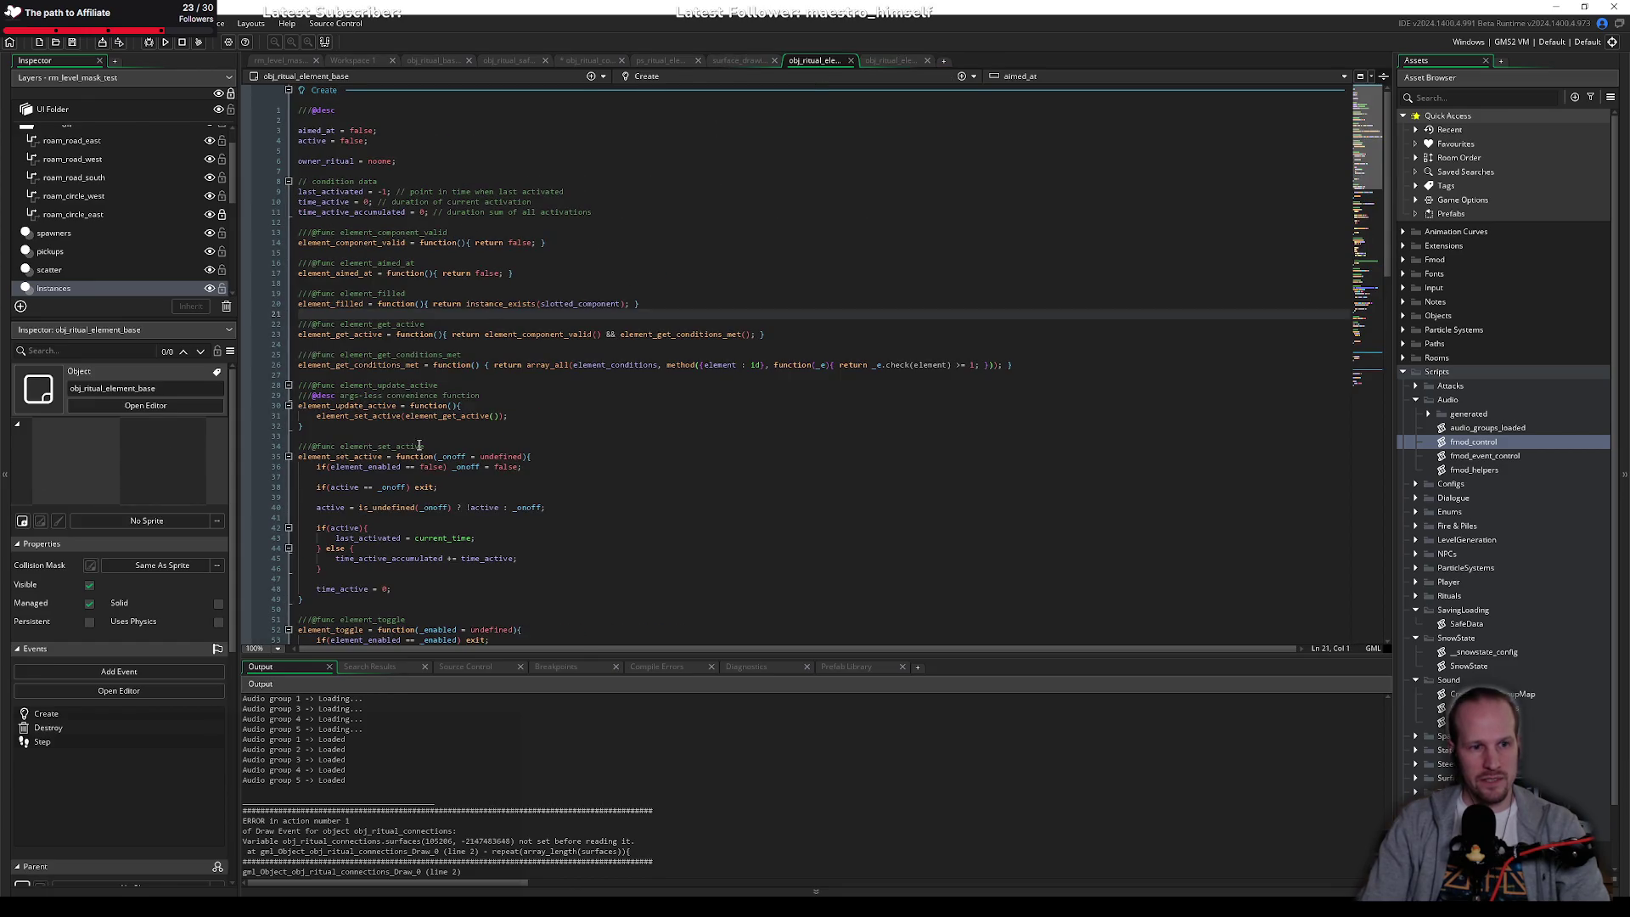
{"action": "left_click", "coordinate": [584, 61]}
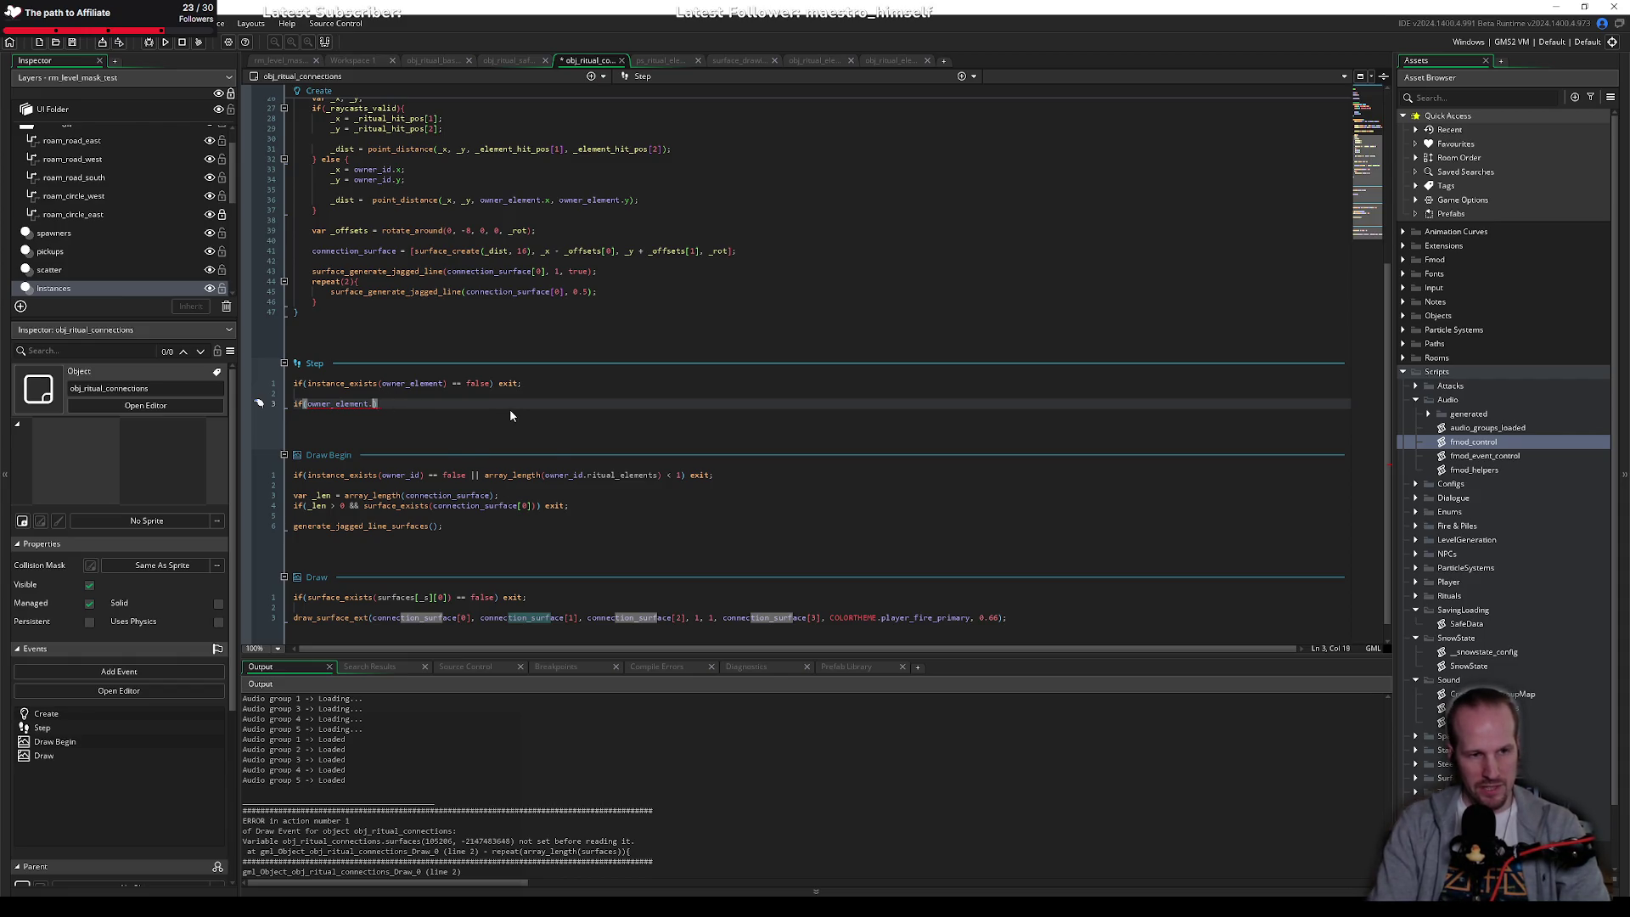
Step: Make the second if test owner_element.element_enabled and open a block for it
{"action": "type", "text": "enabled == false"}
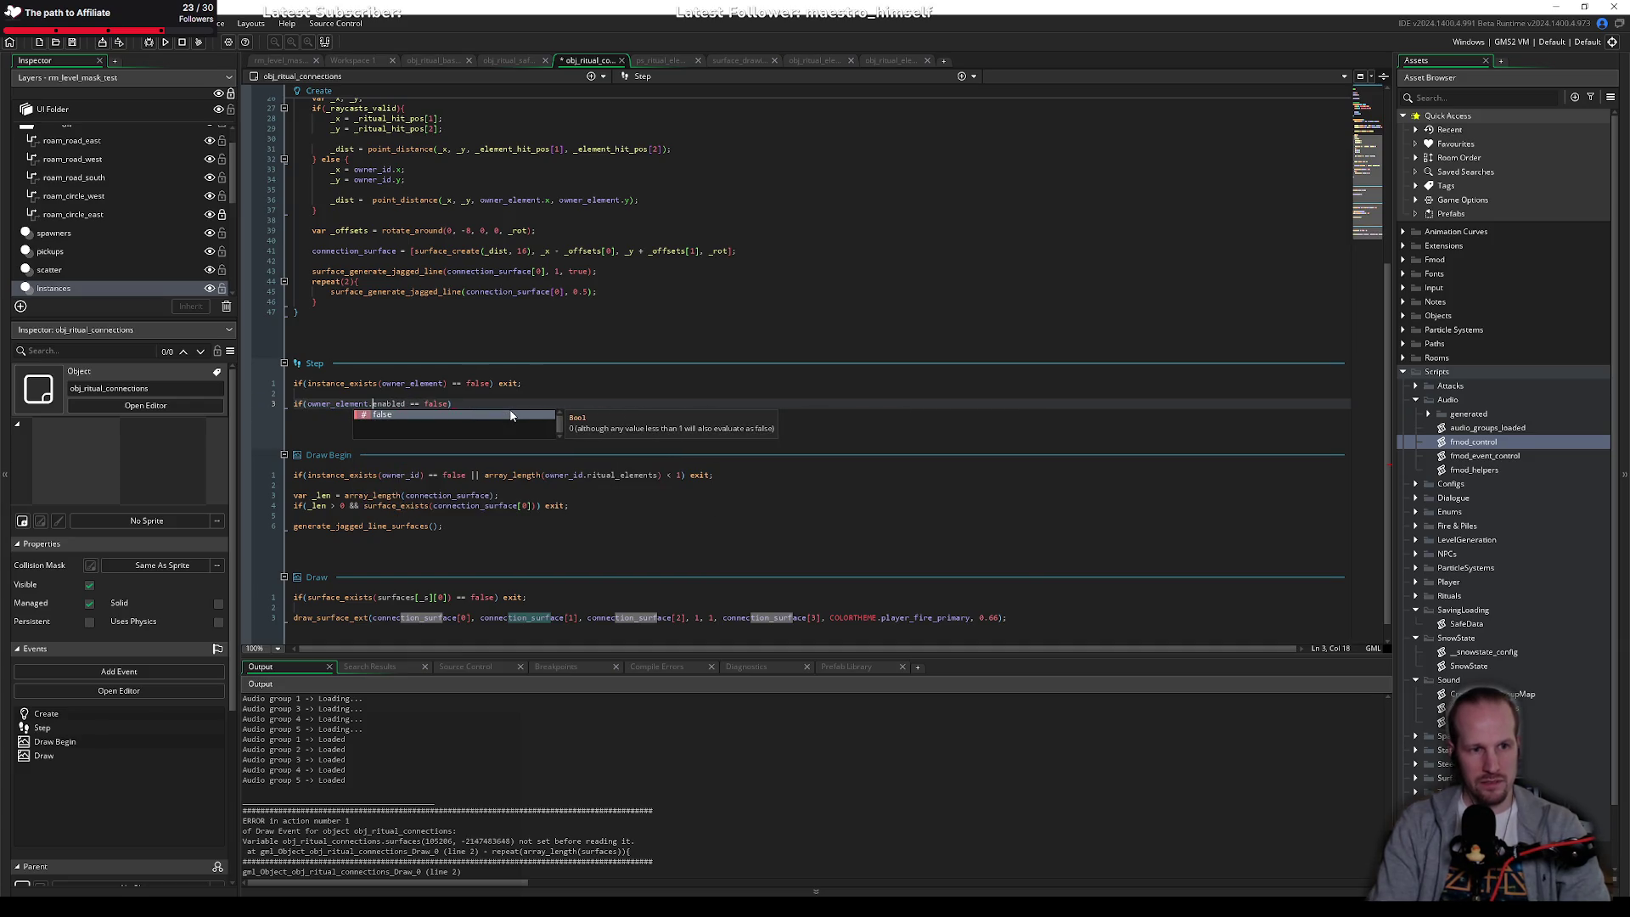
{"action": "key", "text": "ctrl+Left"}
{"action": "key", "text": "ctrl+Left"}
{"action": "type", "text": "element_"}
{"action": "key", "text": "End"}
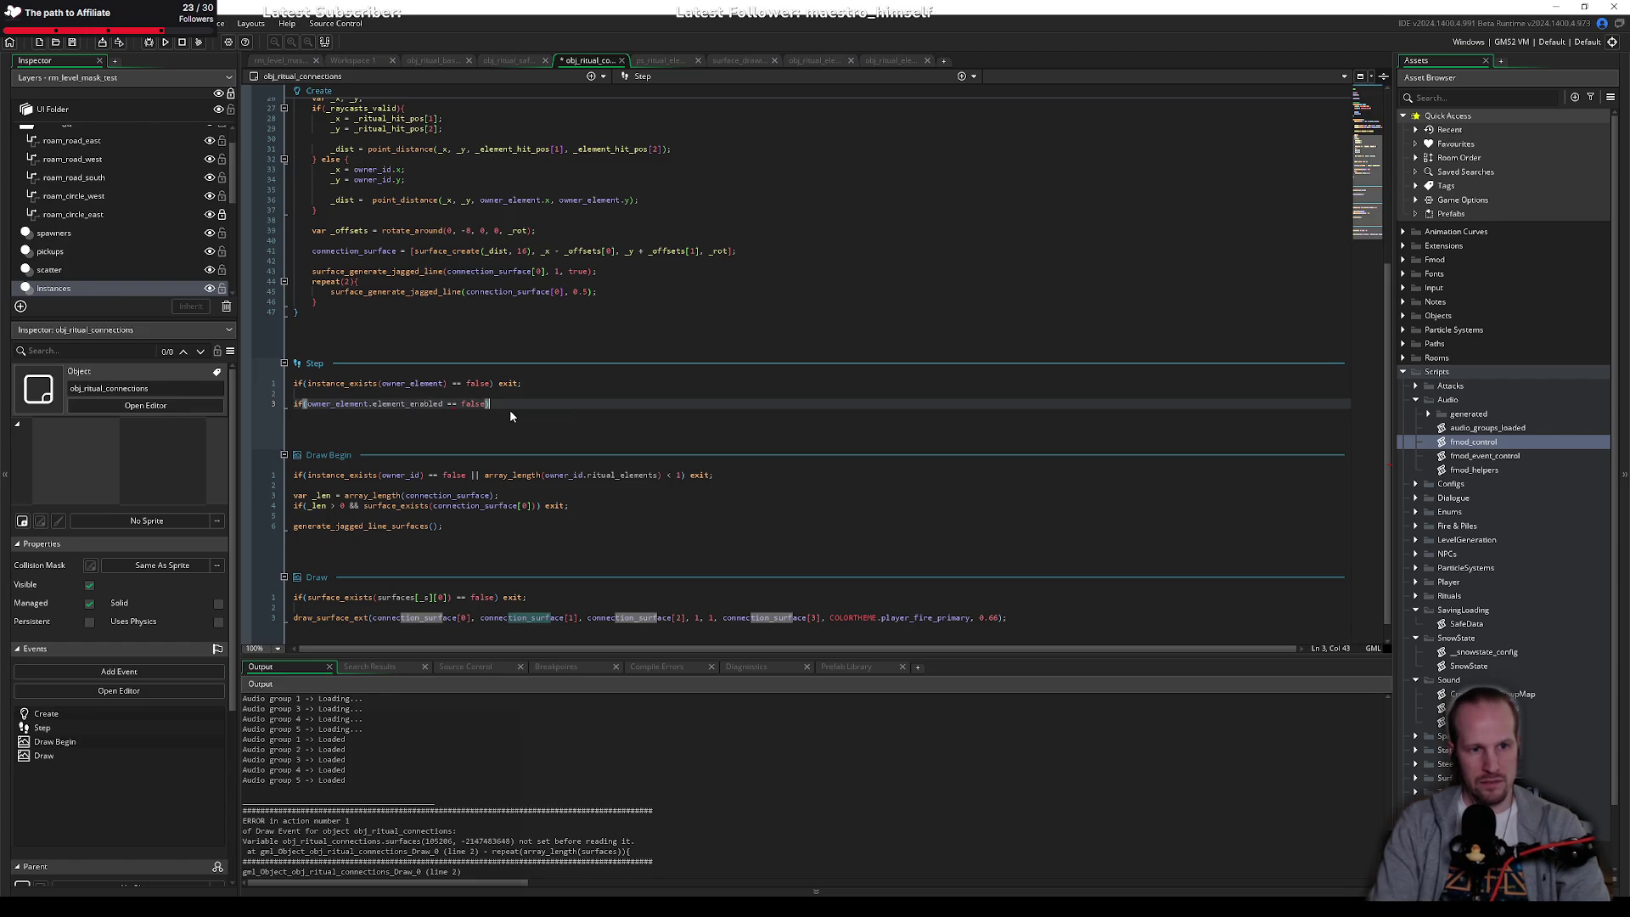
{"action": "type", "text": "{"}
{"action": "key", "text": "Return"}
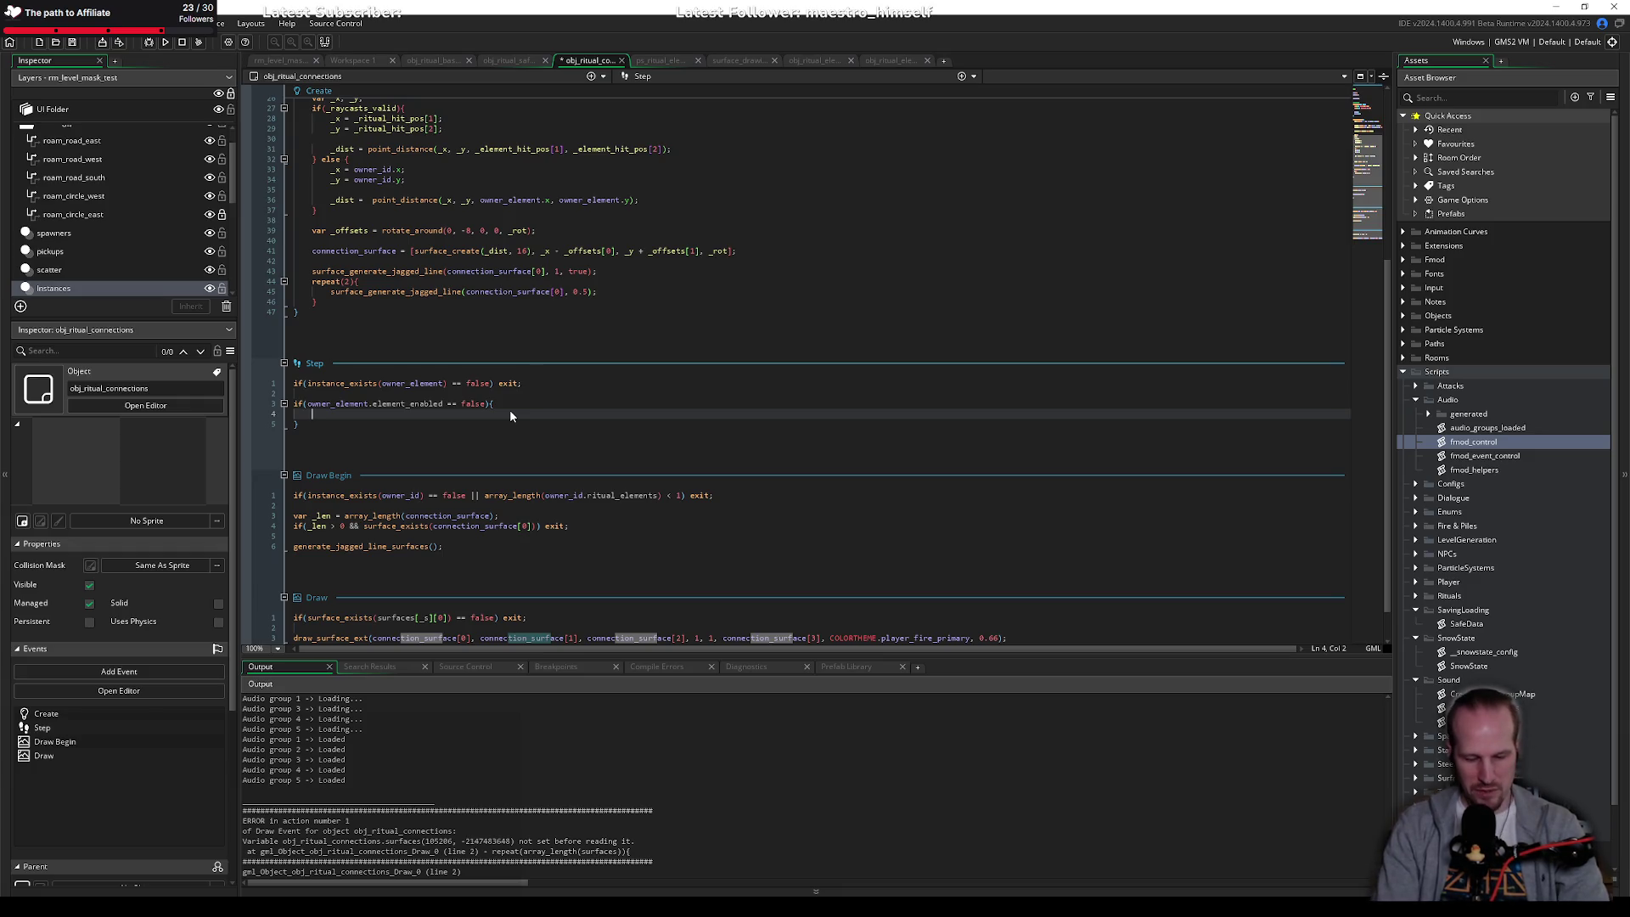
Step: Inside the block, write image_alpha = 0; followed by exit;
{"action": "type", "text": "image_blend ="}
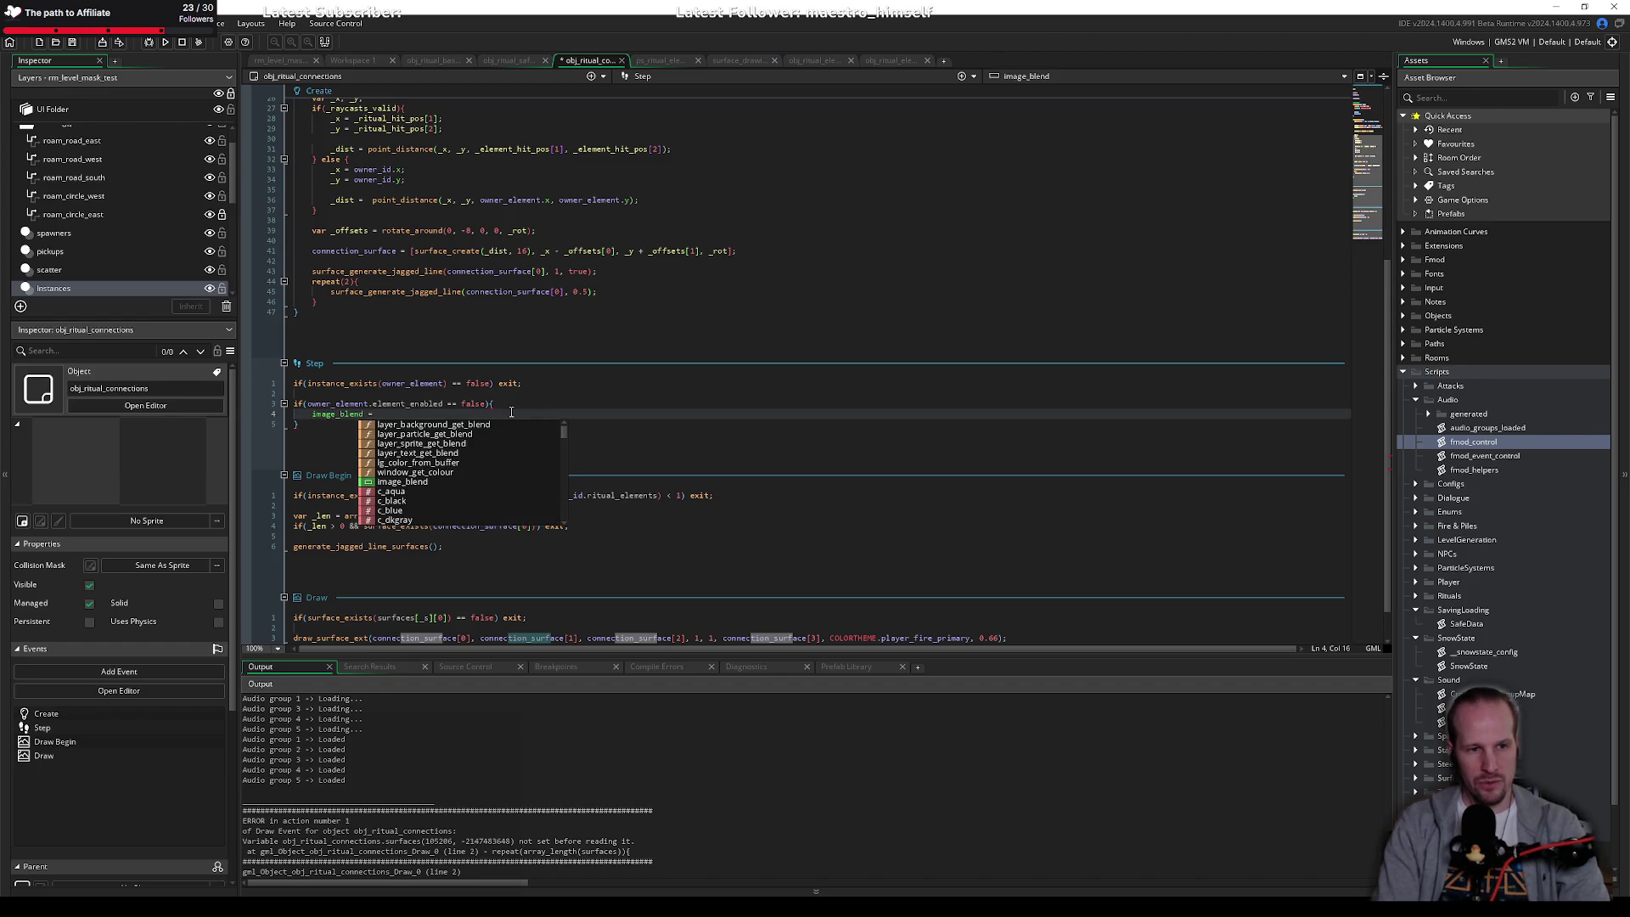
{"action": "key", "text": "Escape"}
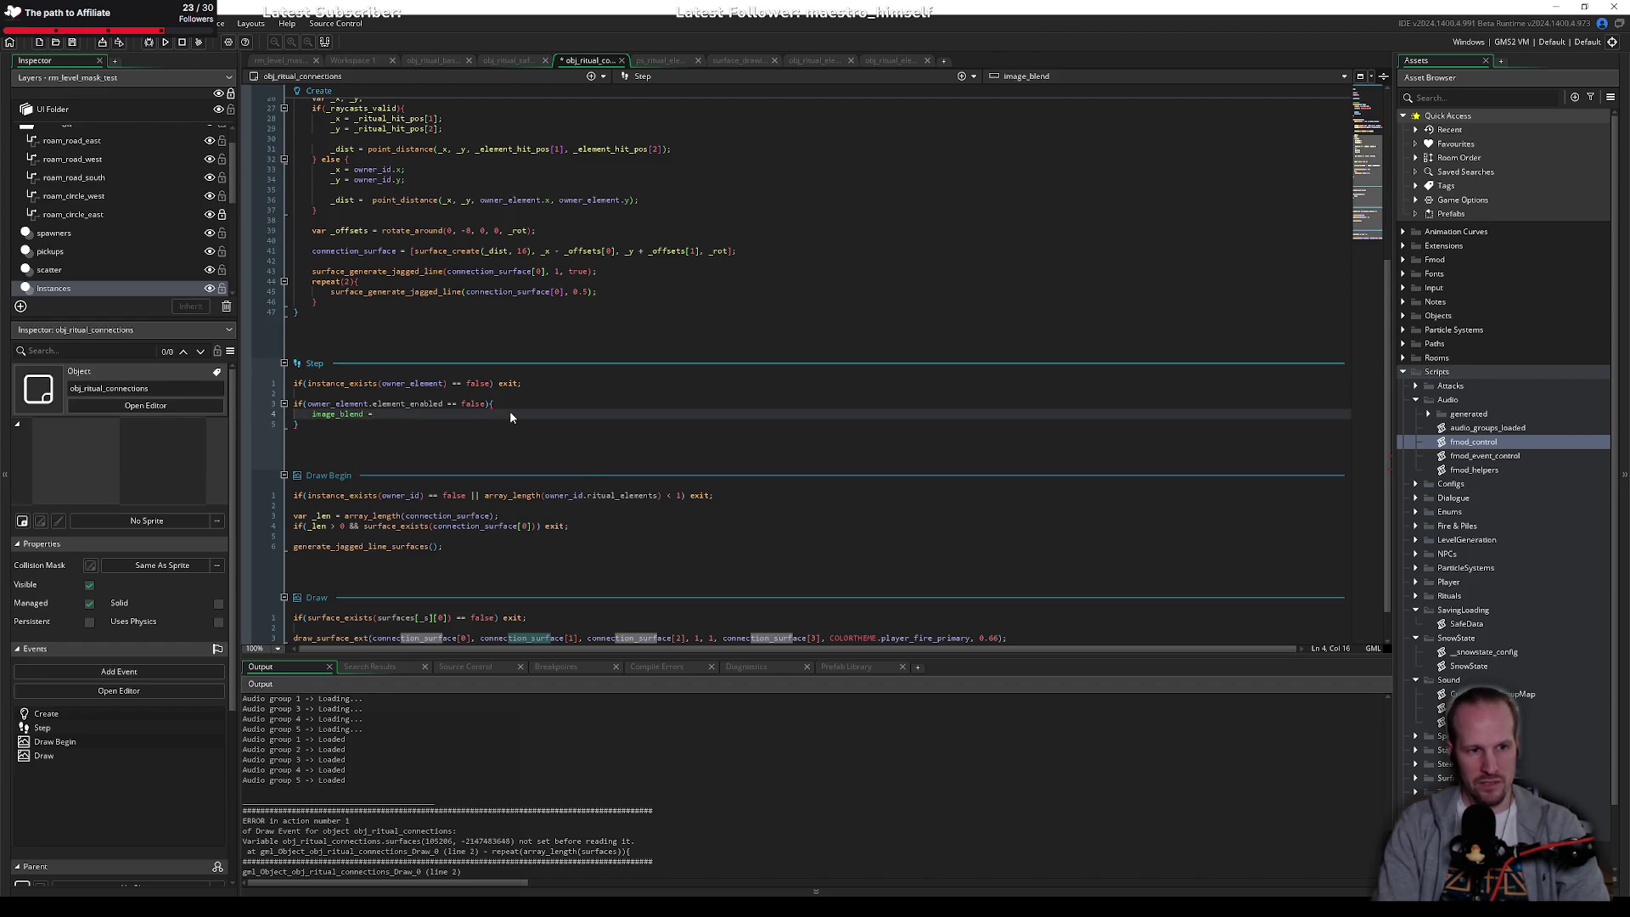
{"action": "key", "text": "shift+Home"}
{"action": "type", "text": "imag"}
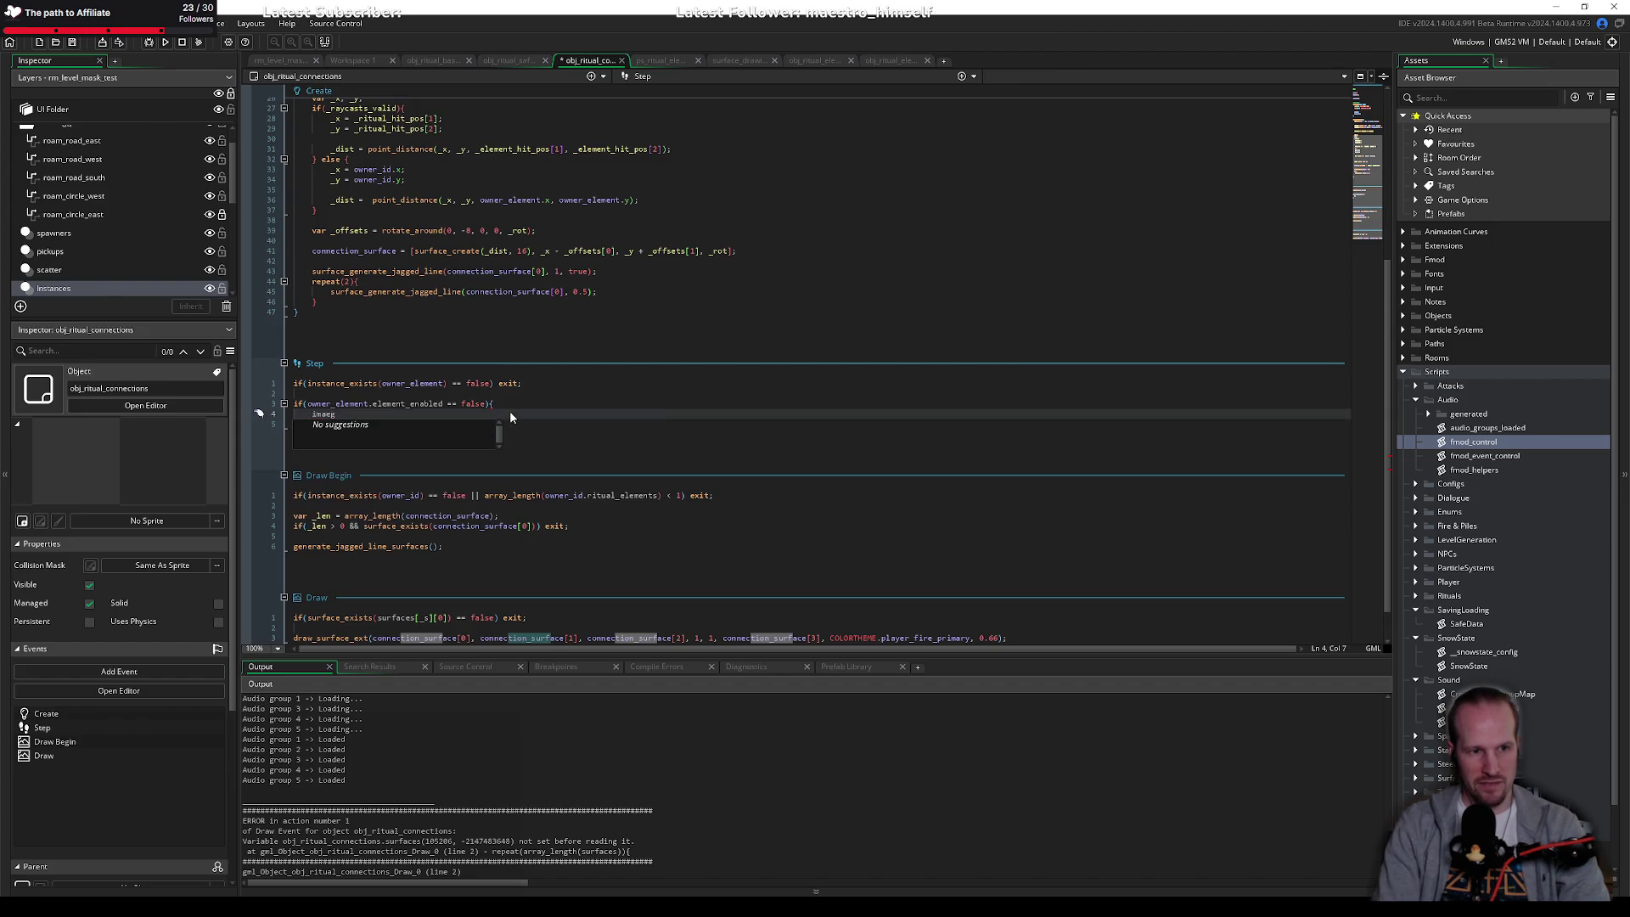
{"action": "type", "text": "e_alpha;"}
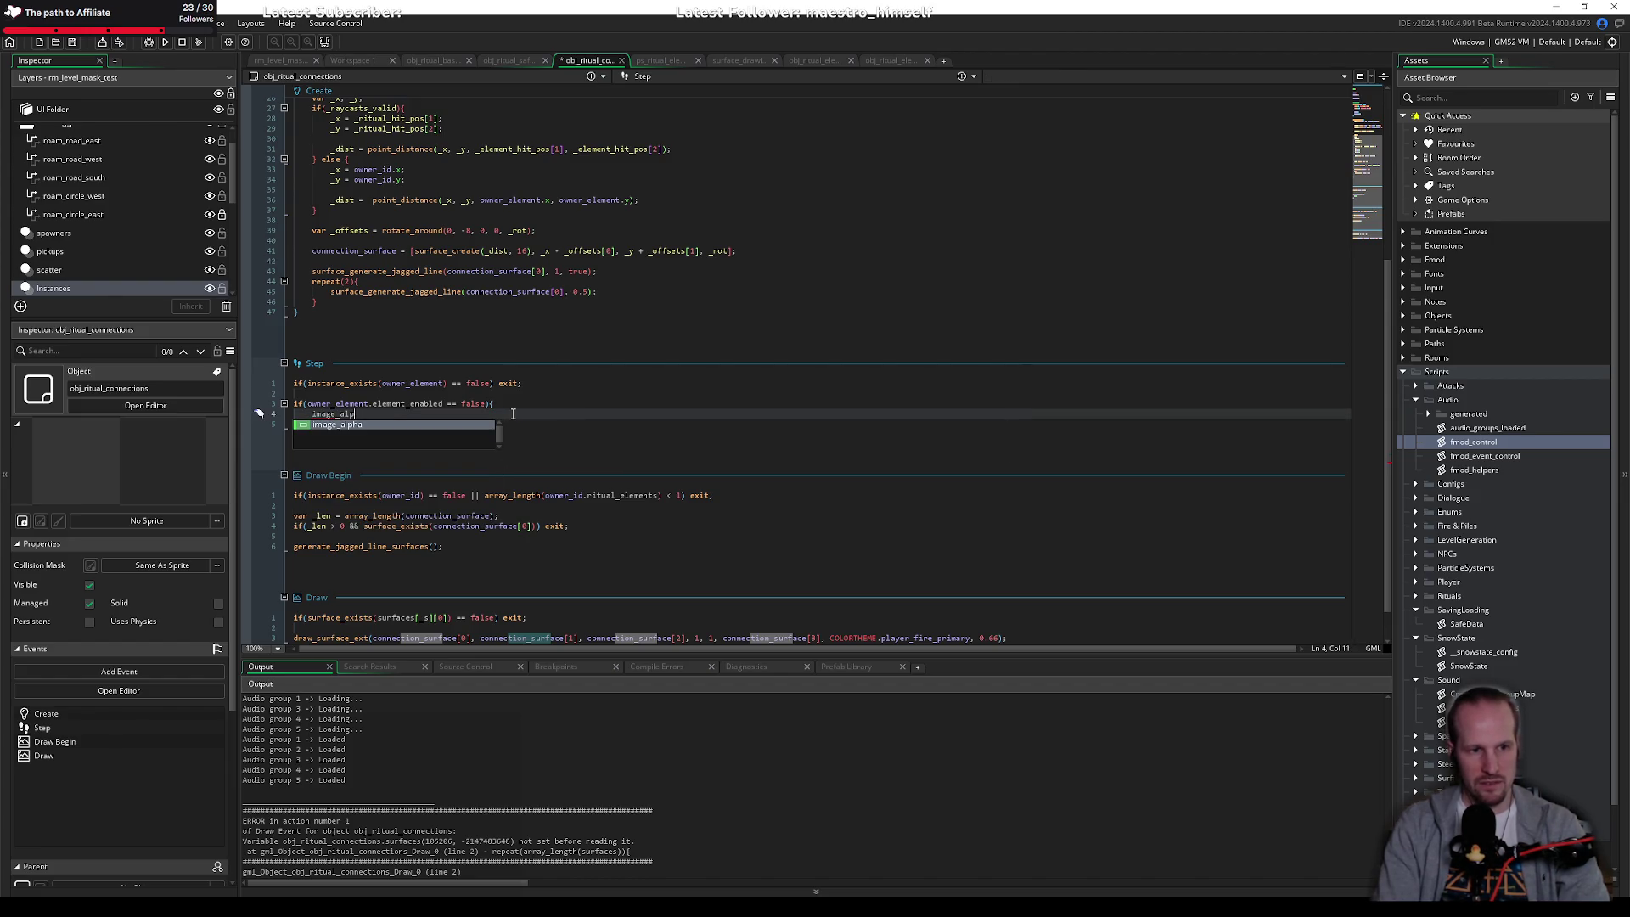
{"action": "key", "text": "BackSpace"}
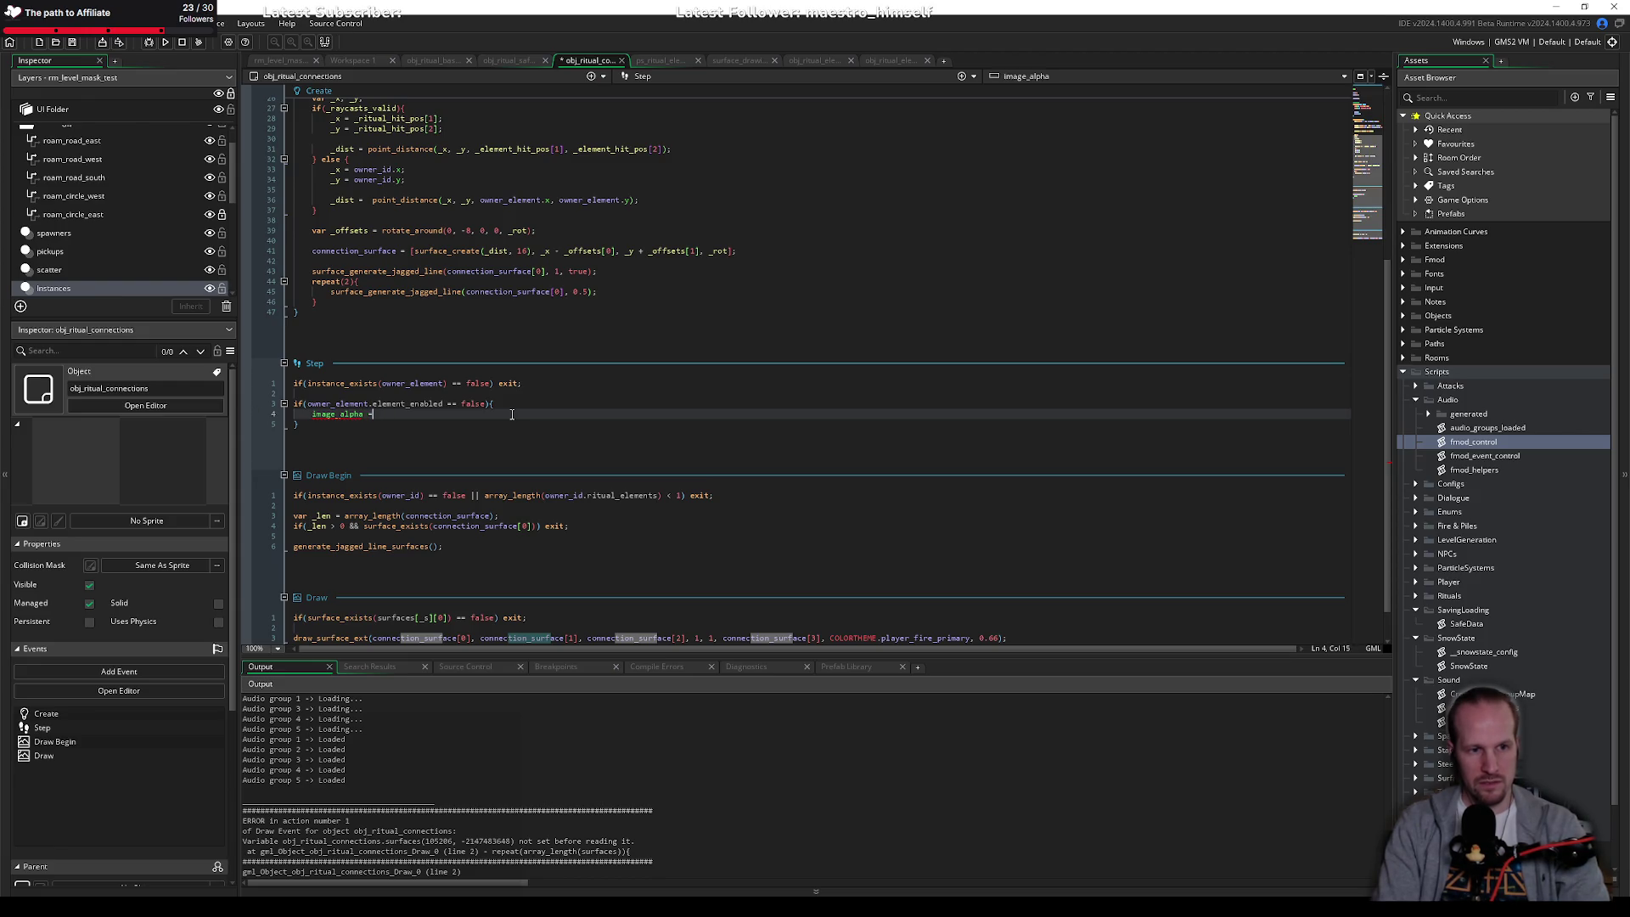
{"action": "type", "text": "= 0;"}
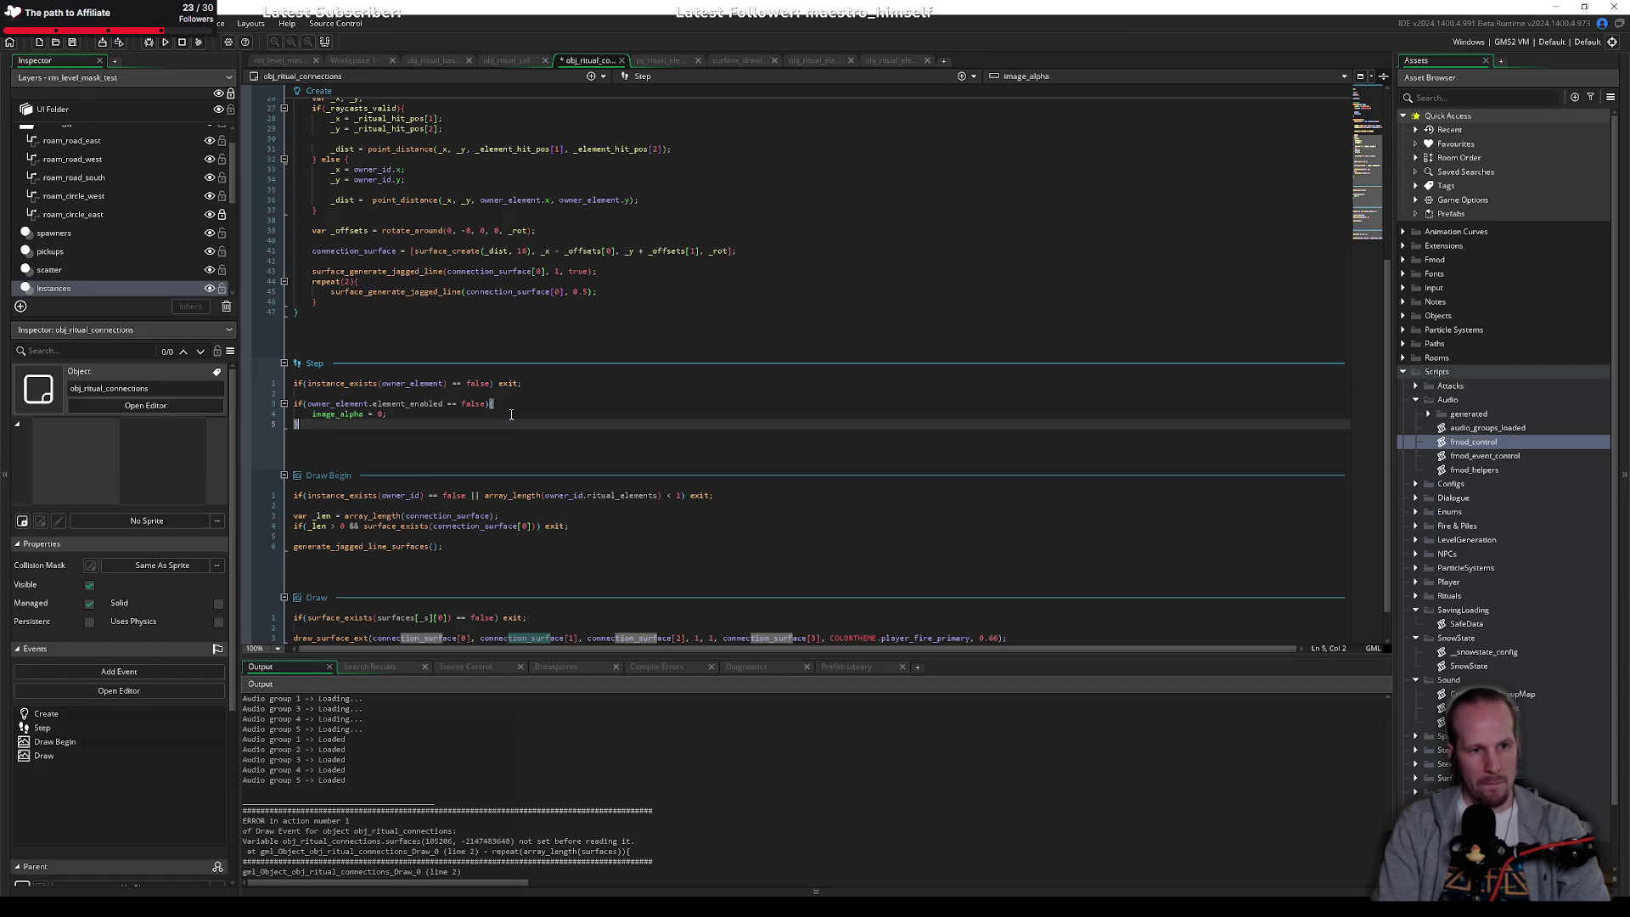
{"action": "key", "text": "Return"}
{"action": "type", "text": "exit;"}
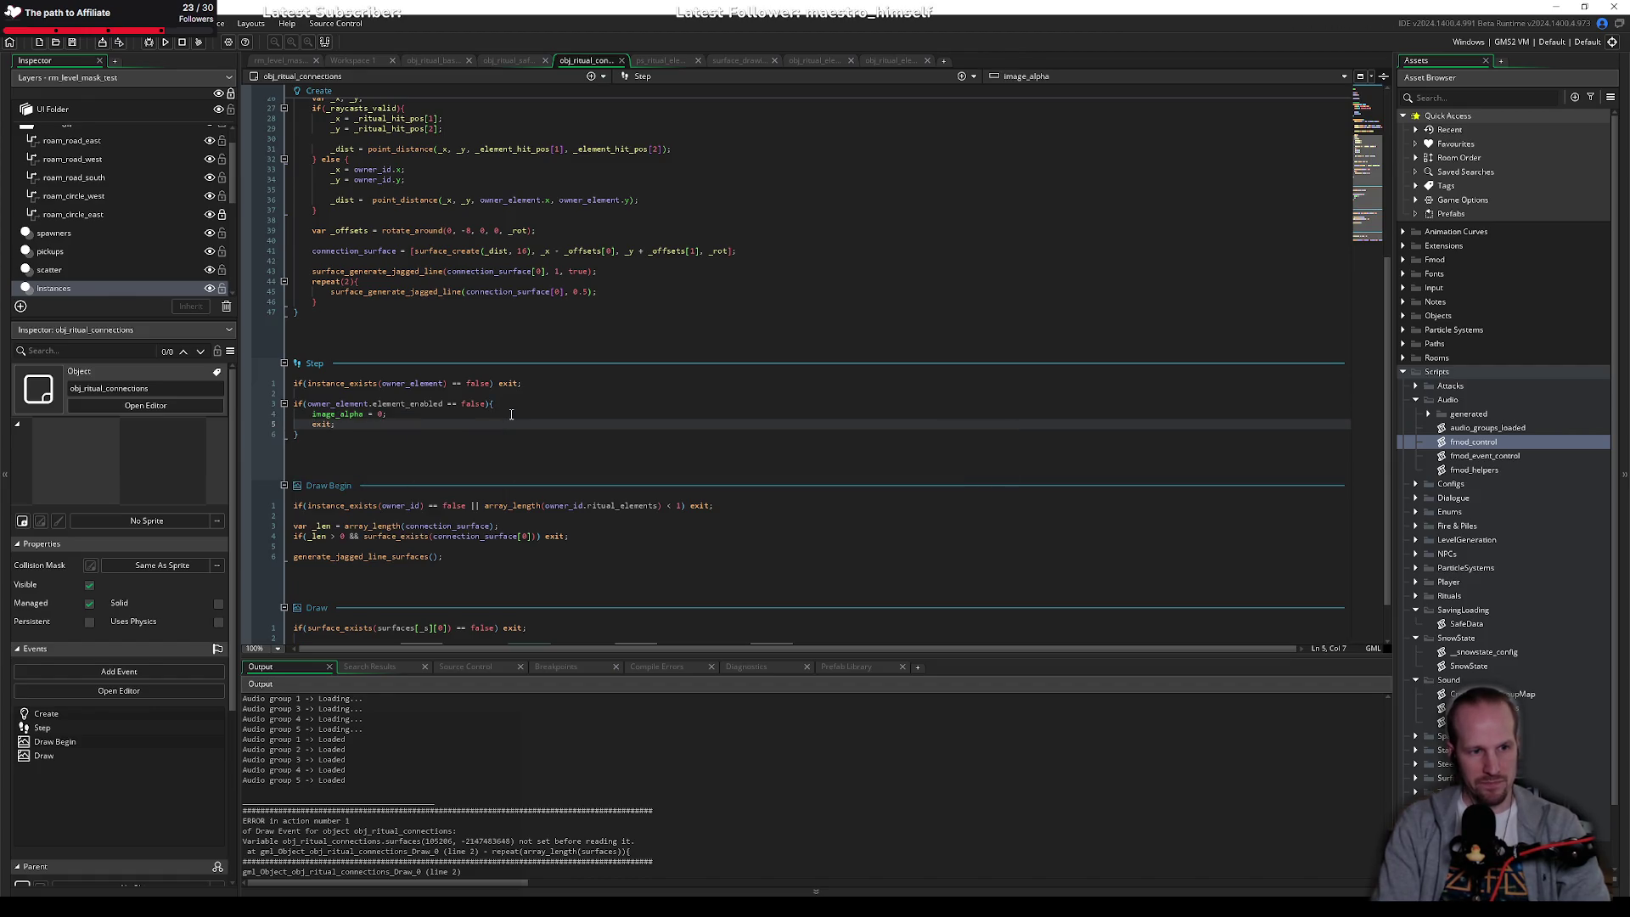
Step: Add an if(owner_element.element_get_active()) block below, then cut its condition and select the empty block
{"action": "key", "text": "Down"}
{"action": "key", "text": "Return"}
{"action": "key", "text": "Return"}
{"action": "type", "text": "if("}
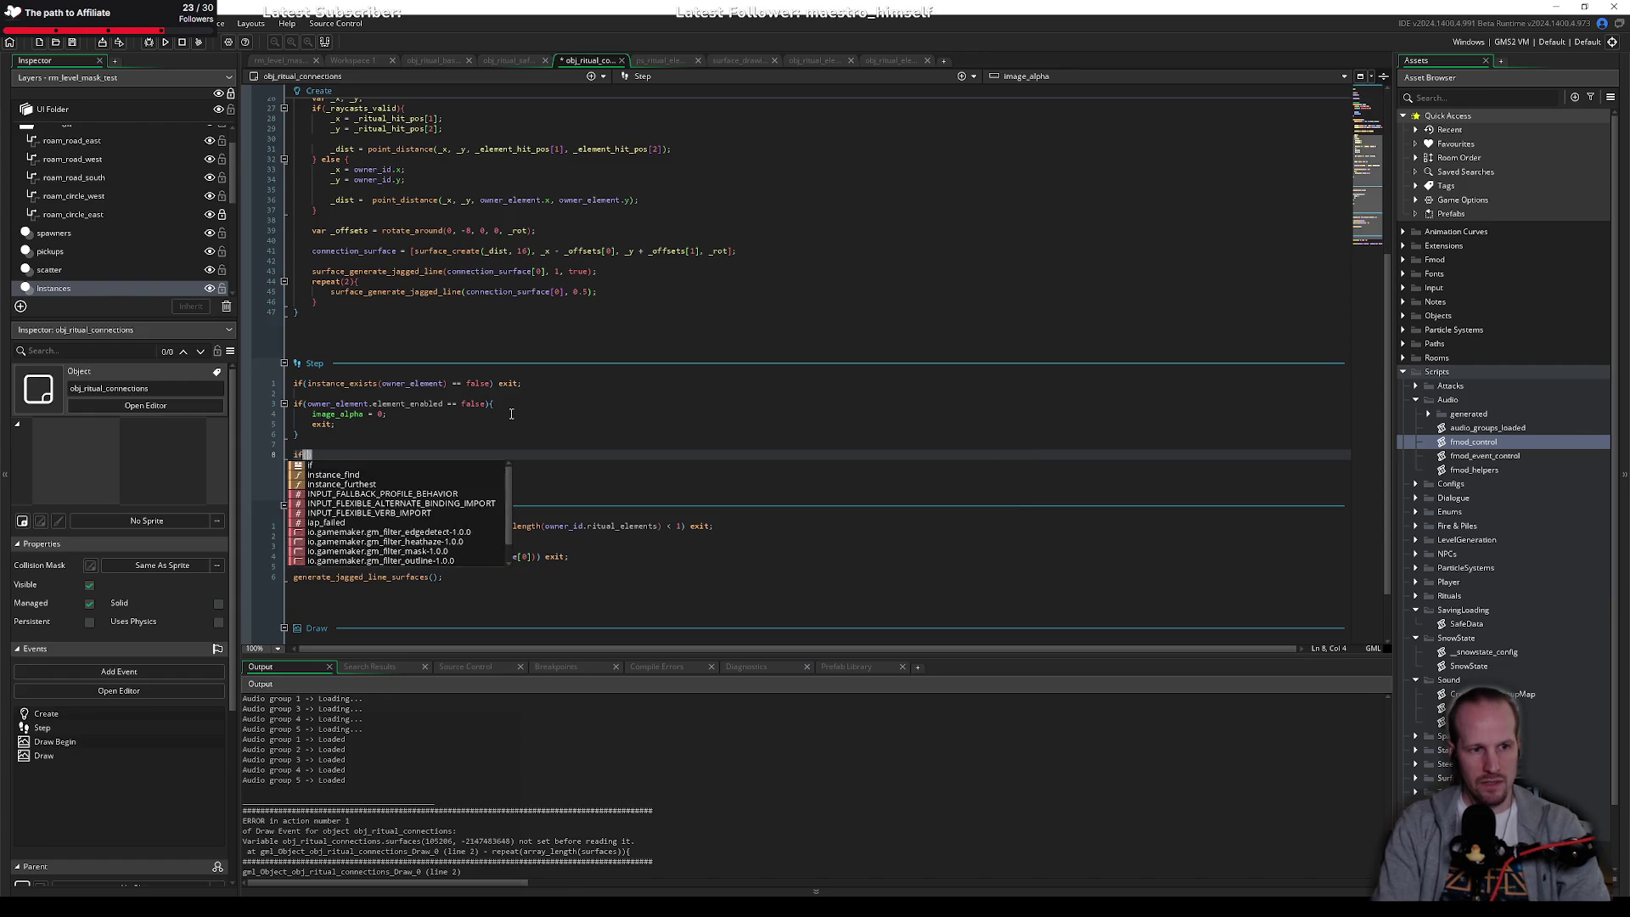
{"action": "type", "text": "owner_ele"}
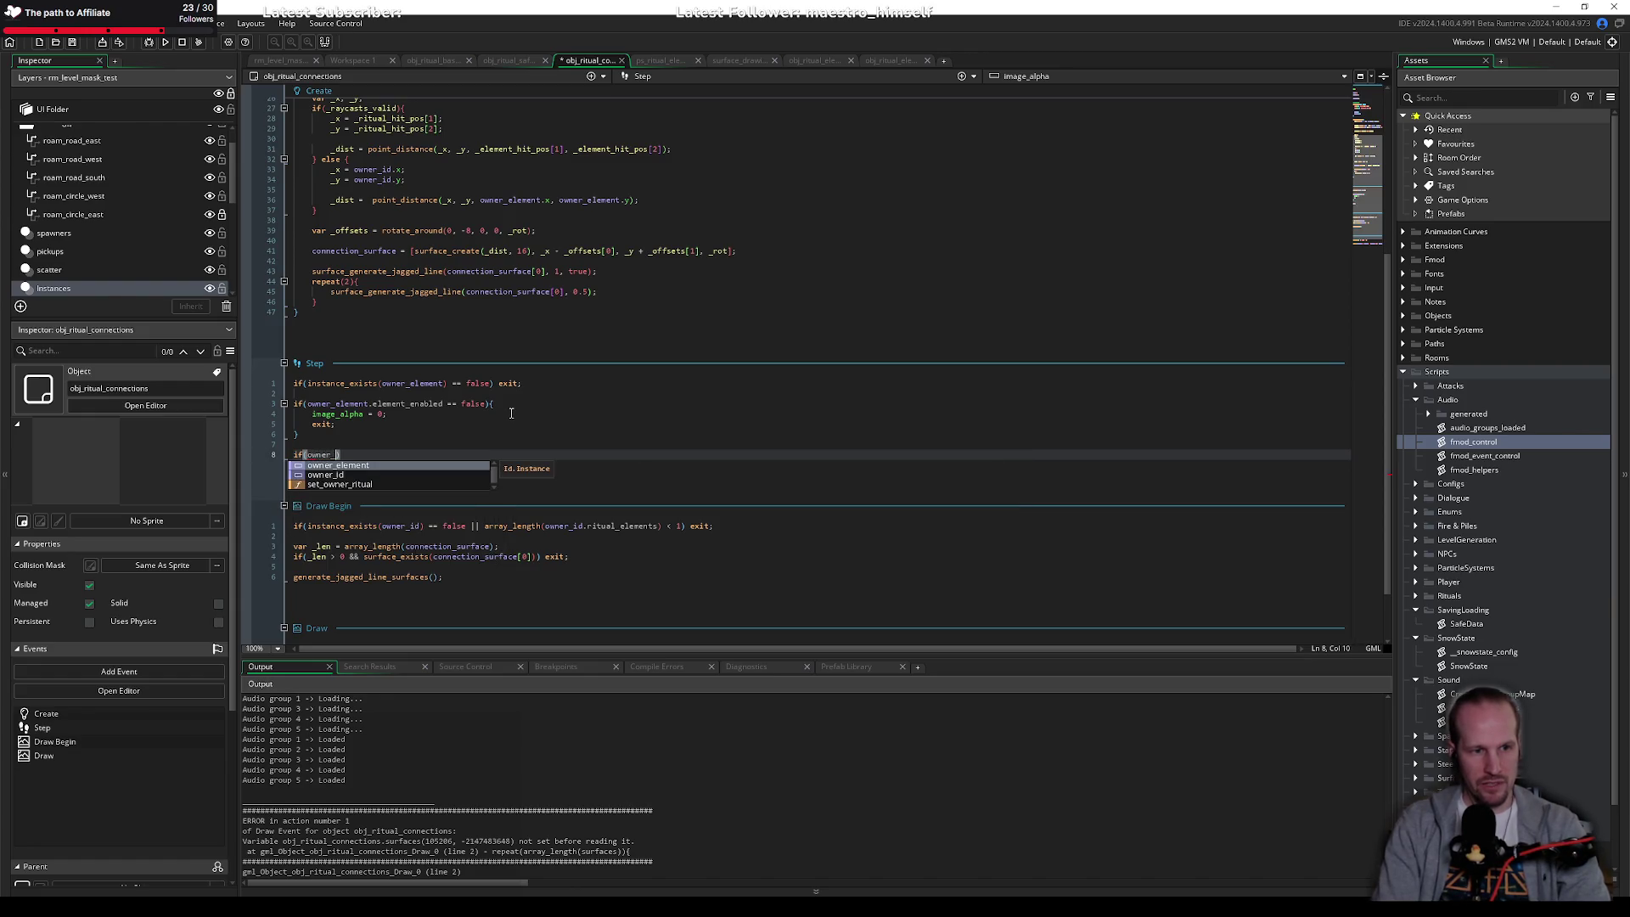
{"action": "key", "text": "Return"}
{"action": "type", "text": "."}
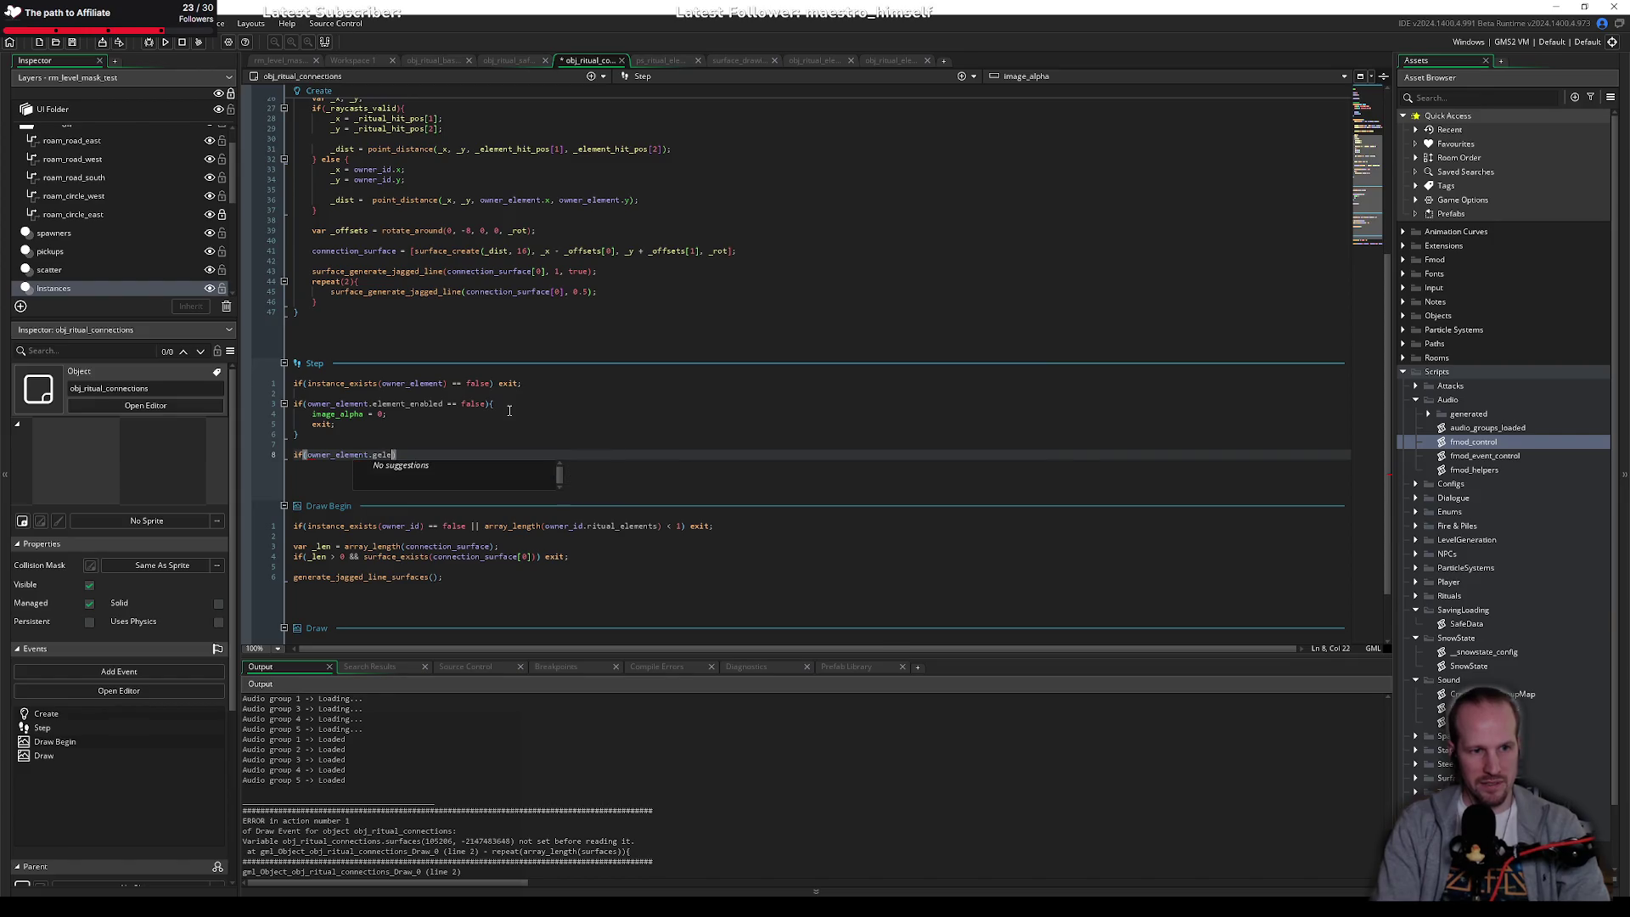
{"action": "type", "text": "element_"}
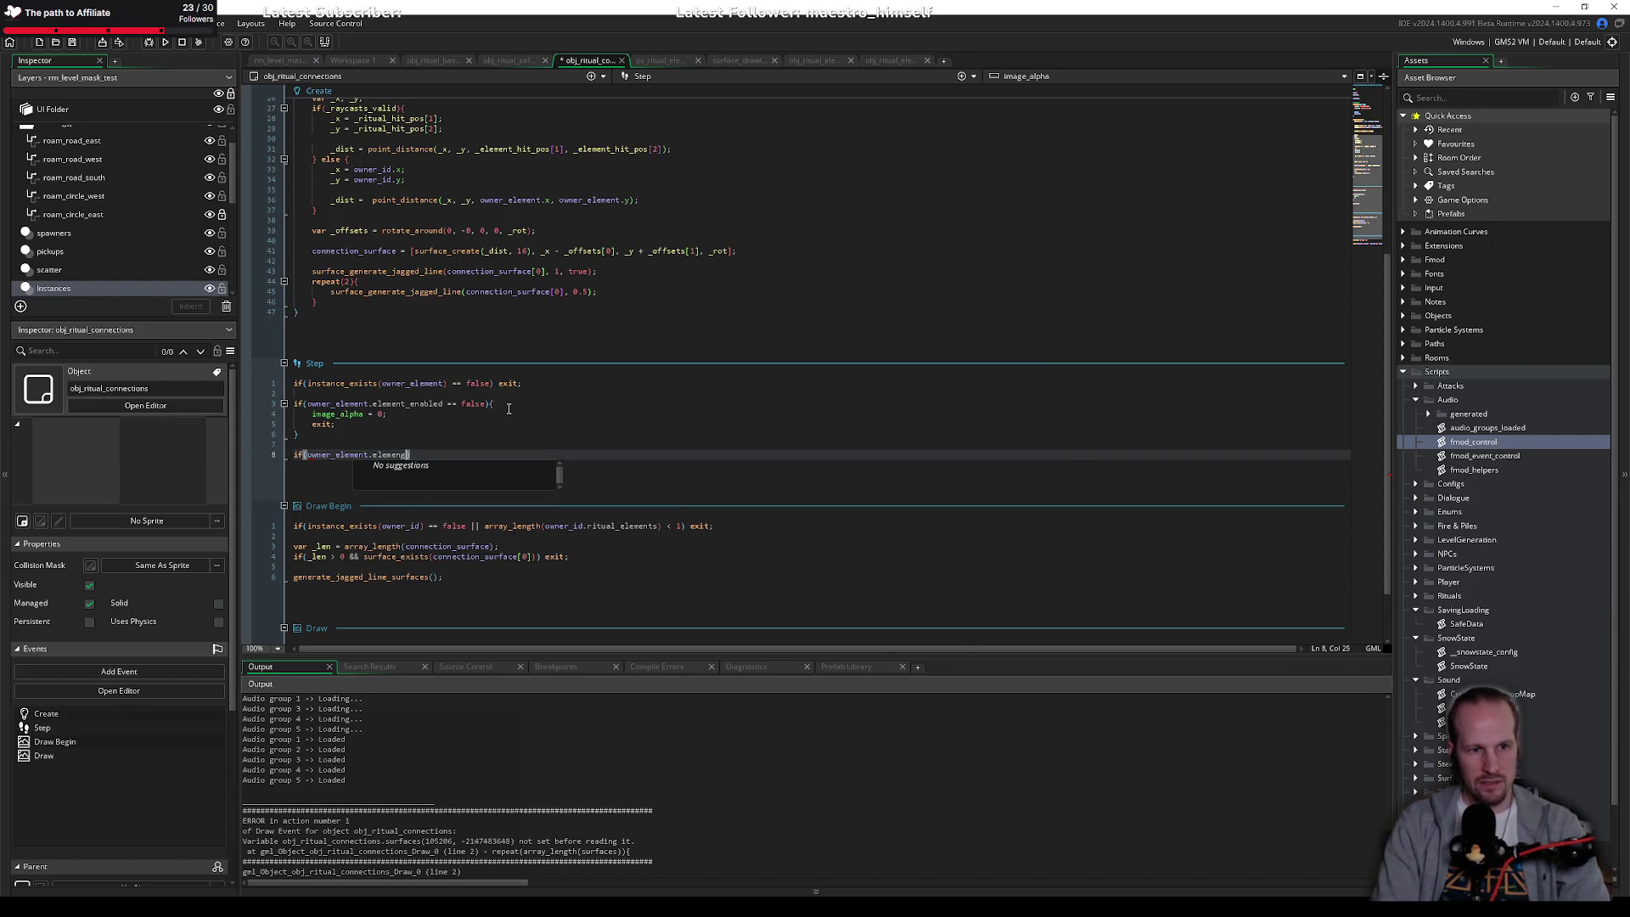
{"action": "type", "text": "get_active"}
{"action": "type", "text": "()){"}
{"action": "key", "text": "Return"}
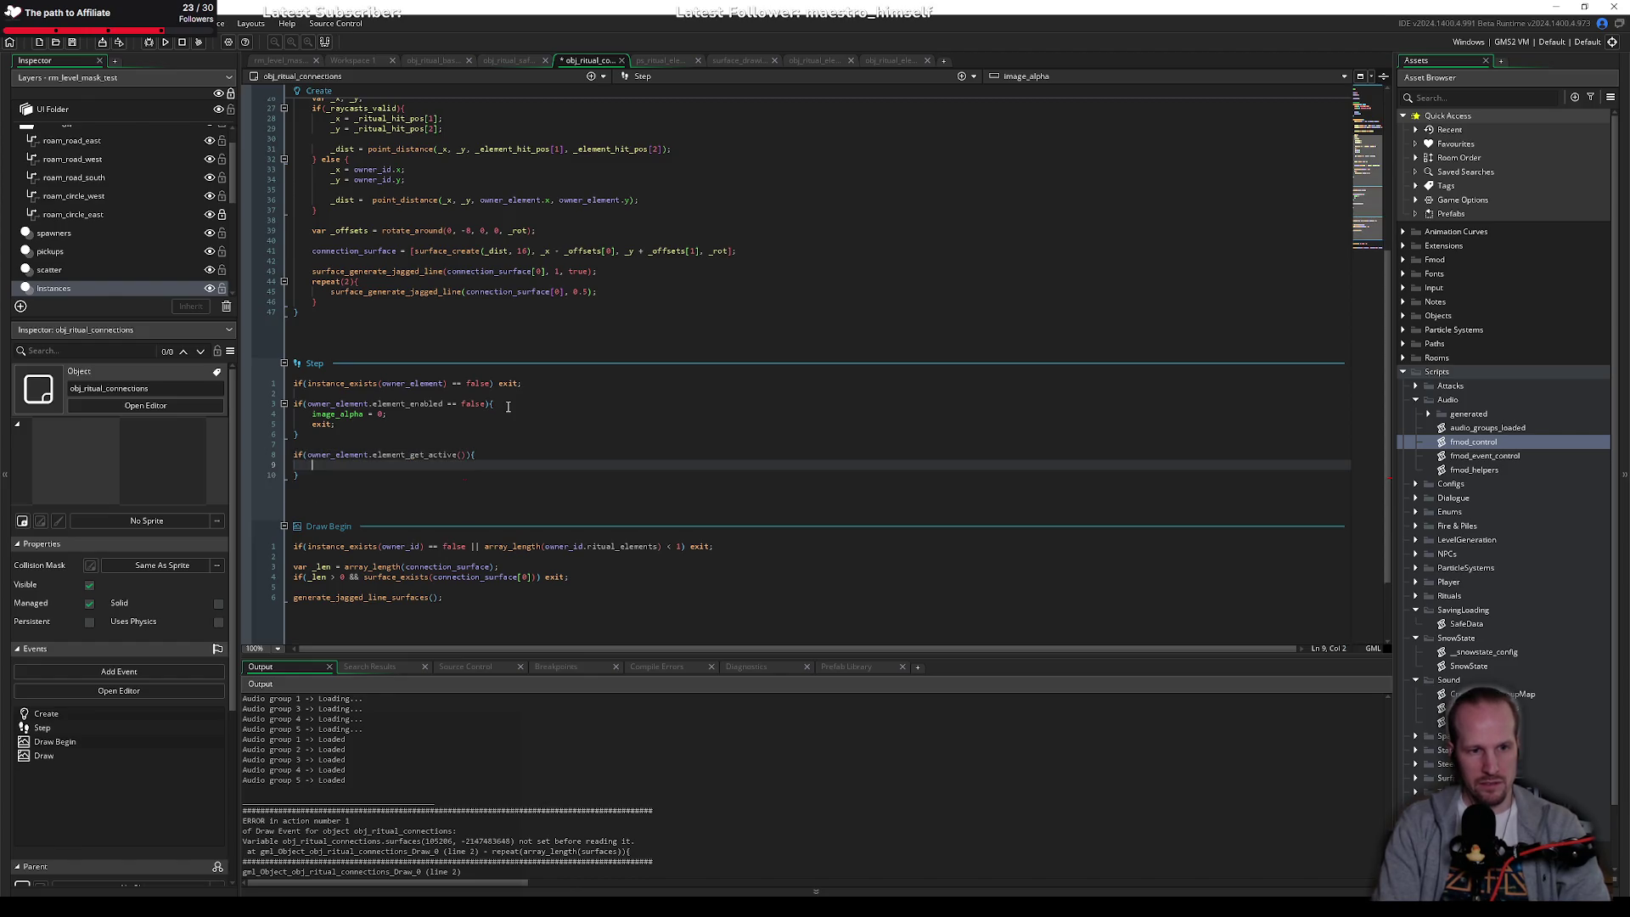
{"action": "key", "text": "Up"}
{"action": "key", "text": "ctrl+shift+Left"}
{"action": "key", "text": "ctrl+shift+Left"}
{"action": "key", "text": "ctrl+shift+Left"}
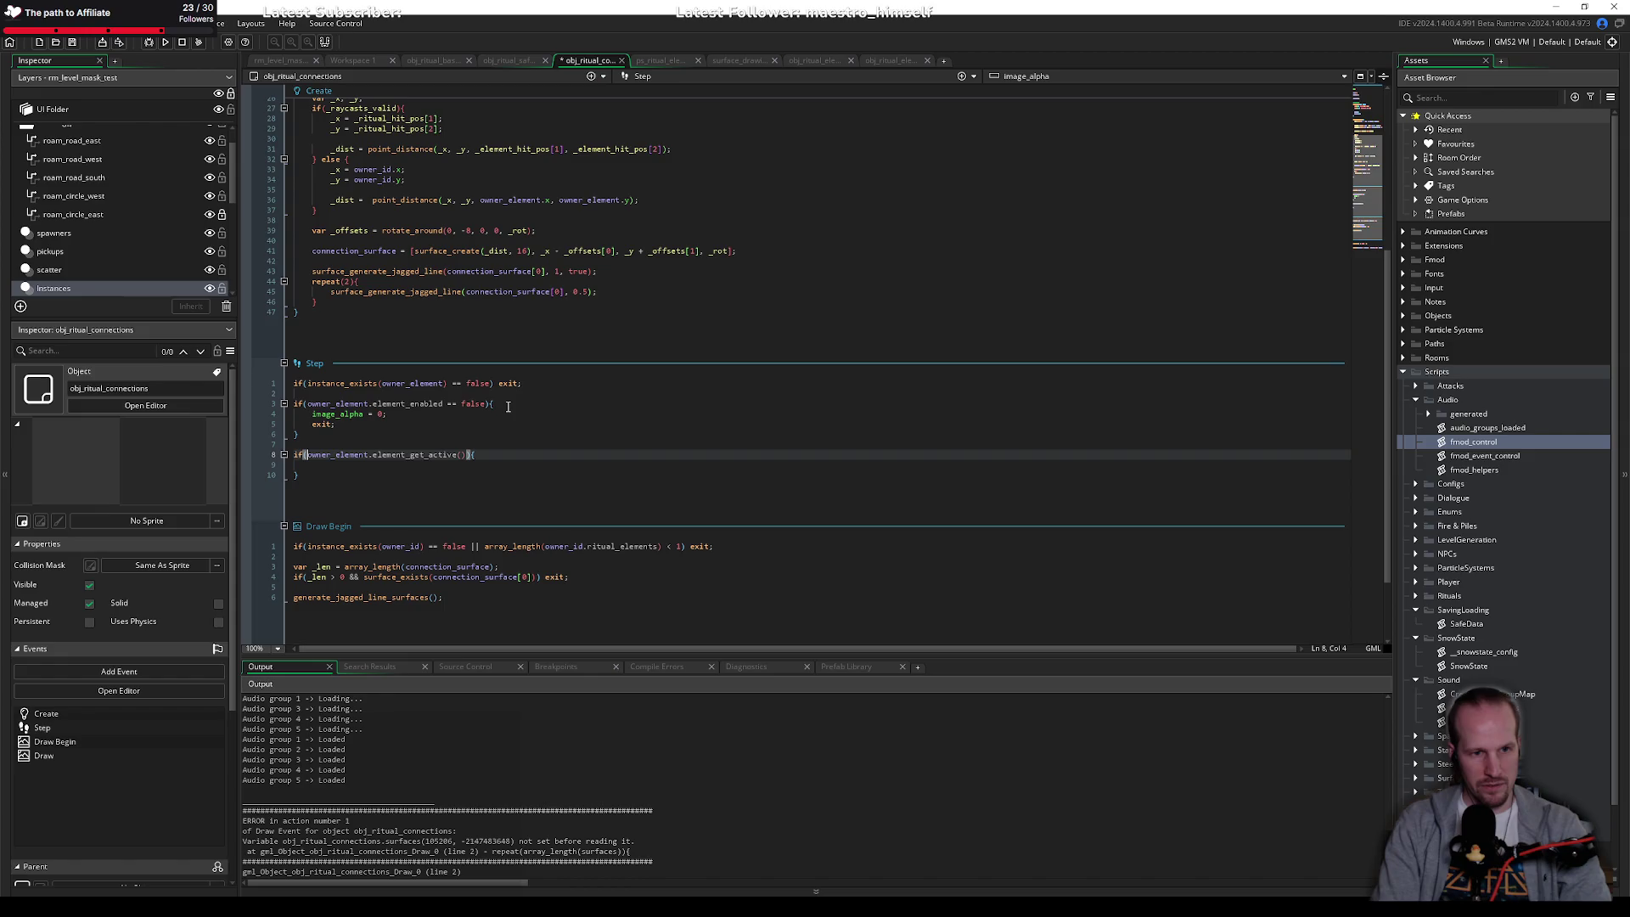
{"action": "key", "text": "ctrl+x"}
{"action": "key", "text": "Down"}
{"action": "key", "text": "Down"}
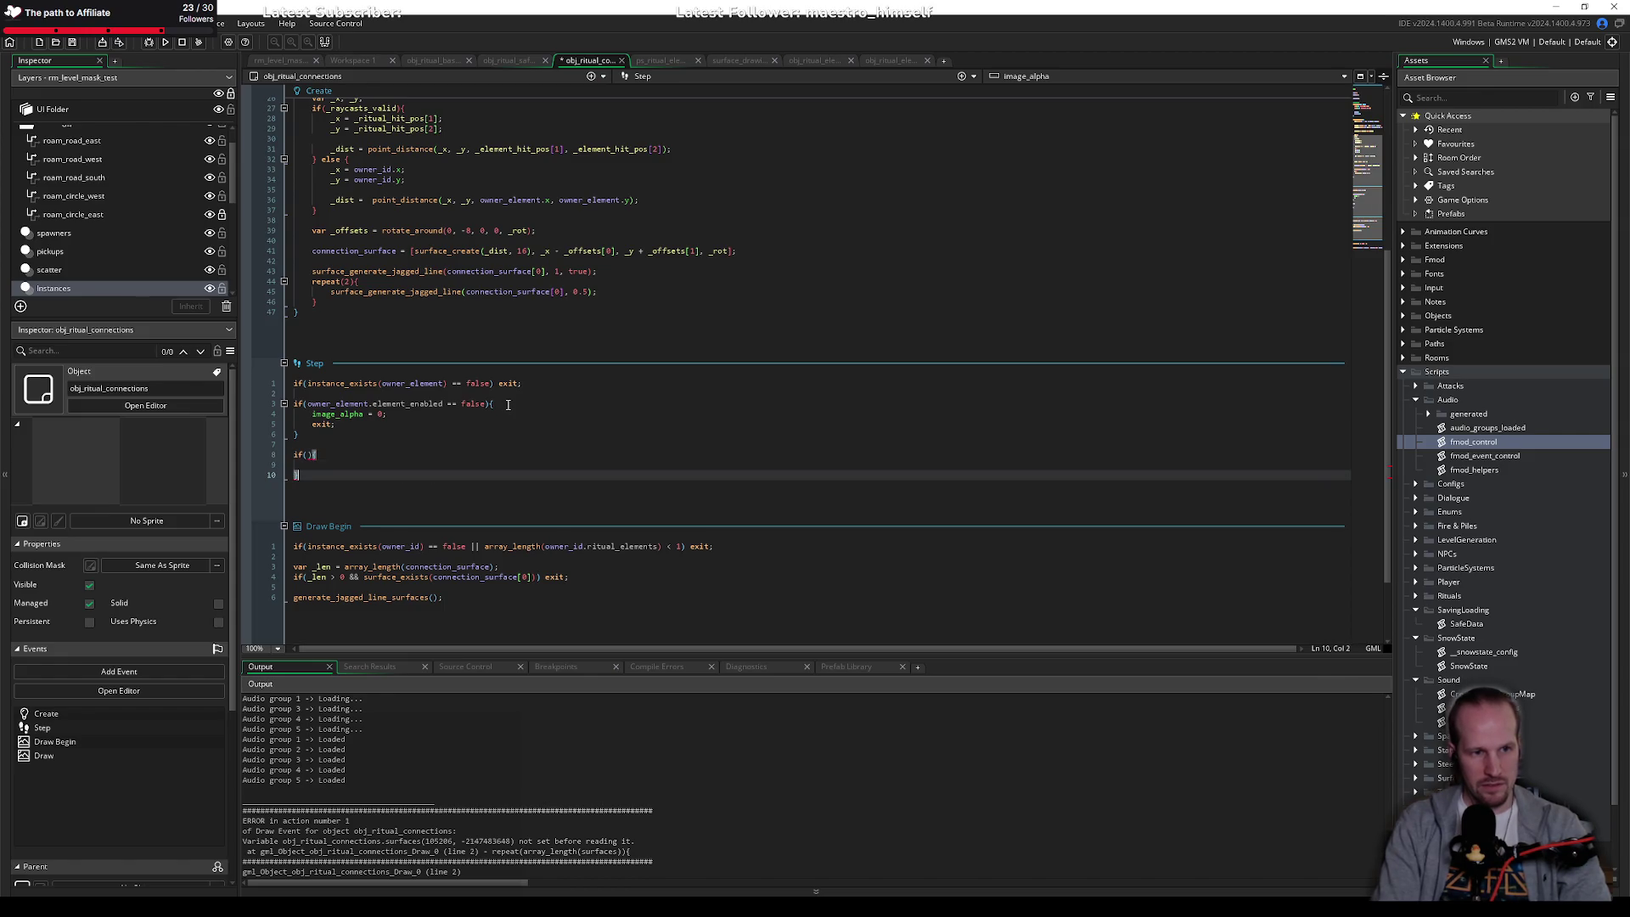
{"action": "key", "text": "shift+Up"}
{"action": "key", "text": "shift+Up"}
{"action": "key", "text": "shift+Home"}
Step: Set image_alpha = 1; in the connection's Step event
{"action": "type", "text": "image_al"}
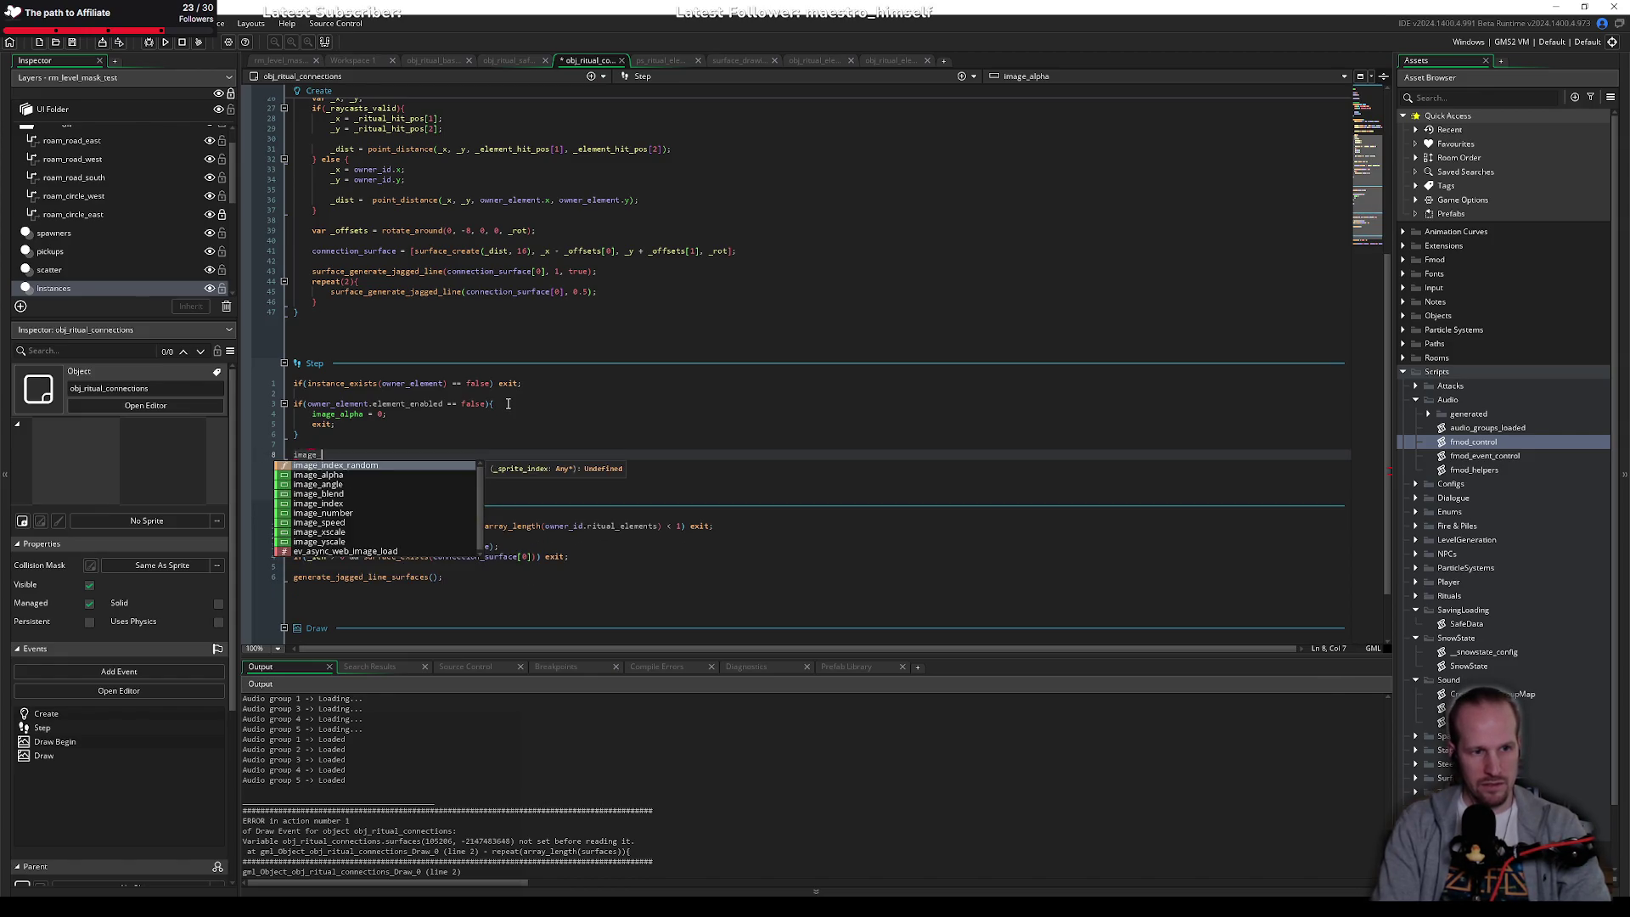
{"action": "key", "text": "Return"}
{"action": "type", "text": "= "}
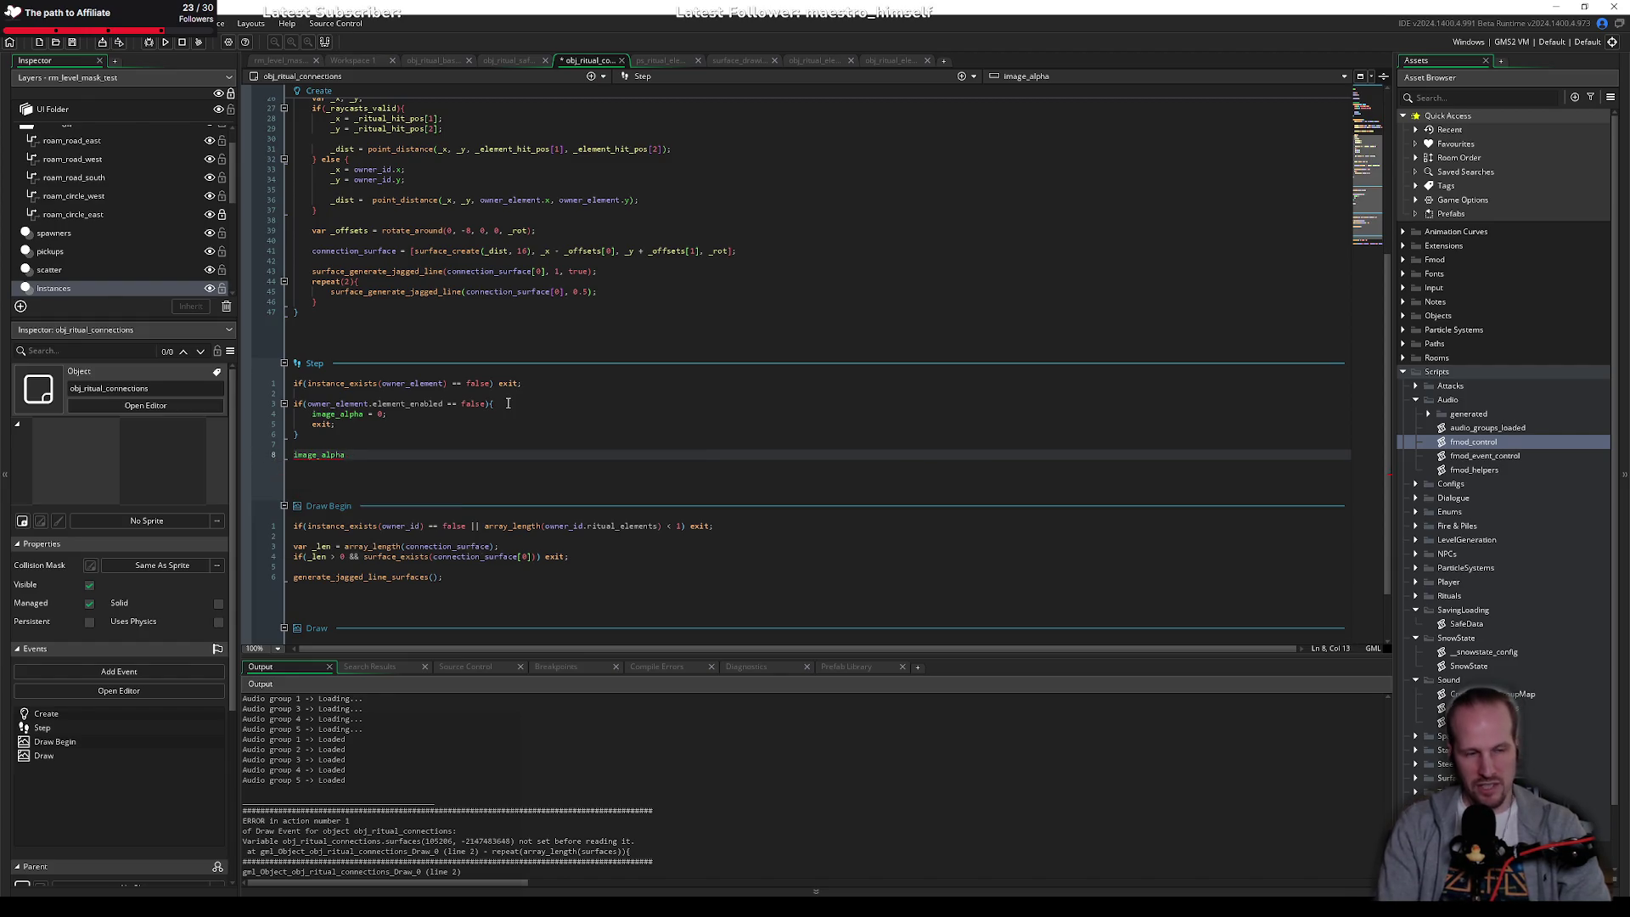
{"action": "type", "text": "1;"}
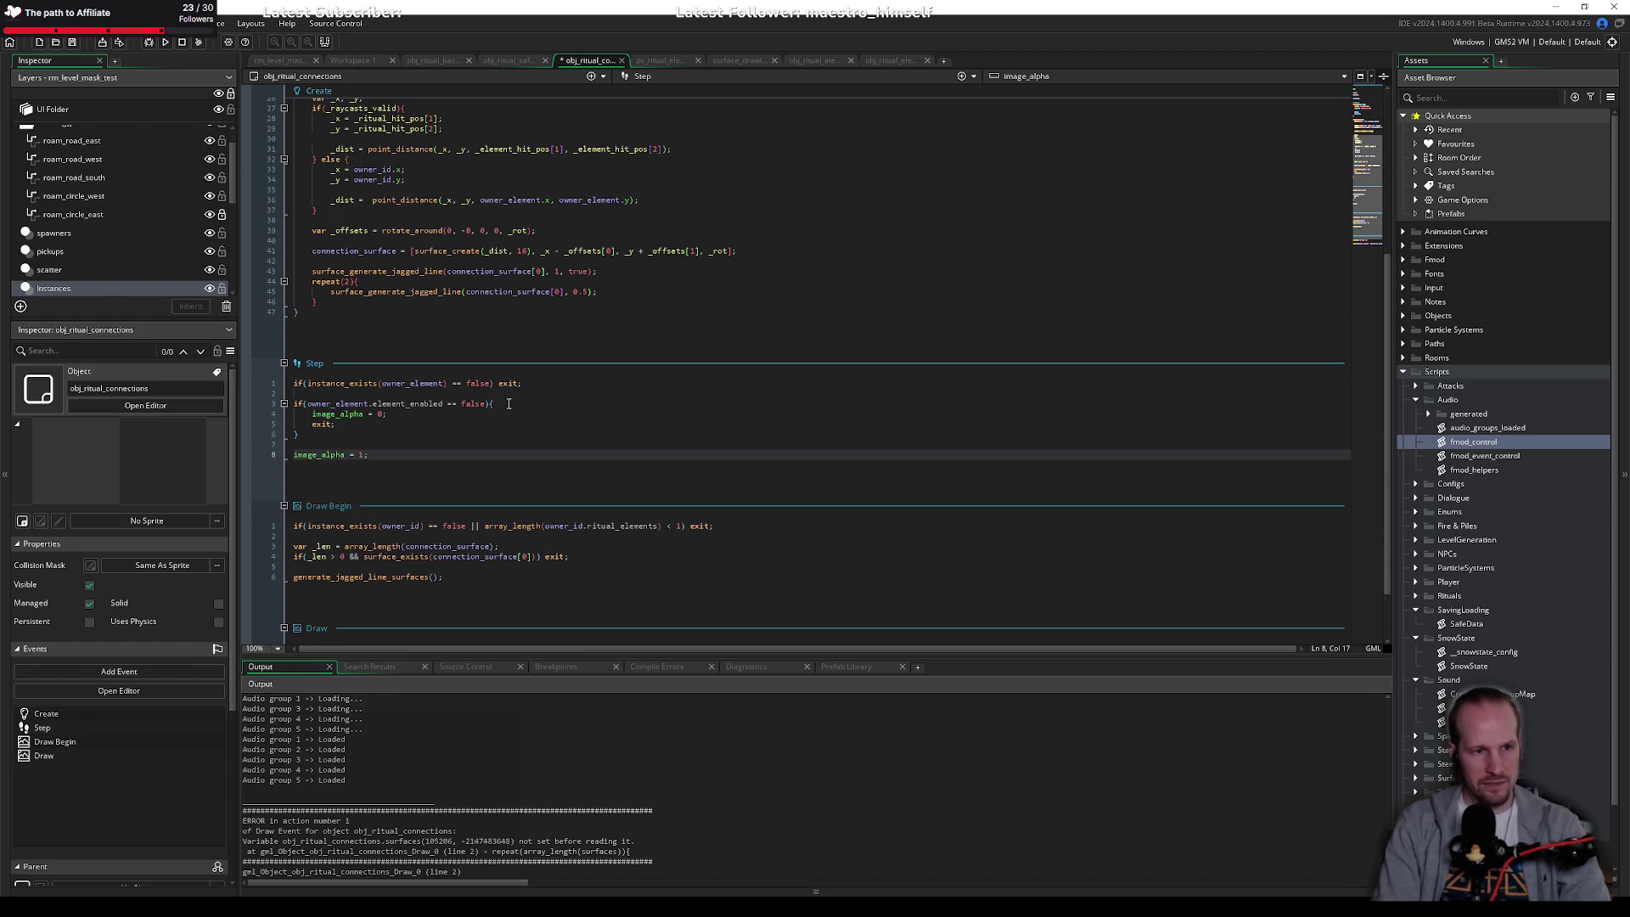
Step: Start an image_blend line from the pasted owner_element.element_get_active() call
{"action": "key", "text": "Return"}
{"action": "key", "text": "ctrl+v"}
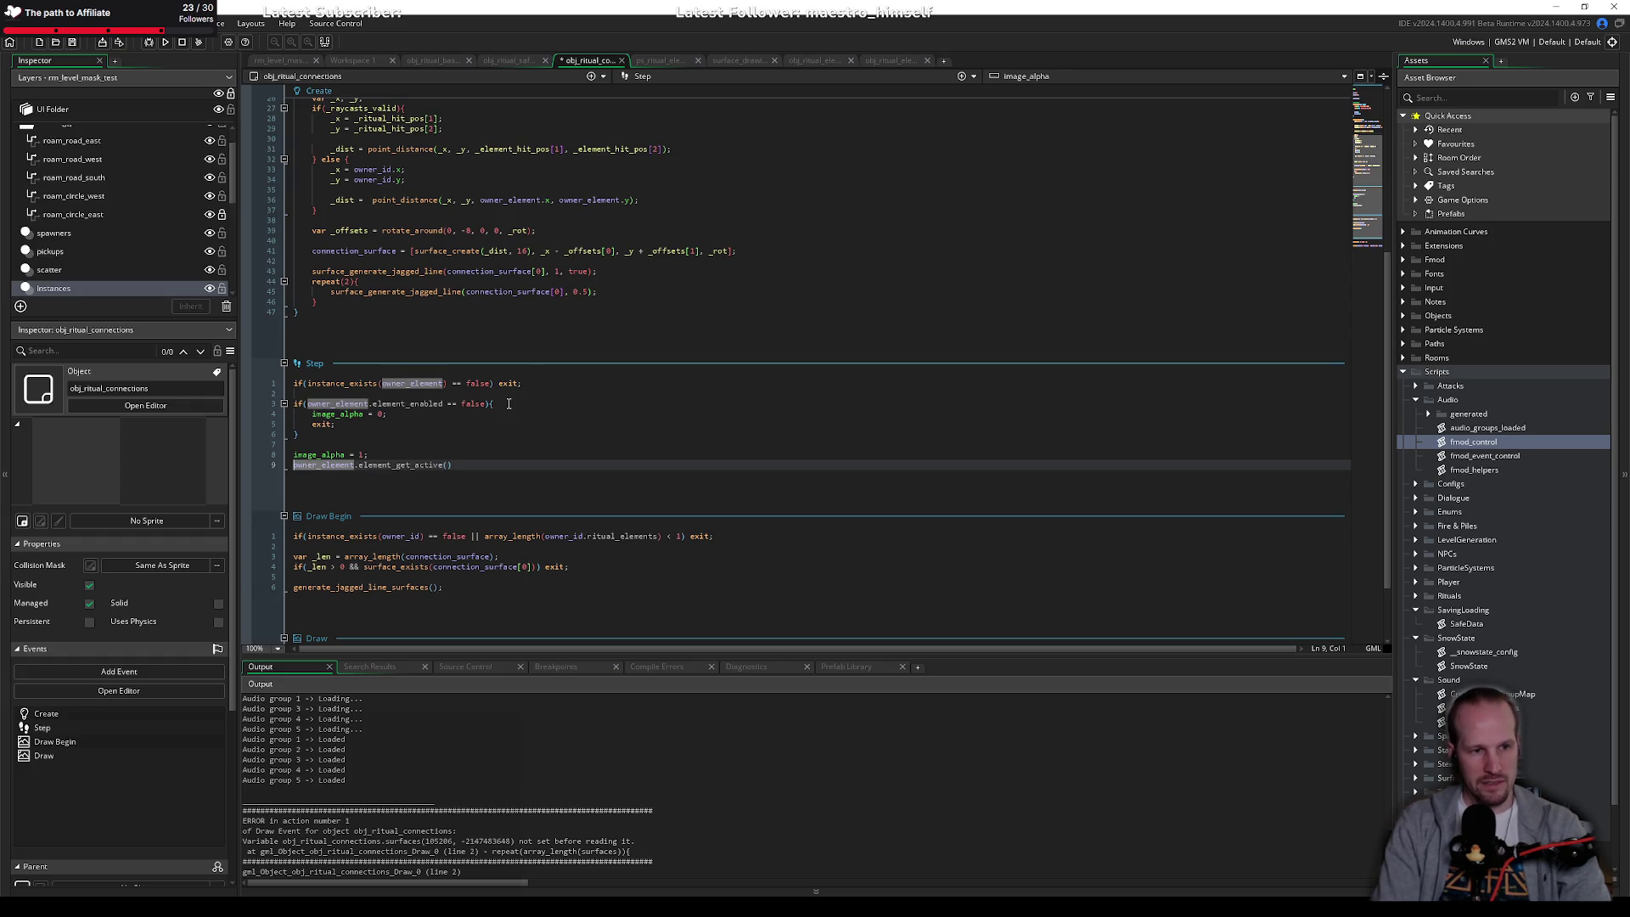
{"action": "key", "text": "Home"}
{"action": "type", "text": "imaeg_blend"}
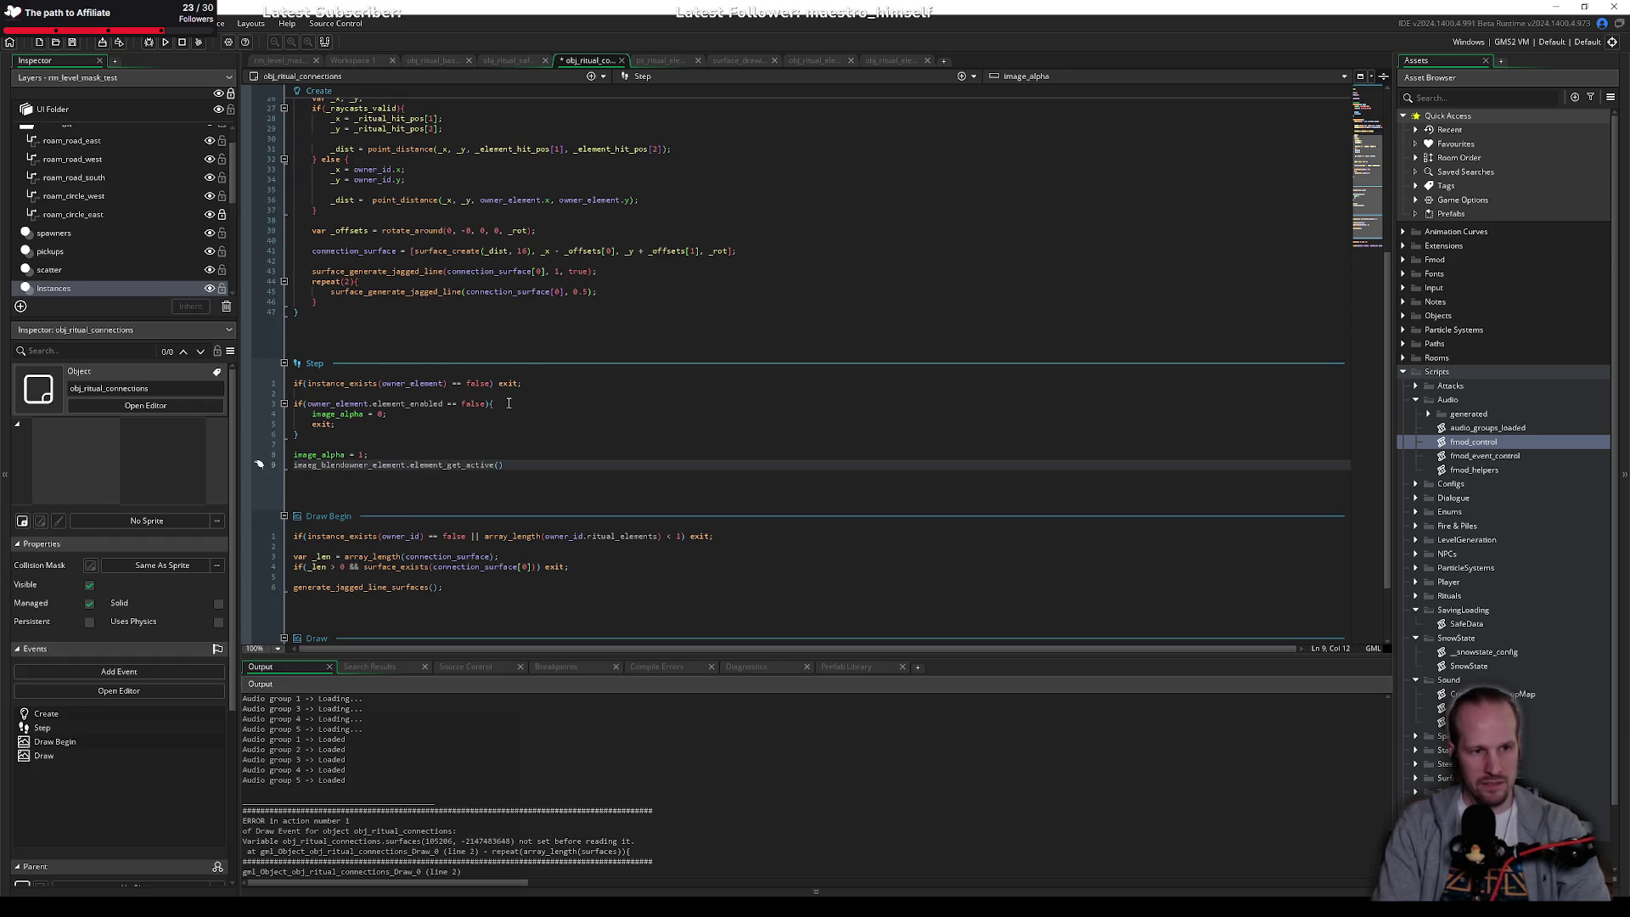
{"action": "key", "text": "BackSpace"}
{"action": "key", "text": "BackSpace"}
{"action": "key", "text": "BackSpace"}
{"action": "type", "text": "age_blen"}
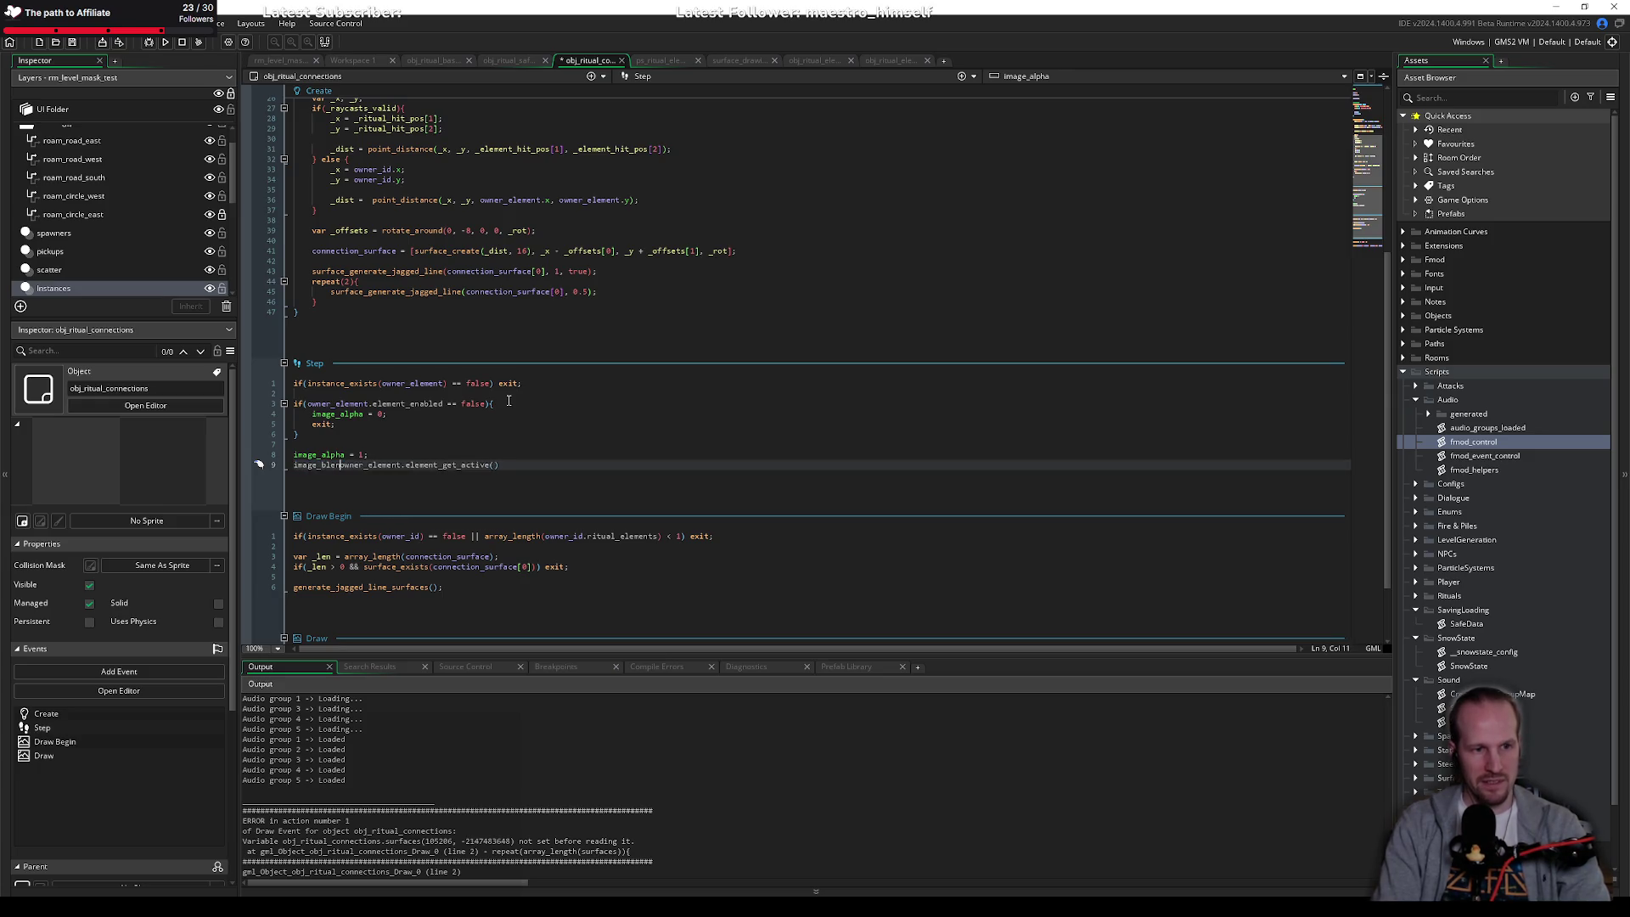
{"action": "type", "text": "d ="}
{"action": "key", "text": "End"}
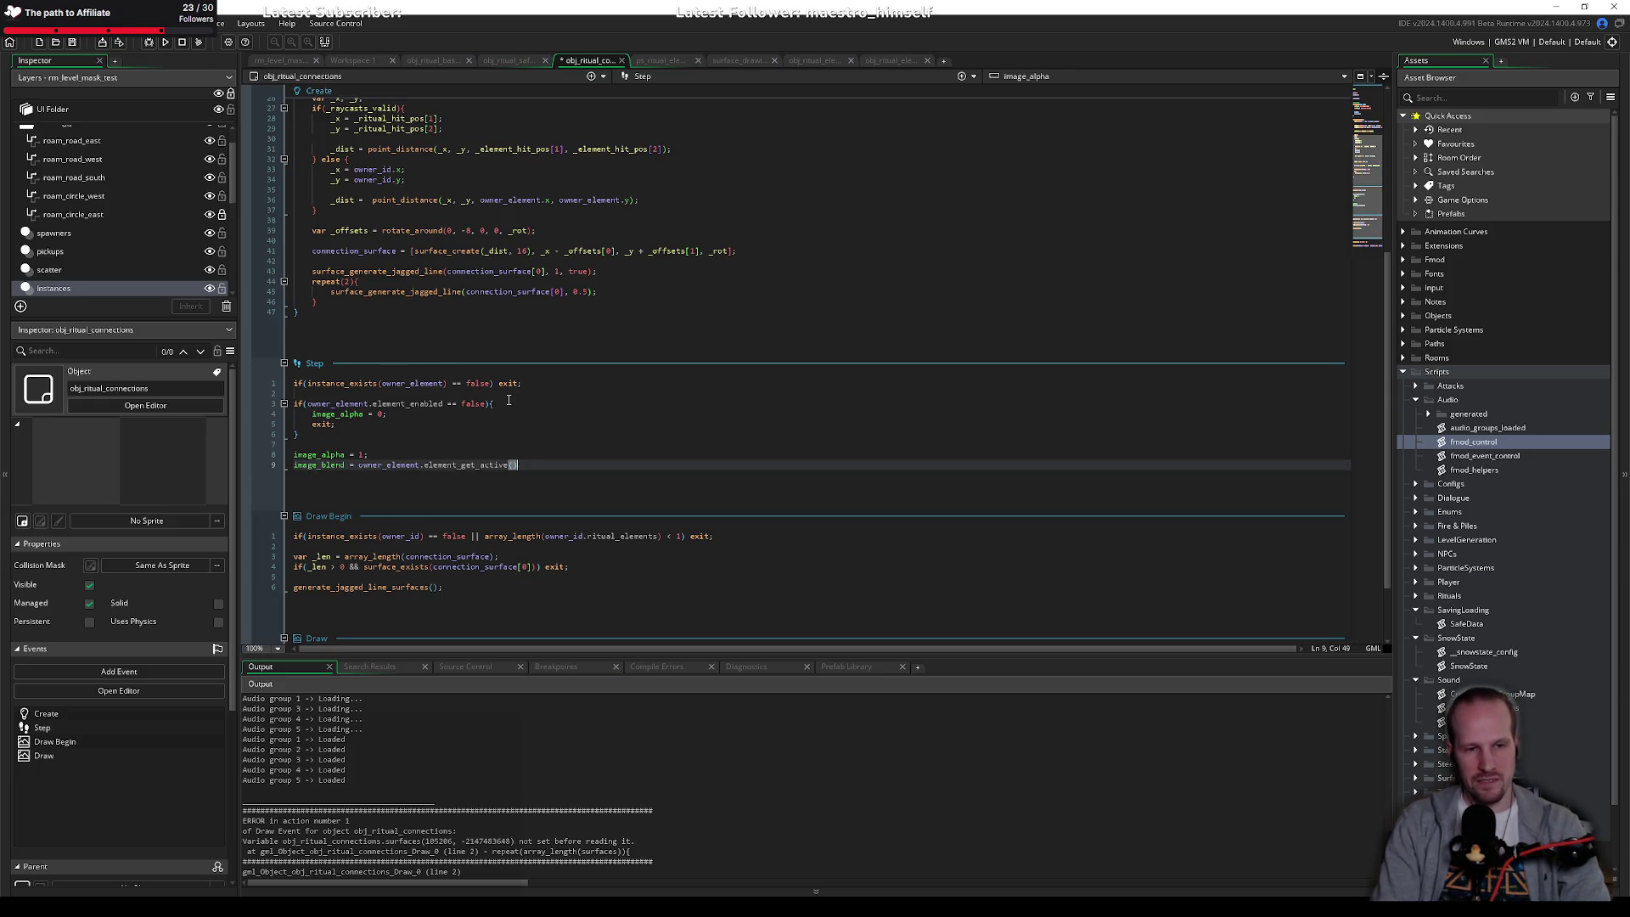
Step: Finish the tint as ? COLORTHEME.player_fire_primary : c_dkgray; and save the Step event
{"action": "type", "text": "? "}
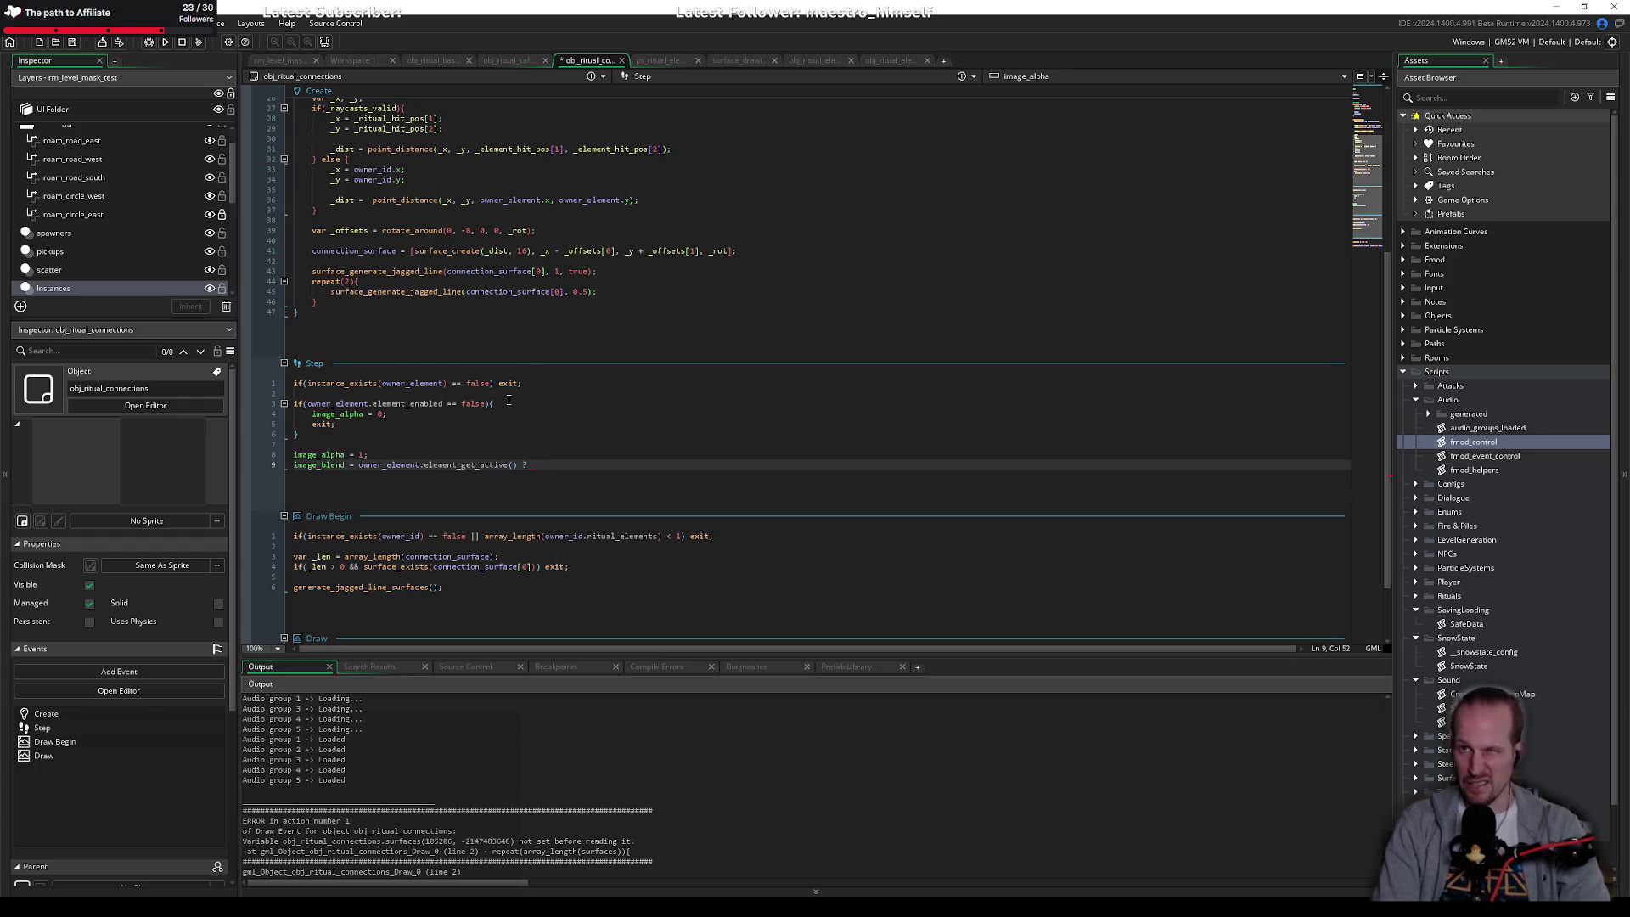
{"action": "type", "text": "Colourtt"}
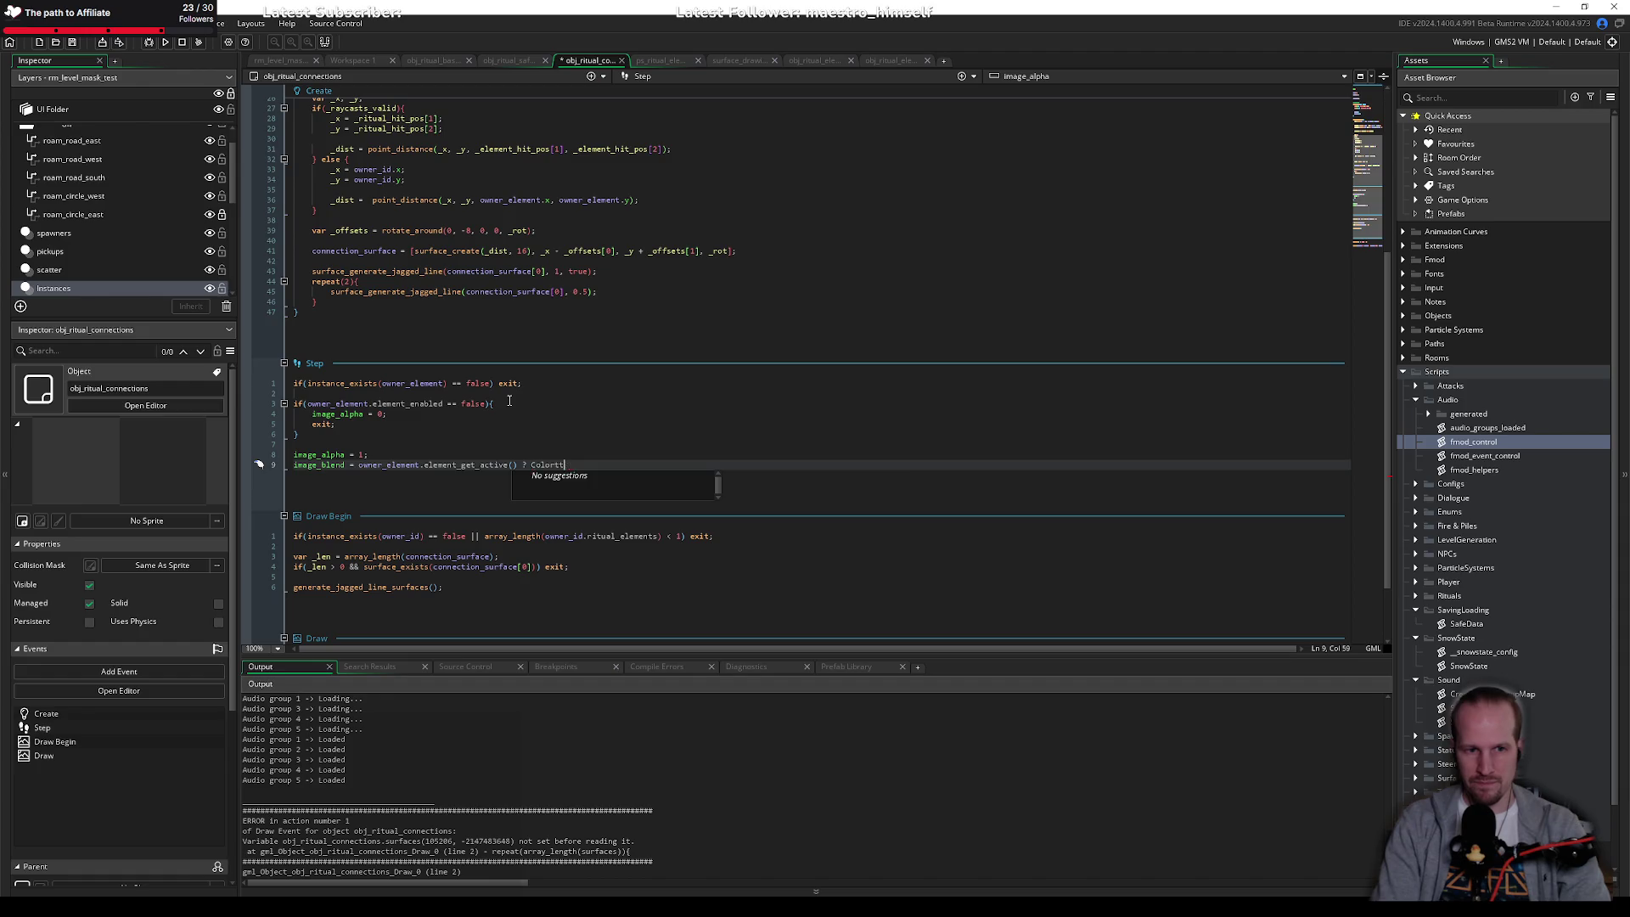
{"action": "key", "text": "BackSpace"}
{"action": "key", "text": "Return"}
{"action": "type", "text": "."}
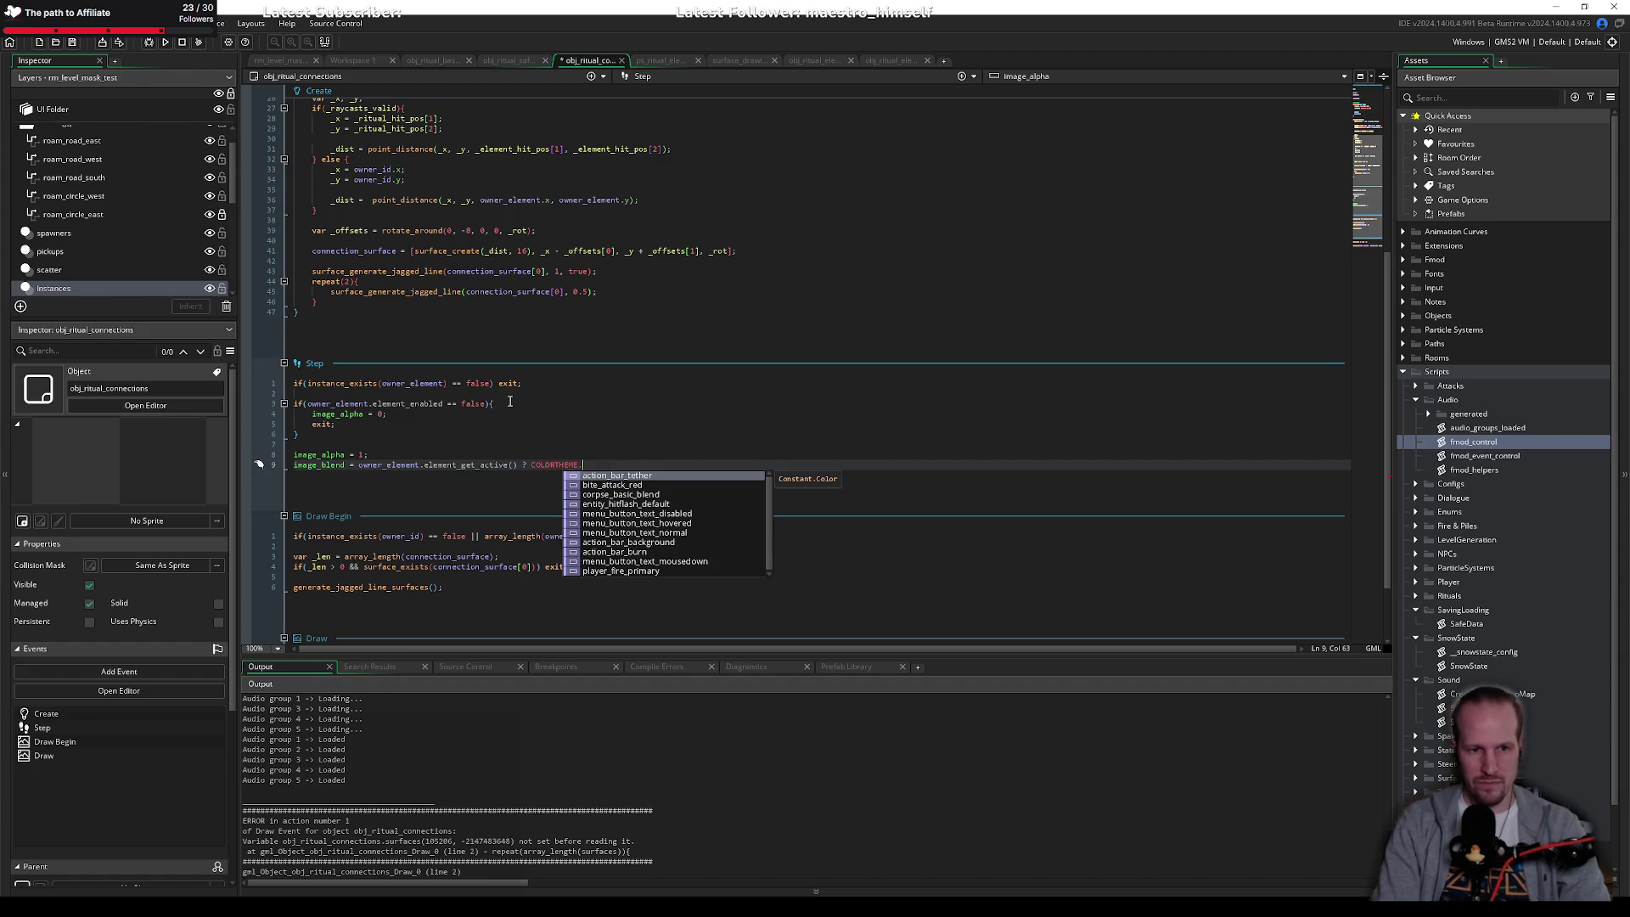
{"action": "type", "text": "pla"}
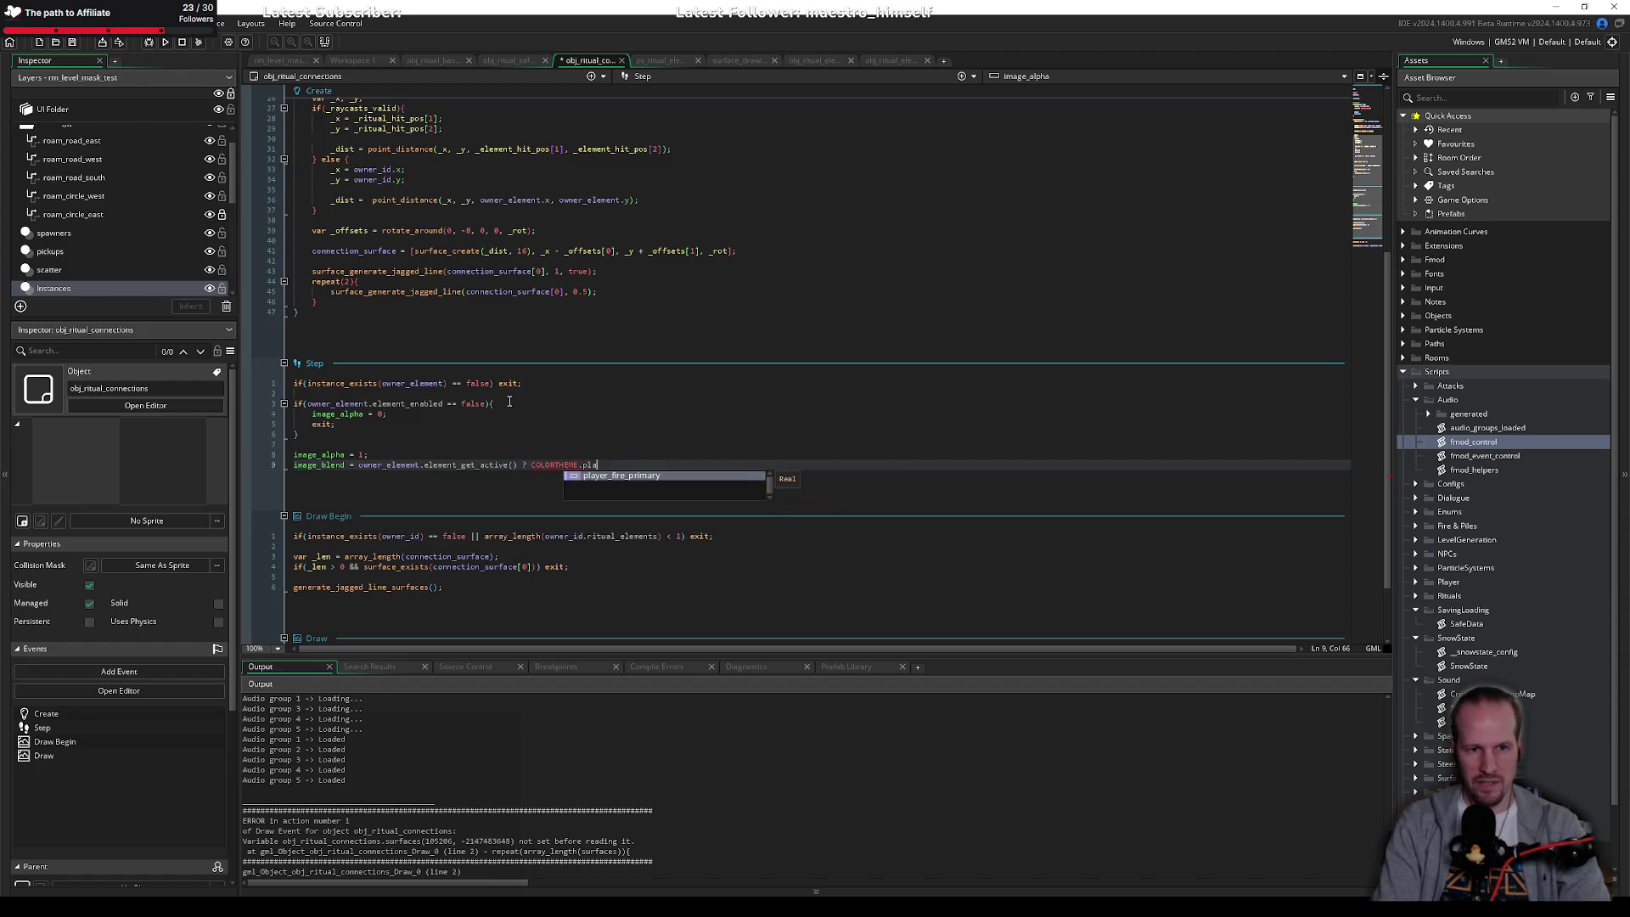
{"action": "key", "text": "Return"}
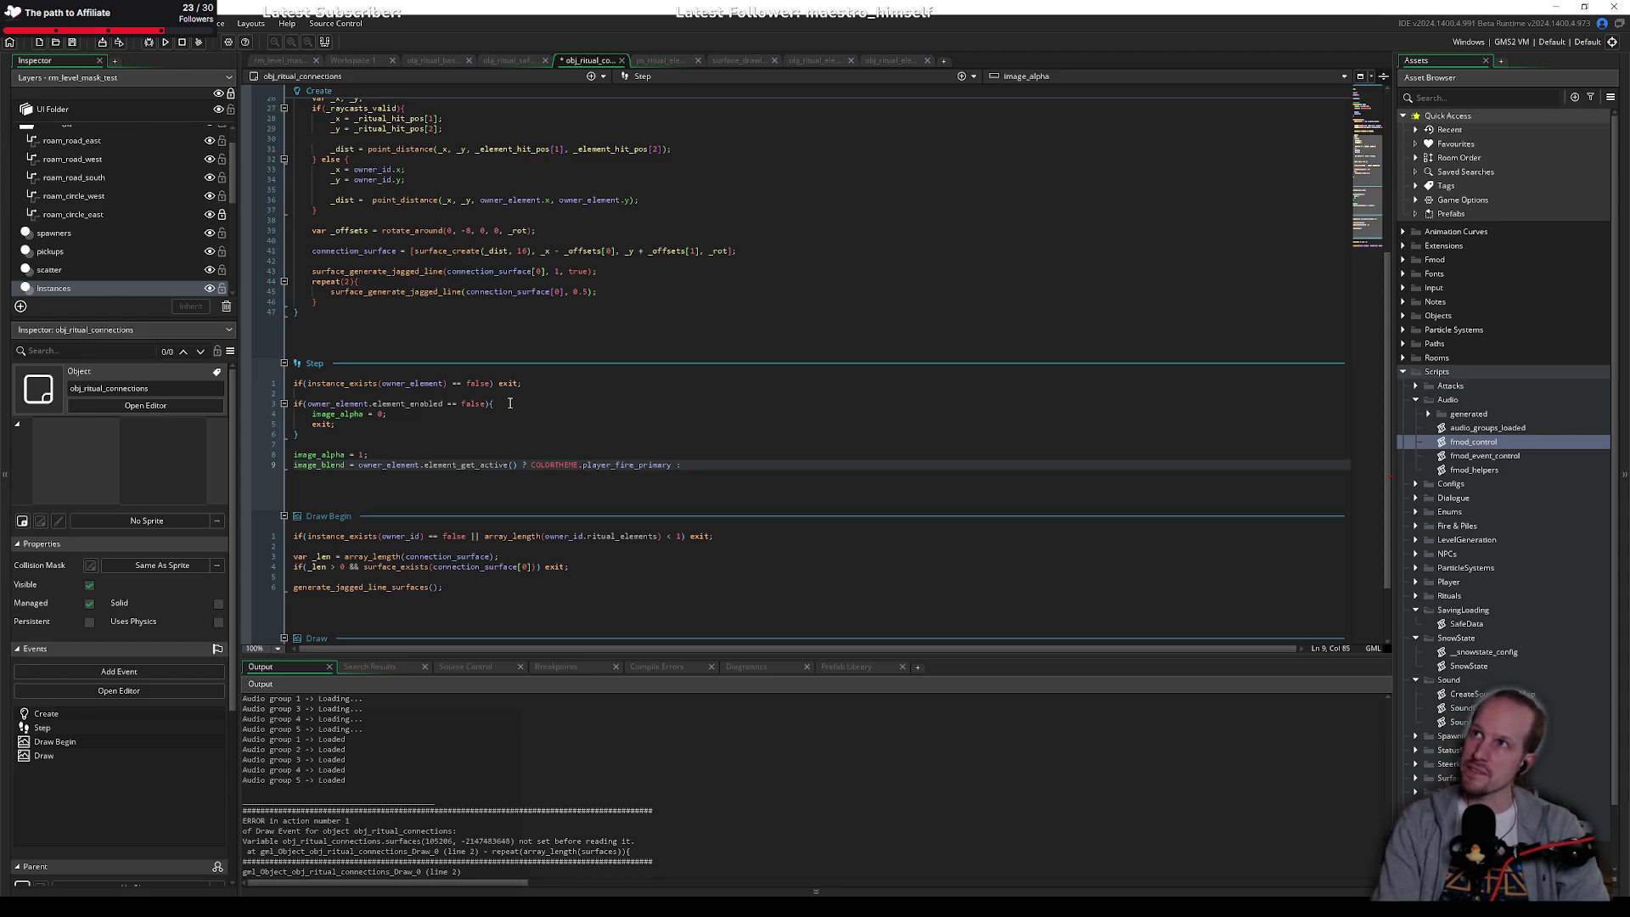
{"action": "type", "text": "c_dk"}
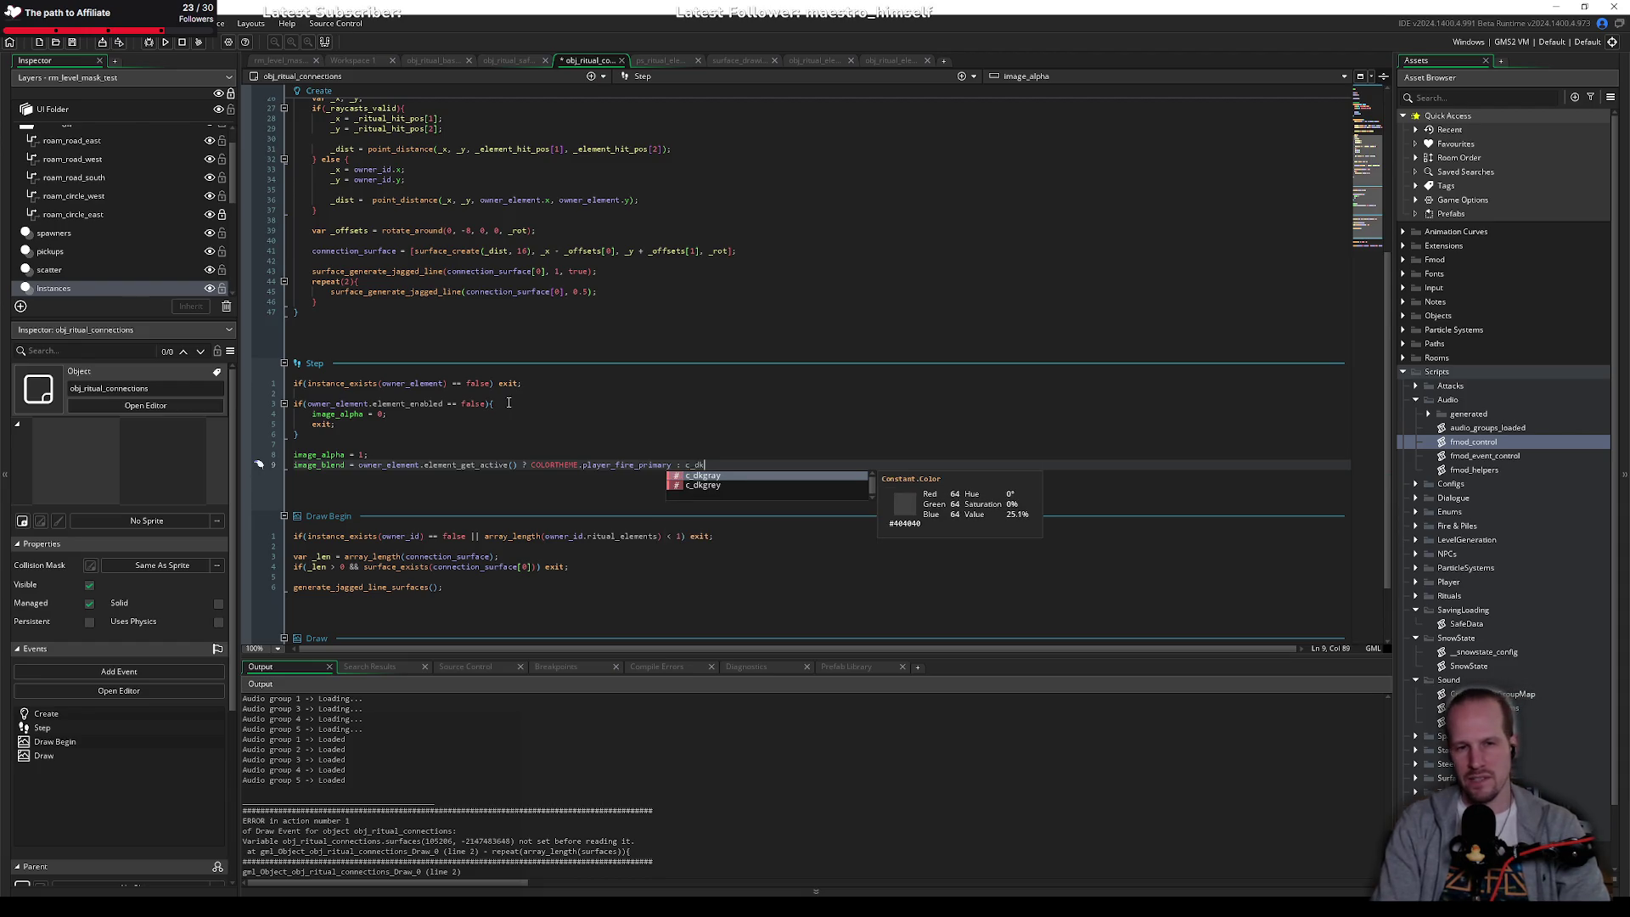
{"action": "key", "text": "Return"}
{"action": "type", "text": ";"}
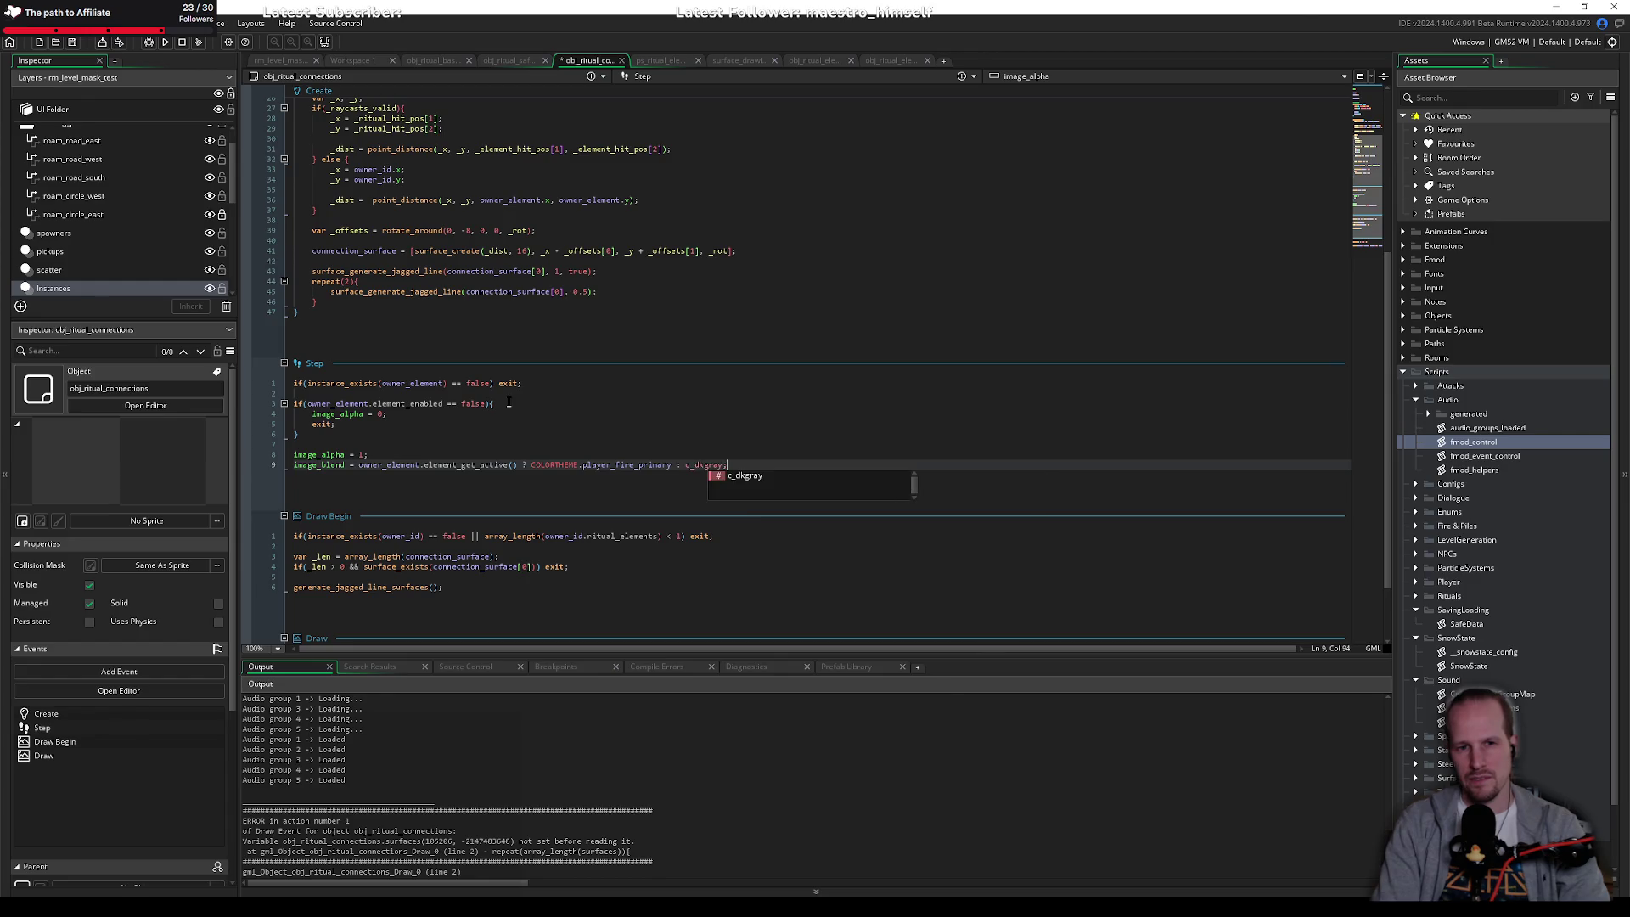
{"action": "key", "text": "ctrl+s"}
{"action": "left_click", "coordinate": [888, 59]}
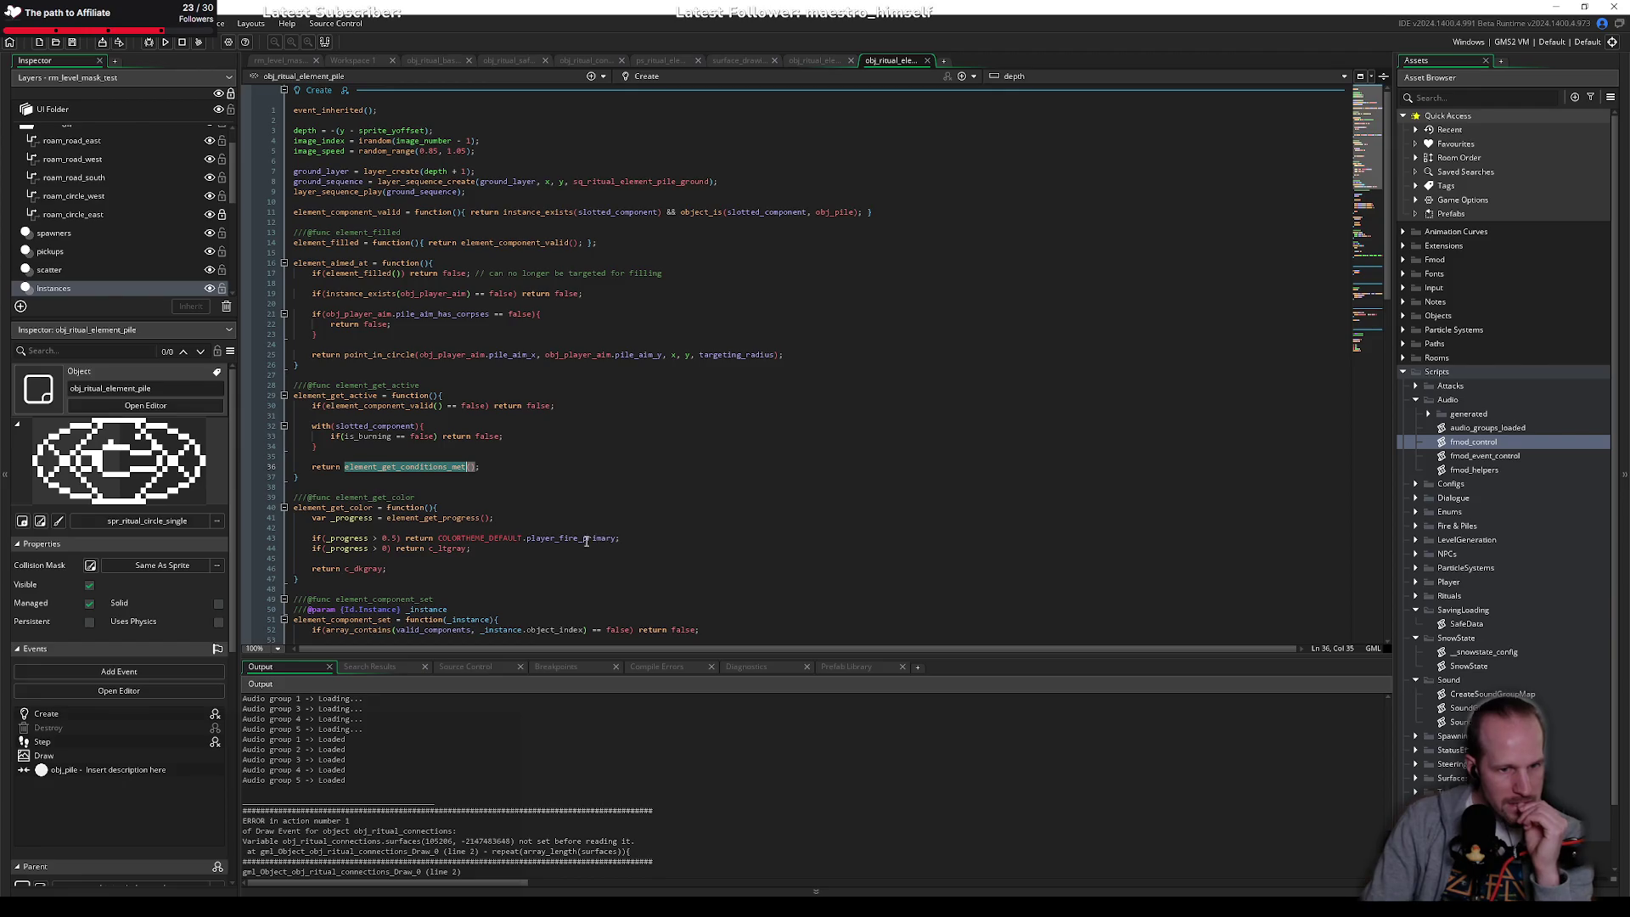
{"action": "left_click", "coordinate": [425, 498]}
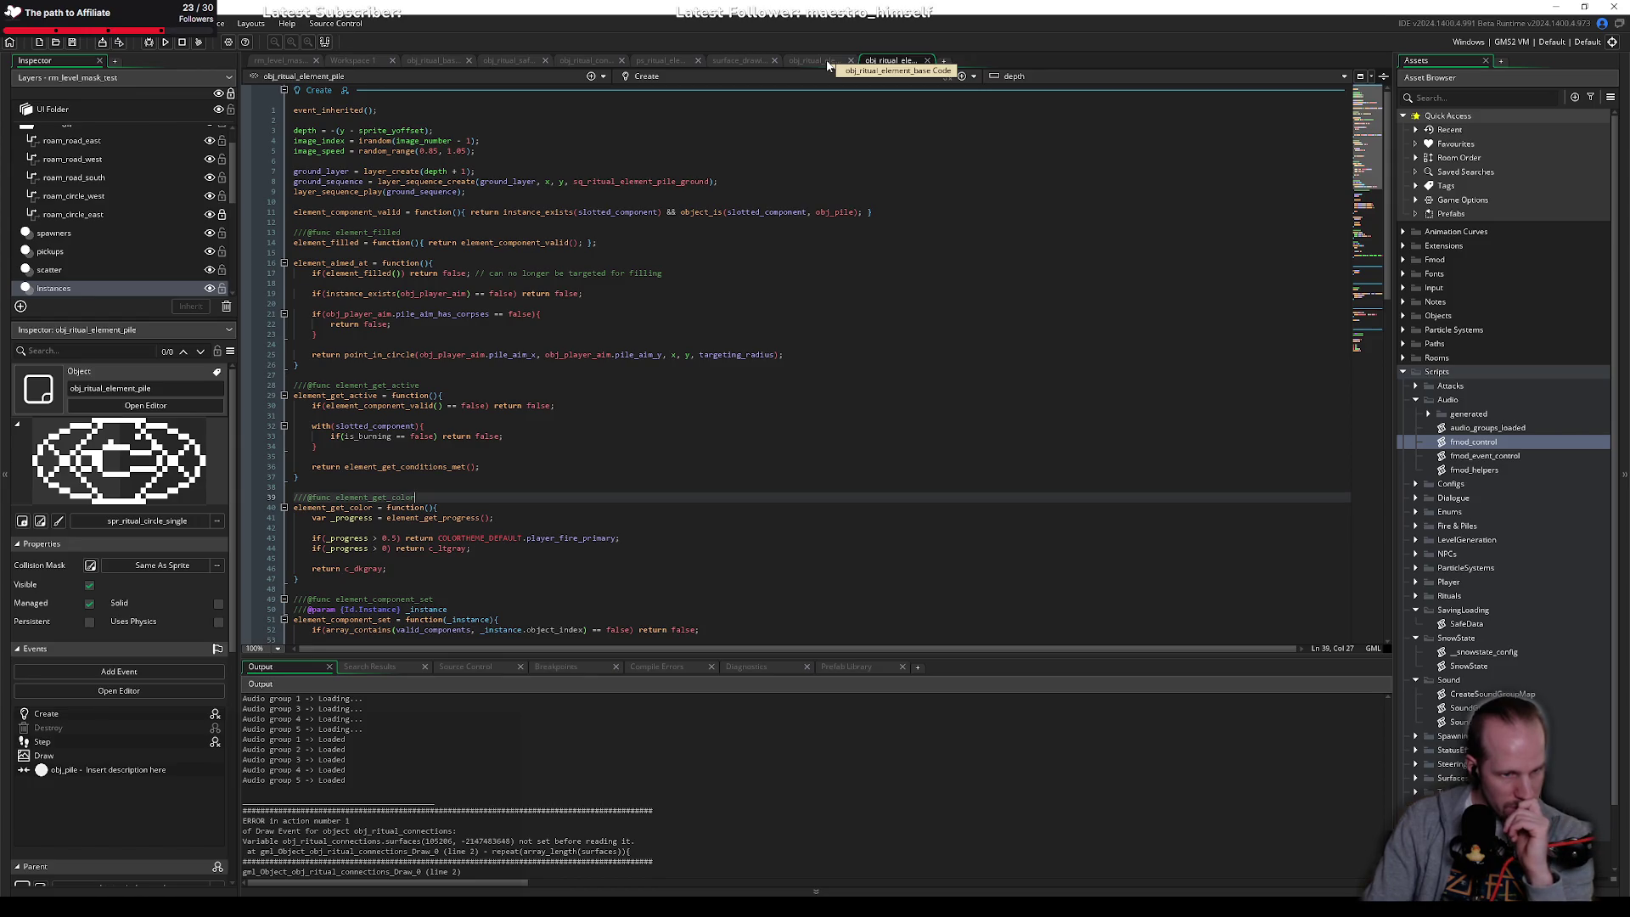
{"action": "left_click", "coordinate": [825, 63]}
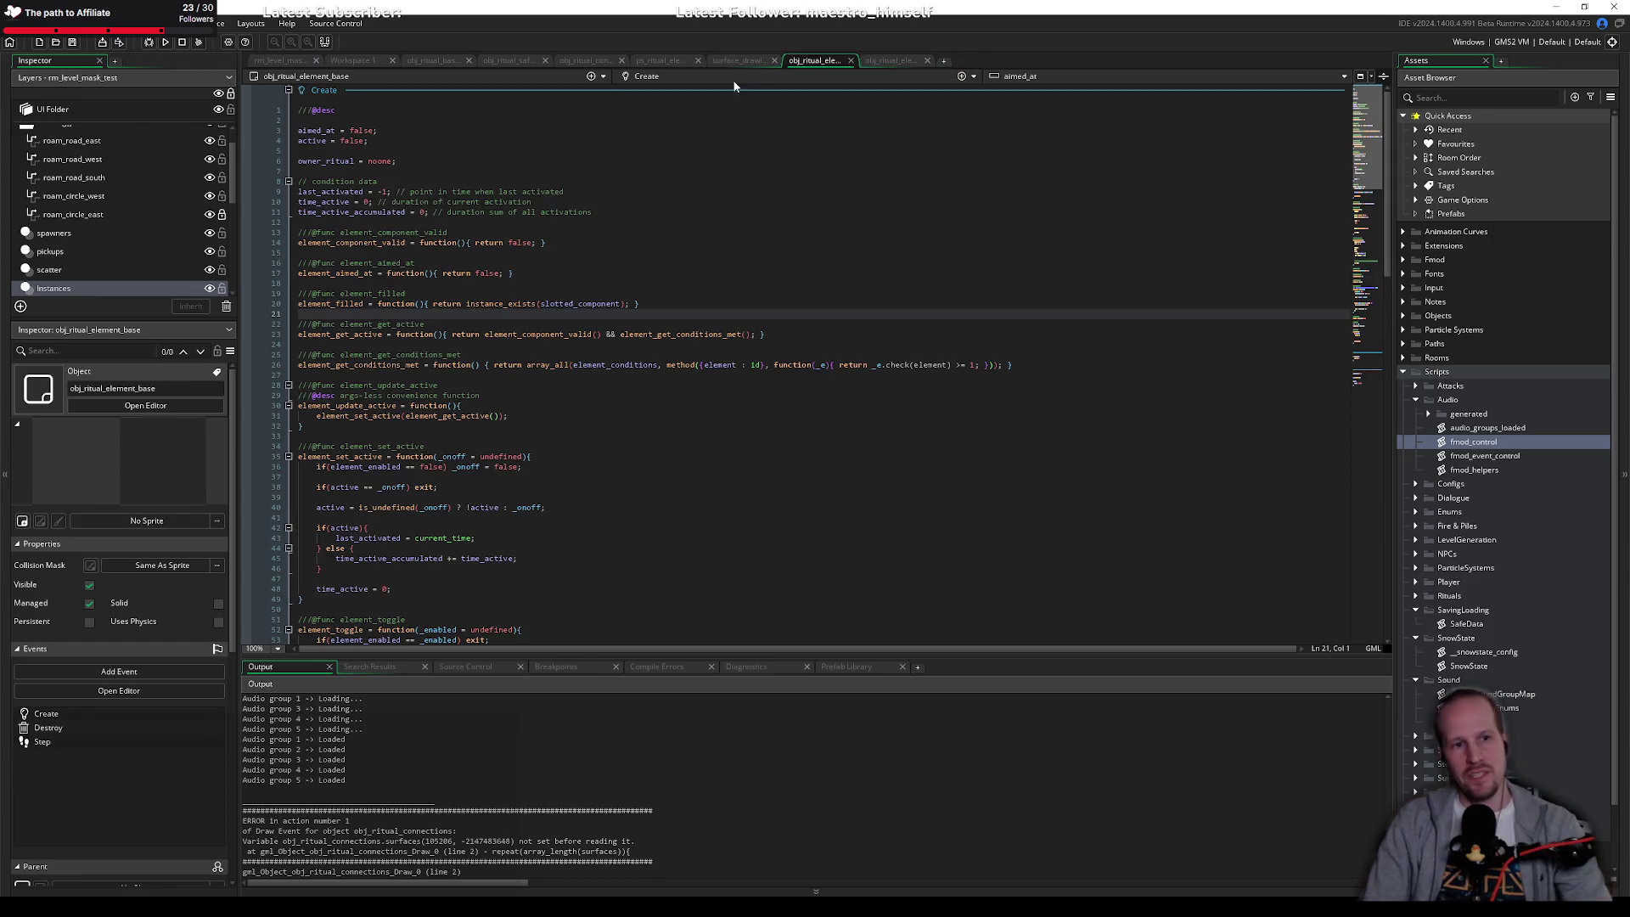
Step: Replace the line 9 tint ternary with owner_element.element_get_color()
{"action": "left_click", "coordinate": [588, 61]}
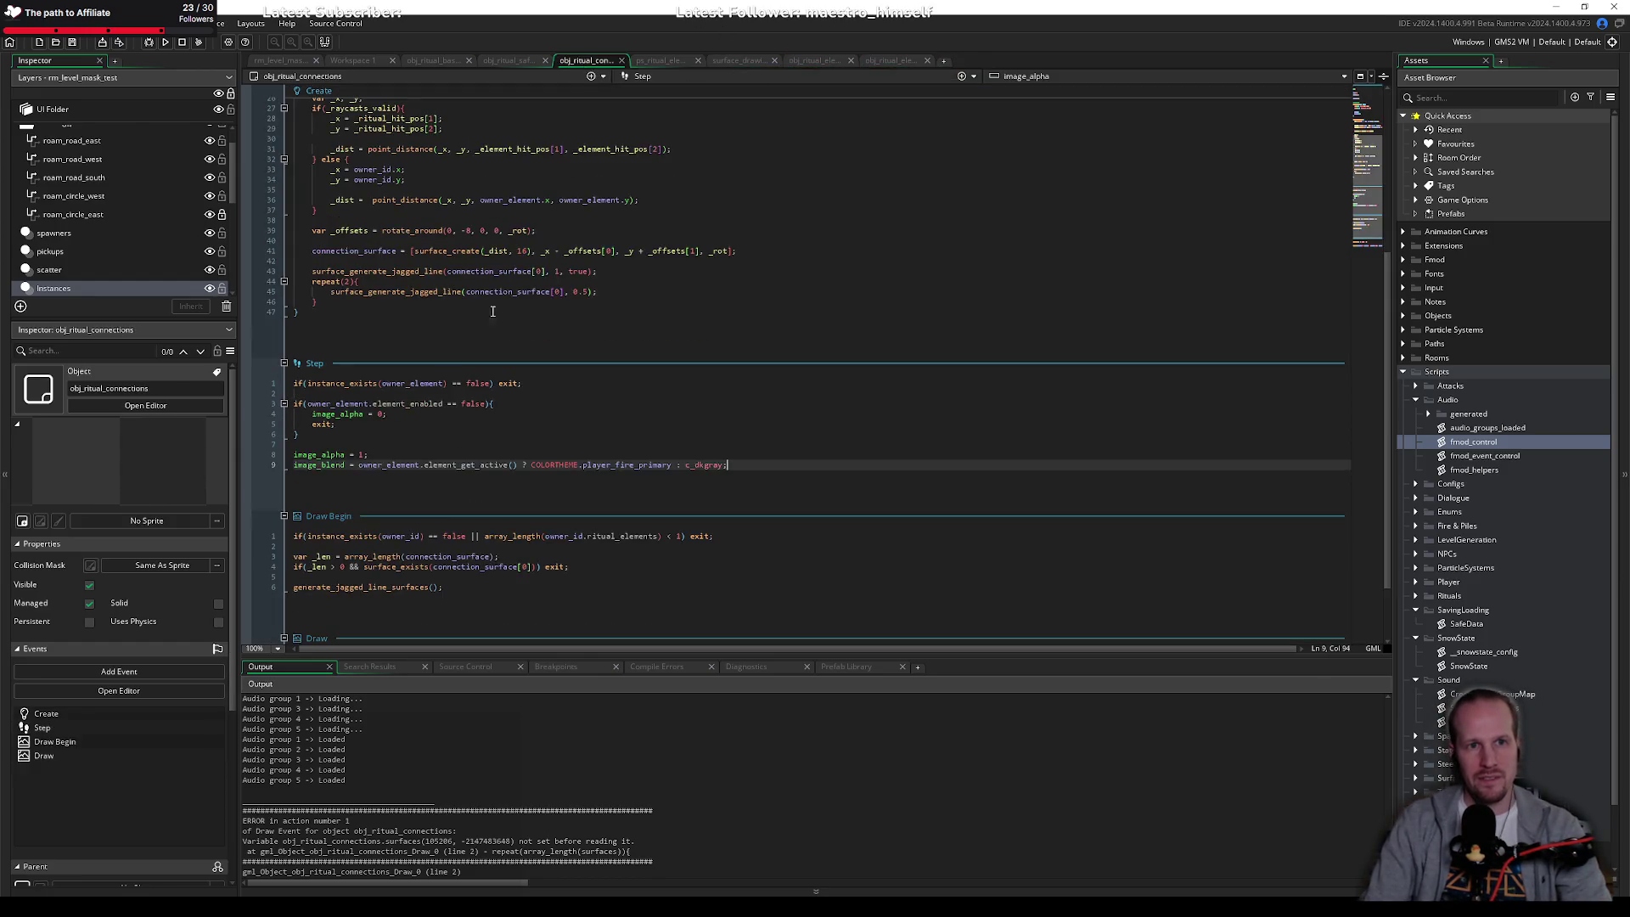
{"action": "key", "text": "Up"}
{"action": "left_click_drag", "start_coordinate": [357, 466], "coordinate": [785, 463]}
{"action": "type", "text": "element_get_color"}
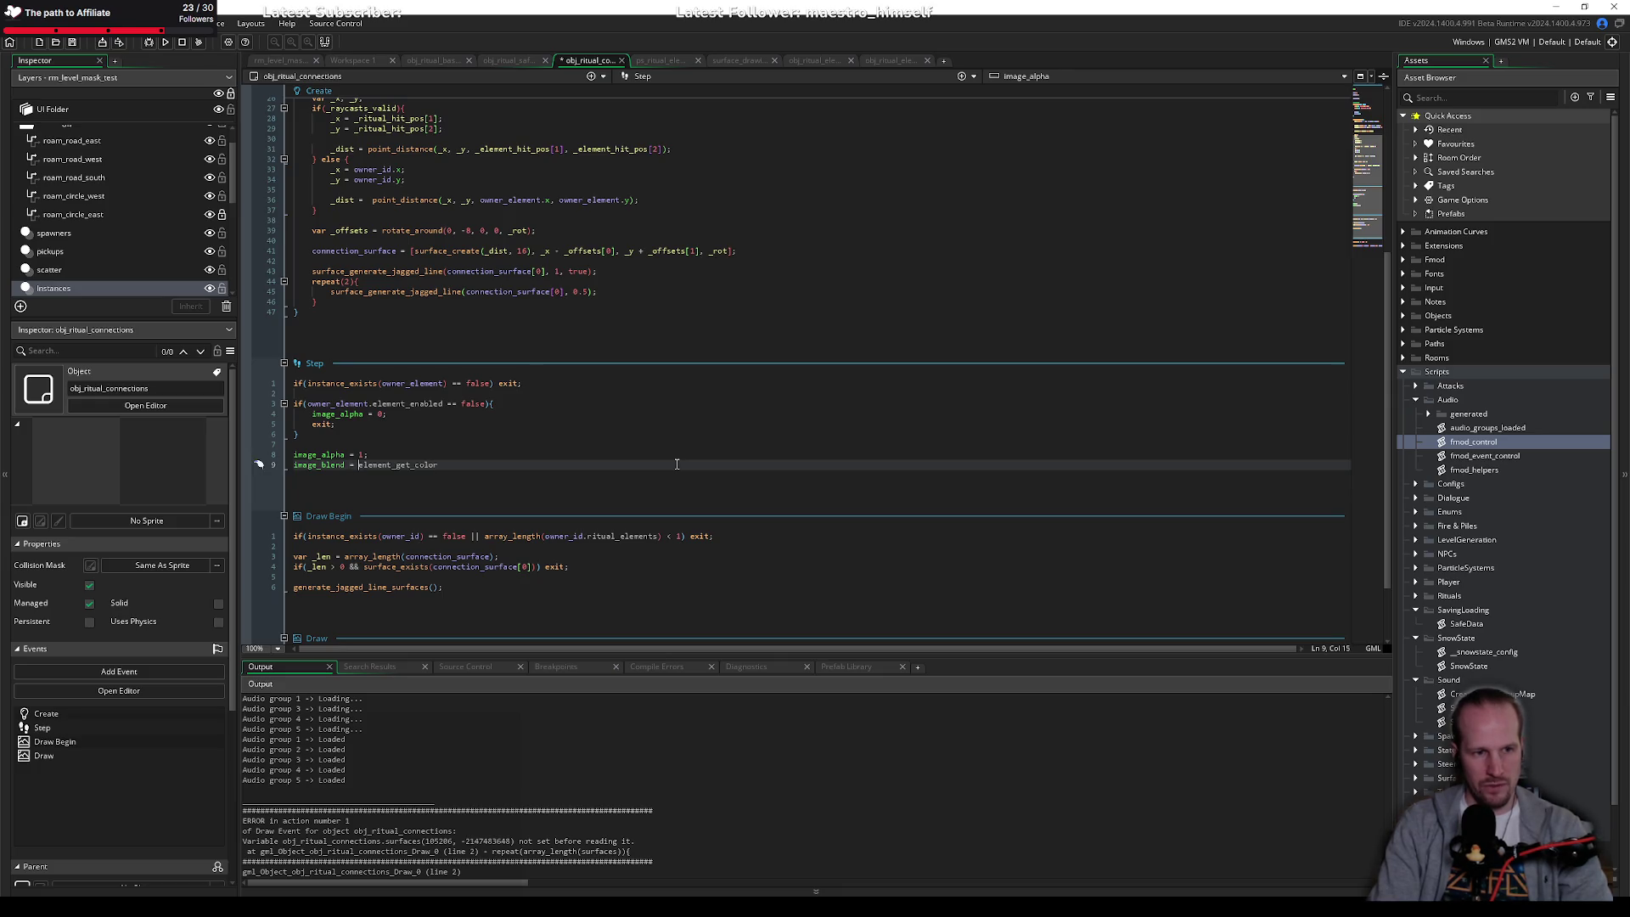
{"action": "type", "text": "owner"}
{"action": "type", "text": "_element."}
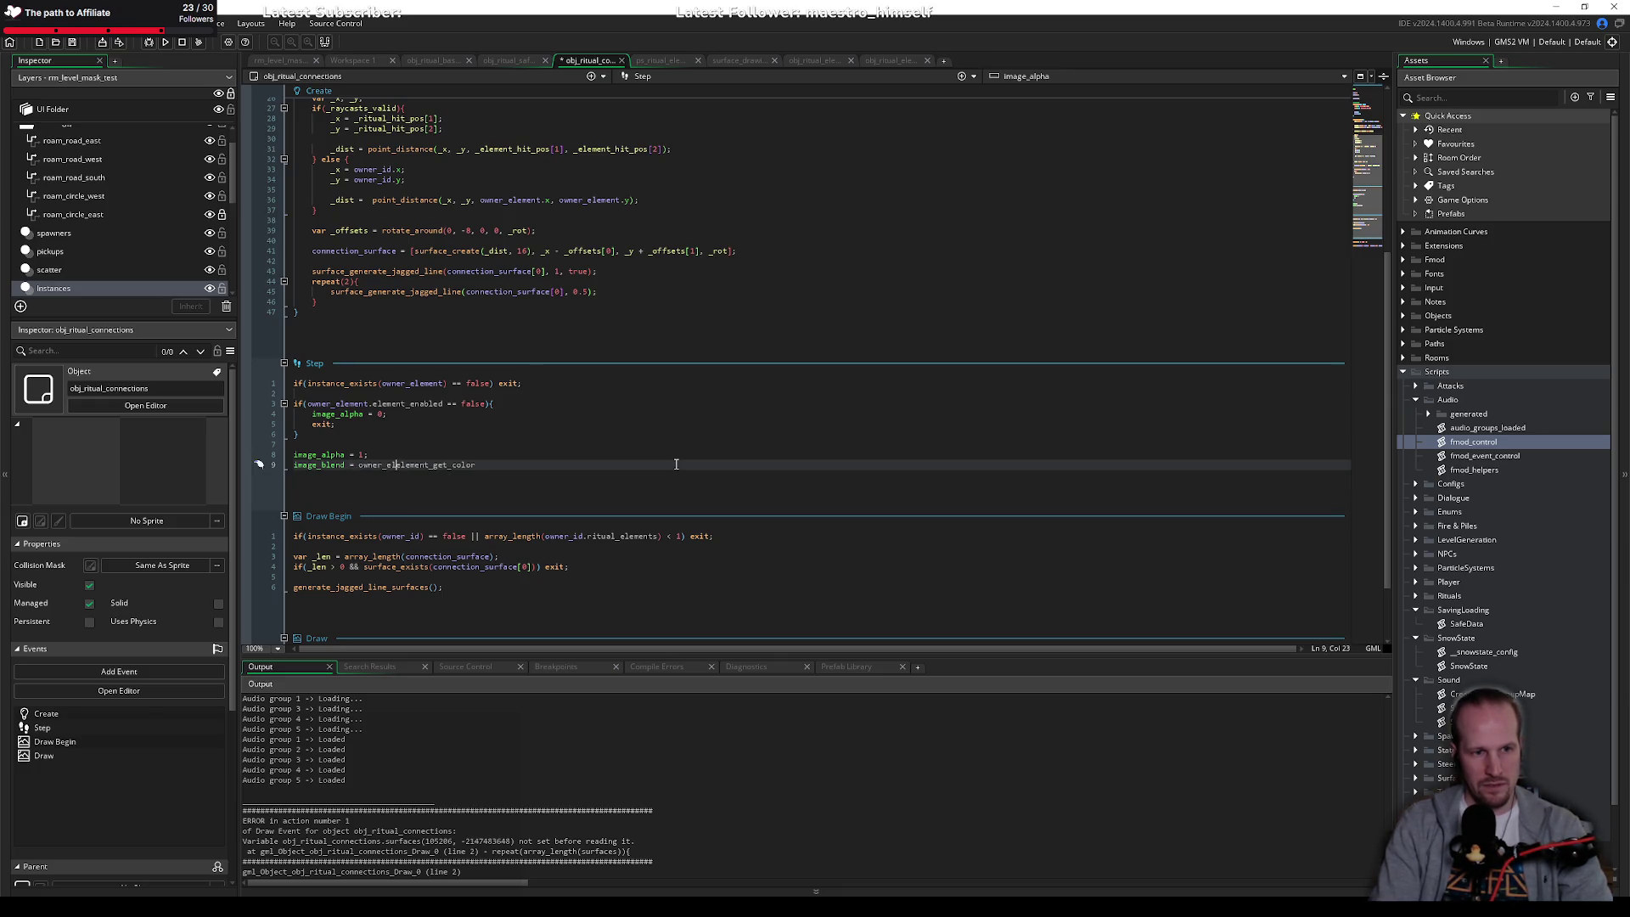
{"action": "type", "text": "();"}
Step: Save the Step code and launch the game with F5
{"action": "key", "text": "ctrl+s"}
{"action": "scroll", "coordinate": [372, 376], "scroll_direction": "down", "scroll_amount": 3}
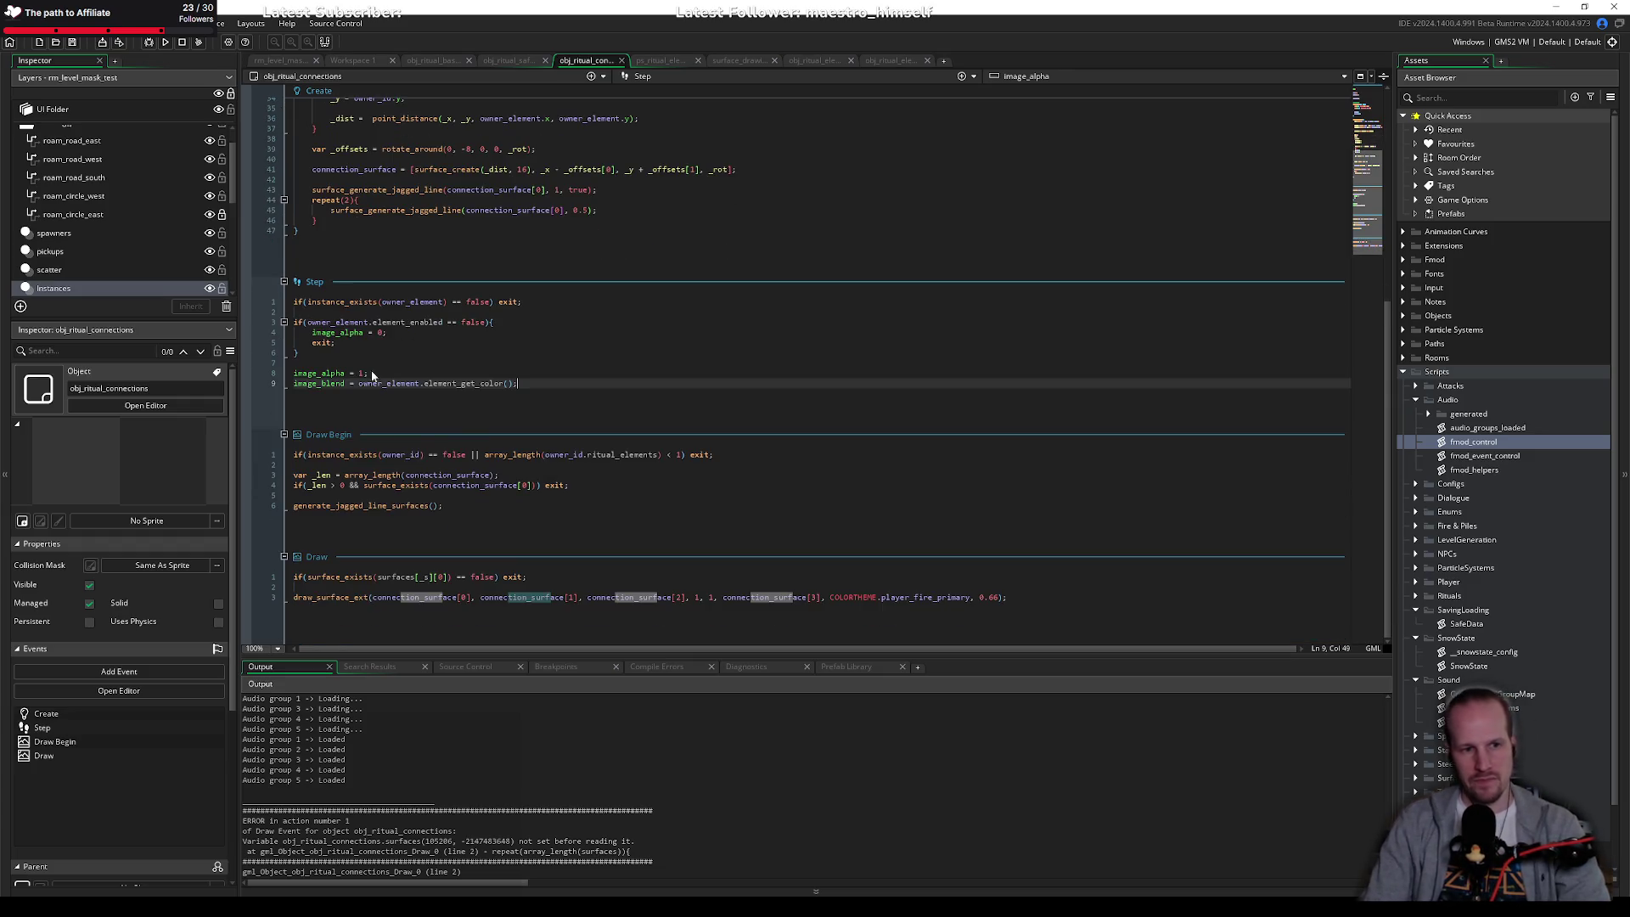
{"action": "key", "text": "F5"}
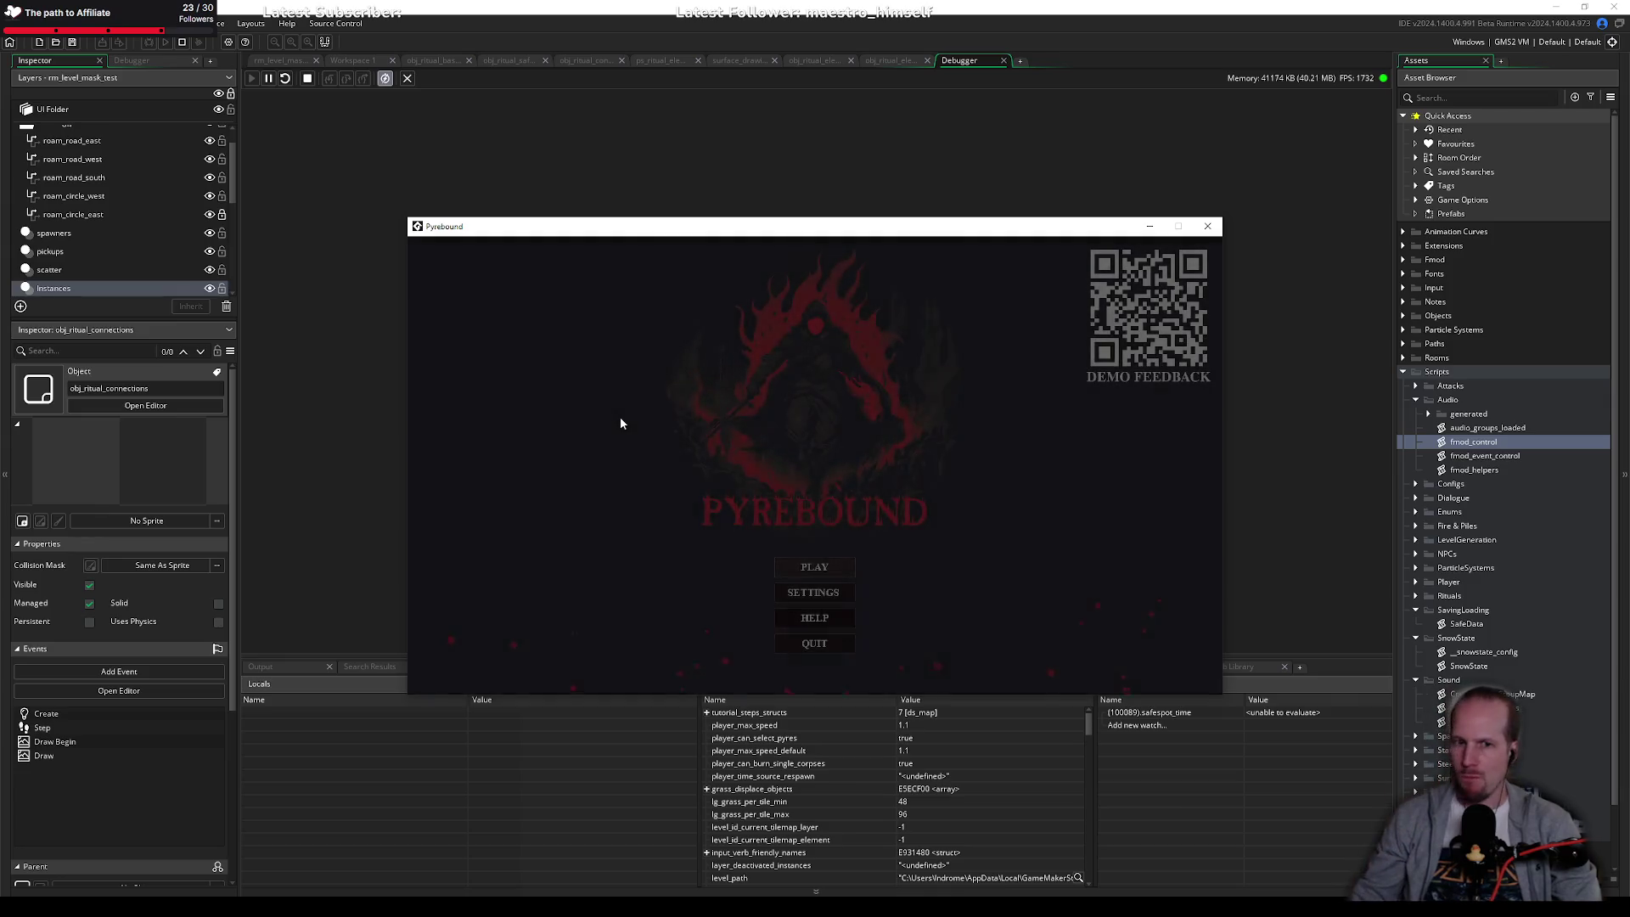
Step: Start a game from the Pyrebound title screen and walk right toward the pyre
{"action": "key", "text": "Return"}
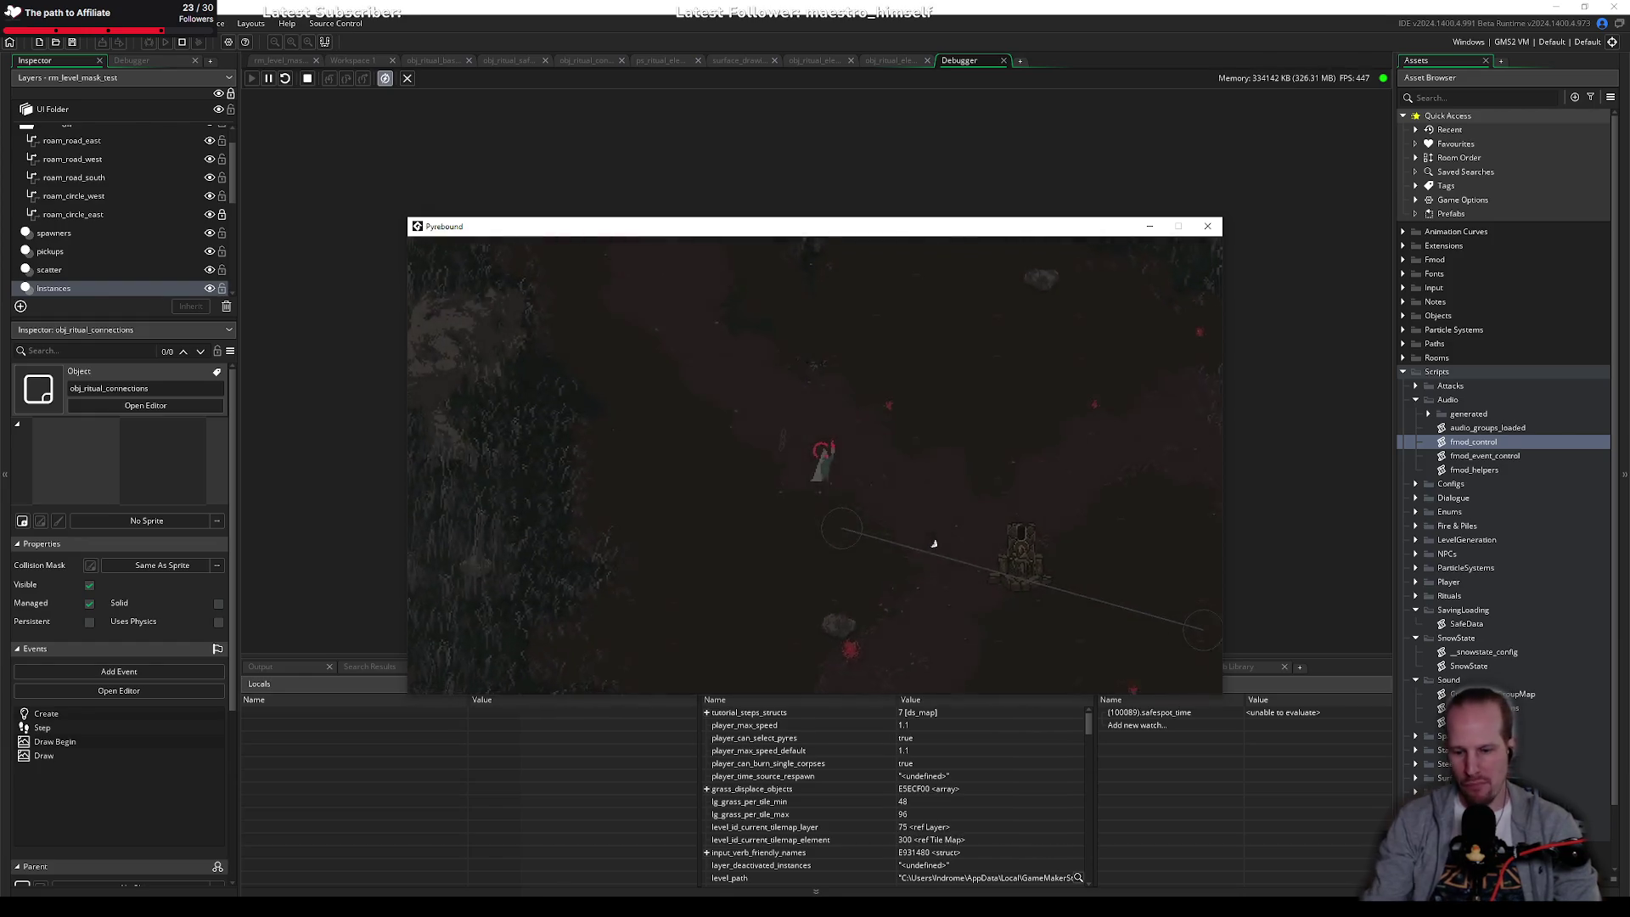
{"action": "key", "text": "d"}
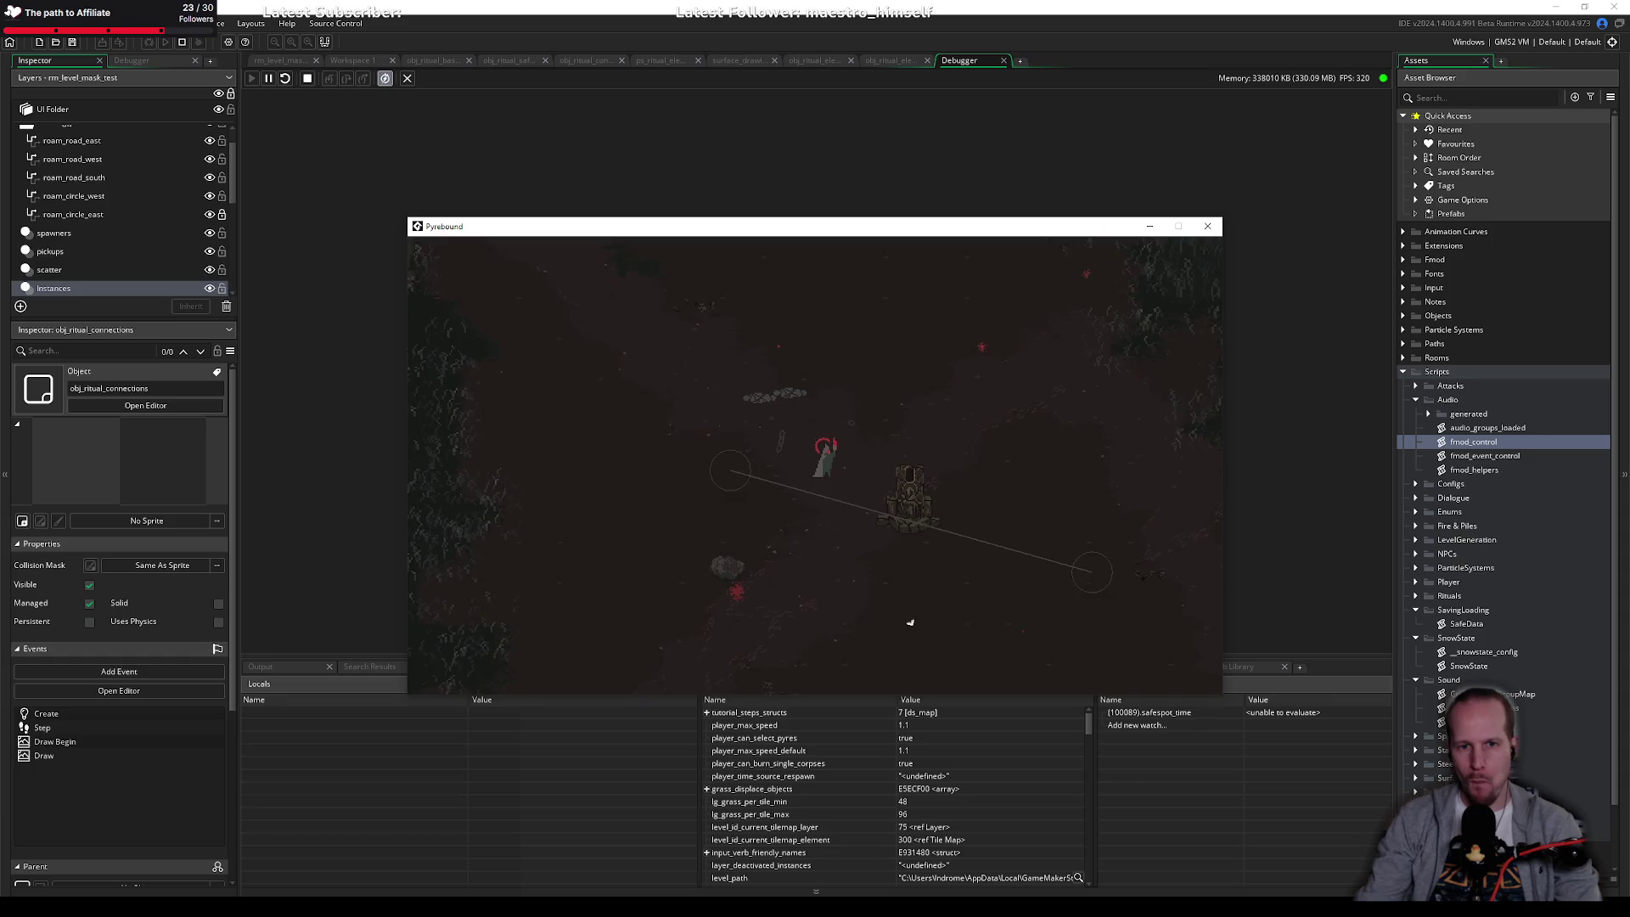
Step: Interact with the pyre to trigger the crash, then stop the game and dismiss the error
{"action": "key", "text": "e"}
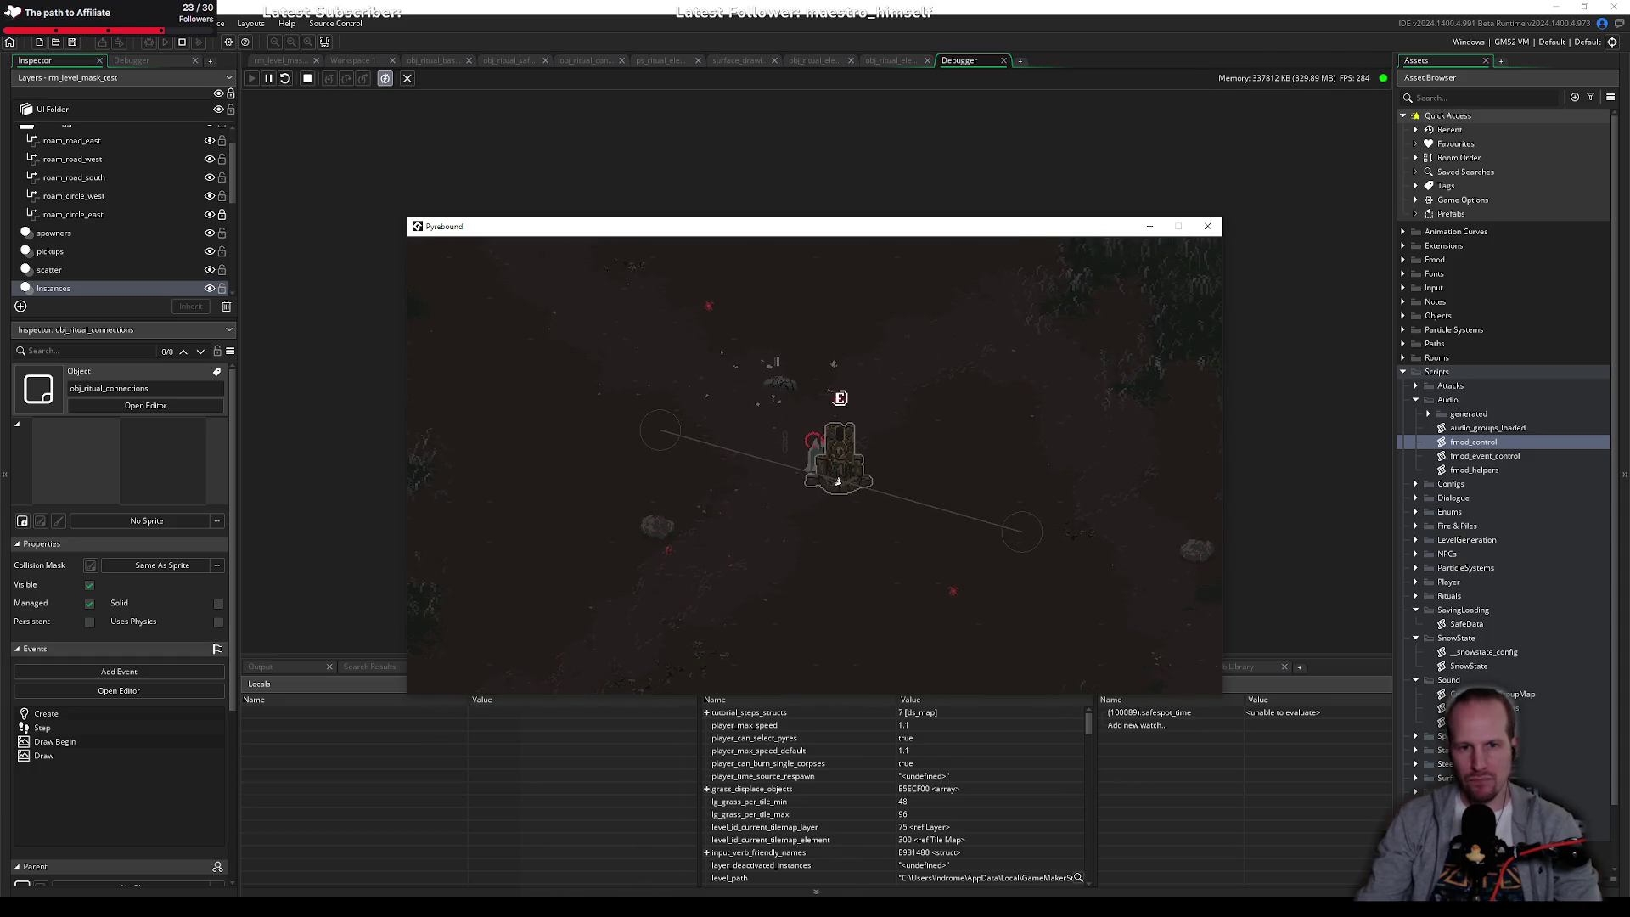
{"action": "left_click", "coordinate": [336, 506]}
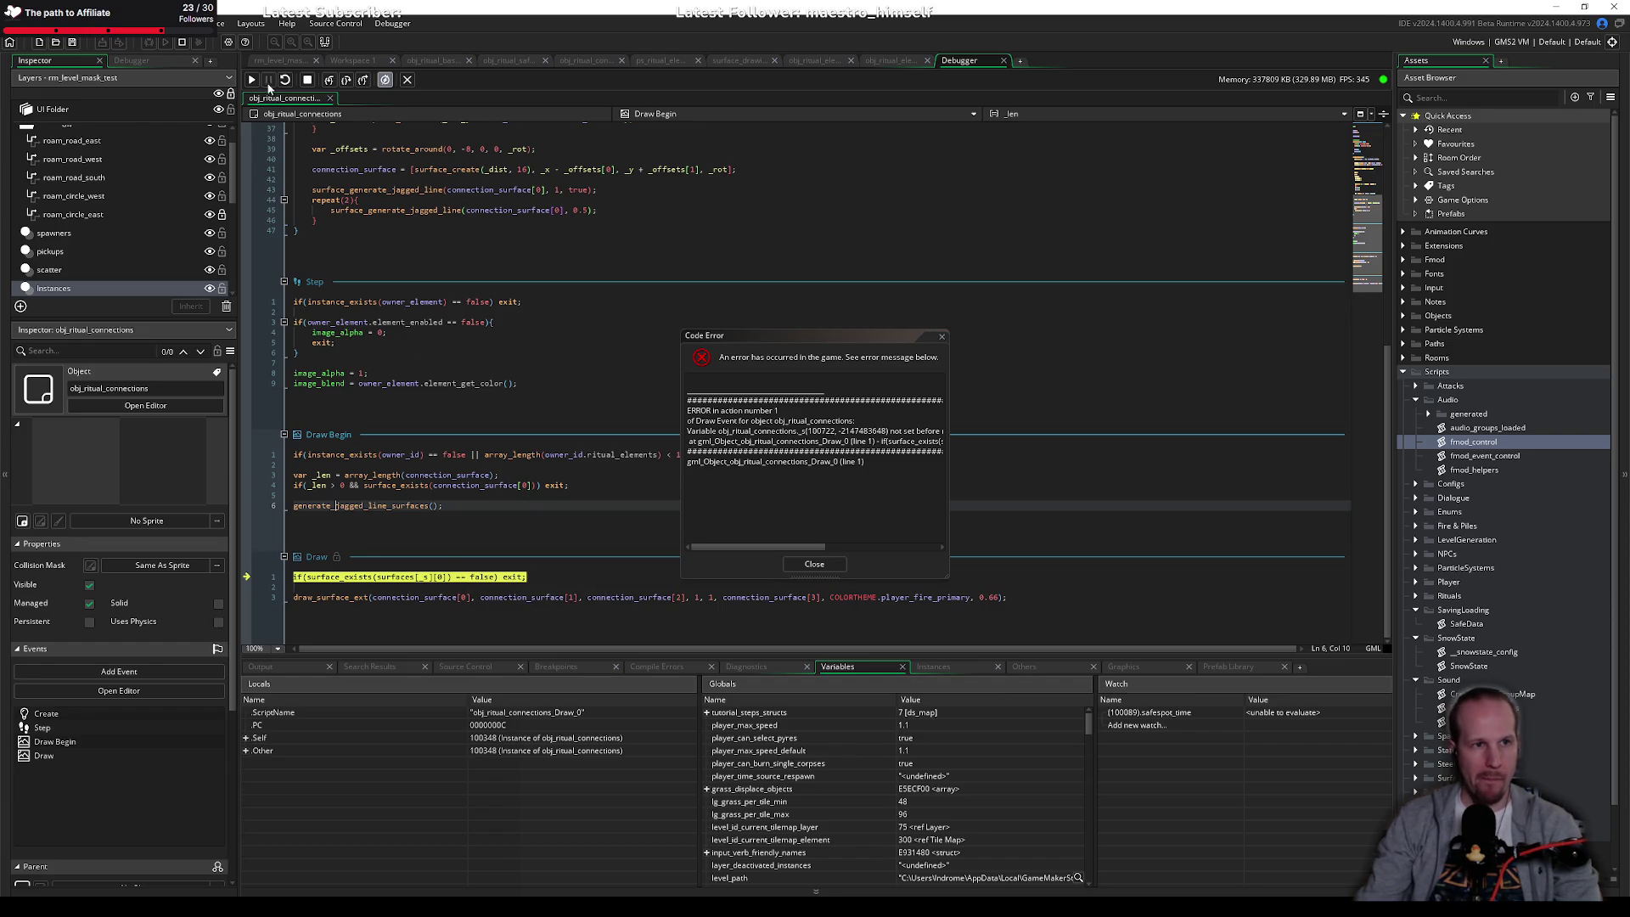
{"action": "left_click", "coordinate": [307, 80]}
{"action": "left_click", "coordinate": [814, 564]}
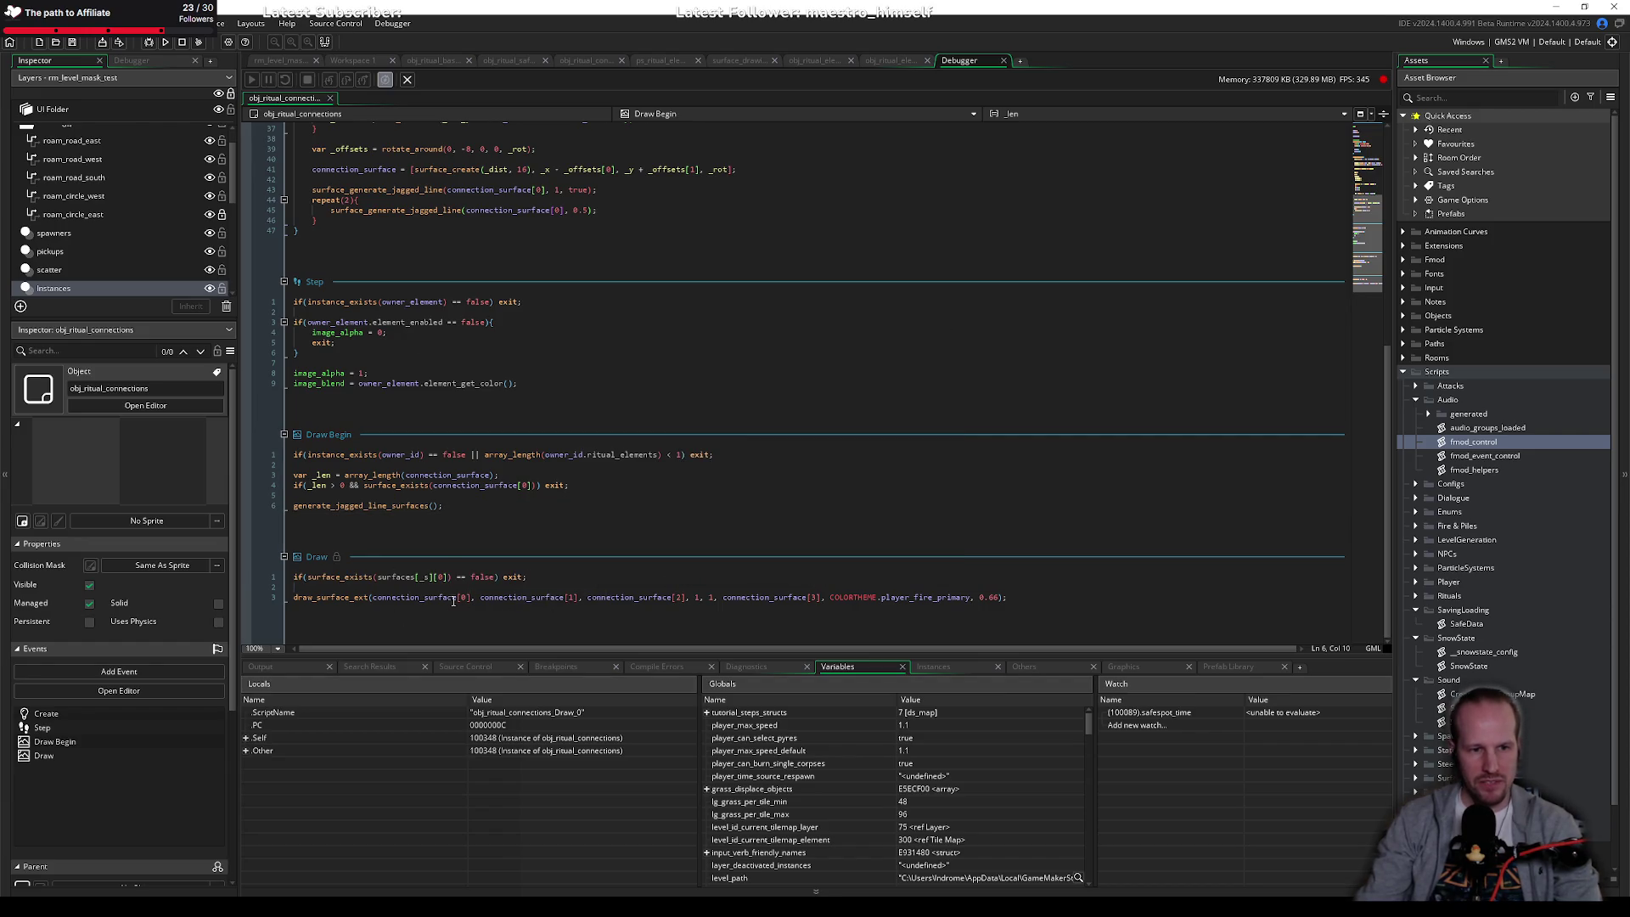
Step: Replace _surfaces[_s][0] in the Draw surface check with connection_surface[0] and rebuild
{"action": "left_click", "coordinate": [464, 598]}
{"action": "left_click_drag", "start_coordinate": [472, 598], "coordinate": [375, 598]}
{"action": "key", "text": "ctrl+c"}
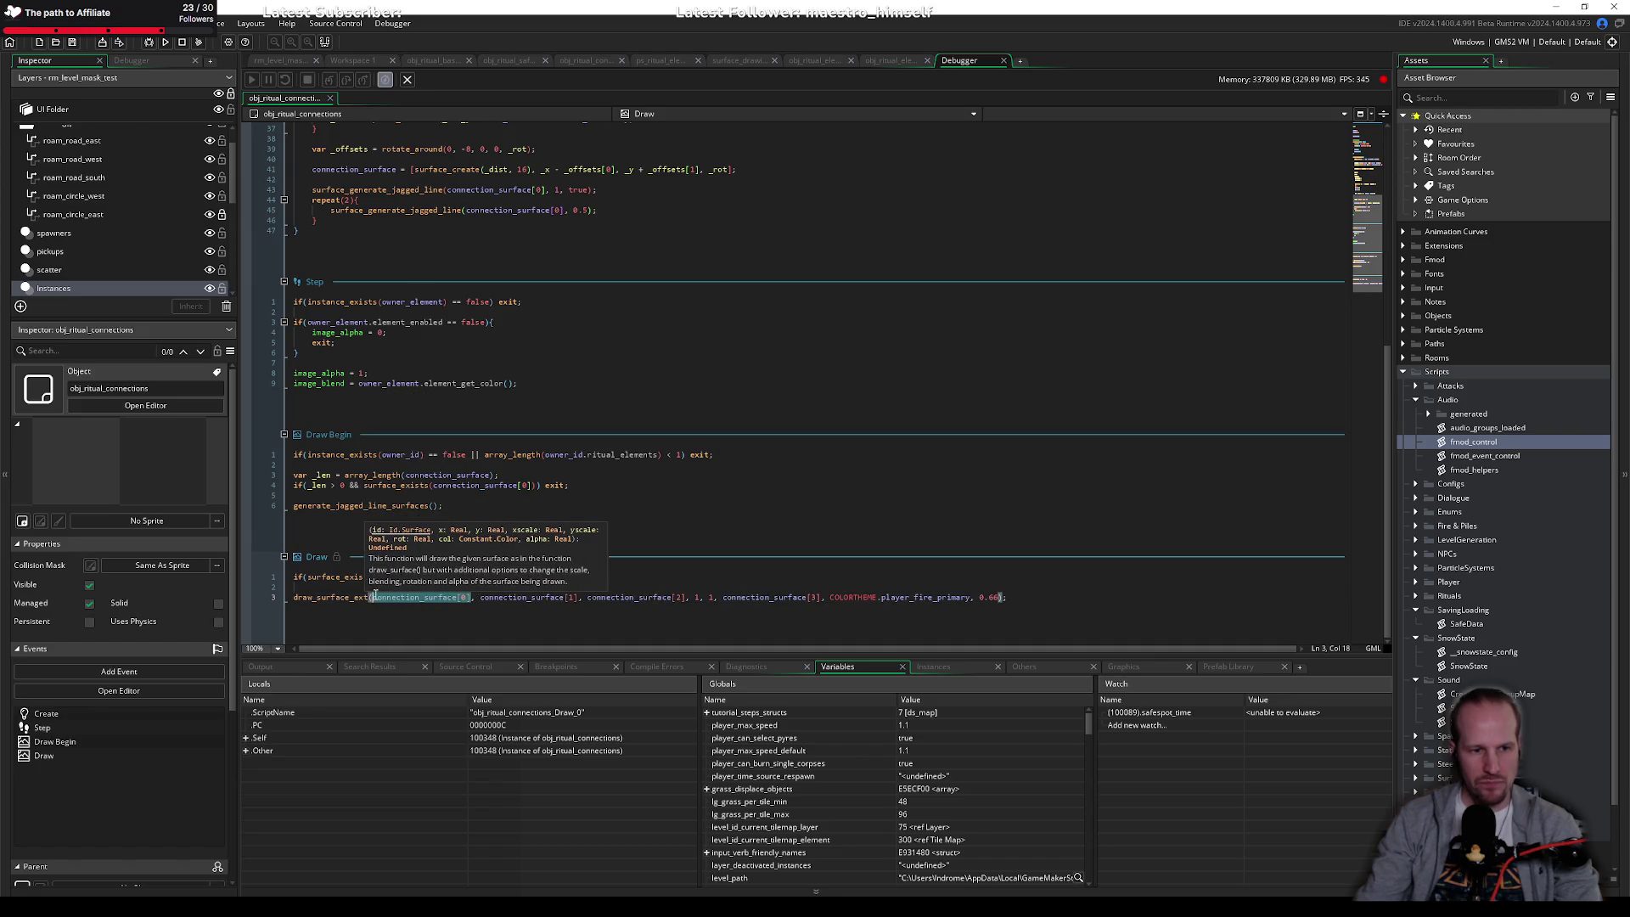
{"action": "left_click", "coordinate": [413, 598]}
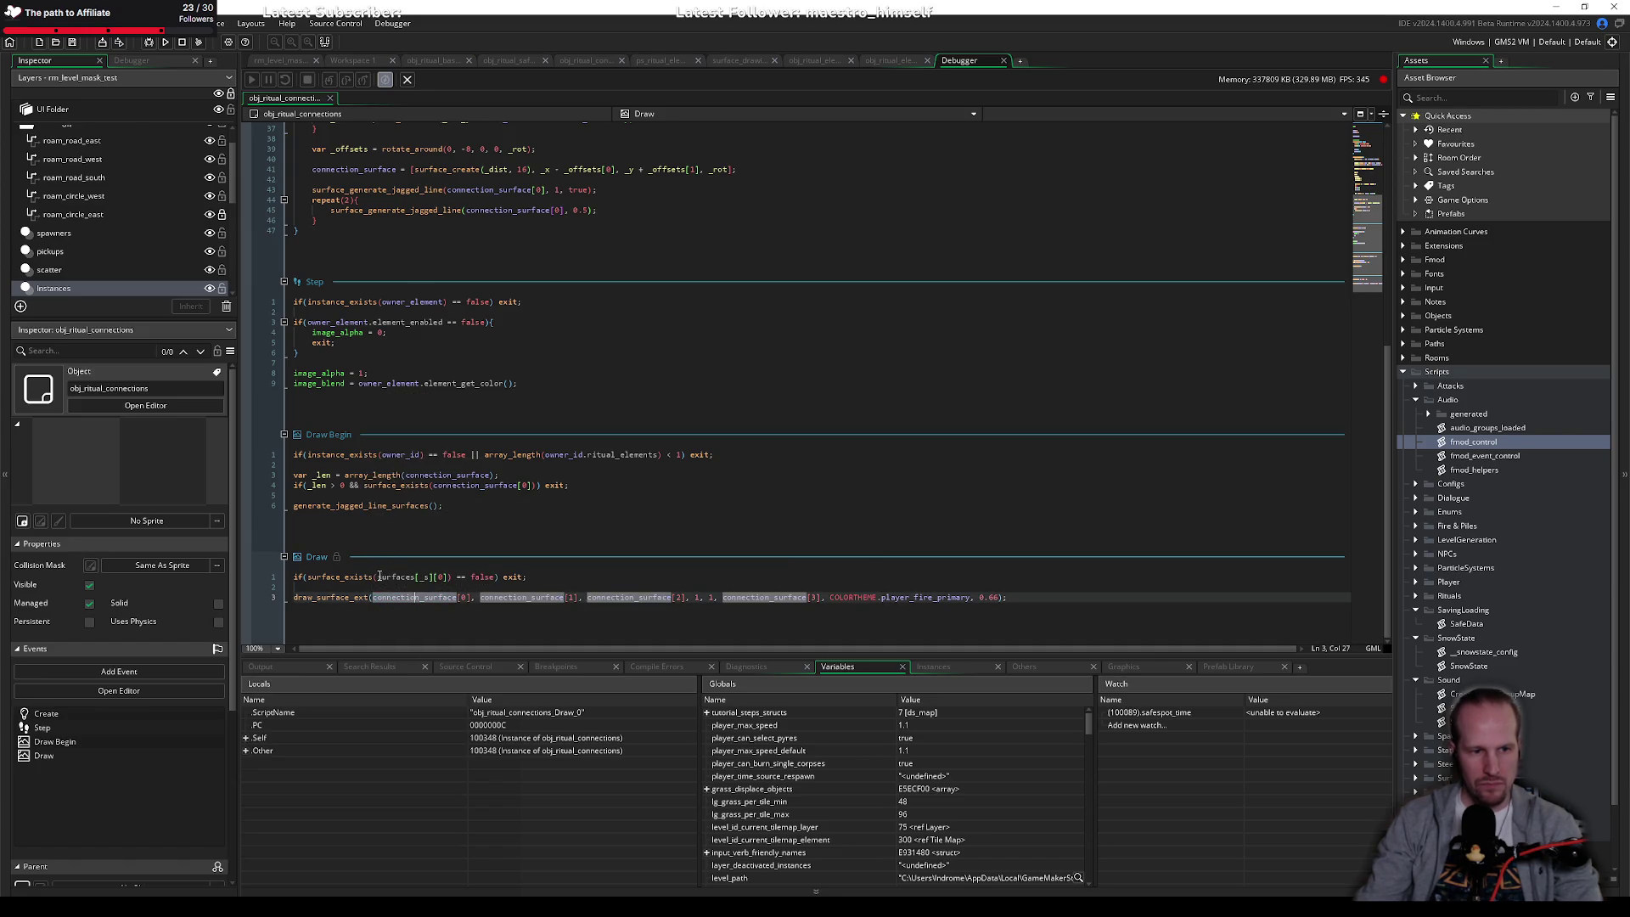
{"action": "left_click_drag", "start_coordinate": [378, 576], "coordinate": [448, 577]}
{"action": "key", "text": "ctrl+v"}
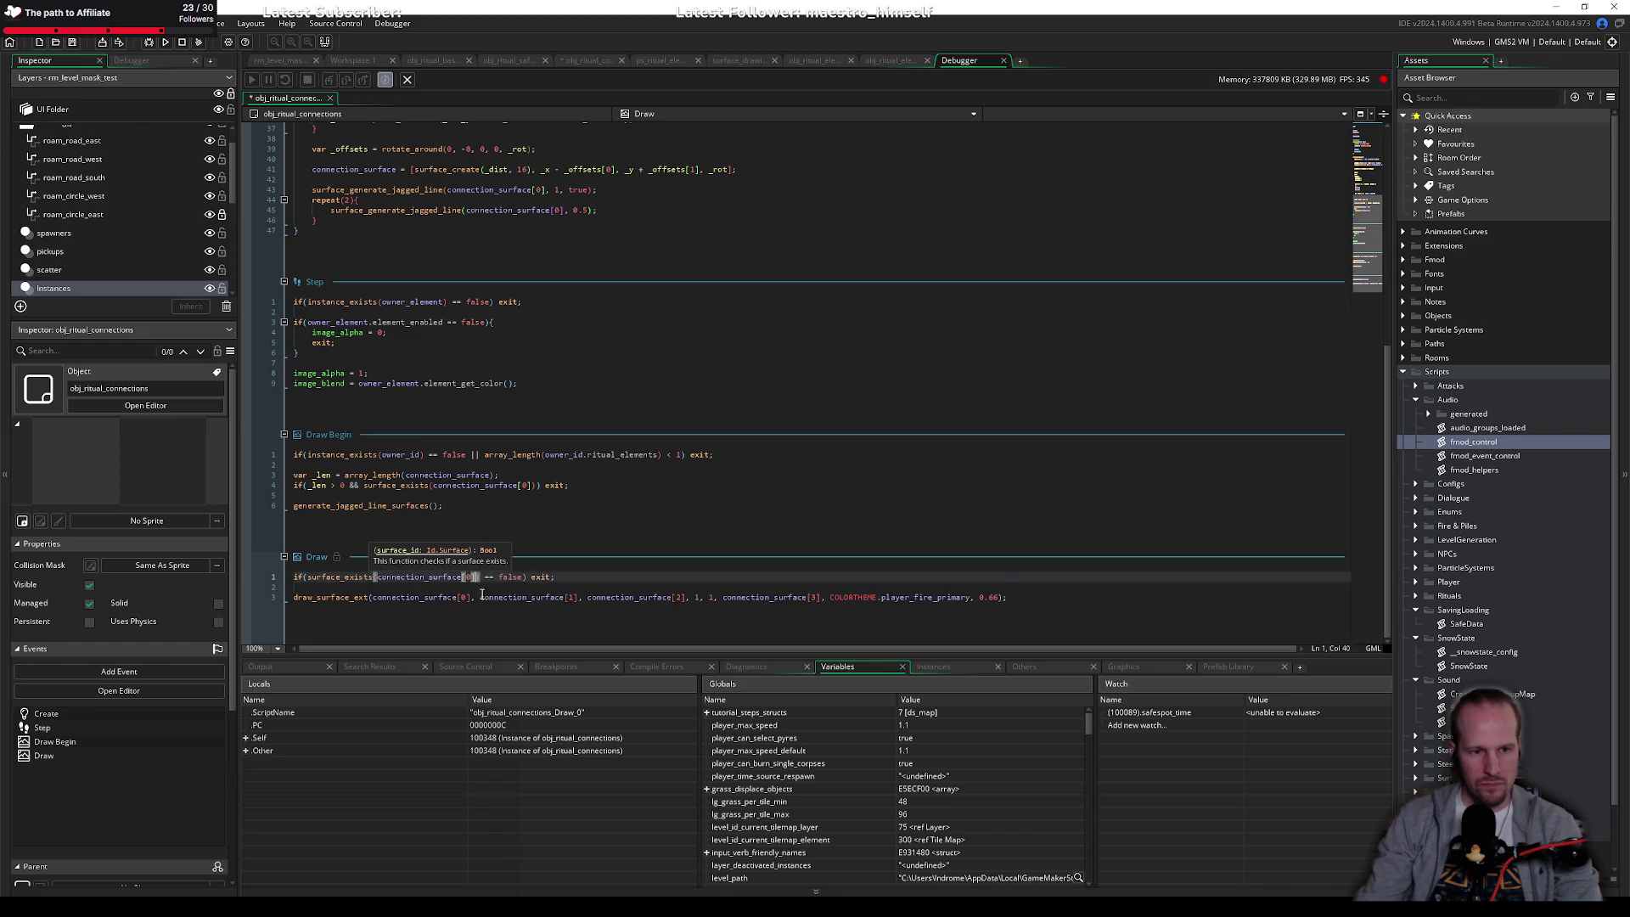
{"action": "left_click", "coordinate": [481, 587]}
{"action": "key", "text": "F5"}
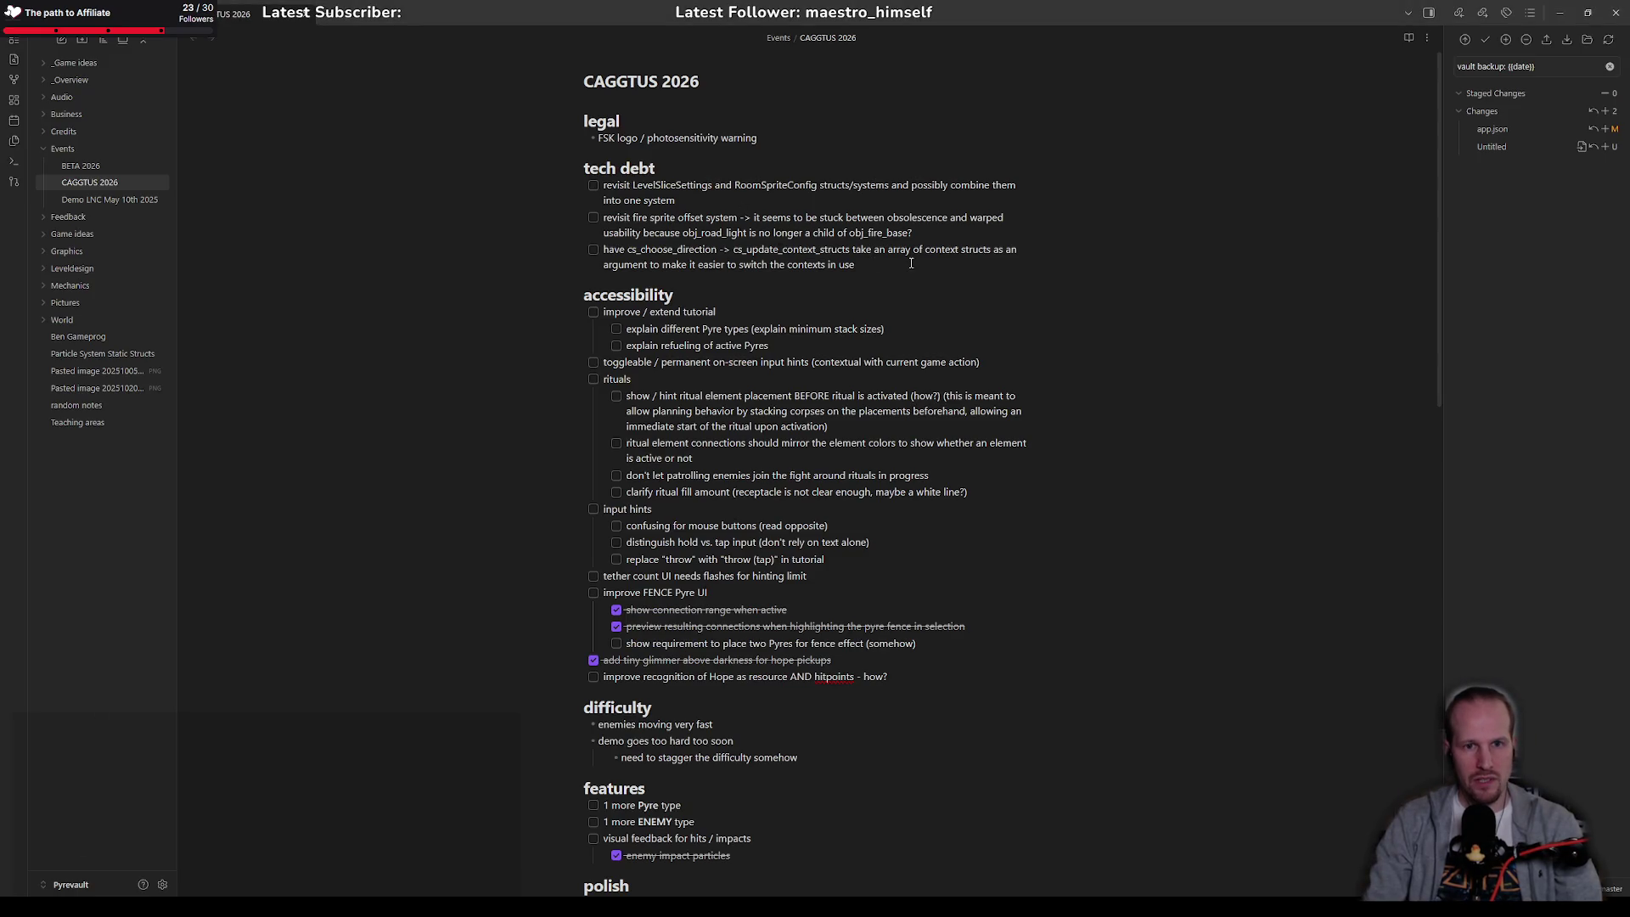
Step: Add tech-debt to-do 'replace ritual element enabled and active bools with state'
{"action": "key", "text": "Return"}
{"action": "type", "text": "replace ritu"}
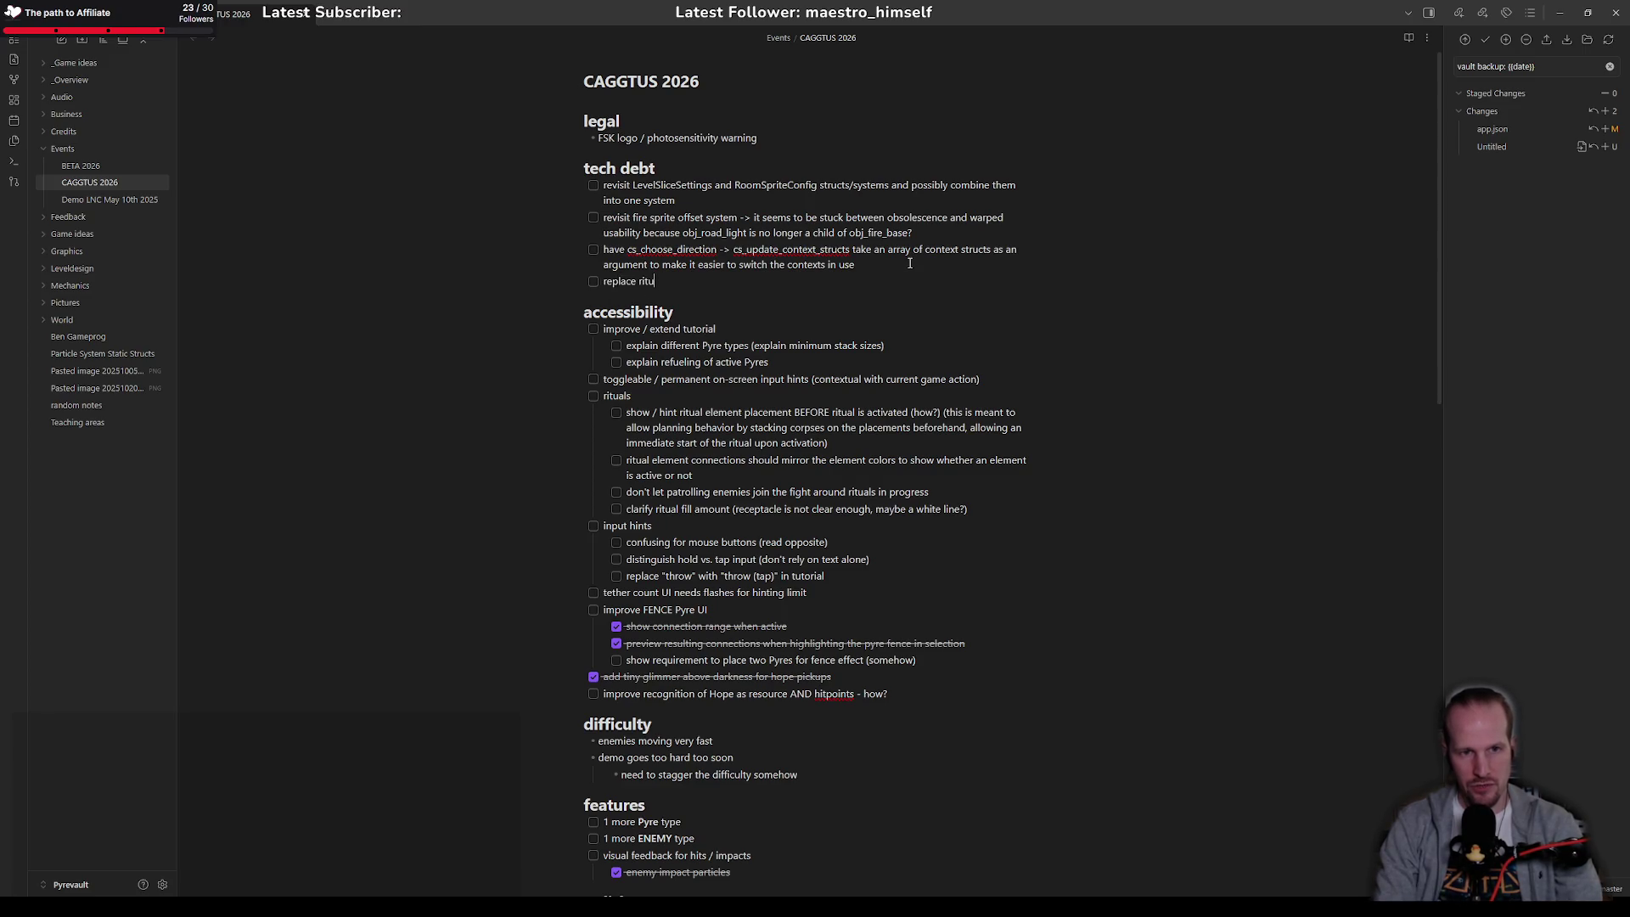
{"action": "type", "text": "al element"}
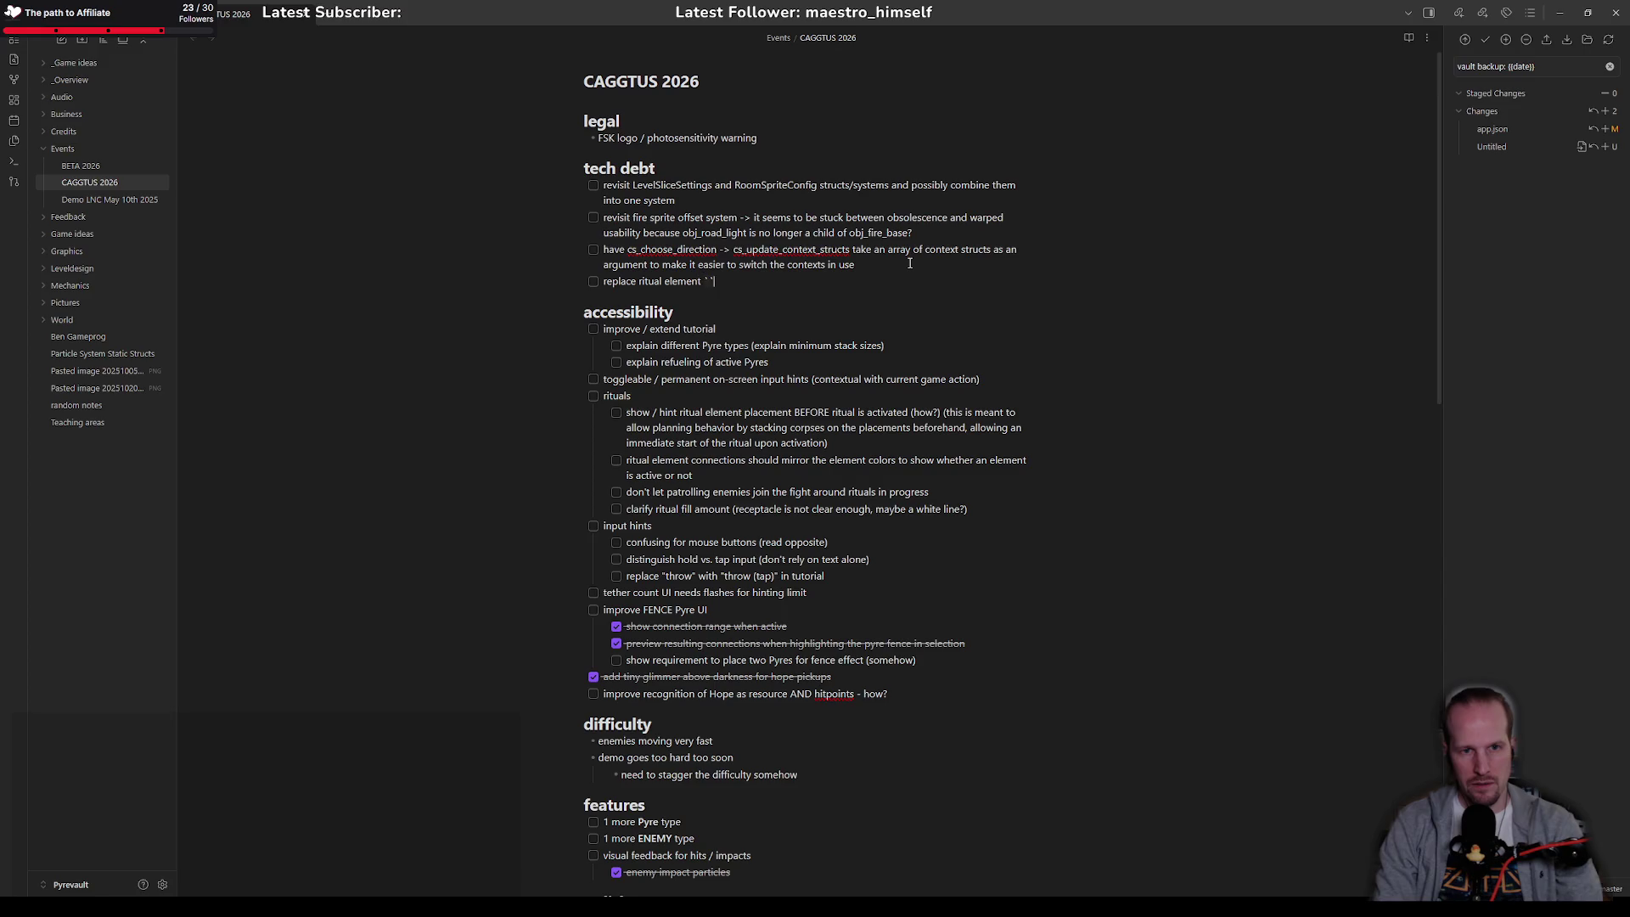
{"action": "type", "text": "abled and active bools with"}
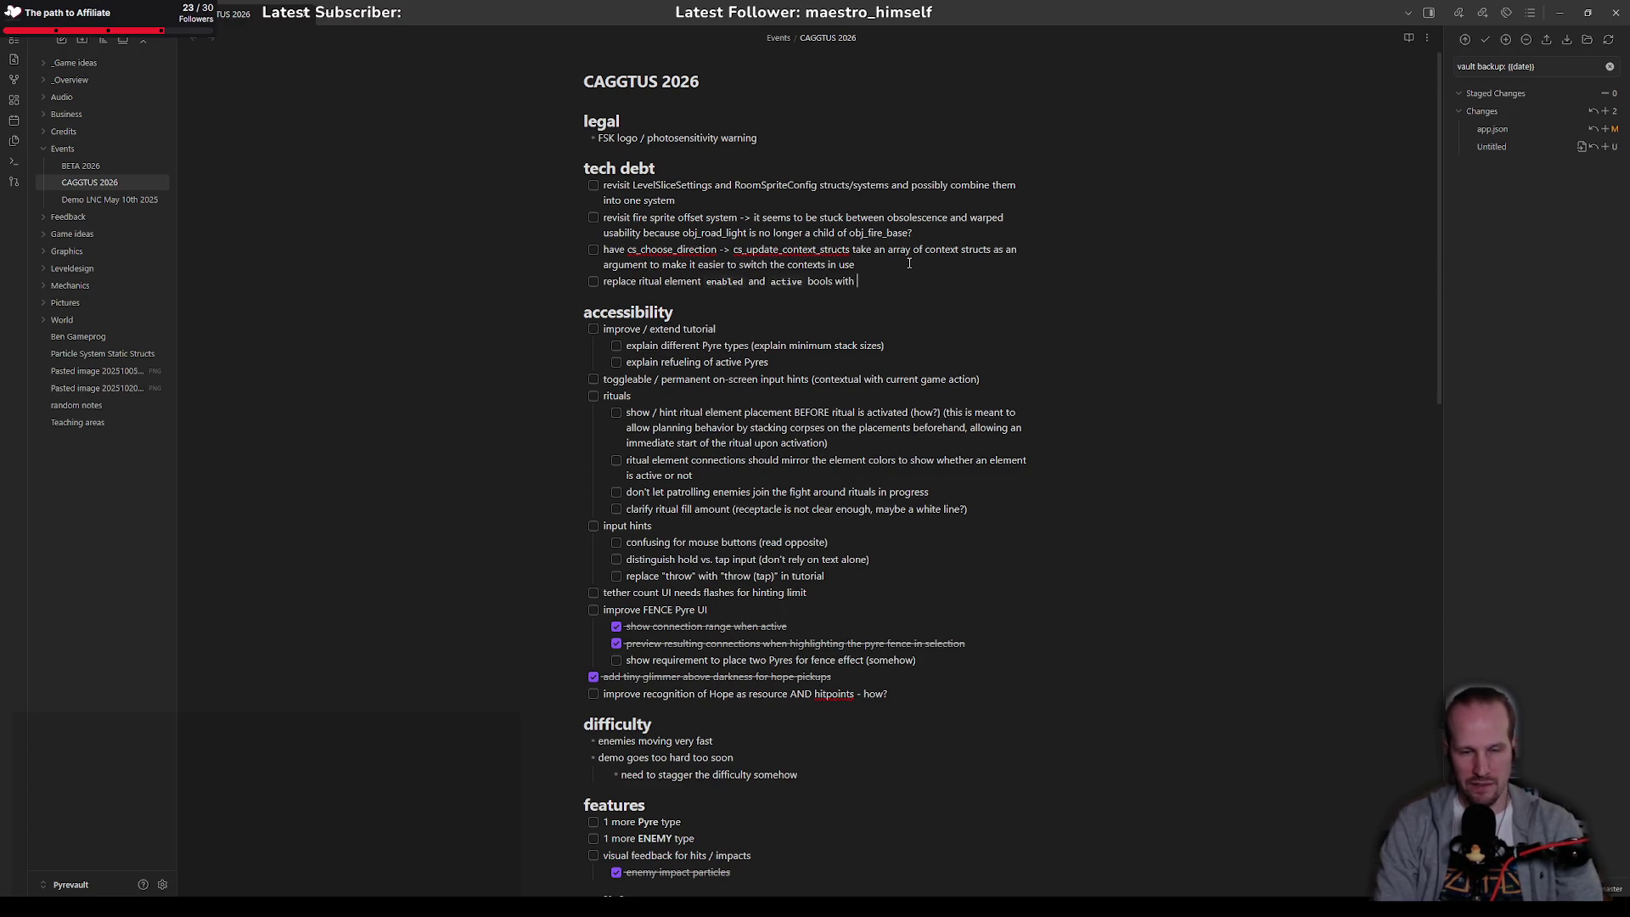
{"action": "type", "text": "enum"}
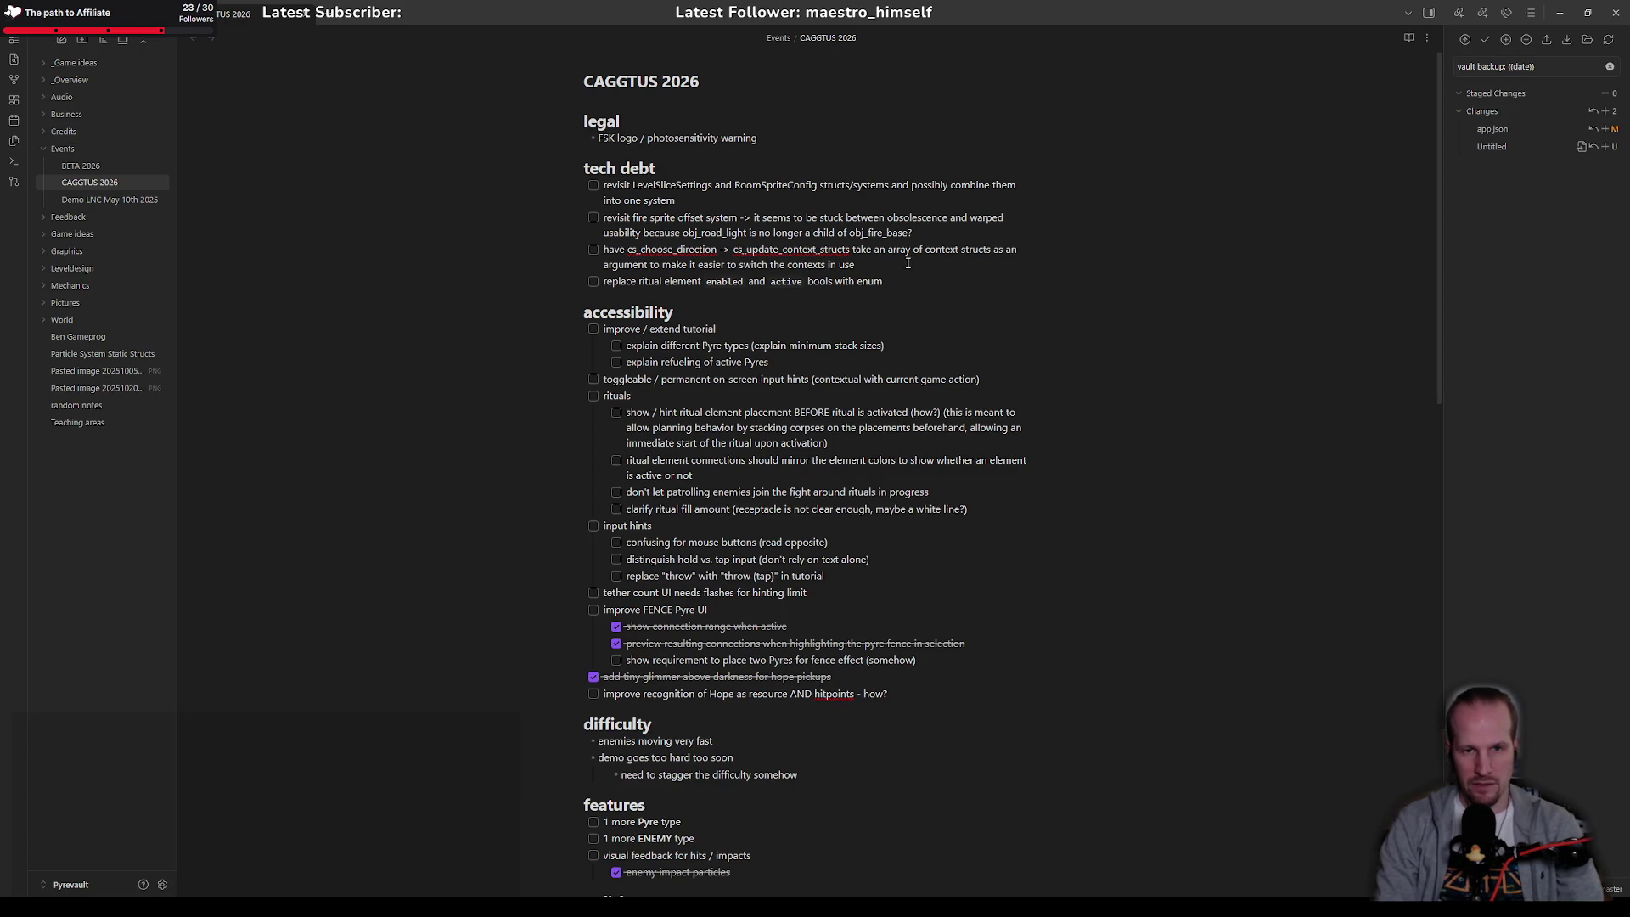
{"action": "type", "text": "s determin"}
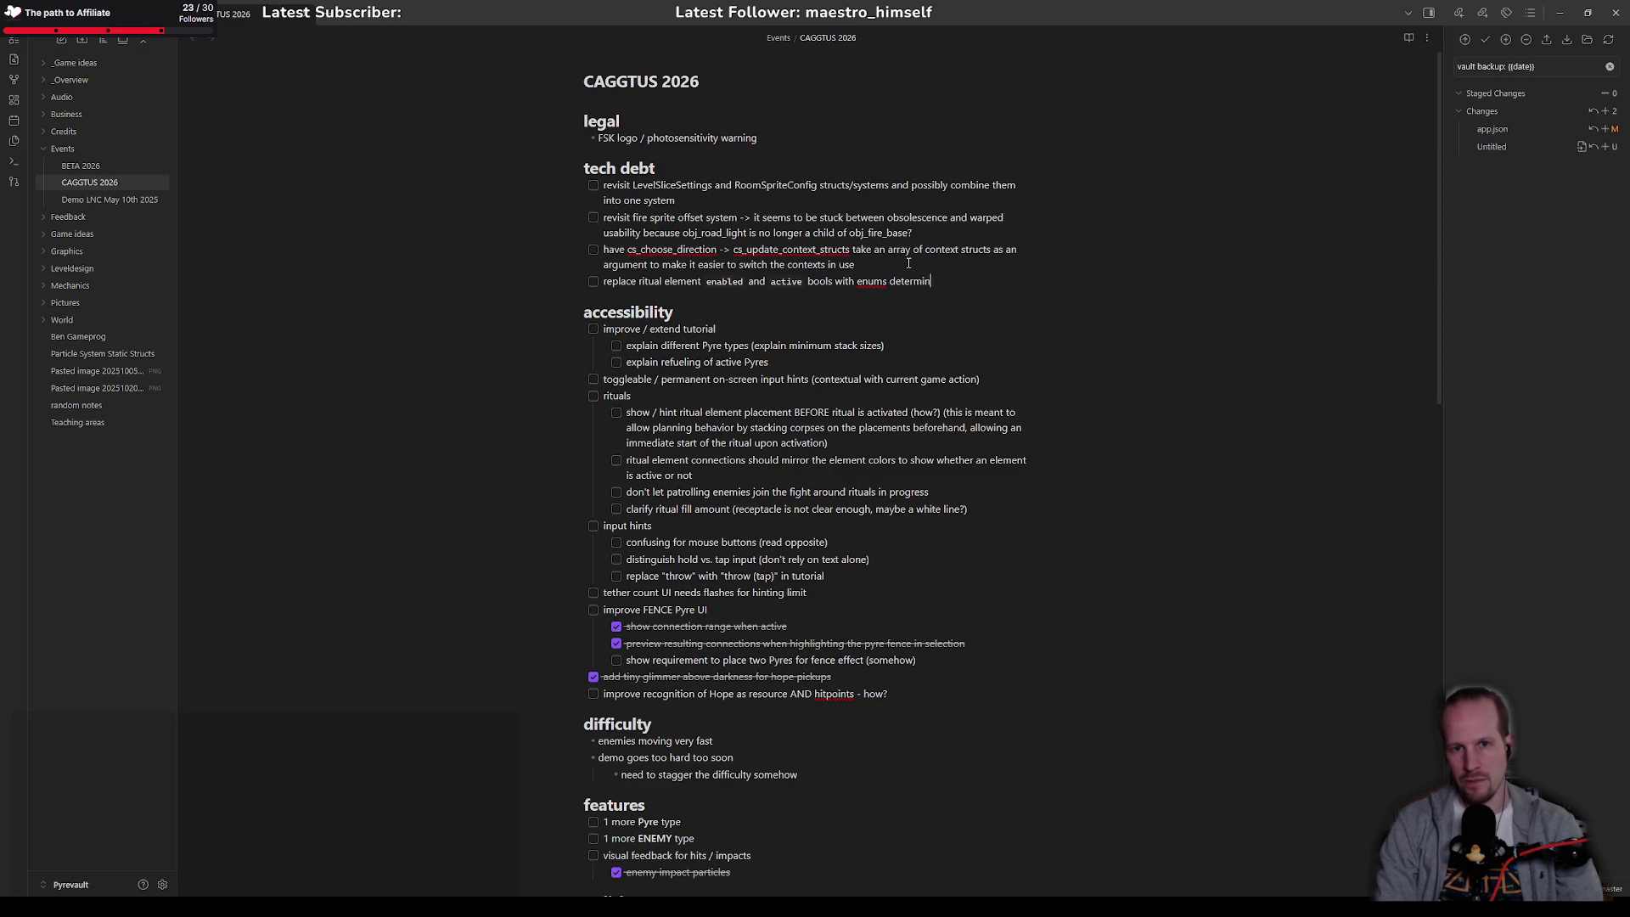
{"action": "type", "text": "ing the state"}
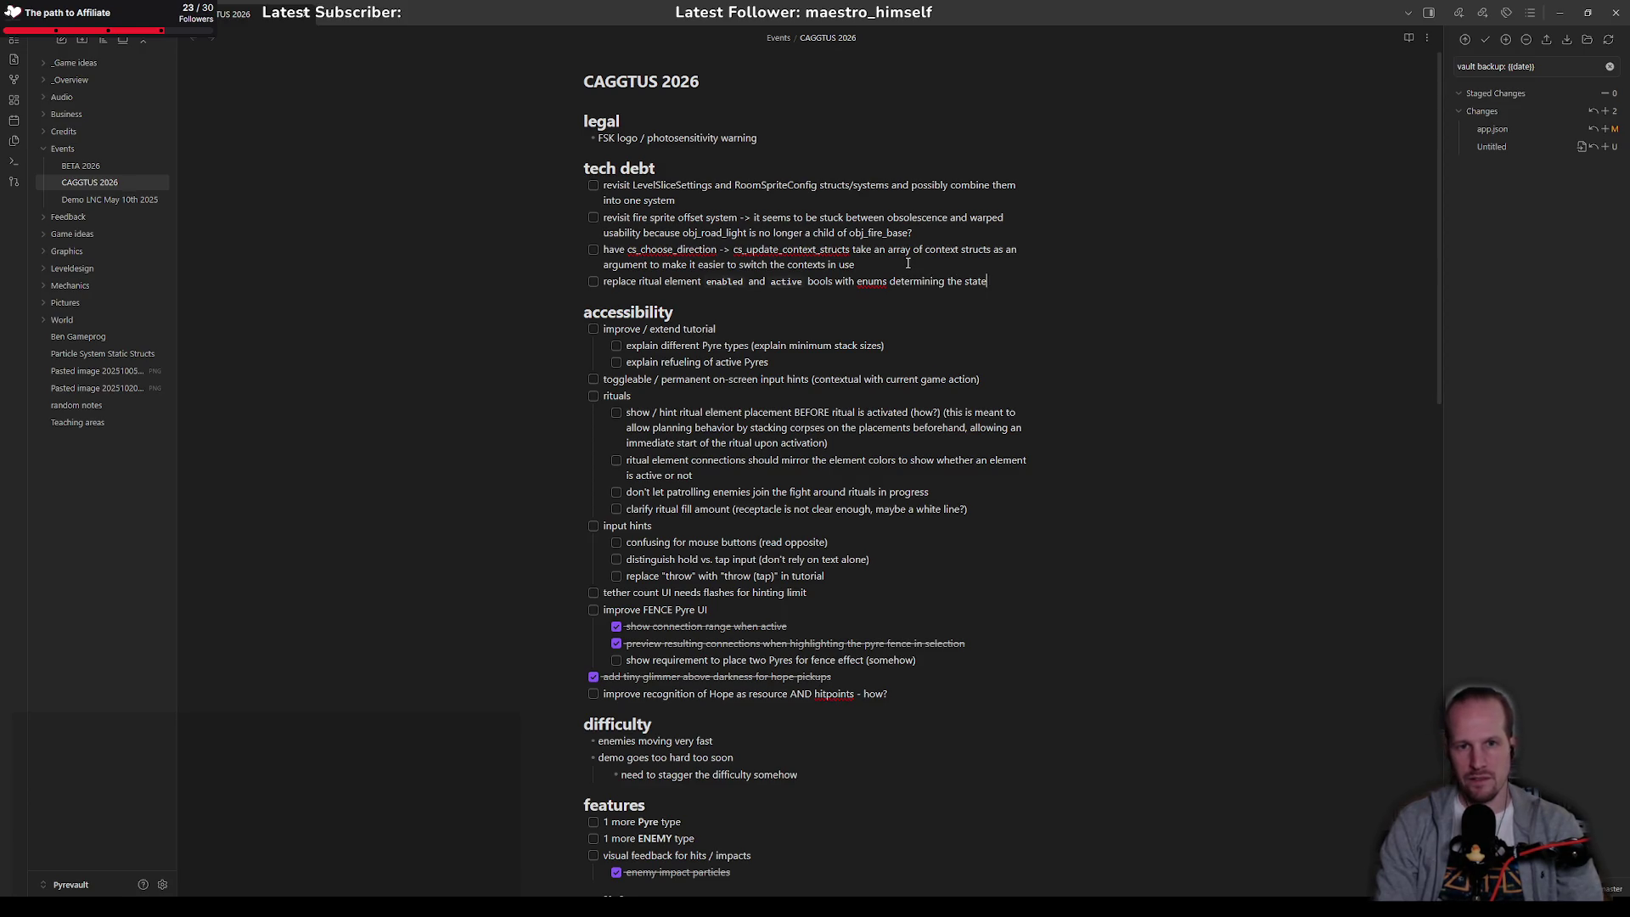
{"action": "key", "text": "alt+Tab"}
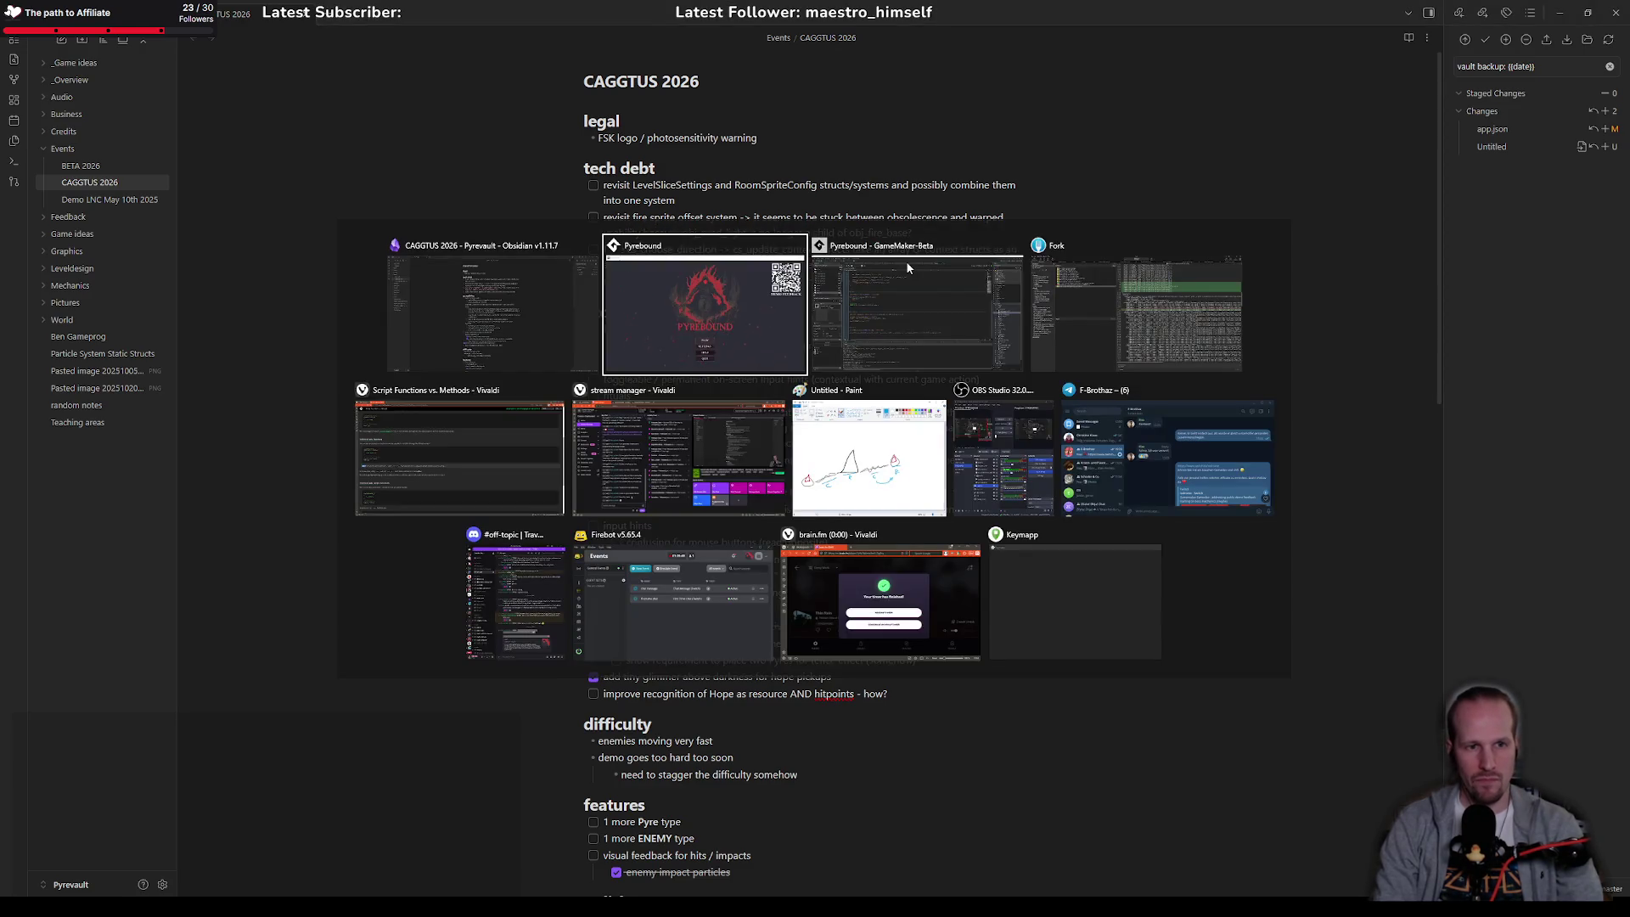
{"action": "key", "text": "Escape"}
{"action": "key", "text": "ctrl+shift+Left"}
{"action": "key", "text": "ctrl+shift+Left"}
{"action": "key", "text": "ctrl+shift+Left"}
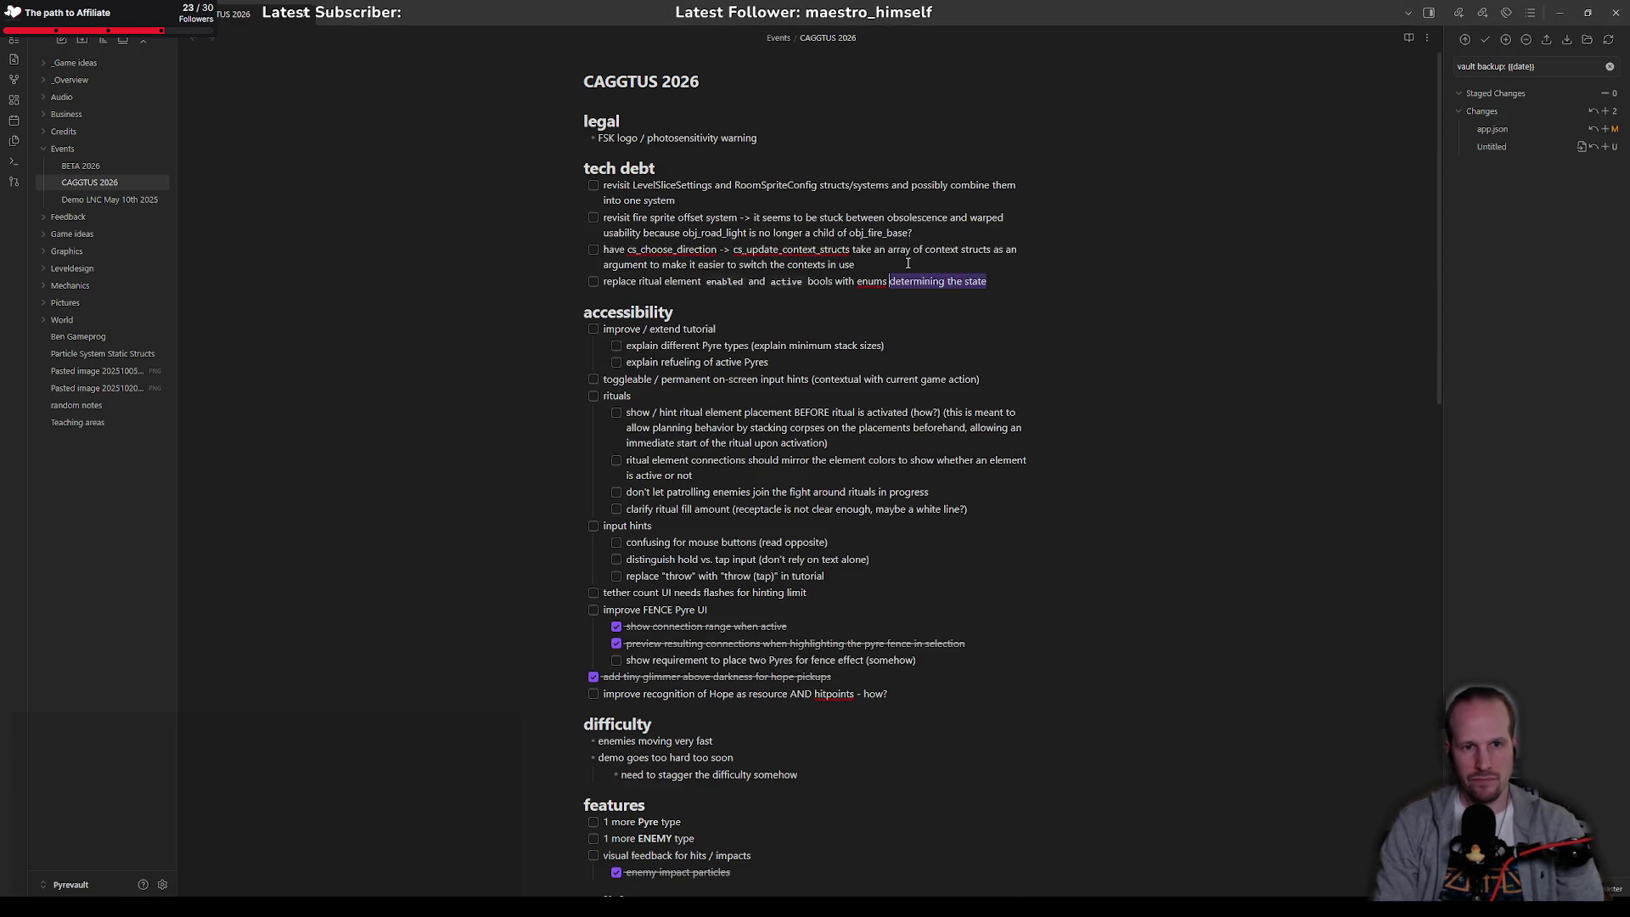
{"action": "type", "text": "state"}
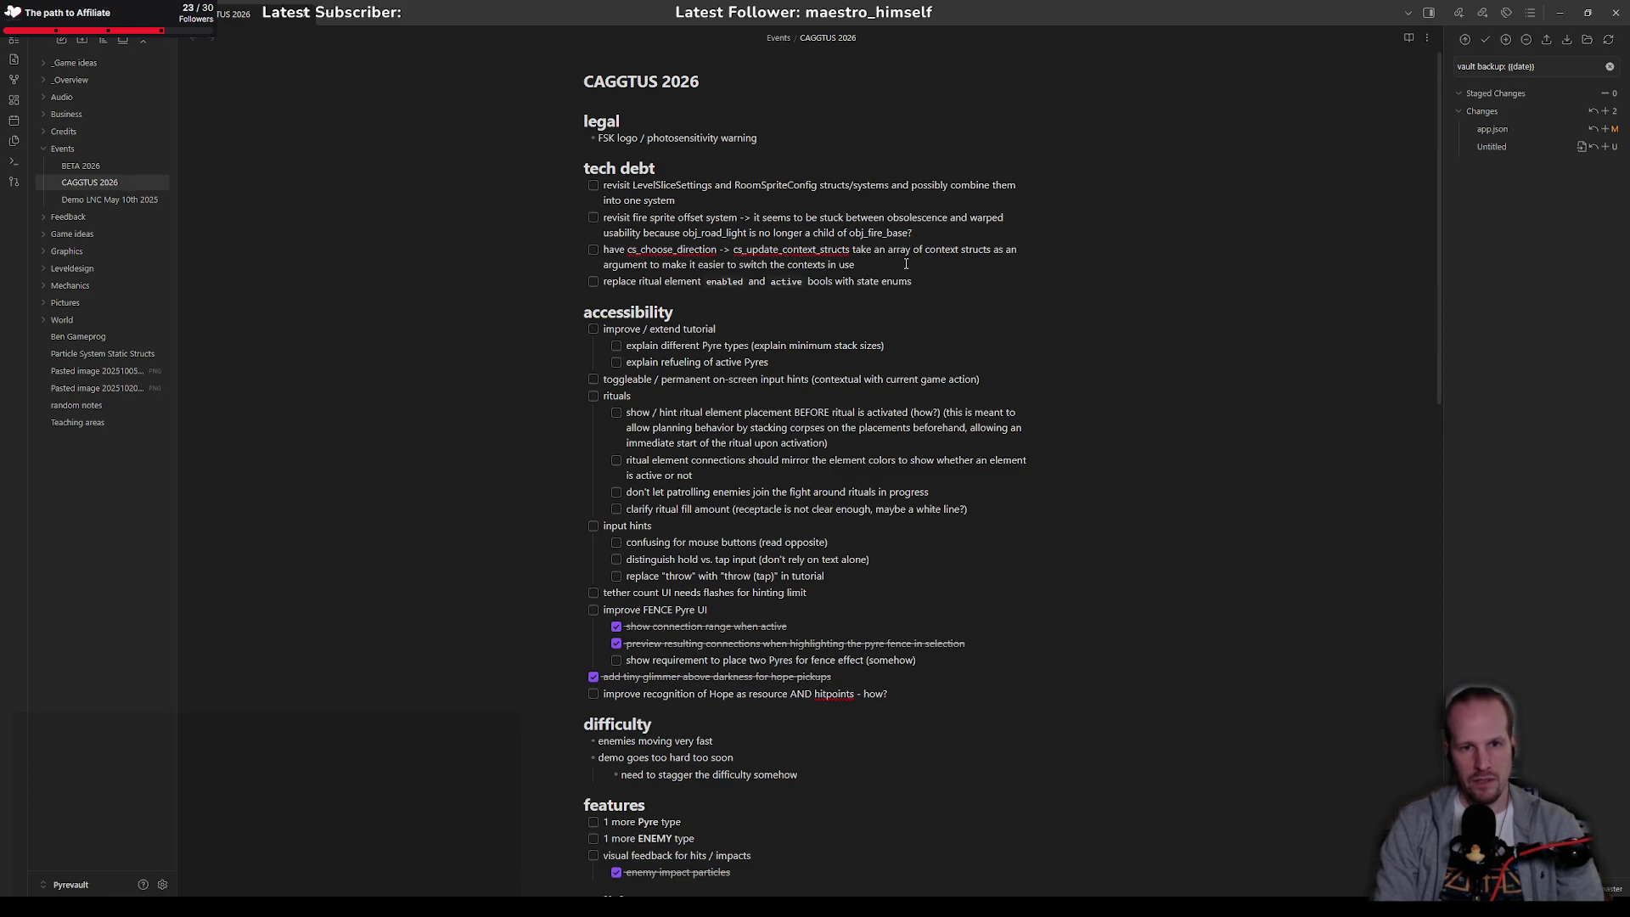
{"action": "key", "text": "alt+Tab"}
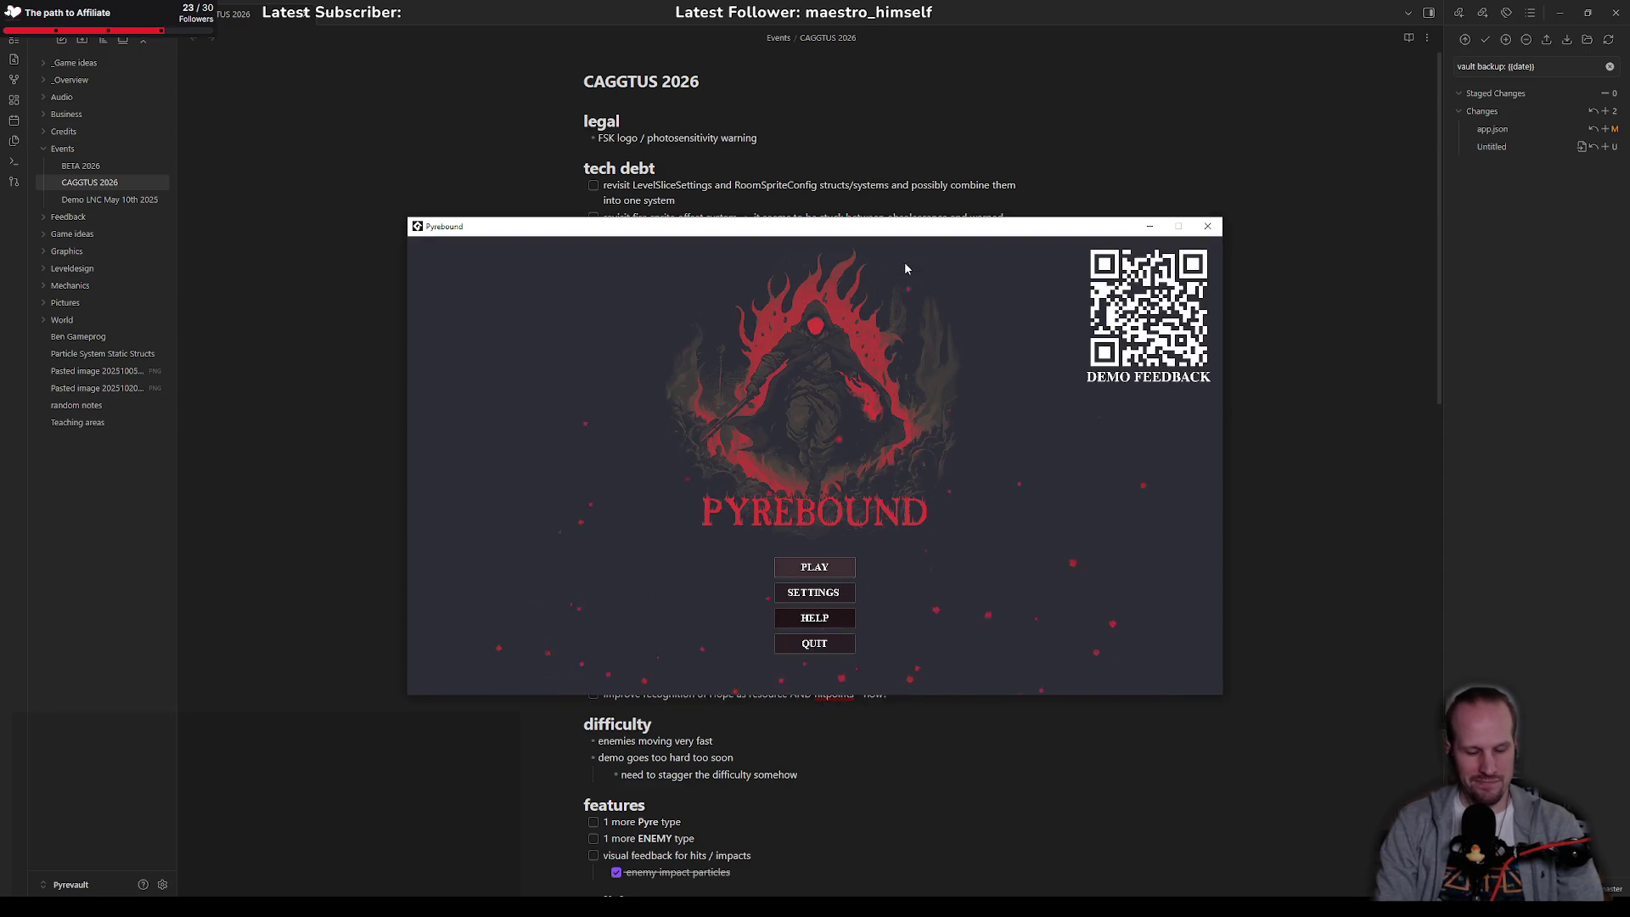
Step: Start playing Pyrebound from the title screen
{"action": "key", "text": "Return"}
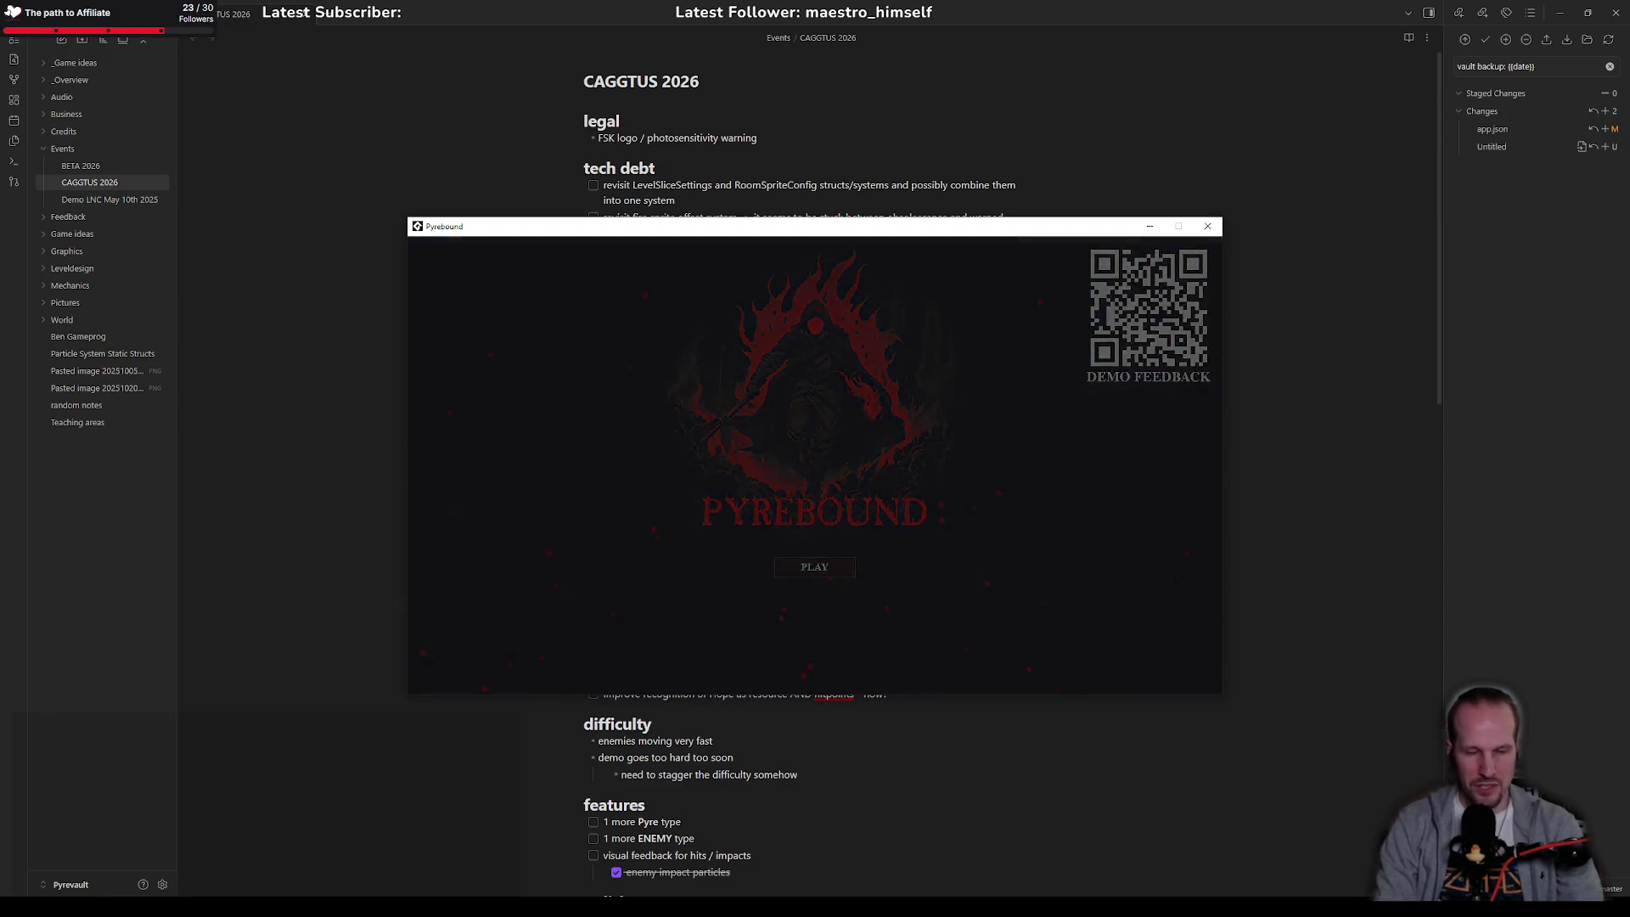
{"action": "key", "text": "alt+Tab"}
{"action": "key", "text": "Tab"}
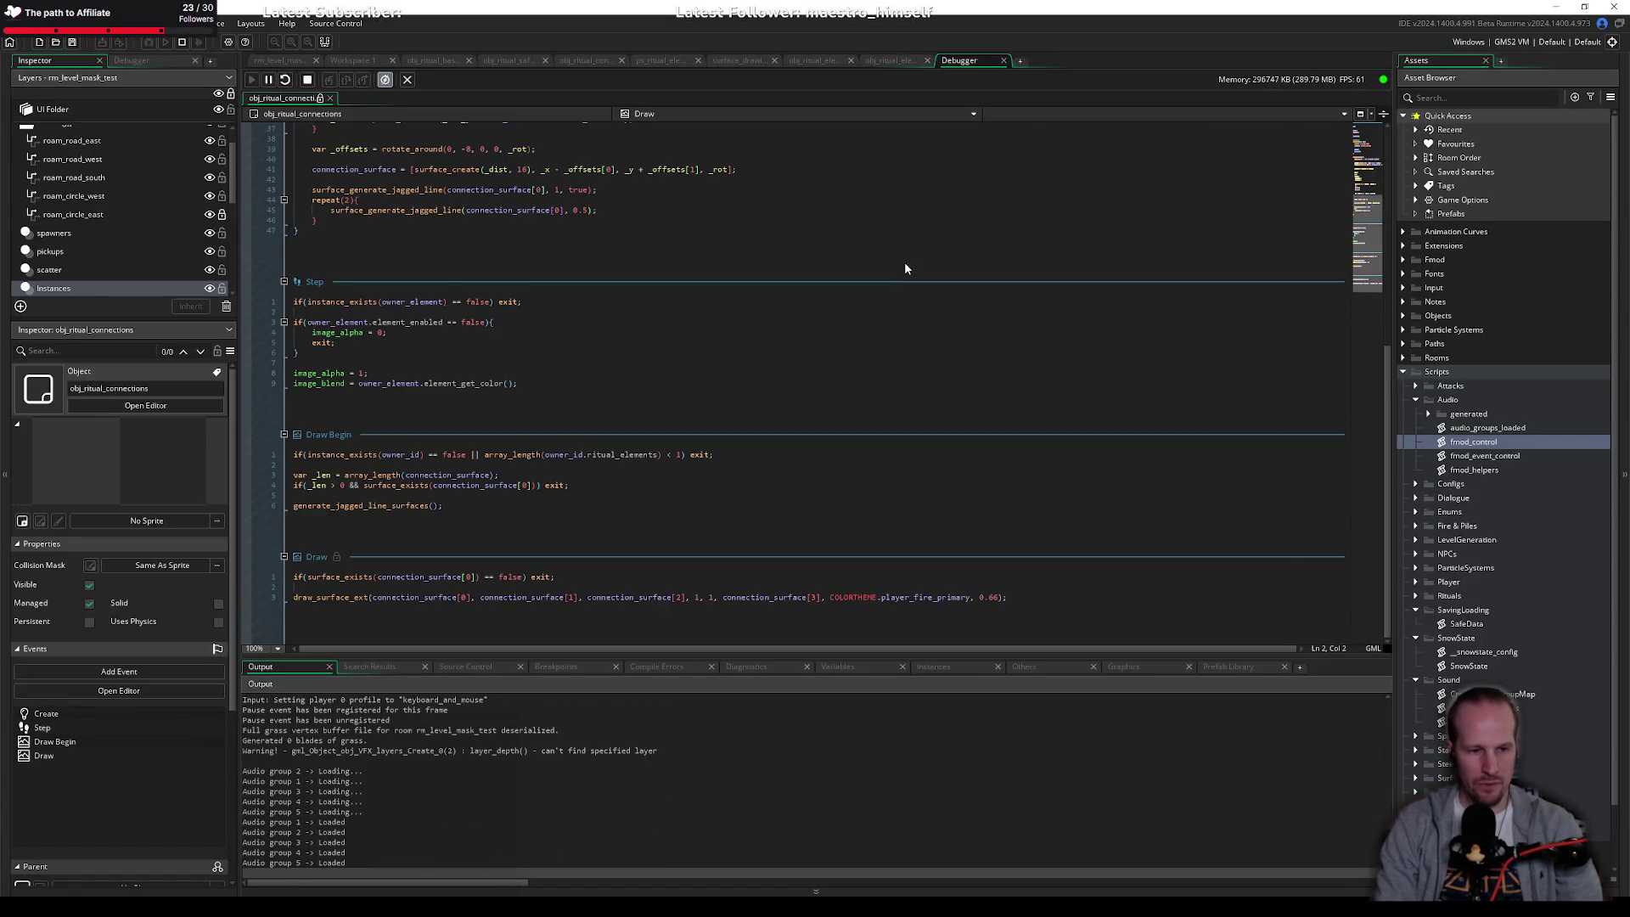
{"action": "key", "text": "alt+Tab"}
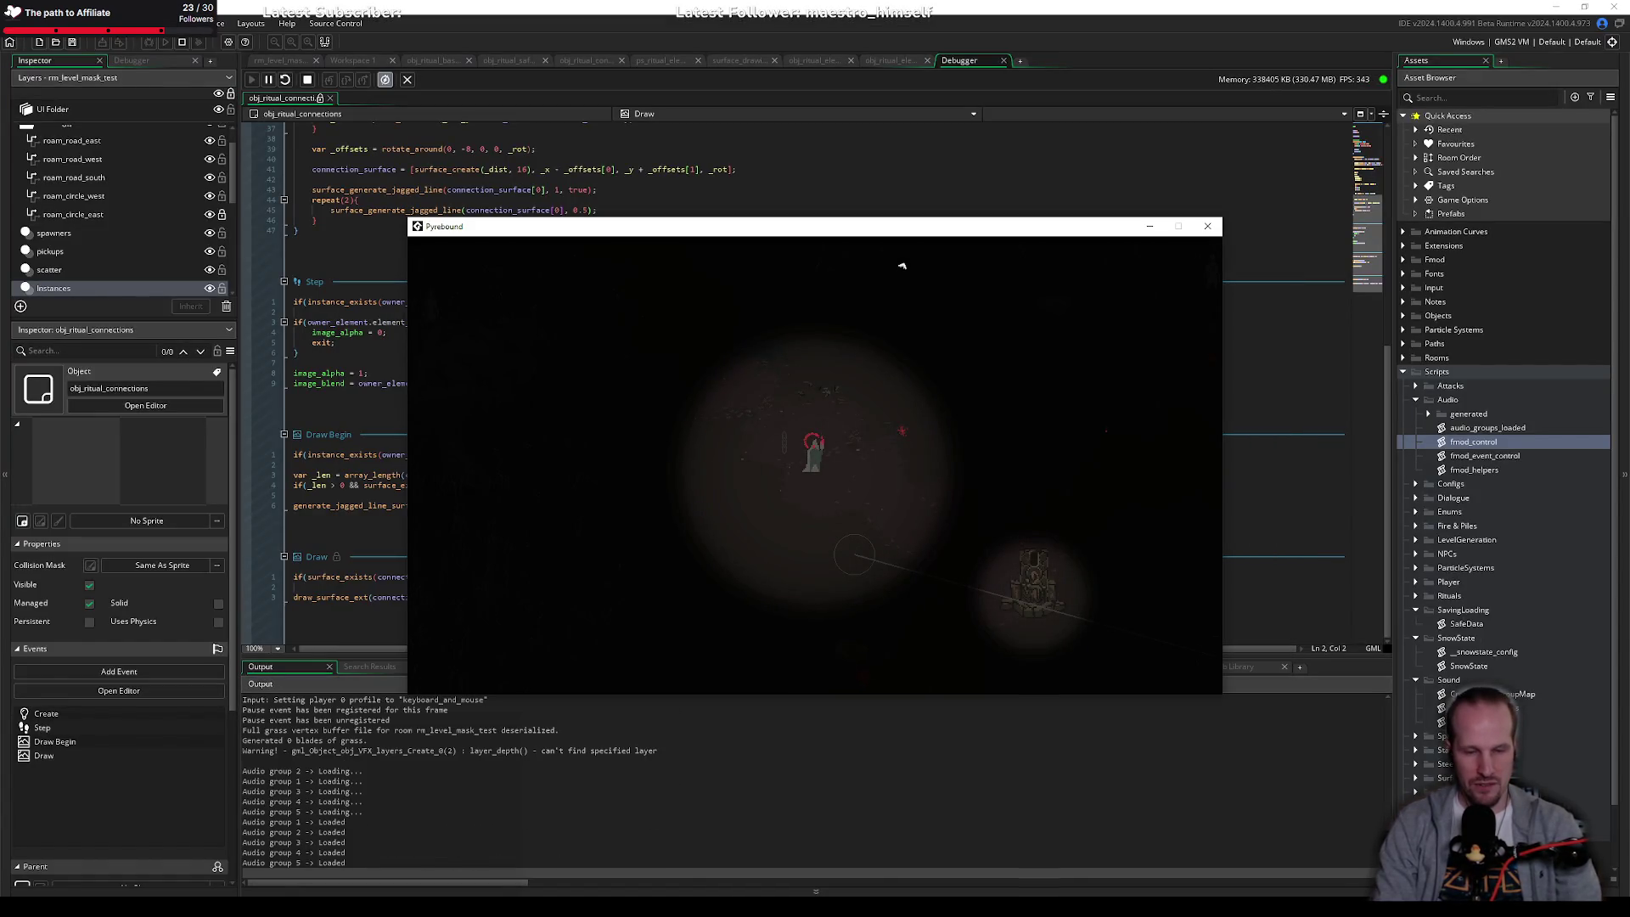
Step: Walk the character to the pyre and activate the ritual
{"action": "key", "text": "s"}
{"action": "key", "text": "d"}
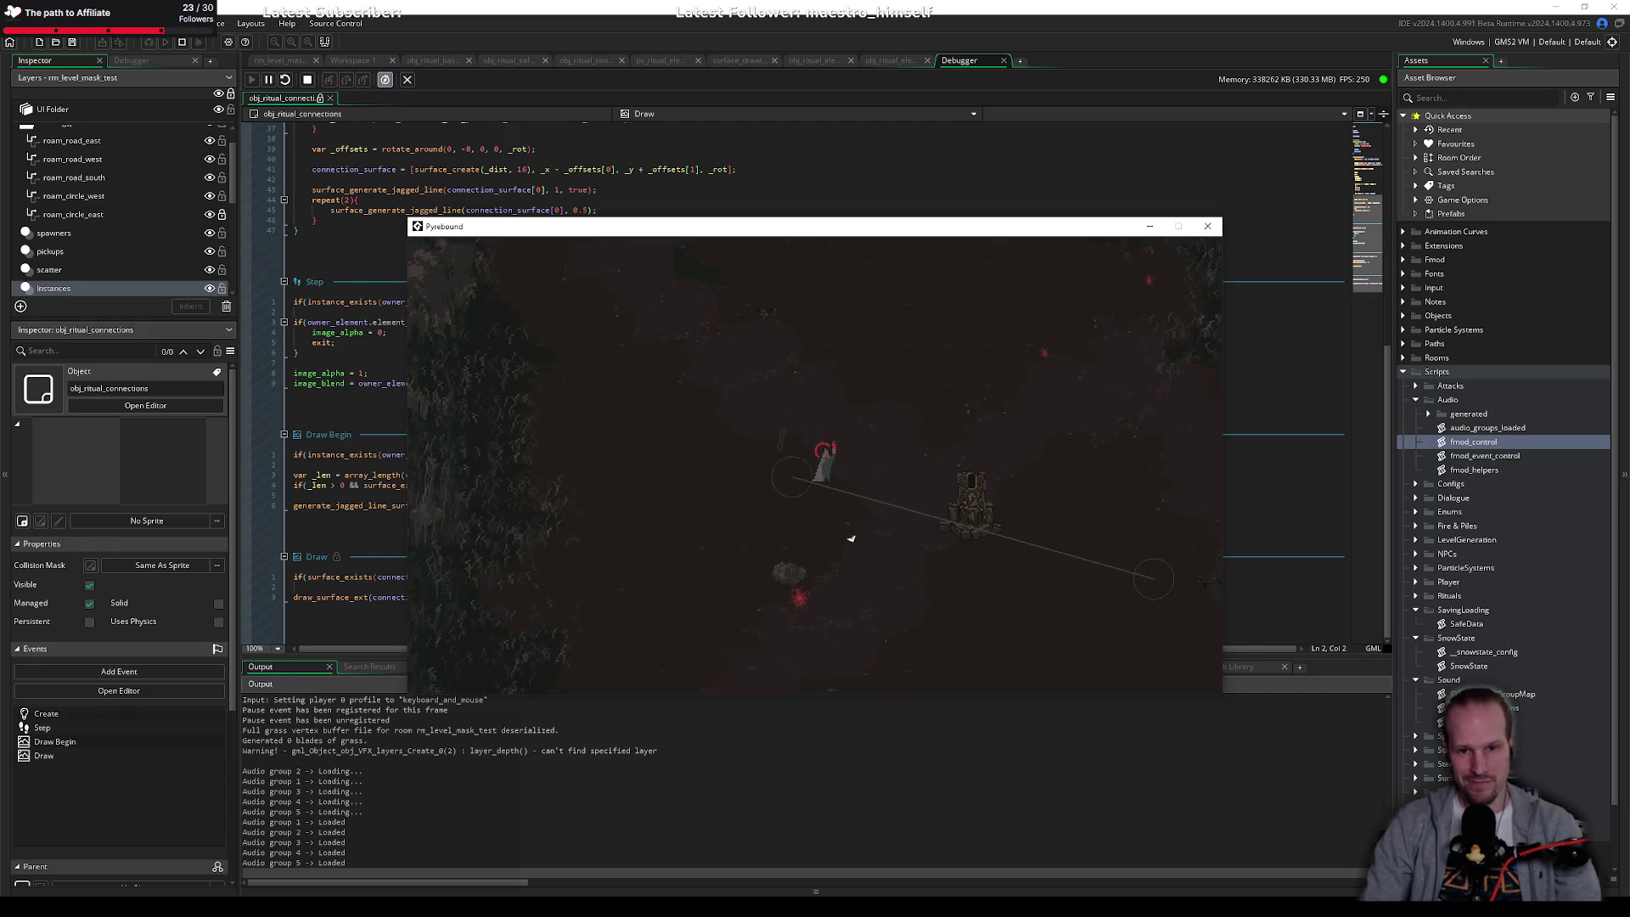
{"action": "key", "text": "s"}
{"action": "key", "text": "d"}
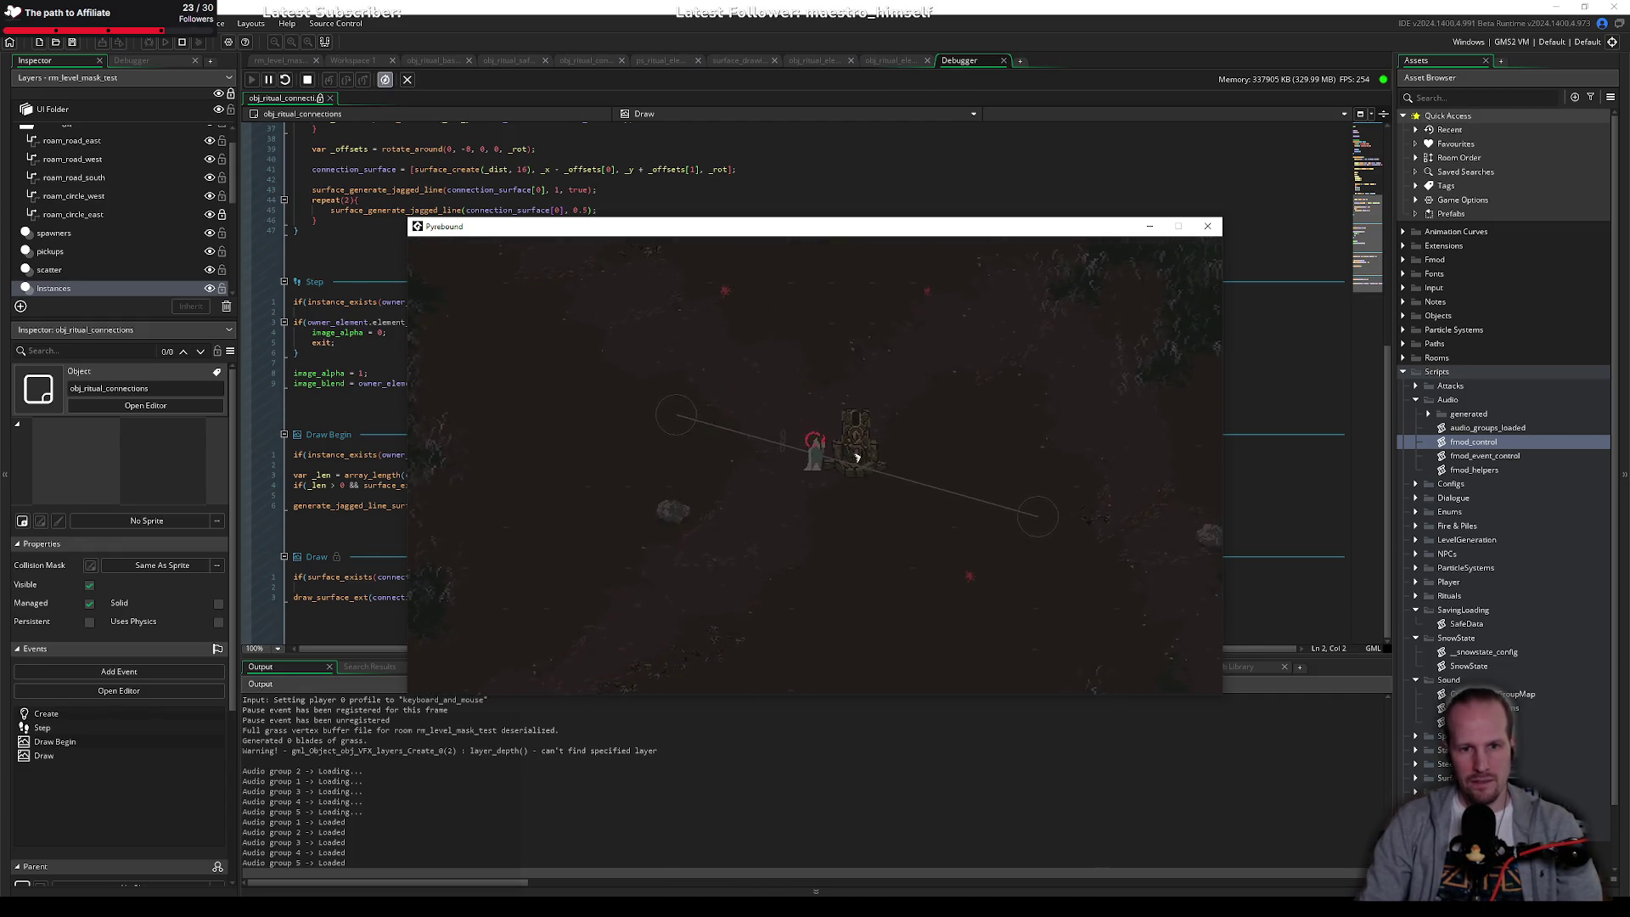
{"action": "key", "text": "s"}
{"action": "key", "text": "d"}
{"action": "key", "text": "e"}
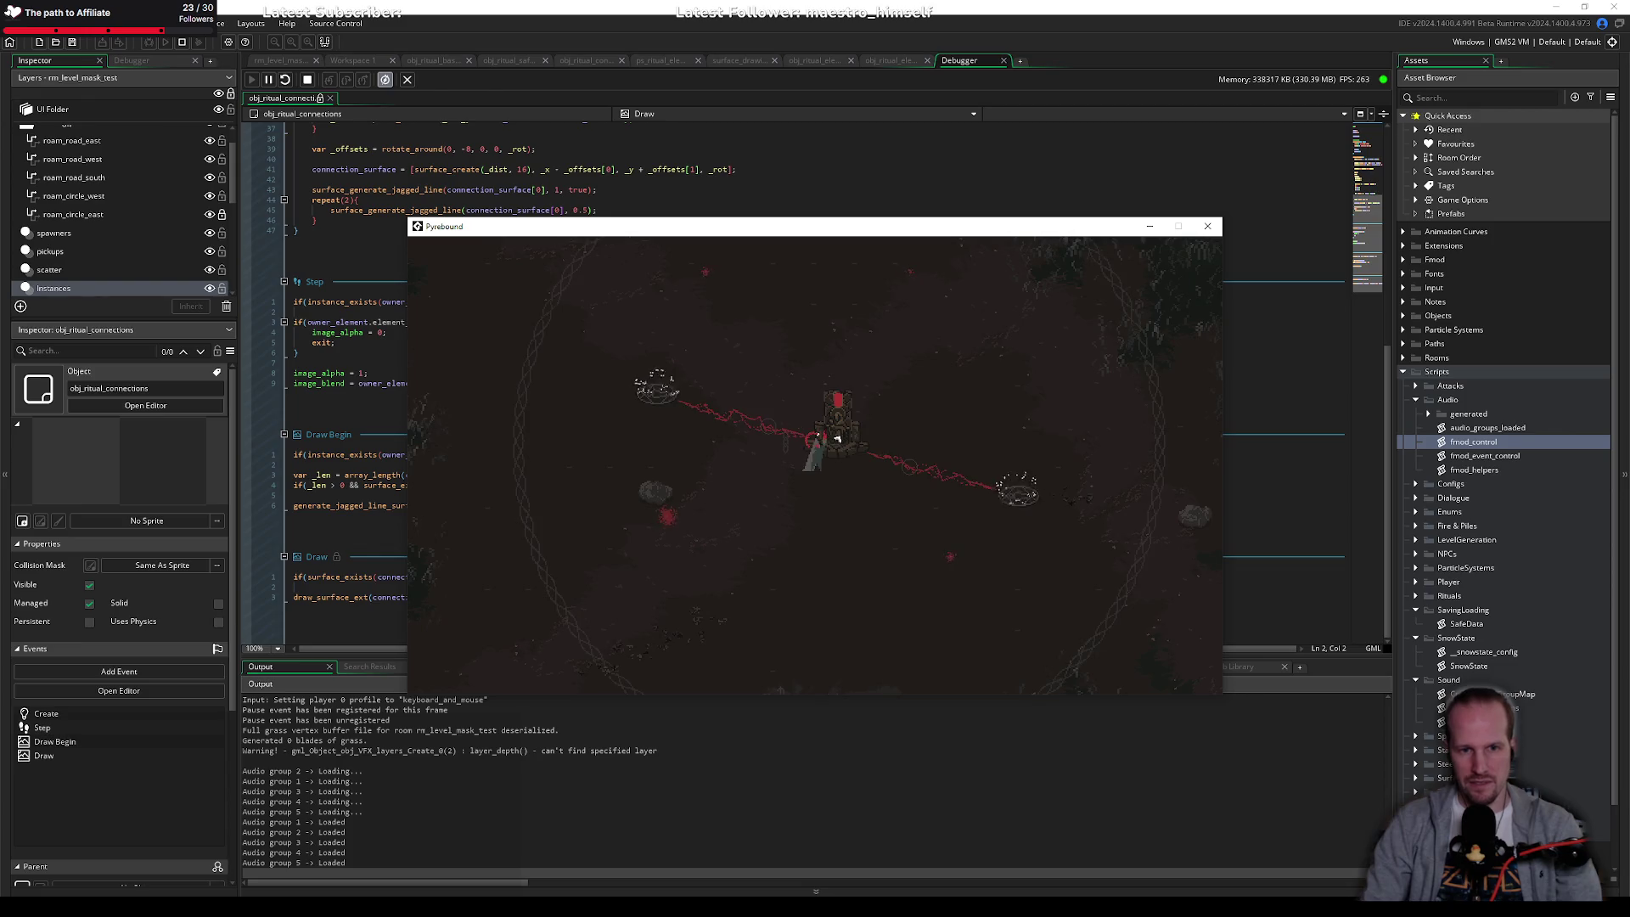
{"action": "key", "text": "a"}
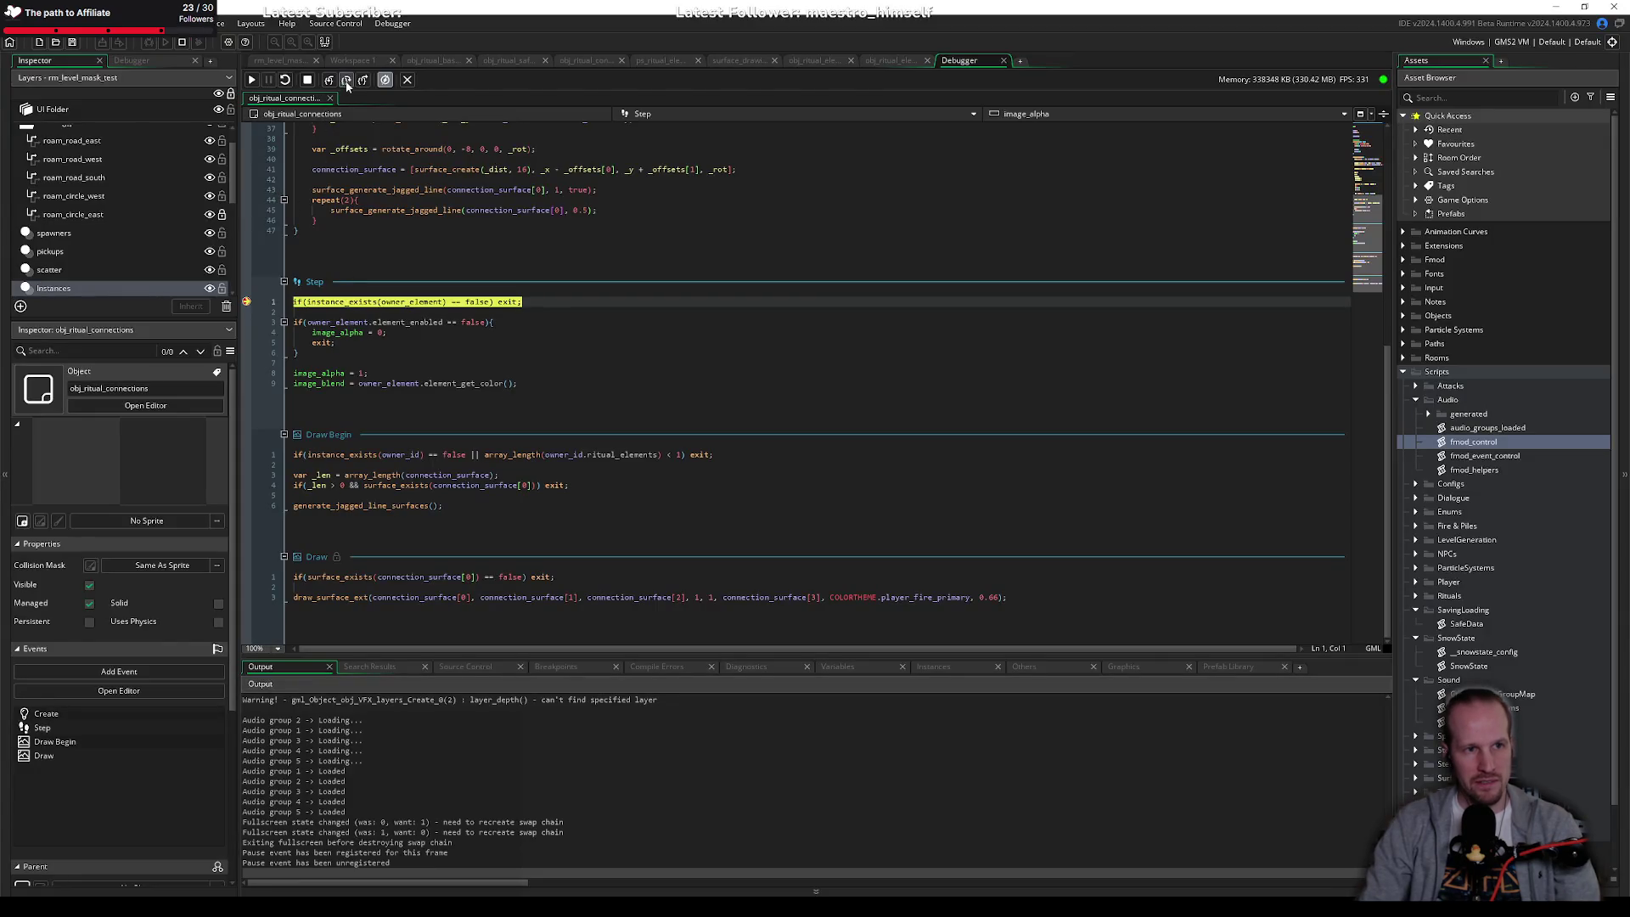
Step: Step over to the image_blend line, step into element_get_color, then resume the game
{"action": "left_click", "coordinate": [346, 79]}
{"action": "mouse_move", "coordinate": [412, 304]}
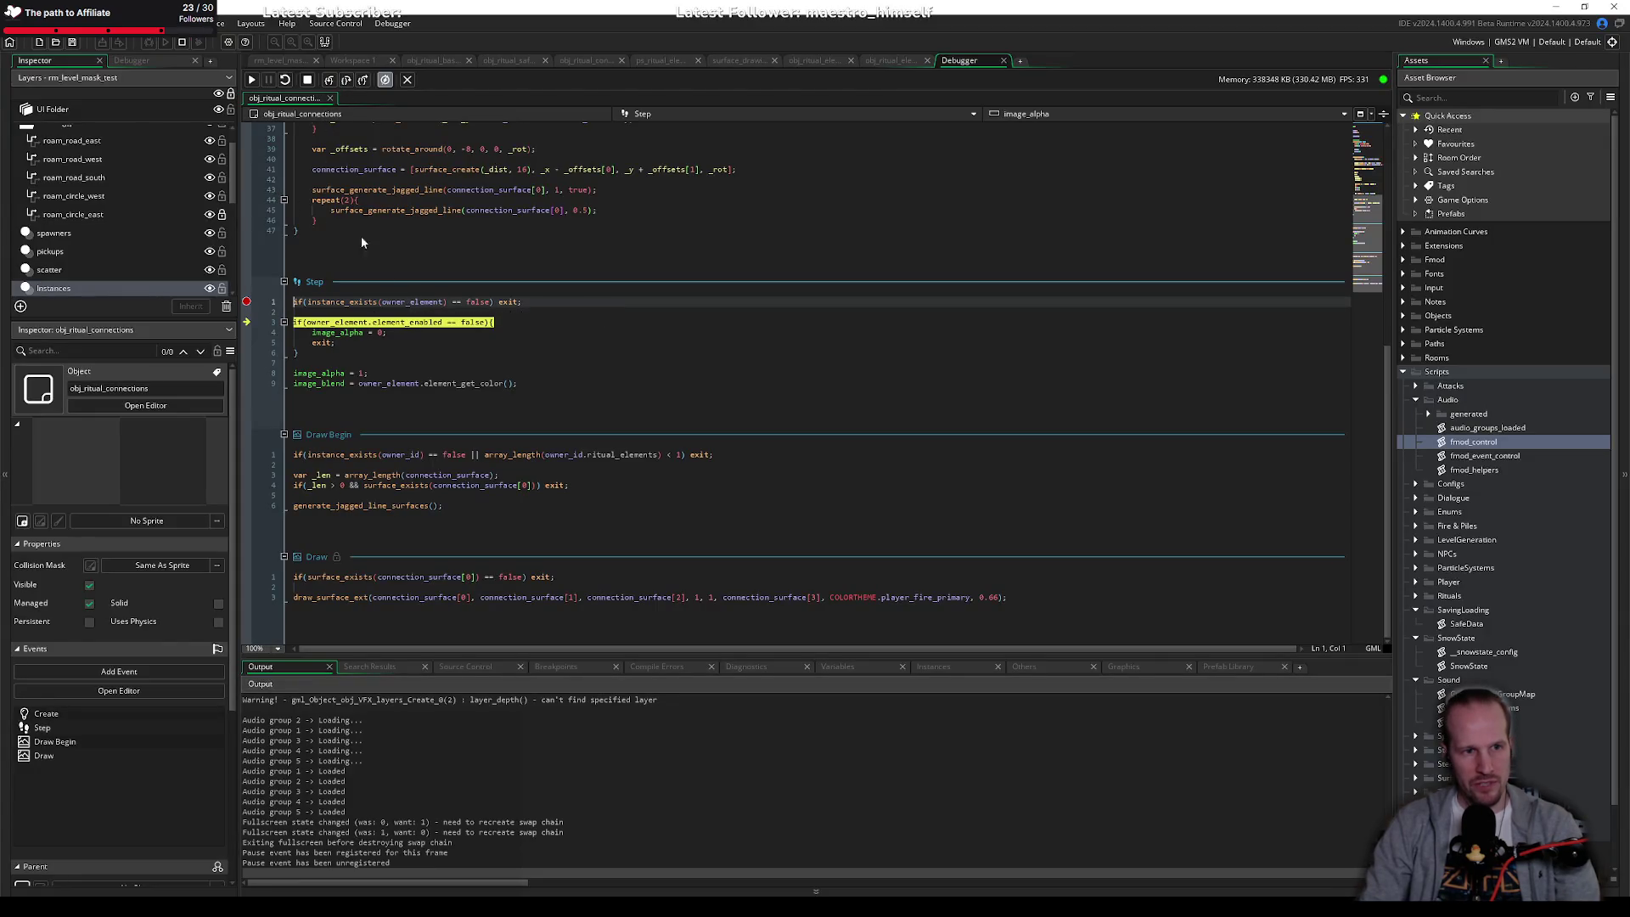
{"action": "left_click", "coordinate": [346, 79]}
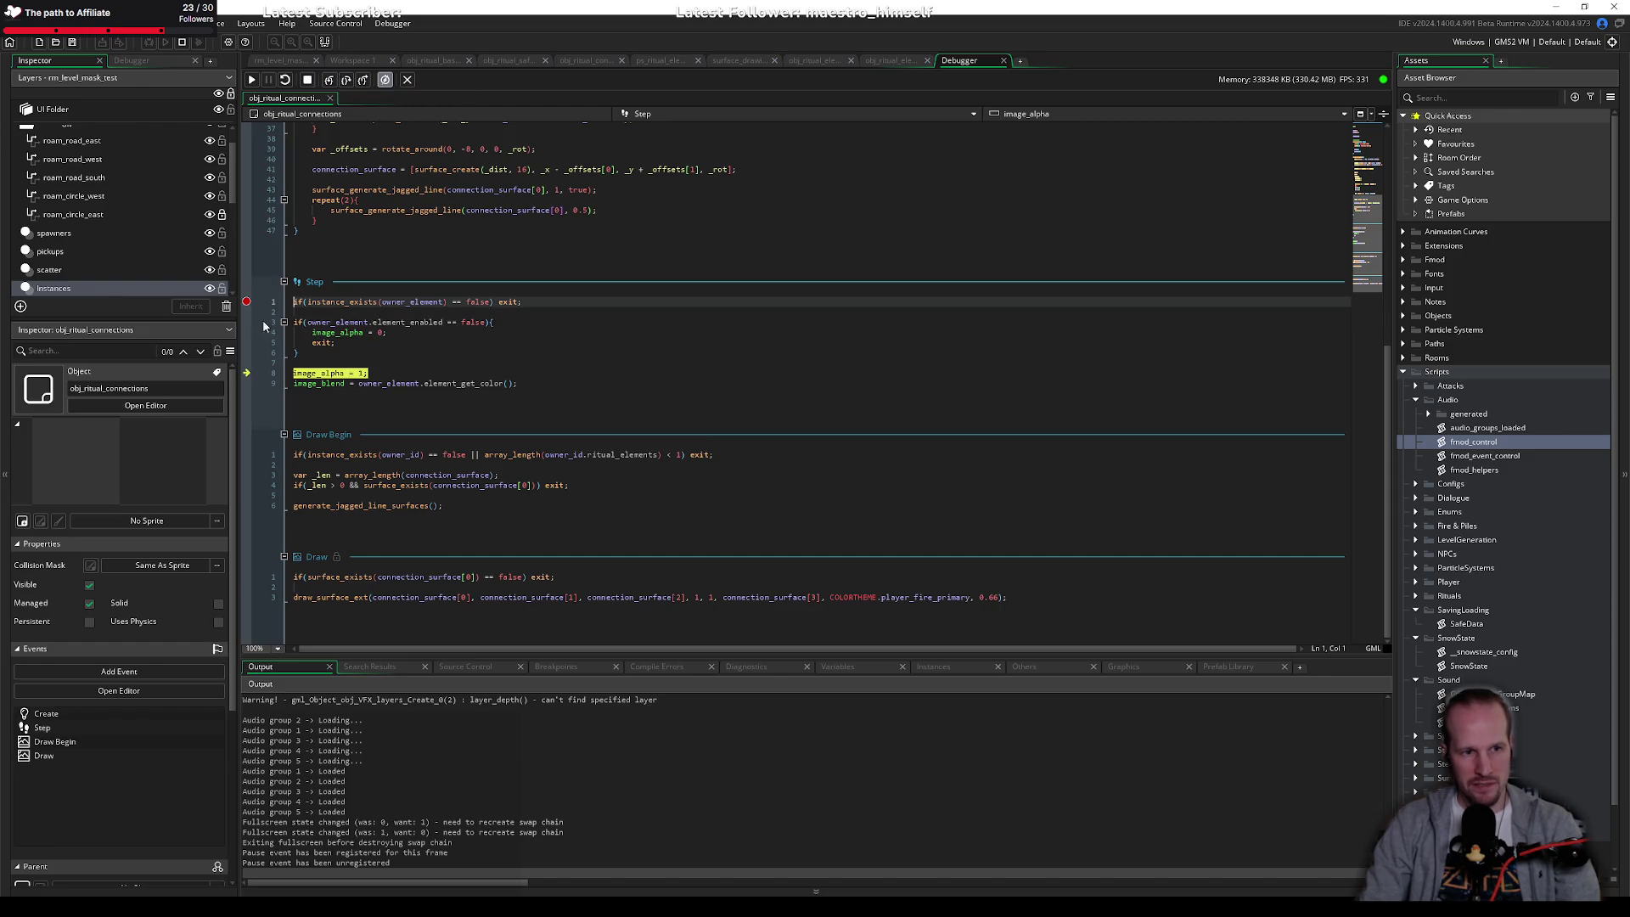
{"action": "left_click", "coordinate": [345, 79]}
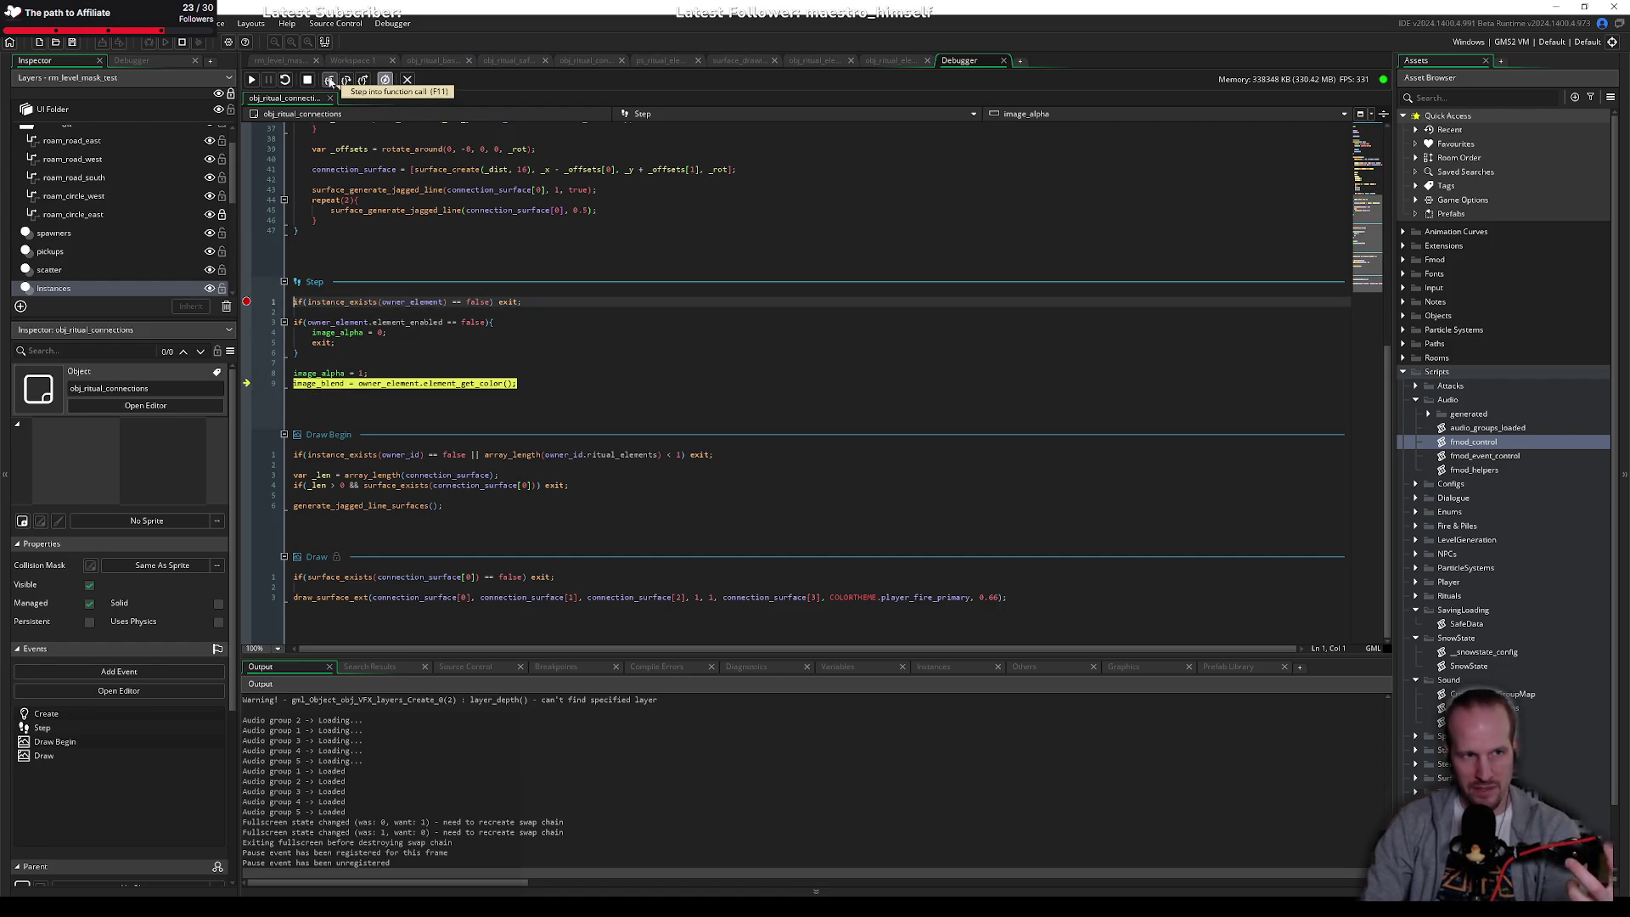
{"action": "left_click", "coordinate": [330, 79]}
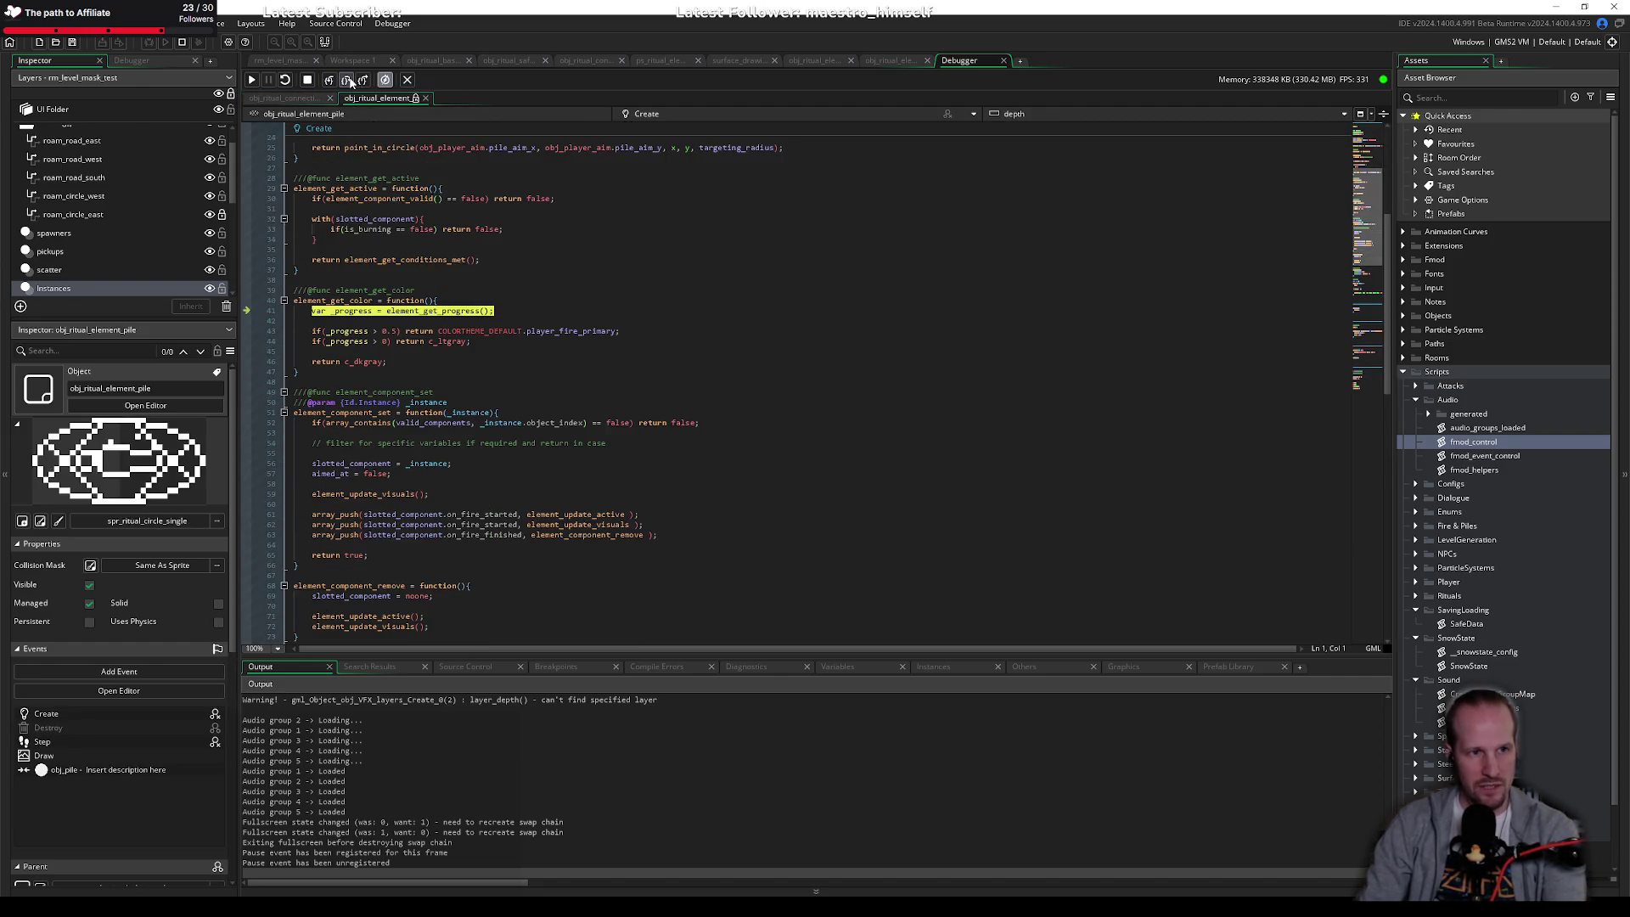
{"action": "left_click", "coordinate": [348, 79]}
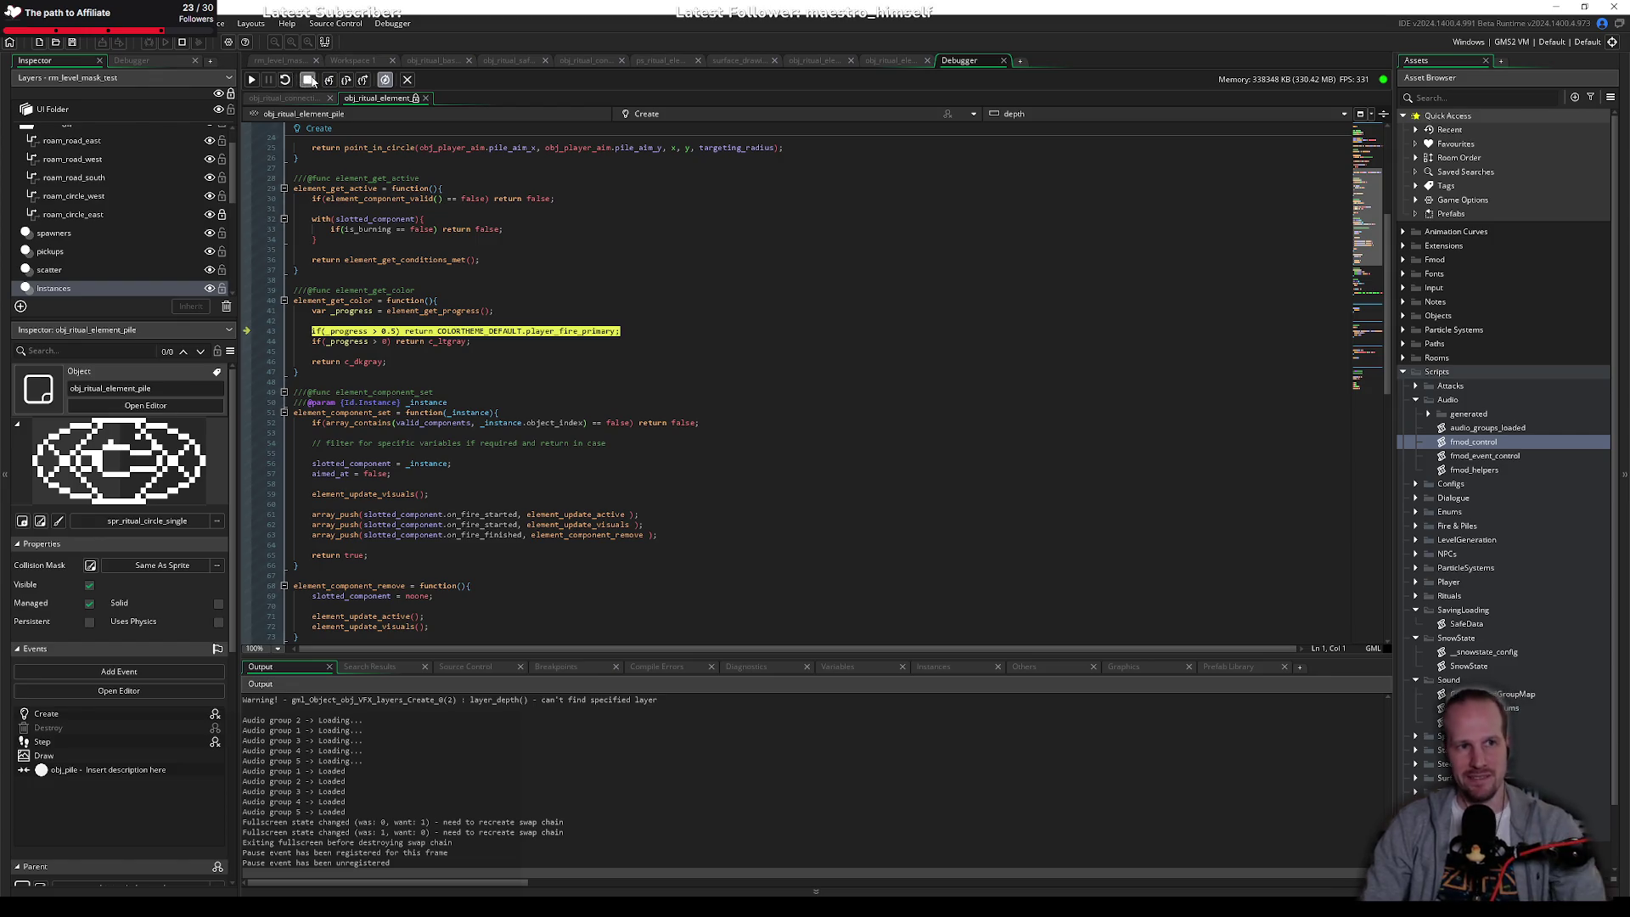
{"action": "left_click", "coordinate": [284, 80]}
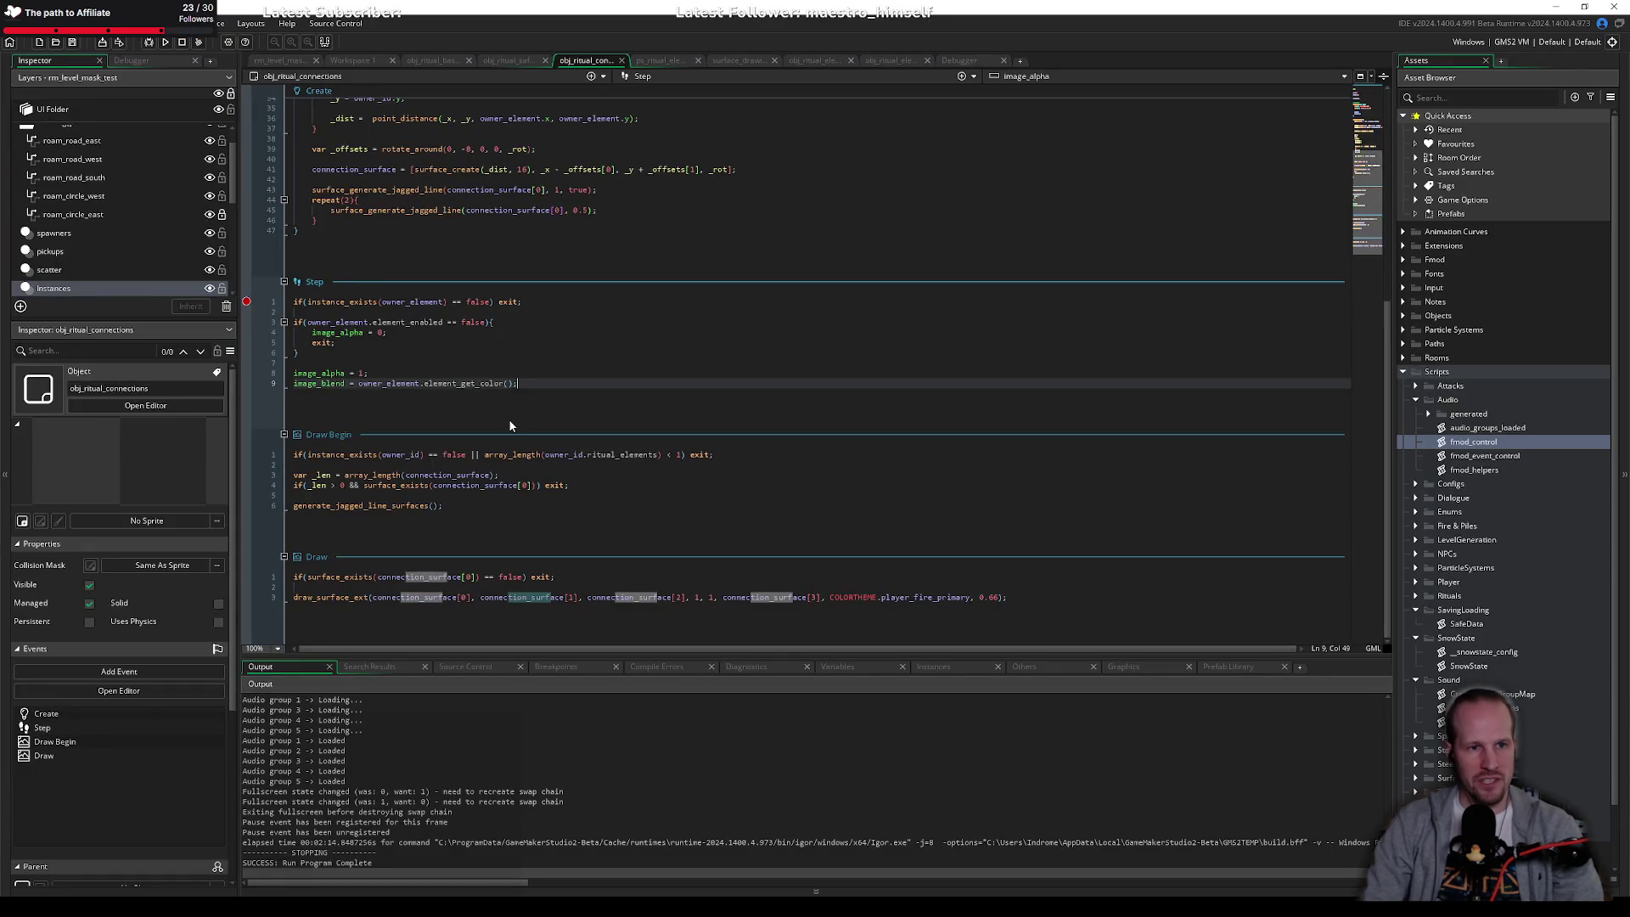
Step: Inspect the surface_generate_jagged_line definition in the surface_drawing script
{"action": "scroll", "coordinate": [509, 425], "scroll_direction": "up", "scroll_amount": 10}
{"action": "left_click", "coordinate": [531, 323]}
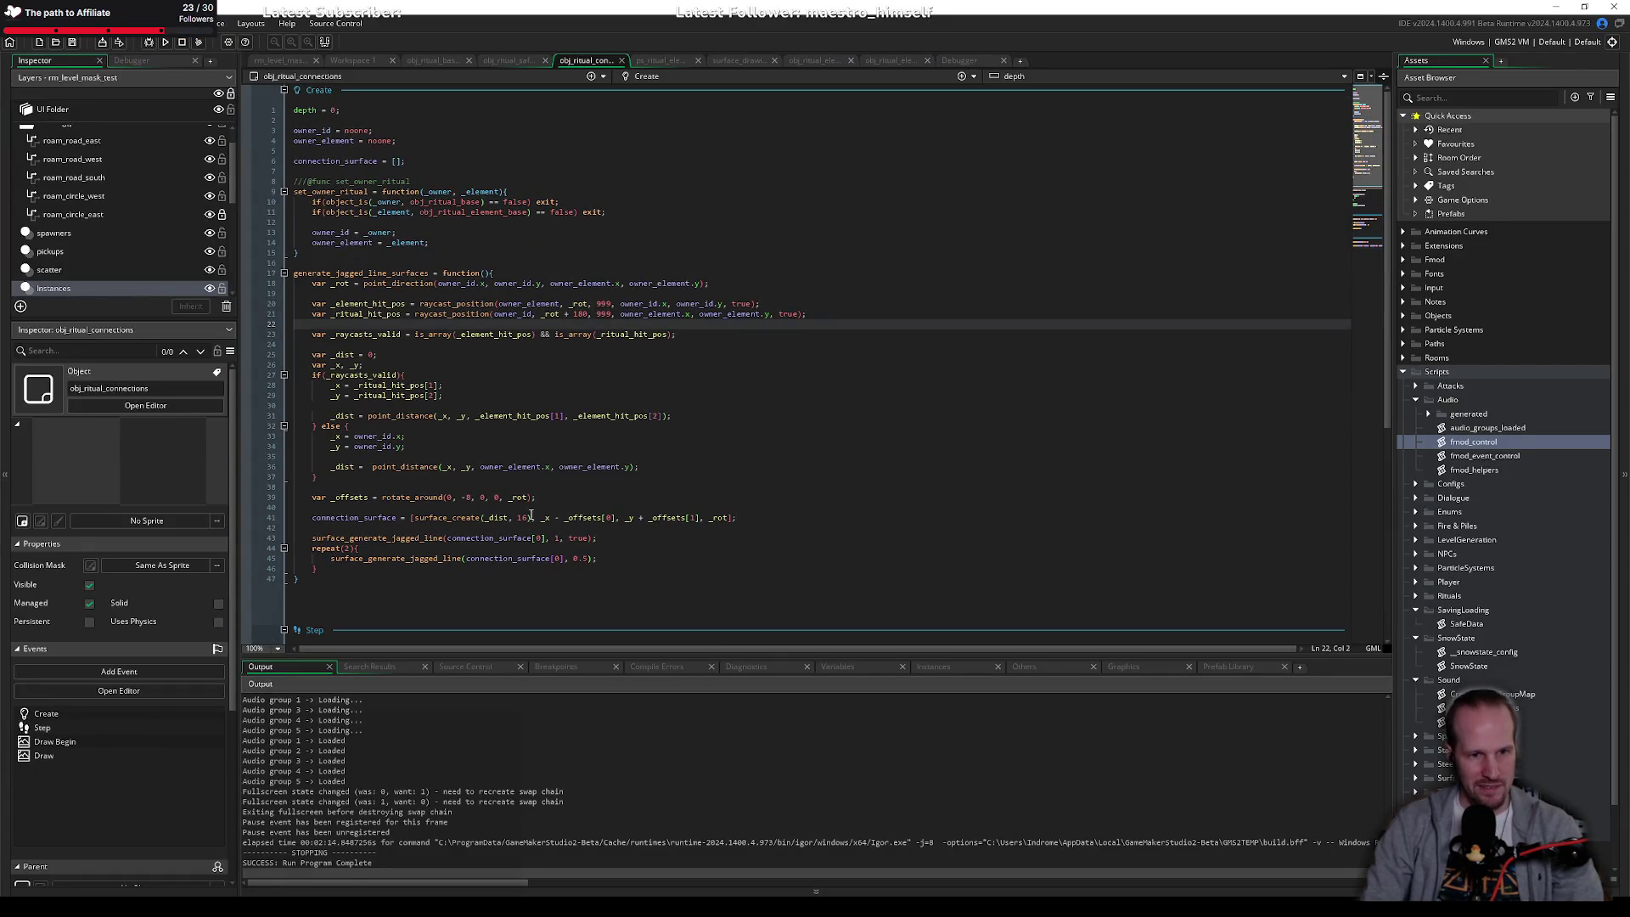
{"action": "middle_click", "coordinate": [410, 539]}
{"action": "left_click", "coordinate": [540, 498]}
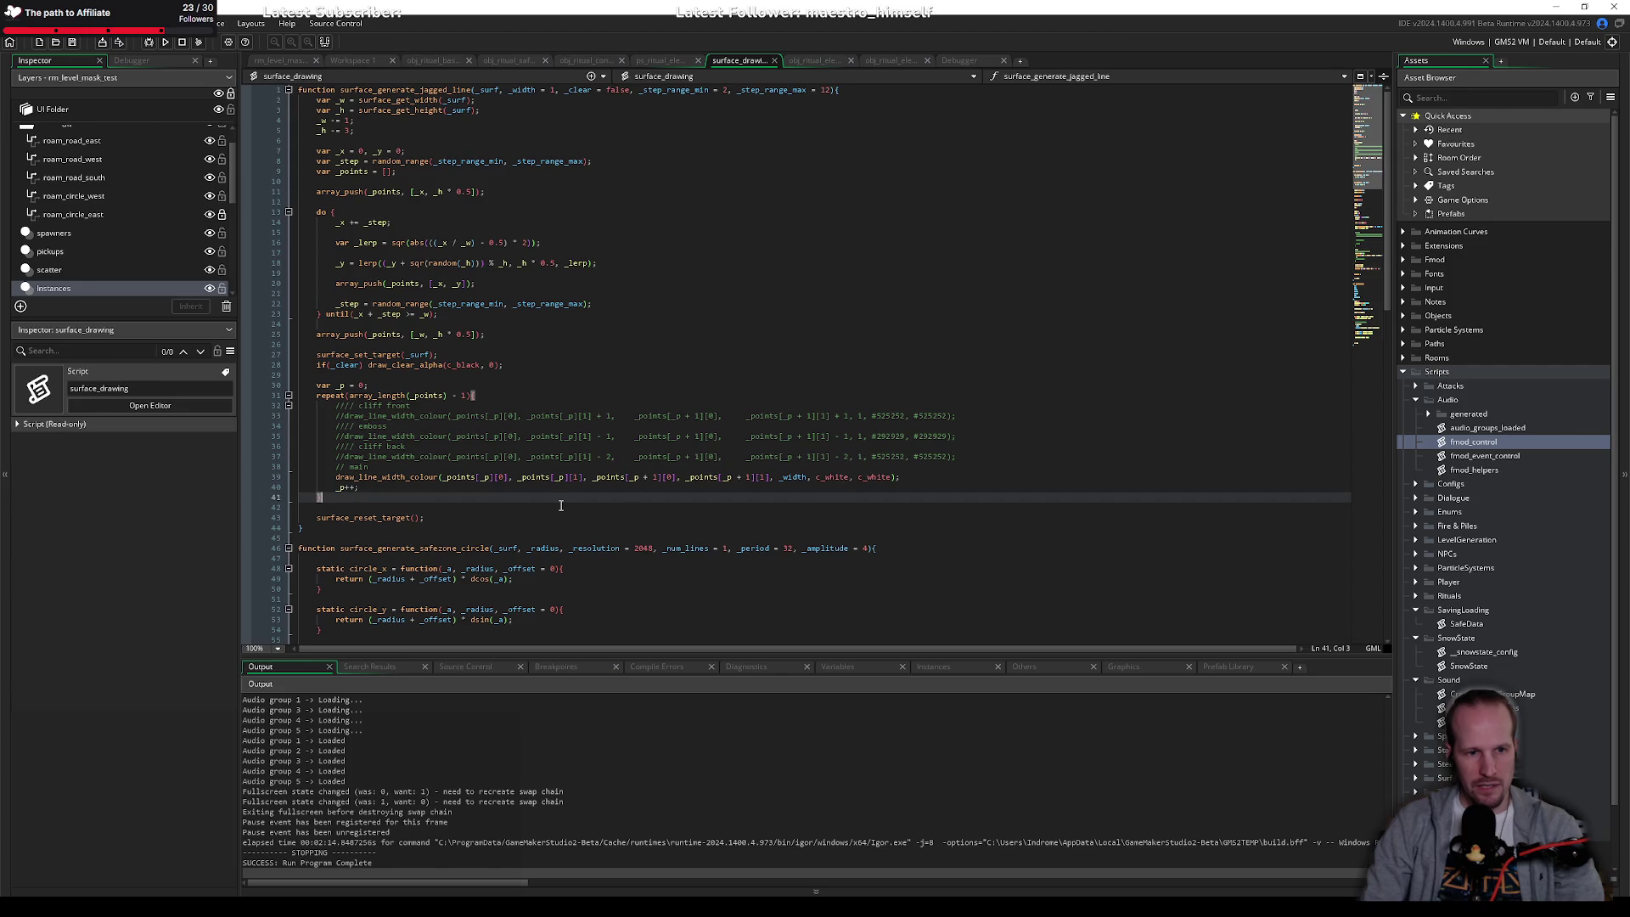
{"action": "left_click", "coordinate": [548, 510]}
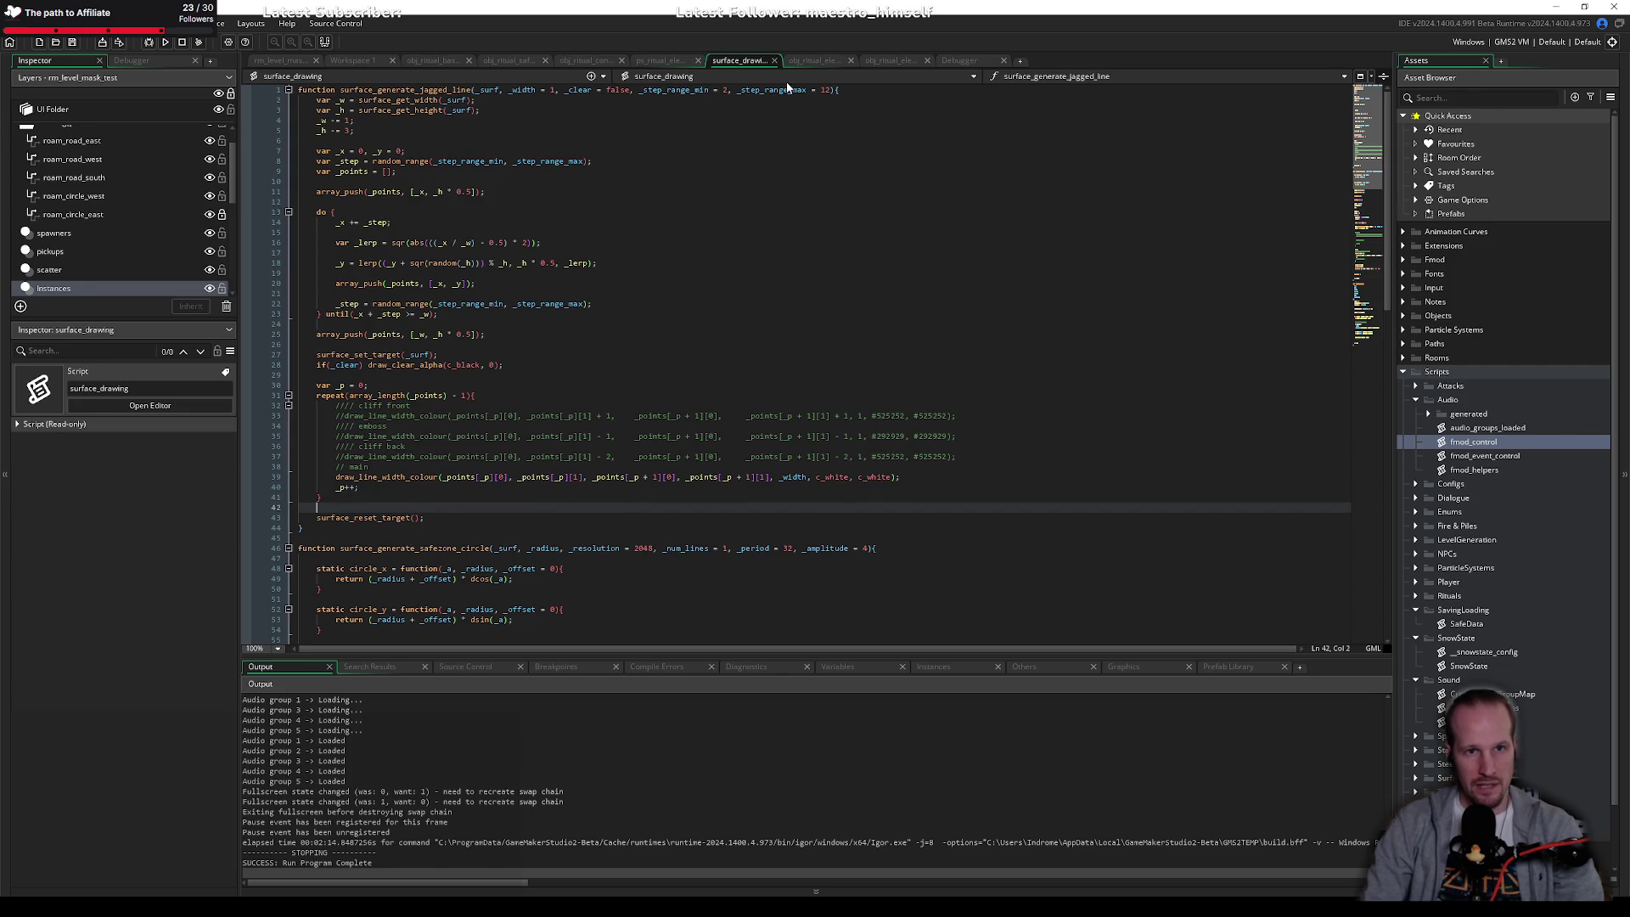
{"action": "middle_click", "coordinate": [737, 65]}
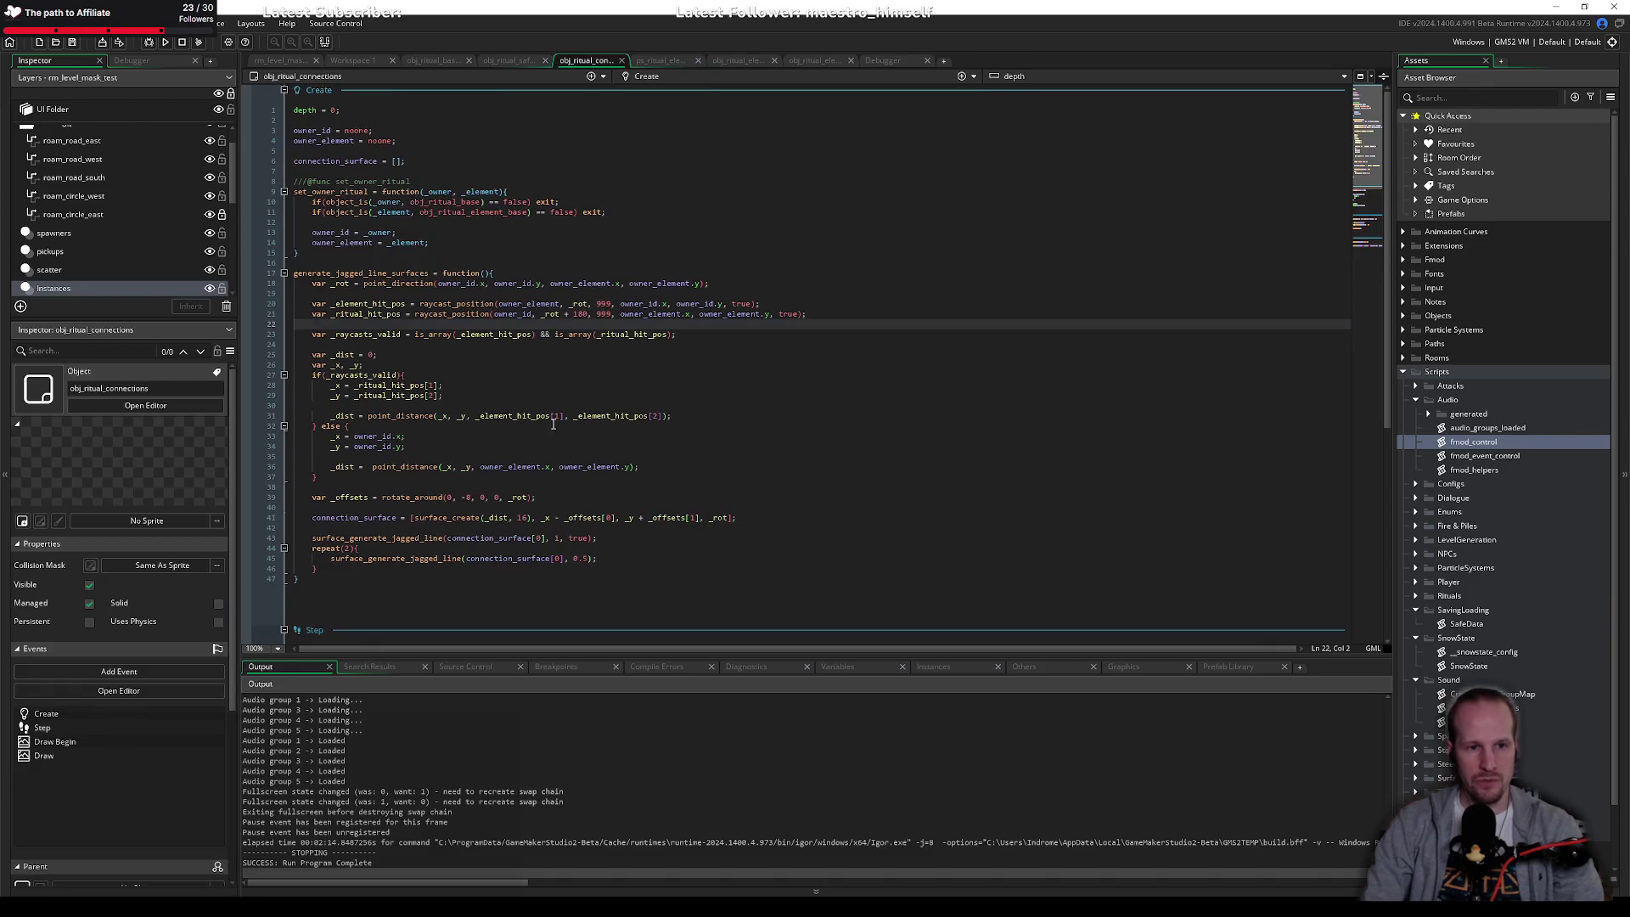
{"action": "left_click", "coordinate": [750, 543]}
Step: Make draw_surface_ext use image_blend and image_alpha instead of fixed colour and alpha, and save
{"action": "left_click_drag", "start_coordinate": [829, 597], "coordinate": [974, 597]}
{"action": "key", "text": "shift+Left"}
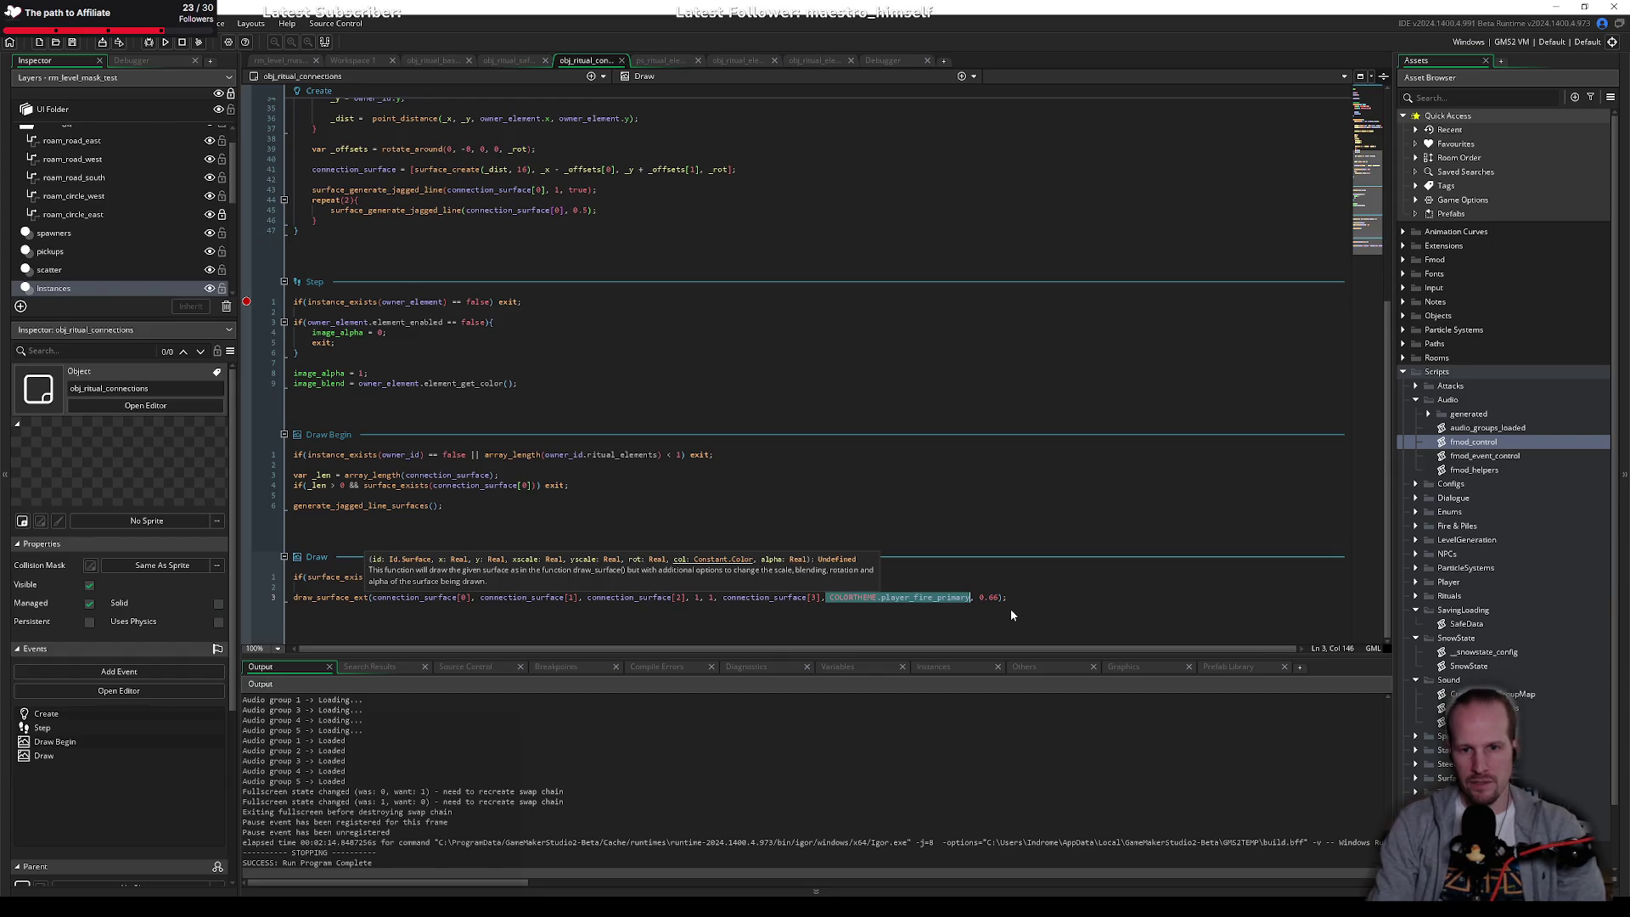
{"action": "type", "text": "image_bl"}
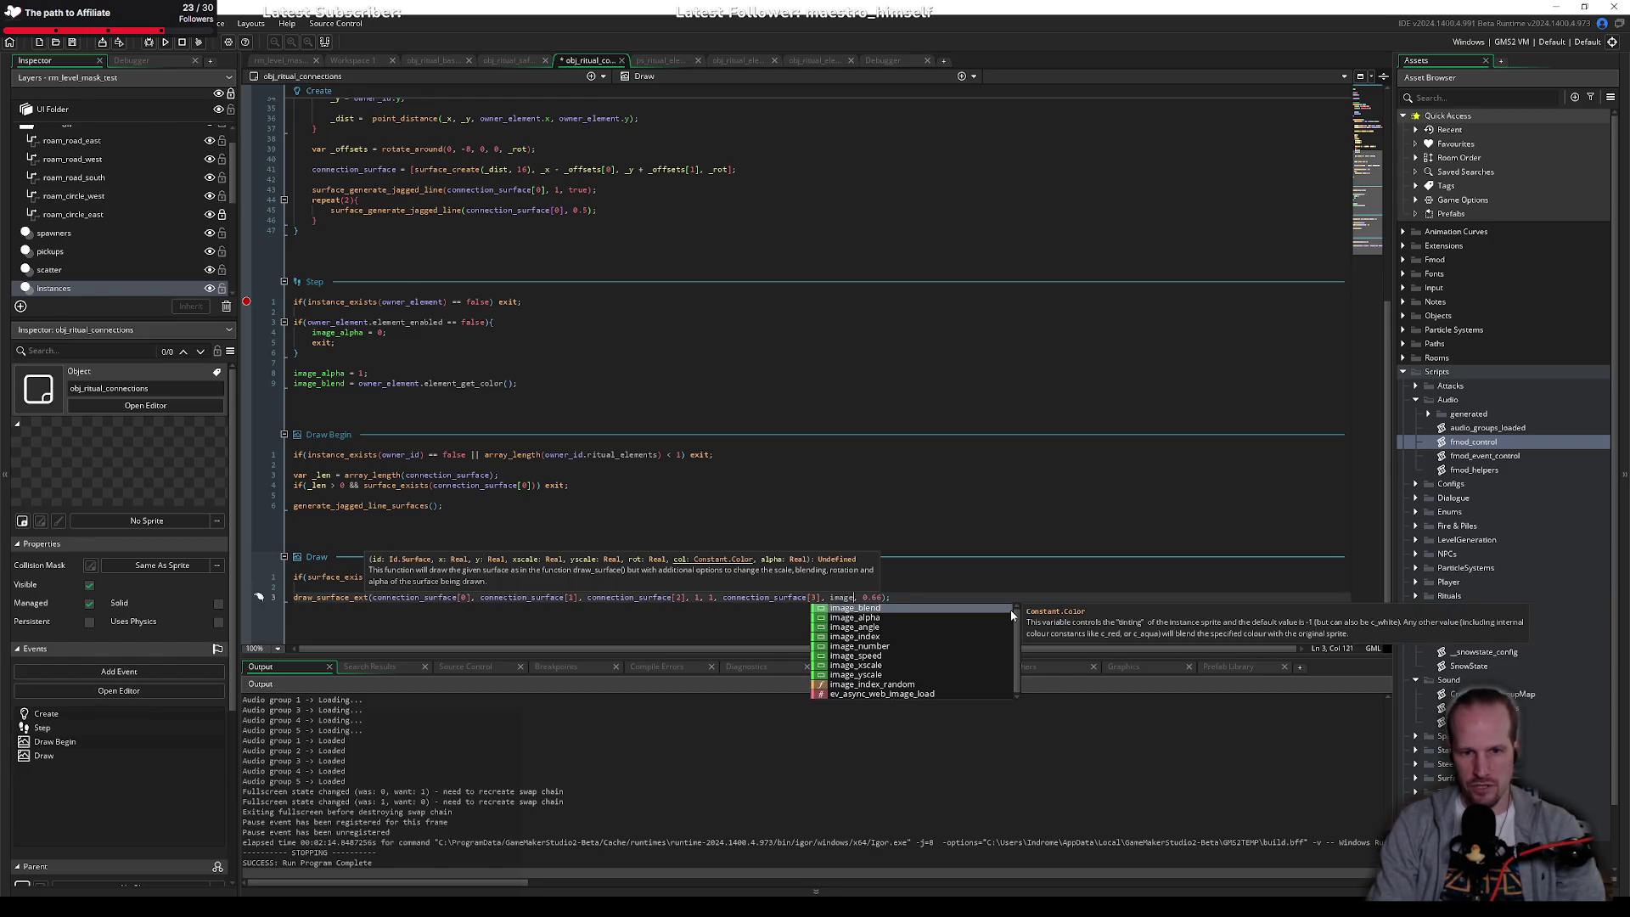
{"action": "key", "text": "Tab"}
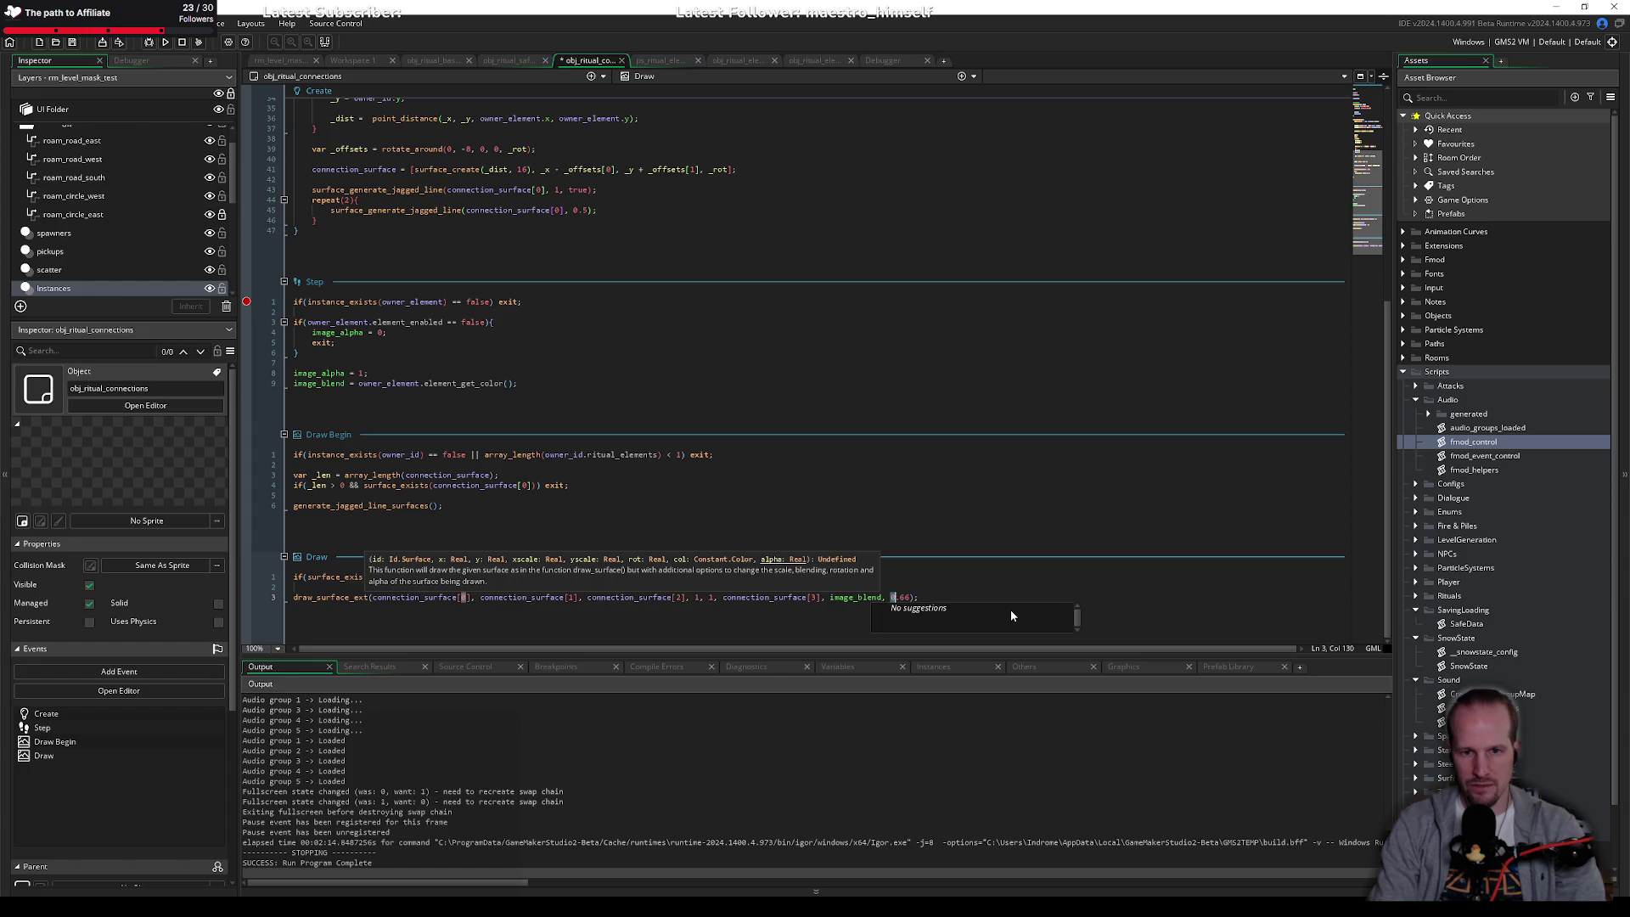
{"action": "key", "text": "Tab"}
{"action": "type", "text": "image_a"}
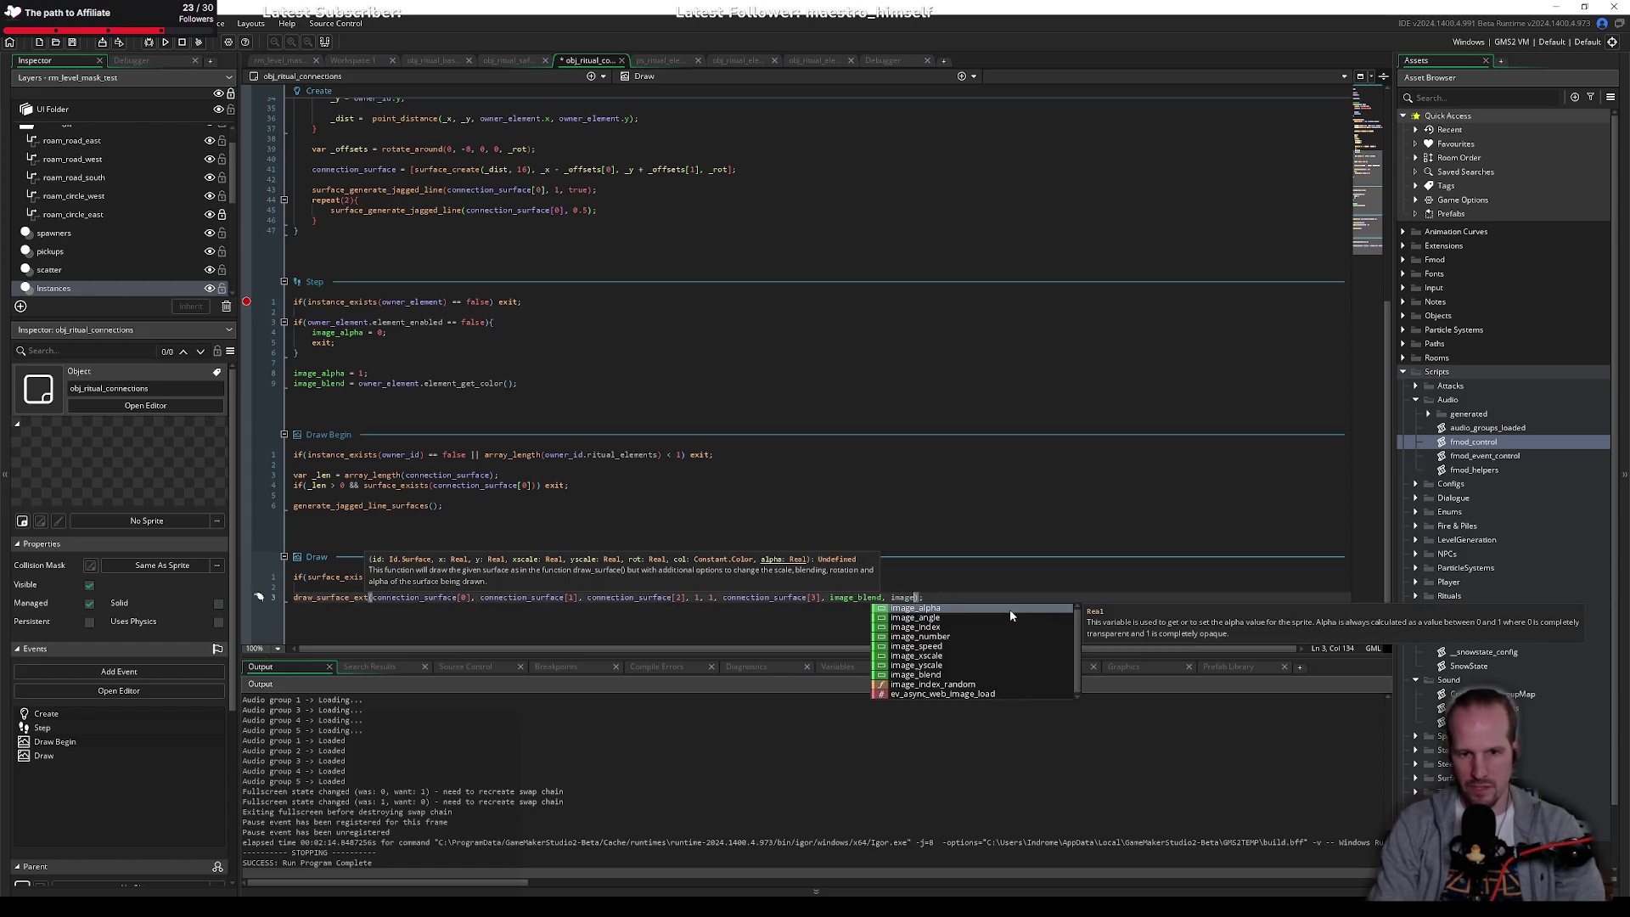
{"action": "key", "text": "Tab"}
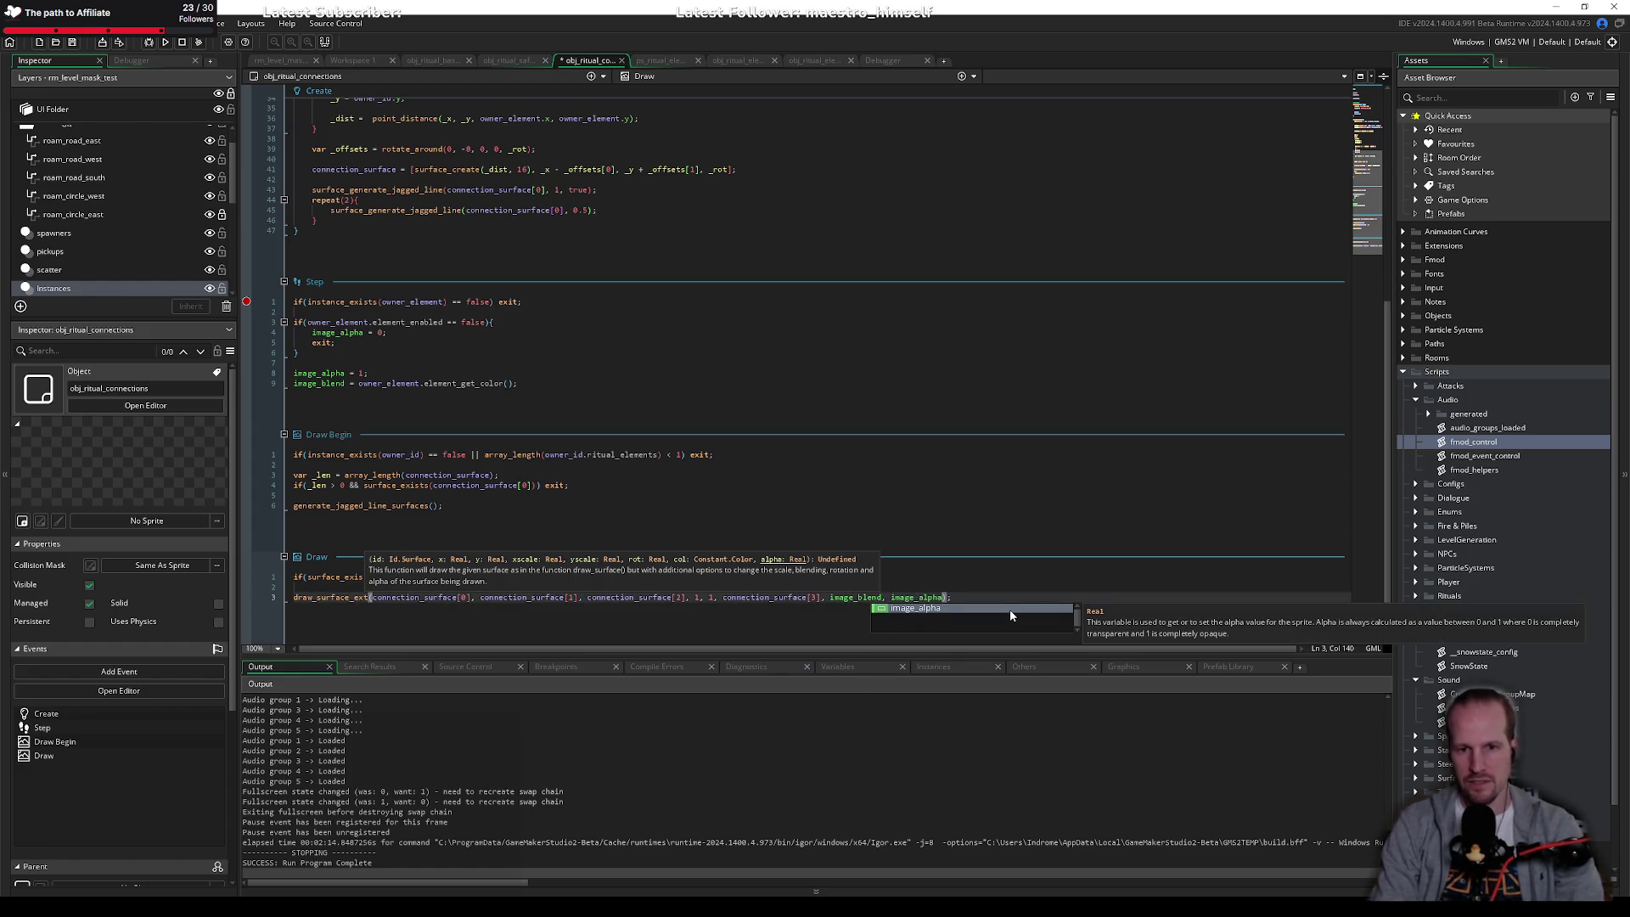
{"action": "key", "text": "ctrl+s"}
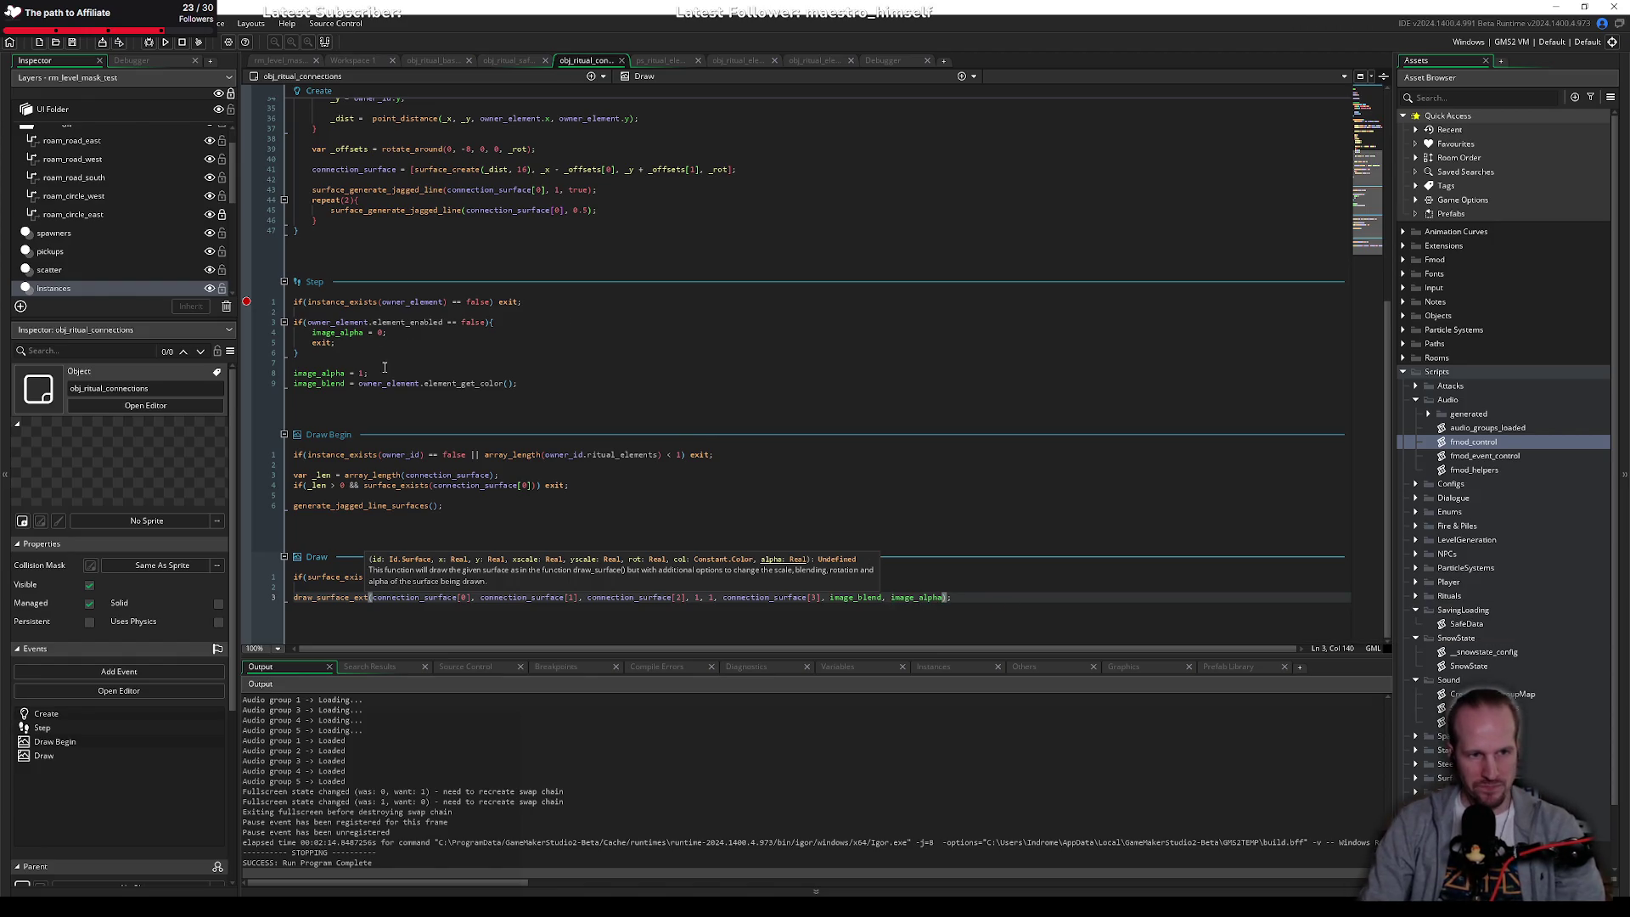
Step: Change the Step event's image_alpha from 1 to 0.66 and start a debug run
{"action": "left_click", "coordinate": [366, 375]}
{"action": "key", "text": "BackSpace"}
{"action": "type", "text": "0.05"}
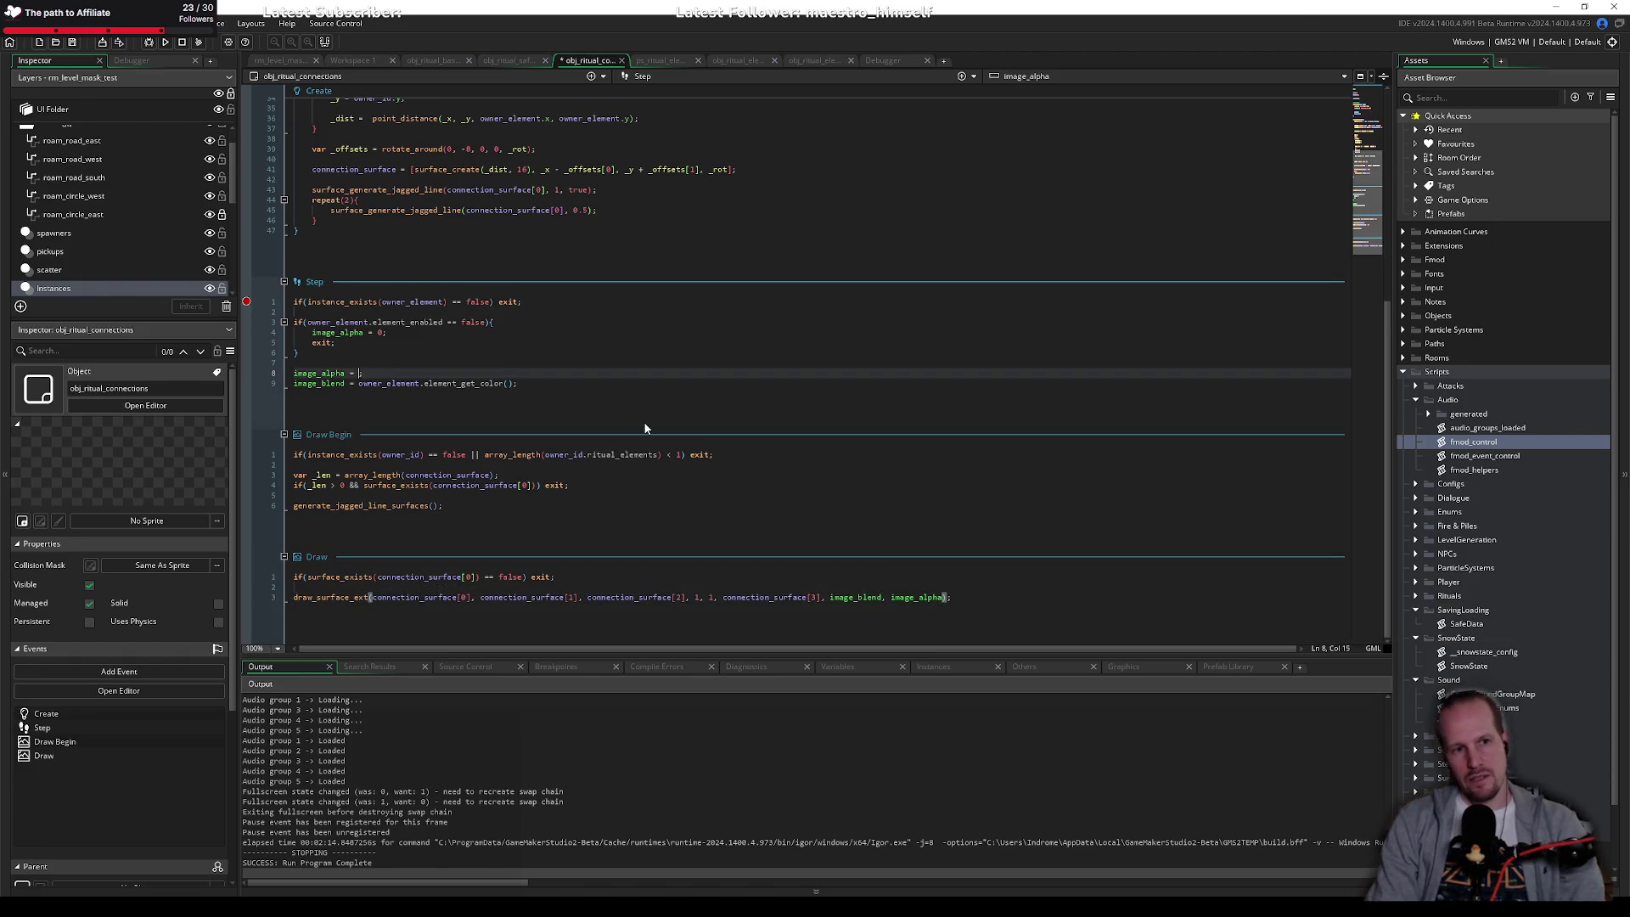
{"action": "left_click", "coordinate": [149, 42]}
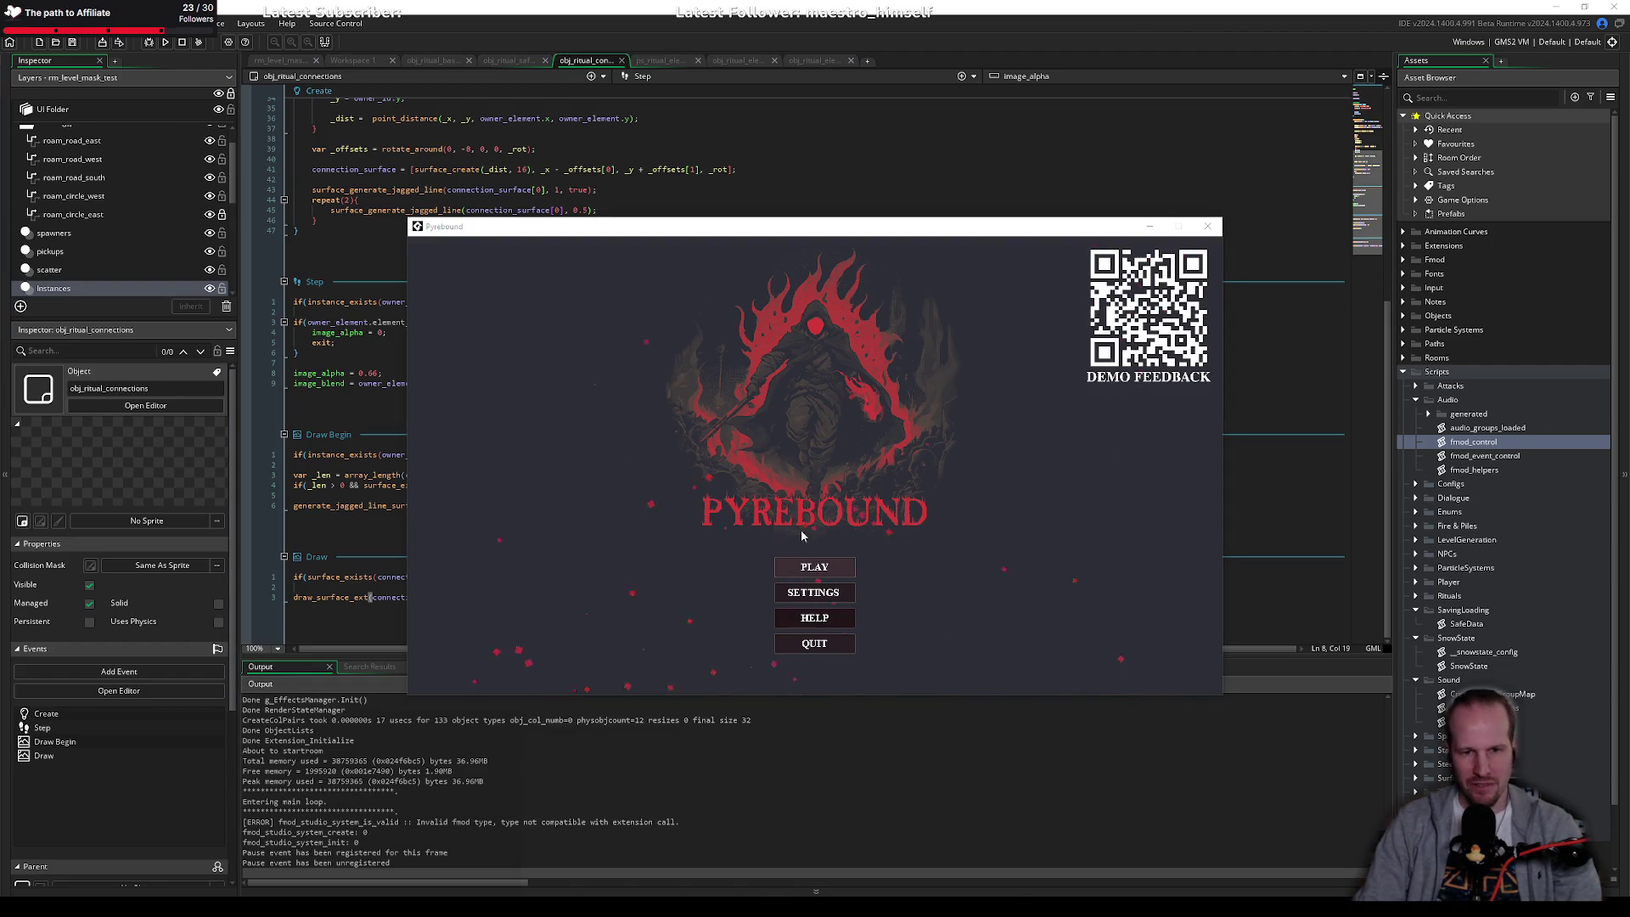
Step: Start playing and walk the player over to the left ritual circle
{"action": "left_click", "coordinate": [839, 568]}
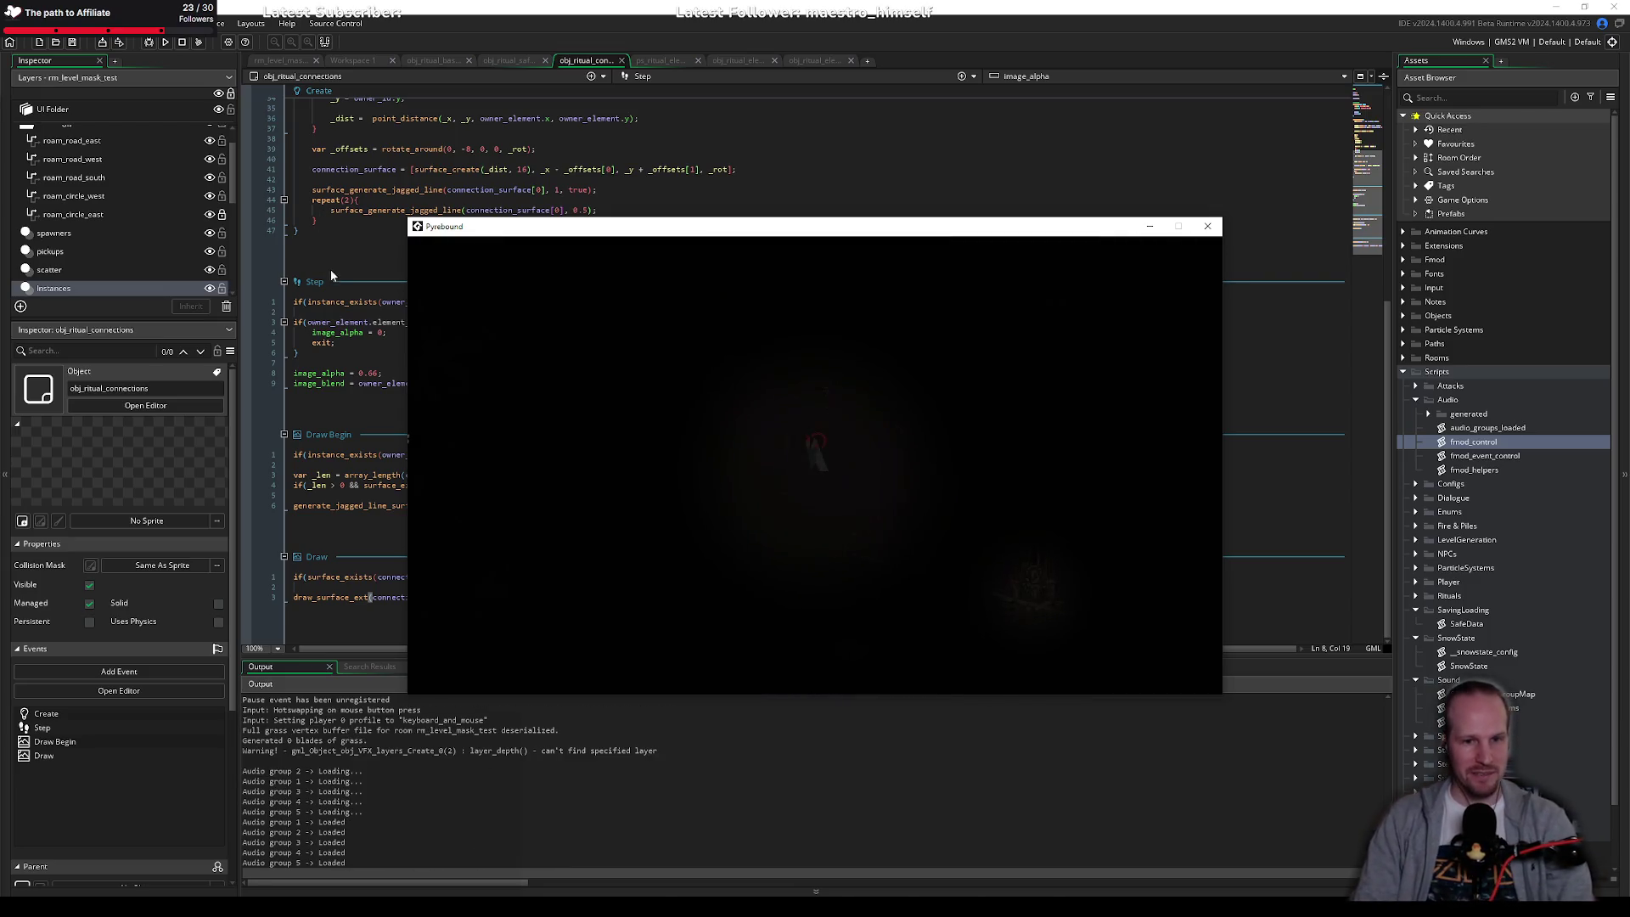
{"action": "key", "text": "s+d"}
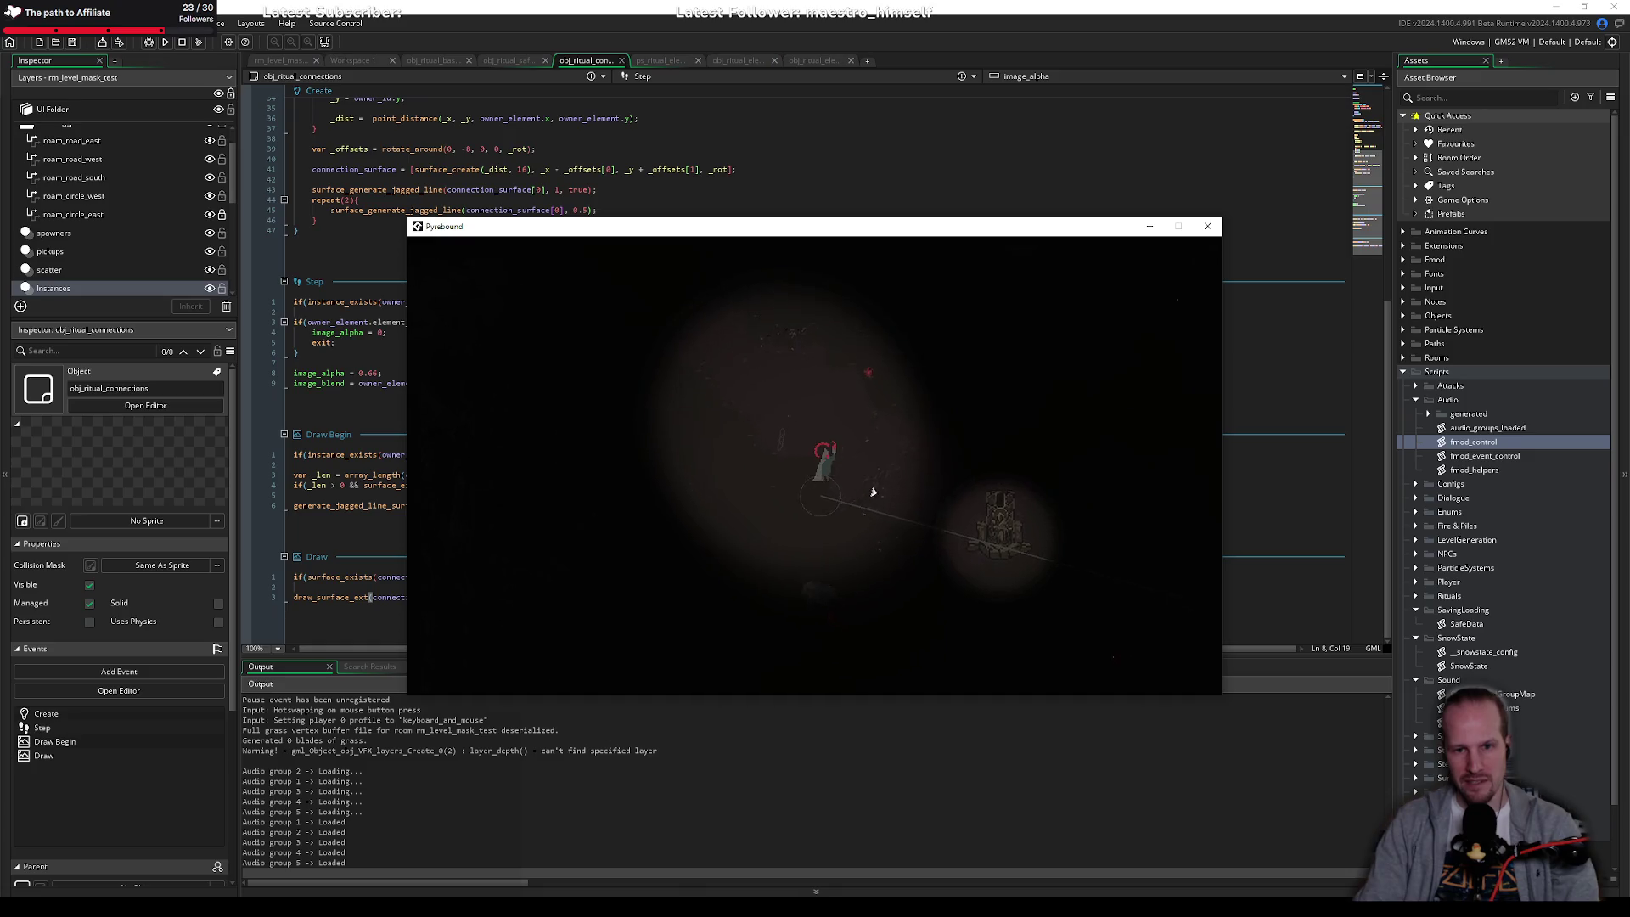
{"action": "key", "text": "s+d"}
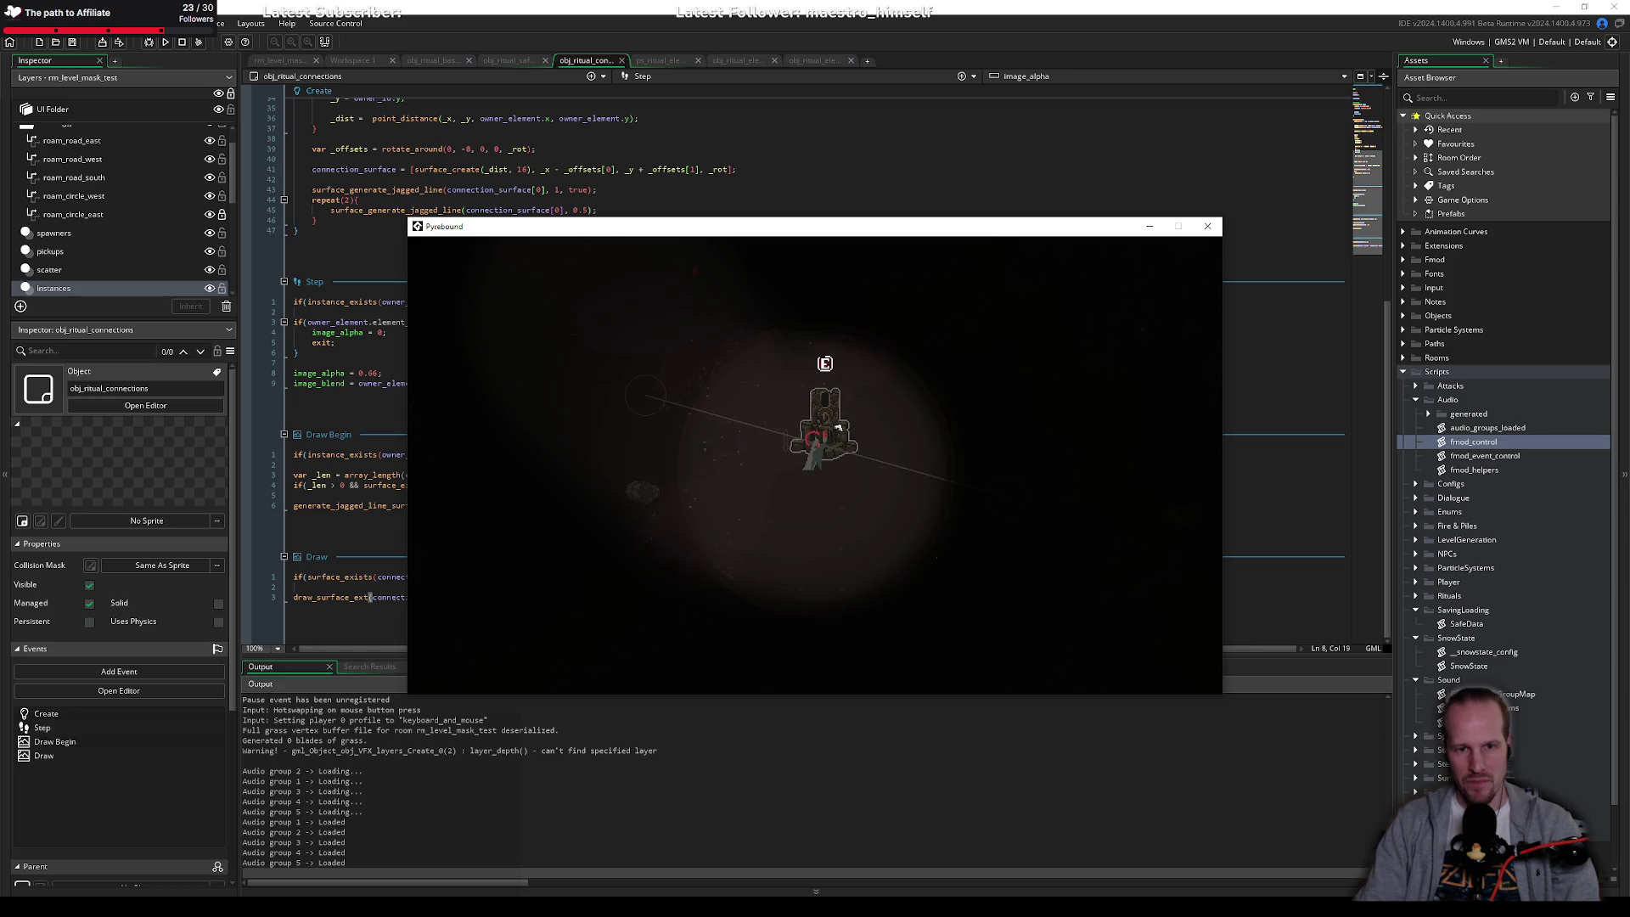
{"action": "key", "text": "a"}
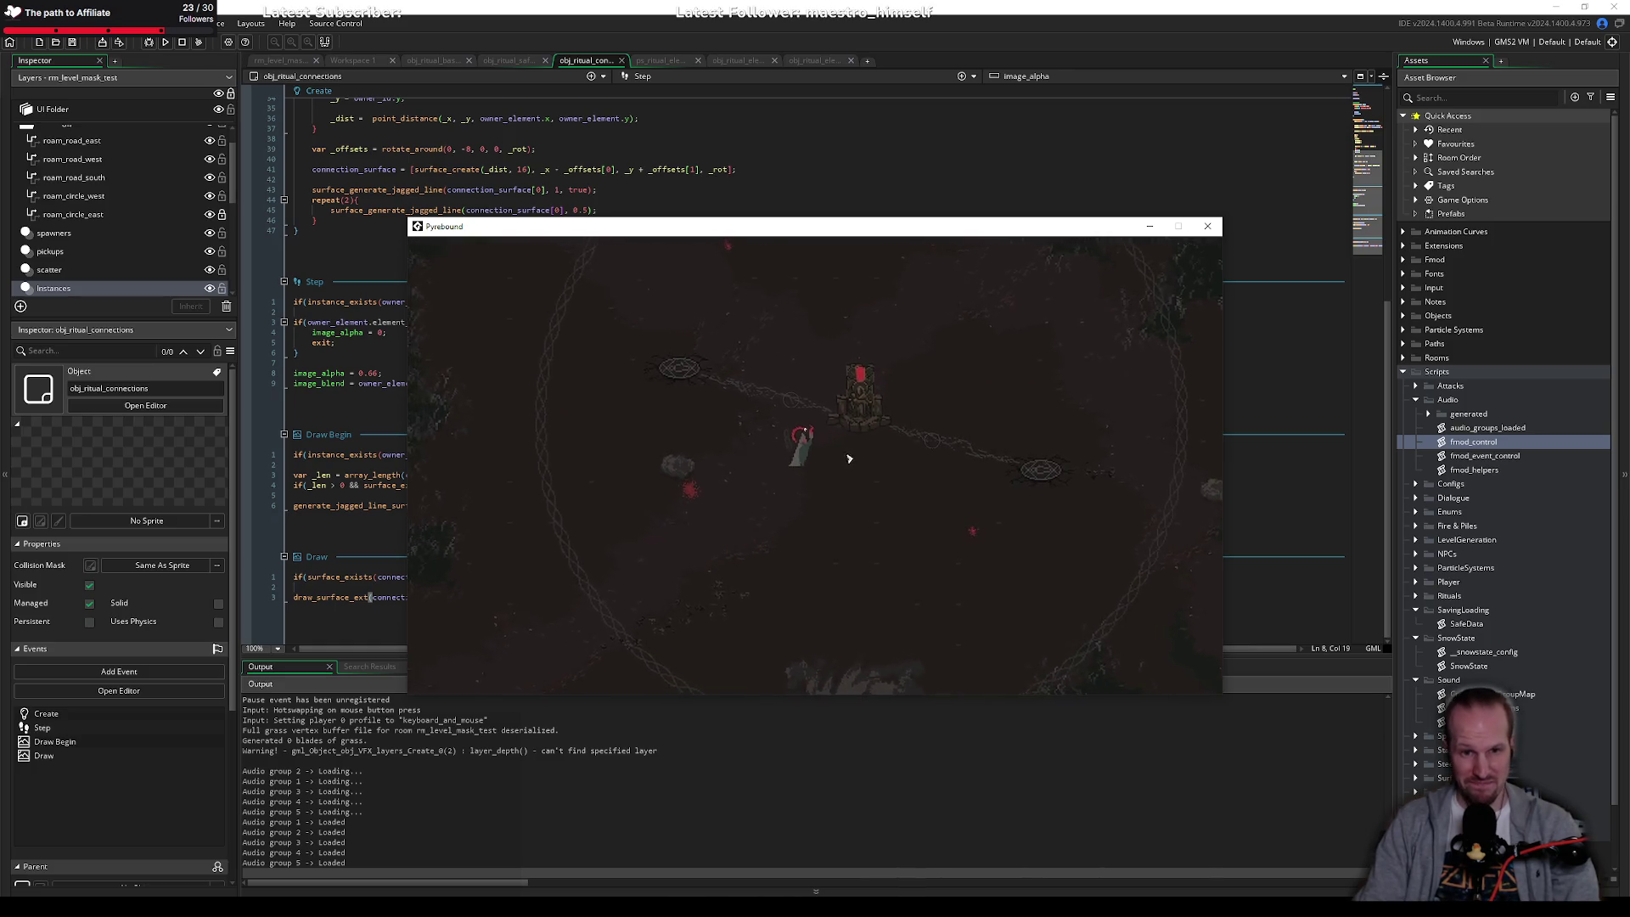
{"action": "key", "text": "w+a"}
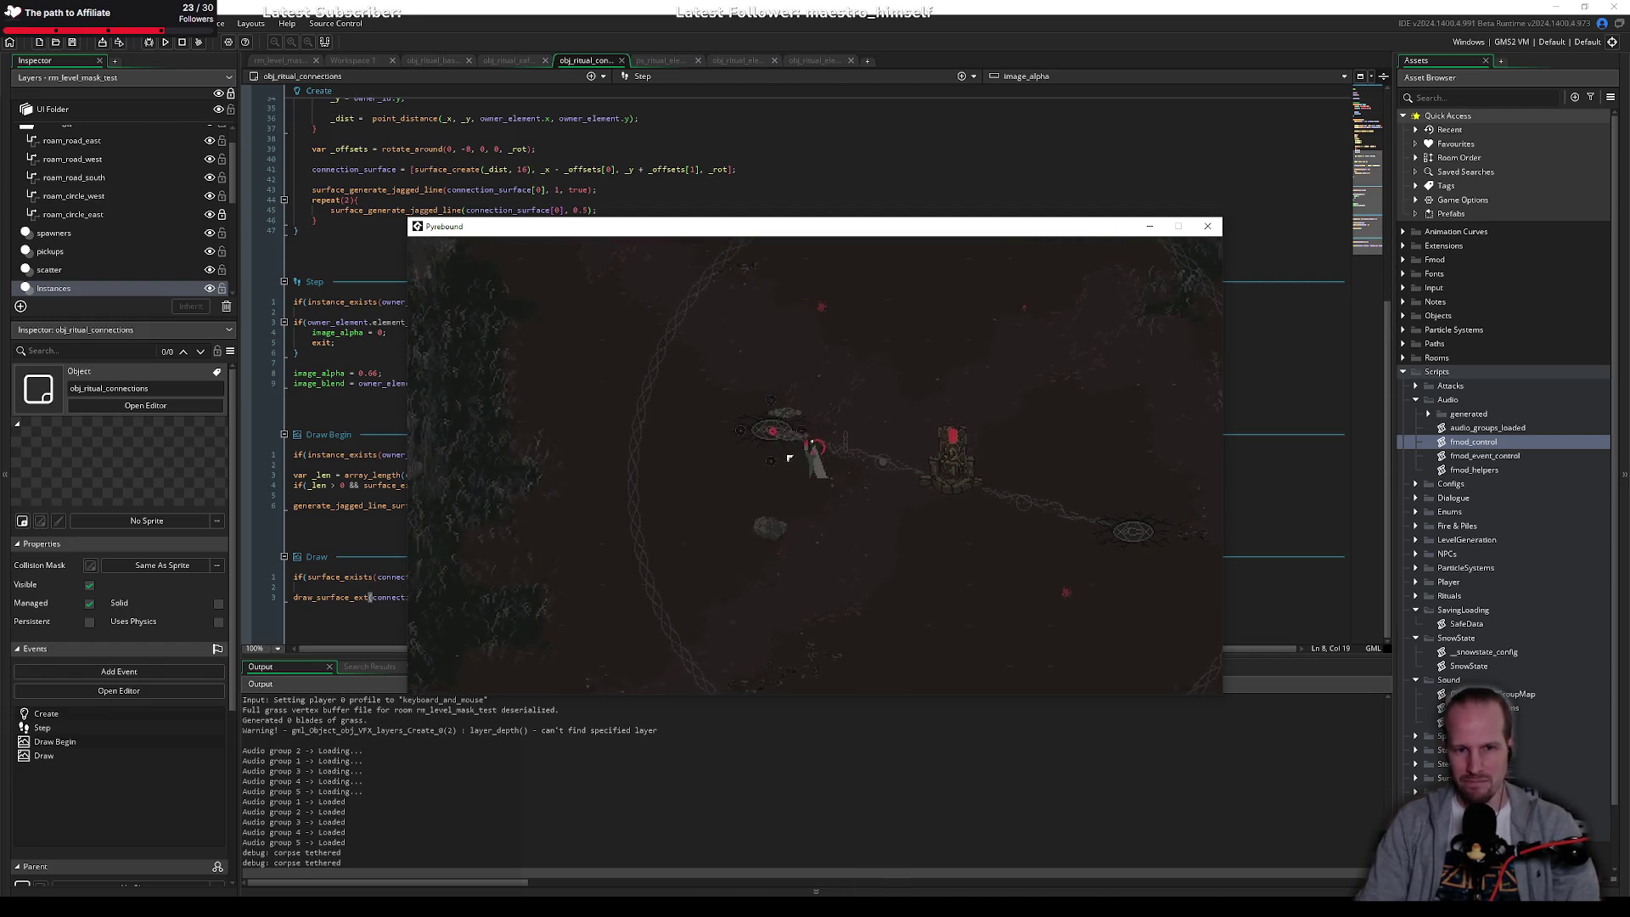
Step: Light the left ritual circle from the ability wheel, then walk right past the pillar
{"action": "key", "text": "e"}
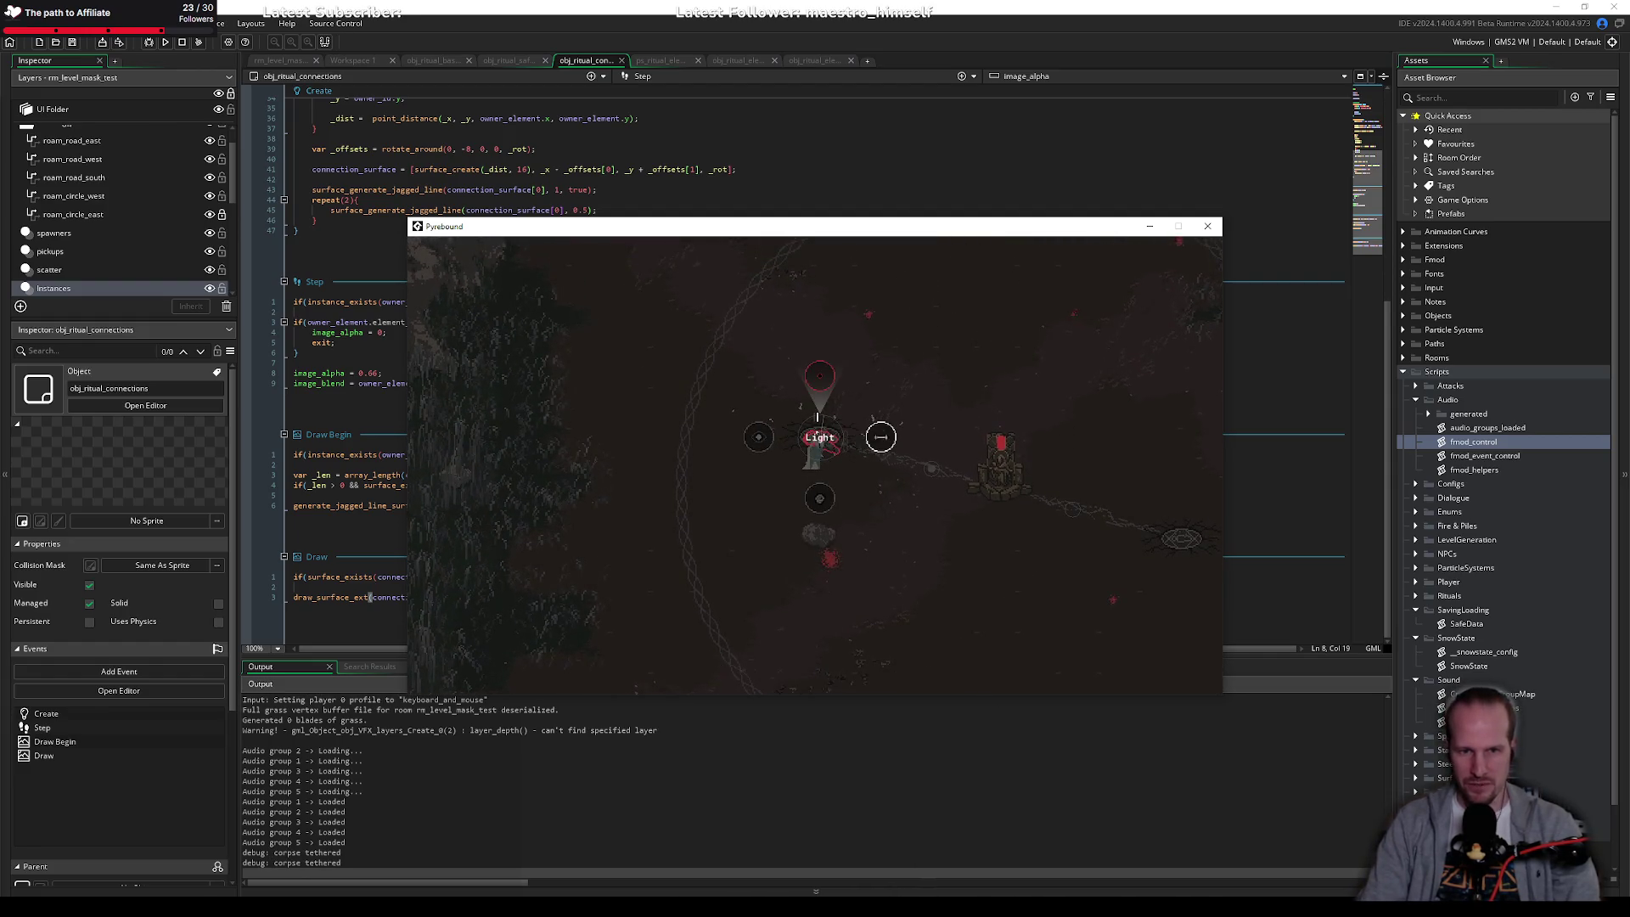
{"action": "left_click", "coordinate": [816, 415]}
{"action": "key", "text": "s+d"}
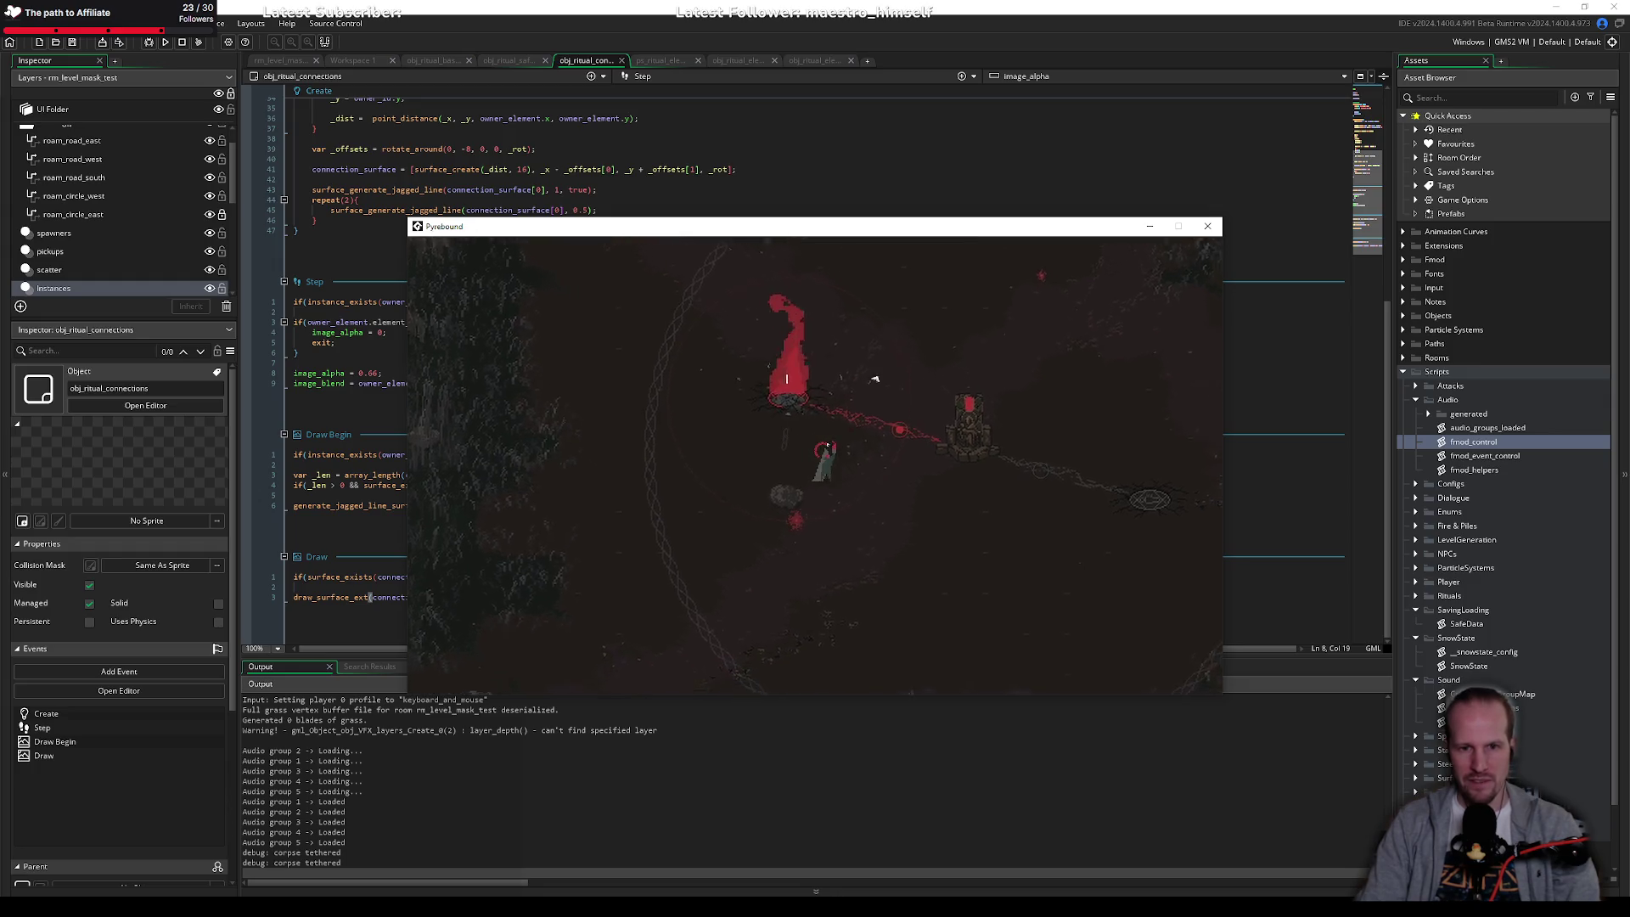
{"action": "key", "text": "d"}
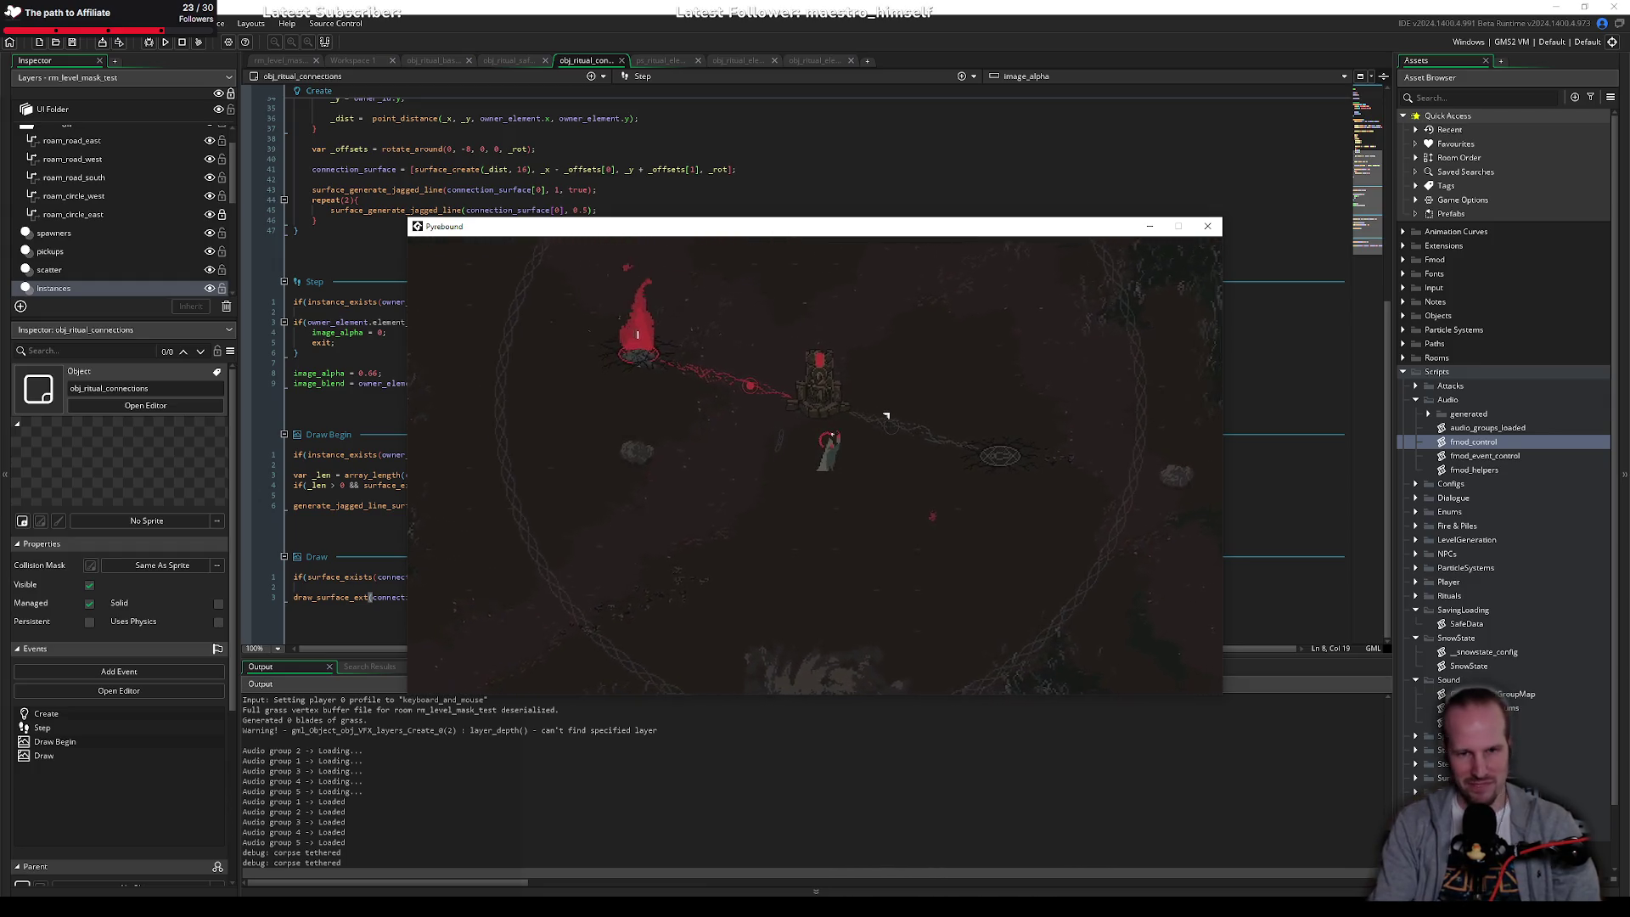
{"action": "key", "text": "d"}
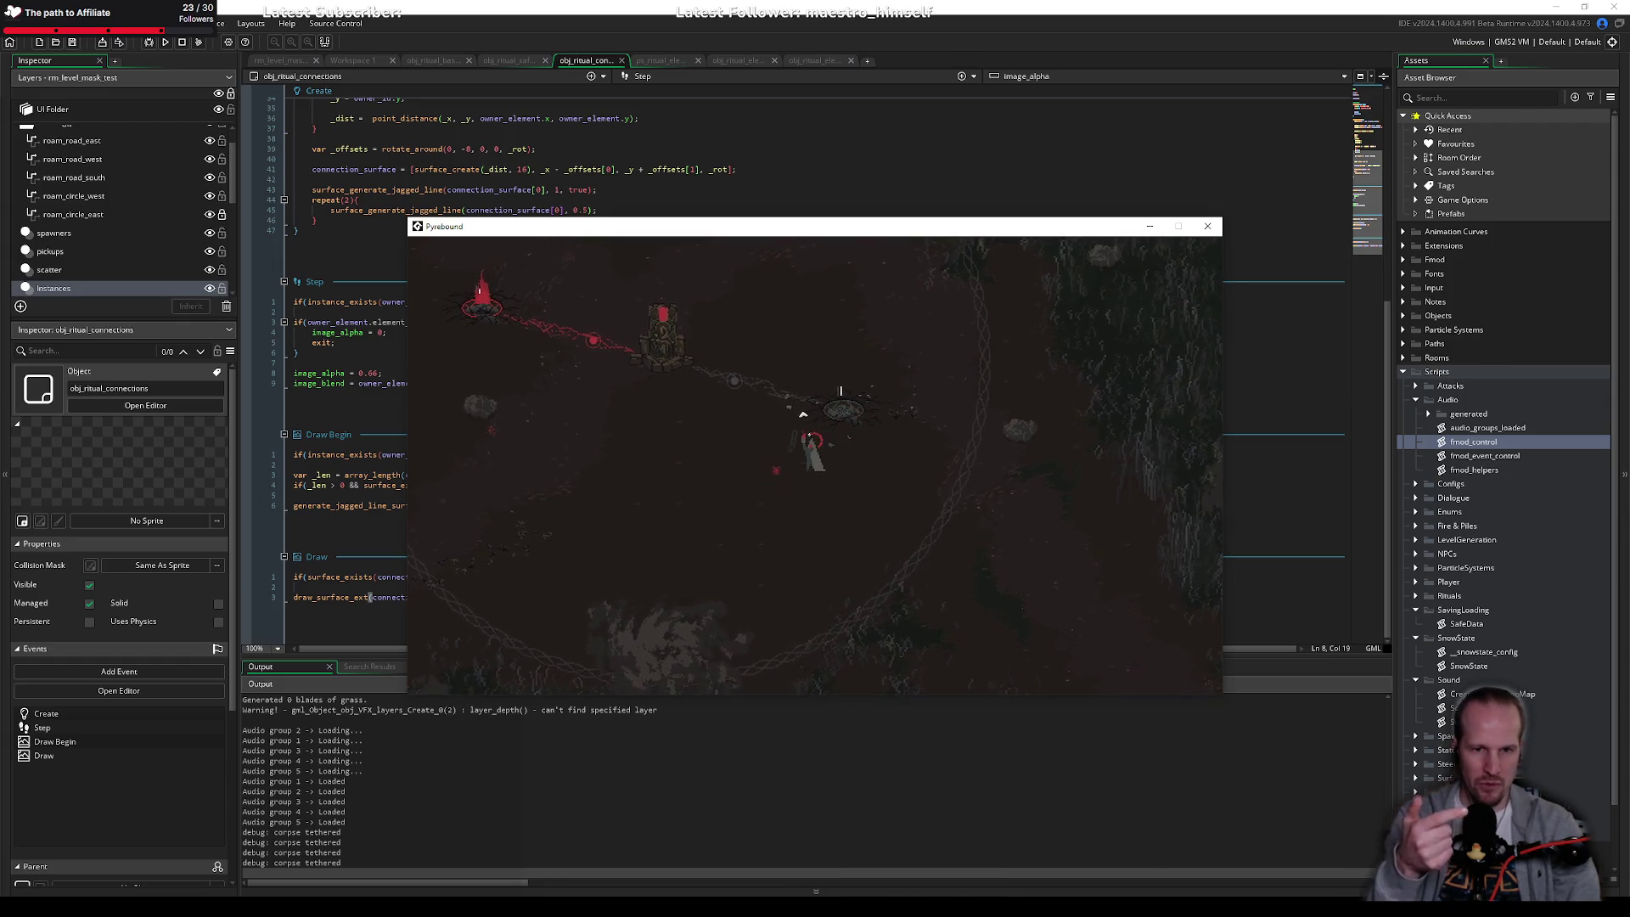
{"action": "key", "text": "a"}
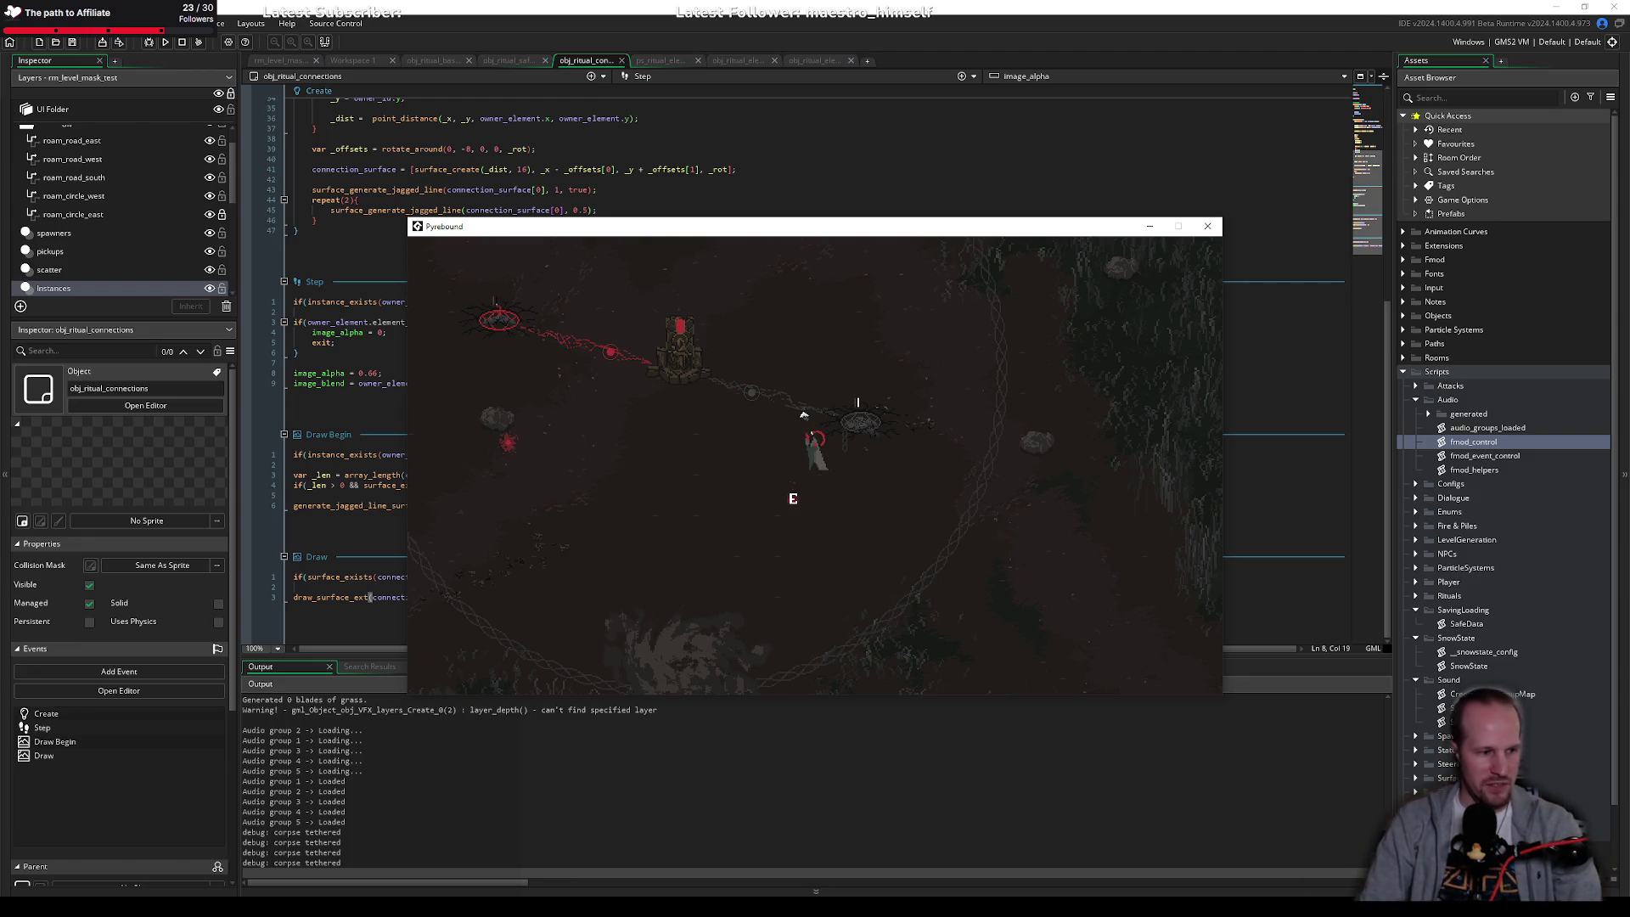
Step: Walk to the right ritual circle and light it from the ability wheel
{"action": "key", "text": "w"}
{"action": "key", "text": "d"}
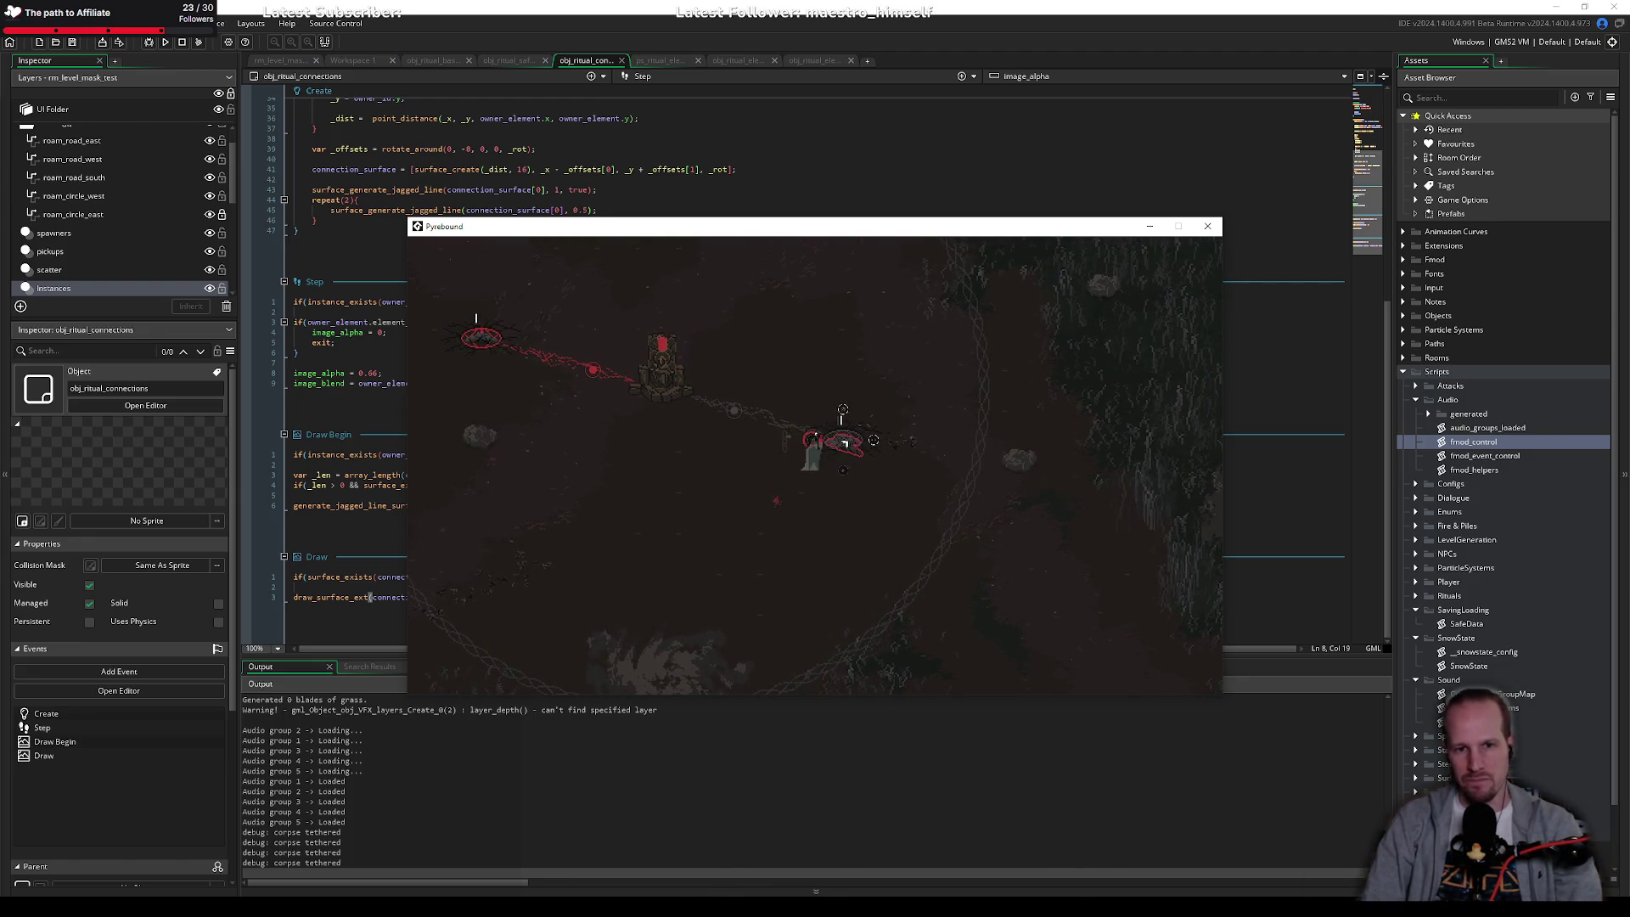
{"action": "key", "text": "a"}
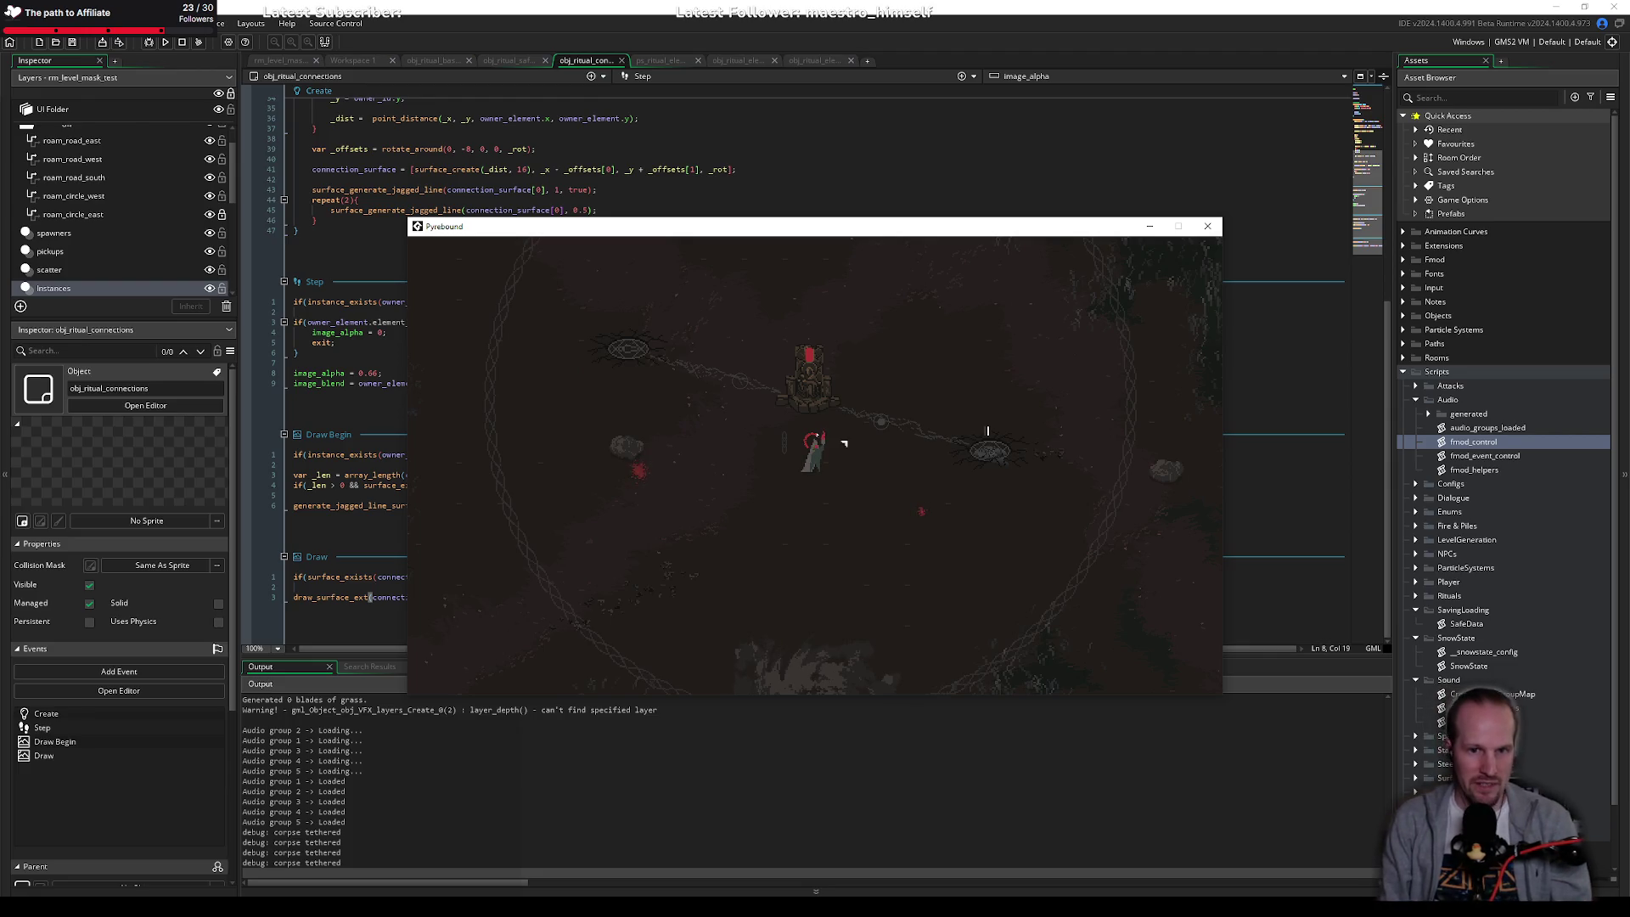
{"action": "key", "text": "d"}
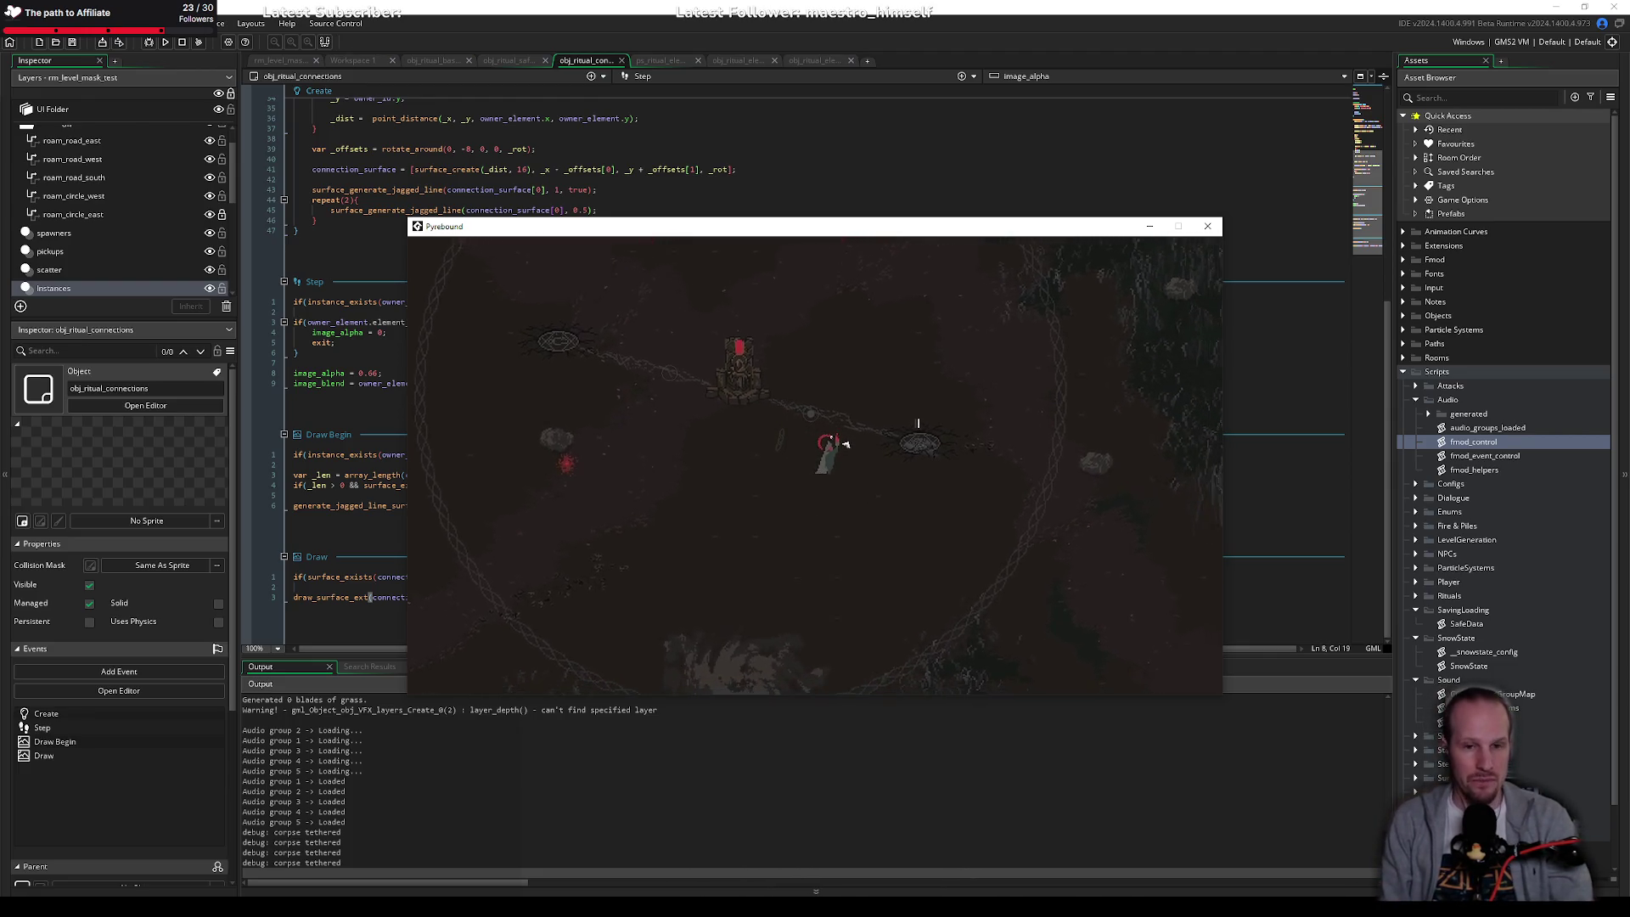
{"action": "key", "text": "q"}
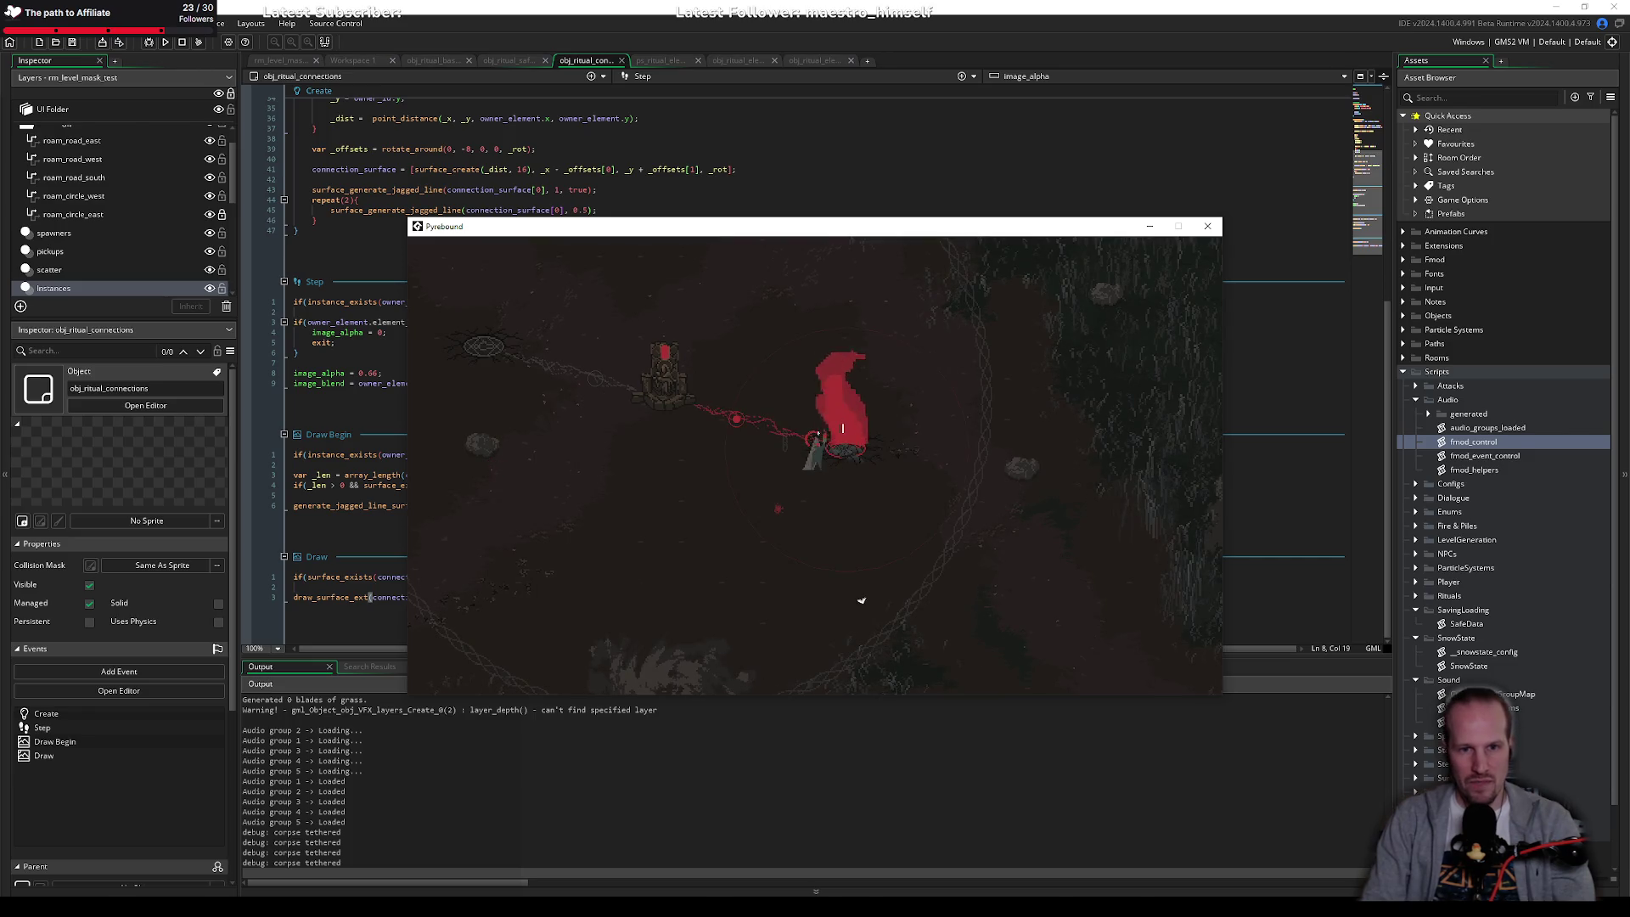
{"action": "key", "text": "a"}
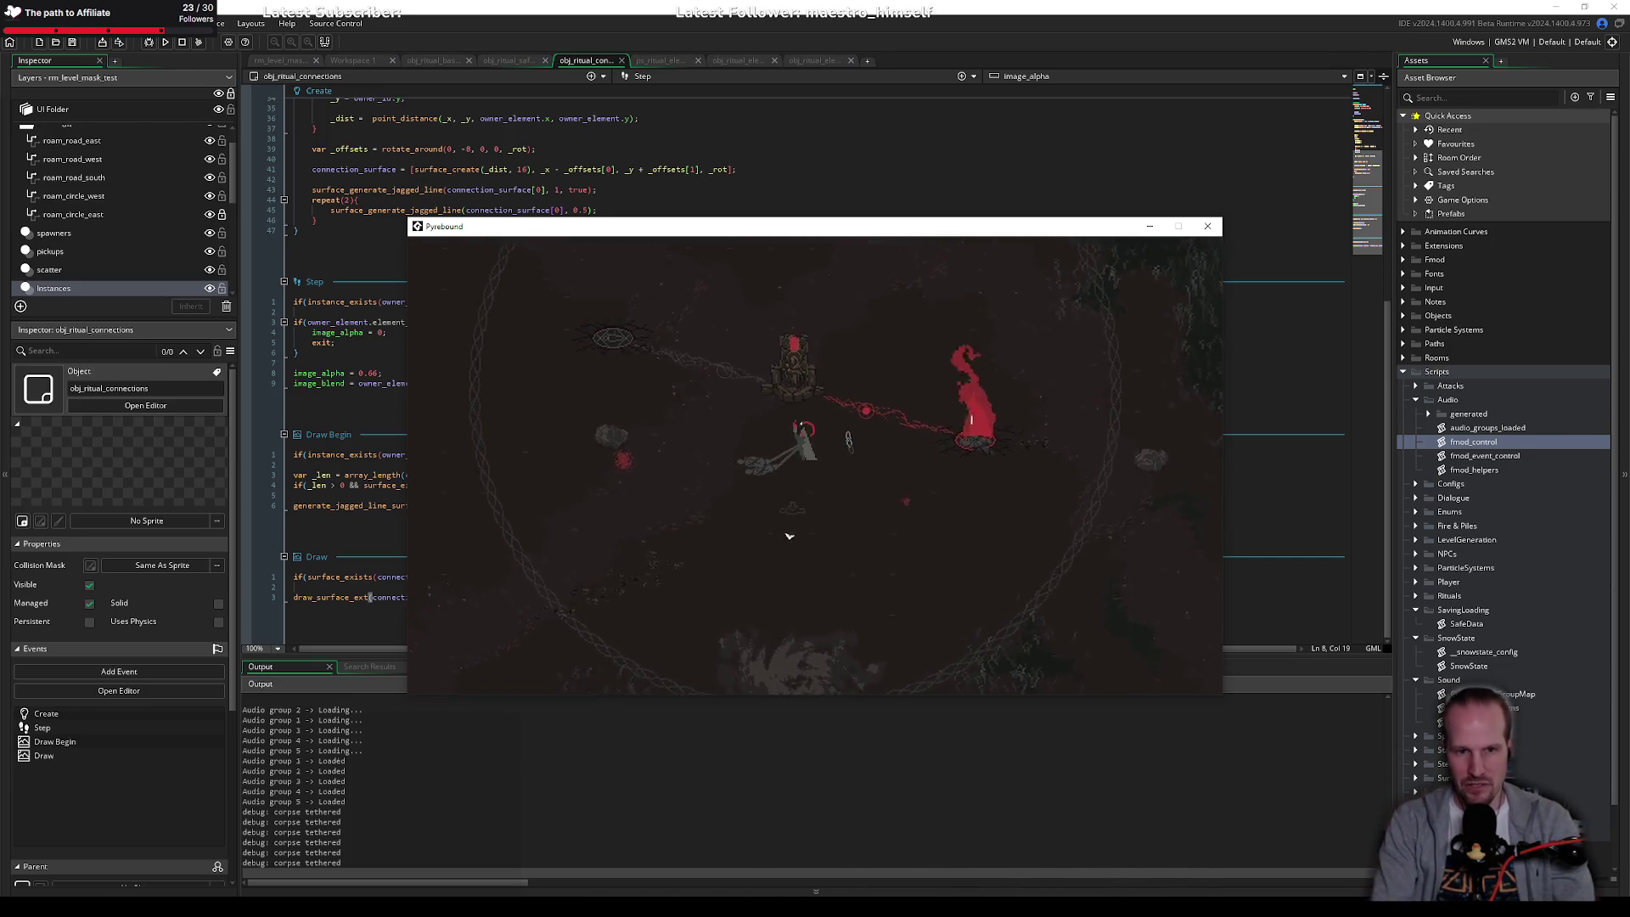
Step: Walk back across the clearing to the altar
{"action": "key", "text": "w"}
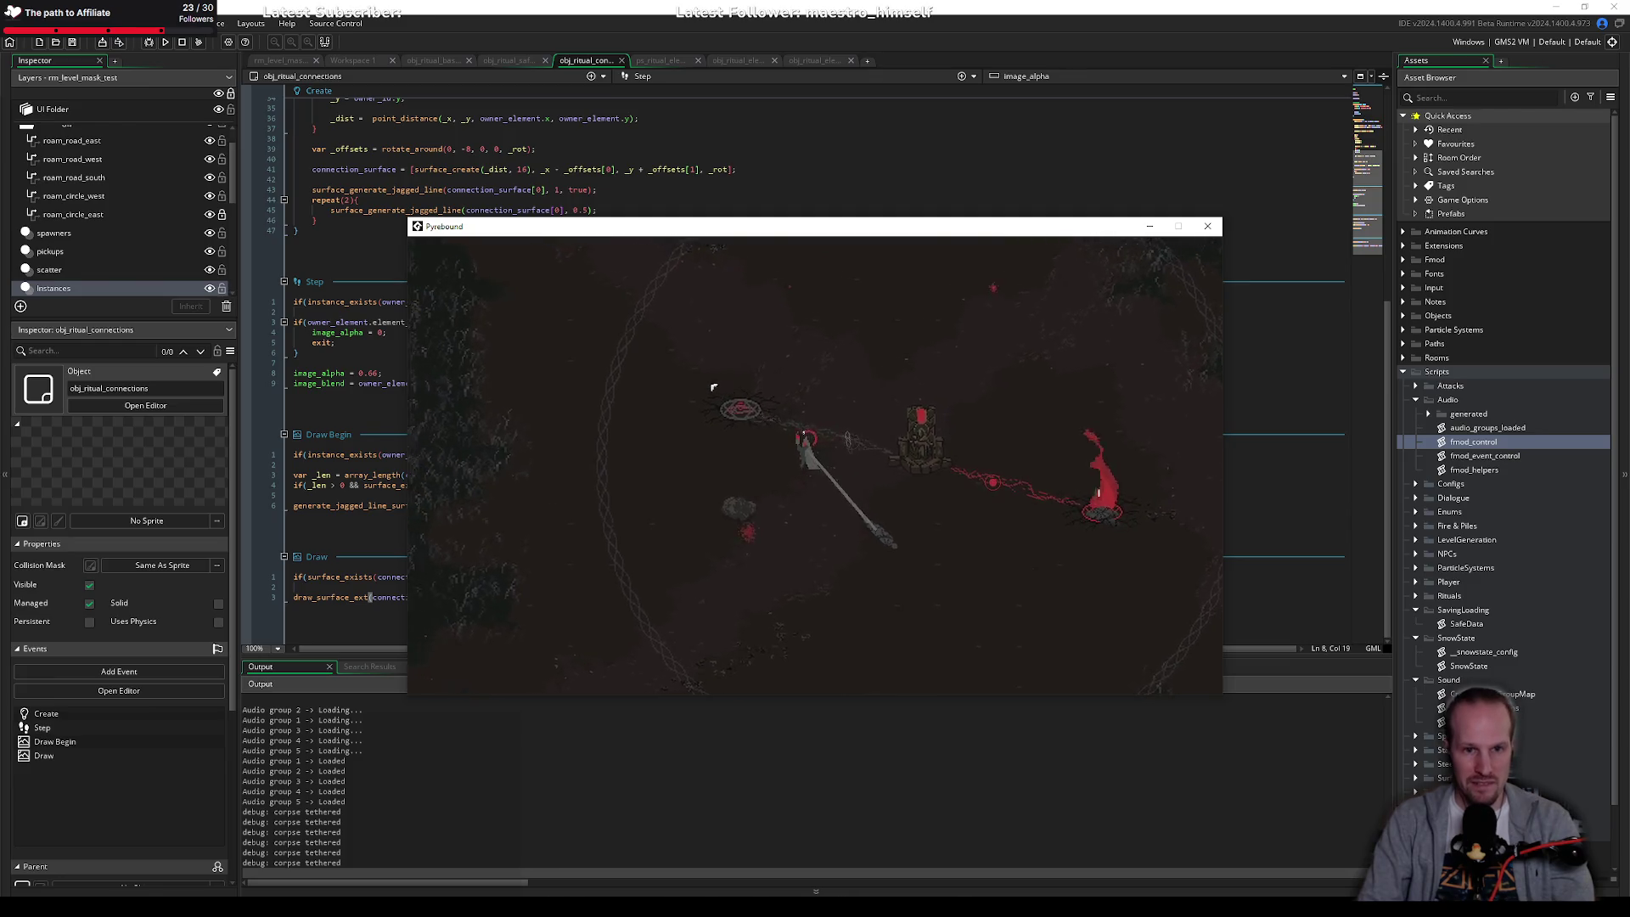
{"action": "key", "text": "a"}
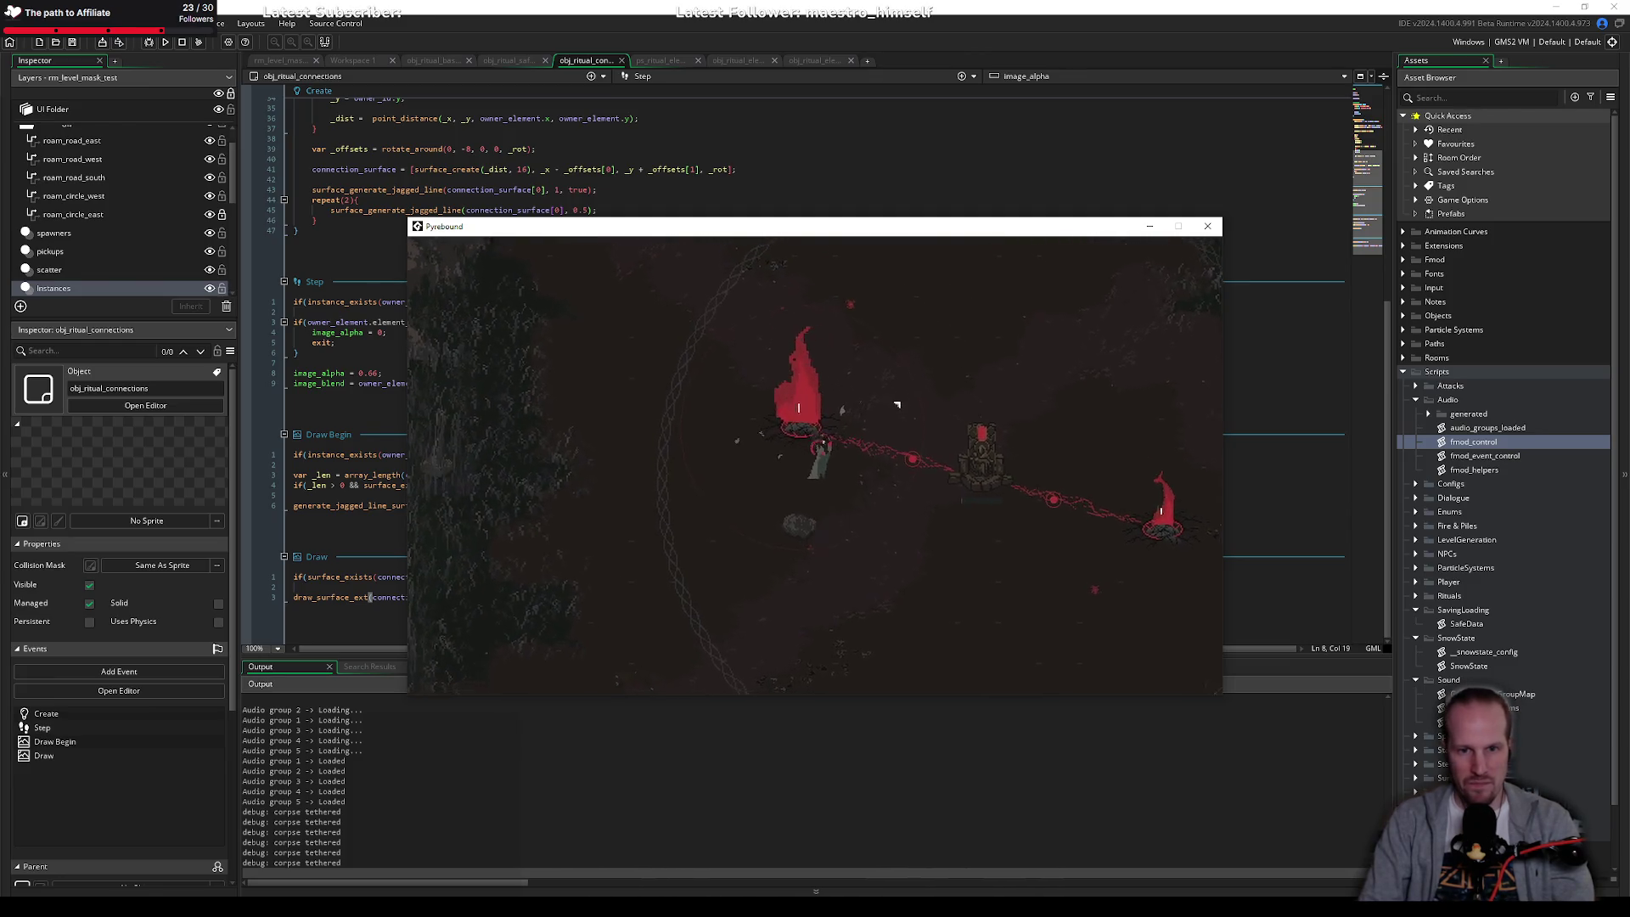
{"action": "key", "text": "d"}
{"action": "key", "text": "s"}
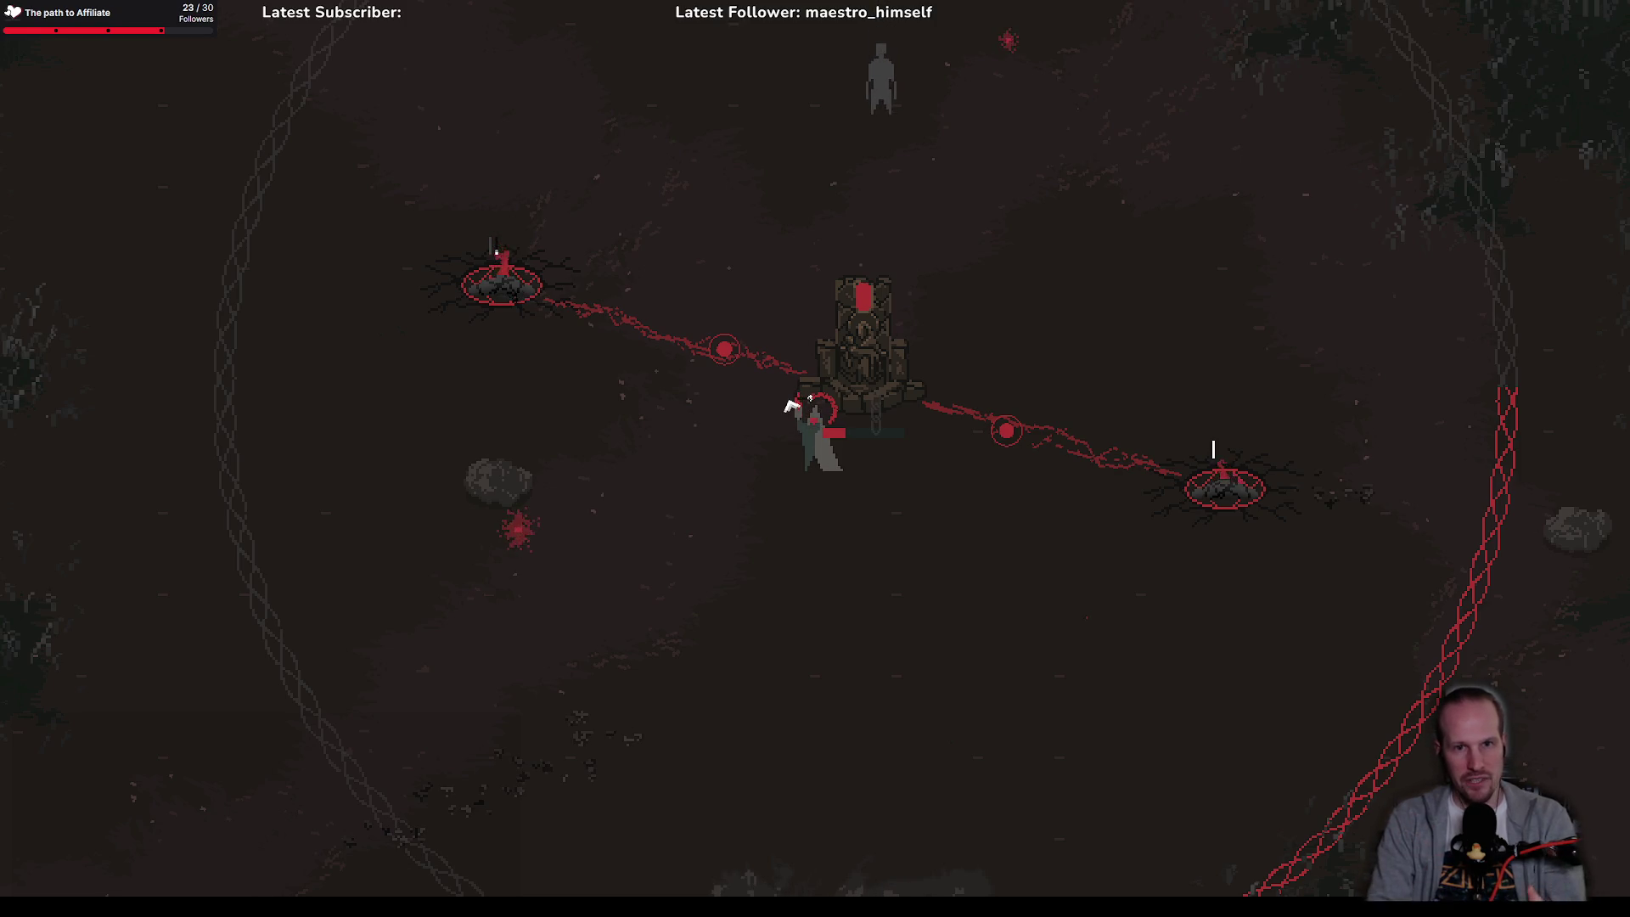
{"action": "key", "text": "a"}
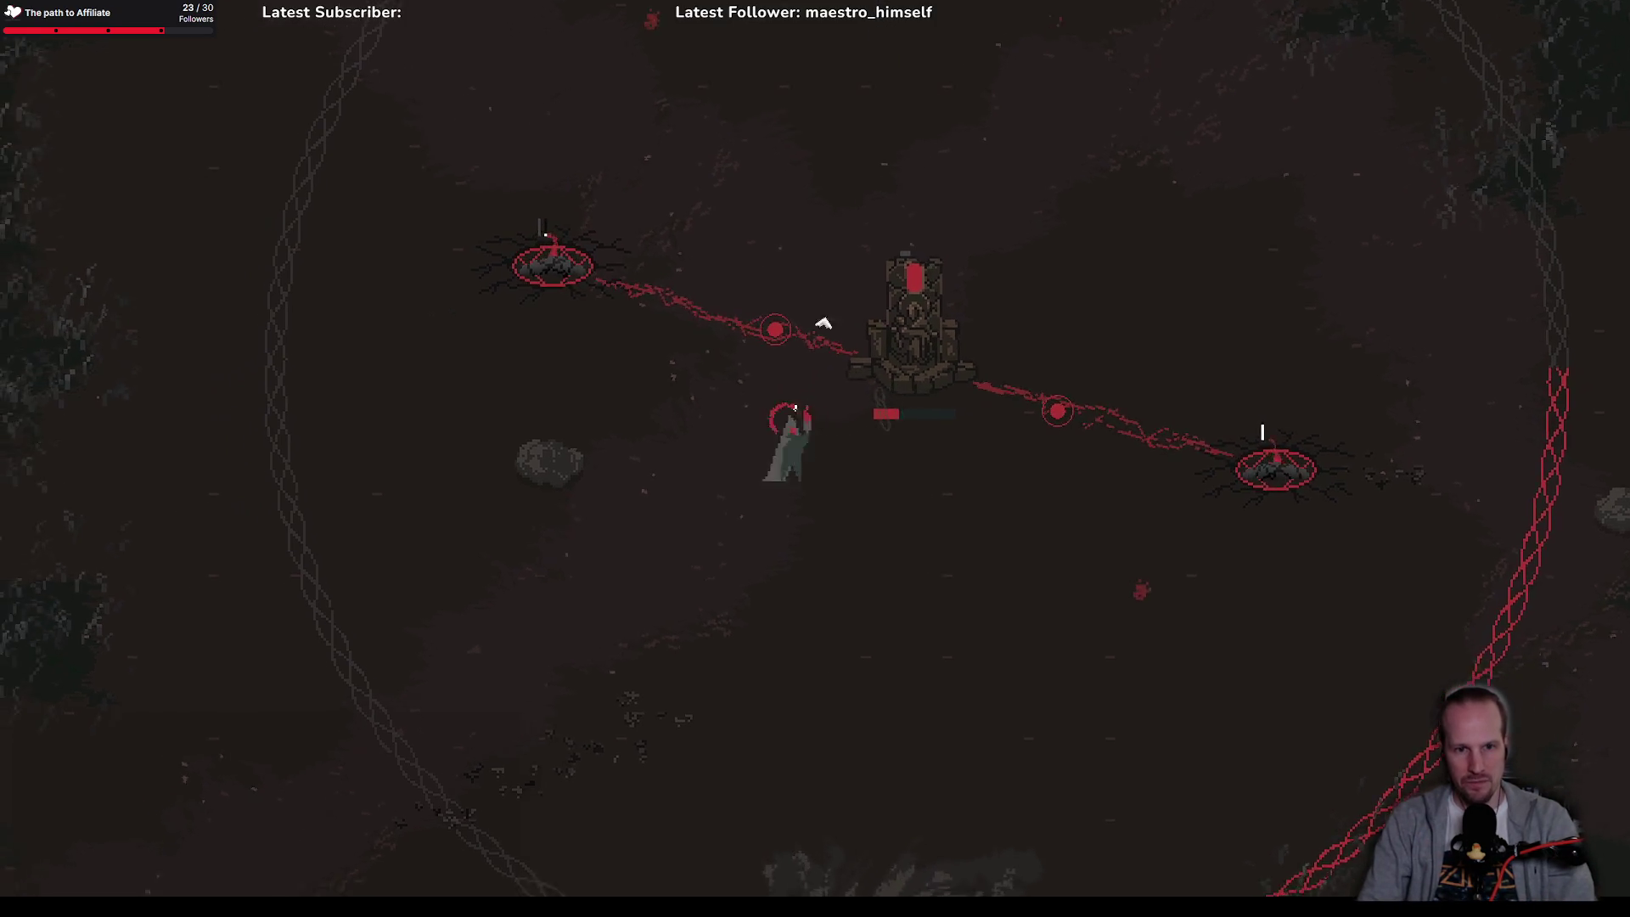
{"action": "key", "text": "d"}
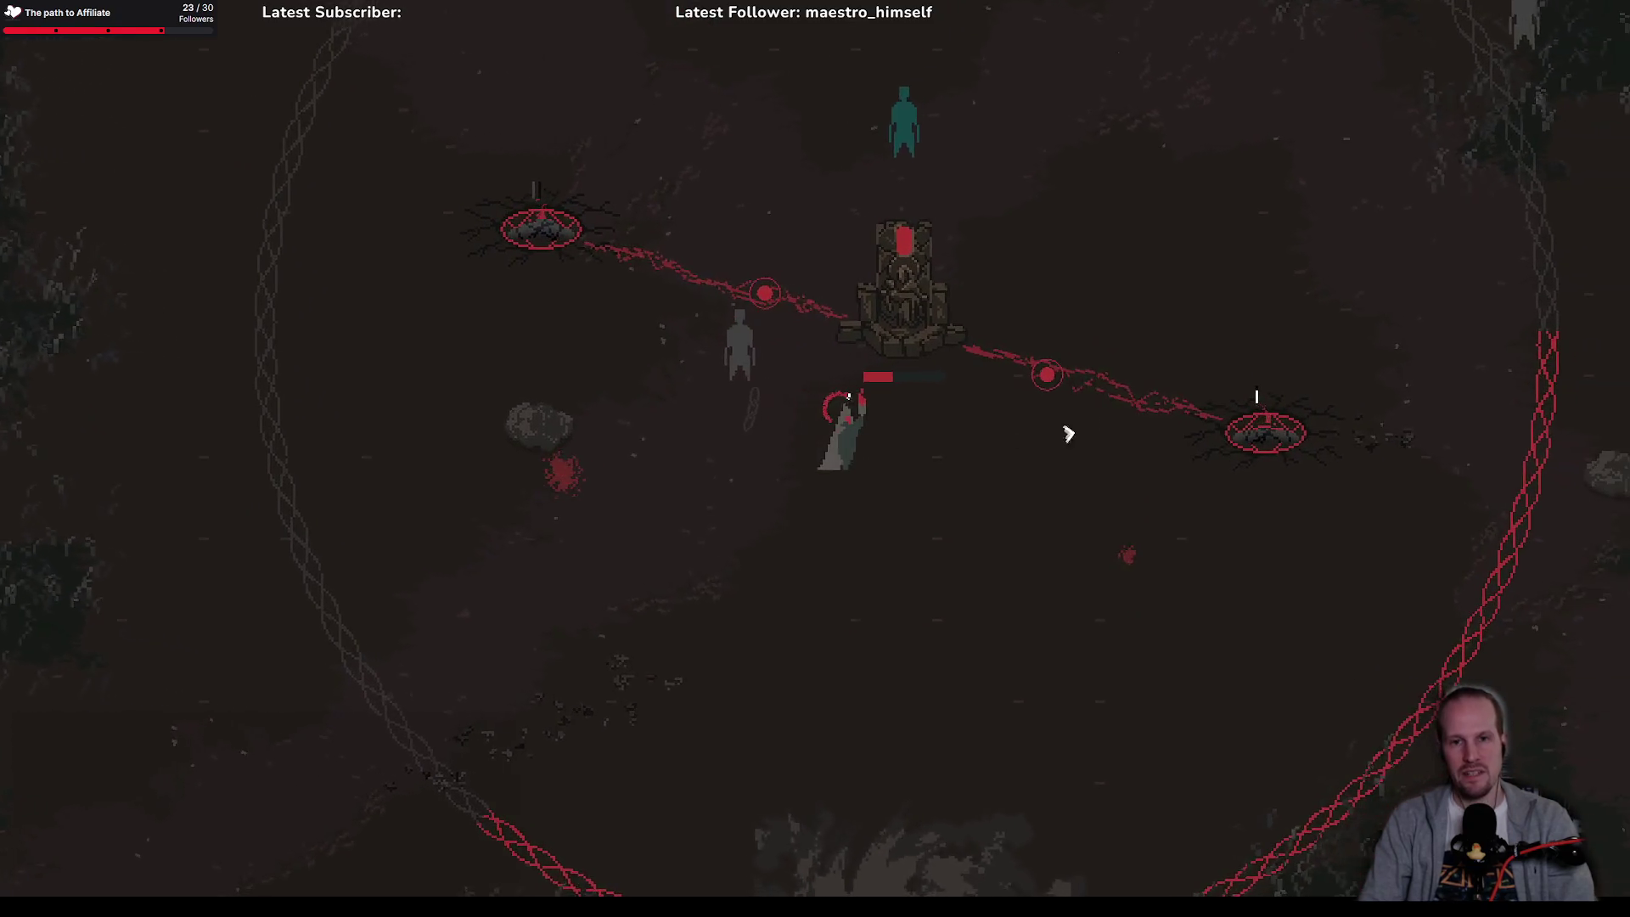
{"action": "key", "text": "d"}
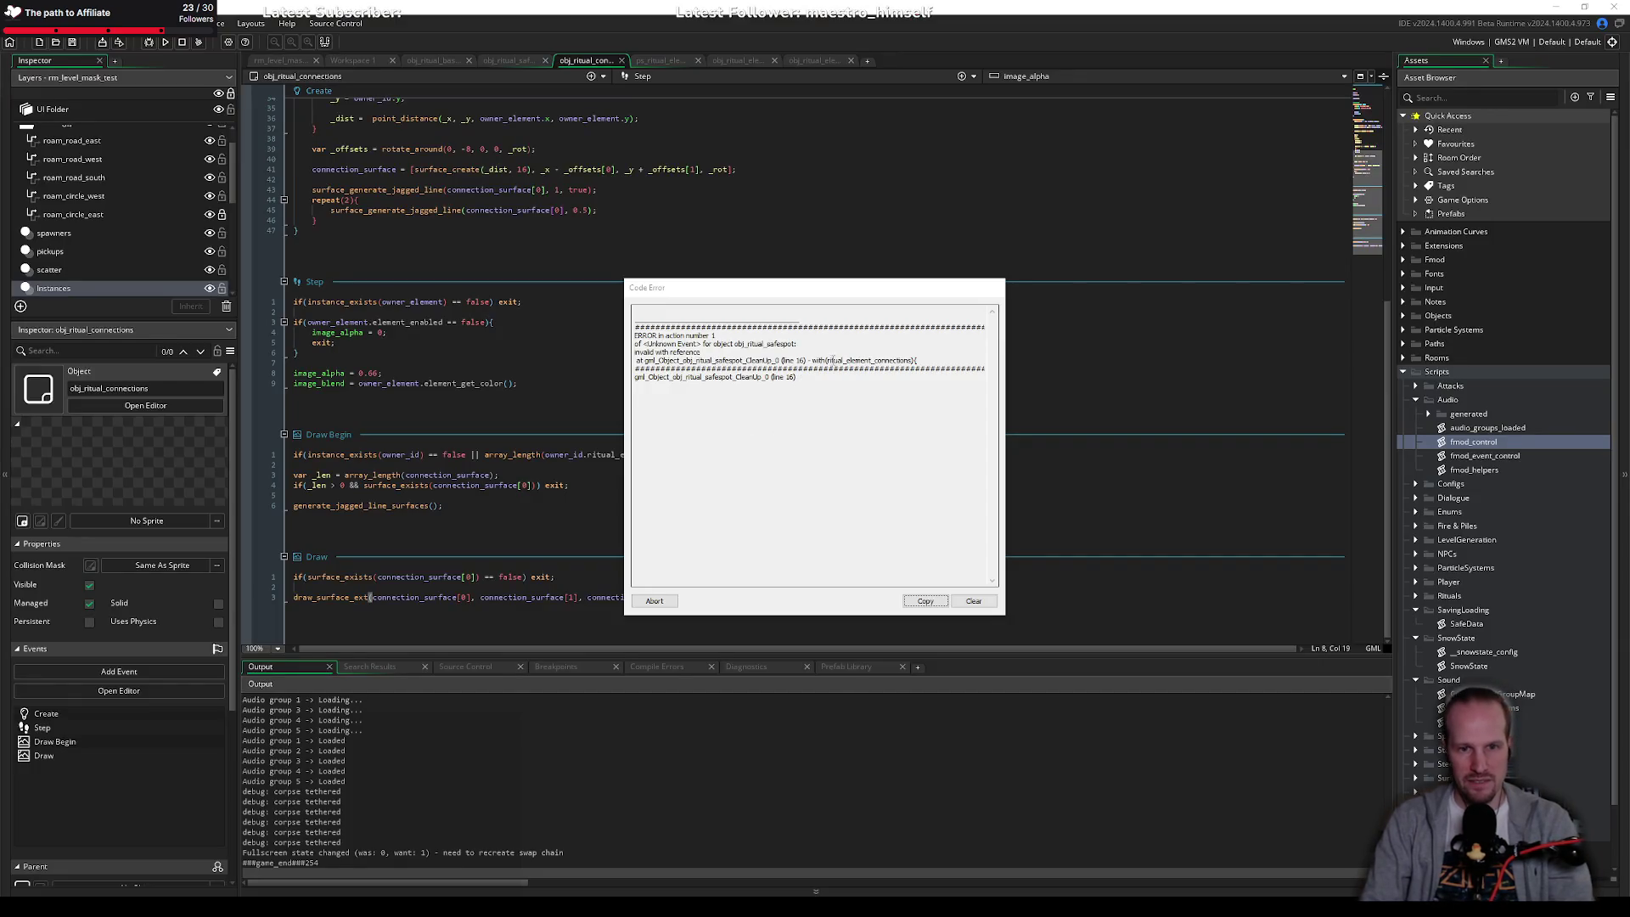
Step: Read the failing line in the crash report, then abort the game run
{"action": "left_click", "coordinate": [845, 361]}
{"action": "left_click", "coordinate": [901, 360]}
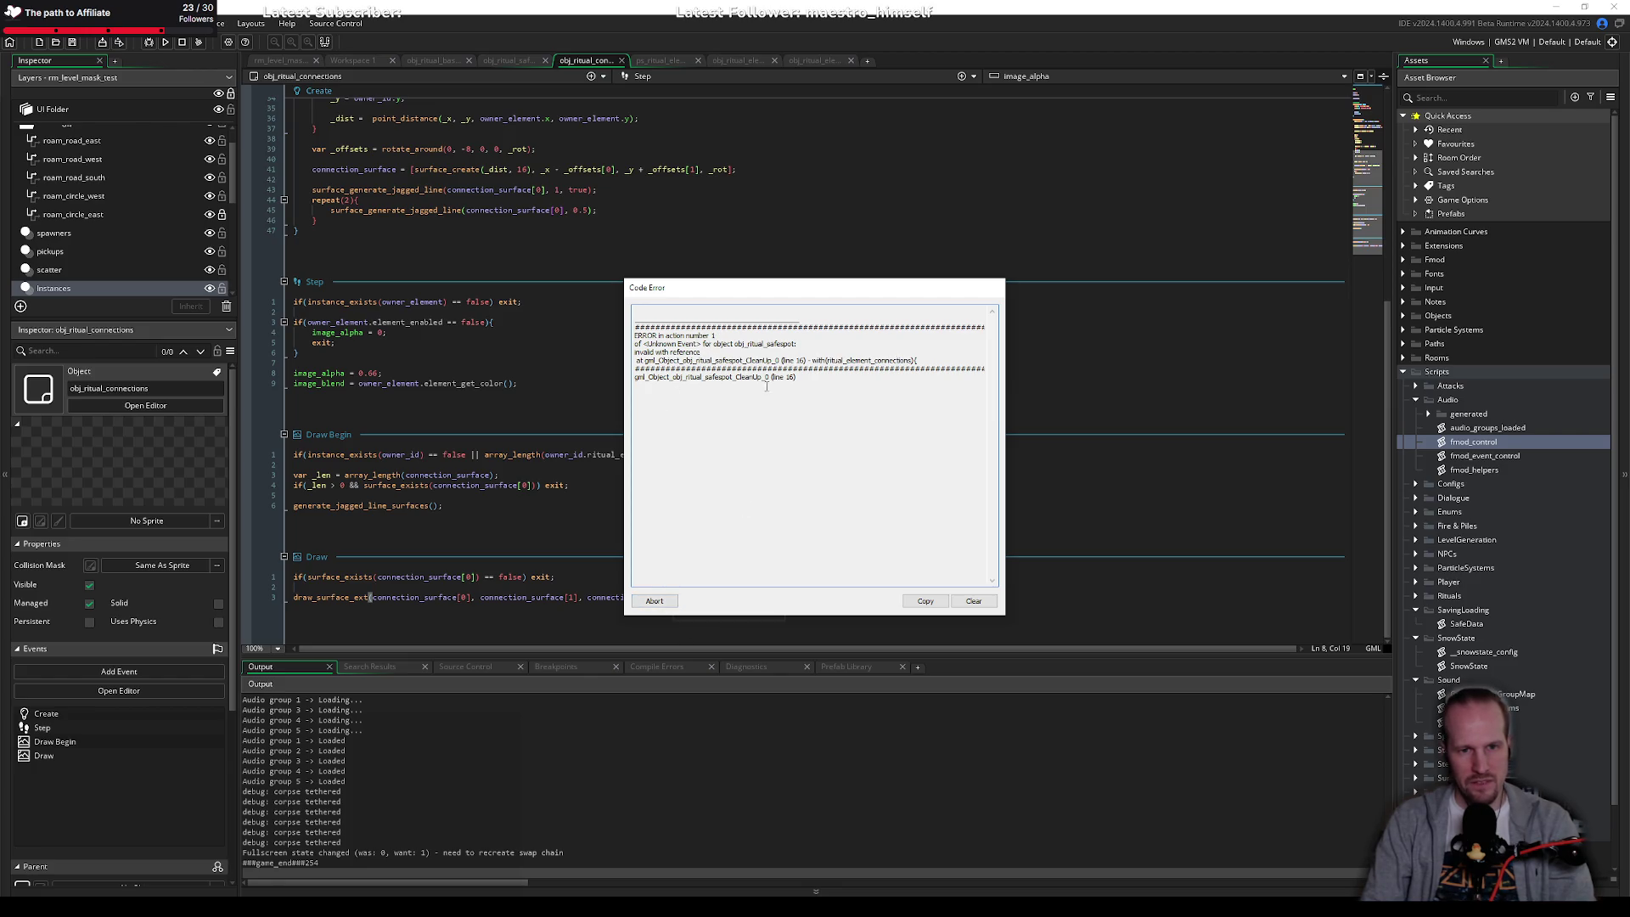
{"action": "left_click", "coordinate": [654, 601]}
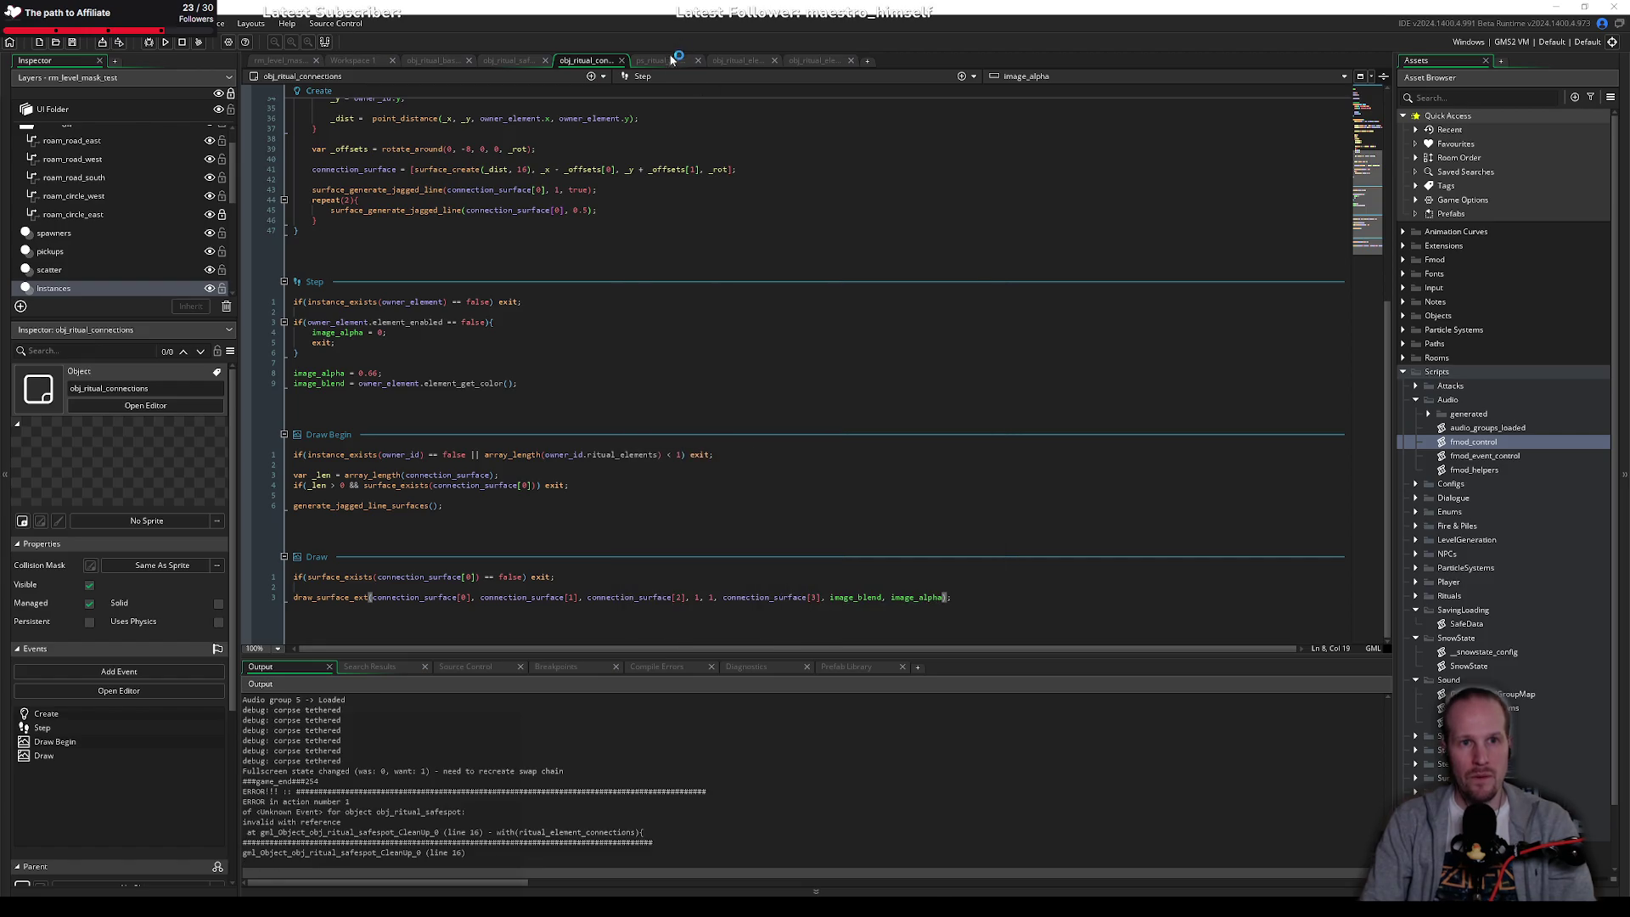
Step: Bring up obj_ritual_safespot's code with the caret on line 277
{"action": "left_click", "coordinate": [734, 59]}
{"action": "left_click", "coordinate": [572, 63]}
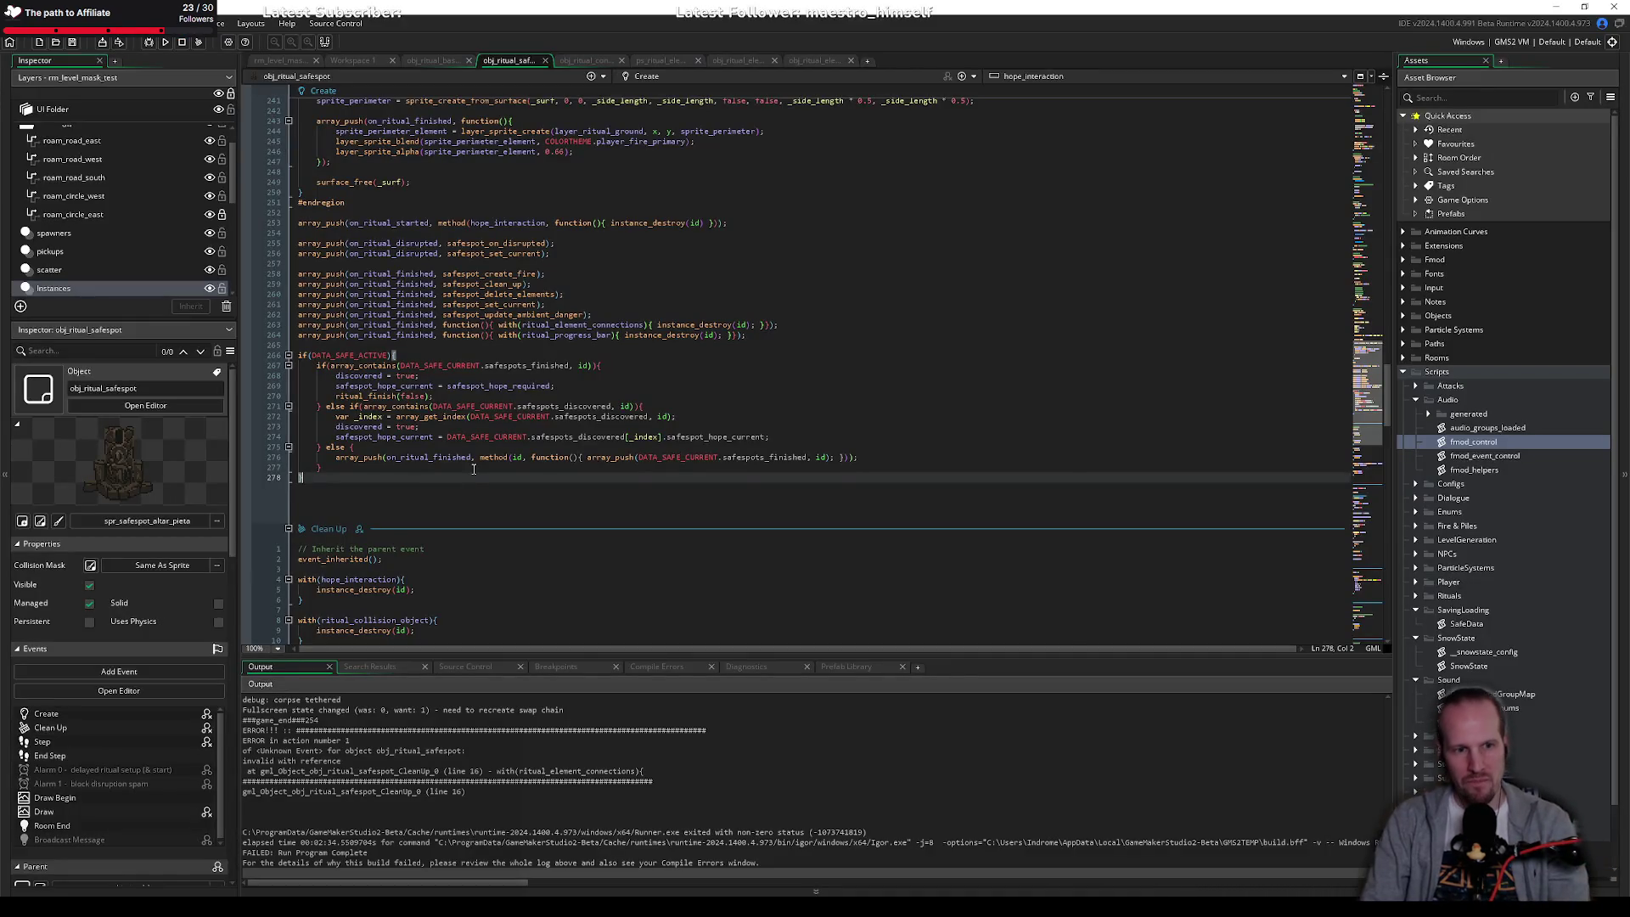
{"action": "left_click", "coordinate": [473, 467]}
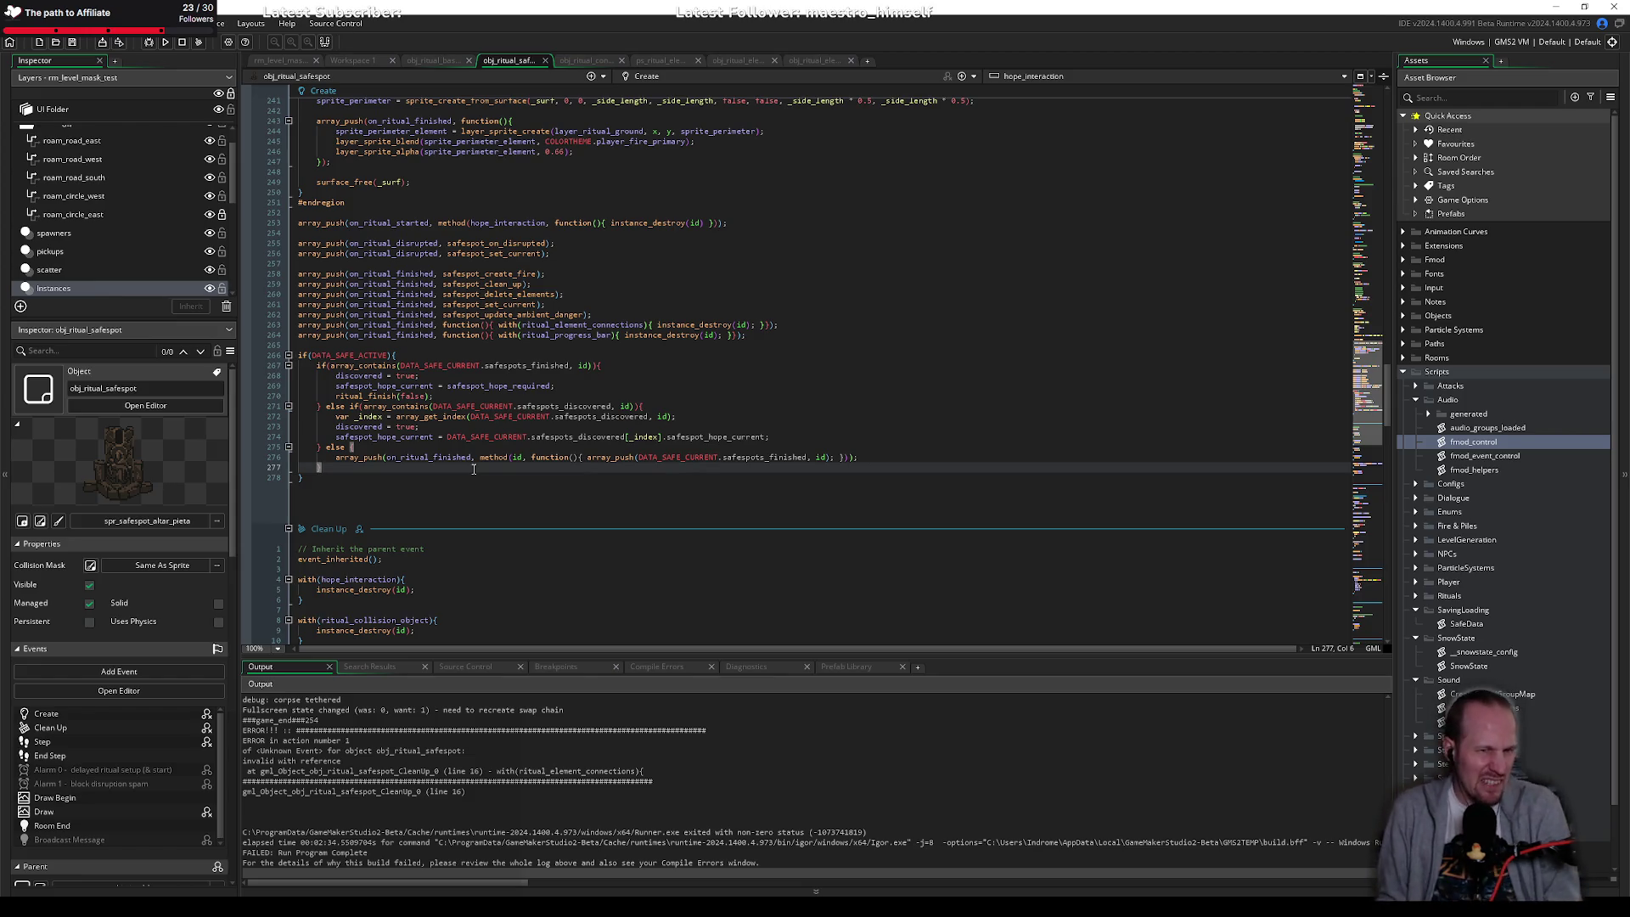
Step: Select the with(ritual_element_connections) block on Clean Up lines 16 to 18
{"action": "left_click", "coordinate": [512, 379]}
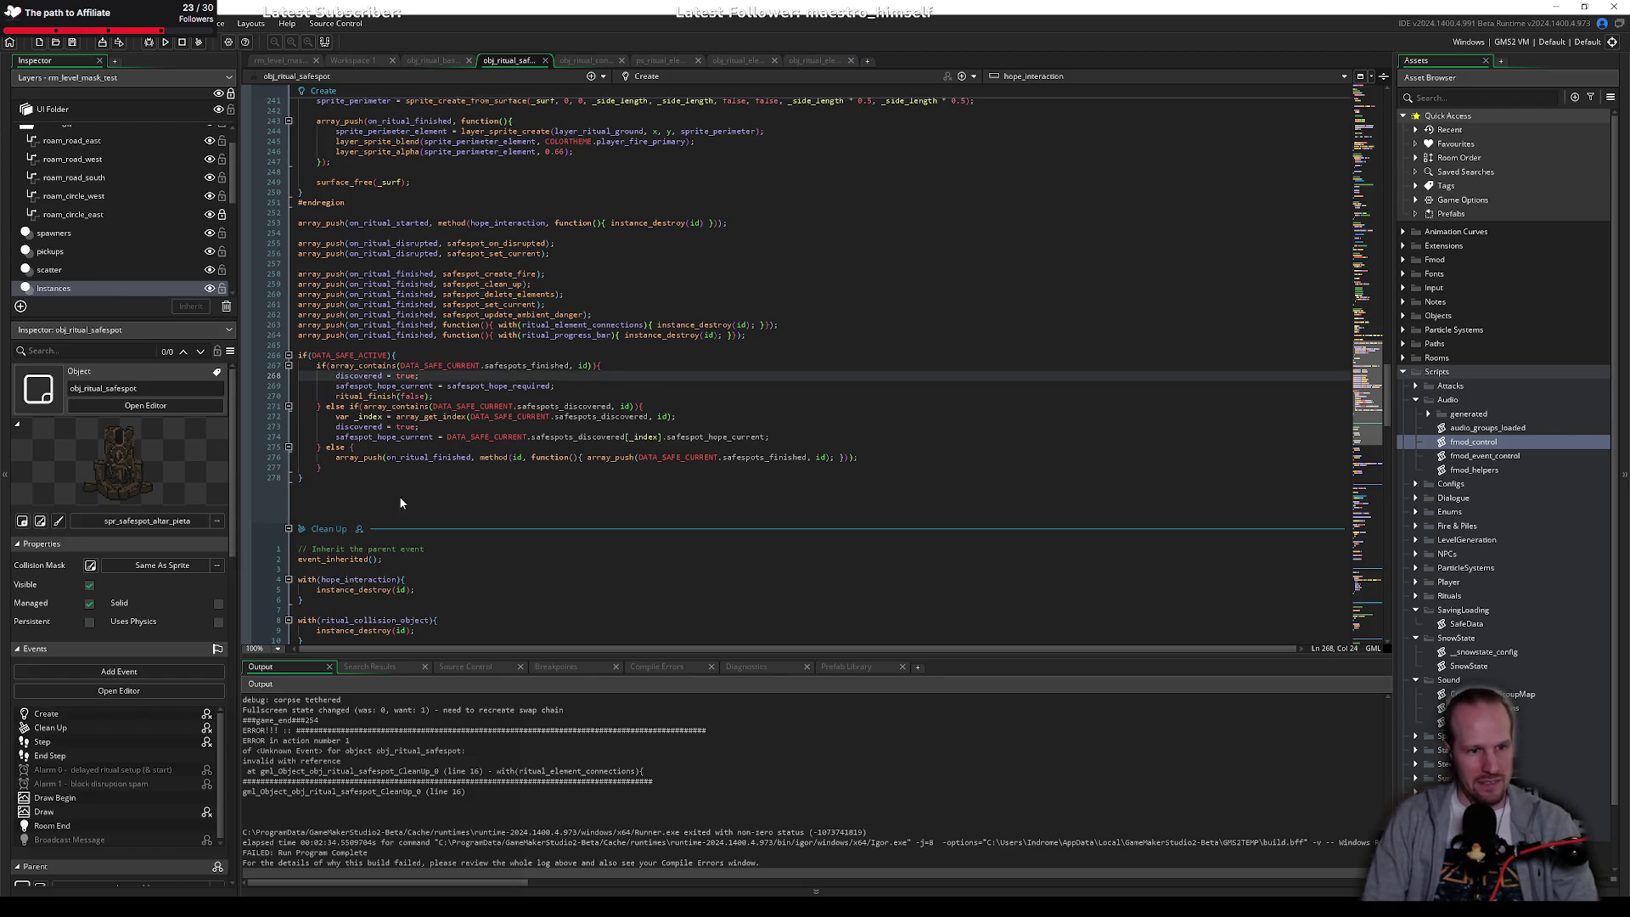
{"action": "scroll", "coordinate": [401, 502], "scroll_direction": "down", "scroll_amount": 8}
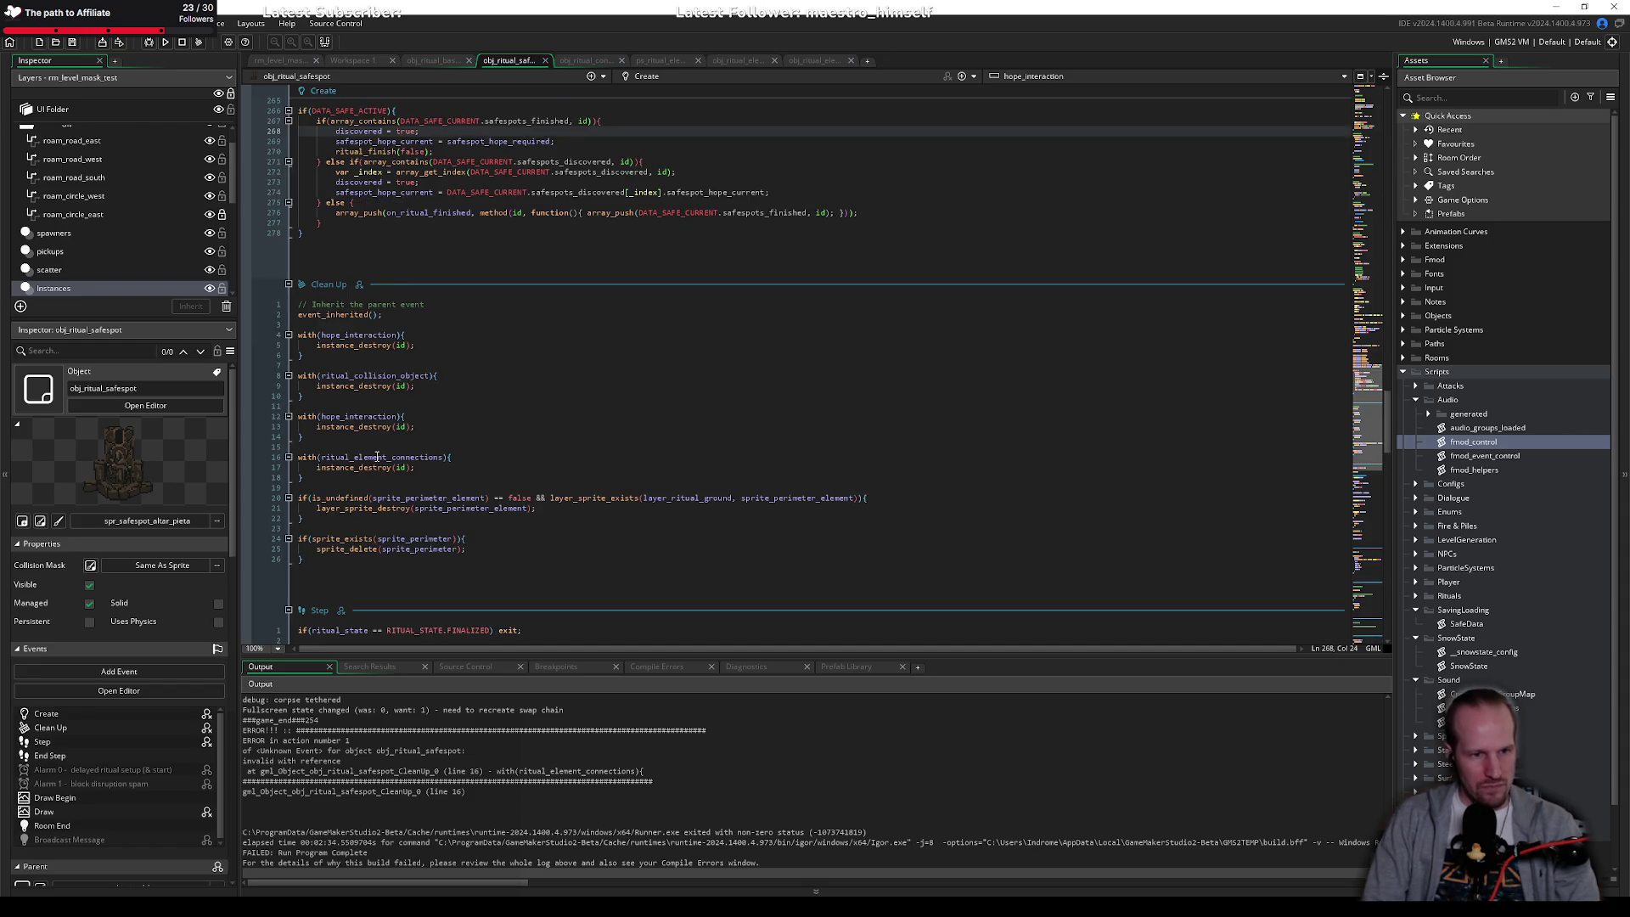
{"action": "double_click", "coordinate": [377, 456]}
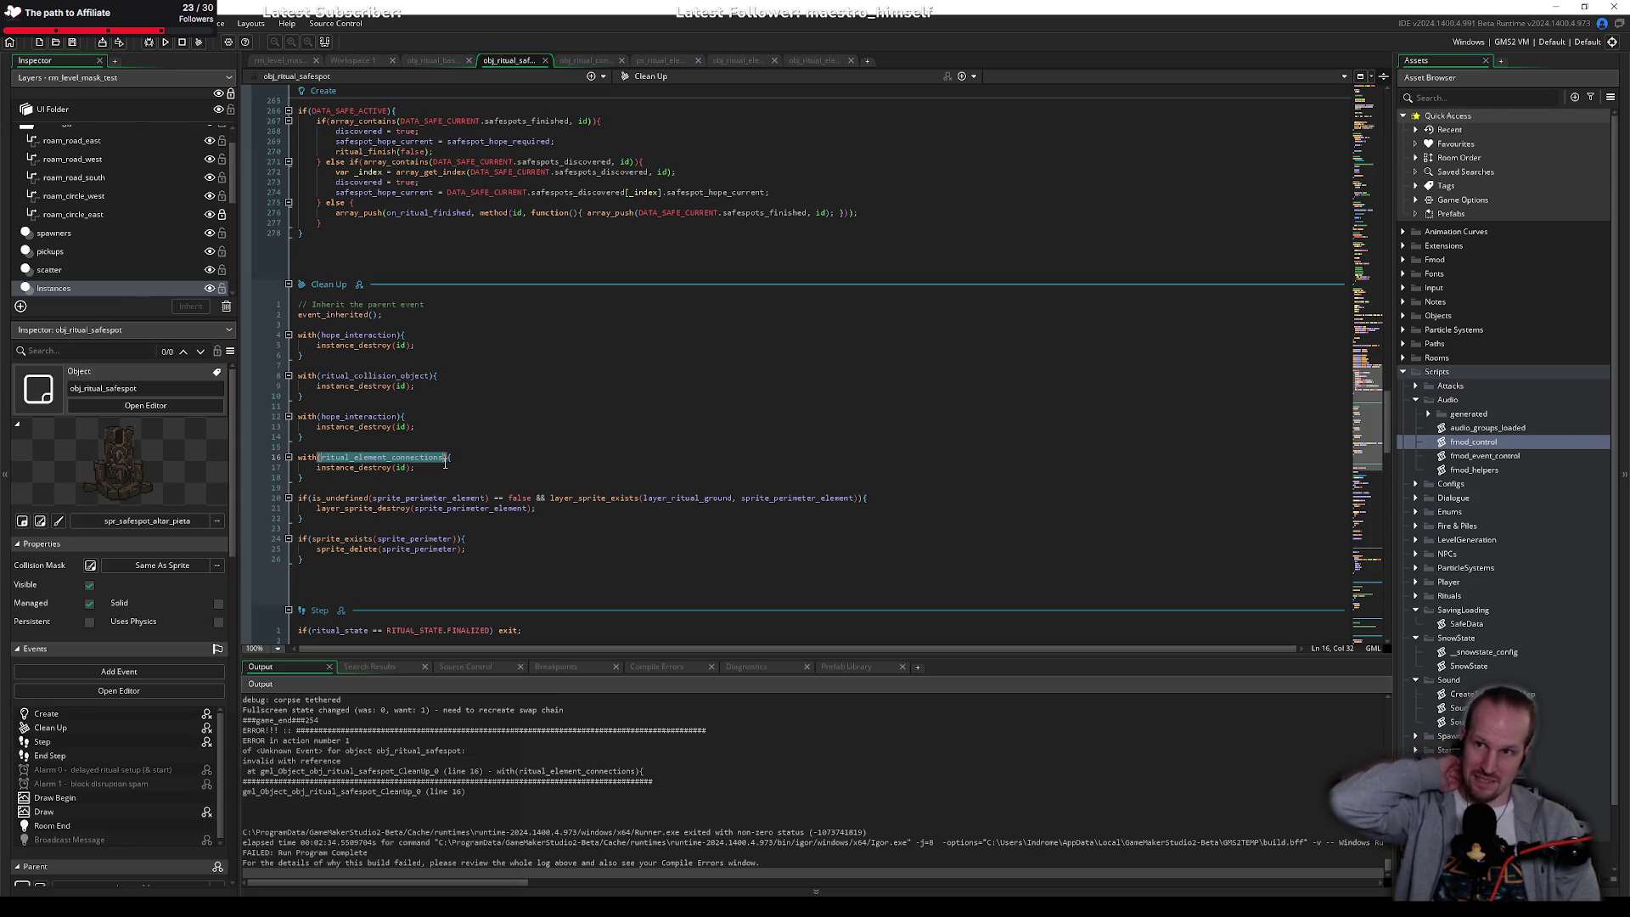
{"action": "left_click", "coordinate": [458, 468]}
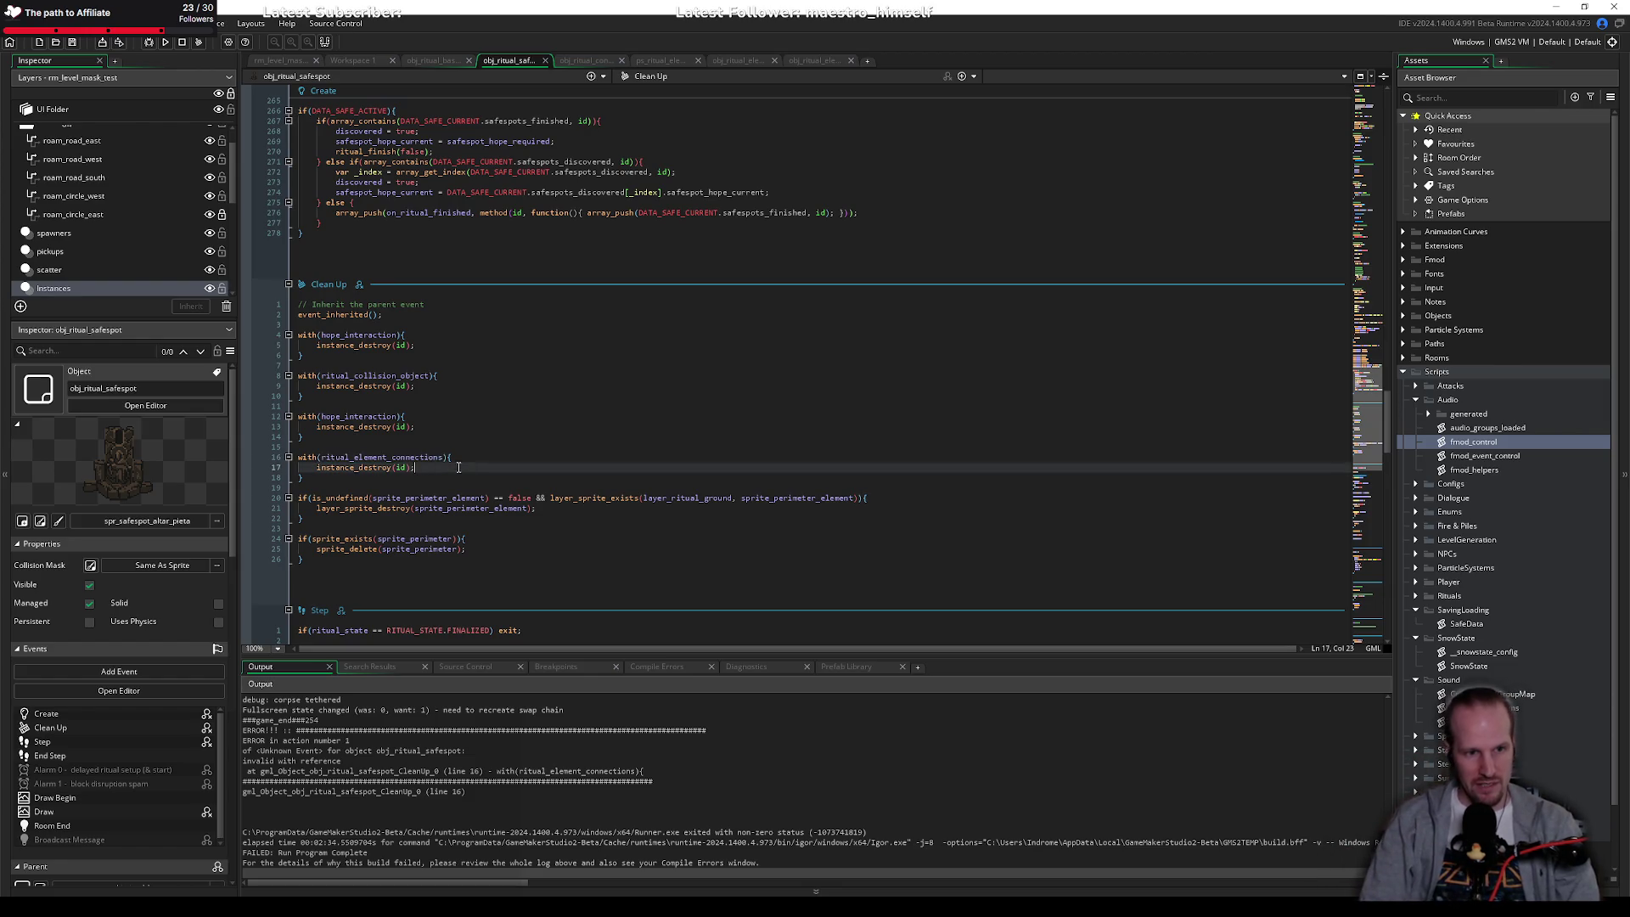
{"action": "left_click", "coordinate": [487, 455]}
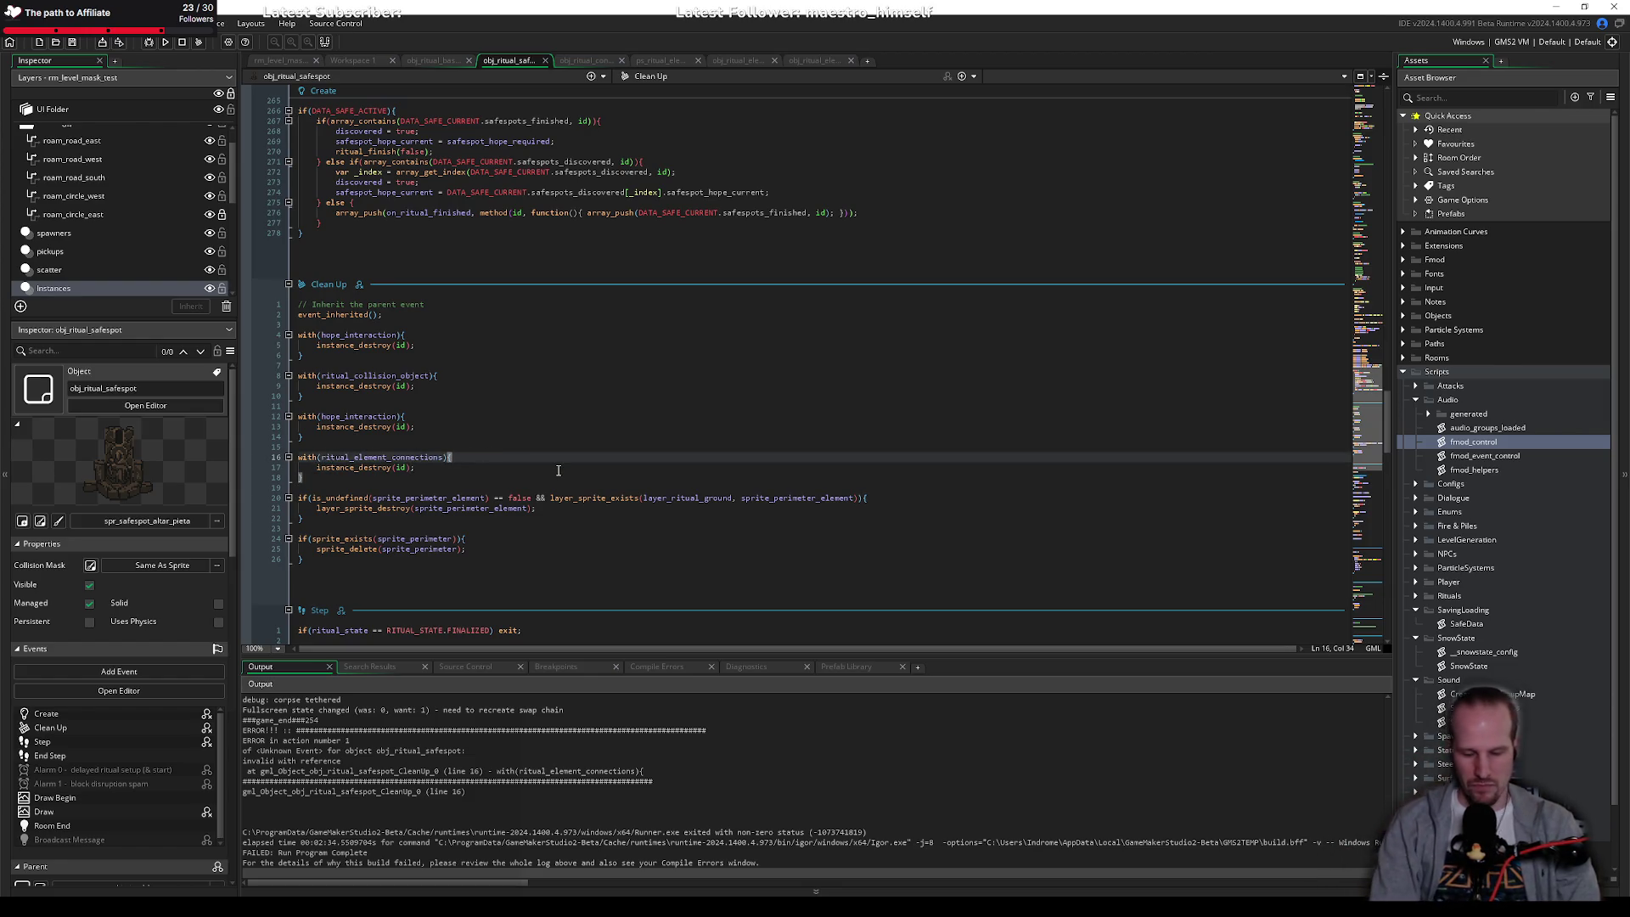
{"action": "key", "text": "shift+Down"}
{"action": "key", "text": "shift+Down"}
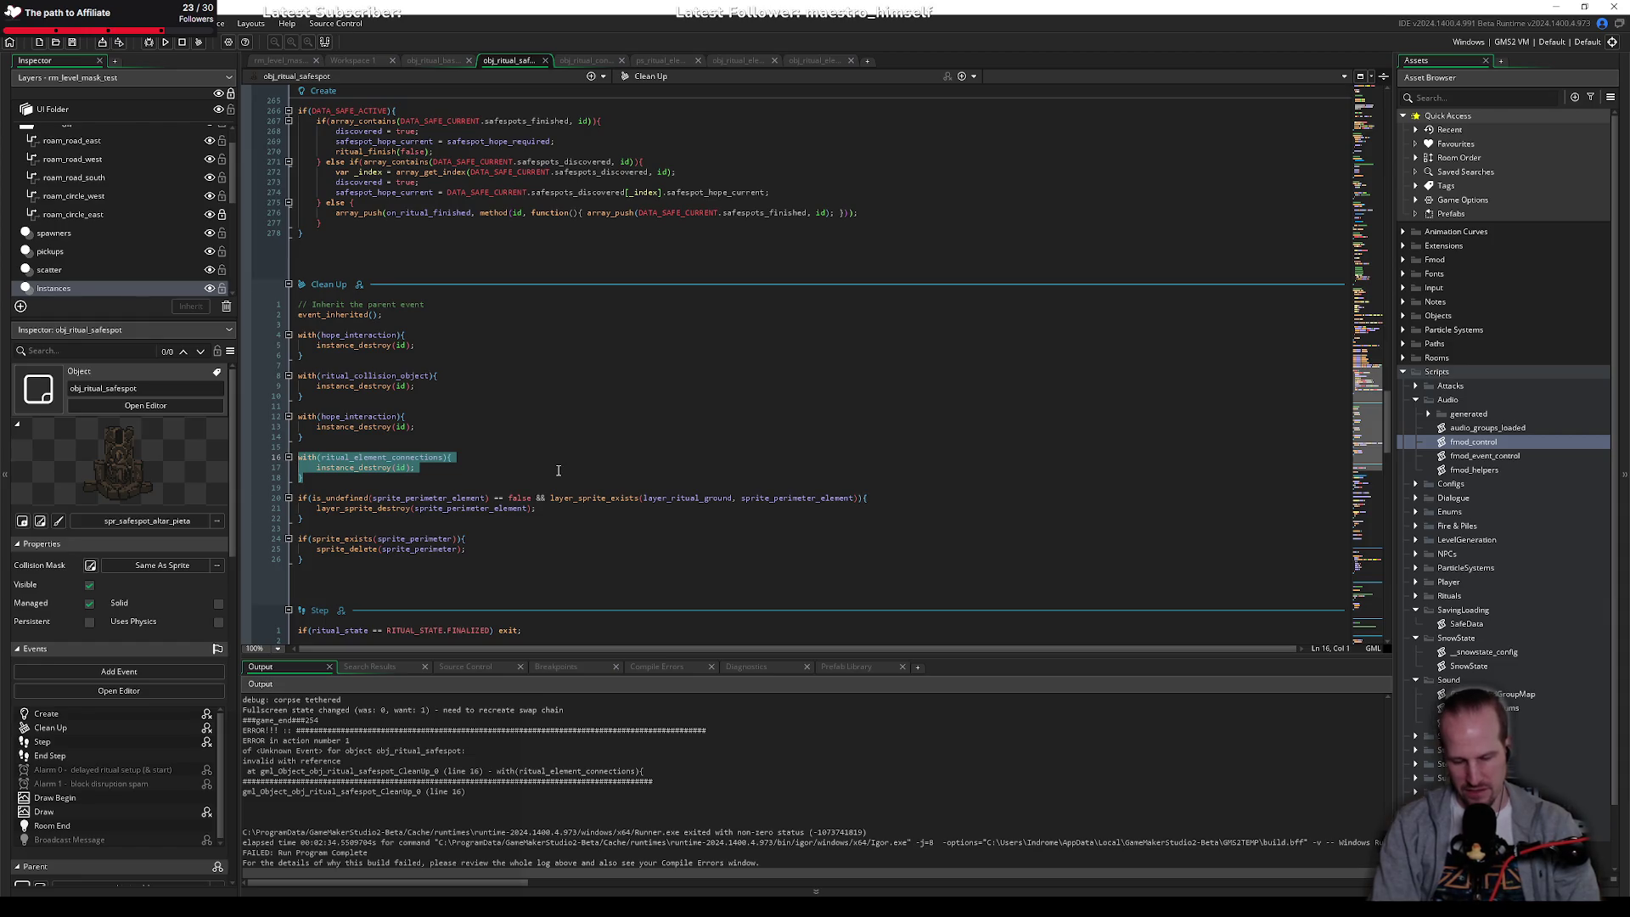
Step: Replace it with array_foreach(ritual_element_connections, function(){}) with the braces on separate lines
{"action": "type", "text": "array_foreac"}
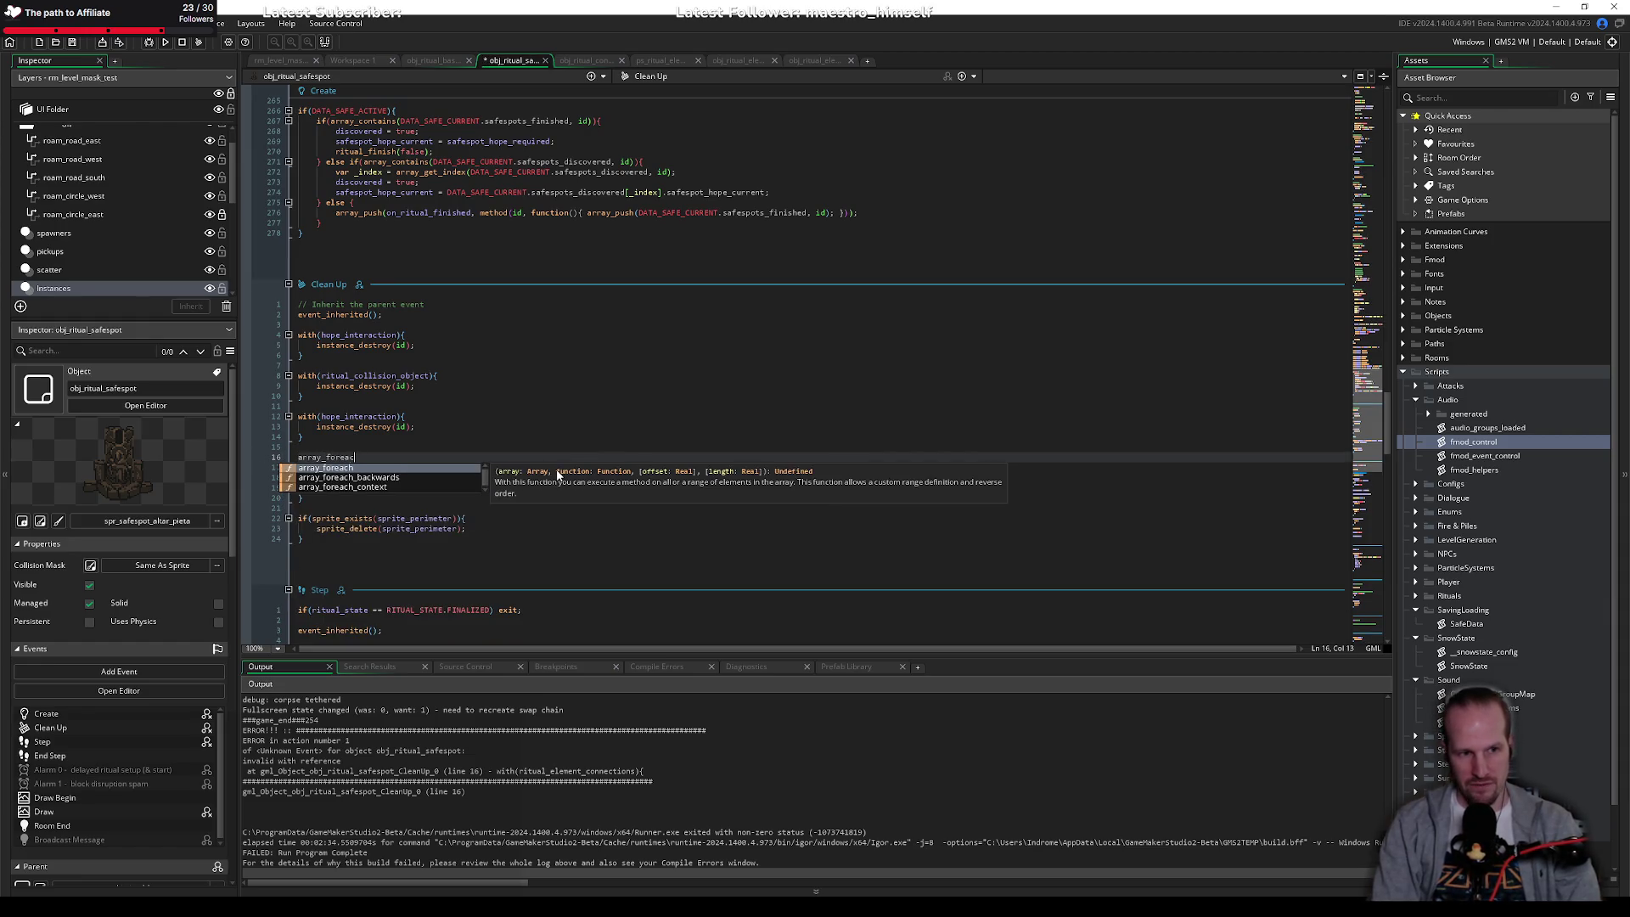
{"action": "type", "text": "h("}
{"action": "type", "text": "ritual"}
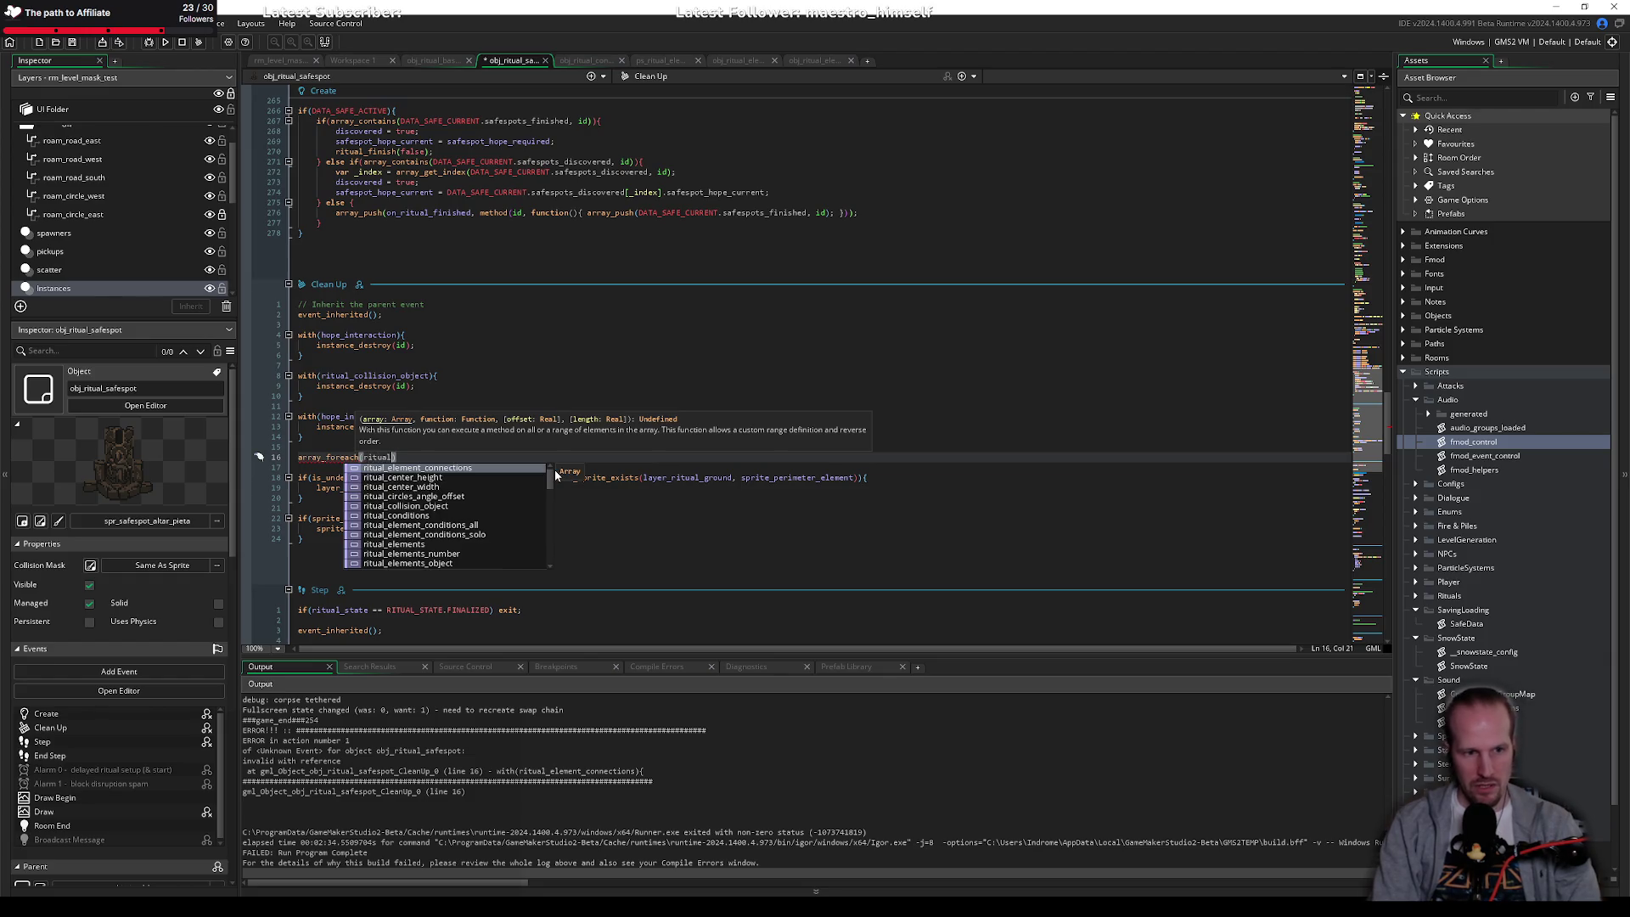
{"action": "key", "text": "Return"}
{"action": "type", "text": ", function(){}"}
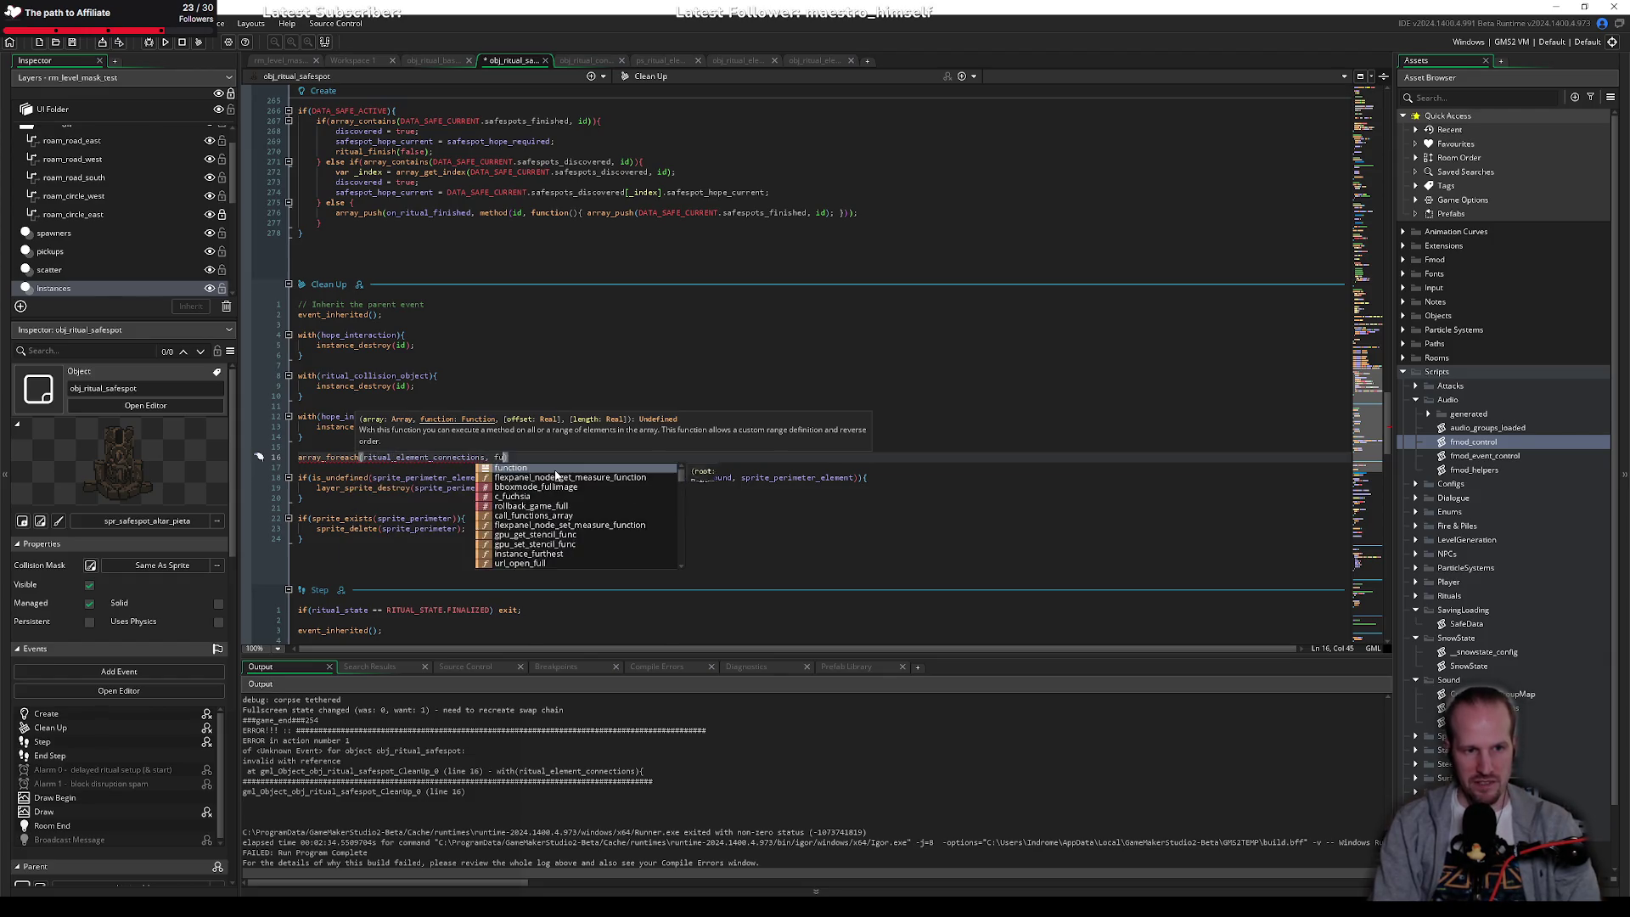
{"action": "key", "text": "Left"}
{"action": "key", "text": "Left"}
{"action": "key", "text": "Left"}
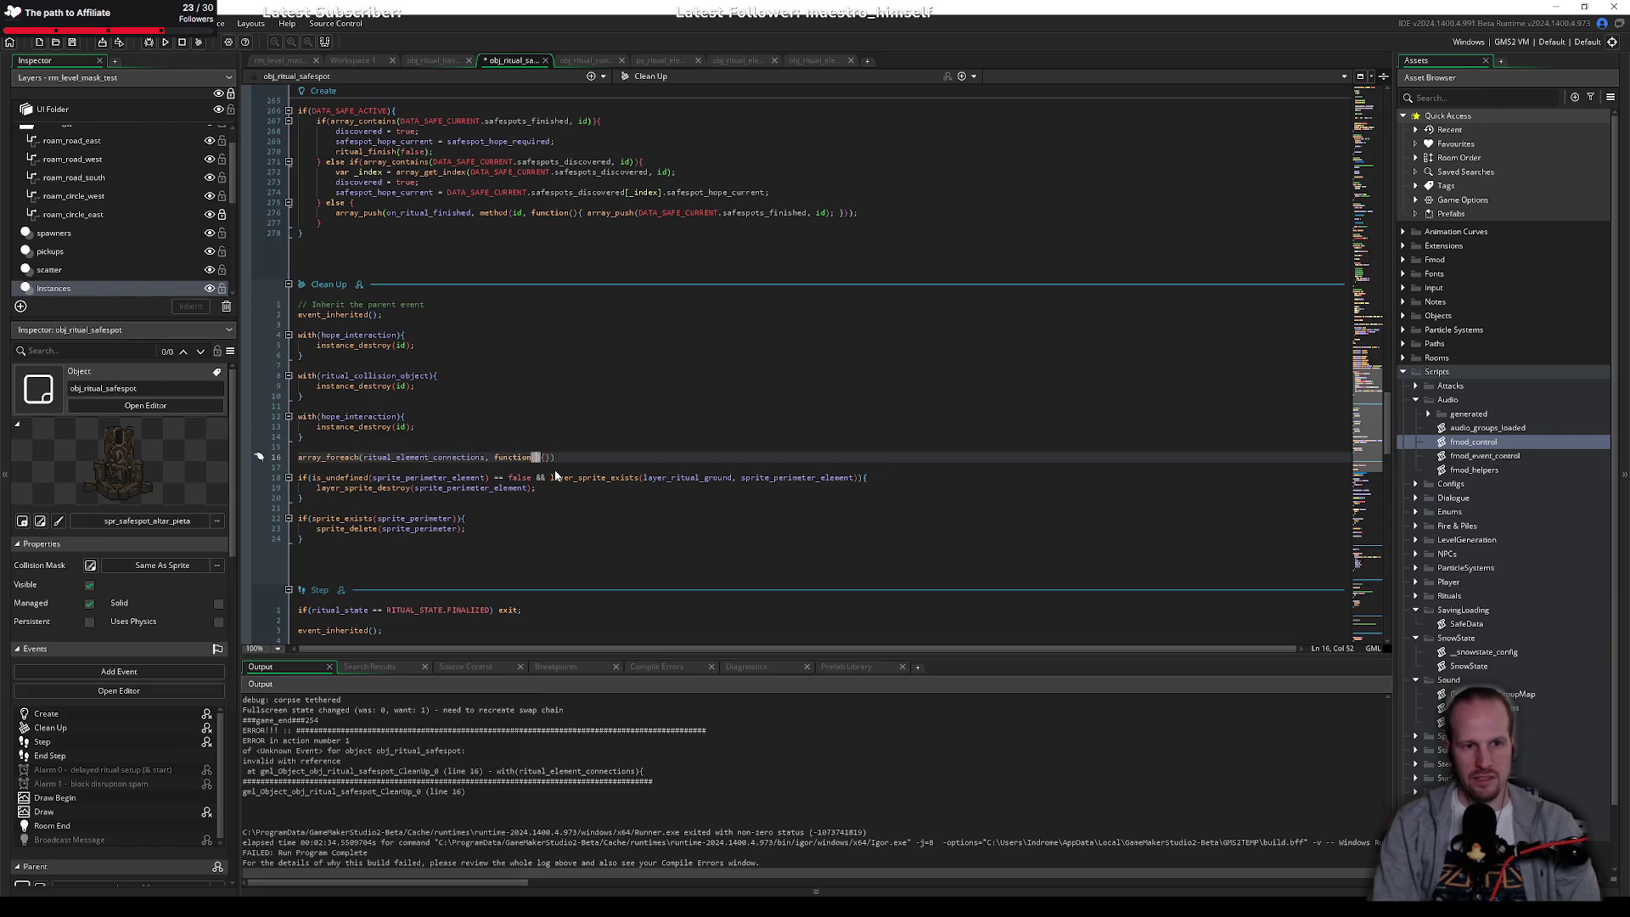
{"action": "key", "text": "Right"}
{"action": "key", "text": "Right"}
{"action": "key", "text": "Return"}
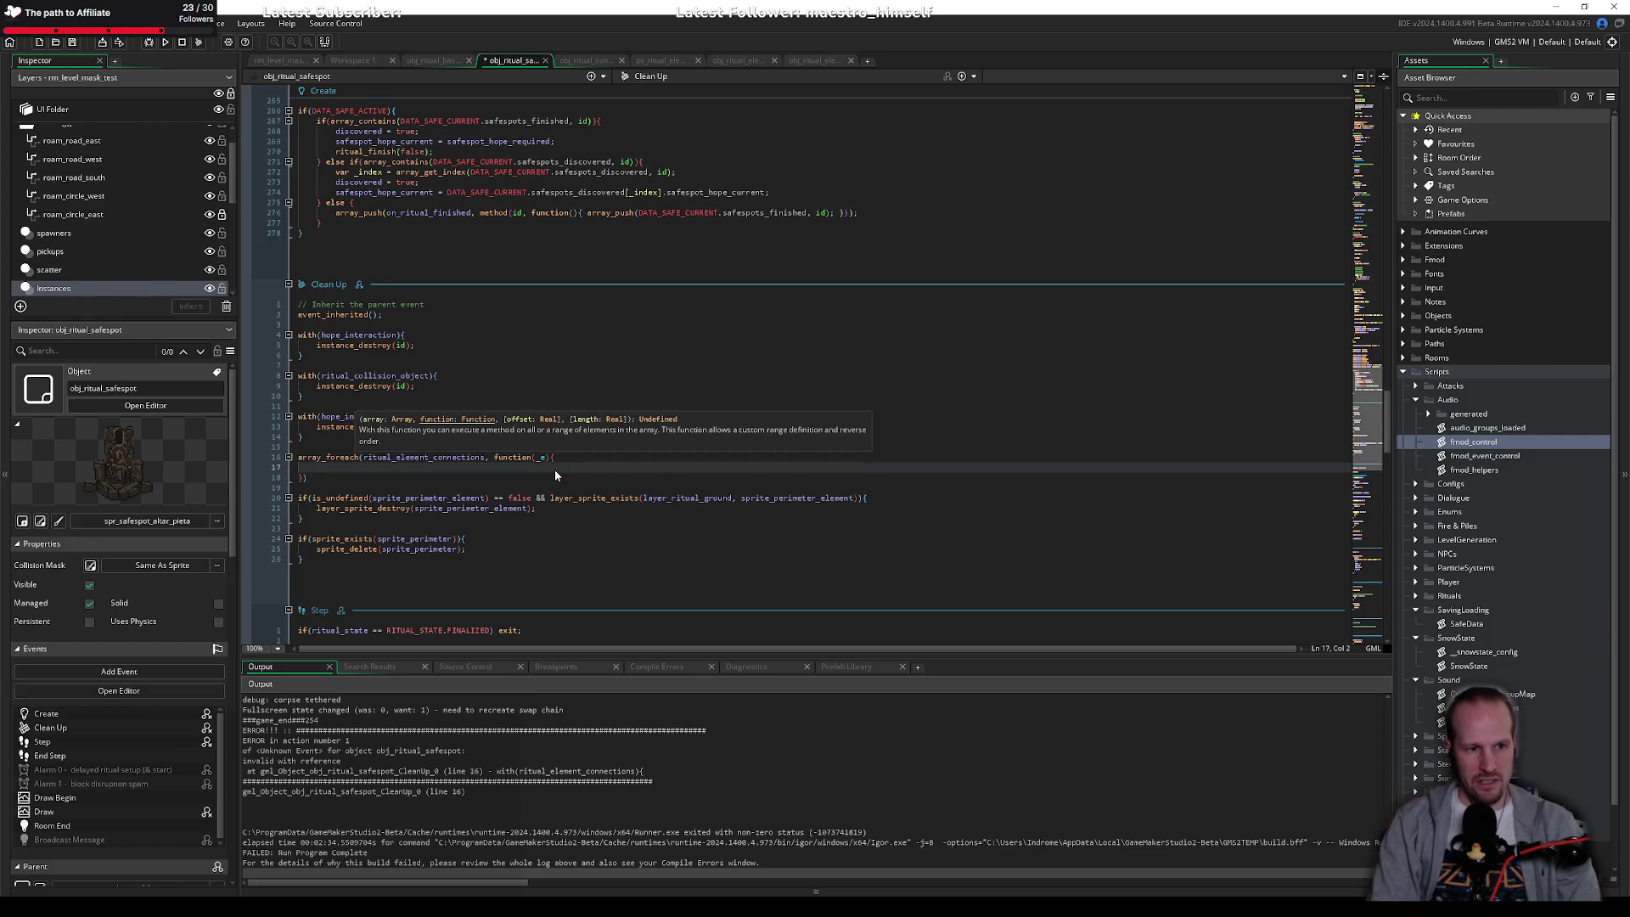
{"action": "key", "text": "Down"}
{"action": "key", "text": "End"}
Step: Make the loop body instance_destroy(id);, removing the stray fmod_sound_set_mode() text
{"action": "type", "text": ";fmod_sound_set_mode()"}
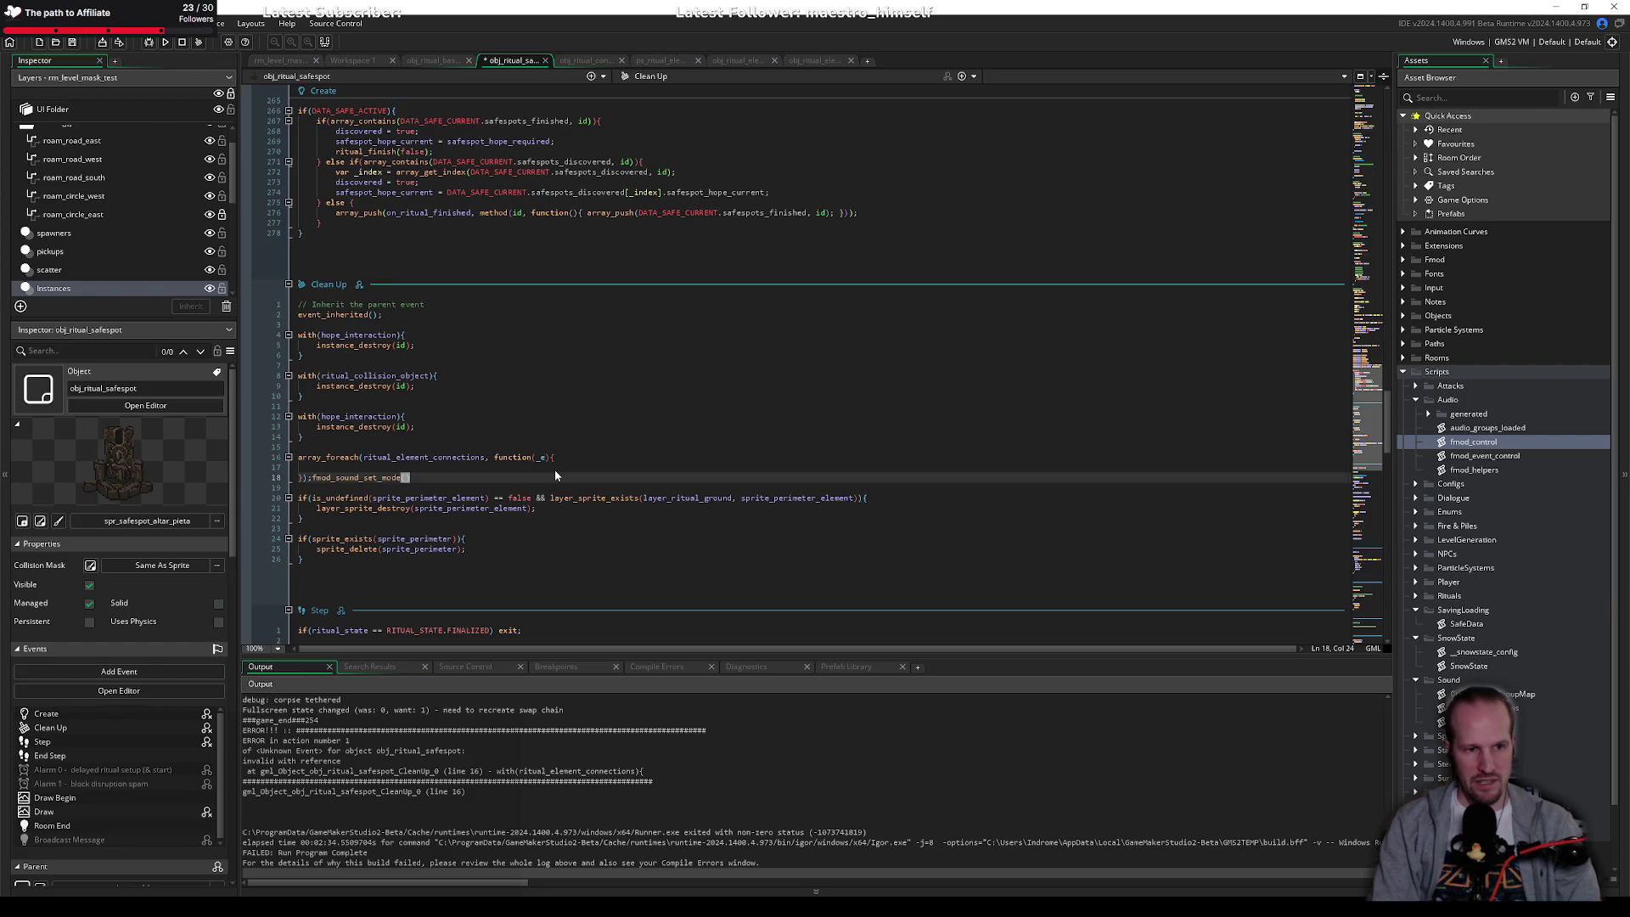
{"action": "key", "text": "ctrl+shift+Left"}
{"action": "key", "text": "ctrl+shift+Left"}
{"action": "key", "text": "BackSpace"}
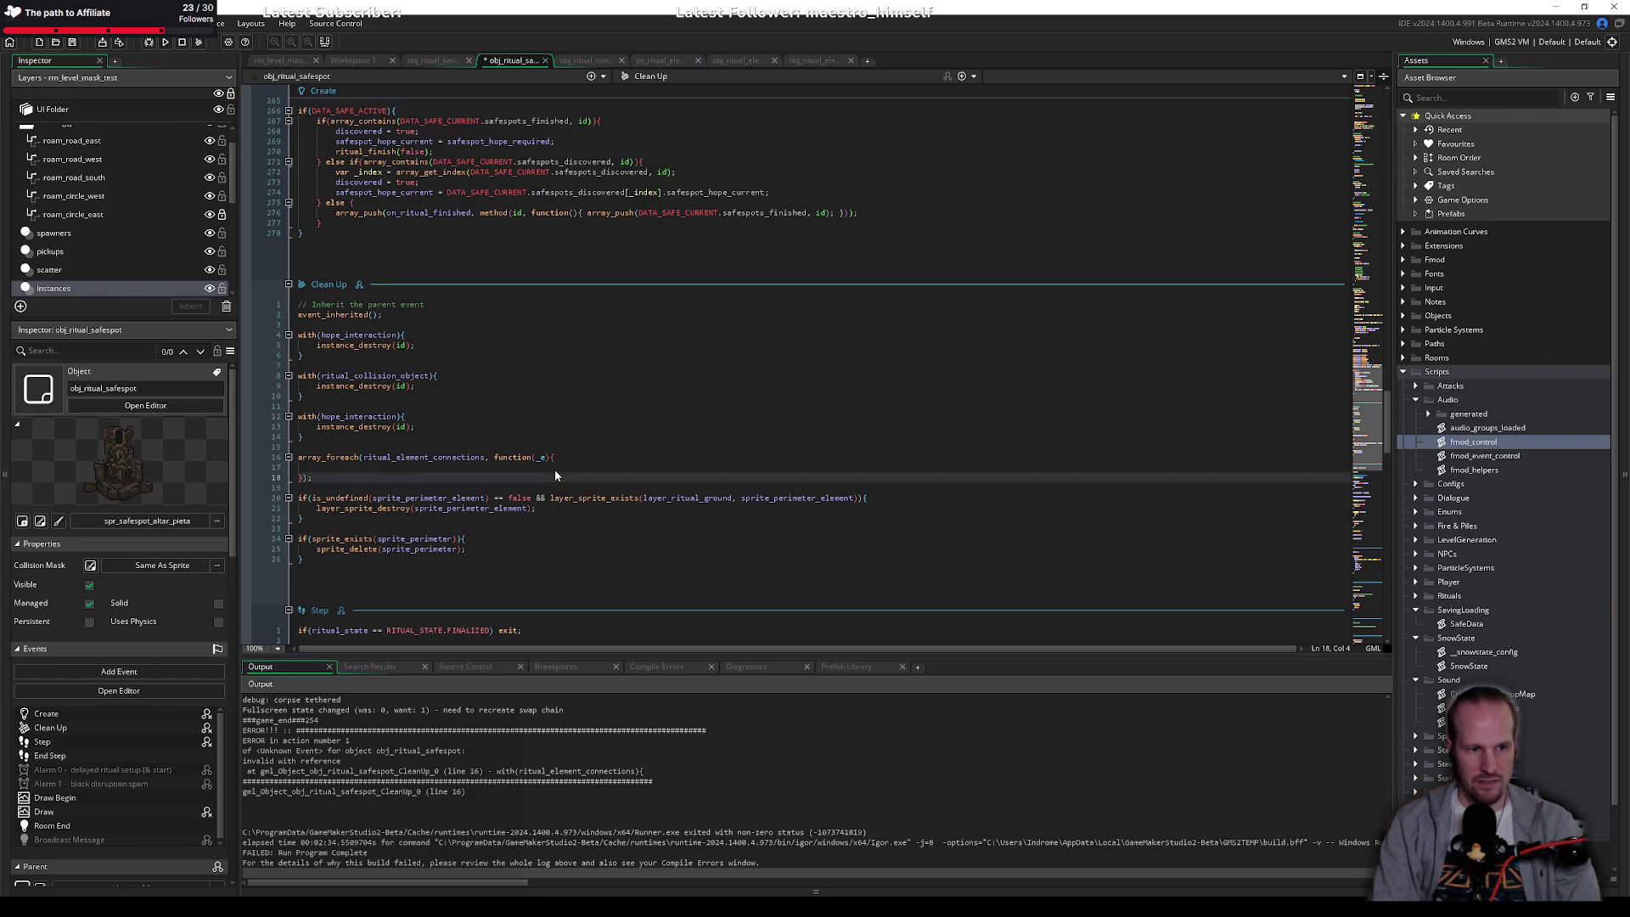
{"action": "key", "text": "Up"}
{"action": "type", "text": "insta"}
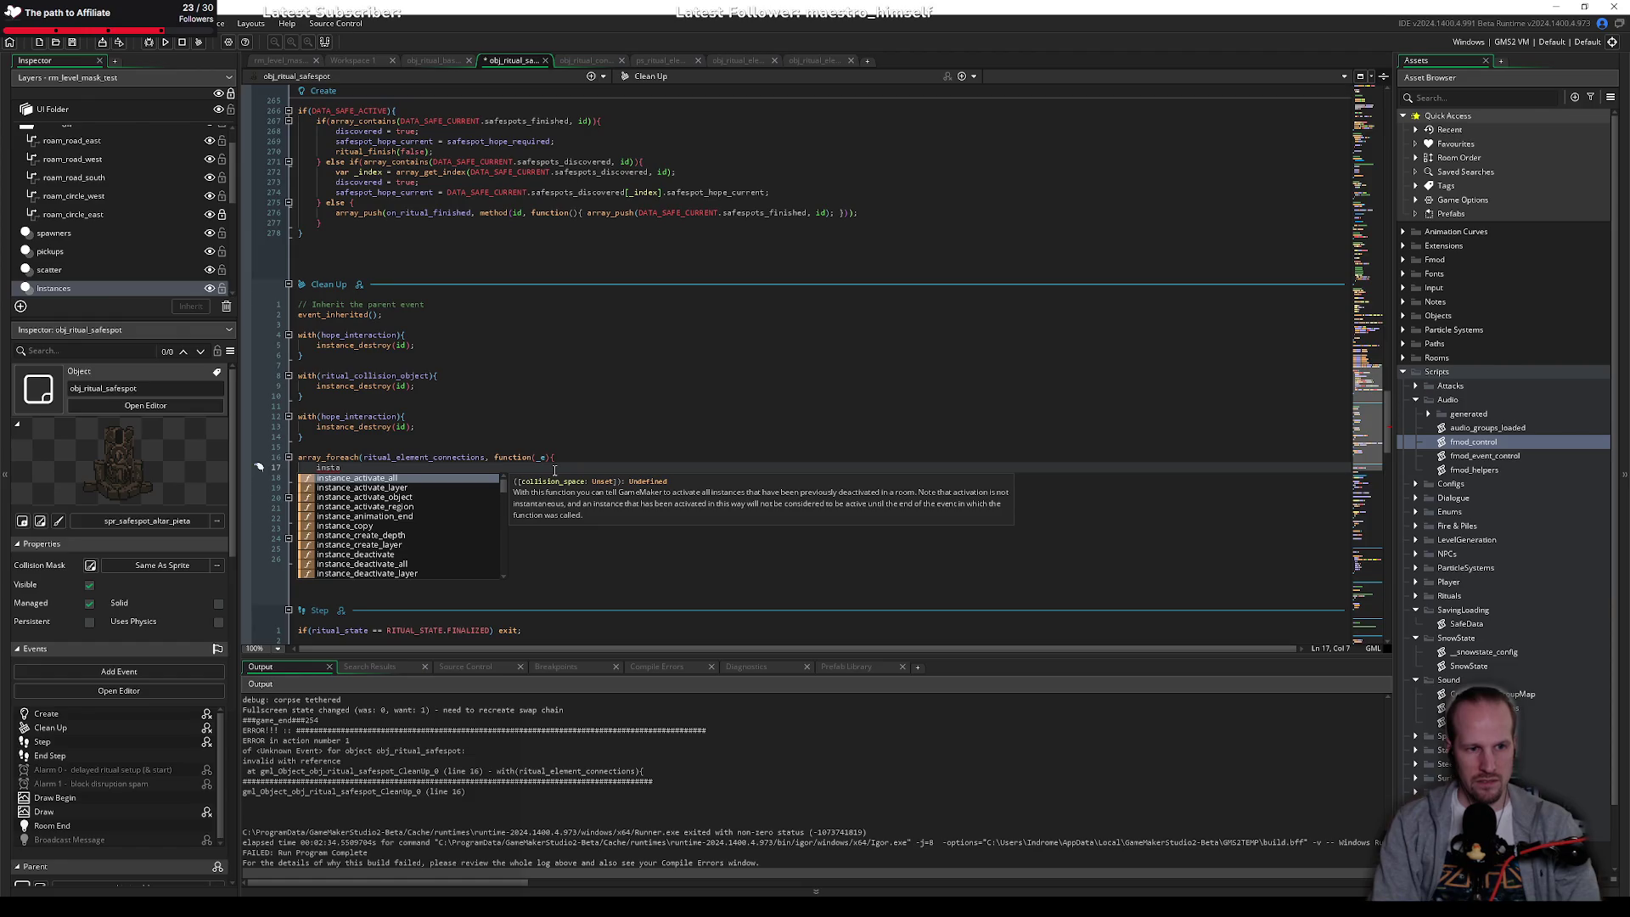
{"action": "type", "text": "nce_destroy"}
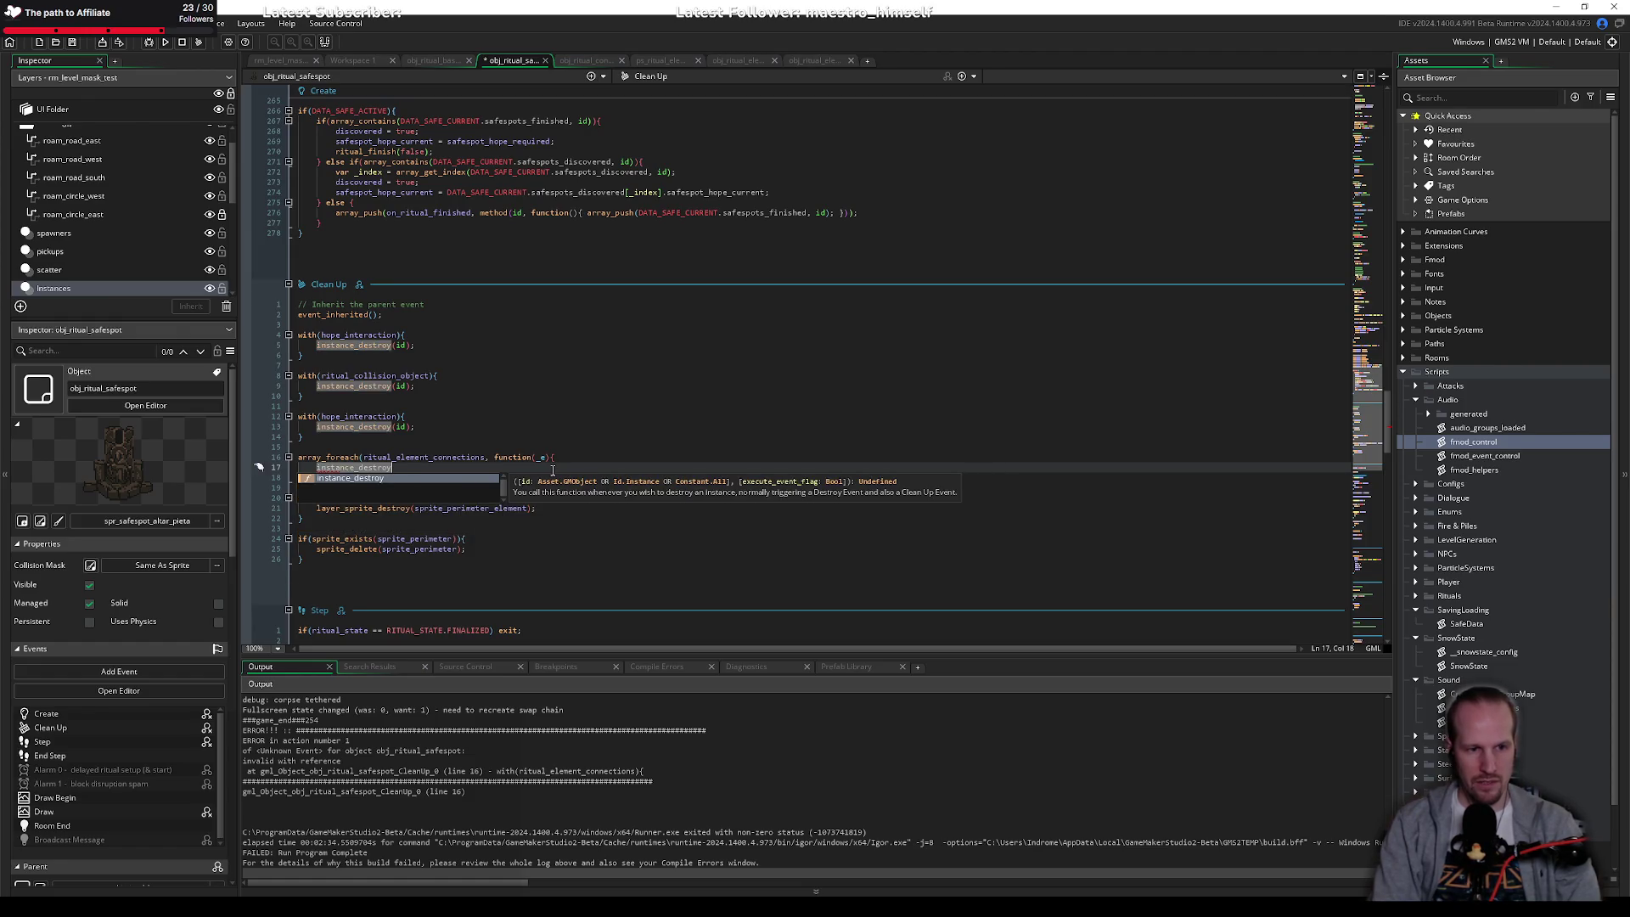
{"action": "type", "text": "(id);"}
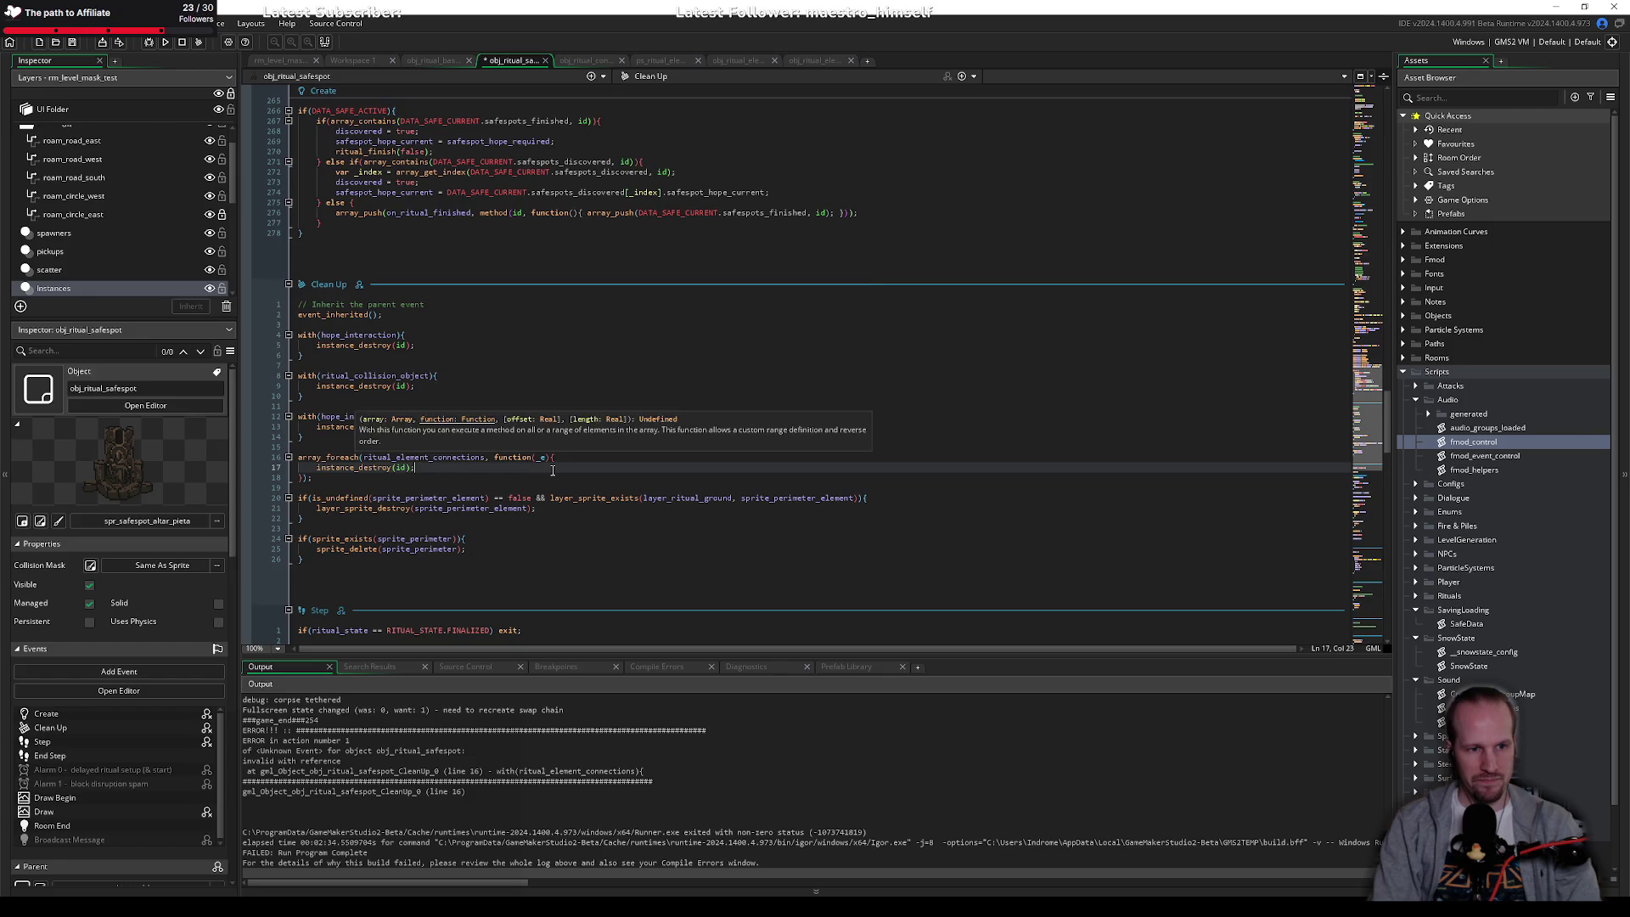
Step: Change the call from array_foreach to array_foreach_backwards
{"action": "key", "text": "Up"}
{"action": "key", "text": "ctrl+Left"}
{"action": "key", "text": "BackSpace"}
{"action": "type", "text": "_backwa"}
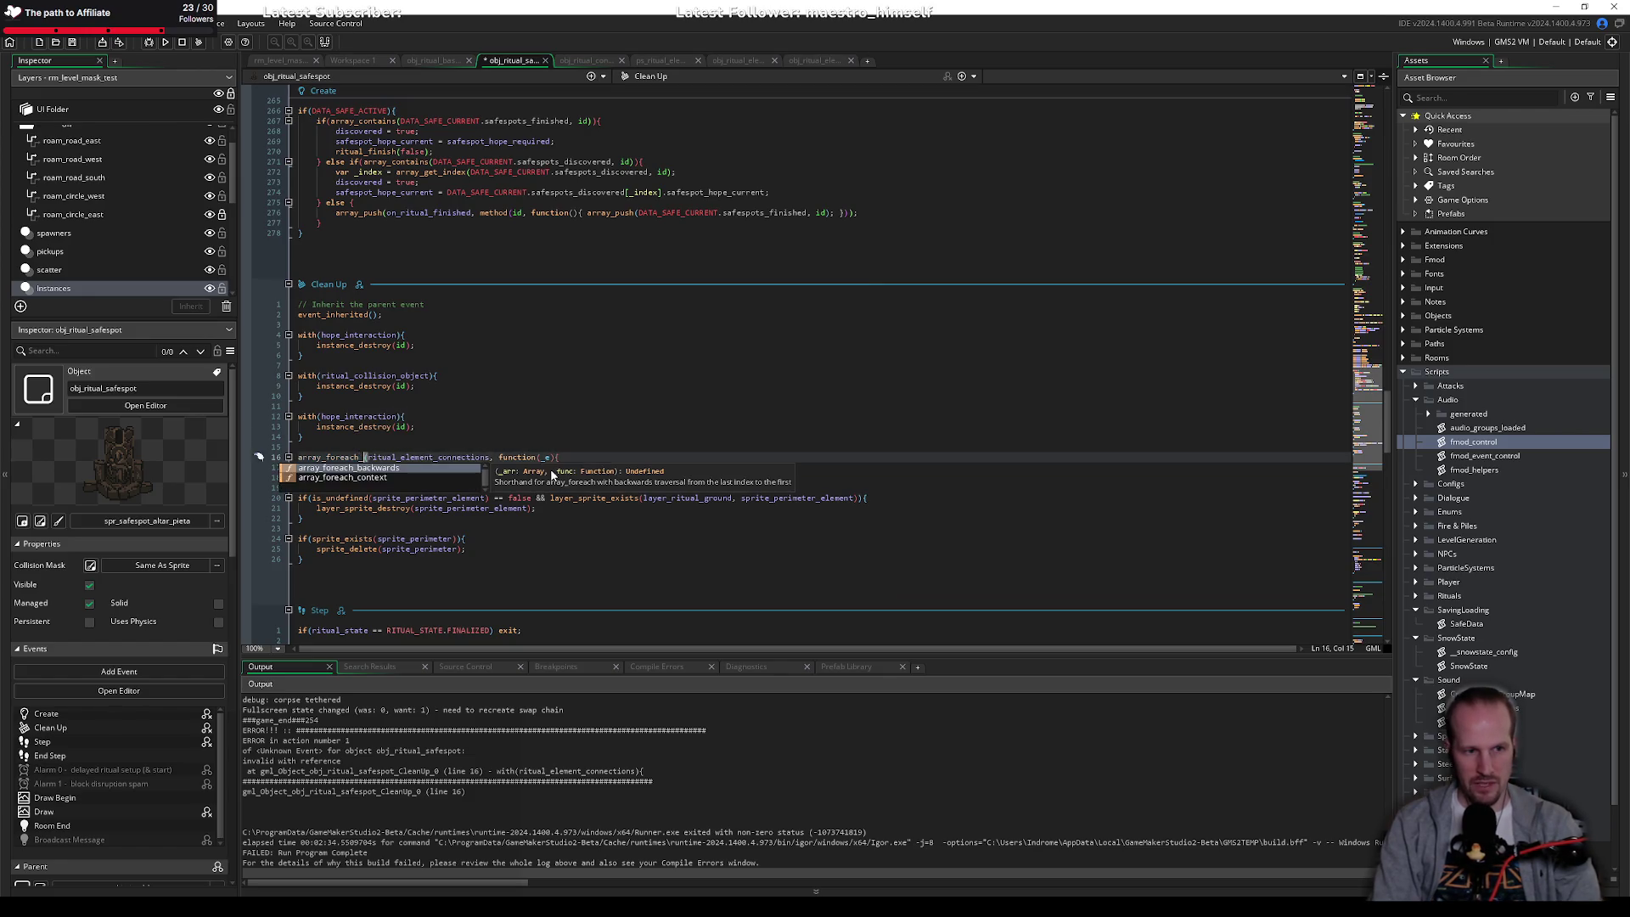
{"action": "type", "text": "rds("}
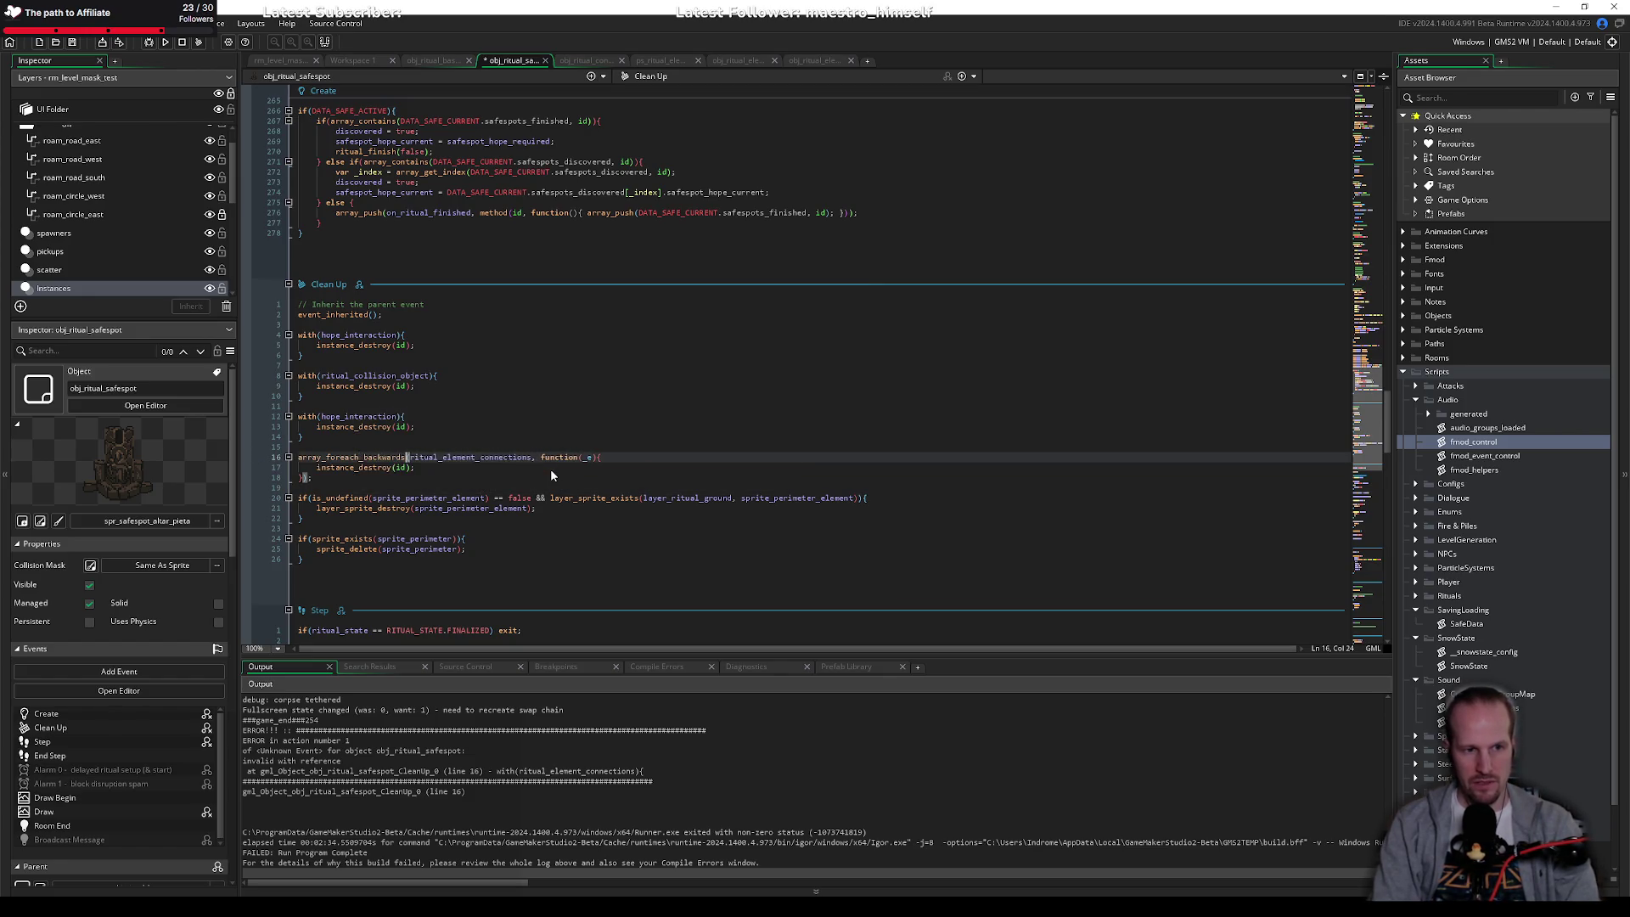
{"action": "key", "text": "Down"}
{"action": "key", "text": "Down"}
{"action": "key", "text": "End"}
{"action": "key", "text": "Up"}
{"action": "key", "text": "Up"}
{"action": "key", "text": "ctrl+Right"}
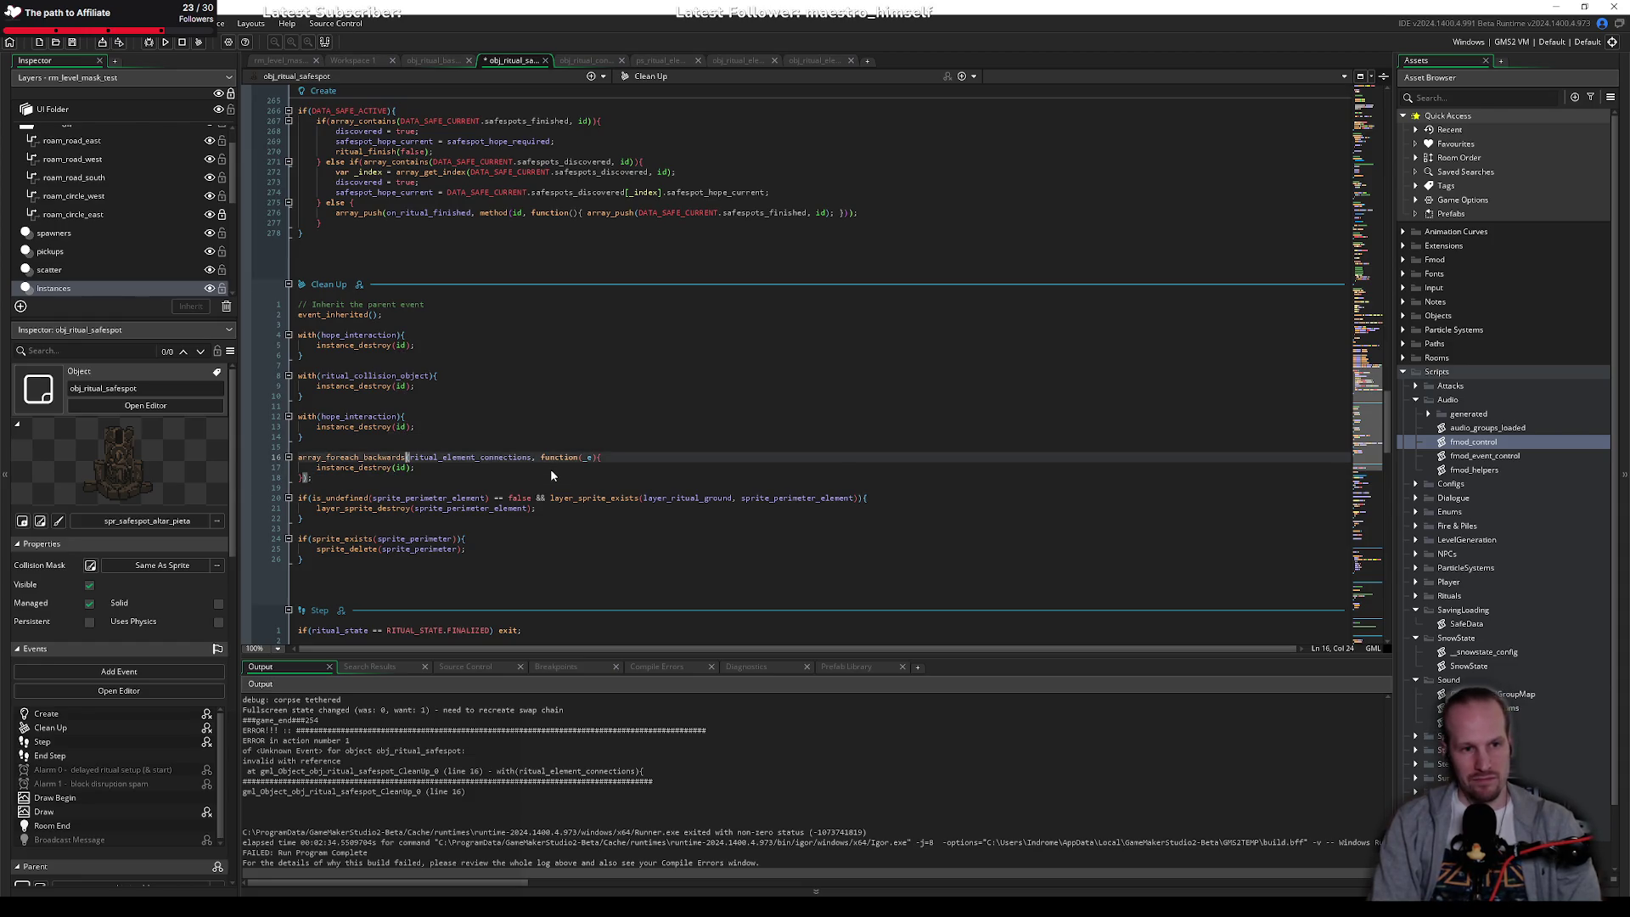
Step: Jump to array_foreach_backwards's definition in ArrayUtils and read its body
{"action": "key", "text": "F12"}
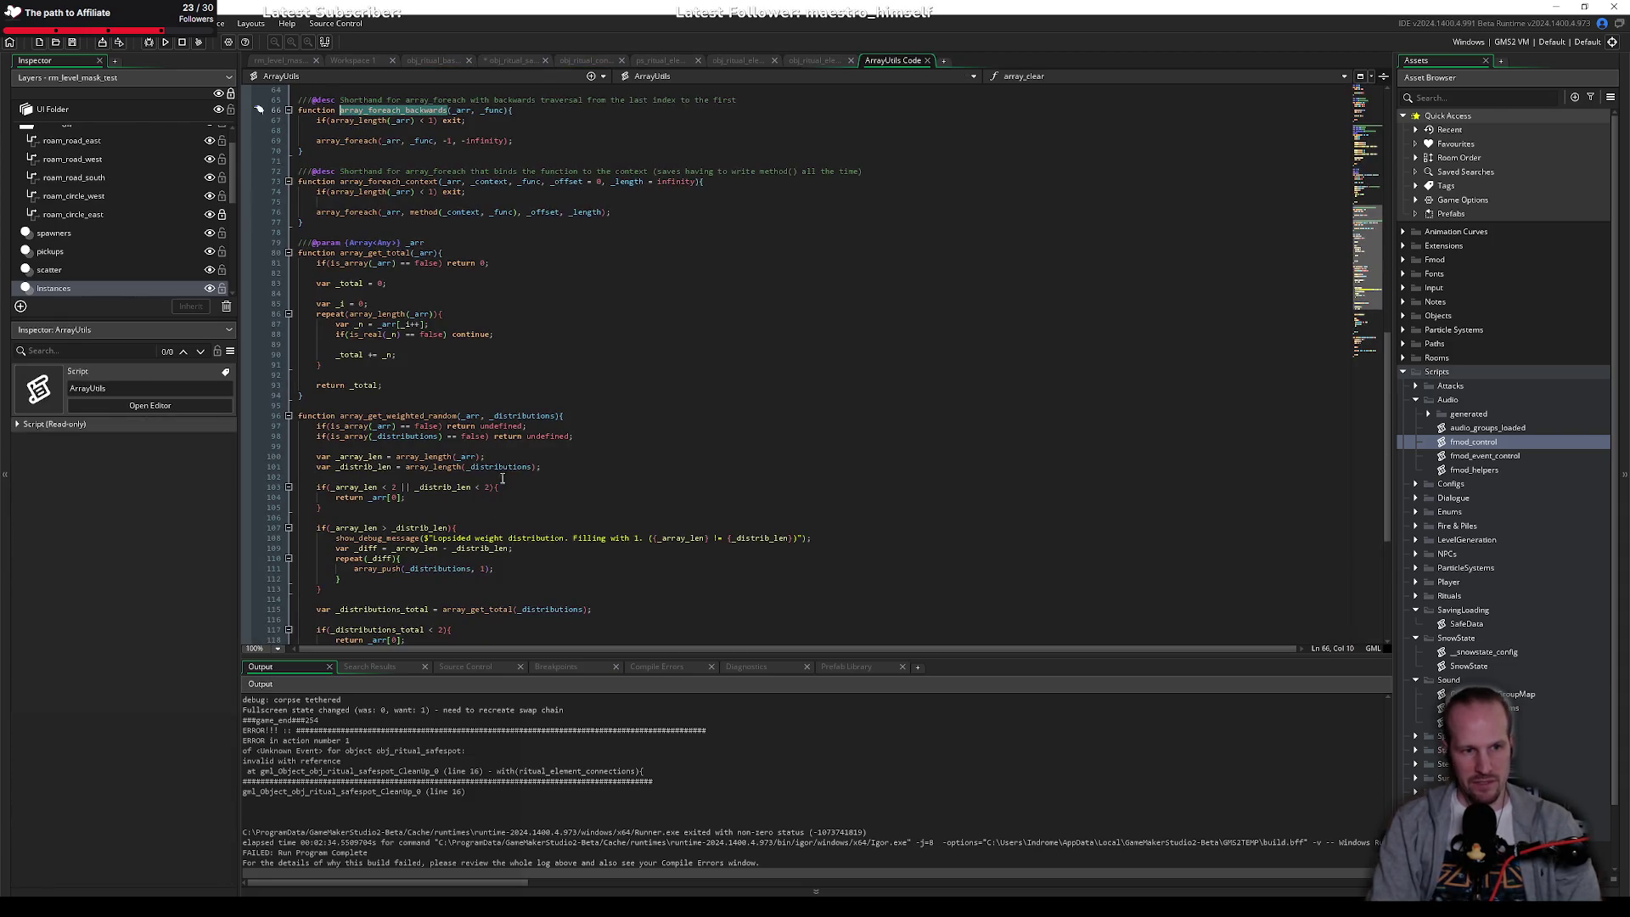
{"action": "scroll", "coordinate": [475, 284], "scroll_direction": "up", "scroll_amount": 6}
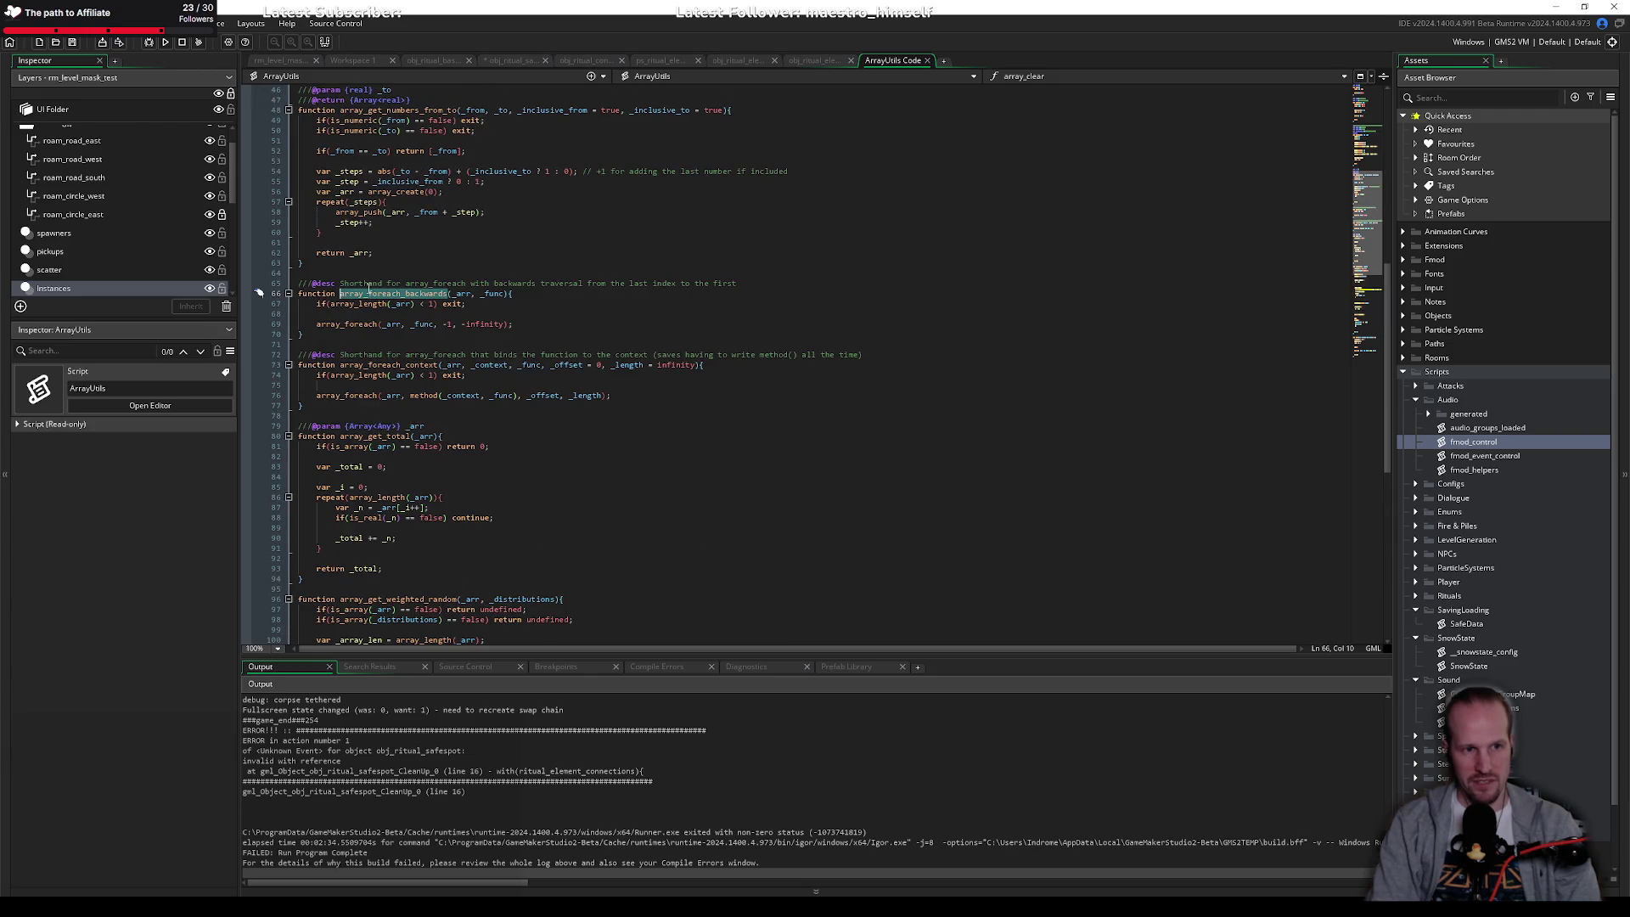
{"action": "left_click", "coordinate": [453, 316]}
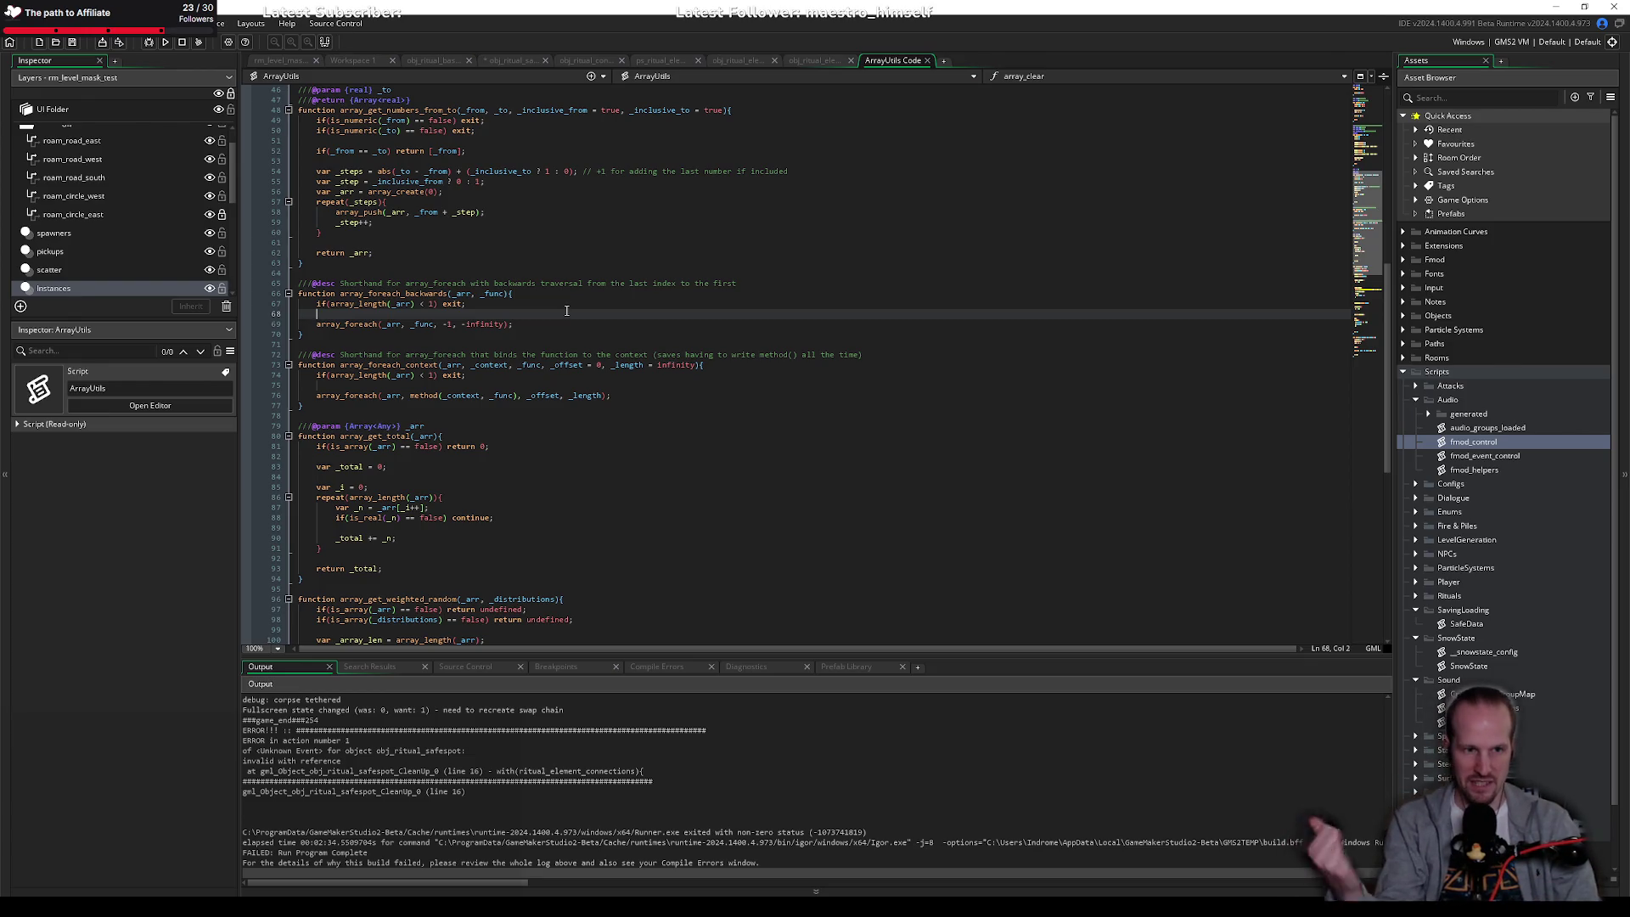
{"action": "key", "text": "Down"}
{"action": "key", "text": "End"}
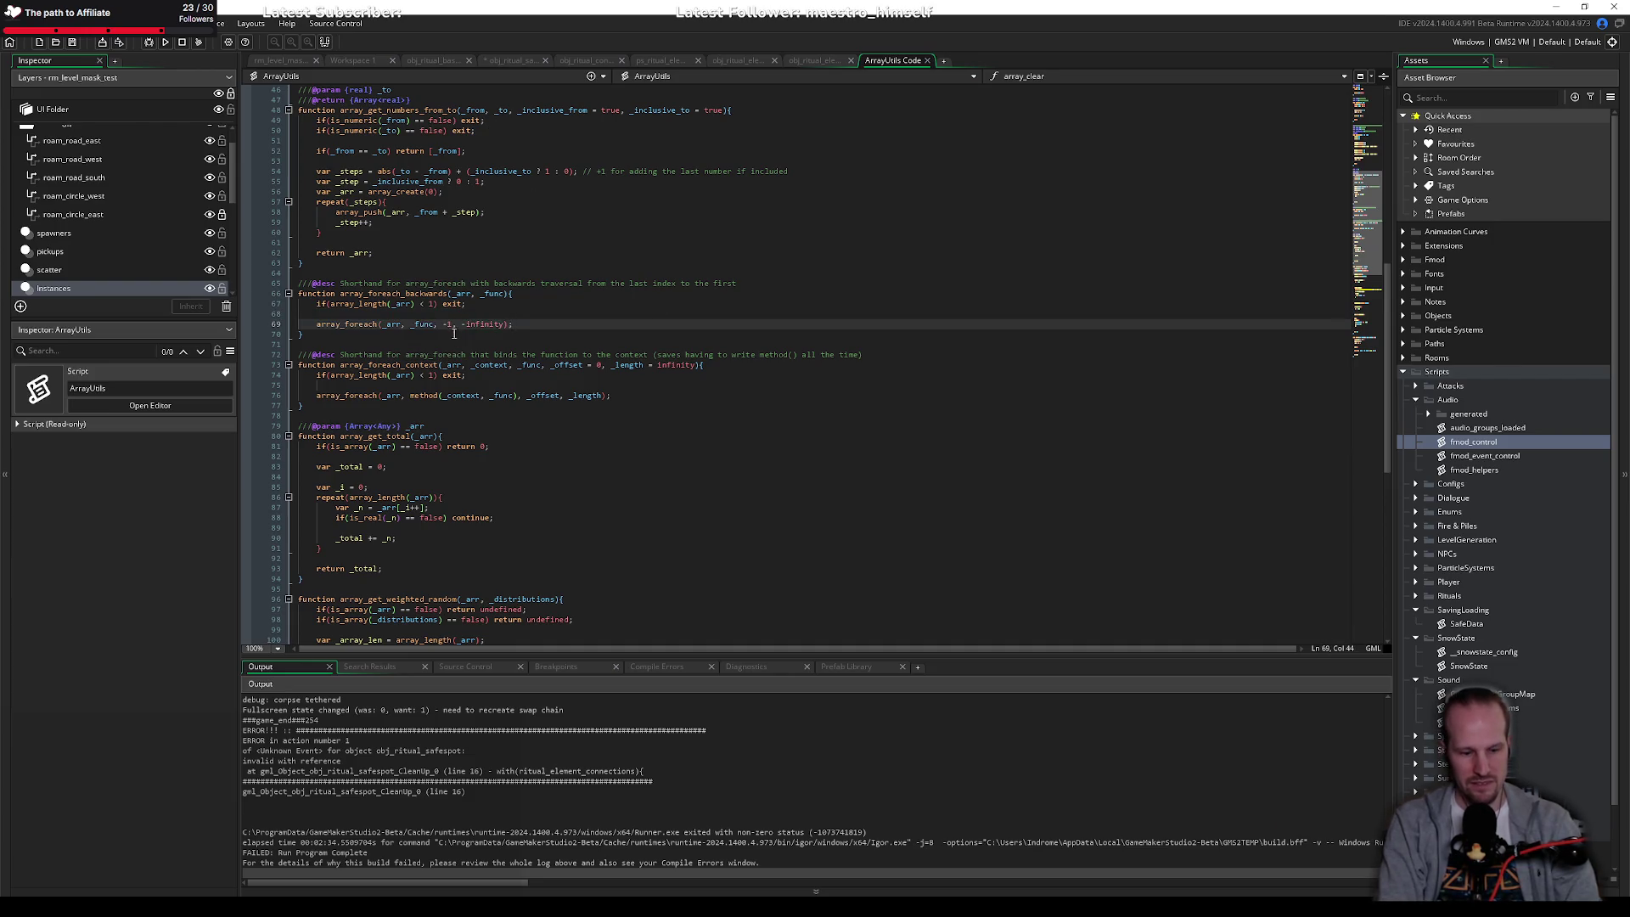
Step: Check the array_foreach parameter hints and the -infinity argument it passes
{"action": "scroll", "coordinate": [451, 316], "scroll_direction": "up", "scroll_amount": 2}
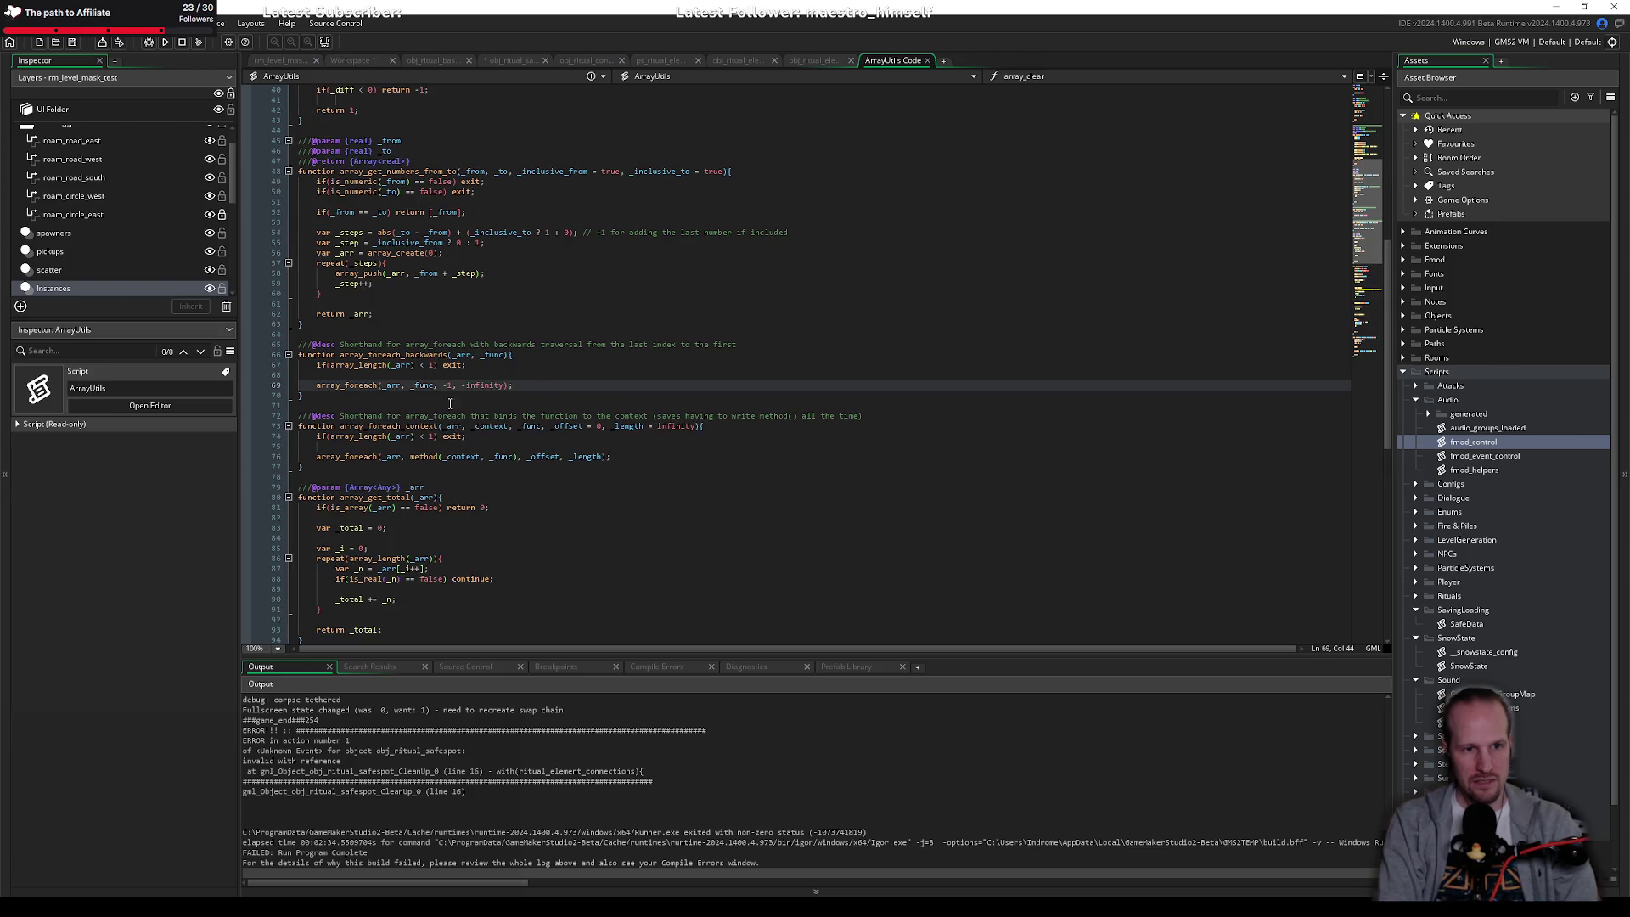
{"action": "left_click", "coordinate": [457, 377]}
{"action": "left_click", "coordinate": [449, 384]}
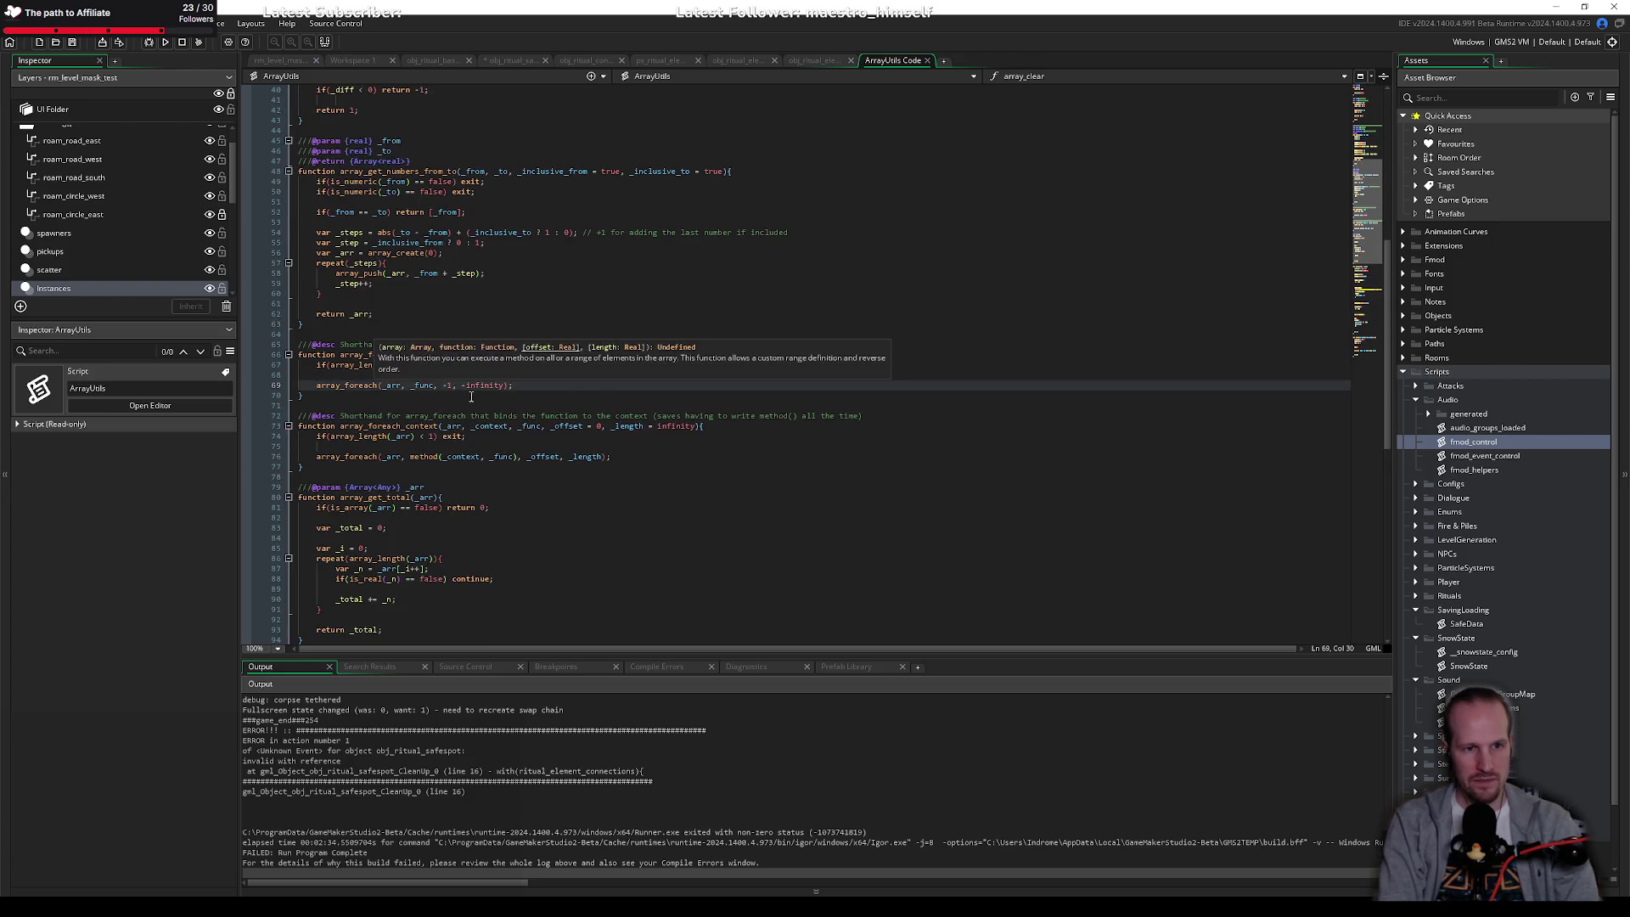
{"action": "double_click", "coordinate": [478, 385]}
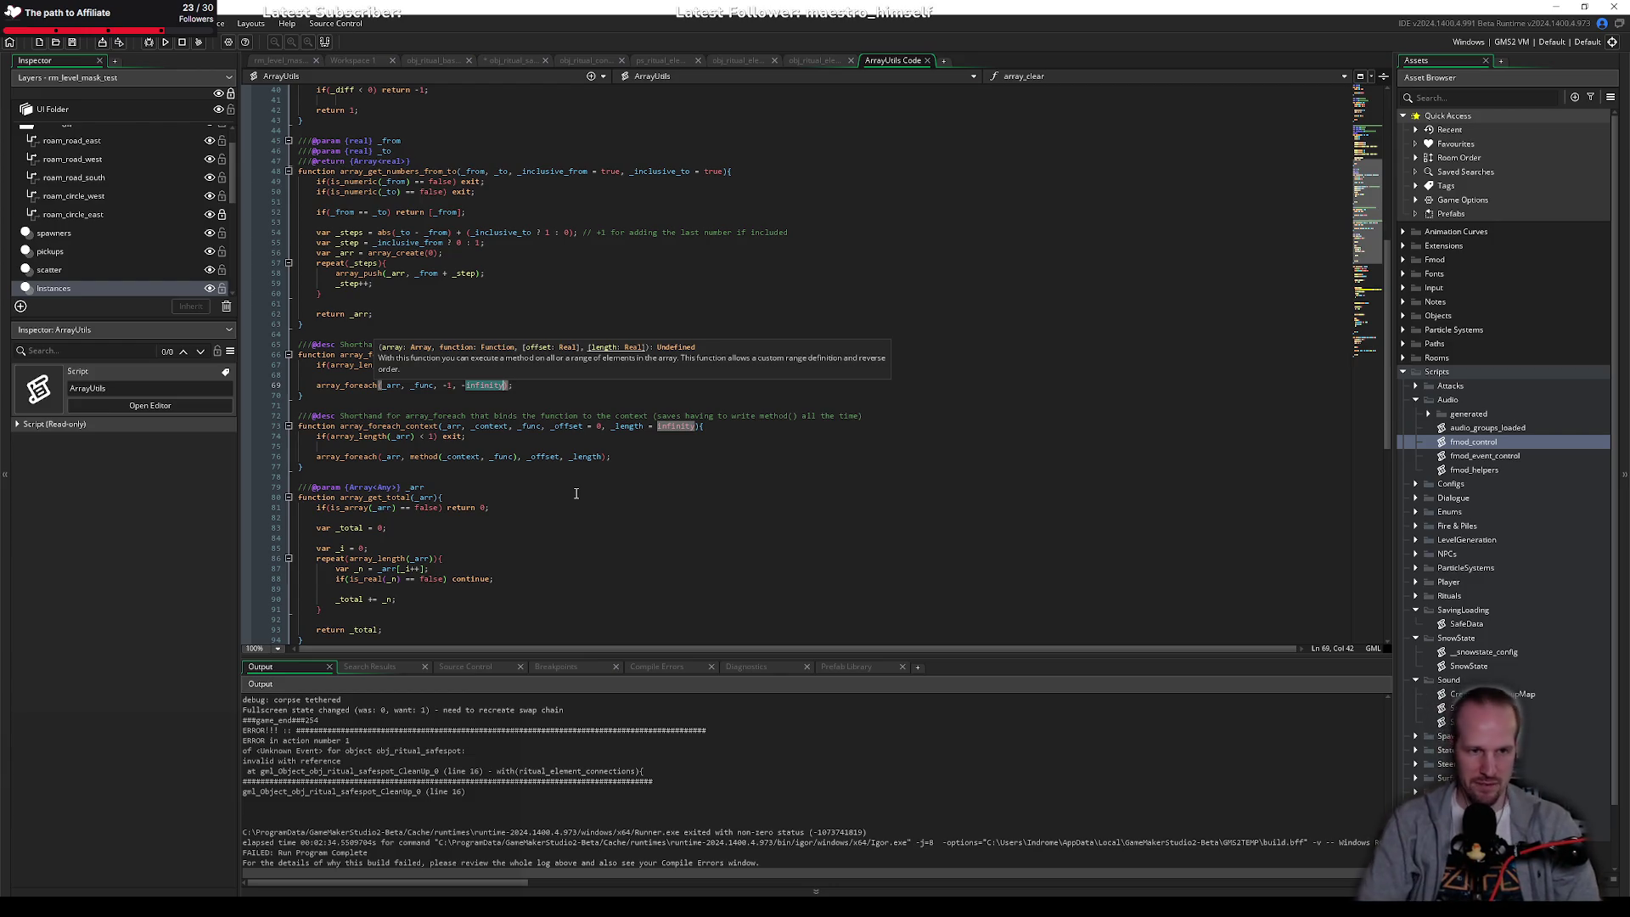
{"action": "left_click", "coordinate": [550, 447]}
Step: Close ArrayUtils and undo the stray blank line in the safespot's Clean Up code
{"action": "left_click", "coordinate": [927, 60]}
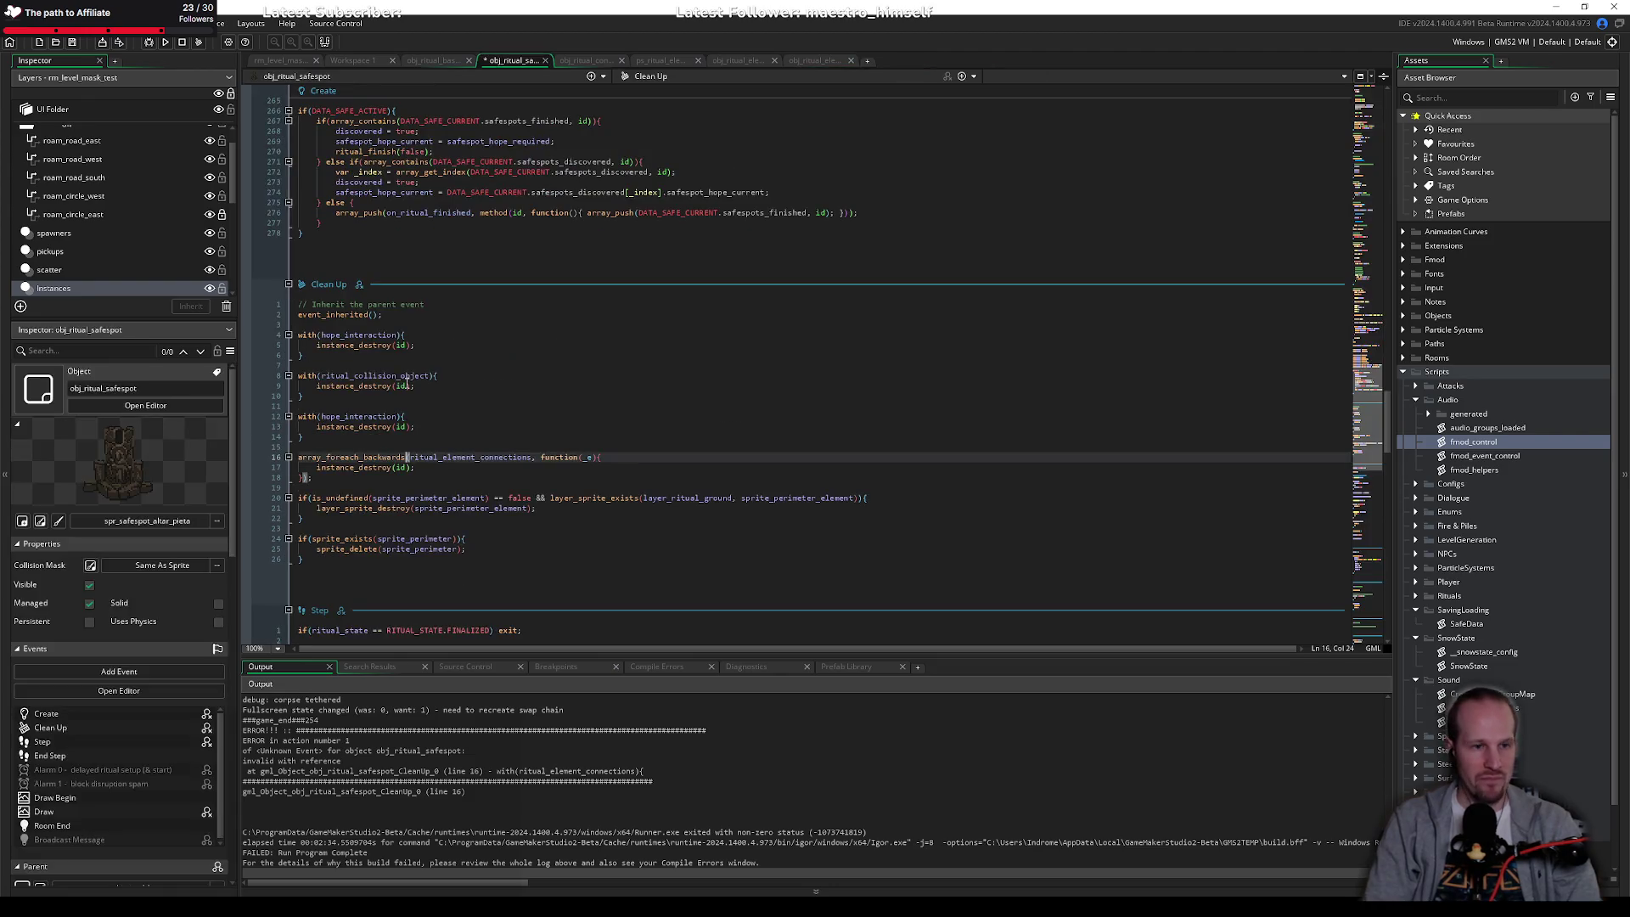
{"action": "type", "text": ");"}
{"action": "left_click", "coordinate": [429, 477]}
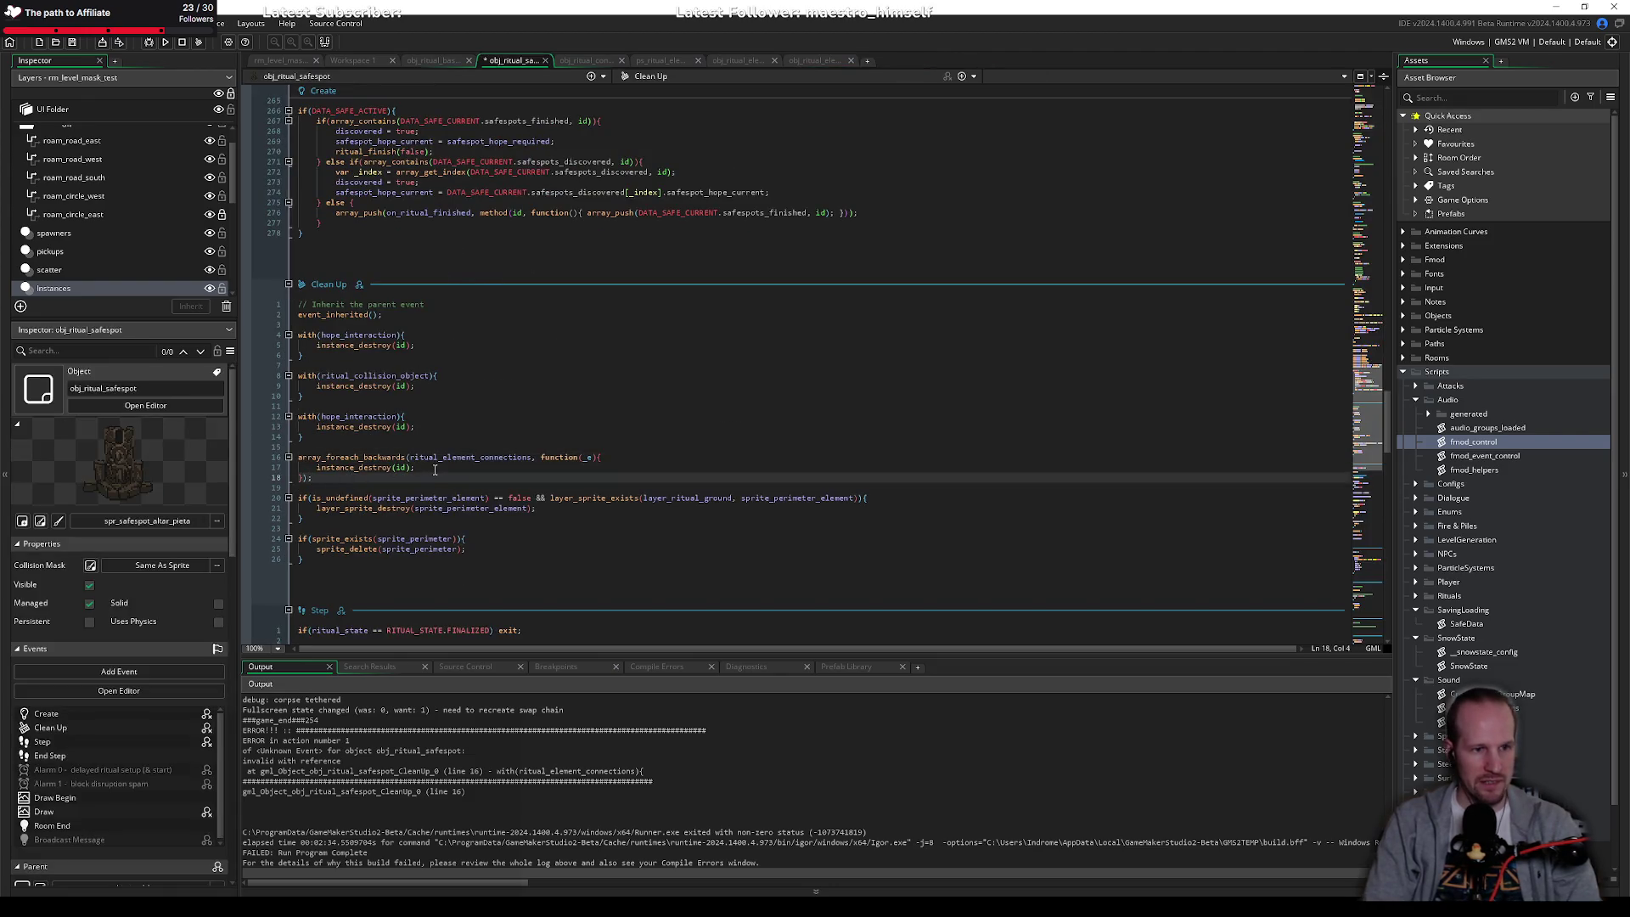
{"action": "key", "text": "Return"}
{"action": "key", "text": "Return"}
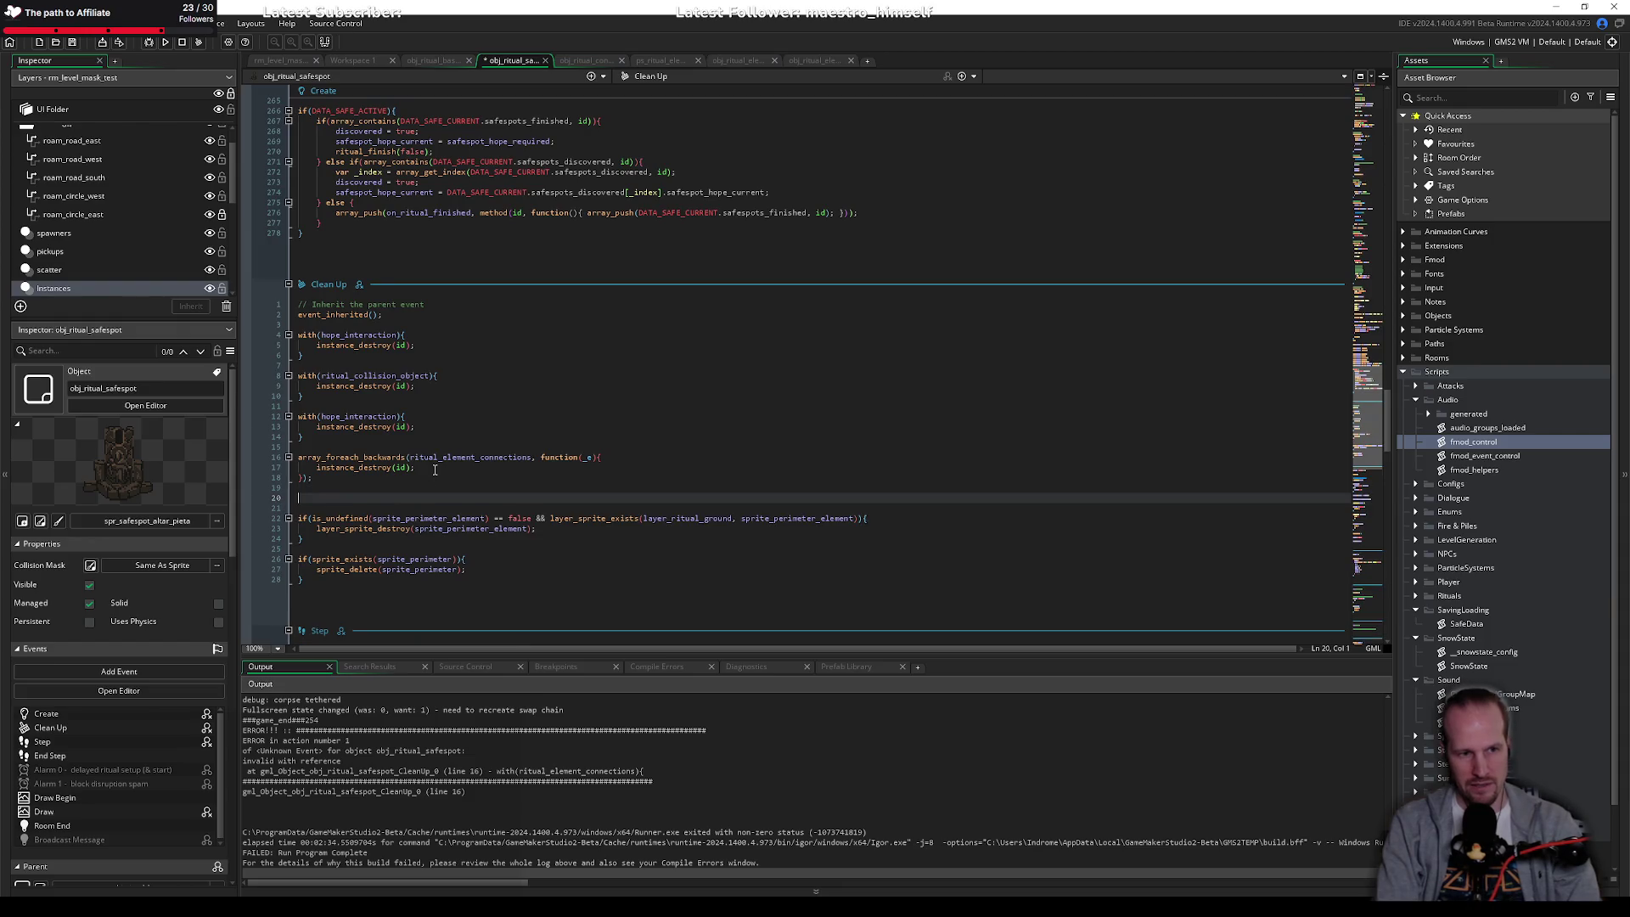
{"action": "key", "text": "ctrl+z"}
{"action": "key", "text": "ctrl+z"}
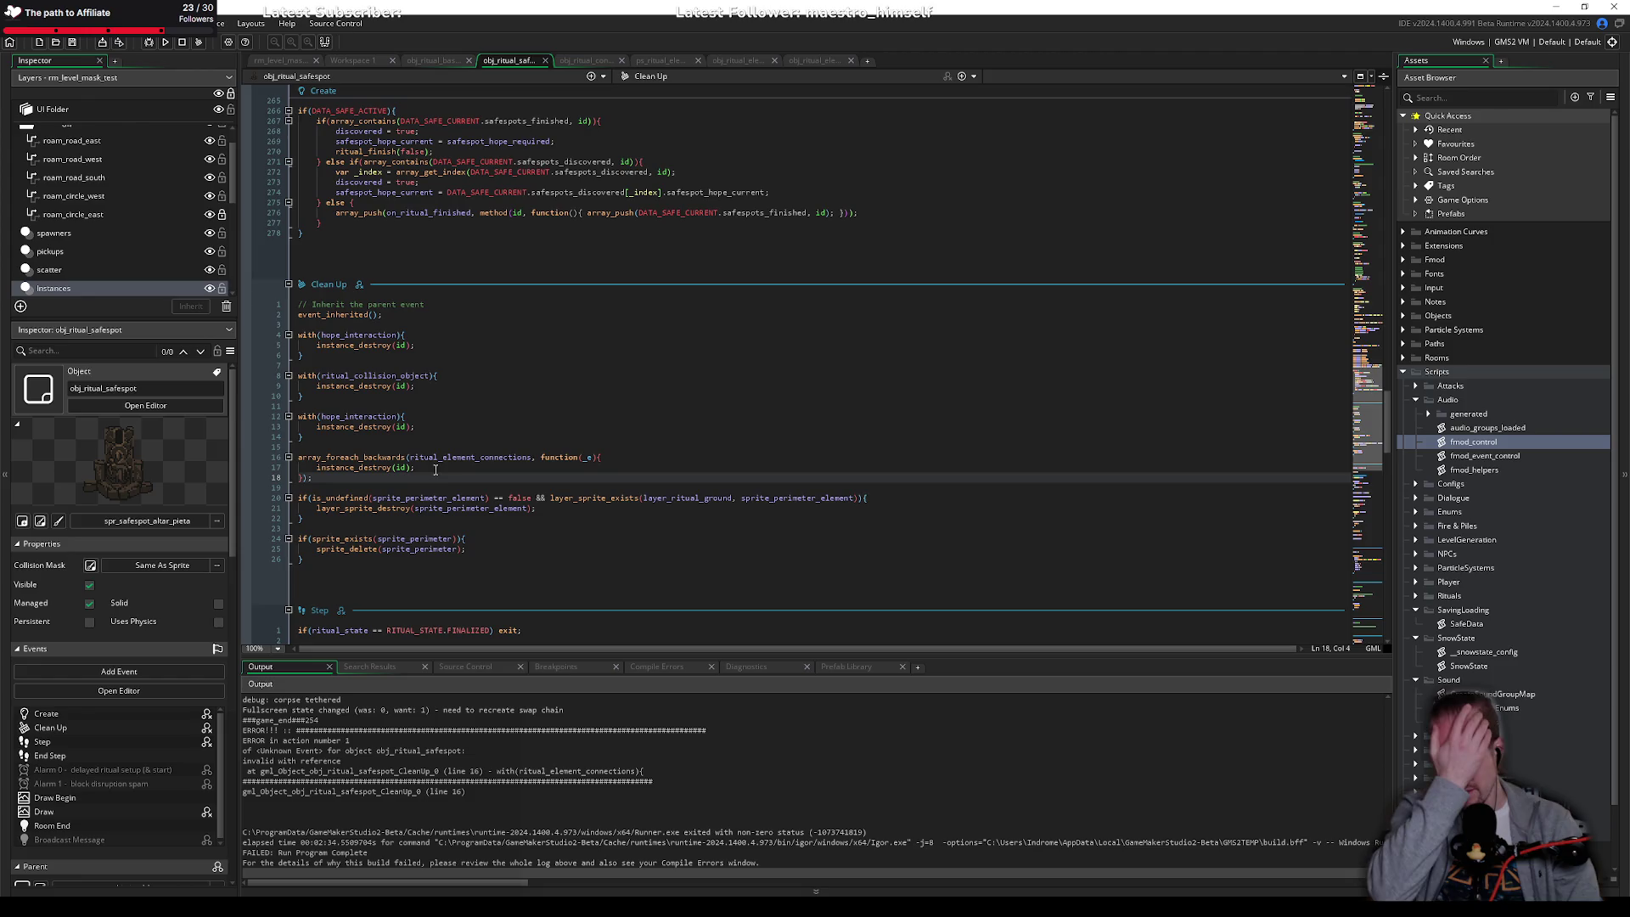
Step: Review the Create code's DATA_SAFE_ACTIVE check and the safespot_clean_up element reset loop
{"action": "key", "text": "Up"}
{"action": "key", "text": "Up"}
{"action": "key", "text": "Up"}
{"action": "scroll", "coordinate": [367, 365], "scroll_direction": "up", "scroll_amount": 8}
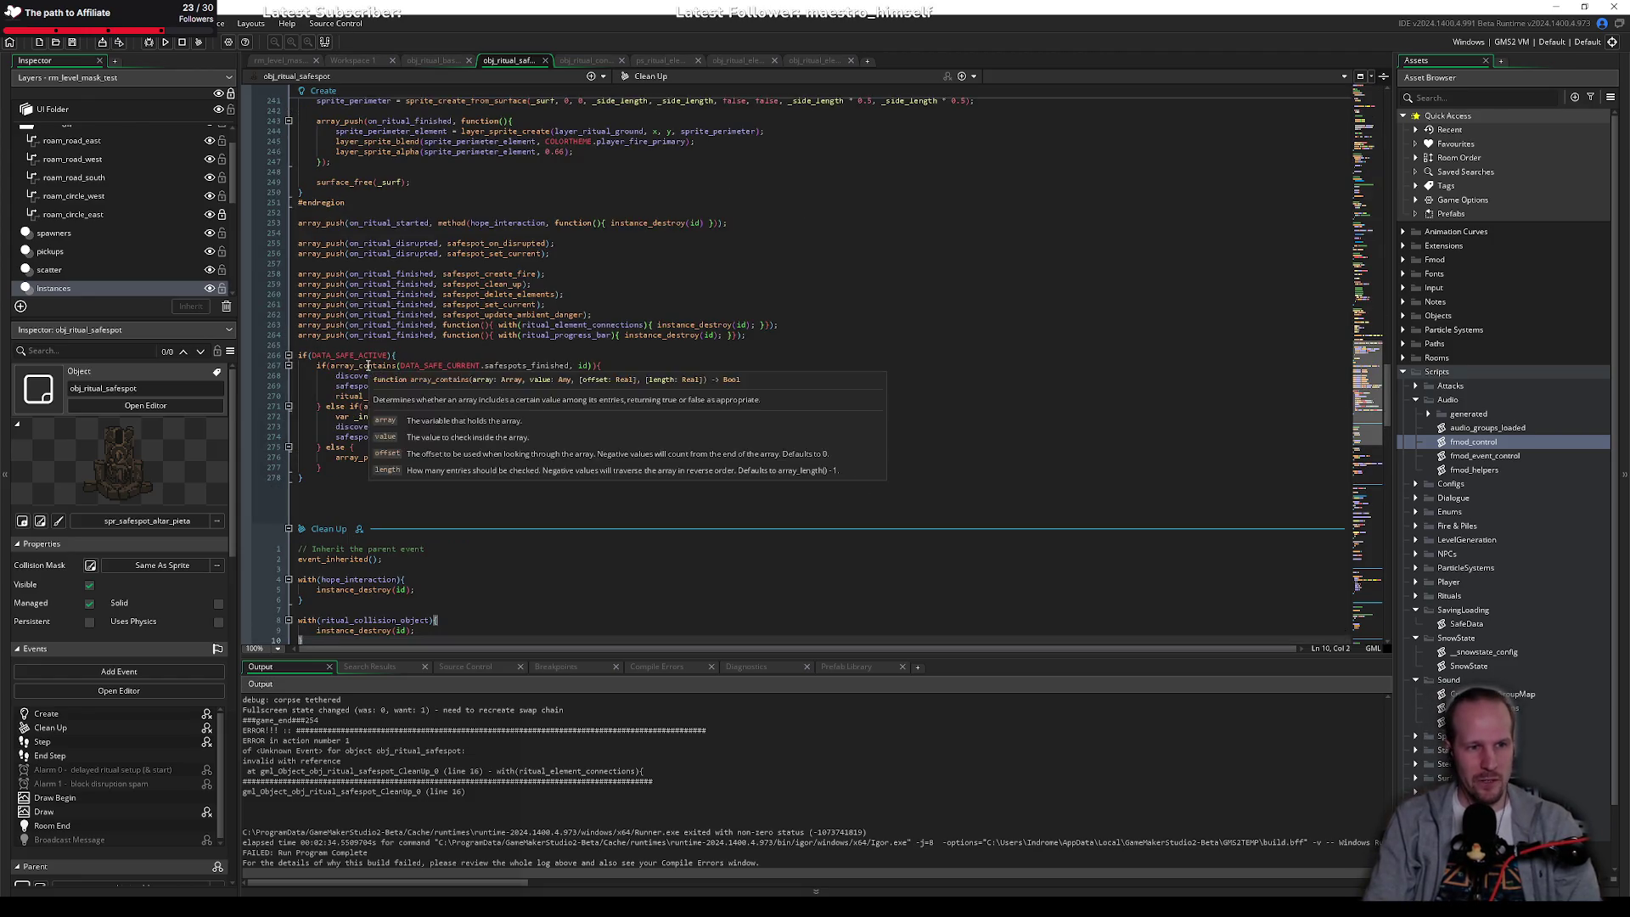
{"action": "left_click", "coordinate": [351, 355]}
{"action": "scroll", "coordinate": [482, 390], "scroll_direction": "up", "scroll_amount": 2}
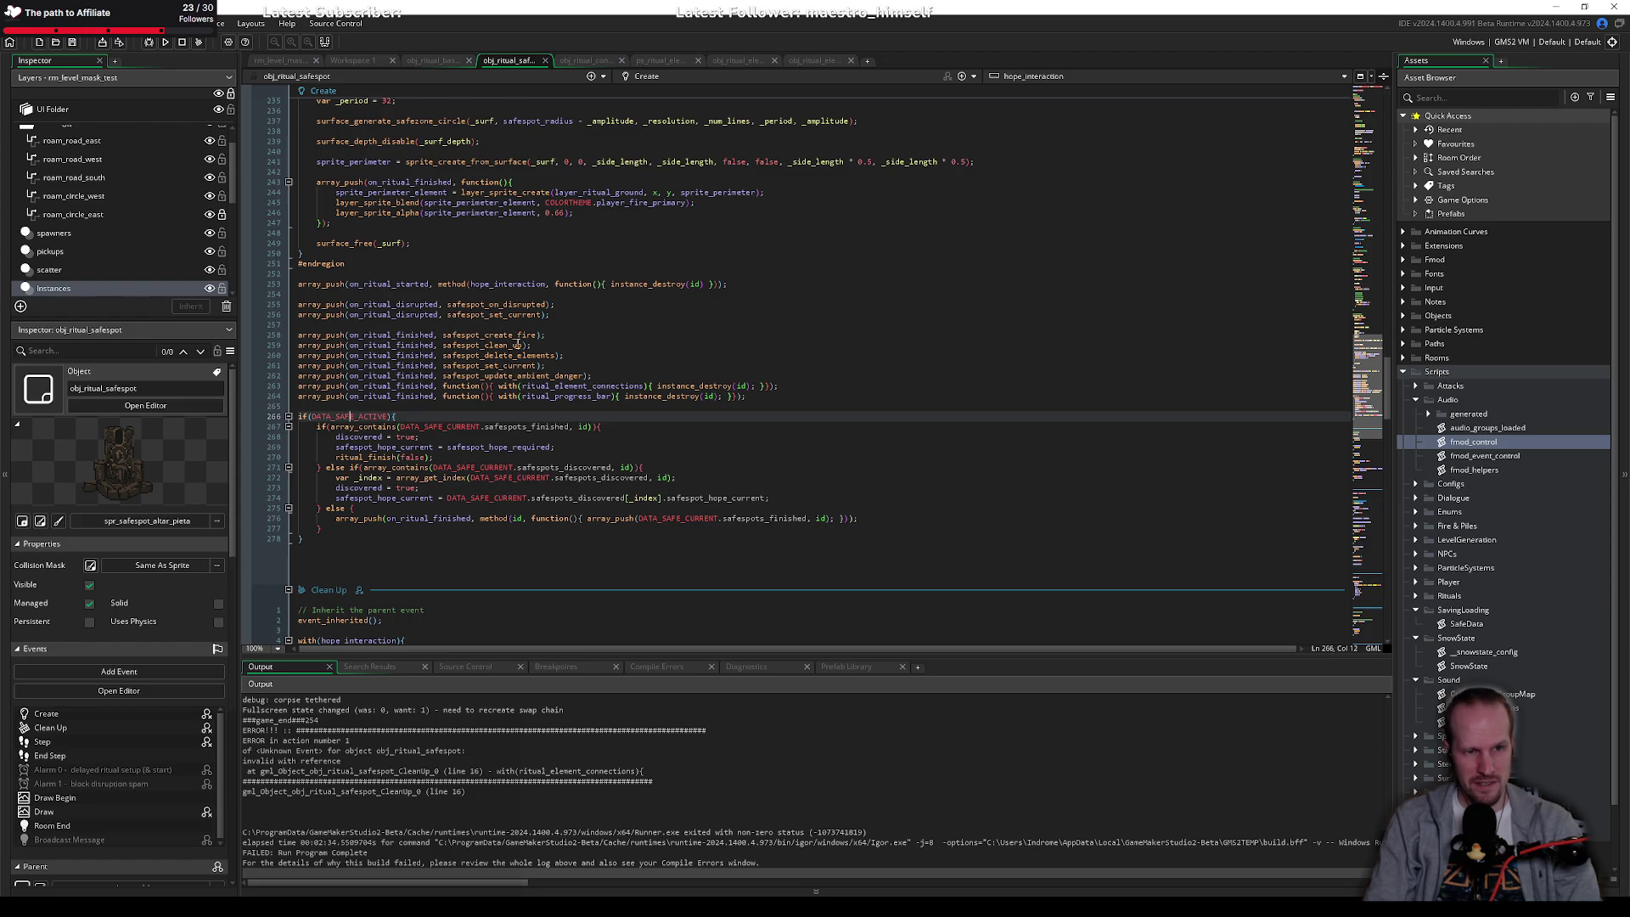
{"action": "middle_click", "coordinate": [497, 343]}
{"action": "scroll", "coordinate": [397, 267], "scroll_direction": "up", "scroll_amount": 4}
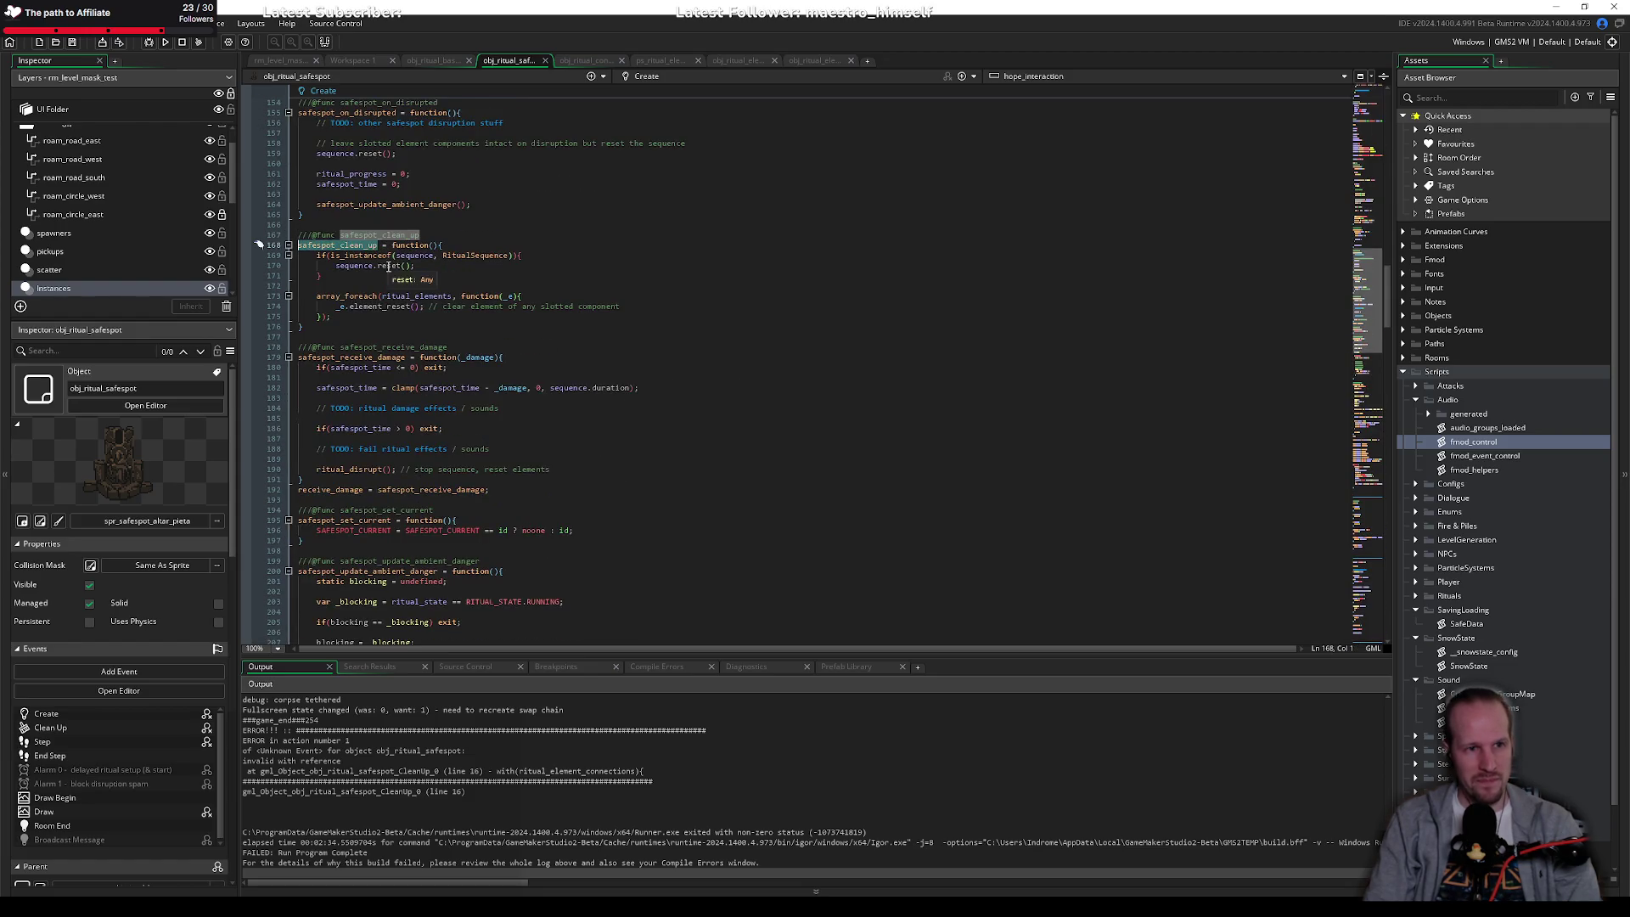
{"action": "left_click", "coordinate": [380, 305]}
{"action": "left_click", "coordinate": [366, 316]}
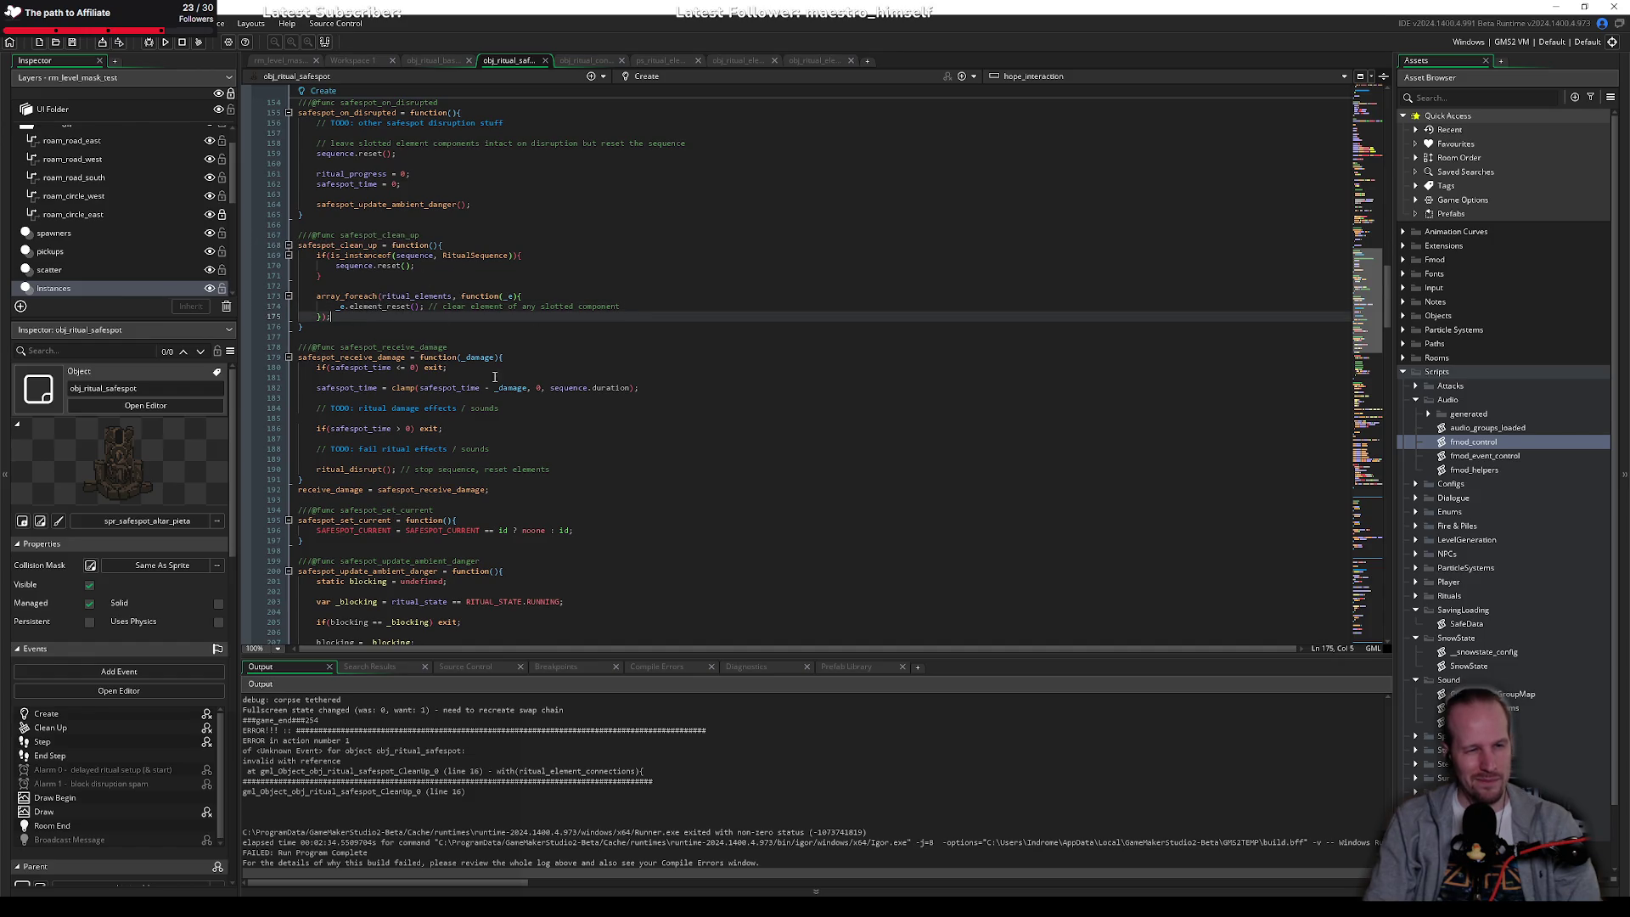
Step: Look over safespot_receive_damage, safespot_delete_elements and the prompt_offset_y line
{"action": "left_click", "coordinate": [448, 438]}
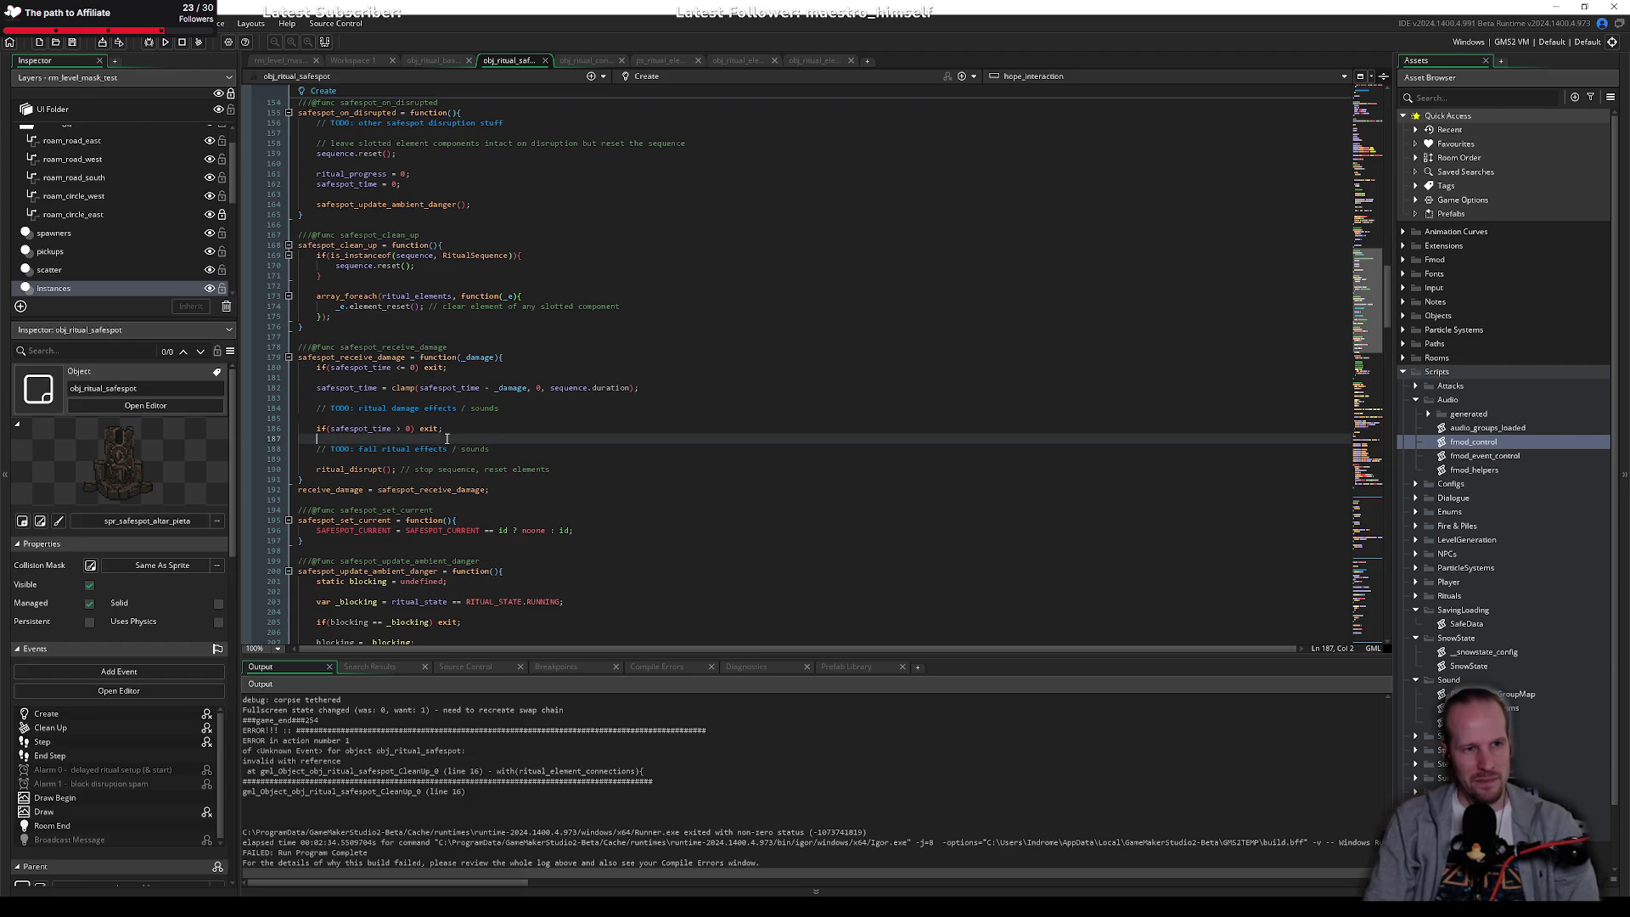
{"action": "scroll", "coordinate": [447, 438], "scroll_direction": "up", "scroll_amount": 12}
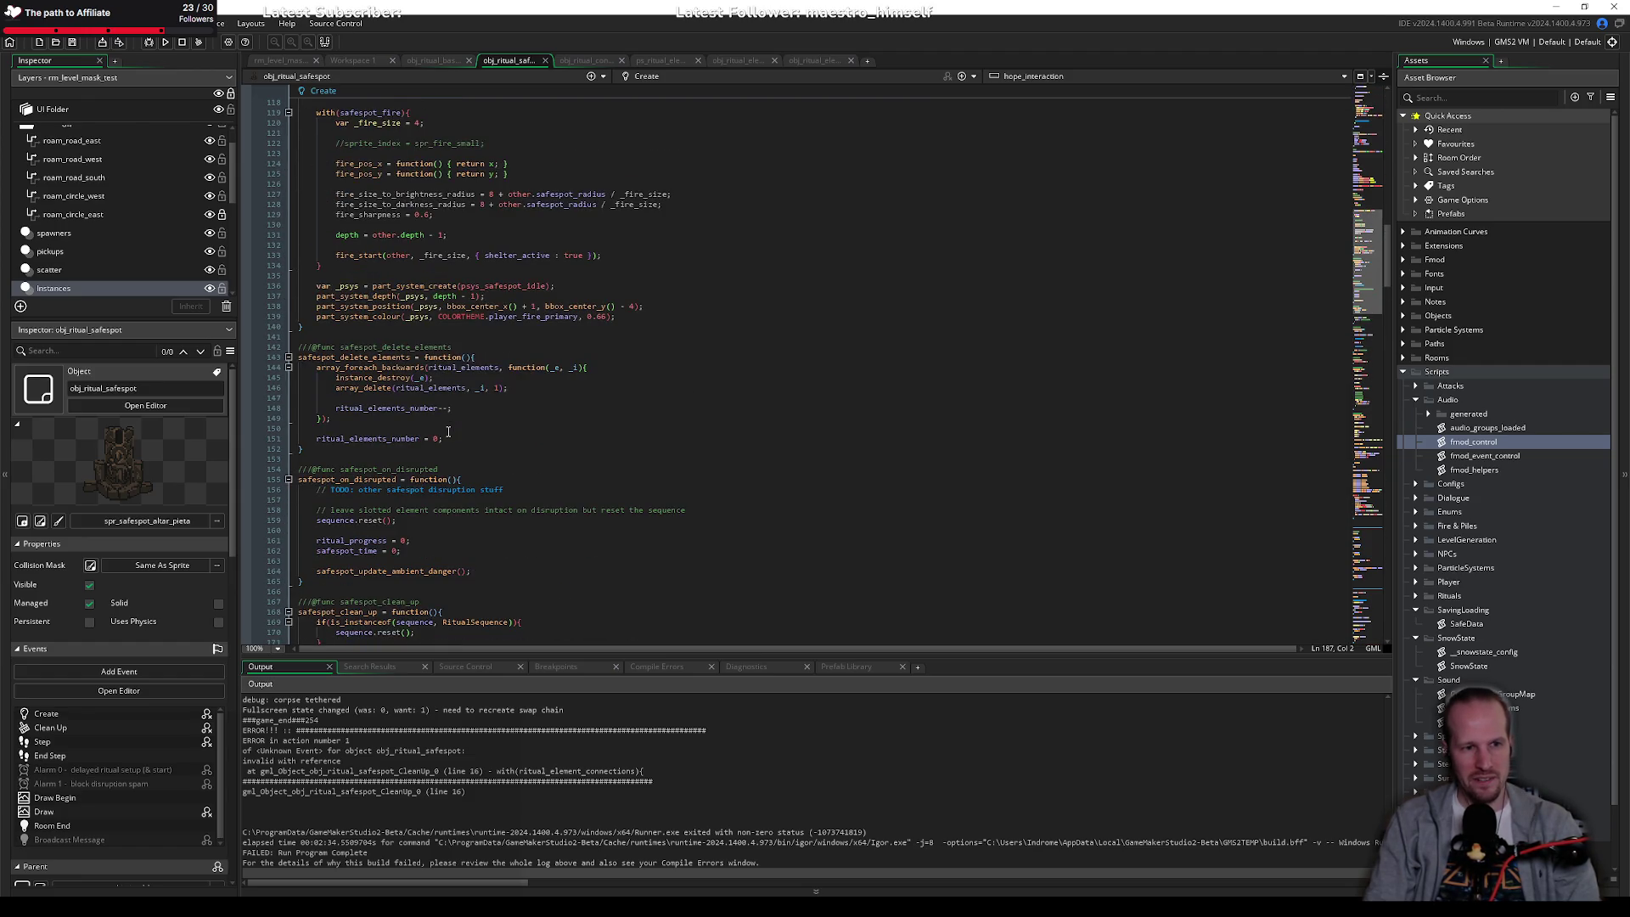
{"action": "left_click", "coordinate": [456, 424]}
{"action": "scroll", "coordinate": [456, 423], "scroll_direction": "up", "scroll_amount": 14}
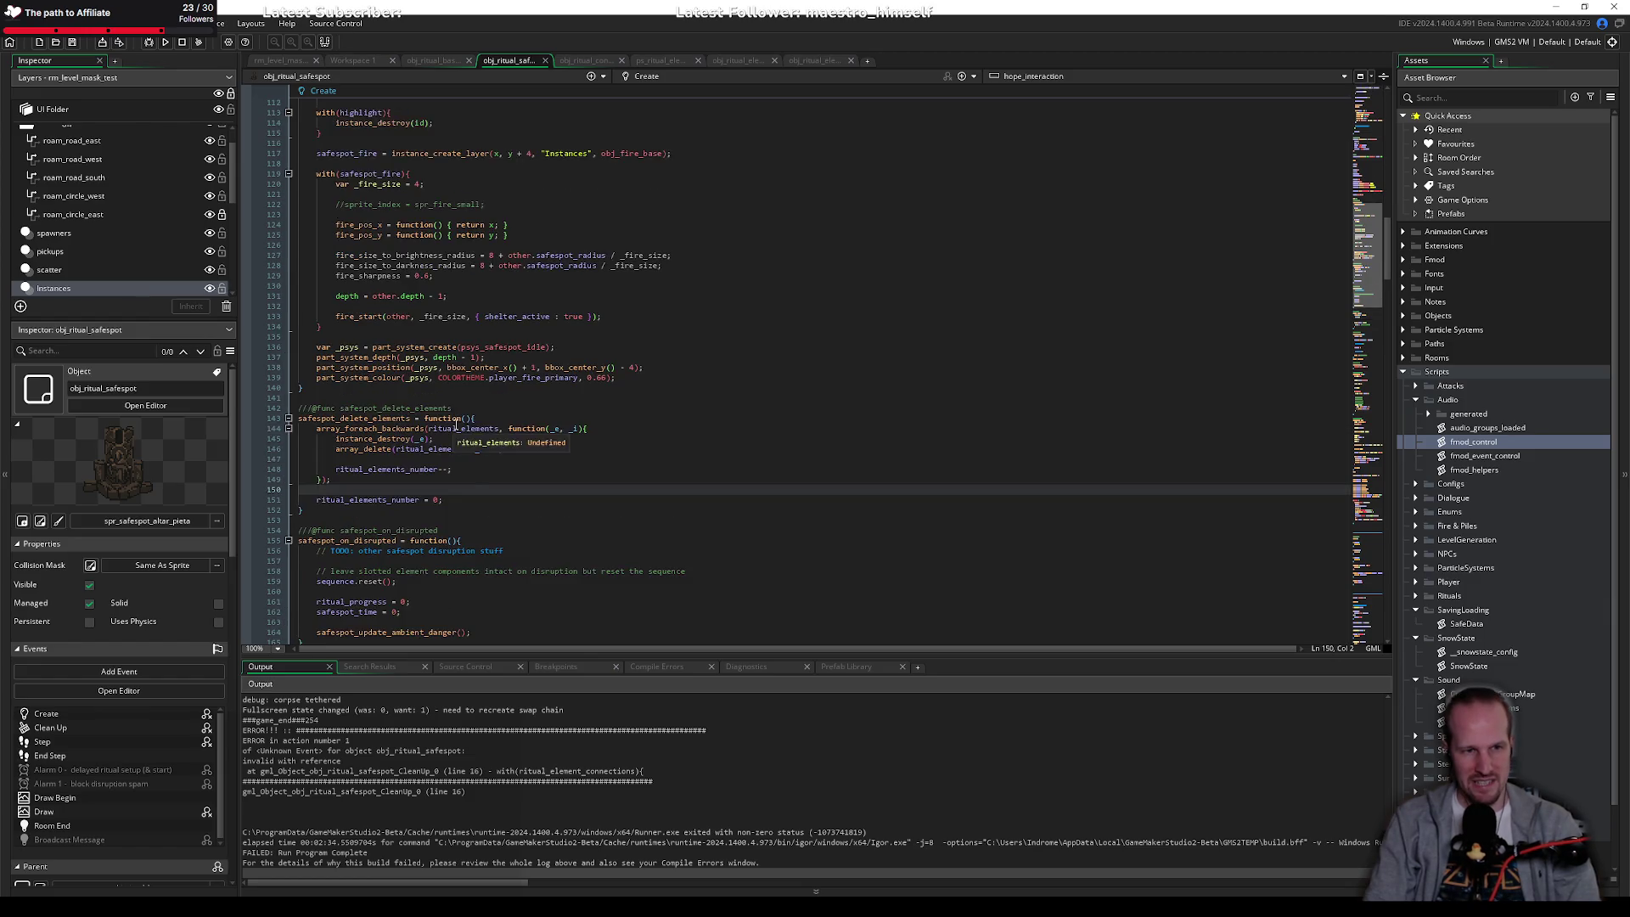
{"action": "scroll", "coordinate": [456, 424], "scroll_direction": "up", "scroll_amount": 12}
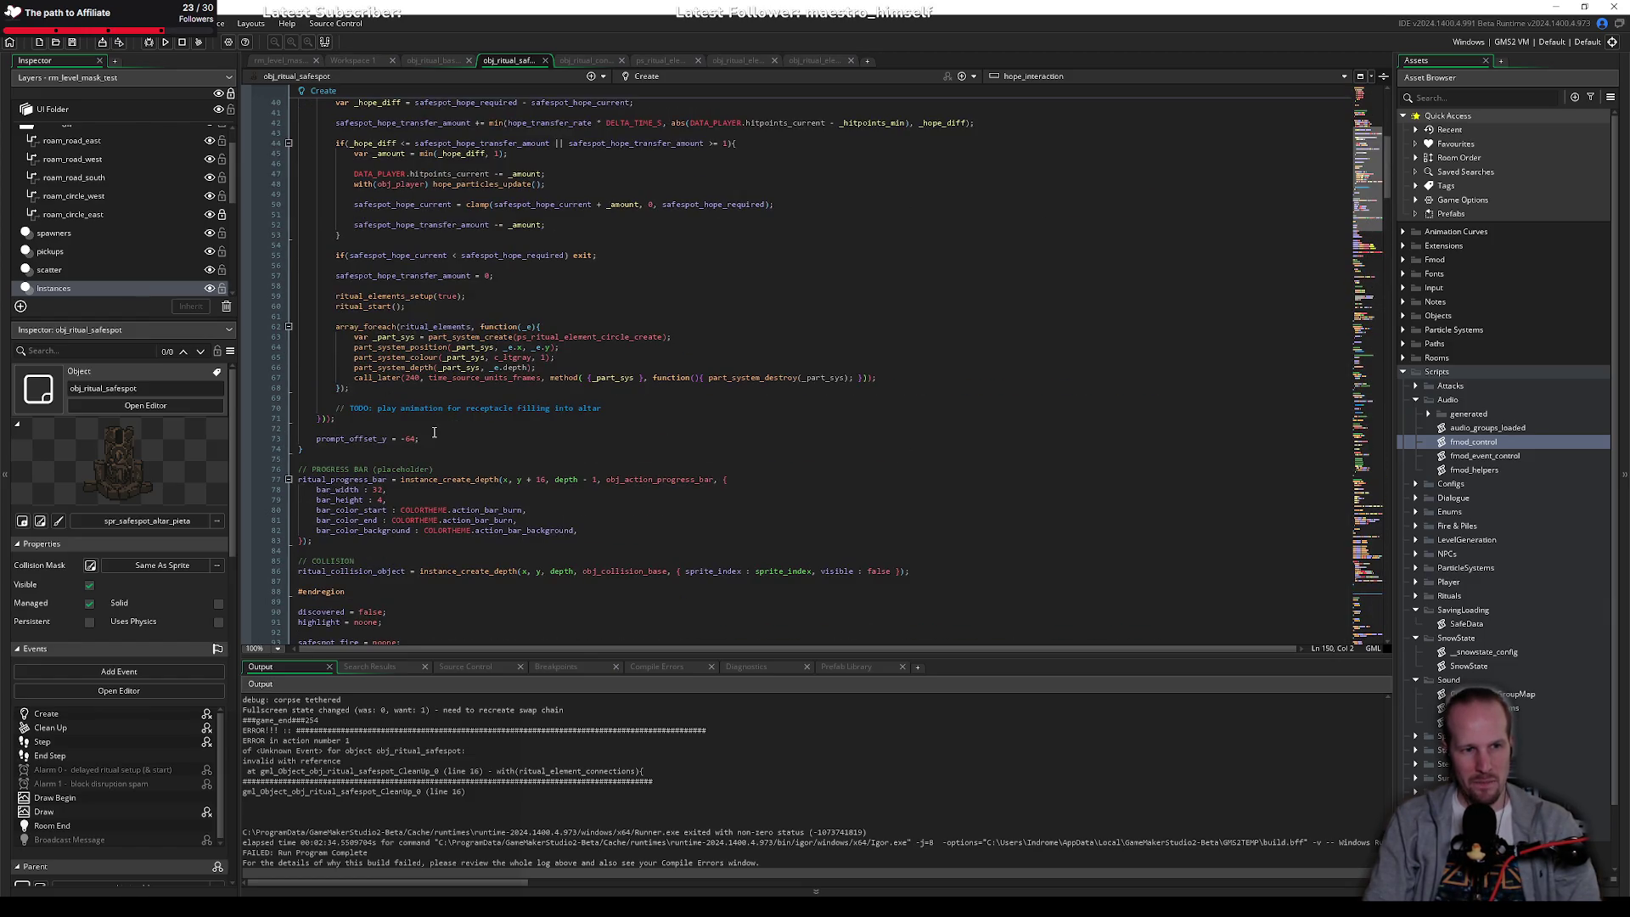
{"action": "left_click", "coordinate": [430, 433]}
{"action": "scroll", "coordinate": [431, 433], "scroll_direction": "up", "scroll_amount": 8}
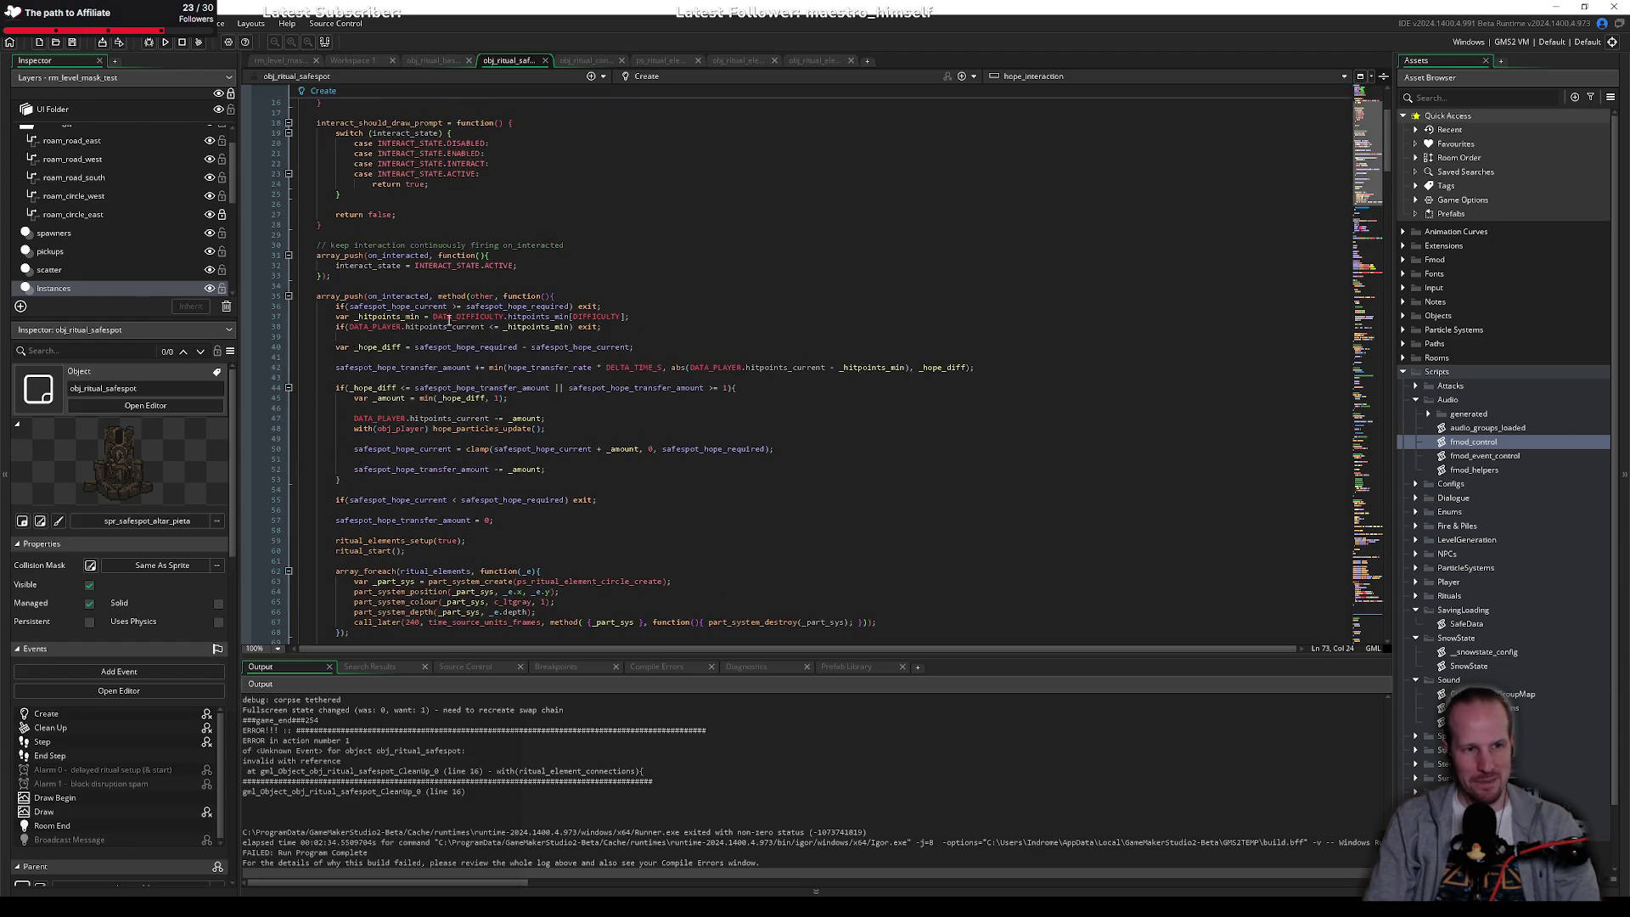
{"action": "scroll", "coordinate": [465, 490], "scroll_direction": "up", "scroll_amount": 5}
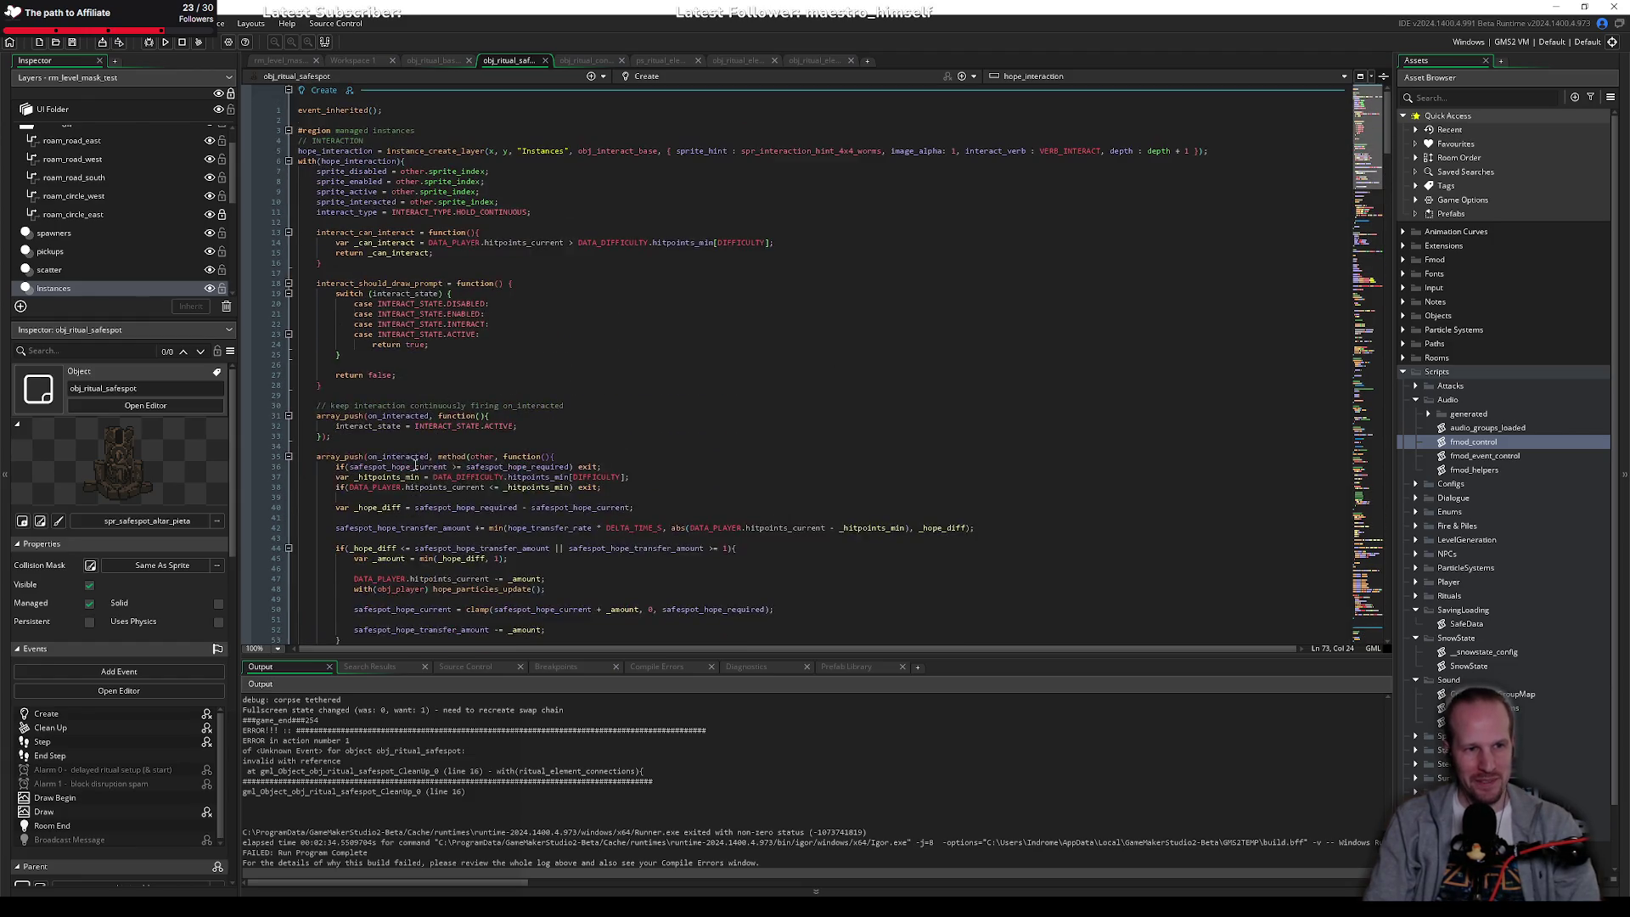
Step: Search the whole project for ritual_element_connections, finding 4 results
{"action": "scroll", "coordinate": [438, 467], "scroll_direction": "down", "scroll_amount": 20}
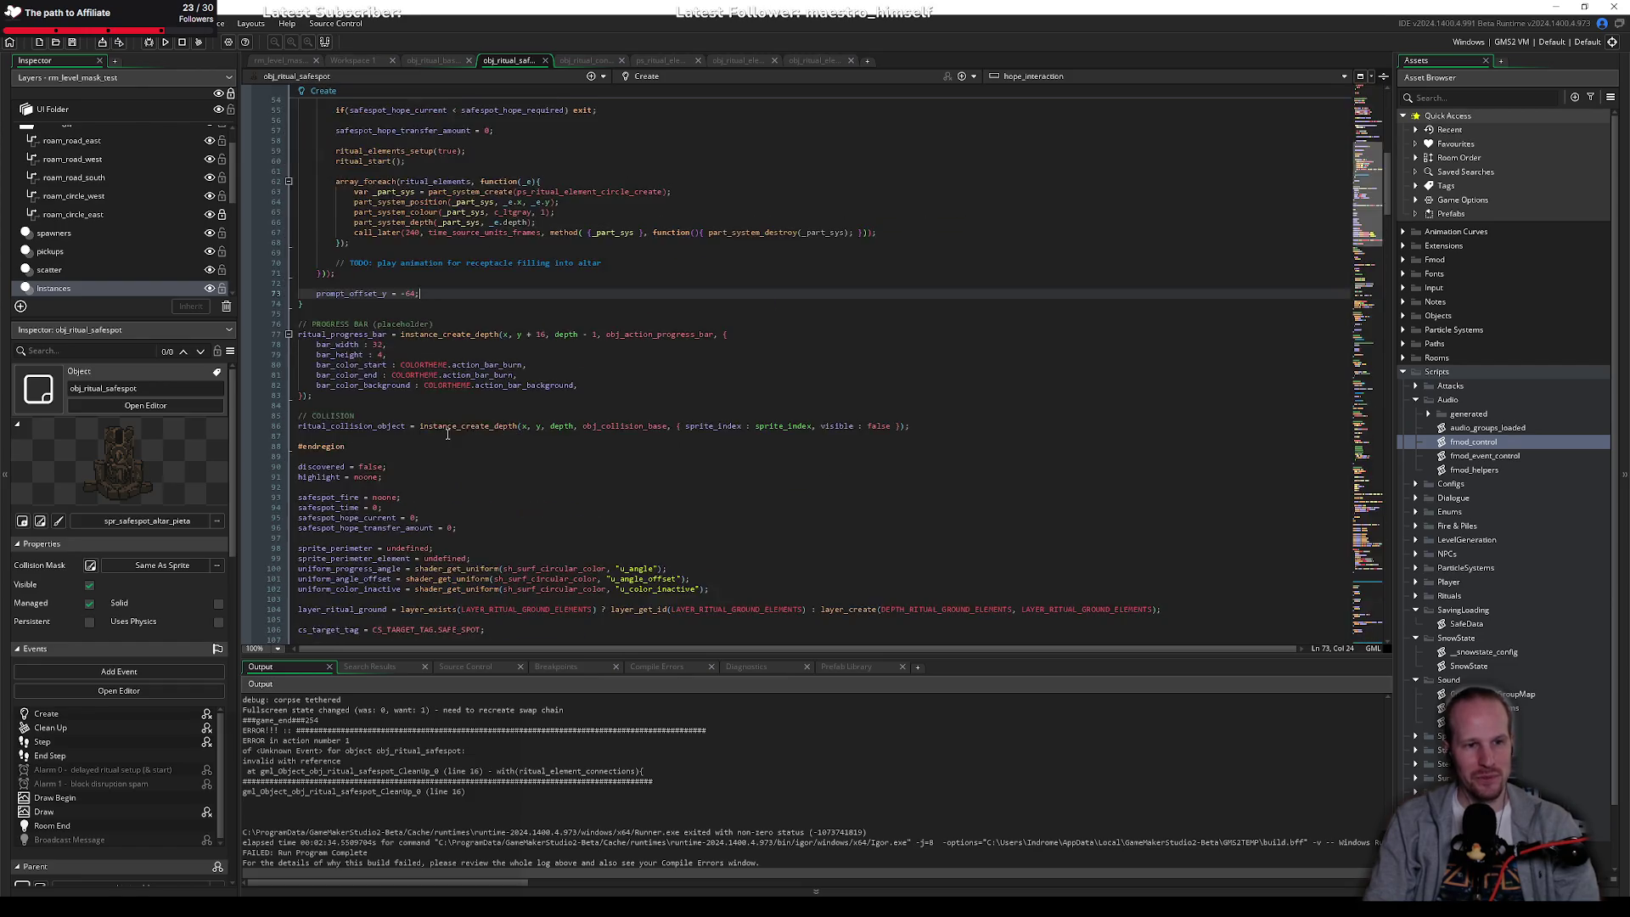
{"action": "scroll", "coordinate": [482, 416], "scroll_direction": "down", "scroll_amount": 20}
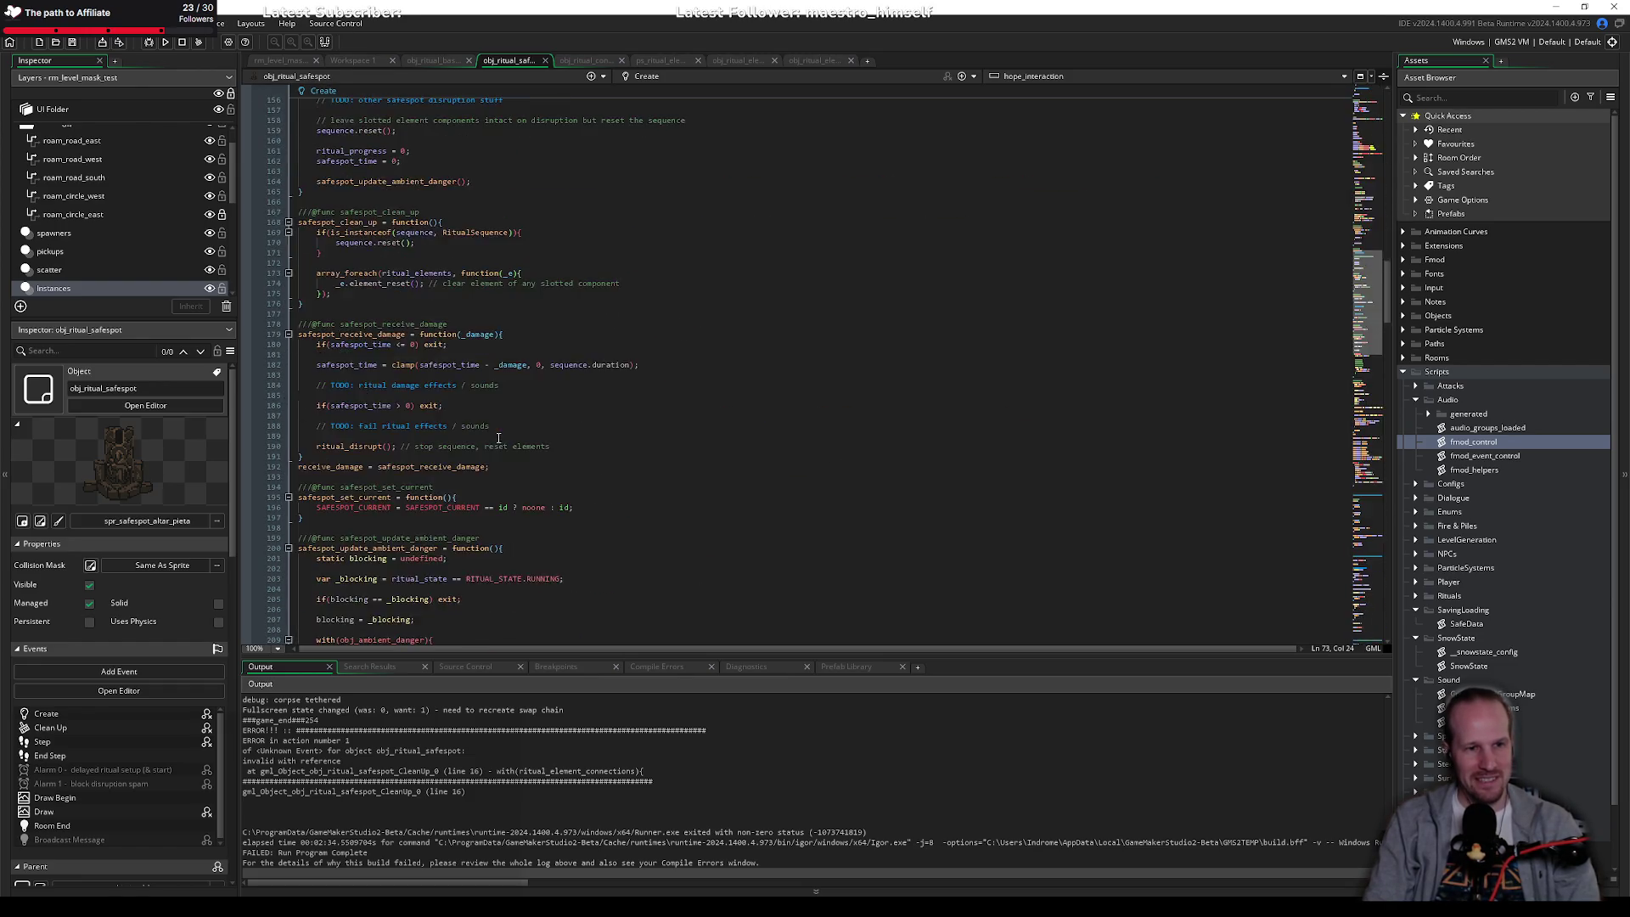
{"action": "scroll", "coordinate": [423, 364], "scroll_direction": "down", "scroll_amount": 20}
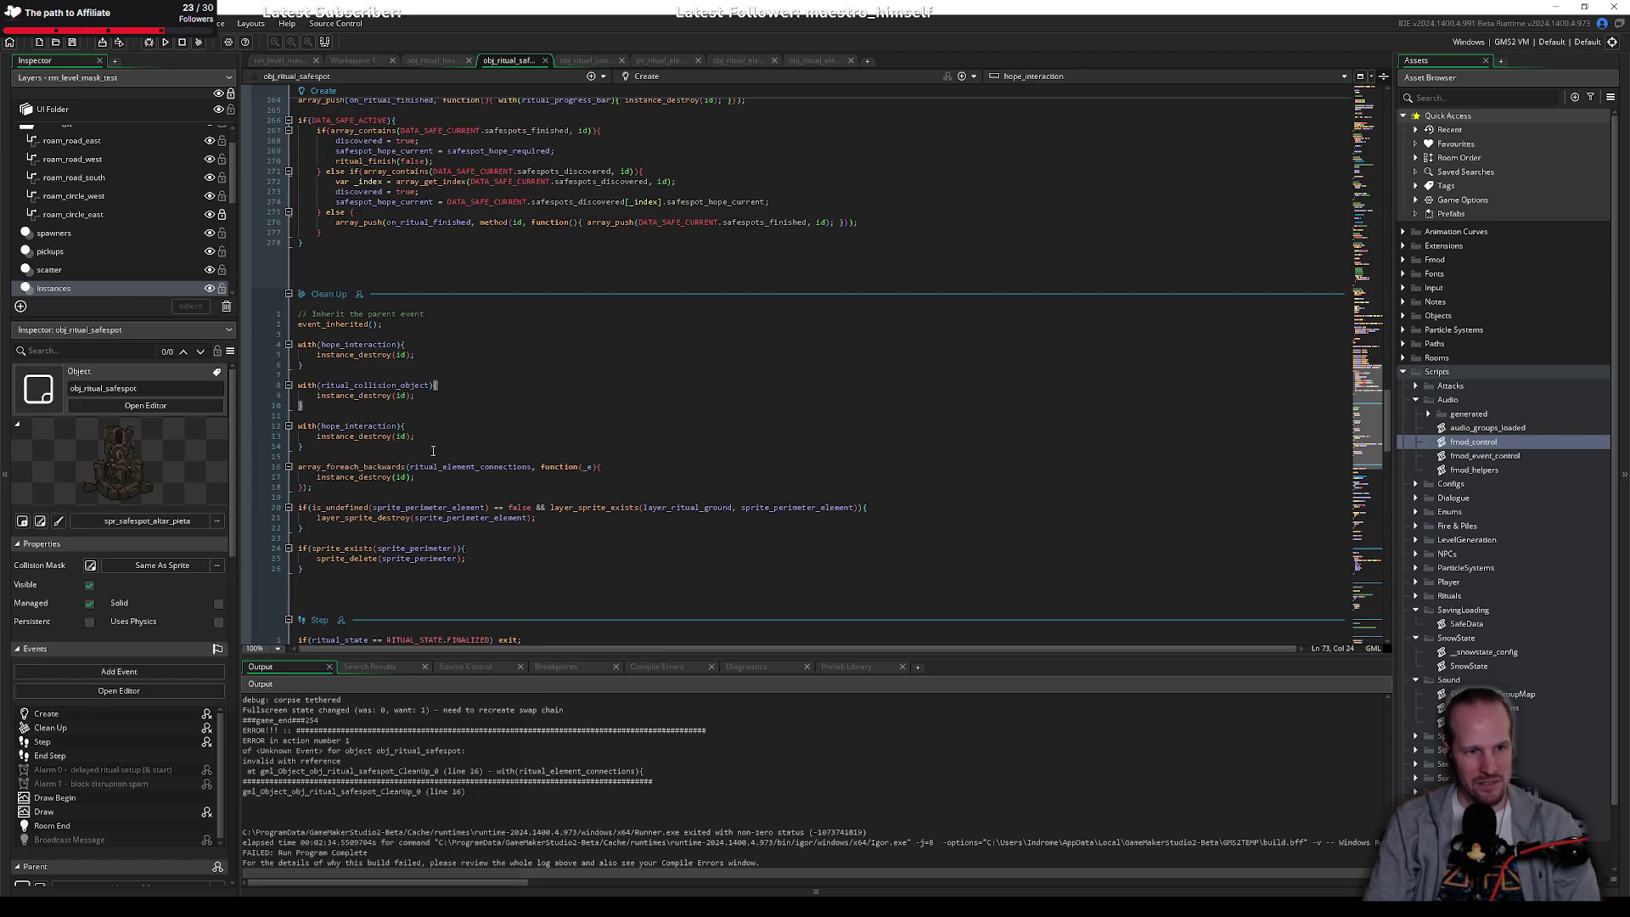
{"action": "double_click", "coordinate": [457, 466]}
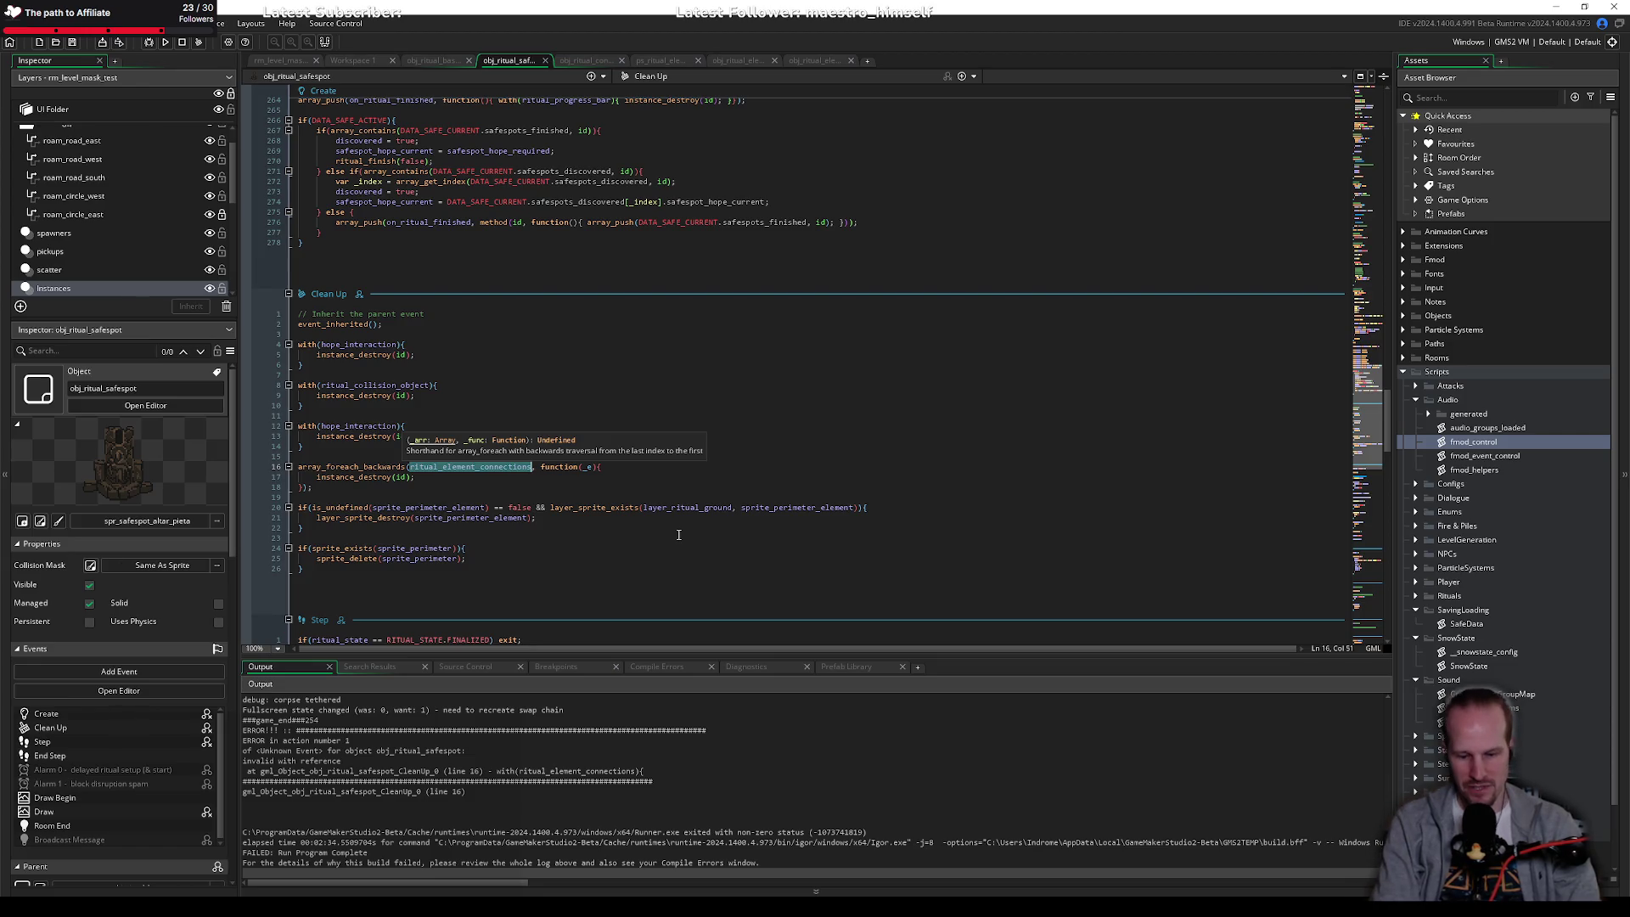
{"action": "key", "text": "ctrl+f"}
{"action": "key", "text": "Return"}
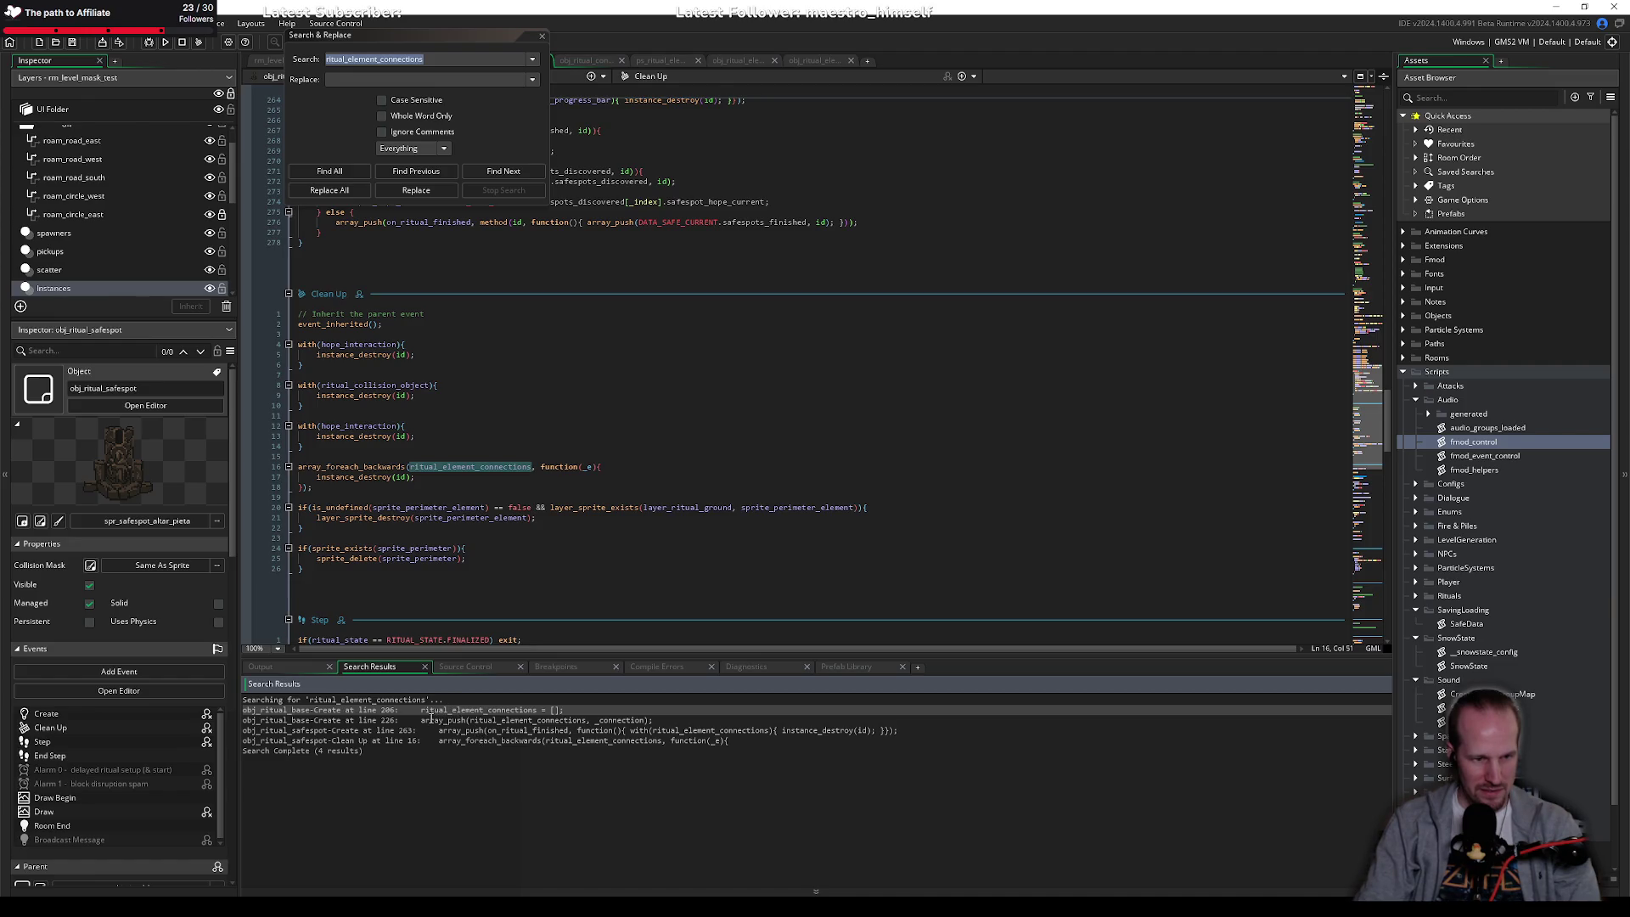
Step: Inspect obj_ritual_base Create line 226's array_push into ritual_element_connections, then switch to rm_level_mask_test
{"action": "double_click", "coordinate": [458, 721]}
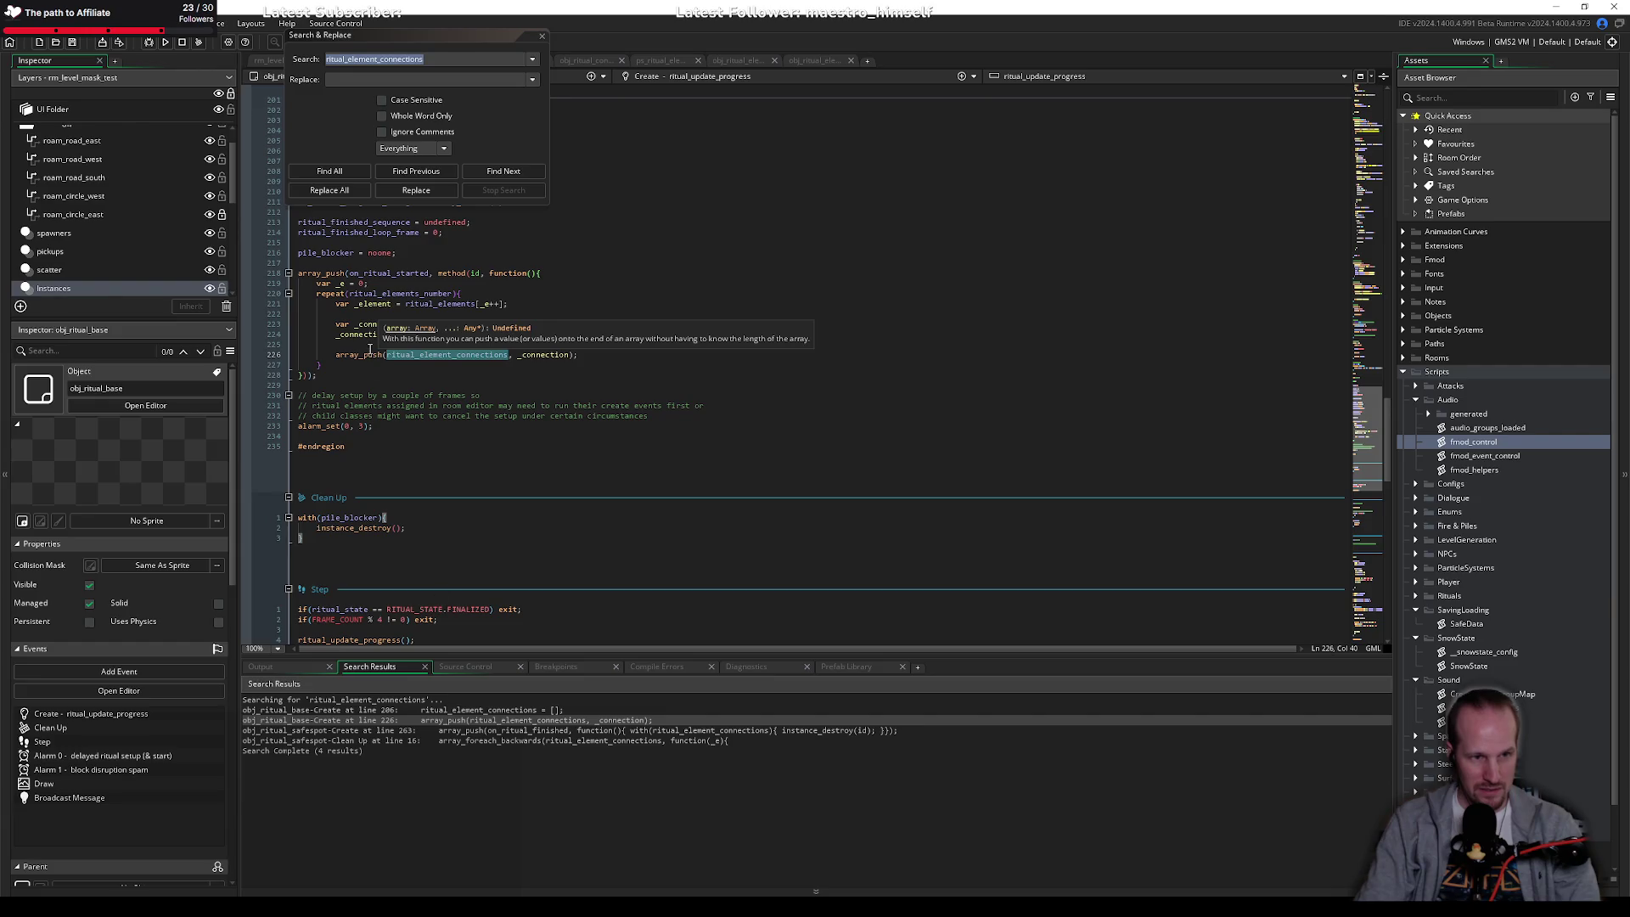
{"action": "scroll", "coordinate": [355, 350], "scroll_direction": "up", "scroll_amount": 2}
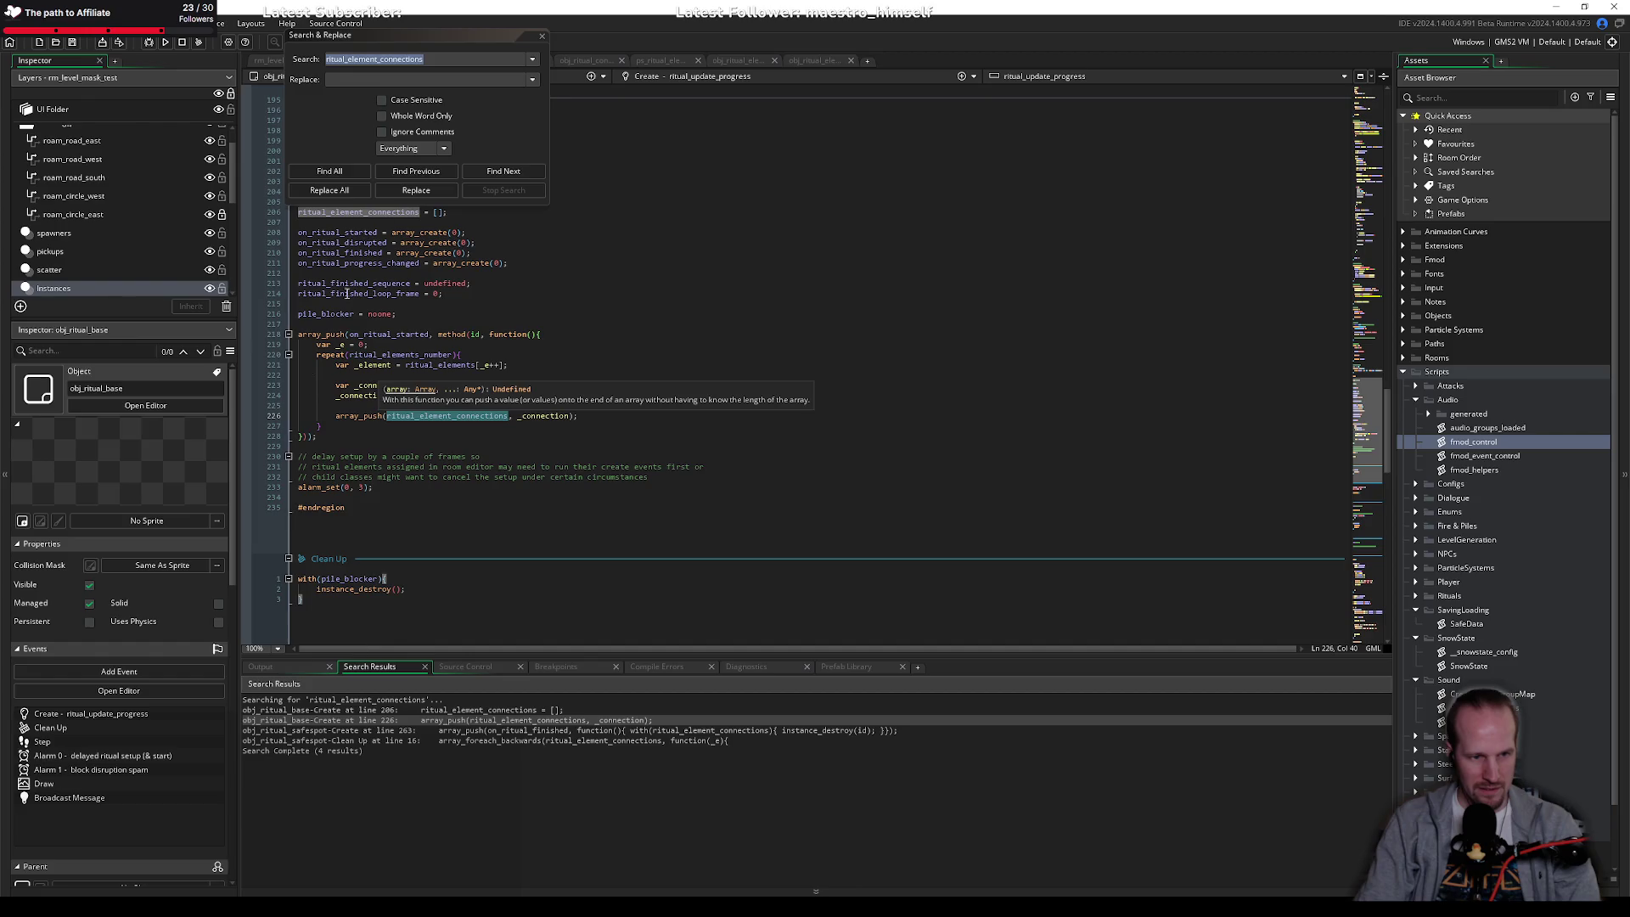
{"action": "left_click", "coordinate": [543, 38]}
{"action": "left_click", "coordinate": [544, 314]}
{"action": "left_click", "coordinate": [517, 324]}
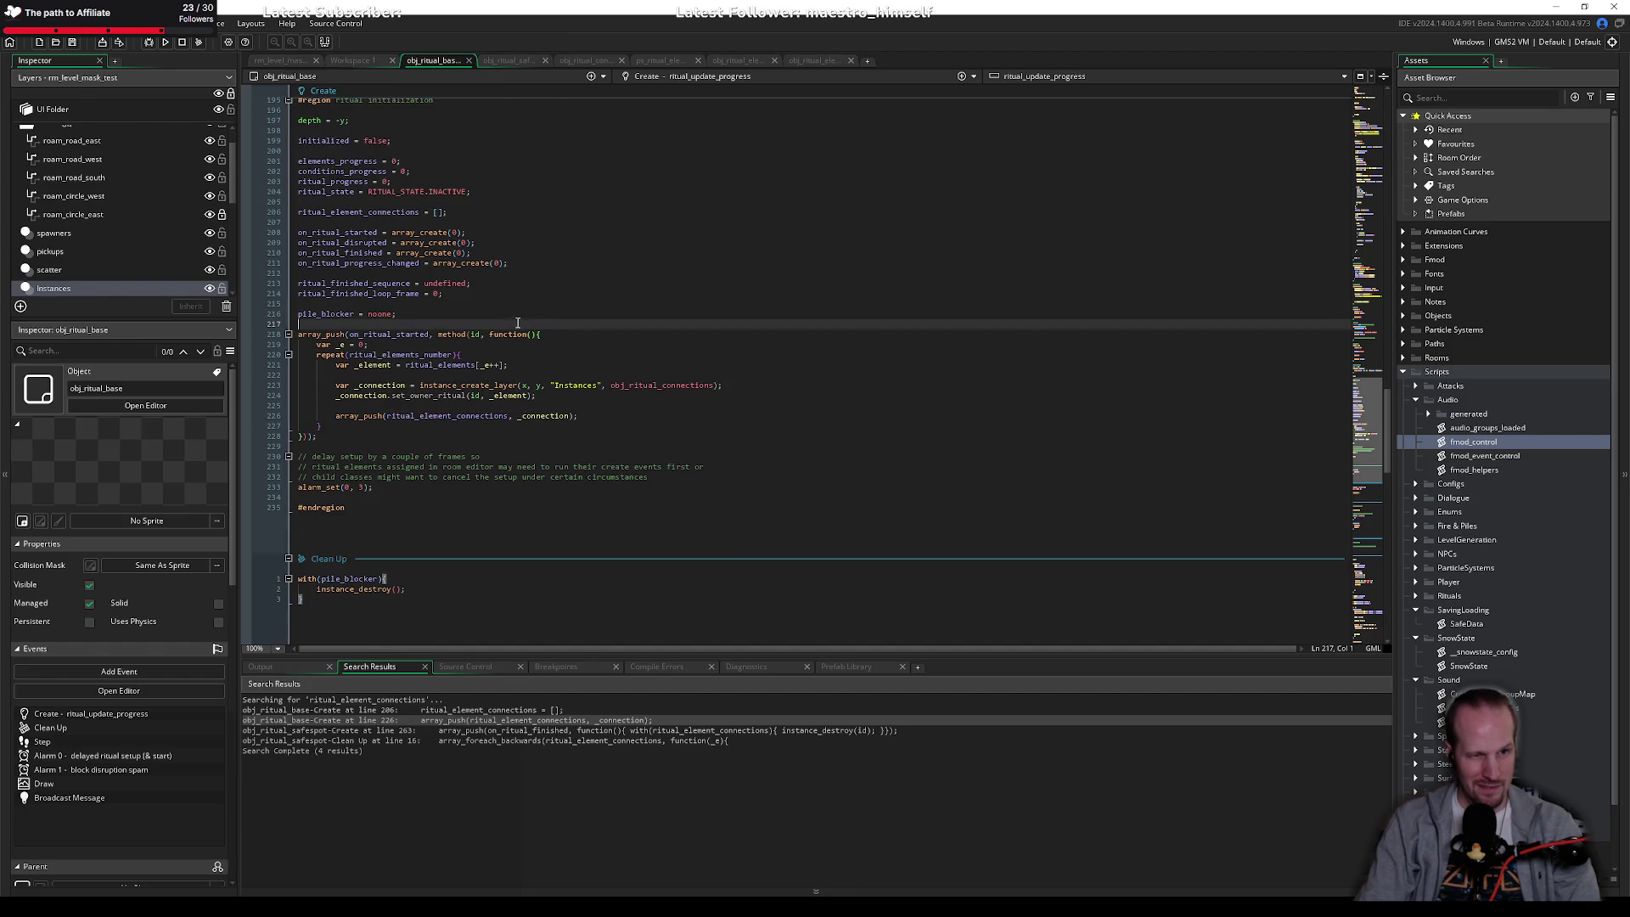
{"action": "left_click", "coordinate": [519, 273]}
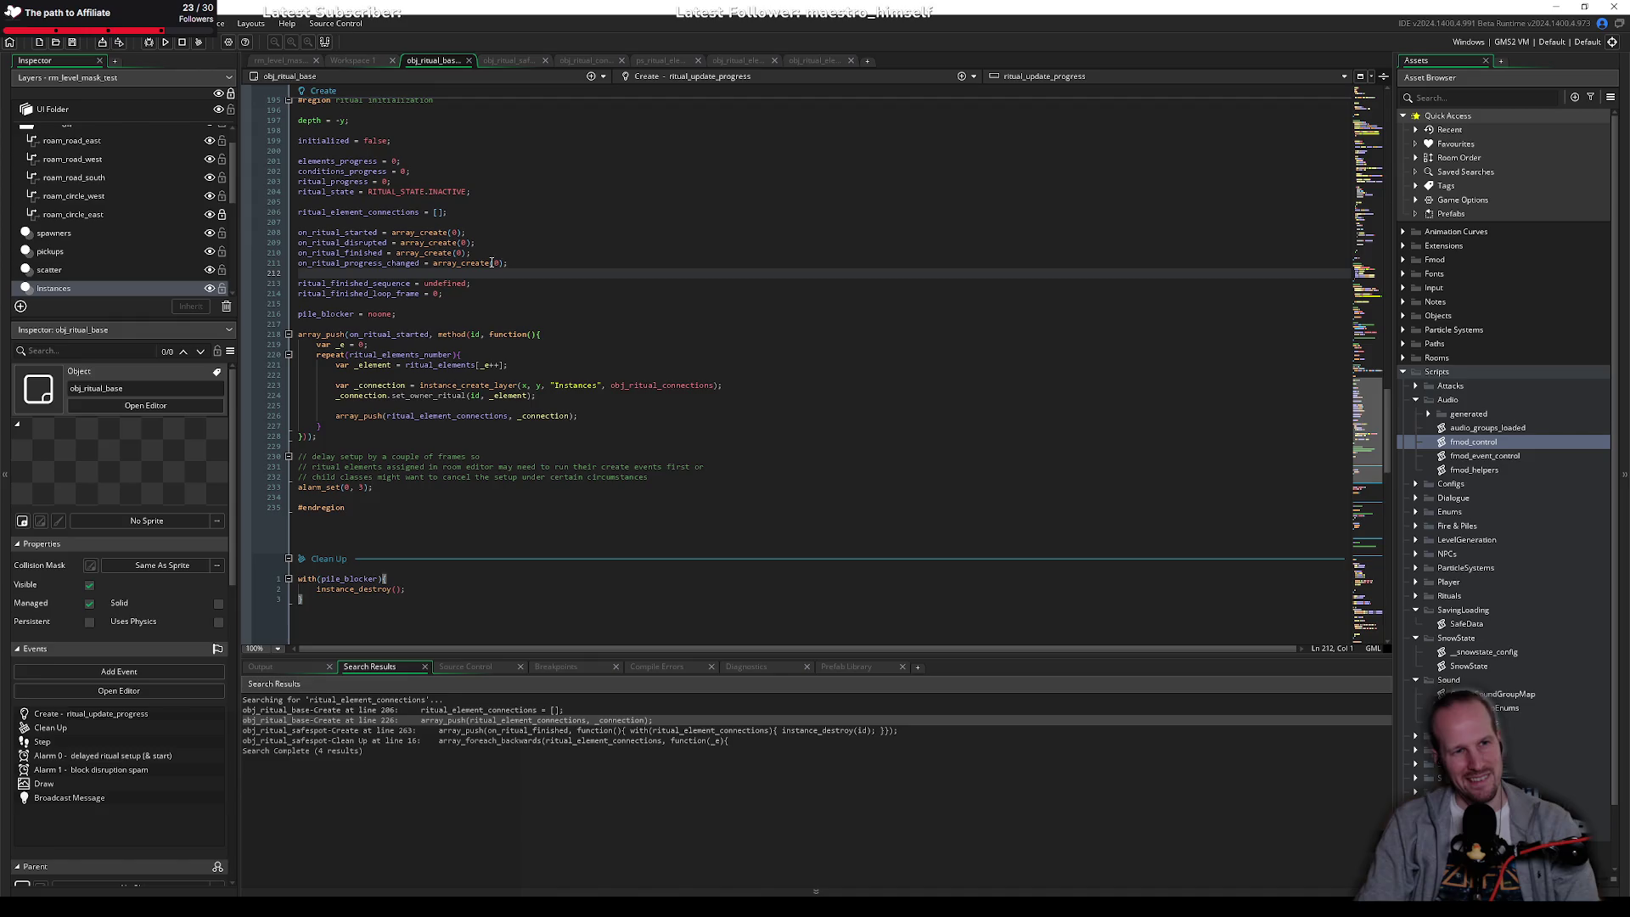
{"action": "left_click", "coordinate": [284, 60]}
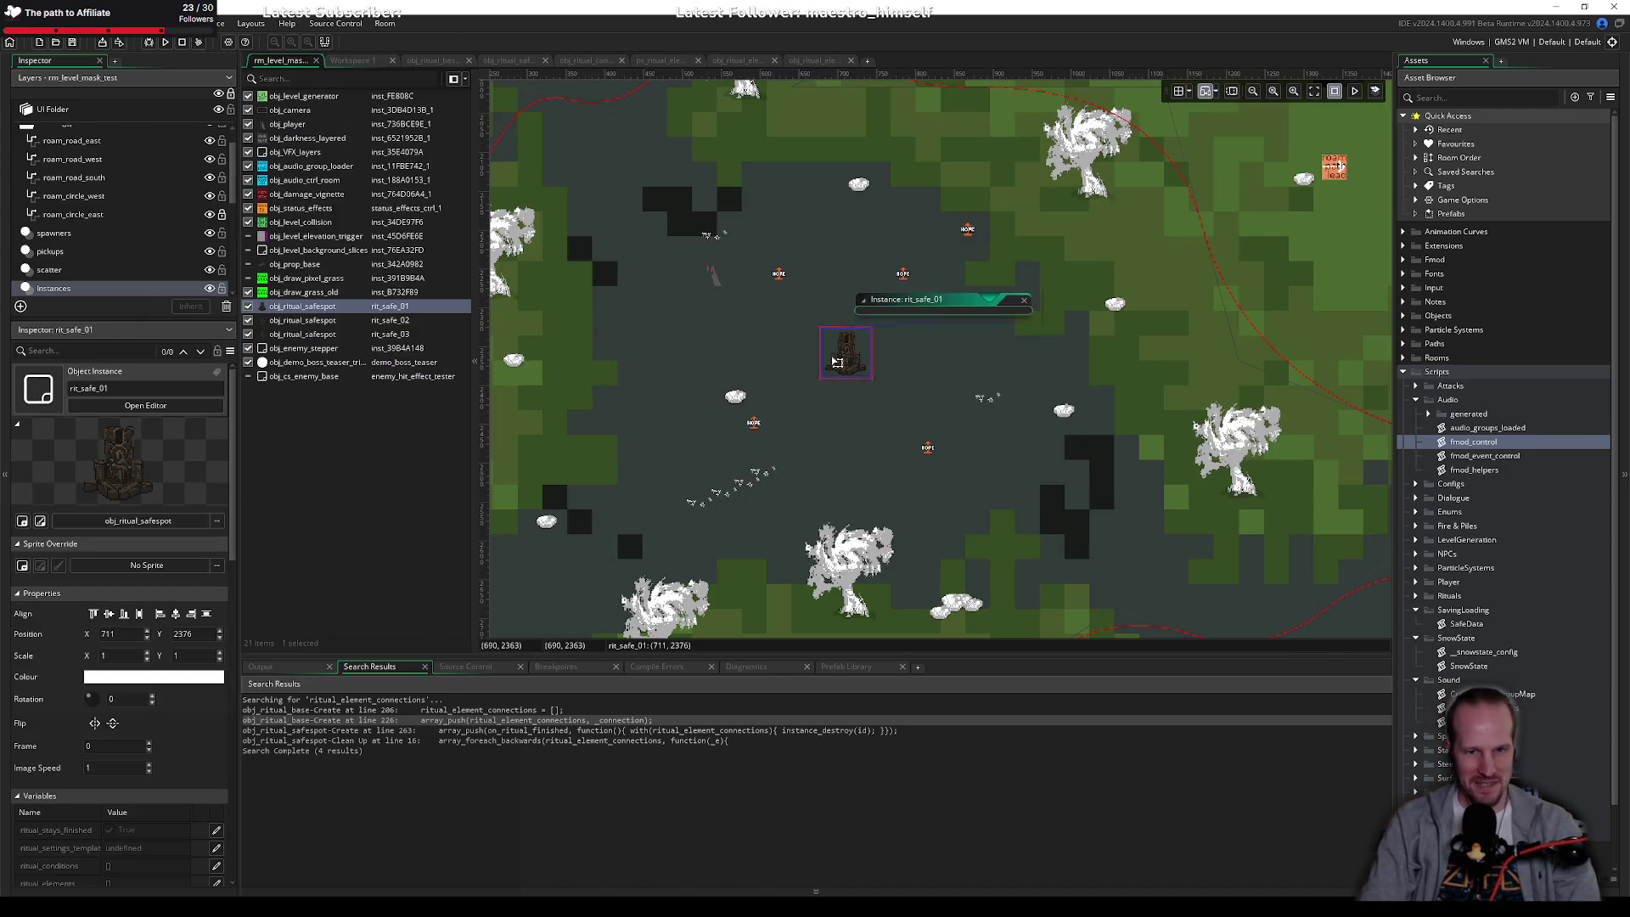
Step: Change rit_safe_01's creation code from RitualSequence(50) to RitualSequence(2) and run the game
{"action": "right_click", "coordinate": [837, 362]}
{"action": "left_click", "coordinate": [934, 412]}
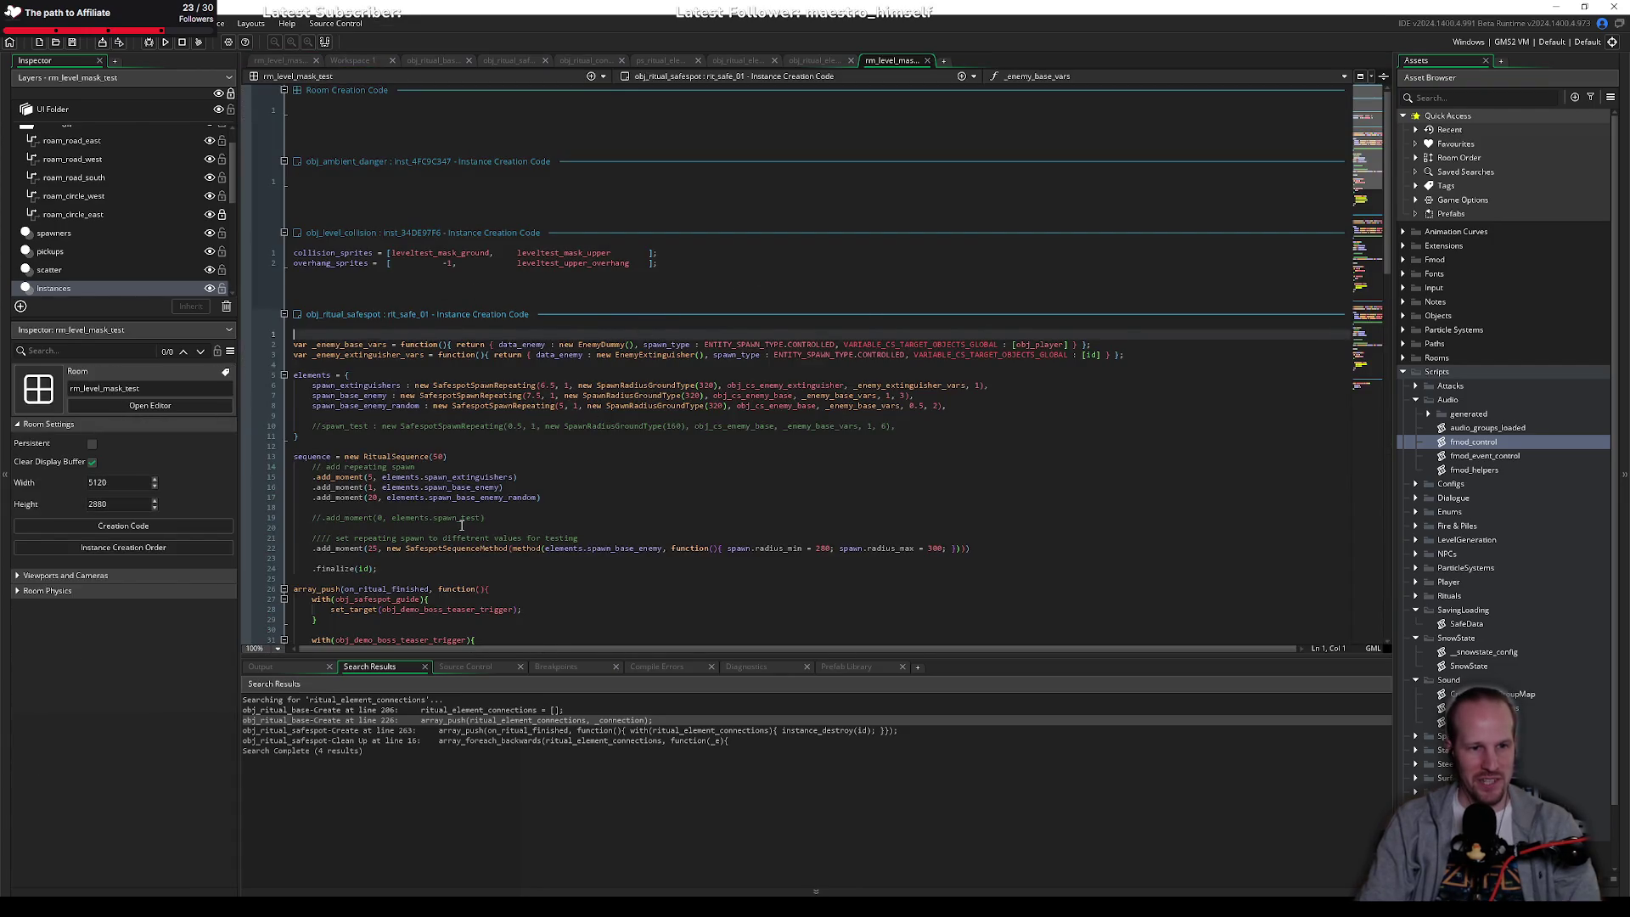
{"action": "scroll", "coordinate": [462, 525], "scroll_direction": "down", "scroll_amount": 2}
{"action": "double_click", "coordinate": [438, 396]}
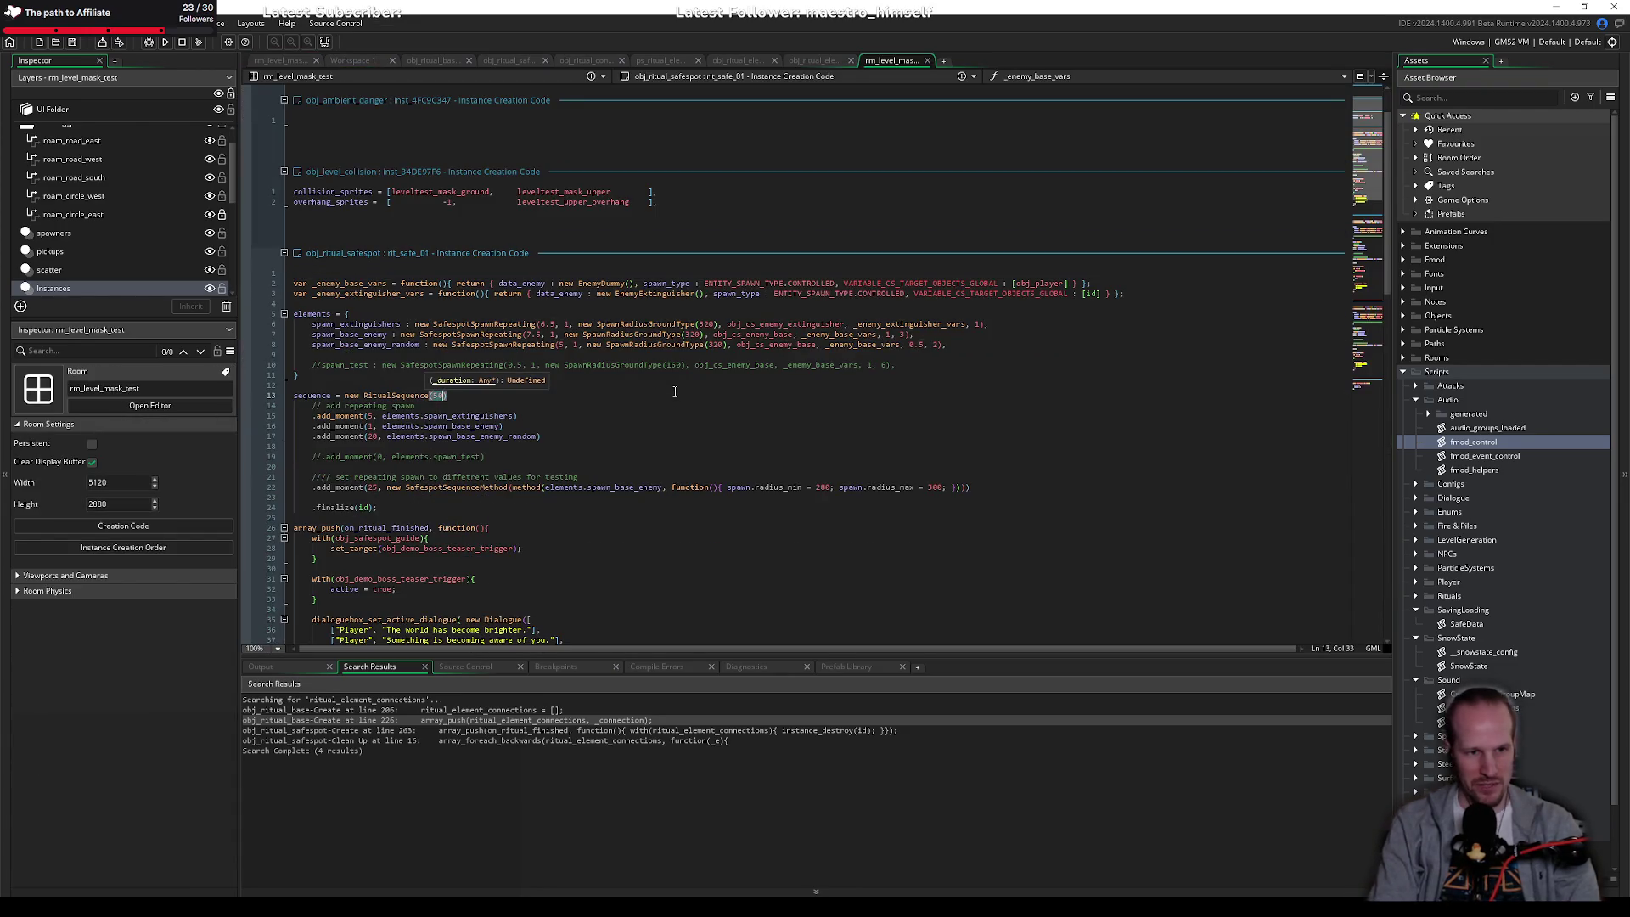
{"action": "type", "text": "2"}
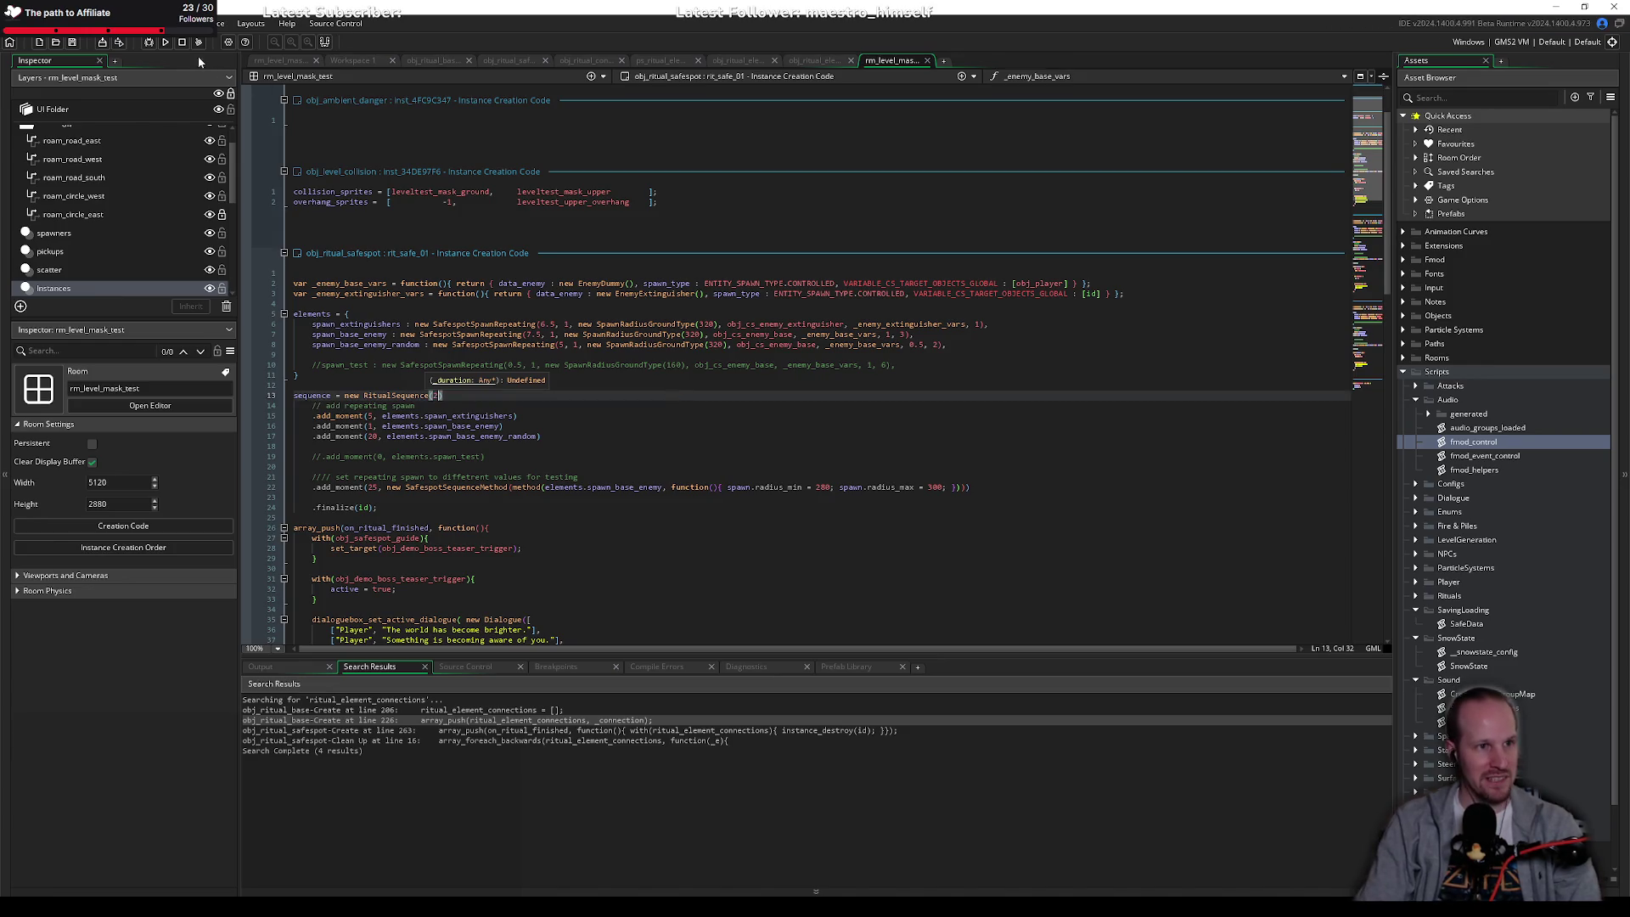
{"action": "left_click", "coordinate": [165, 42]}
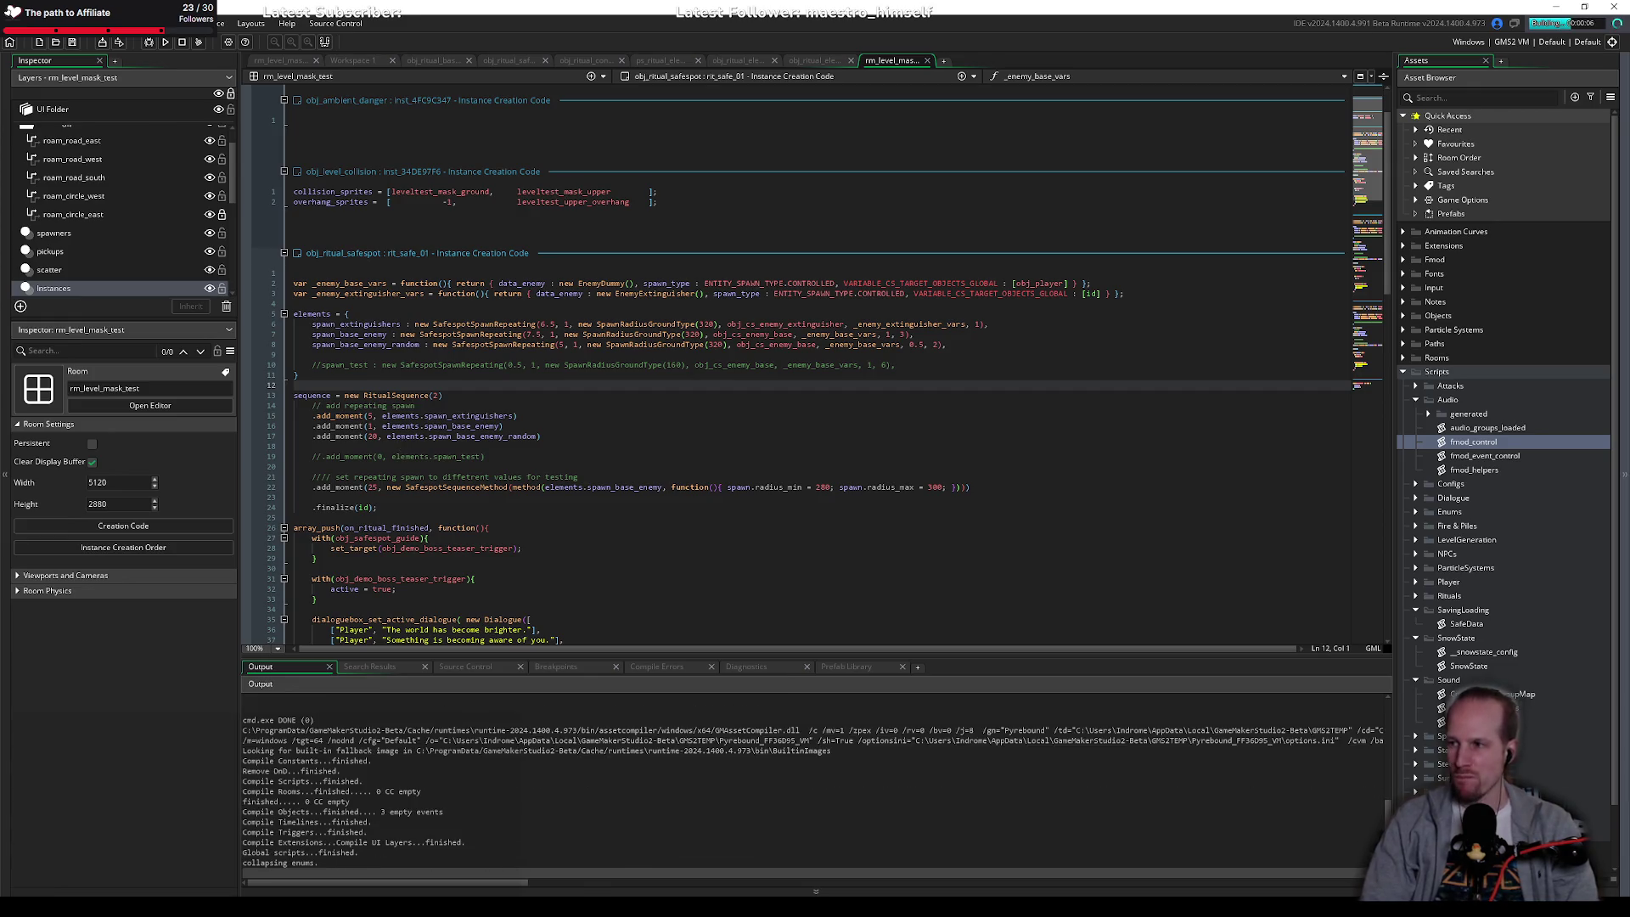
Step: Start playing from the title screen and walk the player toward the altar
{"action": "left_click", "coordinate": [640, 488]}
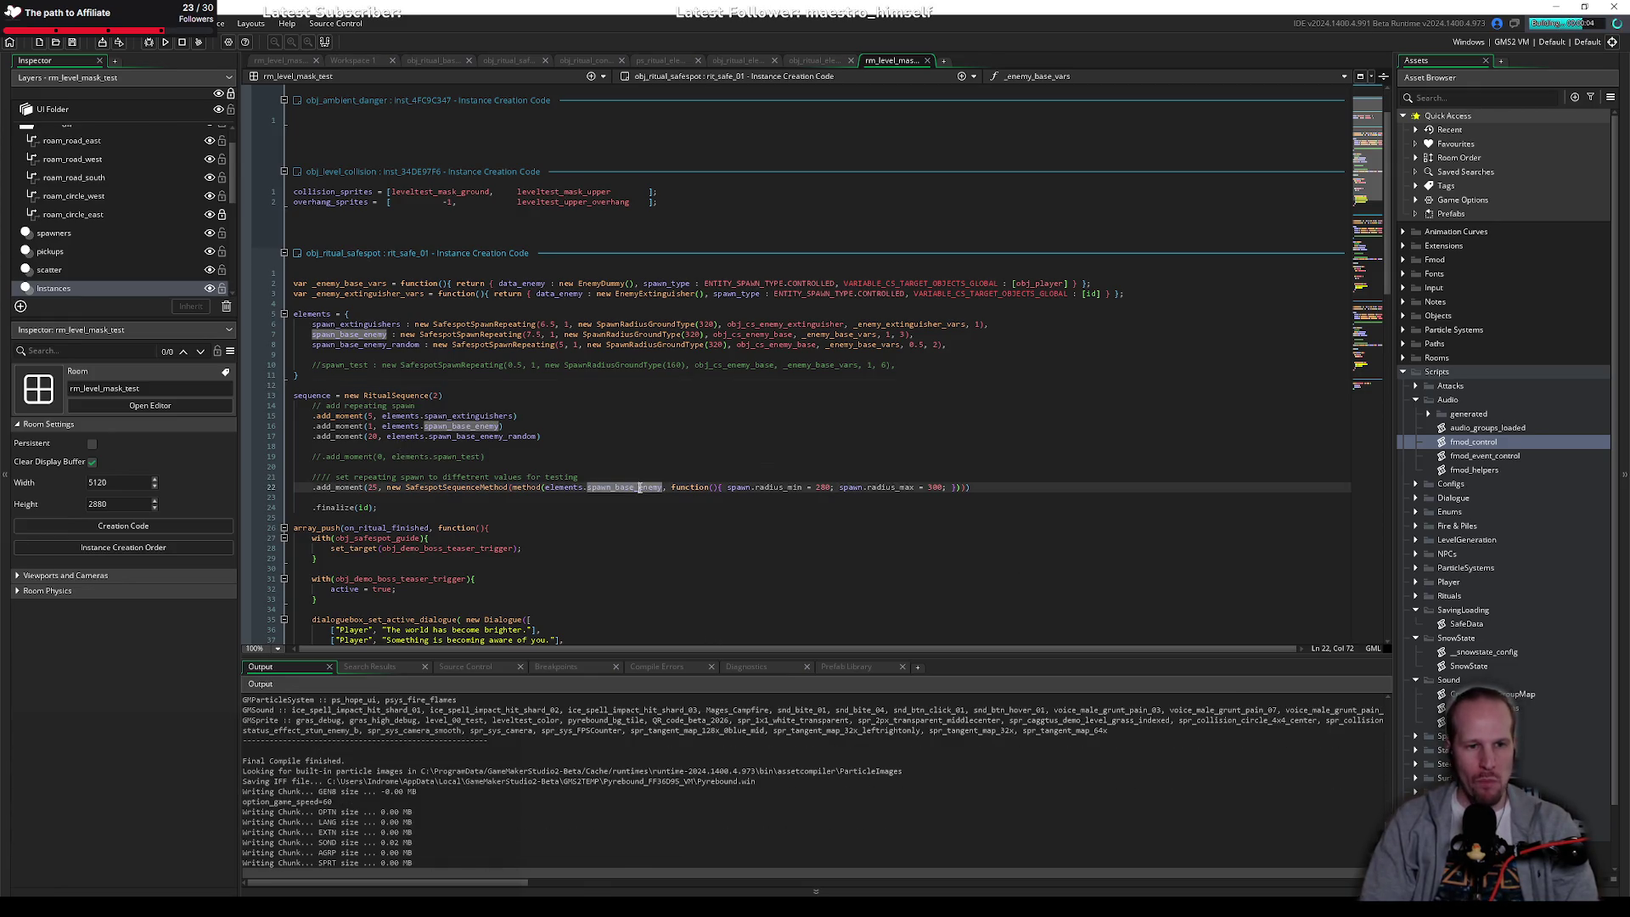
{"action": "left_click", "coordinate": [455, 488]}
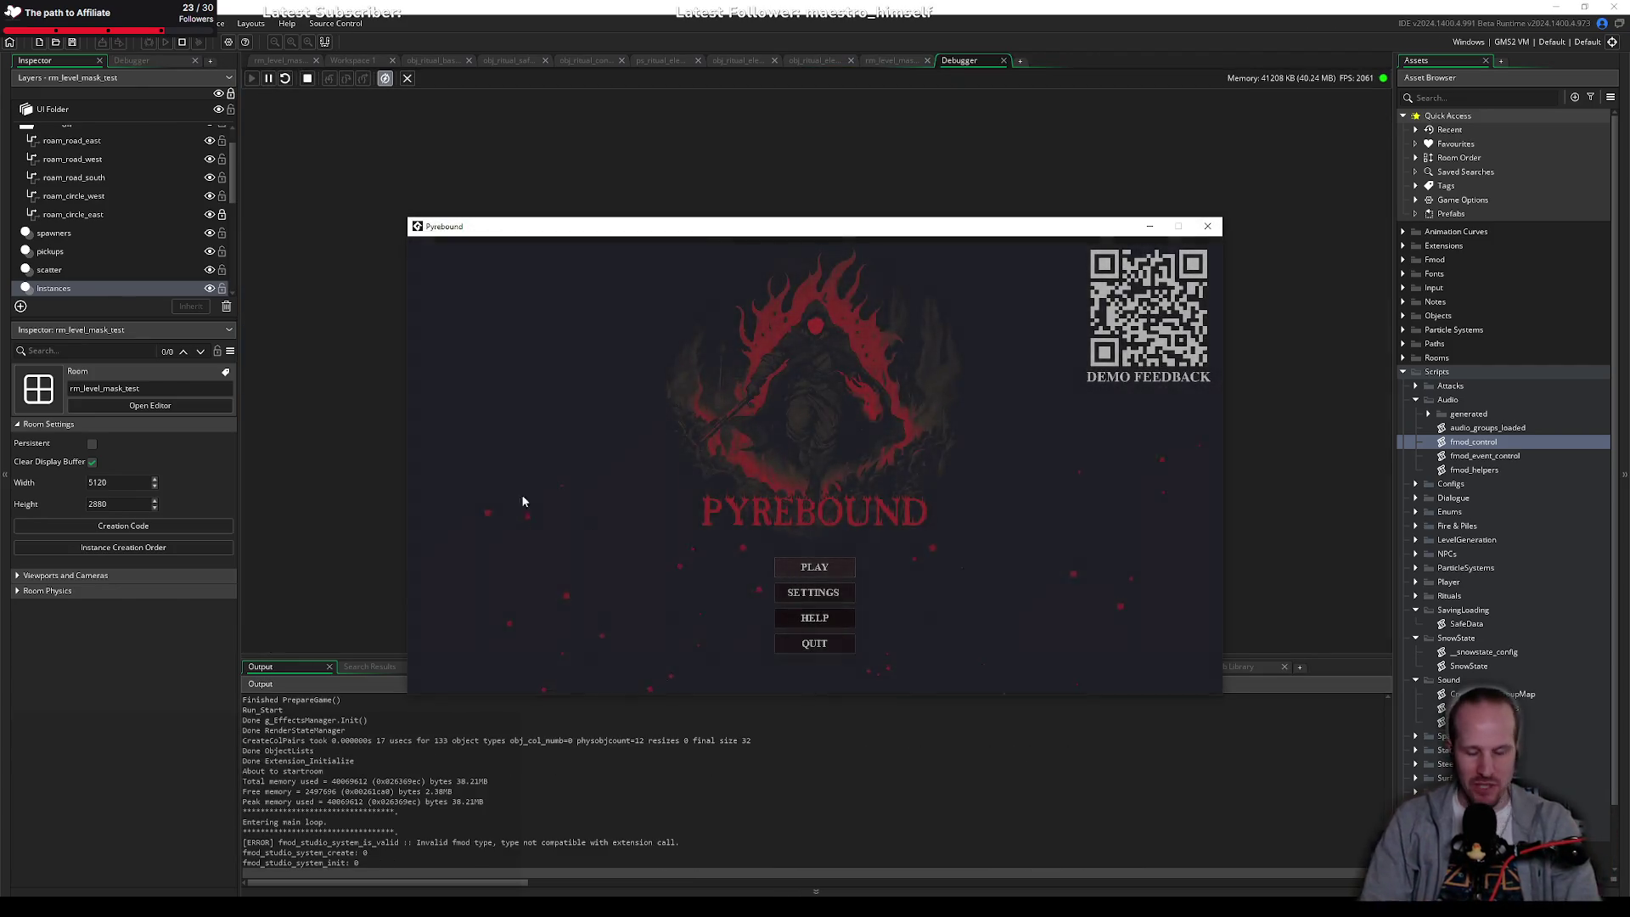
{"action": "left_click", "coordinate": [836, 567]}
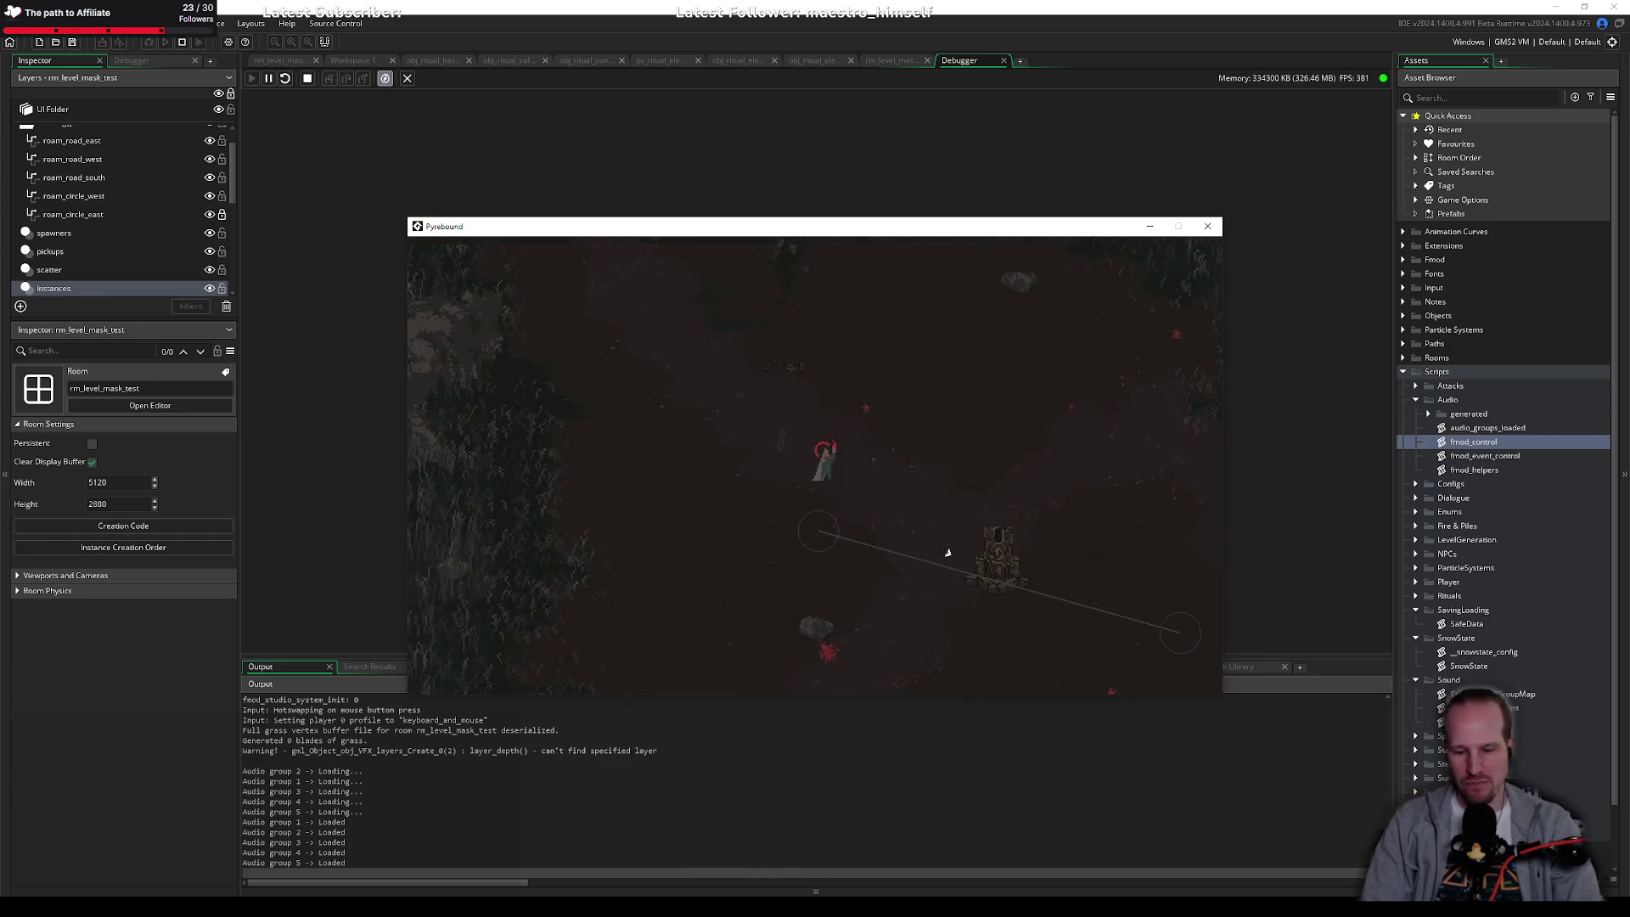
{"action": "key", "text": "s"}
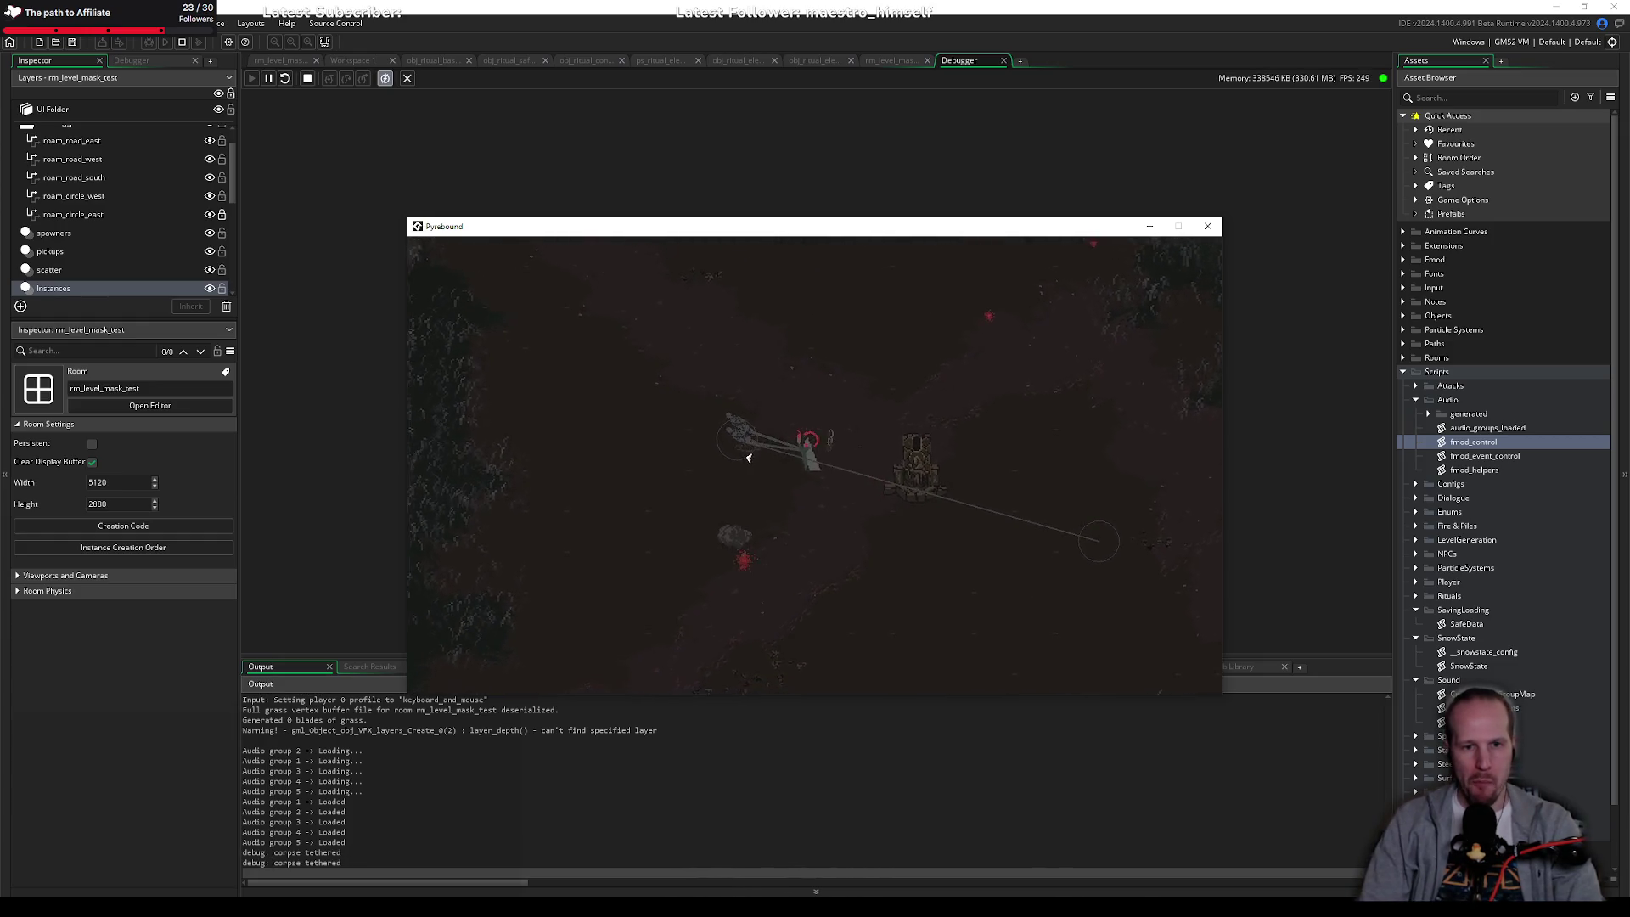
{"action": "key", "text": "d"}
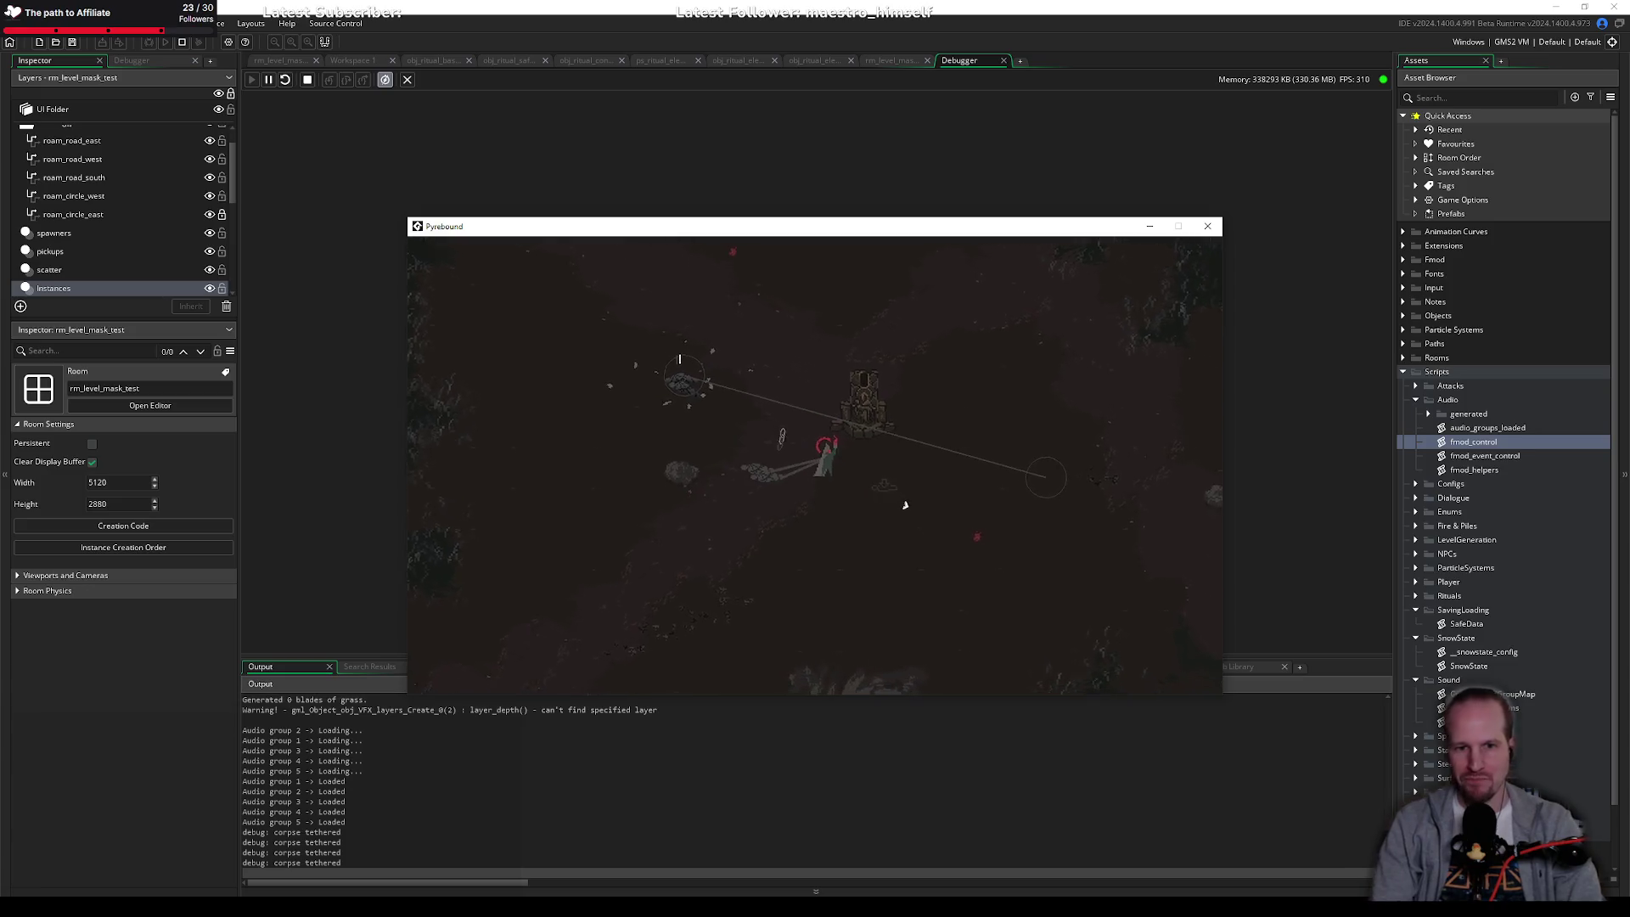
Step: Ignite the first ash pile, activate the altar, then light the remaining pile
{"action": "key", "text": "d"}
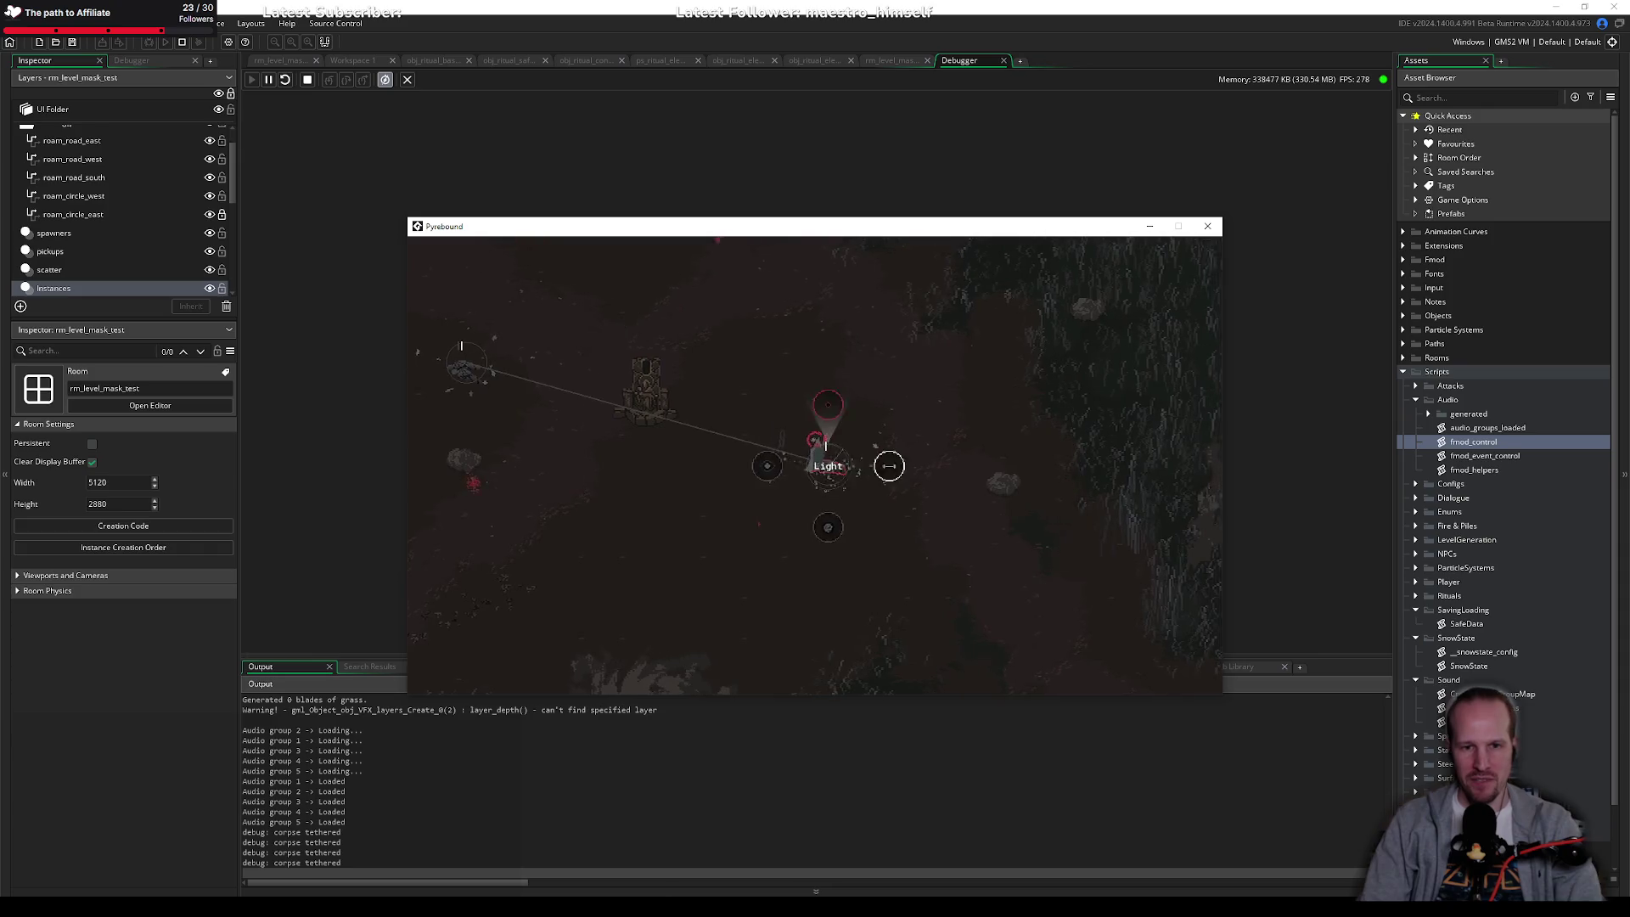
{"action": "key", "text": "e"}
{"action": "key", "text": "a"}
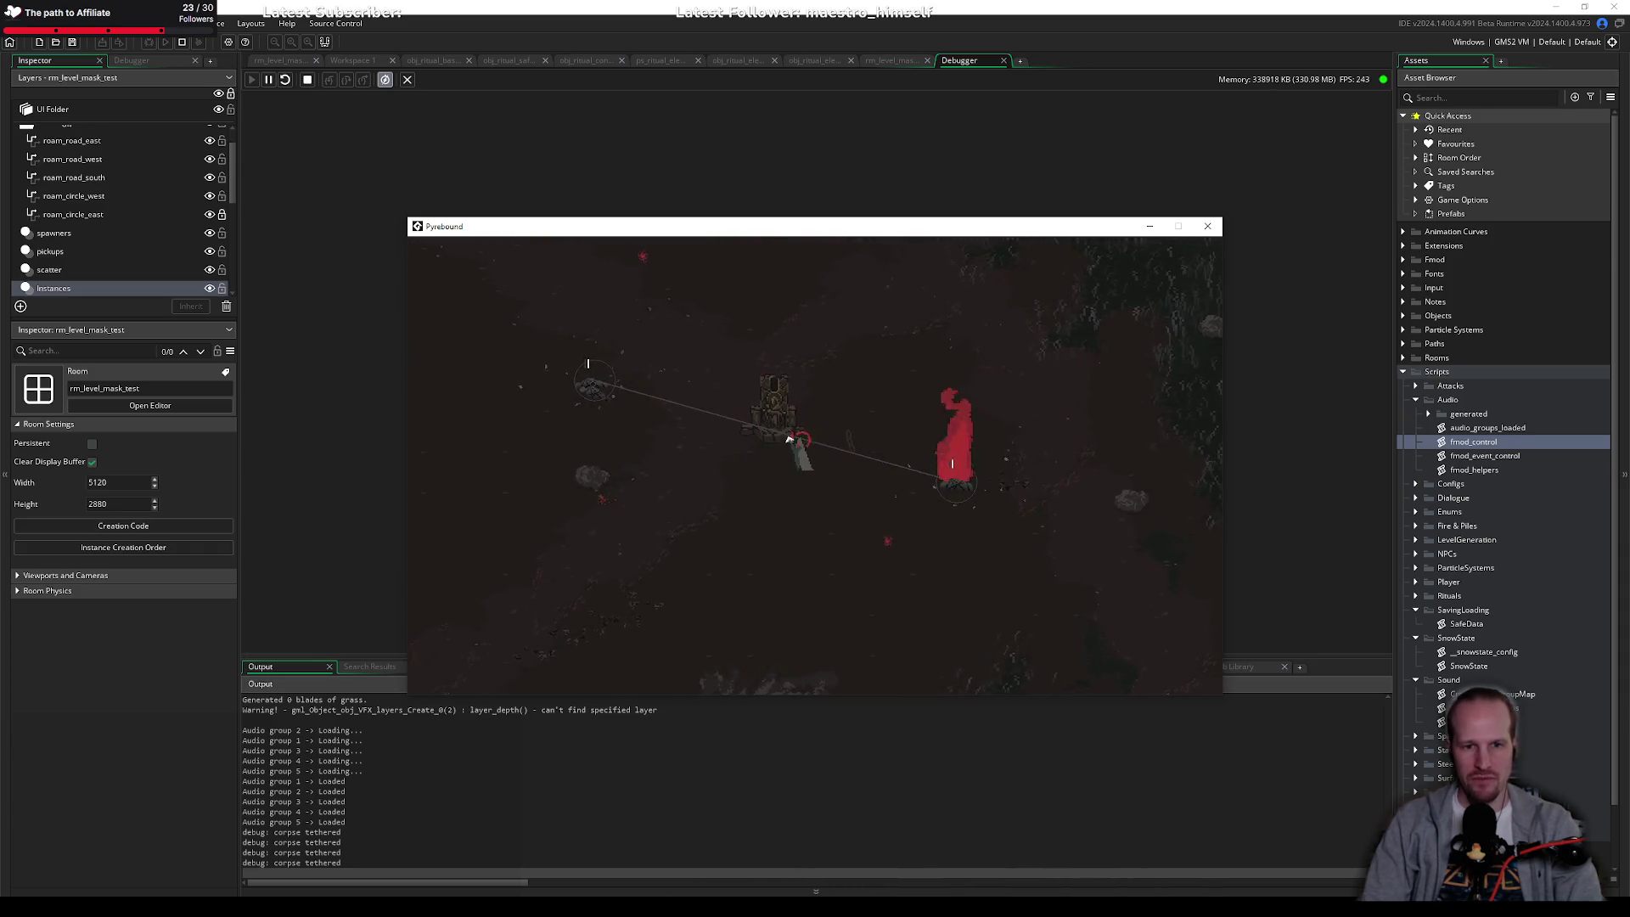
{"action": "key", "text": "e"}
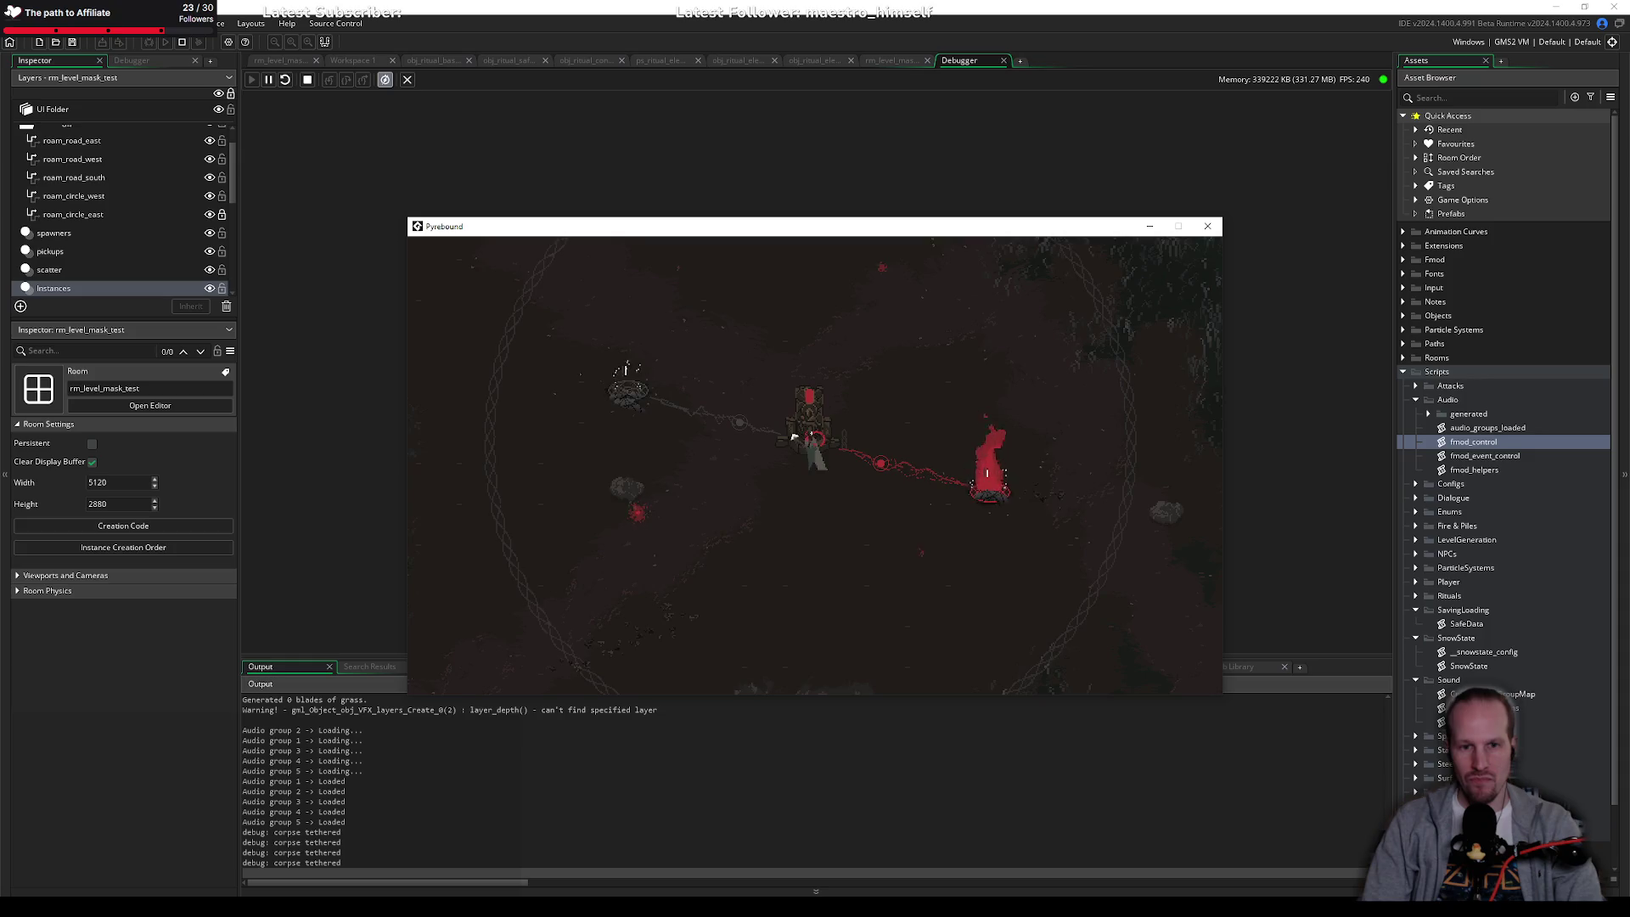
{"action": "key", "text": "a"}
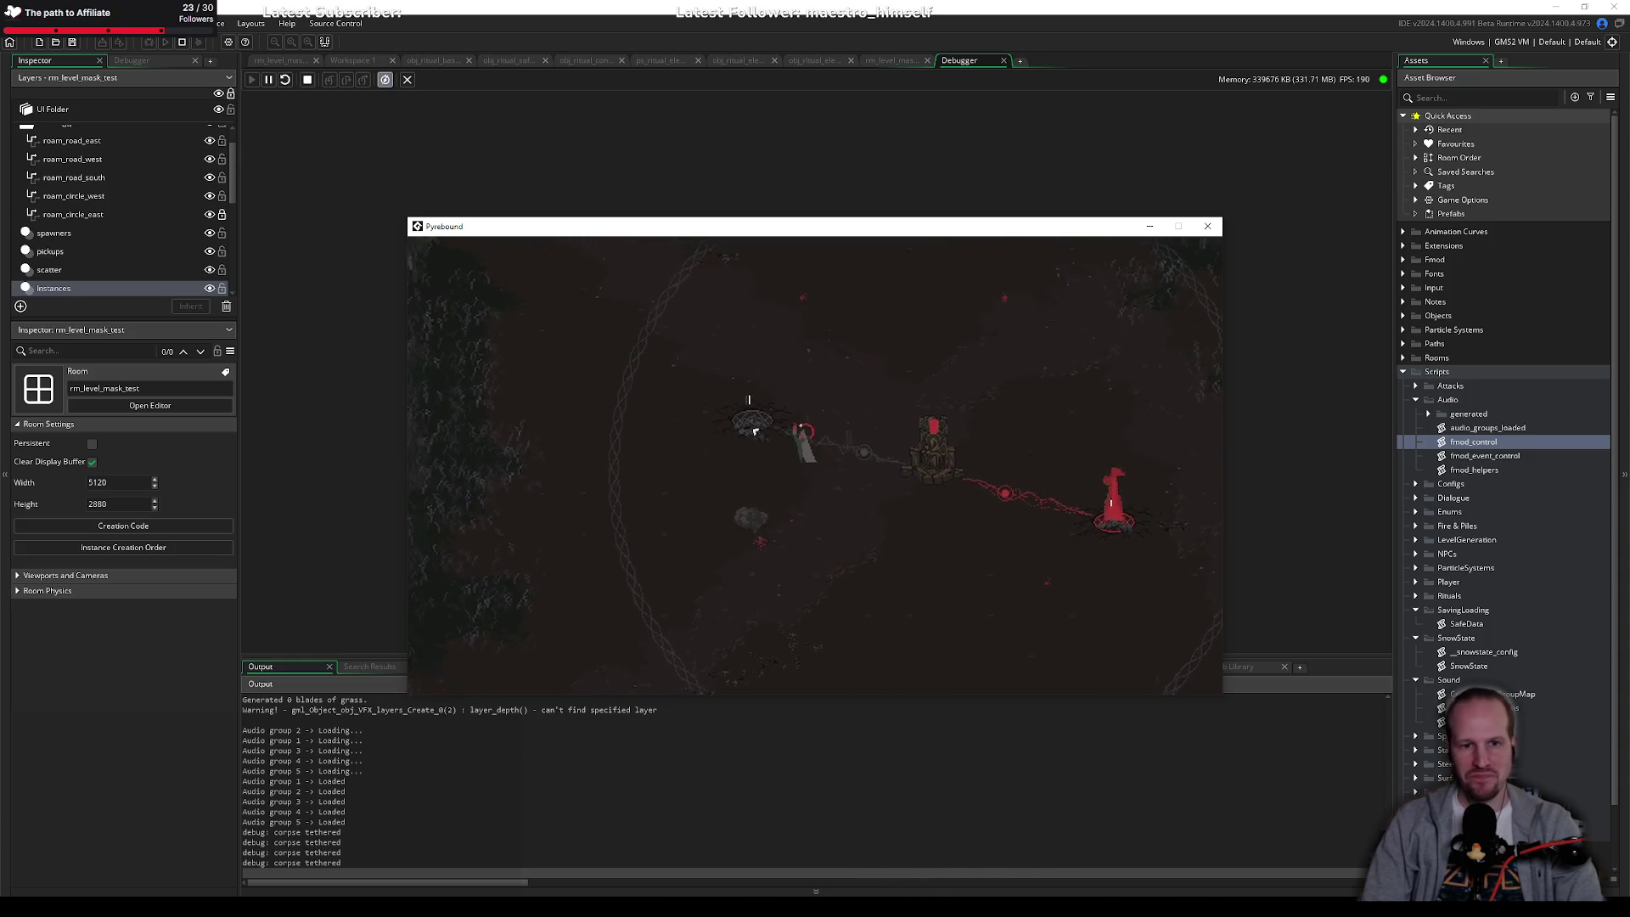
{"action": "key", "text": "e"}
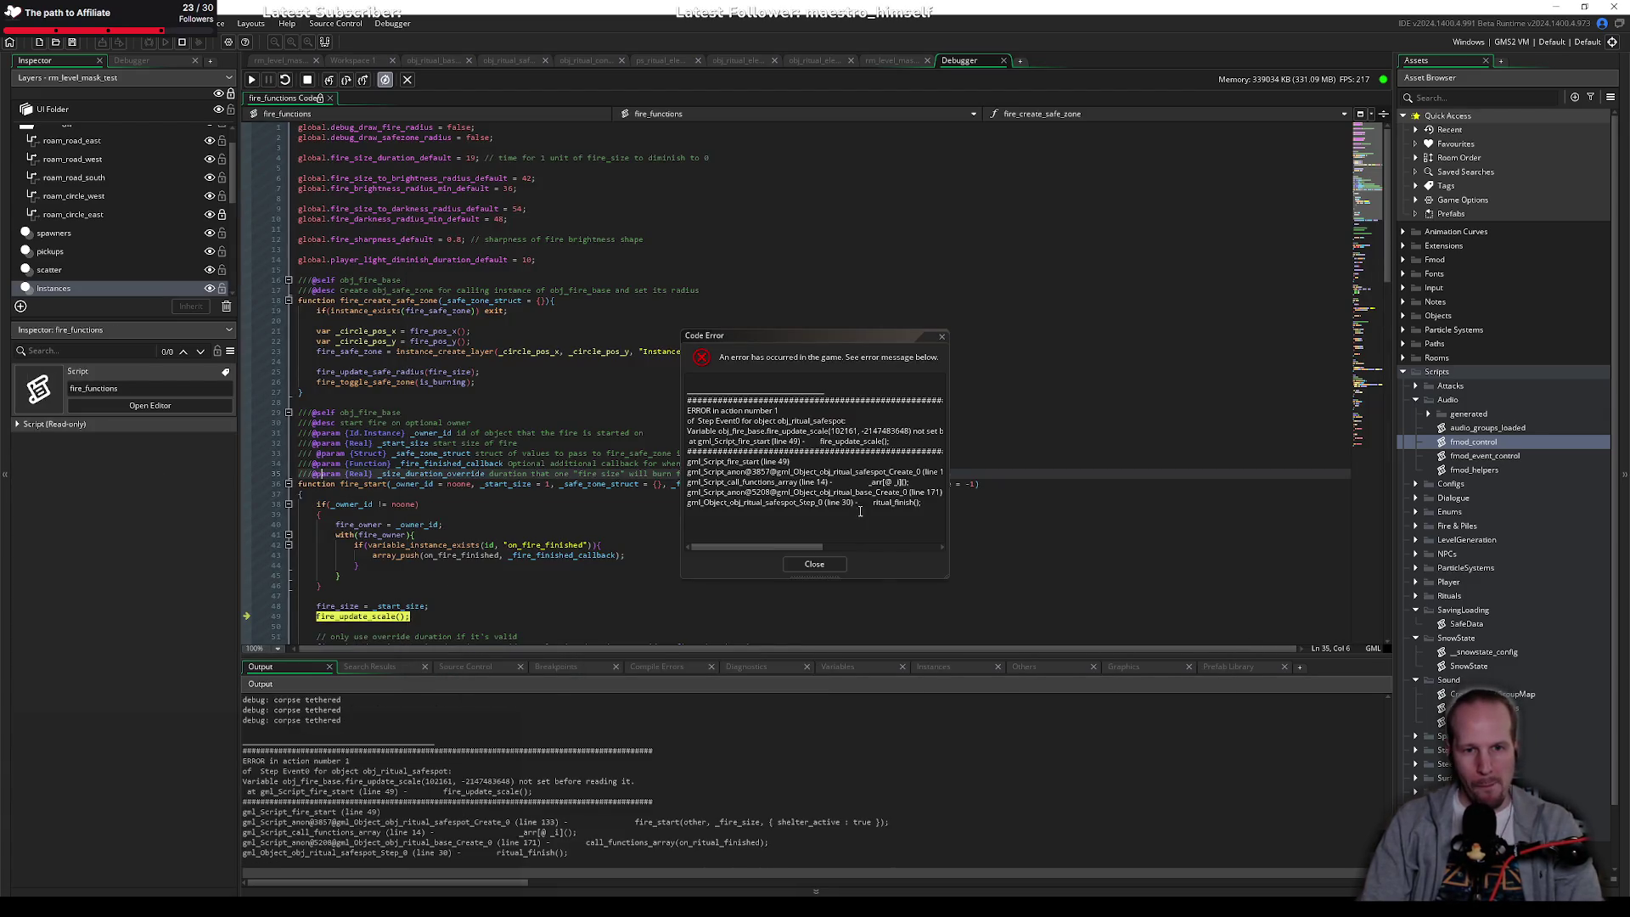
Step: Enlarge the Code Error dialog to show the full fire_update_scale error
{"action": "scroll", "coordinate": [465, 593], "scroll_direction": "down", "scroll_amount": 2}
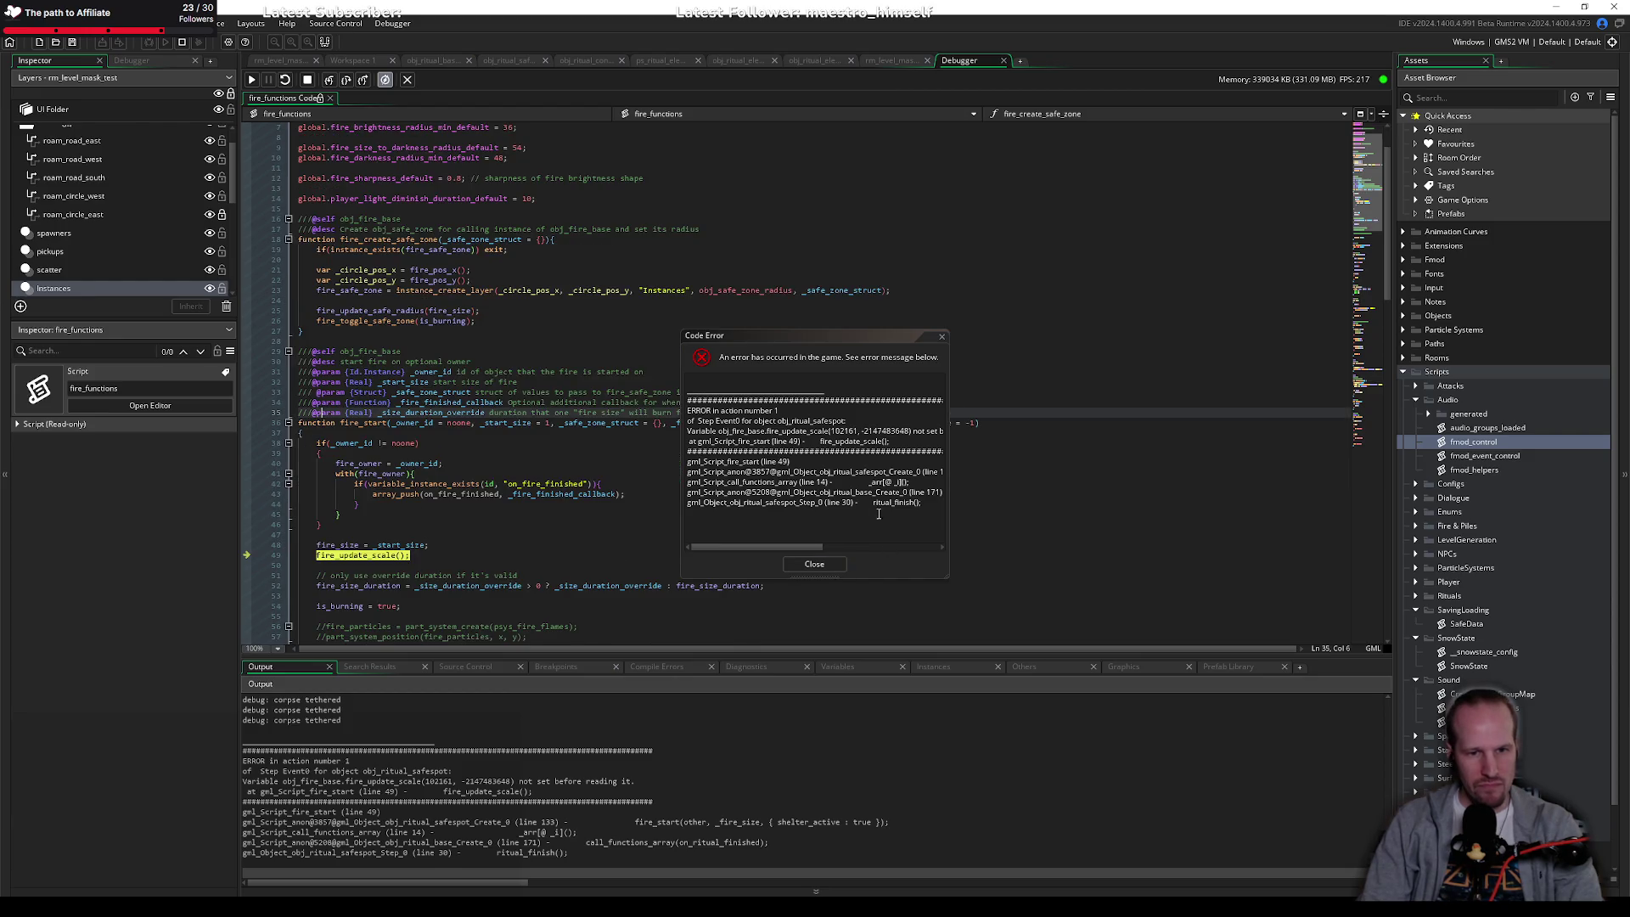
{"action": "left_click_drag", "start_coordinate": [948, 577], "coordinate": [1187, 604]}
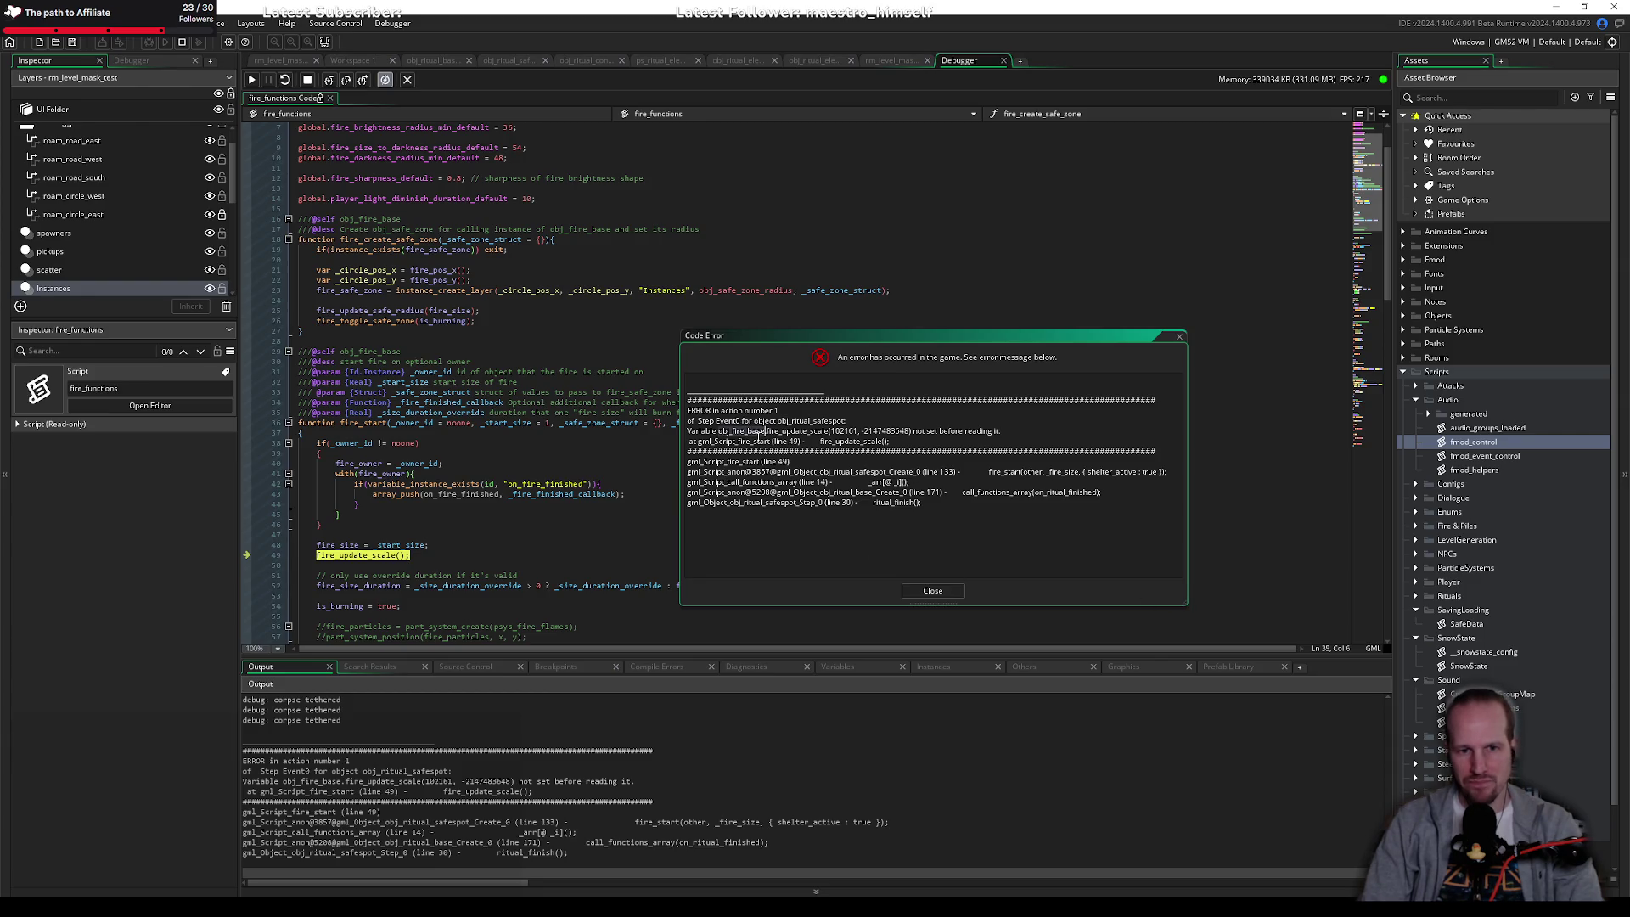
{"action": "left_click", "coordinate": [826, 431]}
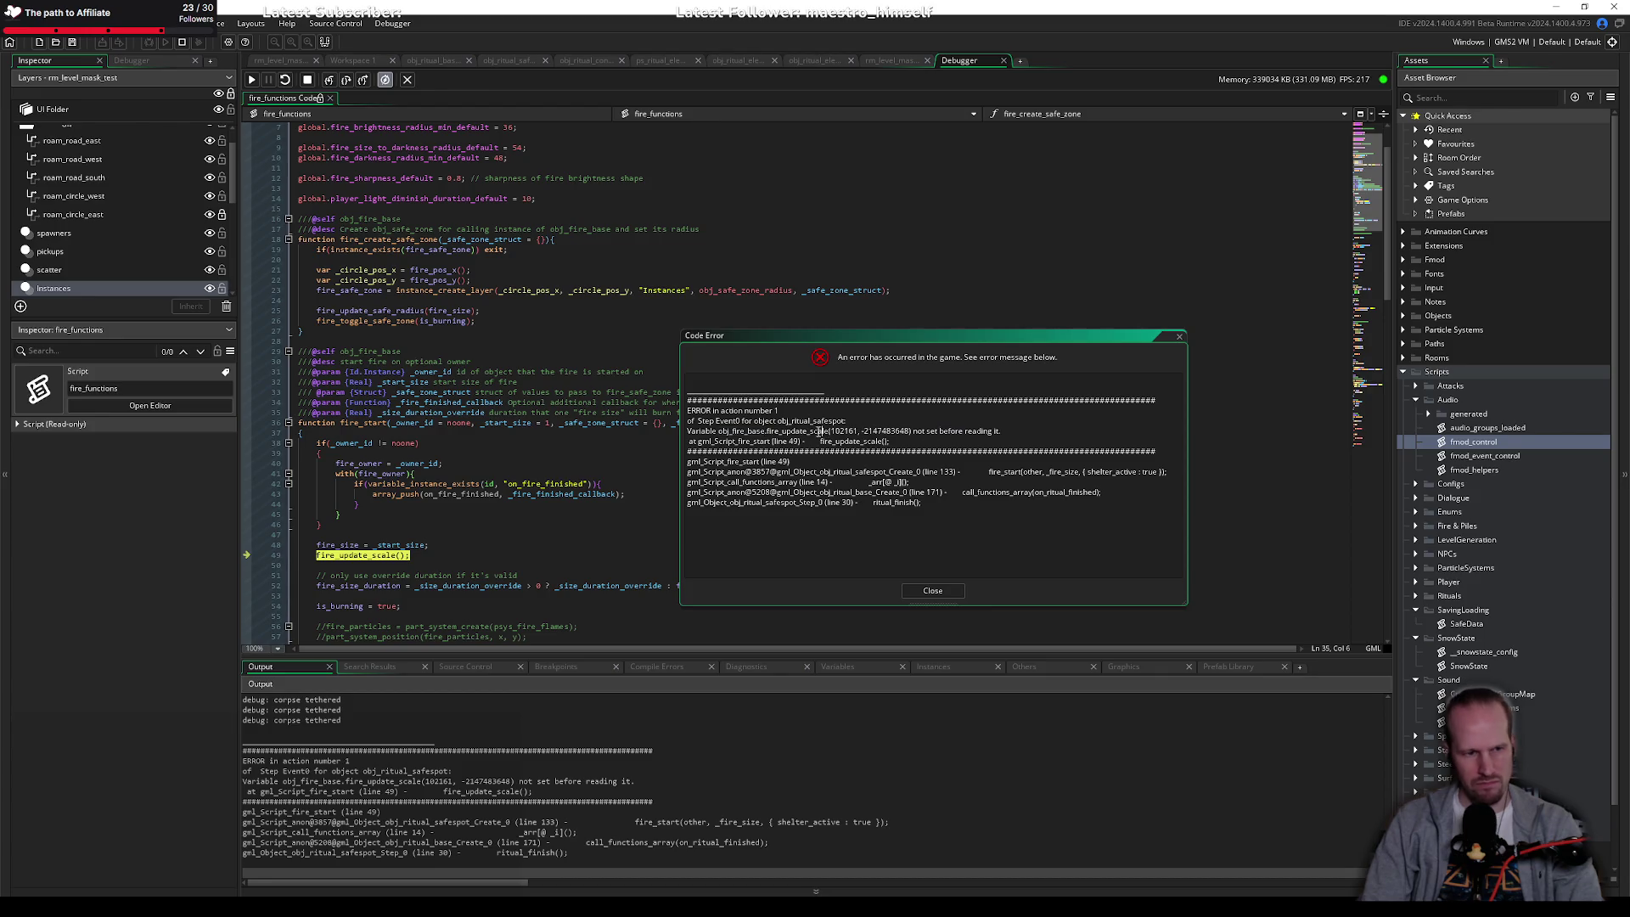
{"action": "left_click", "coordinate": [368, 455]}
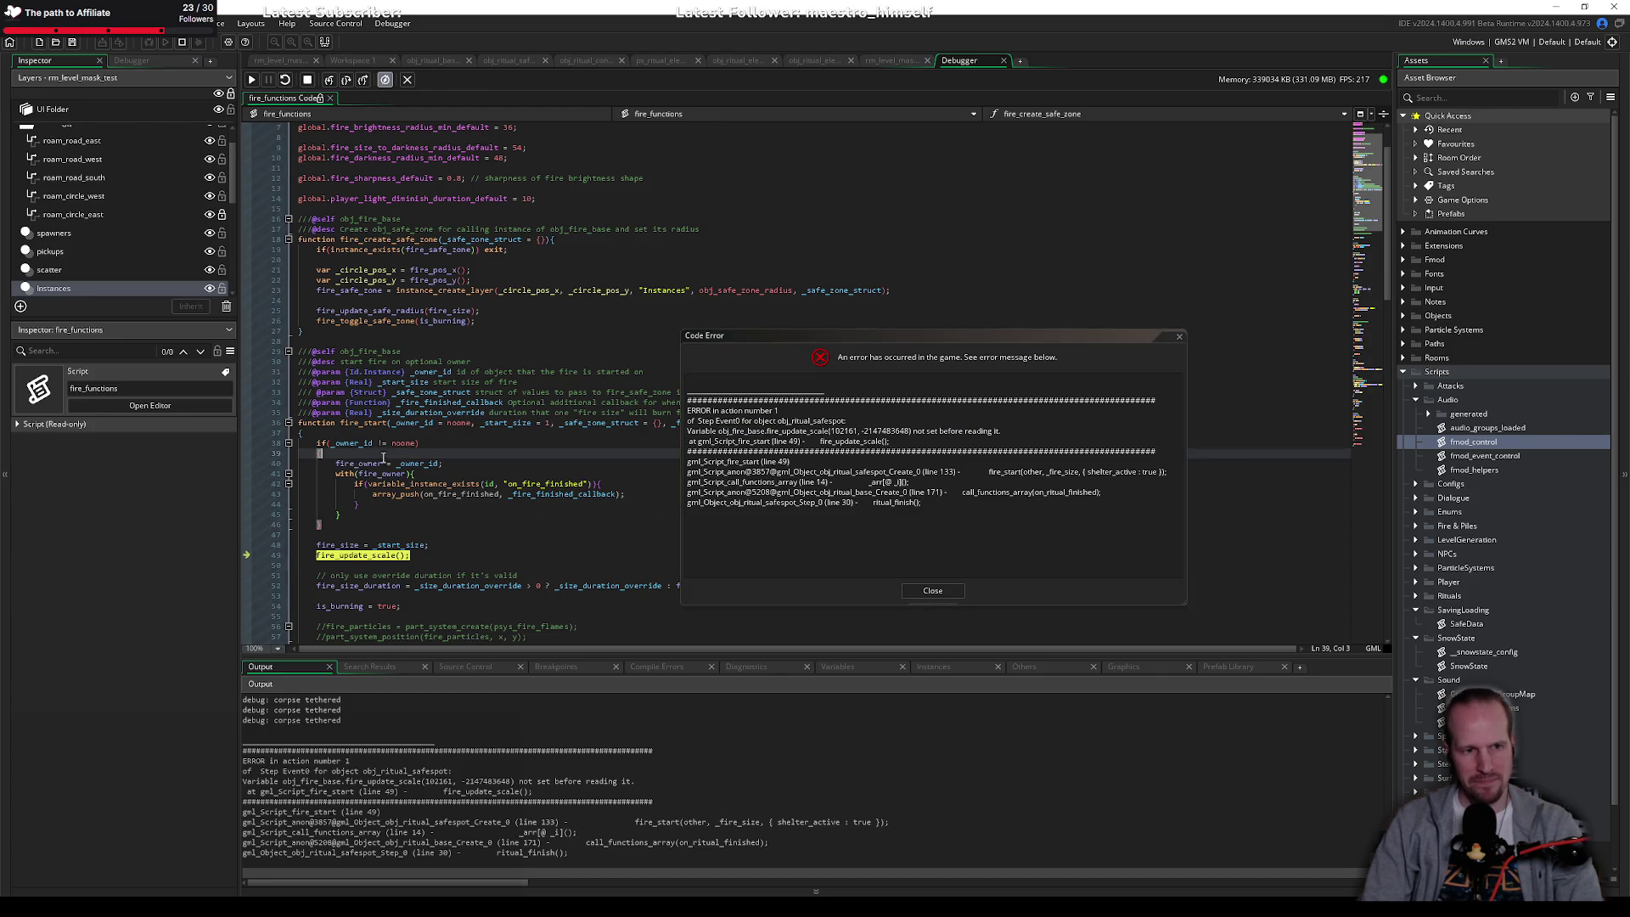
Step: Move the error dialog off the code and show the Debugger's call stack
{"action": "scroll", "coordinate": [369, 458], "scroll_direction": "down", "scroll_amount": 4}
{"action": "mouse_move", "coordinate": [803, 342]}
{"action": "left_mouse_down"}
{"action": "mouse_move", "coordinate": [849, 339]}
{"action": "mouse_move", "coordinate": [1002, 391]}
{"action": "left_mouse_up"}
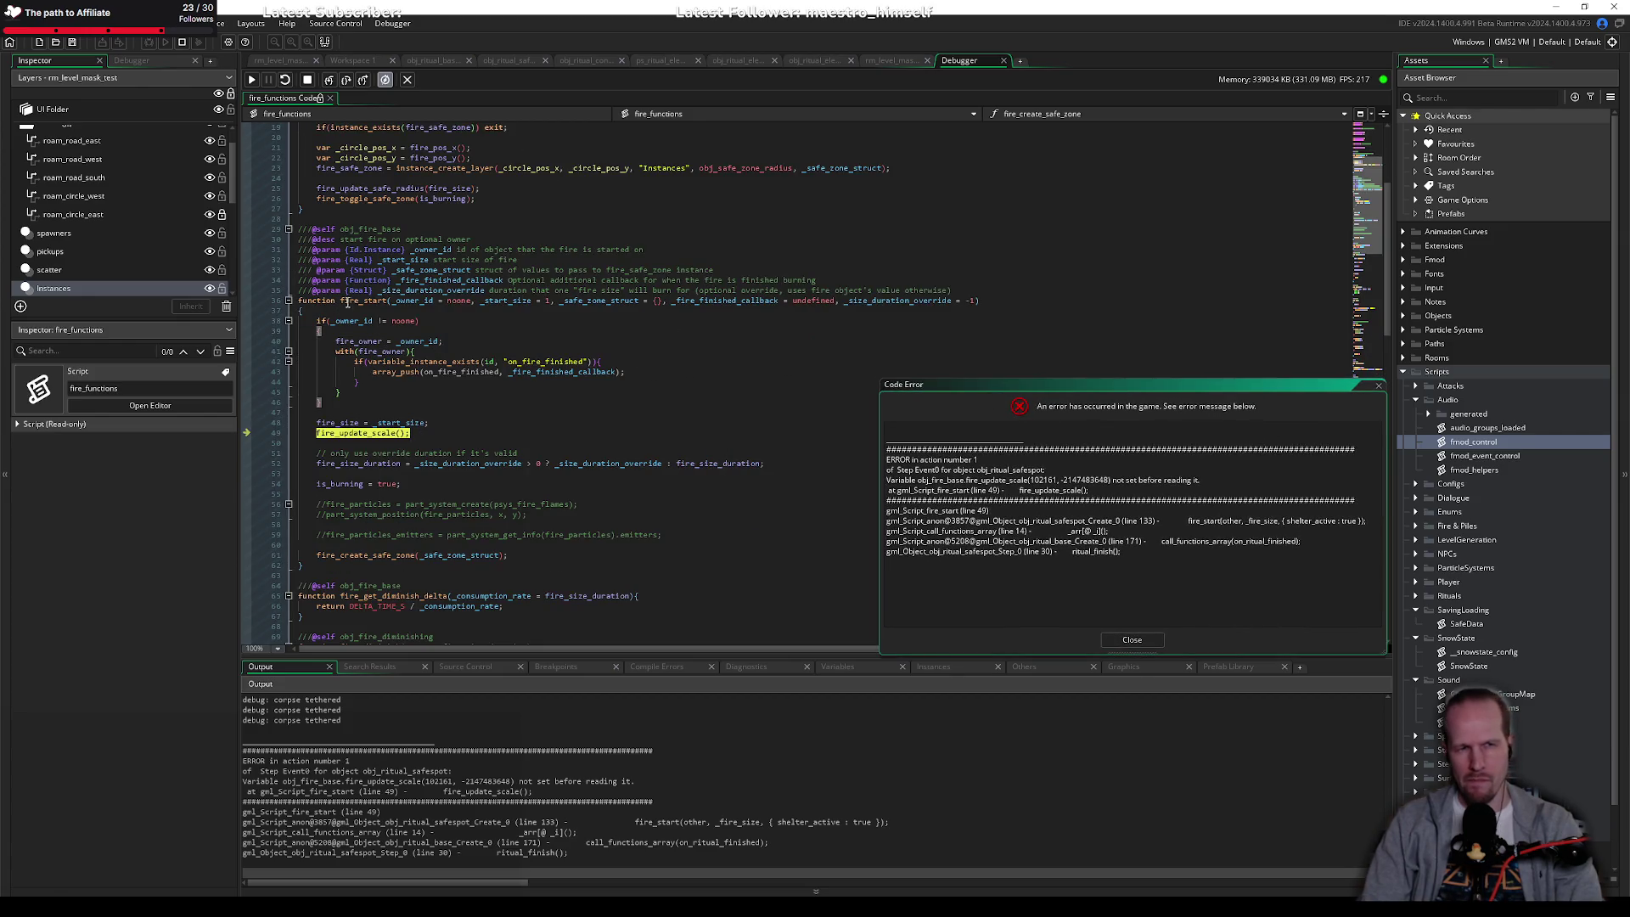
{"action": "left_click", "coordinate": [136, 59]}
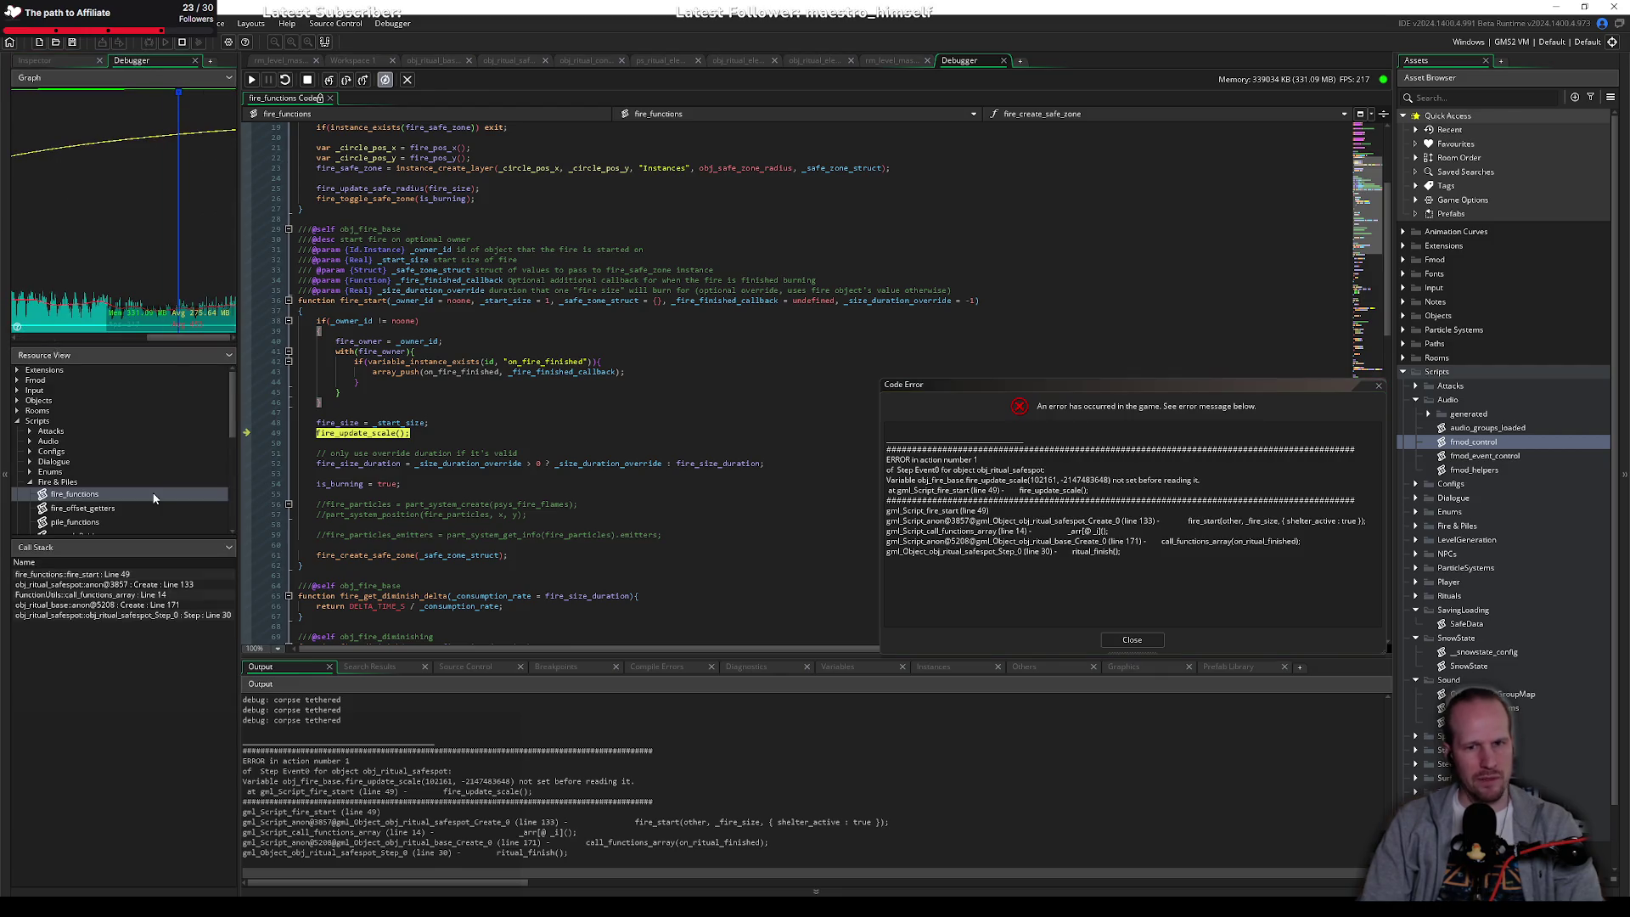
Step: Open the Step, obj_ritual_base Create 171, call_functions_array and safespot Create 133 frames
{"action": "left_click", "coordinate": [116, 616]}
{"action": "double_click", "coordinate": [116, 617]}
{"action": "double_click", "coordinate": [118, 605]}
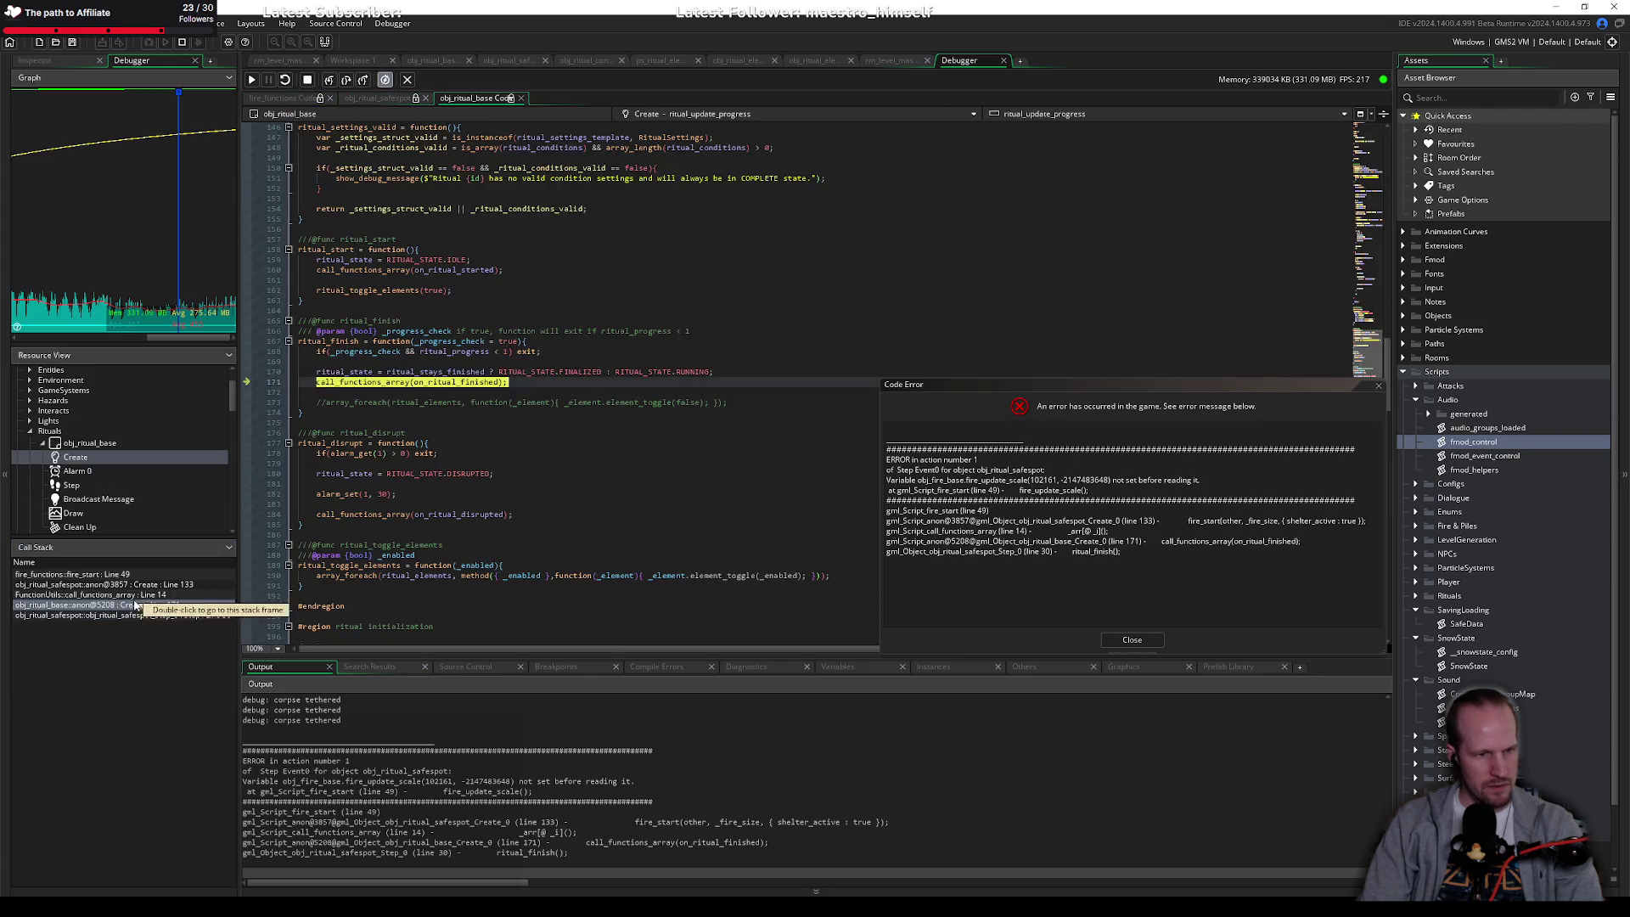
{"action": "double_click", "coordinate": [336, 340]}
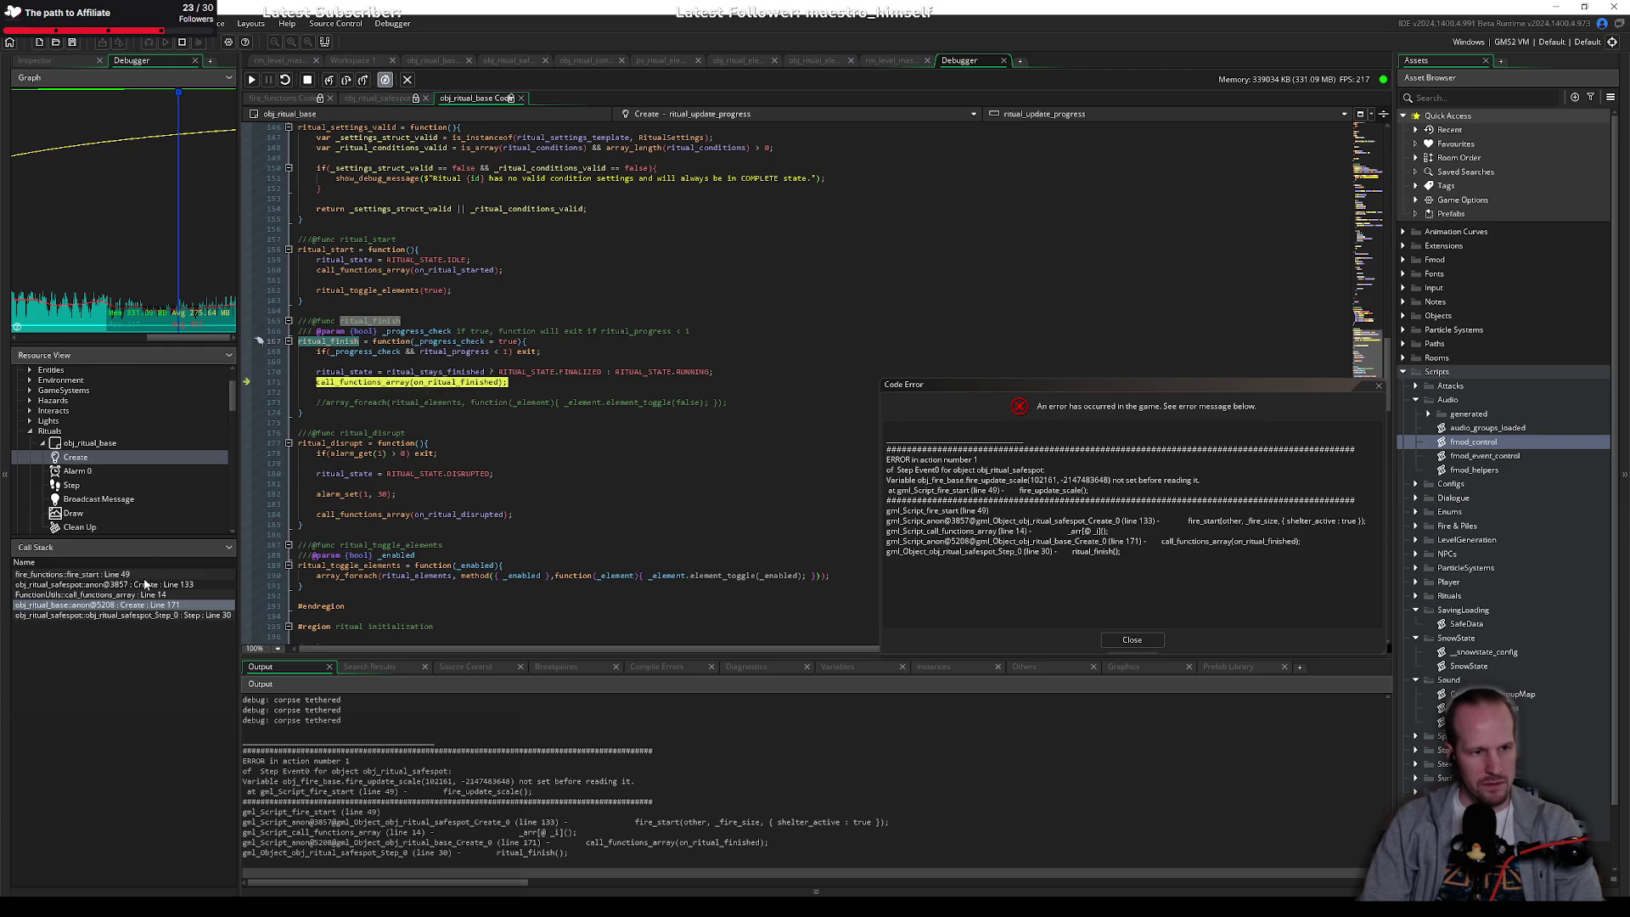
{"action": "double_click", "coordinate": [89, 594]}
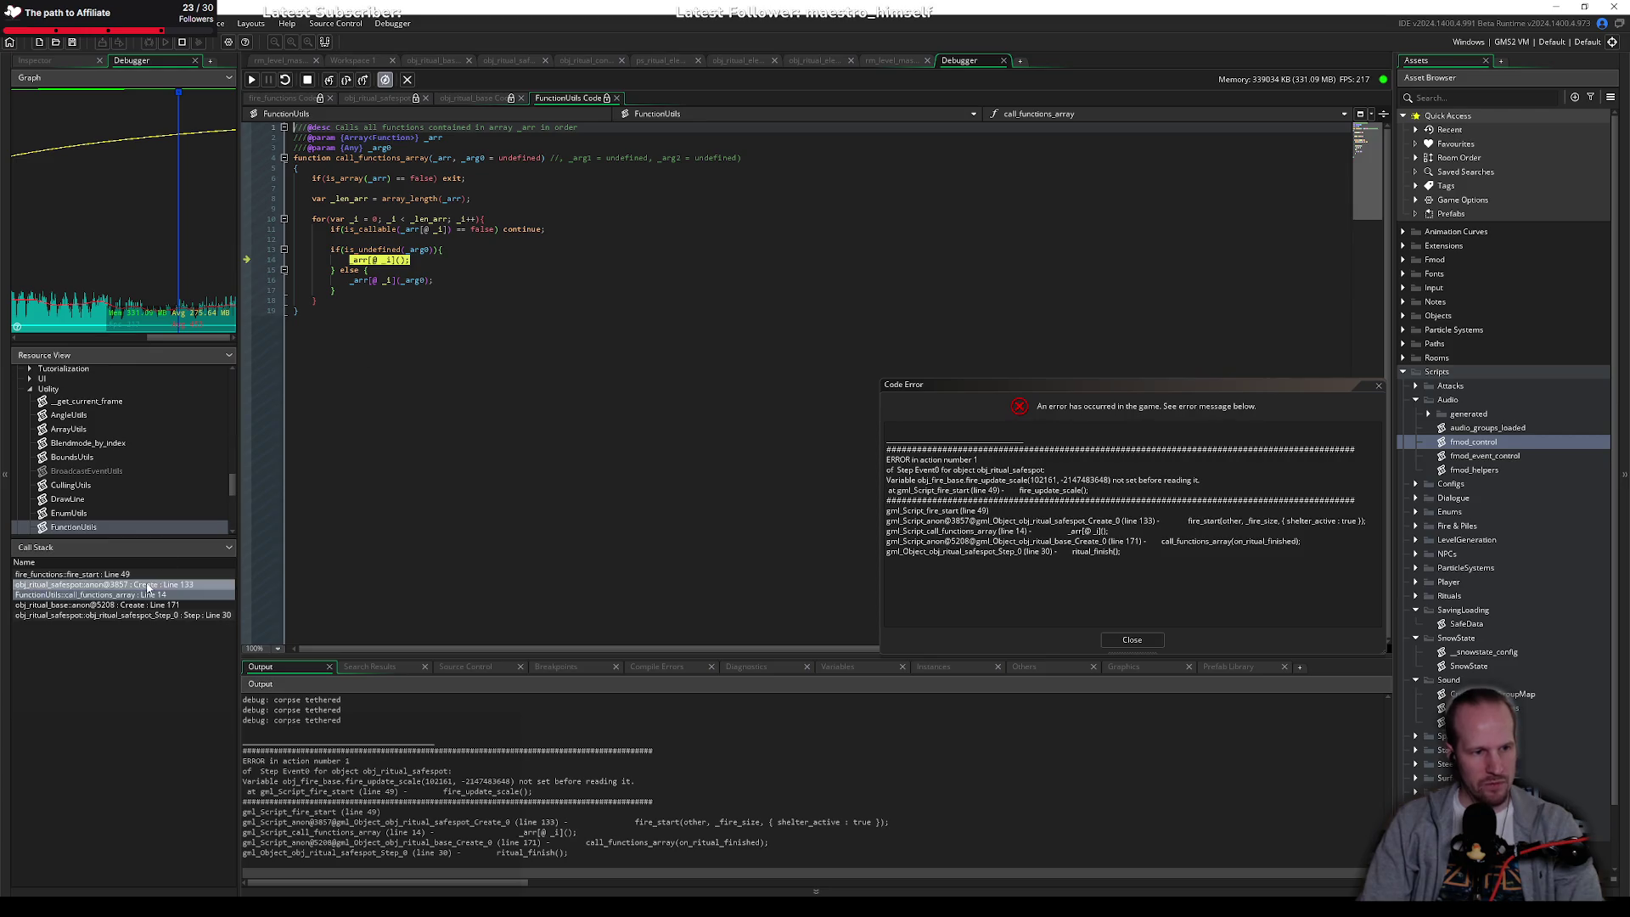
{"action": "double_click", "coordinate": [101, 584]}
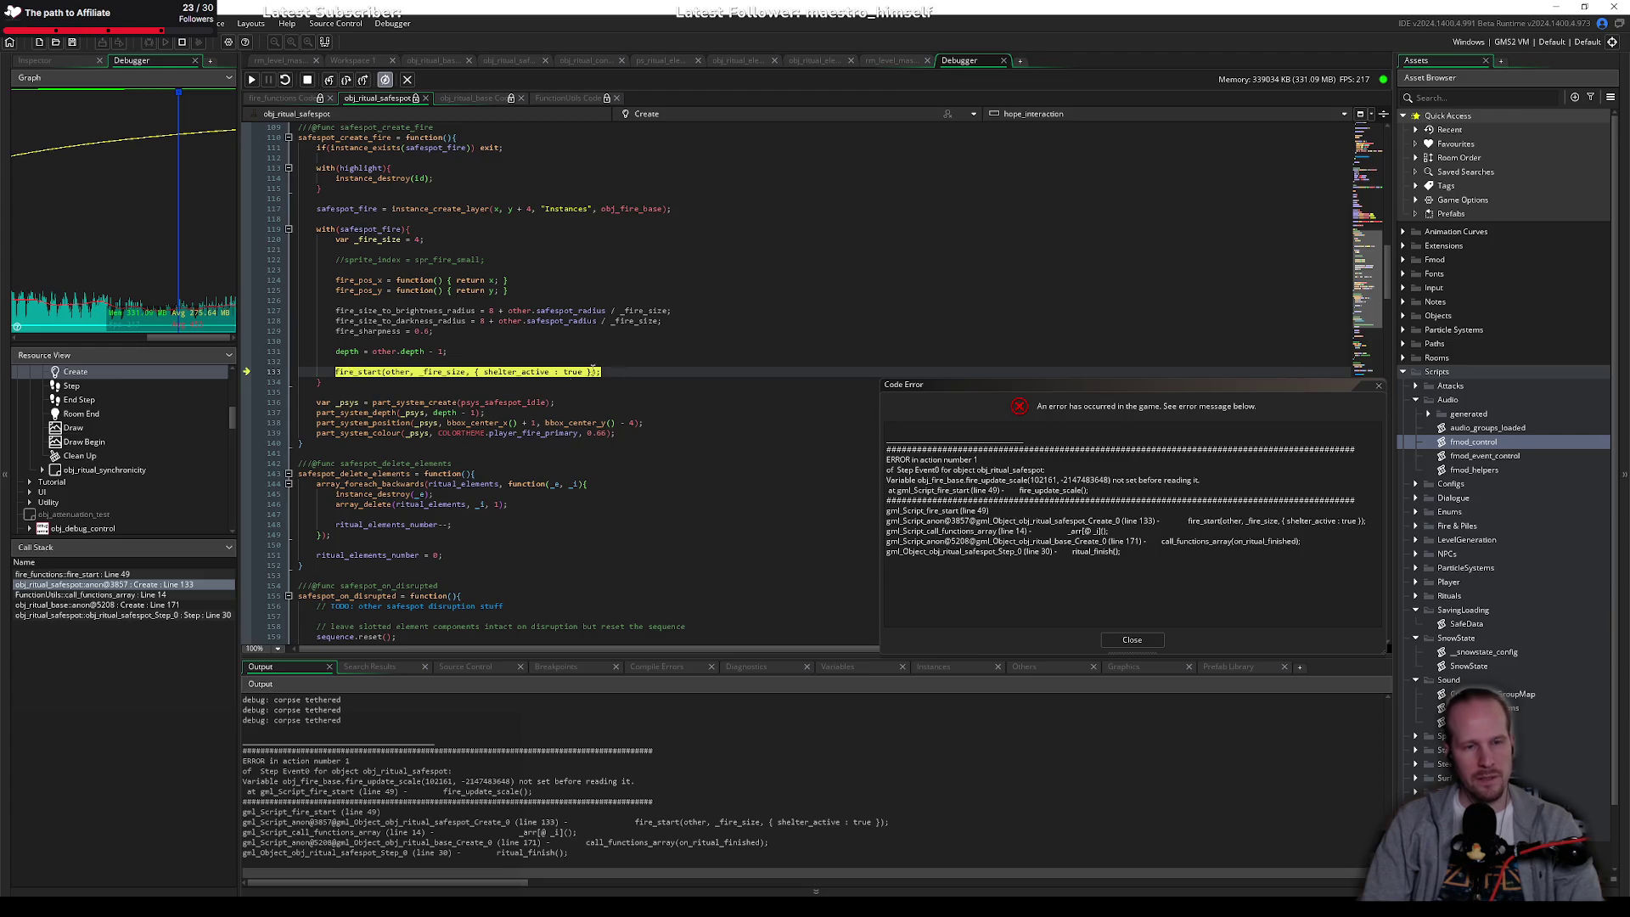
Step: Open fire_start at line 49, then check _fire_size uses in safespot Create line 133
{"action": "mouse_move", "coordinate": [363, 373]}
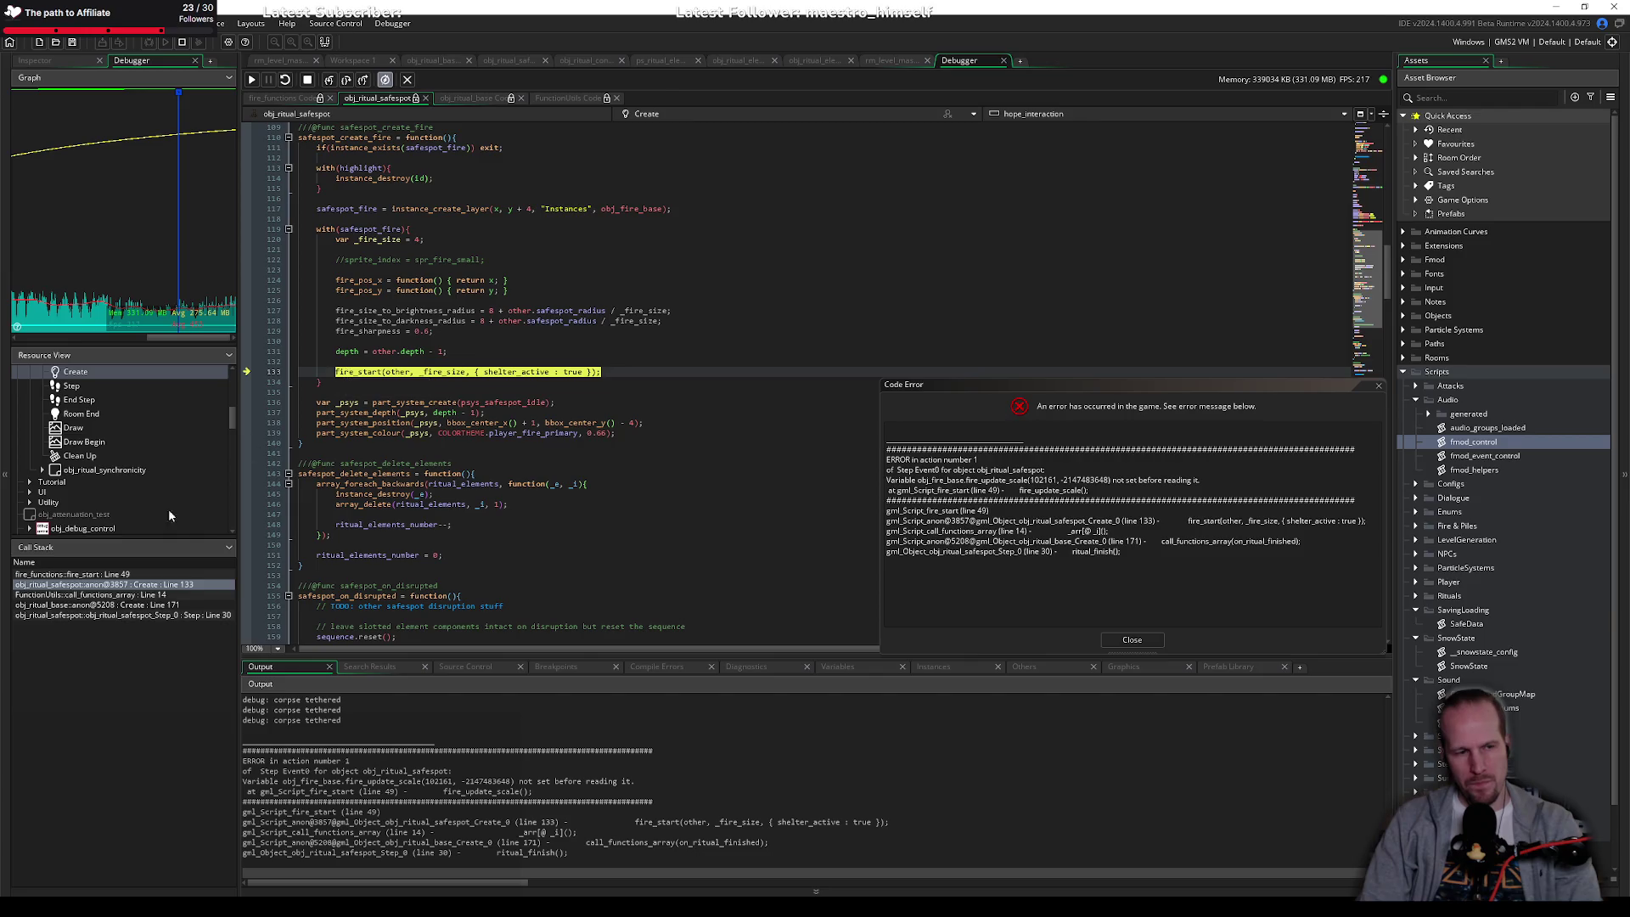
{"action": "double_click", "coordinate": [119, 576]}
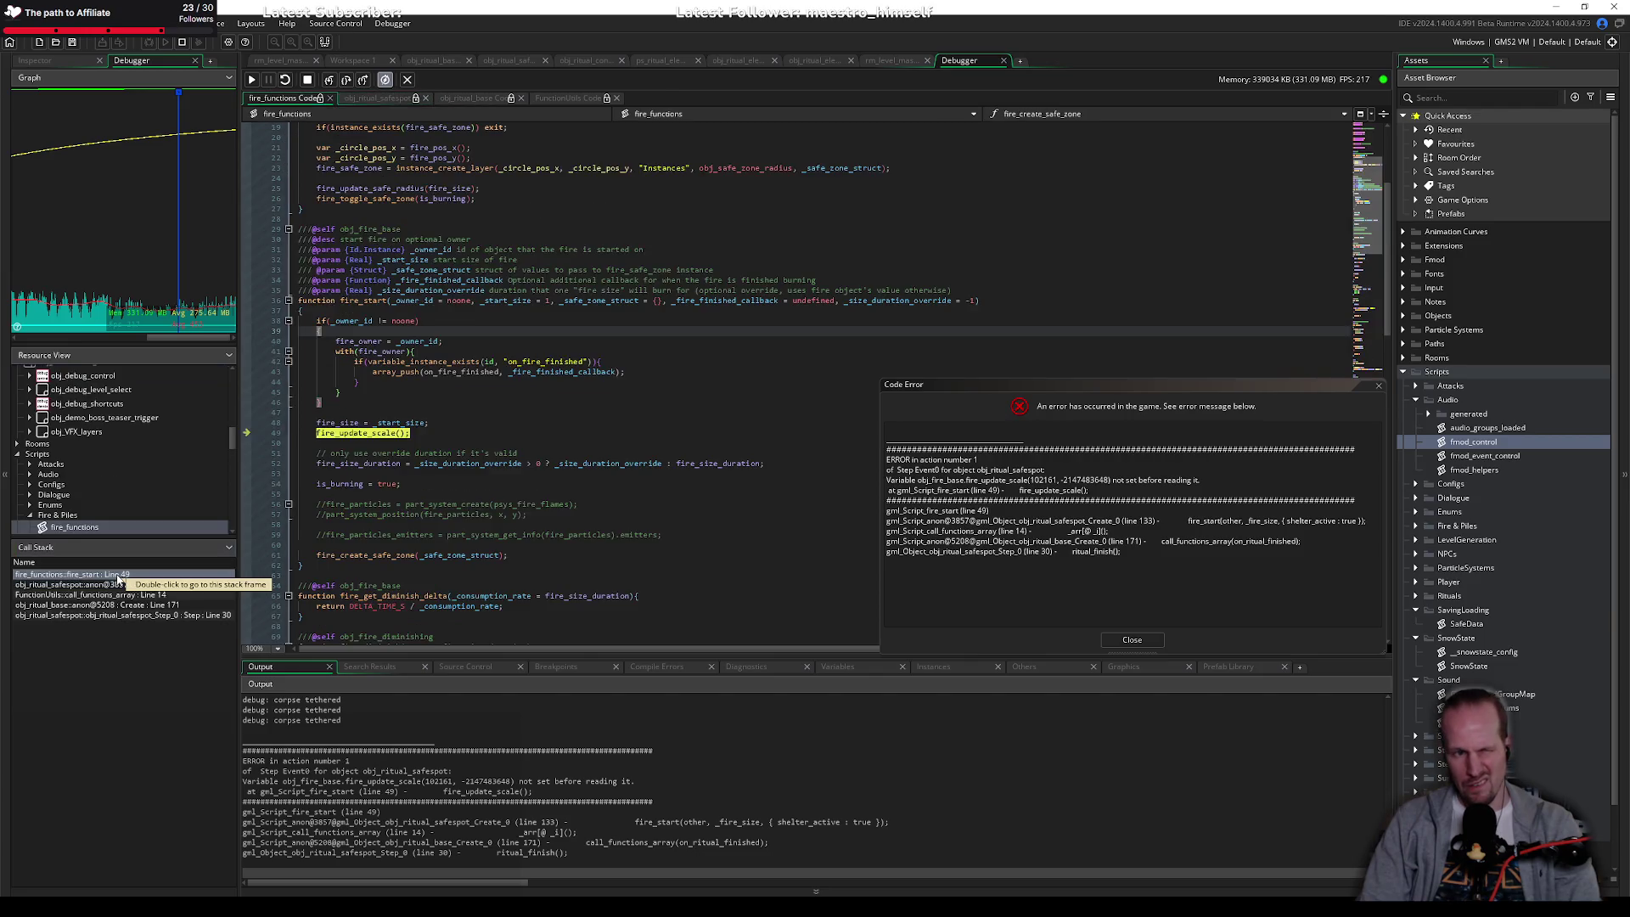
{"action": "left_click", "coordinate": [424, 435]}
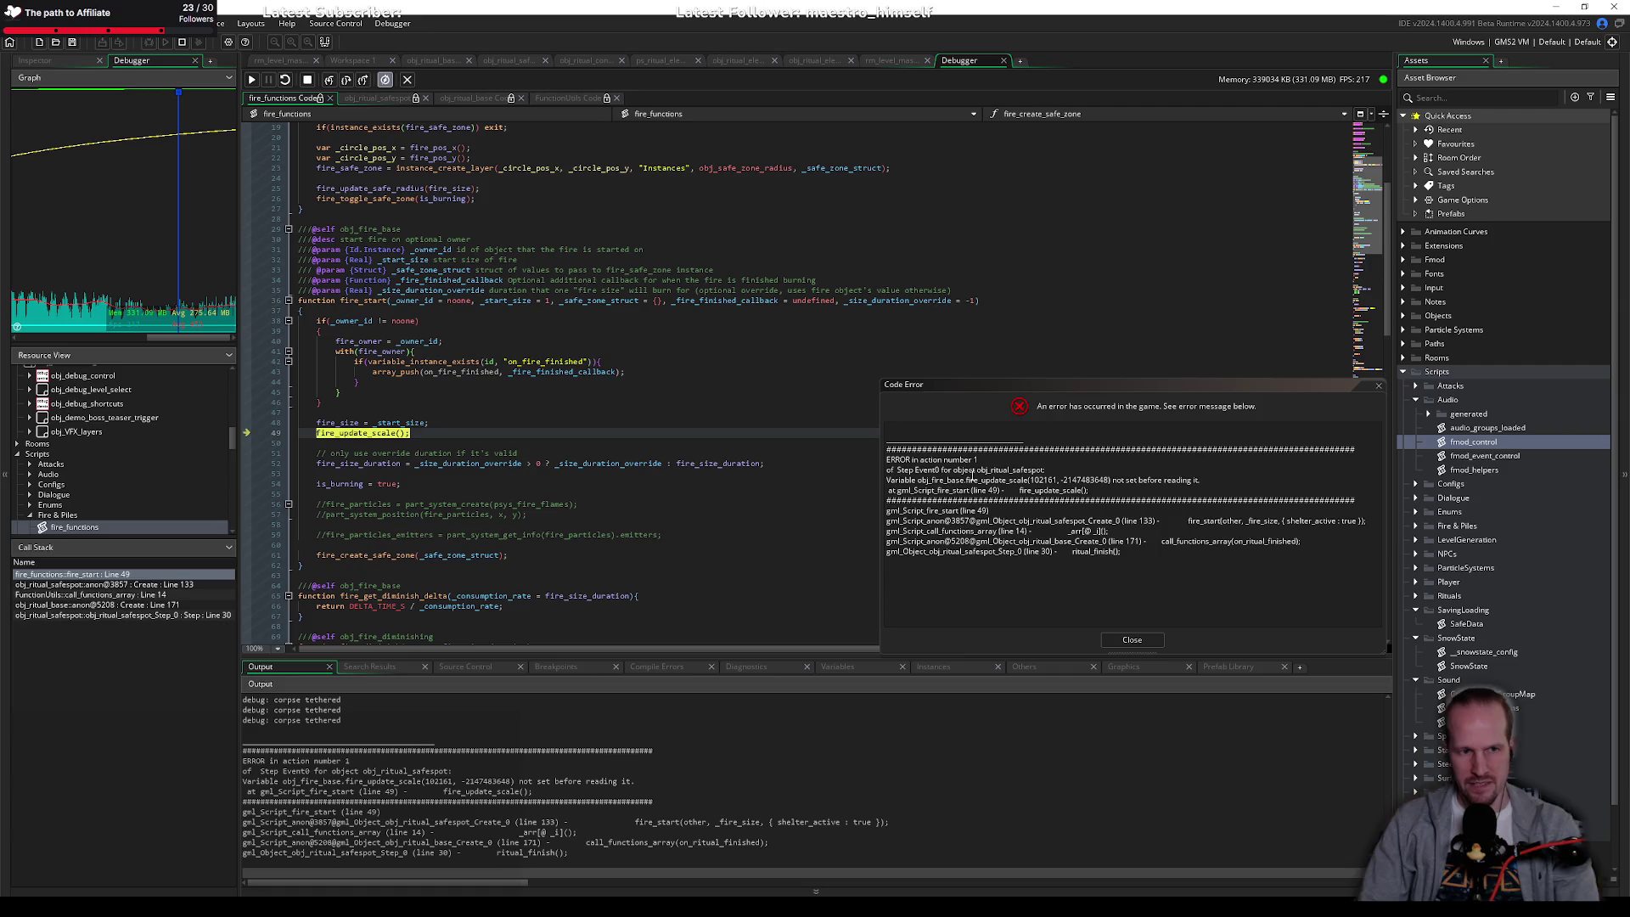
{"action": "left_click", "coordinate": [110, 585]}
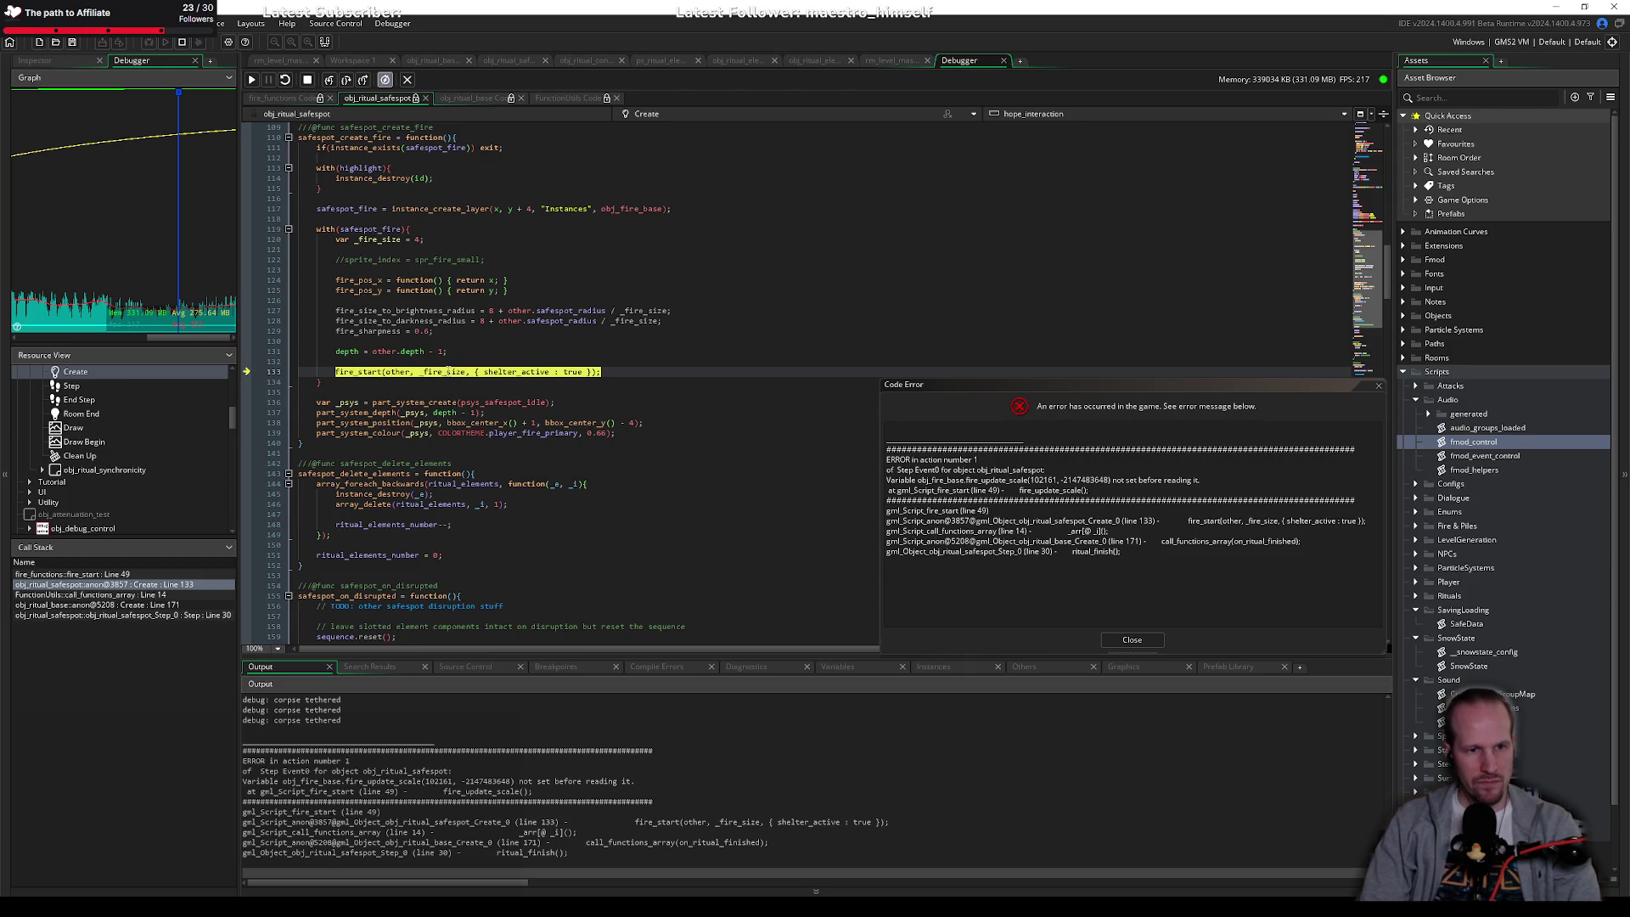
{"action": "left_click", "coordinate": [449, 371]}
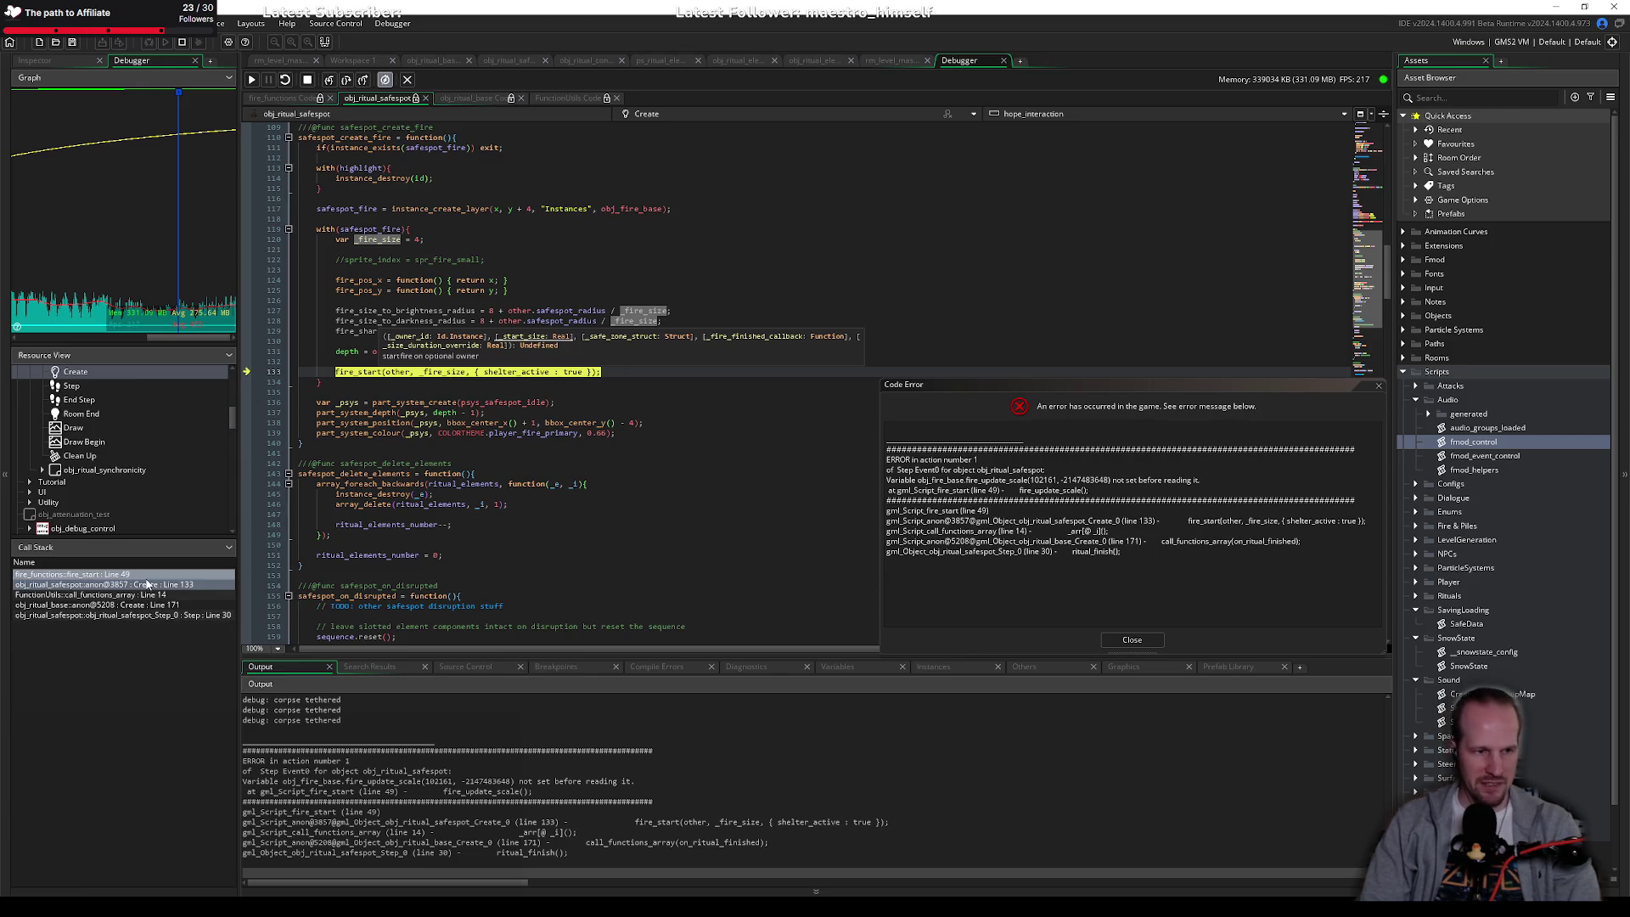
Step: Return to fire_start line 49 and examine lines 47-48 before fire_update_scale()
{"action": "left_click", "coordinate": [77, 575]}
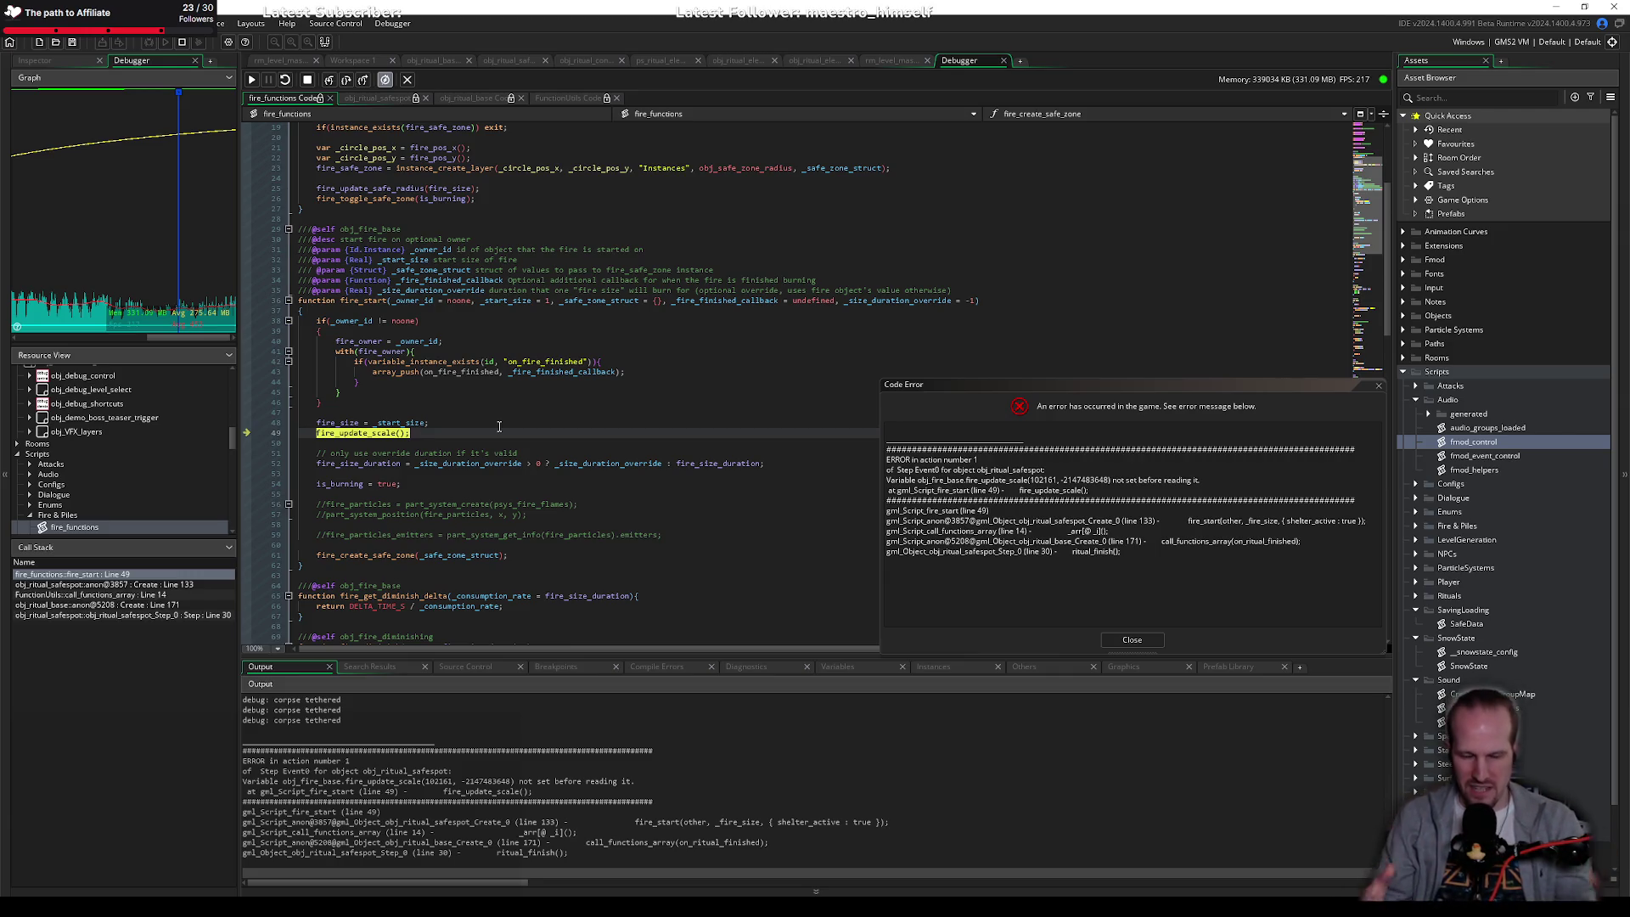
{"action": "left_click", "coordinate": [499, 426]}
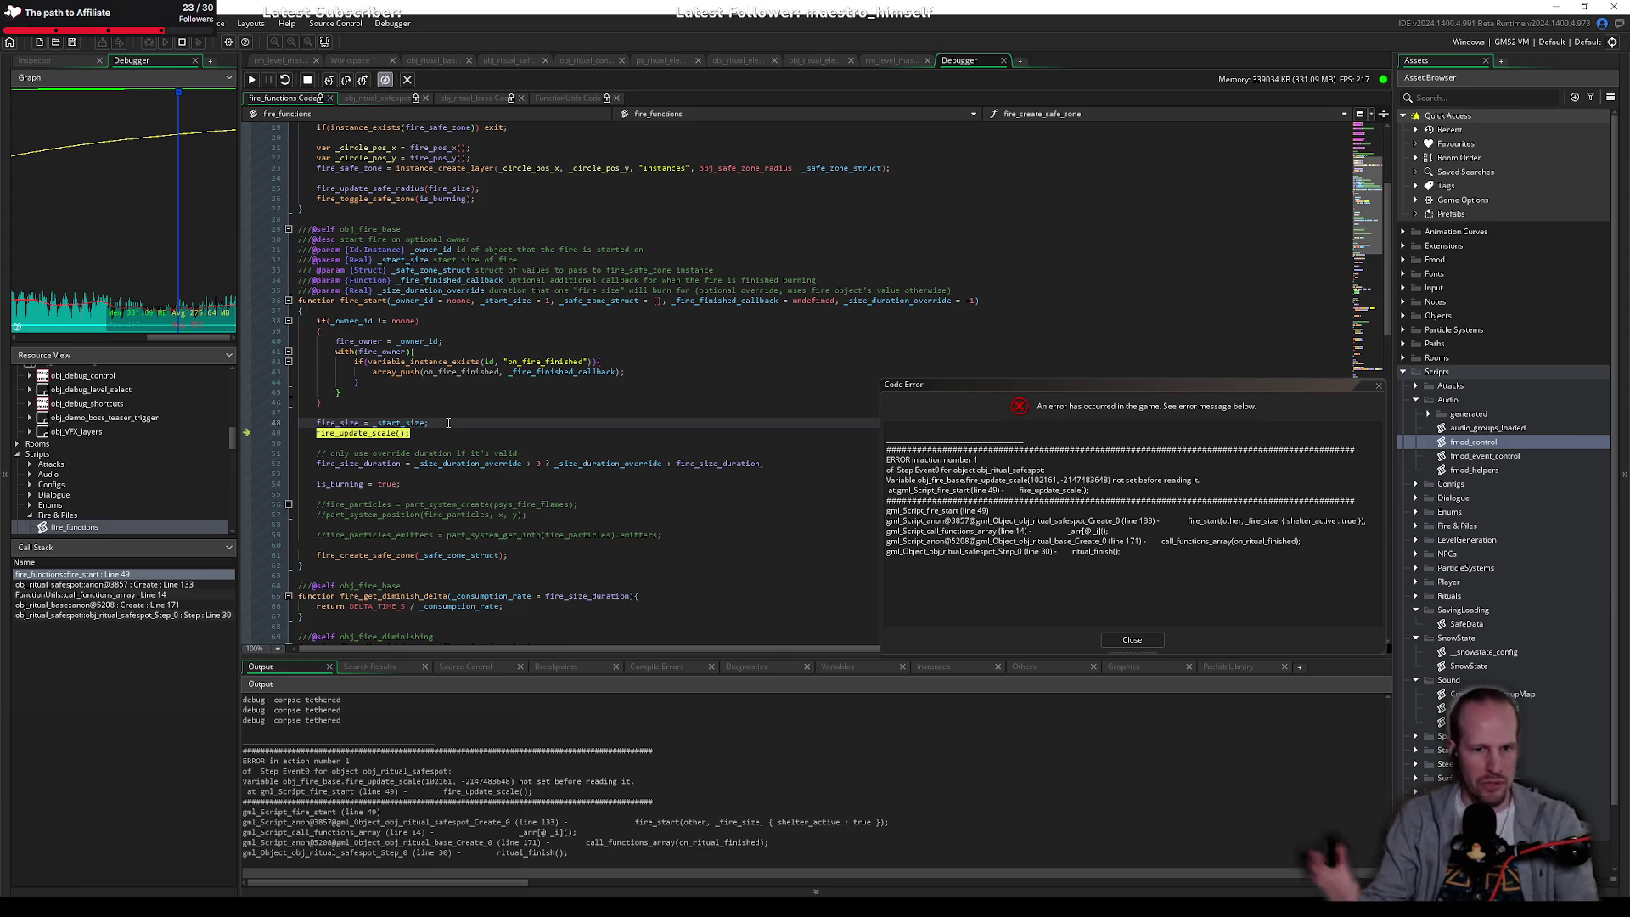
{"action": "left_click", "coordinate": [460, 408]}
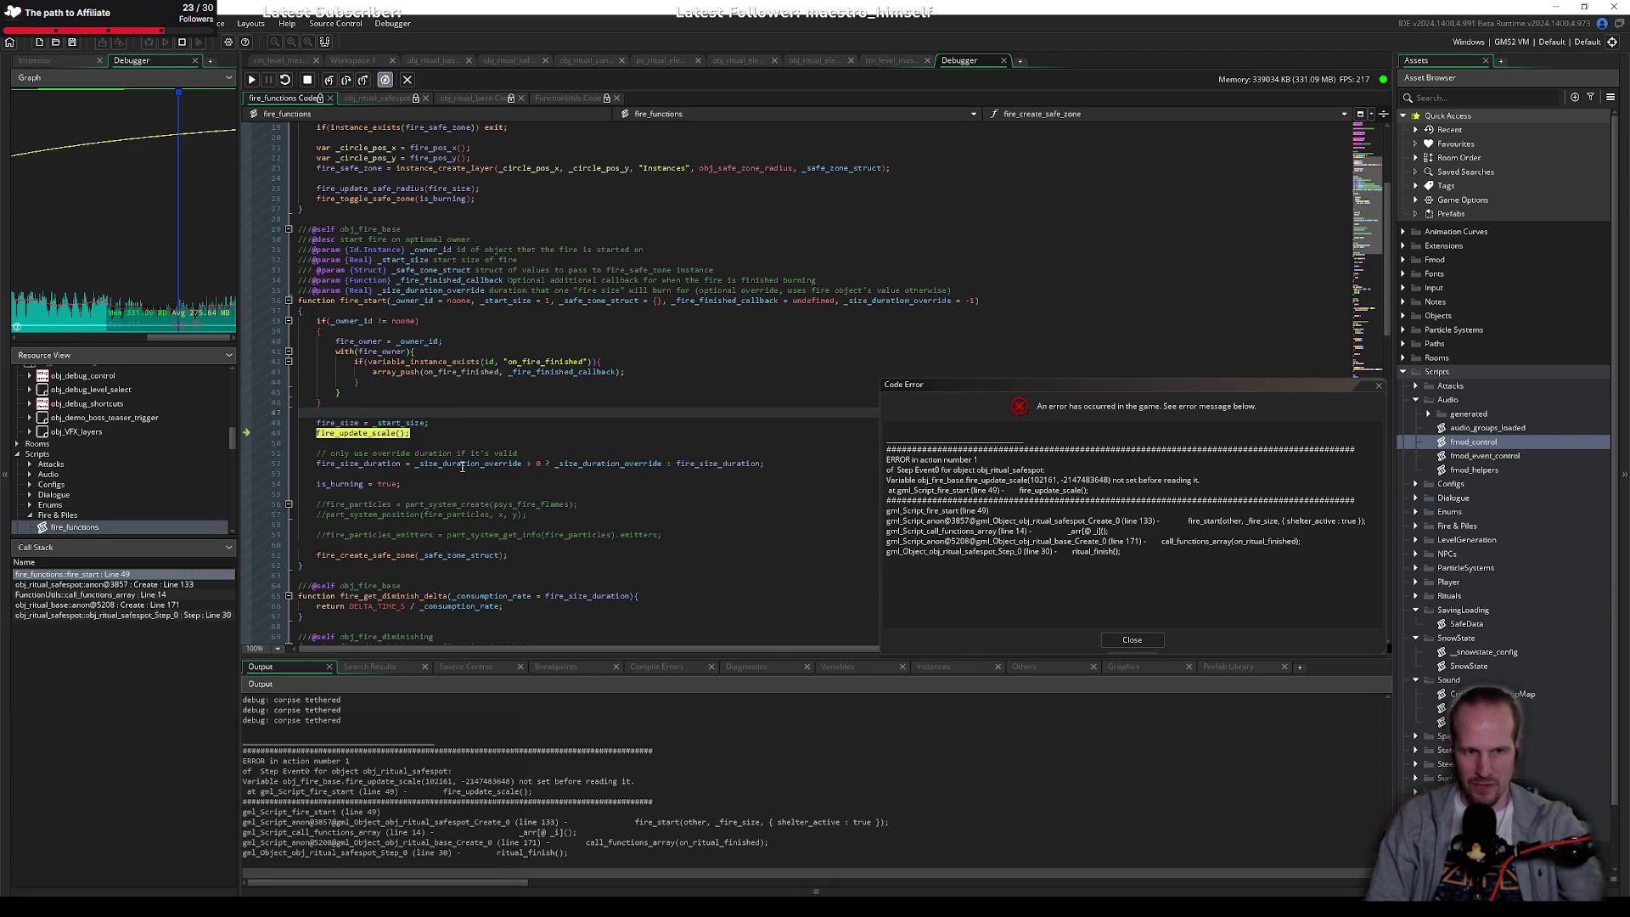
{"action": "mouse_move", "coordinate": [463, 468]}
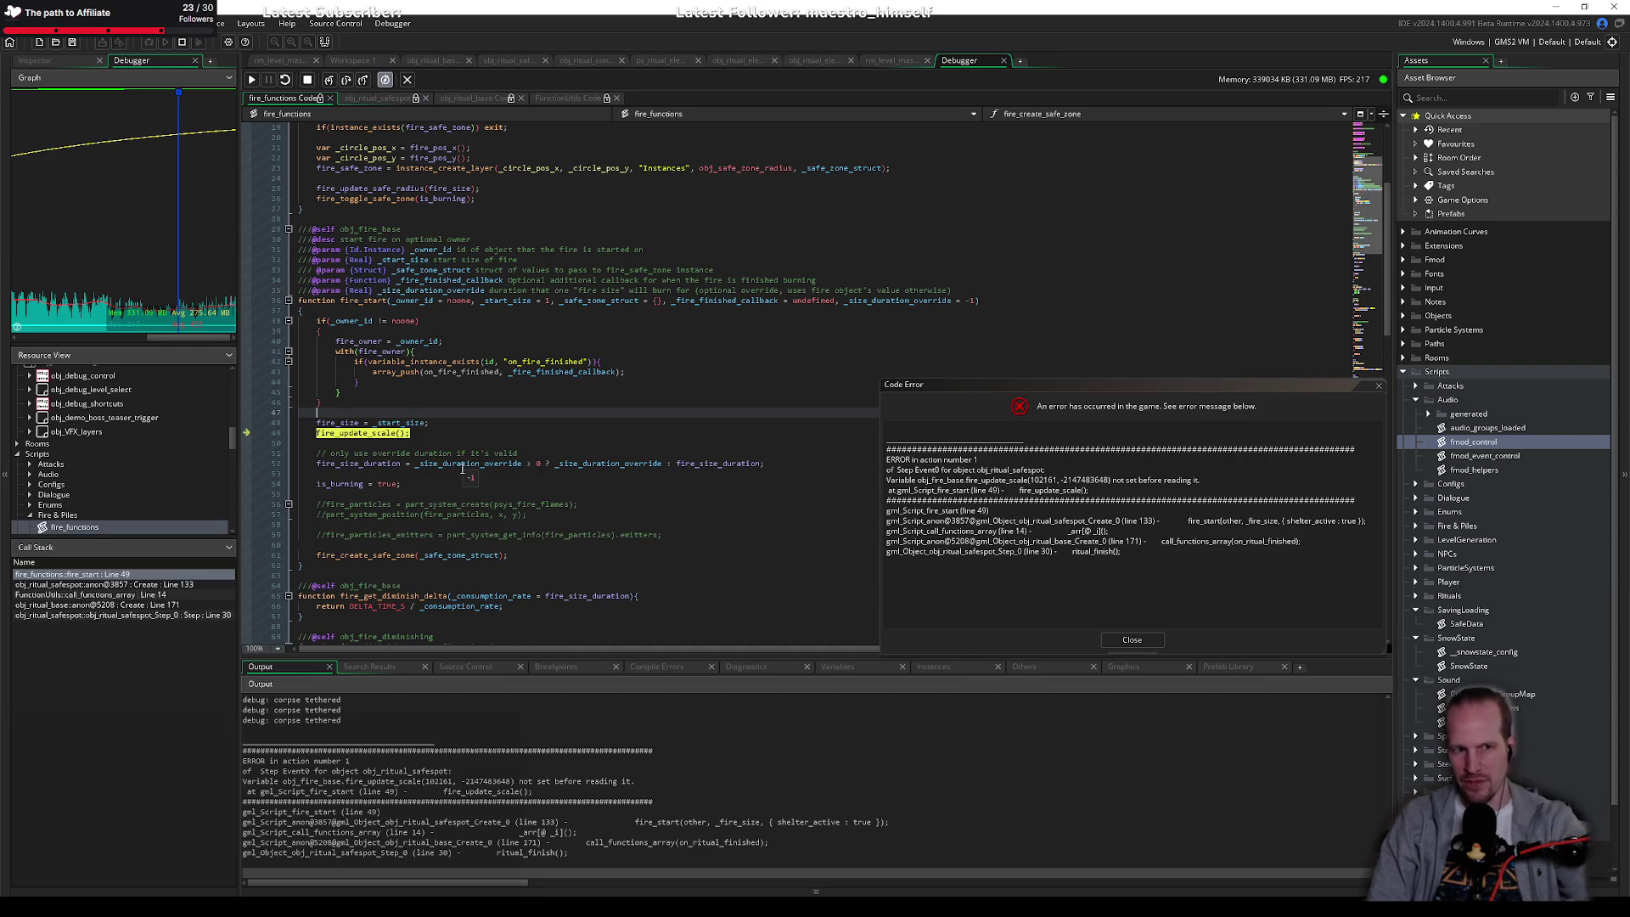
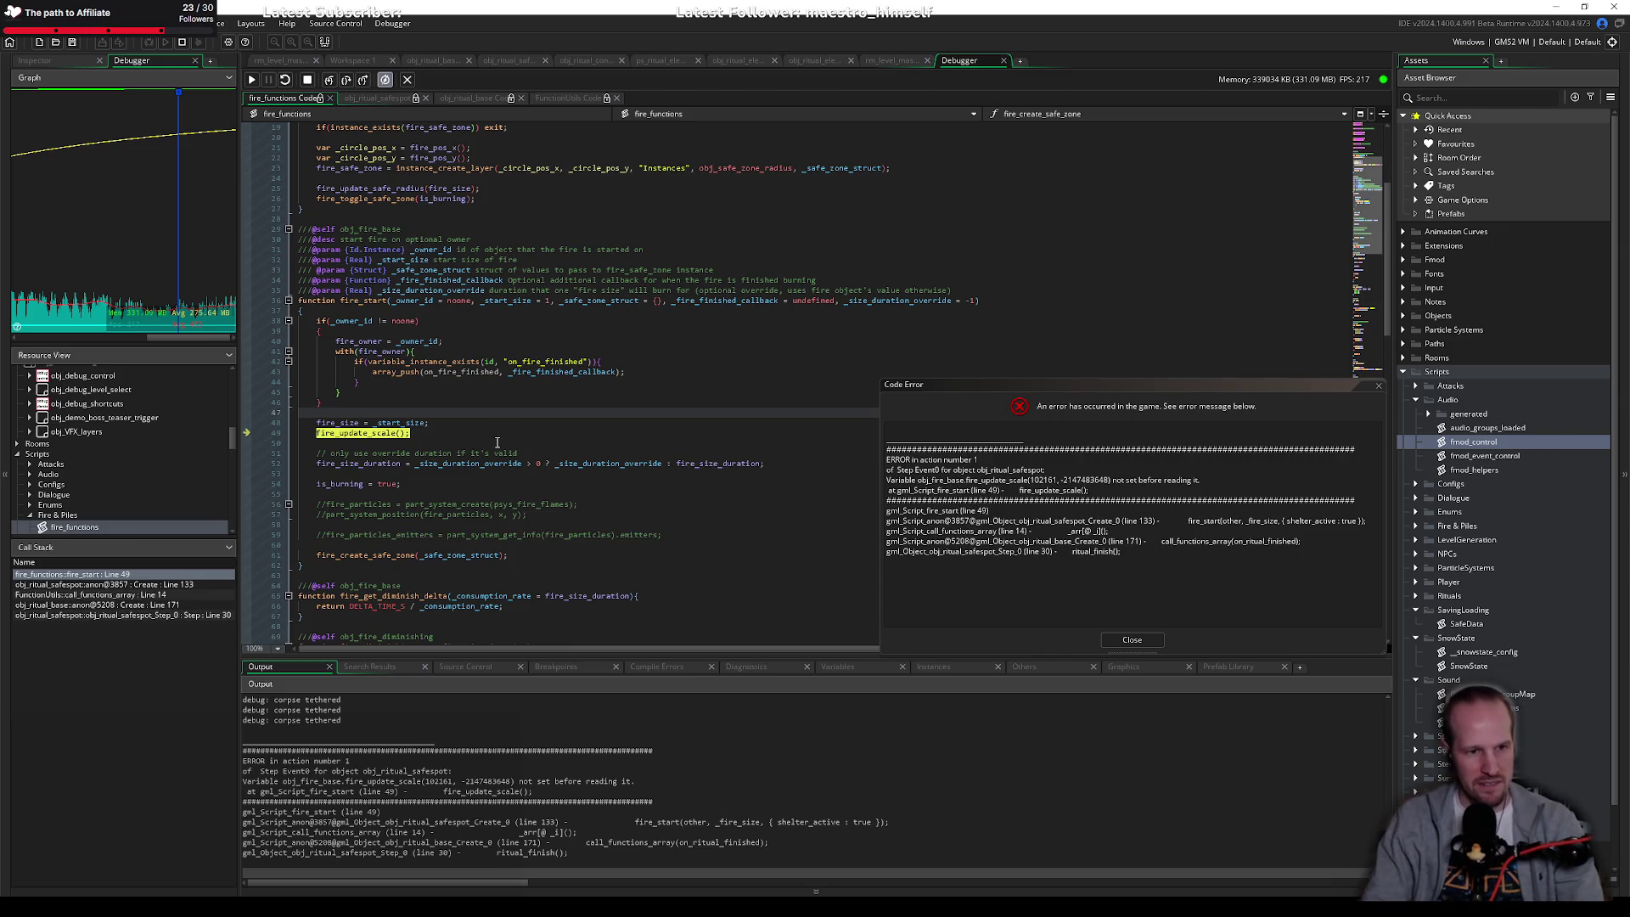
Step: Show the debugger's Variables panel while viewing line 50 of the fire code
{"action": "key", "text": "Down"}
{"action": "key", "text": "Down"}
{"action": "key", "text": "Down"}
{"action": "left_click", "coordinate": [392, 472]}
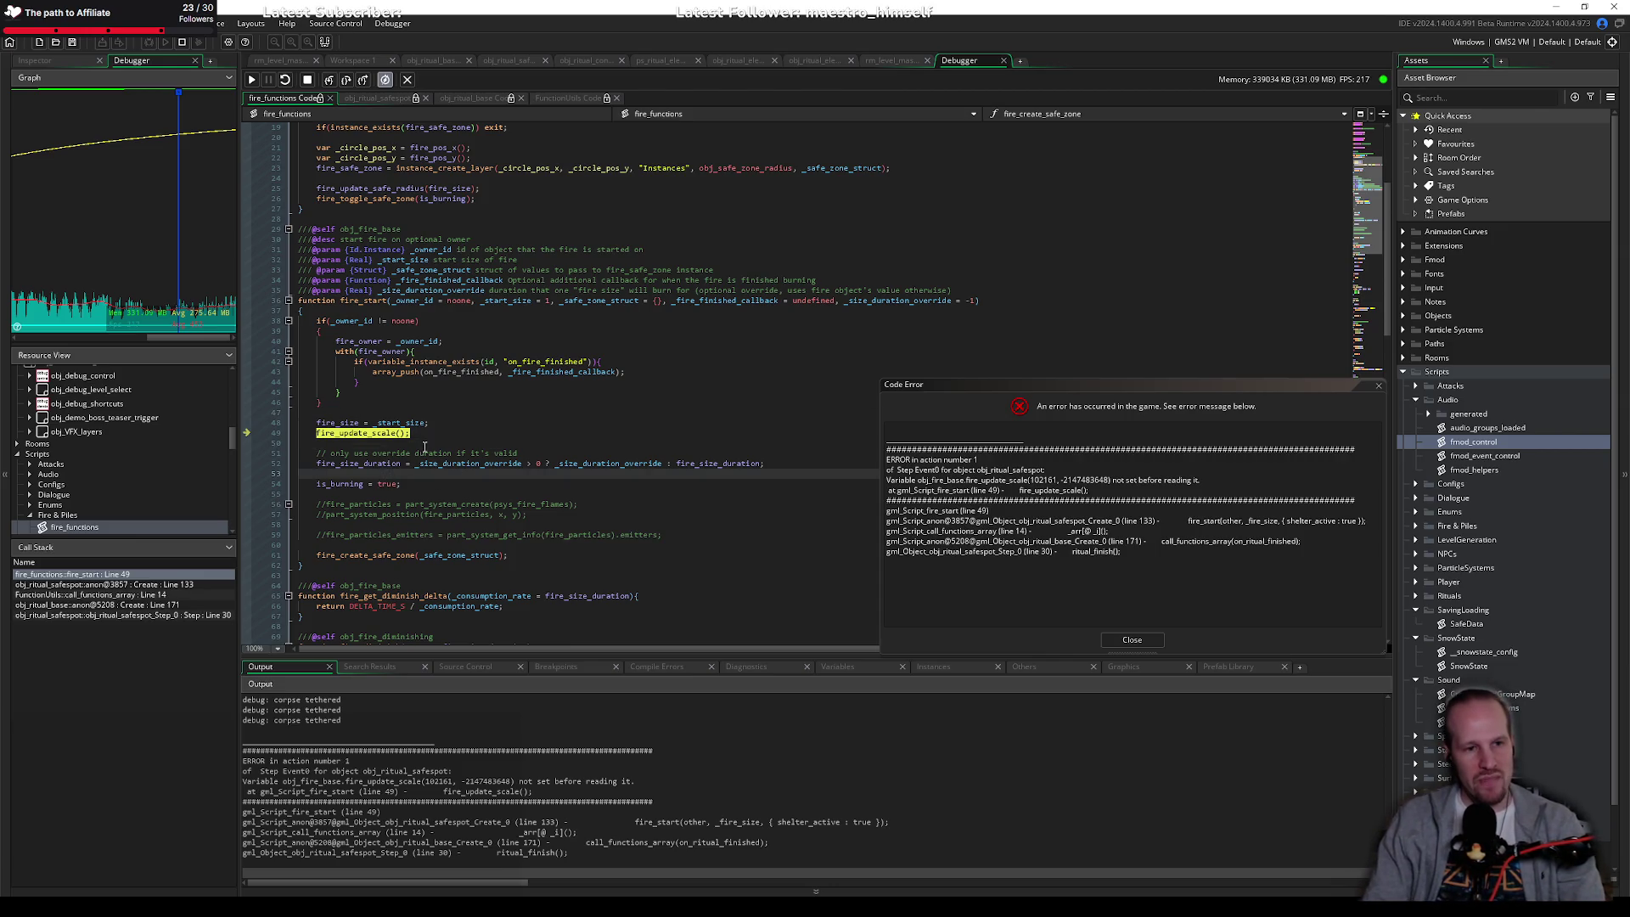
{"action": "left_click", "coordinate": [426, 444]}
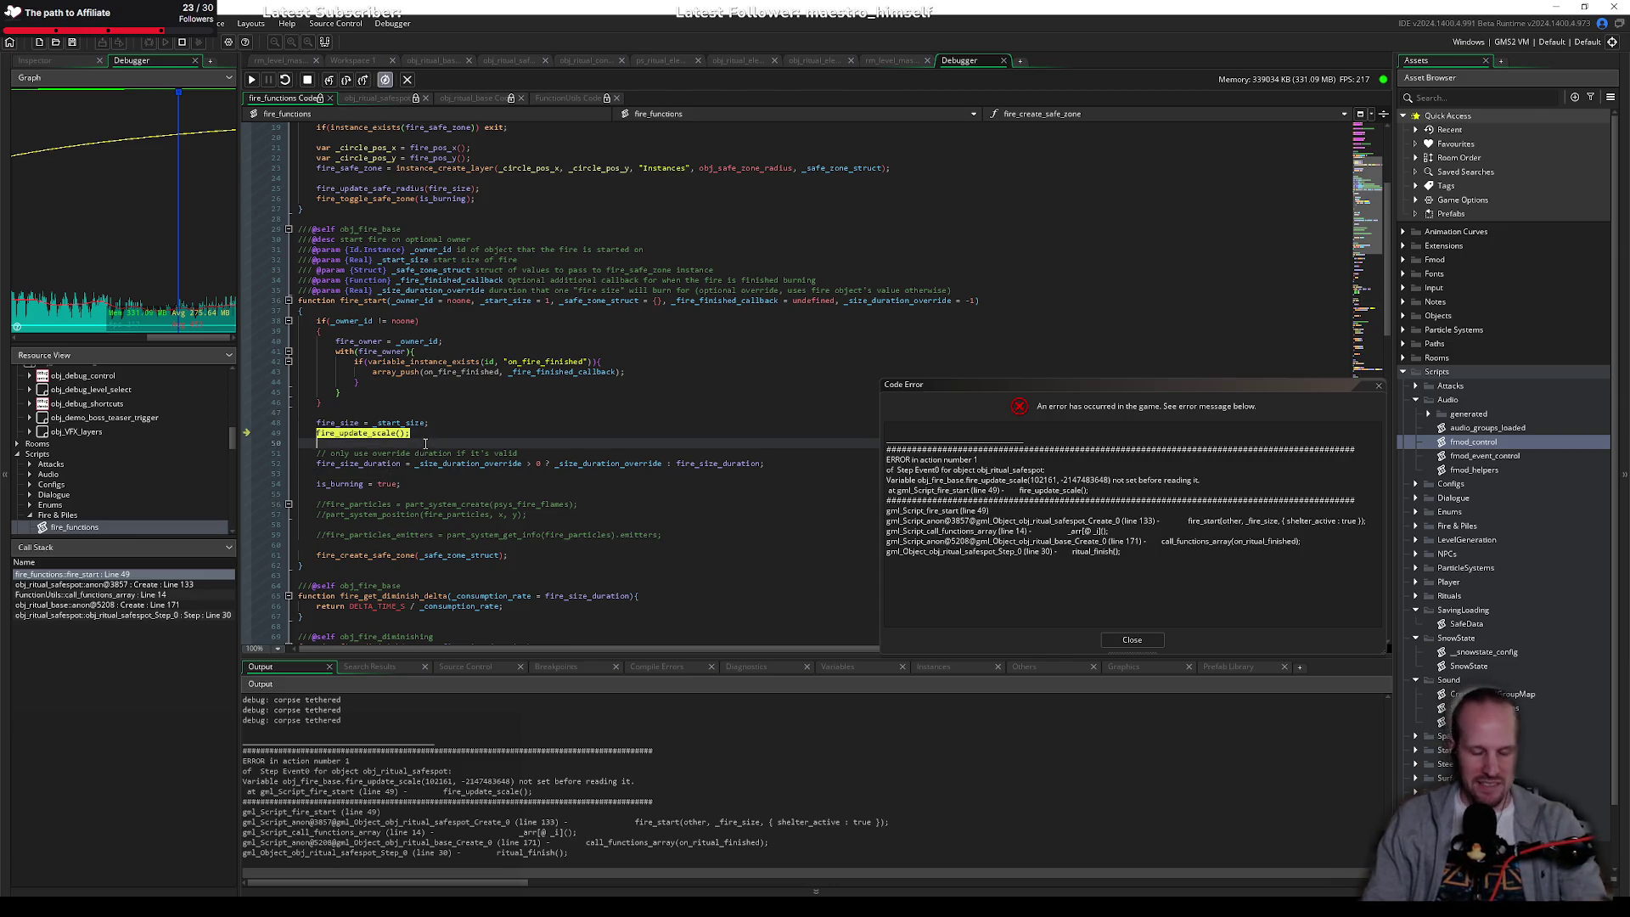
{"action": "left_click", "coordinate": [840, 667]}
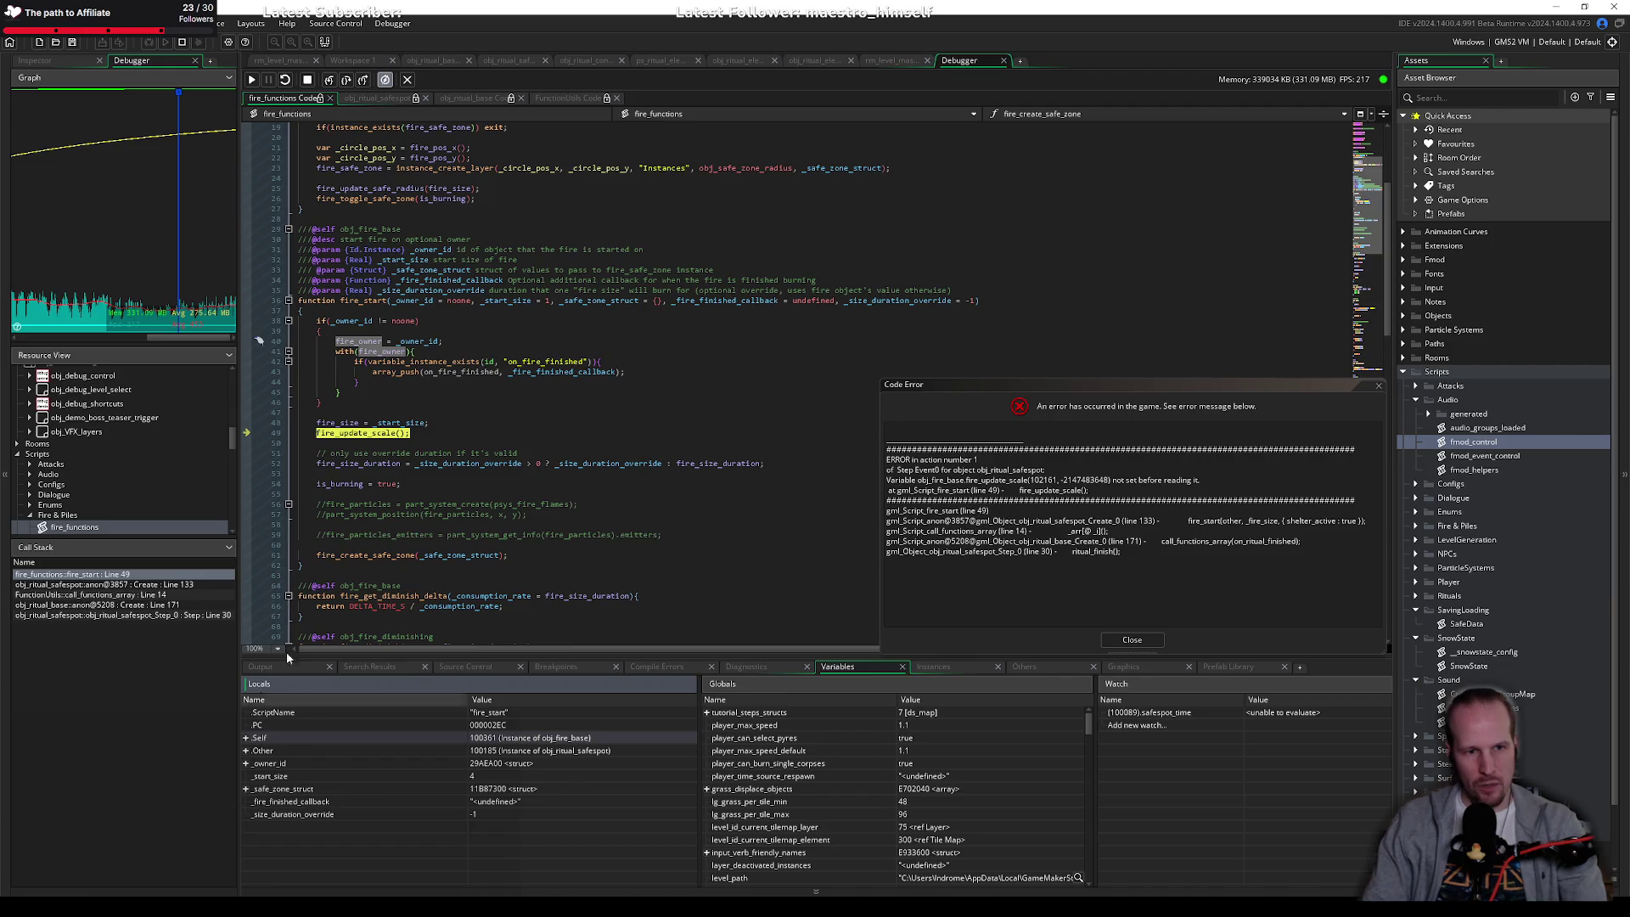
{"action": "left_click", "coordinate": [475, 472]}
Step: Search the assets for obj_fire_base and open its Create event code
{"action": "key", "text": "ctrl+t"}
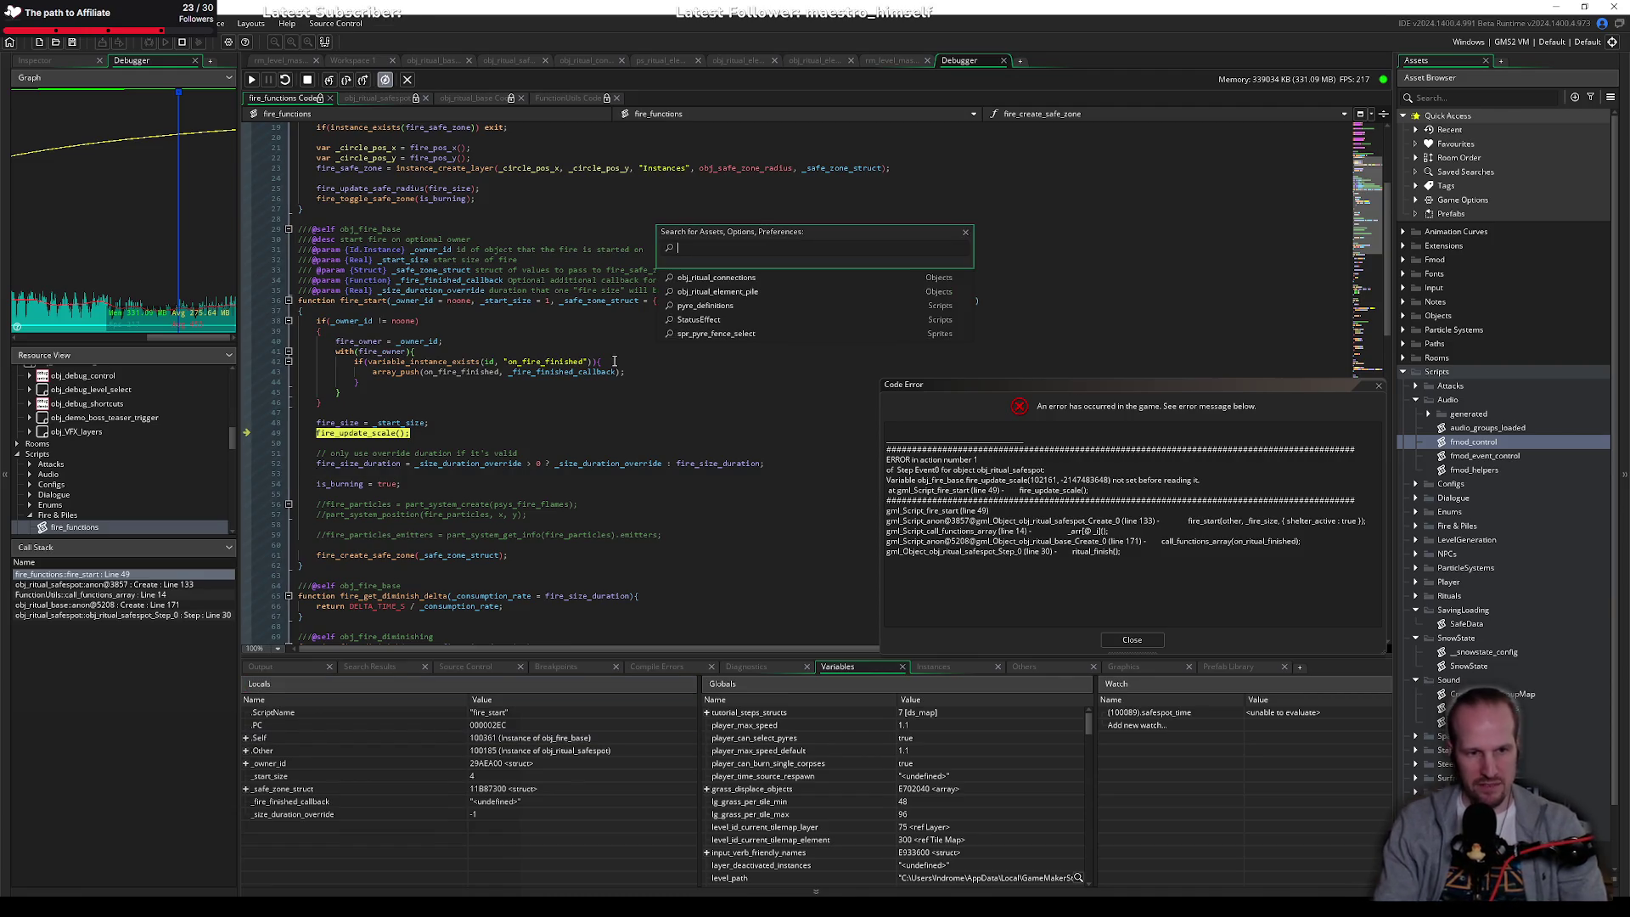
{"action": "type", "text": "obj"}
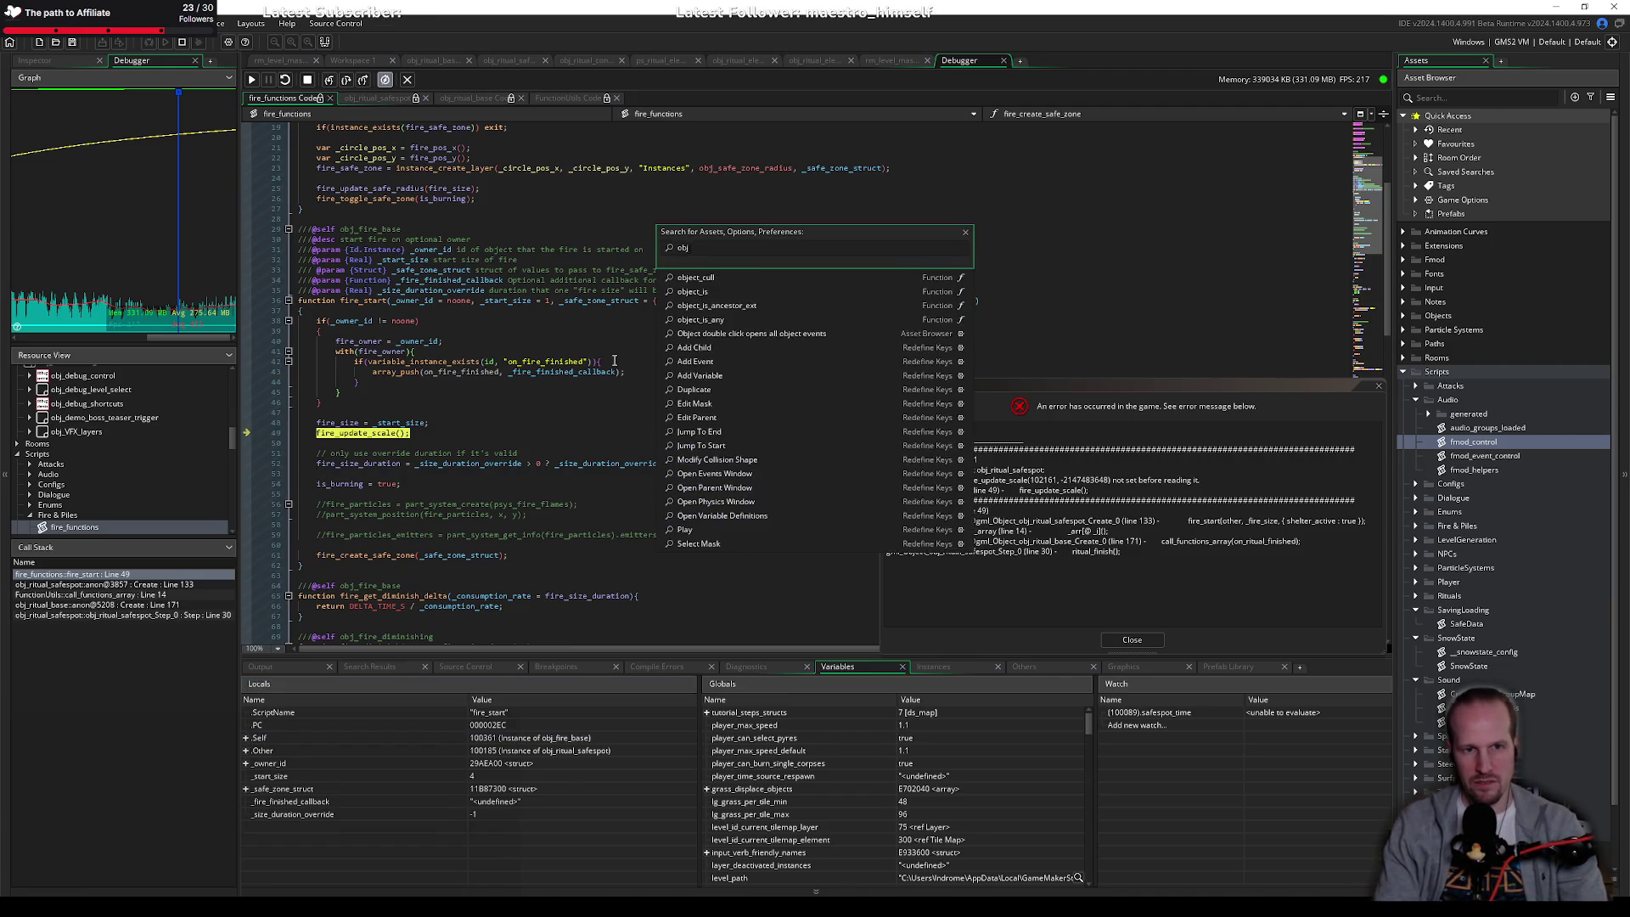
{"action": "type", "text": "_fire_base"}
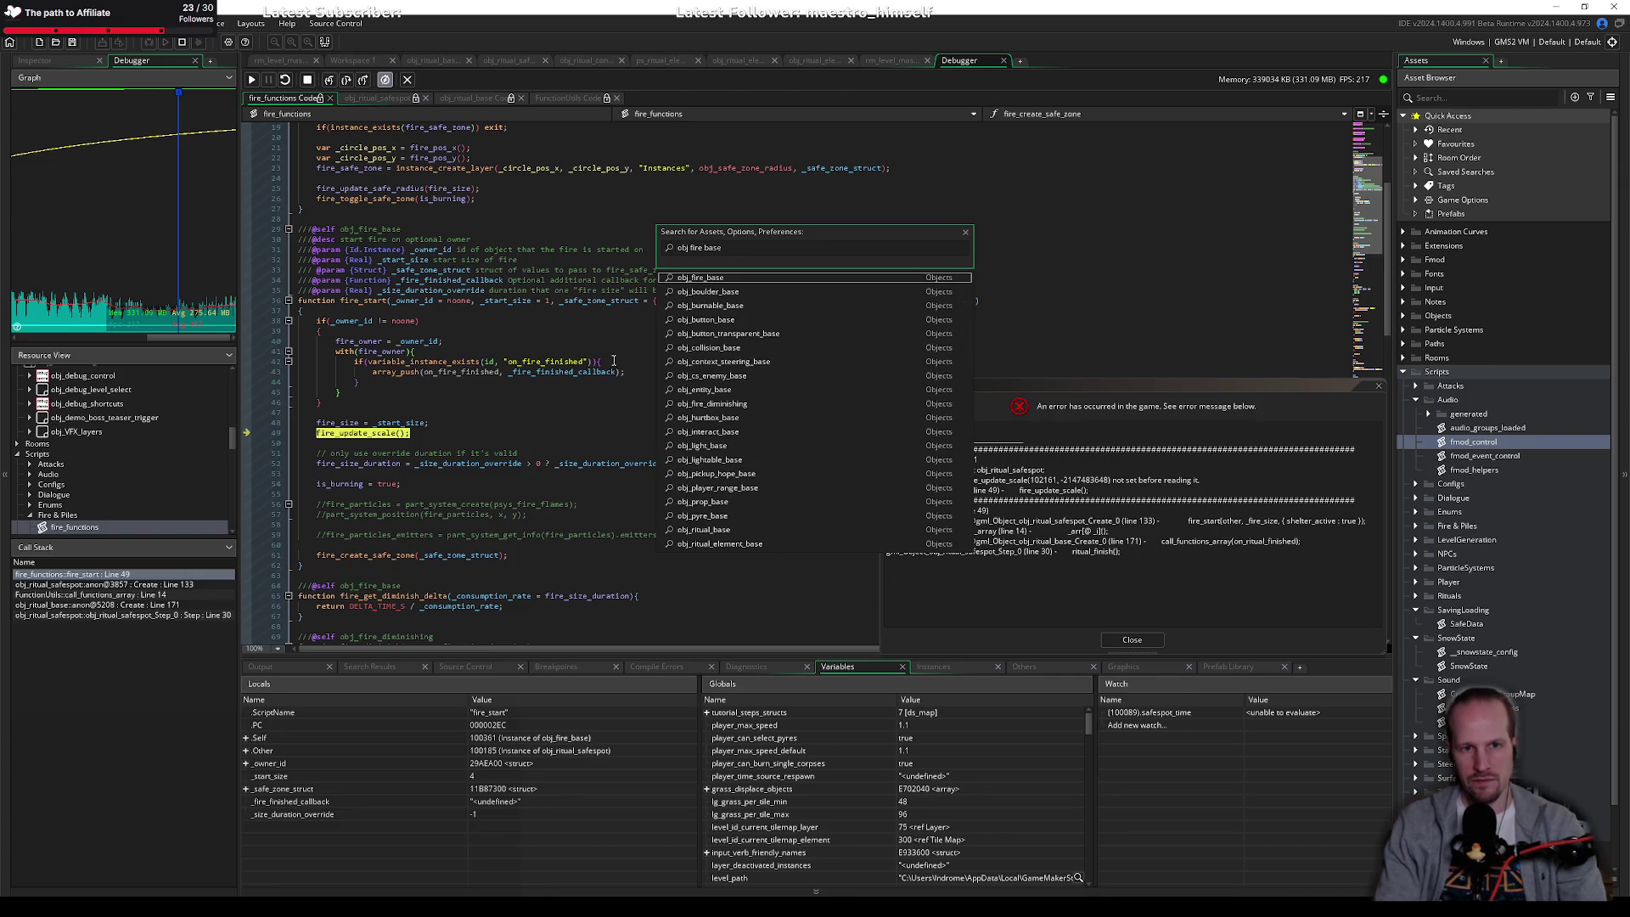
{"action": "key", "text": "Return"}
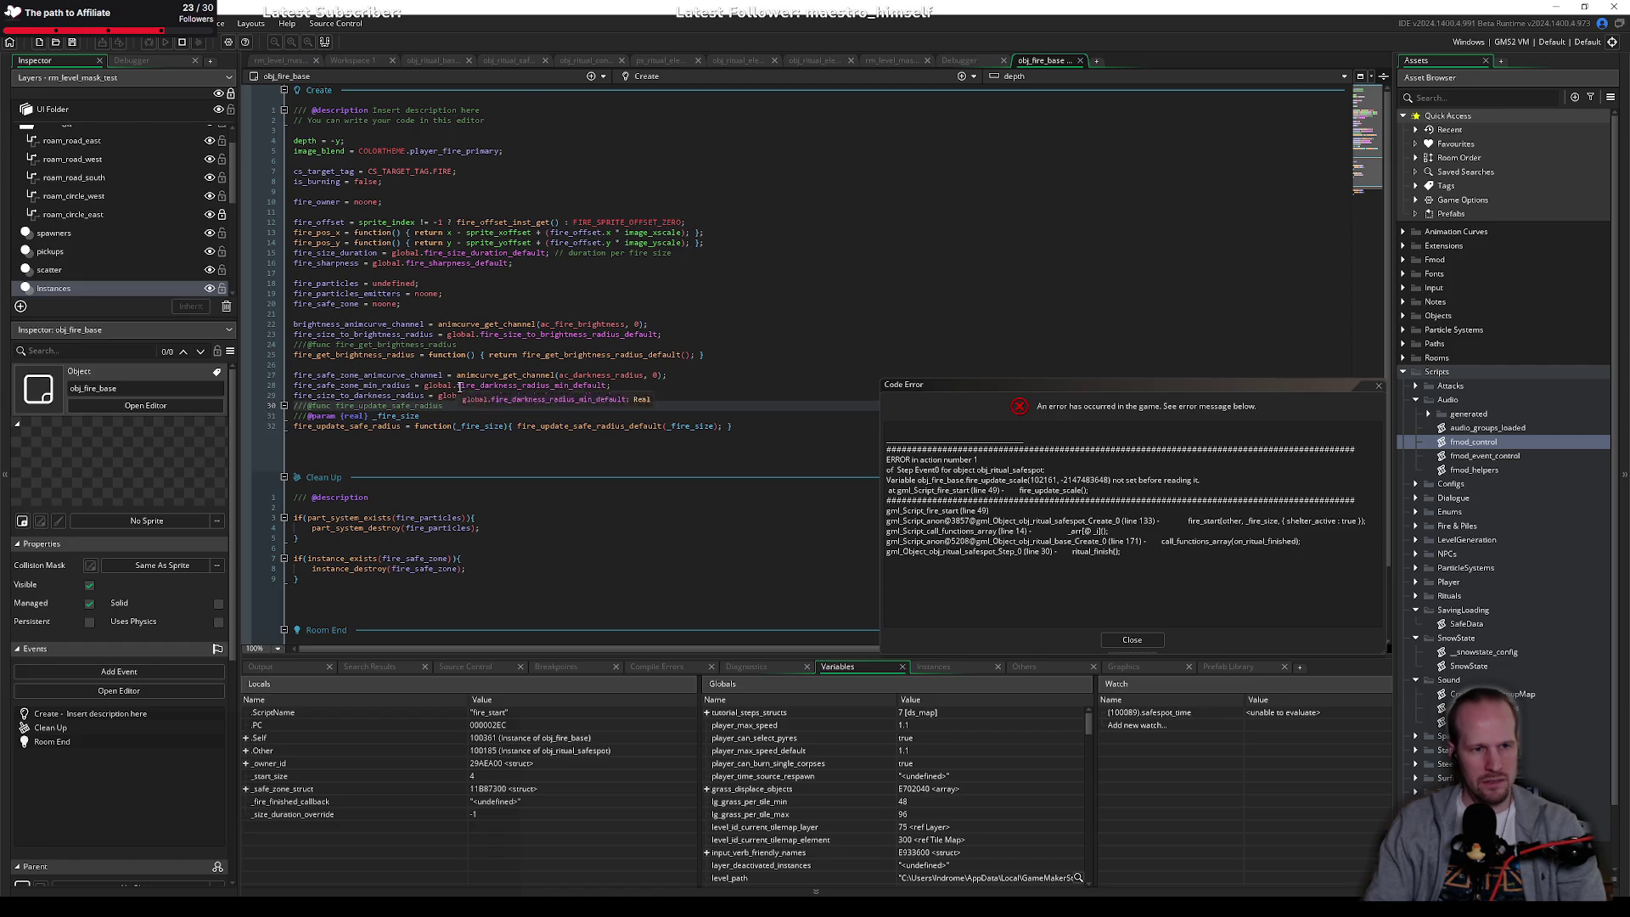
Step: Insert a new line 34 below line 32 in obj_fire_base's Create event, rereading the Code Error
{"action": "left_click", "coordinate": [344, 211]}
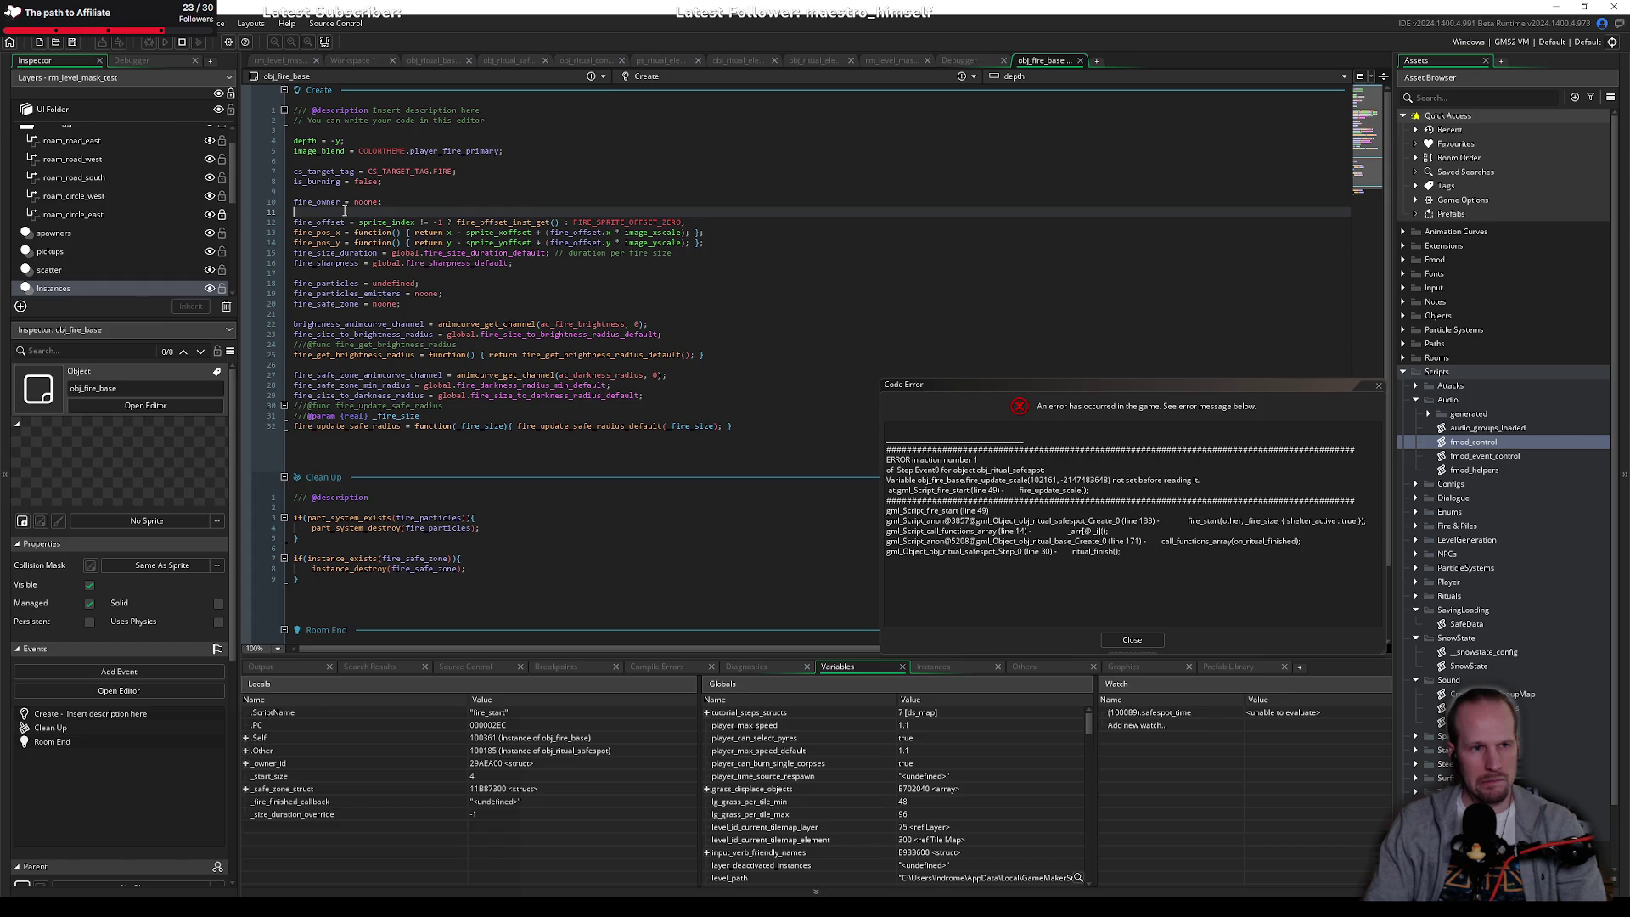
{"action": "left_click", "coordinate": [414, 315]}
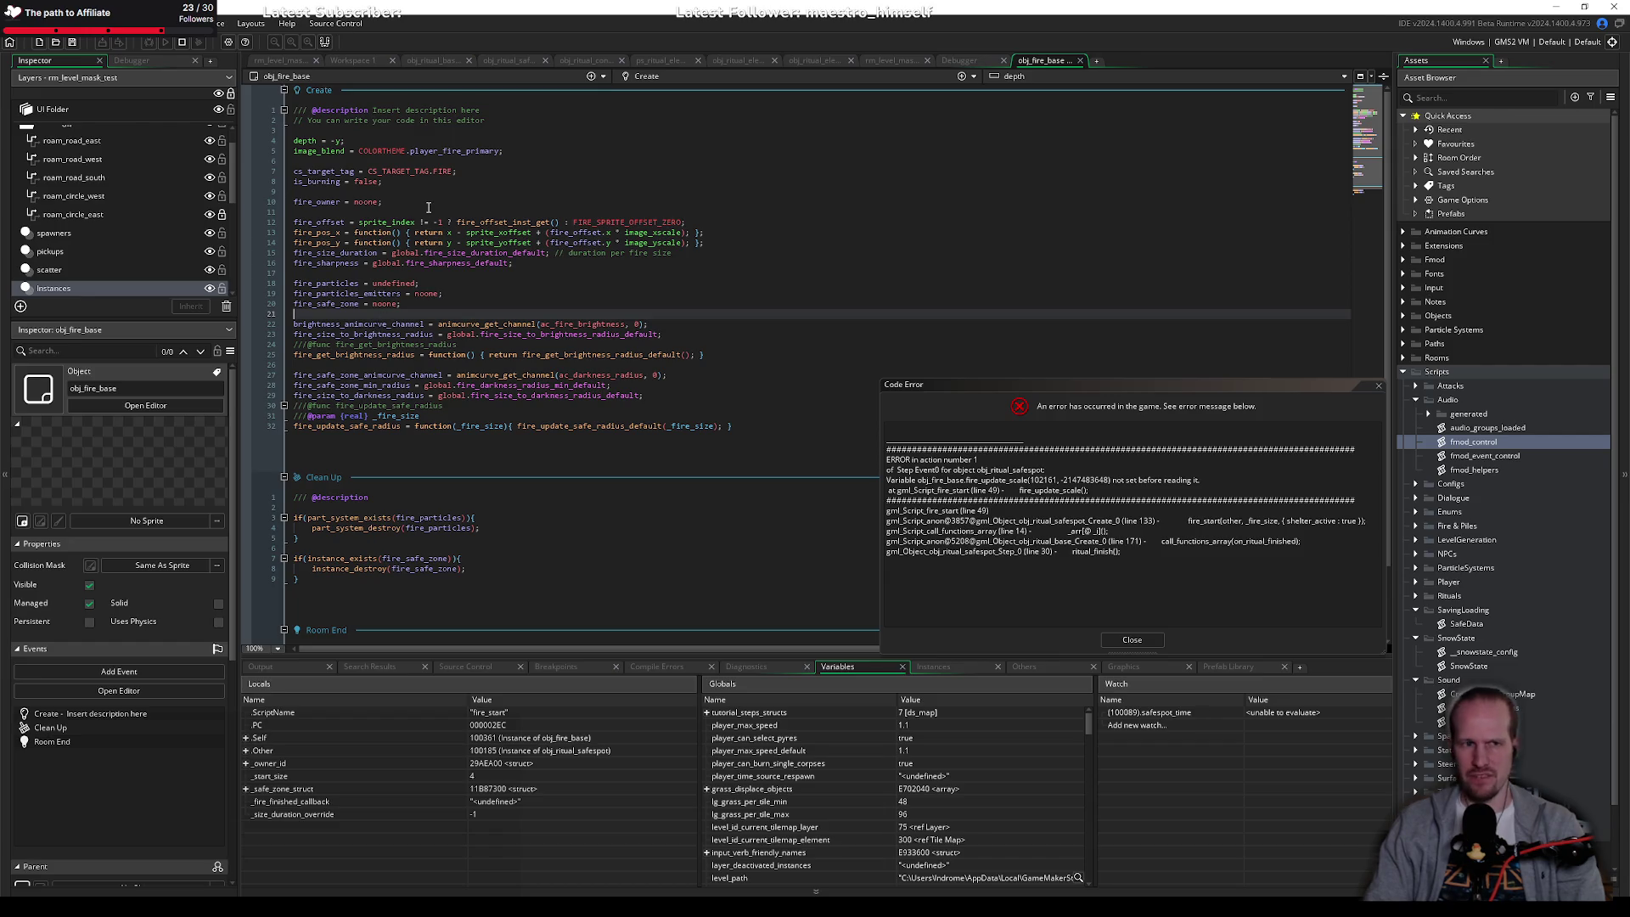
{"action": "left_click", "coordinate": [788, 426]}
{"action": "key", "text": "Return"}
{"action": "key", "text": "Return"}
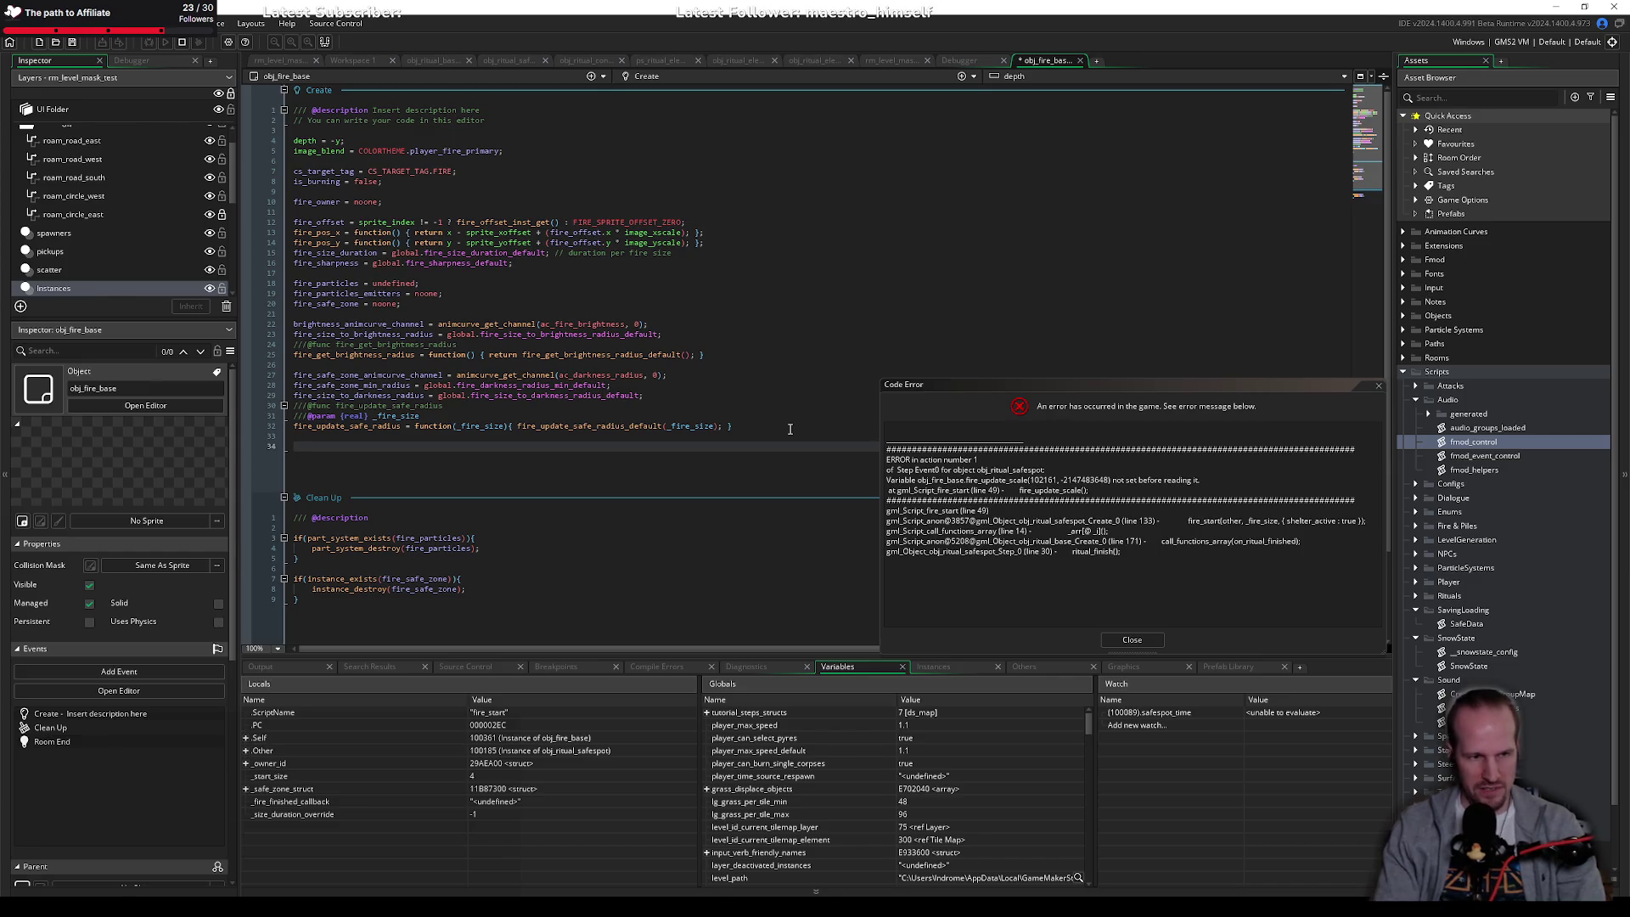
{"action": "type", "text": "fire"}
{"action": "key", "text": "Escape"}
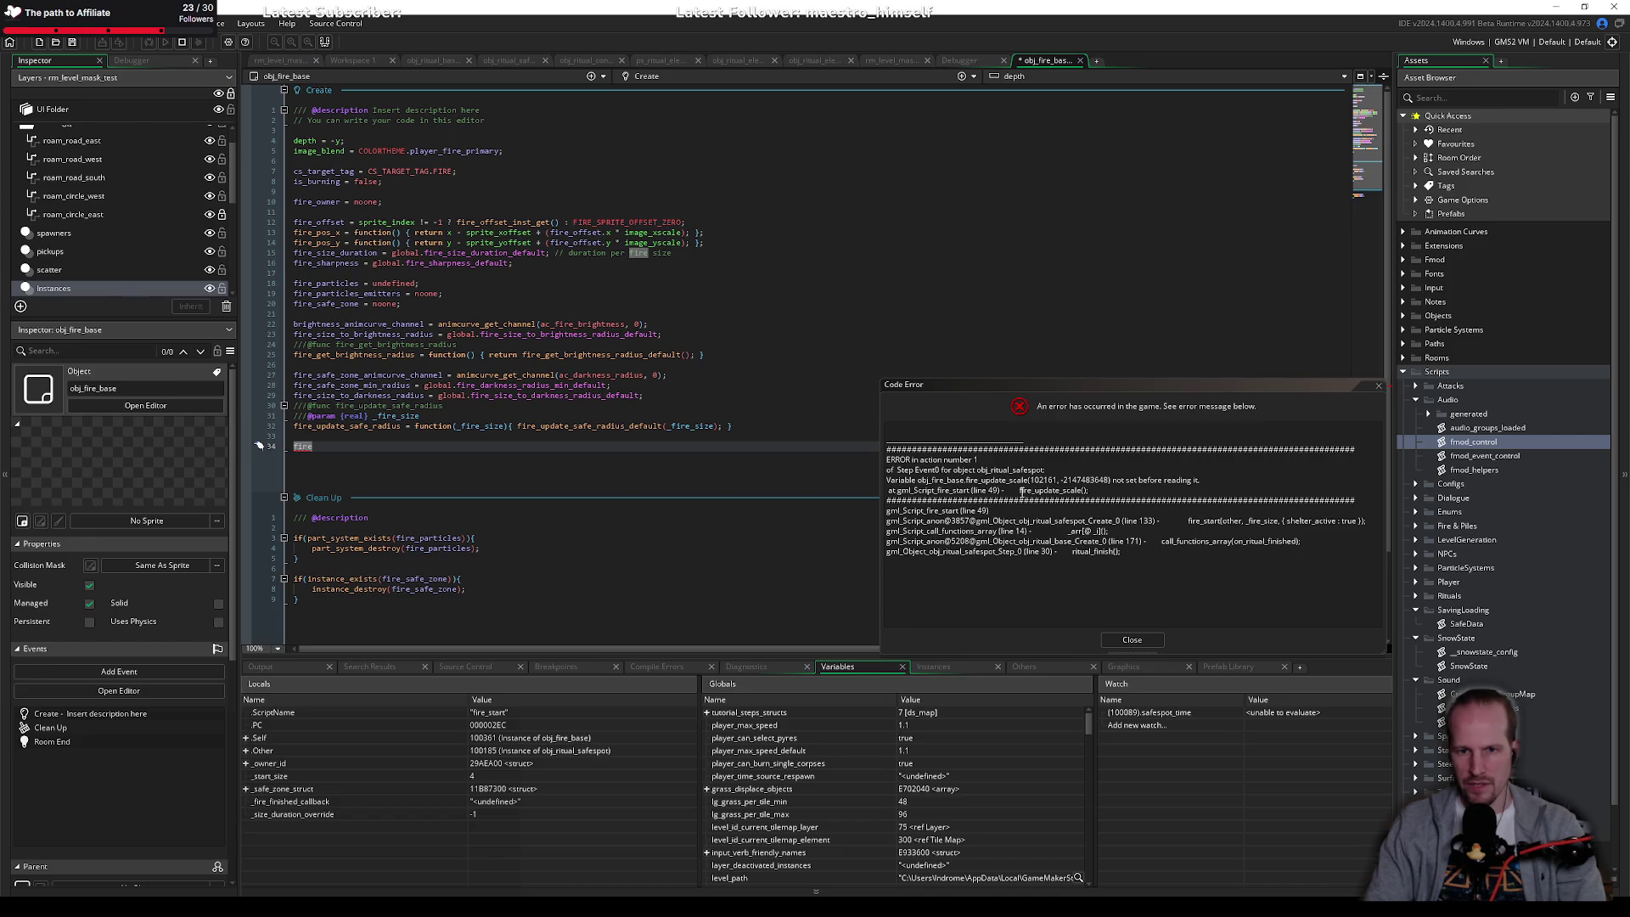
{"action": "left_click", "coordinate": [1023, 491]}
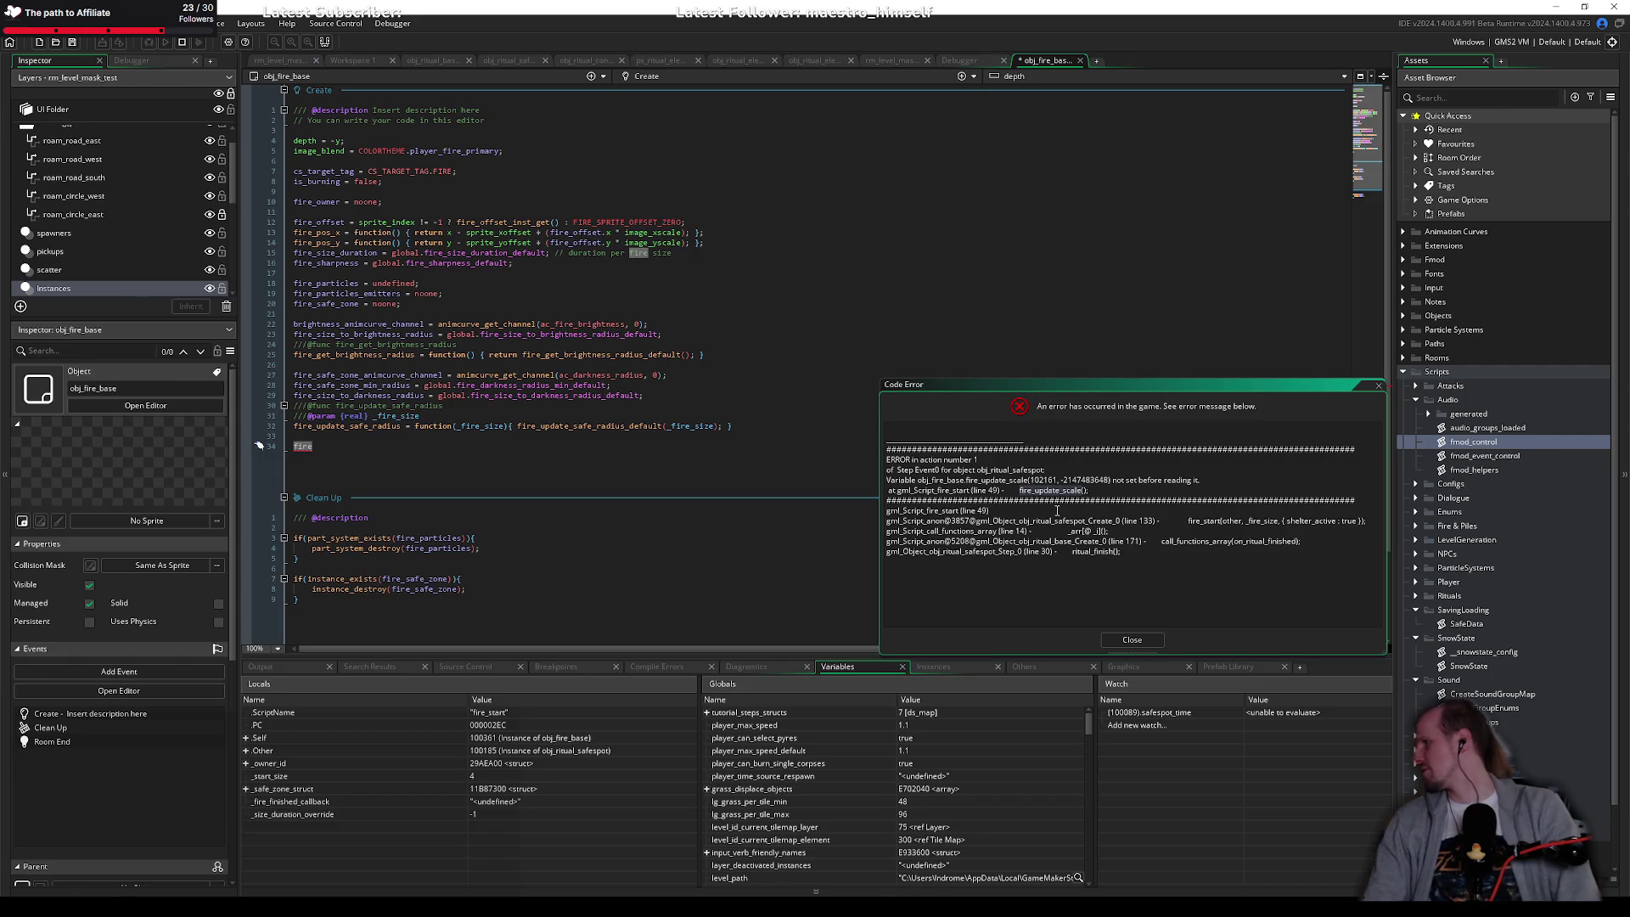
{"action": "left_click", "coordinate": [322, 444]}
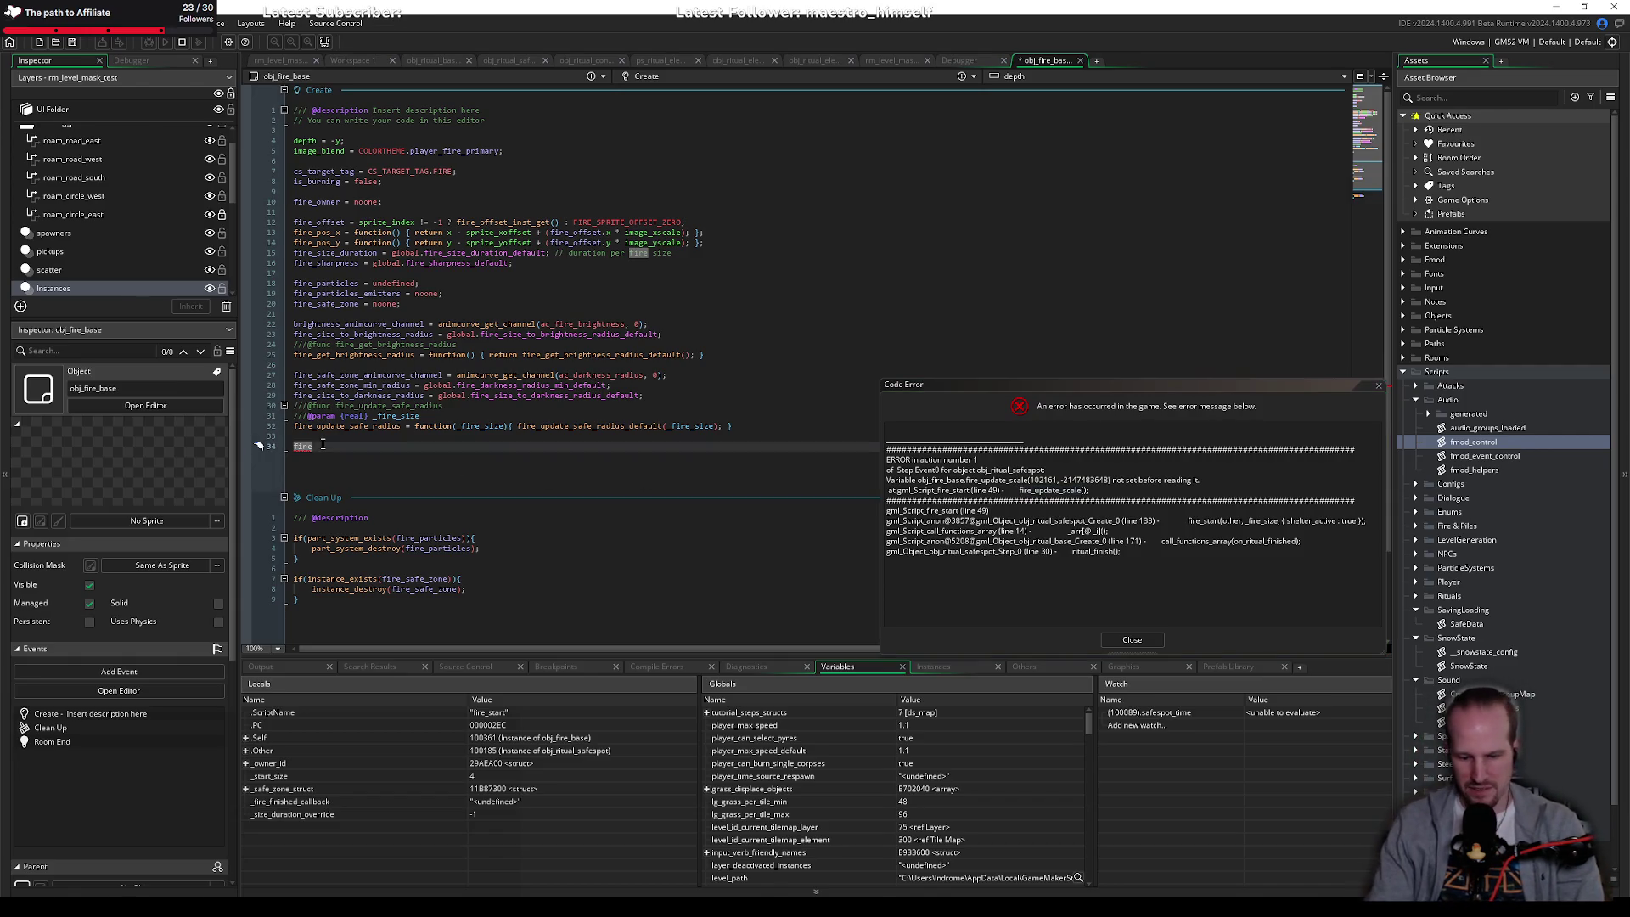
Step: Write fire_update_scale = fire_update_scale_base; on line 34
{"action": "type", "text": "_update_scale"}
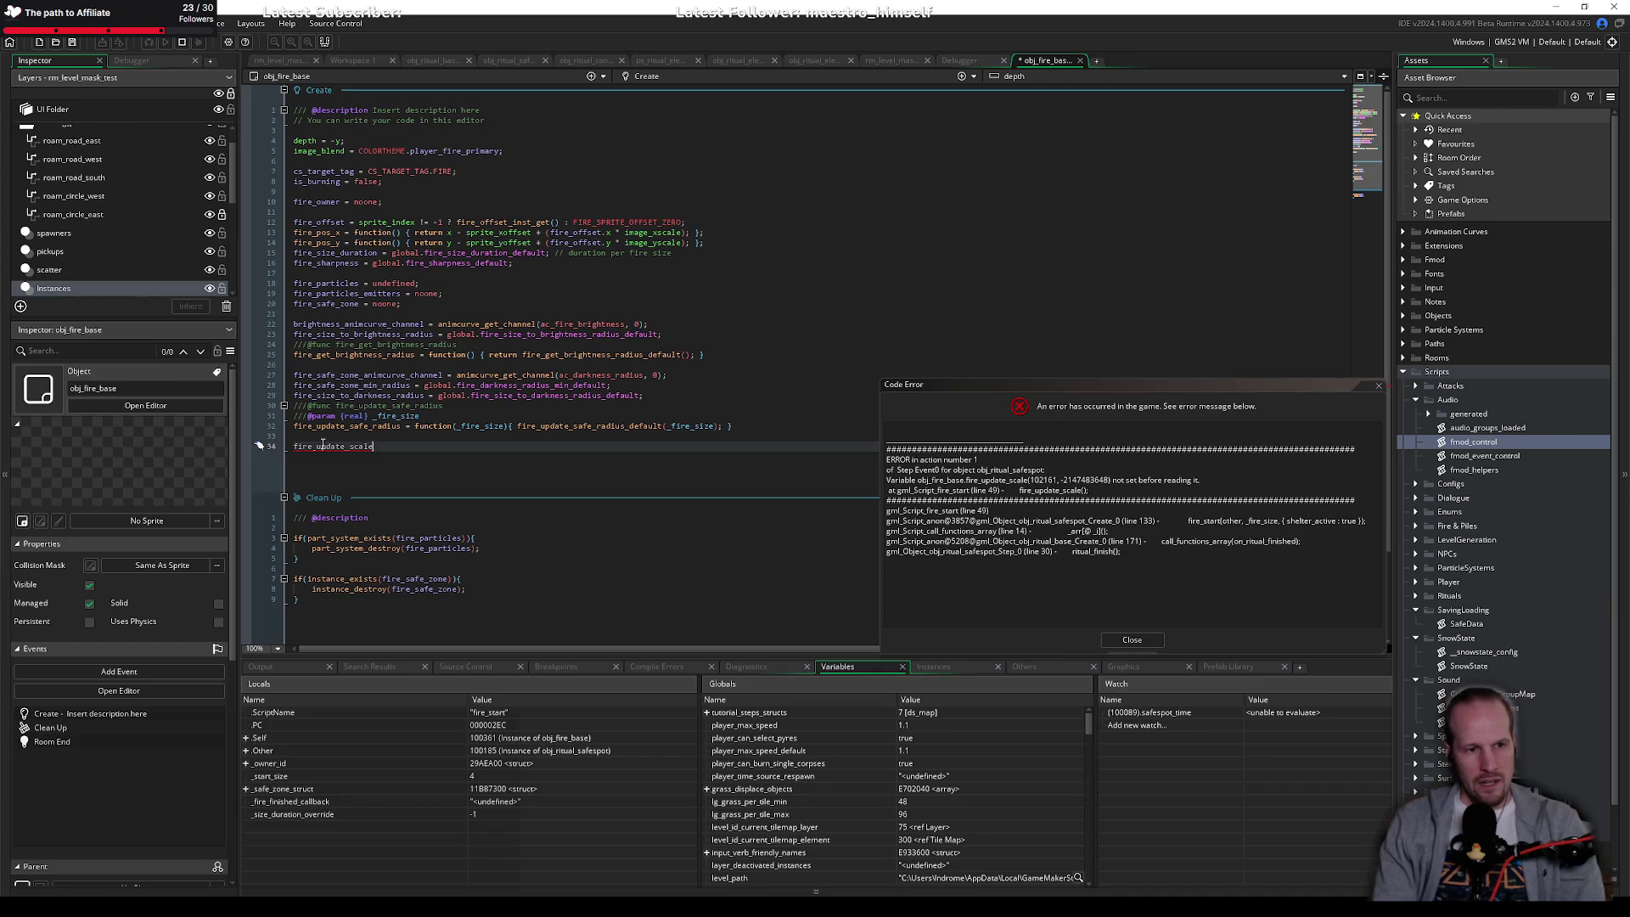
{"action": "type", "text": " = function(){"}
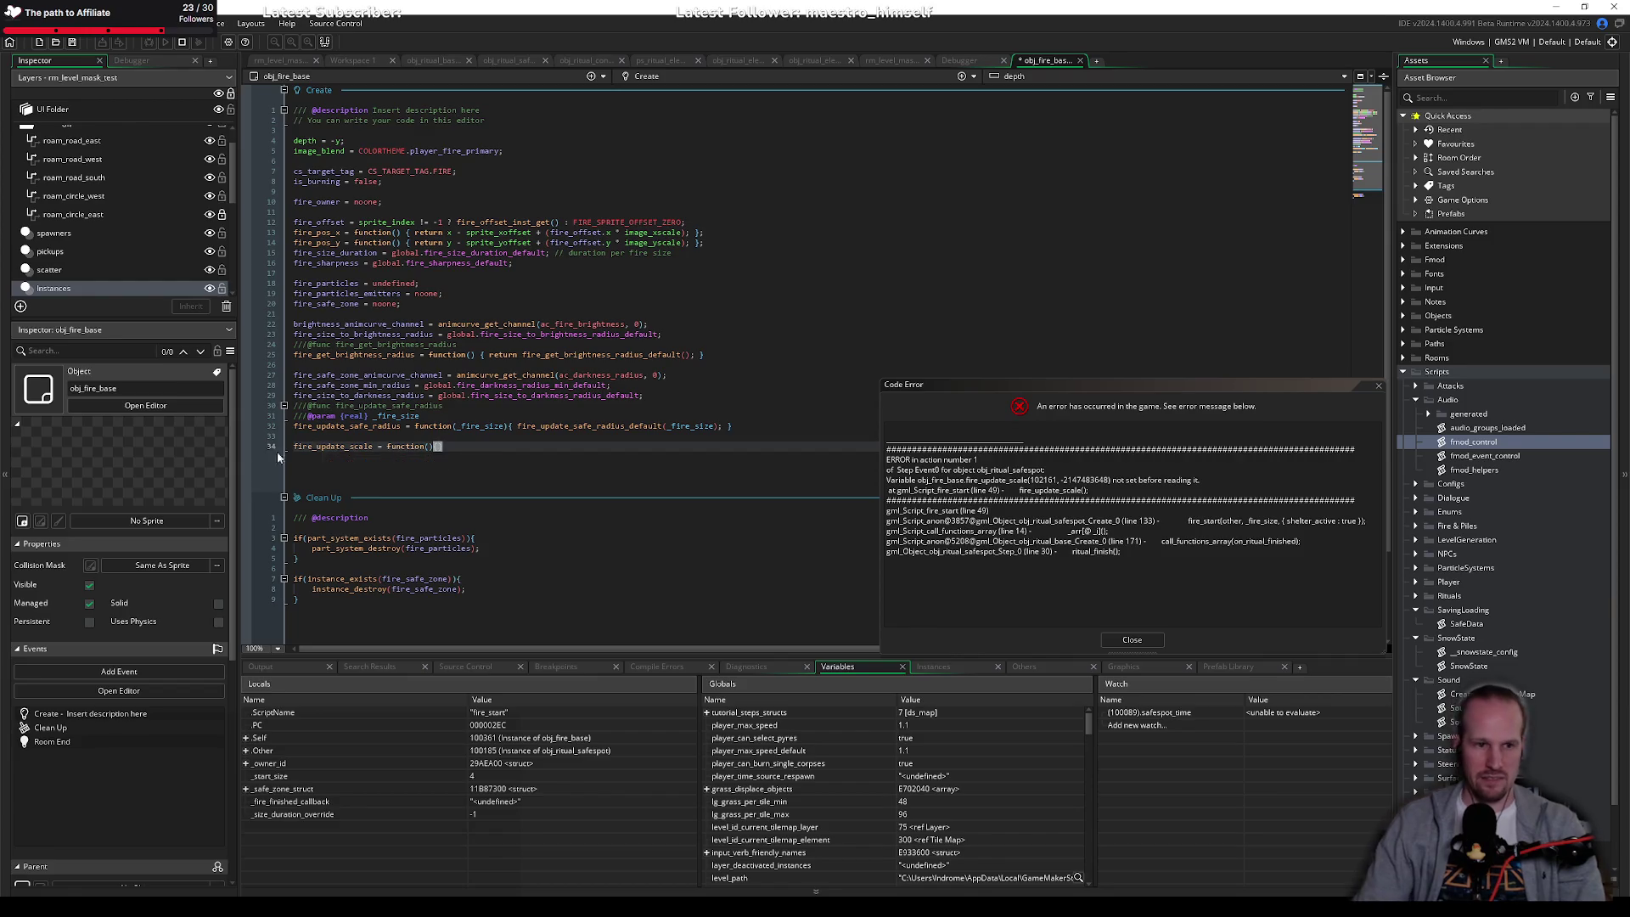
{"action": "left_click_drag", "start_coordinate": [384, 450], "coordinate": [499, 453]}
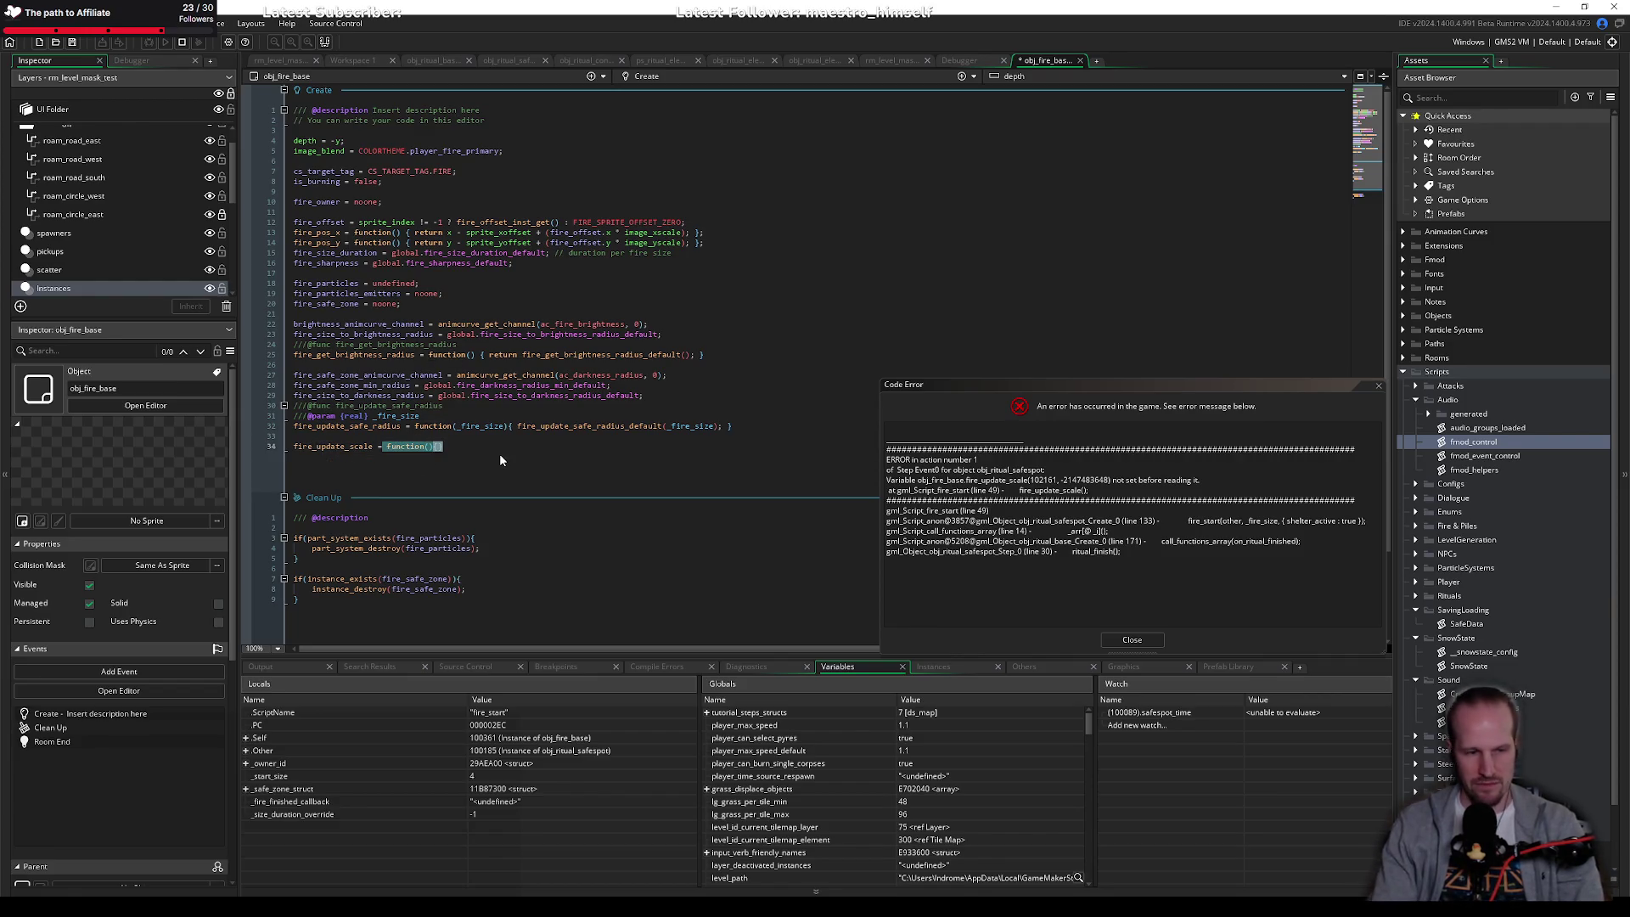
{"action": "type", "text": "fire_update_scale_b"}
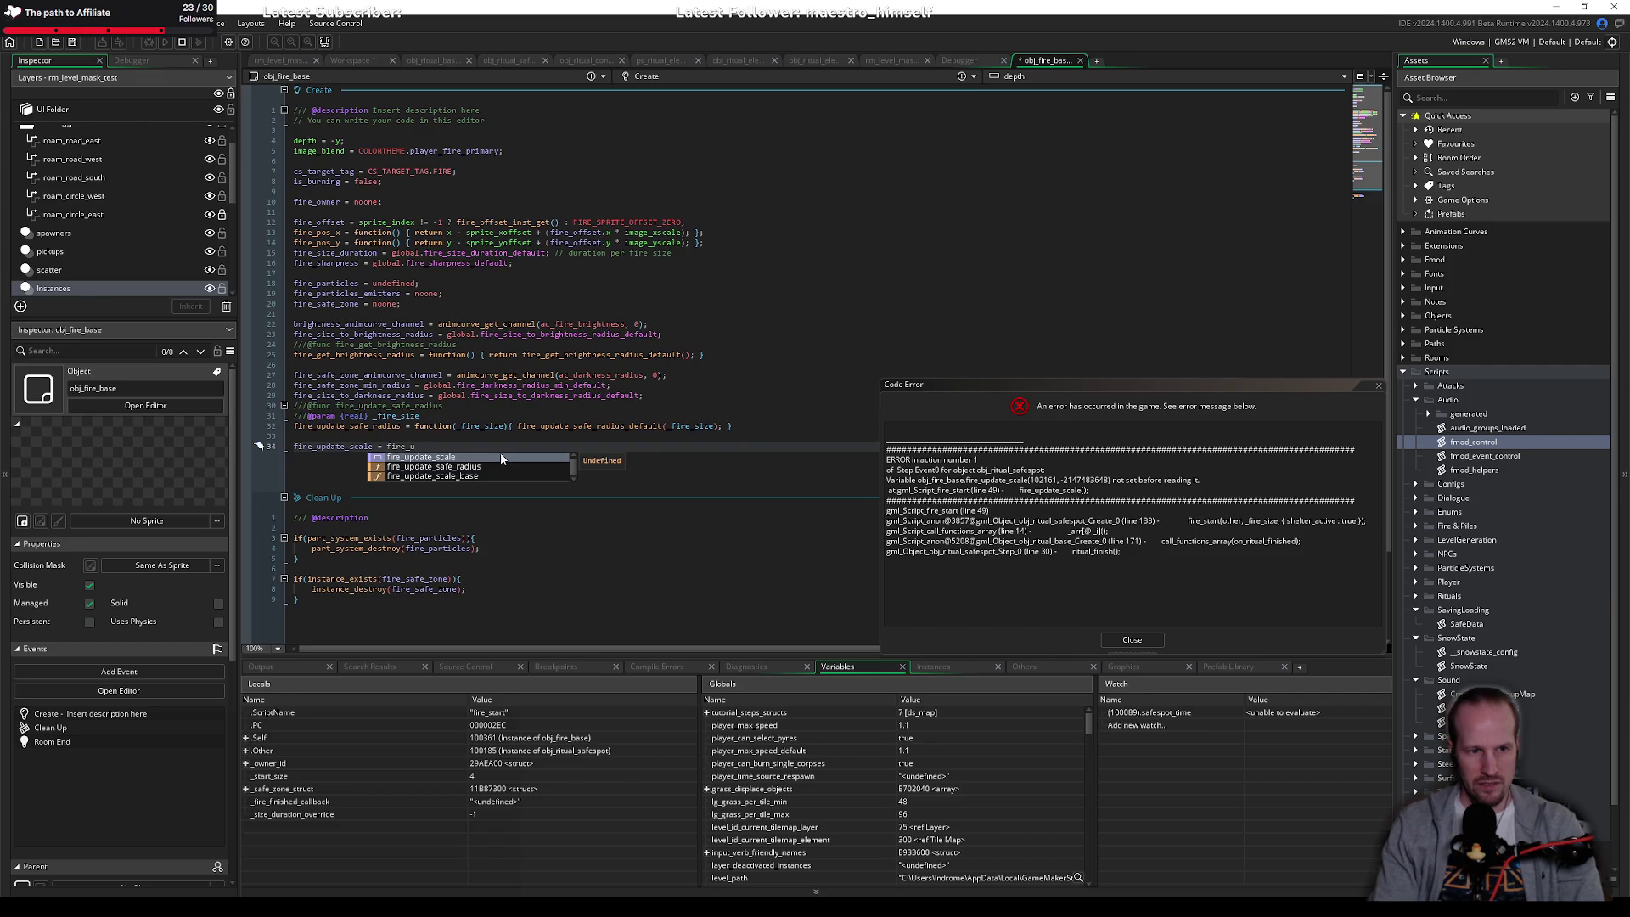
{"action": "key", "text": "Return"}
{"action": "key", "text": "BackSpace"}
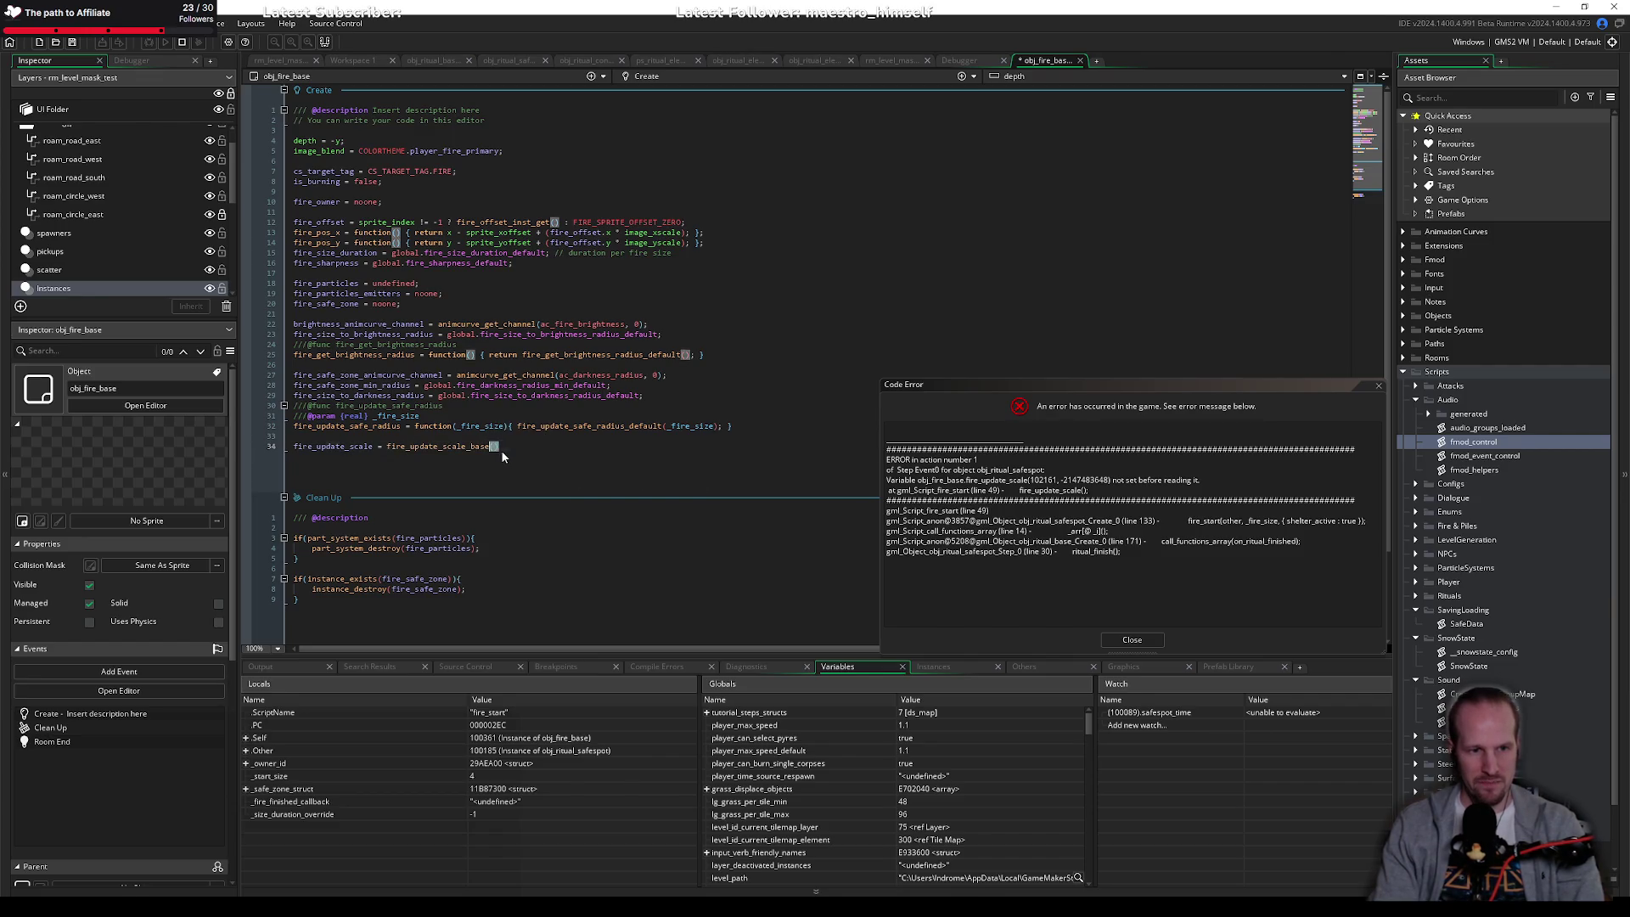
{"action": "type", "text": ";"}
Step: Jump to fire_update_scale_base's definition in fire_functions
{"action": "middle_click", "coordinate": [428, 447]}
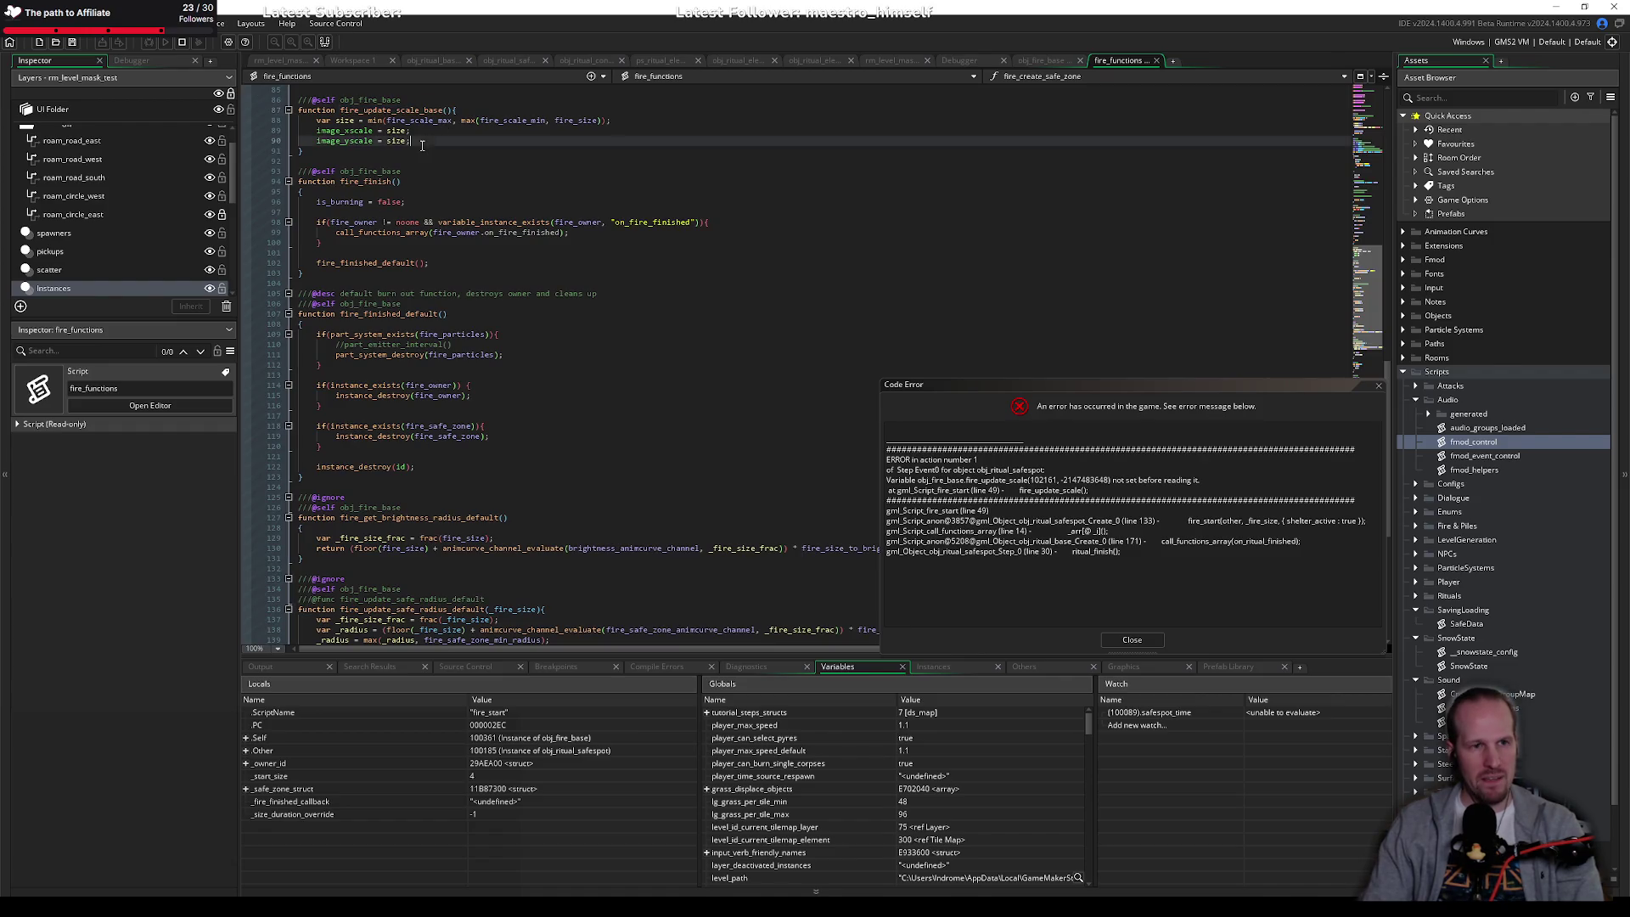
{"action": "left_click", "coordinate": [425, 141]}
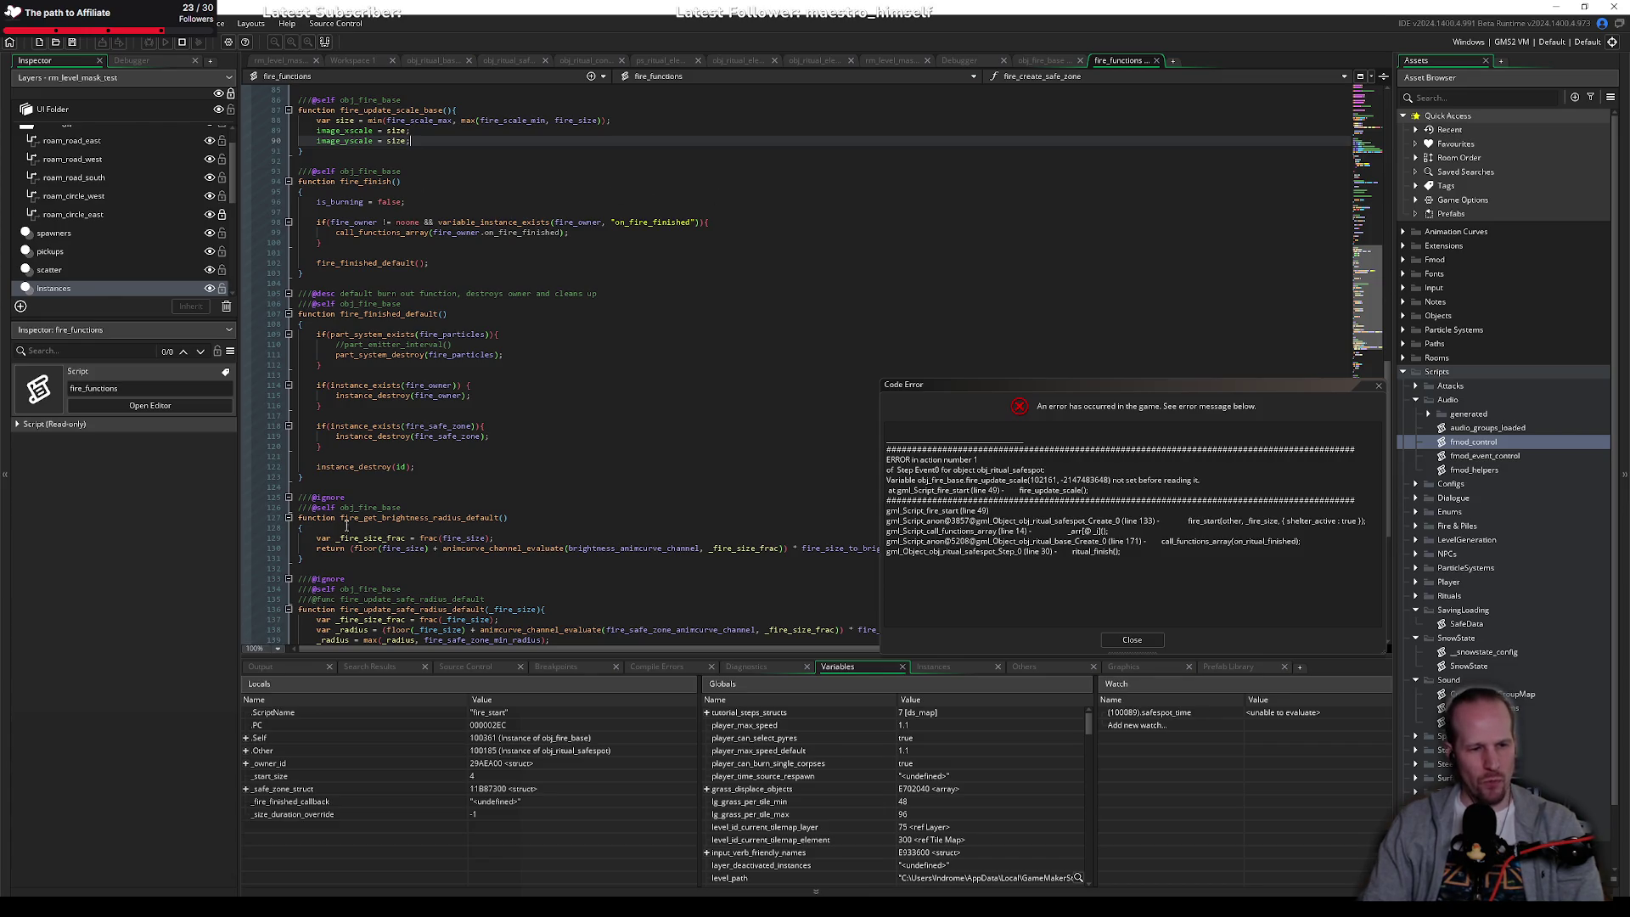
{"action": "key", "text": "alt+Tab"}
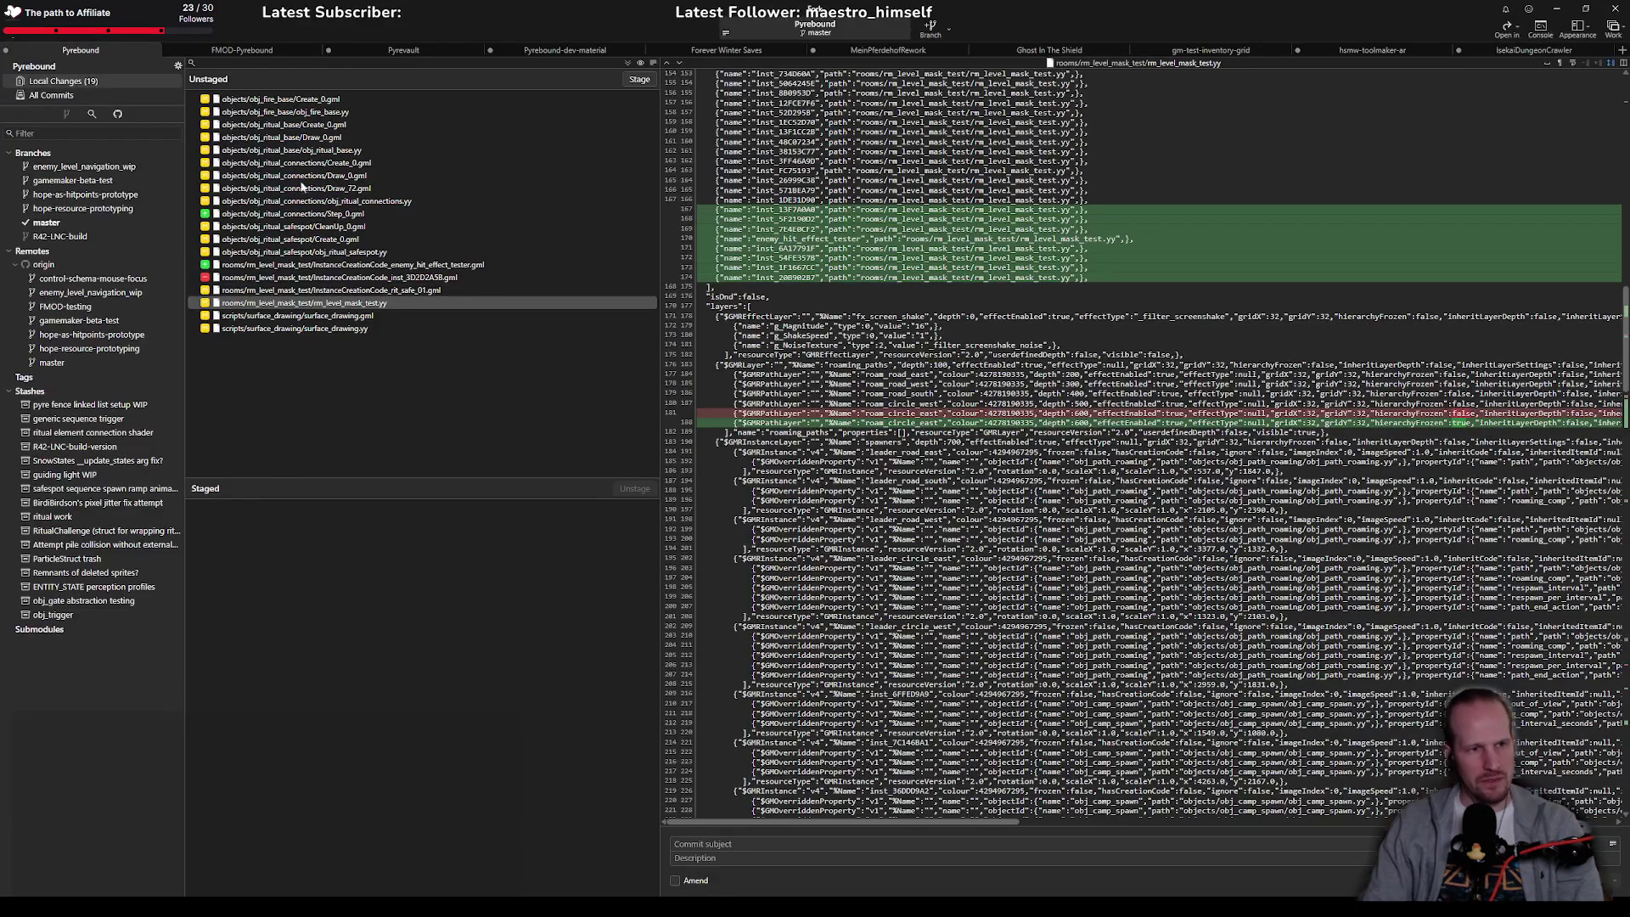
Step: Review the diffs of obj_fire_base Create_0.gml and obj_ritual_connections Step_0.gml
{"action": "key", "text": "Home"}
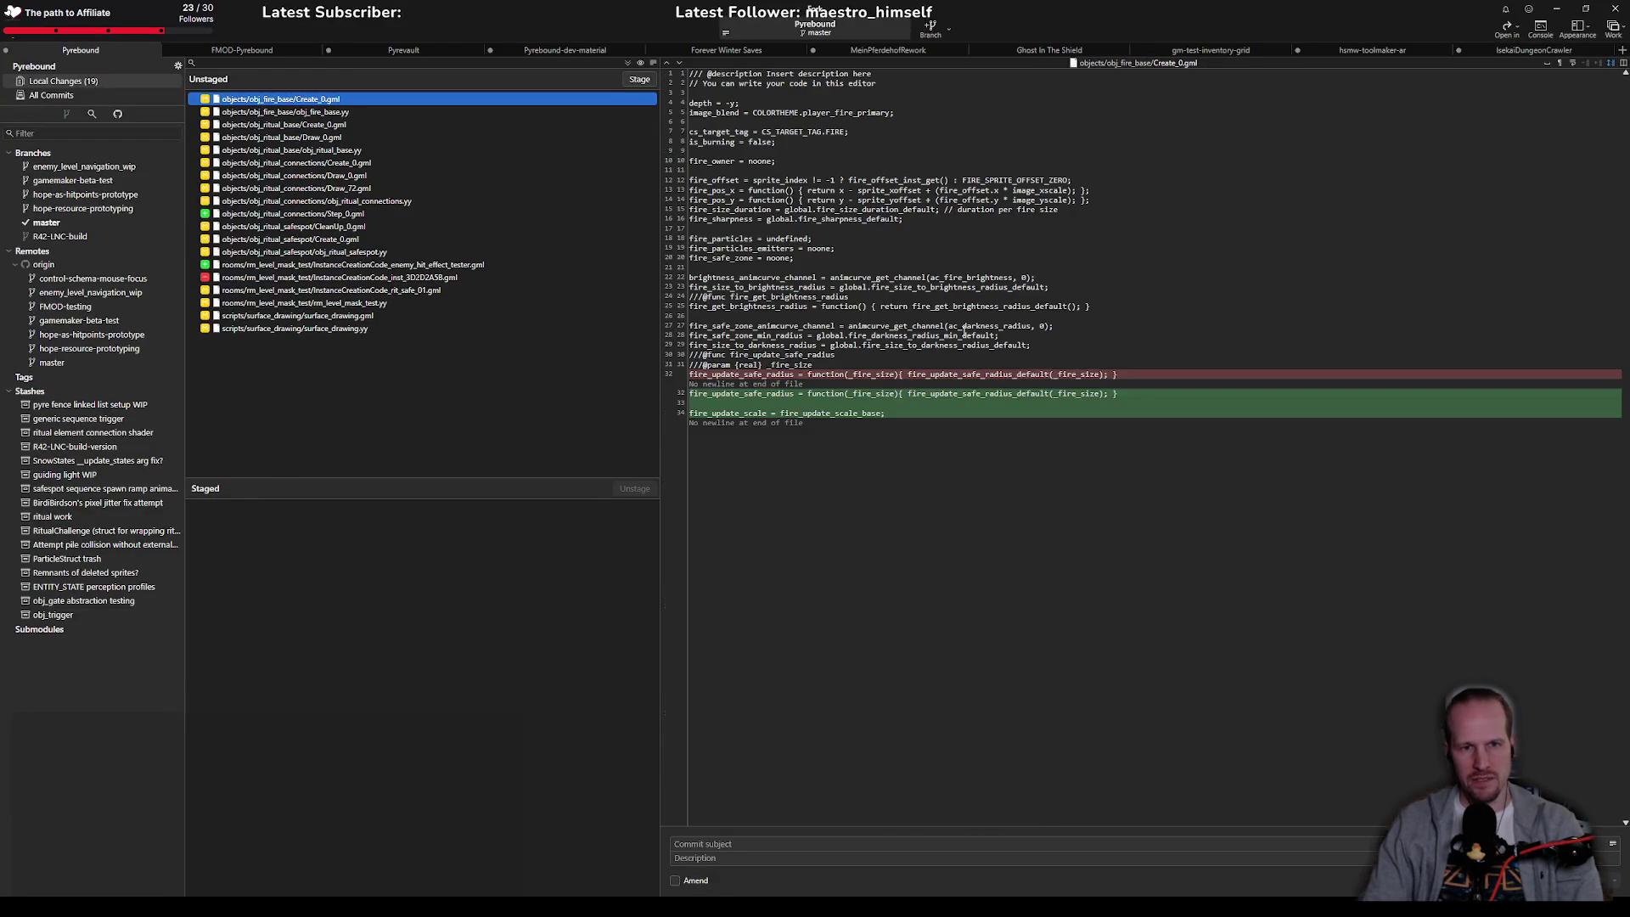
{"action": "right_click", "coordinate": [308, 104]}
{"action": "left_click", "coordinate": [254, 170]}
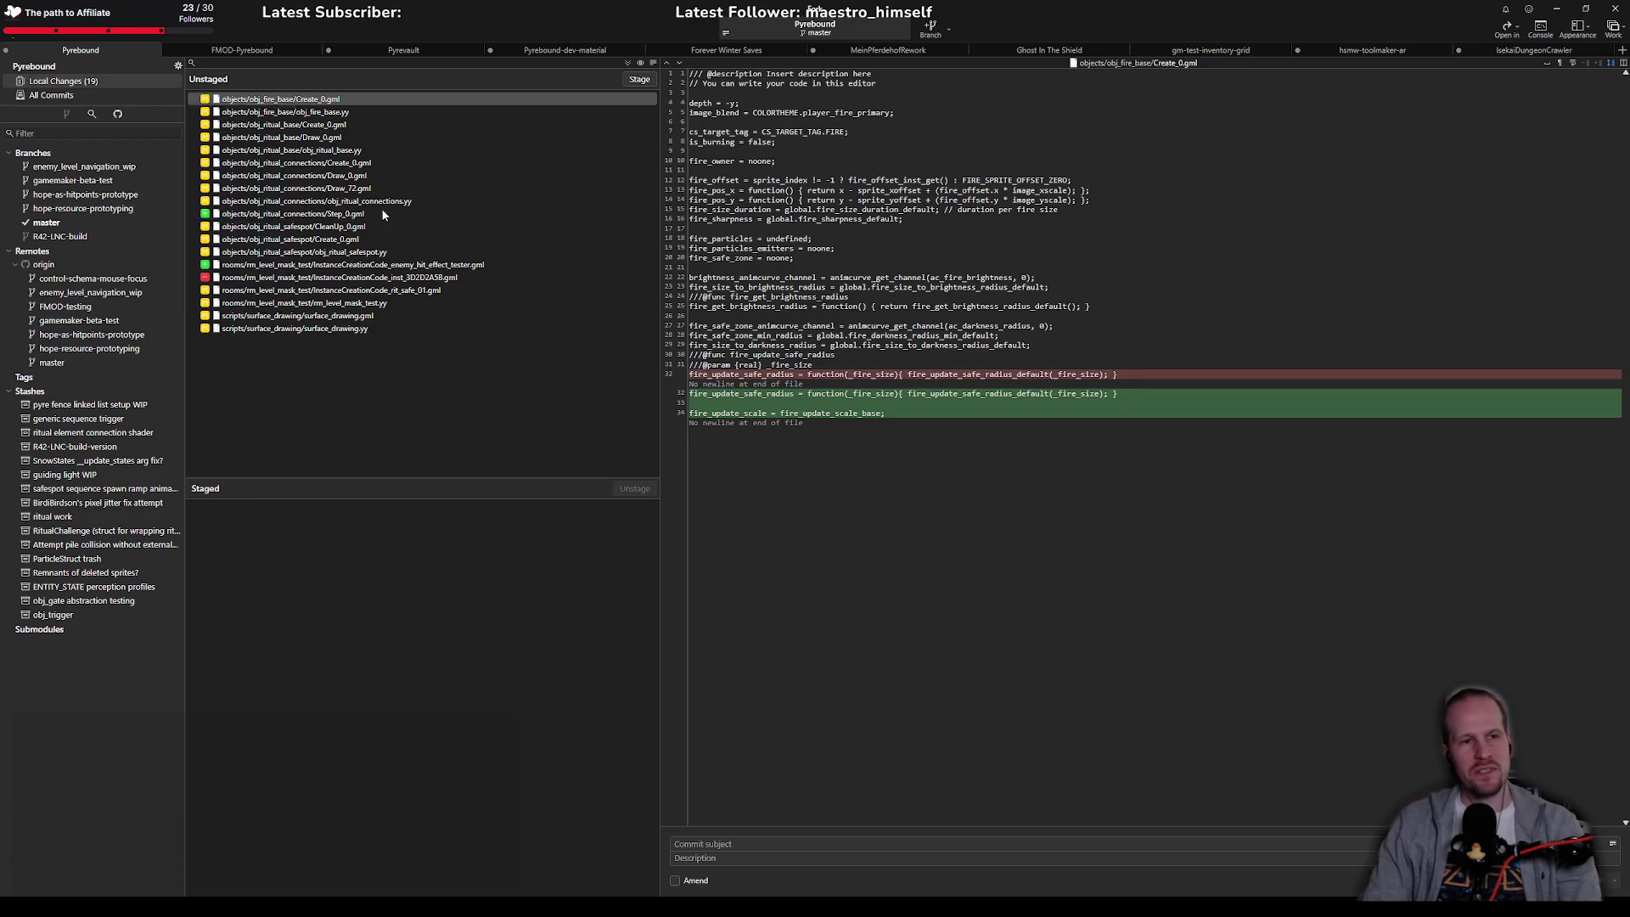
{"action": "left_click", "coordinate": [382, 213]}
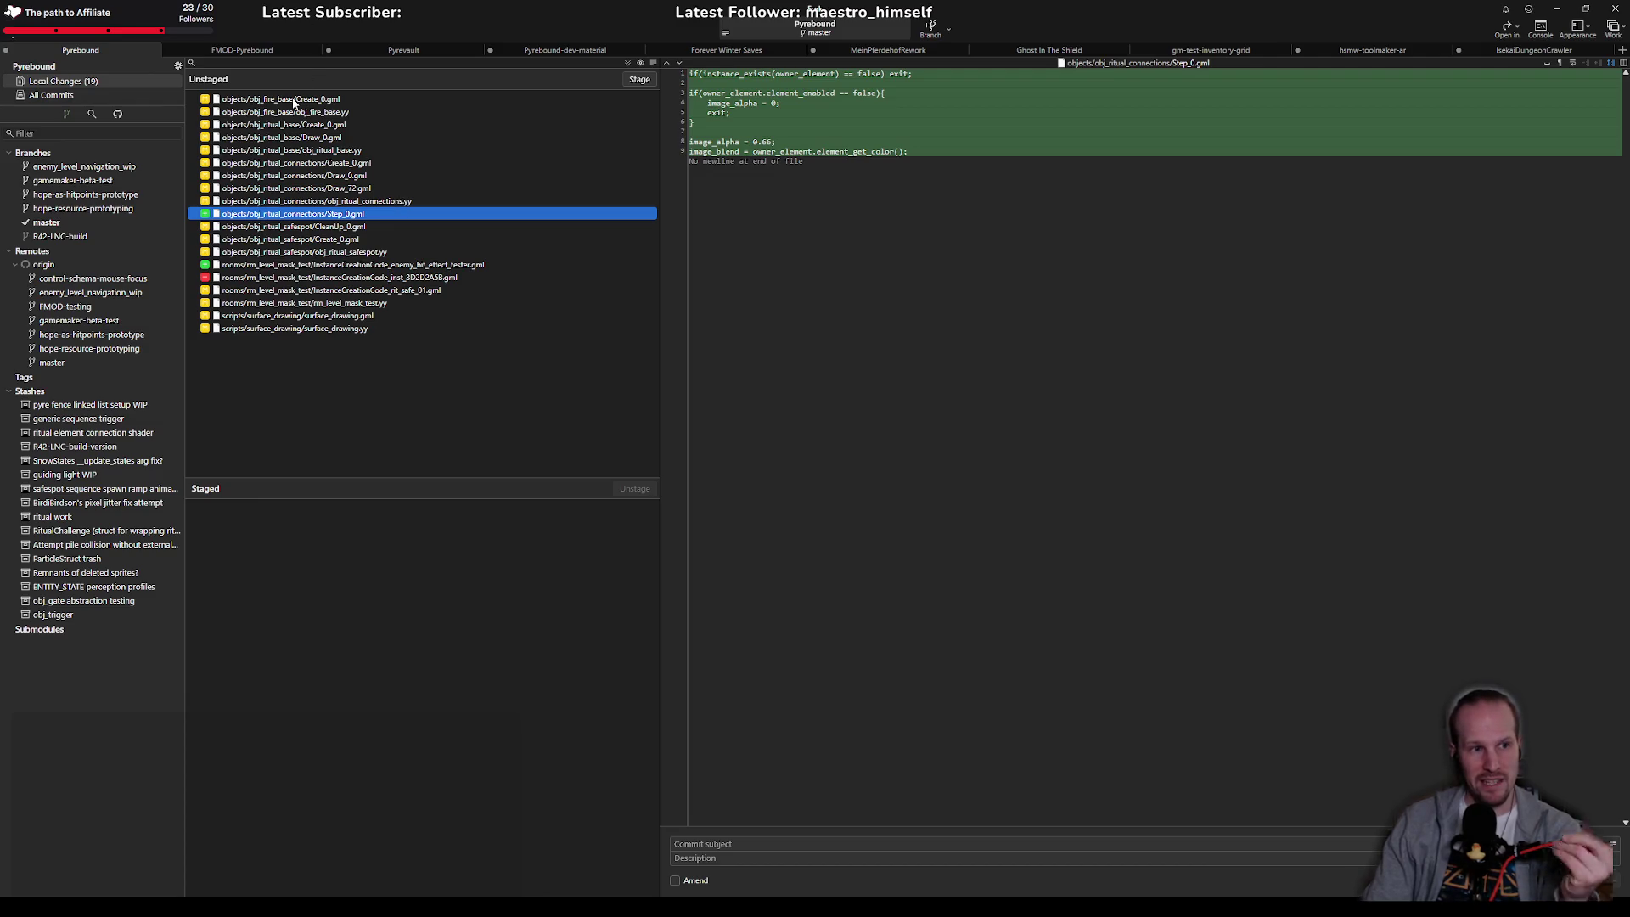
{"action": "left_click", "coordinate": [319, 100]}
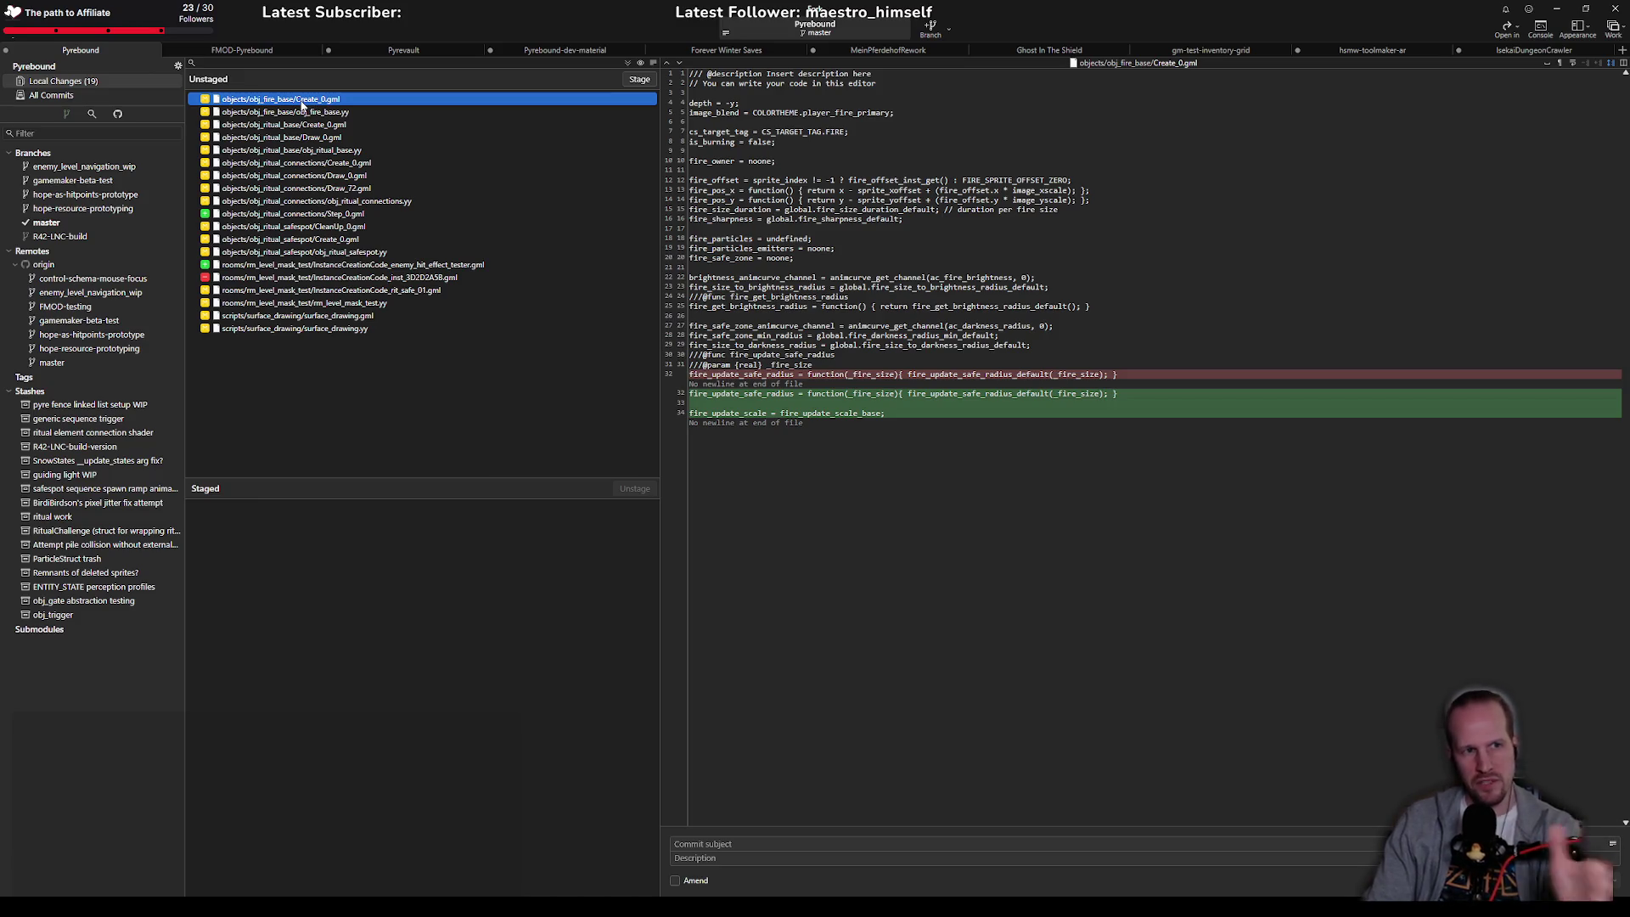
Step: Open Create_0.gml's change history in a maximised window
{"action": "right_click", "coordinate": [302, 106]}
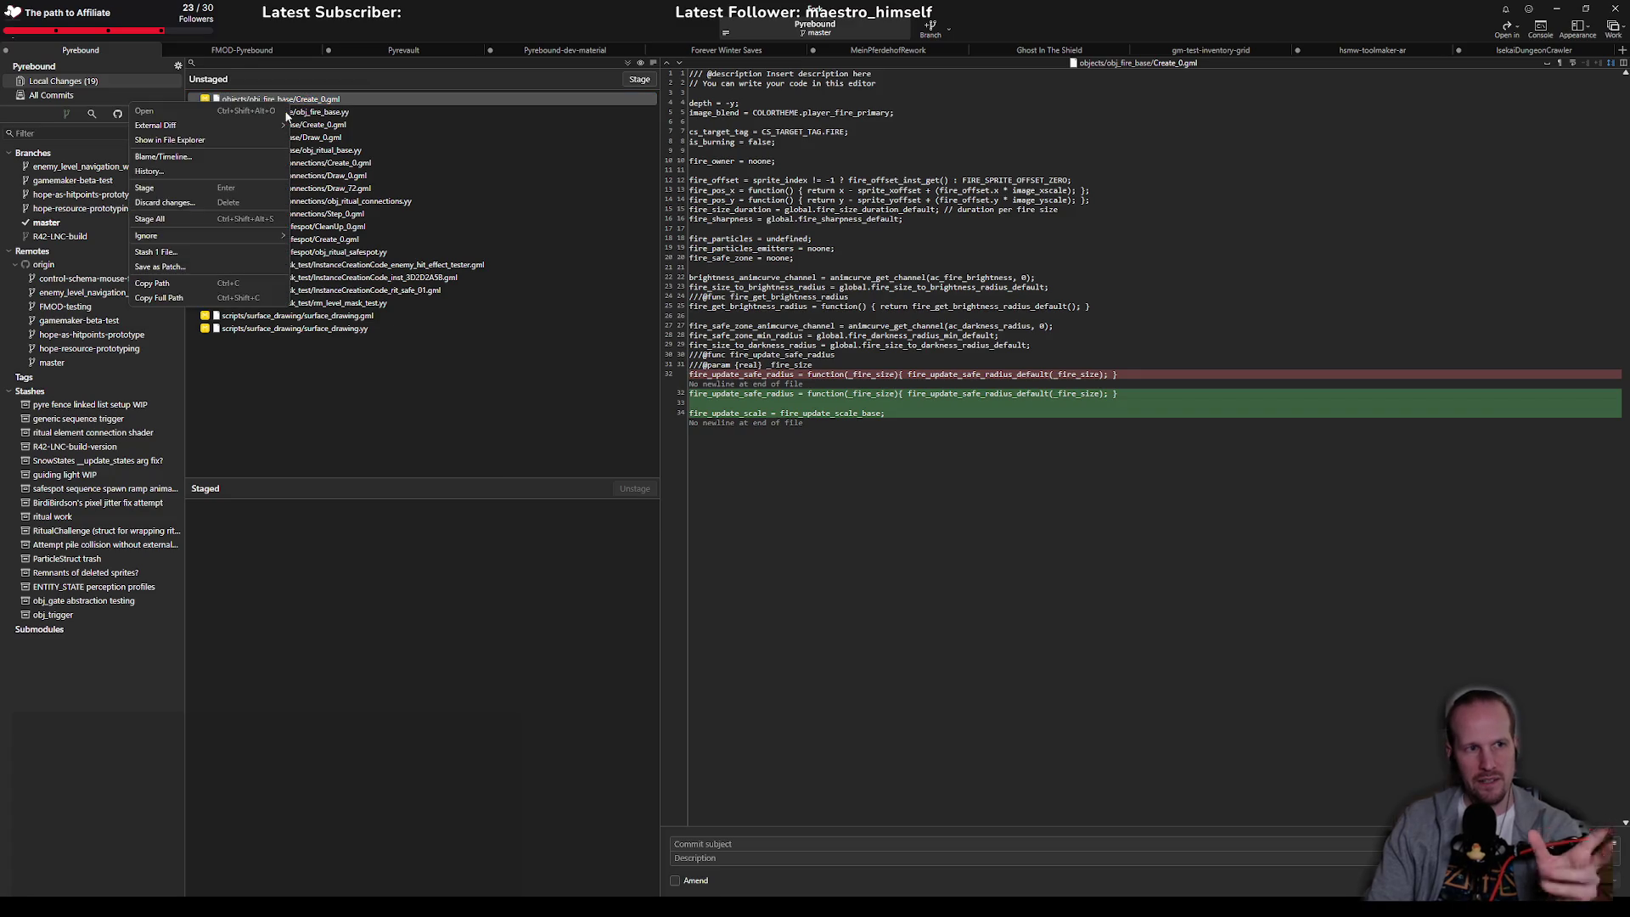
{"action": "left_click", "coordinate": [185, 166]}
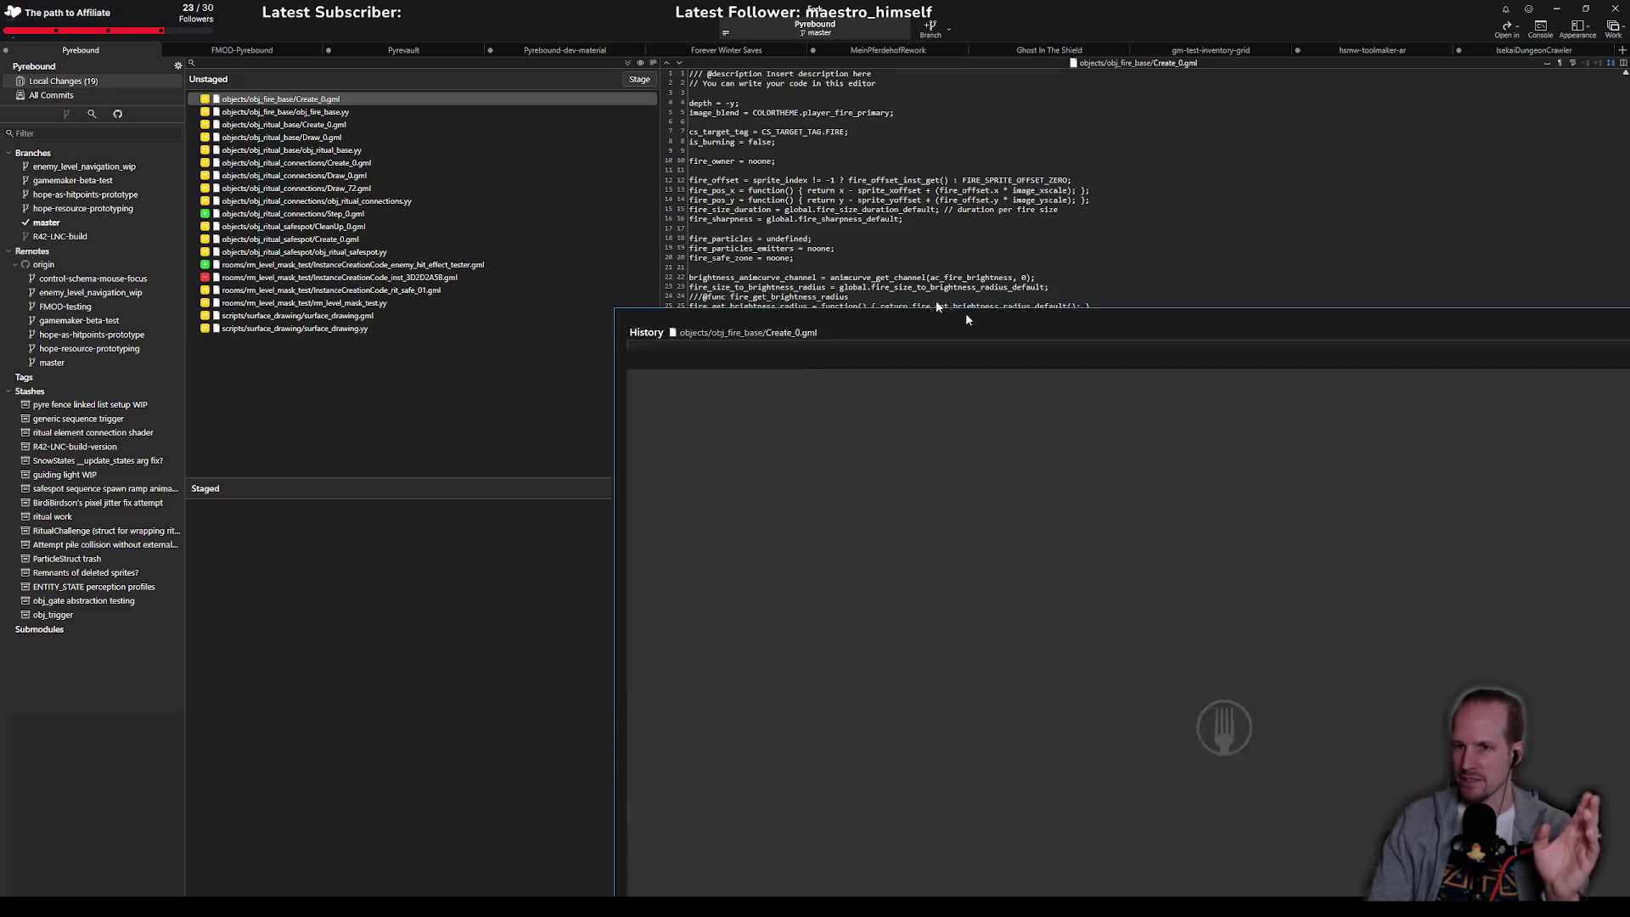
{"action": "mouse_move", "coordinate": [965, 320]}
{"action": "left_mouse_down"}
{"action": "mouse_move", "coordinate": [739, 190]}
{"action": "mouse_move", "coordinate": [624, 200]}
{"action": "mouse_move", "coordinate": [615, 5]}
{"action": "left_mouse_up"}
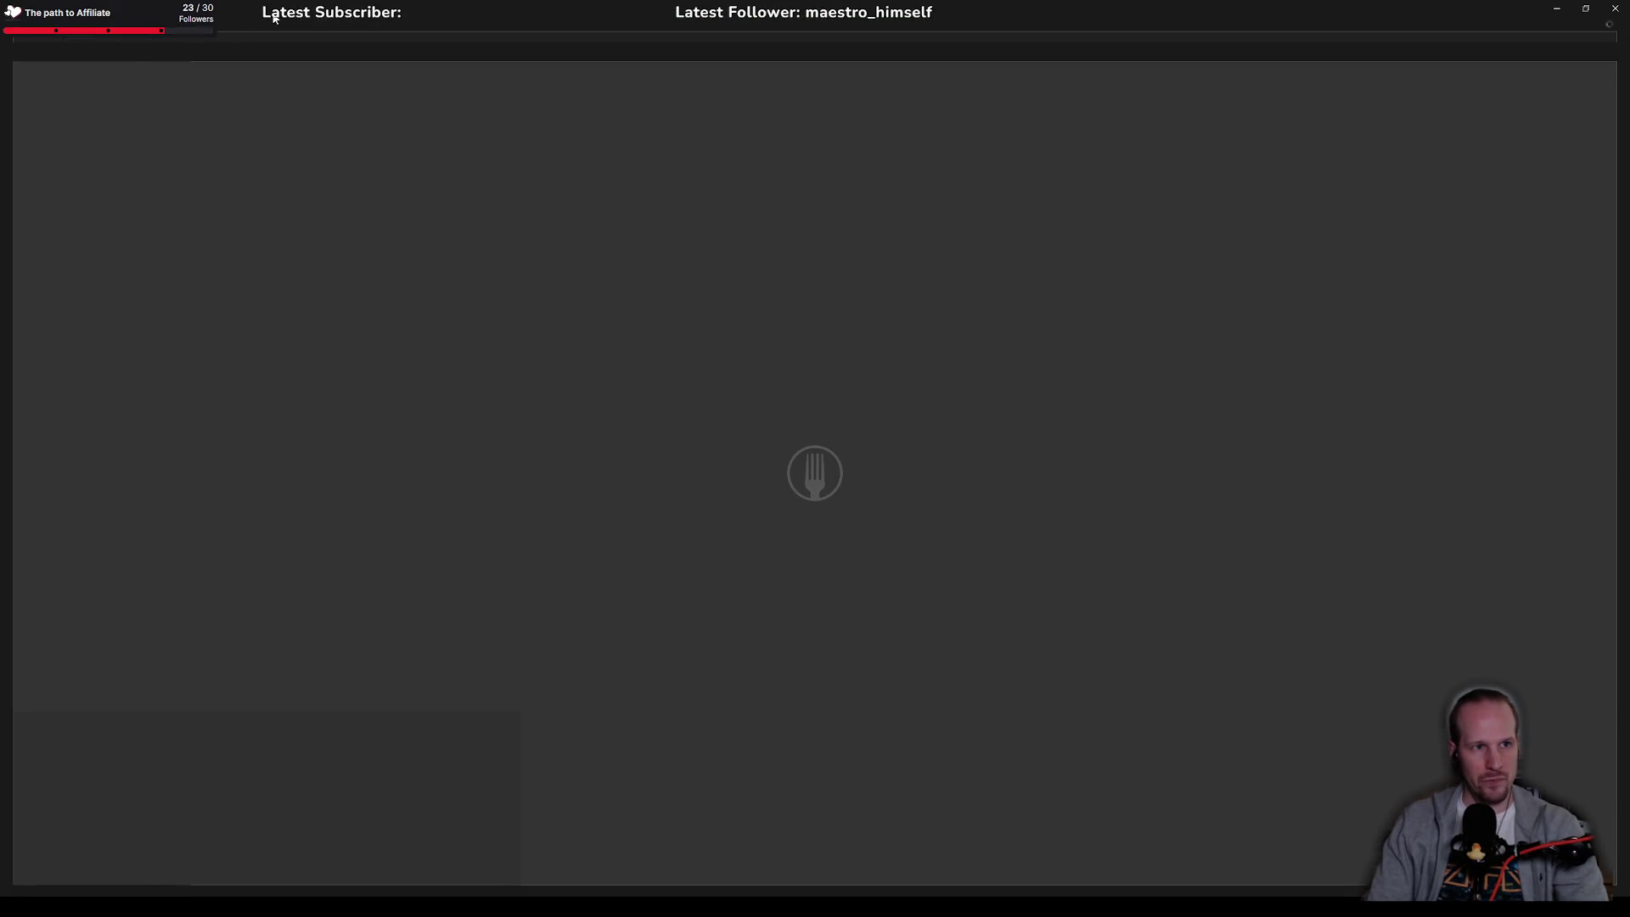
Step: Resize and reposition the loading history window, then close it
{"action": "mouse_move", "coordinate": [371, 8]}
{"action": "left_mouse_down"}
{"action": "mouse_move", "coordinate": [437, 52]}
{"action": "mouse_move", "coordinate": [548, 63]}
{"action": "left_mouse_up"}
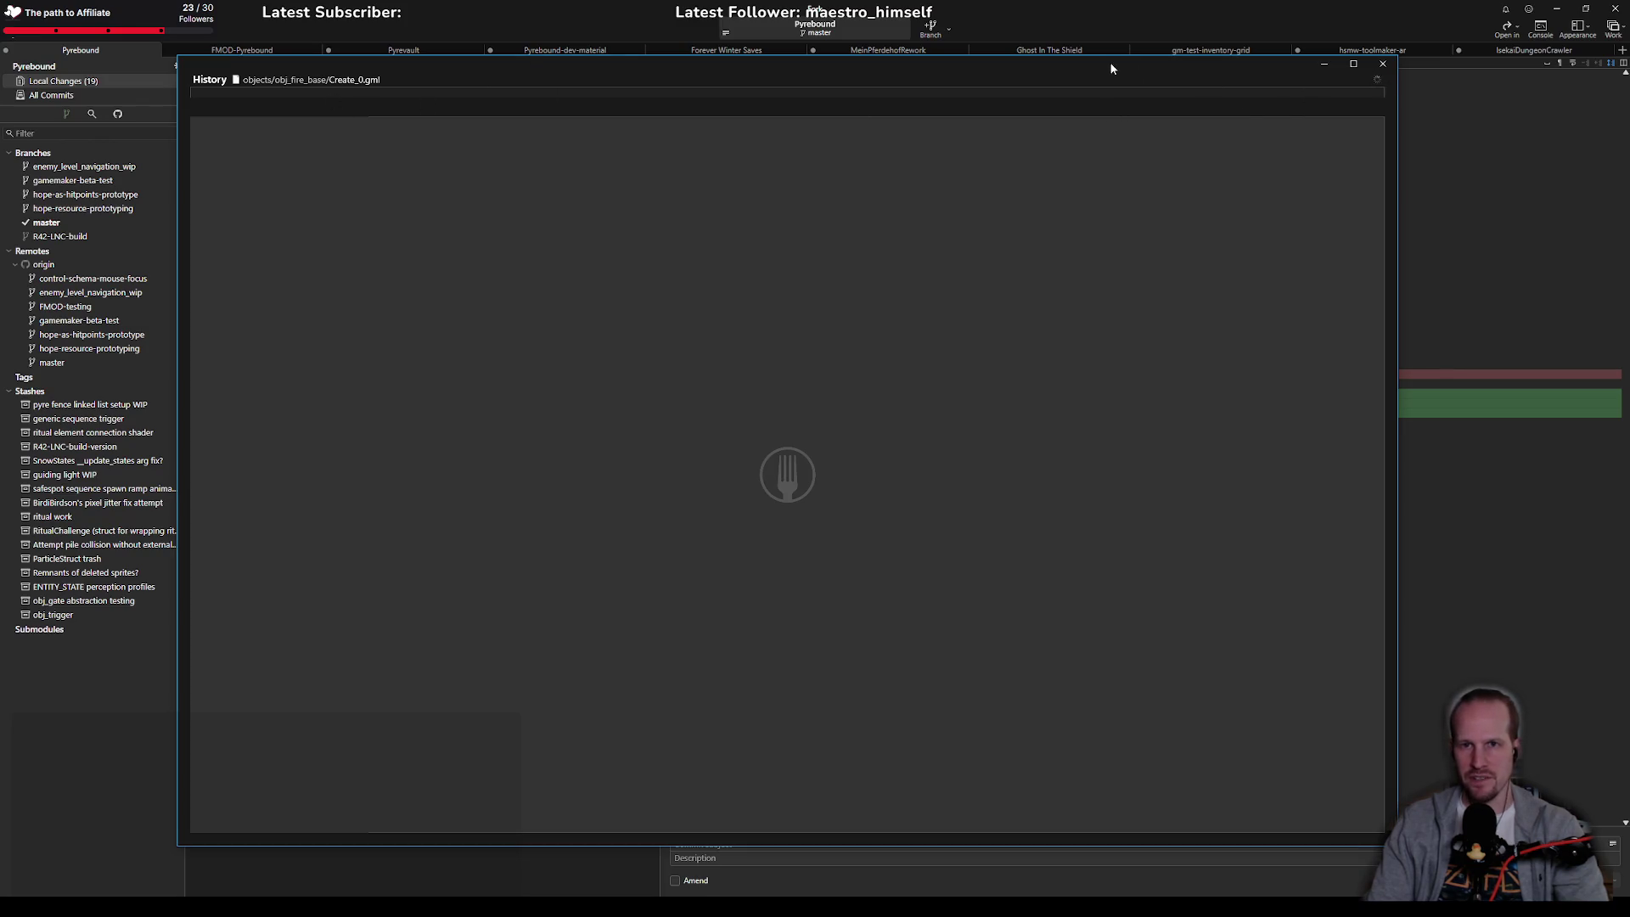
{"action": "left_click_drag", "start_coordinate": [1109, 67], "coordinate": [1178, 79]}
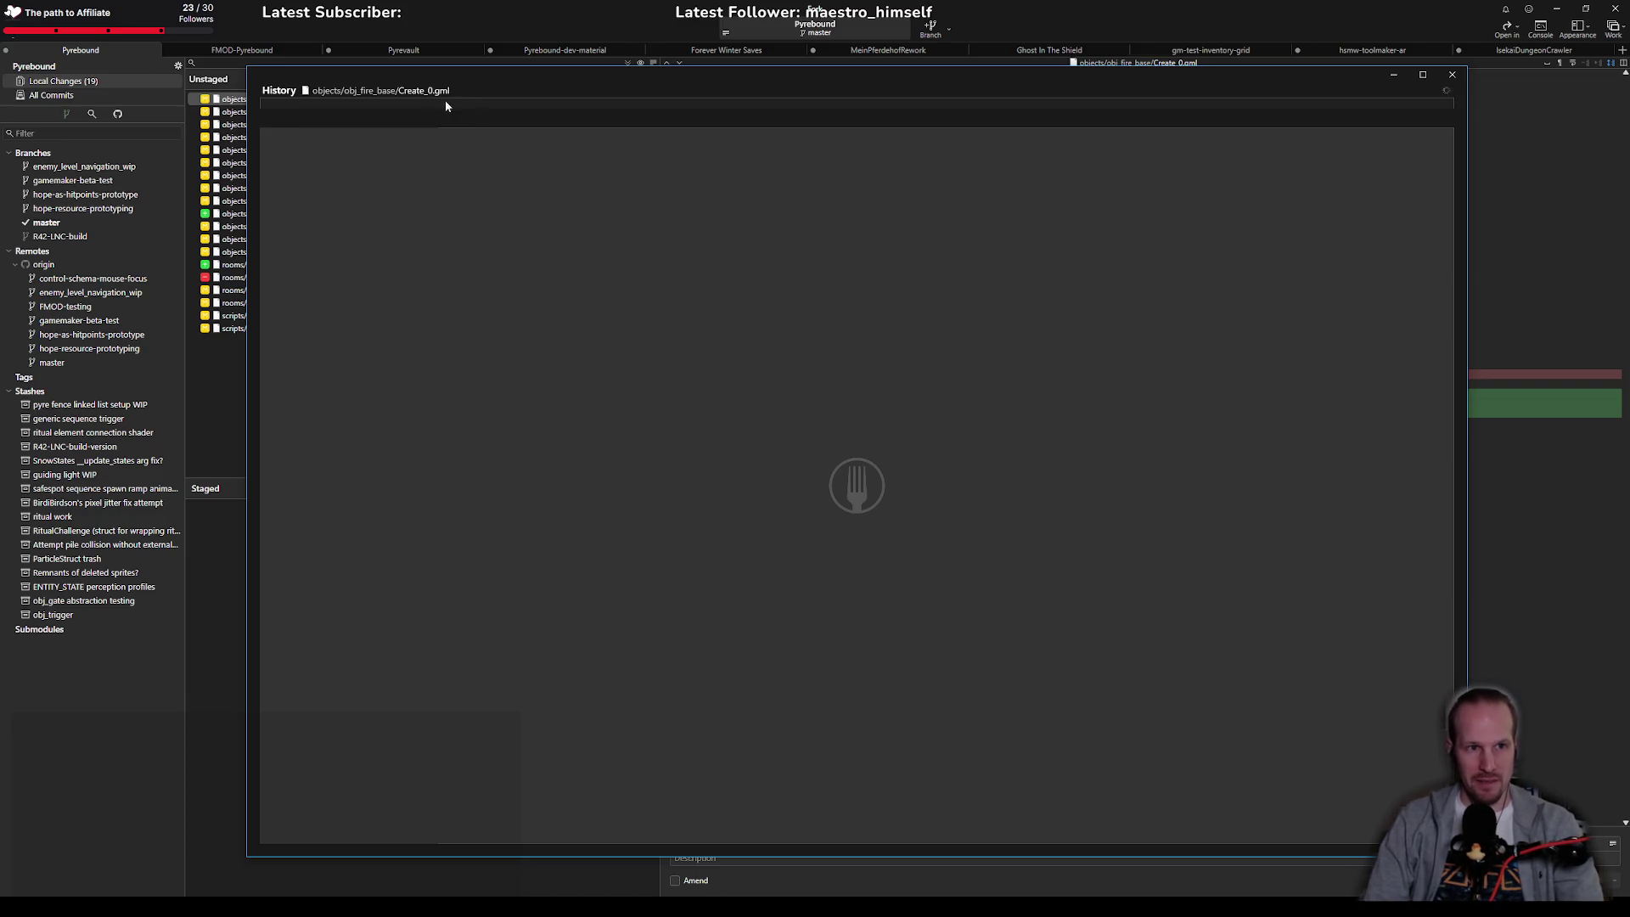
{"action": "left_click_drag", "start_coordinate": [454, 90], "coordinate": [317, 90]}
{"action": "left_click", "coordinate": [345, 90]}
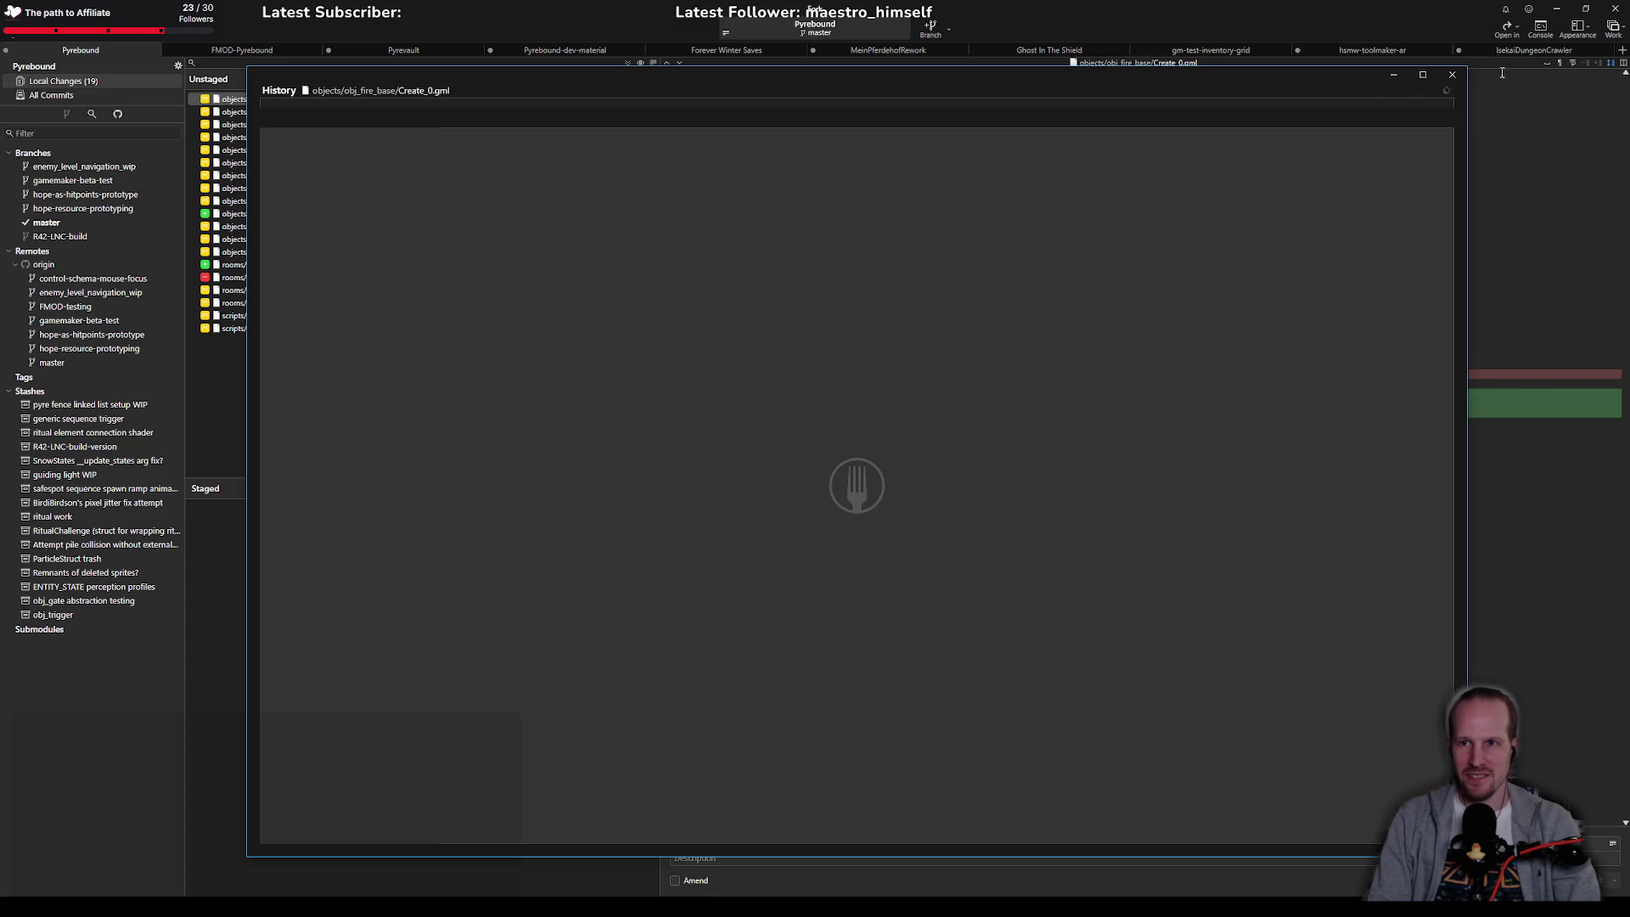
{"action": "left_click", "coordinate": [1452, 74]}
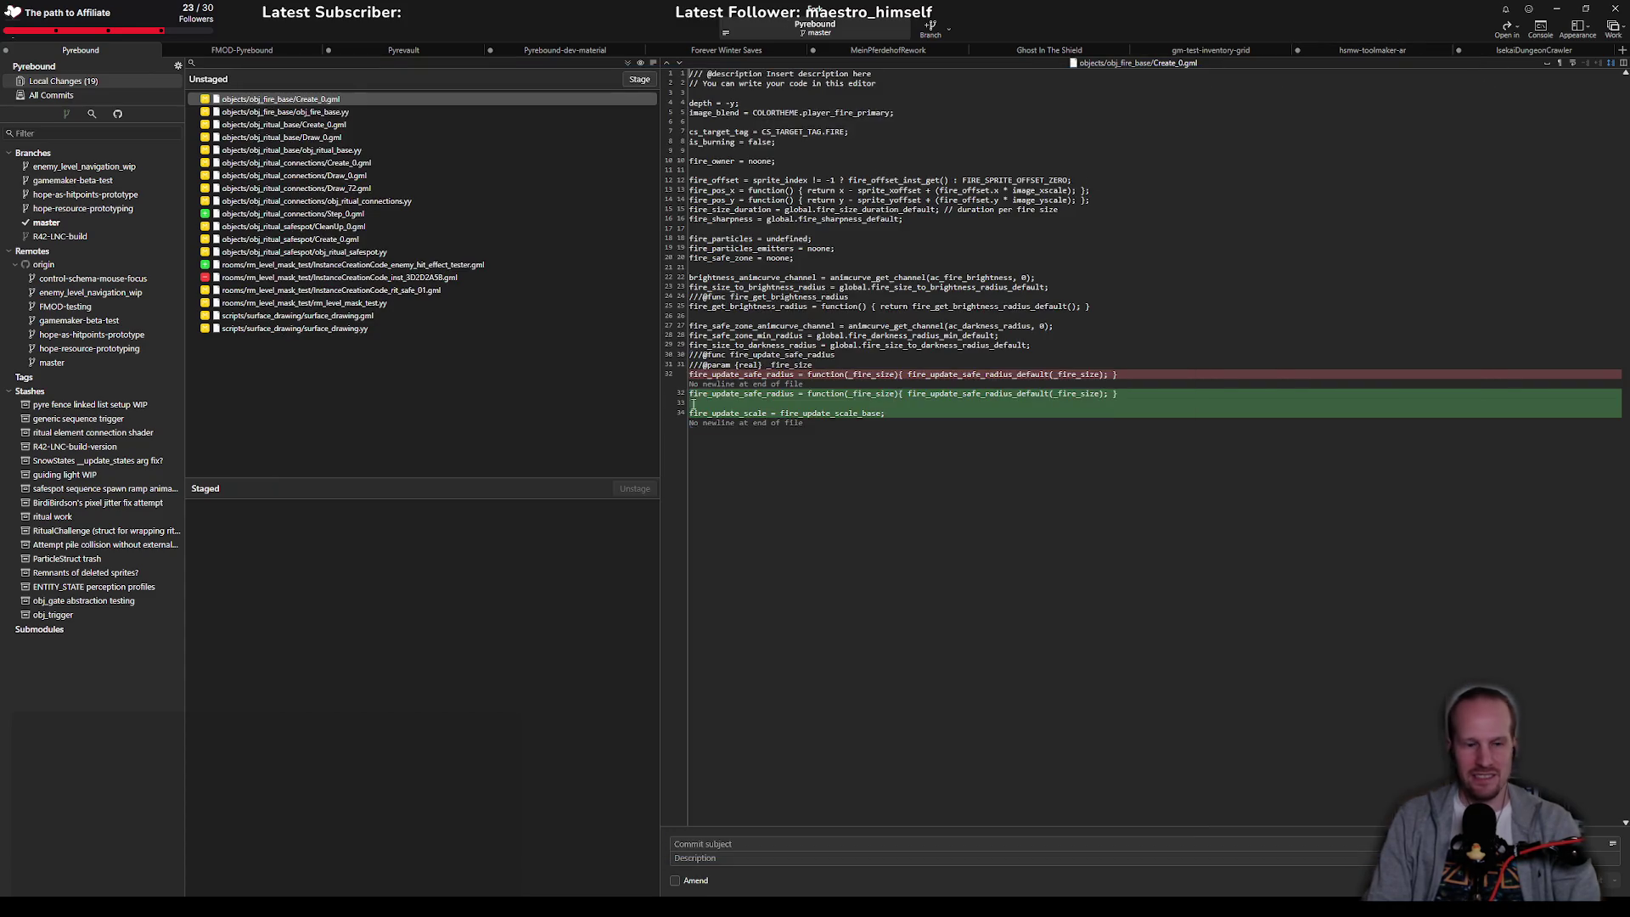
{"action": "left_click", "coordinate": [293, 849]}
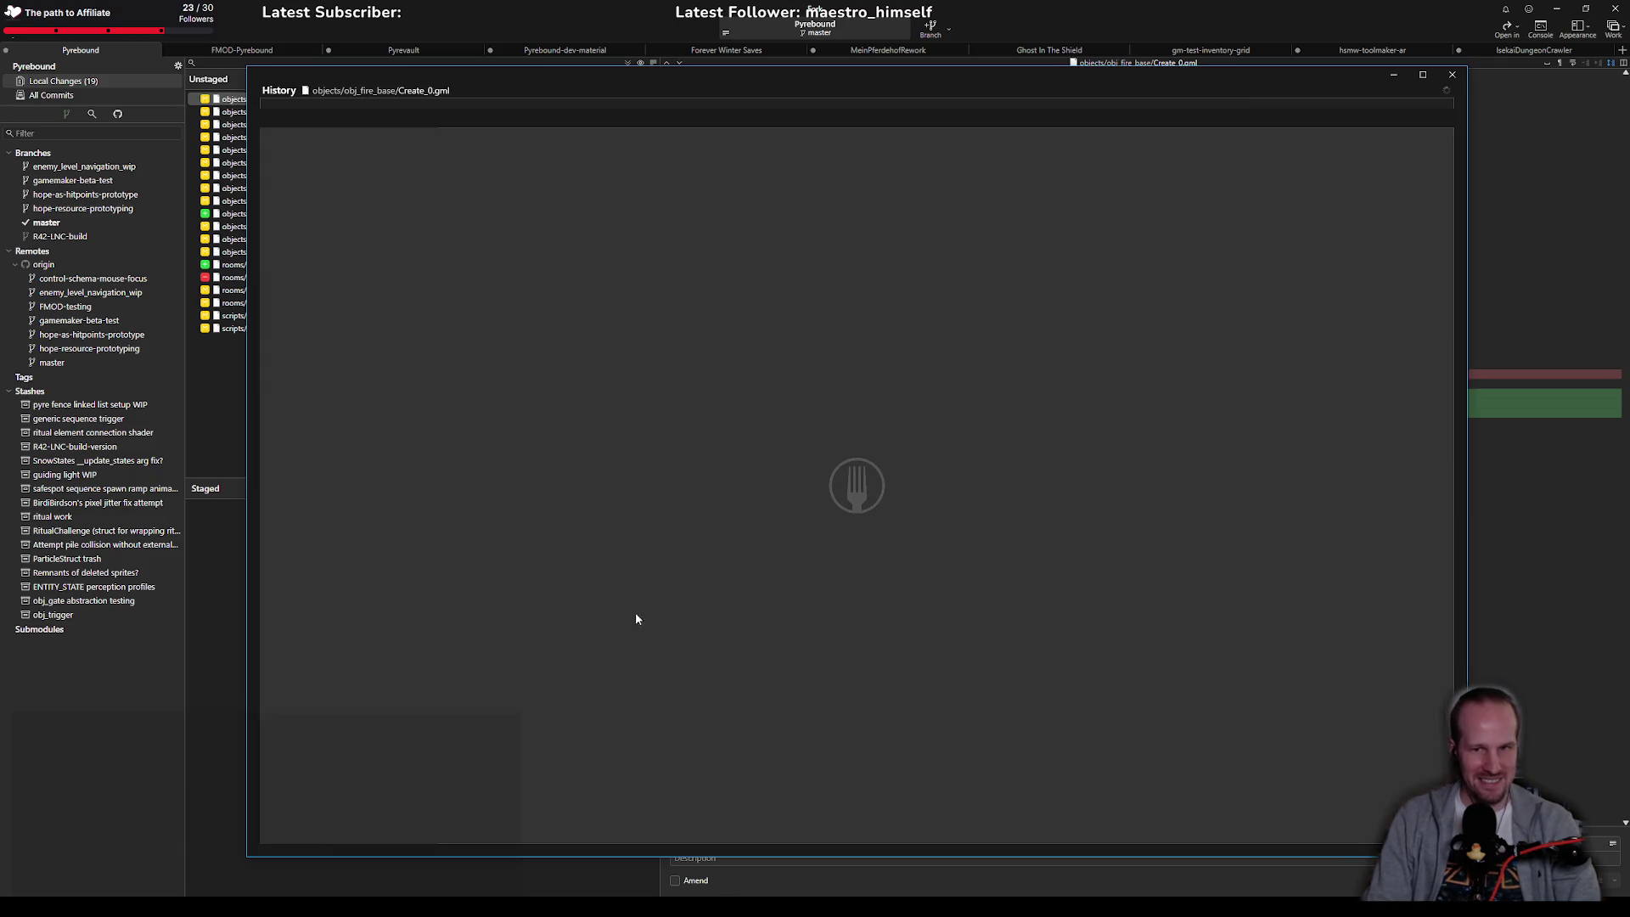
{"action": "left_click", "coordinate": [1452, 74]}
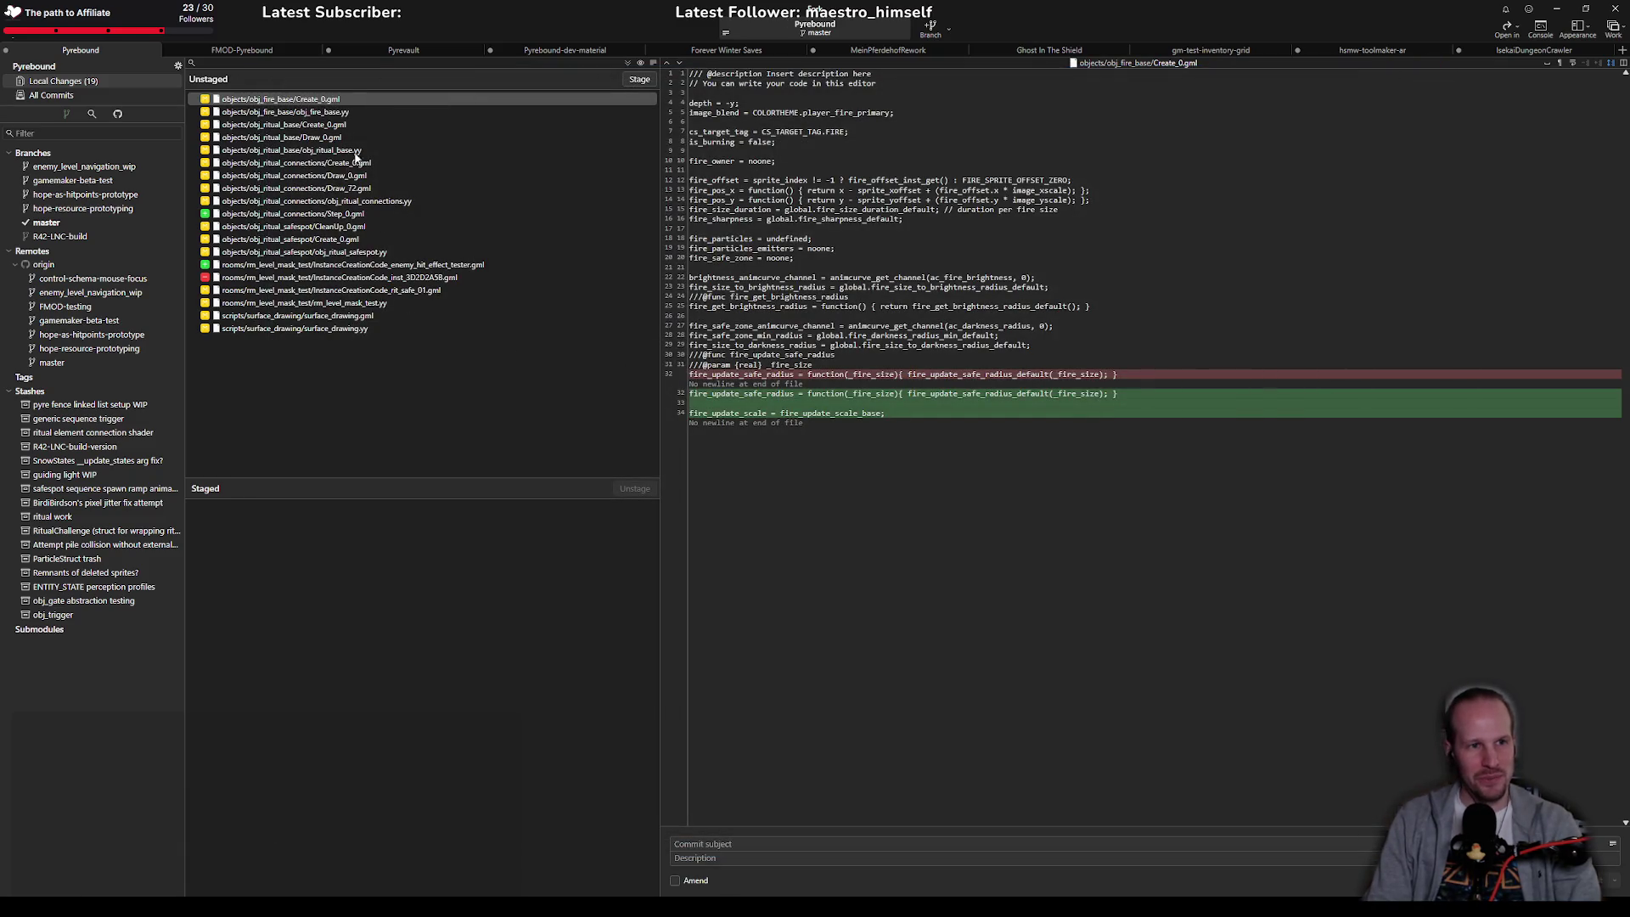
Step: Check Create_0.gml's Blame view, then open its History instead
{"action": "right_click", "coordinate": [336, 101]}
{"action": "left_click", "coordinate": [289, 166]}
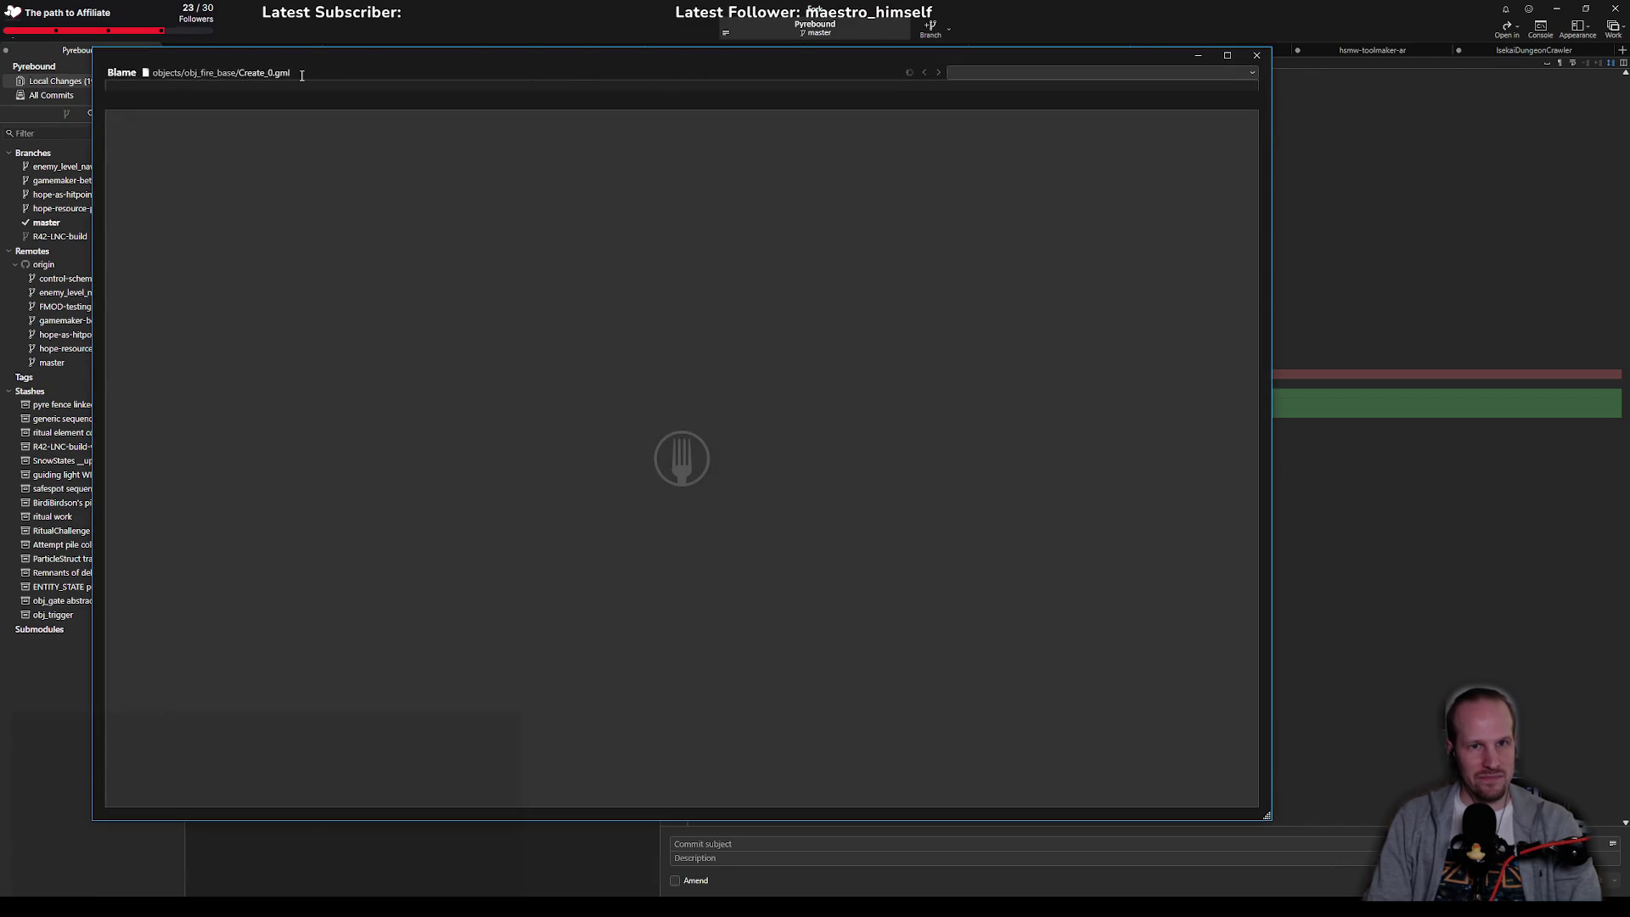
{"action": "left_click", "coordinate": [1256, 59]}
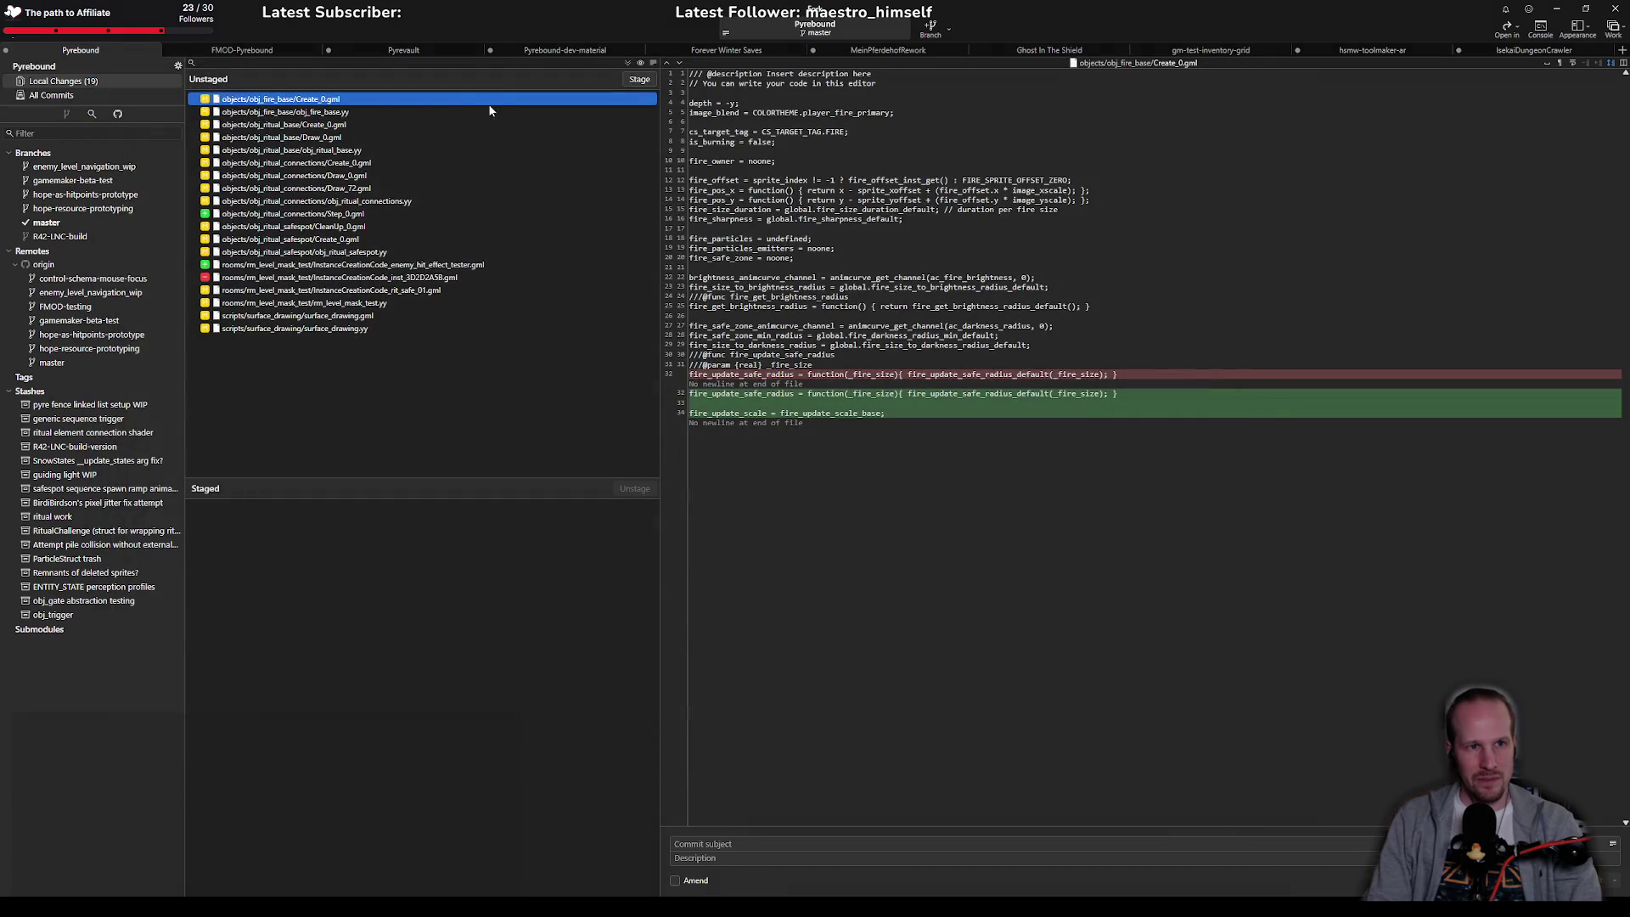
{"action": "right_click", "coordinate": [337, 99]}
{"action": "left_click", "coordinate": [289, 154]}
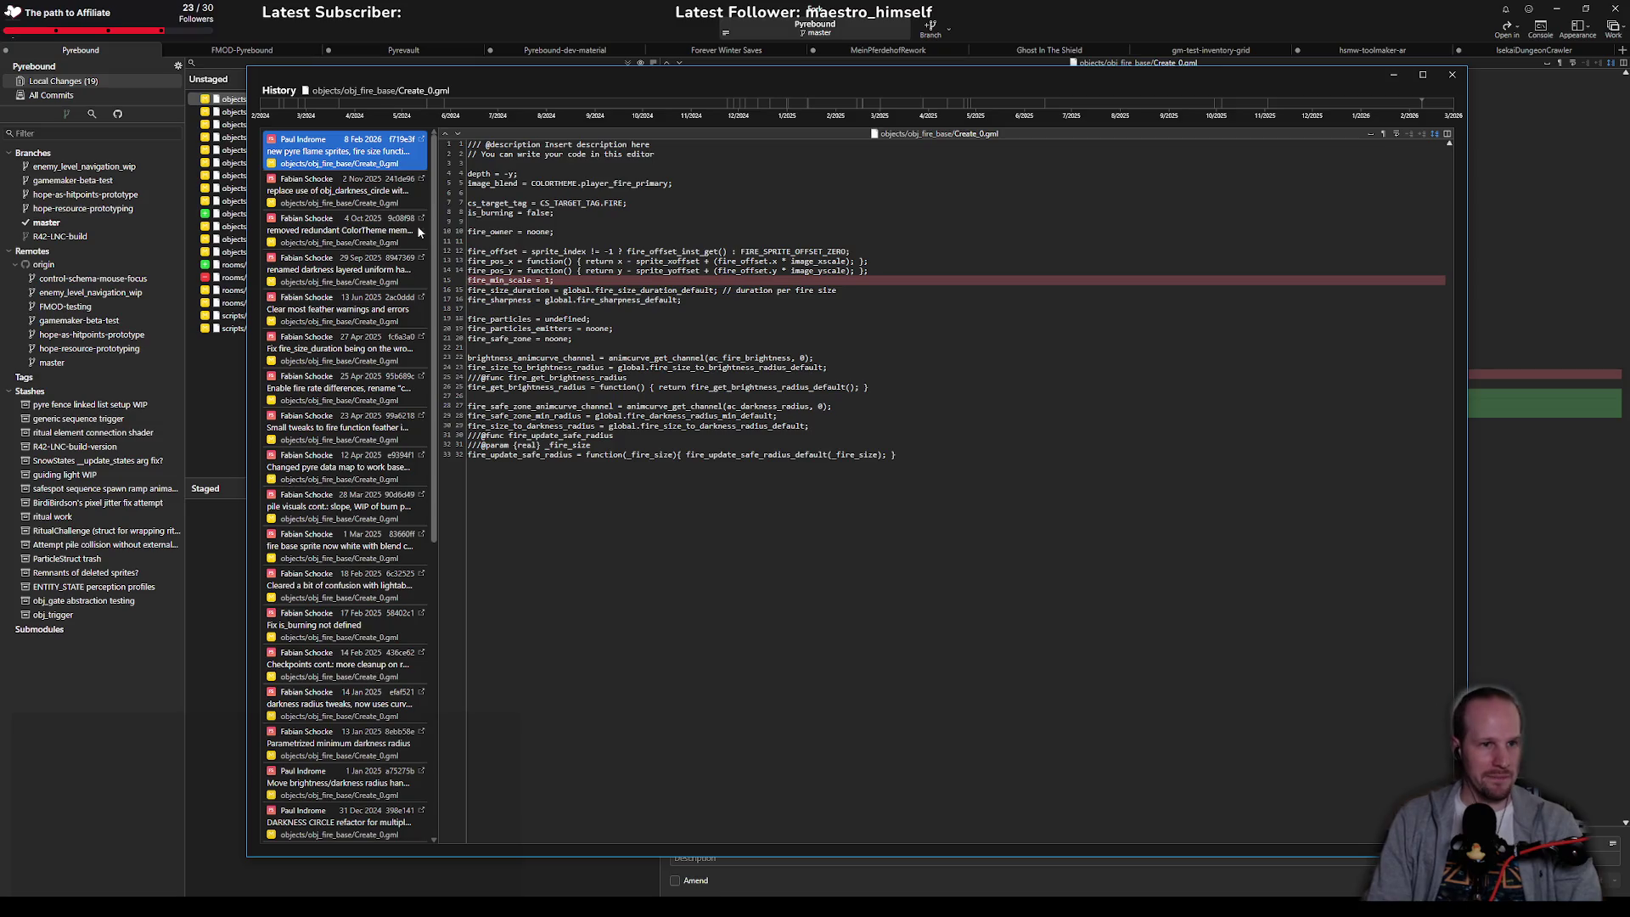
Step: Widen the commit list and inspect the Fire particles, 28 Nov, 5 Dec, 13 Dec and DARKNESS CIRCLE versions
{"action": "left_click_drag", "start_coordinate": [435, 226], "coordinate": [655, 232]}
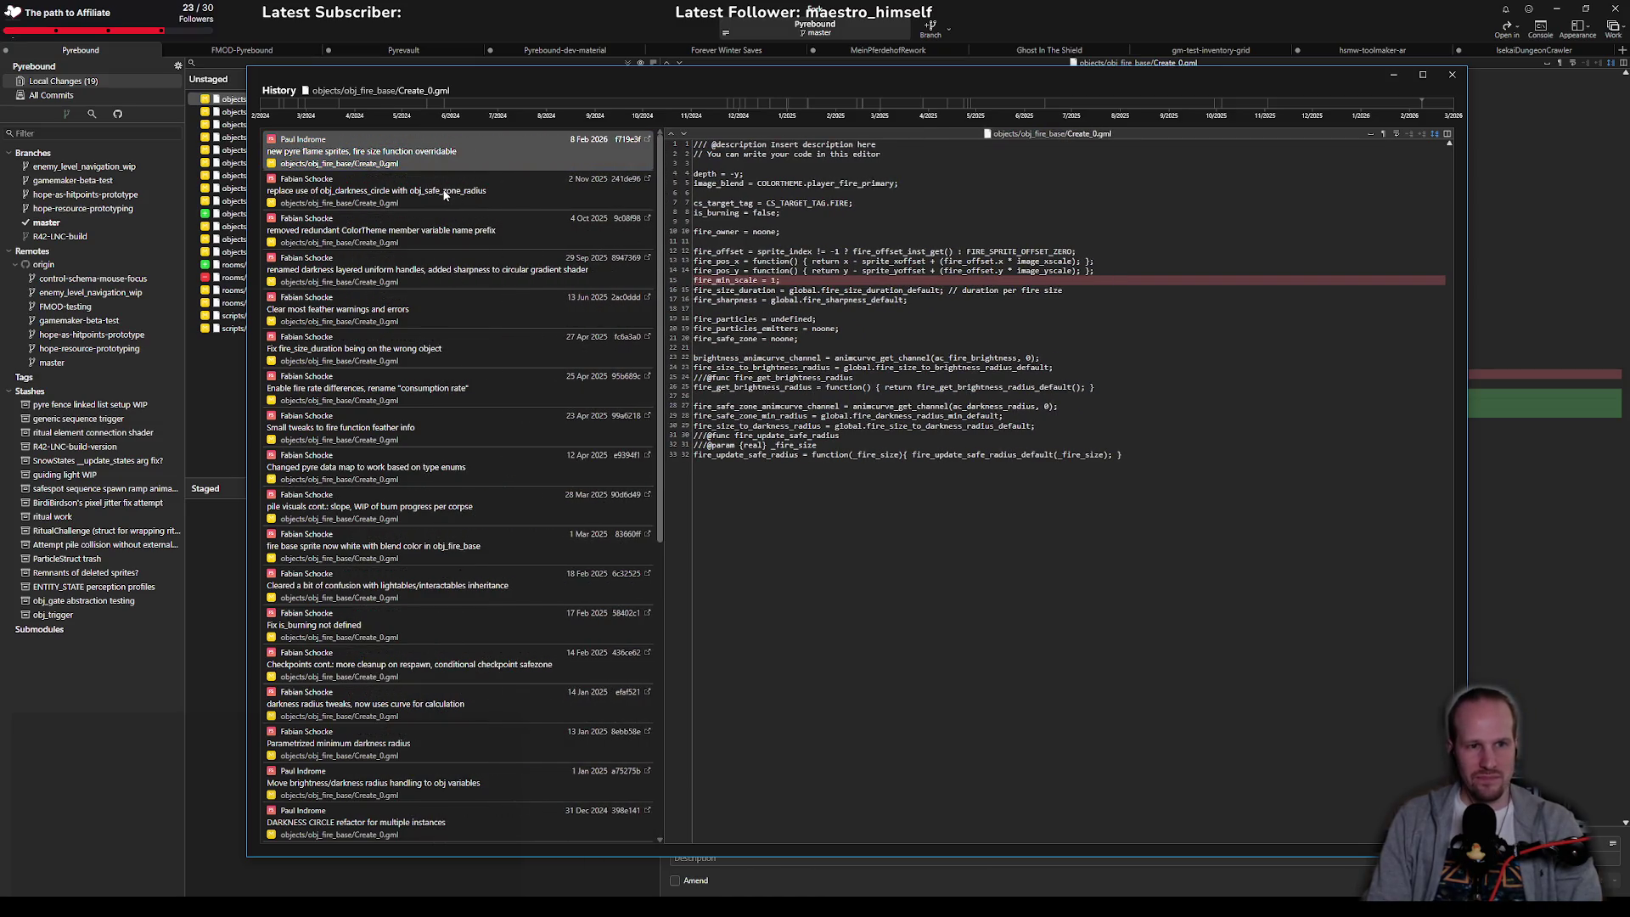
{"action": "scroll", "coordinate": [465, 373], "scroll_direction": "down", "scroll_amount": 5}
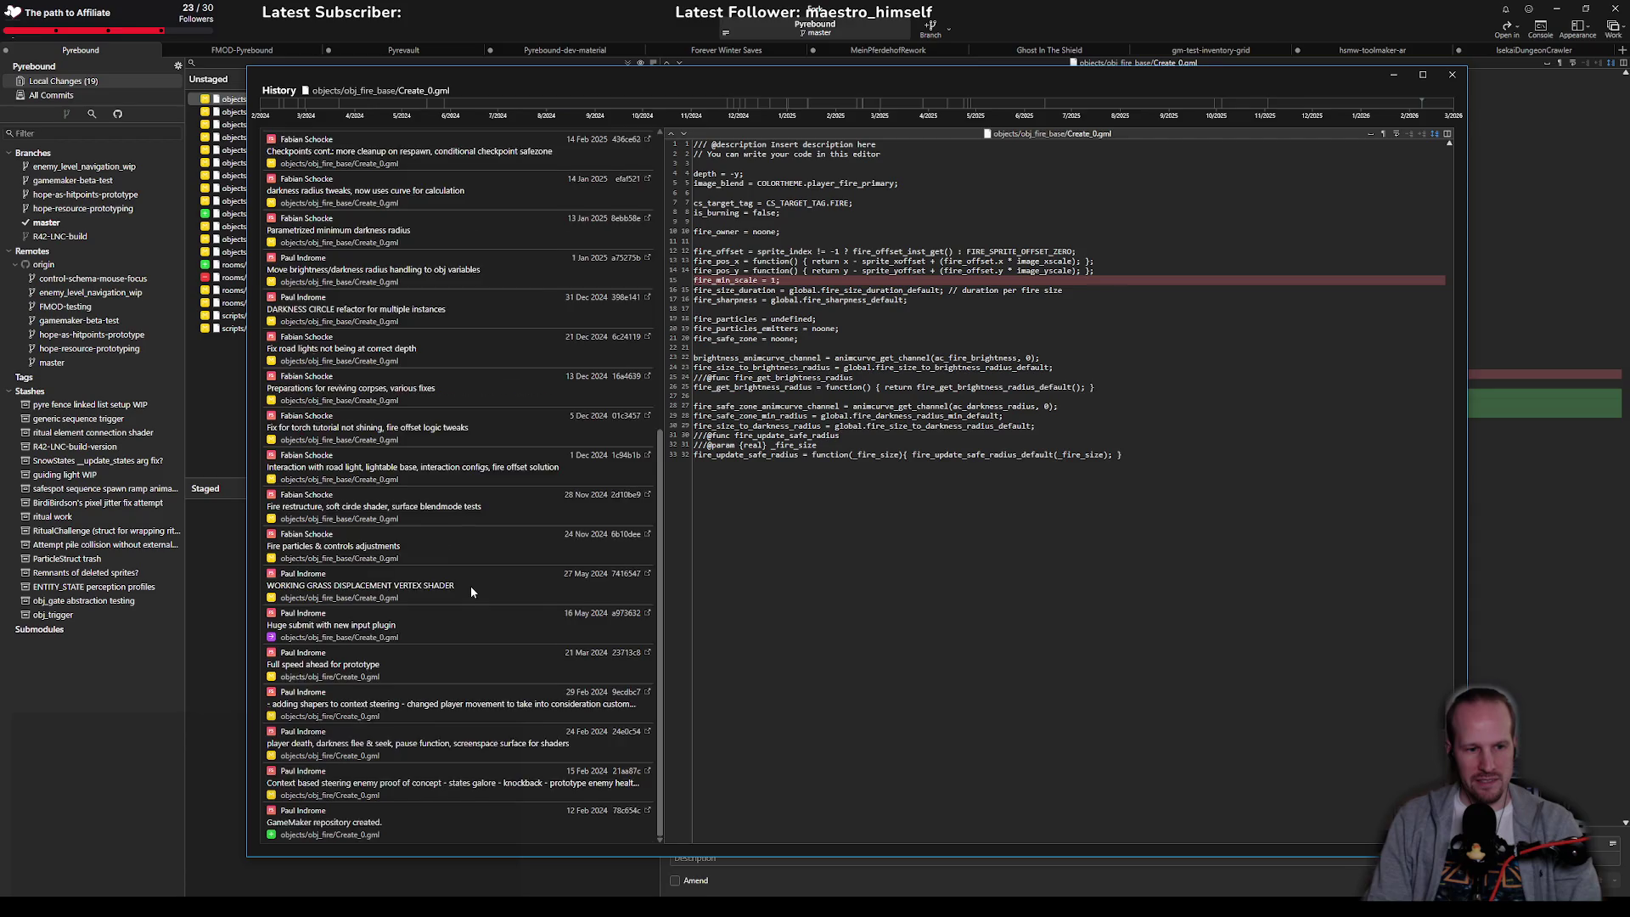
{"action": "scroll", "coordinate": [470, 587], "scroll_direction": "up", "scroll_amount": 10}
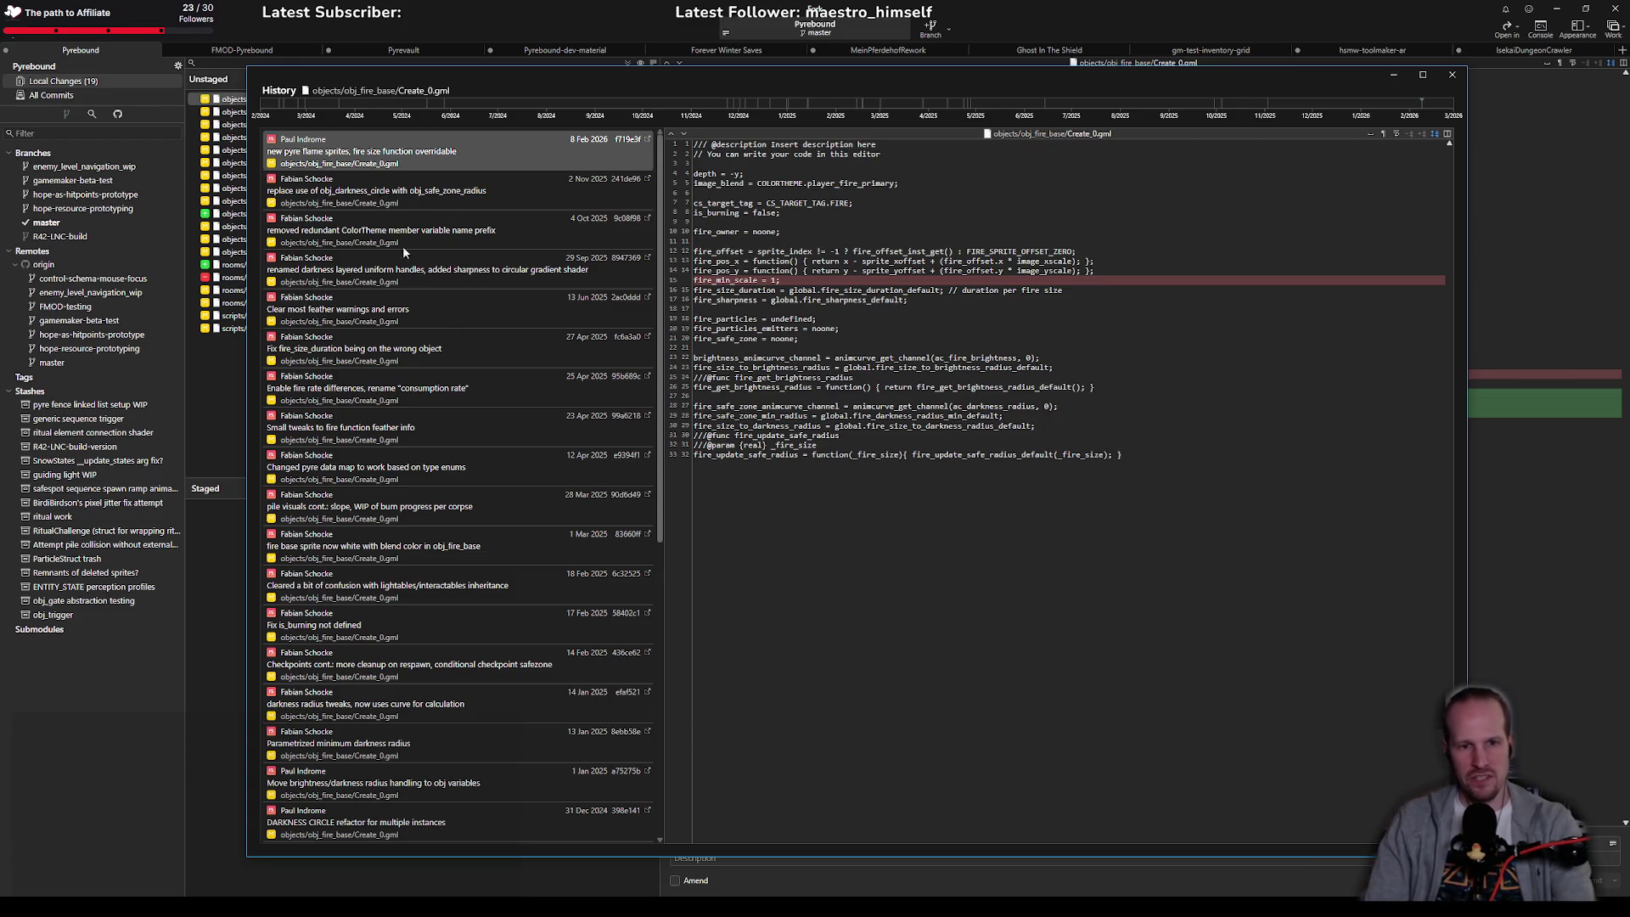
{"action": "scroll", "coordinate": [447, 643], "scroll_direction": "down", "scroll_amount": 10}
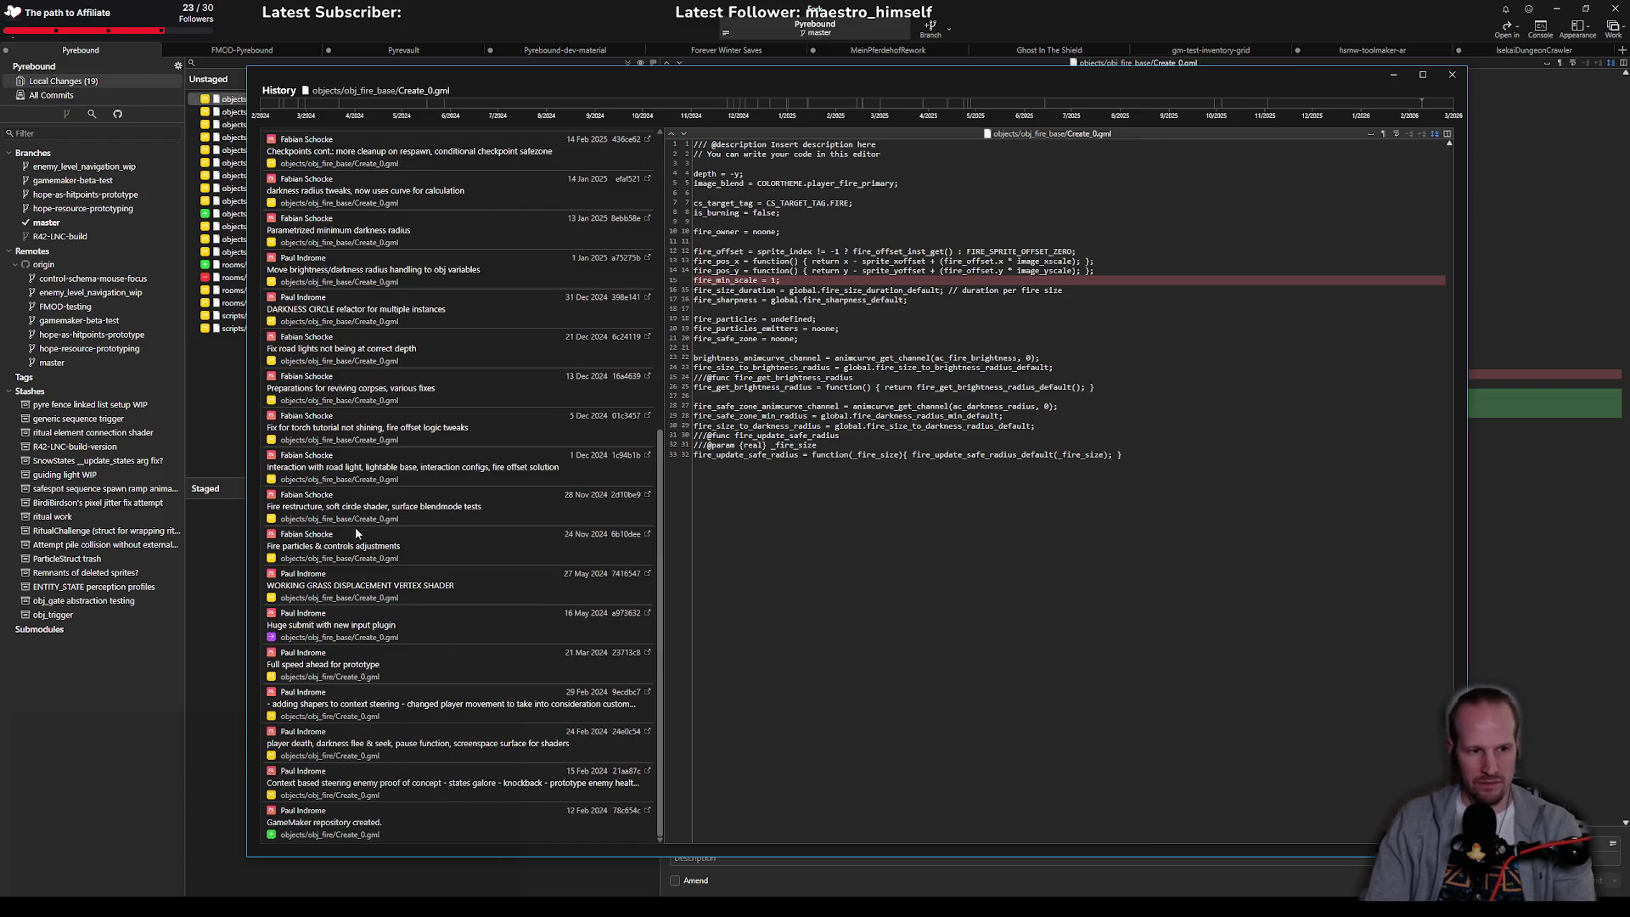
{"action": "left_click", "coordinate": [349, 556]}
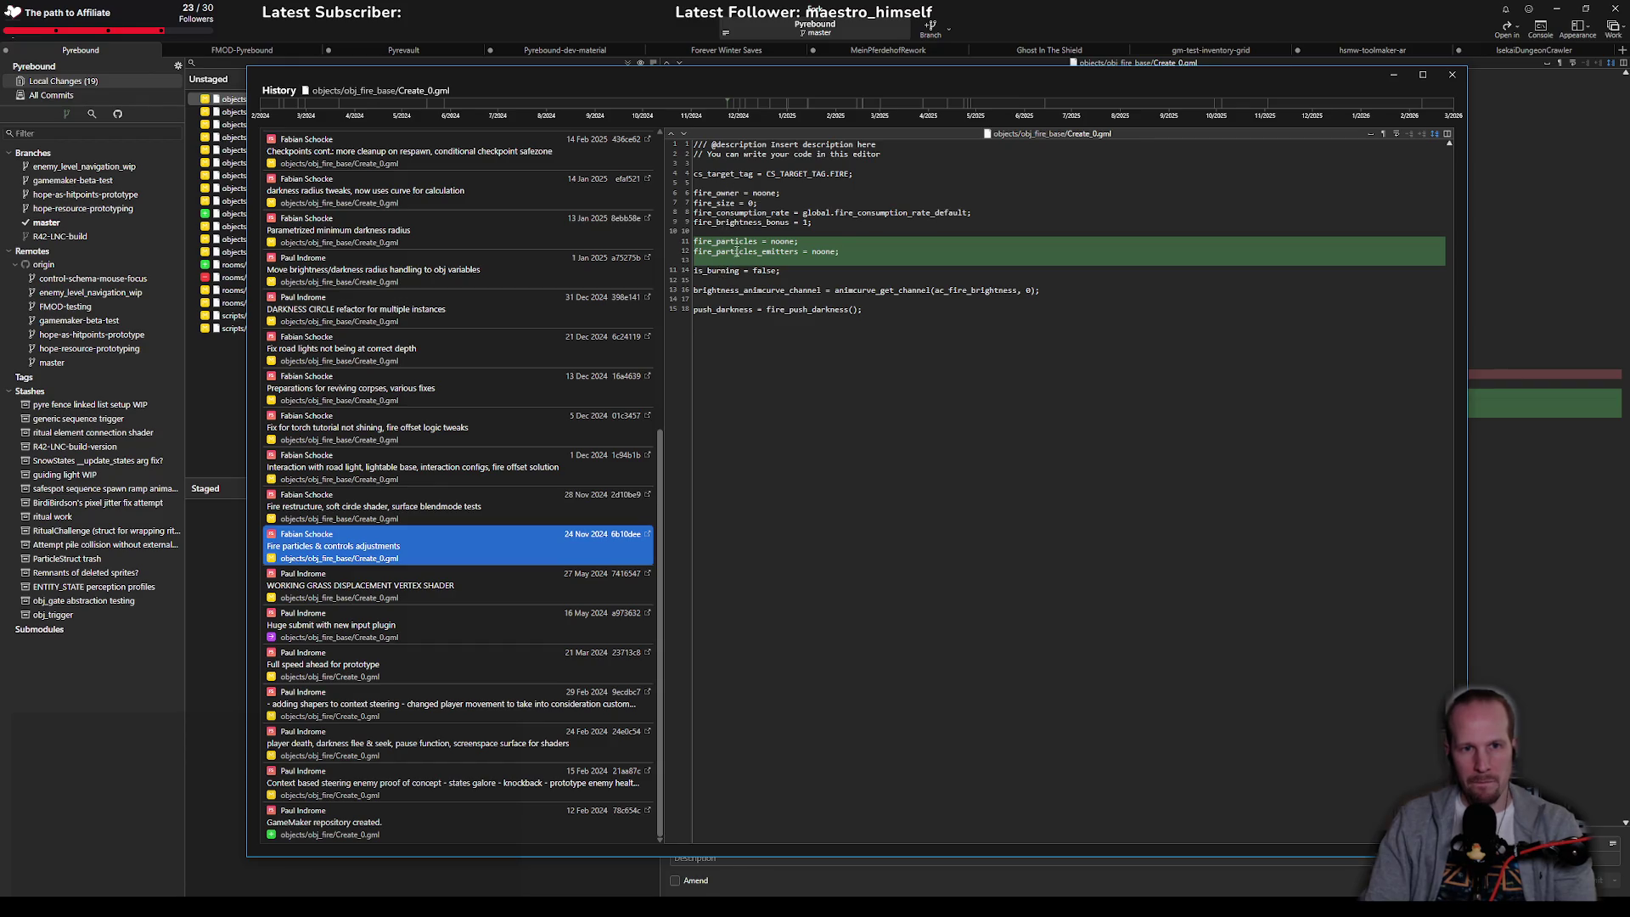
{"action": "left_click", "coordinate": [447, 515]}
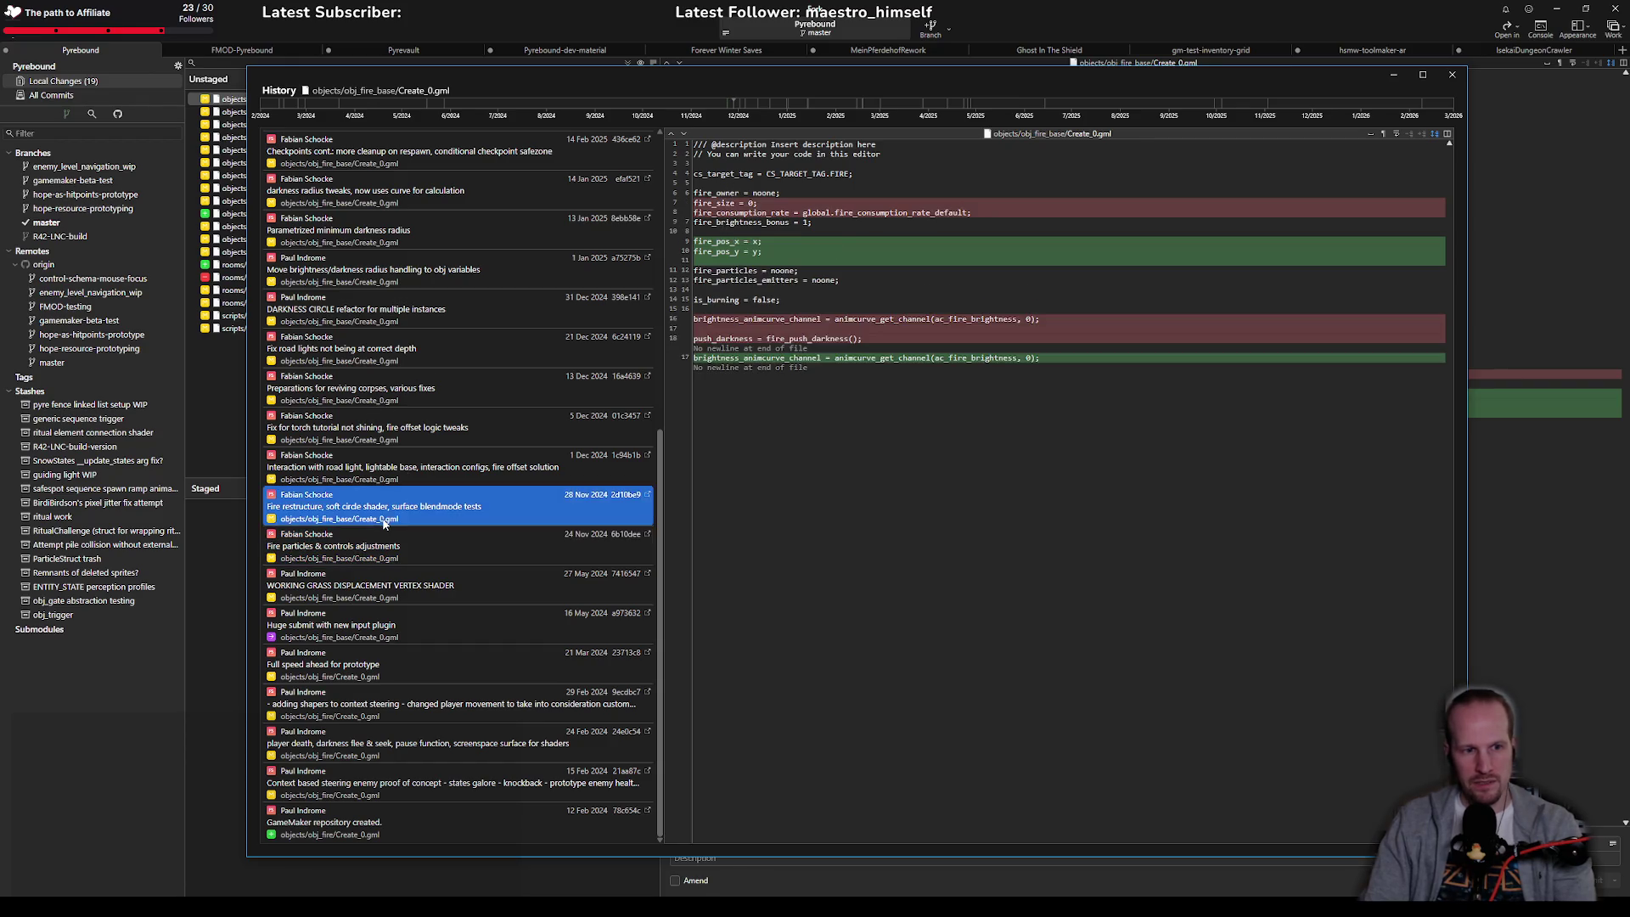
{"action": "left_click", "coordinate": [416, 428]}
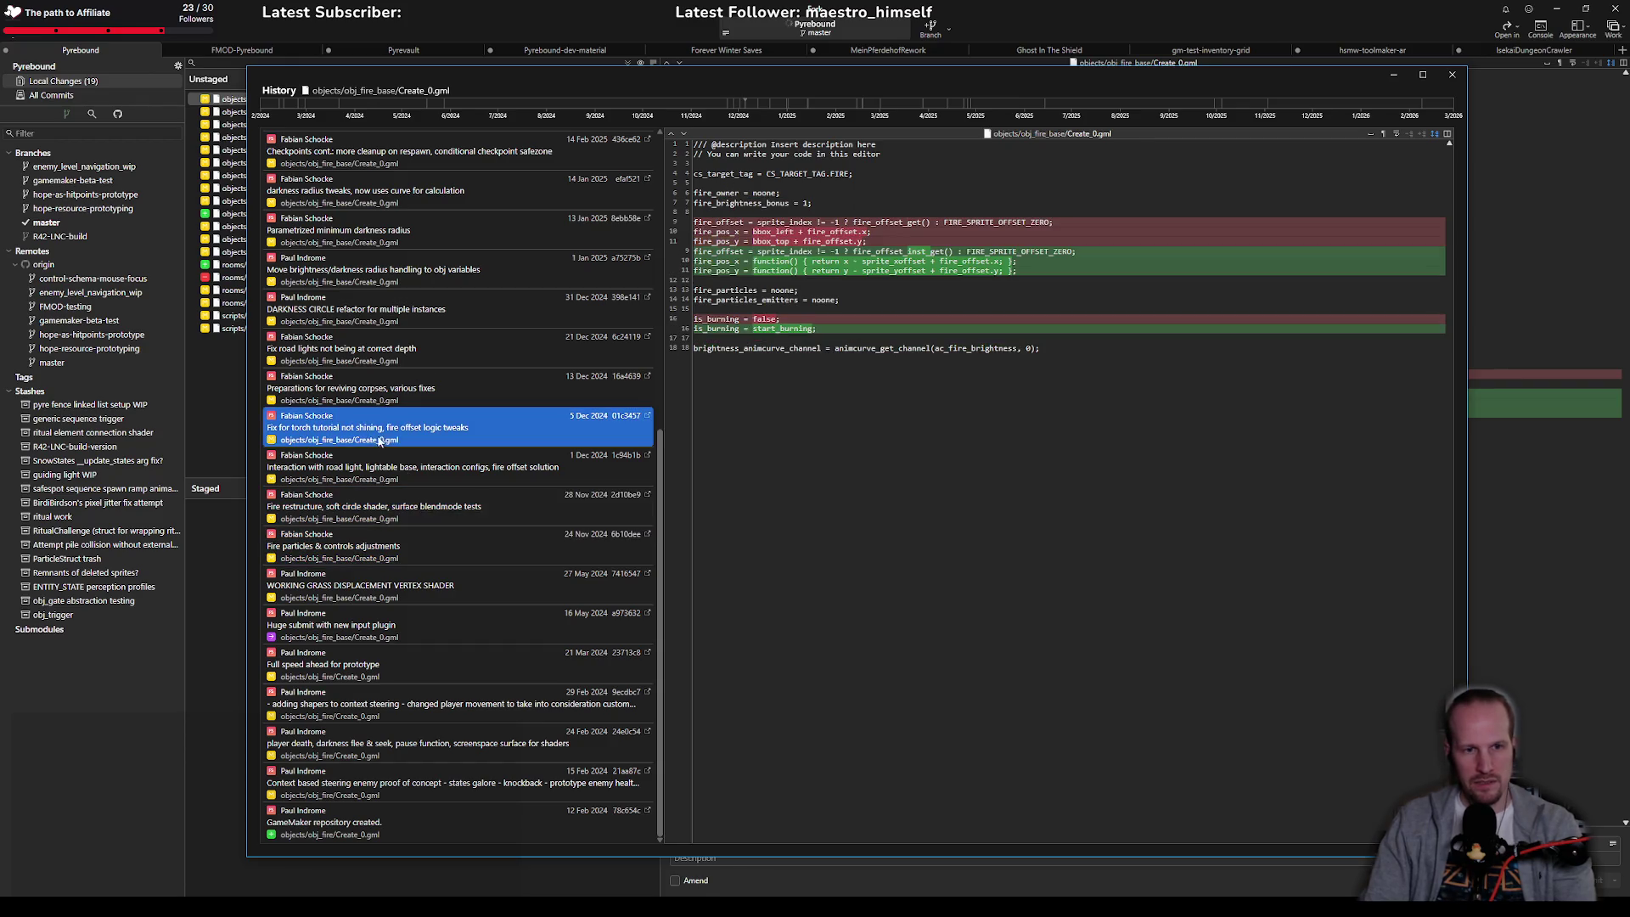
{"action": "left_click", "coordinate": [382, 391]}
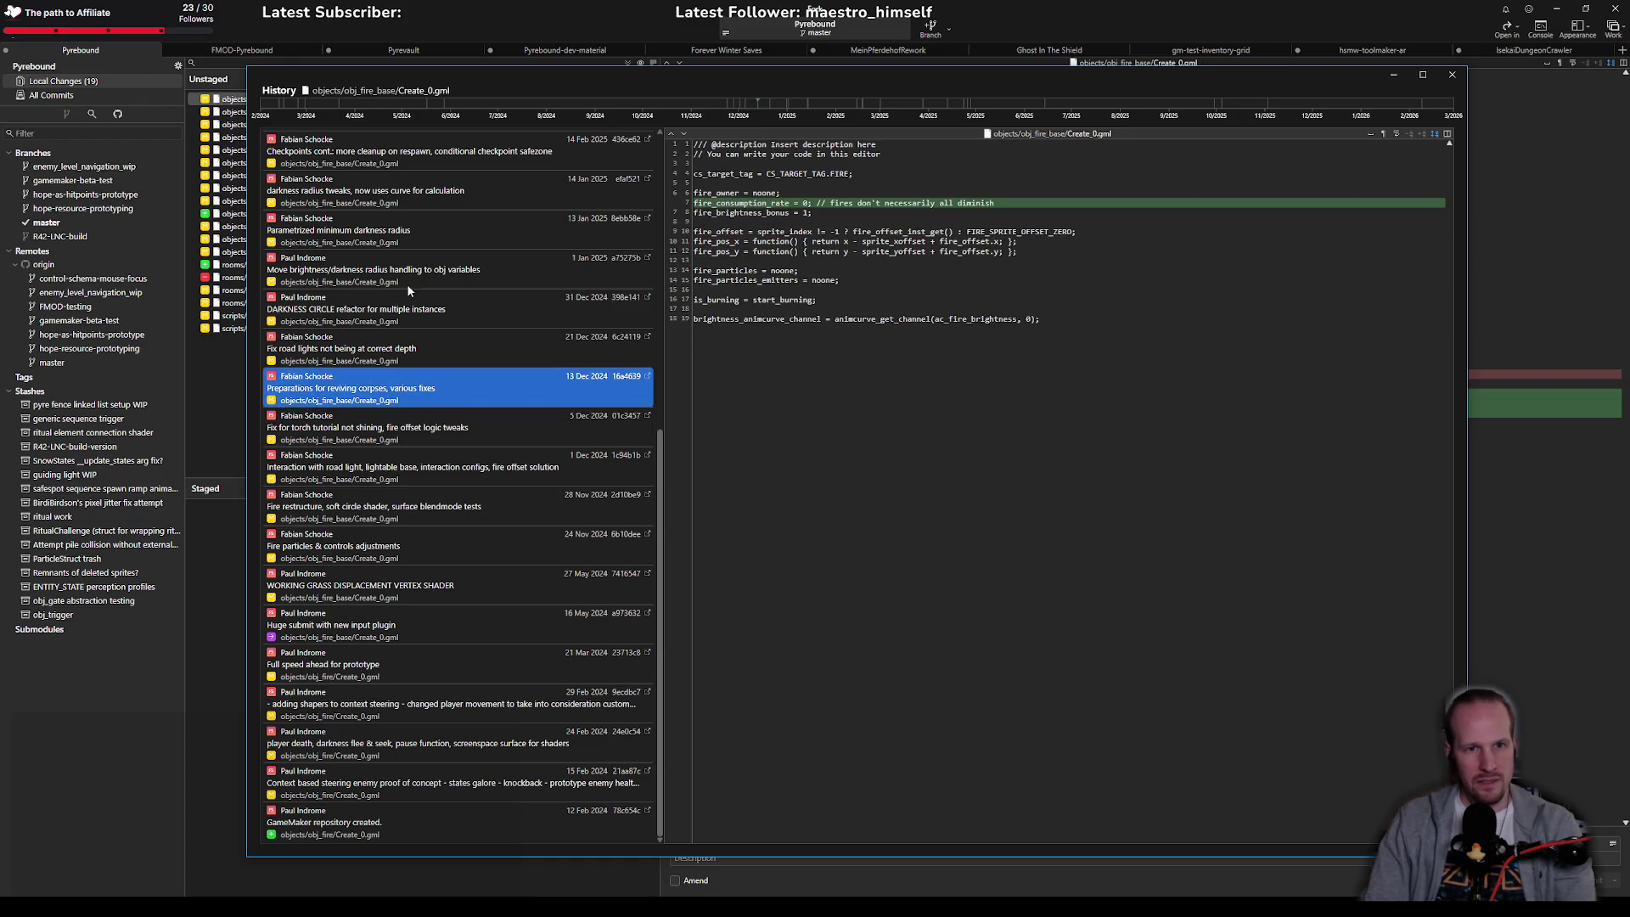
{"action": "left_click", "coordinate": [405, 316]}
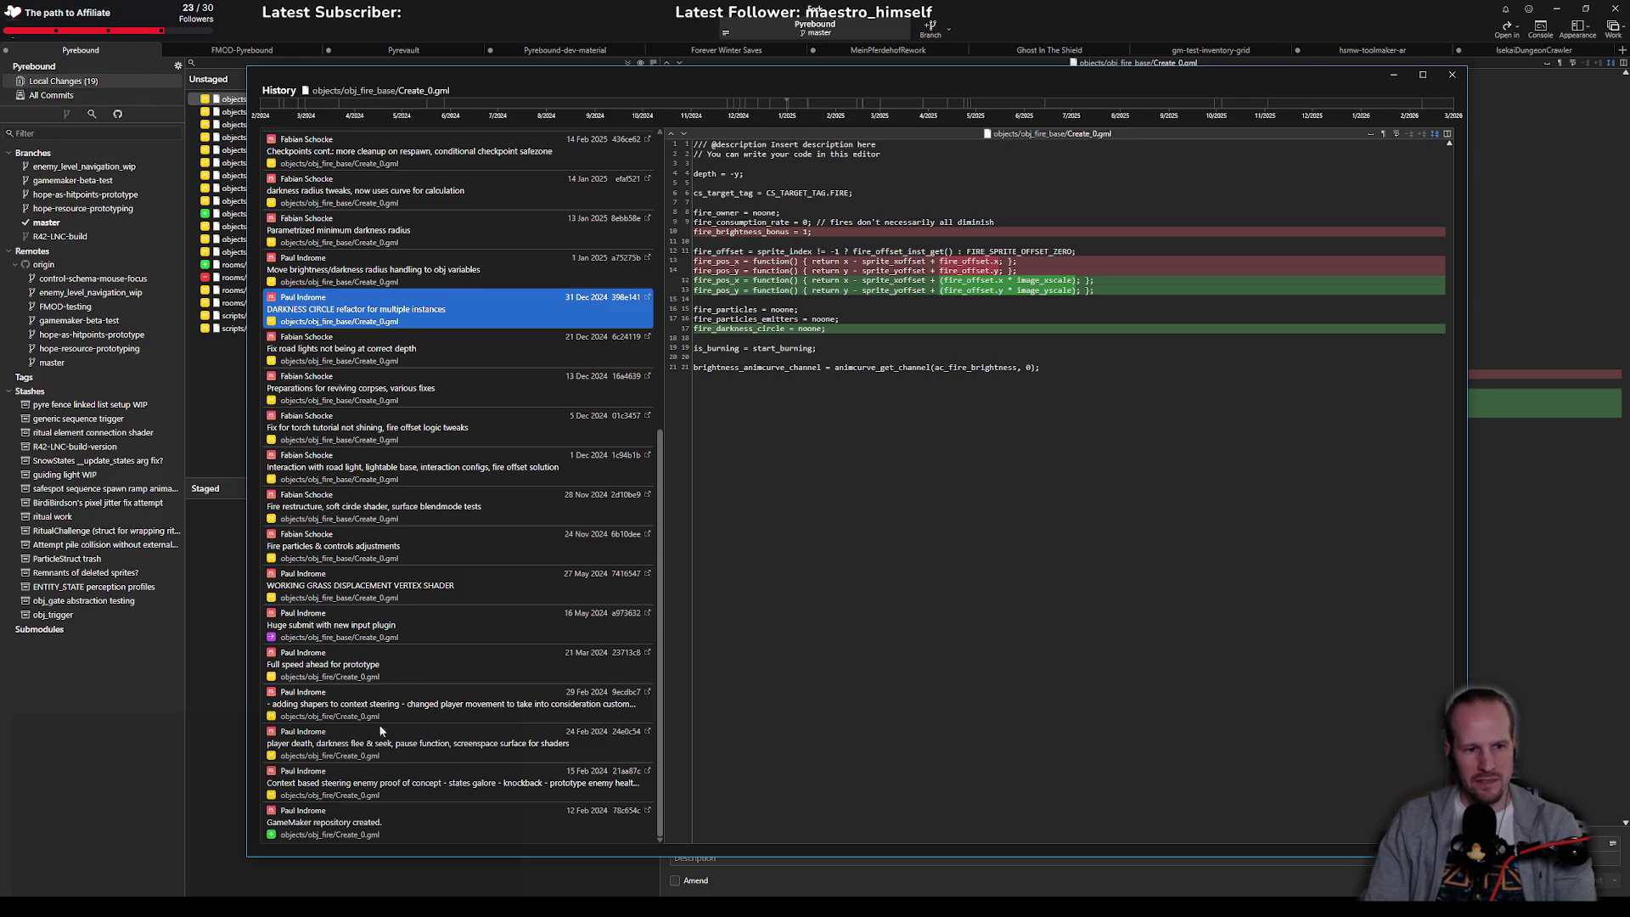
Step: Inspect older commits: repository creation, Context based steering, player death, Full speed ahead, Checkpoints cont
{"action": "left_click", "coordinate": [368, 813]}
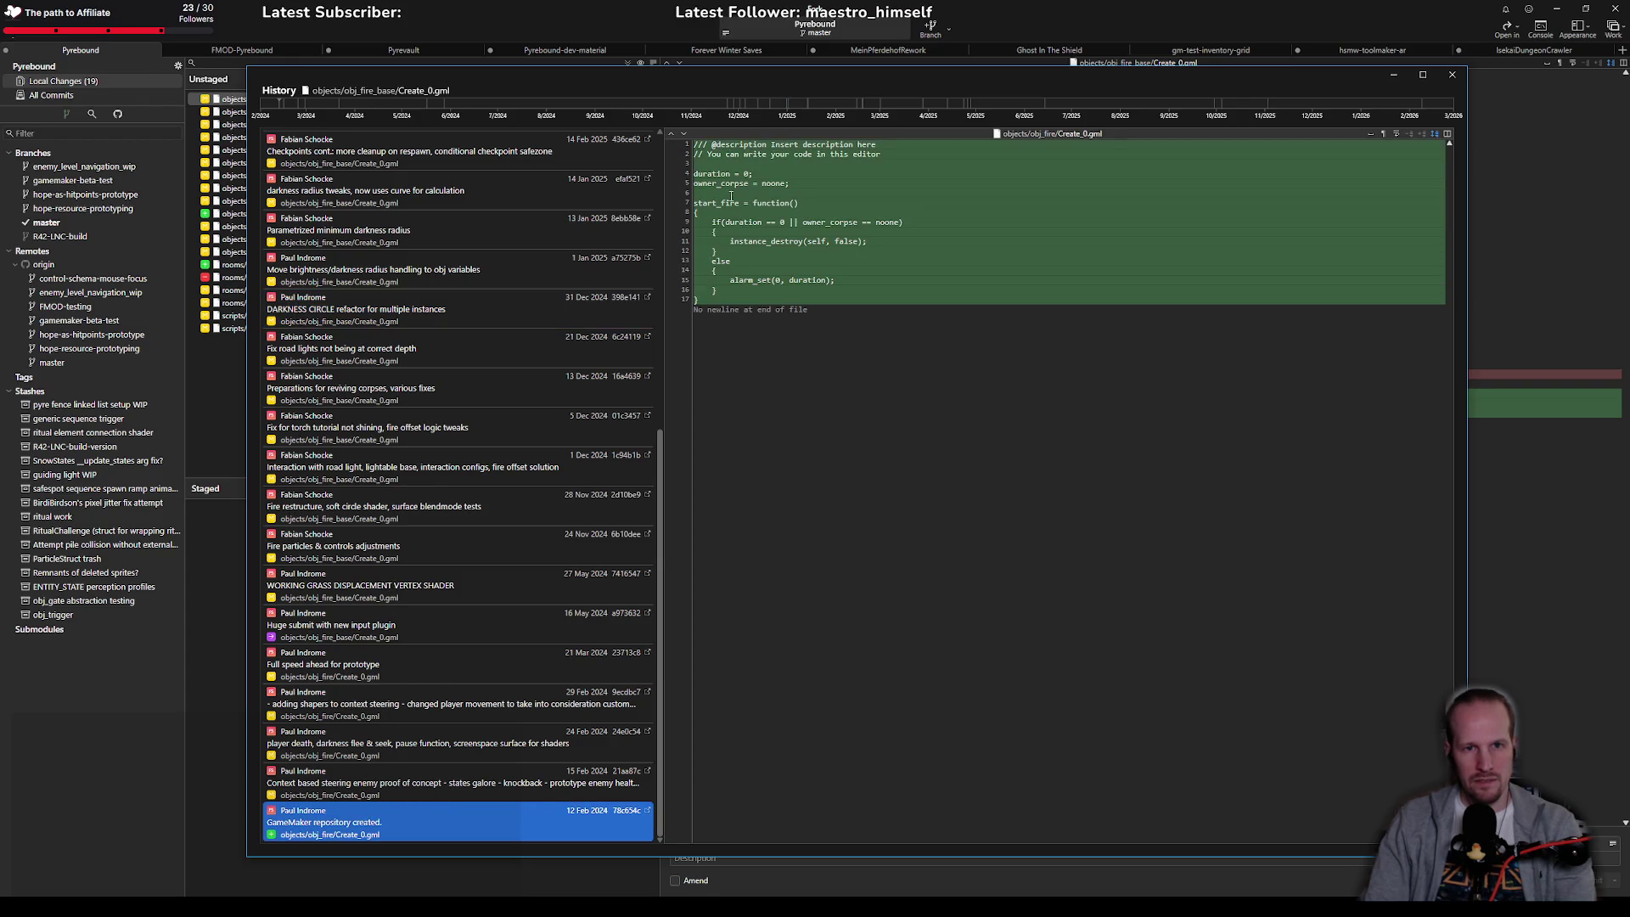
{"action": "left_click", "coordinate": [387, 788]}
{"action": "left_click", "coordinate": [395, 751]}
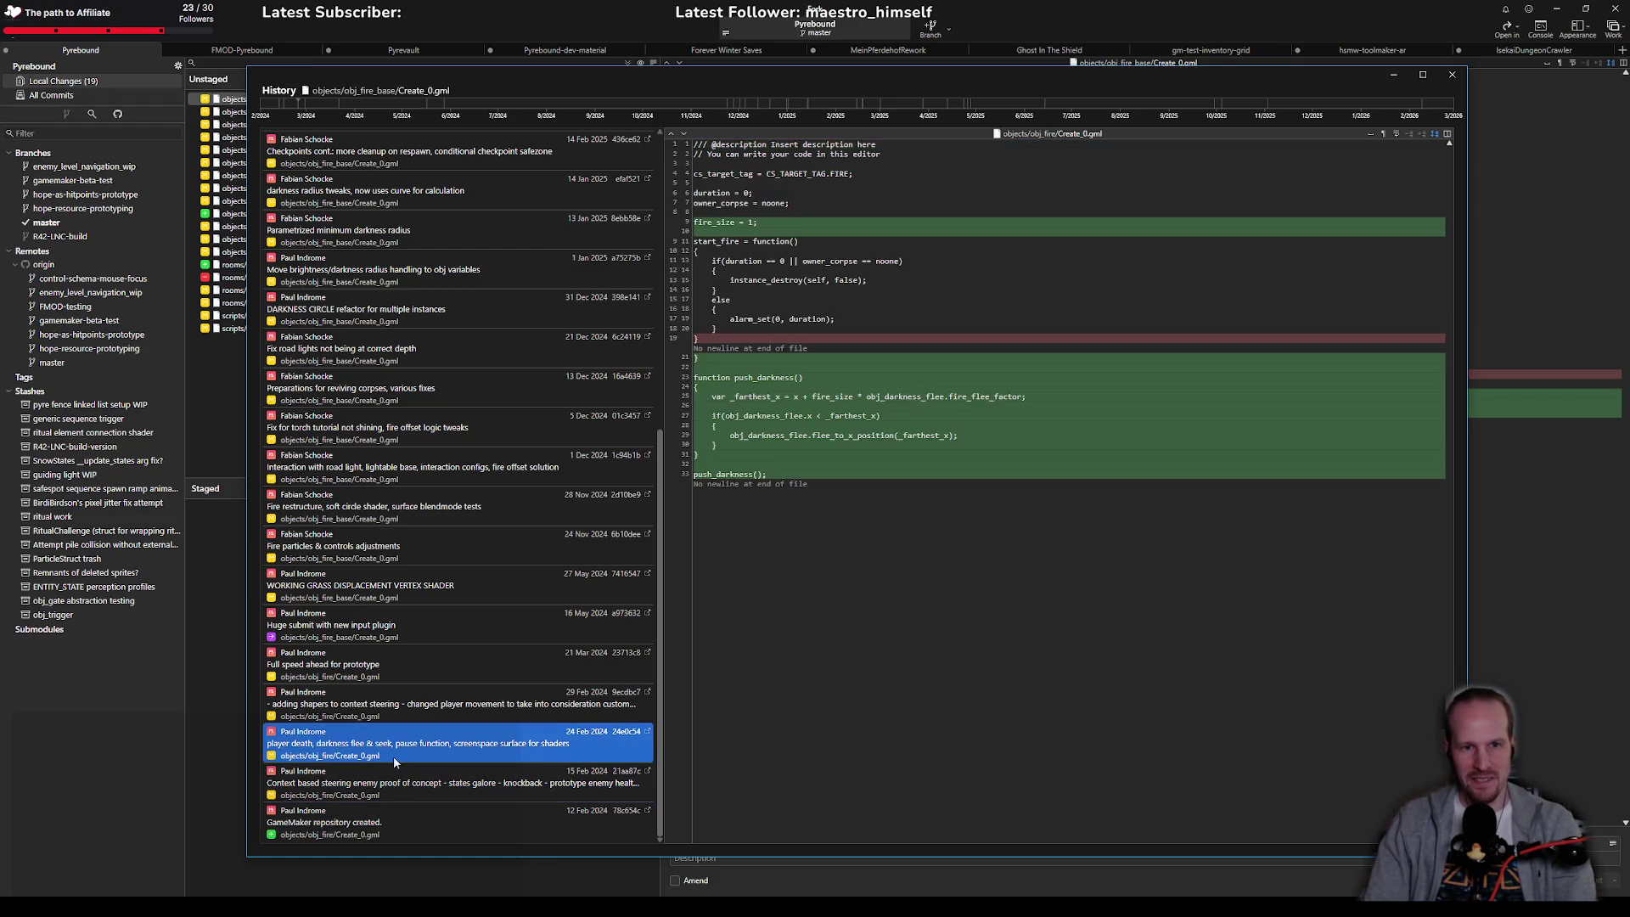
{"action": "left_click", "coordinate": [396, 692]}
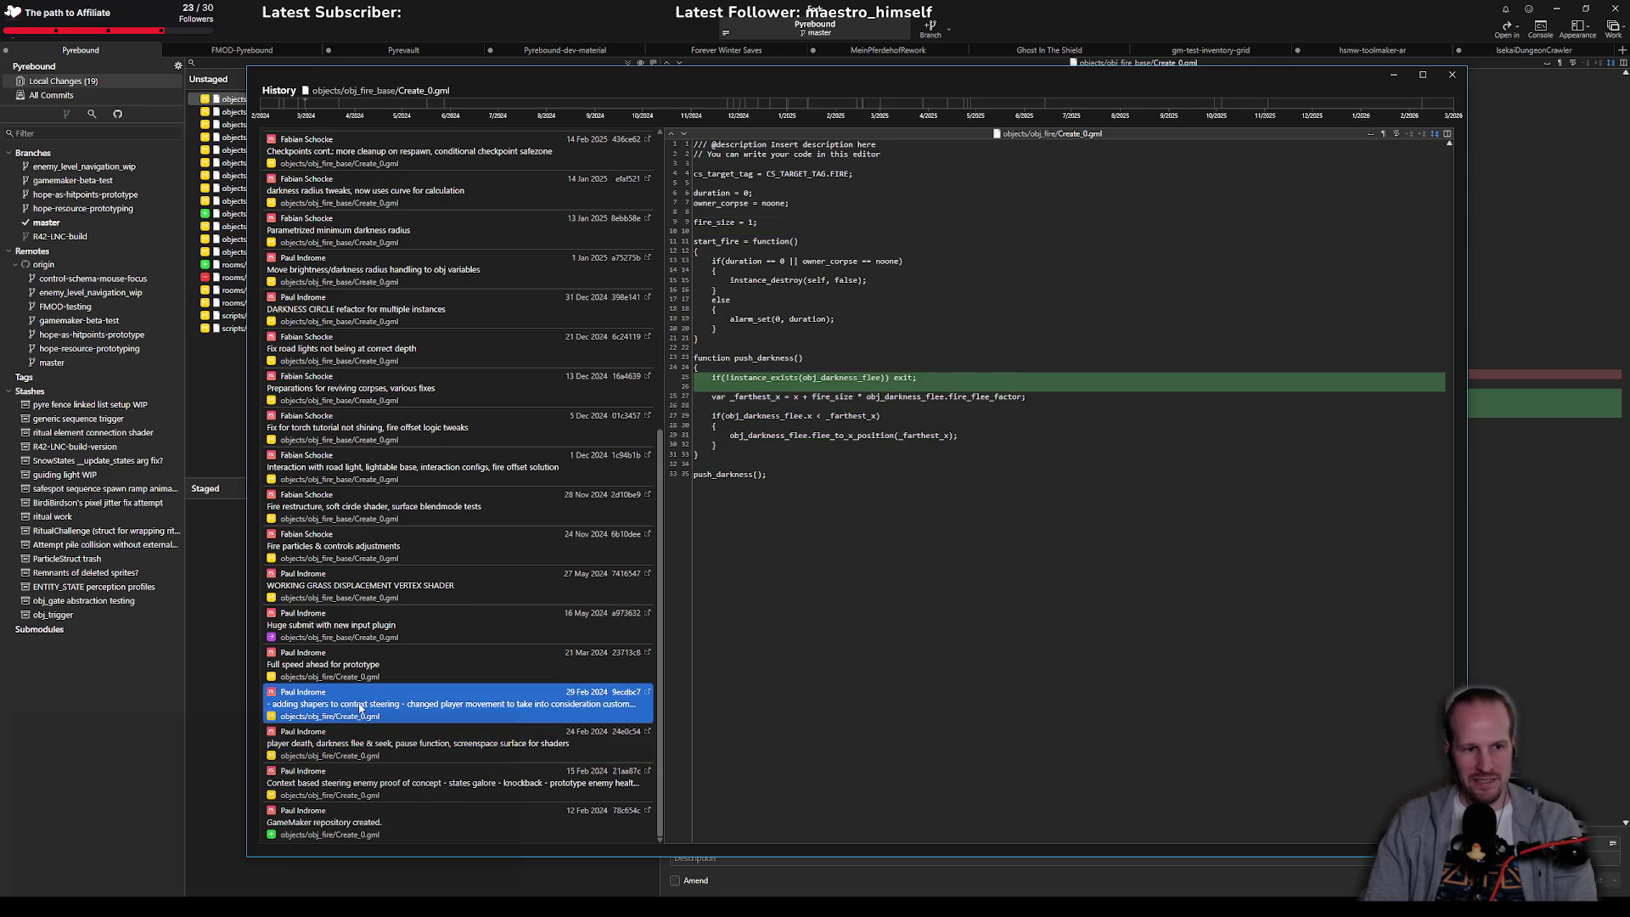
{"action": "left_click", "coordinate": [396, 668]}
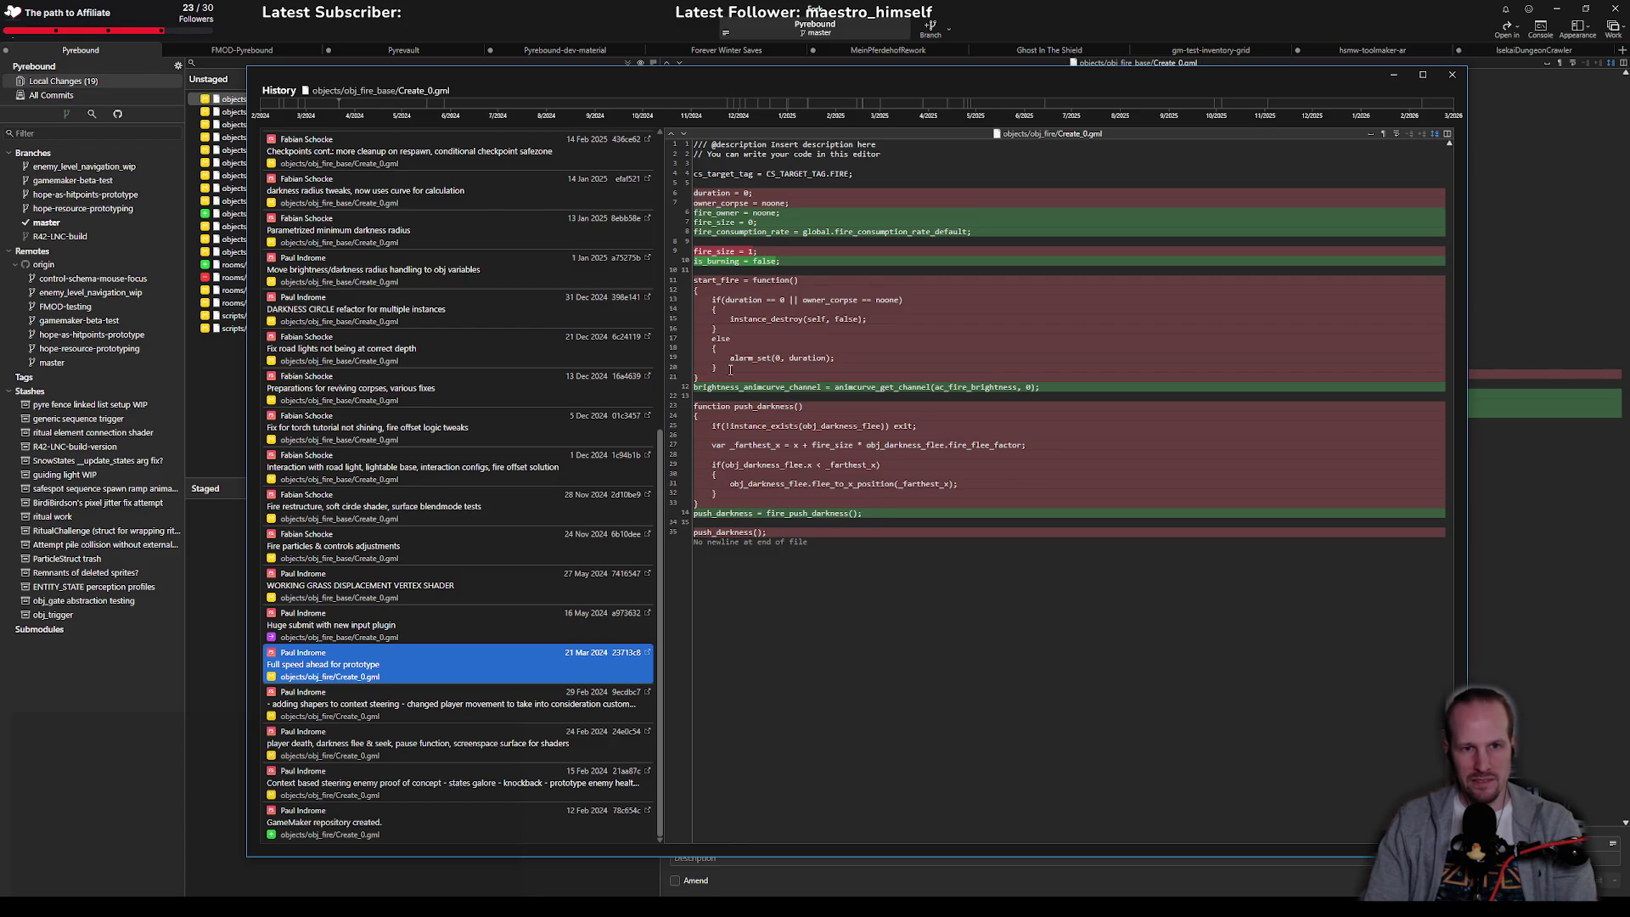
{"action": "key", "text": "Up"}
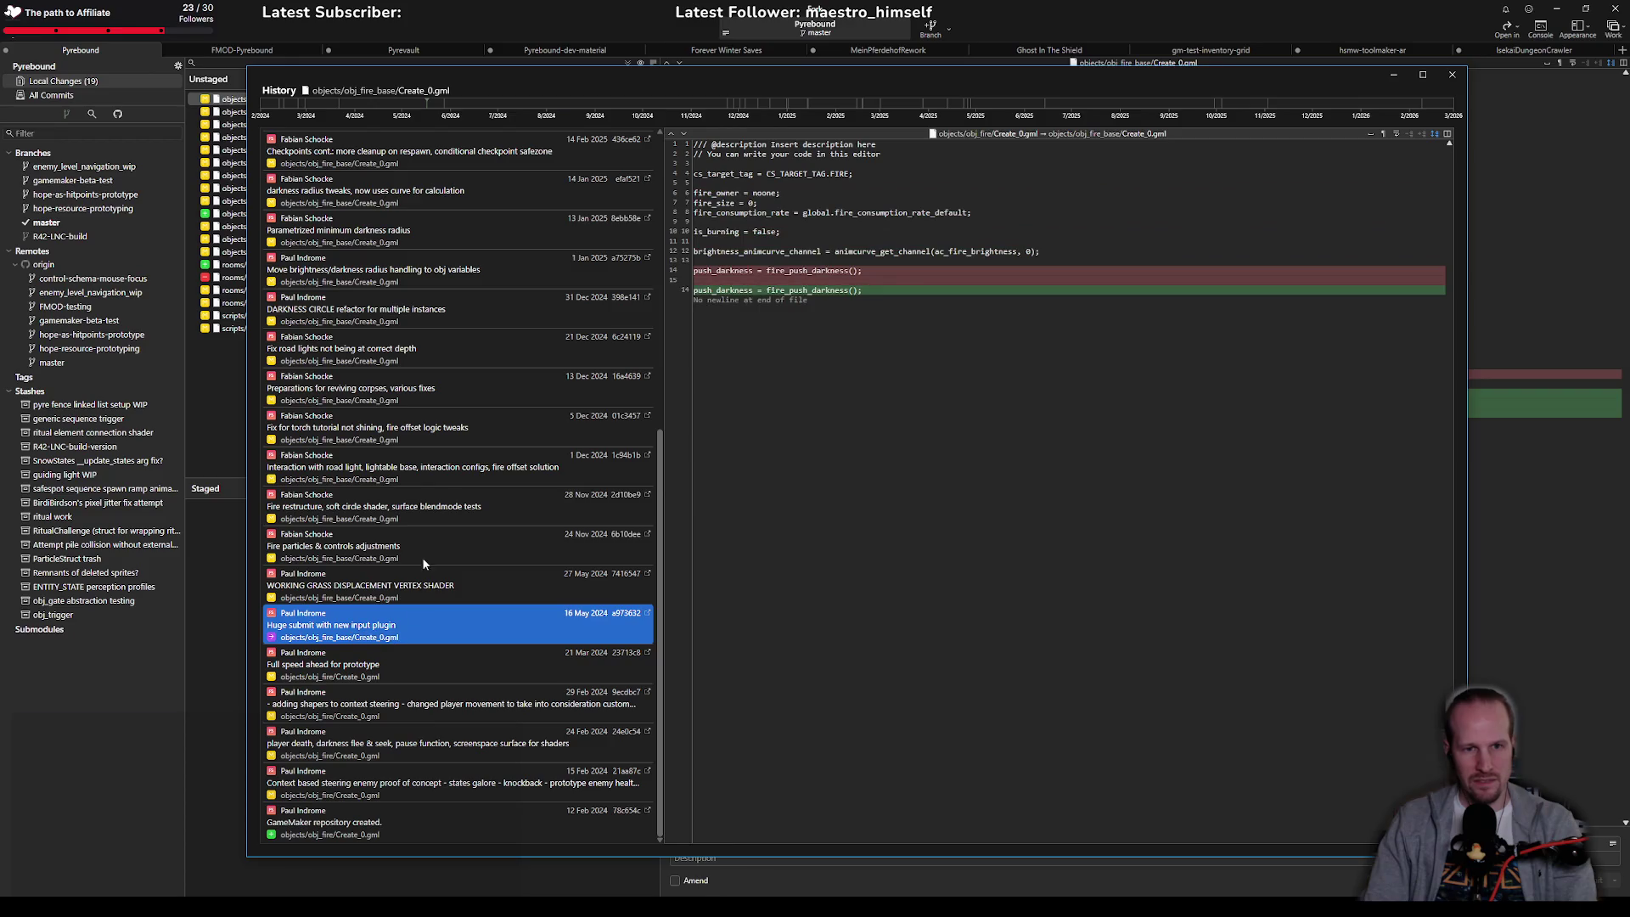
{"action": "scroll", "coordinate": [433, 458], "scroll_direction": "up", "scroll_amount": 1}
{"action": "left_click", "coordinate": [399, 352]}
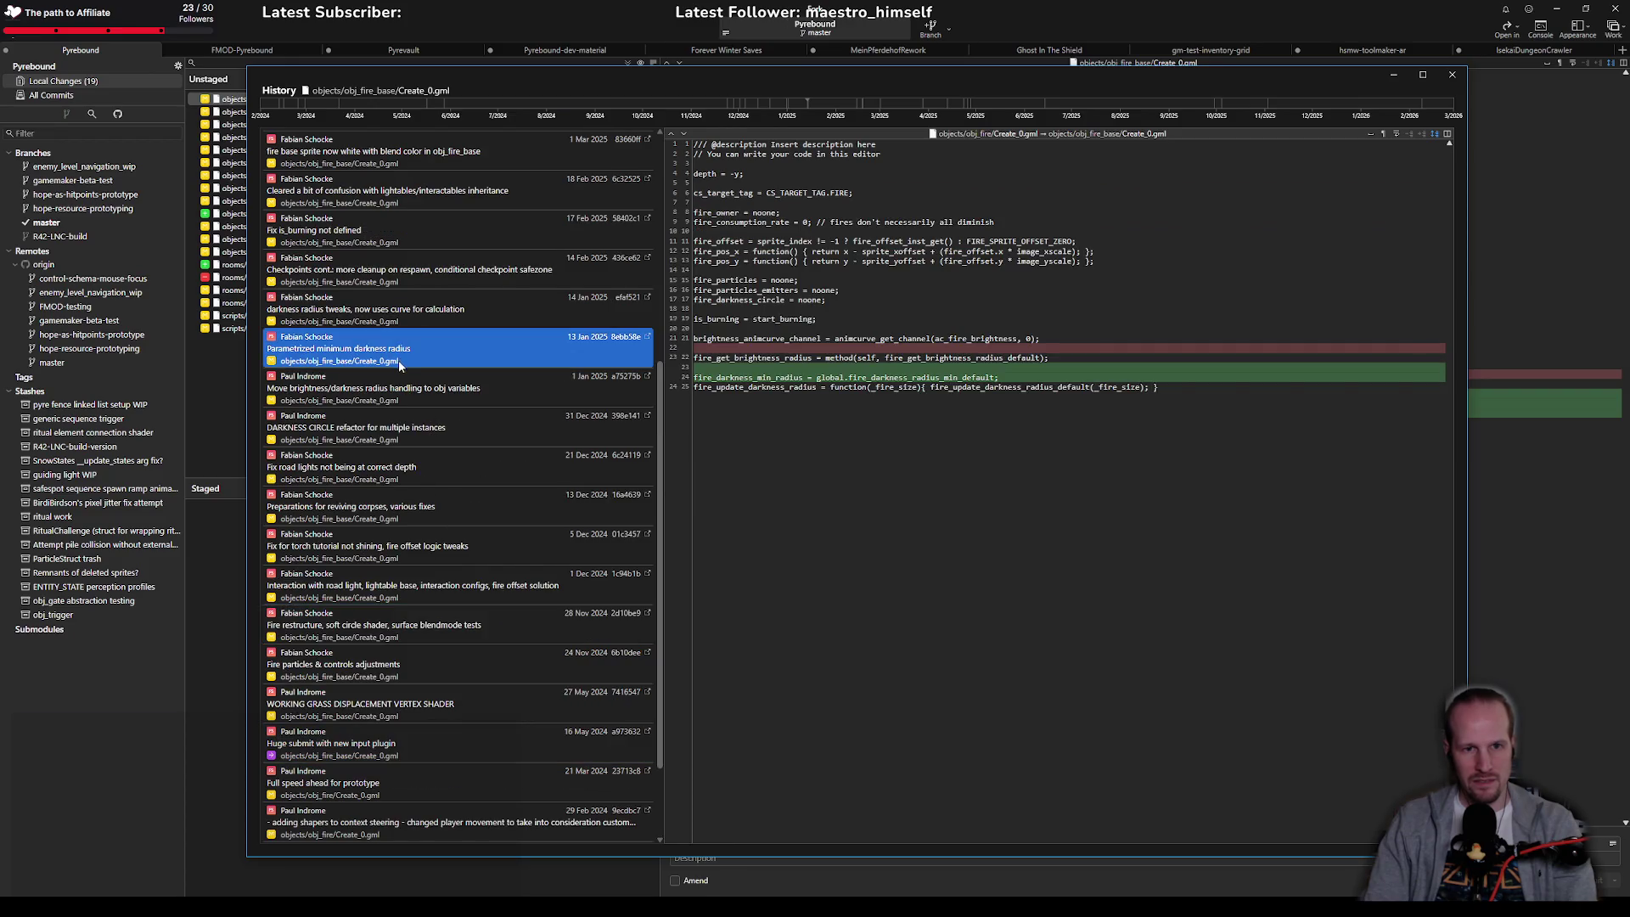
{"action": "left_click", "coordinate": [357, 388]}
Step: Compare the obj_darkness_circle replacement and removed ColorTheme commits, then return to GameMaker
{"action": "left_click", "coordinate": [363, 269]}
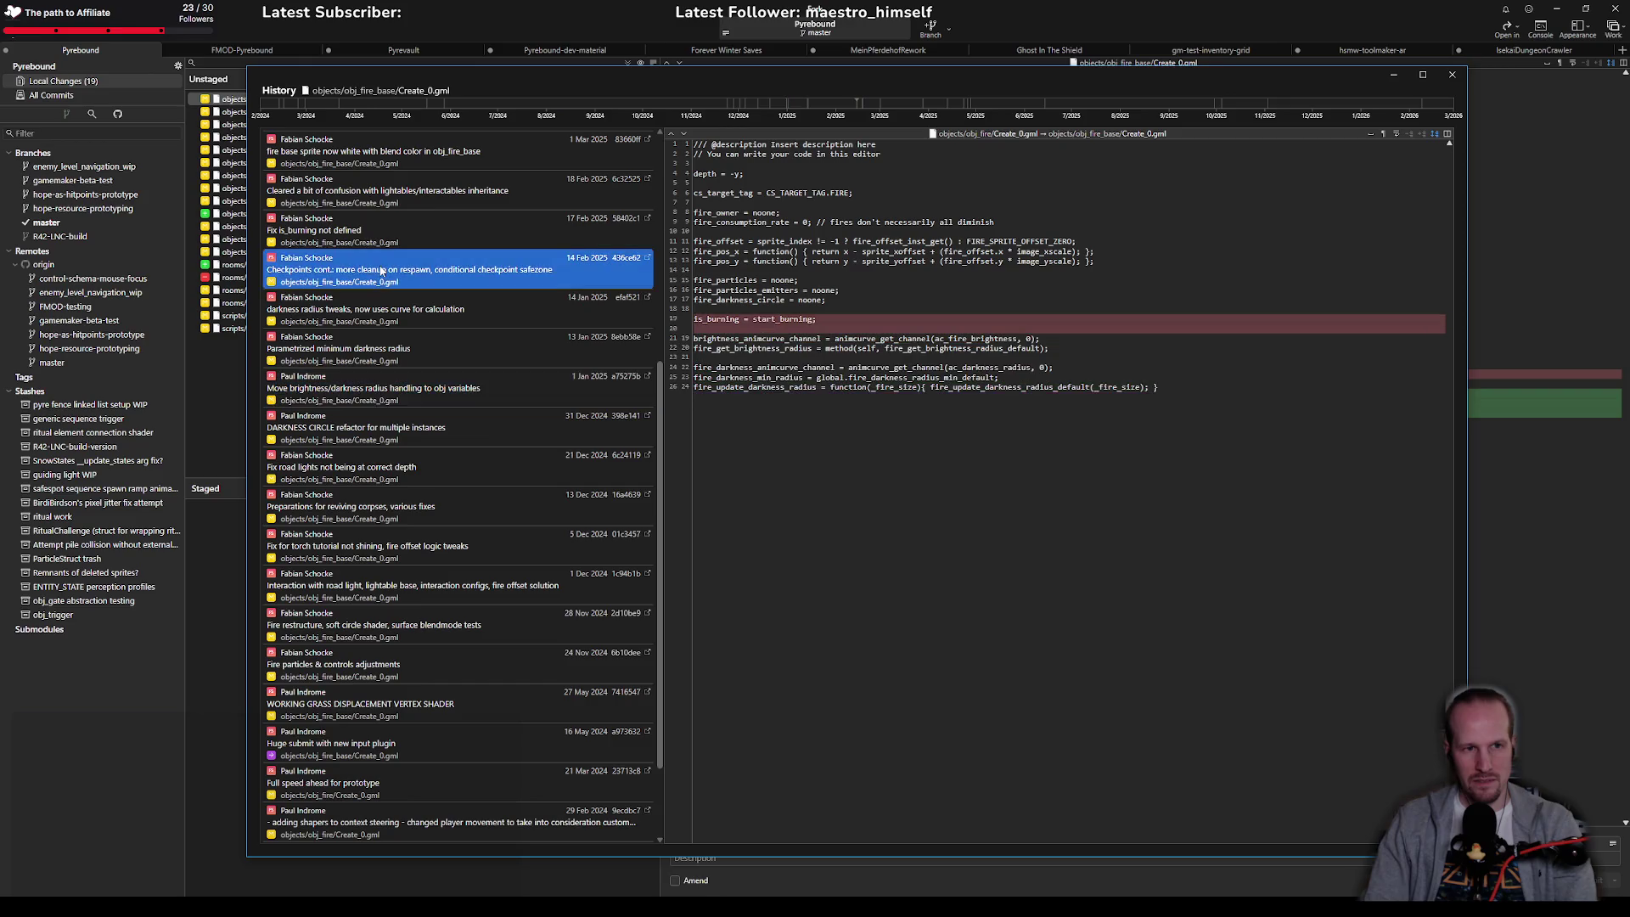
{"action": "scroll", "coordinate": [365, 382], "scroll_direction": "up", "scroll_amount": 3}
{"action": "left_click", "coordinate": [367, 197]}
{"action": "left_click", "coordinate": [367, 219]}
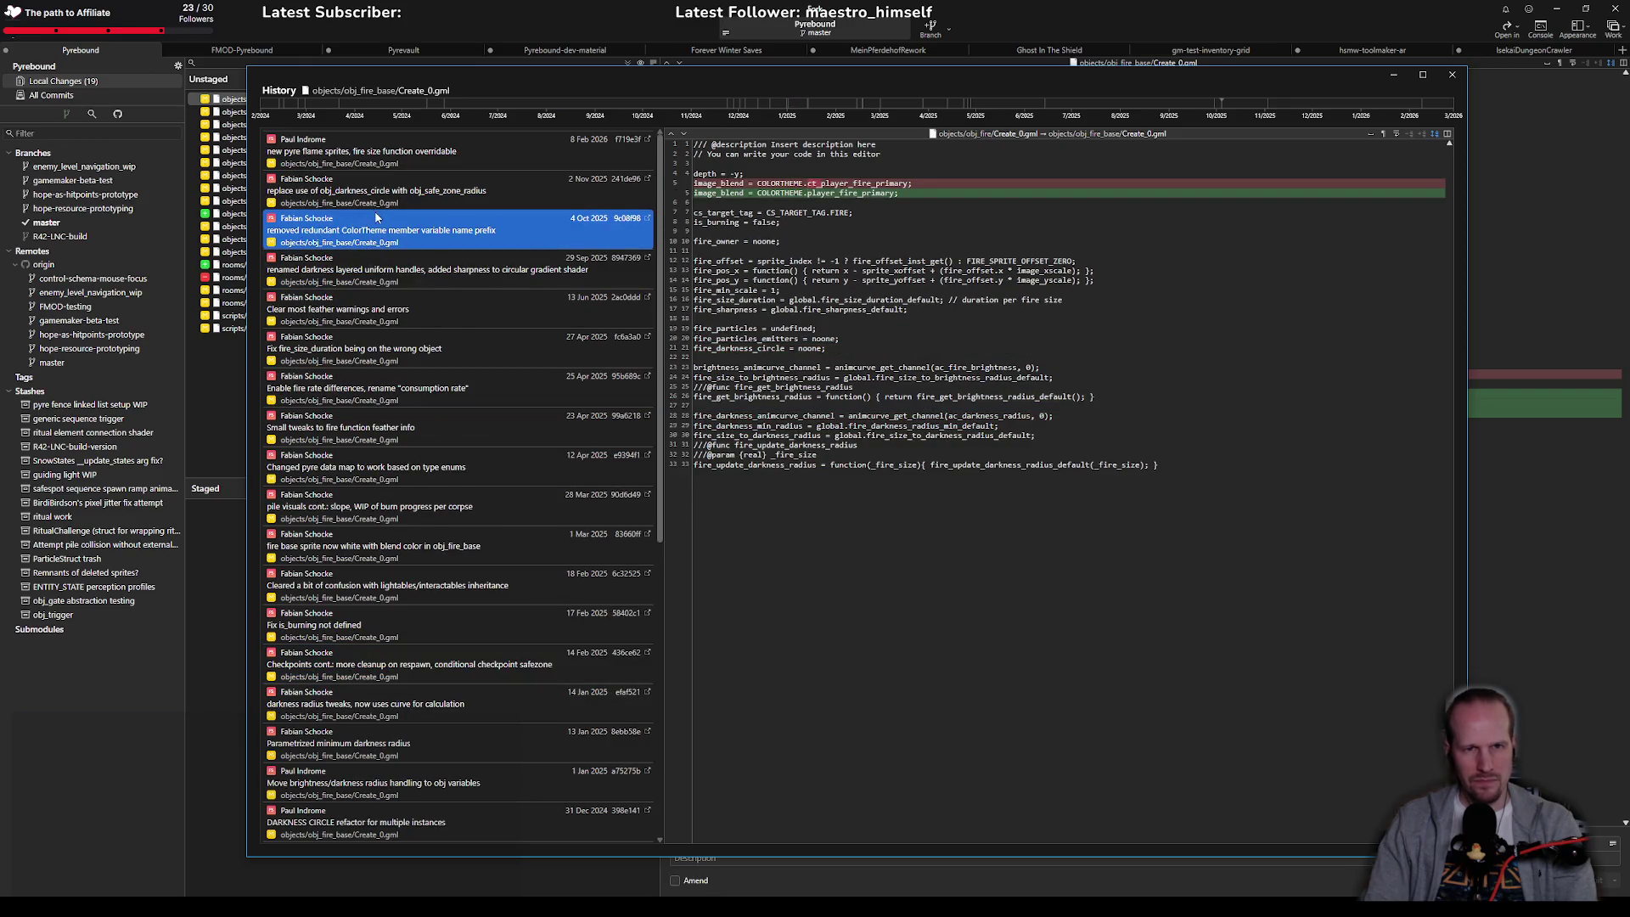
{"action": "left_click", "coordinate": [379, 192]}
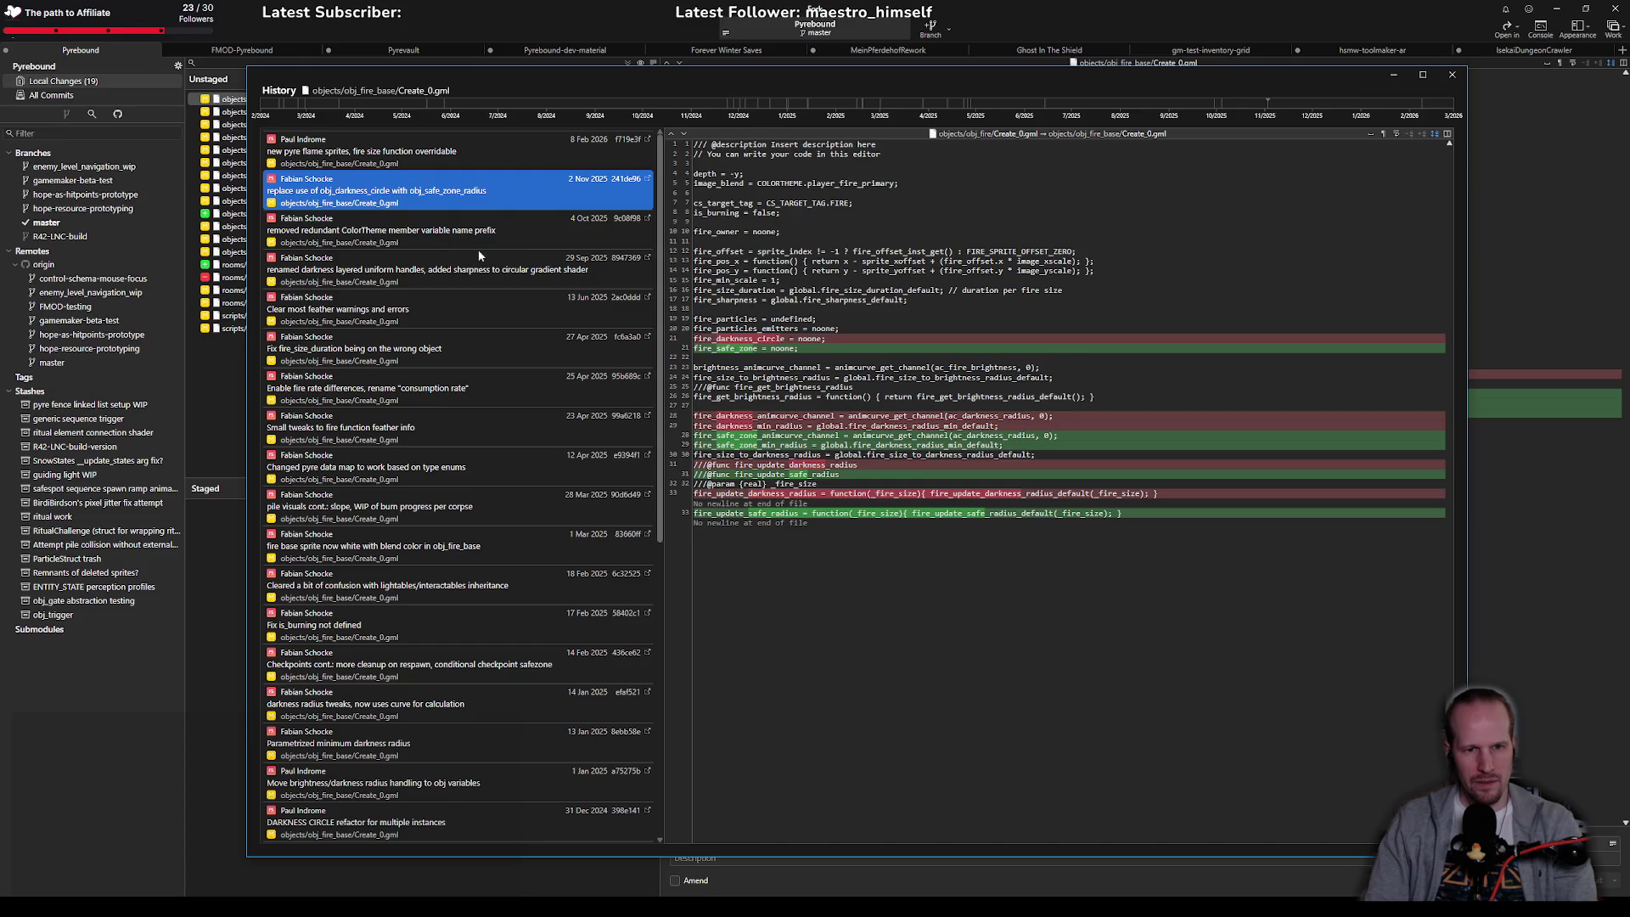
{"action": "left_click", "coordinate": [373, 230]}
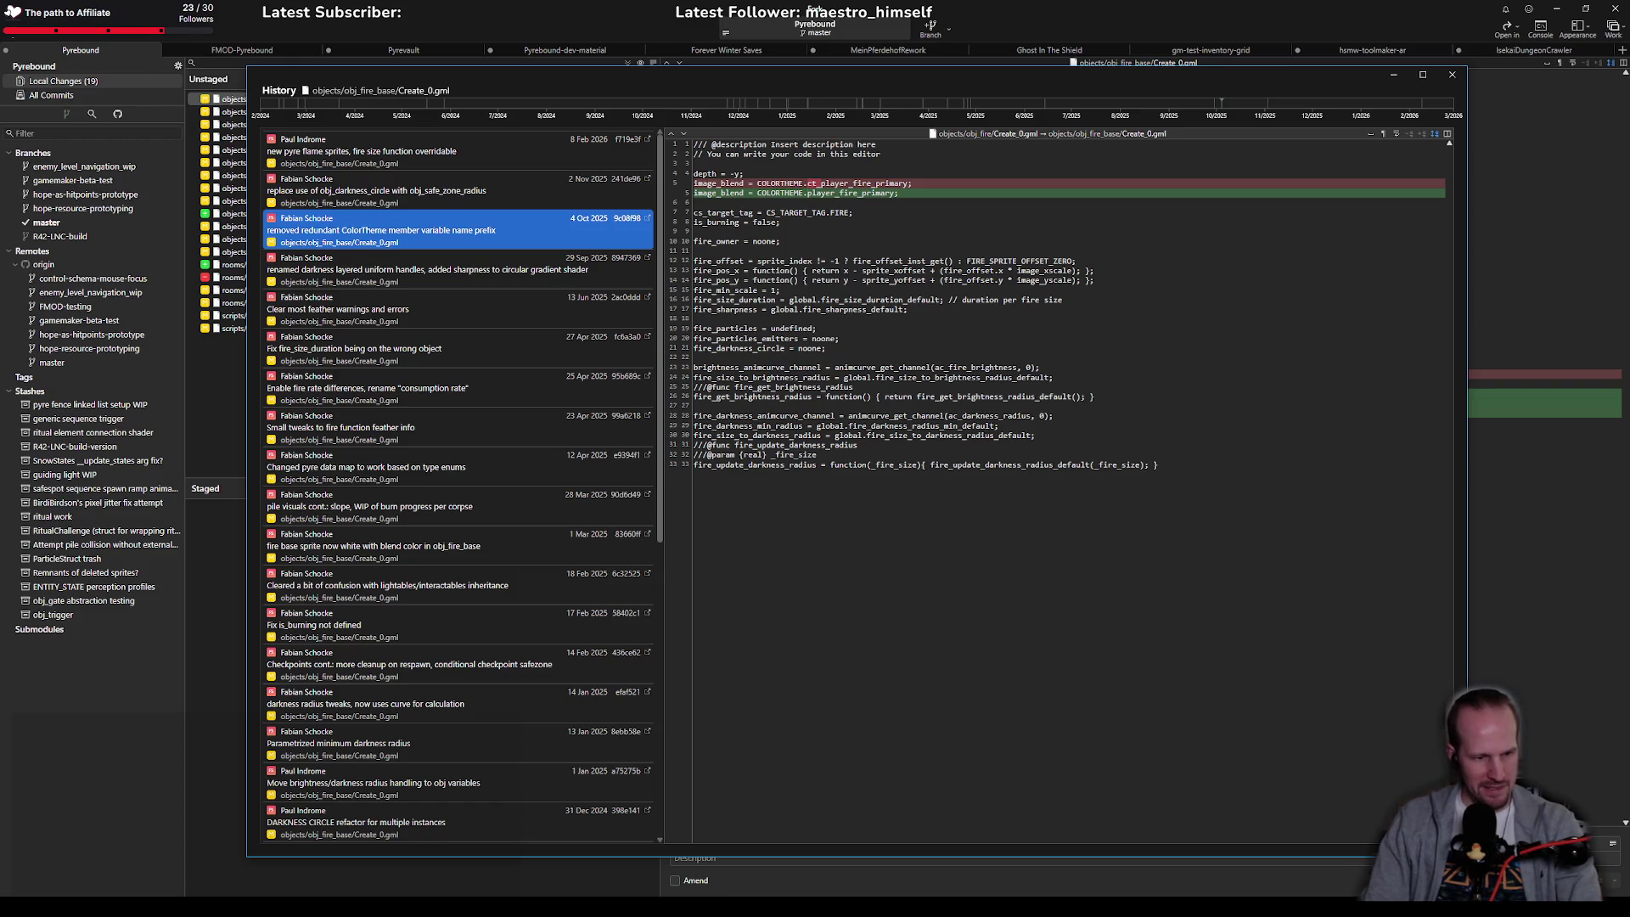
{"action": "key", "text": "alt+Tab"}
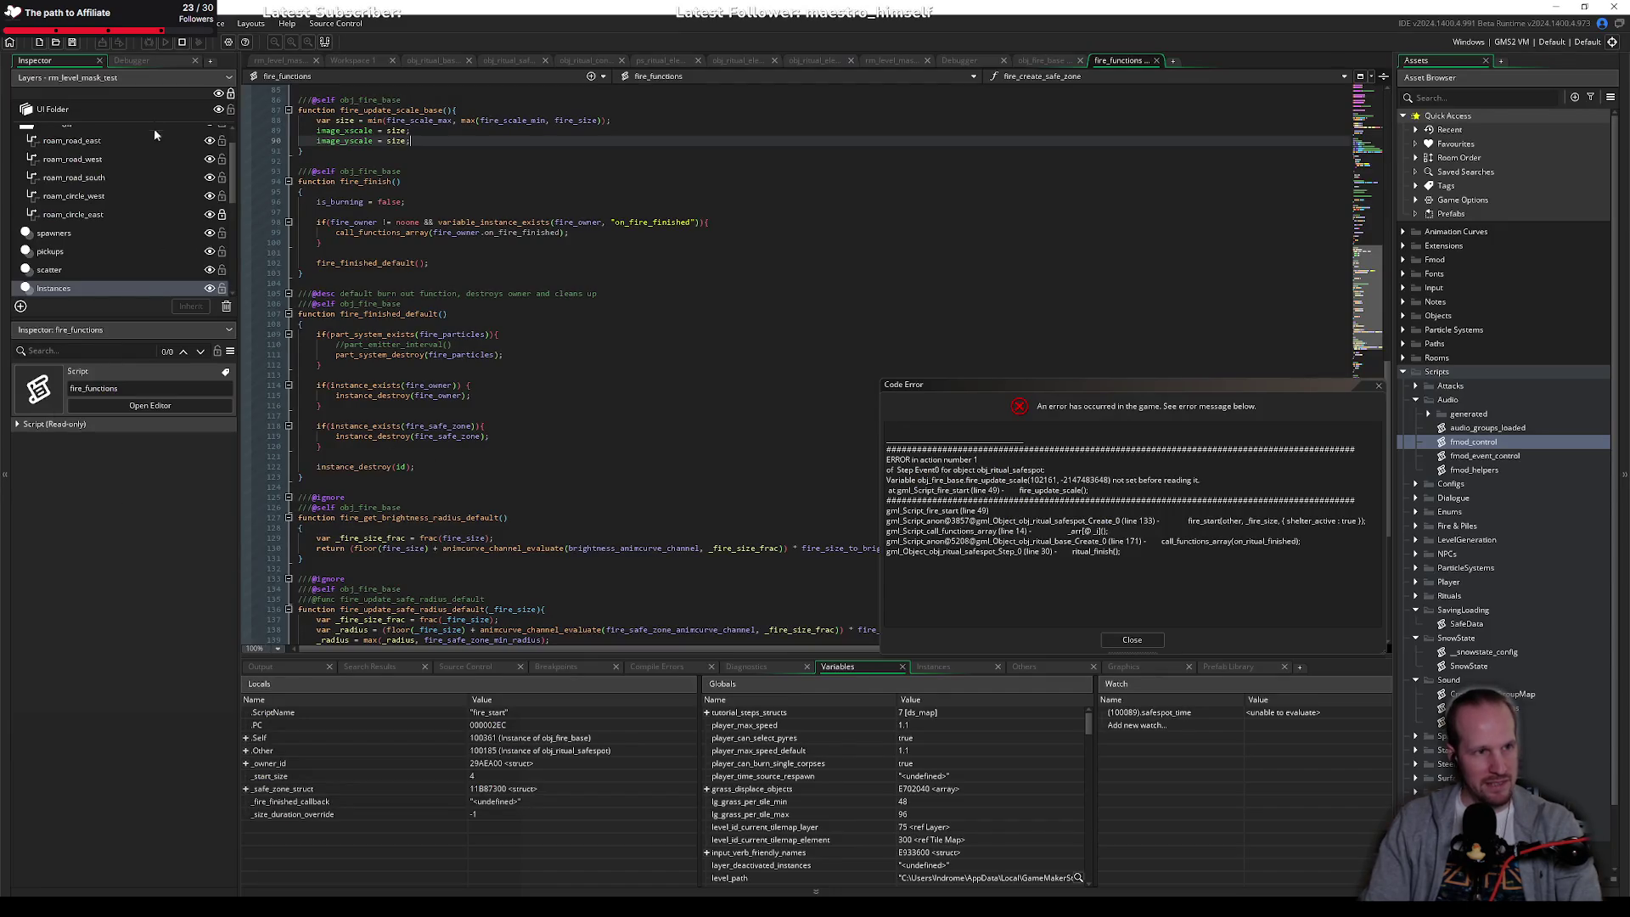
Step: From the call stack, go to fire_start's failing fire_update_scale call on line 49, then start an asset search
{"action": "left_click", "coordinate": [136, 60]}
{"action": "double_click", "coordinate": [97, 575]}
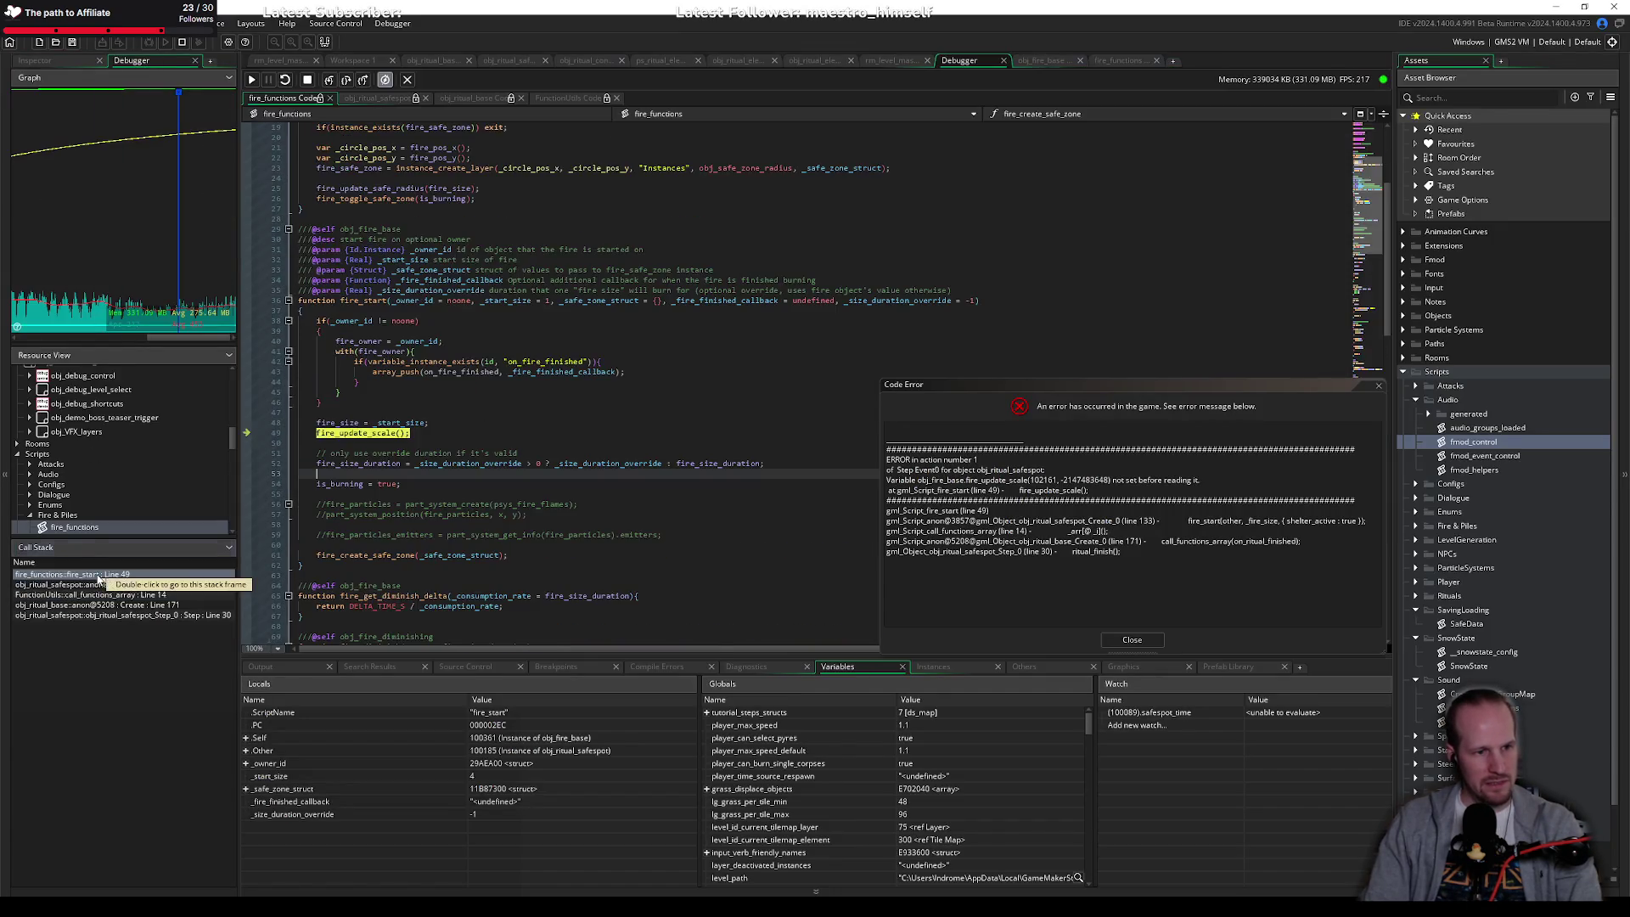
{"action": "left_click", "coordinate": [439, 434]}
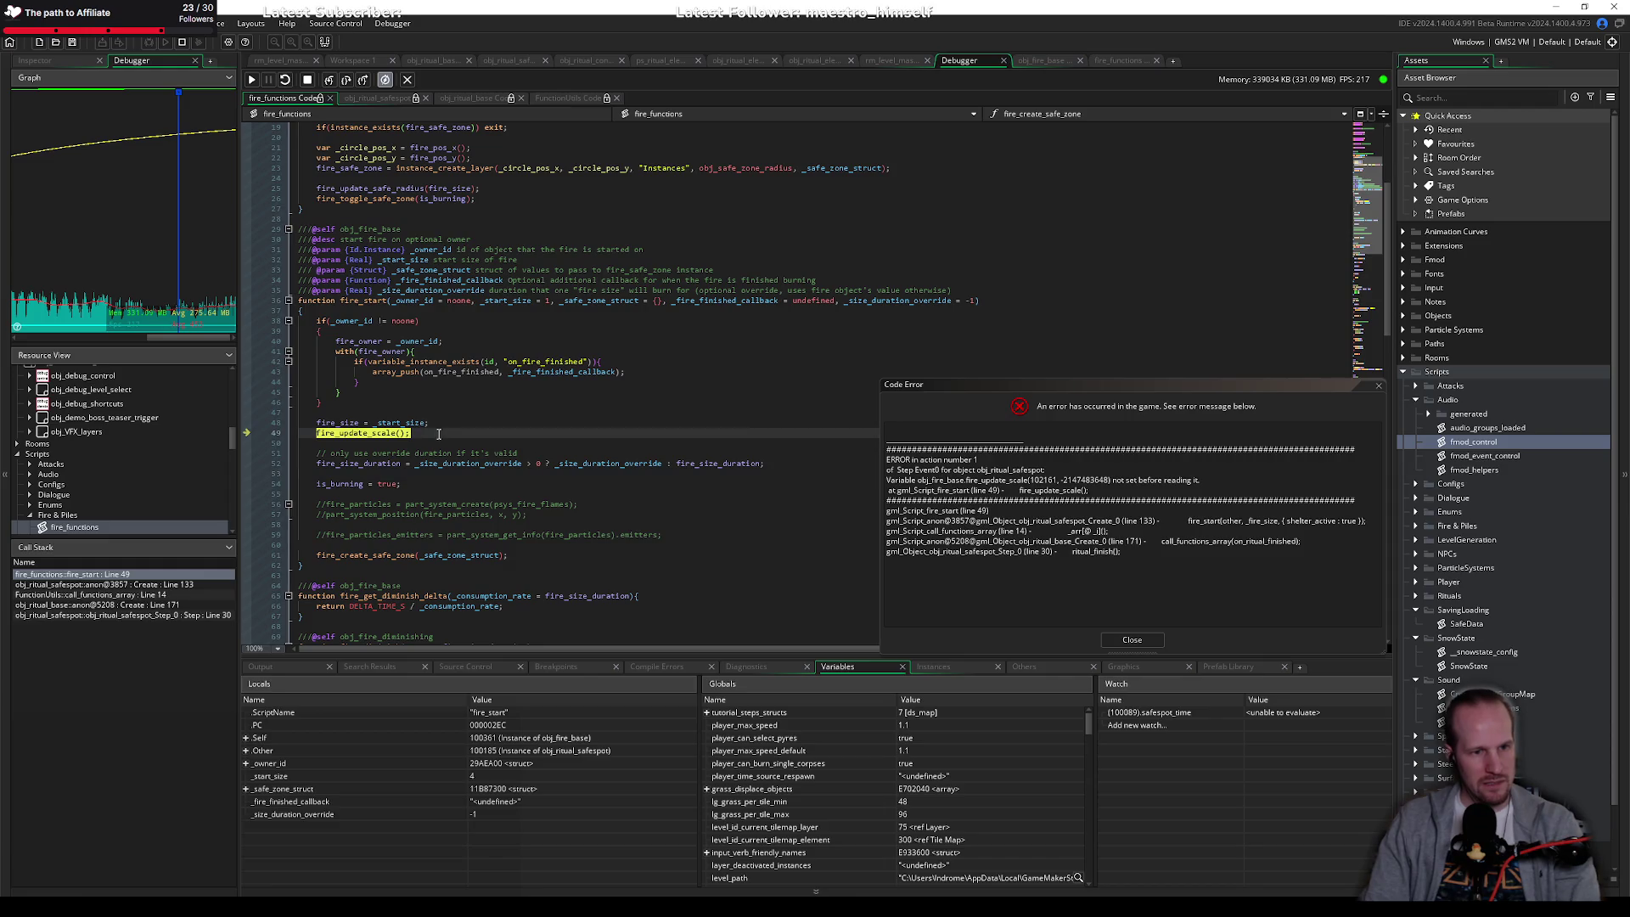
{"action": "left_click", "coordinate": [352, 413]}
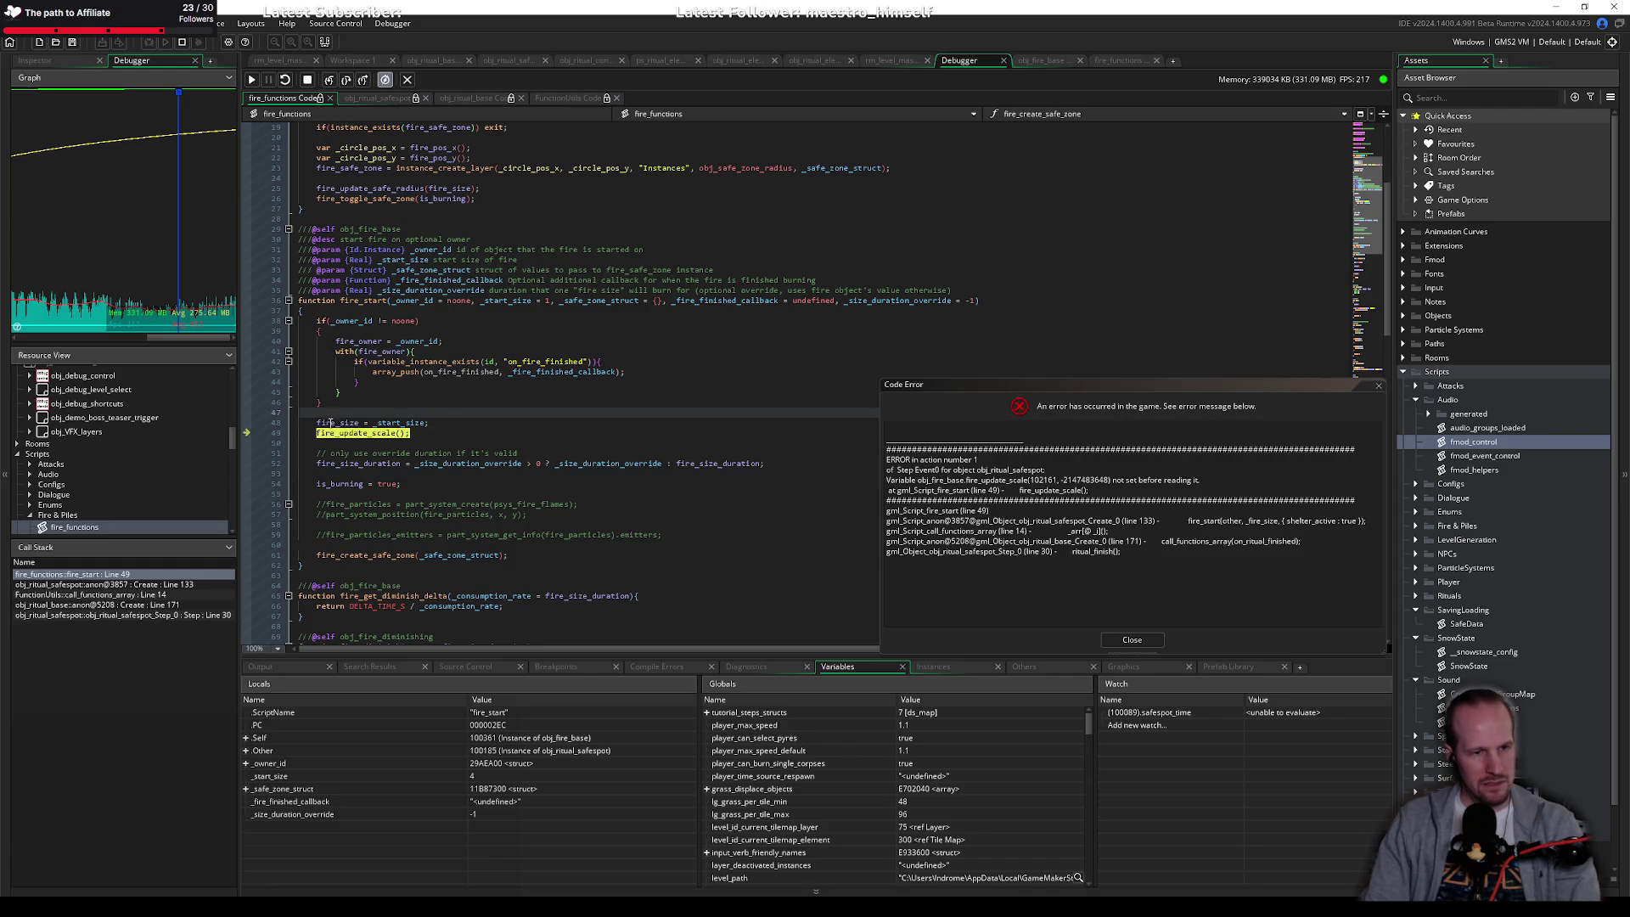
{"action": "left_click", "coordinate": [427, 440]}
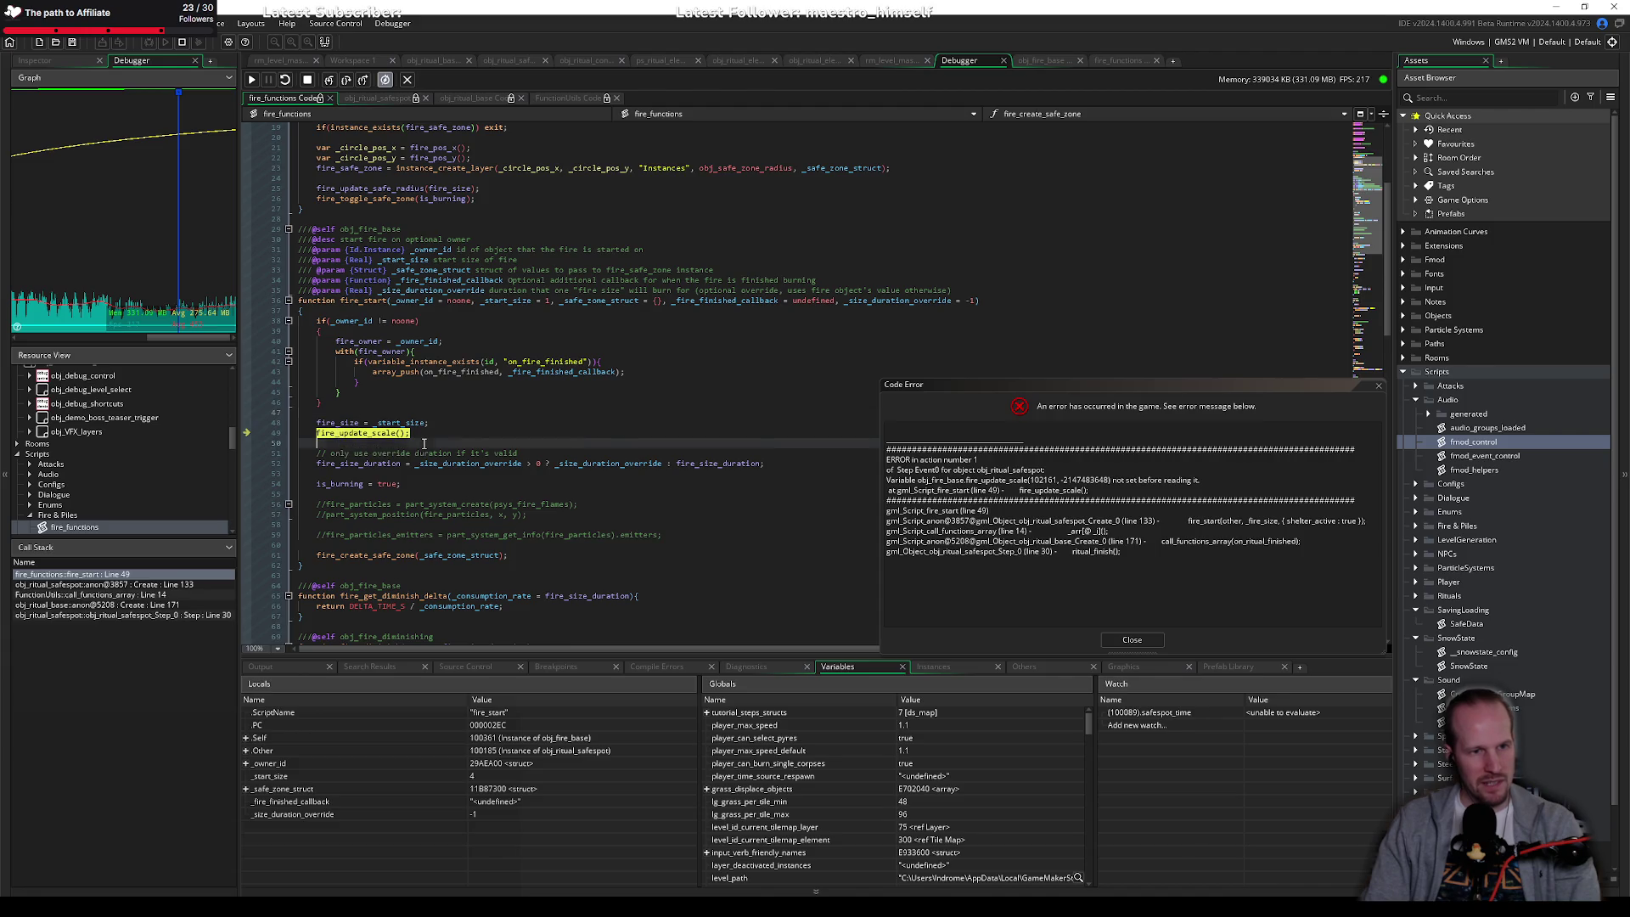
{"action": "left_click", "coordinate": [430, 431]}
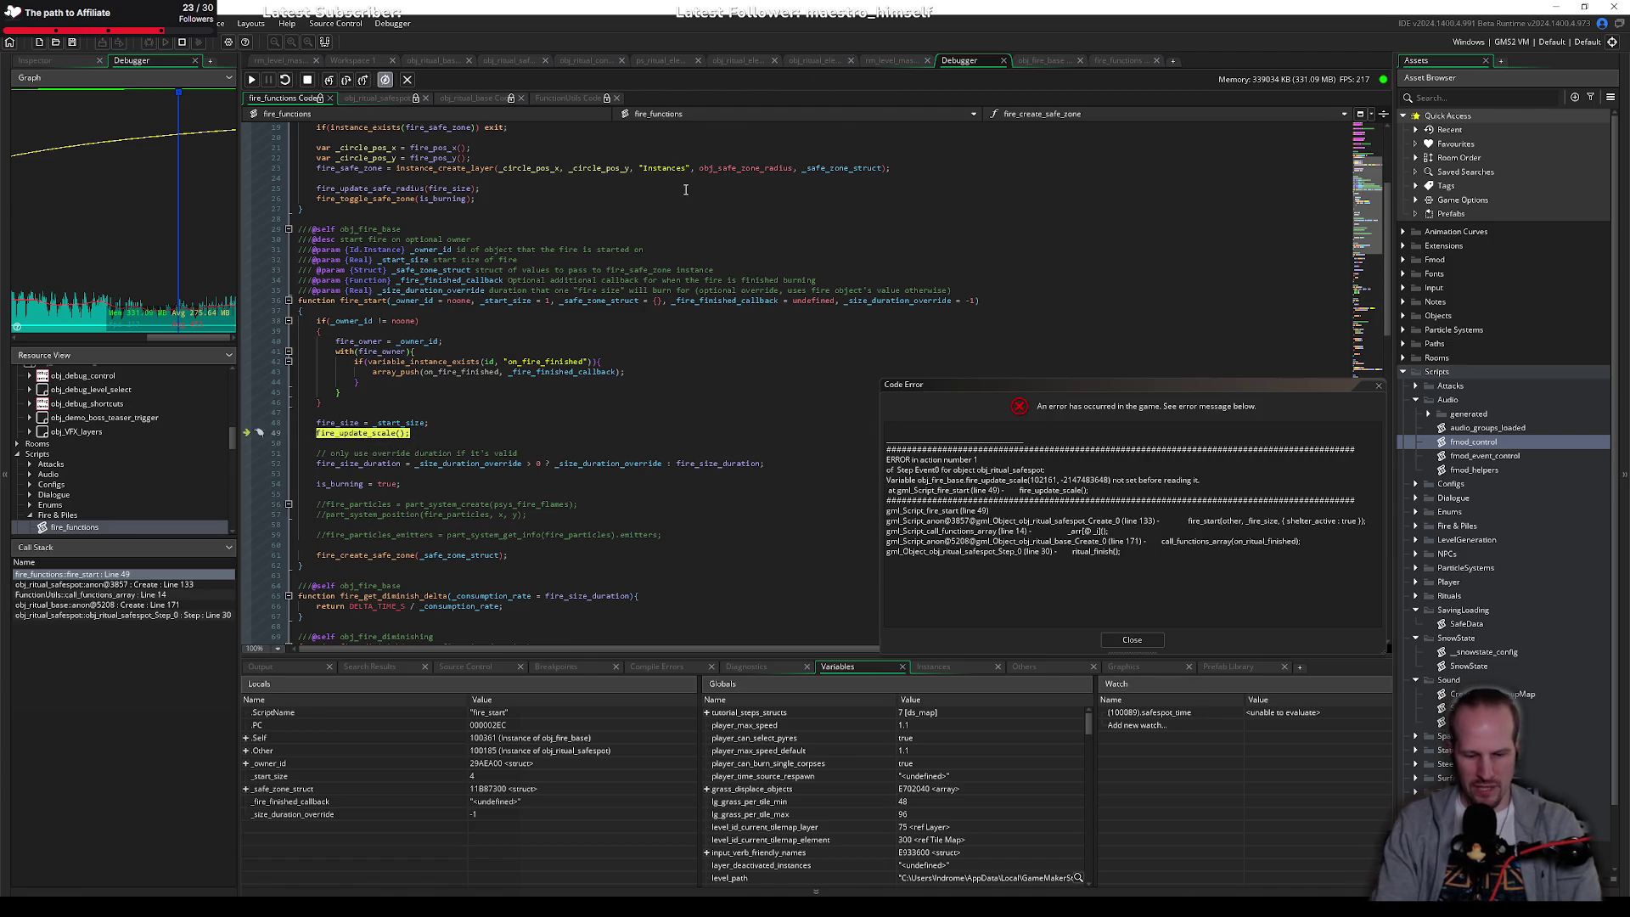
{"action": "key", "text": "ctrl+t"}
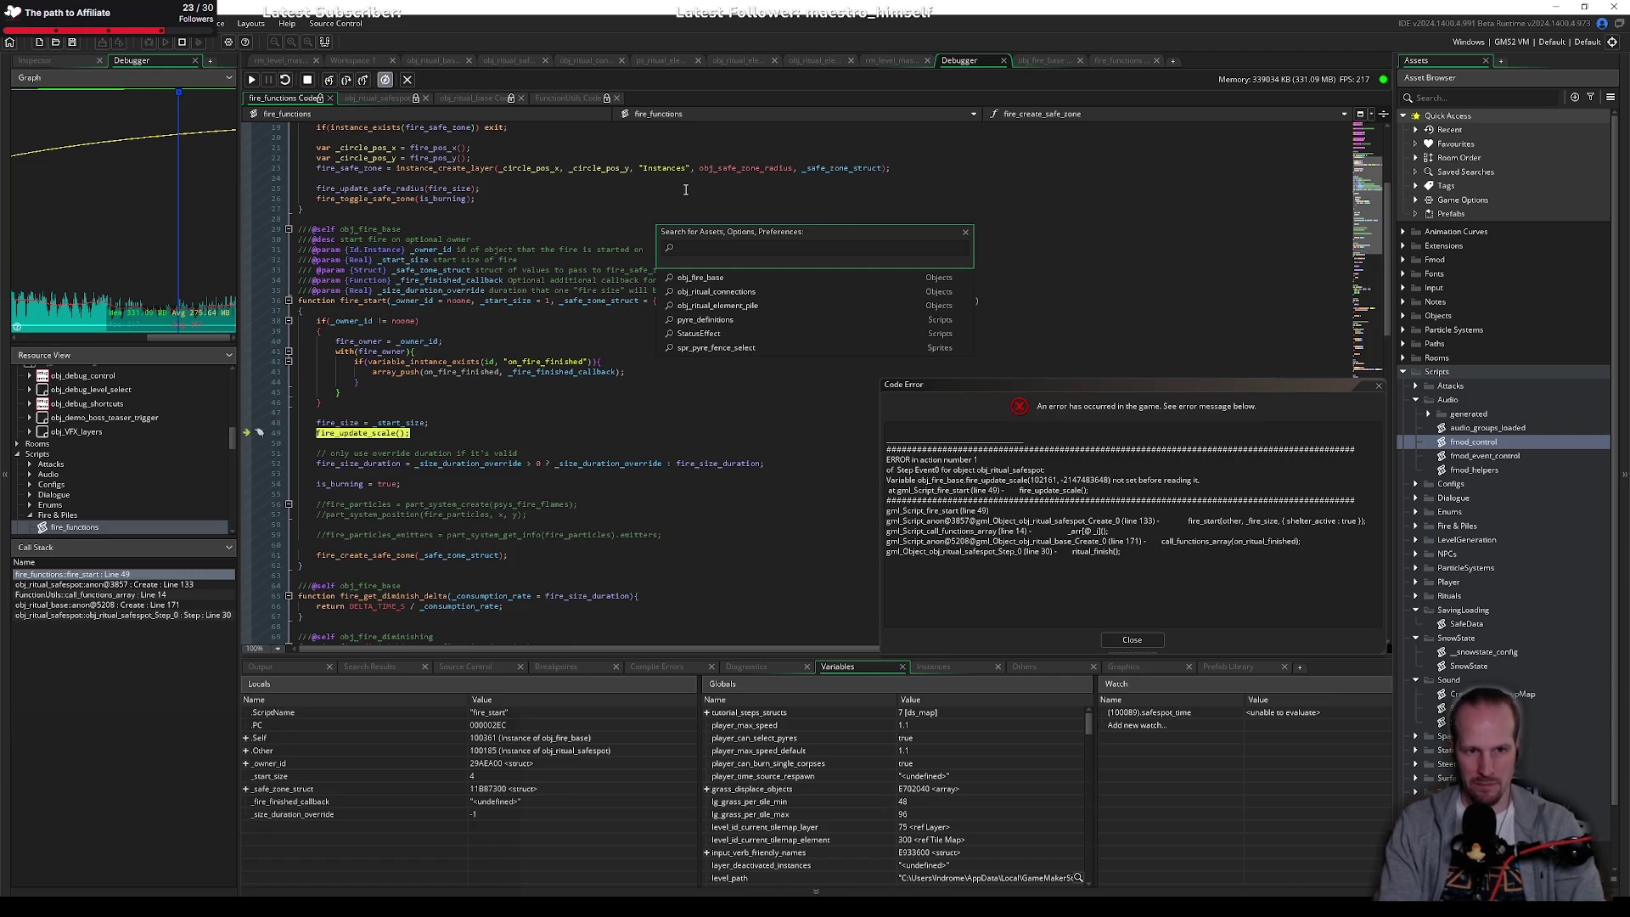
Step: Open obj_pyre_base and select its fire_update_scale function on lines 10–16
{"action": "type", "text": "re_base"}
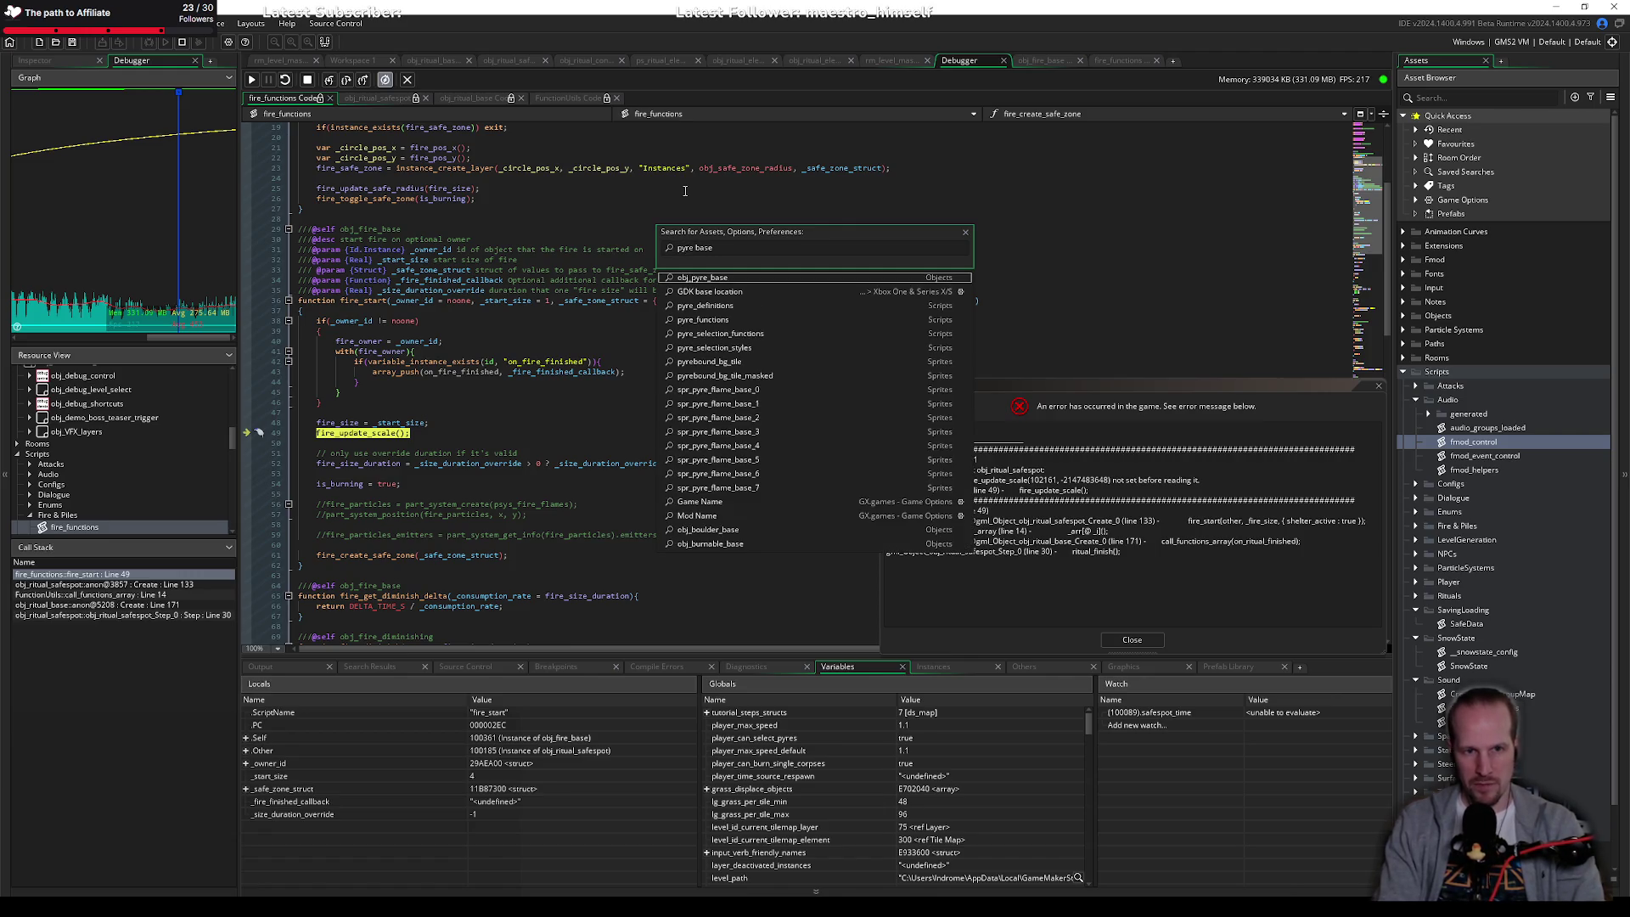
{"action": "key", "text": "Return"}
{"action": "scroll", "coordinate": [165, 769], "scroll_direction": "down", "scroll_amount": 3}
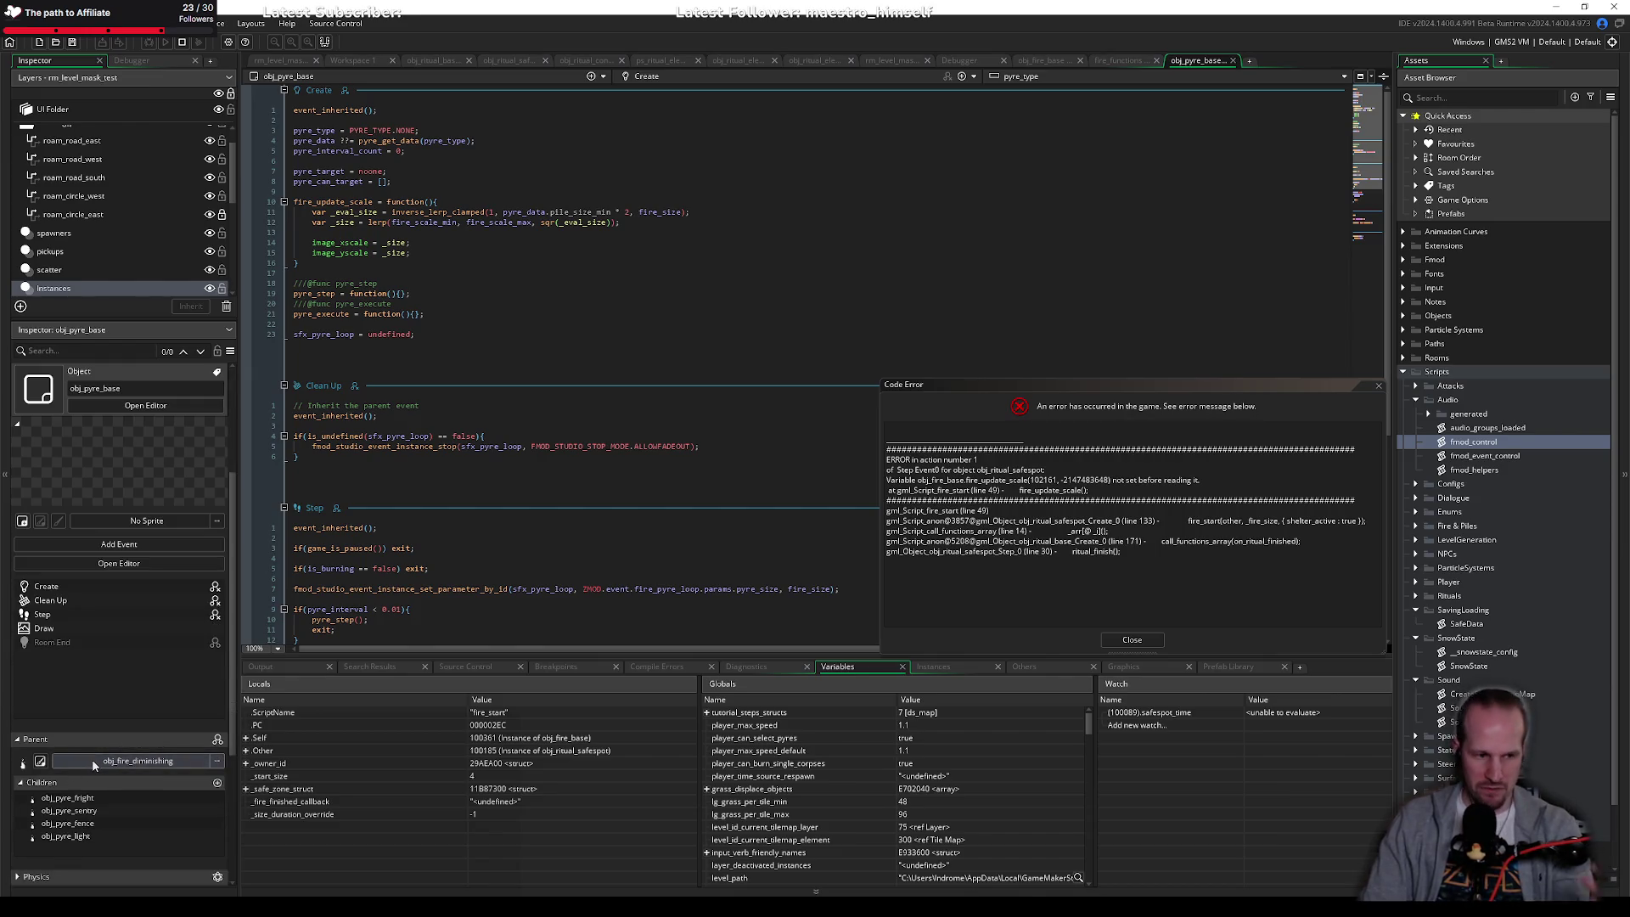
{"action": "left_click", "coordinate": [468, 264]}
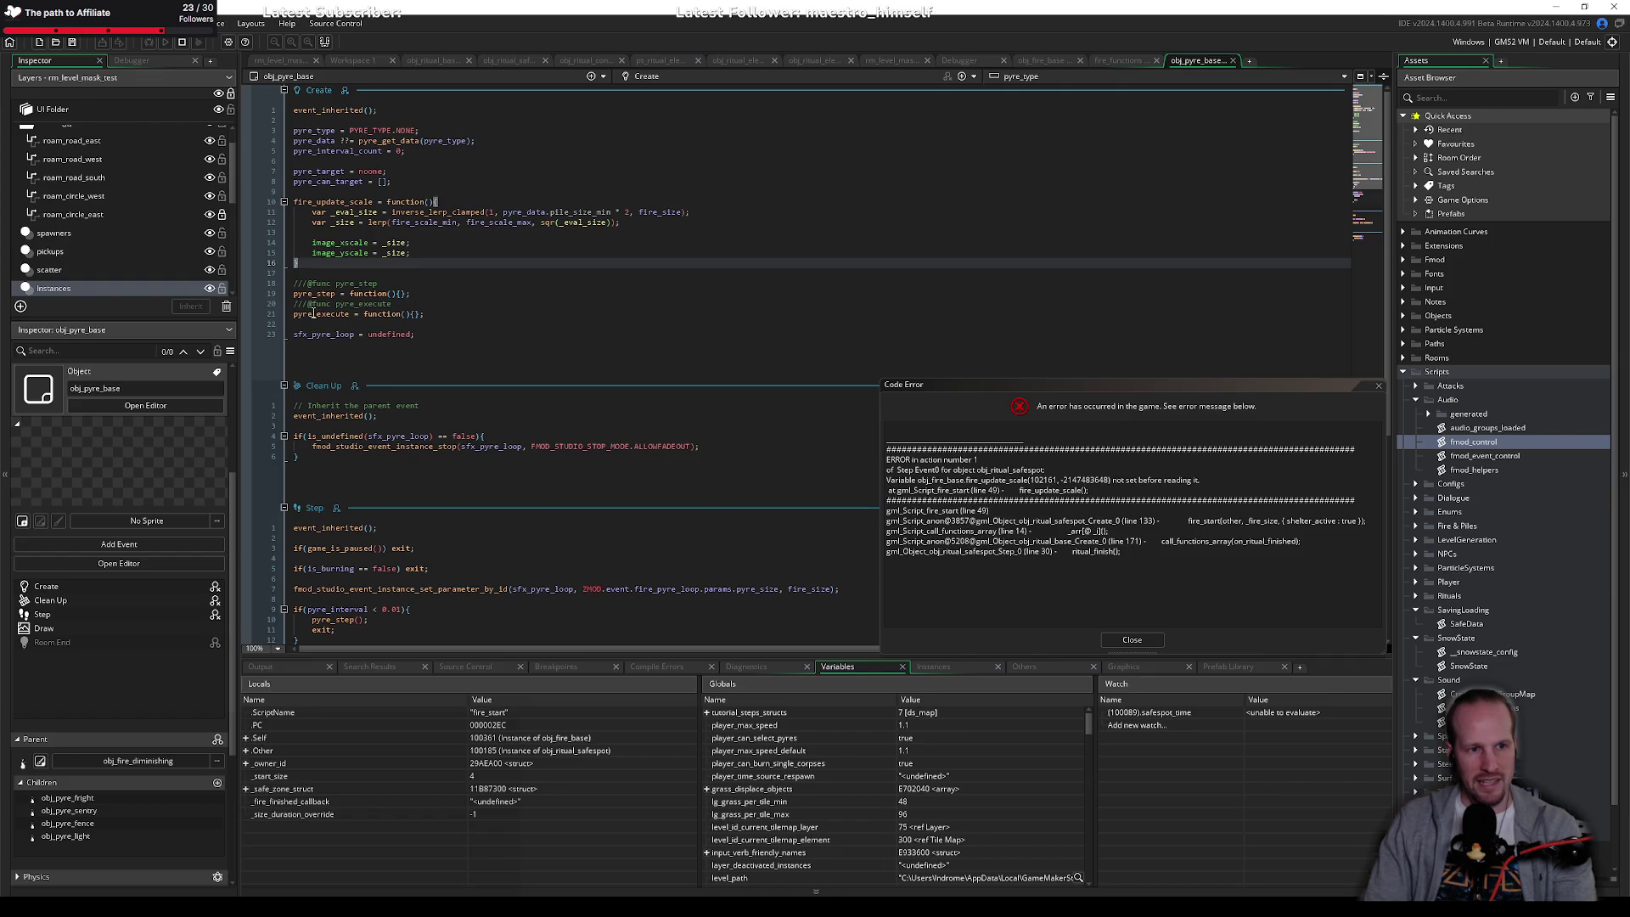
{"action": "double_click", "coordinate": [344, 201]}
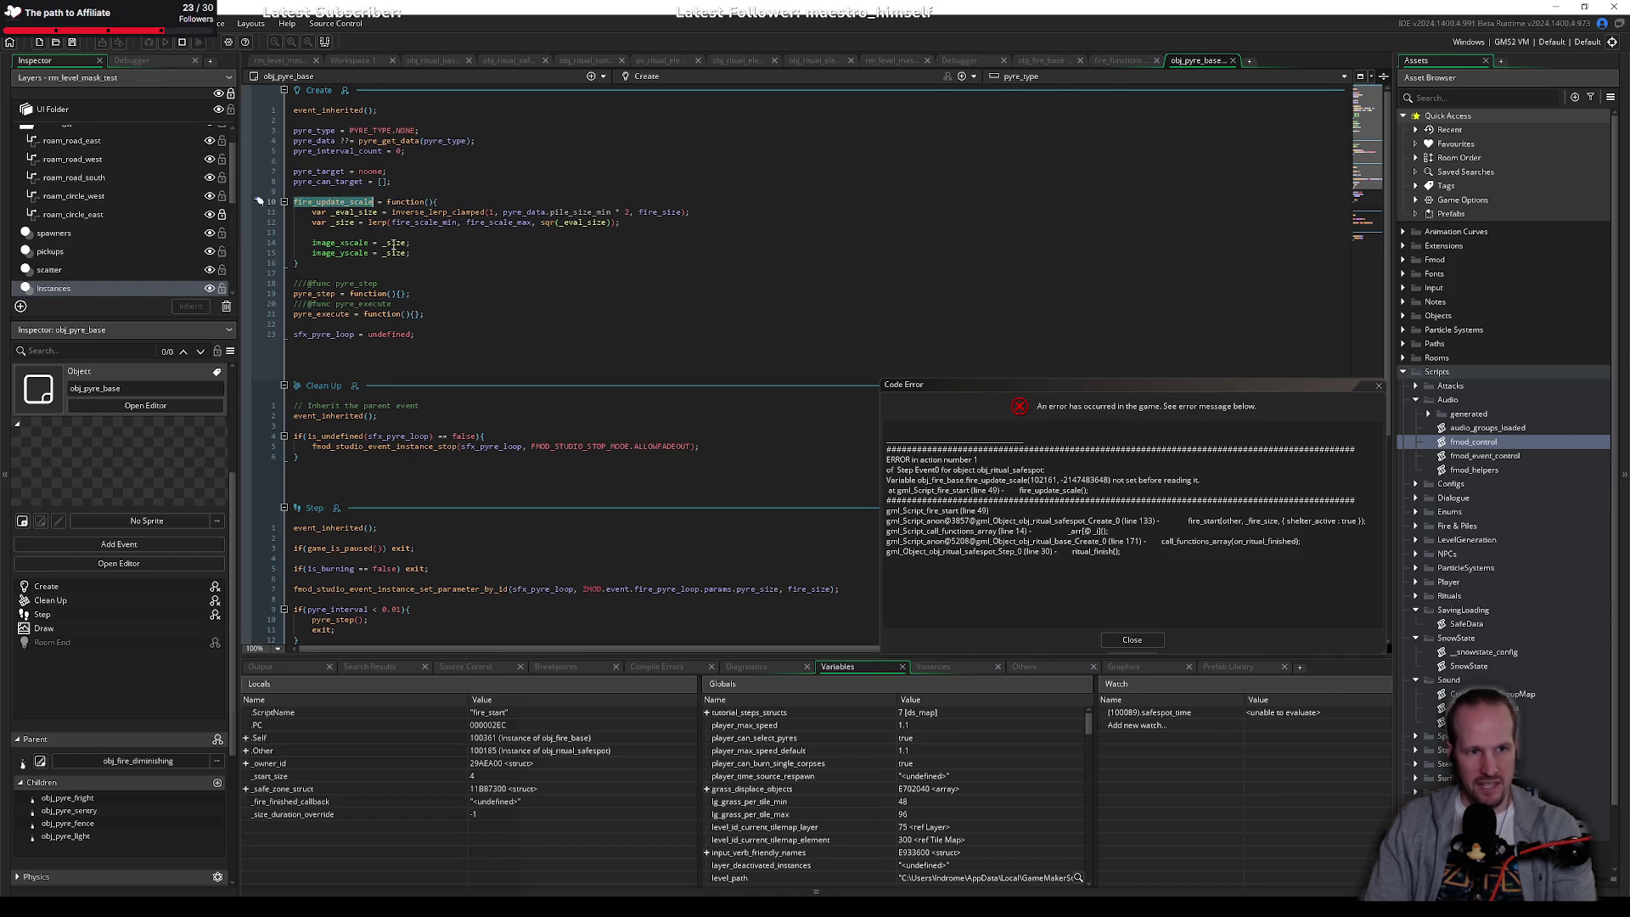
{"action": "left_click", "coordinate": [359, 262]}
{"action": "mouse_move", "coordinate": [384, 202]}
{"action": "left_mouse_down"}
{"action": "mouse_move", "coordinate": [407, 263]}
{"action": "mouse_move", "coordinate": [437, 270]}
{"action": "left_mouse_up"}
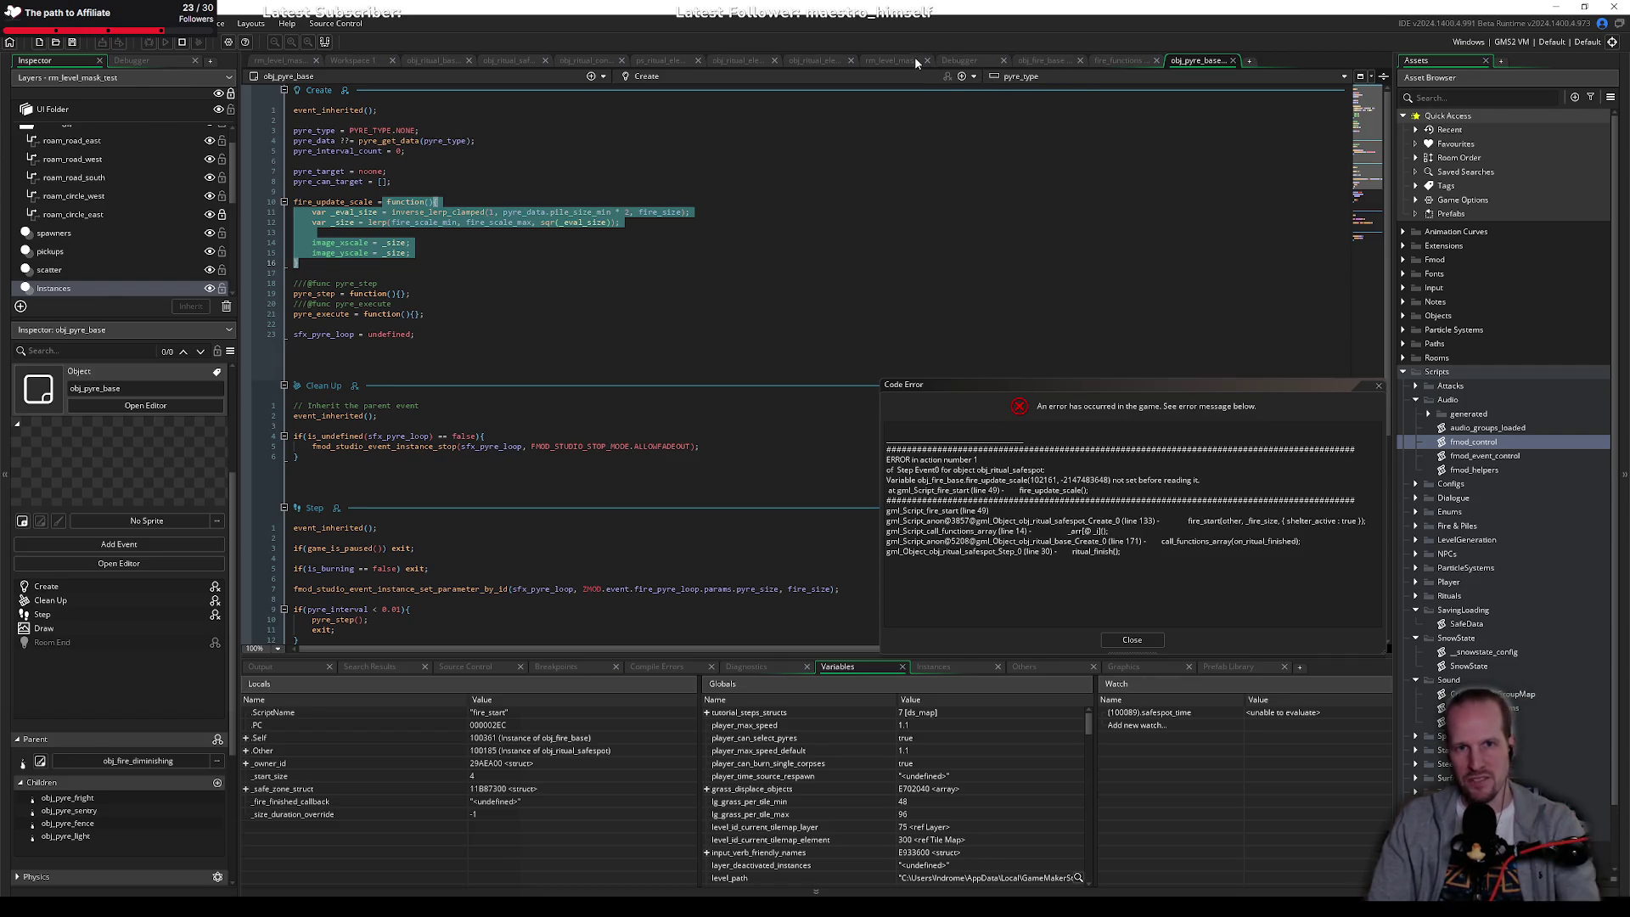
Step: Inspect line 34's fire_update_scale = fire_update_scale_base in obj_fire_base, then close the Code Error dialog
{"action": "left_click", "coordinate": [1025, 59]}
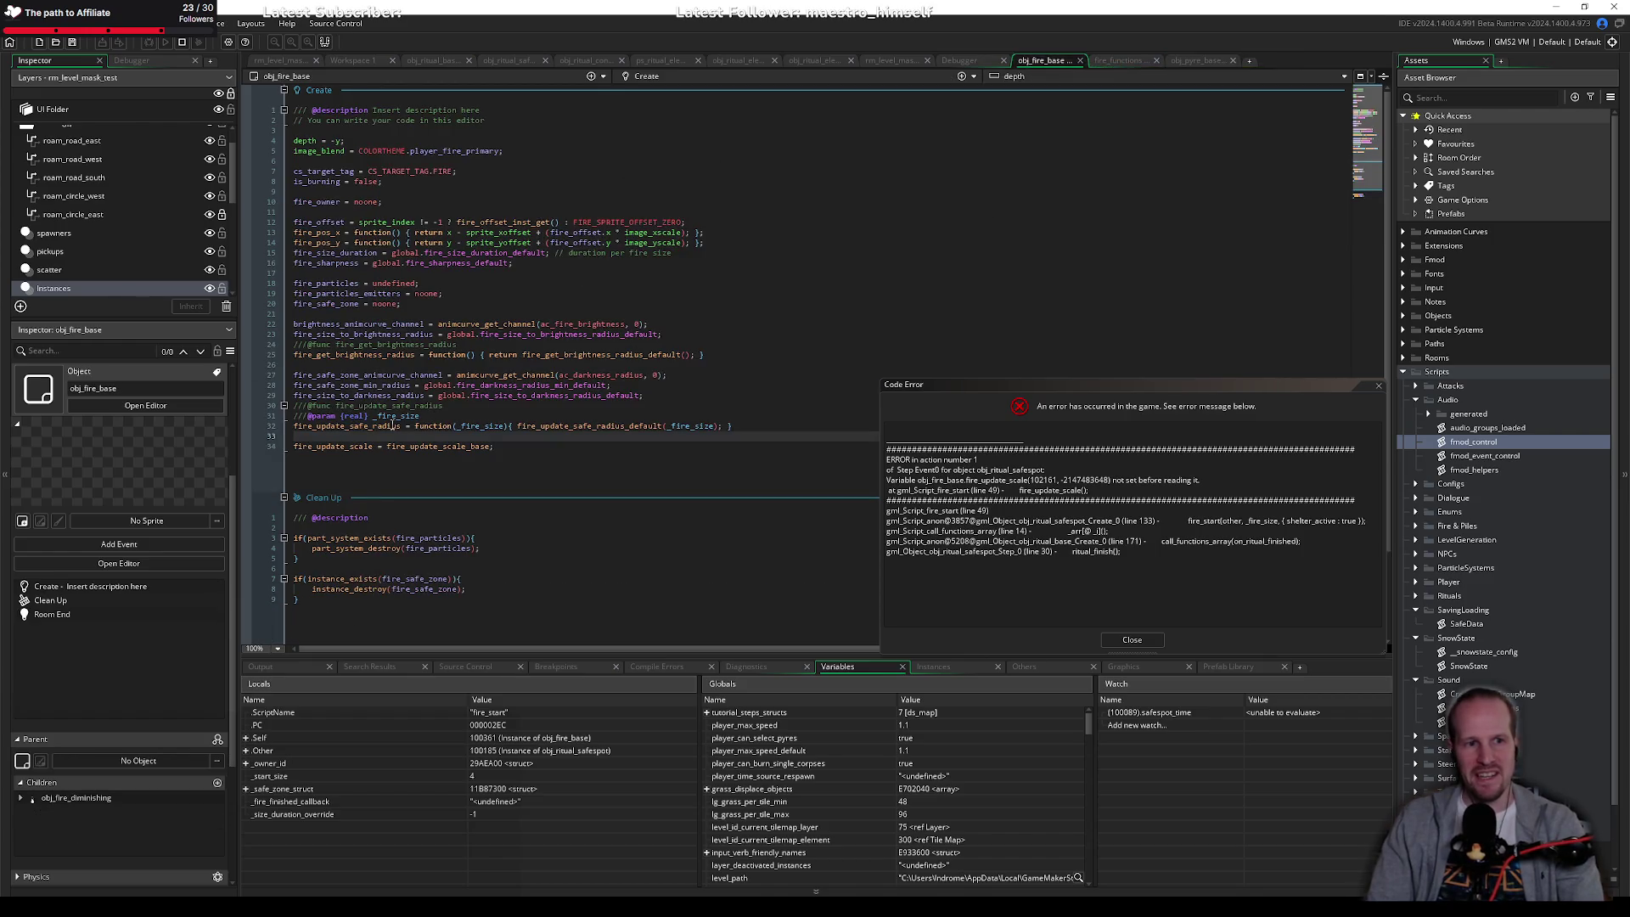
{"action": "double_click", "coordinate": [353, 445]}
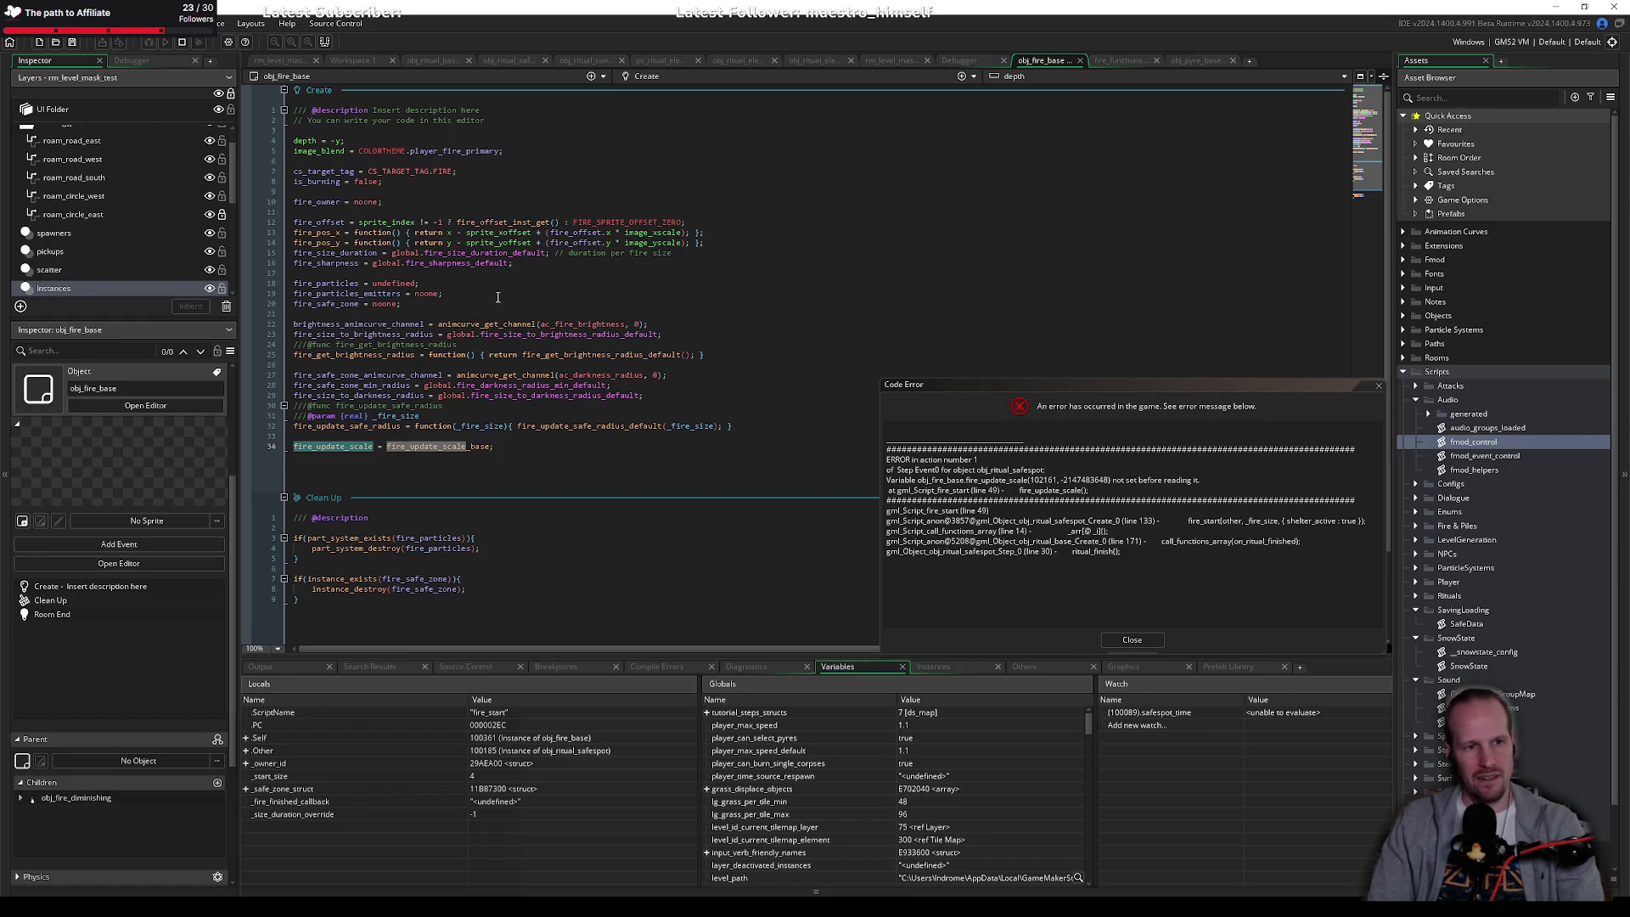
{"action": "left_click", "coordinate": [518, 344]}
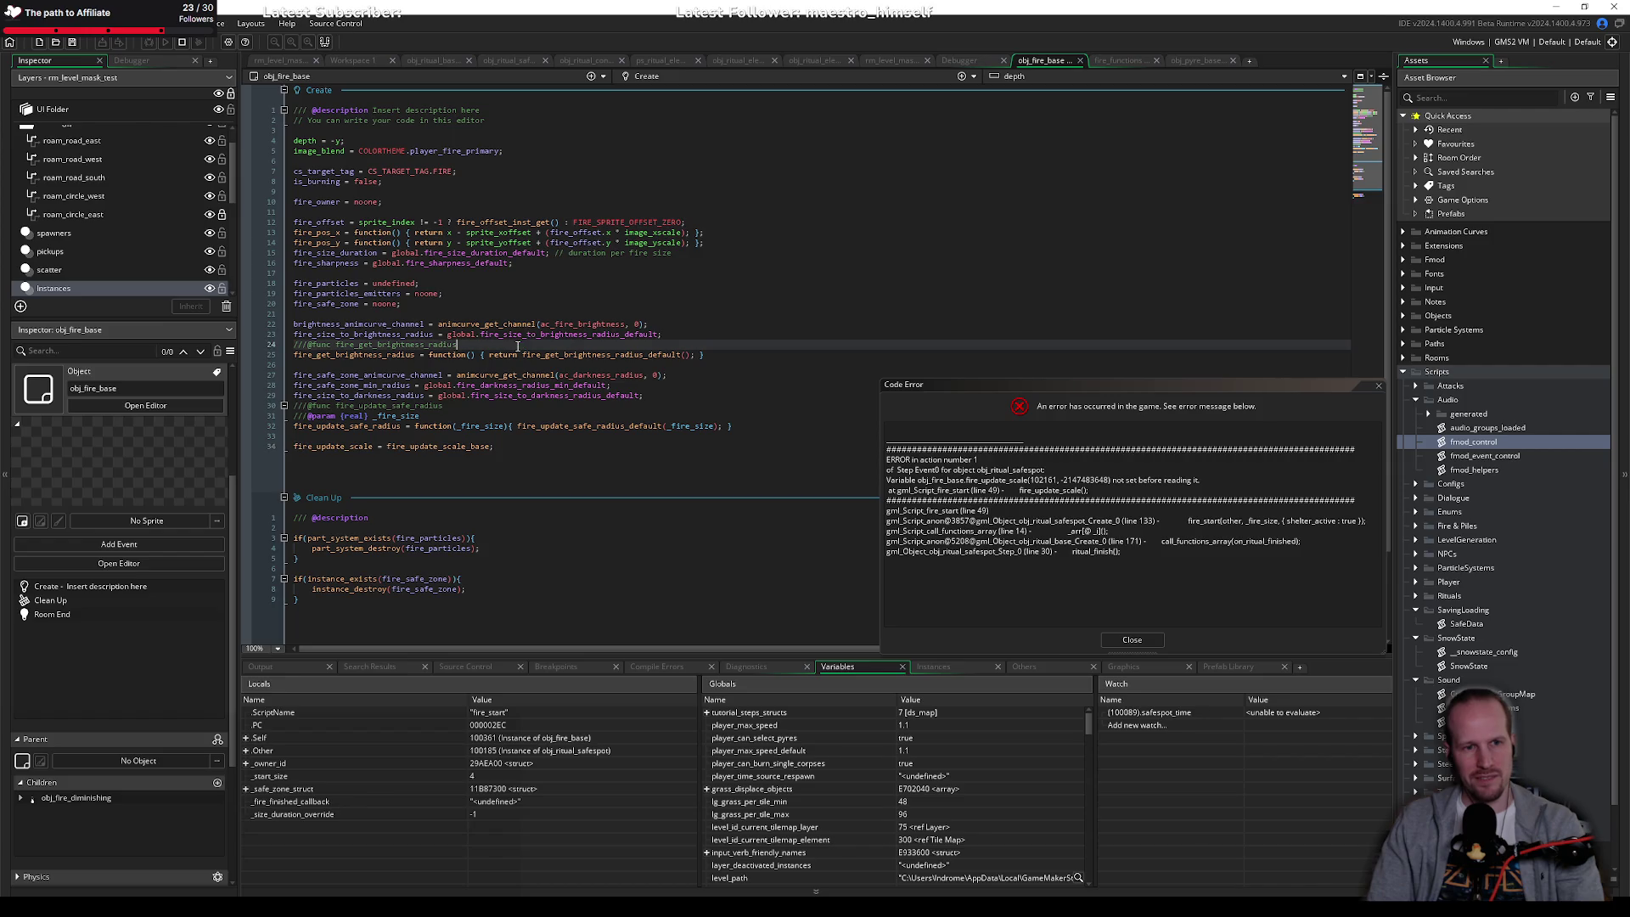
{"action": "double_click", "coordinate": [441, 446]}
{"action": "key", "text": "Left"}
{"action": "key", "text": "shift+Home"}
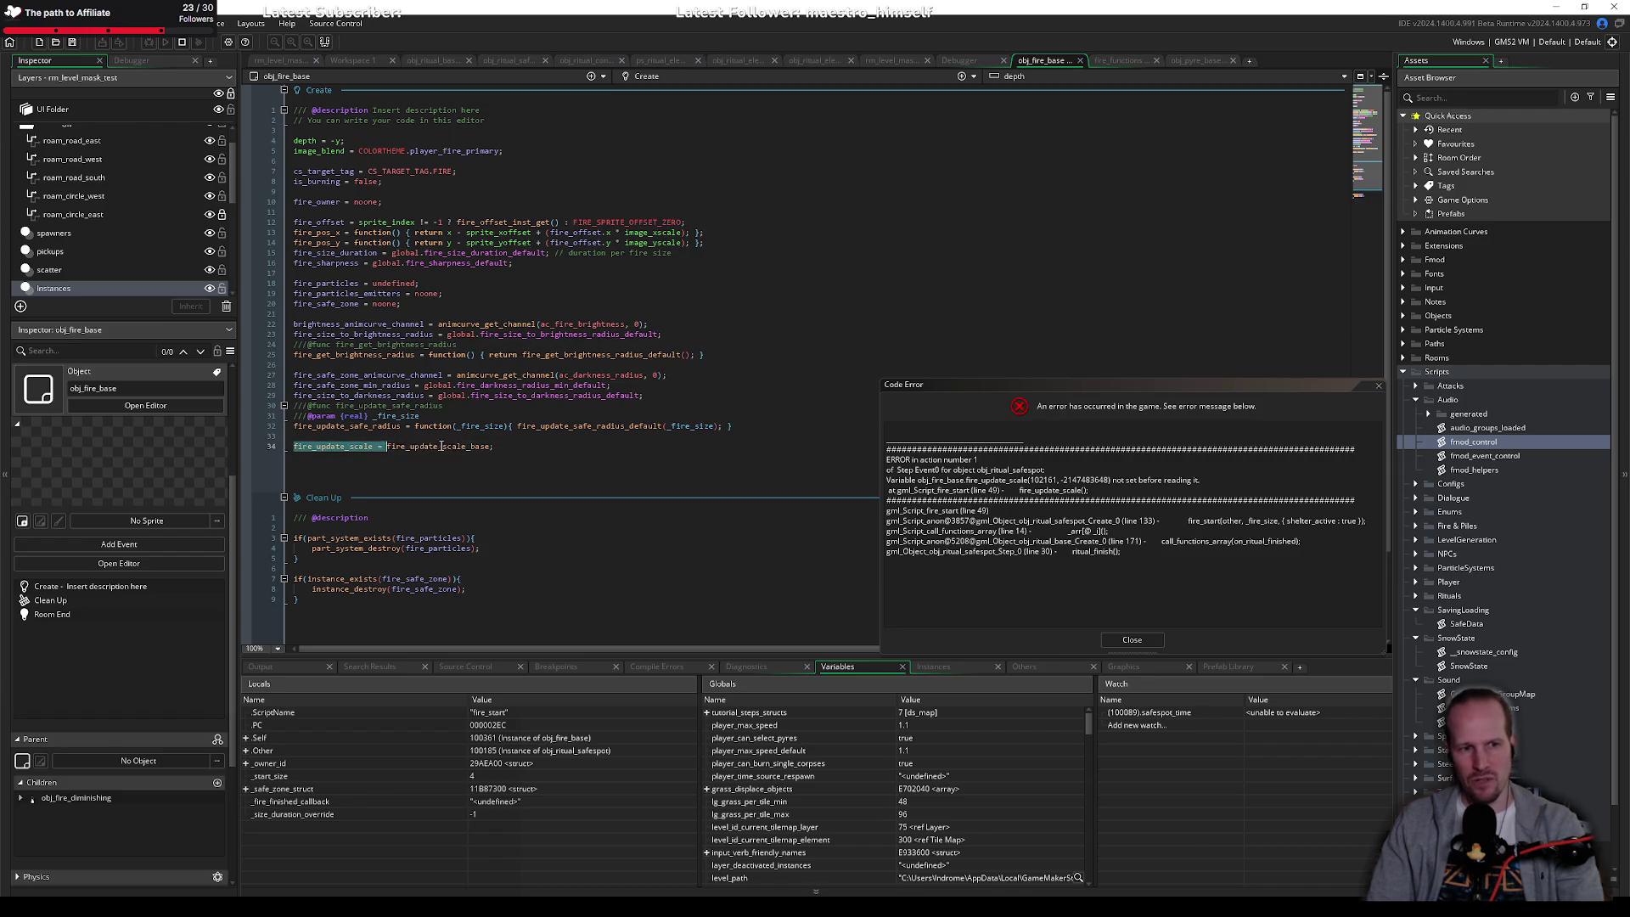
{"action": "left_click", "coordinate": [521, 440]}
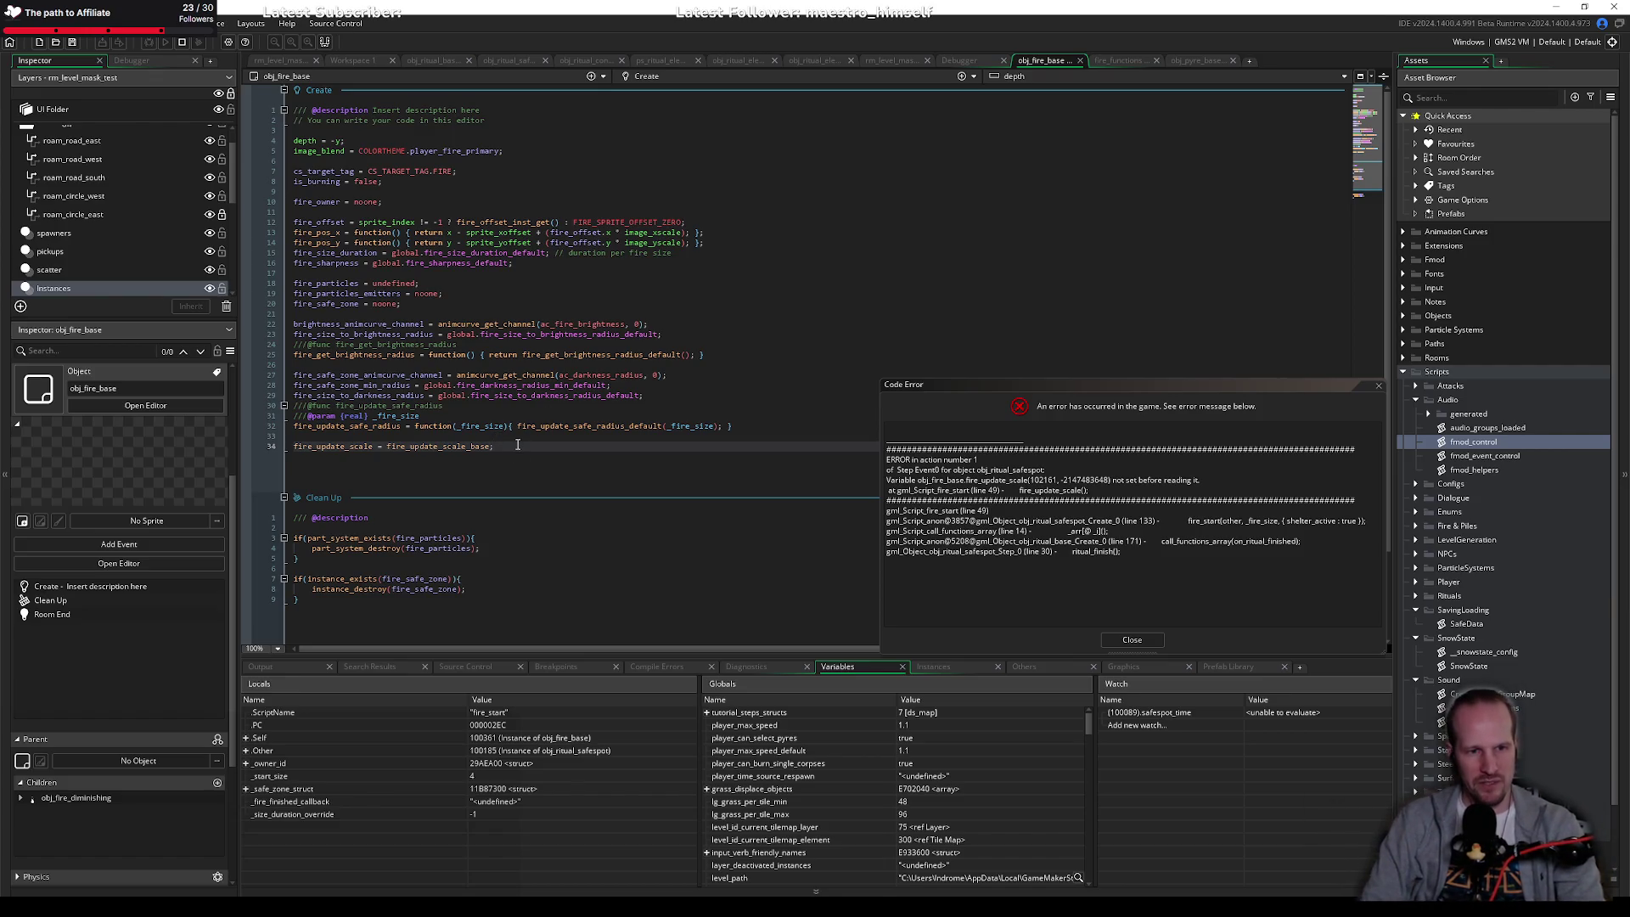
{"action": "left_click", "coordinate": [1132, 640]}
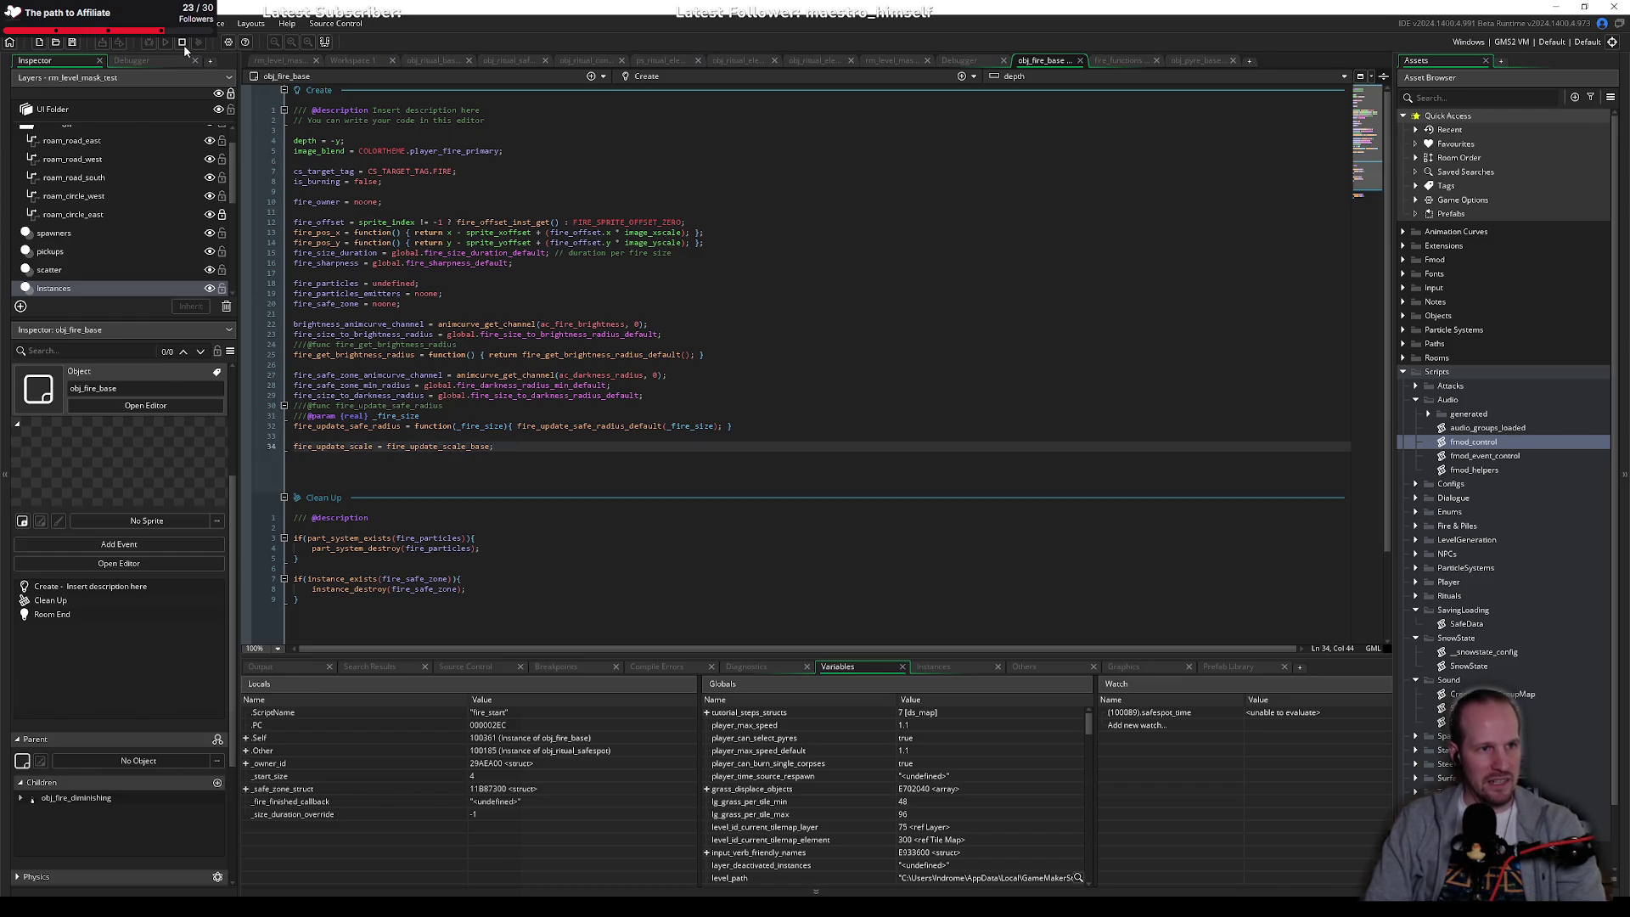
Step: Launch the game in debug mode while checking line 49's fire_update_scale call
{"action": "left_click", "coordinate": [149, 43]}
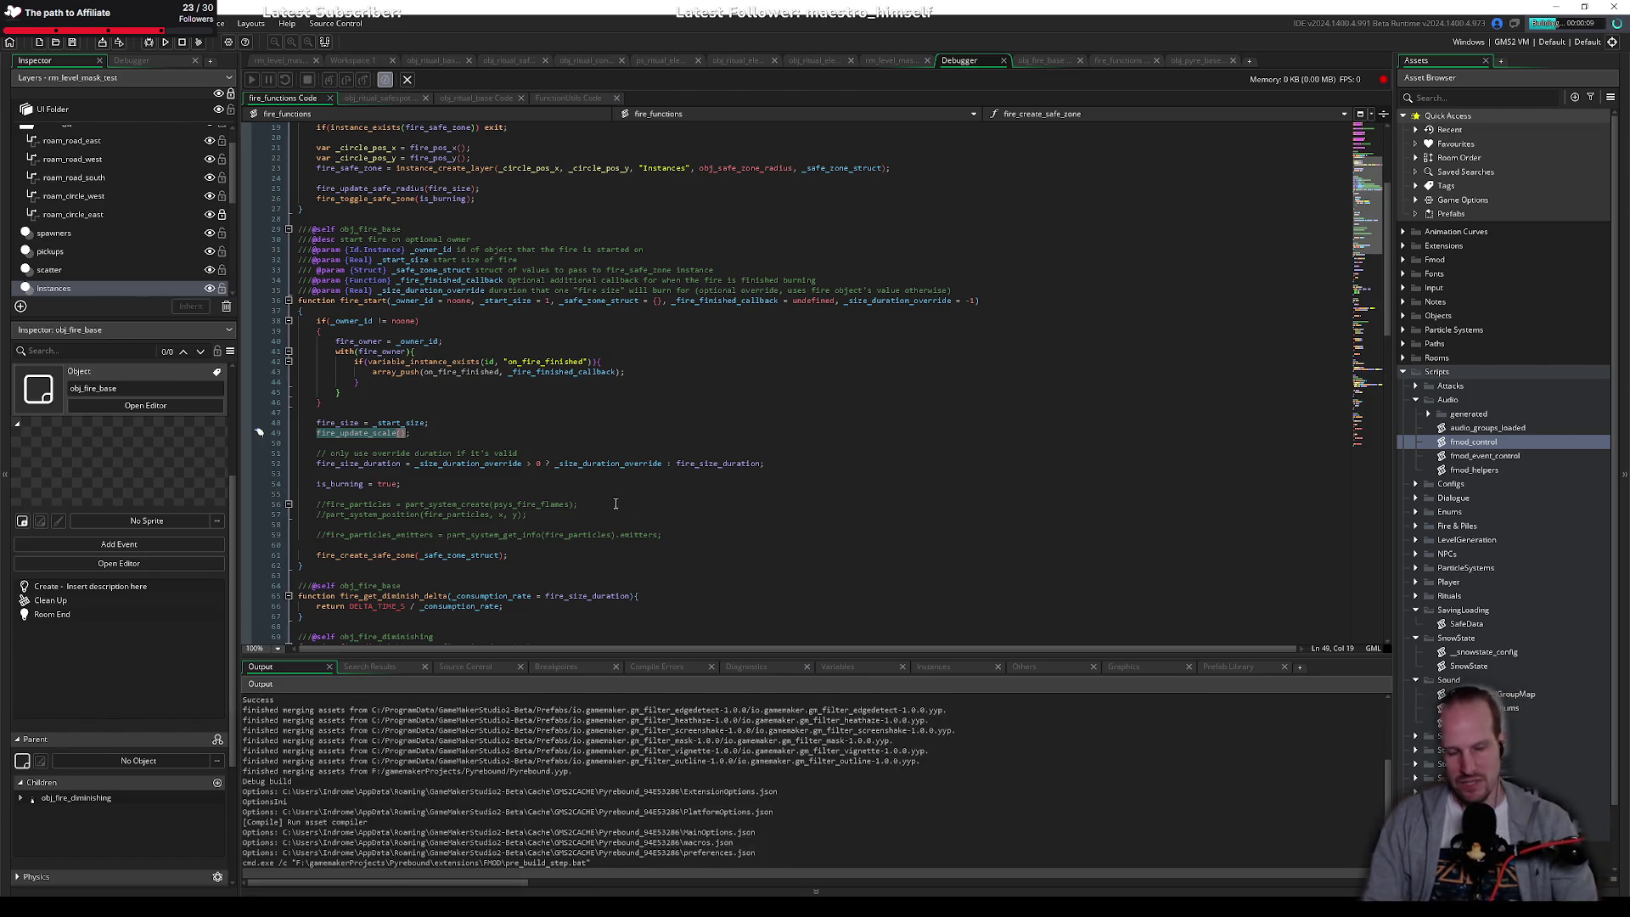
{"action": "left_click", "coordinate": [633, 544]}
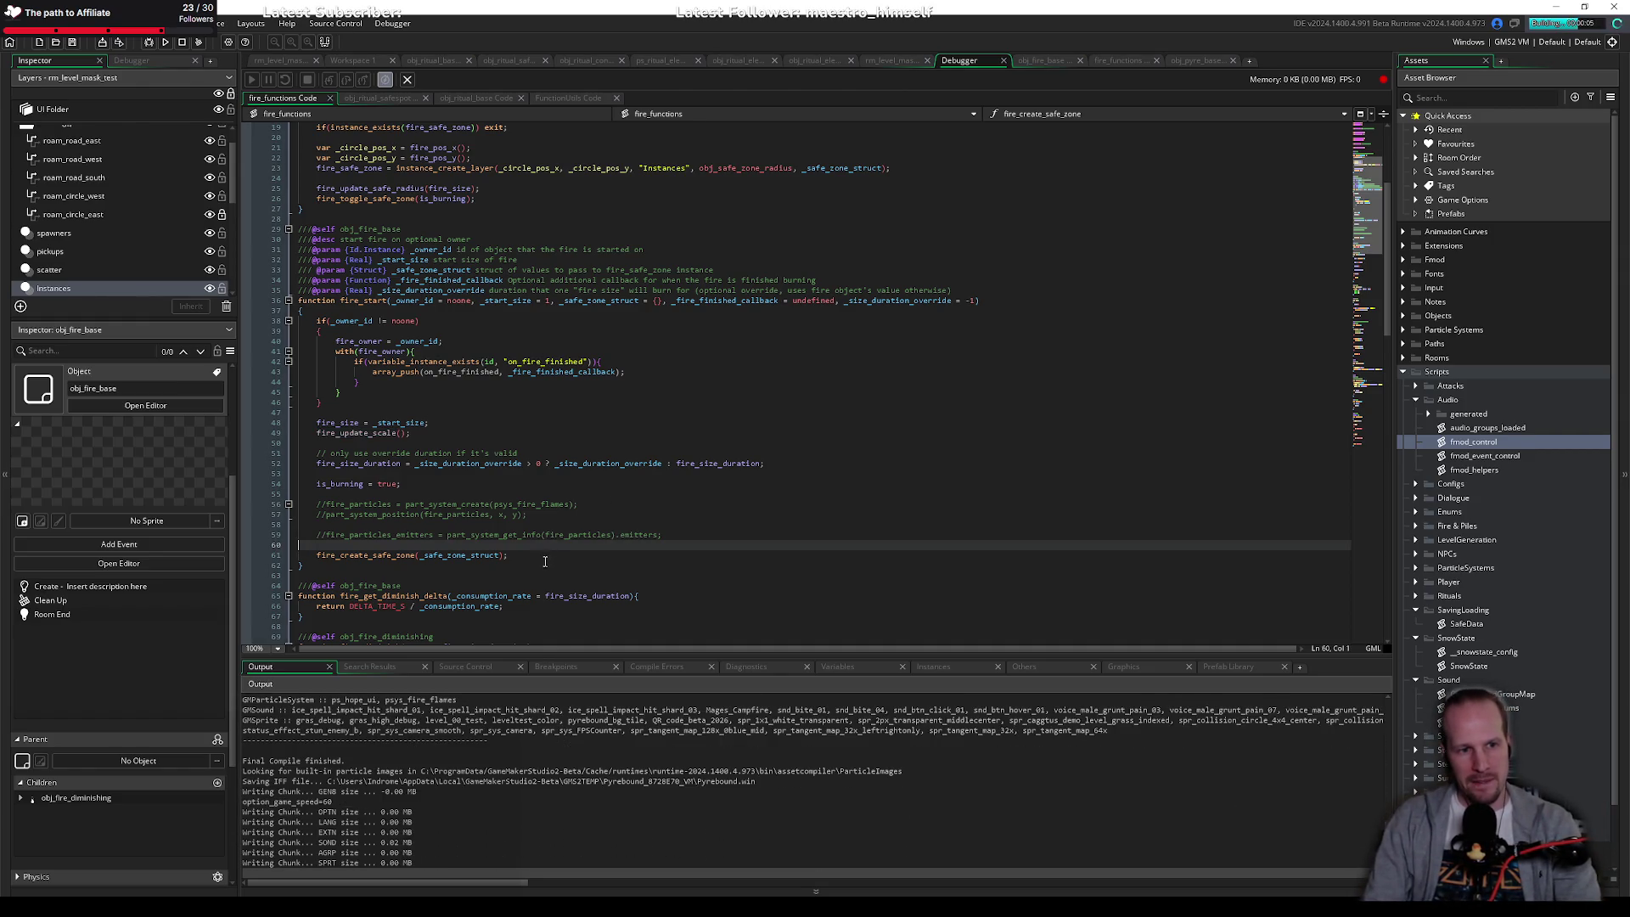
{"action": "double_click", "coordinate": [382, 433]}
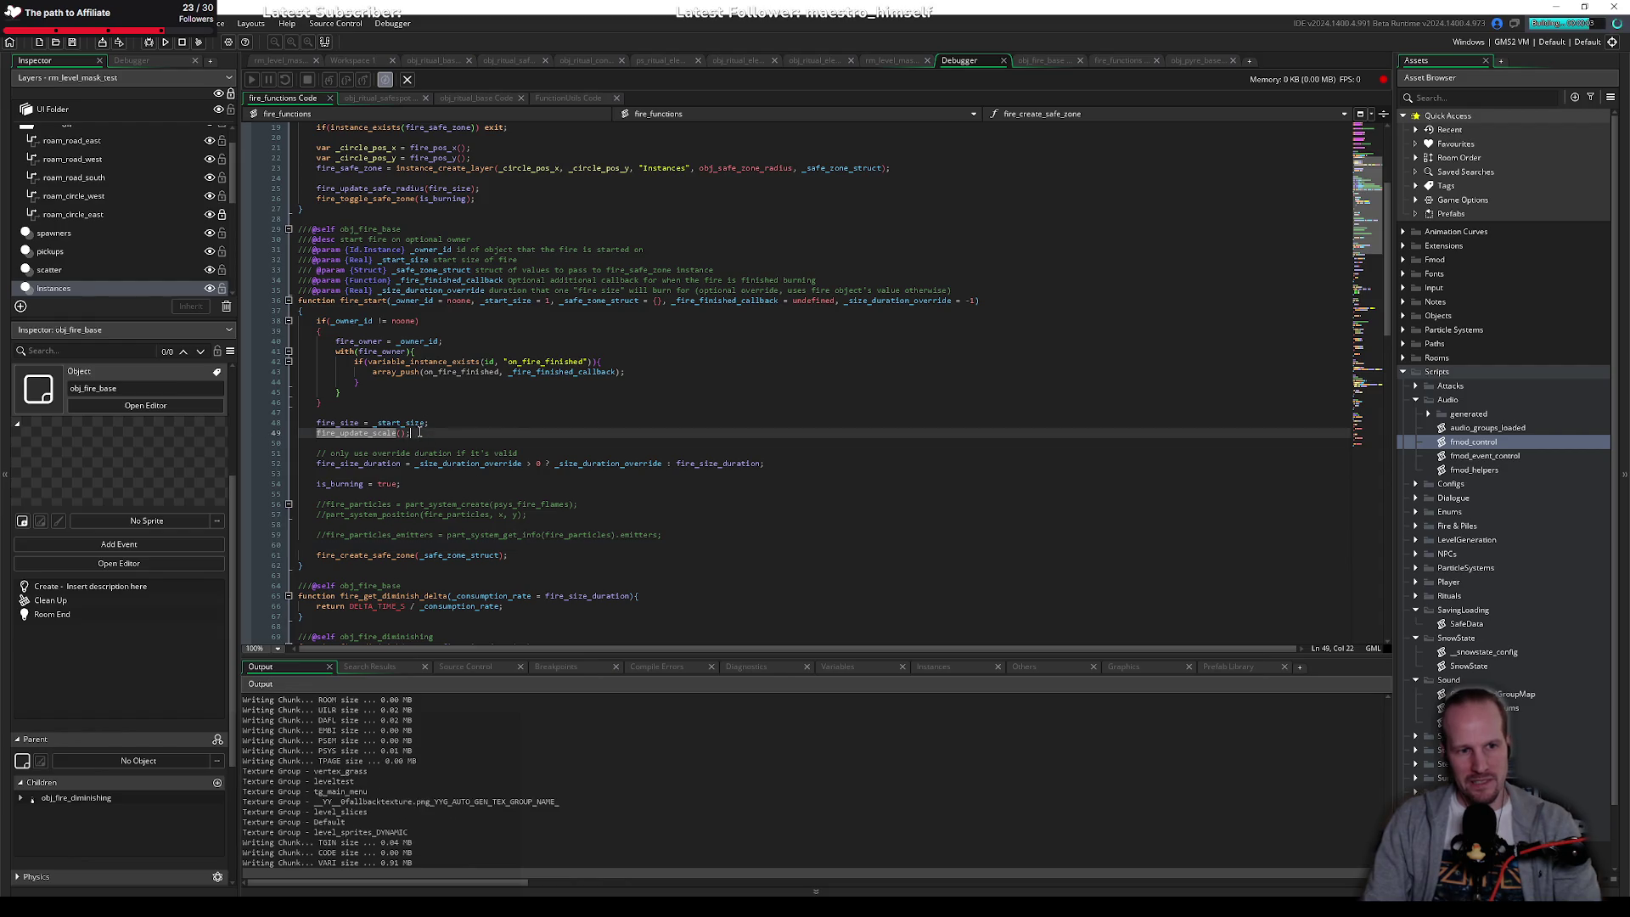
{"action": "key", "text": "Escape"}
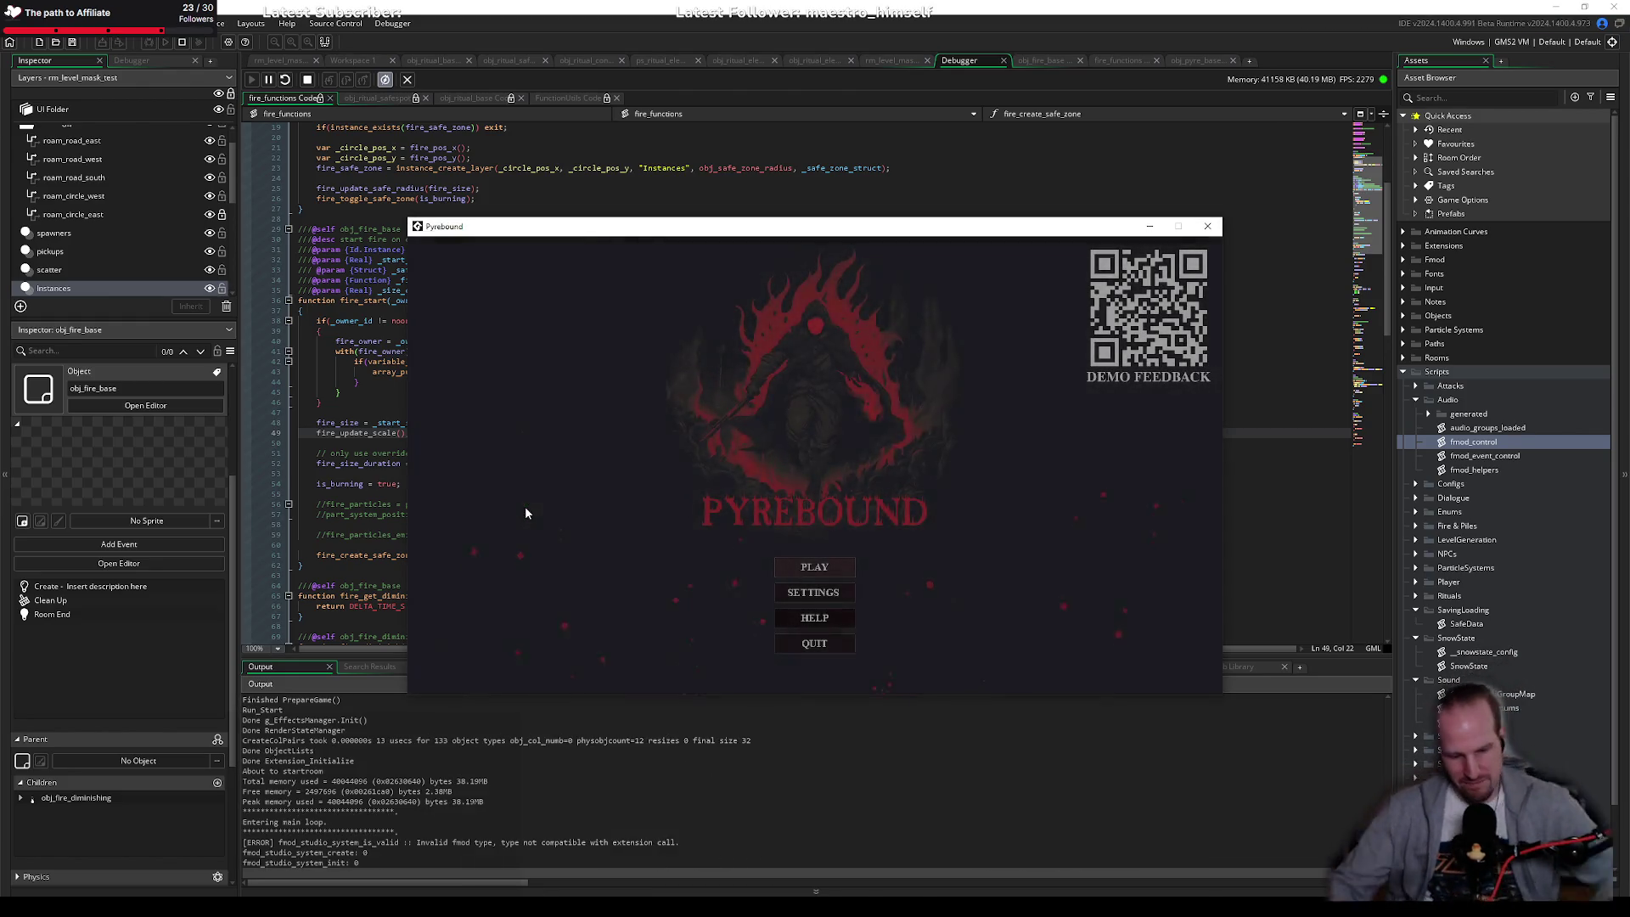
Step: Choose PLAY, walk to the tower and press E to start the ritual
{"action": "left_click", "coordinate": [525, 512]}
{"action": "key", "text": "Return"}
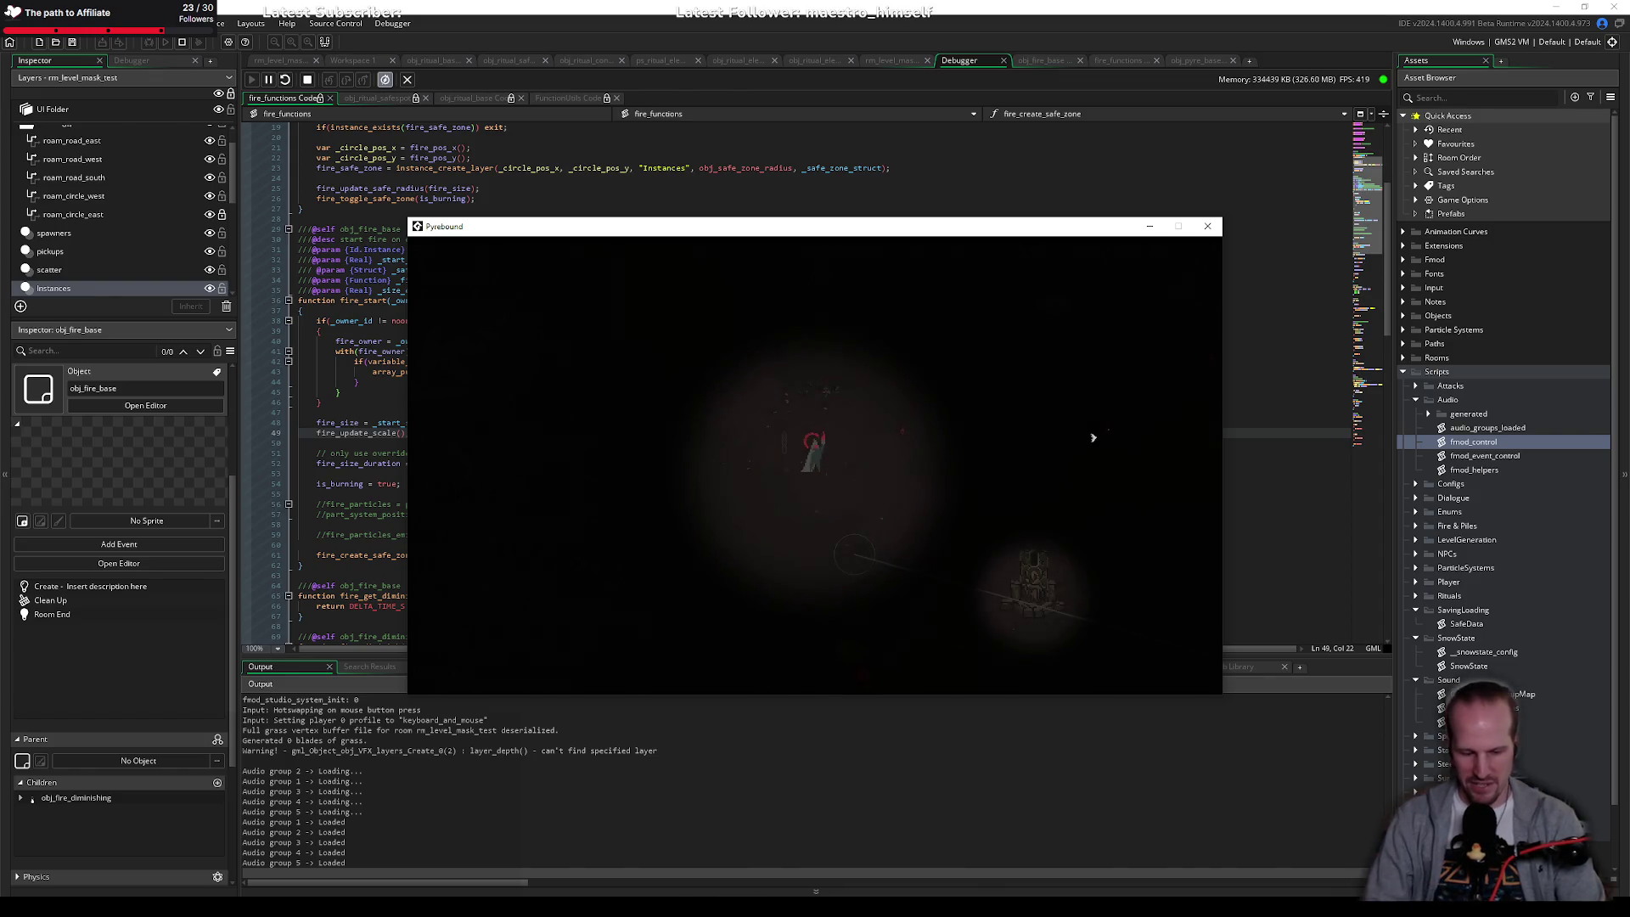
{"action": "key", "text": "s"}
{"action": "key", "text": "d"}
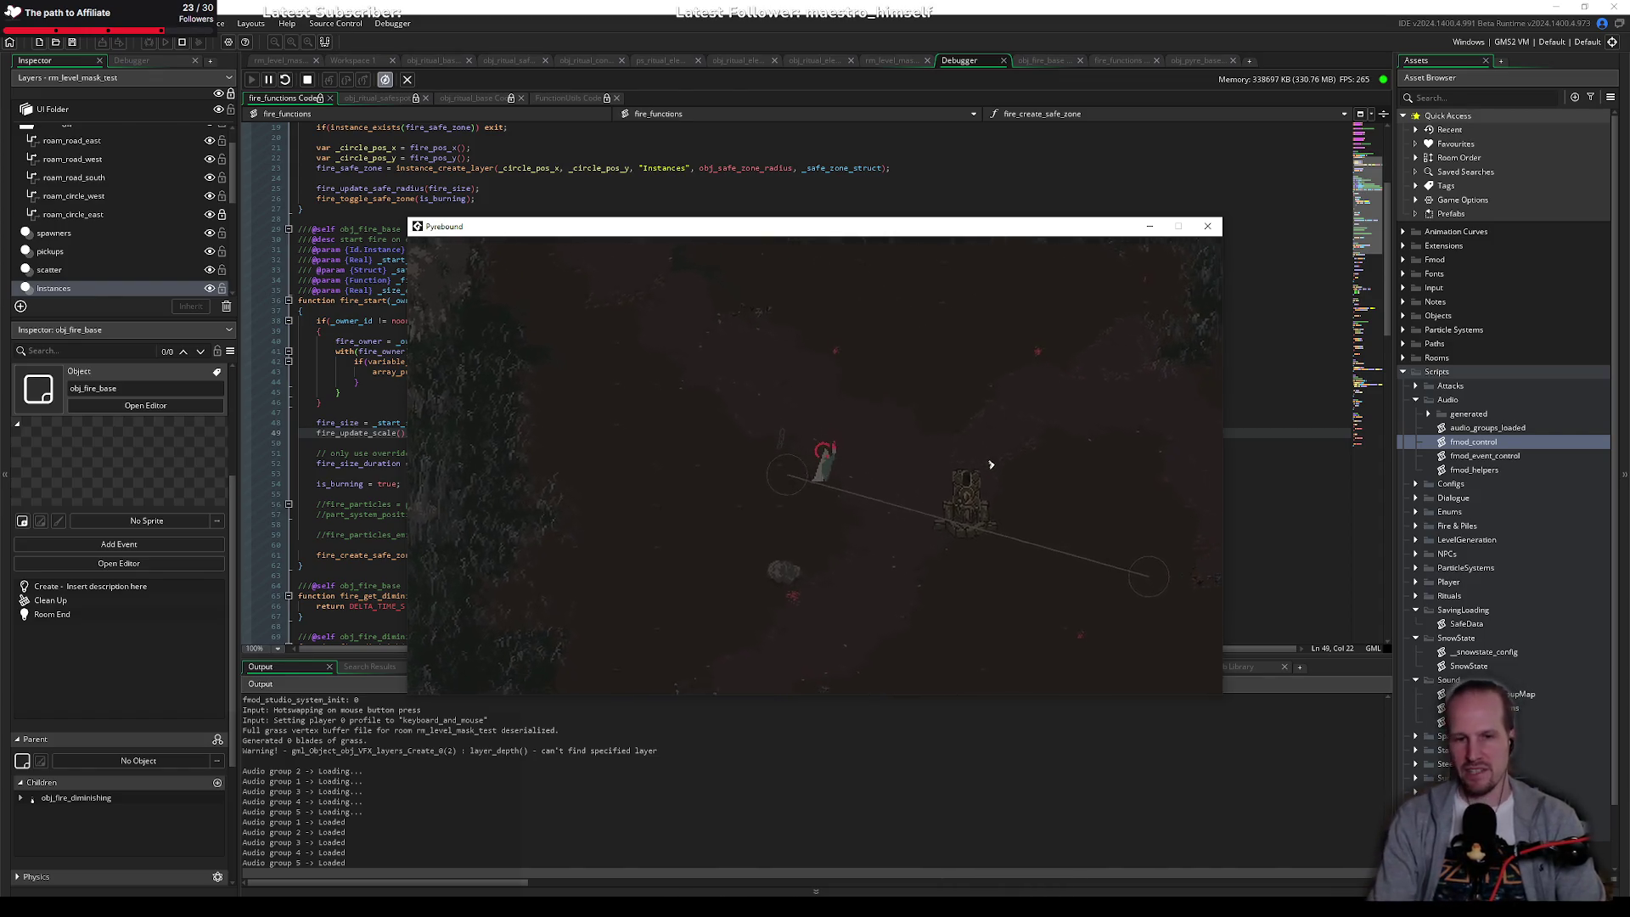
{"action": "key", "text": "s"}
{"action": "key", "text": "d"}
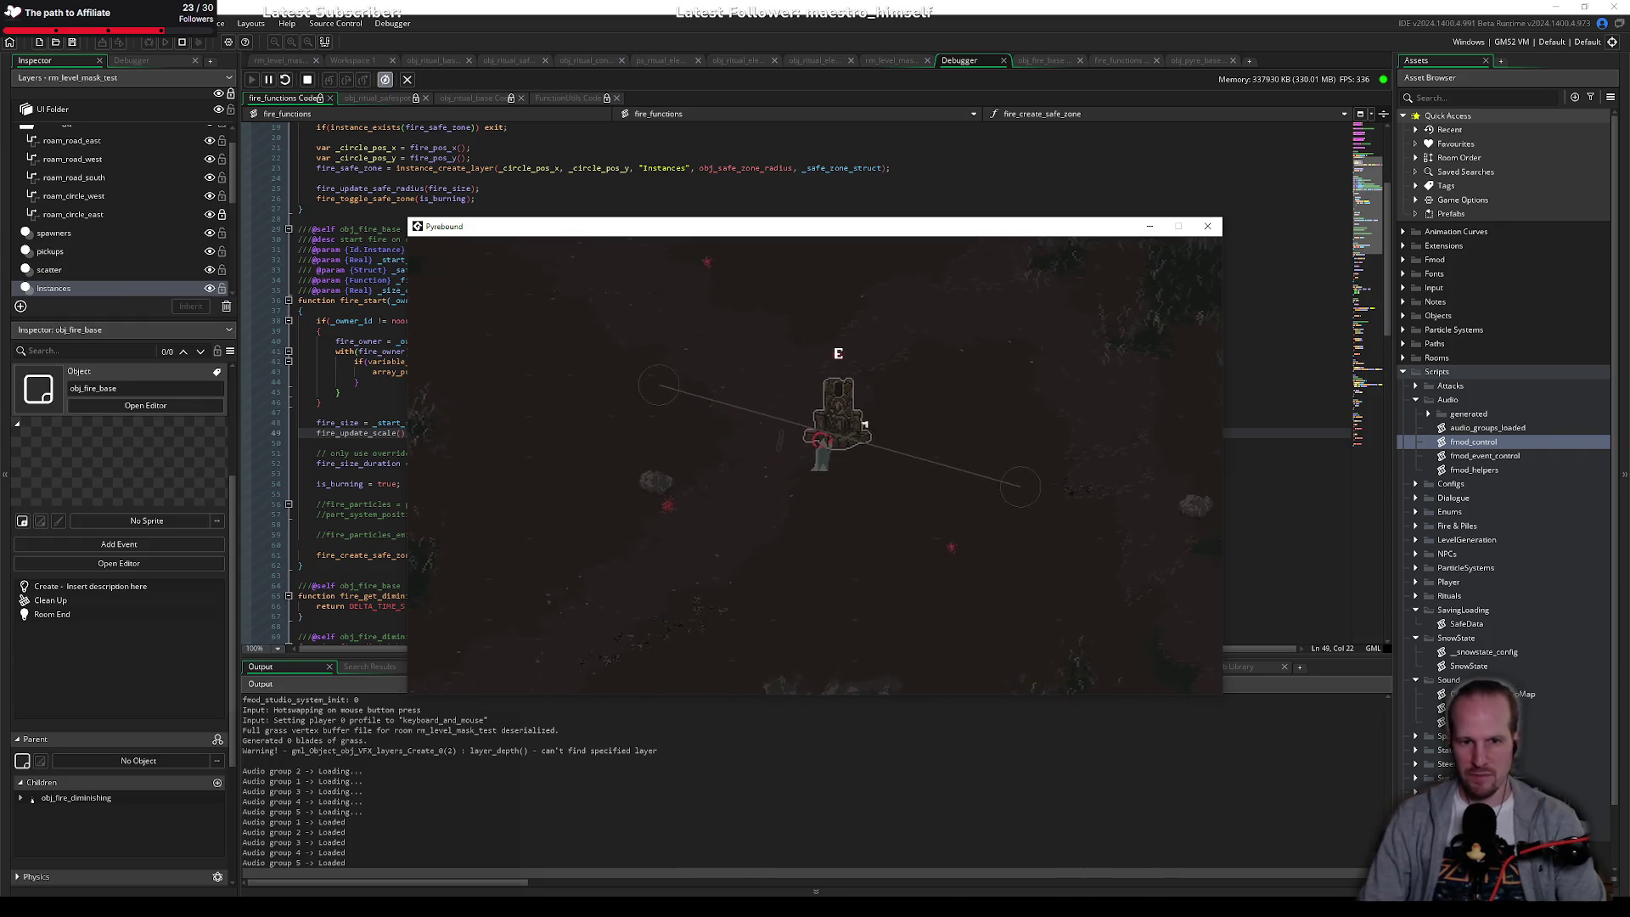
{"action": "key", "text": "e"}
Step: Walk onto the right safe-zone circle, then across to the left one
{"action": "key", "text": "d"}
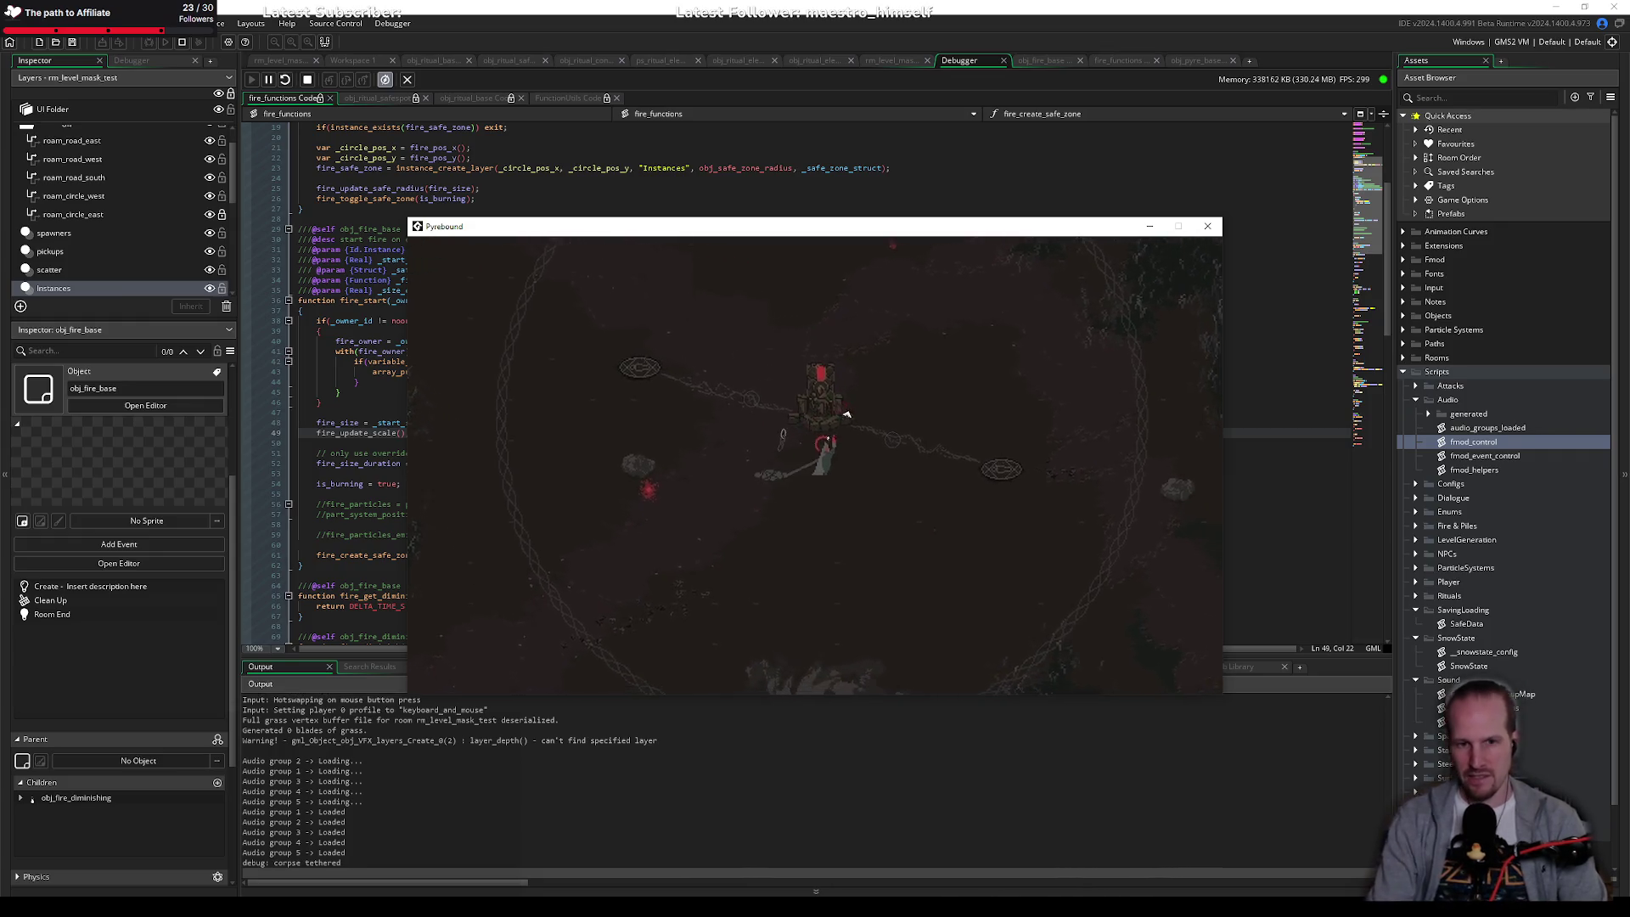
{"action": "key", "text": "d"}
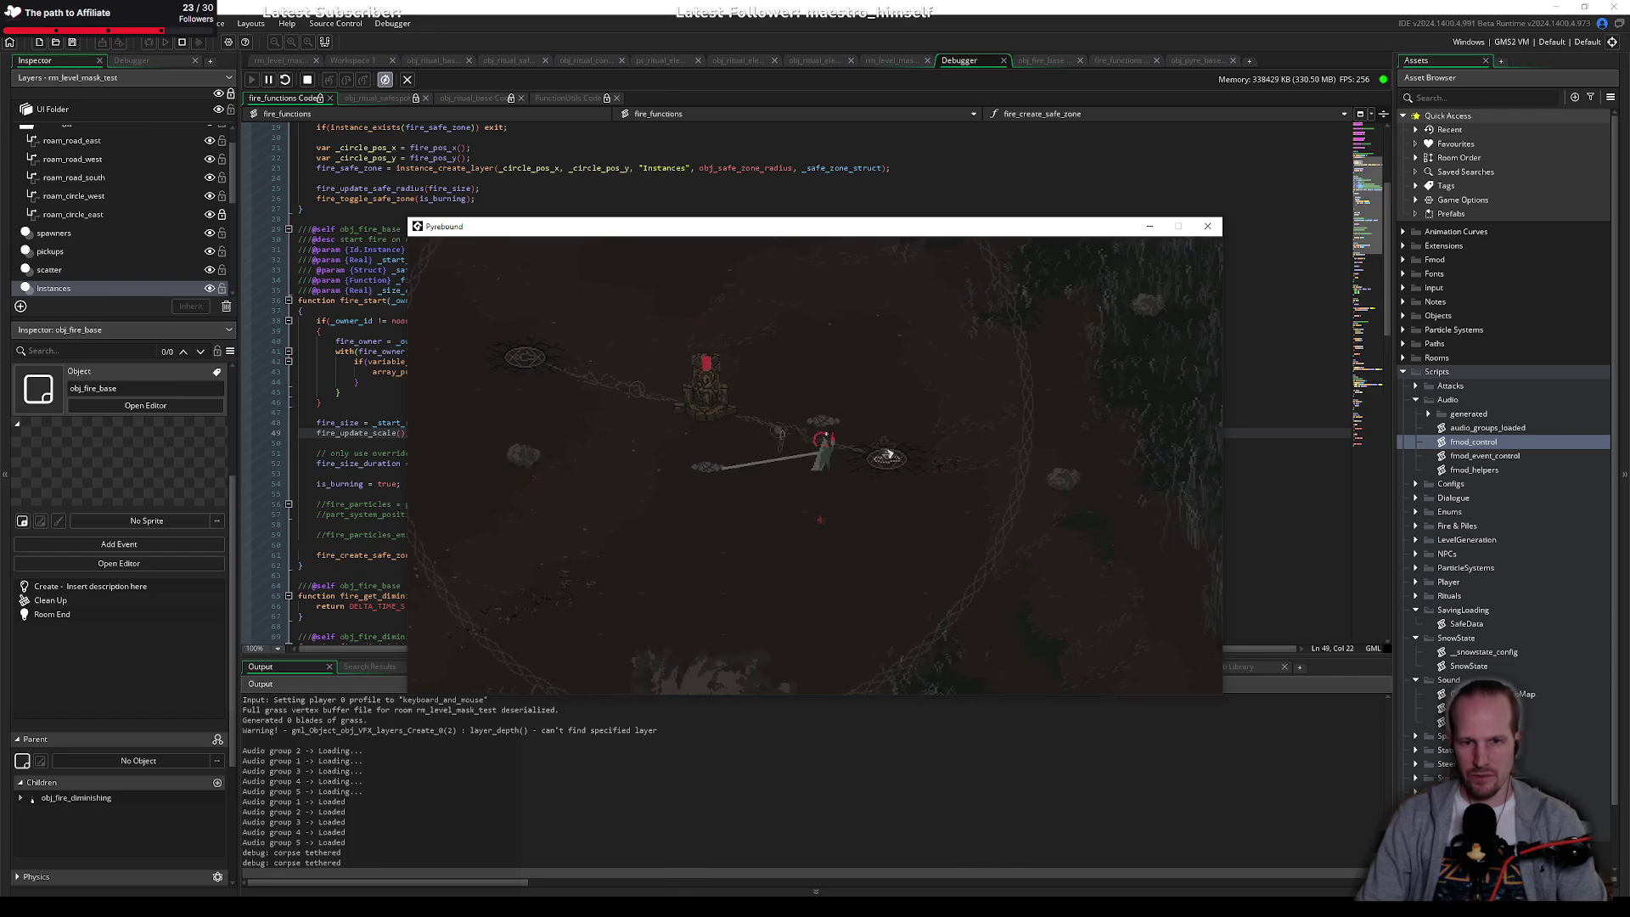
{"action": "key", "text": "a"}
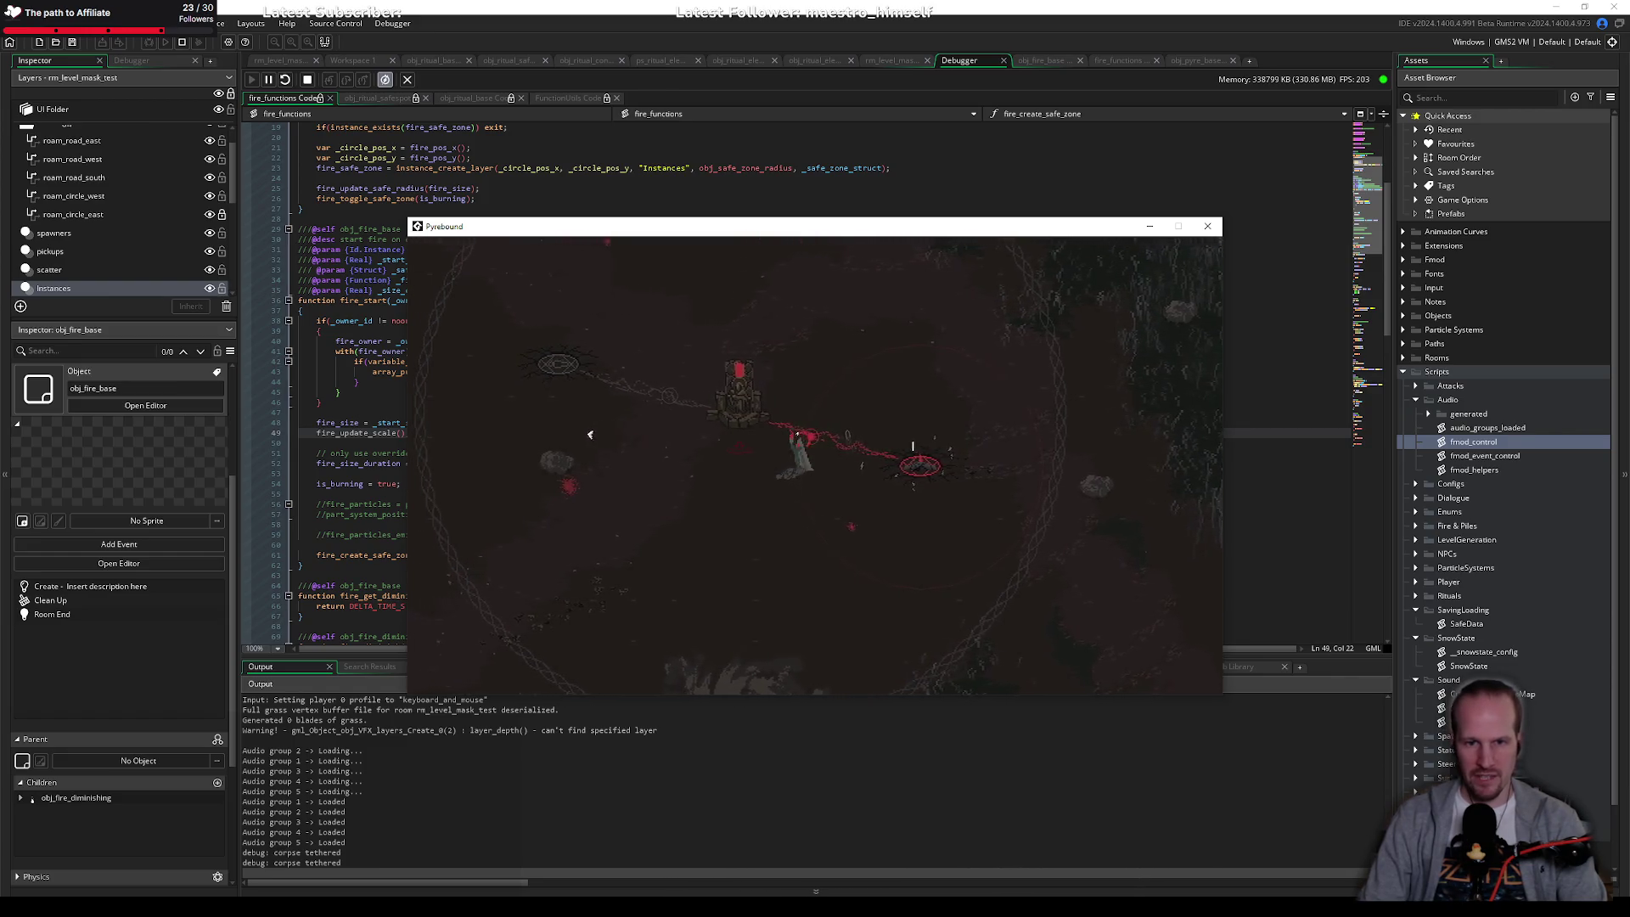
{"action": "key", "text": "a"}
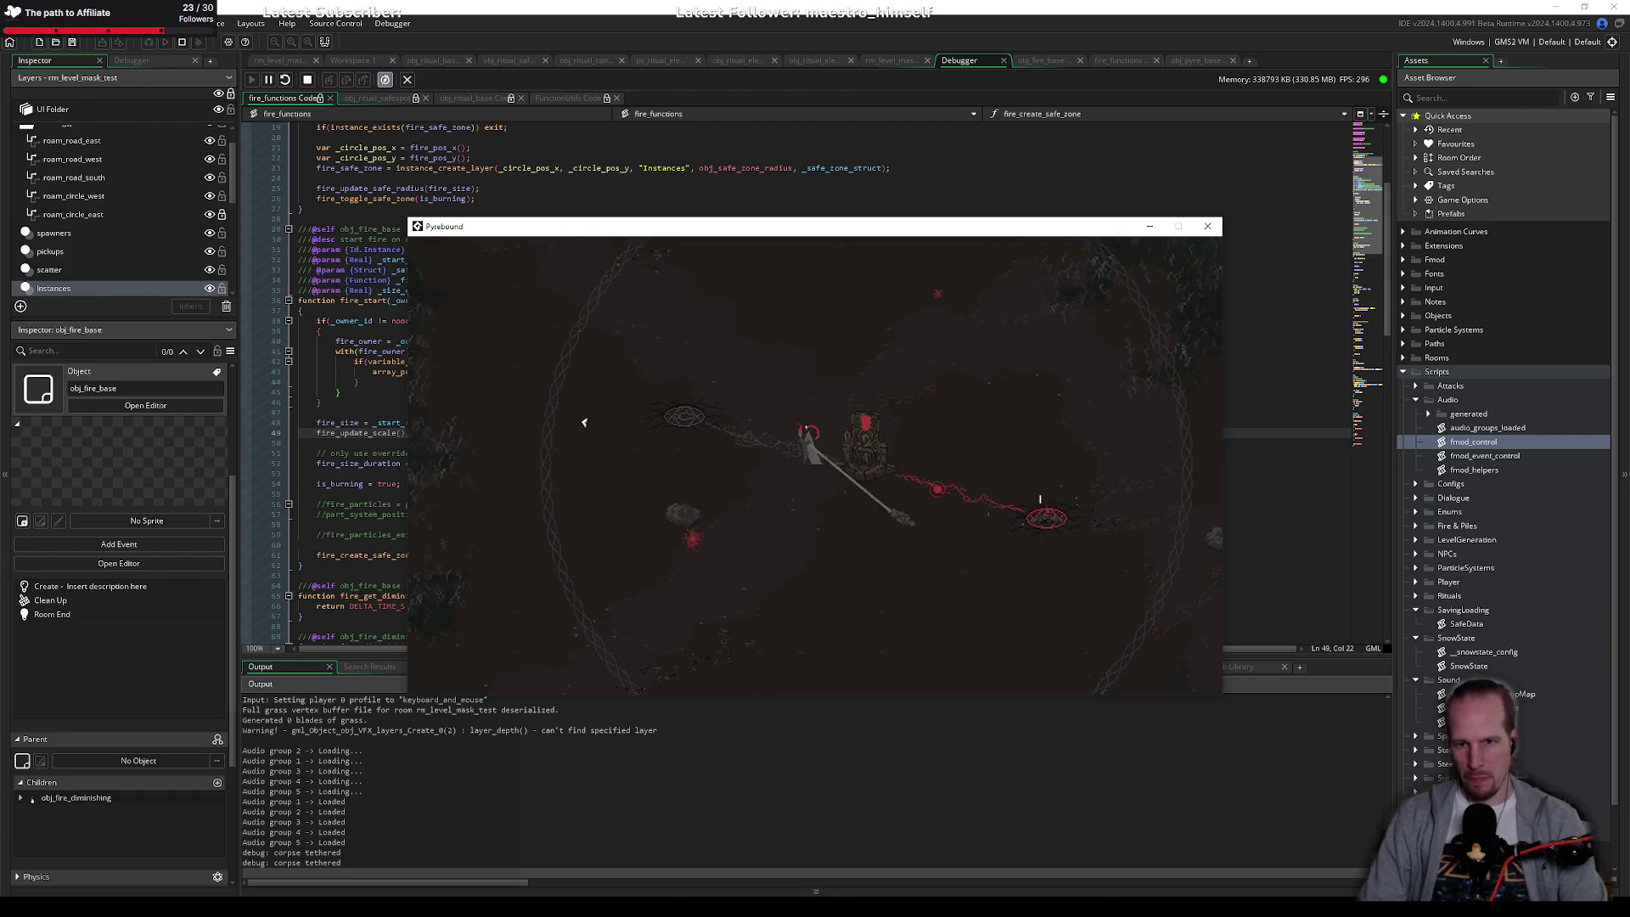
{"action": "key", "text": "a"}
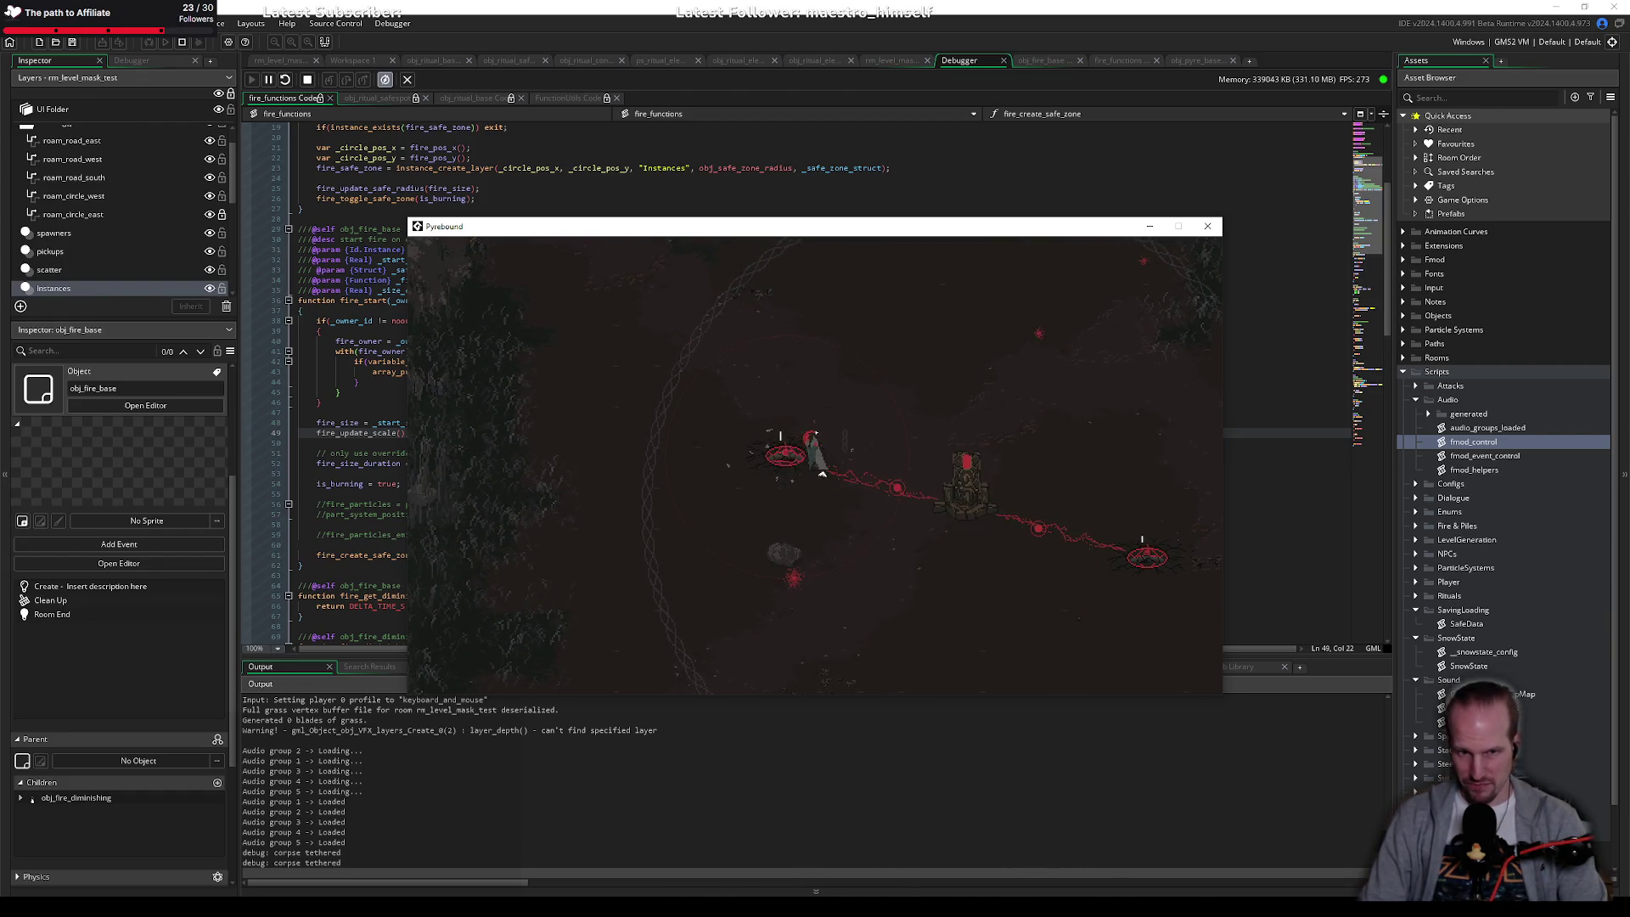
{"action": "key", "text": "s"}
{"action": "key", "text": "d"}
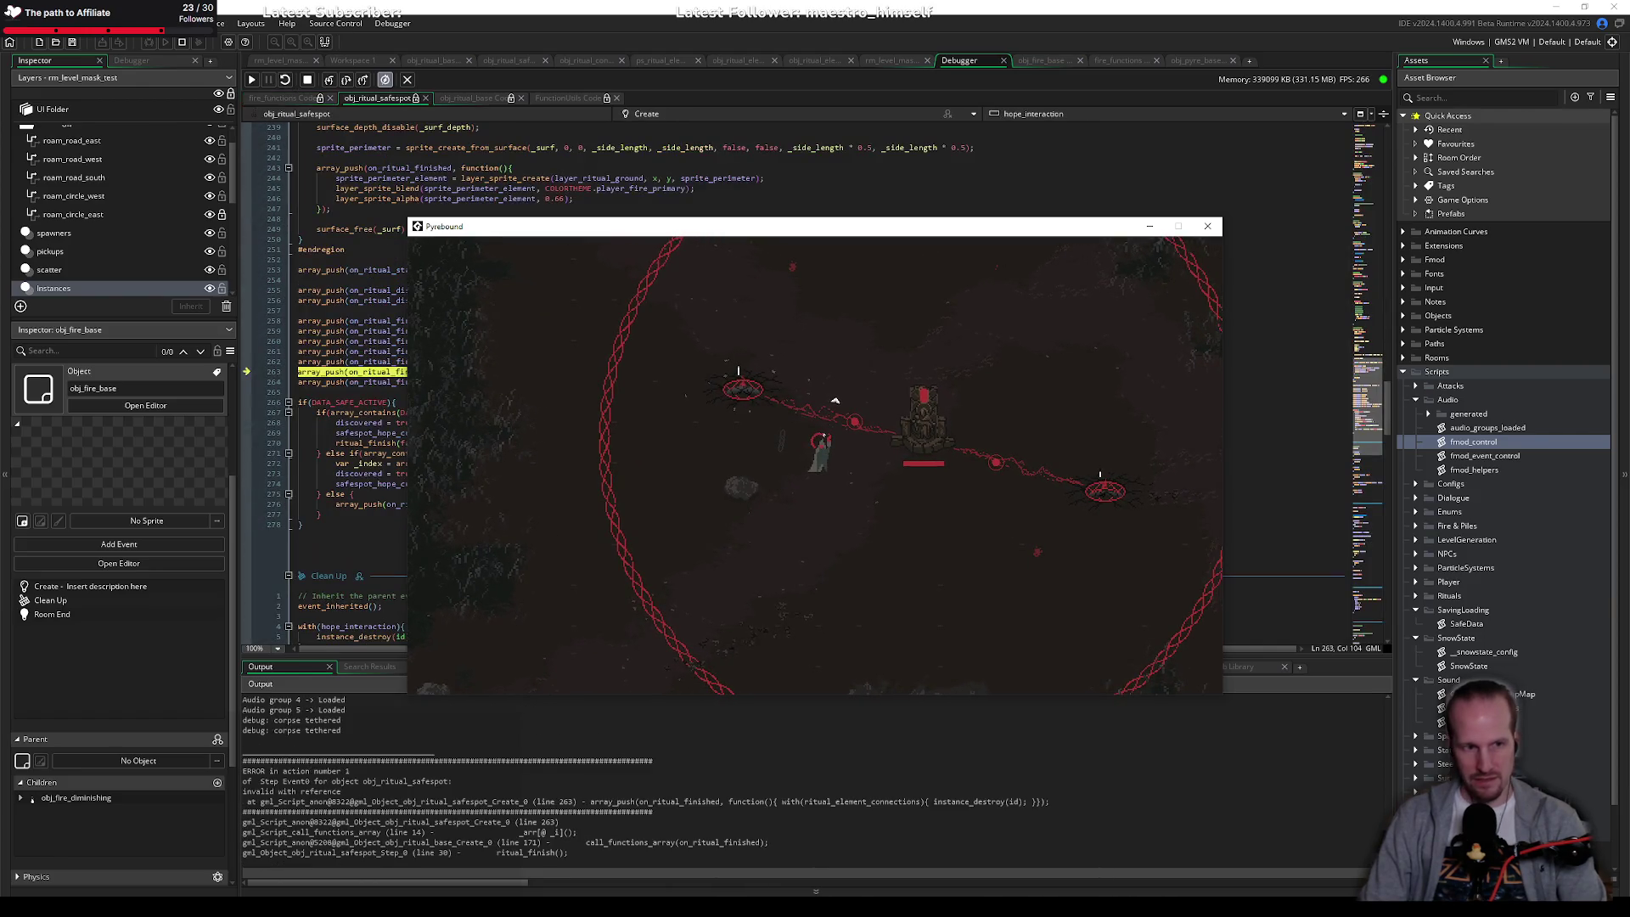
Step: Locate the crash on obj_ritual_safespot line 263, close the error report and stop the game
{"action": "left_click", "coordinate": [346, 341]}
{"action": "mouse_move", "coordinate": [801, 338]}
{"action": "left_mouse_down"}
{"action": "mouse_move", "coordinate": [986, 300]}
{"action": "mouse_move", "coordinate": [1027, 234]}
{"action": "left_mouse_up"}
{"action": "left_click", "coordinate": [645, 371]}
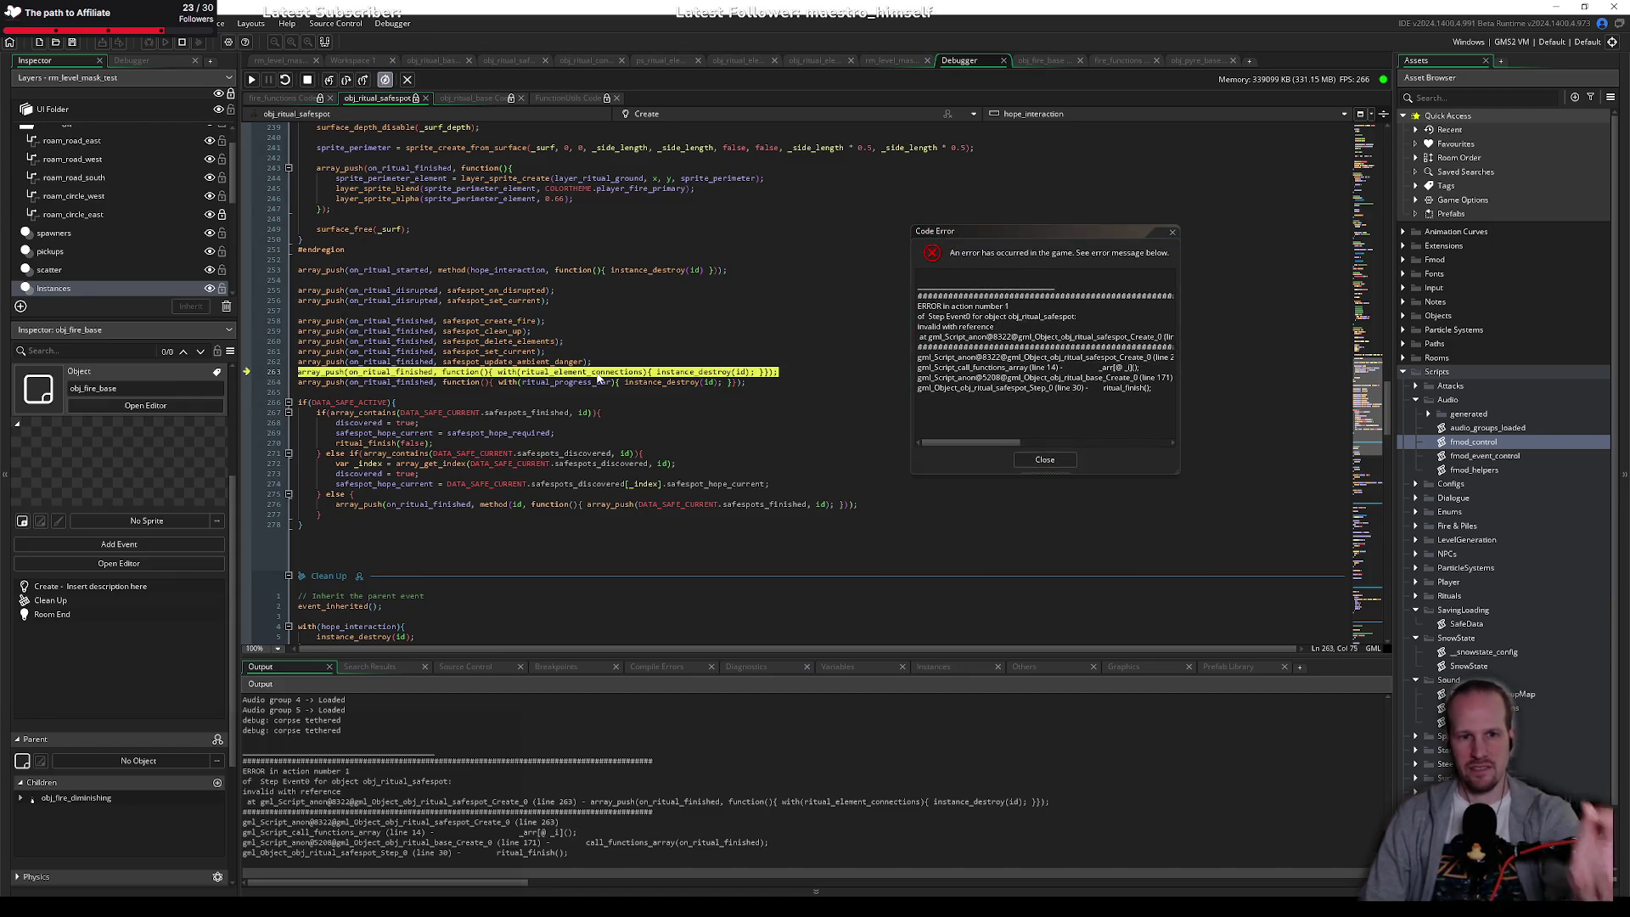
{"action": "left_click", "coordinate": [1051, 461]}
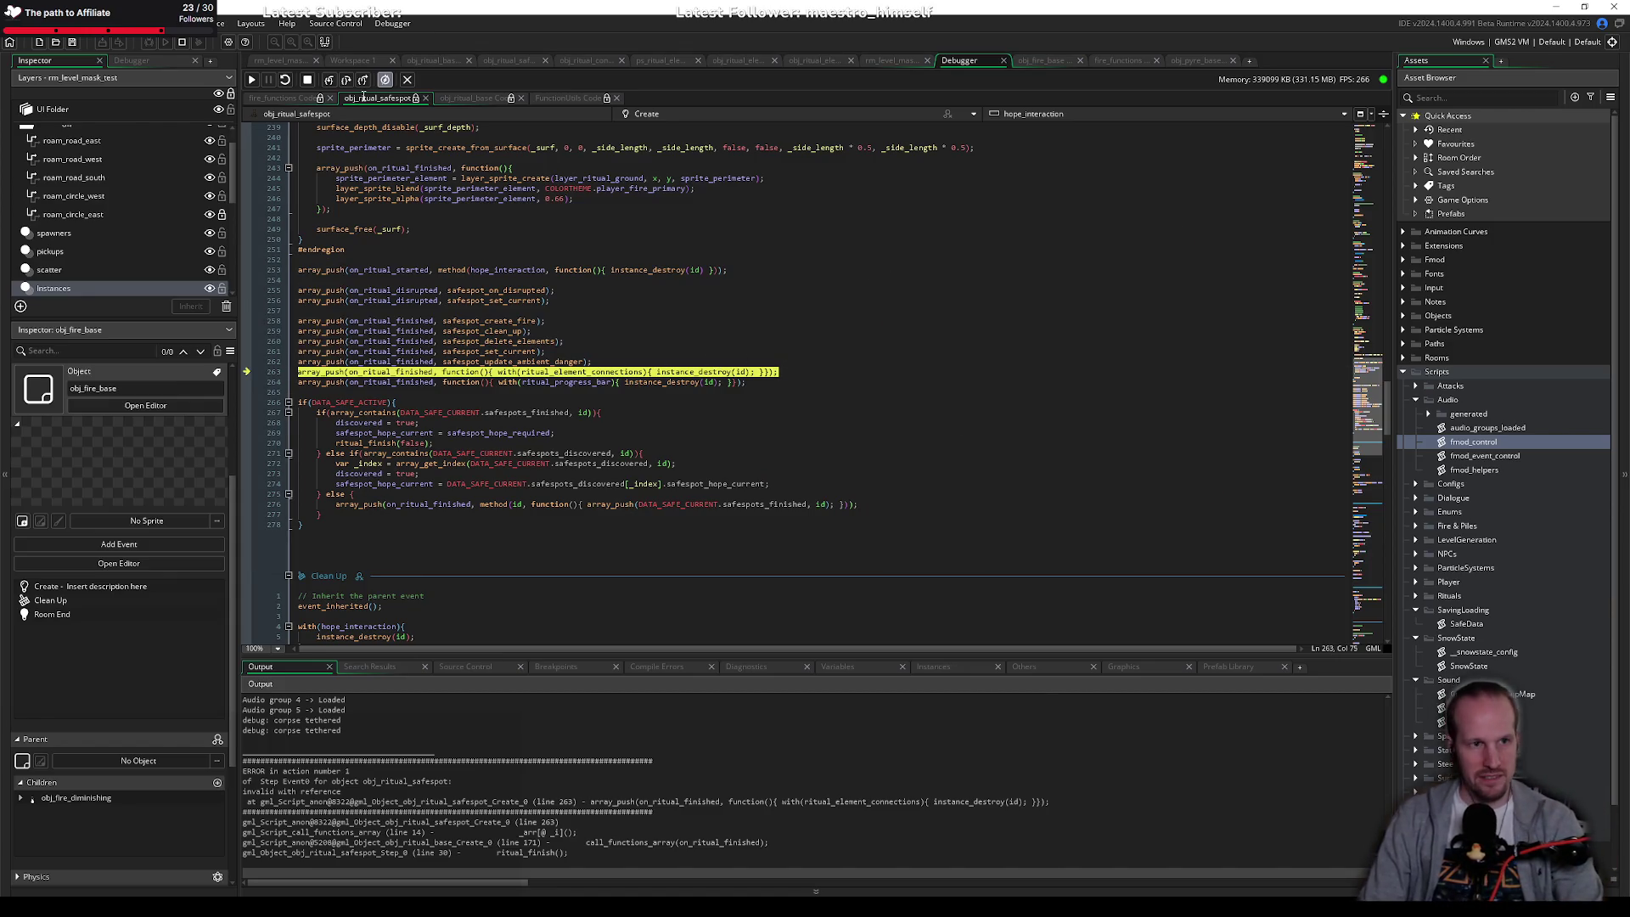
{"action": "left_click", "coordinate": [306, 79]}
{"action": "left_click", "coordinate": [699, 363]}
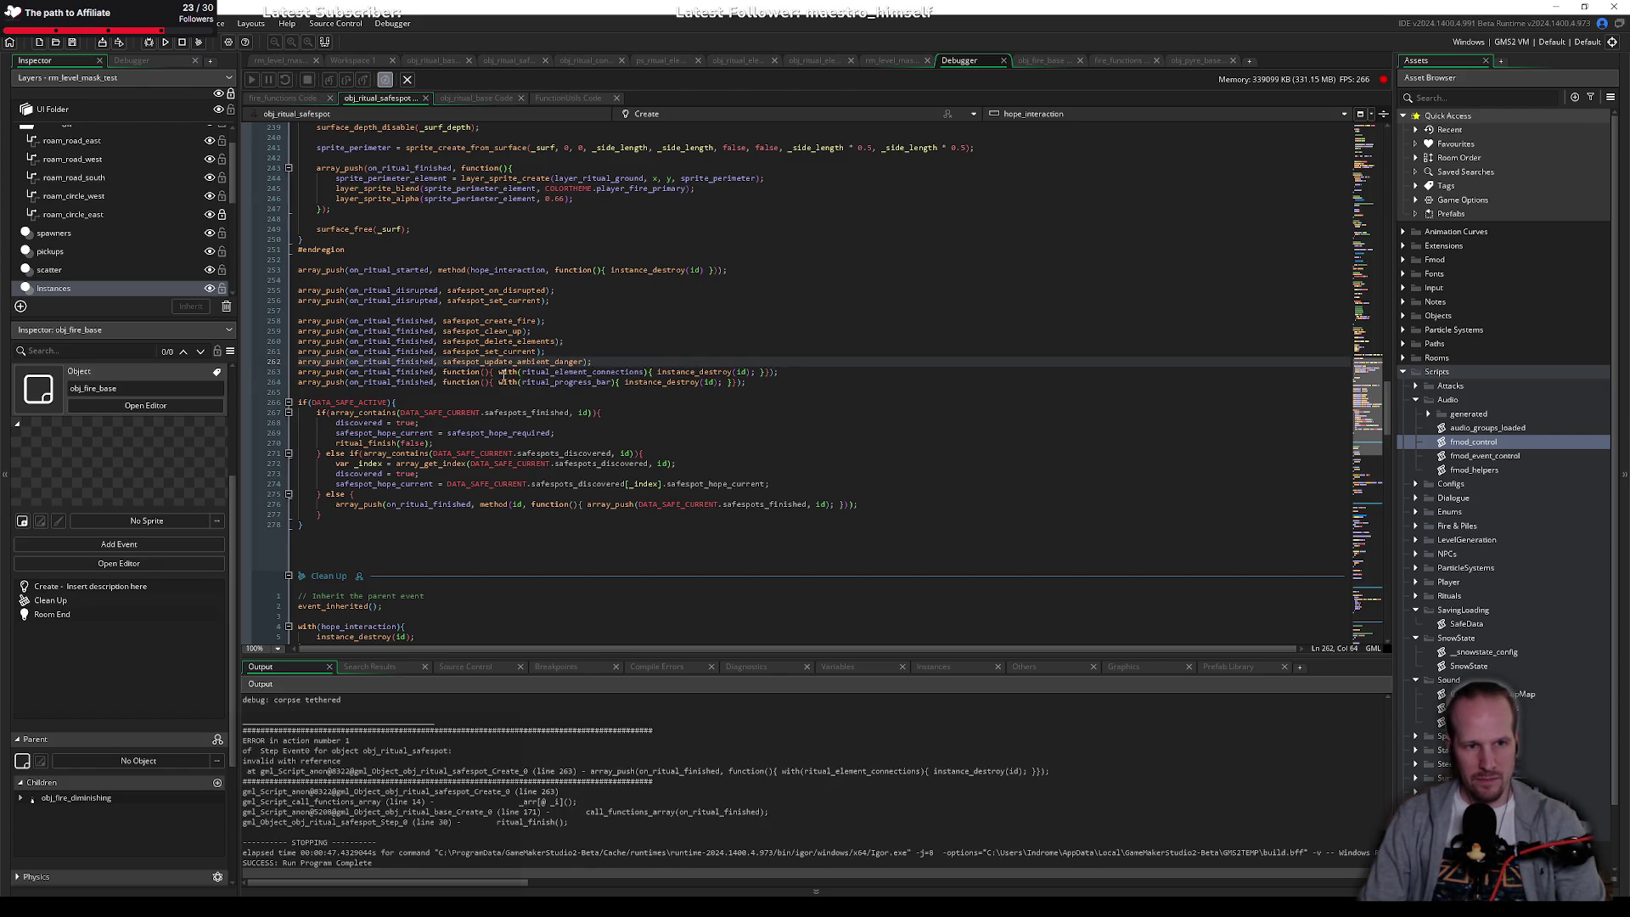
Step: Delete line 263's with(ritual_element_connections) instance_destroy push from on_ritual_finished
{"action": "left_click", "coordinate": [499, 372]}
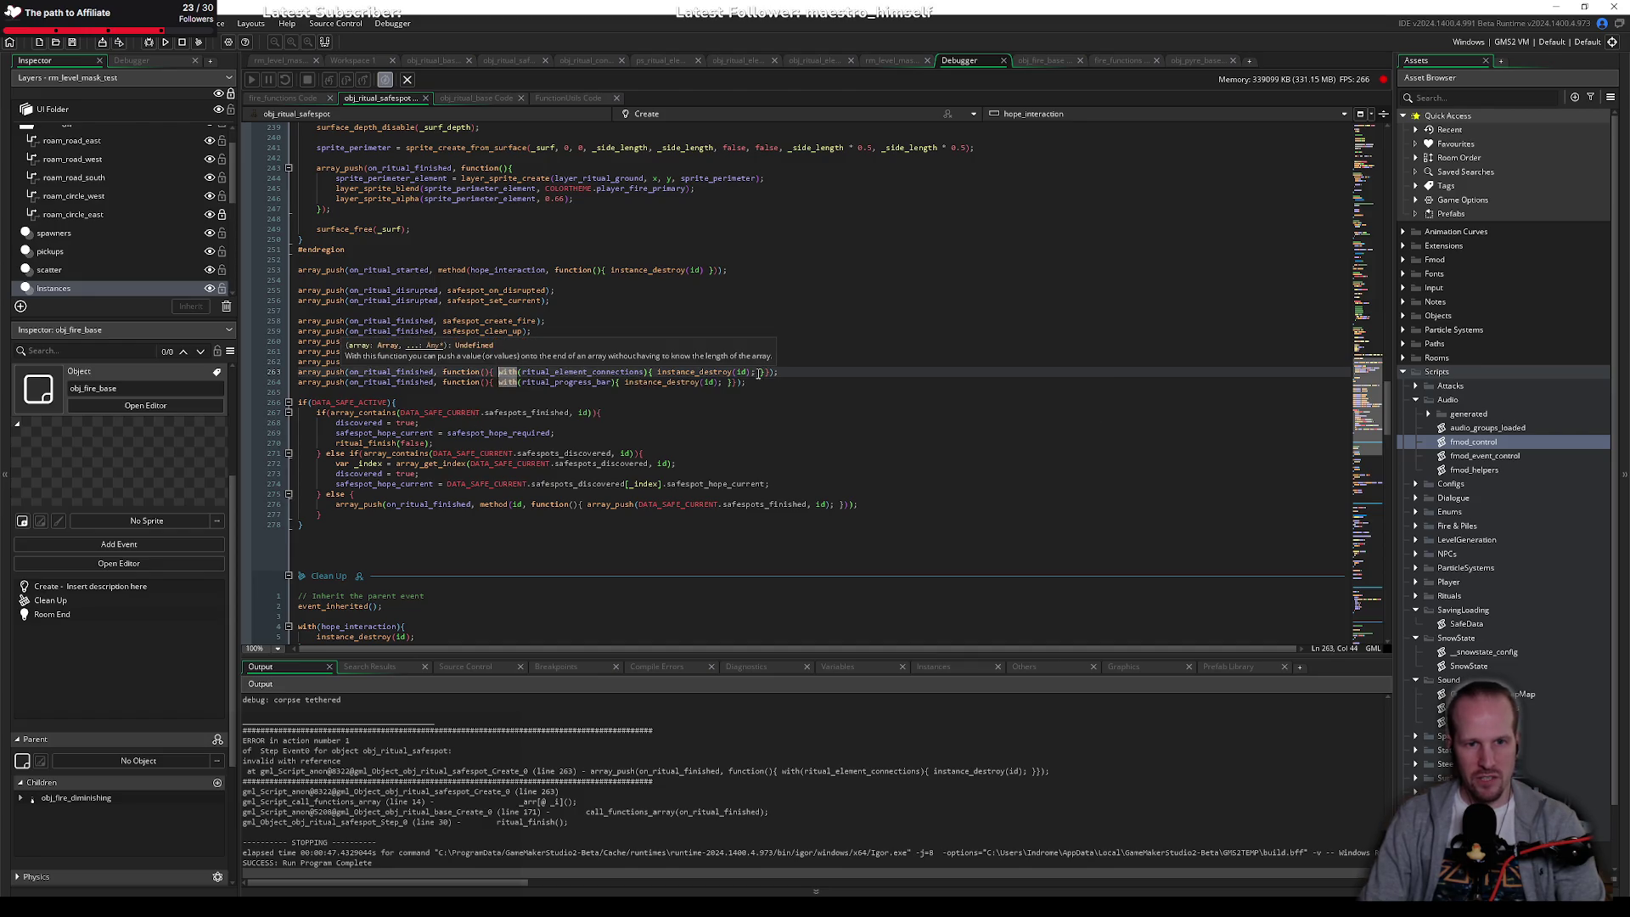
{"action": "double_click", "coordinate": [688, 373]}
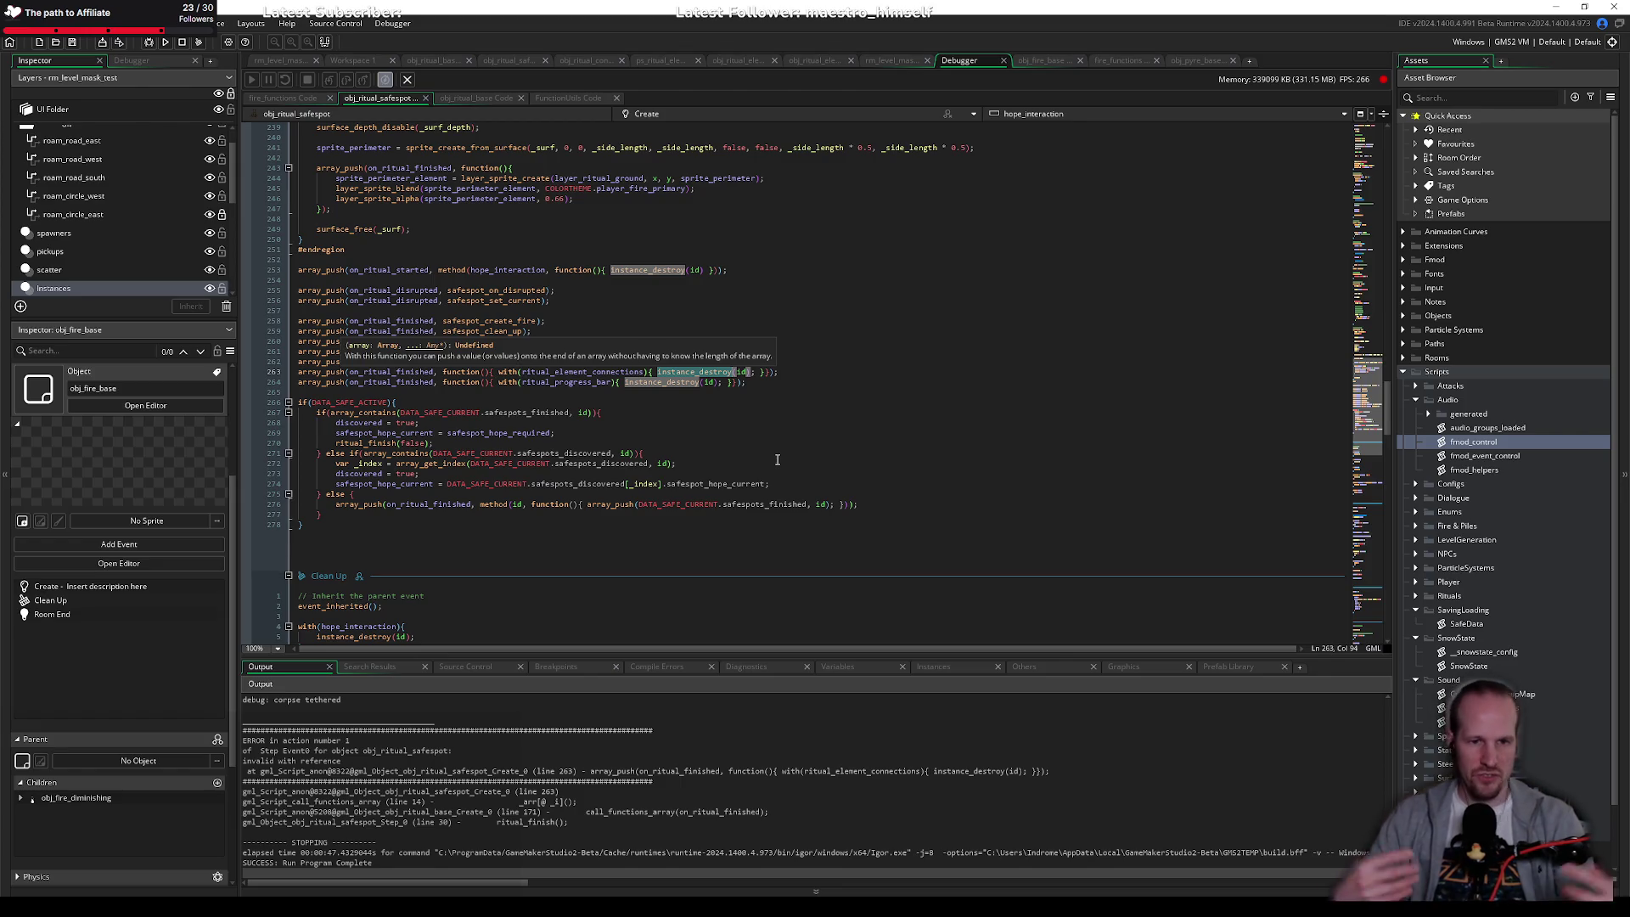
{"action": "left_click", "coordinate": [592, 373]}
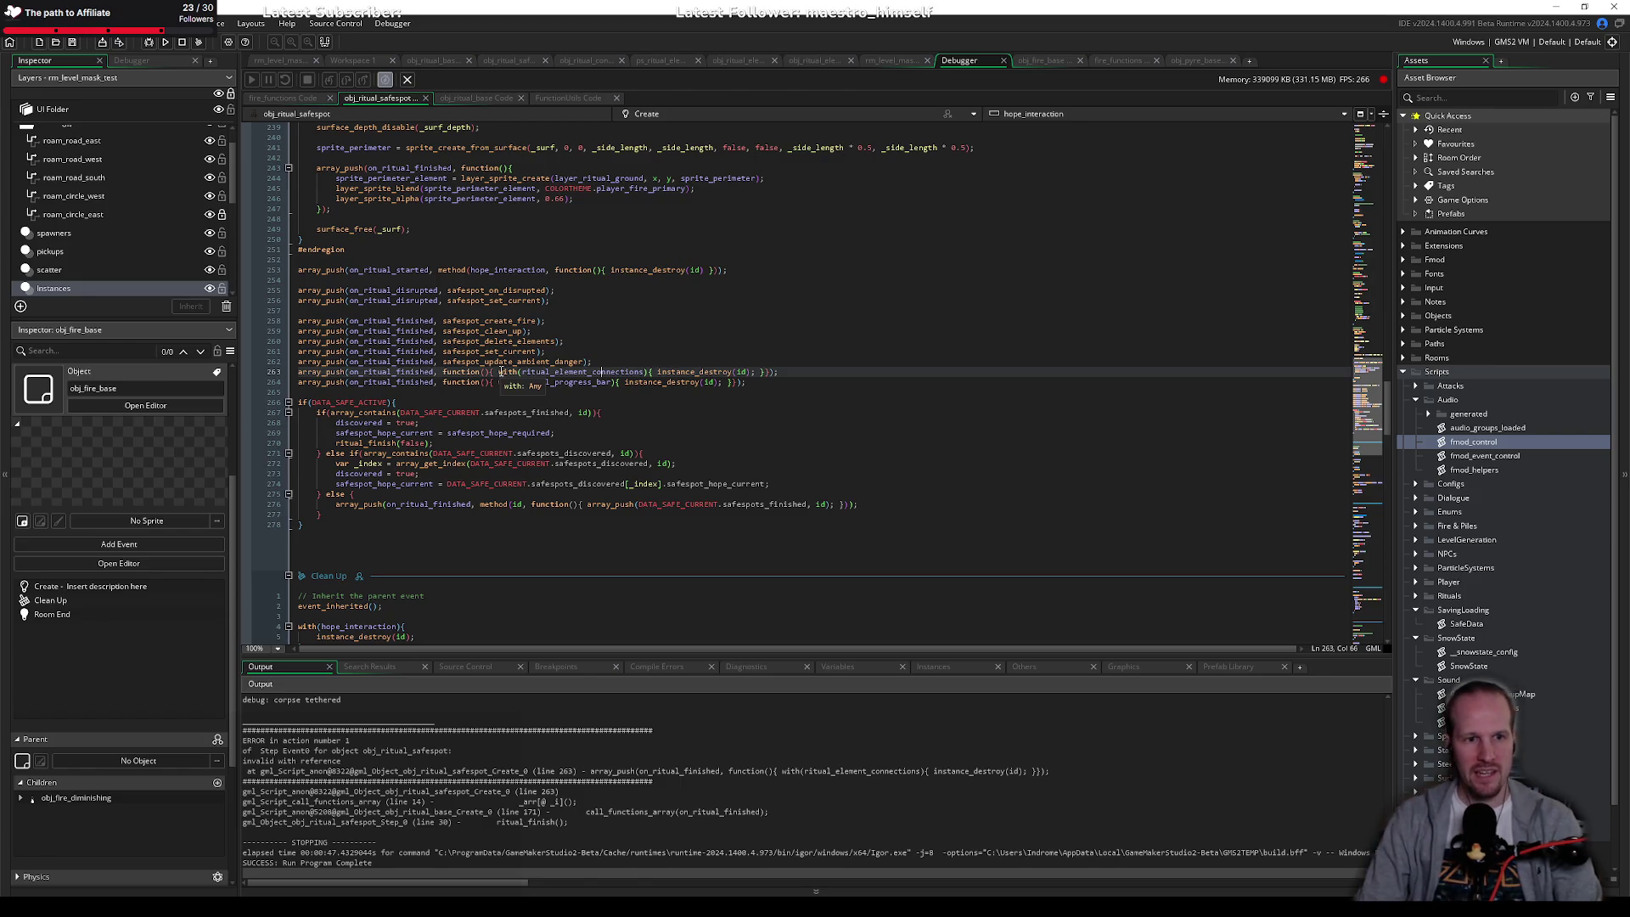
{"action": "left_click_drag", "start_coordinate": [499, 374], "coordinate": [757, 373]}
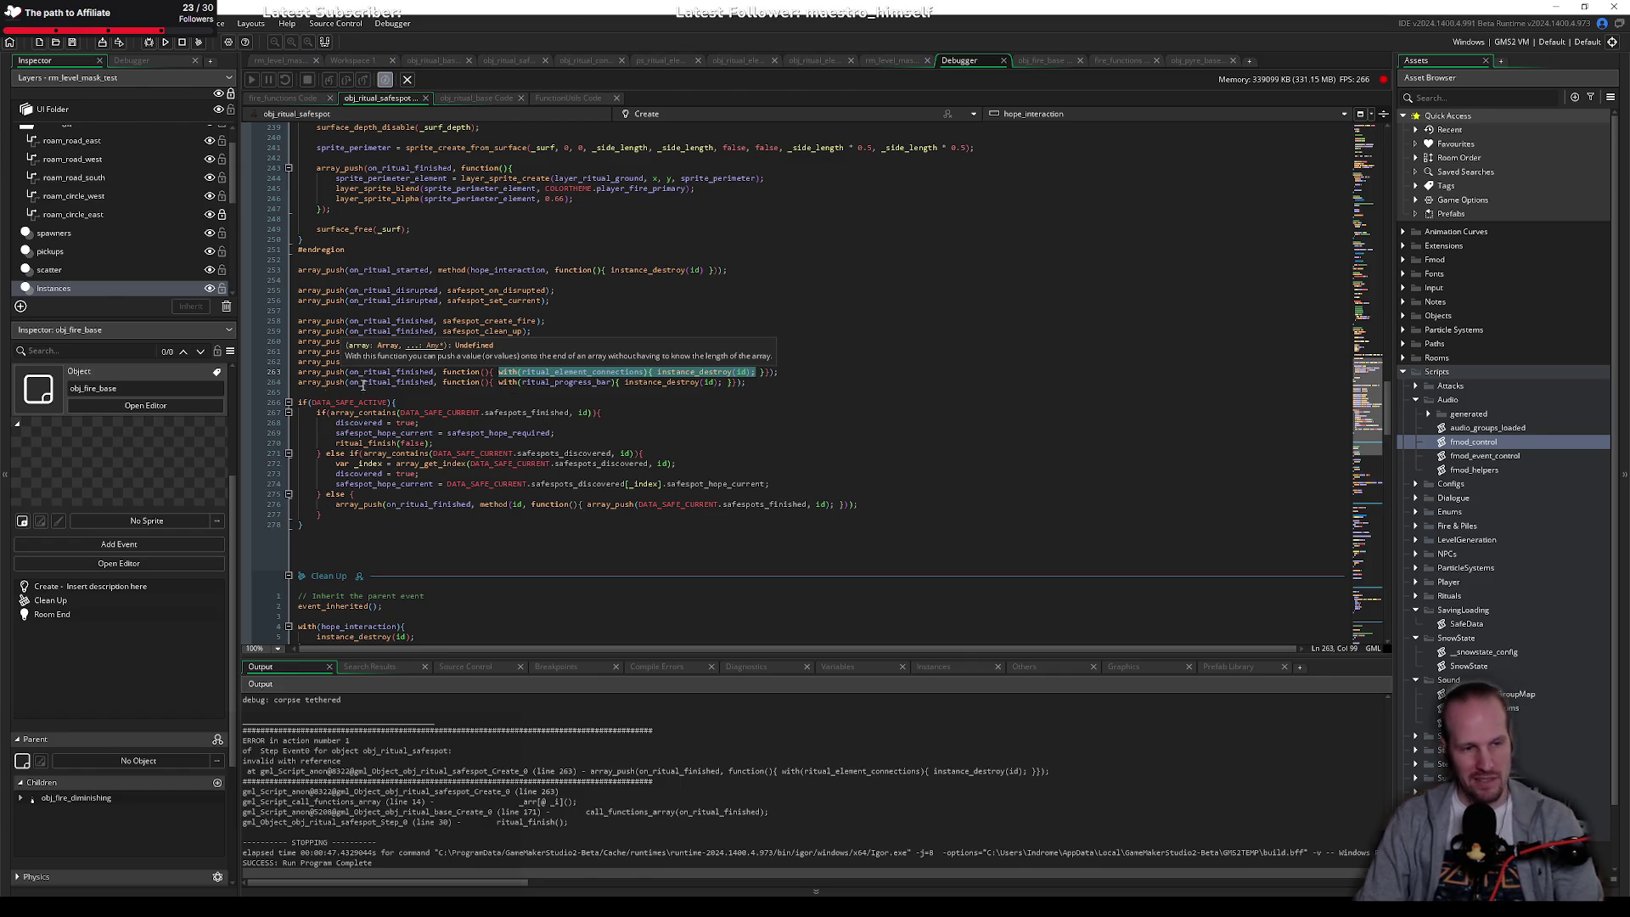
{"action": "left_click", "coordinate": [556, 290]}
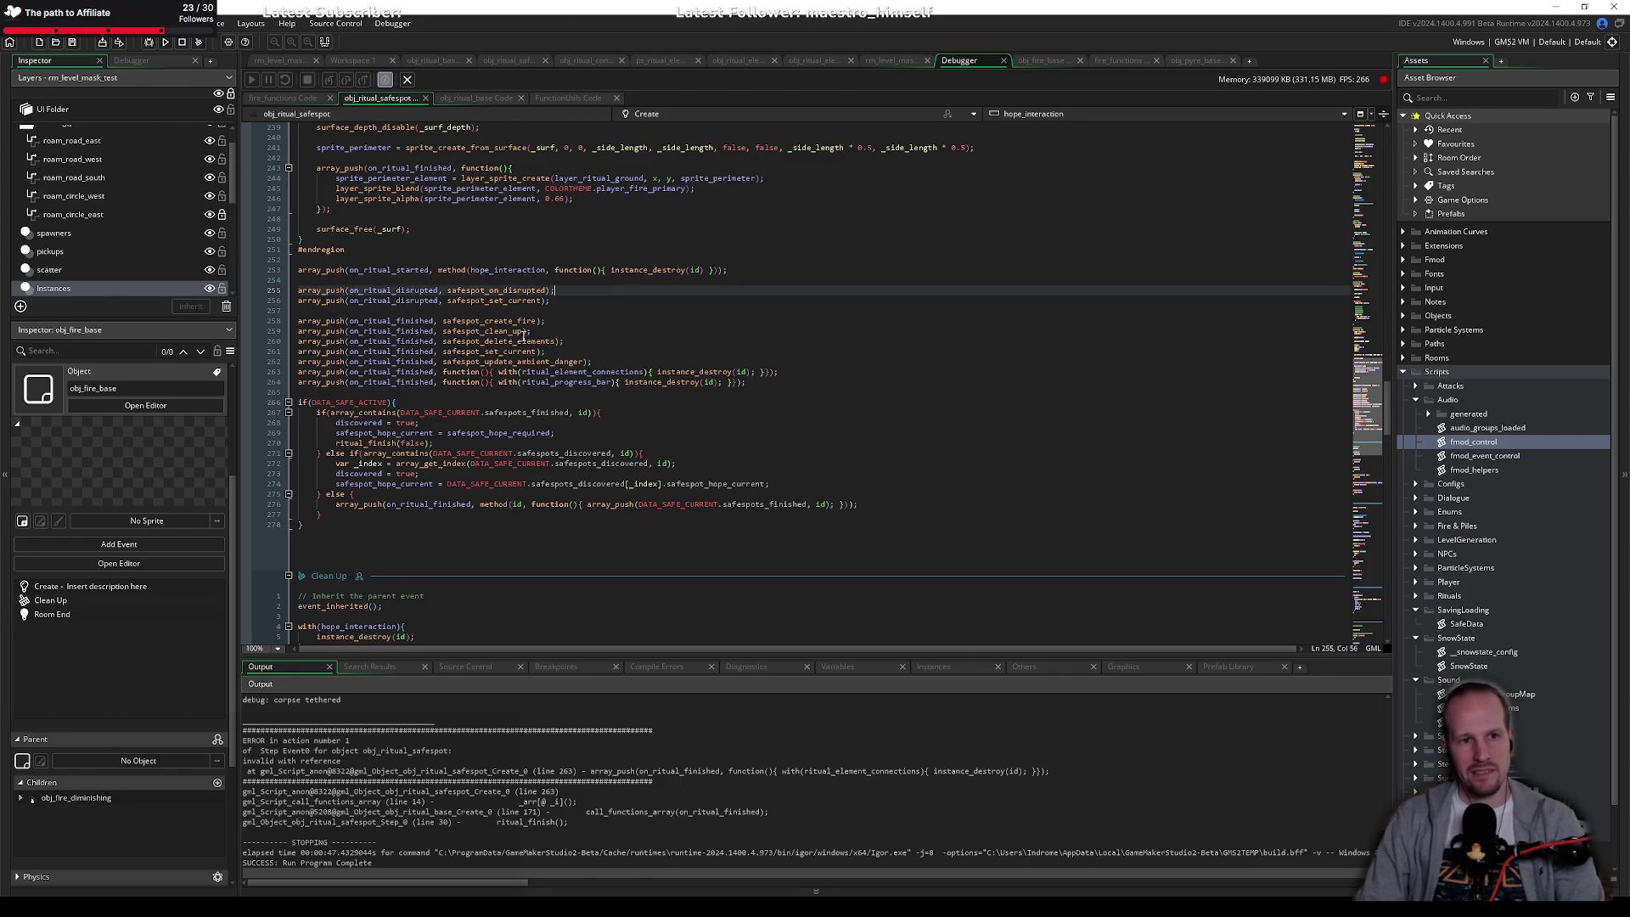
{"action": "mouse_move", "coordinate": [488, 331]}
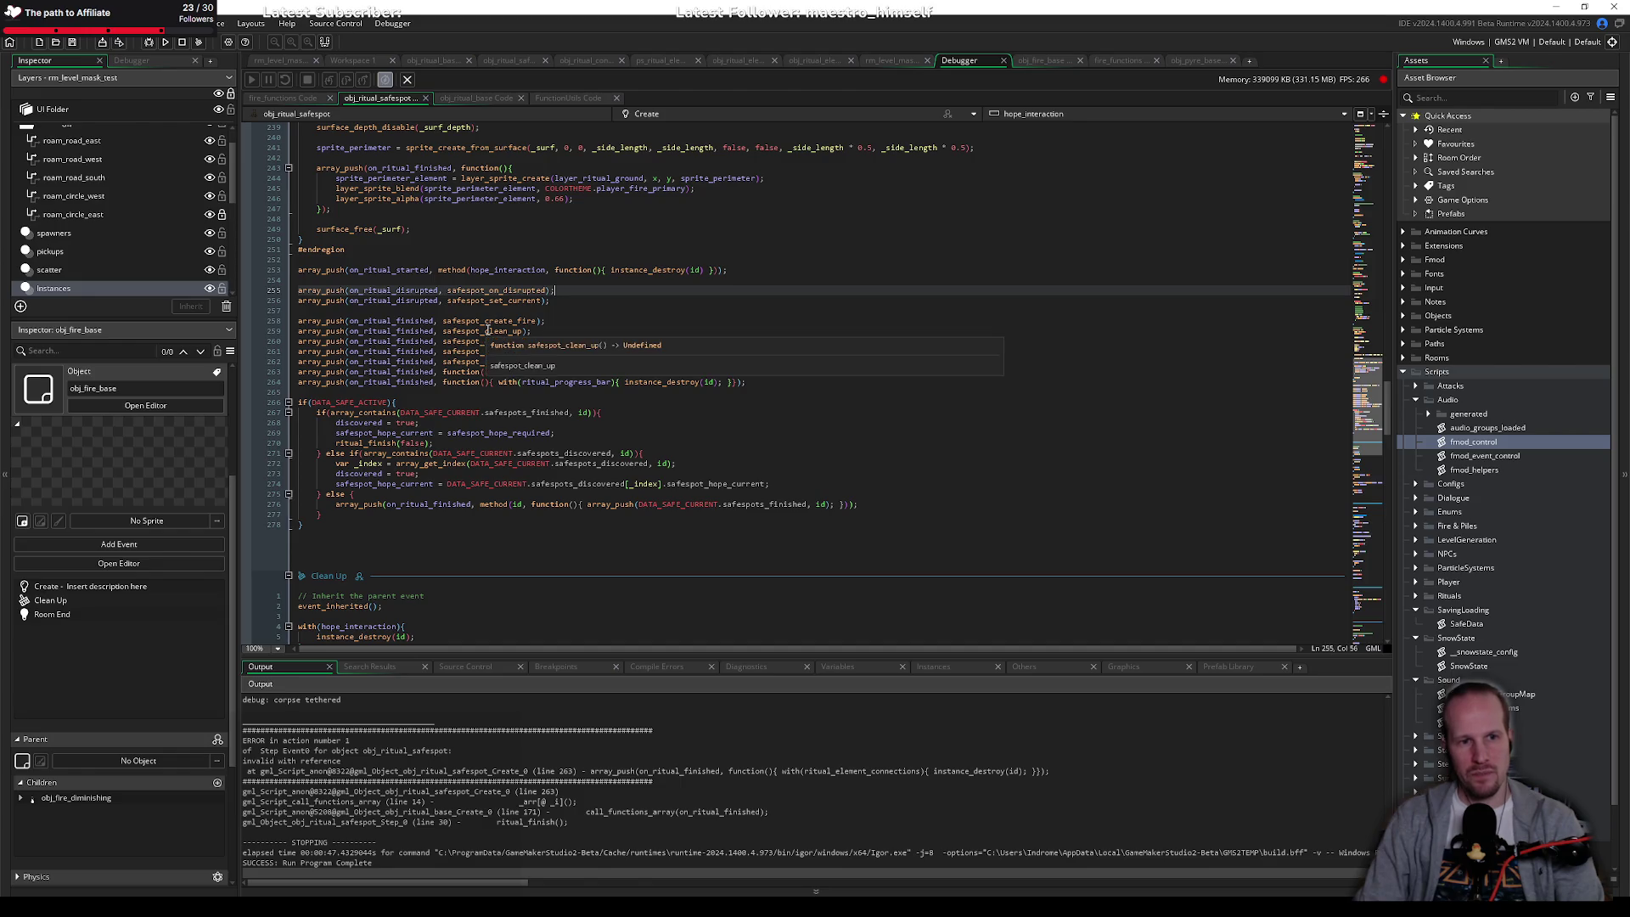
{"action": "key", "text": "Down"}
{"action": "key", "text": "Down"}
{"action": "key", "text": "Down"}
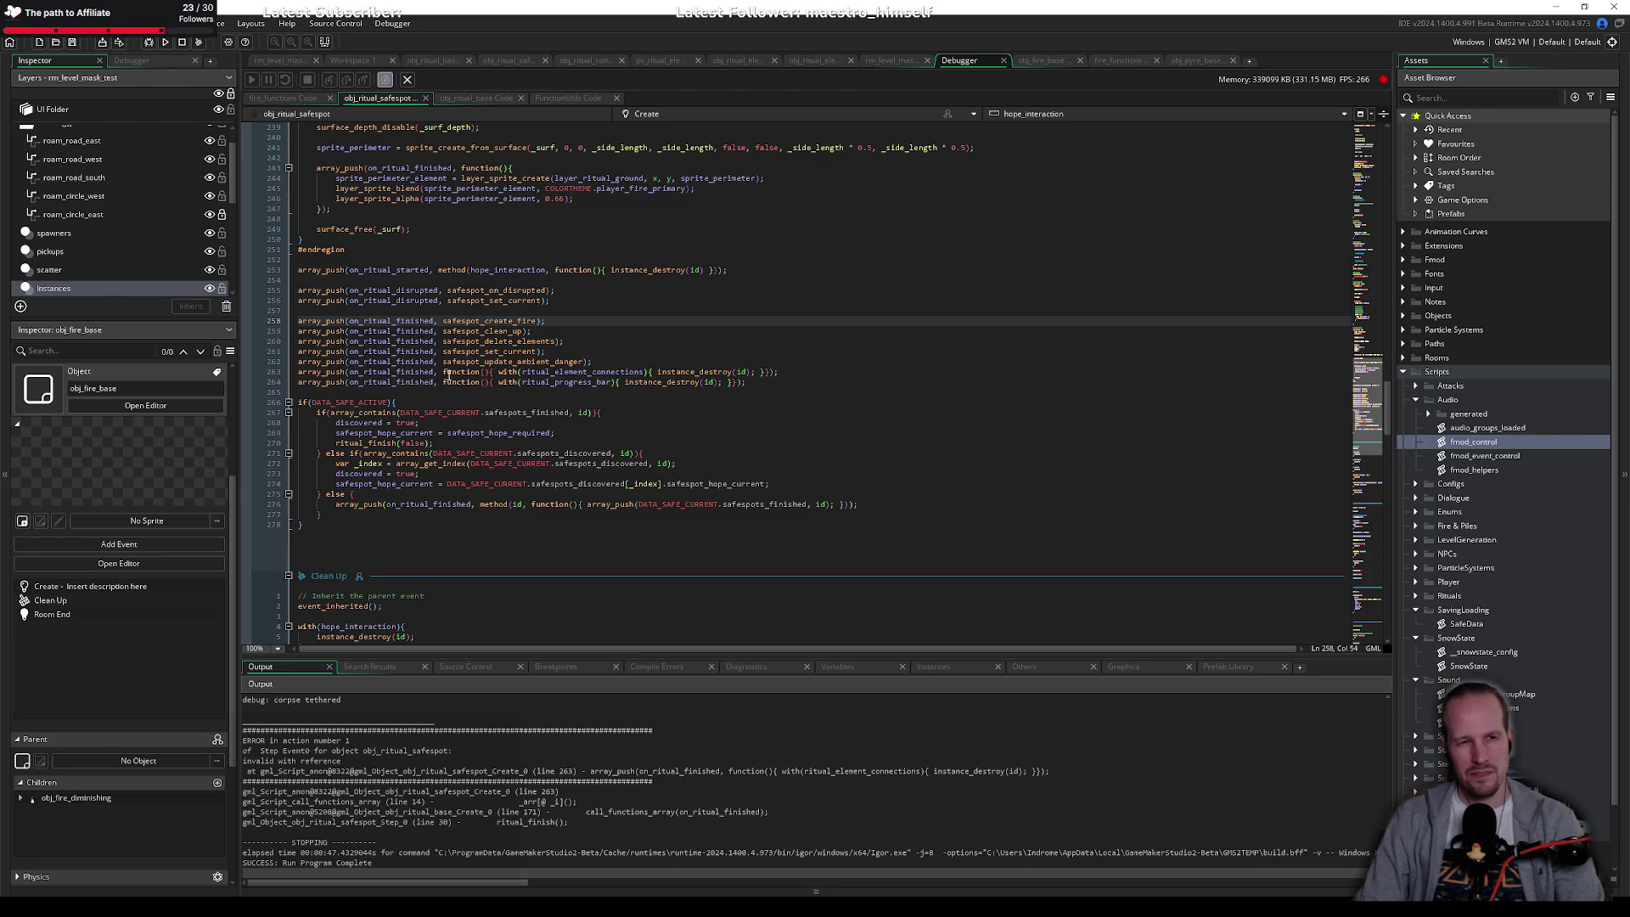
{"action": "left_click", "coordinate": [410, 374]}
{"action": "left_click_drag", "start_coordinate": [778, 371], "coordinate": [246, 374]}
{"action": "key", "text": "ctrl+c"}
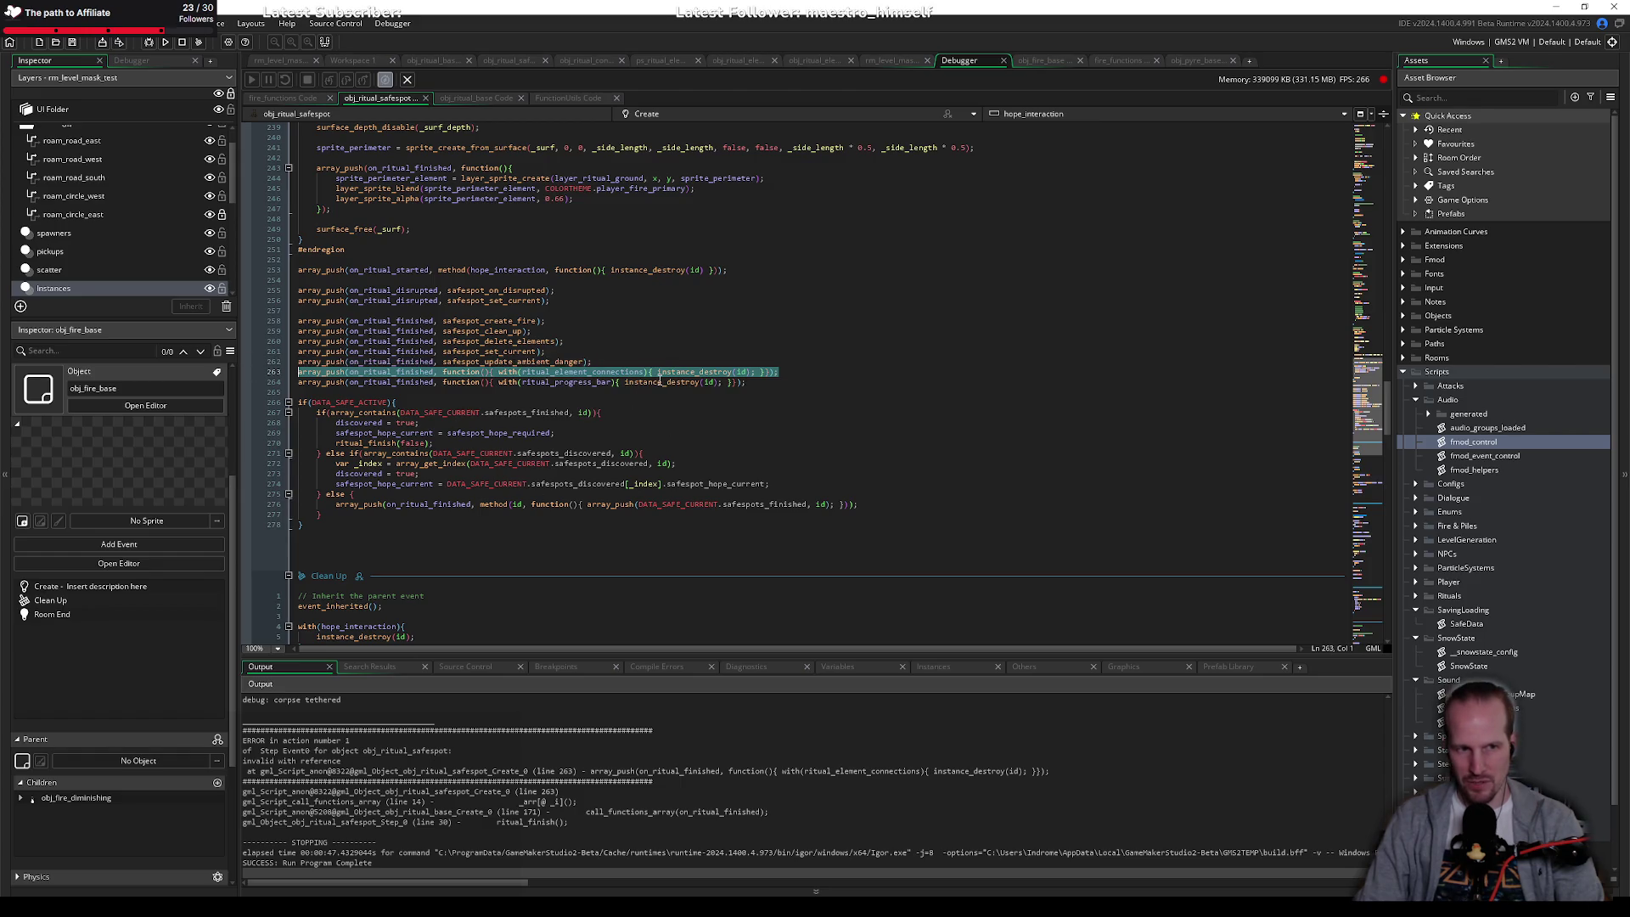
{"action": "key", "text": "BackSpace"}
{"action": "key", "text": "BackSpace"}
{"action": "scroll", "coordinate": [404, 412], "scroll_direction": "down", "scroll_amount": 10}
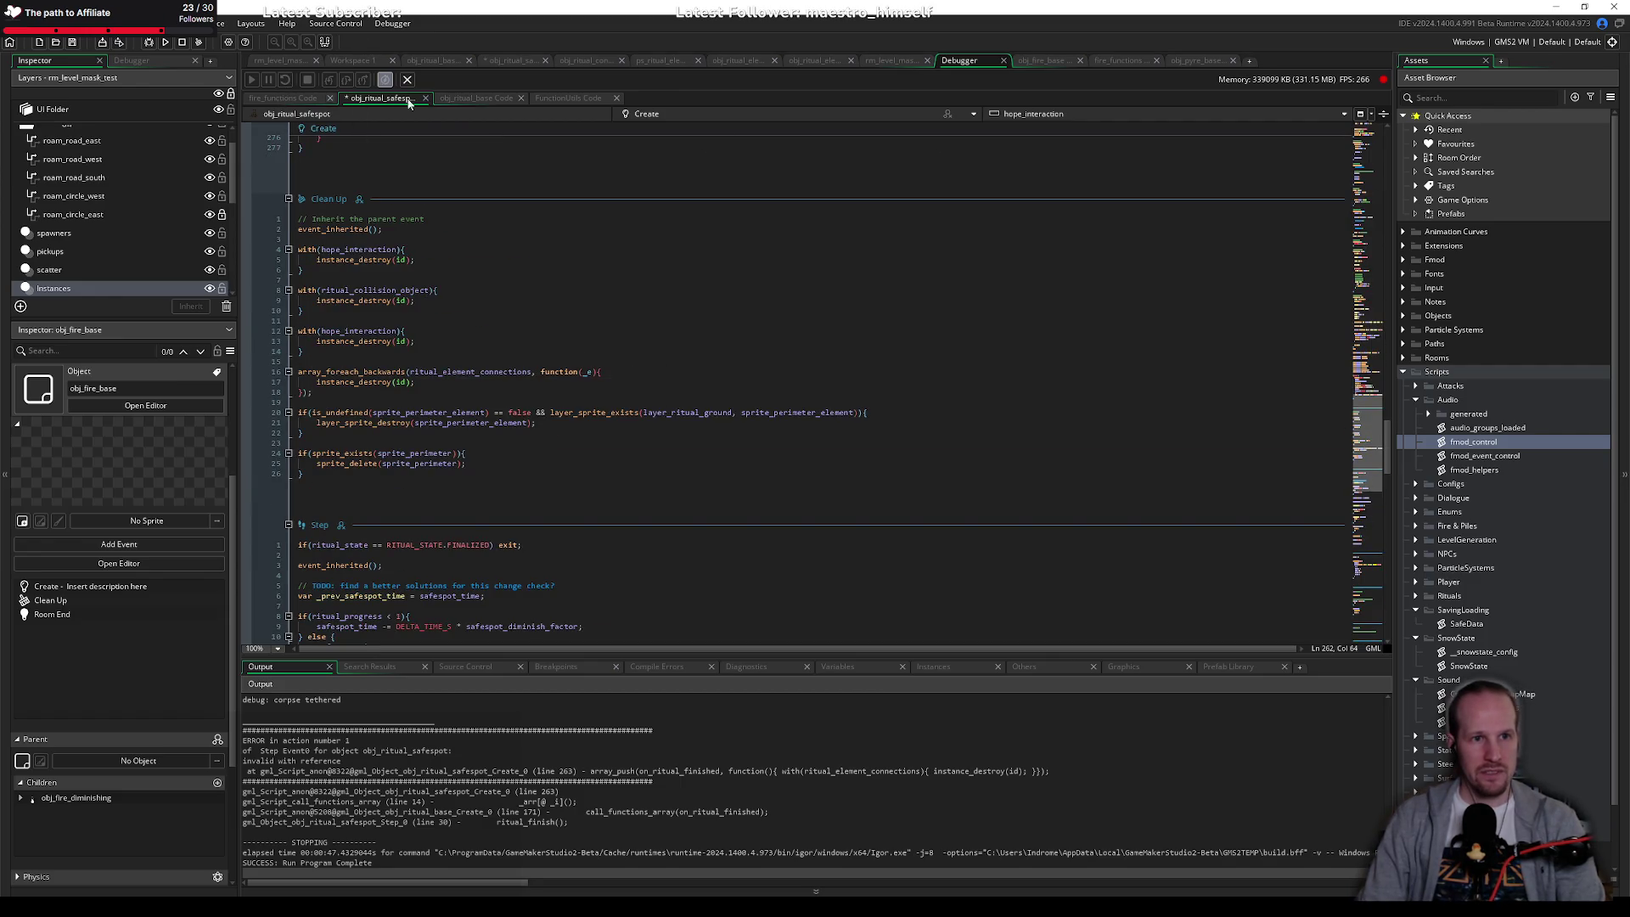
Step: Paste the connection-destroying on_ritual_finished line after obj_ritual_base's on_ritual_started block
{"action": "left_click", "coordinate": [472, 99]}
{"action": "scroll", "coordinate": [389, 326], "scroll_direction": "down", "scroll_amount": 15}
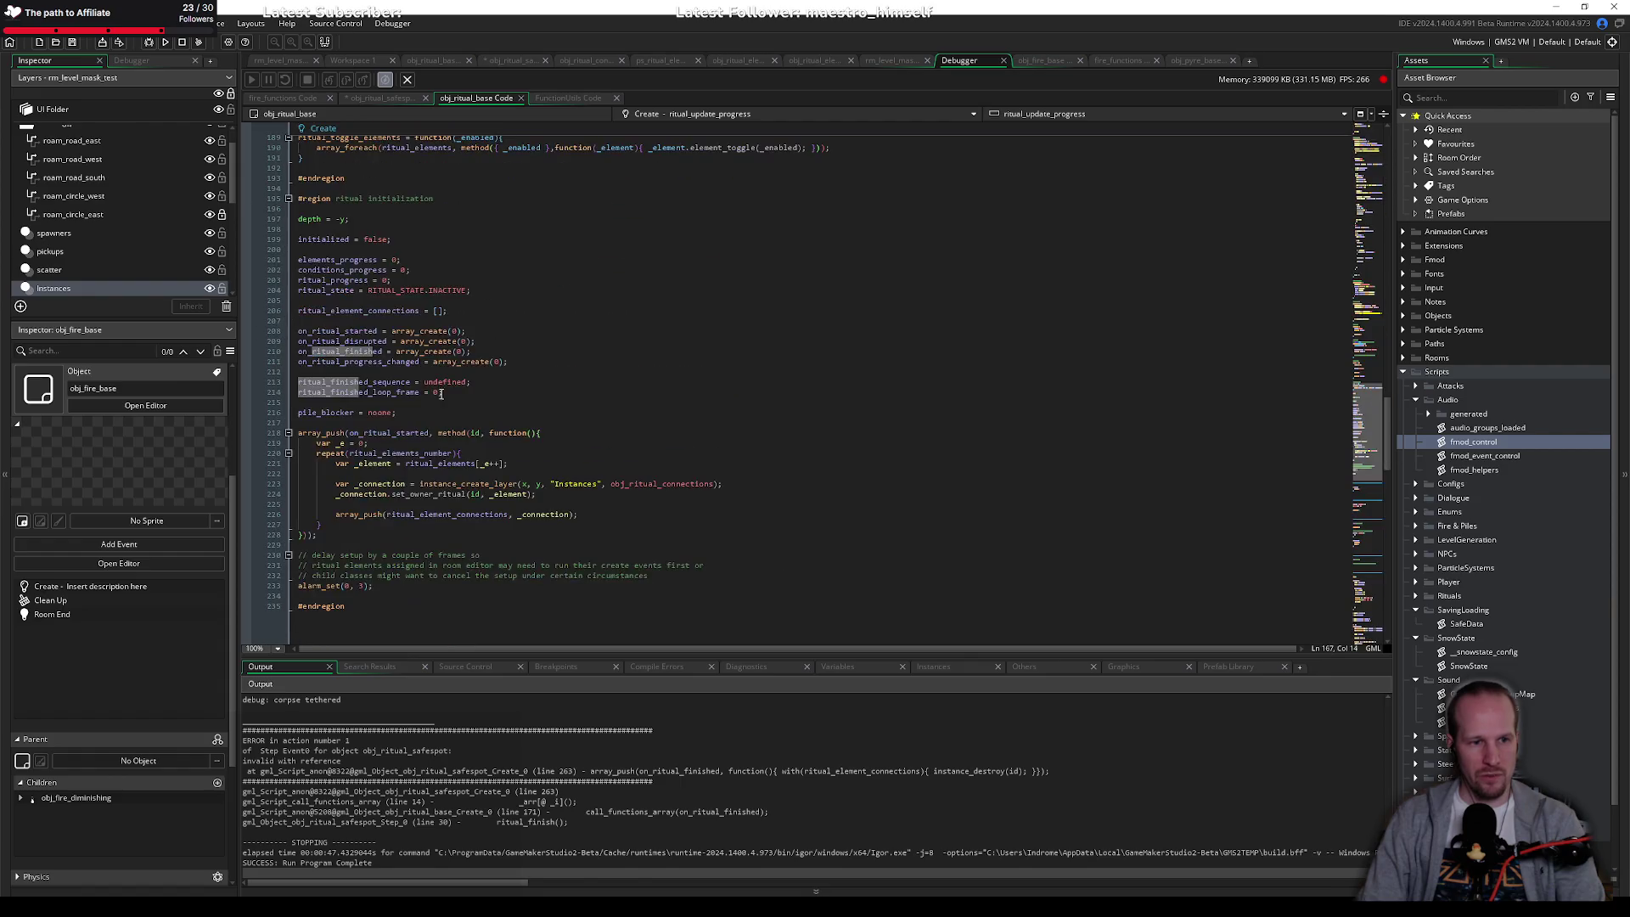
{"action": "left_click", "coordinate": [348, 351]}
{"action": "key", "text": "Return"}
{"action": "key", "text": "Return"}
{"action": "key", "text": "ctrl+v"}
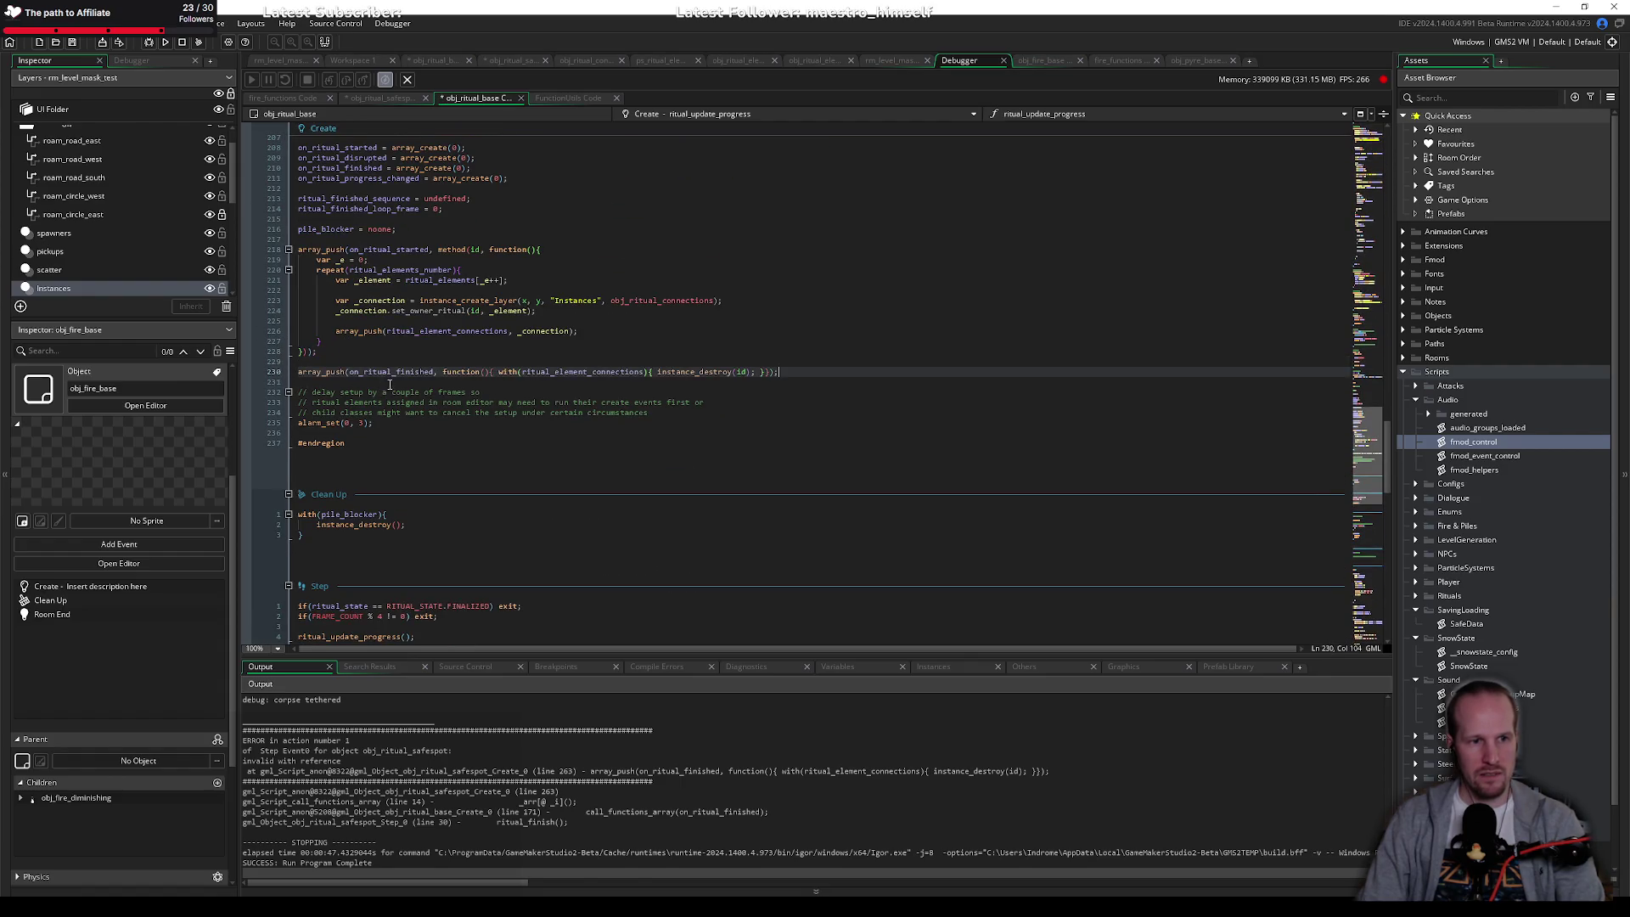
{"action": "scroll", "coordinate": [408, 439], "scroll_direction": "up", "scroll_amount": 4}
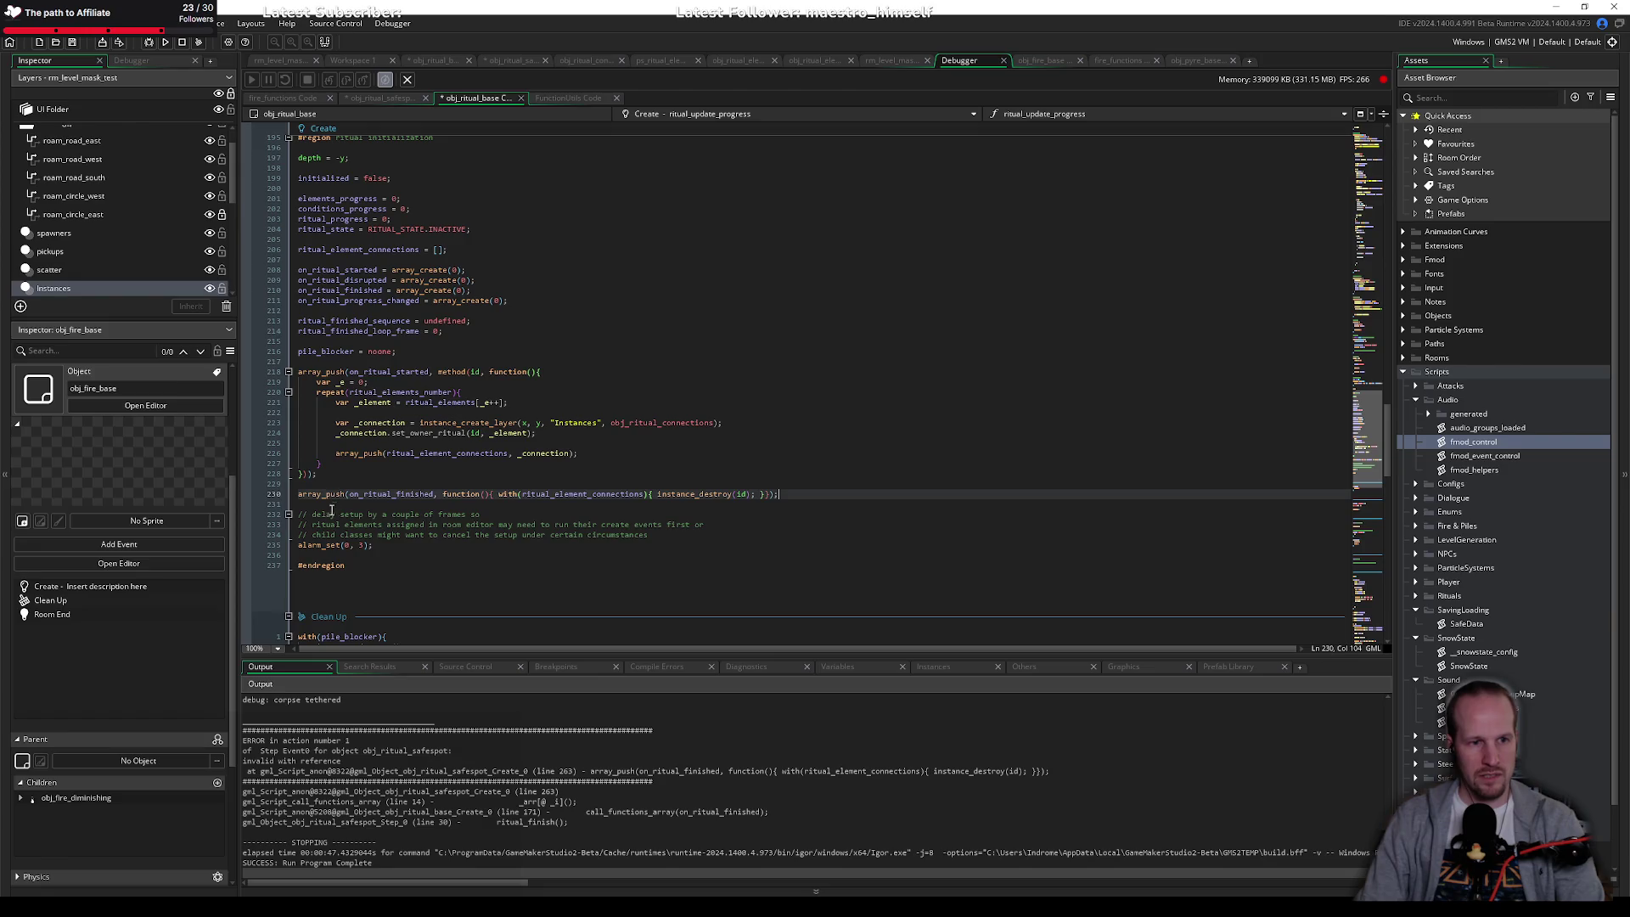
Step: Below pile_blocker = noone;, declare ritual_element_connections_destroy = function(){} with an open body
{"action": "left_click", "coordinate": [443, 354]}
{"action": "key", "text": "Return"}
{"action": "key", "text": "Return"}
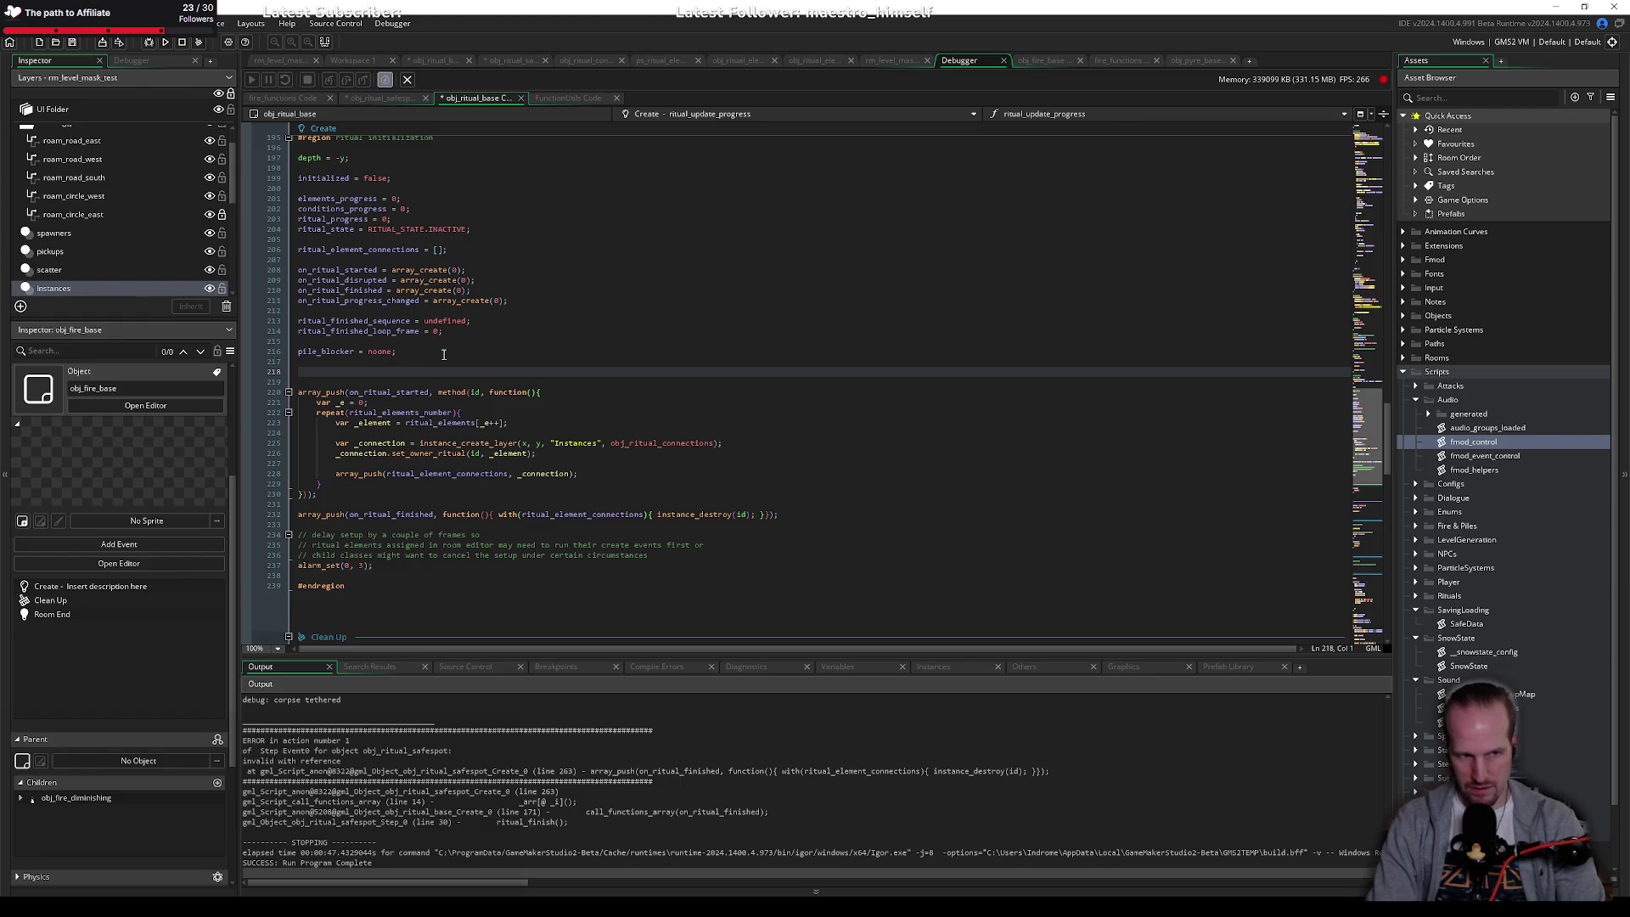
{"action": "type", "text": "clear_conne"}
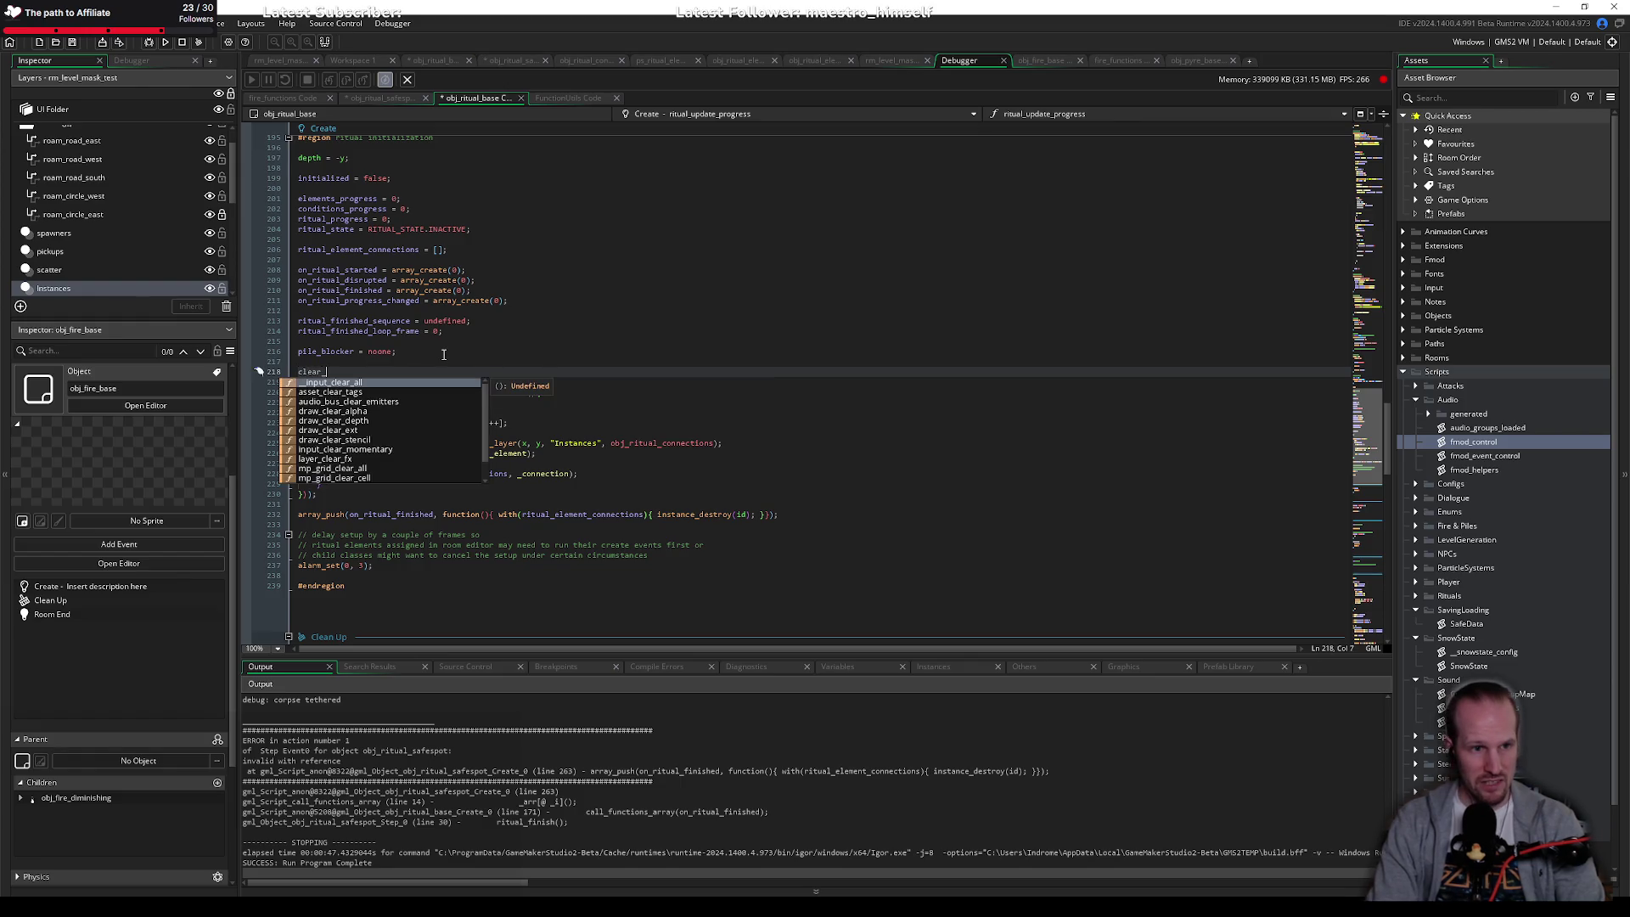
{"action": "key", "text": "BackSpace"}
{"action": "key", "text": "BackSpace"}
{"action": "key", "text": "BackSpace"}
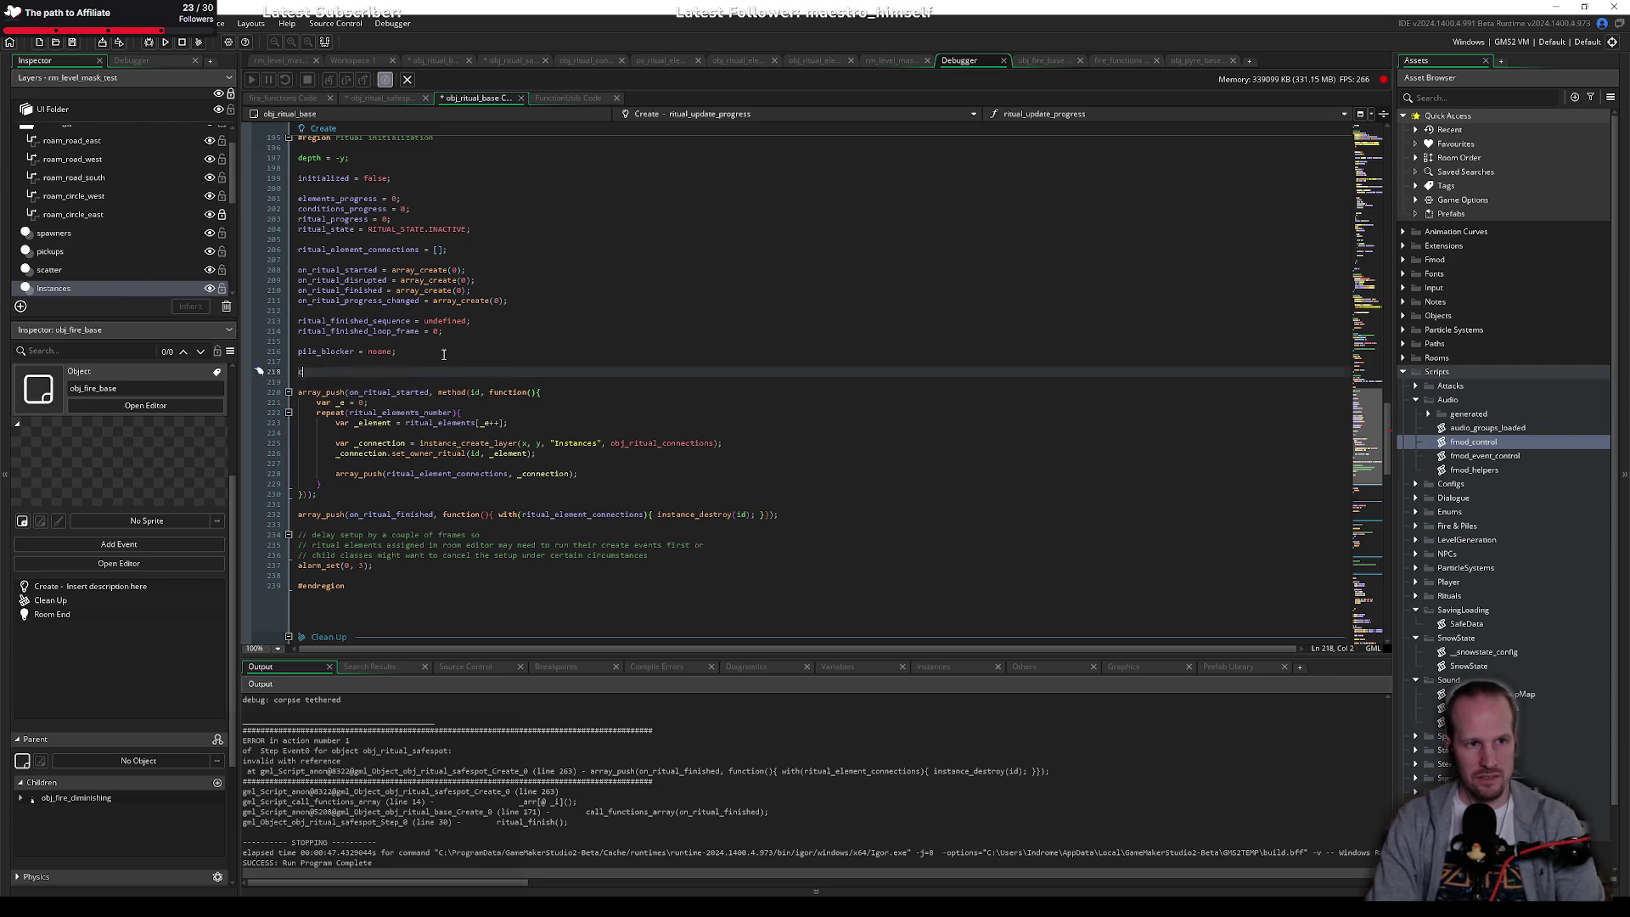
{"action": "type", "text": "ritual_element_"}
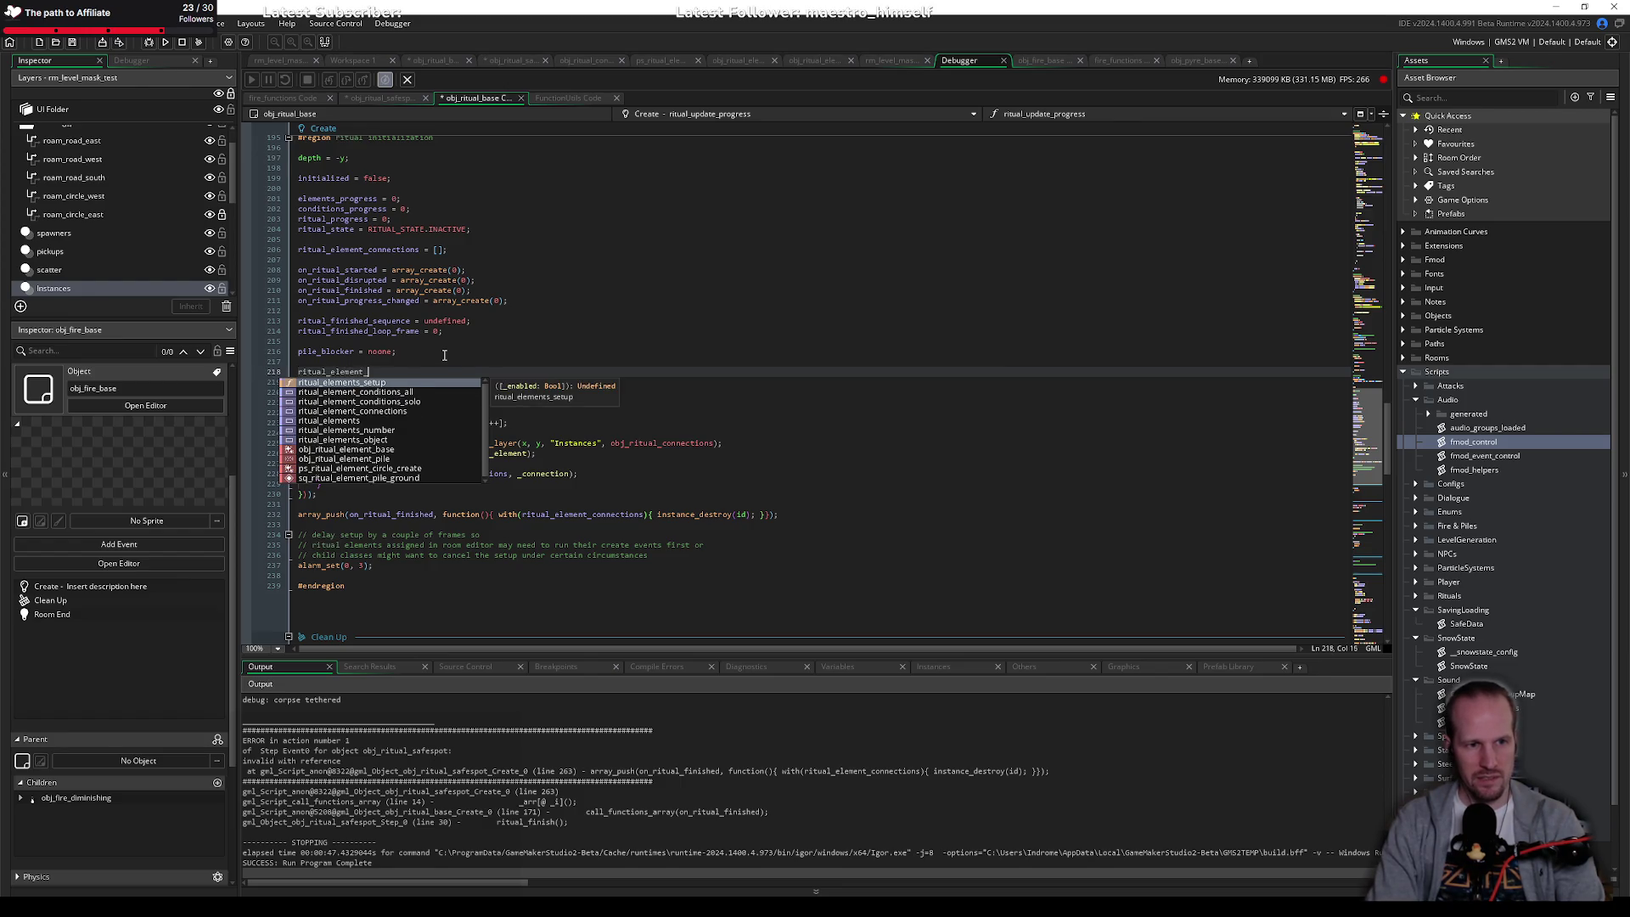
{"action": "key", "text": "BackSpace"}
{"action": "key", "text": "BackSpace"}
{"action": "key", "text": "BackSpace"}
{"action": "type", "text": "cl"}
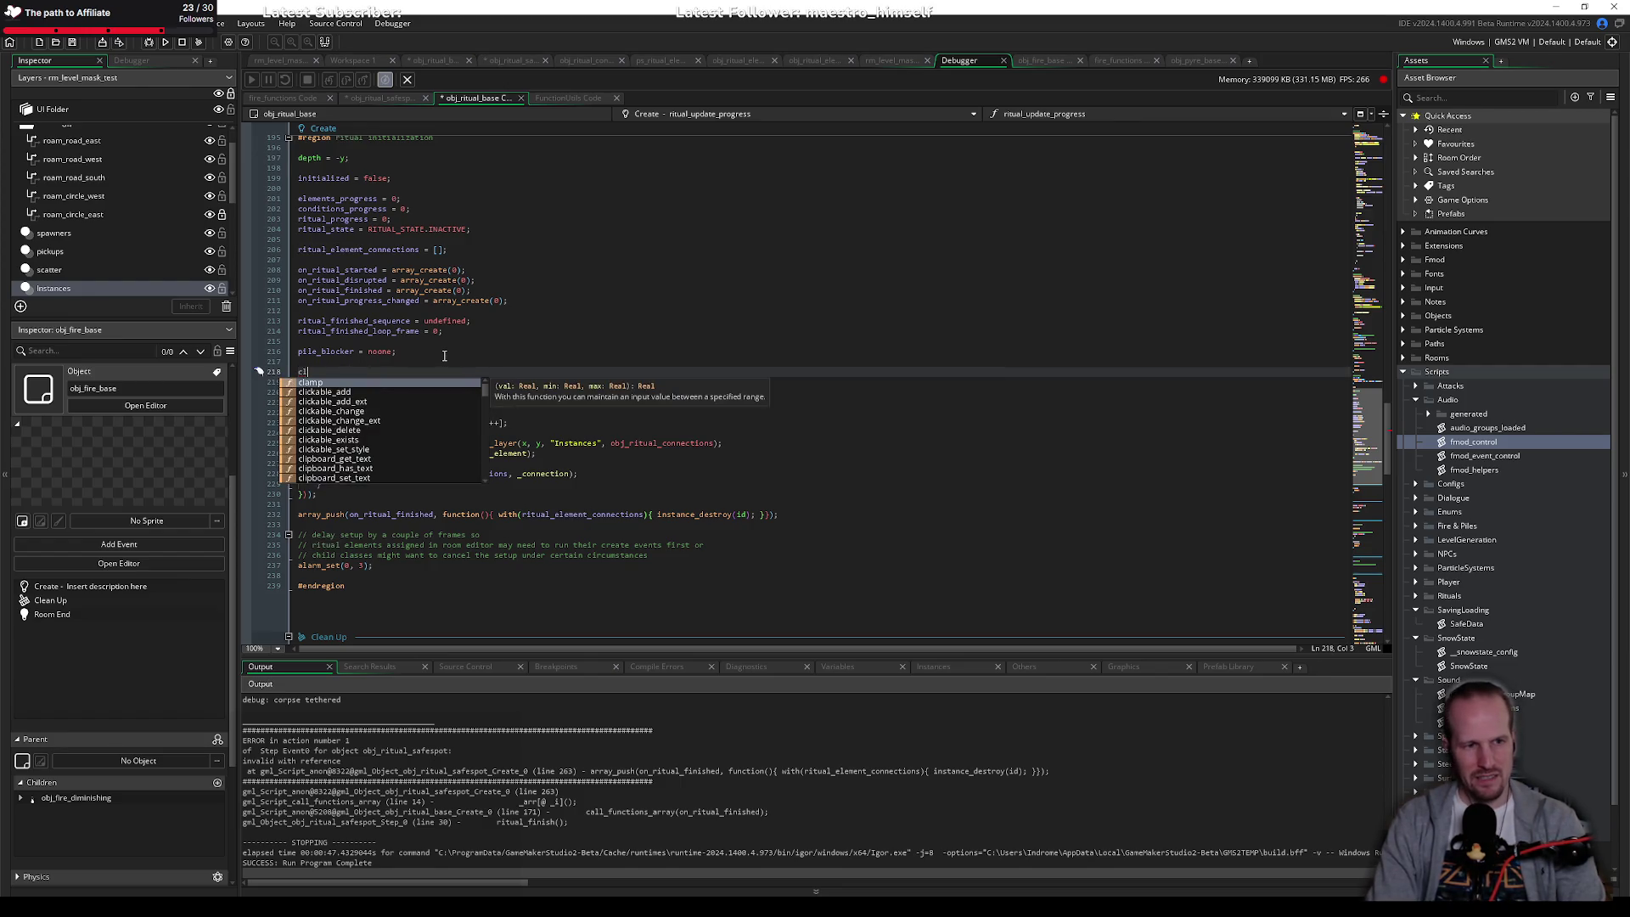
{"action": "key", "text": "BackSpace"}
{"action": "key", "text": "BackSpace"}
{"action": "type", "text": "connecti"}
{"action": "key", "text": "shift+Home"}
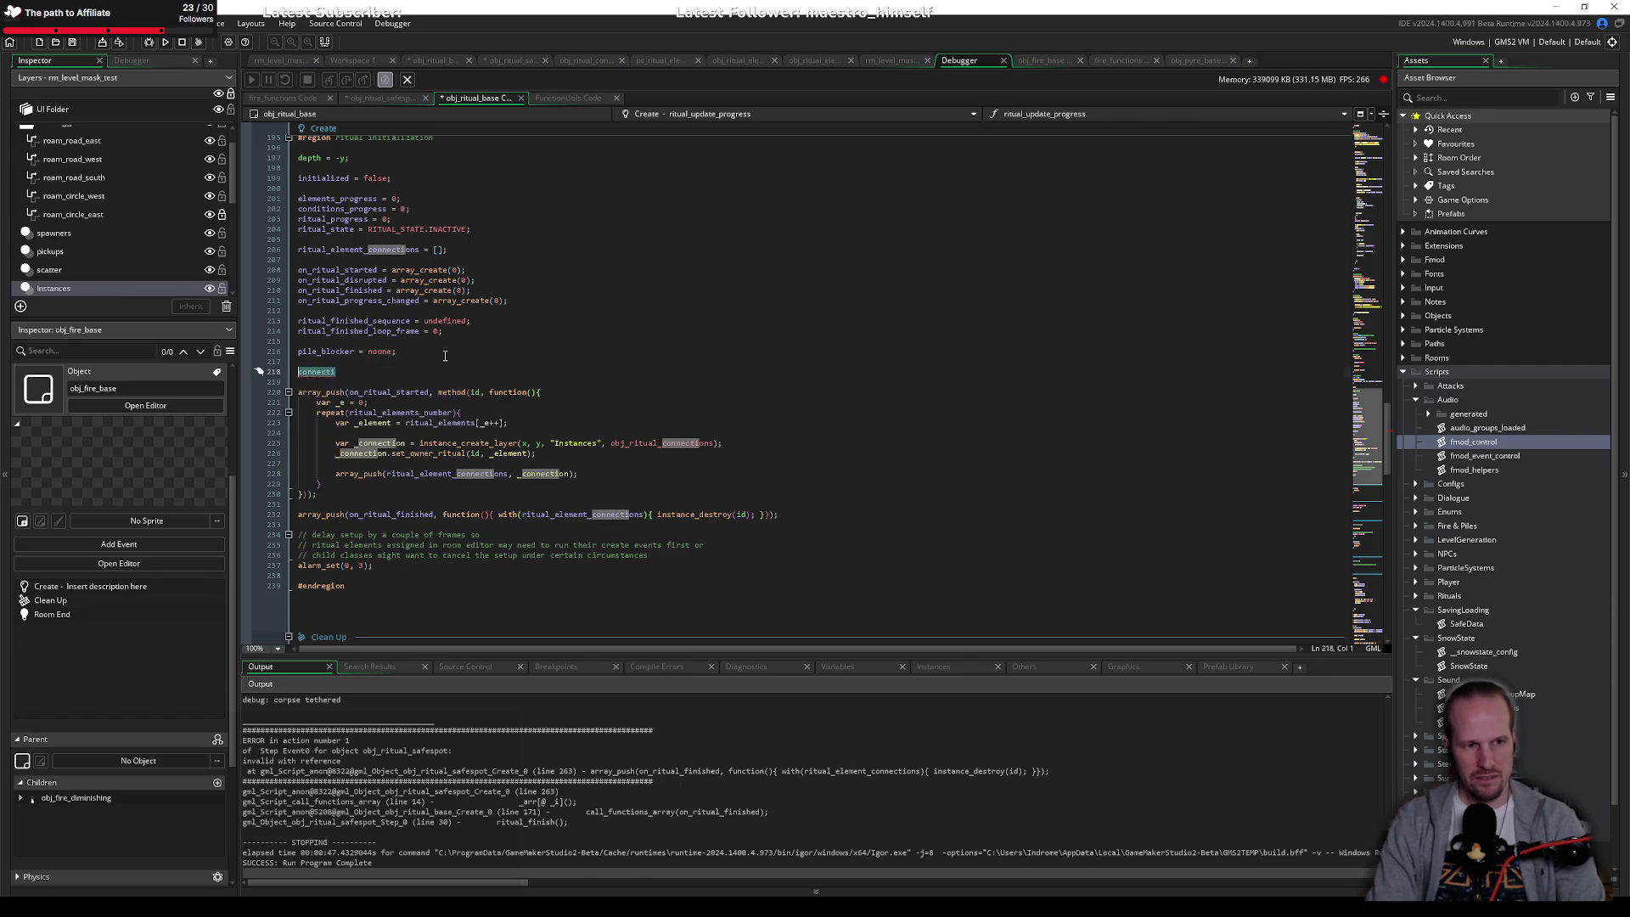
{"action": "type", "text": "ritual_element"}
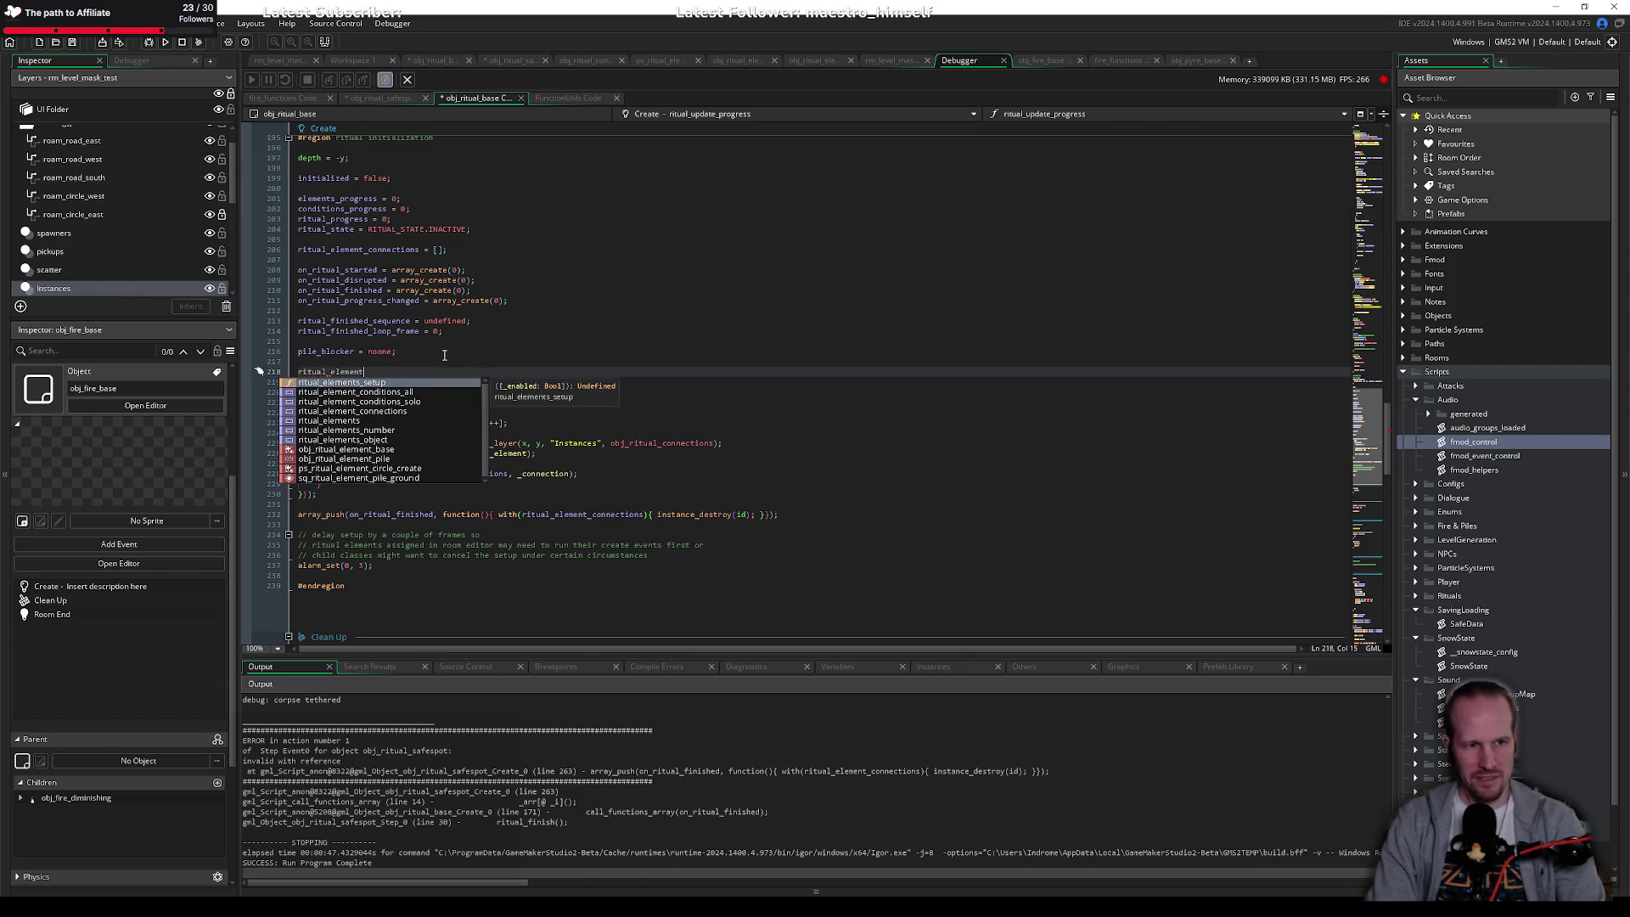
{"action": "type", "text": "_connections_d"}
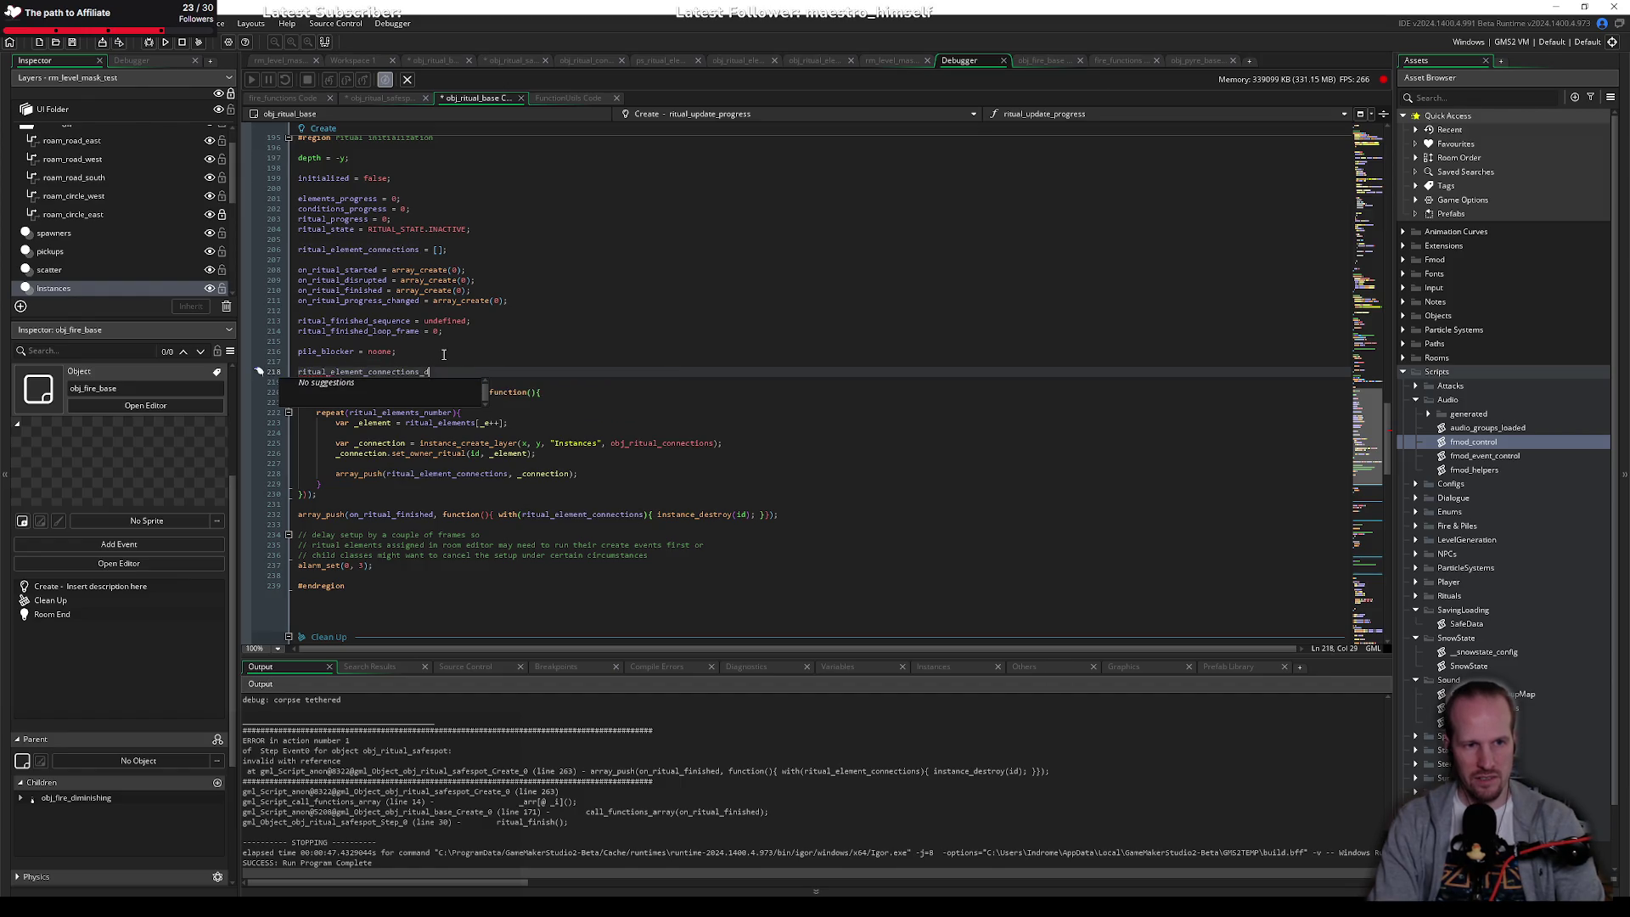
{"action": "key", "text": "BackSpace"}
{"action": "key", "text": "BackSpace"}
{"action": "key", "text": "BackSpace"}
{"action": "type", "text": "cle"}
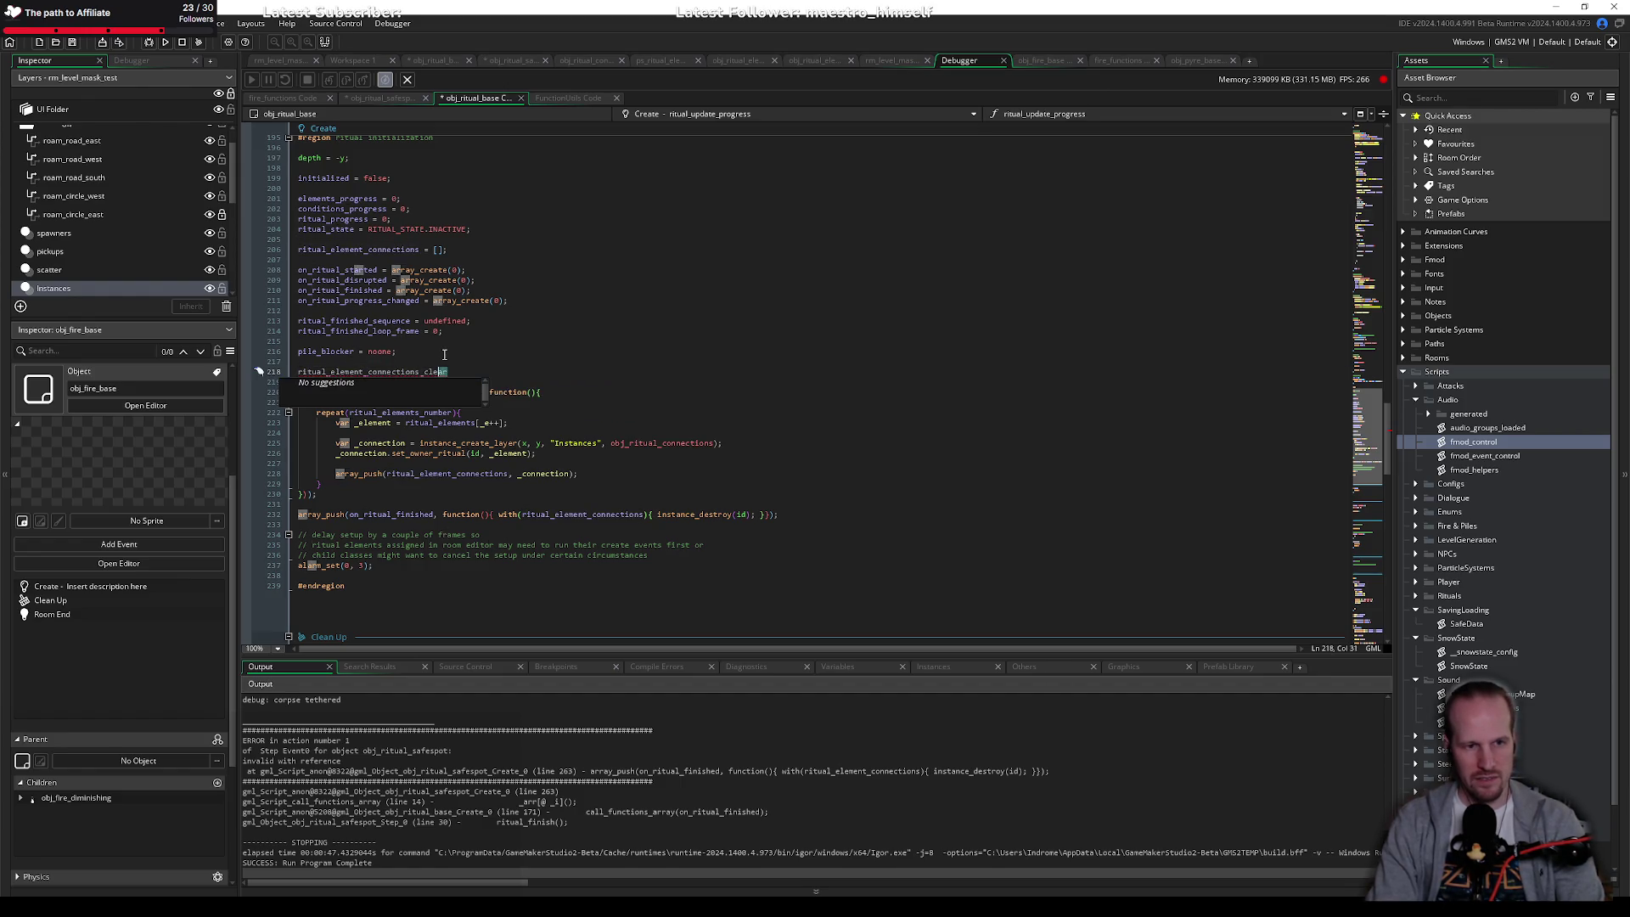
{"action": "type", "text": "destroy"}
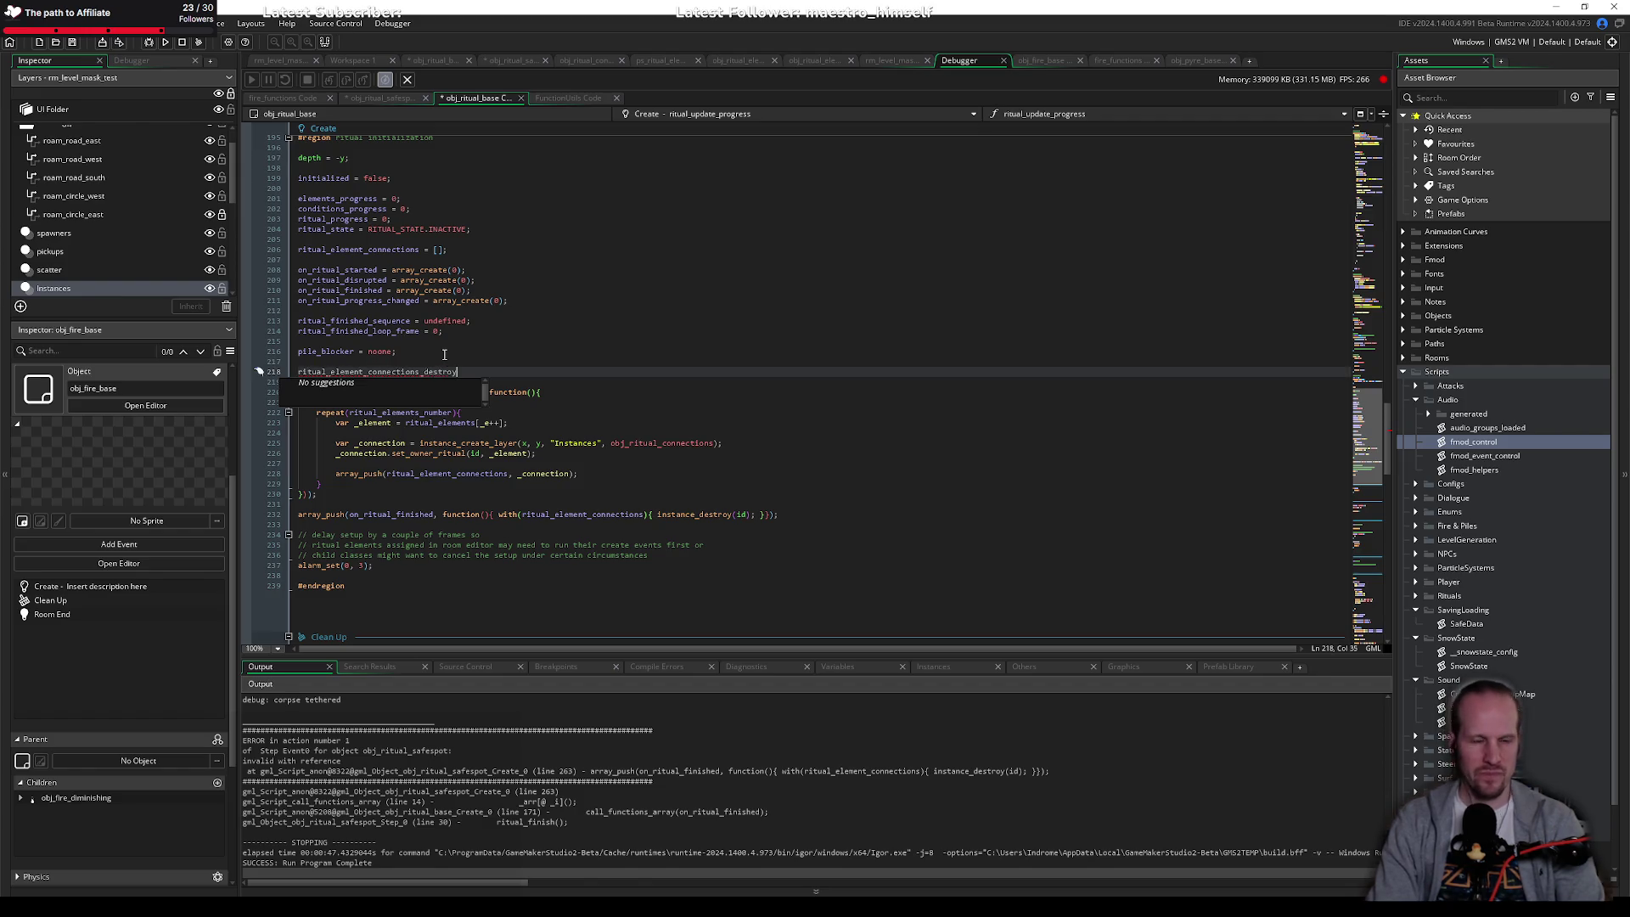
{"action": "type", "text": " = fu"}
{"action": "key", "text": "BackSpace"}
{"action": "key", "text": "BackSpace"}
{"action": "key", "text": "BackSpace"}
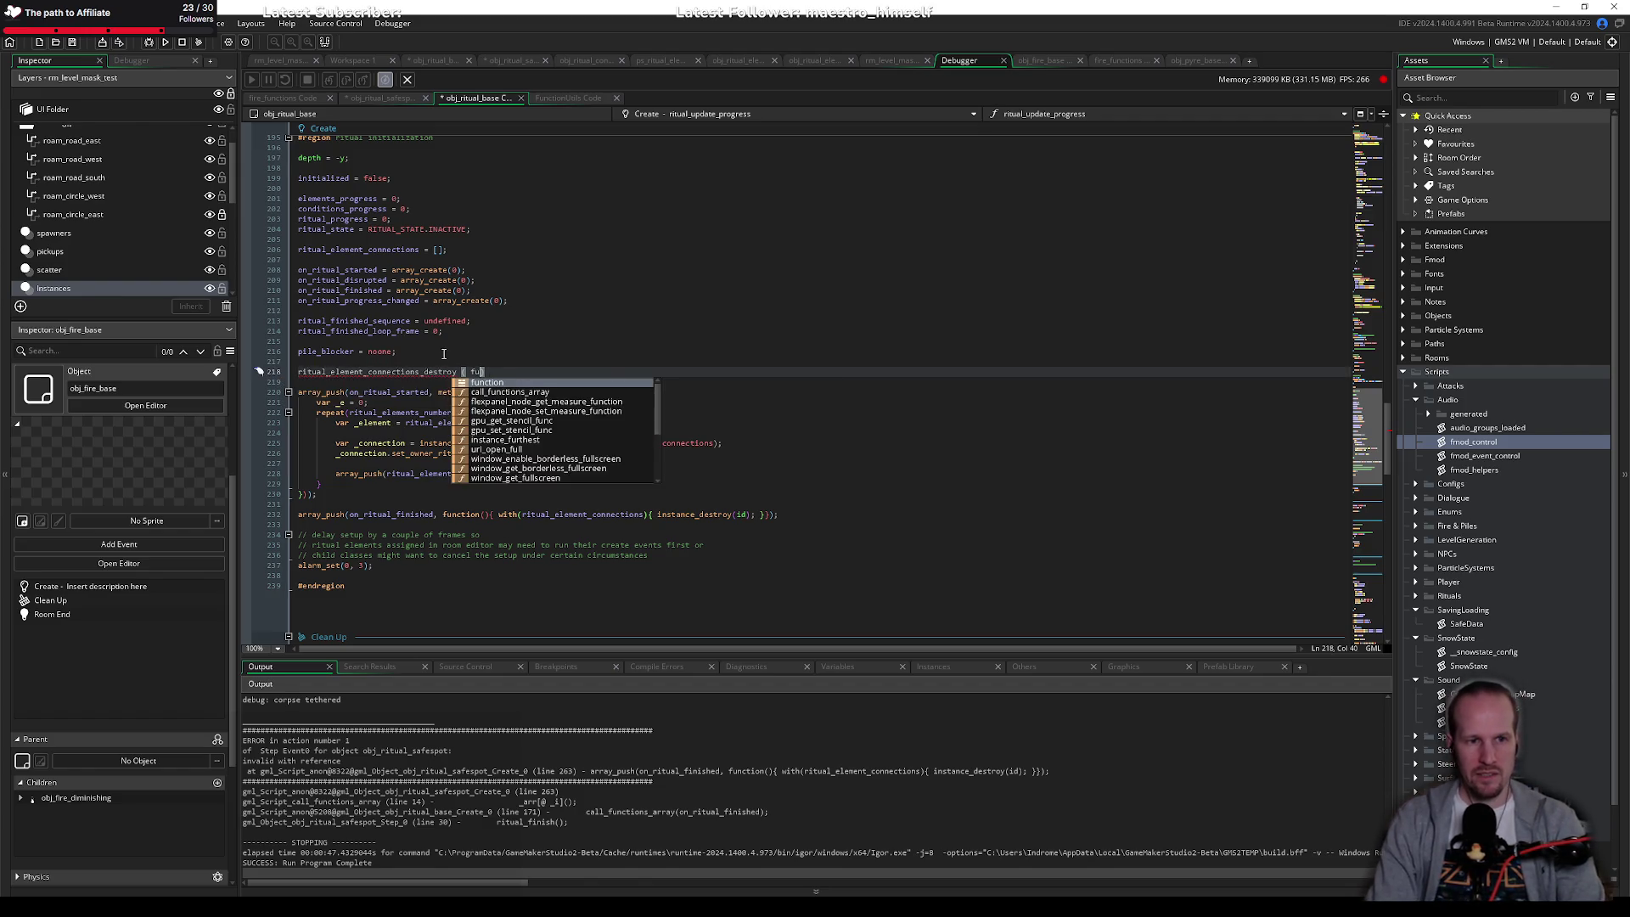
{"action": "type", "text": "function(){}"}
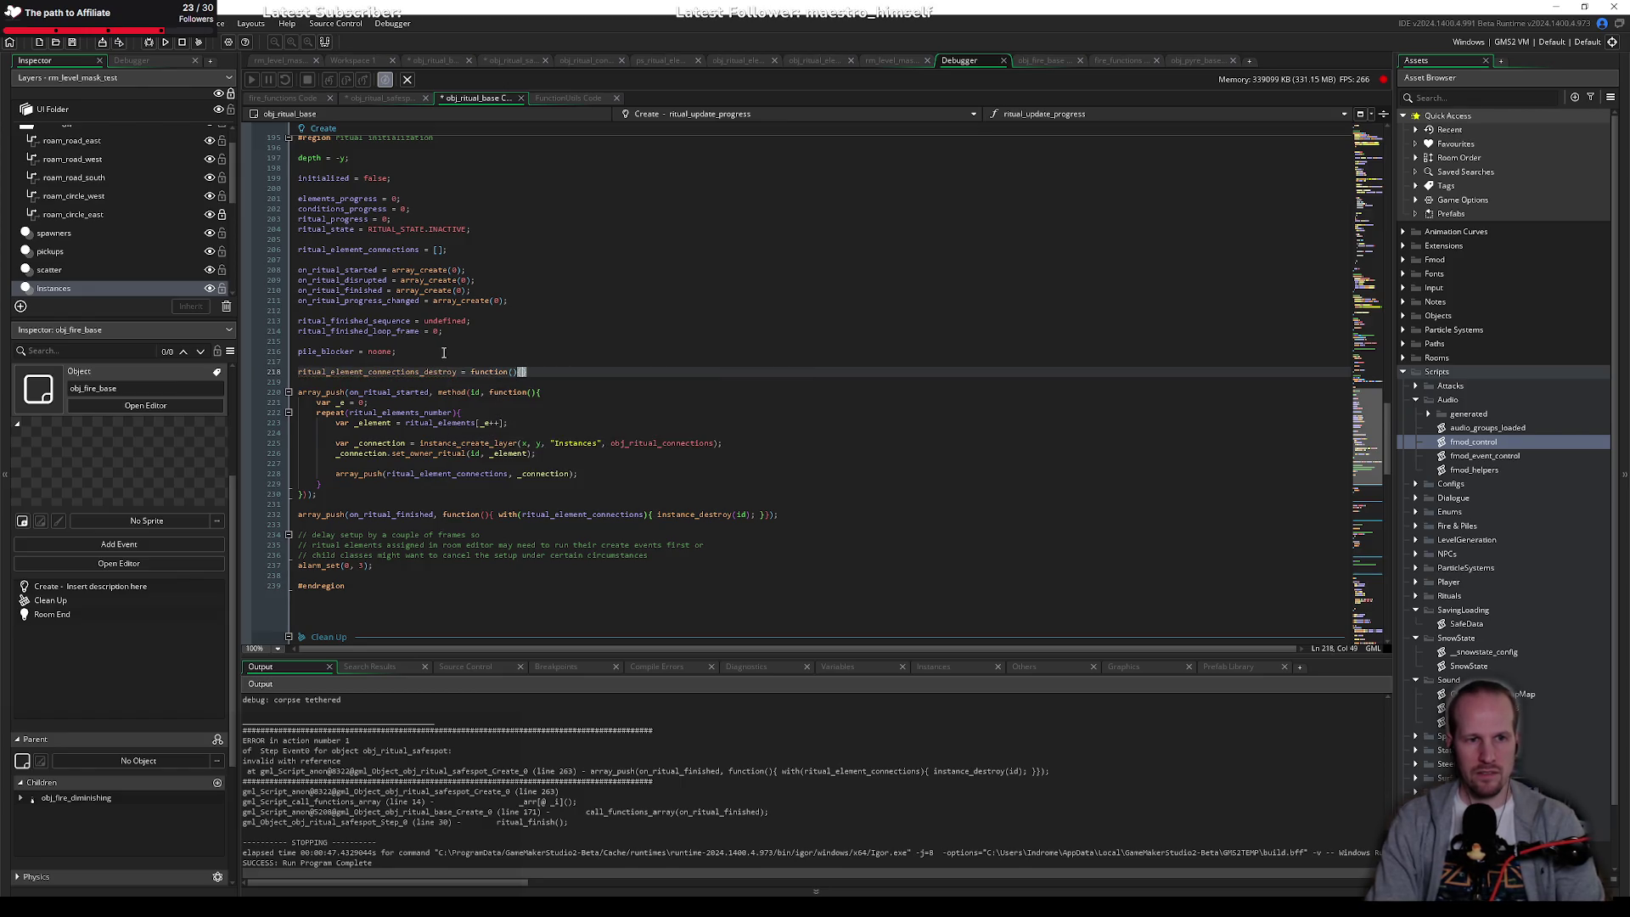
{"action": "key", "text": "Return"}
{"action": "scroll", "coordinate": [557, 257], "scroll_direction": "down", "scroll_amount": 10}
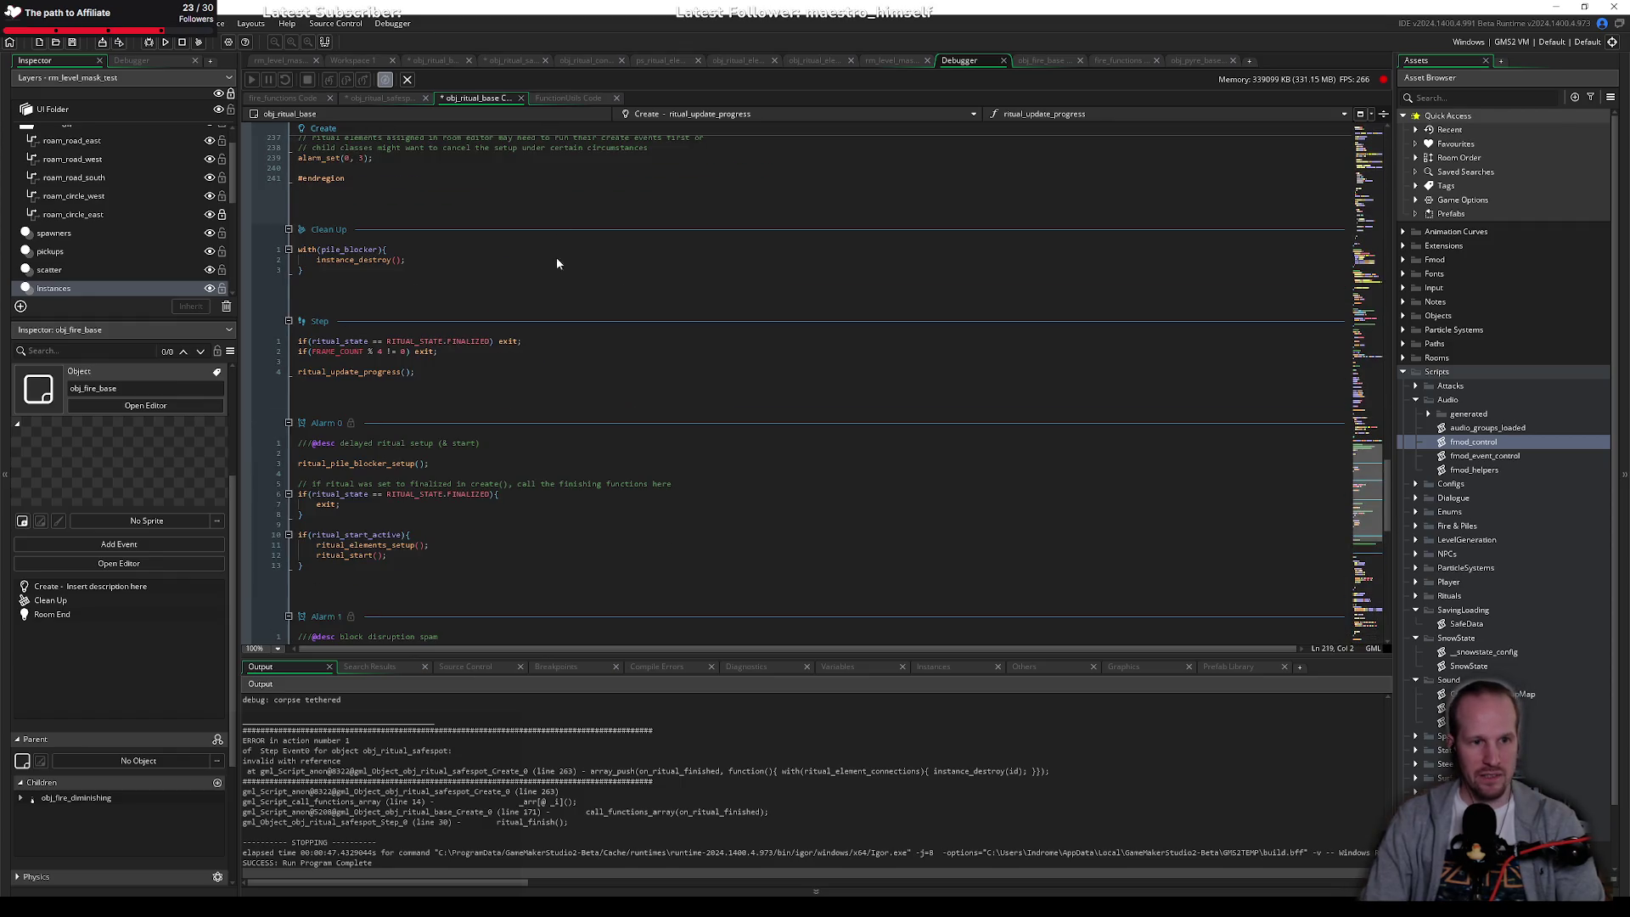
{"action": "scroll", "coordinate": [557, 257], "scroll_direction": "down", "scroll_amount": 4}
Step: Cut the array_foreach_backwards cleanup loop from obj_ritual_safespot into the new function body, indented
{"action": "left_click", "coordinate": [402, 98]}
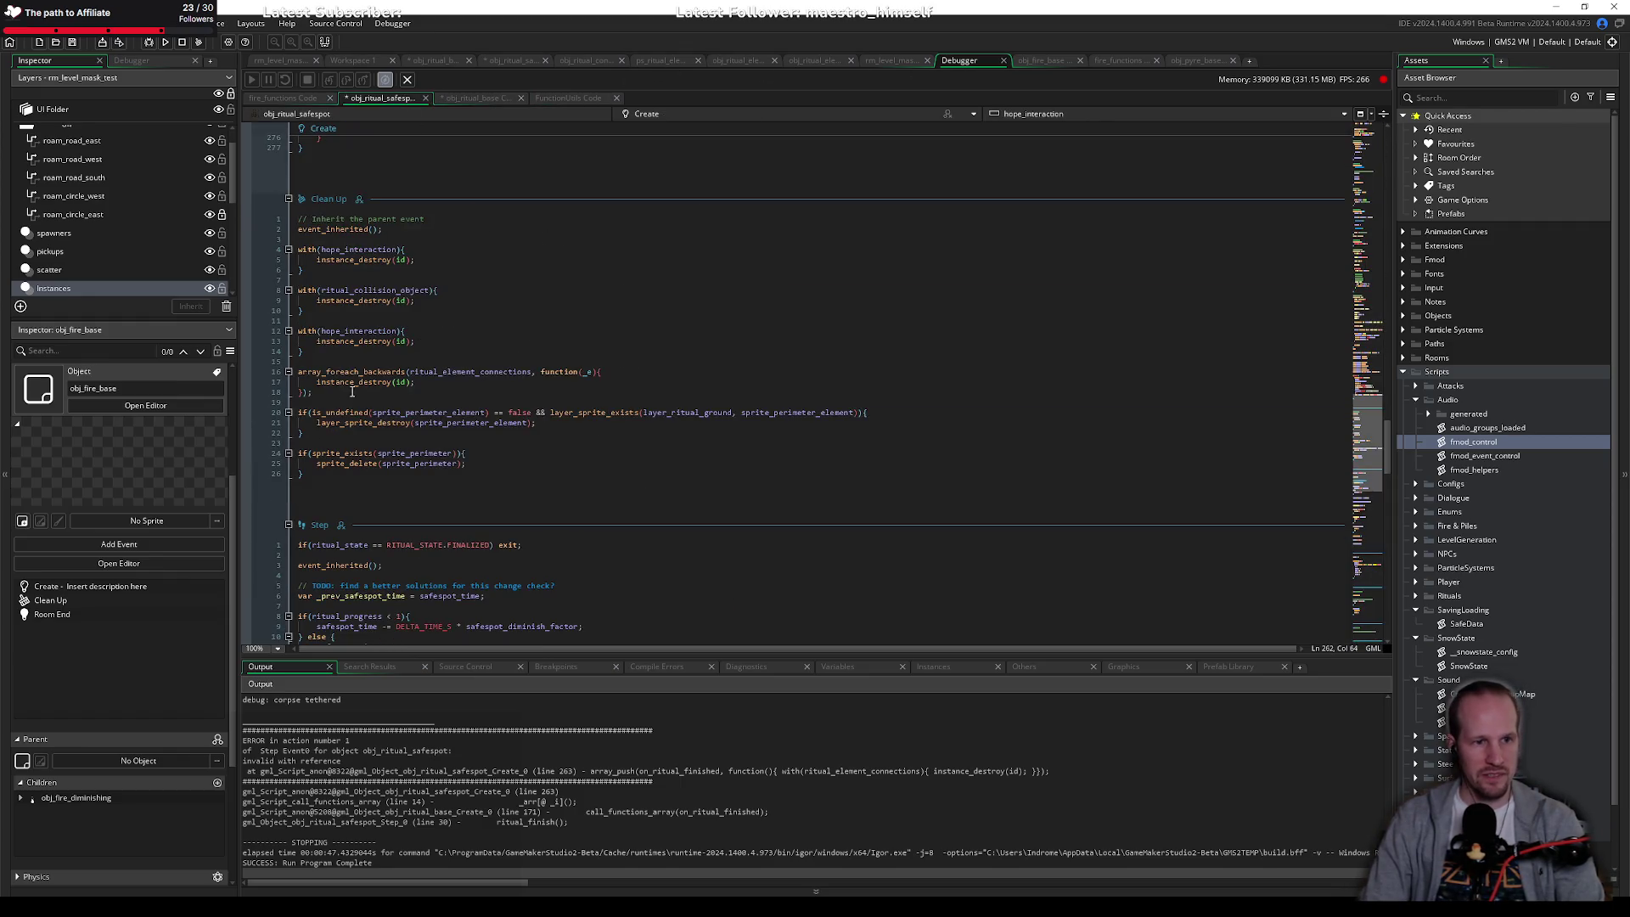
{"action": "left_click_drag", "start_coordinate": [313, 393], "coordinate": [283, 372]}
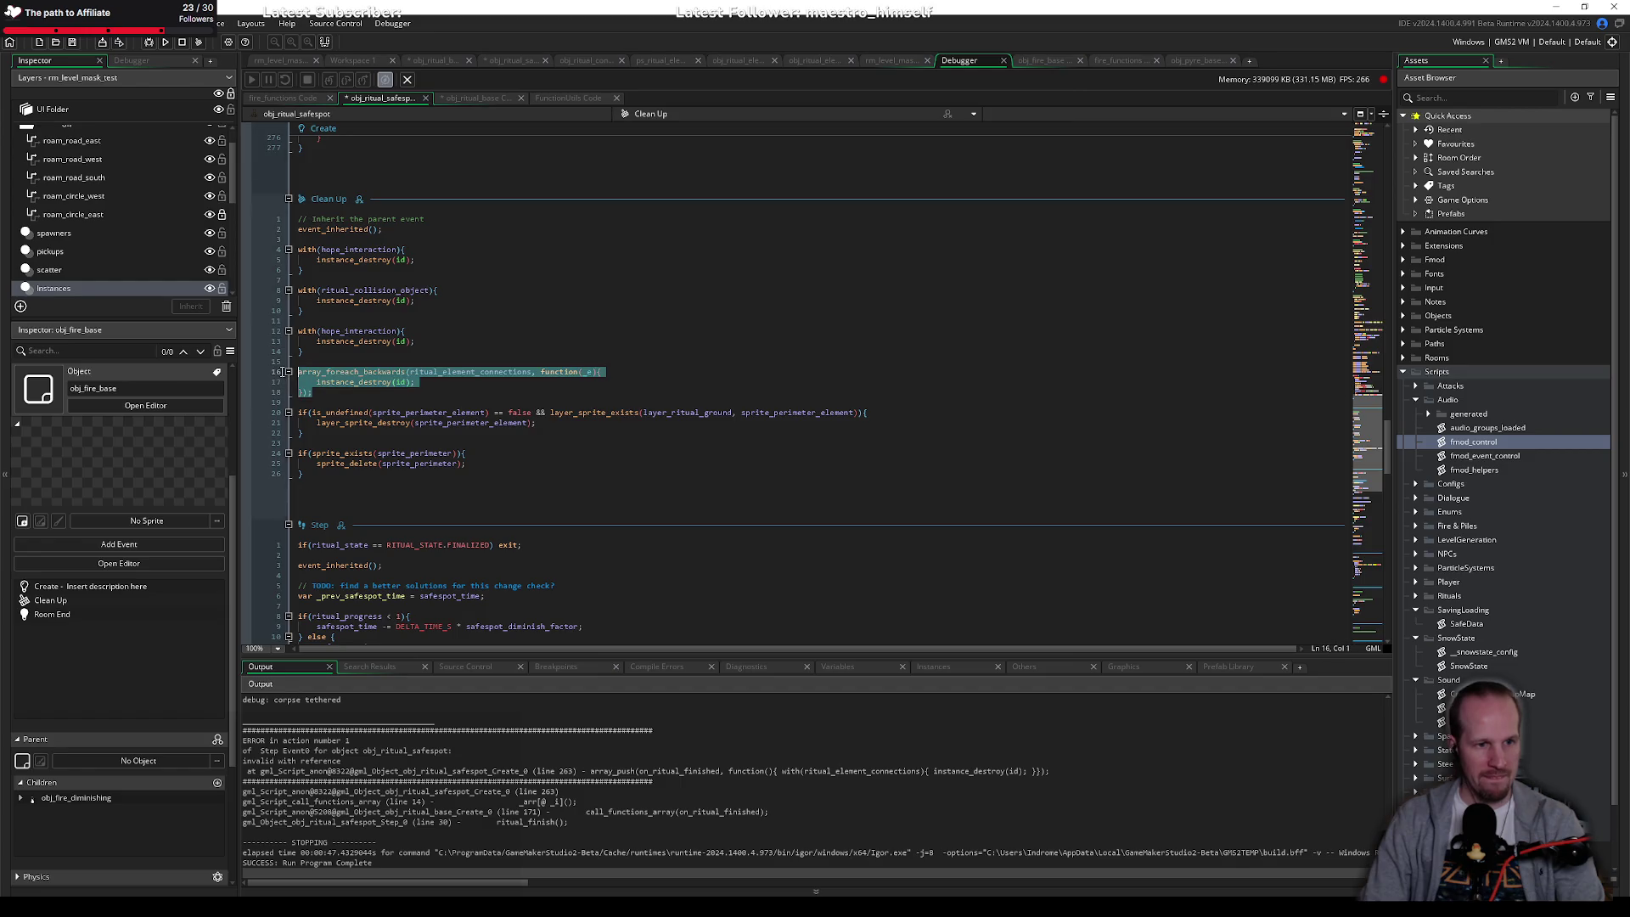
{"action": "key", "text": "ctrl+x"}
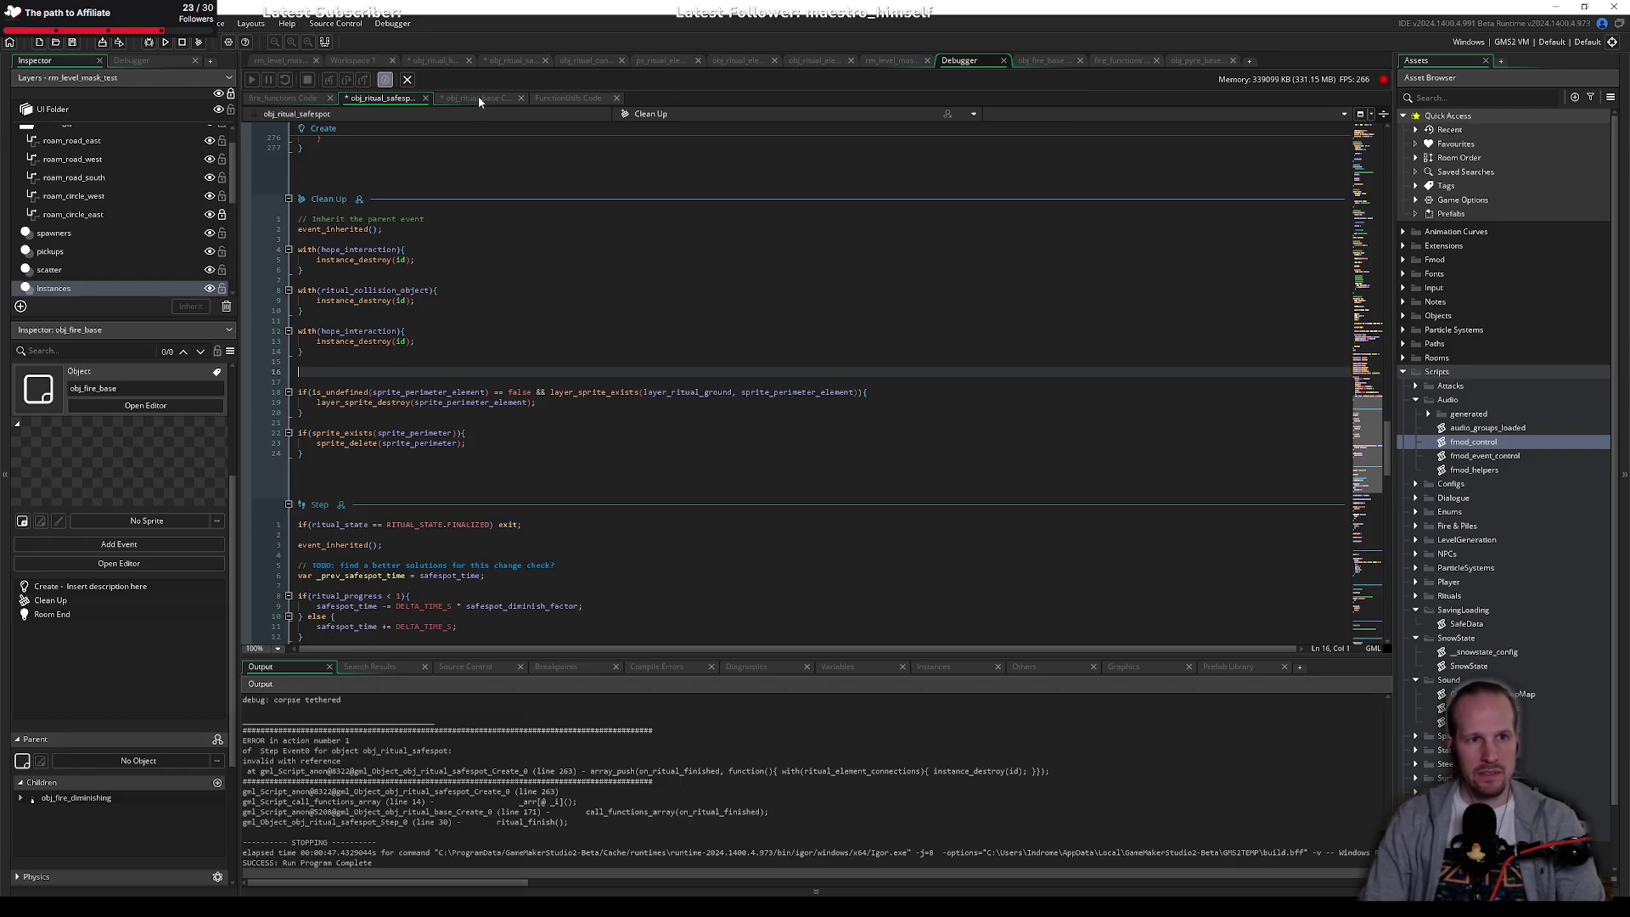
{"action": "left_click", "coordinate": [476, 97]}
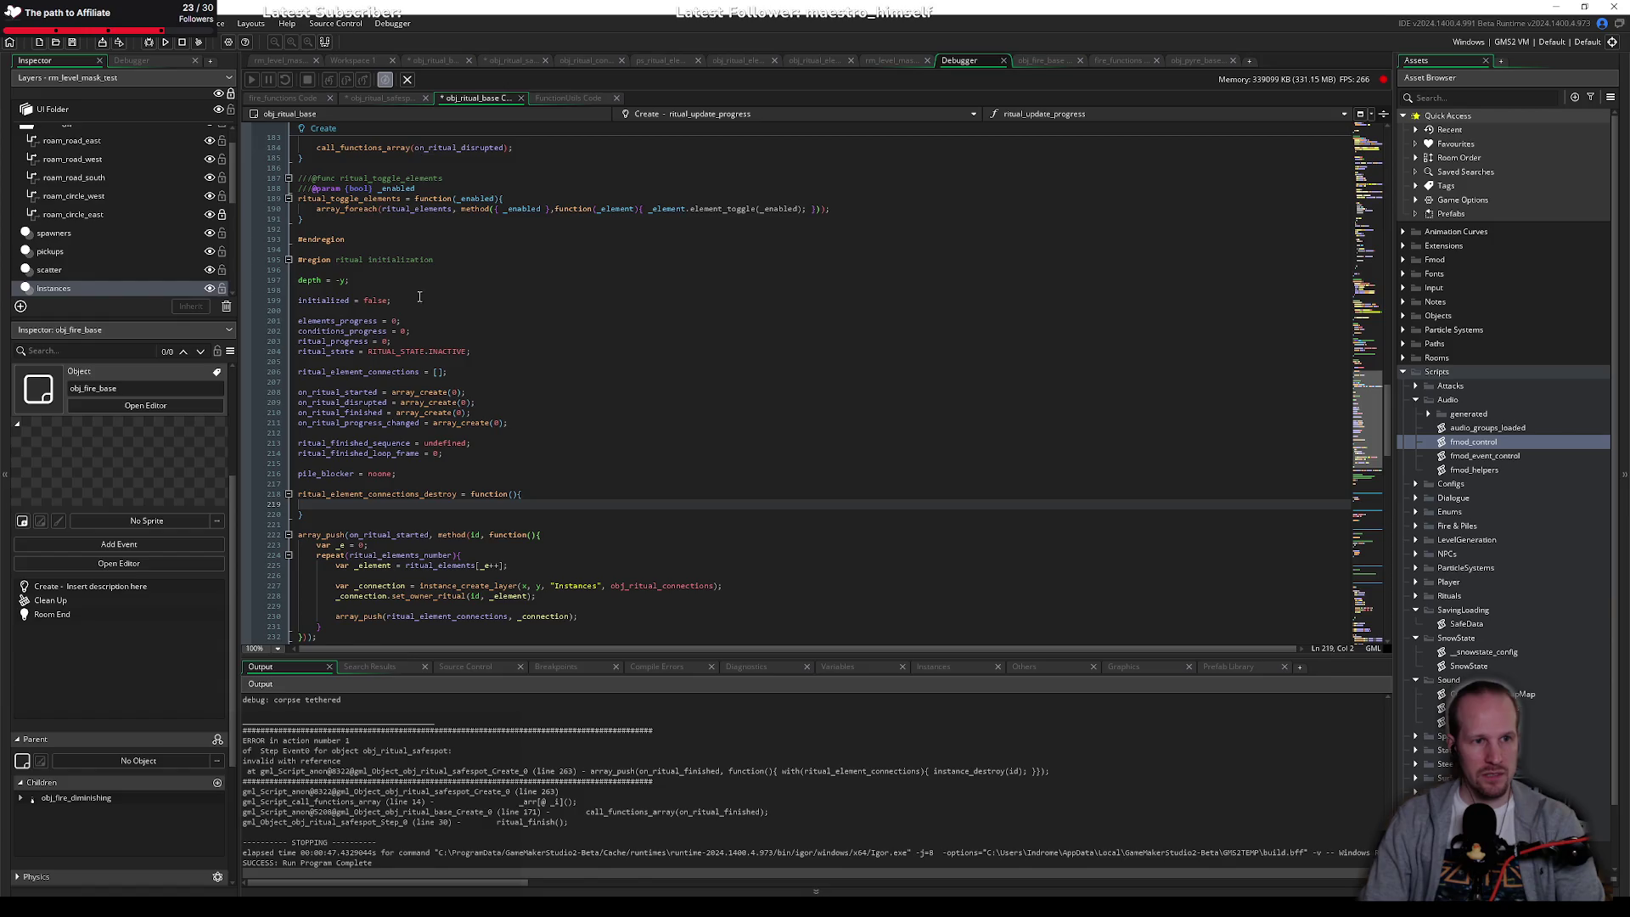
{"action": "key", "text": "ctrl+v"}
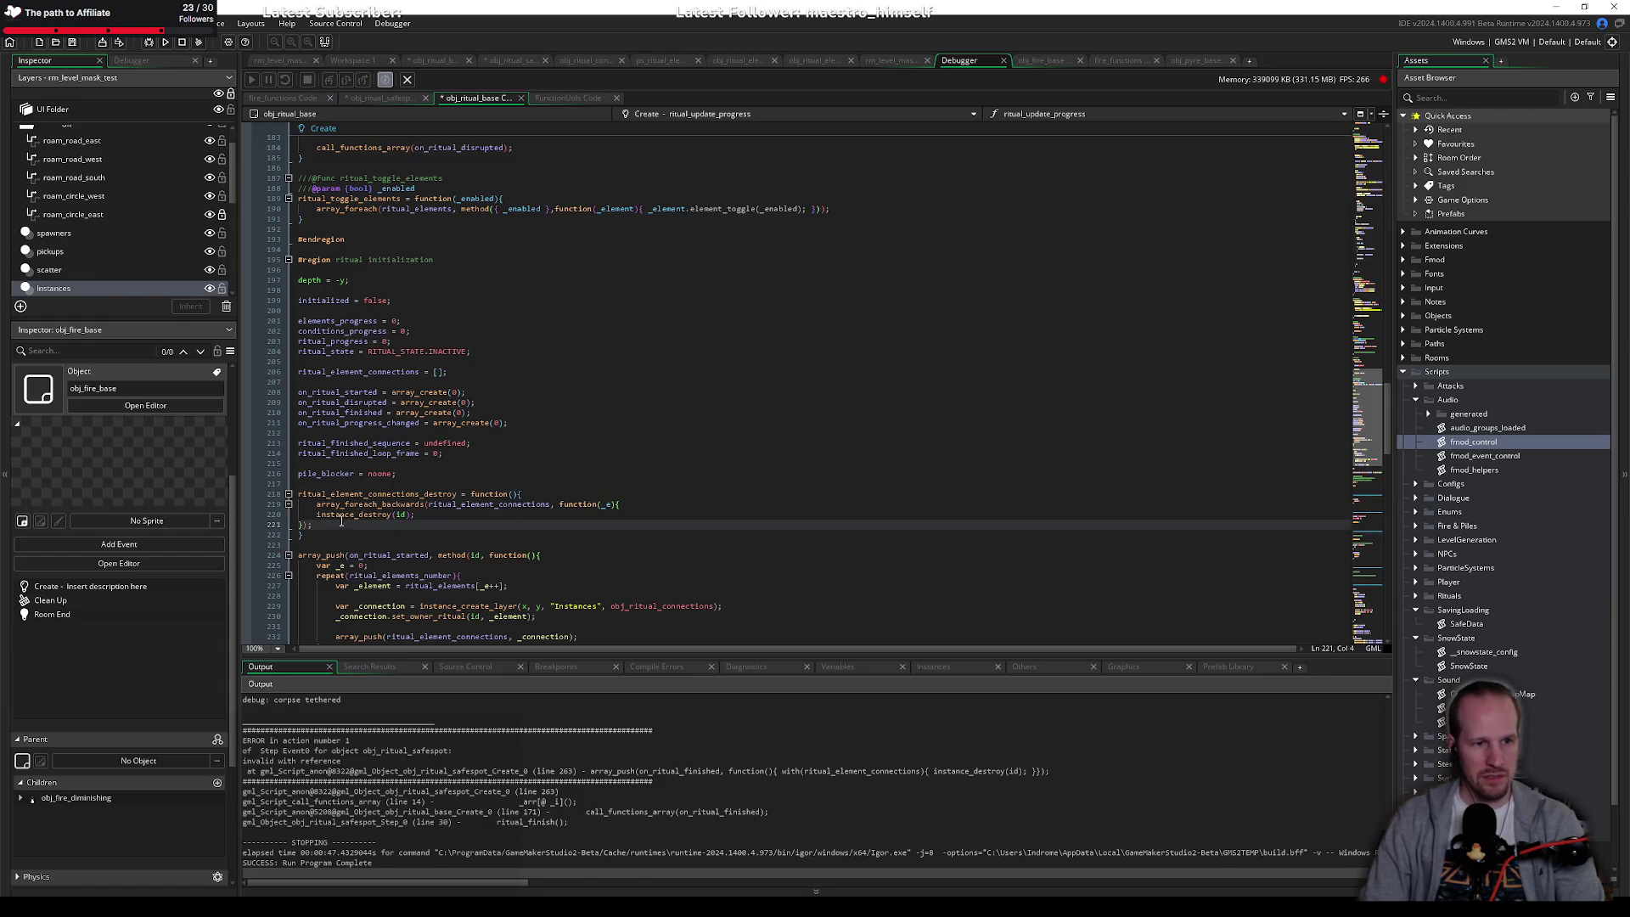
{"action": "key", "text": "shift+Up"}
{"action": "key", "text": "Tab"}
Step: Replace line 236's inline on_ritual_finished callback with ritual_element_connections_destroy
{"action": "left_click", "coordinate": [560, 463]}
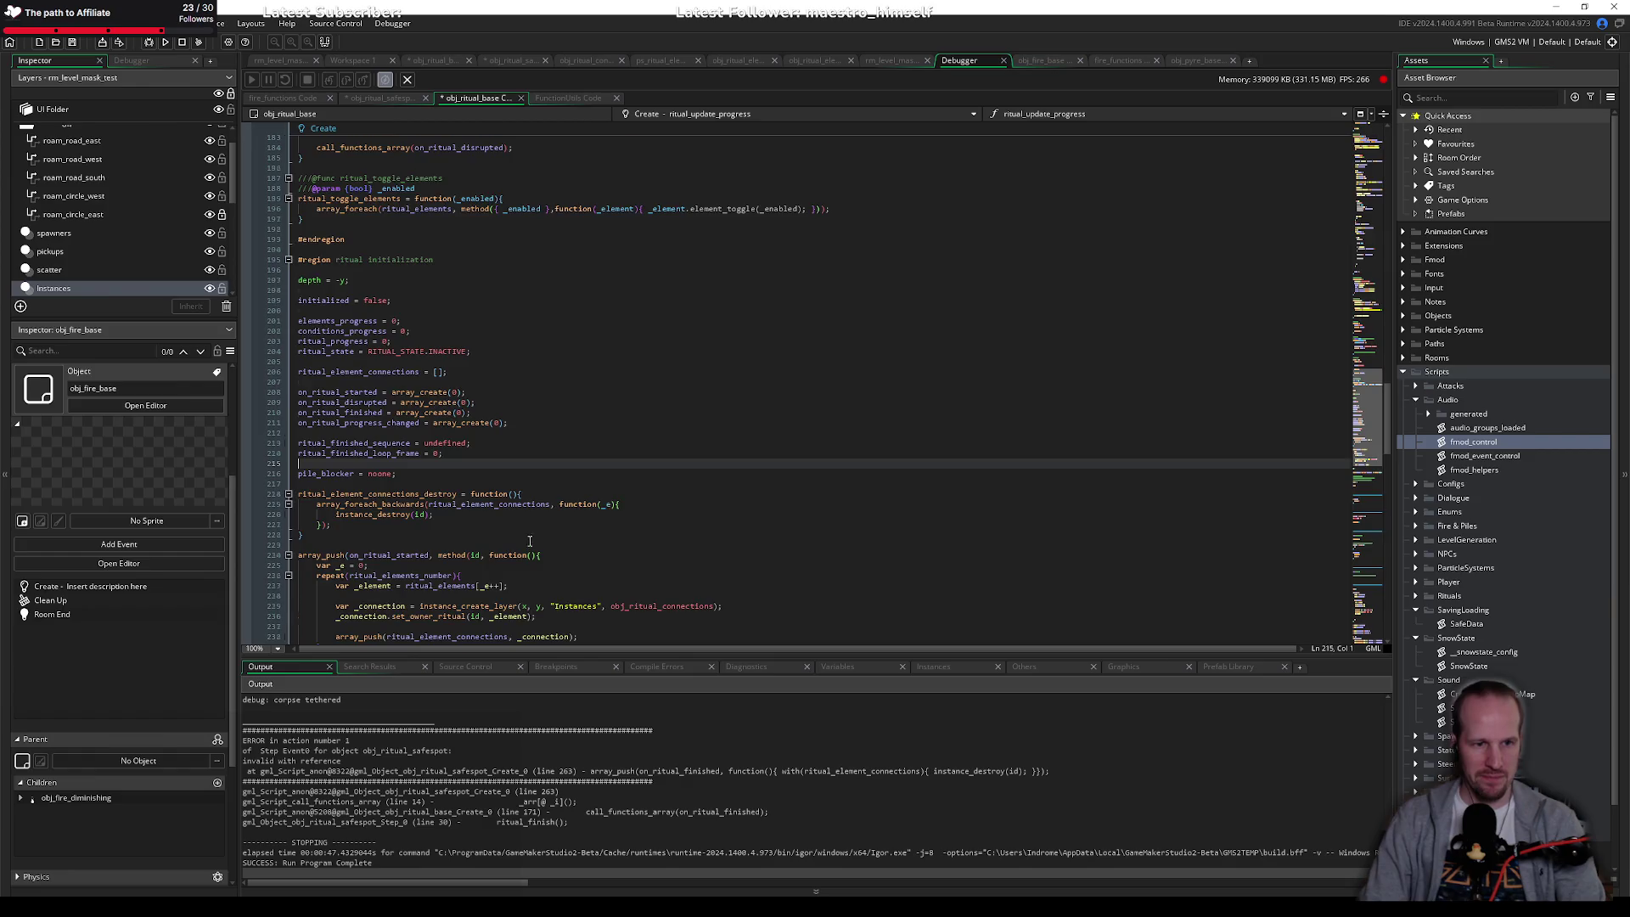
{"action": "scroll", "coordinate": [530, 541], "scroll_direction": "down", "scroll_amount": 4}
{"action": "left_click", "coordinate": [399, 412]}
{"action": "double_click", "coordinate": [371, 372]}
{"action": "key", "text": "ctrl+c"}
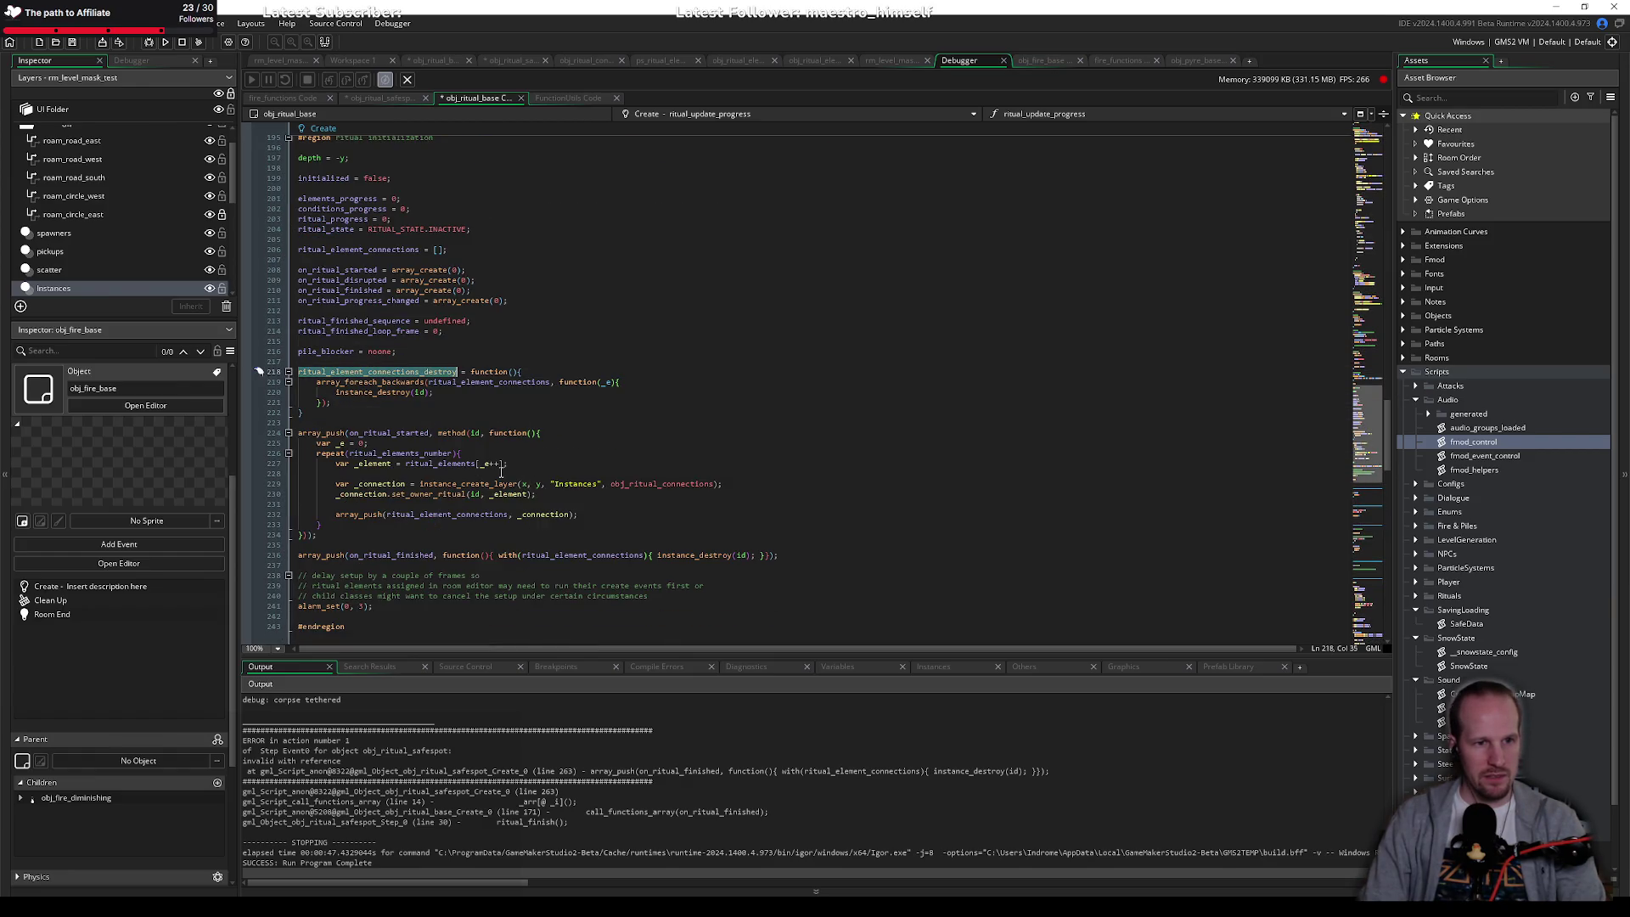
{"action": "scroll", "coordinate": [436, 482], "scroll_direction": "down", "scroll_amount": 4}
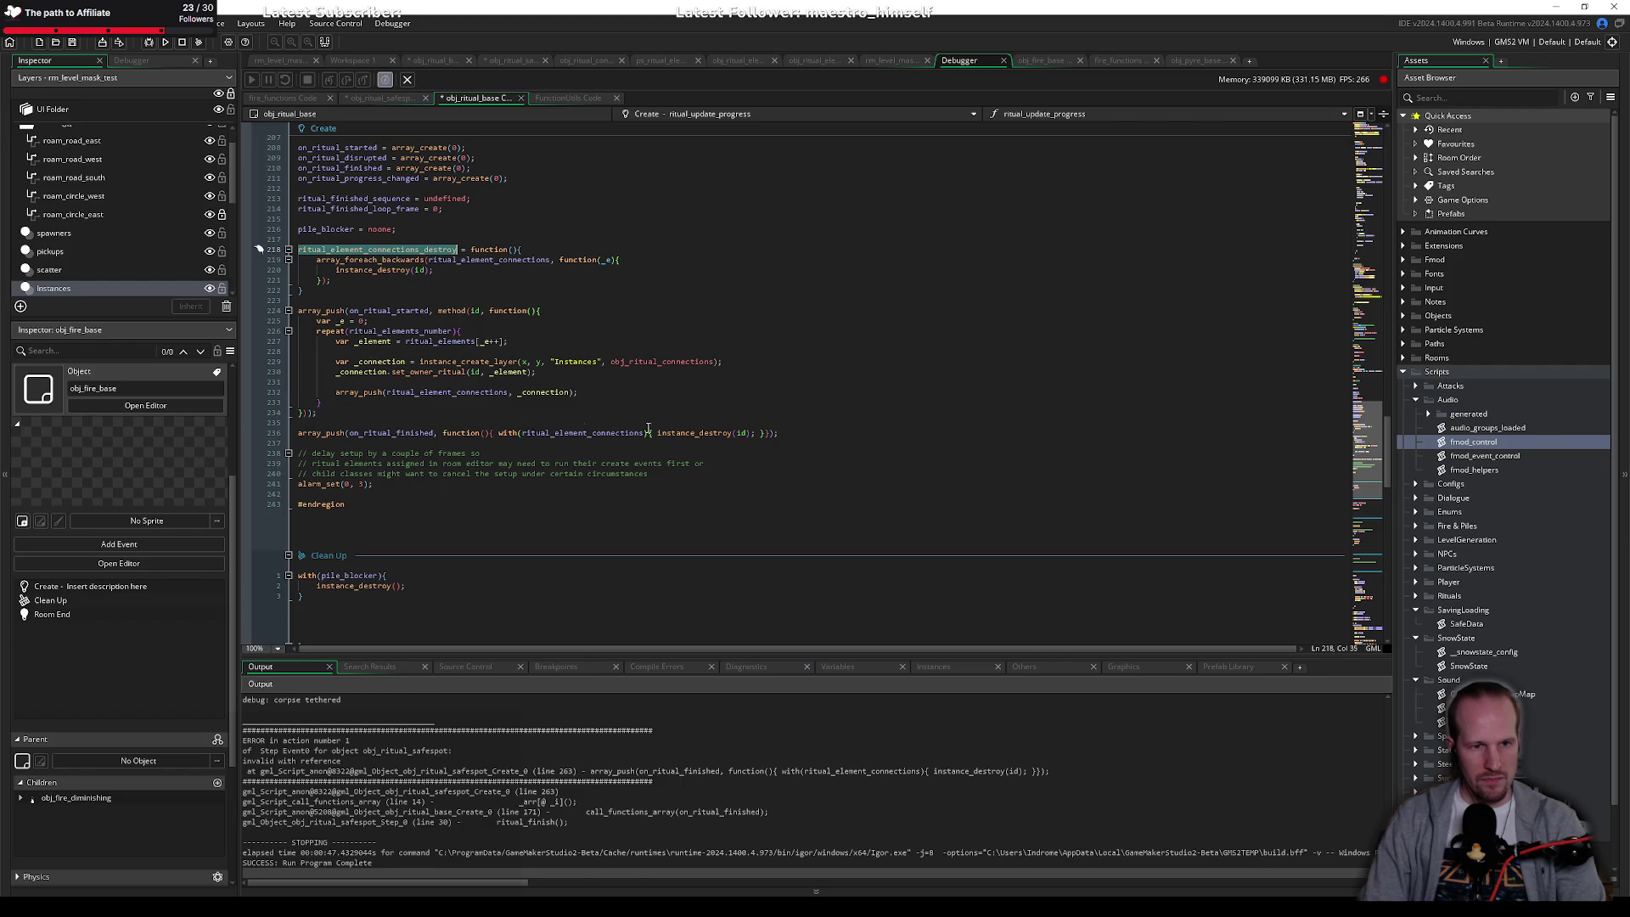
{"action": "left_click", "coordinate": [812, 432]}
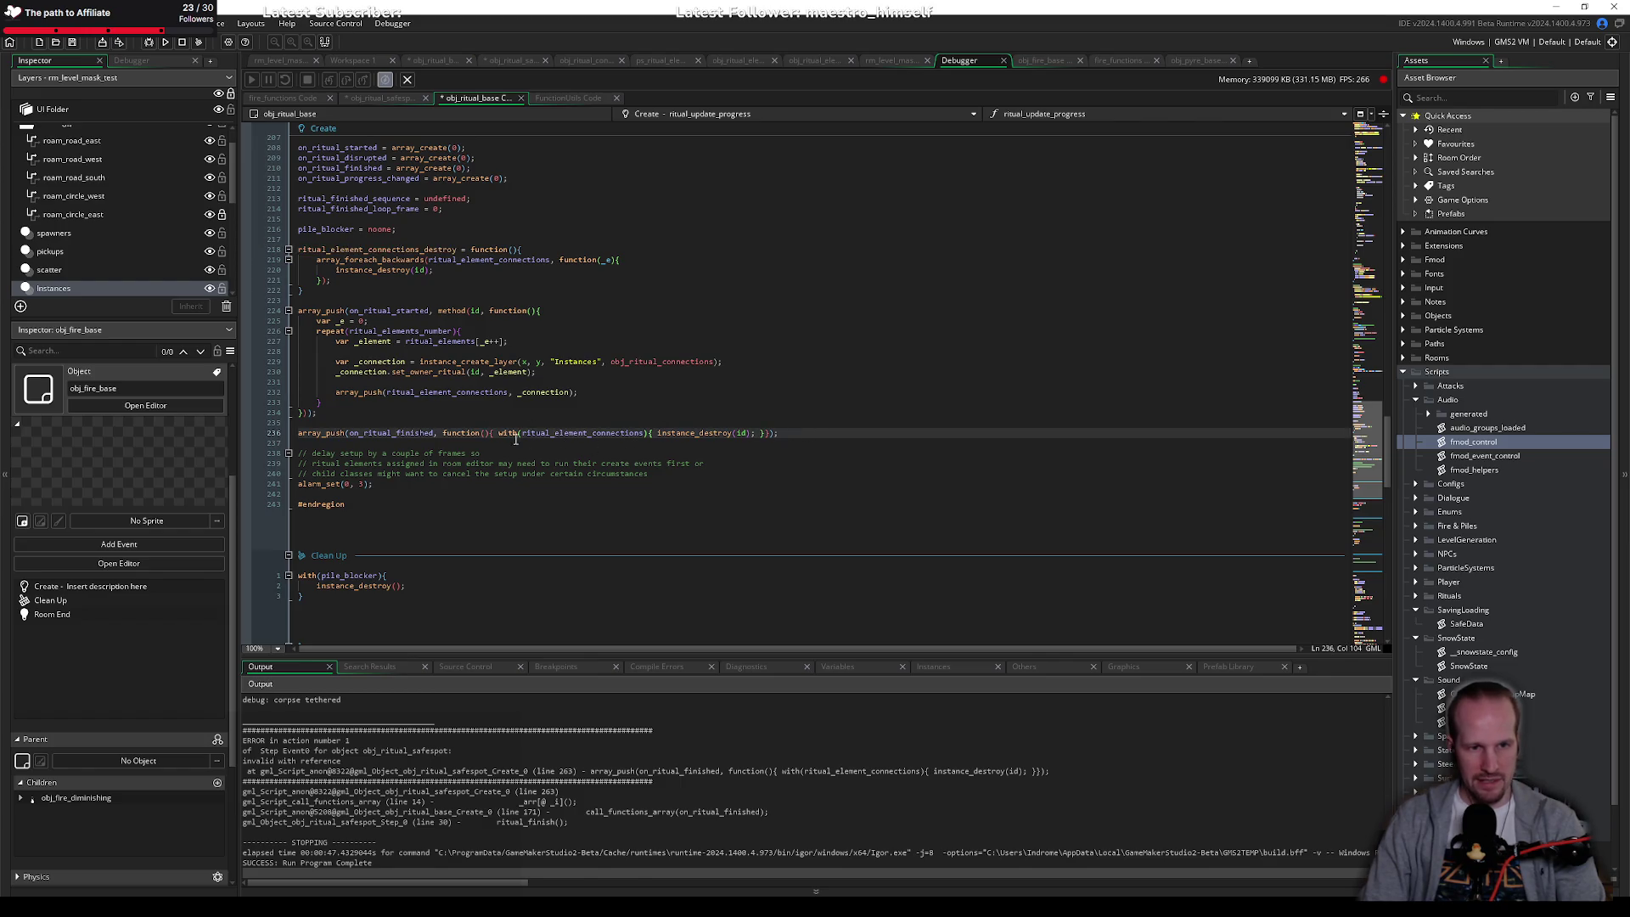
{"action": "left_click_drag", "start_coordinate": [443, 433], "coordinate": [770, 433]}
{"action": "key", "text": "ctrl+v"}
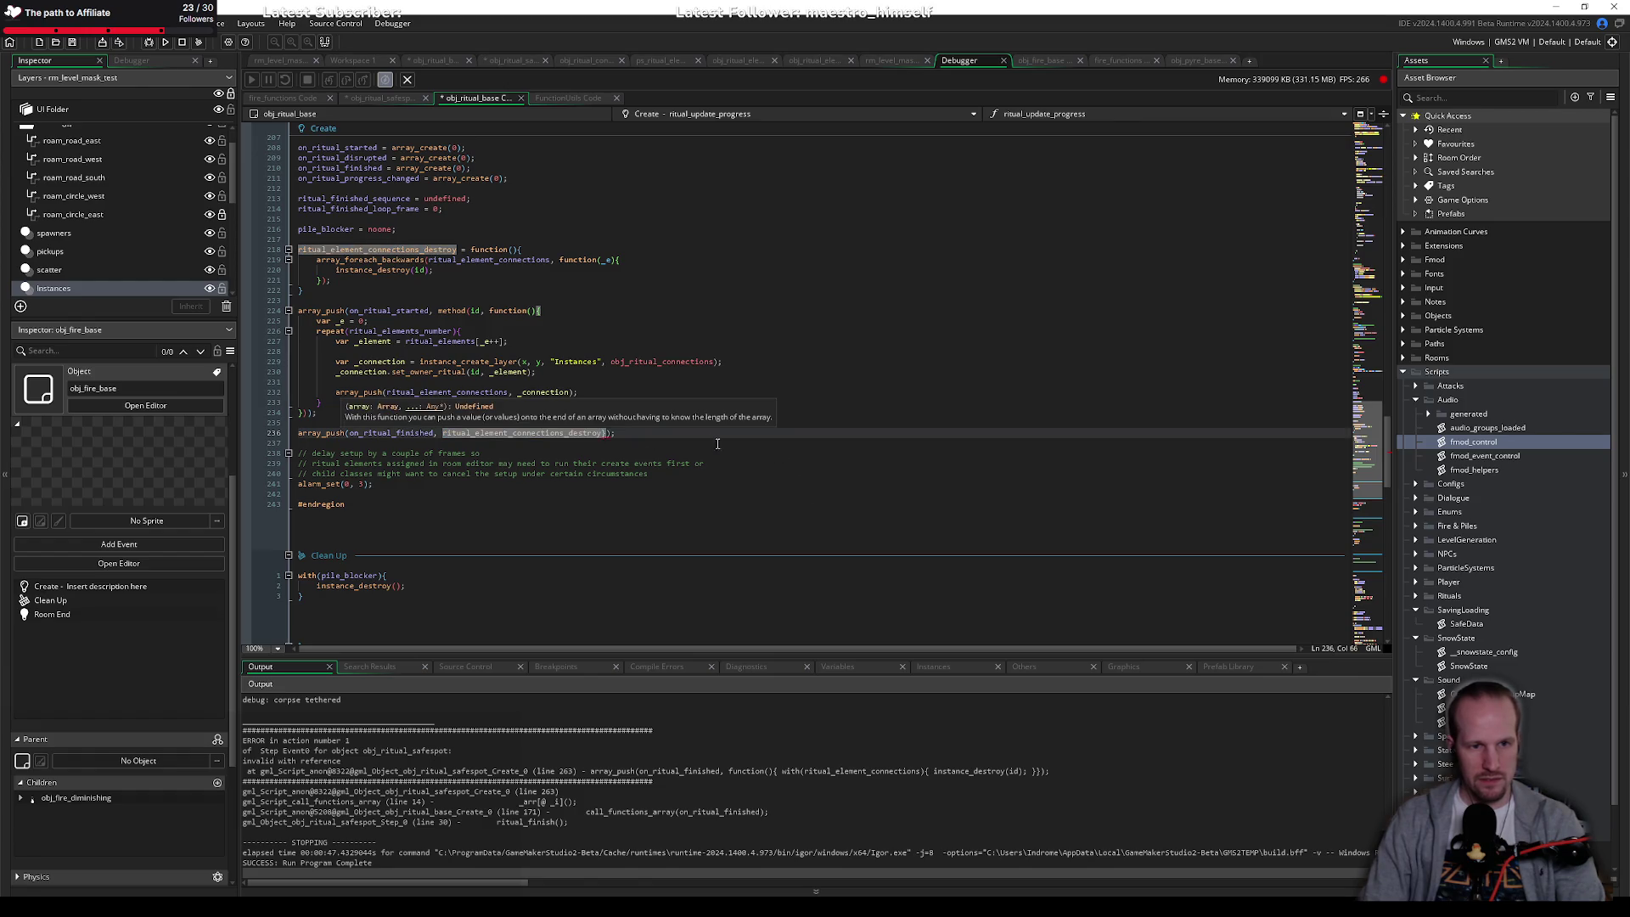
Step: Save, then review the function definition on line 218 and its use on line 236
{"action": "key", "text": "Right"}
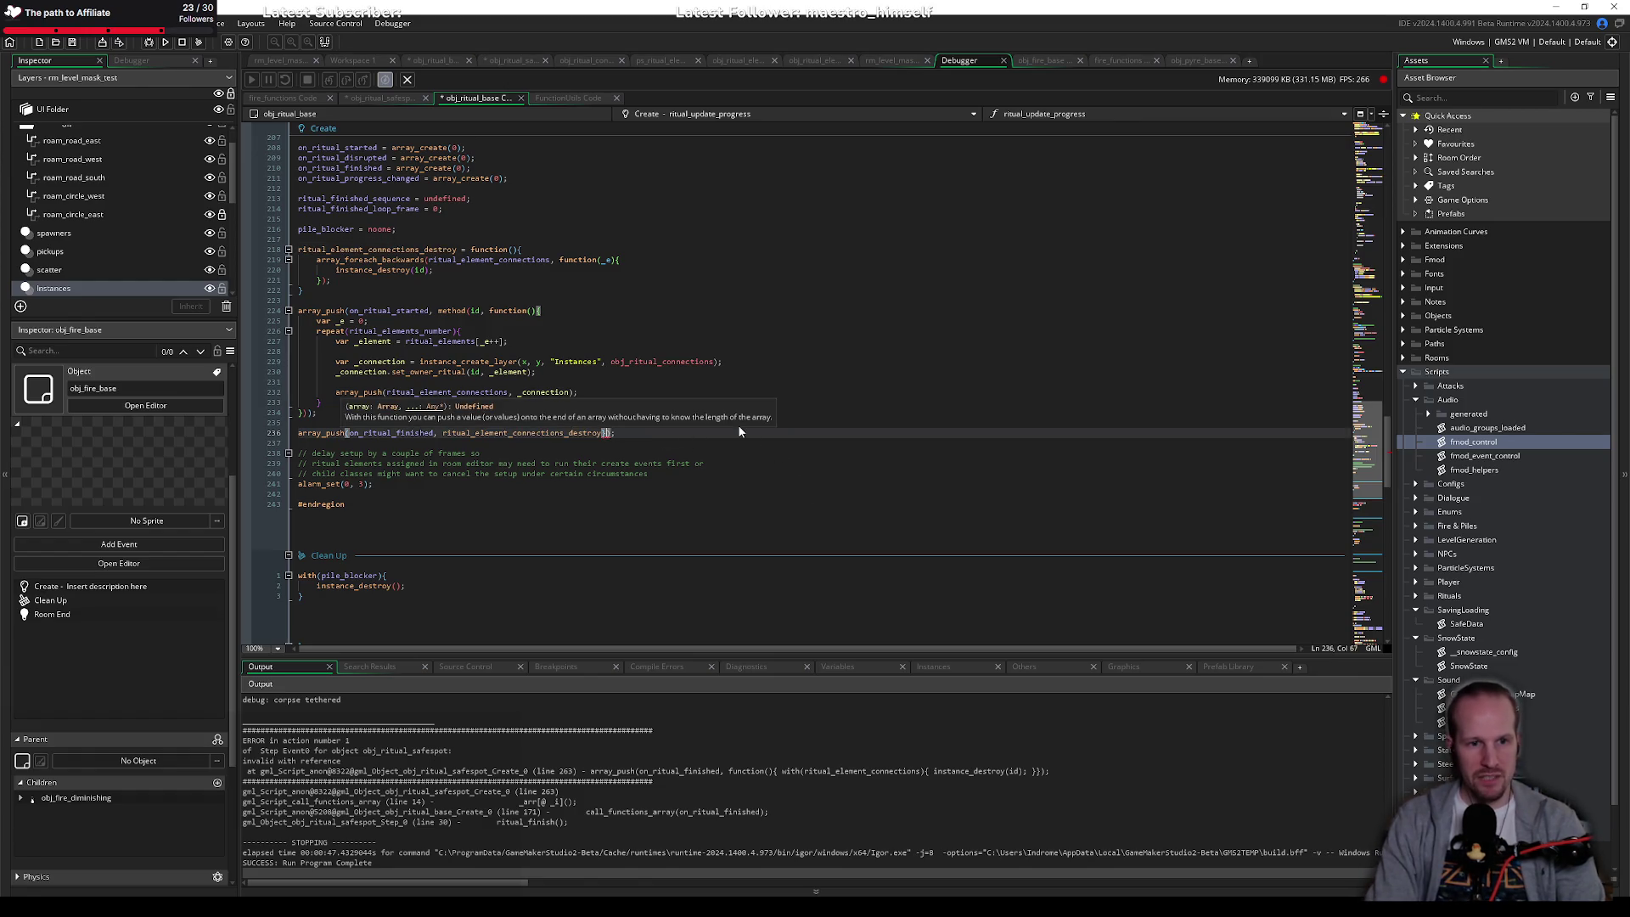
{"action": "key", "text": "Left"}
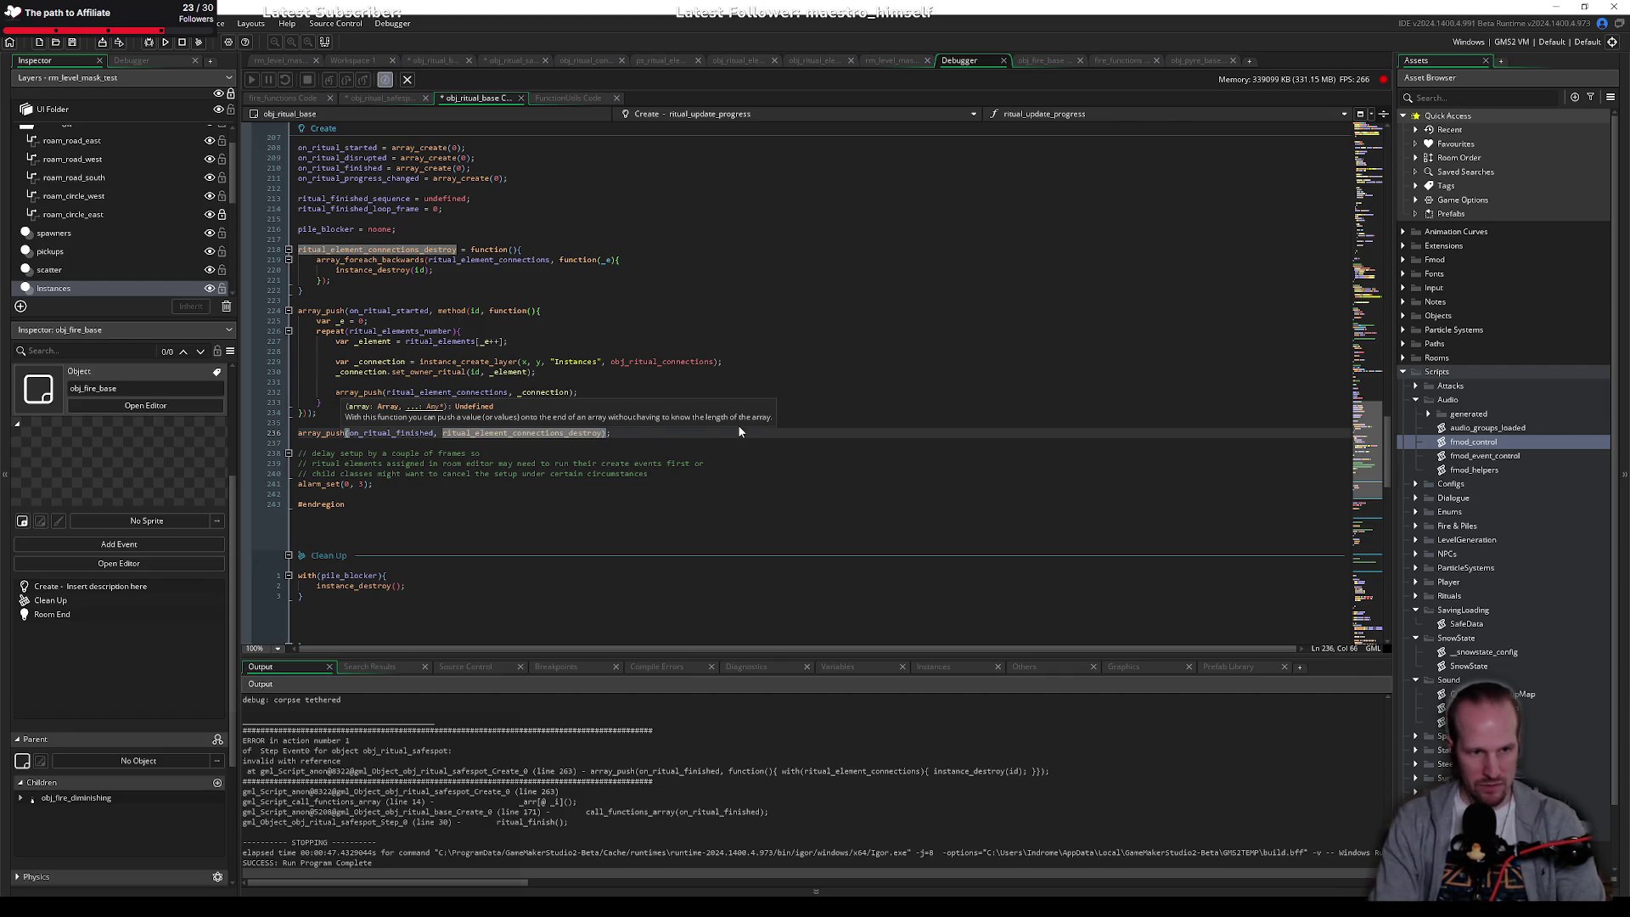
{"action": "key", "text": "ctrl+s"}
{"action": "left_click", "coordinate": [673, 433]}
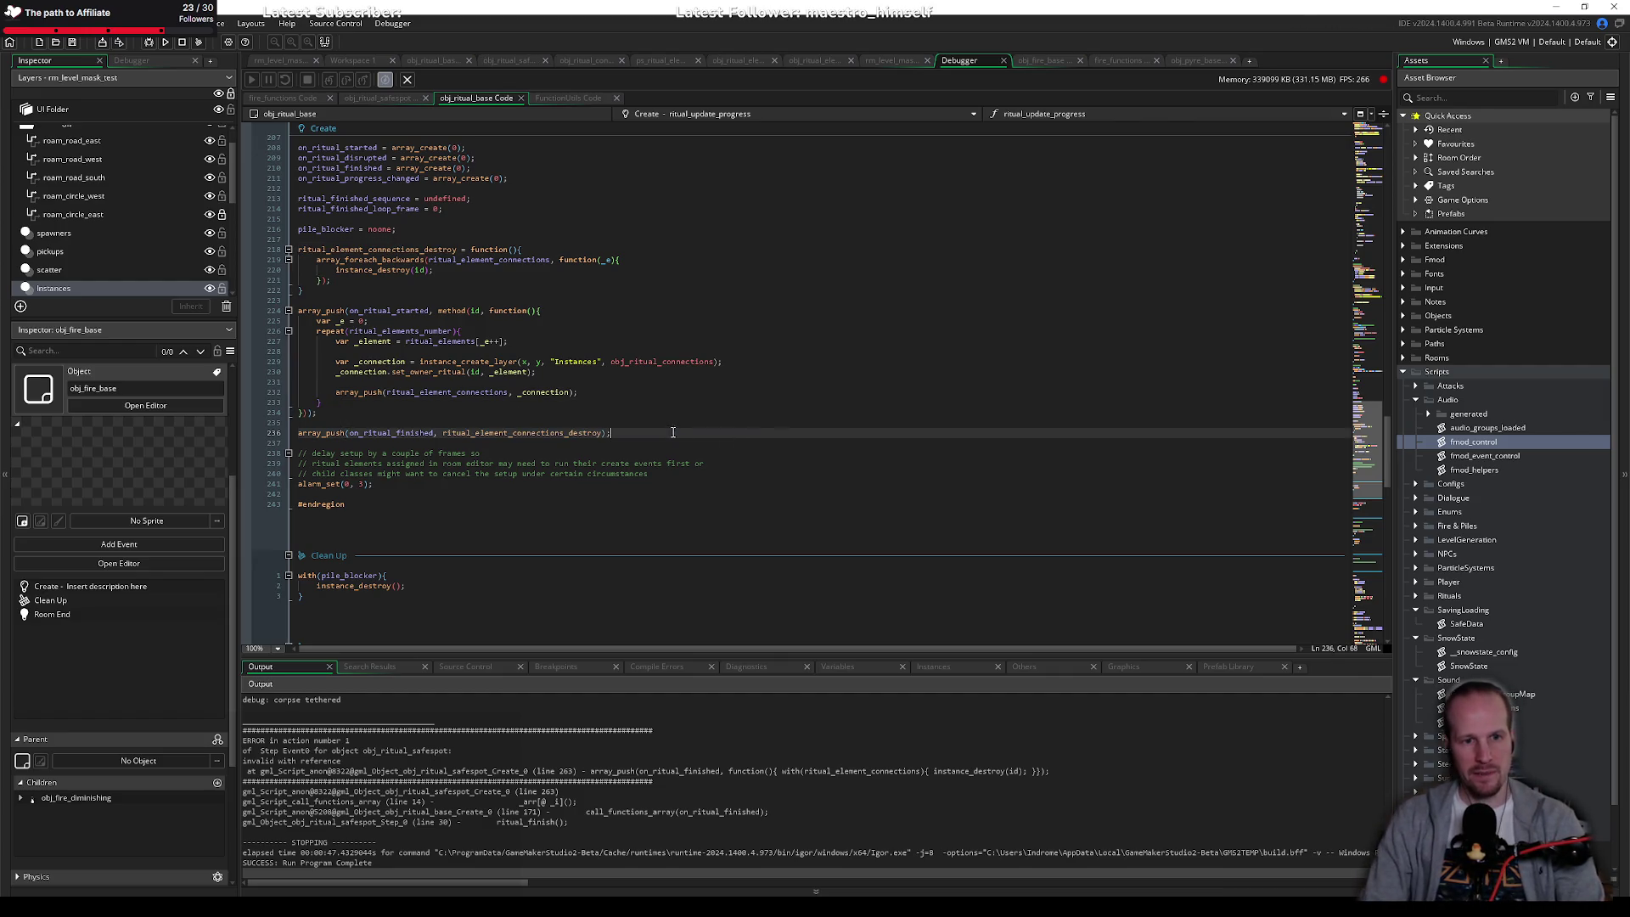
{"action": "double_click", "coordinate": [368, 249]}
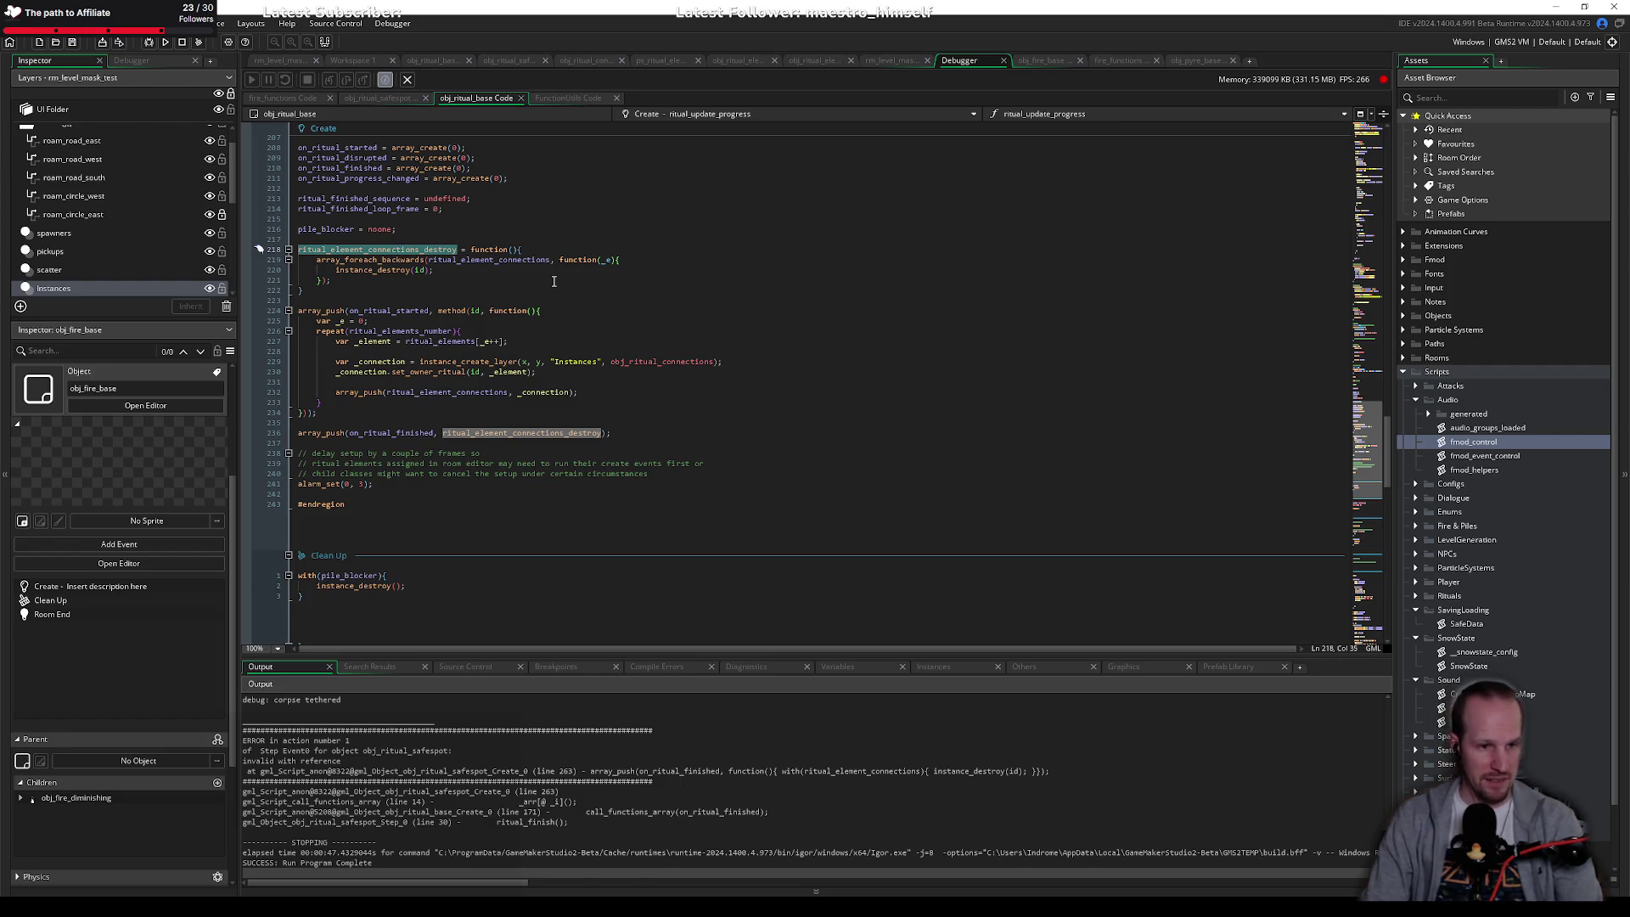
{"action": "double_click", "coordinate": [512, 435]}
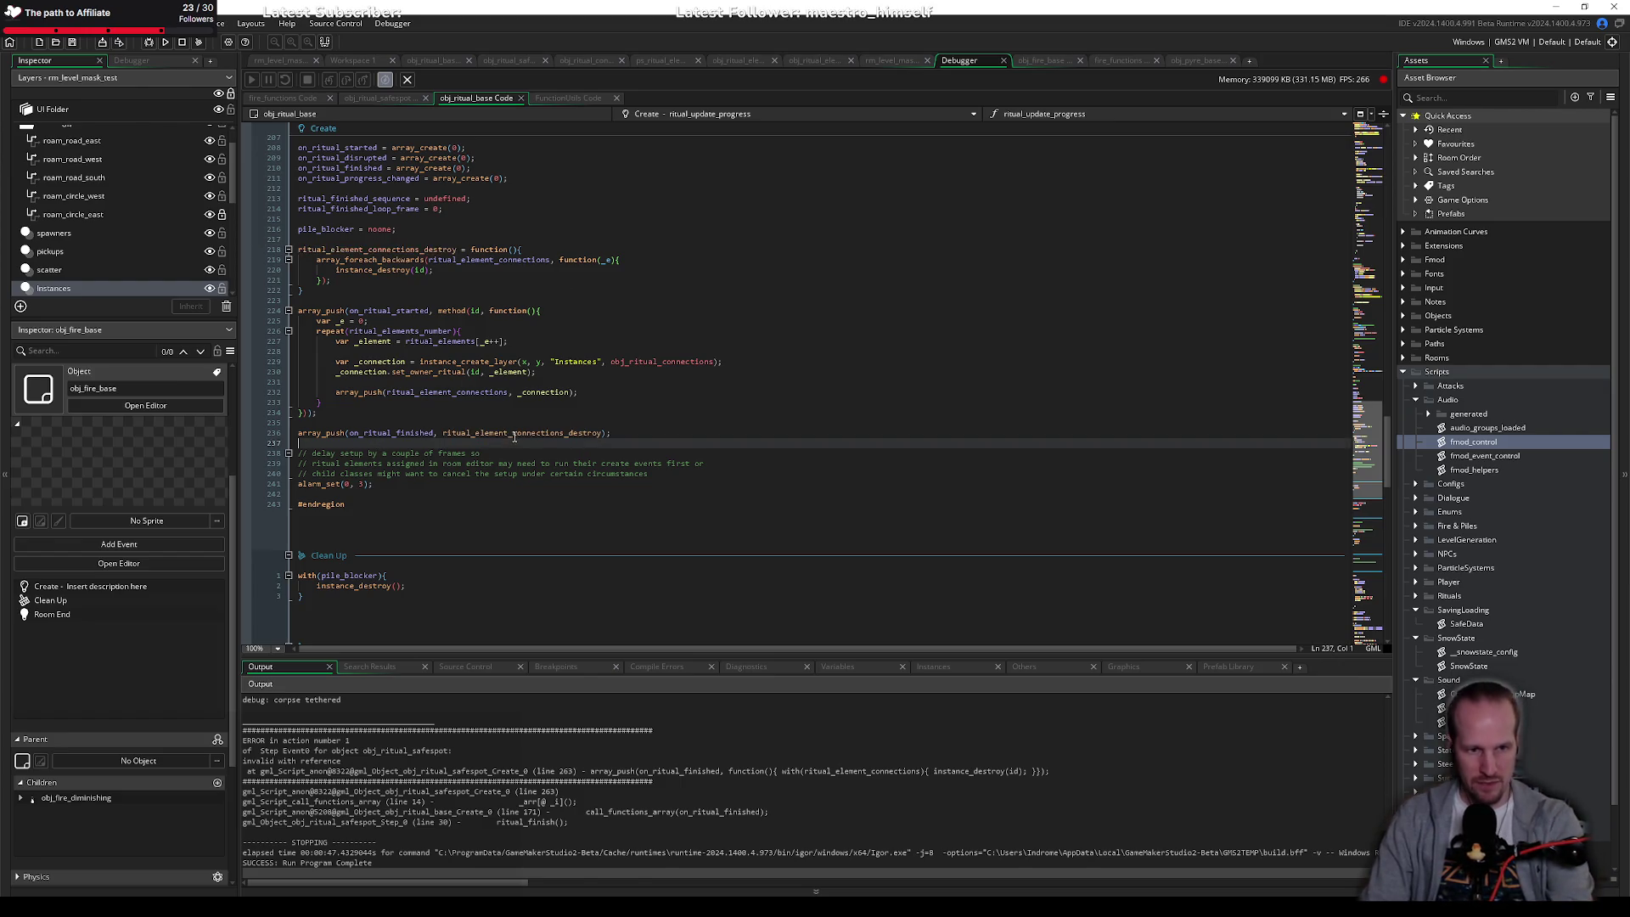
{"action": "double_click", "coordinate": [452, 342]}
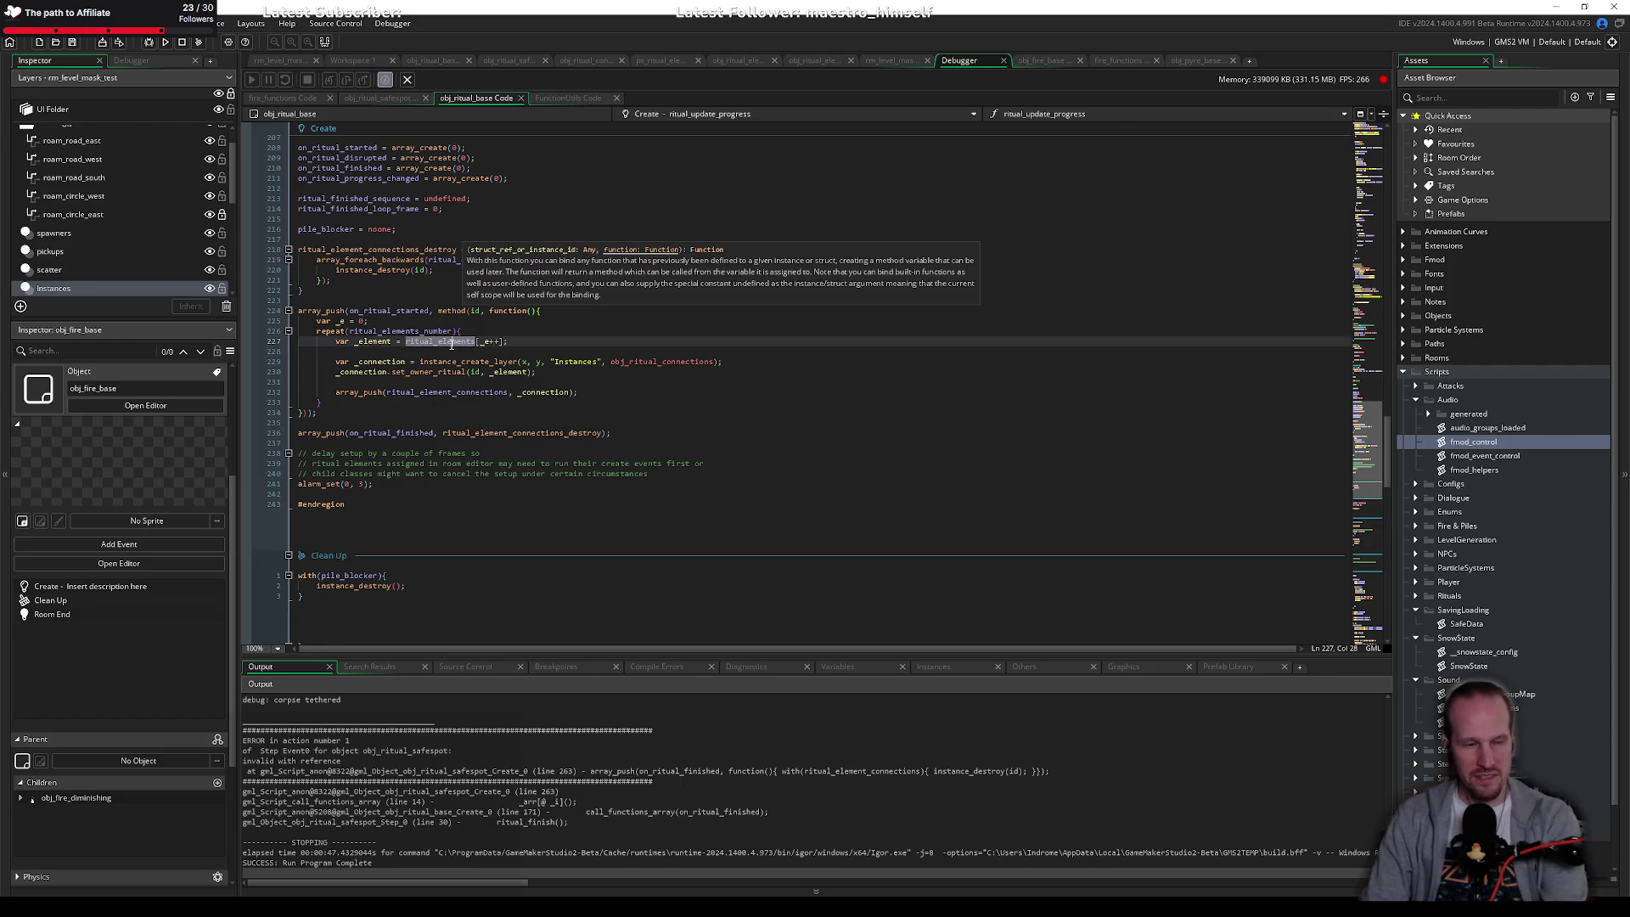
{"action": "left_click", "coordinate": [405, 270]}
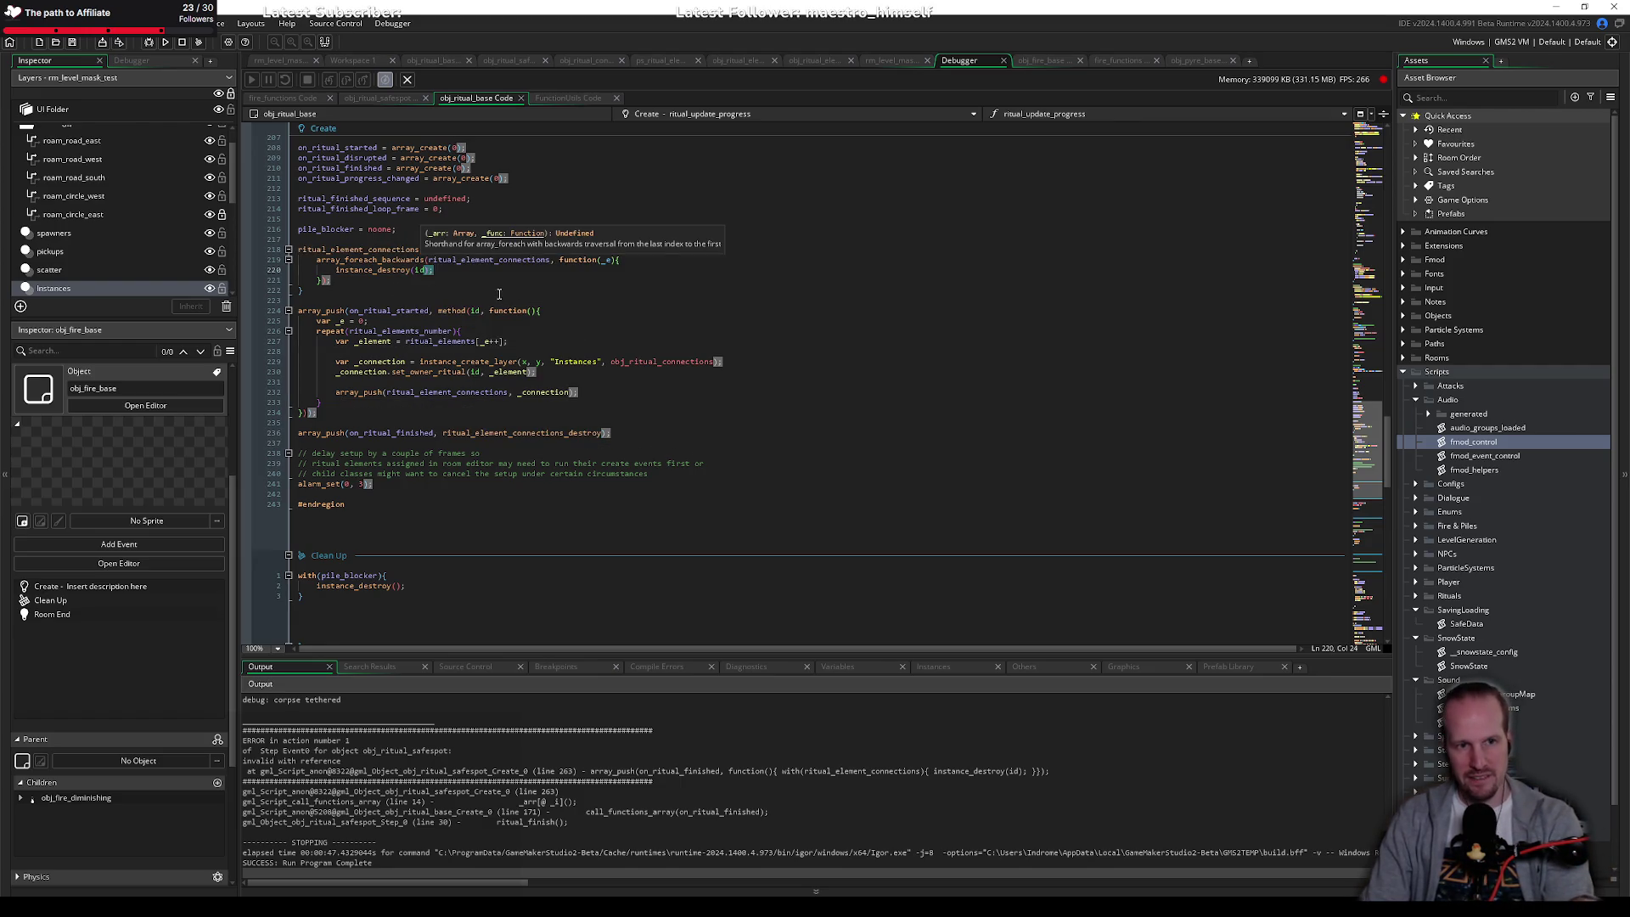
{"action": "left_click", "coordinate": [486, 284]}
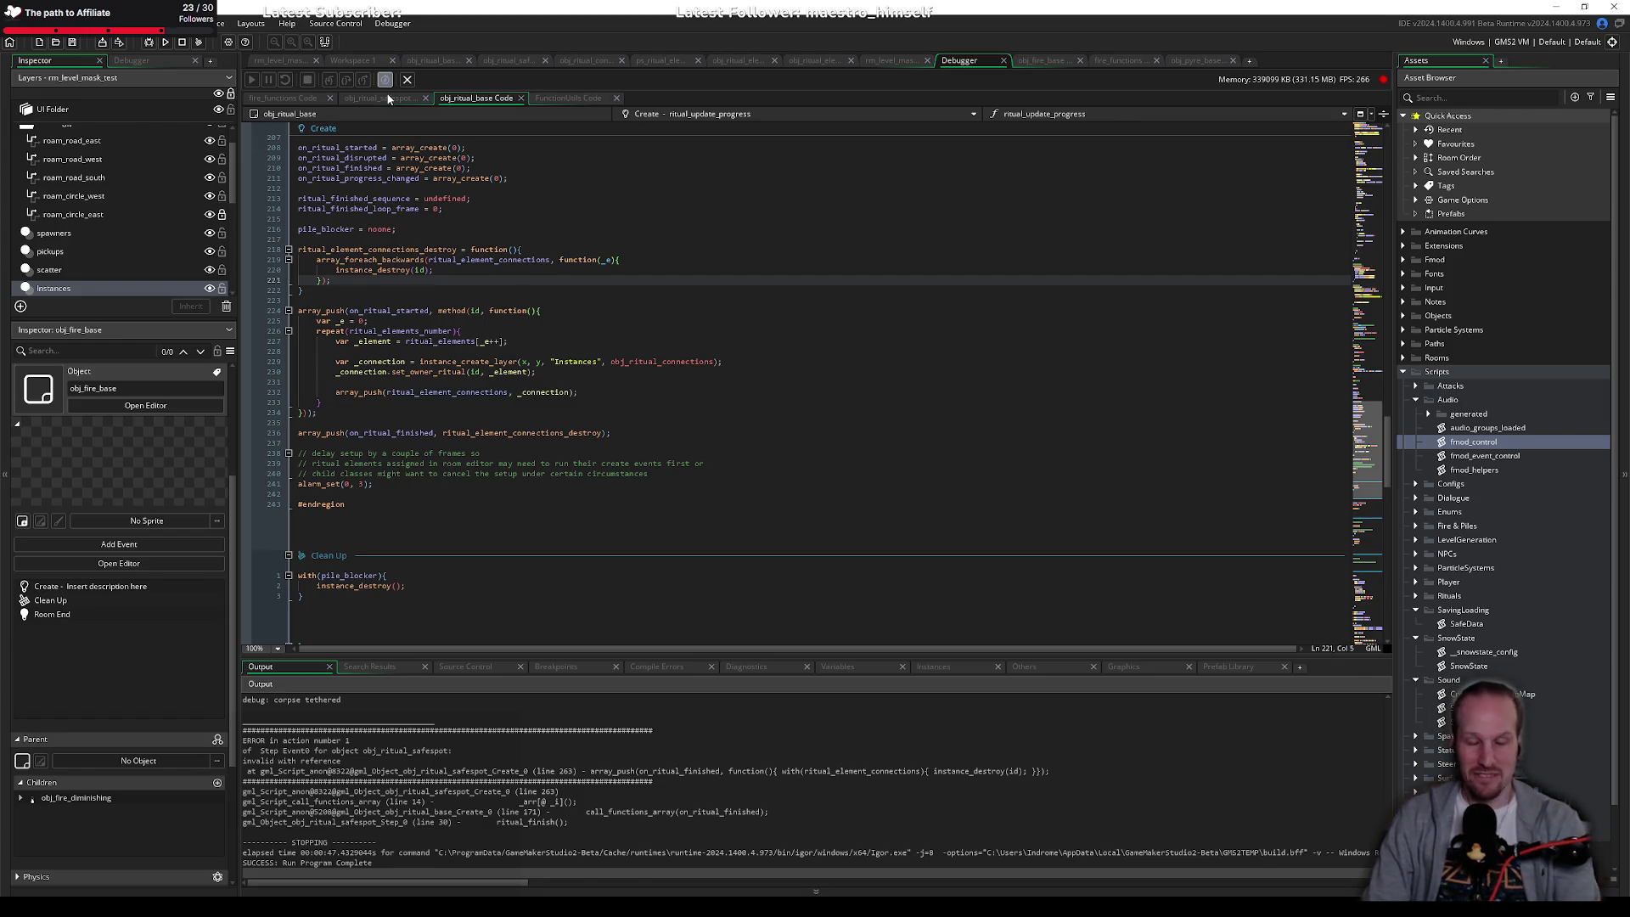
{"action": "scroll", "coordinate": [482, 191], "scroll_direction": "down", "scroll_amount": 15}
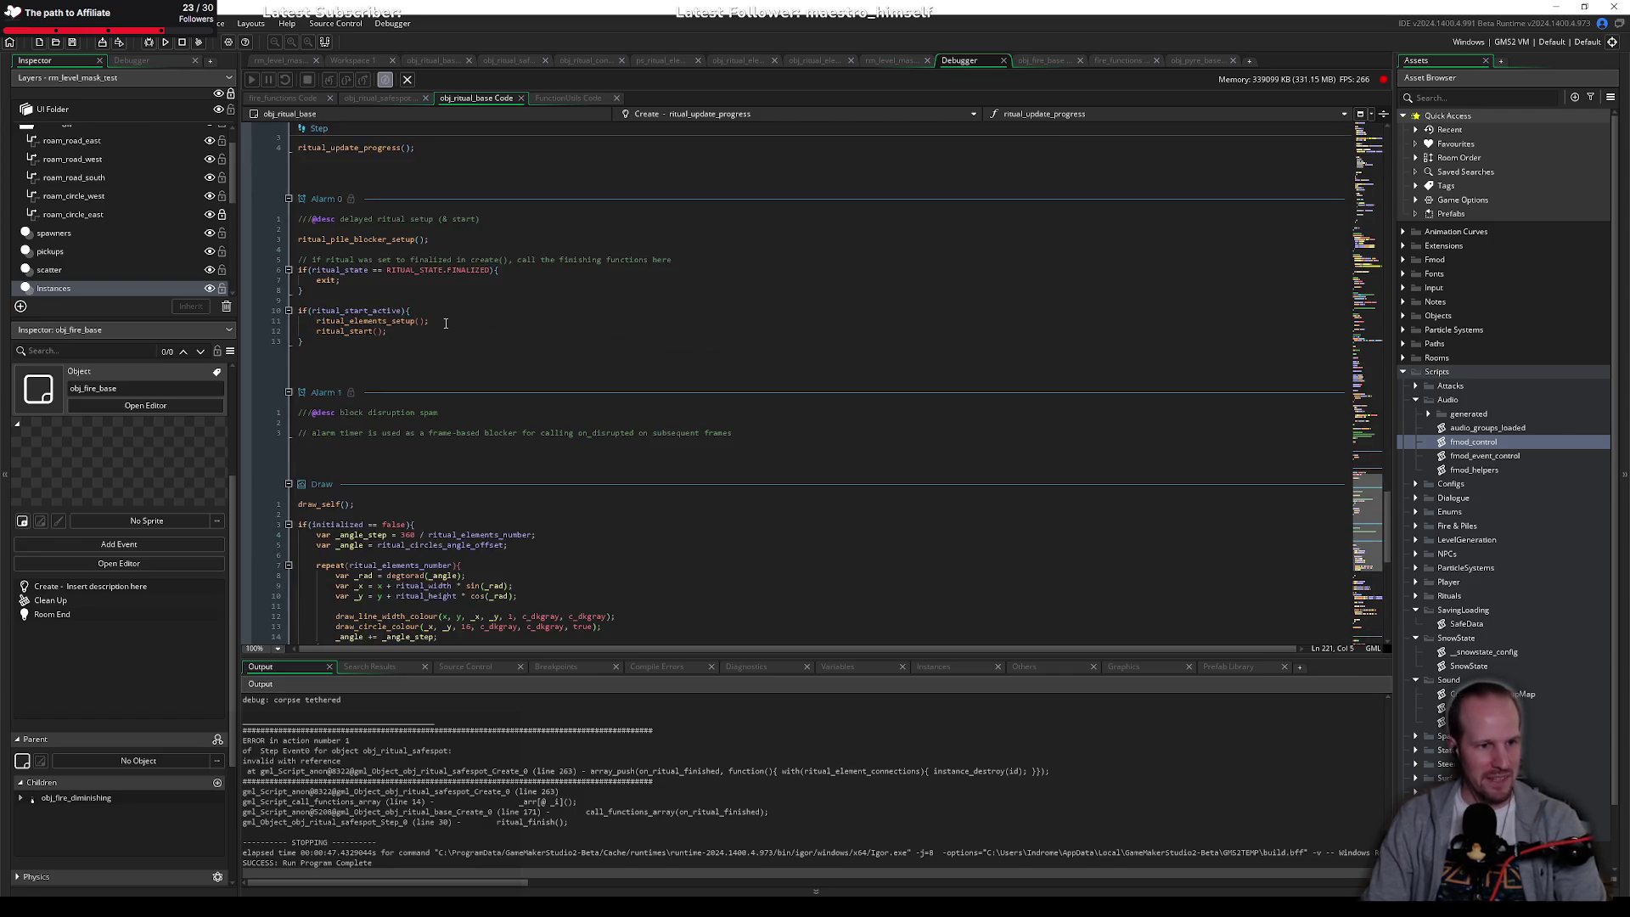
Step: Remove the blank lines in obj_ritual_safespot's Clean Up and jump to the parent's Clean Up
{"action": "left_click", "coordinate": [376, 97]}
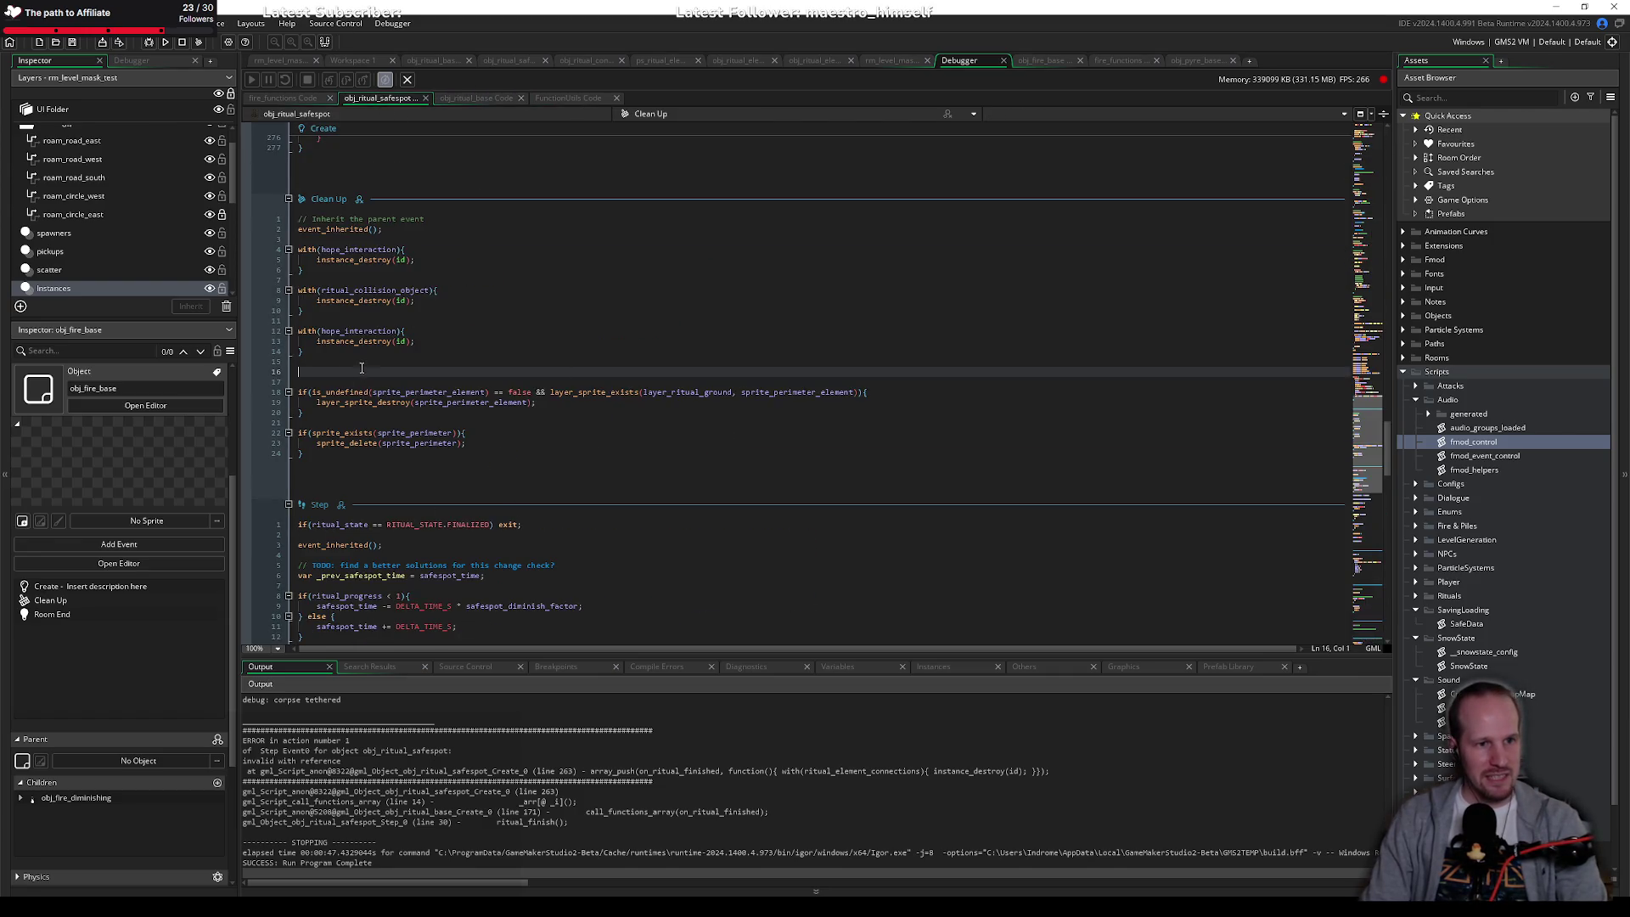
{"action": "key", "text": "BackSpace"}
{"action": "key", "text": "BackSpace"}
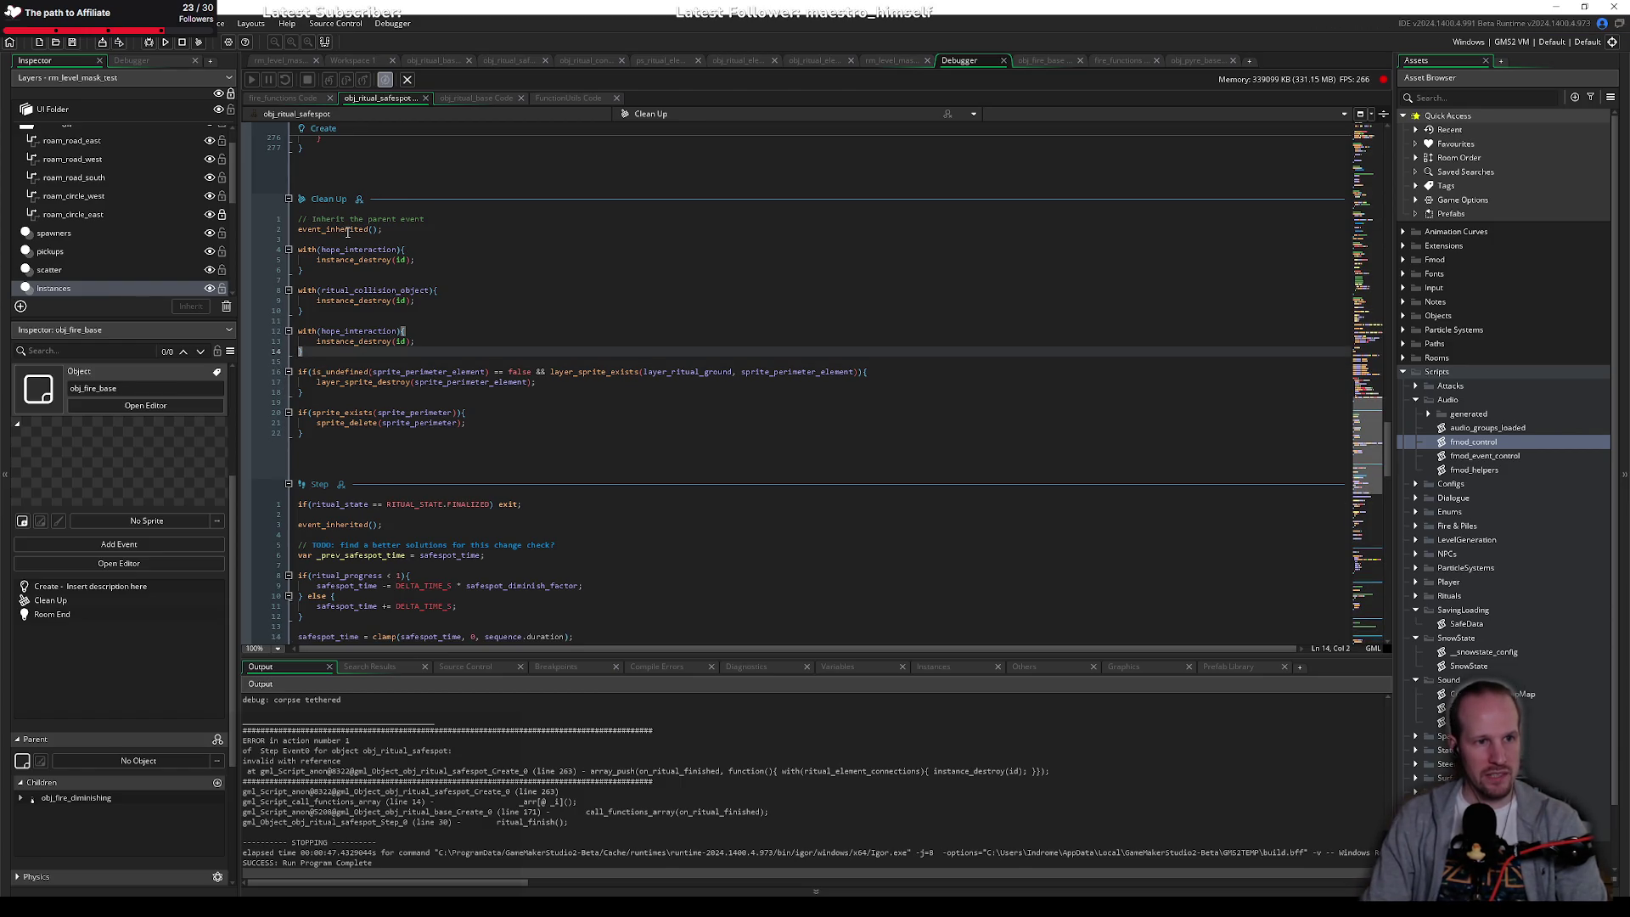
{"action": "middle_click", "coordinate": [346, 230]}
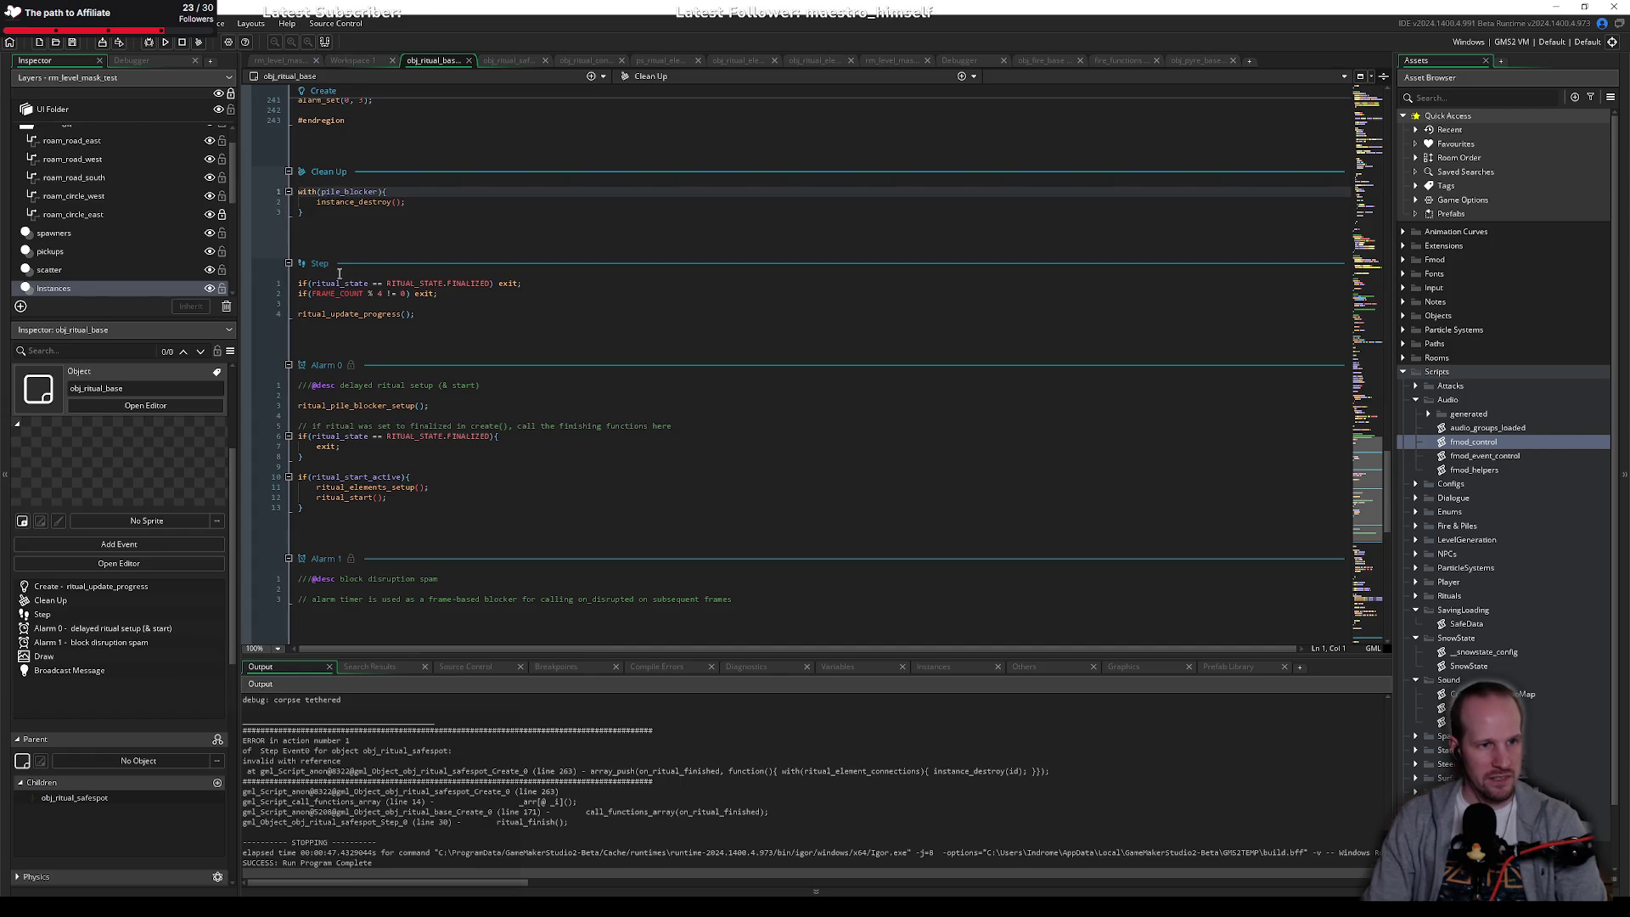
Step: Add ritual_element_connections_destroy(); below the with block, save obj_ritual_base, and start debugging
{"action": "left_click", "coordinate": [379, 214]}
{"action": "key", "text": "Return"}
{"action": "key", "text": "Return"}
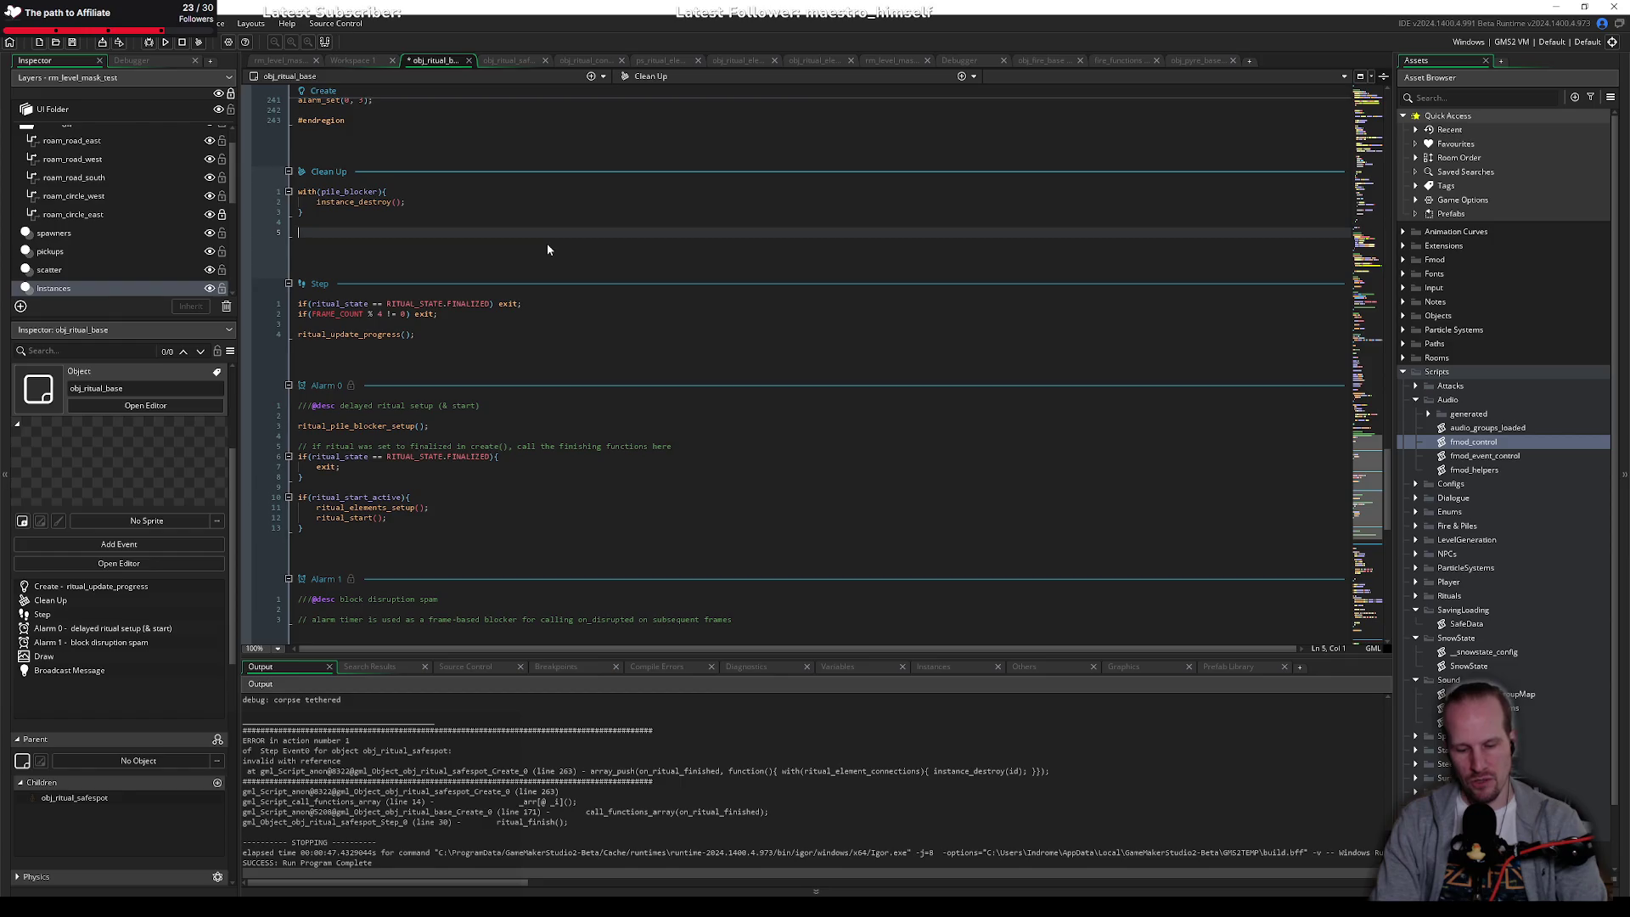
{"action": "type", "text": "ritual_"}
{"action": "key", "text": "Down"}
{"action": "key", "text": "Return"}
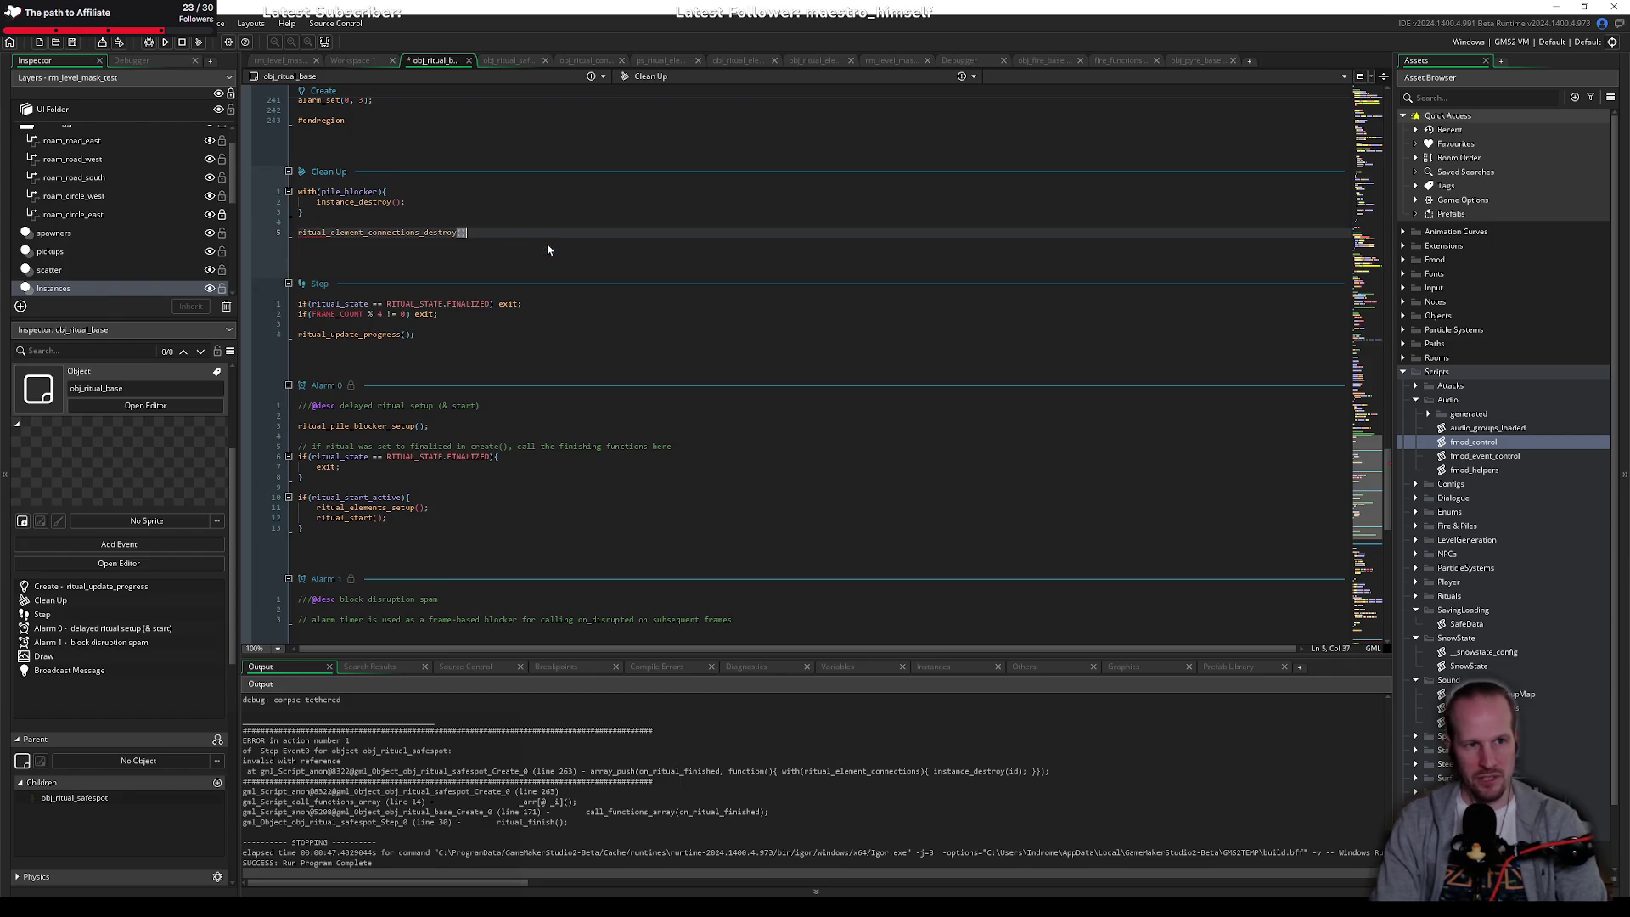
{"action": "type", "text": "();"}
{"action": "key", "text": "ctrl+s"}
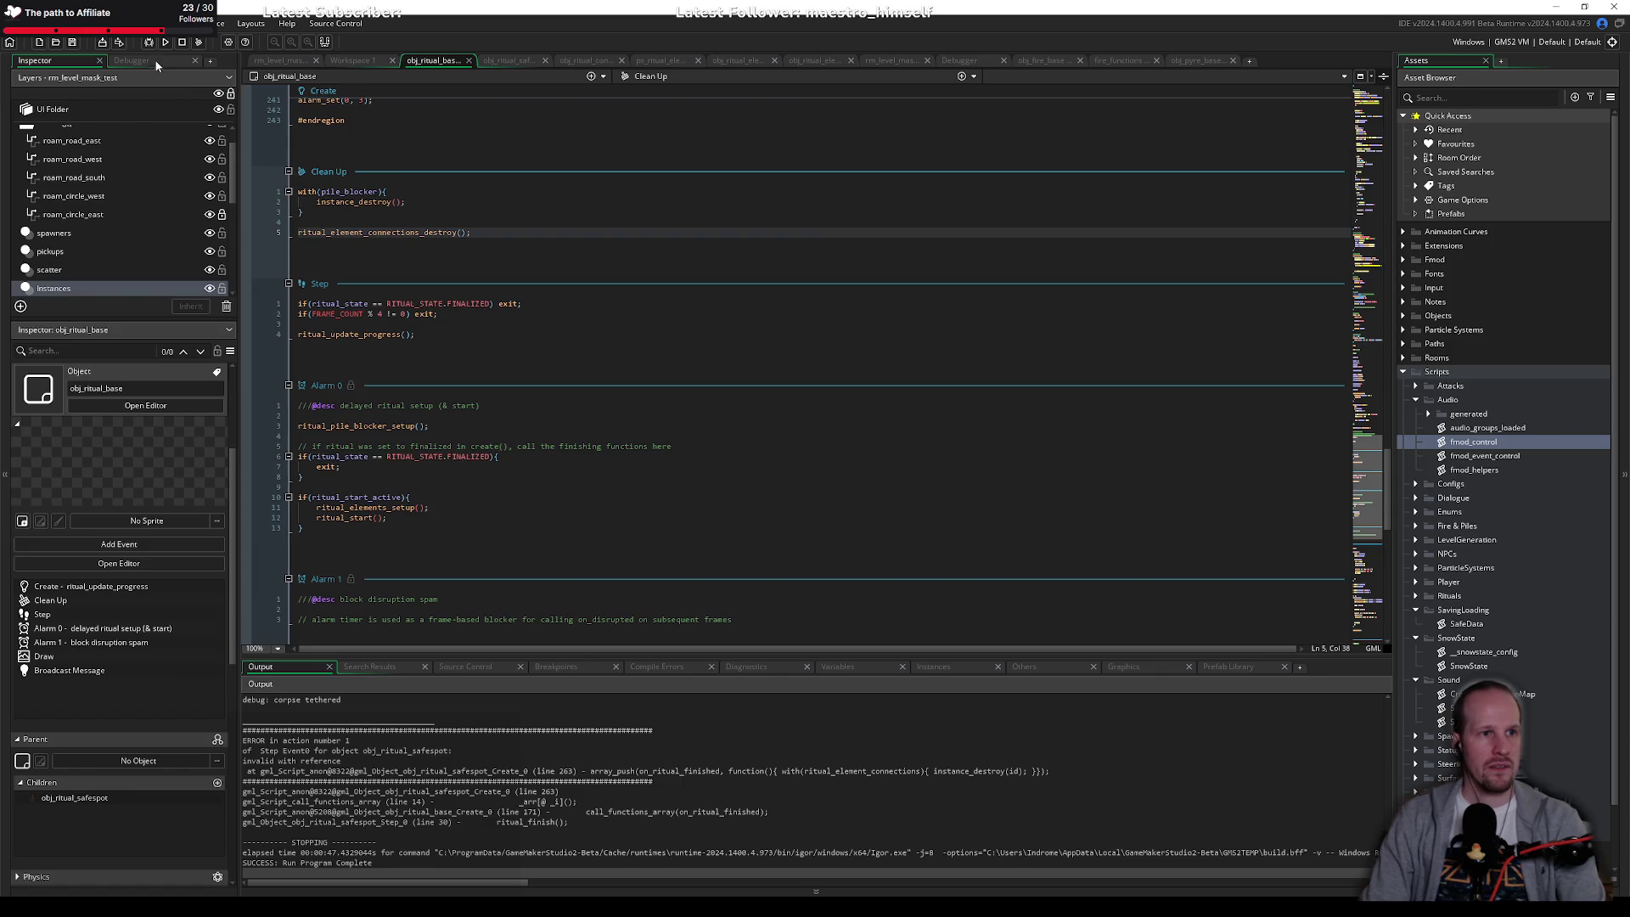
{"action": "left_click", "coordinate": [148, 41]}
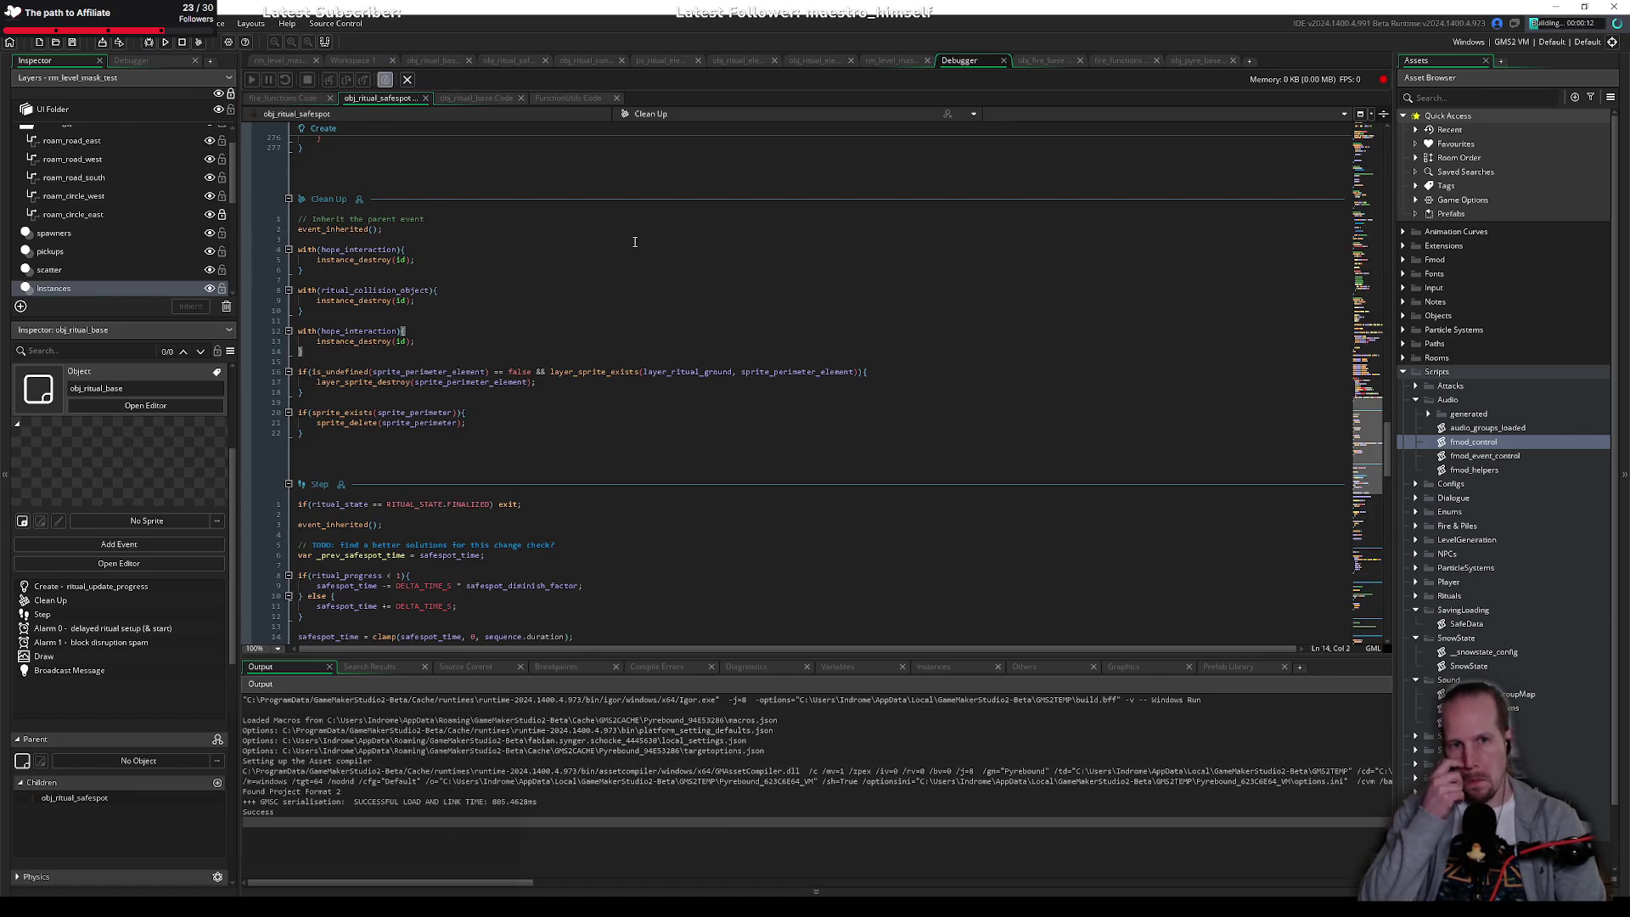
Step: Start playing Pyrebound from the main menu
{"action": "scroll", "coordinate": [644, 347], "scroll_direction": "up", "scroll_amount": 15}
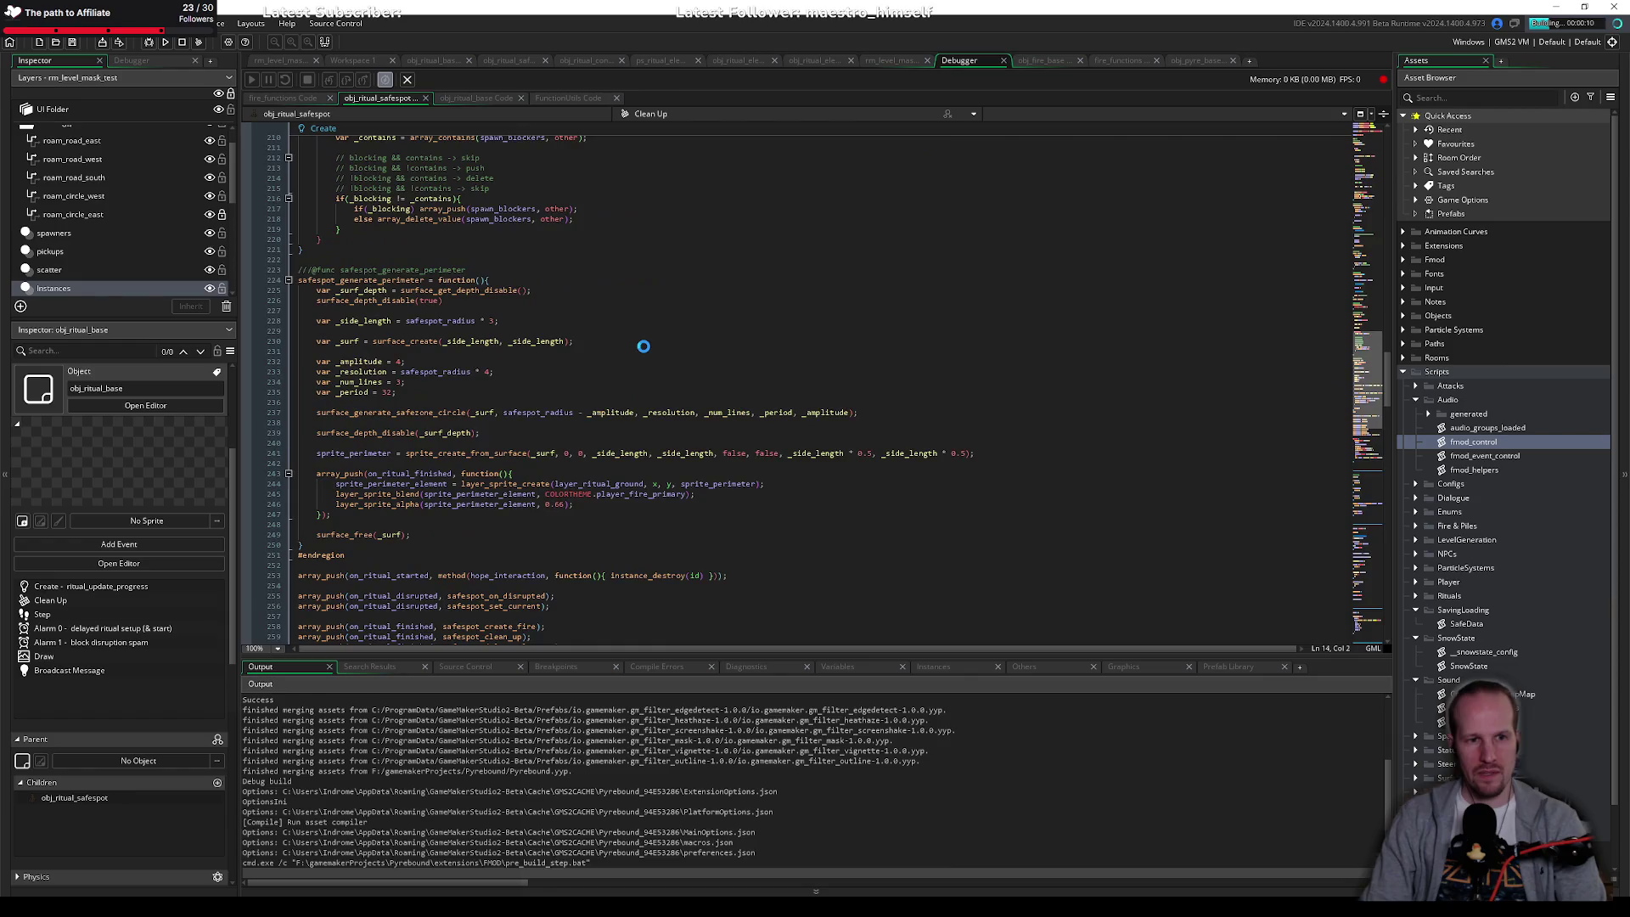
{"action": "scroll", "coordinate": [643, 346], "scroll_direction": "down", "scroll_amount": 10}
{"action": "left_click", "coordinate": [594, 361]}
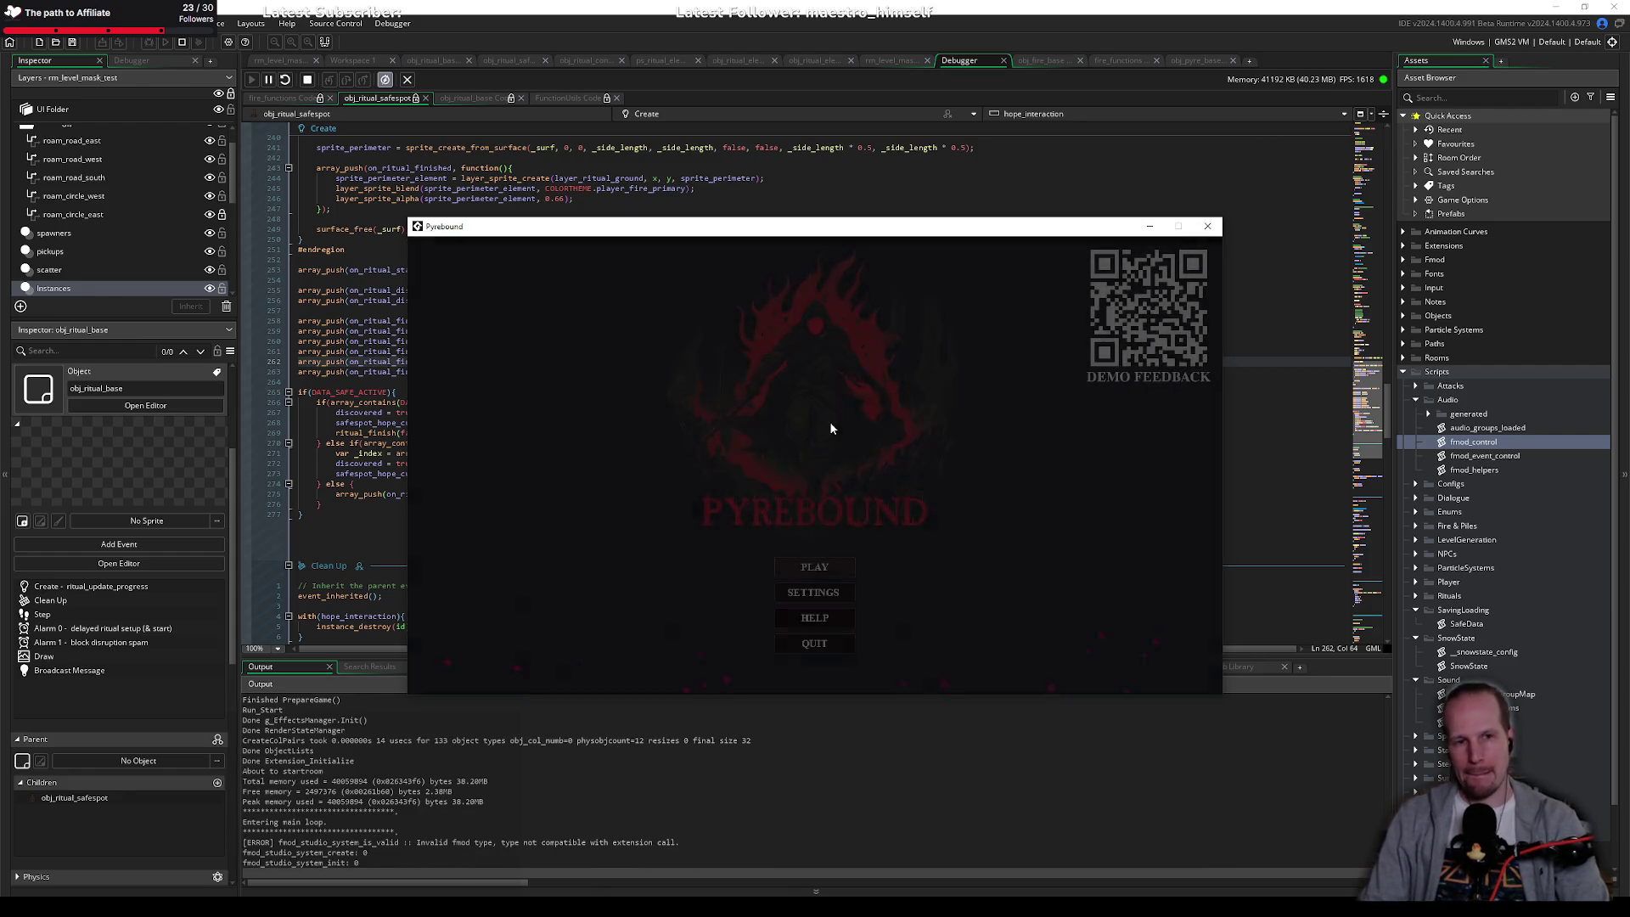
{"action": "key", "text": "Return"}
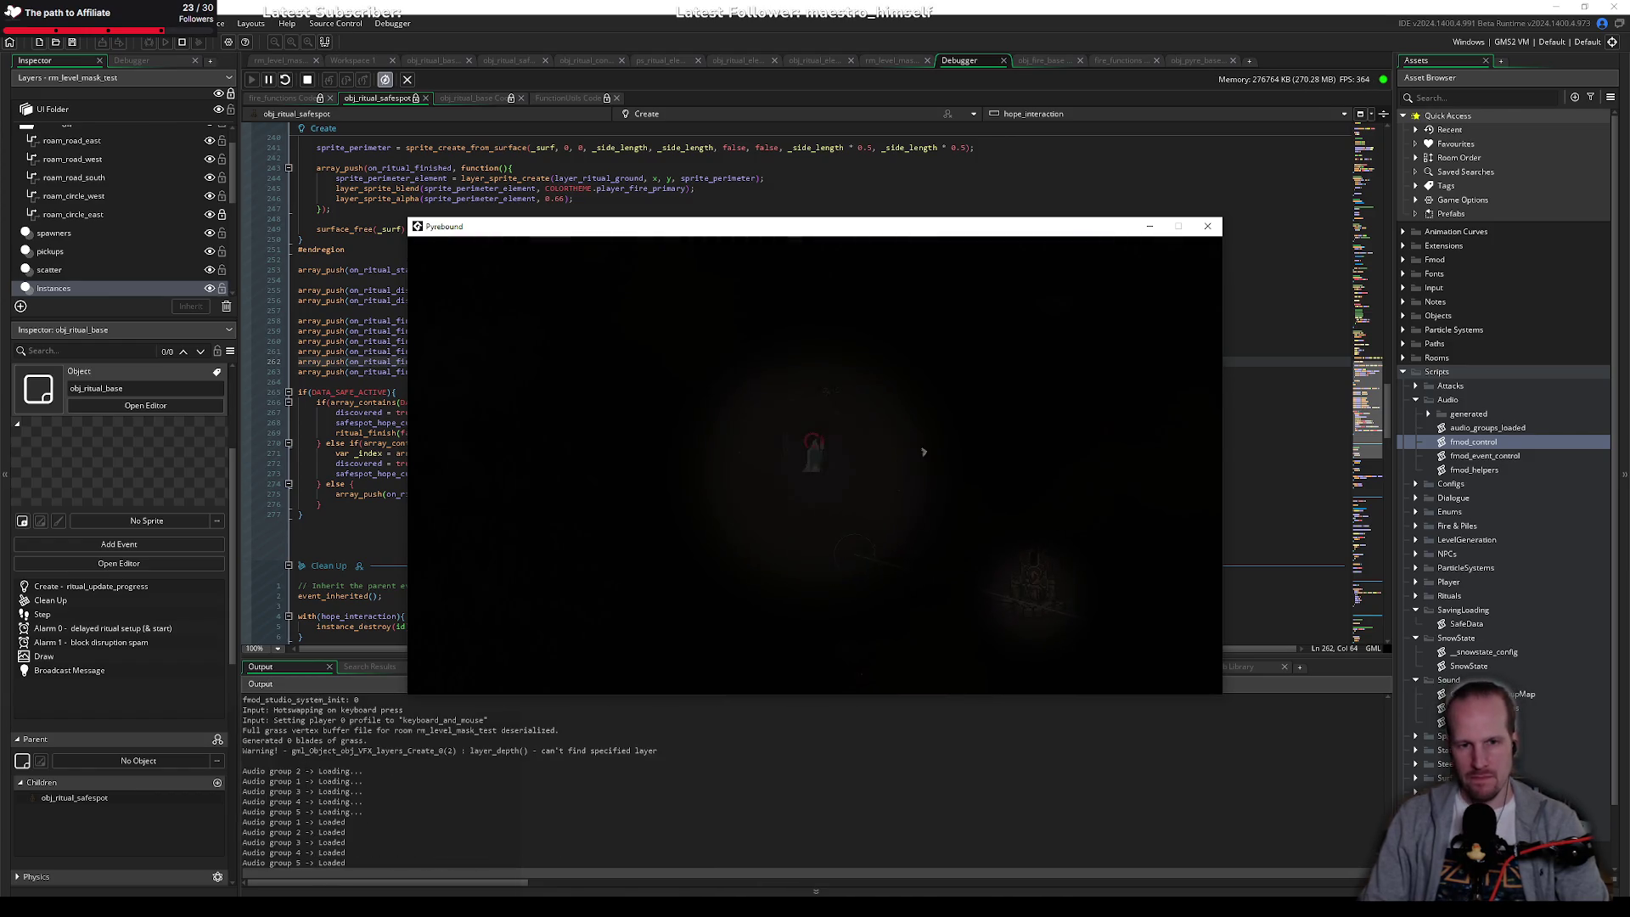
Step: Walk to the shrine, complete the ritual, then pause the game and move its window aside
{"action": "key", "text": "s"}
{"action": "key", "text": "d"}
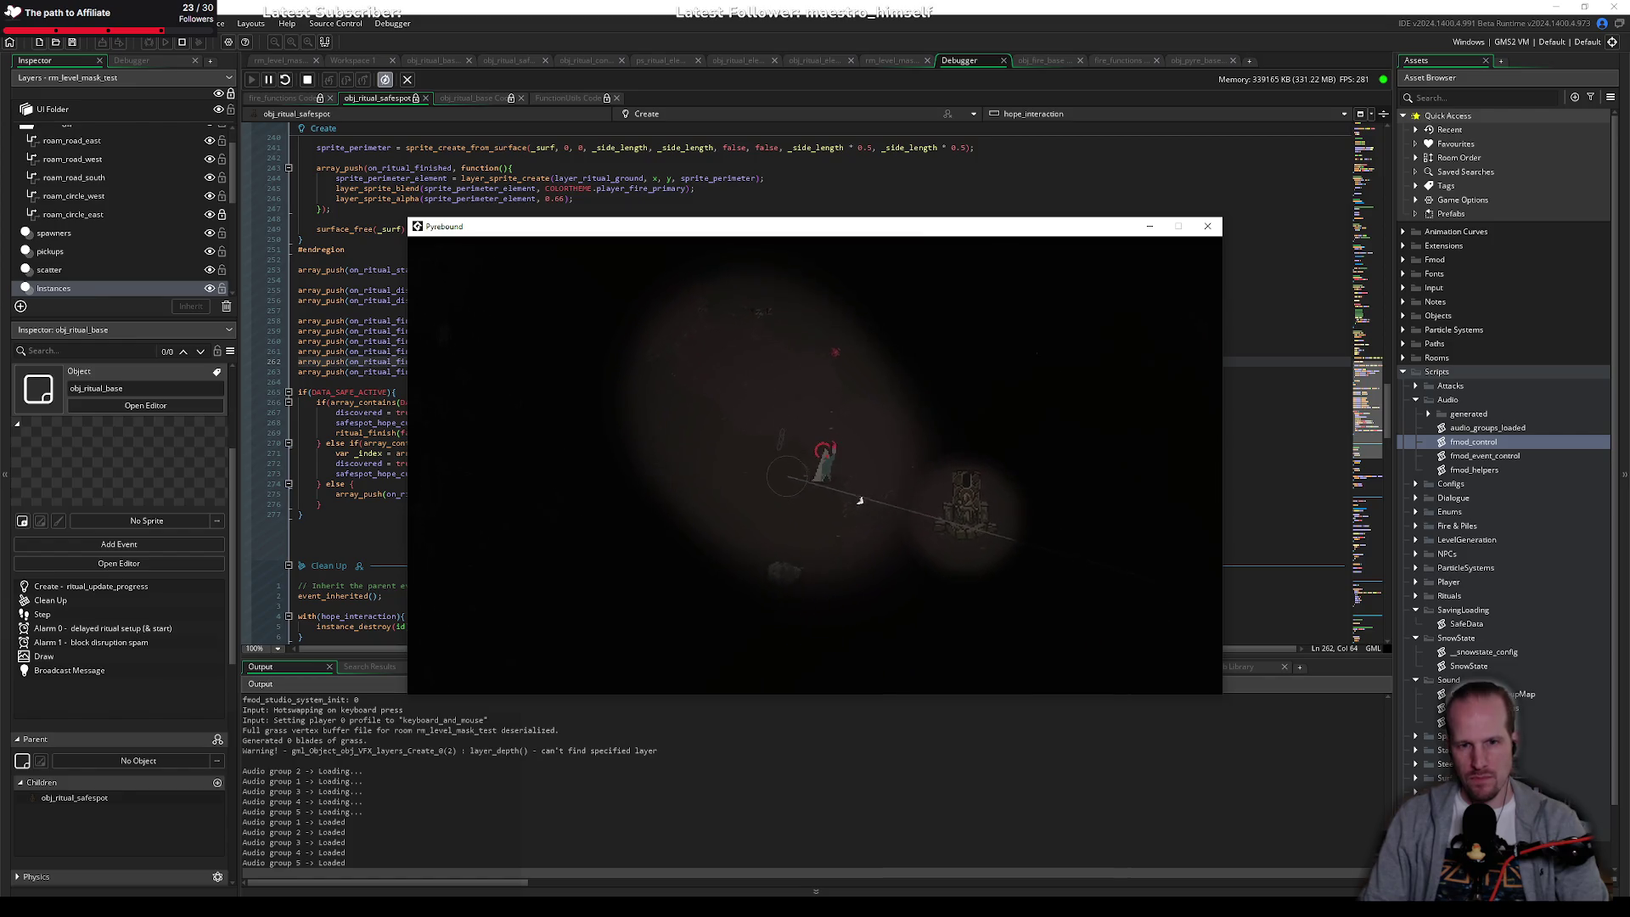
{"action": "key", "text": "d"}
{"action": "key", "text": "s"}
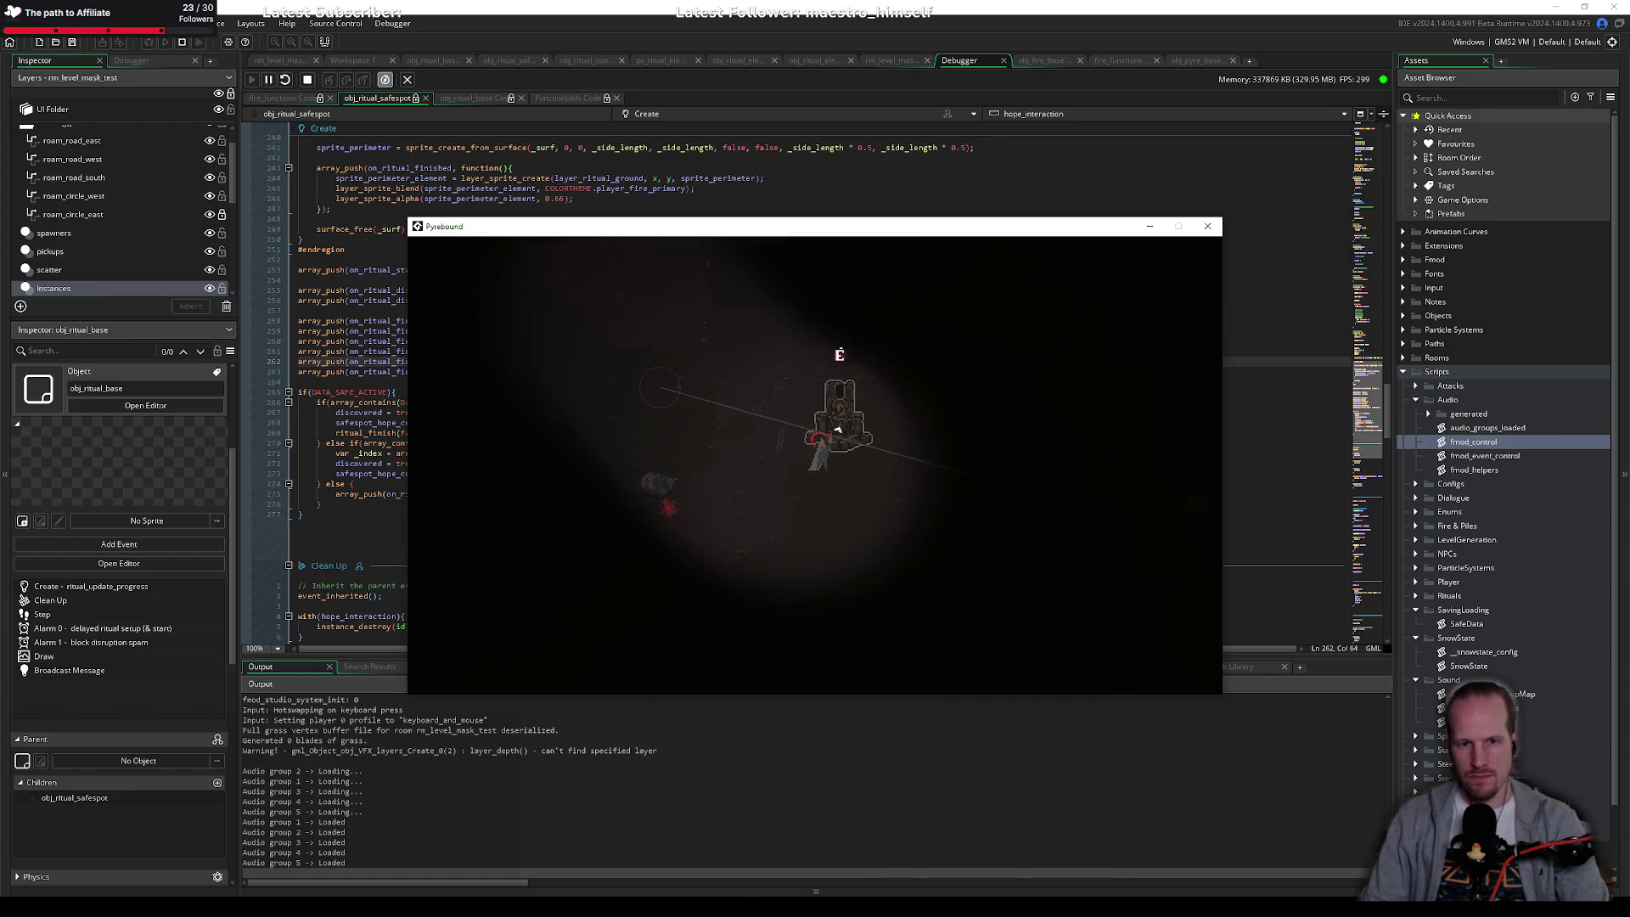
{"action": "key", "text": "e"}
{"action": "key", "text": "a"}
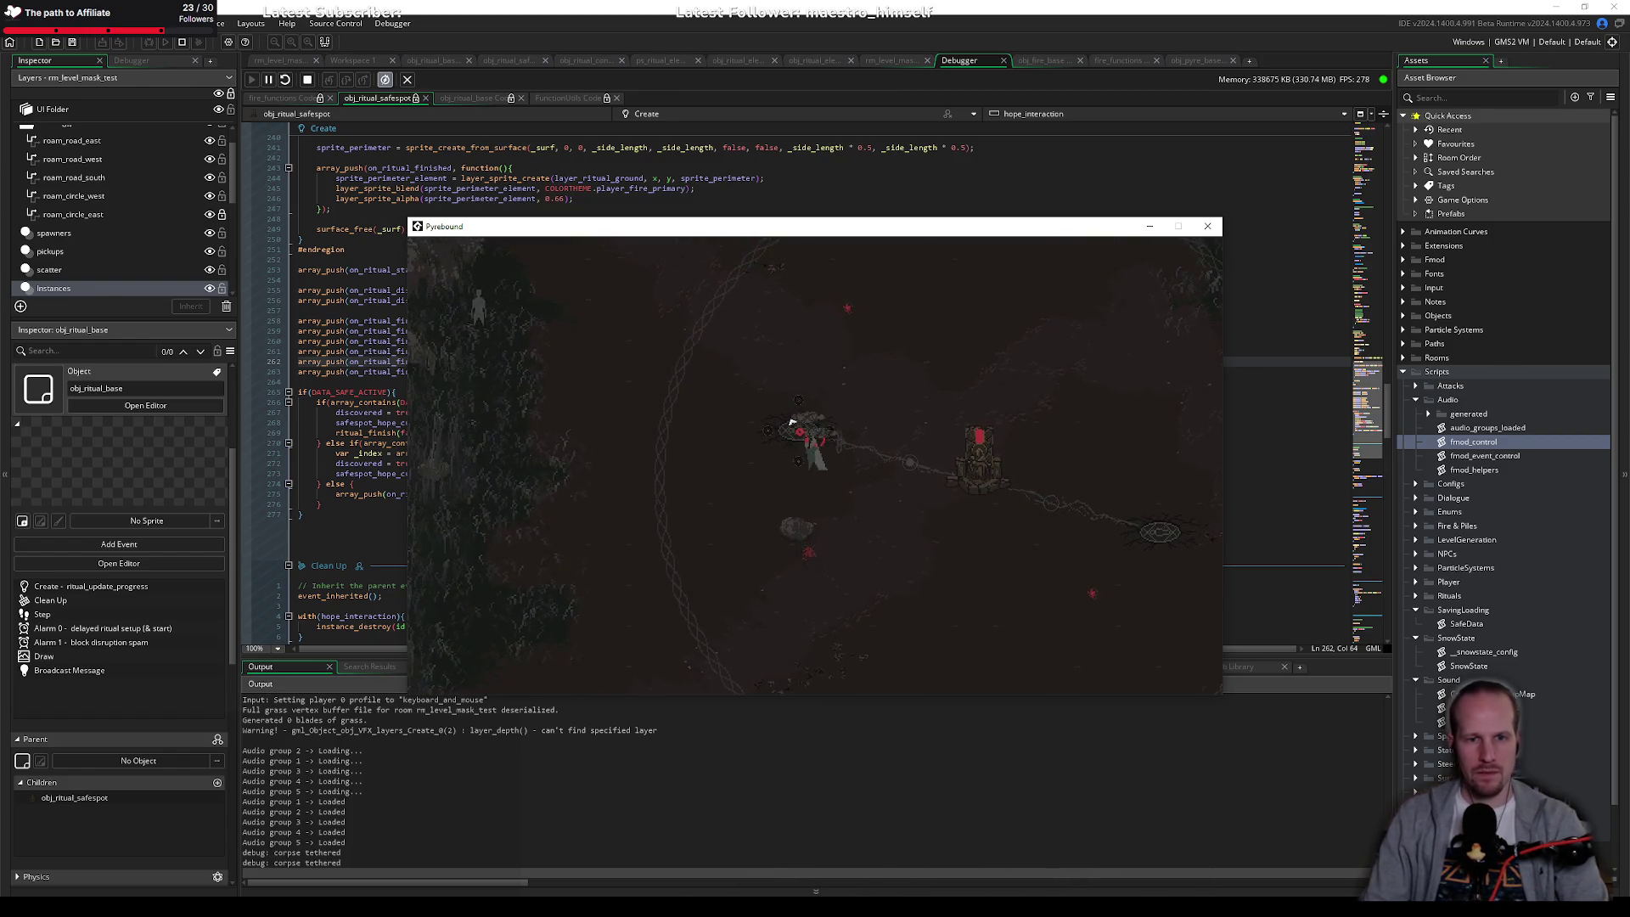
{"action": "key", "text": "d"}
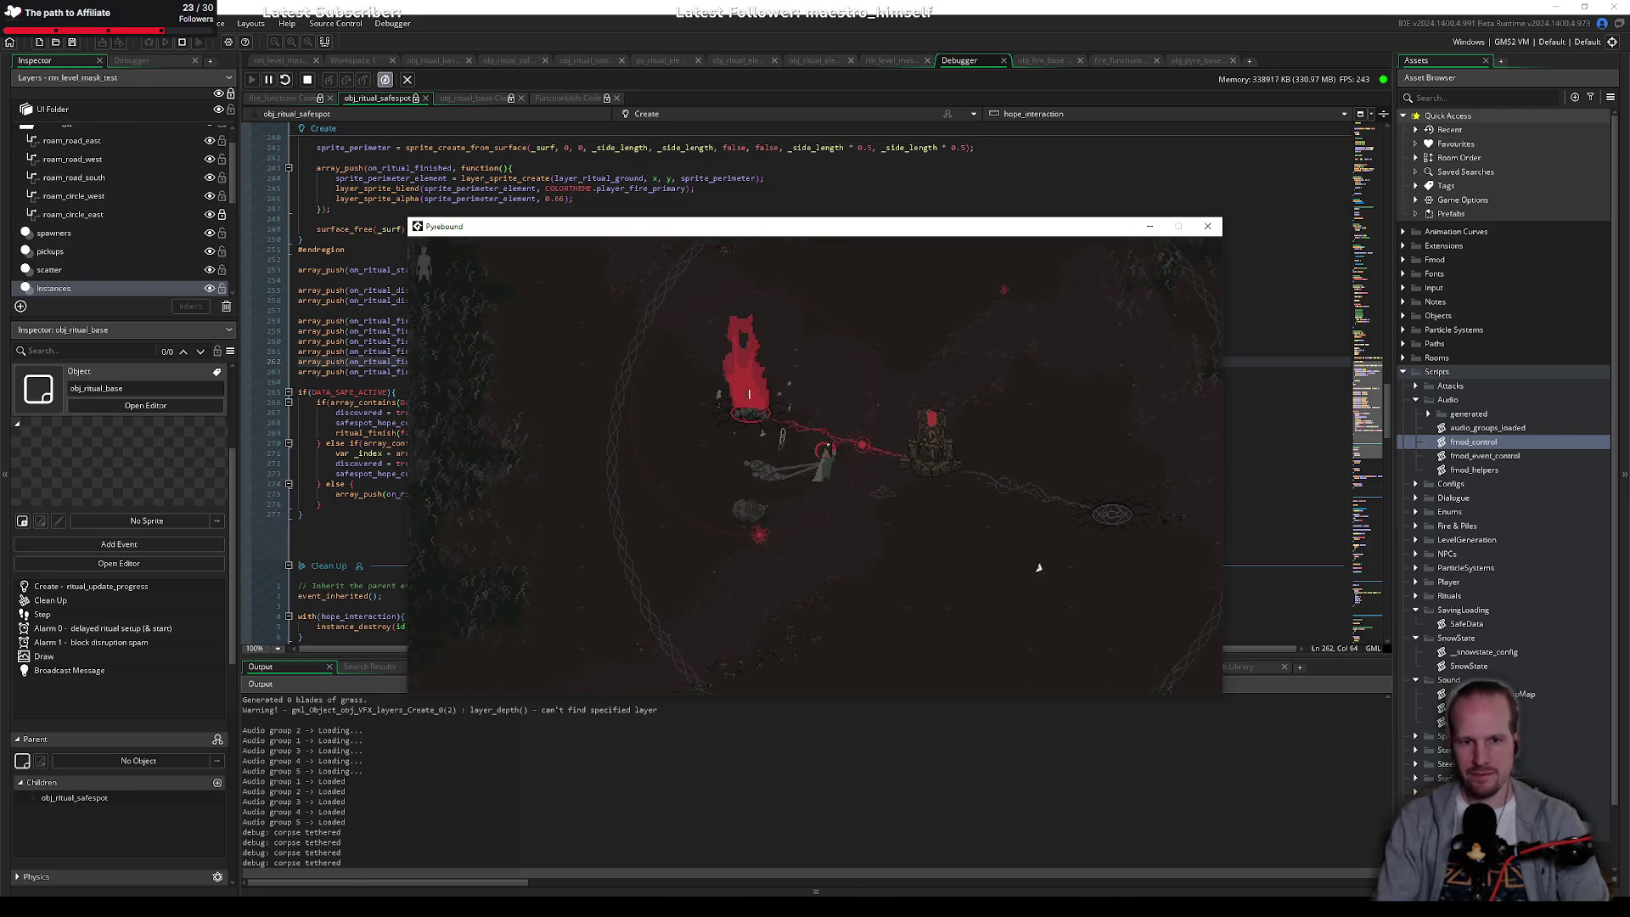
{"action": "key", "text": "d"}
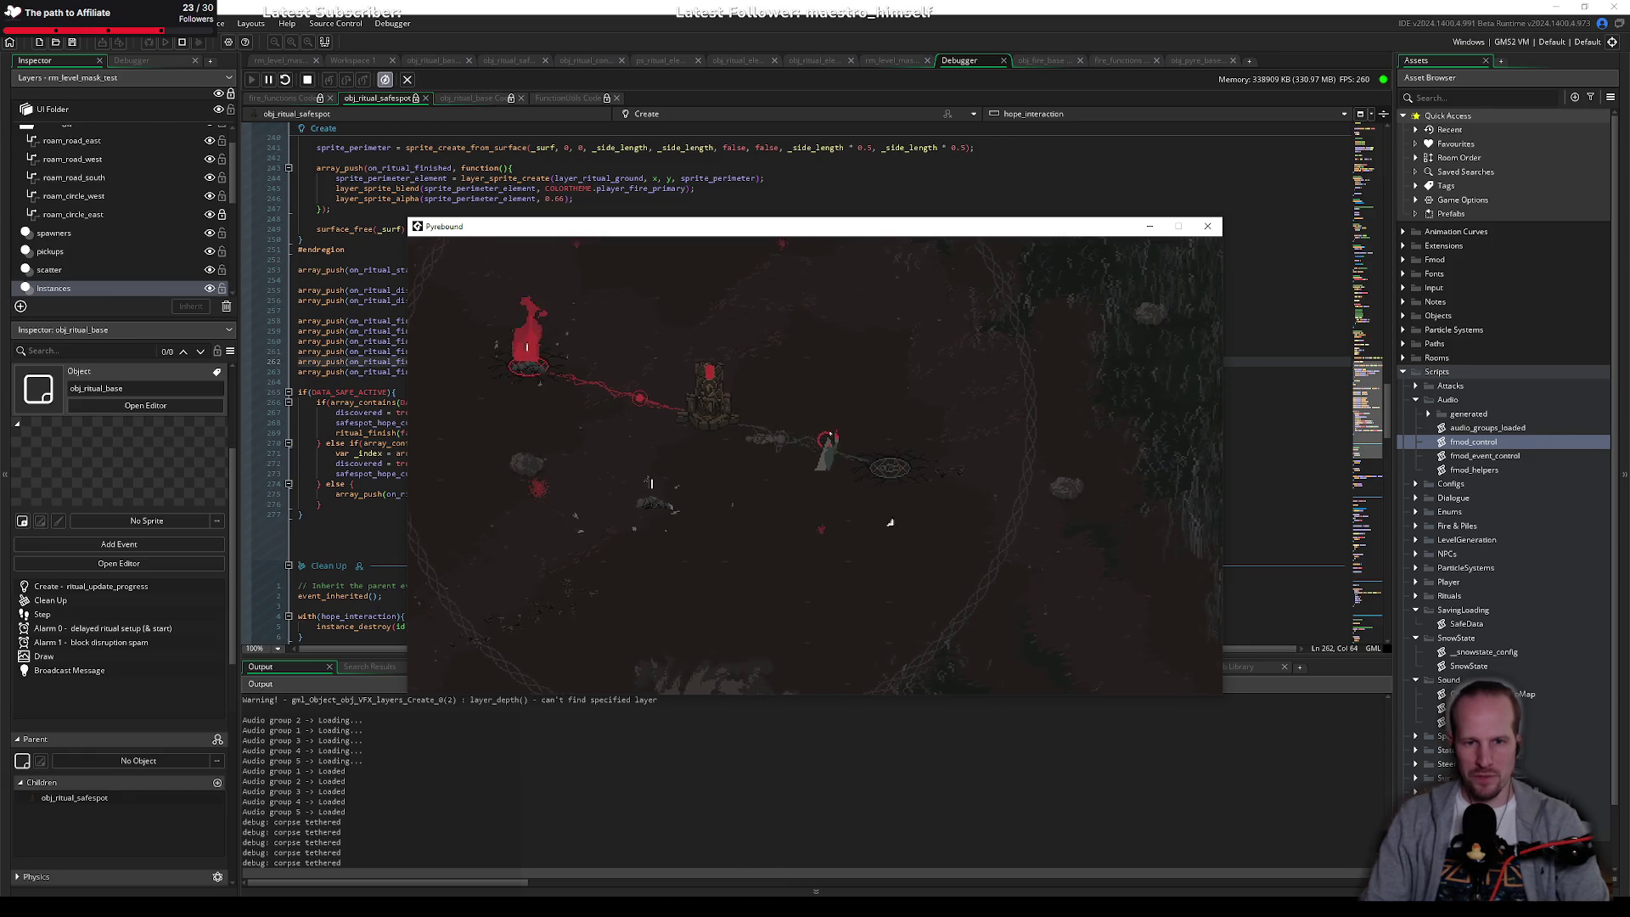
{"action": "key", "text": "a"}
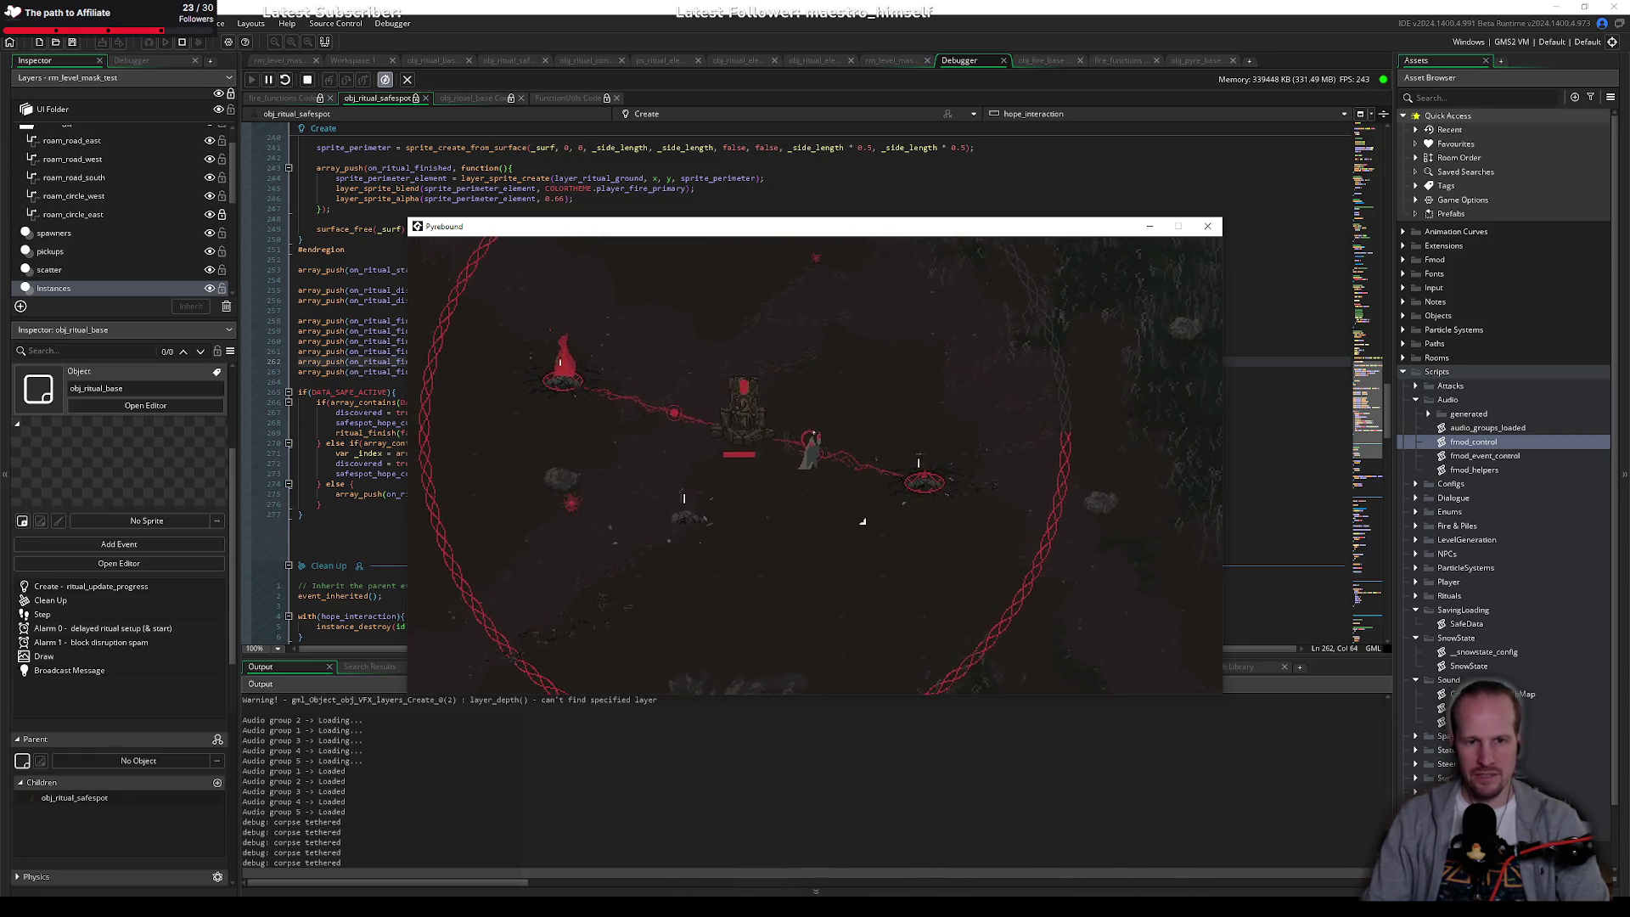
{"action": "key", "text": "Escape"}
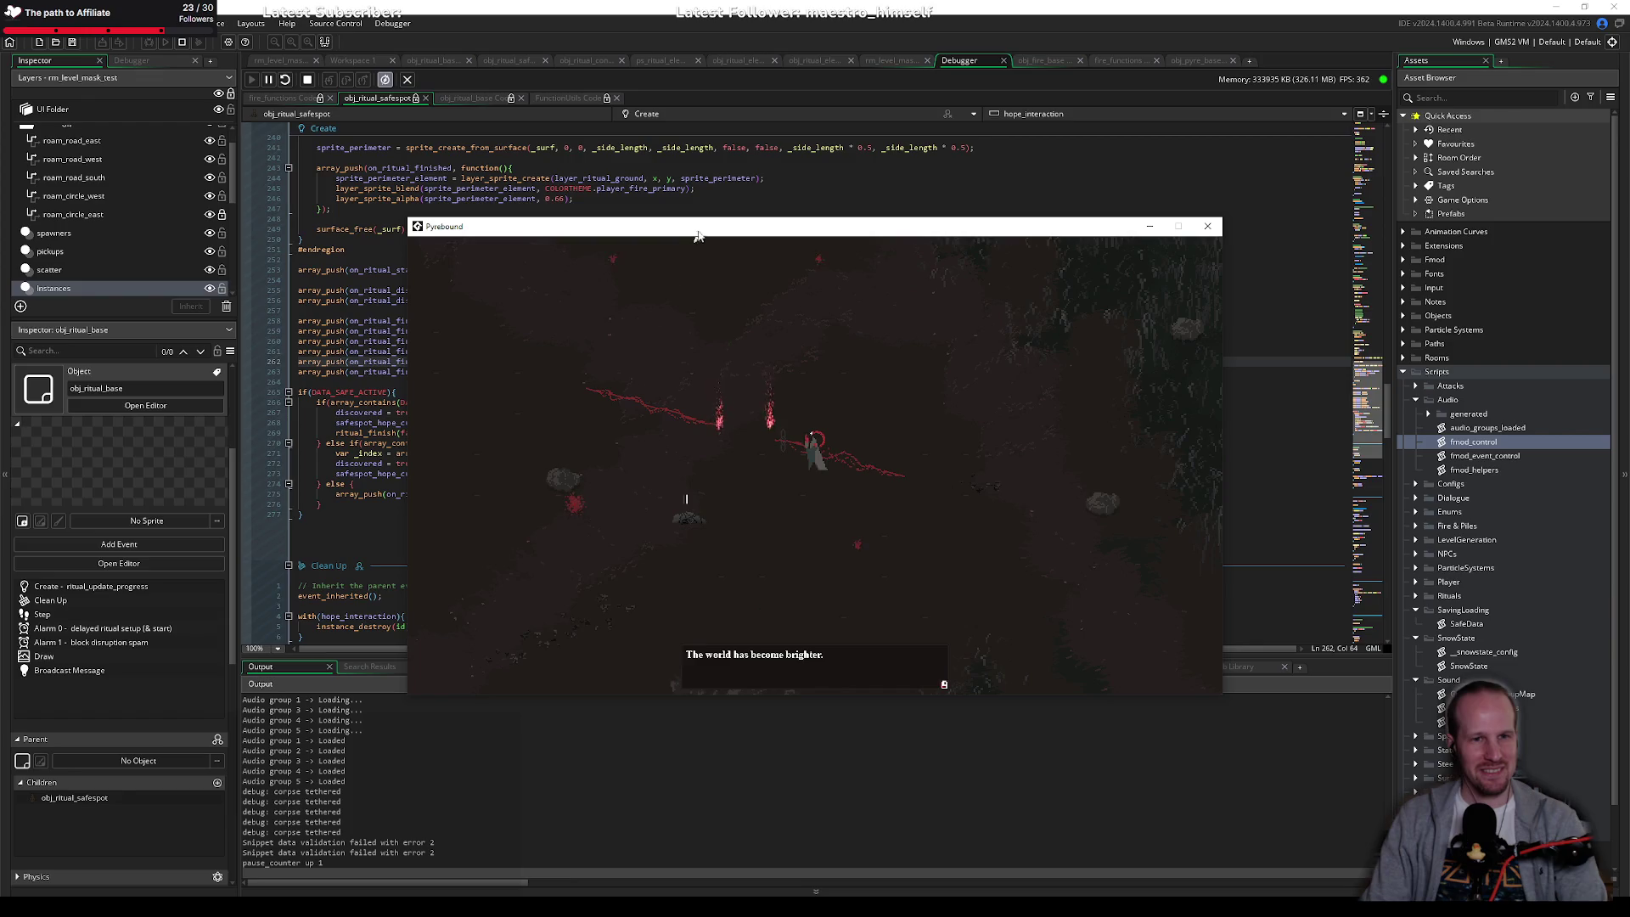
{"action": "mouse_move", "coordinate": [697, 235]}
{"action": "left_mouse_down"}
{"action": "mouse_move", "coordinate": [845, 110]}
{"action": "mouse_move", "coordinate": [819, 89]}
{"action": "left_mouse_up"}
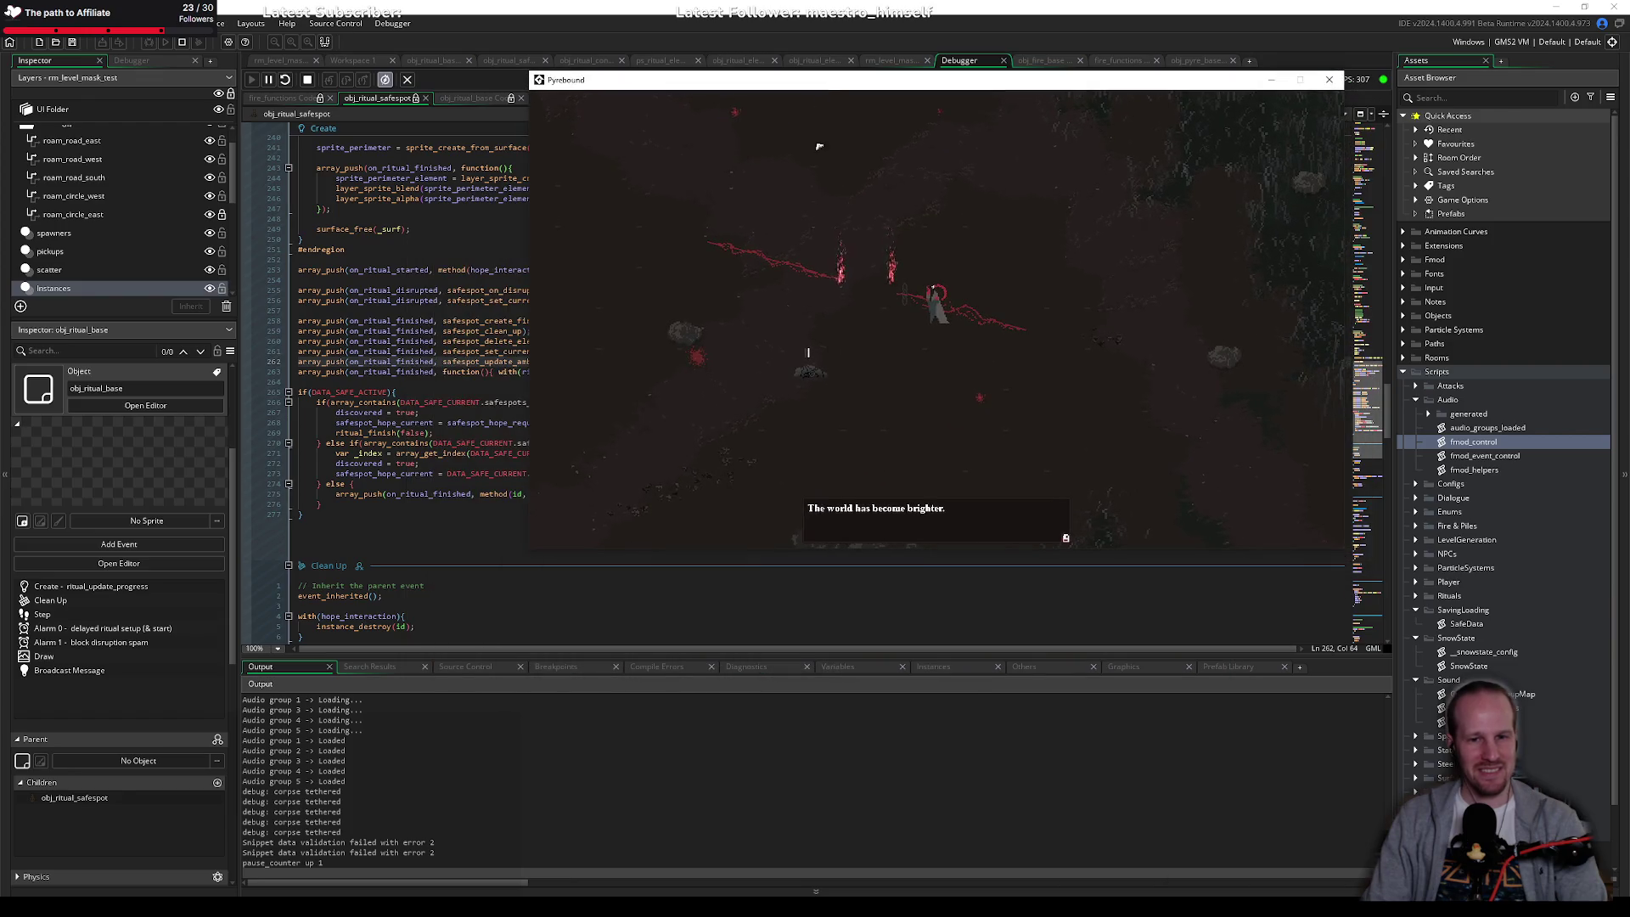
Step: Show the running instances list, enlarge it, and sort it
{"action": "left_click", "coordinate": [949, 668]}
{"action": "left_click_drag", "start_coordinate": [749, 664], "coordinate": [802, 297]}
{"action": "left_click", "coordinate": [883, 313]}
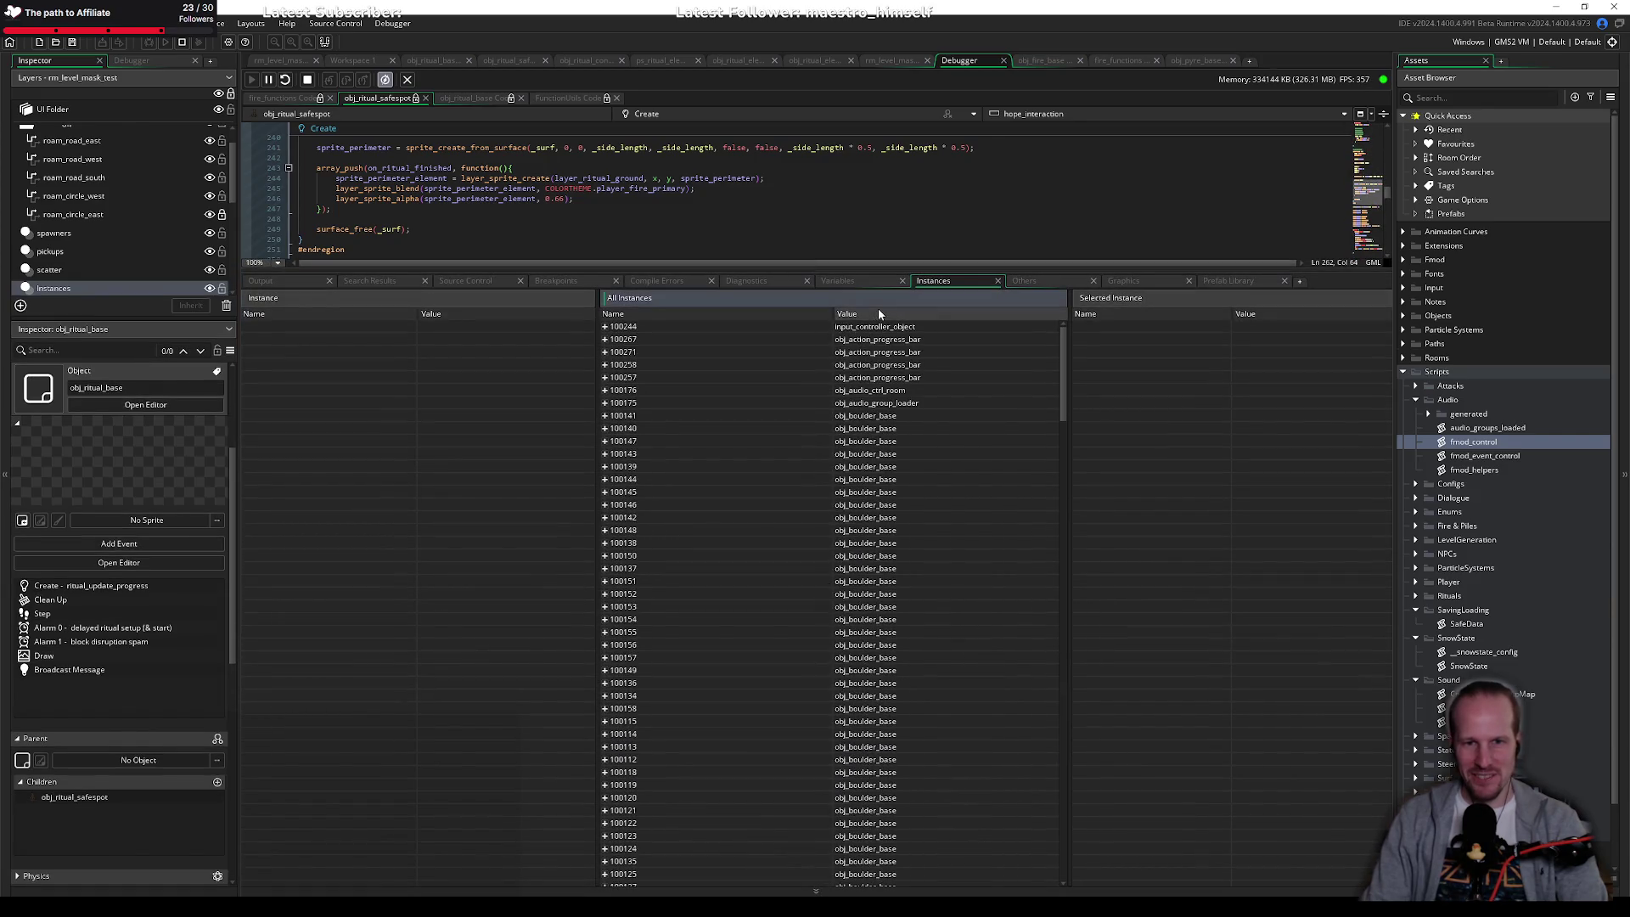
{"action": "scroll", "coordinate": [900, 505], "scroll_direction": "down", "scroll_amount": 10}
{"action": "scroll", "coordinate": [888, 497], "scroll_direction": "up", "scroll_amount": 5}
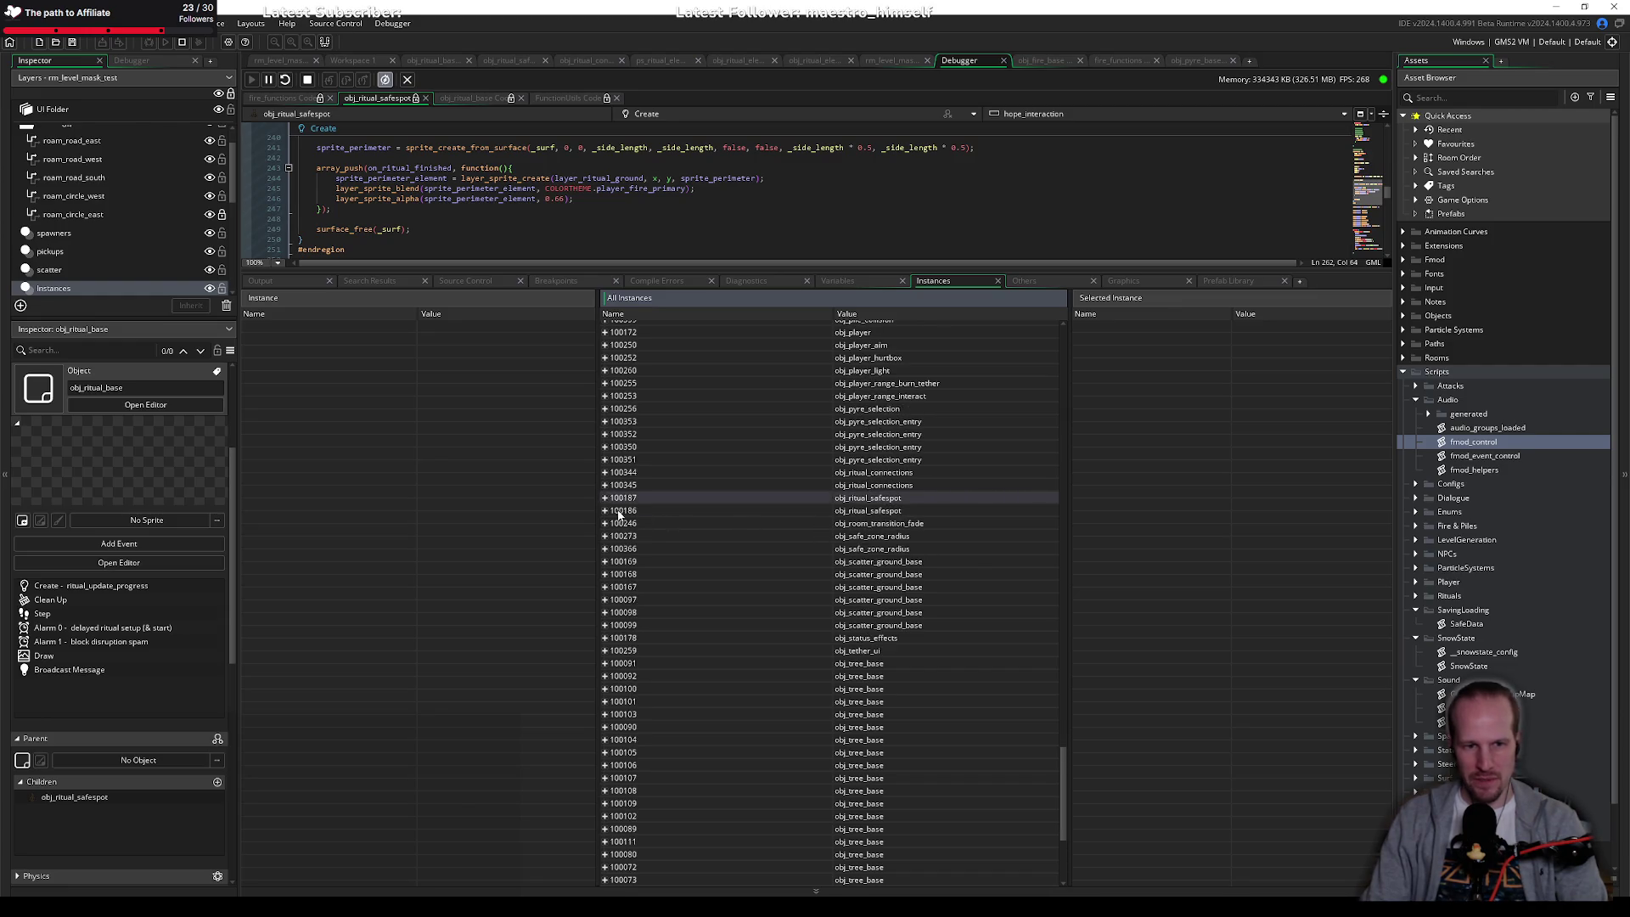
Step: Expand safespot instance 100187 and browse its variables
{"action": "left_click", "coordinate": [606, 498]}
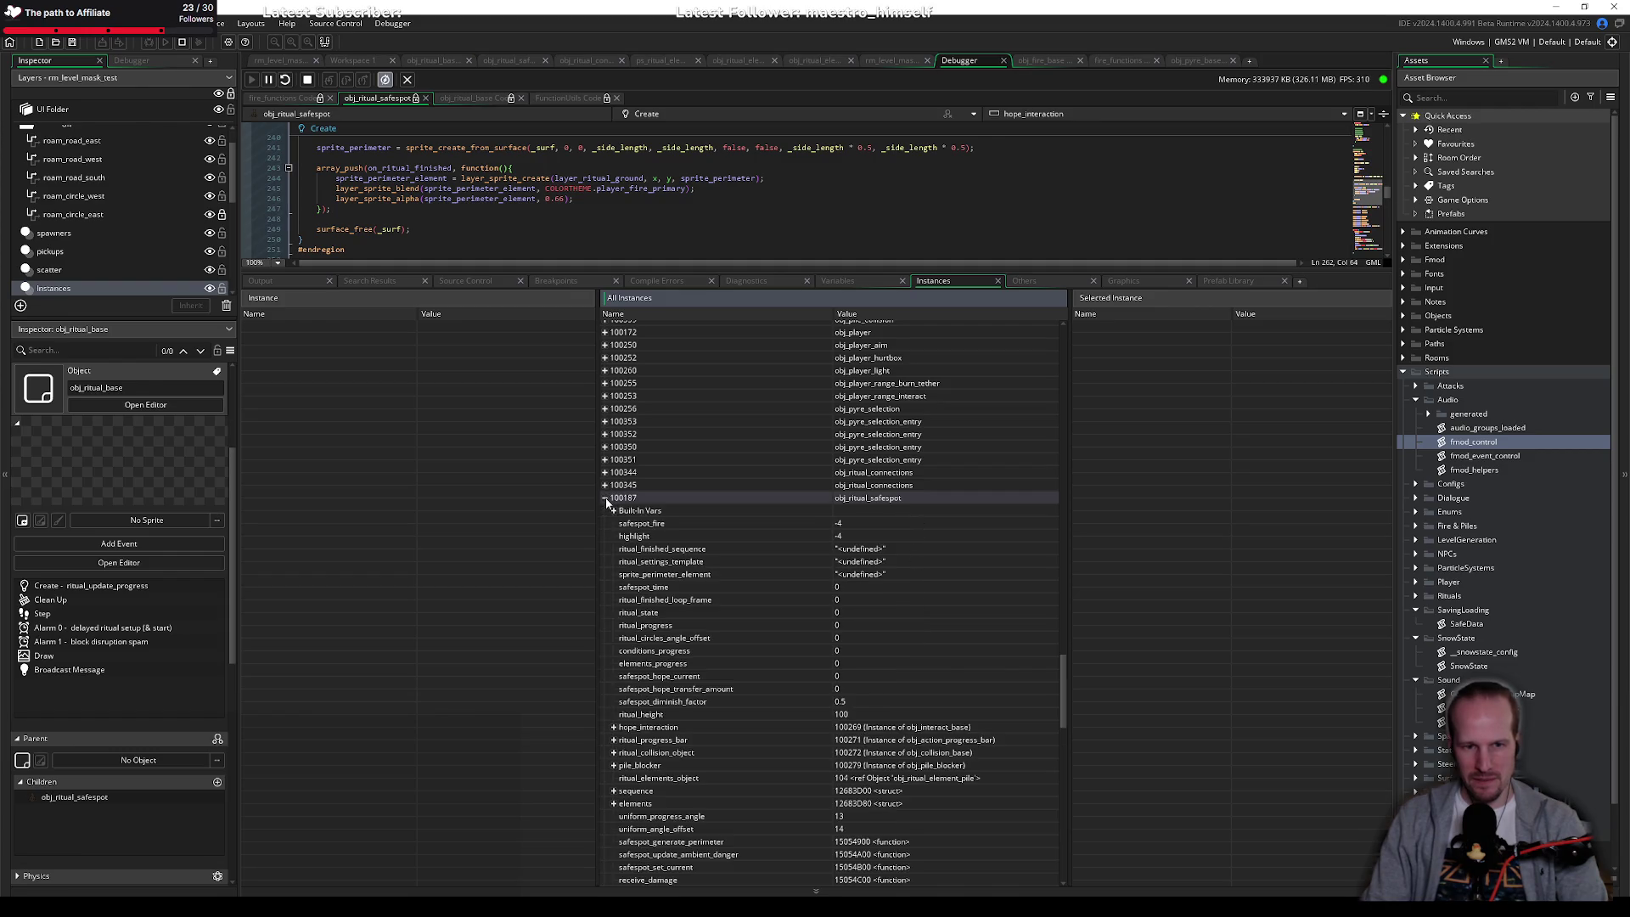
{"action": "left_click", "coordinate": [614, 512]}
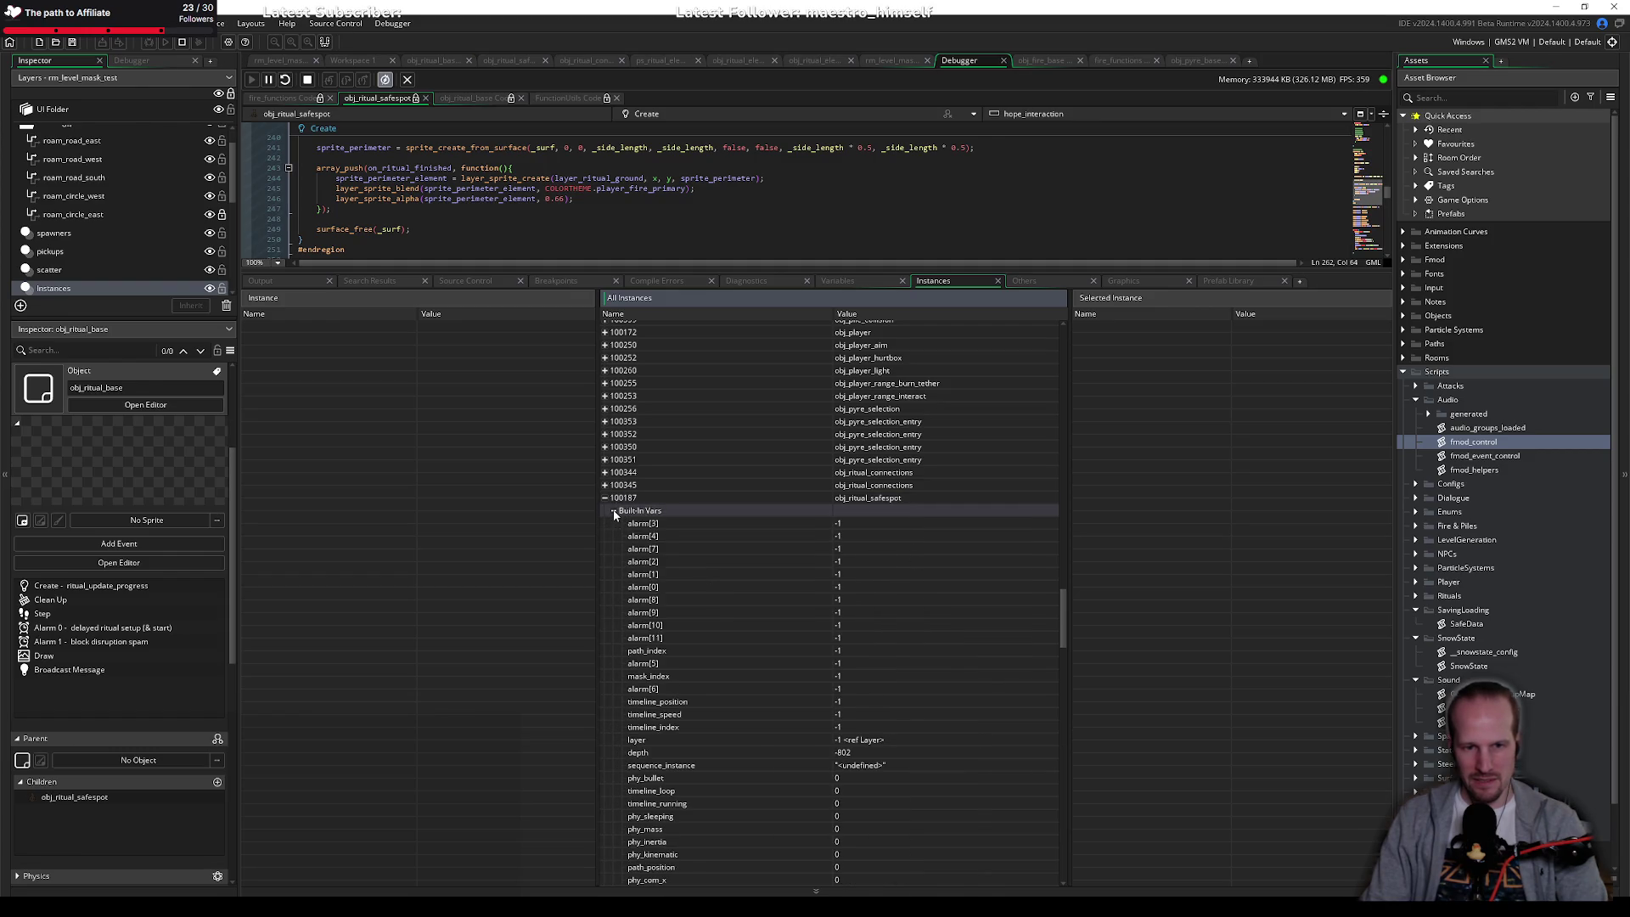
{"action": "left_click", "coordinate": [614, 512]}
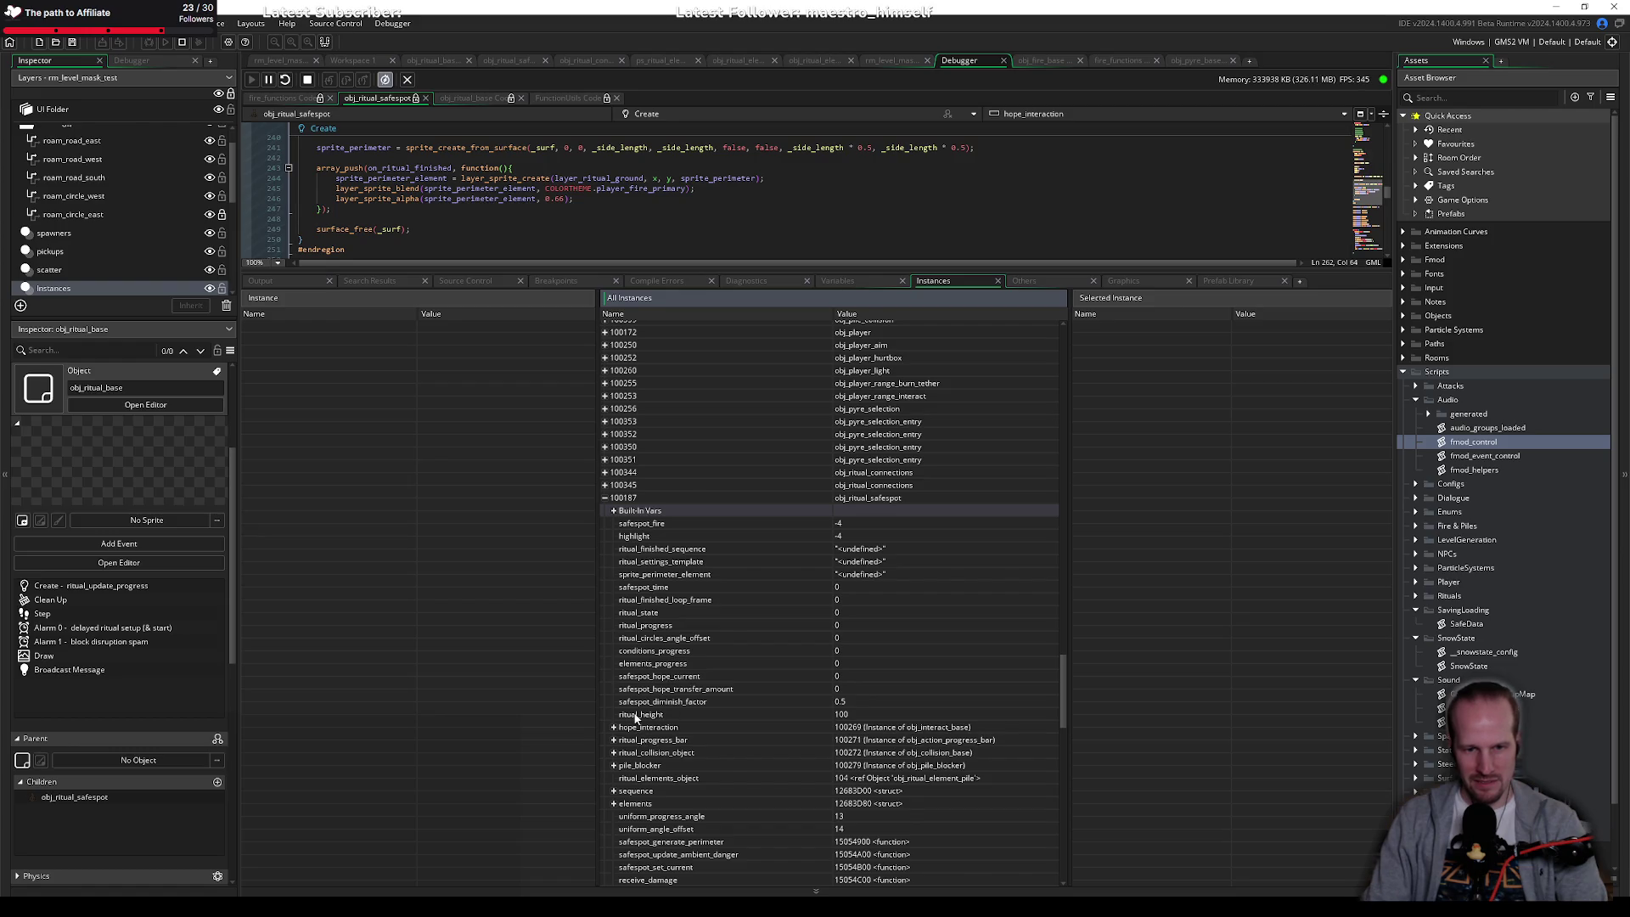
{"action": "scroll", "coordinate": [636, 718], "scroll_direction": "down", "scroll_amount": 3}
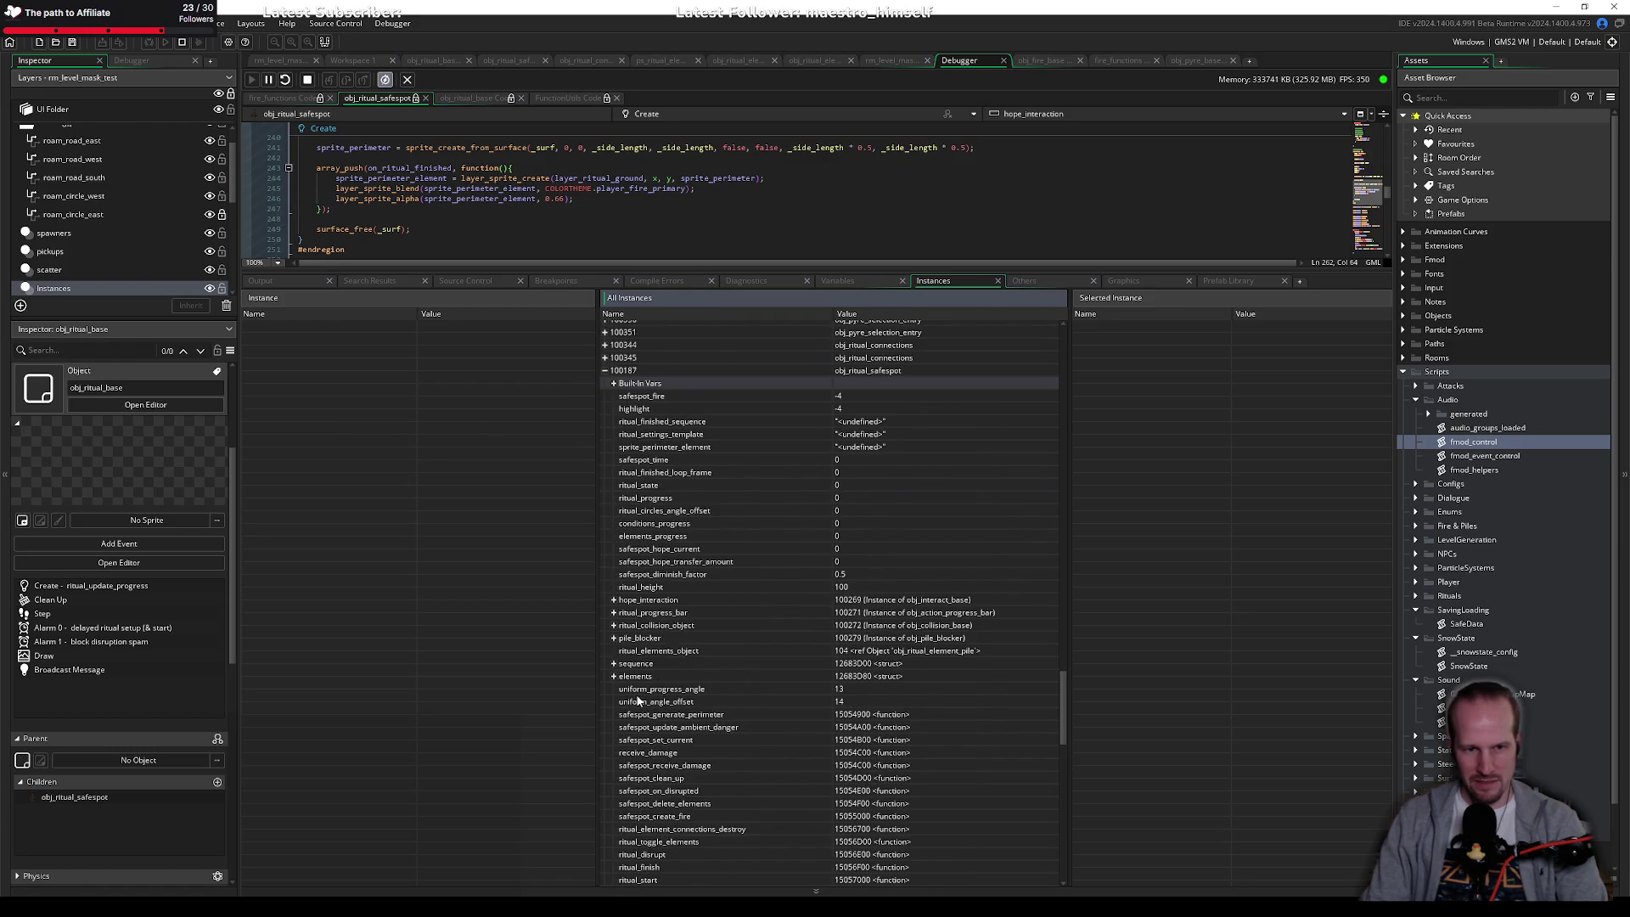
{"action": "scroll", "coordinate": [632, 437], "scroll_direction": "down", "scroll_amount": 12}
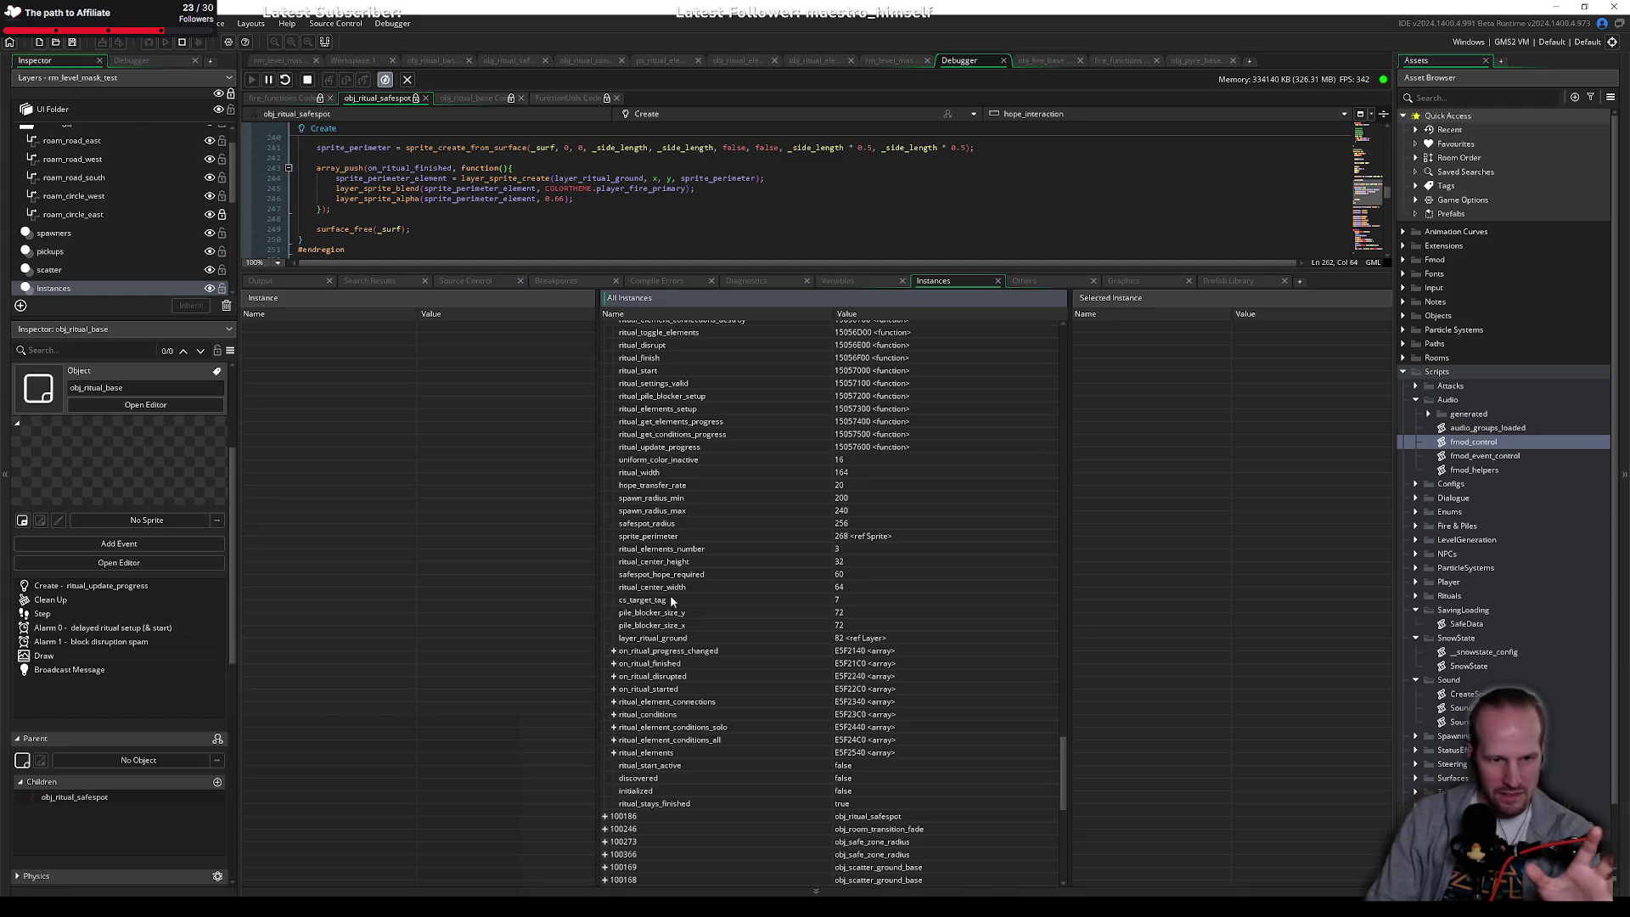
{"action": "scroll", "coordinate": [656, 482], "scroll_direction": "up", "scroll_amount": 6}
{"action": "scroll", "coordinate": [655, 482], "scroll_direction": "up", "scroll_amount": 8}
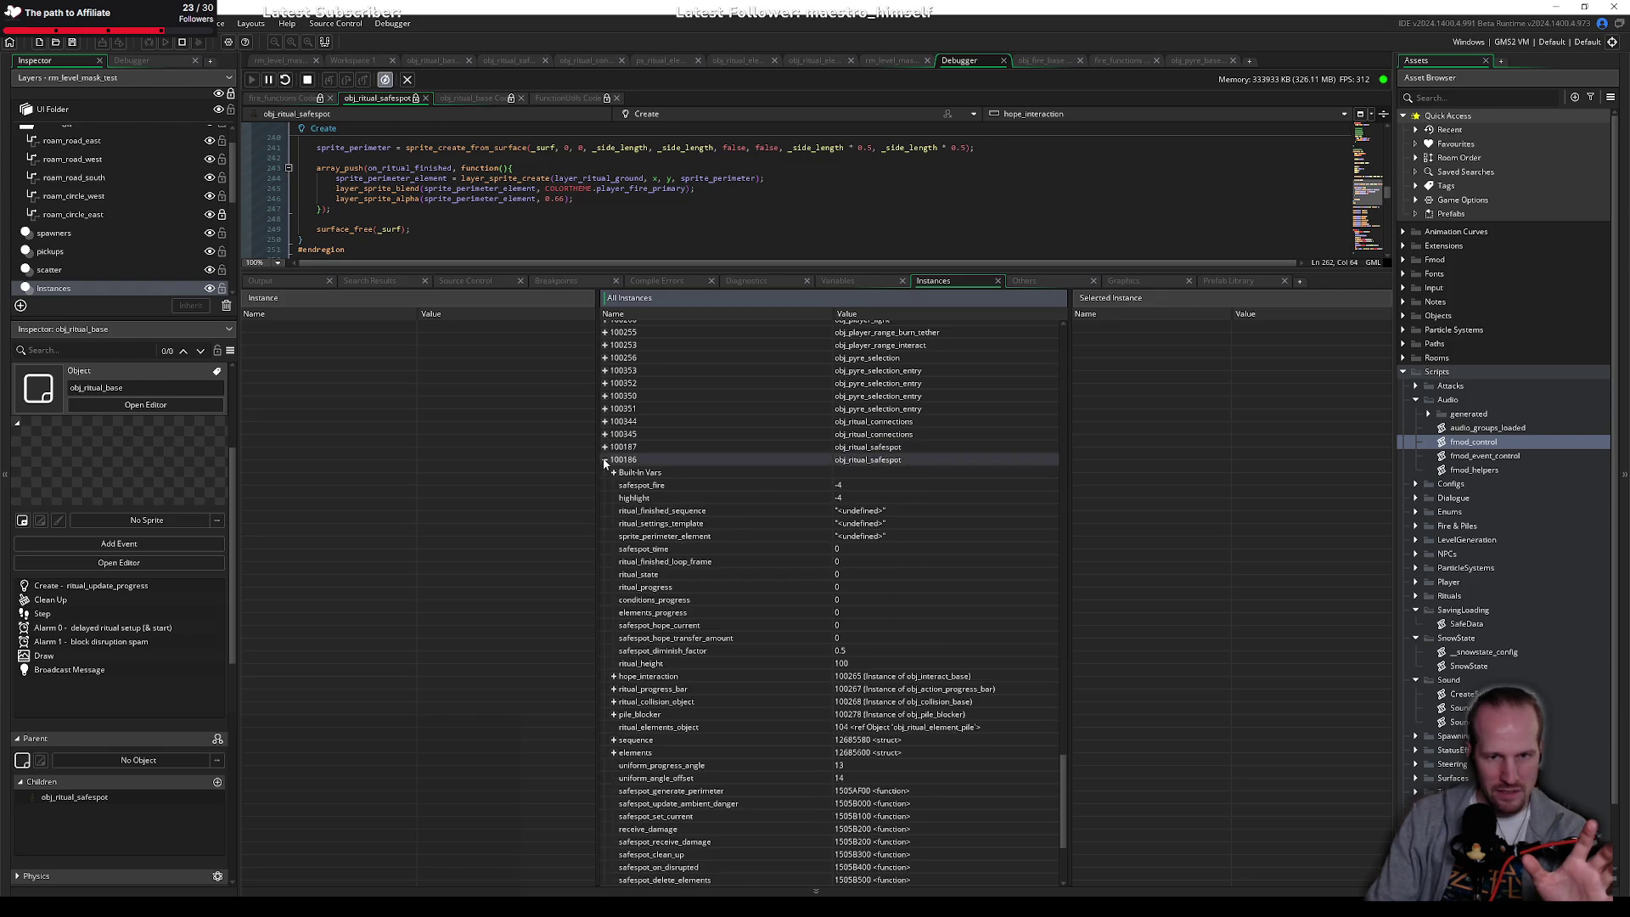
{"action": "scroll", "coordinate": [776, 691], "scroll_direction": "down", "scroll_amount": 9}
{"action": "scroll", "coordinate": [759, 661], "scroll_direction": "down", "scroll_amount": 3}
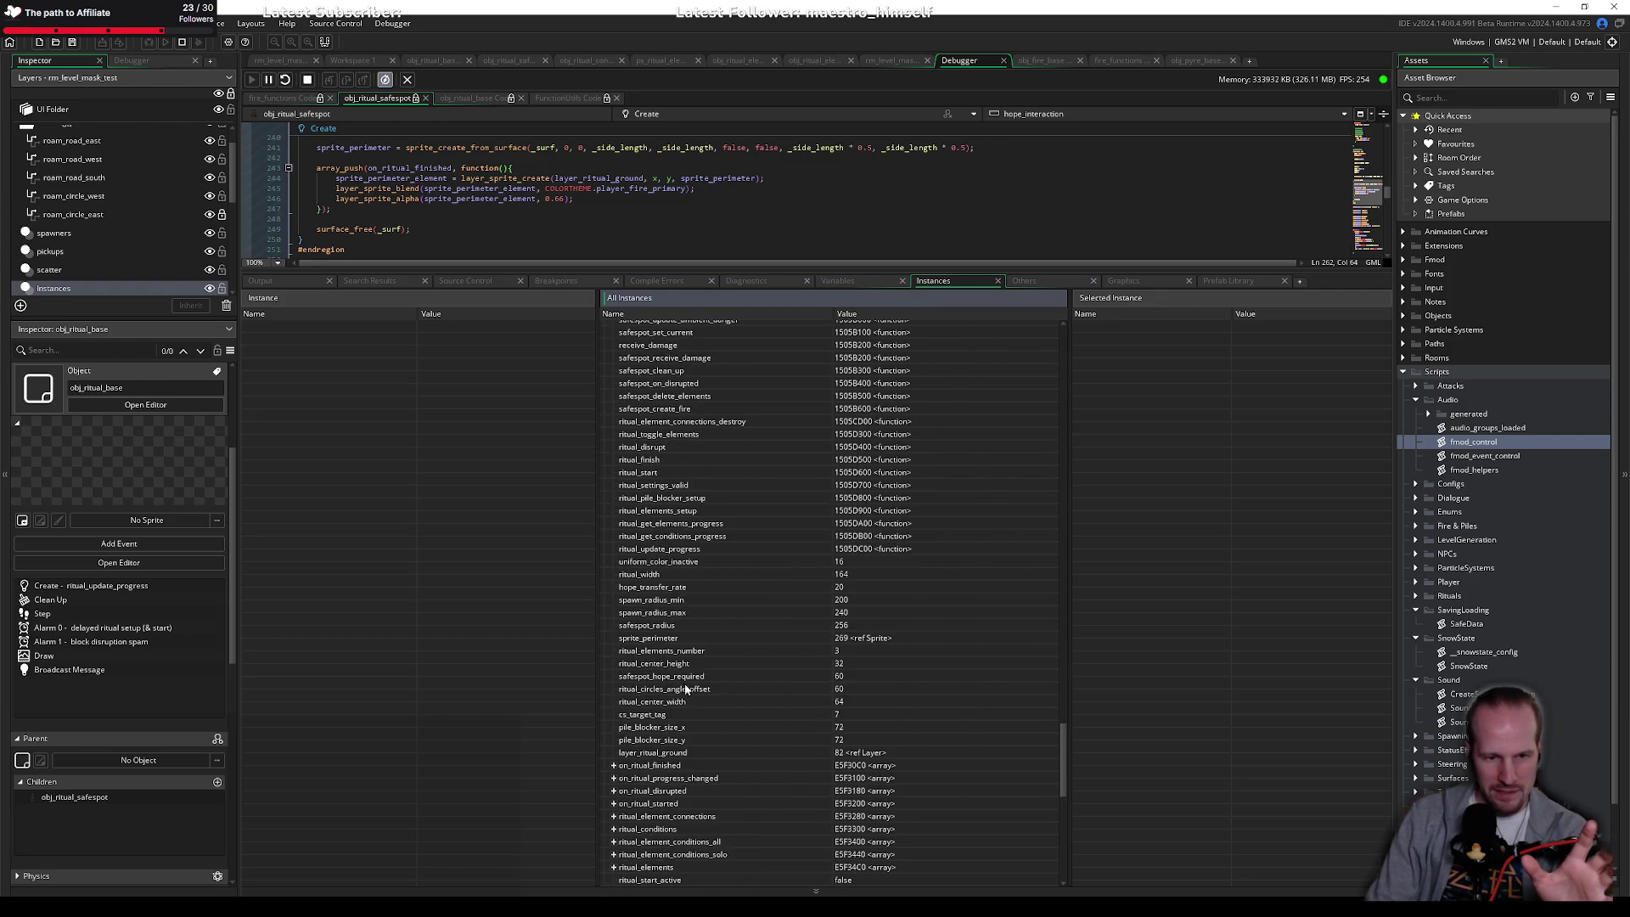
Step: Expand and collapse safespot instance 100186's variables
{"action": "left_click", "coordinate": [613, 686]}
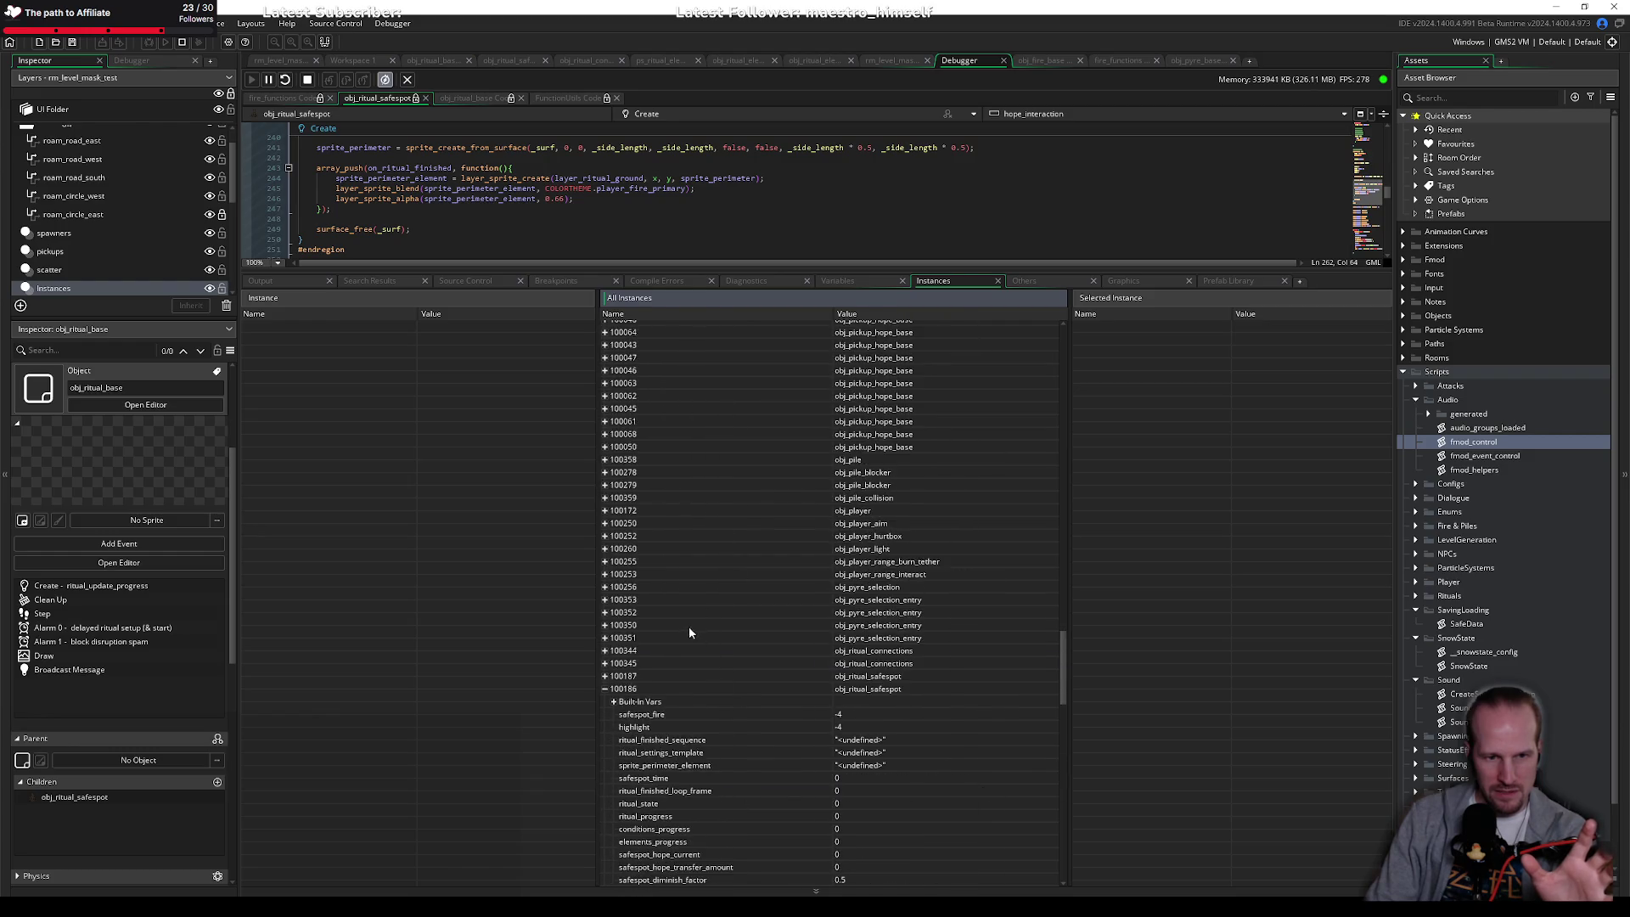
{"action": "left_click", "coordinate": [609, 665]}
{"action": "scroll", "coordinate": [730, 645], "scroll_direction": "down", "scroll_amount": 8}
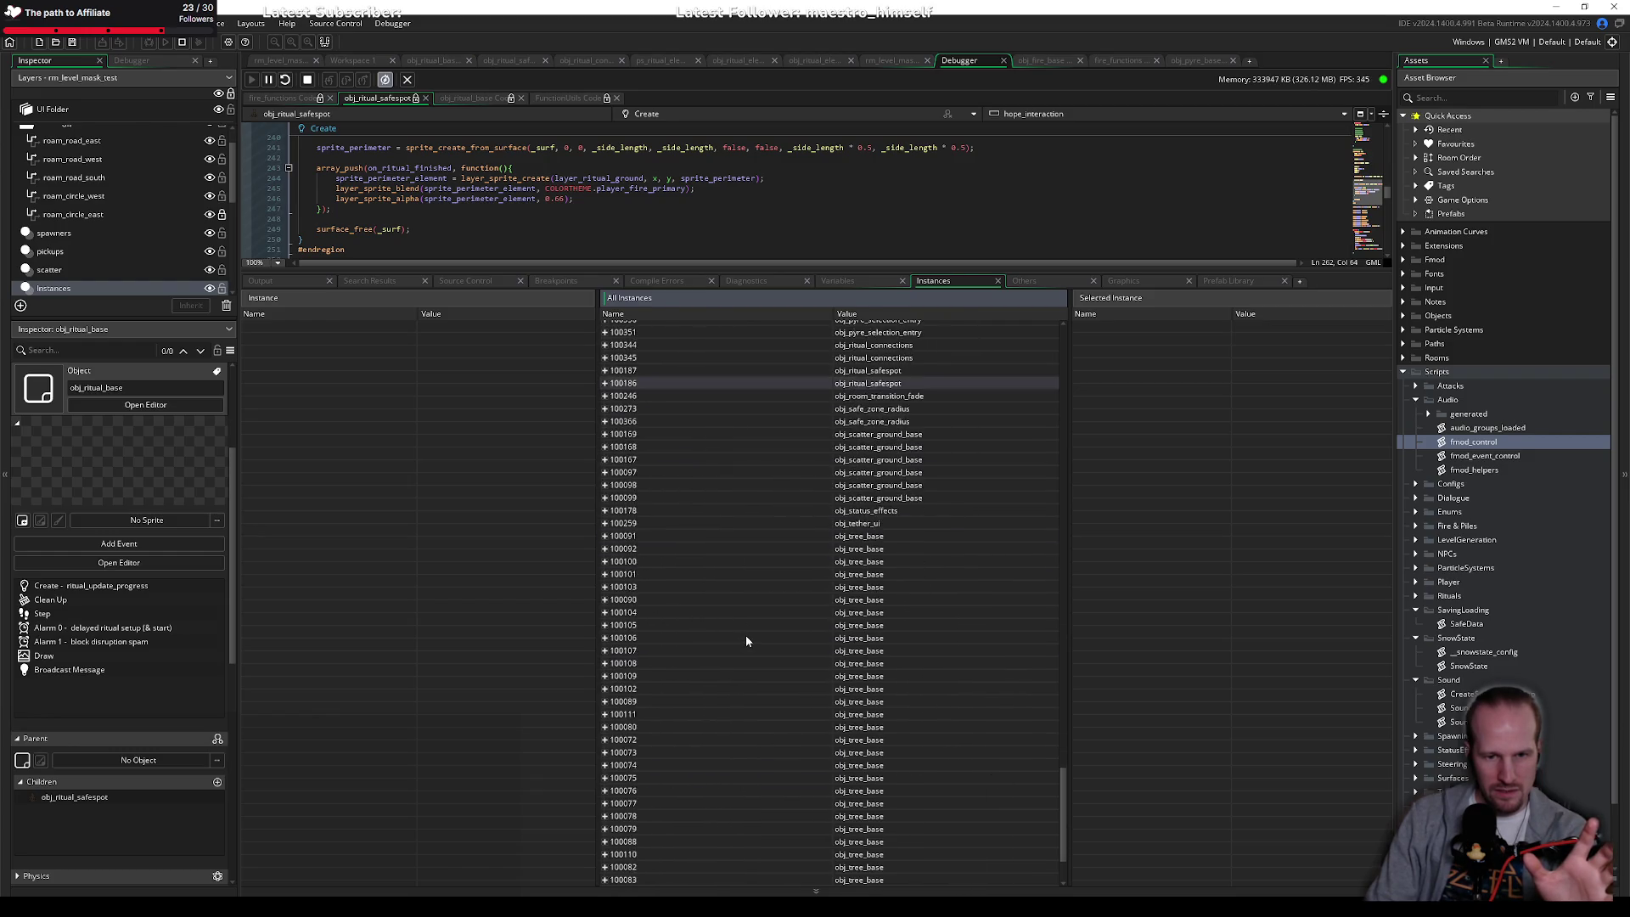
{"action": "scroll", "coordinate": [806, 619], "scroll_direction": "up", "scroll_amount": 15}
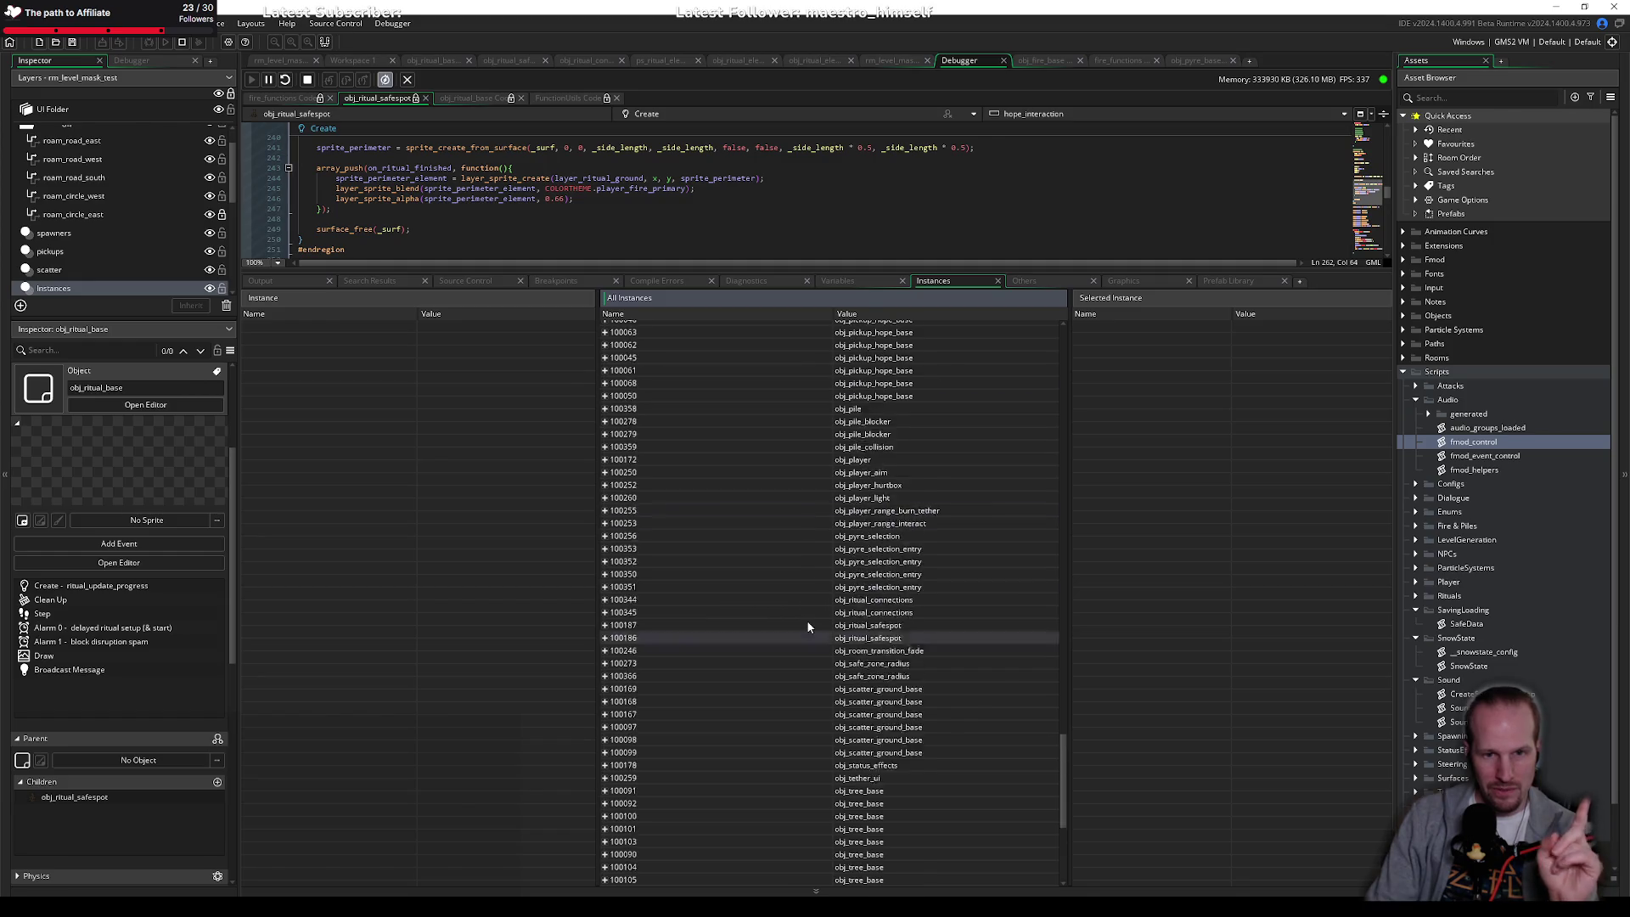
{"action": "scroll", "coordinate": [806, 620], "scroll_direction": "down", "scroll_amount": 1}
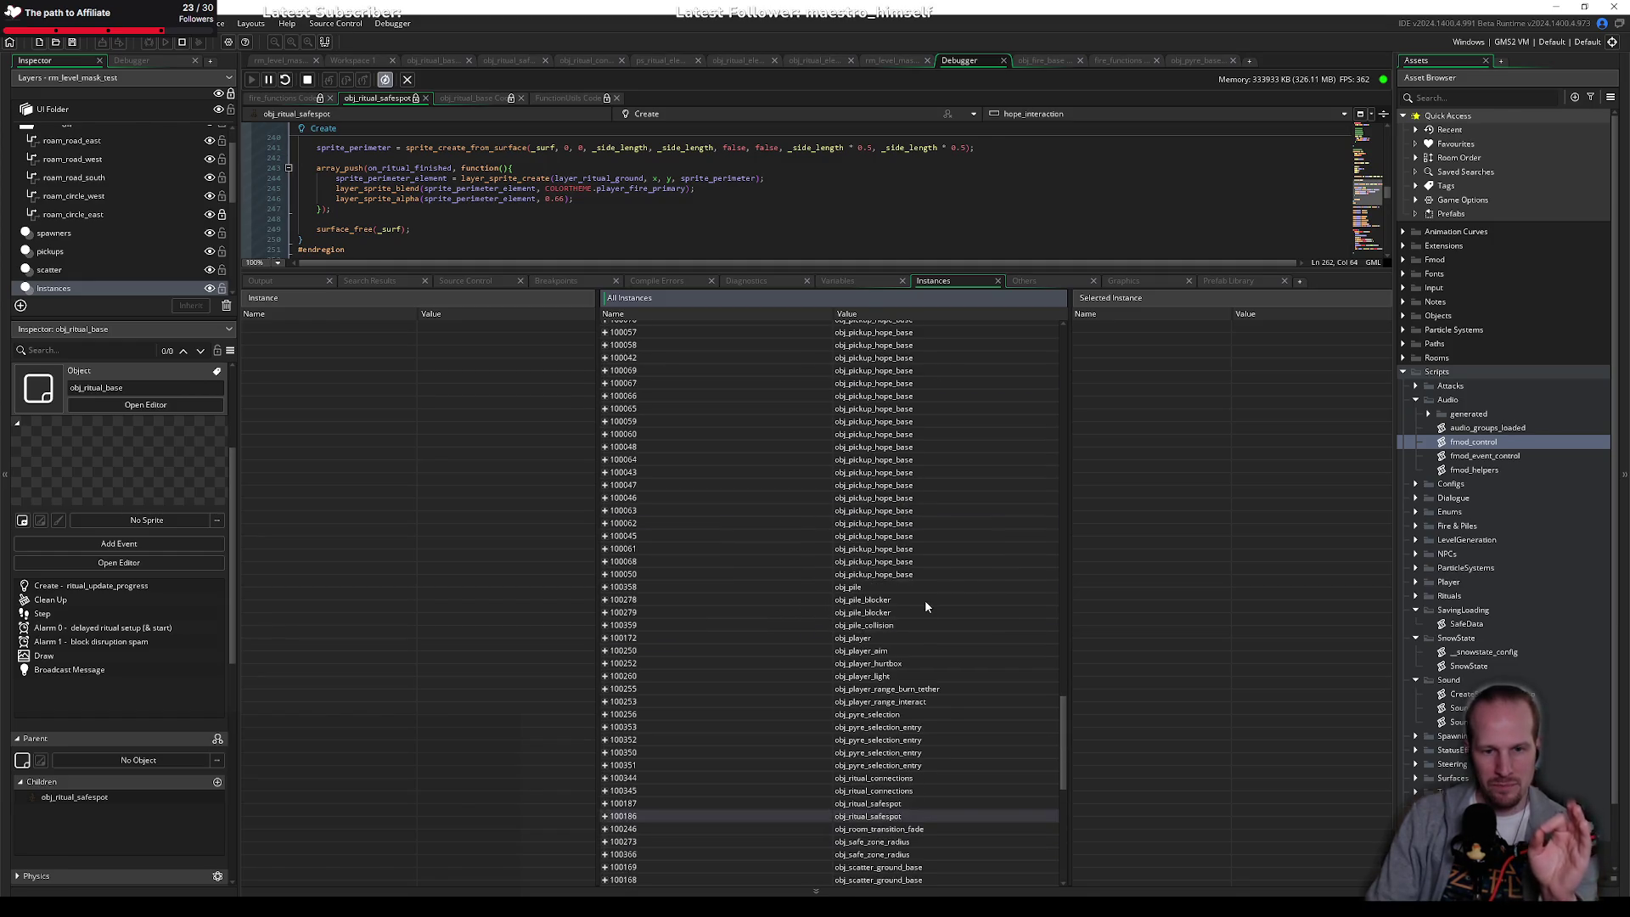
{"action": "scroll", "coordinate": [889, 608], "scroll_direction": "up", "scroll_amount": 10}
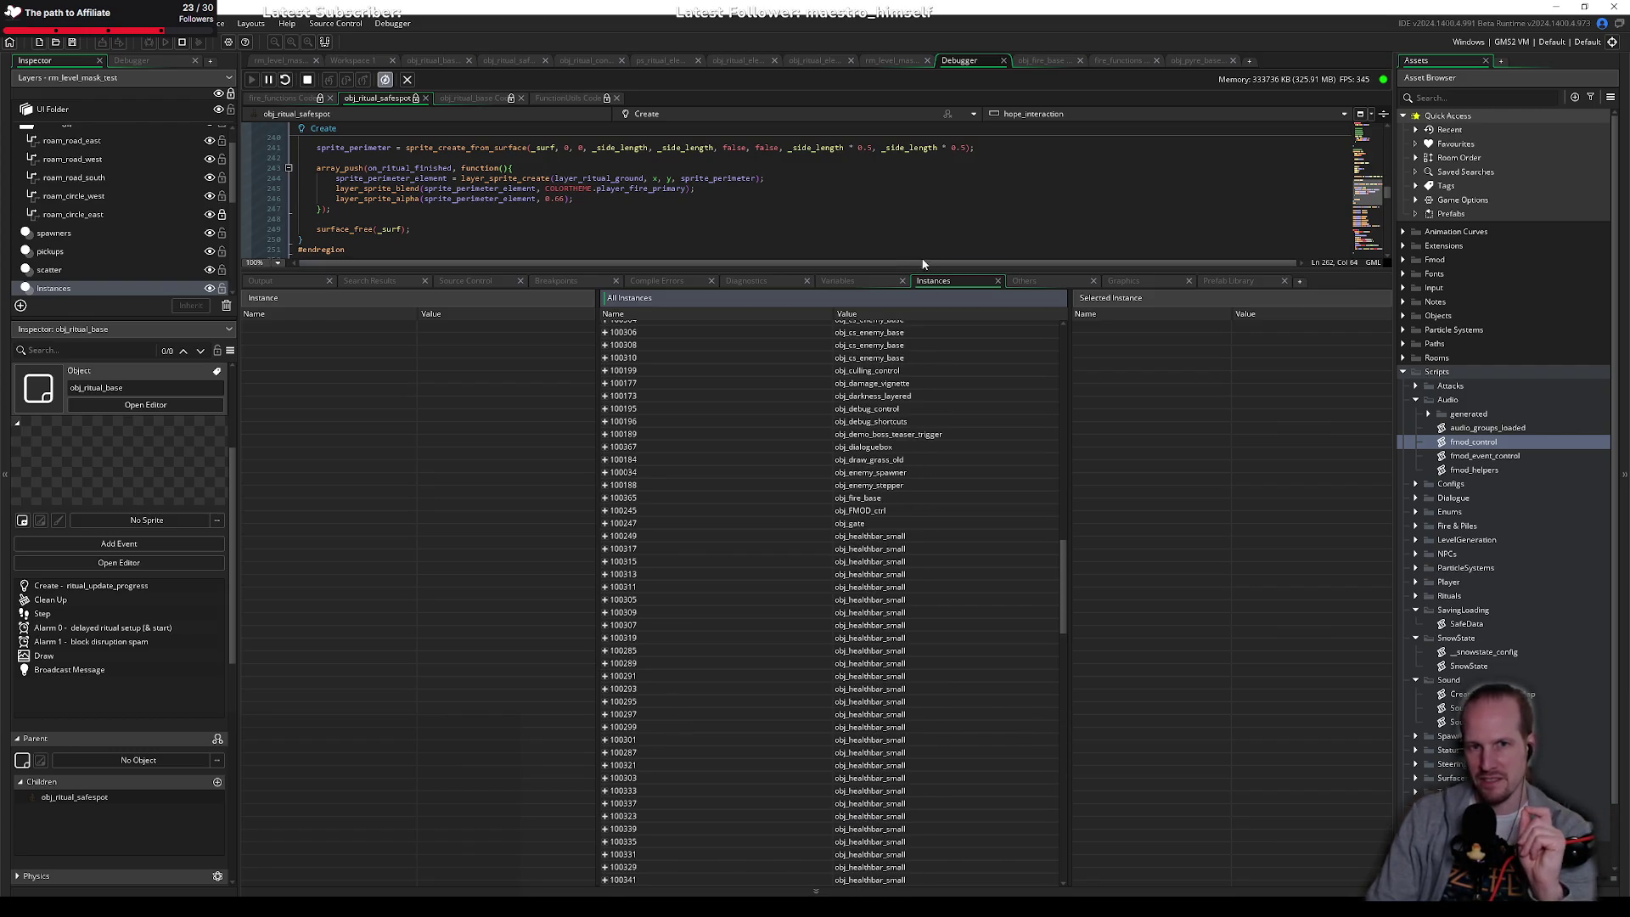
Step: Restore the code editor's space, then close the debugger to stop the game
{"action": "left_click_drag", "start_coordinate": [949, 265], "coordinate": [1019, 670]}
{"action": "left_click", "coordinate": [306, 514]}
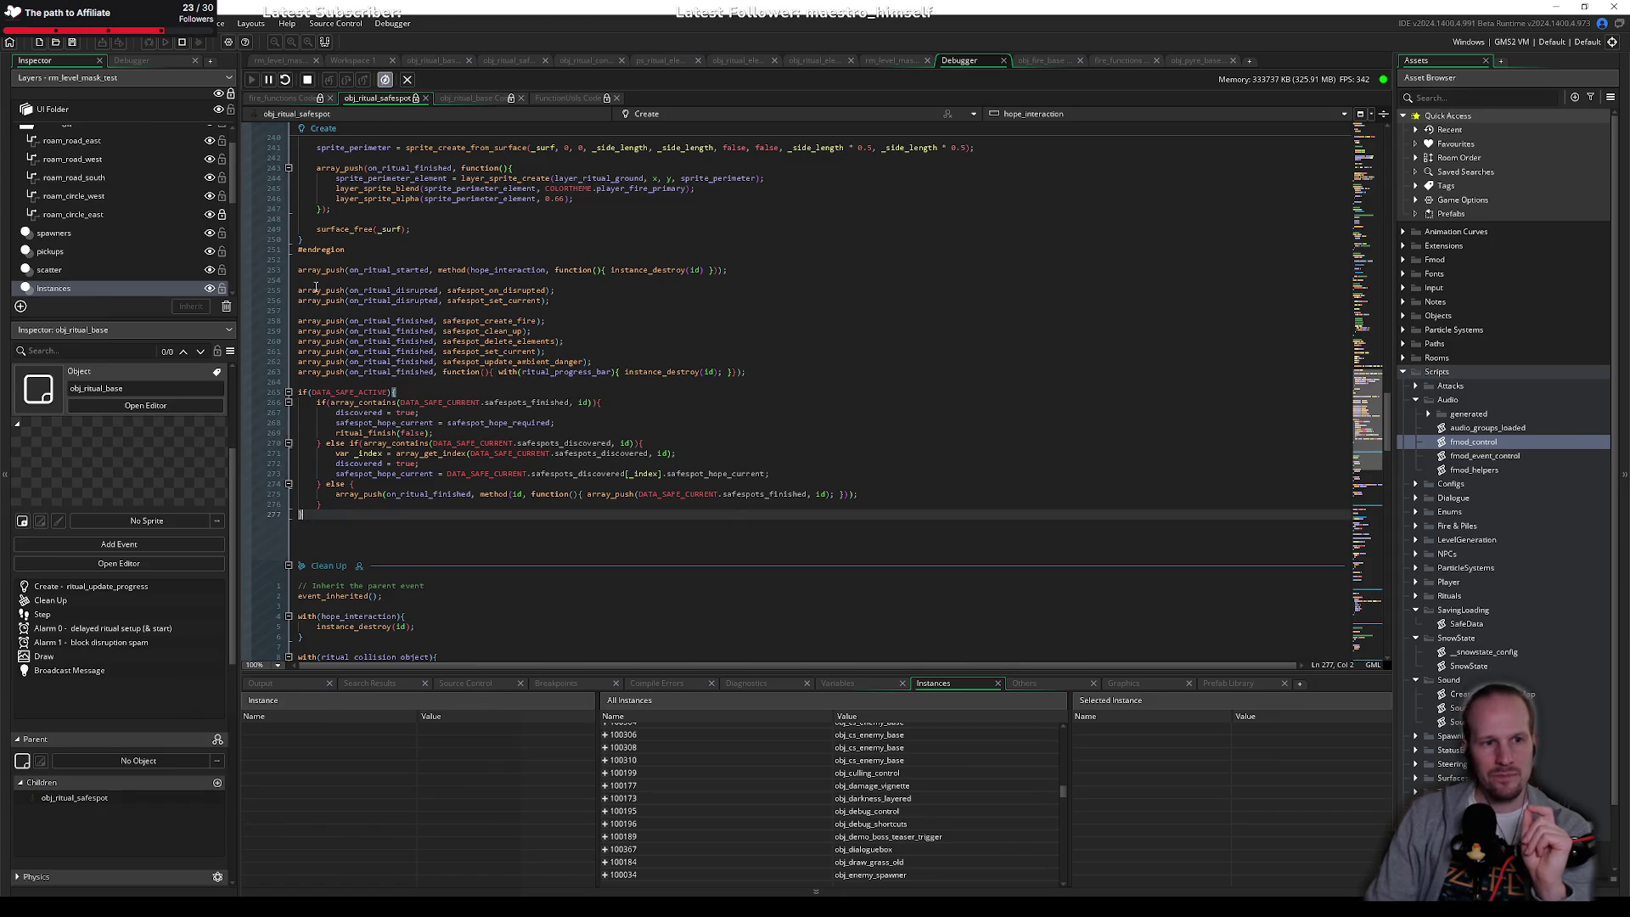
{"action": "left_click", "coordinate": [266, 78]}
{"action": "left_click", "coordinate": [391, 392]}
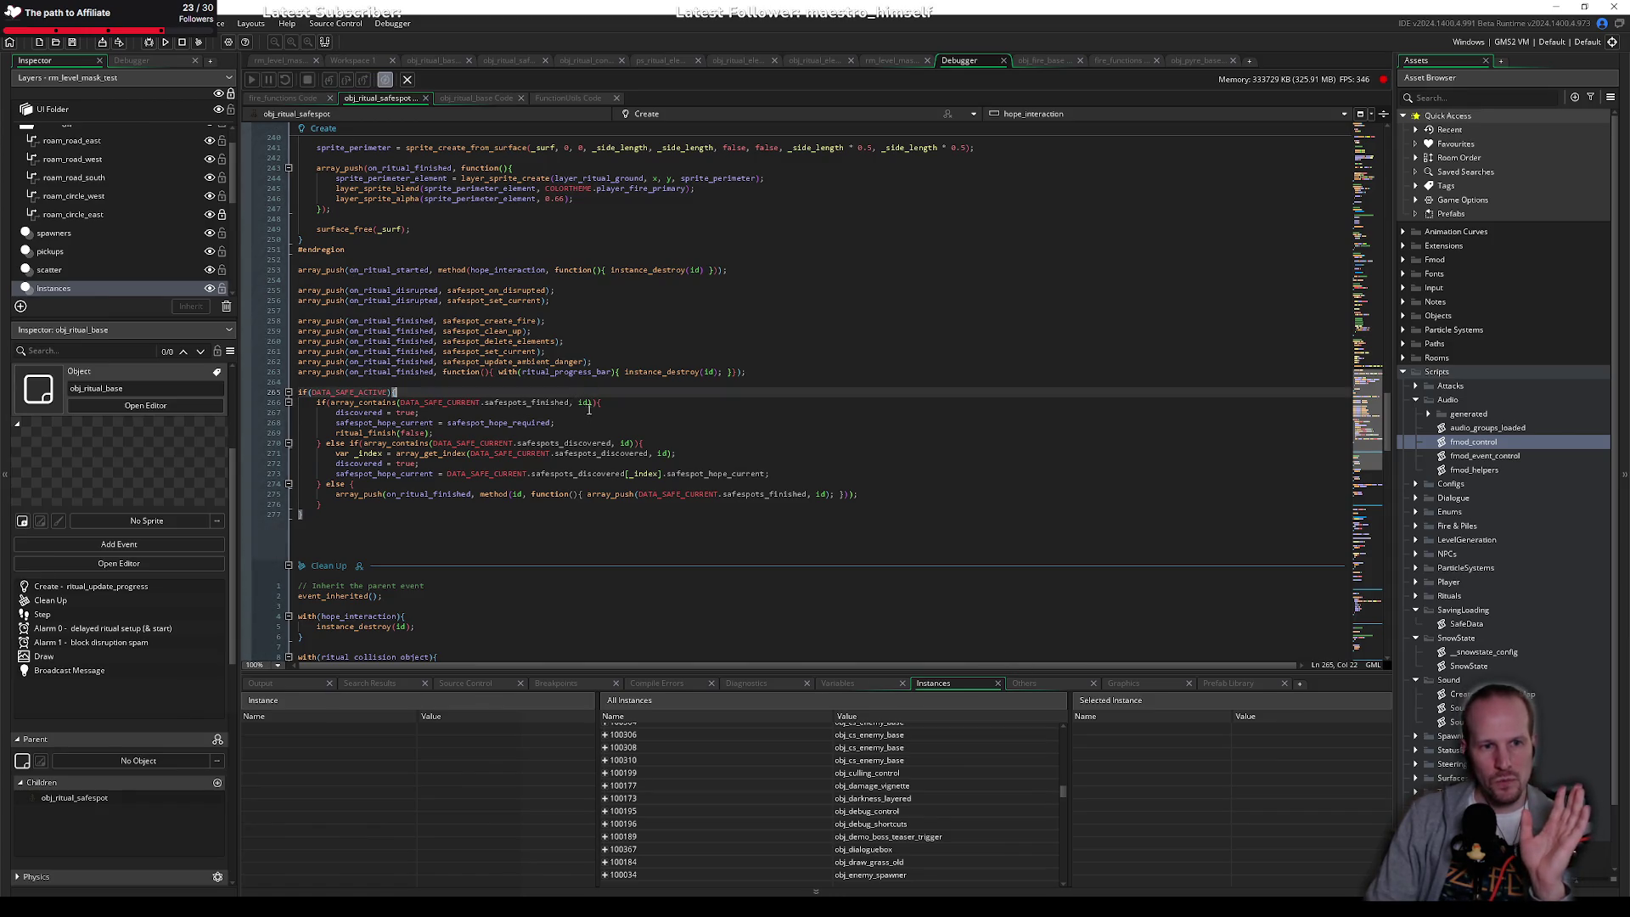
{"action": "scroll", "coordinate": [606, 443], "scroll_direction": "up", "scroll_amount": 12}
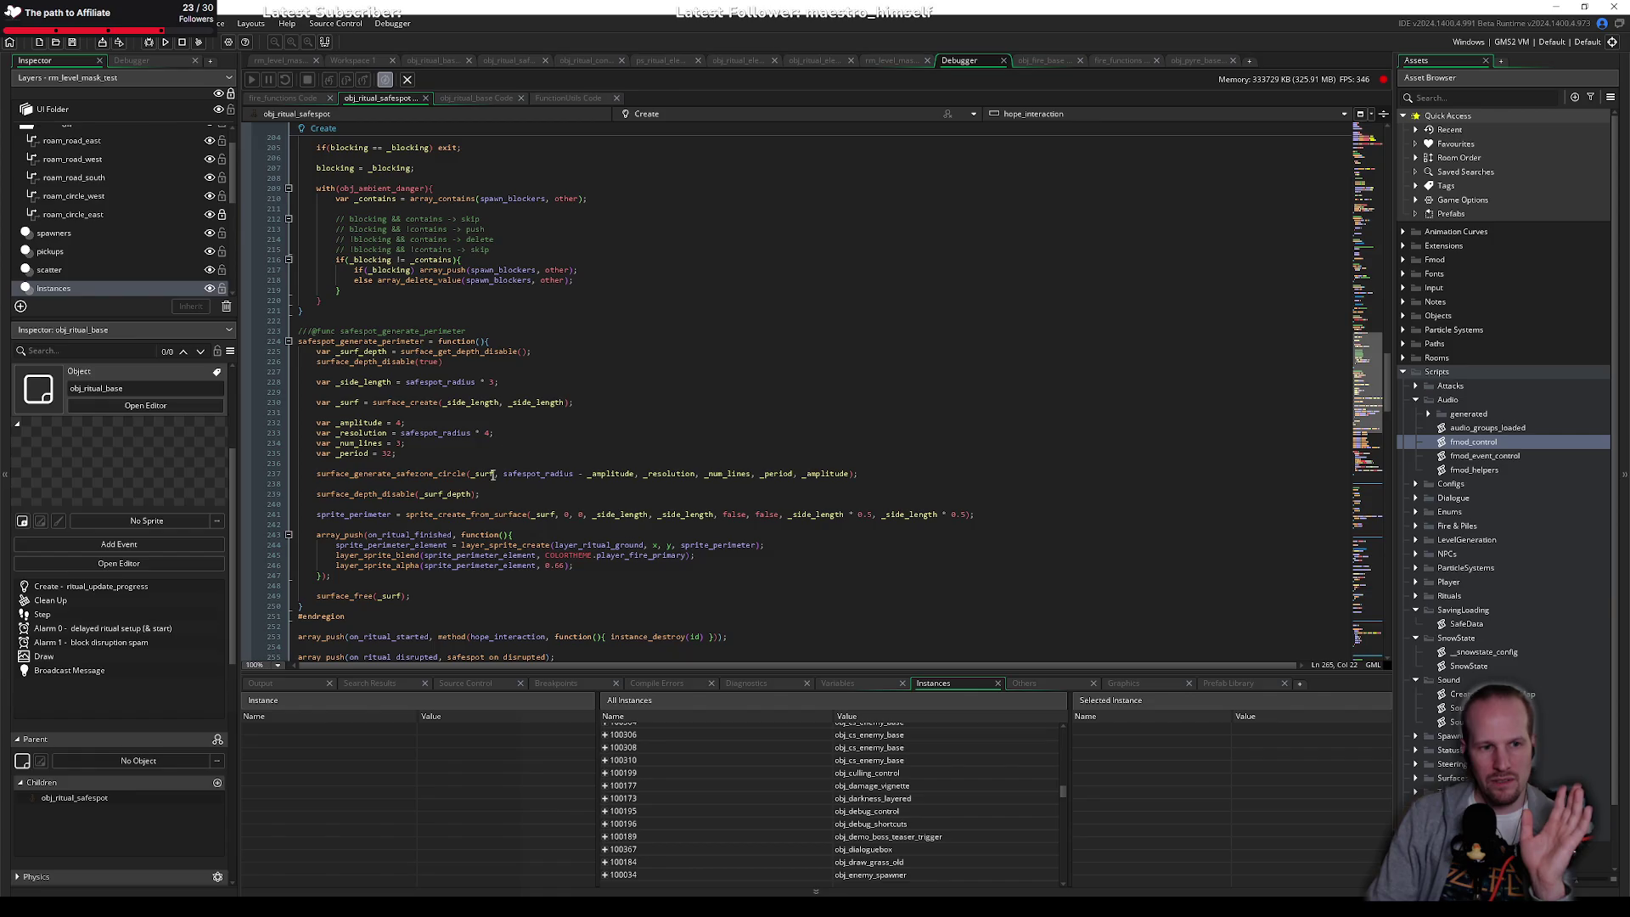
{"action": "middle_click", "coordinate": [957, 64]}
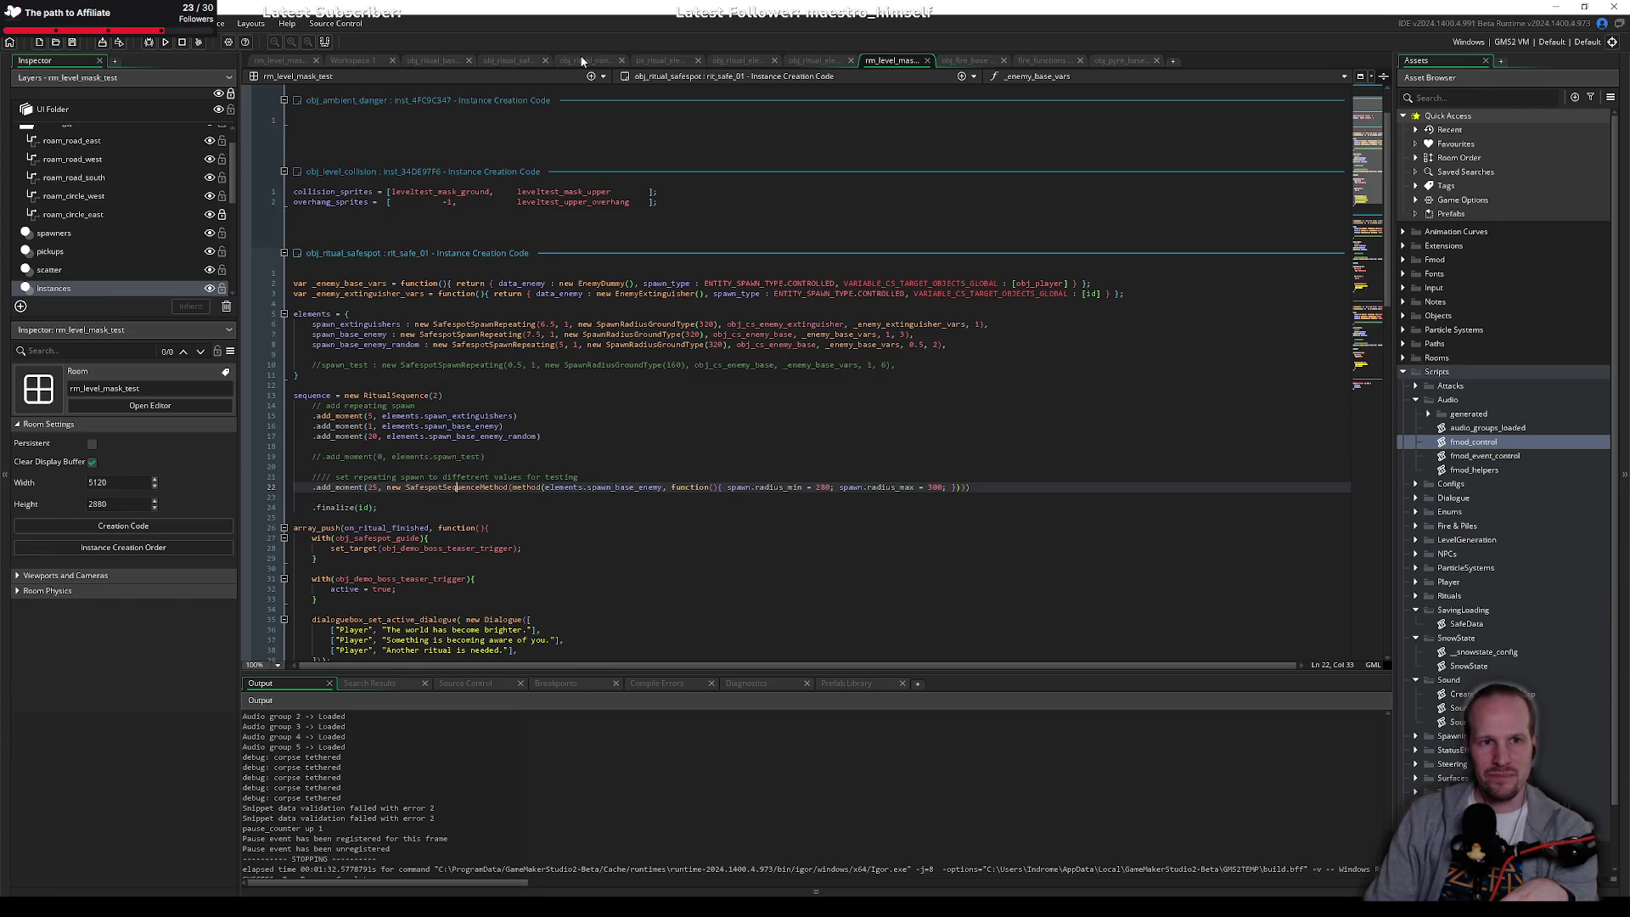
Step: Look through the obj_ritual_connections, obj_ritual_safespot and obj_ritual_base code
{"action": "left_click", "coordinate": [586, 60]}
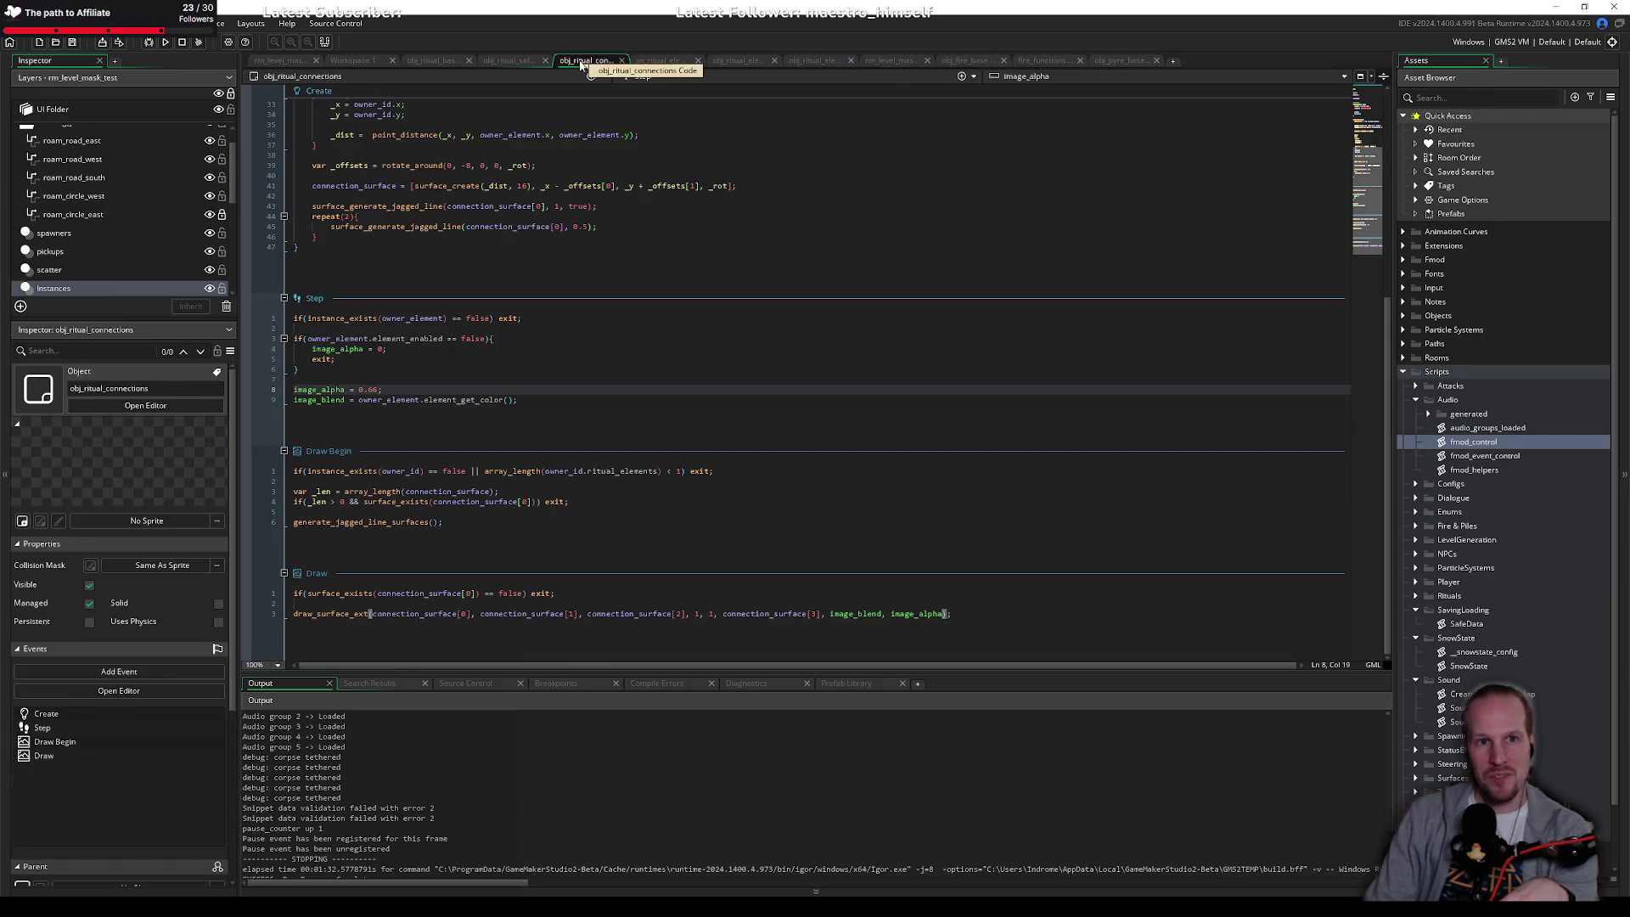
{"action": "left_click", "coordinate": [512, 61]}
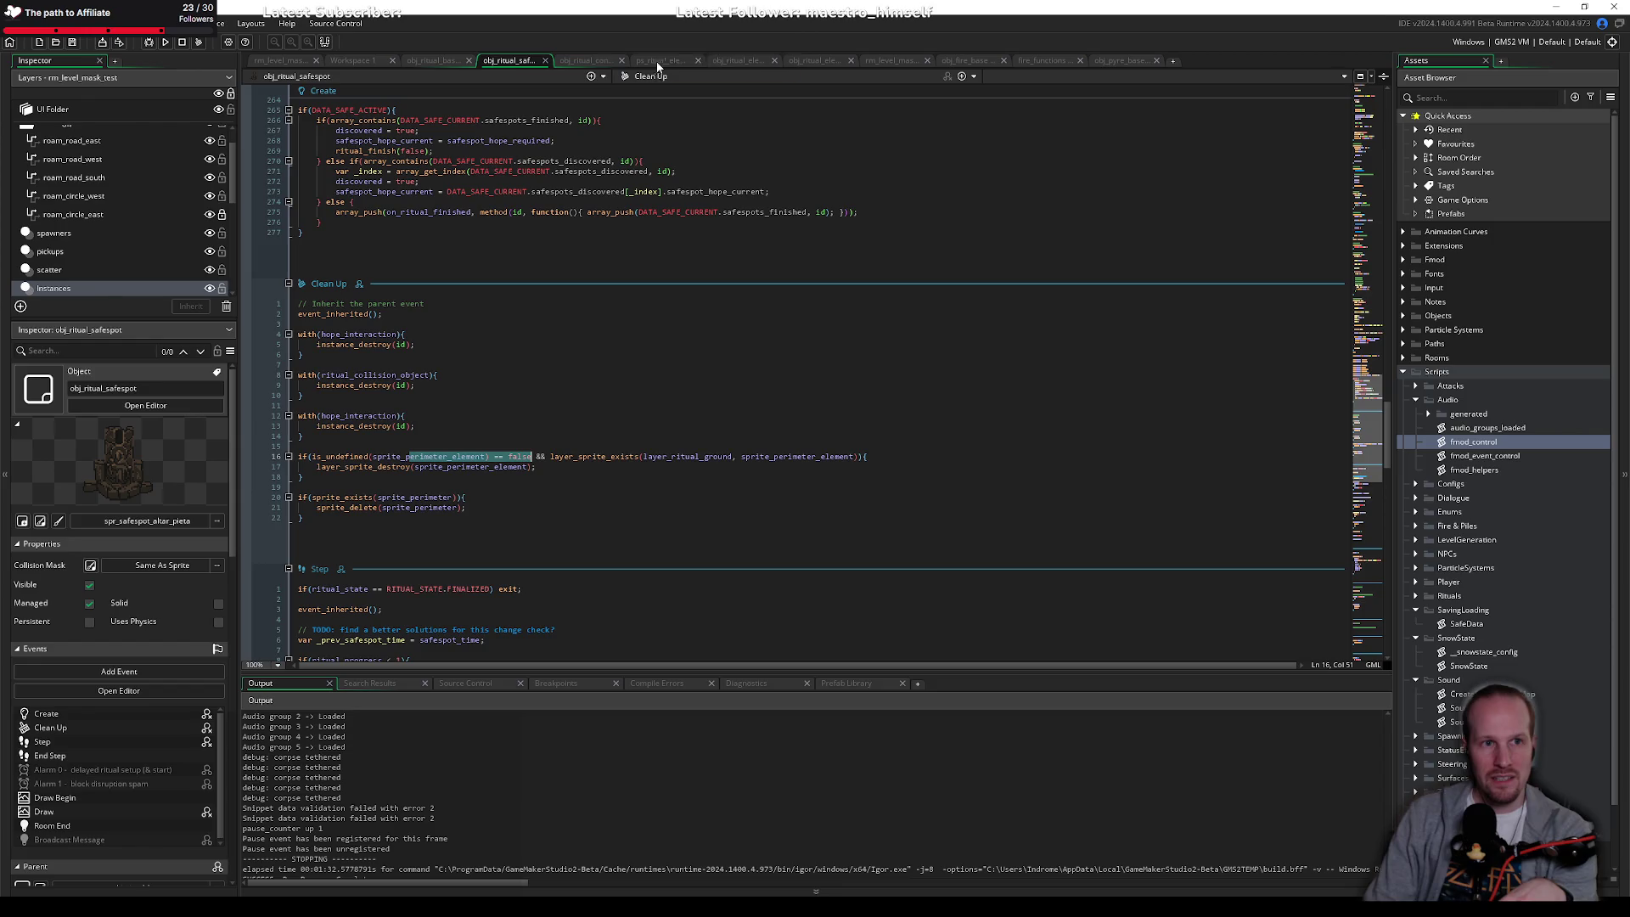
{"action": "left_click", "coordinate": [433, 60]}
{"action": "scroll", "coordinate": [478, 391], "scroll_direction": "up", "scroll_amount": 10}
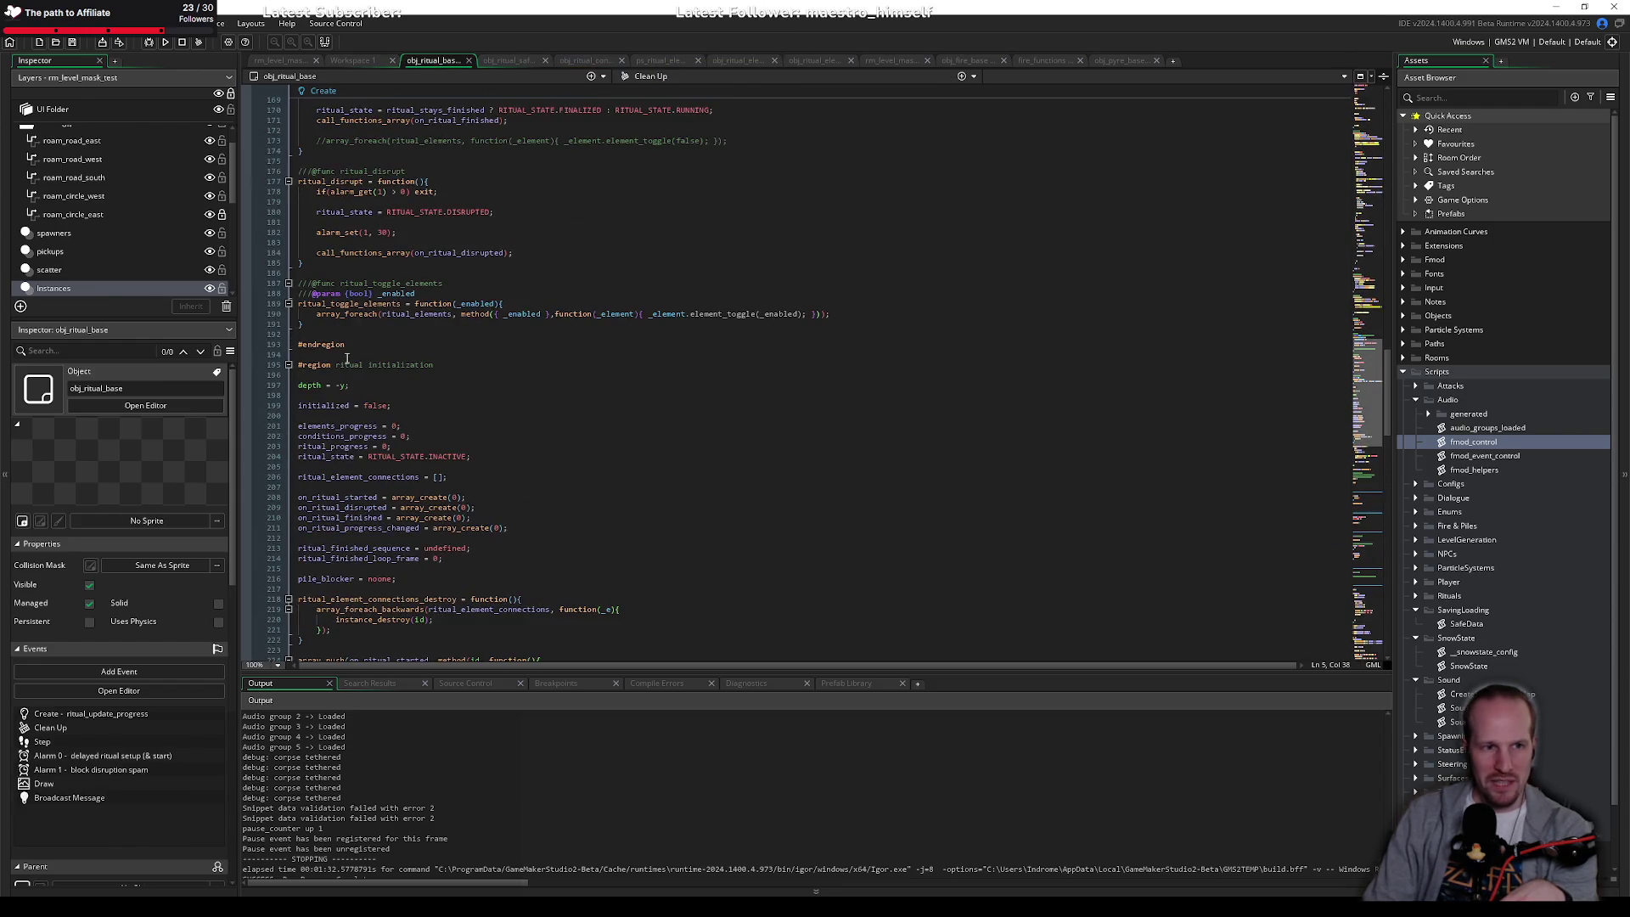
{"action": "scroll", "coordinate": [347, 358], "scroll_direction": "up", "scroll_amount": 20}
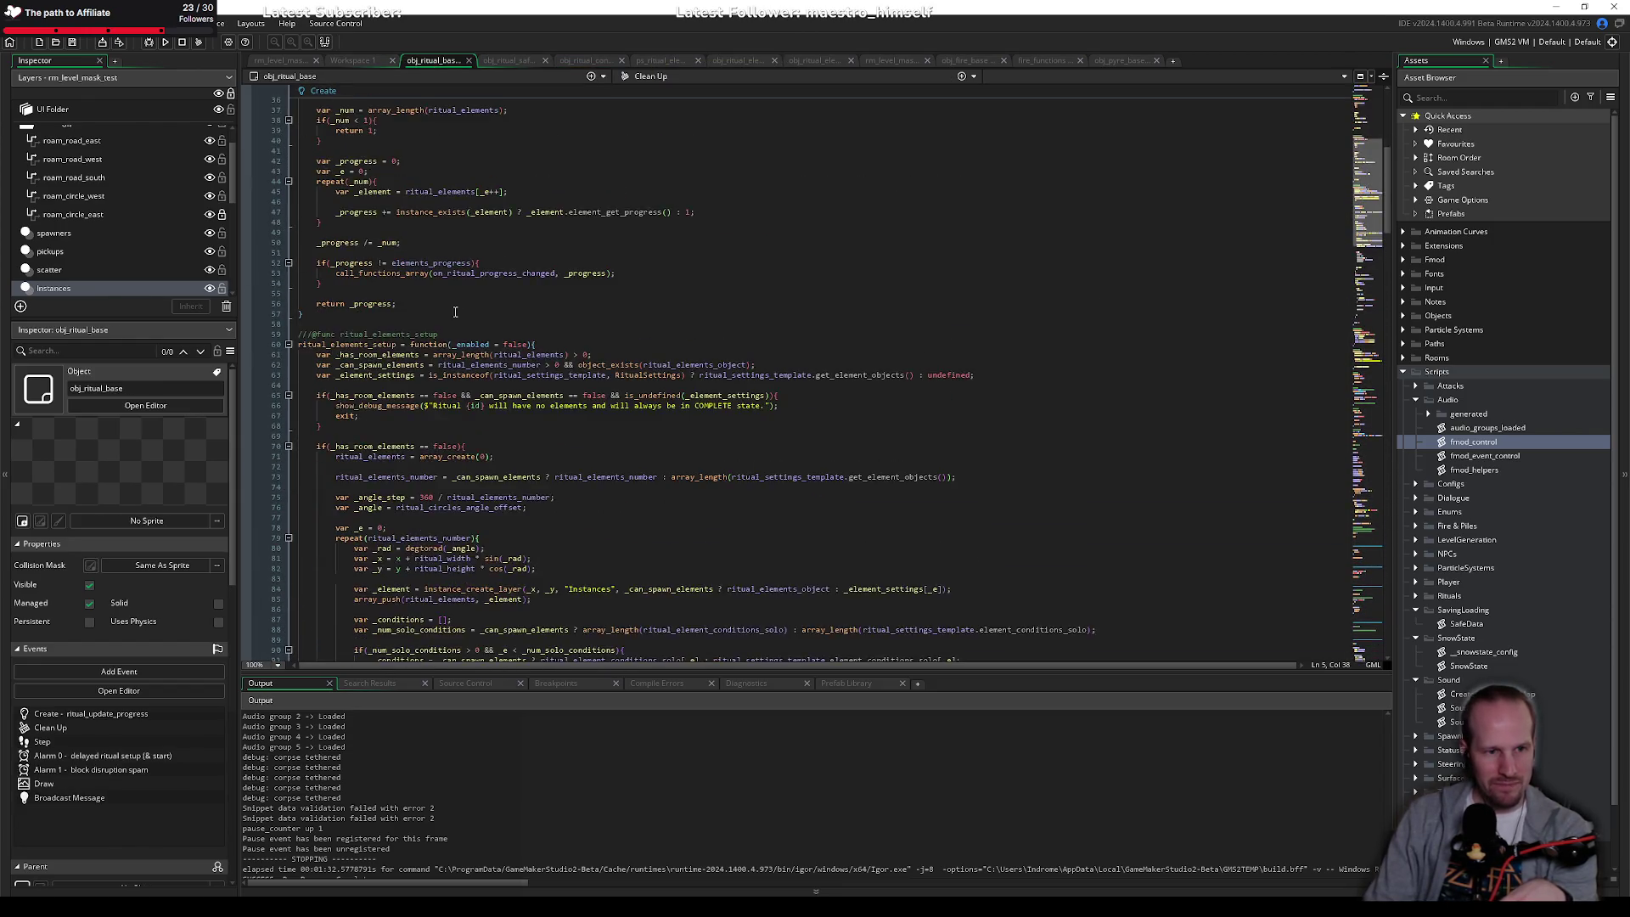
{"action": "scroll", "coordinate": [455, 312], "scroll_direction": "up", "scroll_amount": 12}
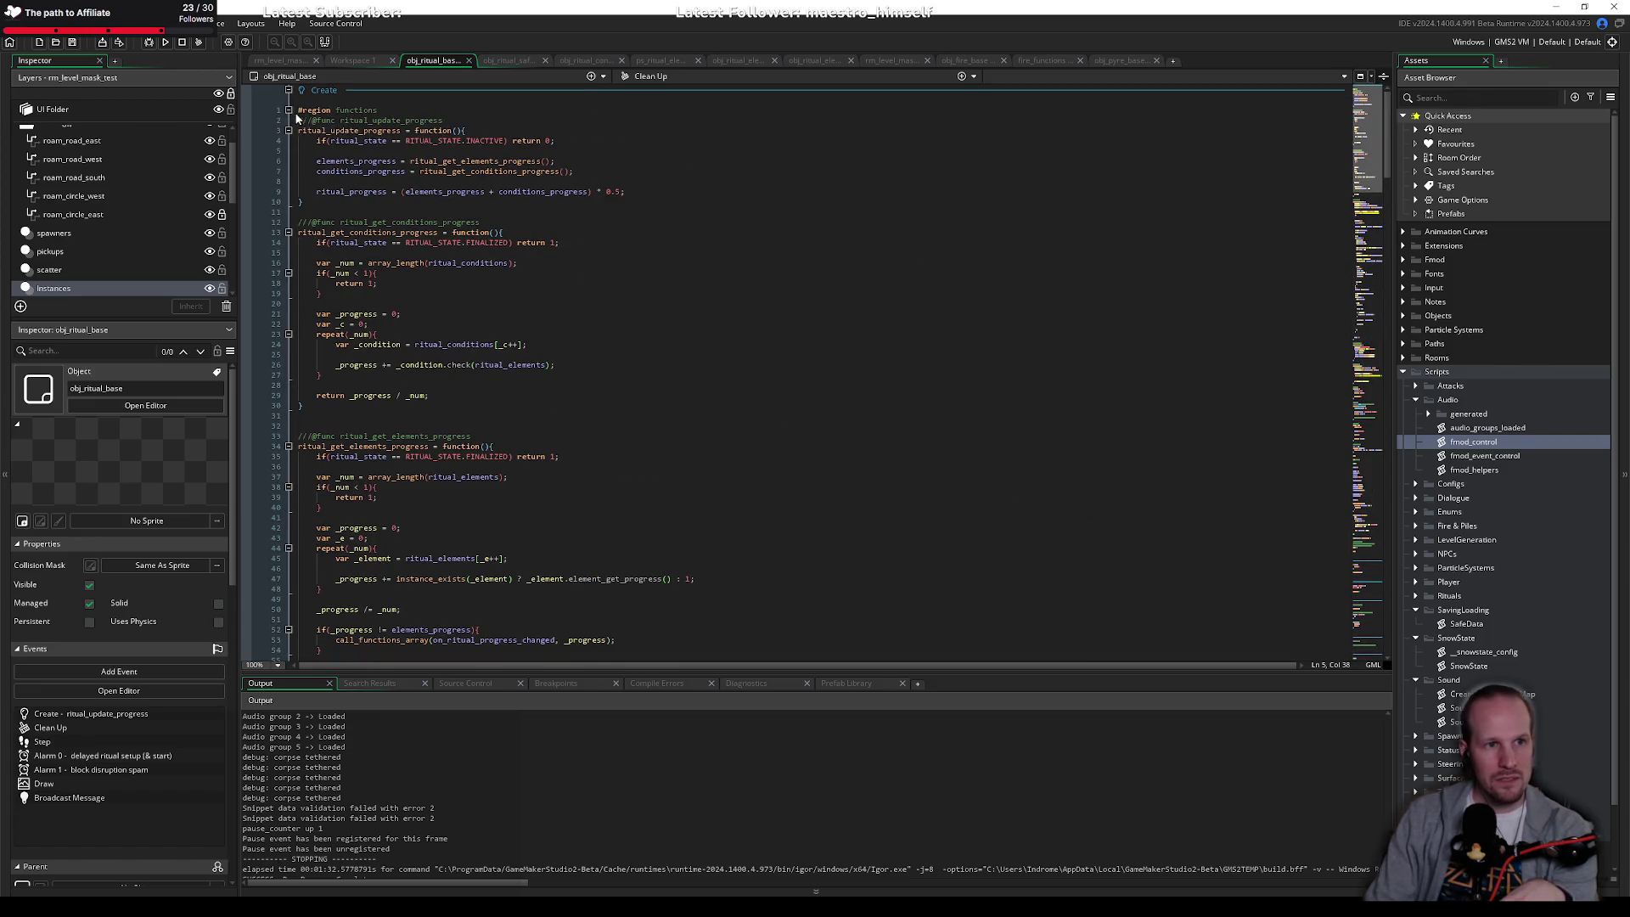
{"action": "scroll", "coordinate": [429, 358], "scroll_direction": "down", "scroll_amount": 20}
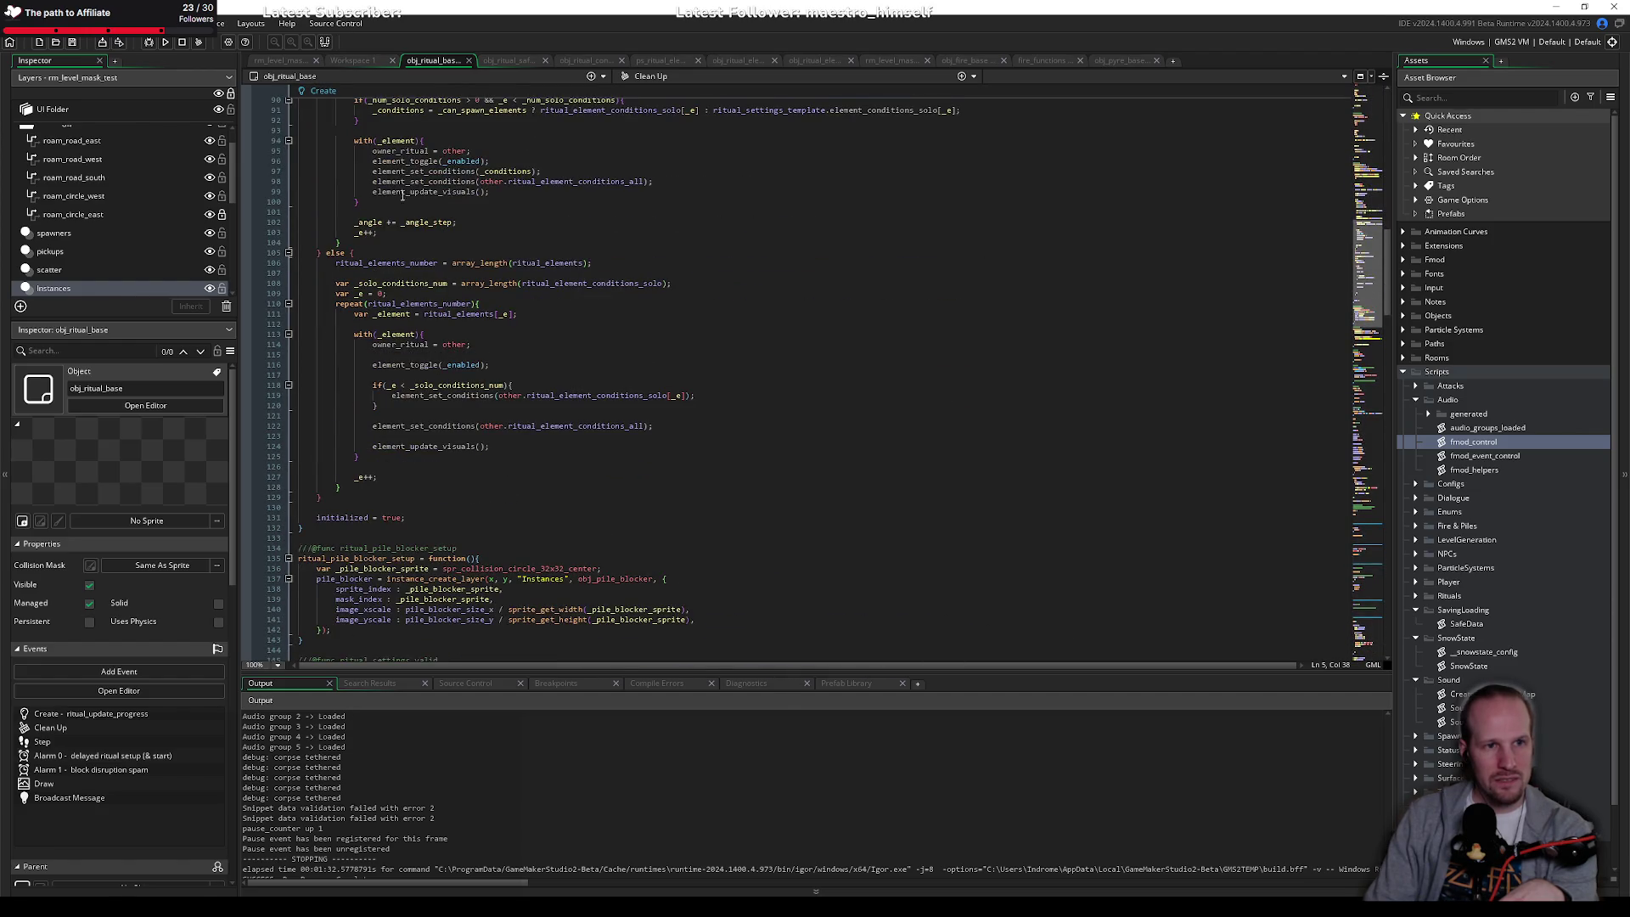
{"action": "left_click", "coordinate": [510, 61]}
{"action": "scroll", "coordinate": [406, 364], "scroll_direction": "up", "scroll_amount": 20}
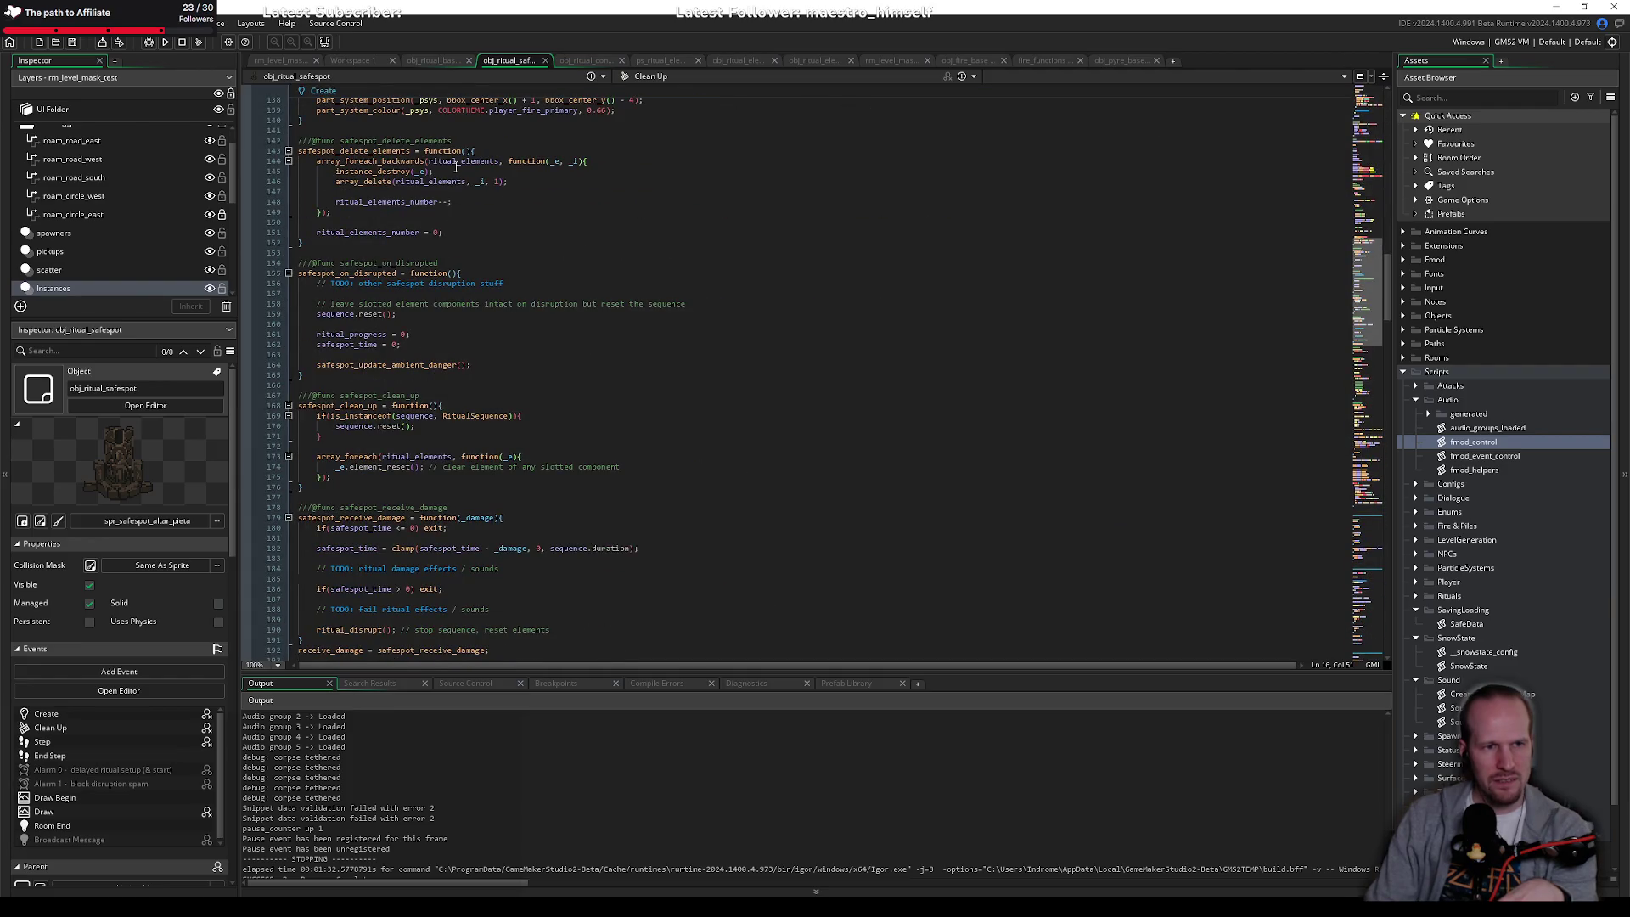
{"action": "left_click", "coordinate": [429, 60]}
{"action": "scroll", "coordinate": [406, 399], "scroll_direction": "down", "scroll_amount": 20}
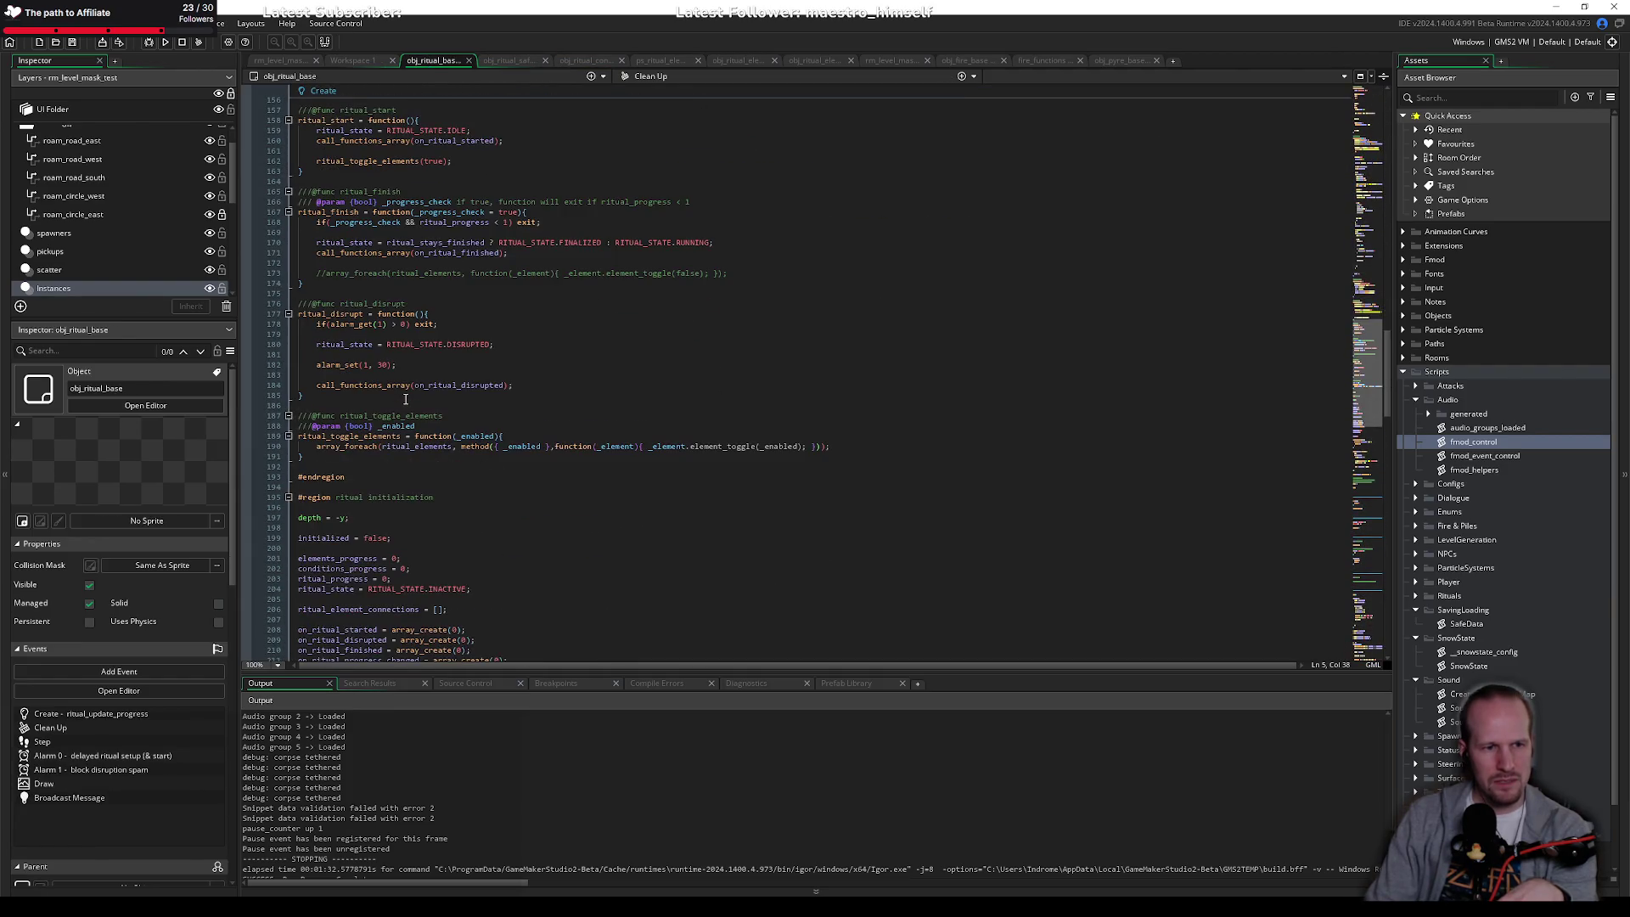
{"action": "scroll", "coordinate": [363, 458], "scroll_direction": "down", "scroll_amount": 10}
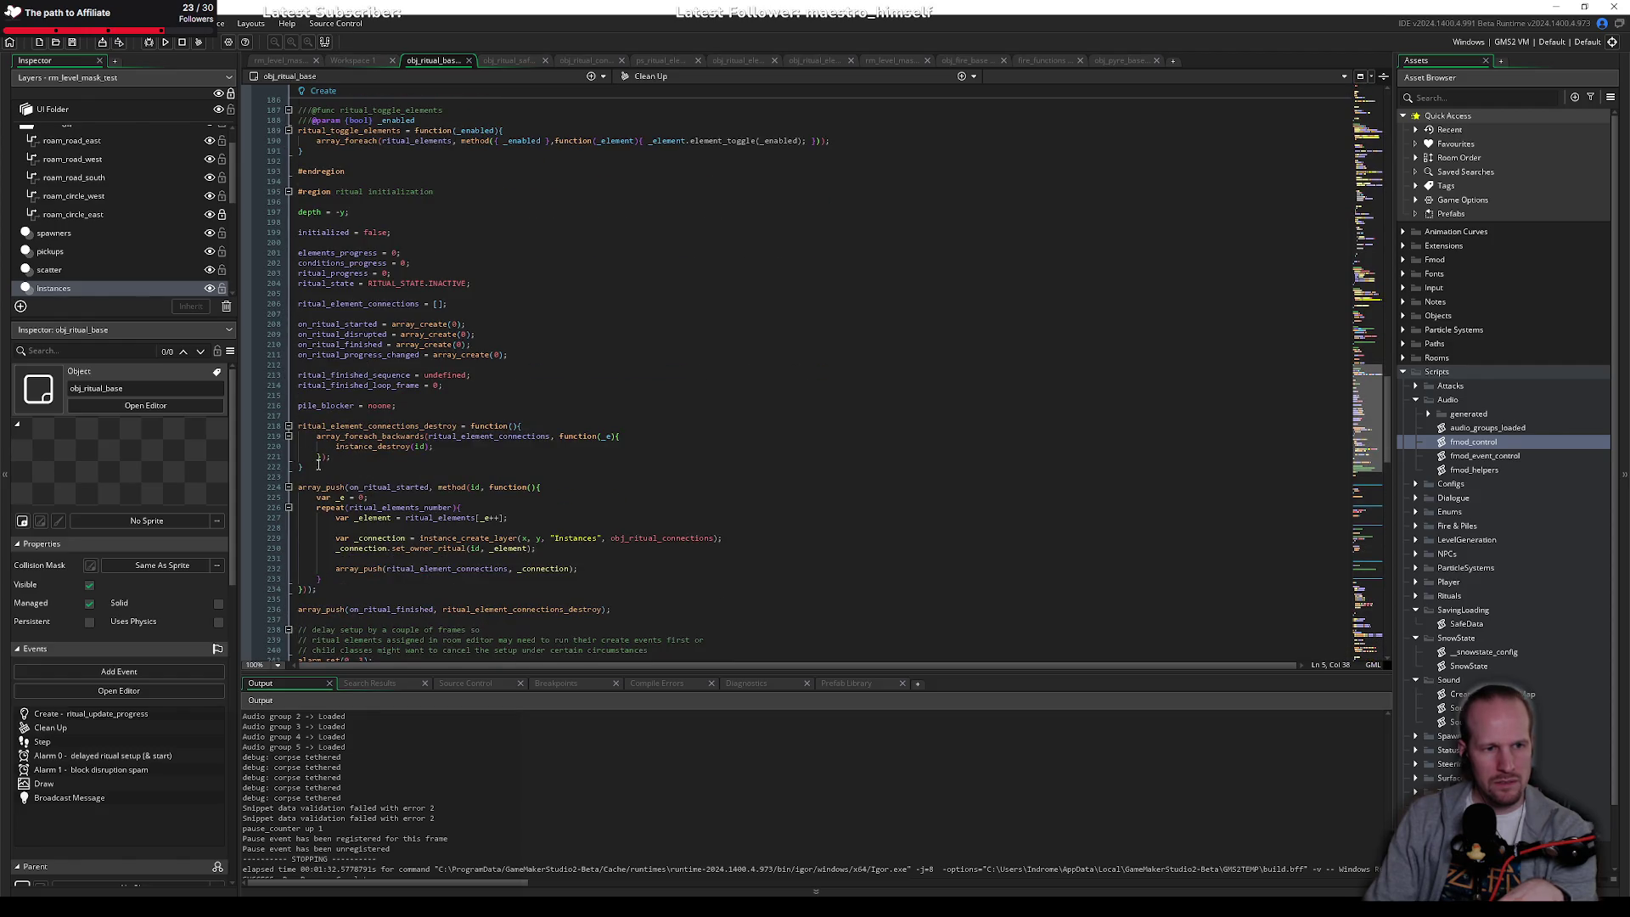
Step: Delete the ritual_element_connections_destroy block from obj_ritual_base's ritual initialization section
{"action": "left_click_drag", "start_coordinate": [318, 463], "coordinate": [298, 425]}
{"action": "key", "text": "Delete"}
{"action": "scroll", "coordinate": [388, 375], "scroll_direction": "up", "scroll_amount": 12}
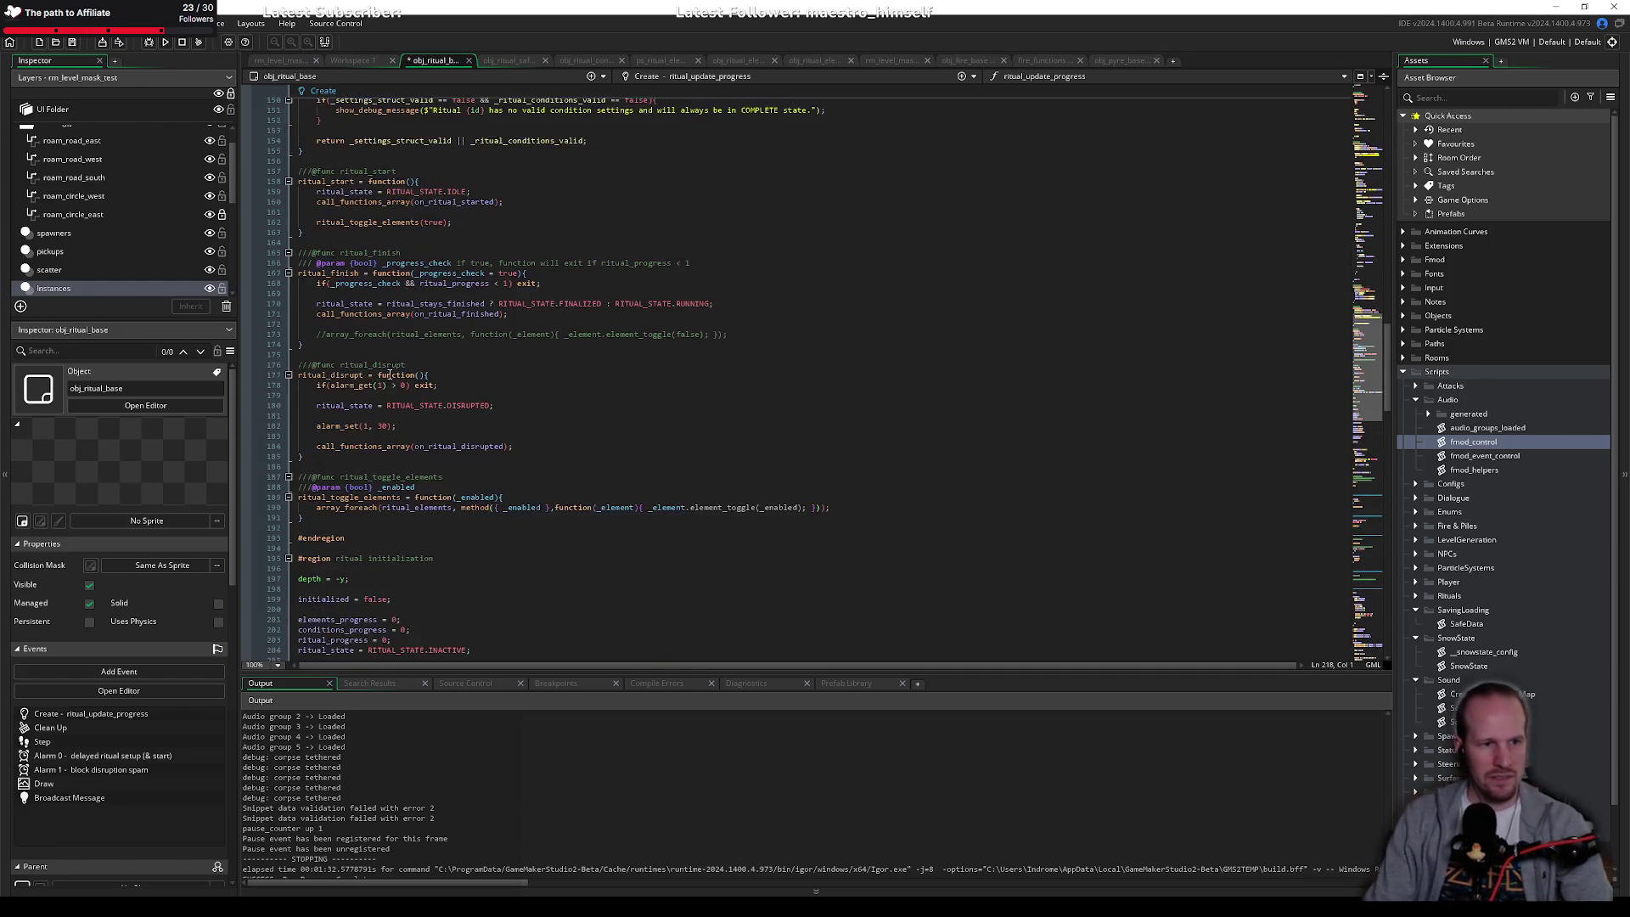
{"action": "scroll", "coordinate": [389, 374], "scroll_direction": "up", "scroll_amount": 20}
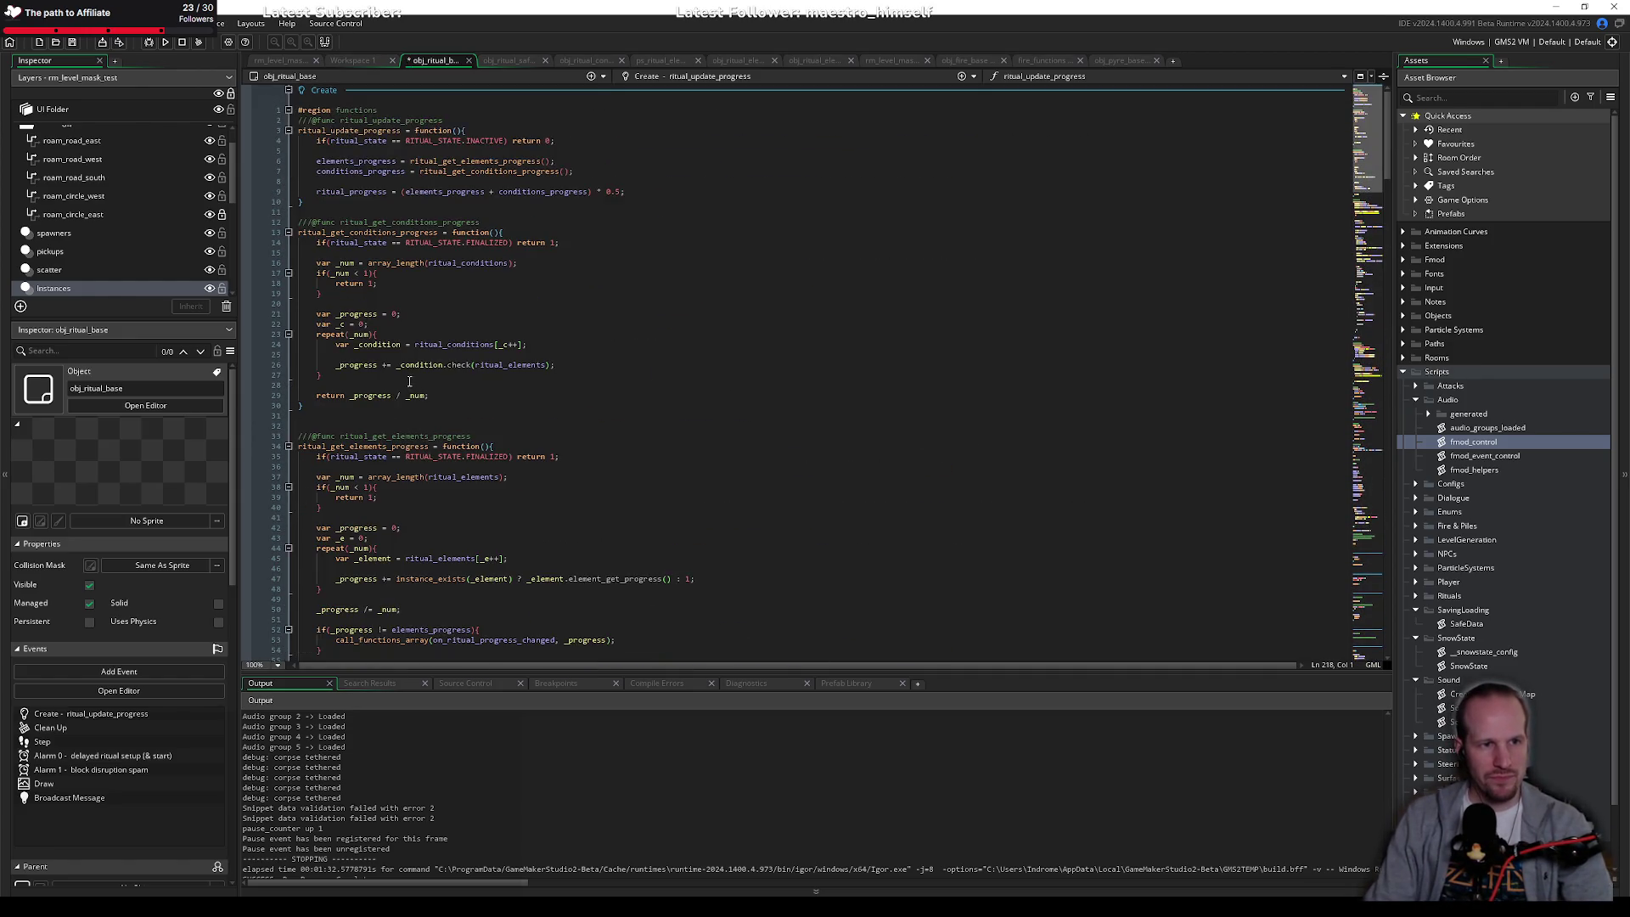
{"action": "scroll", "coordinate": [341, 279], "scroll_direction": "down", "scroll_amount": 20}
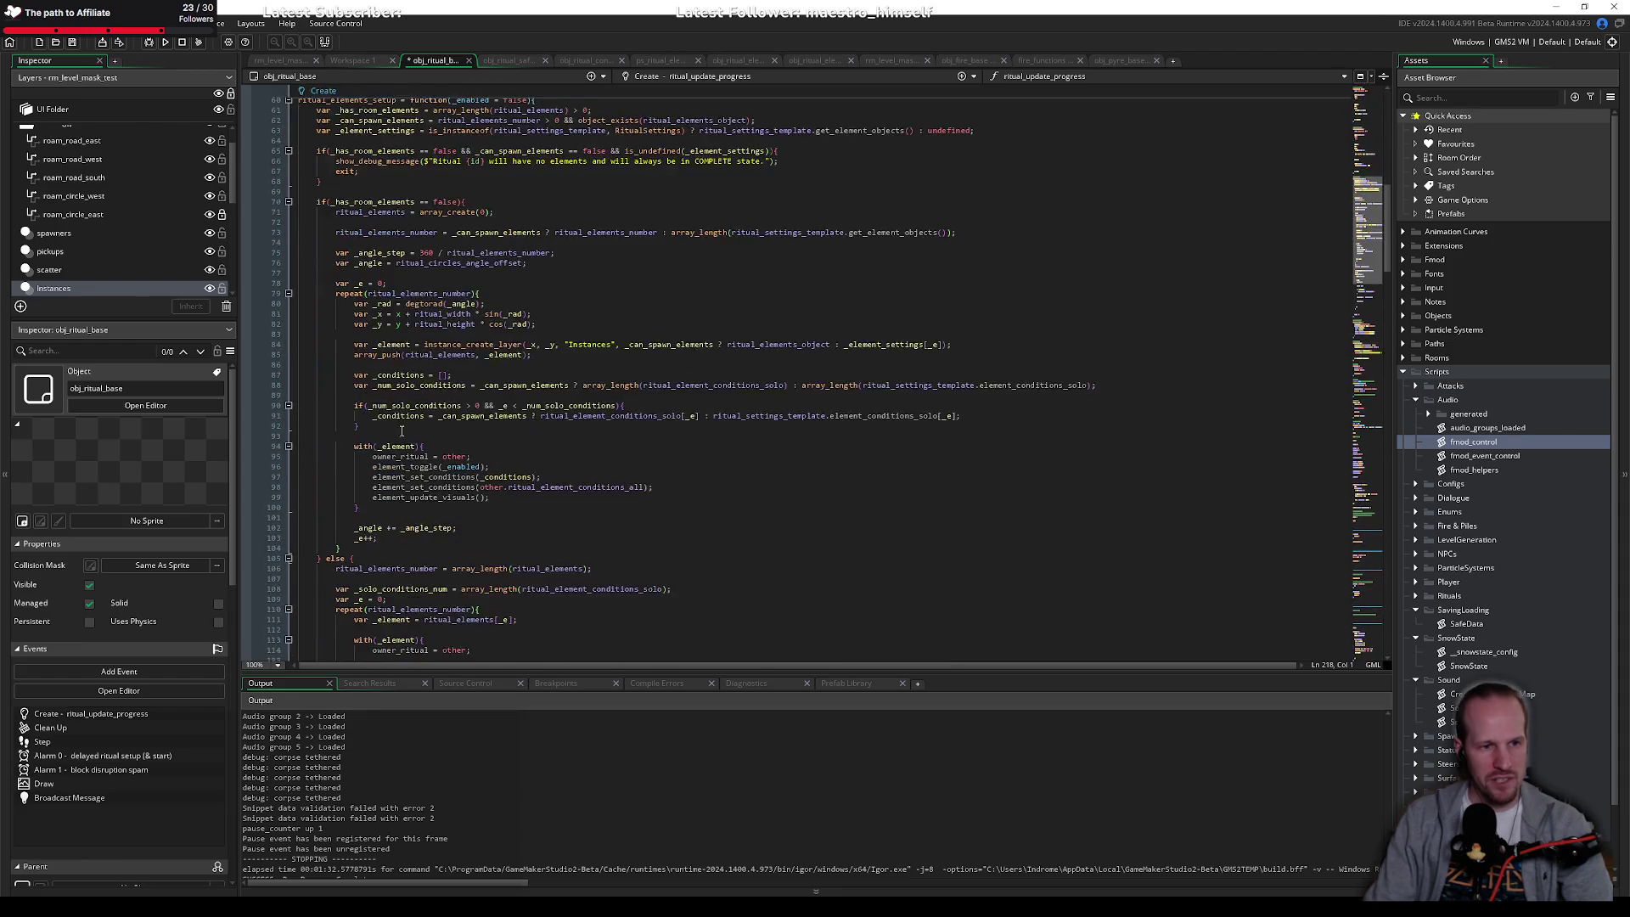
{"action": "scroll", "coordinate": [360, 336], "scroll_direction": "down", "scroll_amount": 7}
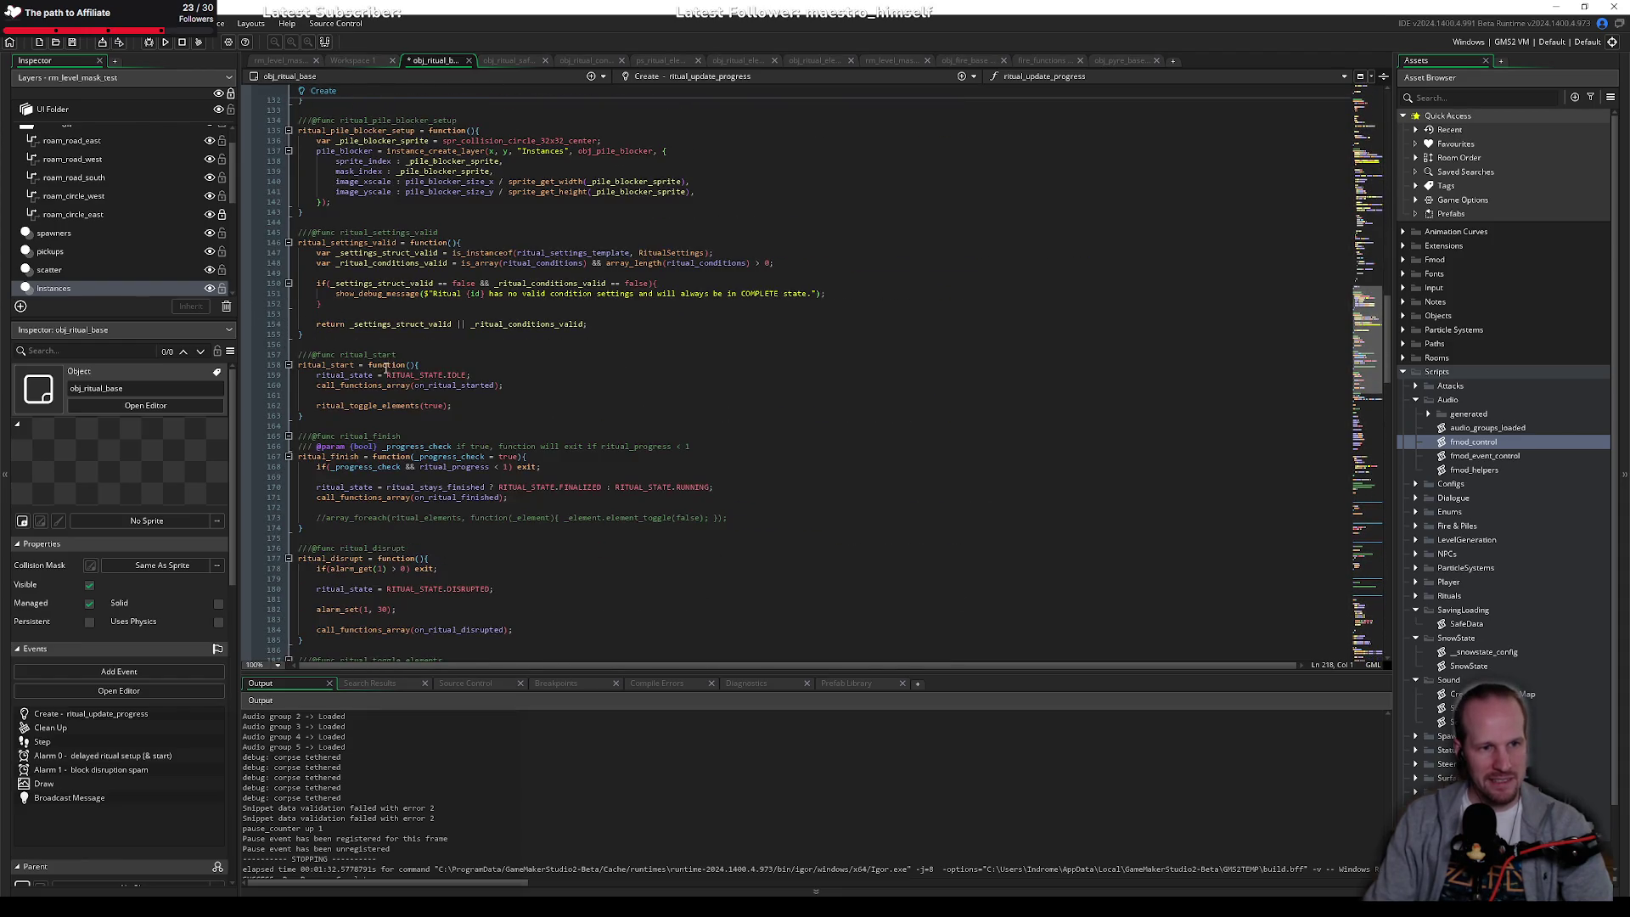
{"action": "scroll", "coordinate": [353, 493], "scroll_direction": "down", "scroll_amount": 7}
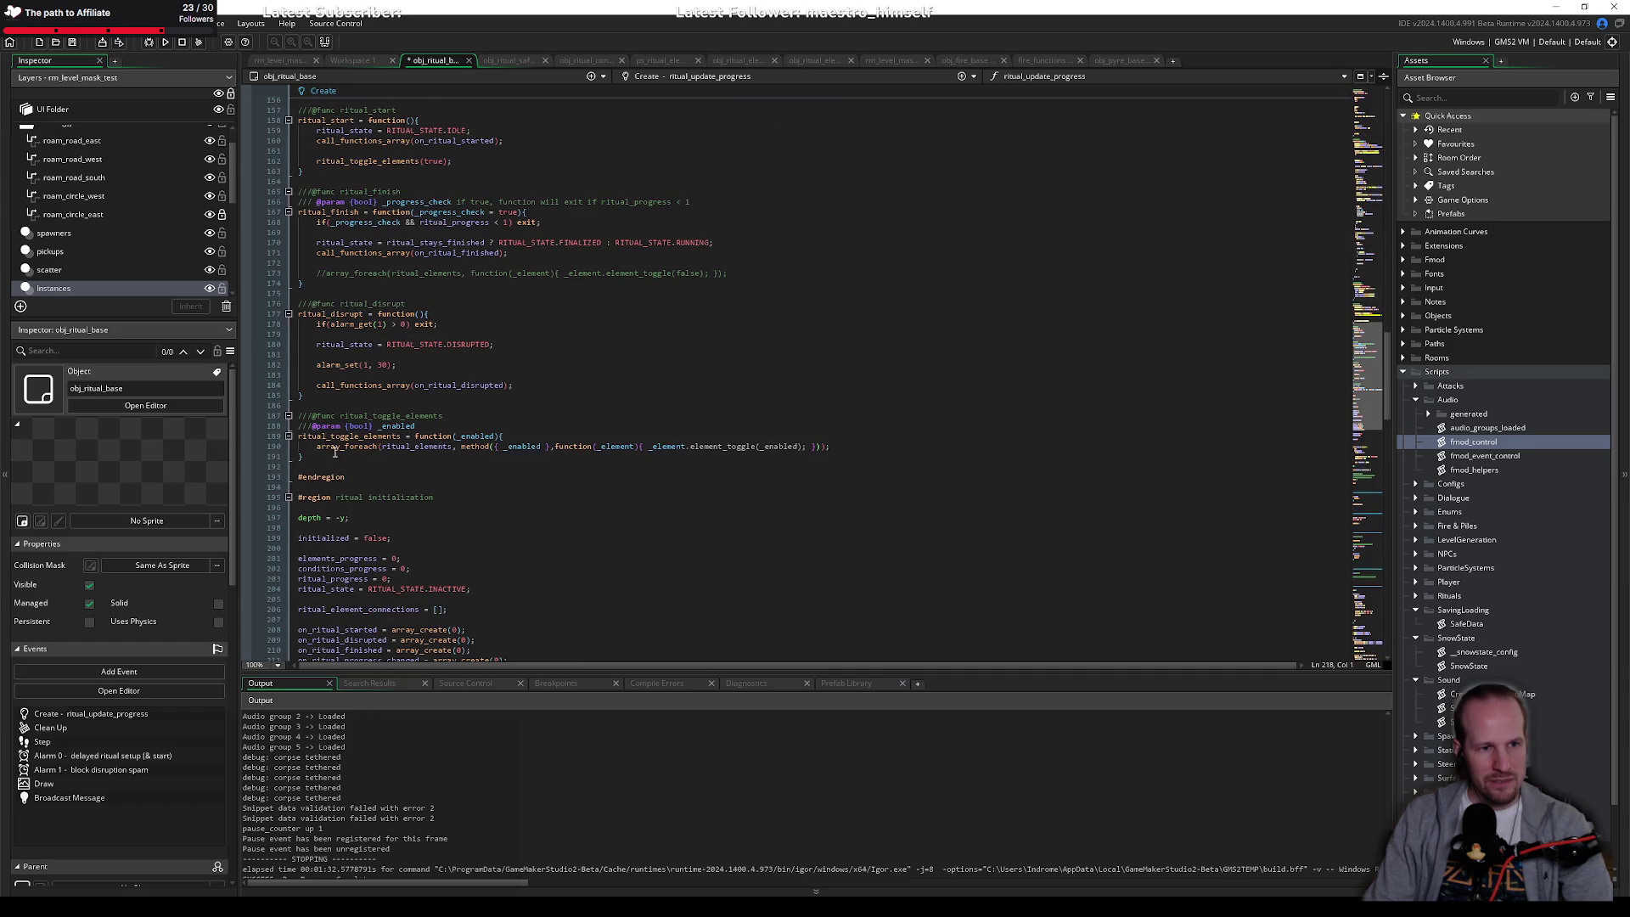
Step: Paste the ritual_element_connections_destroy function right after ritual_toggle_elements and save obj_ritual_base
{"action": "left_click", "coordinate": [343, 465]}
{"action": "key", "text": "ctrl+v"}
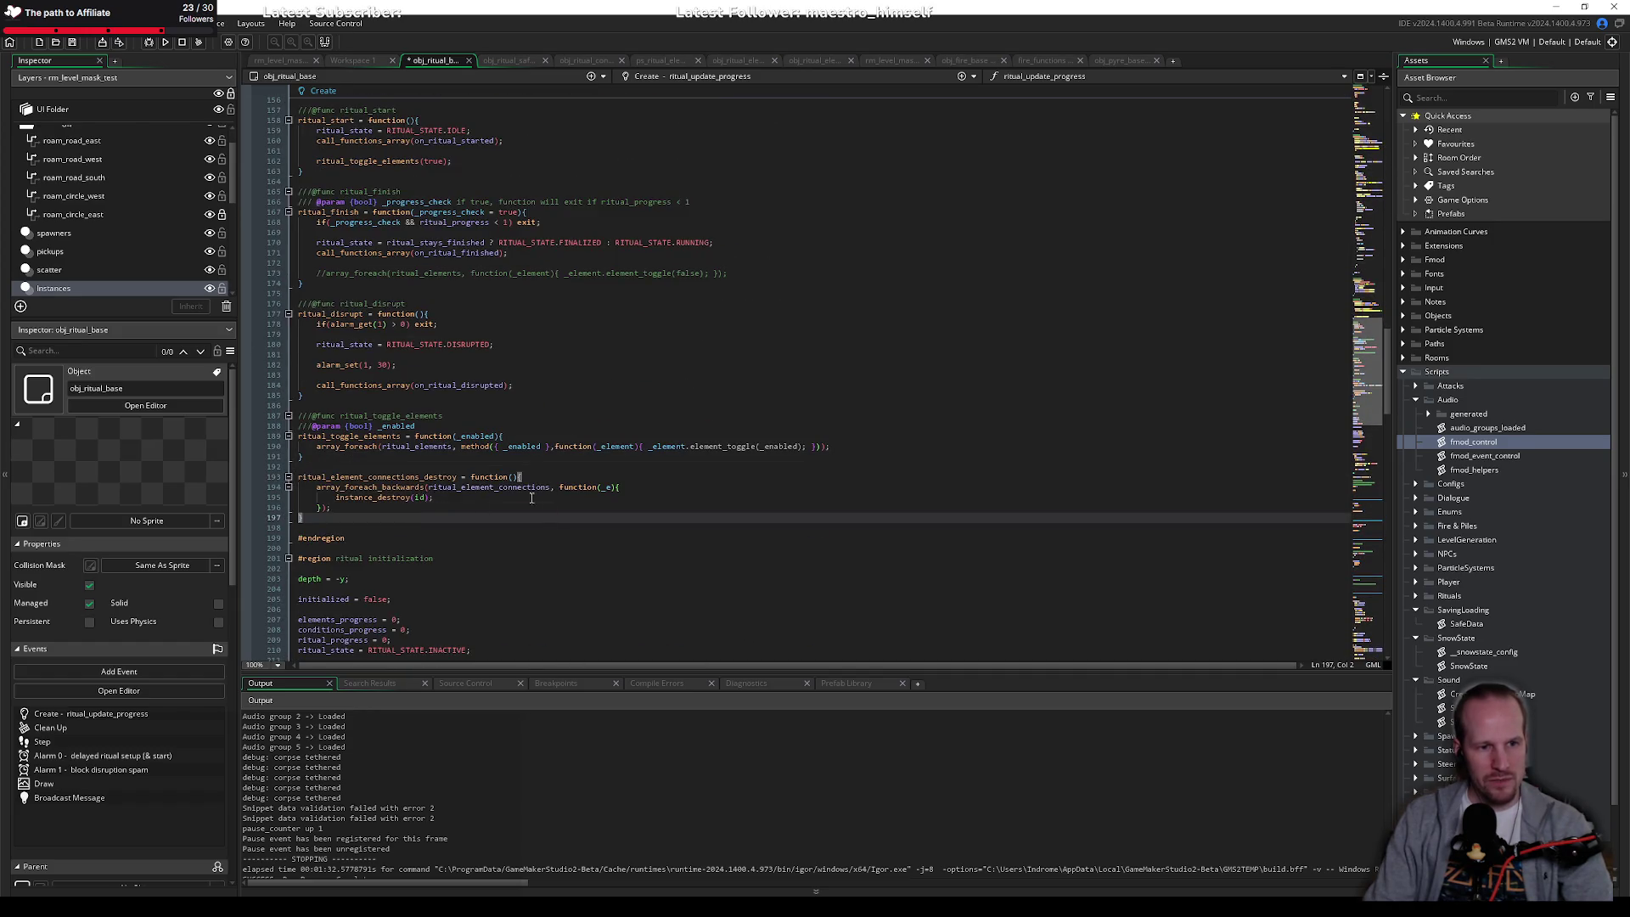
{"action": "left_click", "coordinate": [437, 467]}
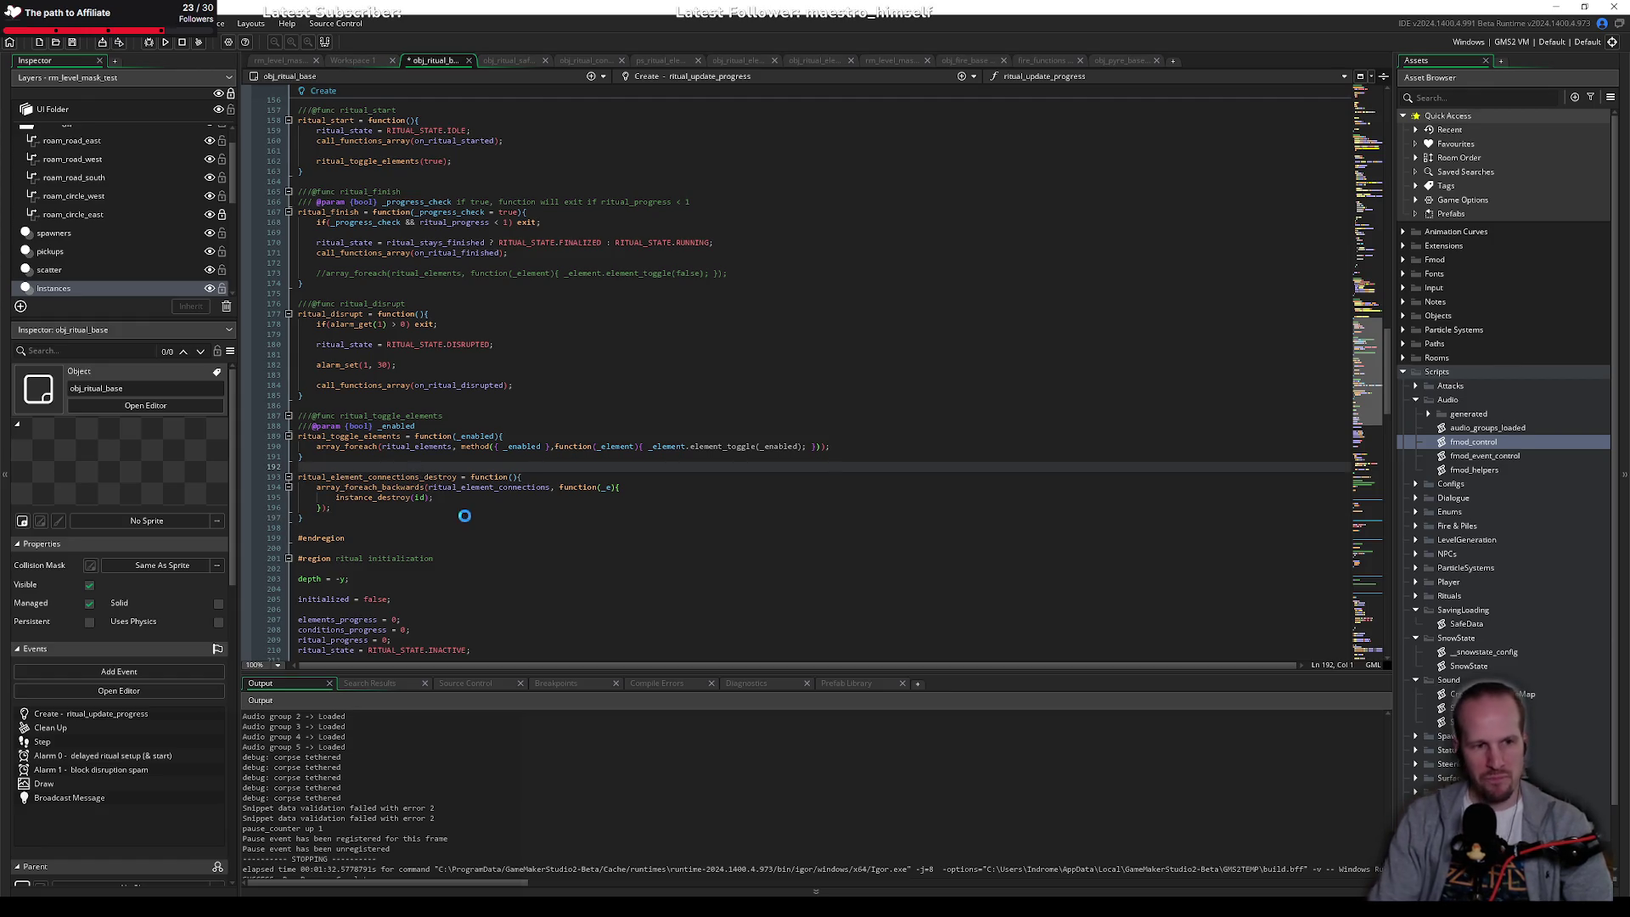
{"action": "key", "text": "ctrl+s"}
{"action": "double_click", "coordinate": [386, 476]}
{"action": "scroll", "coordinate": [512, 380], "scroll_direction": "down", "scroll_amount": 10}
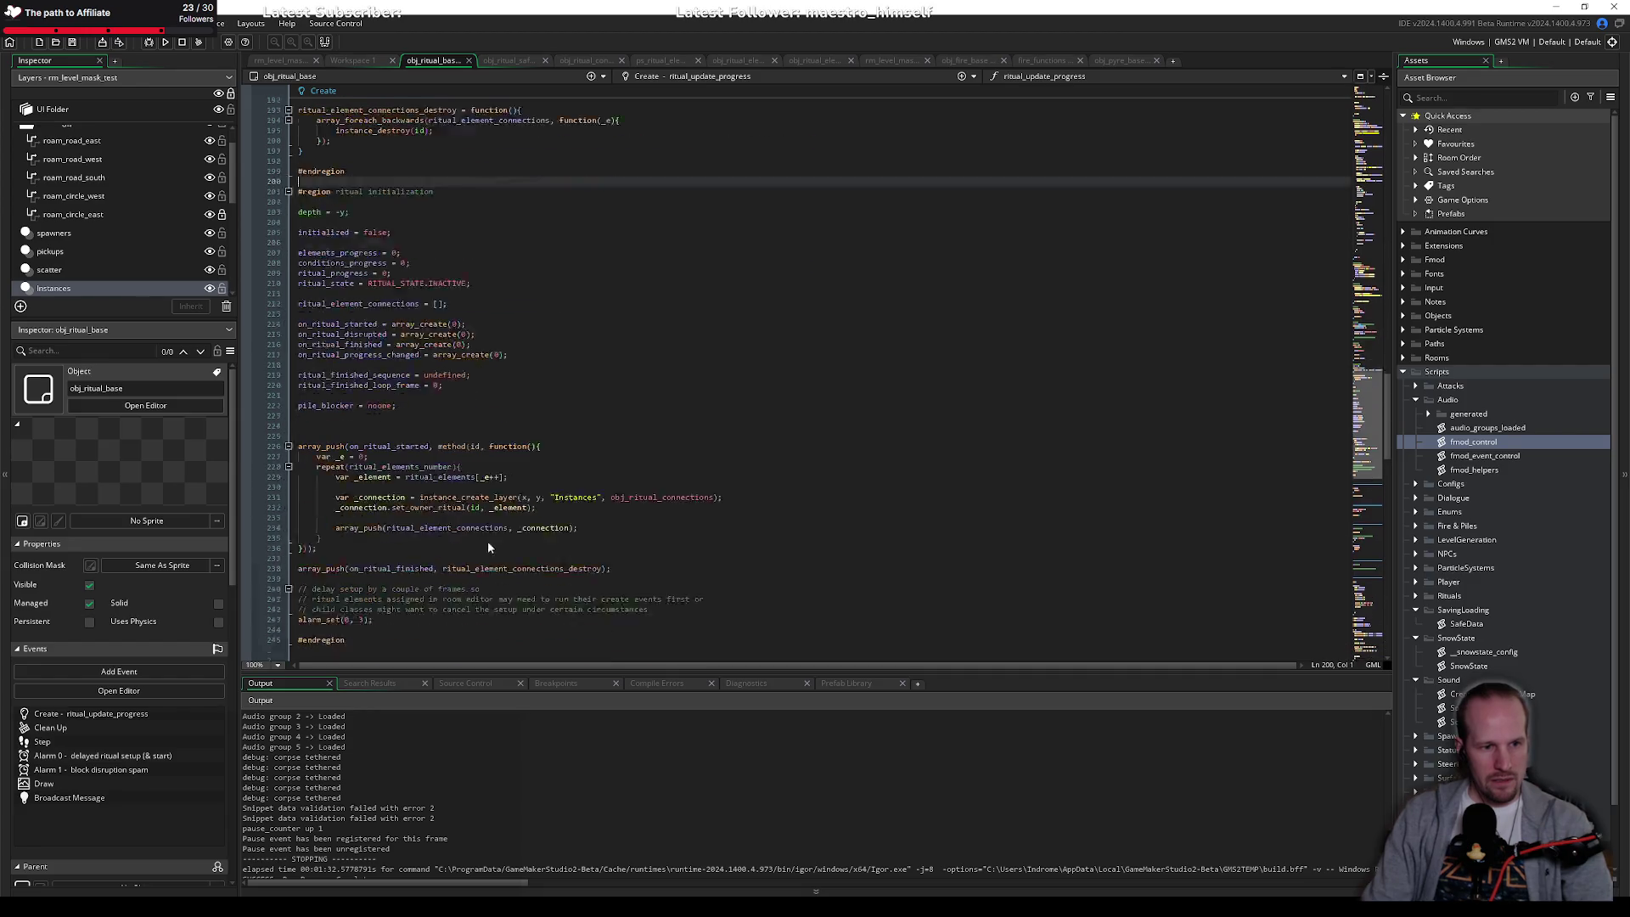
{"action": "scroll", "coordinate": [448, 437], "scroll_direction": "up", "scroll_amount": 9}
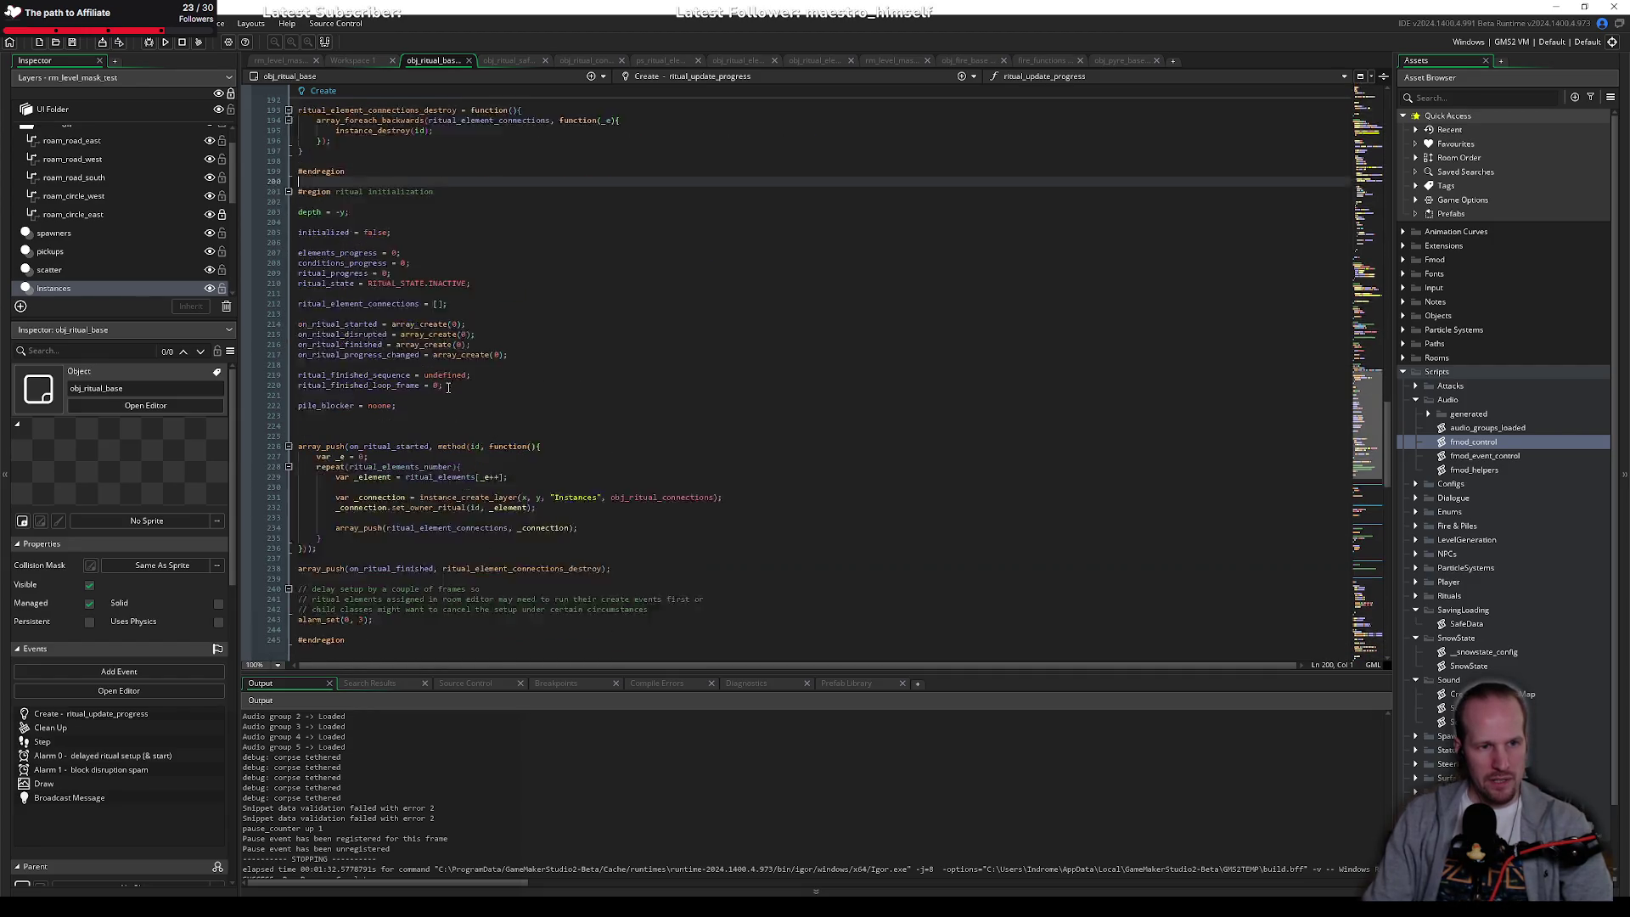
Step: Change instance_destroy(id) to instance_destroy(_e) in the pasted function and save the code
{"action": "left_click", "coordinate": [413, 437]}
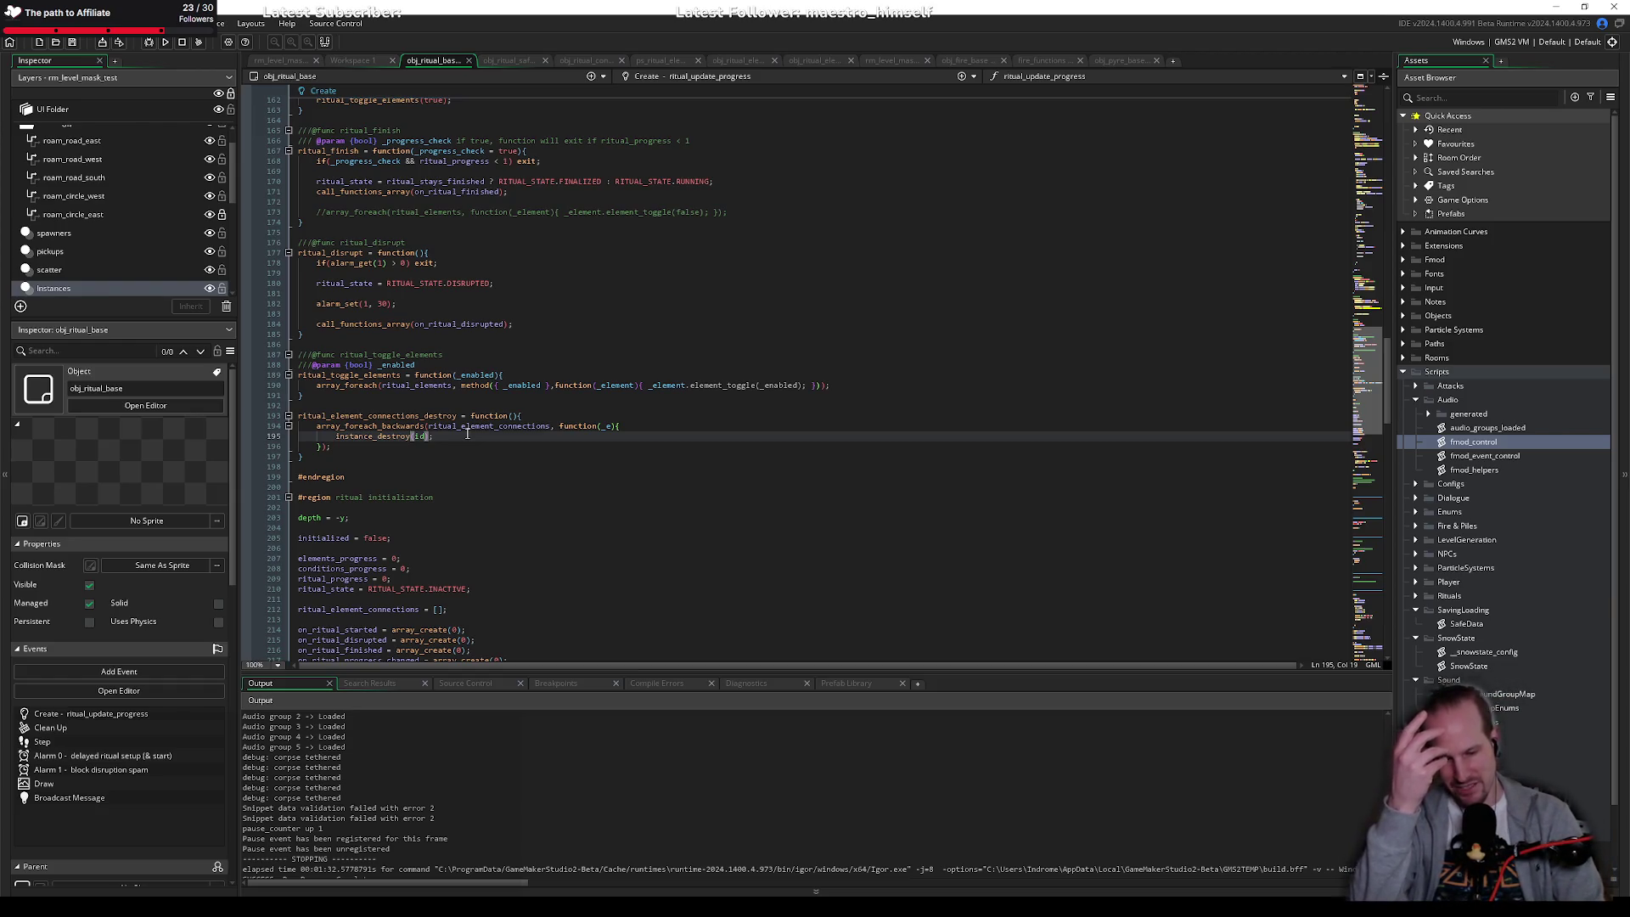
{"action": "double_click", "coordinate": [373, 418]}
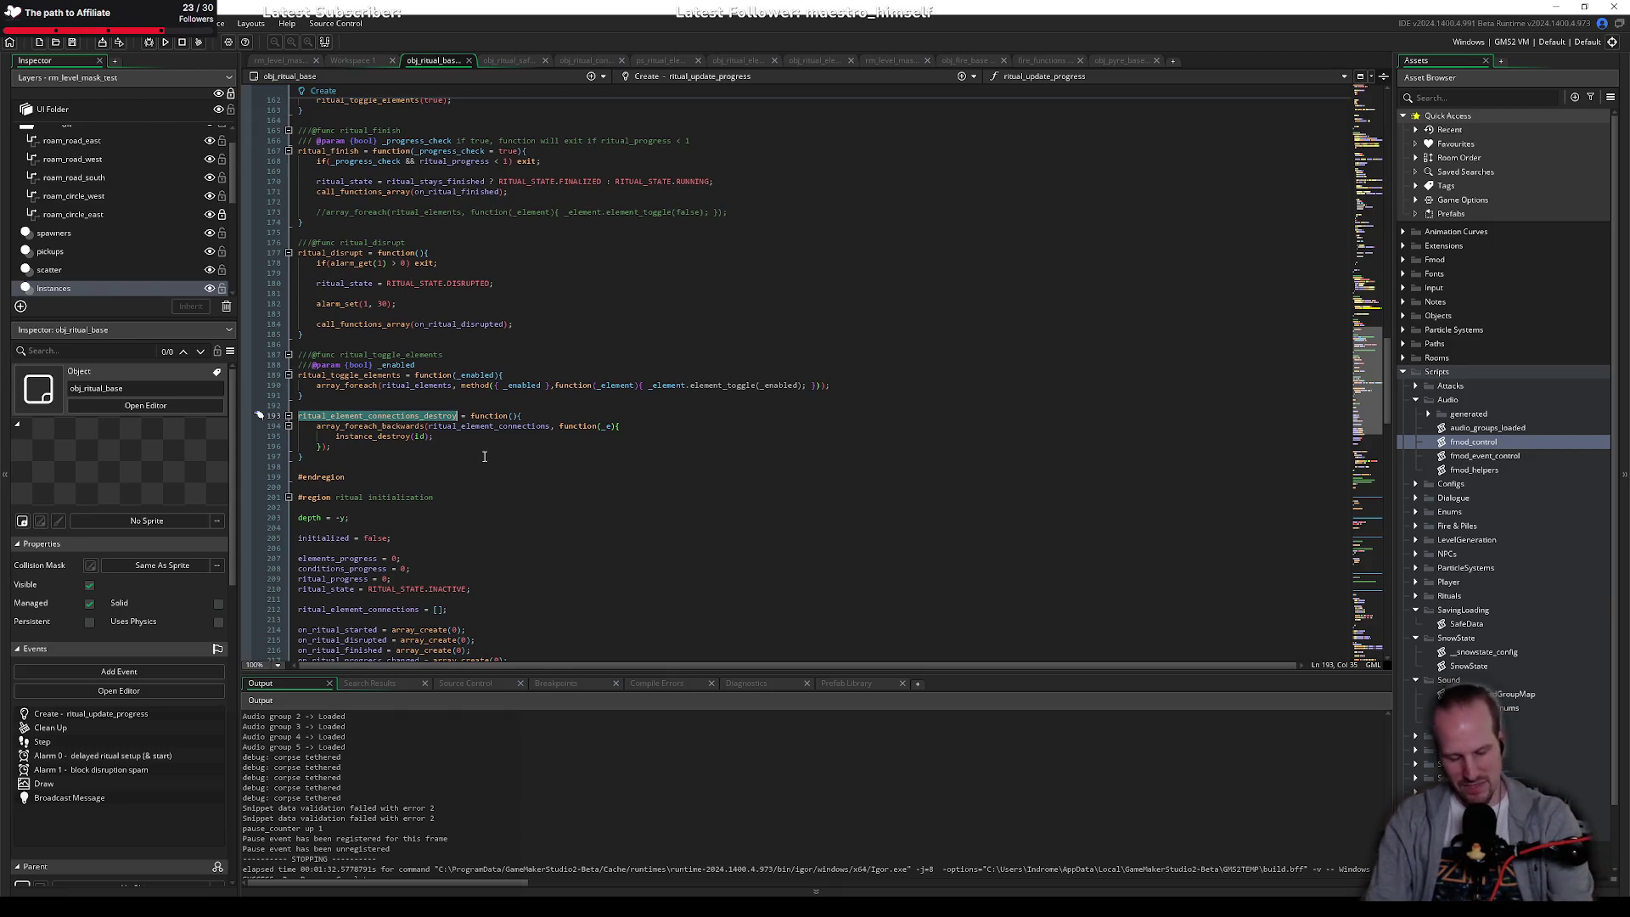
{"action": "left_click", "coordinate": [419, 437]}
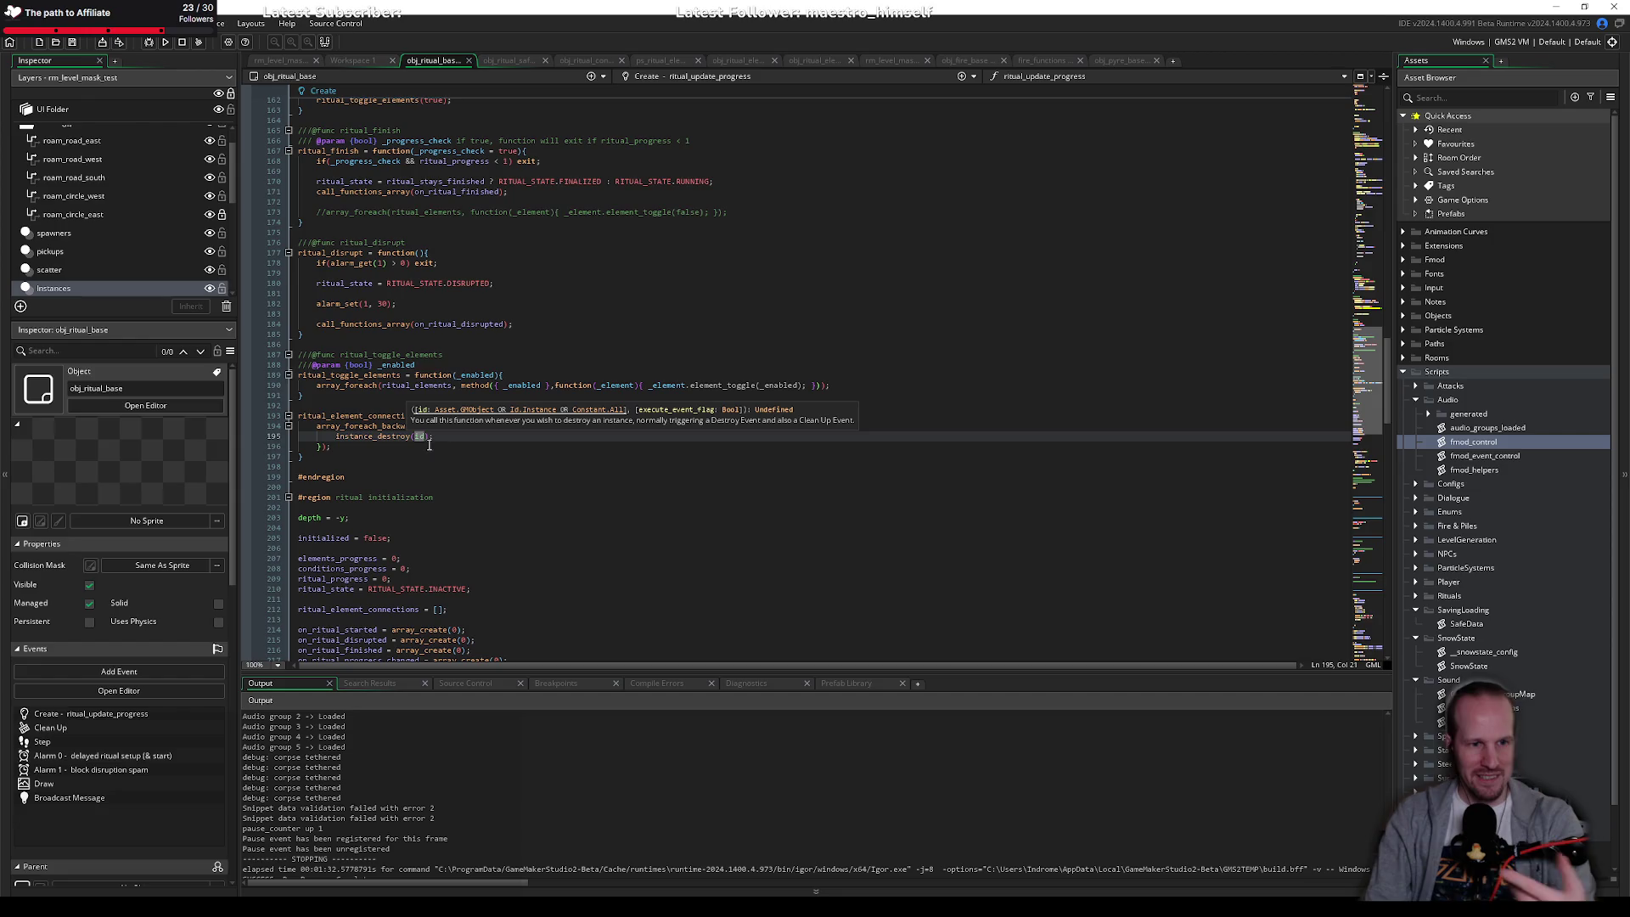
{"action": "key", "text": "Left"}
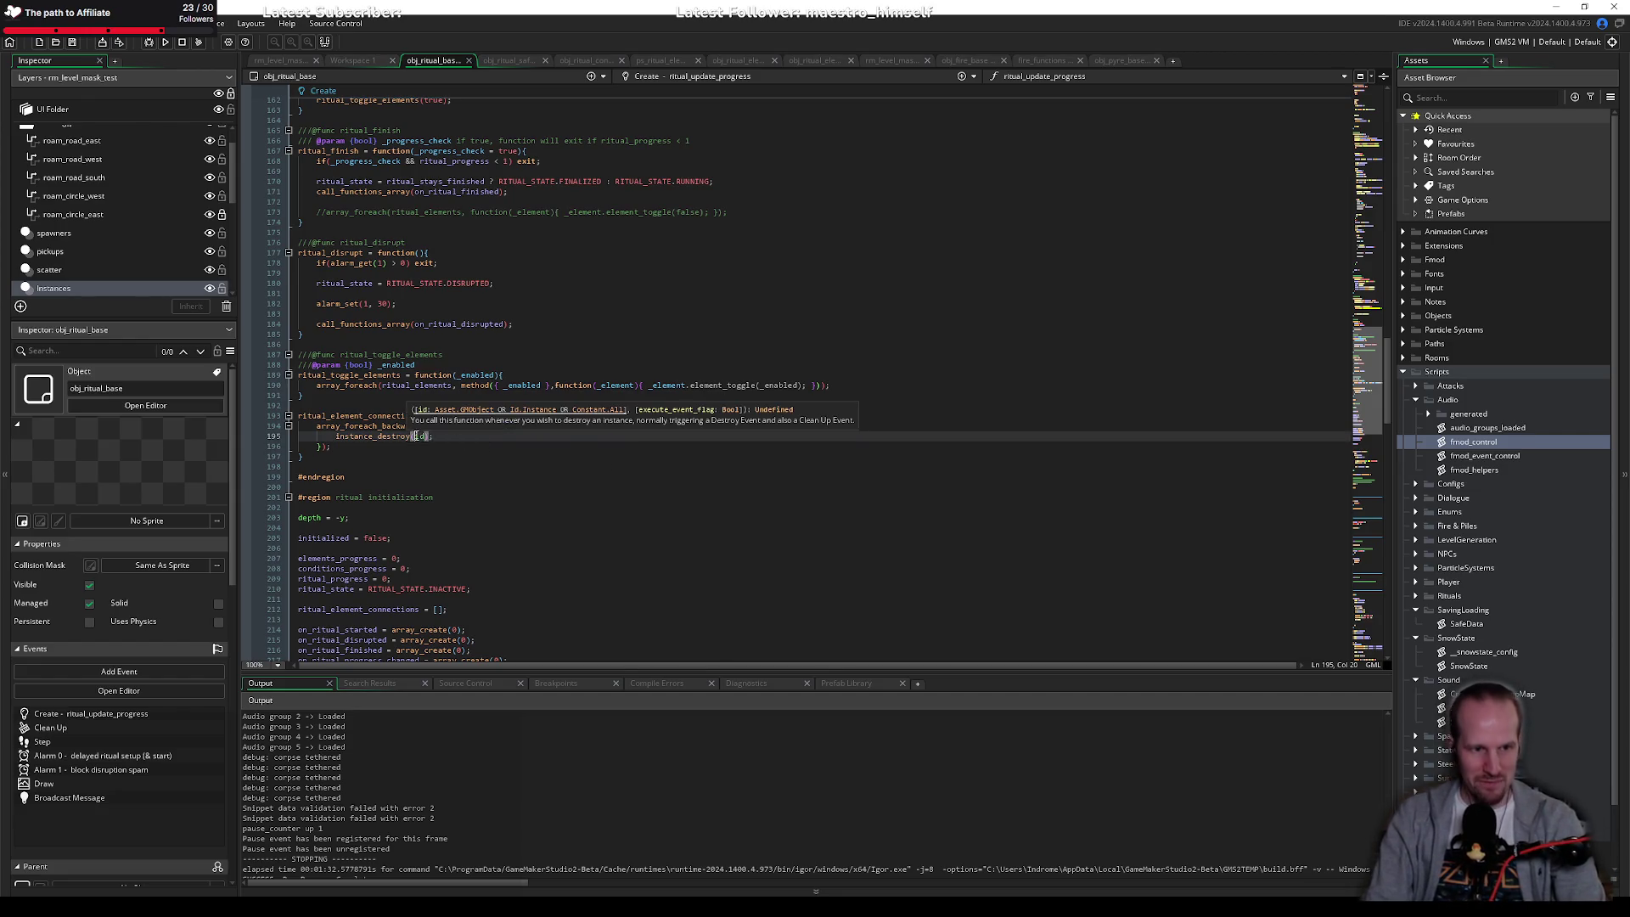
{"action": "key", "text": "shift+Right"}
{"action": "key", "text": "shift+Right"}
{"action": "type", "text": "_e"}
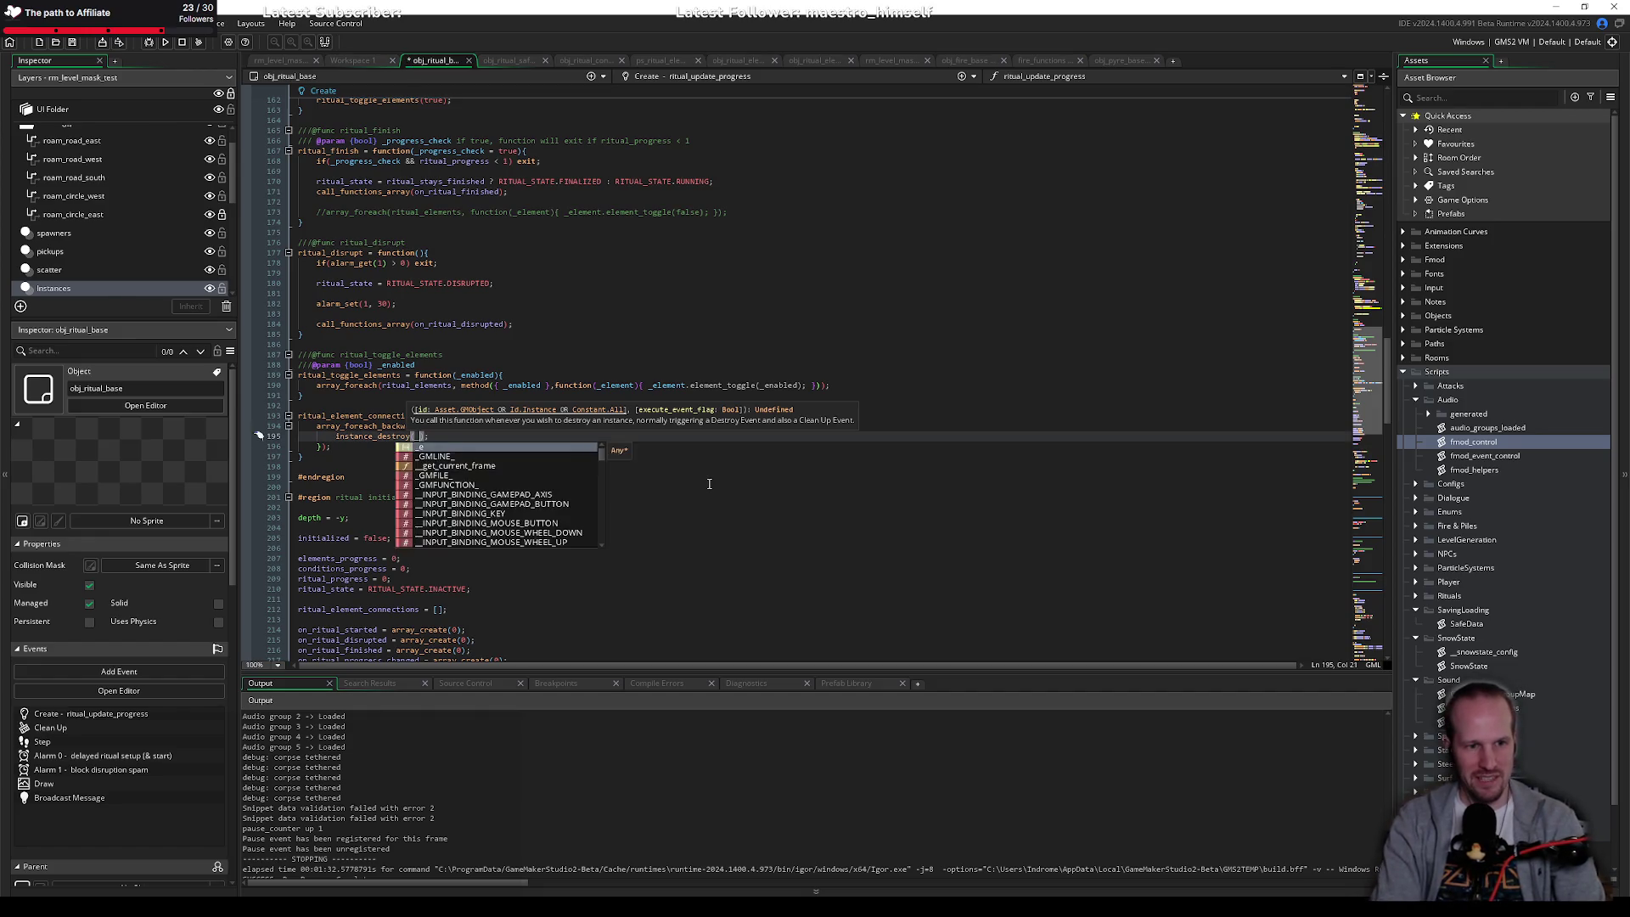
{"action": "key", "text": "Escape"}
{"action": "key", "text": "Up"}
{"action": "key", "text": "Up"}
{"action": "key", "text": "Up"}
{"action": "key", "text": "End"}
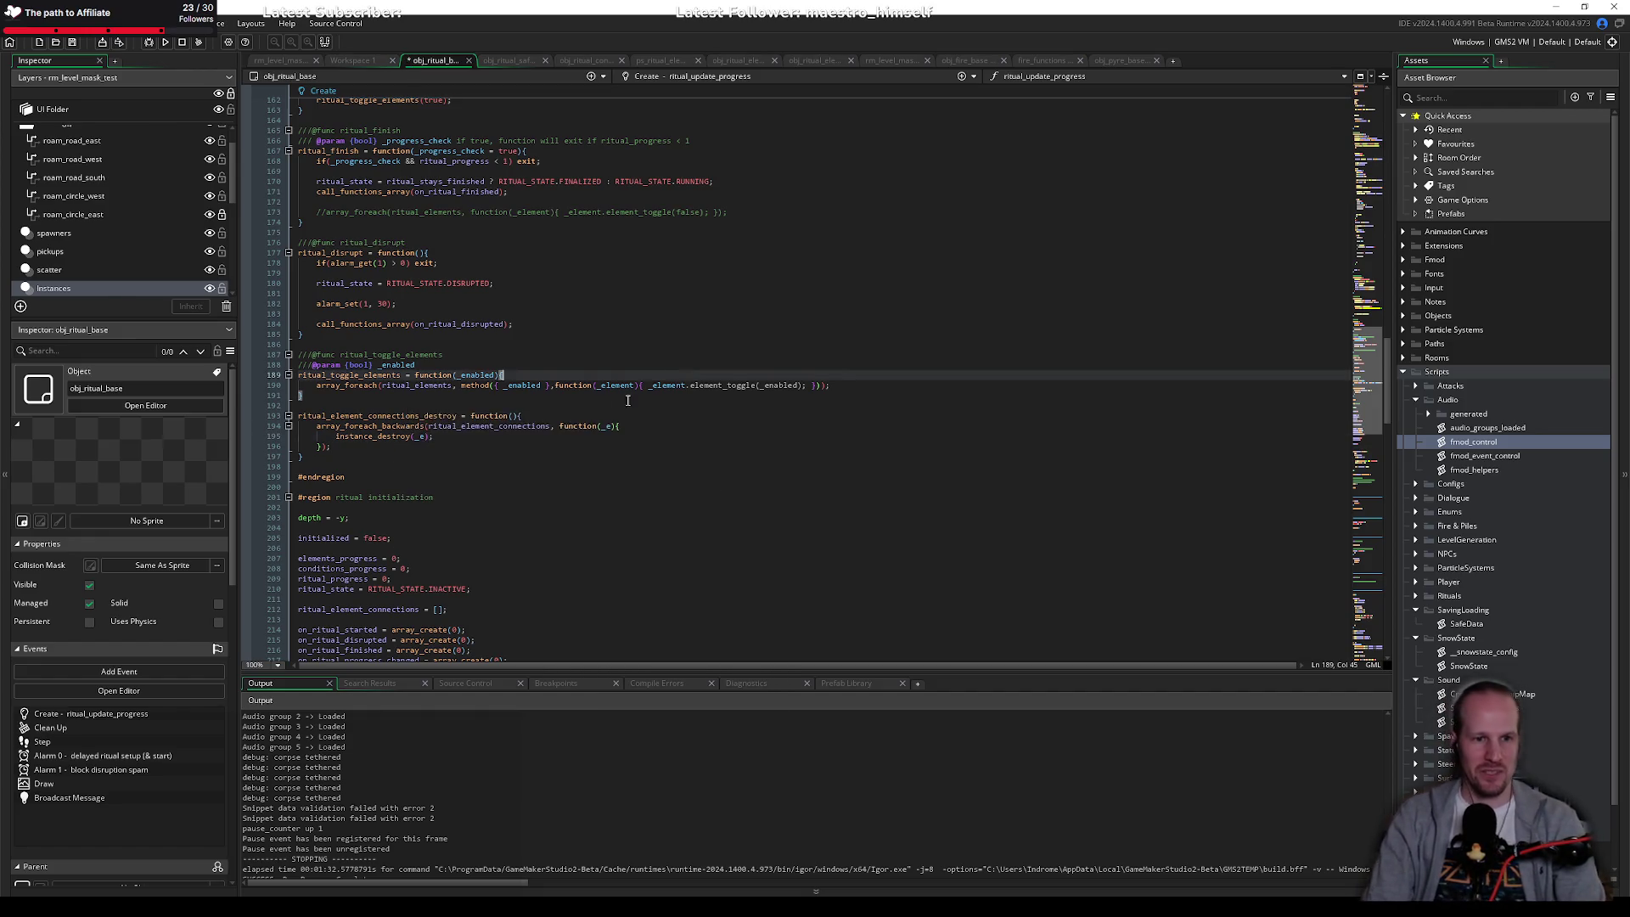
{"action": "left_click", "coordinate": [602, 425]}
{"action": "left_click", "coordinate": [601, 434]}
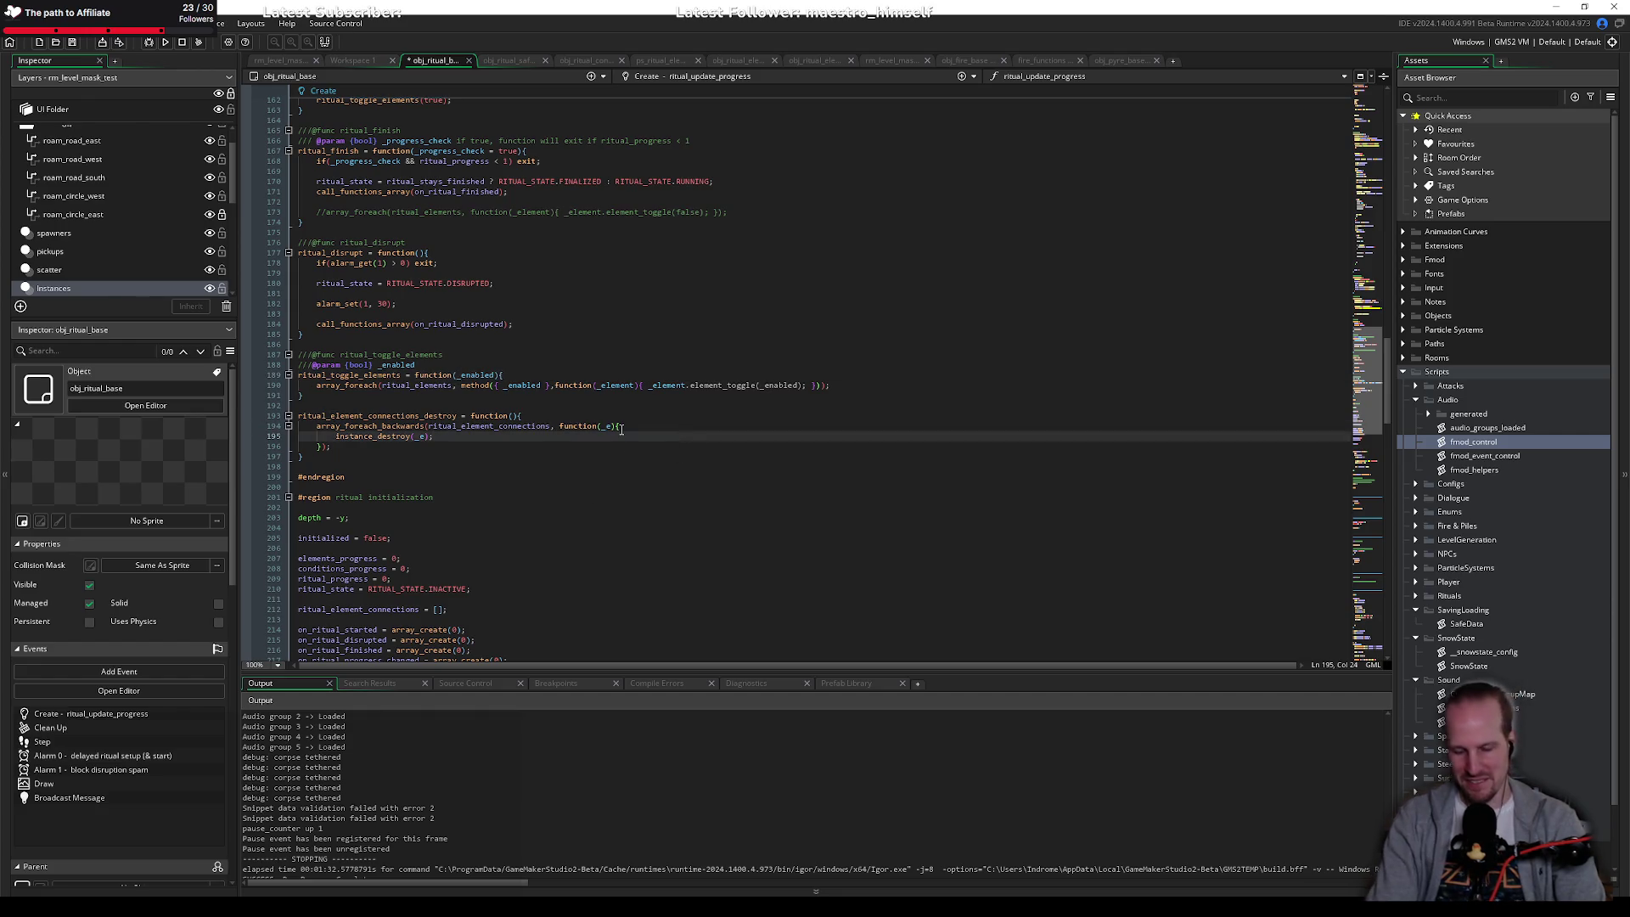
{"action": "key", "text": "ctrl+s"}
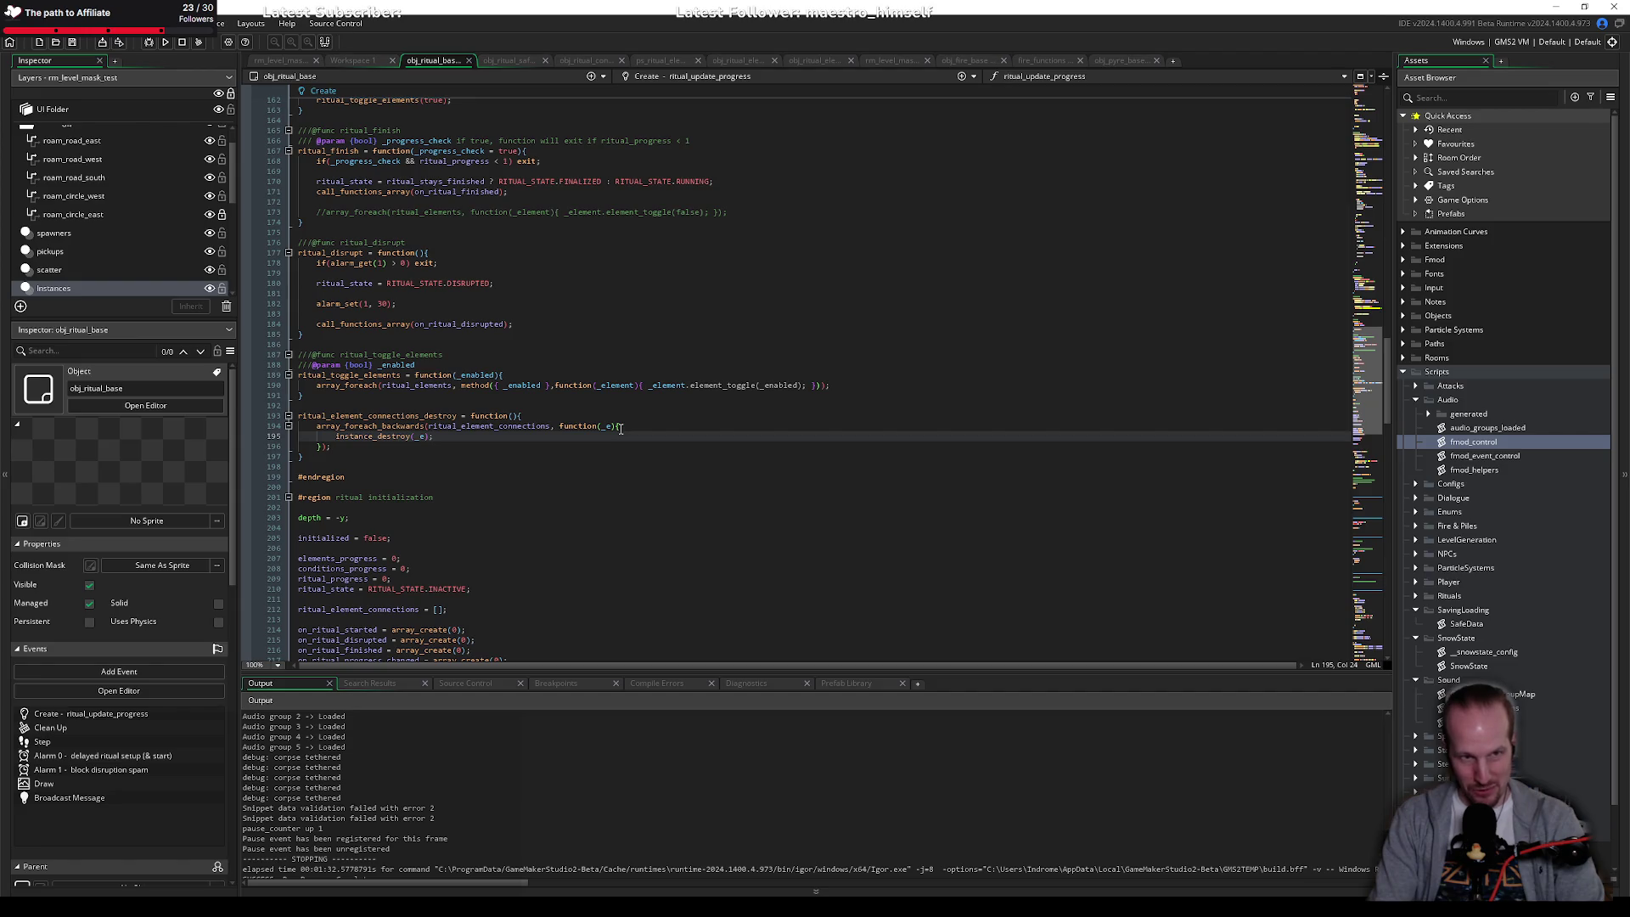
{"action": "key", "text": "XF86AudioPlay"}
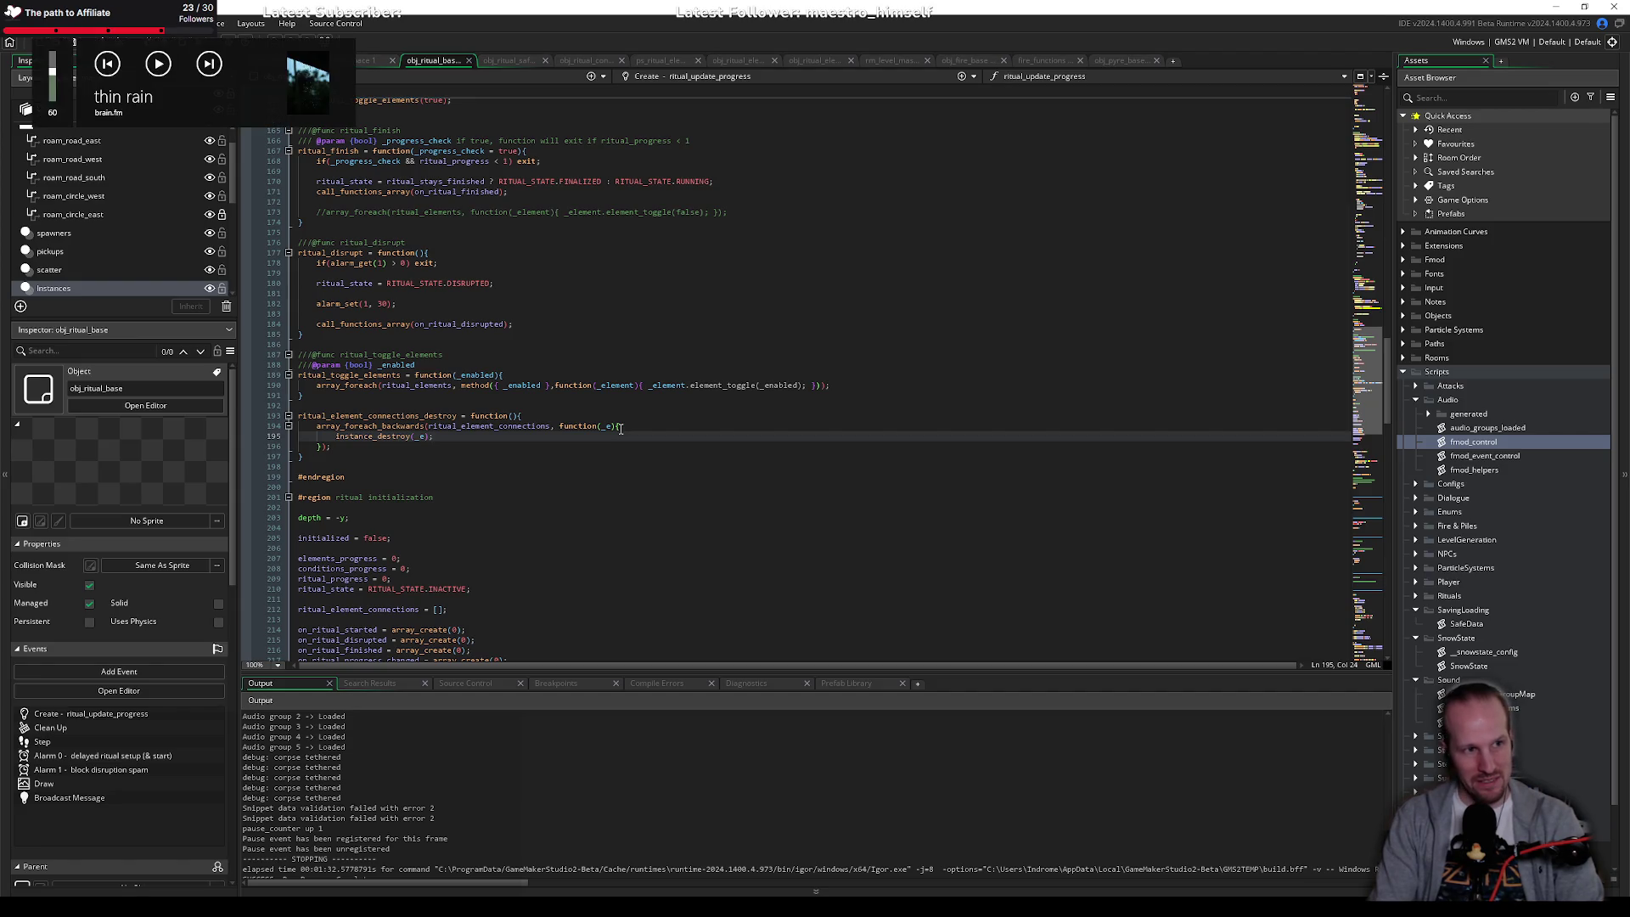
{"action": "left_click", "coordinate": [533, 323]}
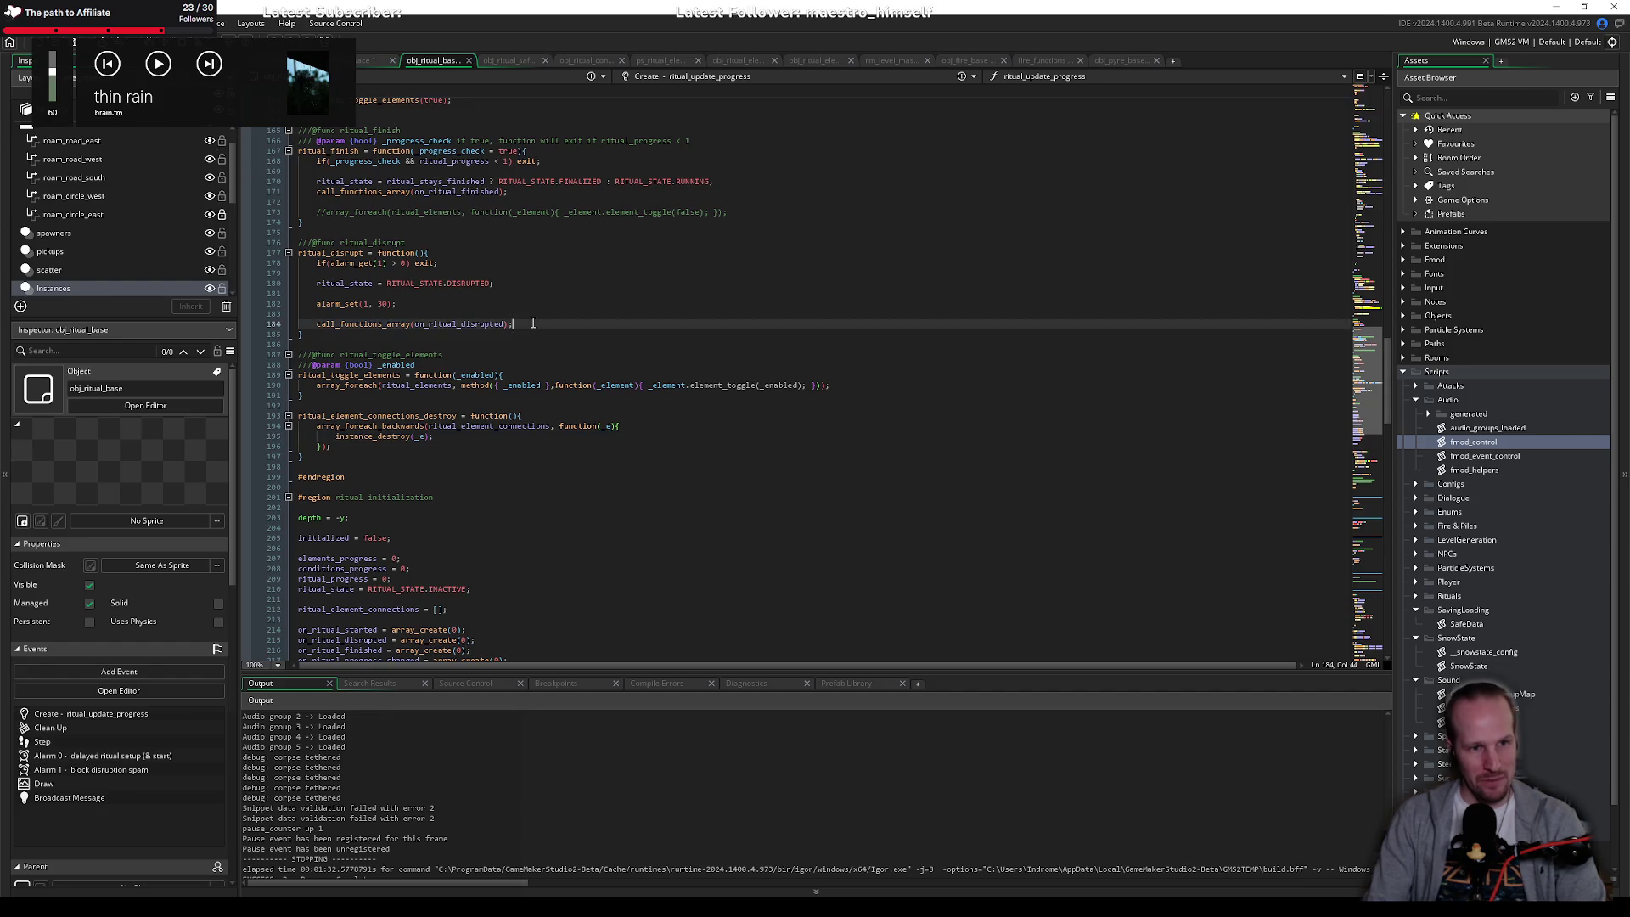
{"action": "key", "text": "F5"}
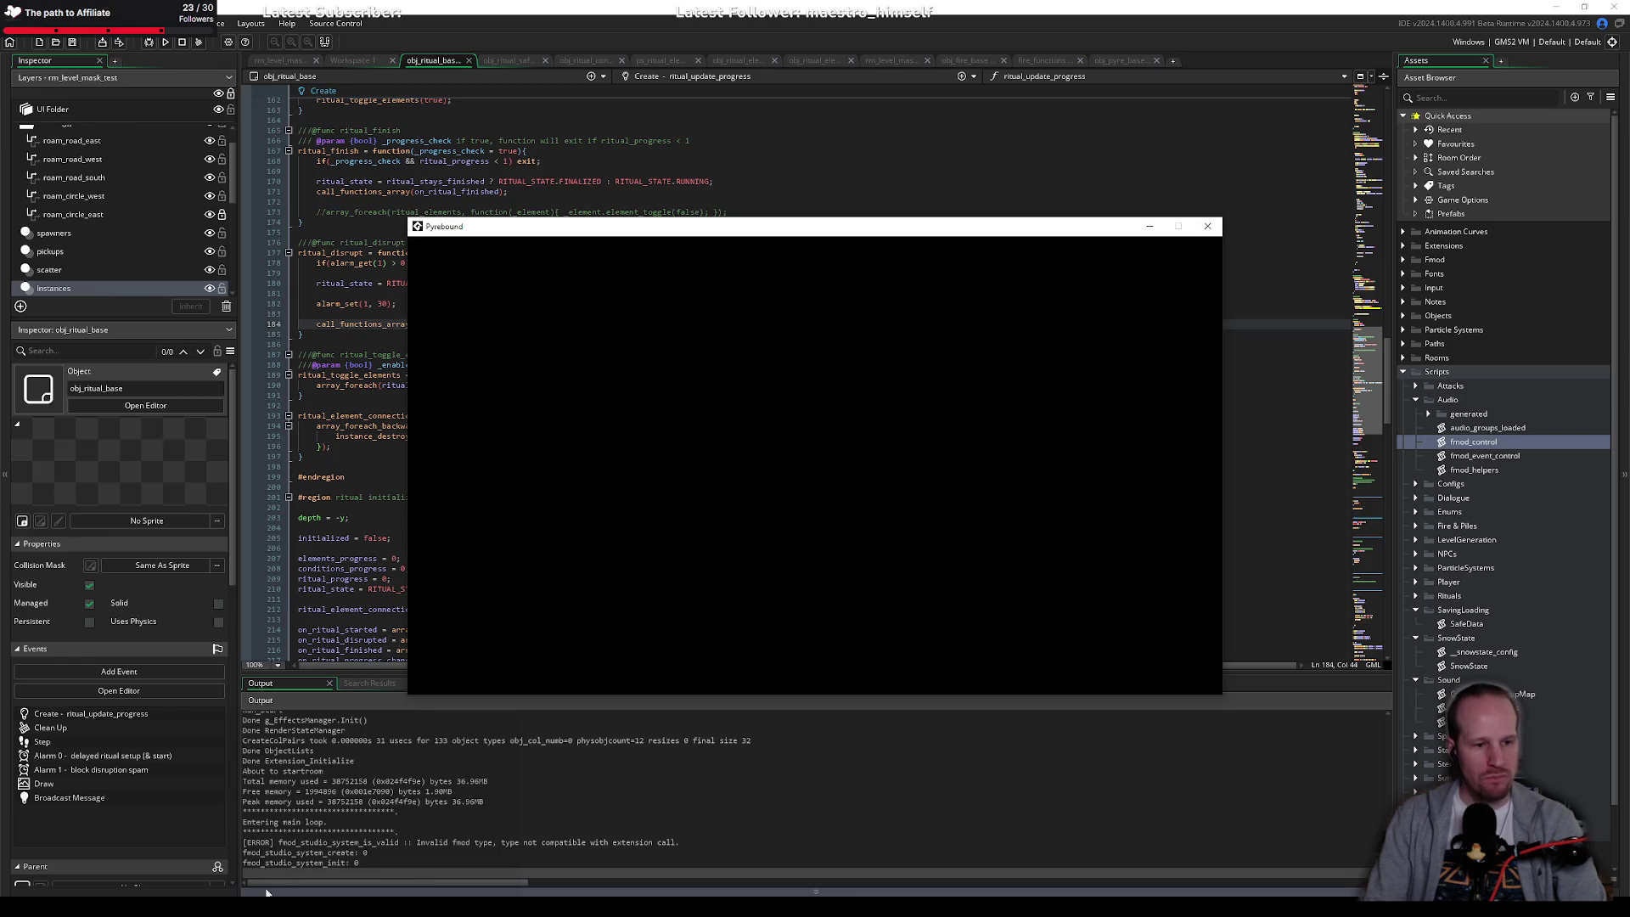
{"action": "left_click", "coordinate": [847, 569]}
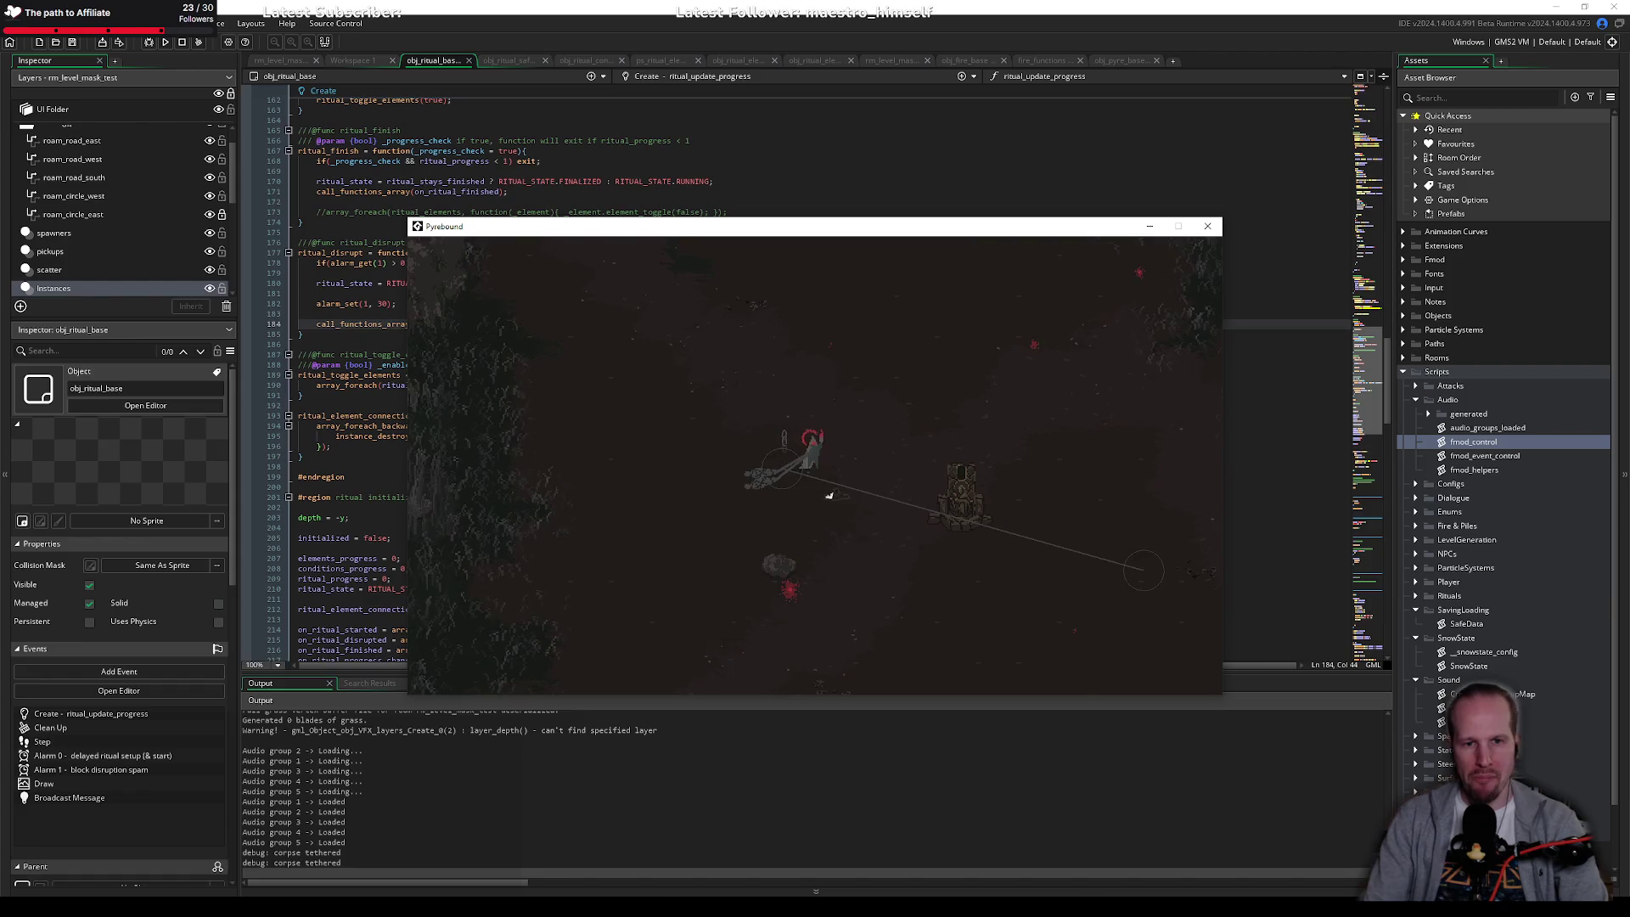
{"action": "left_click", "coordinate": [792, 467]}
{"action": "key", "text": "d"}
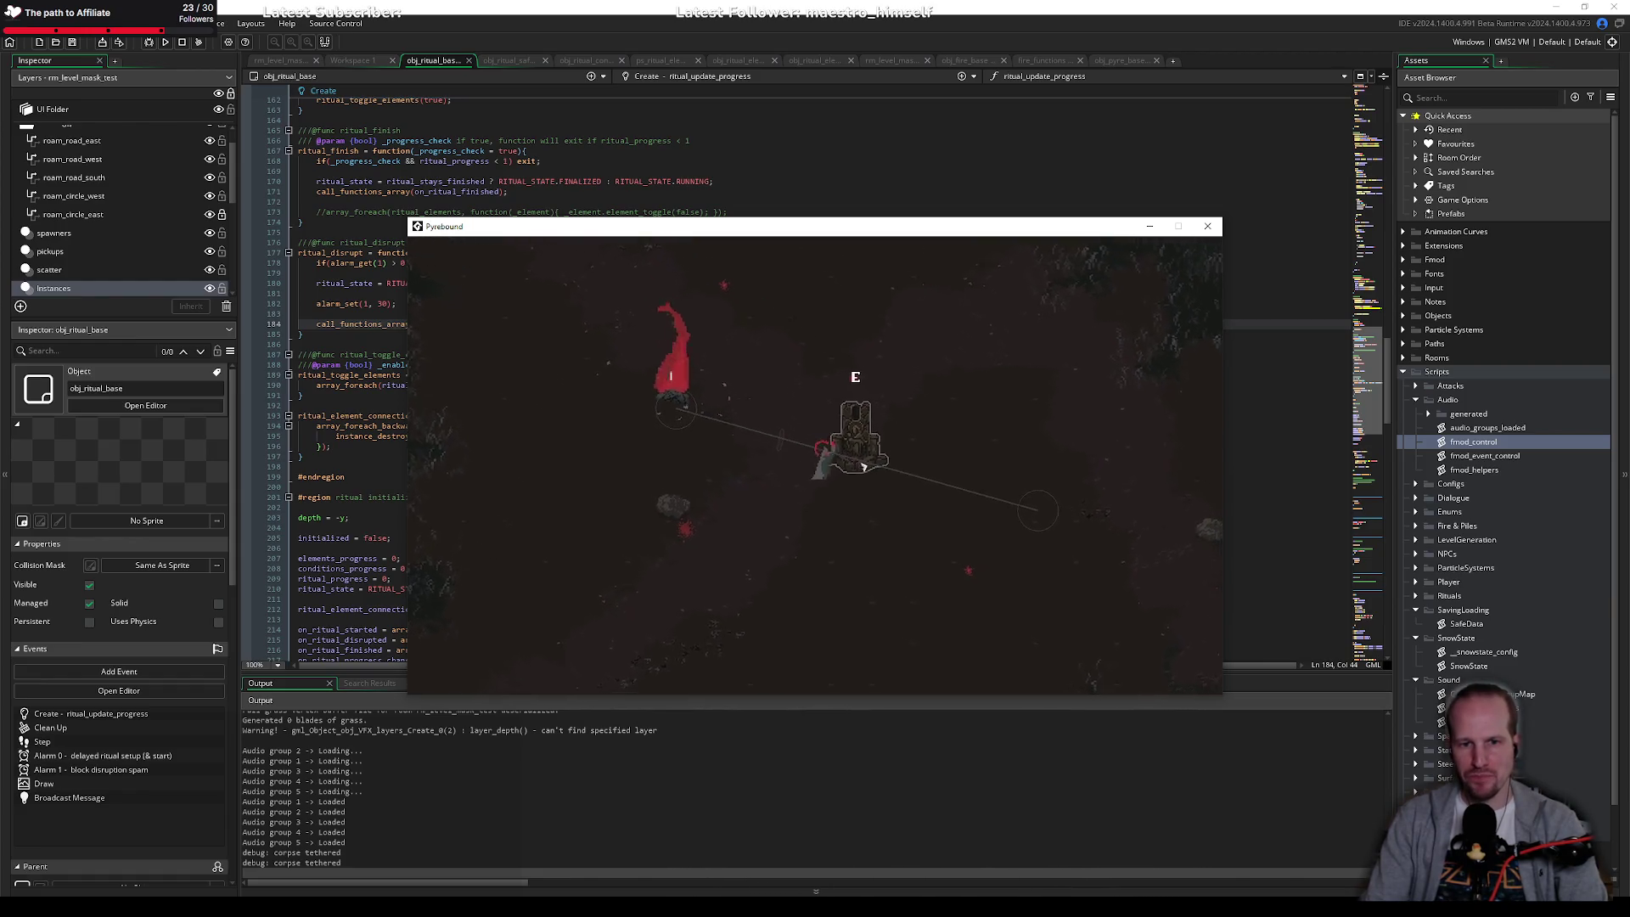
{"action": "key", "text": "d"}
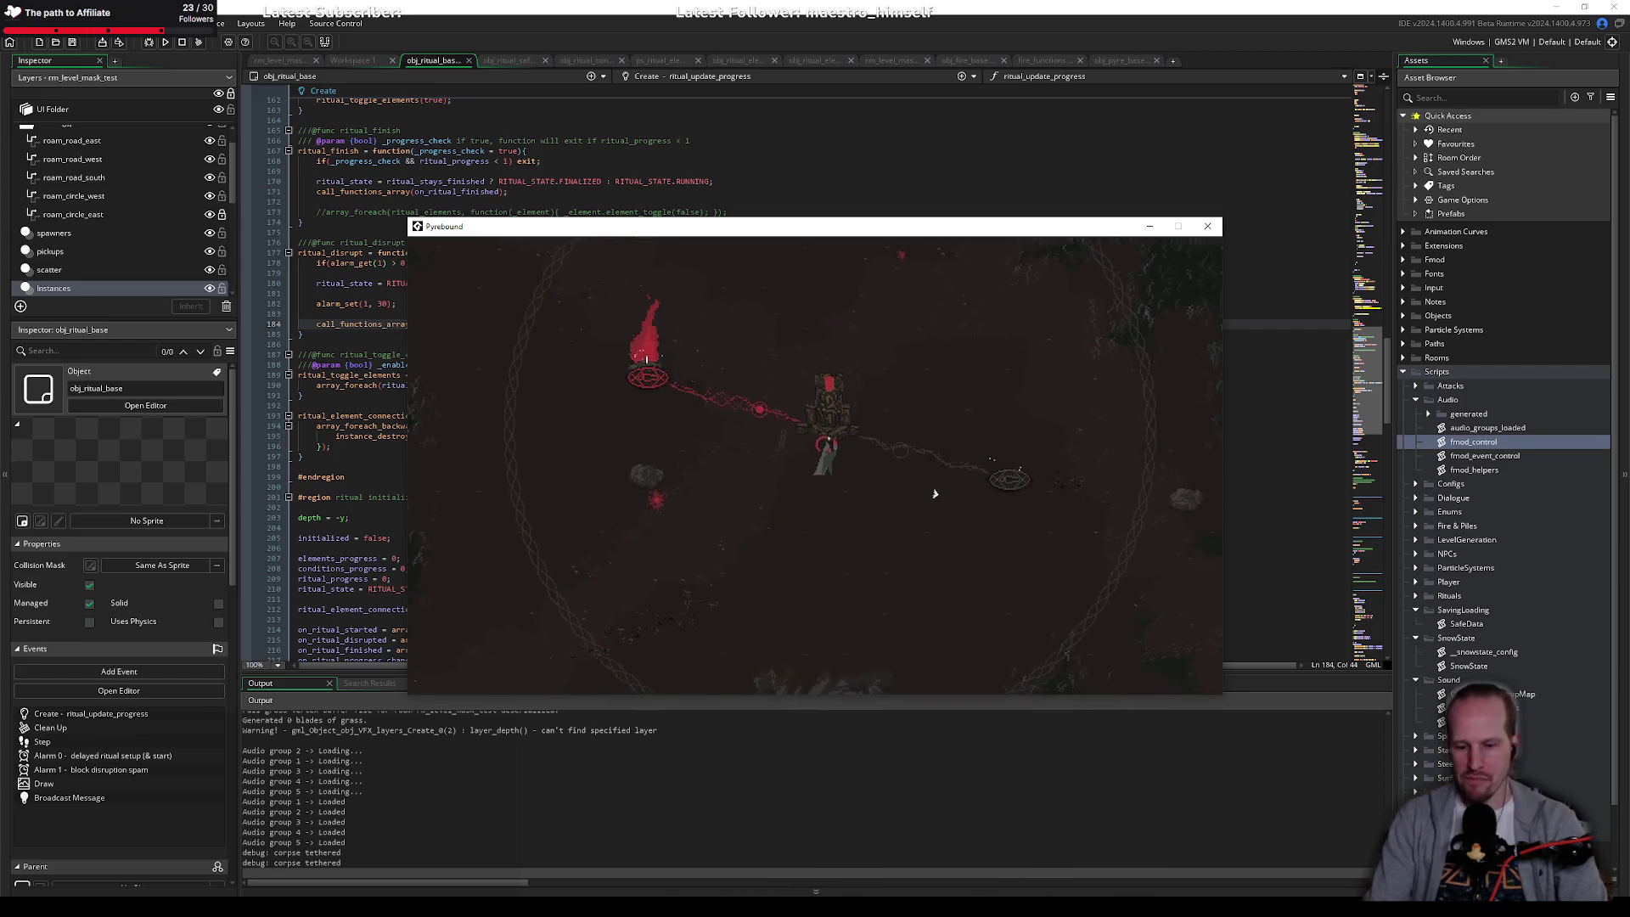
{"action": "key", "text": "d"}
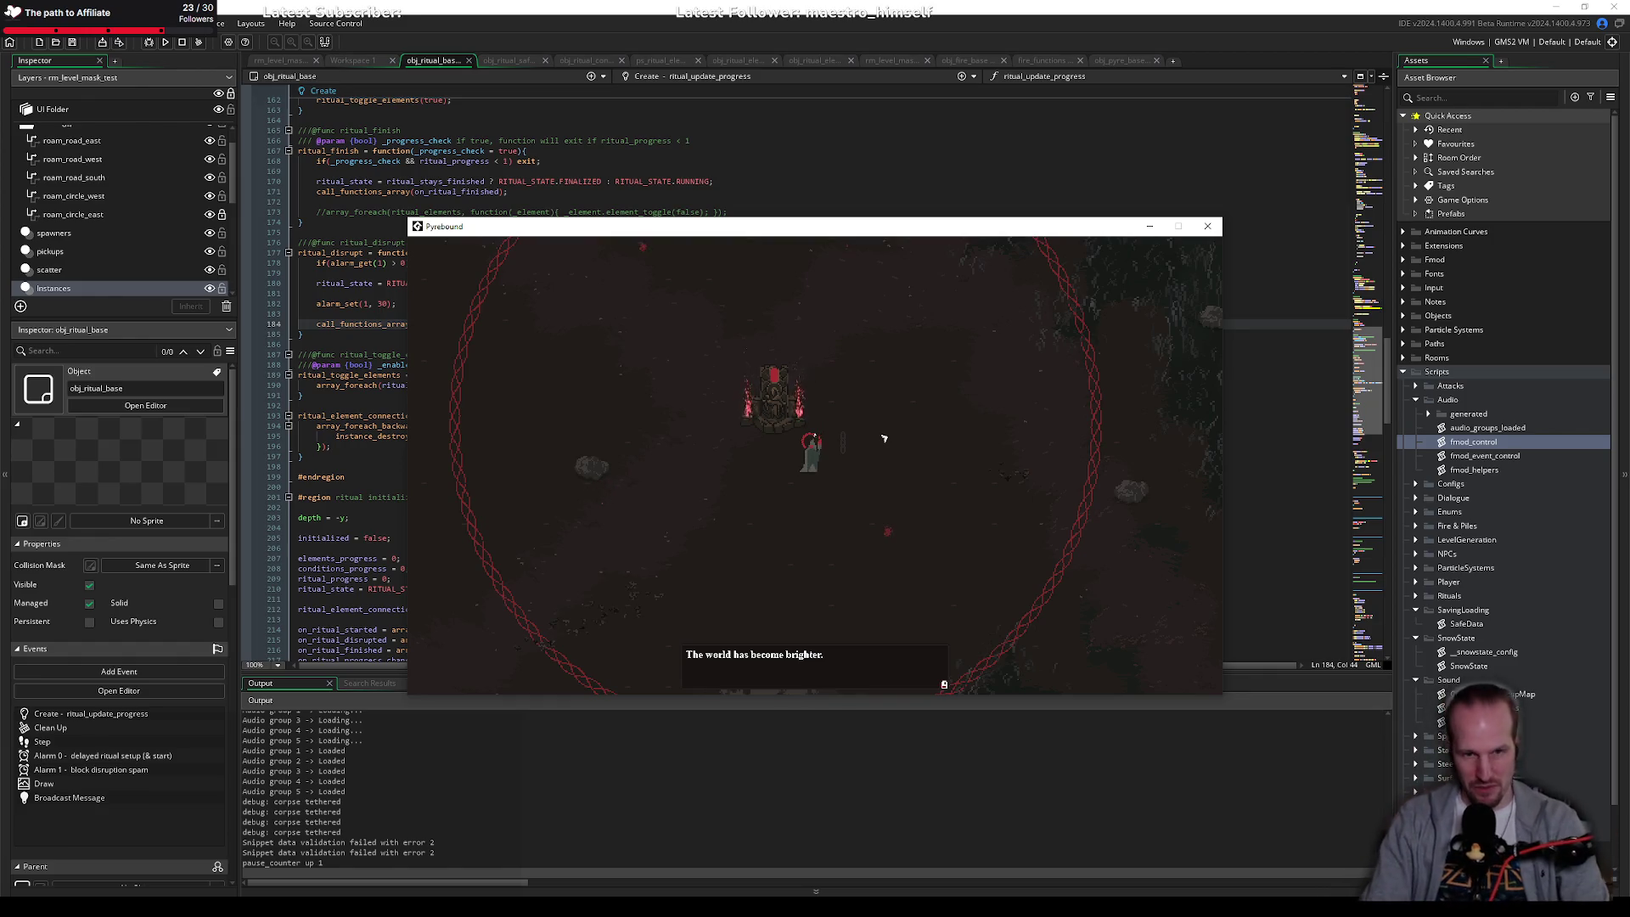
{"action": "key", "text": "Return"}
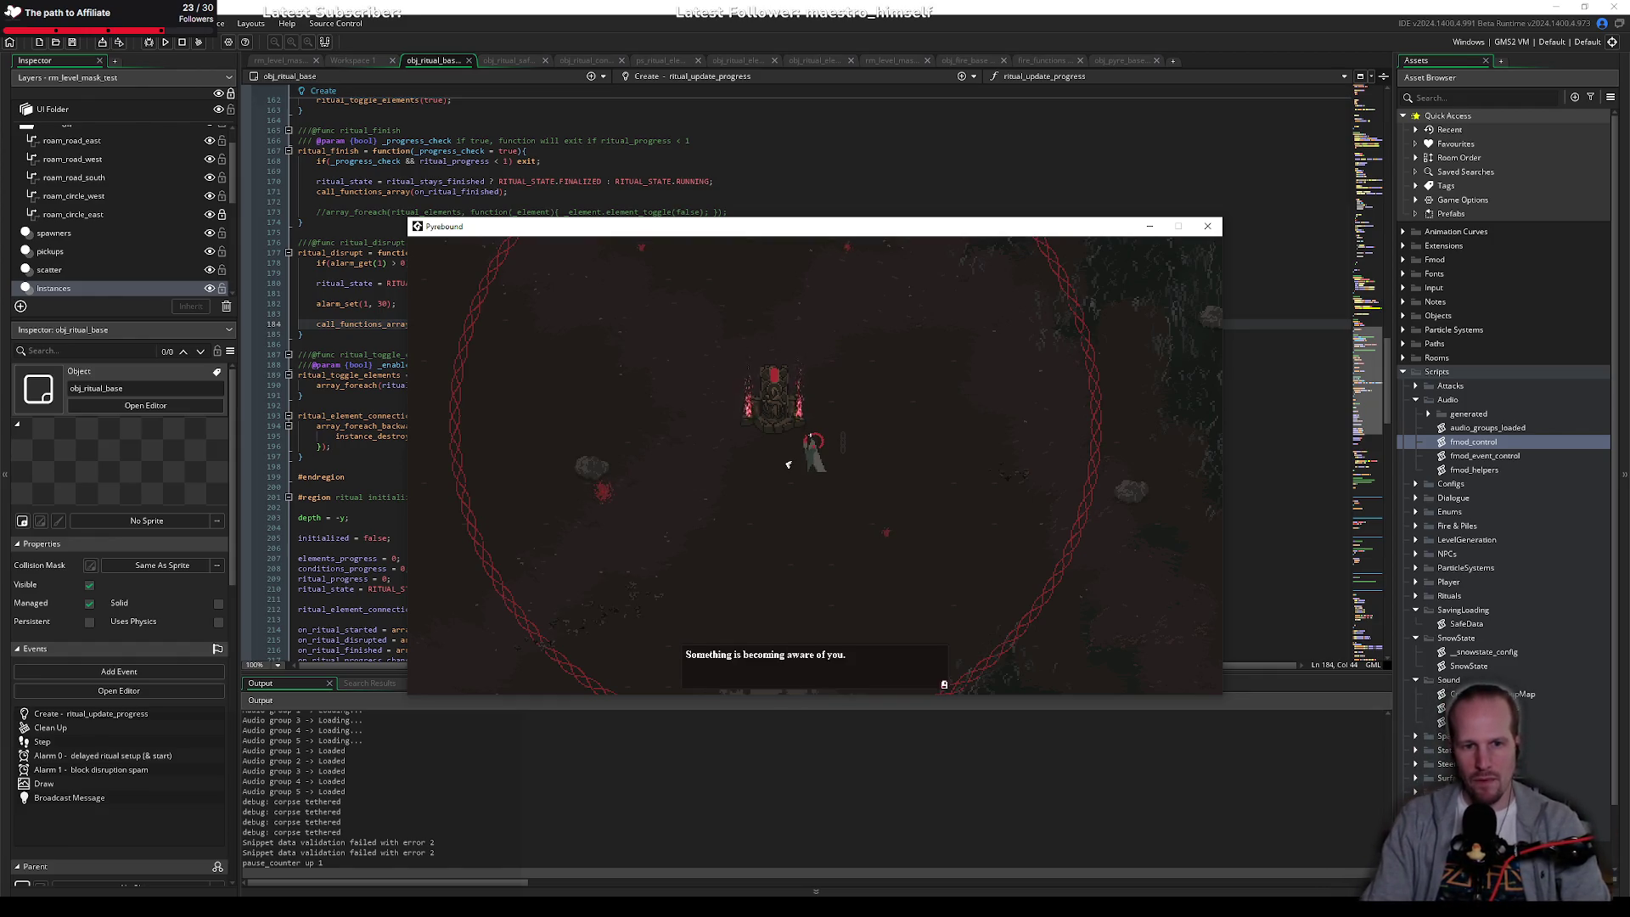
{"action": "key", "text": "Return"}
{"action": "key", "text": "Return"}
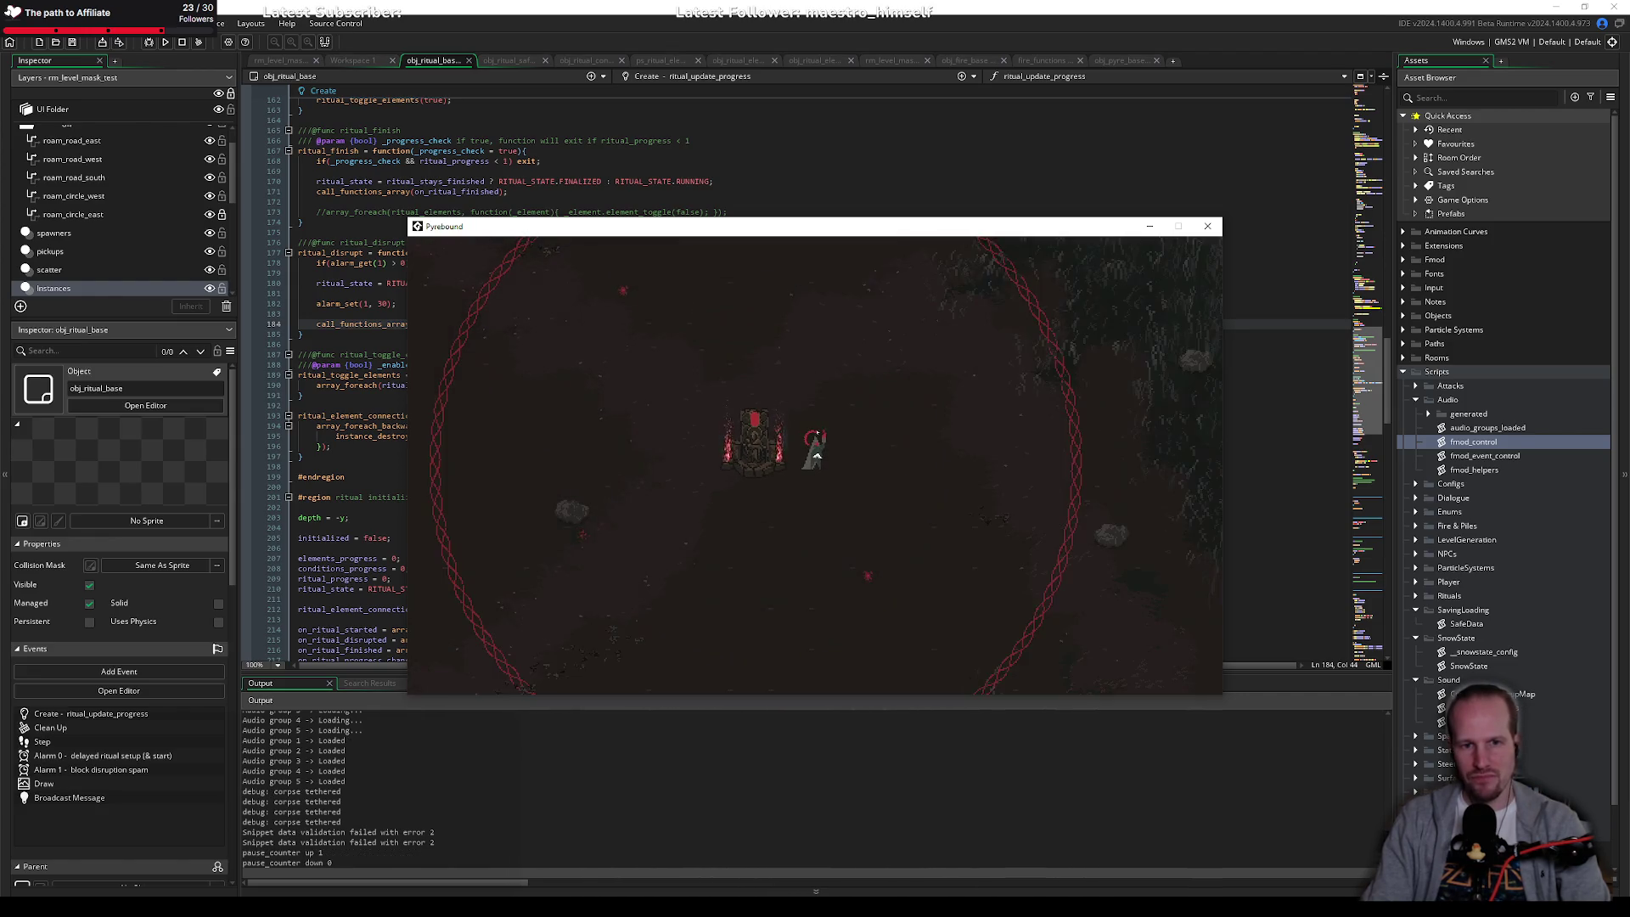
{"action": "key", "text": "w"}
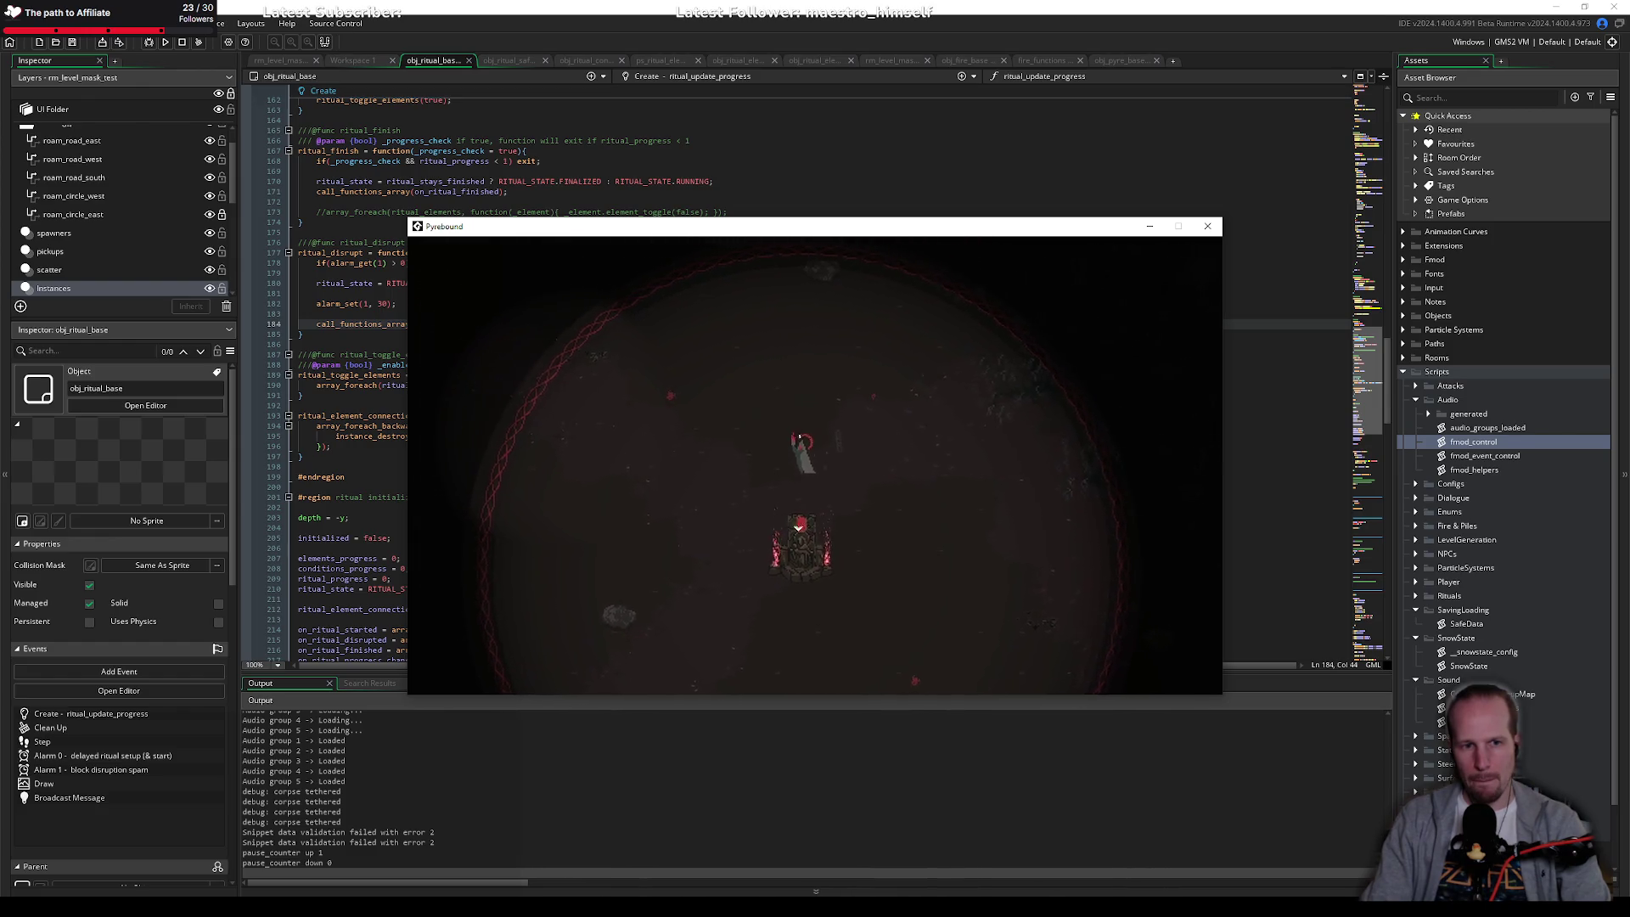
{"action": "key", "text": "s"}
{"action": "key", "text": "d"}
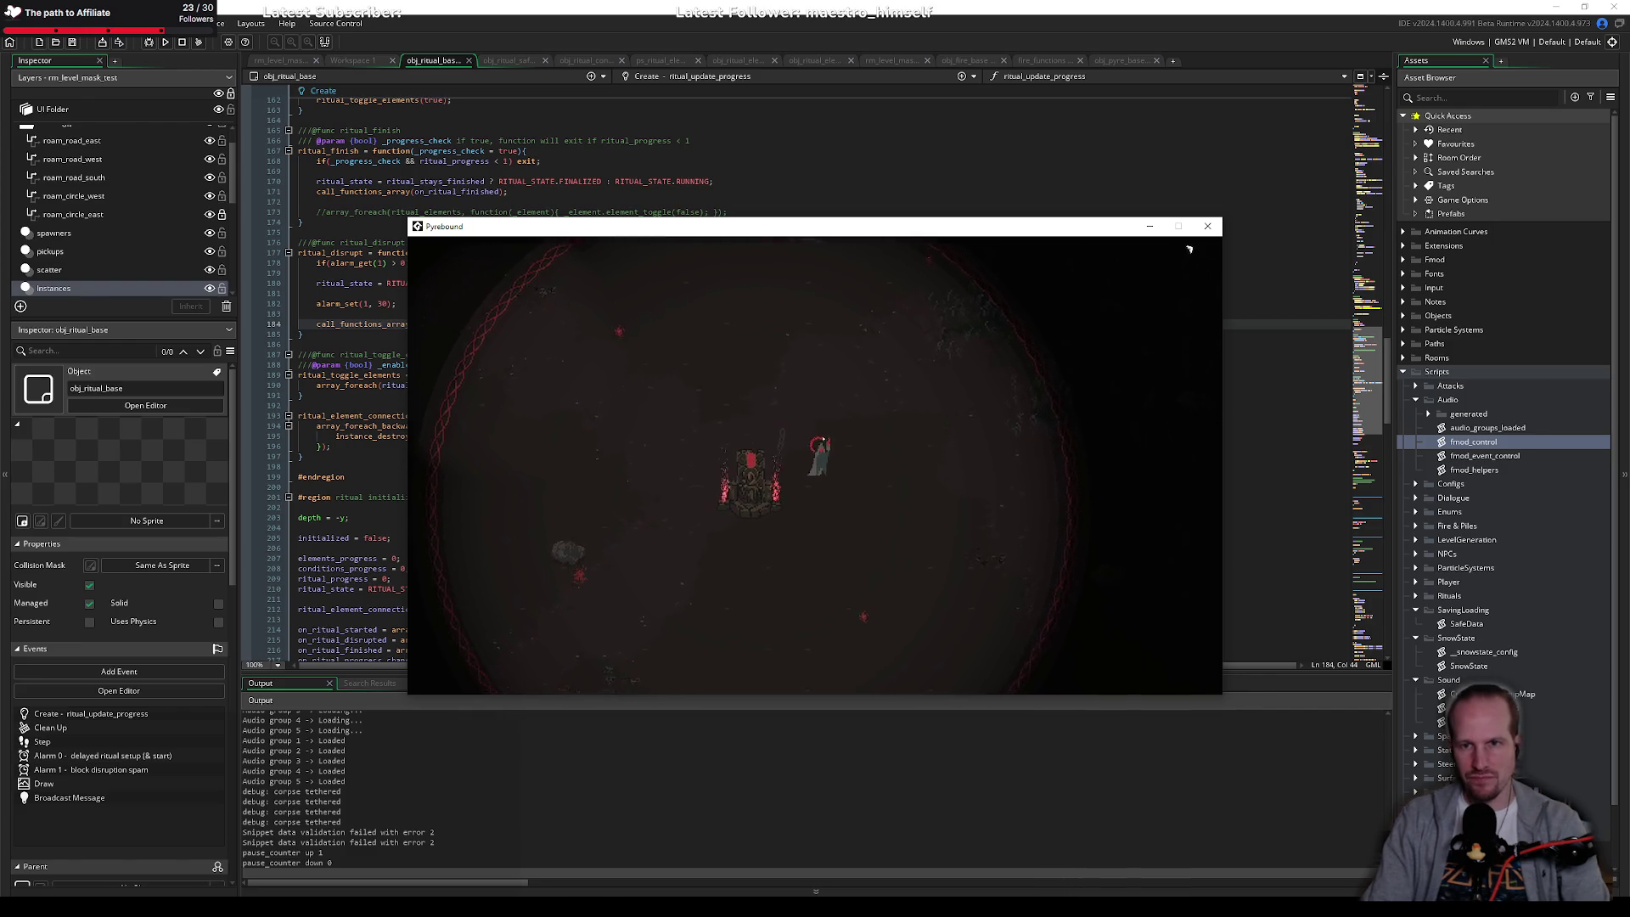
{"action": "left_click", "coordinate": [1208, 226]}
{"action": "left_click", "coordinate": [505, 363]}
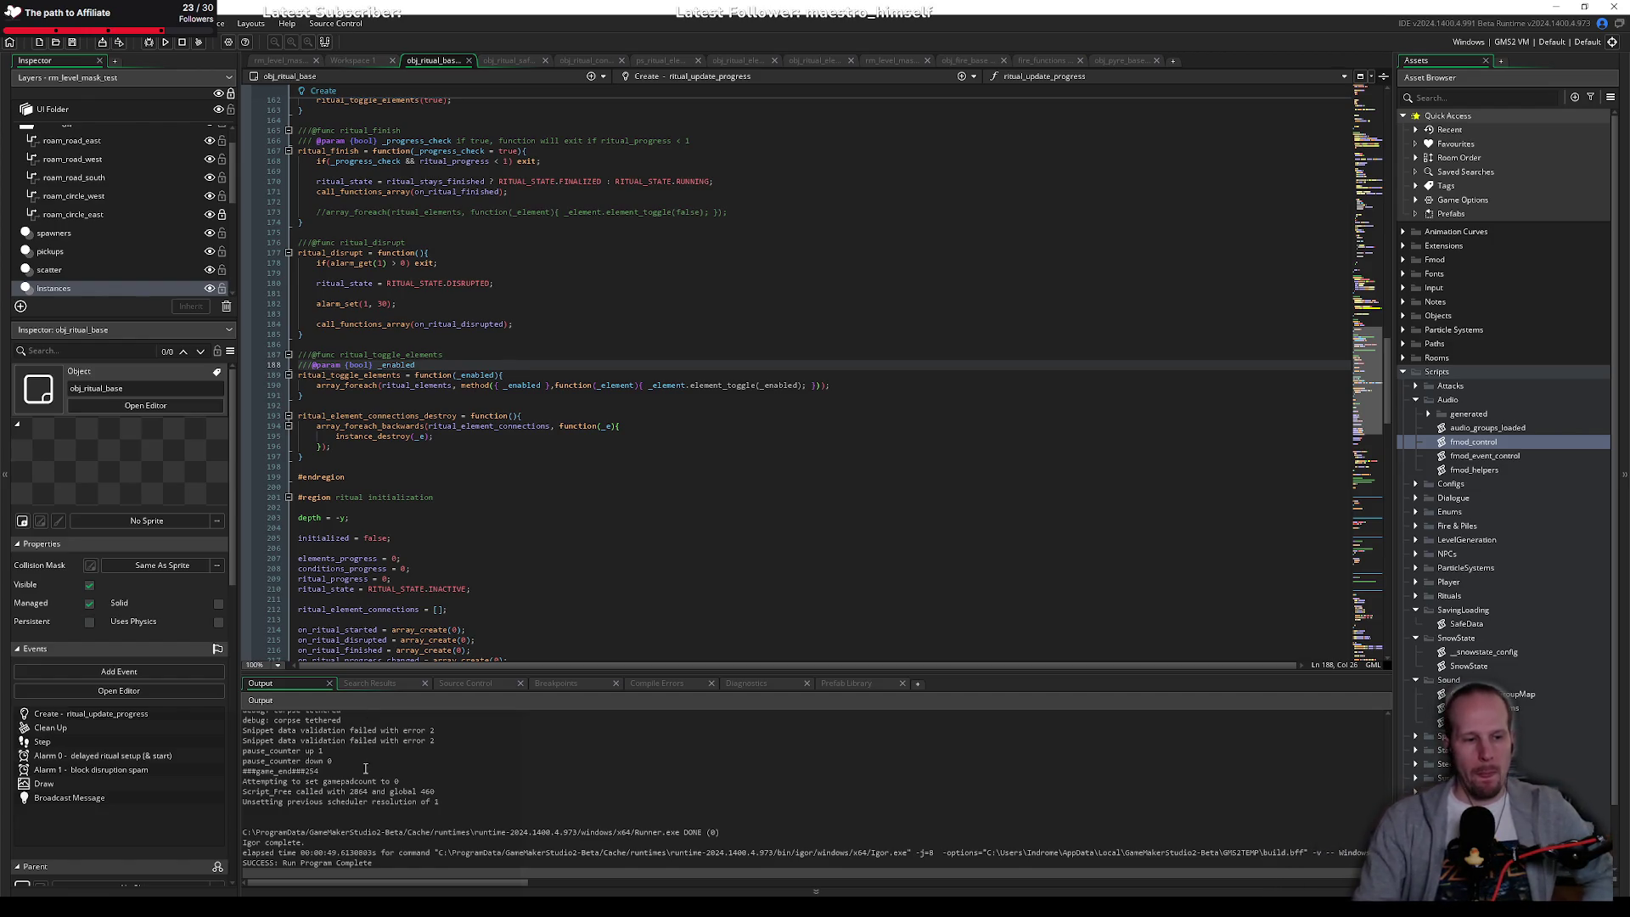
{"action": "key", "text": "alt+Tab"}
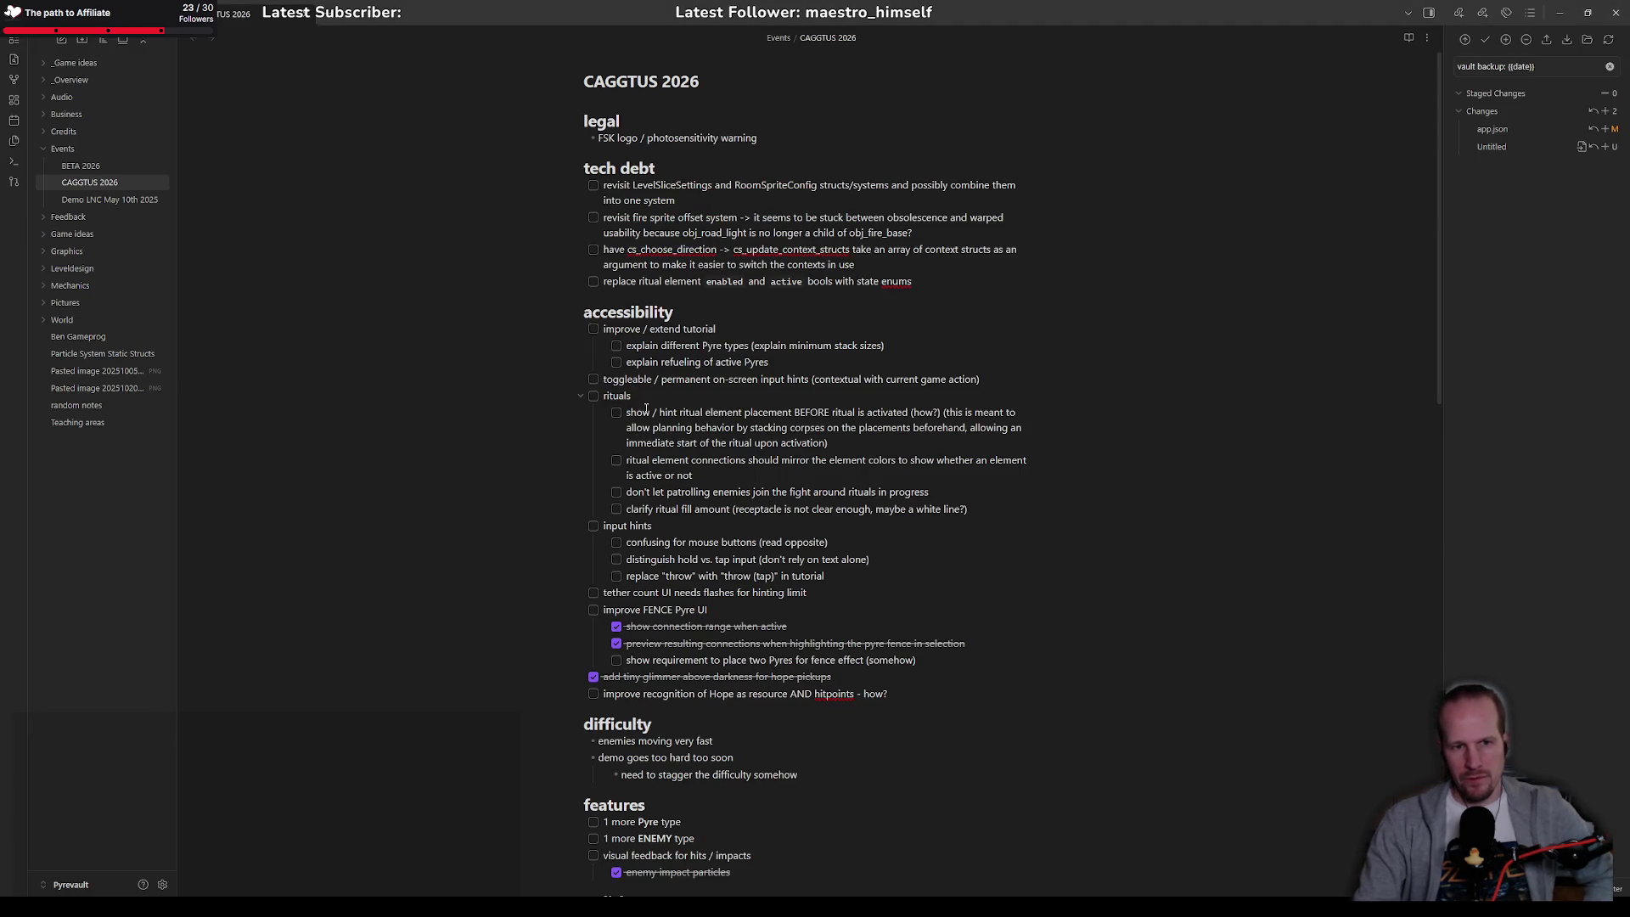
Step: Read the CAGGTUS 2026 rituals to-do about hinting element placement, then return to GameMaker
{"action": "left_click_drag", "start_coordinate": [663, 413], "coordinate": [934, 413]}
{"action": "left_click", "coordinate": [954, 414]}
{"action": "left_click_drag", "start_coordinate": [835, 442], "coordinate": [629, 416]}
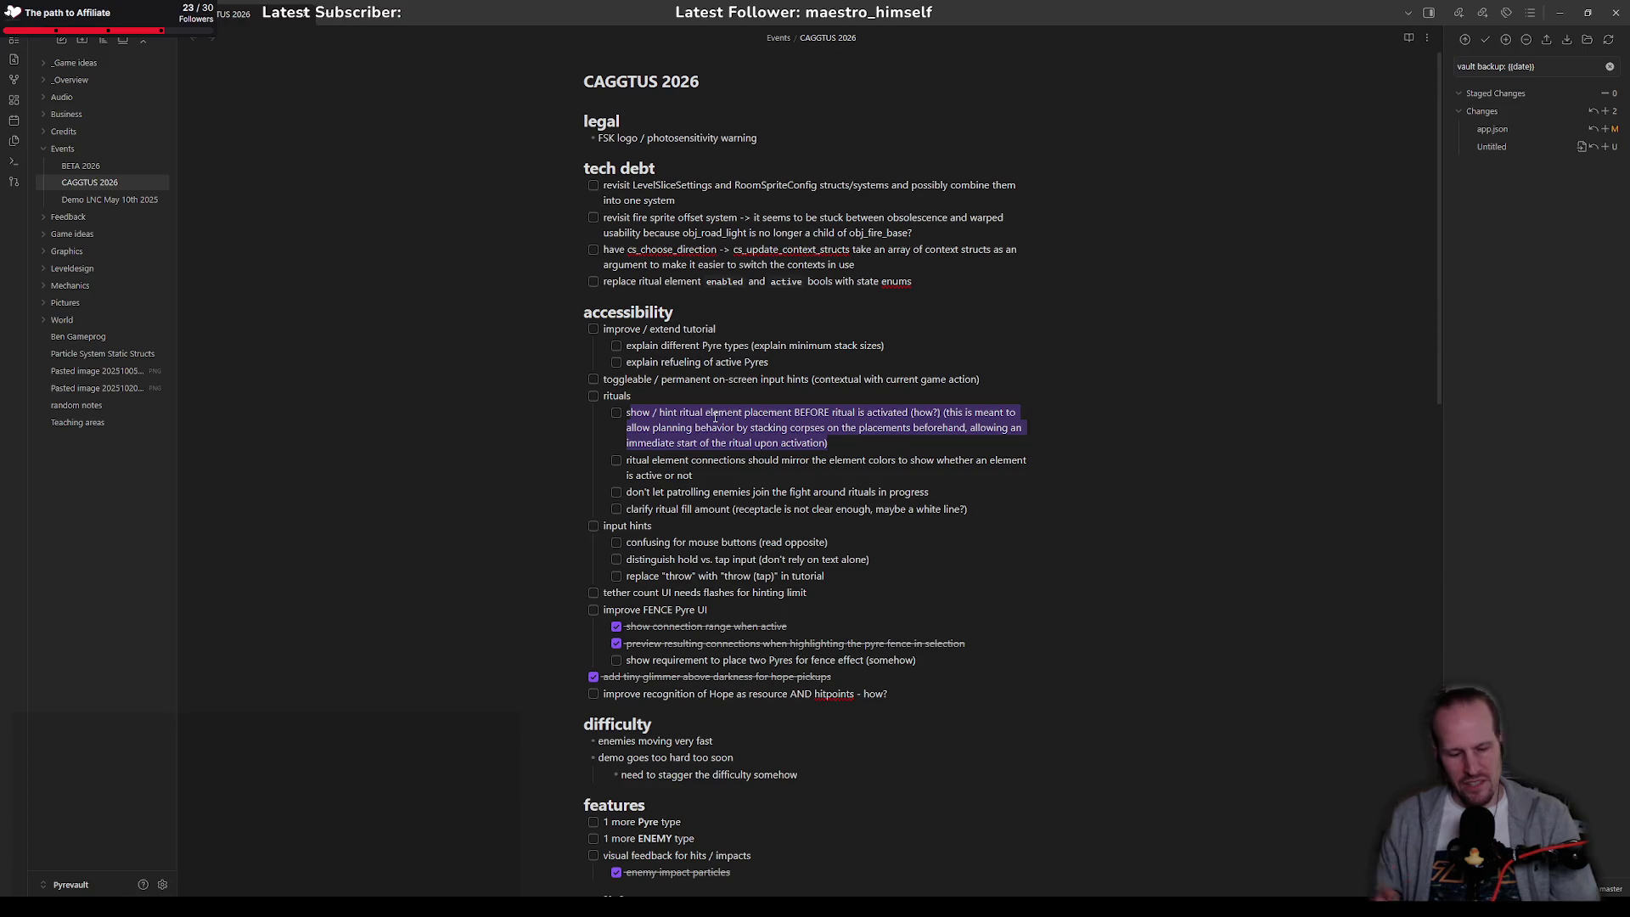
{"action": "left_click", "coordinate": [926, 459]}
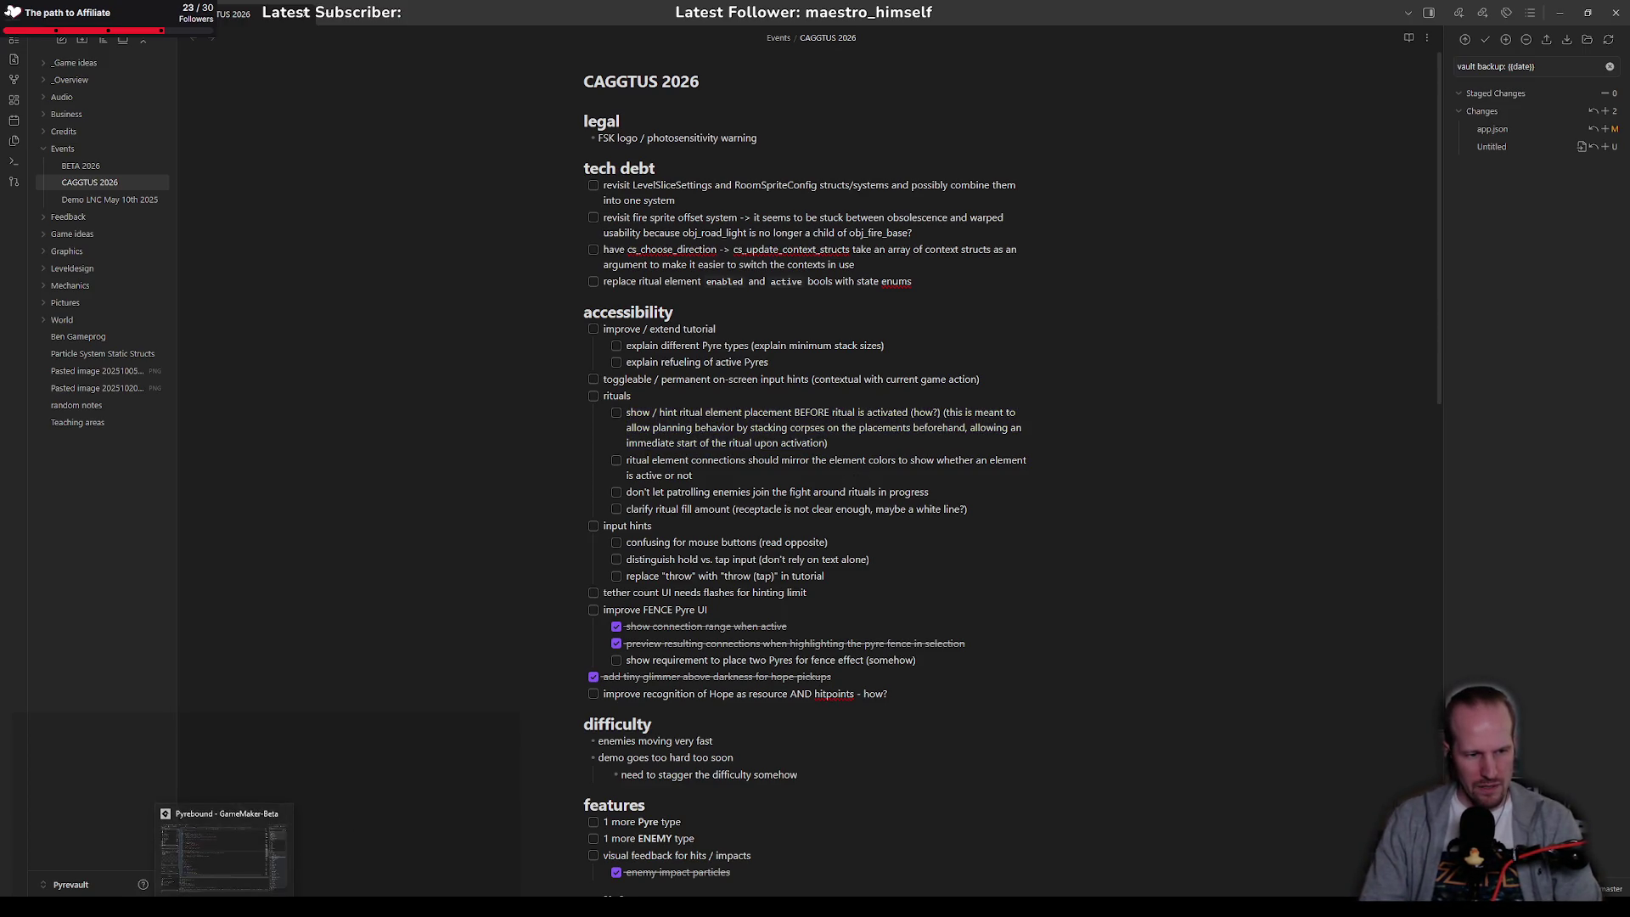
{"action": "key", "text": "alt+Tab"}
{"action": "left_click", "coordinate": [509, 500]}
{"action": "scroll", "coordinate": [461, 465], "scroll_direction": "up", "scroll_amount": 20}
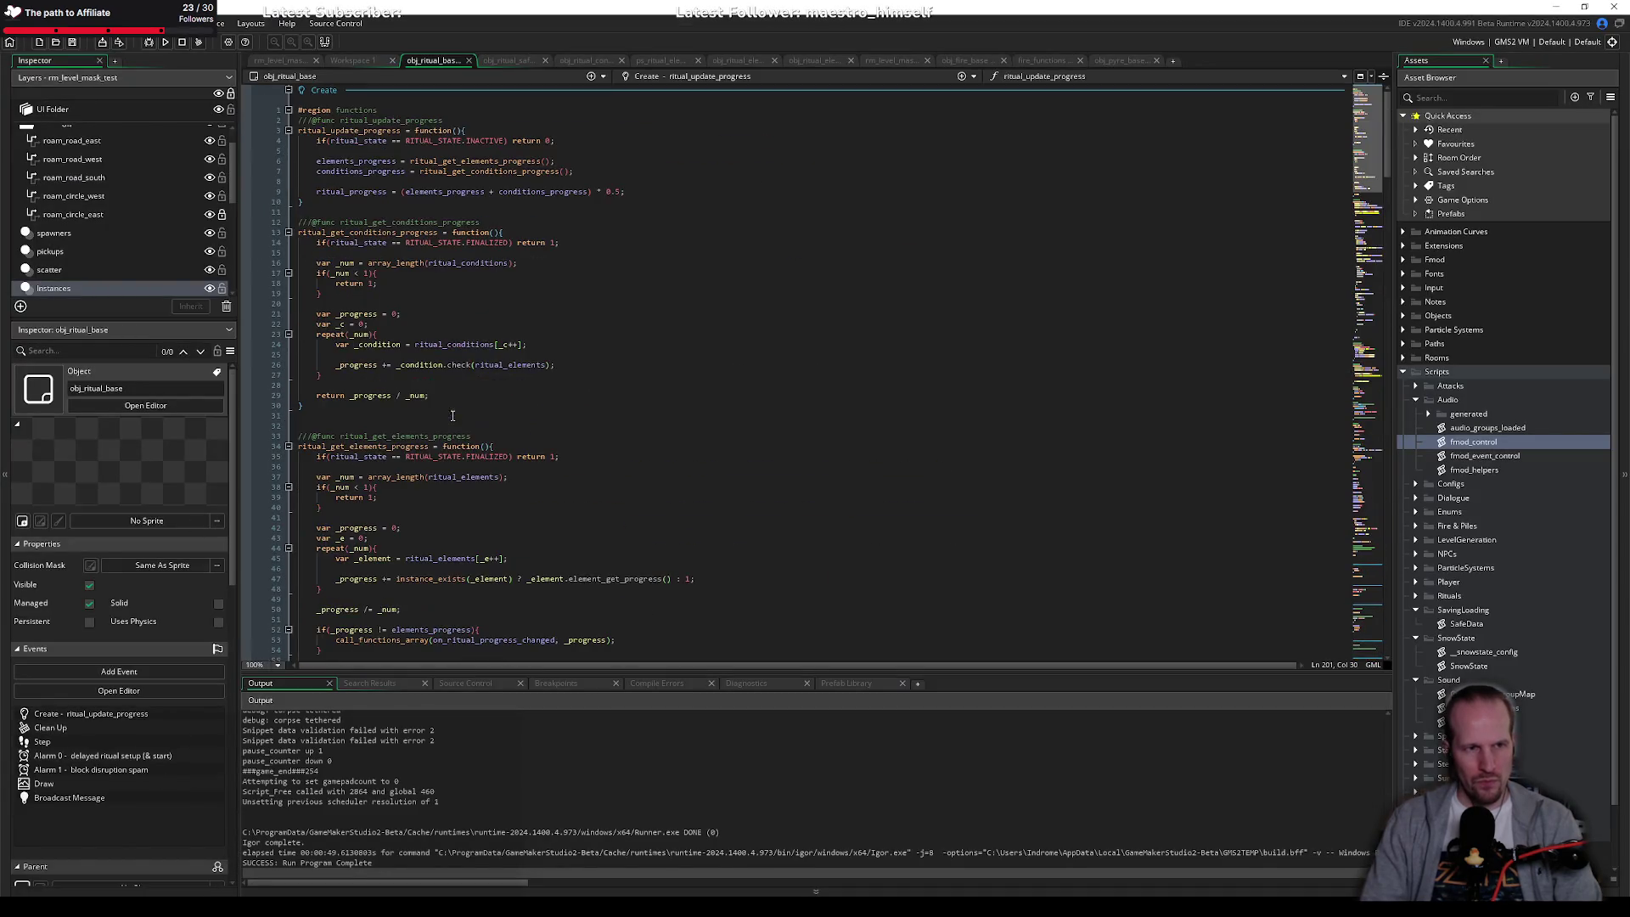
{"action": "scroll", "coordinate": [423, 170], "scroll_direction": "down", "scroll_amount": 18}
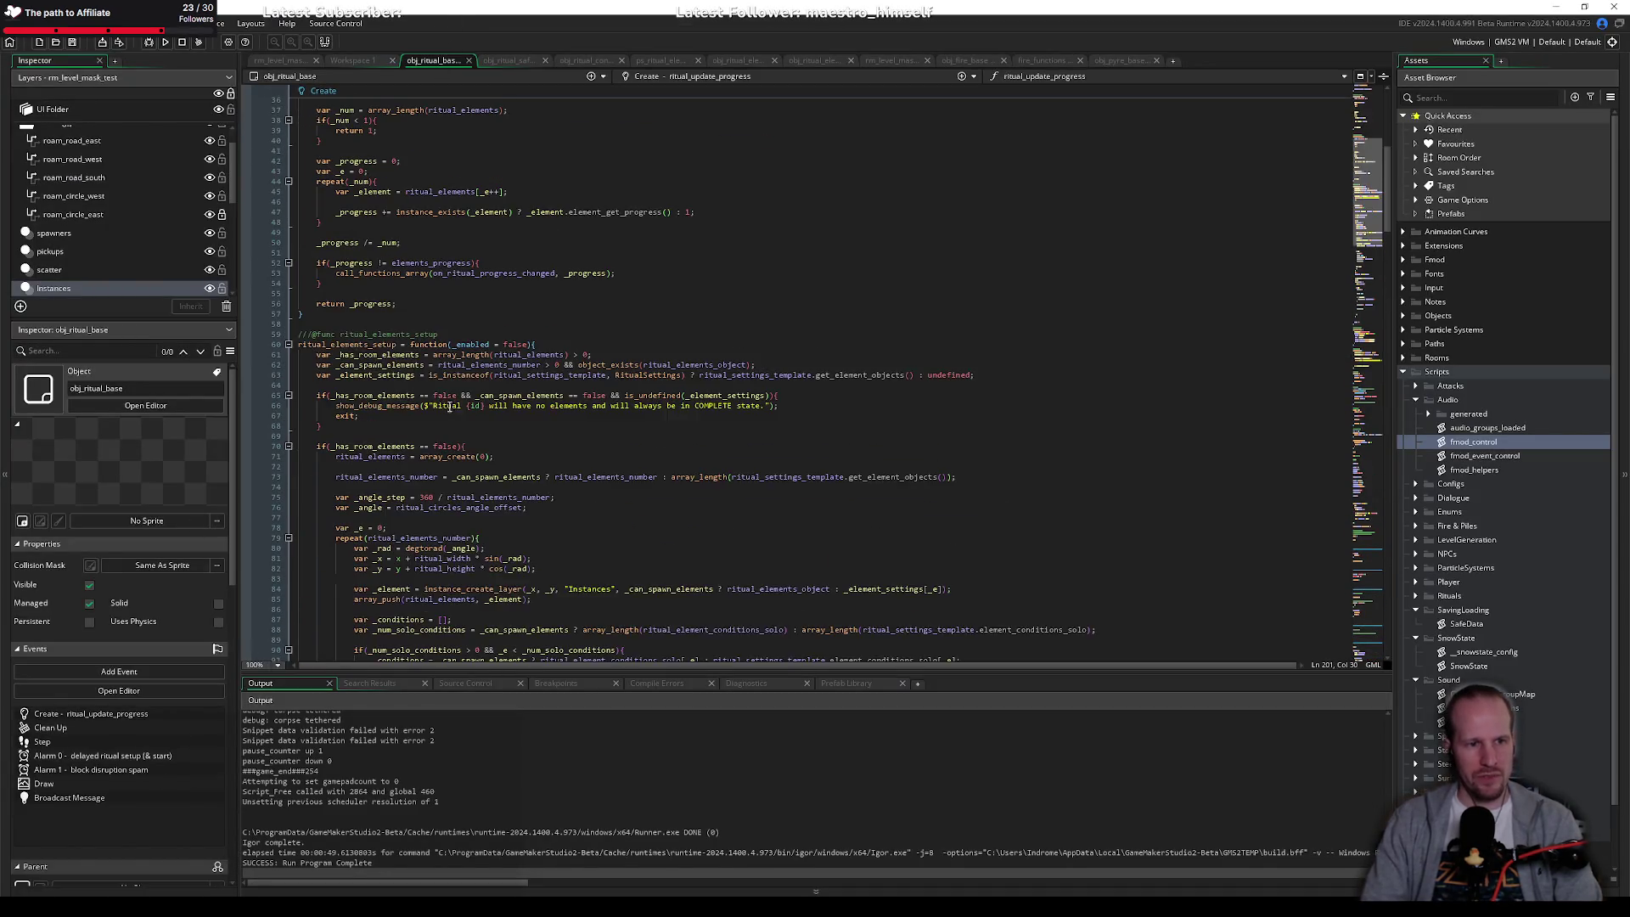
{"action": "scroll", "coordinate": [388, 353], "scroll_direction": "down", "scroll_amount": 7}
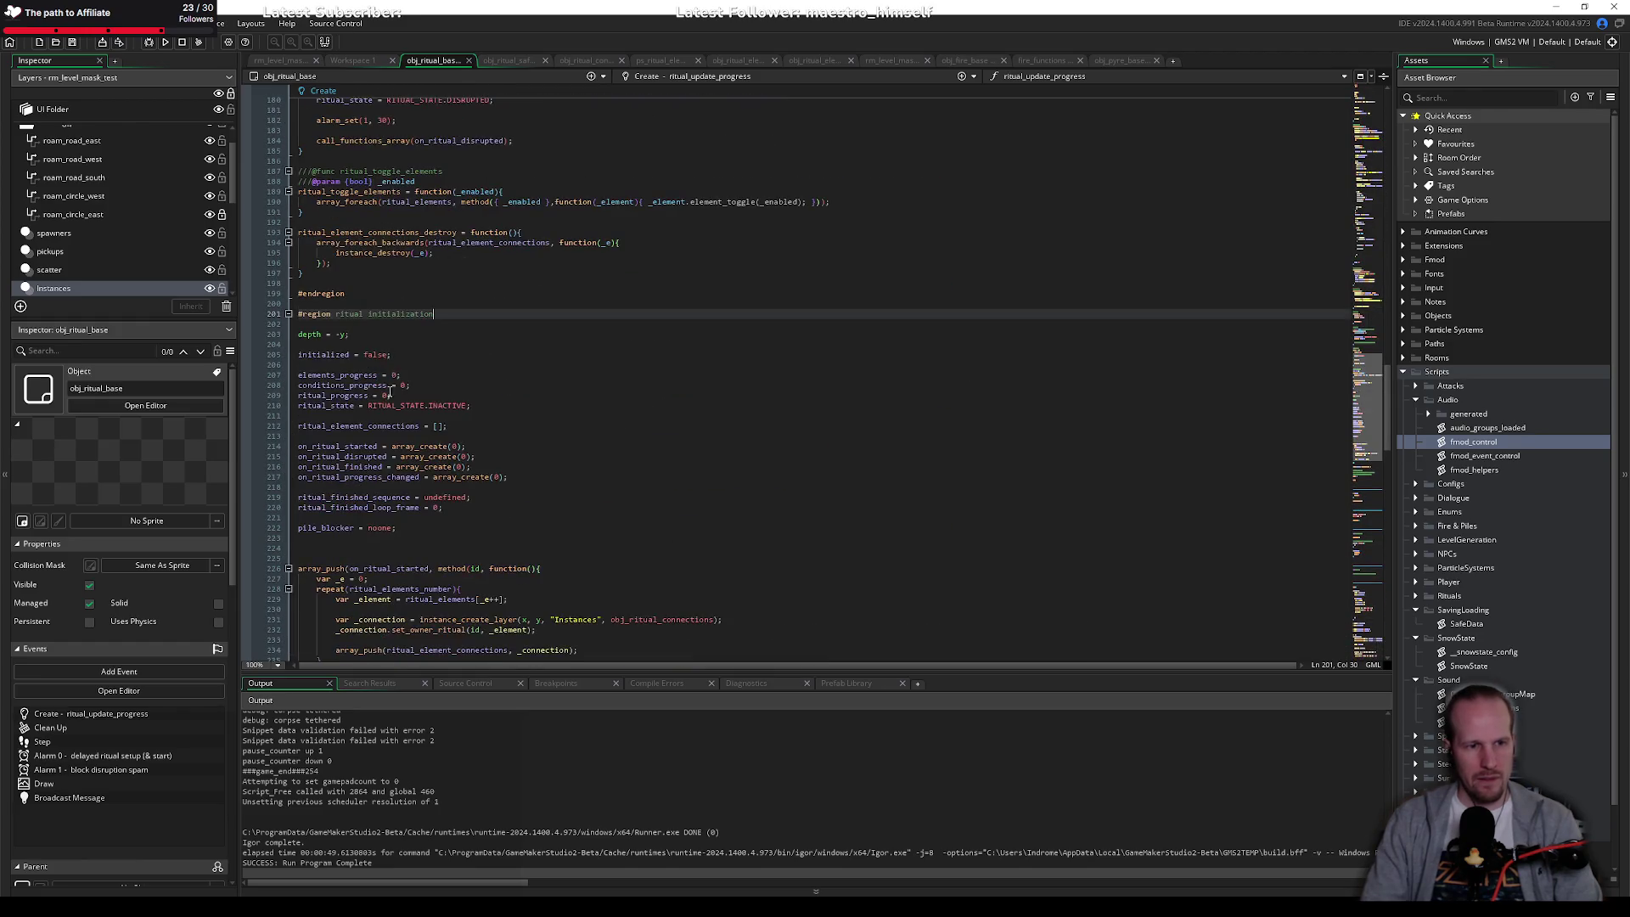
{"action": "left_click", "coordinate": [387, 354]}
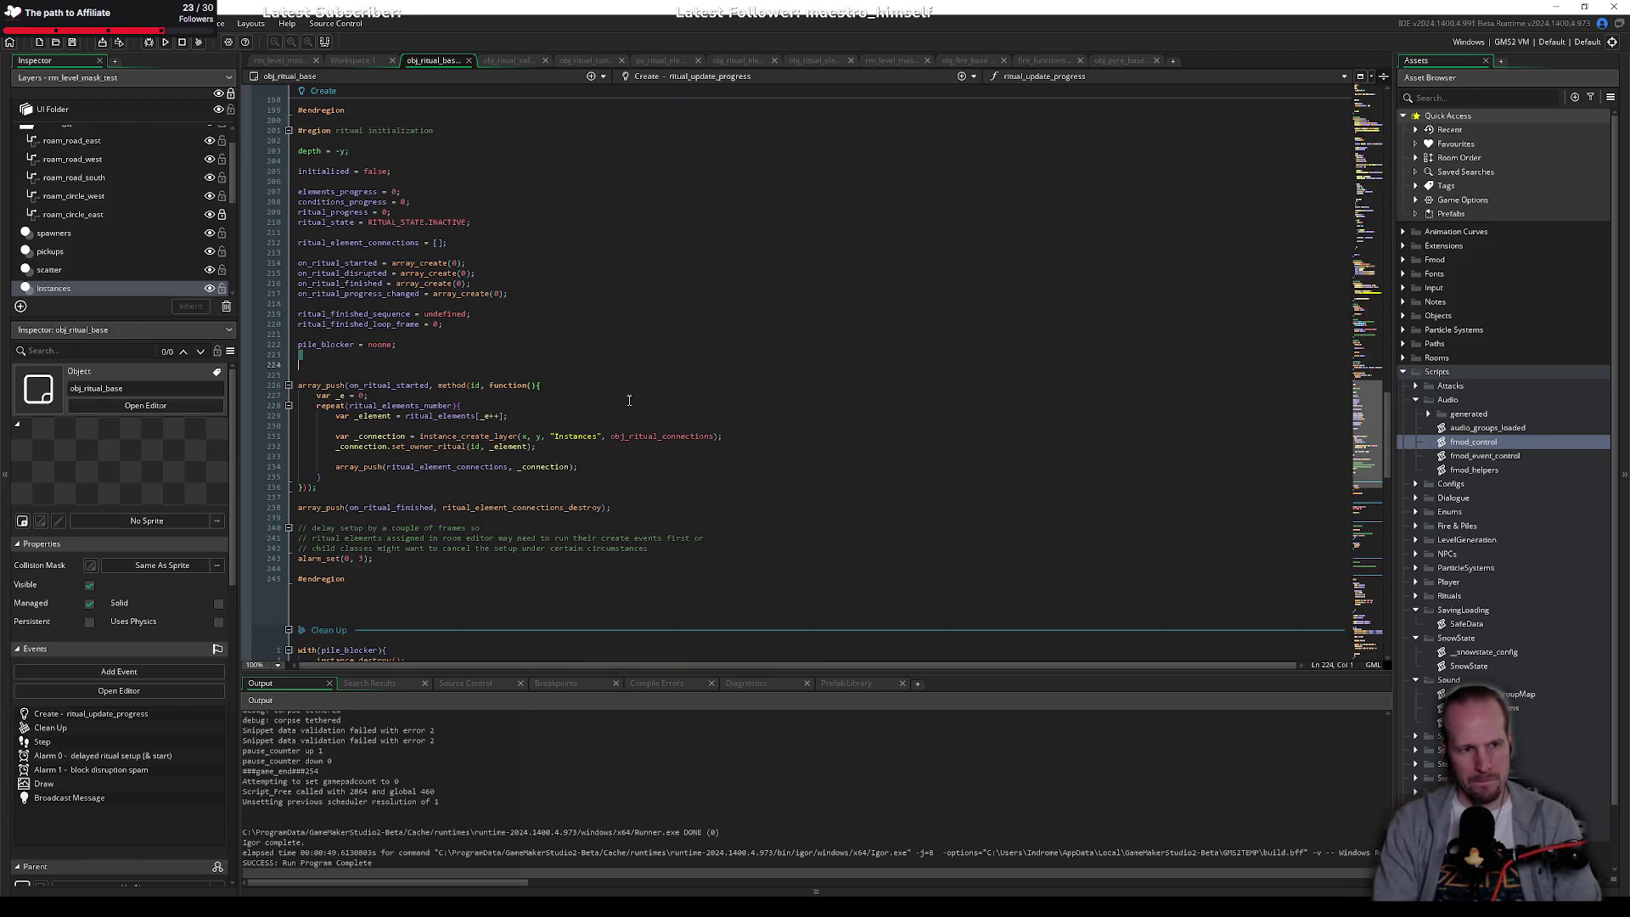
{"action": "key", "text": "BackSpace"}
{"action": "key", "text": "Delete"}
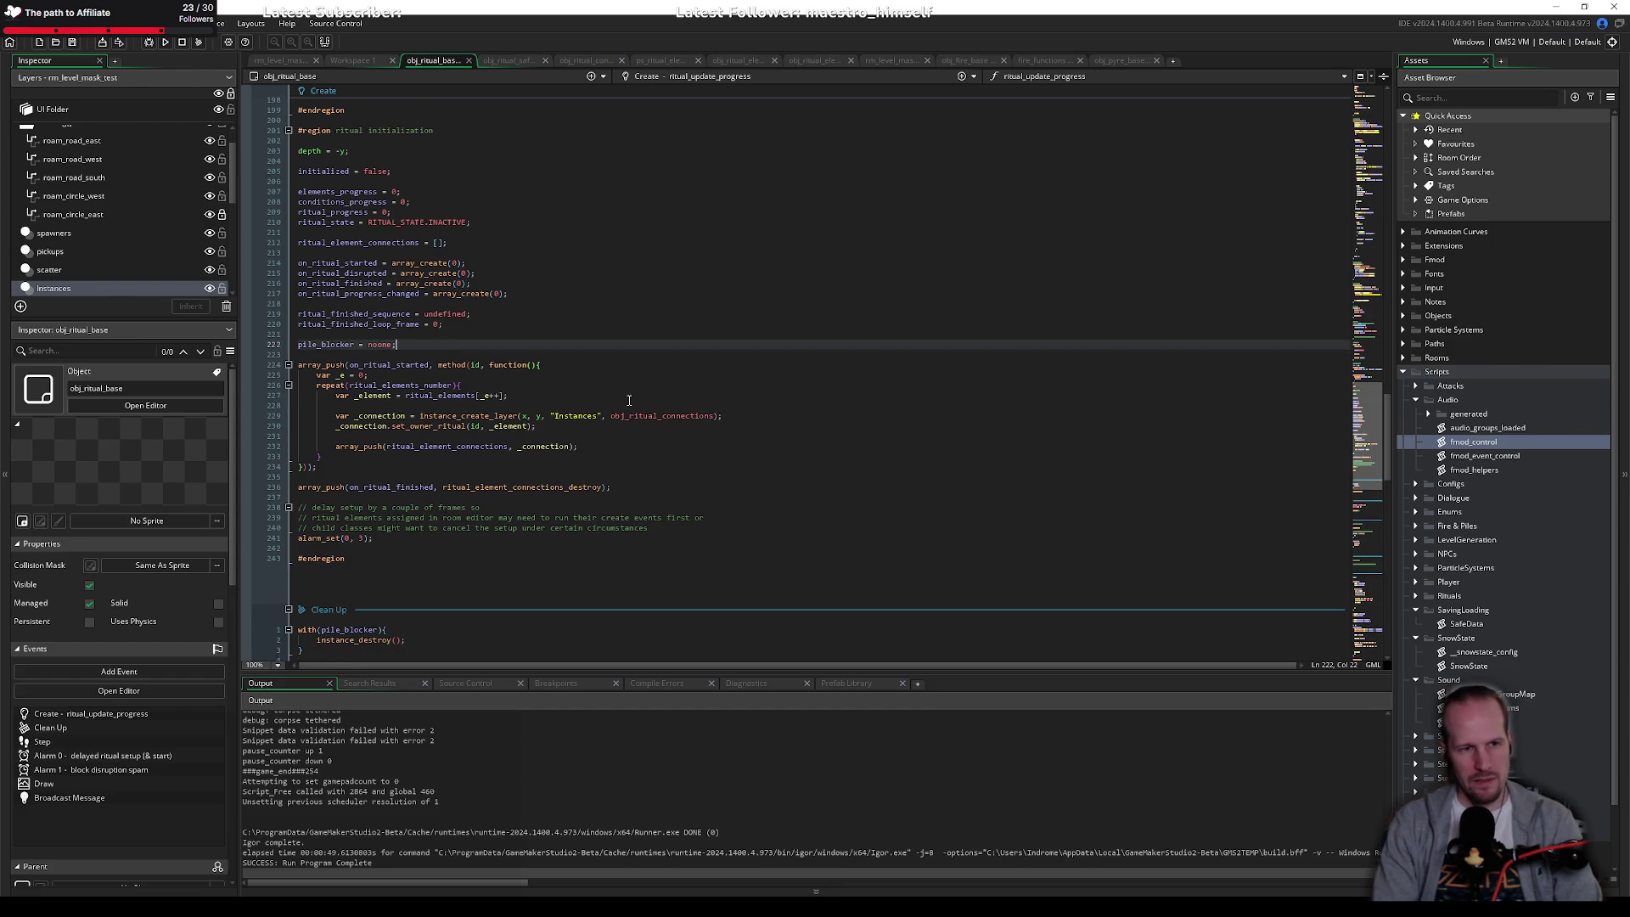
{"action": "scroll", "coordinate": [616, 399], "scroll_direction": "down", "scroll_amount": 6}
{"action": "scroll", "coordinate": [603, 397], "scroll_direction": "down", "scroll_amount": 8}
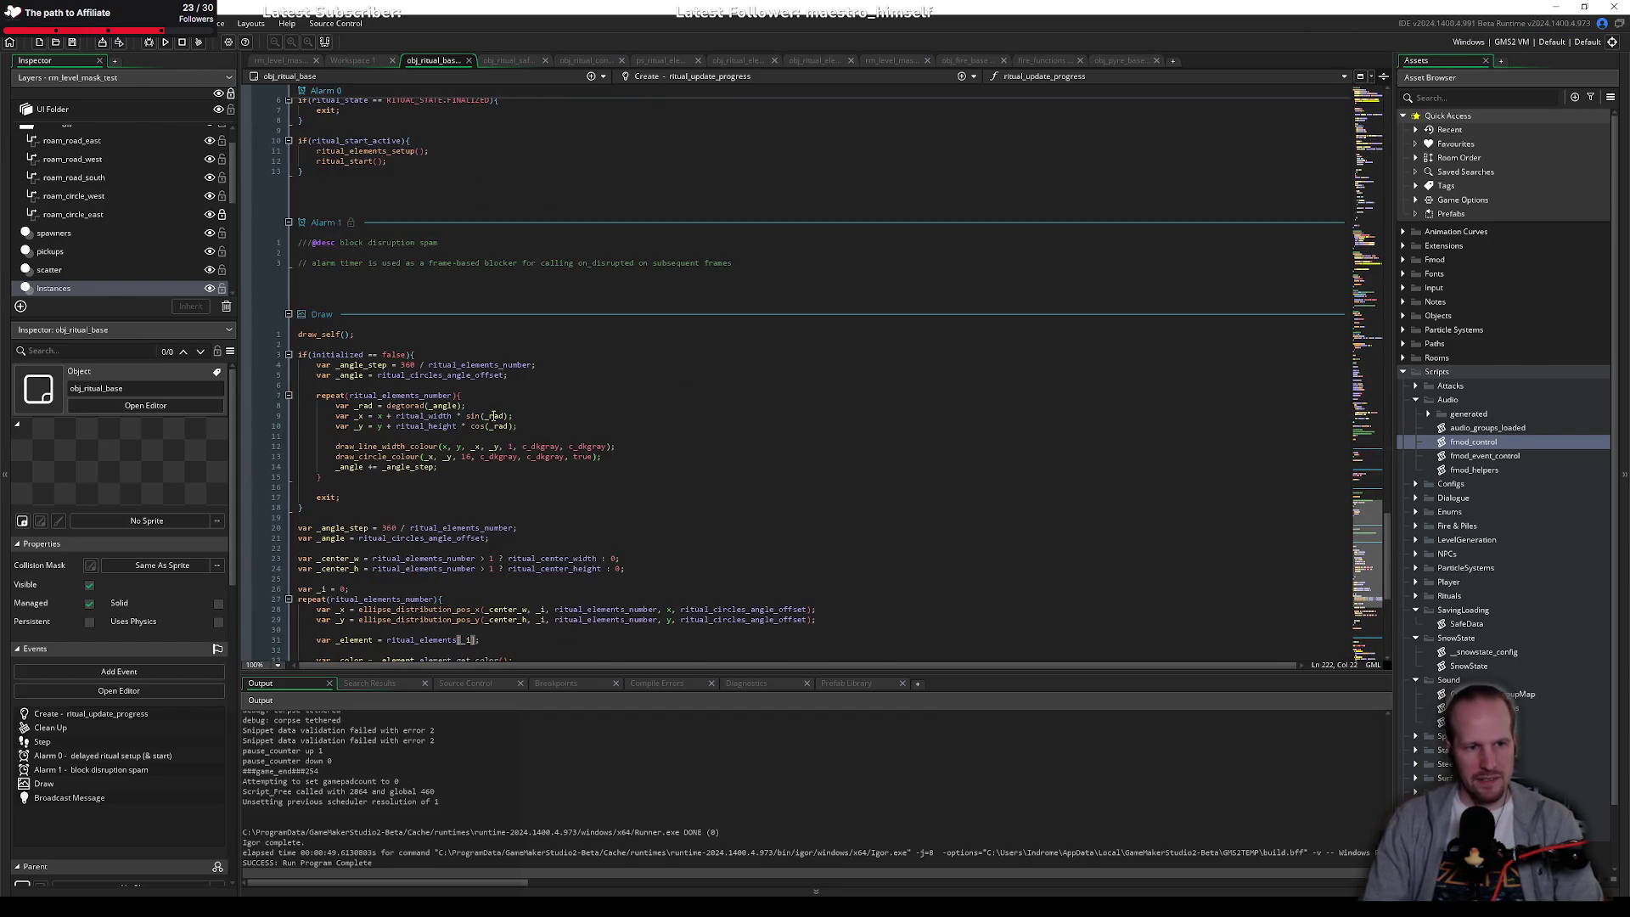
{"action": "left_click_drag", "start_coordinate": [319, 396], "coordinate": [335, 497]}
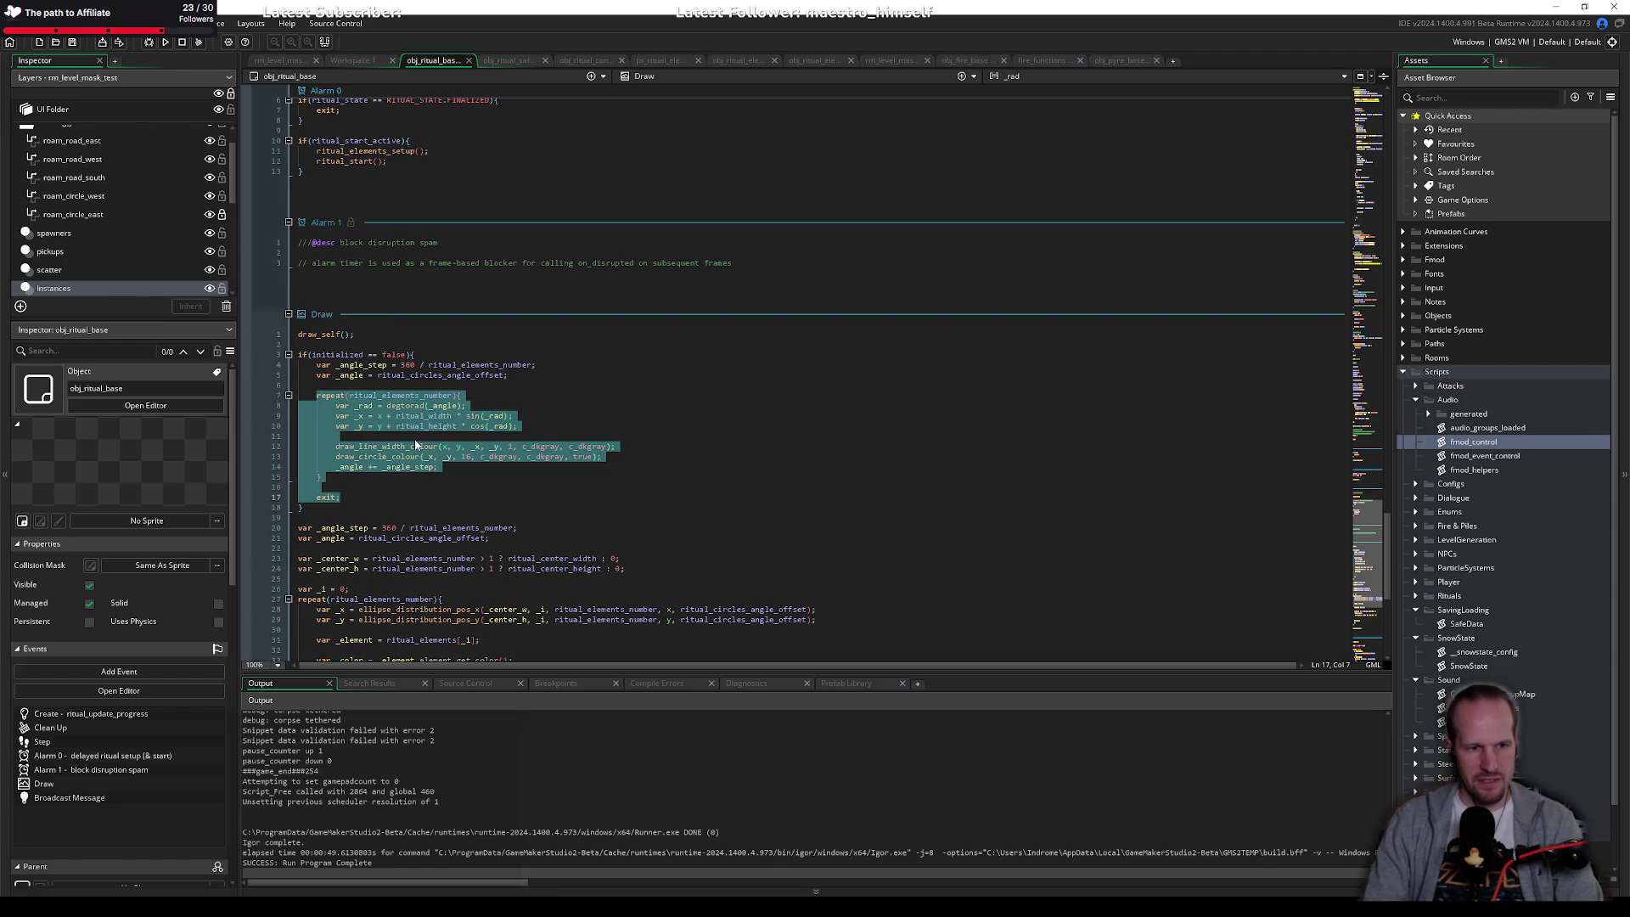
{"action": "left_click", "coordinate": [416, 437]}
{"action": "left_click", "coordinate": [458, 468]}
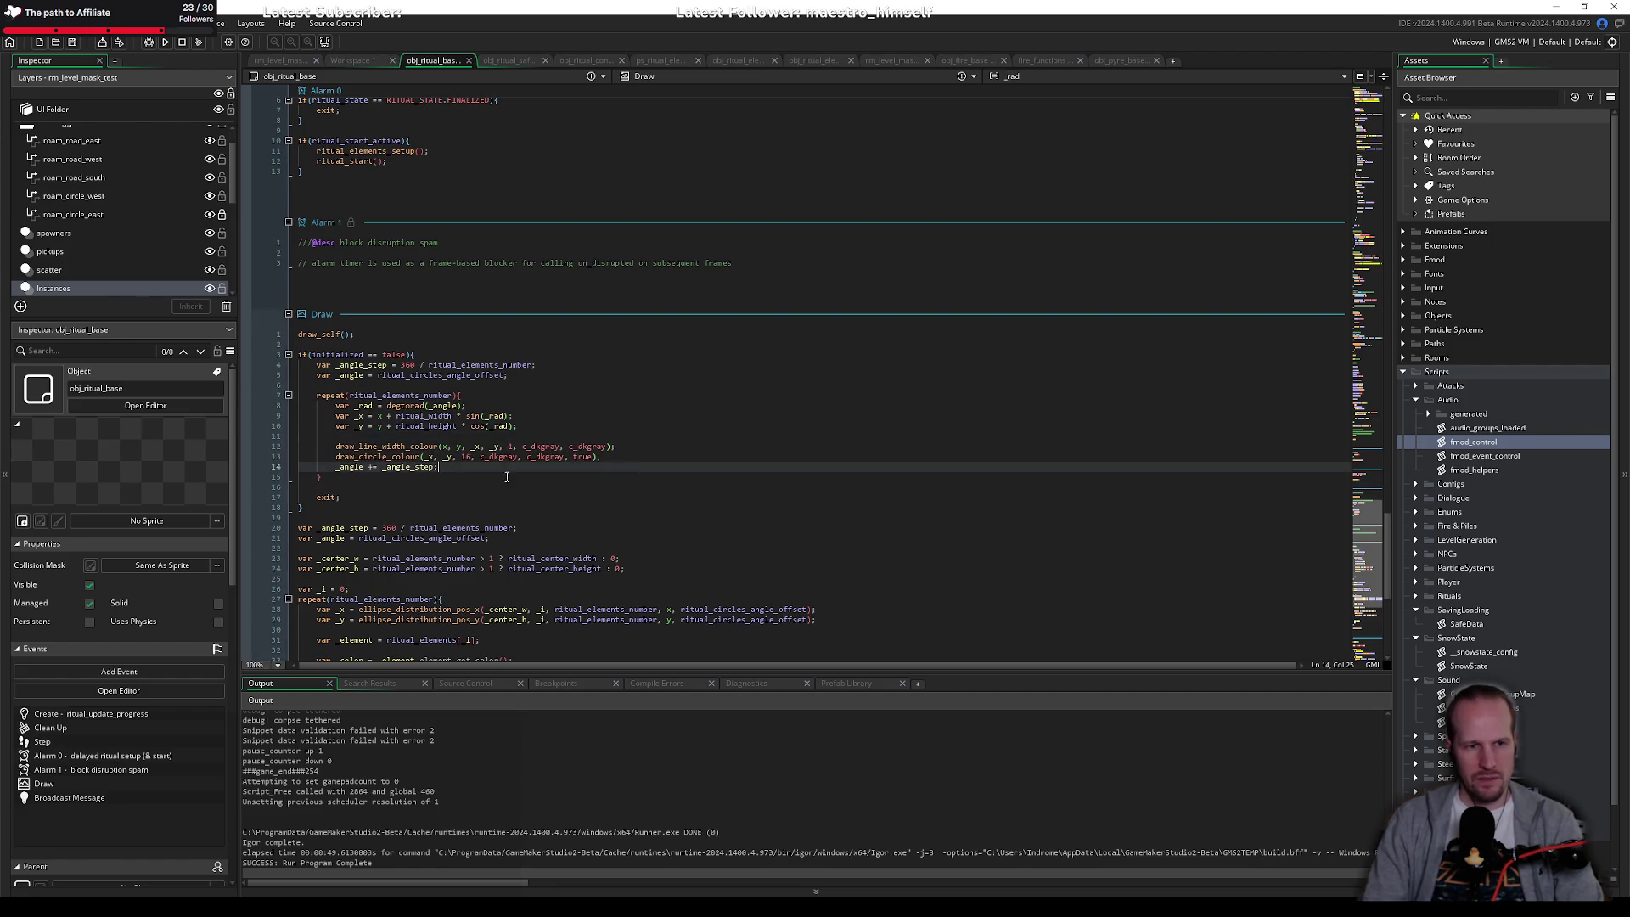
{"action": "scroll", "coordinate": [382, 450], "scroll_direction": "up", "scroll_amount": 20}
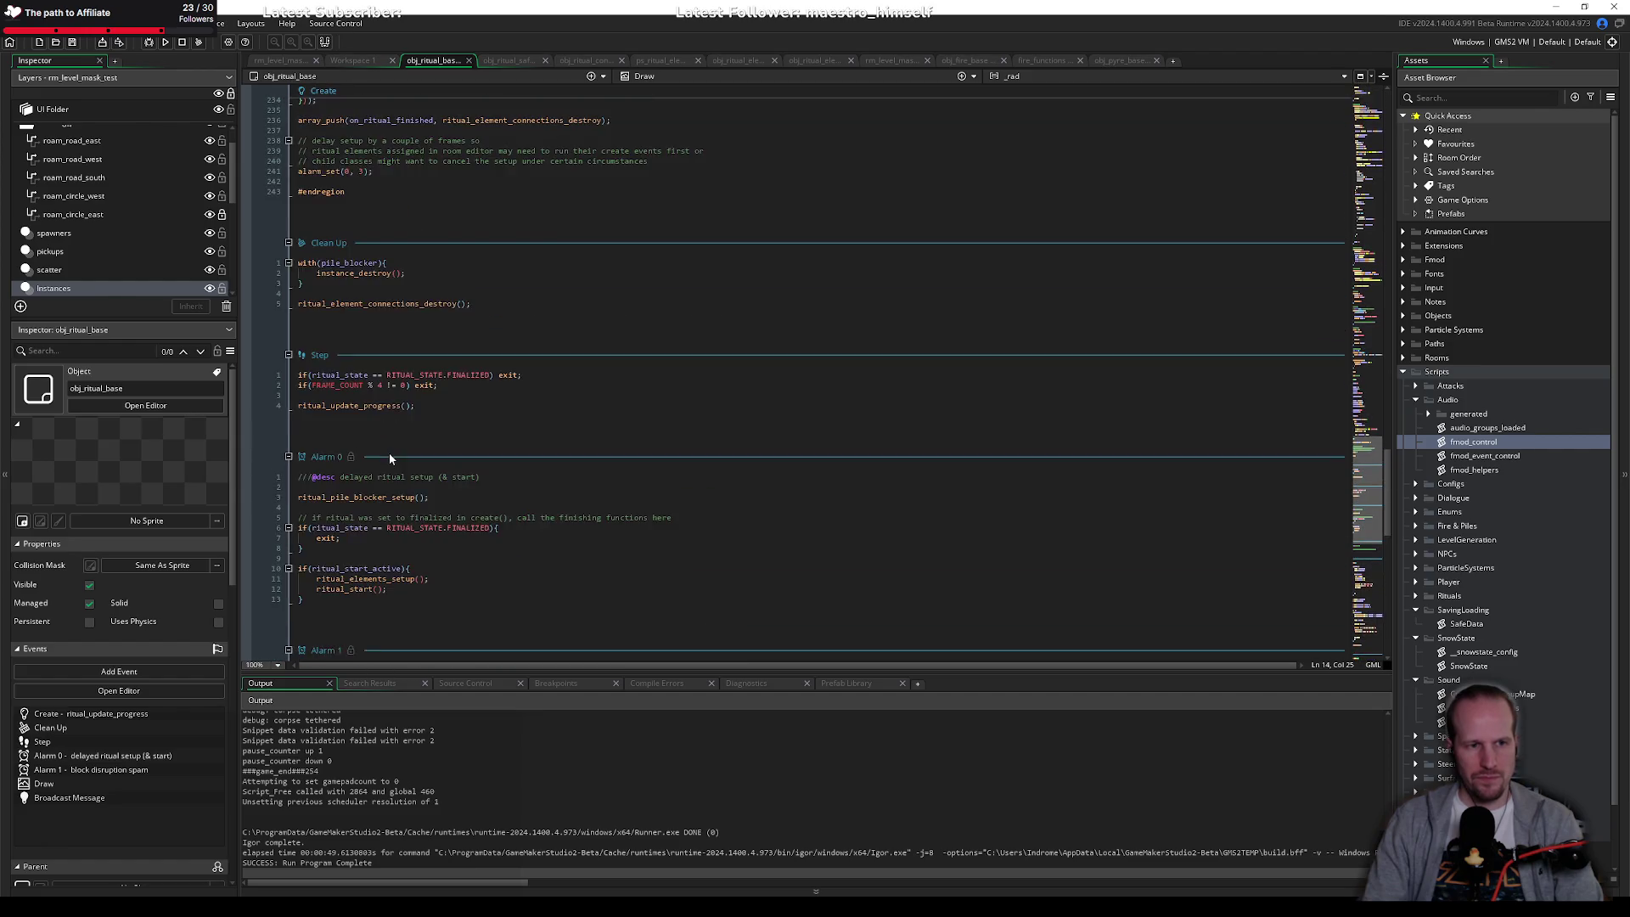
{"action": "scroll", "coordinate": [378, 448], "scroll_direction": "up", "scroll_amount": 8}
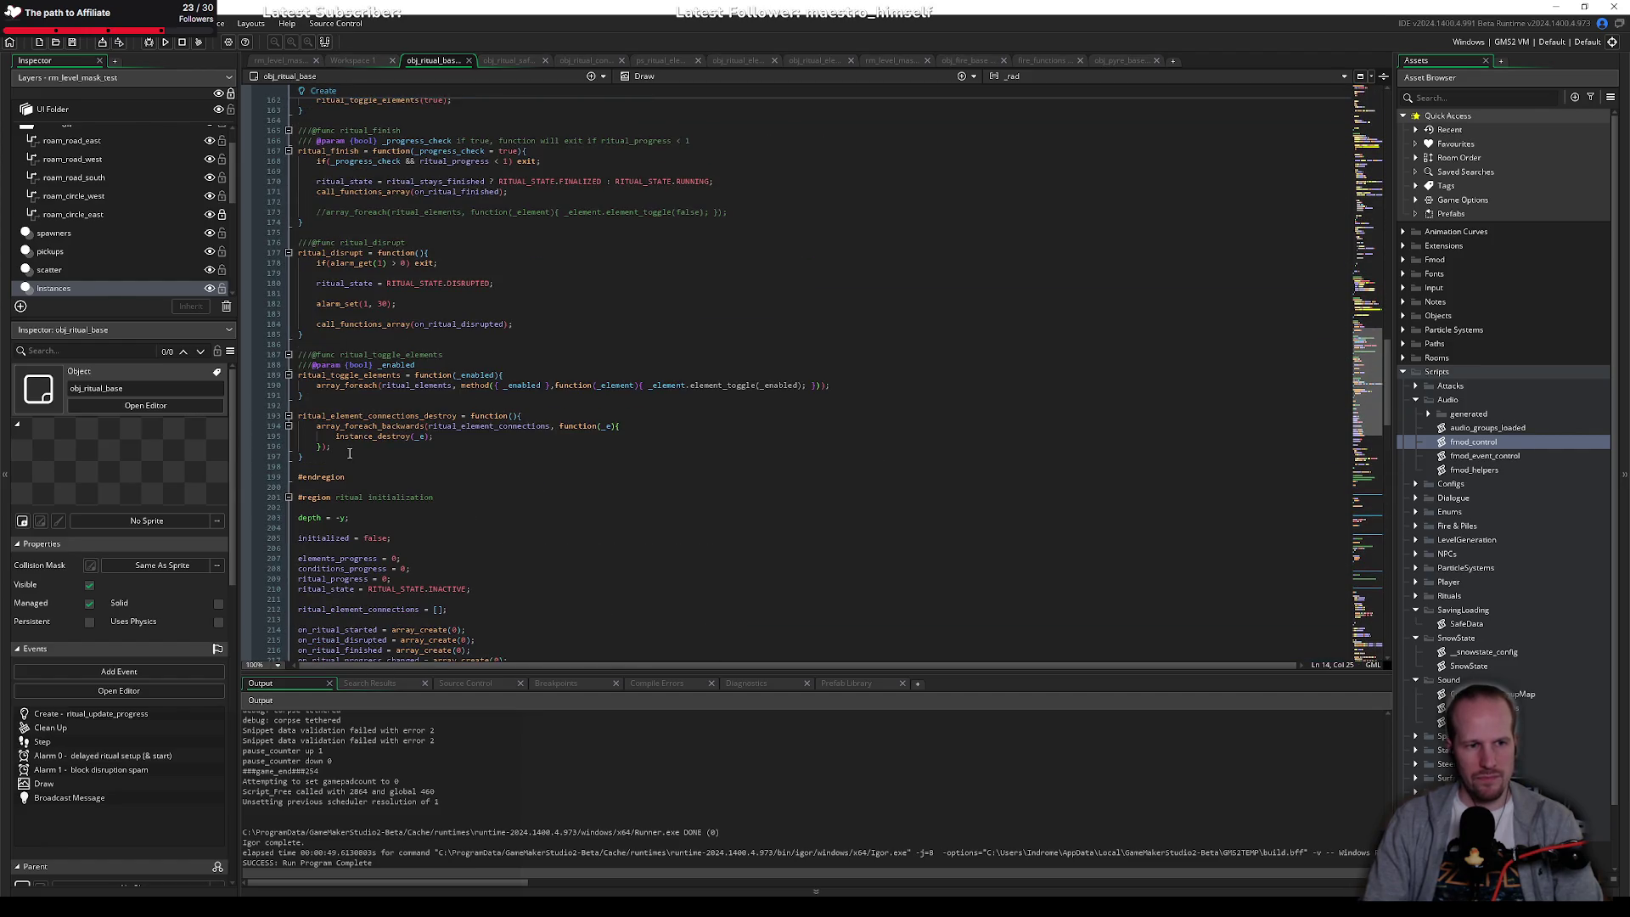
{"action": "left_click", "coordinate": [392, 457]}
{"action": "scroll", "coordinate": [421, 509], "scroll_direction": "down", "scroll_amount": 20}
{"action": "scroll", "coordinate": [422, 509], "scroll_direction": "down", "scroll_amount": 10}
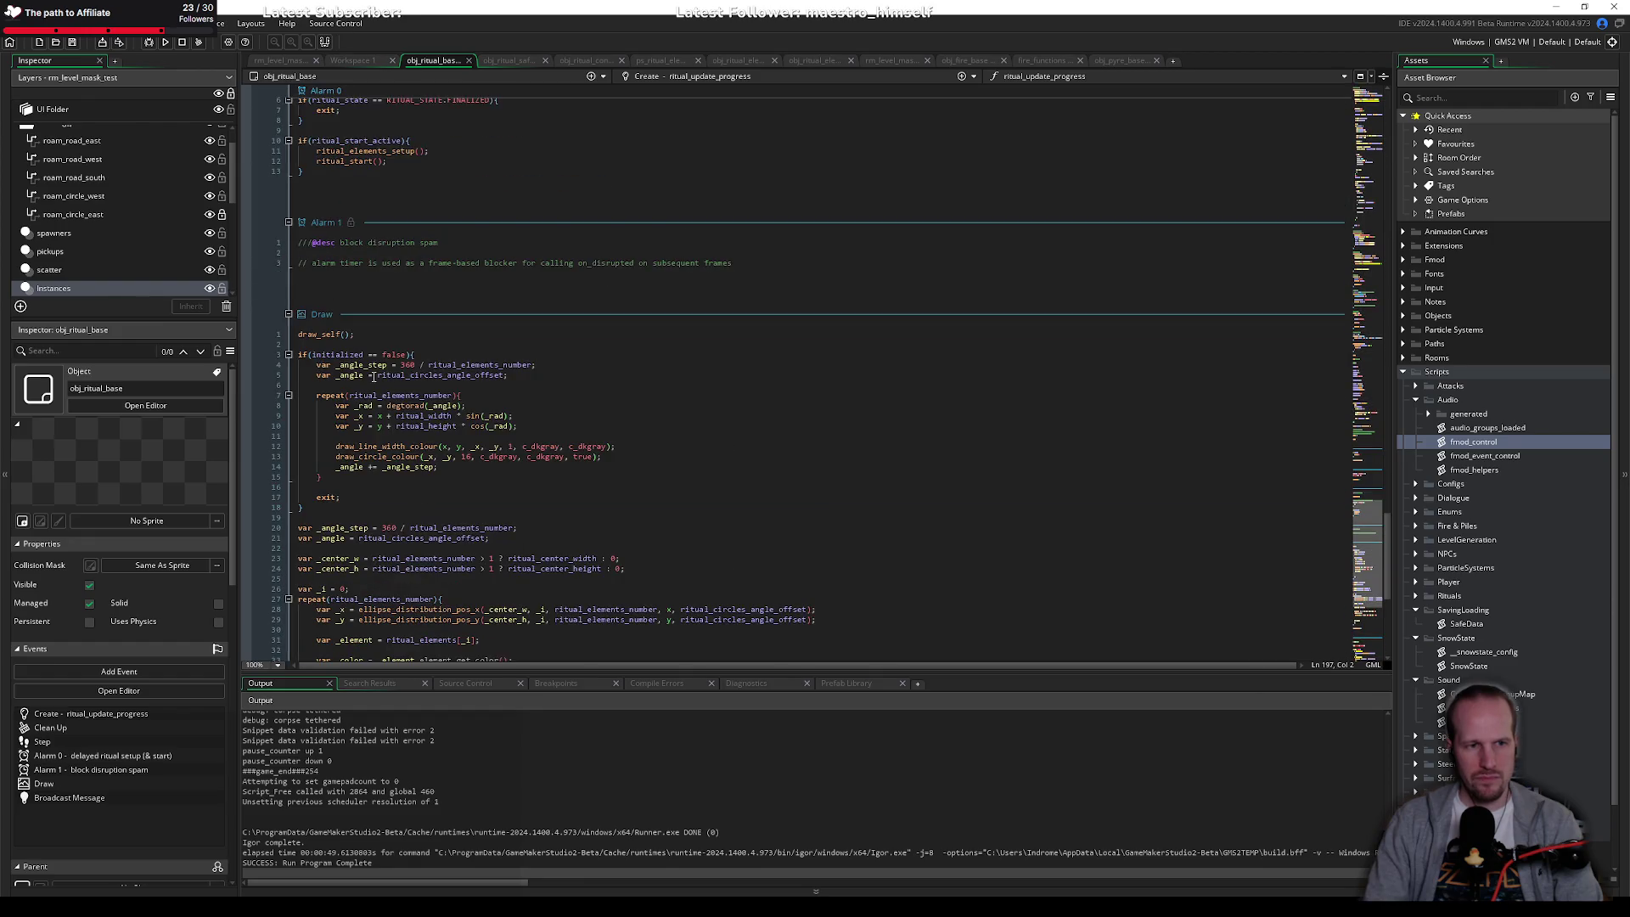
{"action": "left_click", "coordinate": [342, 346]}
{"action": "left_click", "coordinate": [410, 457]}
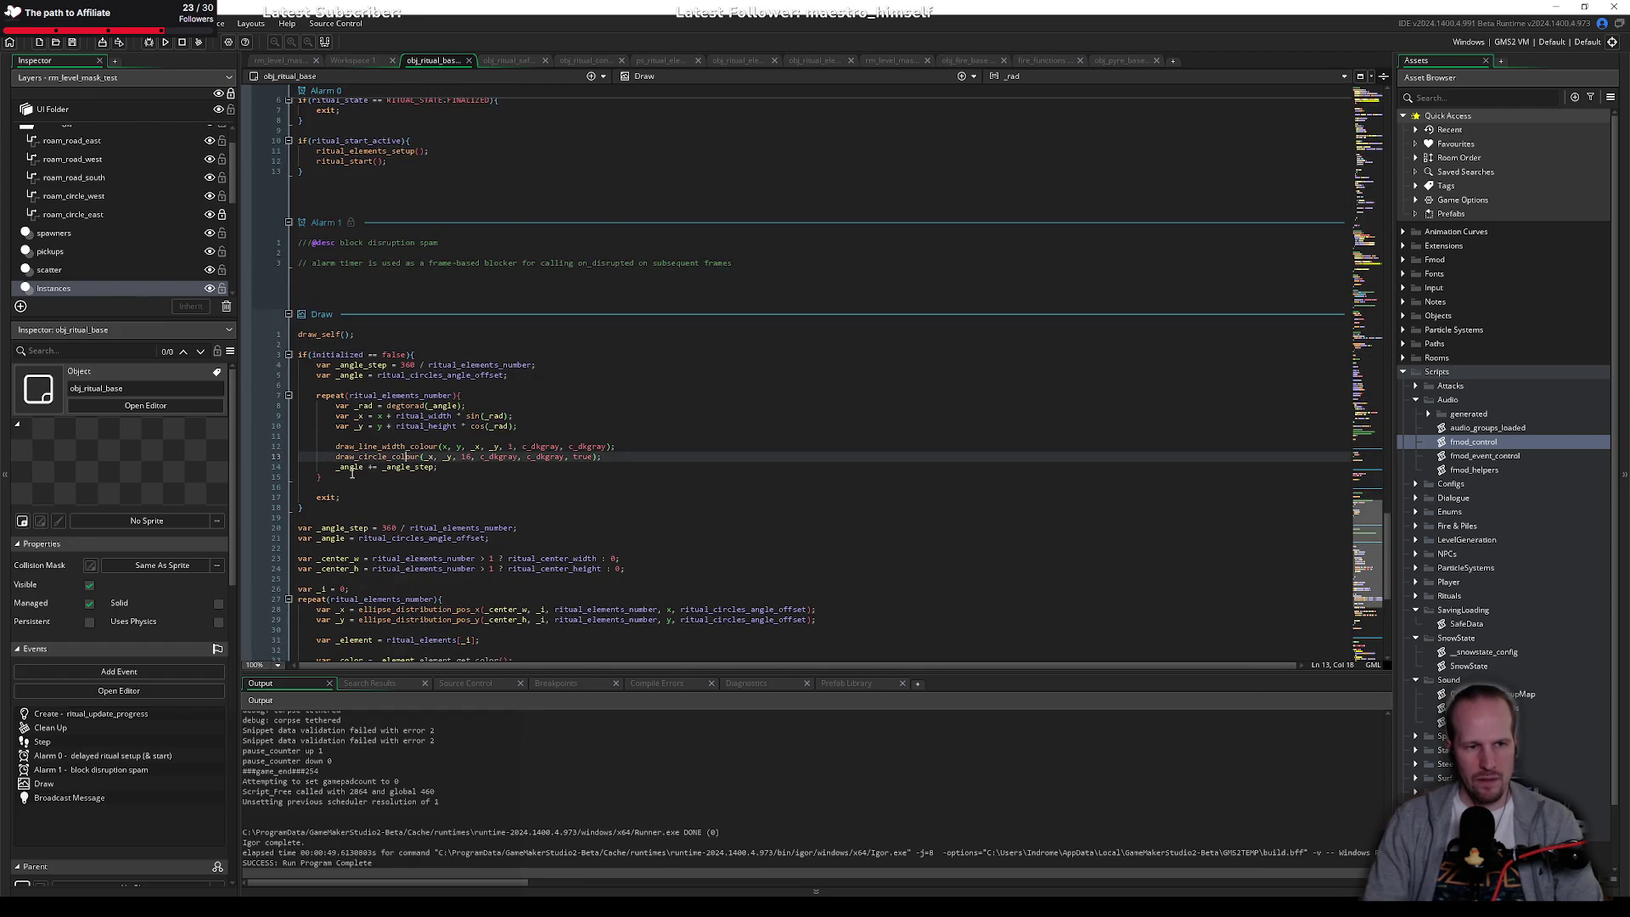
{"action": "left_click", "coordinate": [410, 410]}
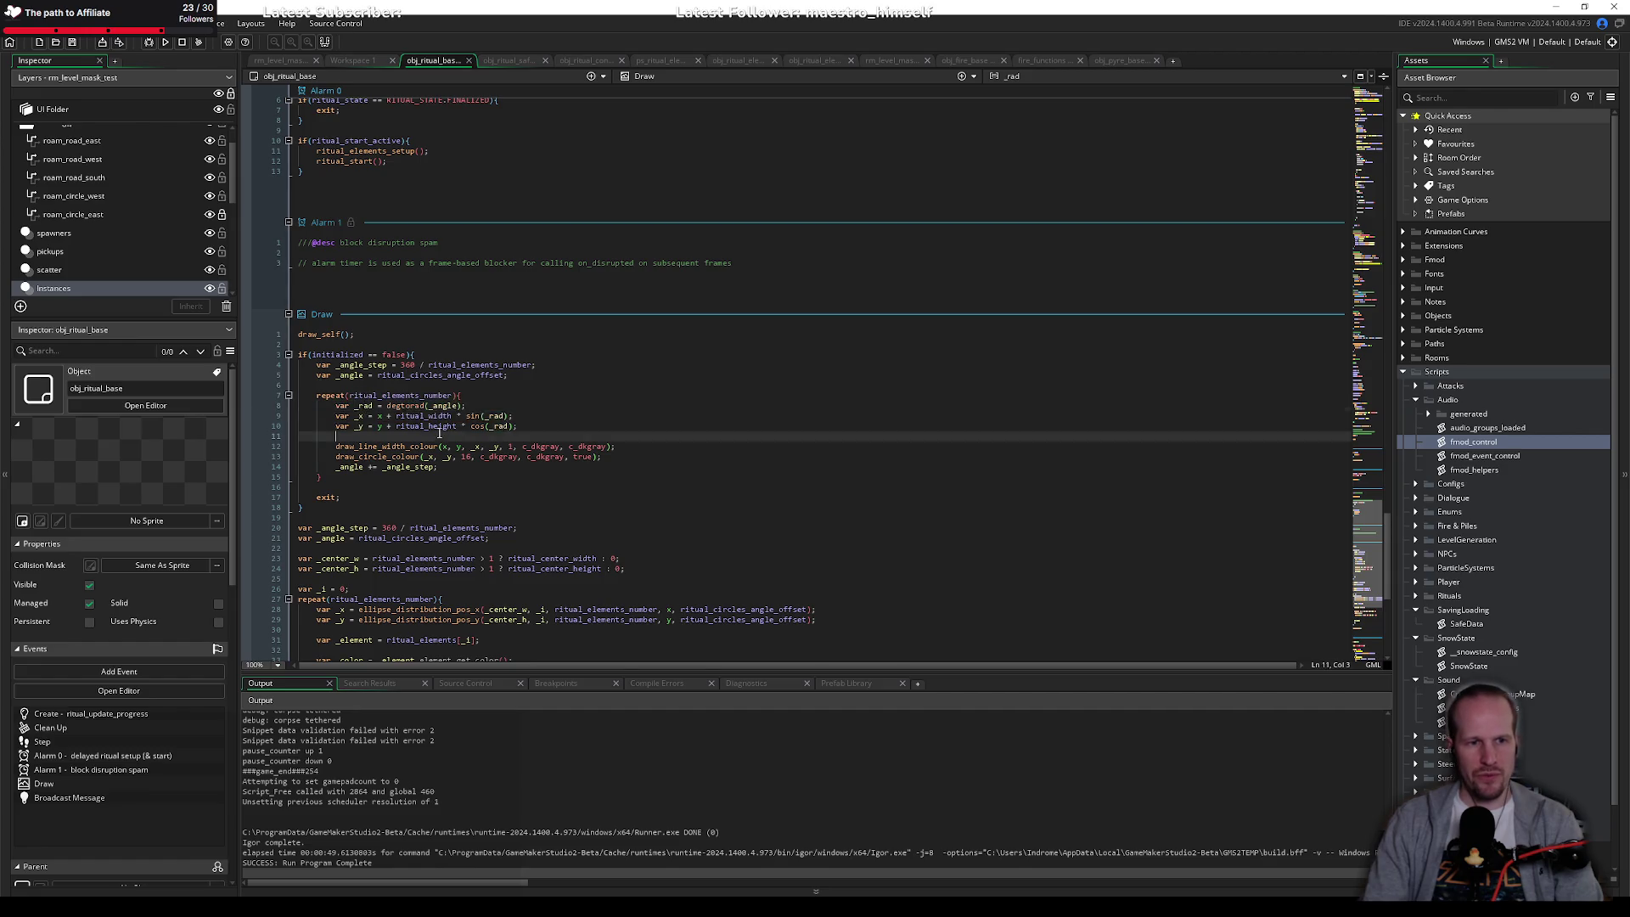
{"action": "left_click", "coordinate": [380, 415]}
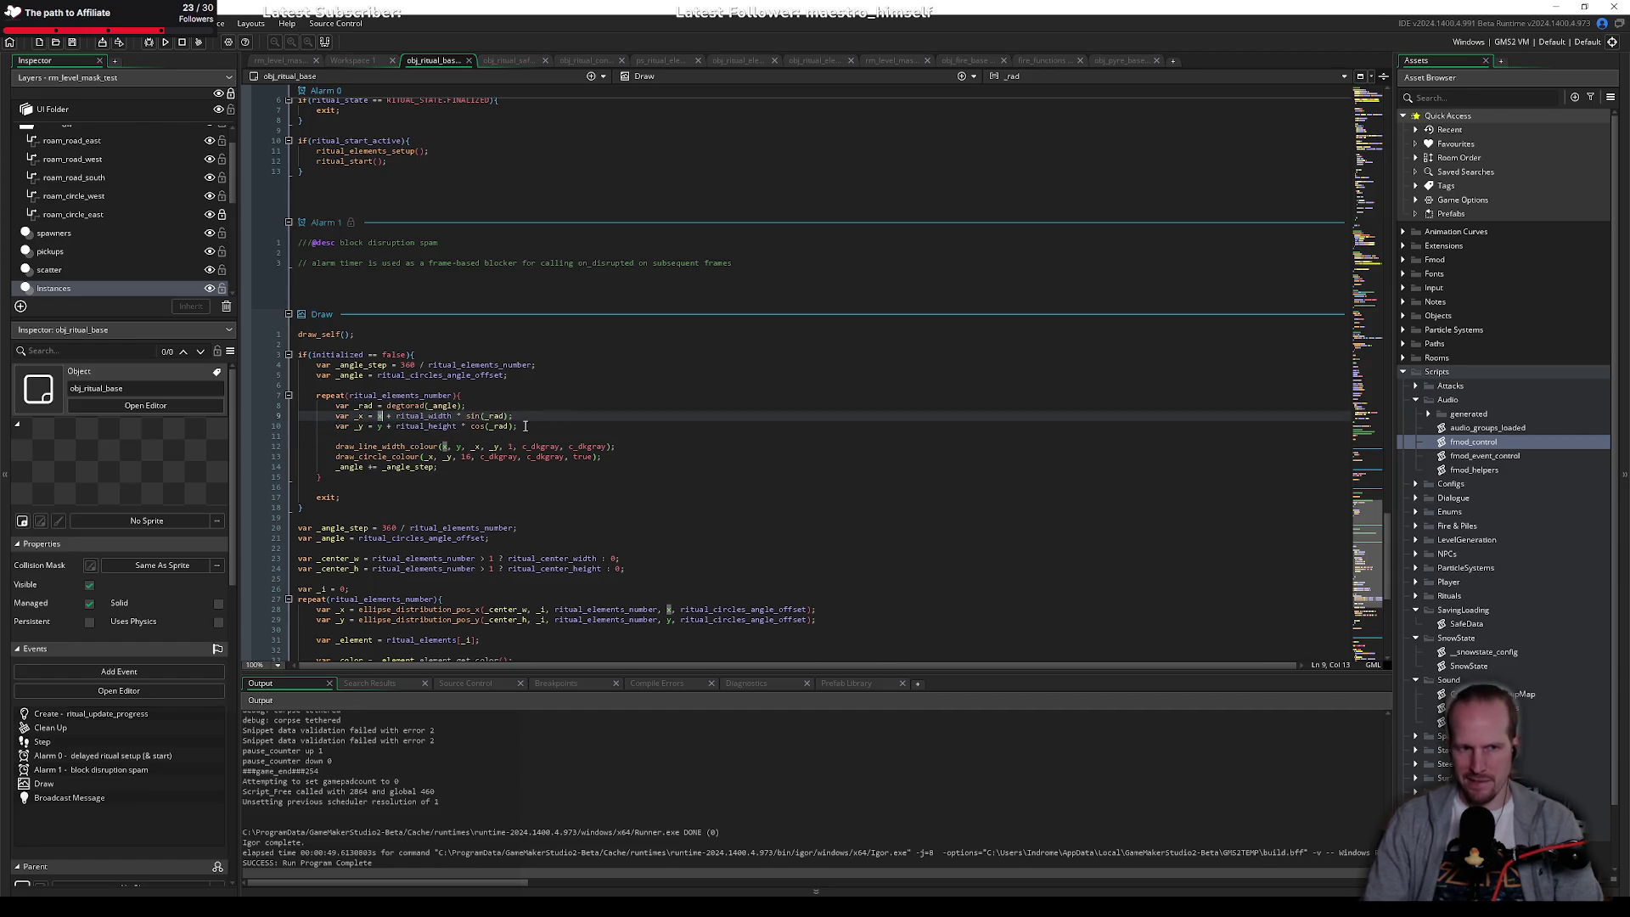
{"action": "left_click", "coordinate": [495, 425]}
{"action": "scroll", "coordinate": [413, 467], "scroll_direction": "up", "scroll_amount": 10}
{"action": "scroll", "coordinate": [413, 466], "scroll_direction": "up", "scroll_amount": 15}
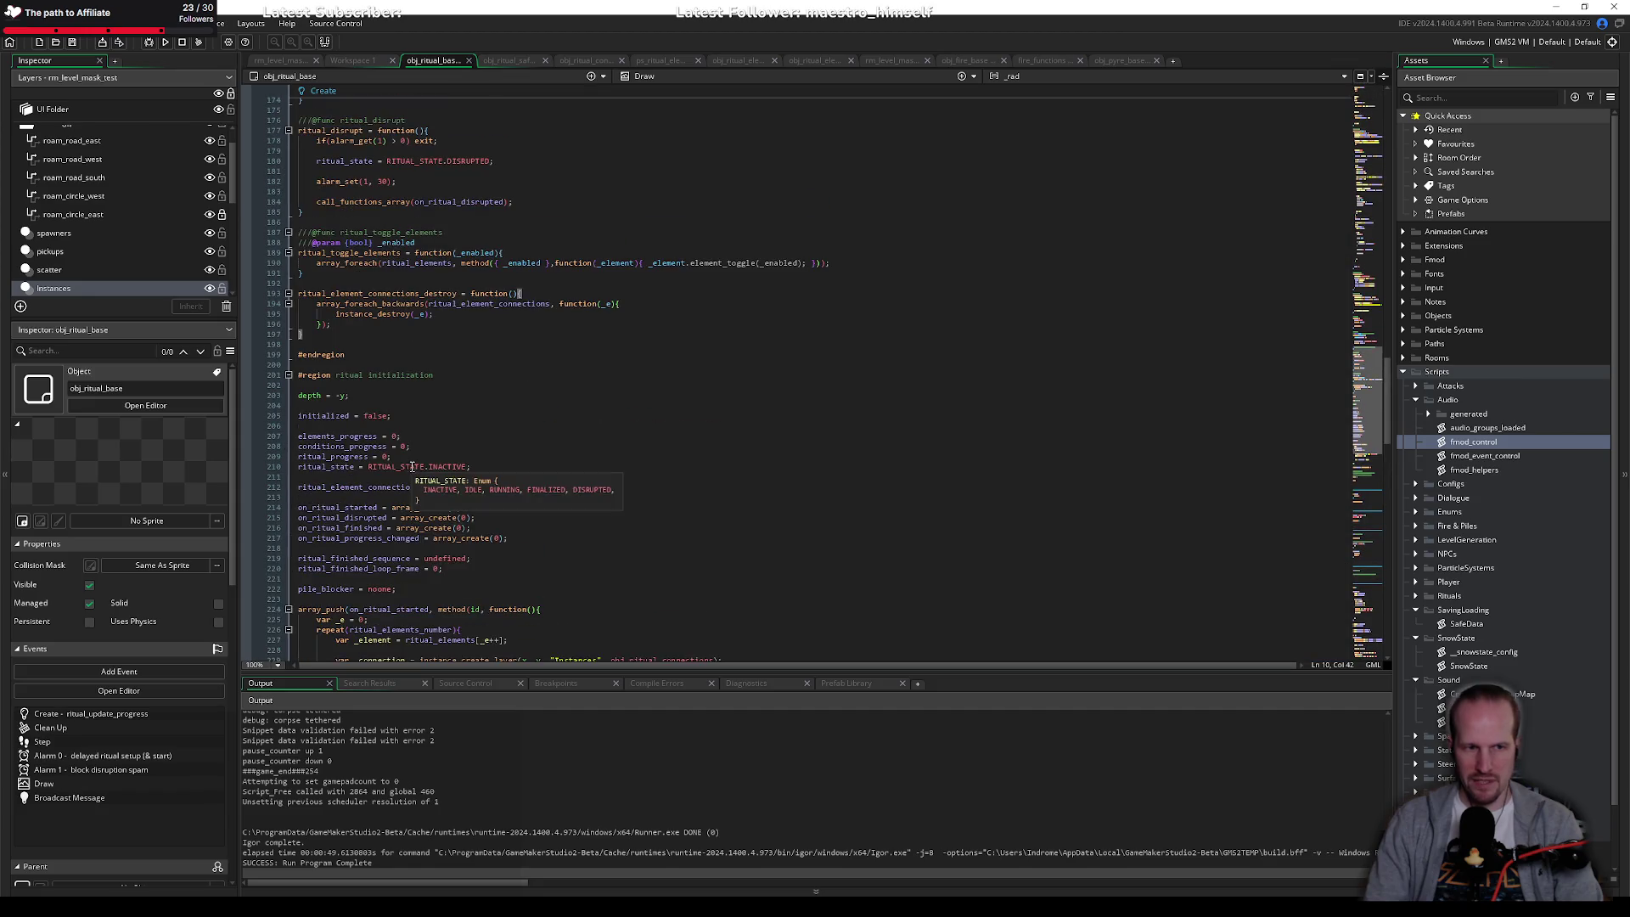
{"action": "scroll", "coordinate": [357, 382], "scroll_direction": "up", "scroll_amount": 18}
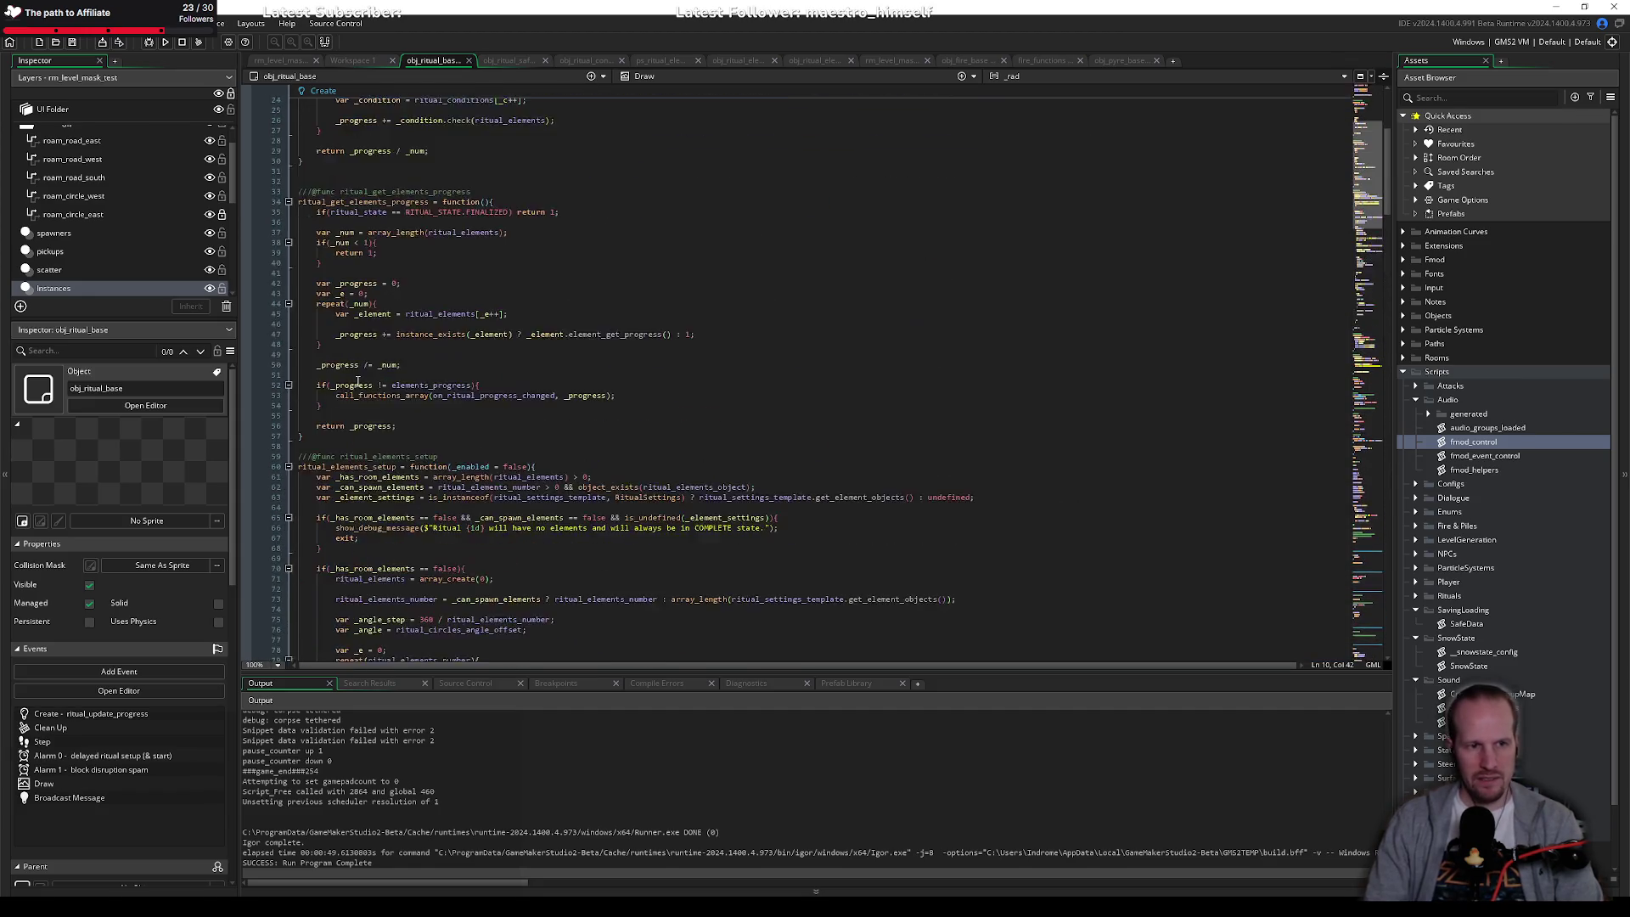
{"action": "scroll", "coordinate": [357, 314], "scroll_direction": "down", "scroll_amount": 20}
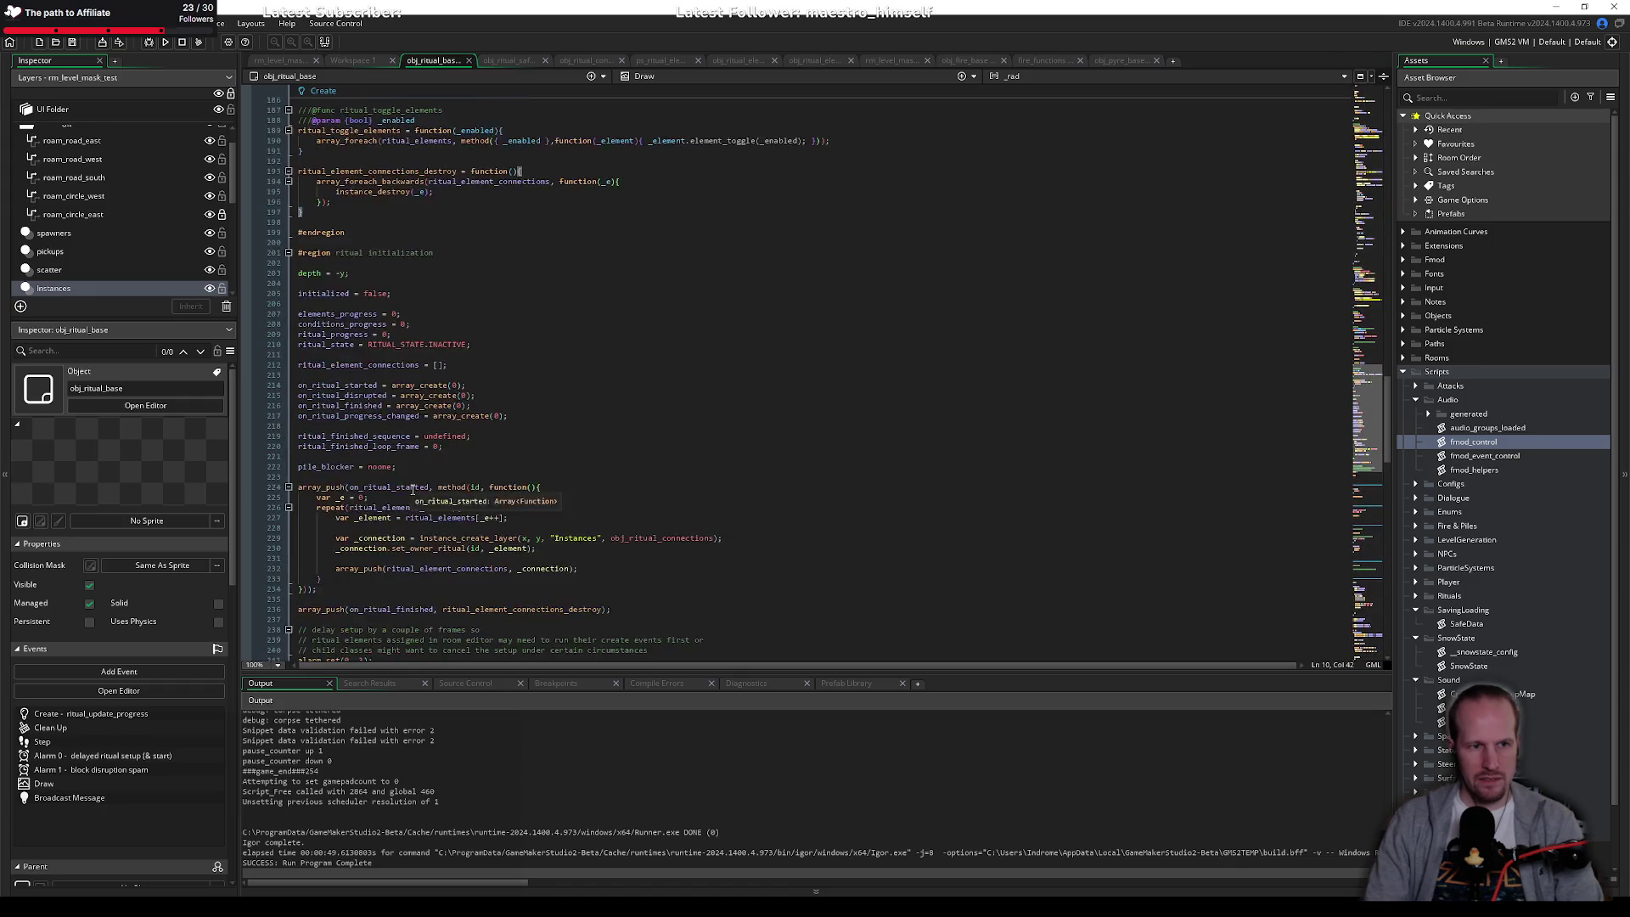
{"action": "left_click", "coordinate": [445, 407]}
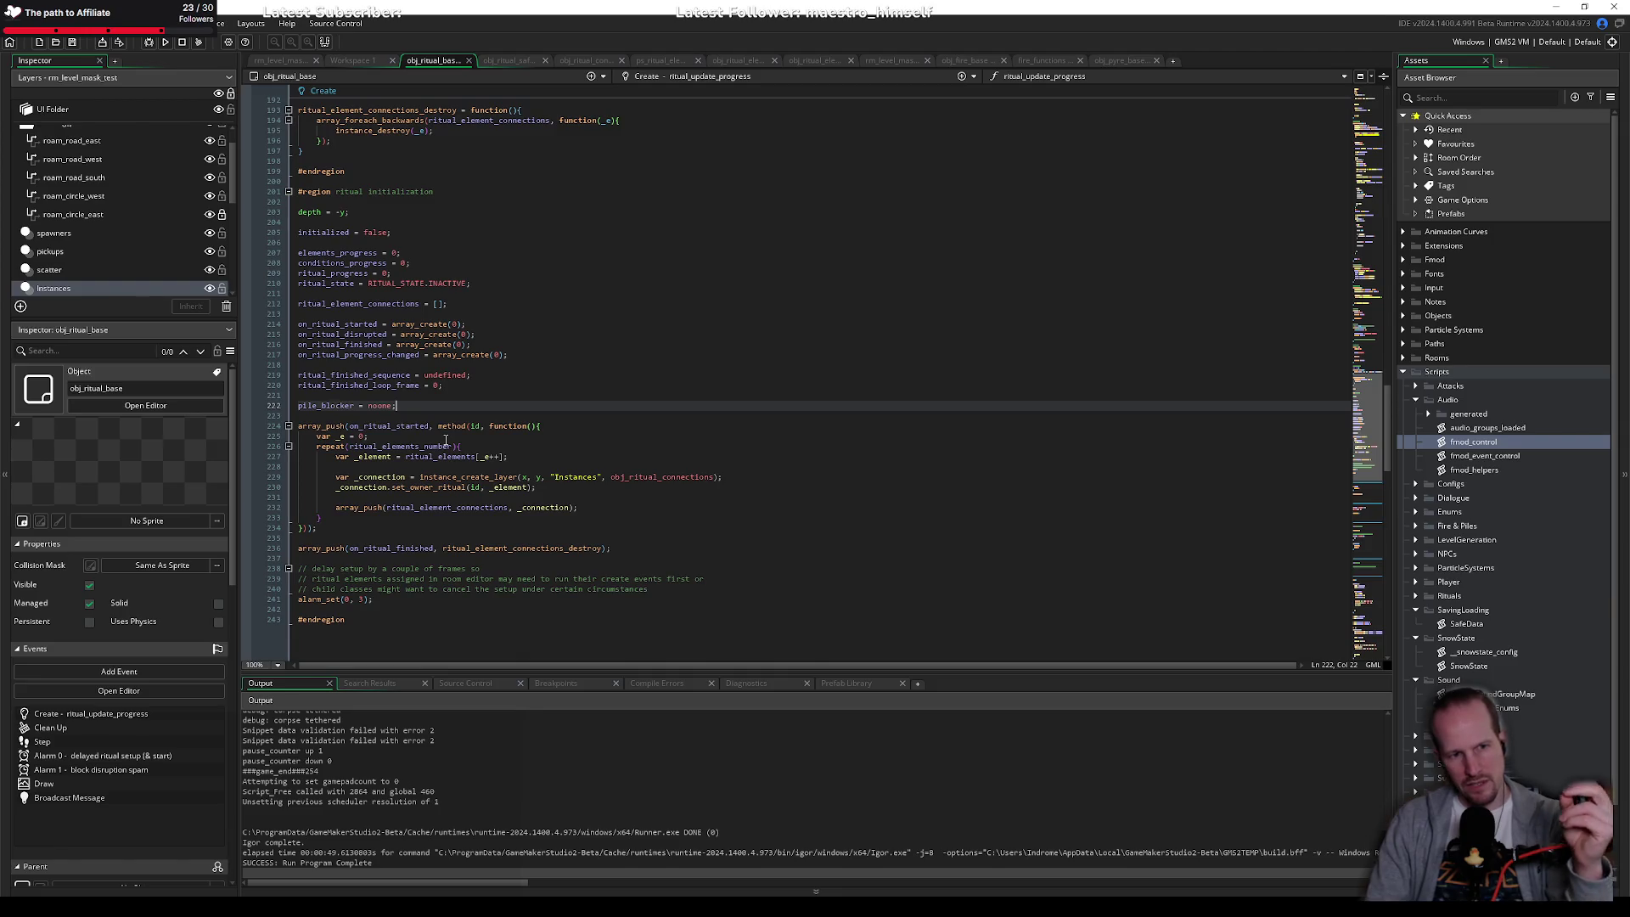
{"action": "left_click", "coordinate": [404, 527]}
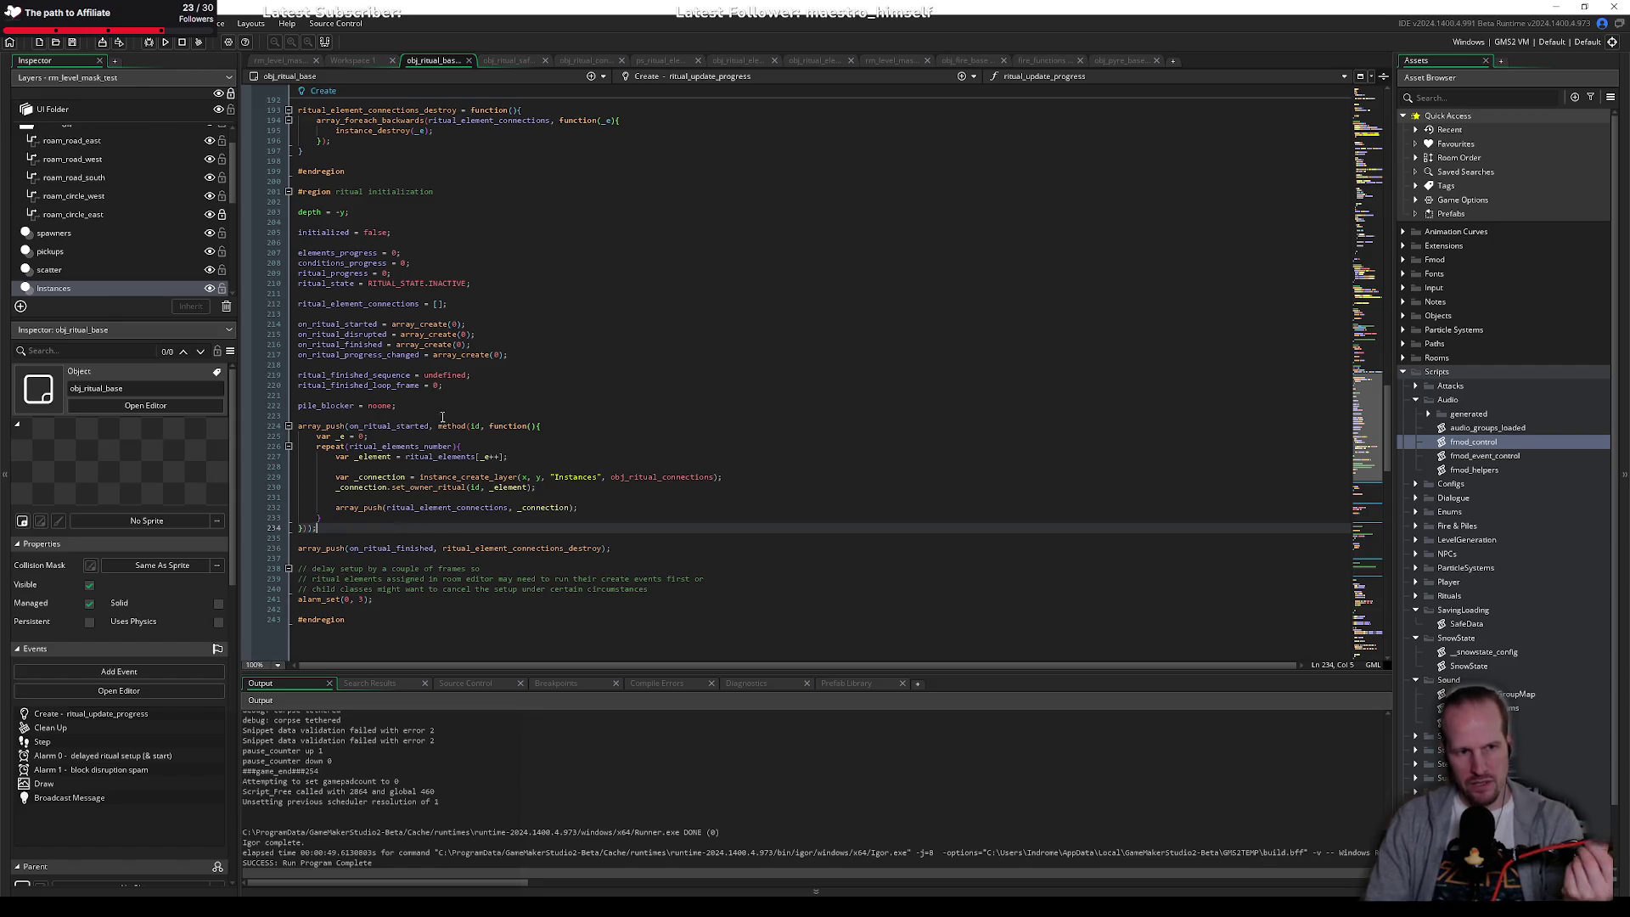
{"action": "left_click", "coordinate": [434, 406]}
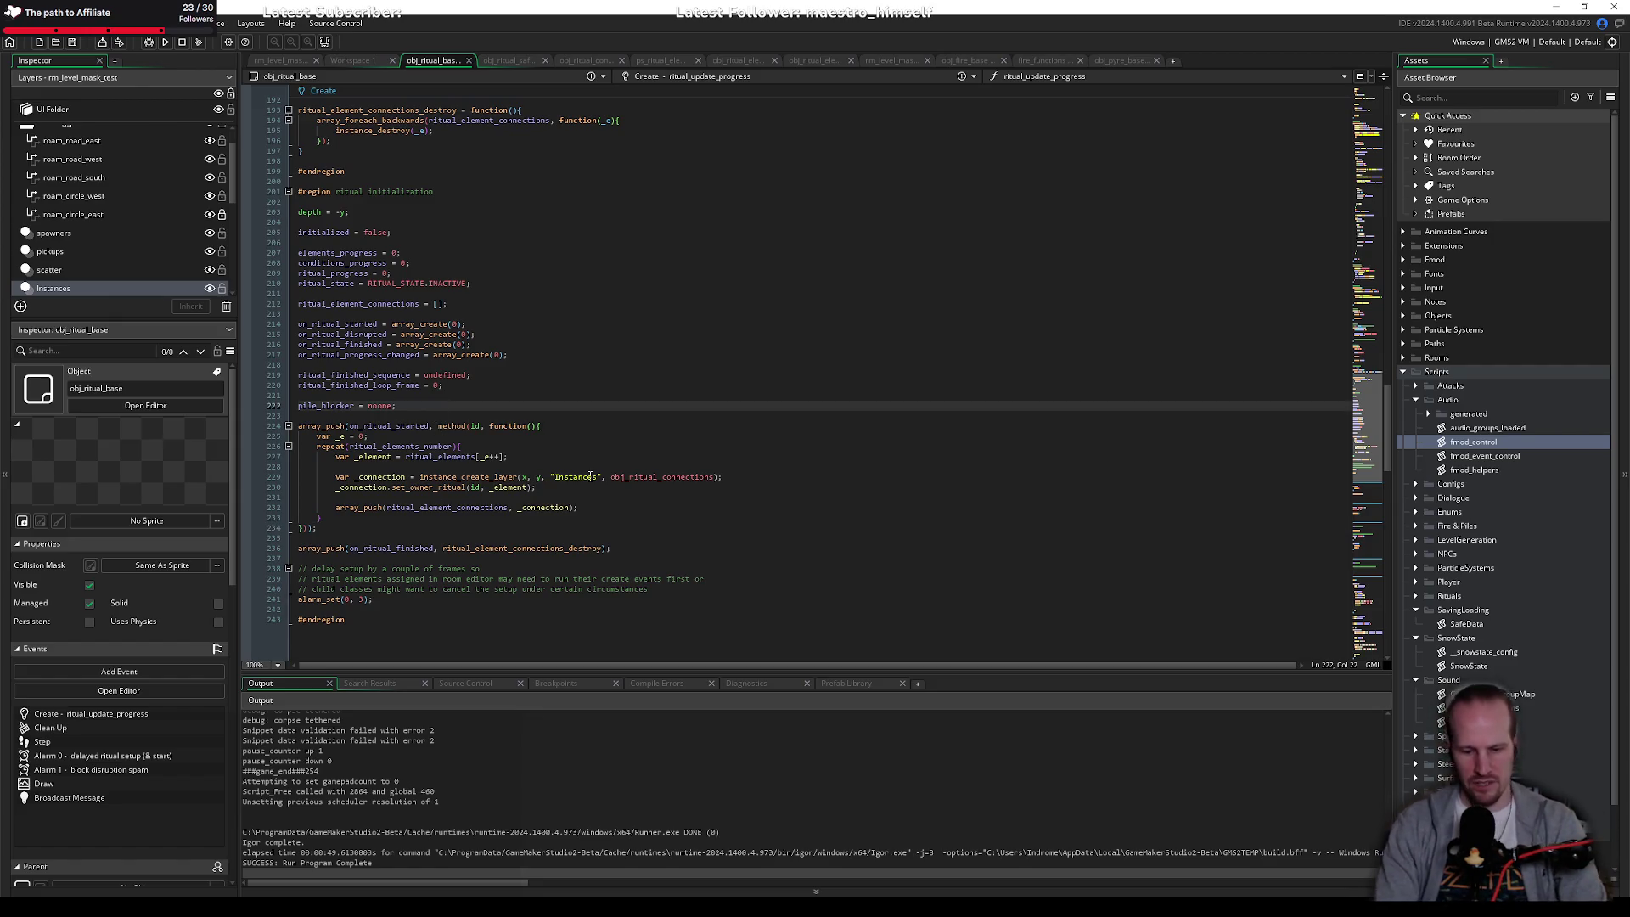
{"action": "key", "text": "Return"}
{"action": "key", "text": "Return"}
{"action": "key", "text": "ctrl+s"}
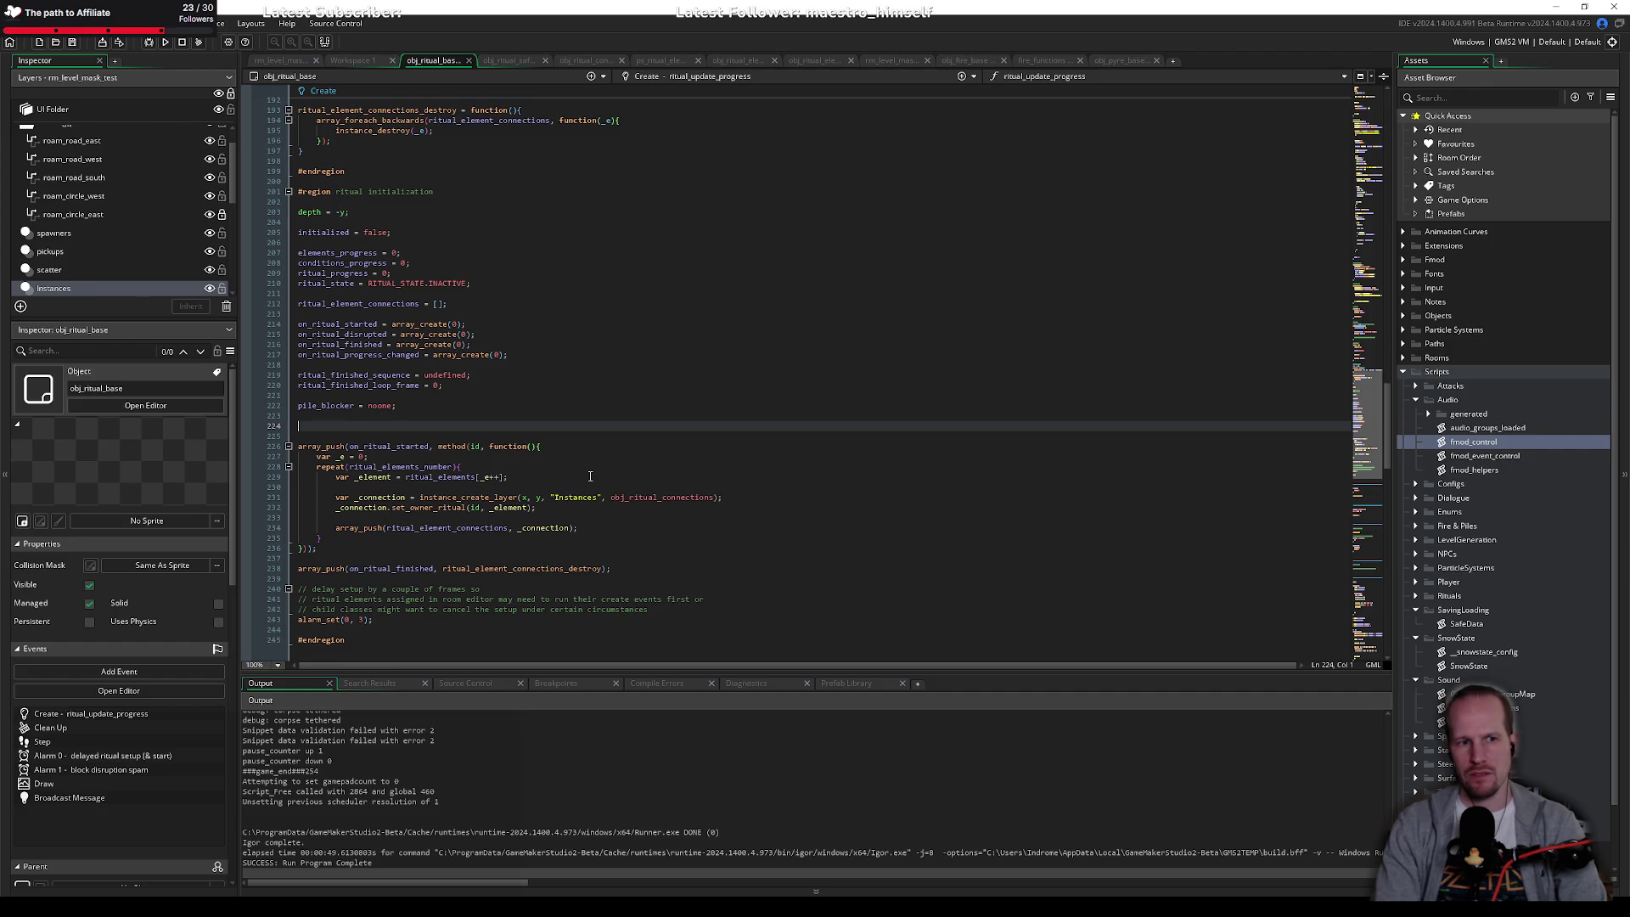
Step: Add ritual_element_positions = []; right after ritual_element_connections = []; in the Create code
{"action": "key", "text": "BackSpace"}
{"action": "key", "text": "BackSpace"}
{"action": "key", "text": "Up"}
{"action": "key", "text": "Up"}
{"action": "key", "text": "Up"}
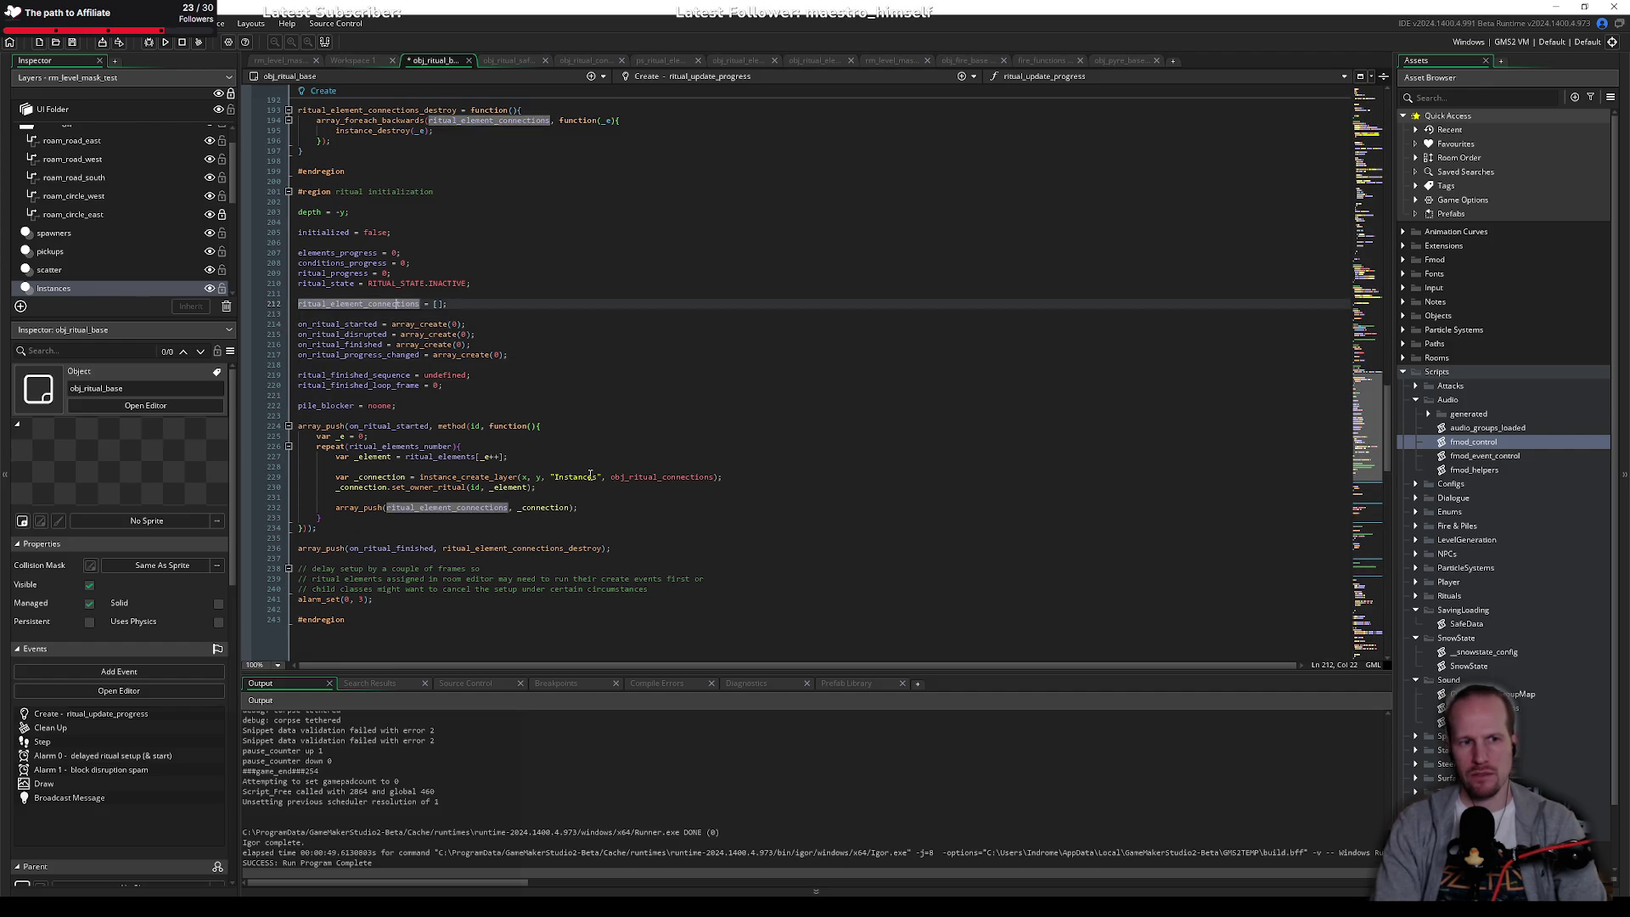
{"action": "key", "text": "End"}
{"action": "key", "text": "Return"}
{"action": "type", "text": "ritual"}
{"action": "key", "text": "Escape"}
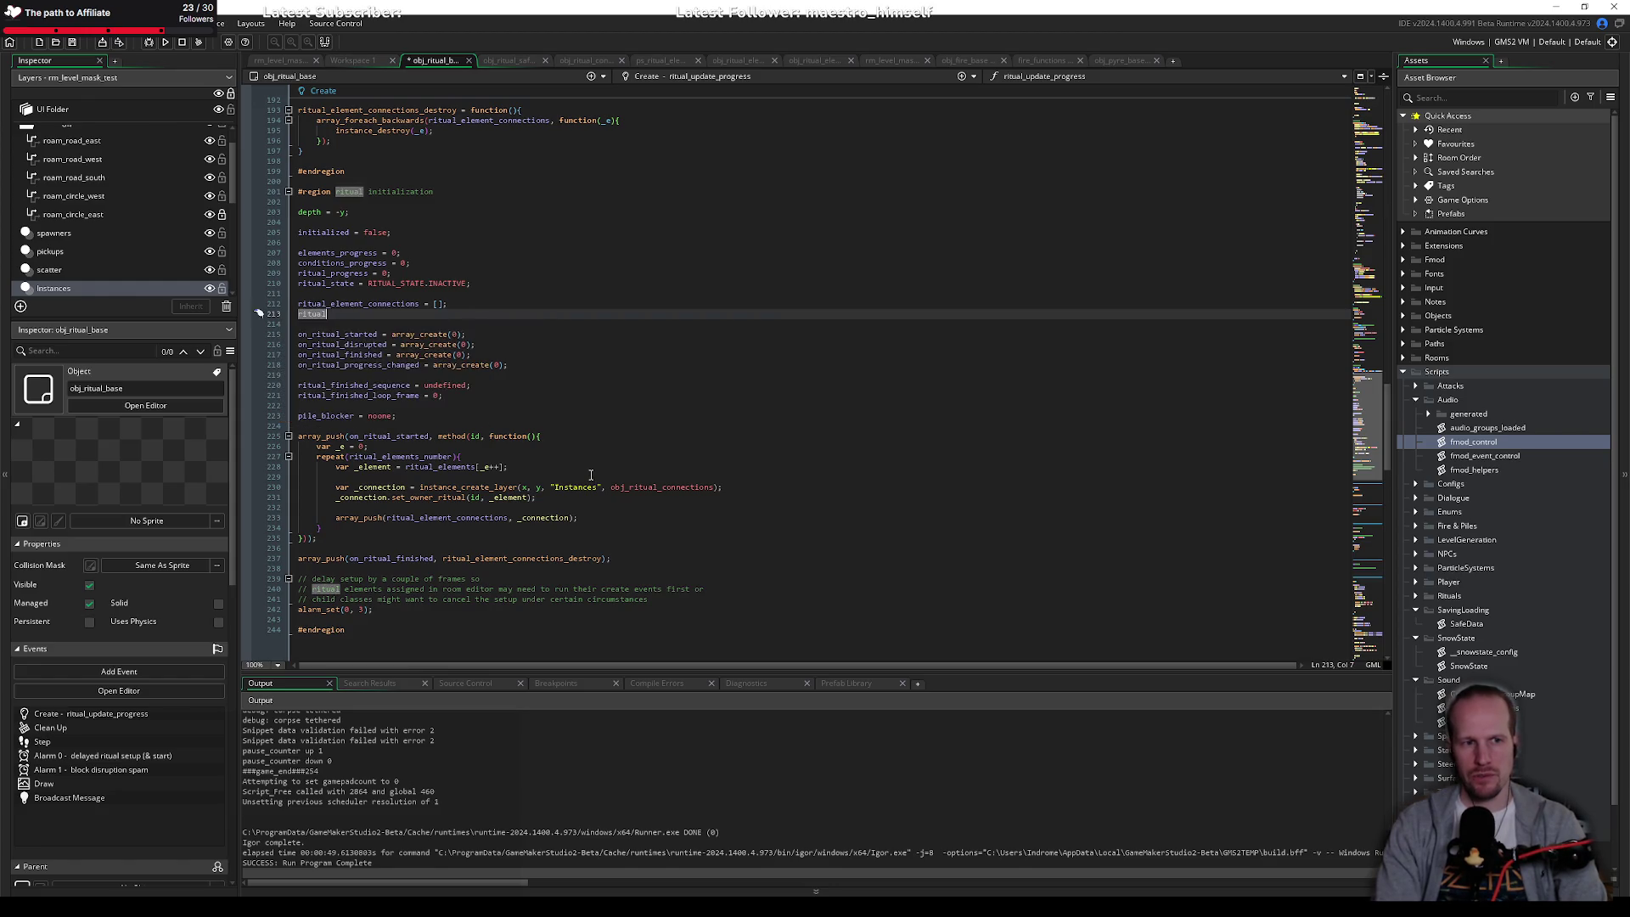
{"action": "type", "text": "_element_po"}
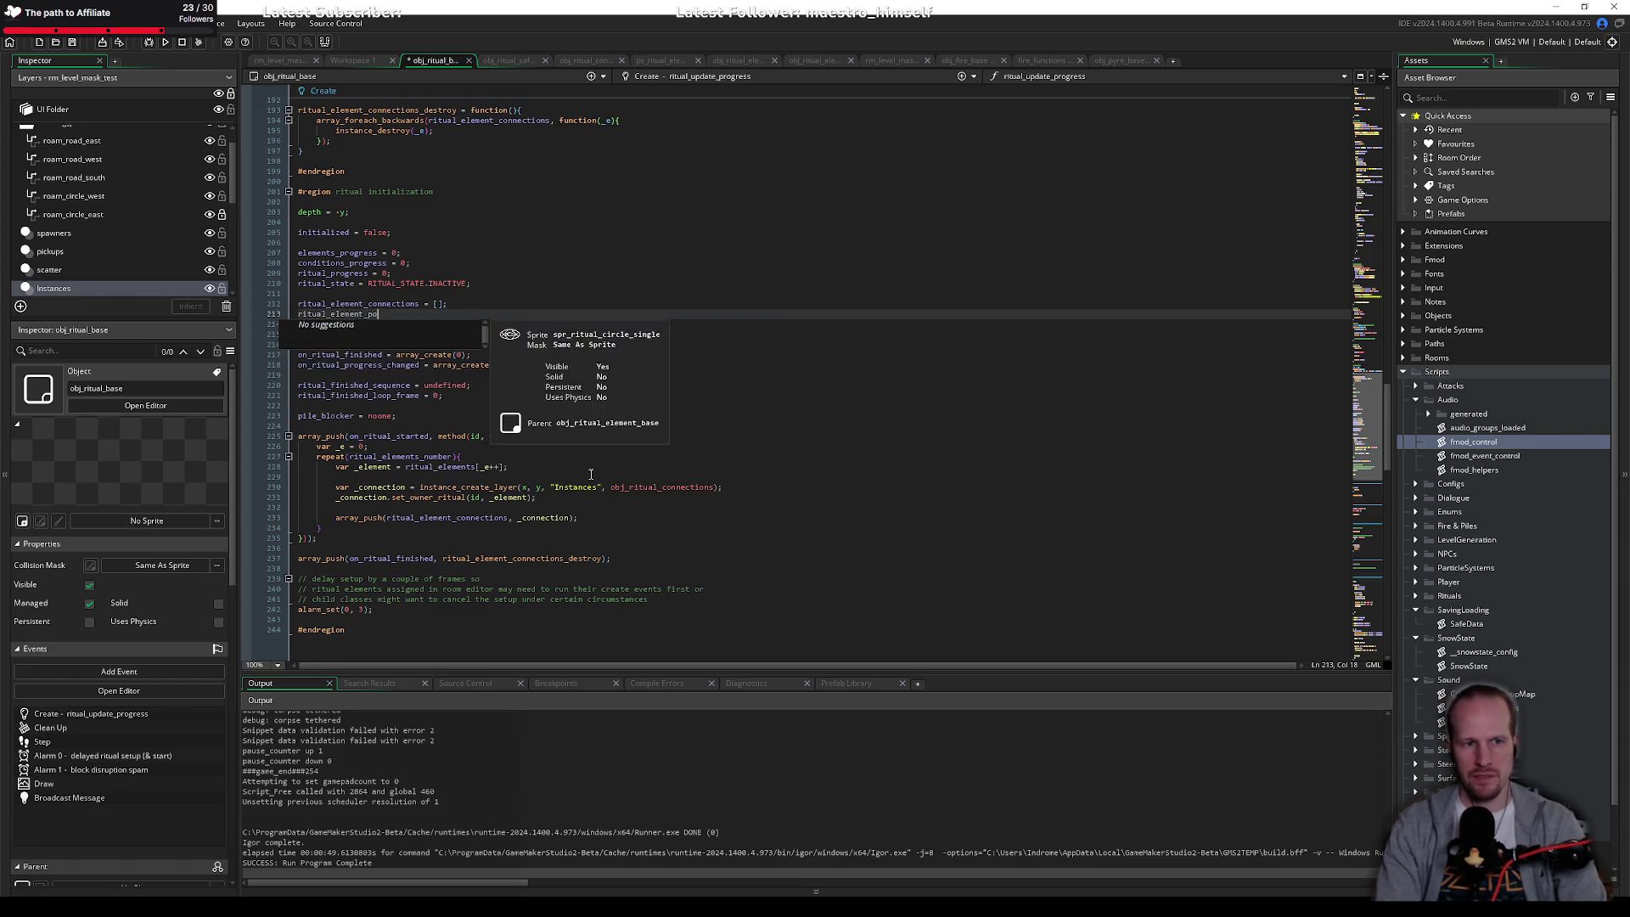
{"action": "type", "text": "sitions ="}
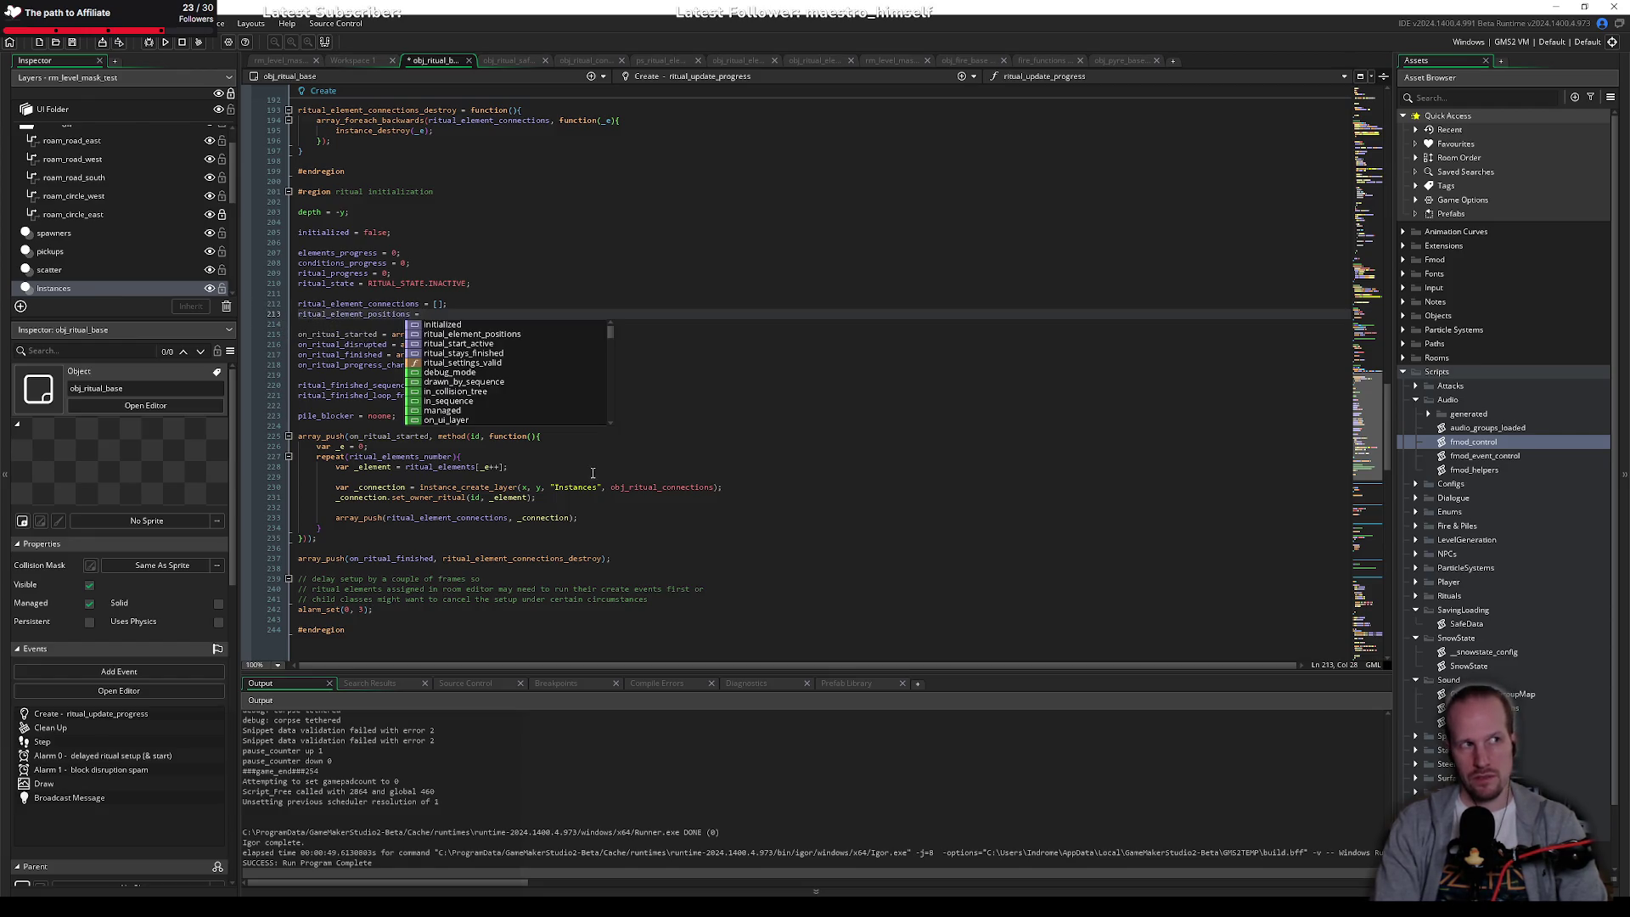
{"action": "type", "text": " [];"}
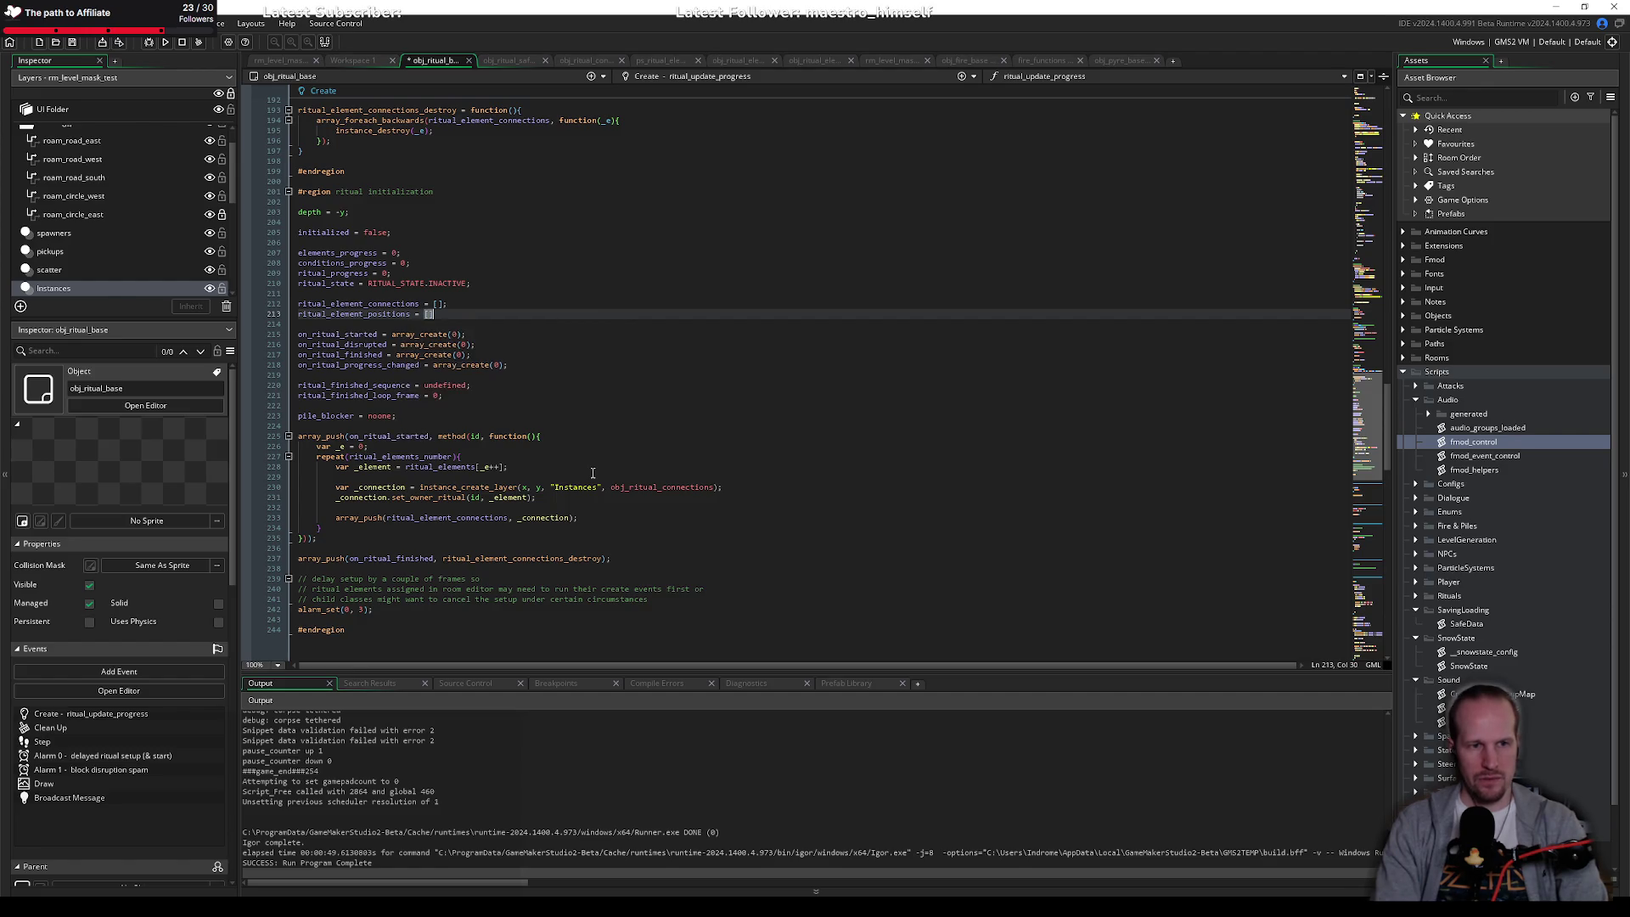
Step: Add spacing after the on_ritual_finished array_push hookup and scroll up to the ritual functions
{"action": "key", "text": "Down"}
{"action": "key", "text": "Down"}
{"action": "key", "text": "Down"}
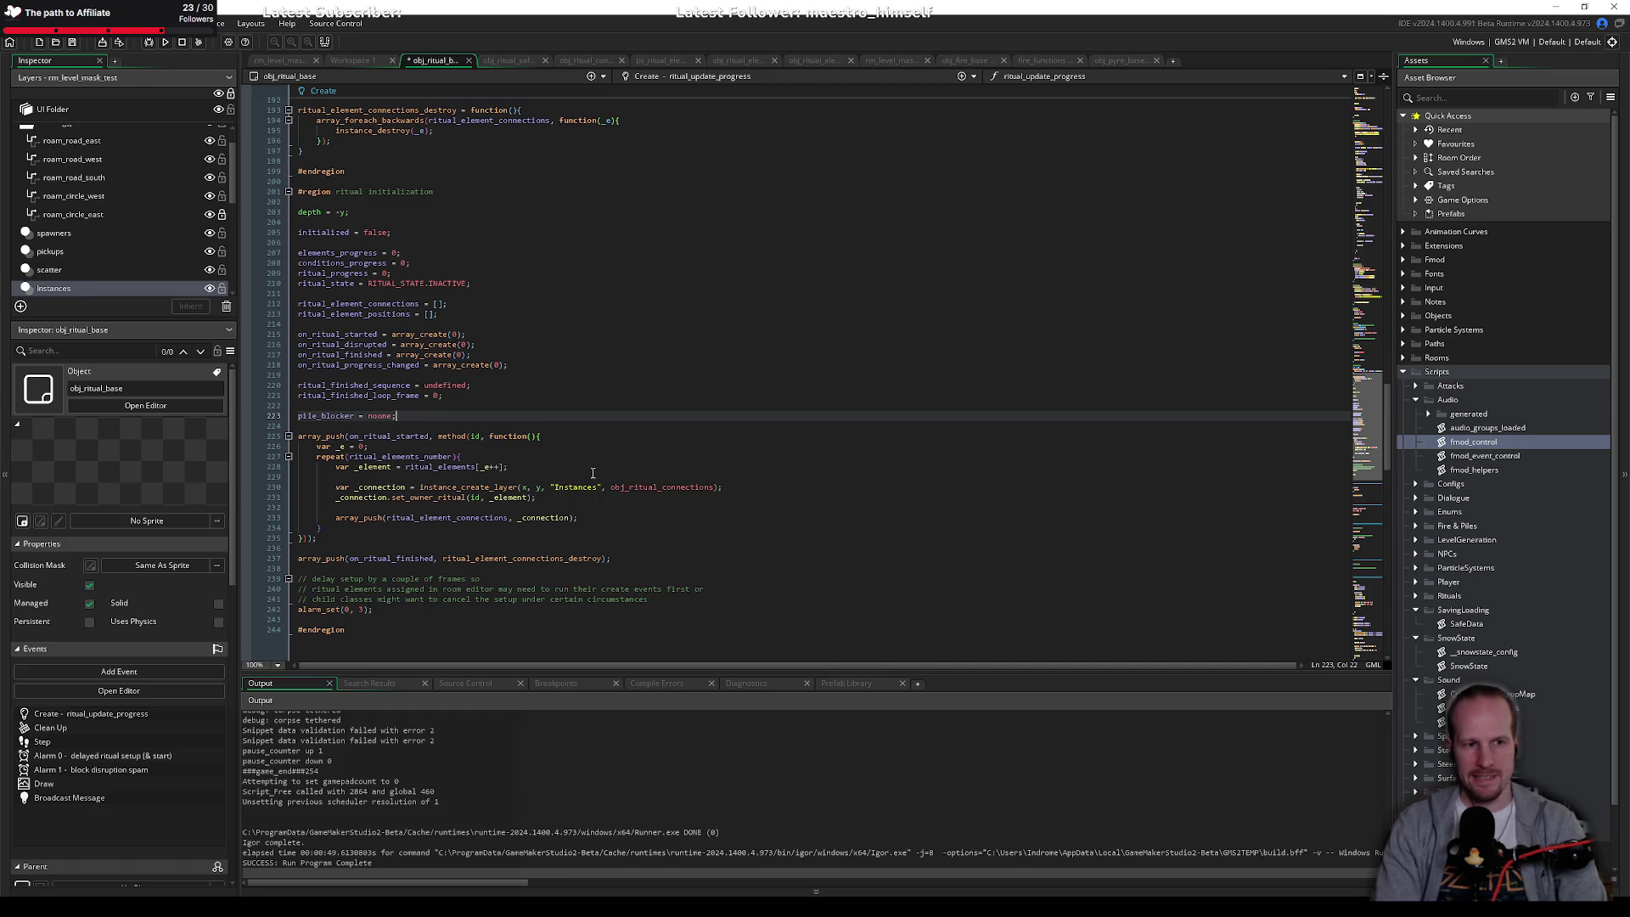
{"action": "key", "text": "Down"}
{"action": "key", "text": "Down"}
{"action": "key", "text": "Down"}
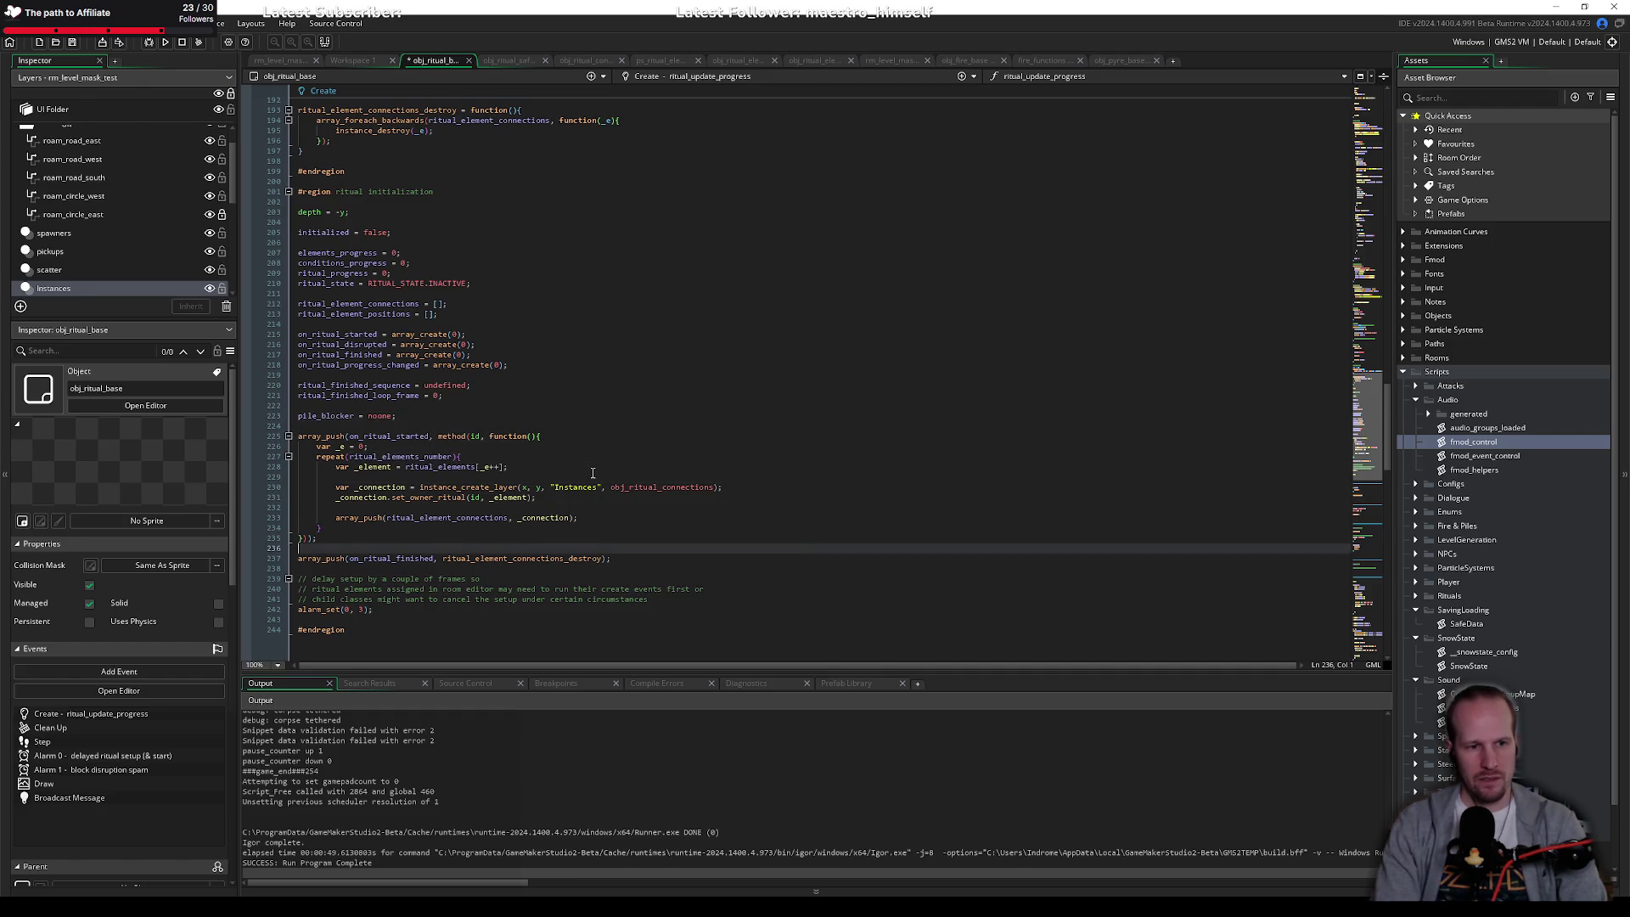
{"action": "key", "text": "Right"}
{"action": "key", "text": "Right"}
{"action": "key", "text": "Right"}
{"action": "key", "text": "End"}
{"action": "key", "text": "Return"}
{"action": "key", "text": "Return"}
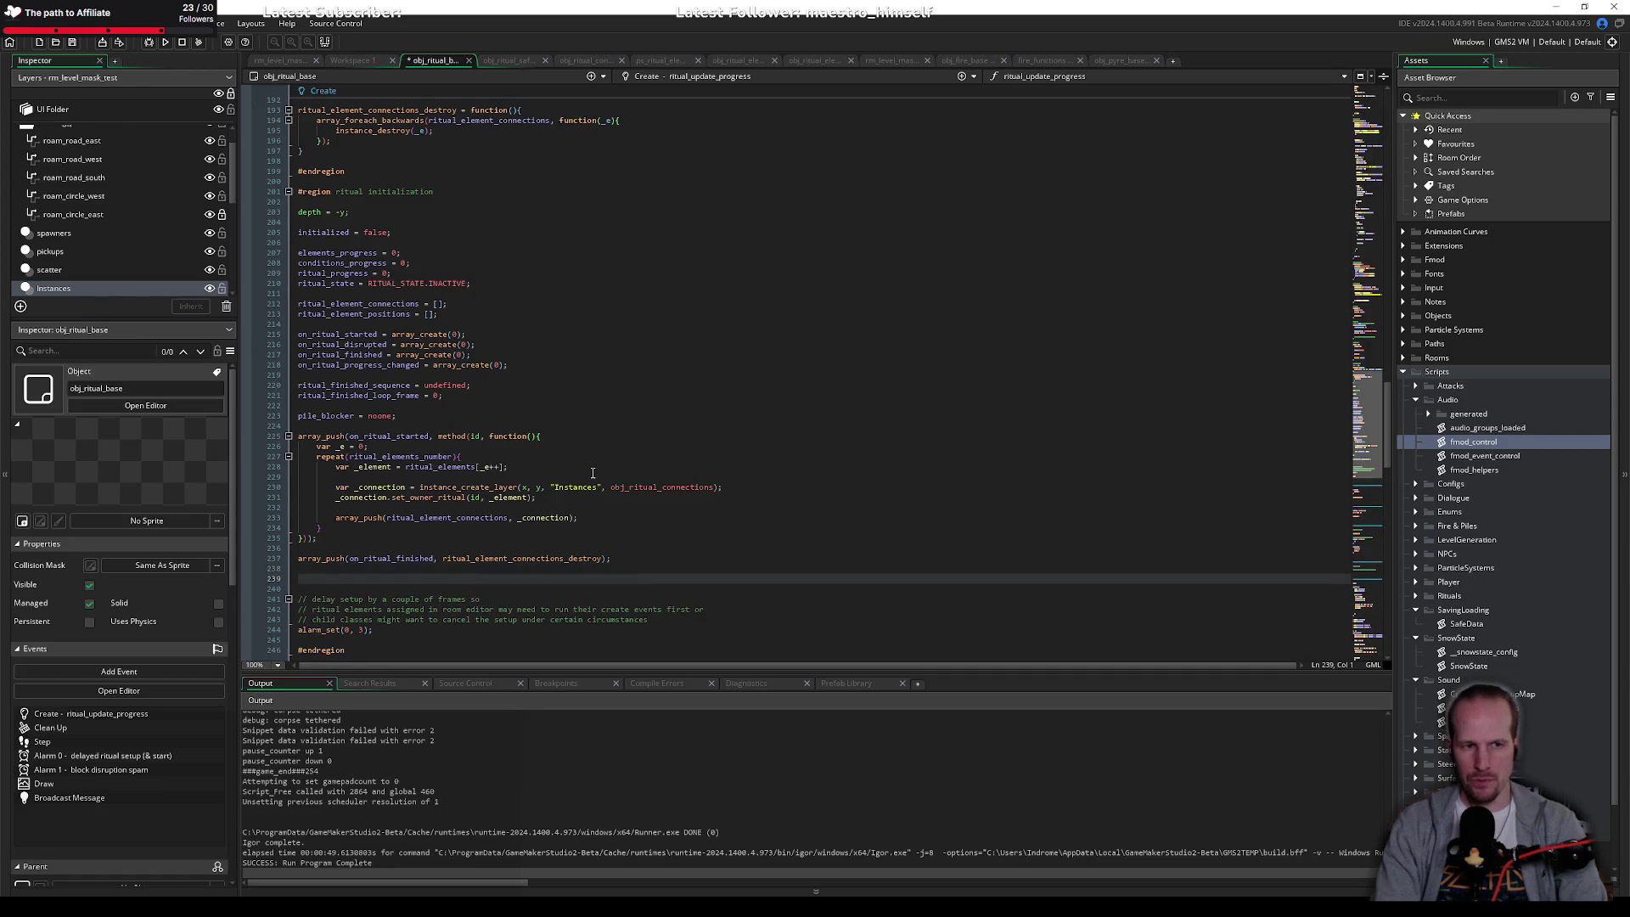
{"action": "scroll", "coordinate": [593, 473], "scroll_direction": "up", "scroll_amount": 10}
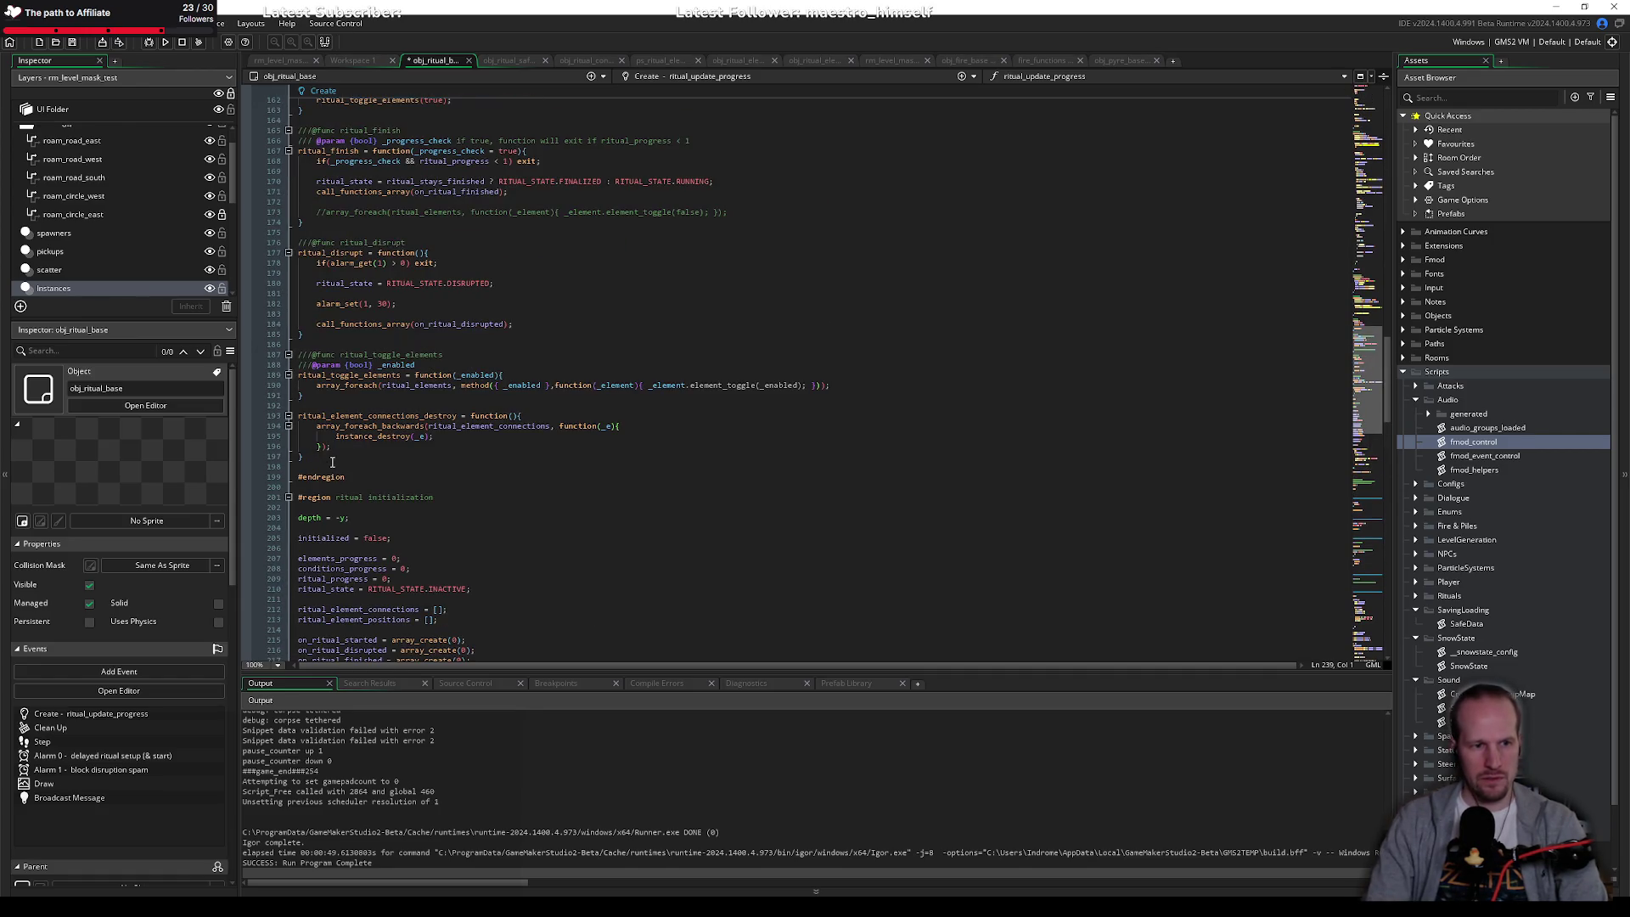
Step: Start a new function ritual_elements_get_positions = function(){ after the connections-destroy function
{"action": "left_click", "coordinate": [332, 462]}
{"action": "key", "text": "Return"}
{"action": "key", "text": "Return"}
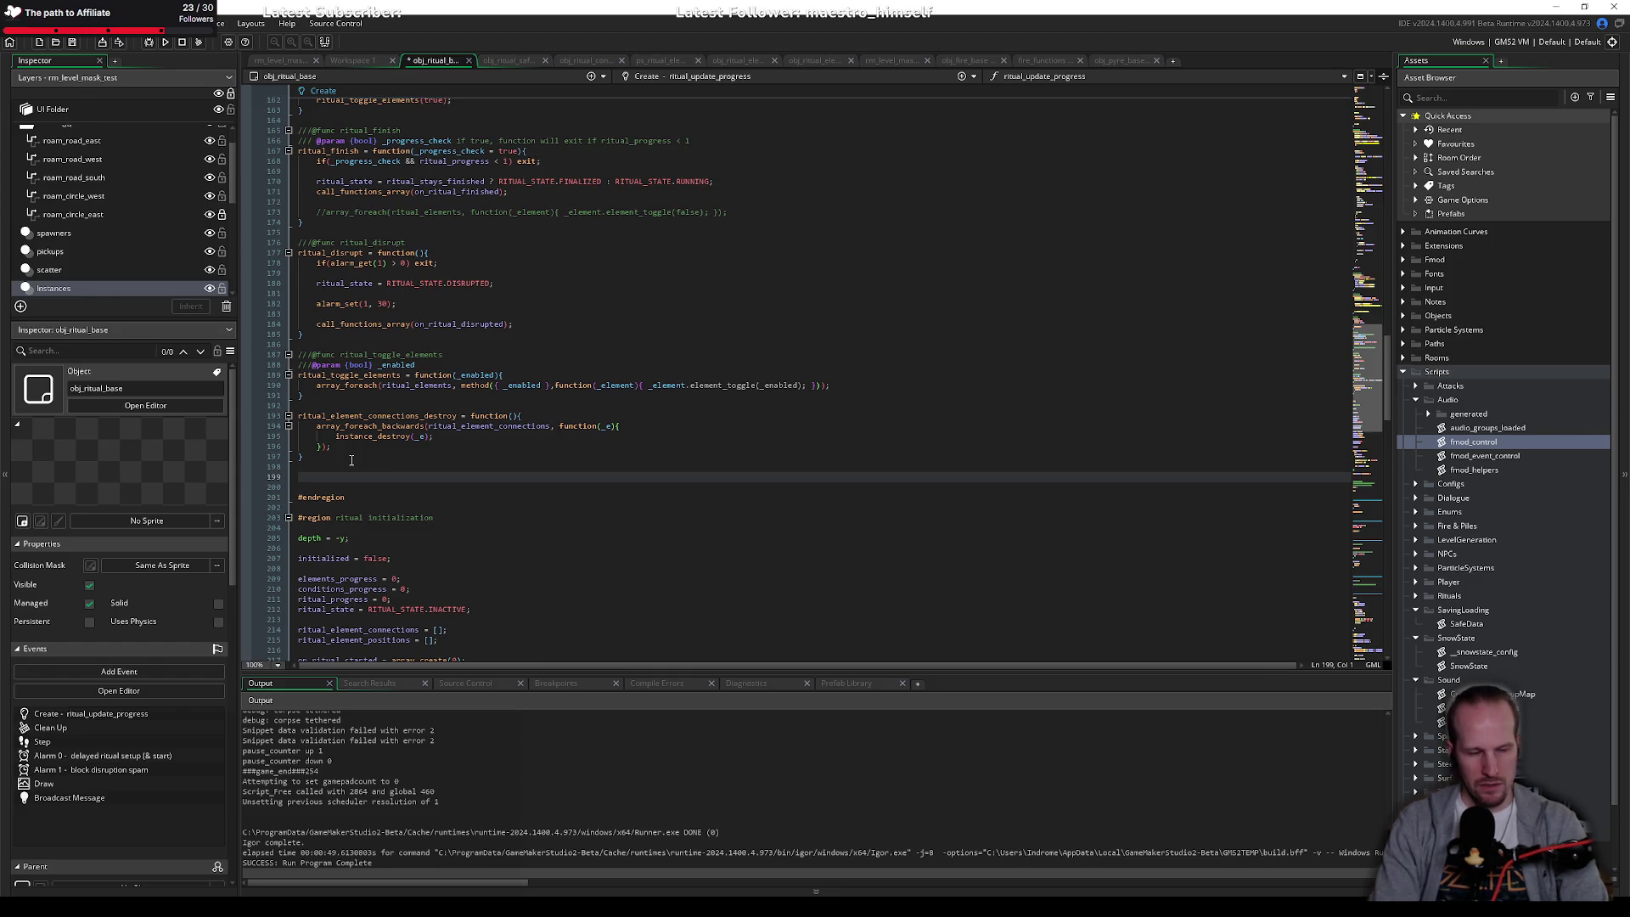
{"action": "type", "text": "ritual_"}
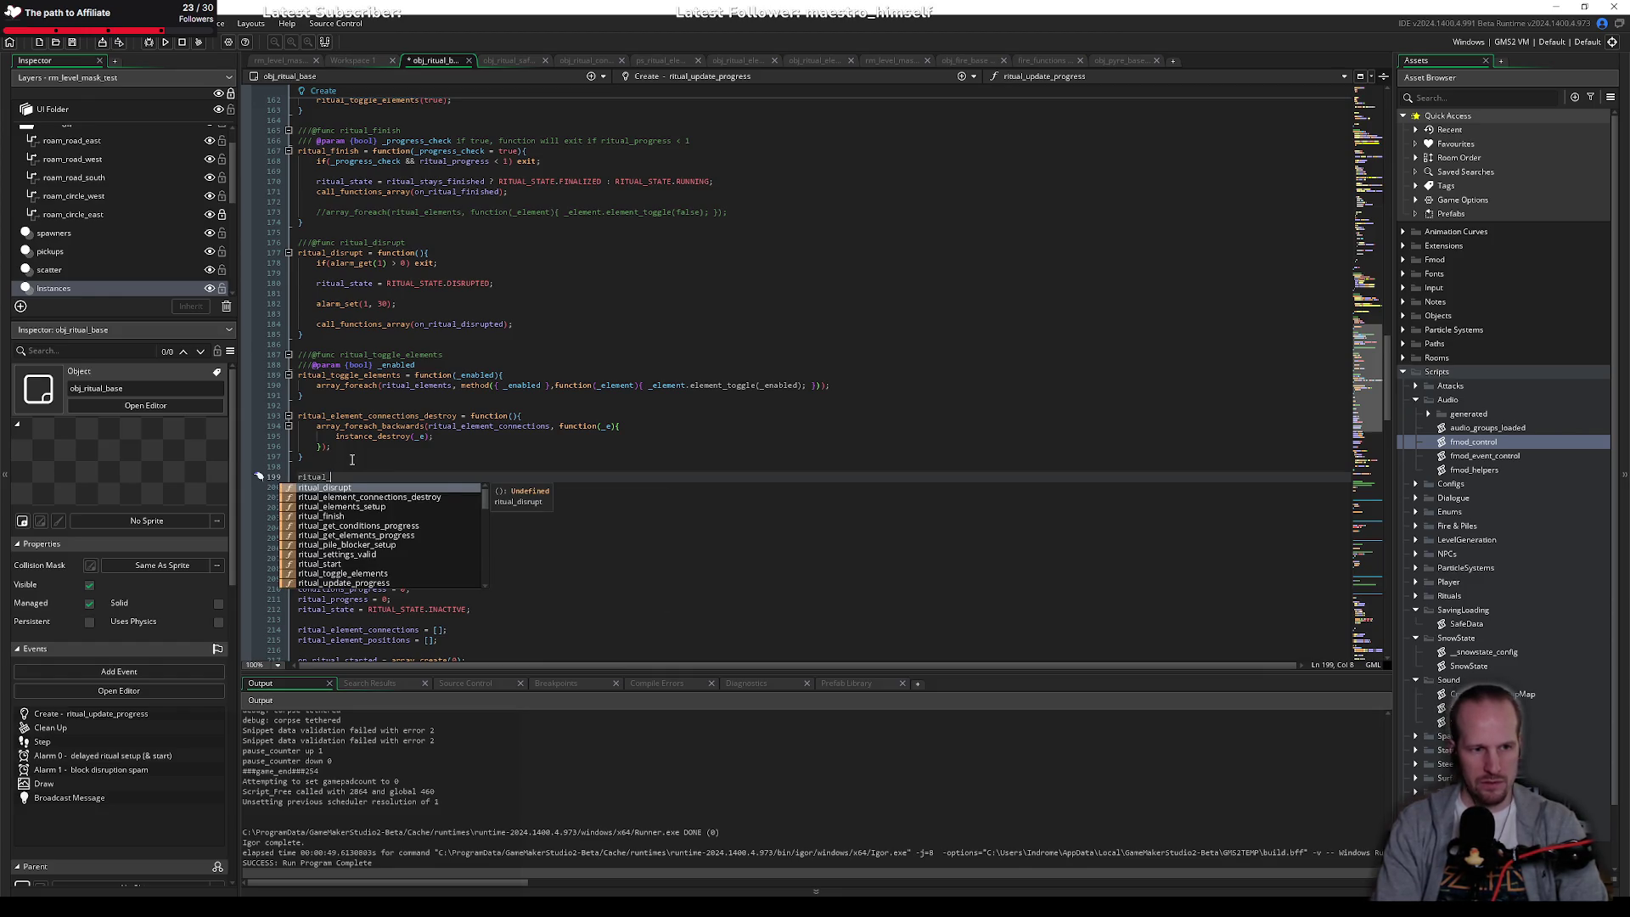
{"action": "type", "text": "eleen"}
{"action": "type", "text": "ents_get_p"}
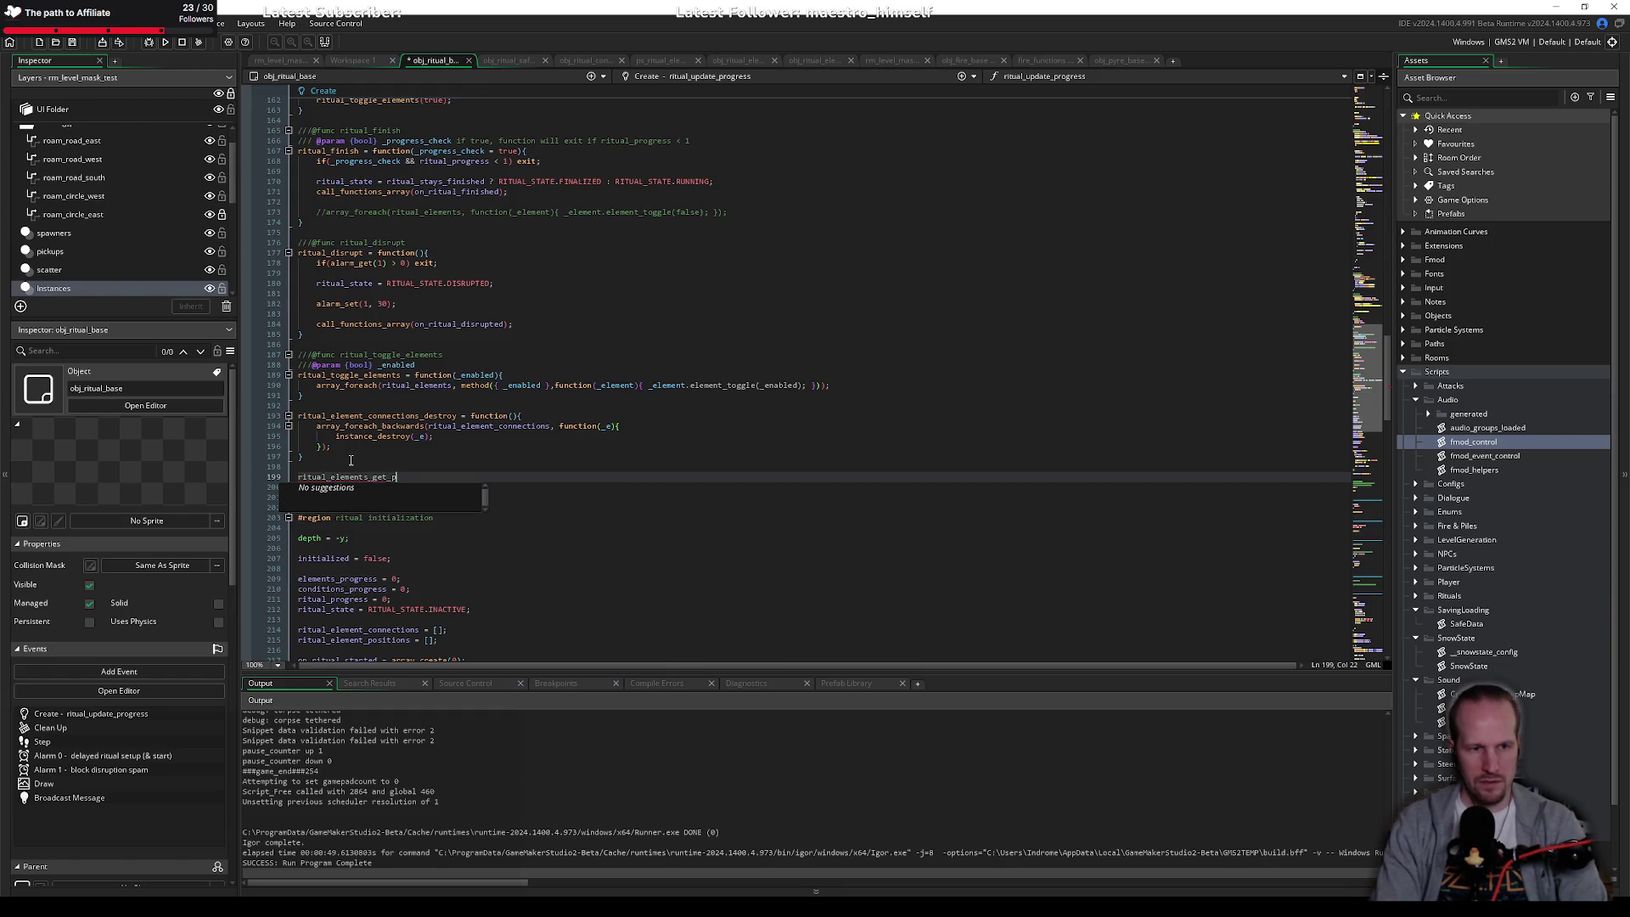
{"action": "type", "text": "ositions ="}
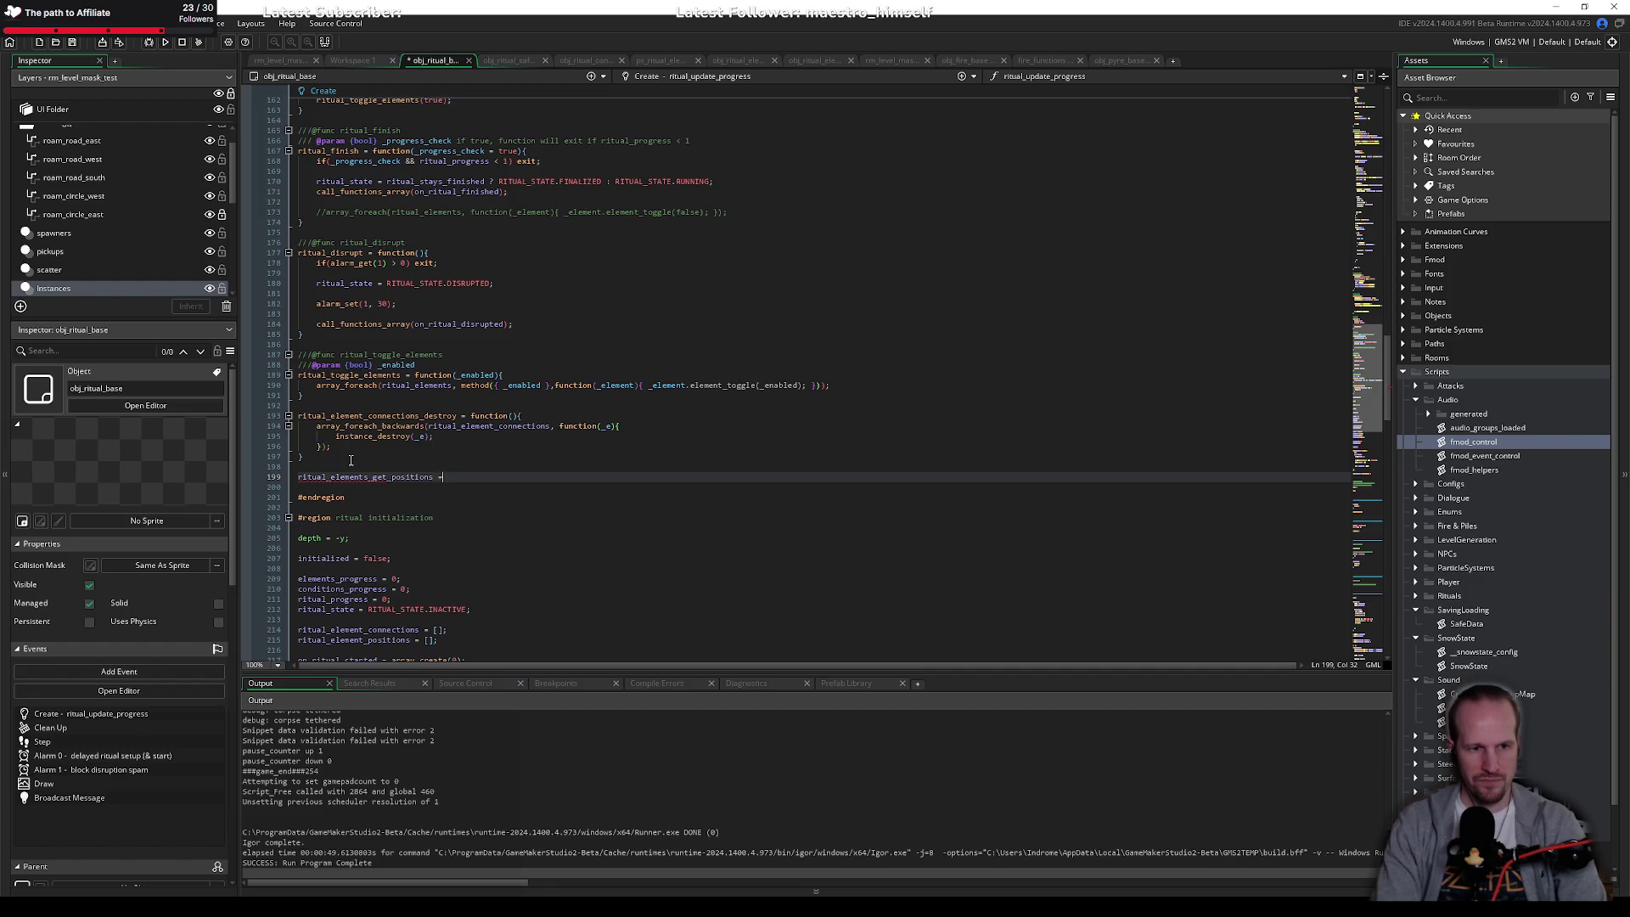
{"action": "type", "text": " function()"}
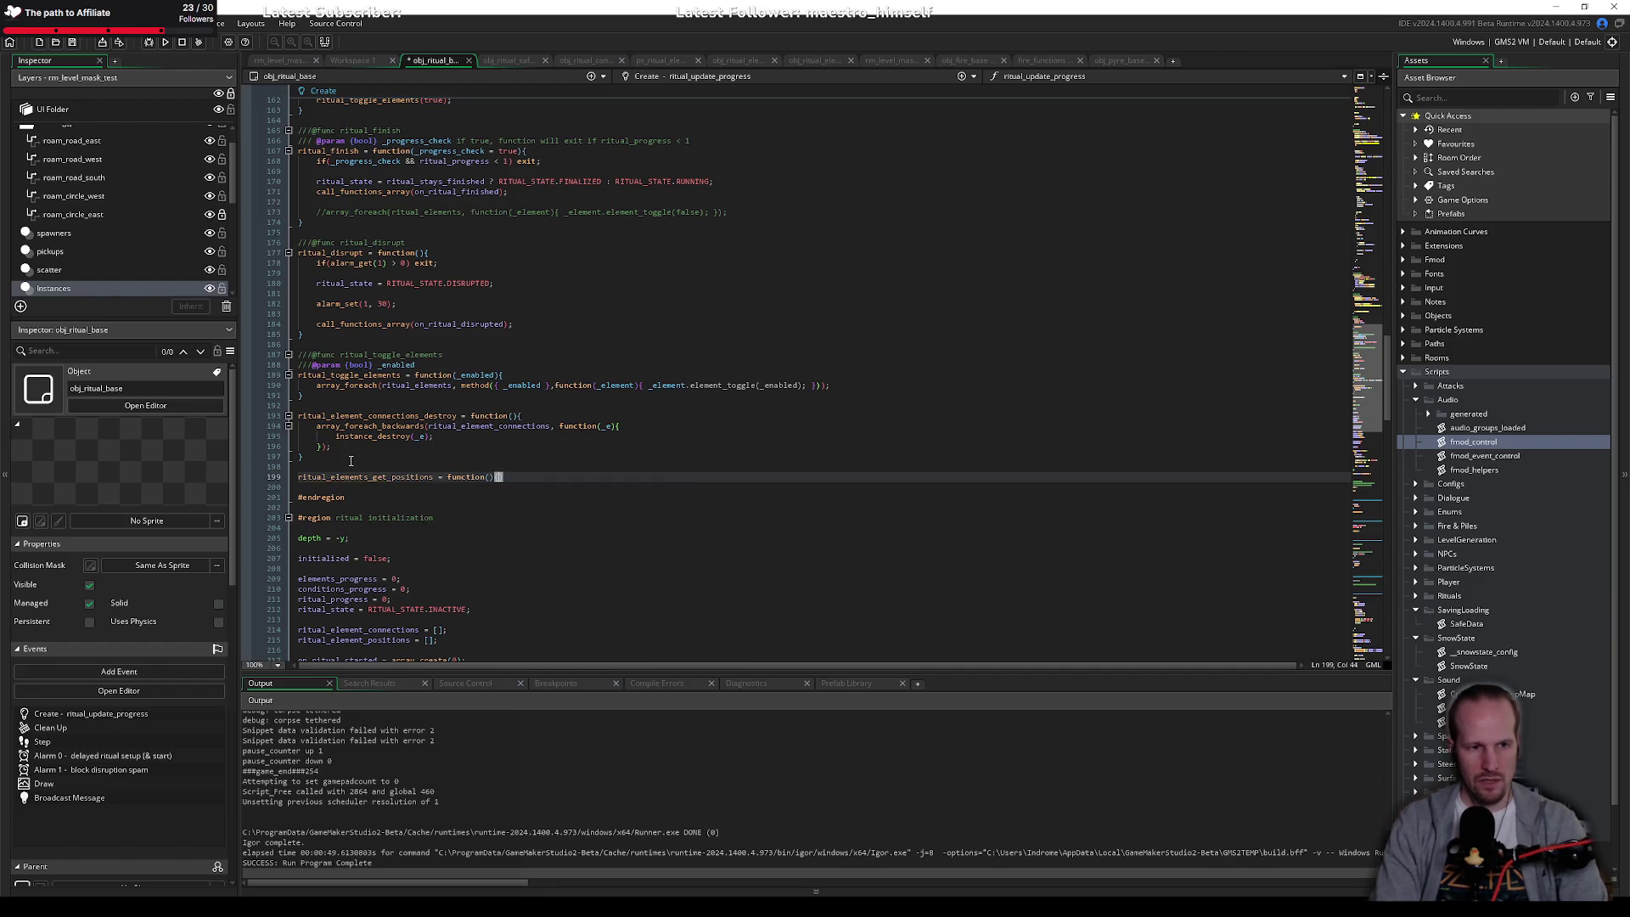
{"action": "type", "text": "{"}
{"action": "key", "text": "Return"}
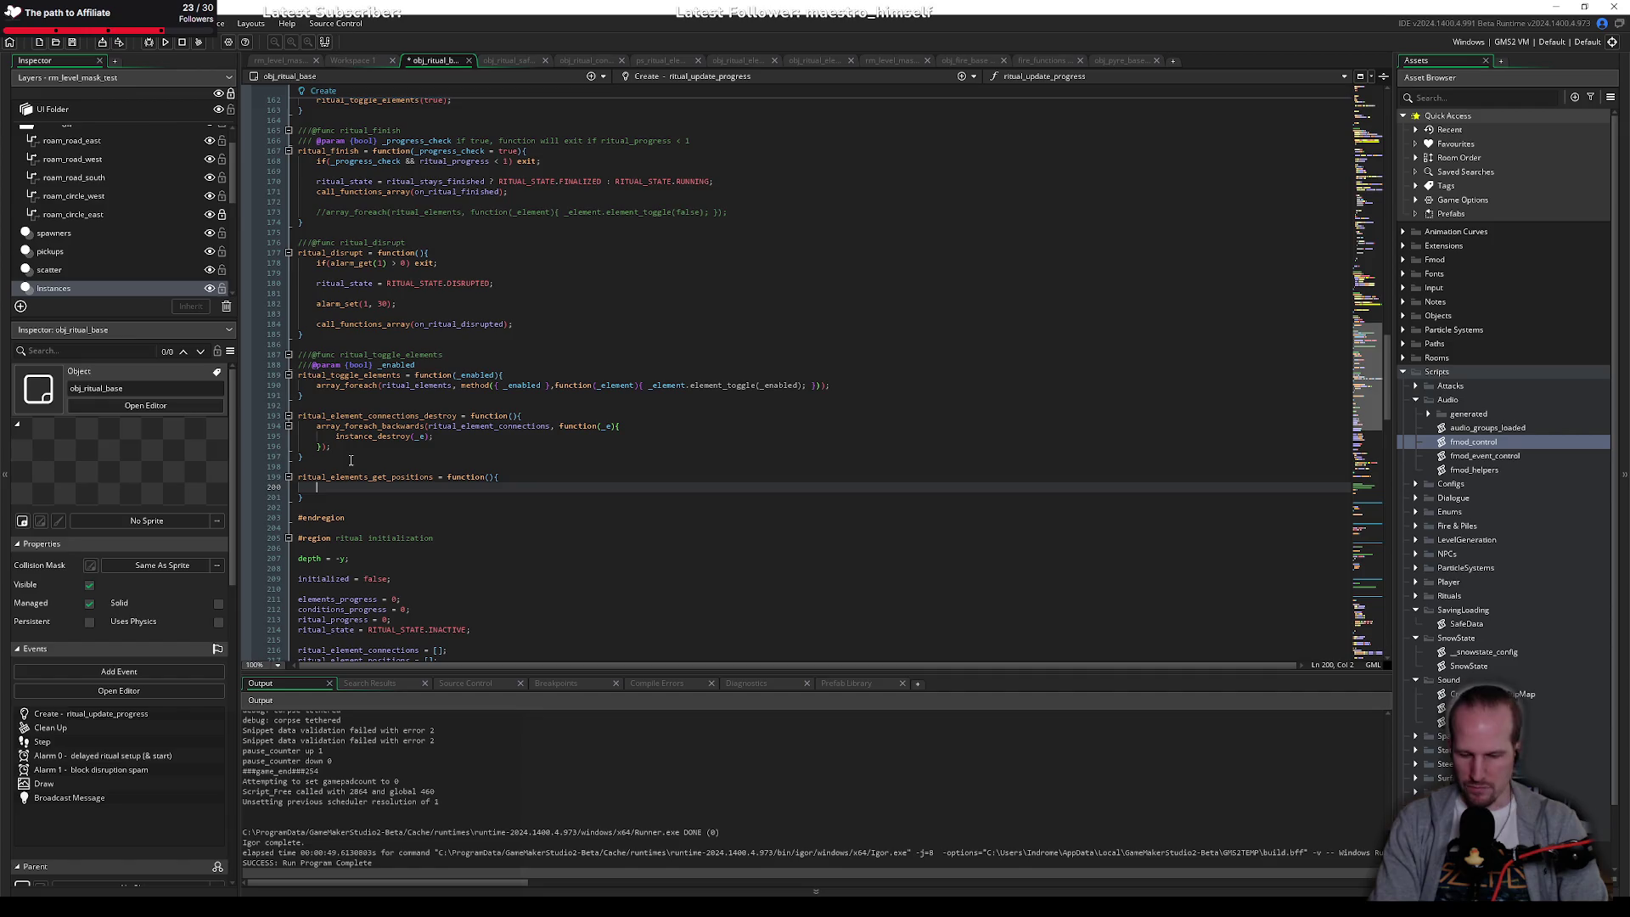
{"action": "scroll", "coordinate": [395, 424], "scroll_direction": "down", "scroll_amount": 15}
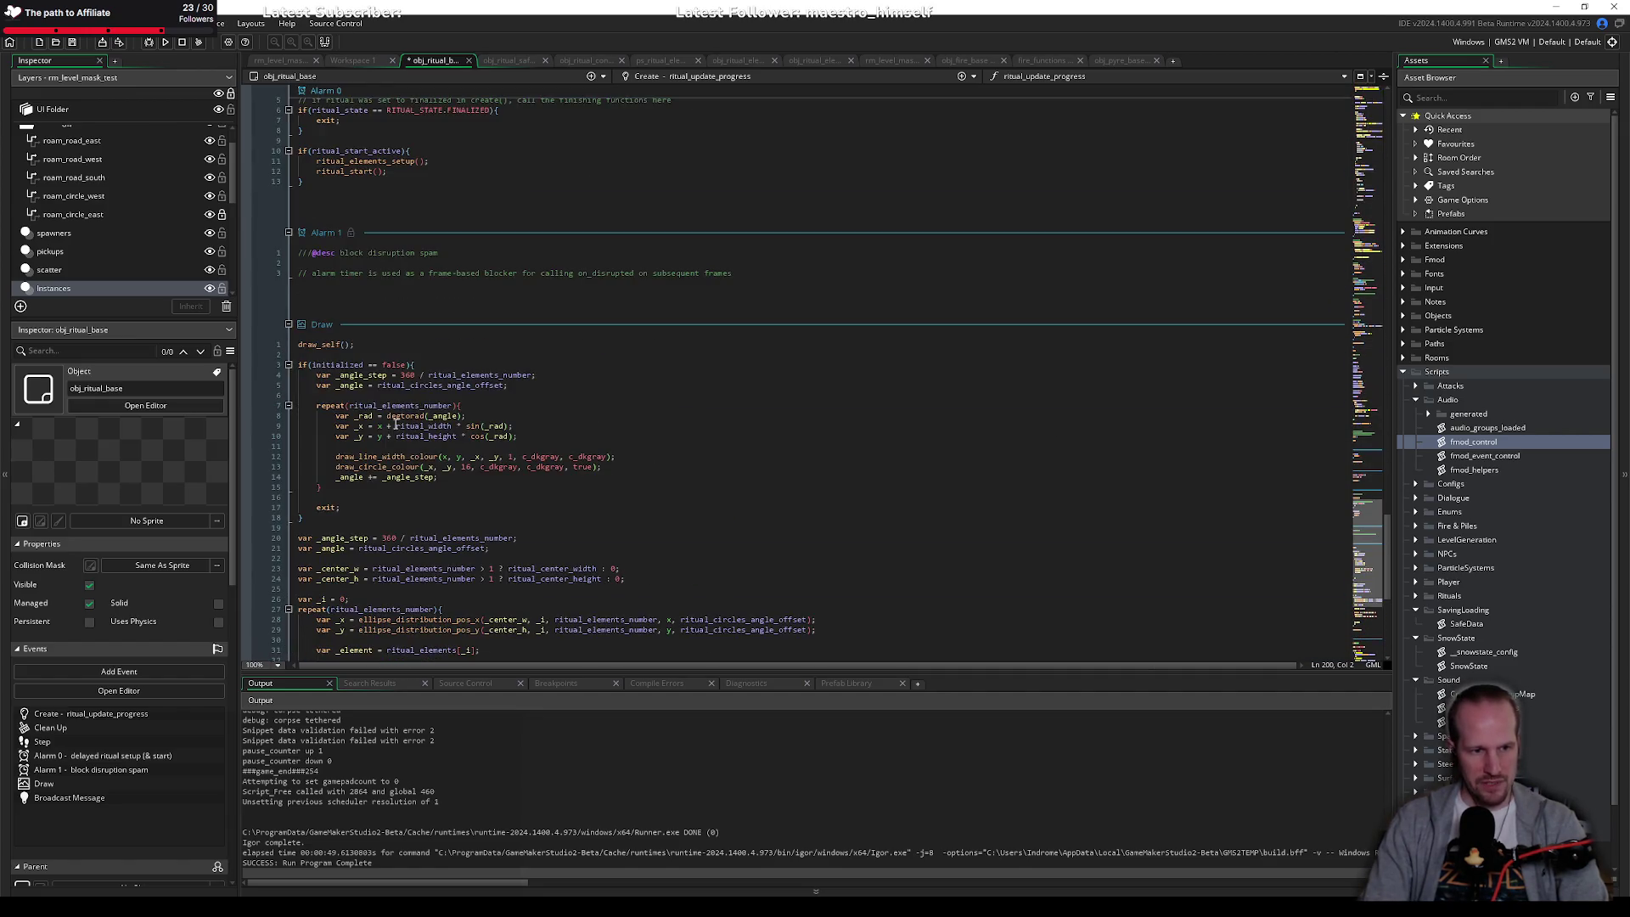
Step: Copy the Draw event's circle-position loop into the new function, deleting its two drawing calls
{"action": "left_click_drag", "start_coordinate": [316, 375], "coordinate": [373, 487]}
{"action": "key", "text": "ctrl+c"}
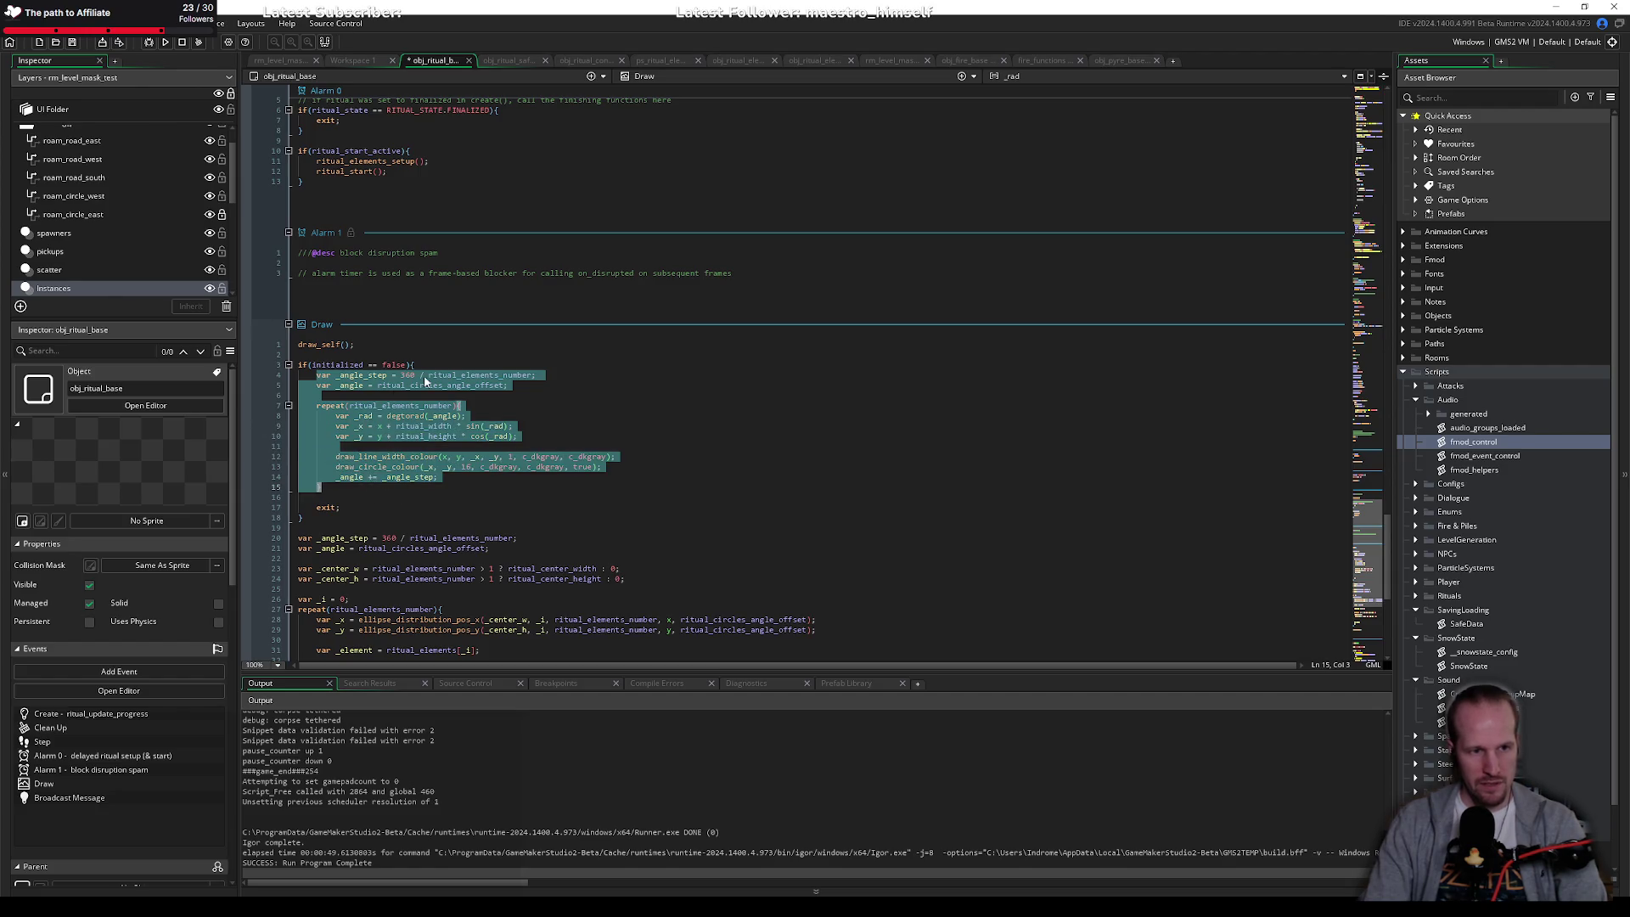
{"action": "left_click", "coordinate": [413, 375]}
{"action": "scroll", "coordinate": [421, 362], "scroll_direction": "up", "scroll_amount": 10}
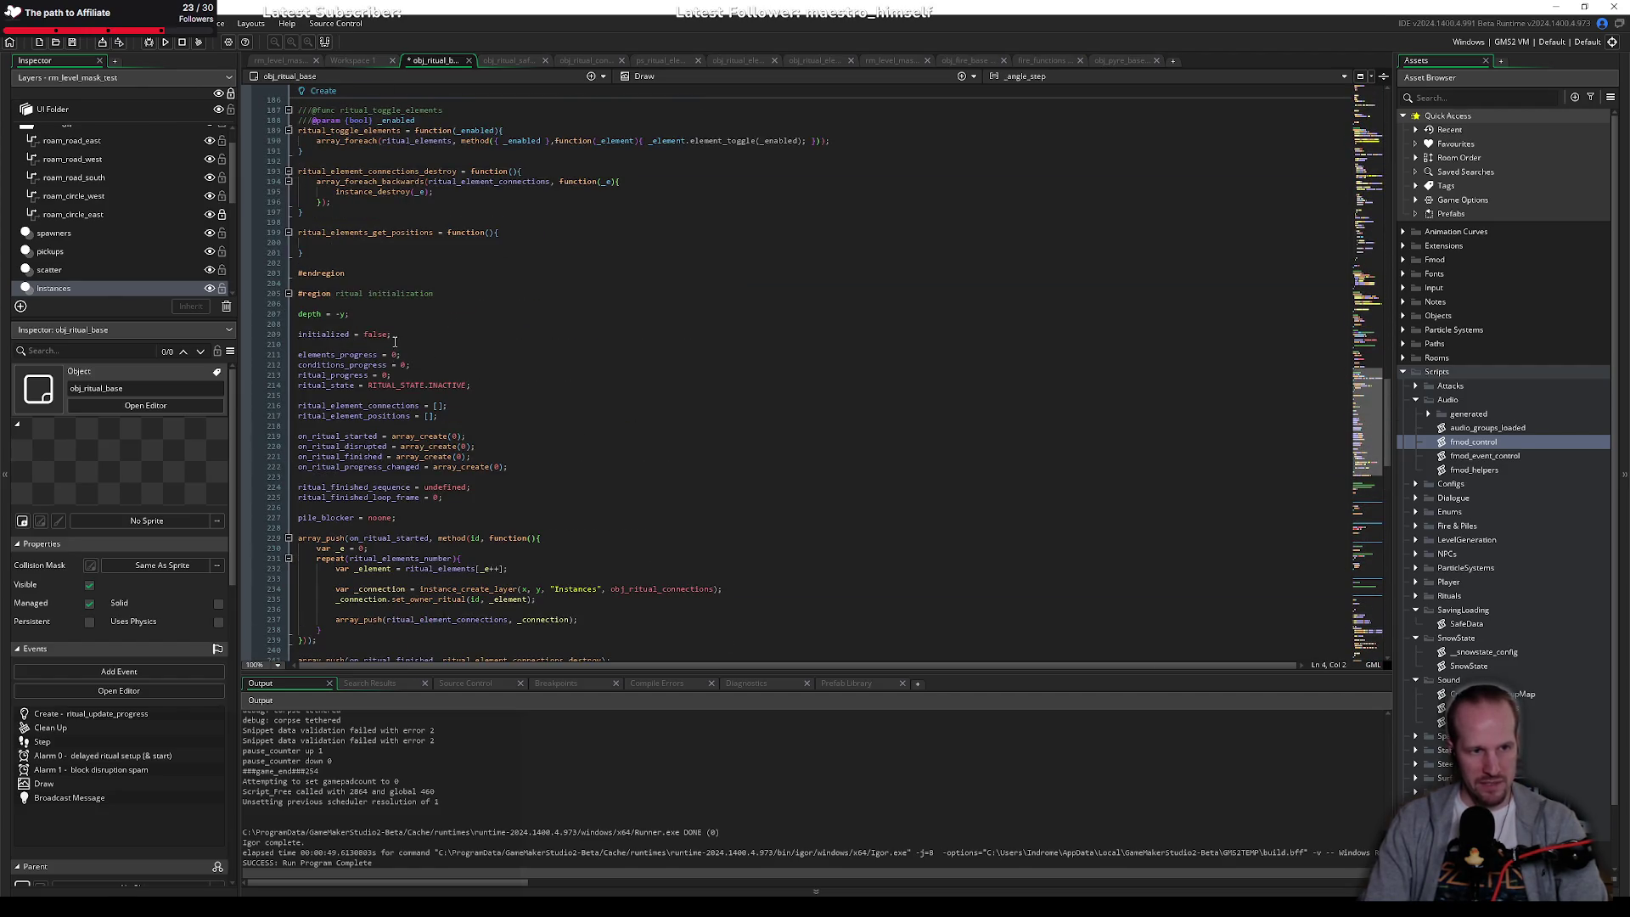
{"action": "scroll", "coordinate": [394, 342], "scroll_direction": "up", "scroll_amount": 4}
{"action": "left_click", "coordinate": [458, 365]}
{"action": "key", "text": "ctrl+v"}
{"action": "left_click", "coordinate": [382, 395]}
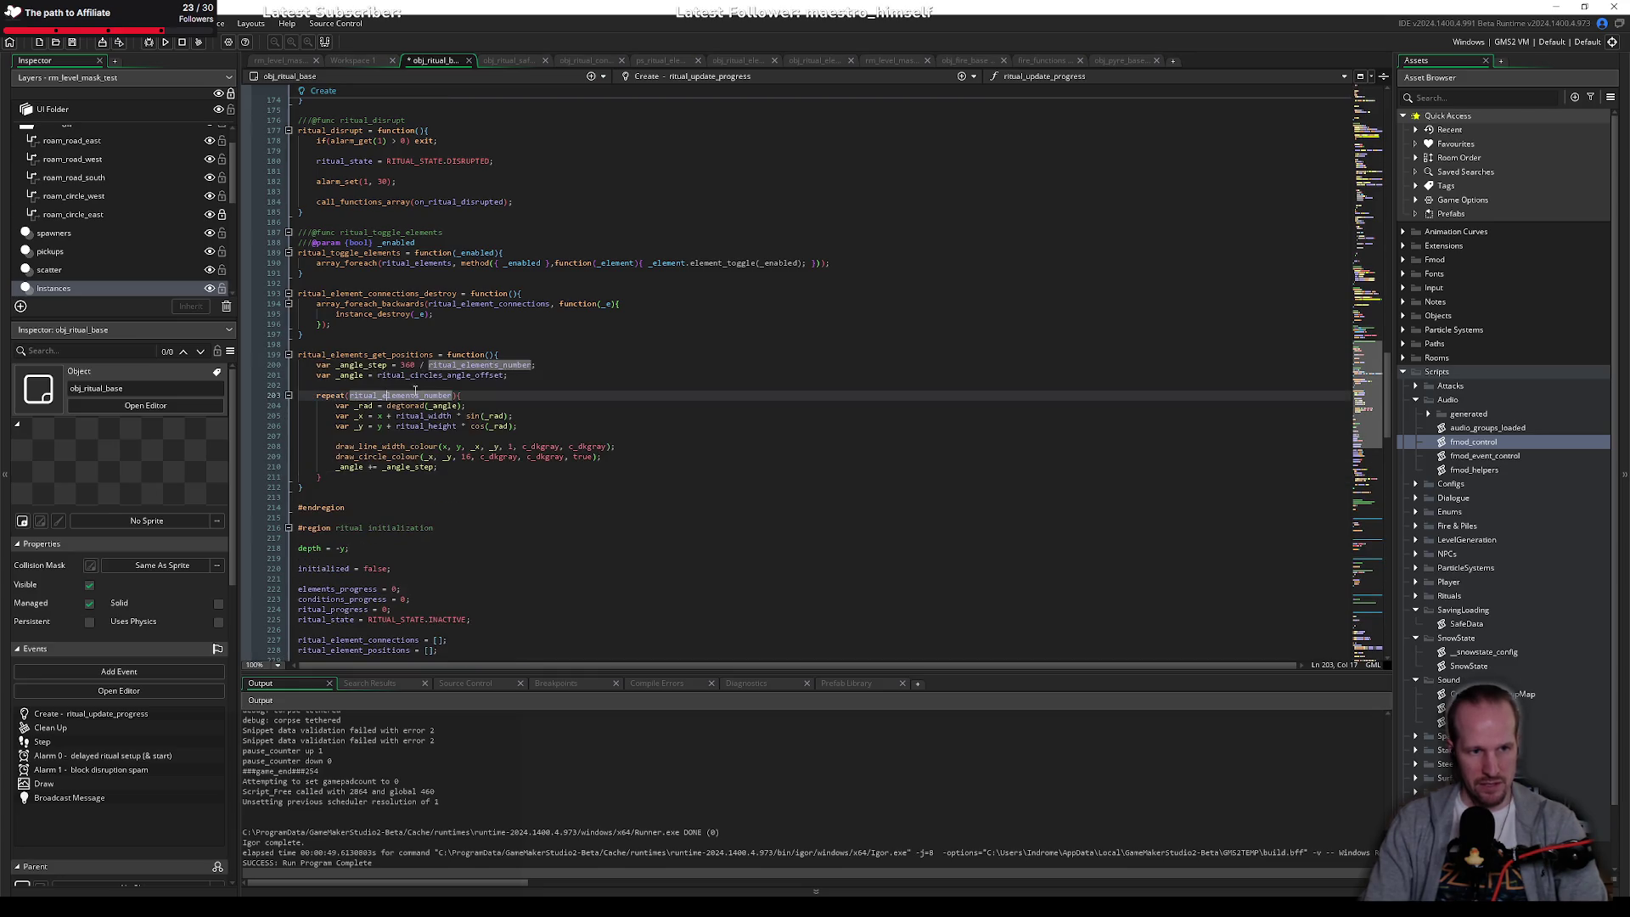
{"action": "left_click", "coordinate": [487, 366]}
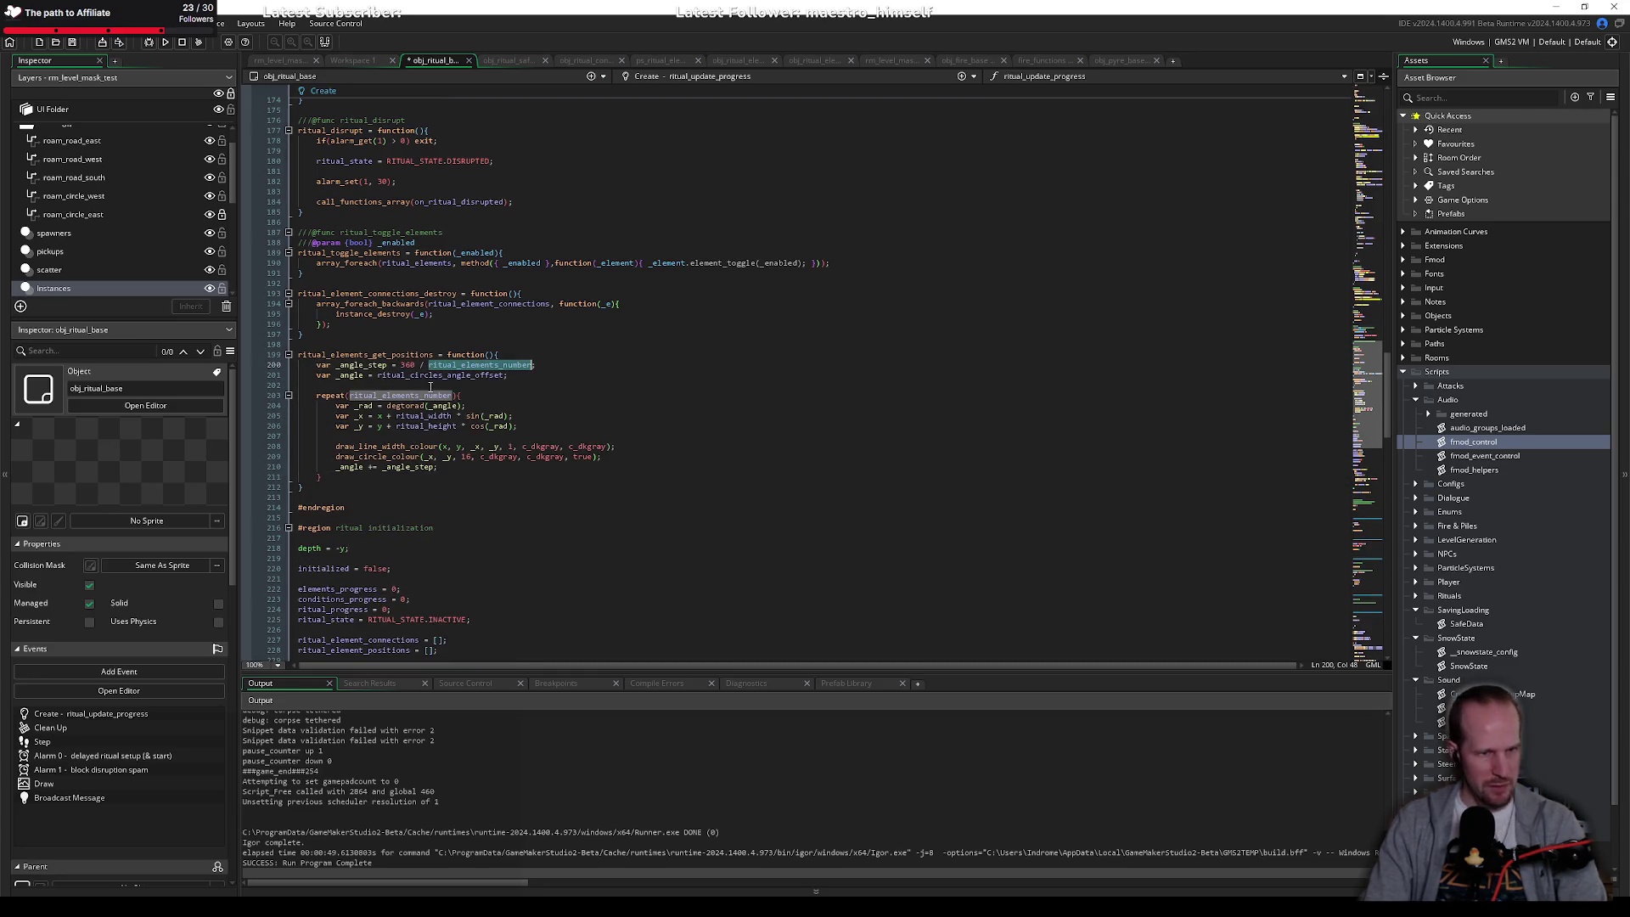
{"action": "double_click", "coordinate": [482, 375]}
{"action": "left_click", "coordinate": [418, 395]}
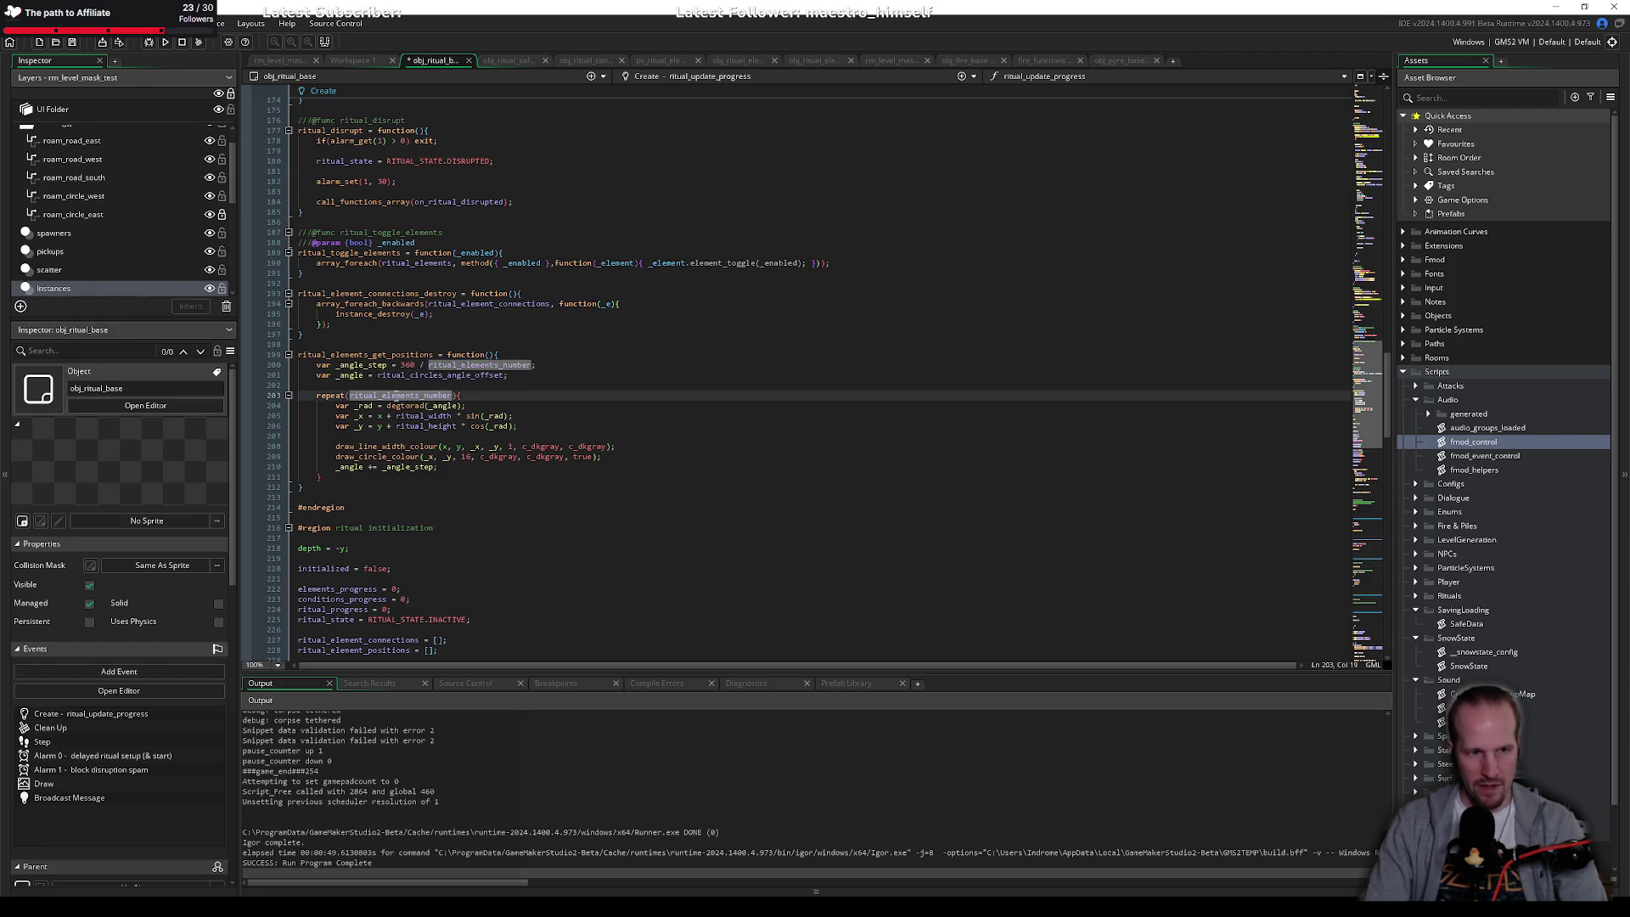
{"action": "key", "text": "Down"}
{"action": "key", "text": "End"}
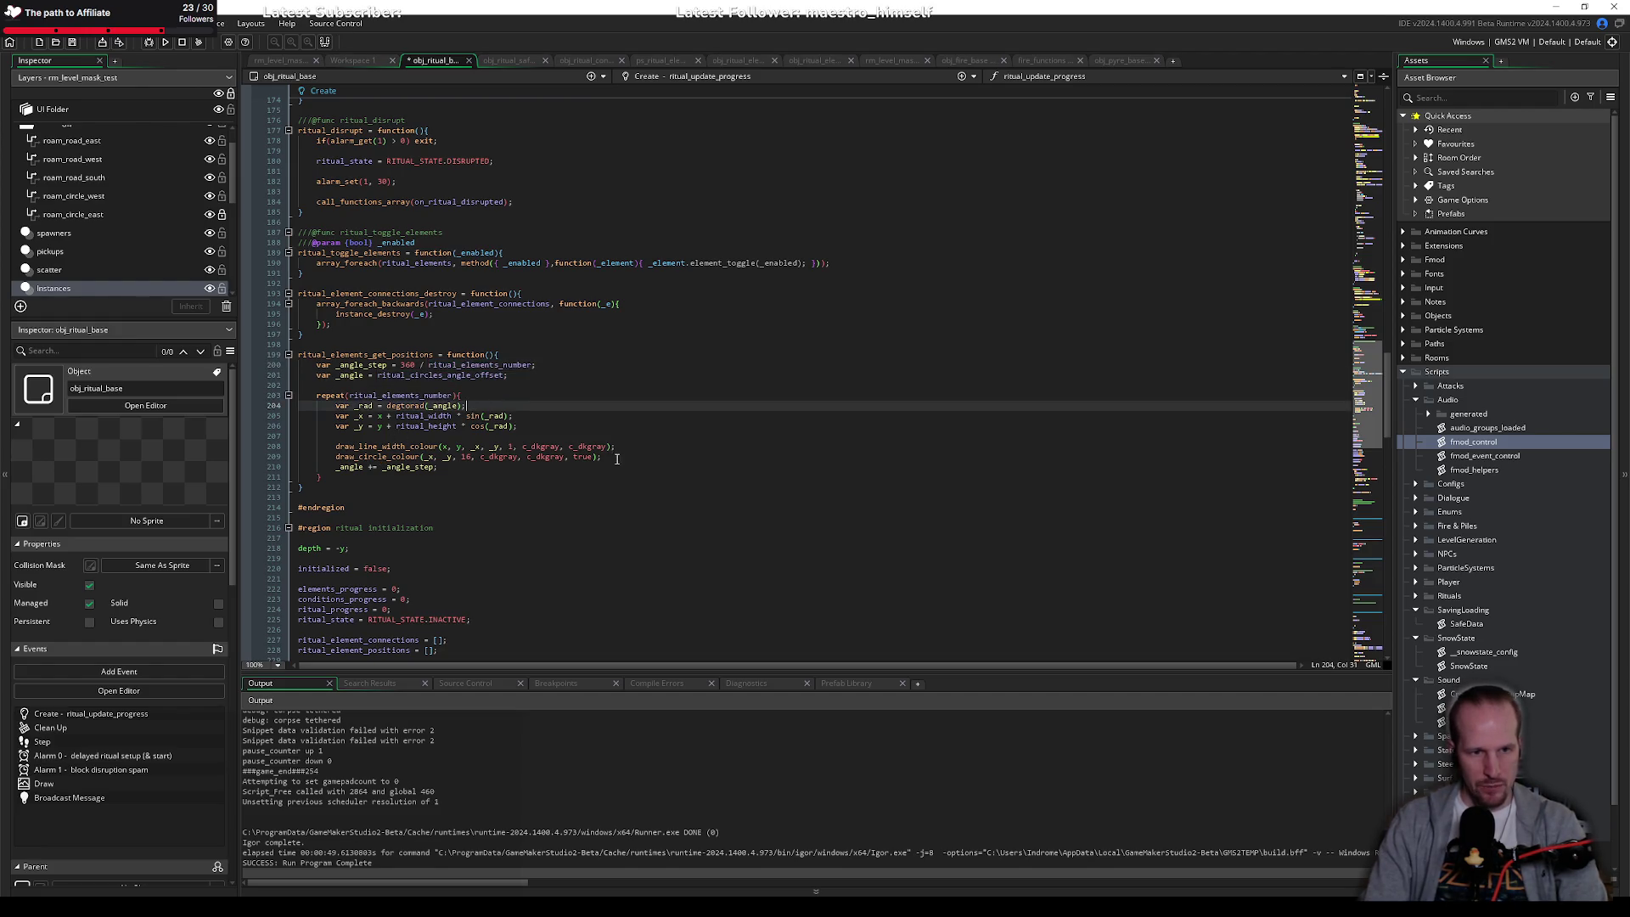
{"action": "left_click_drag", "start_coordinate": [617, 459], "coordinate": [316, 447]}
{"action": "key", "text": "BackSpace"}
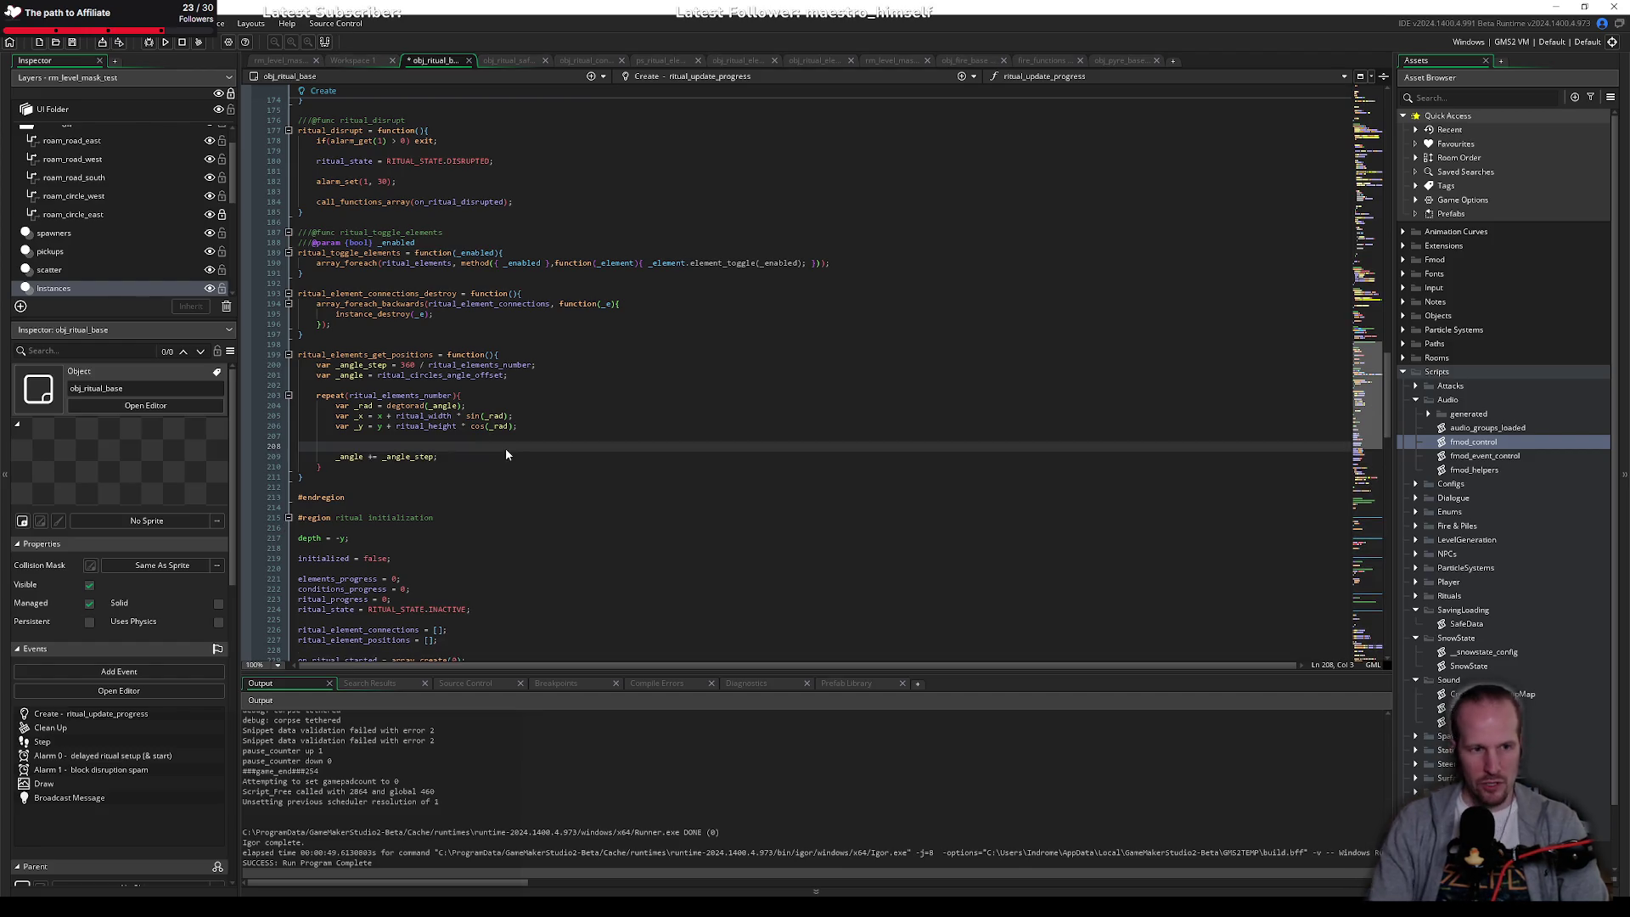
Step: Declare var _positions = []; at the top of ritual_elements_get_positions
{"action": "left_click", "coordinate": [557, 357]}
{"action": "key", "text": "Return"}
{"action": "key", "text": "Return"}
{"action": "key", "text": "Up"}
{"action": "type", "text": "v"}
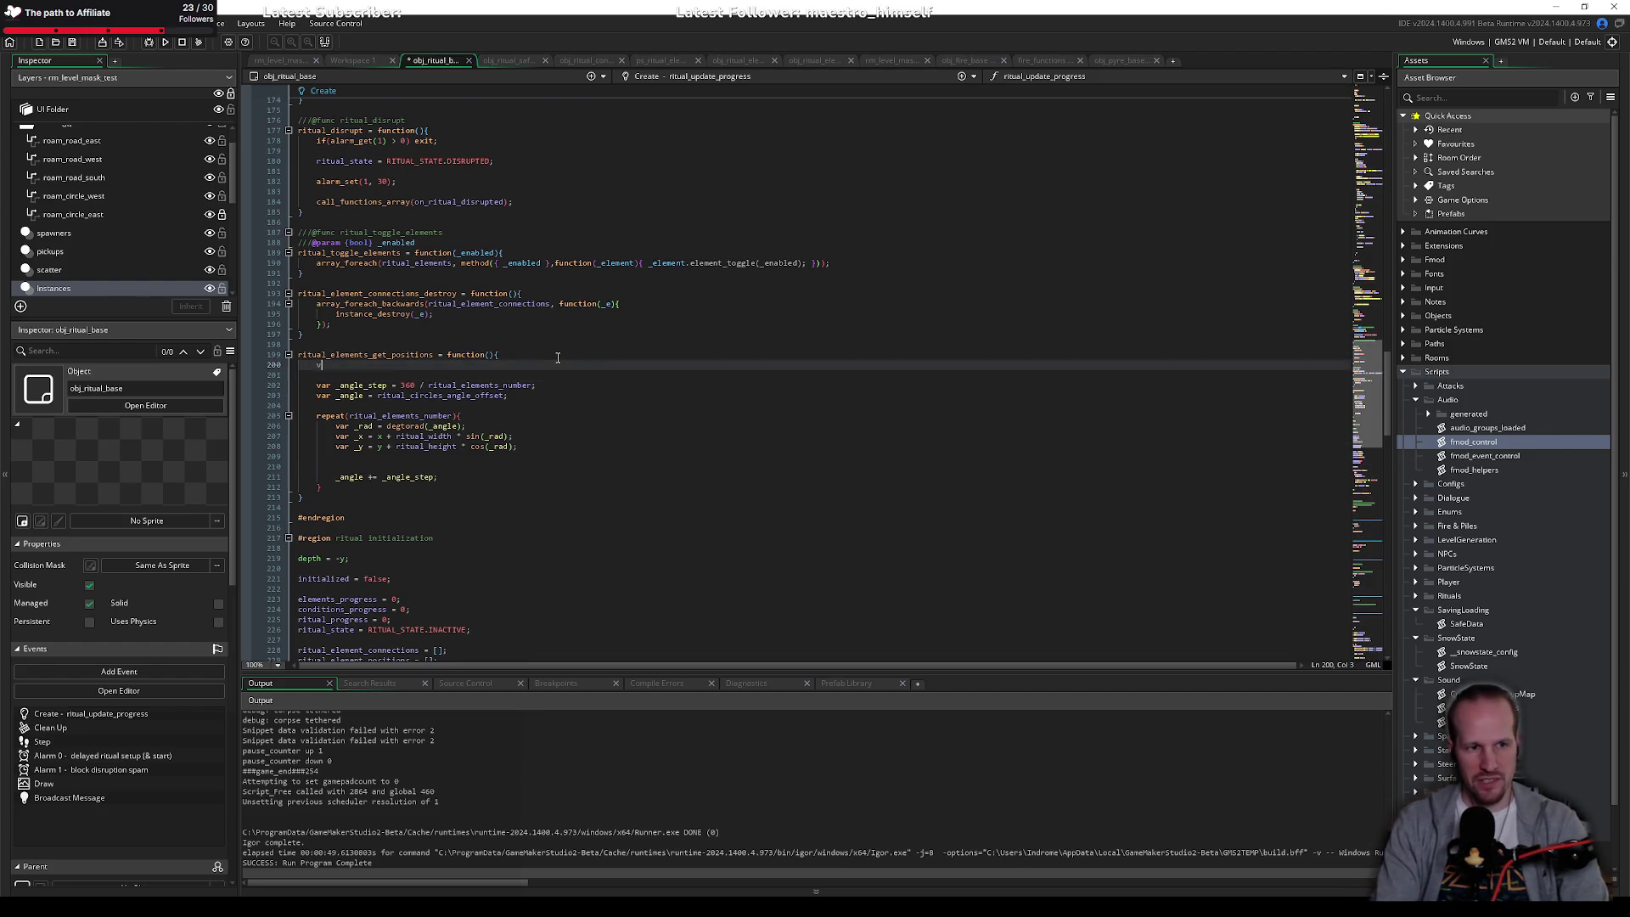
{"action": "type", "text": "ar _"}
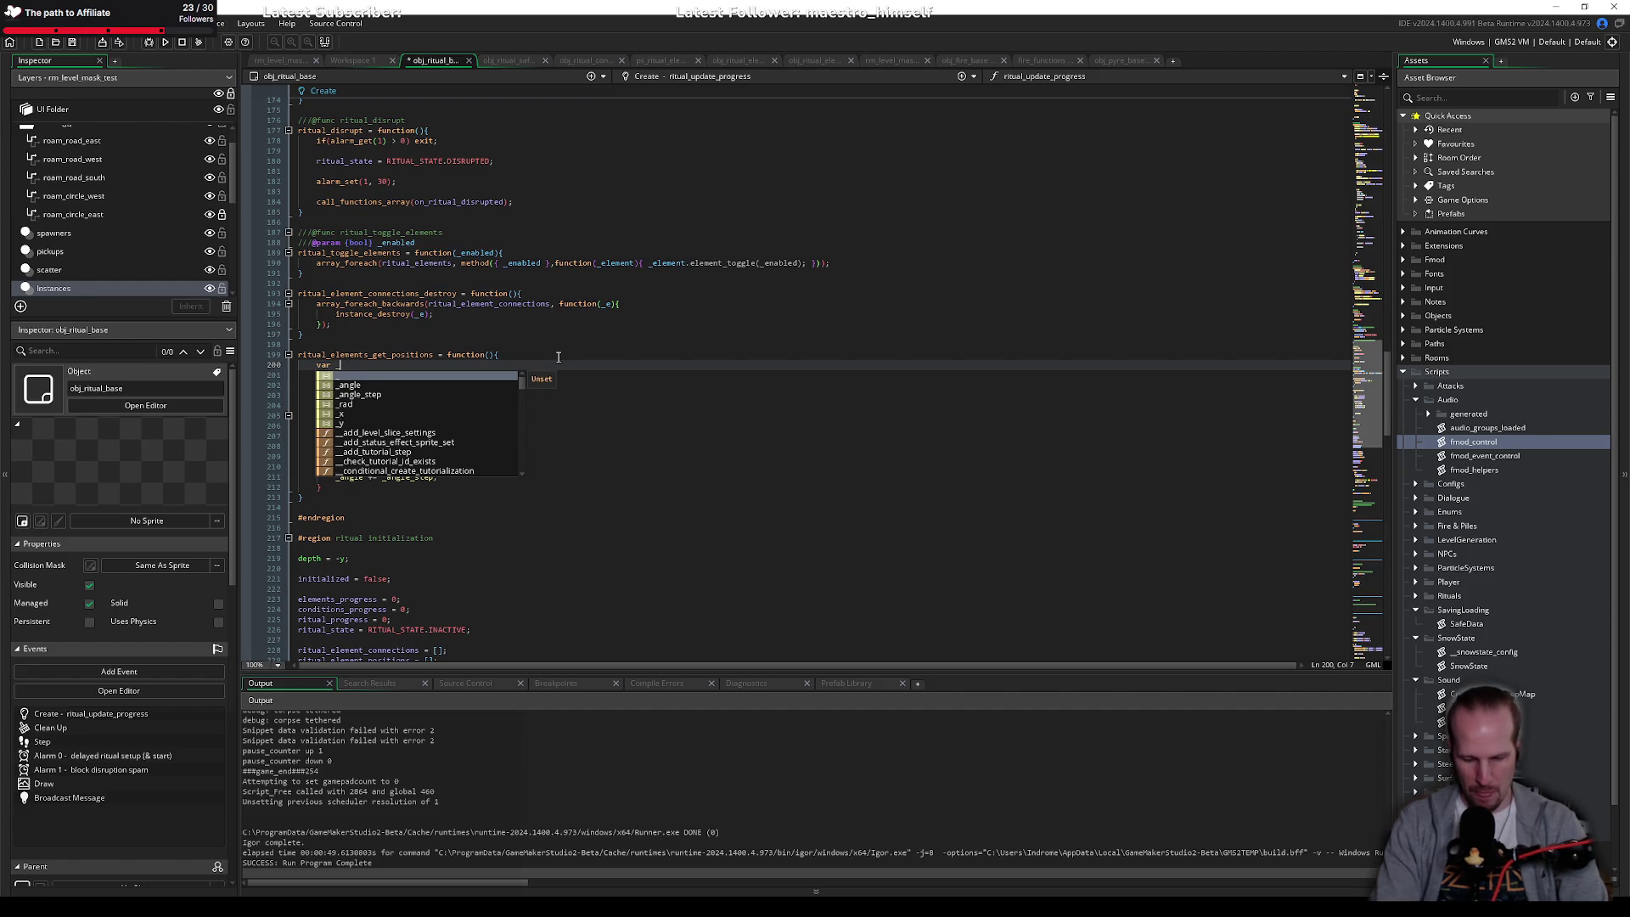
{"action": "type", "text": "positions "}
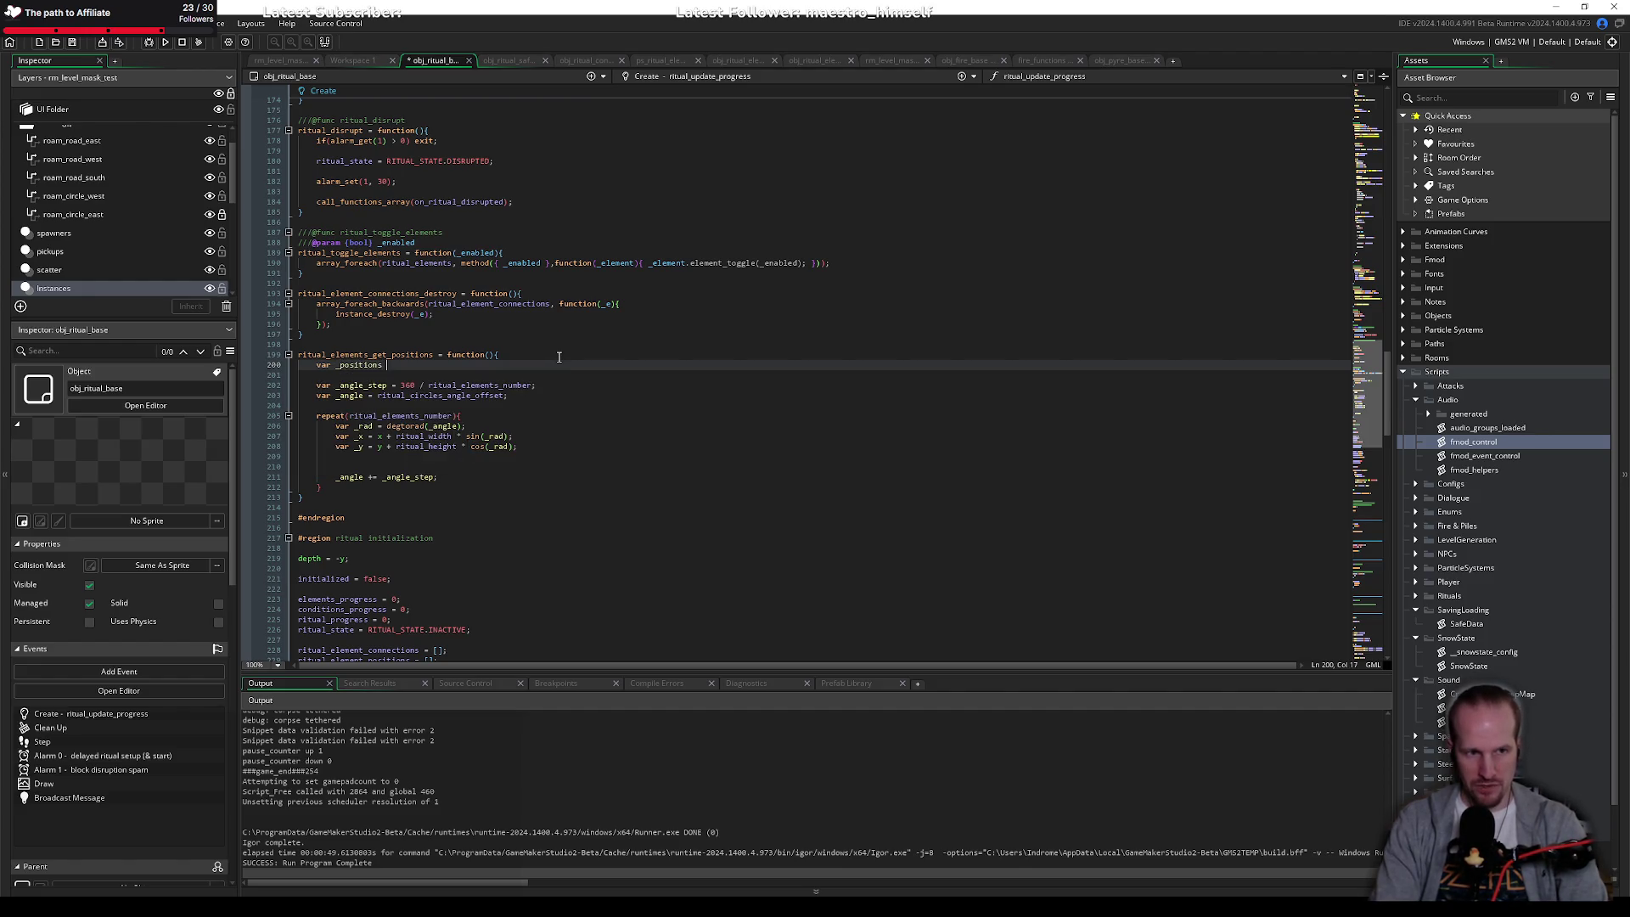
{"action": "type", "text": "= [];"}
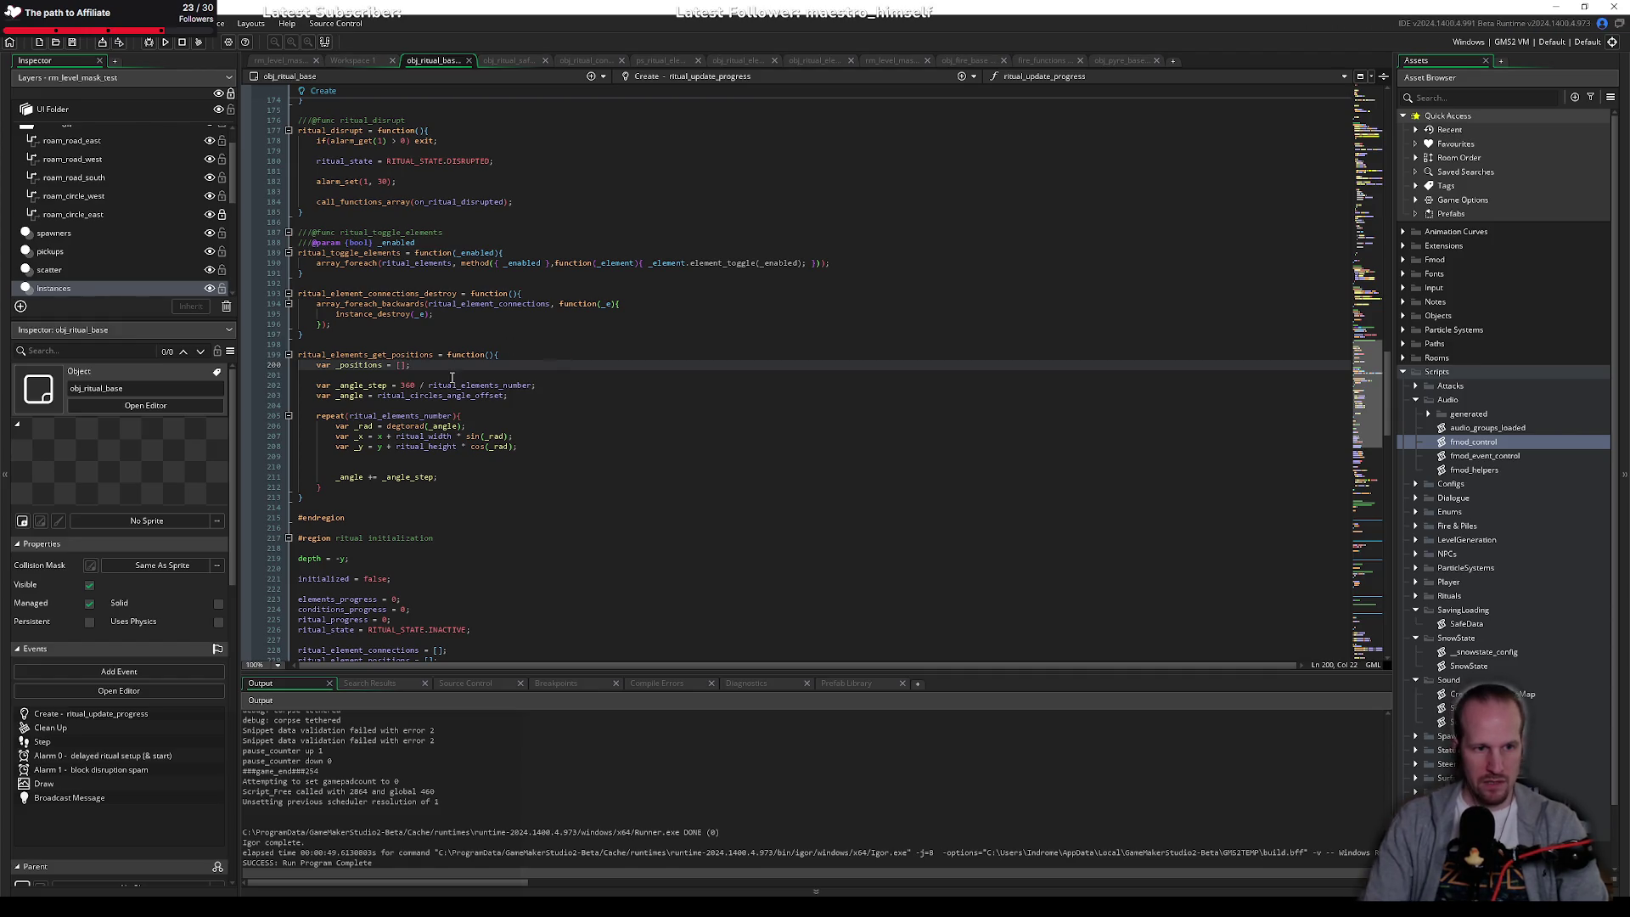
Step: Push [_x, _y] into _positions inside the loop and return _positions after it
{"action": "left_click", "coordinate": [356, 458]}
{"action": "key", "text": "Return"}
{"action": "type", "text": "a"}
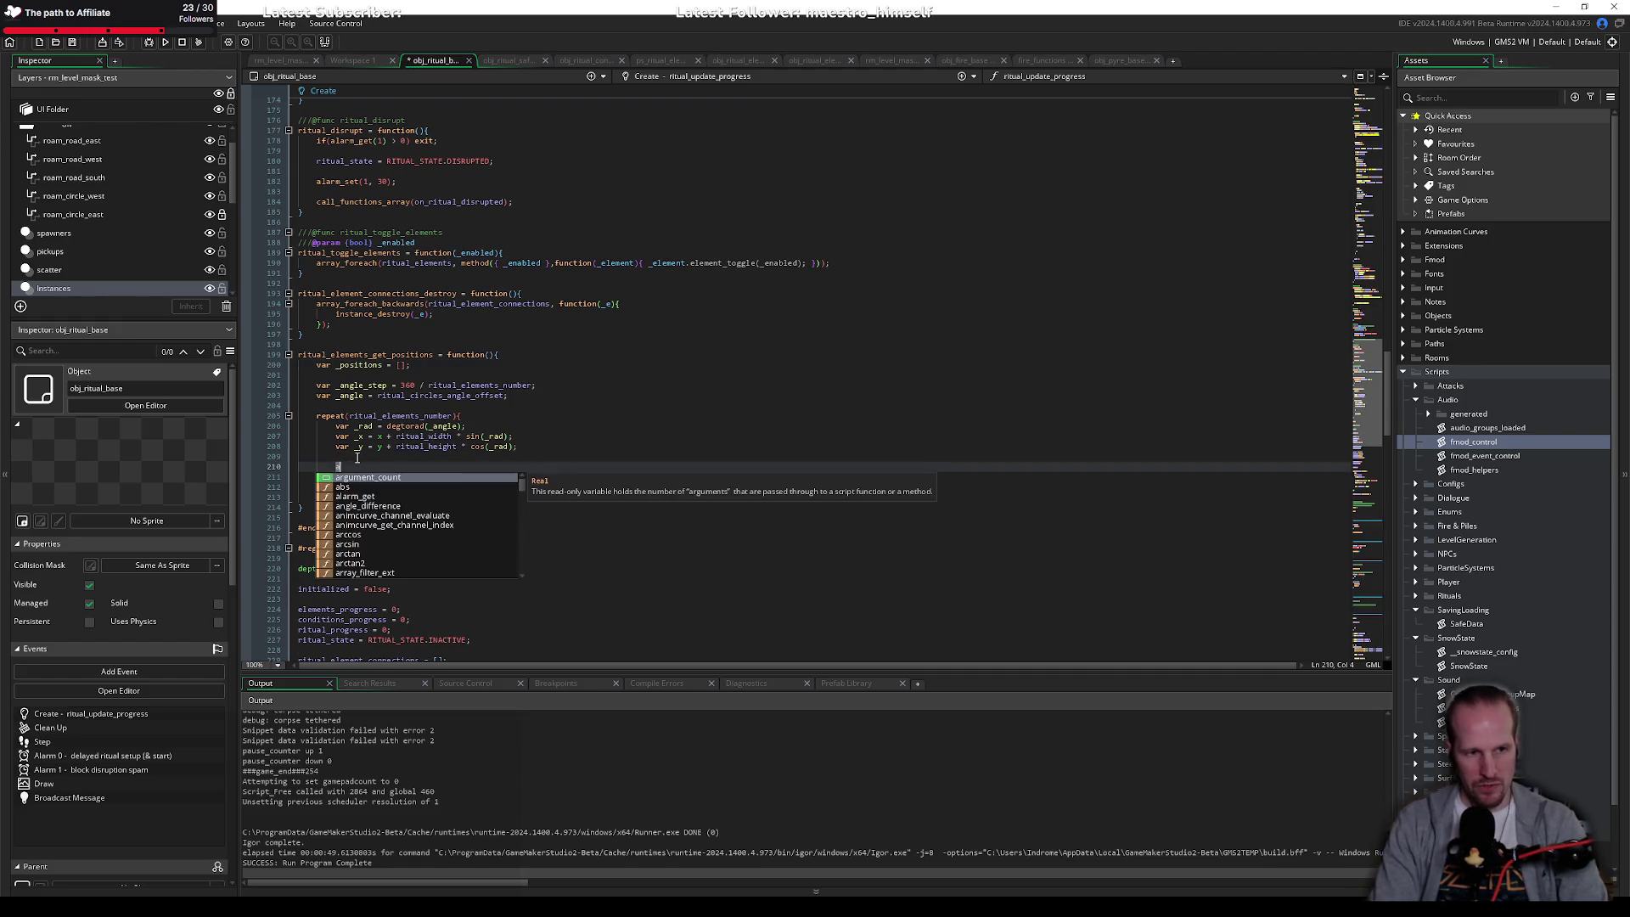
{"action": "type", "text": "rray_push"}
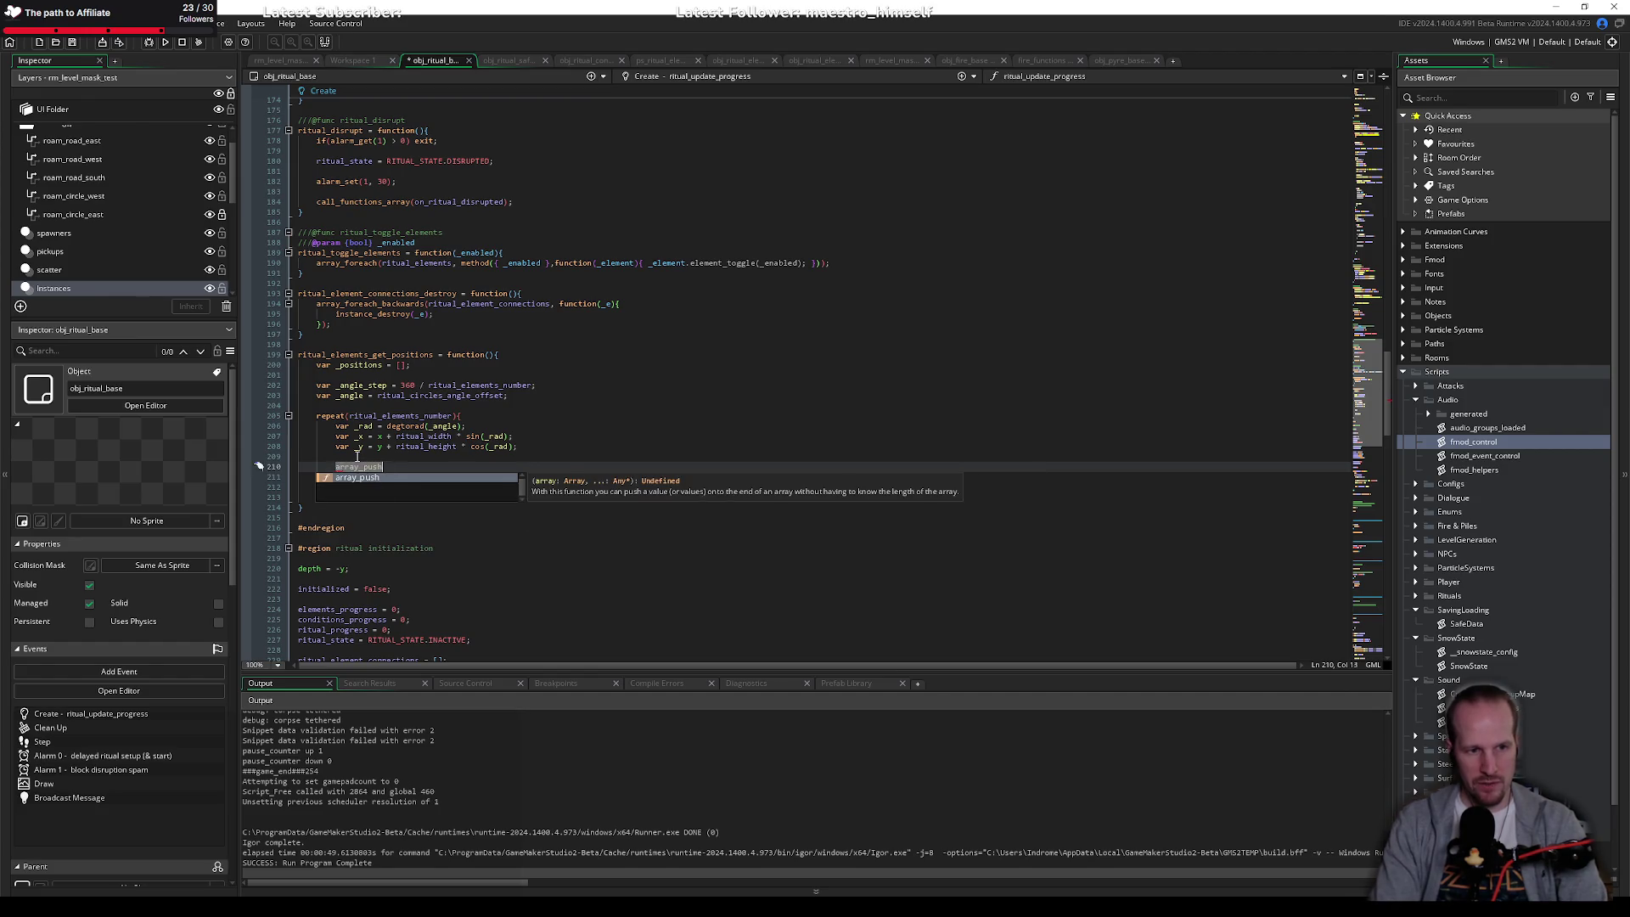
{"action": "type", "text": "(_p"}
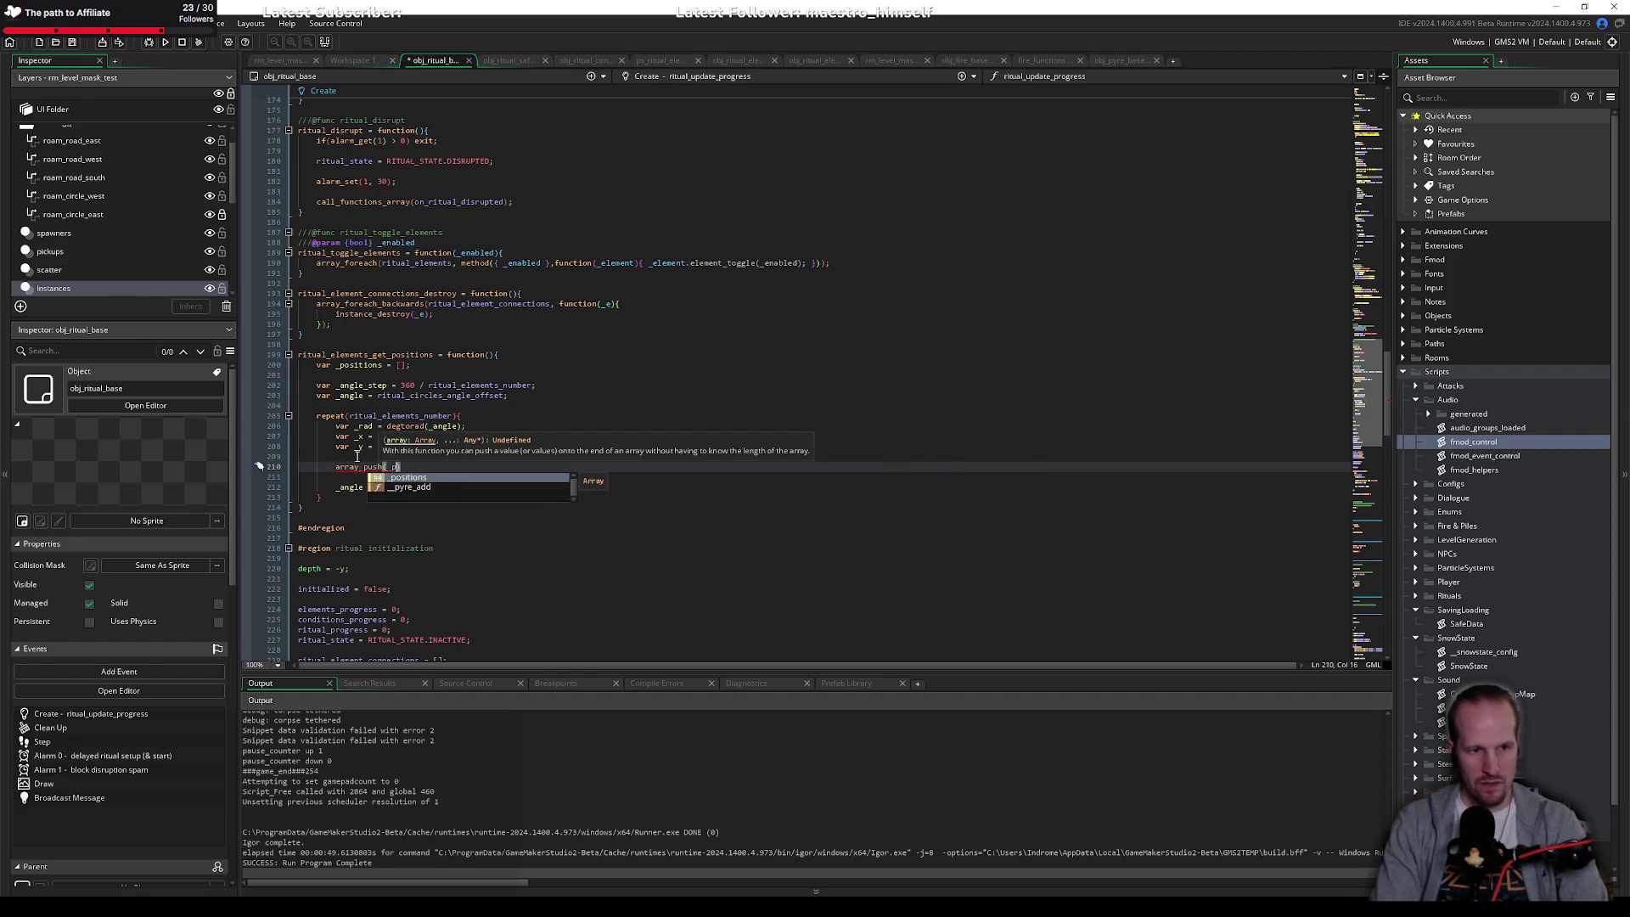
{"action": "type", "text": "ositions, [_x, "}
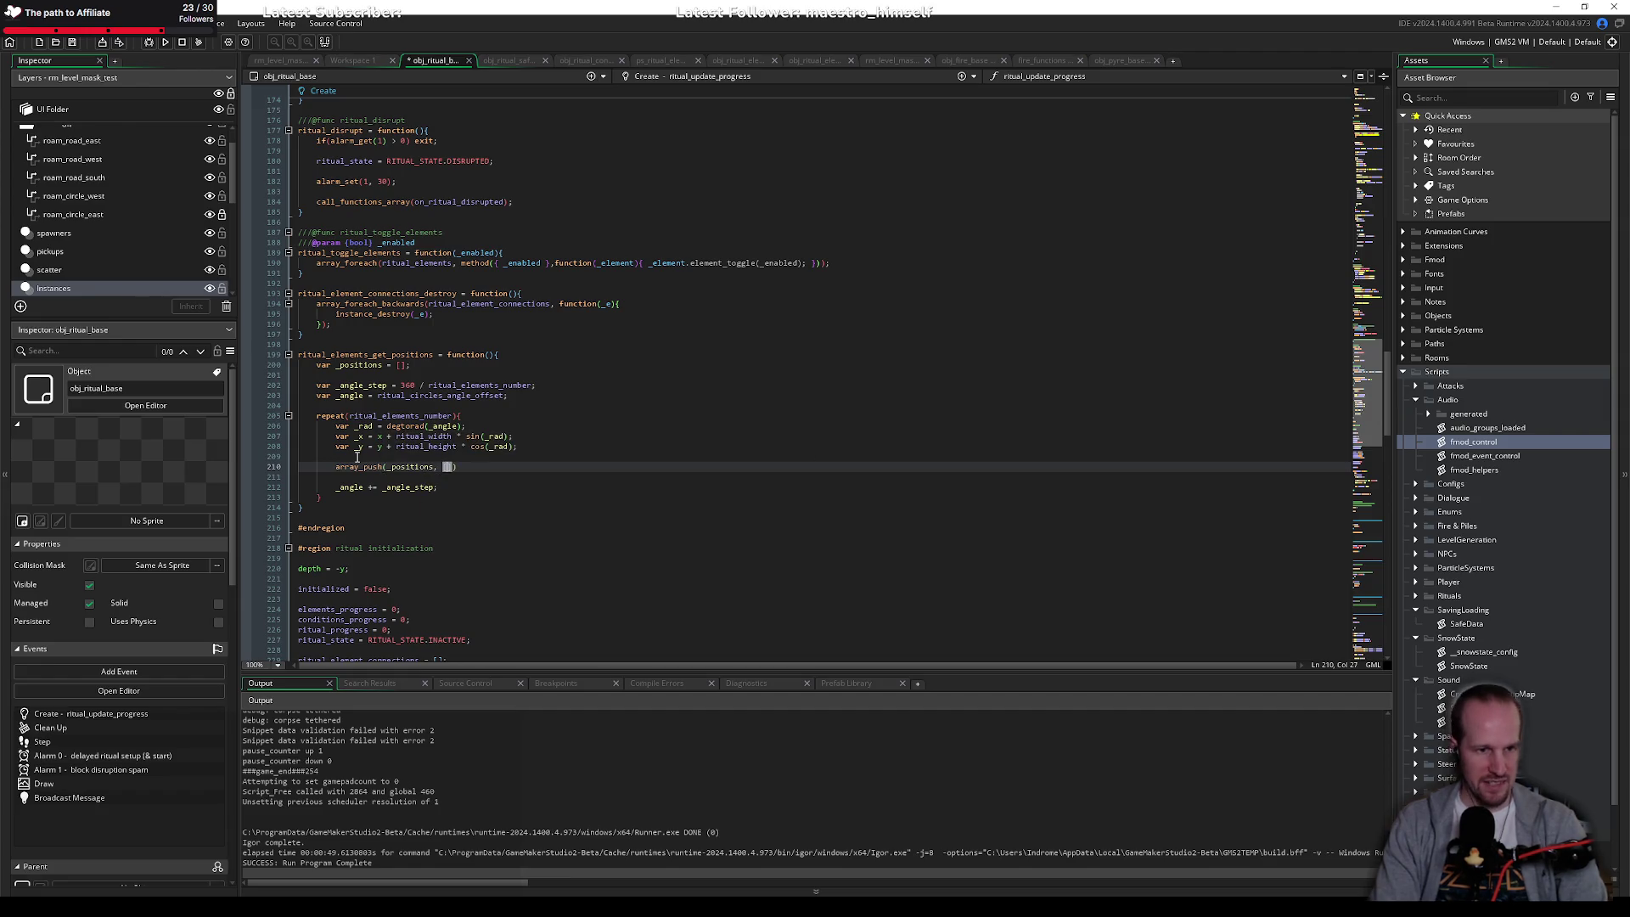
{"action": "type", "text": "_y]);"}
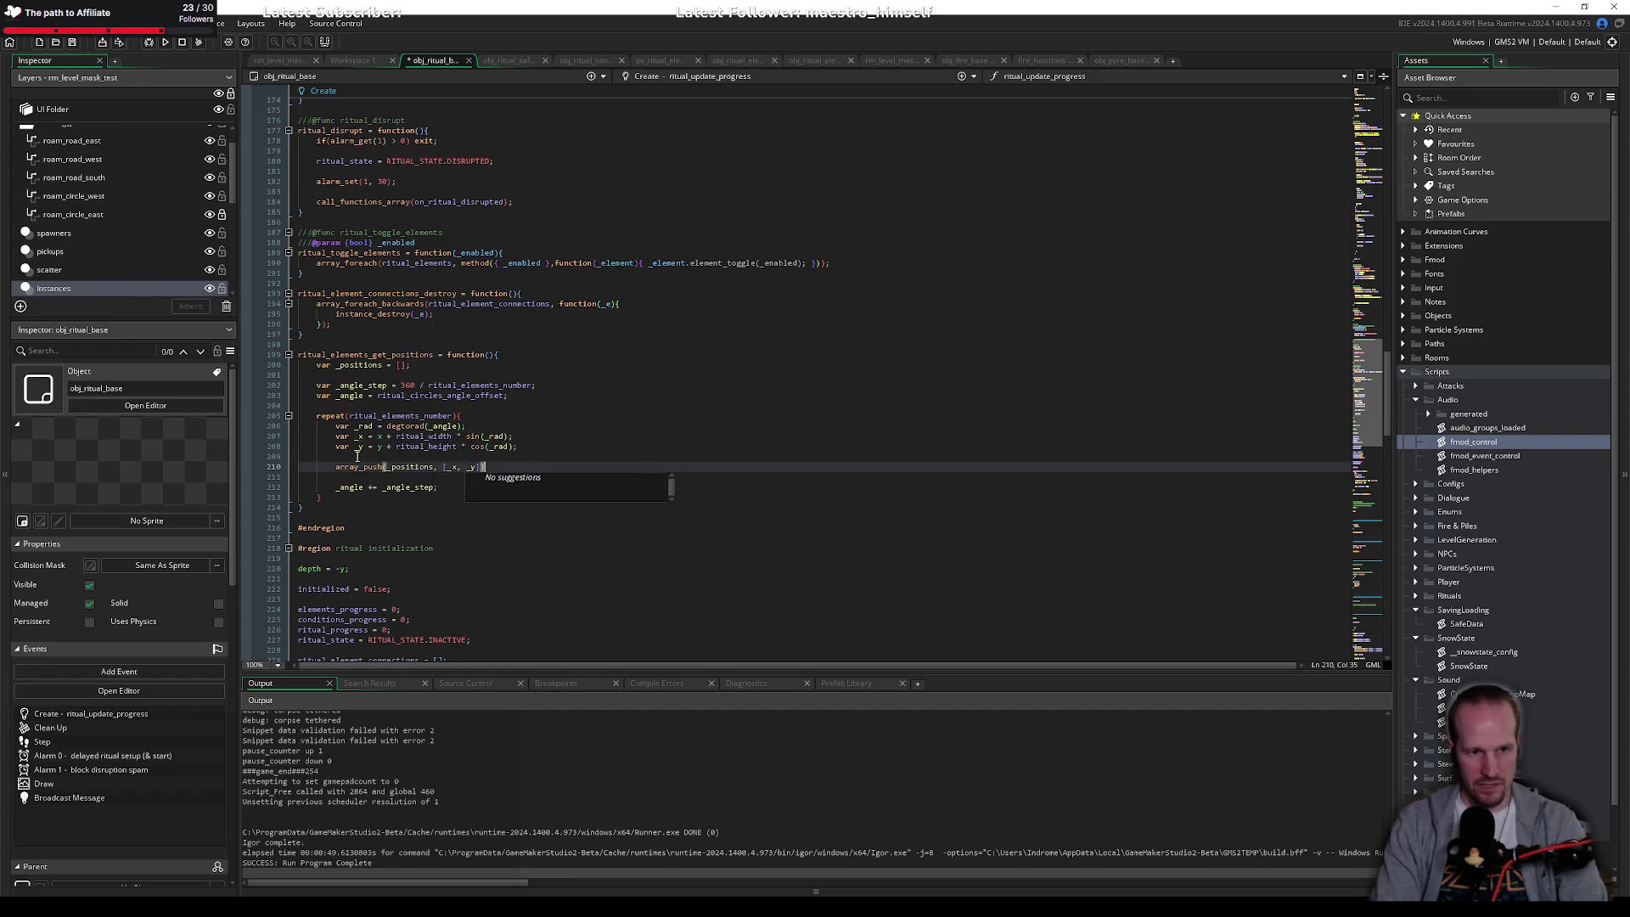
{"action": "left_click", "coordinate": [498, 448]}
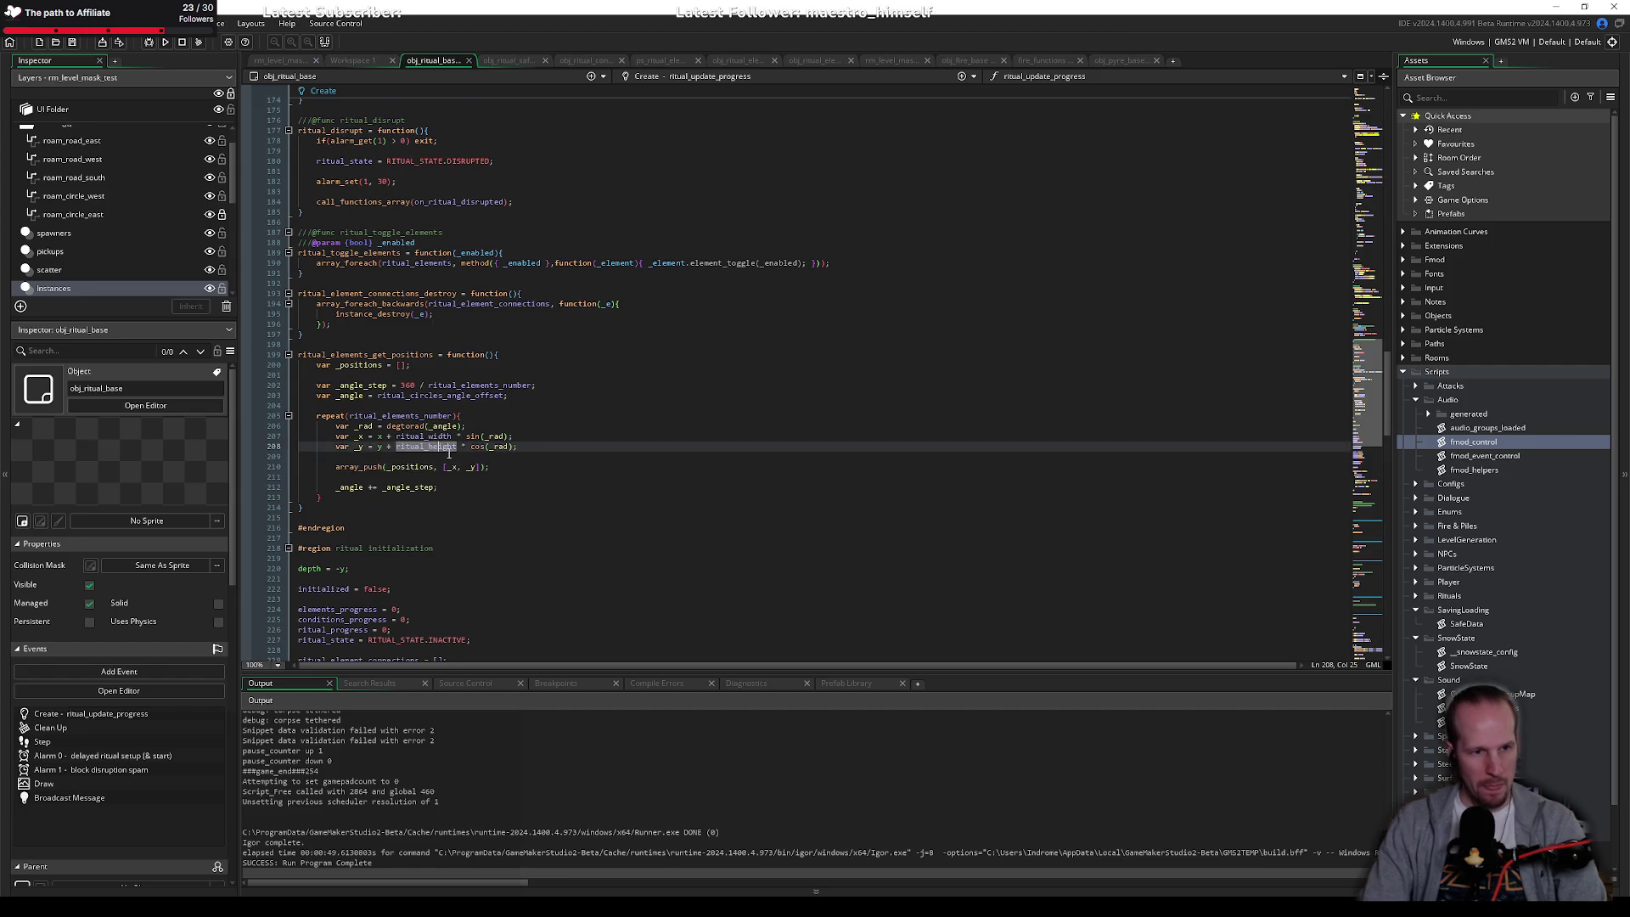
{"action": "key", "text": "Down"}
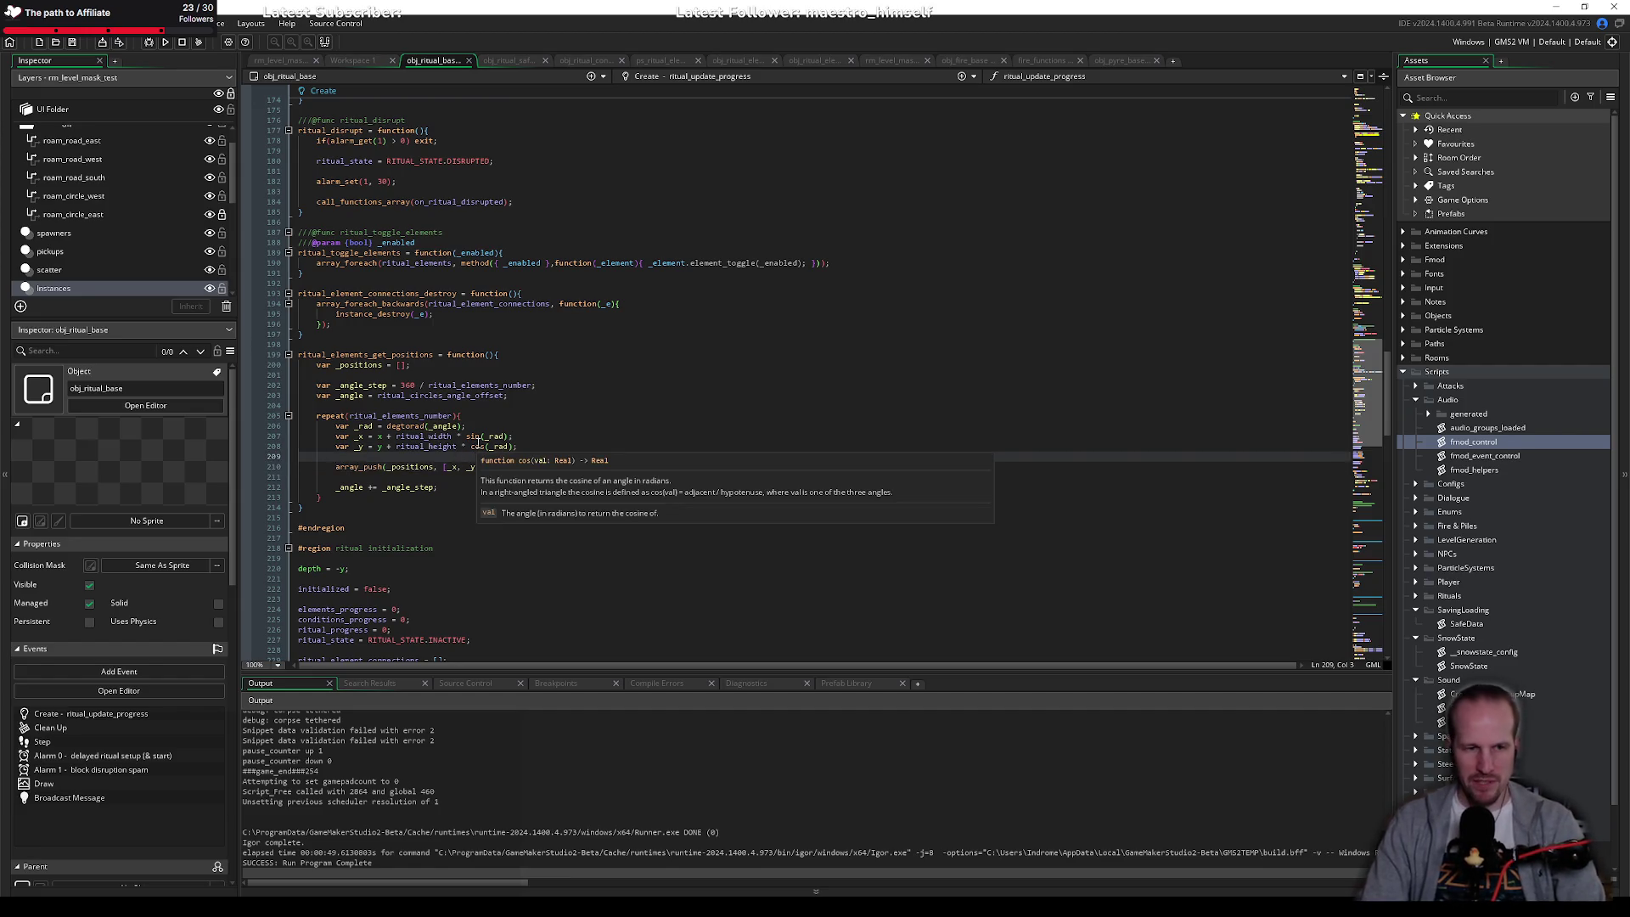
{"action": "left_click", "coordinate": [360, 478]}
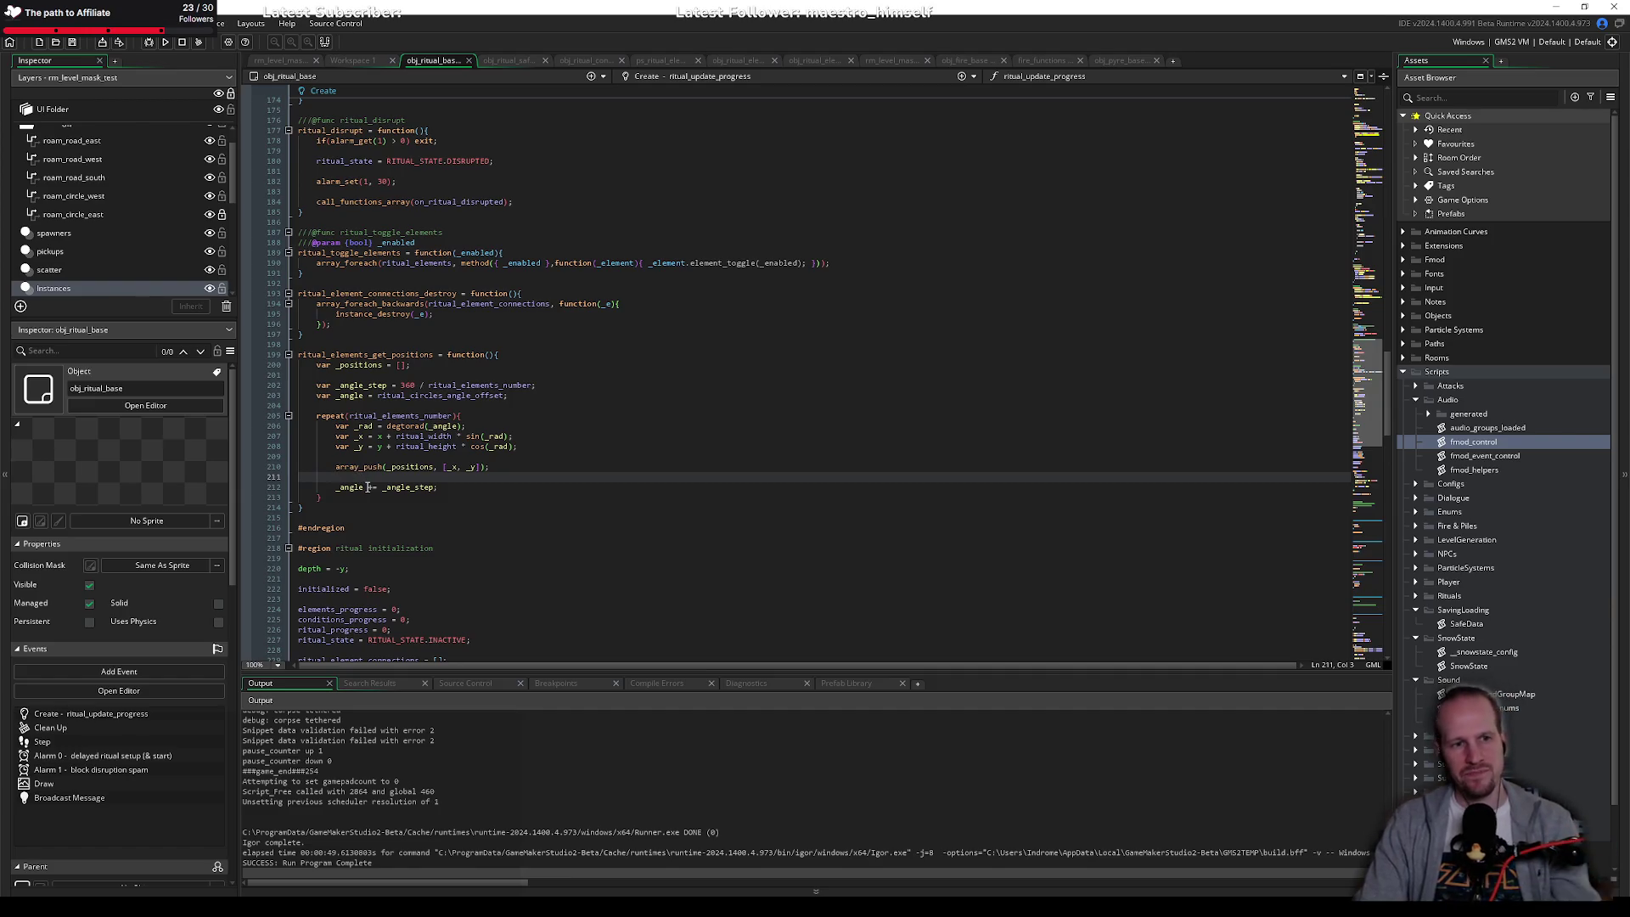
{"action": "left_click", "coordinate": [366, 362]}
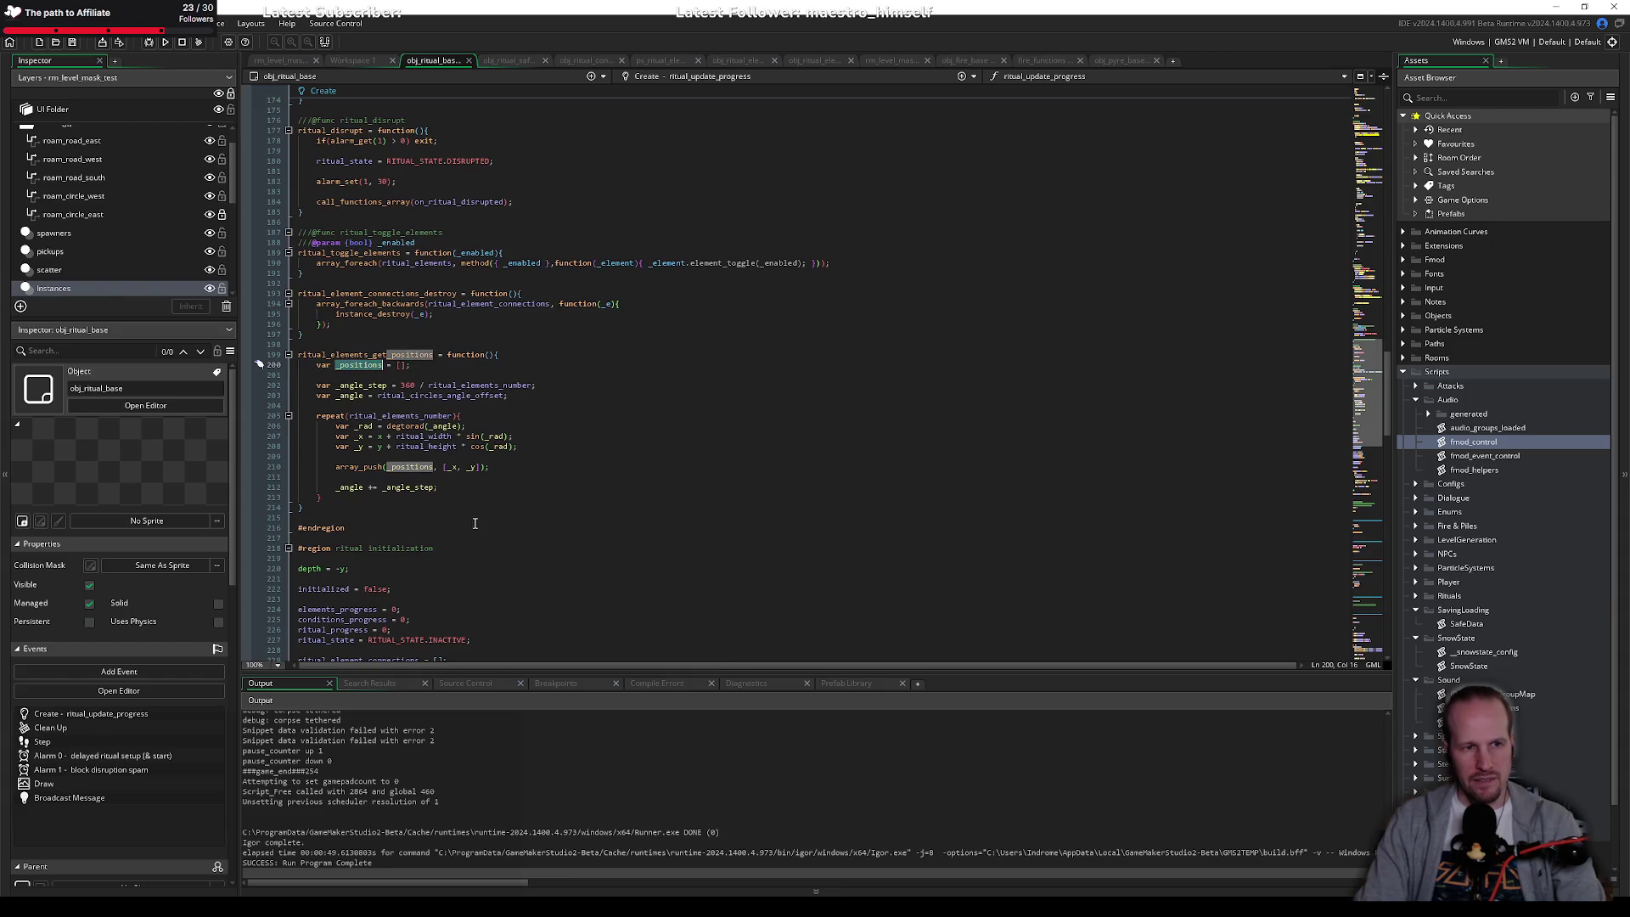
{"action": "left_click", "coordinate": [356, 496]}
{"action": "key", "text": "Return"}
{"action": "key", "text": "Return"}
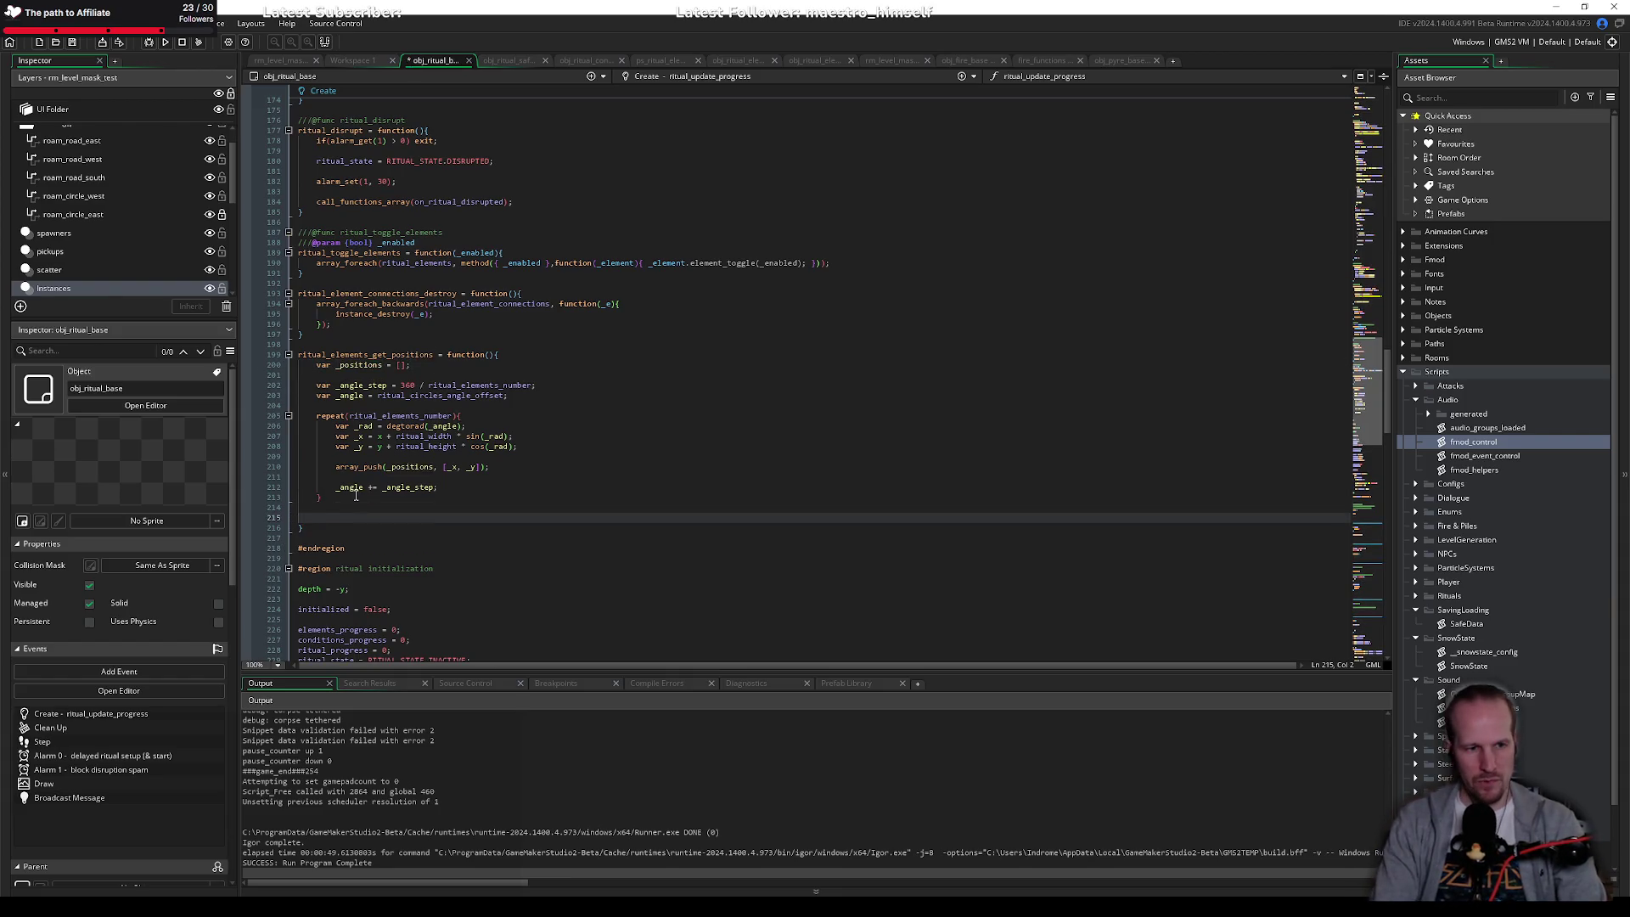
{"action": "type", "text": "return _positions;"}
{"action": "key", "text": "Up"}
{"action": "key", "text": "Up"}
{"action": "key", "text": "Up"}
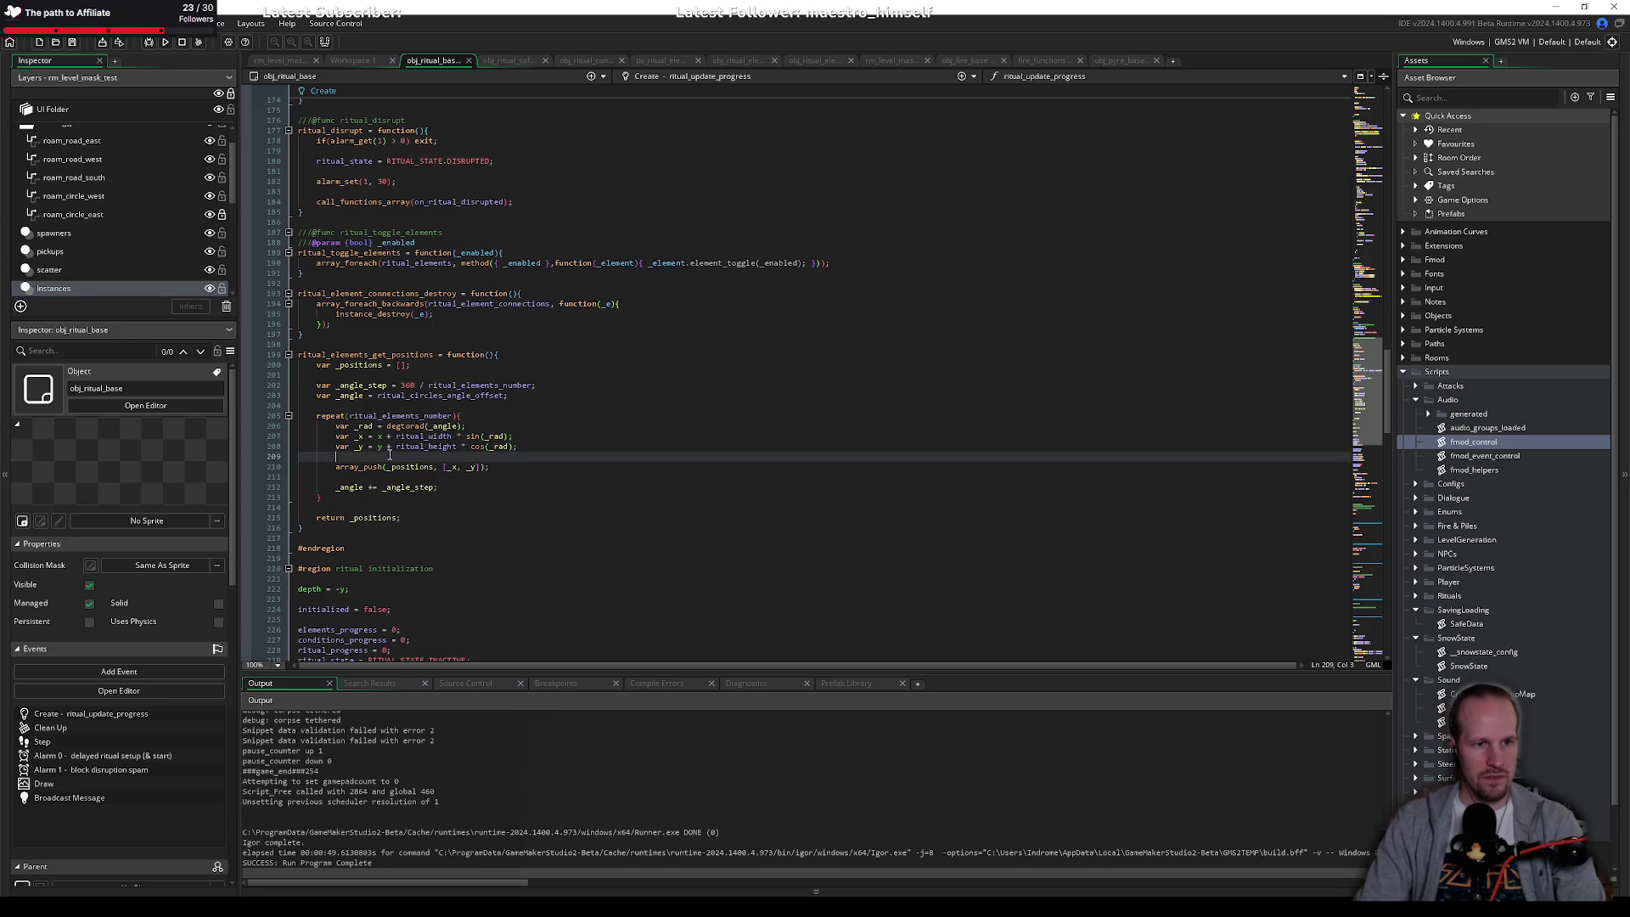
Step: Delete the extra blank lines after the array_push setup code
{"action": "scroll", "coordinate": [358, 252], "scroll_direction": "up", "scroll_amount": 6}
{"action": "scroll", "coordinate": [340, 461], "scroll_direction": "down", "scroll_amount": 10}
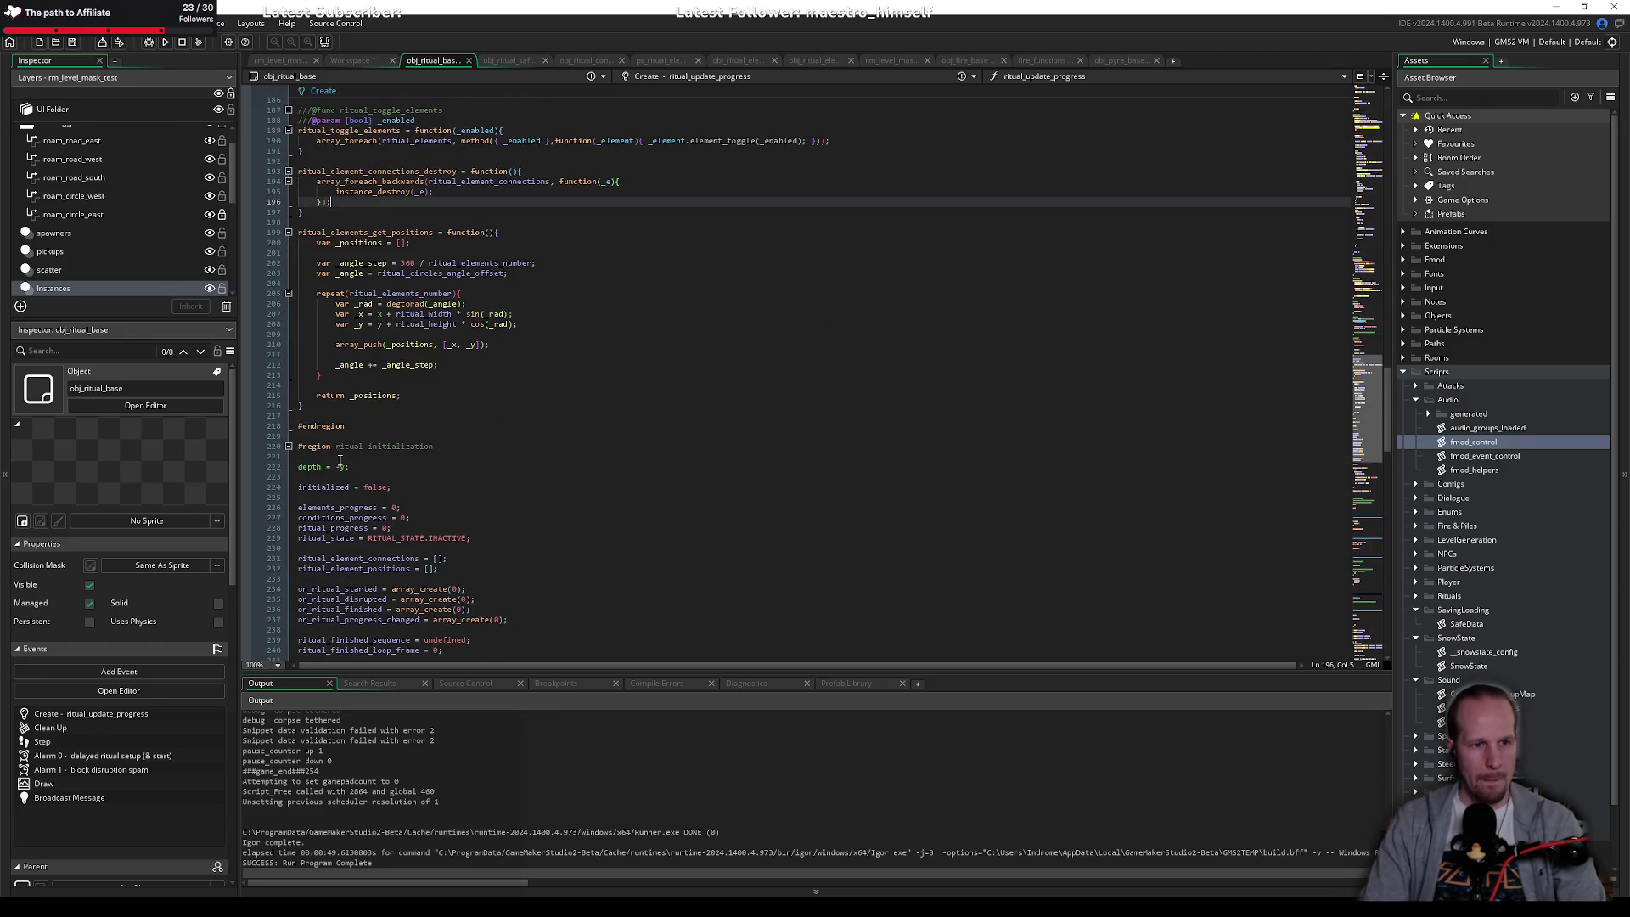
{"action": "key", "text": "Down"}
{"action": "key", "text": "Down"}
{"action": "key", "text": "Down"}
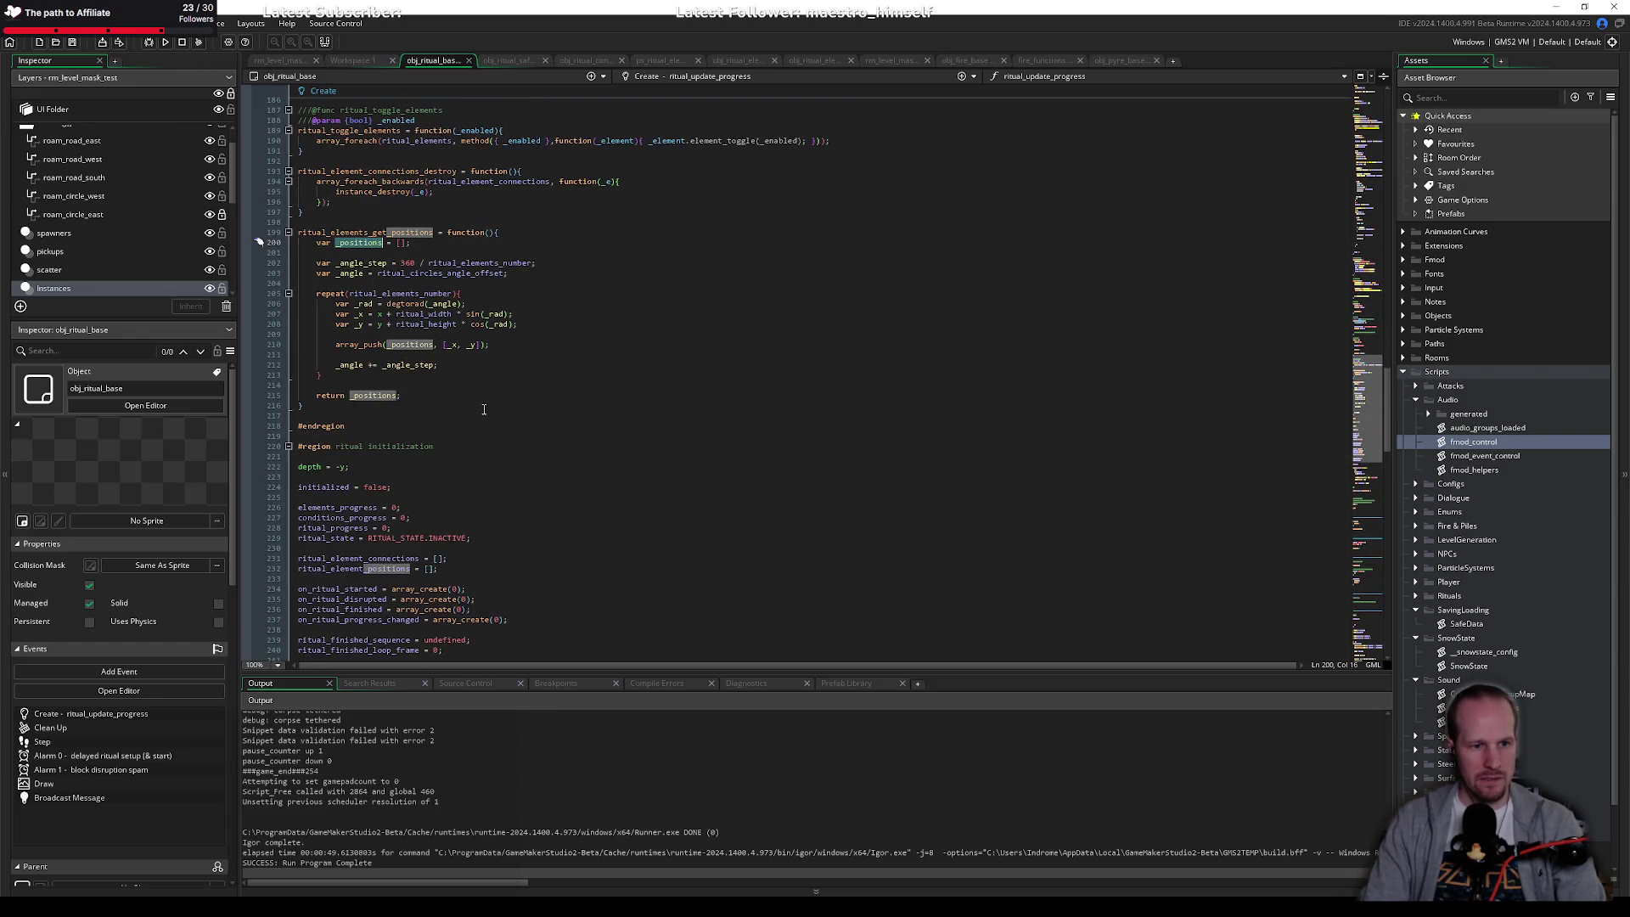
{"action": "scroll", "coordinate": [399, 347], "scroll_direction": "down", "scroll_amount": 16}
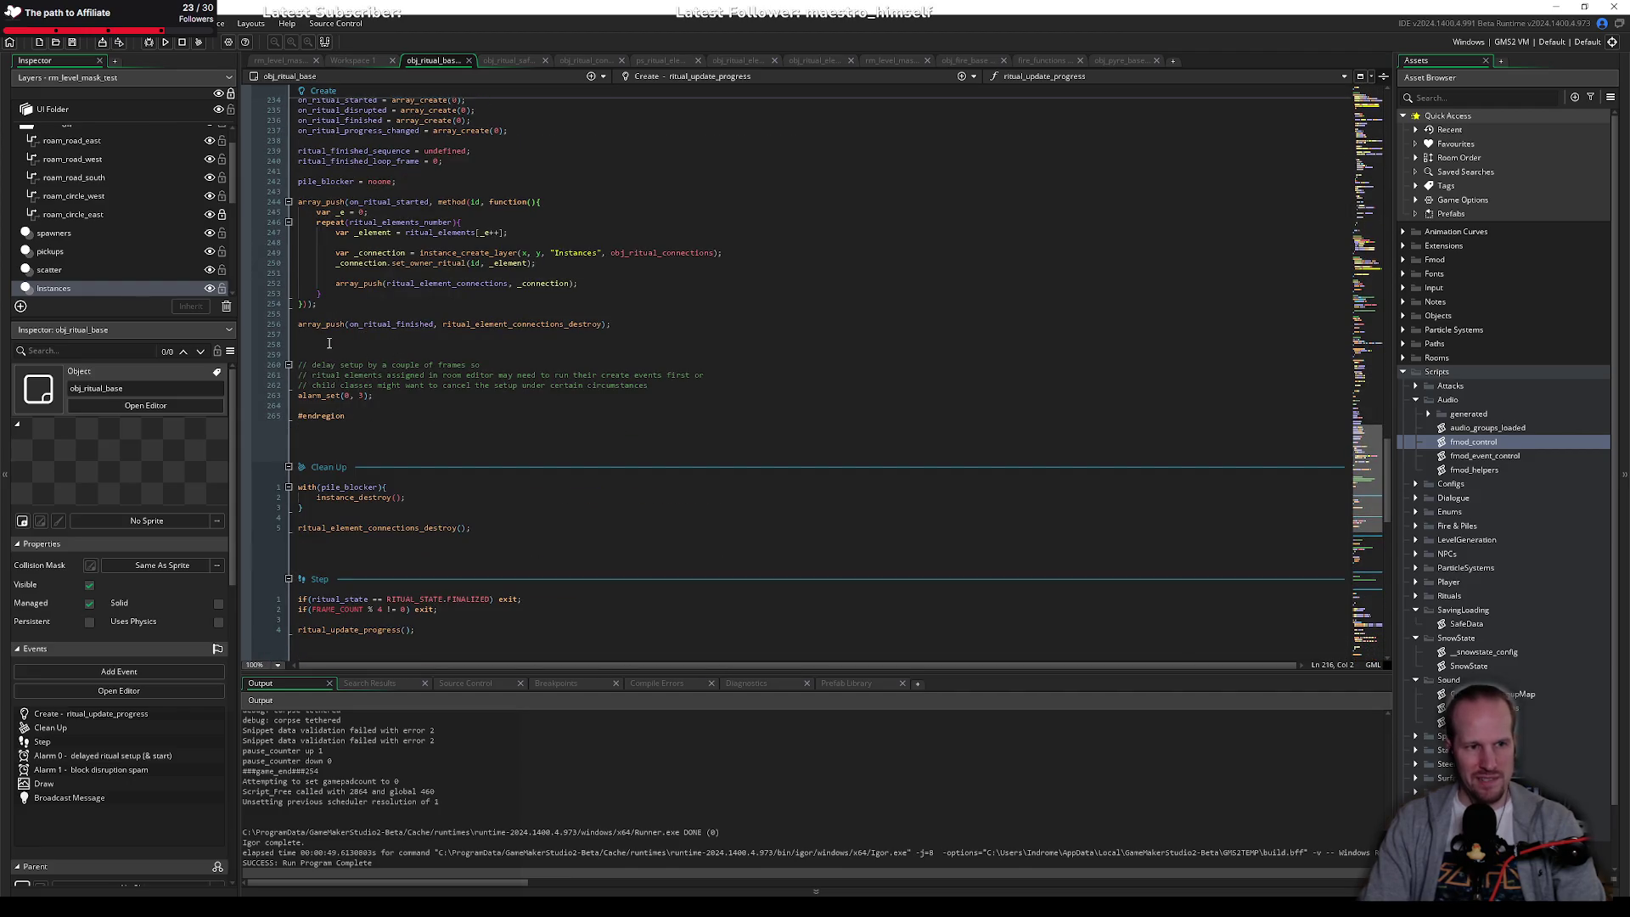
{"action": "left_click", "coordinate": [328, 343]}
{"action": "scroll", "coordinate": [339, 357], "scroll_direction": "up", "scroll_amount": 4}
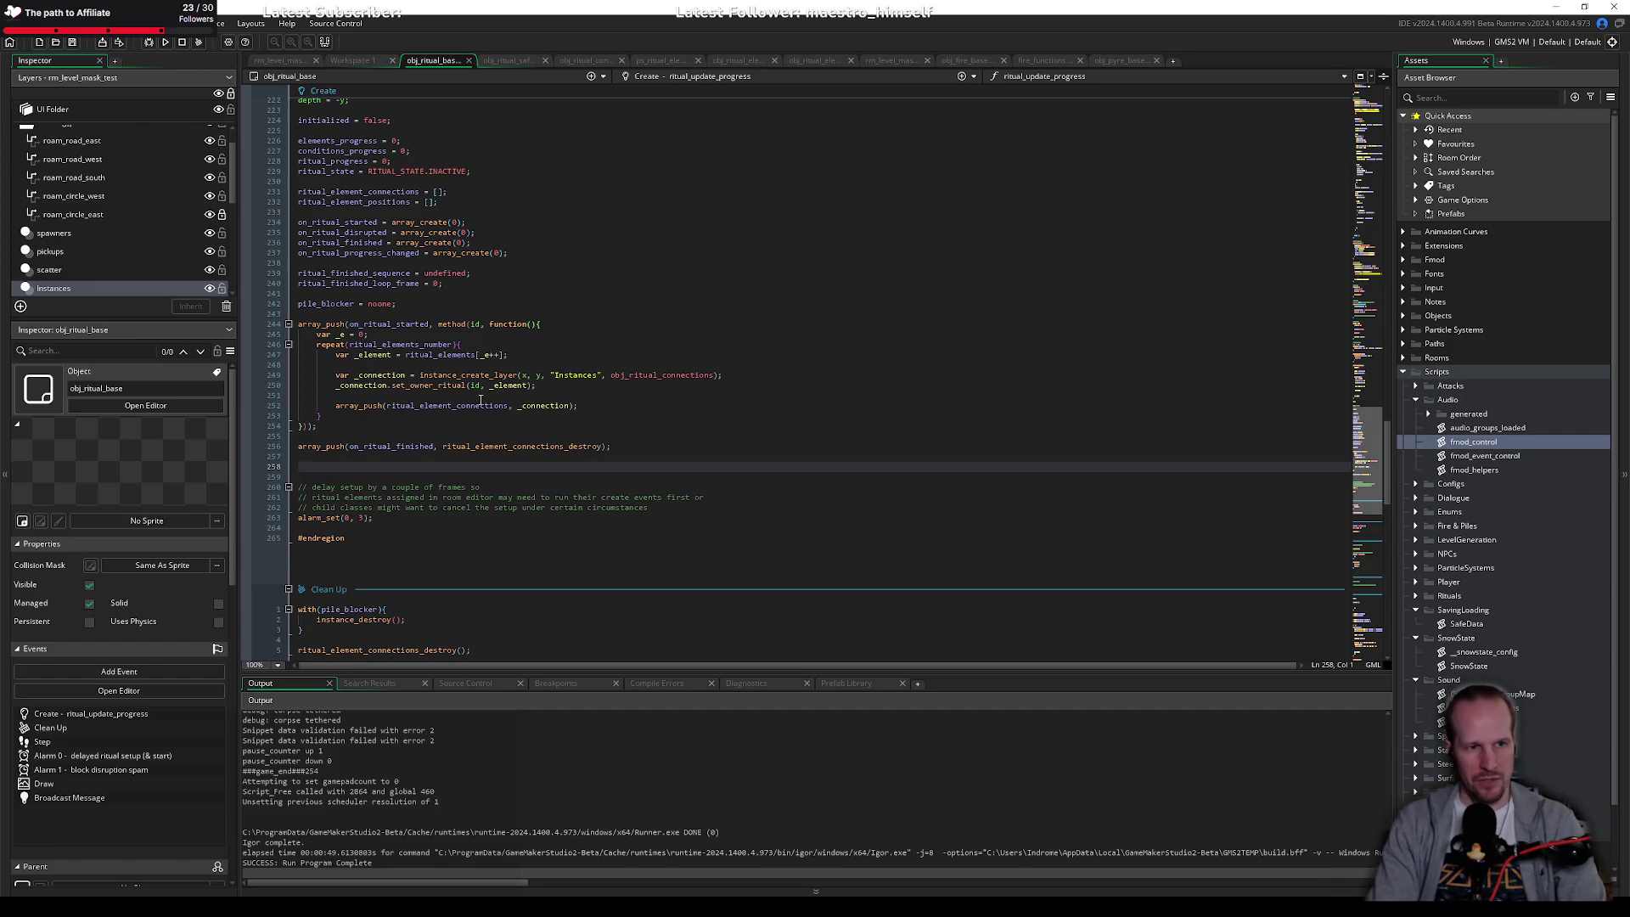
{"action": "key", "text": "BackSpace"}
{"action": "key", "text": "BackSpace"}
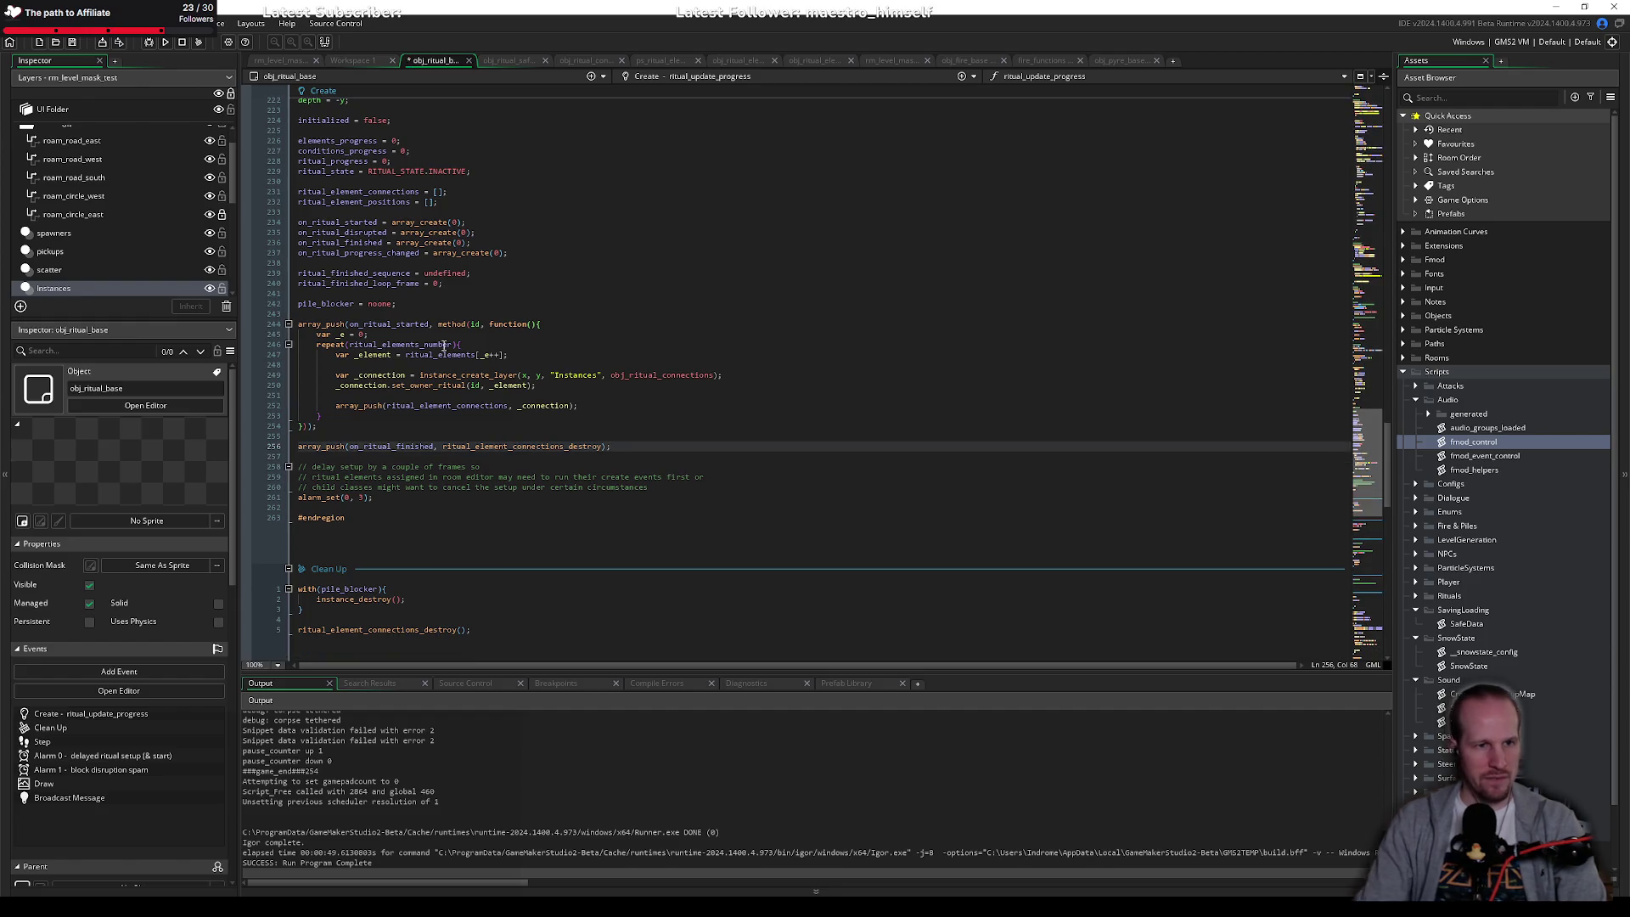
Step: Initialize ritual_element_positions with ritual_elements_get_positions() on line 232 and save
{"action": "left_click", "coordinate": [435, 202]}
{"action": "key", "text": "ctrl+z"}
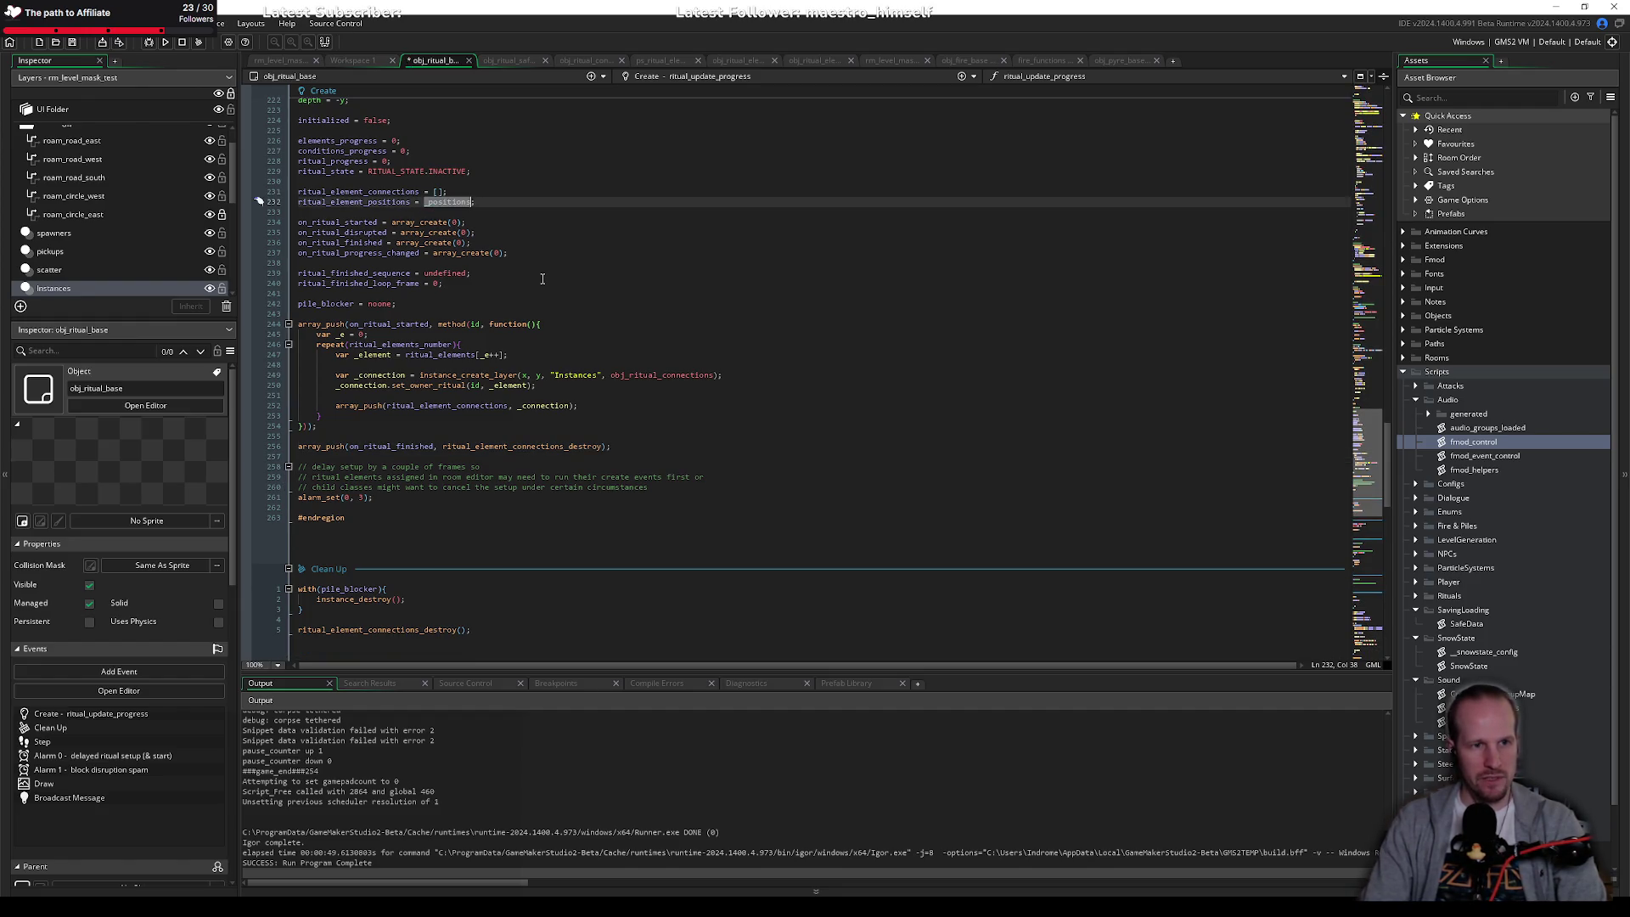
{"action": "type", "text": "ritual_el"}
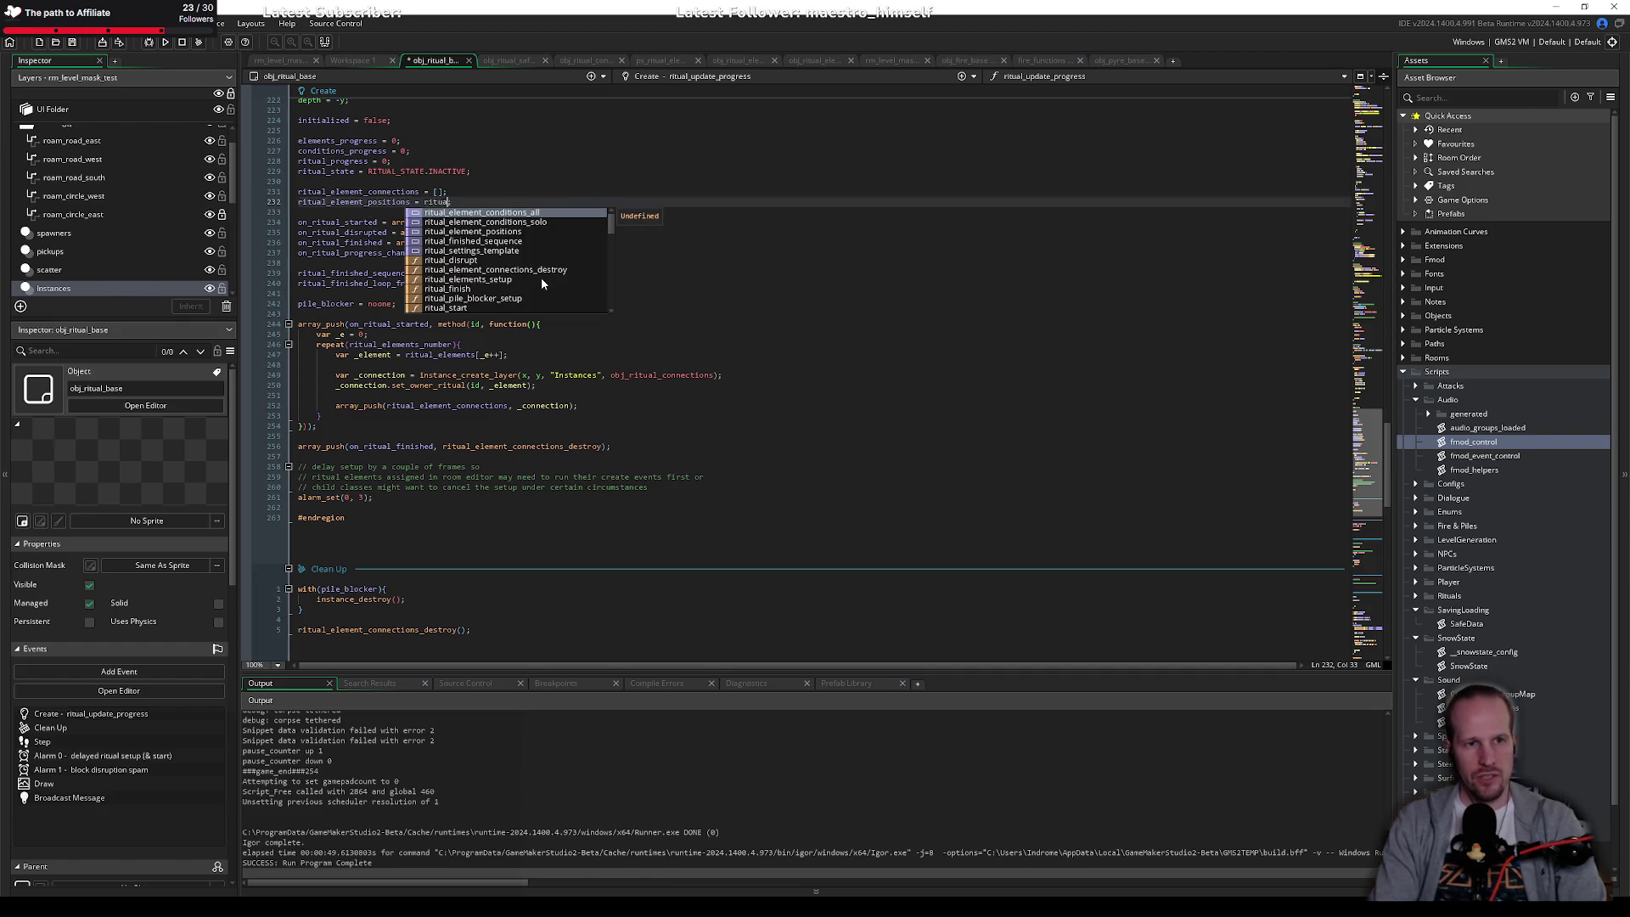
{"action": "type", "text": "ements"}
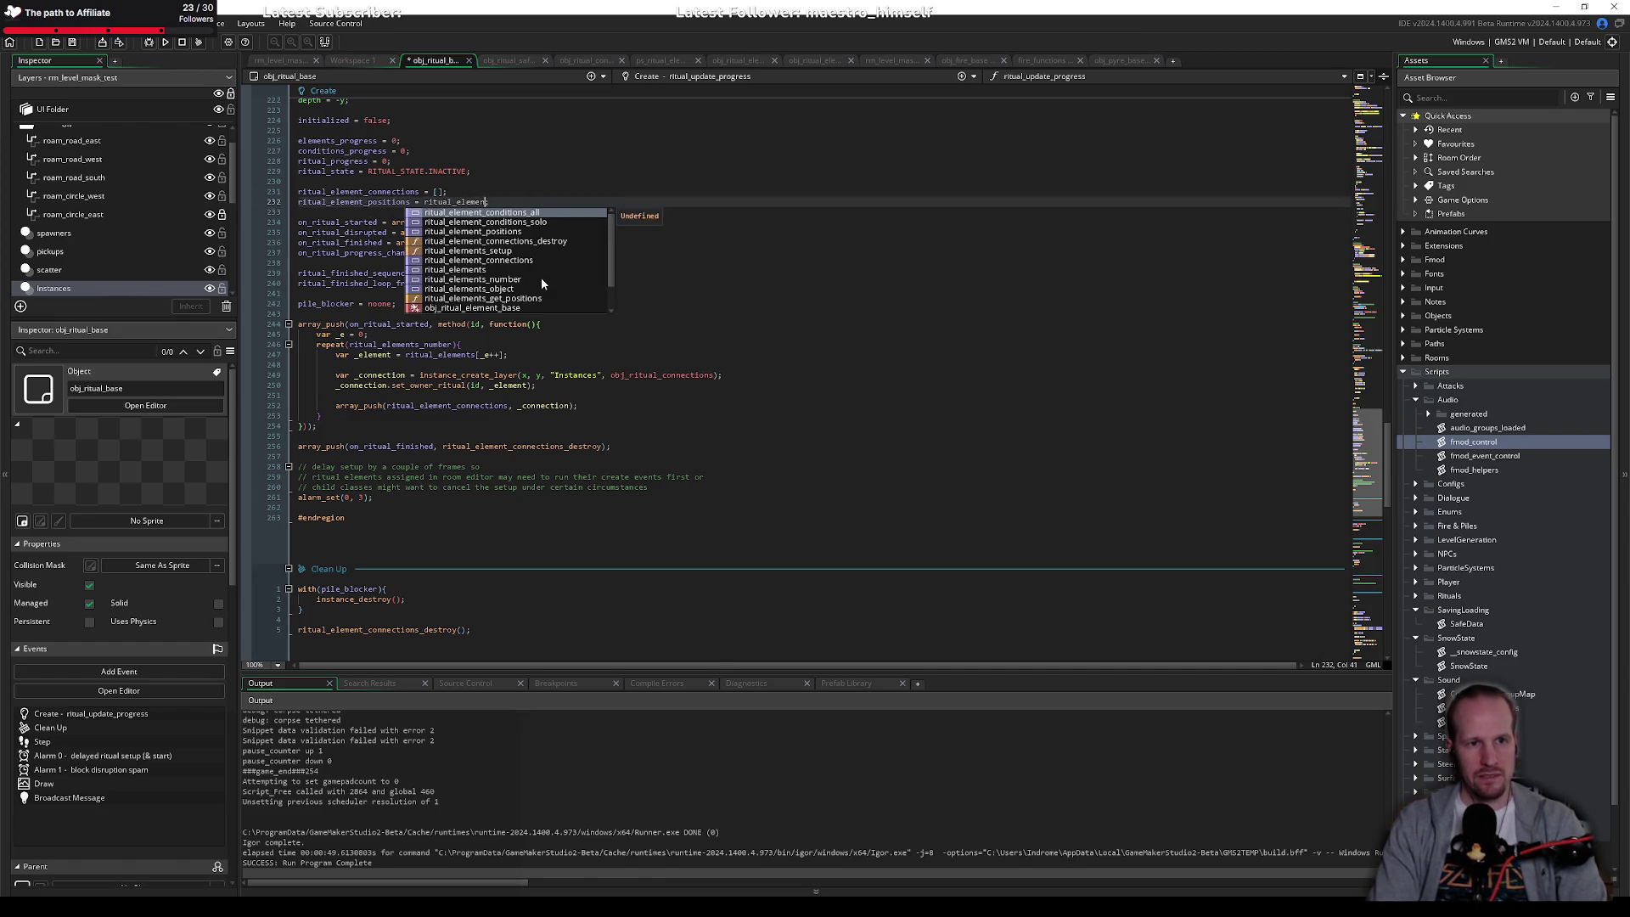
{"action": "key", "text": "Down"}
{"action": "key", "text": "Down"}
{"action": "key", "text": "Down"}
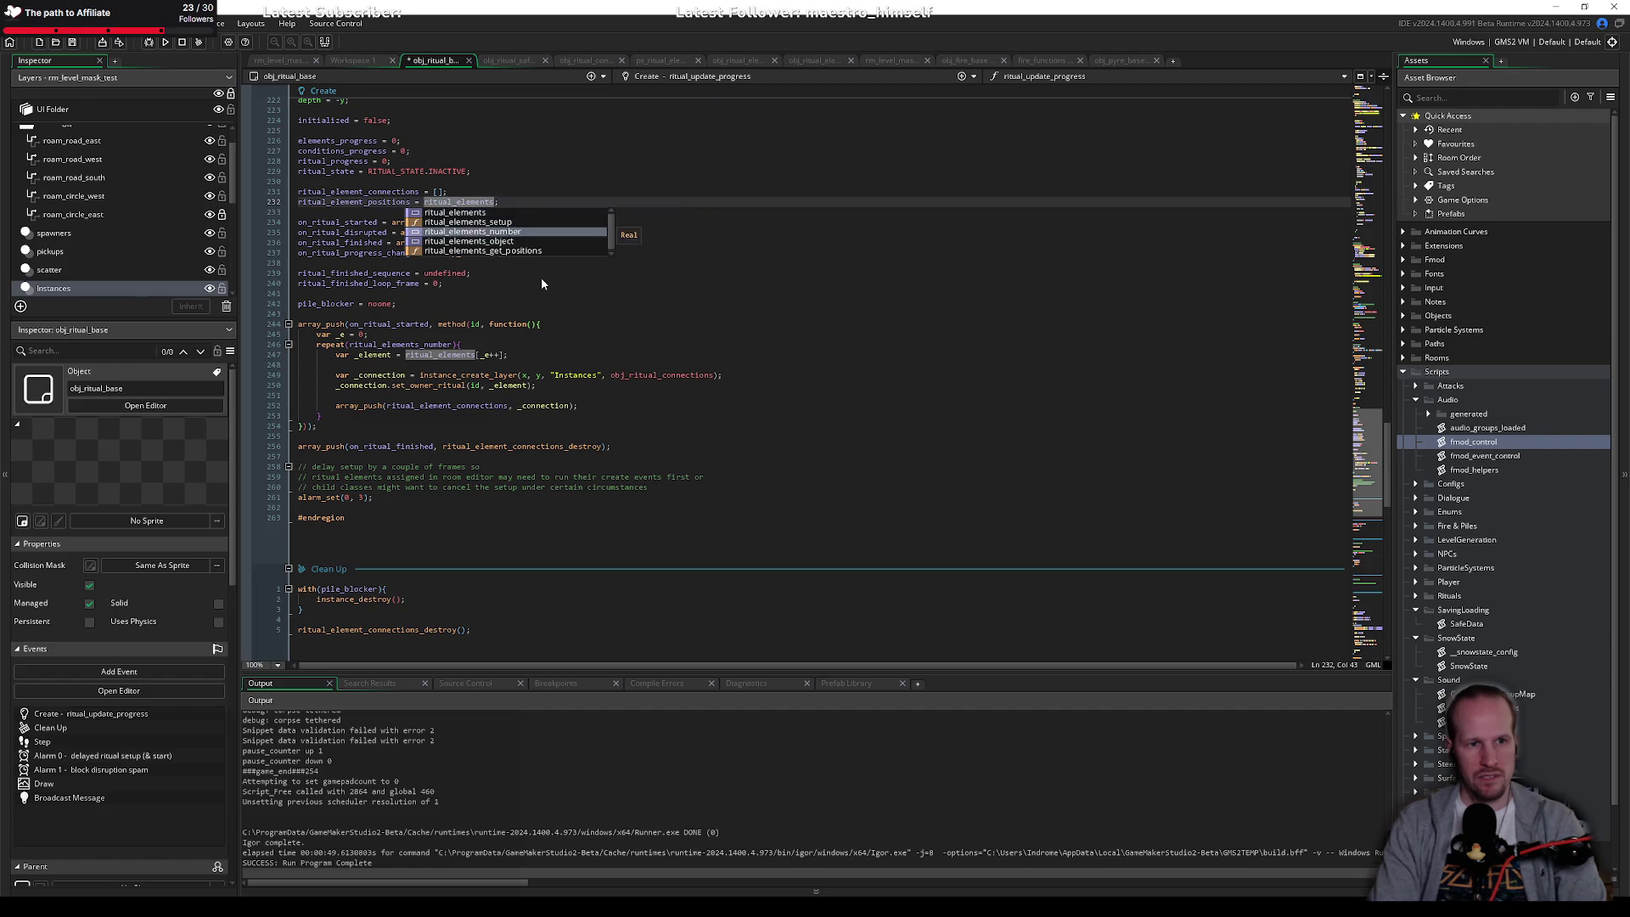
{"action": "key", "text": "Return"}
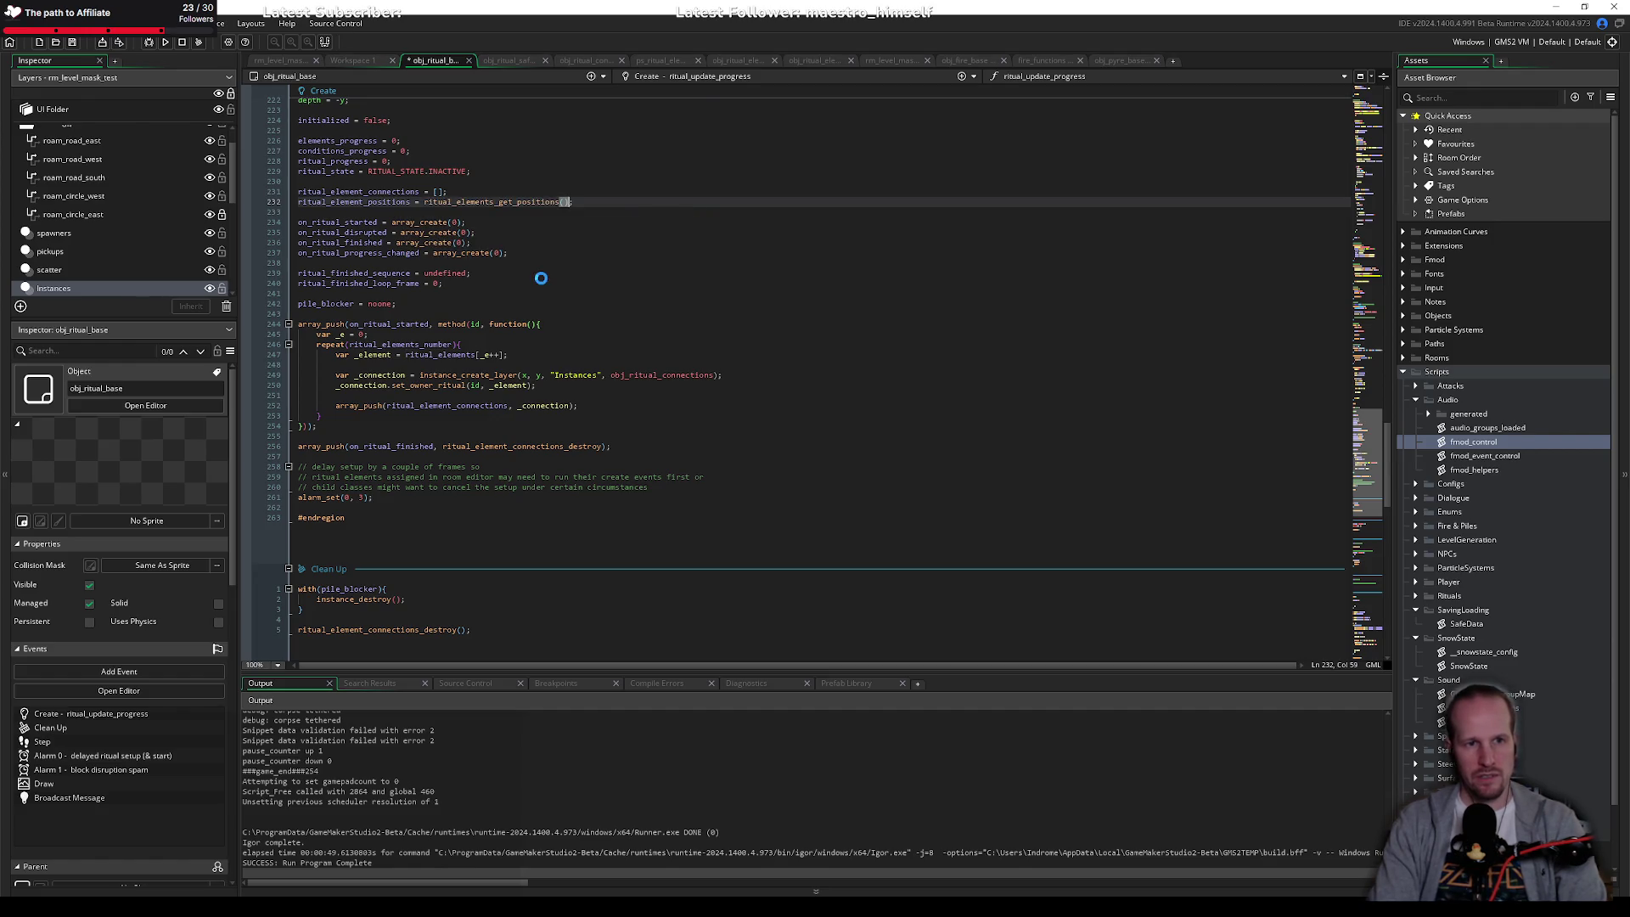
{"action": "type", "text": ";"}
{"action": "key", "text": "ctrl+s"}
{"action": "double_click", "coordinate": [393, 203]}
{"action": "left_click", "coordinate": [429, 262]}
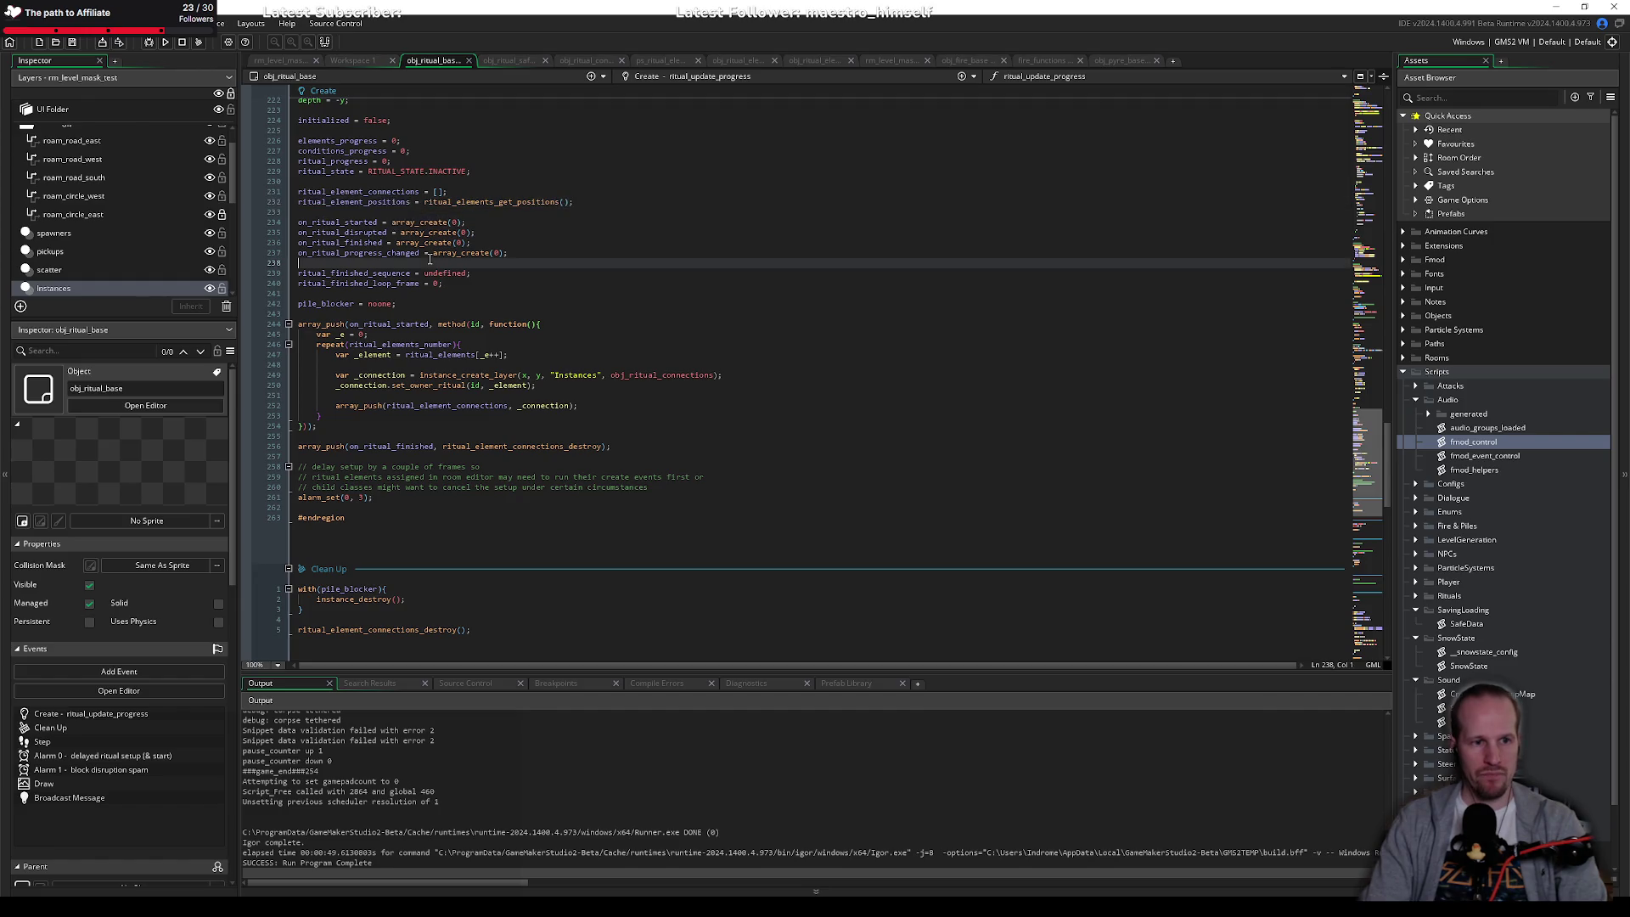
{"action": "scroll", "coordinate": [429, 262], "scroll_direction": "down", "scroll_amount": 15}
Step: In Draw's initialized == false block, write array_foreach(ritual_element_positions, function(_e){ }); with an open body
{"action": "left_click", "coordinate": [355, 385]}
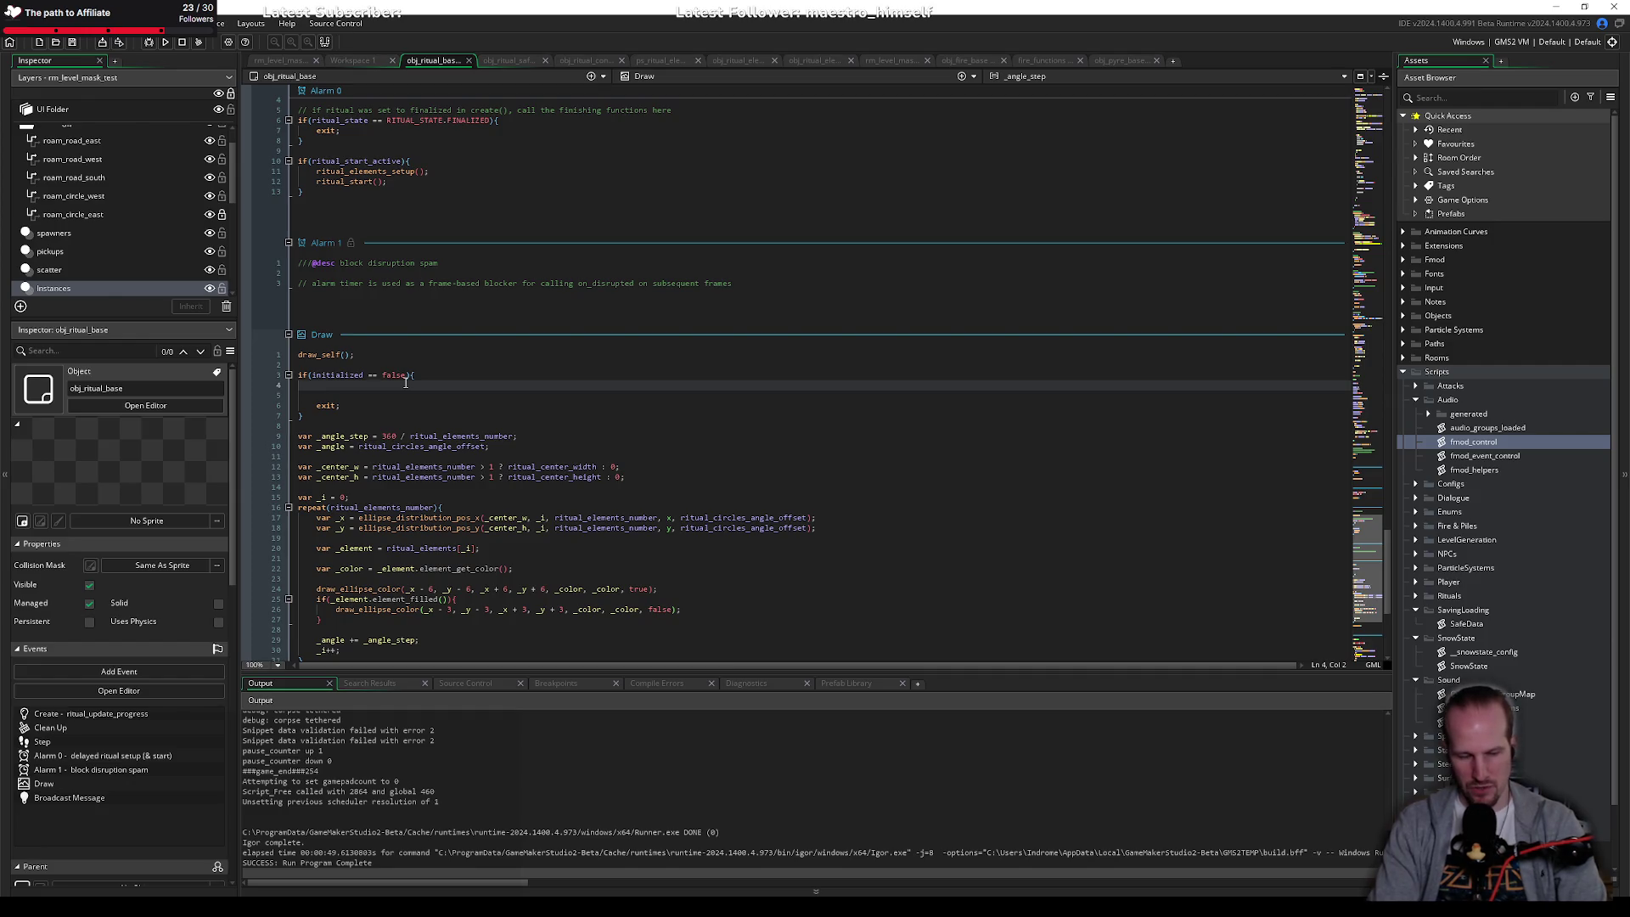
{"action": "type", "text": "arrayt-for"}
{"action": "key", "text": "BackSpace"}
{"action": "key", "text": "BackSpace"}
{"action": "key", "text": "BackSpace"}
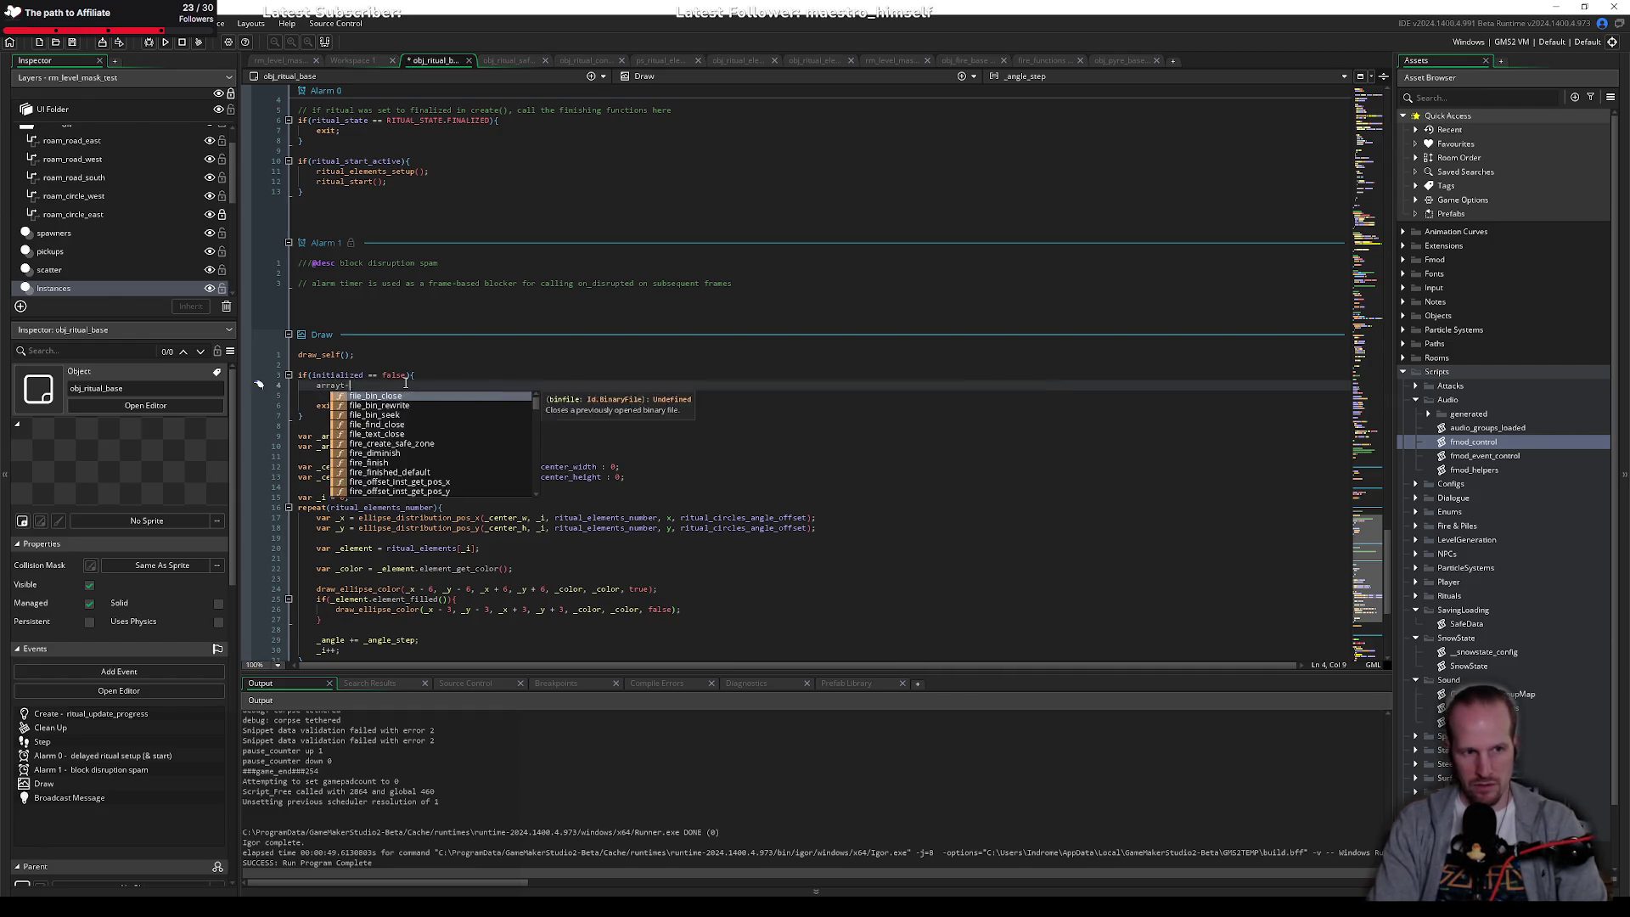
{"action": "type", "text": "_foreach("}
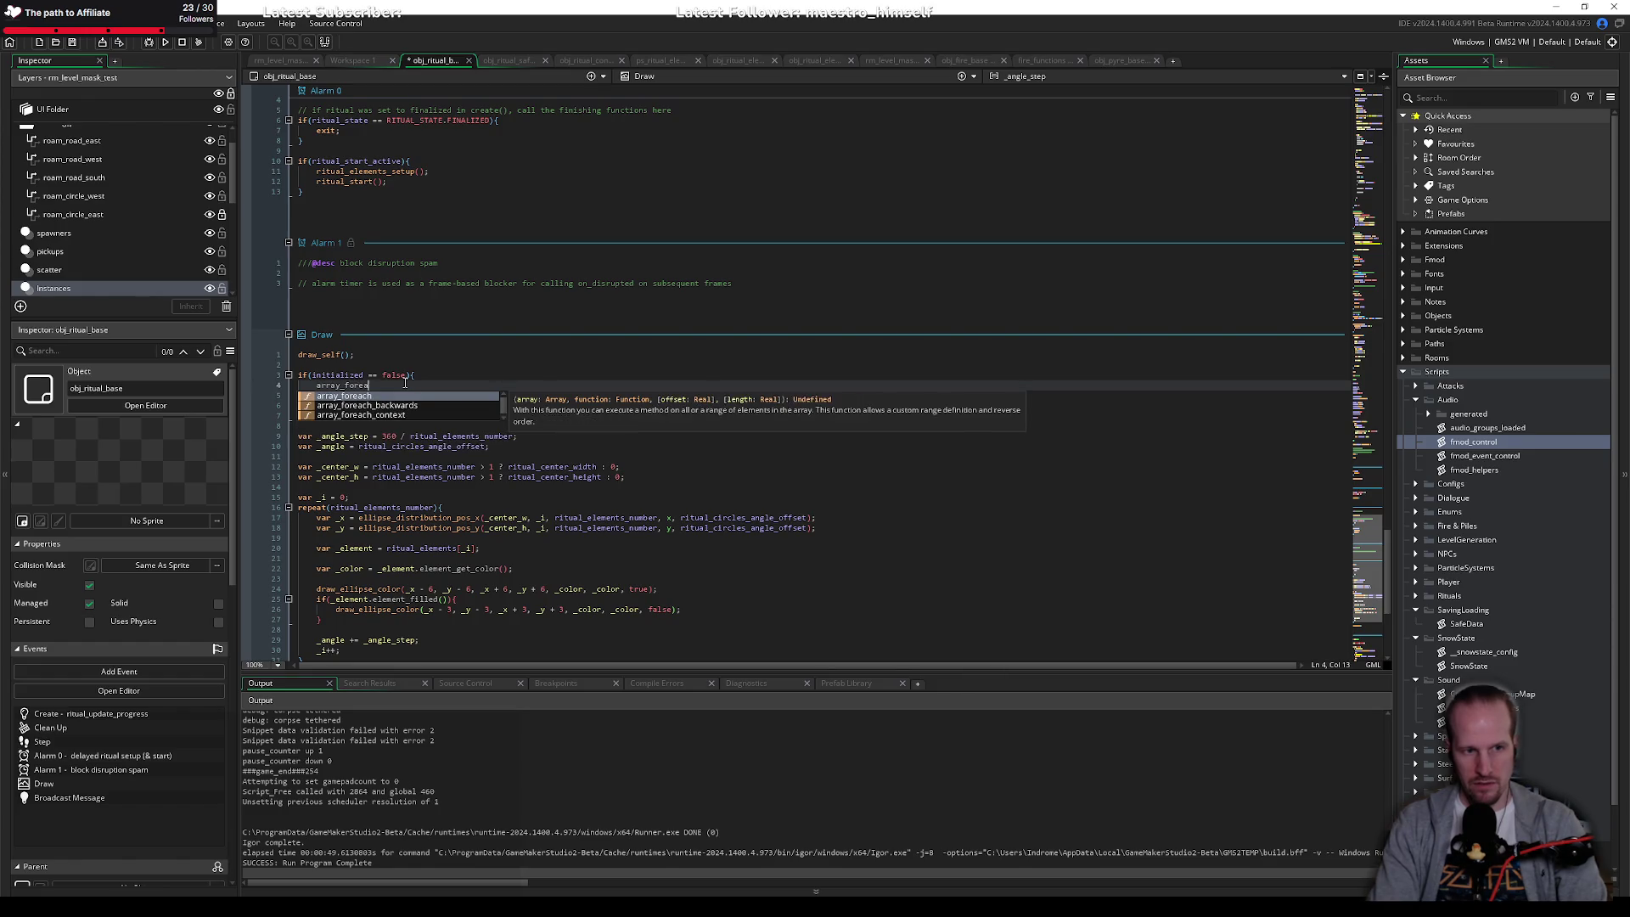
{"action": "type", "text": "ritual_element_positions, "}
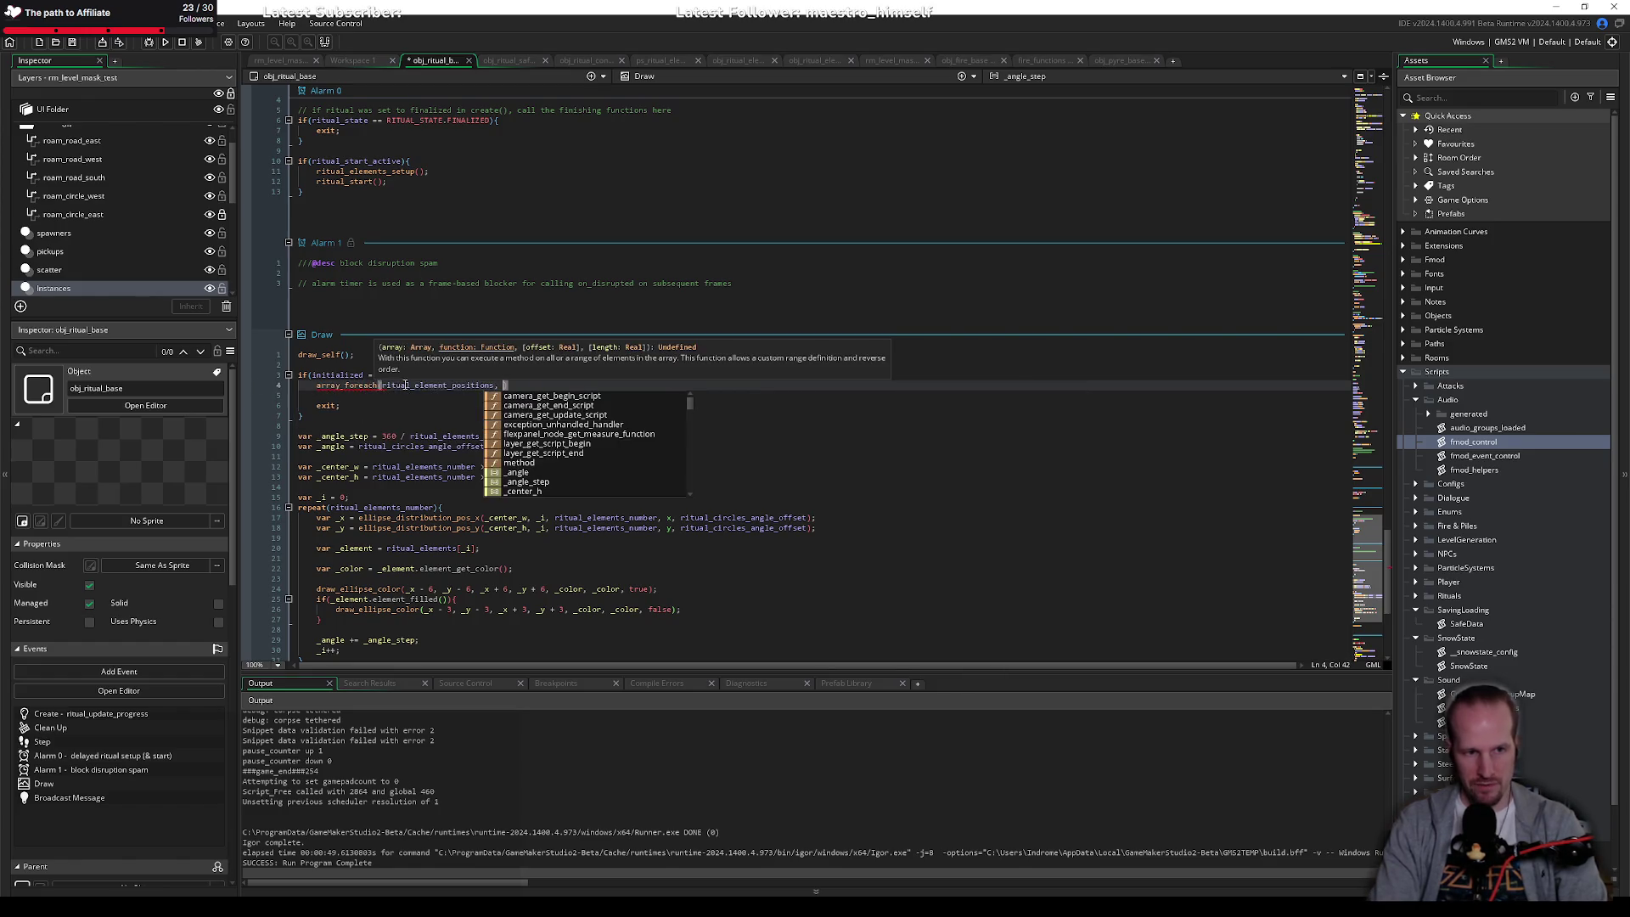
{"action": "type", "text": "functi"}
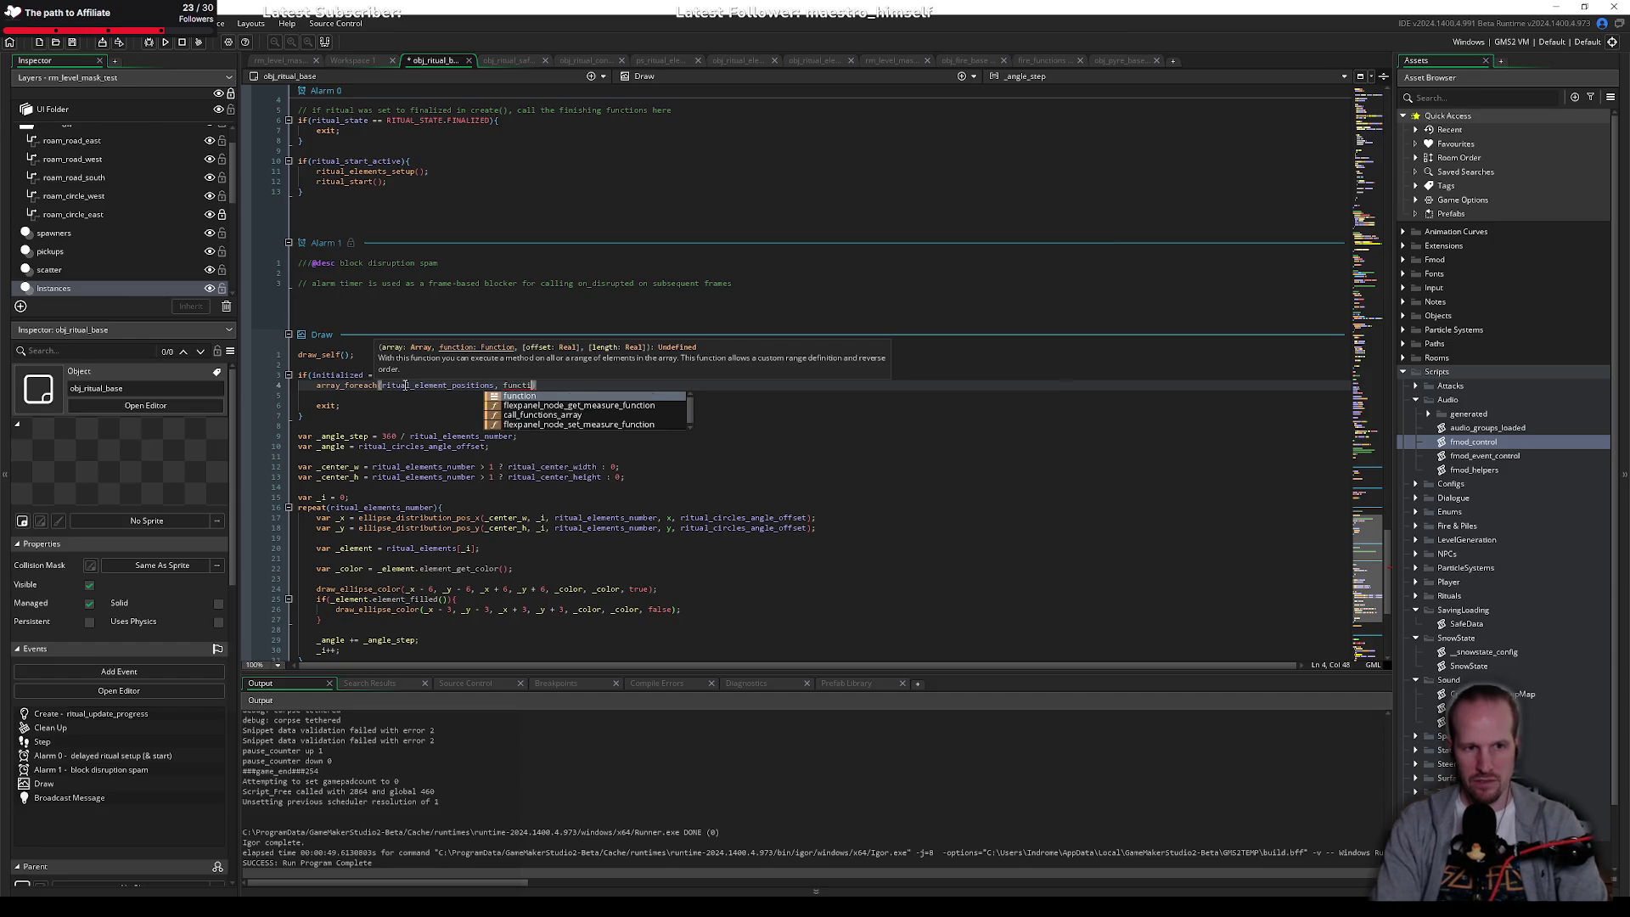
{"action": "type", "text": "on(){"}
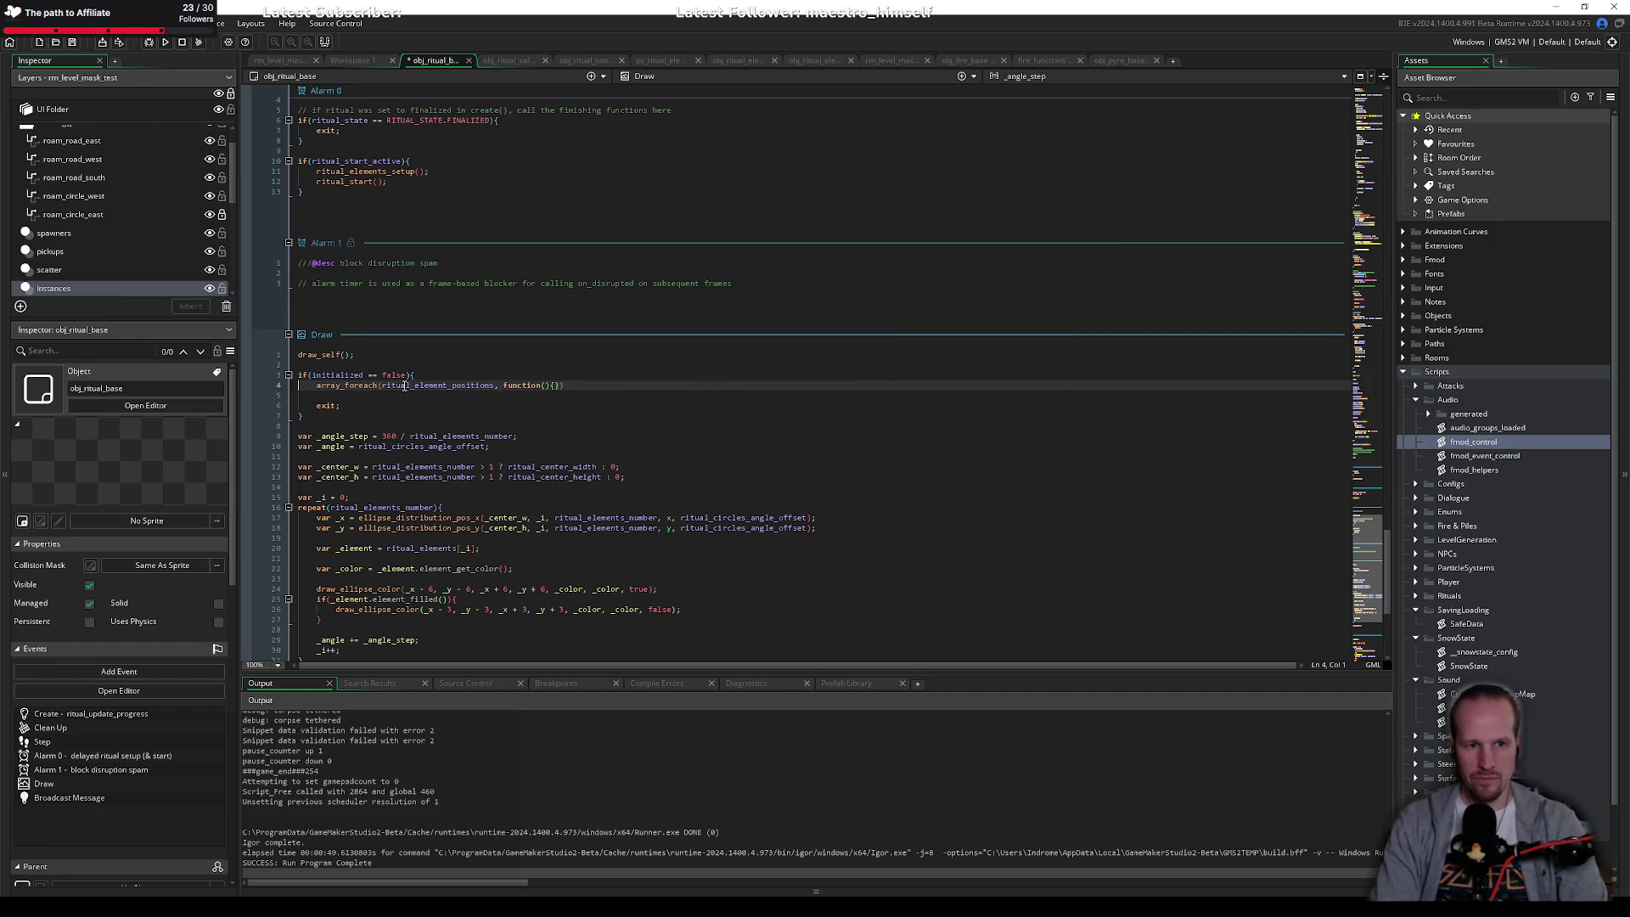
{"action": "key", "text": "Left"}
{"action": "key", "text": "Left"}
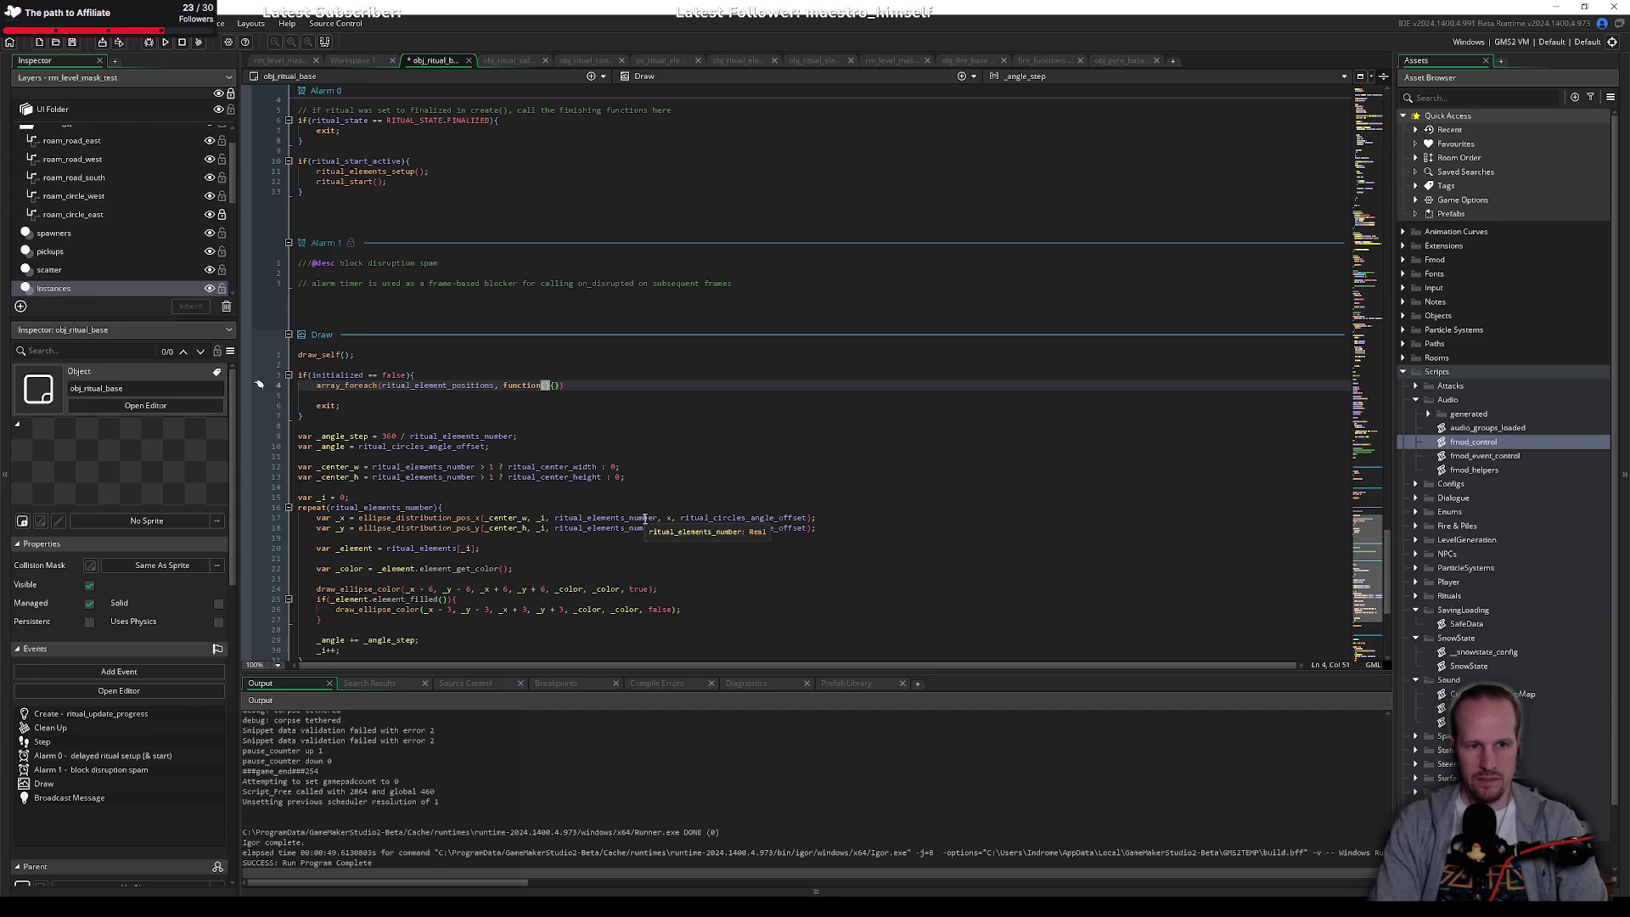
{"action": "type", "text": "_e"}
{"action": "key", "text": "End"}
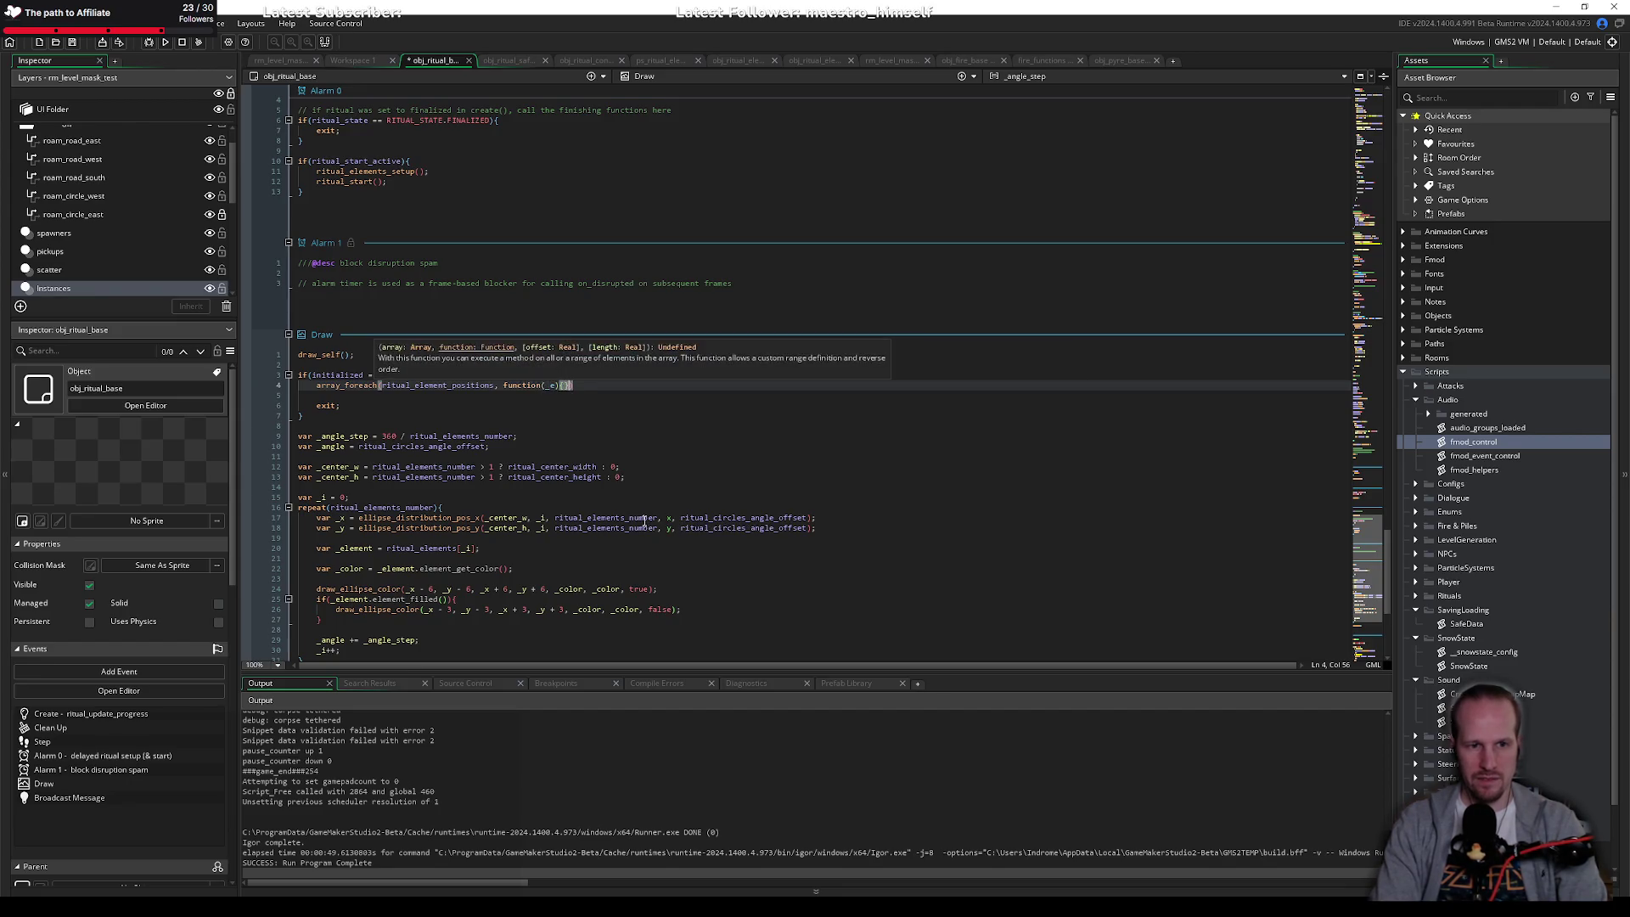
{"action": "type", "text": ";"}
{"action": "key", "text": "Left"}
{"action": "key", "text": "Left"}
{"action": "key", "text": "Left"}
{"action": "key", "text": "Return"}
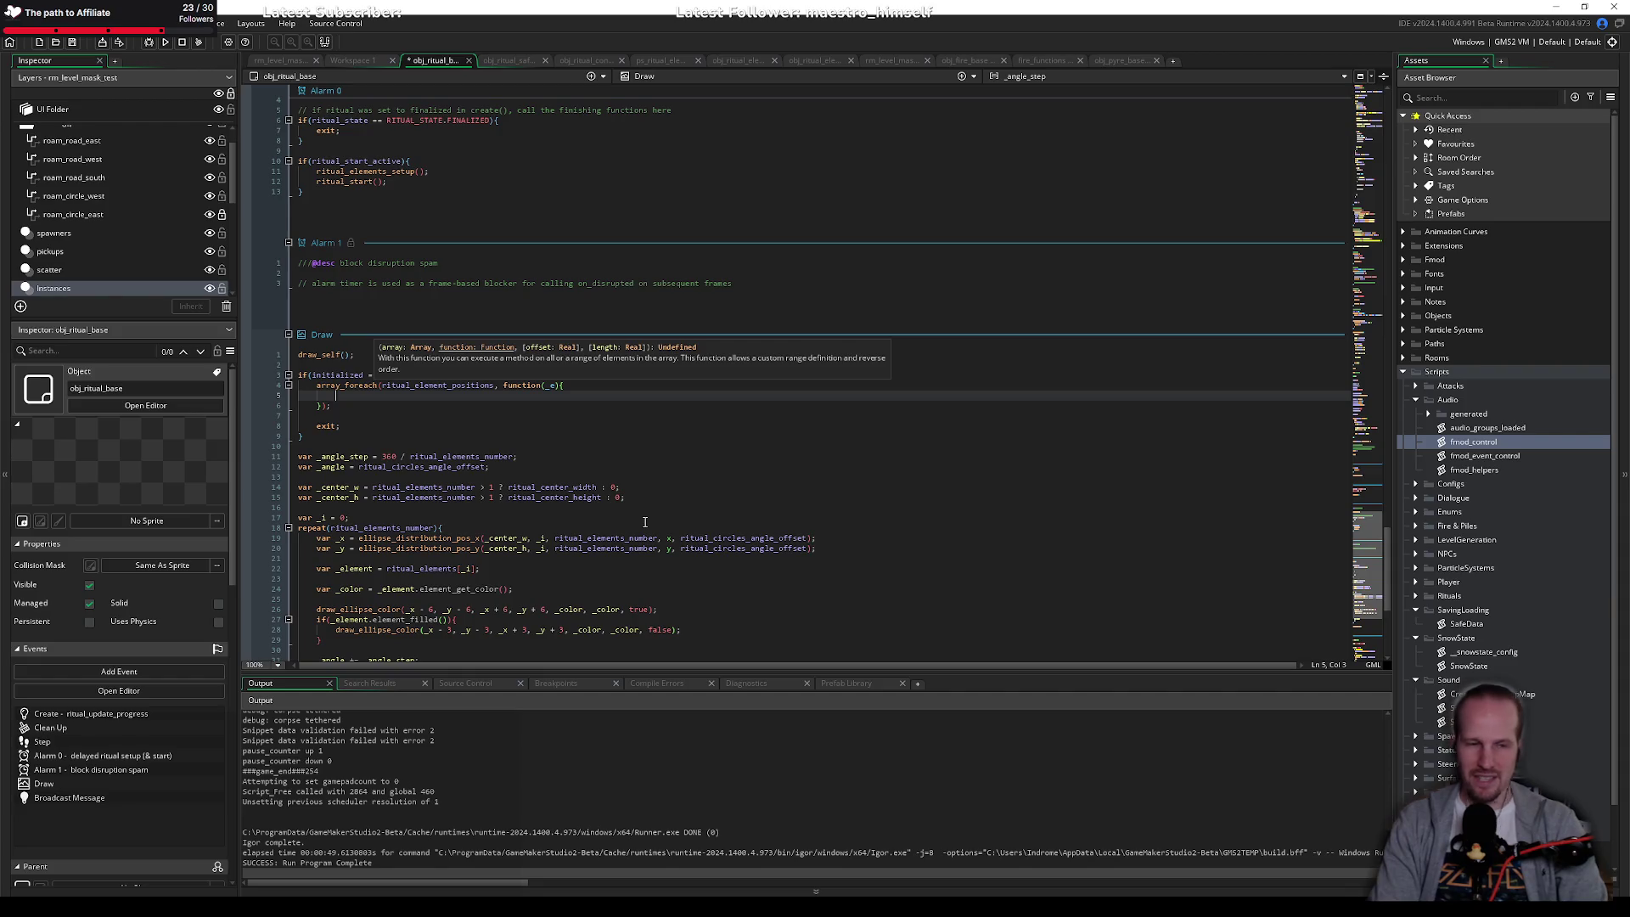
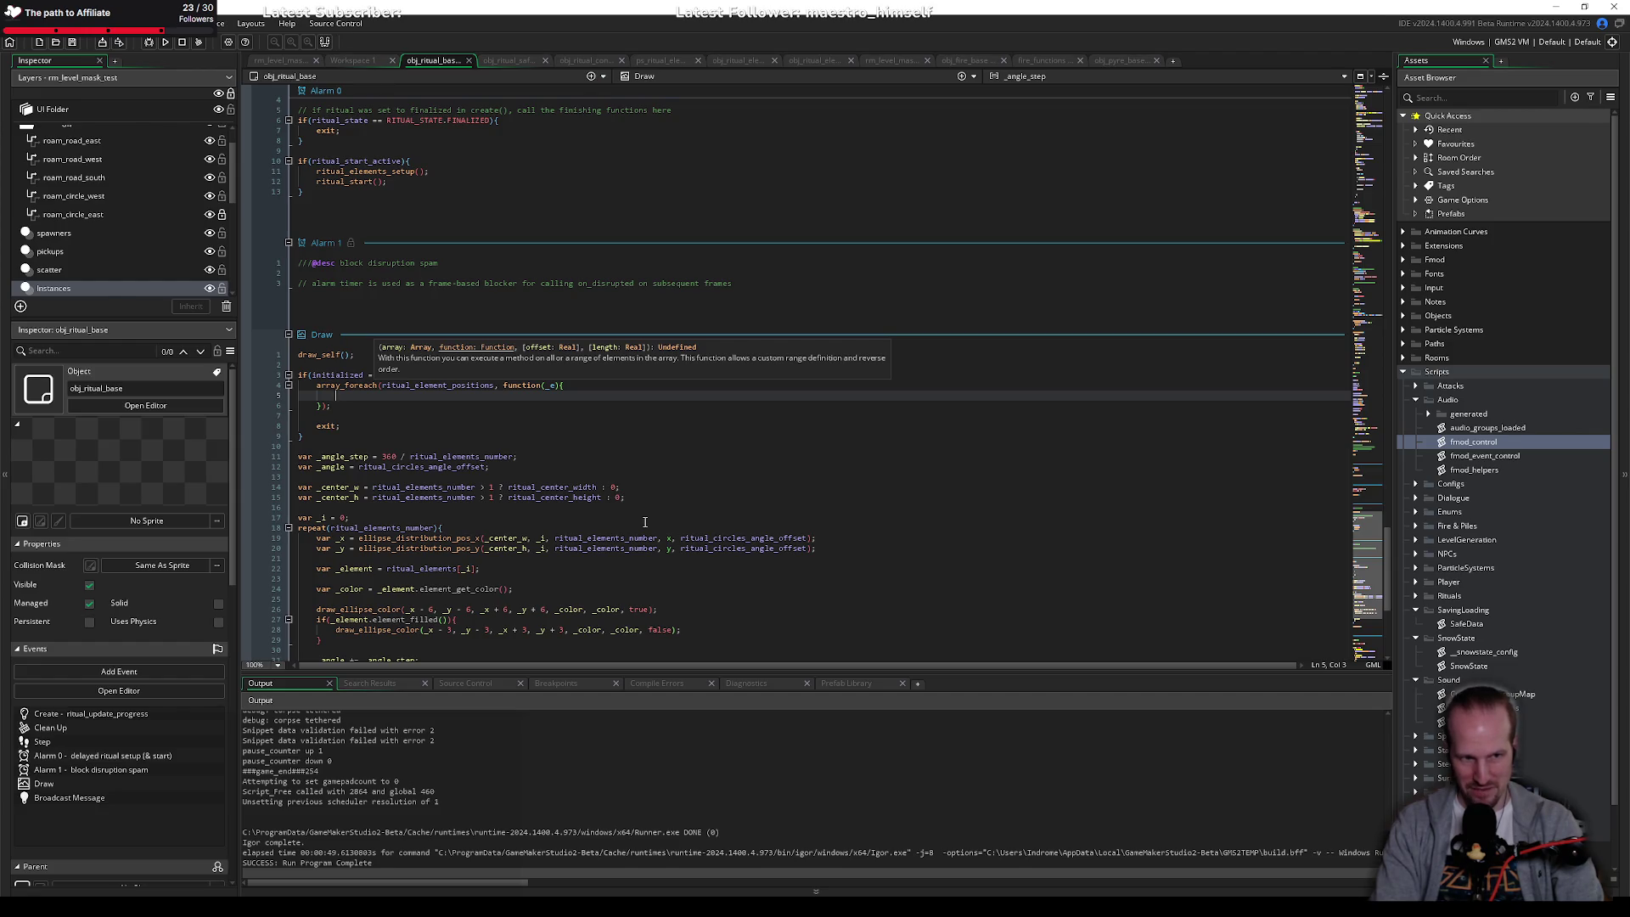
Step: Paste a copy of the array_foreach line below the block and strip its function(_e){ callback
{"action": "key", "text": "Down"}
{"action": "key", "text": "Up"}
{"action": "key", "text": "Up"}
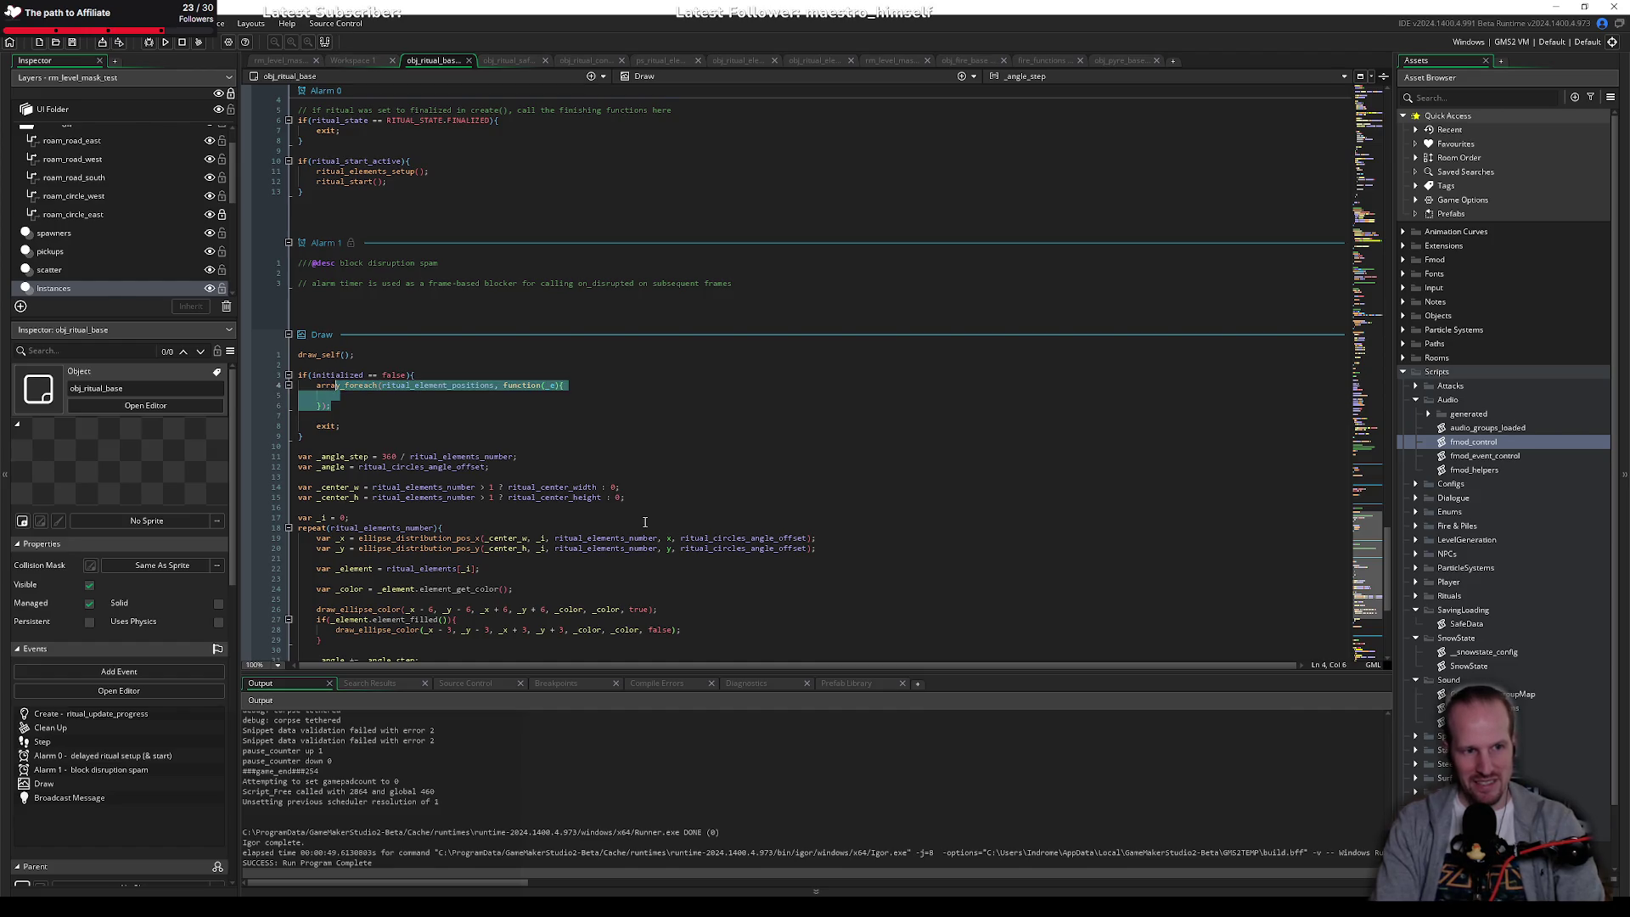
{"action": "key", "text": "Home"}
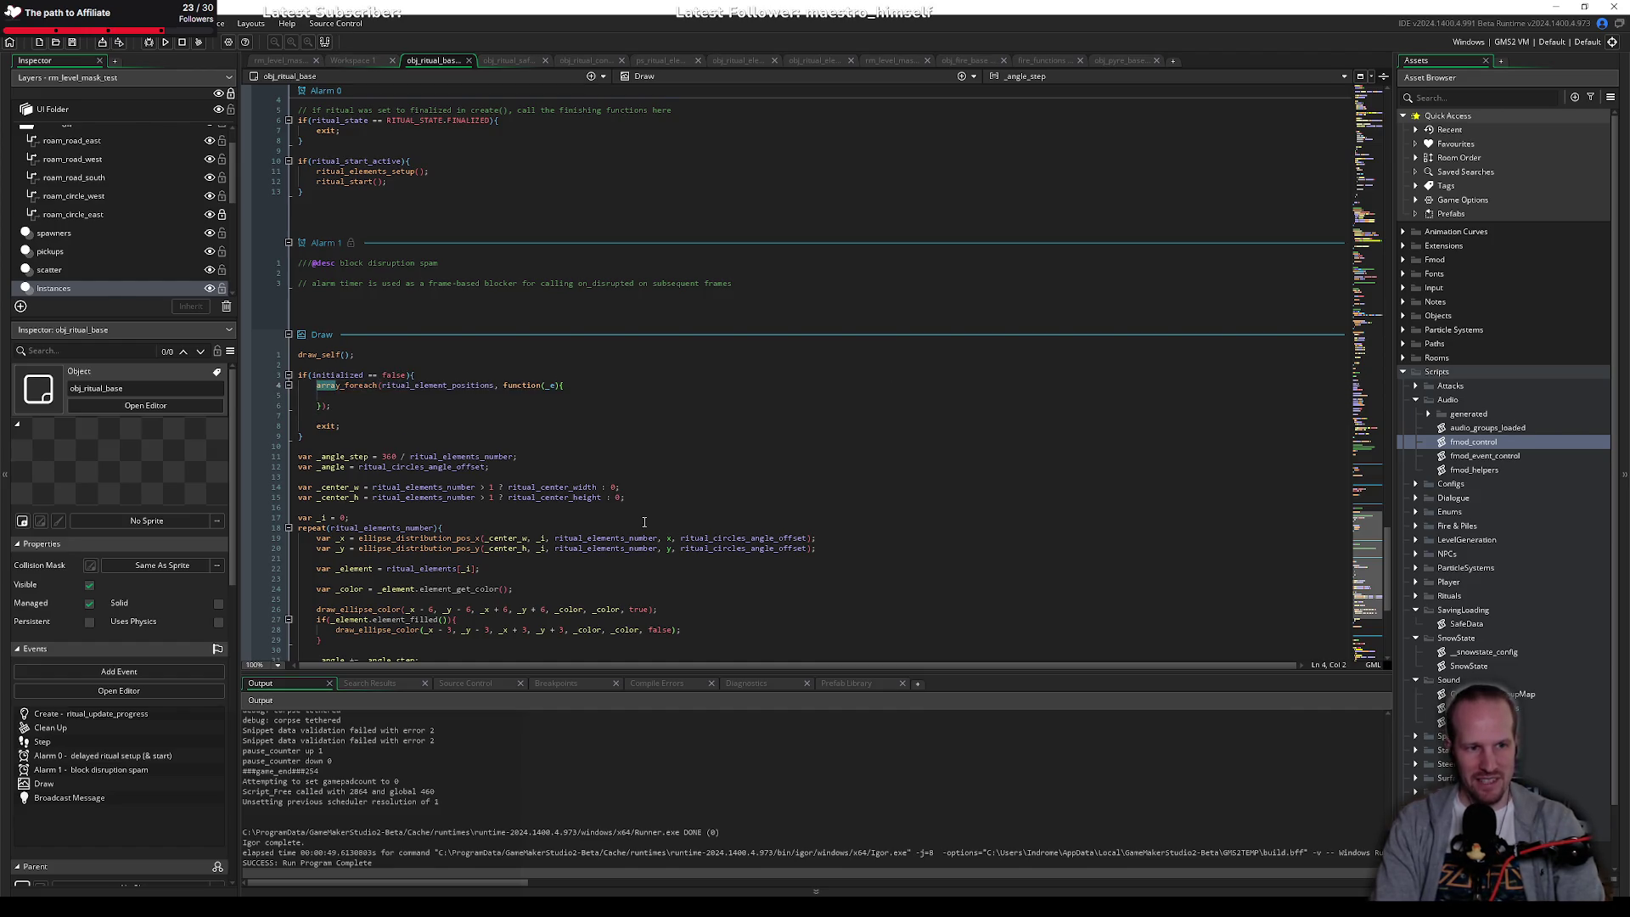
{"action": "key", "text": "Right"}
{"action": "key", "text": "Right"}
{"action": "key", "text": "Right"}
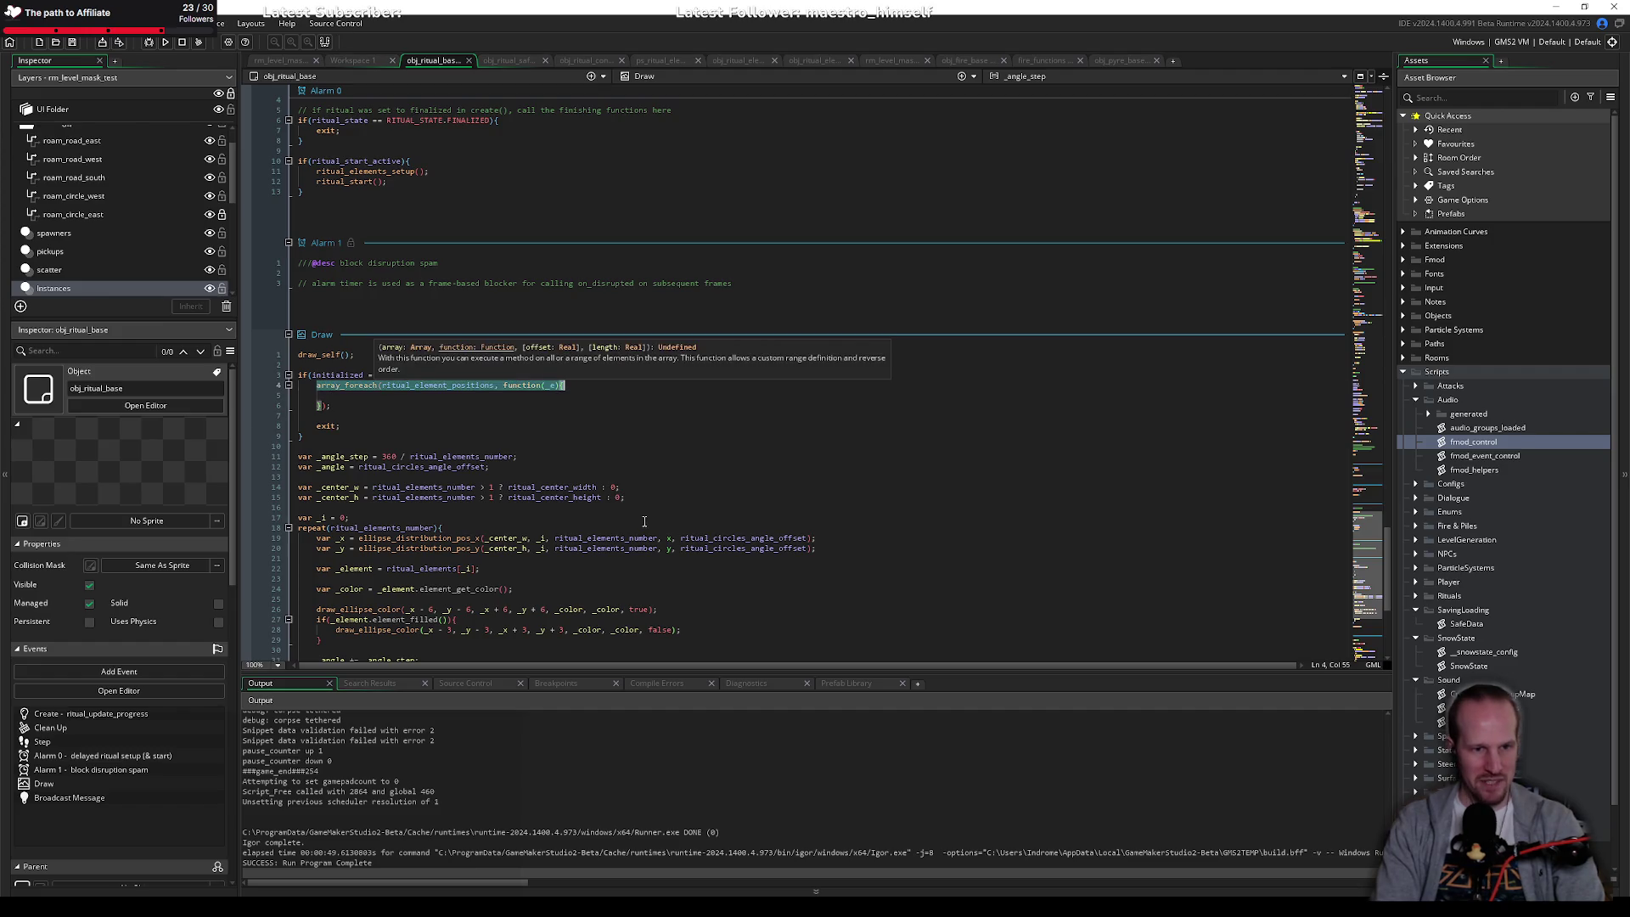
{"action": "key", "text": "Down"}
{"action": "key", "text": "Down"}
{"action": "key", "text": "End"}
{"action": "key", "text": "Return"}
{"action": "key", "text": "Return"}
{"action": "type", "text": "array_foreach(ritual_element_positions, function(_e){"}
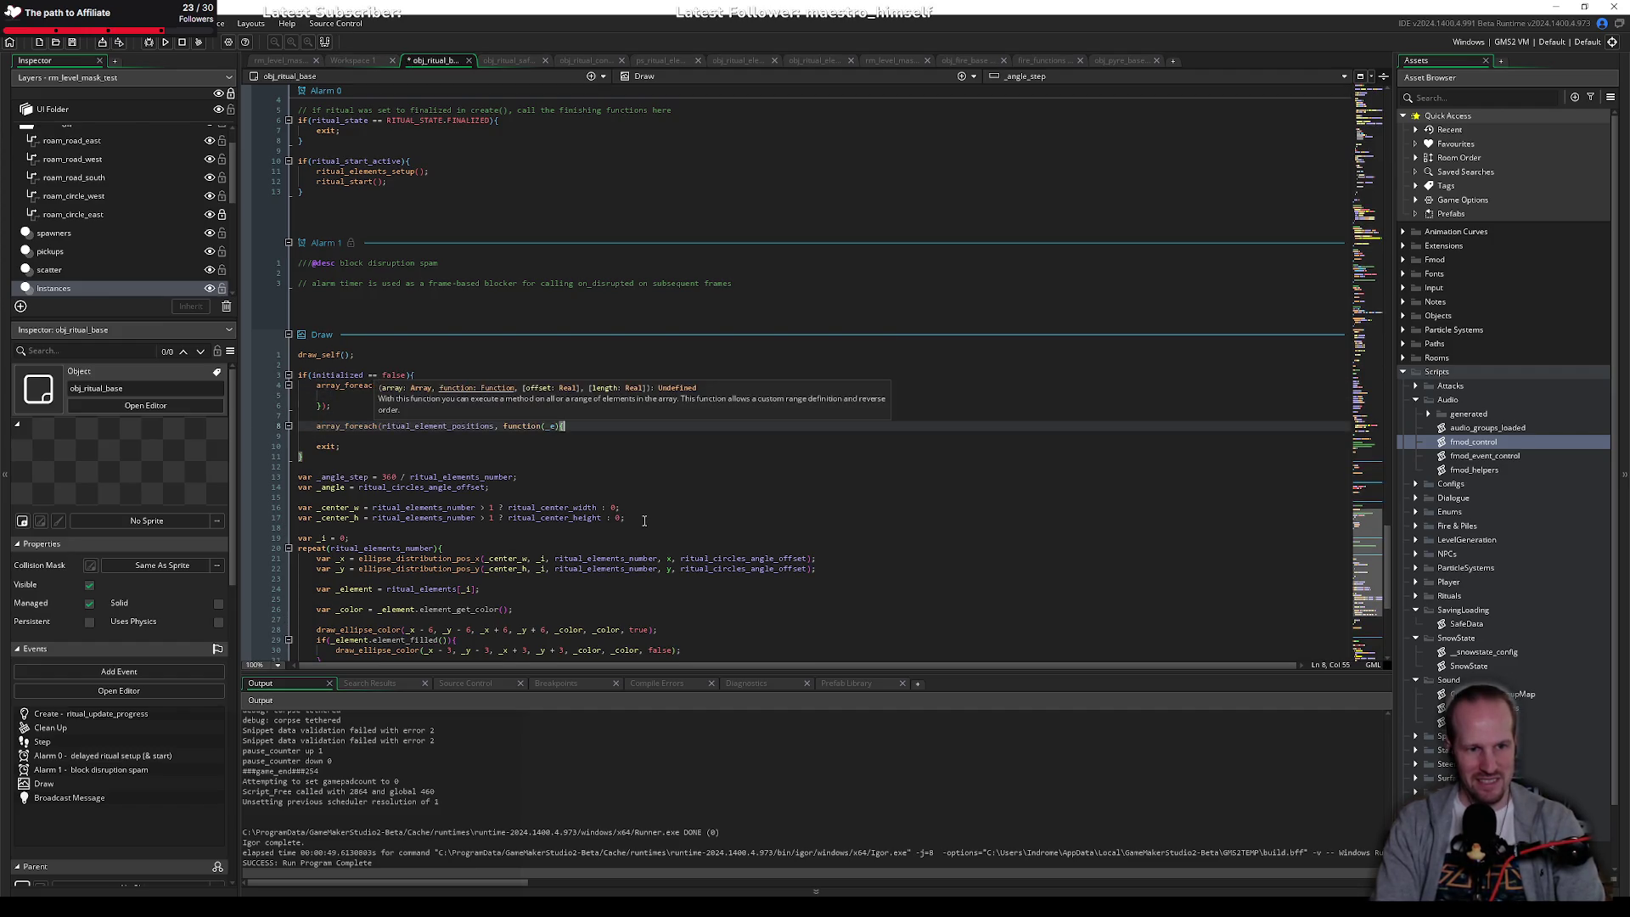
{"action": "key", "text": "BackSpace"}
{"action": "key", "text": "BackSpace"}
{"action": "key", "text": "BackSpace"}
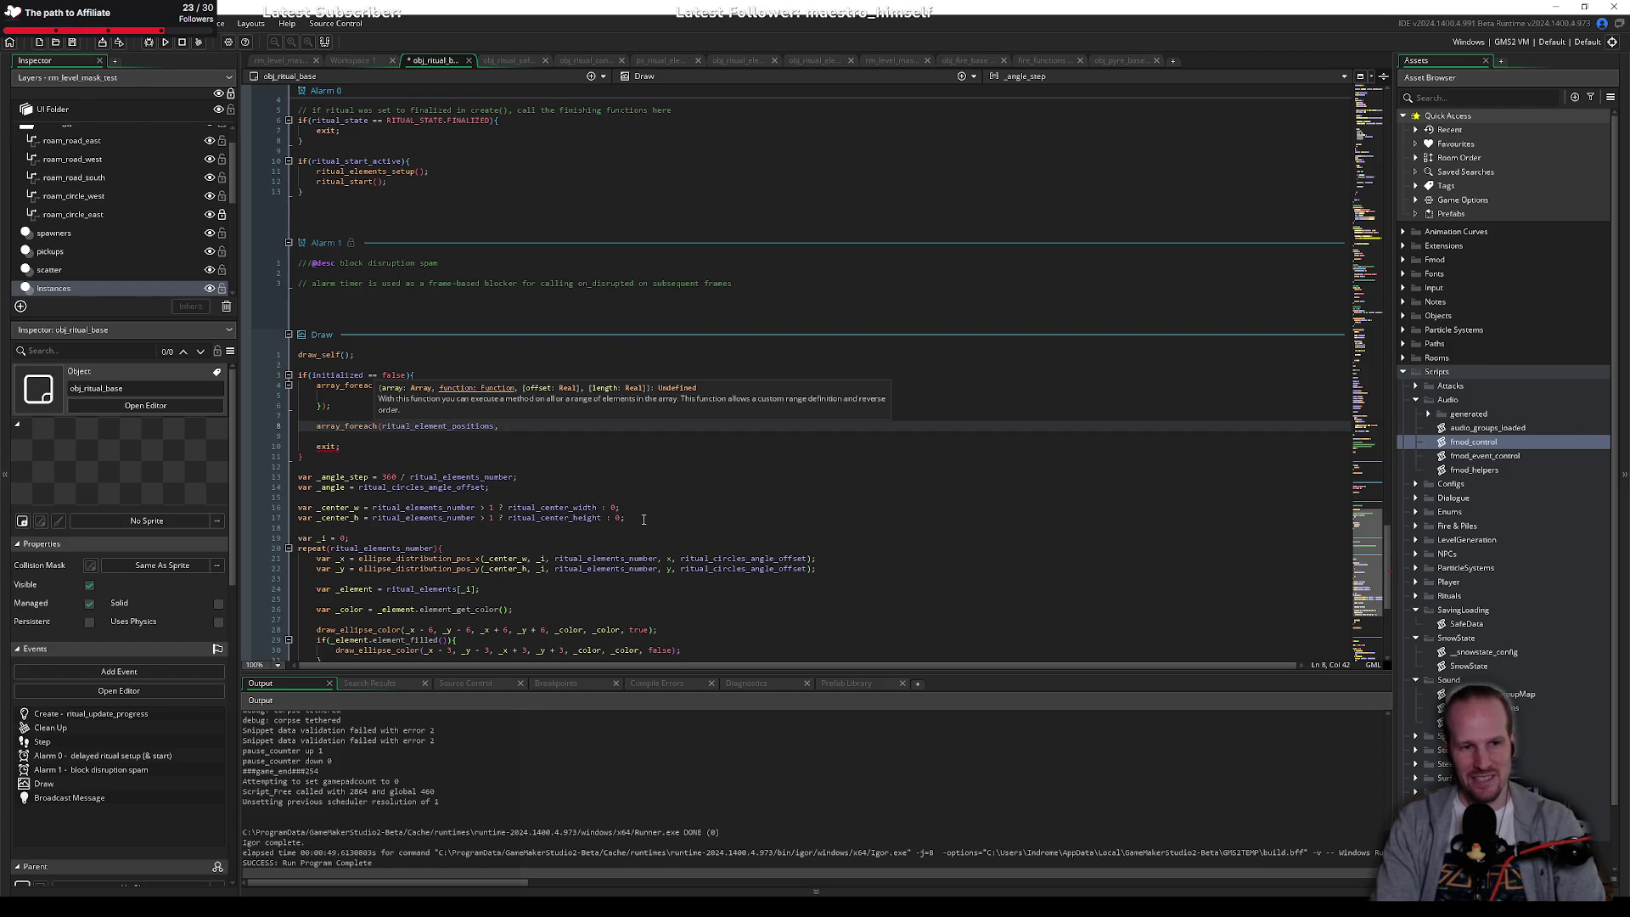
Step: Write a [id](x, y){ callback for the copied array_foreach and open its empty body
{"action": "type", "text": "[]"}
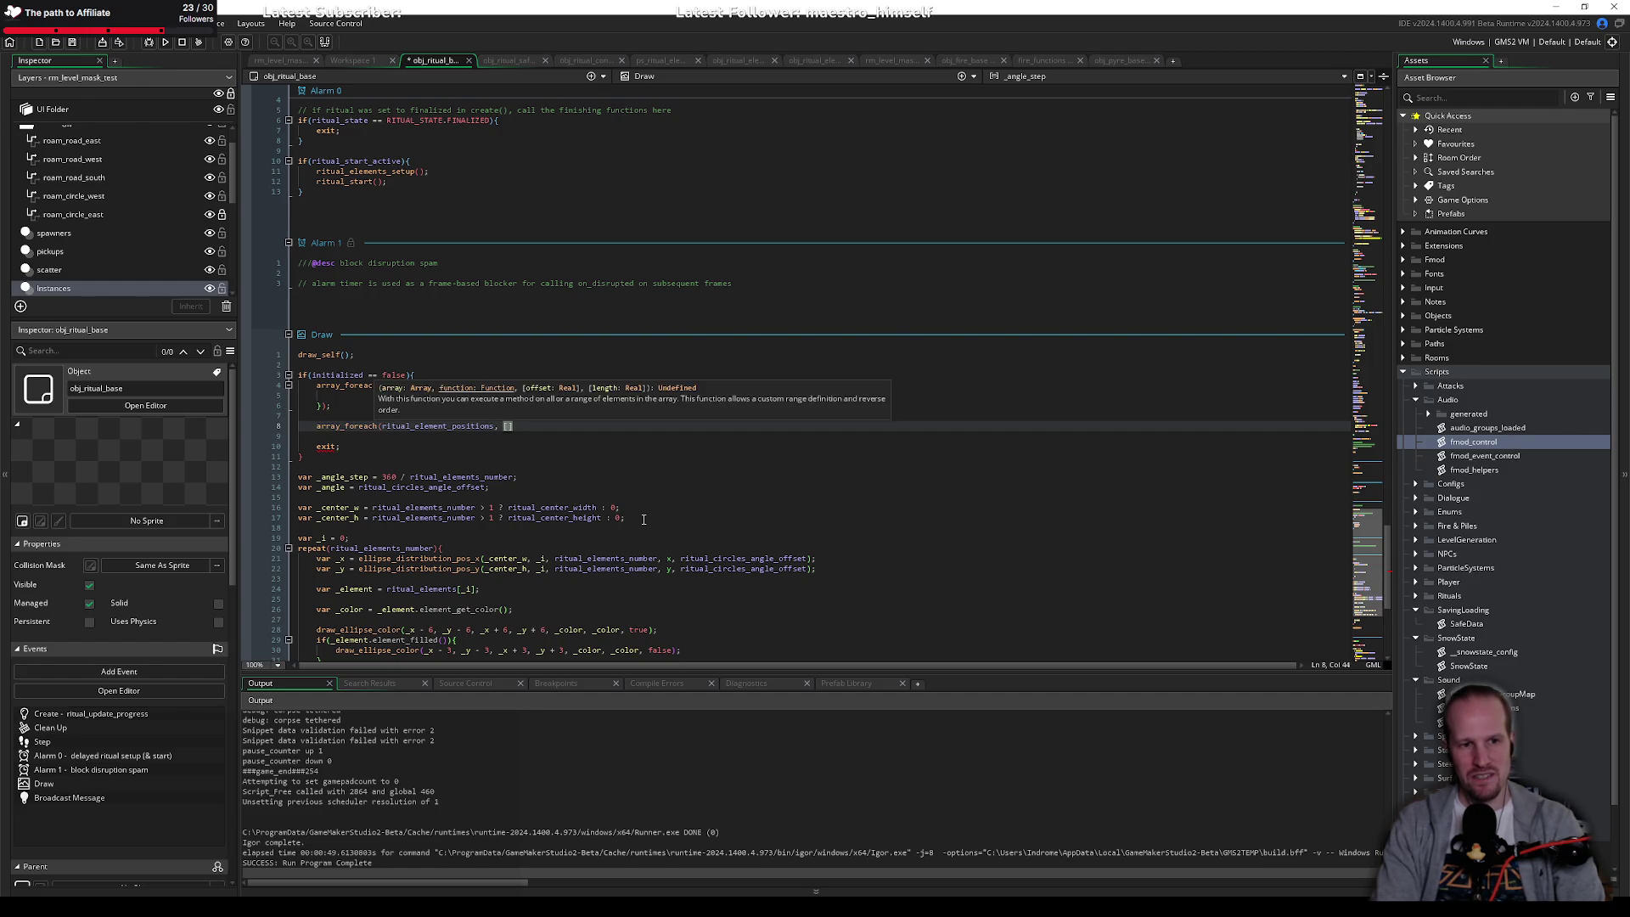
{"action": "key", "text": "Left"}
{"action": "key", "text": "Left"}
{"action": "key", "text": "Left"}
{"action": "key", "text": "Right"}
{"action": "key", "text": "Right"}
{"action": "key", "text": "Left"}
{"action": "key", "text": "Left"}
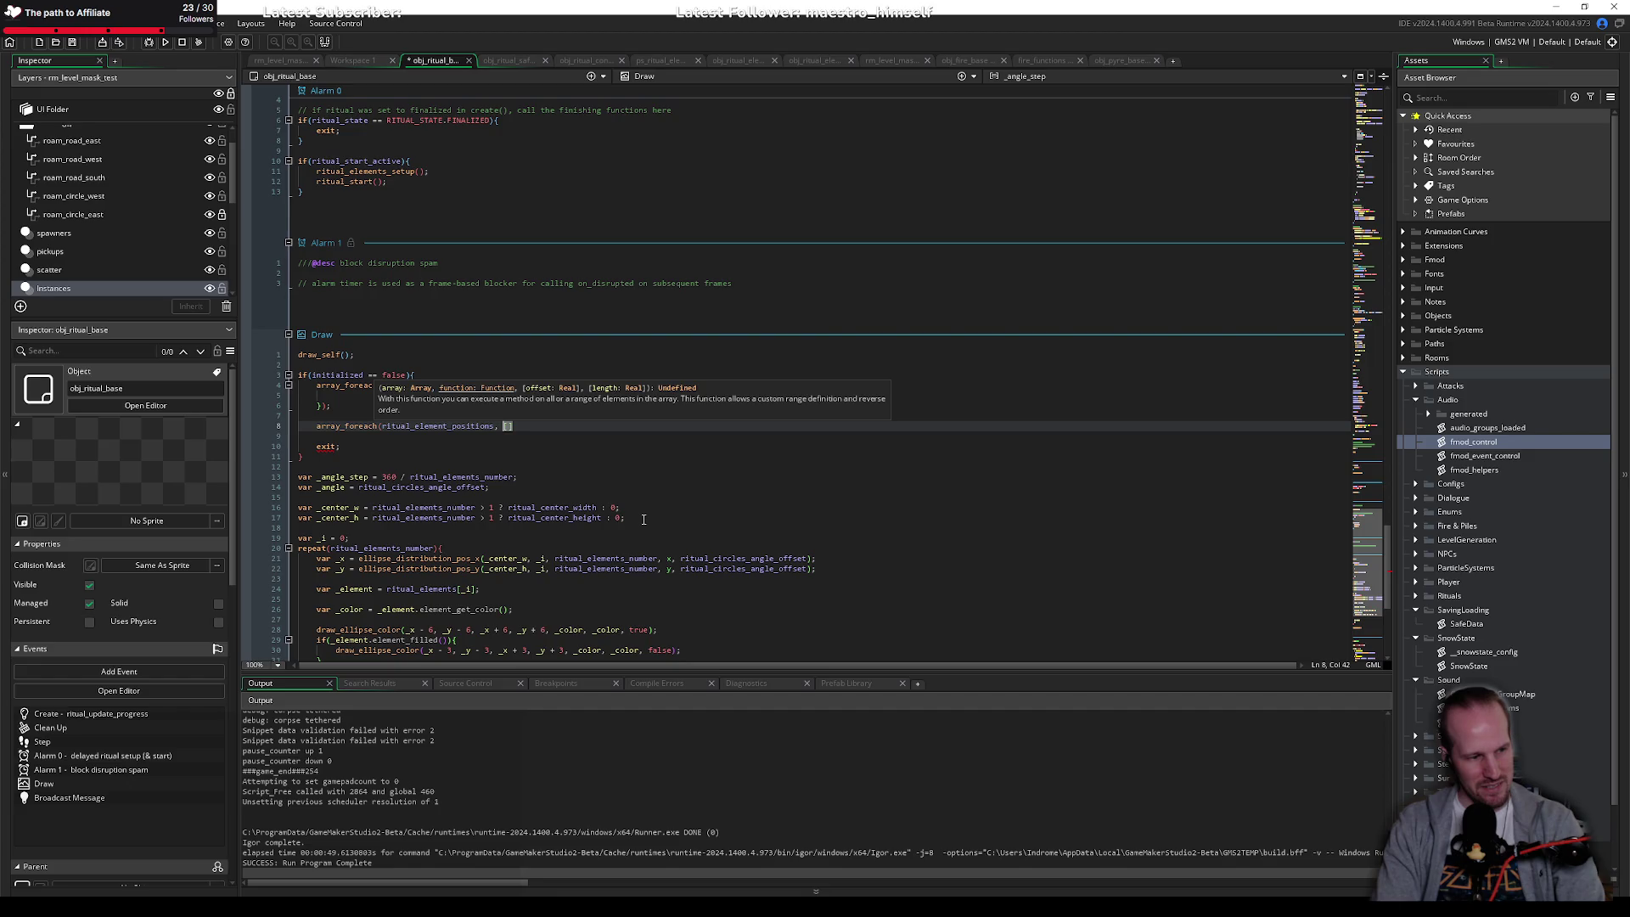
{"action": "key", "text": "Right"}
{"action": "key", "text": "Right"}
{"action": "type", "text": "{"}
{"action": "key", "text": "BackSpace"}
{"action": "type", "text": "()"}
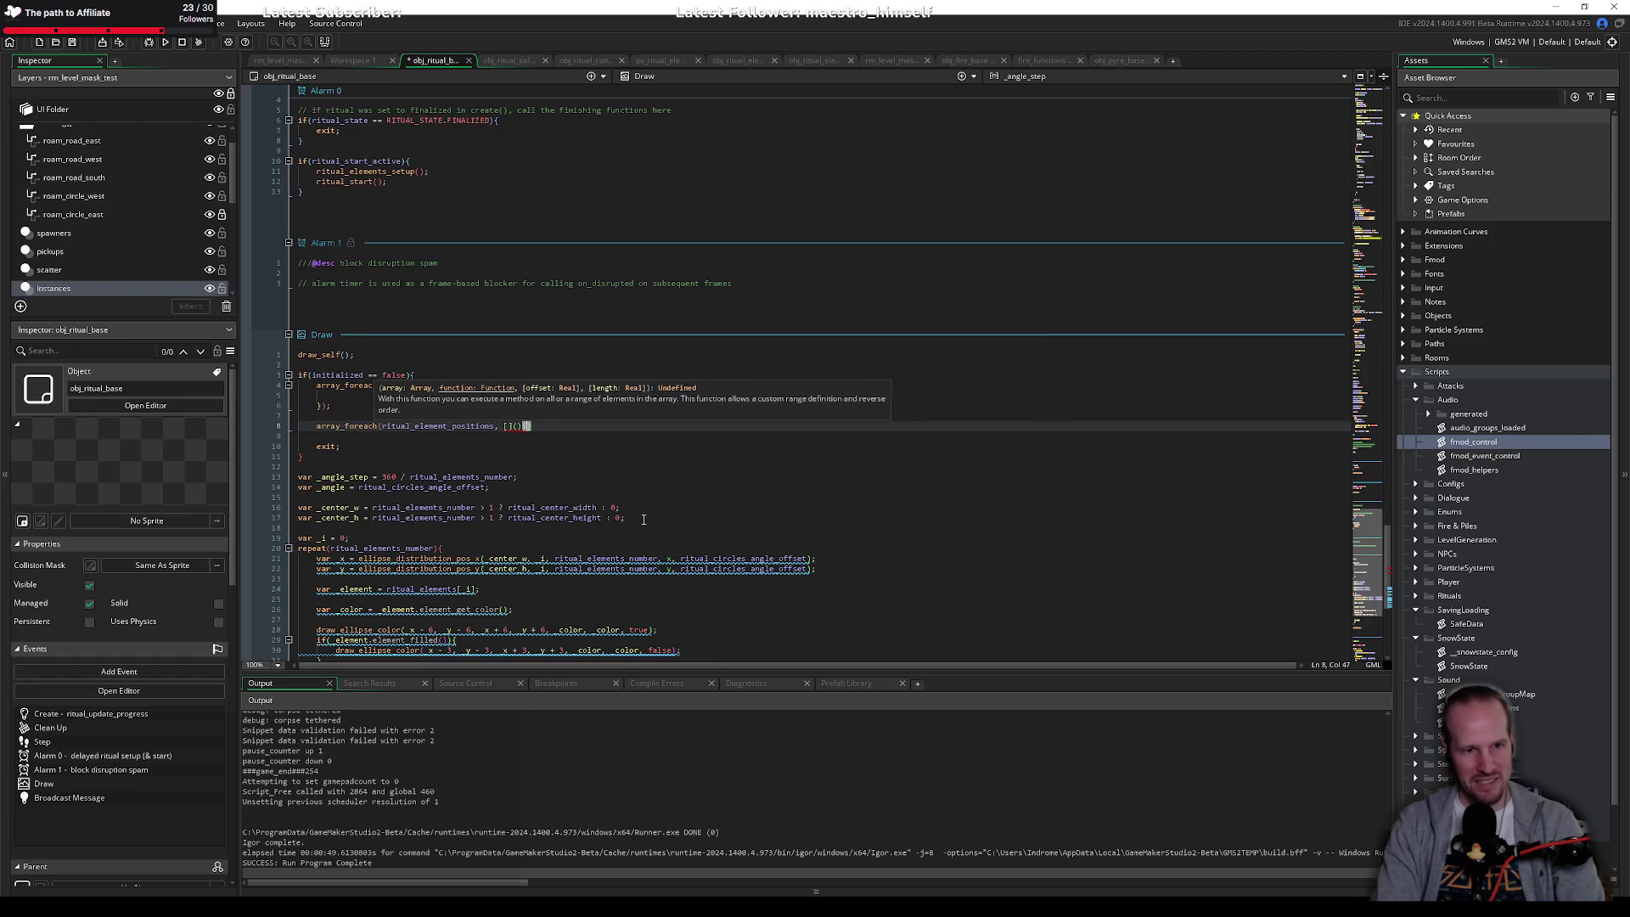
{"action": "type", "text": "{"}
{"action": "key", "text": "Left"}
{"action": "key", "text": "Left"}
{"action": "key", "text": "Left"}
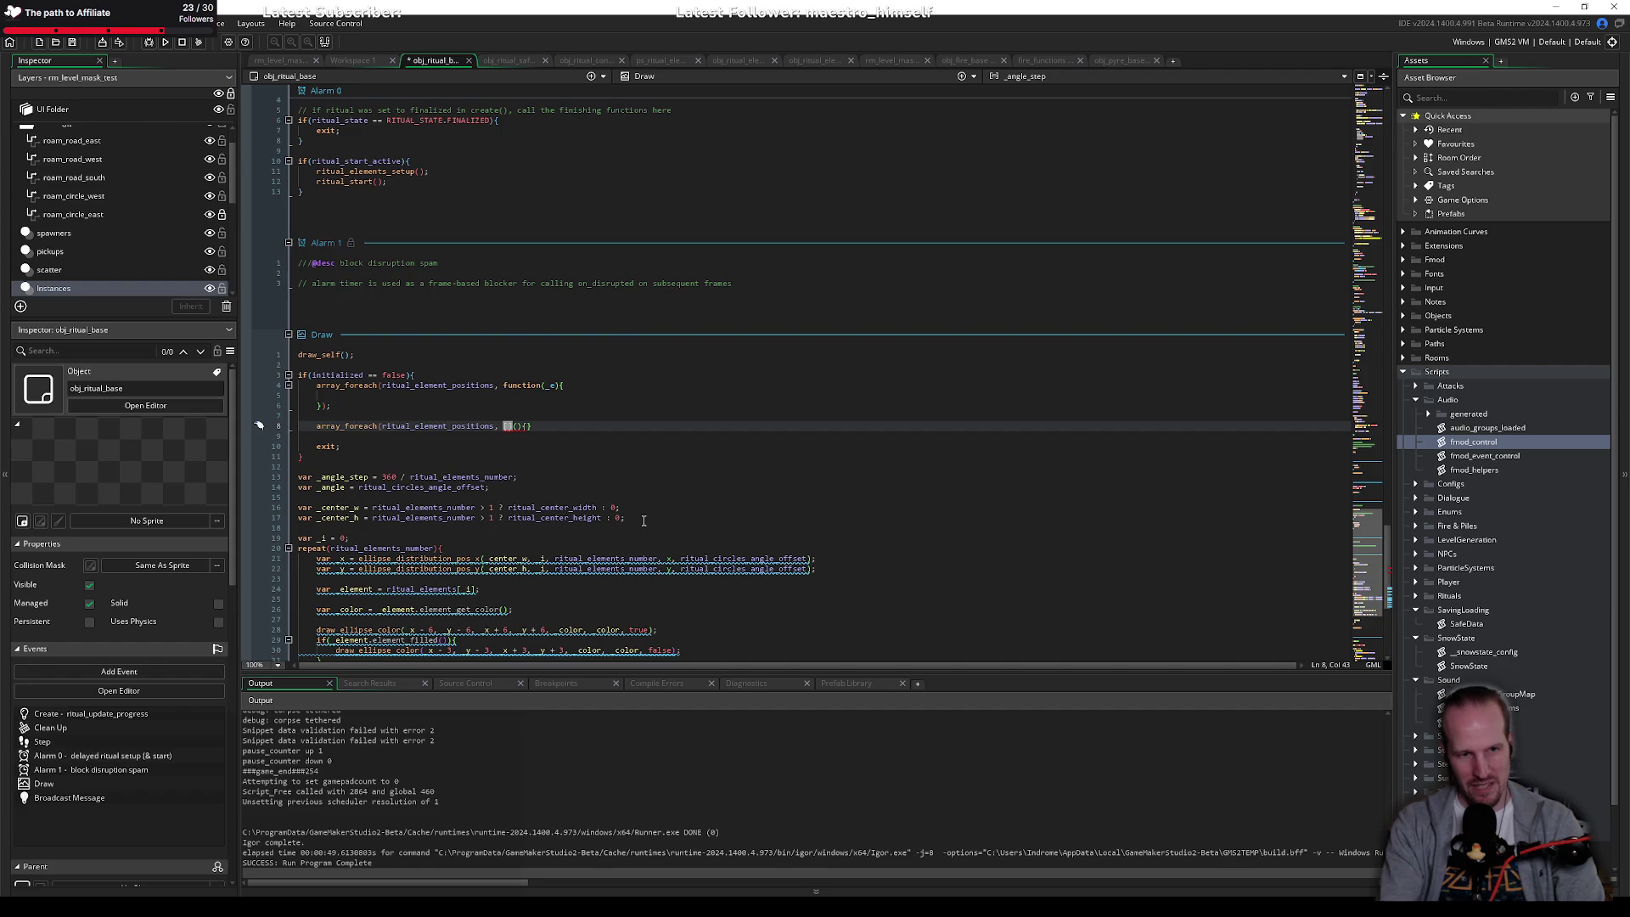
{"action": "type", "text": "f"}
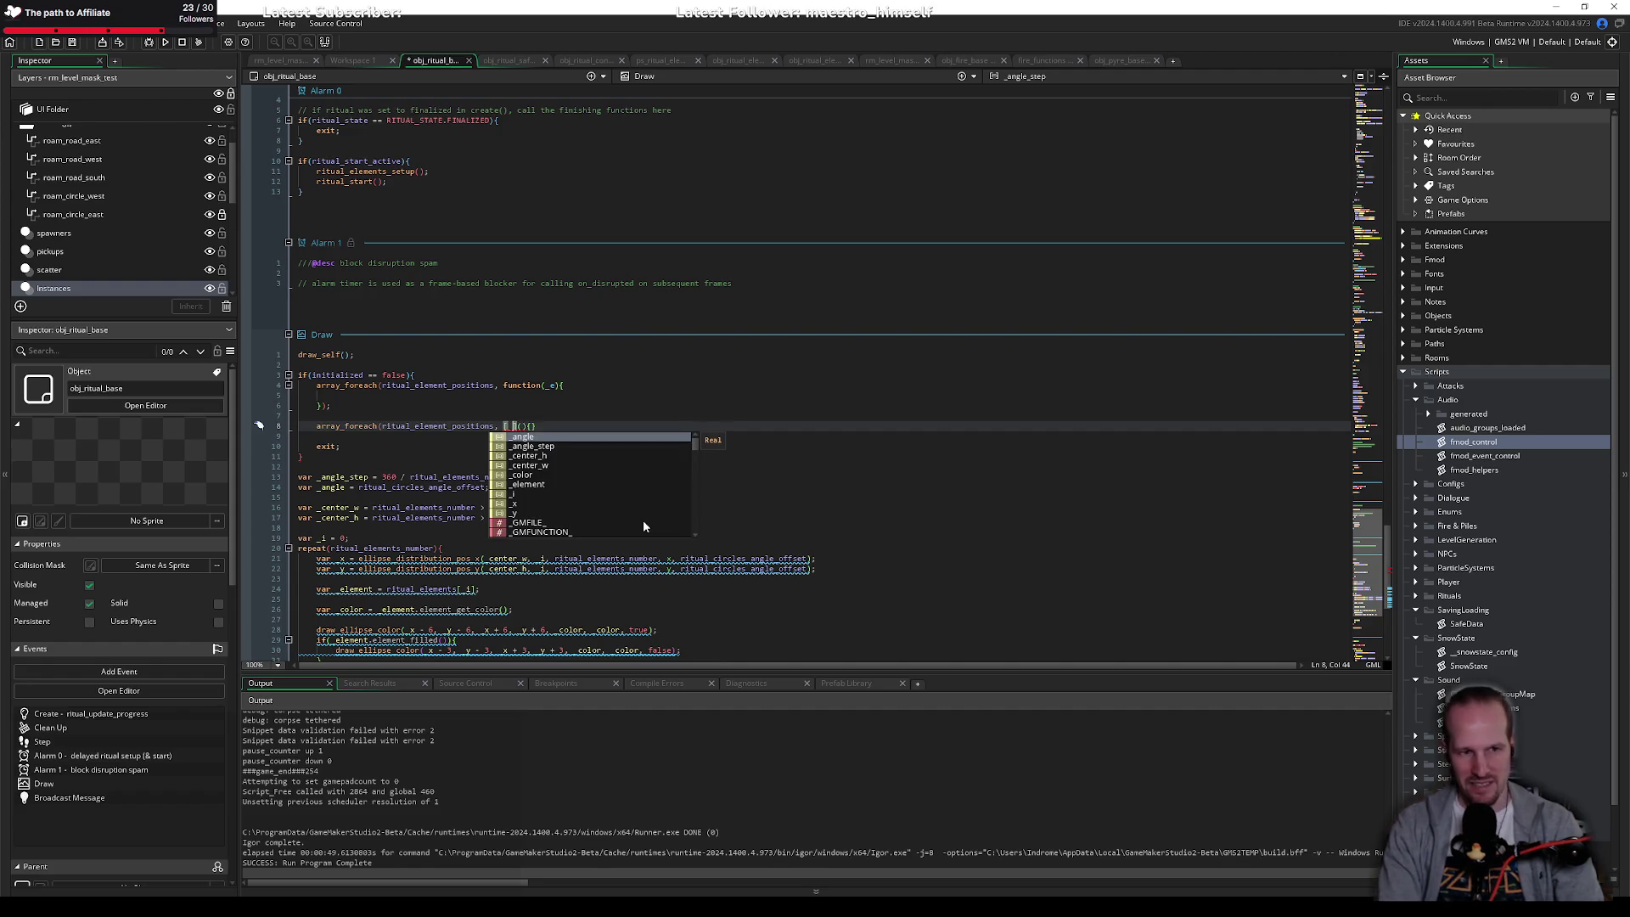
{"action": "type", "text": "d]("}
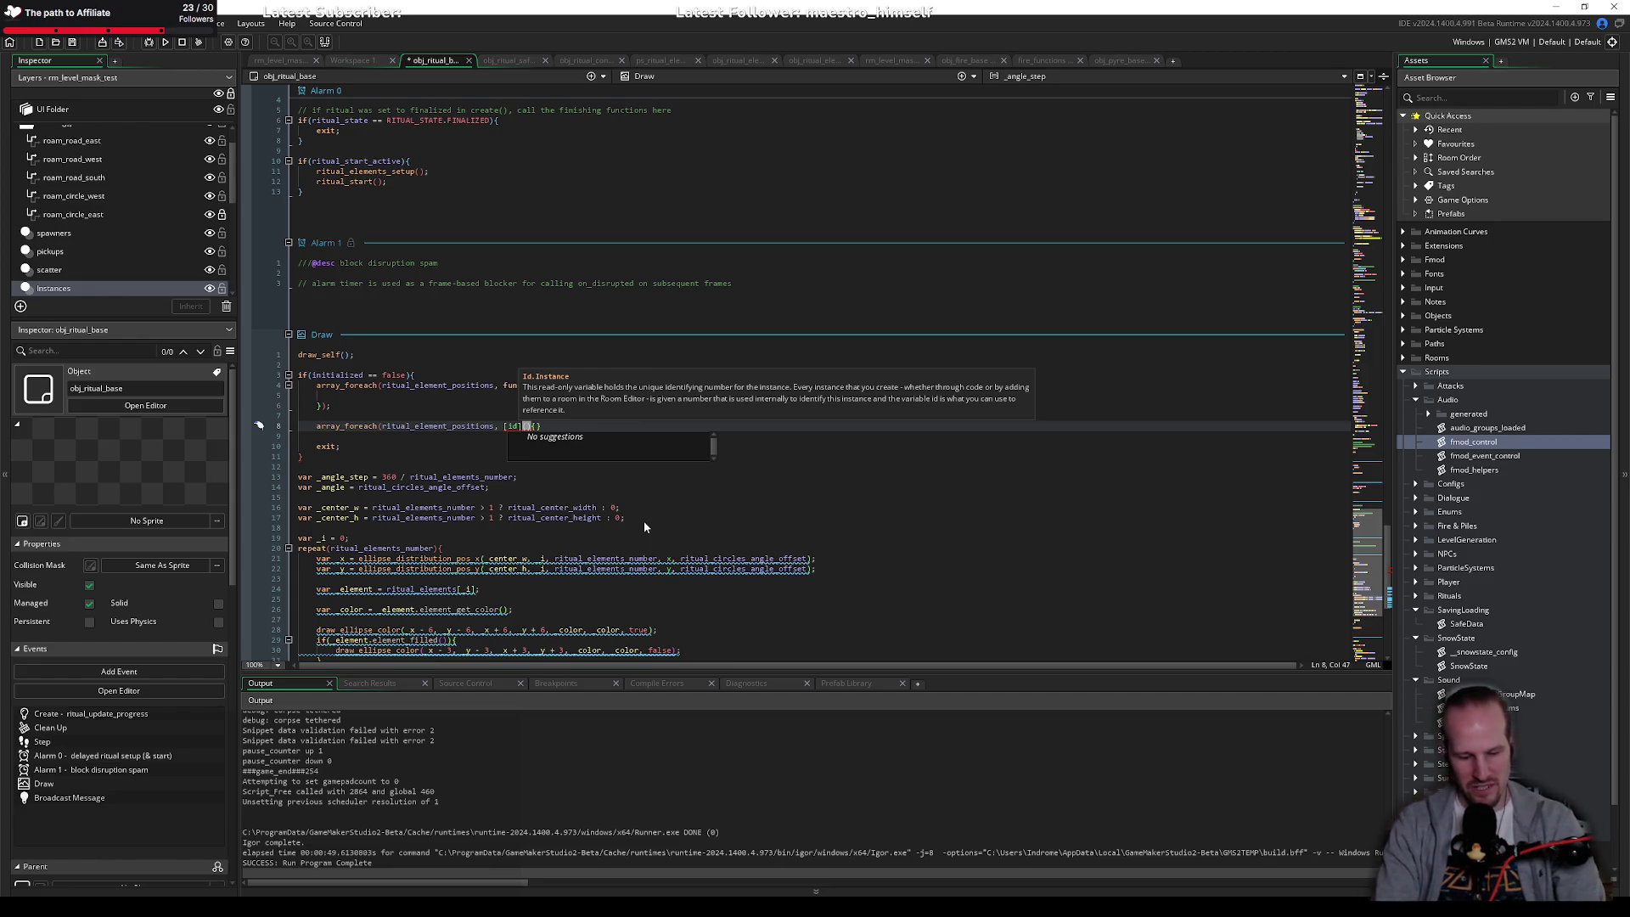
{"action": "type", "text": ", [id]("}
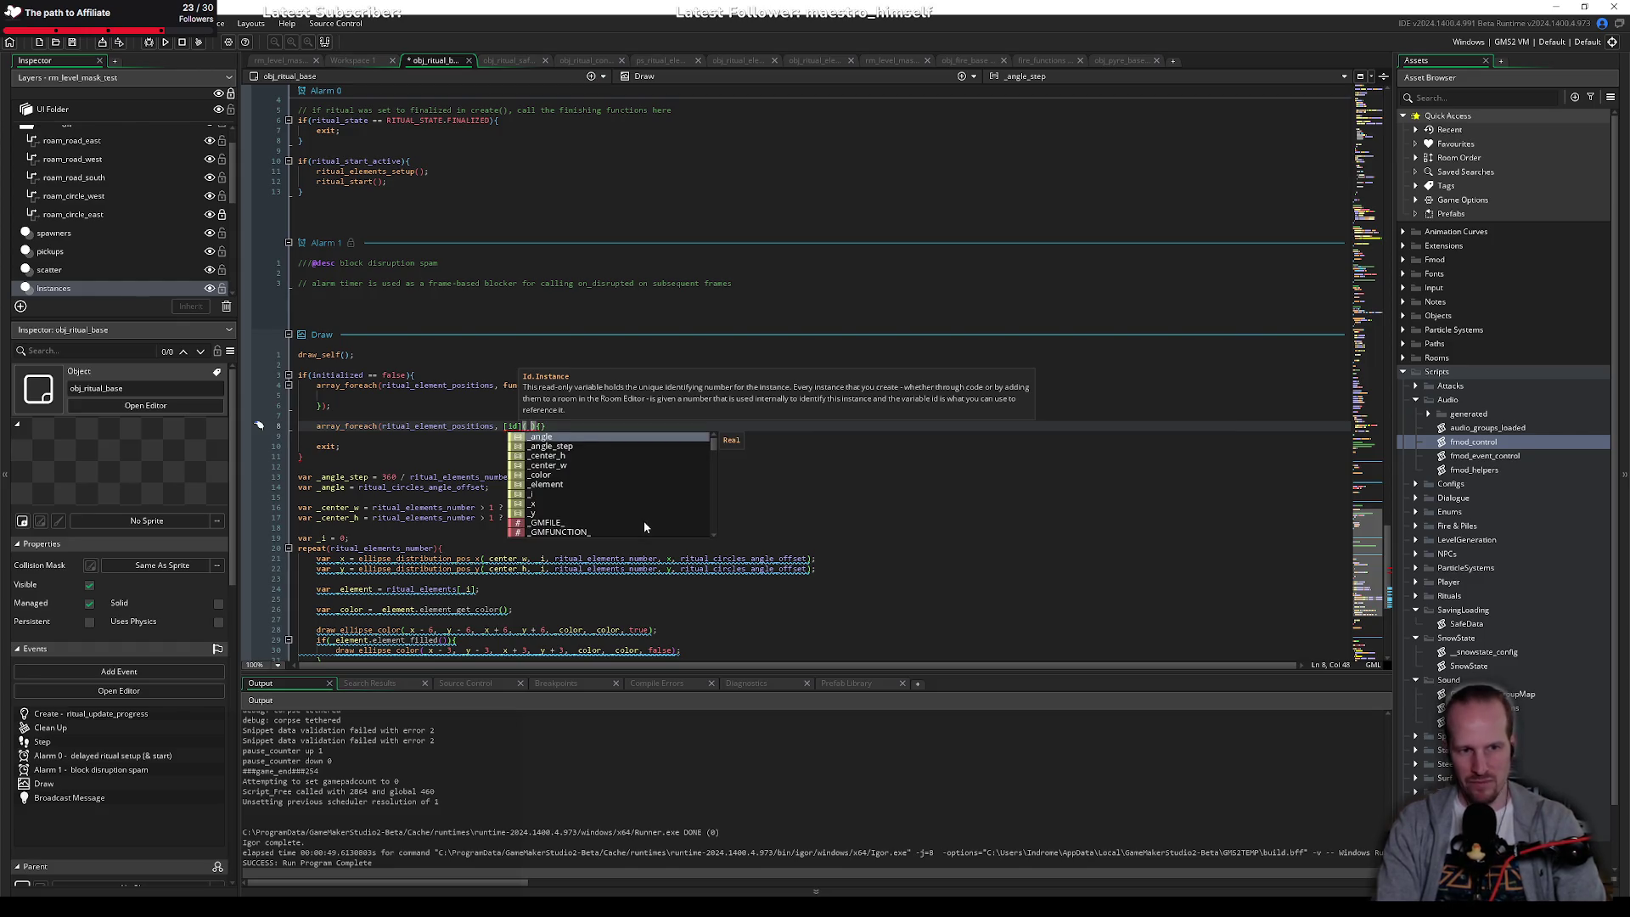
{"action": "type", "text": "x, y)"}
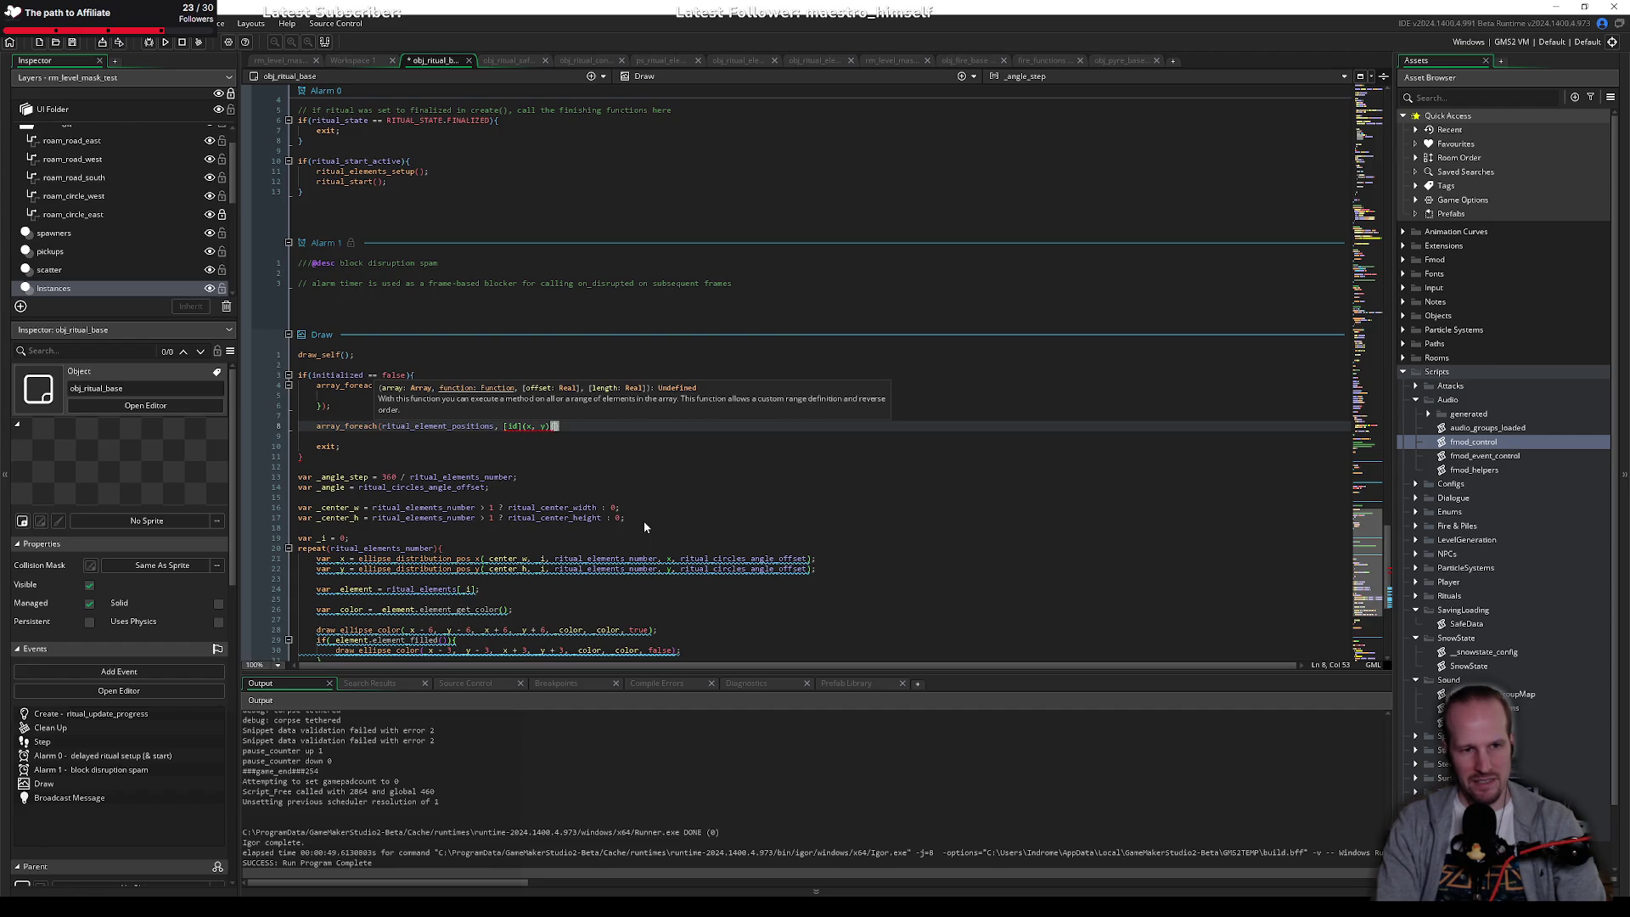
{"action": "type", "text": "{"}
{"action": "key", "text": "Return"}
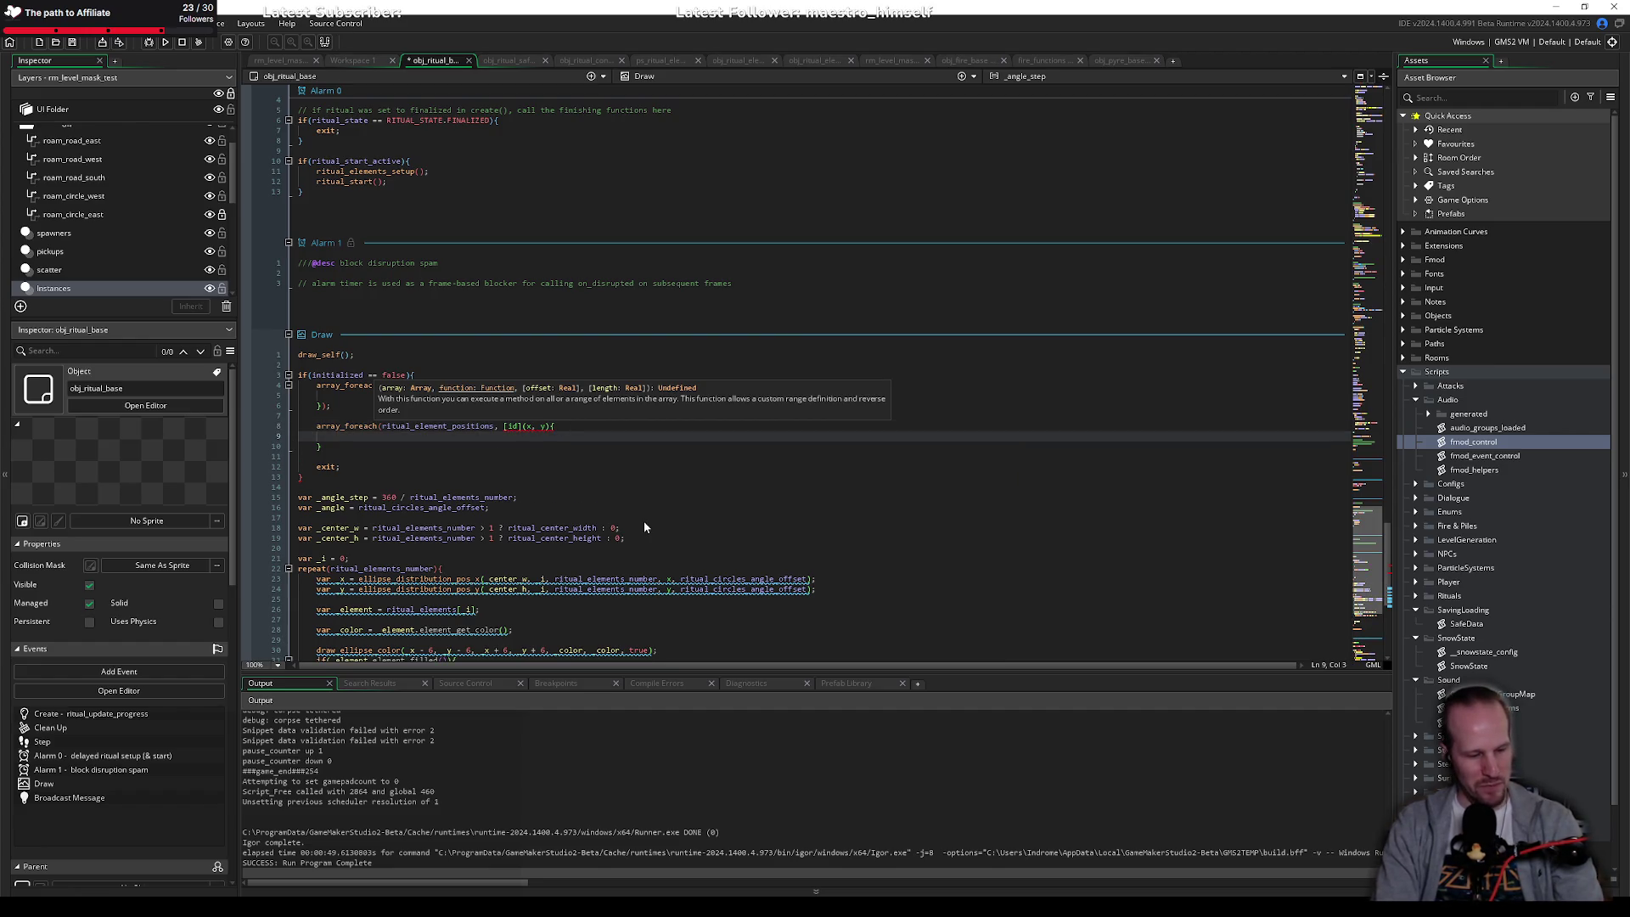
Step: Draft a show_debug_message of x and y plus an if(id.is_active()) check, then undo the block
{"action": "type", "text": "show_debug_message($\""}
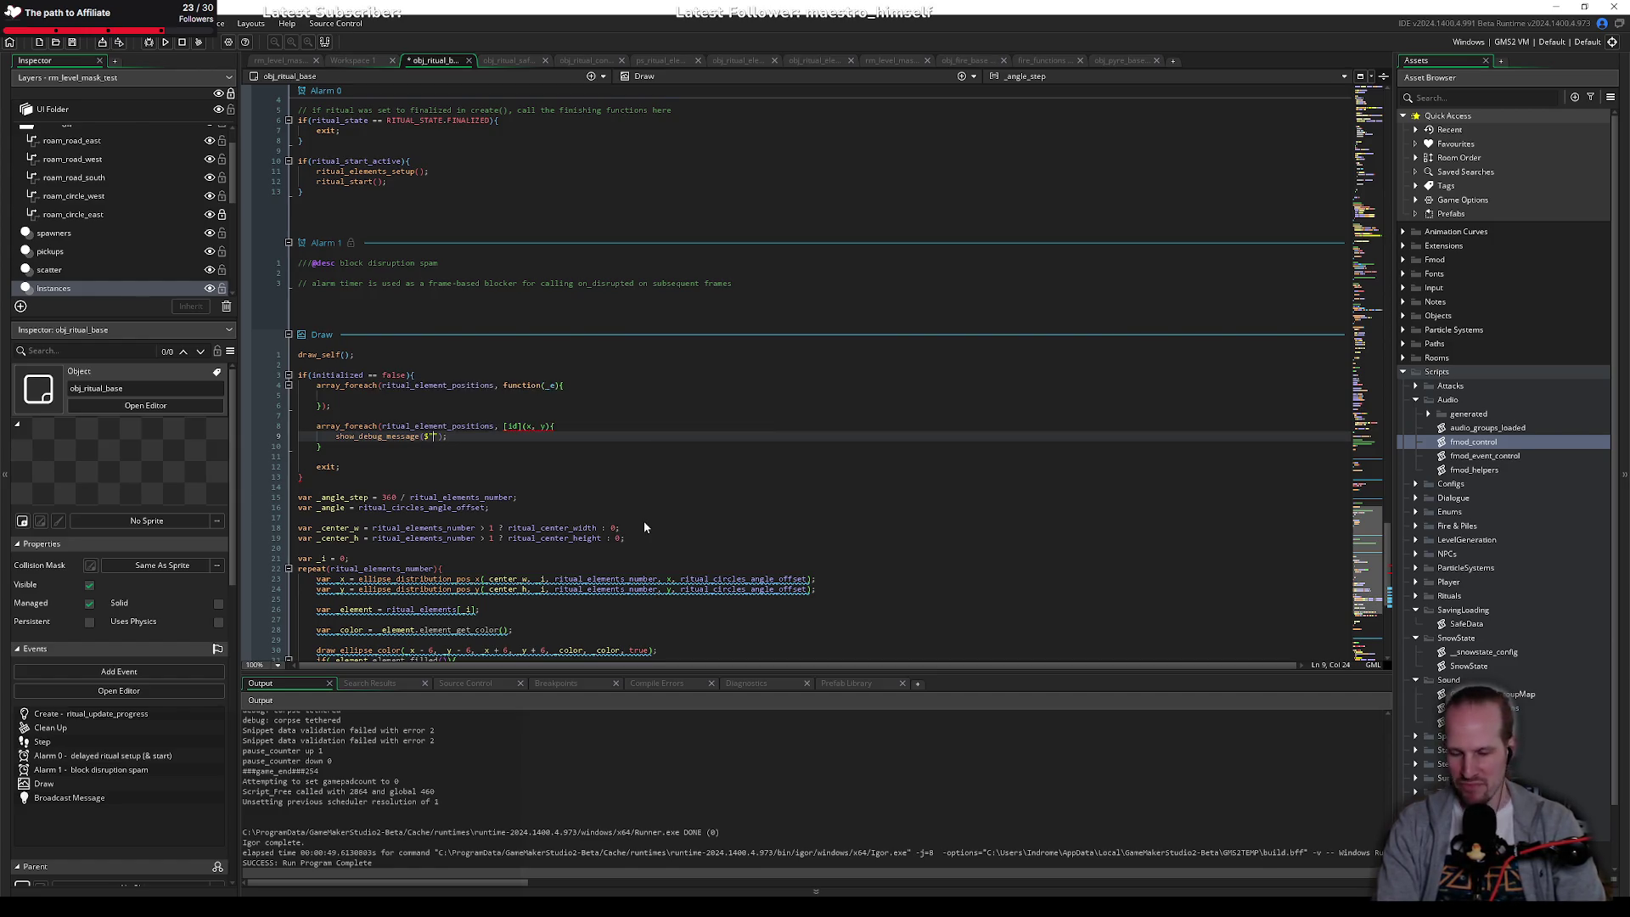
{"action": "type", "text": "{"}
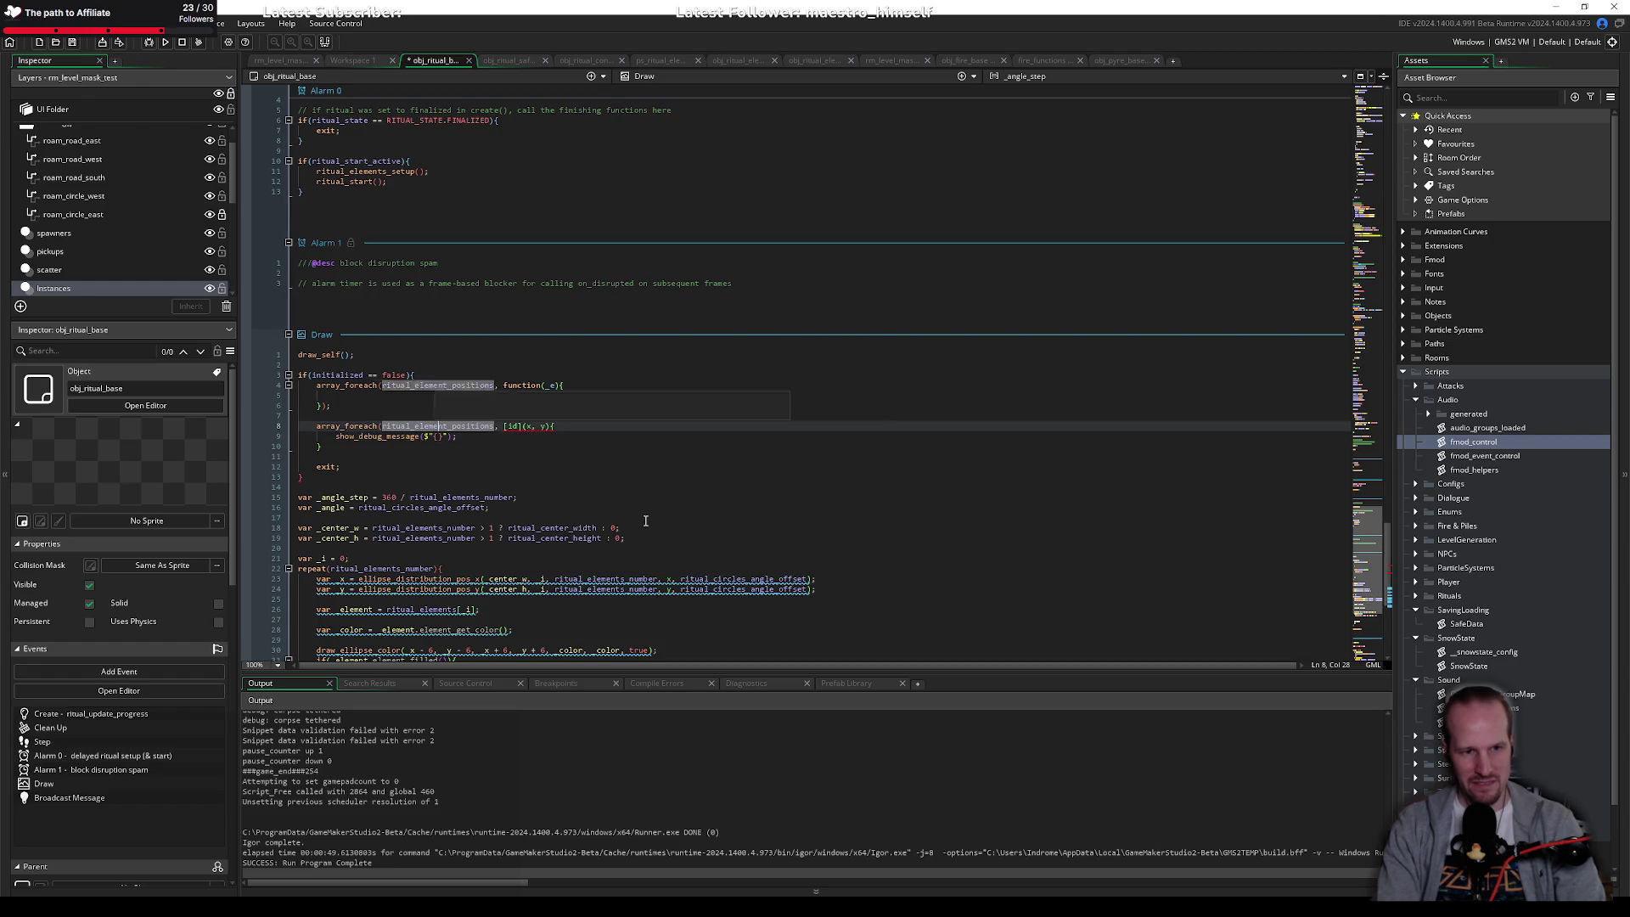
{"action": "type", "text": "x} "}
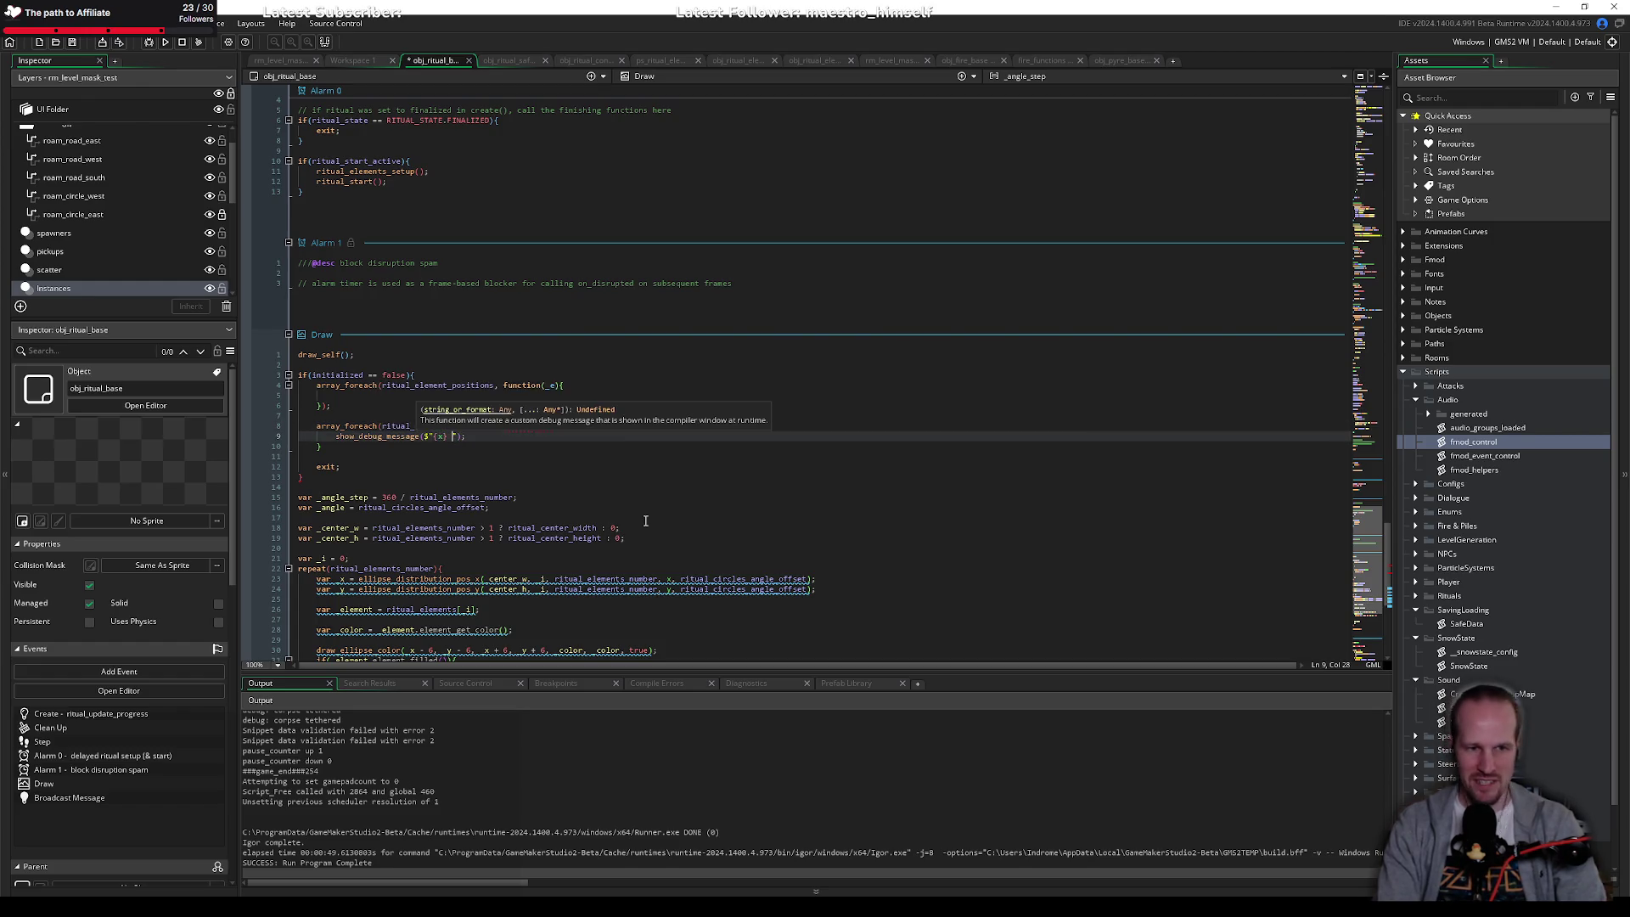
{"action": "type", "text": "{y}"}
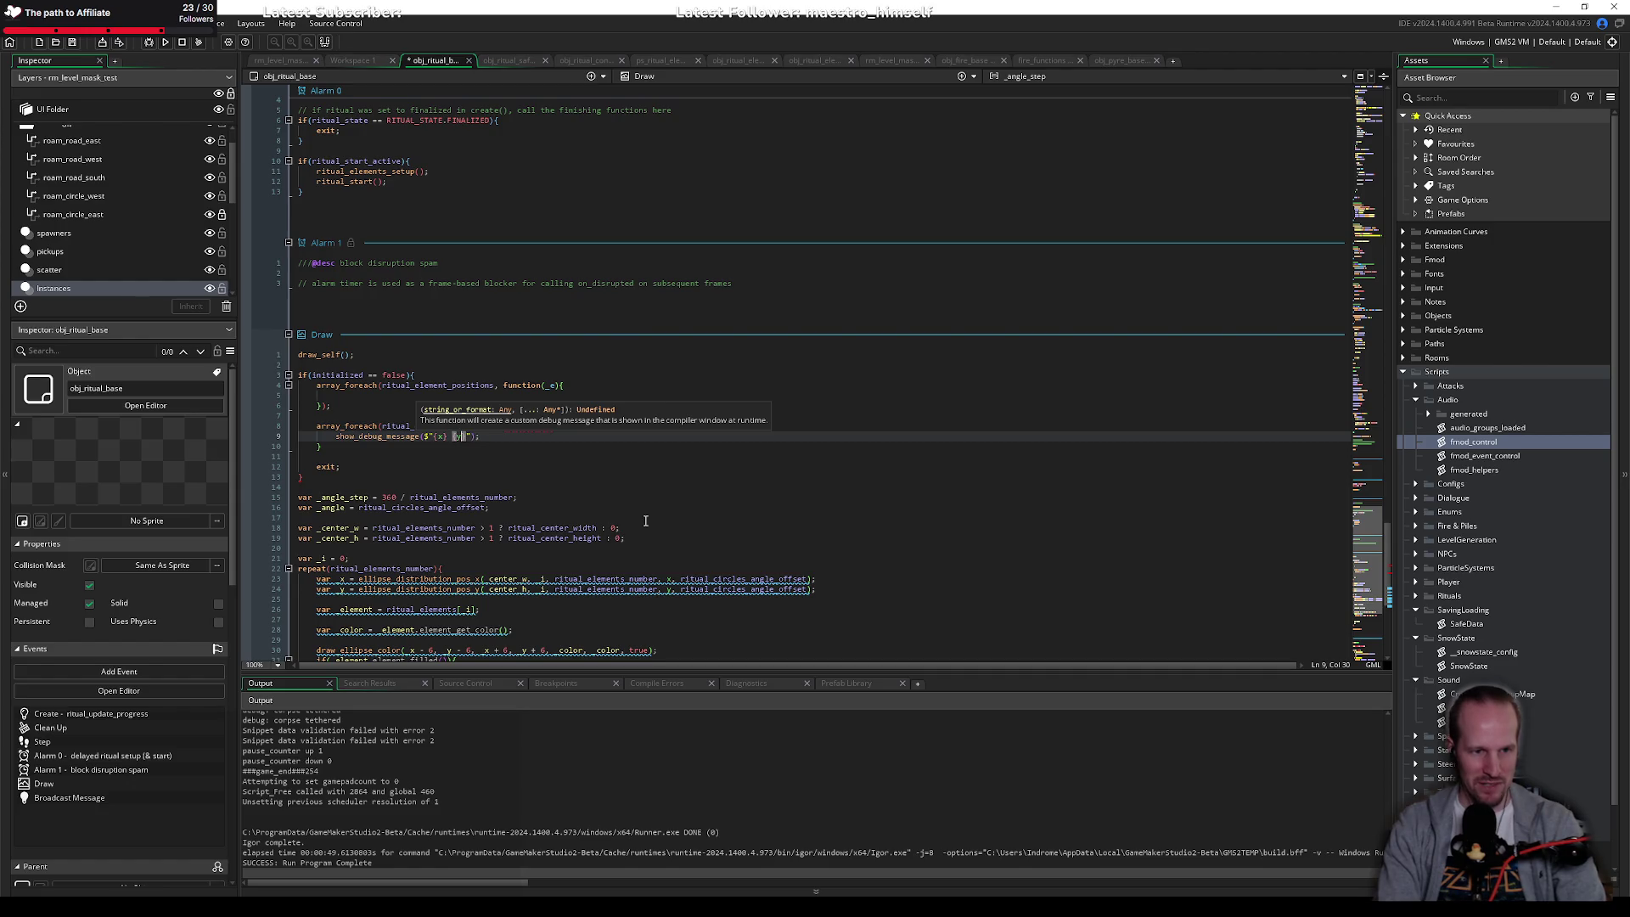
{"action": "key", "text": "End"}
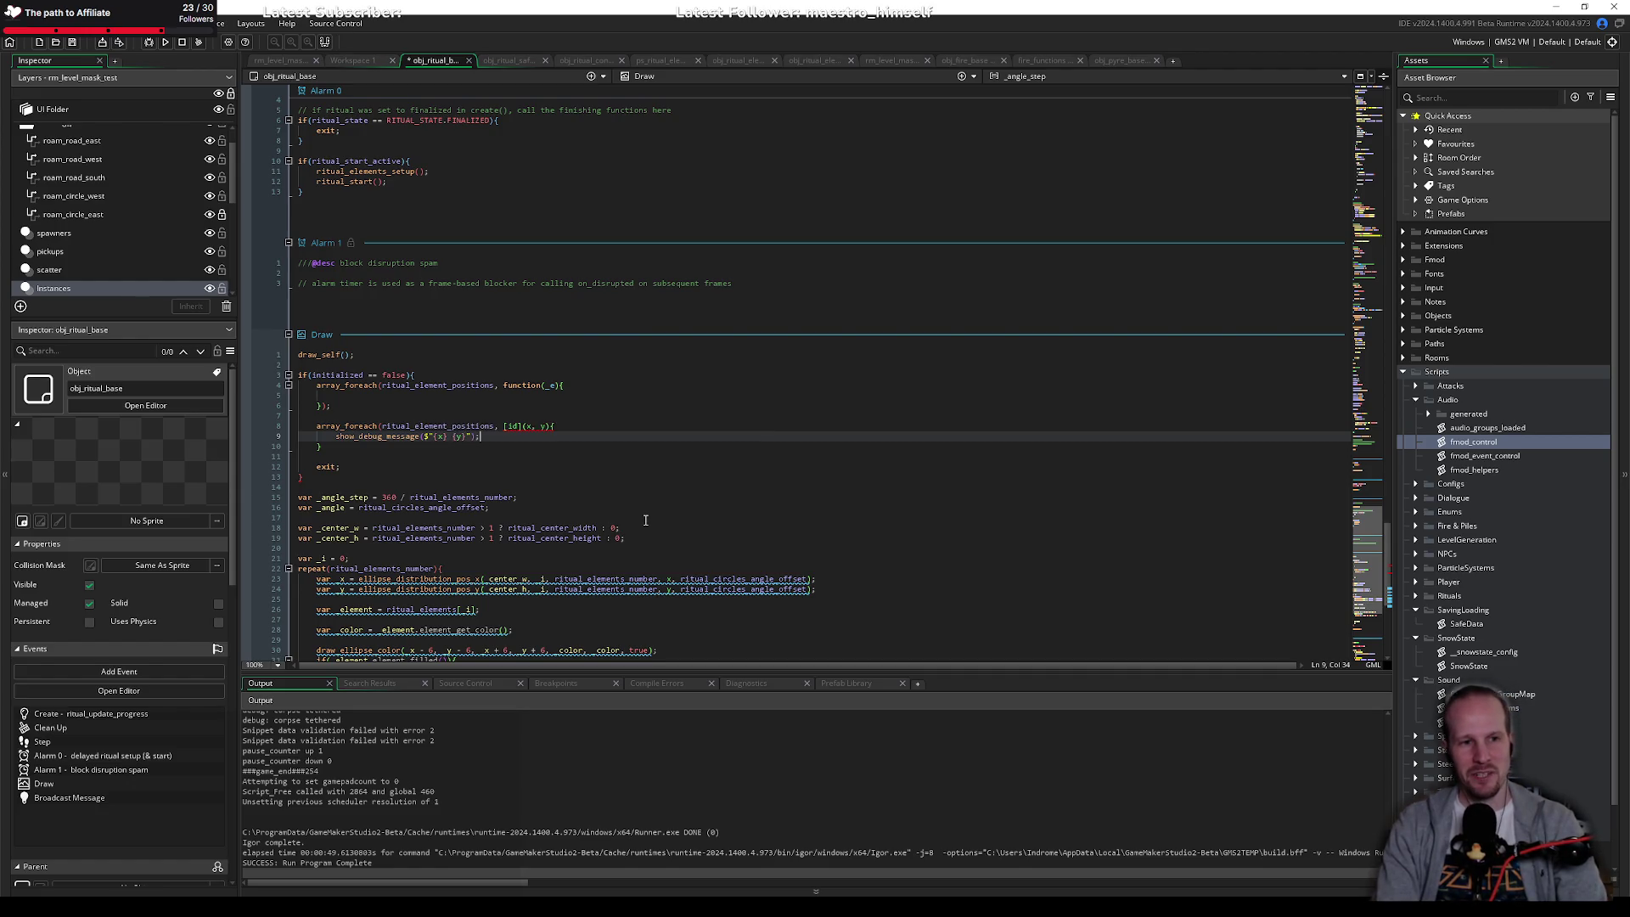
{"action": "type", "text": "if(id"}
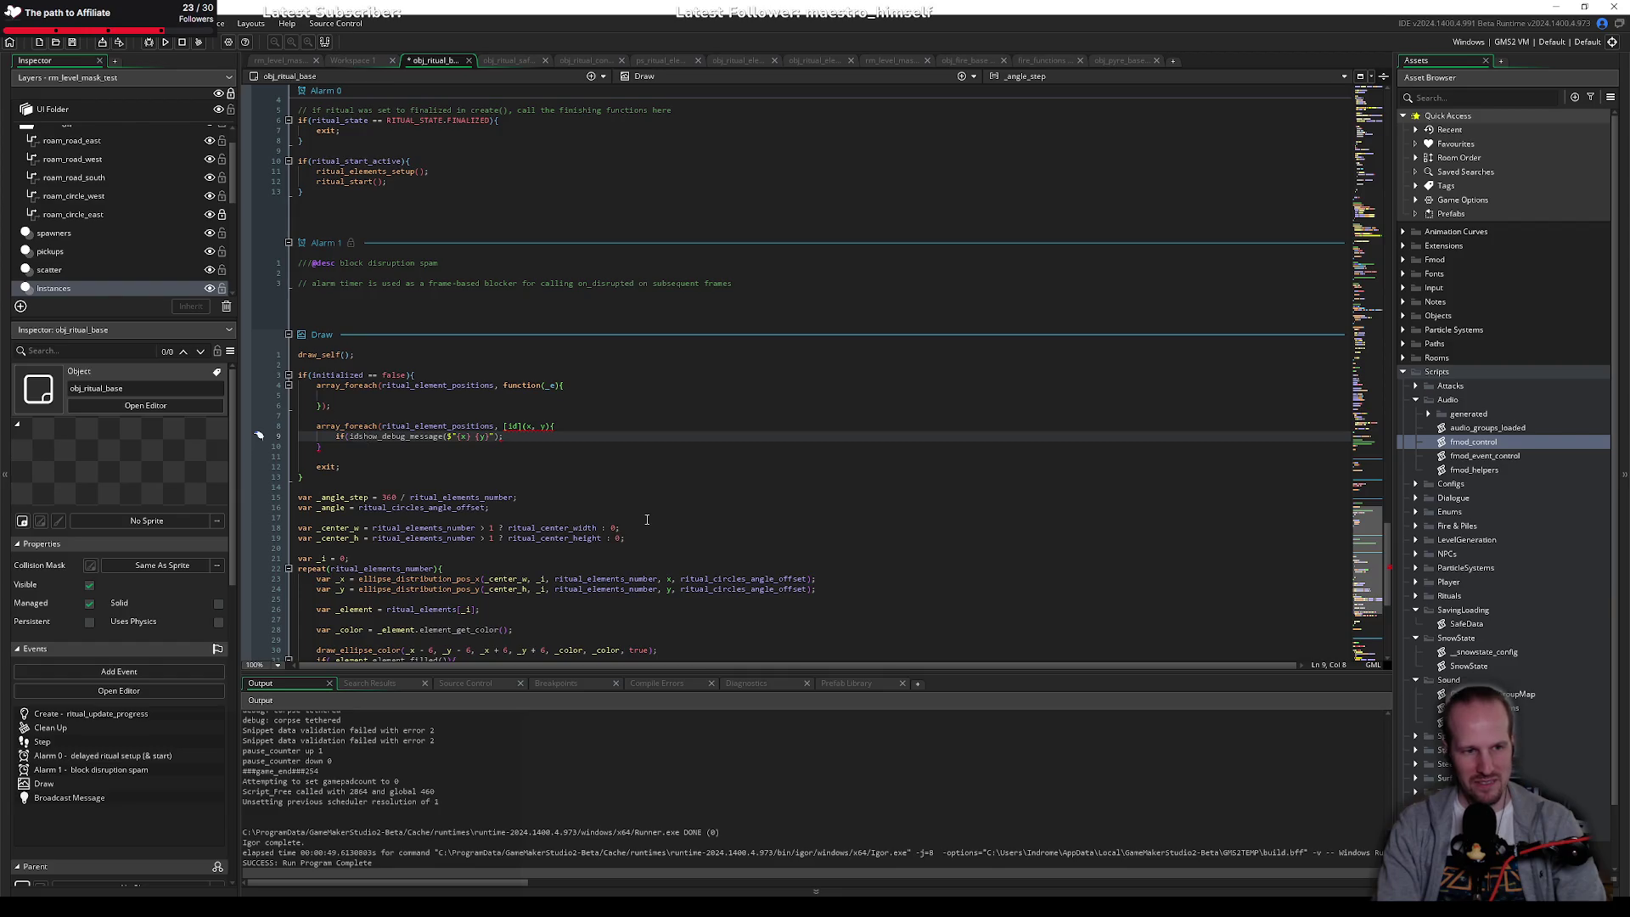
{"action": "type", "text": ".is"}
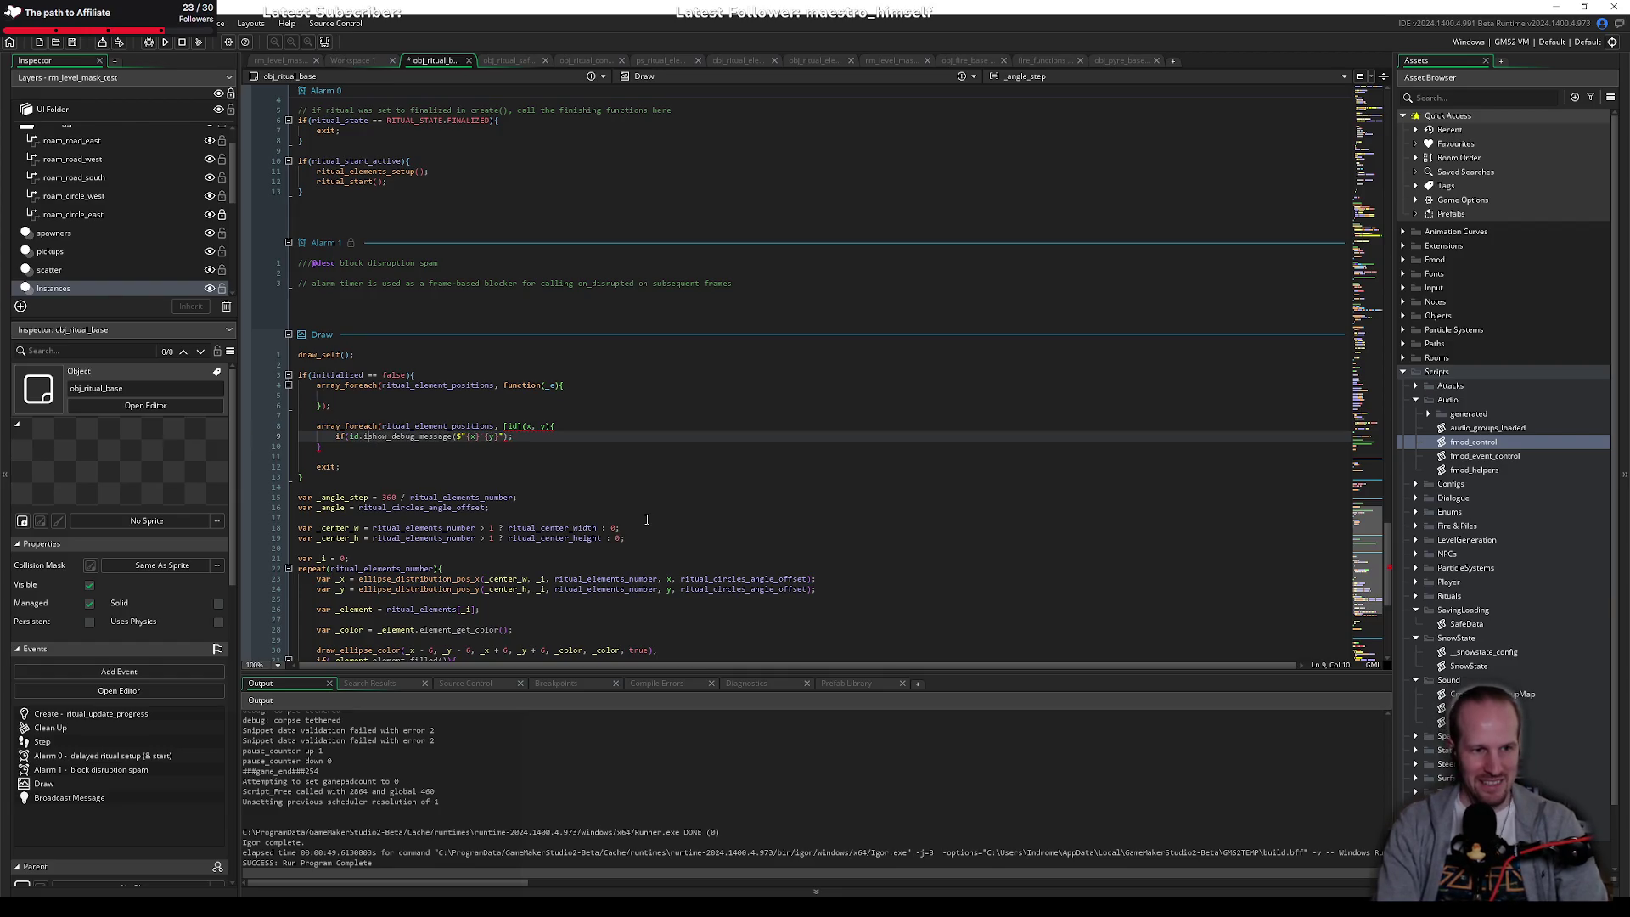
{"action": "type", "text": "_active()"}
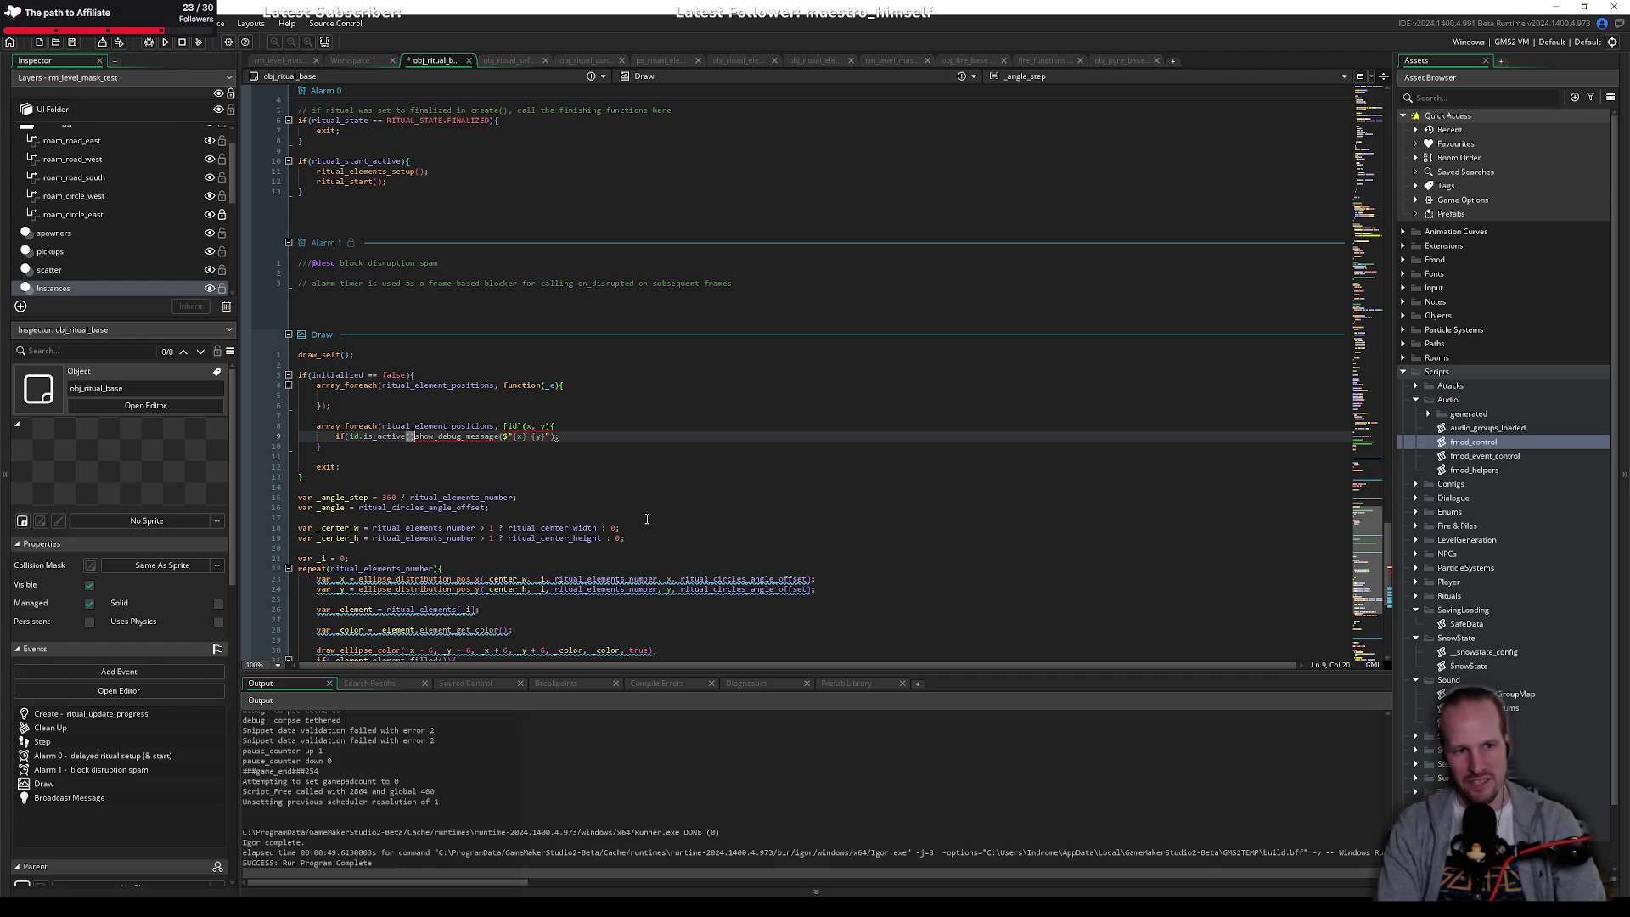
{"action": "key", "text": "ctrl+z"}
{"action": "key", "text": "ctrl+z"}
{"action": "key", "text": "ctrl+z"}
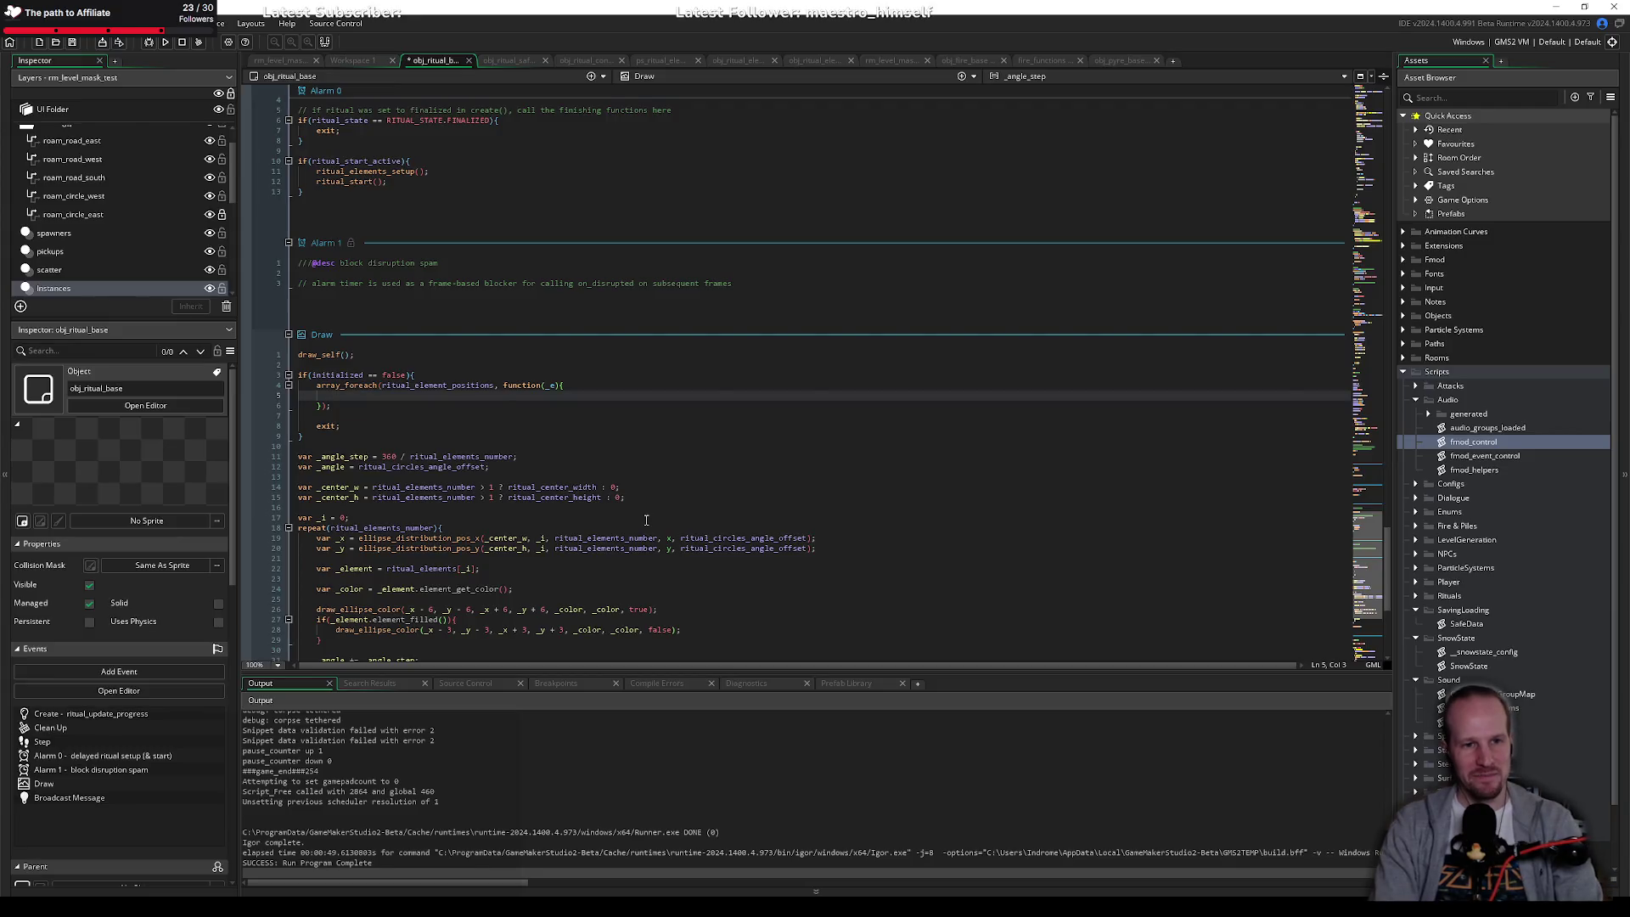
{"action": "key", "text": "alt+Tab"}
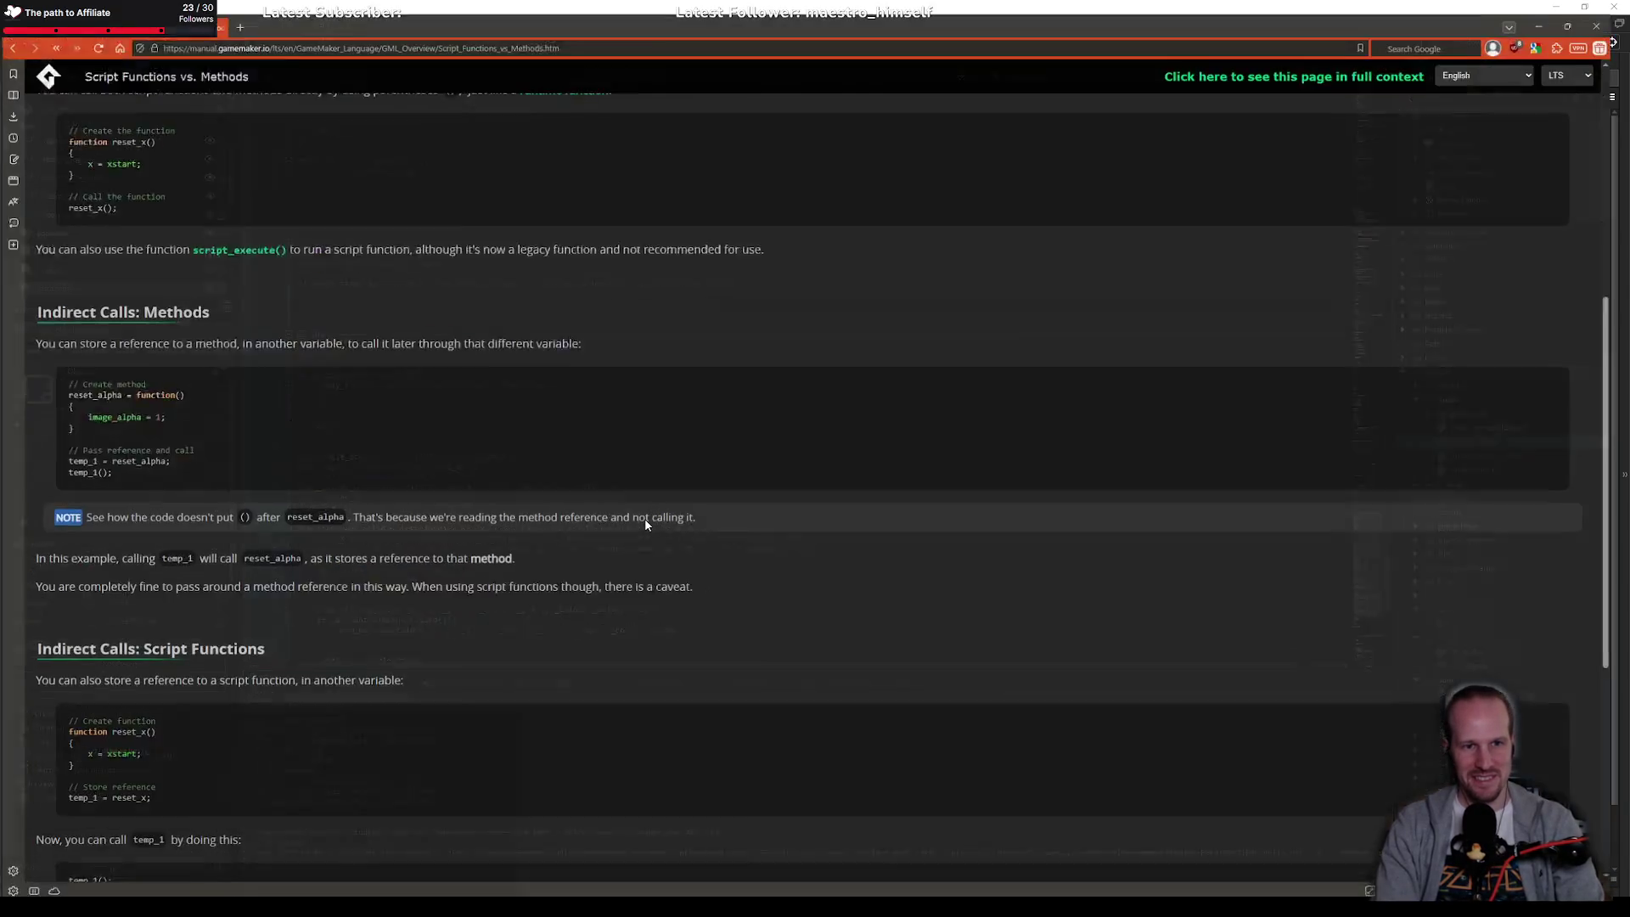
Step: Search the web for 'c++ lambda expressions' in a new Vivaldi tab
{"action": "key", "text": "ctrl+t"}
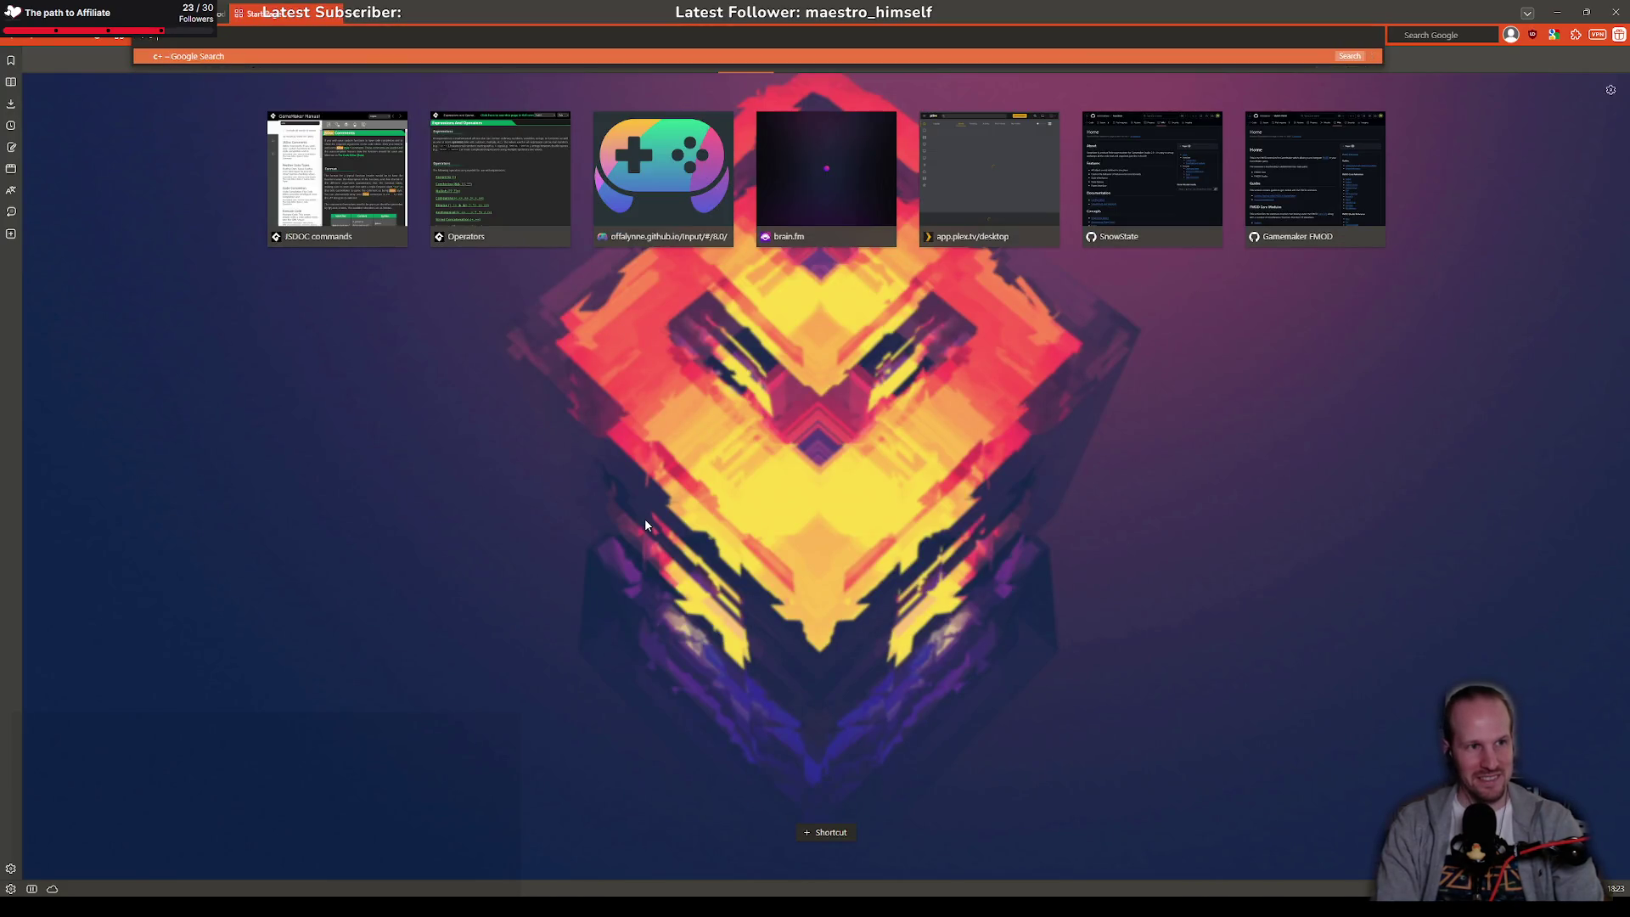
{"action": "type", "text": "+ lambda exp"}
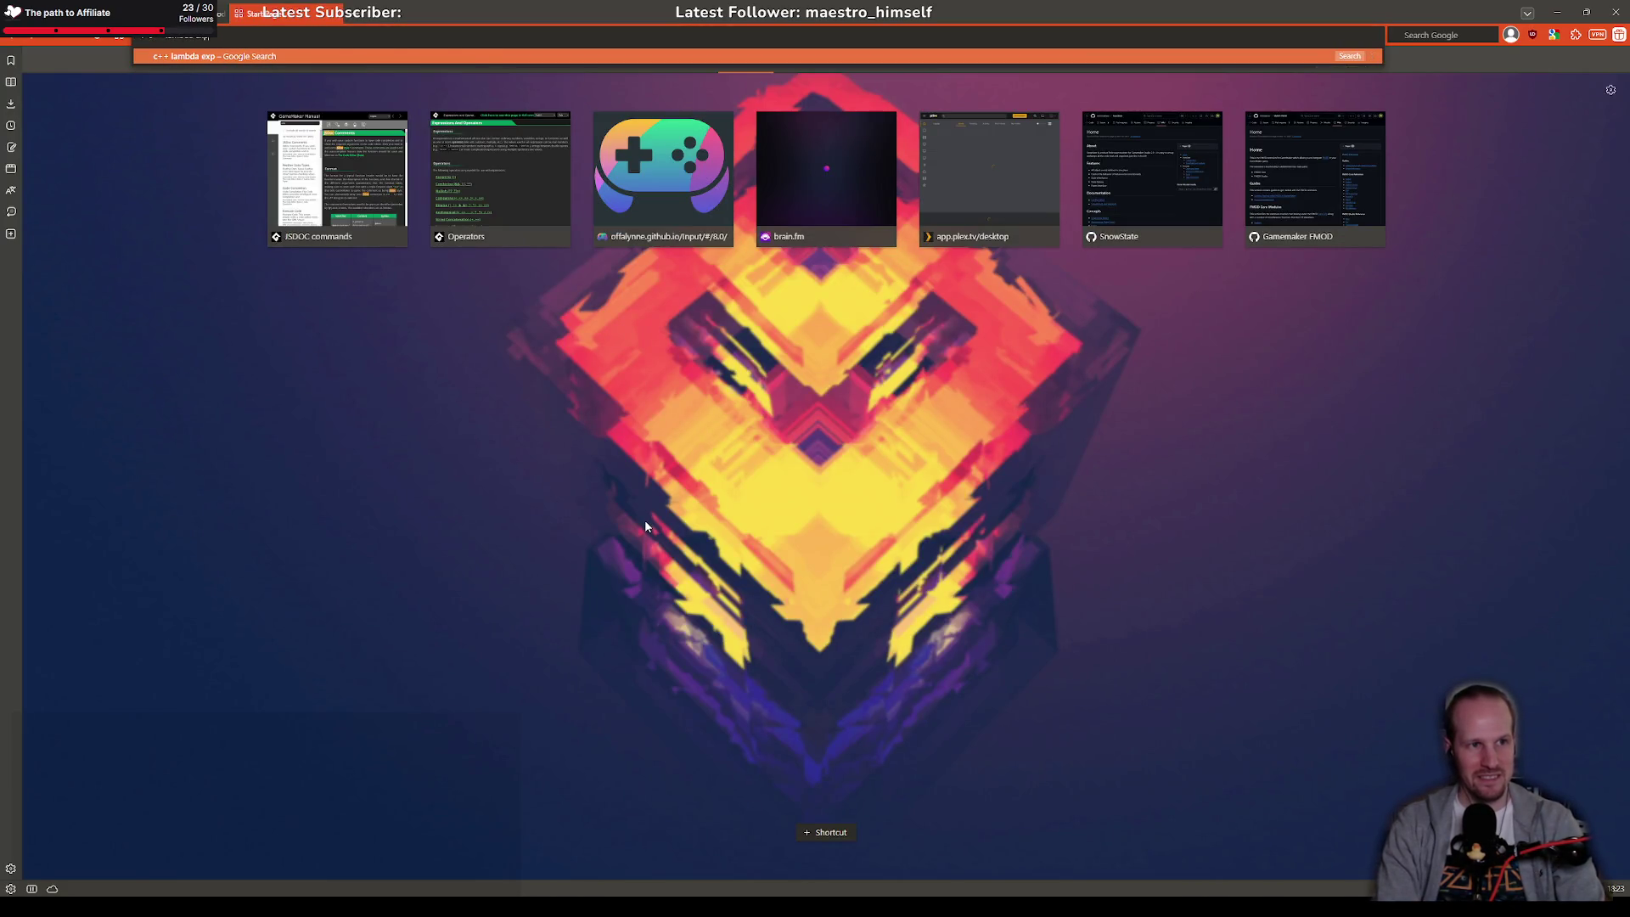
{"action": "type", "text": "res"}
{"action": "type", "text": "sions"}
{"action": "key", "text": "Return"}
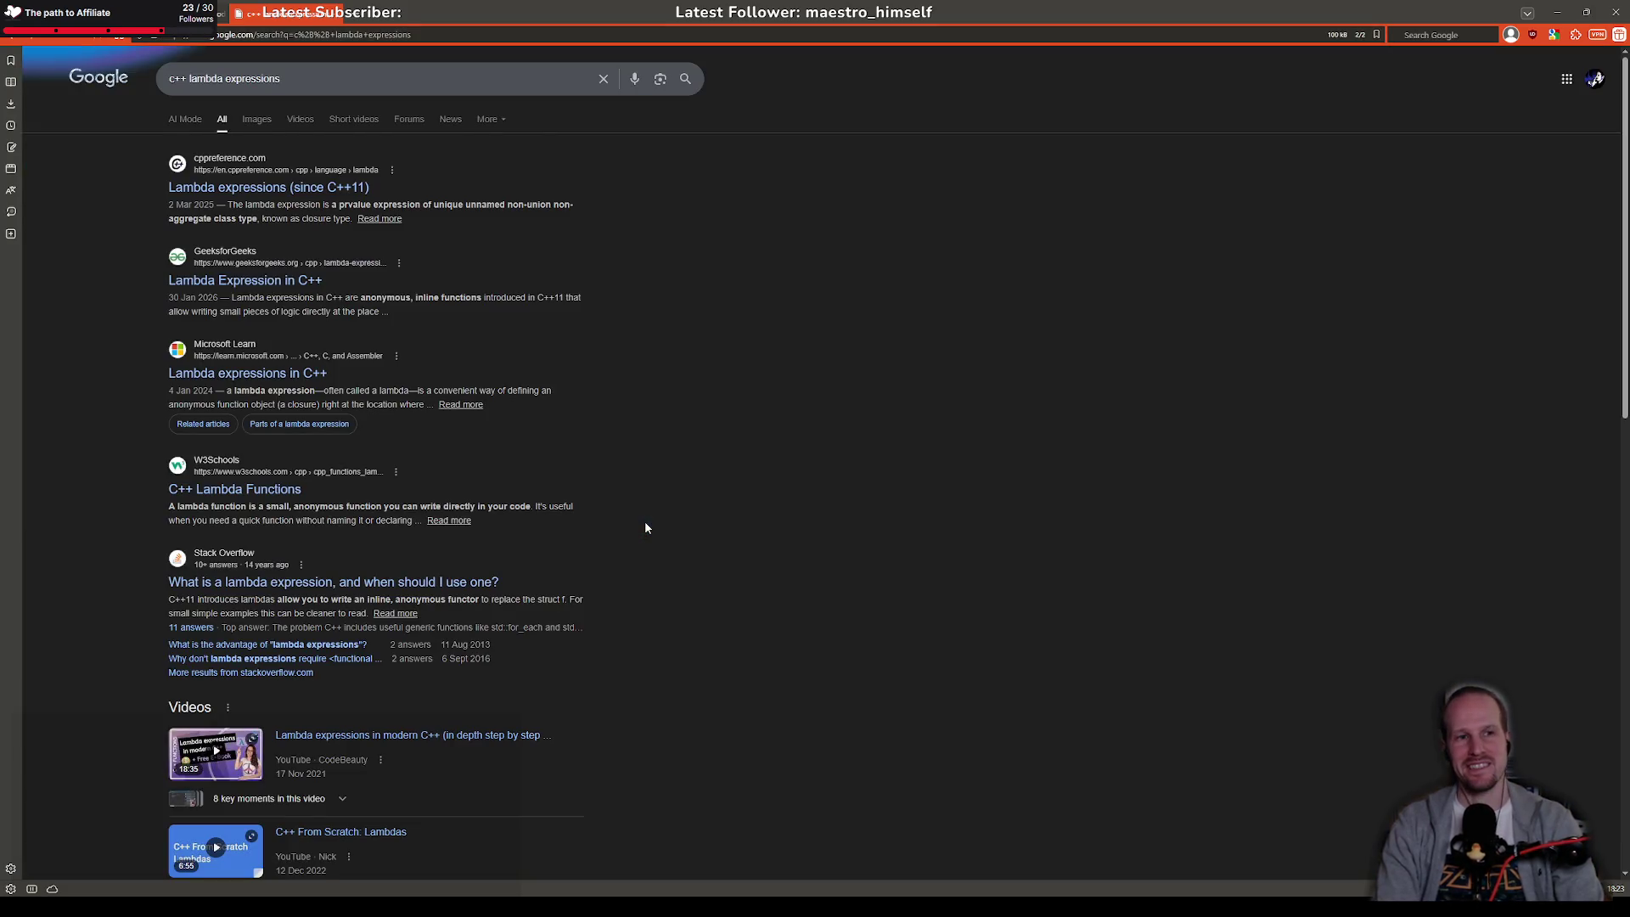
Step: Open the cppreference lambda expressions page and scroll to the glambda example code
{"action": "left_click", "coordinate": [325, 188]}
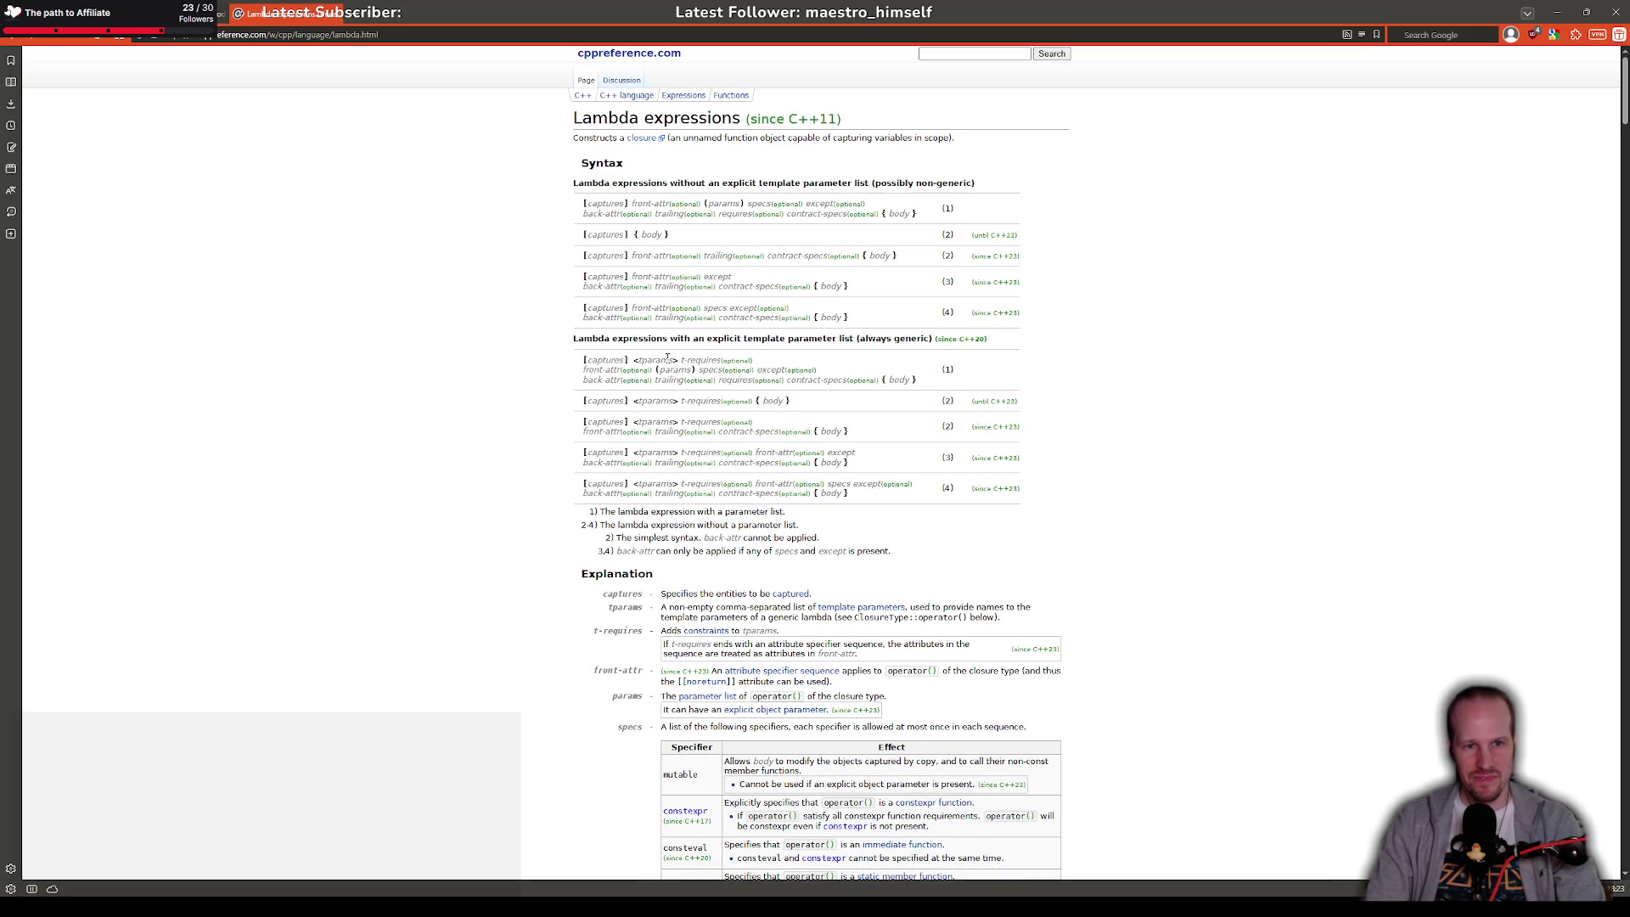
{"action": "scroll", "coordinate": [613, 522], "scroll_direction": "down", "scroll_amount": 5}
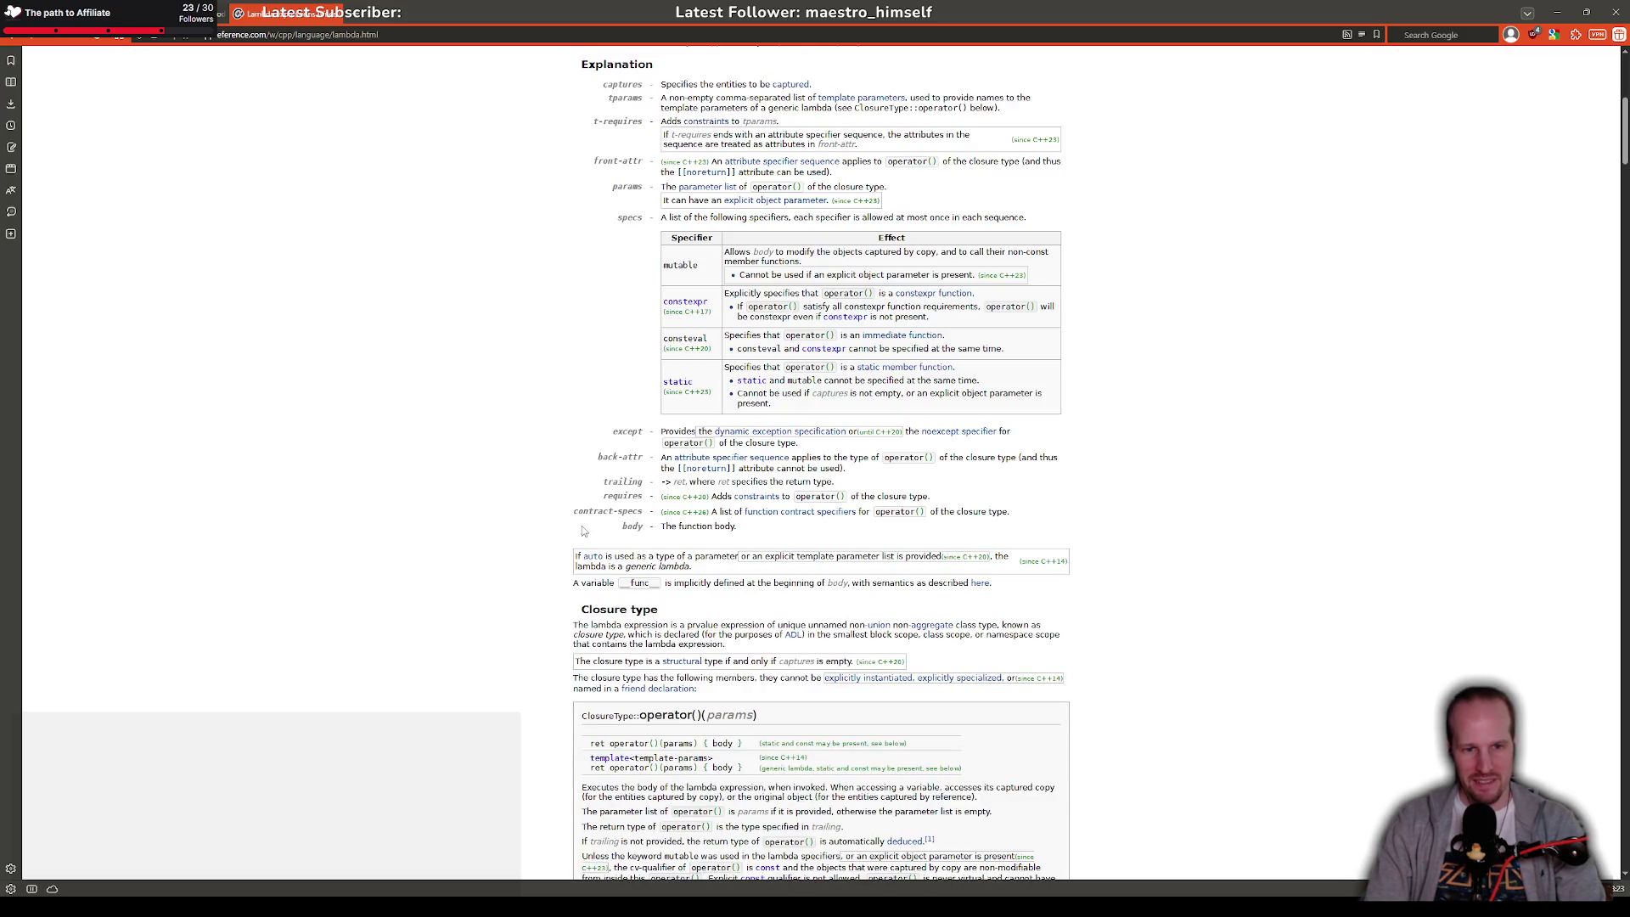
{"action": "scroll", "coordinate": [585, 508], "scroll_direction": "down", "scroll_amount": 2}
{"action": "scroll", "coordinate": [721, 540], "scroll_direction": "down", "scroll_amount": 4}
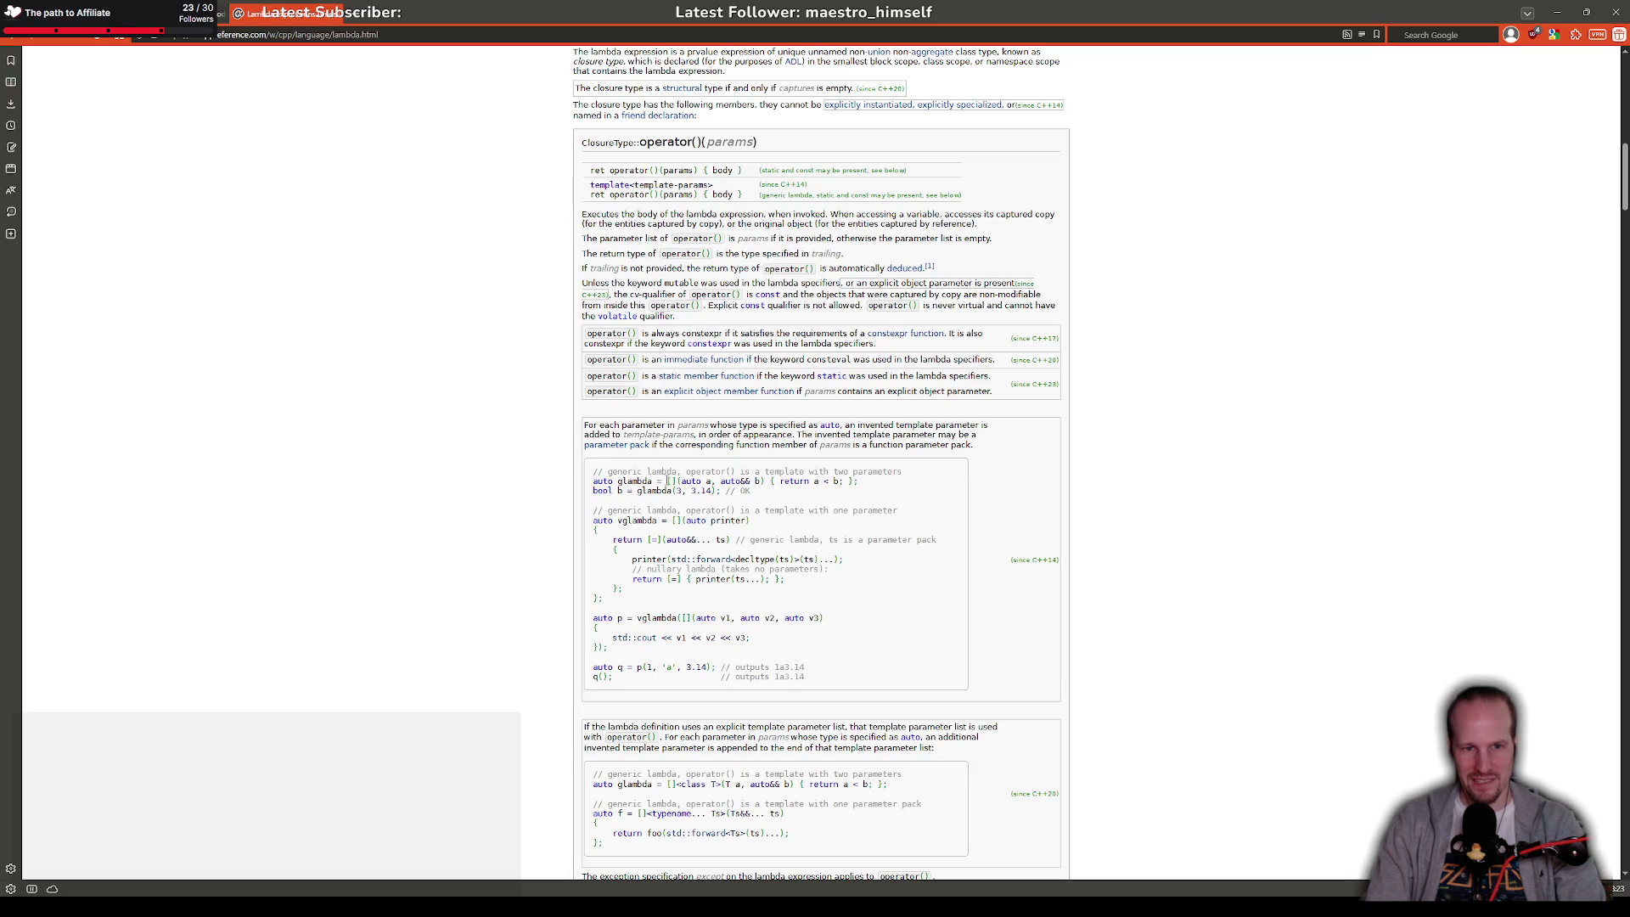
{"action": "left_click_drag", "start_coordinate": [667, 481], "coordinate": [828, 481]}
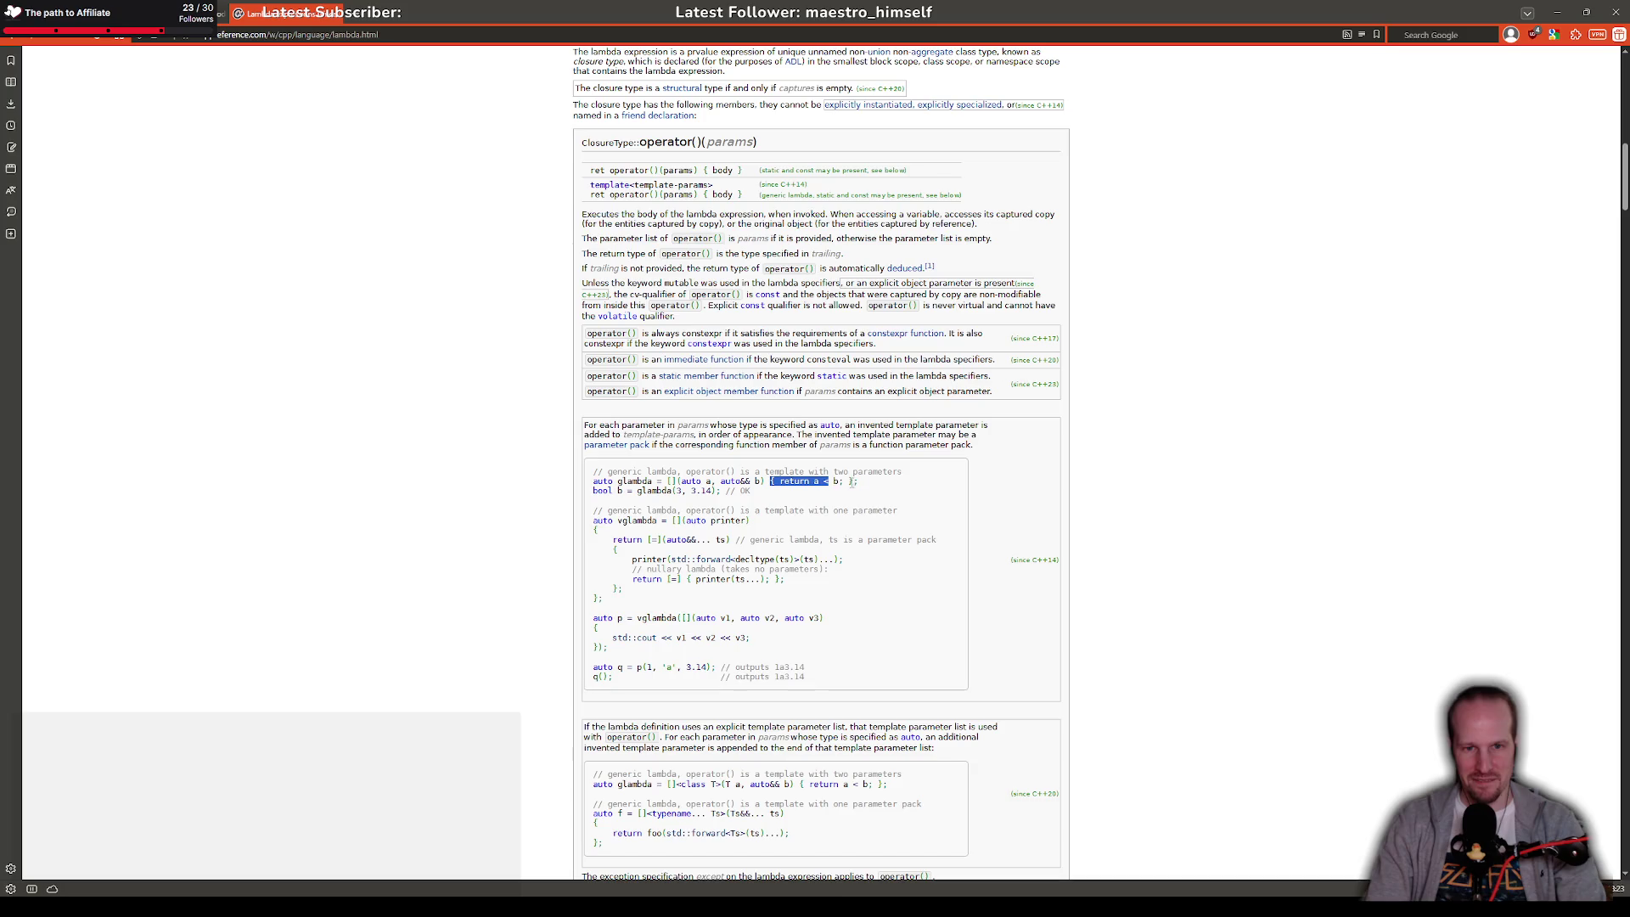
{"action": "left_click", "coordinate": [823, 525]}
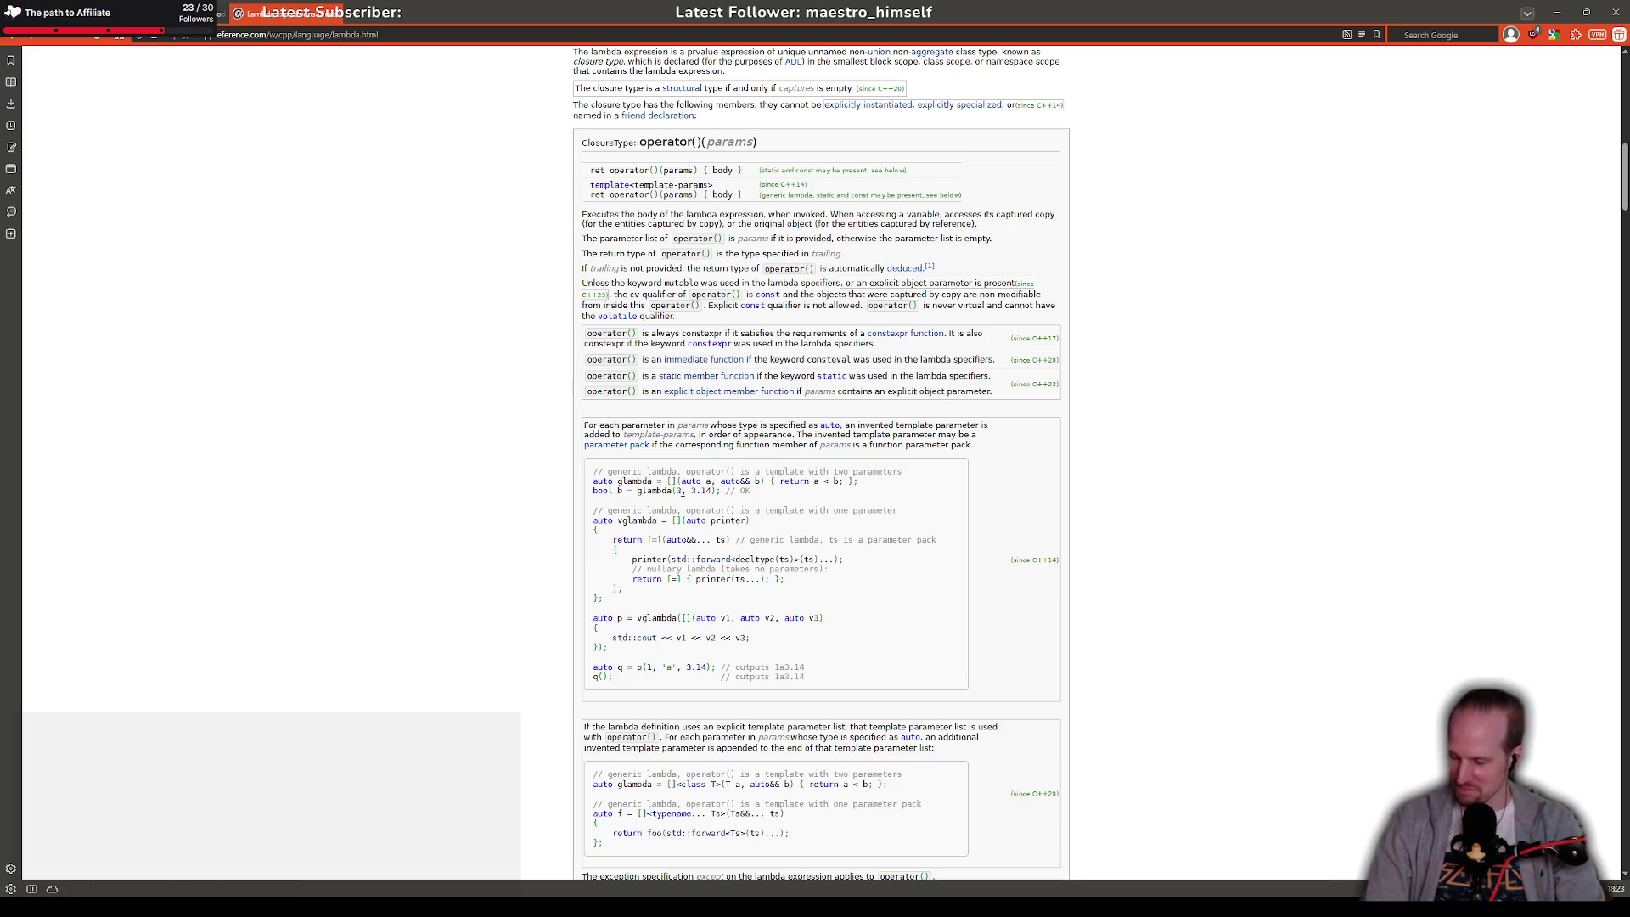
Step: Study the glambda explicit template parameter syntax, then return to the GameMaker manual tab
{"action": "scroll", "coordinate": [722, 467], "scroll_direction": "down", "scroll_amount": 3}
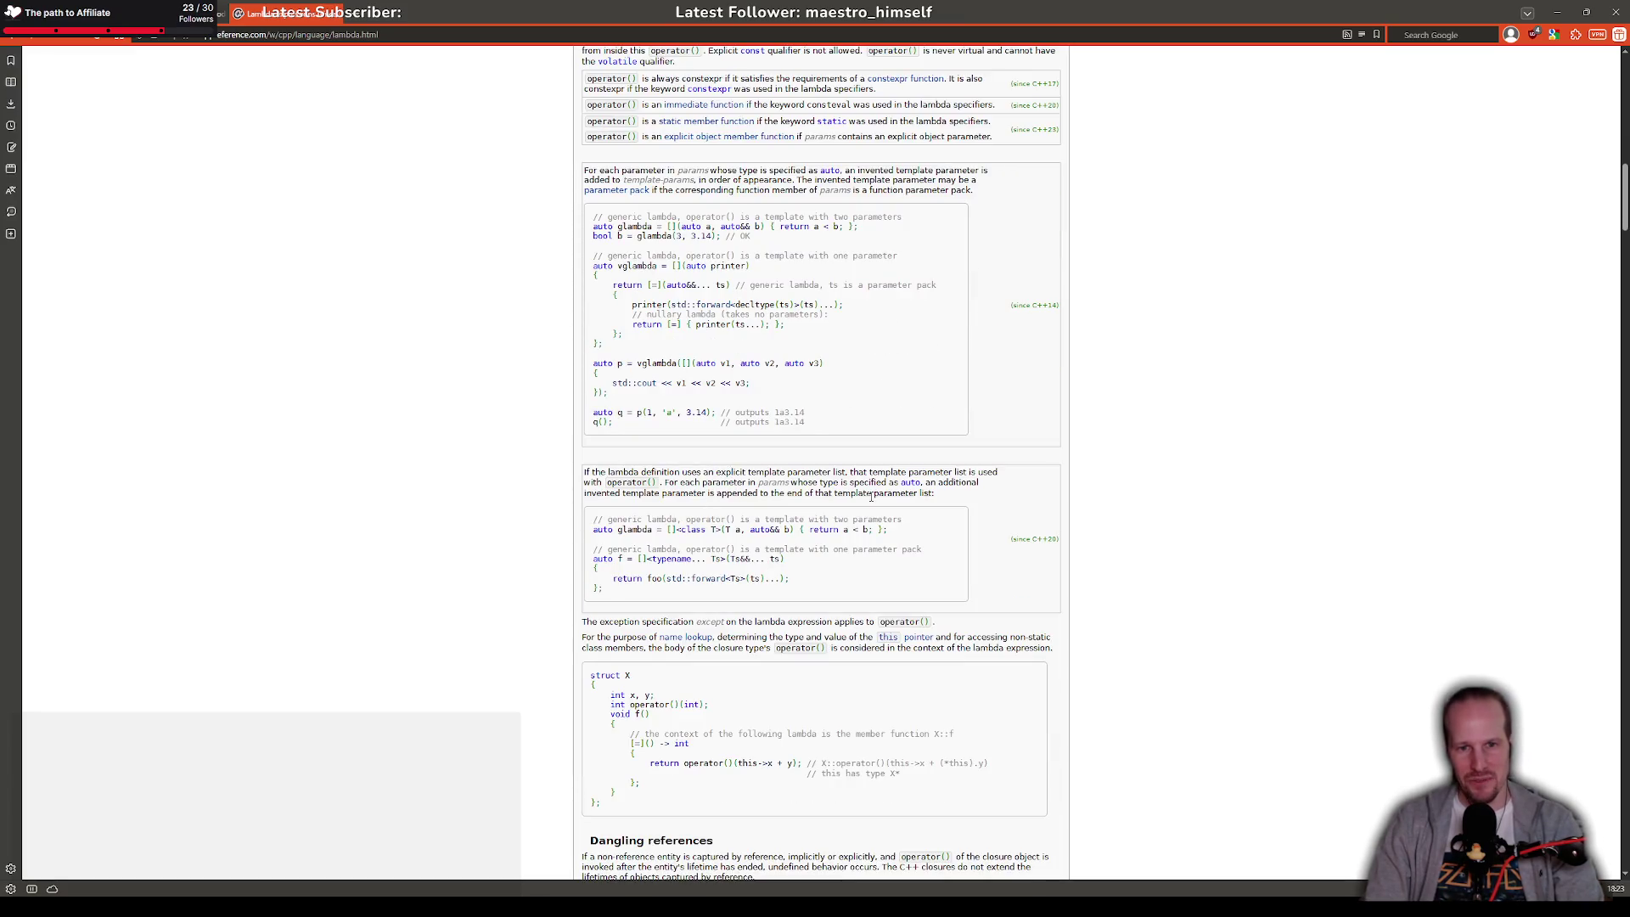
{"action": "left_click_drag", "start_coordinate": [668, 529], "coordinate": [722, 530]}
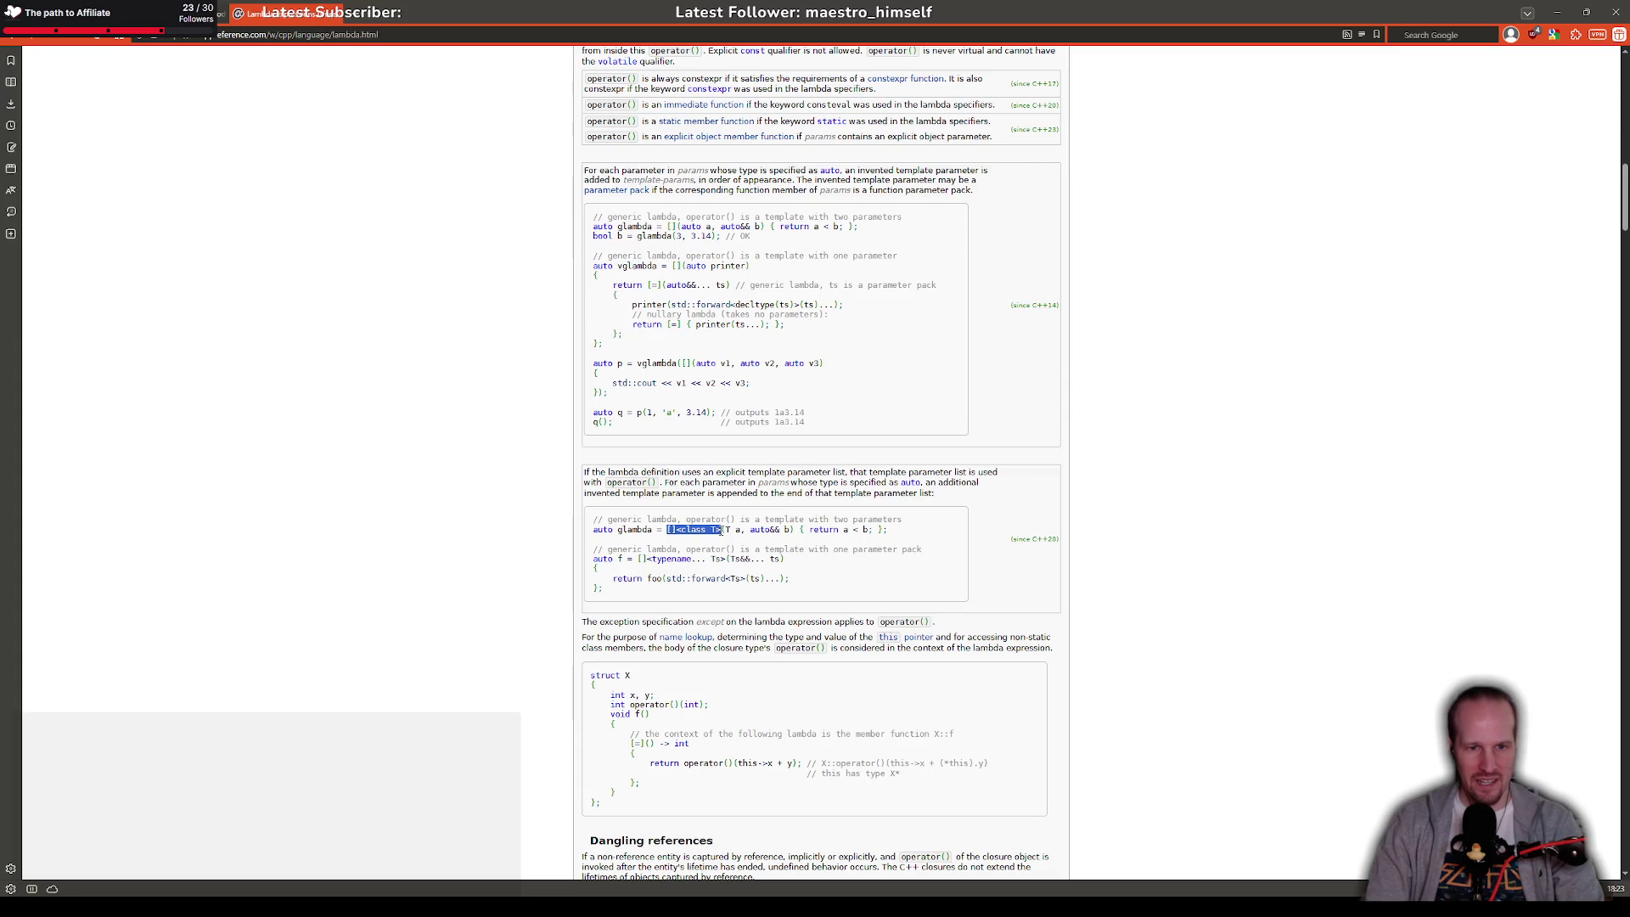
{"action": "left_click", "coordinate": [724, 529]}
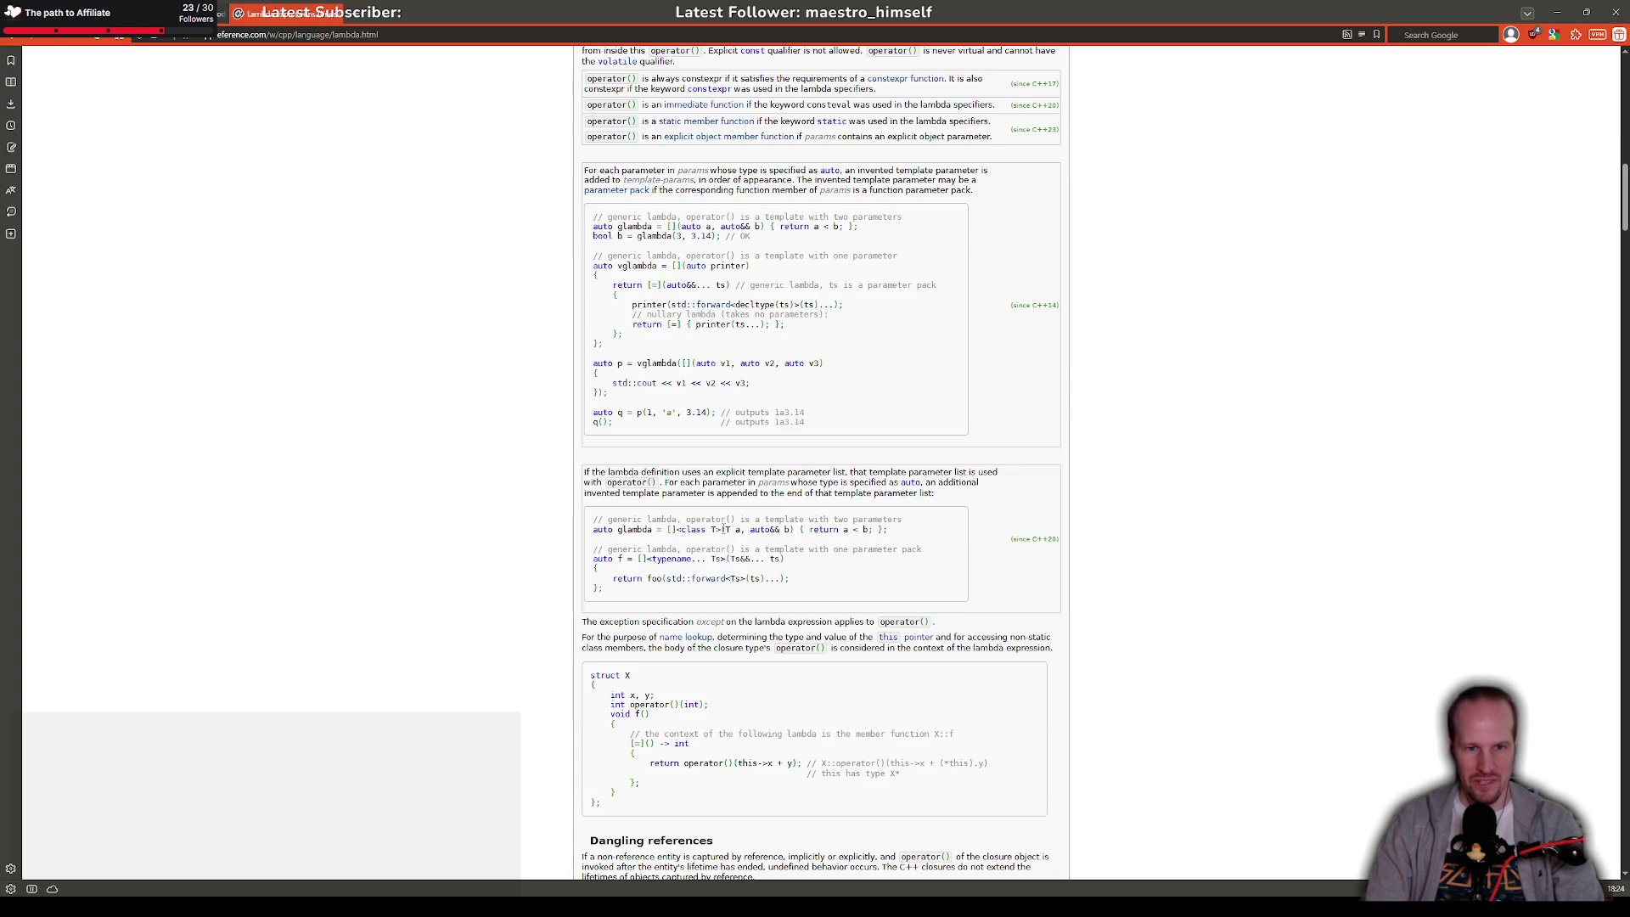
{"action": "mouse_move", "coordinate": [724, 529]}
{"action": "left_mouse_down"}
{"action": "mouse_move", "coordinate": [744, 528]}
{"action": "mouse_move", "coordinate": [722, 530]}
{"action": "left_mouse_up"}
{"action": "left_click", "coordinate": [731, 528]}
{"action": "left_click", "coordinate": [728, 527]}
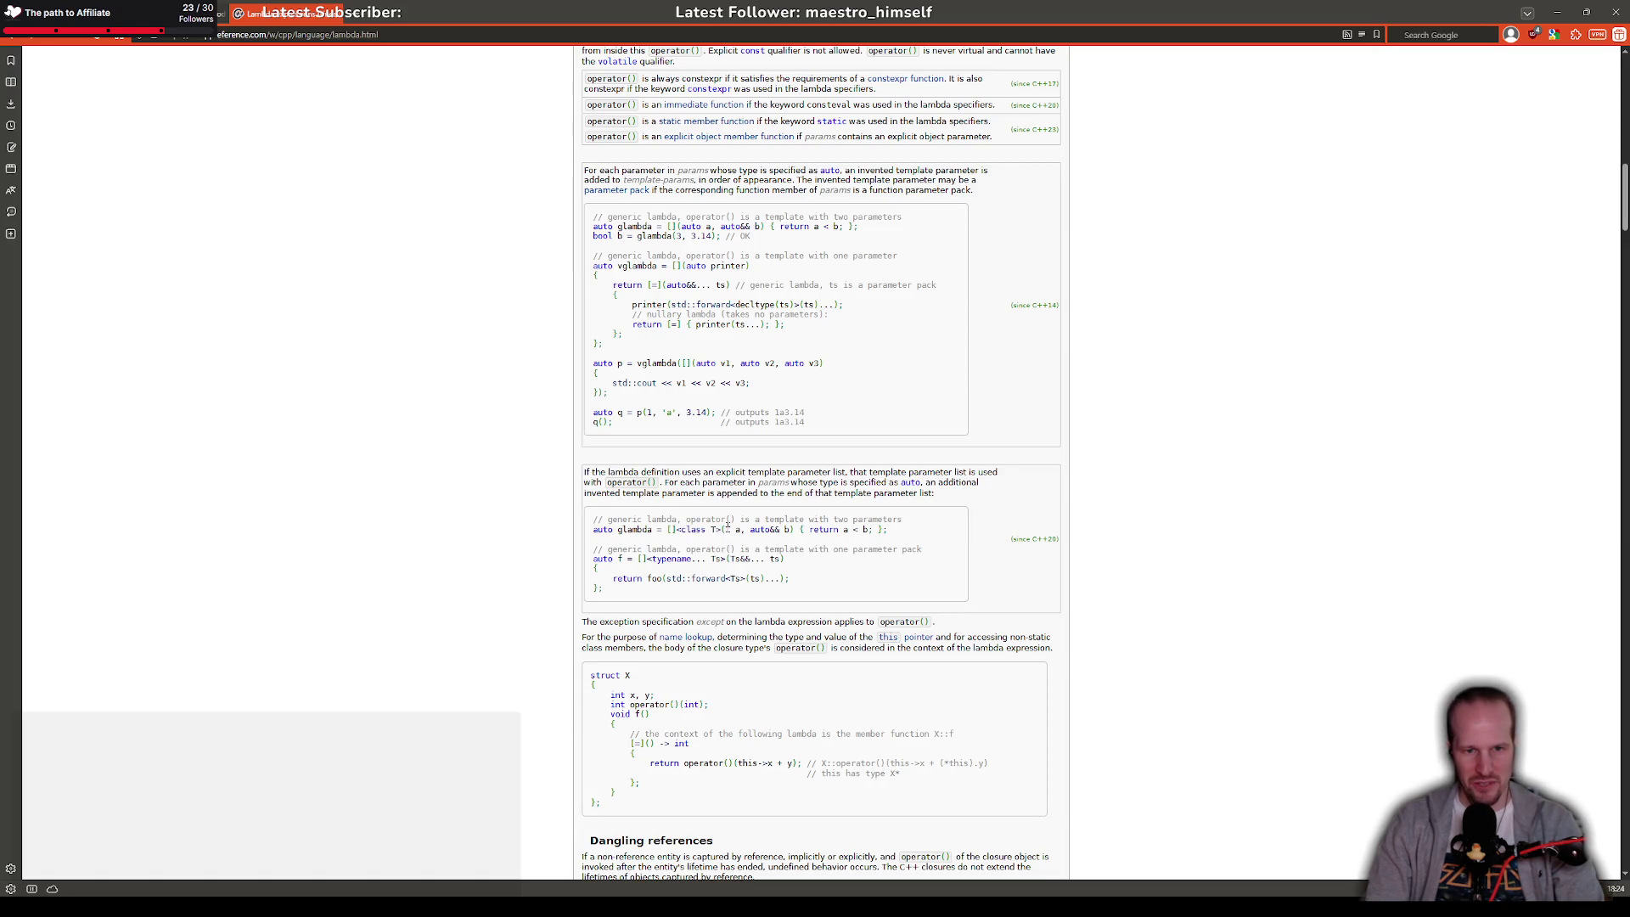
{"action": "double_click", "coordinate": [727, 529]}
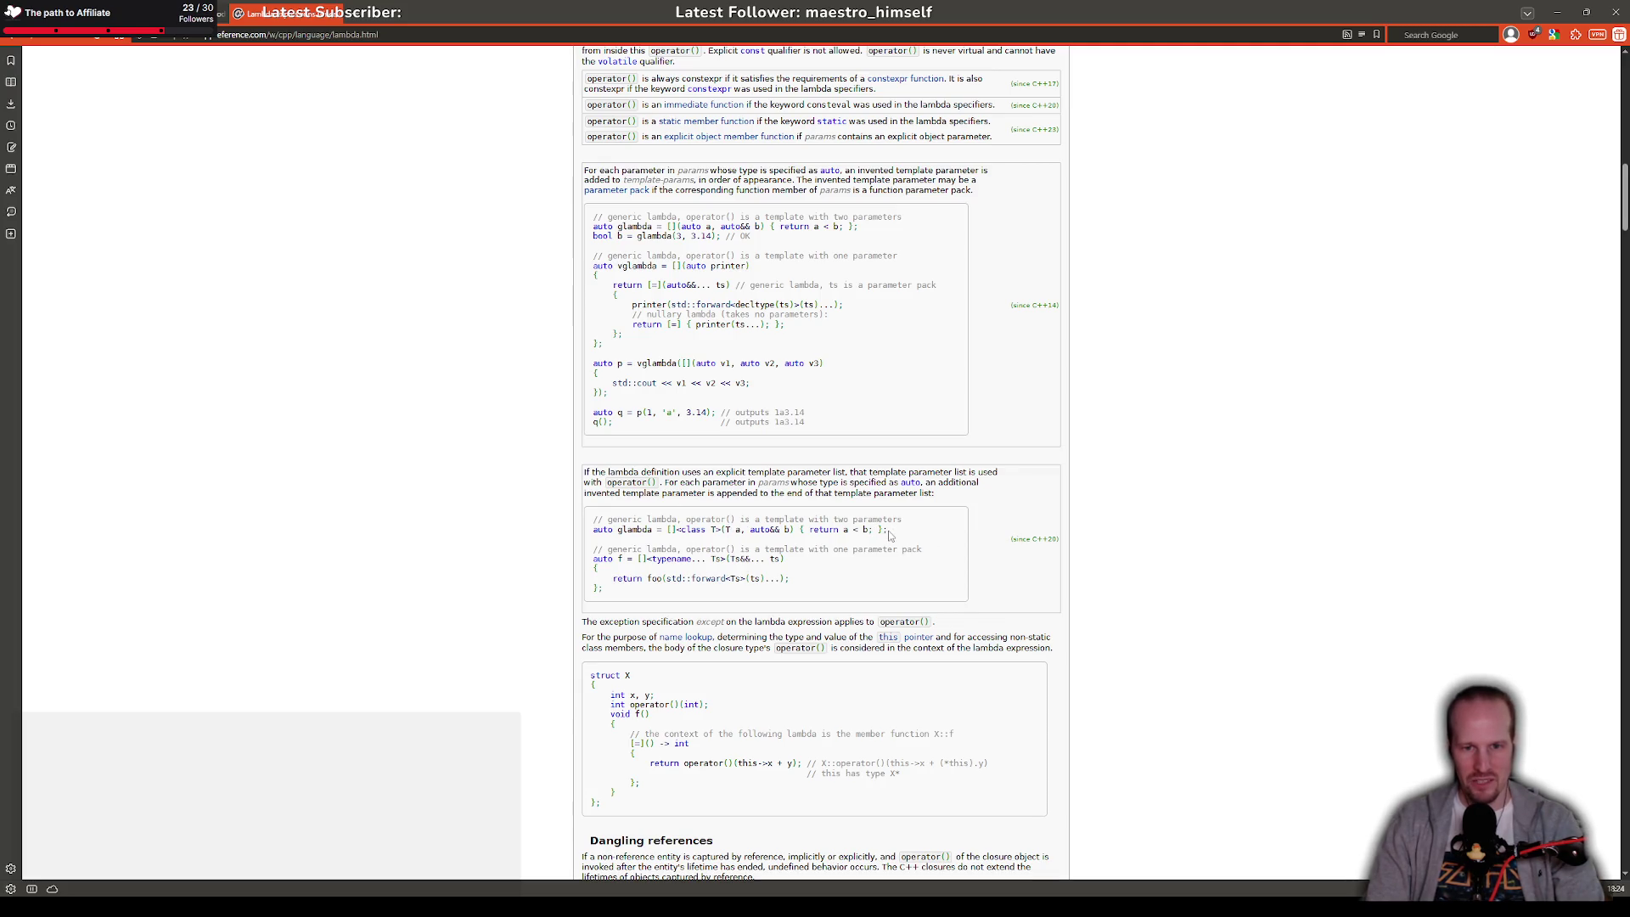
{"action": "left_click_drag", "start_coordinate": [888, 530], "coordinate": [739, 531]}
{"action": "left_click", "coordinate": [731, 539]}
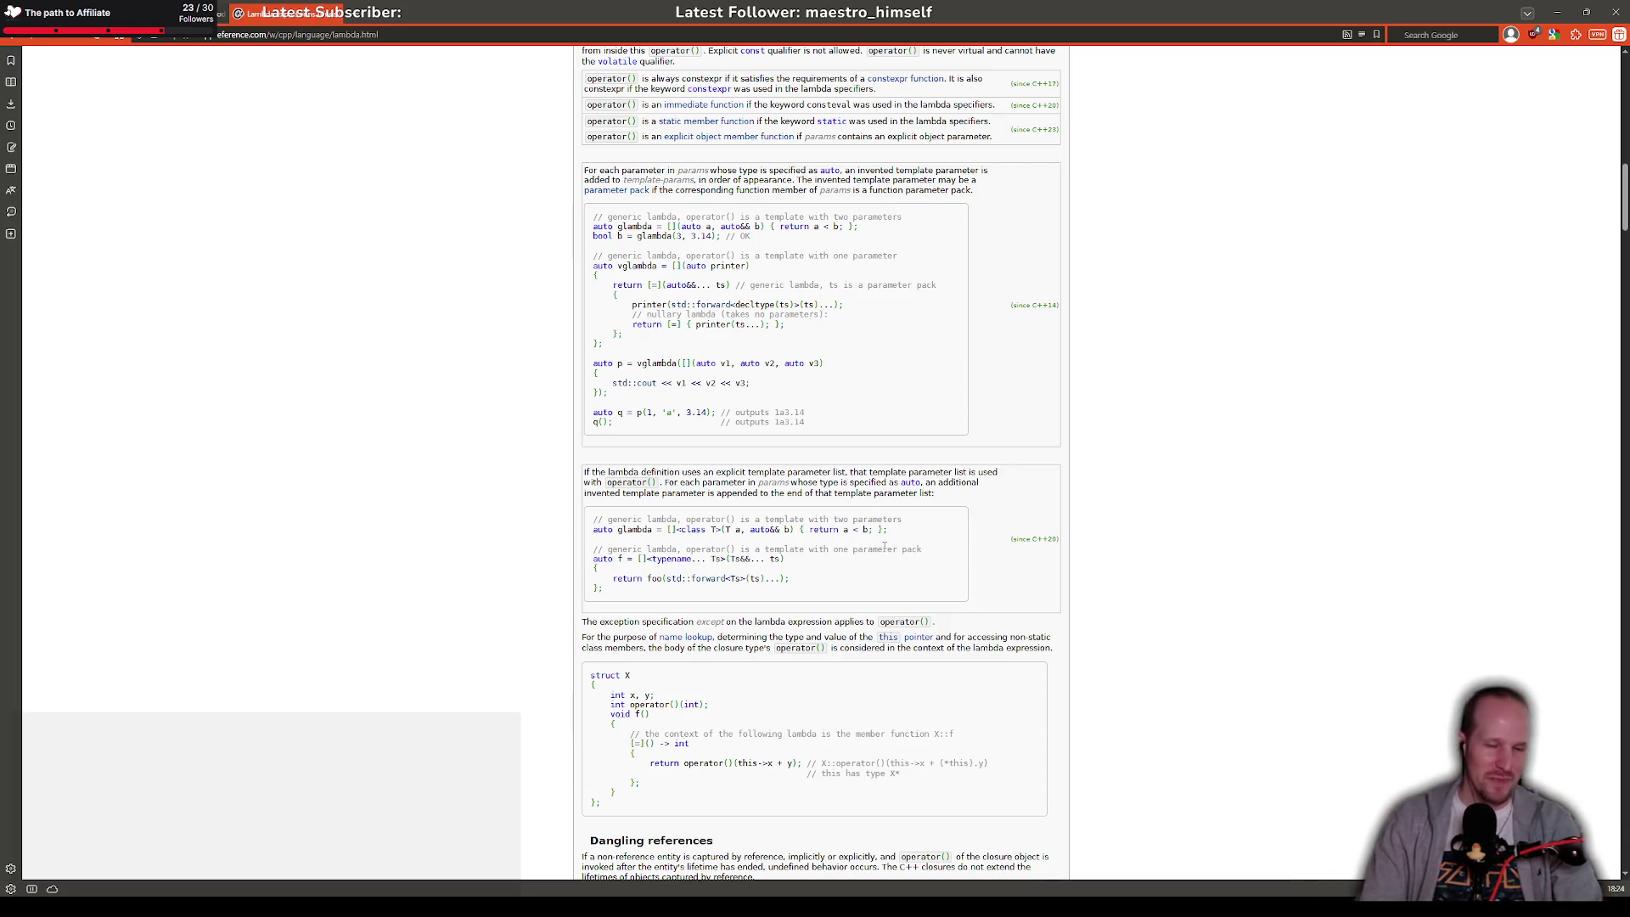
{"action": "left_click_drag", "start_coordinate": [686, 529], "coordinate": [888, 529]}
{"action": "left_click", "coordinate": [664, 522]}
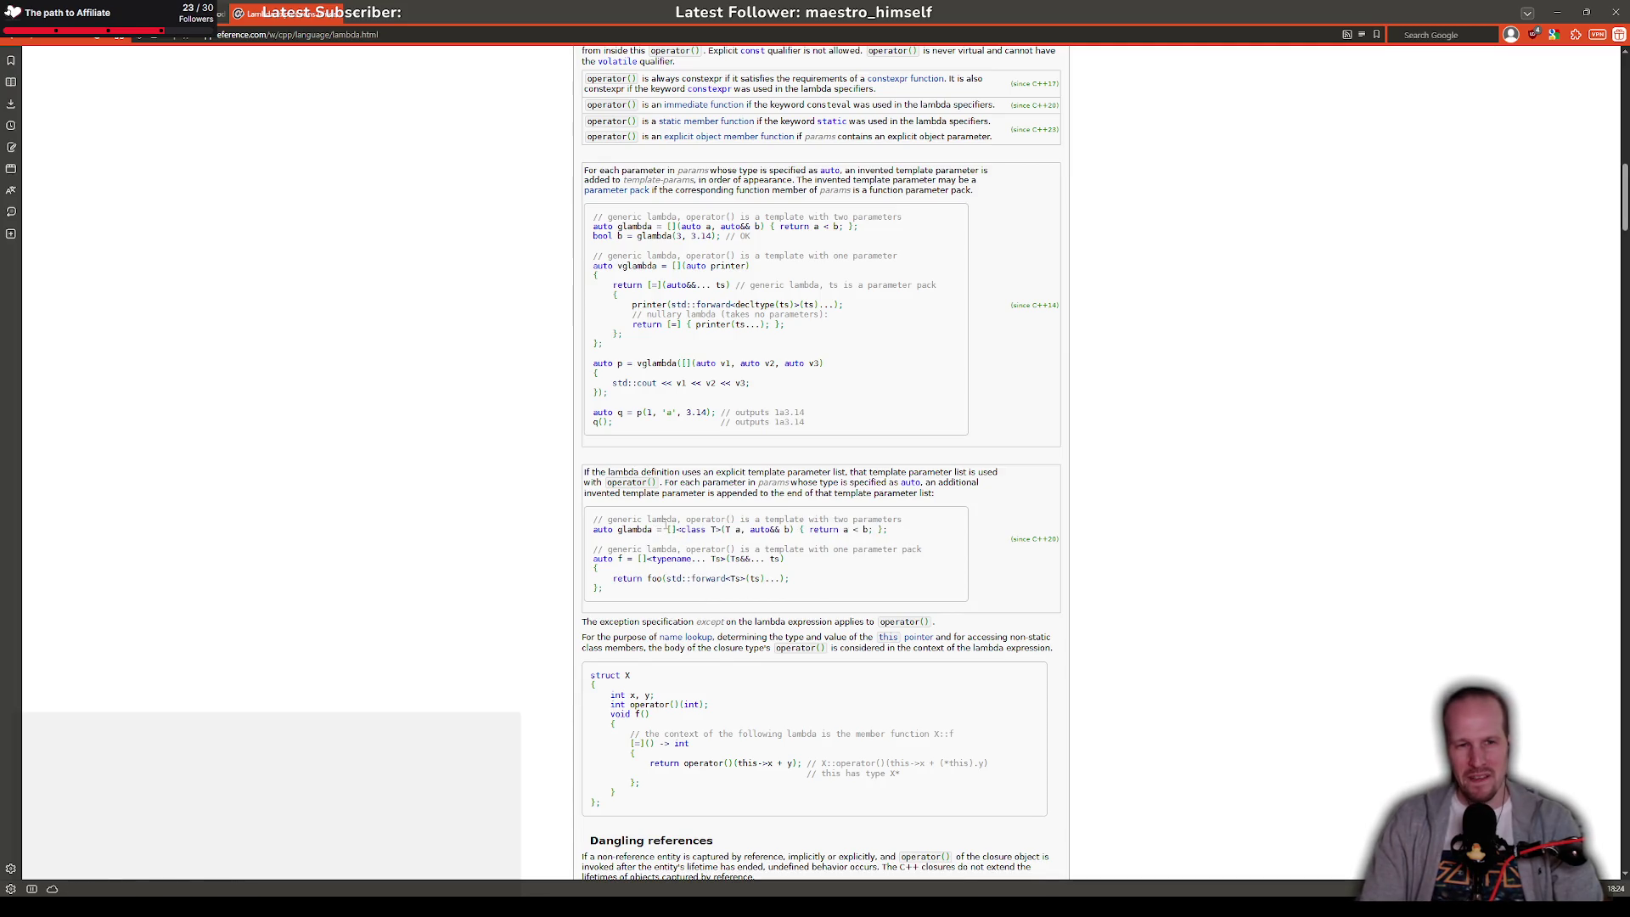
{"action": "left_click_drag", "start_coordinate": [670, 530], "coordinate": [907, 533]}
{"action": "left_click", "coordinate": [912, 538]}
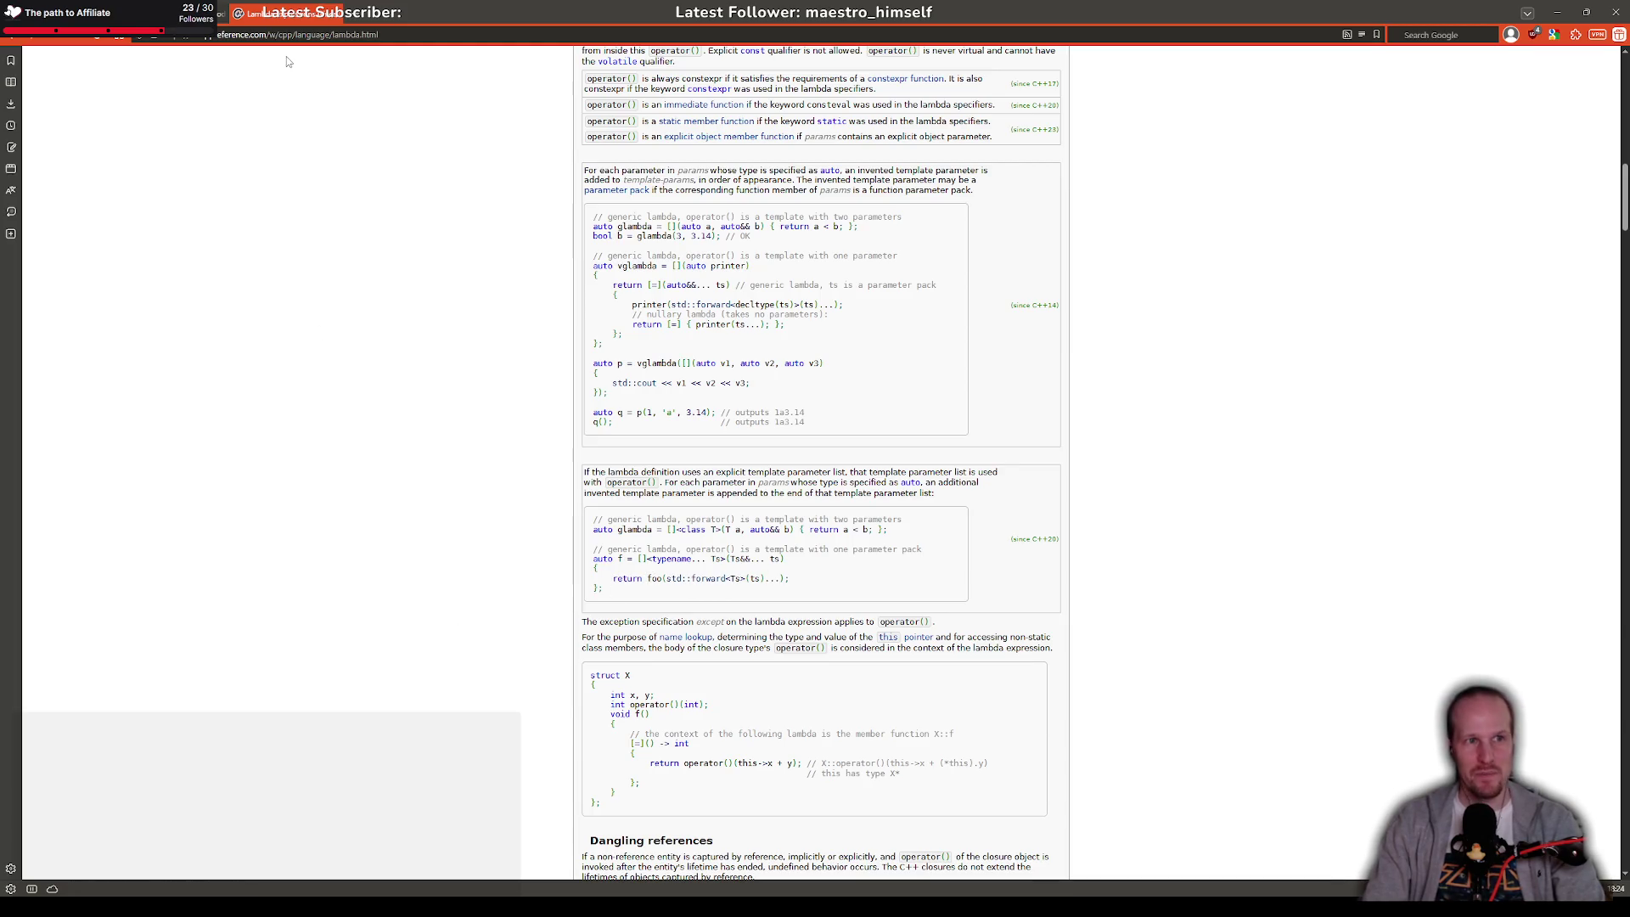
{"action": "left_click", "coordinate": [293, 12]}
Step: In the Draw event, change the array_foreach callback to function(_e, _i), leaving its body empty
{"action": "key", "text": "alt+Tab"}
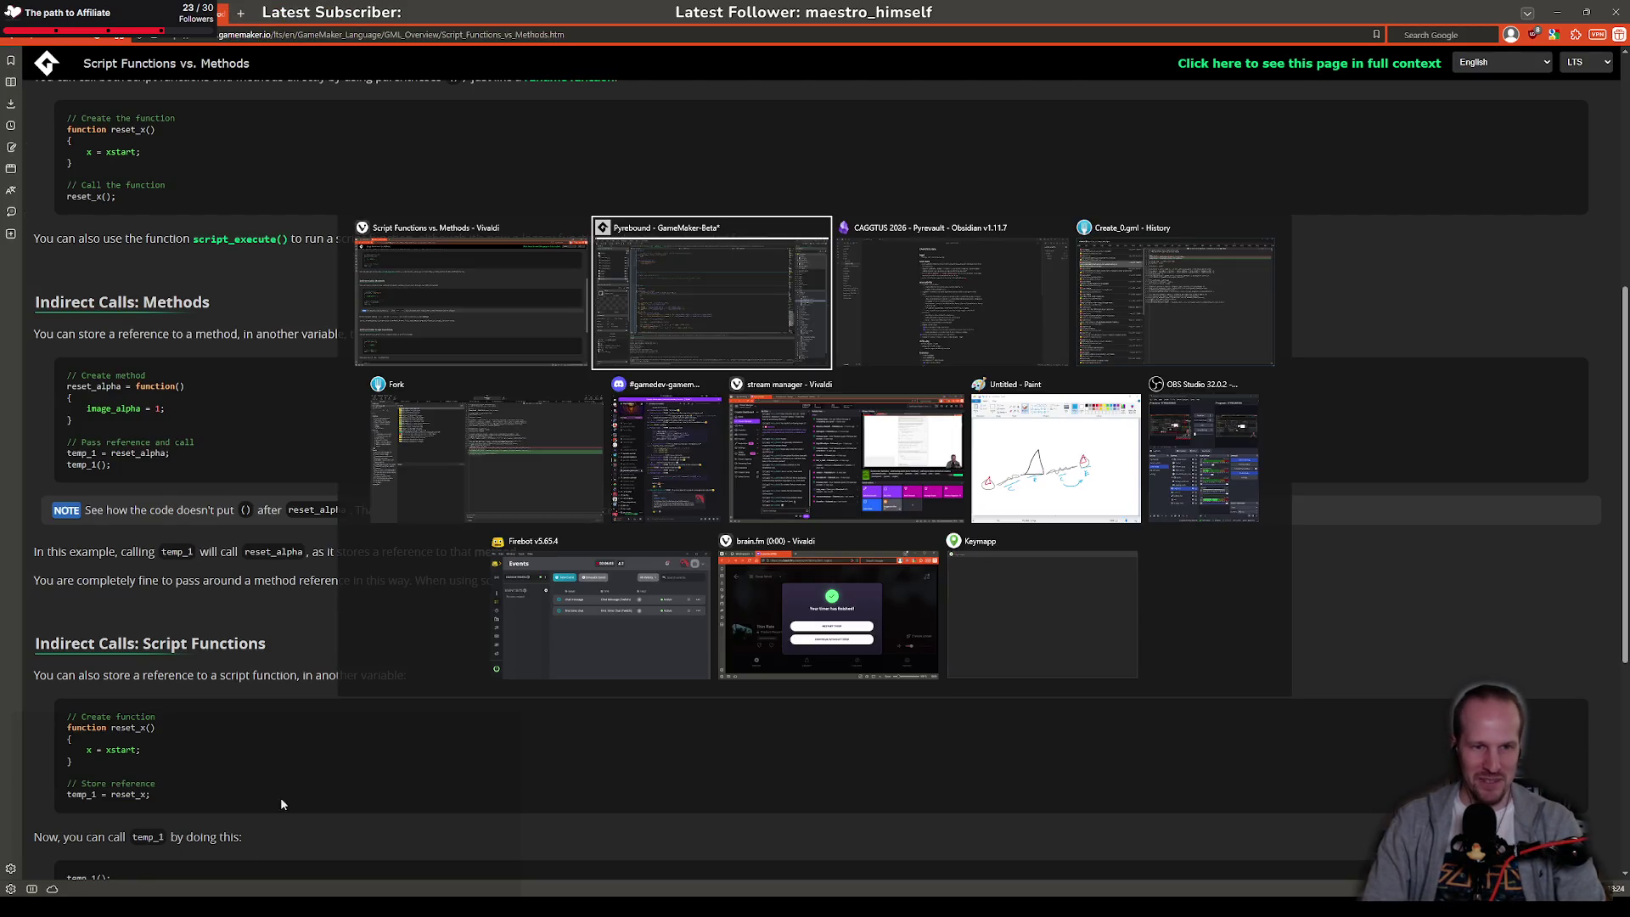
{"action": "left_click", "coordinate": [338, 416]}
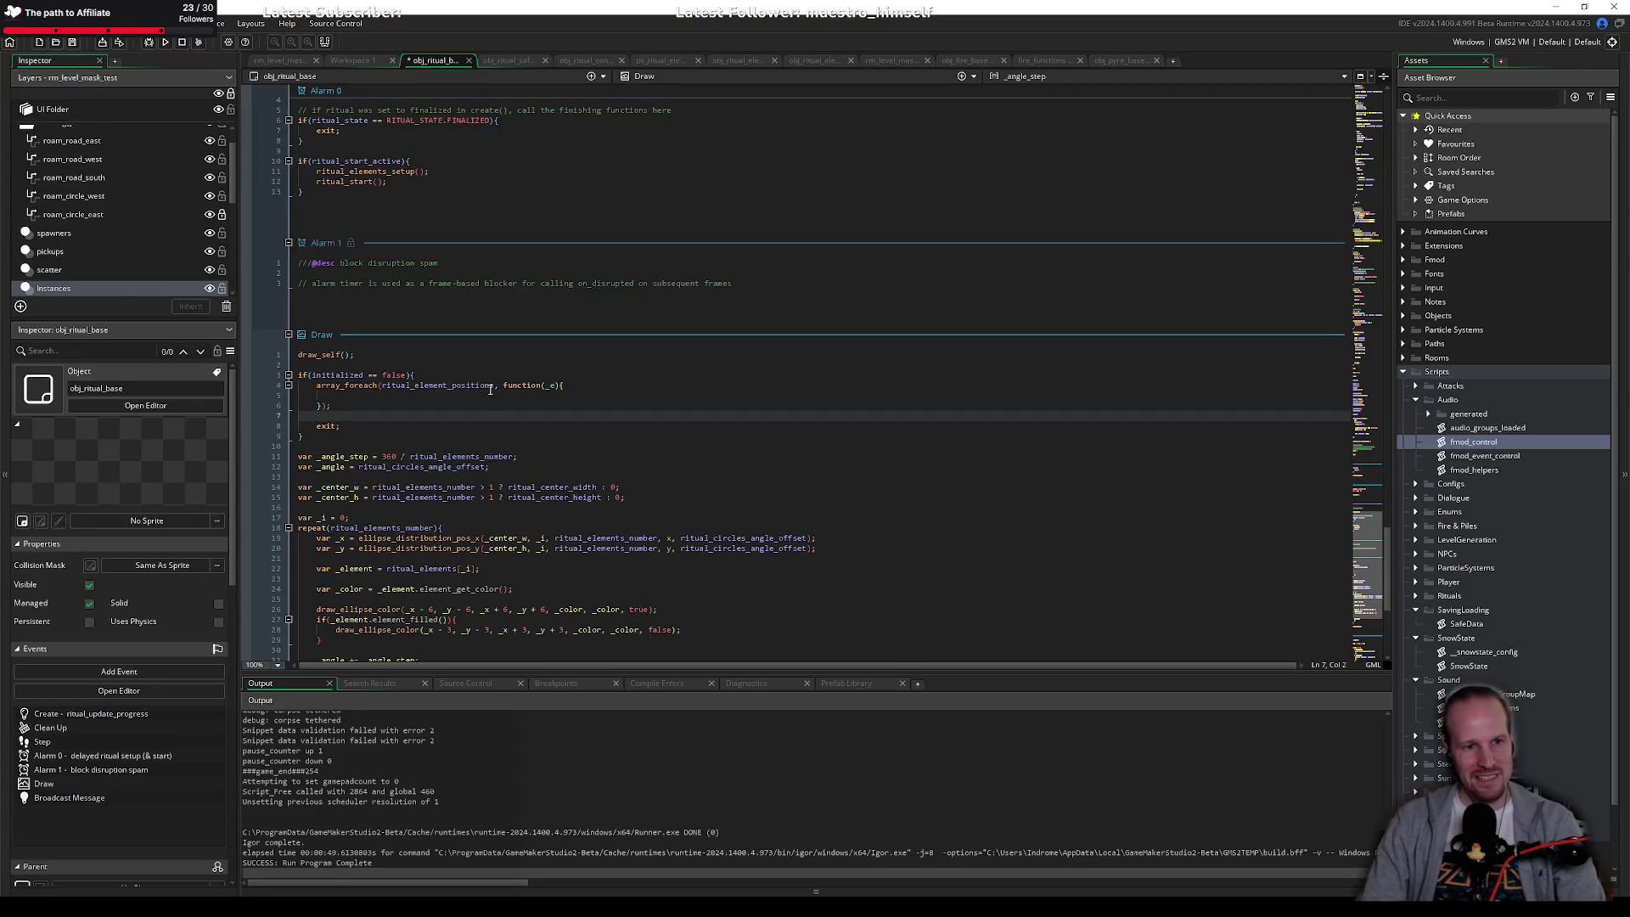
{"action": "left_click", "coordinate": [432, 394]}
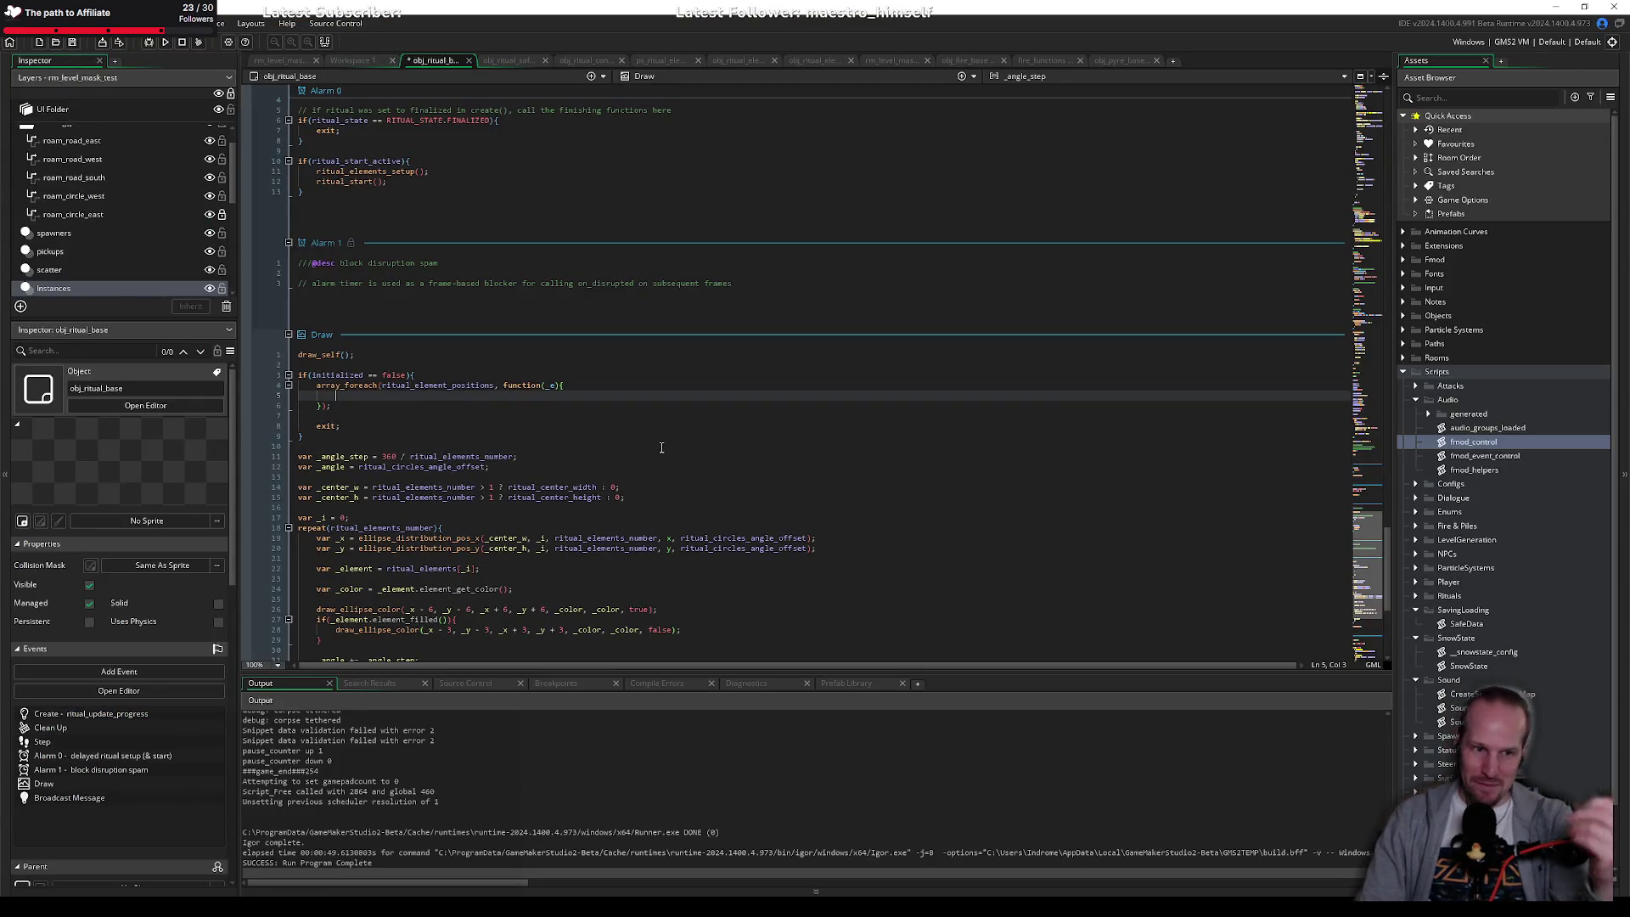
{"action": "double_click", "coordinate": [550, 385]}
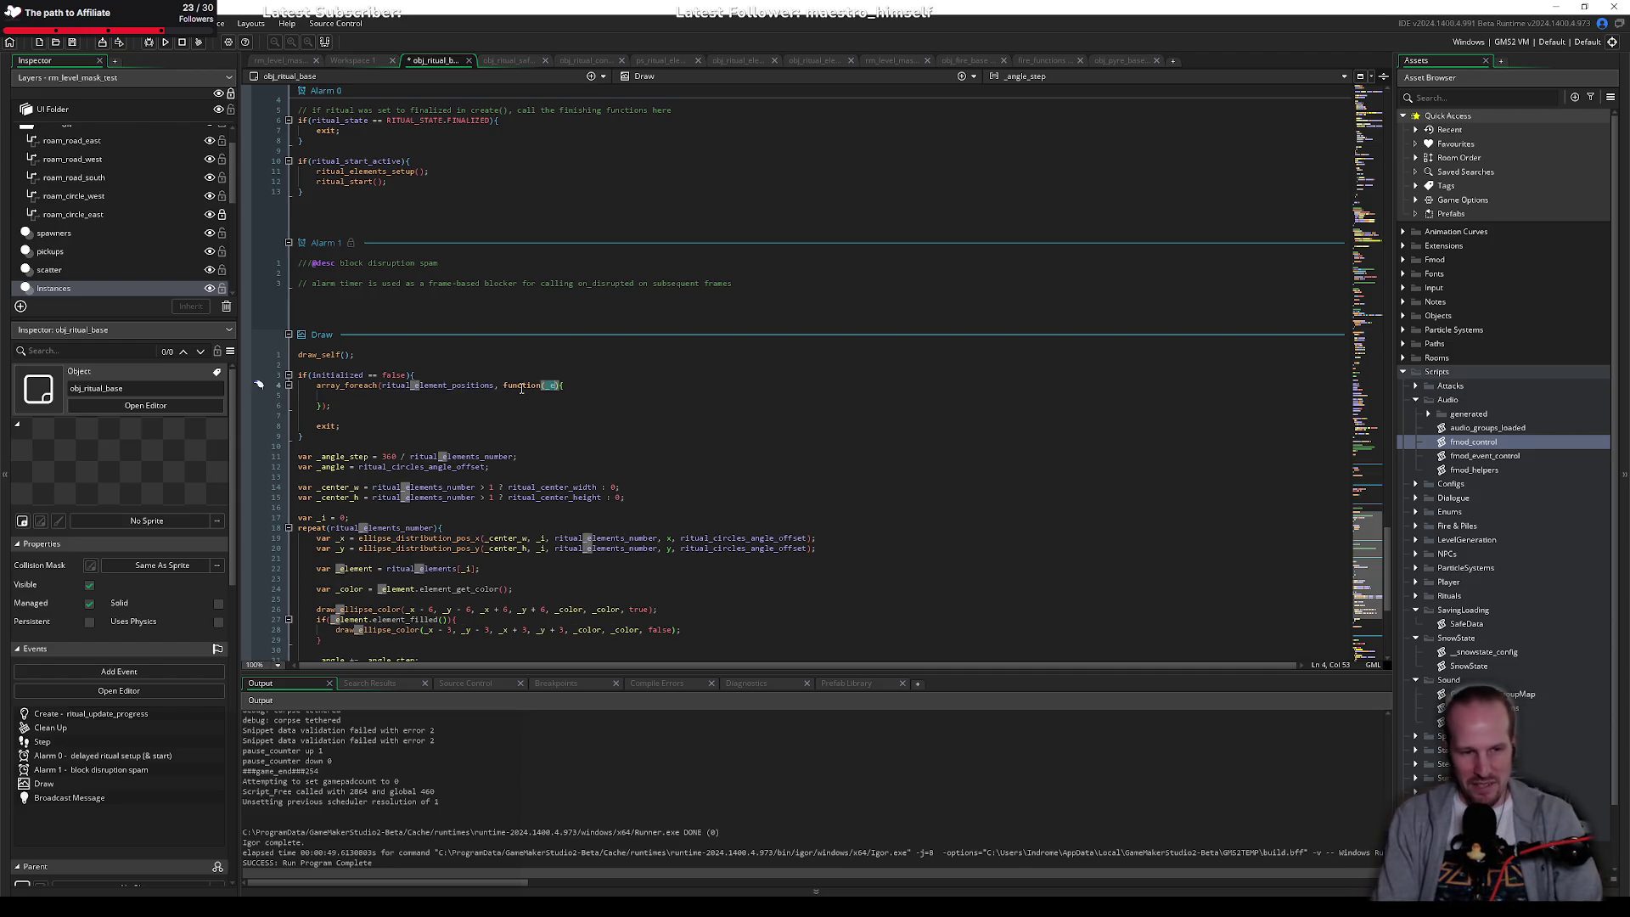
{"action": "key", "text": "Down"}
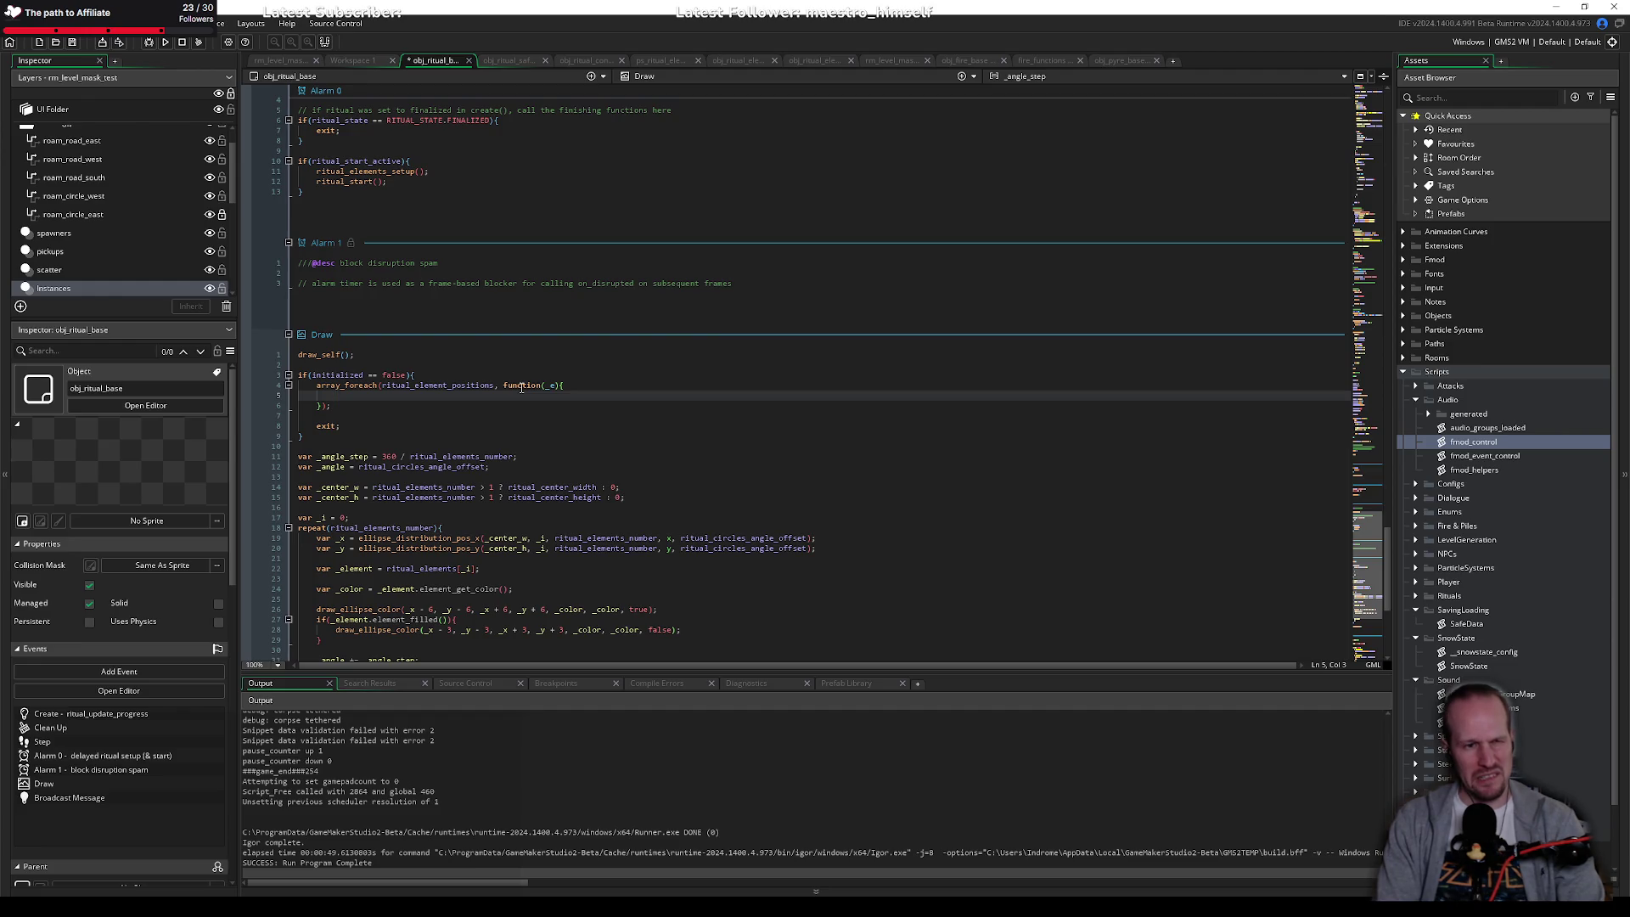
{"action": "type", "text": "draw"}
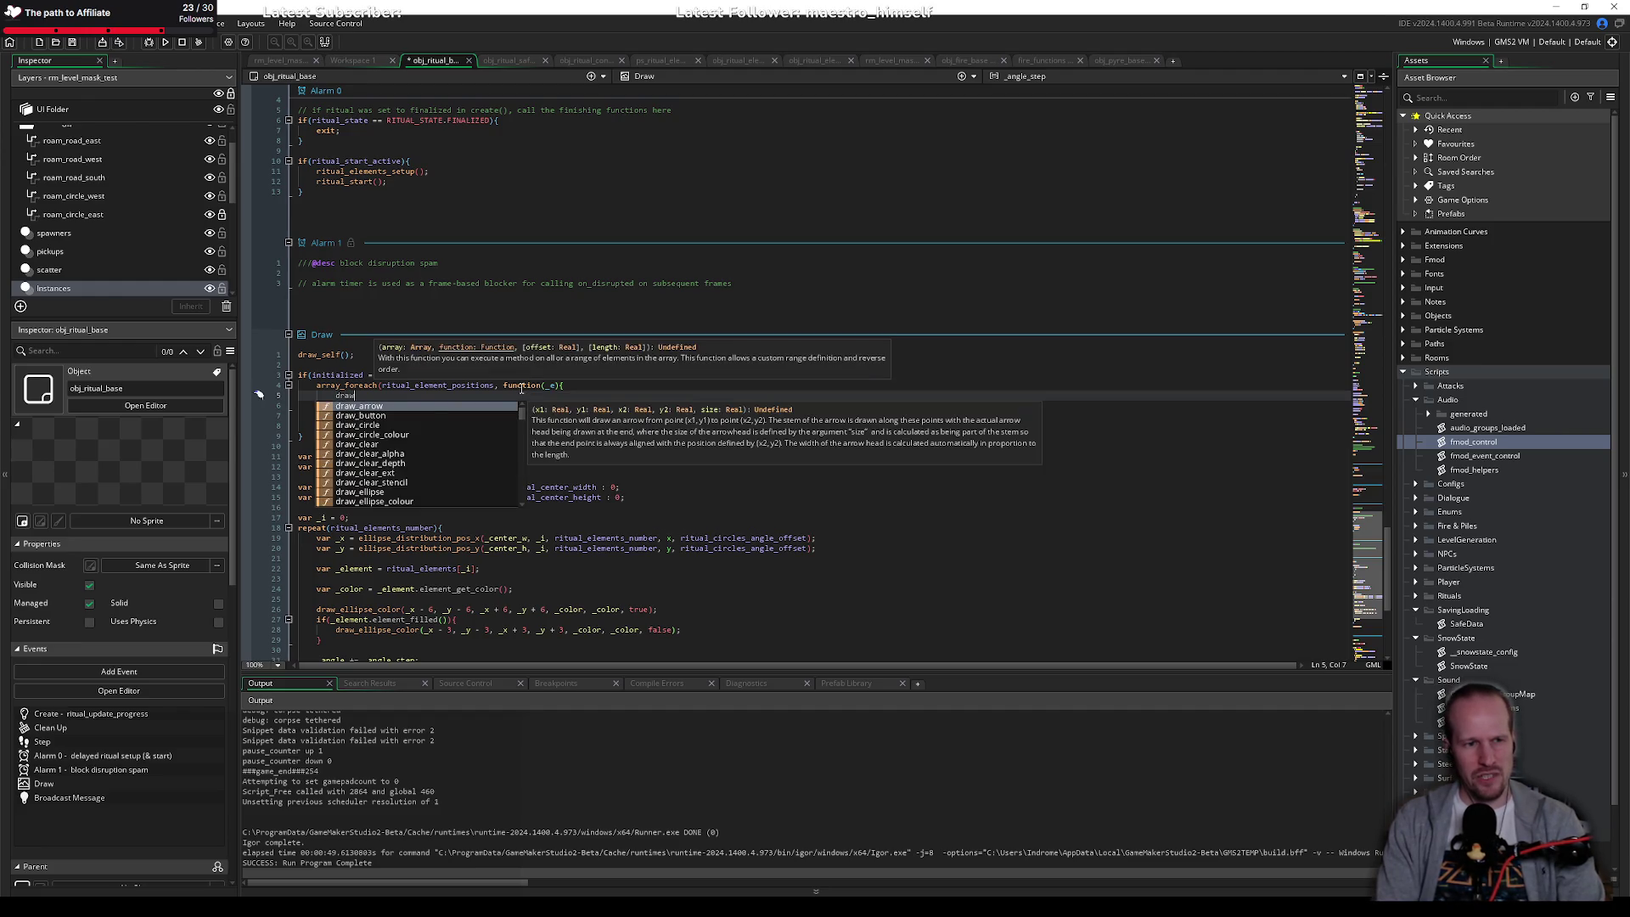
{"action": "type", "text": "_"}
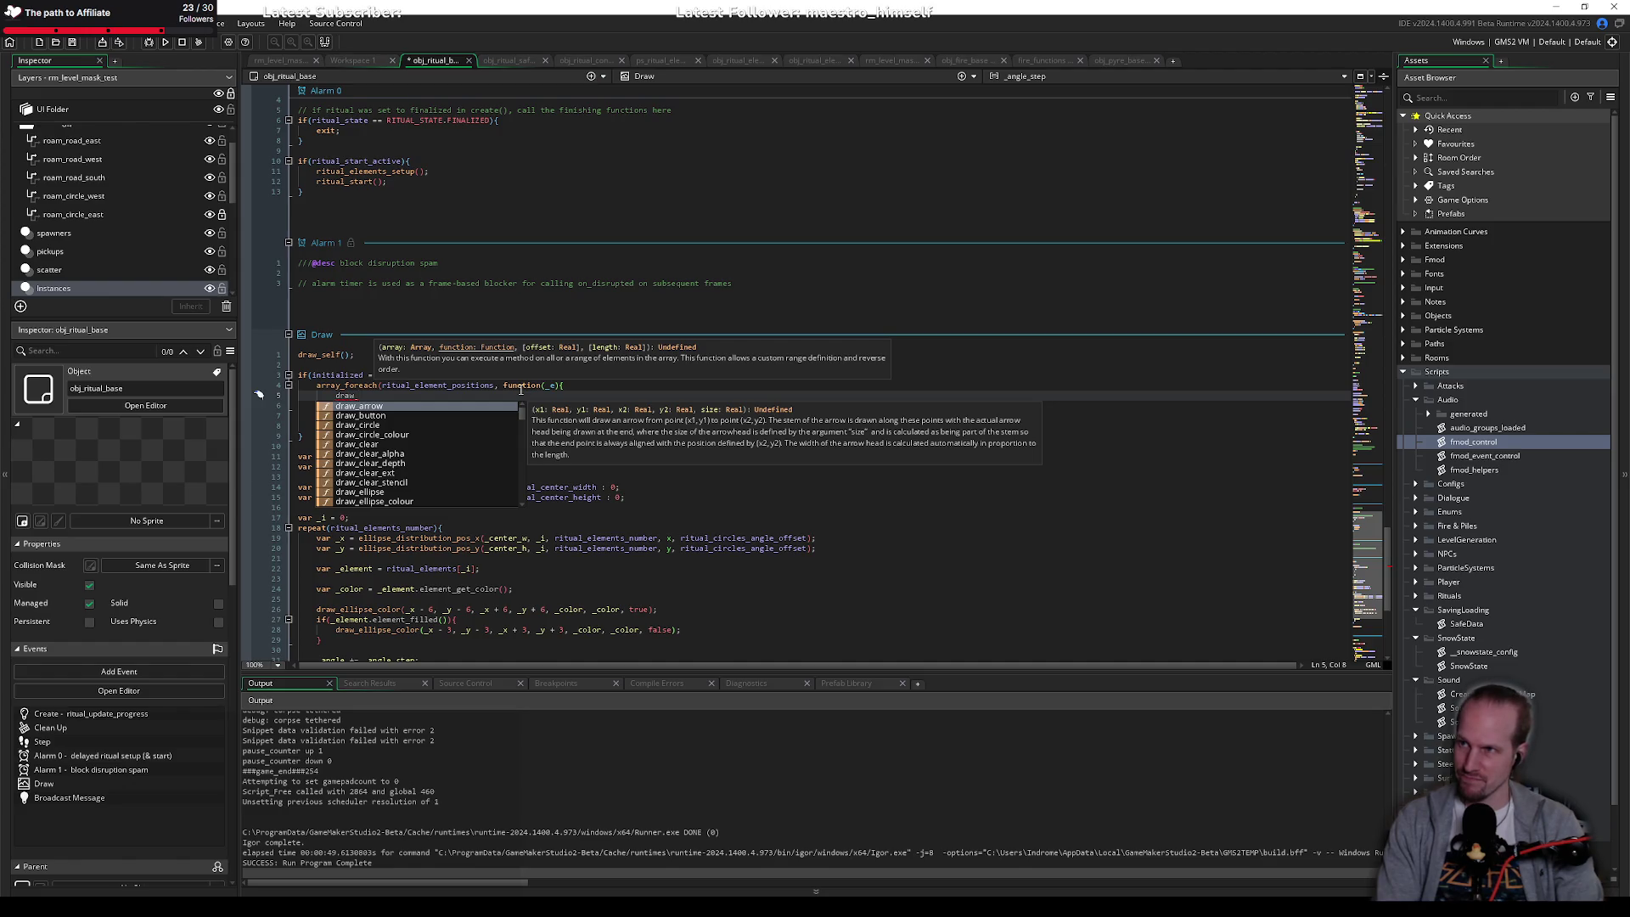
{"action": "key", "text": "ctrl+BackSpace"}
{"action": "key", "text": "Escape"}
{"action": "key", "text": "Down"}
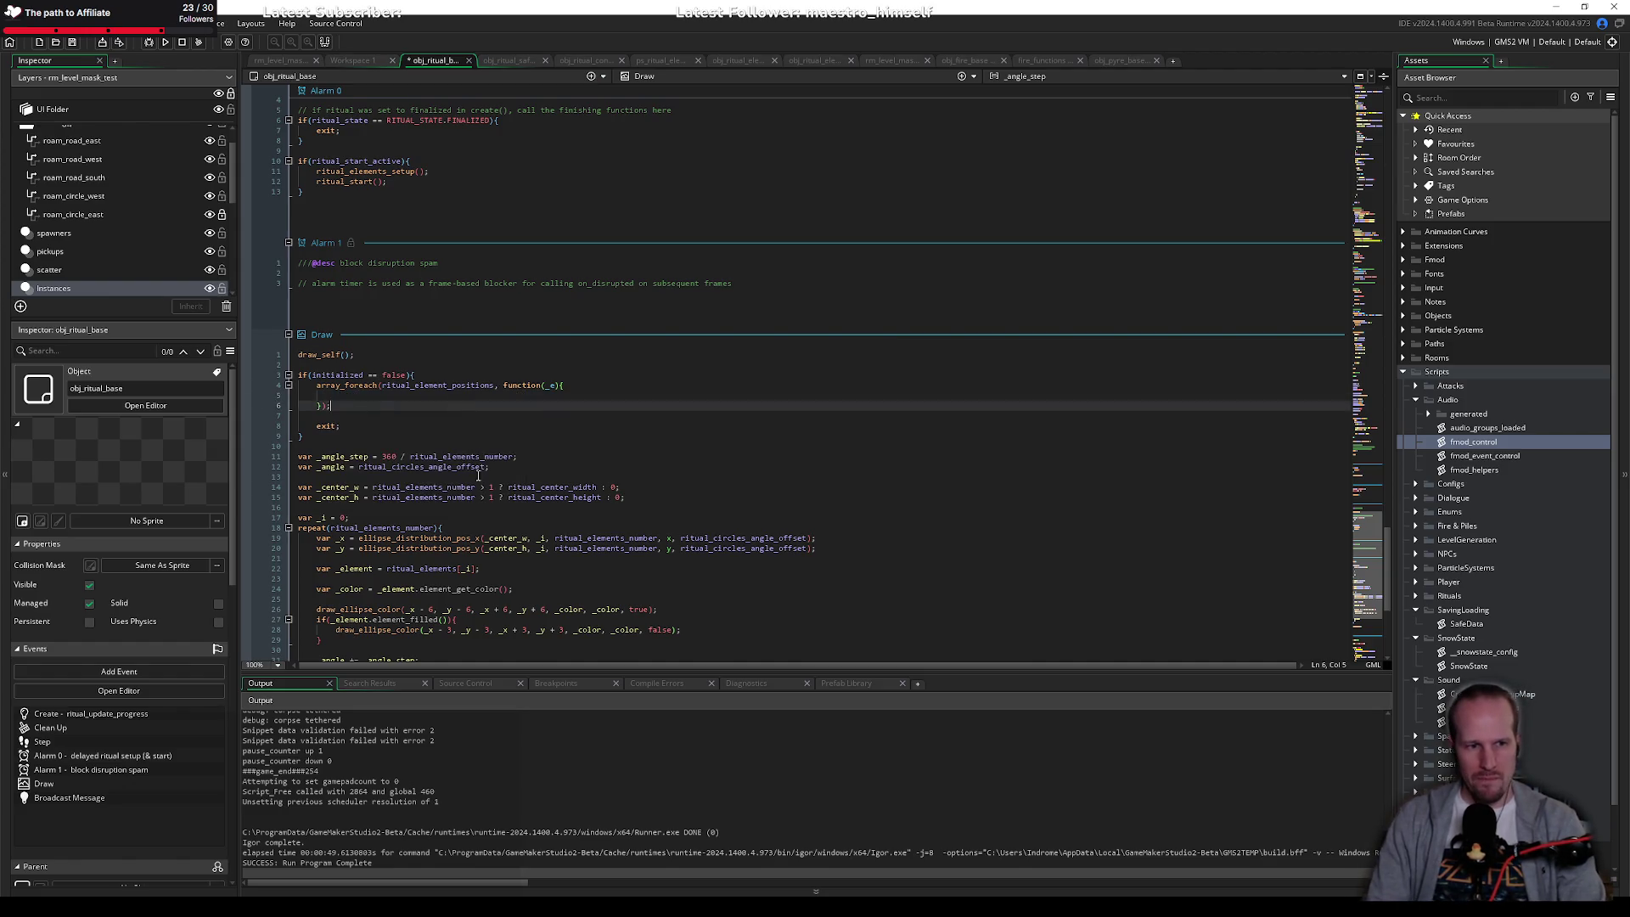
{"action": "key", "text": "Up"}
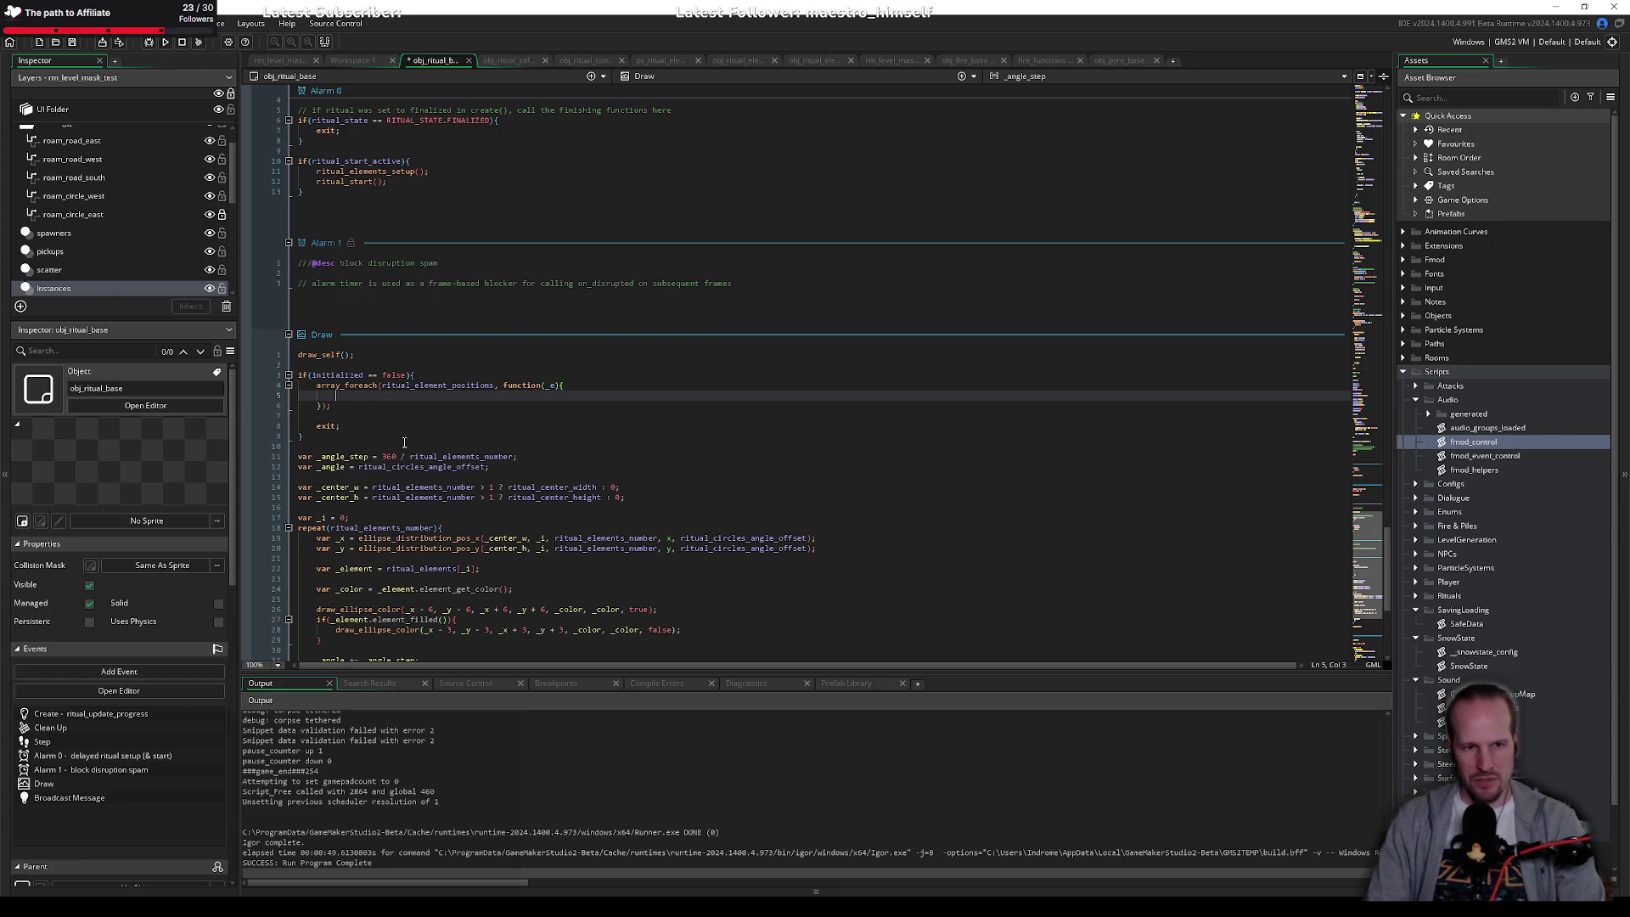
{"action": "left_click", "coordinate": [558, 385]}
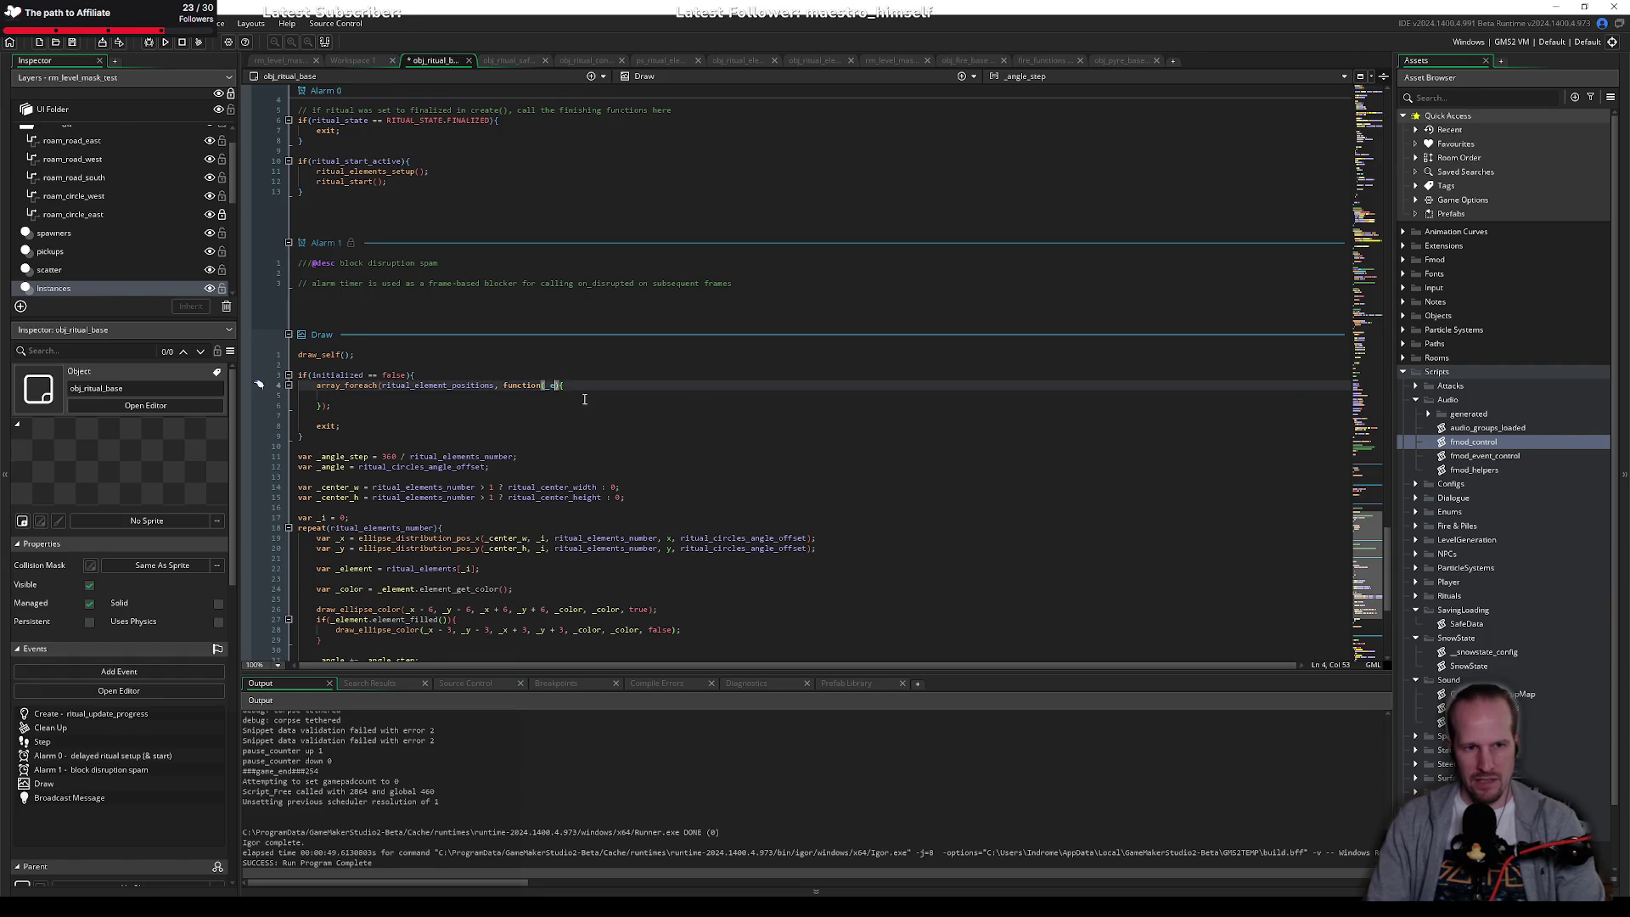
{"action": "type", "text": ", _i"}
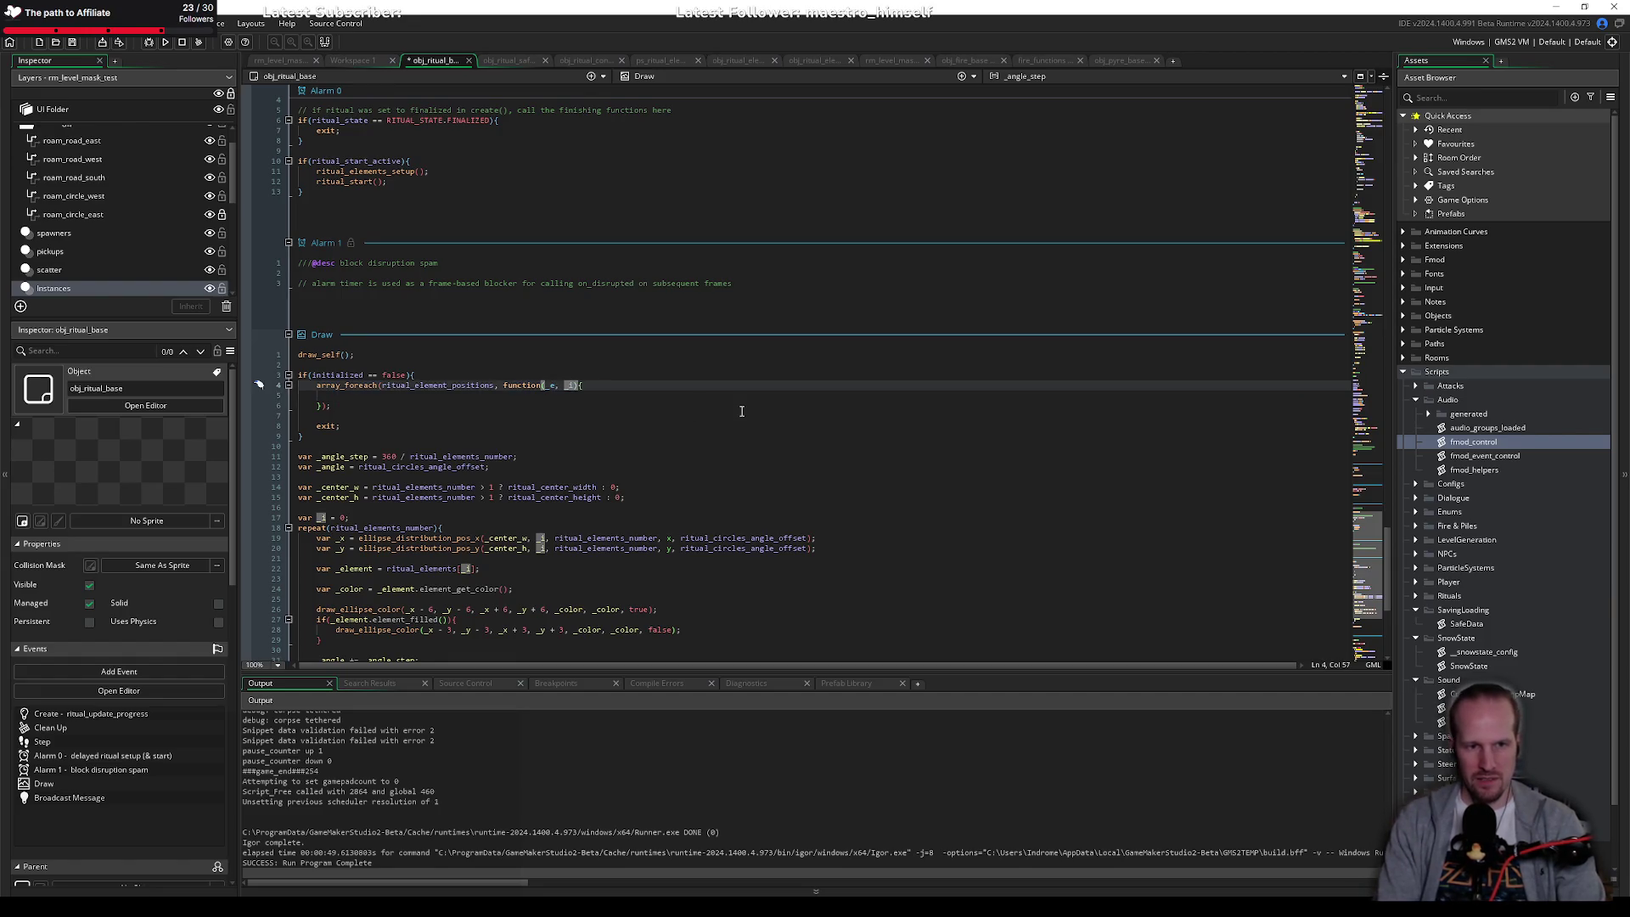
{"action": "key", "text": "Down"}
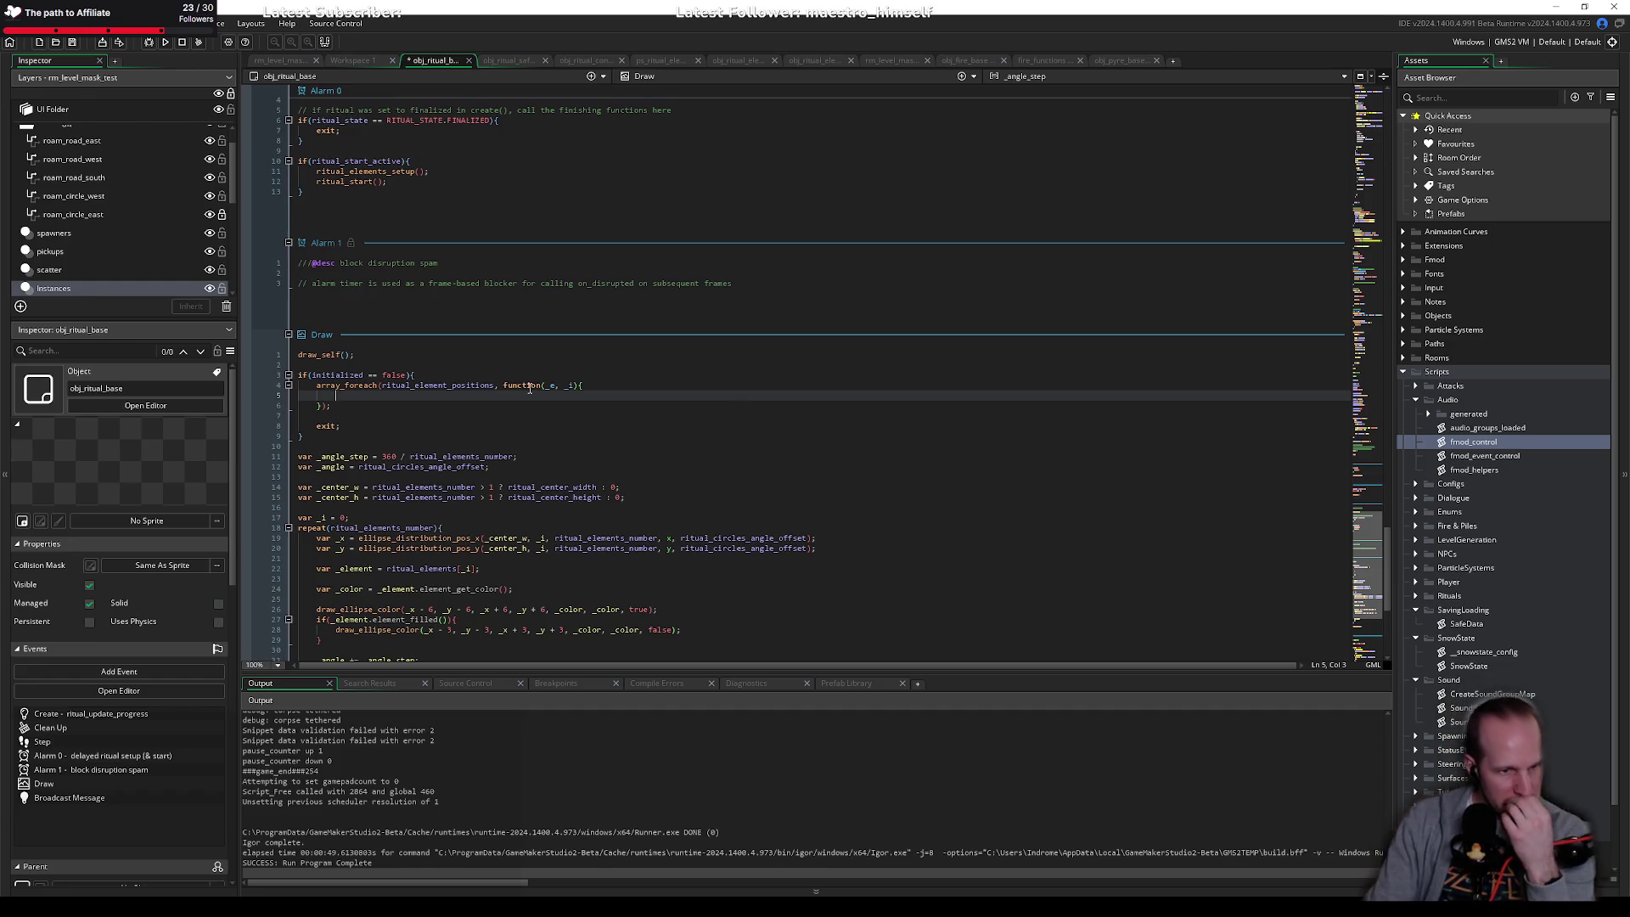
{"action": "scroll", "coordinate": [470, 399], "scroll_direction": "up", "scroll_amount": 15}
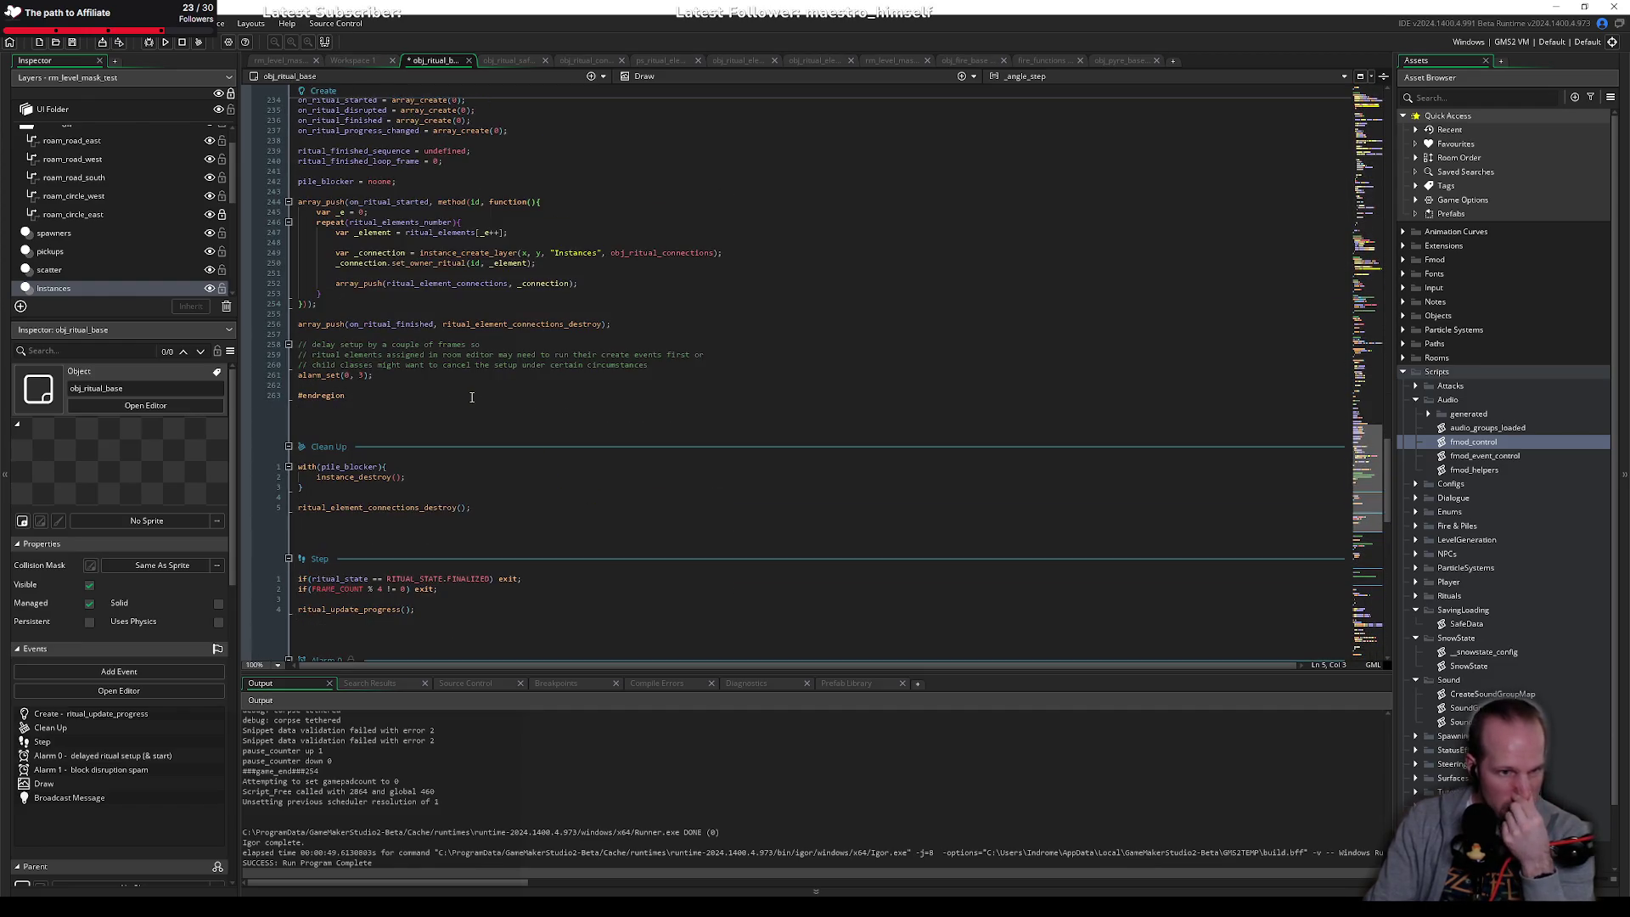
{"action": "scroll", "coordinate": [472, 397], "scroll_direction": "down", "scroll_amount": 12}
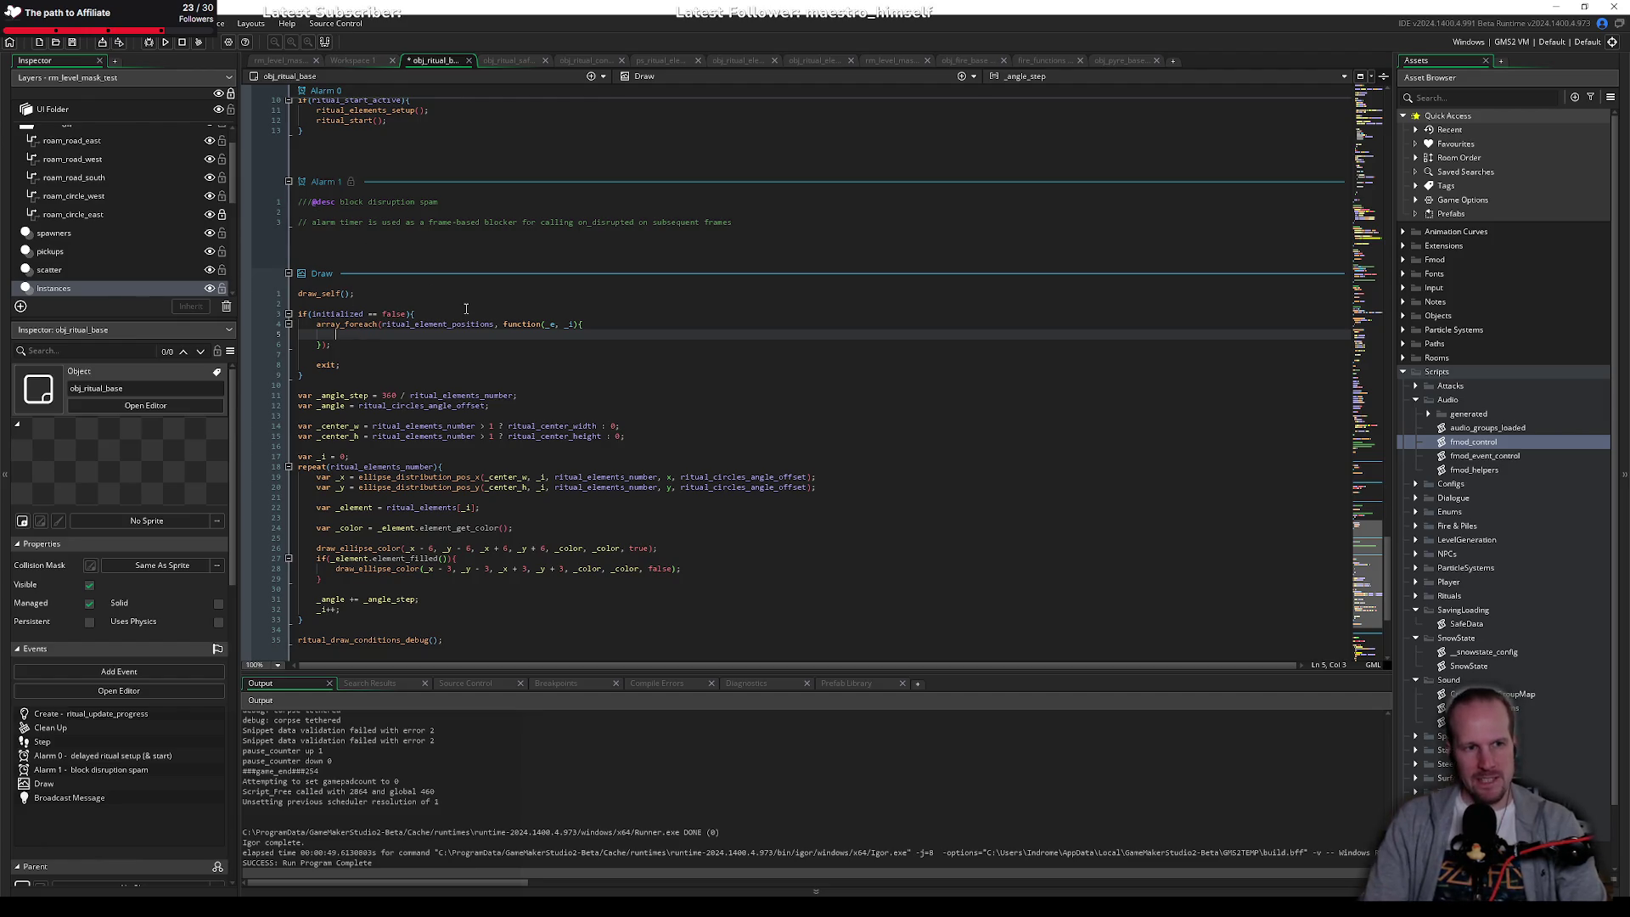
{"action": "left_click", "coordinate": [466, 308]}
{"action": "scroll", "coordinate": [436, 344], "scroll_direction": "up", "scroll_amount": 15}
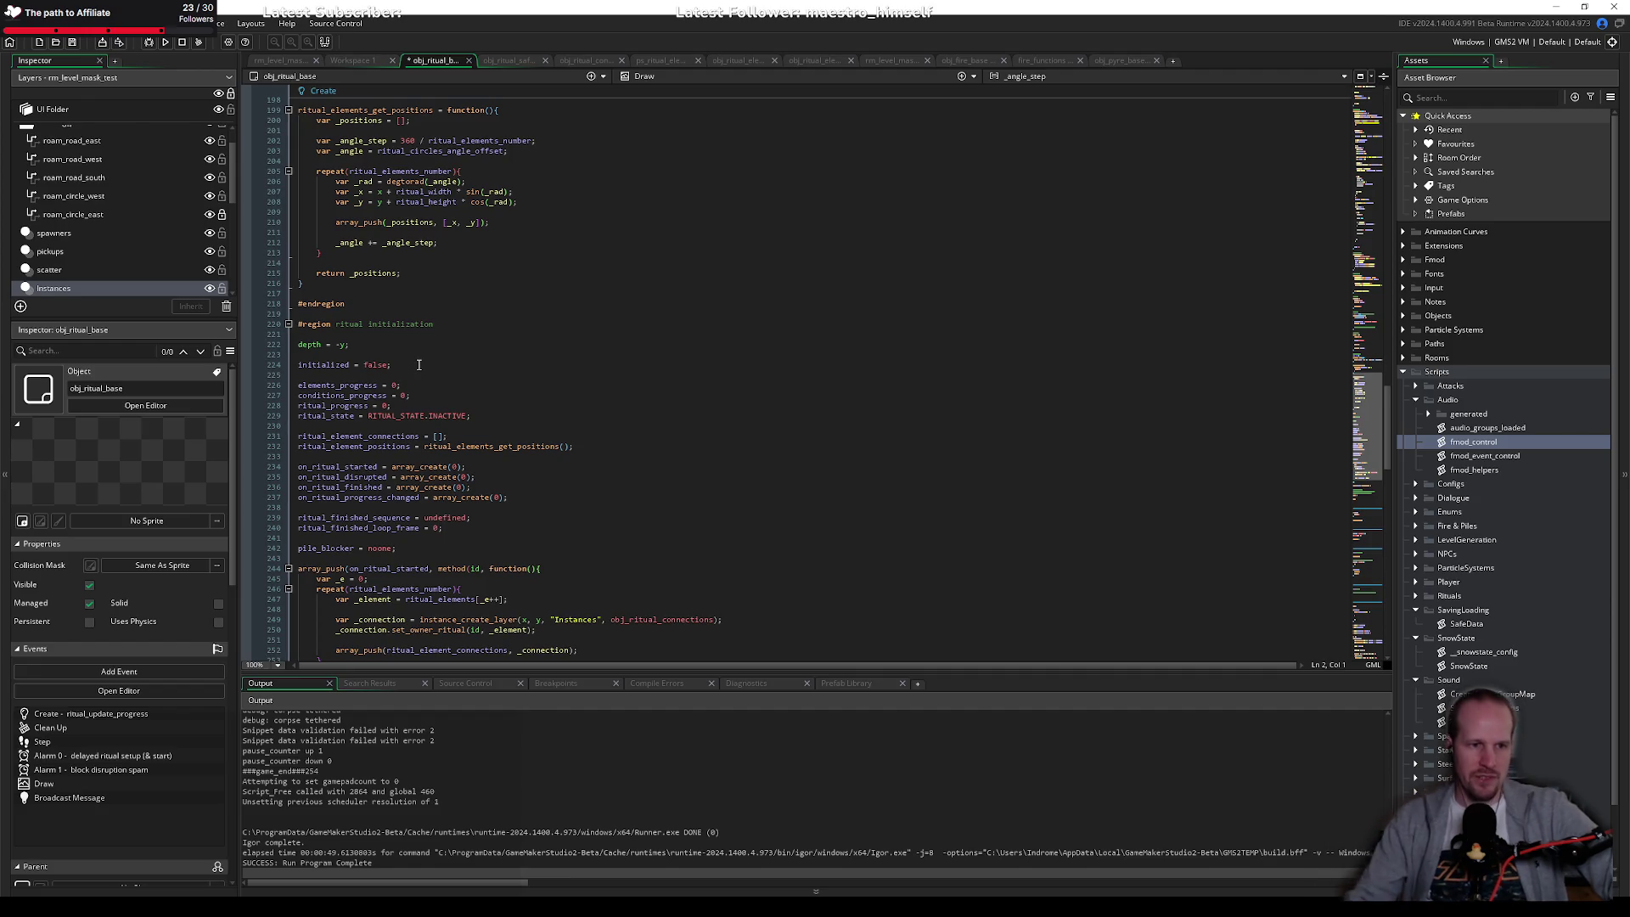
{"action": "scroll", "coordinate": [488, 472], "scroll_direction": "up", "scroll_amount": 8}
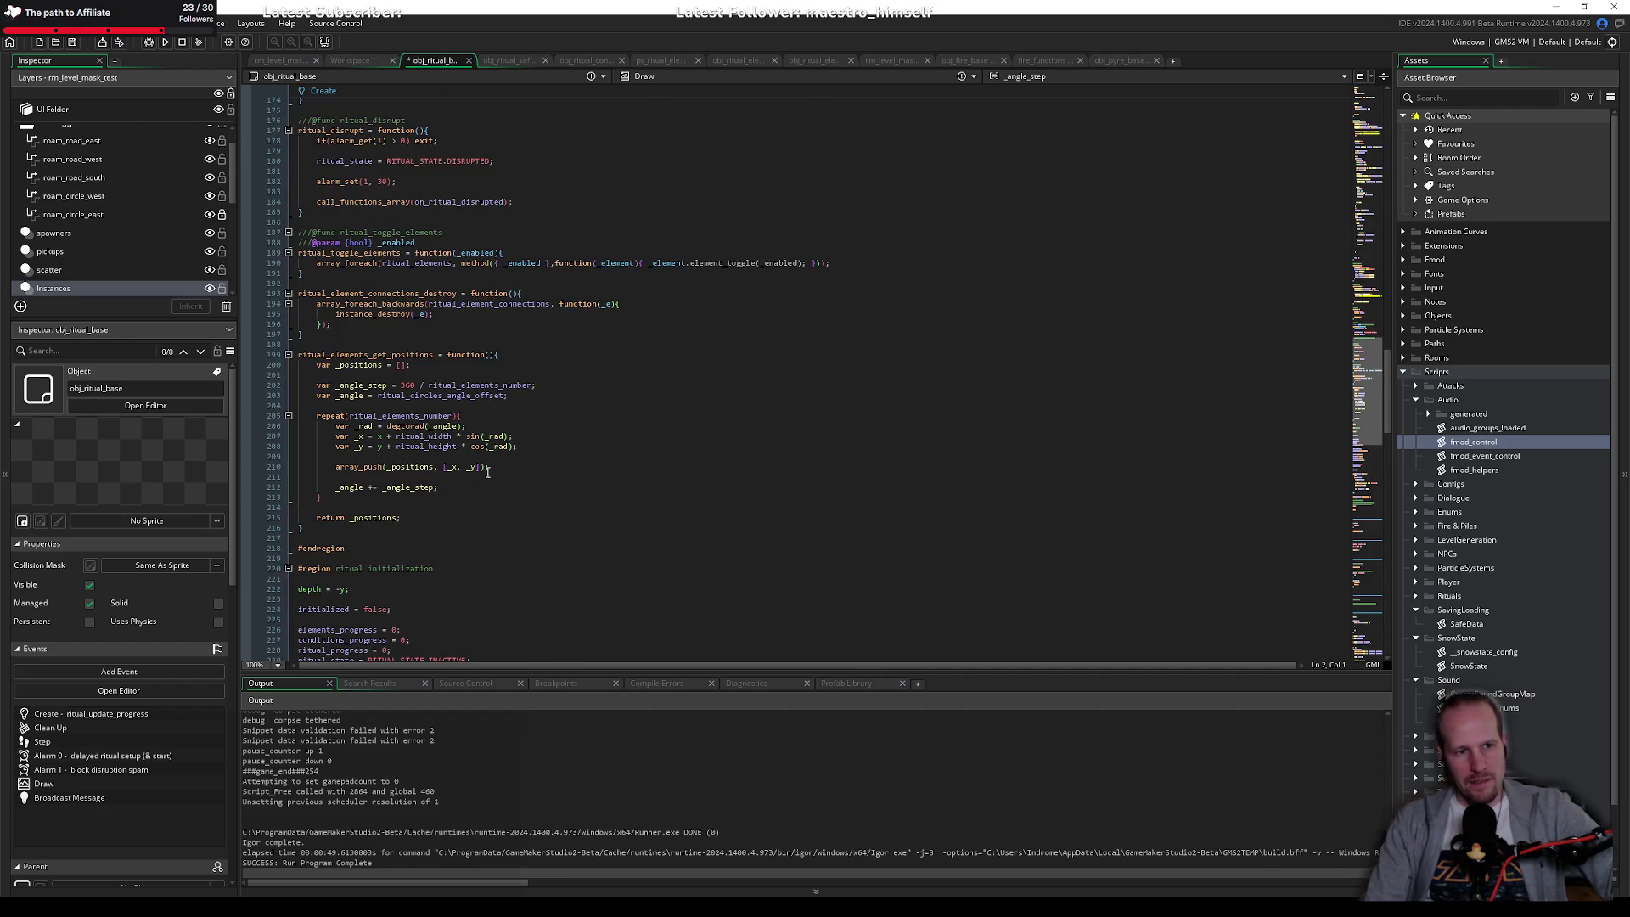
{"action": "scroll", "coordinate": [488, 472], "scroll_direction": "up", "scroll_amount": 8}
{"action": "scroll", "coordinate": [488, 472], "scroll_direction": "up", "scroll_amount": 8}
{"action": "scroll", "coordinate": [488, 472], "scroll_direction": "up", "scroll_amount": 20}
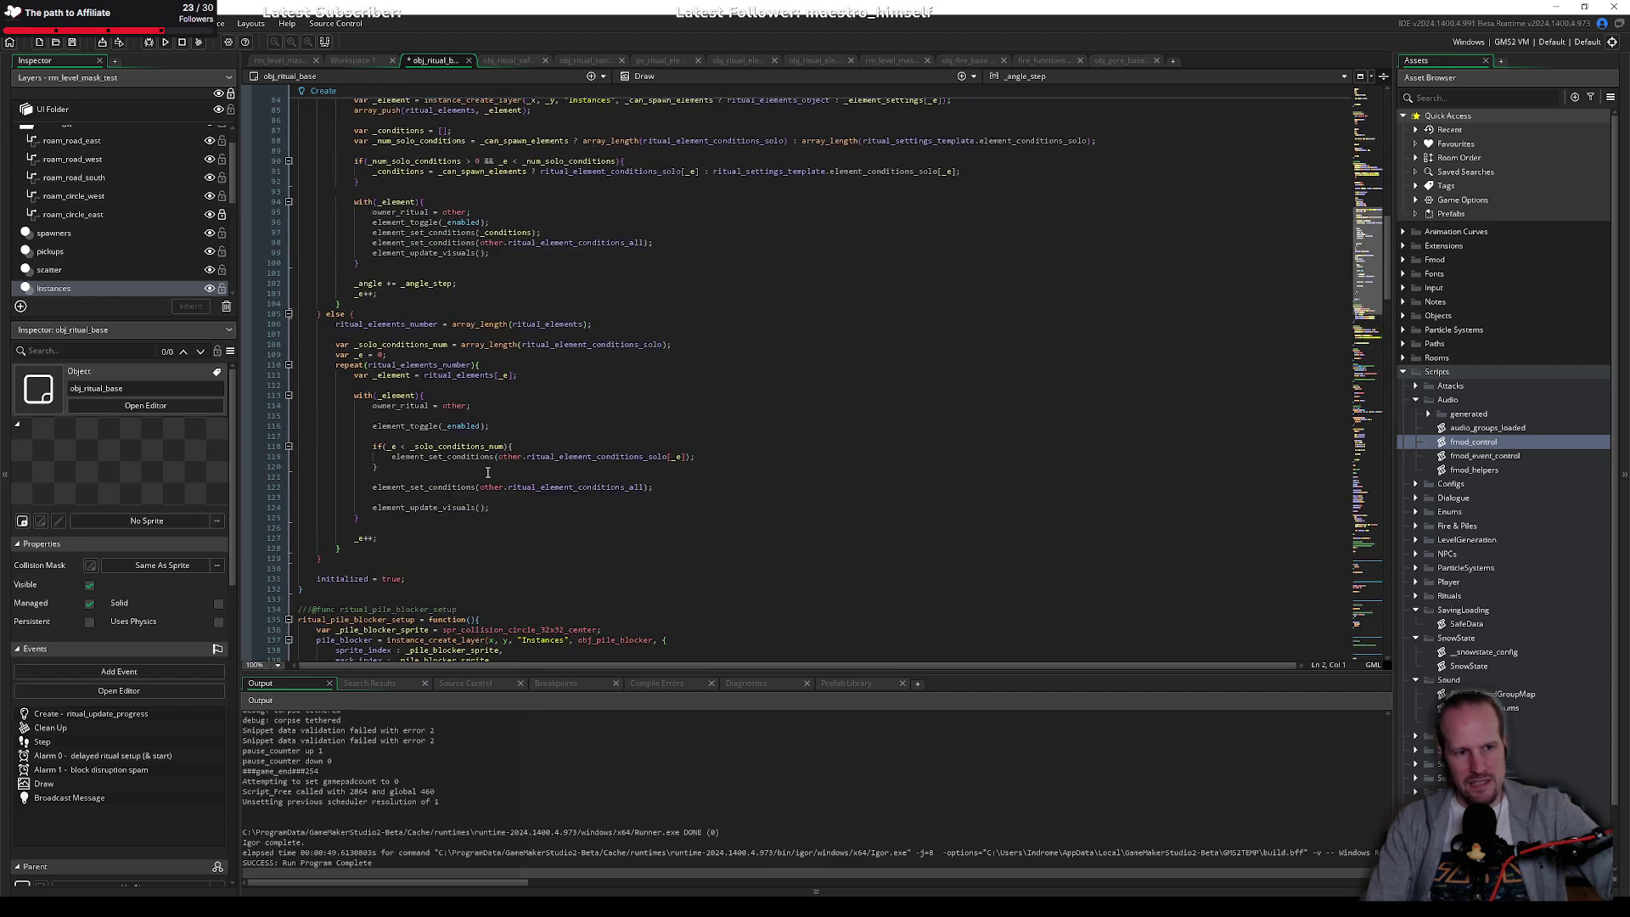
{"action": "scroll", "coordinate": [488, 472], "scroll_direction": "down", "scroll_amount": 20}
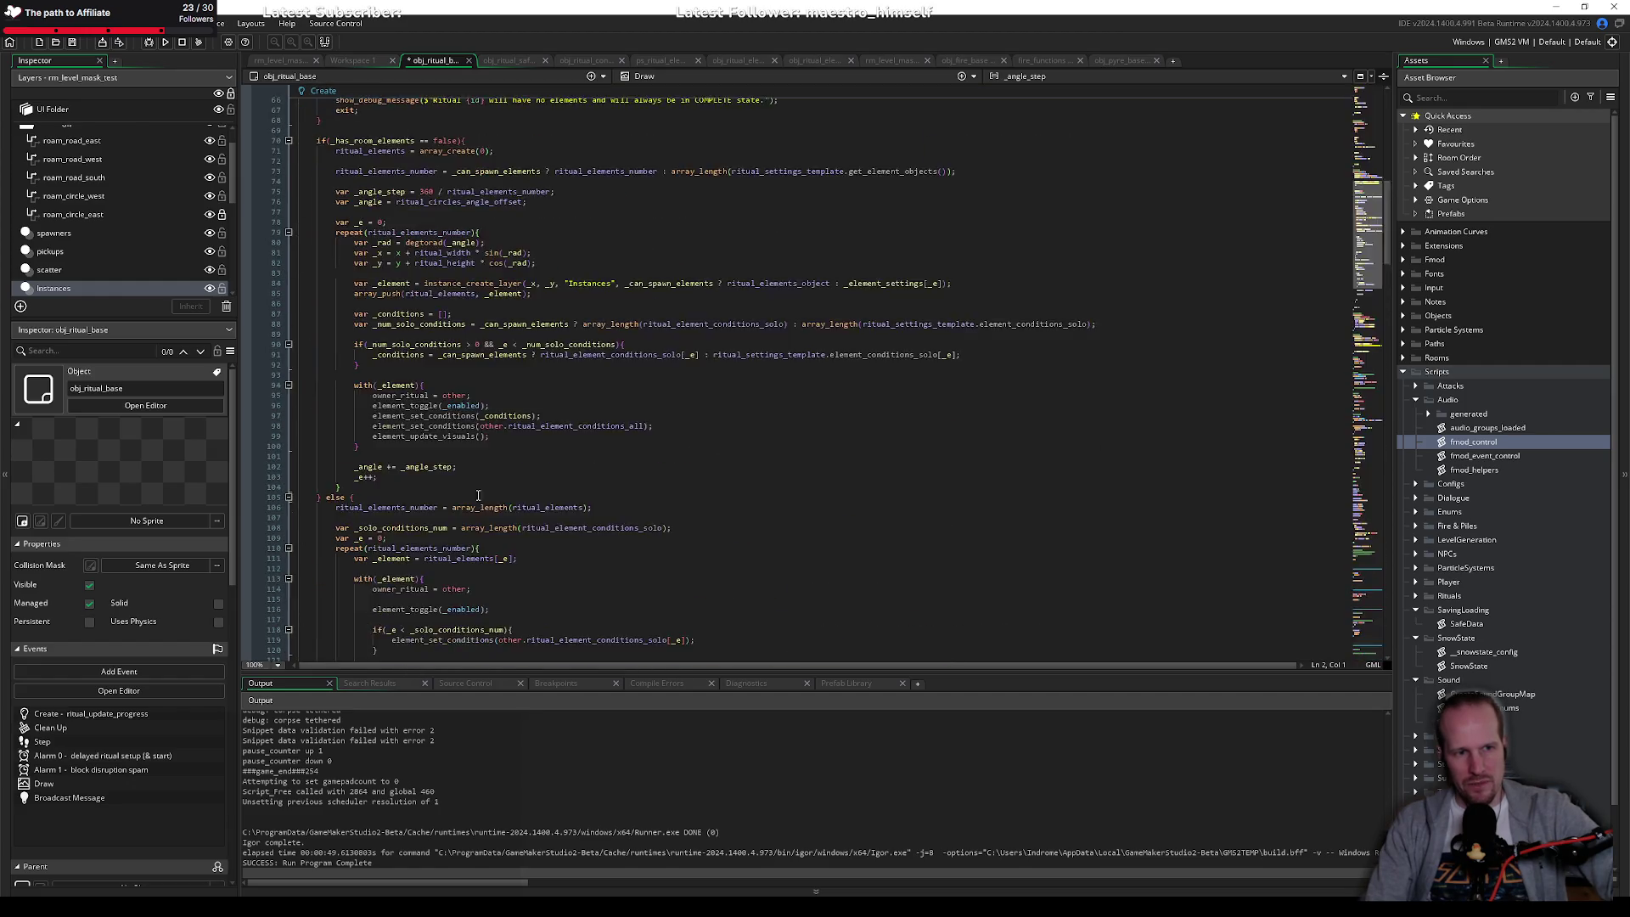
{"action": "scroll", "coordinate": [472, 486], "scroll_direction": "down", "scroll_amount": 10}
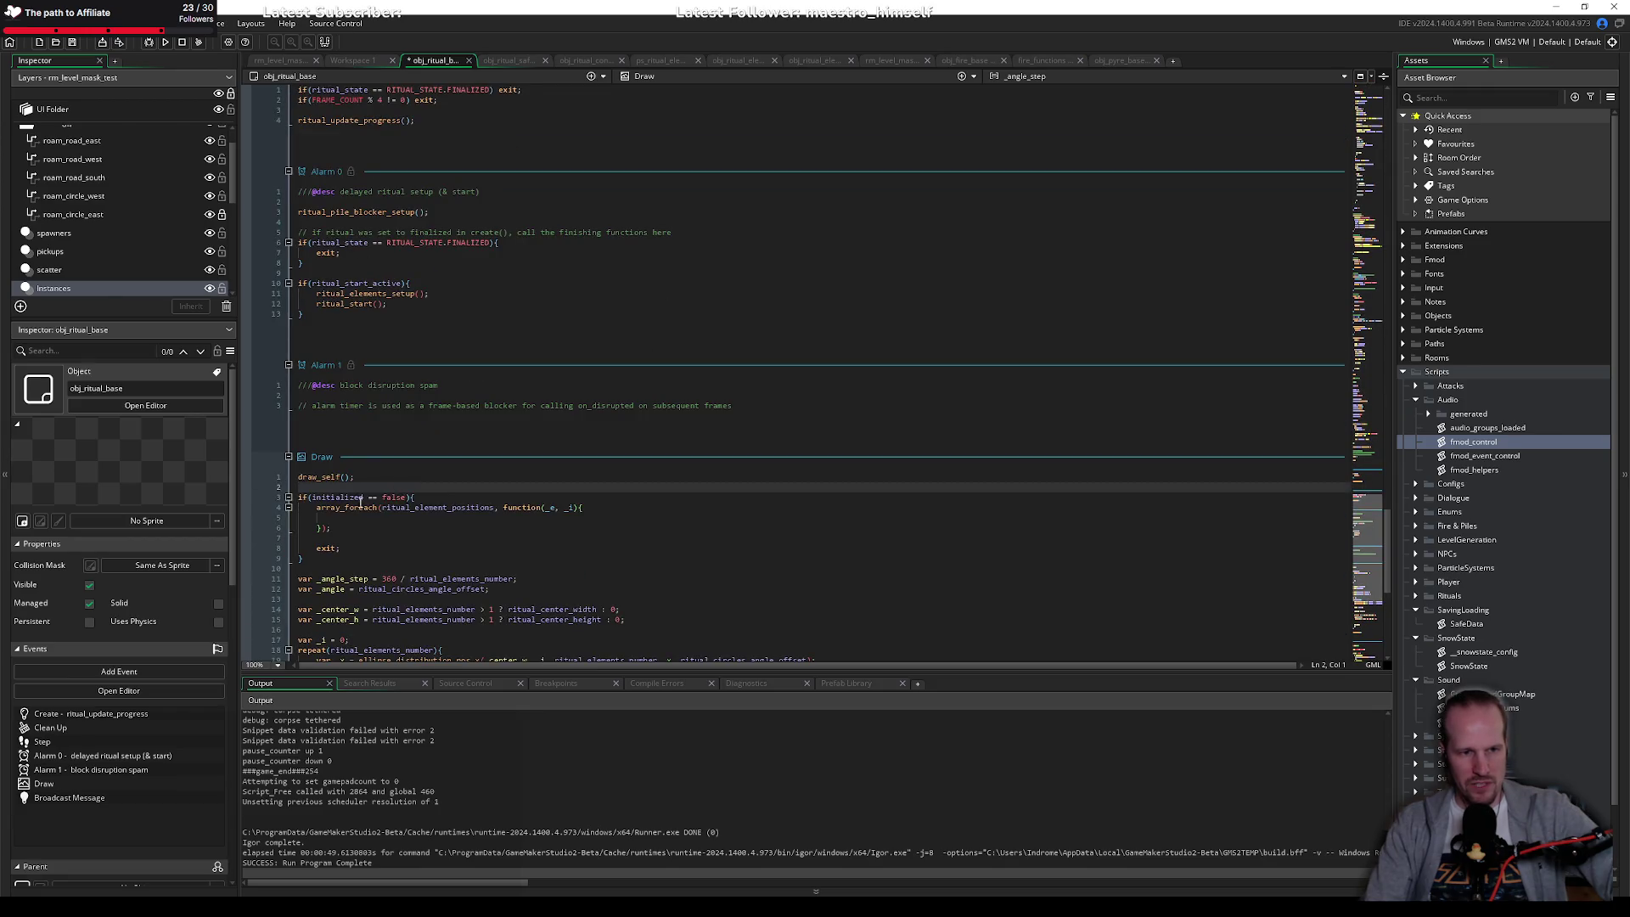
{"action": "left_click", "coordinate": [378, 517]}
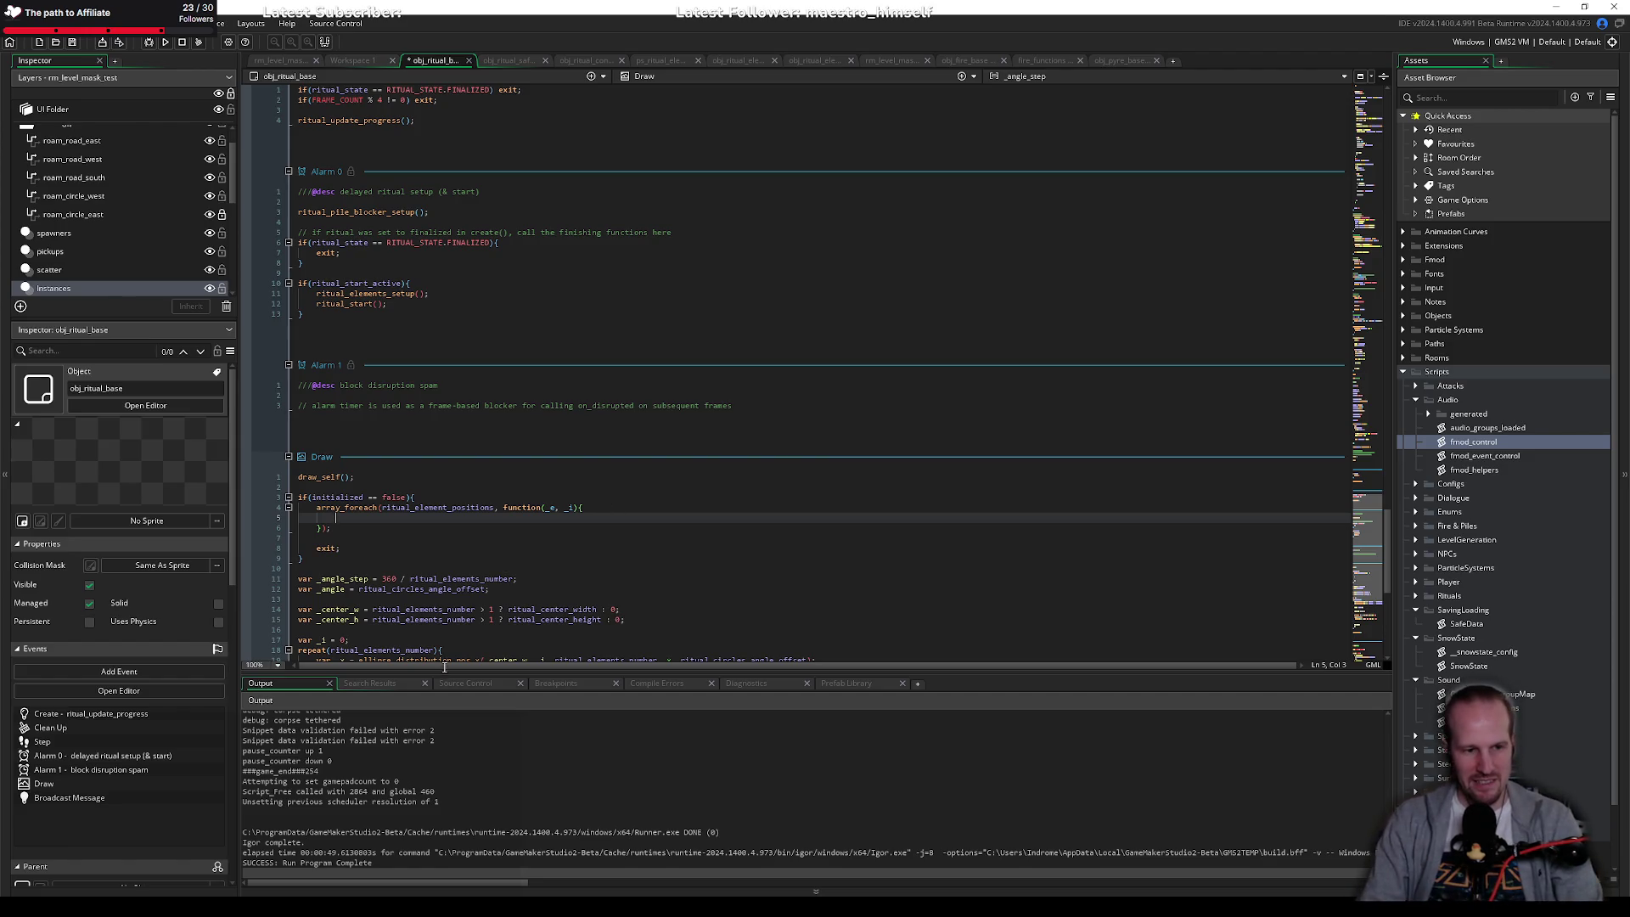
{"action": "left_click", "coordinate": [737, 576]}
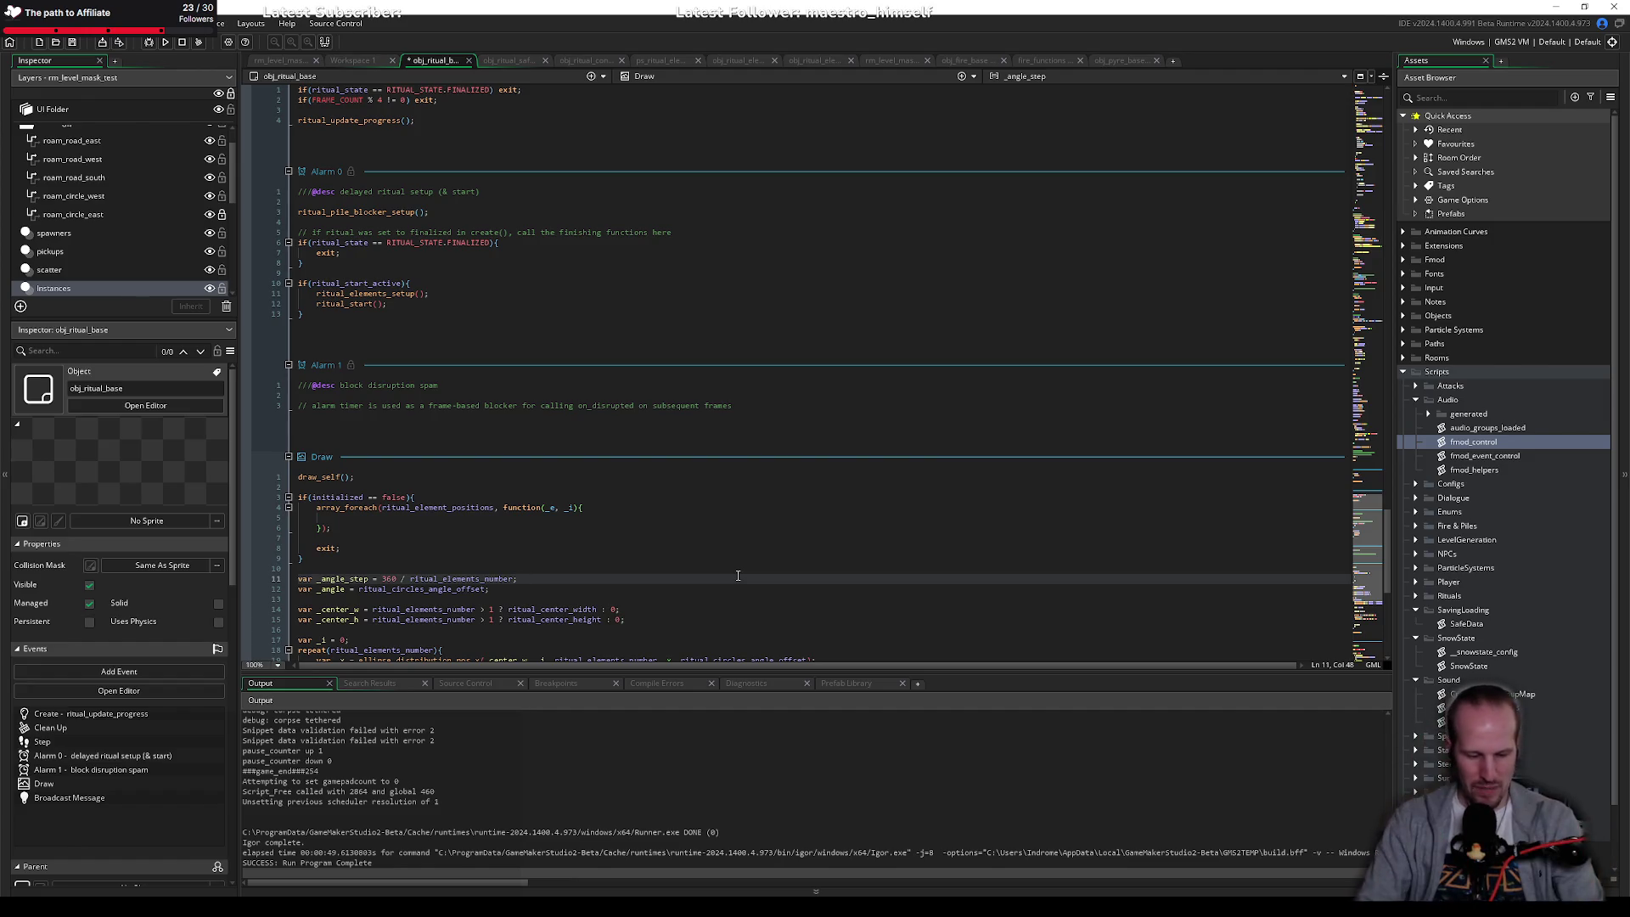
{"action": "left_click", "coordinate": [439, 530]}
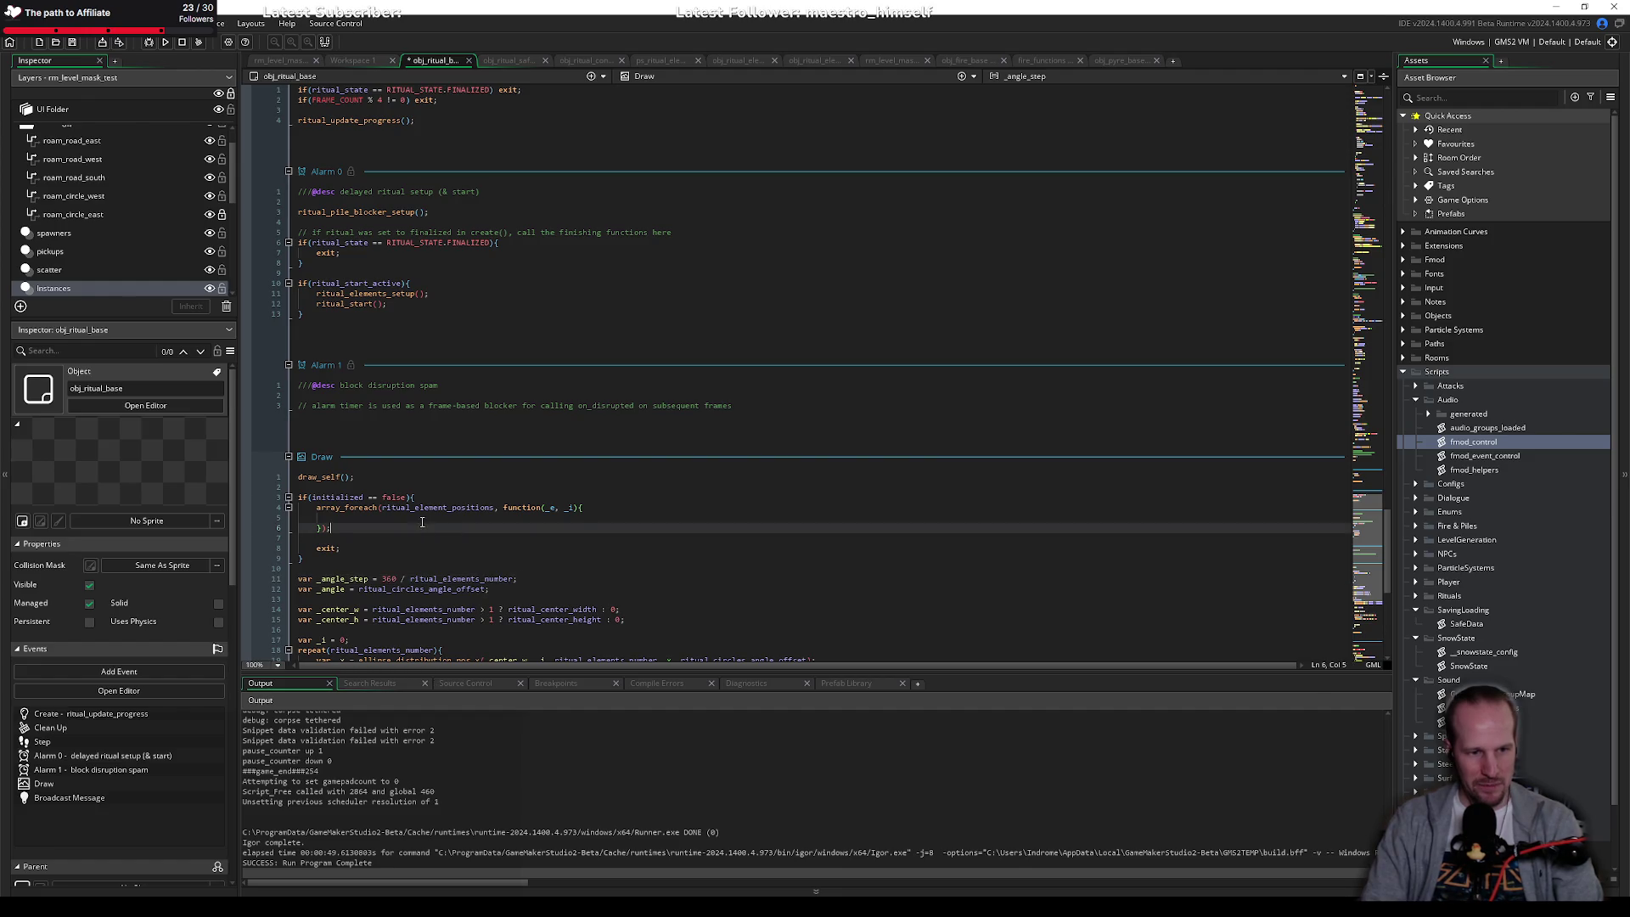
{"action": "key", "text": "Up"}
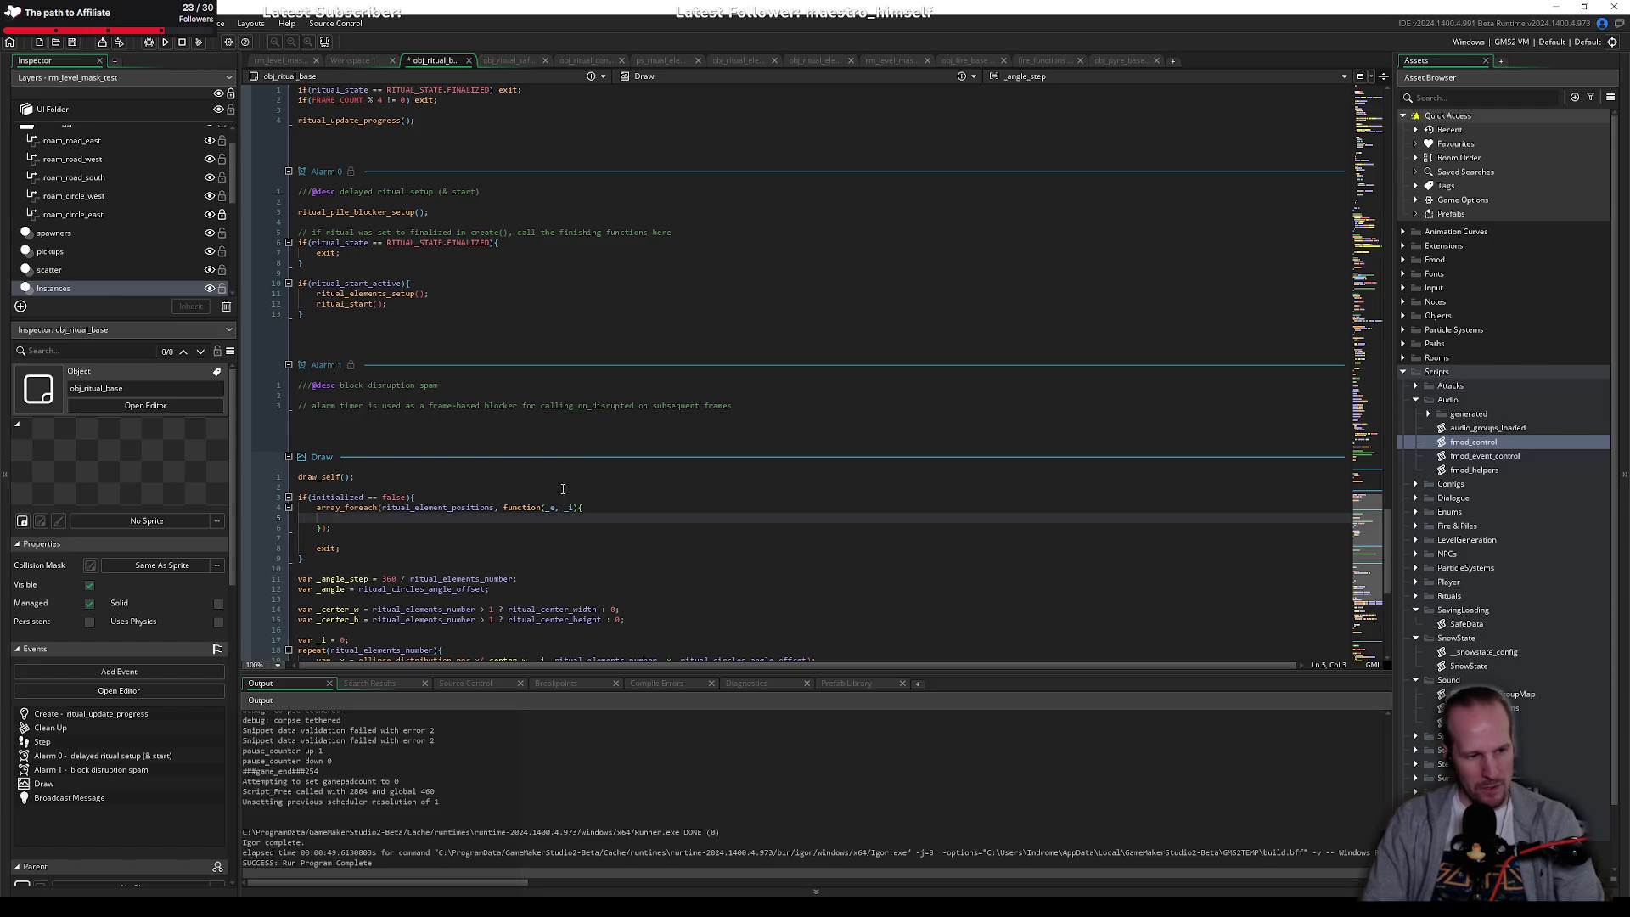
{"action": "key", "text": "super"}
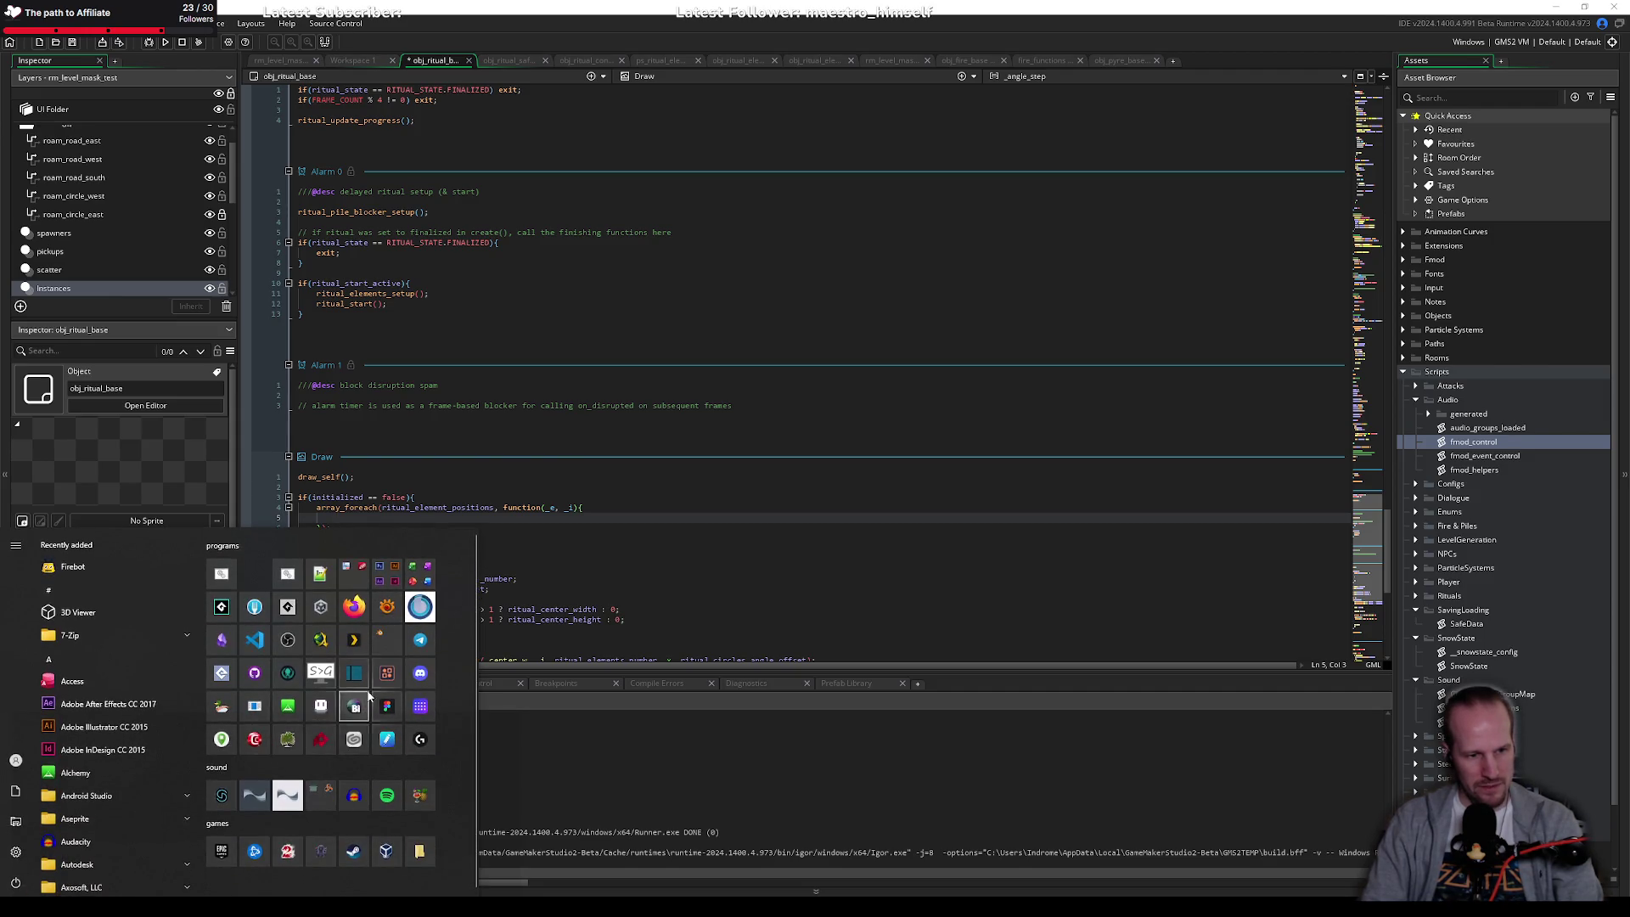
Step: Dismiss the Windows Start menu without launching any program
{"action": "key", "text": "super"}
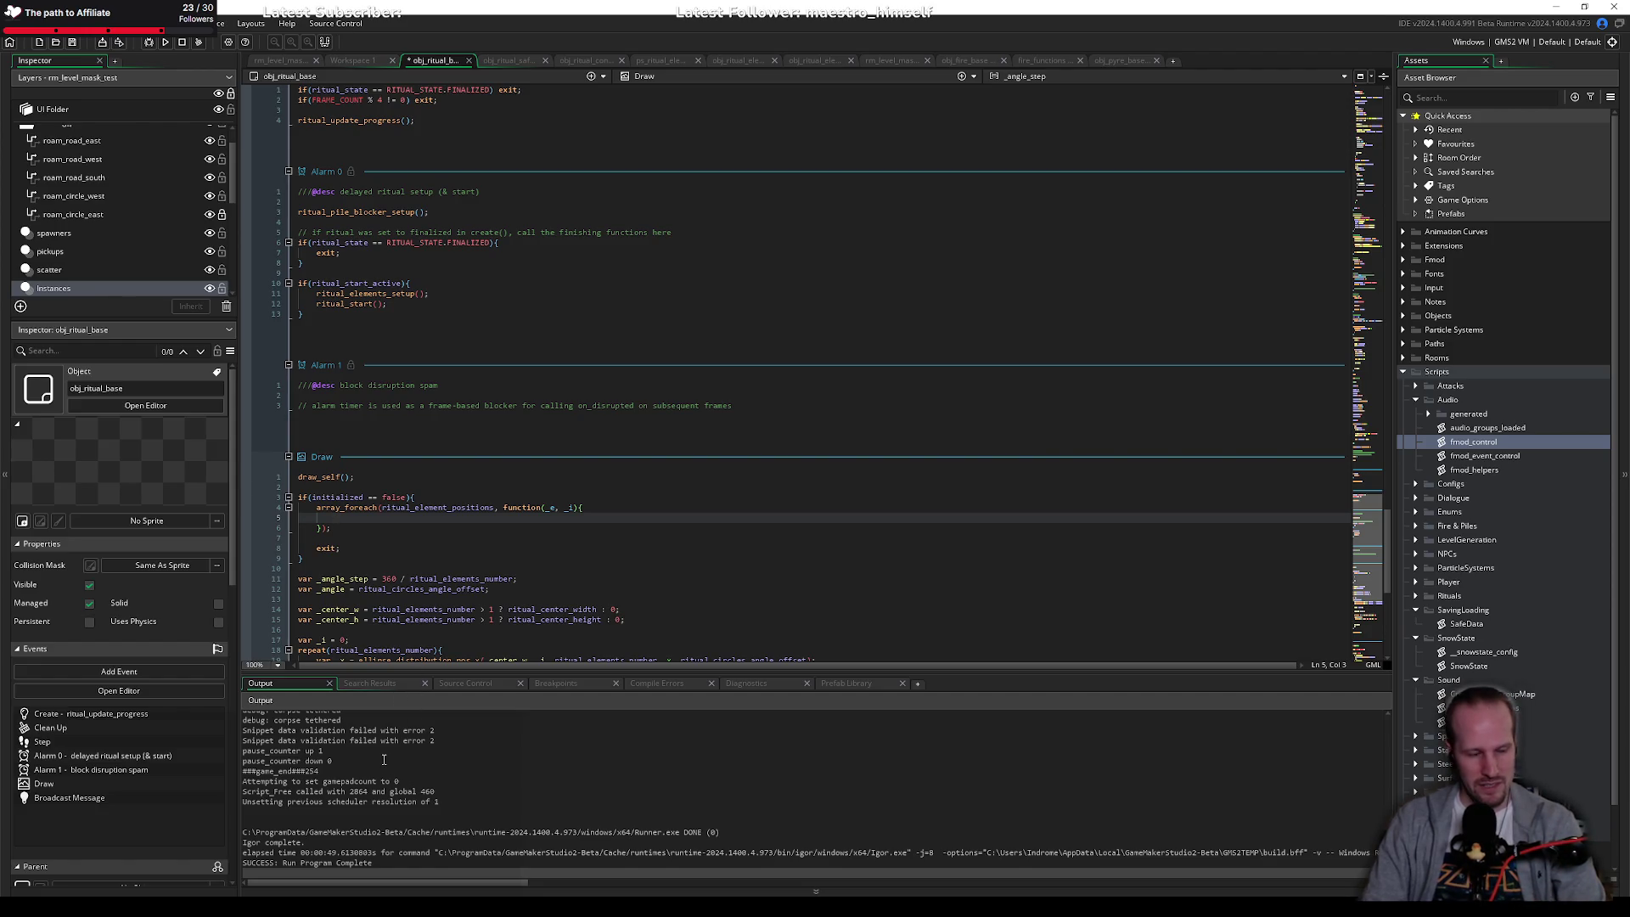
Step: In a new empty Pixel Composer project, add a Particle node and play the timeline
{"action": "key", "text": "alt+Tab"}
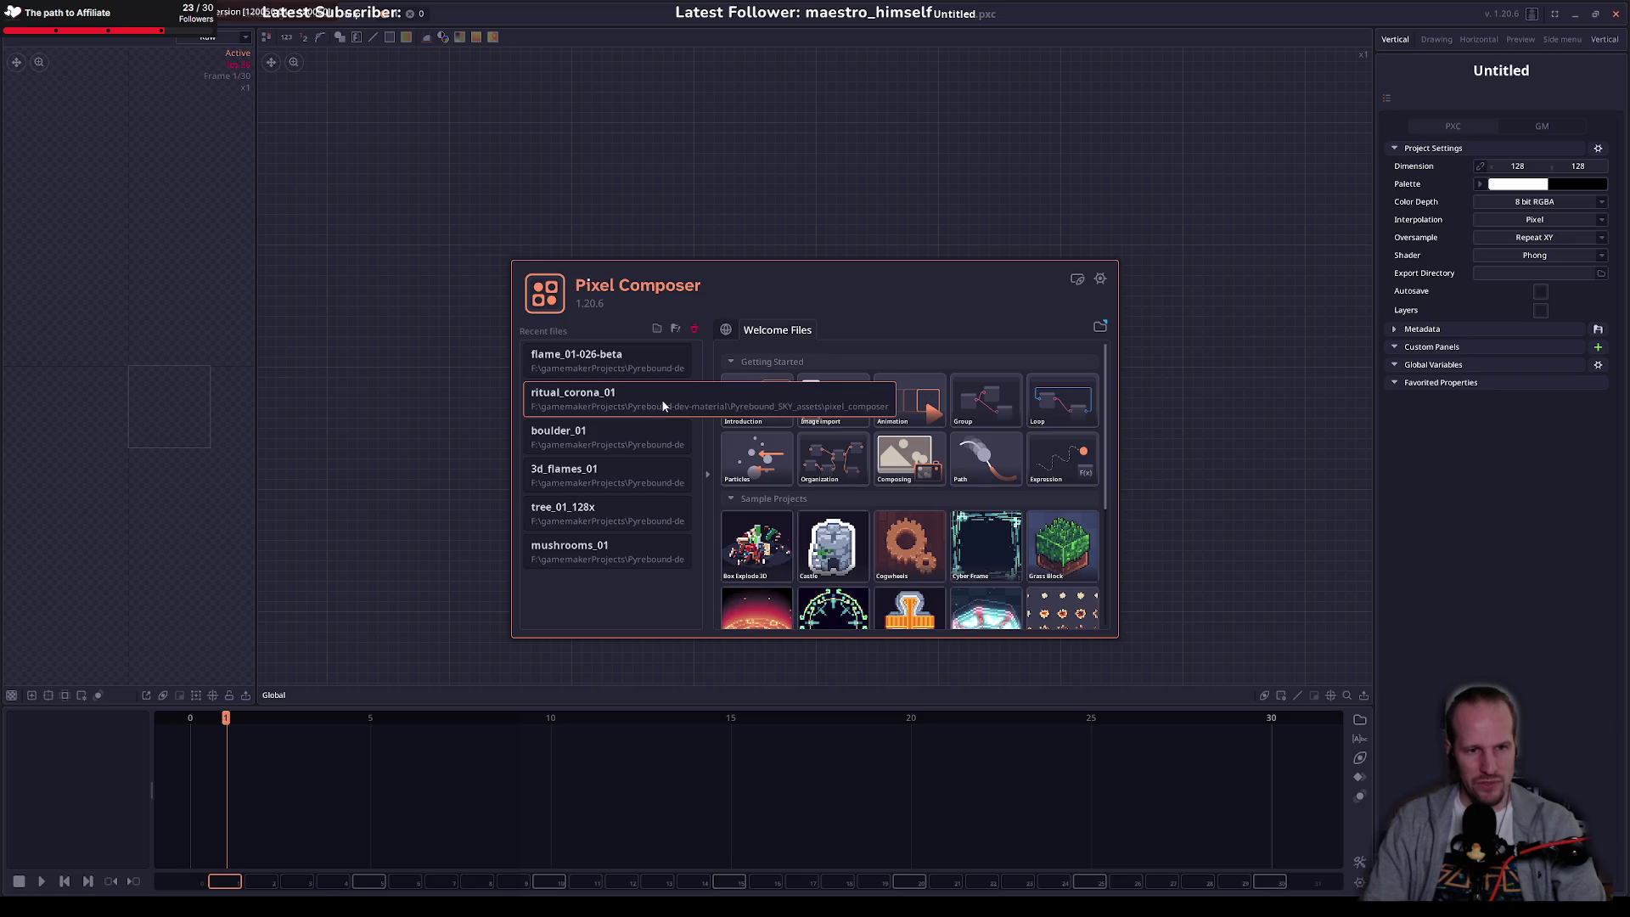
{"action": "left_click", "coordinate": [729, 172]}
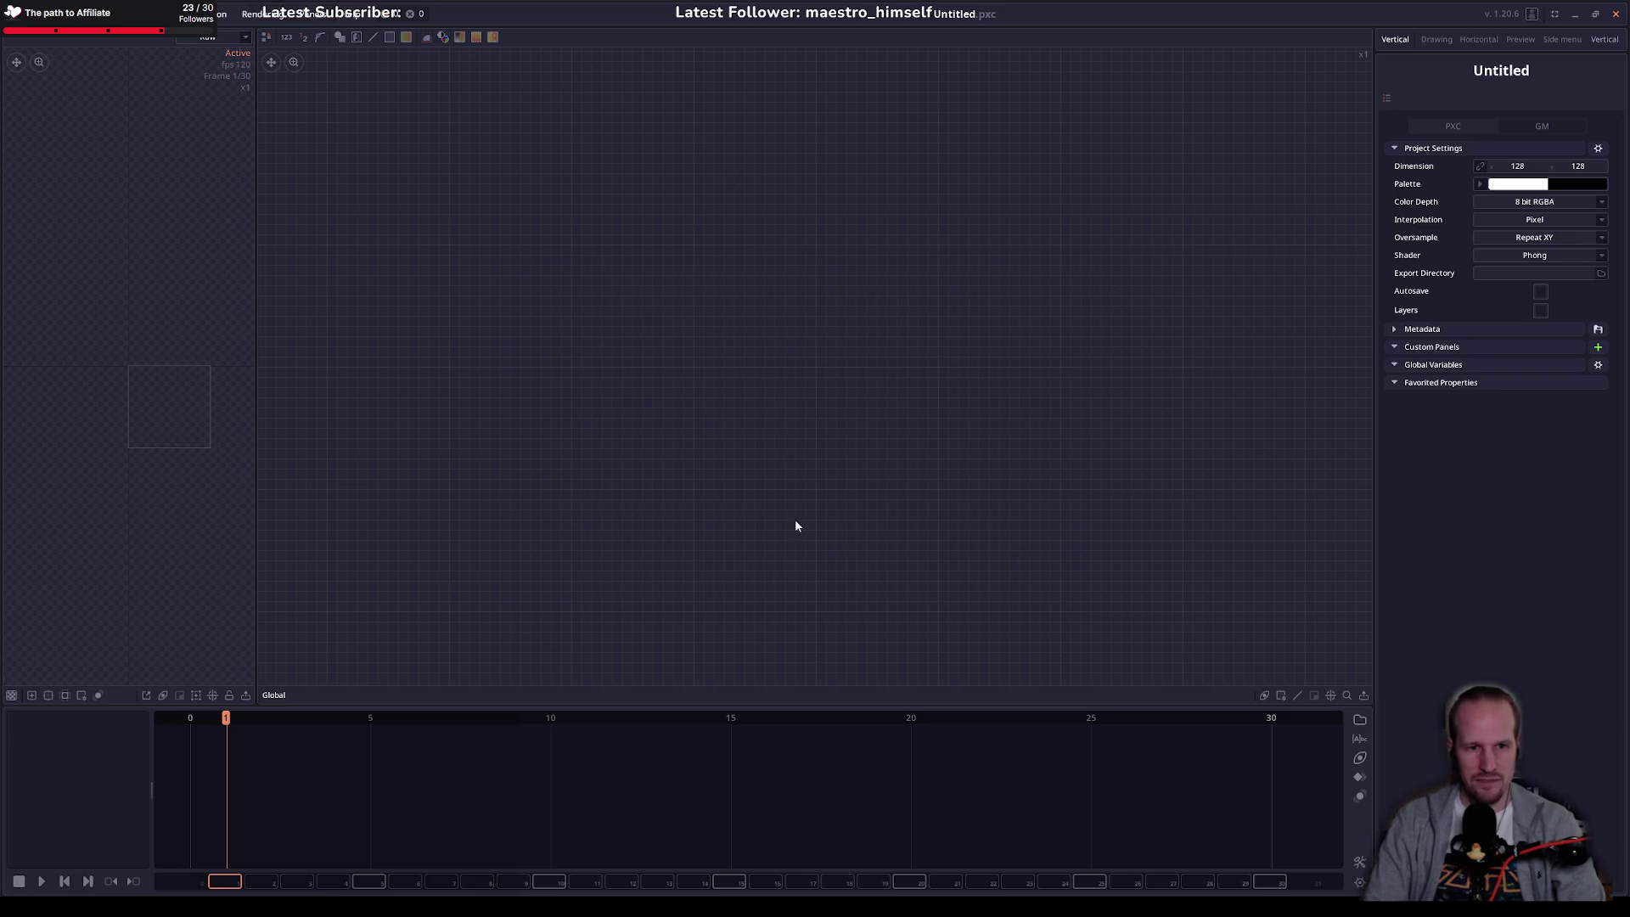
{"action": "right_click", "coordinate": [559, 370]}
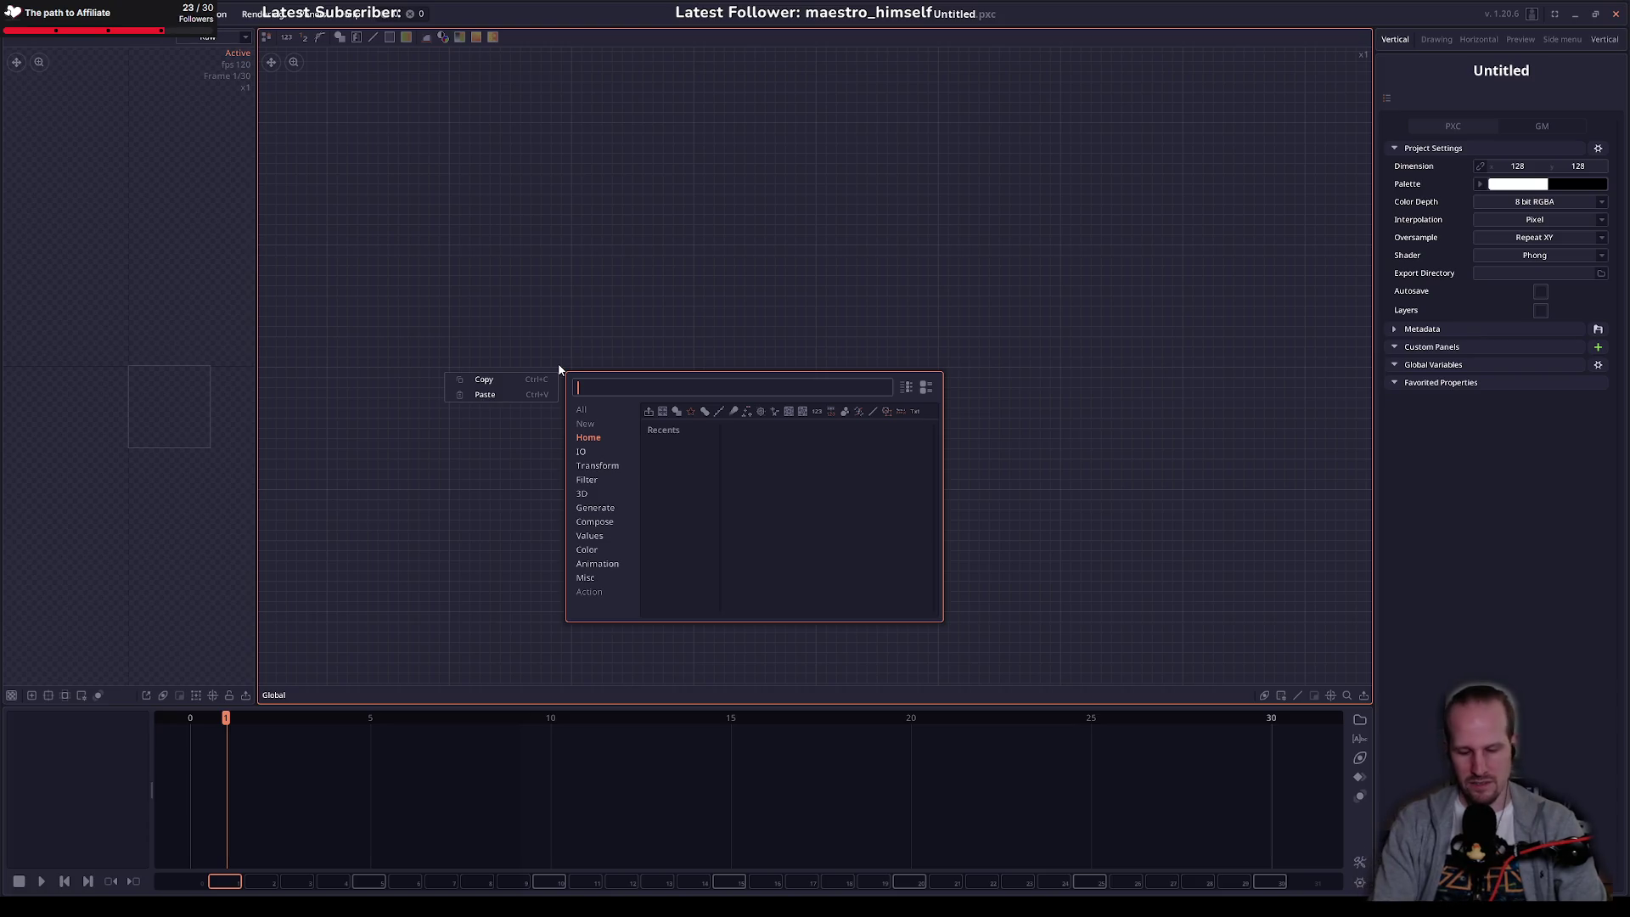
{"action": "type", "text": "particle"}
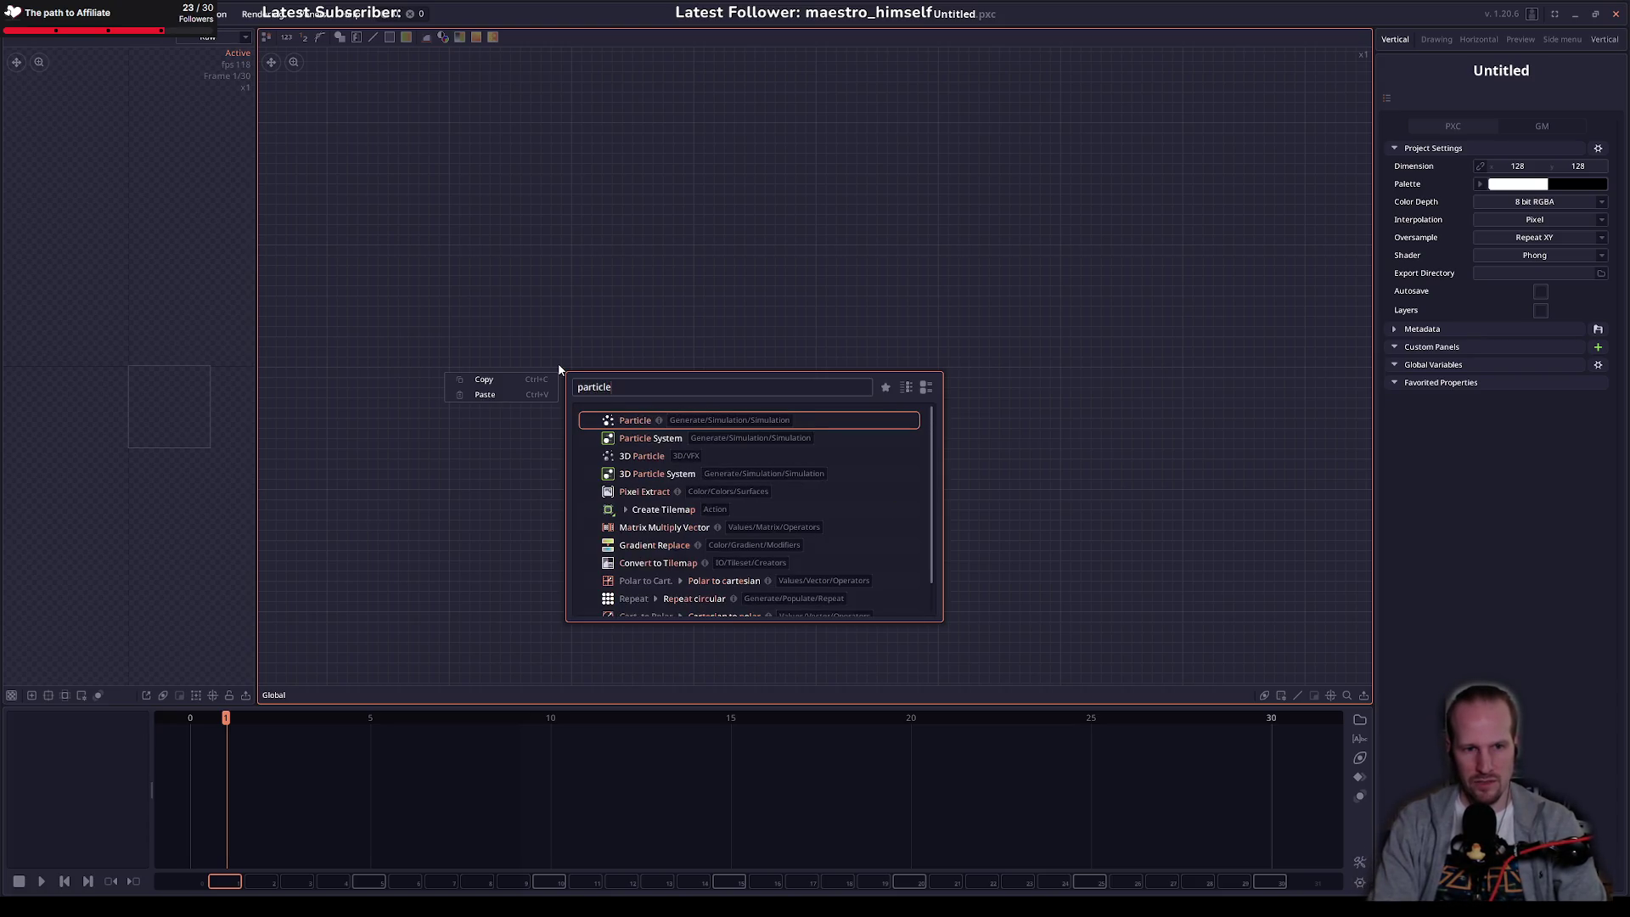
{"action": "key", "text": "Return"}
{"action": "key", "text": "space"}
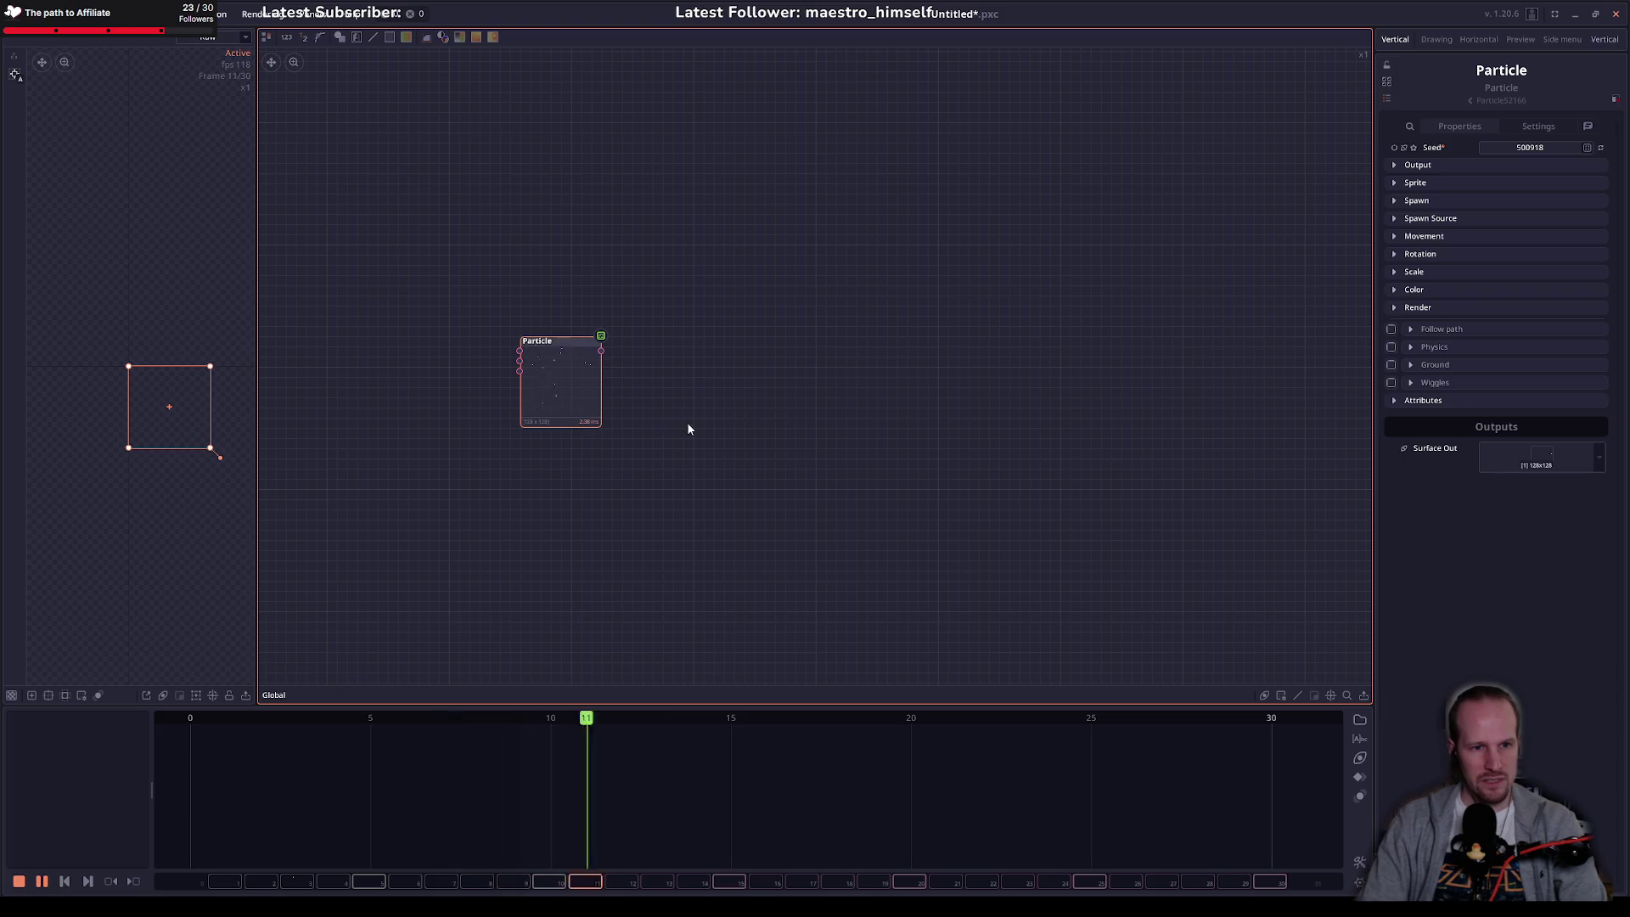
Step: Widen the preview area and expand the Particle node's output dimension settings
{"action": "scroll", "coordinate": [559, 392], "scroll_direction": "up", "scroll_amount": 1}
{"action": "scroll", "coordinate": [561, 396], "scroll_direction": "up", "scroll_amount": 3}
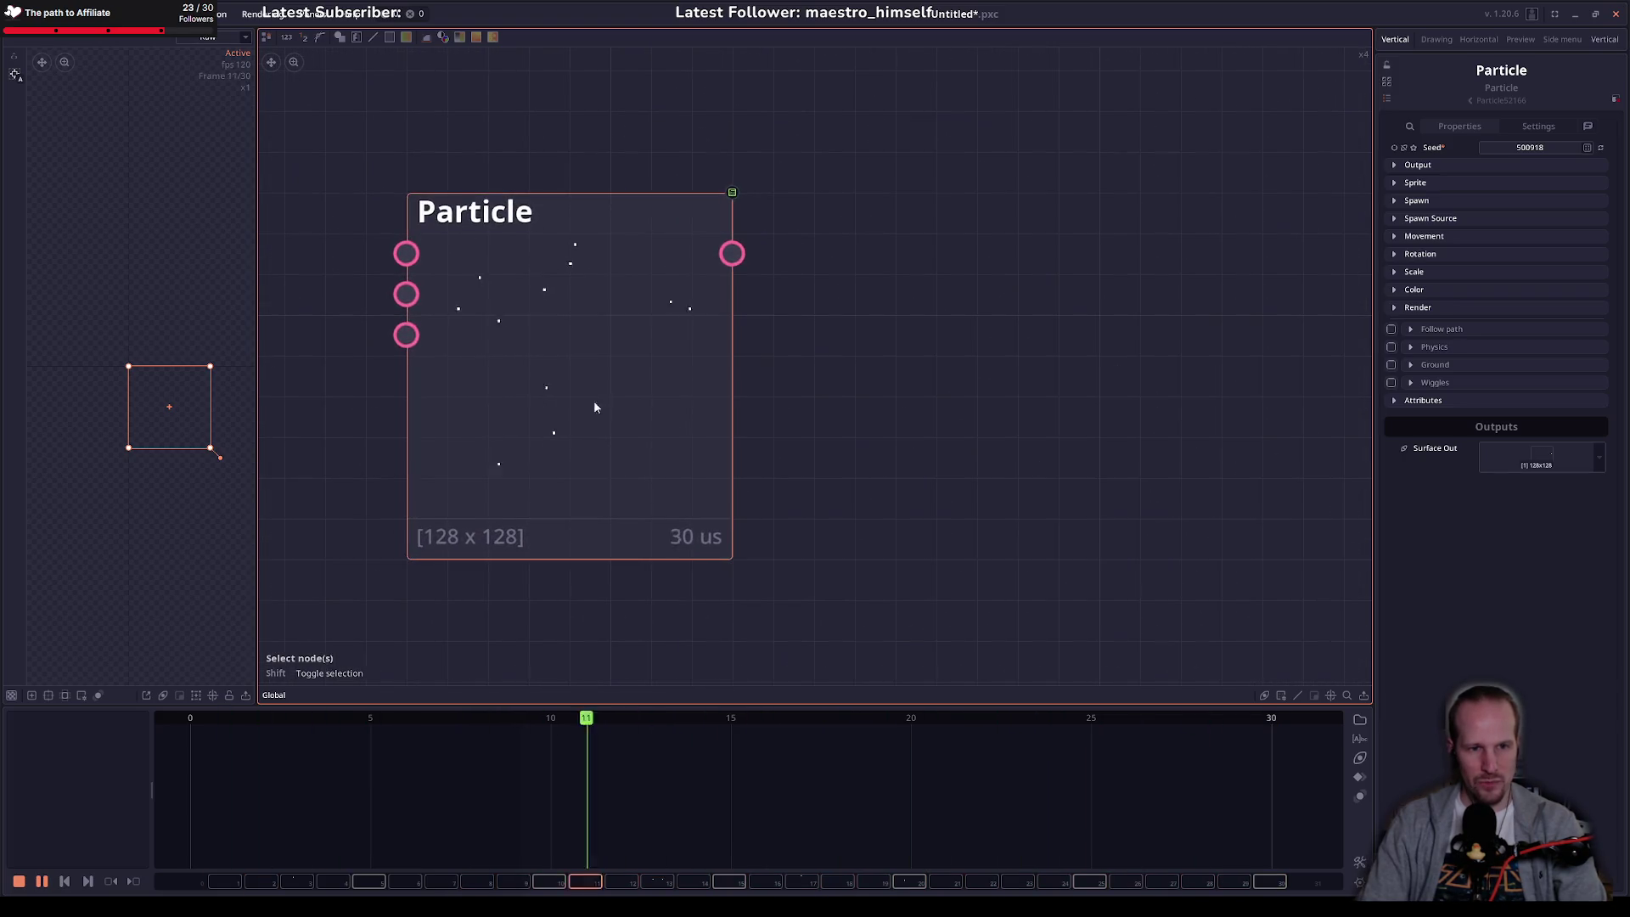
{"action": "scroll", "coordinate": [593, 399], "scroll_direction": "down", "scroll_amount": 1}
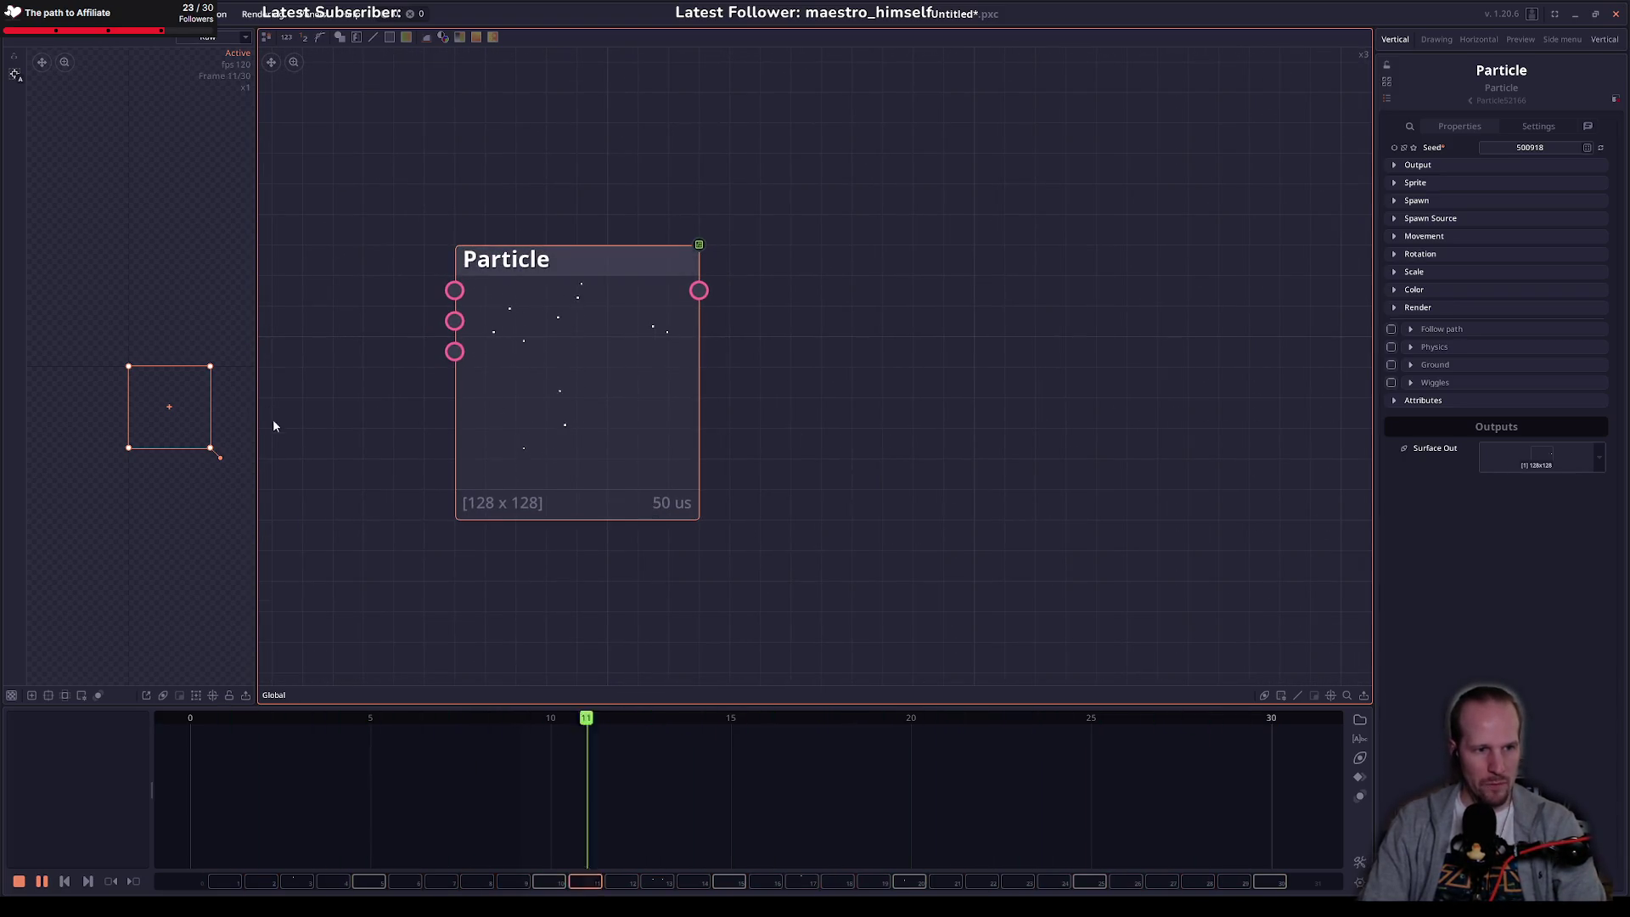
{"action": "scroll", "coordinate": [231, 433], "scroll_direction": "up", "scroll_amount": 3}
{"action": "left_click_drag", "start_coordinate": [256, 486], "coordinate": [308, 488]}
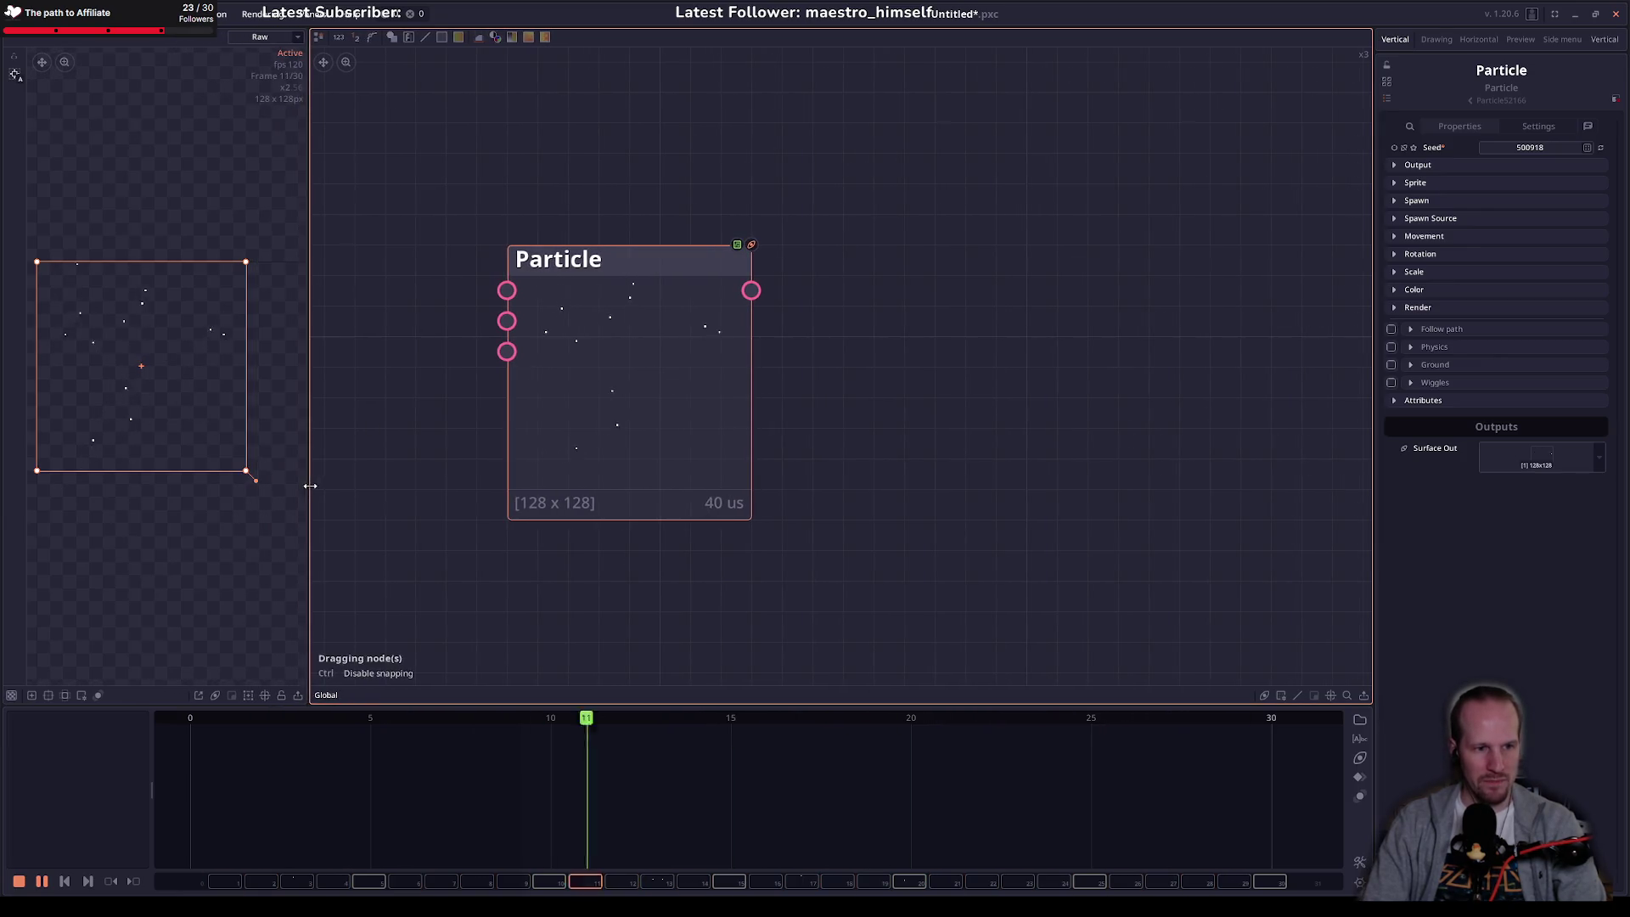
{"action": "scroll", "coordinate": [212, 445], "scroll_direction": "down", "scroll_amount": 1}
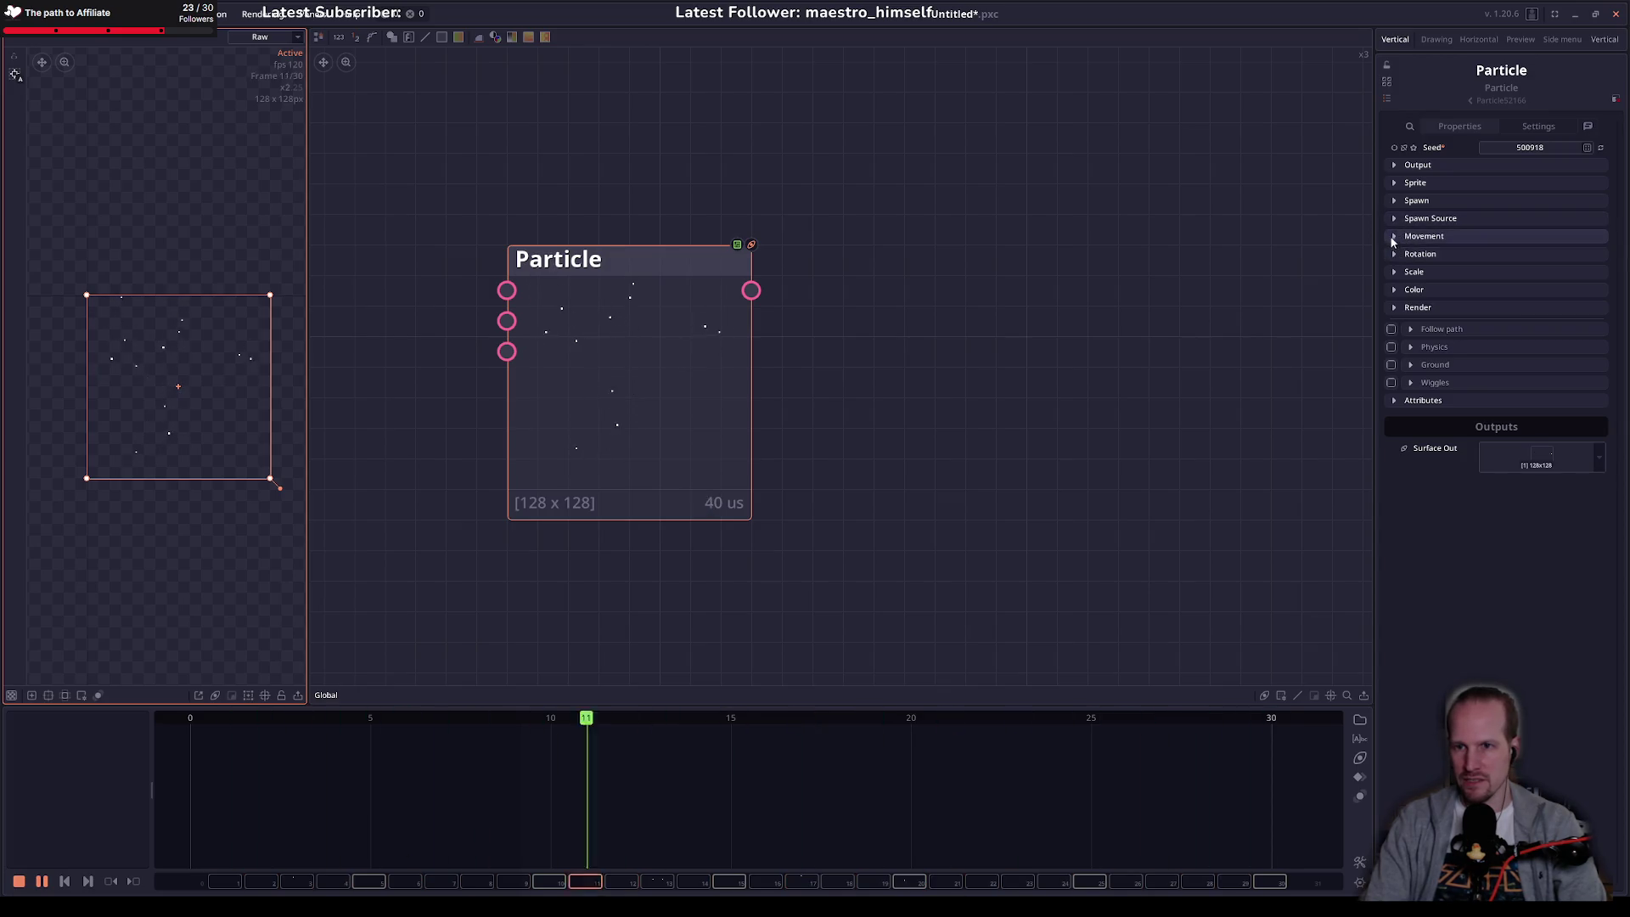
{"action": "left_click", "coordinate": [1392, 165]}
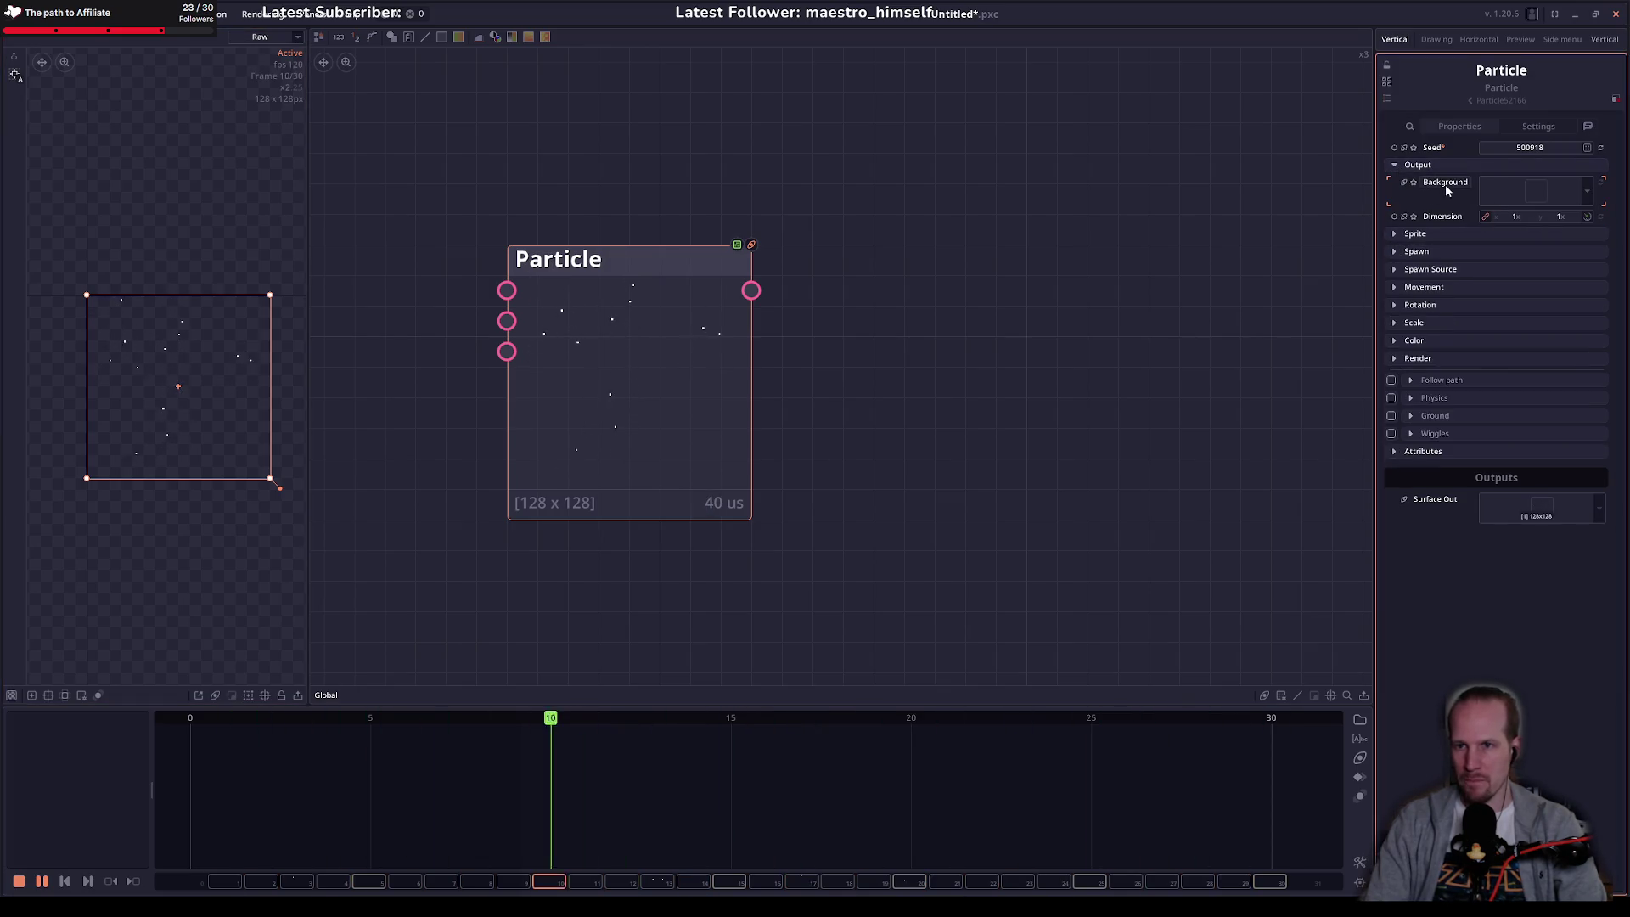
{"action": "left_click", "coordinate": [1515, 213]}
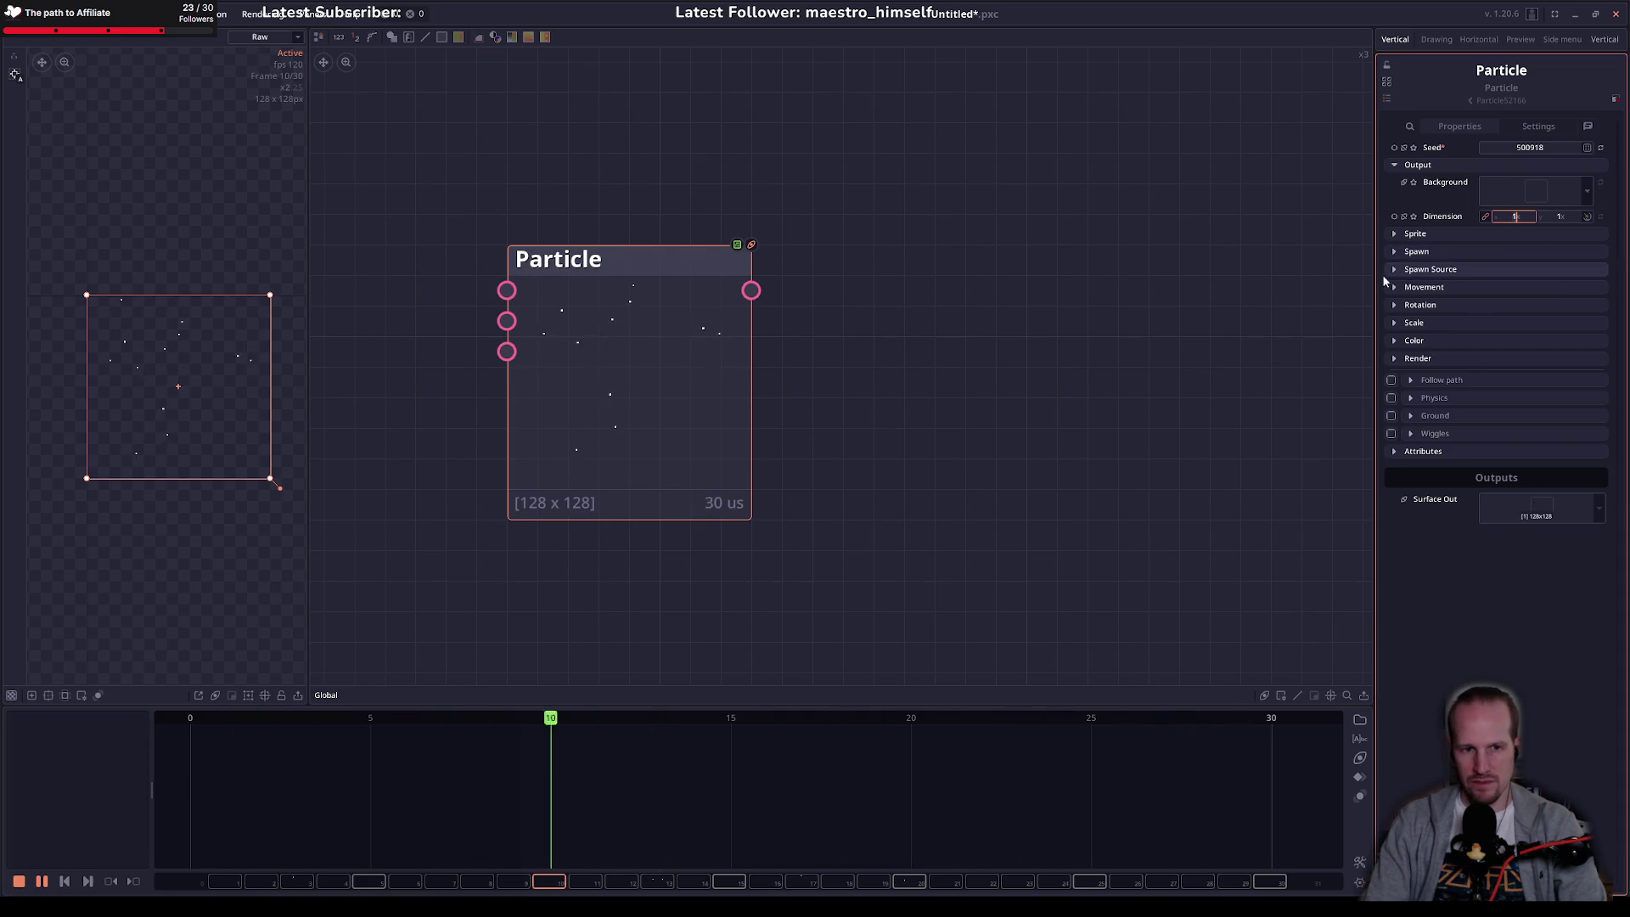
Step: Set the project canvas dimension to 16 in Project Settings
{"action": "left_click", "coordinate": [1117, 256]}
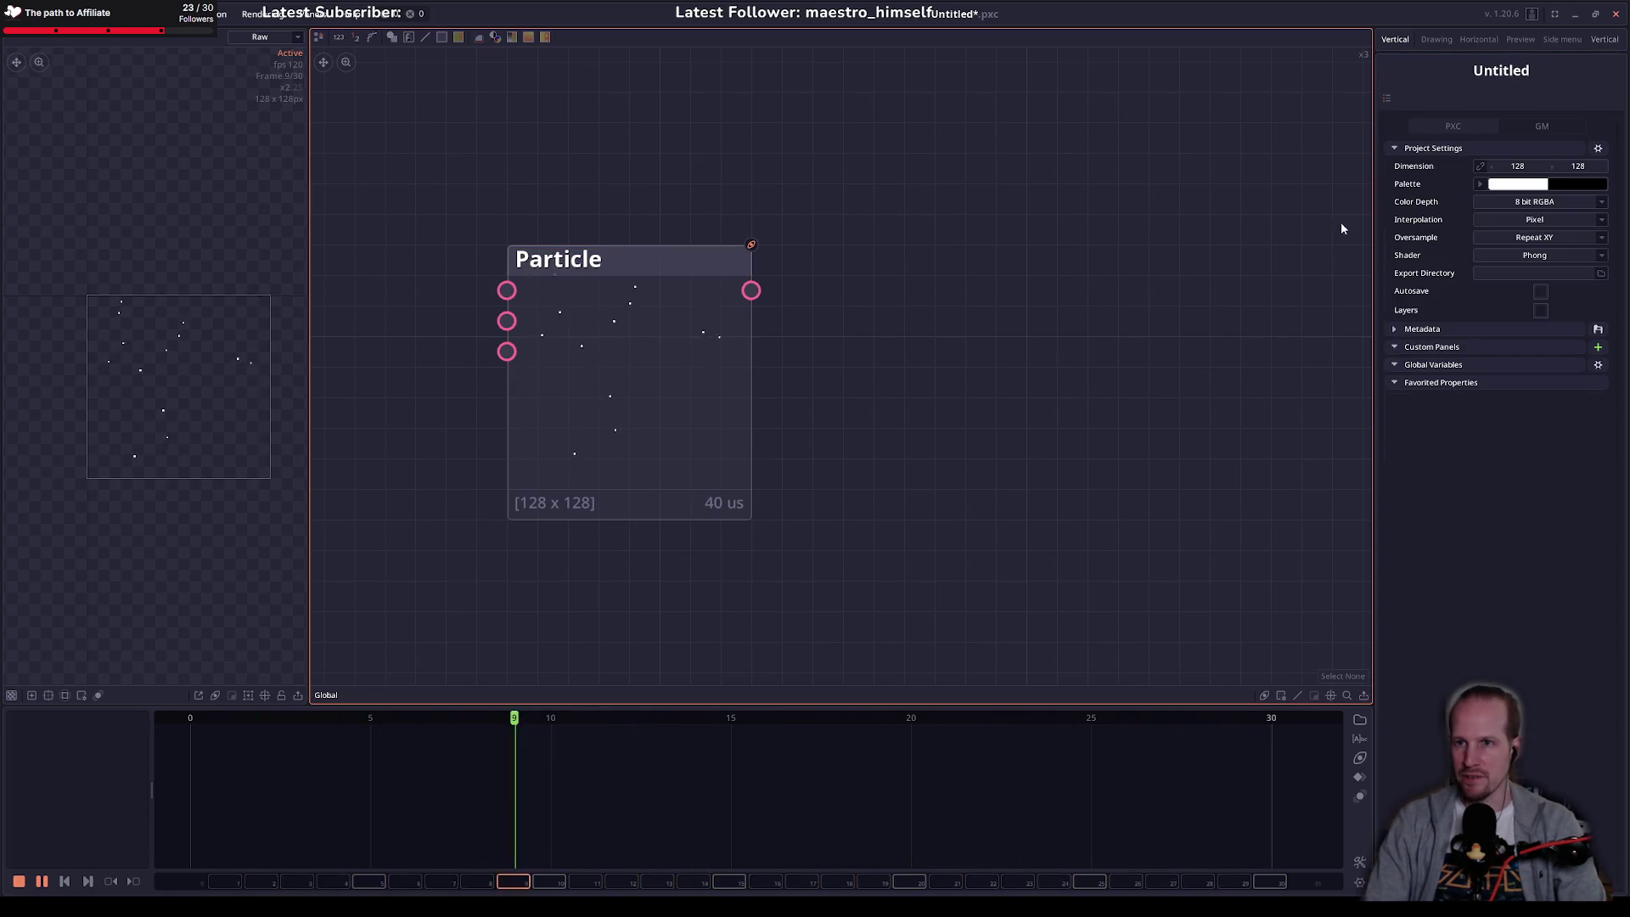
{"action": "left_click", "coordinate": [1537, 167]}
{"action": "type", "text": "16"}
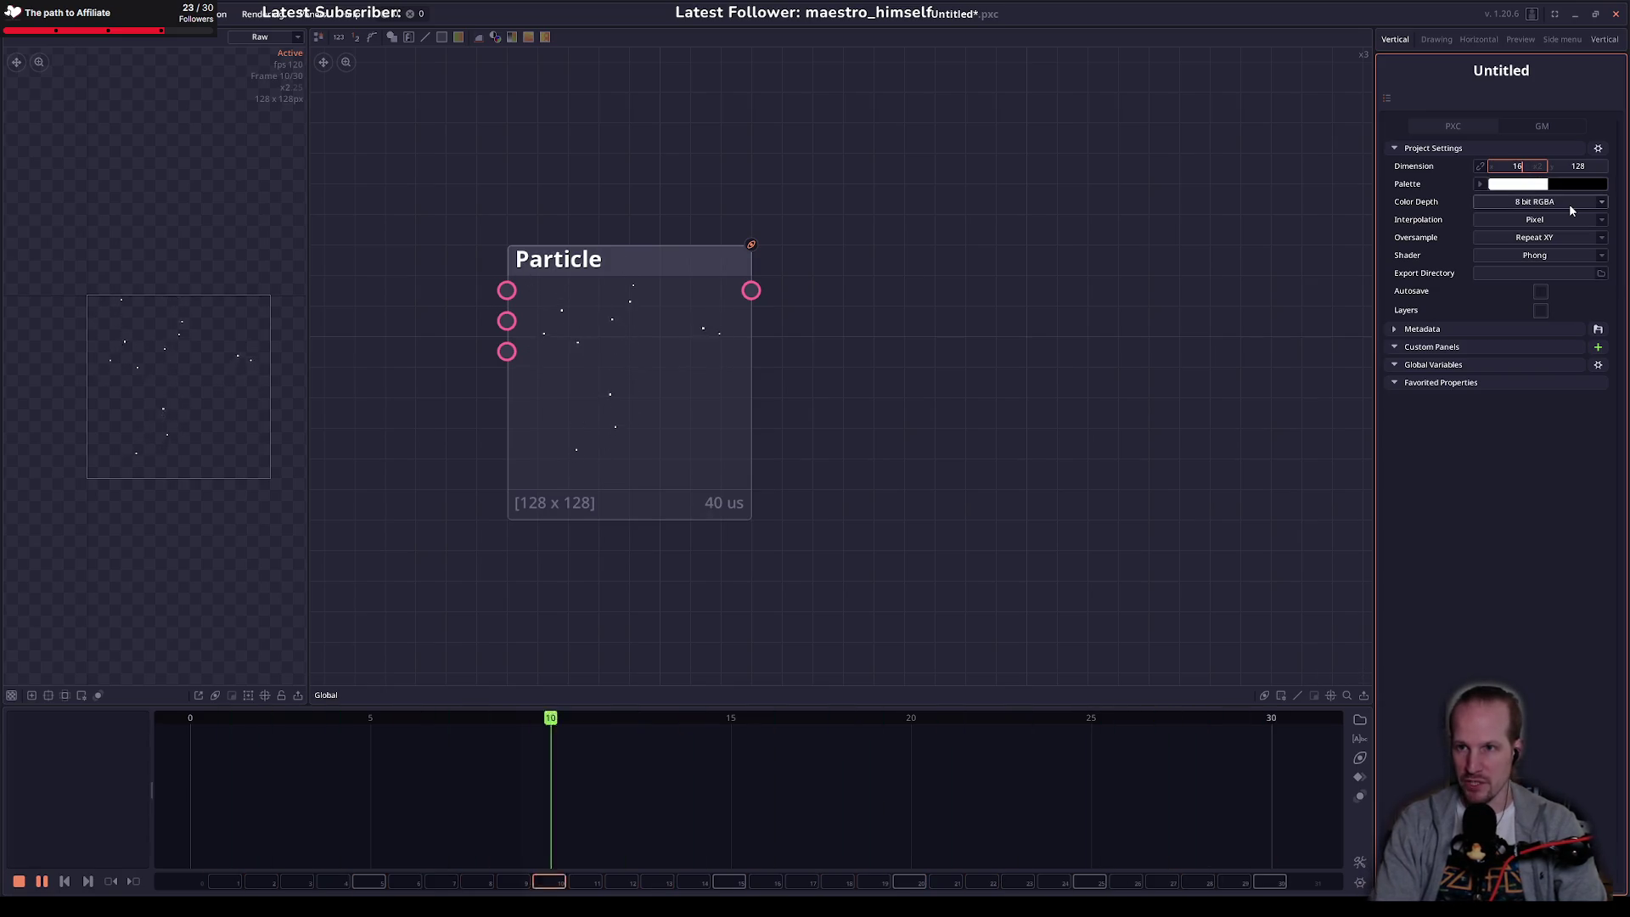
{"action": "key", "text": "Tab"}
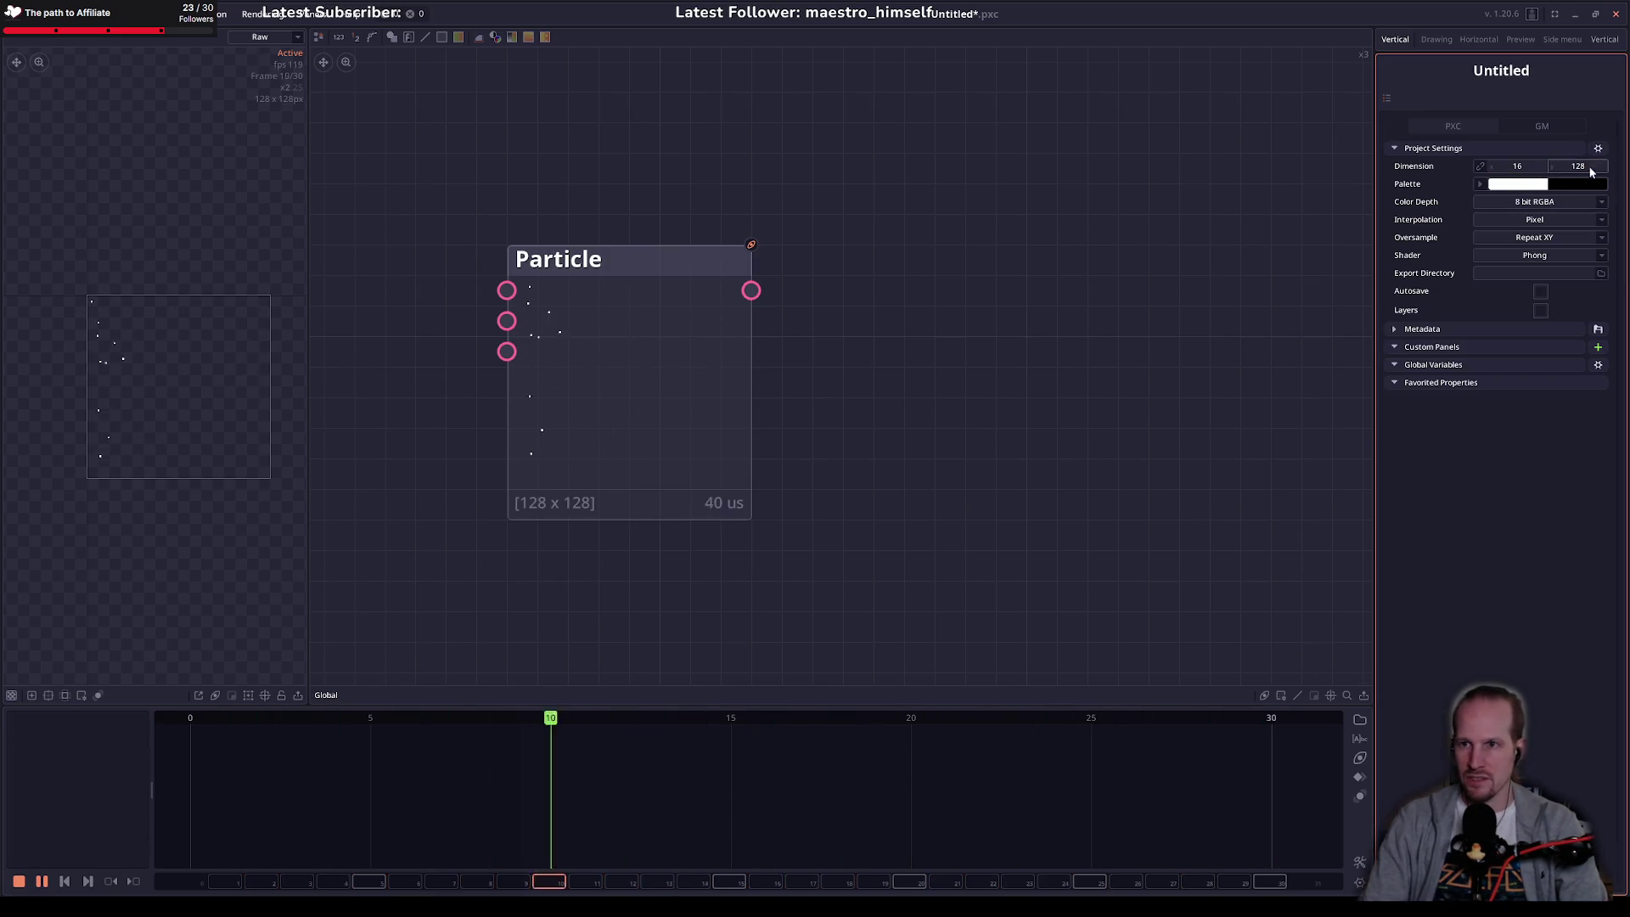
Step: Inspect the Particle node's sprite, spawn and spawn source settings
{"action": "left_click", "coordinate": [706, 409]}
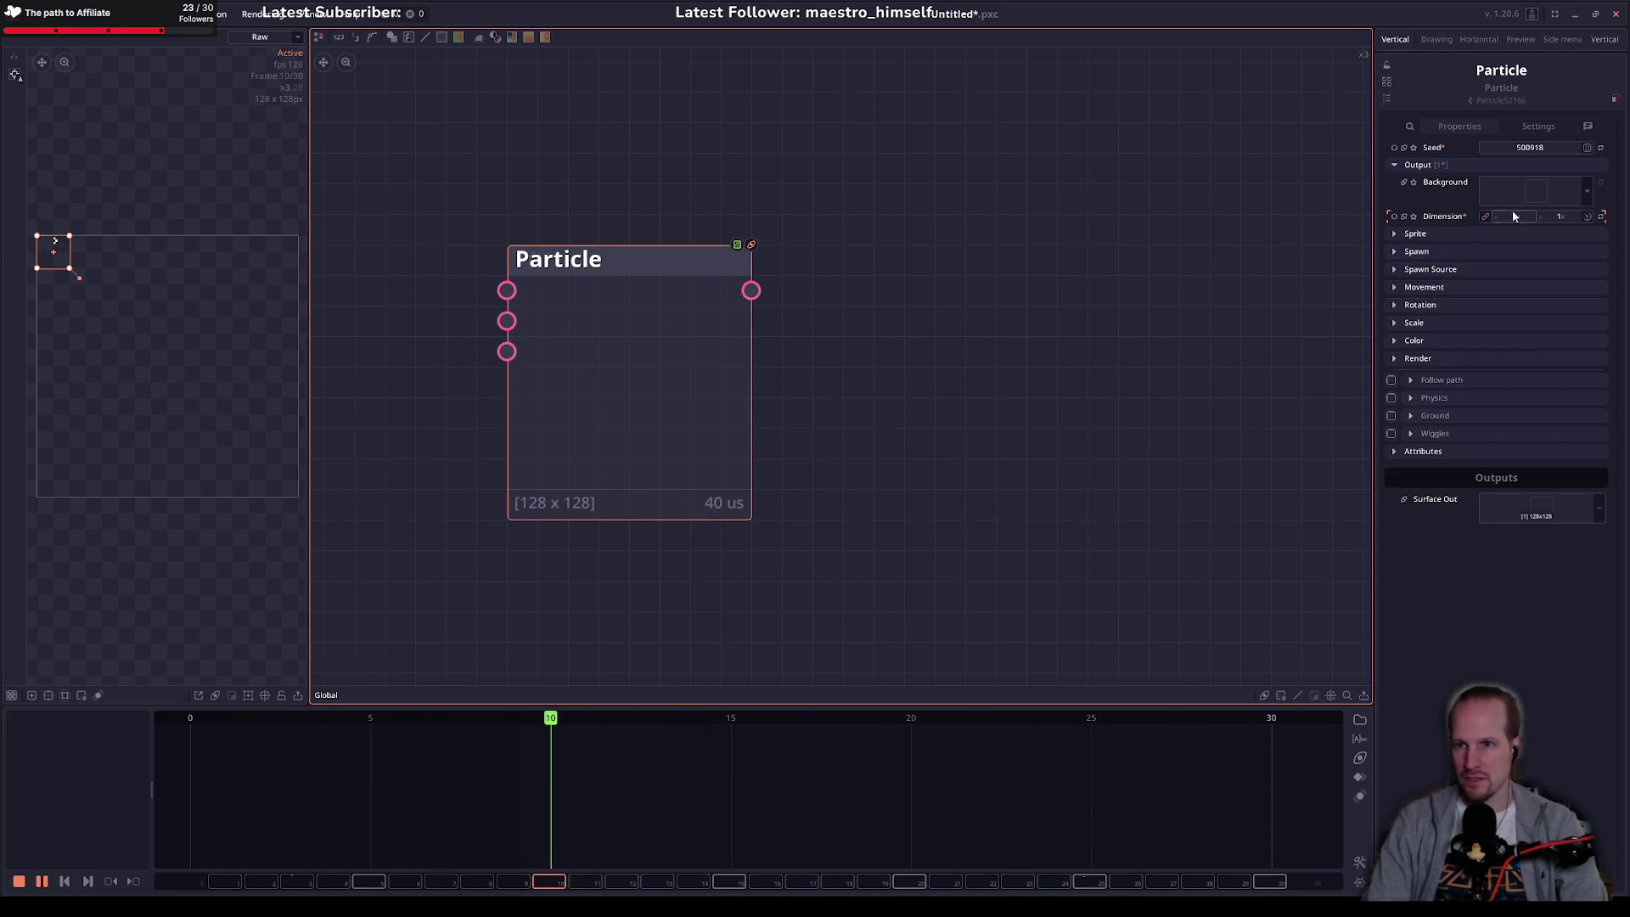
{"action": "left_click", "coordinate": [1415, 235]}
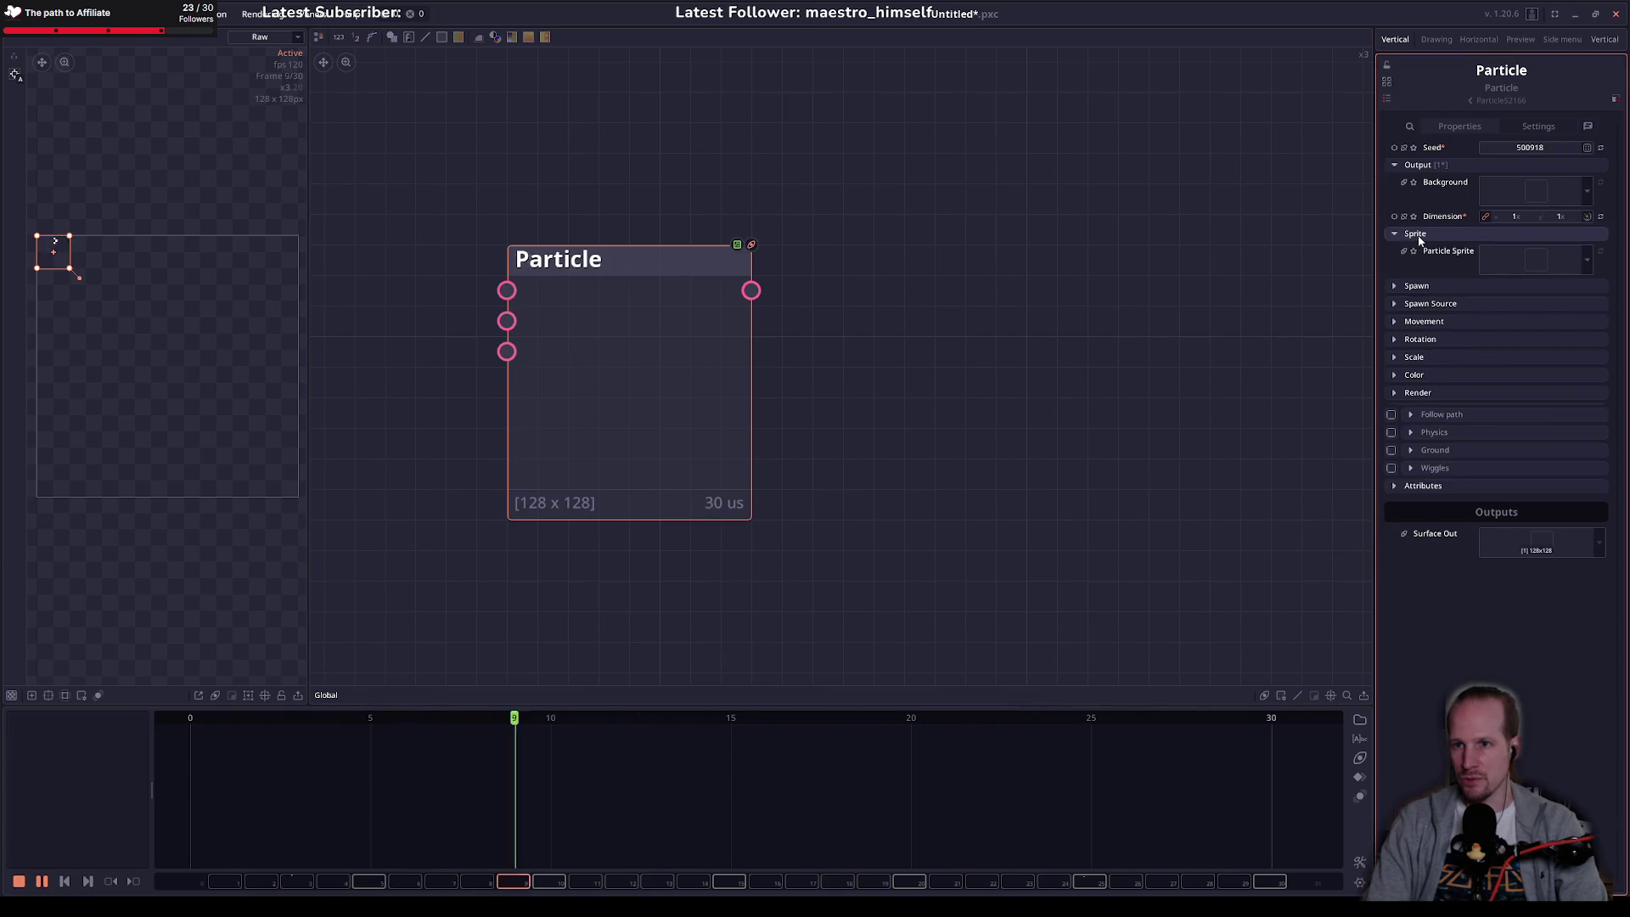
{"action": "left_click", "coordinate": [1414, 234]}
{"action": "left_click", "coordinate": [1415, 251]}
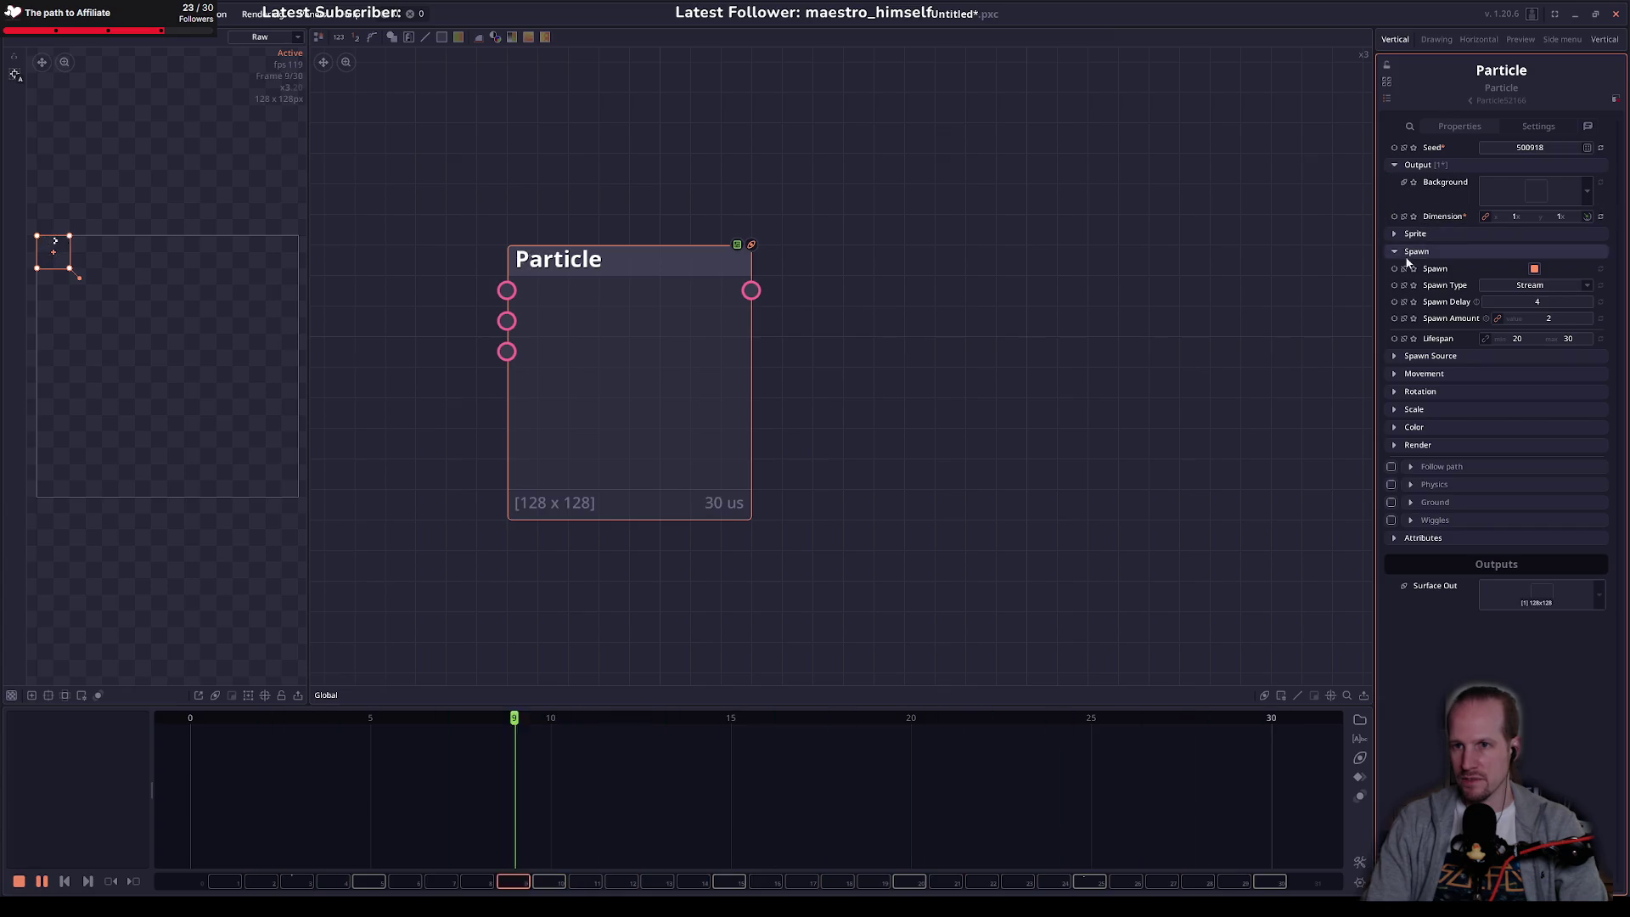
{"action": "left_click", "coordinate": [1411, 357]}
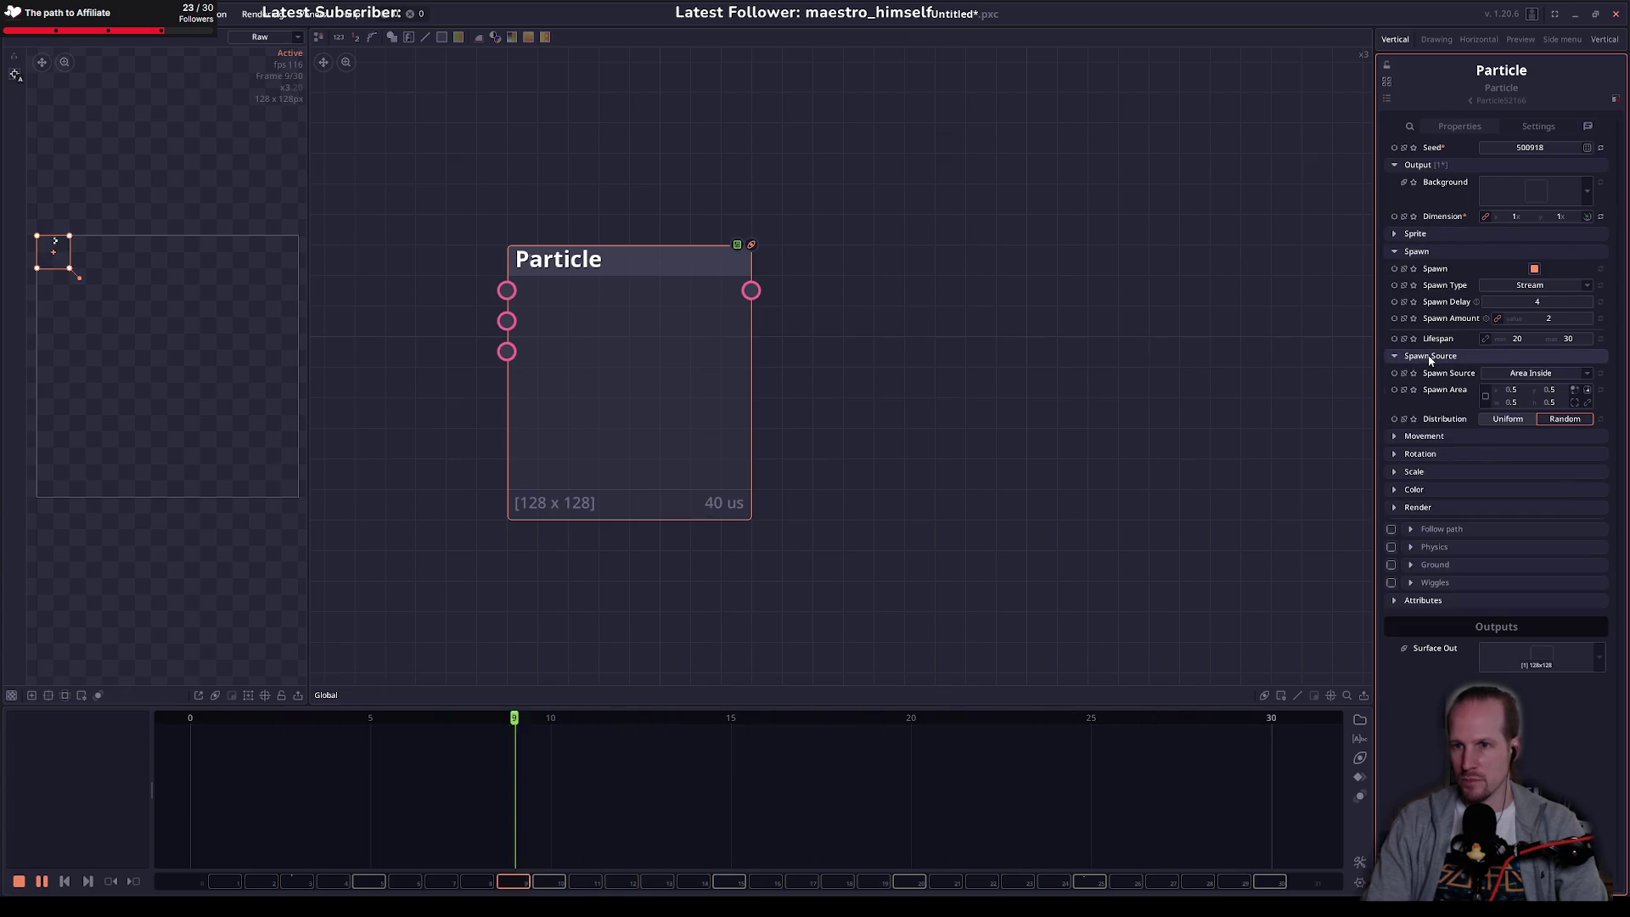
{"action": "left_click", "coordinate": [1485, 392]}
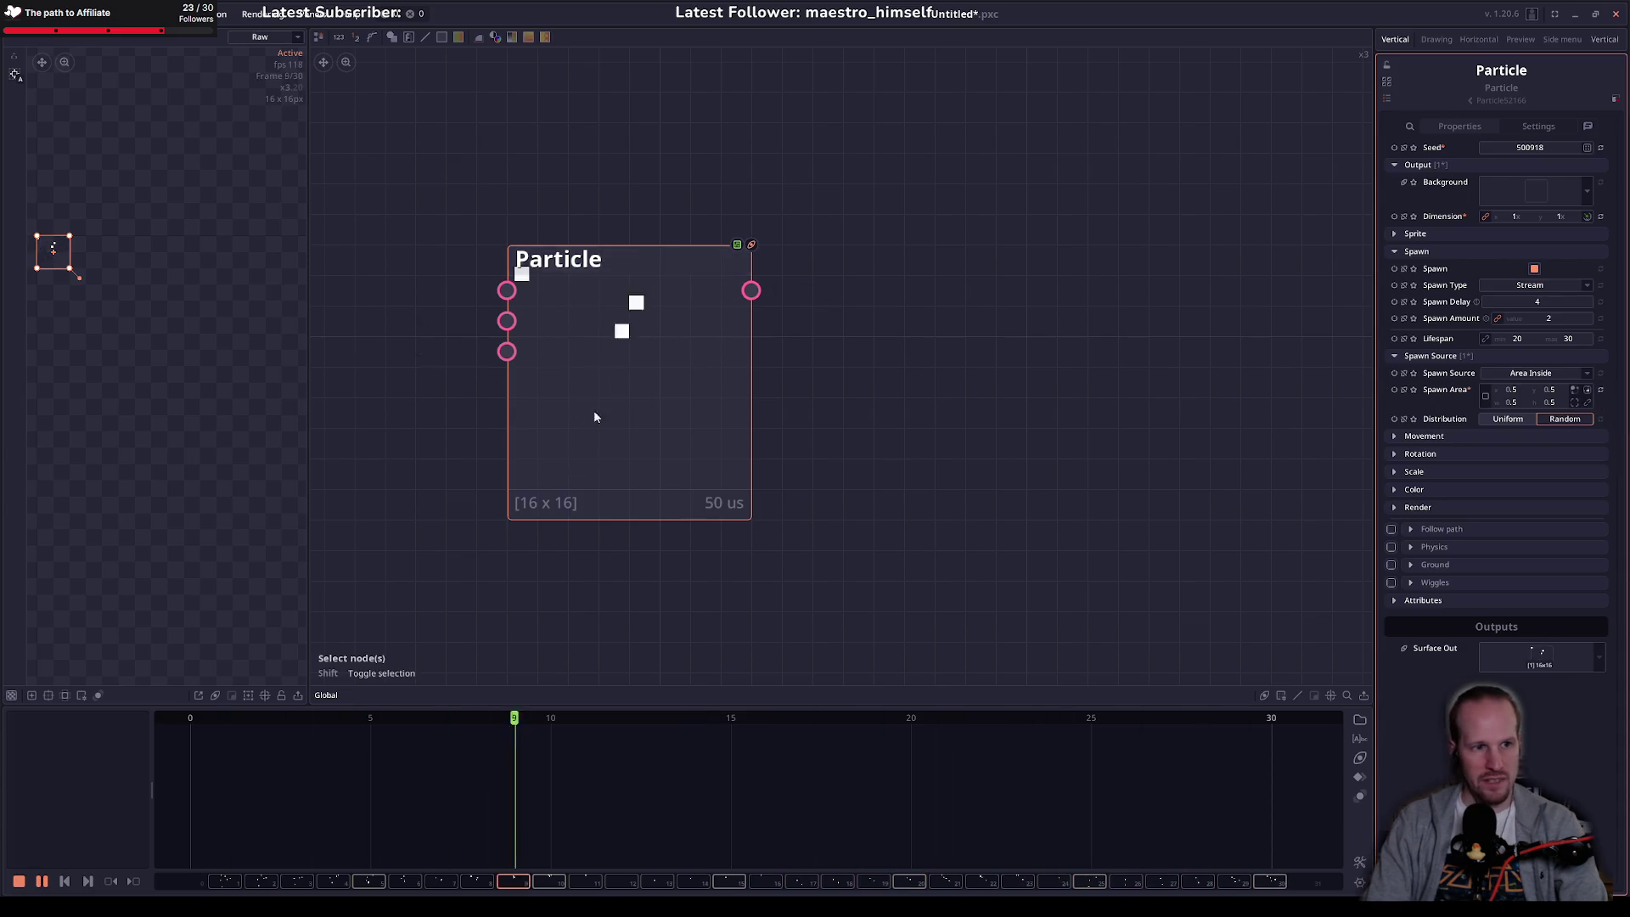
{"action": "scroll", "coordinate": [707, 472], "scroll_direction": "down", "scroll_amount": 2}
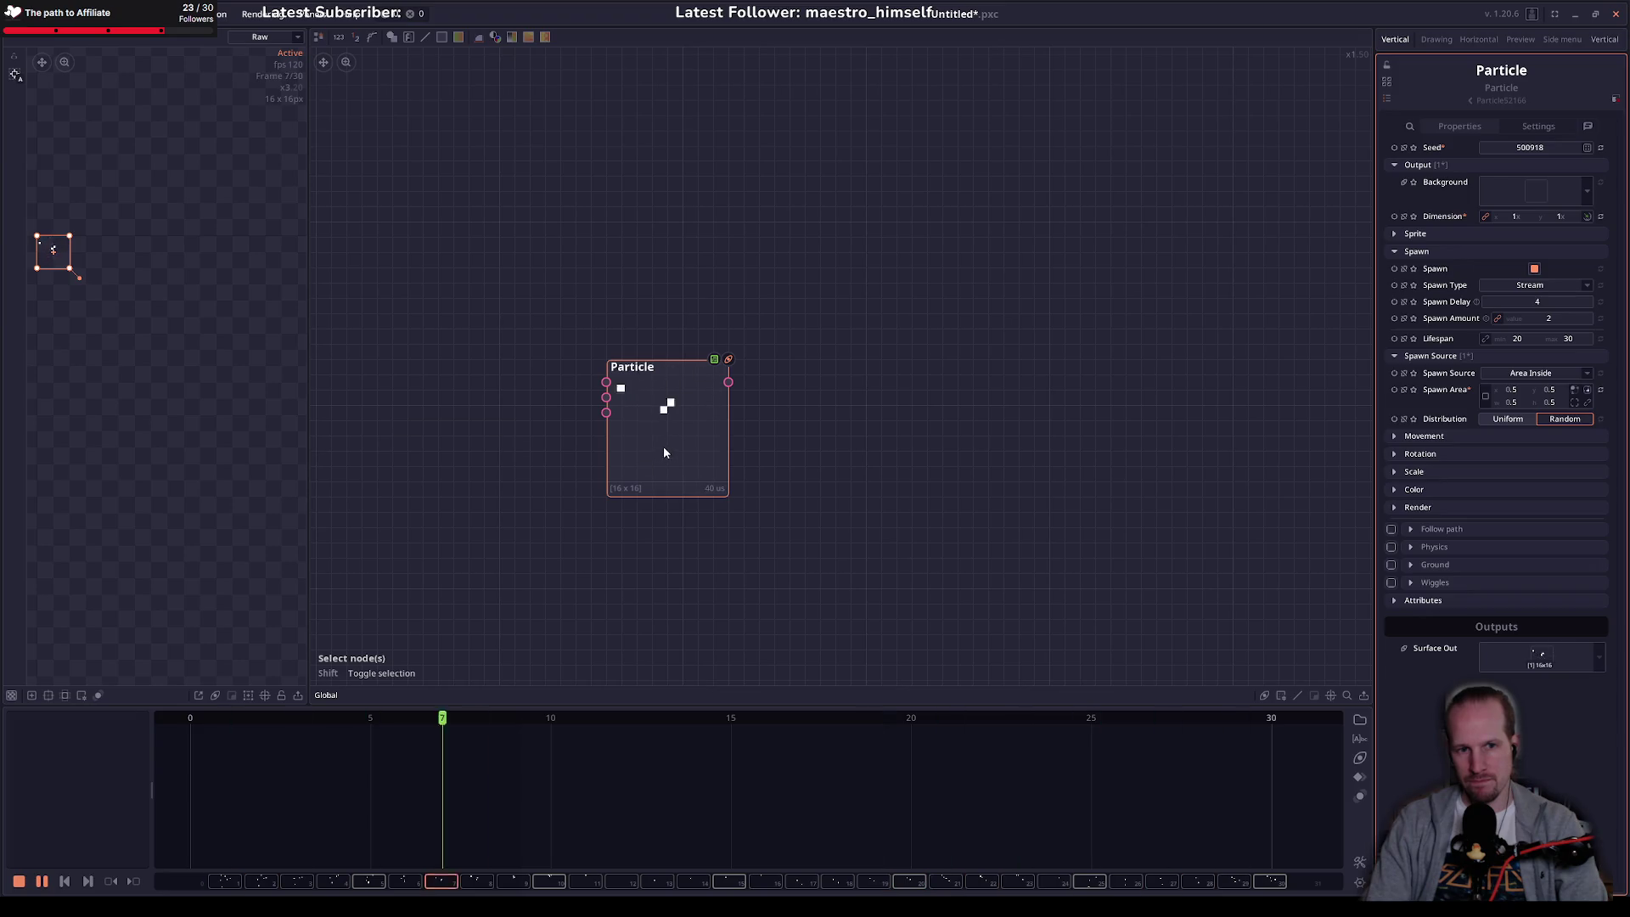
Step: Set the project dimension to 32 × 32 and reset the Particle output dimension to default
{"action": "left_click", "coordinate": [532, 250]}
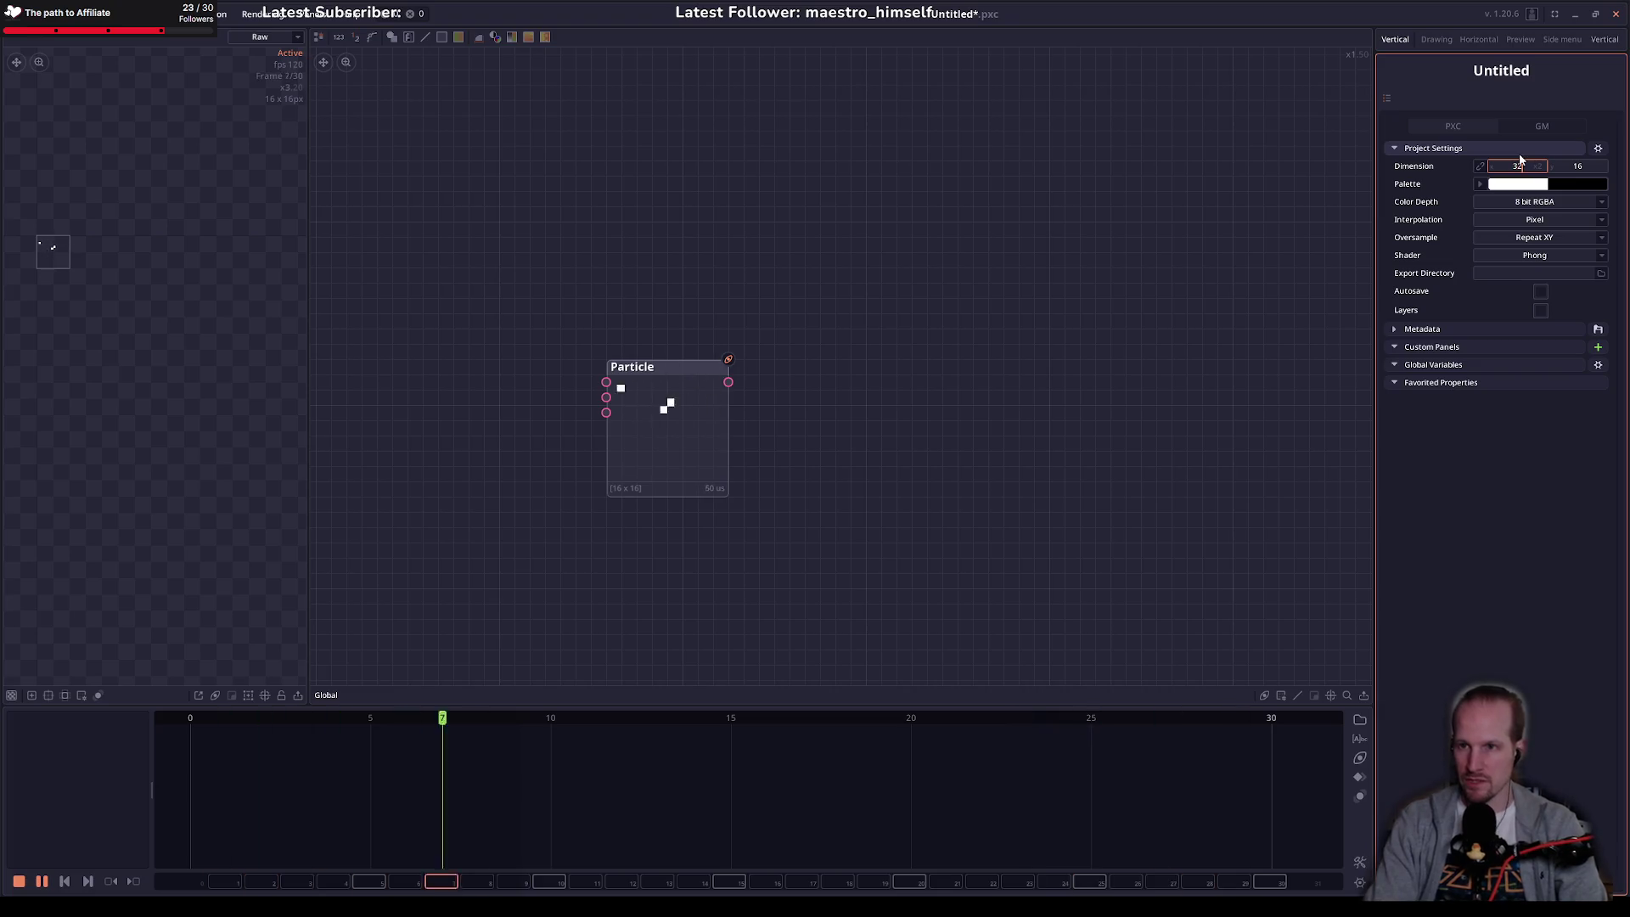
{"action": "type", "text": "32"}
{"action": "key", "text": "Return"}
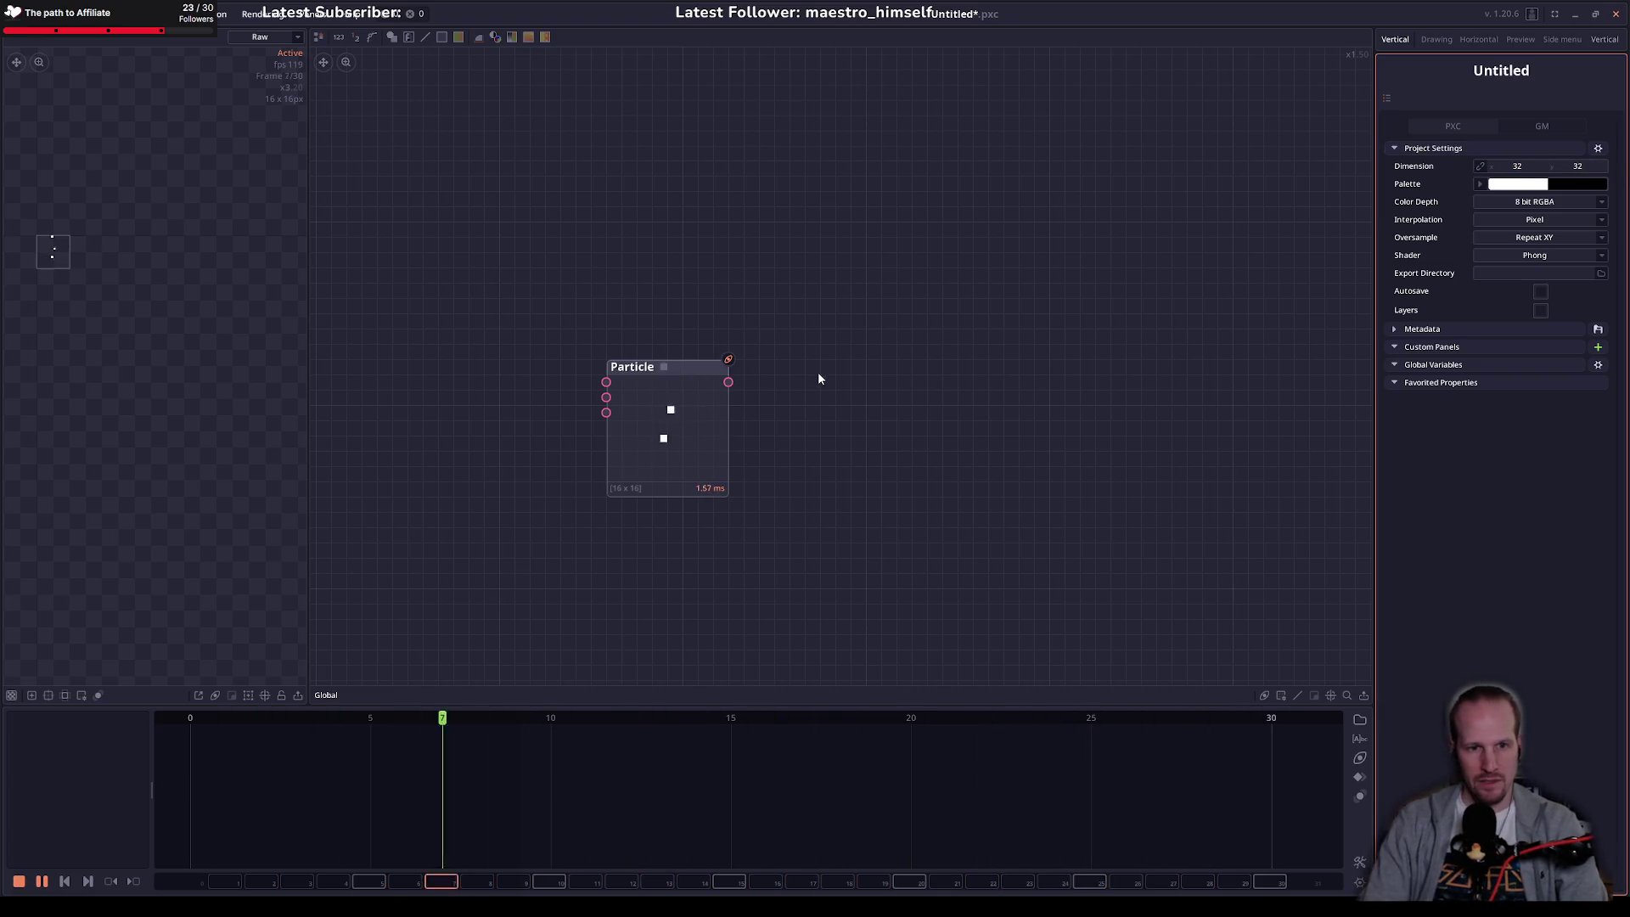
{"action": "left_click", "coordinate": [665, 426]}
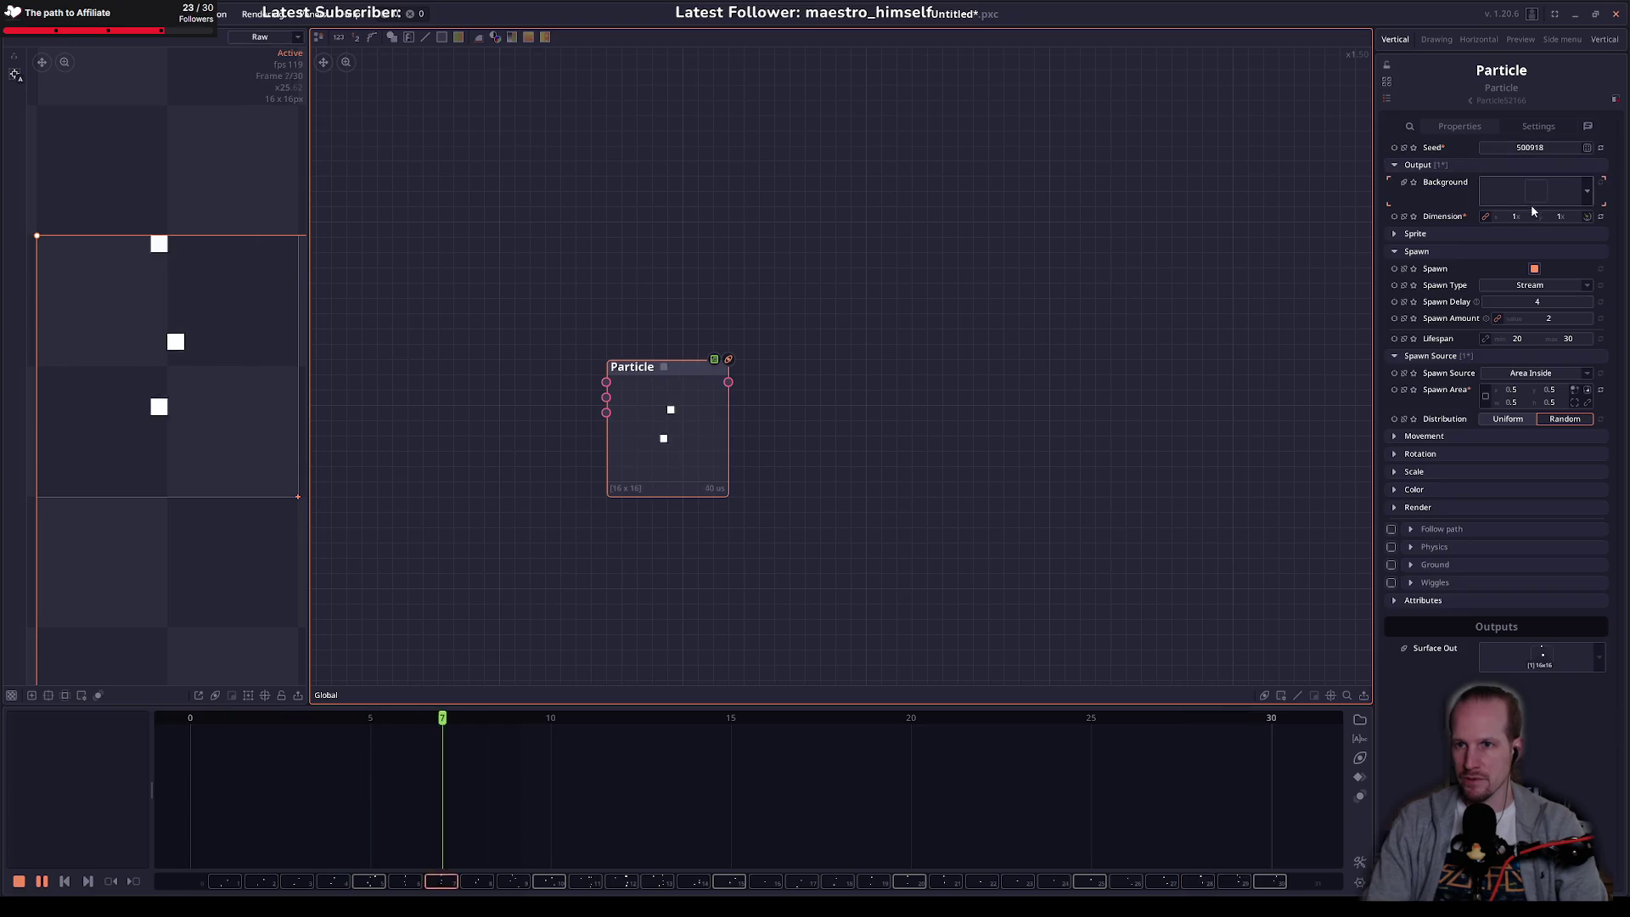
{"action": "left_click", "coordinate": [482, 342]}
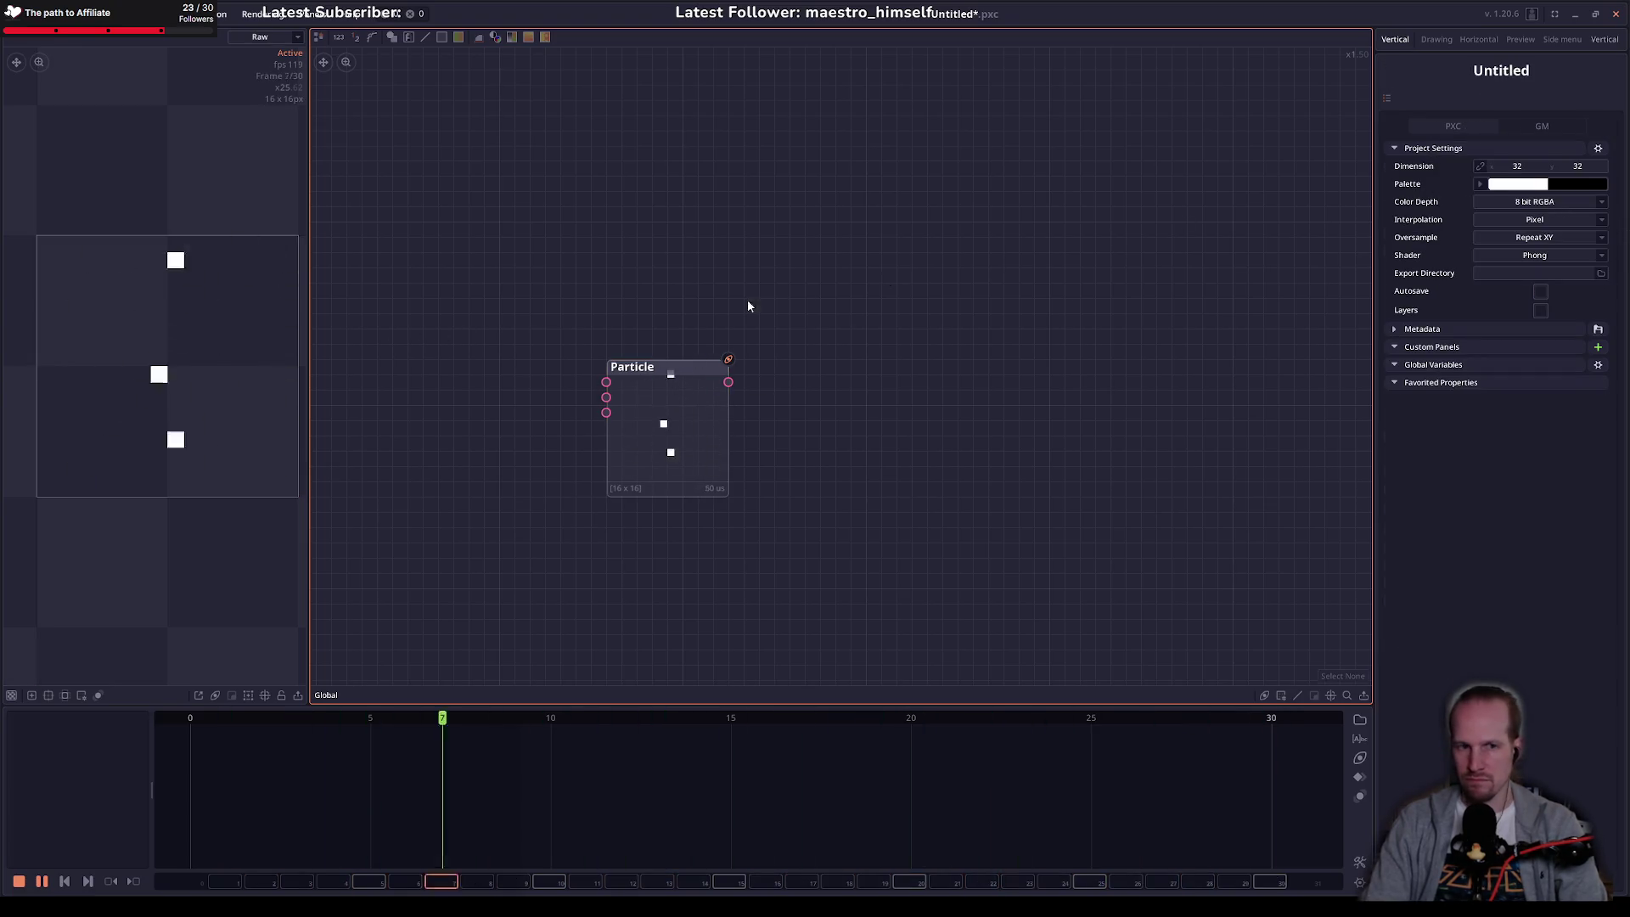
{"action": "left_click", "coordinate": [643, 446]}
{"action": "left_click", "coordinate": [1588, 216]}
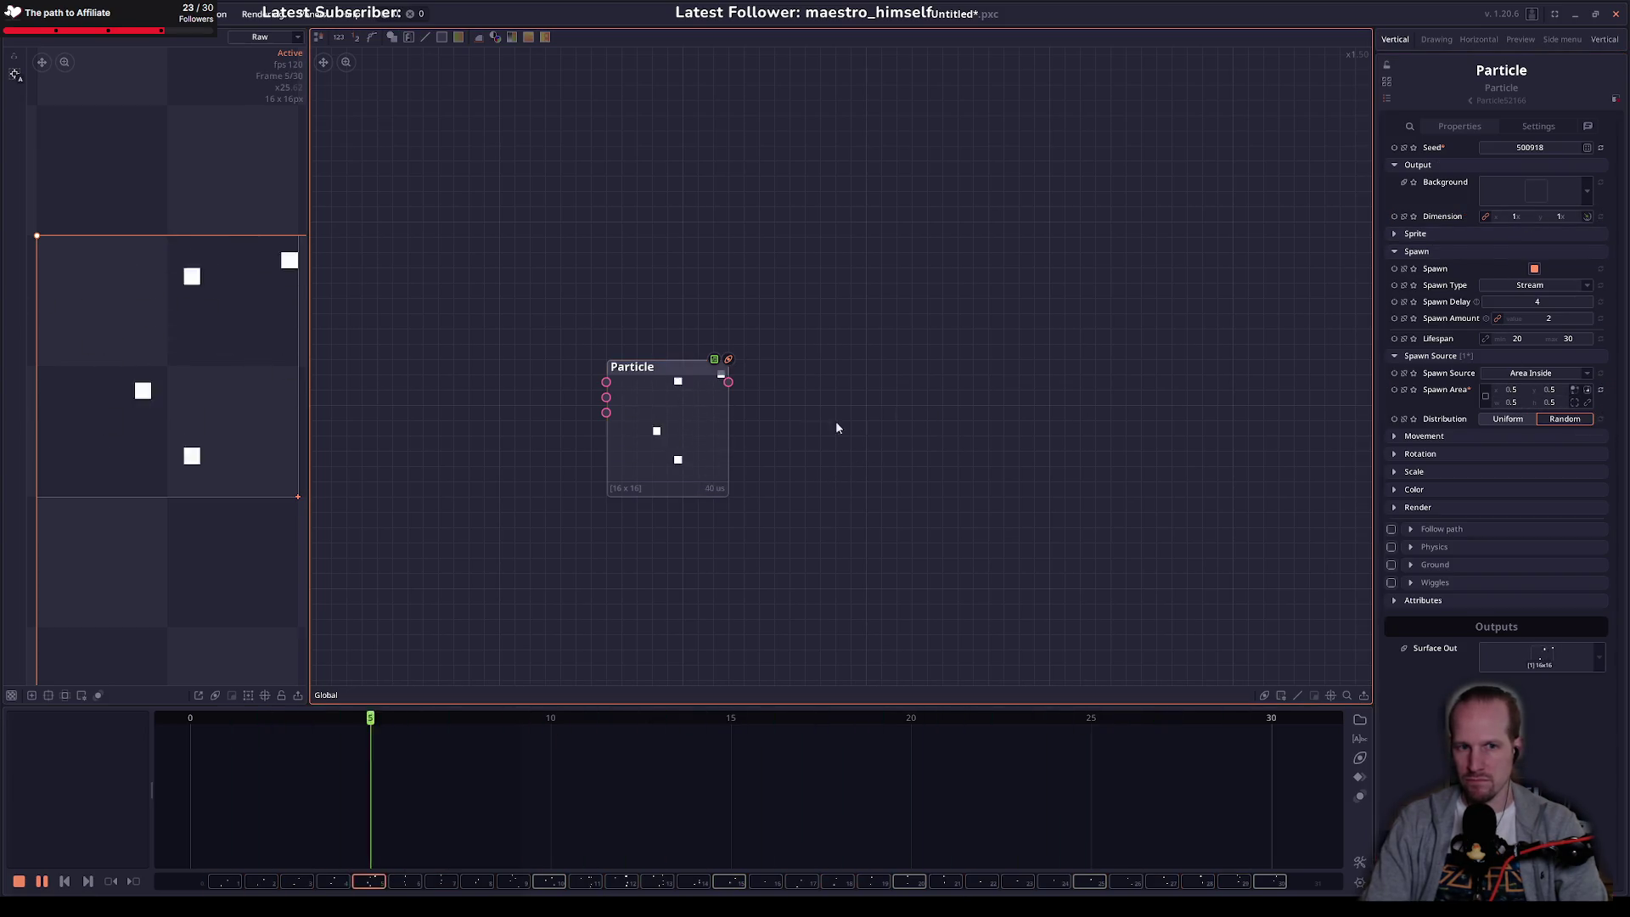
Step: Replace the old Particle node with a fresh Particle node
{"action": "key", "text": "Delete"}
{"action": "right_click", "coordinate": [610, 321]}
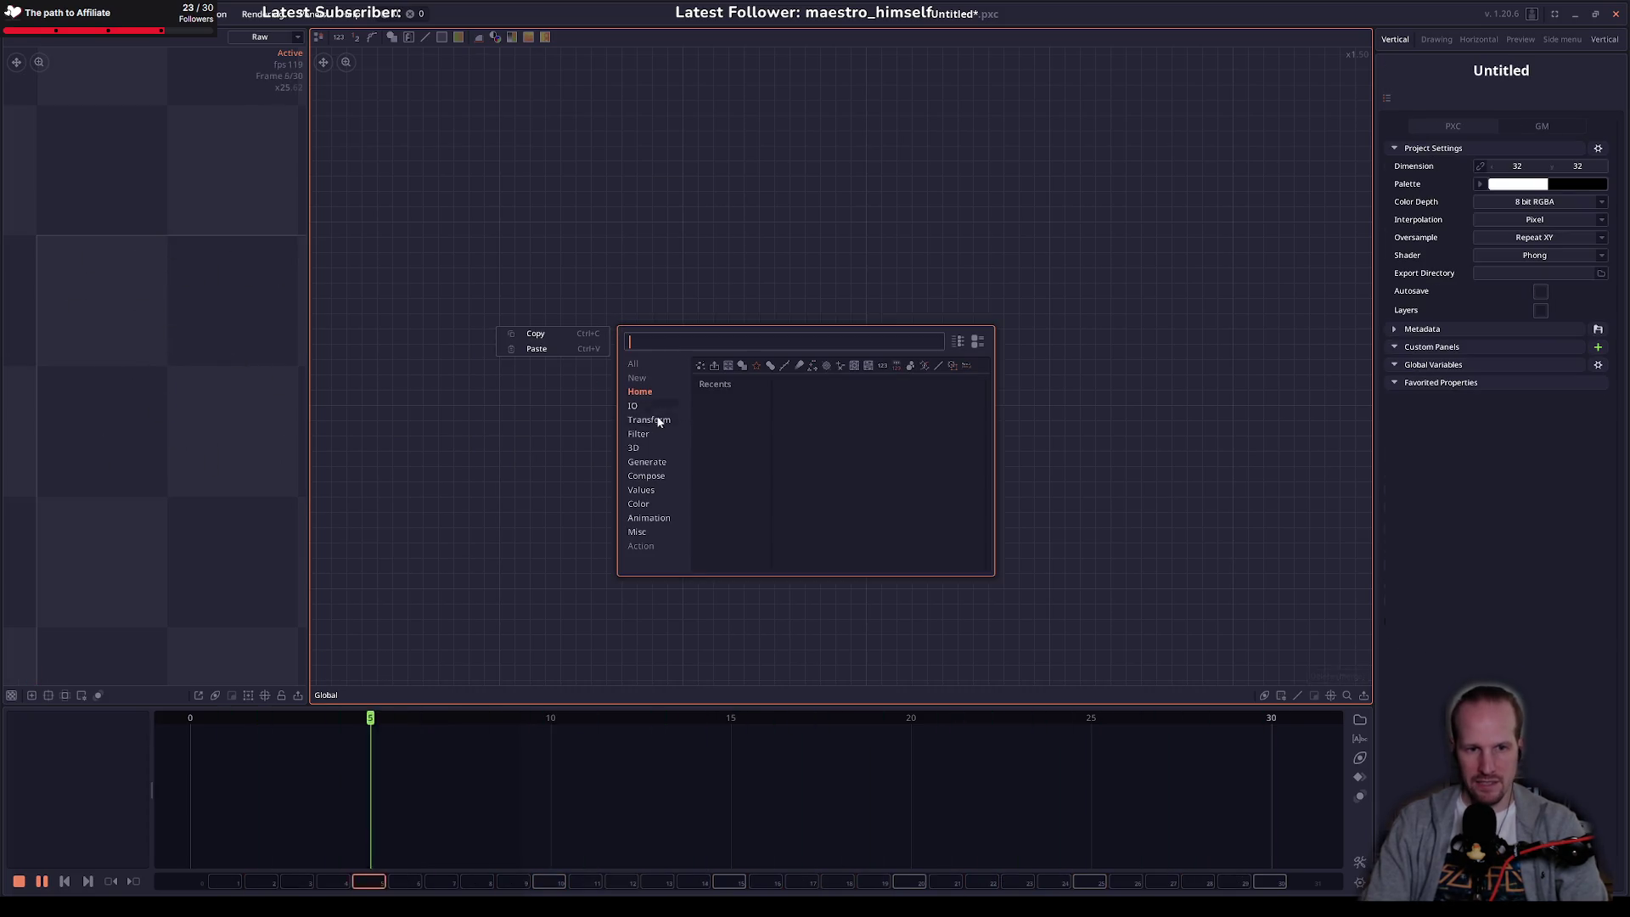
{"action": "type", "text": "paart"}
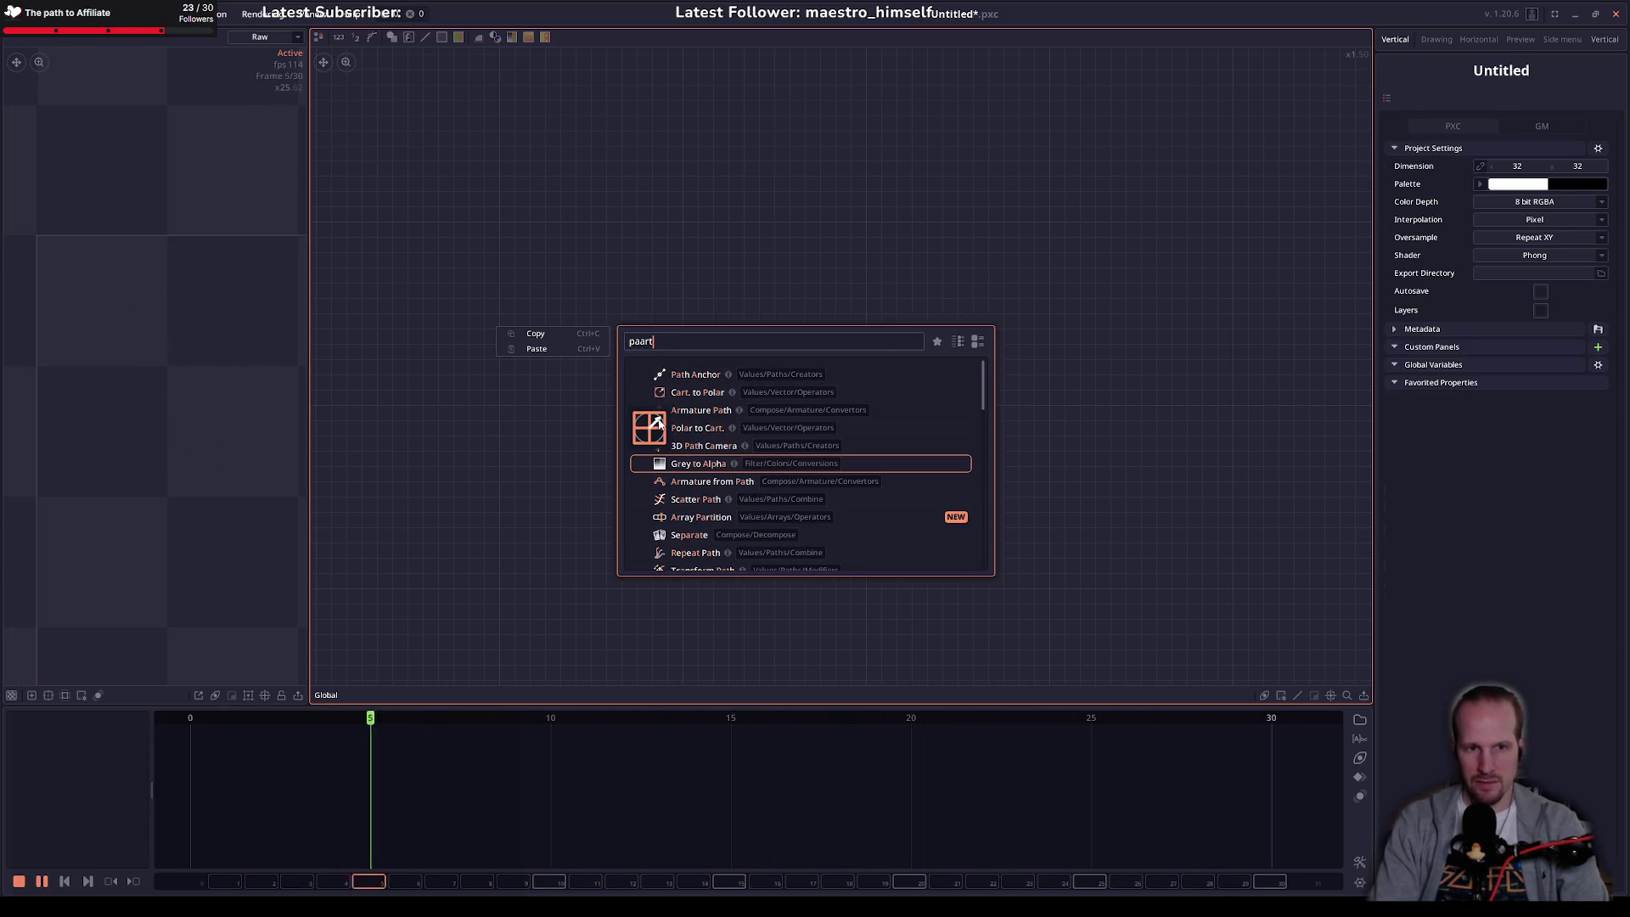
{"action": "key", "text": "BackSpace"}
{"action": "key", "text": "BackSpace"}
{"action": "key", "text": "BackSpace"}
{"action": "type", "text": "rti"}
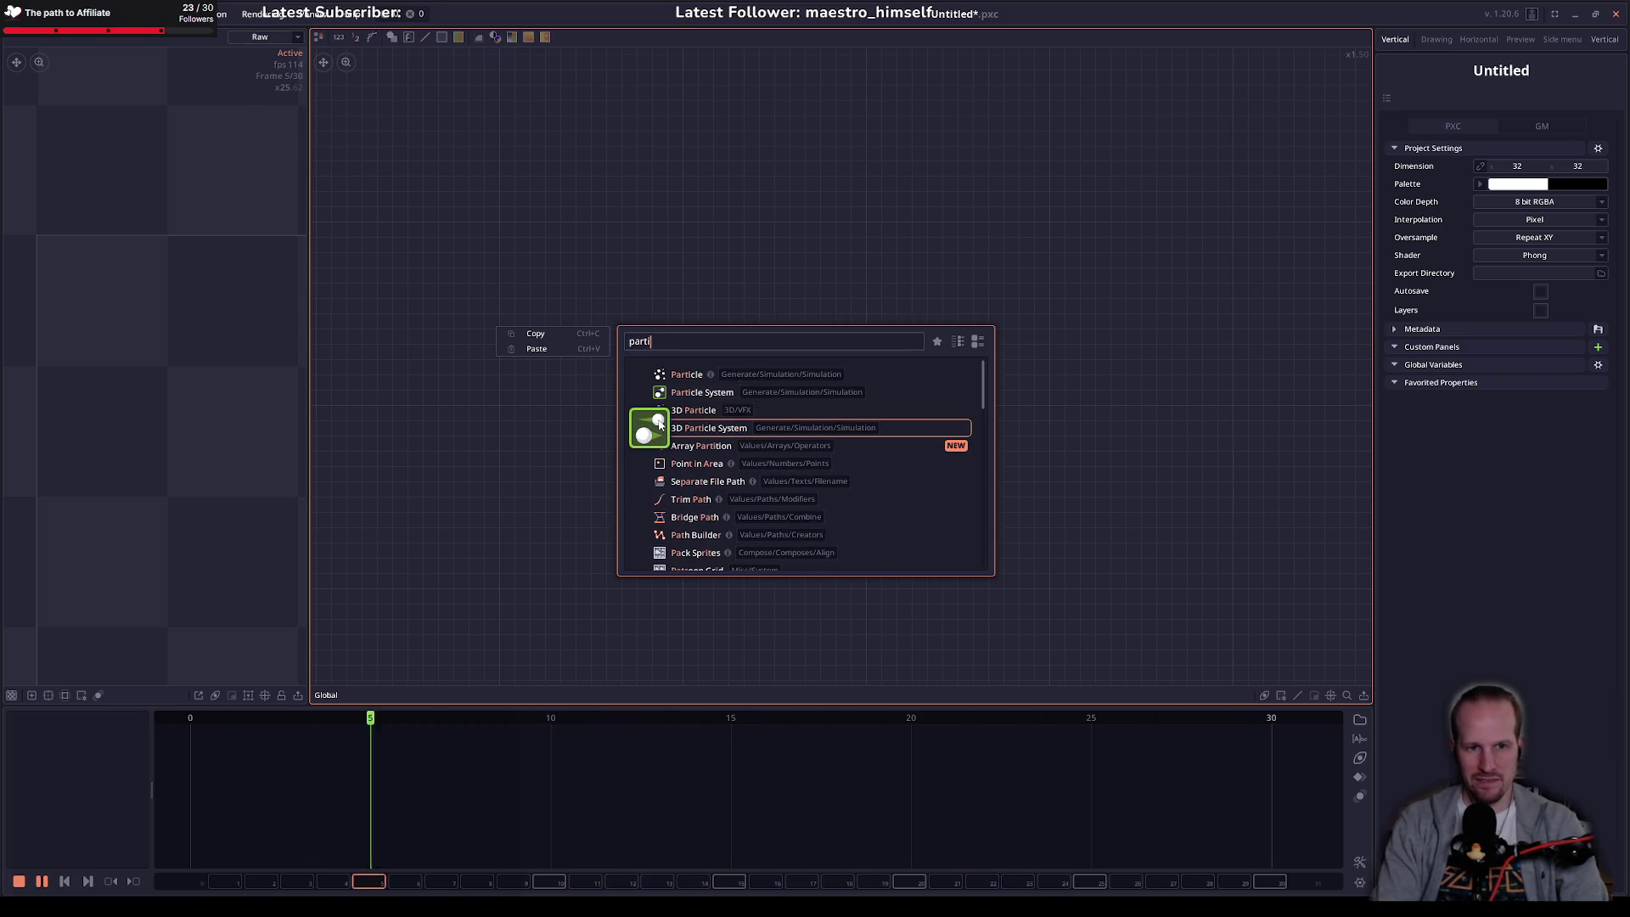
{"action": "key", "text": "Up"}
{"action": "key", "text": "Up"}
{"action": "key", "text": "Up"}
{"action": "key", "text": "Return"}
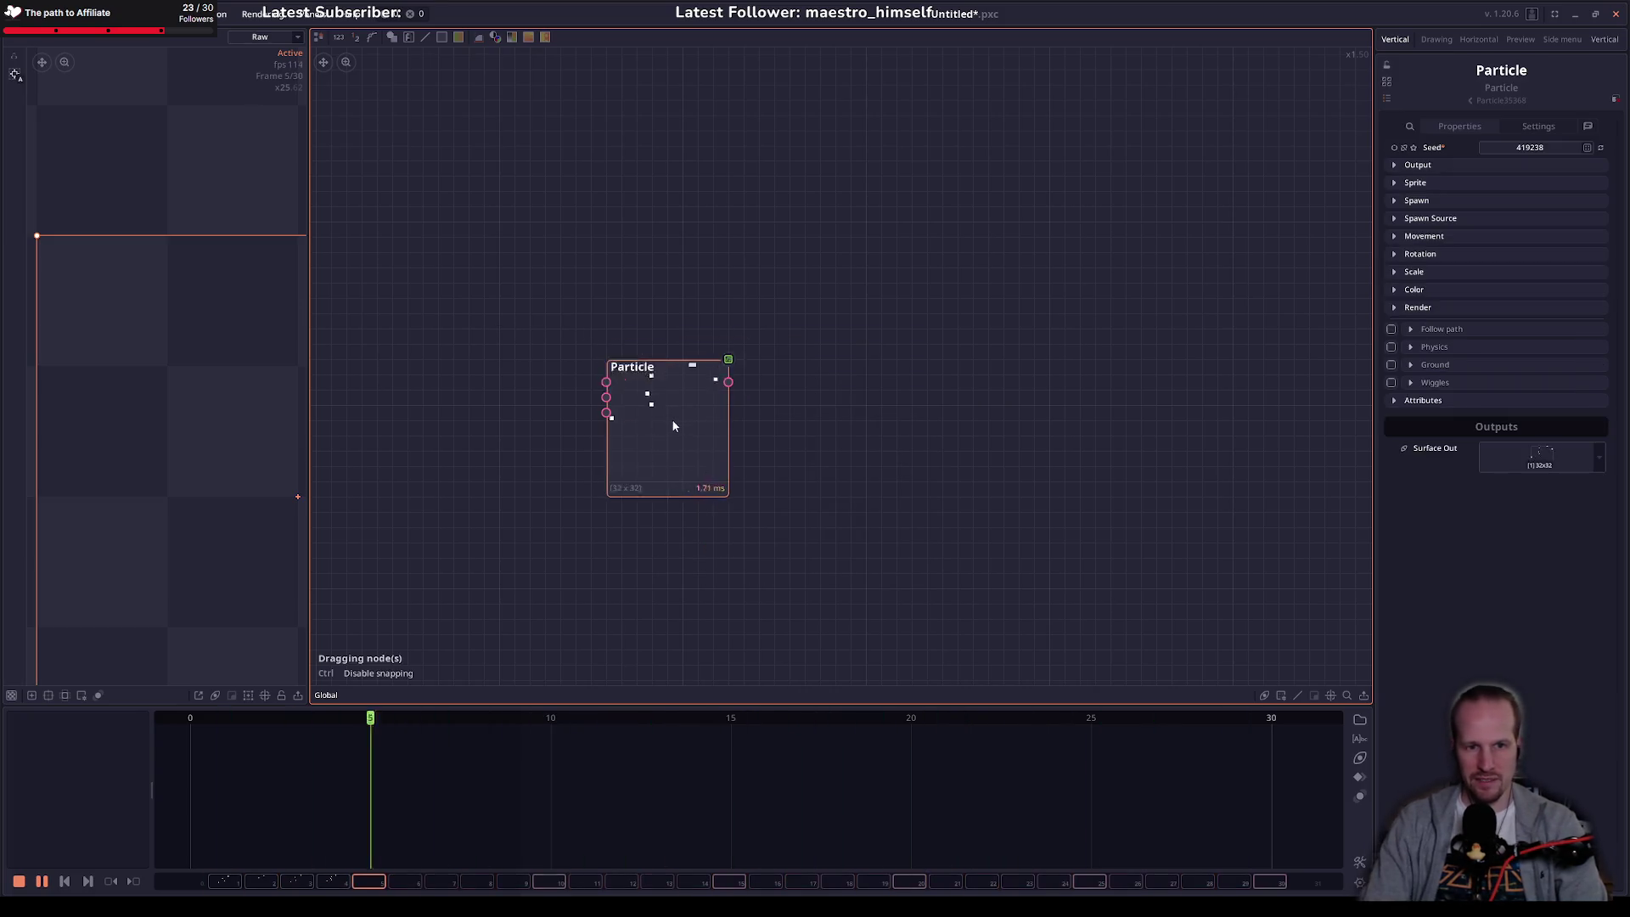
Step: Switch the Spawn Source's spawn area shape from rectangle to ellipse
{"action": "left_click", "coordinate": [1443, 202]}
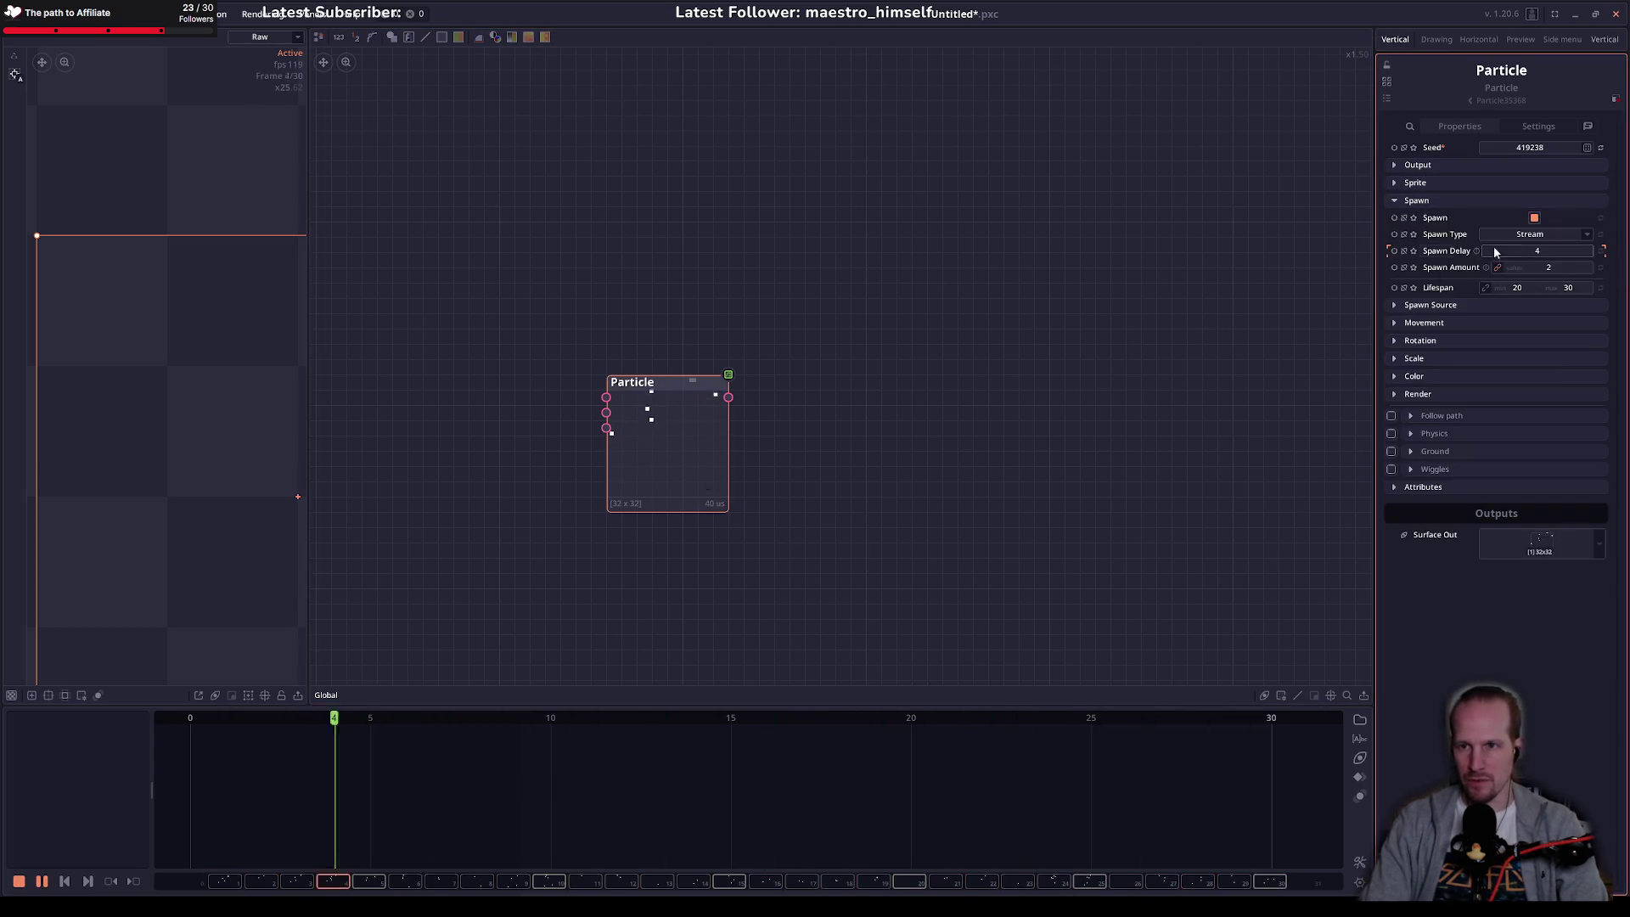
{"action": "left_click", "coordinate": [1430, 307]}
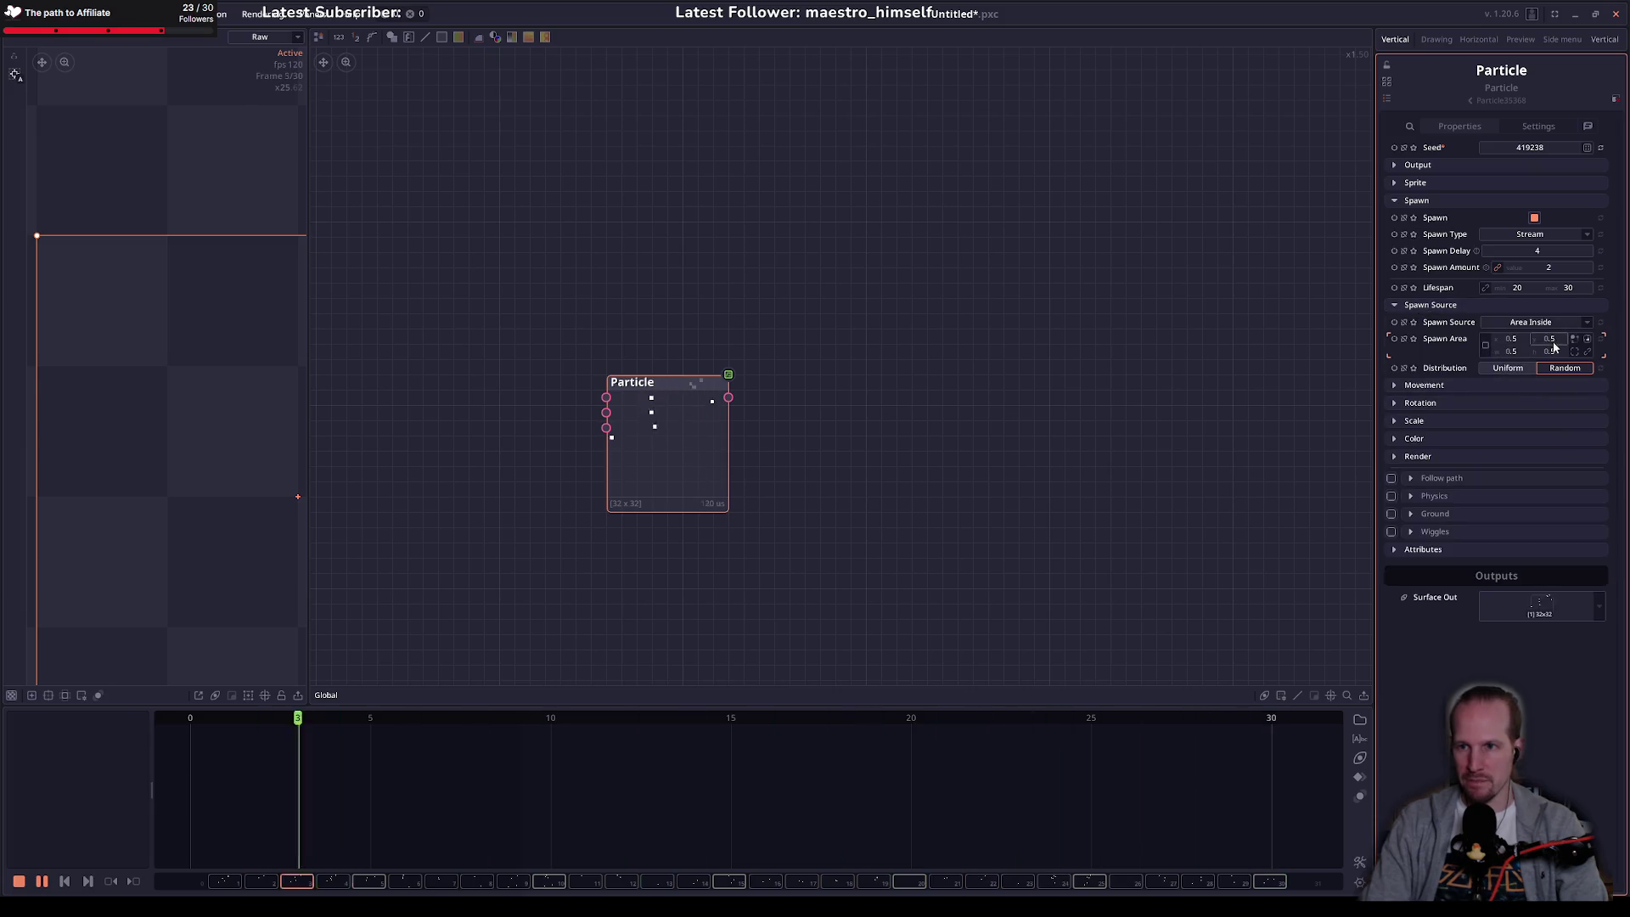
{"action": "left_click", "coordinate": [1485, 346]}
{"action": "scroll", "coordinate": [129, 331], "scroll_direction": "down", "scroll_amount": 1}
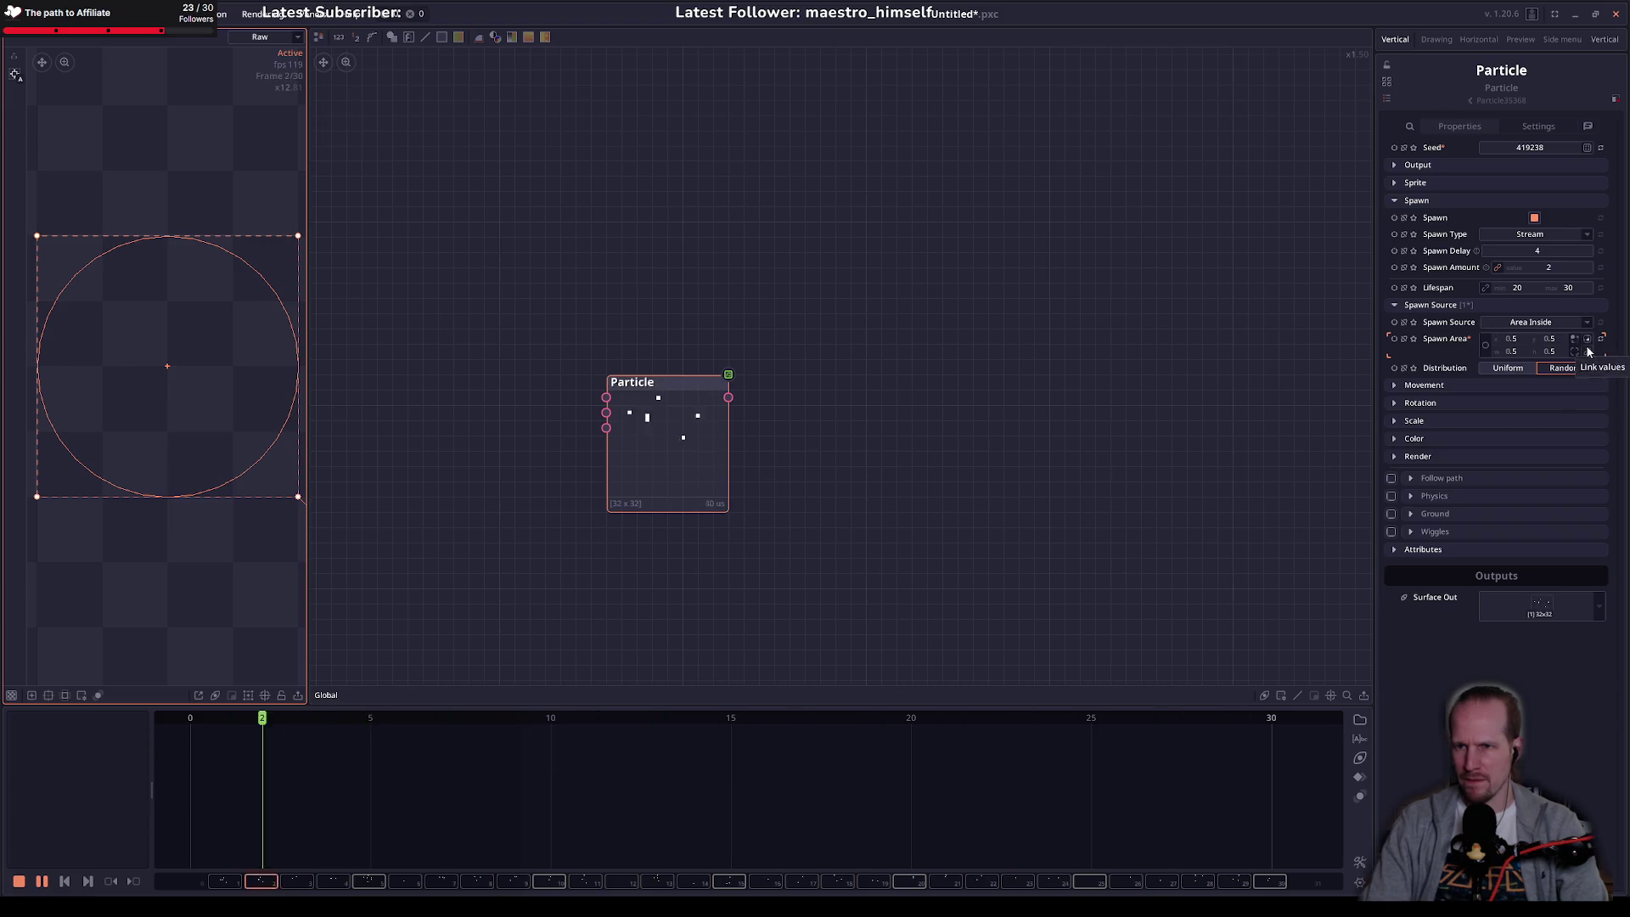
Step: Shrink the spawn circle to about 0.172 and move it to the canvas bottom centre
{"action": "left_click", "coordinate": [1588, 351]}
{"action": "left_click_drag", "start_coordinate": [1514, 338], "coordinate": [1468, 338]}
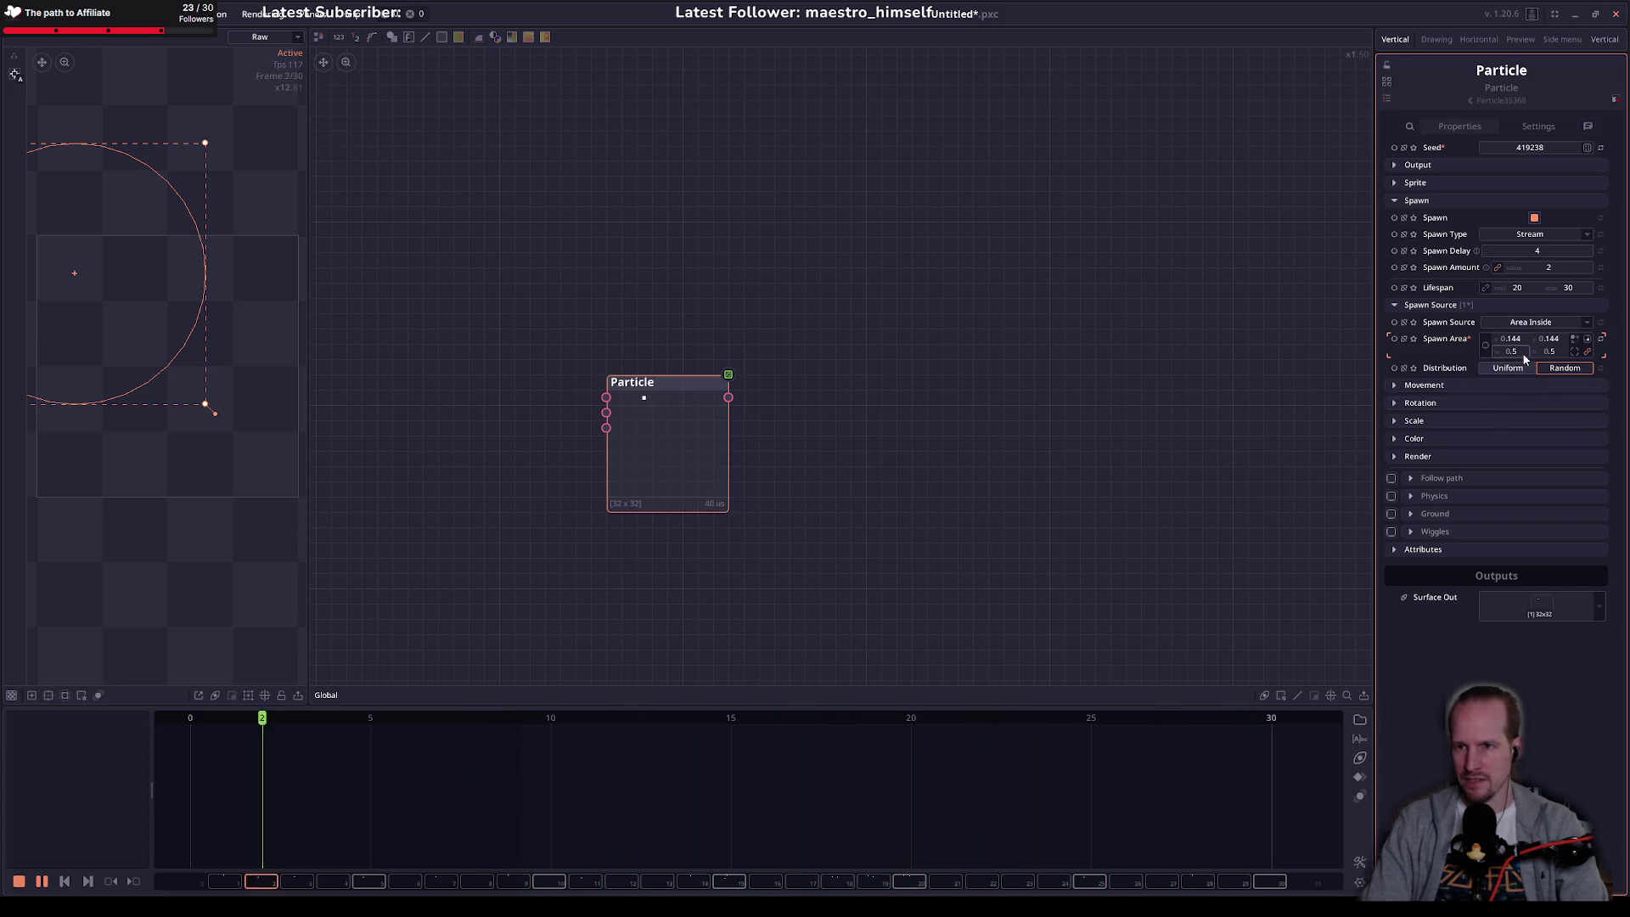
{"action": "key", "text": "ctrl+z"}
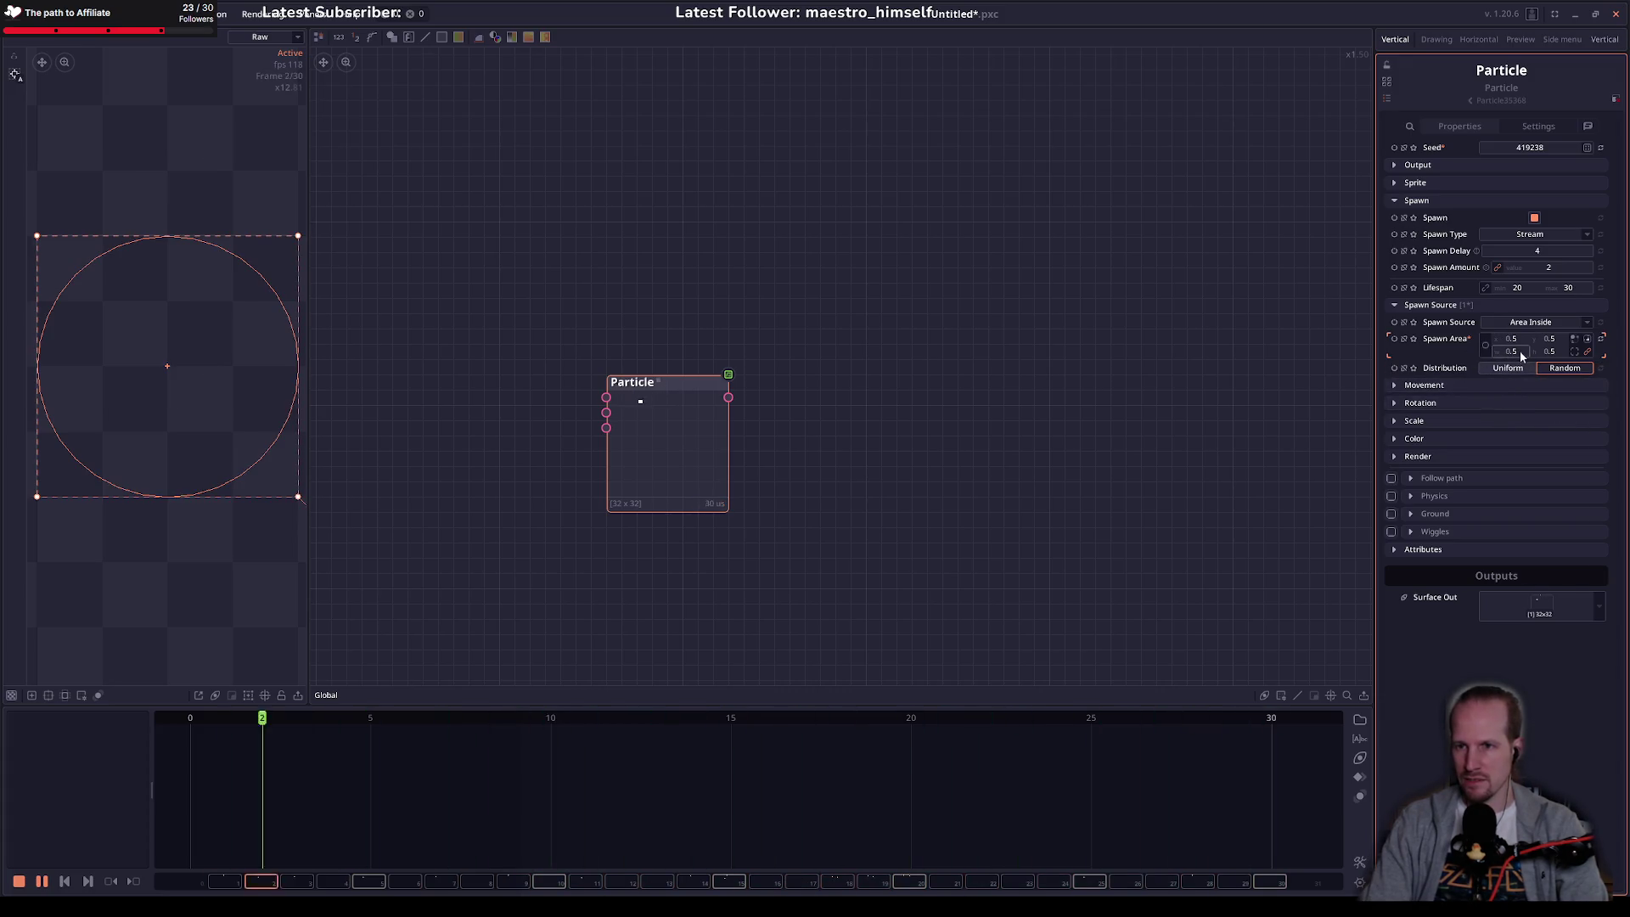
{"action": "left_click_drag", "start_coordinate": [1520, 350], "coordinate": [1477, 349]}
{"action": "mouse_move", "coordinate": [187, 375]}
{"action": "left_mouse_down"}
{"action": "mouse_move", "coordinate": [187, 496]}
{"action": "mouse_move", "coordinate": [189, 466]}
{"action": "left_mouse_up"}
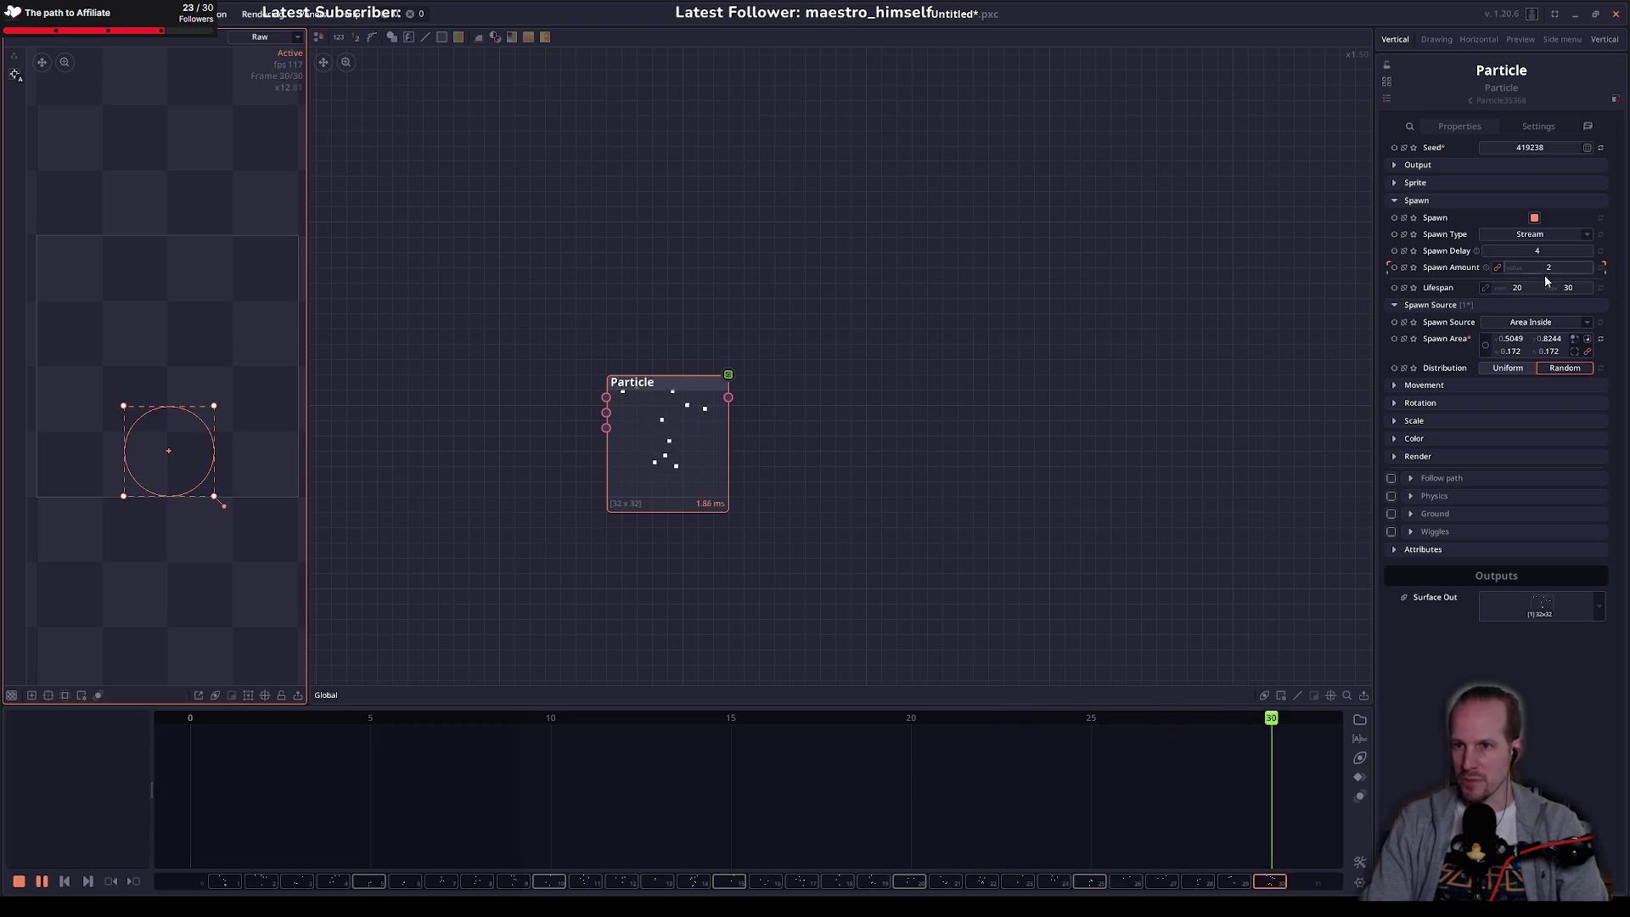
Step: Try a particle lifespan range of 10 to 20
{"action": "left_click", "coordinate": [1519, 288]}
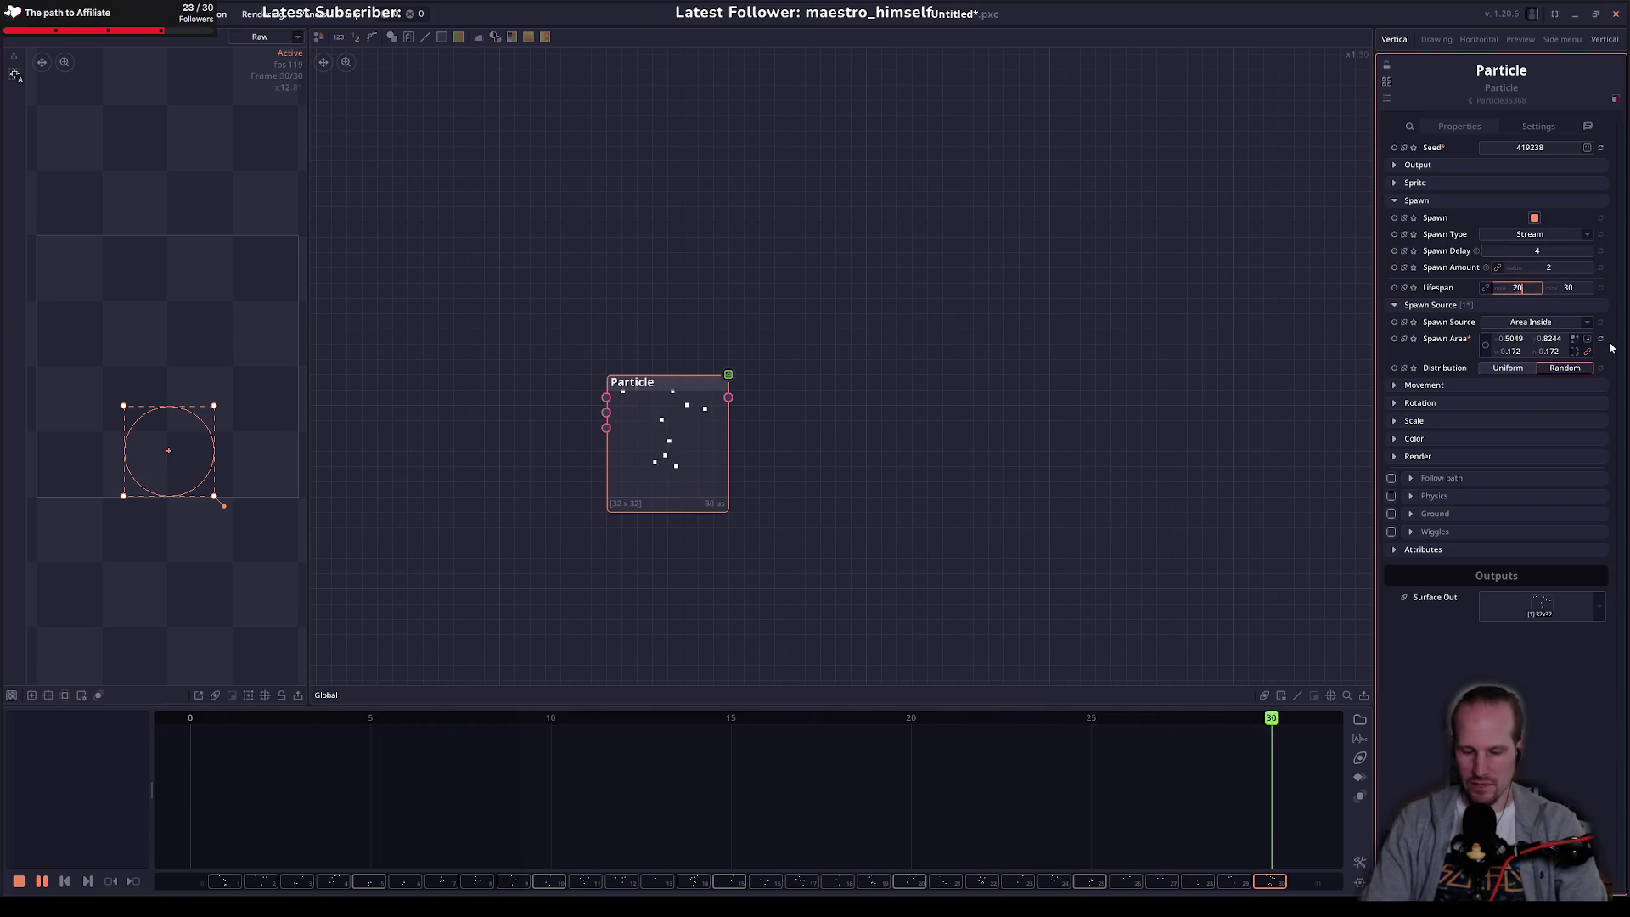
{"action": "type", "text": "1"}
{"action": "key", "text": "Tab"}
{"action": "type", "text": "2"}
{"action": "key", "text": "Return"}
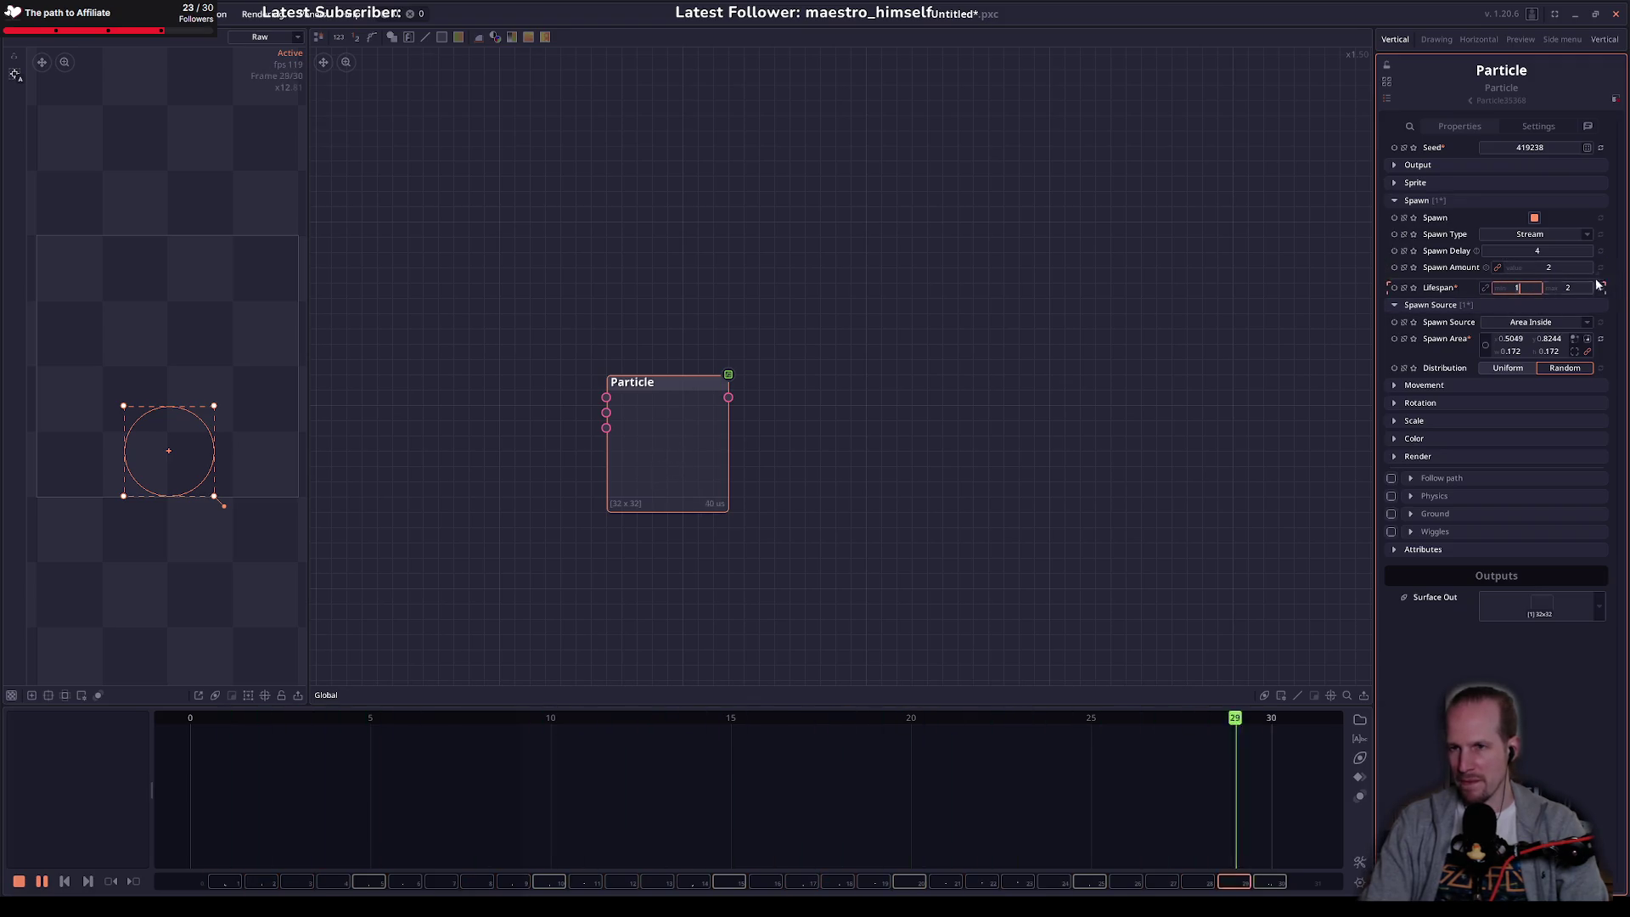
{"action": "left_click", "coordinate": [1530, 288]}
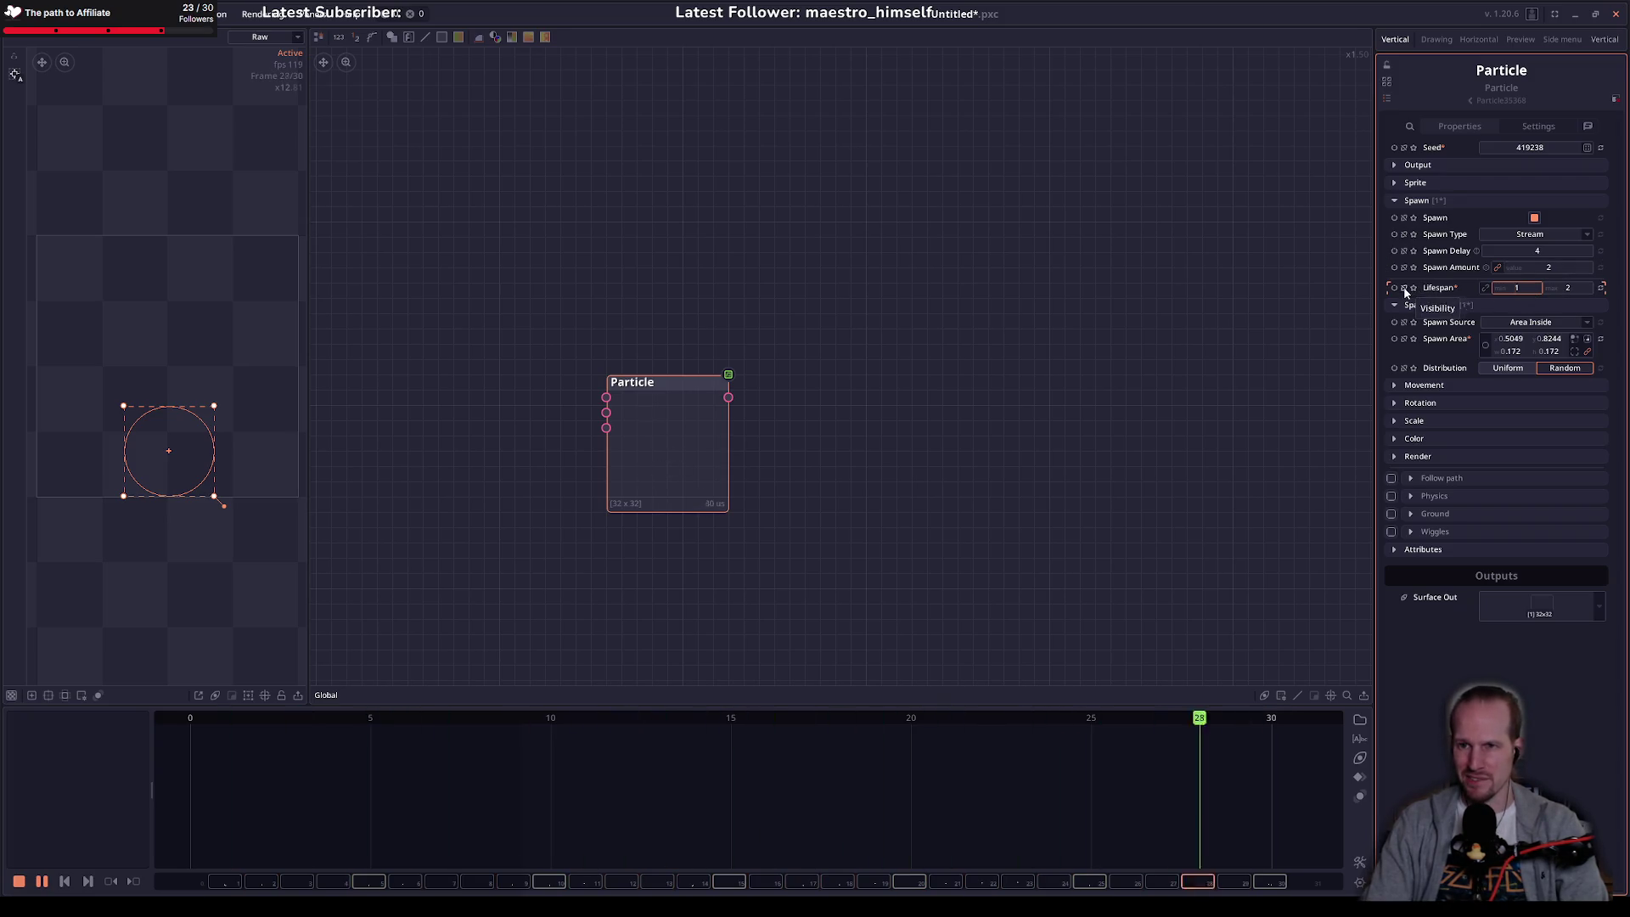
{"action": "type", "text": "0"}
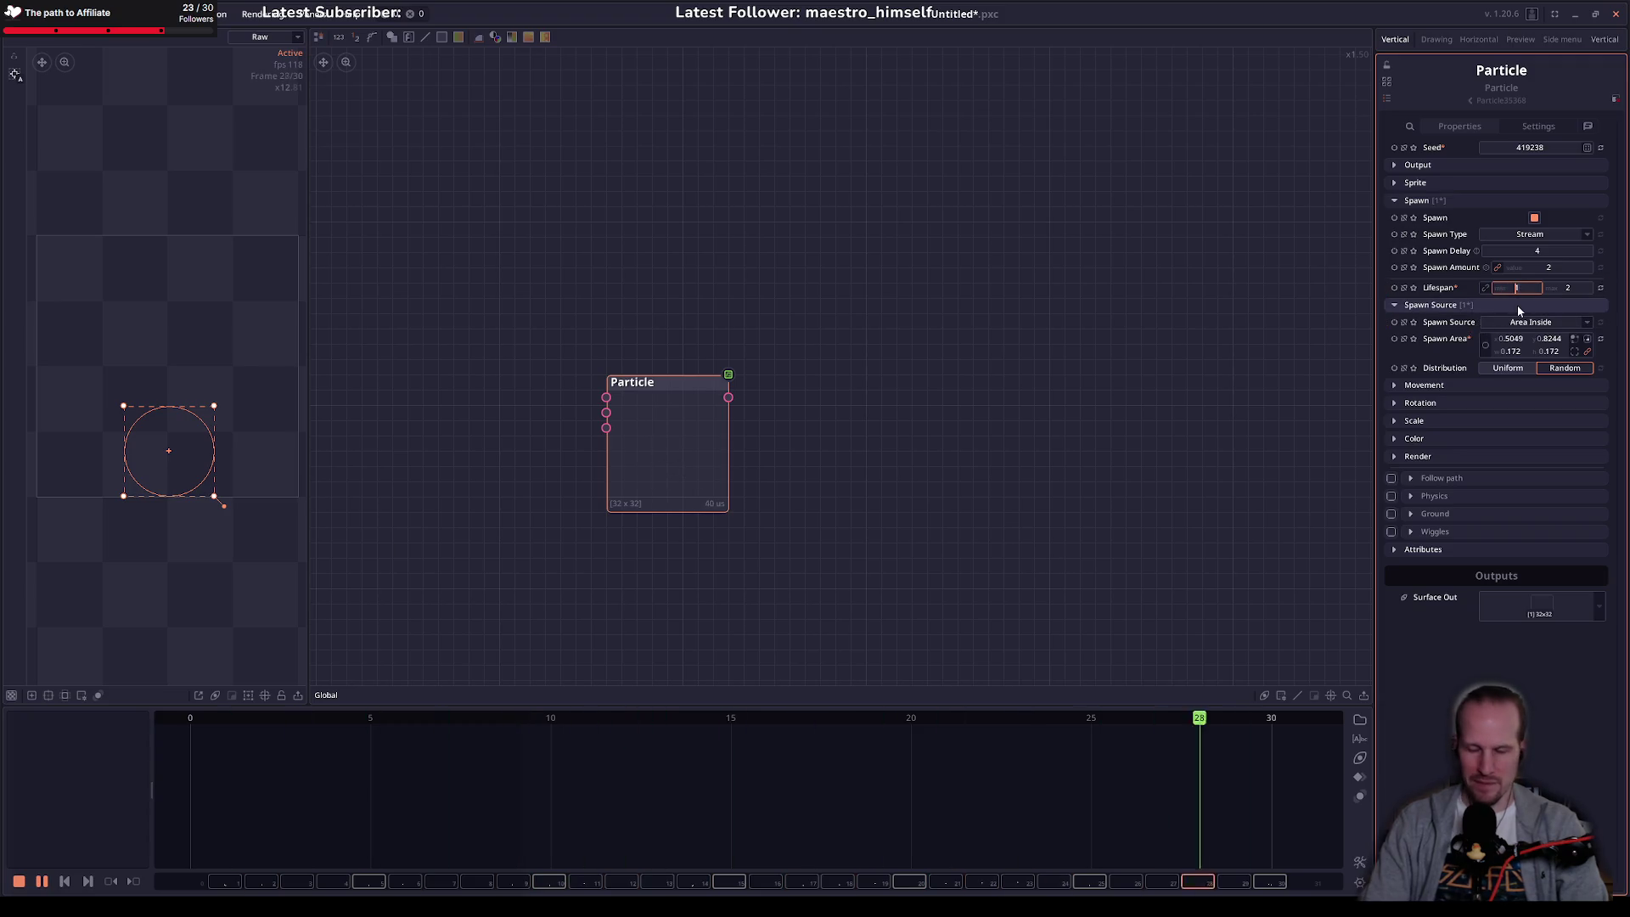
{"action": "key", "text": "Tab"}
{"action": "type", "text": "20"}
{"action": "key", "text": "Return"}
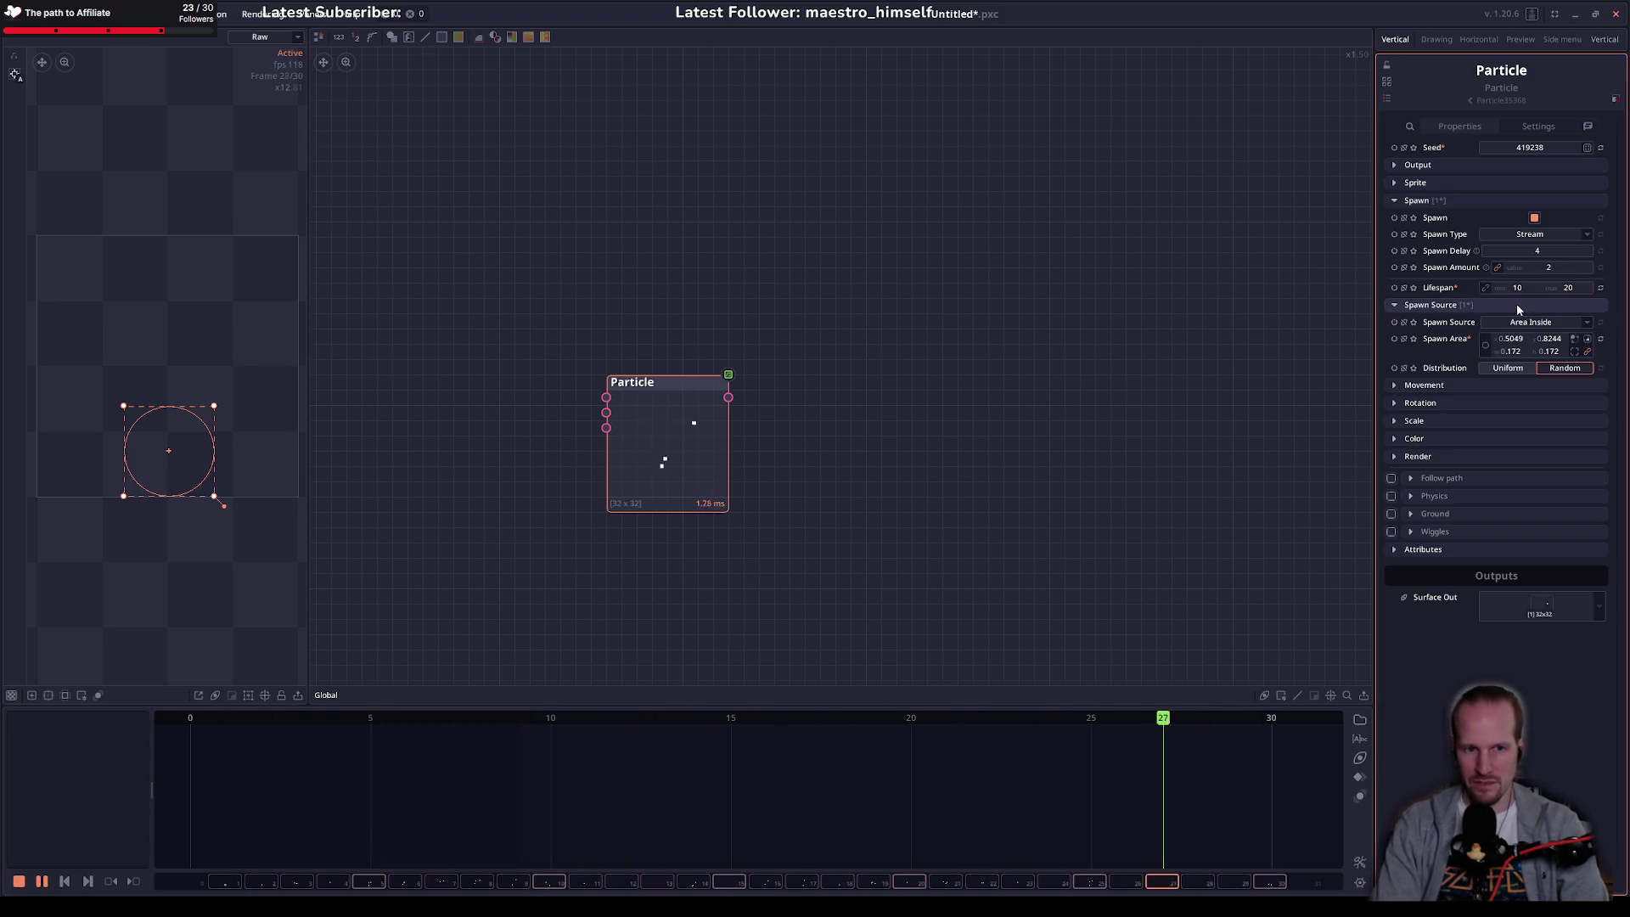
Step: Settle the particle lifespan on a range of 8 to 16
{"action": "left_click_drag", "start_coordinate": [1555, 291], "coordinate": [1559, 295]}
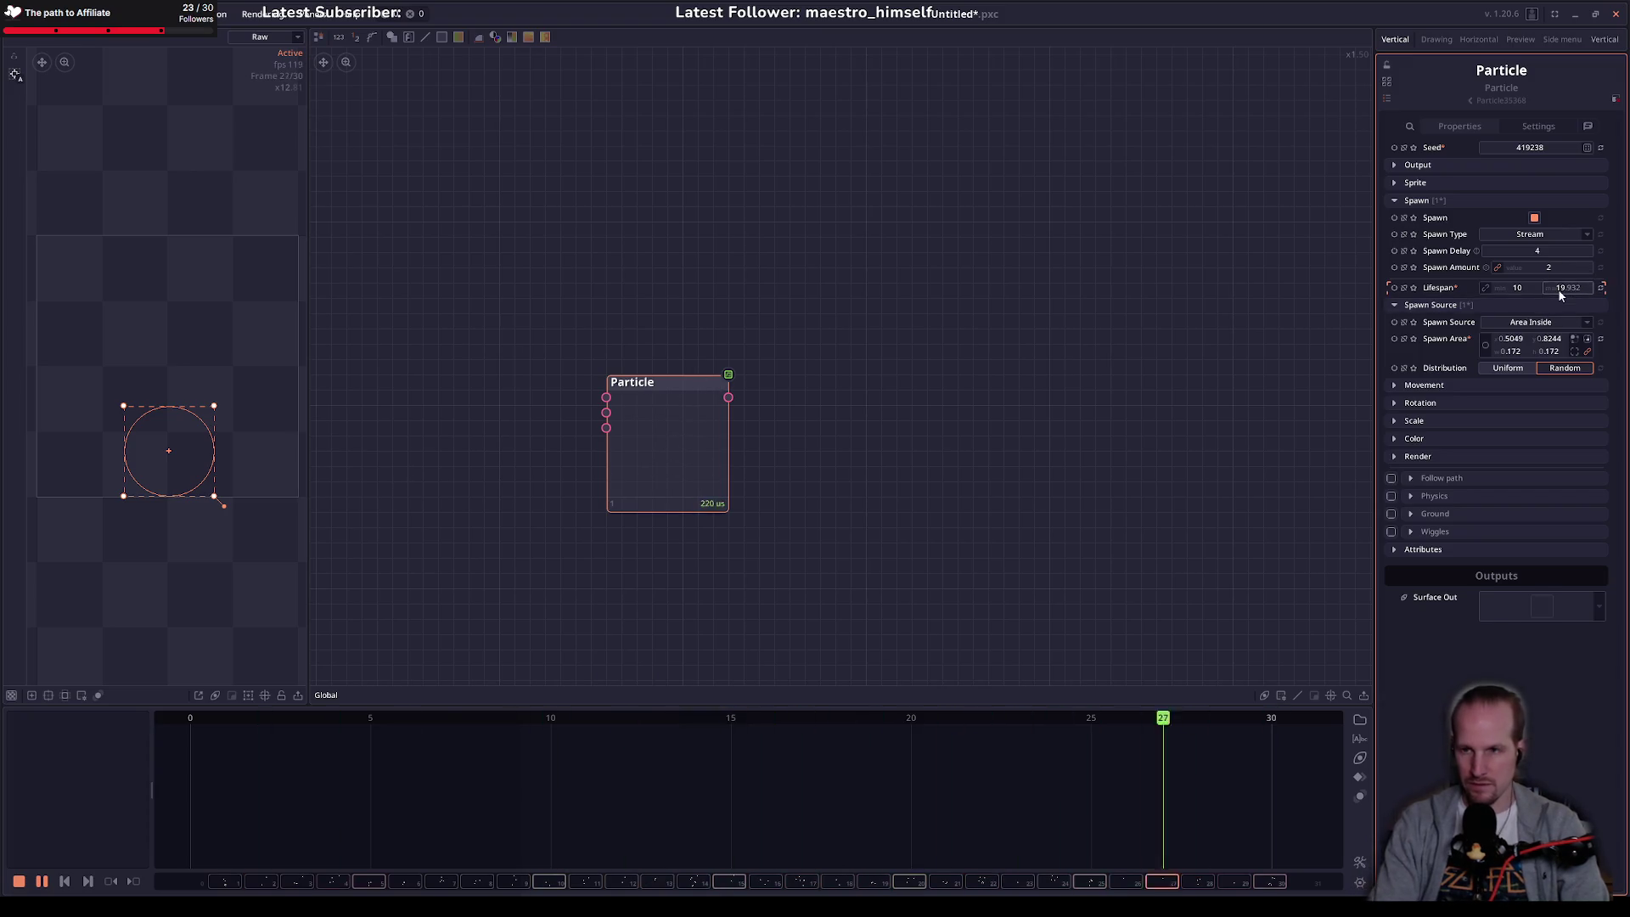
{"action": "left_click", "coordinate": [1523, 289]}
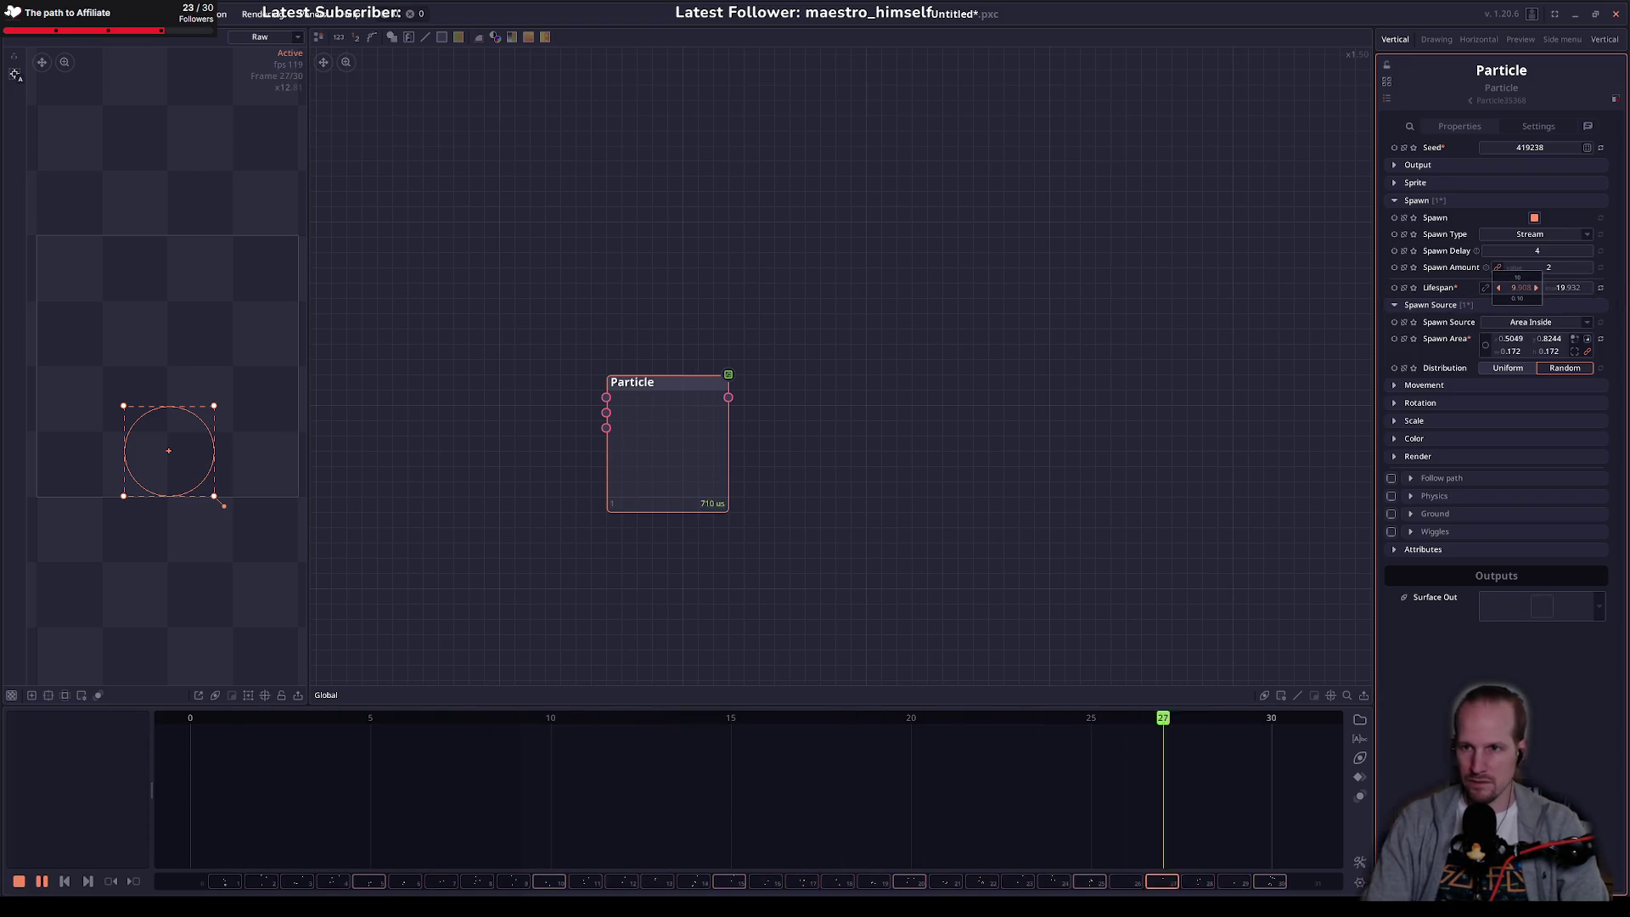
{"action": "type", "text": "7"}
{"action": "key", "text": "Return"}
{"action": "key", "text": "Tab"}
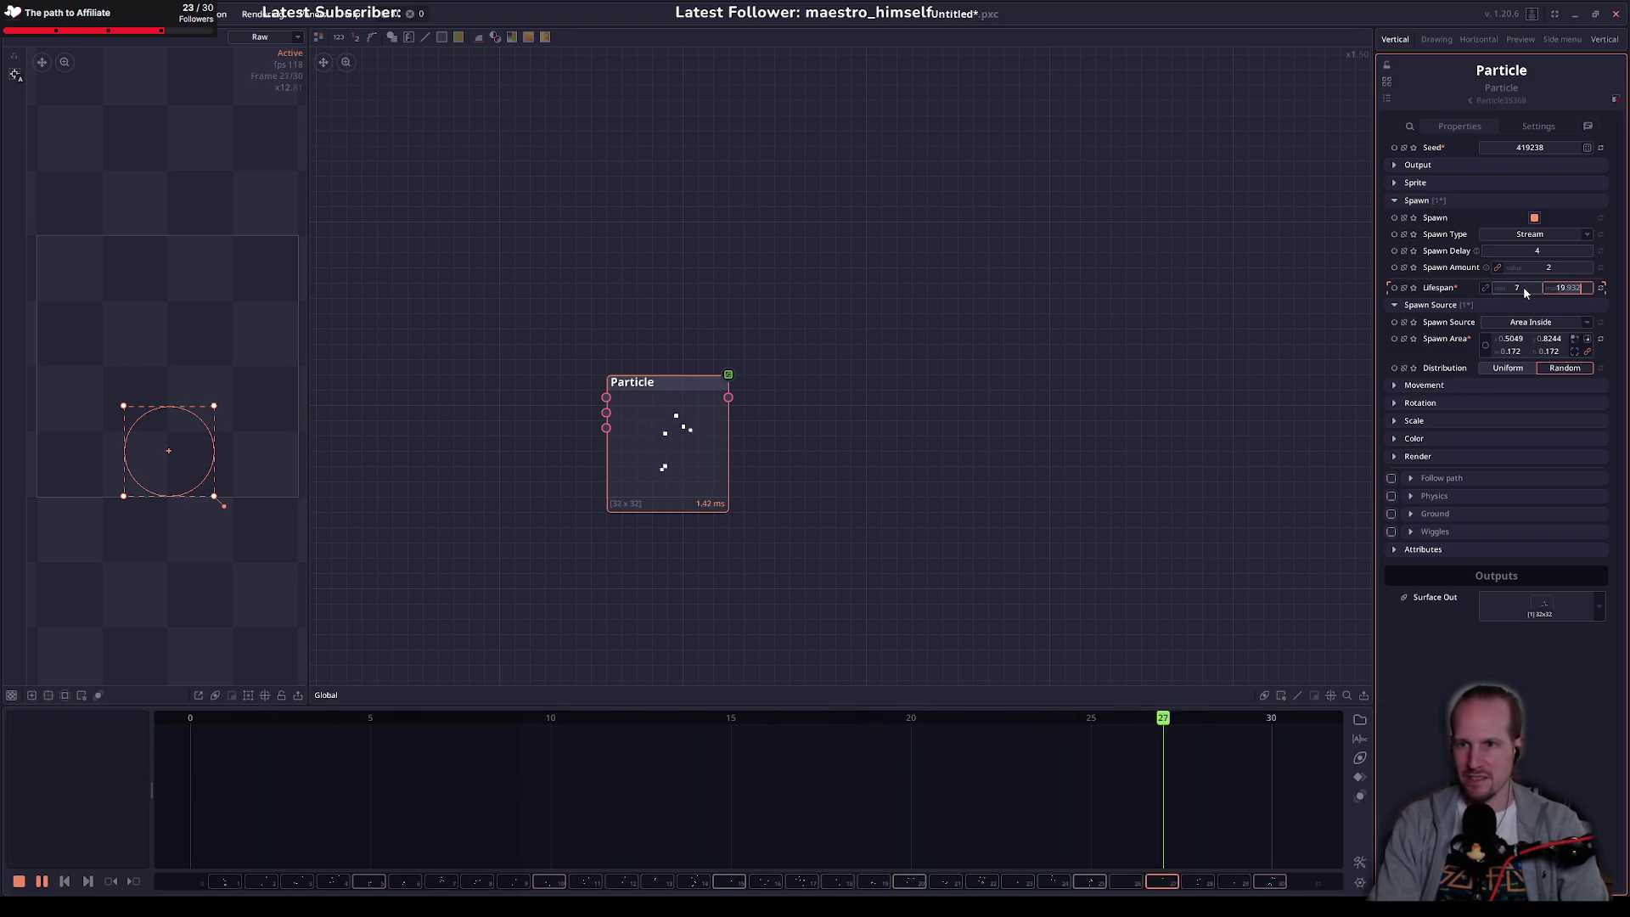
{"action": "type", "text": "14"}
{"action": "key", "text": "Return"}
{"action": "type", "text": "8"}
{"action": "key", "text": "Tab"}
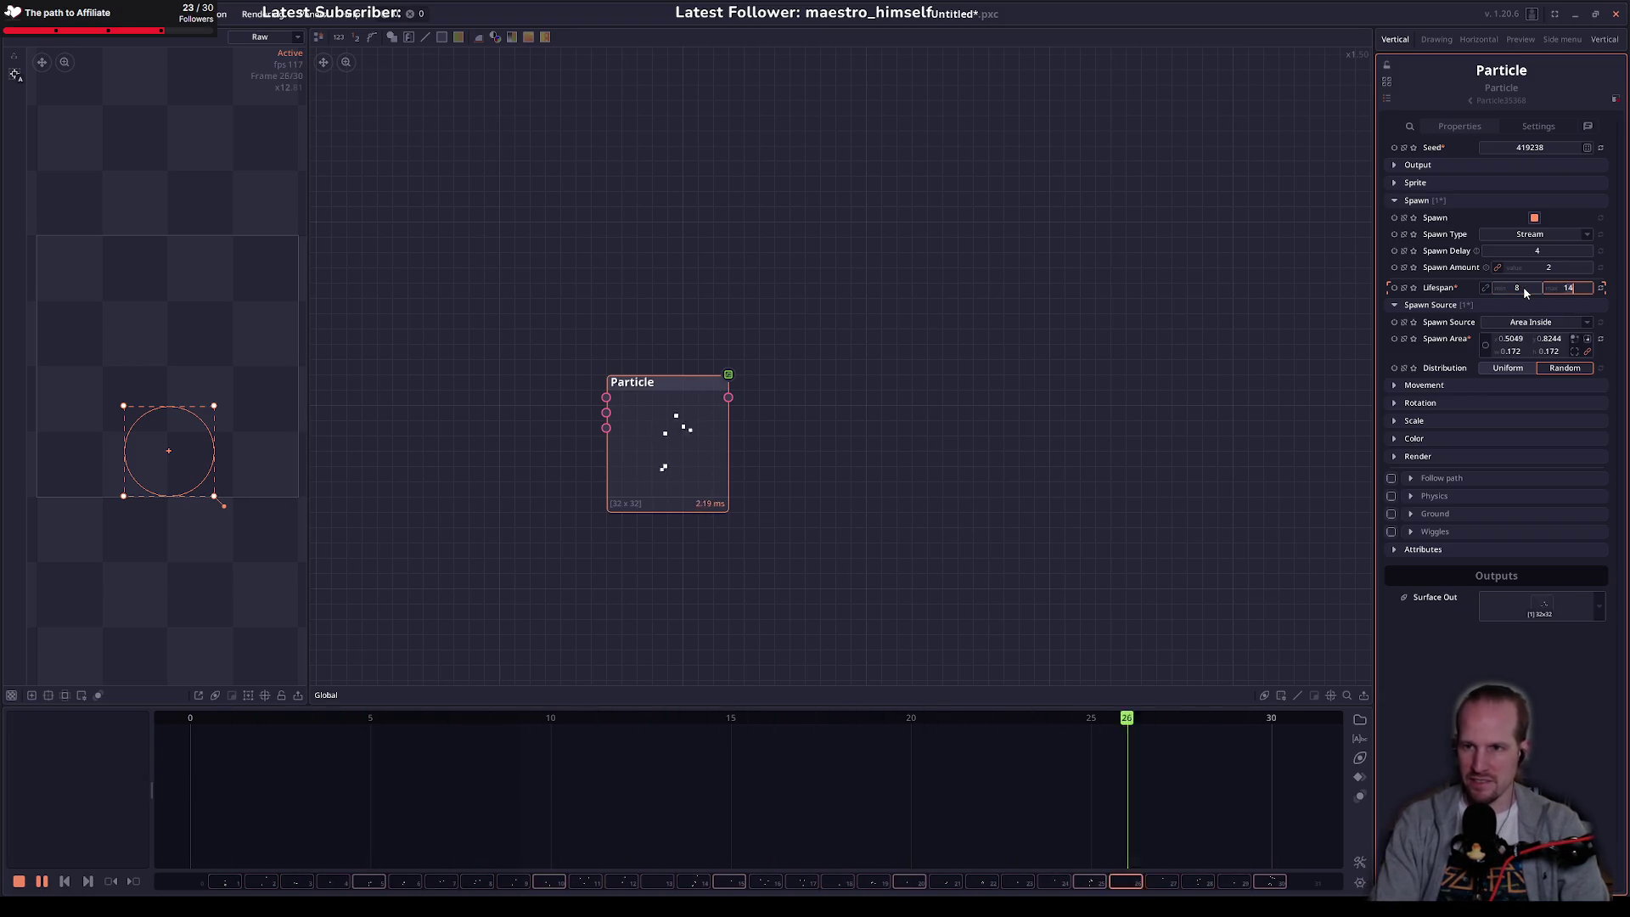
{"action": "key", "text": "BackSpace"}
{"action": "type", "text": "6"}
{"action": "key", "text": "Return"}
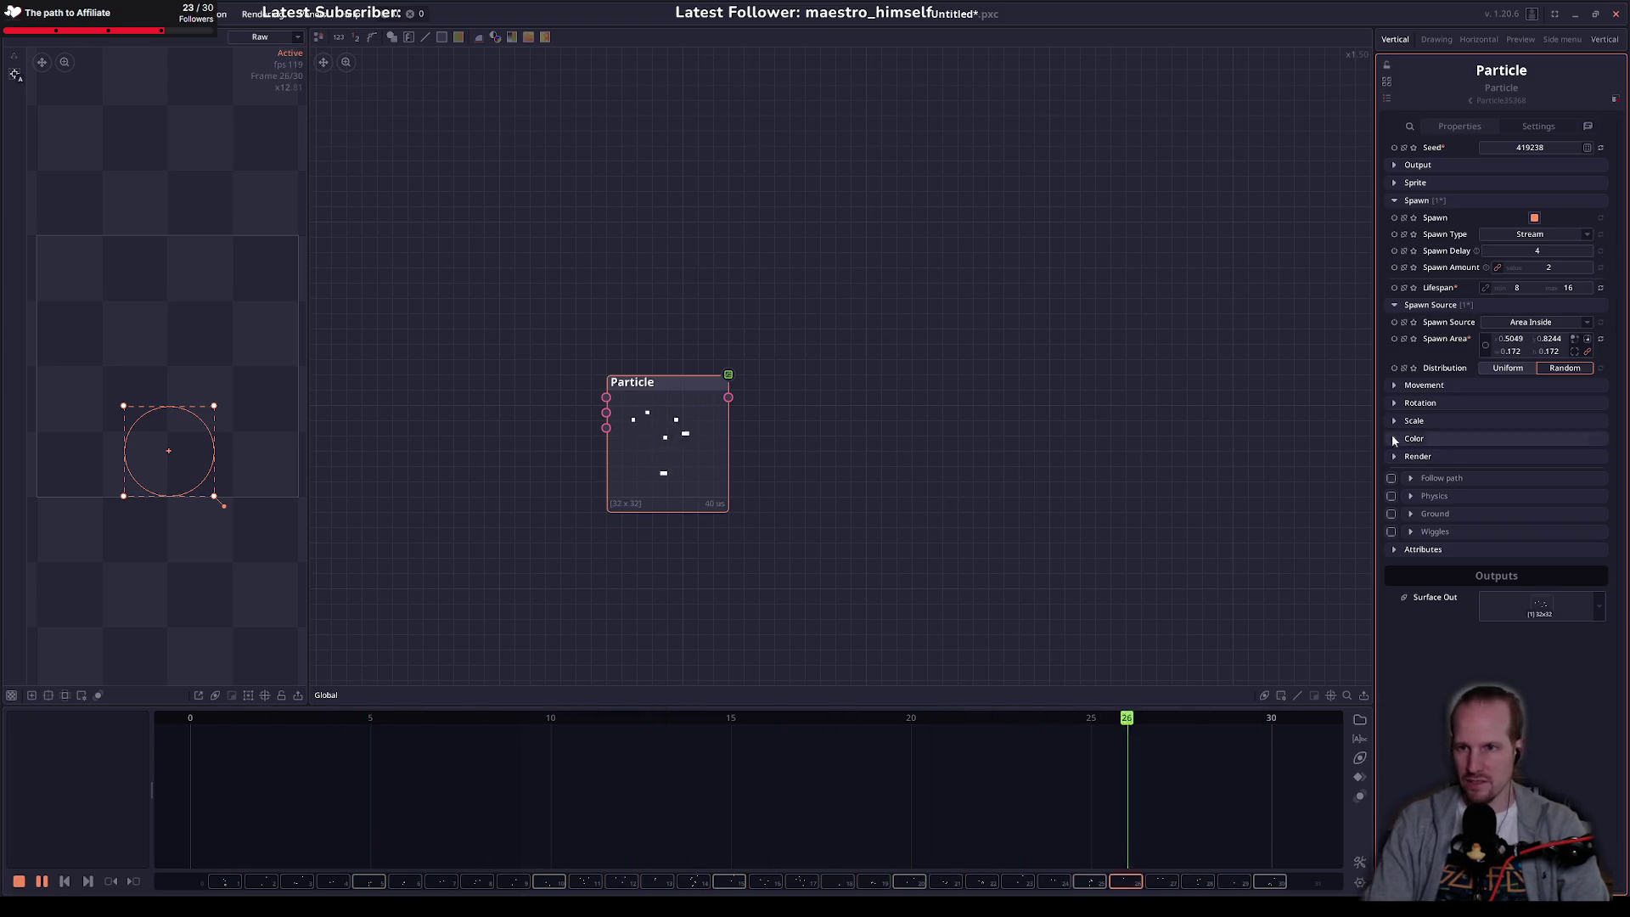
{"action": "left_click", "coordinate": [1531, 322]}
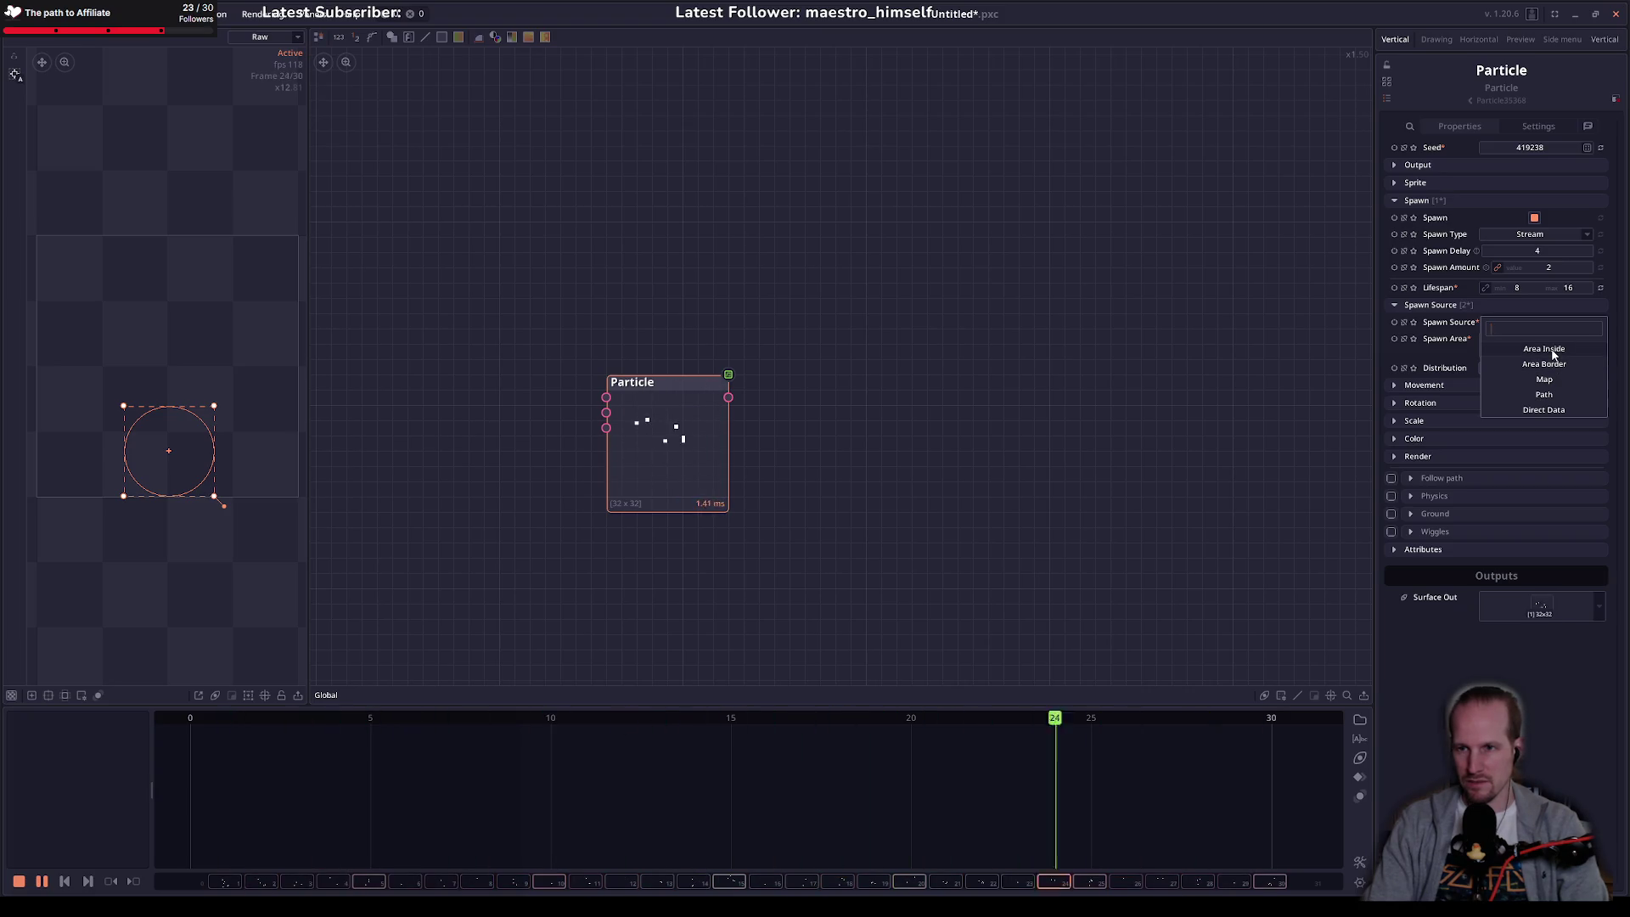
Step: Keep Area Inside, briefly try a rectangle, then shrink the circle to radius ~0.116 near the bottom
{"action": "left_click", "coordinate": [1553, 350]}
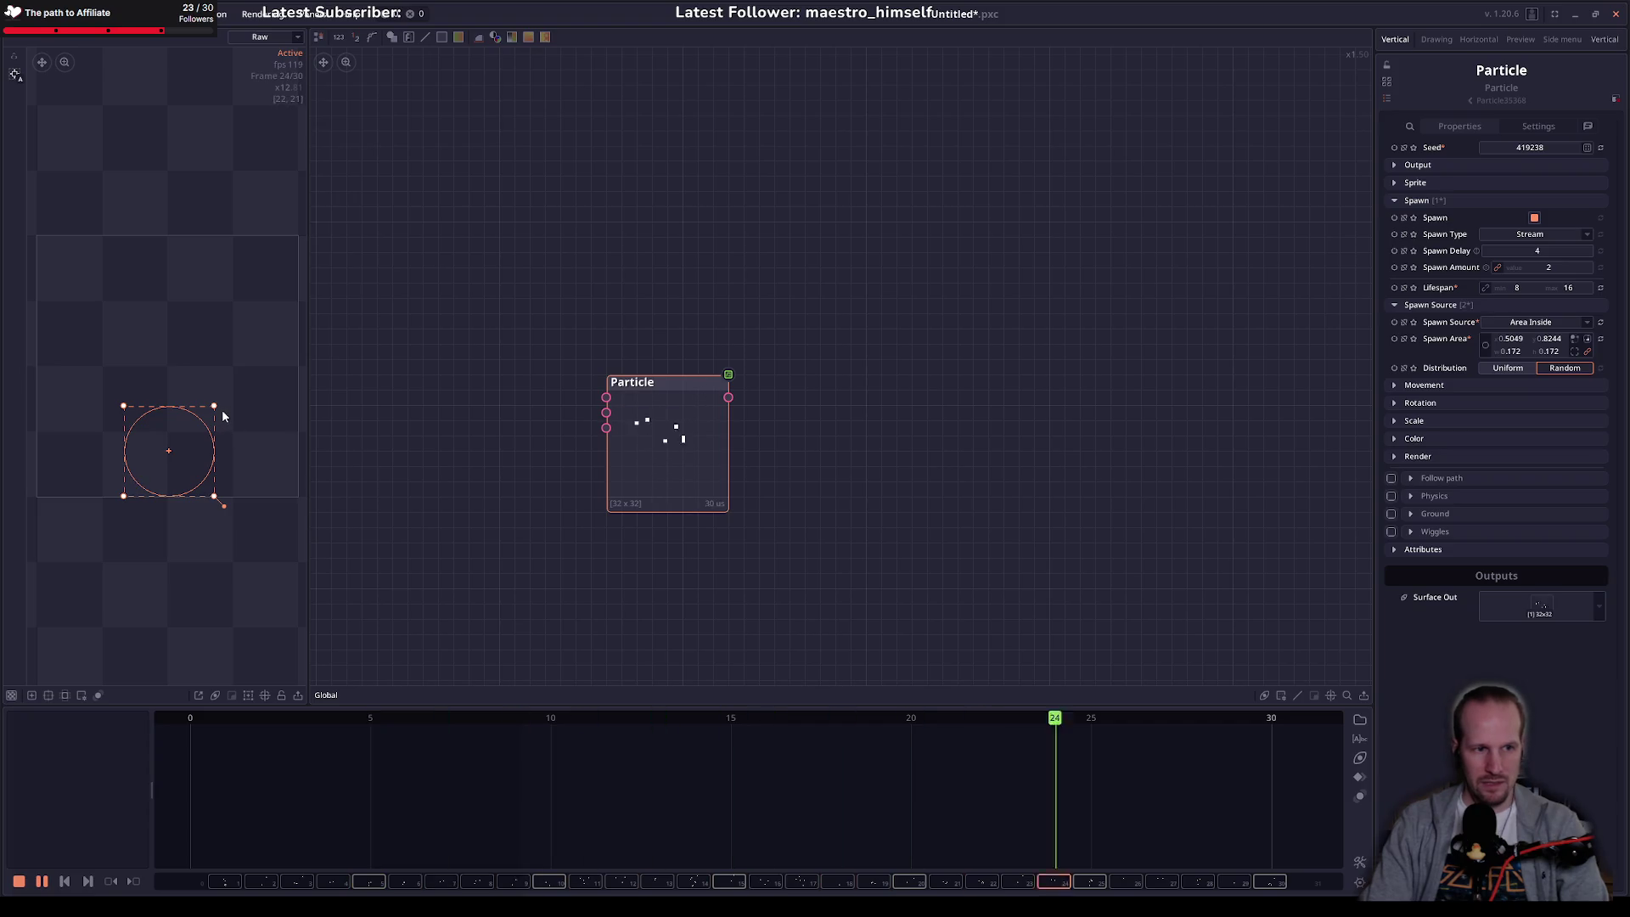
{"action": "left_click", "coordinate": [1485, 344]}
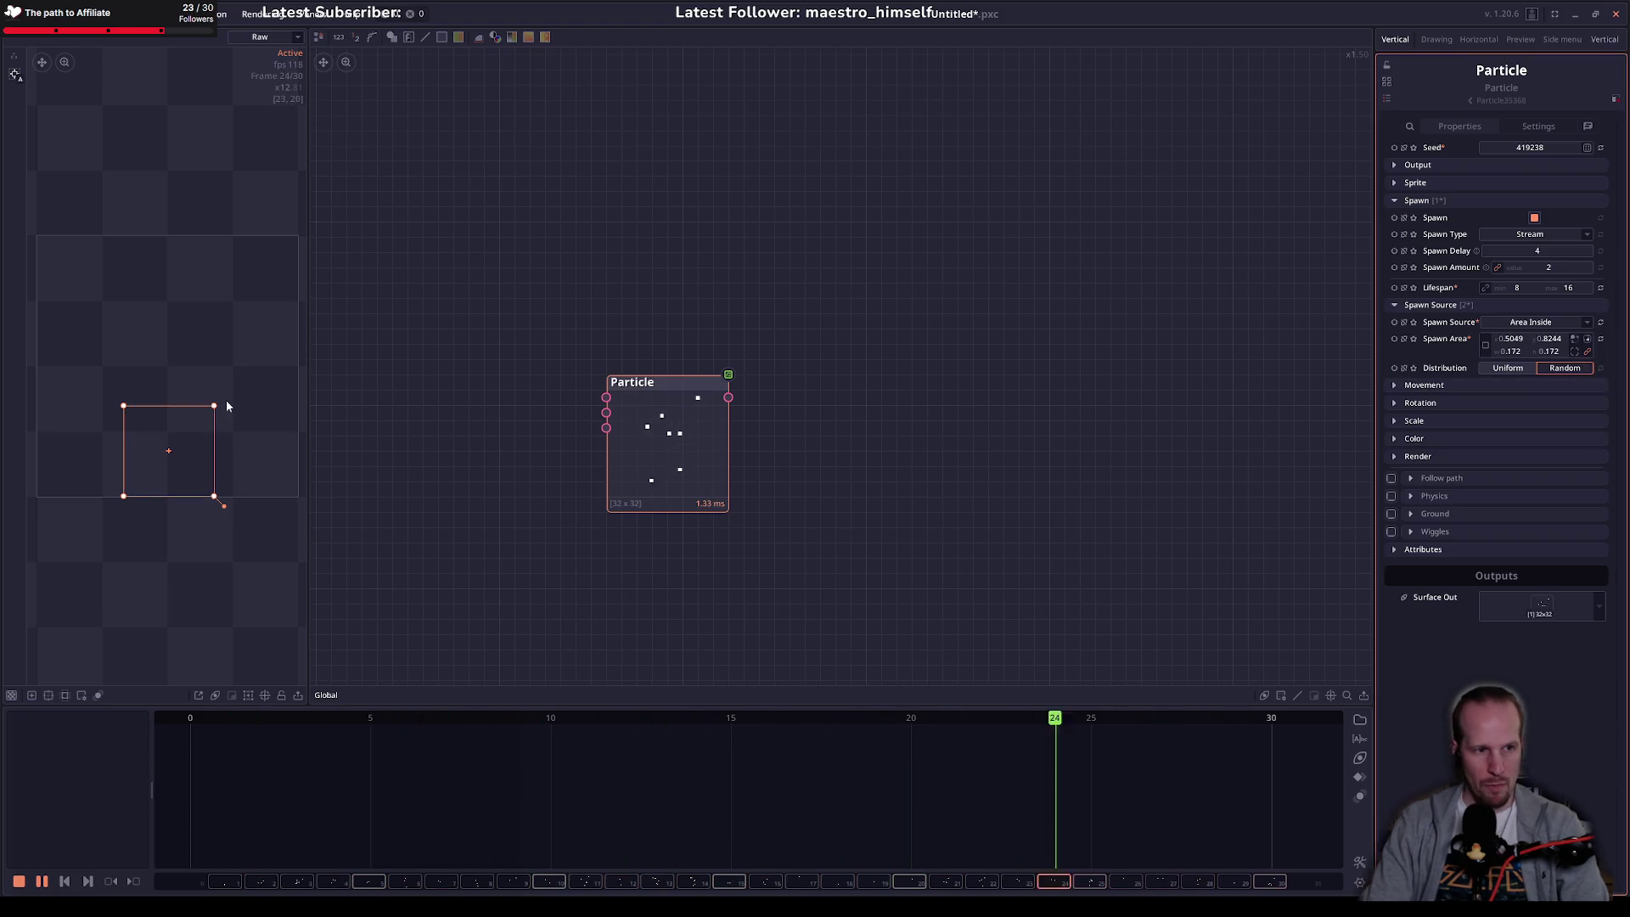
{"action": "left_click_drag", "start_coordinate": [214, 407], "coordinate": [214, 490]}
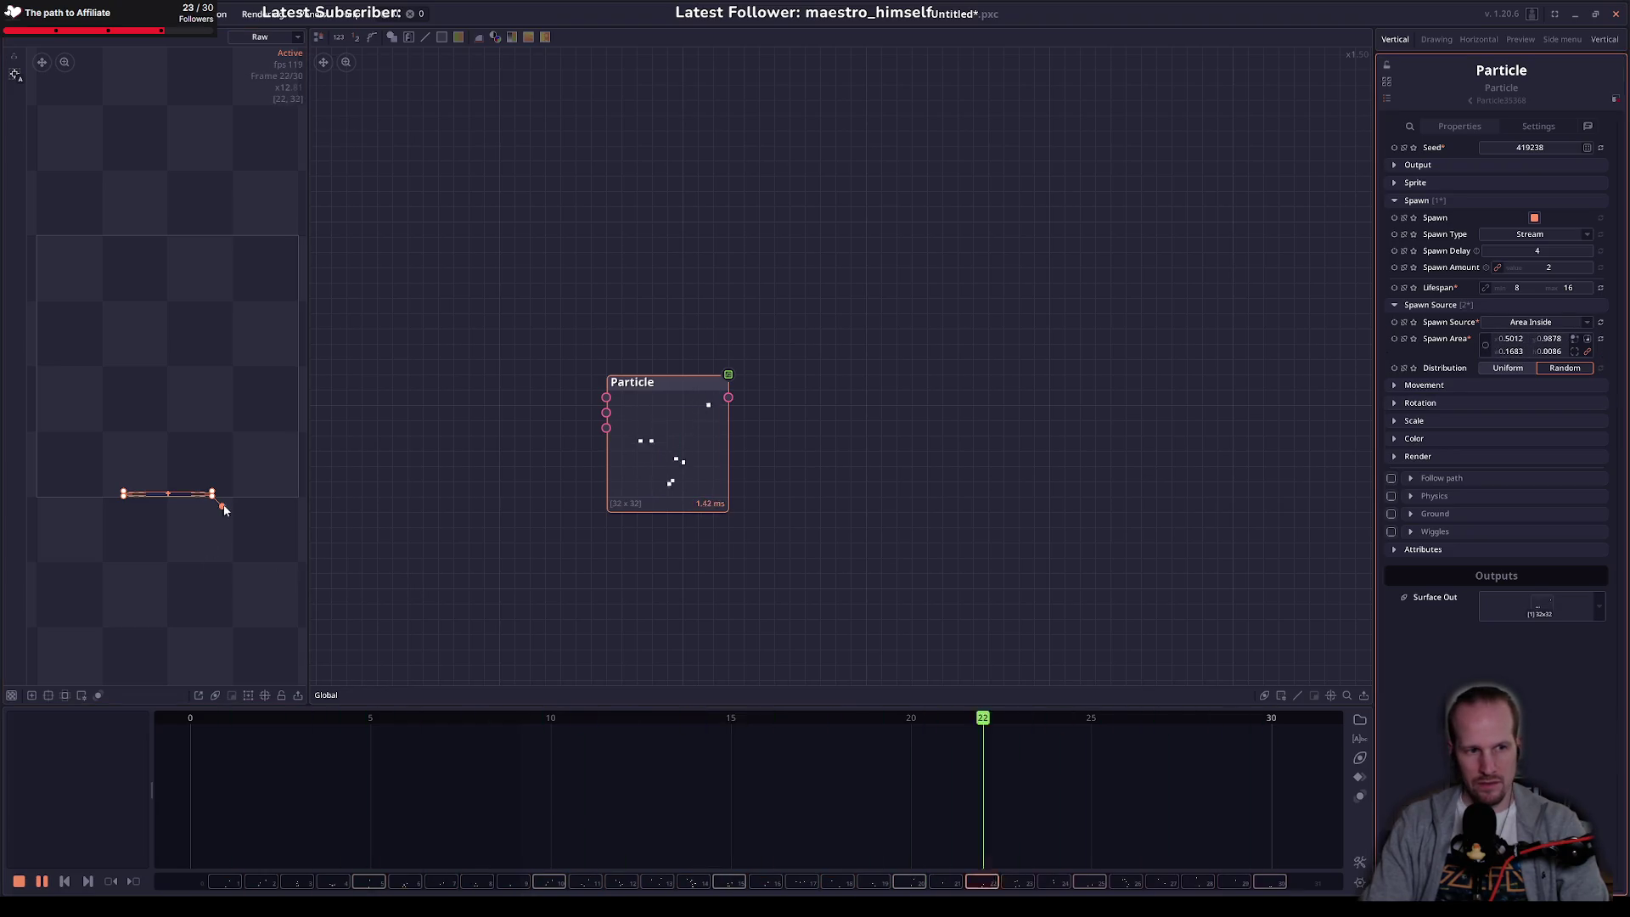
{"action": "left_click", "coordinate": [238, 470]}
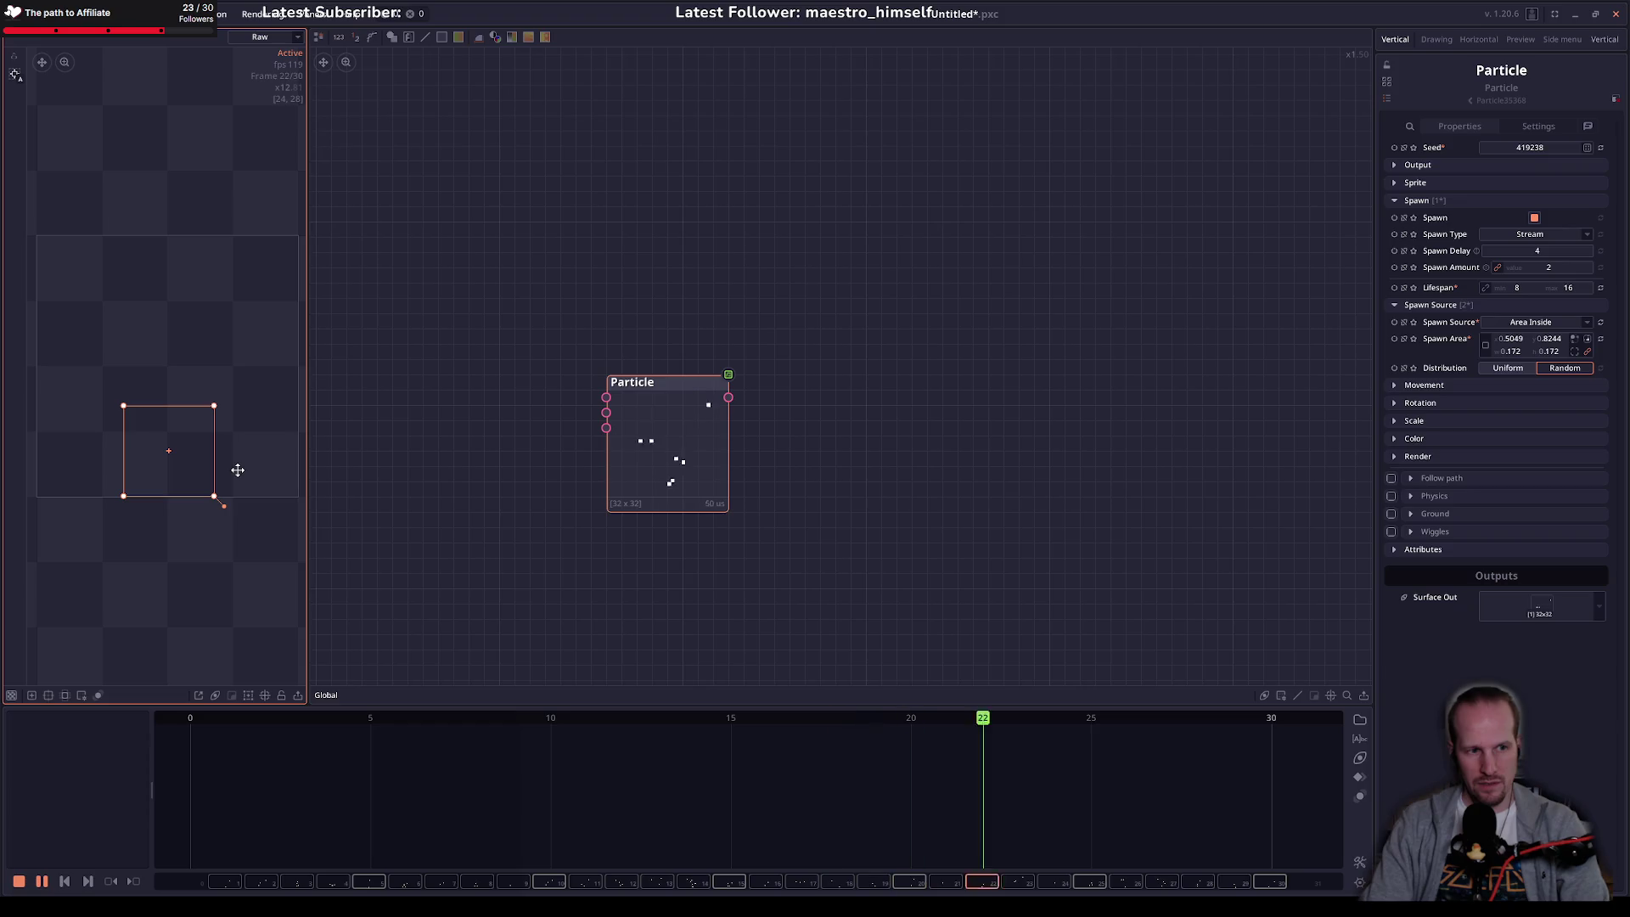
{"action": "left_click", "coordinate": [1485, 346]}
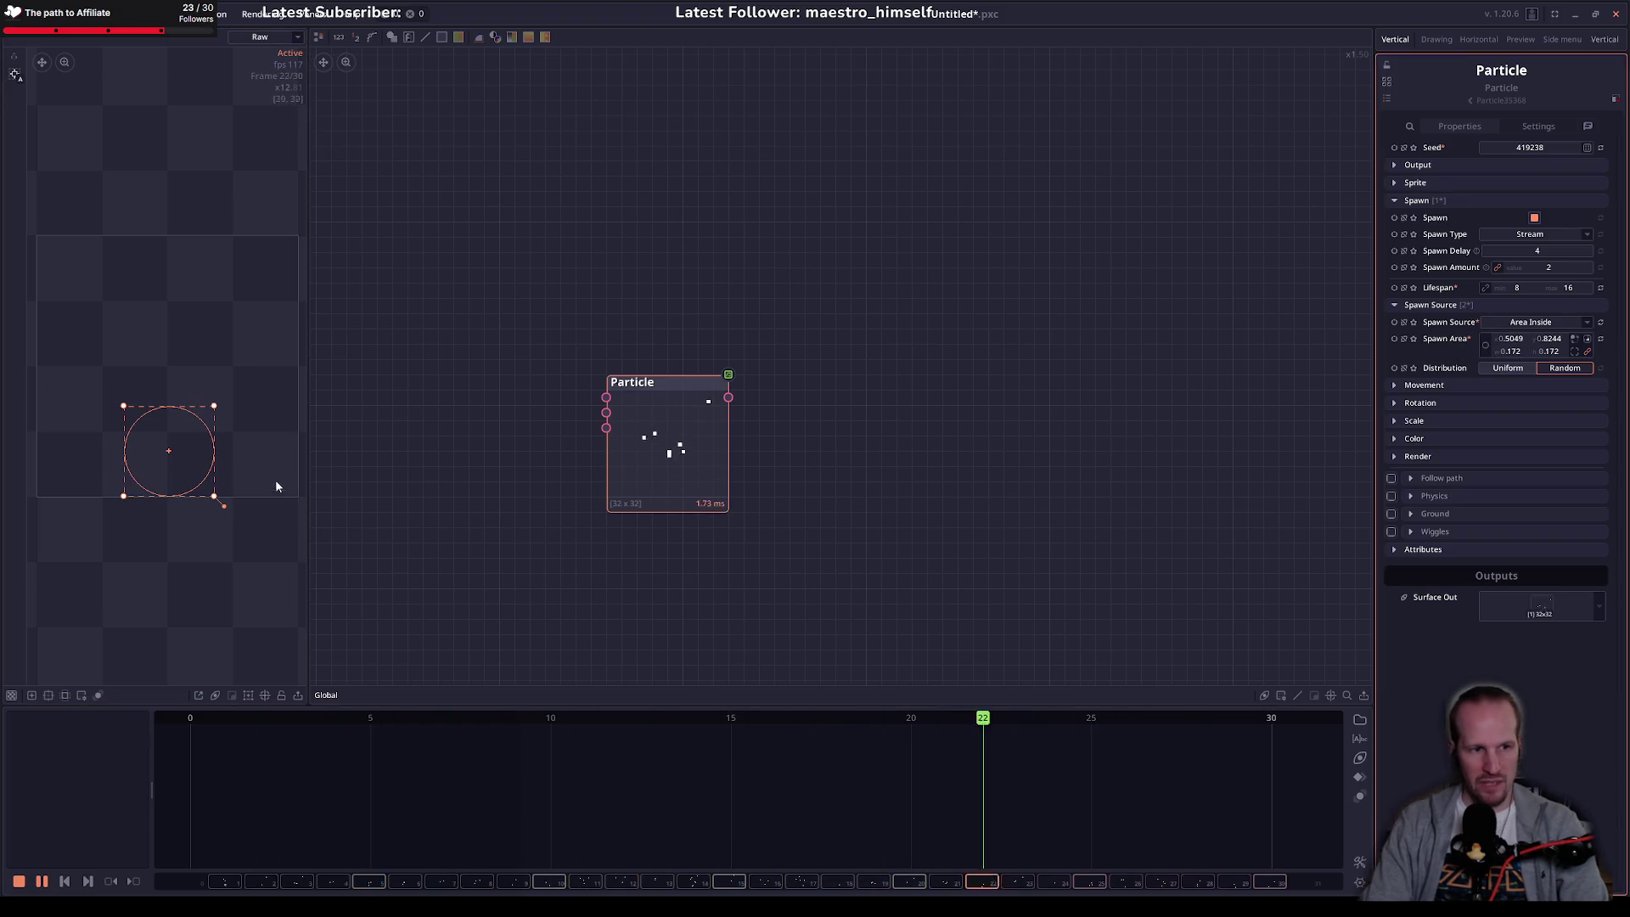
{"action": "left_click_drag", "start_coordinate": [160, 461], "coordinate": [160, 447]}
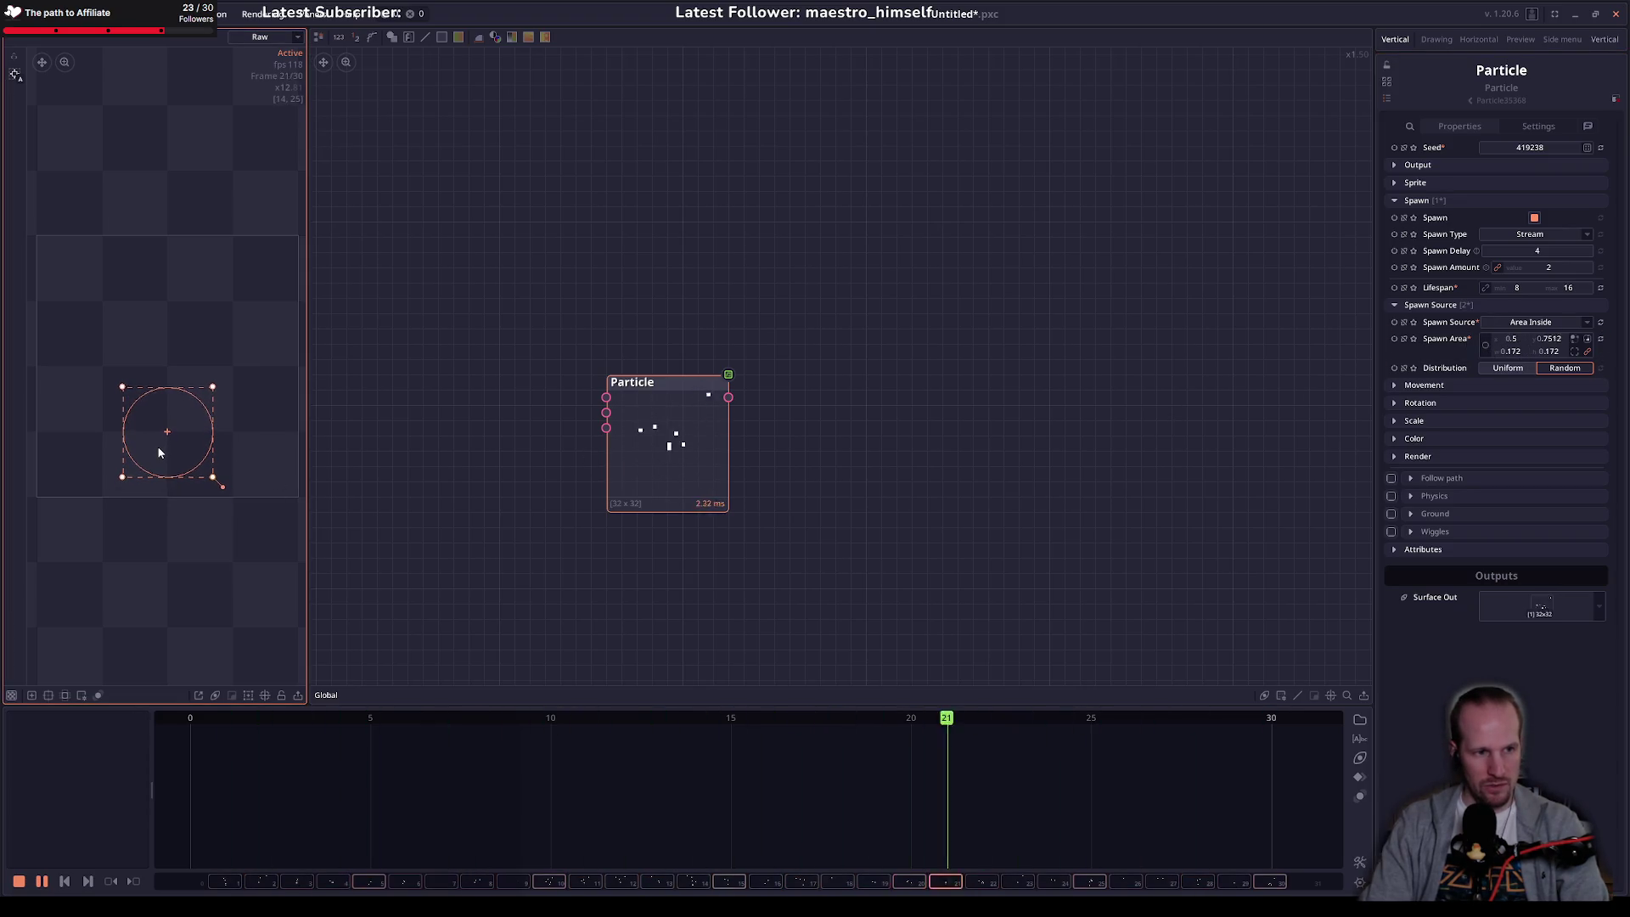
{"action": "mouse_move", "coordinate": [212, 393]}
{"action": "left_mouse_down"}
{"action": "mouse_move", "coordinate": [183, 422]}
{"action": "mouse_move", "coordinate": [187, 474]}
{"action": "left_mouse_up"}
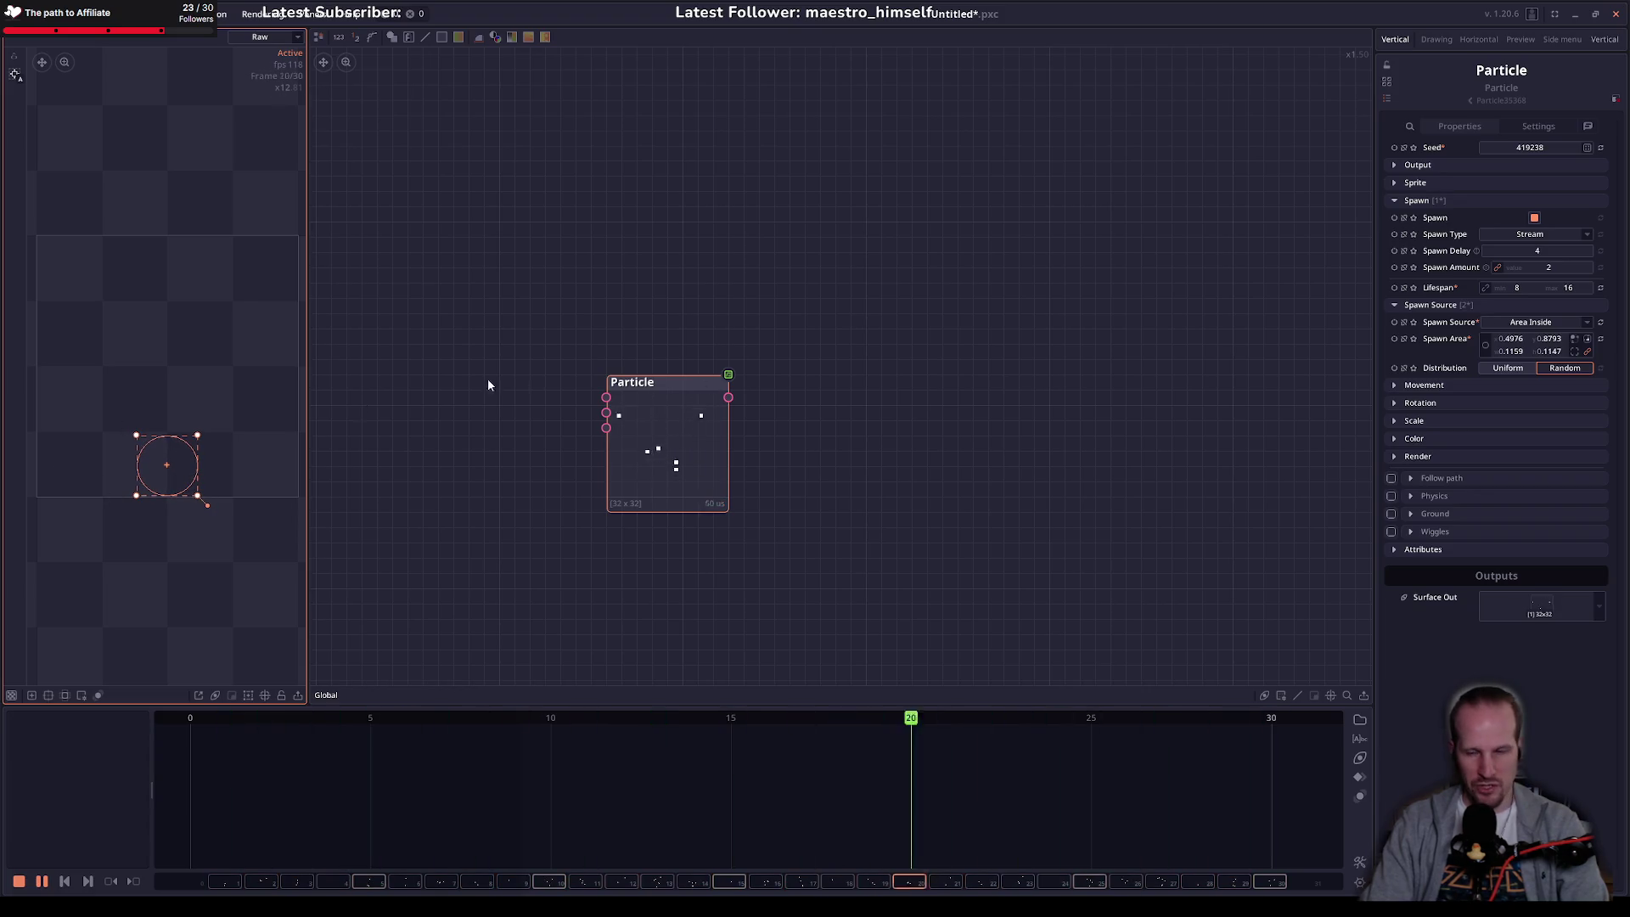
Step: Keep random particle directions and set the initial direction maximum to 120
{"action": "left_click", "coordinate": [1470, 391]}
{"action": "left_click", "coordinate": [1557, 406]}
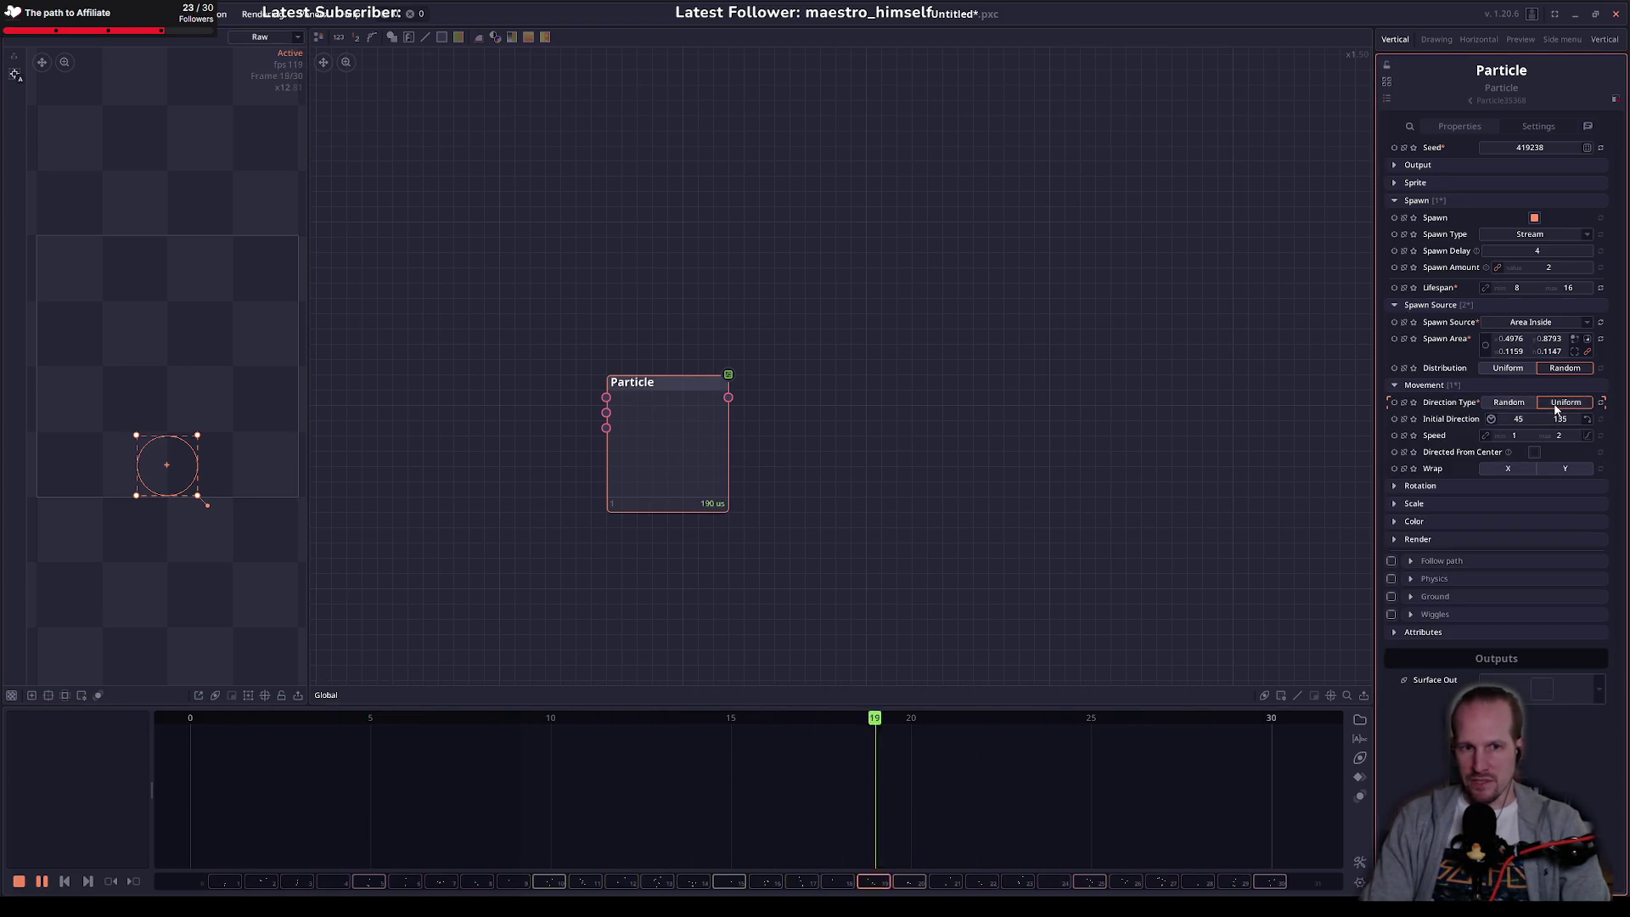
{"action": "left_click", "coordinate": [1526, 403]}
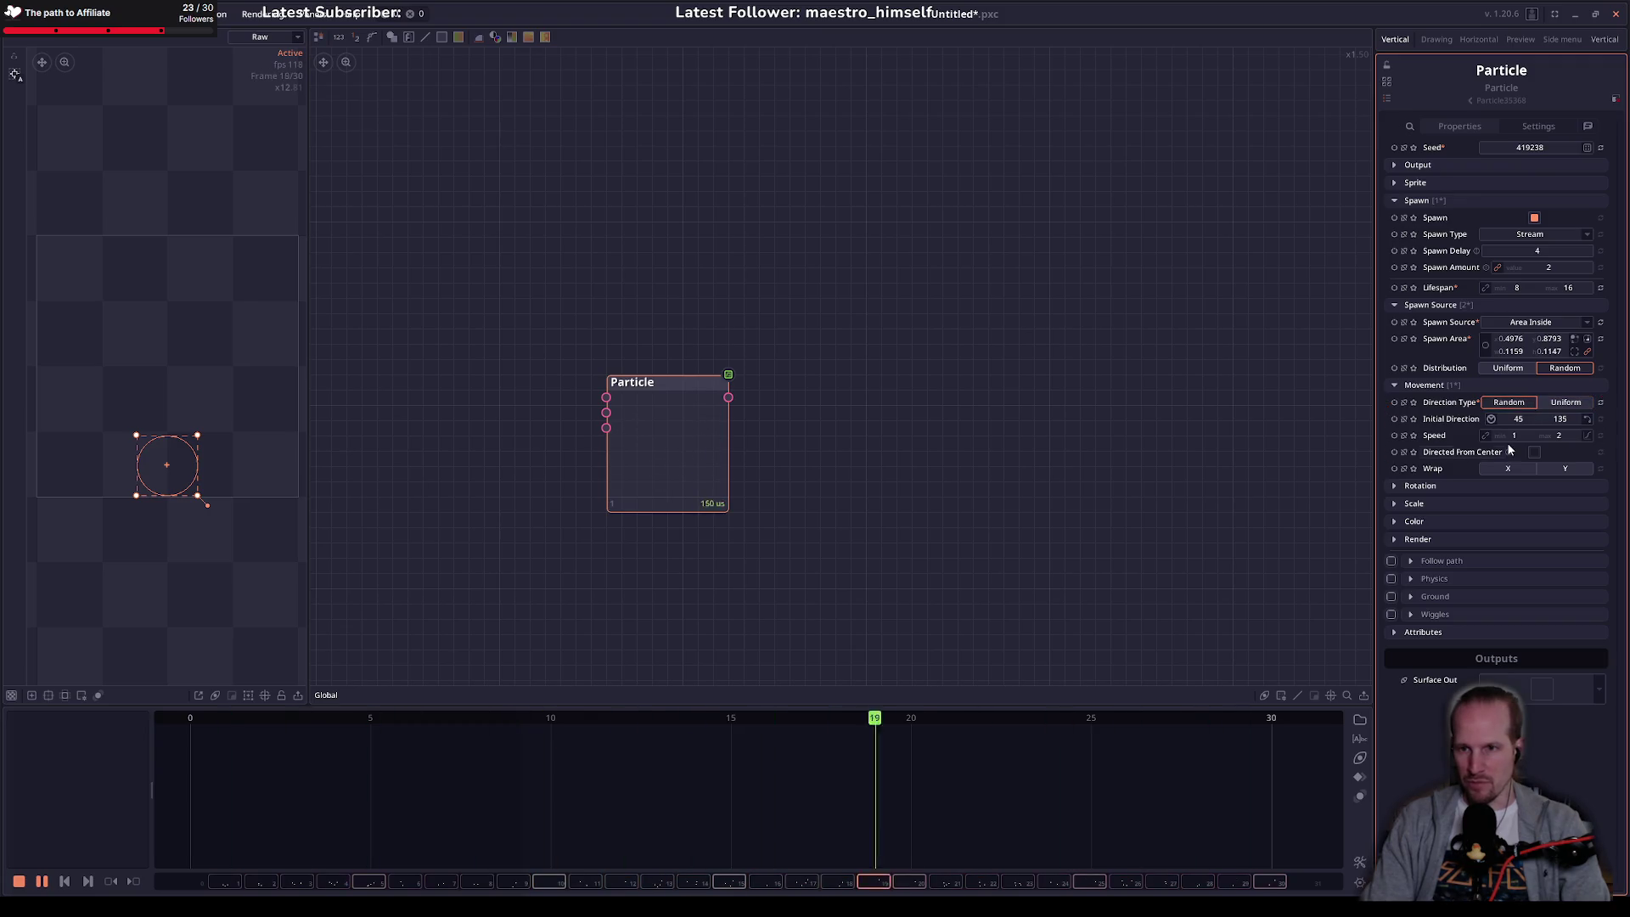
{"action": "left_click", "coordinate": [1482, 434]}
{"action": "left_click", "coordinate": [1518, 419]}
{"action": "type", "text": "12"}
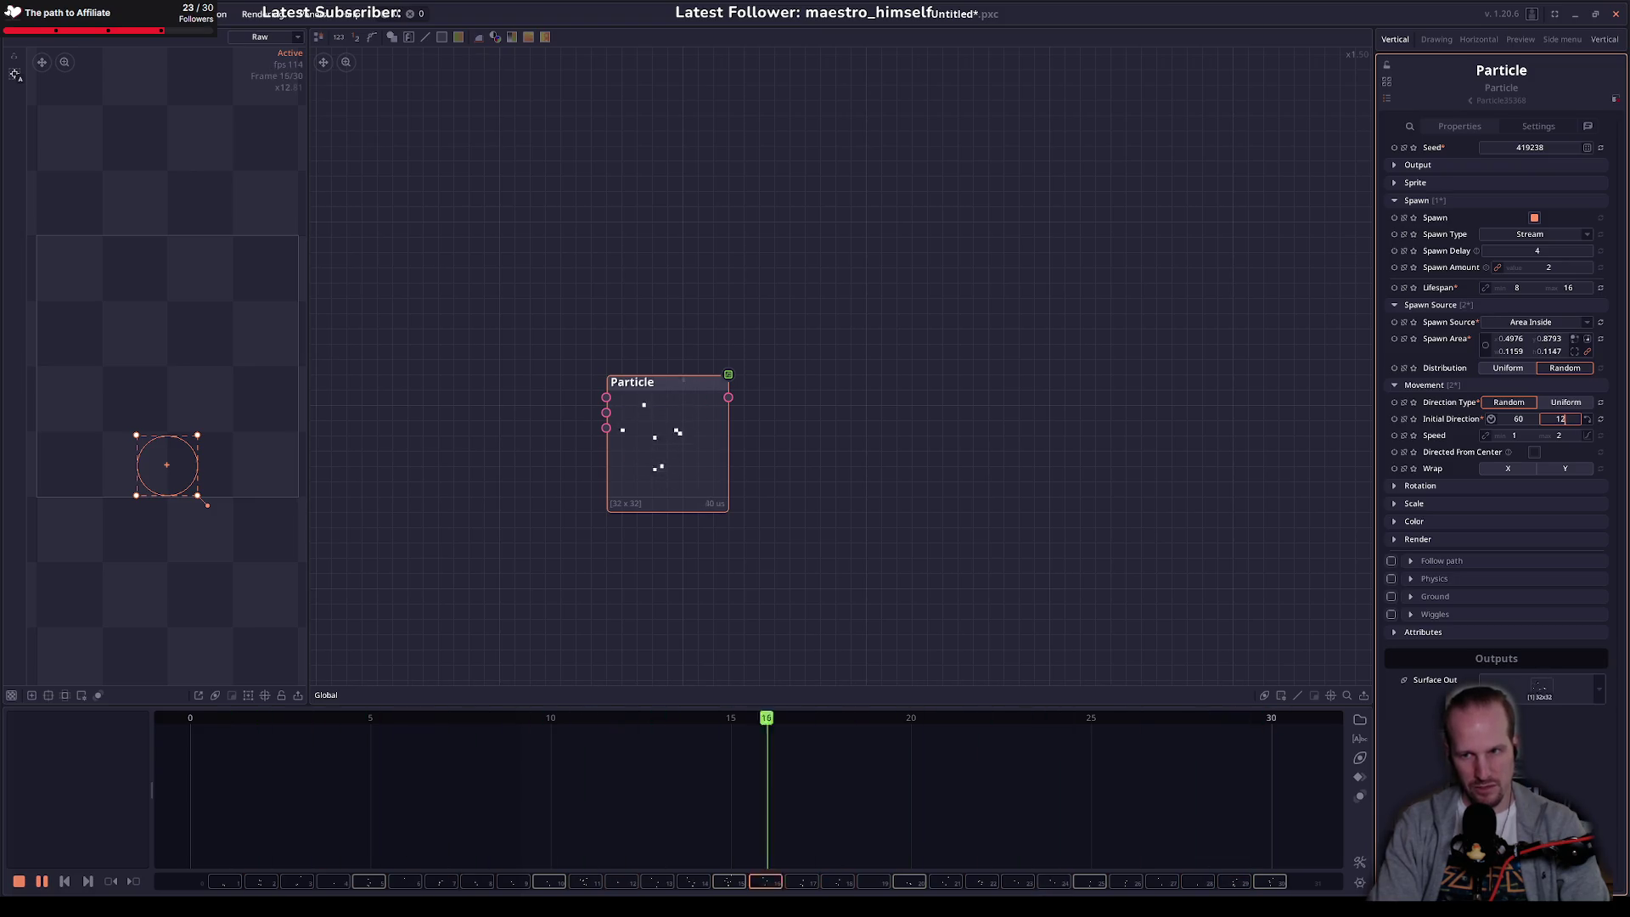
{"action": "type", "text": "0"}
{"action": "key", "text": "Return"}
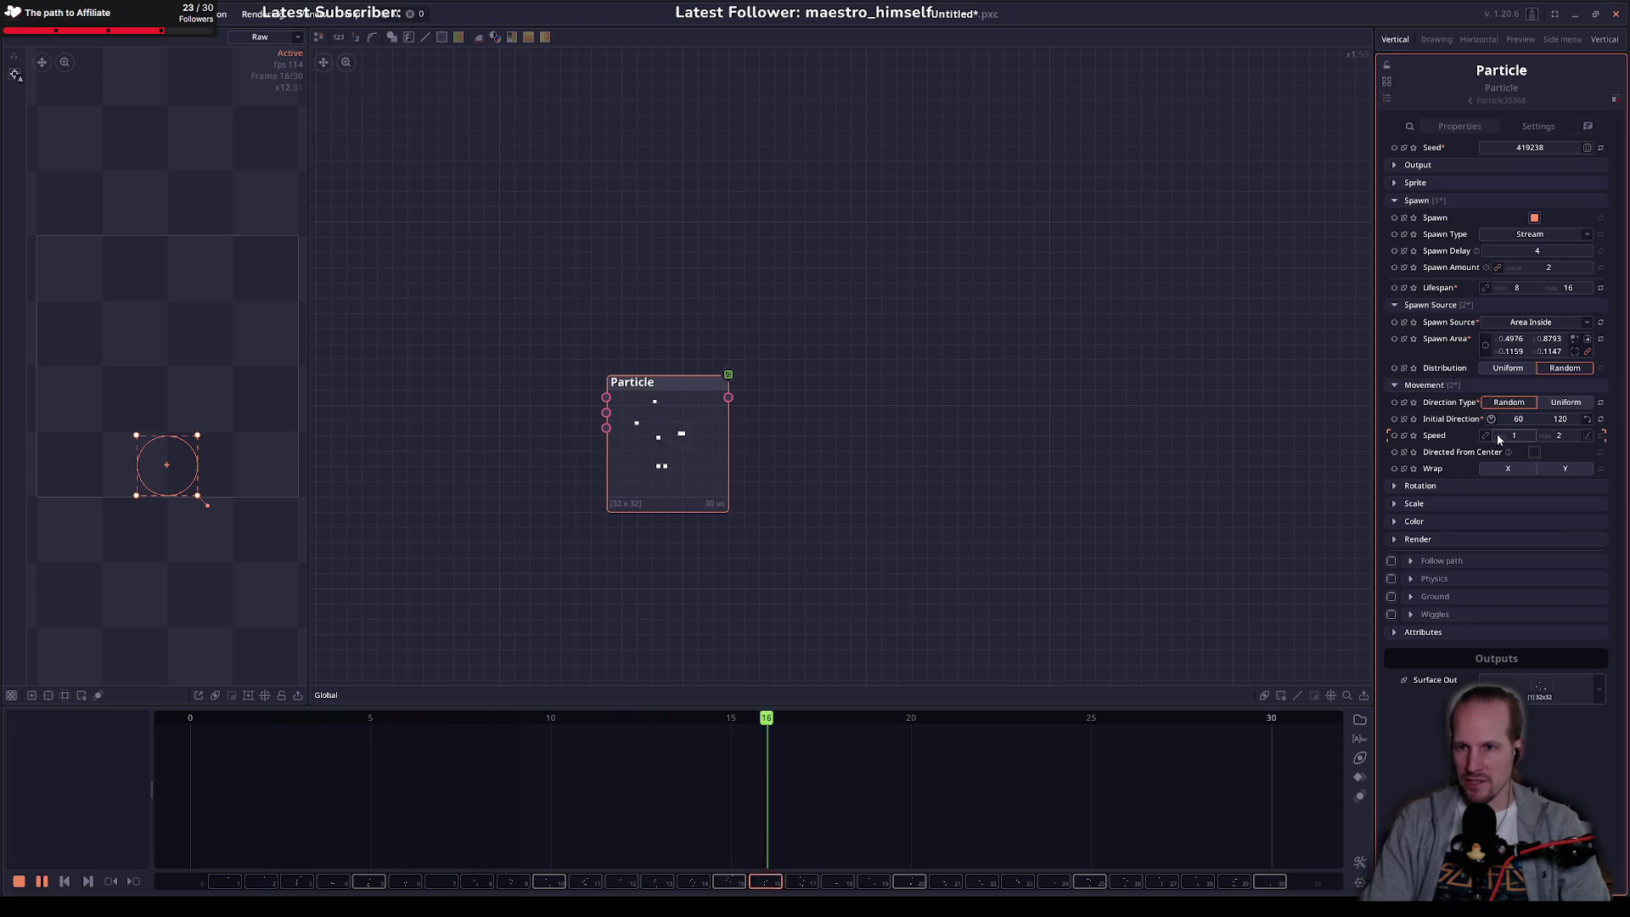
Step: Set the particle speed to a range of 0.5 to 1
{"action": "left_click_drag", "start_coordinate": [1517, 438], "coordinate": [1511, 438]}
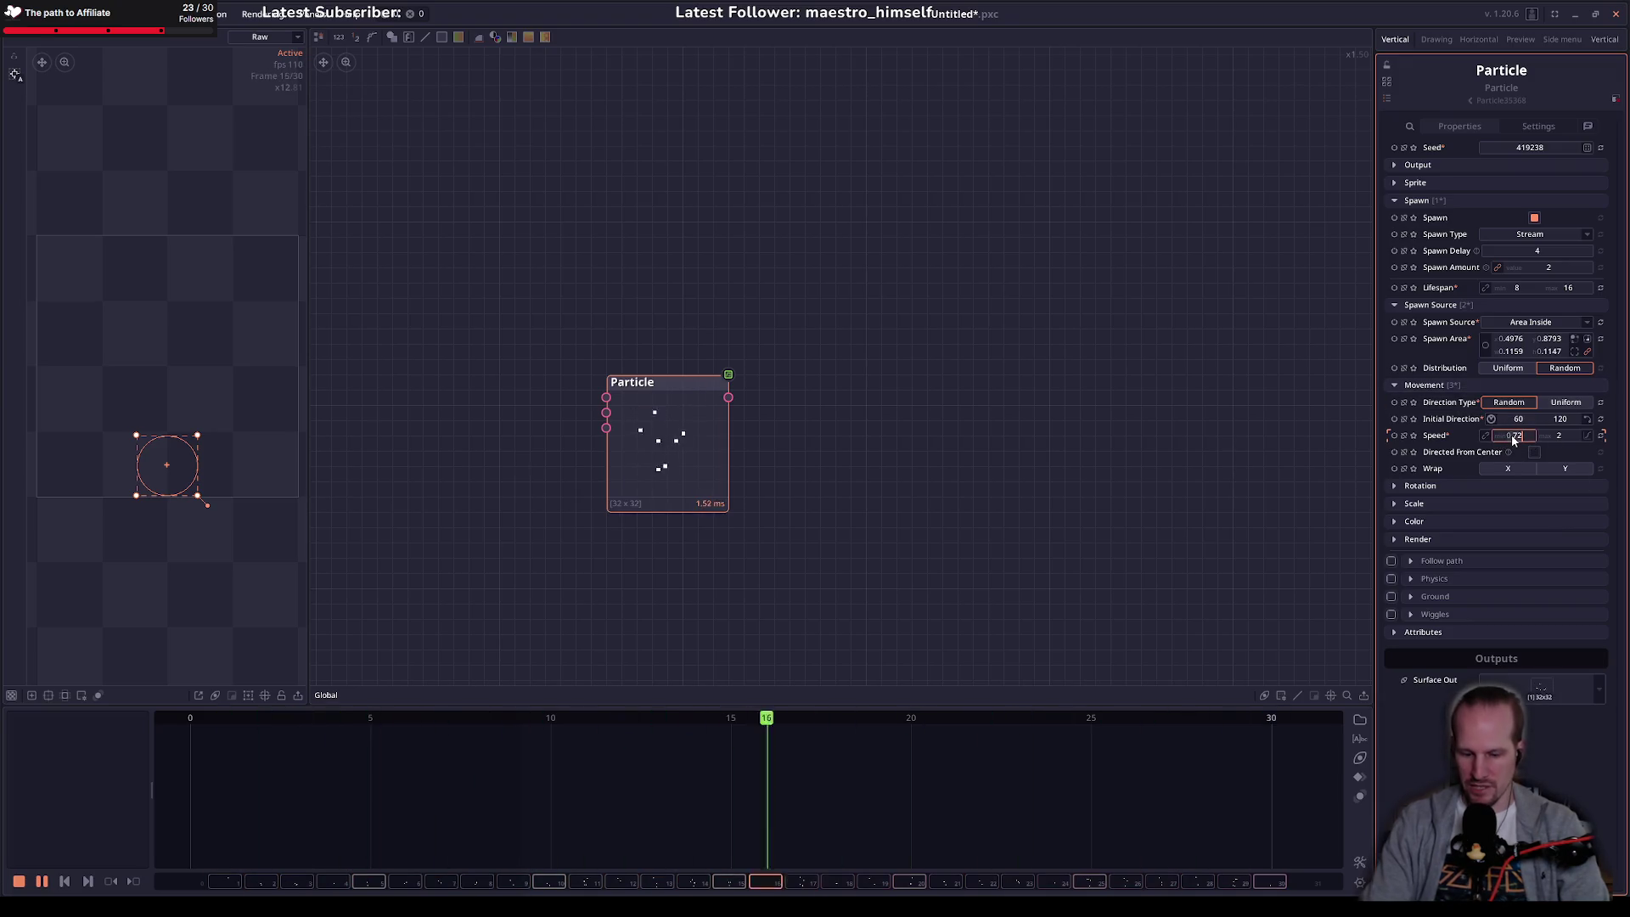
{"action": "key", "text": "BackSpace"}
{"action": "key", "text": "BackSpace"}
{"action": "key", "text": "BackSpace"}
{"action": "key", "text": "Tab"}
{"action": "type", "text": "1"}
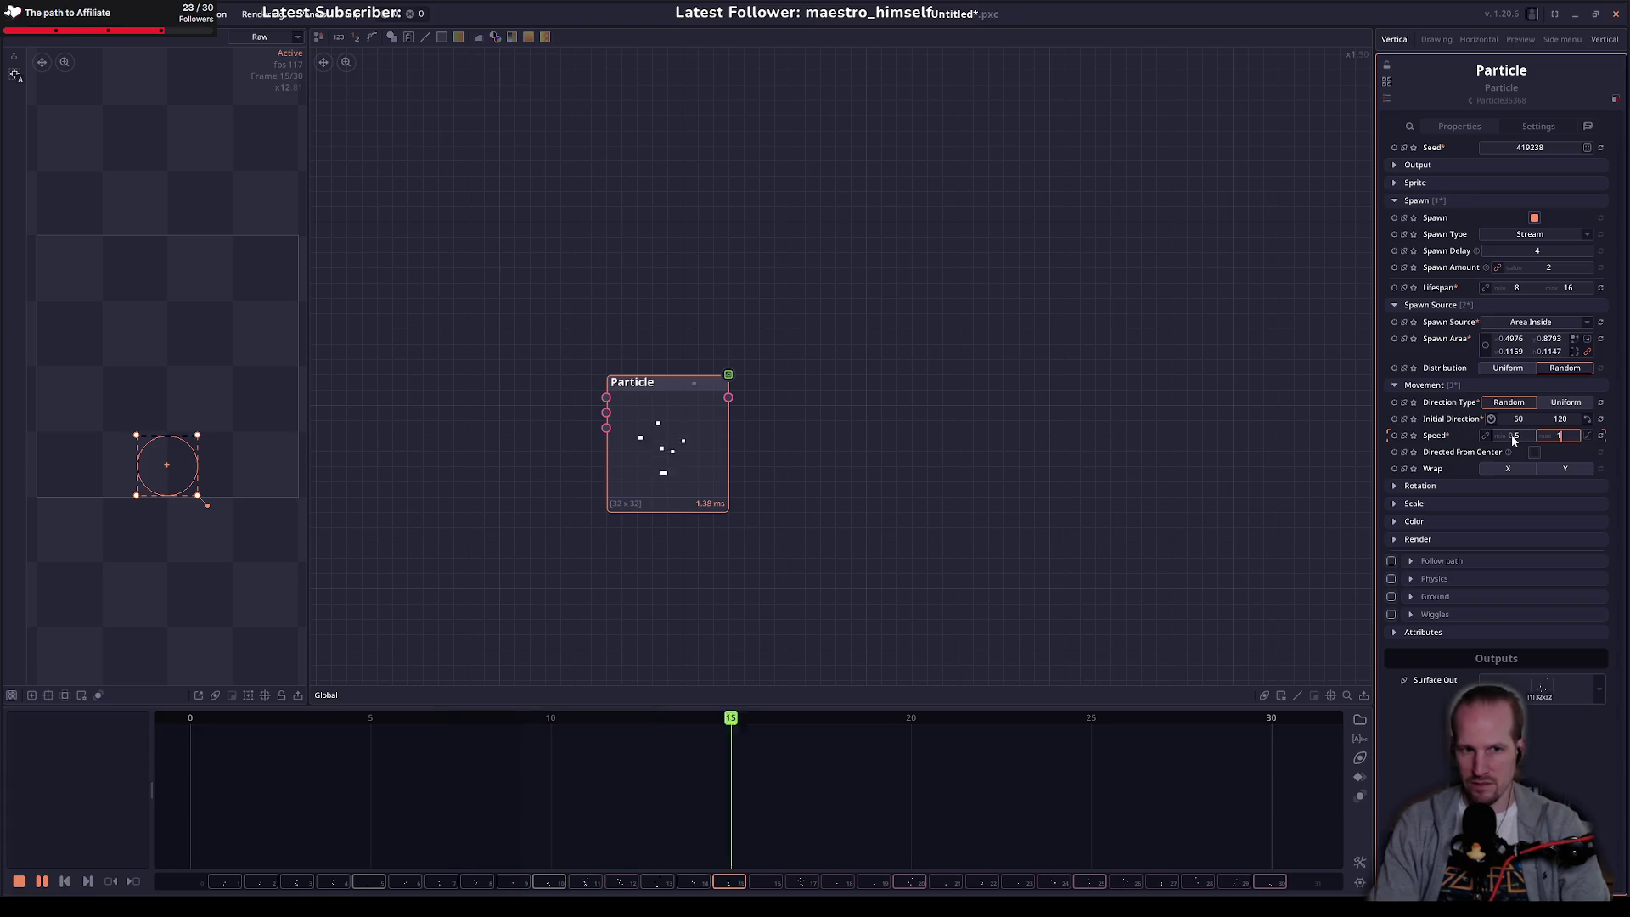
{"action": "key", "text": "Return"}
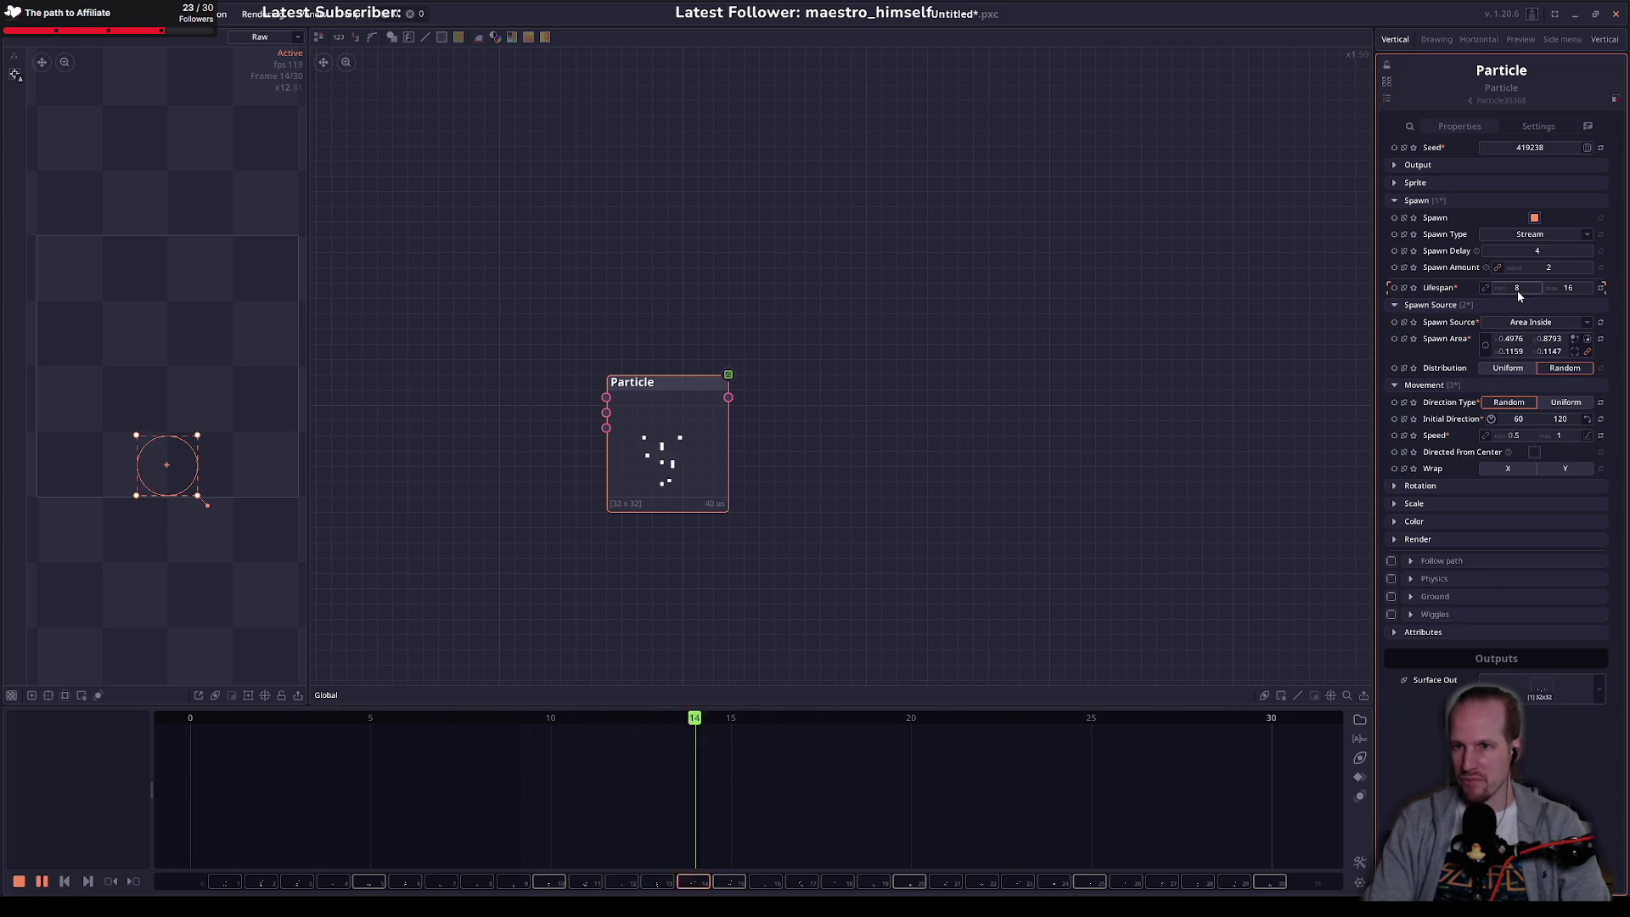
Step: Spawn one particle at a time with a spawn delay of 8, then expand Rotation
{"action": "left_click", "coordinate": [1542, 268]}
{"action": "type", "text": "1"}
{"action": "key", "text": "Return"}
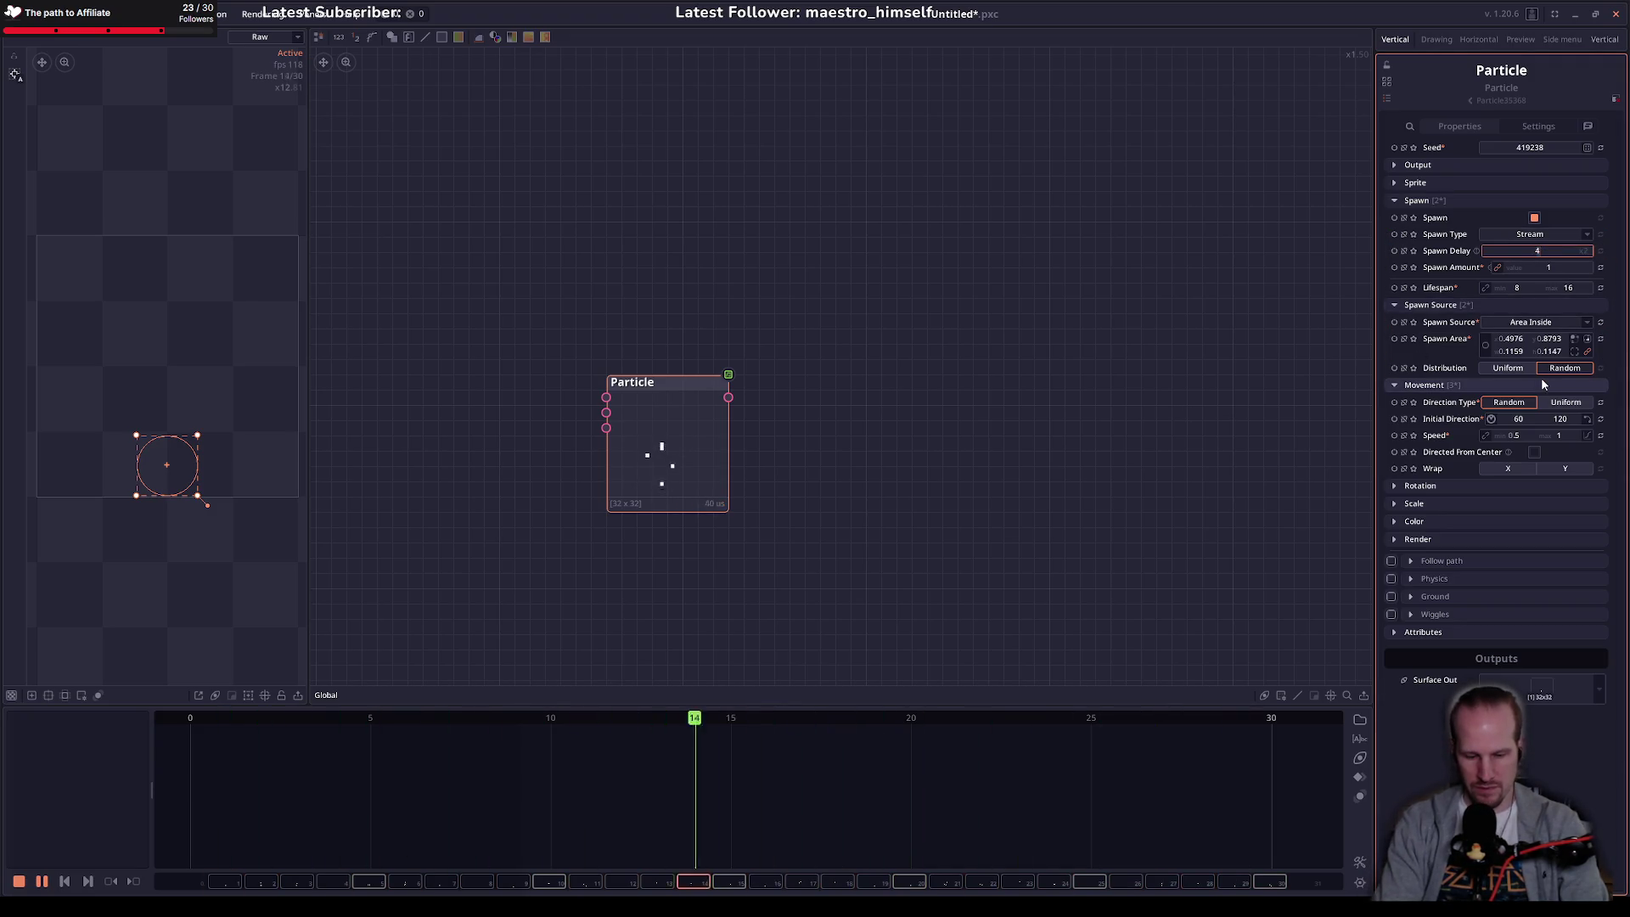
{"action": "type", "text": "8"}
{"action": "key", "text": "Return"}
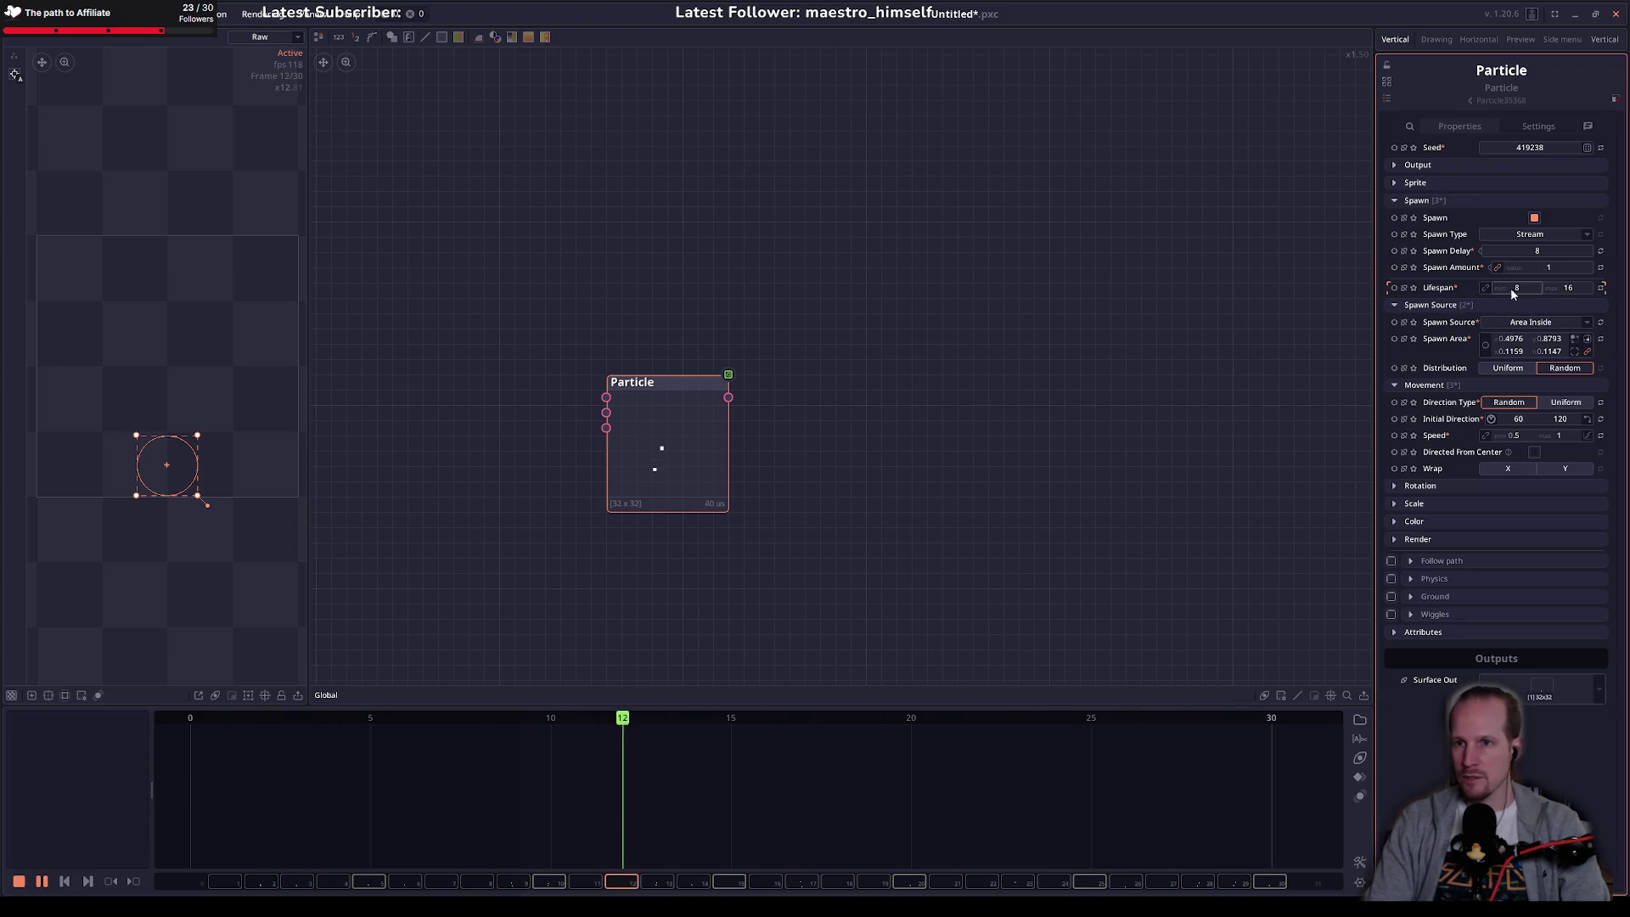
{"action": "left_click", "coordinate": [680, 469]}
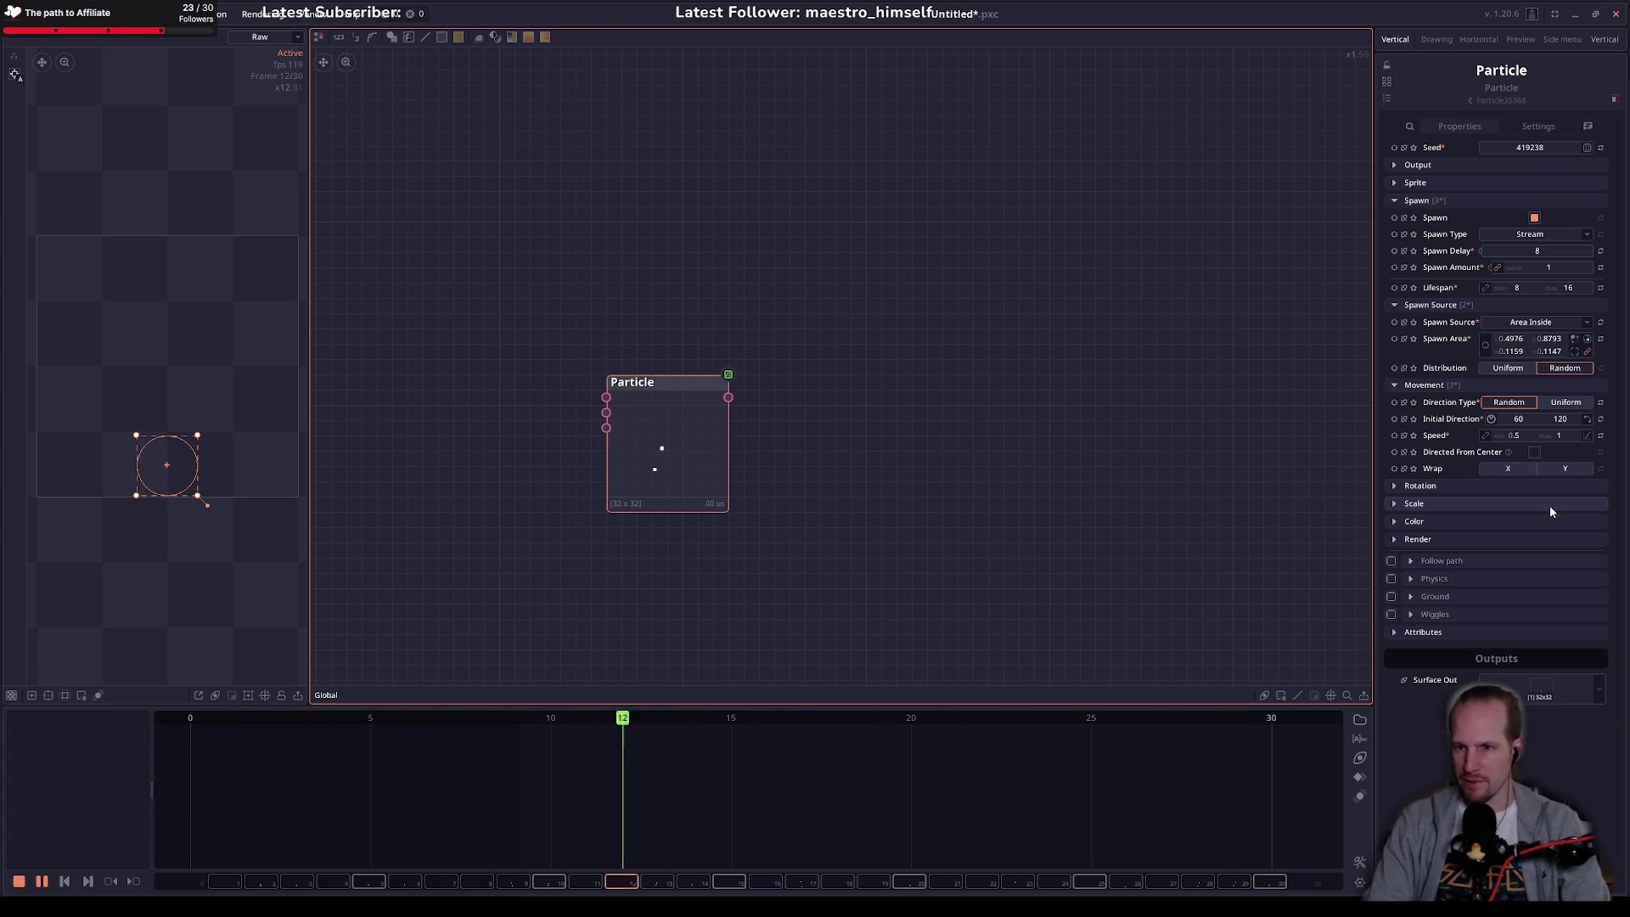
{"action": "left_click", "coordinate": [1454, 486]}
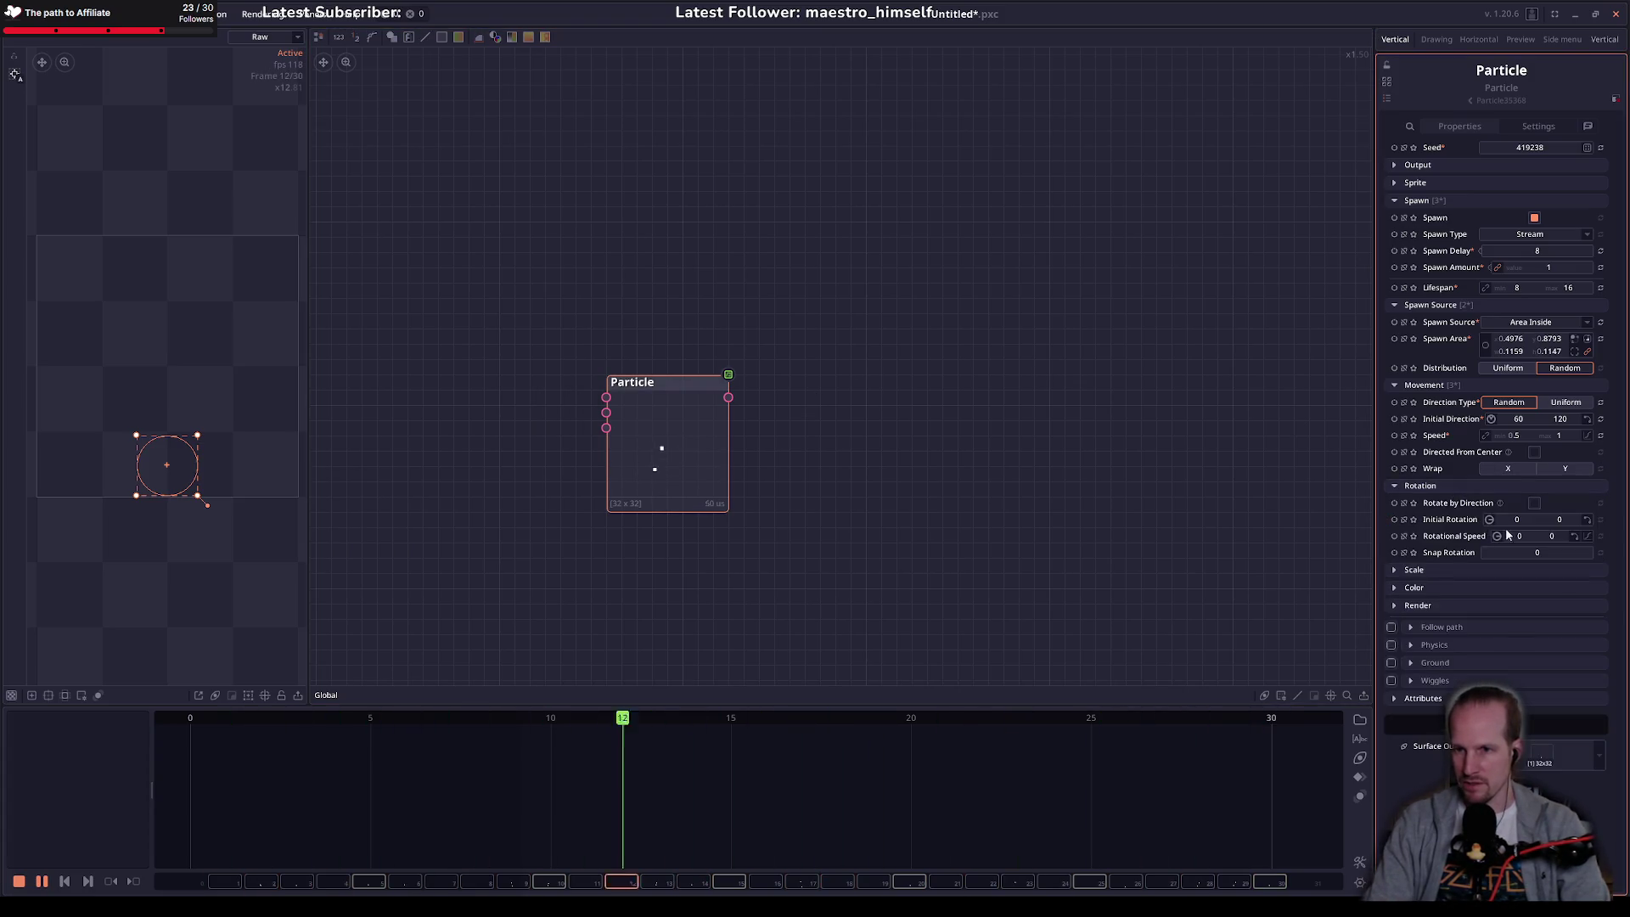
Step: Expand Scale, peek at the Color and Ground sections, then select the Particle node
{"action": "left_click", "coordinate": [1460, 570]}
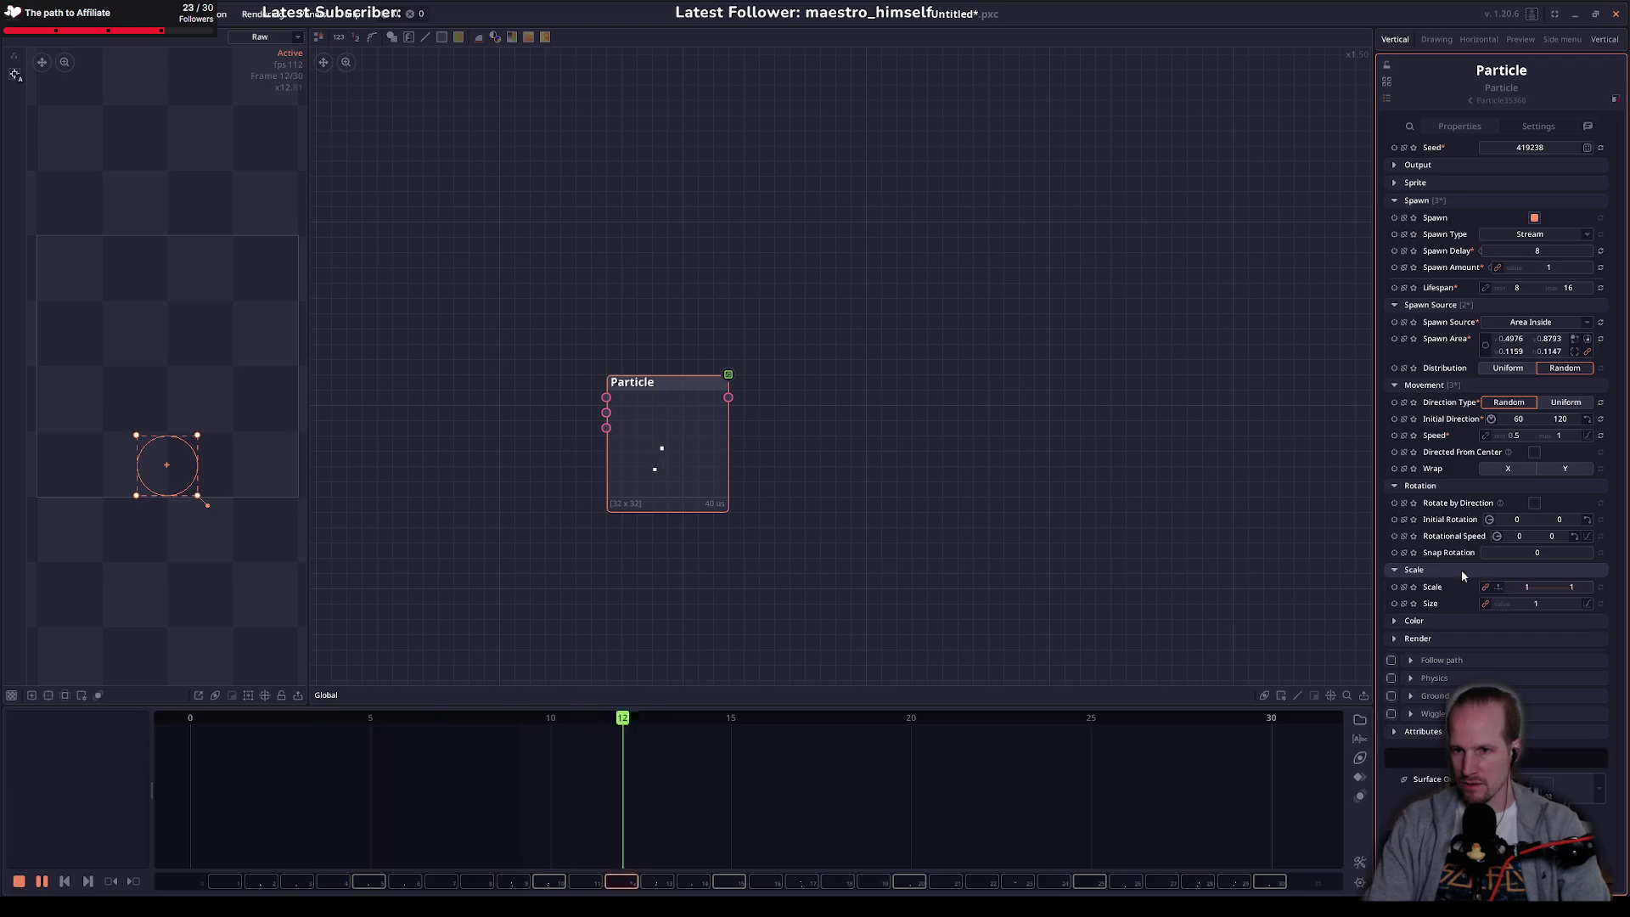
{"action": "left_click", "coordinate": [1444, 621]}
{"action": "left_click", "coordinate": [1438, 620]}
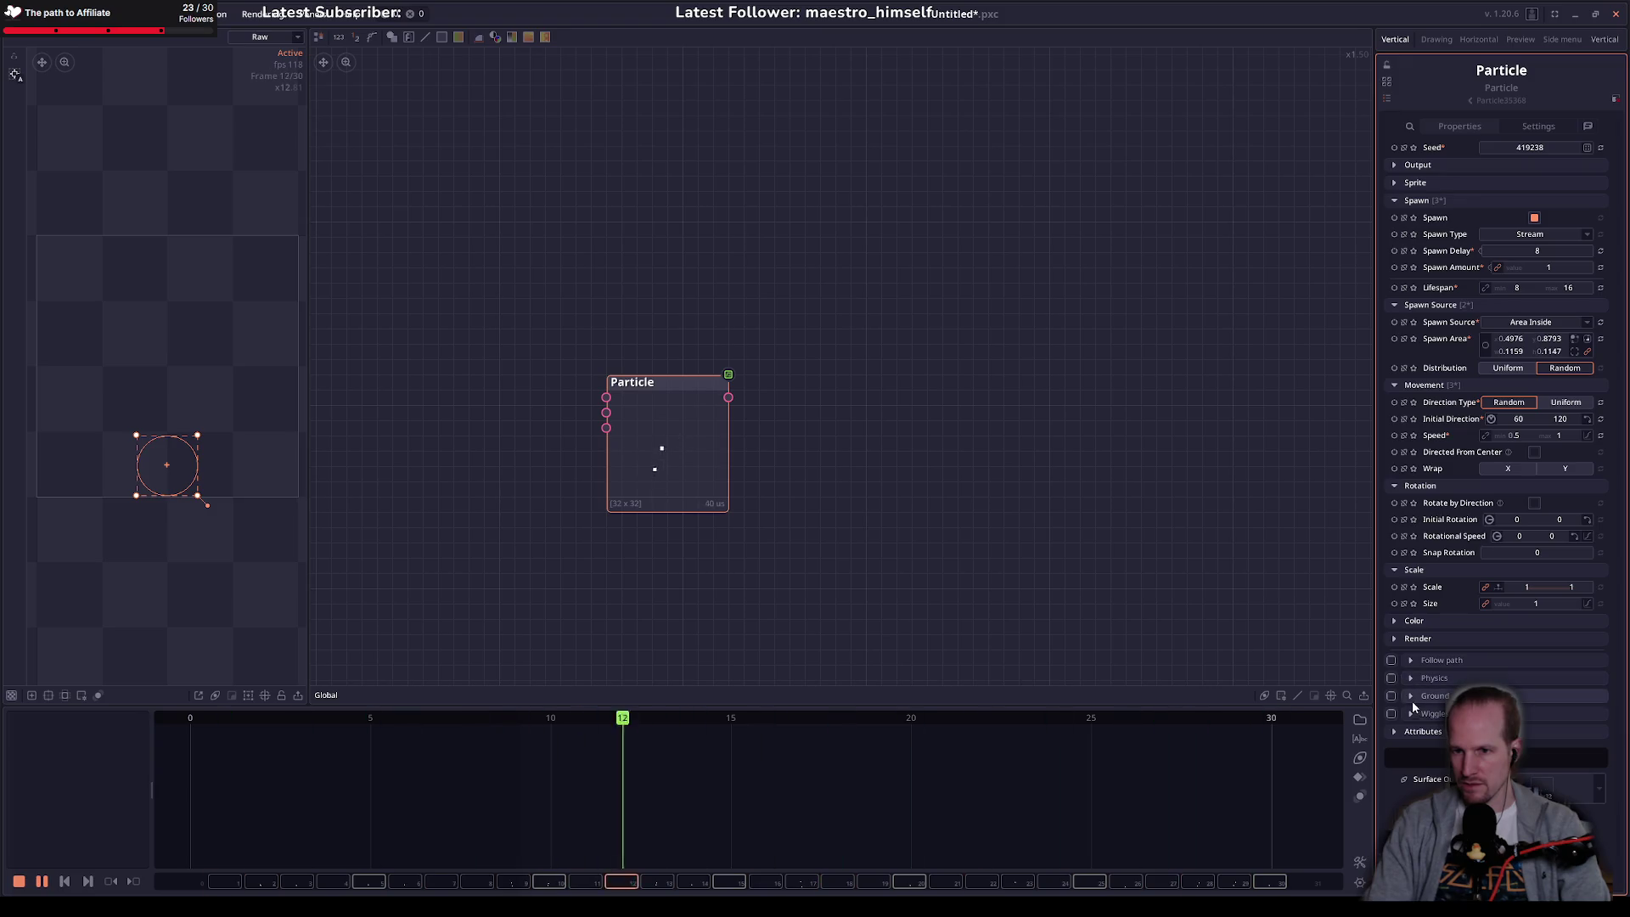
{"action": "left_click", "coordinate": [1412, 697]}
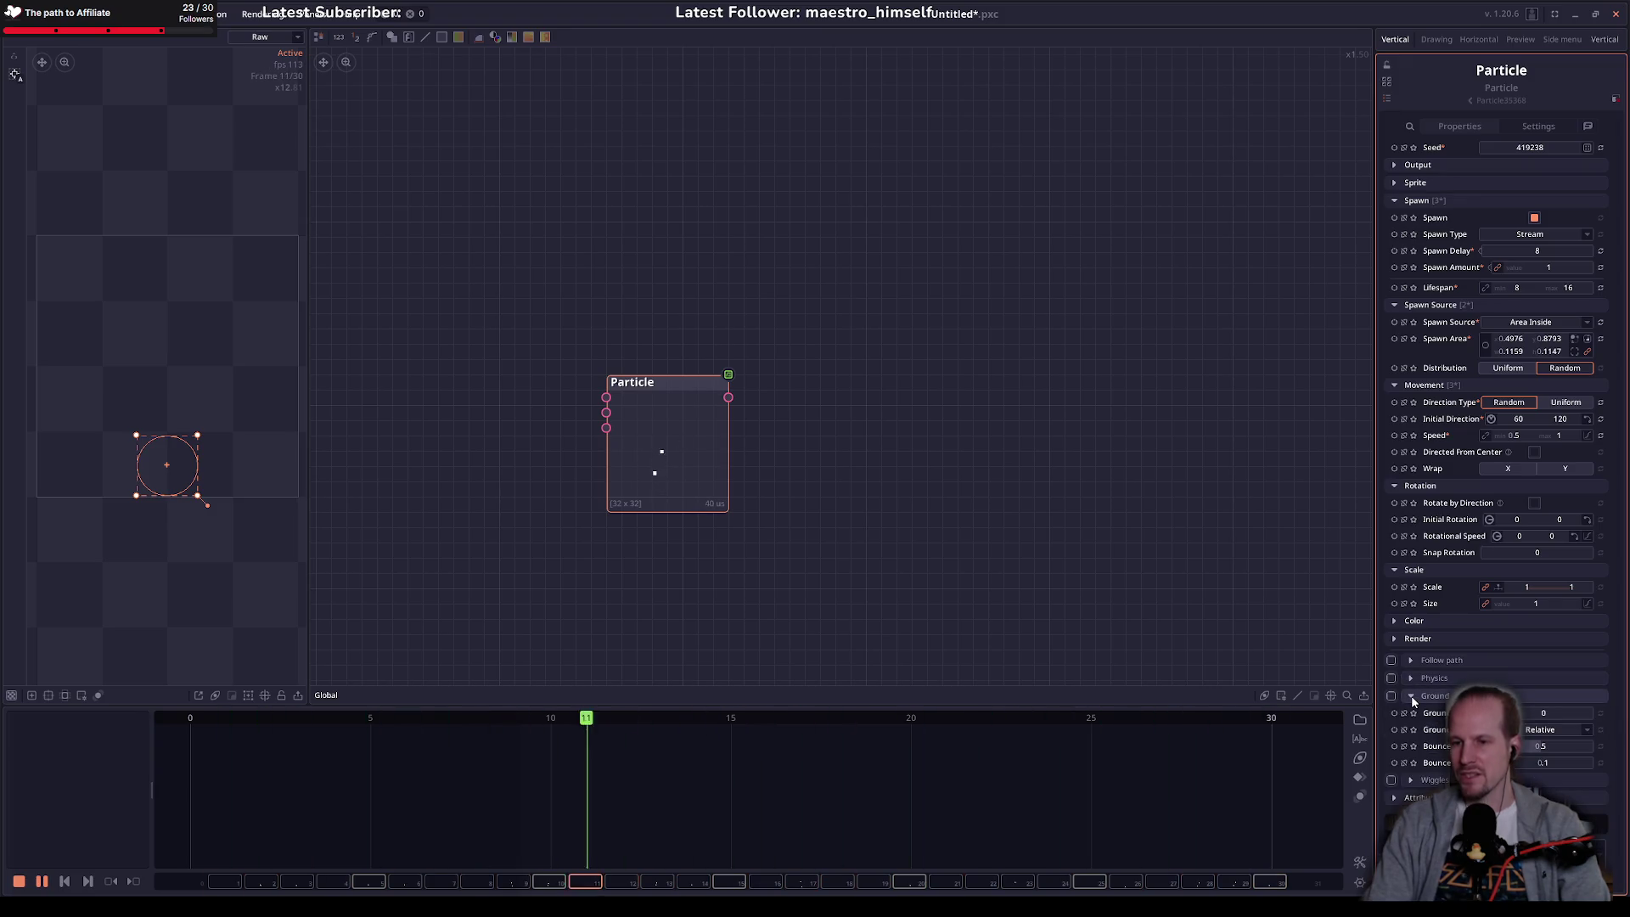
{"action": "left_click", "coordinate": [1410, 696]}
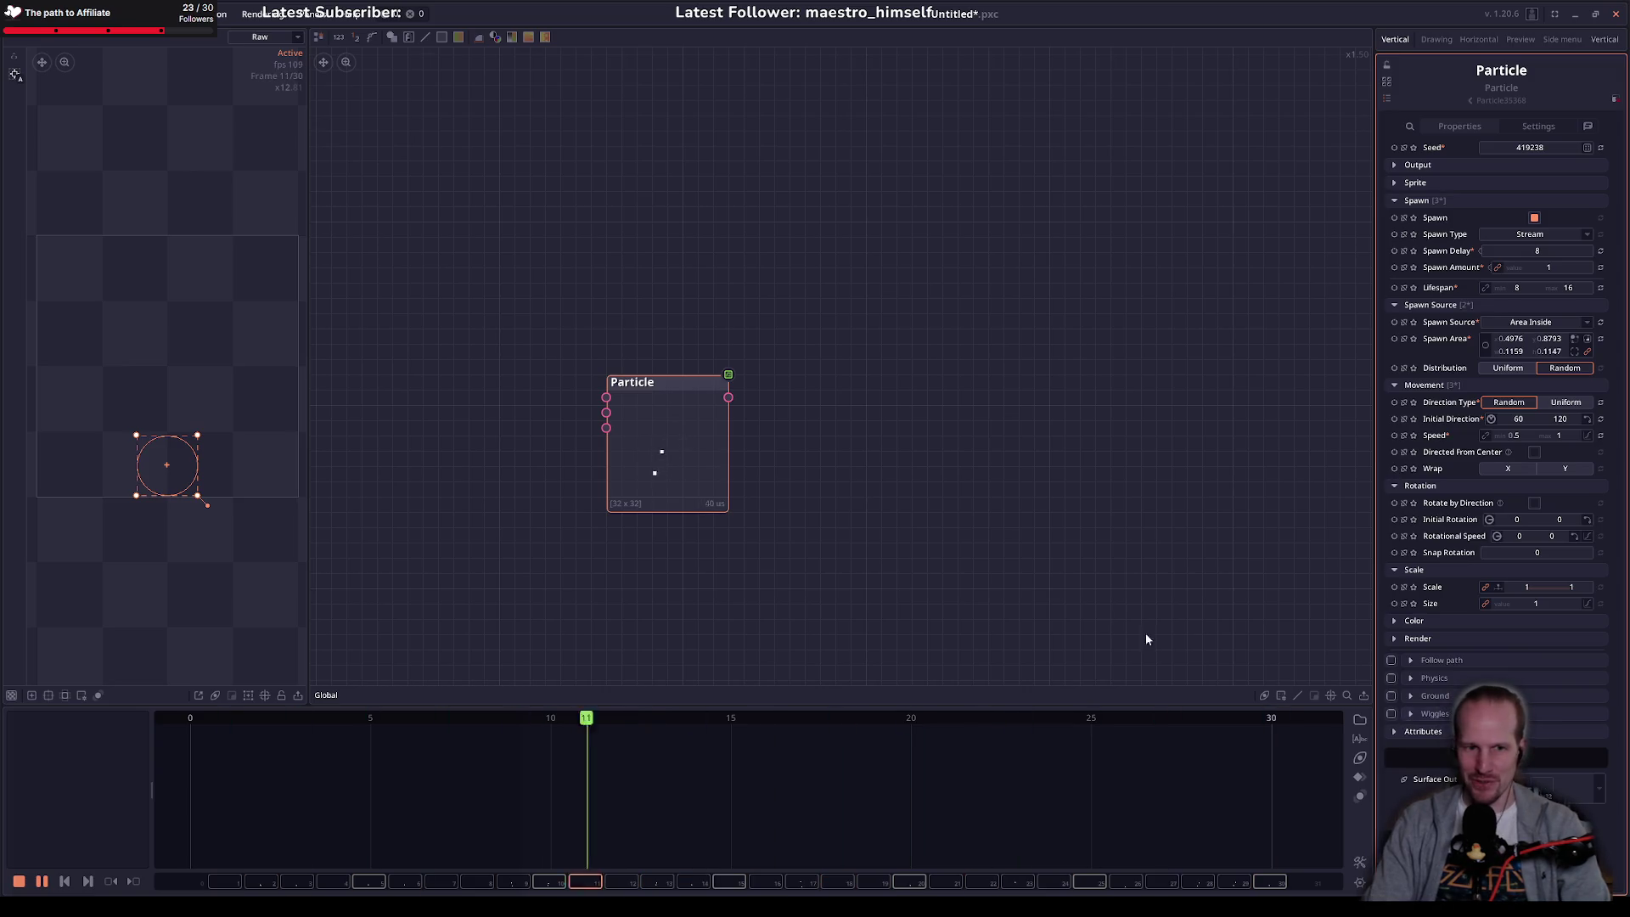
{"action": "scroll", "coordinate": [688, 466], "scroll_direction": "up", "scroll_amount": 5}
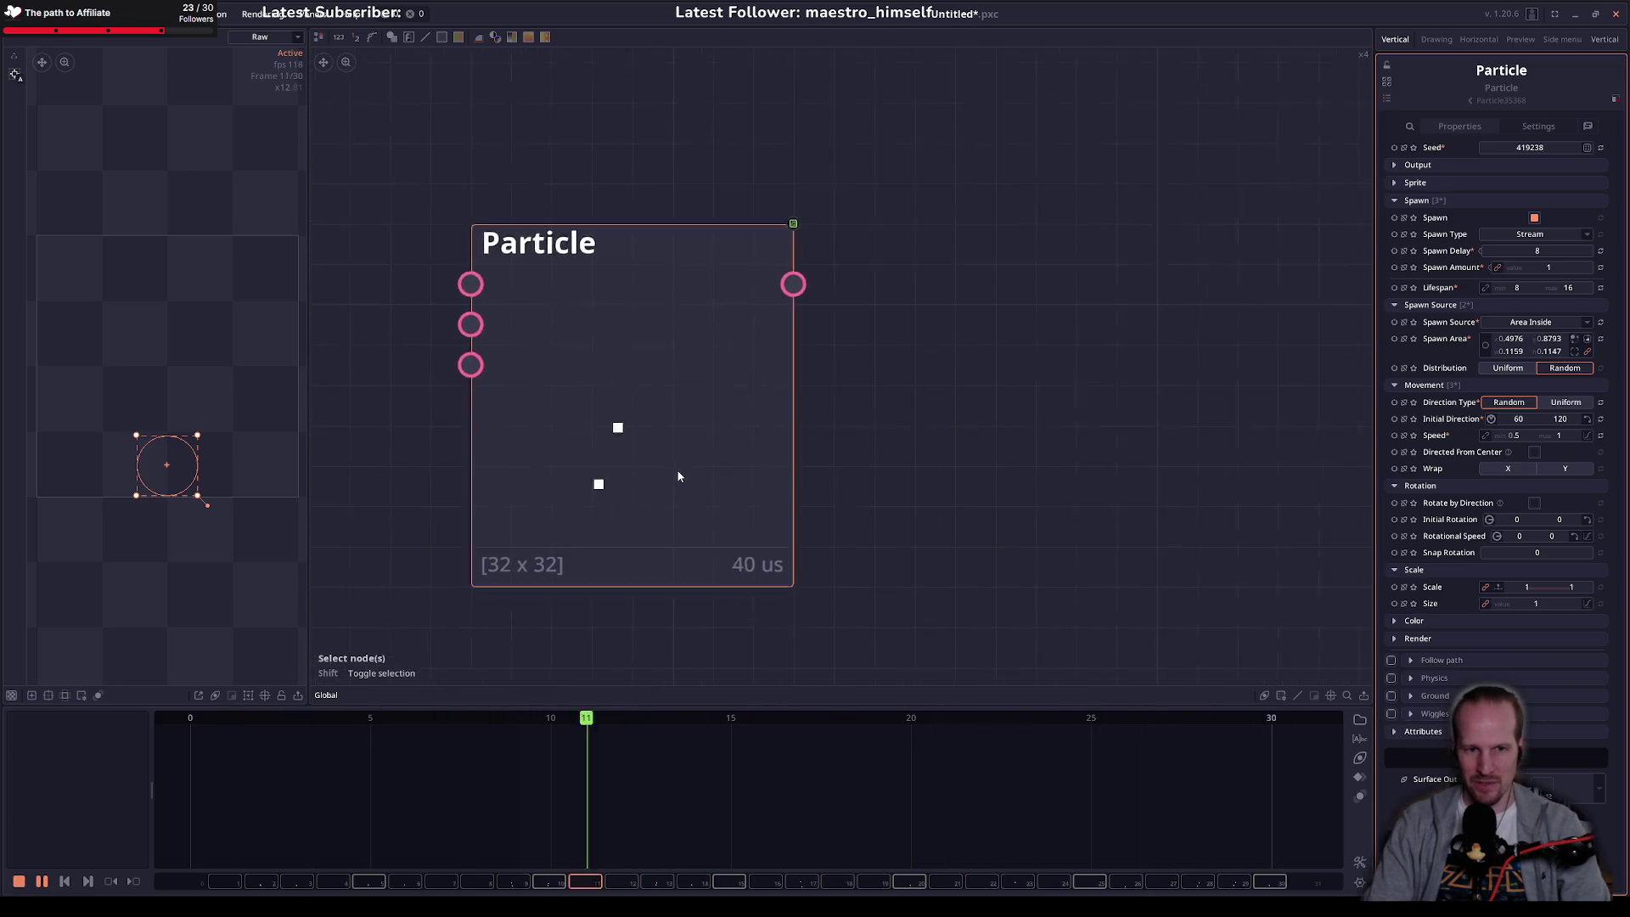
{"action": "left_click", "coordinate": [625, 441]}
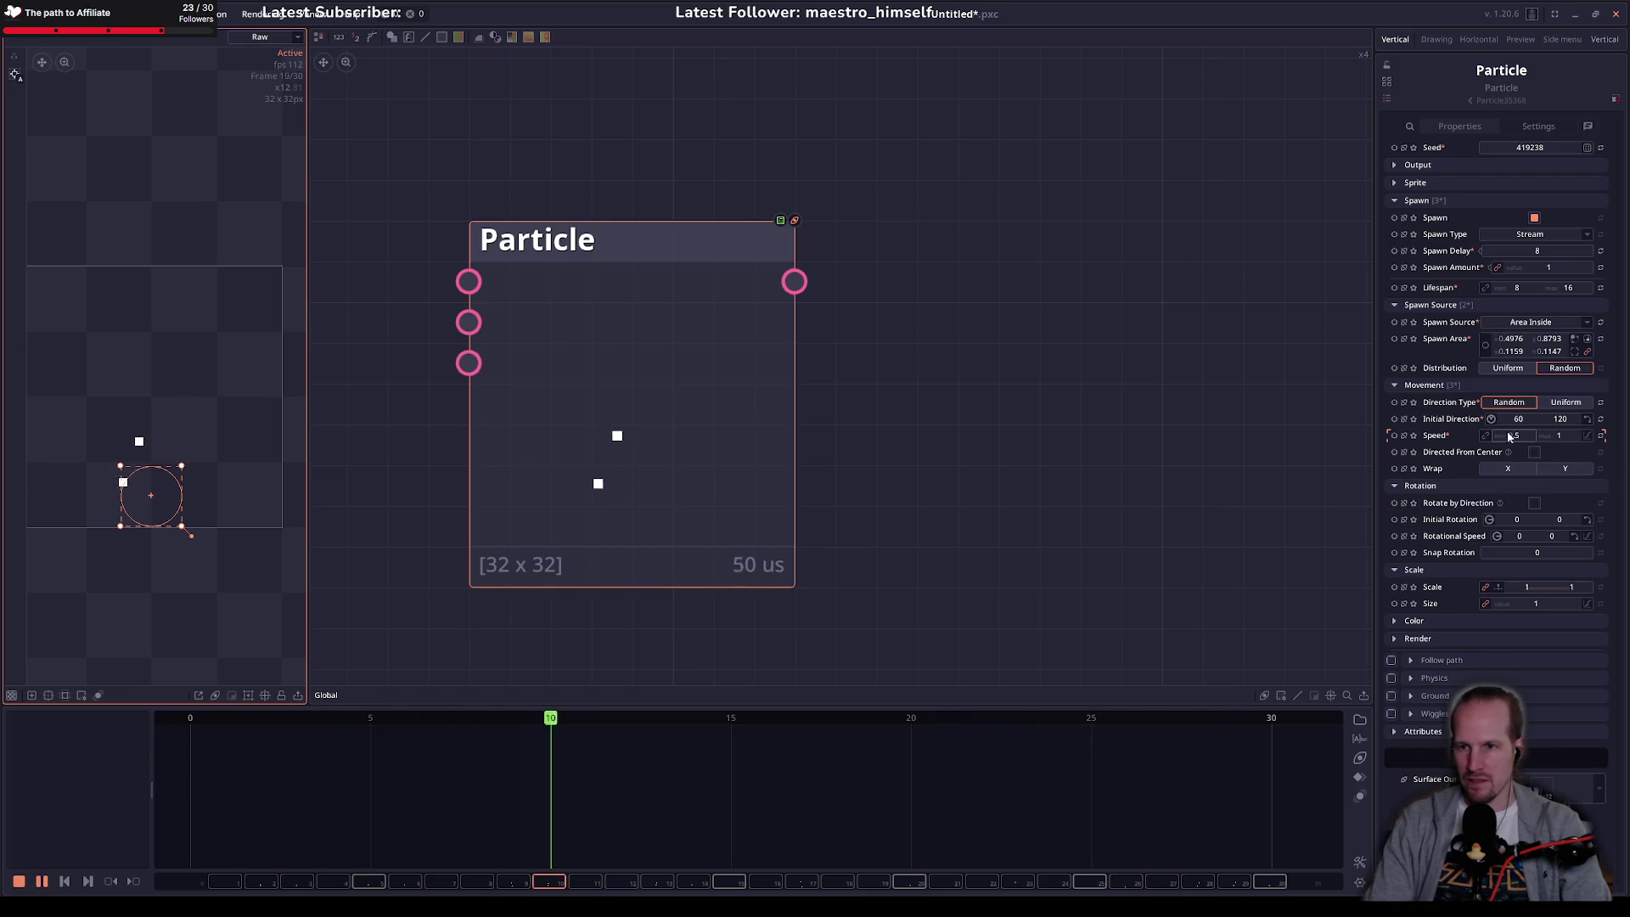
Step: Test Directed From Center and uniform direction, then set Initial Direction to 90–90
{"action": "left_click", "coordinate": [1536, 451]}
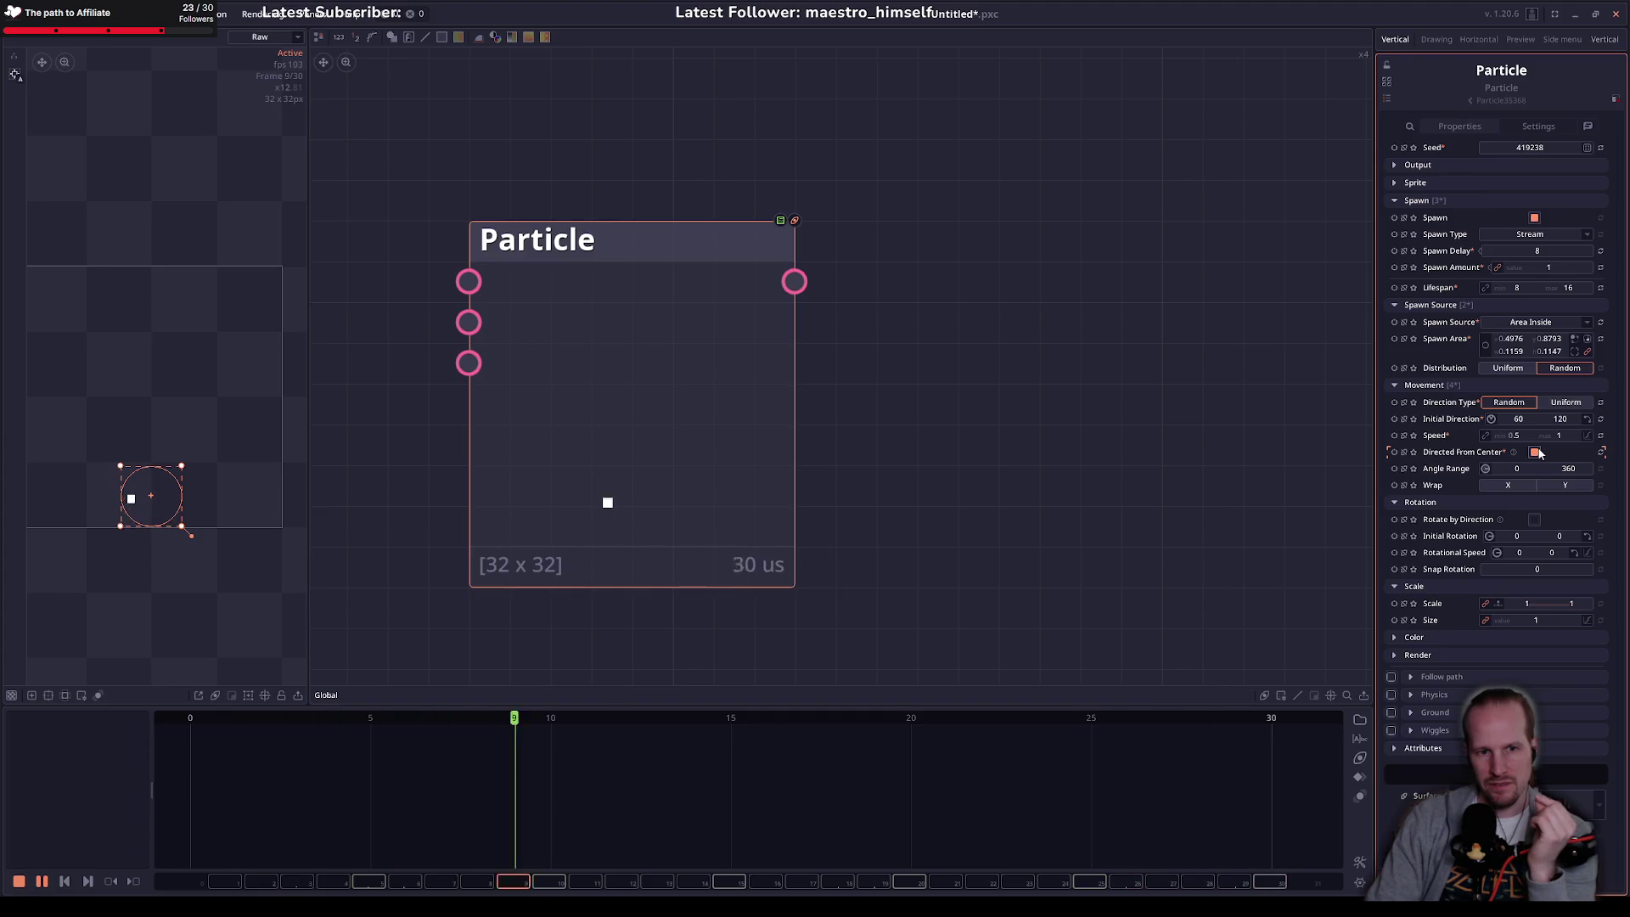
{"action": "left_click", "coordinate": [1536, 452]}
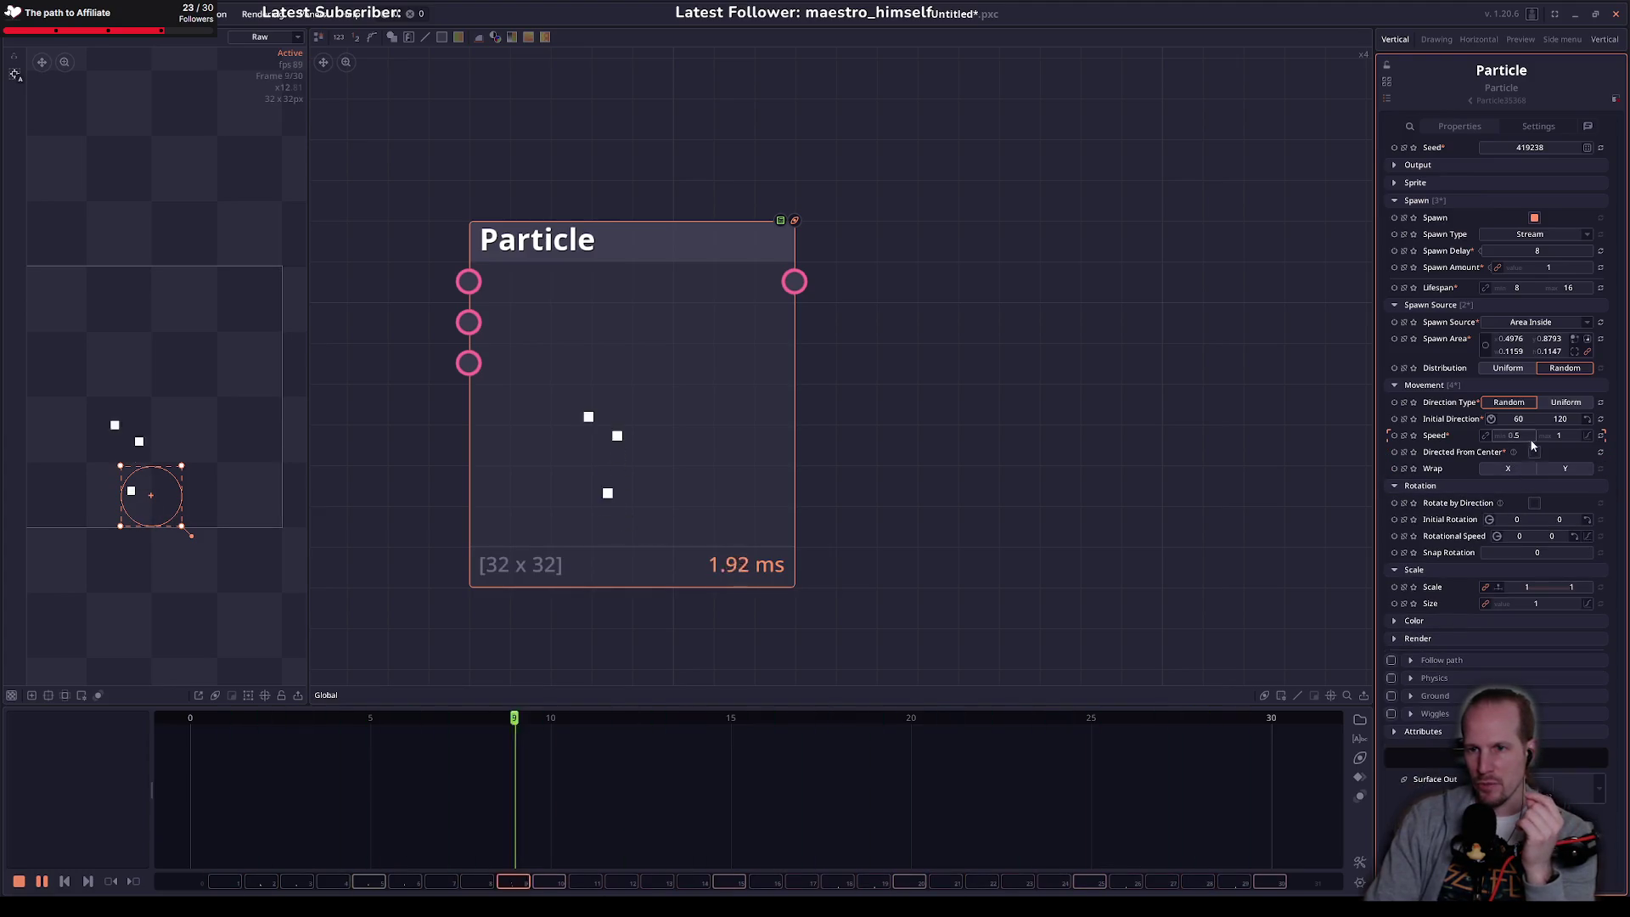
{"action": "left_click", "coordinate": [1519, 418]}
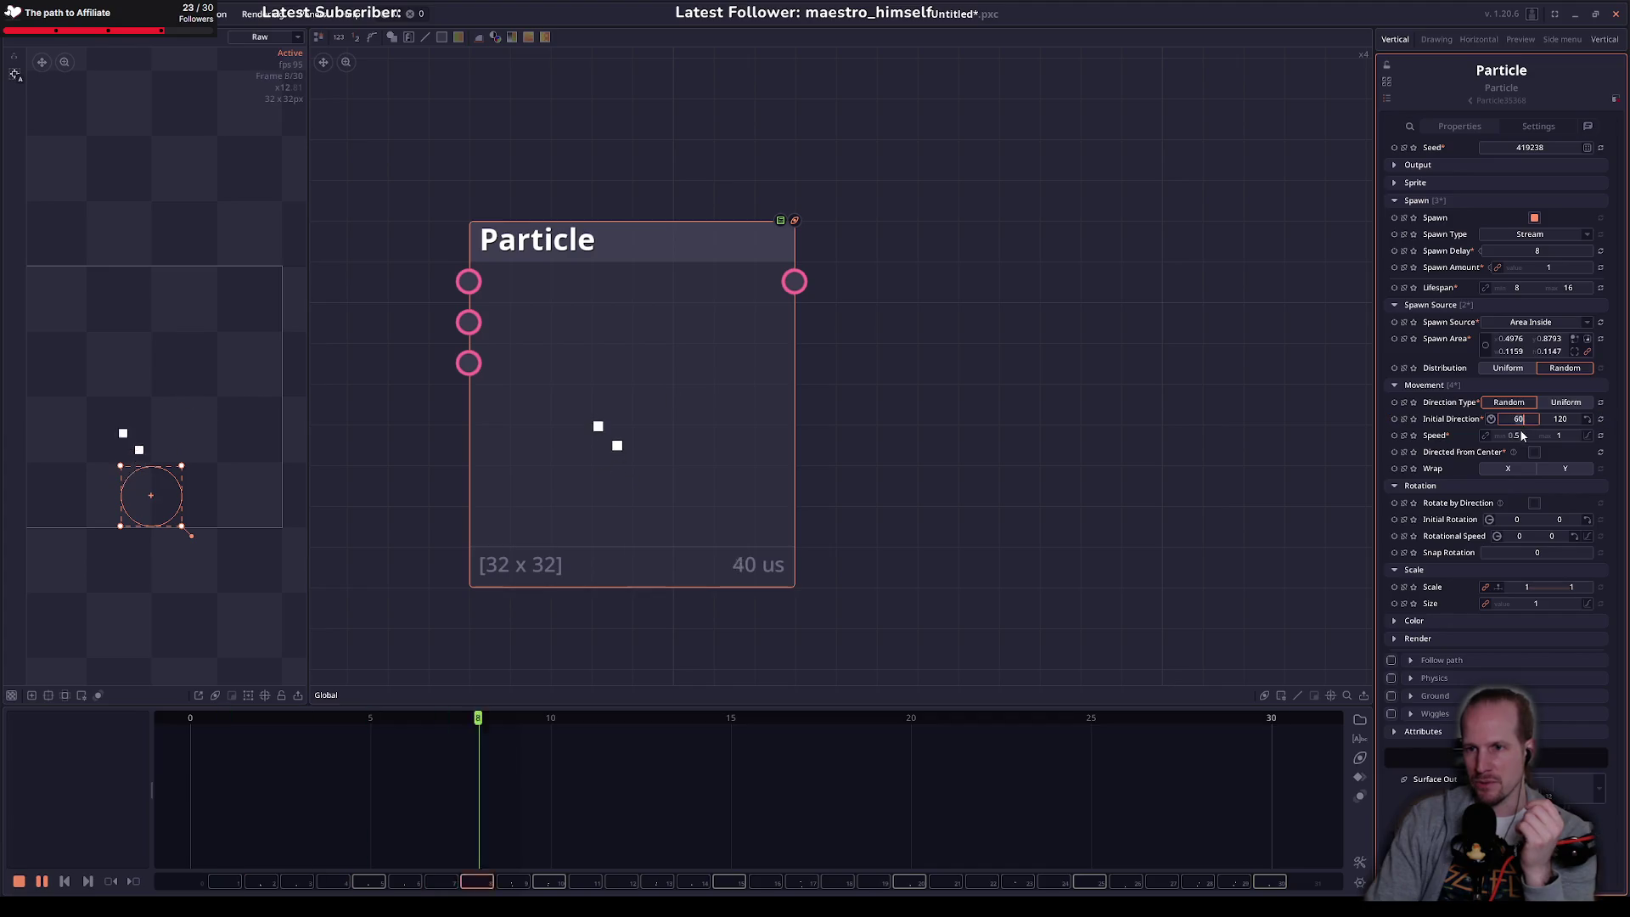
{"action": "left_click", "coordinate": [1568, 404]}
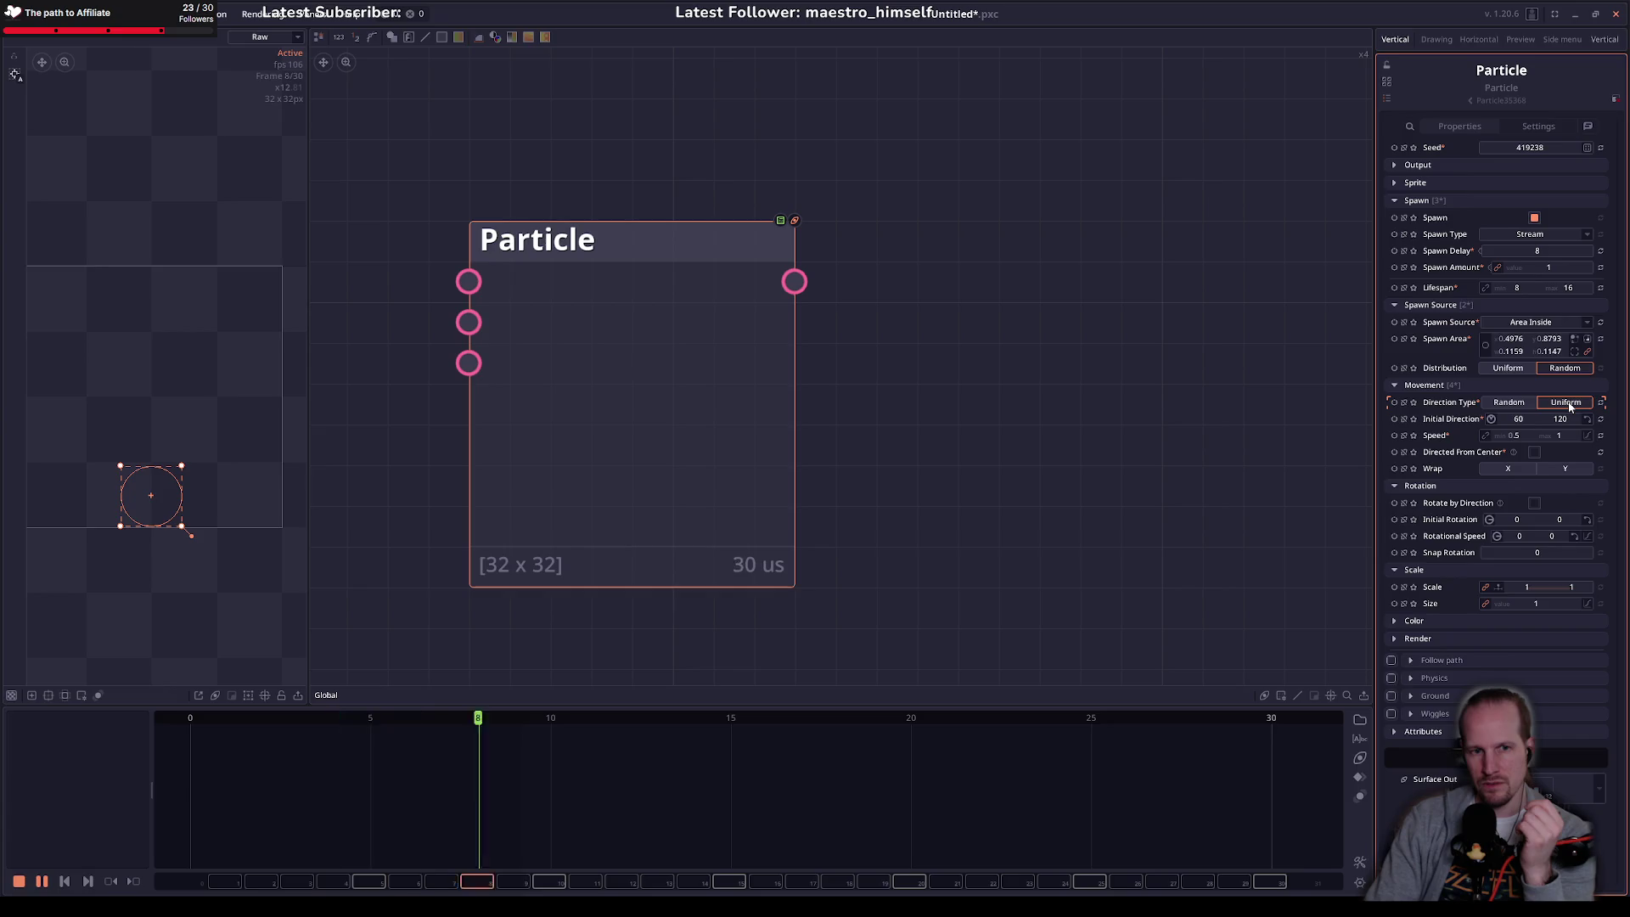
{"action": "left_click", "coordinate": [1493, 404]}
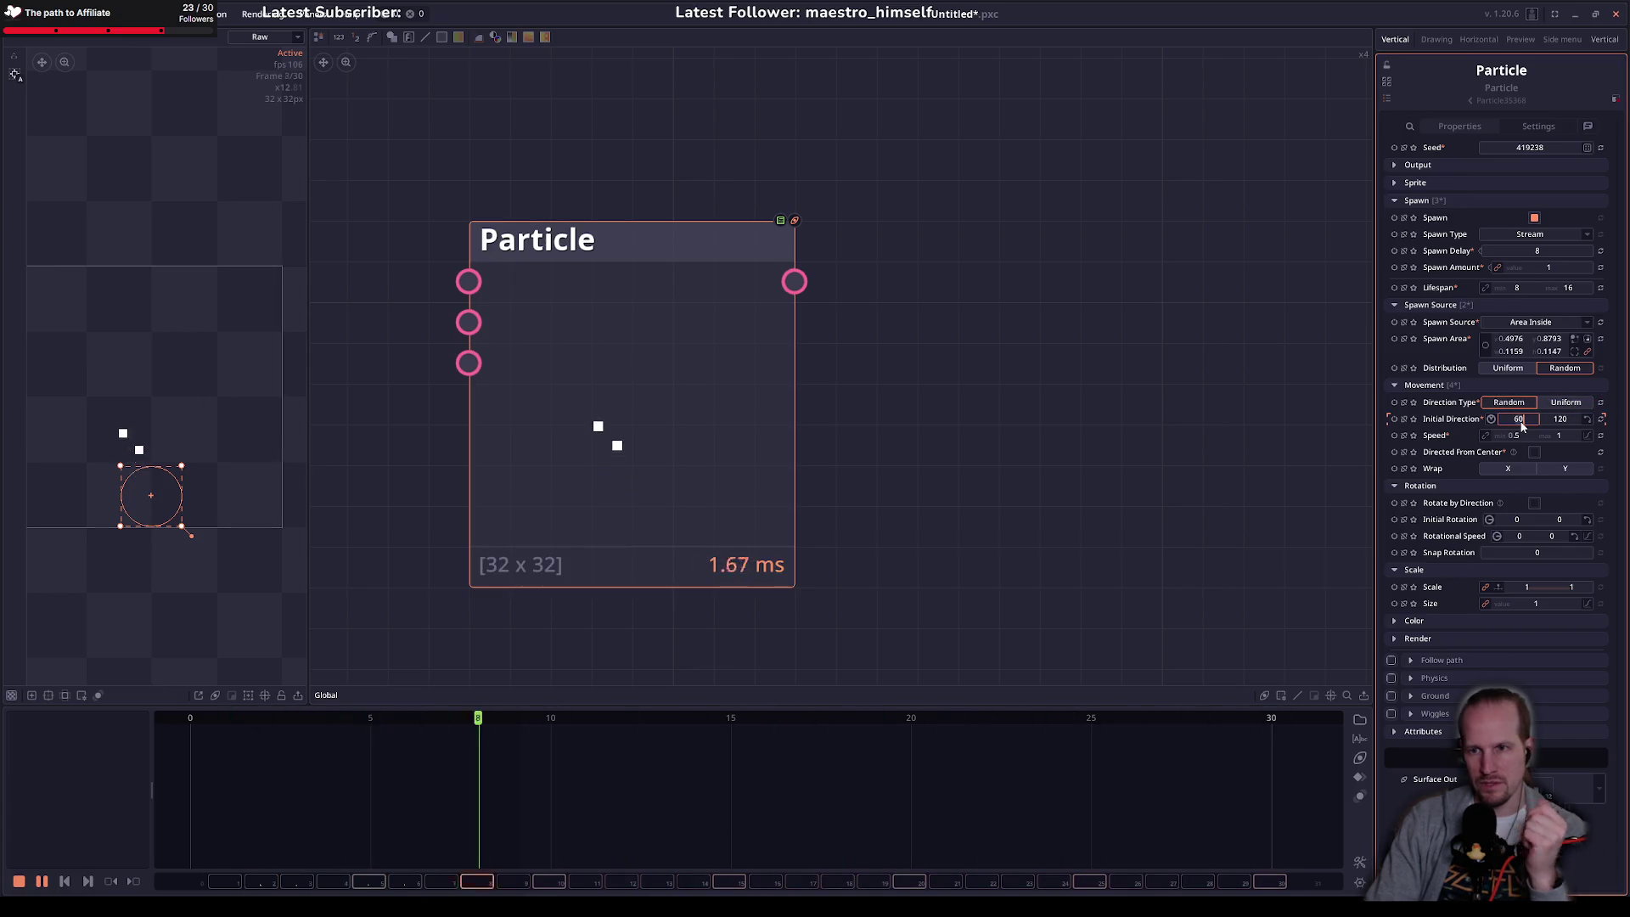
{"action": "type", "text": "90"}
{"action": "key", "text": "Tab"}
{"action": "type", "text": "90"}
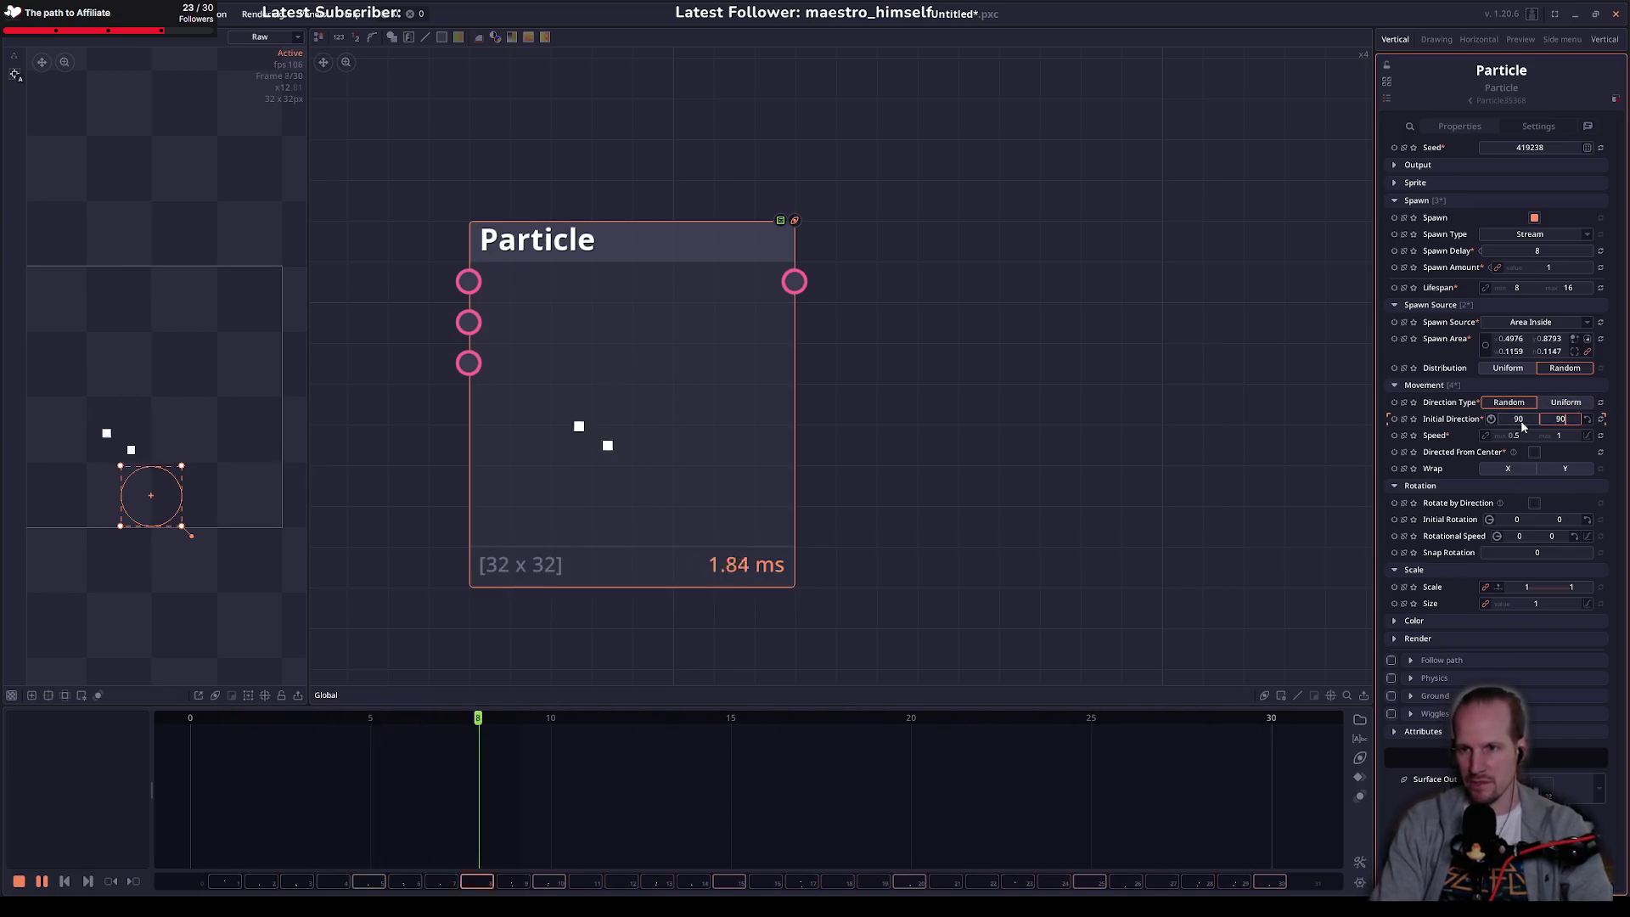
{"action": "key", "text": "Return"}
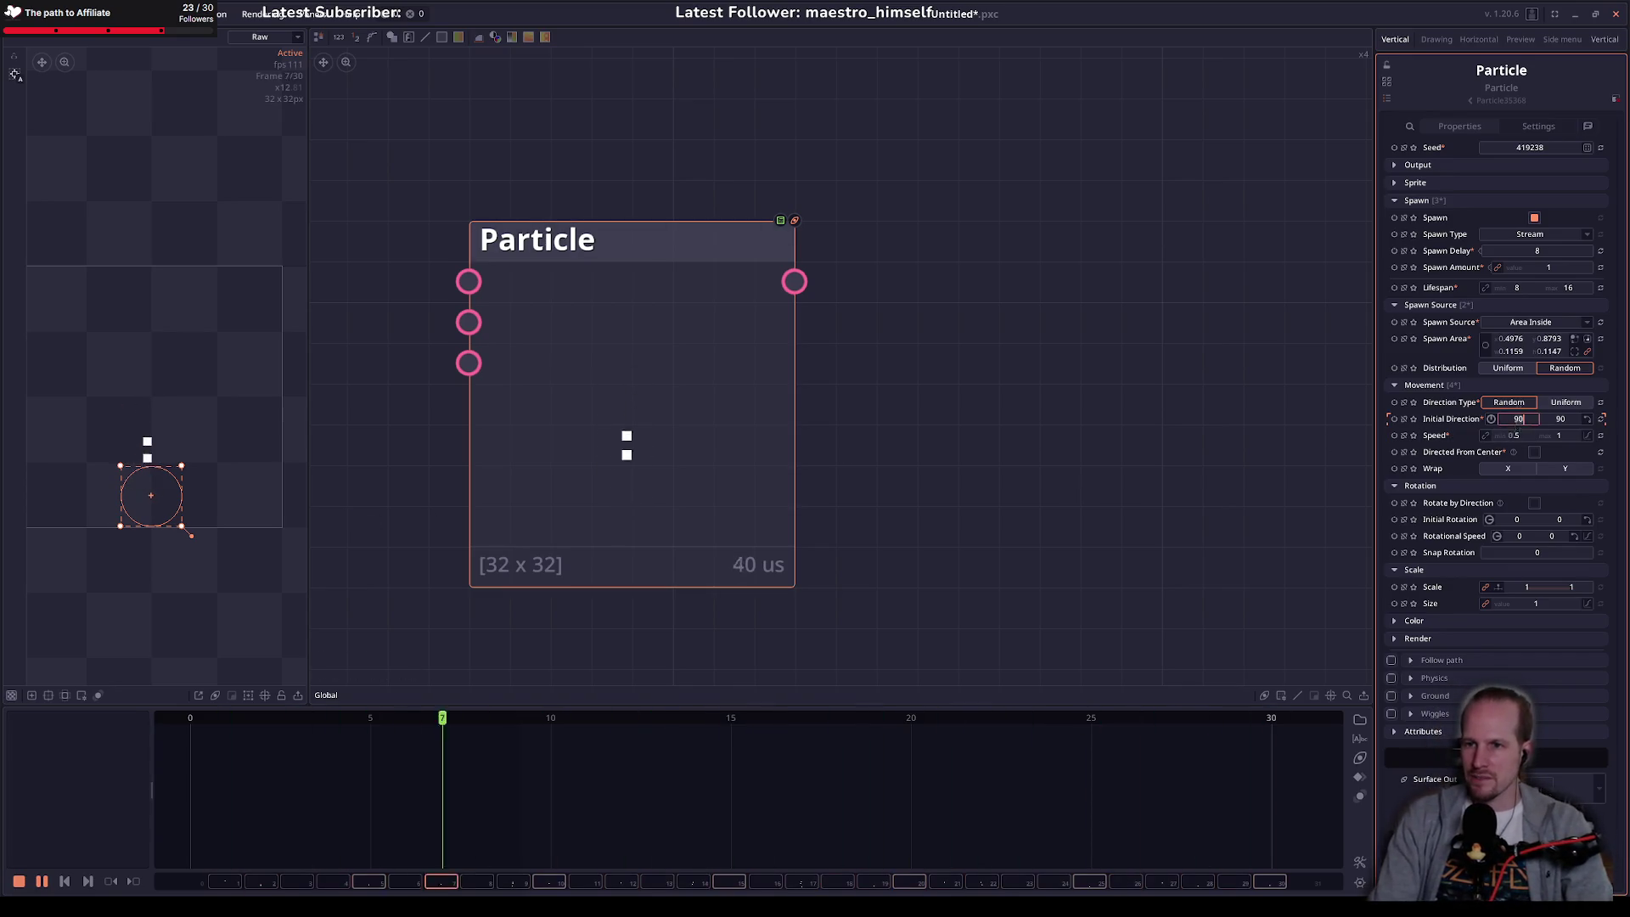
Step: Try a slightly wider initial direction range of 85 to 95
{"action": "left_click_drag", "start_coordinate": [1517, 419], "coordinate": [1510, 419]}
{"action": "left_click", "coordinate": [1511, 418]}
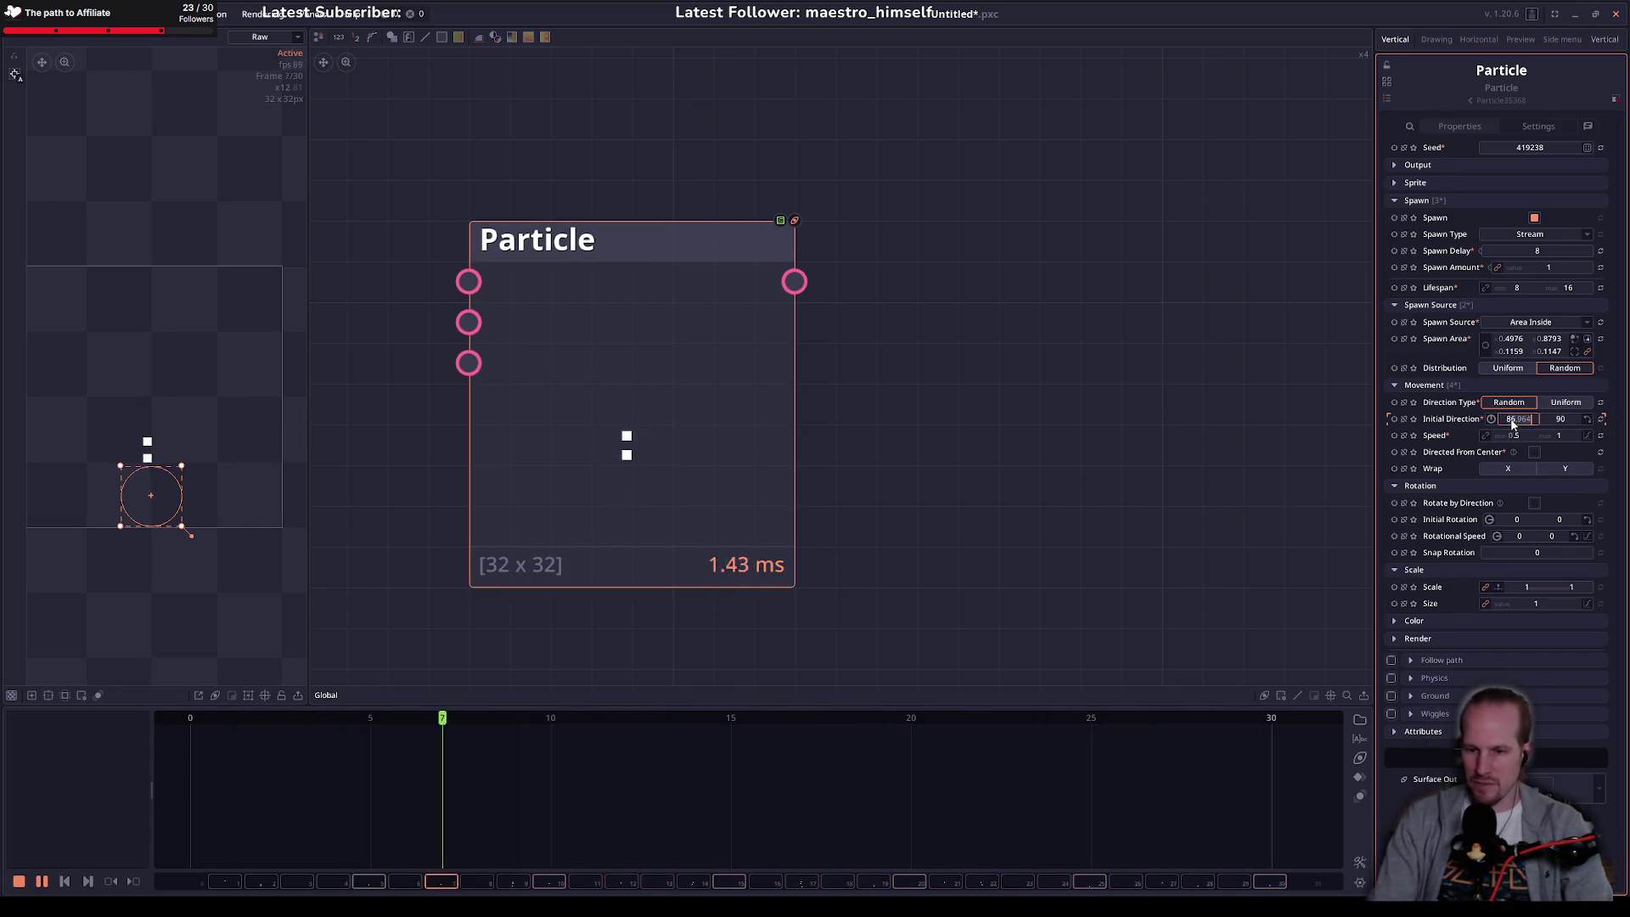
{"action": "type", "text": "85"}
{"action": "key", "text": "Tab"}
{"action": "type", "text": "95"}
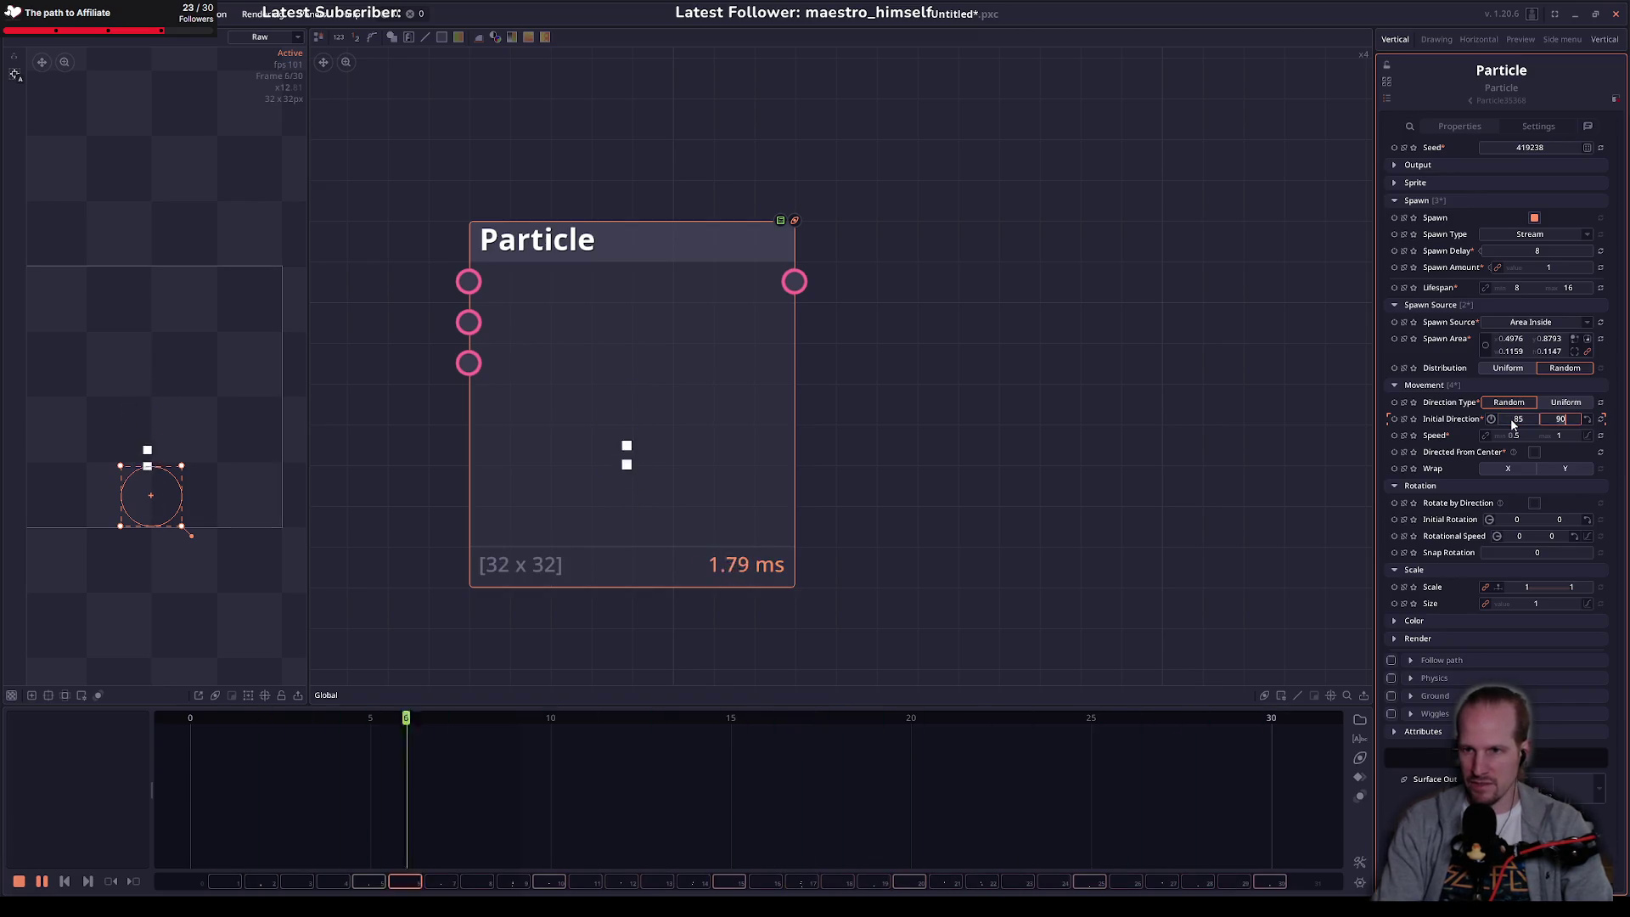
{"action": "key", "text": "Return"}
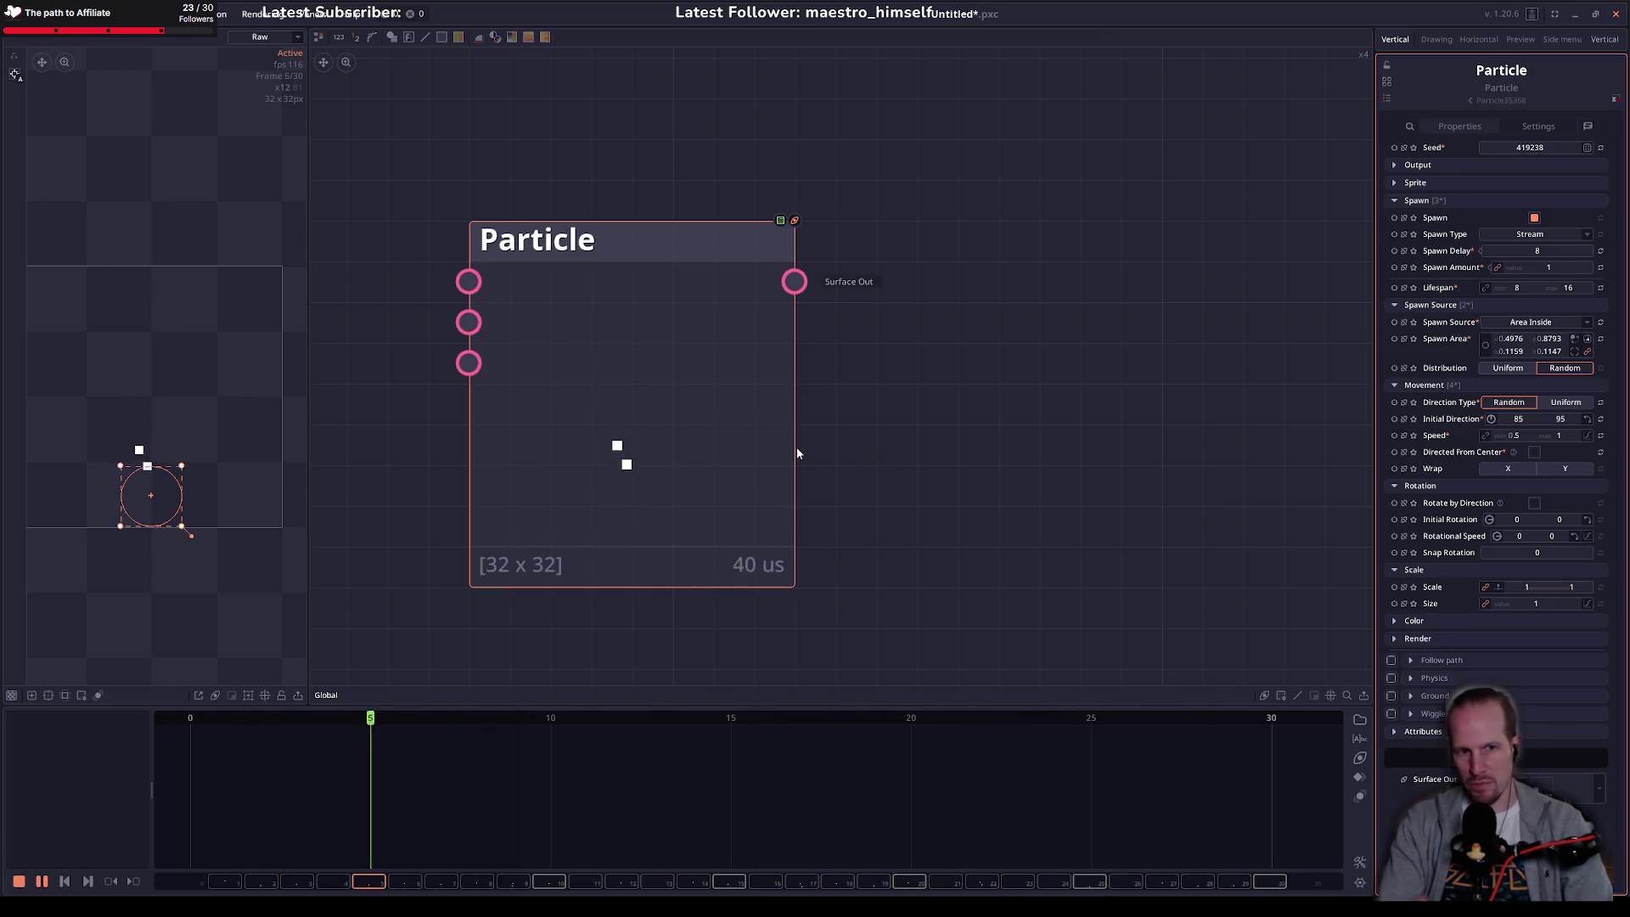
Step: Return the initial direction to a fixed 90 to 90
{"action": "left_click", "coordinate": [1520, 419]}
{"action": "type", "text": "90"}
{"action": "key", "text": "Tab"}
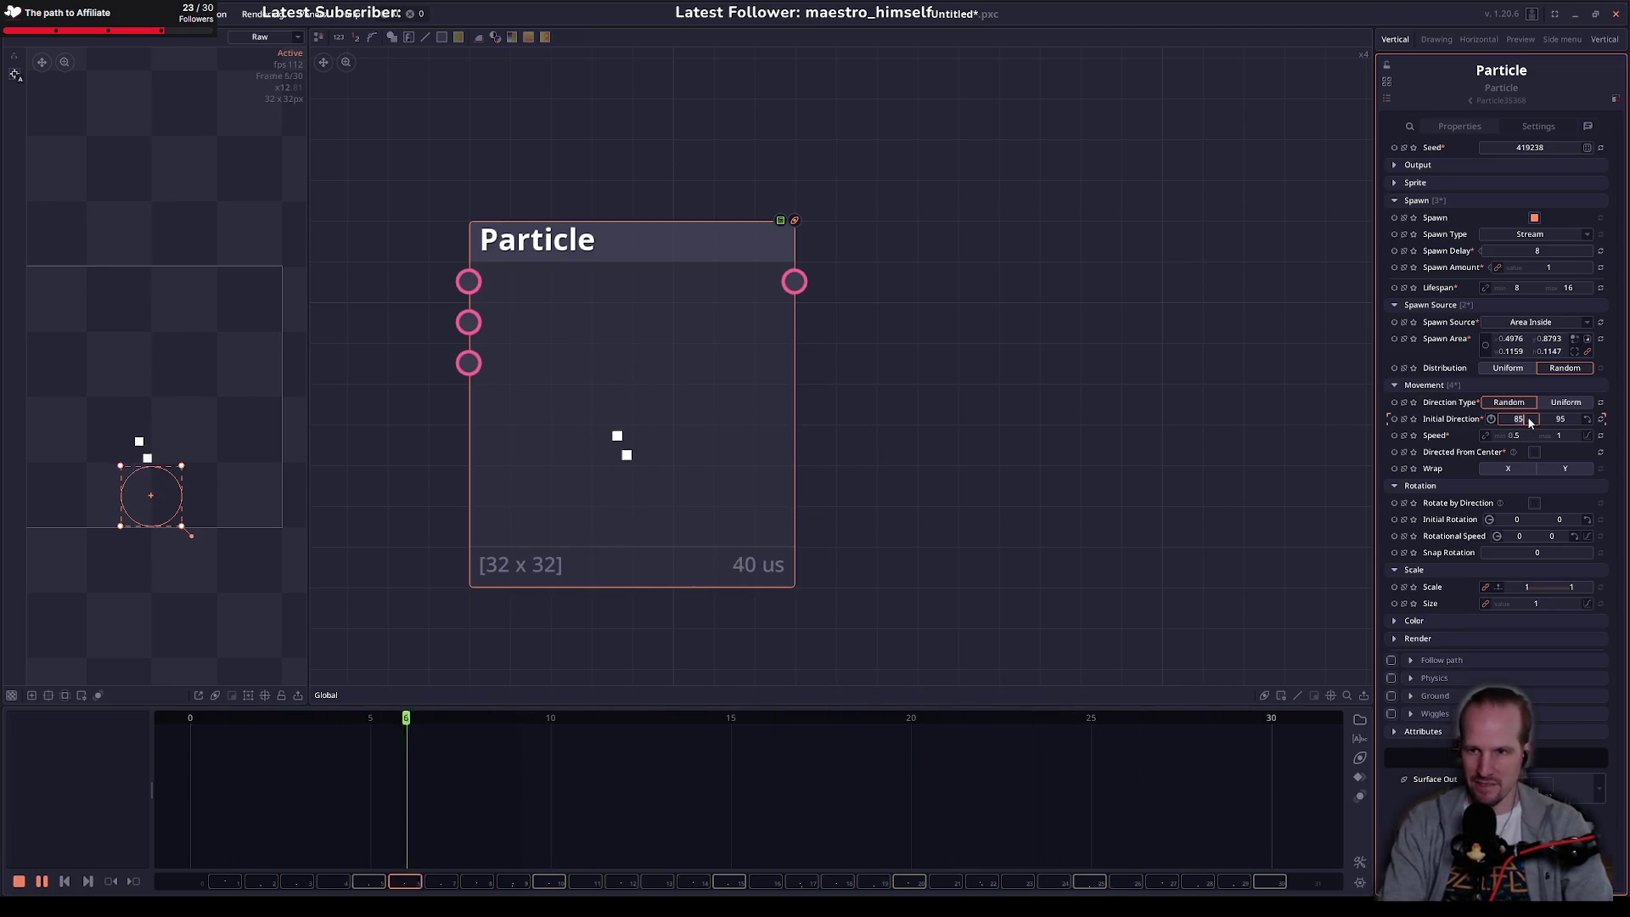
{"action": "type", "text": "90"}
{"action": "key", "text": "Return"}
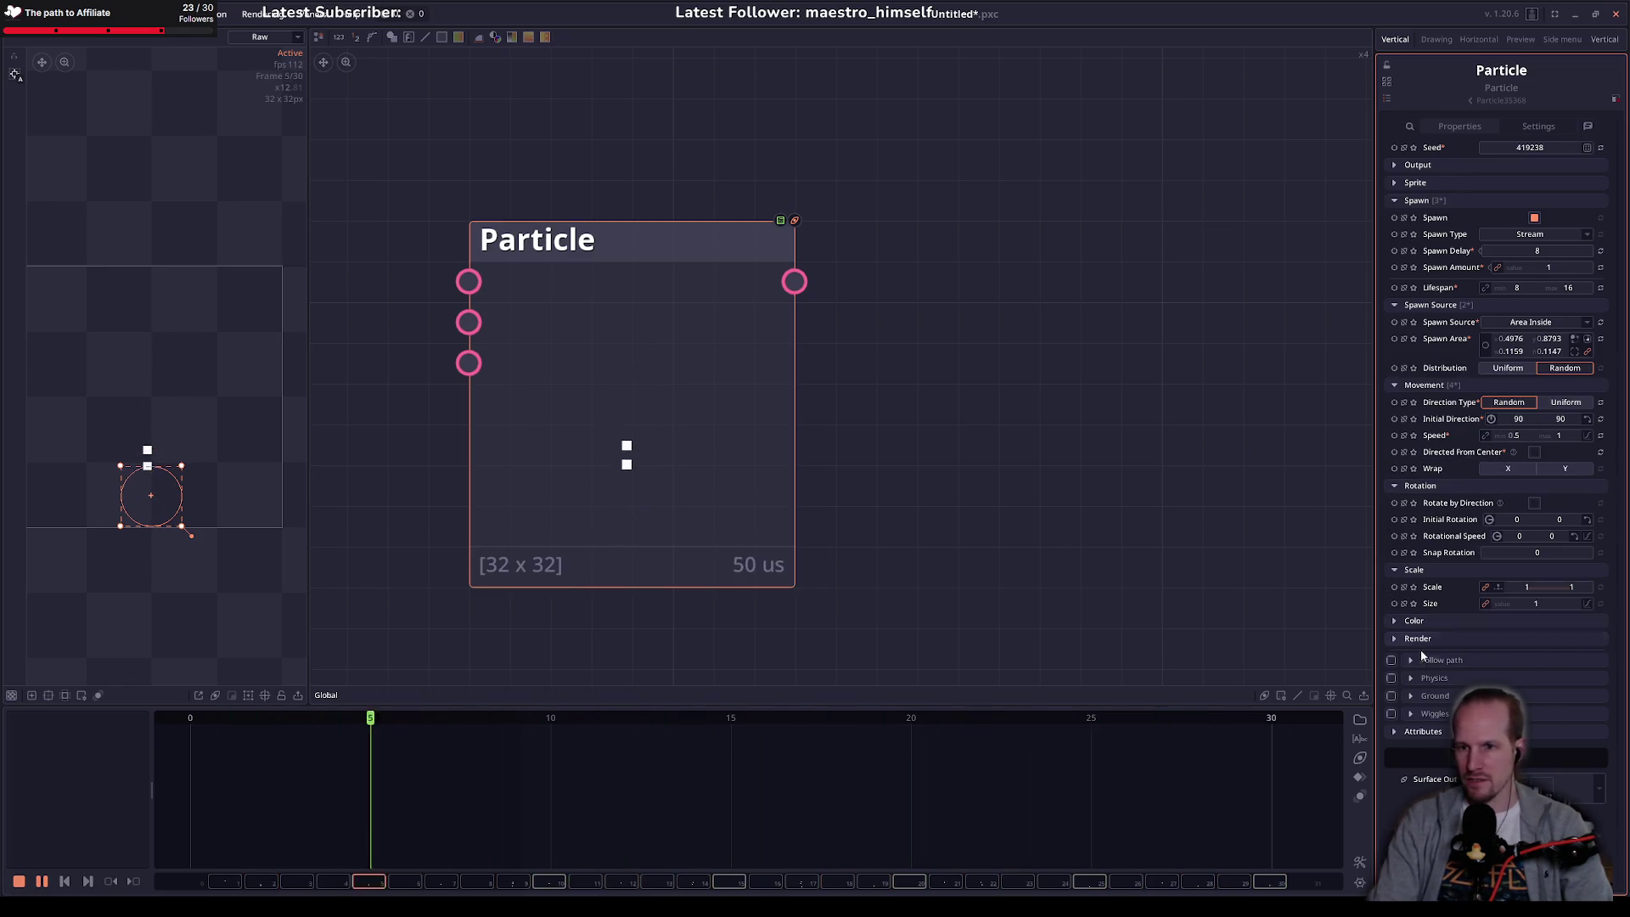
Step: Make Color Over Lifetime a white gradient fading to transparent, with a white stop at 50
{"action": "left_click", "coordinate": [1395, 622]}
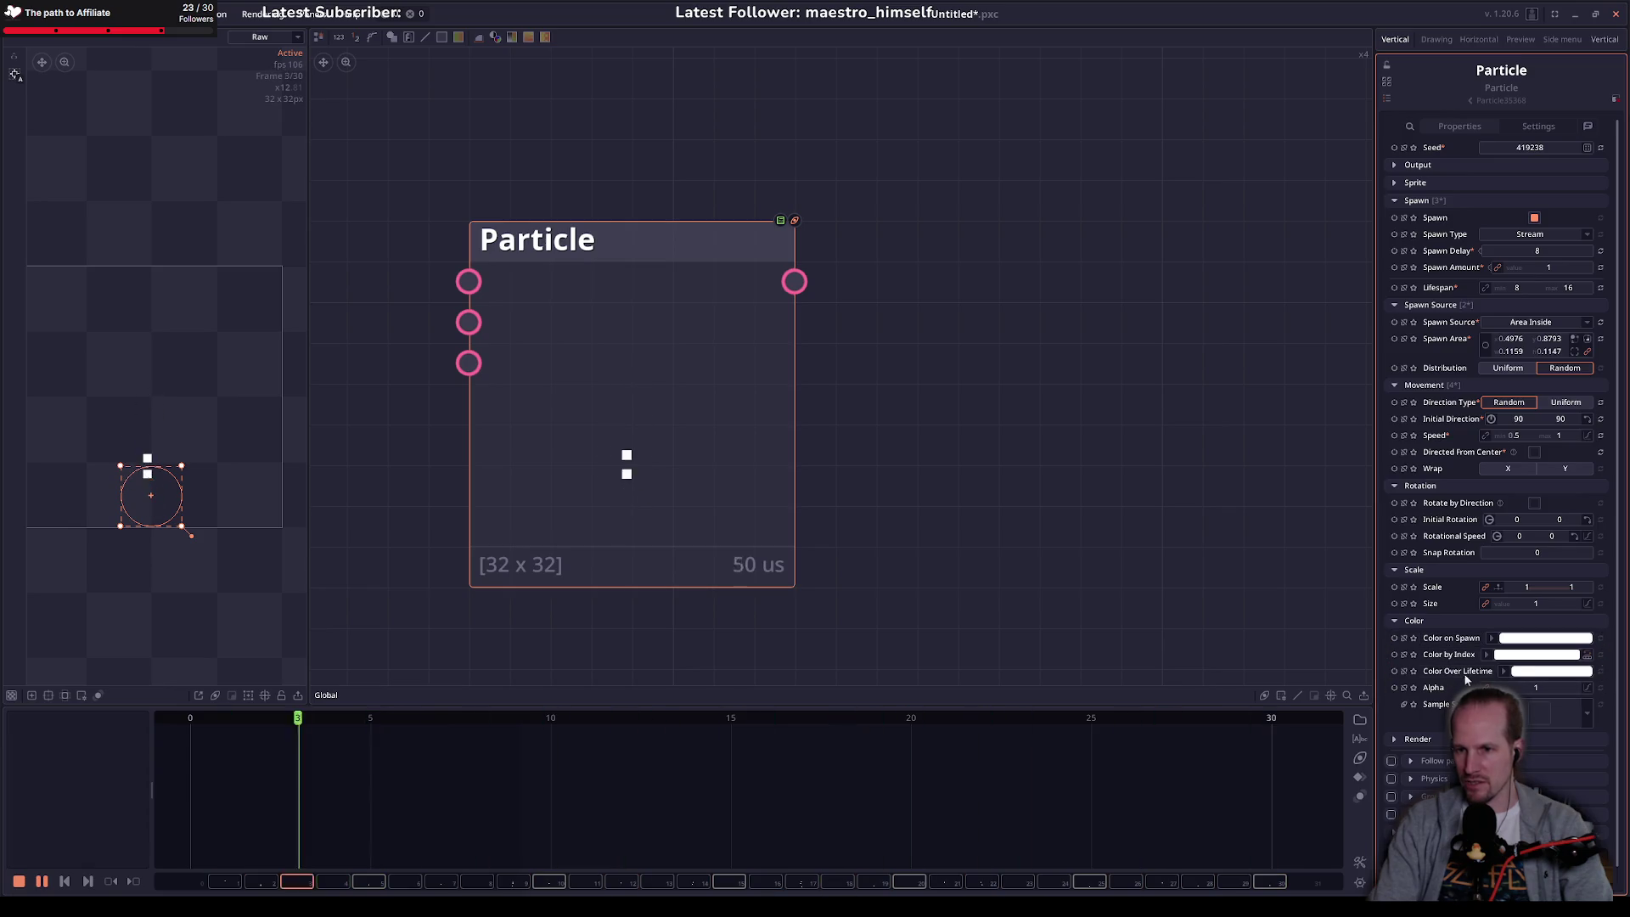
{"action": "left_click", "coordinate": [1536, 671]}
{"action": "left_click", "coordinate": [976, 342]}
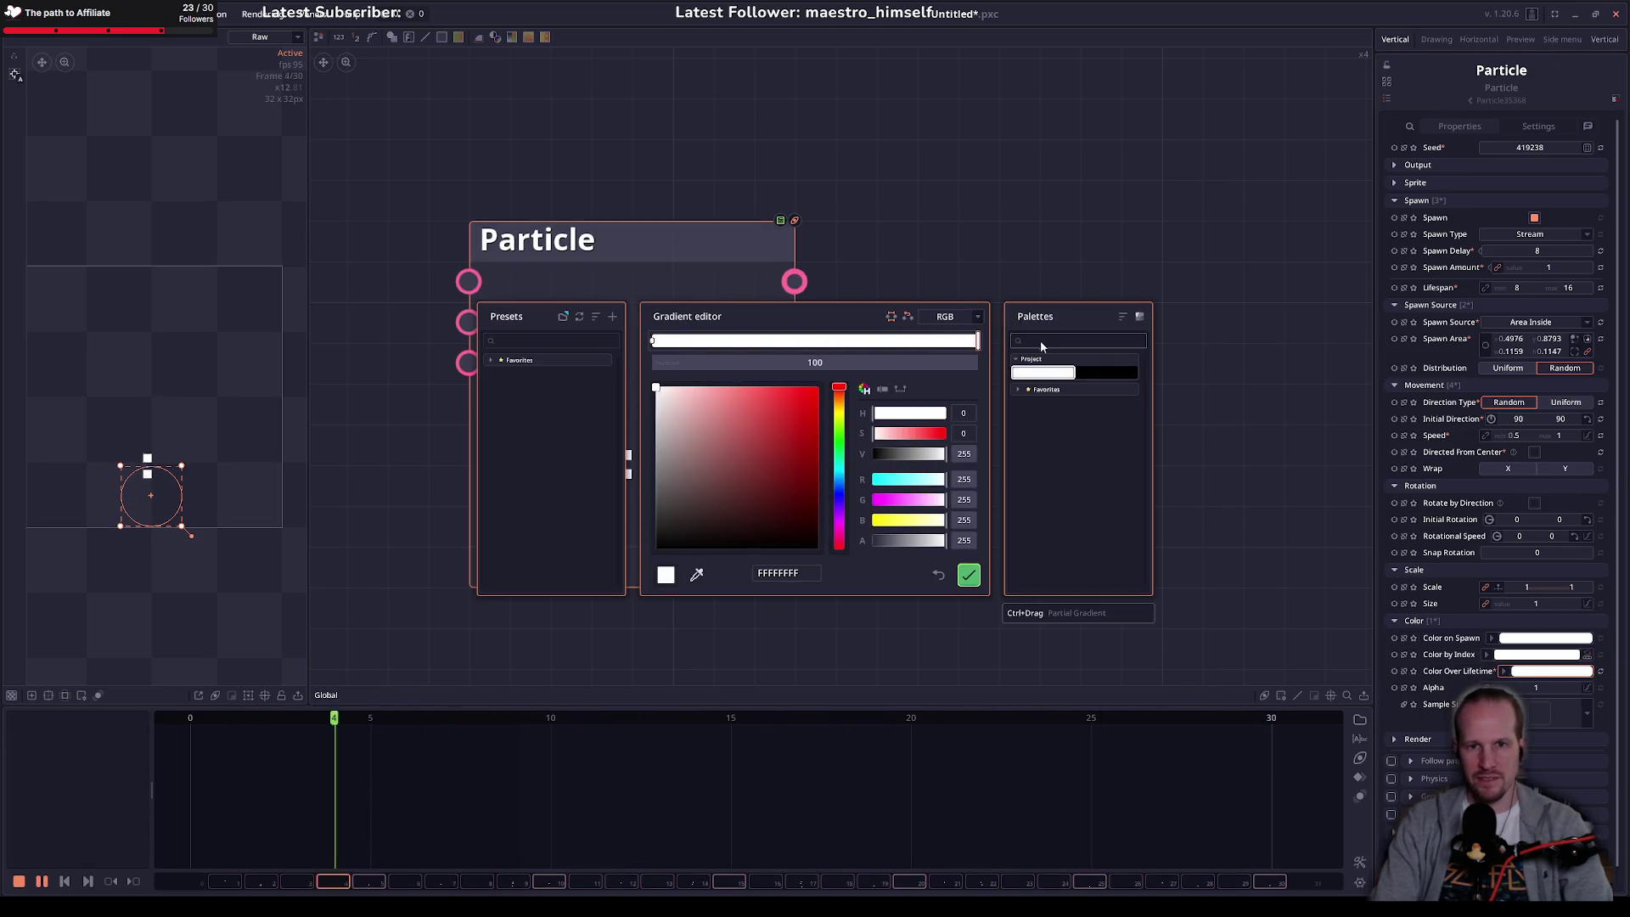
{"action": "left_click_drag", "start_coordinate": [942, 540], "coordinate": [857, 554]}
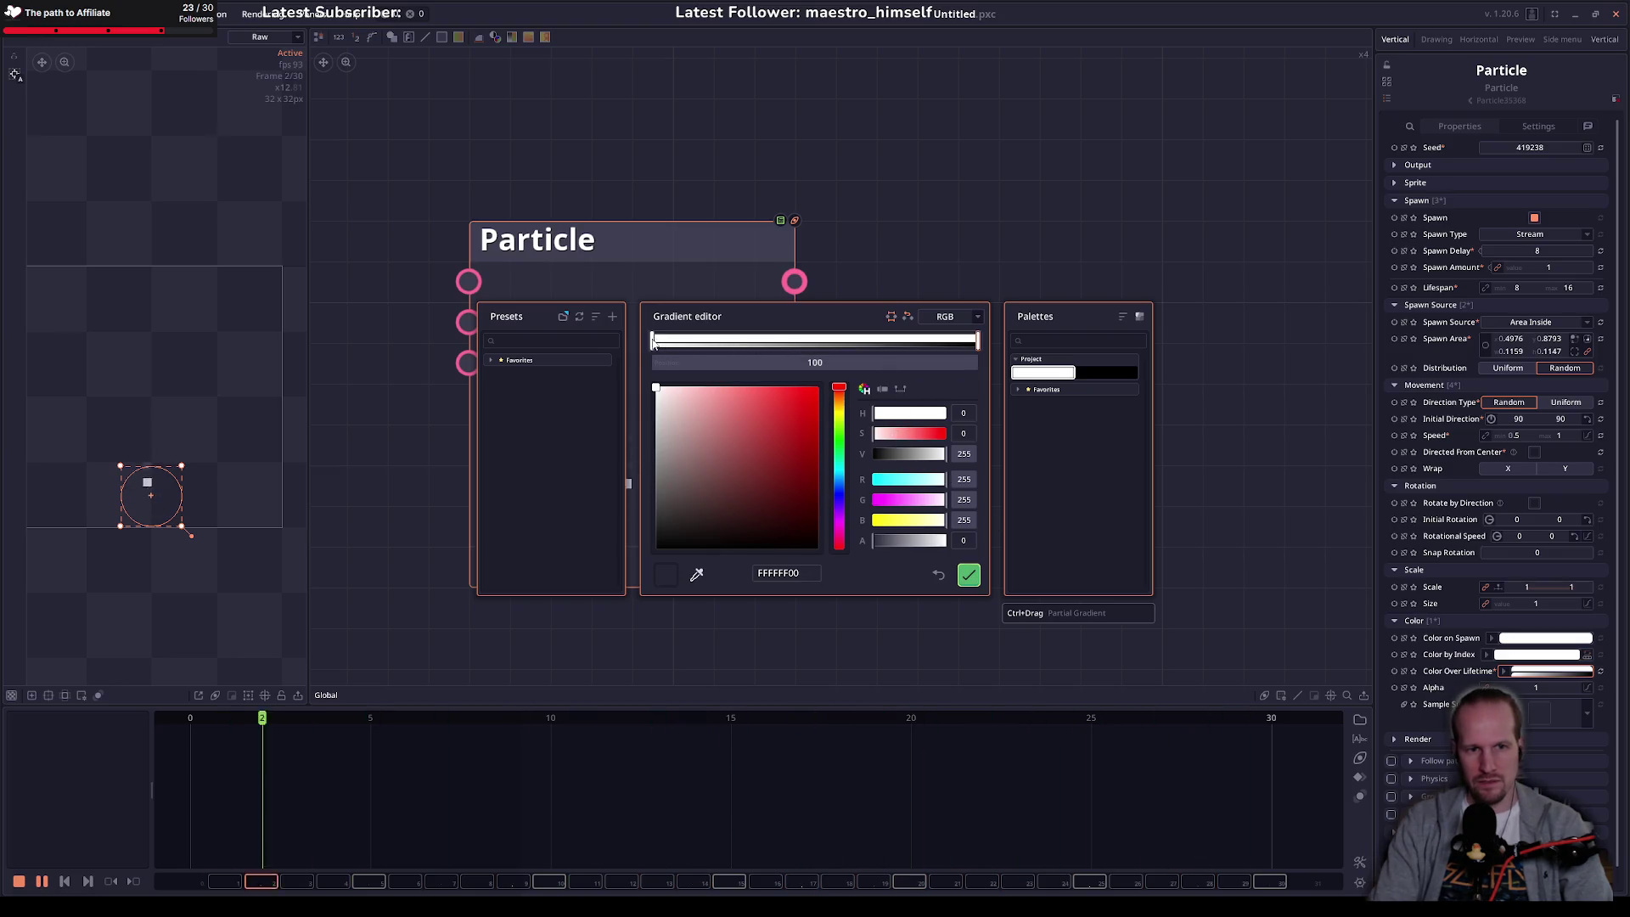
{"action": "mouse_move", "coordinate": [652, 342]}
{"action": "left_mouse_down"}
{"action": "mouse_move", "coordinate": [902, 340]}
{"action": "mouse_move", "coordinate": [828, 340]}
{"action": "left_mouse_up"}
{"action": "left_click", "coordinate": [845, 365]}
{"action": "type", "text": "50"}
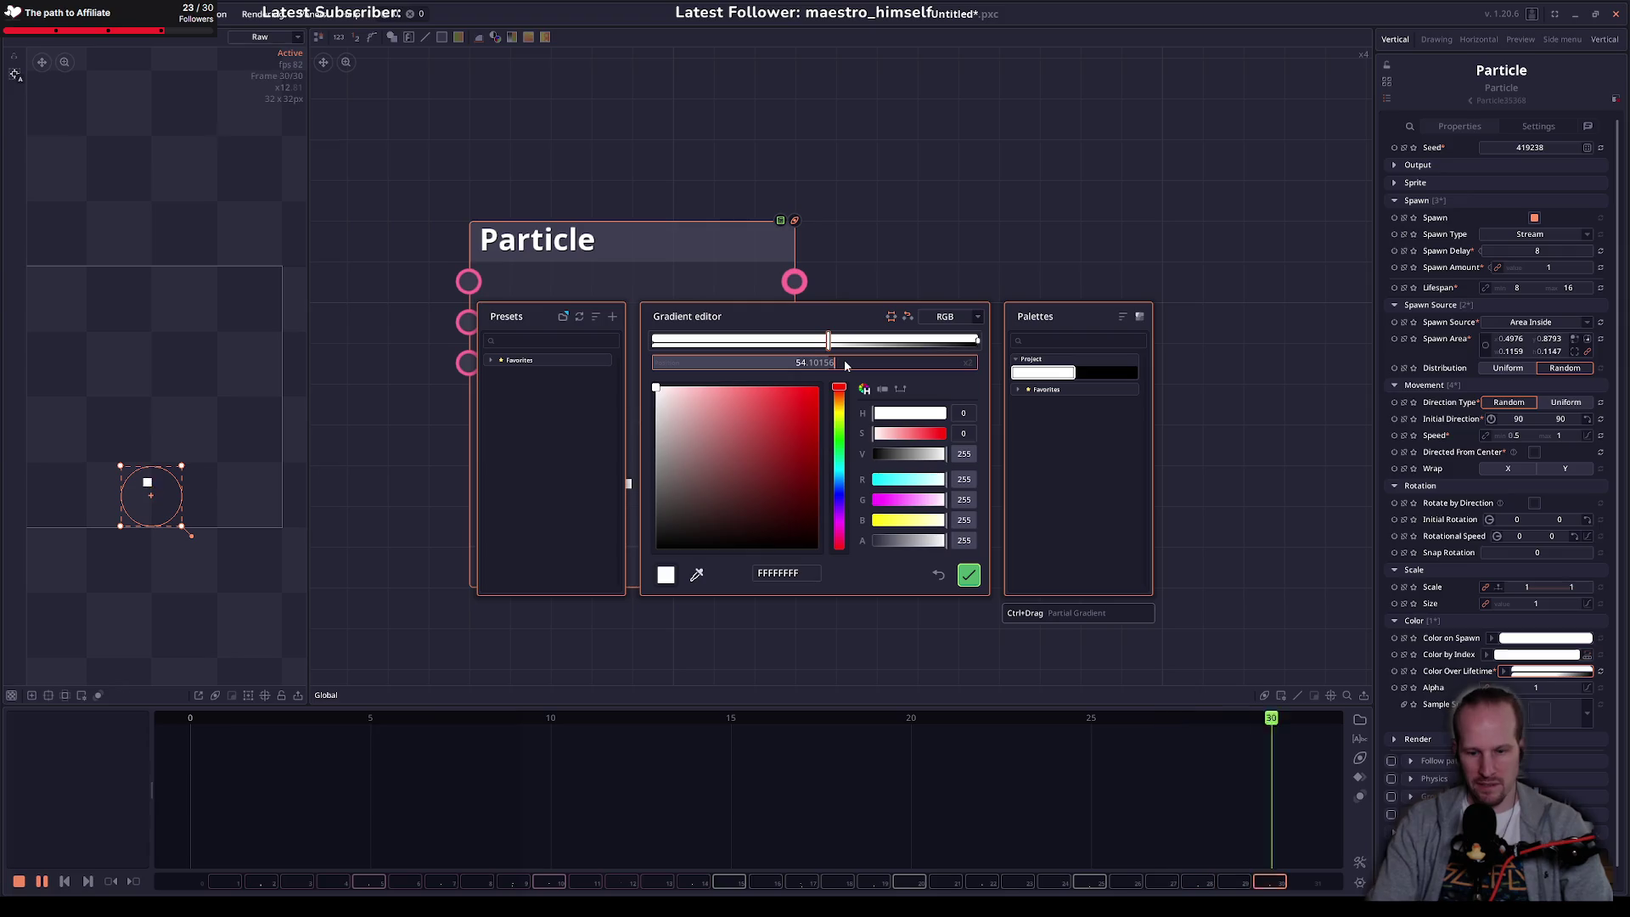
{"action": "key", "text": "Return"}
{"action": "key", "text": "Escape"}
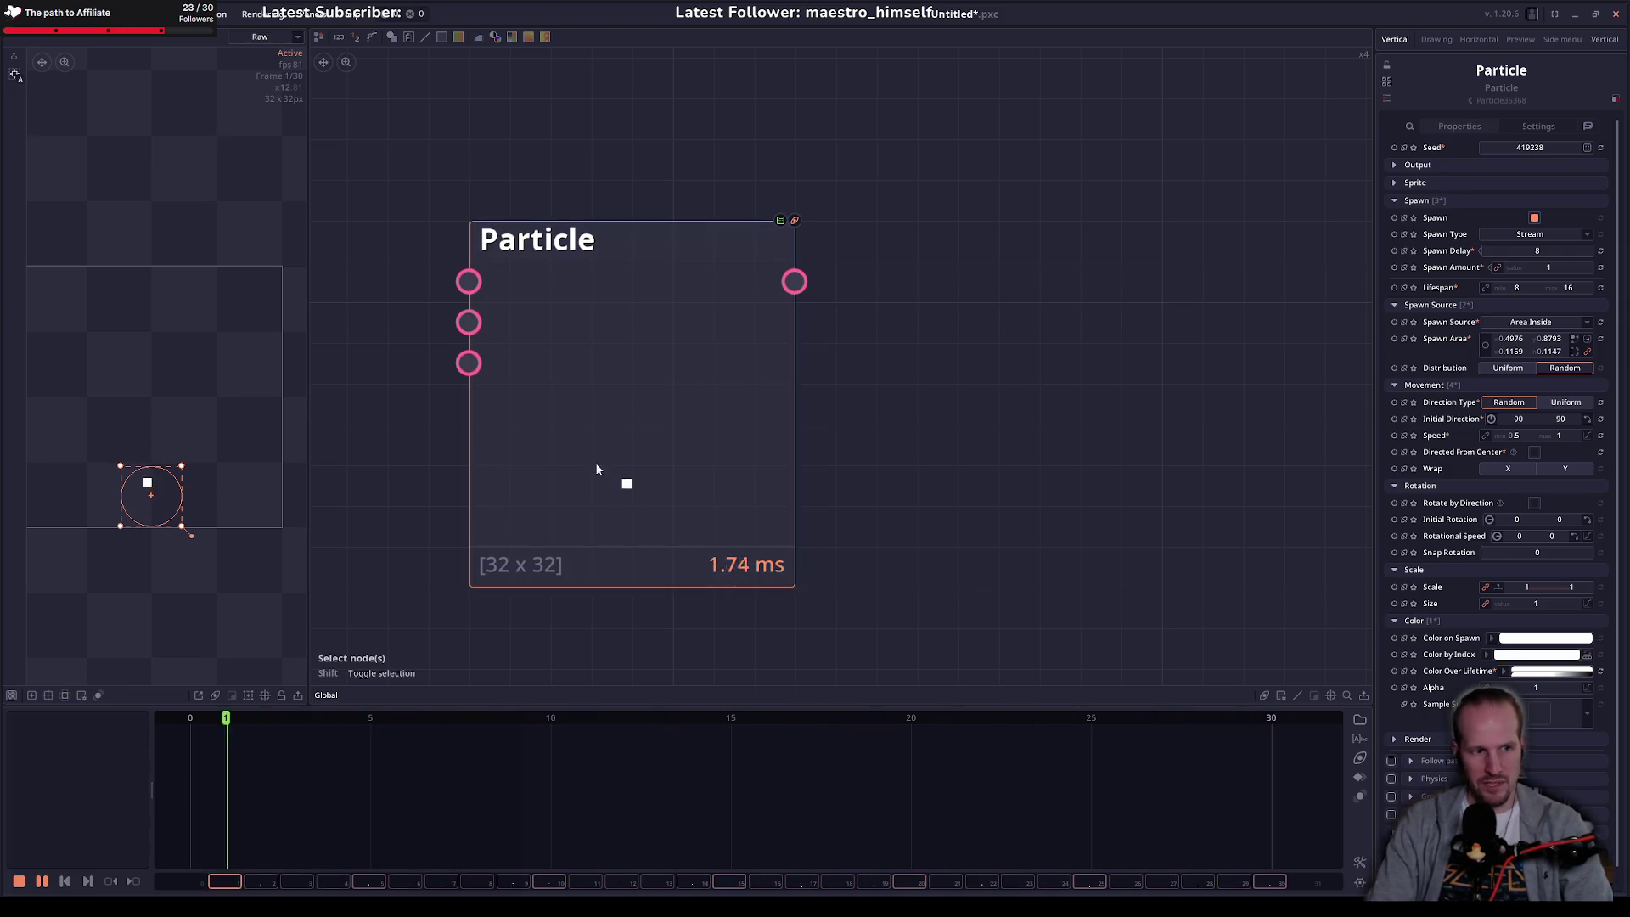
Step: Keep the Stream spawn type, set spawn delay to 8 and randomize the seed
{"action": "scroll", "coordinate": [847, 375], "scroll_direction": "down", "scroll_amount": 5}
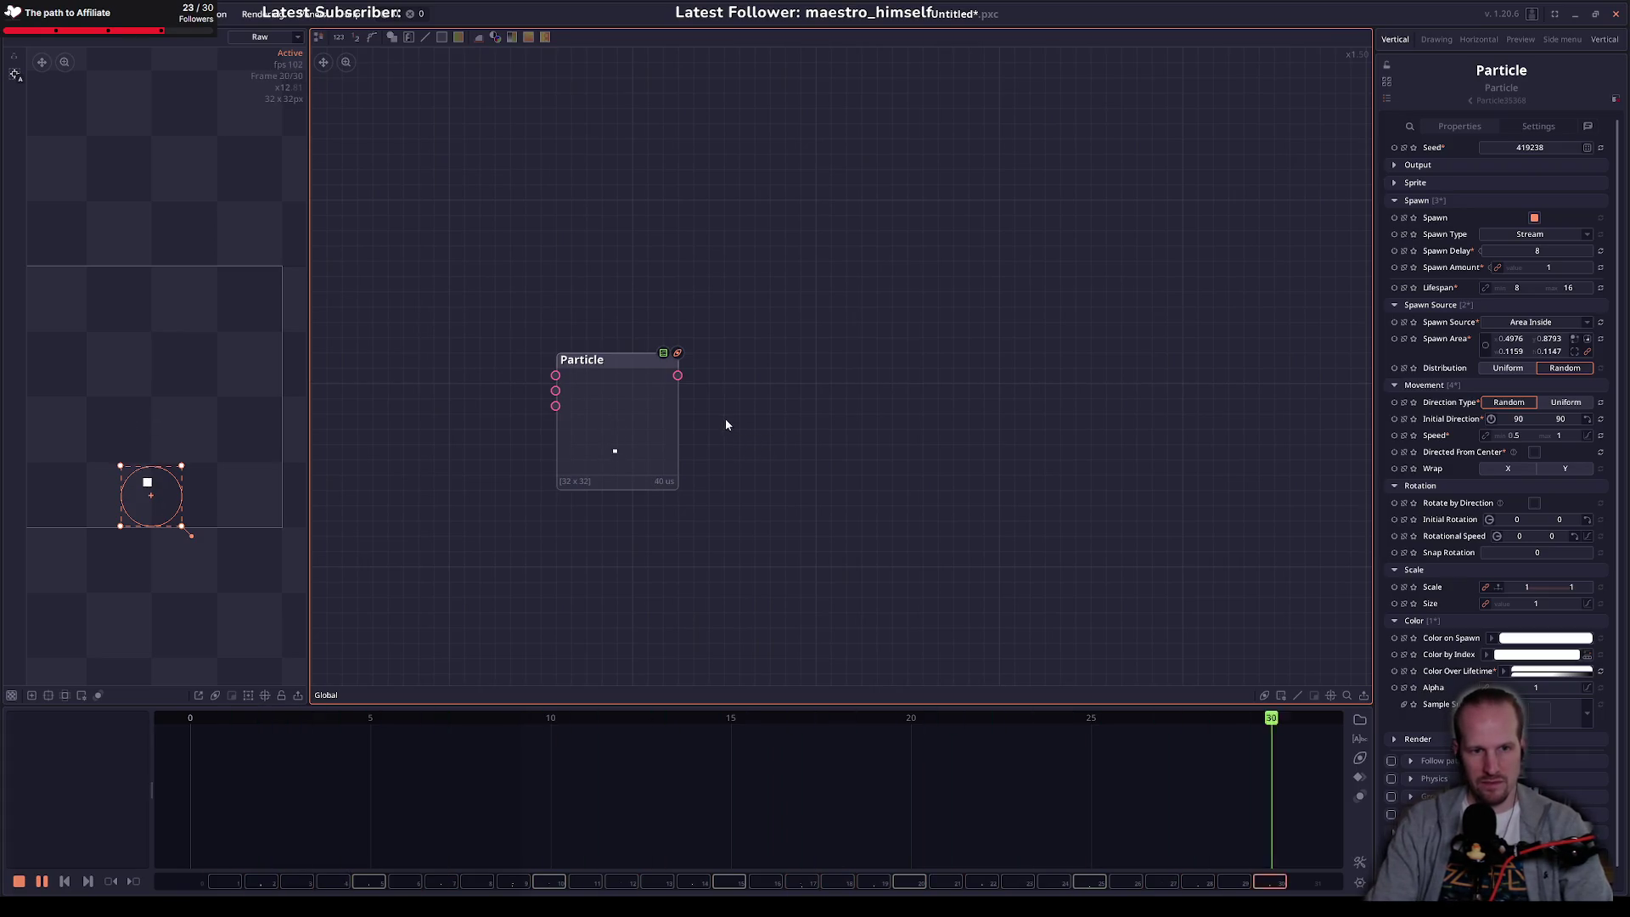
{"action": "left_click", "coordinate": [636, 445]}
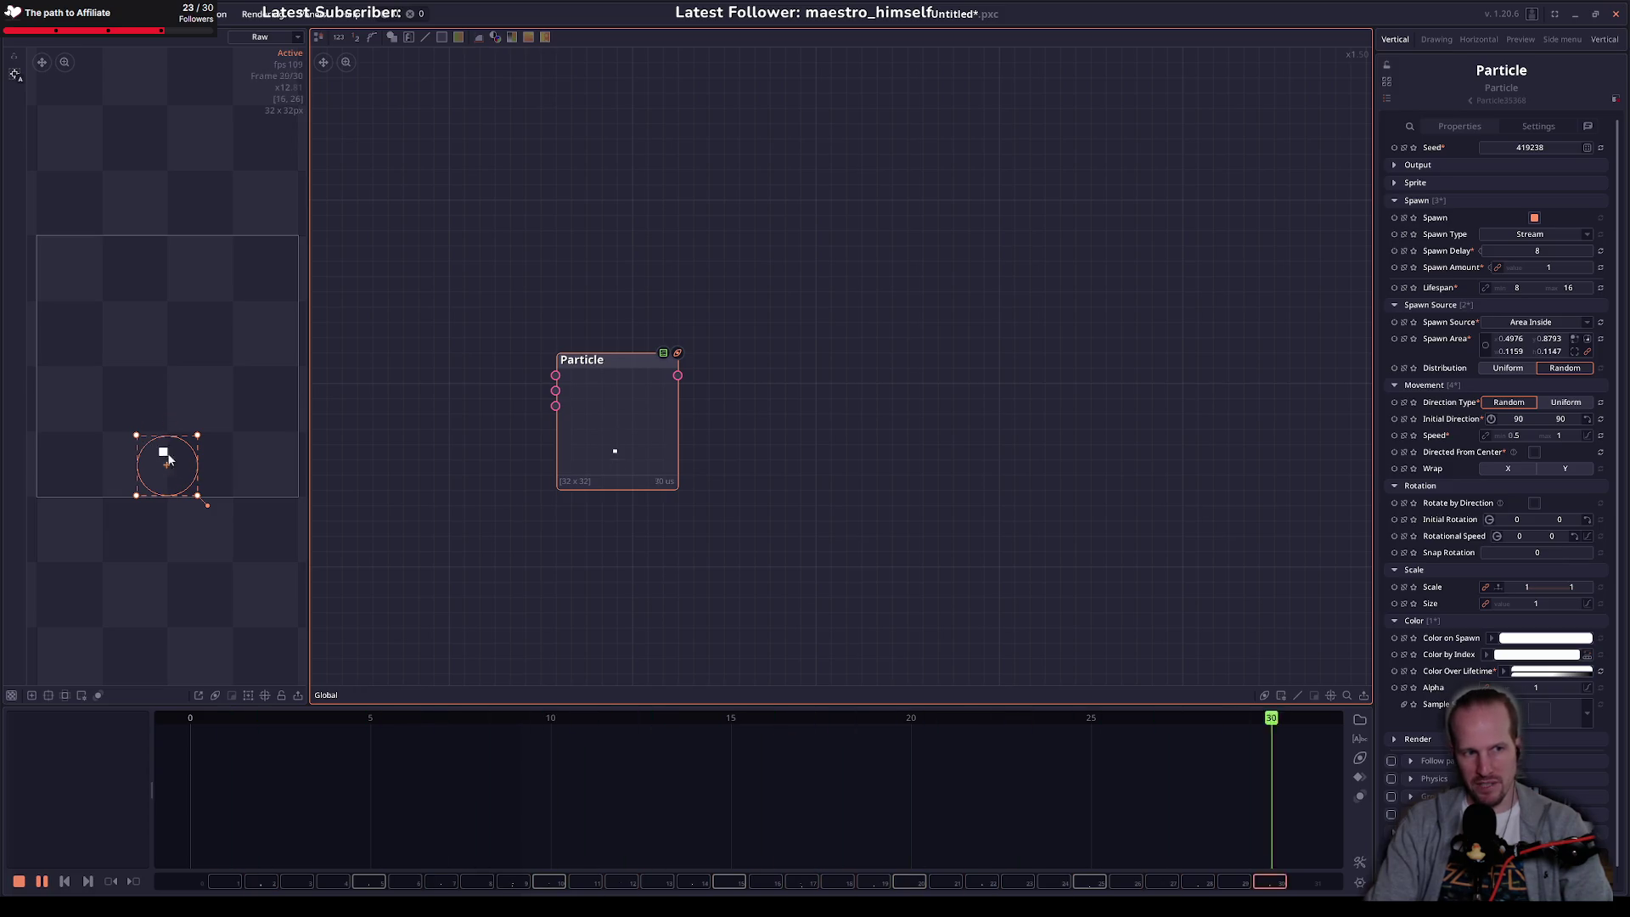
{"action": "left_click", "coordinate": [1530, 232]}
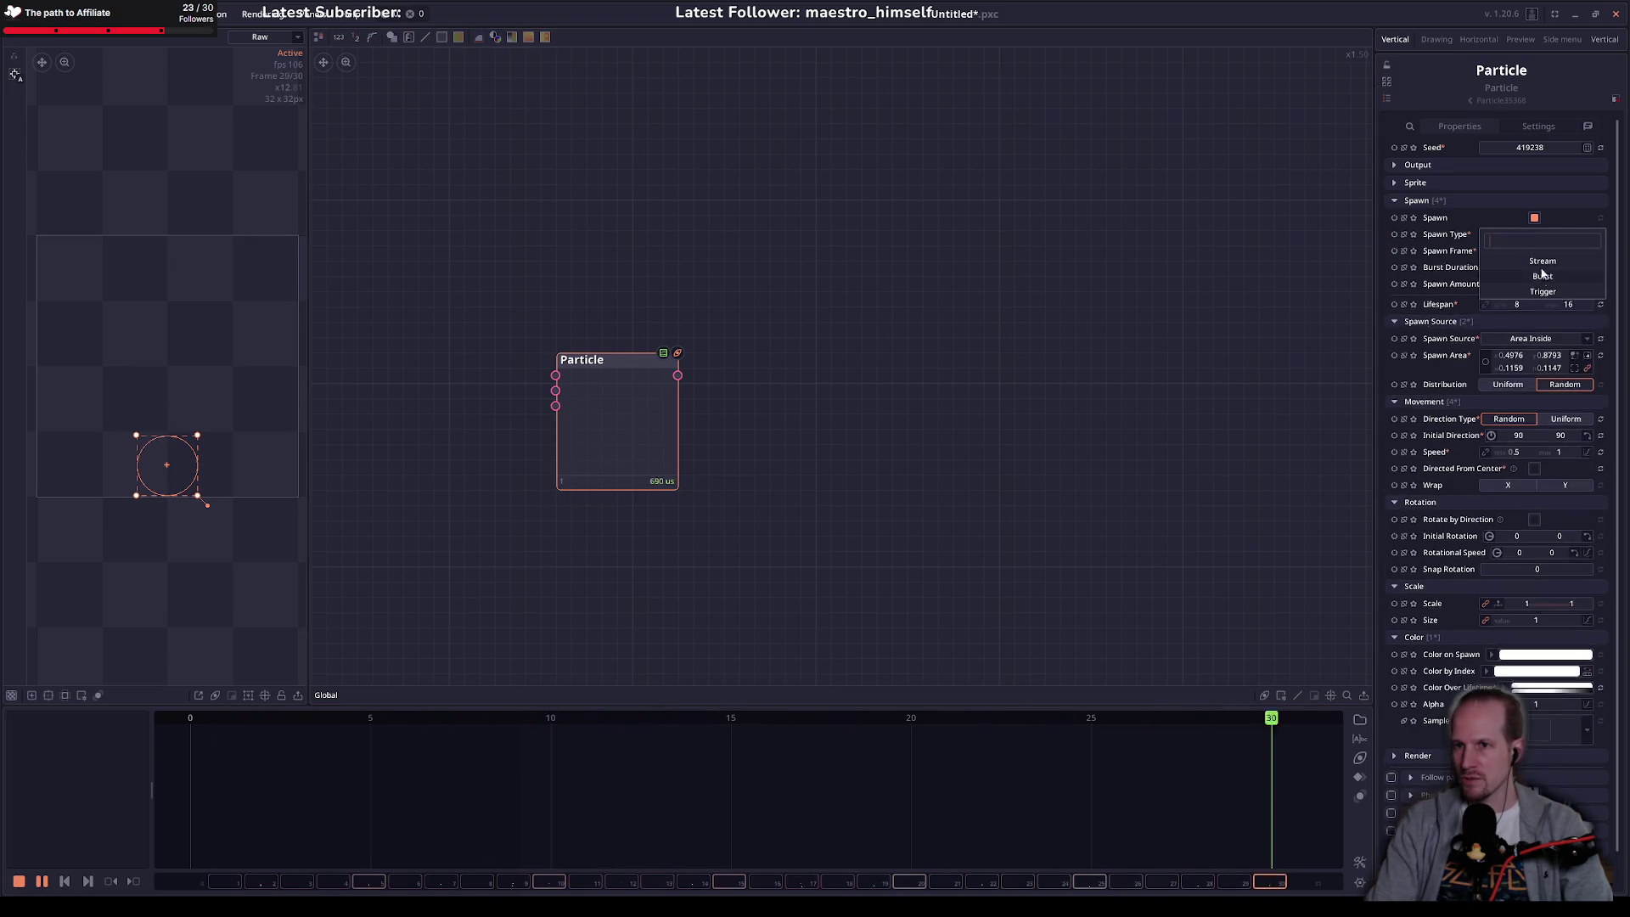
{"action": "left_click", "coordinate": [1542, 261]}
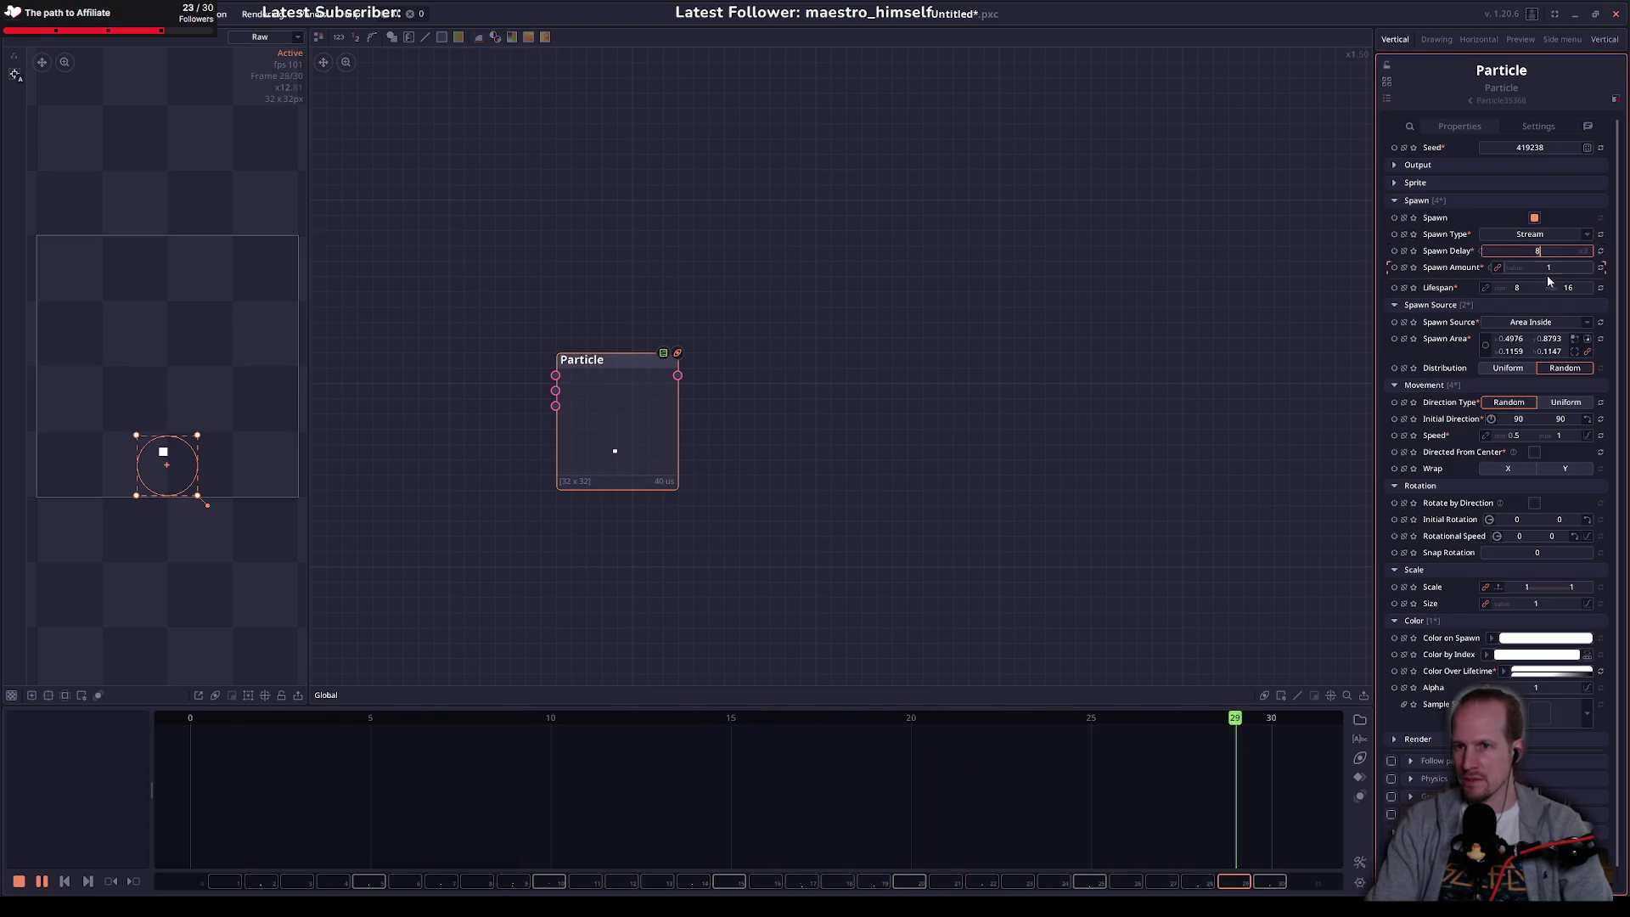
{"action": "left_click", "coordinate": [1541, 251]}
{"action": "type", "text": "4"}
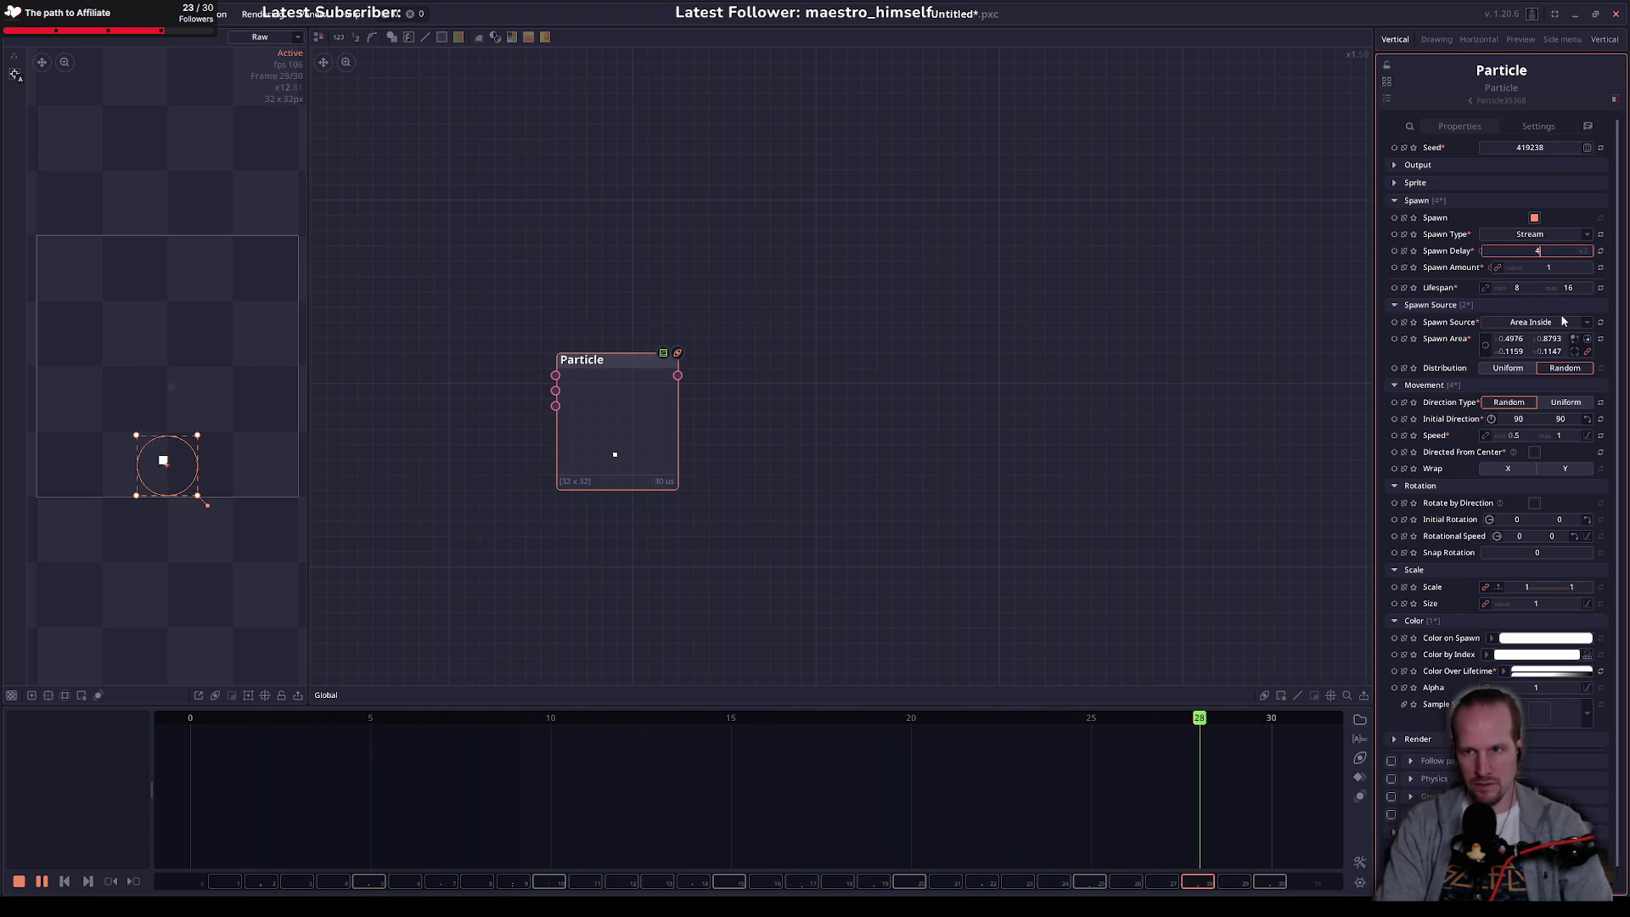
{"action": "key", "text": "Return"}
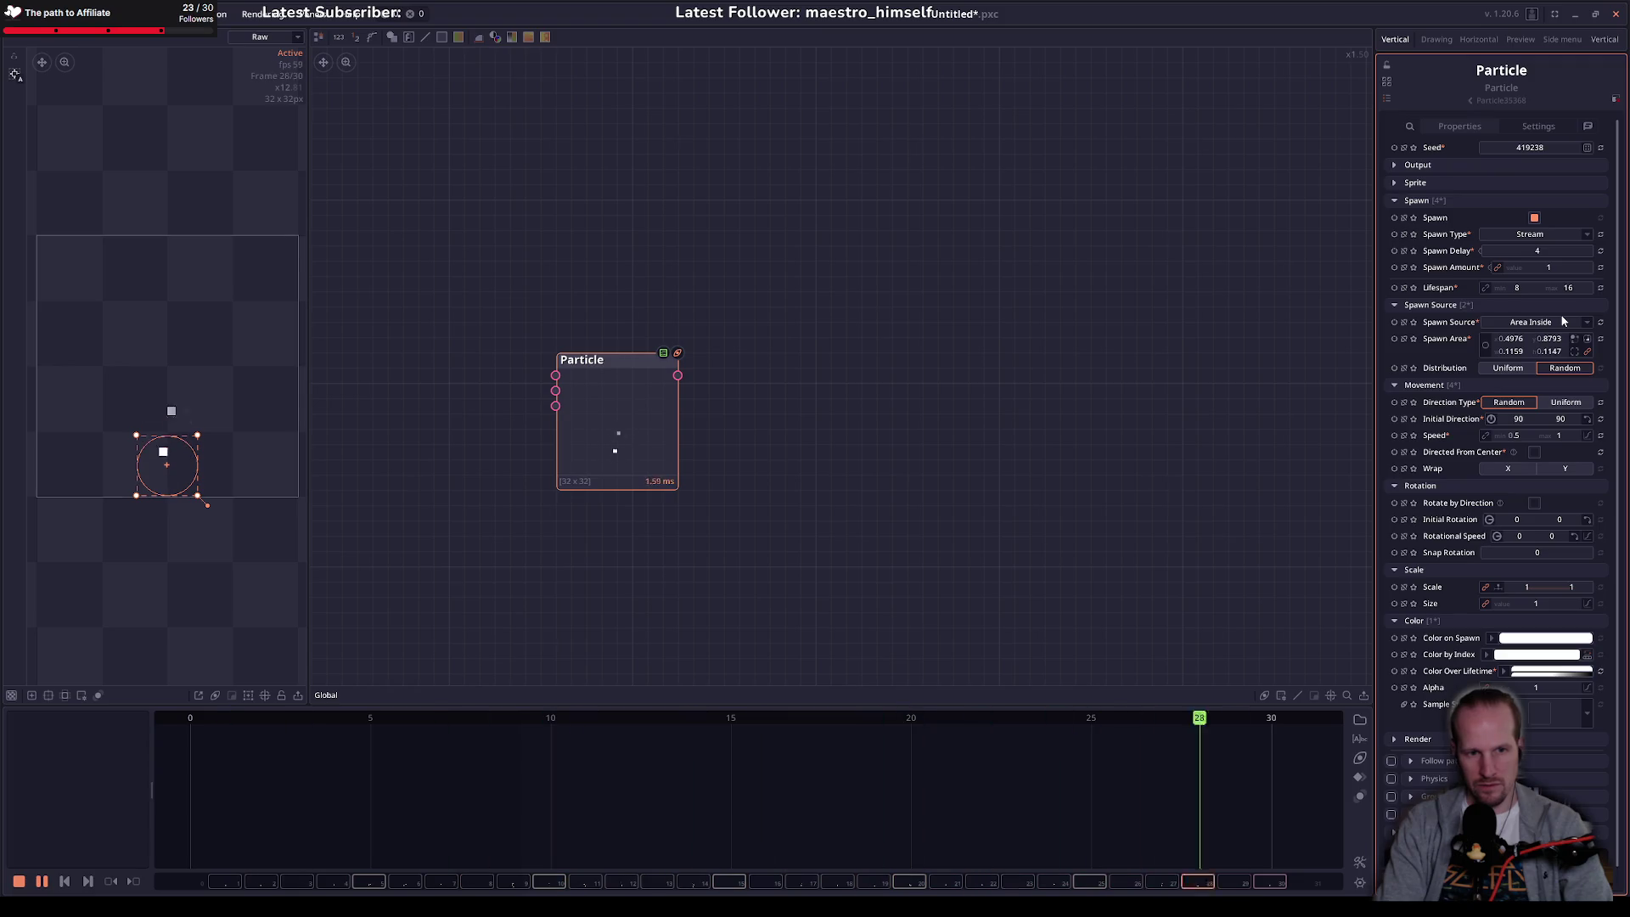
{"action": "left_click", "coordinate": [1546, 248]}
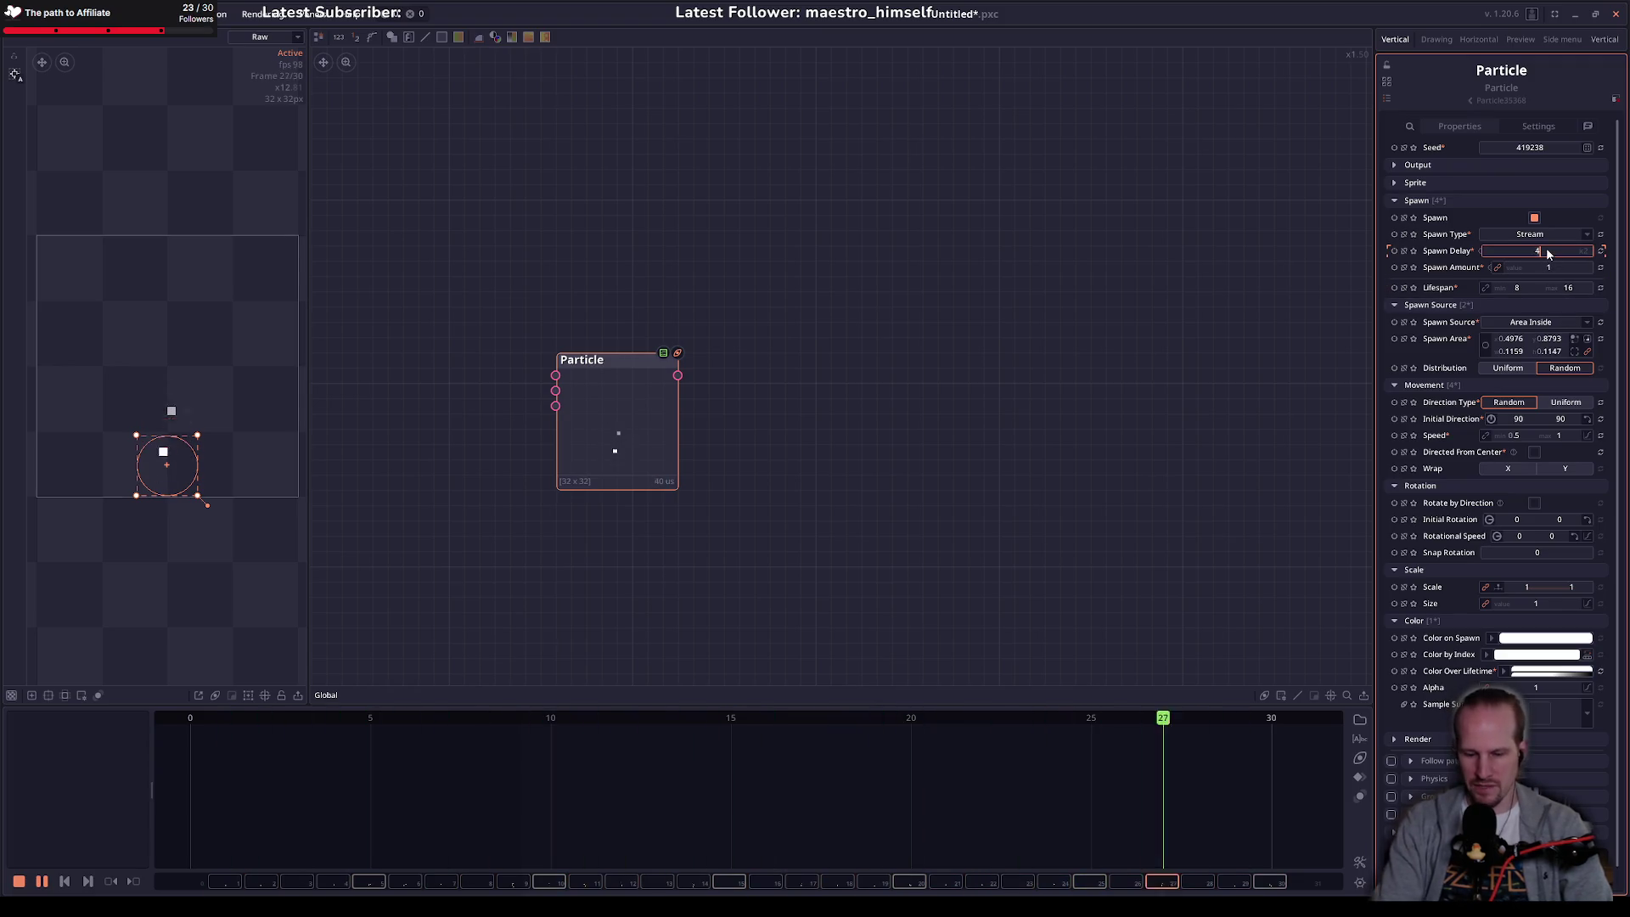
{"action": "type", "text": "8"}
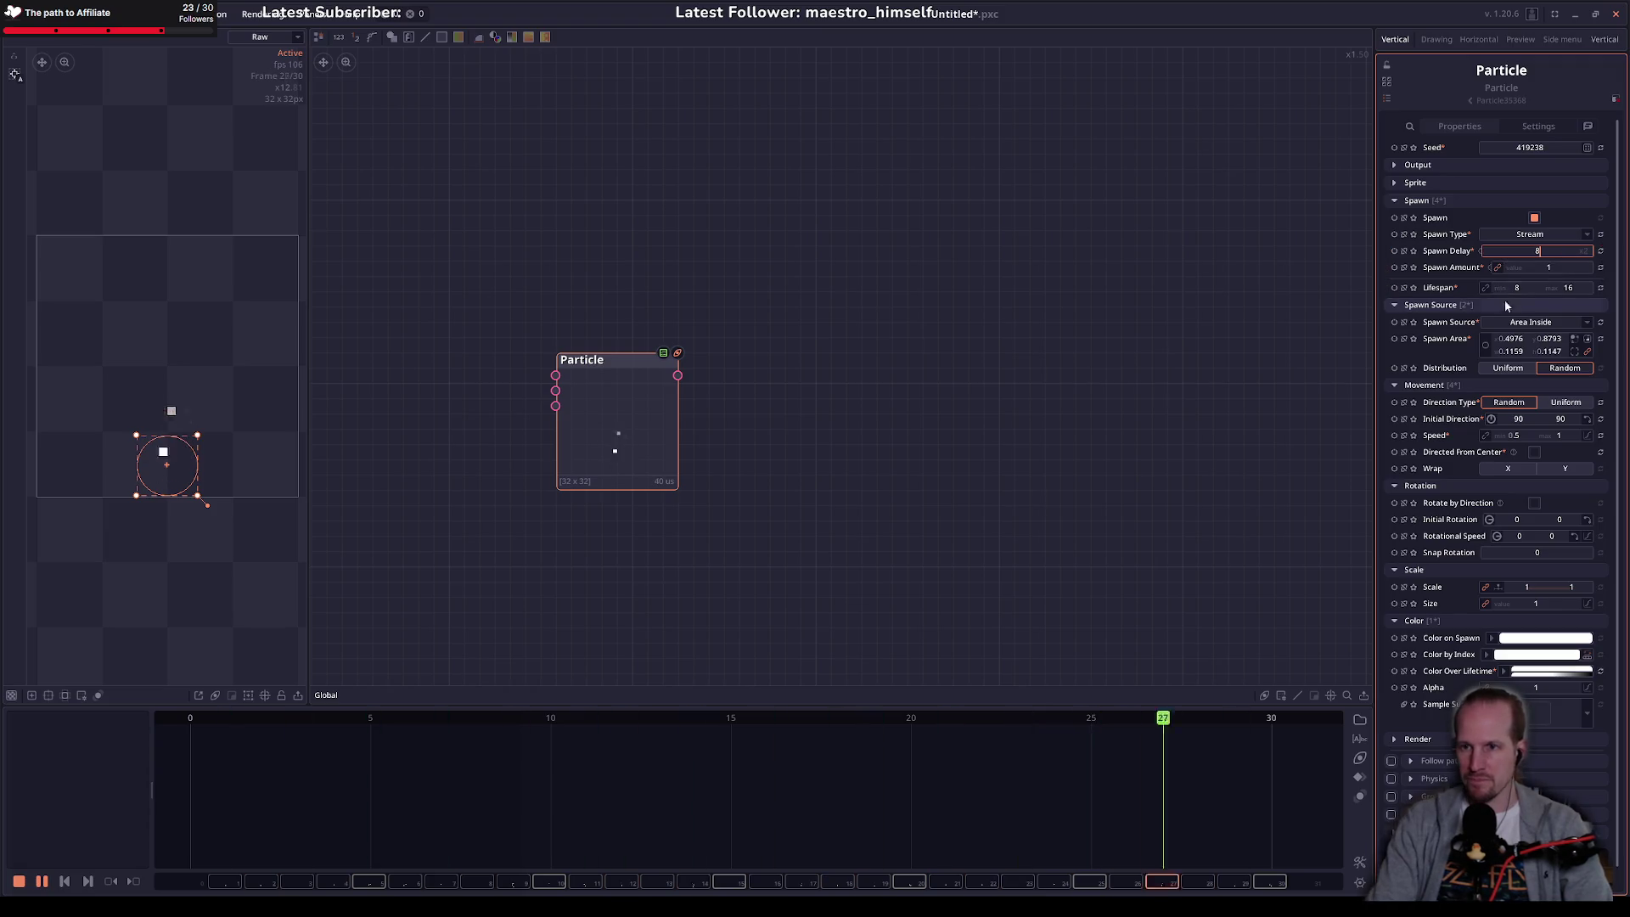
{"action": "key", "text": "Return"}
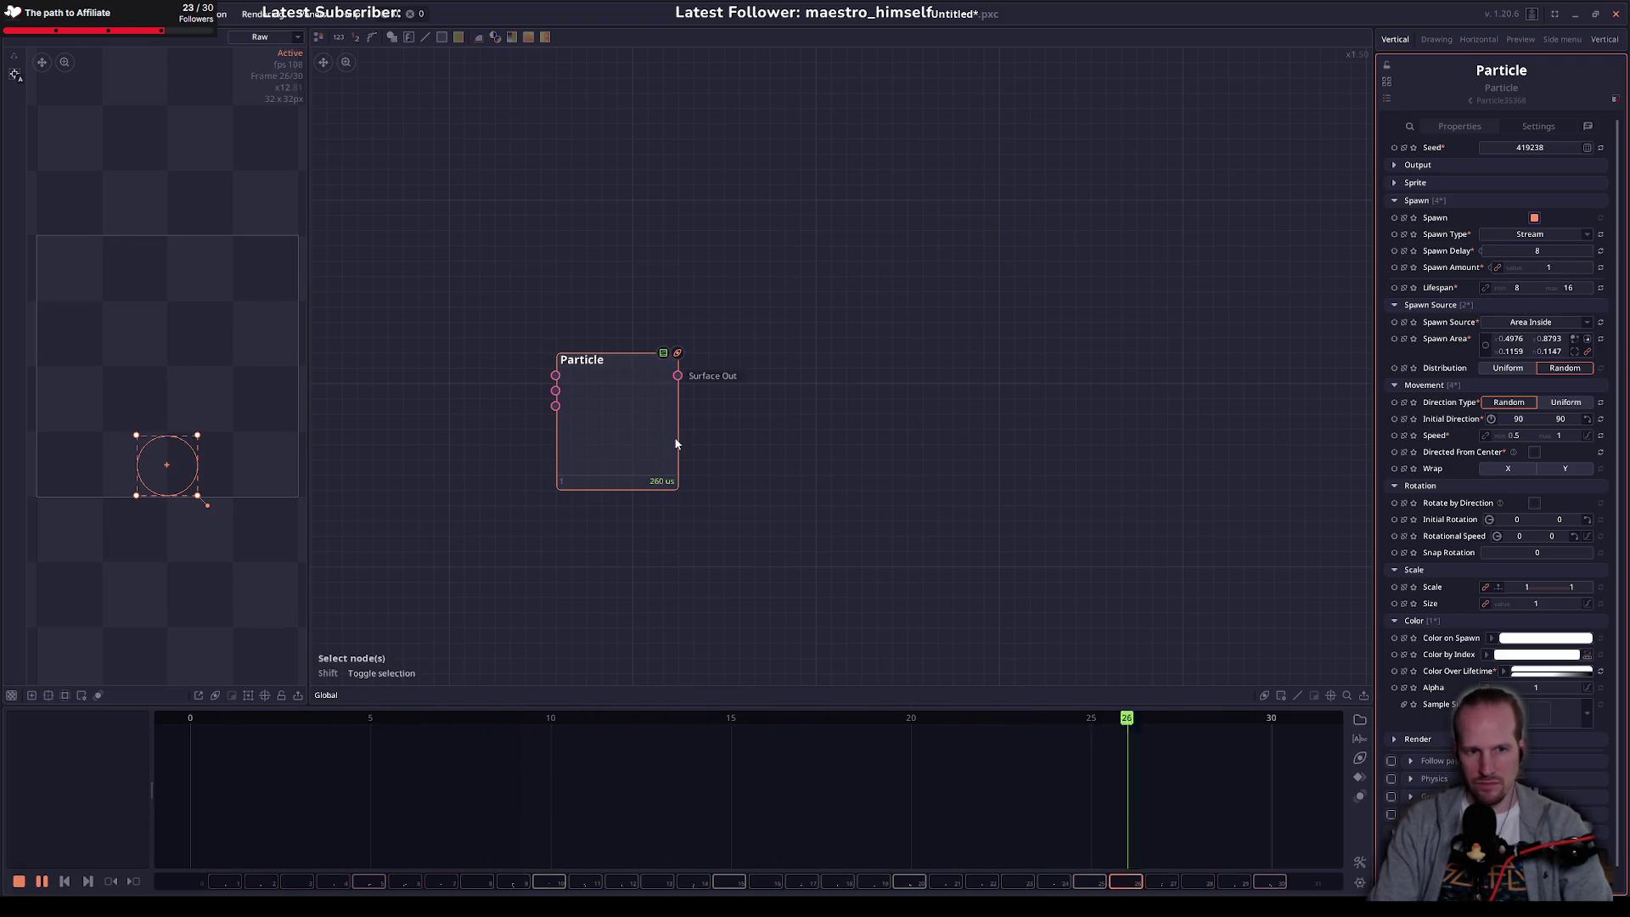
{"action": "left_click", "coordinate": [1589, 149]}
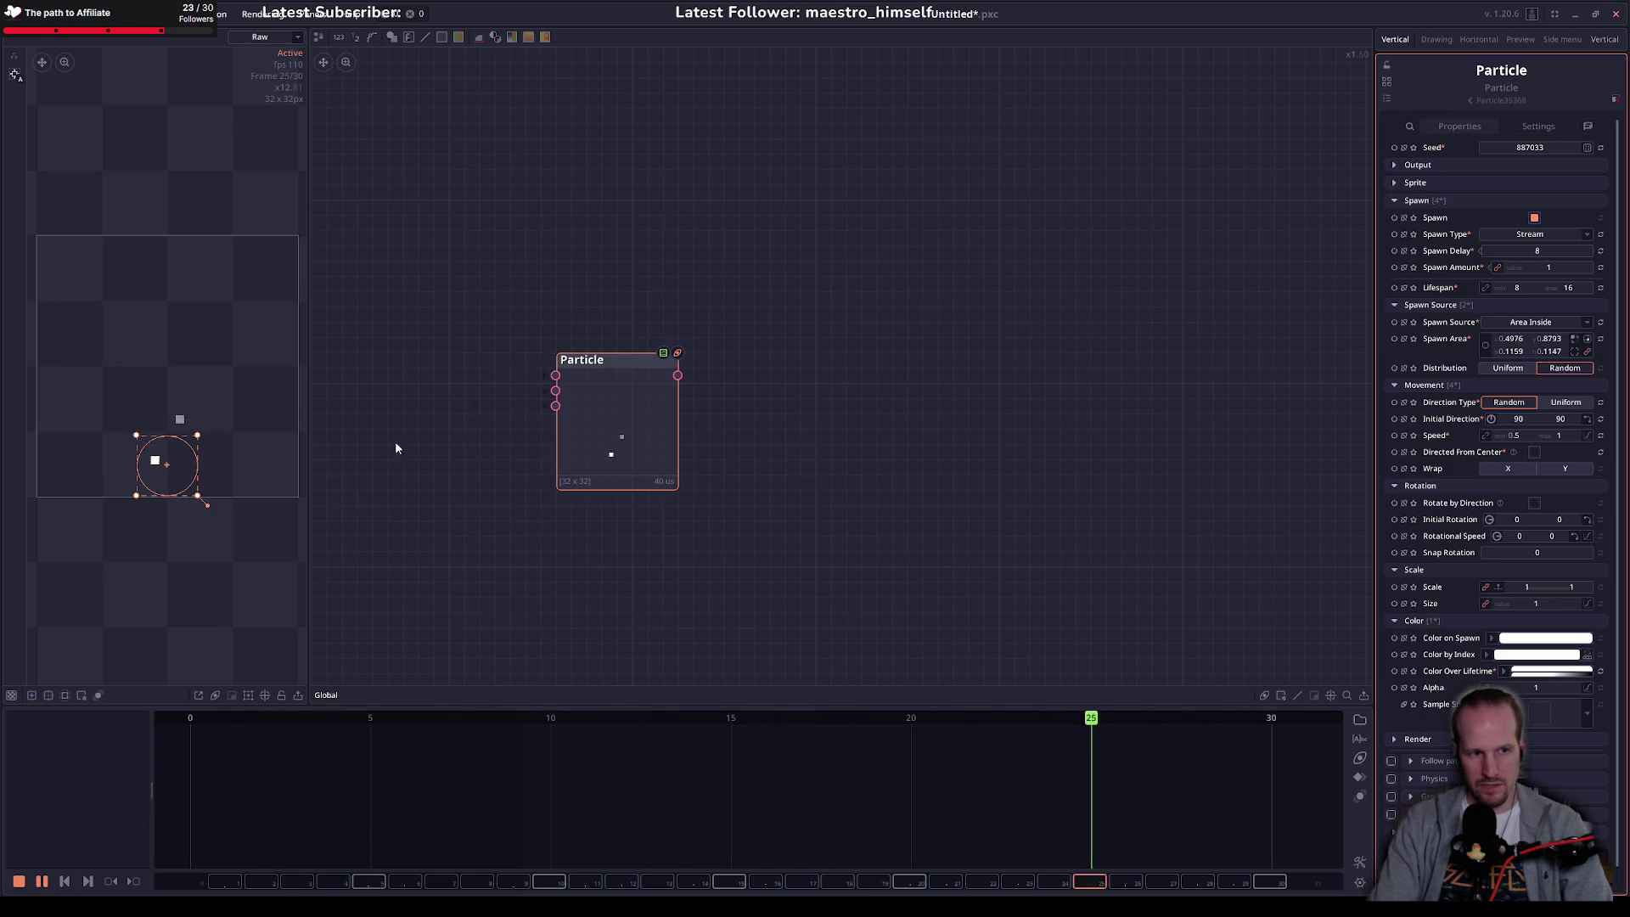
Step: Squash the spawn area into a small thin ellipse about 0.07 by 0.06
{"action": "mouse_move", "coordinate": [200, 436]}
{"action": "left_mouse_down"}
{"action": "mouse_move", "coordinate": [200, 481]}
{"action": "mouse_move", "coordinate": [184, 471]}
{"action": "left_mouse_up"}
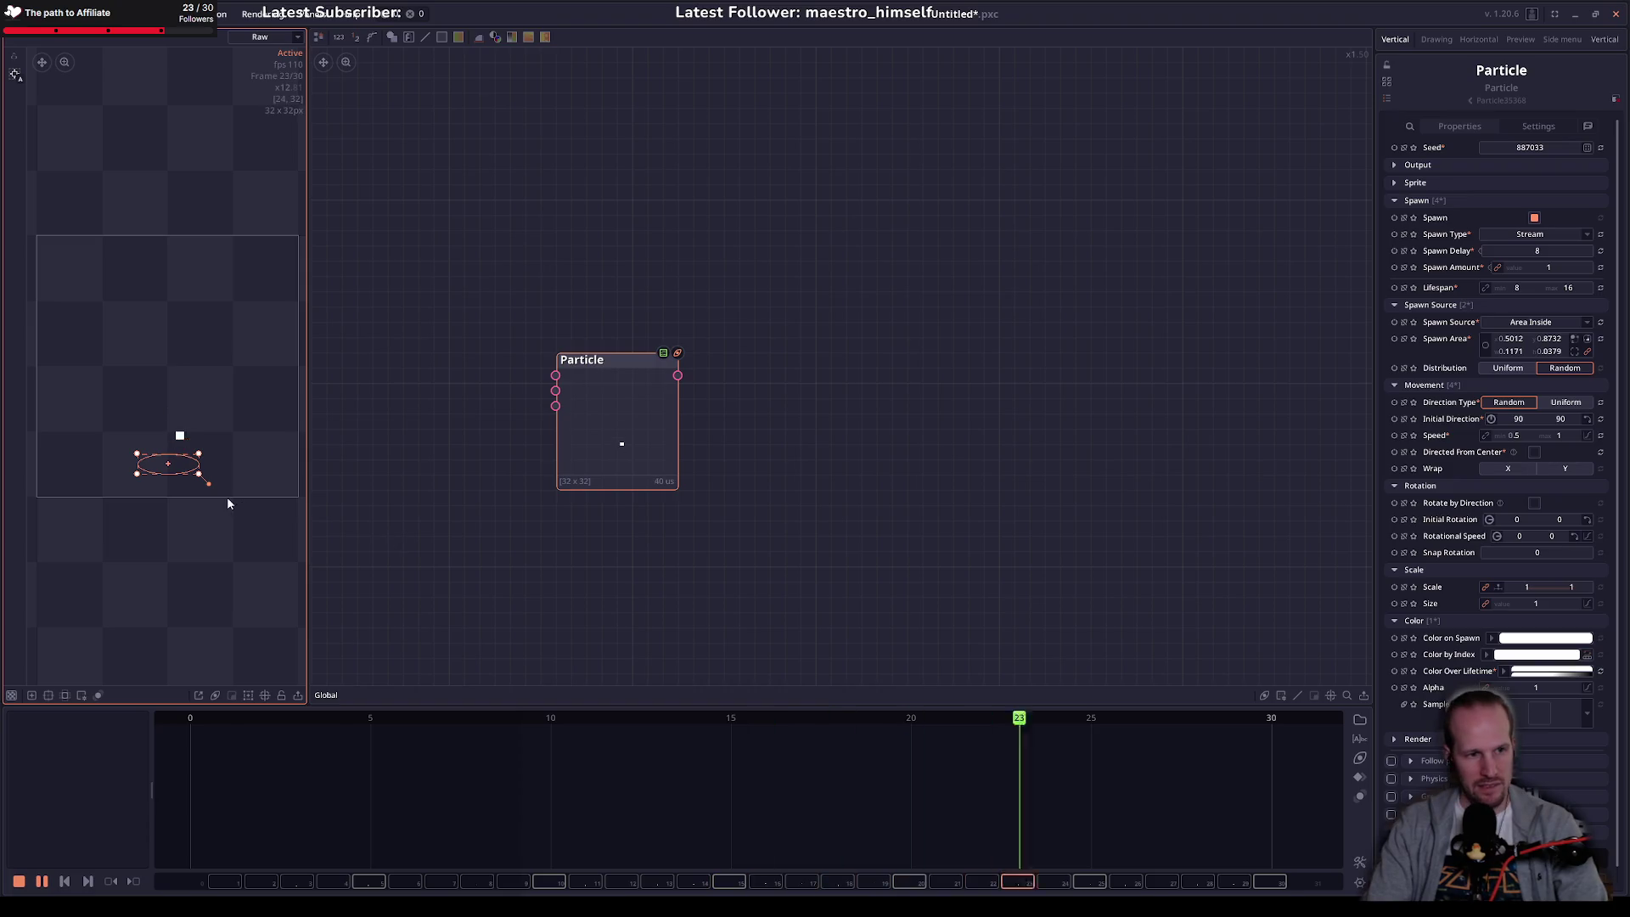
{"action": "left_click_drag", "start_coordinate": [202, 477], "coordinate": [151, 479]}
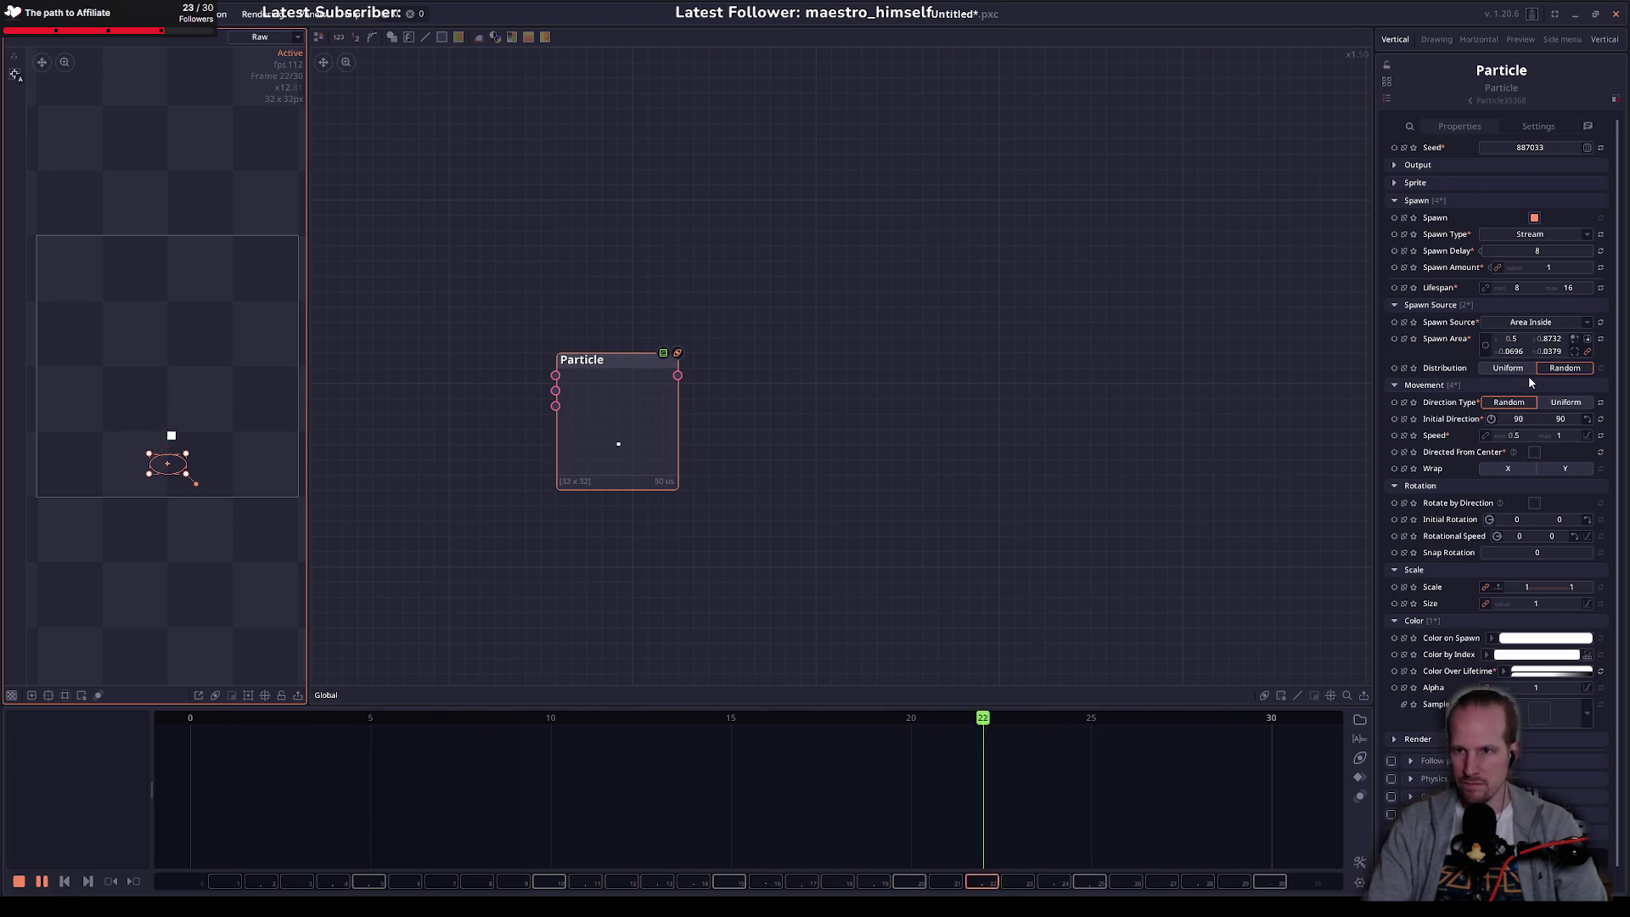
{"action": "scroll", "coordinate": [1461, 608], "scroll_direction": "down", "scroll_amount": 1}
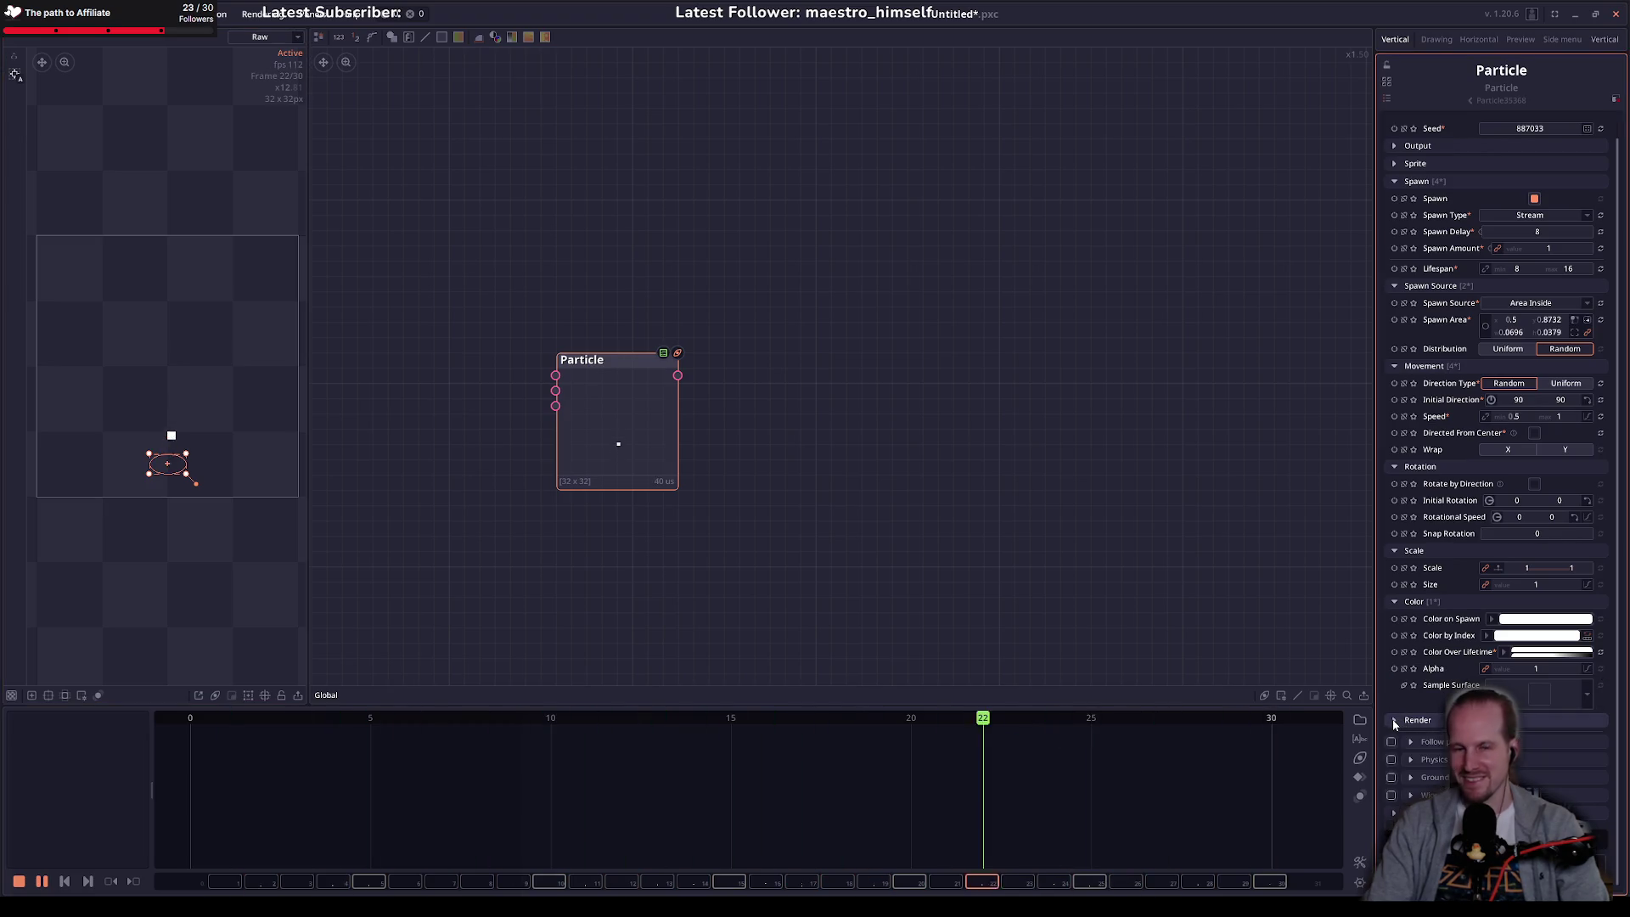
Step: Save the project under the new name ritual_elements_indicator_01.pxc in pixel_composer
{"action": "left_click", "coordinate": [942, 433]}
{"action": "key", "text": "ctrl+s"}
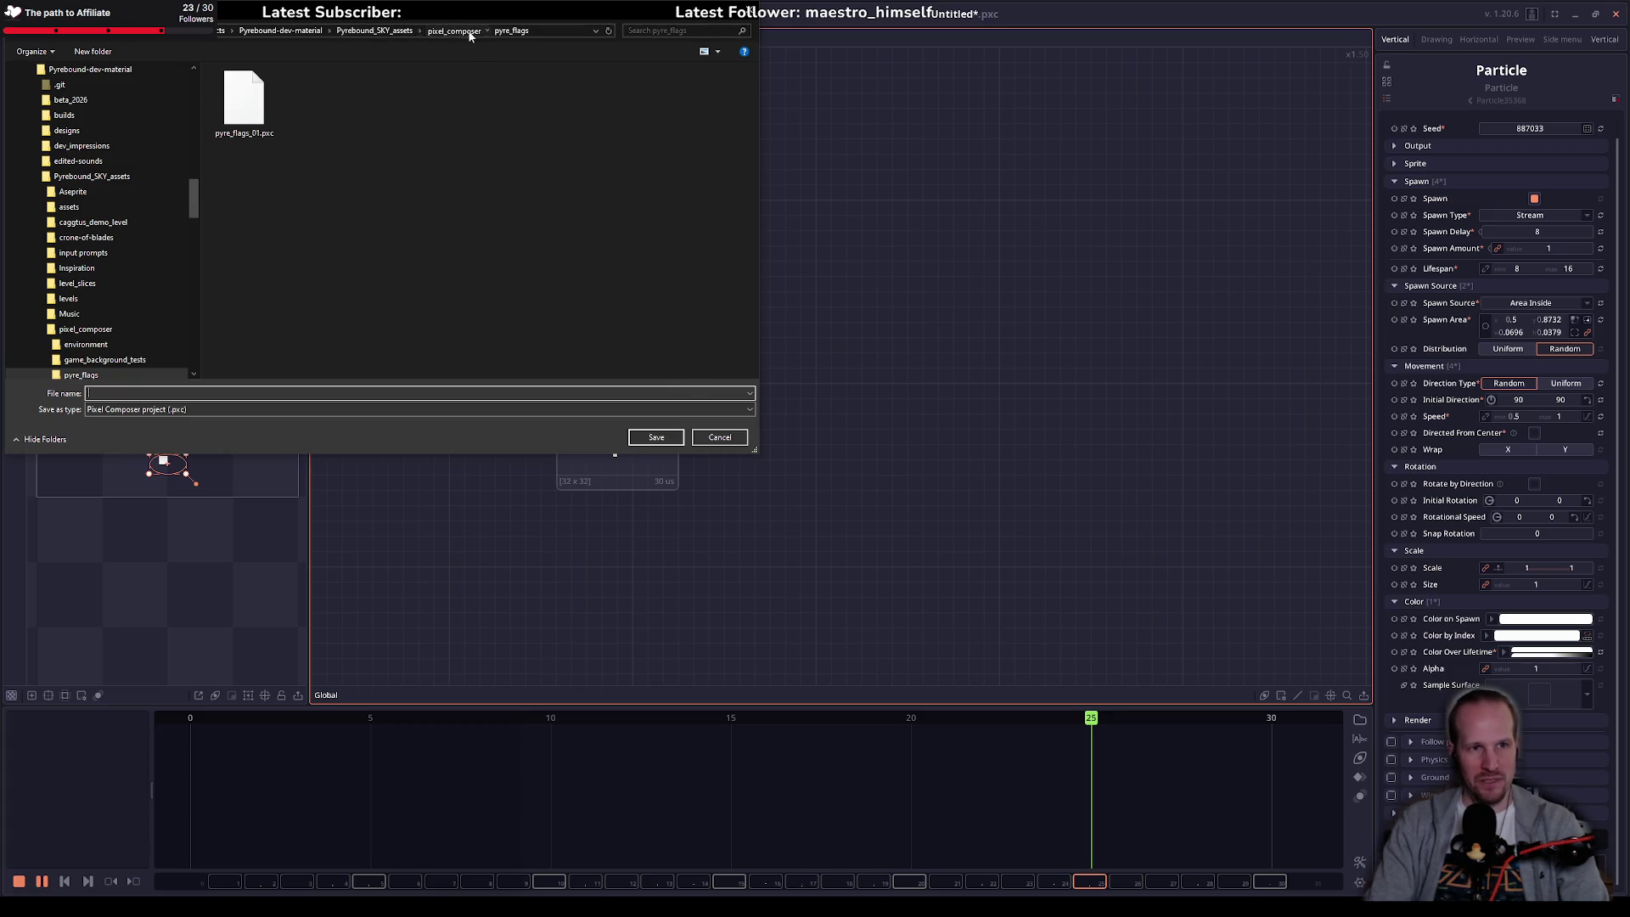
{"action": "left_click", "coordinate": [470, 34]}
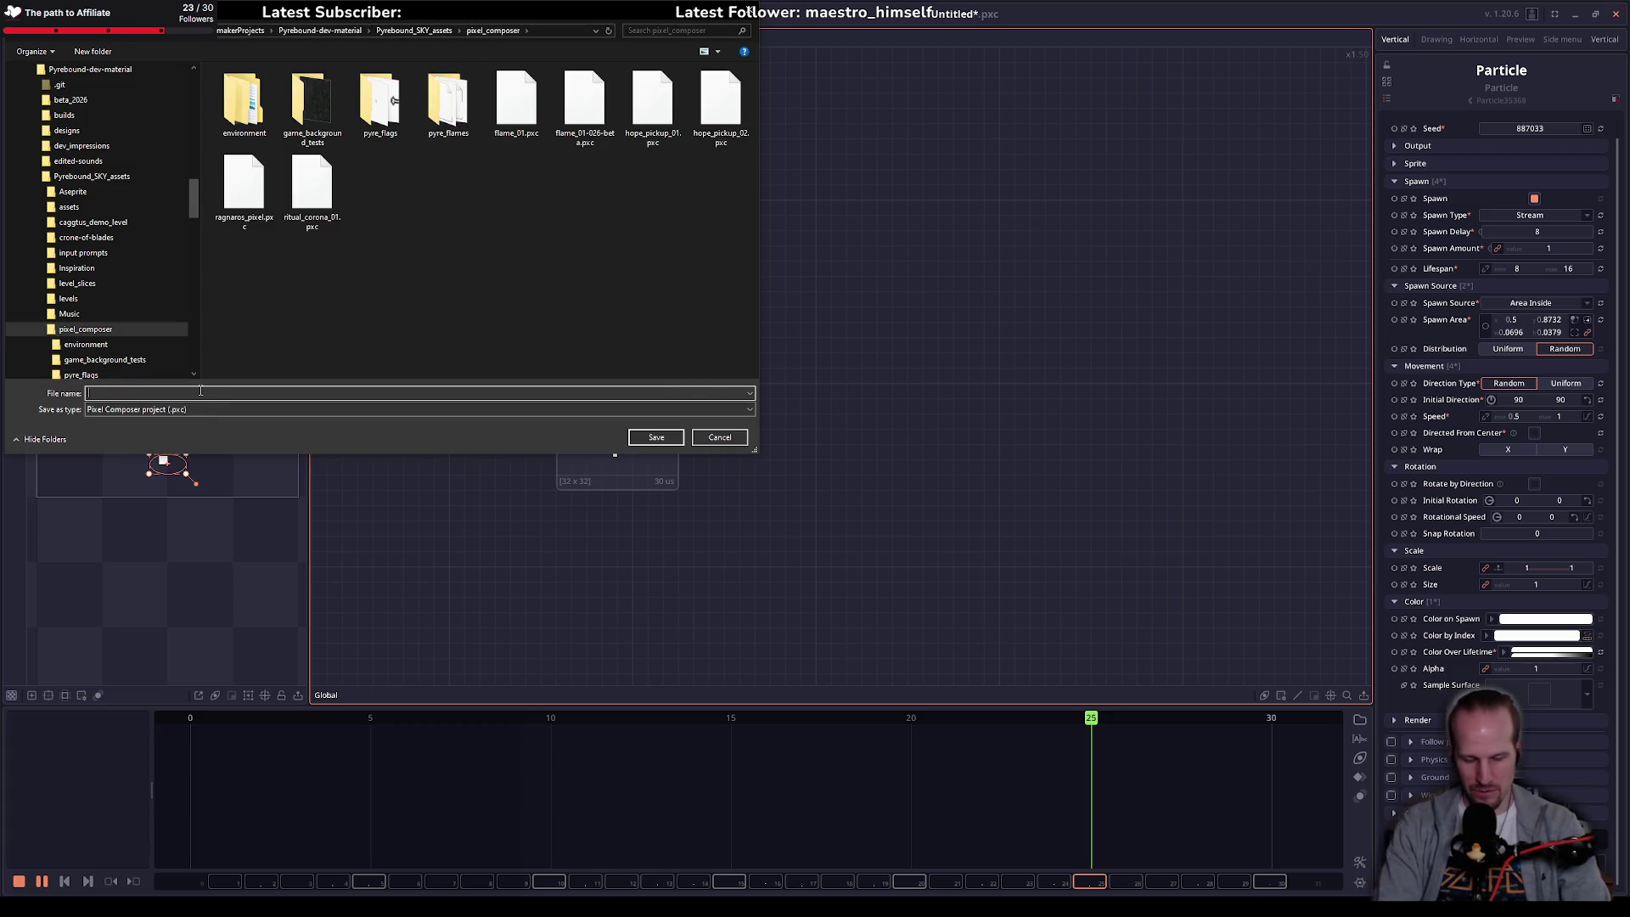
{"action": "type", "text": "ritual"}
{"action": "type", "text": "_blue"}
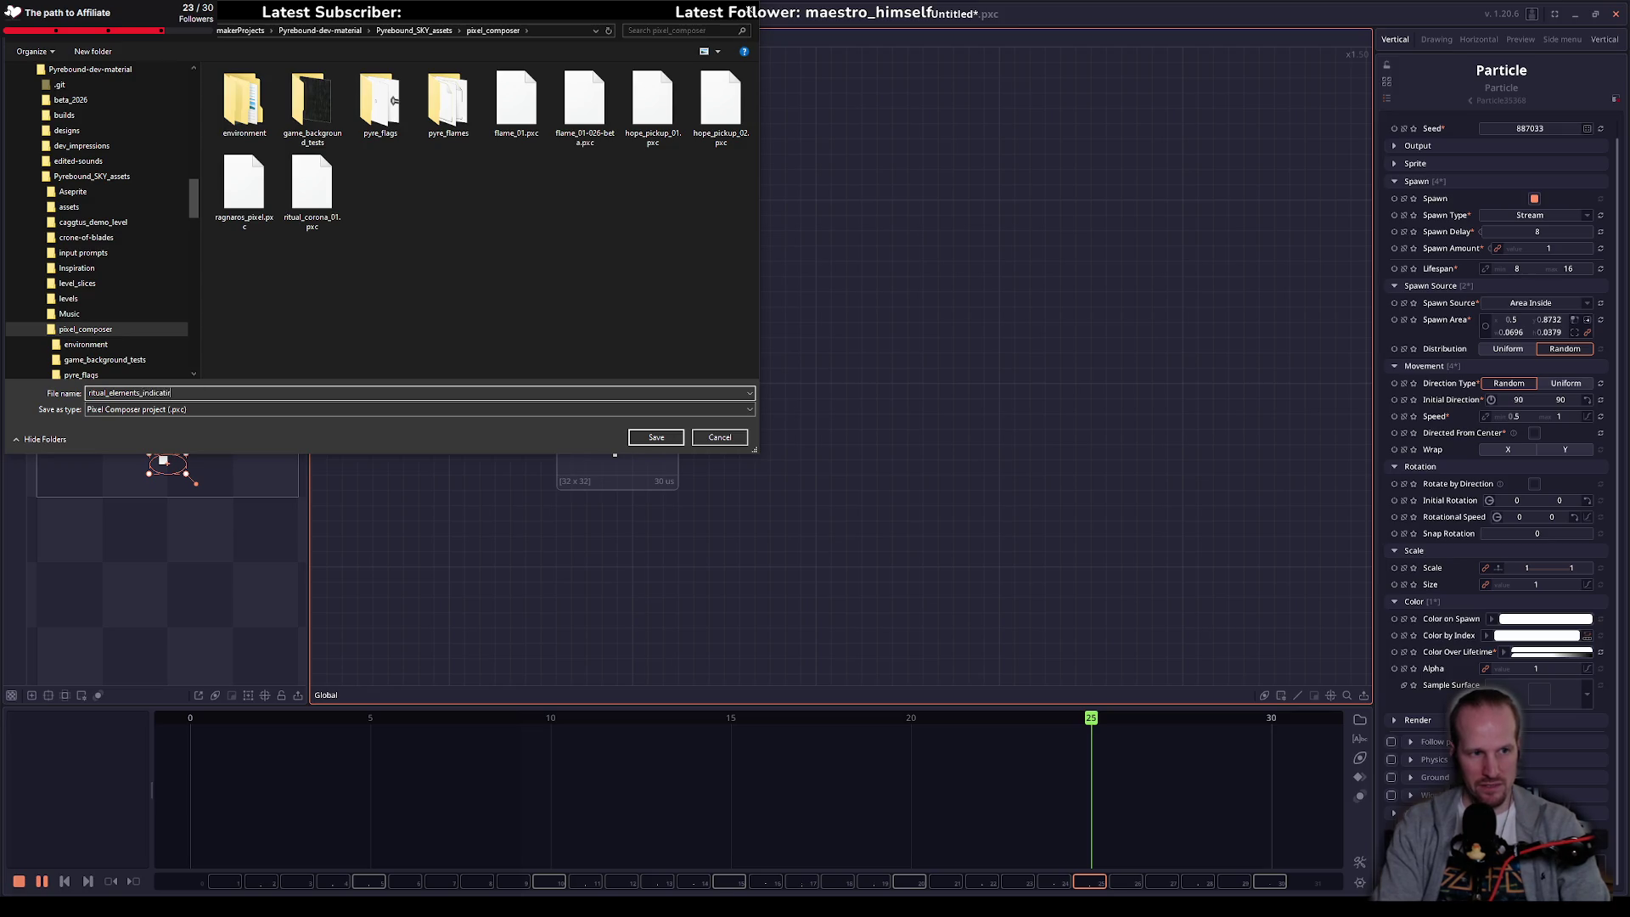
{"action": "type", "text": "1"}
{"action": "key", "text": "Return"}
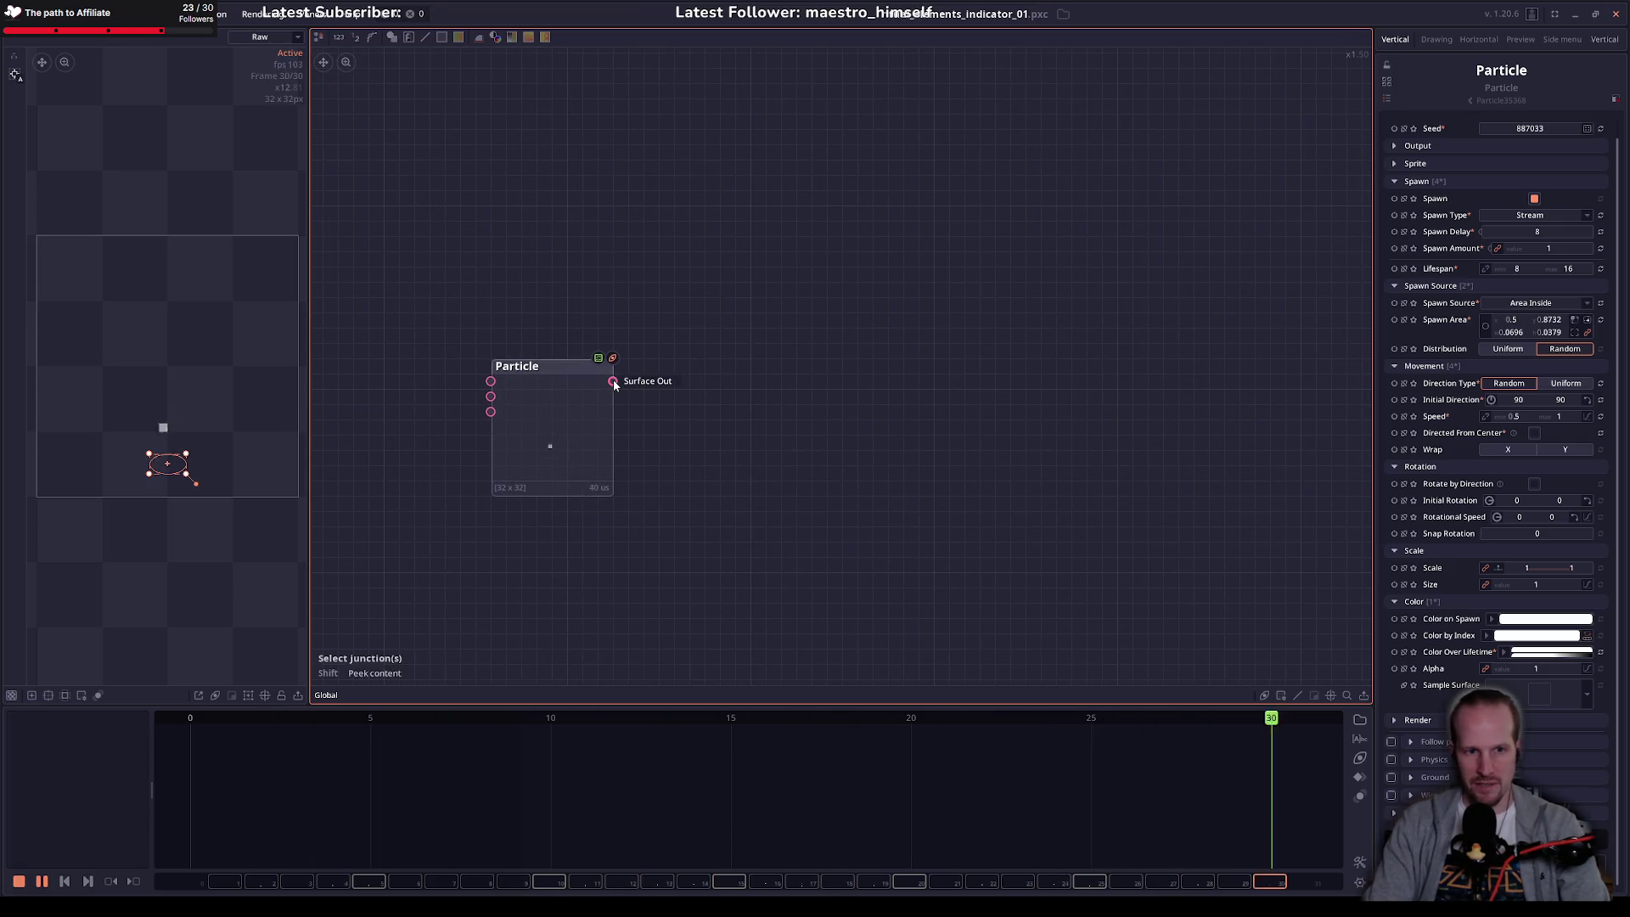
Step: Add a Blobify node after Particle with radius 1, then delete it and drag out another link
{"action": "left_click_drag", "start_coordinate": [612, 381], "coordinate": [735, 389]}
{"action": "type", "text": "blob"}
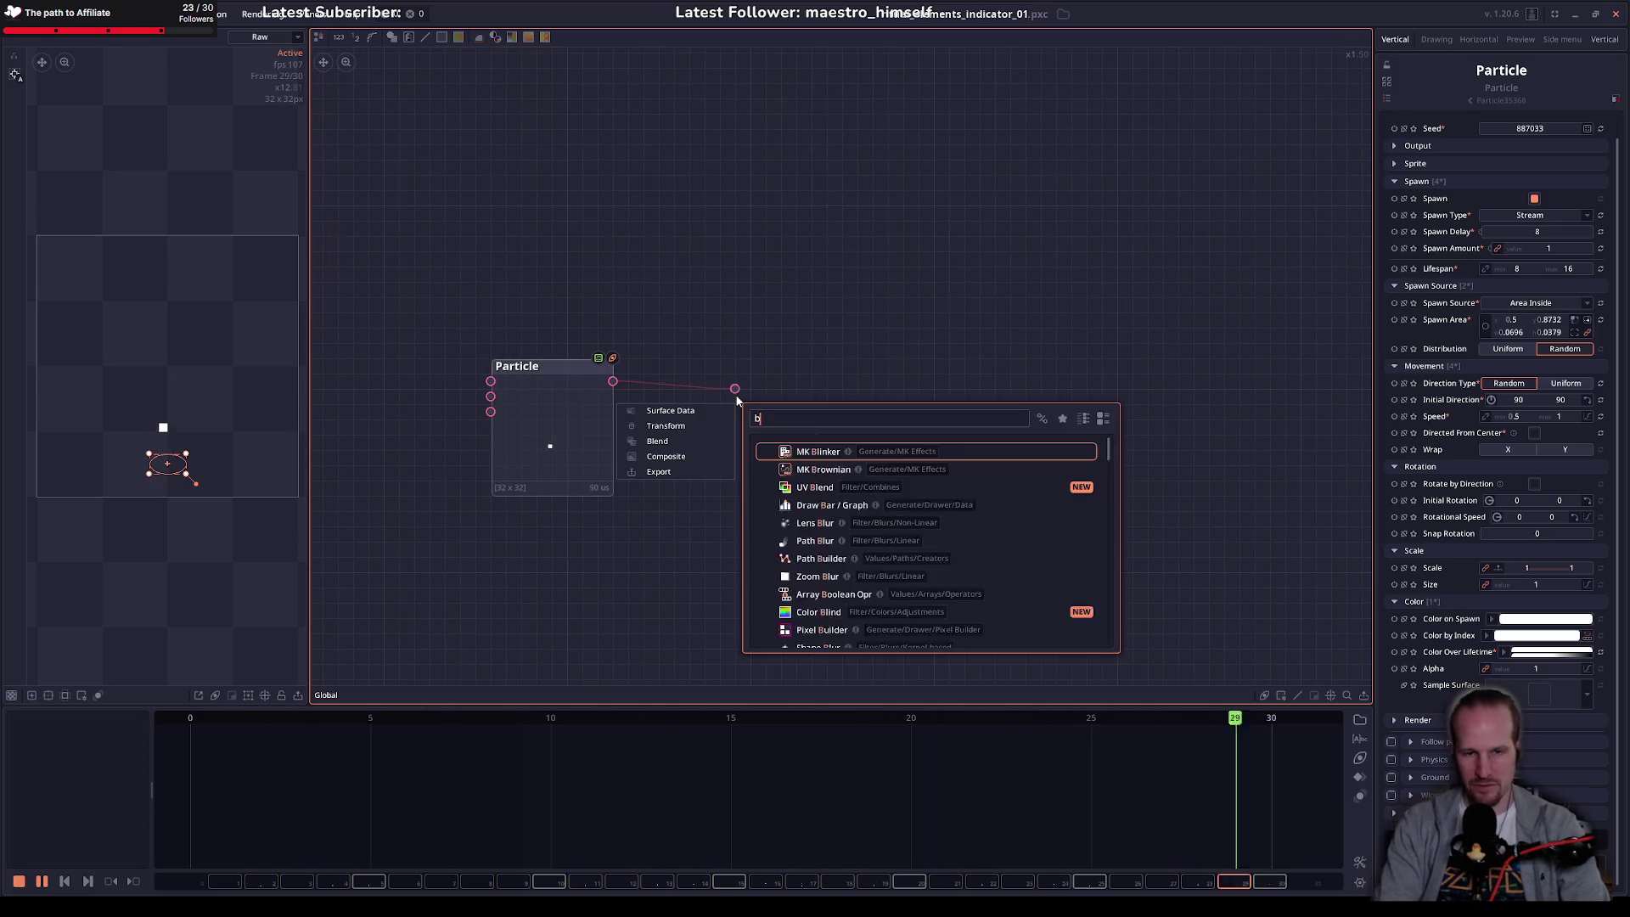
{"action": "key", "text": "Return"}
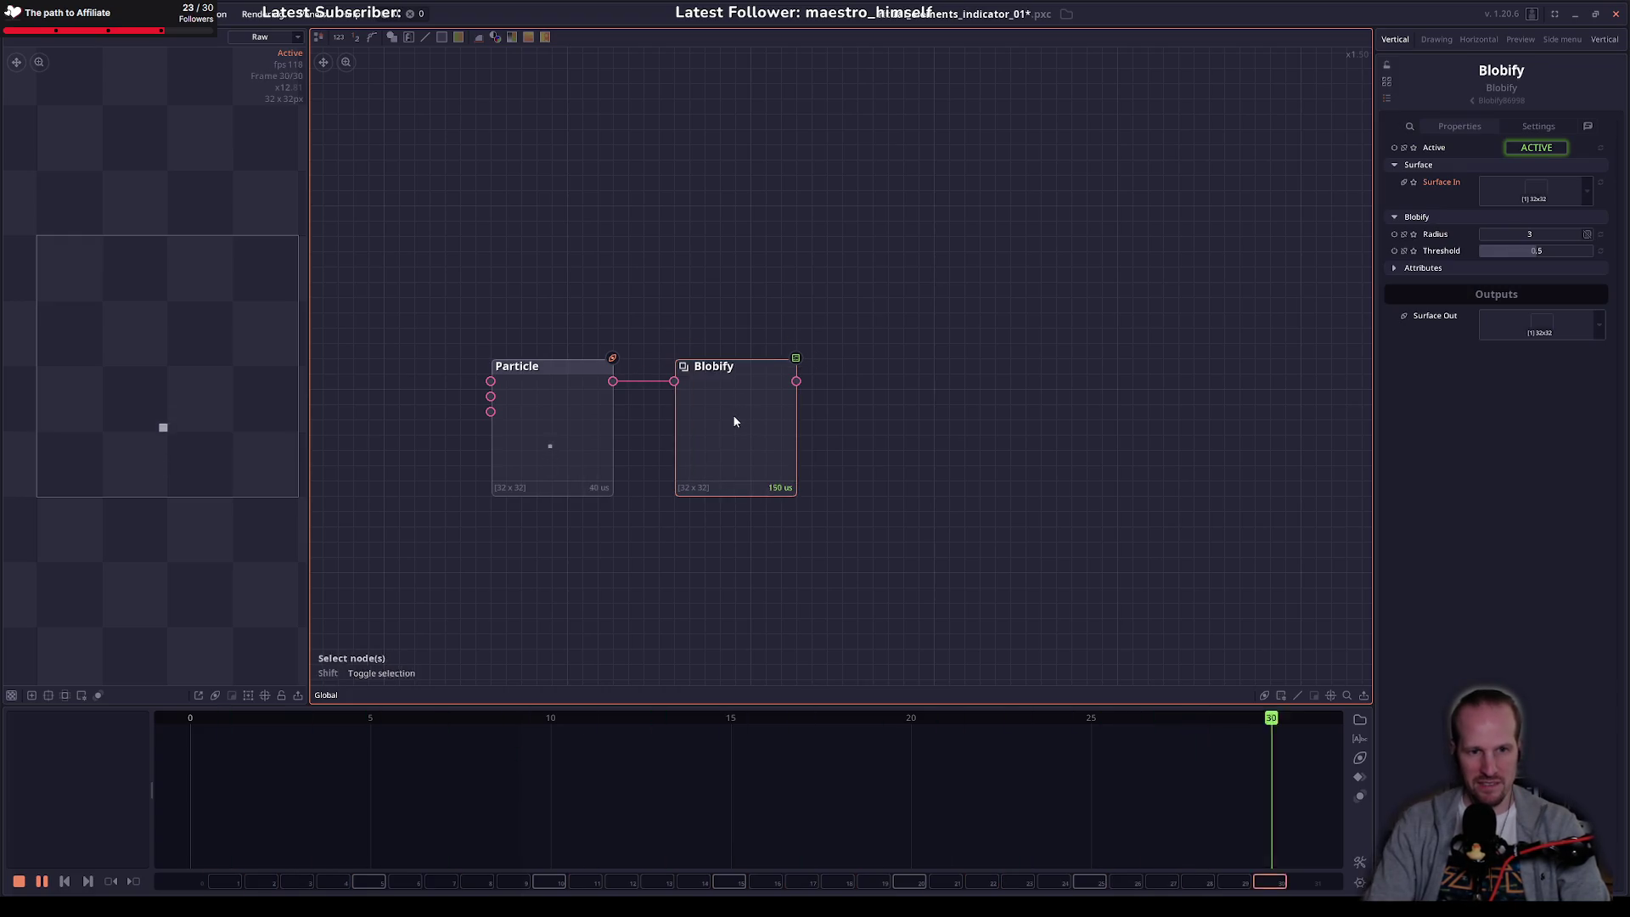
{"action": "mouse_move", "coordinate": [1518, 232]}
{"action": "left_mouse_down"}
{"action": "mouse_move", "coordinate": [1499, 232]}
{"action": "mouse_move", "coordinate": [1528, 250]}
{"action": "mouse_move", "coordinate": [1499, 251]}
{"action": "left_mouse_up"}
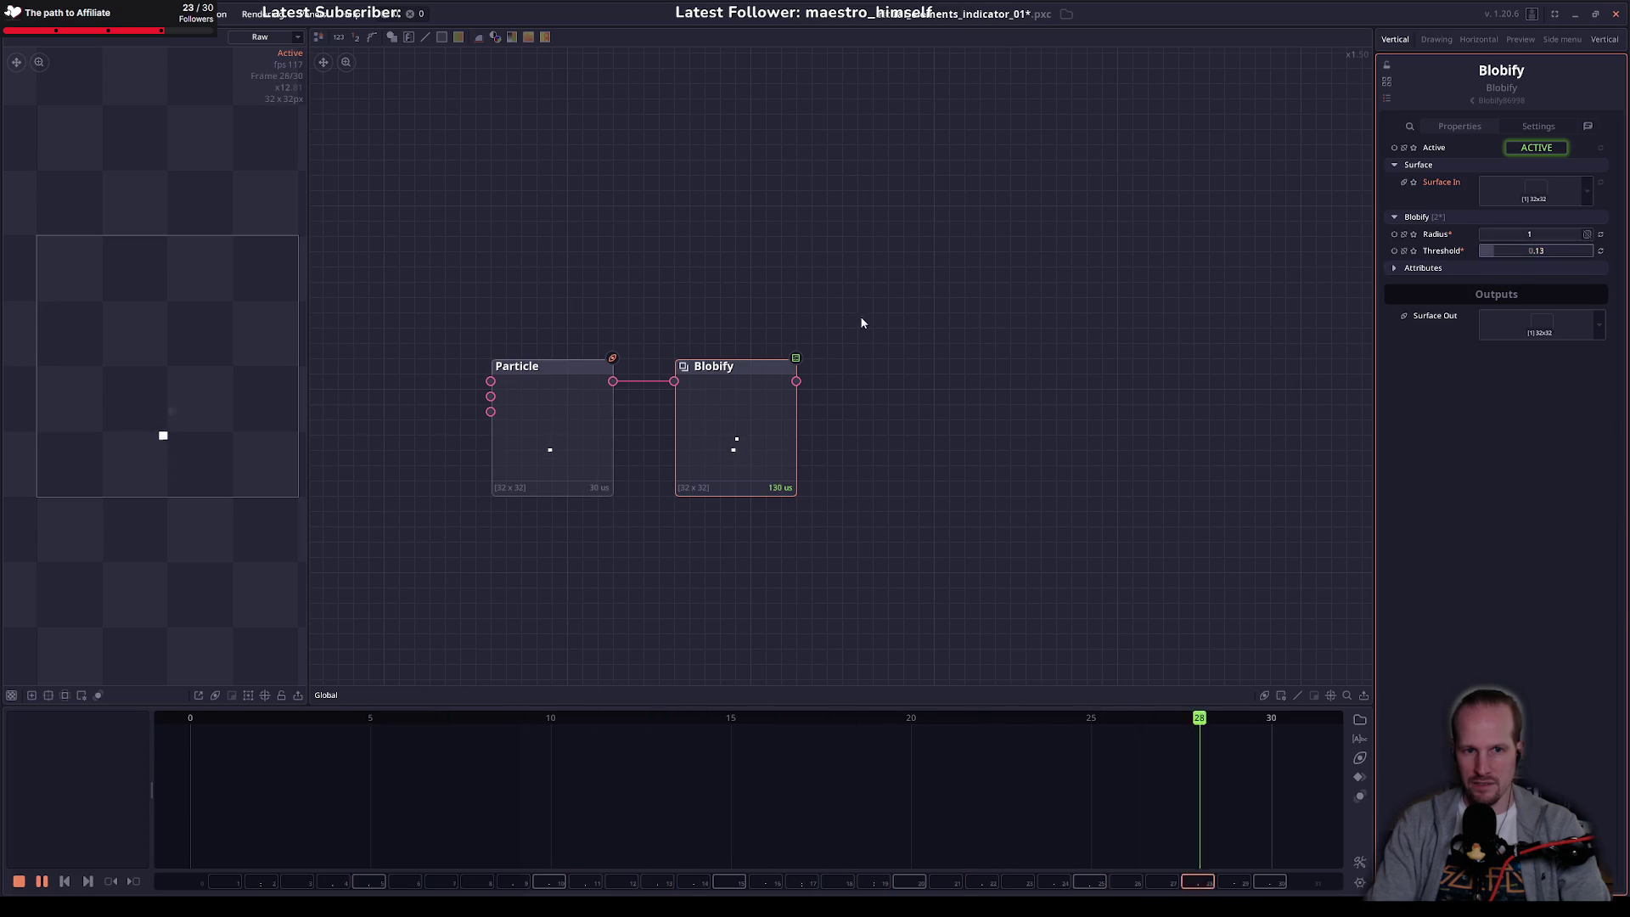
{"action": "key", "text": "Delete"}
{"action": "left_click_drag", "start_coordinate": [619, 382], "coordinate": [734, 391]}
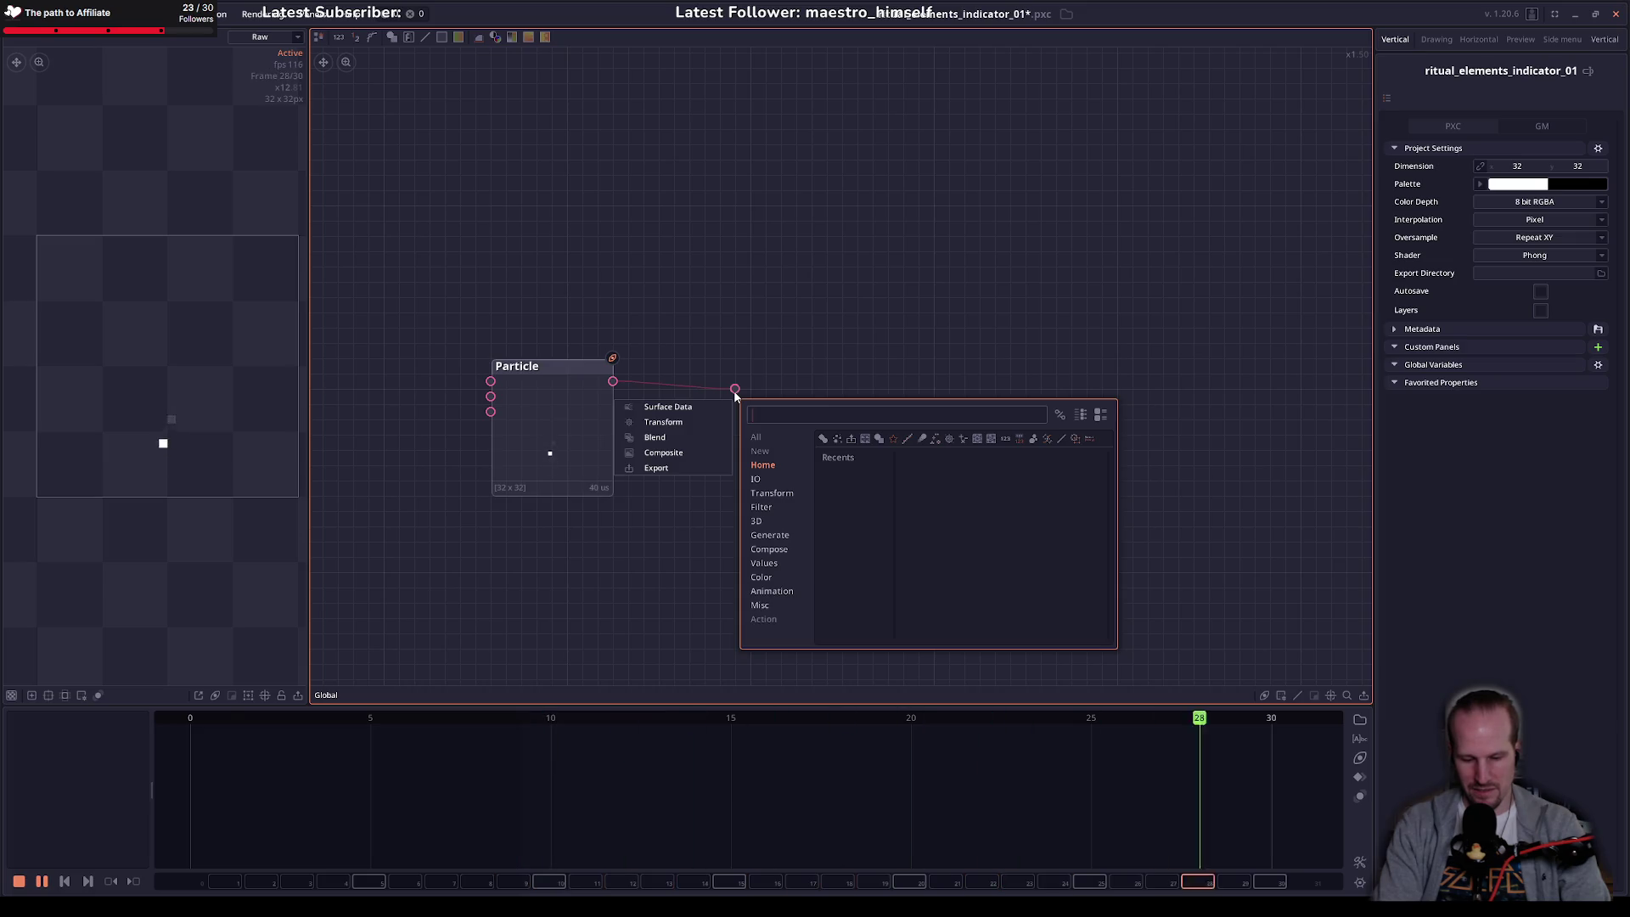
Step: Add a Pixel Cloud node beside Particle via a 'cloud' search, then delete it
{"action": "type", "text": "col"}
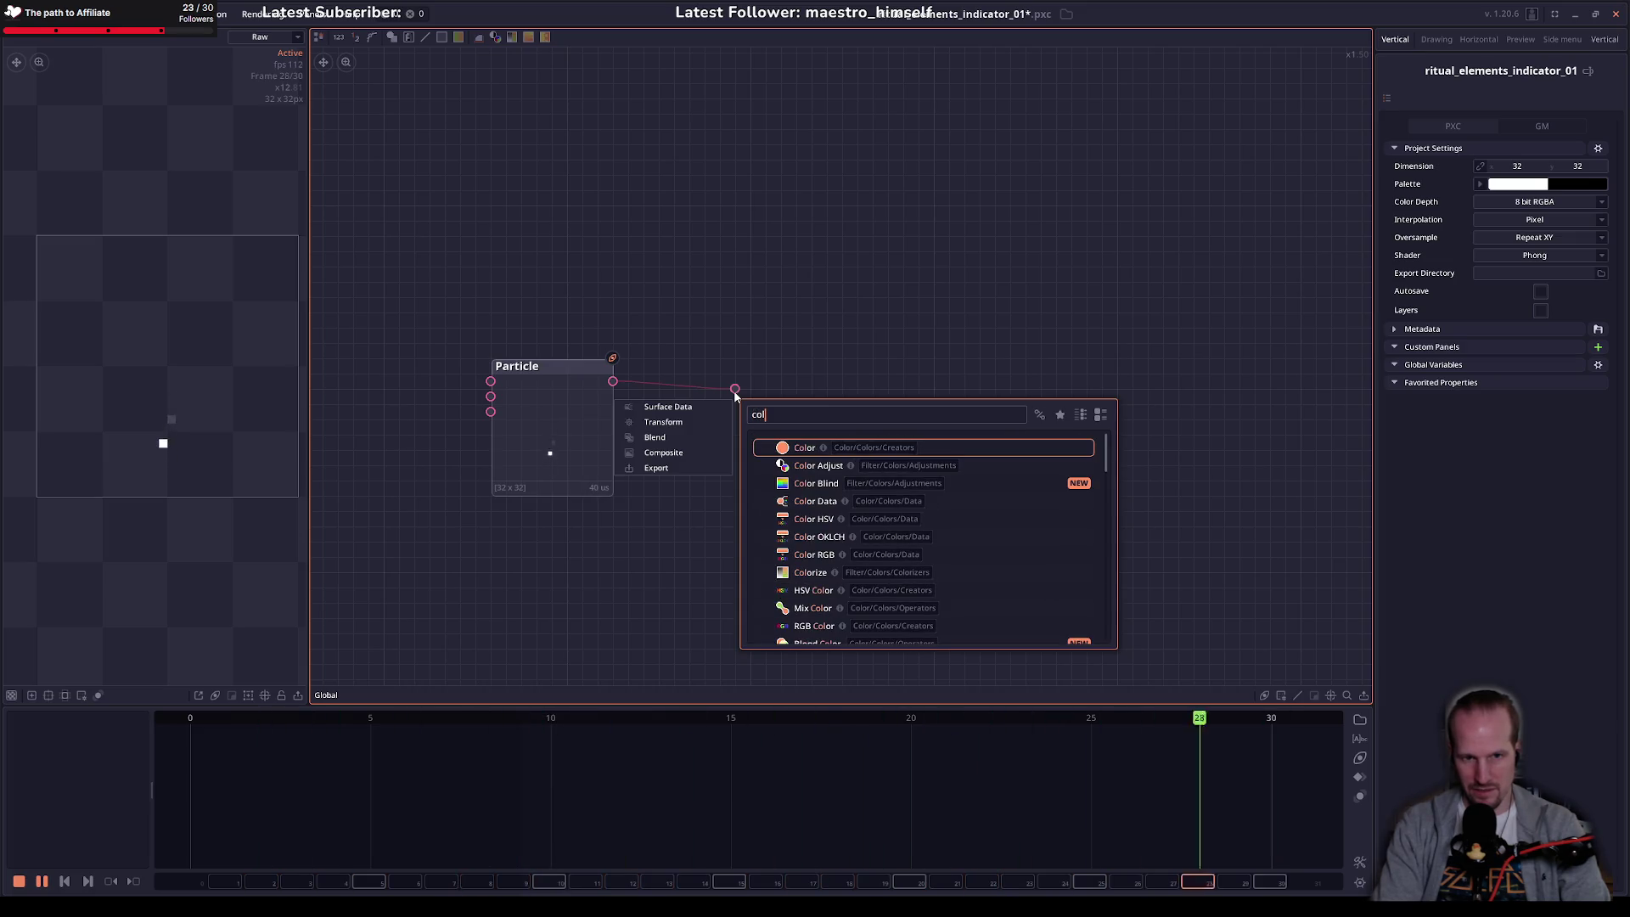
{"action": "key", "text": "BackSpace"}
{"action": "key", "text": "BackSpace"}
{"action": "type", "text": "loud"}
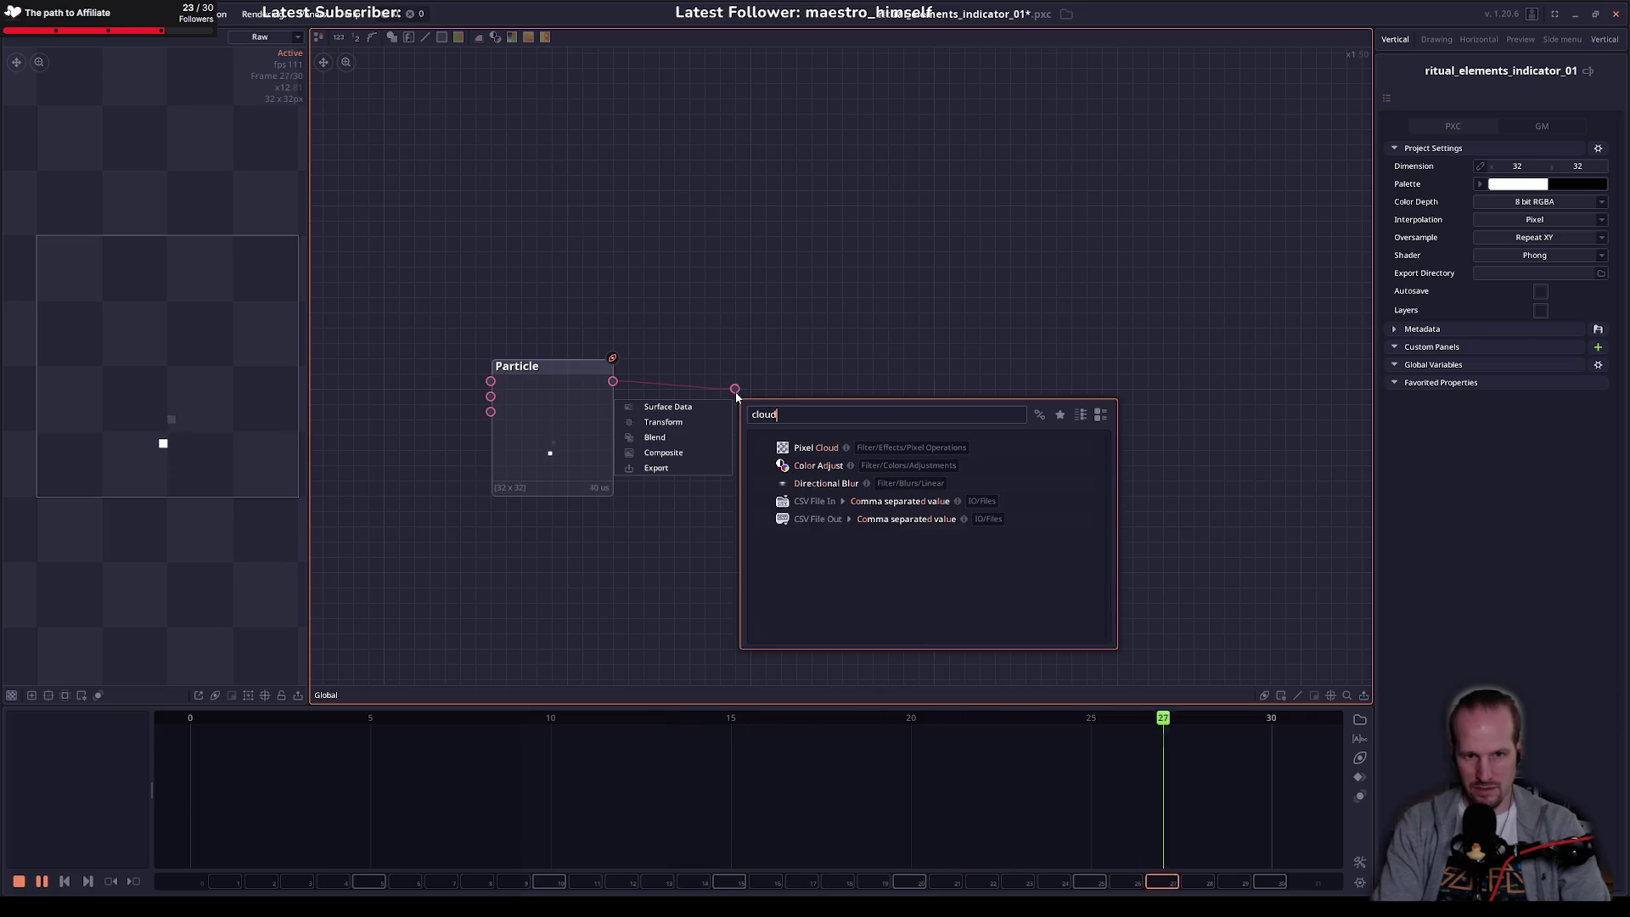
{"action": "key", "text": "Return"}
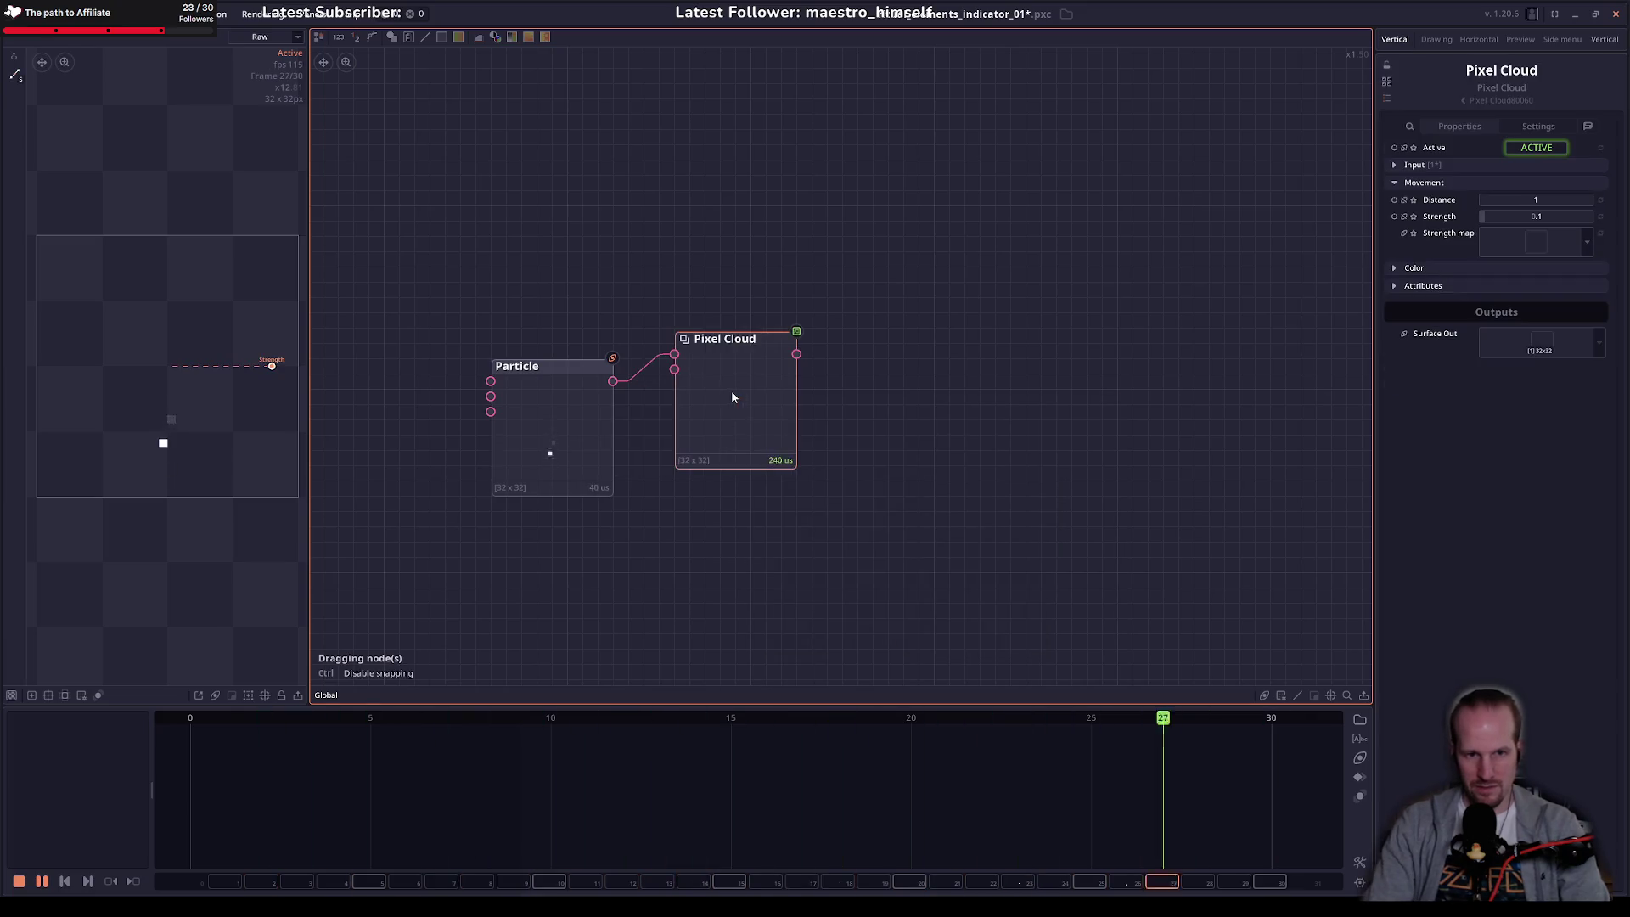
{"action": "left_click_drag", "start_coordinate": [731, 390], "coordinate": [711, 421]}
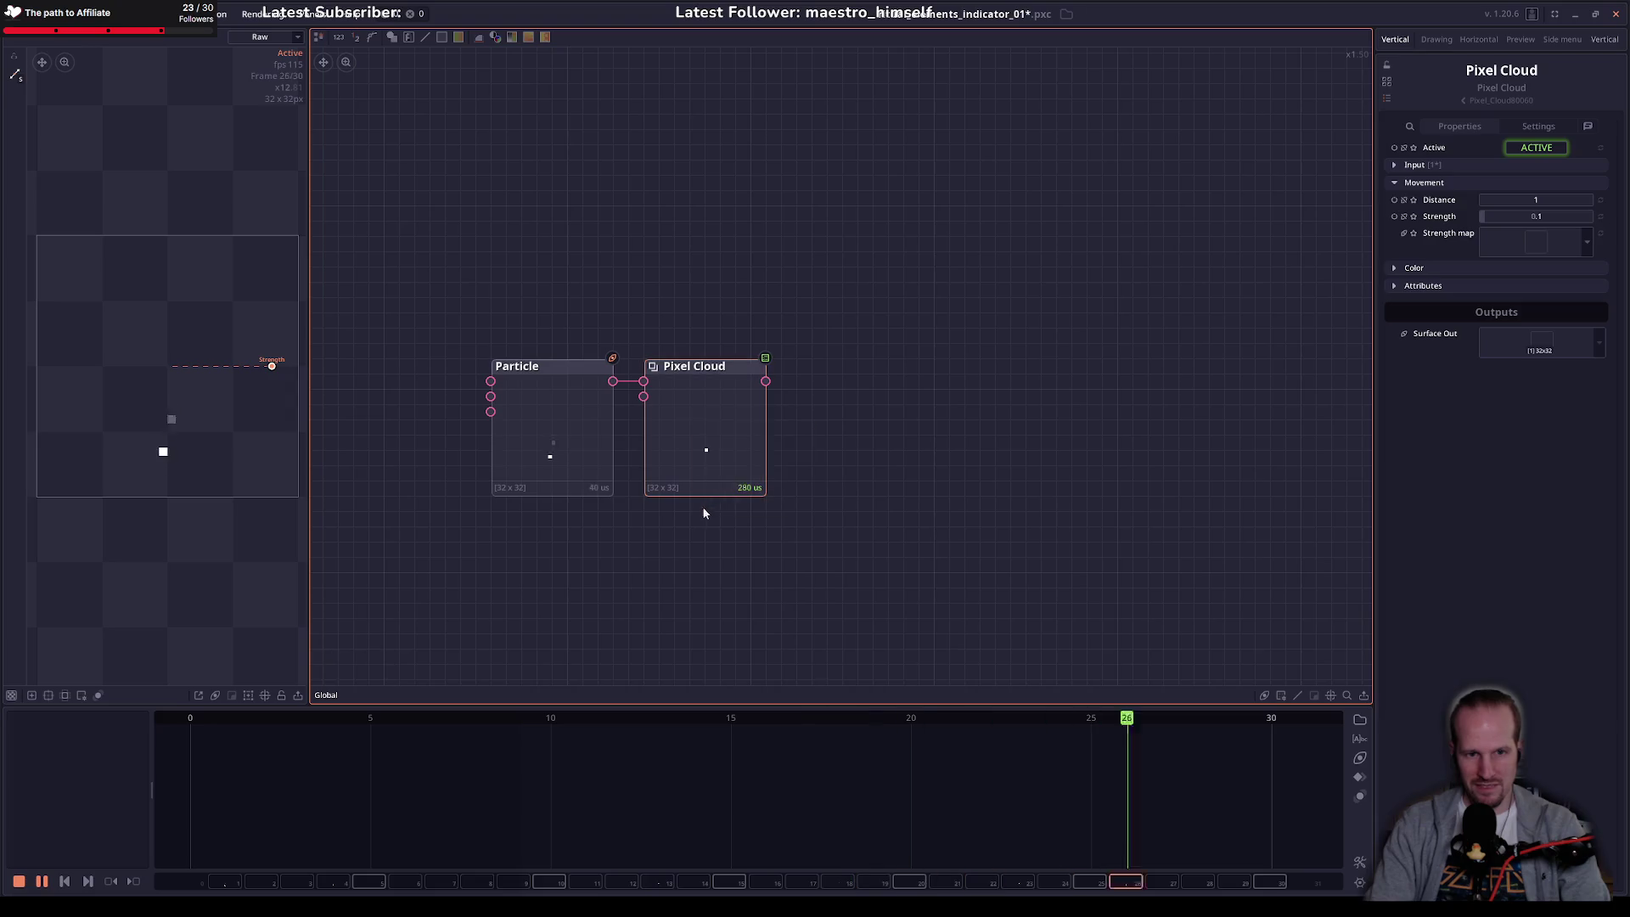
{"action": "key", "text": "Delete"}
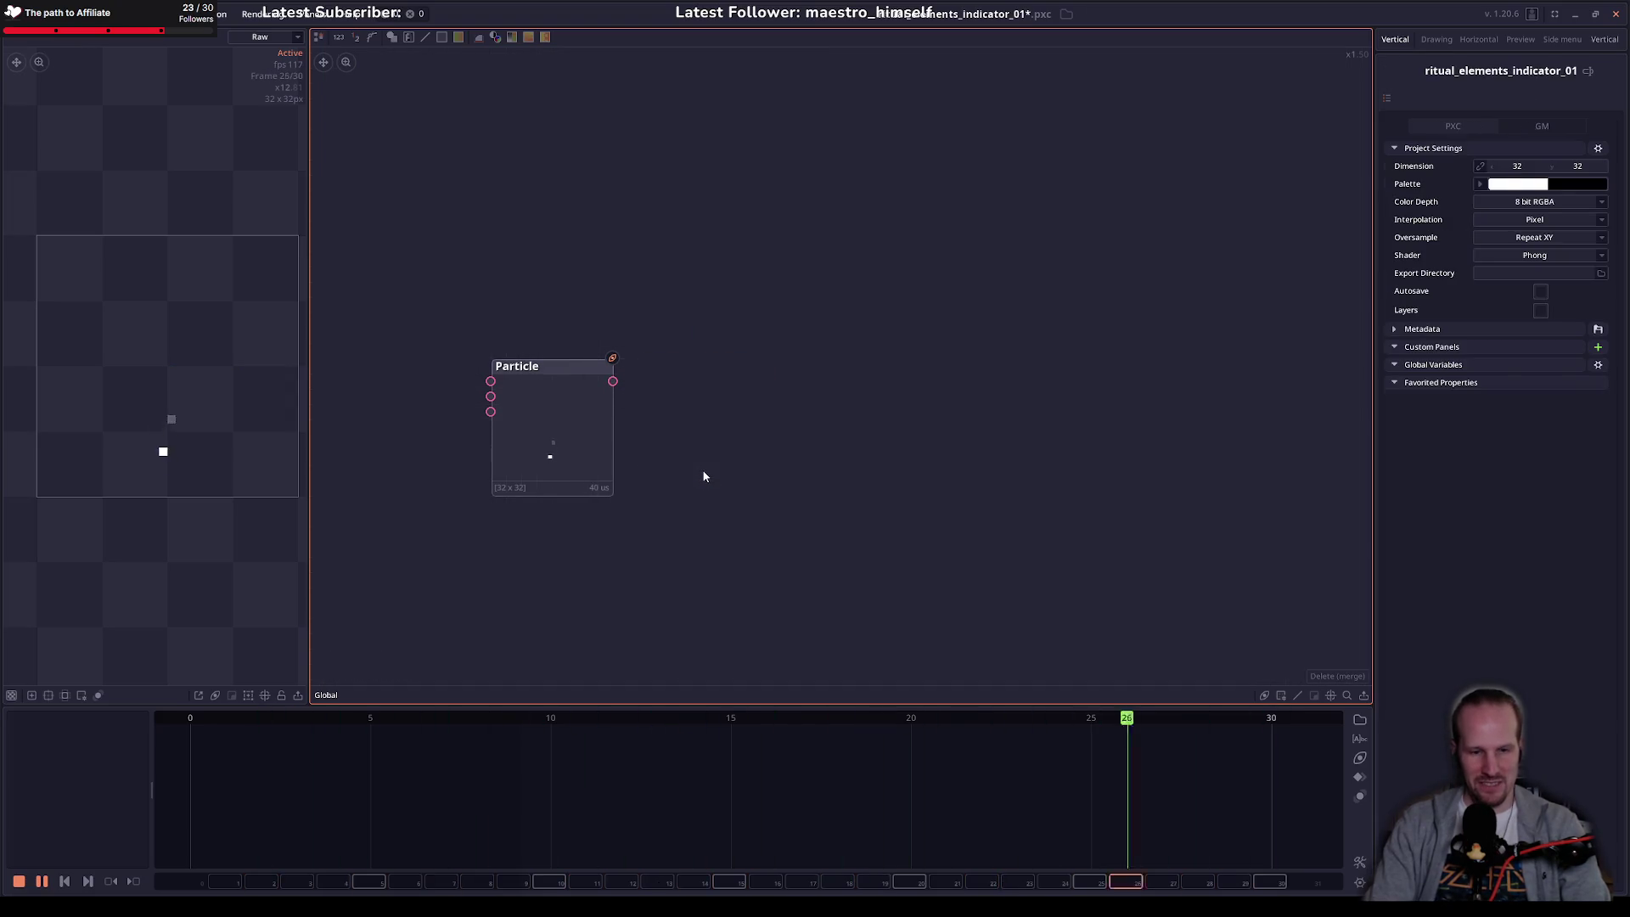
Step: Add a Trail node fed by the Particle output and place it beside Particle
{"action": "left_click_drag", "start_coordinate": [612, 382], "coordinate": [751, 405]}
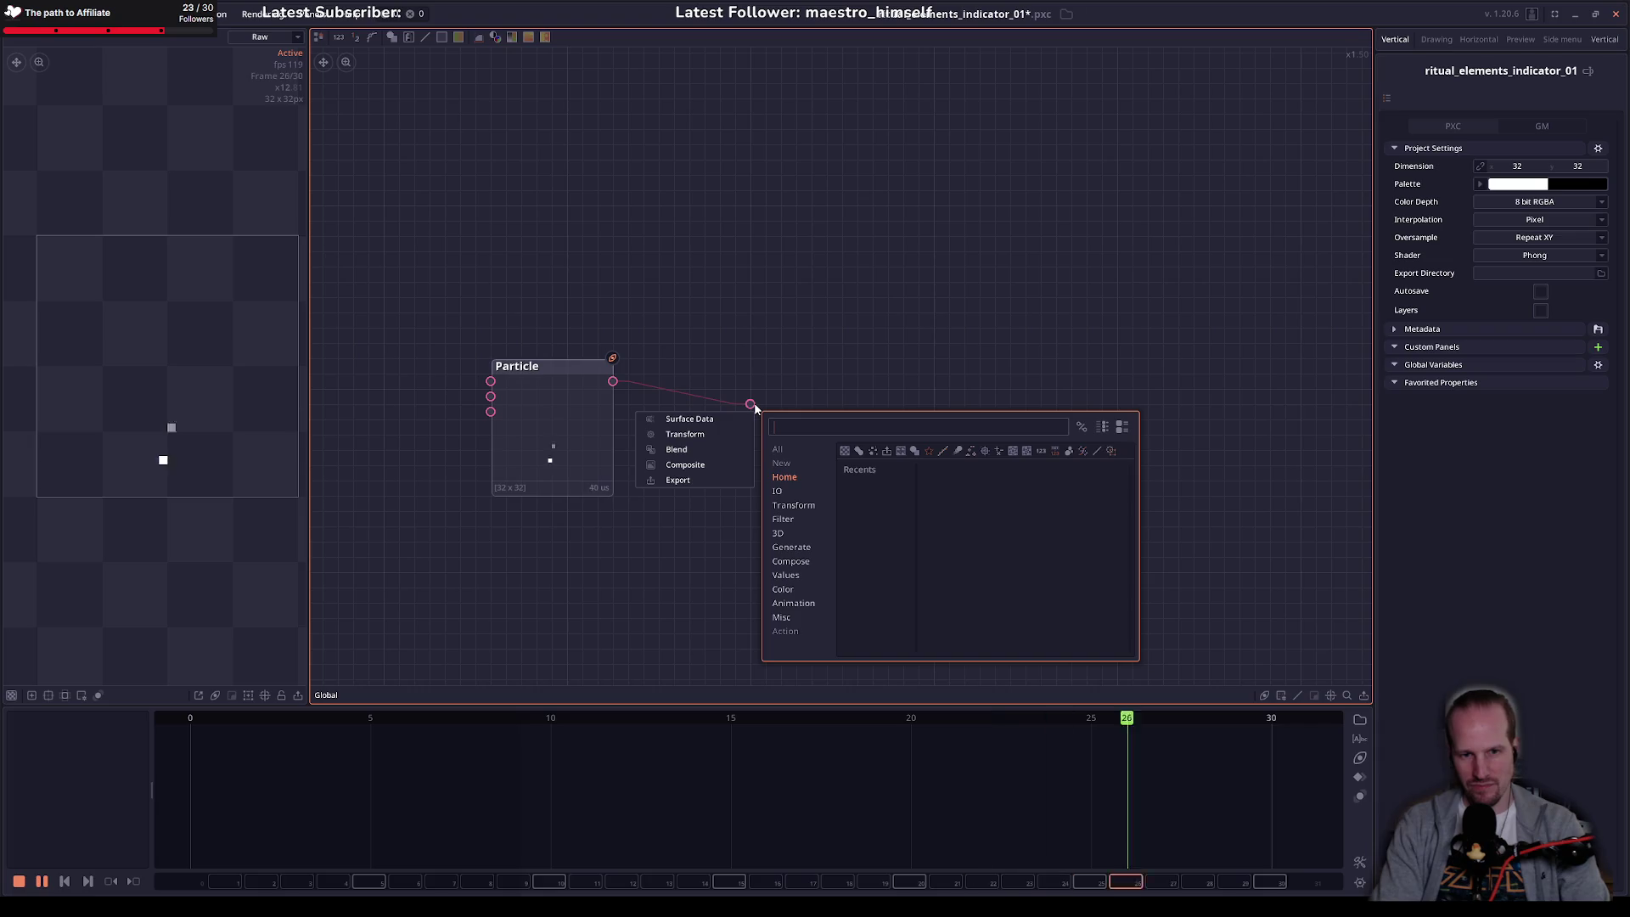
{"action": "type", "text": "tail"}
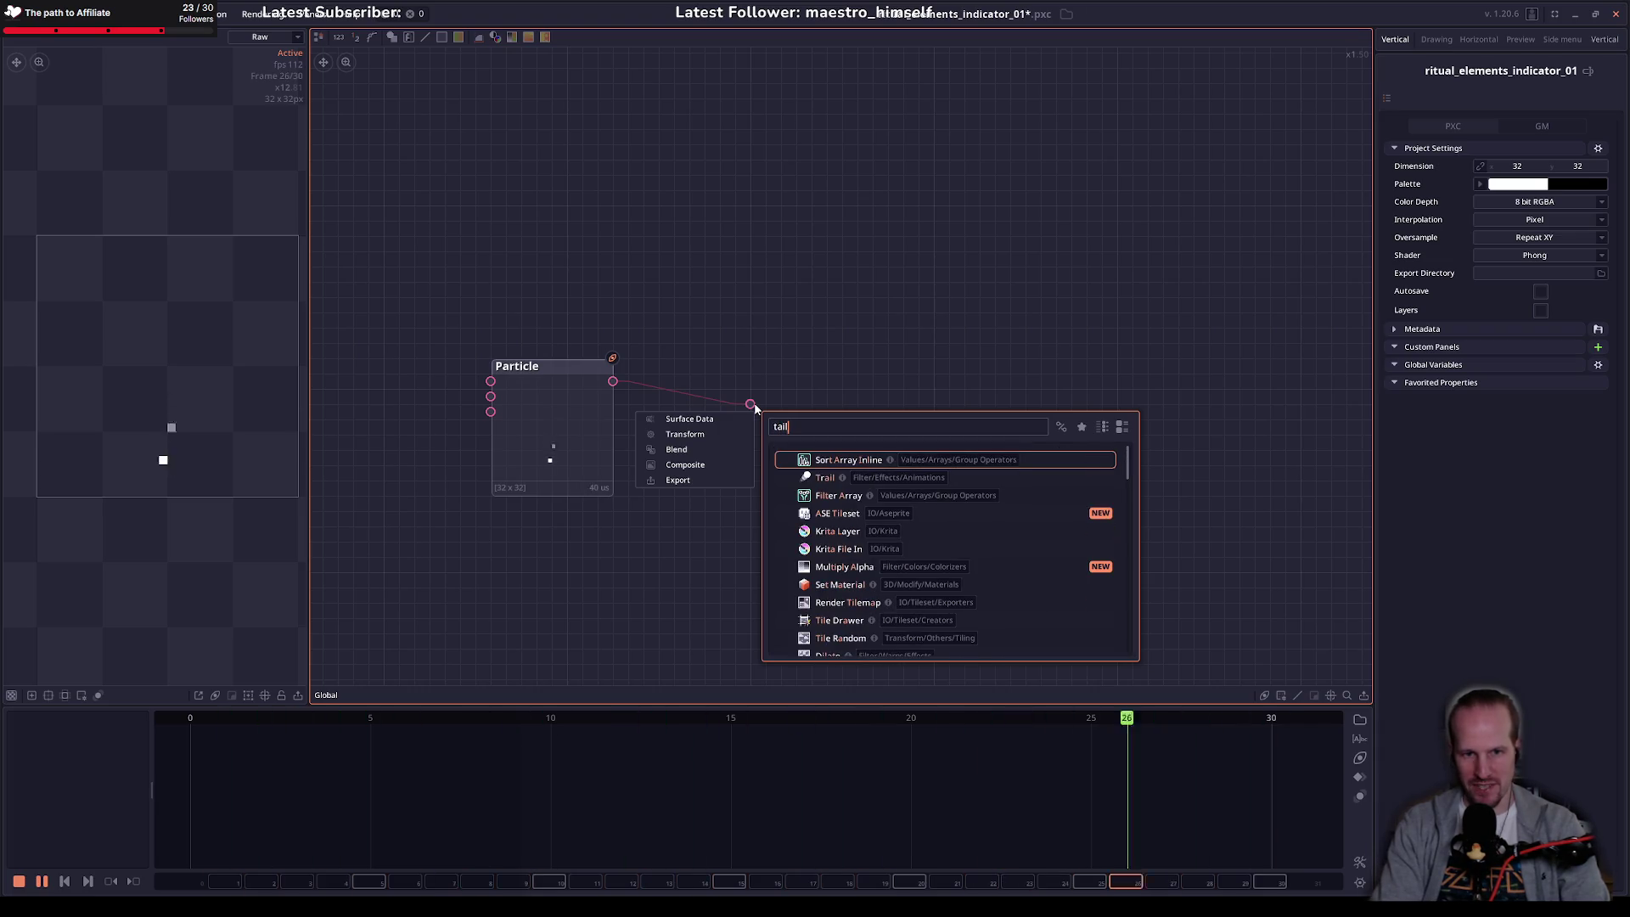
{"action": "left_click", "coordinate": [824, 477]}
{"action": "left_click_drag", "start_coordinate": [747, 408], "coordinate": [705, 426]}
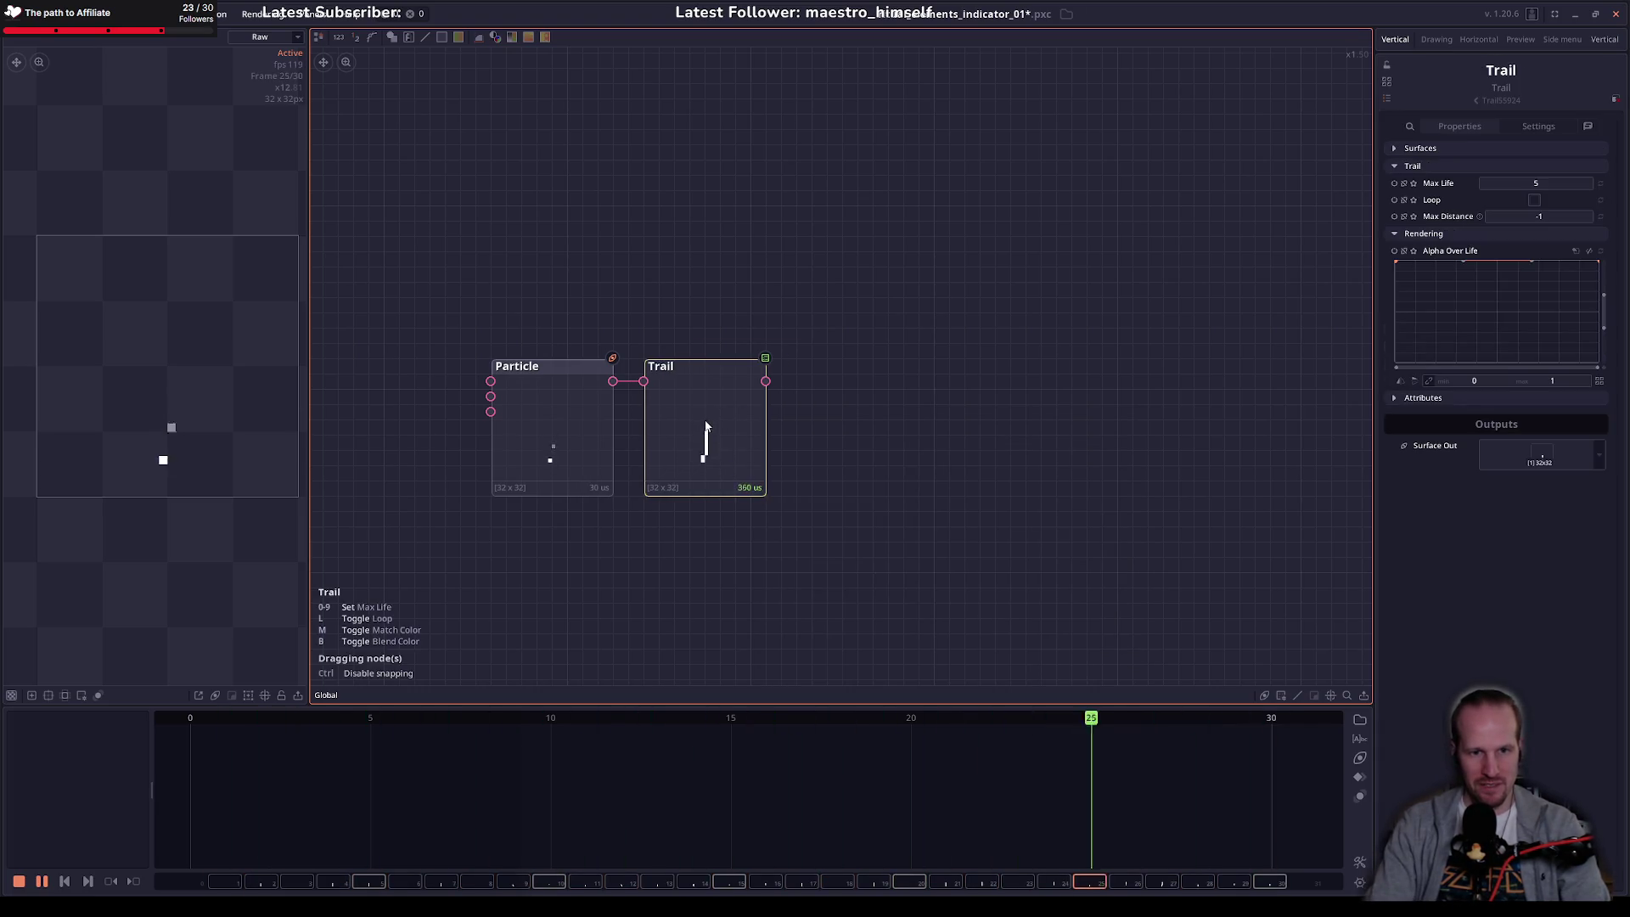
Step: Set the trail's Max Life to 1, Max Distance up to 3, and fade it out over life
{"action": "mouse_move", "coordinate": [1553, 183]}
{"action": "left_mouse_down"}
{"action": "mouse_move", "coordinate": [1524, 183]}
{"action": "mouse_move", "coordinate": [1551, 181]}
{"action": "left_mouse_up"}
{"action": "type", "text": "1"}
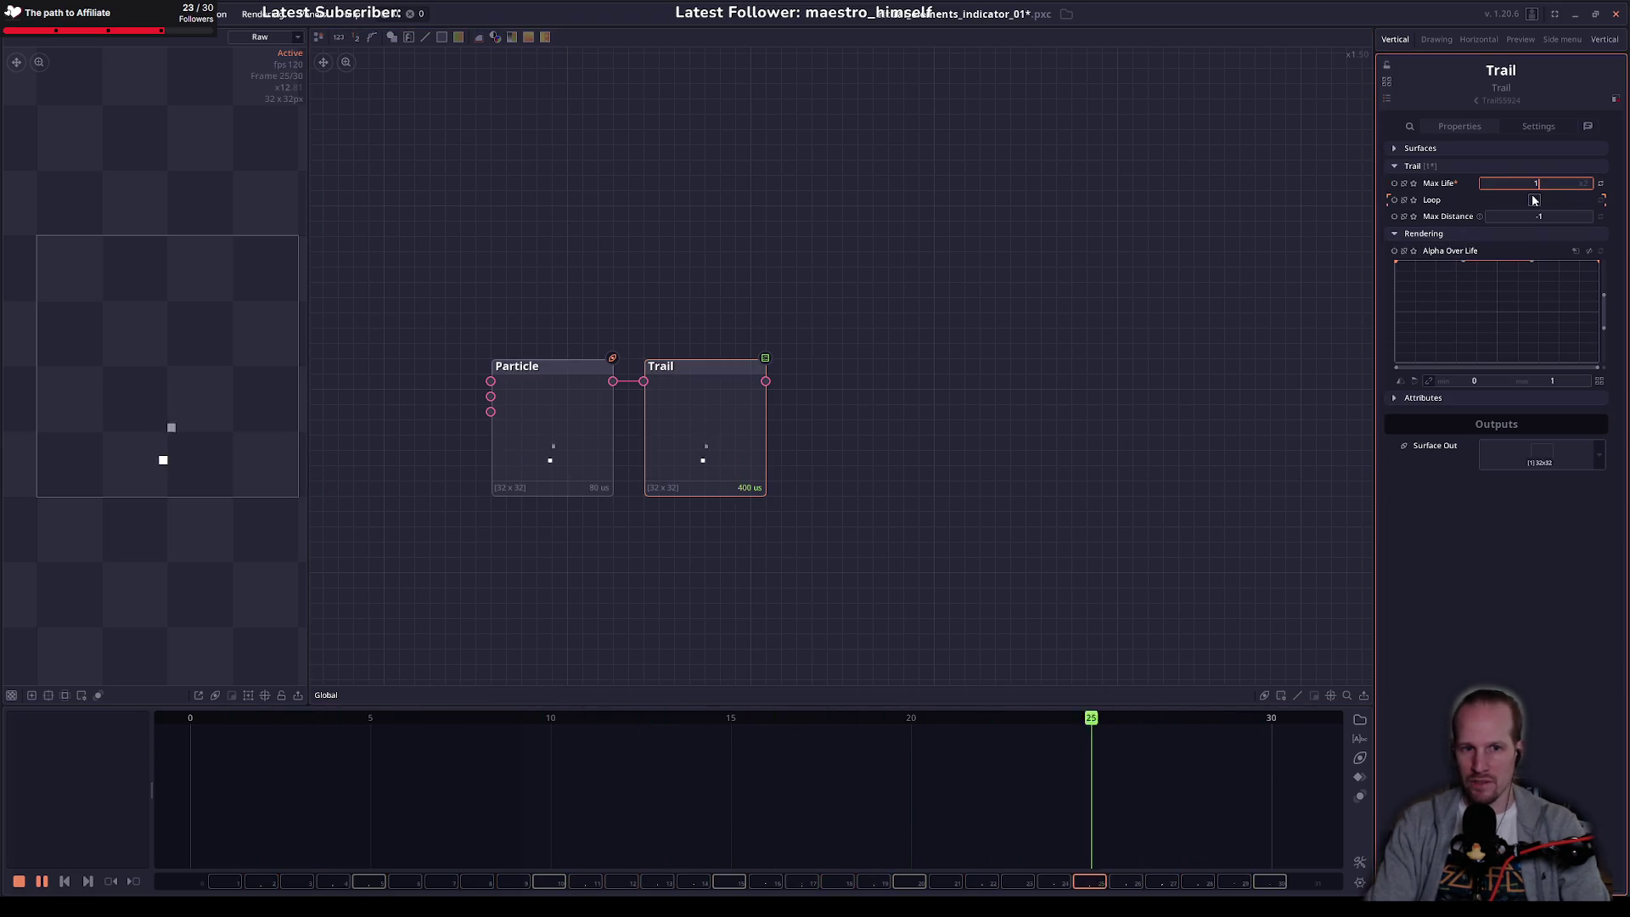
{"action": "key", "text": "Return"}
{"action": "left_click", "coordinate": [1547, 216]}
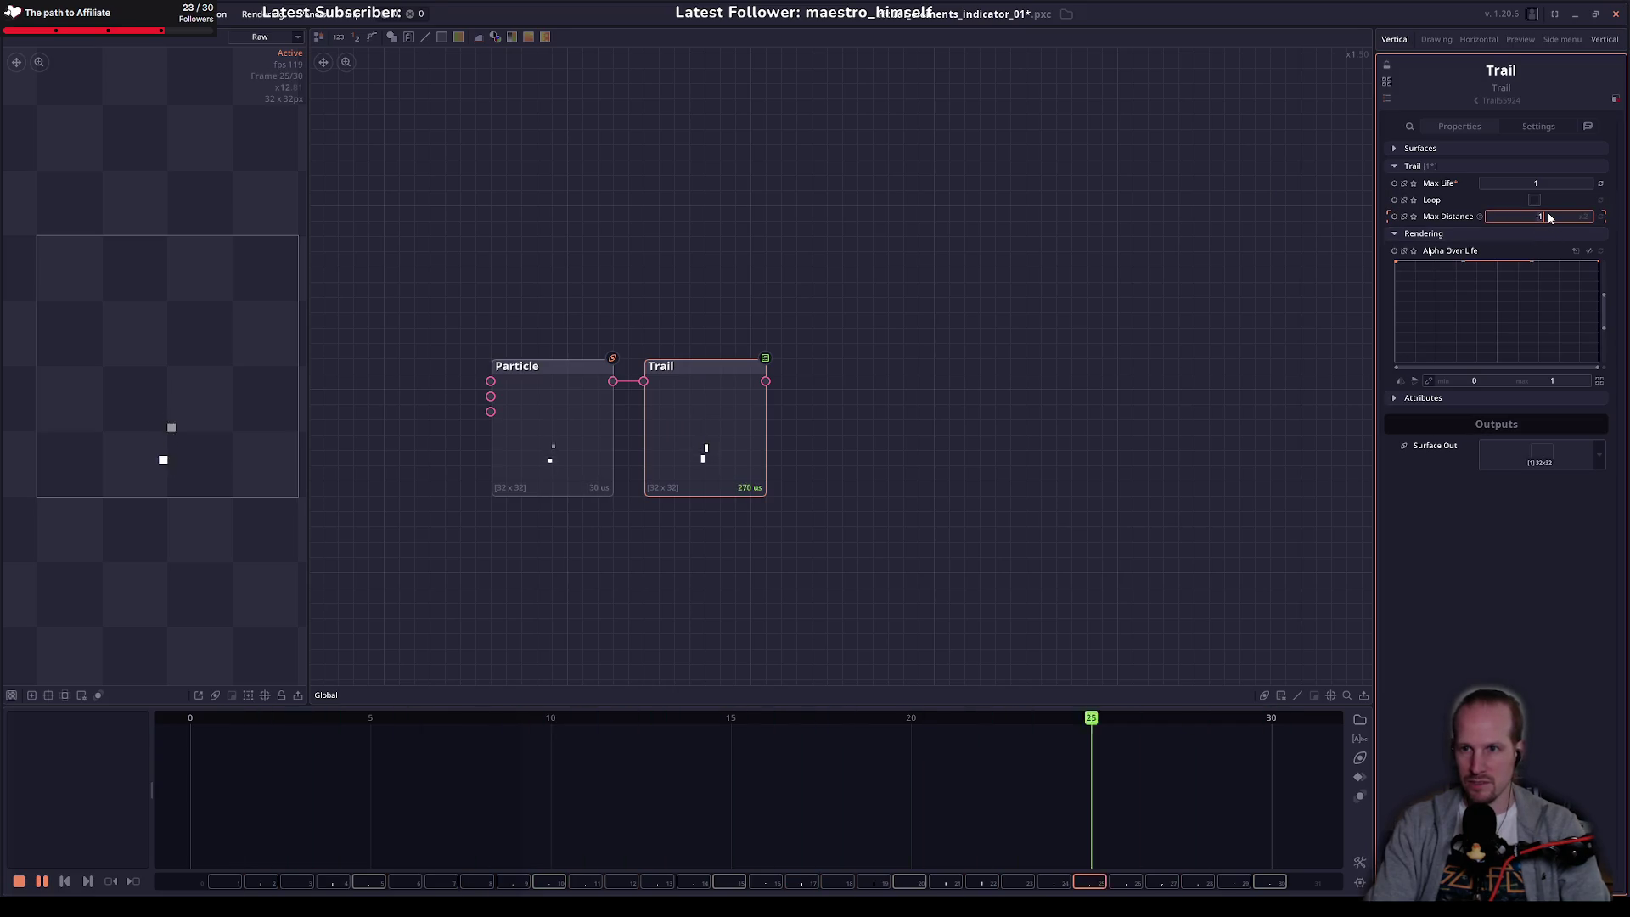
{"action": "type", "text": "1"}
{"action": "key", "text": "Return"}
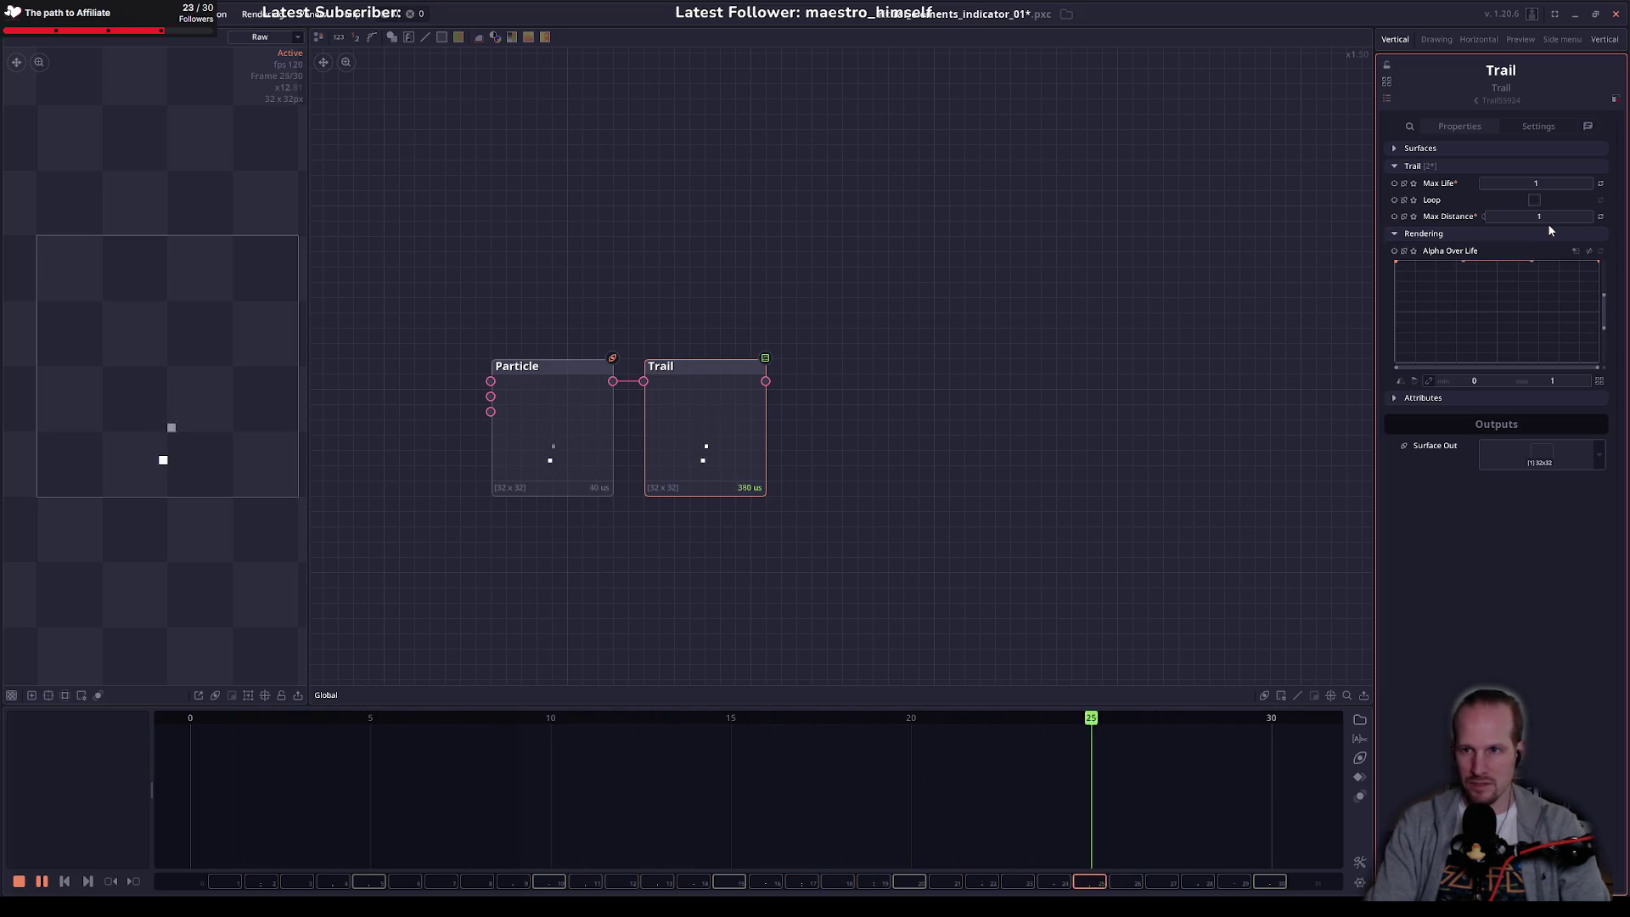
{"action": "left_click_drag", "start_coordinate": [1547, 217], "coordinate": [1555, 216]}
{"action": "left_click", "coordinate": [1540, 217]}
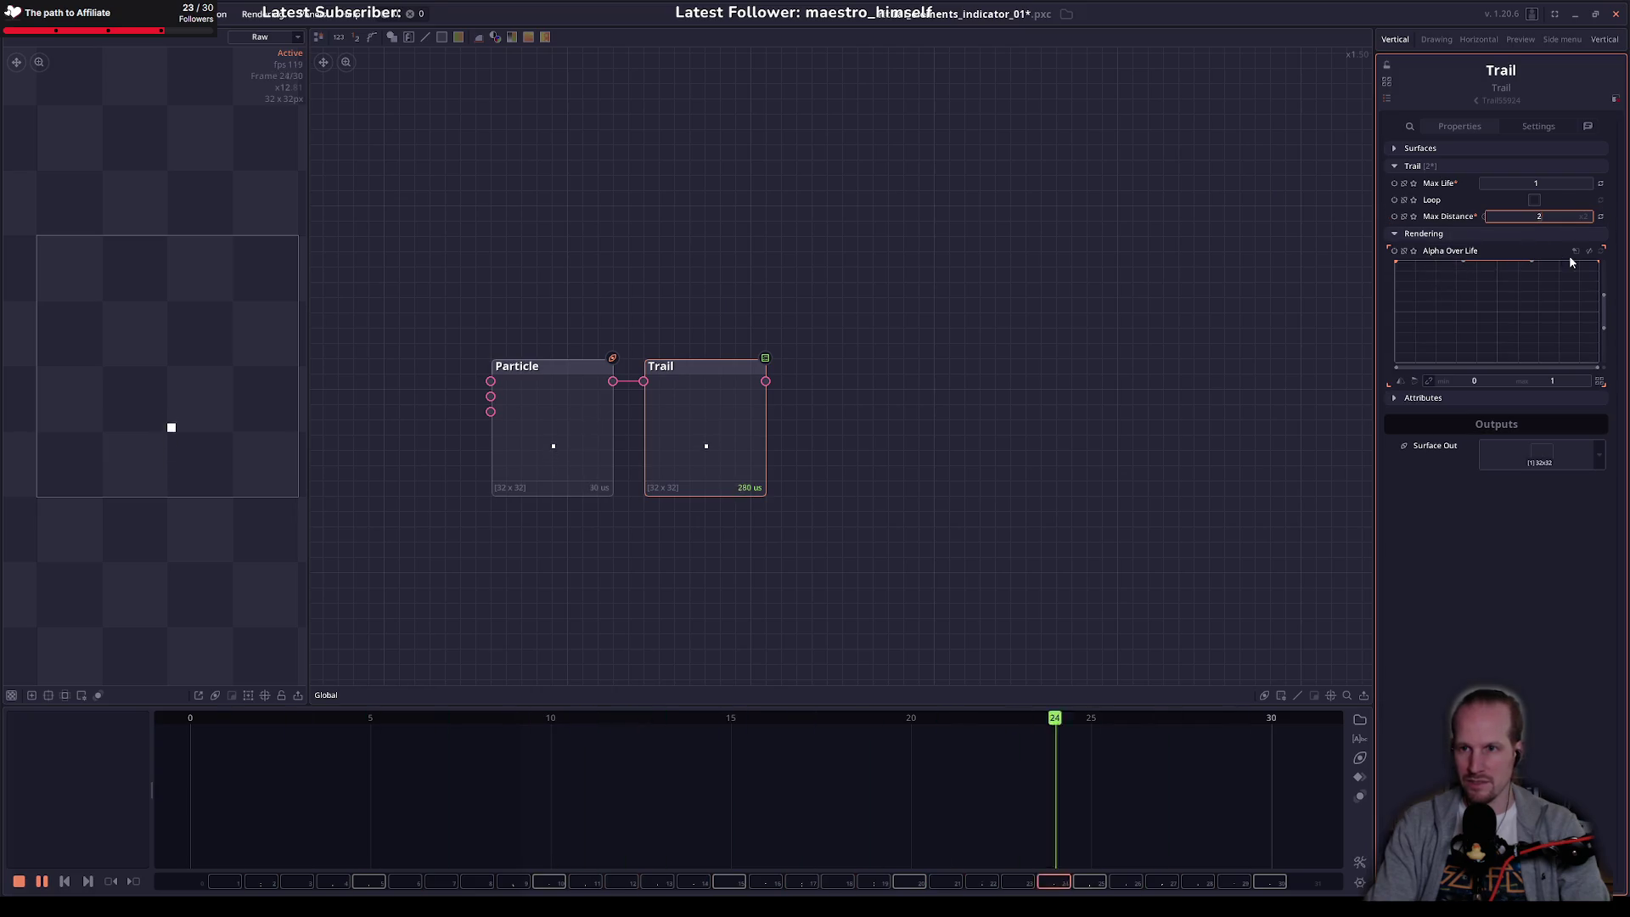
{"action": "left_click_drag", "start_coordinate": [1597, 264], "coordinate": [1596, 374]}
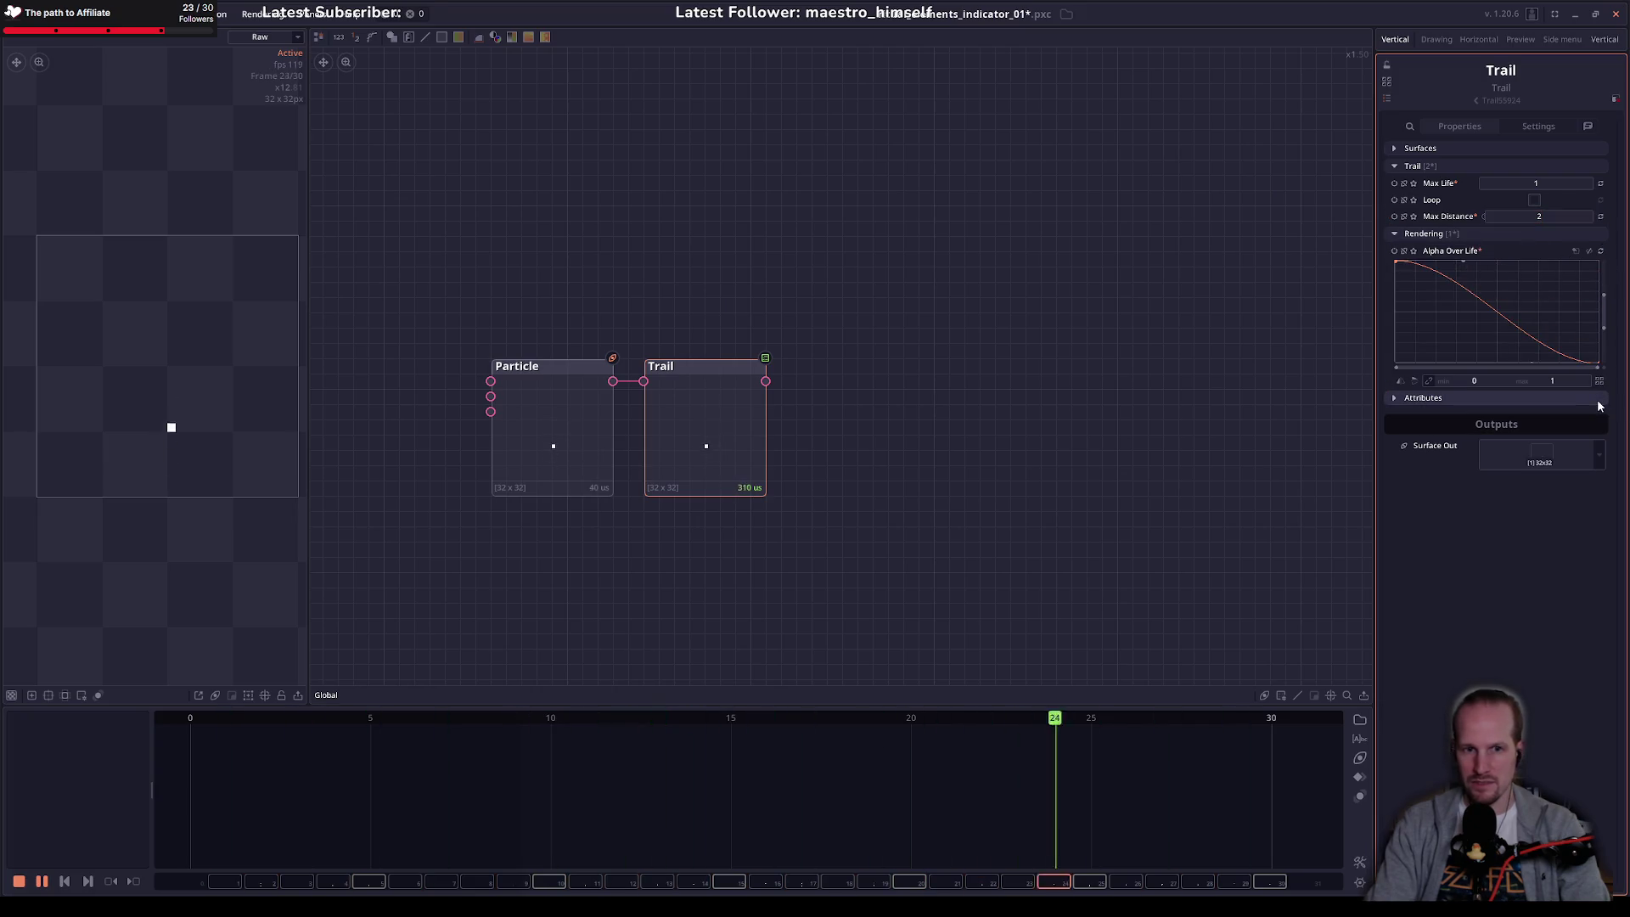
{"action": "left_click", "coordinate": [1587, 216]}
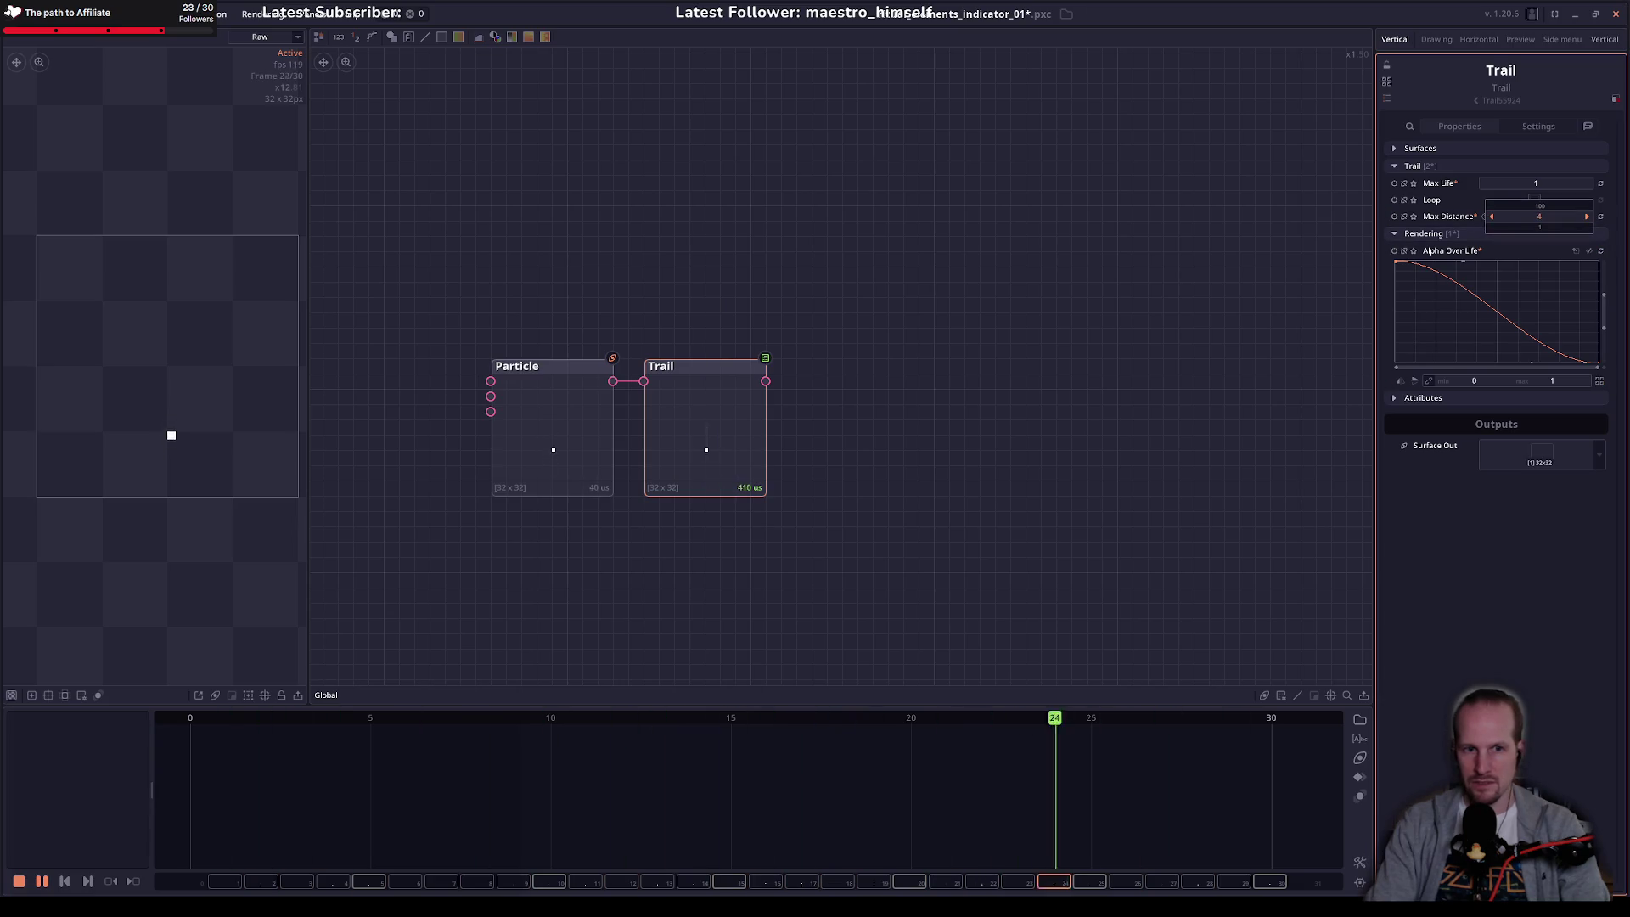
Step: Try a looping trail with Max Life 2 and a ramping alpha, then delete Trail and save
{"action": "left_click", "coordinate": [694, 428]}
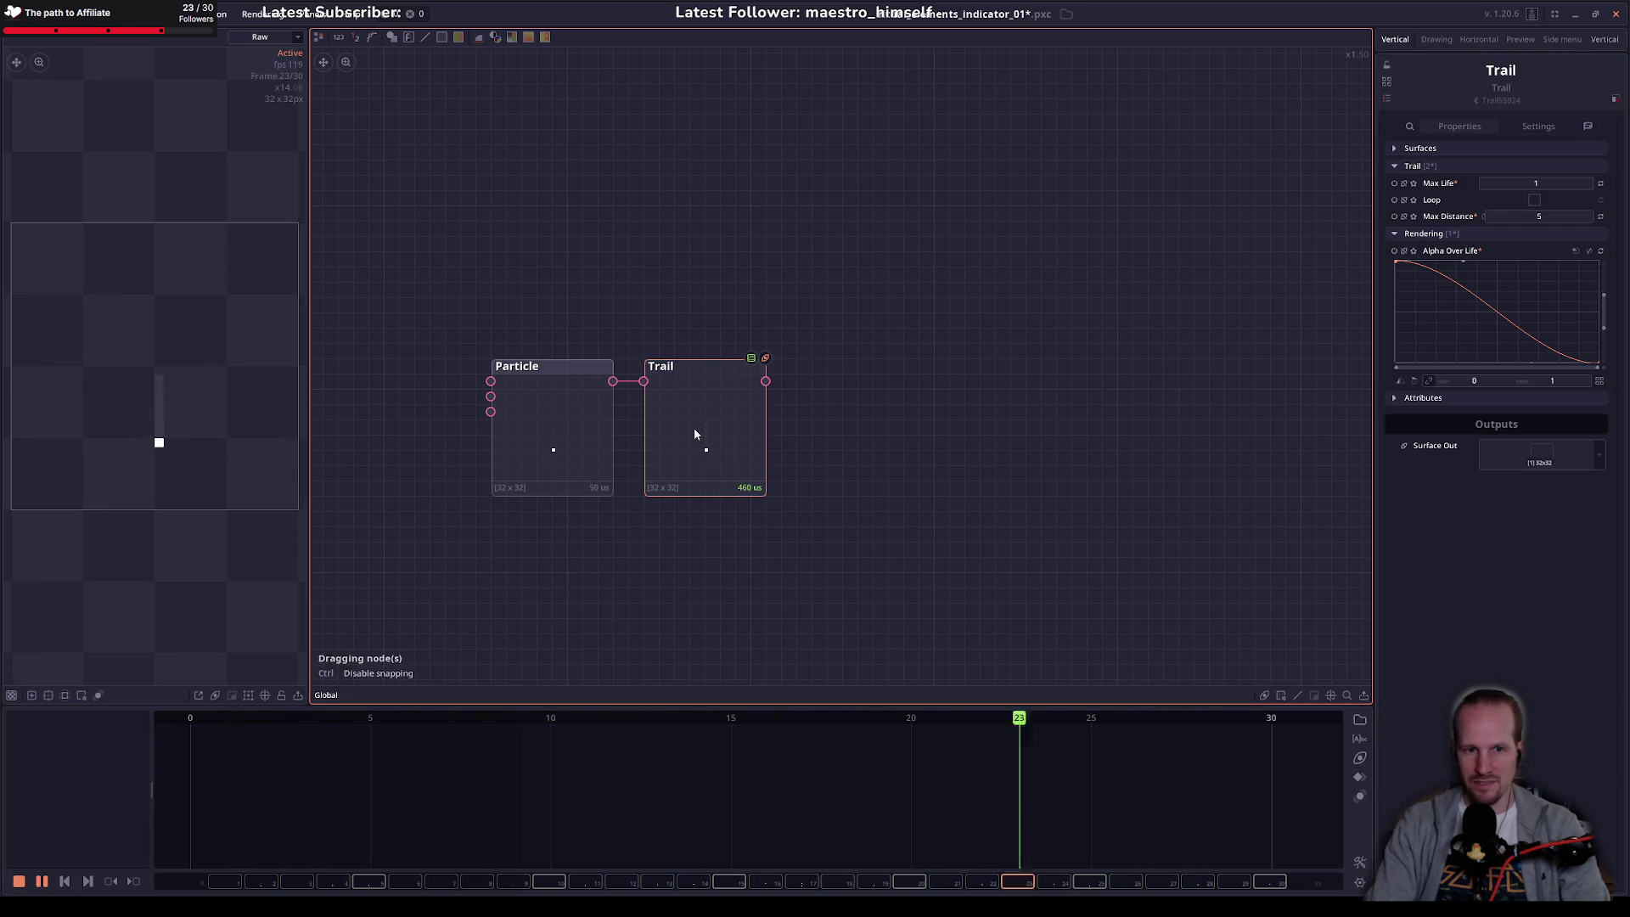
{"action": "left_click", "coordinate": [161, 472]}
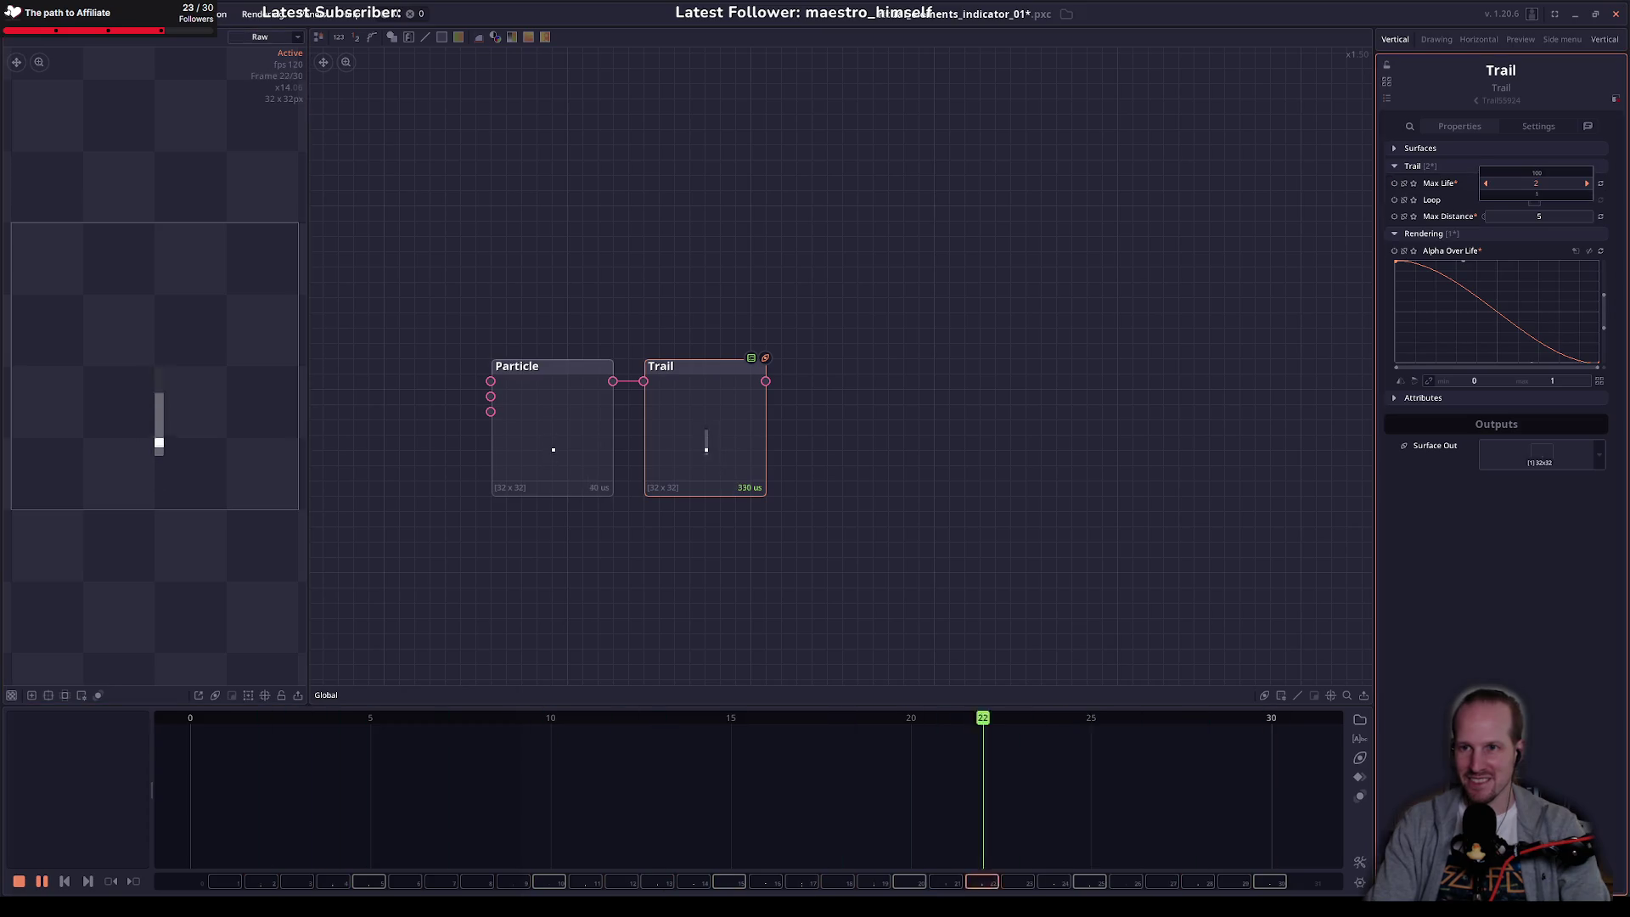
{"action": "left_click_drag", "start_coordinate": [1536, 183], "coordinate": [1541, 180]}
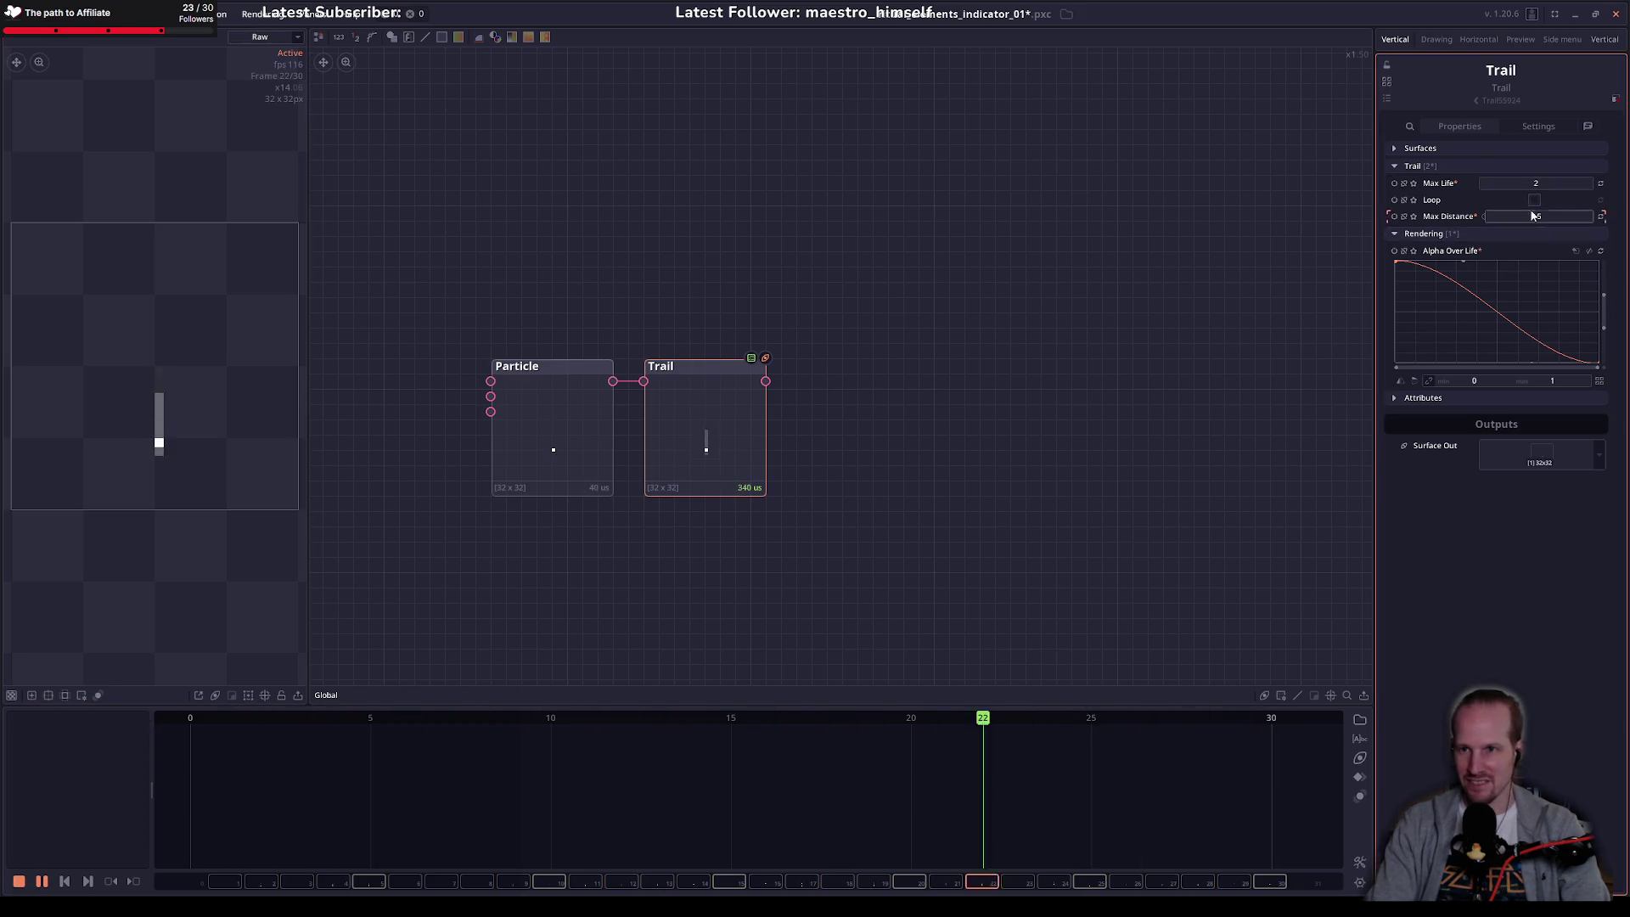
{"action": "left_click", "coordinate": [1534, 199]}
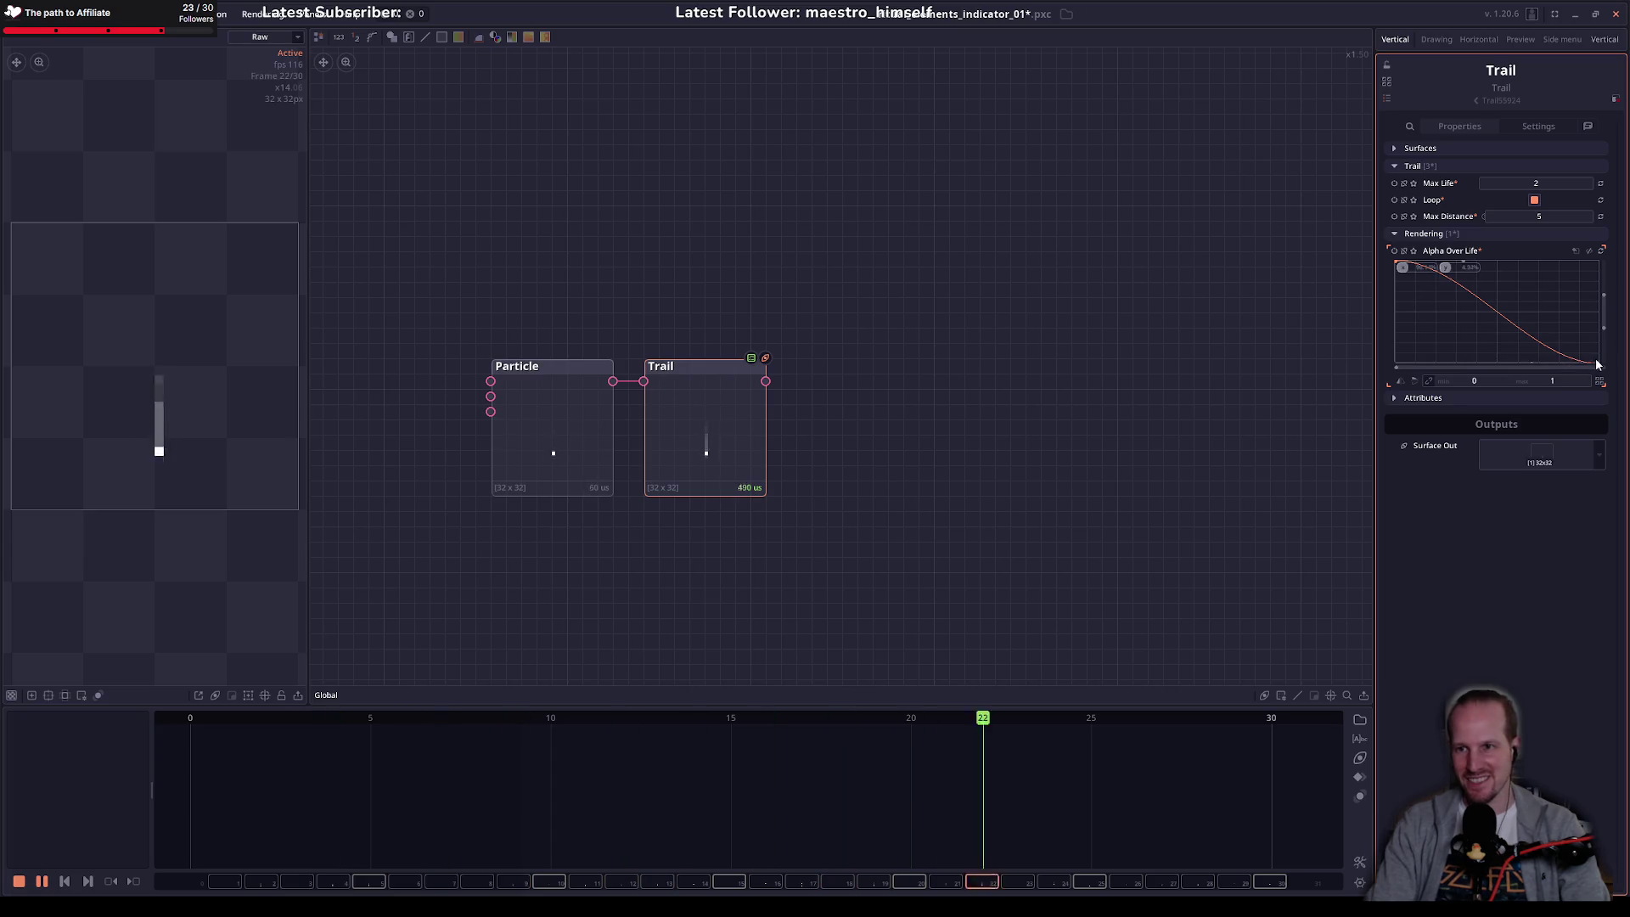
{"action": "left_click_drag", "start_coordinate": [1581, 359], "coordinate": [1597, 262]}
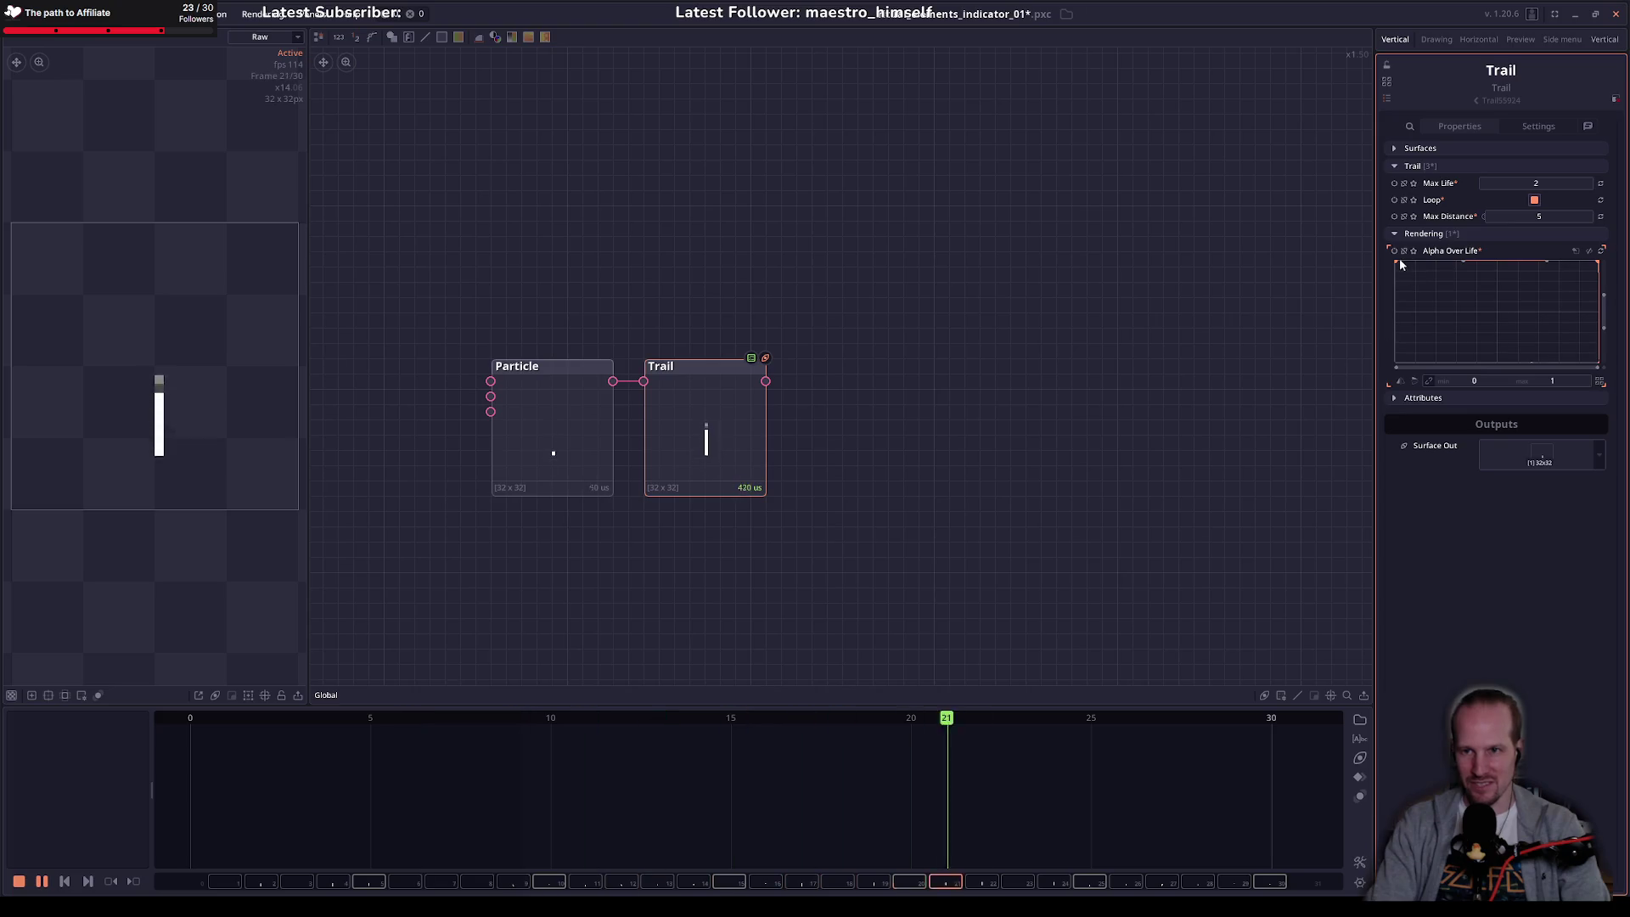
{"action": "left_click_drag", "start_coordinate": [1397, 262], "coordinate": [1396, 363]}
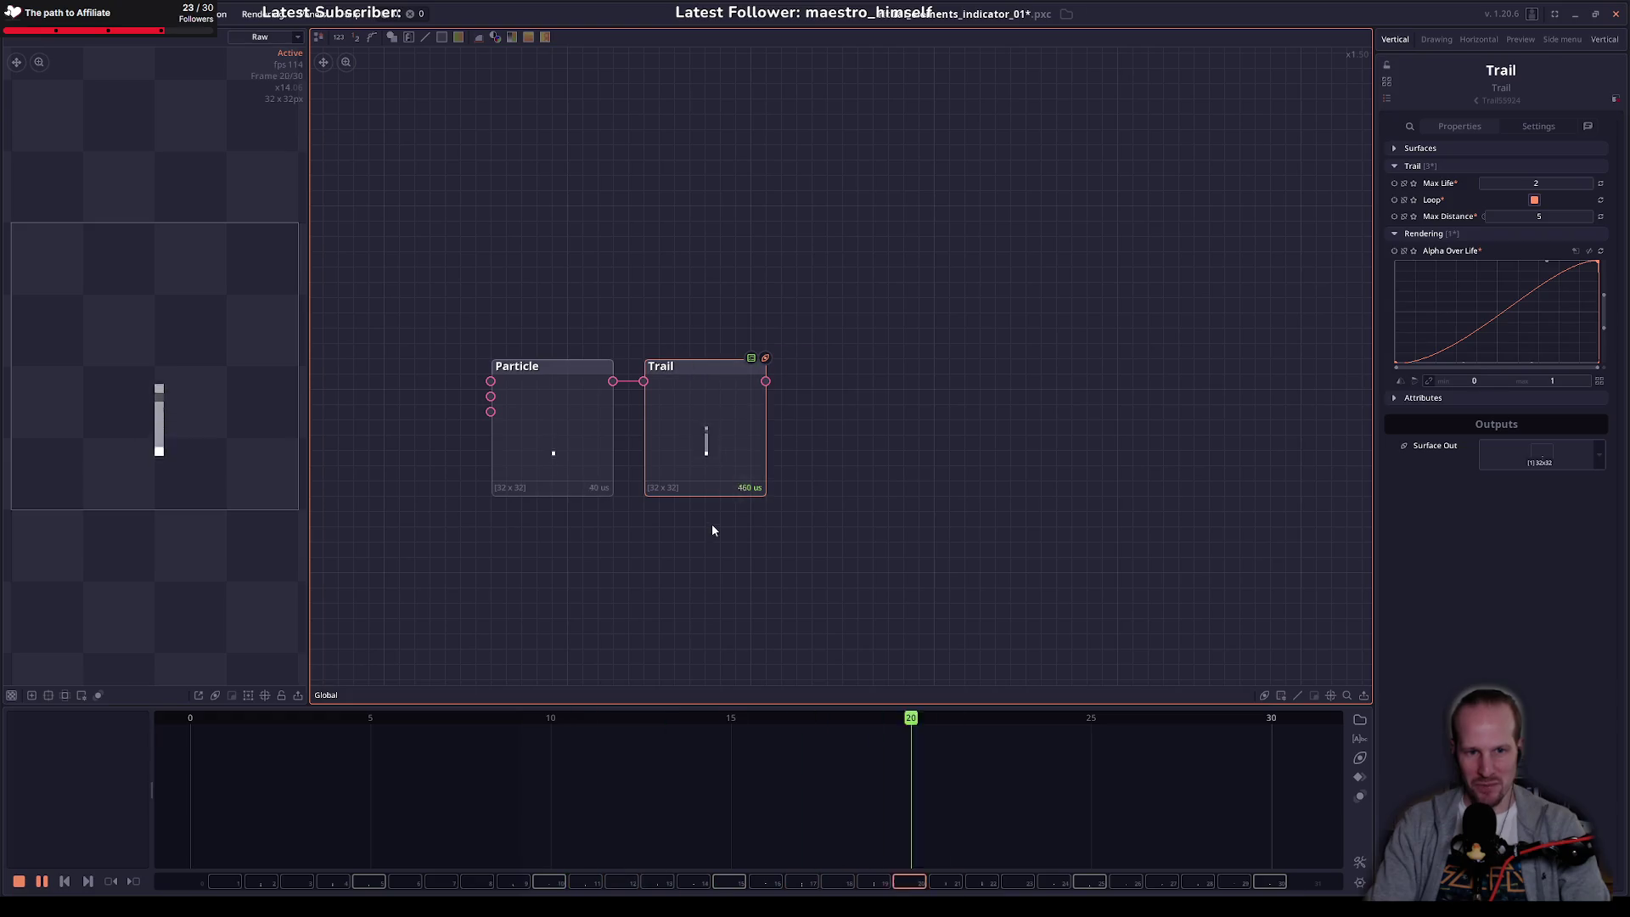
{"action": "key", "text": "Delete"}
{"action": "key", "text": "ctrl+s"}
{"action": "left_click", "coordinate": [528, 450]}
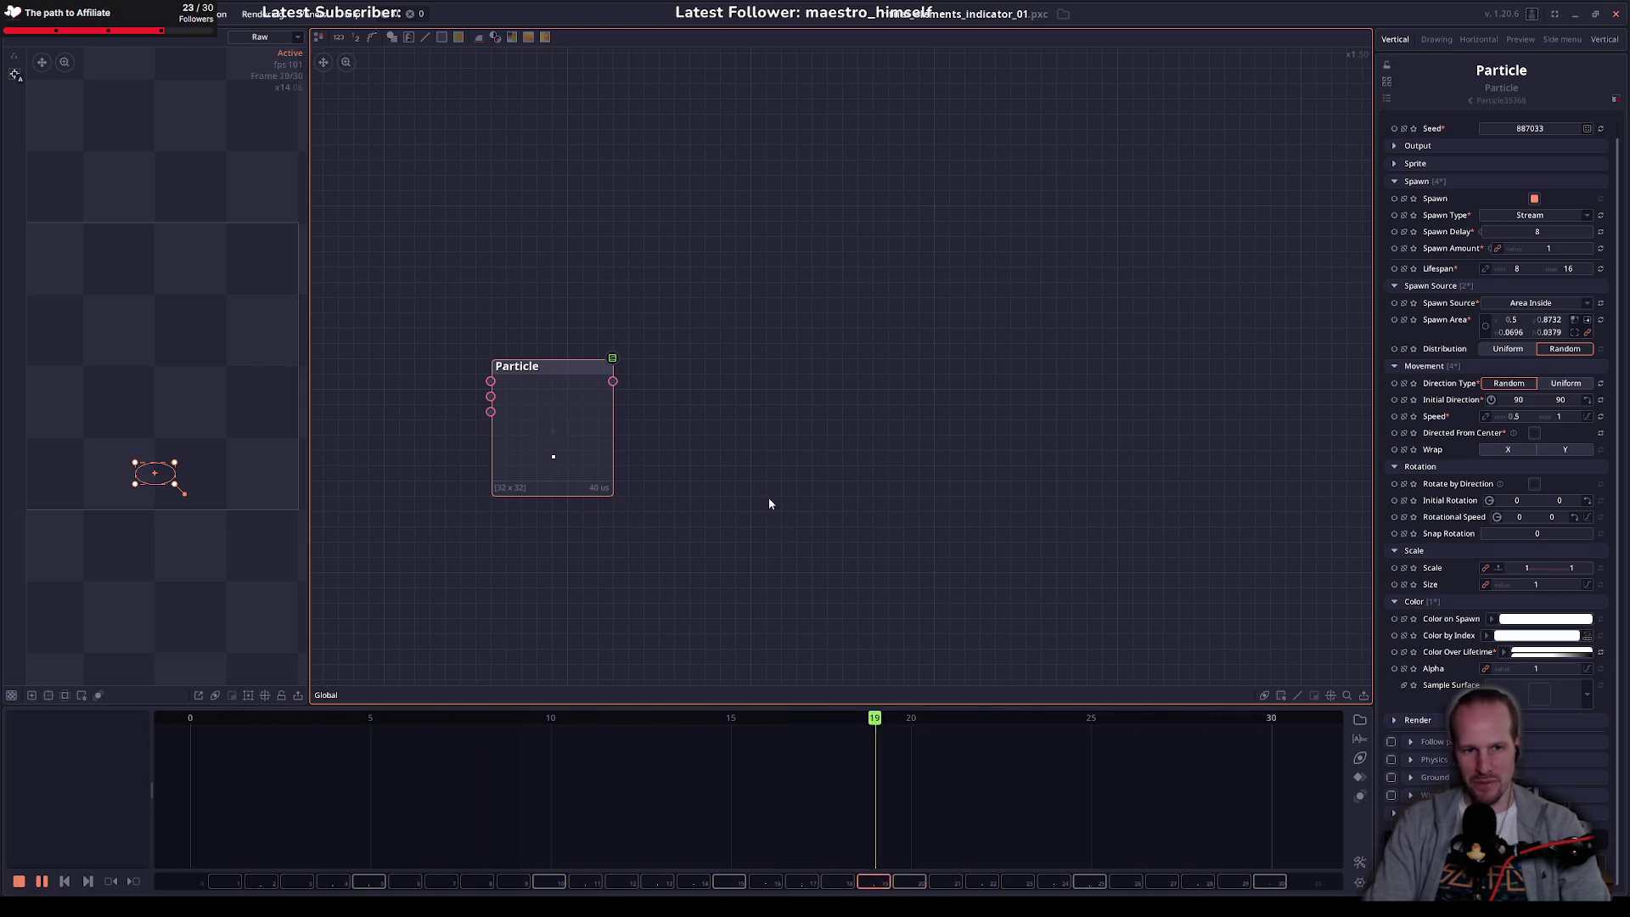
{"action": "left_click", "coordinate": [1431, 148]}
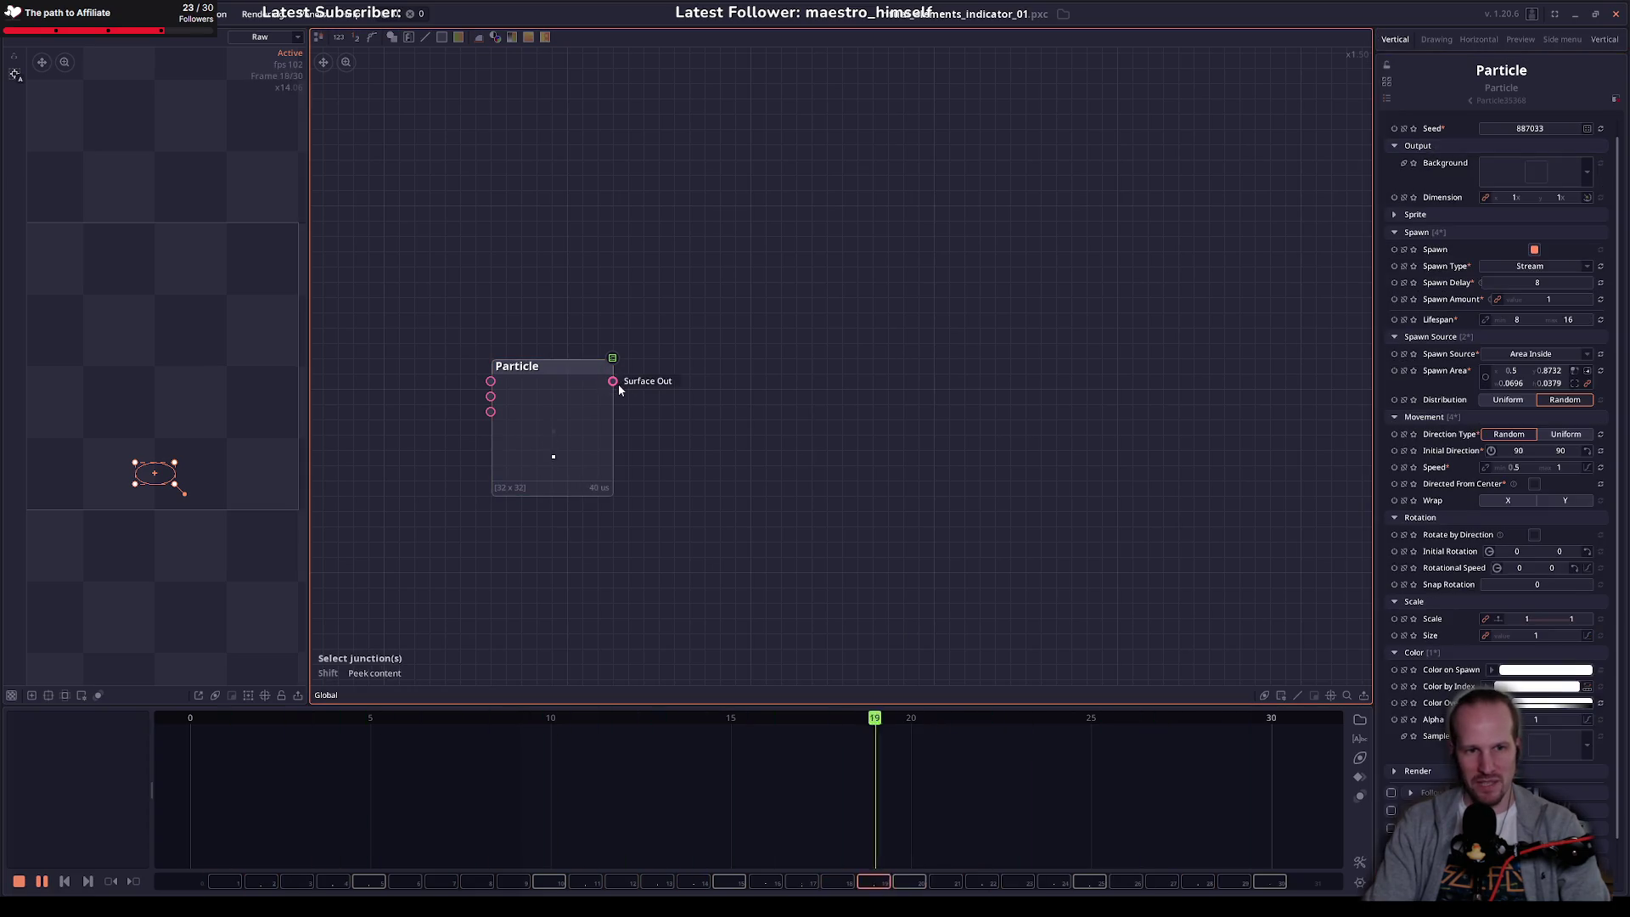
{"action": "left_click_drag", "start_coordinate": [615, 382], "coordinate": [765, 420]}
{"action": "key", "text": "Escape"}
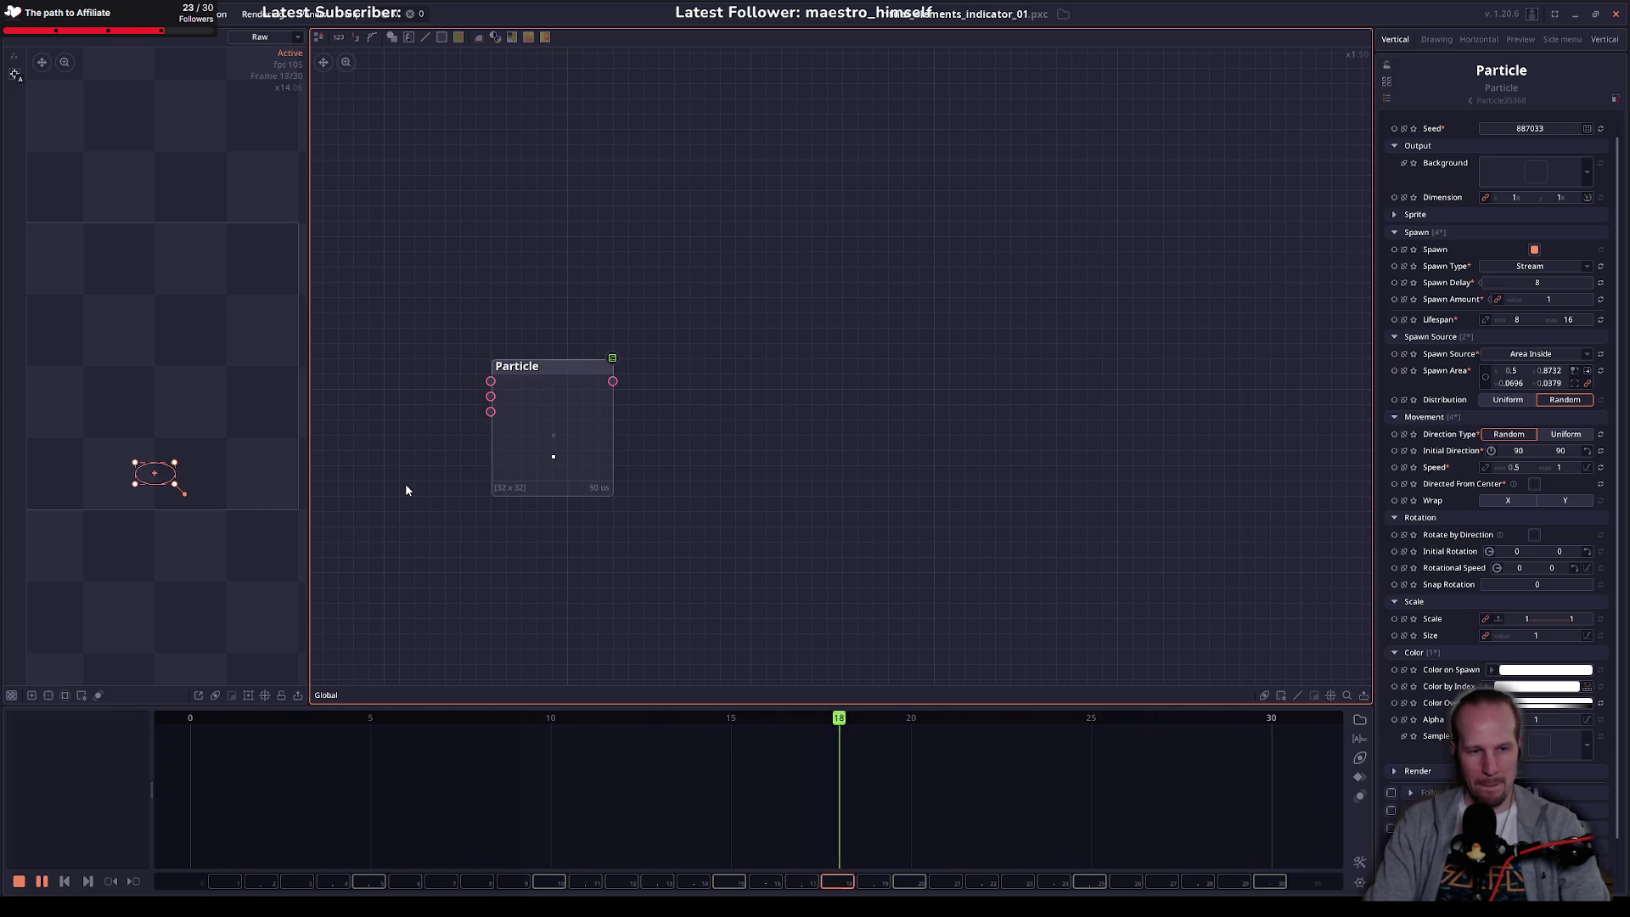
{"action": "left_click_drag", "start_coordinate": [405, 483], "coordinate": [538, 458]}
{"action": "right_click", "coordinate": [475, 440]}
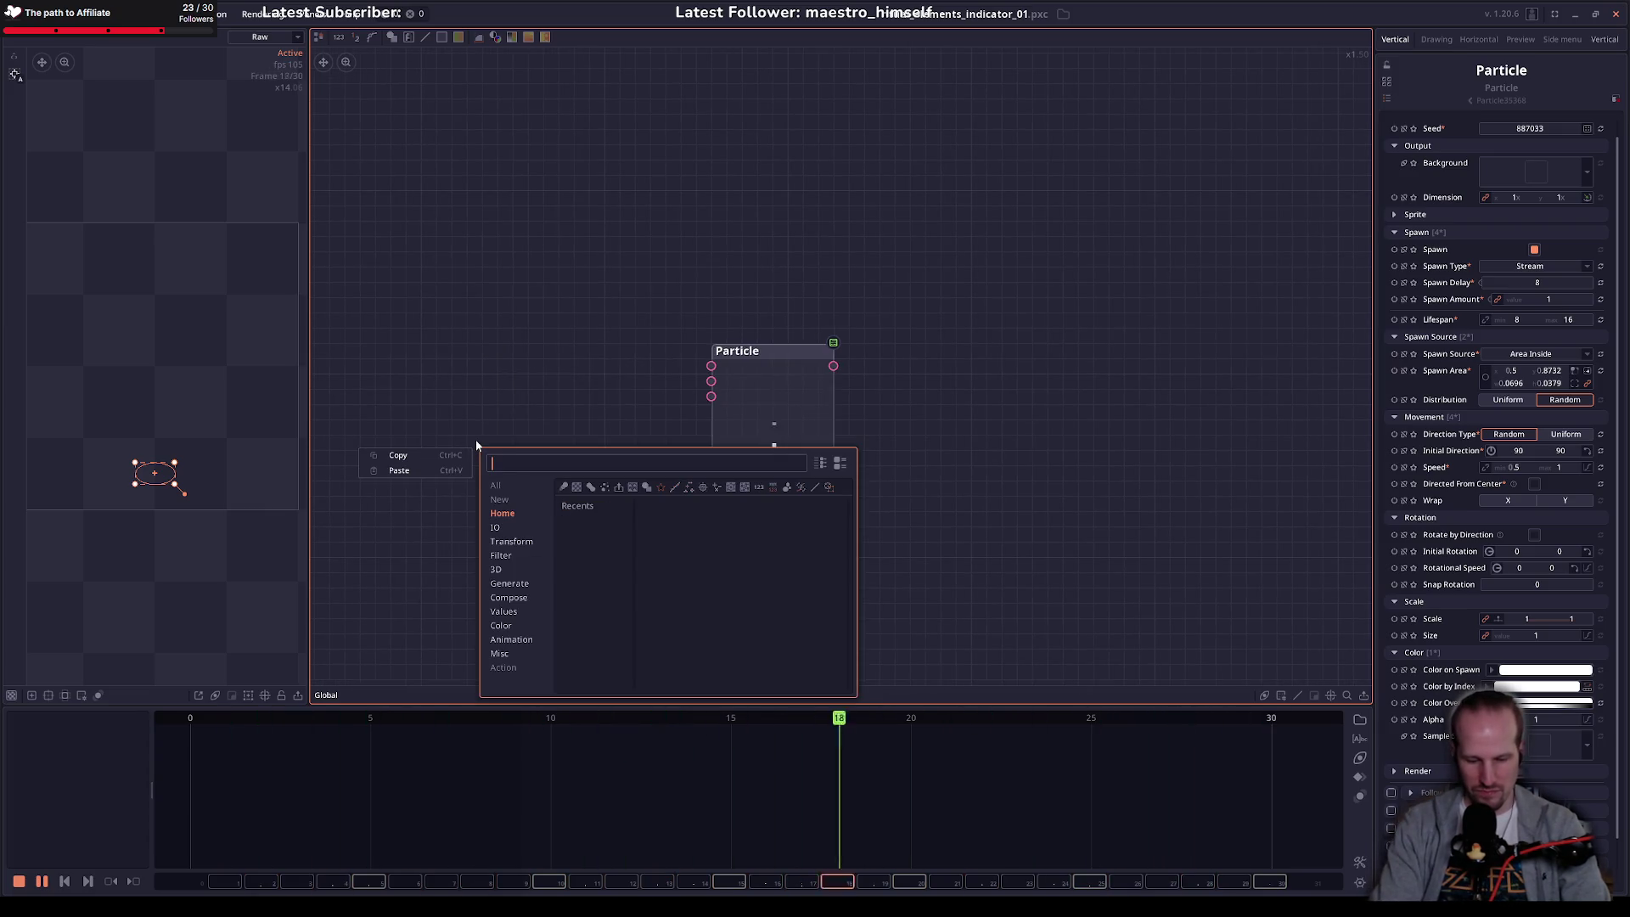
{"action": "type", "text": "draw shape"}
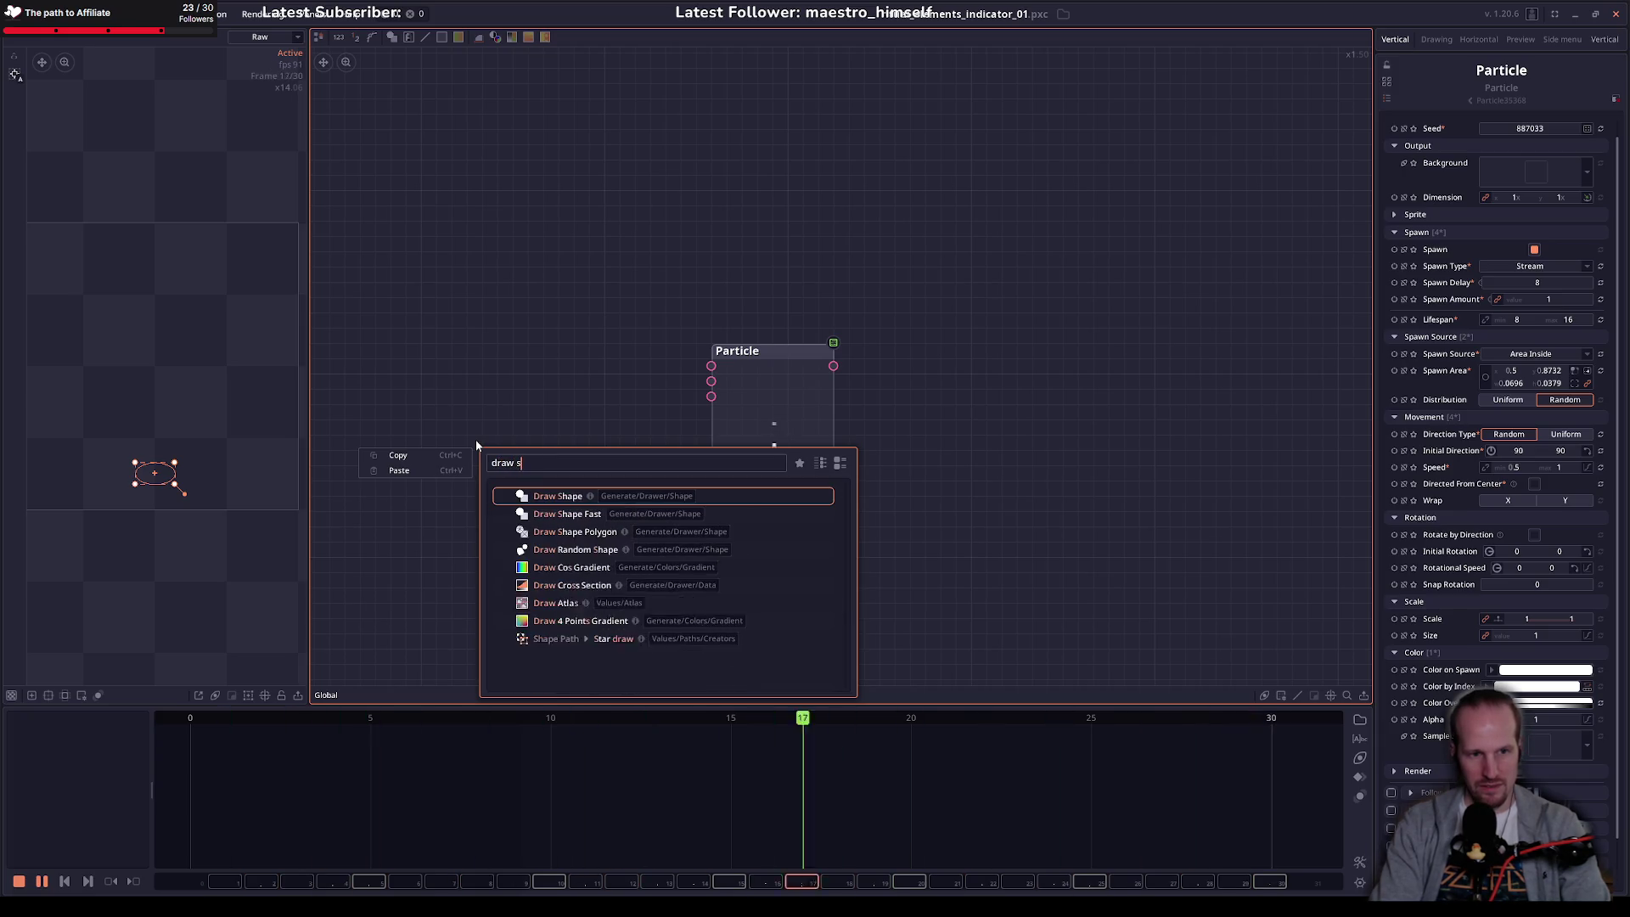
{"action": "key", "text": "Return"}
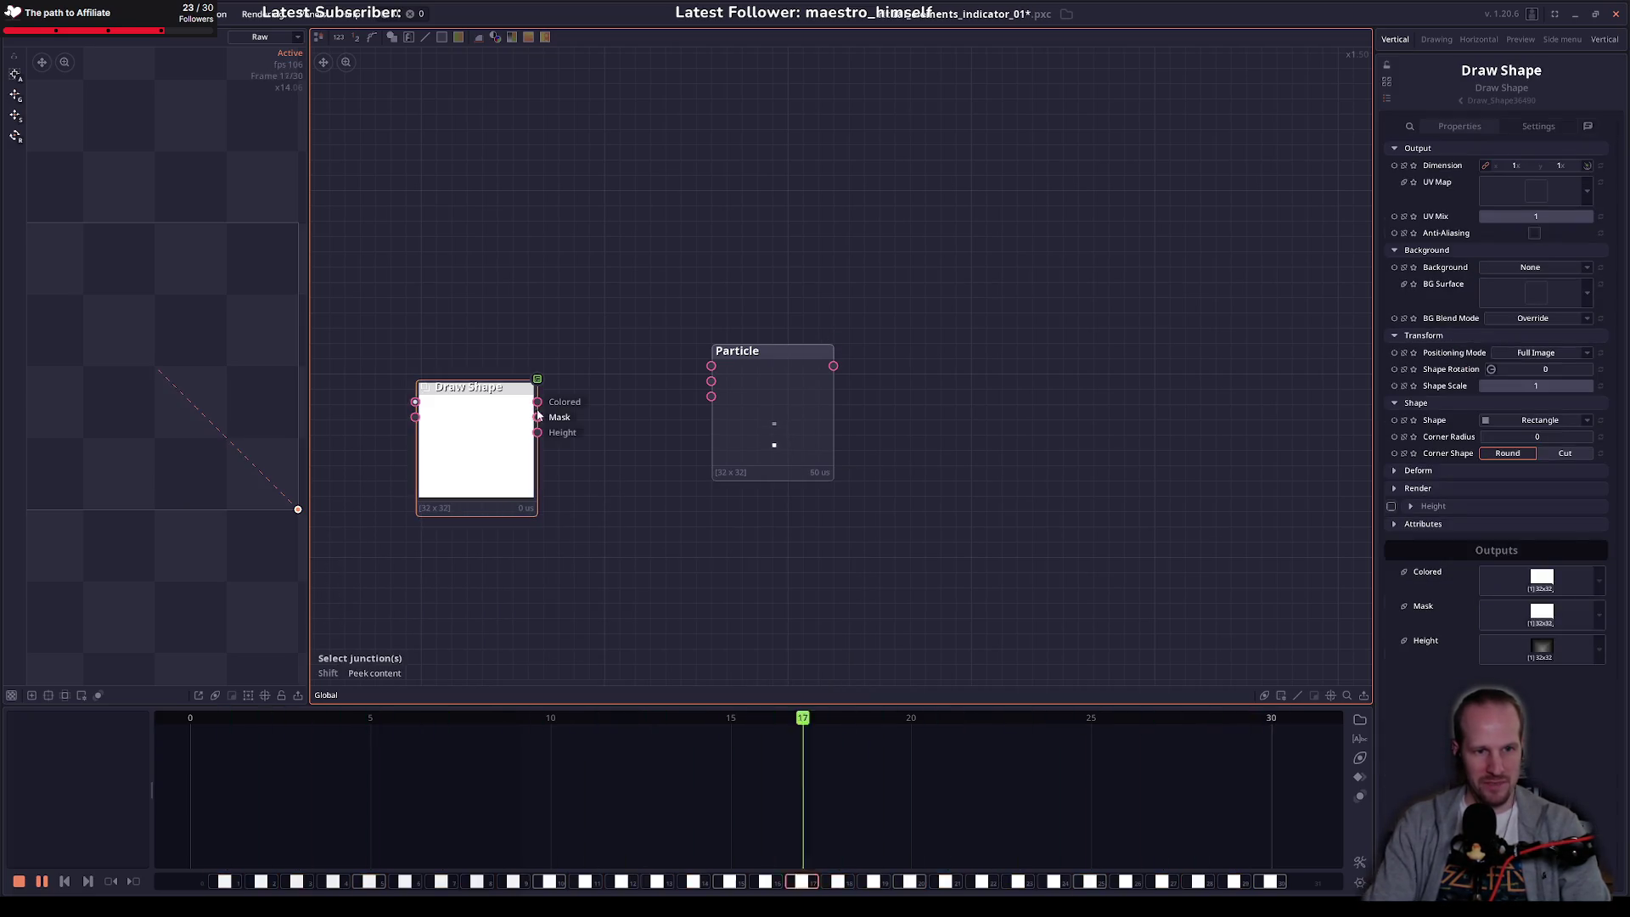
{"action": "left_click_drag", "start_coordinate": [537, 401], "coordinate": [712, 387]}
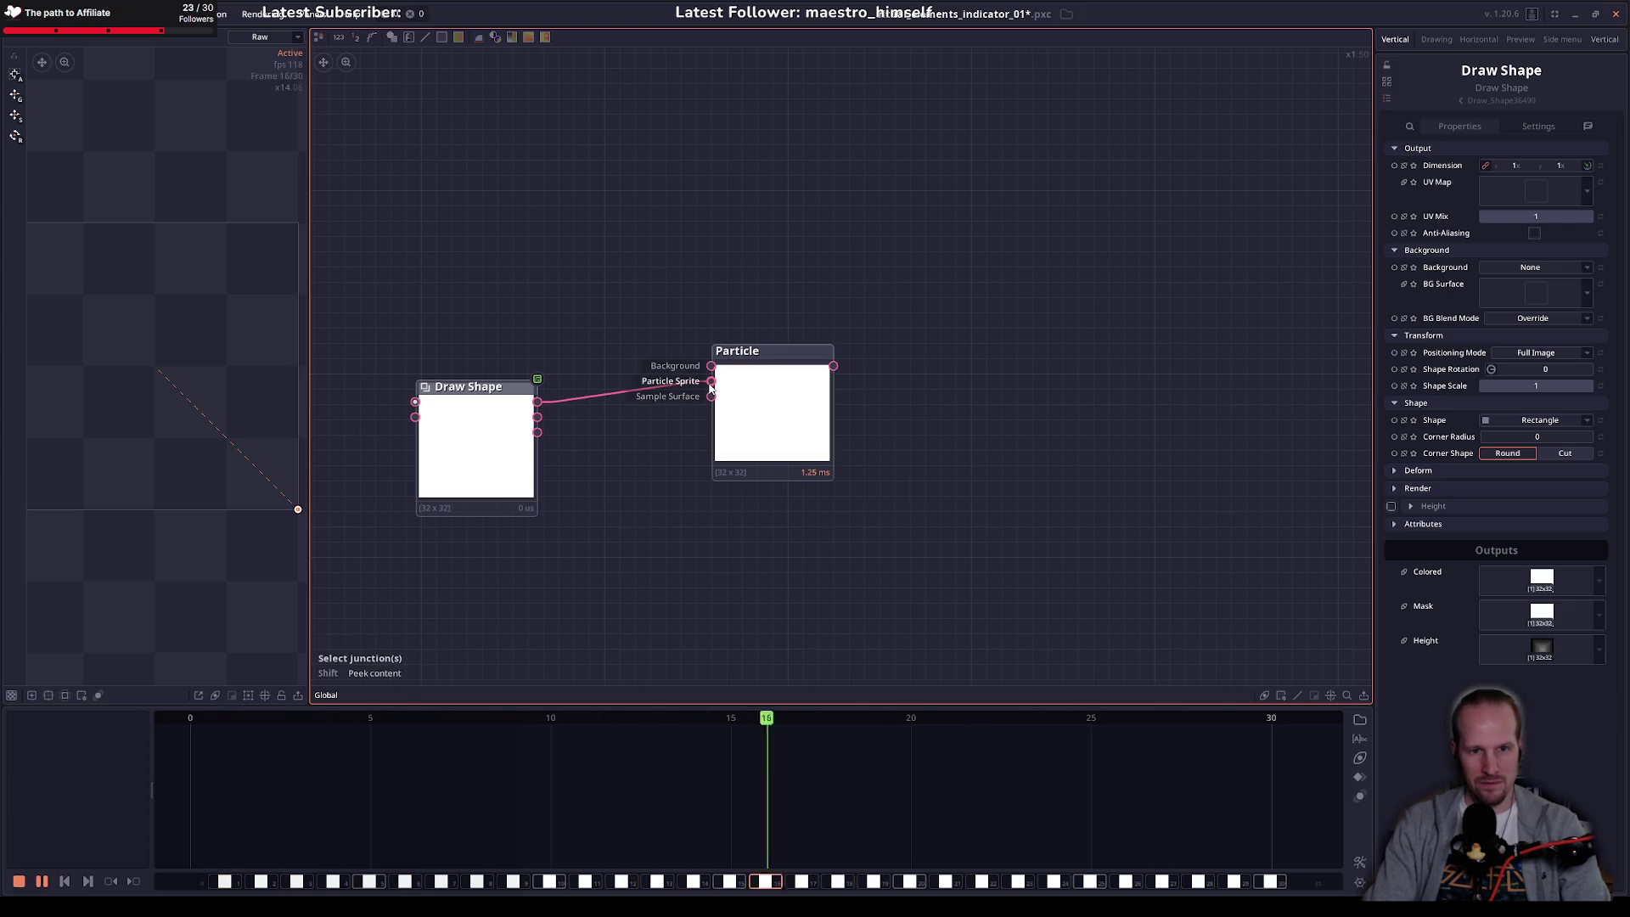
{"action": "left_click_drag", "start_coordinate": [512, 464], "coordinate": [512, 463]}
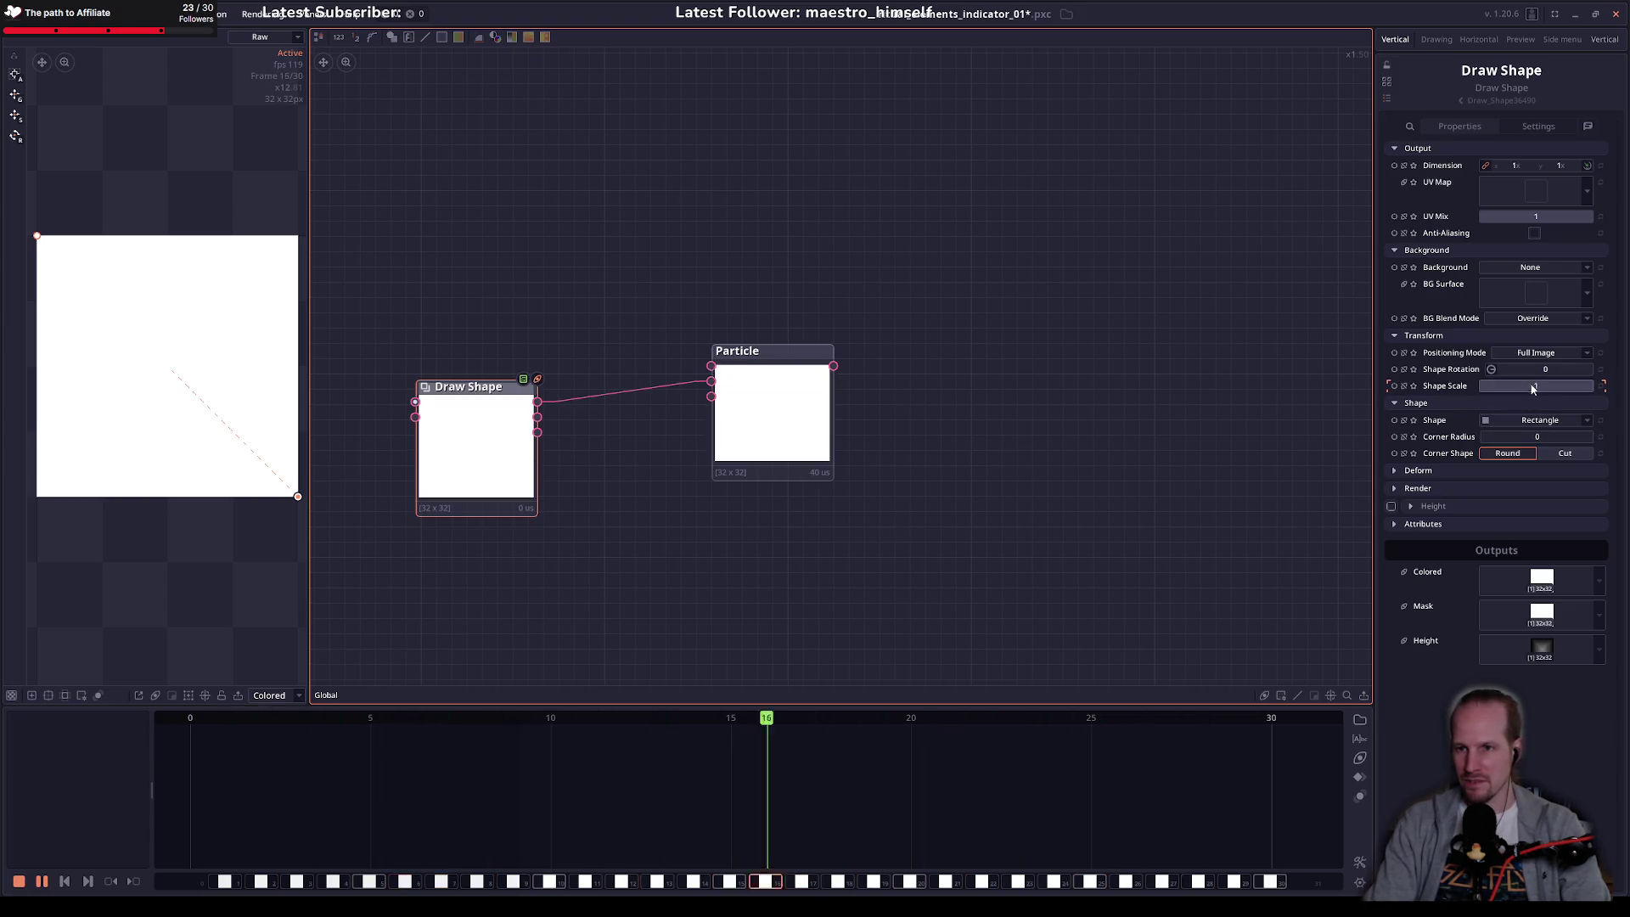
{"action": "left_click_drag", "start_coordinate": [1536, 386], "coordinate": [1420, 385]}
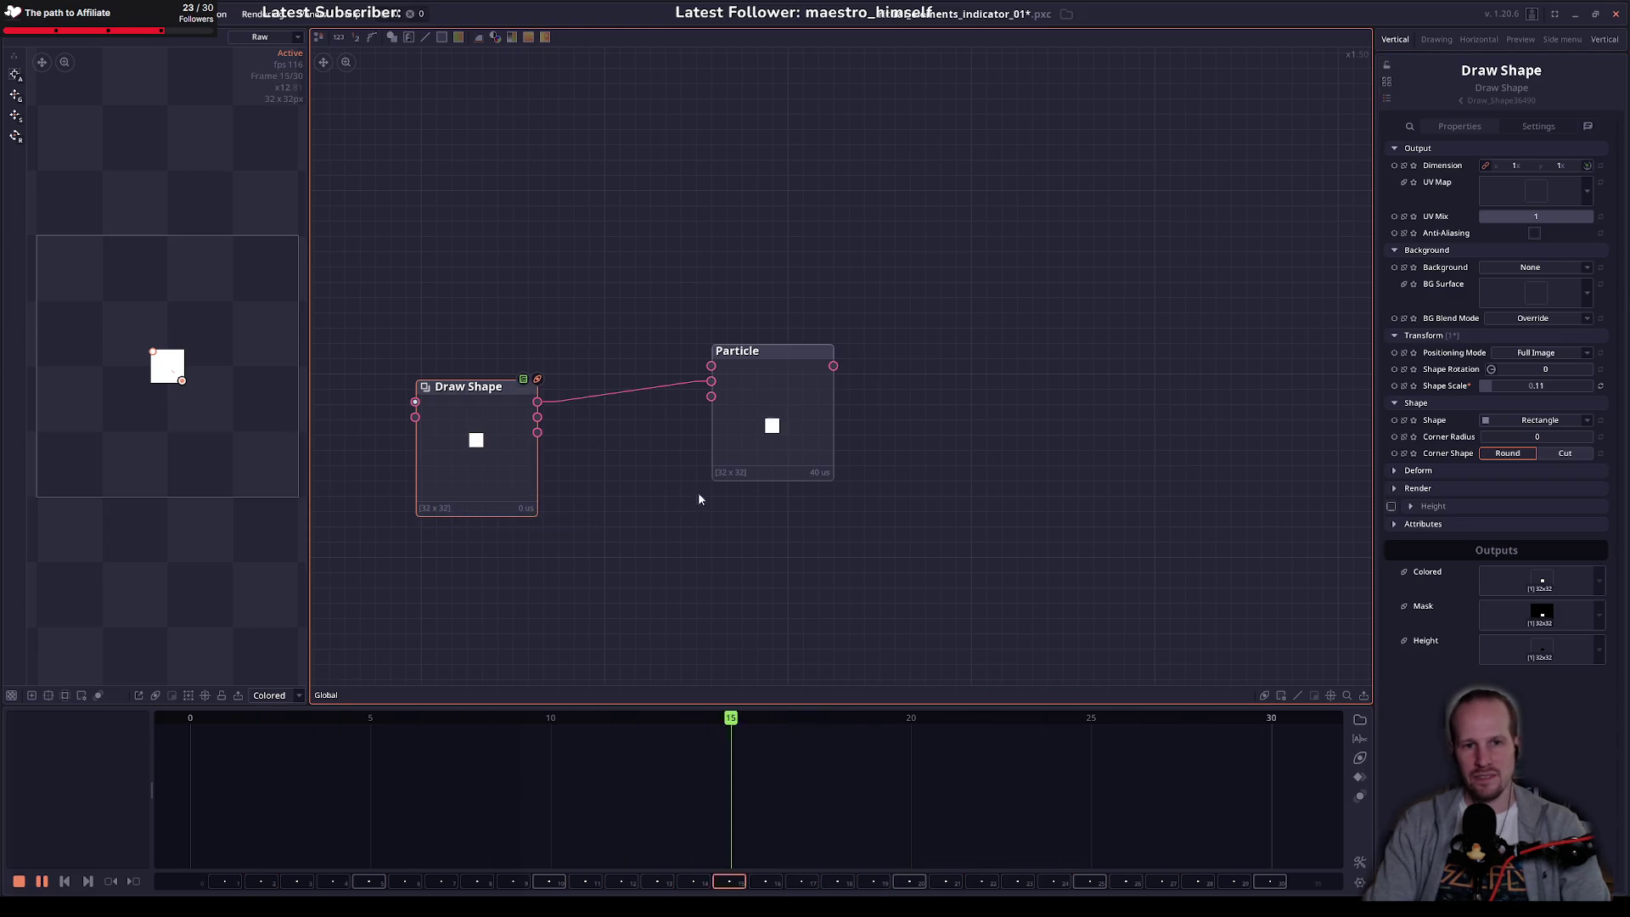
{"action": "key", "text": "Delete"}
{"action": "left_click_drag", "start_coordinate": [785, 442], "coordinate": [701, 457]}
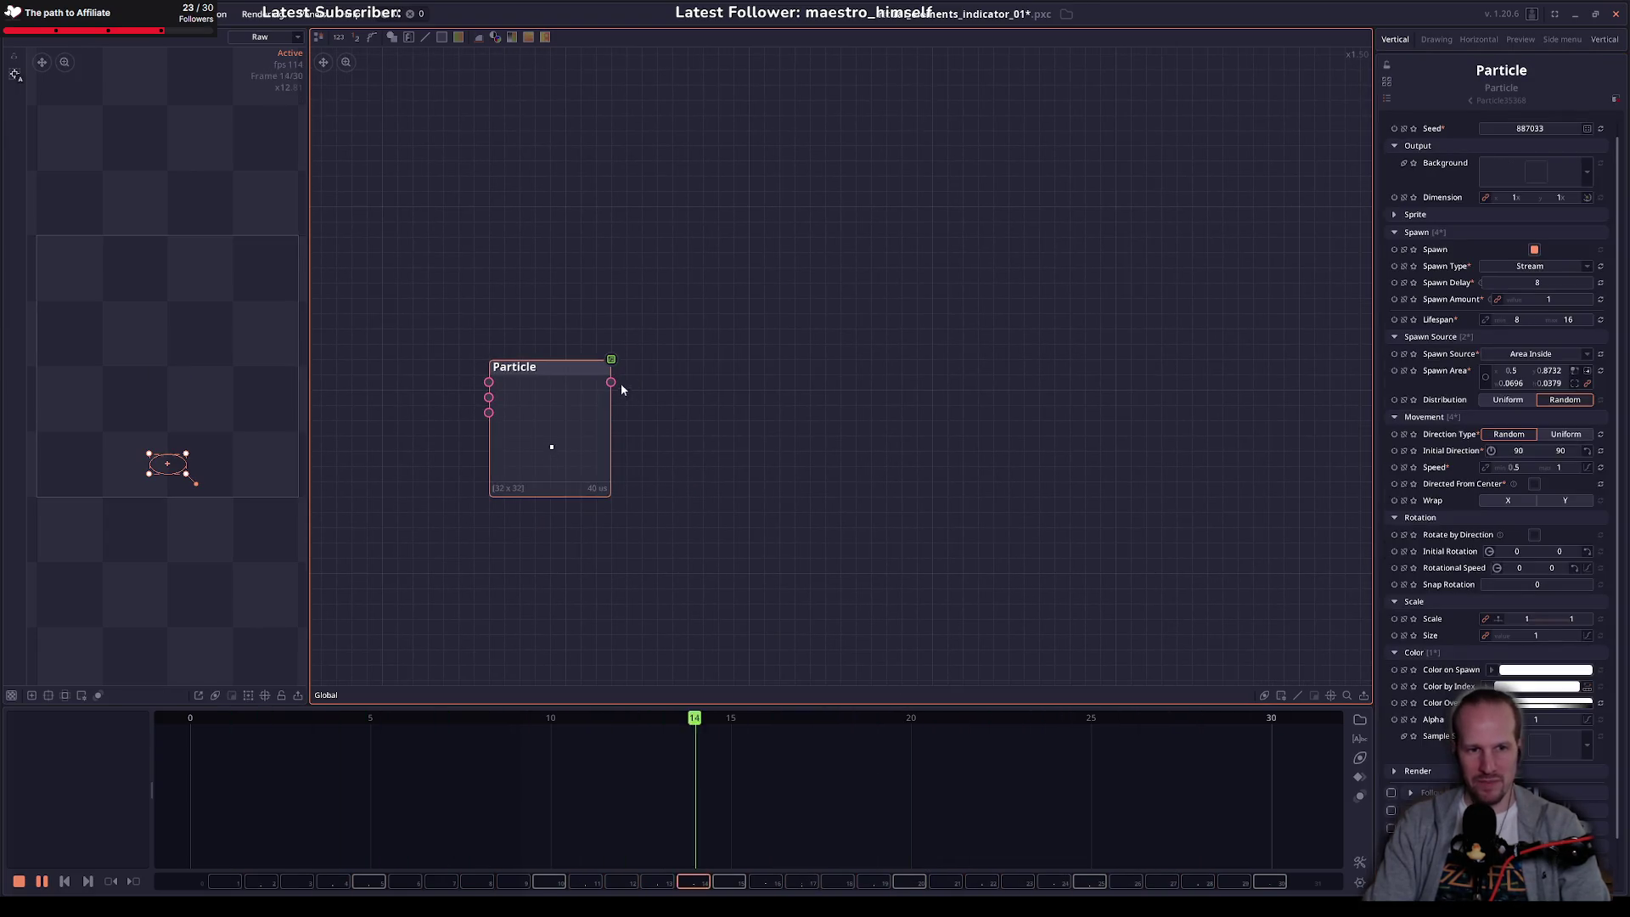
Step: Add a Render Spritesheet node fed by the Particle output, placed beside Particle
{"action": "left_click_drag", "start_coordinate": [620, 384], "coordinate": [717, 374]}
{"action": "type", "text": "sprite"}
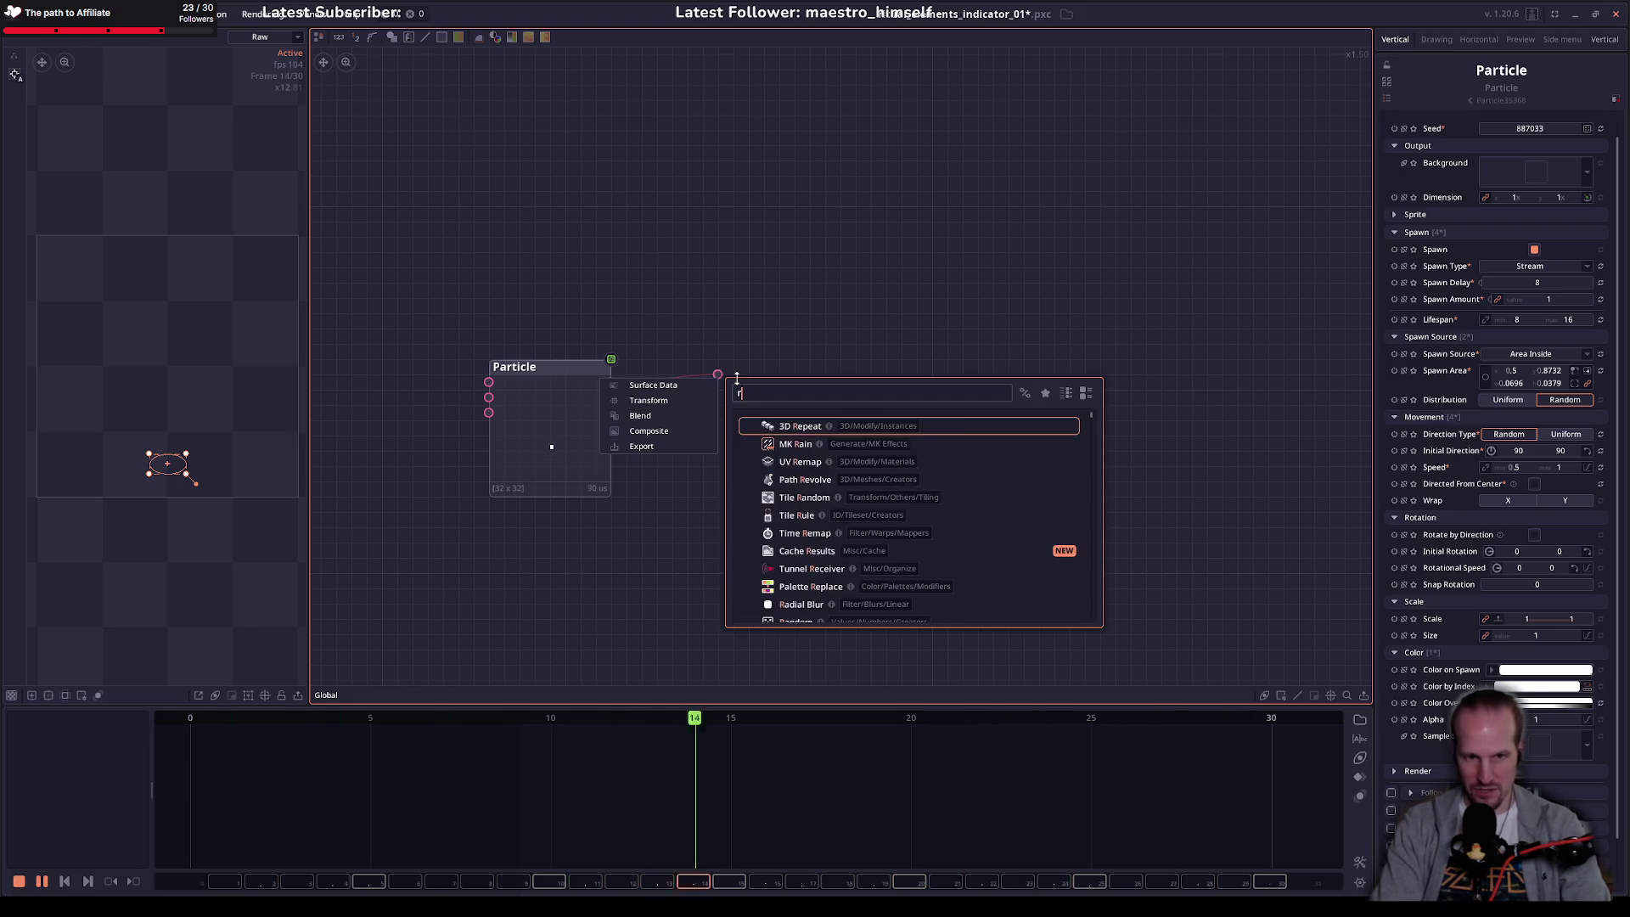
{"action": "key", "text": "Return"}
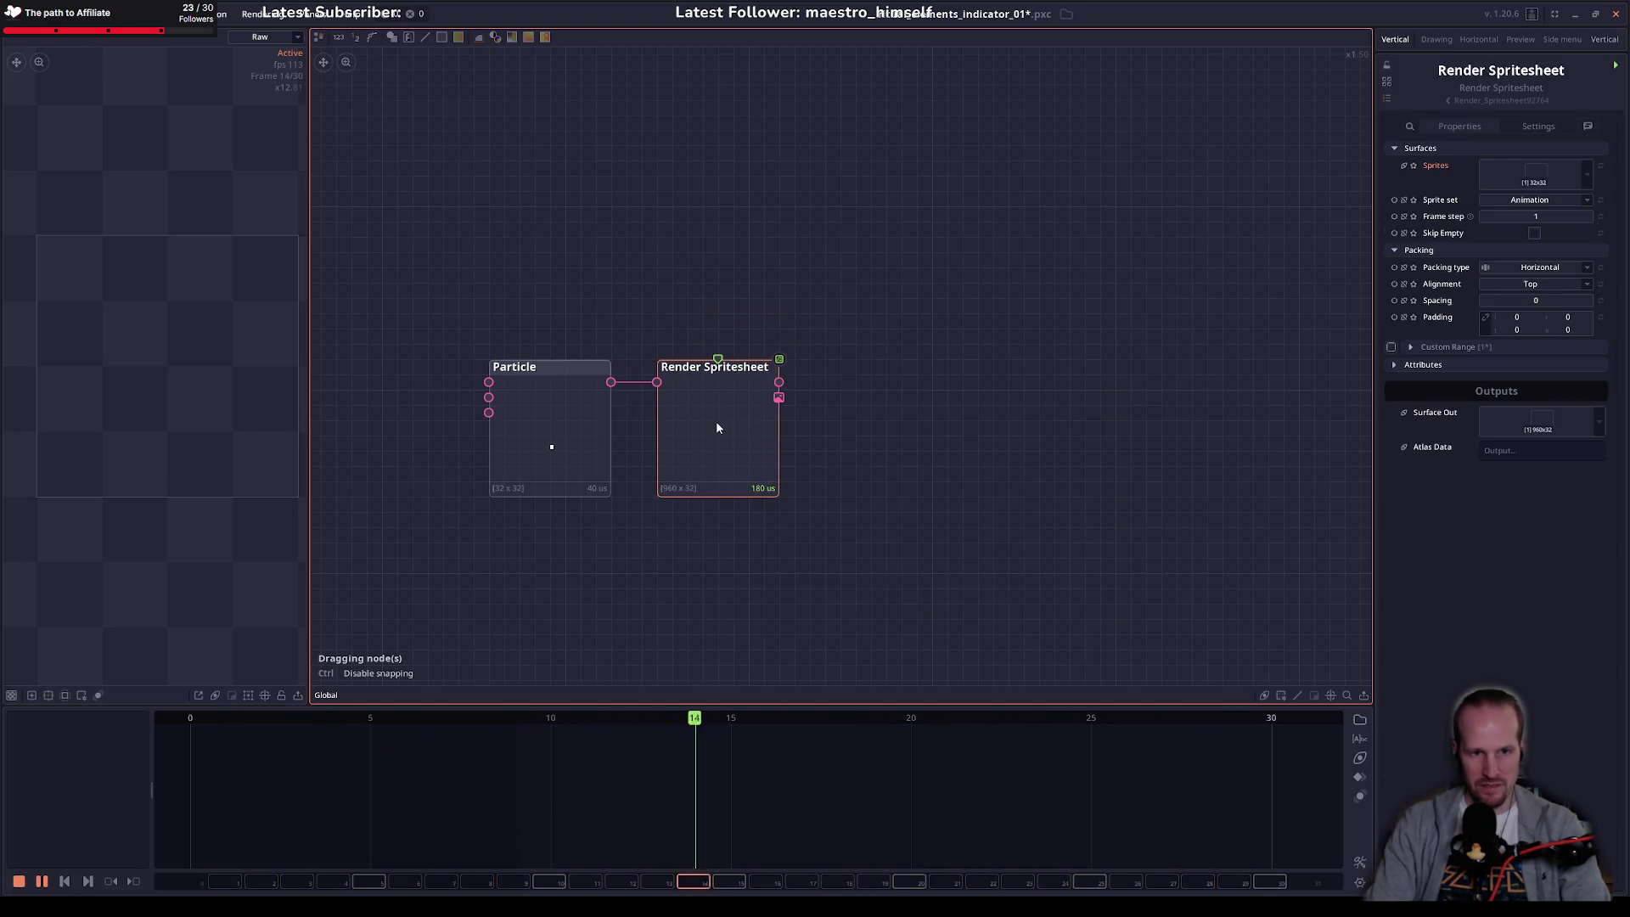
{"action": "left_click", "coordinate": [715, 420]}
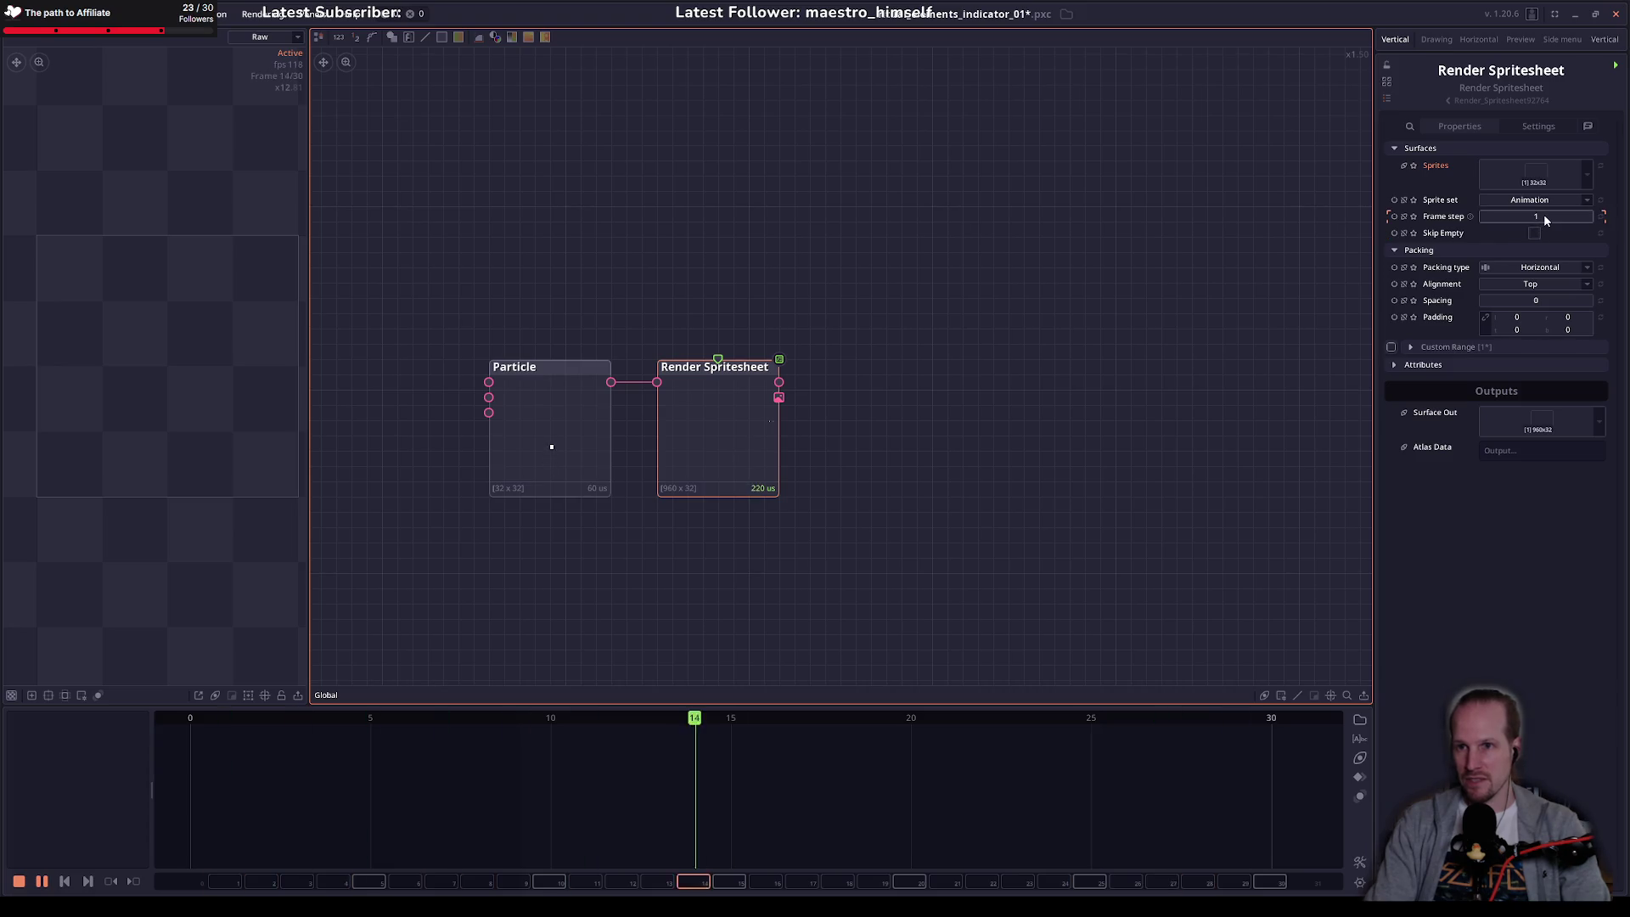
{"action": "scroll", "coordinate": [990, 781], "scroll_direction": "down", "scroll_amount": 2}
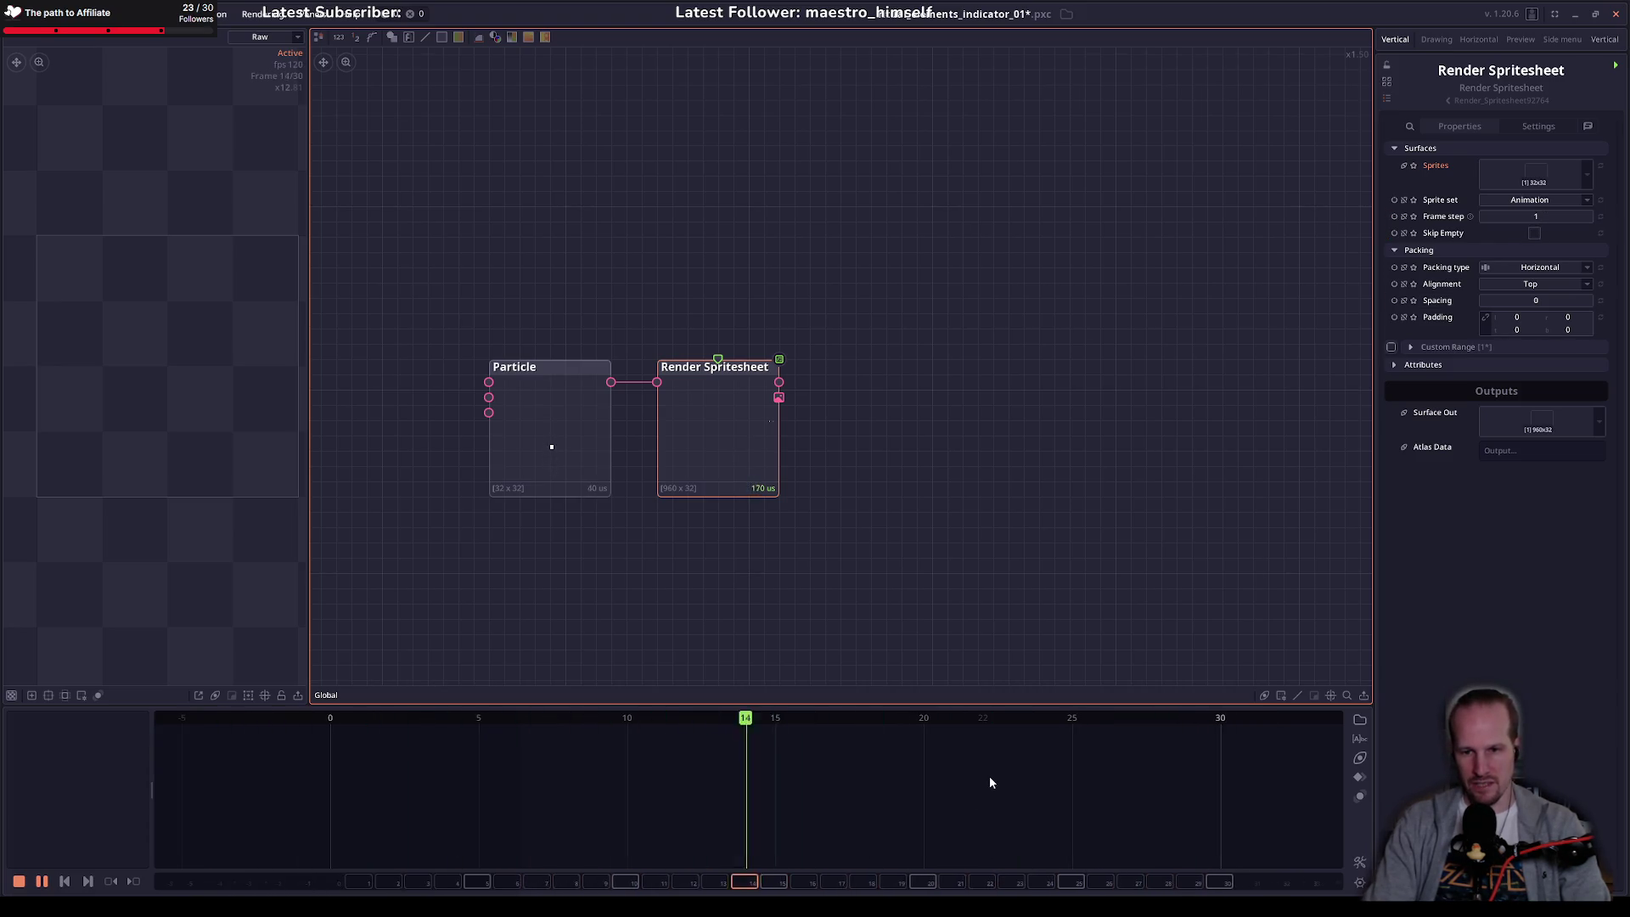
{"action": "scroll", "coordinate": [1043, 777], "scroll_direction": "down", "scroll_amount": 2}
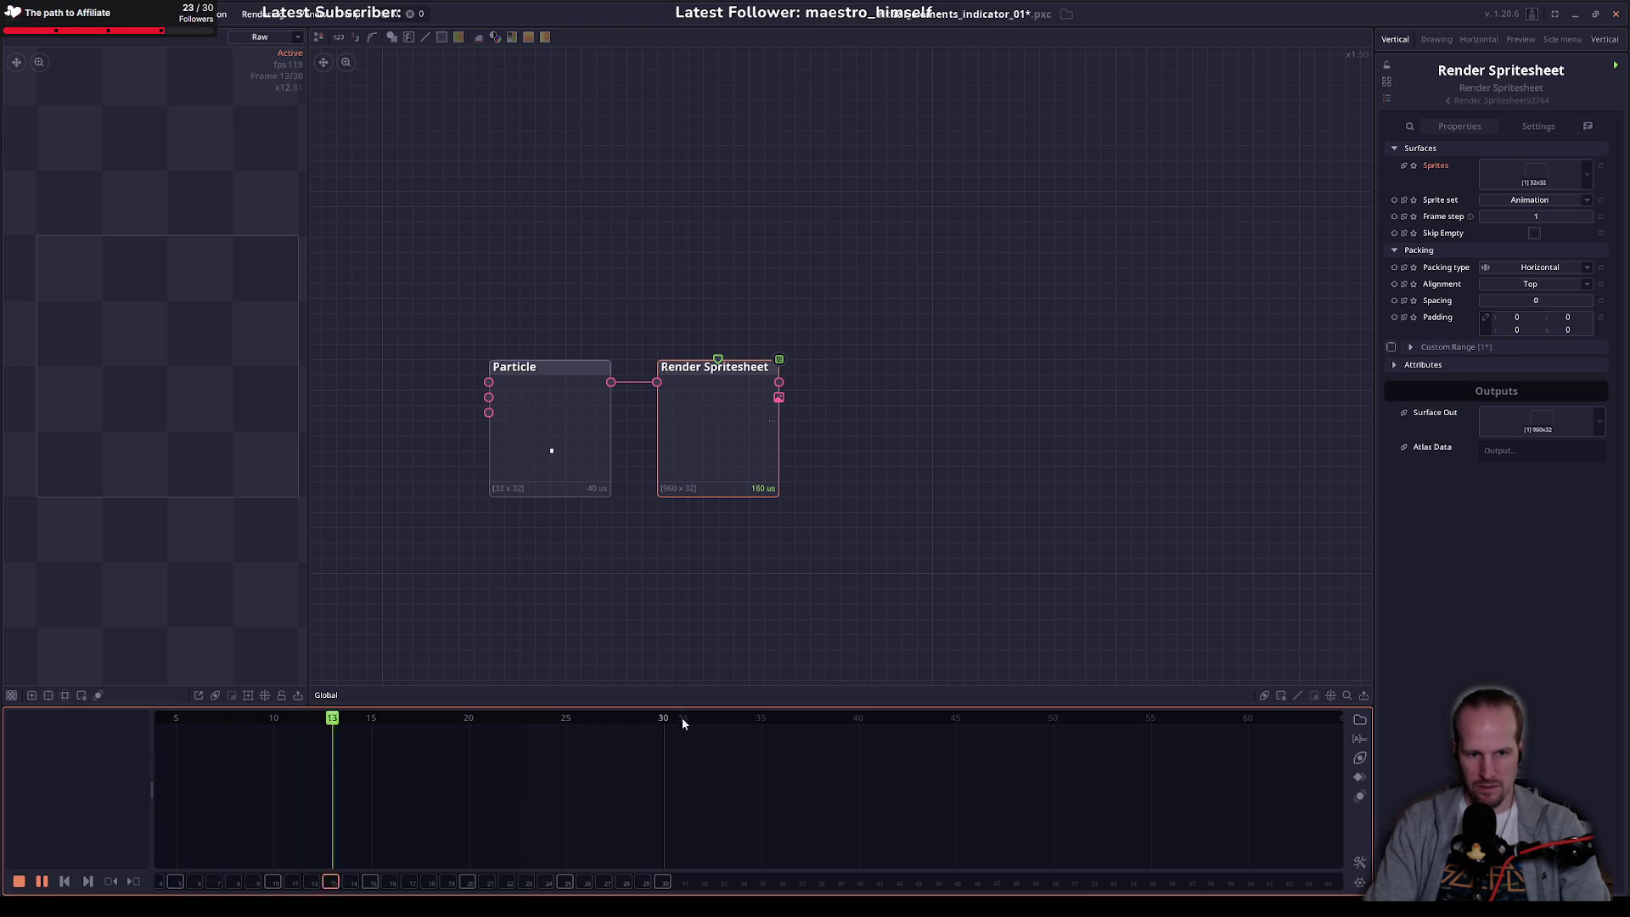
Step: Extend the animation length to 60 frames
{"action": "key", "text": "space"}
{"action": "left_click_drag", "start_coordinate": [667, 718], "coordinate": [1248, 739]}
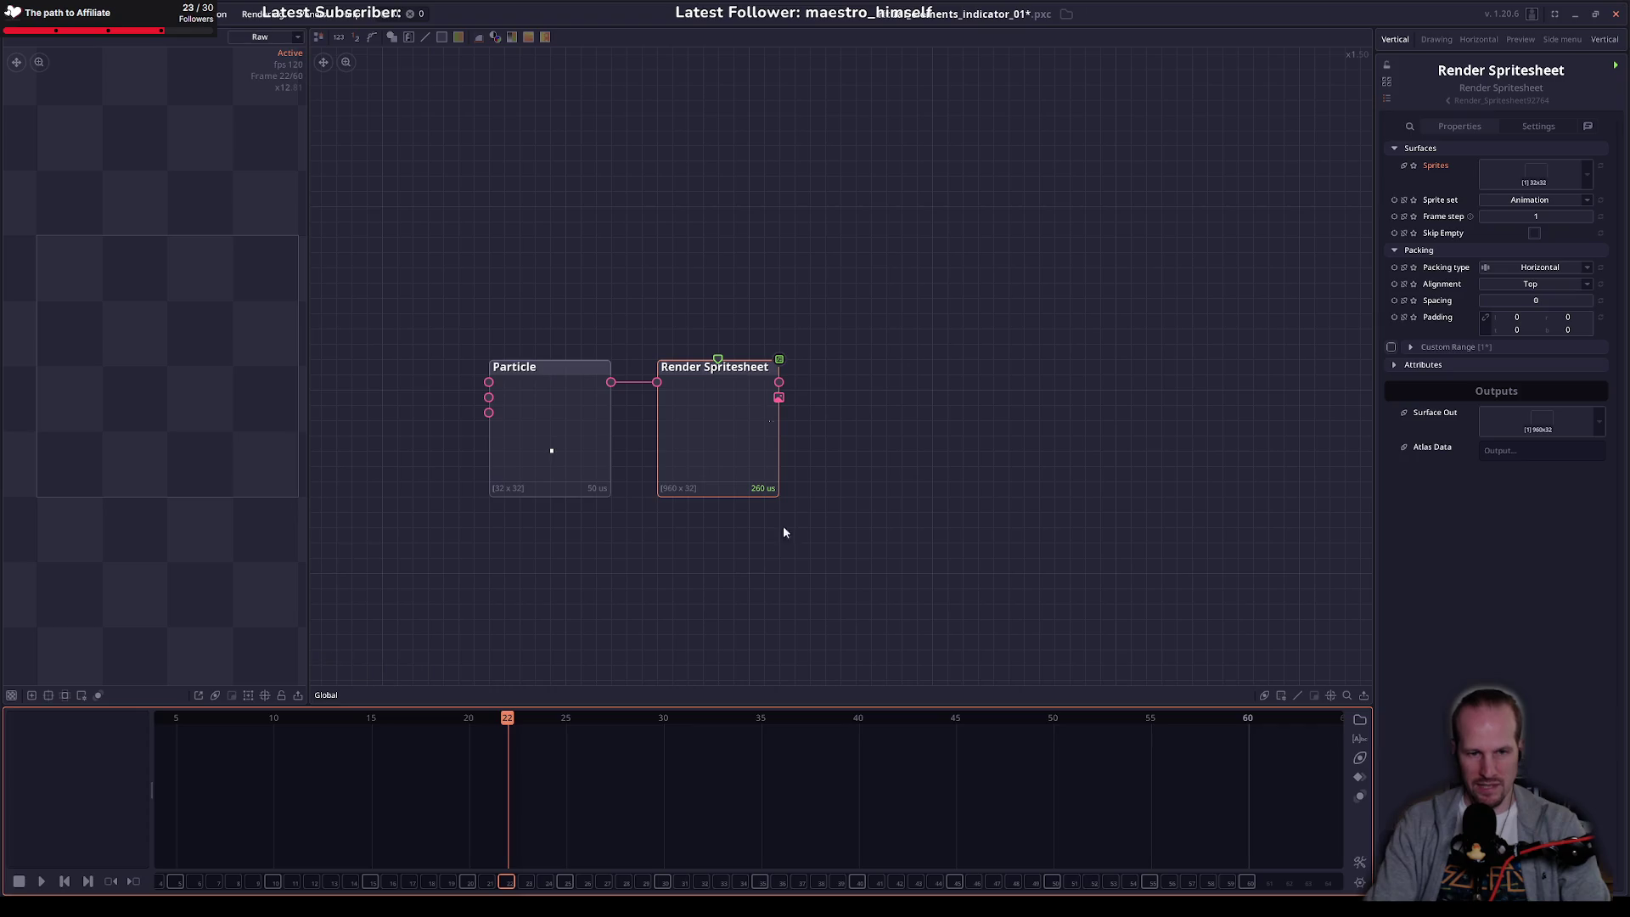
{"action": "key", "text": "space"}
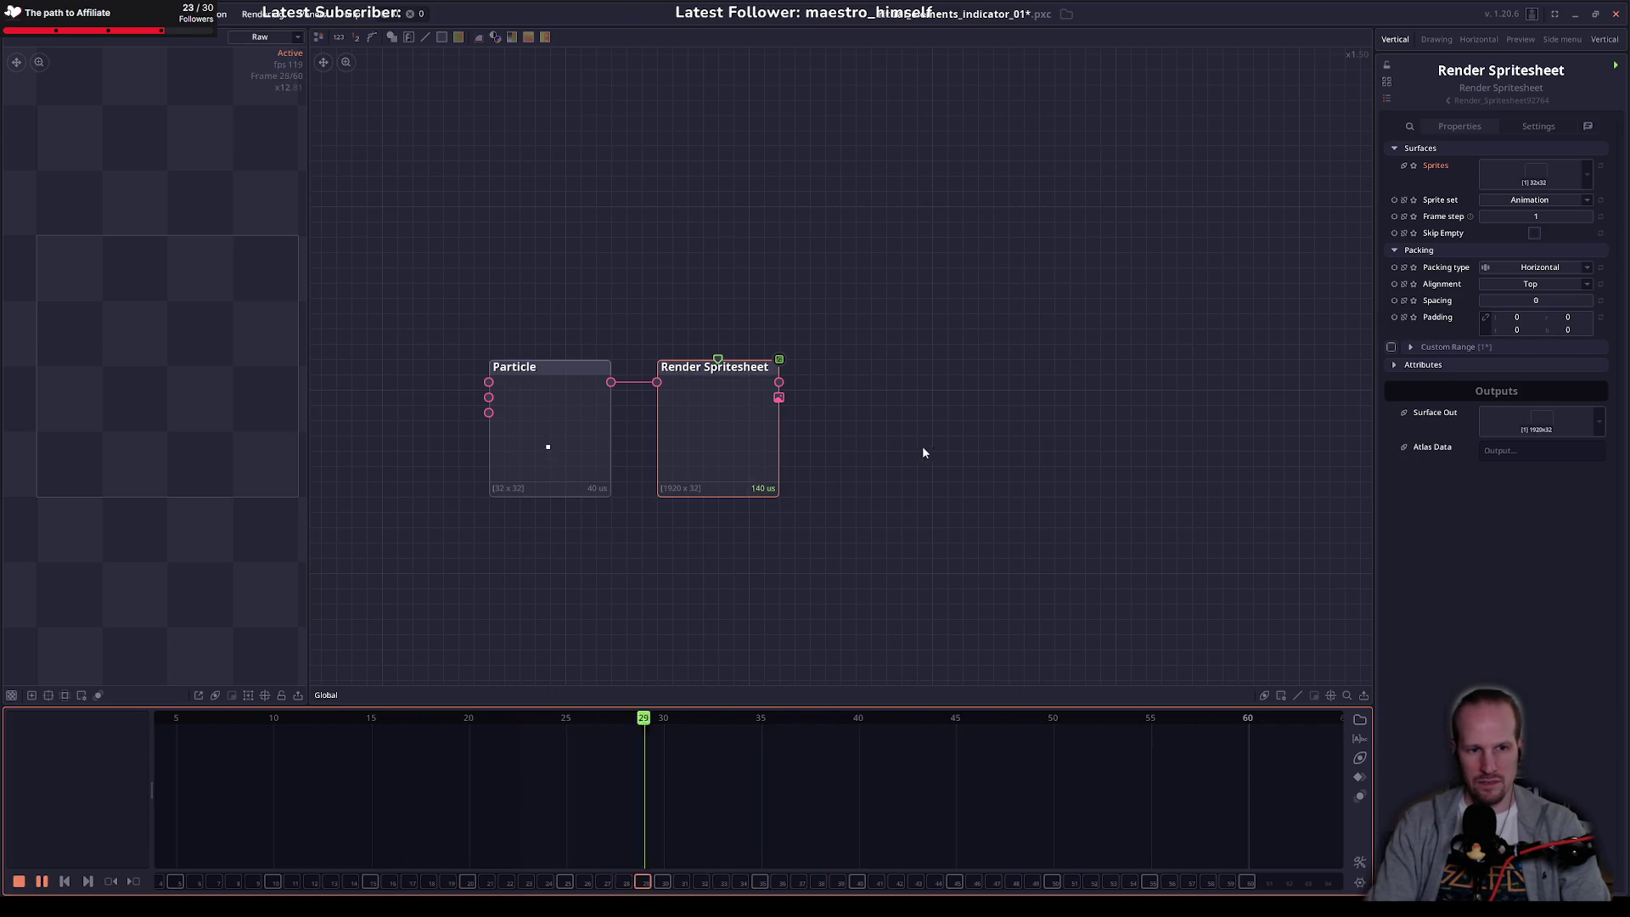
{"action": "key", "text": "space"}
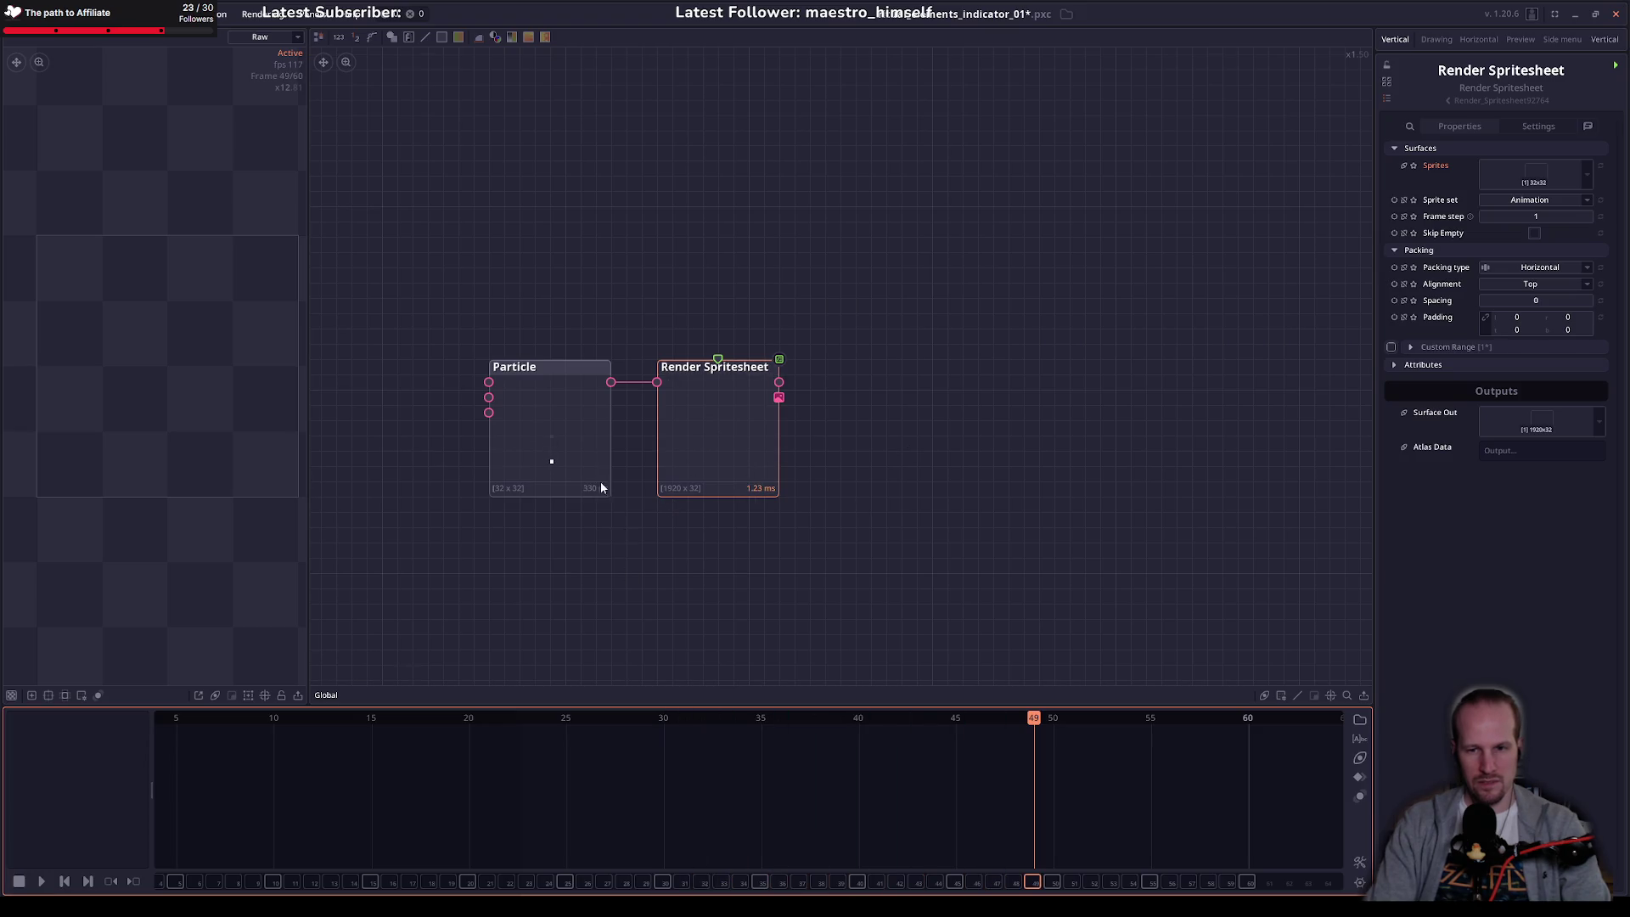
Step: Compare the Particle and spritesheet output at the first frame and frame 60
{"action": "left_click", "coordinate": [556, 434]}
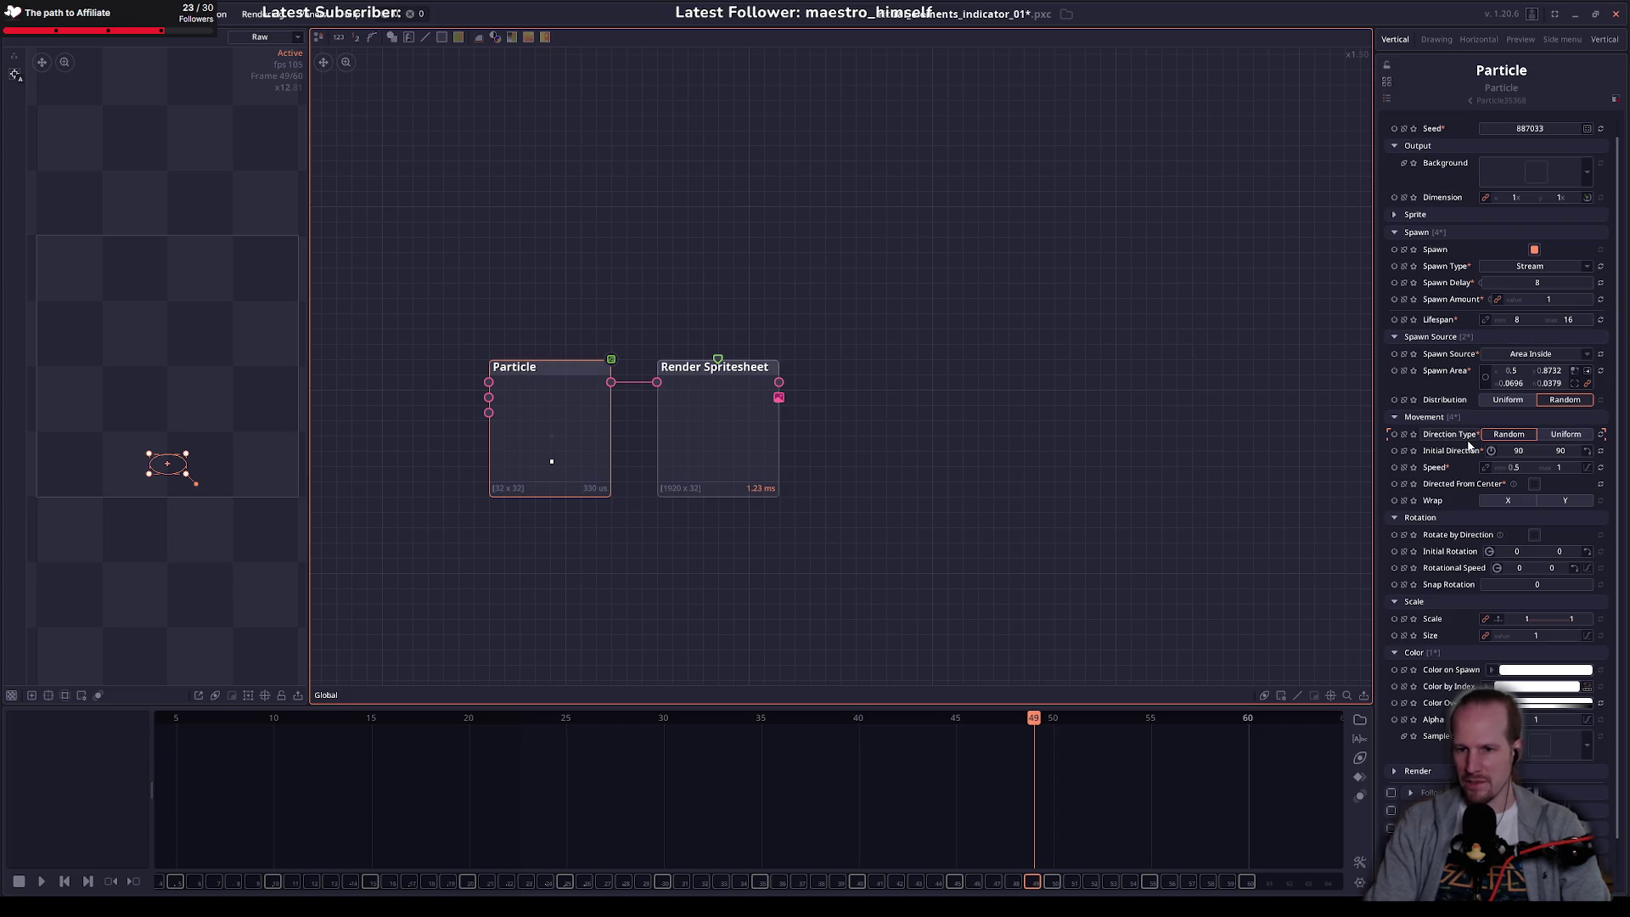
{"action": "left_click", "coordinate": [723, 425]}
{"action": "left_click", "coordinate": [561, 420]}
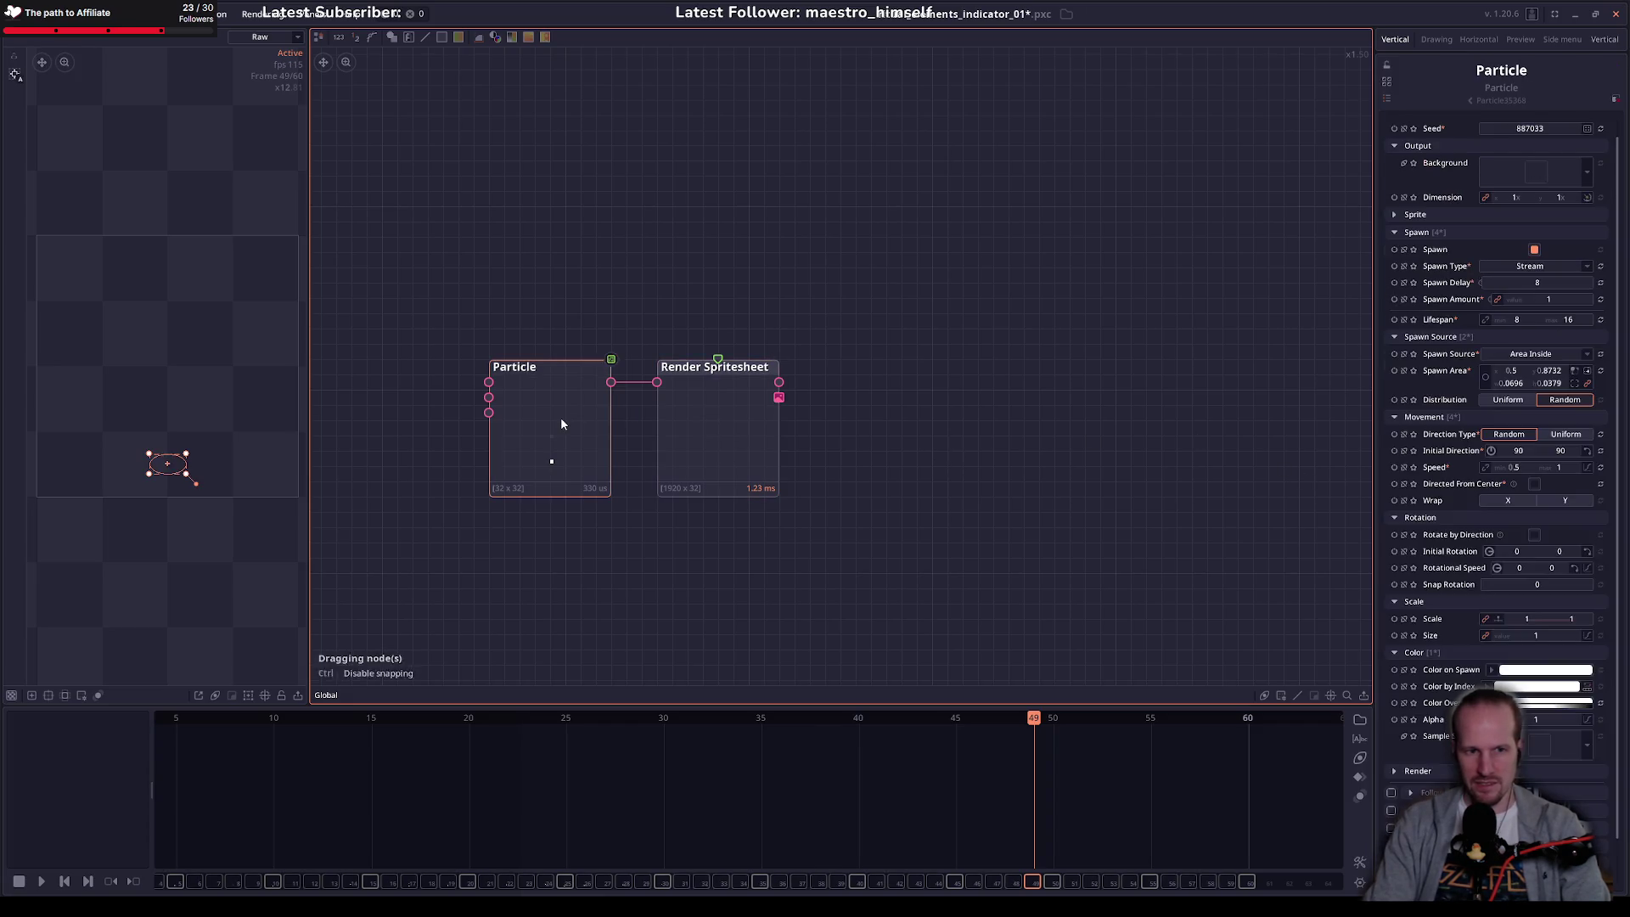
{"action": "scroll", "coordinate": [1456, 594], "scroll_direction": "down", "scroll_amount": 2}
{"action": "left_click", "coordinate": [1247, 718]}
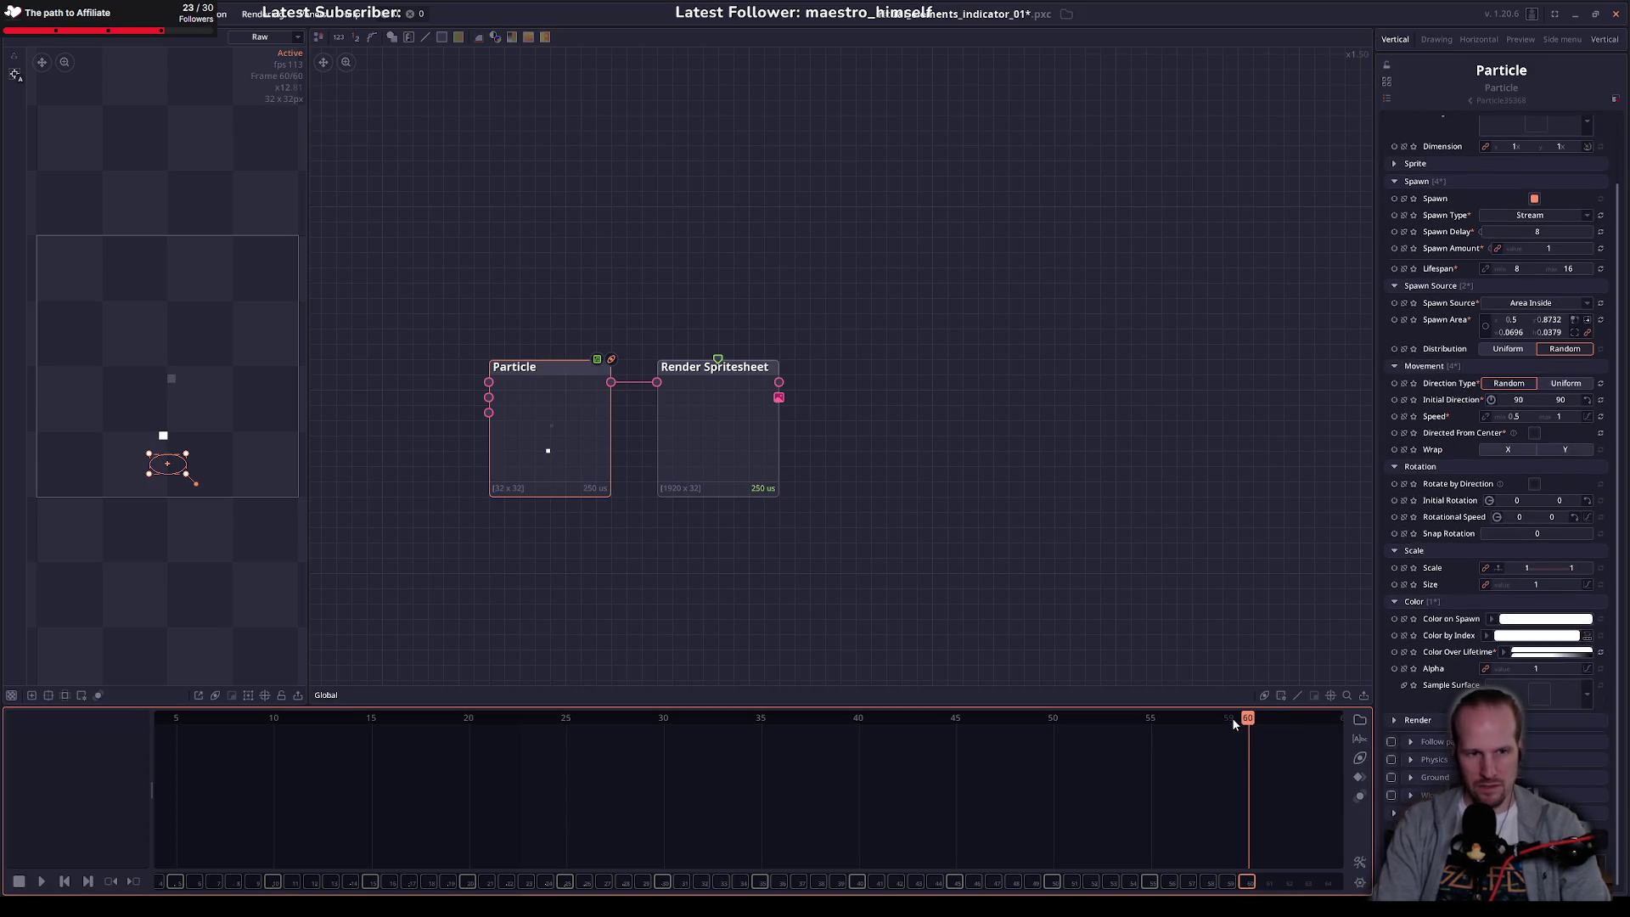
{"action": "key", "text": "Home"}
{"action": "left_click", "coordinate": [1231, 717]}
{"action": "key", "text": "Home"}
{"action": "left_click", "coordinate": [1231, 716]}
{"action": "key", "text": "Home"}
{"action": "left_click", "coordinate": [1231, 717]}
{"action": "key", "text": "Home"}
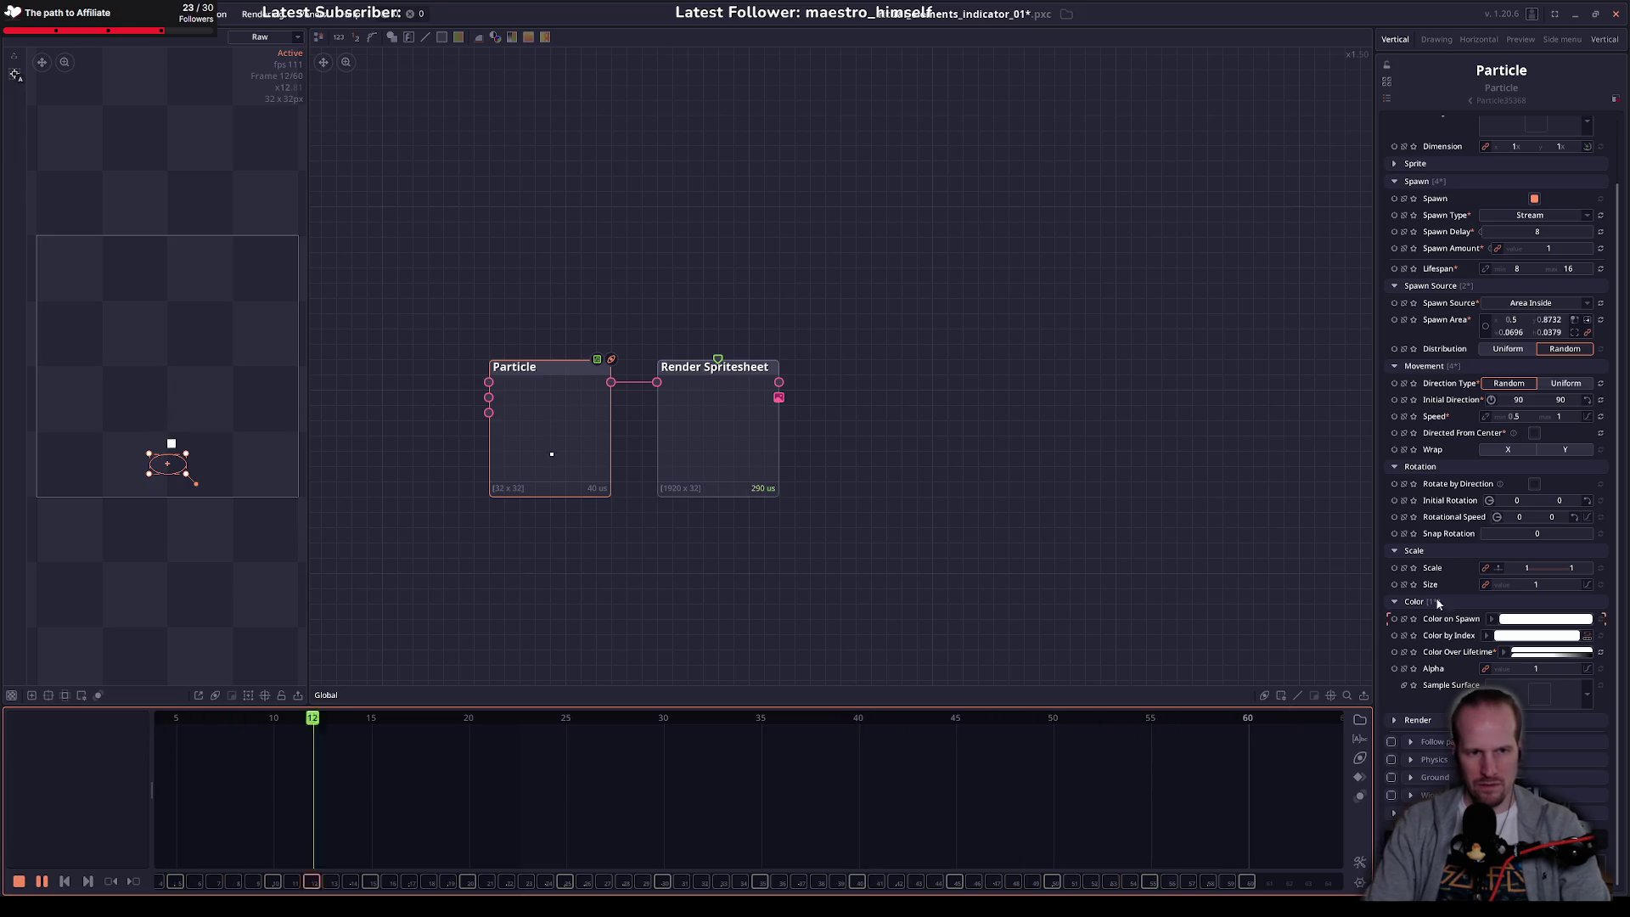
Step: Set the Render Spritesheet frame step to 2 and start an Export node from its output
{"action": "left_click", "coordinate": [666, 437]}
{"action": "left_click", "coordinate": [546, 450]}
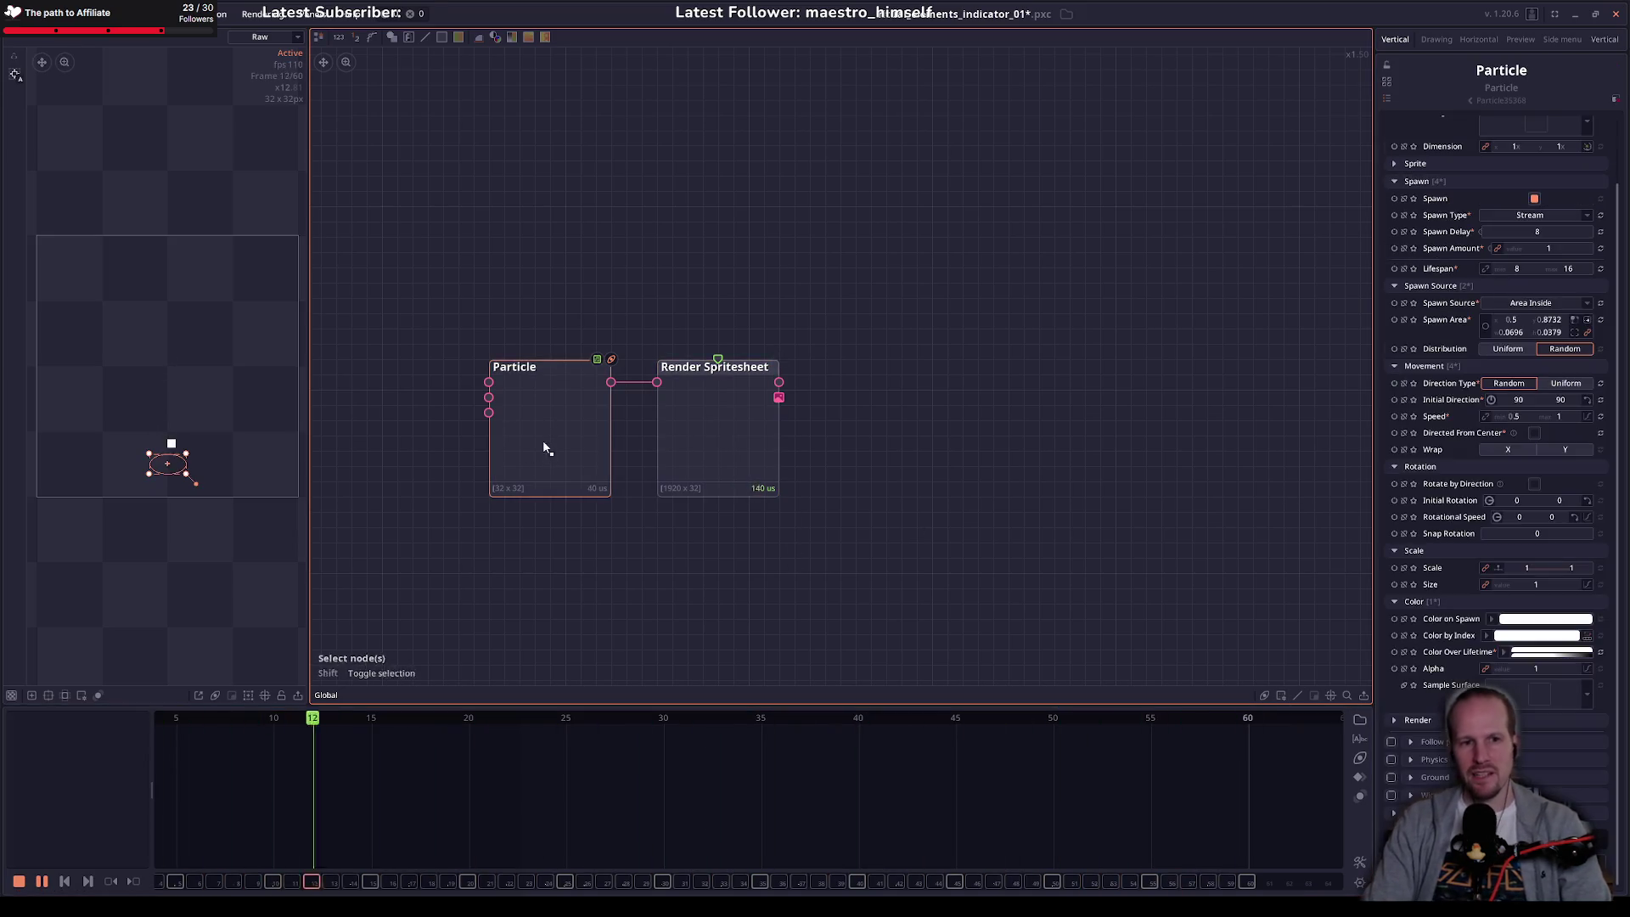
{"action": "left_click", "coordinate": [715, 421]}
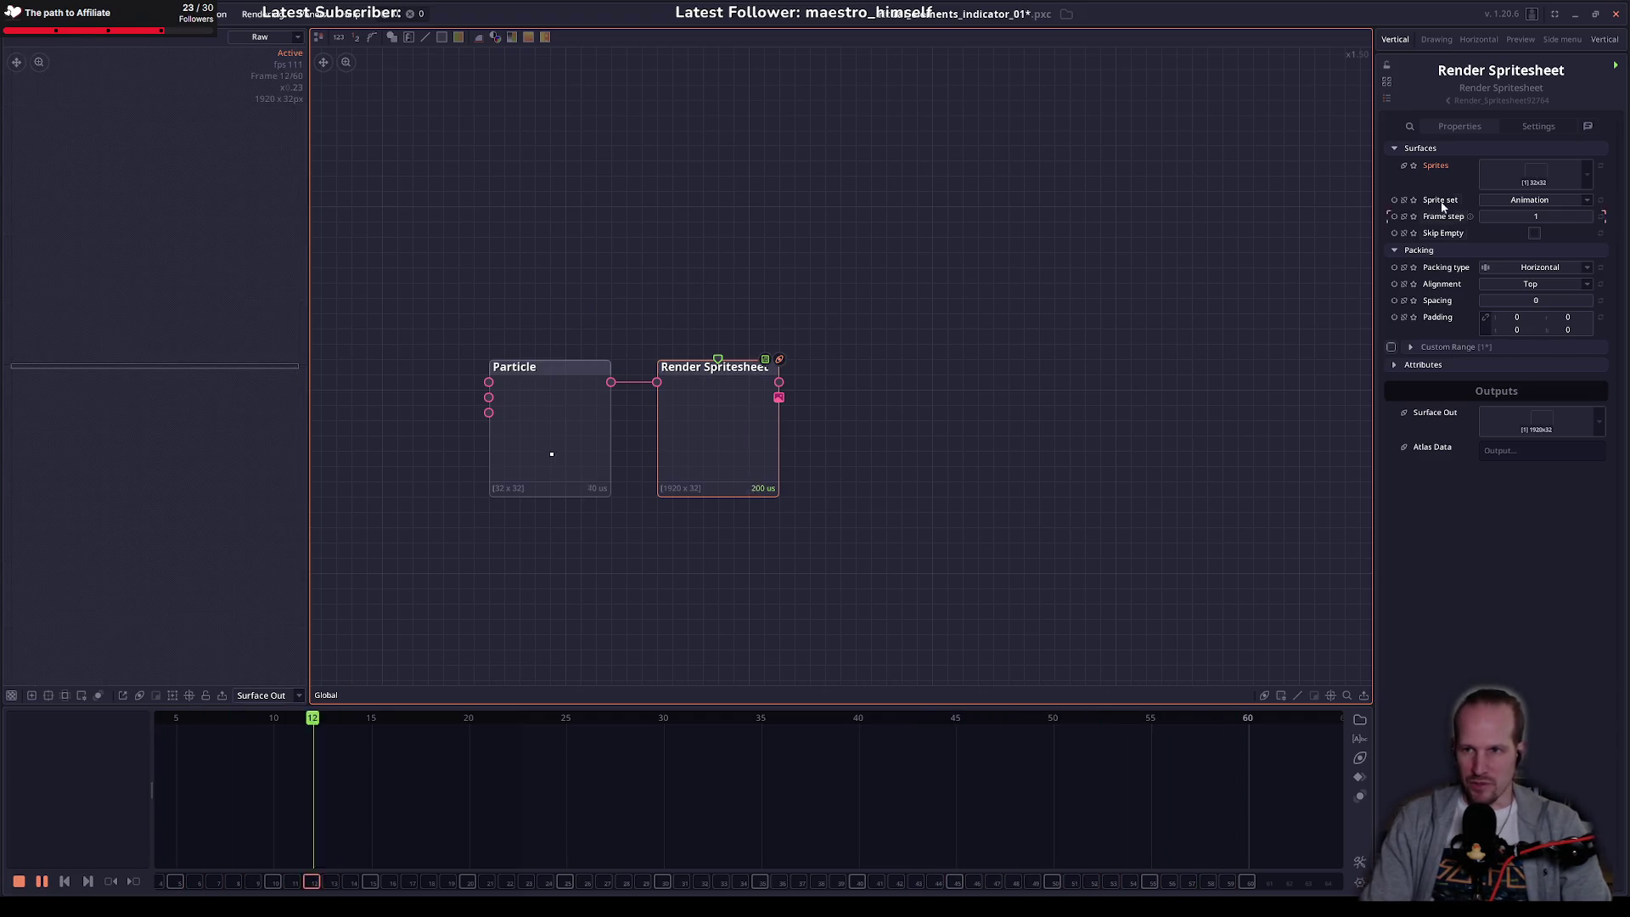
{"action": "left_click", "coordinate": [1504, 217]}
{"action": "type", "text": "2"}
{"action": "key", "text": "Return"}
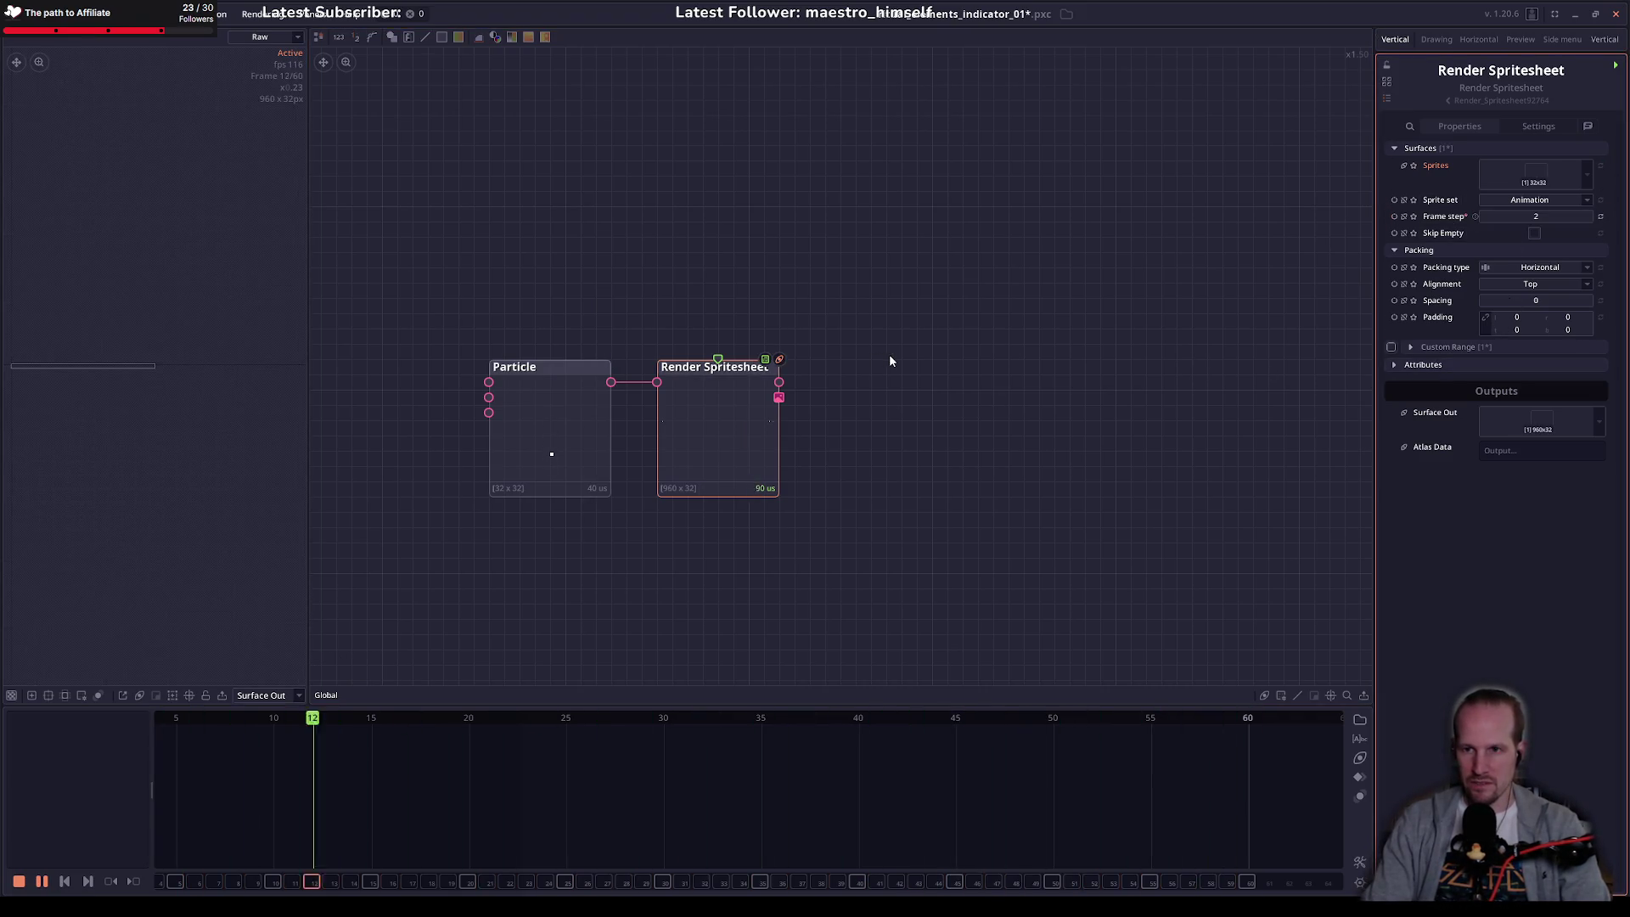
{"action": "mouse_move", "coordinate": [813, 413]}
{"action": "left_mouse_down"}
{"action": "mouse_move", "coordinate": [651, 448]}
{"action": "mouse_move", "coordinate": [687, 434]}
{"action": "left_mouse_up"}
{"action": "type", "text": "expot"}
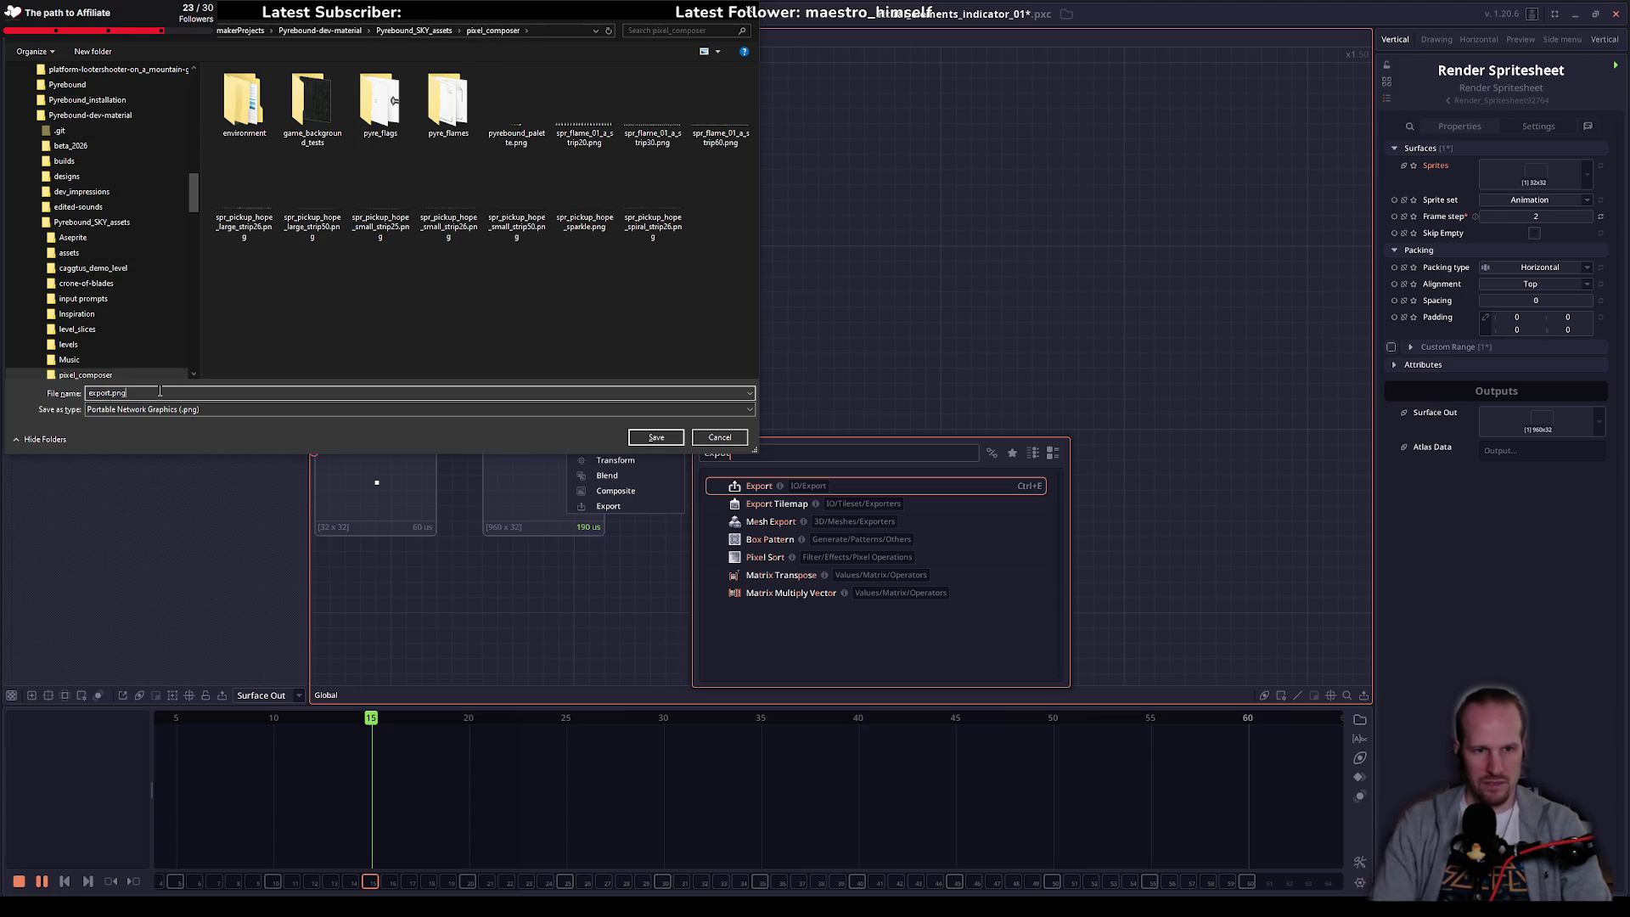
Step: Place the Export node after the spritesheet and name its file spr_ritual_element_indicator_01_strip30
{"action": "left_click", "coordinate": [659, 439]}
{"action": "left_click_drag", "start_coordinate": [715, 468], "coordinate": [689, 470]}
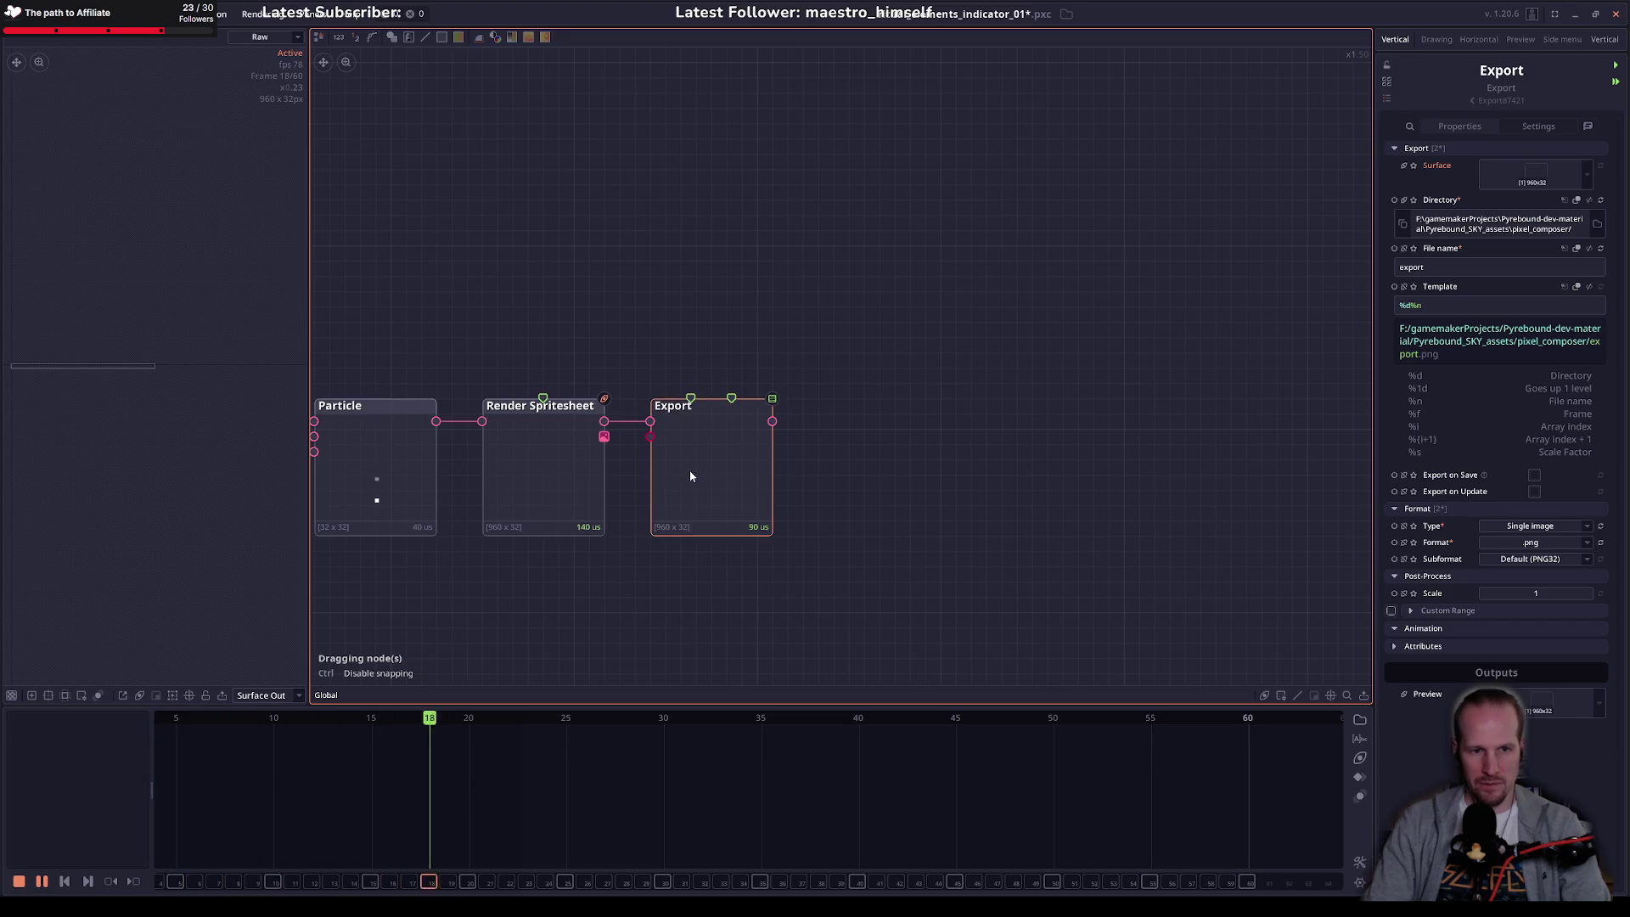
{"action": "left_click", "coordinate": [1467, 265]}
{"action": "type", "text": "spr_"}
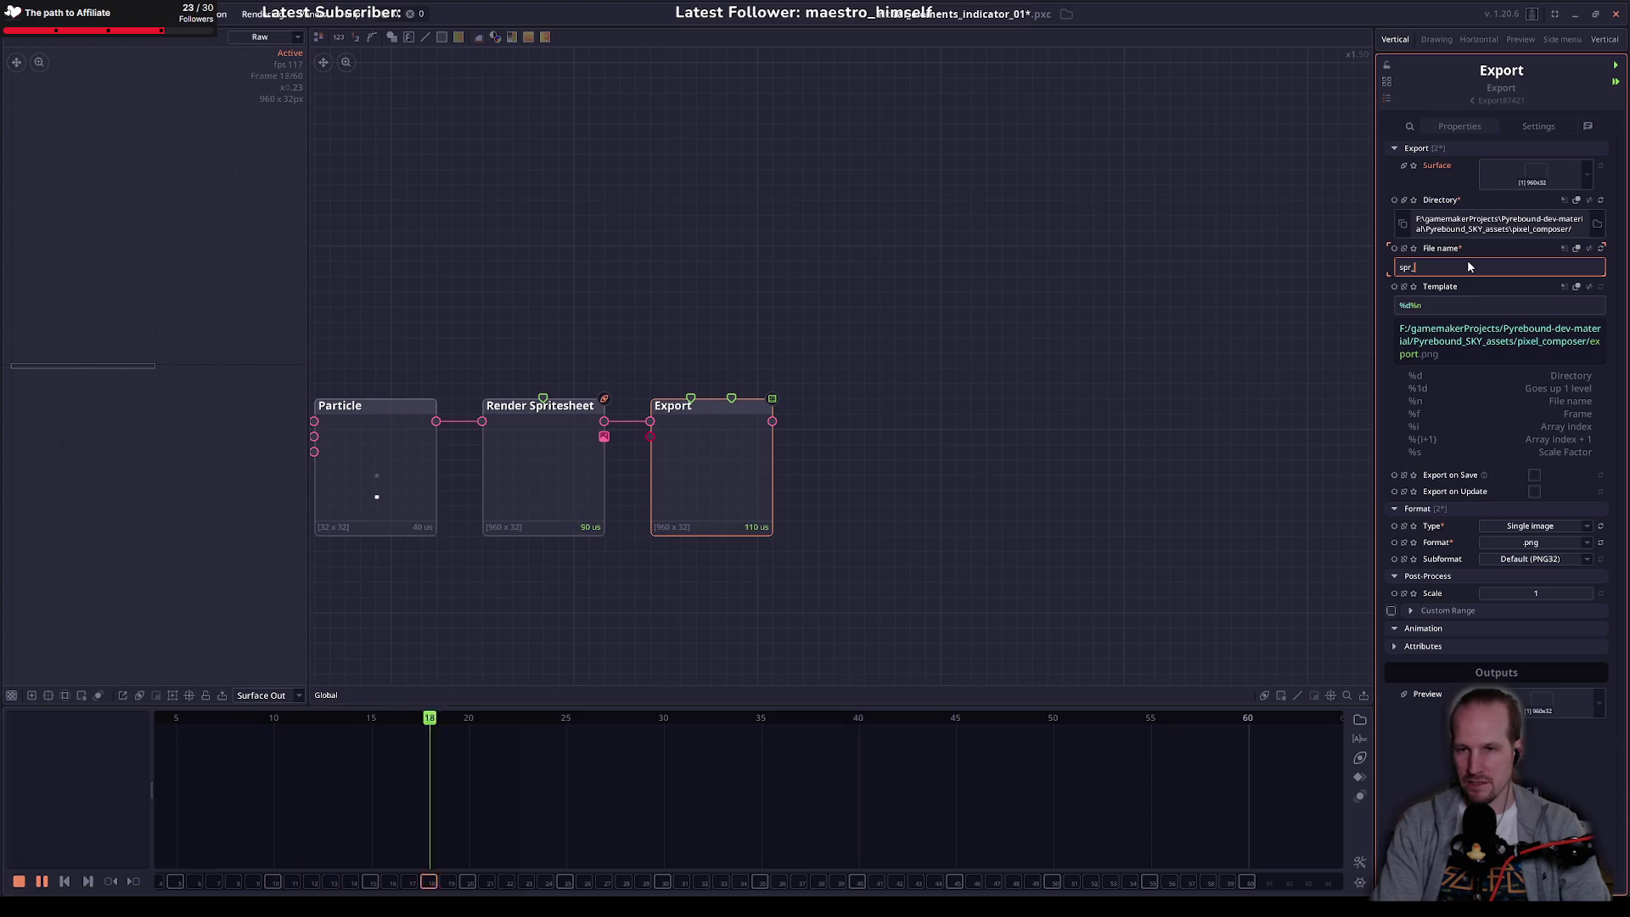
{"action": "key", "text": "Home"}
{"action": "key", "text": "End"}
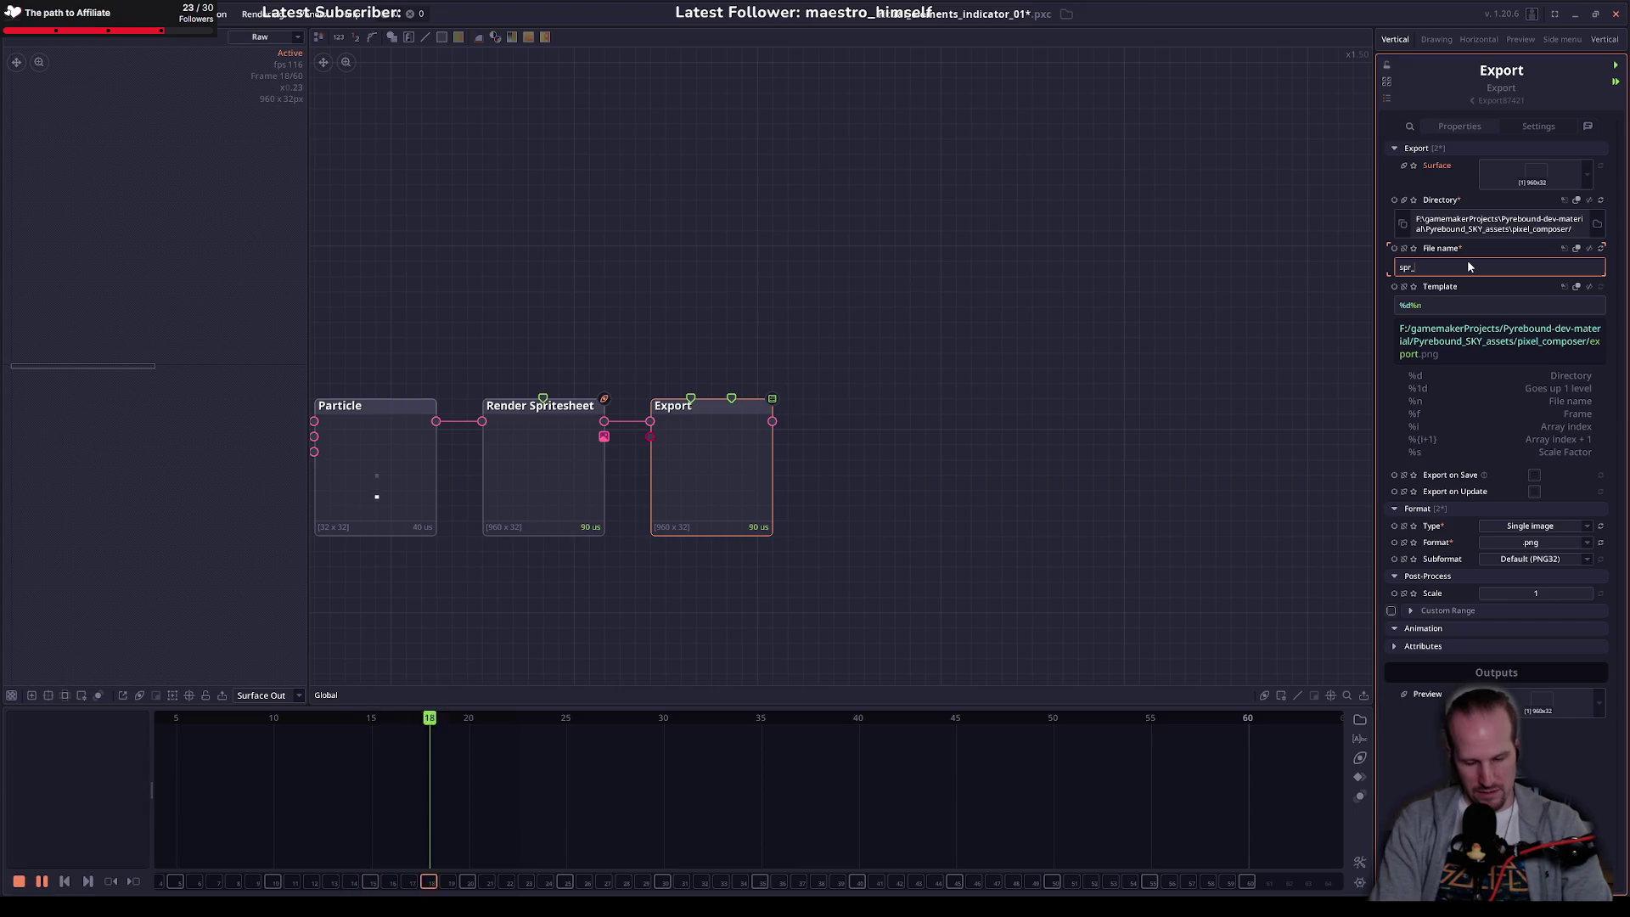
{"action": "type", "text": "ritual_element_indicat"}
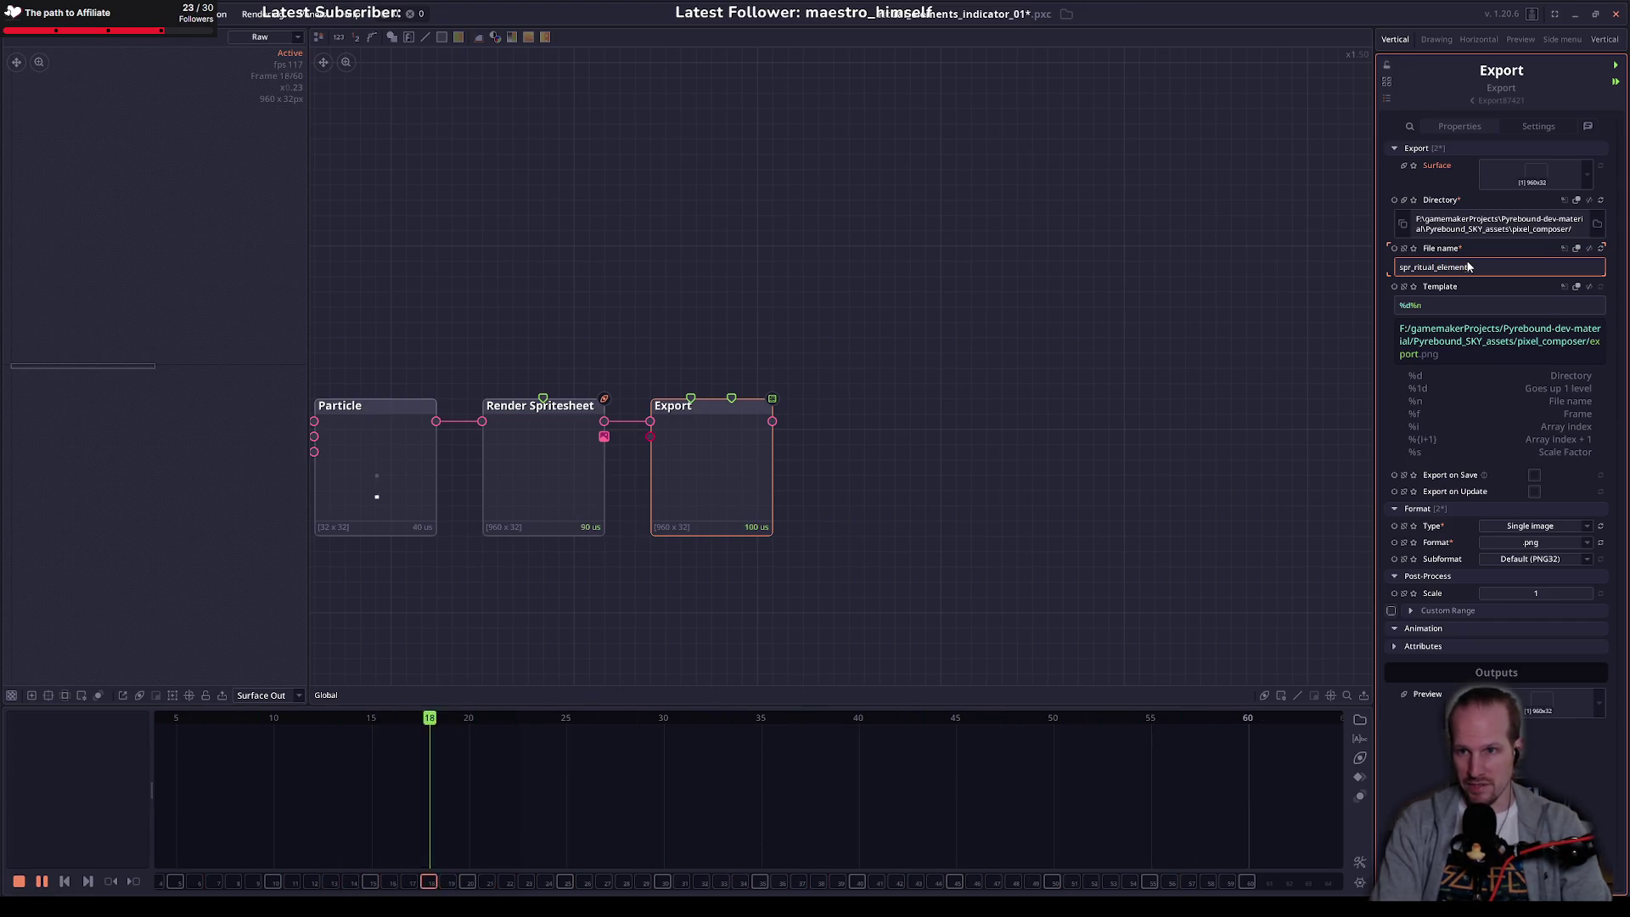
{"action": "type", "text": "or_01"}
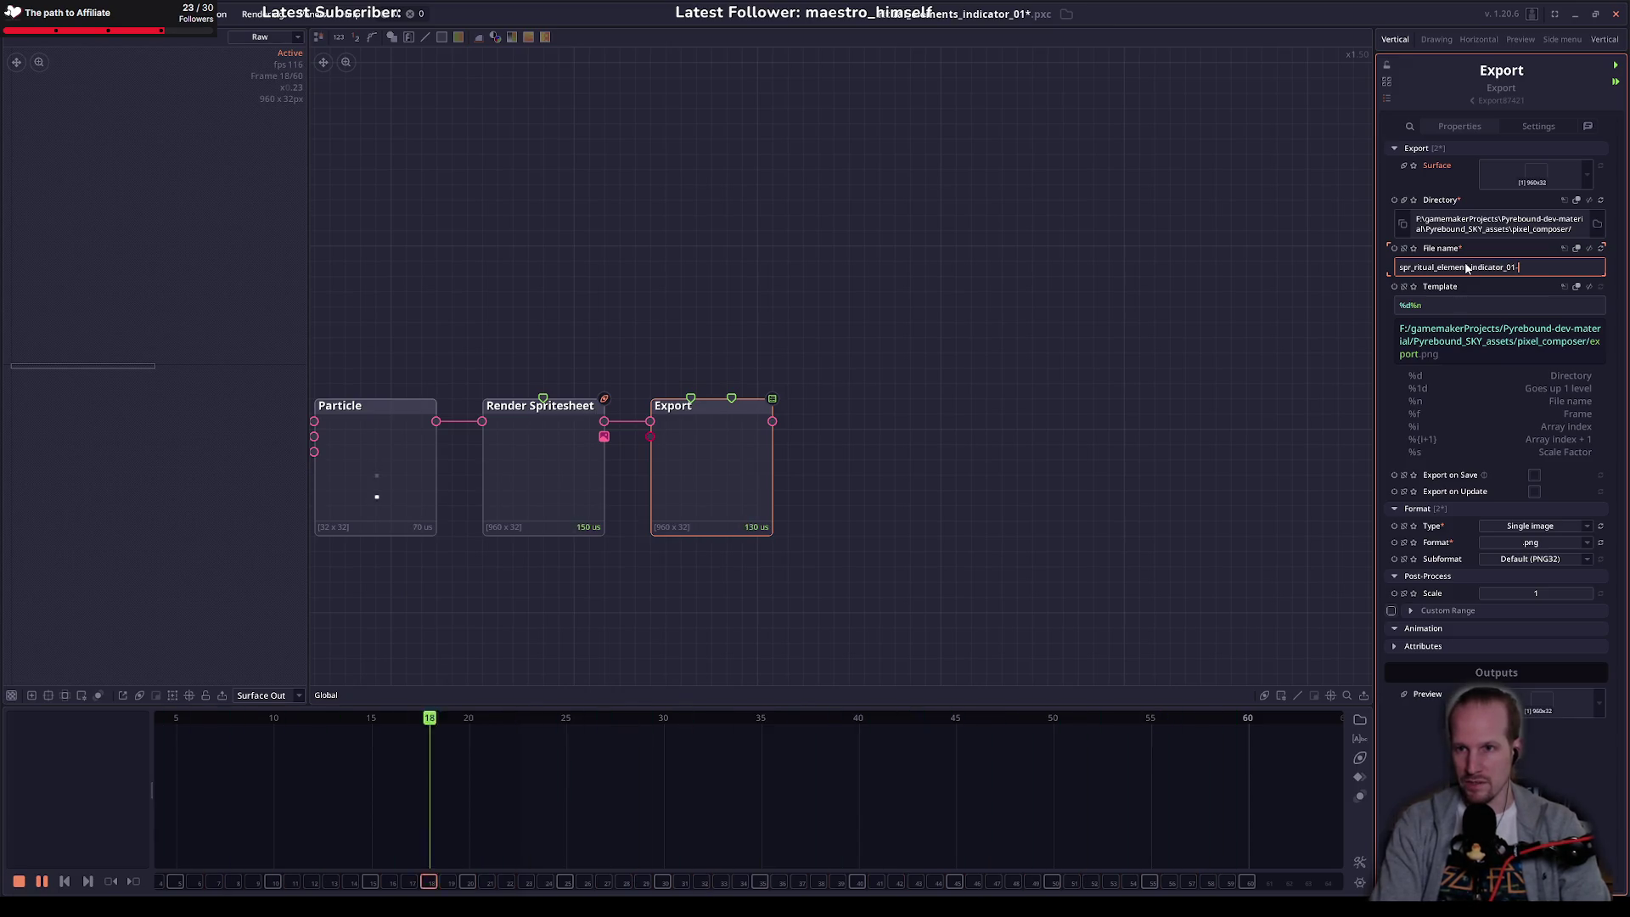
{"action": "type", "text": "-_s"}
{"action": "key", "text": "BackSpace"}
{"action": "key", "text": "BackSpace"}
{"action": "key", "text": "BackSpace"}
{"action": "type", "text": "_strip"}
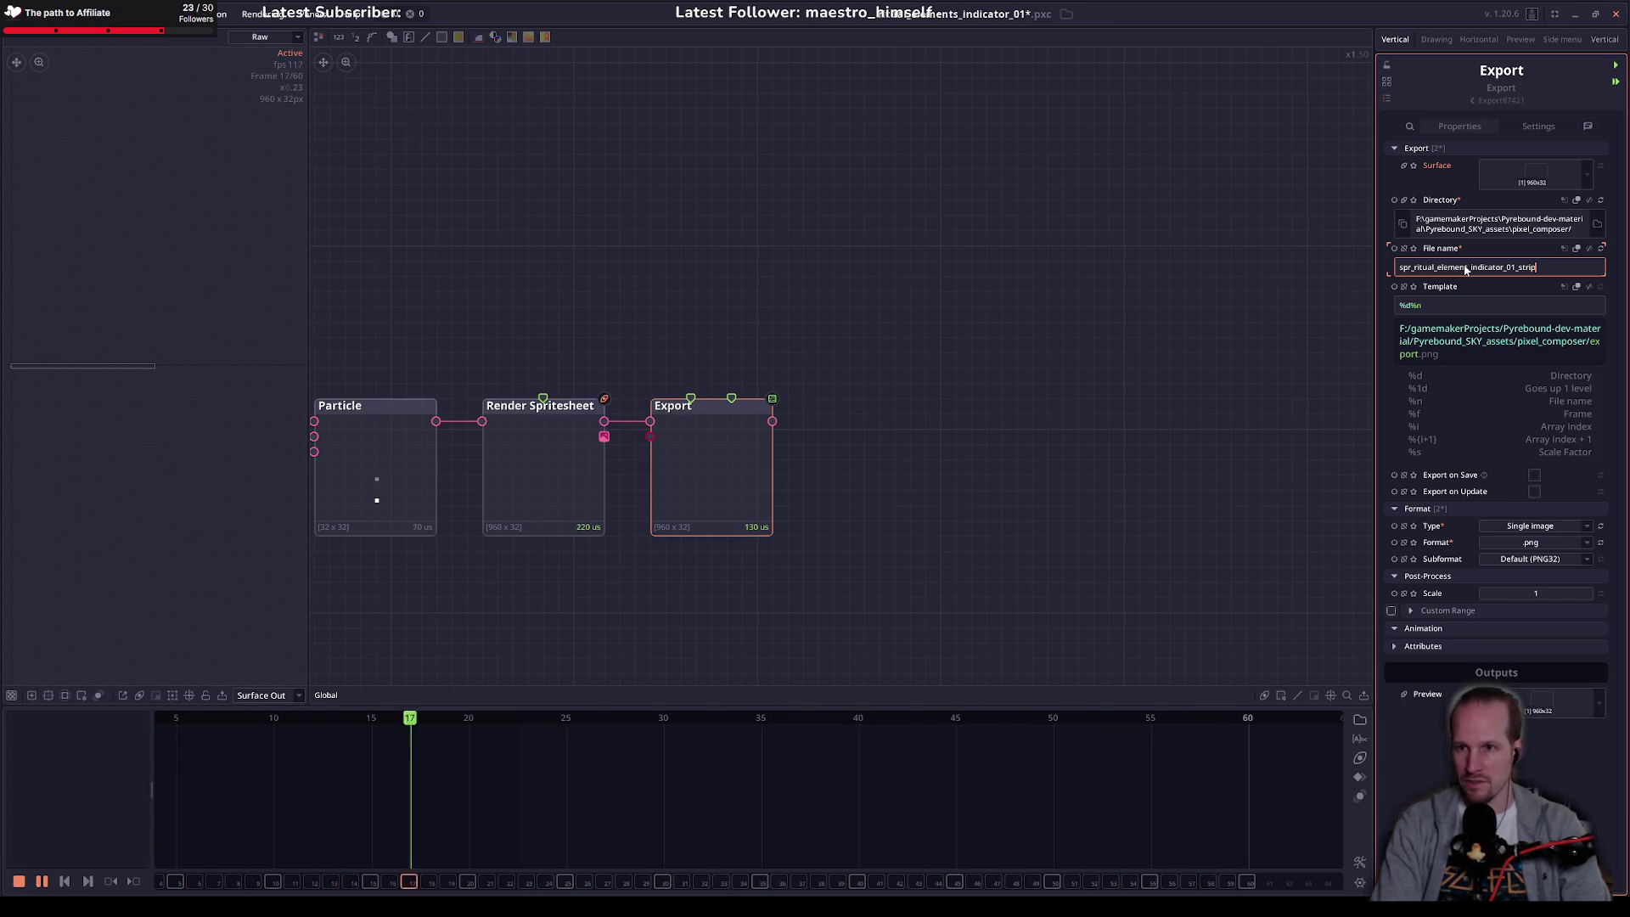
{"action": "type", "text": "30"}
{"action": "key", "text": "Return"}
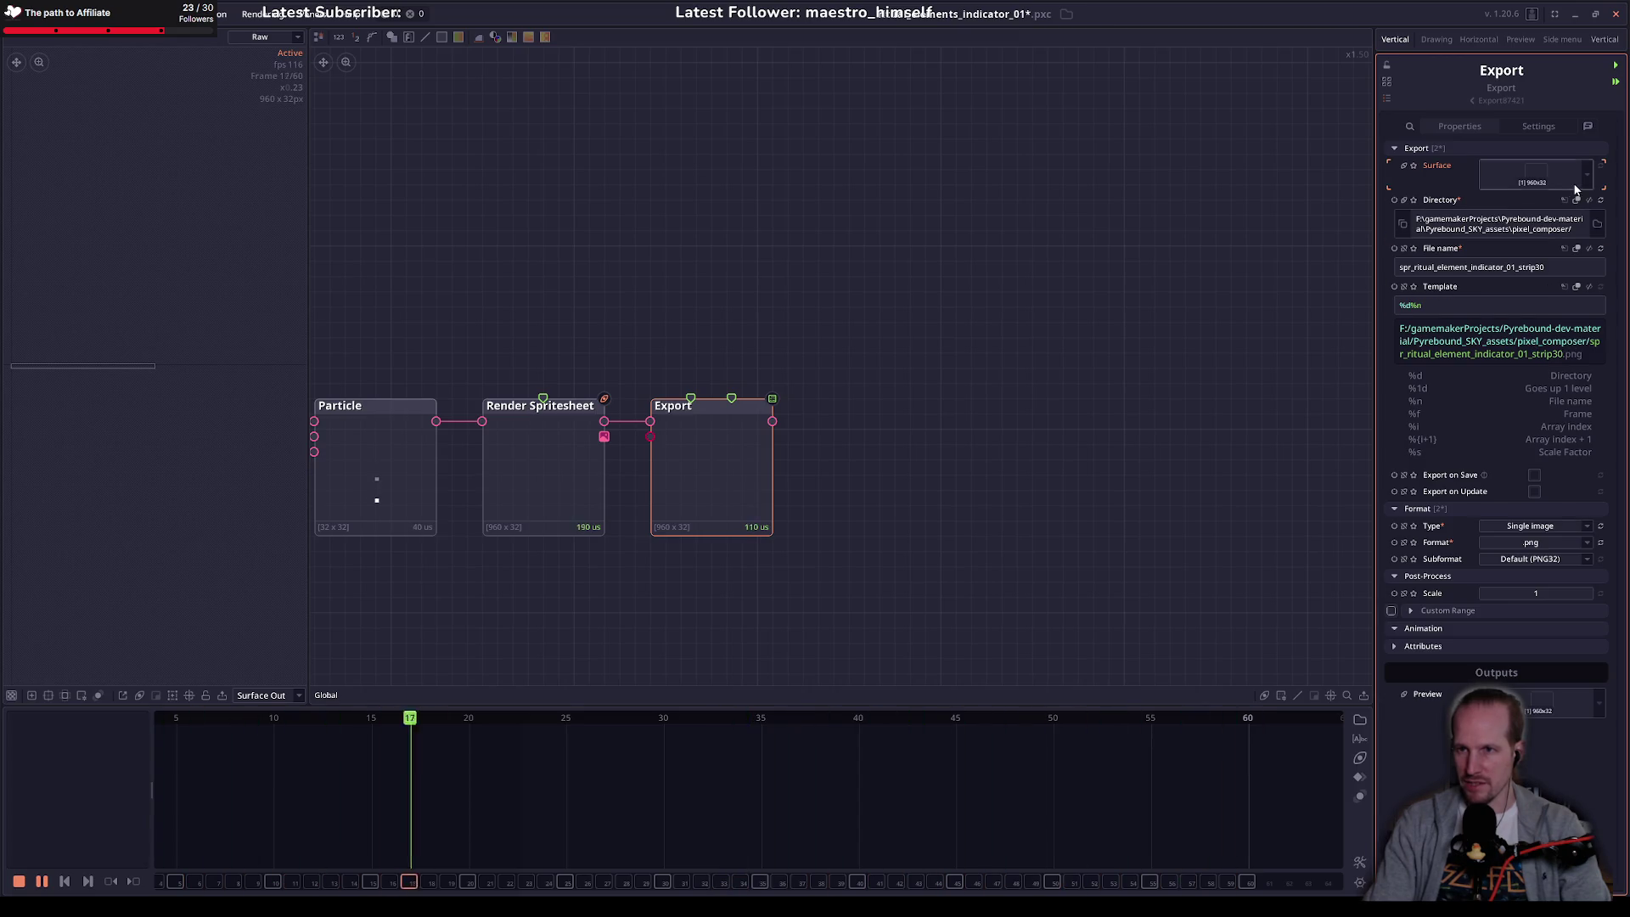
Step: Export the sprite strip from the Export node
{"action": "left_click", "coordinate": [567, 445]}
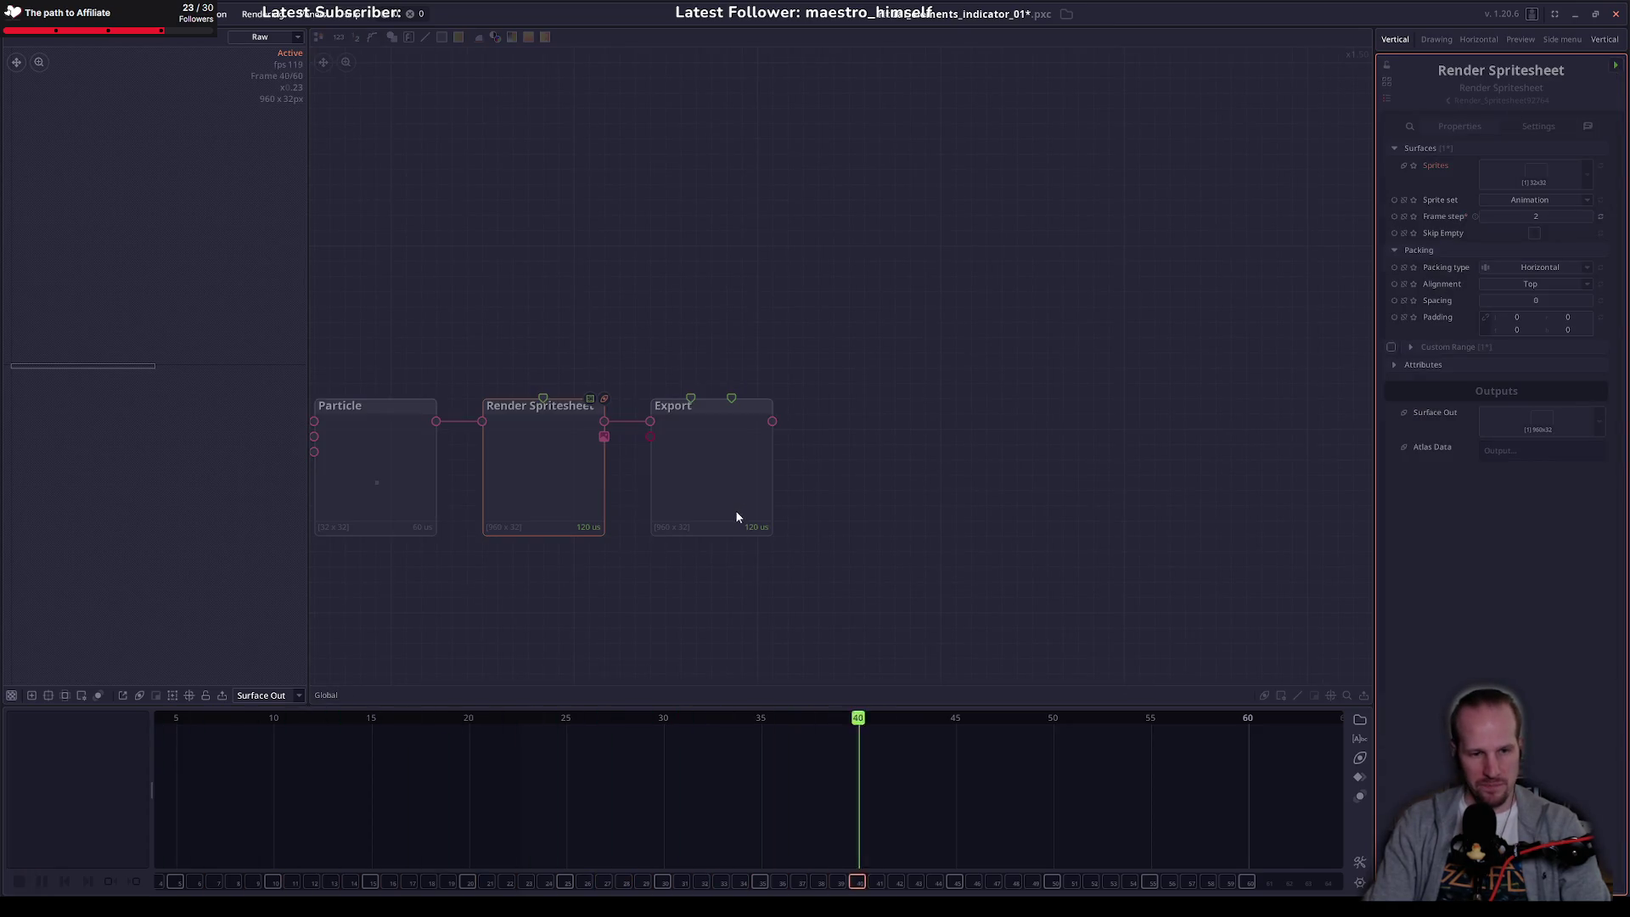
{"action": "left_click", "coordinate": [535, 472]}
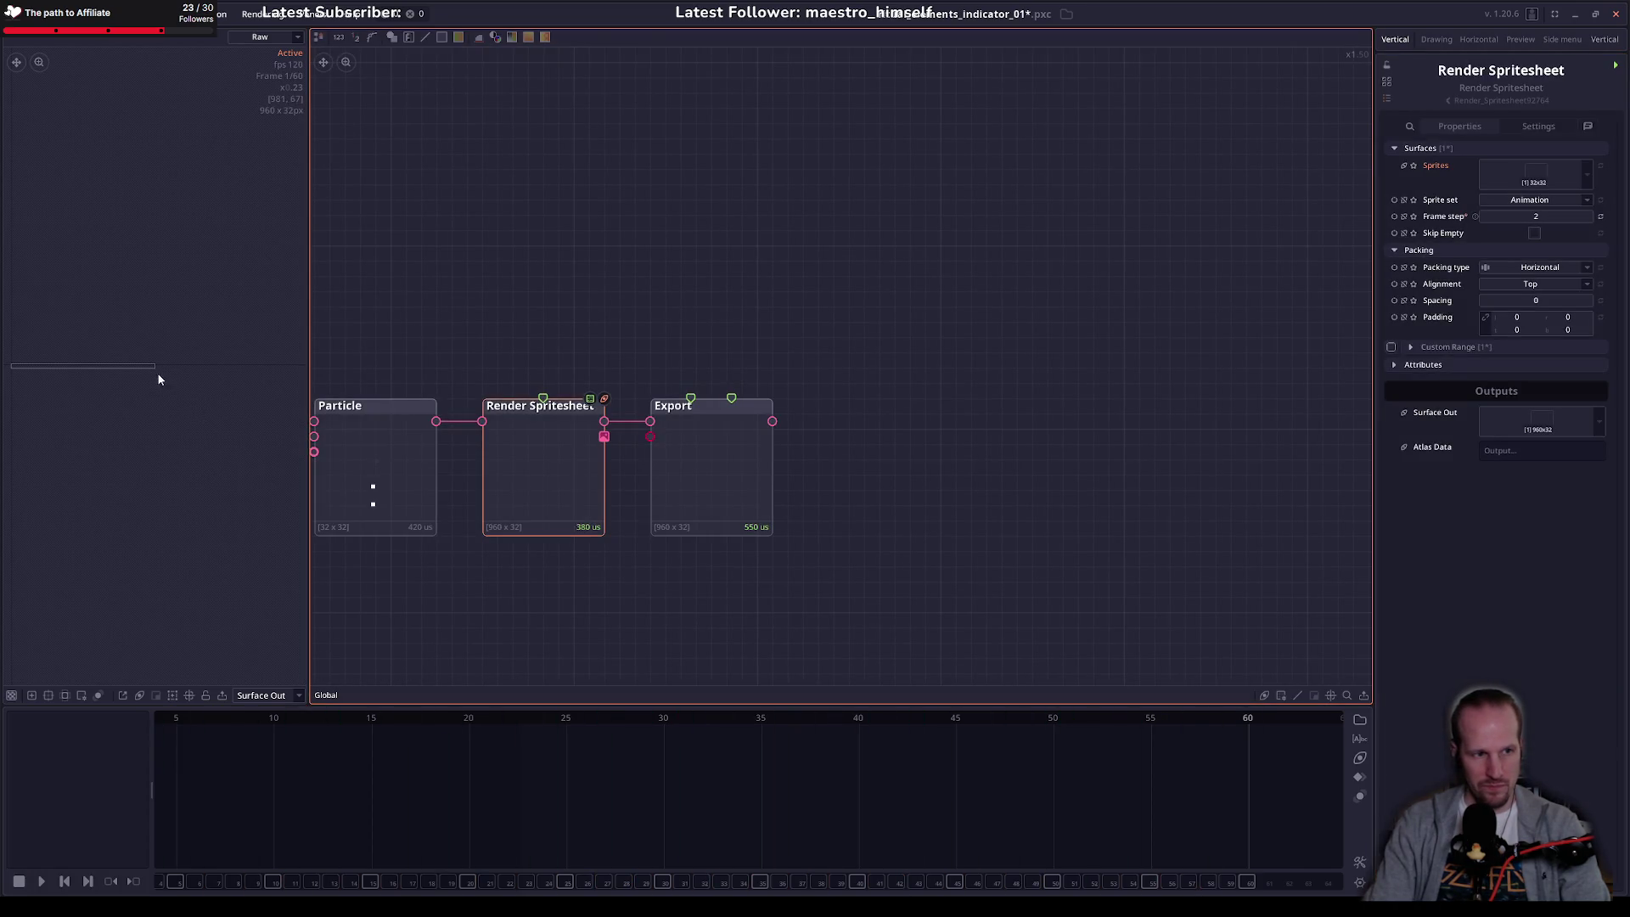
{"action": "scroll", "coordinate": [136, 407], "scroll_direction": "up", "scroll_amount": 5}
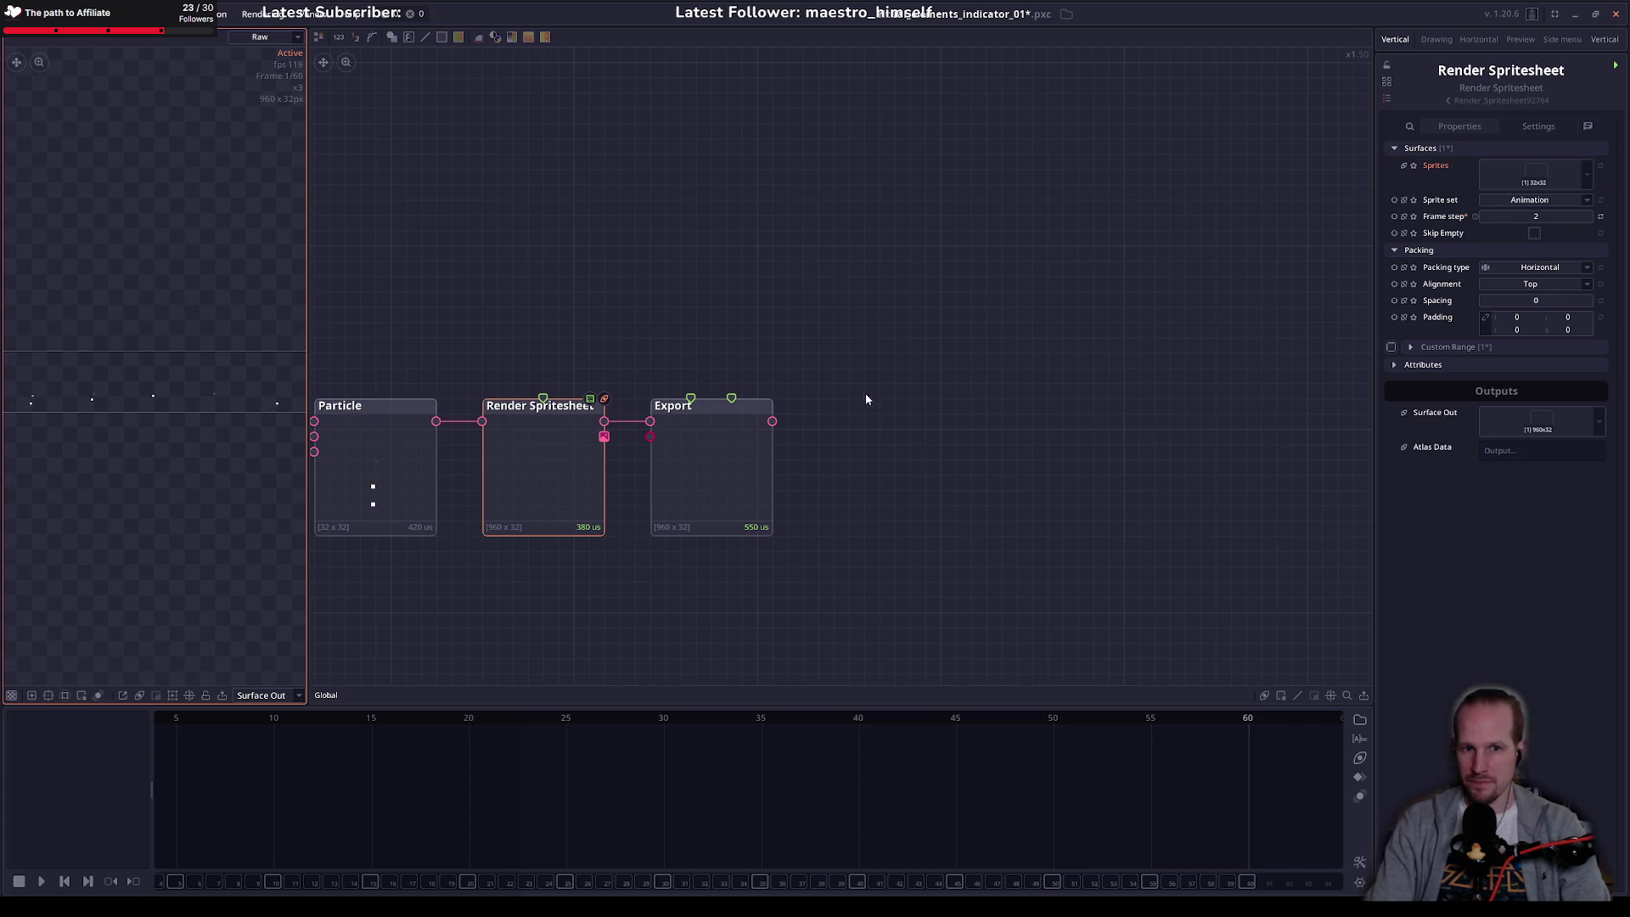
{"action": "left_click", "coordinate": [747, 424]}
{"action": "left_click", "coordinate": [1615, 65]}
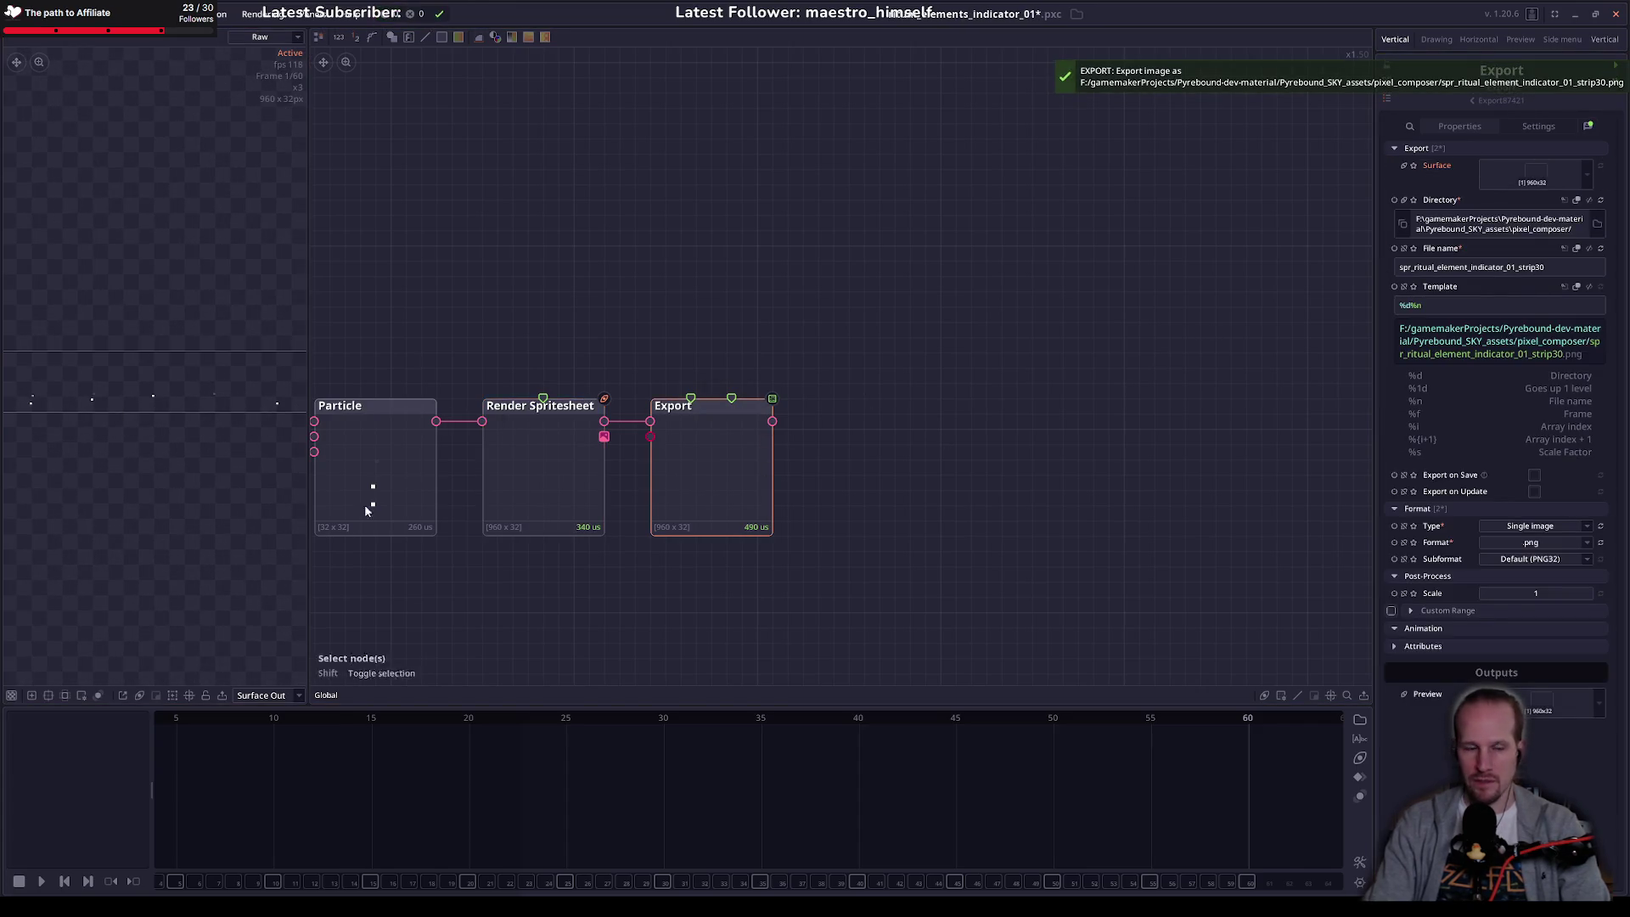
Step: Check the exported file in the pixel_composer folder, then return to GameMaker
{"action": "right_click", "coordinate": [34, 906]}
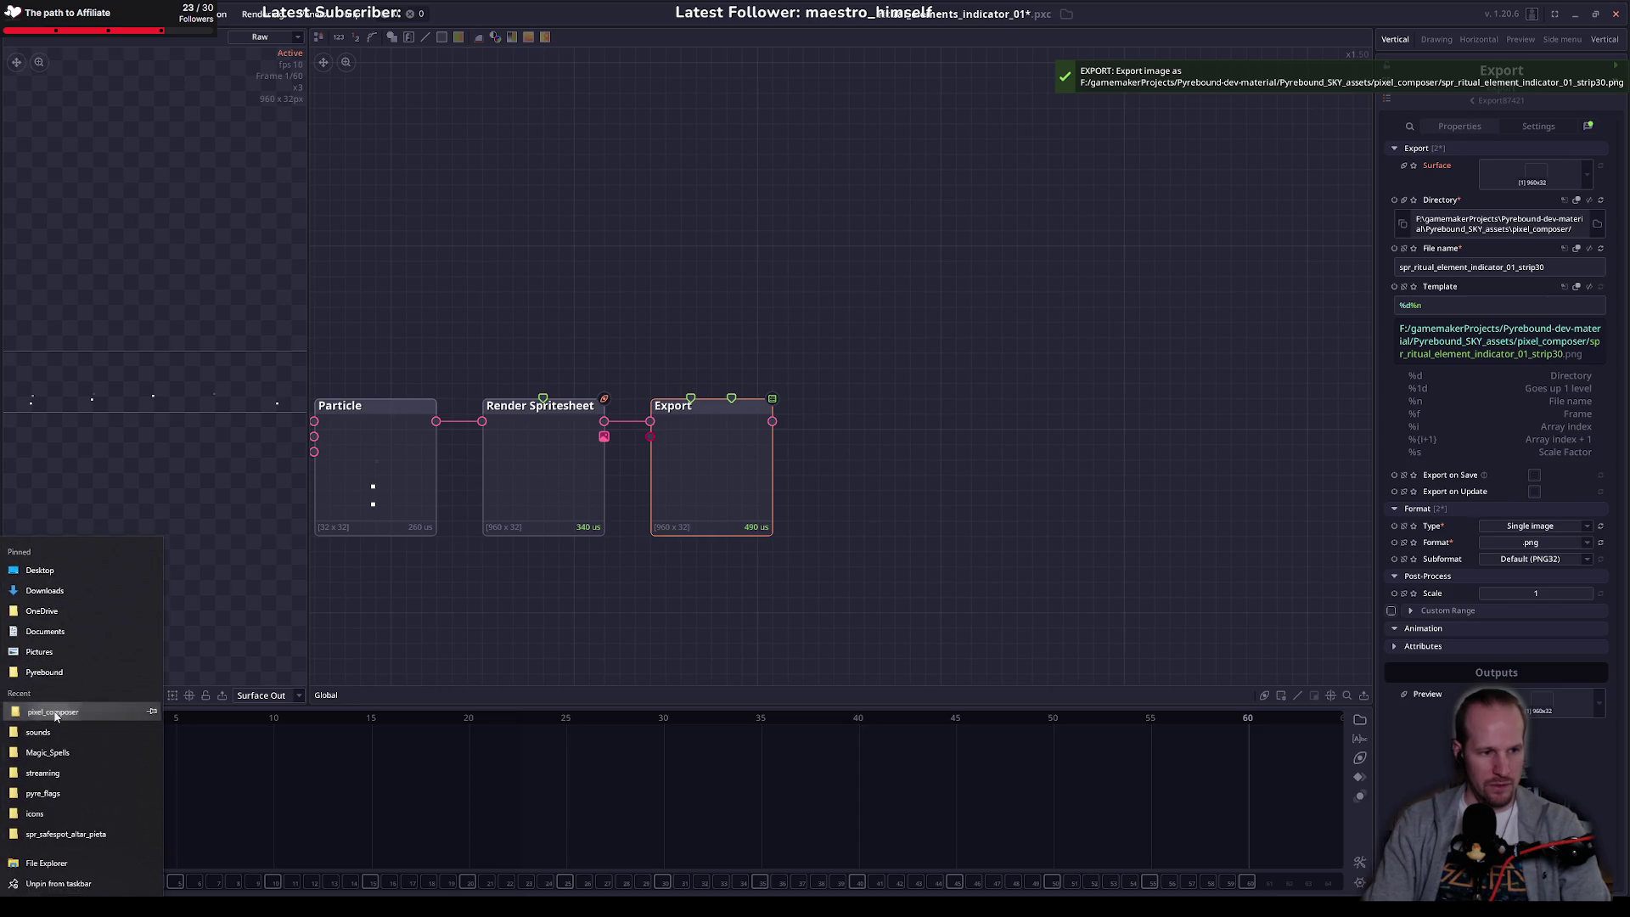
{"action": "left_click", "coordinate": [51, 712]}
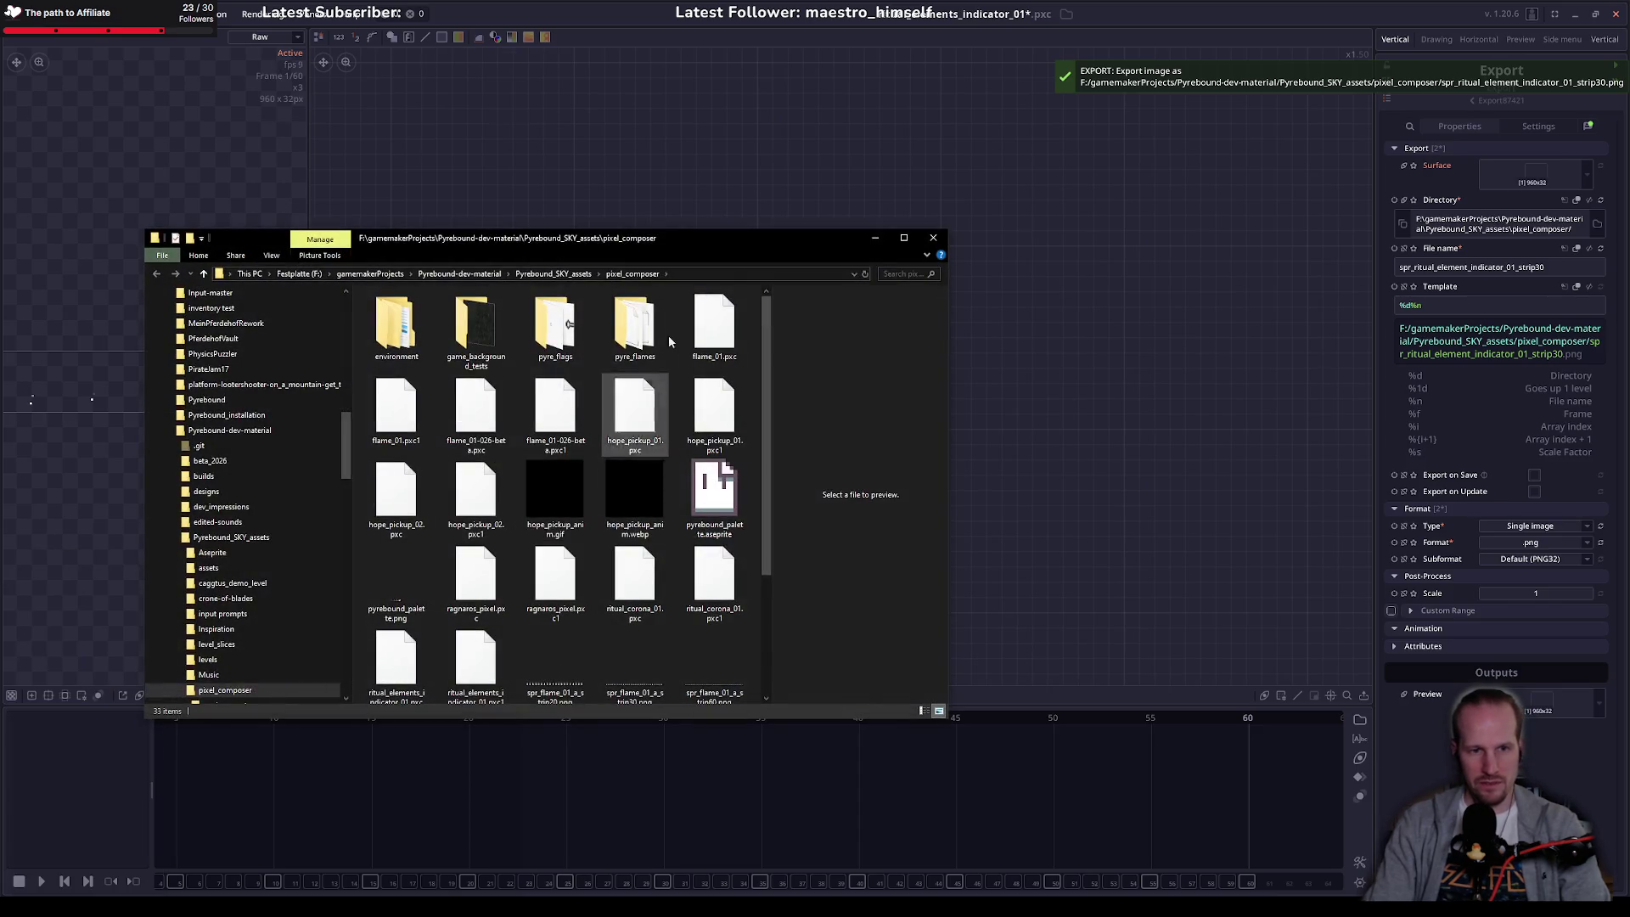
{"action": "key", "text": "alt+Tab"}
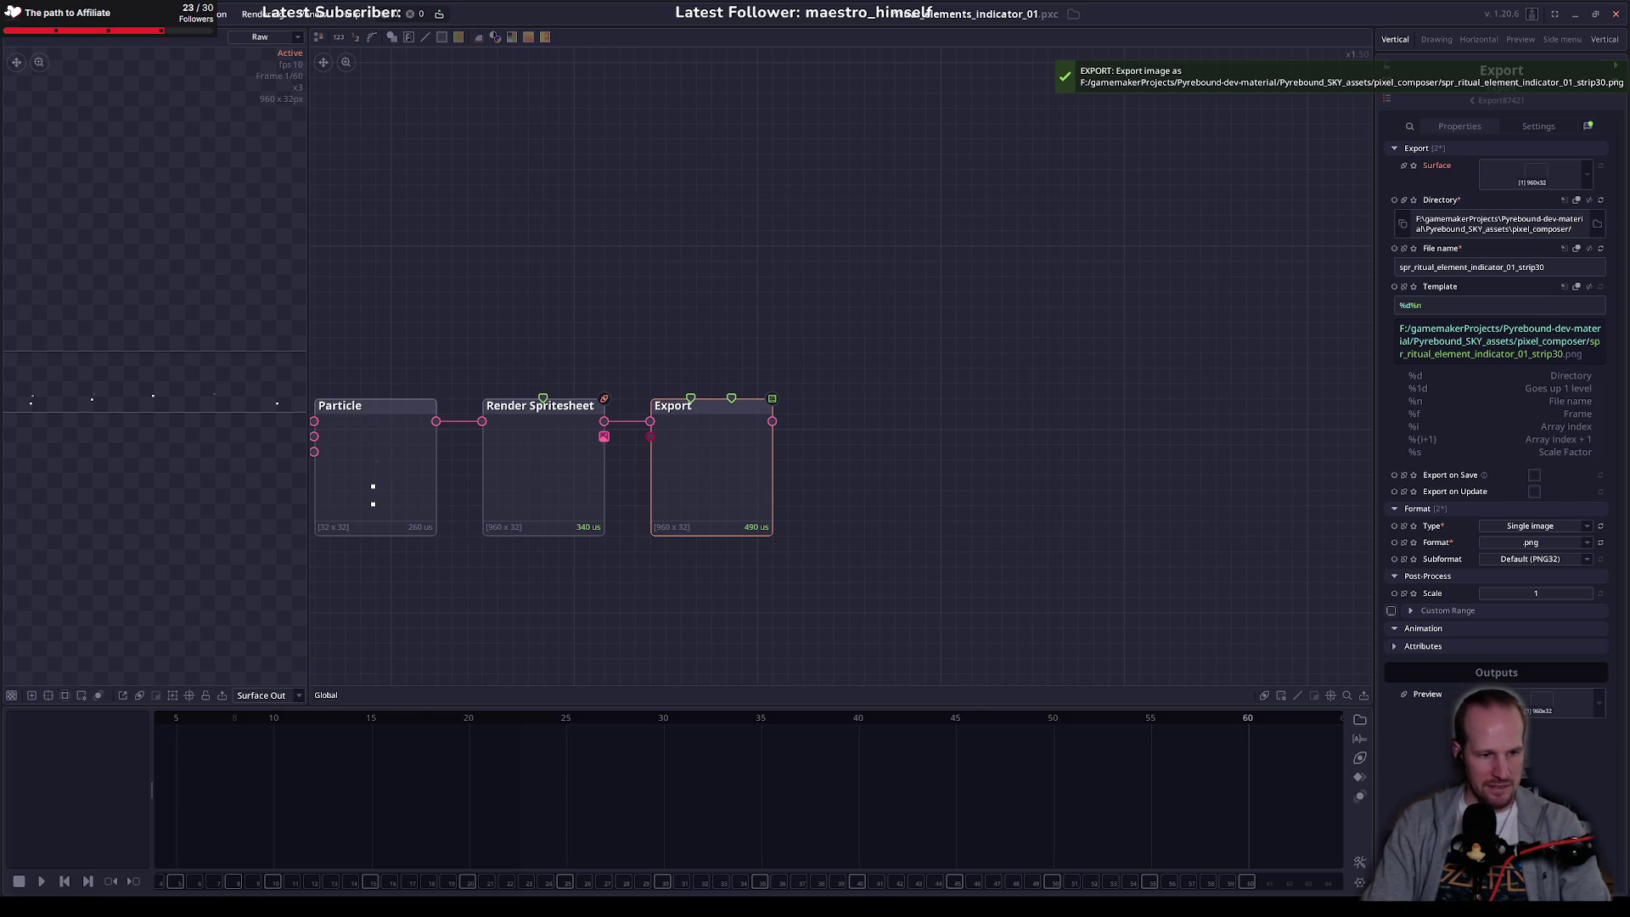
{"action": "key", "text": "alt+Tab"}
Step: Open spr_ritual_element_indicator_01 from the Sprites > Rituals folder
{"action": "scroll", "coordinate": [1467, 608], "scroll_direction": "down", "scroll_amount": 2}
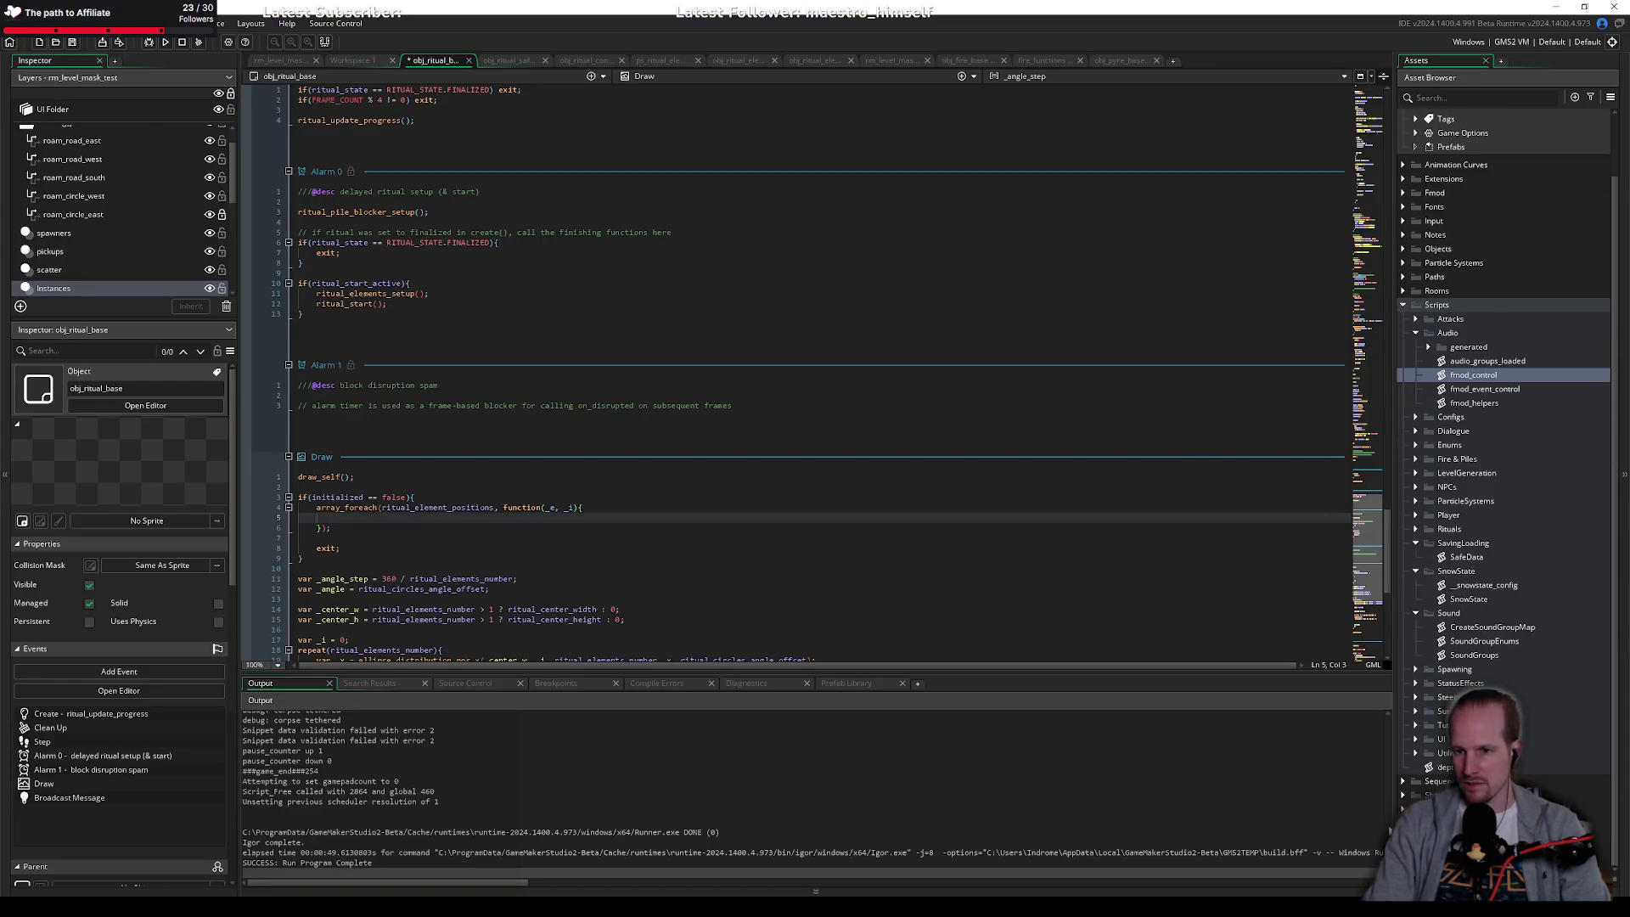
{"action": "scroll", "coordinate": [1434, 647], "scroll_direction": "down", "scroll_amount": 12}
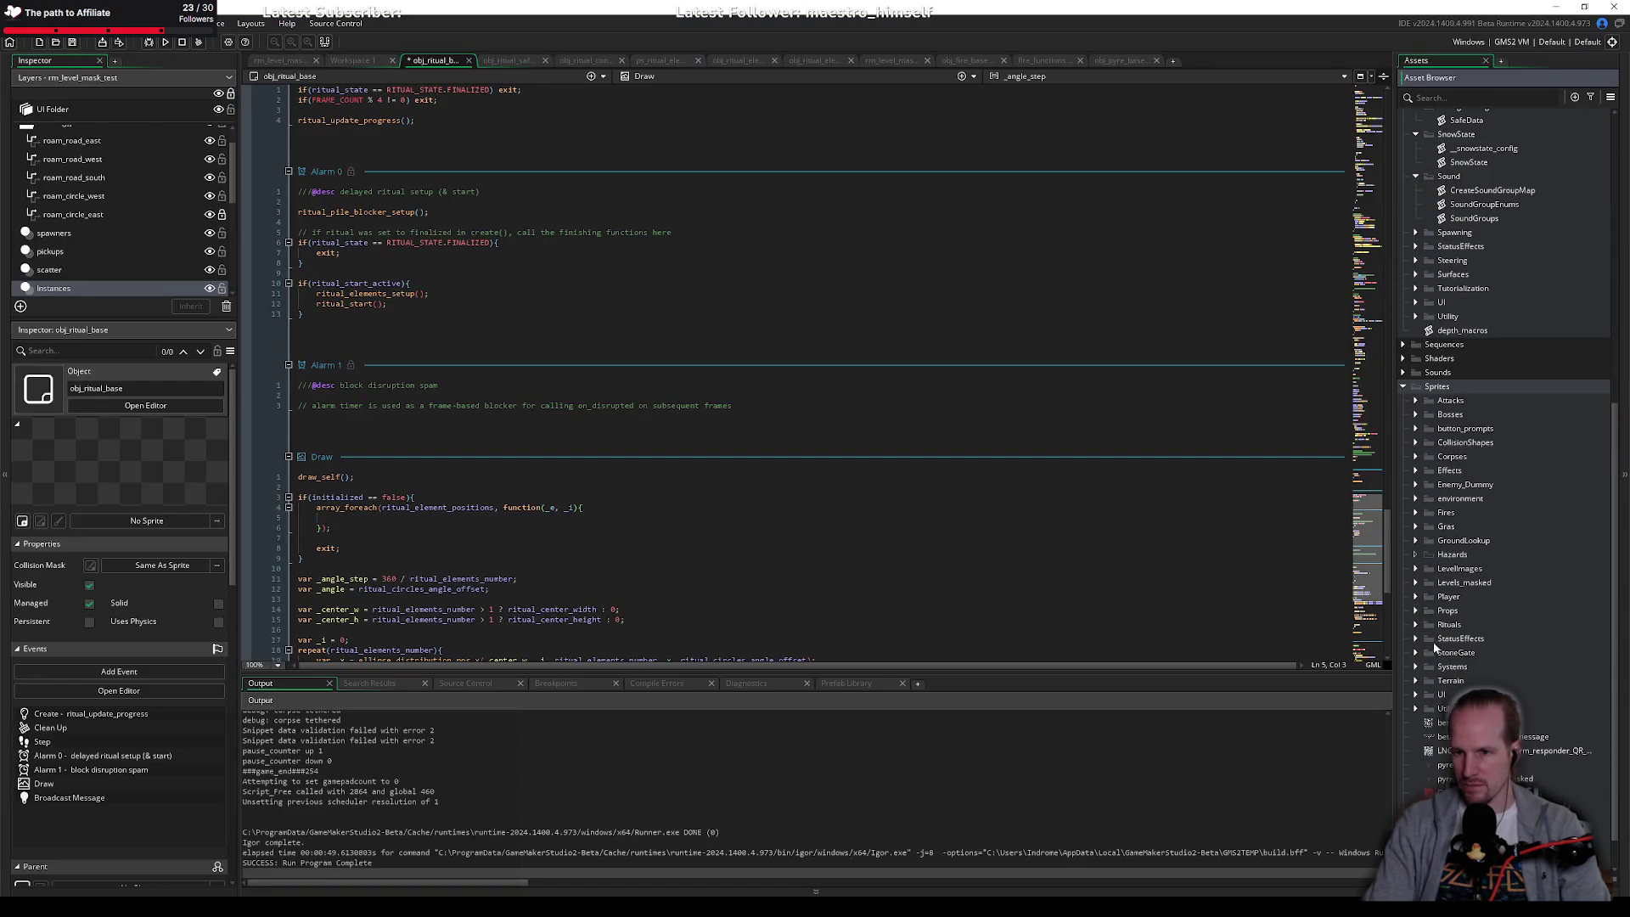
{"action": "left_click", "coordinate": [1416, 625]}
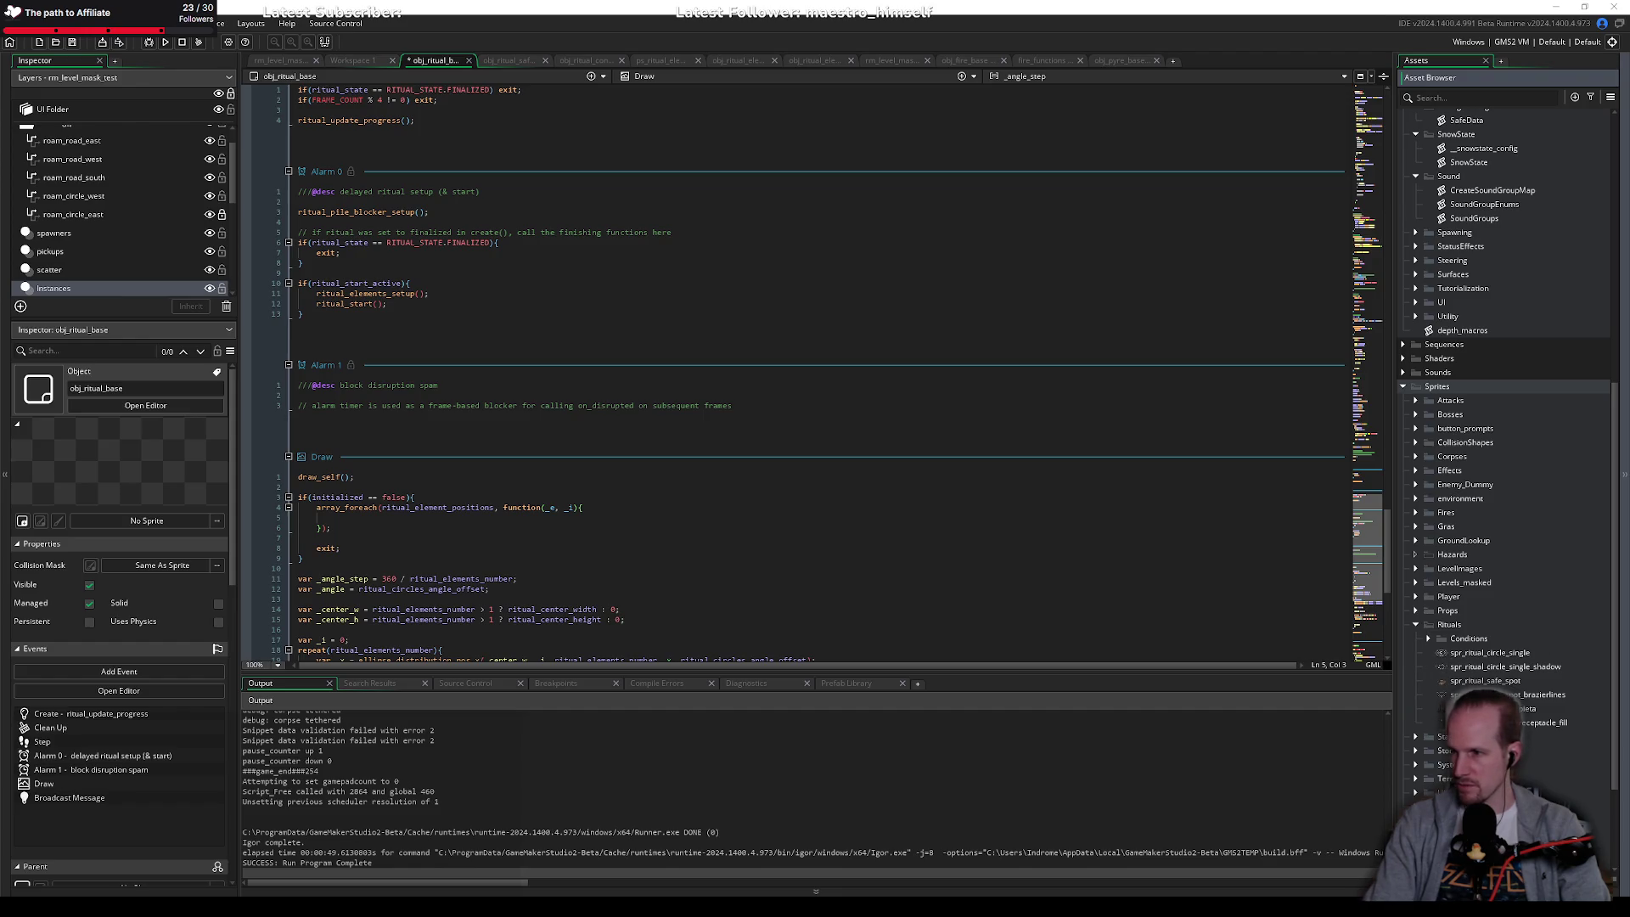
{"action": "double_click", "coordinate": [1494, 680]}
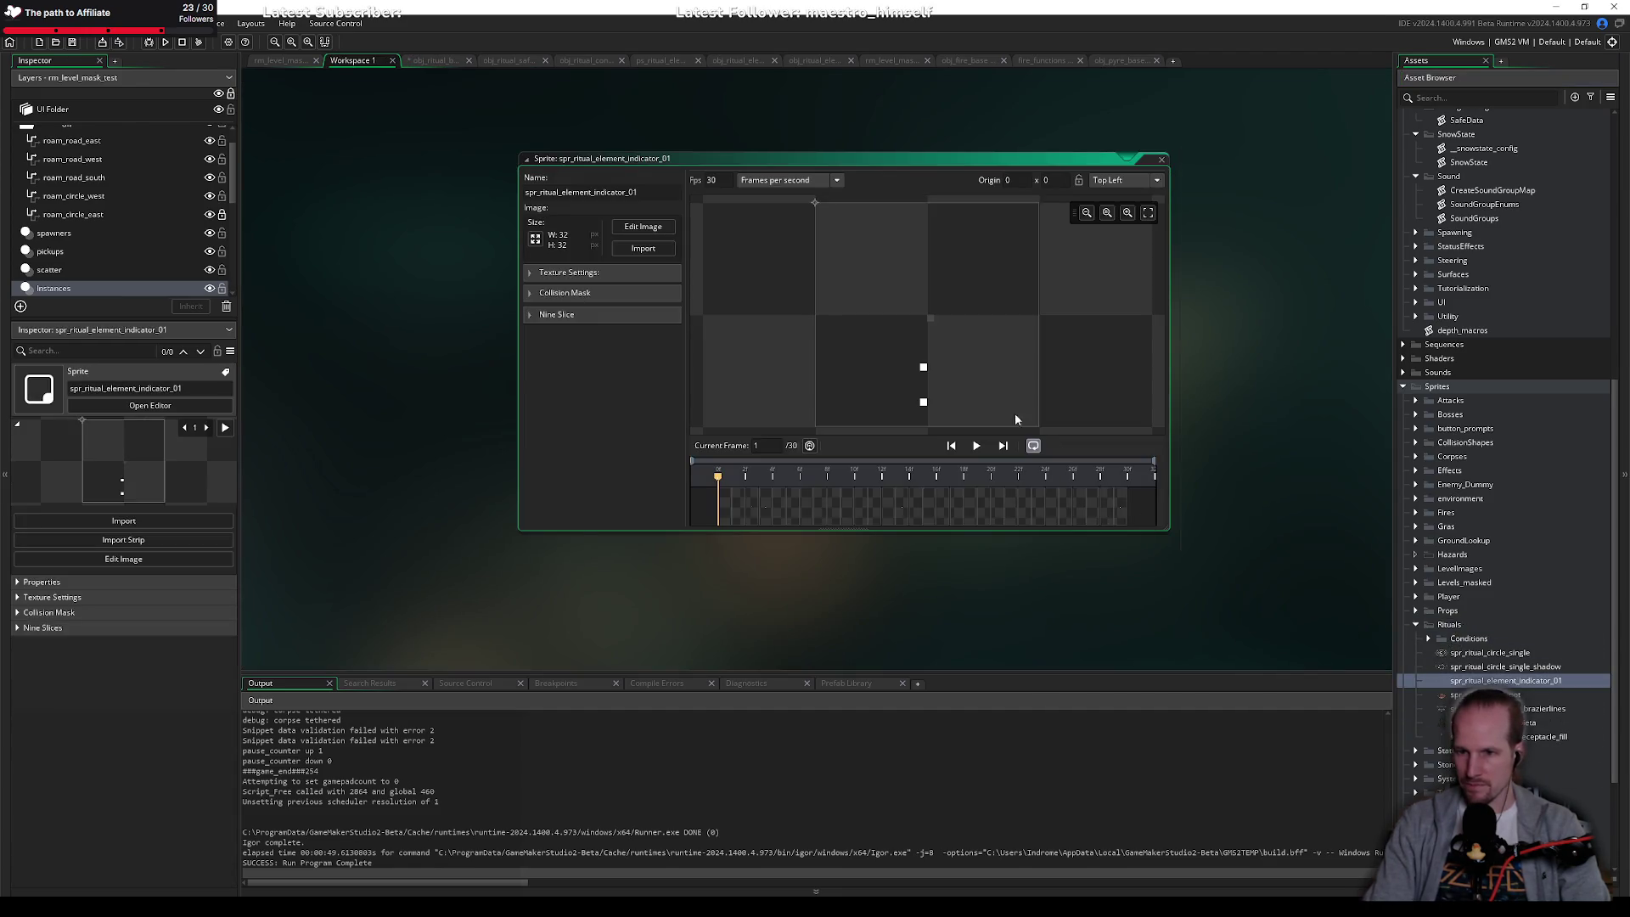
Step: Set the sprite to 16 fps, preview the animation, and place the origin at 16, 28
{"action": "type", "text": "16"}
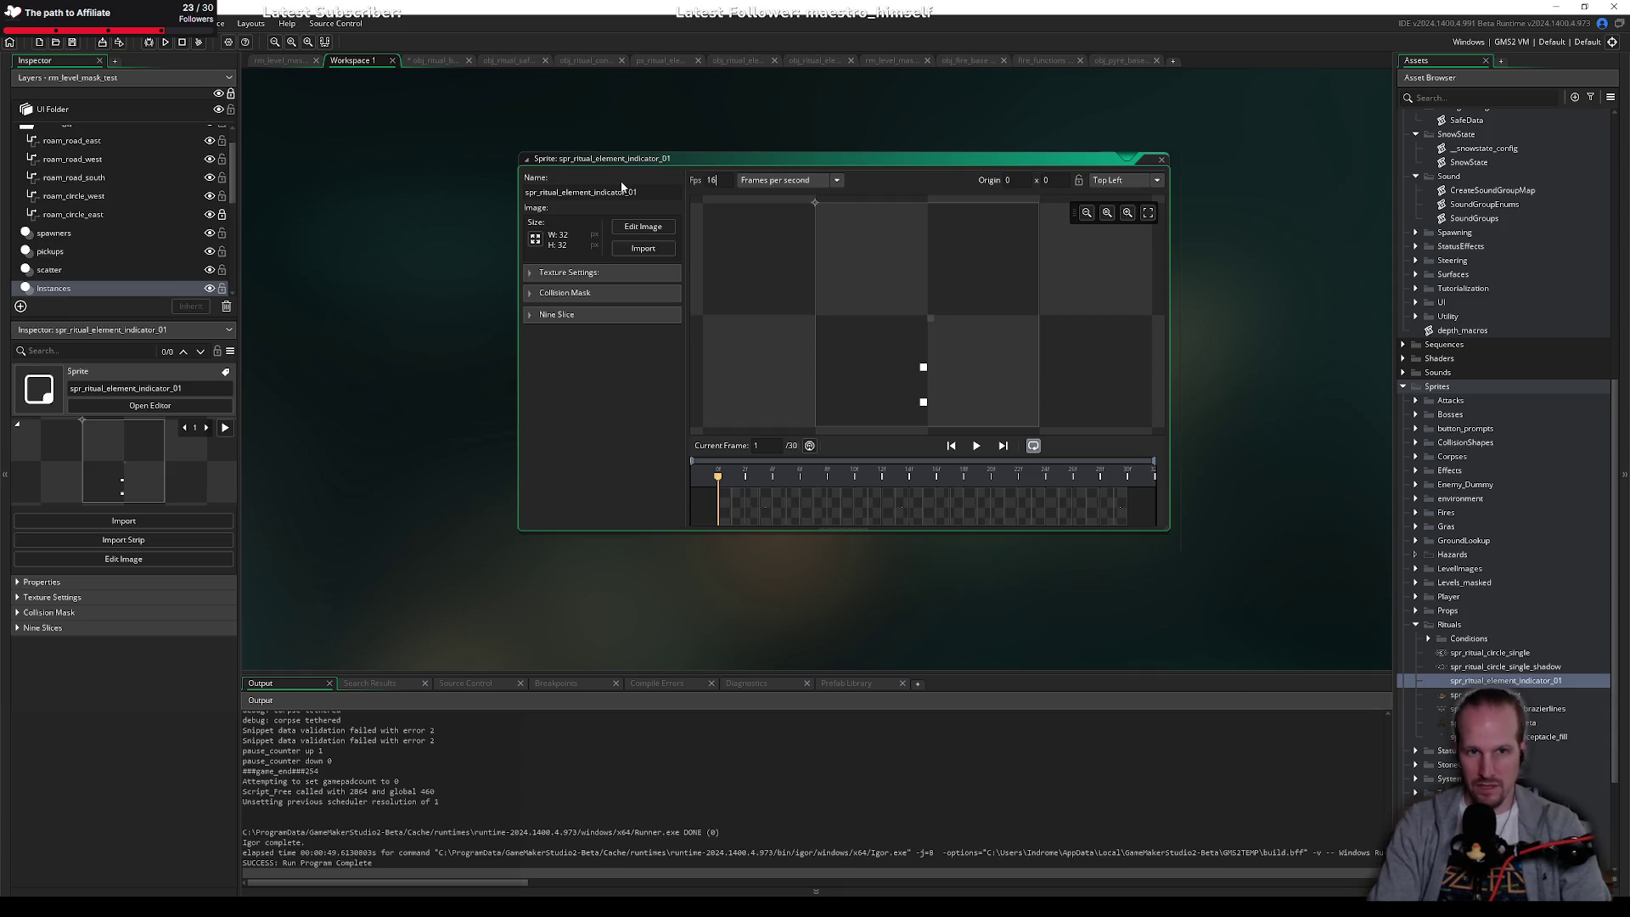
{"action": "left_click", "coordinate": [977, 446]}
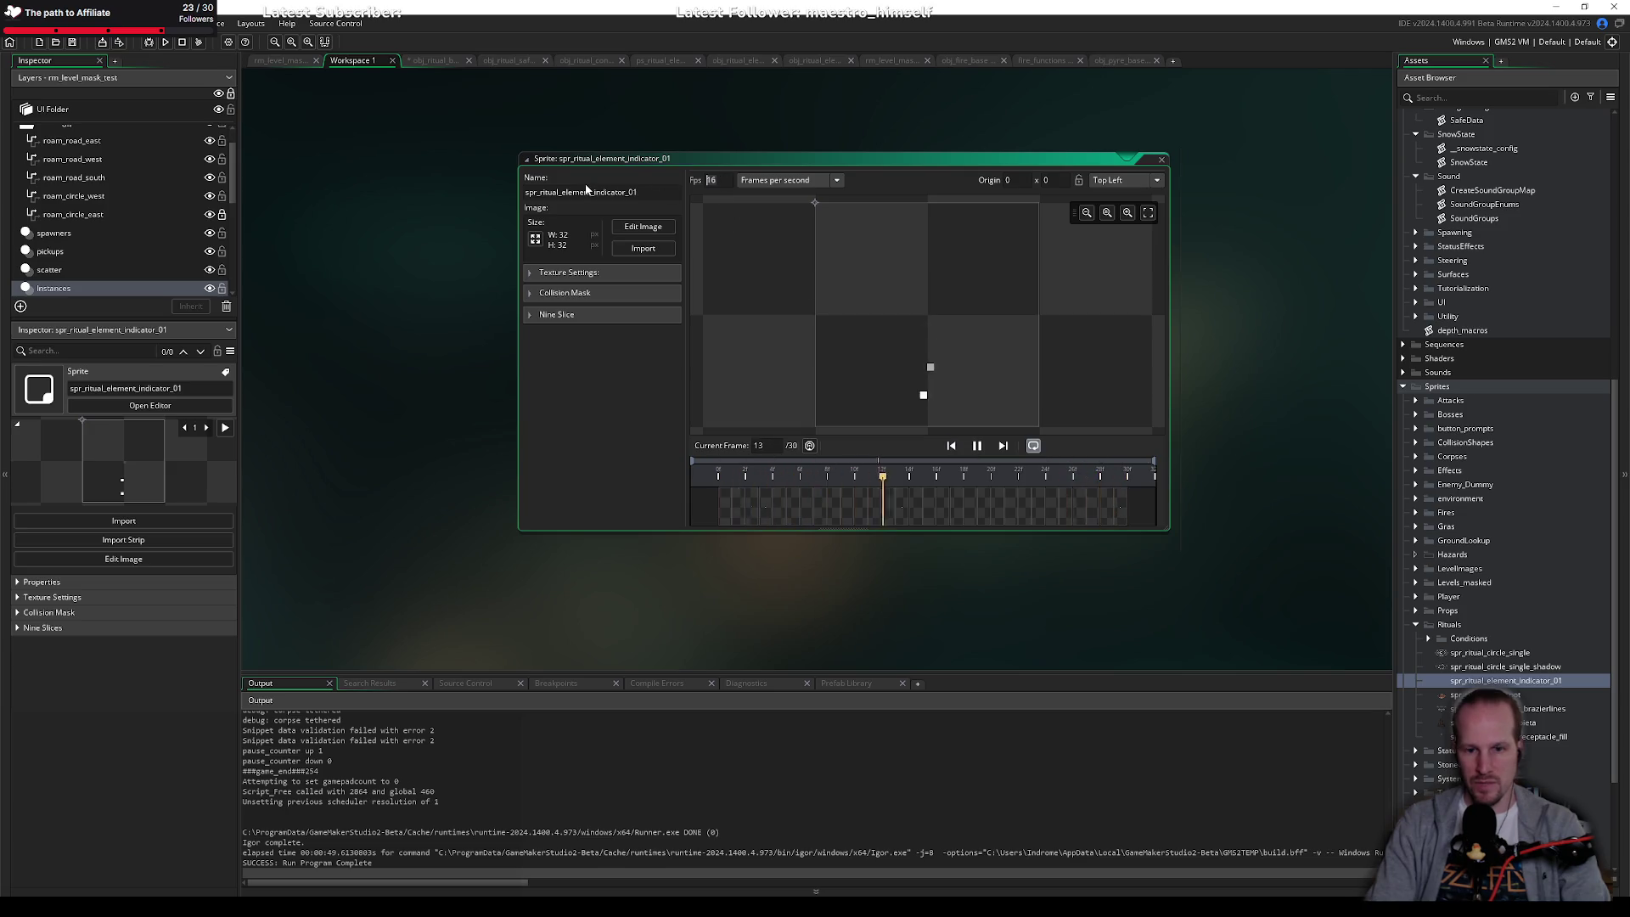
{"action": "type", "text": "8"}
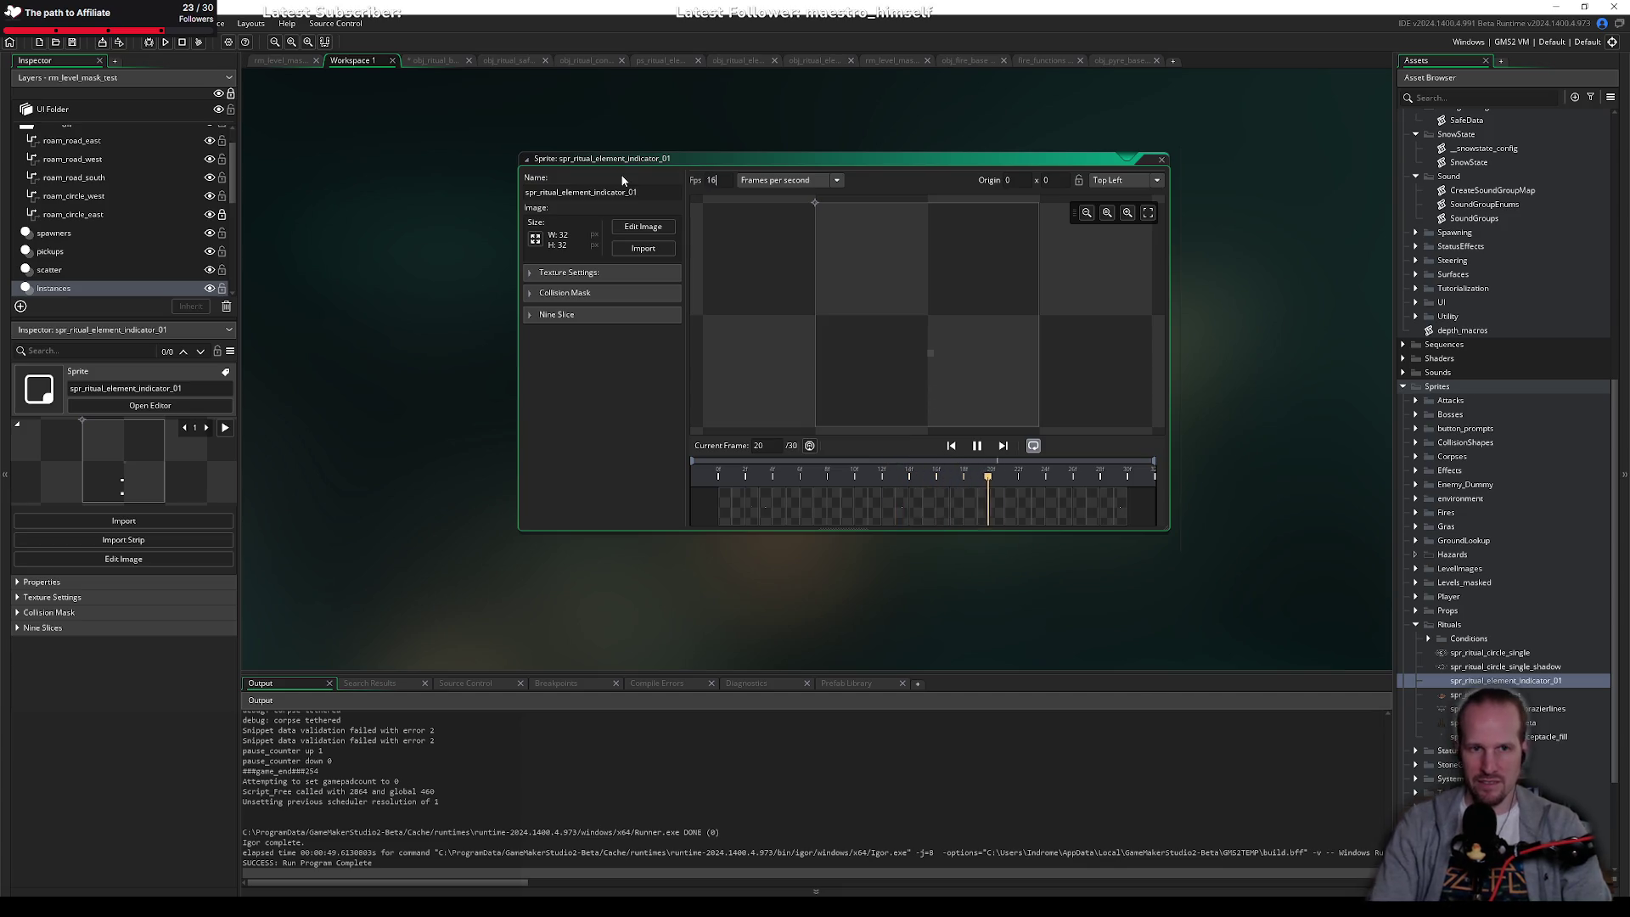
{"action": "key", "text": "BackSpace"}
{"action": "type", "text": "16"}
{"action": "left_click_drag", "start_coordinate": [868, 158], "coordinate": [768, 175]}
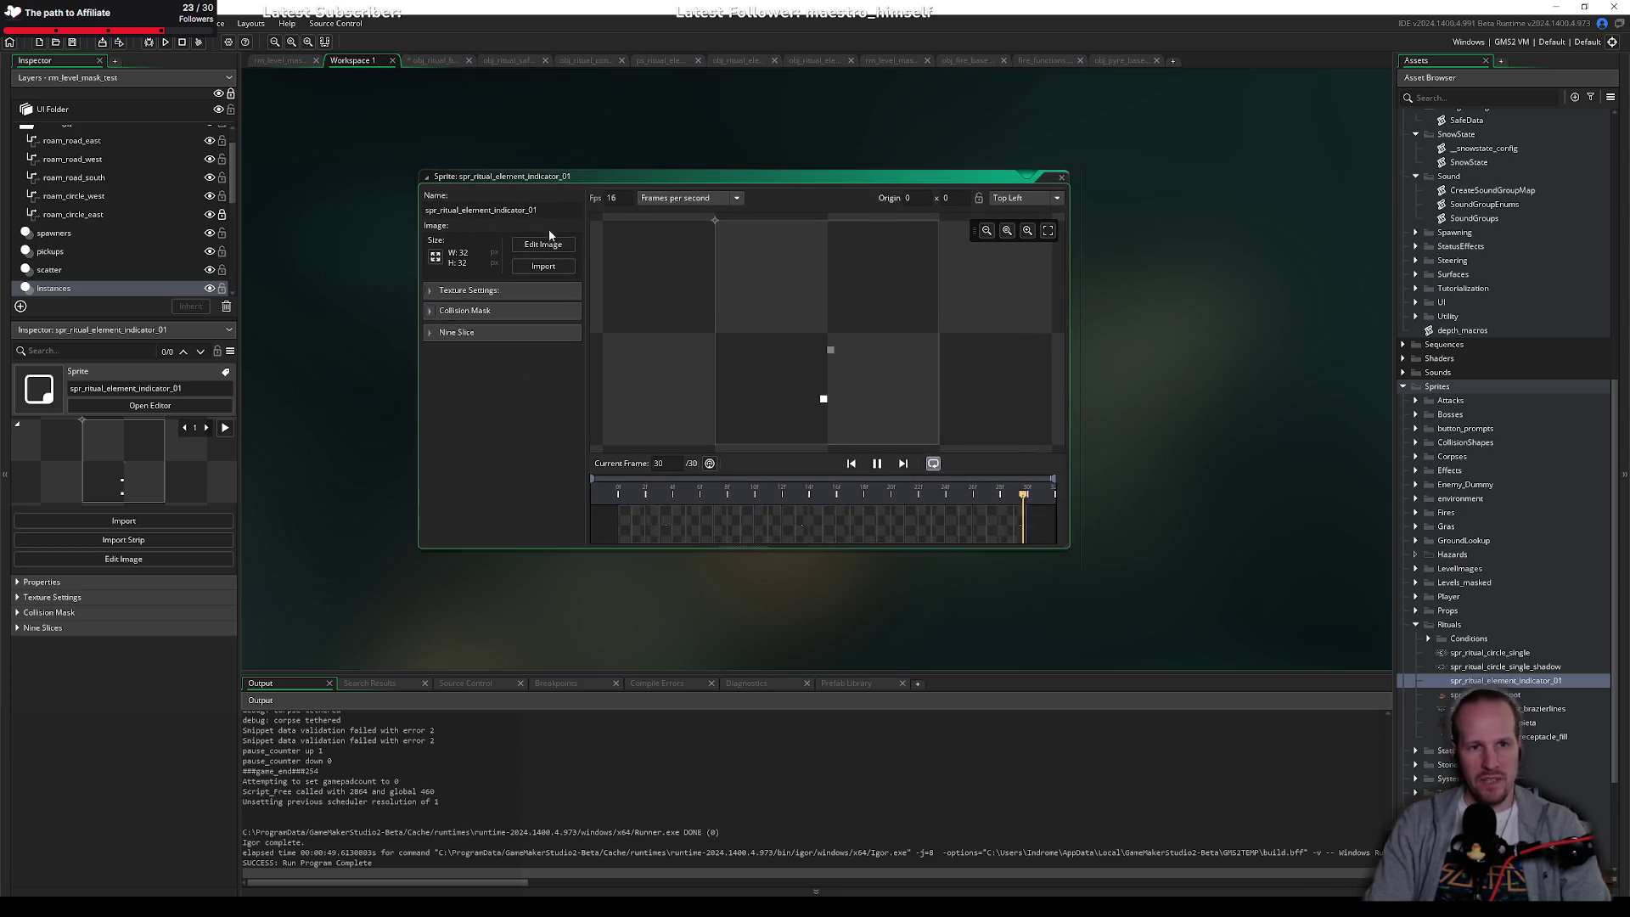
{"action": "left_click", "coordinate": [829, 415]}
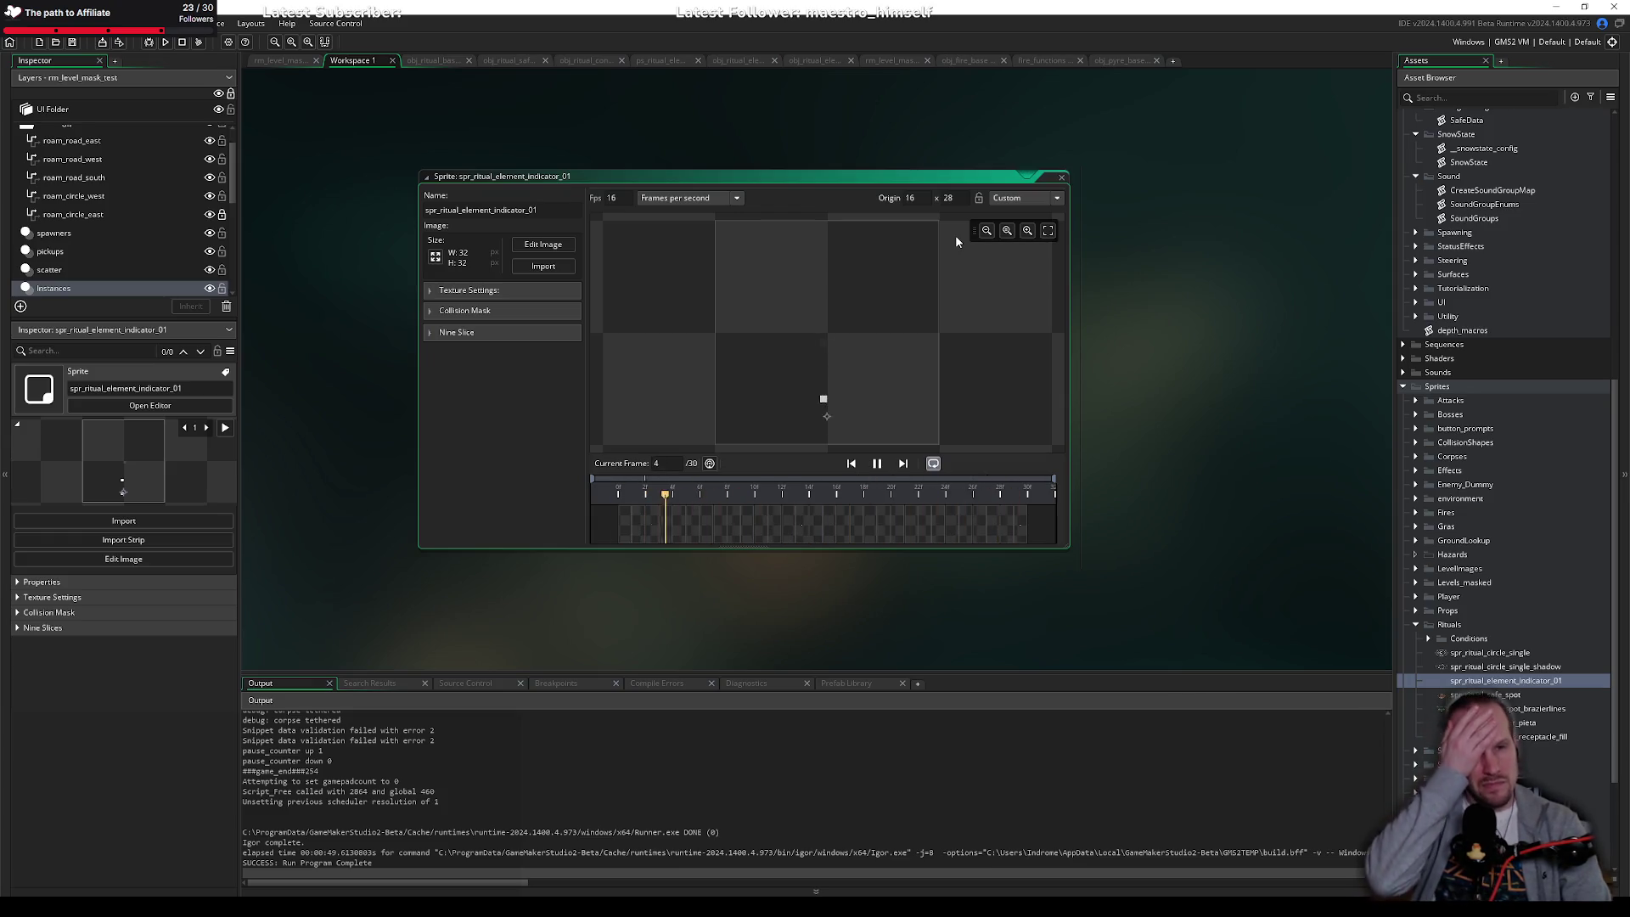
Step: Return to the GameMaker editor and bring up the obj_ritual_safespot code tab
{"action": "key", "text": "alt+Tab"}
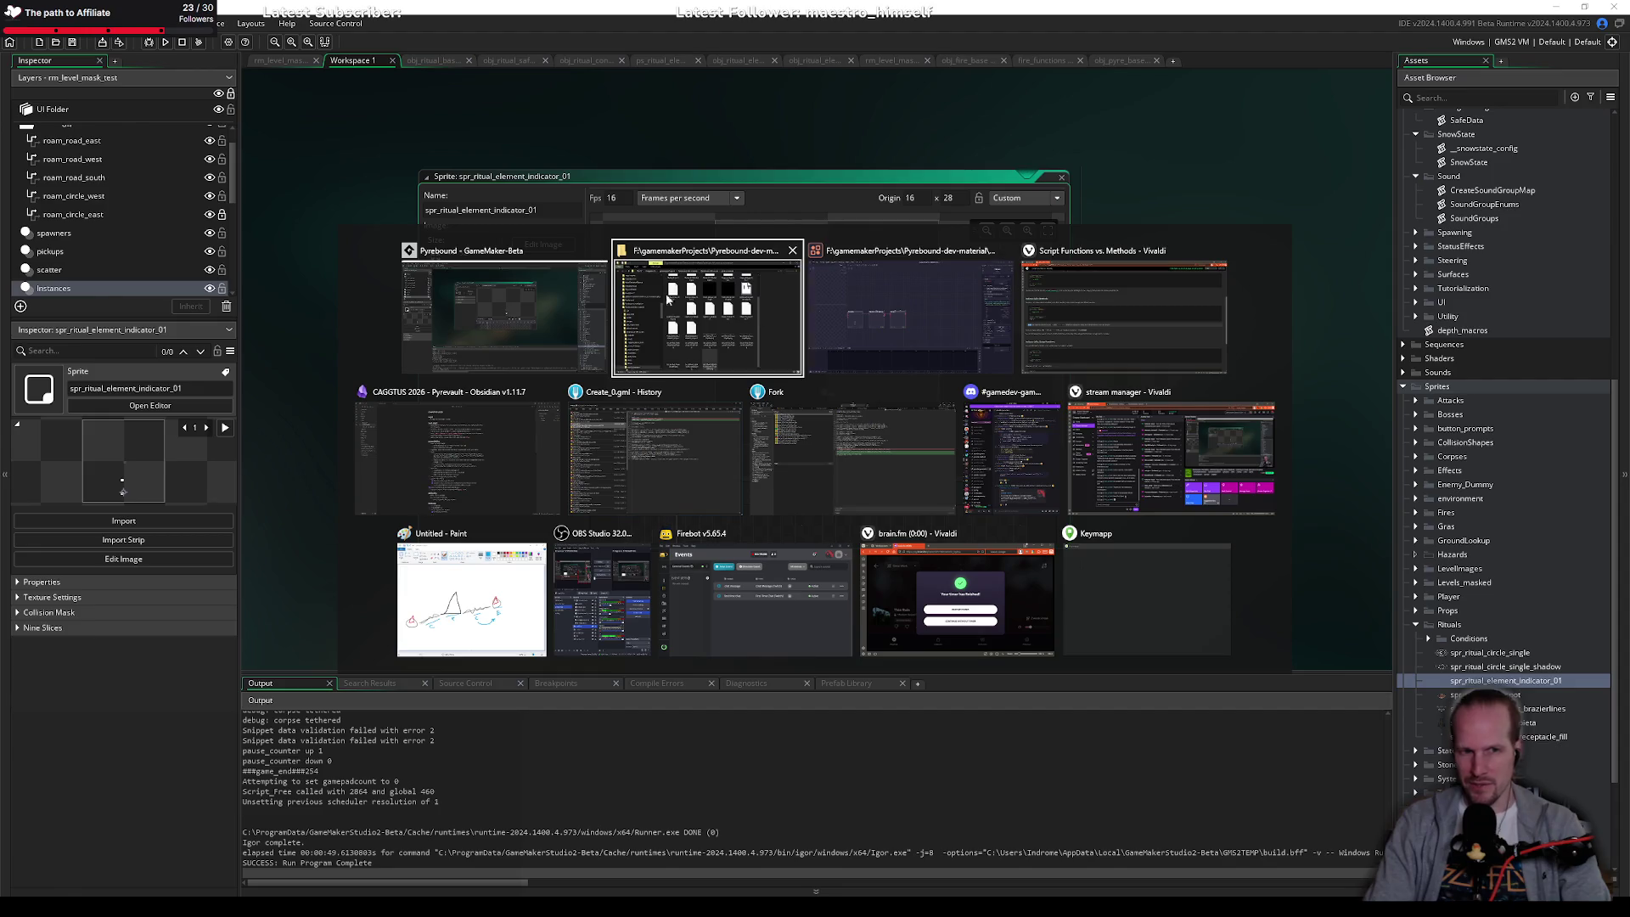
{"action": "key", "text": "alt+shift+Tab"}
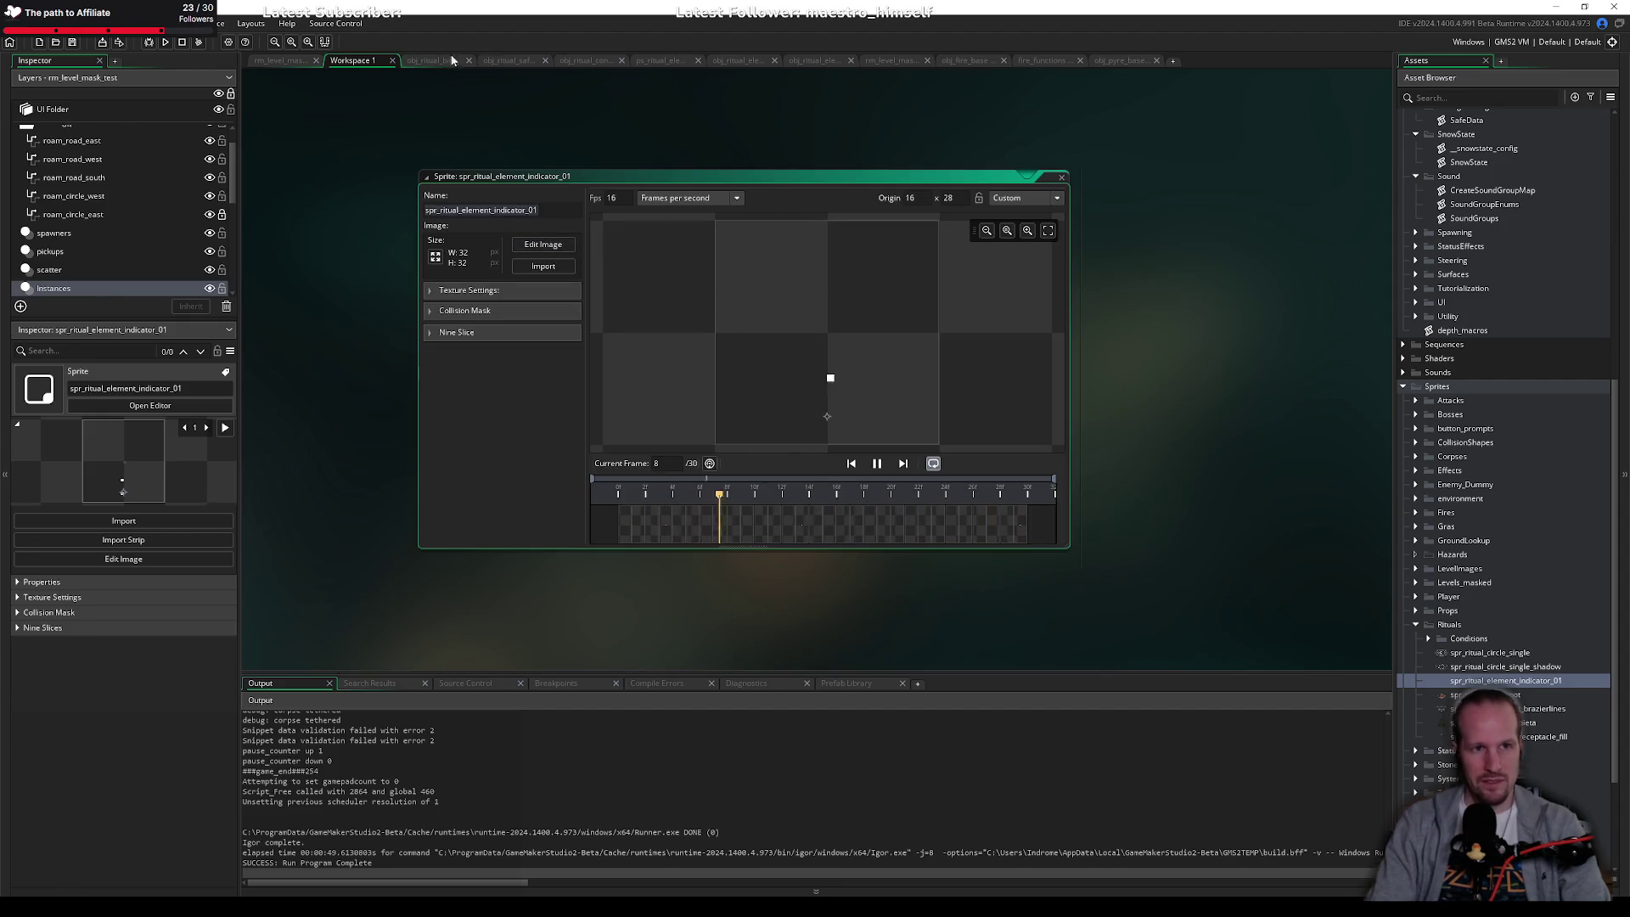
{"action": "left_click", "coordinate": [494, 60]}
Step: In obj_ritual_base's Draw loop, replace the pasted sprite name with a draw_sprite_ext call
{"action": "left_click", "coordinate": [584, 60]}
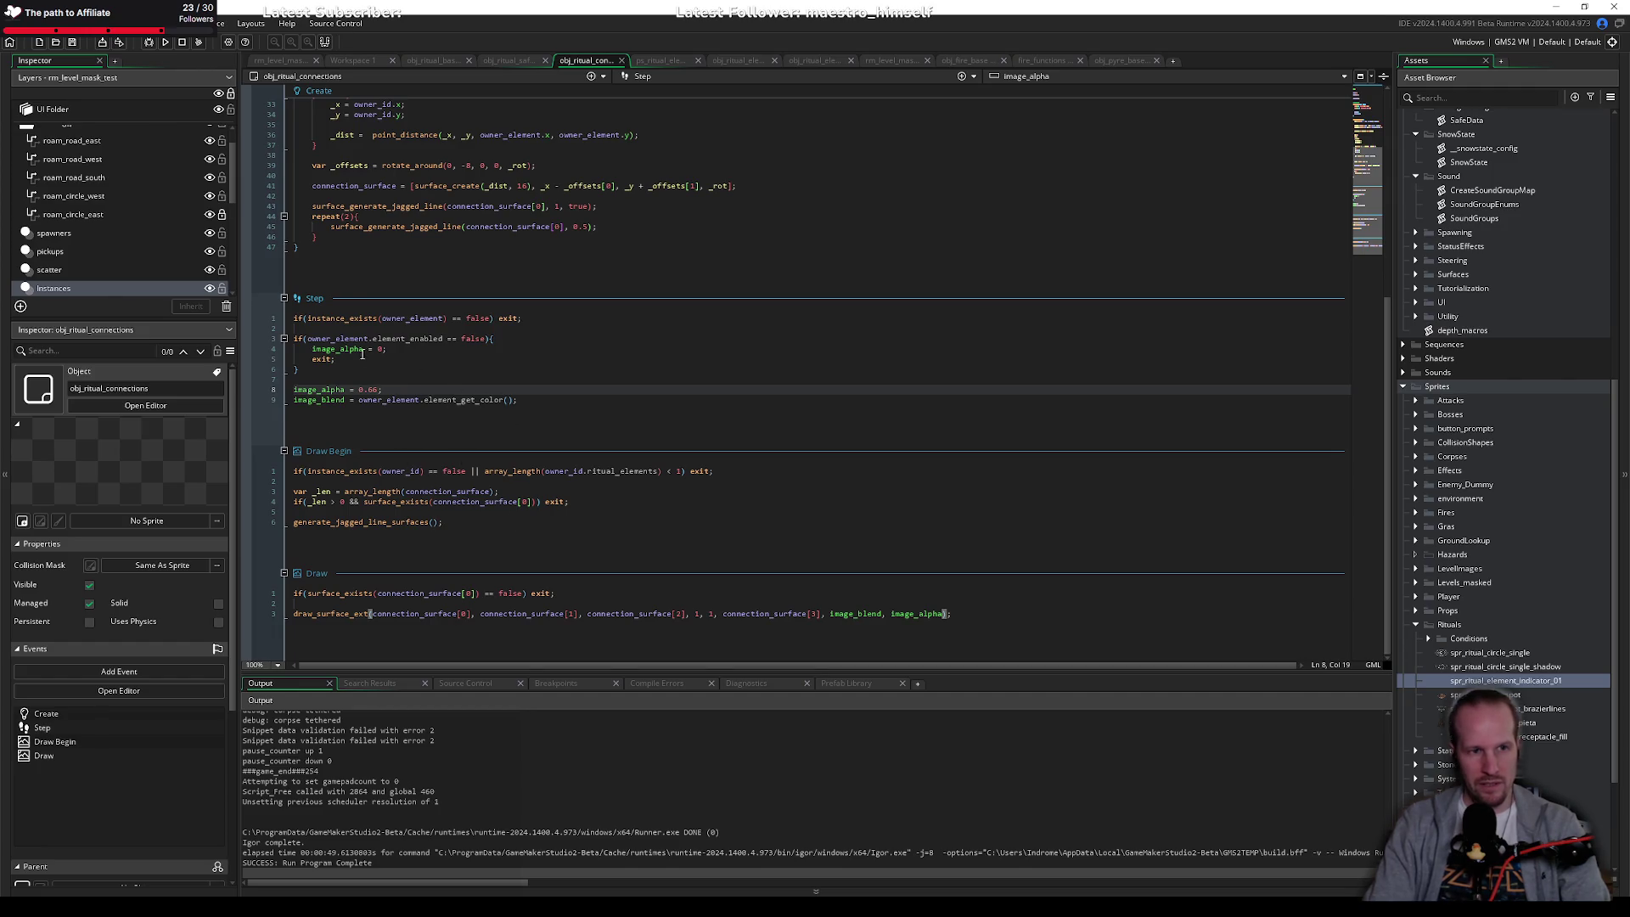
{"action": "scroll", "coordinate": [481, 201], "scroll_direction": "up", "scroll_amount": 5}
{"action": "left_click", "coordinate": [431, 61]}
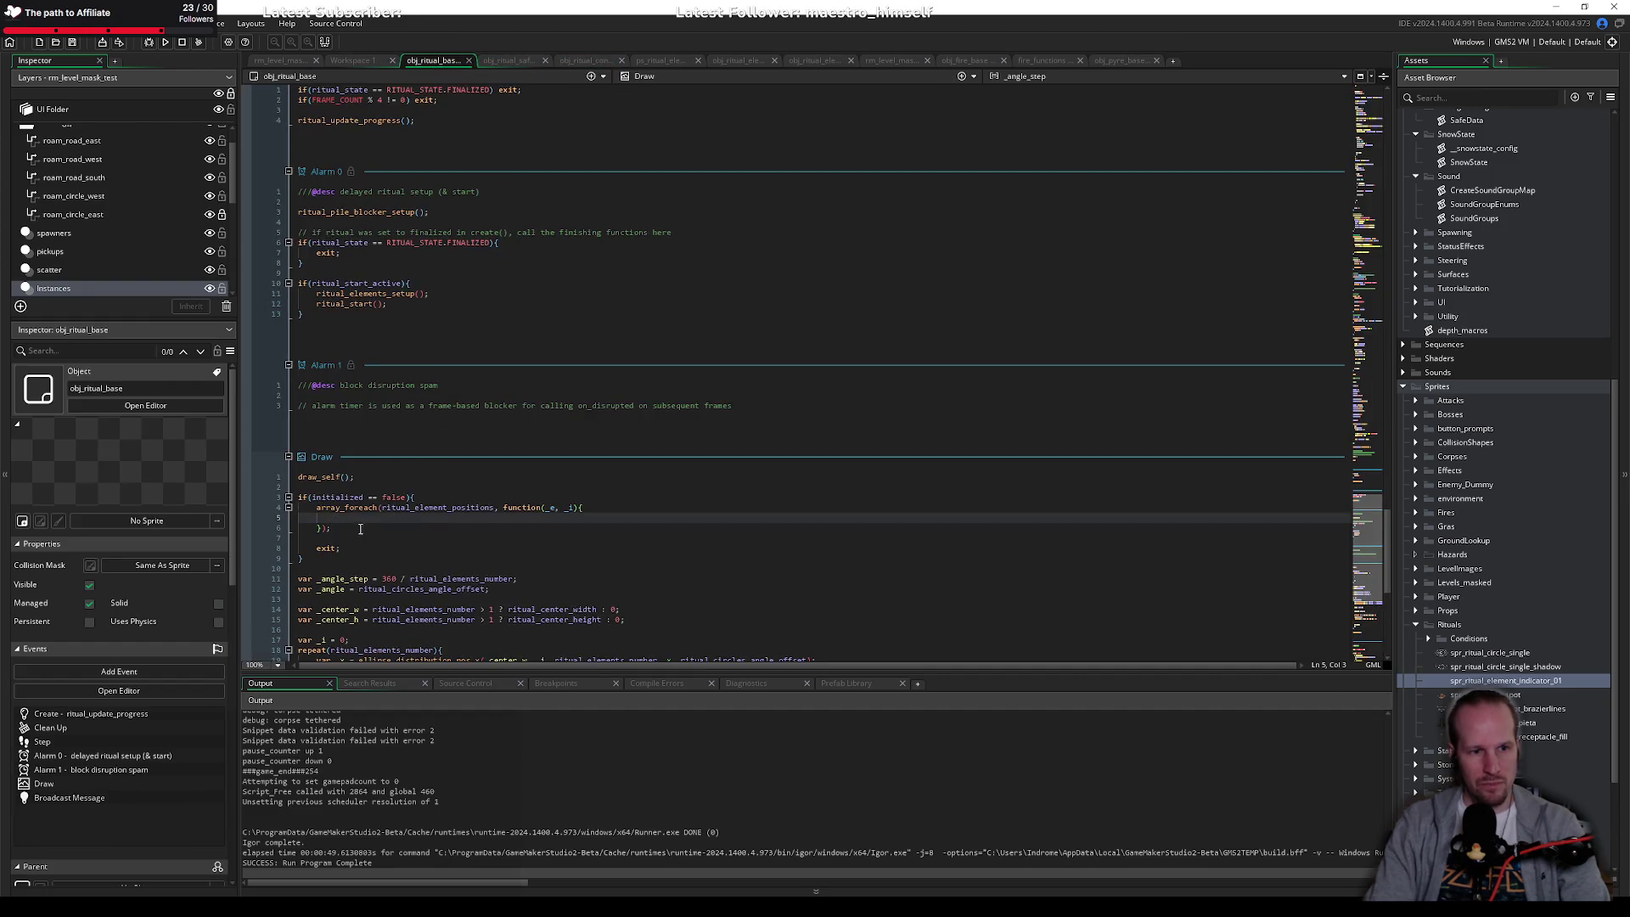
{"action": "type", "text": "spr_ritual_element_indicator_01"}
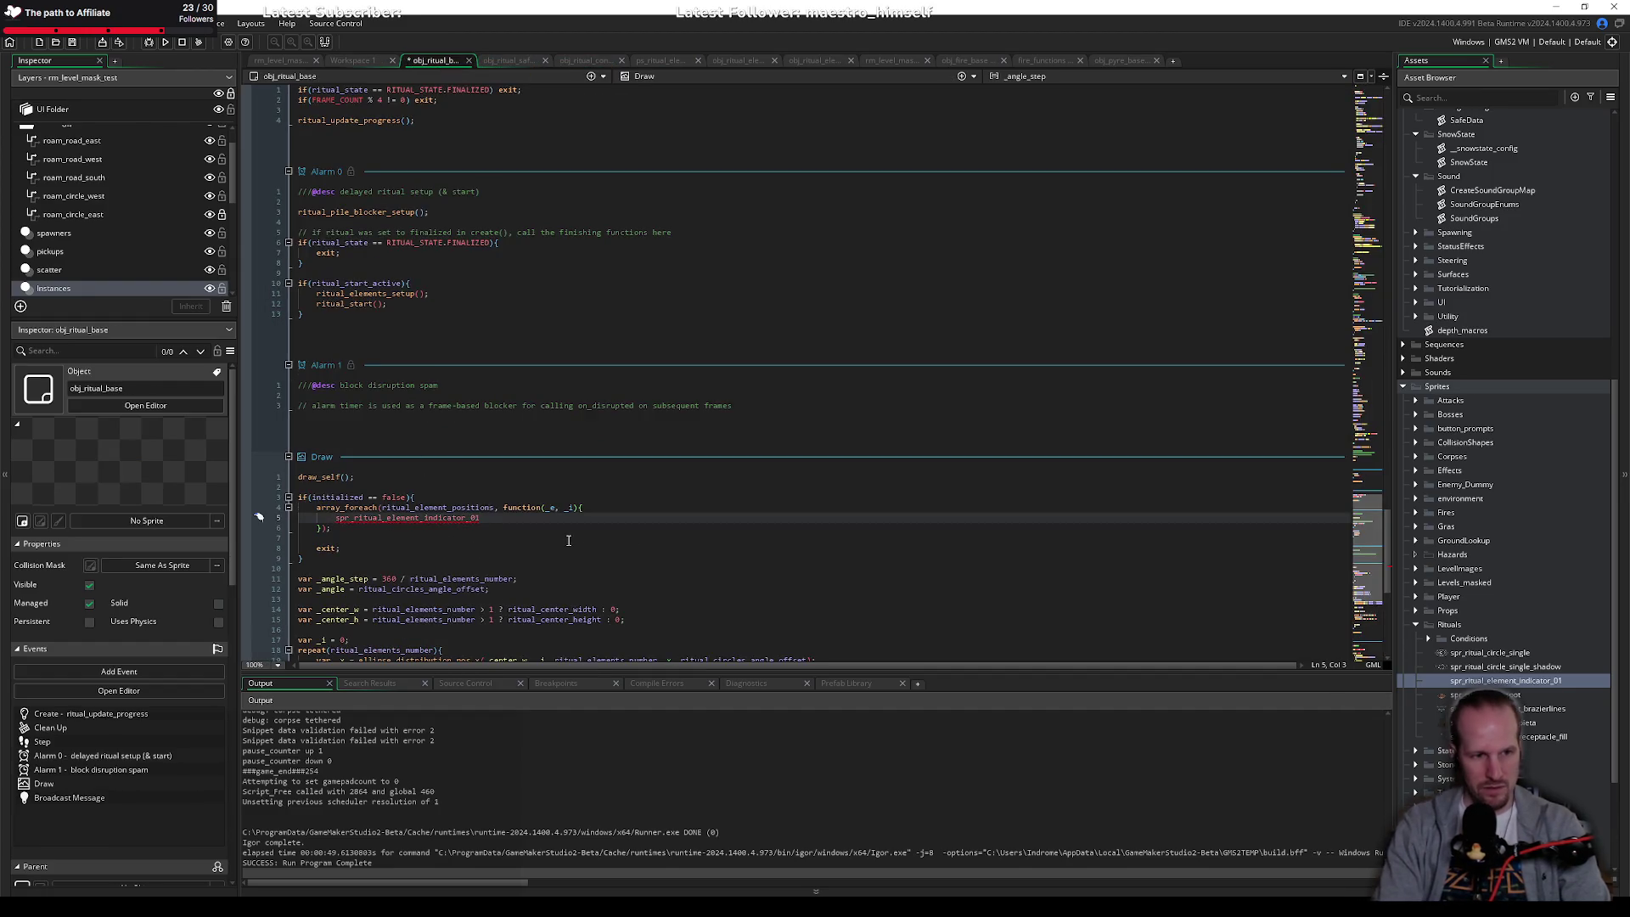
{"action": "key", "text": "Home"}
{"action": "type", "text": "d"}
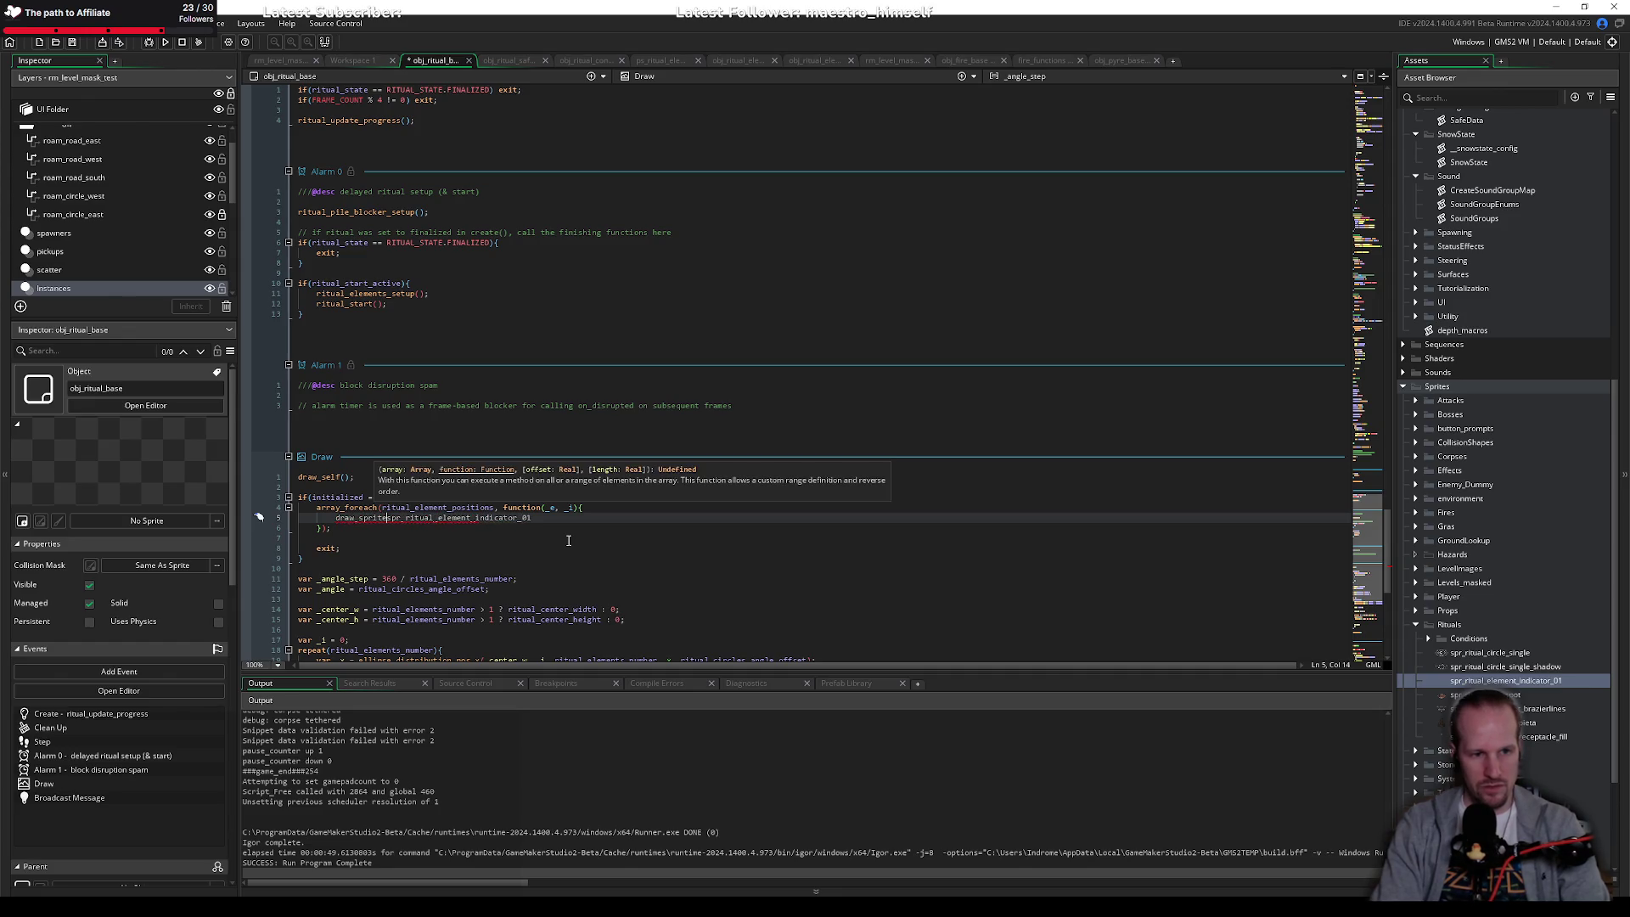
{"action": "type", "text": "("}
{"action": "key", "text": "Home"}
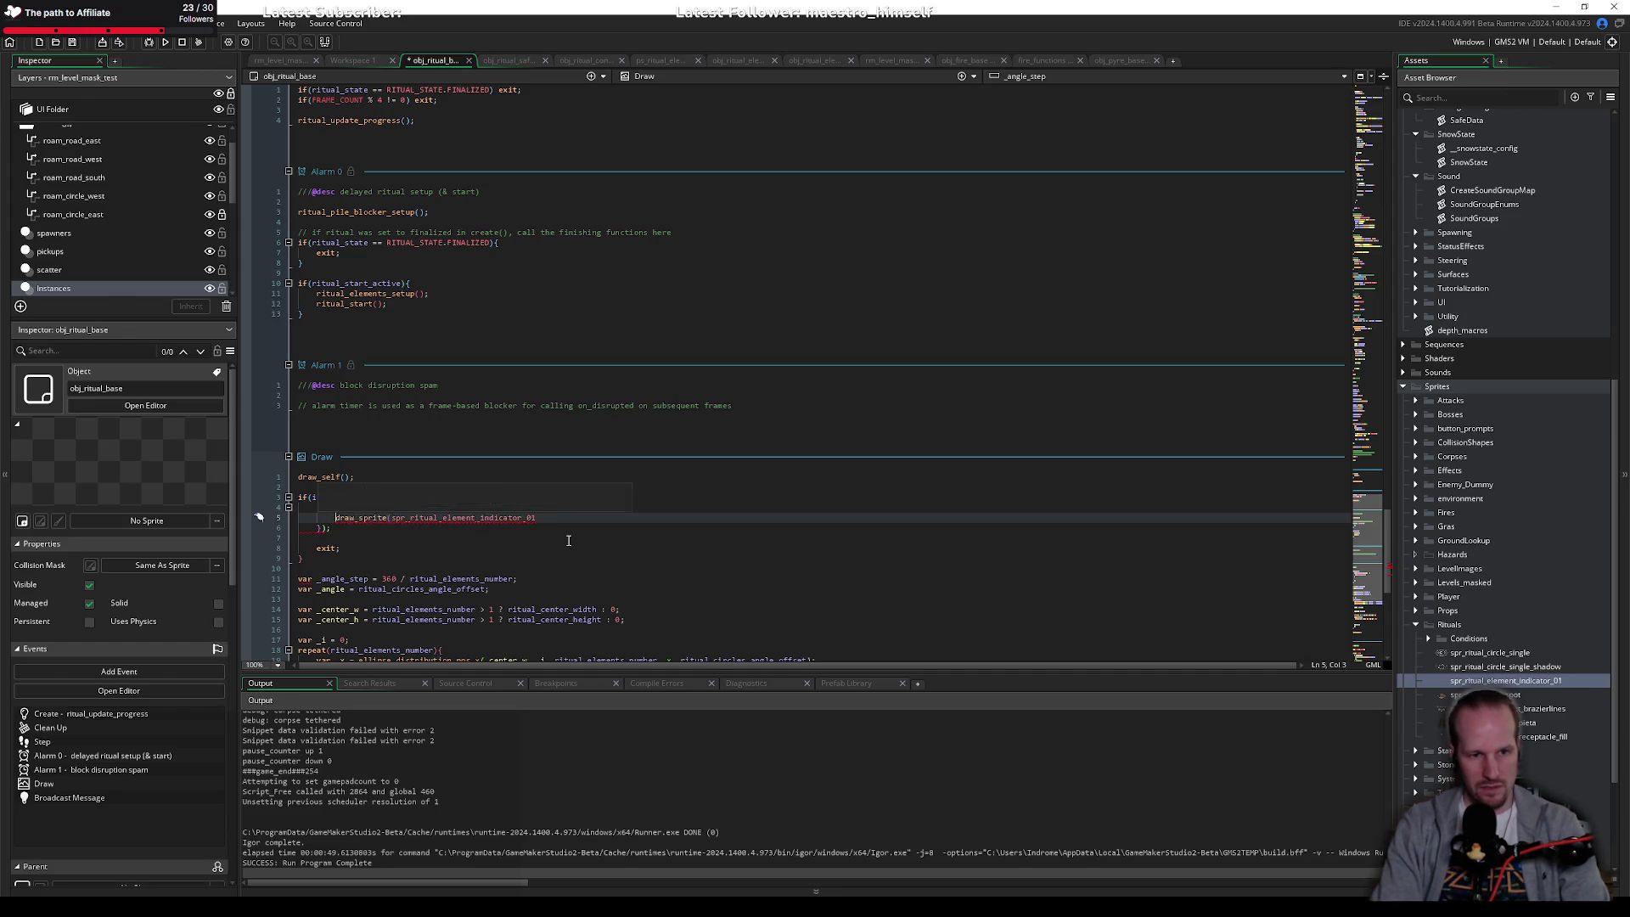
{"action": "key", "text": "shift+End"}
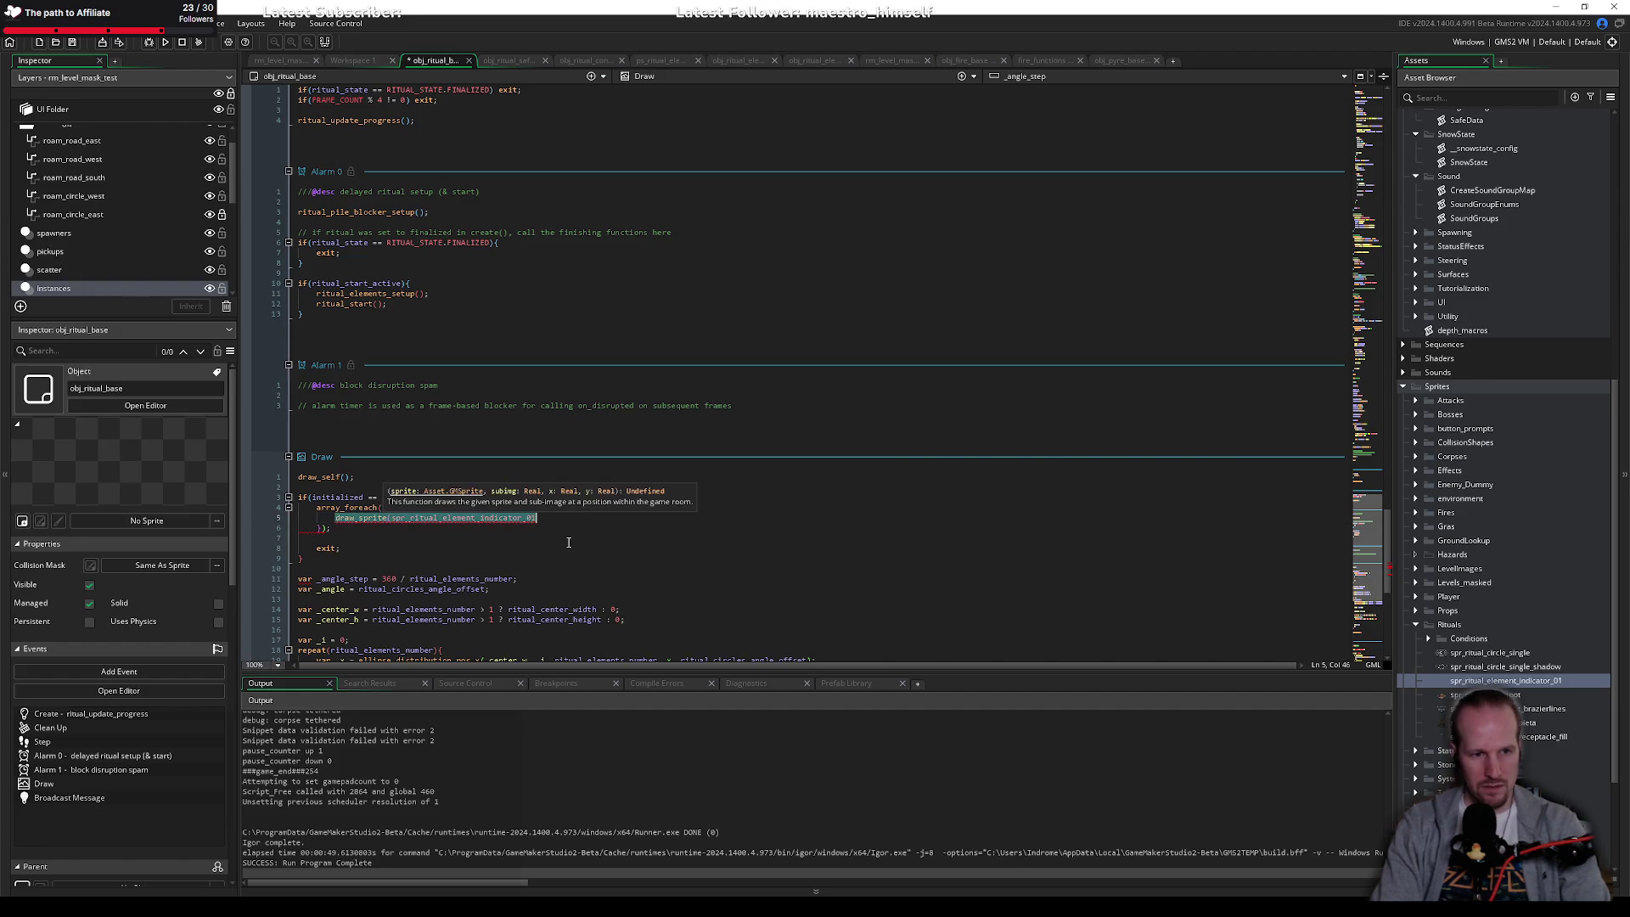
{"action": "type", "text": "draw_sprite_ext"}
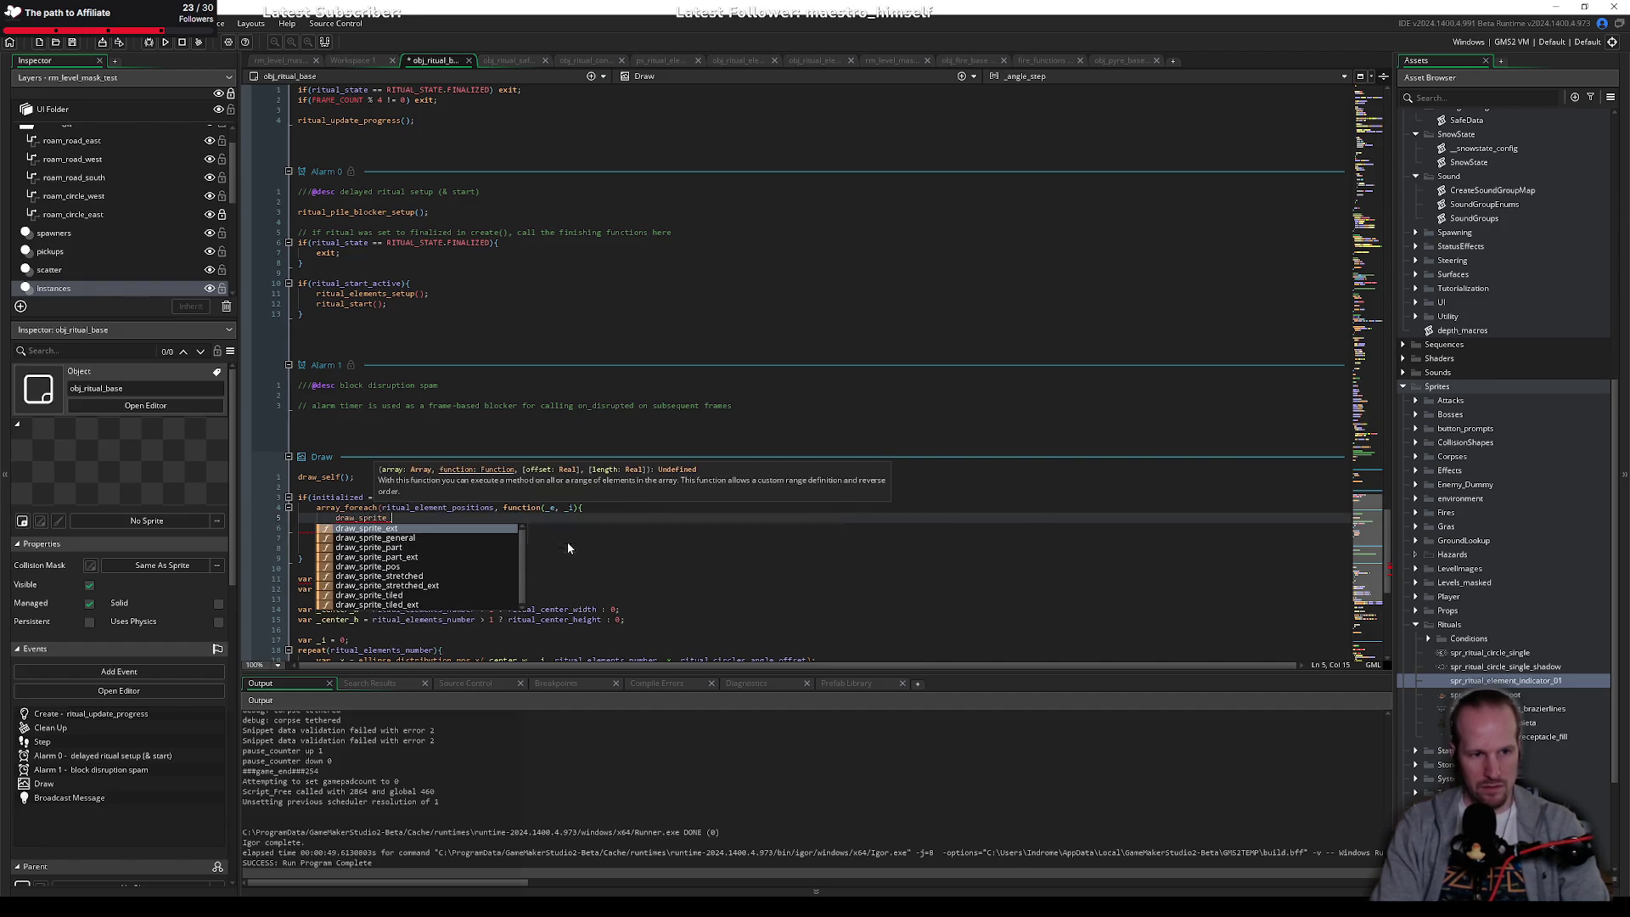
{"action": "key", "text": "Escape"}
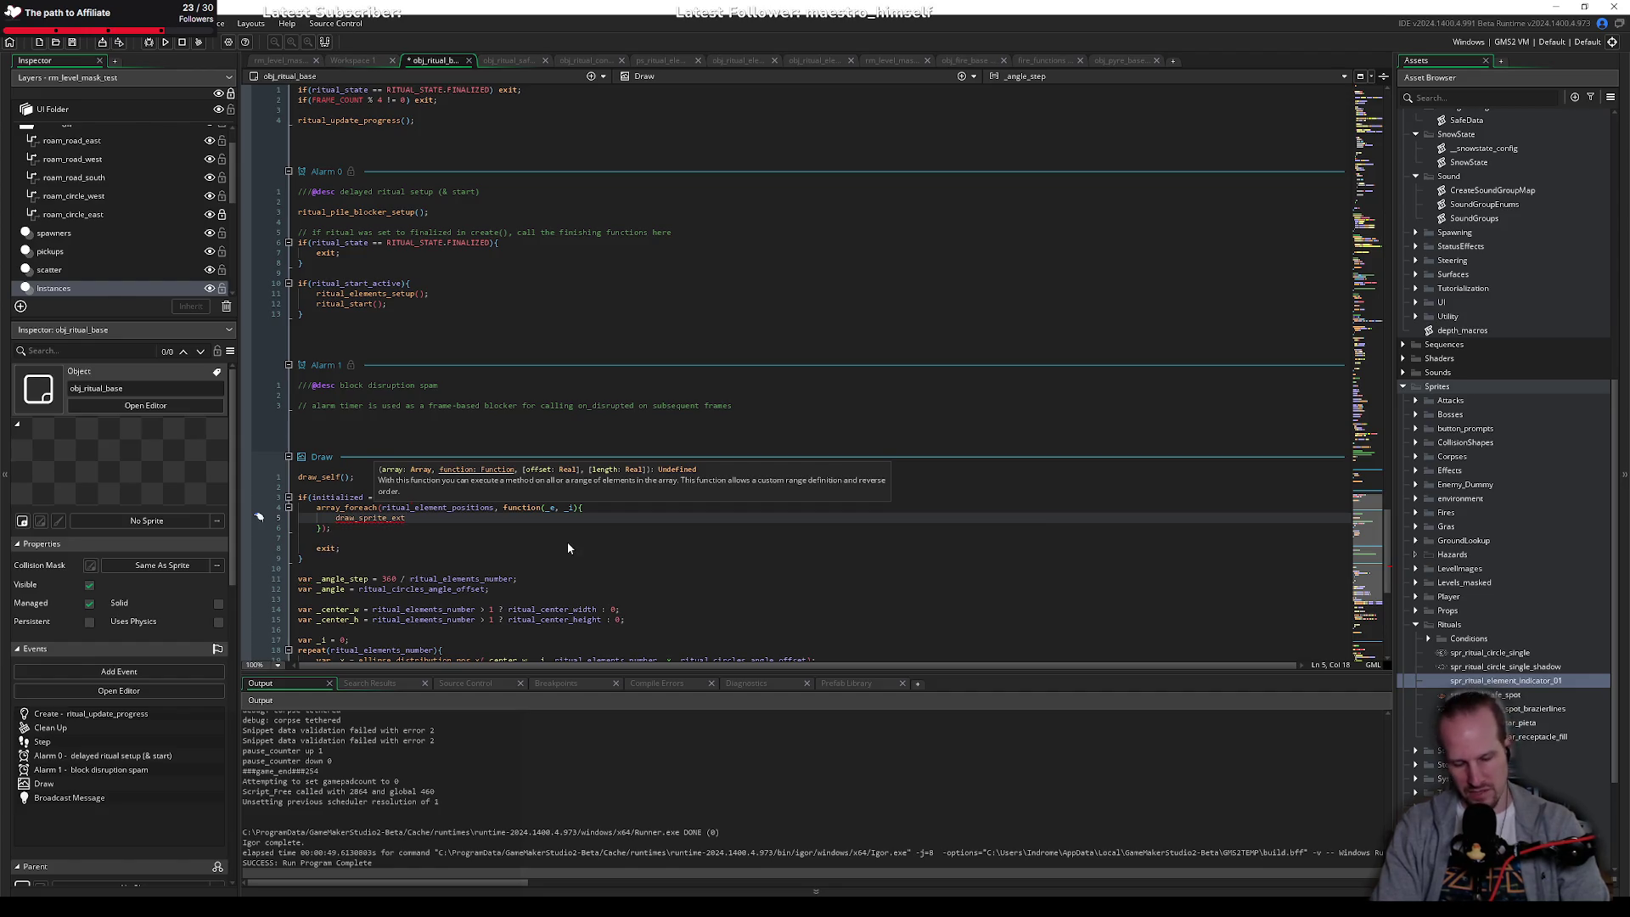
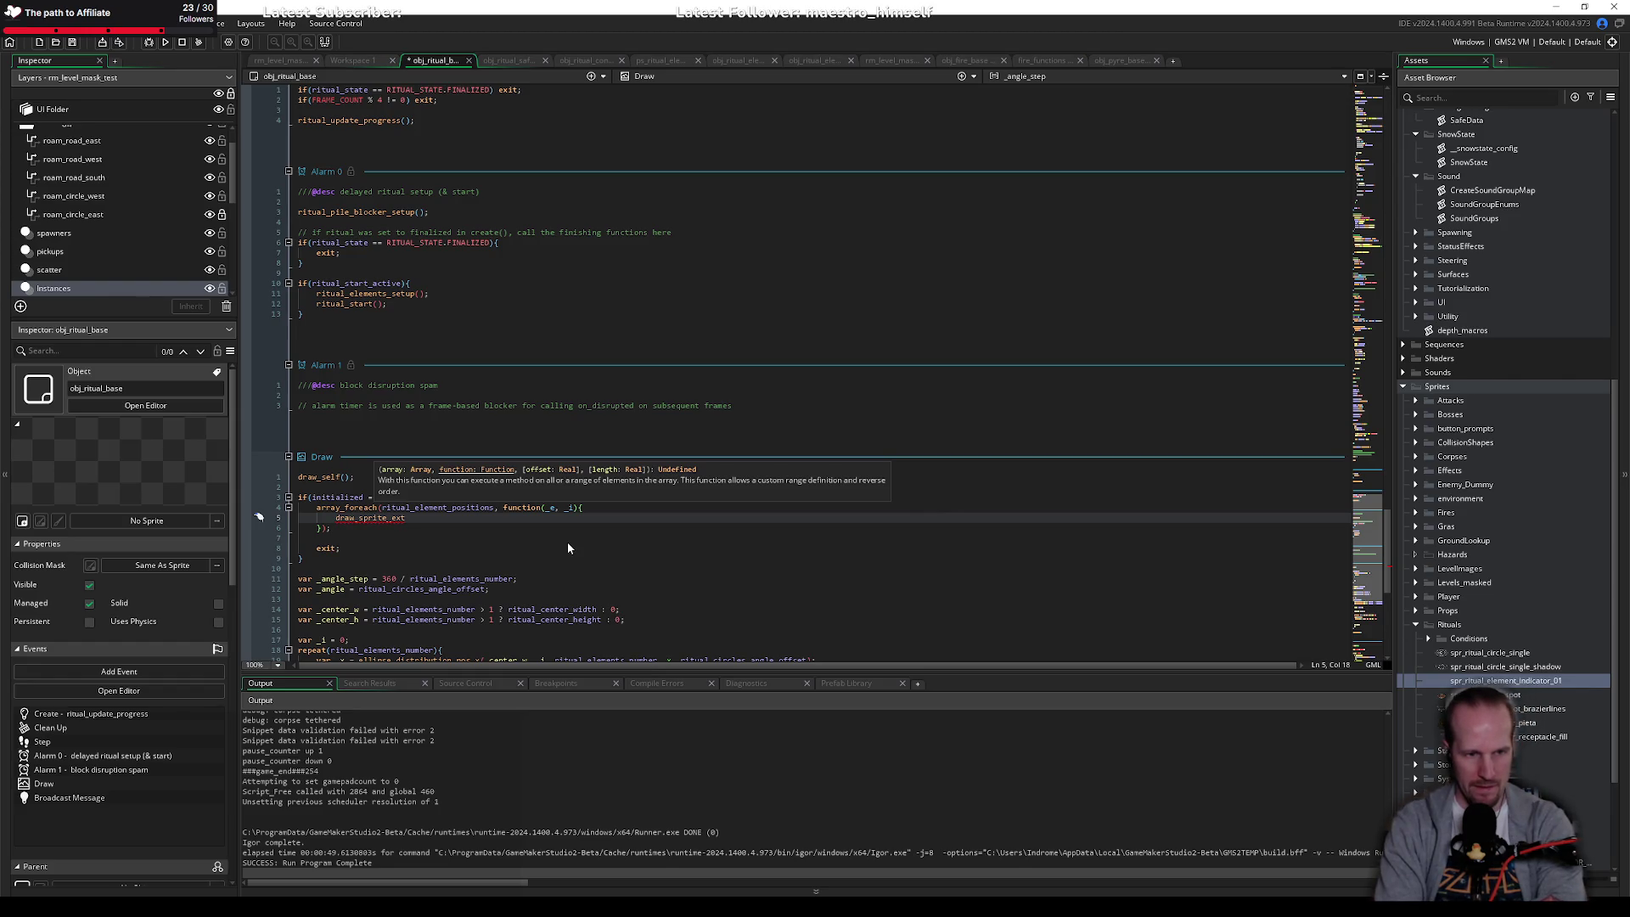
Step: Delete the draw_sprite_ext call from the Draw loop and open the ritual circle and shadow sprites
{"action": "key", "text": "ctrl+BackSpace"}
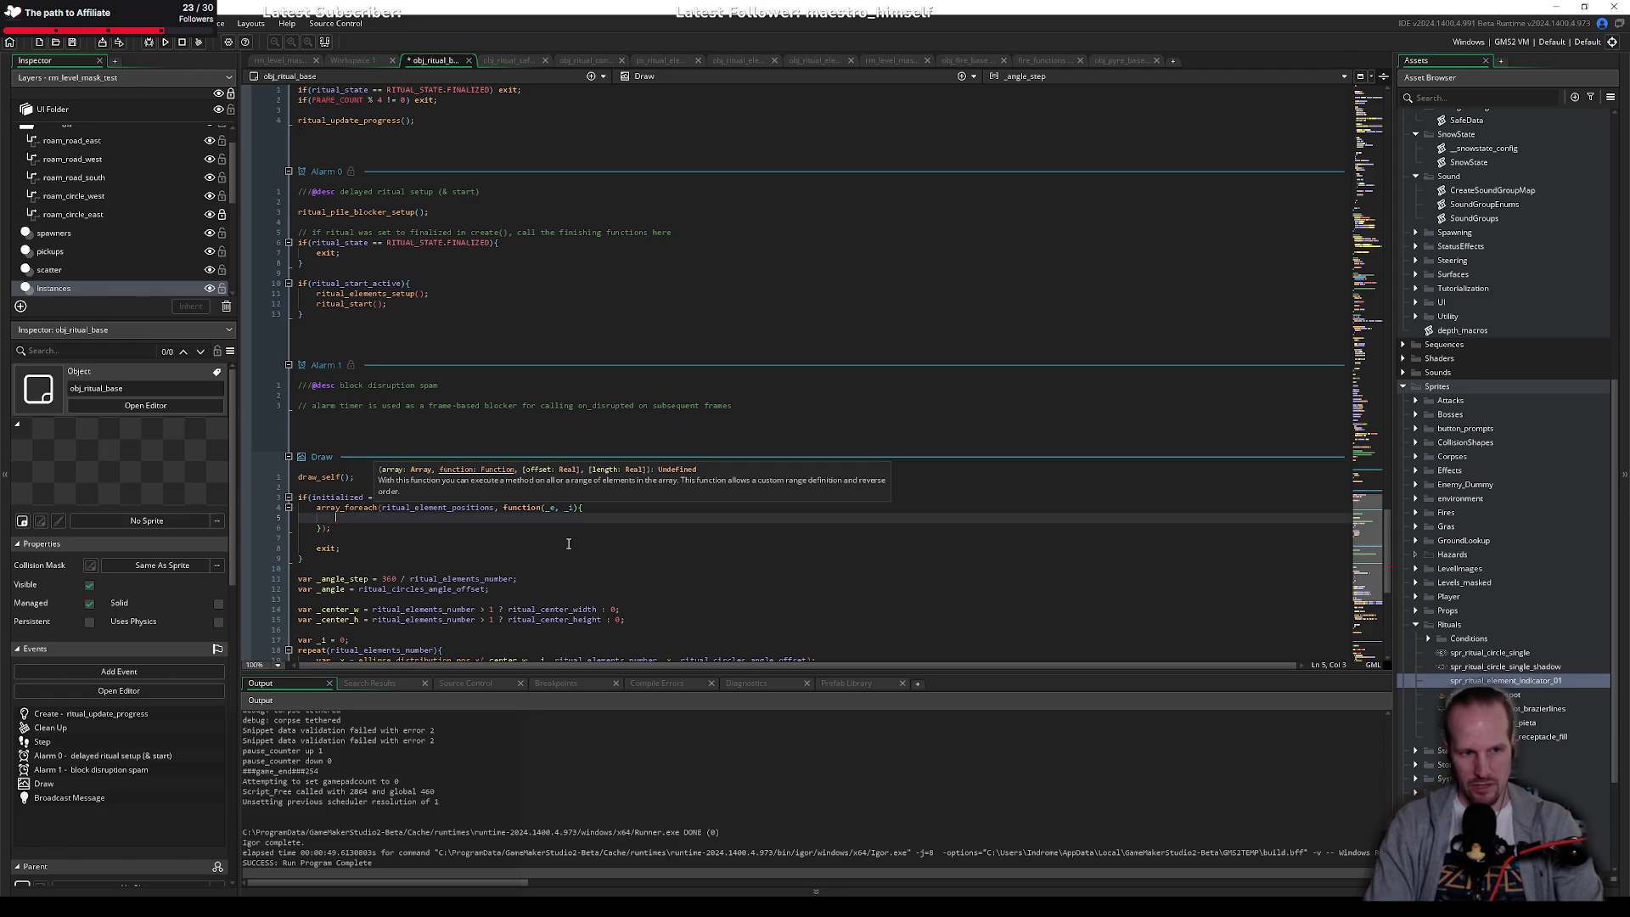
{"action": "key", "text": "Down"}
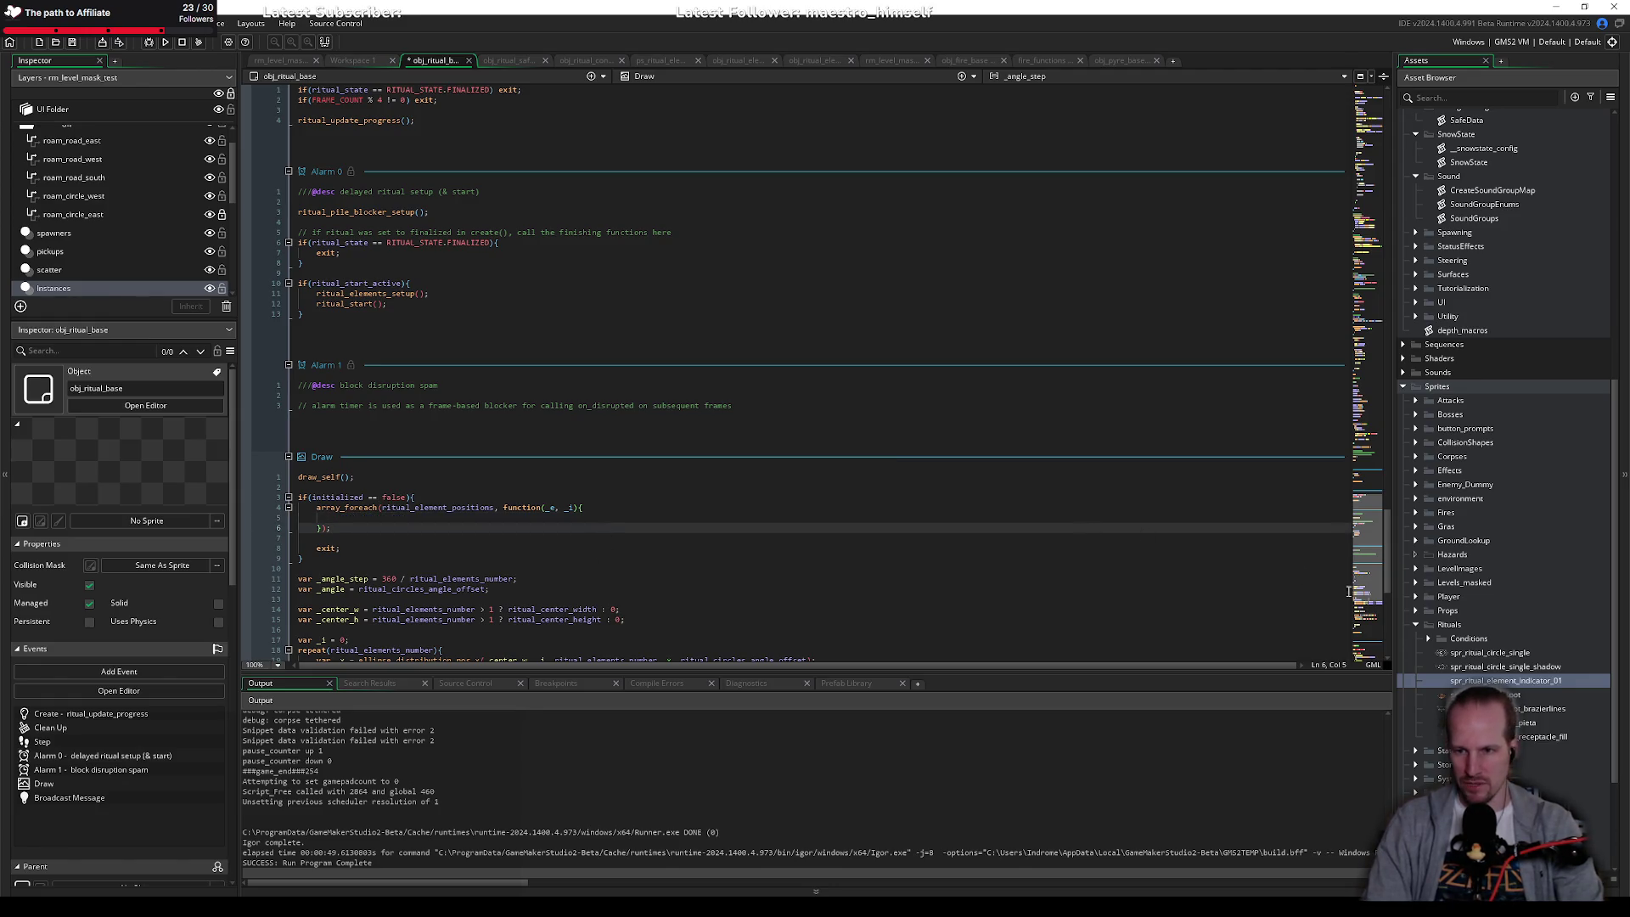
{"action": "double_click", "coordinate": [1495, 669]}
{"action": "left_click", "coordinate": [1492, 654]}
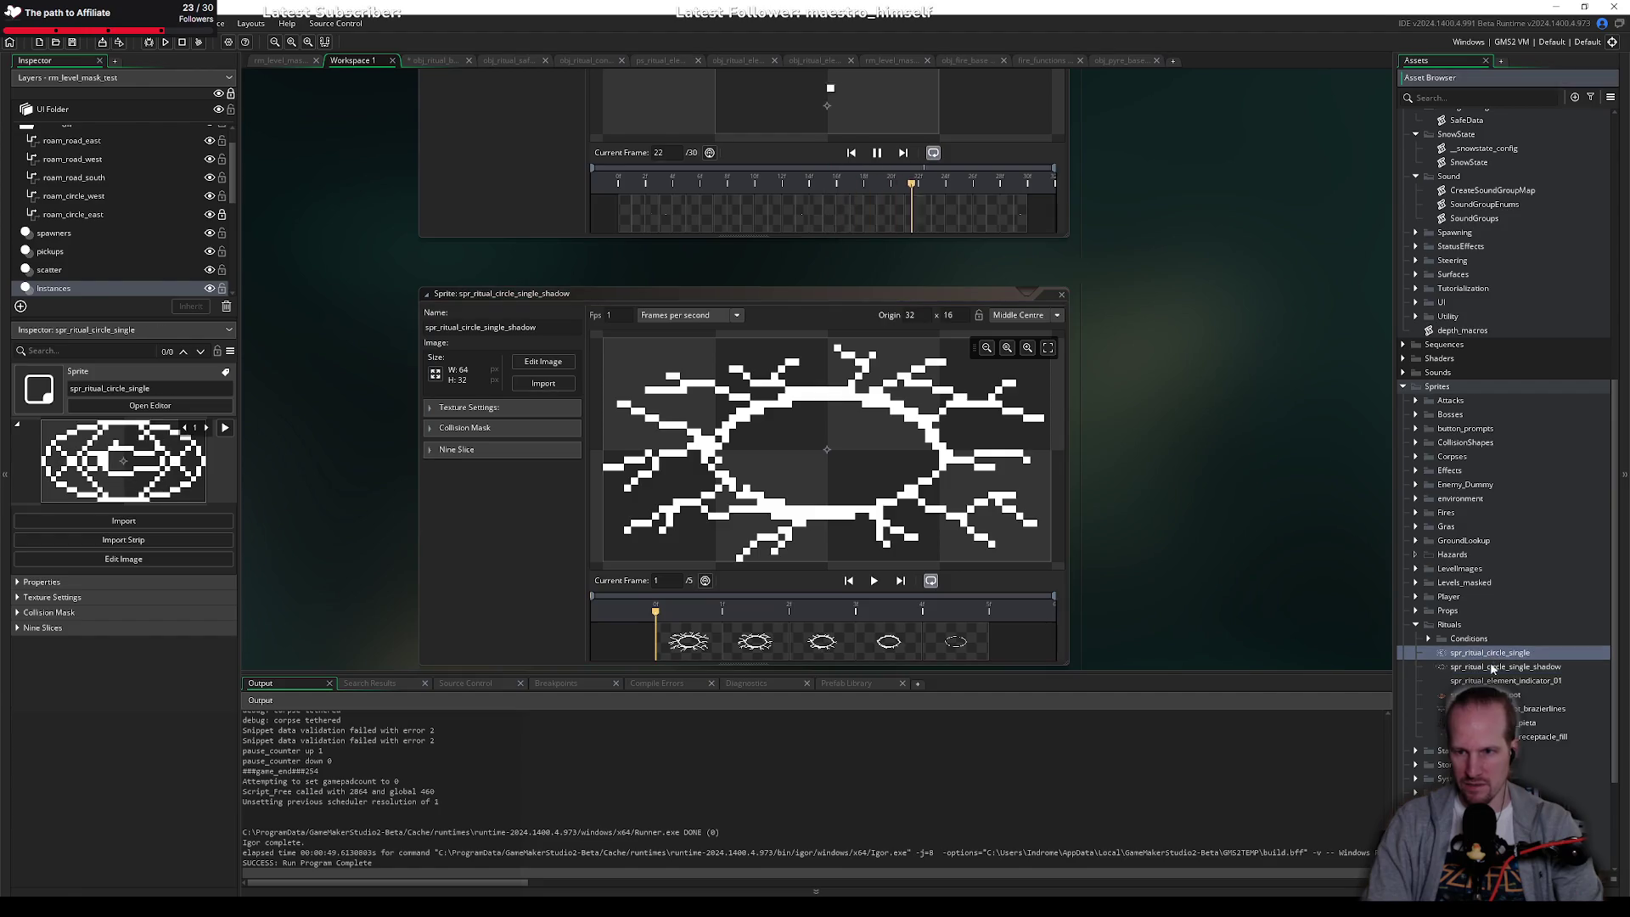
{"action": "double_click", "coordinate": [1492, 654]}
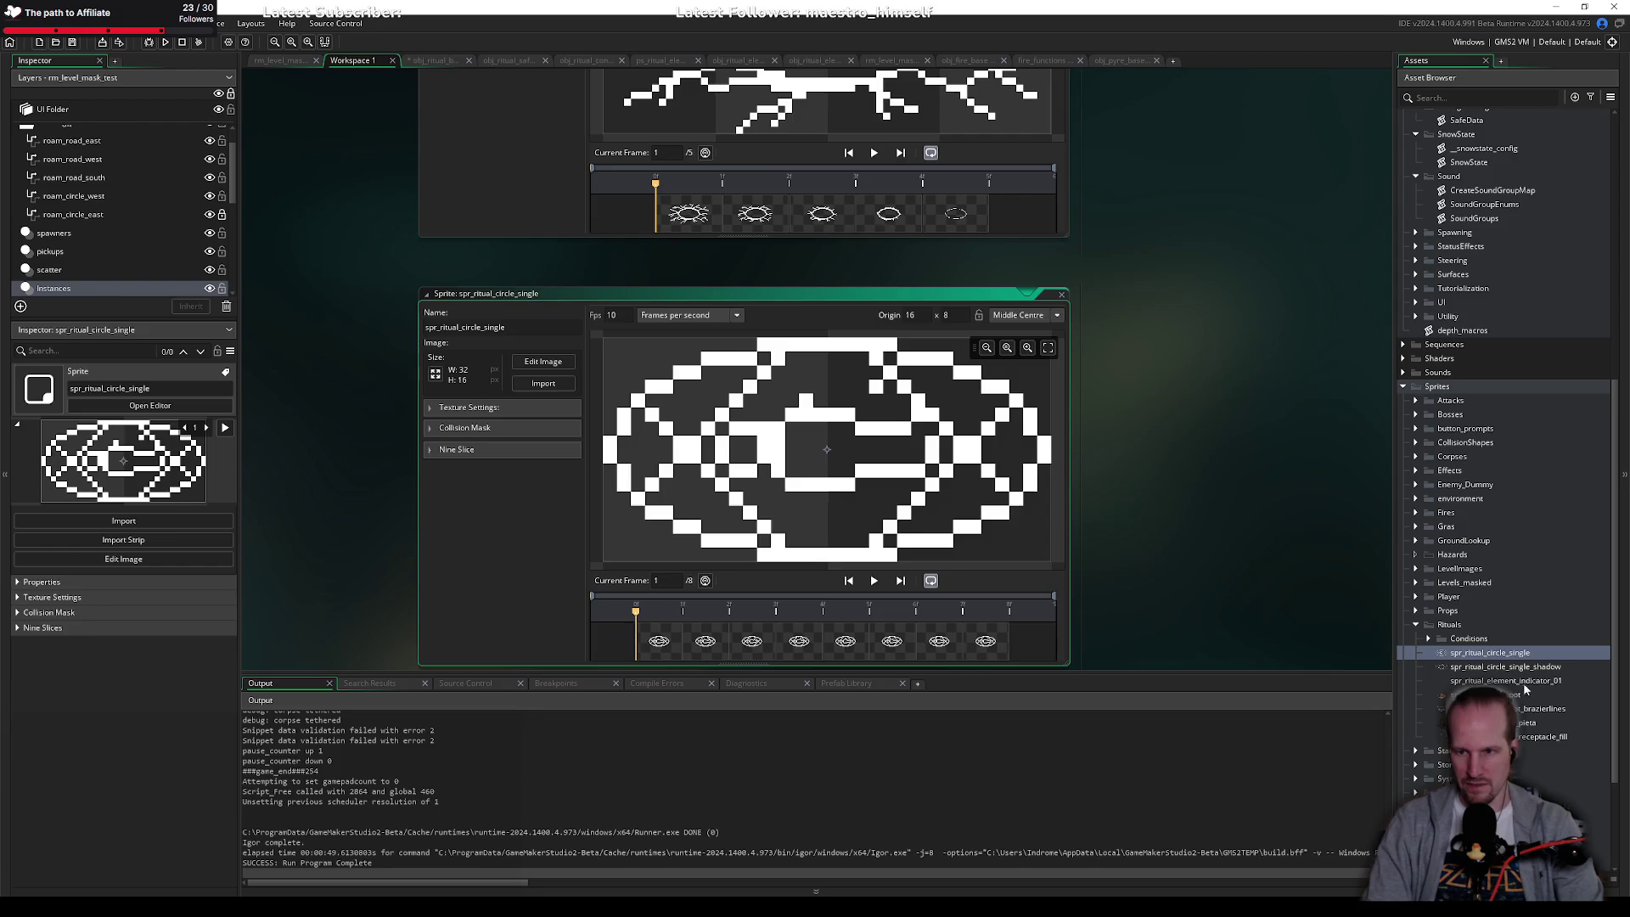
{"action": "double_click", "coordinate": [1500, 667]}
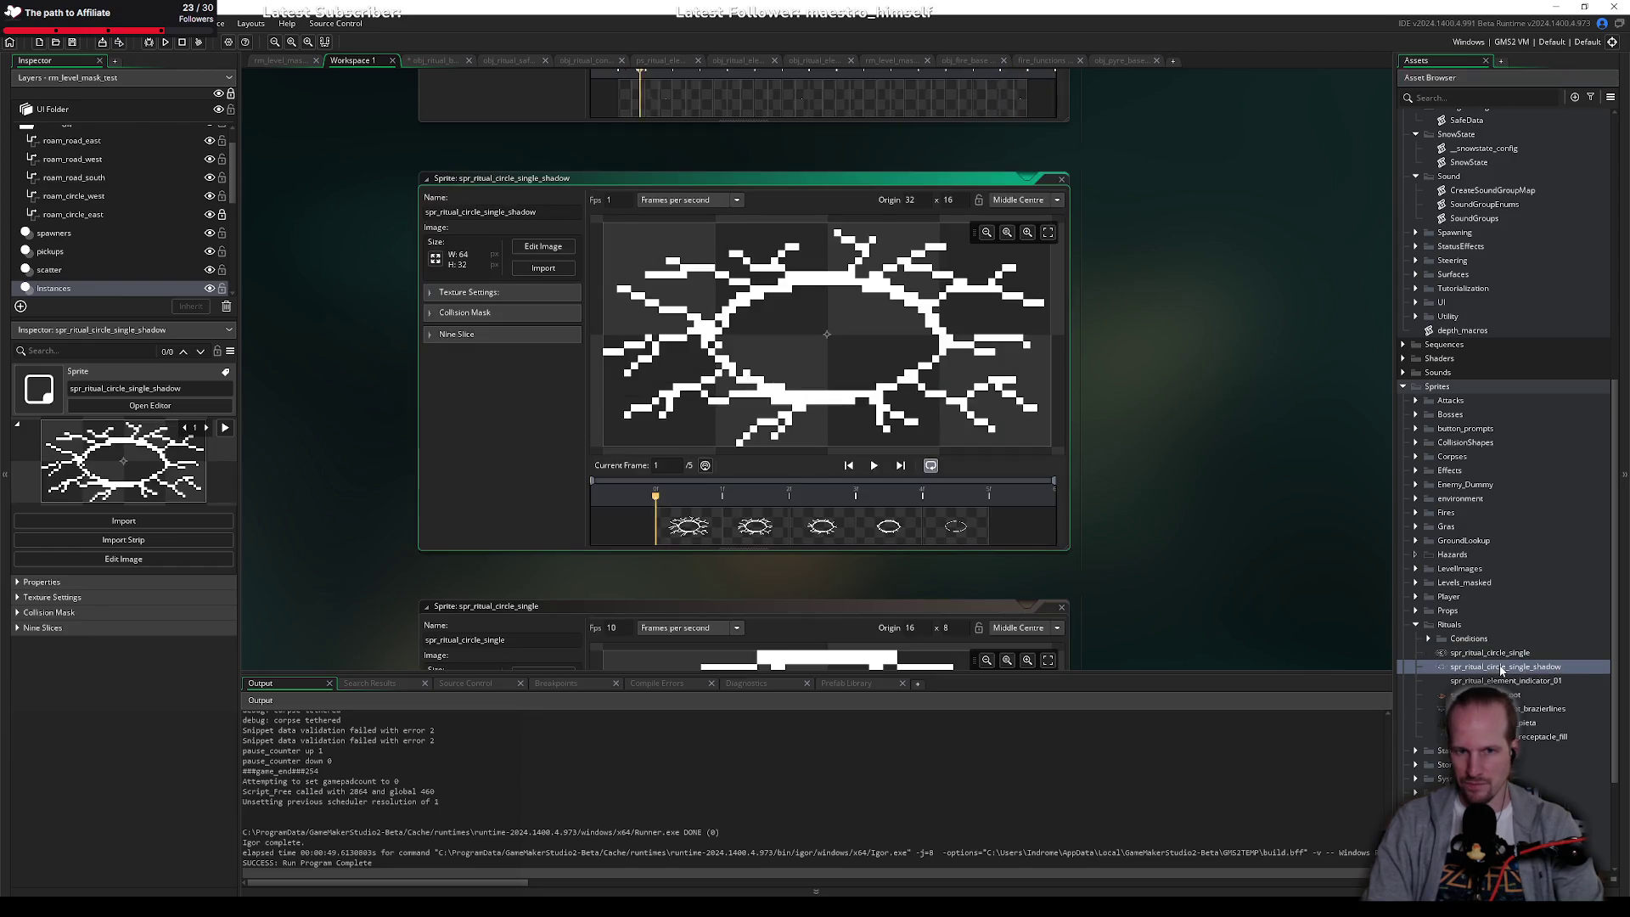
Step: Delete the spr_ritual_element_indicator_01 sprite from the Rituals folder, confirming the deletion
{"action": "left_click", "coordinate": [1490, 681]}
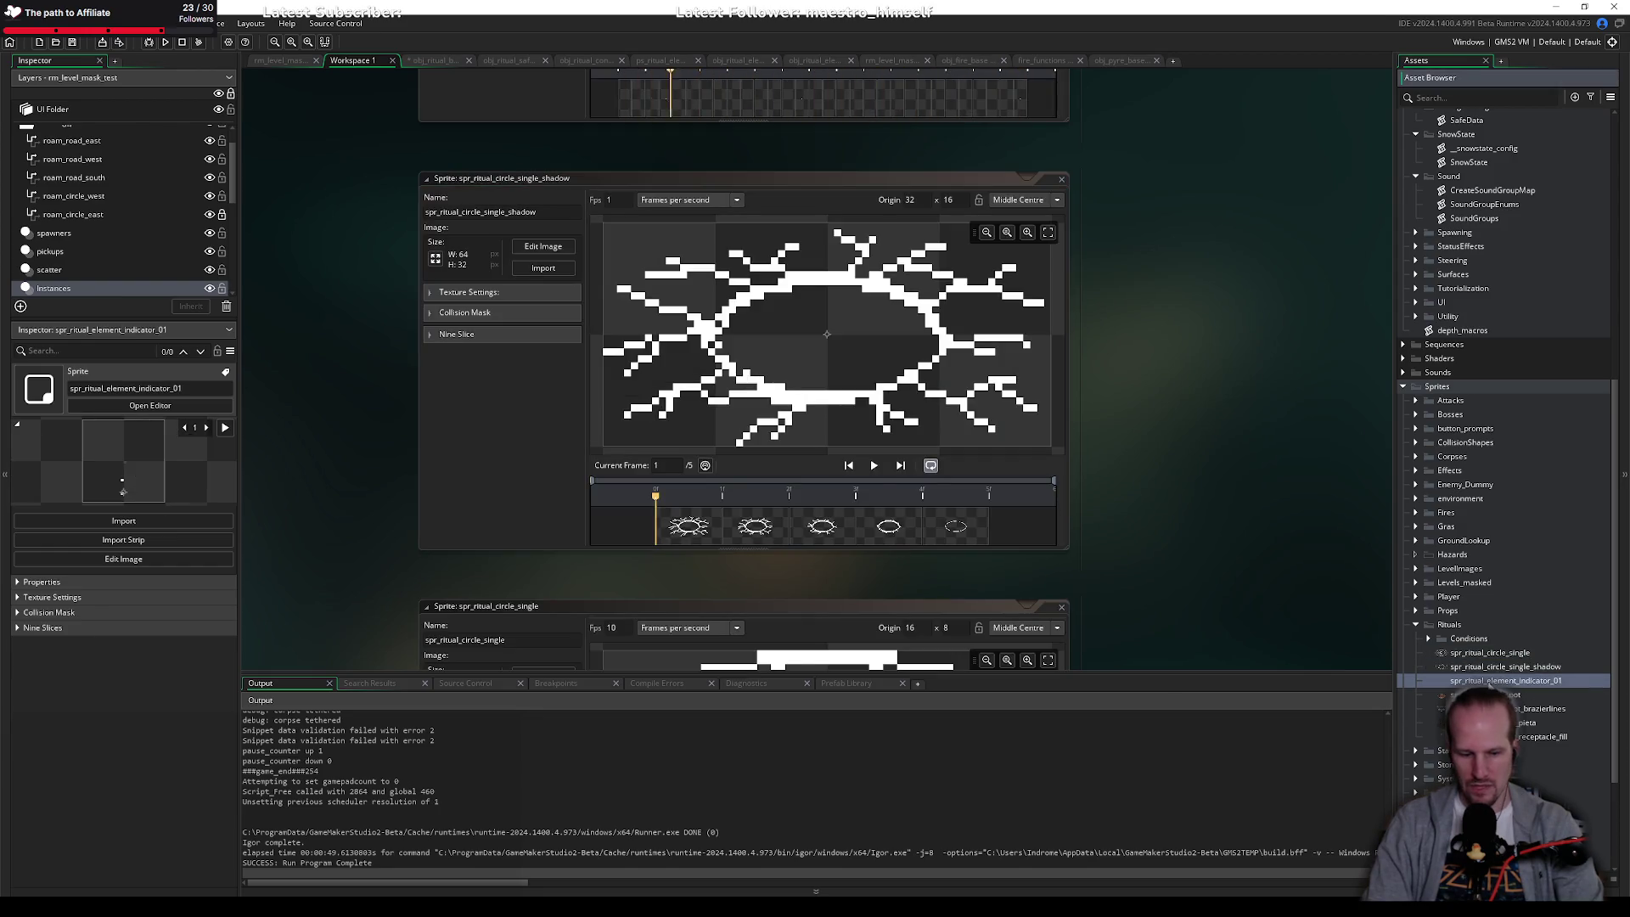
{"action": "key", "text": "Delete"}
{"action": "key", "text": "Return"}
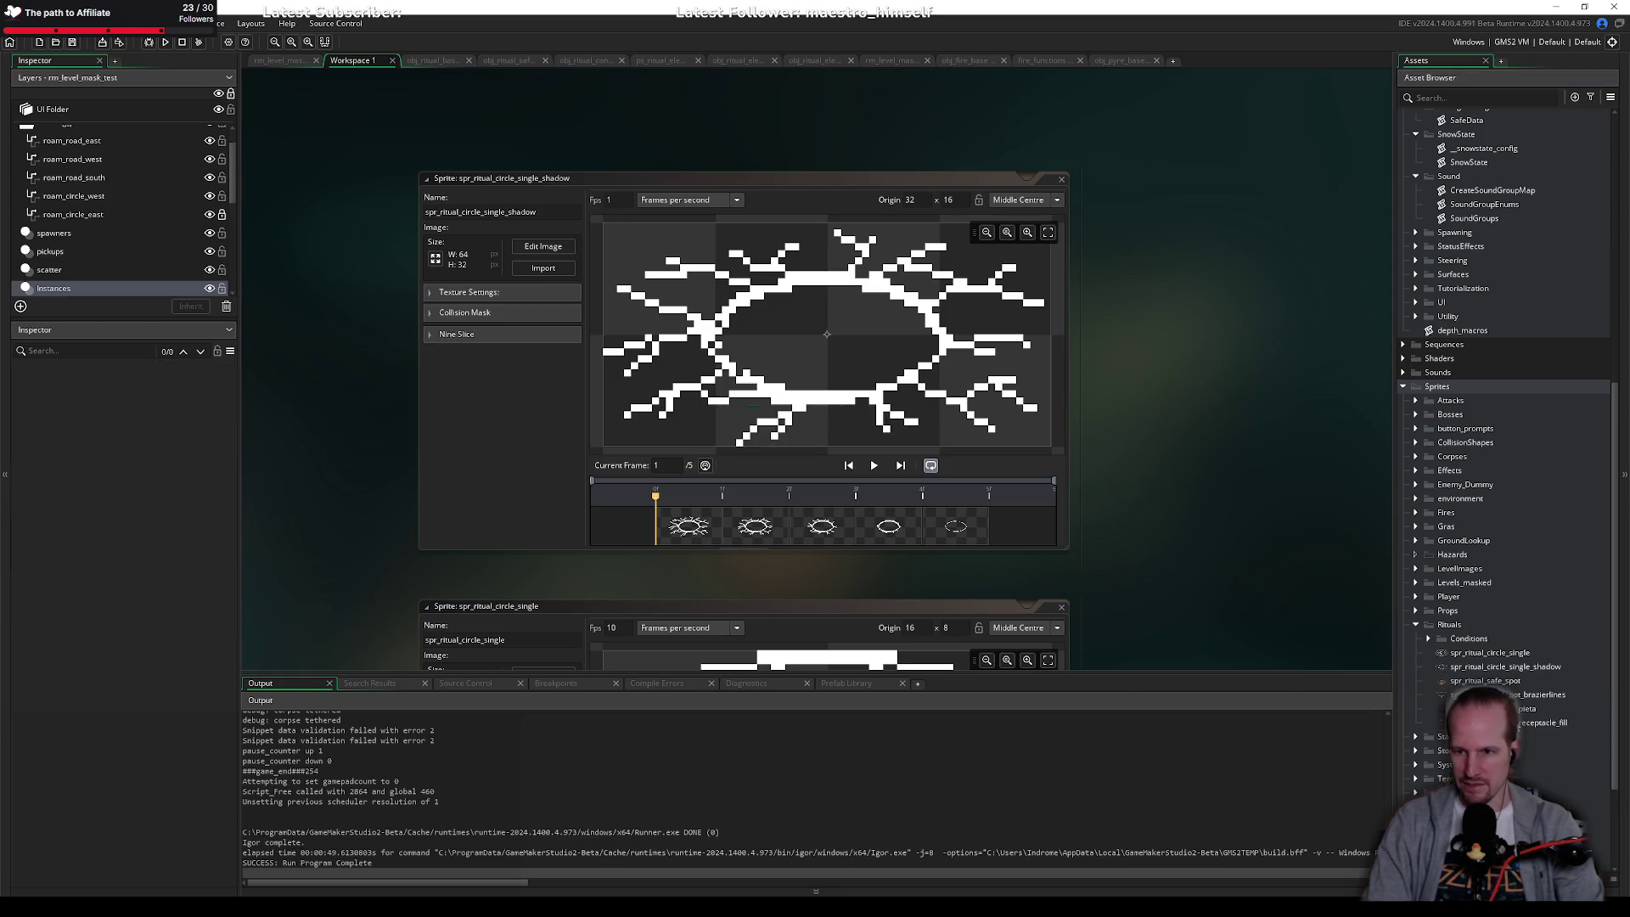
{"action": "left_click", "coordinate": [1526, 708]}
{"action": "left_click", "coordinate": [1469, 639]}
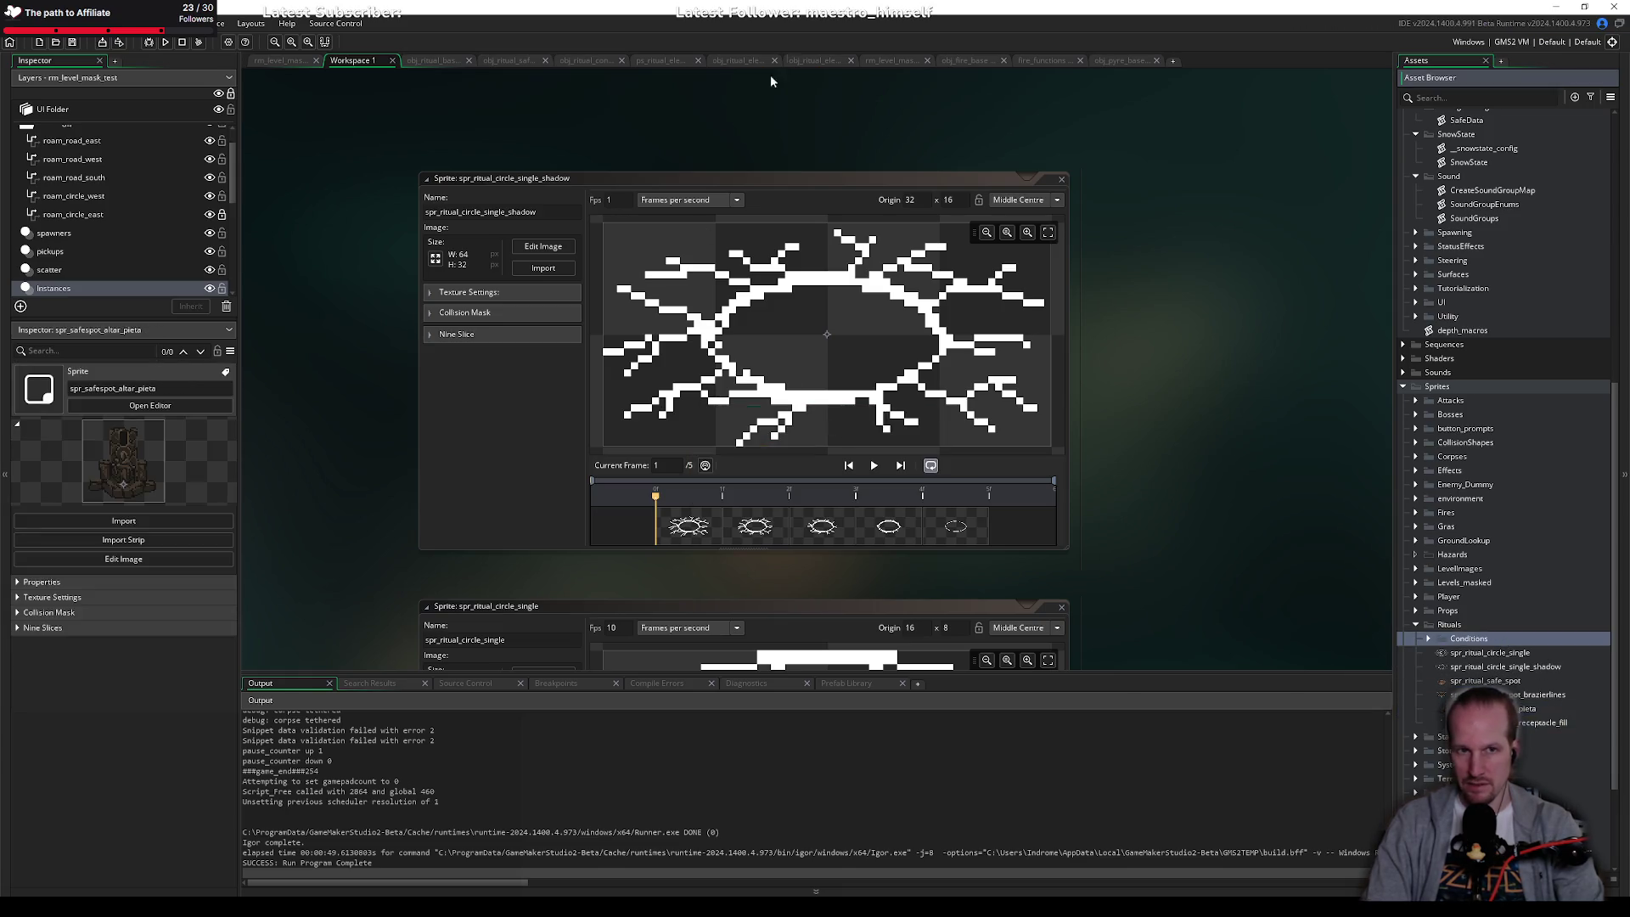
Step: In obj_ritual_base's Draw loop, write draw_circle_colour(_e[0], _e[1], 16, c_dkgray, c_dkgray, true) and save
{"action": "left_click", "coordinate": [453, 64]}
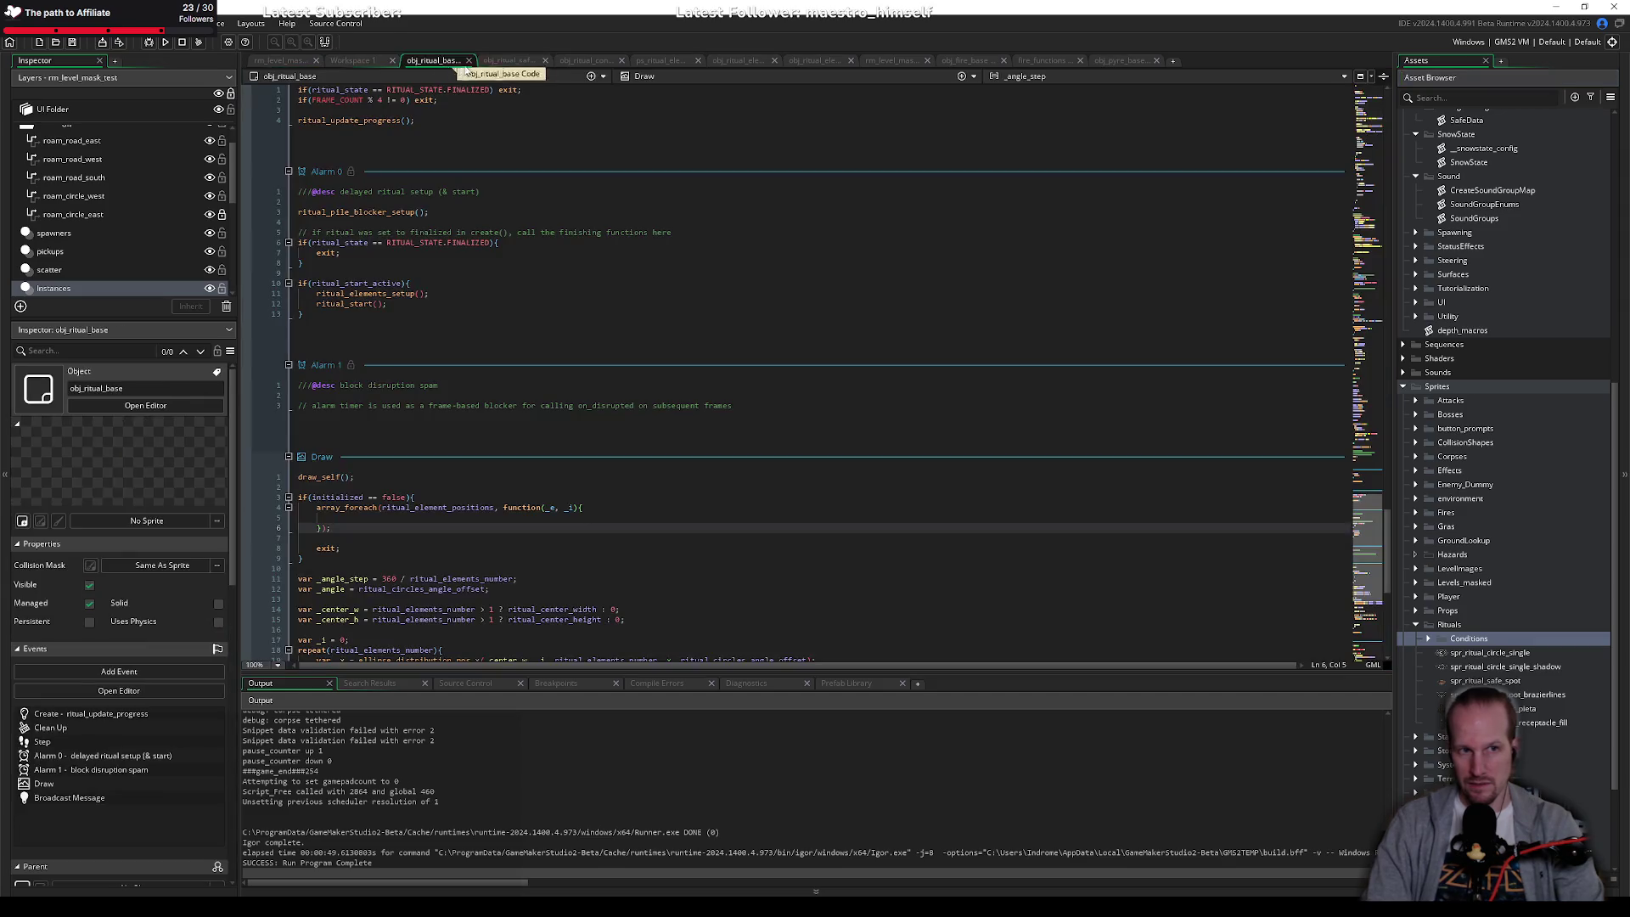
{"action": "left_click", "coordinate": [356, 519]}
{"action": "type", "text": "draw_"}
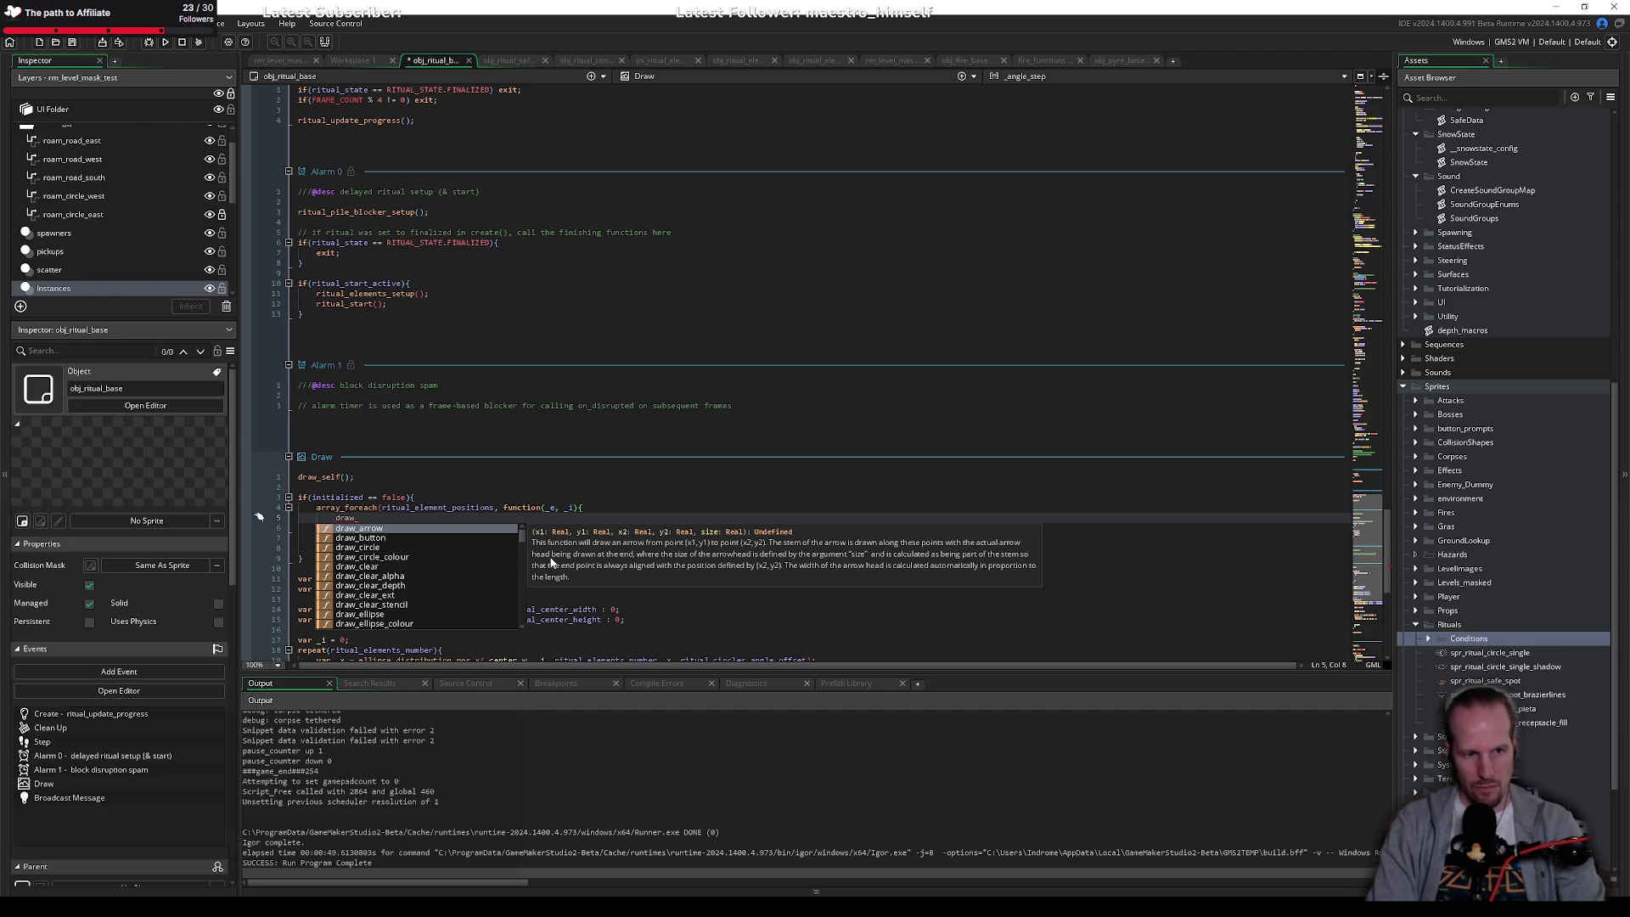
{"action": "type", "text": "circle_colour"}
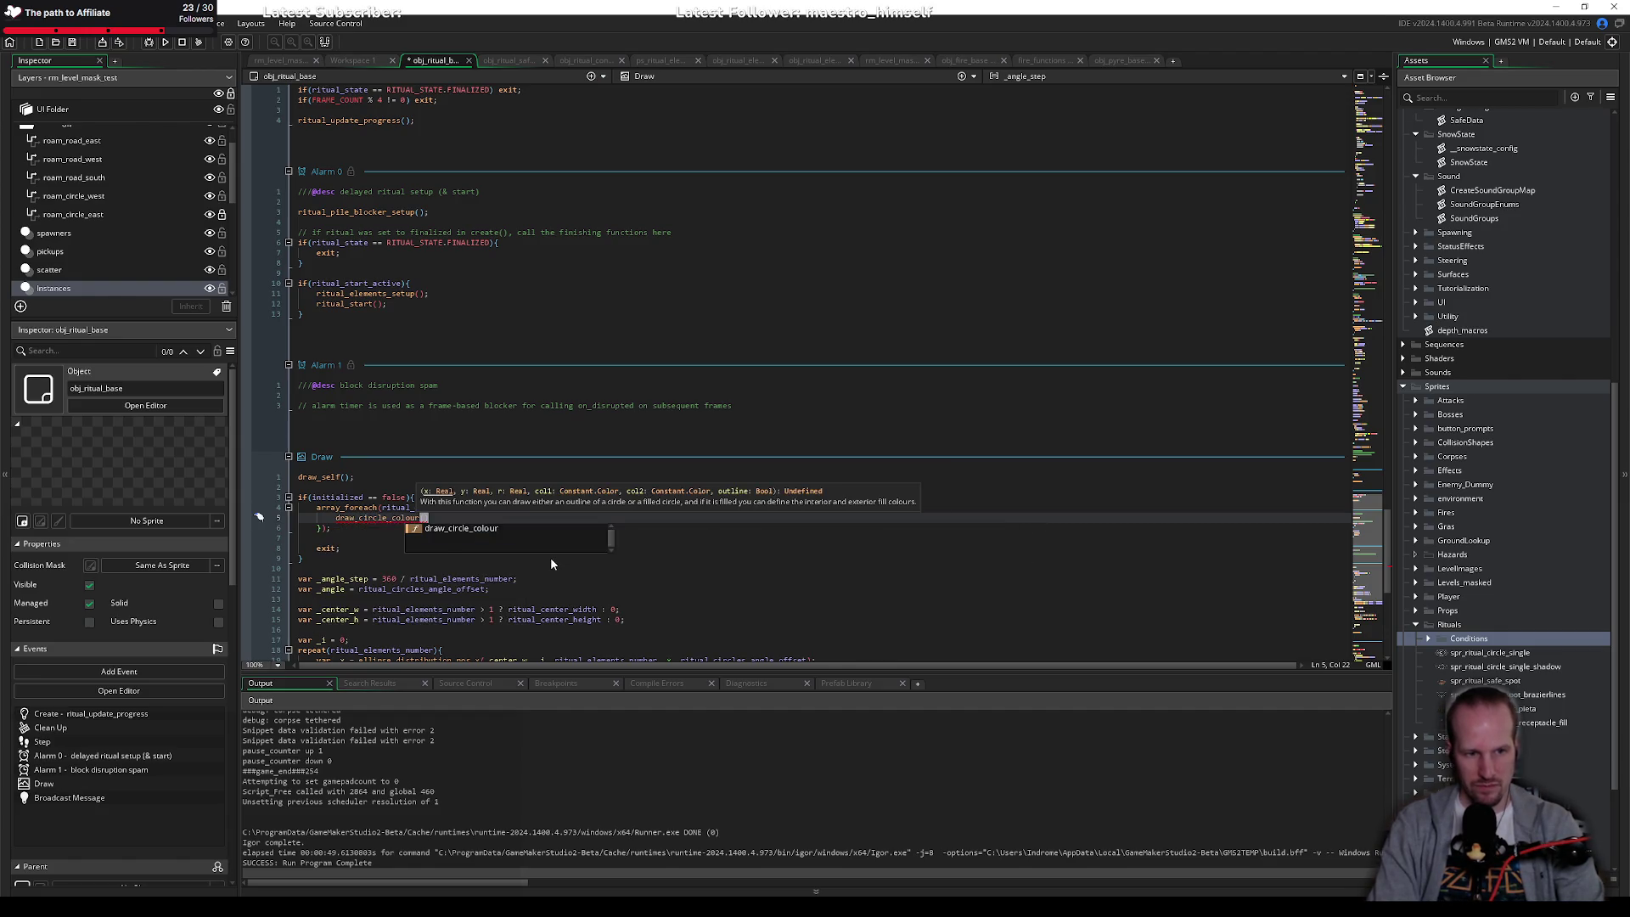
{"action": "key", "text": "Escape"}
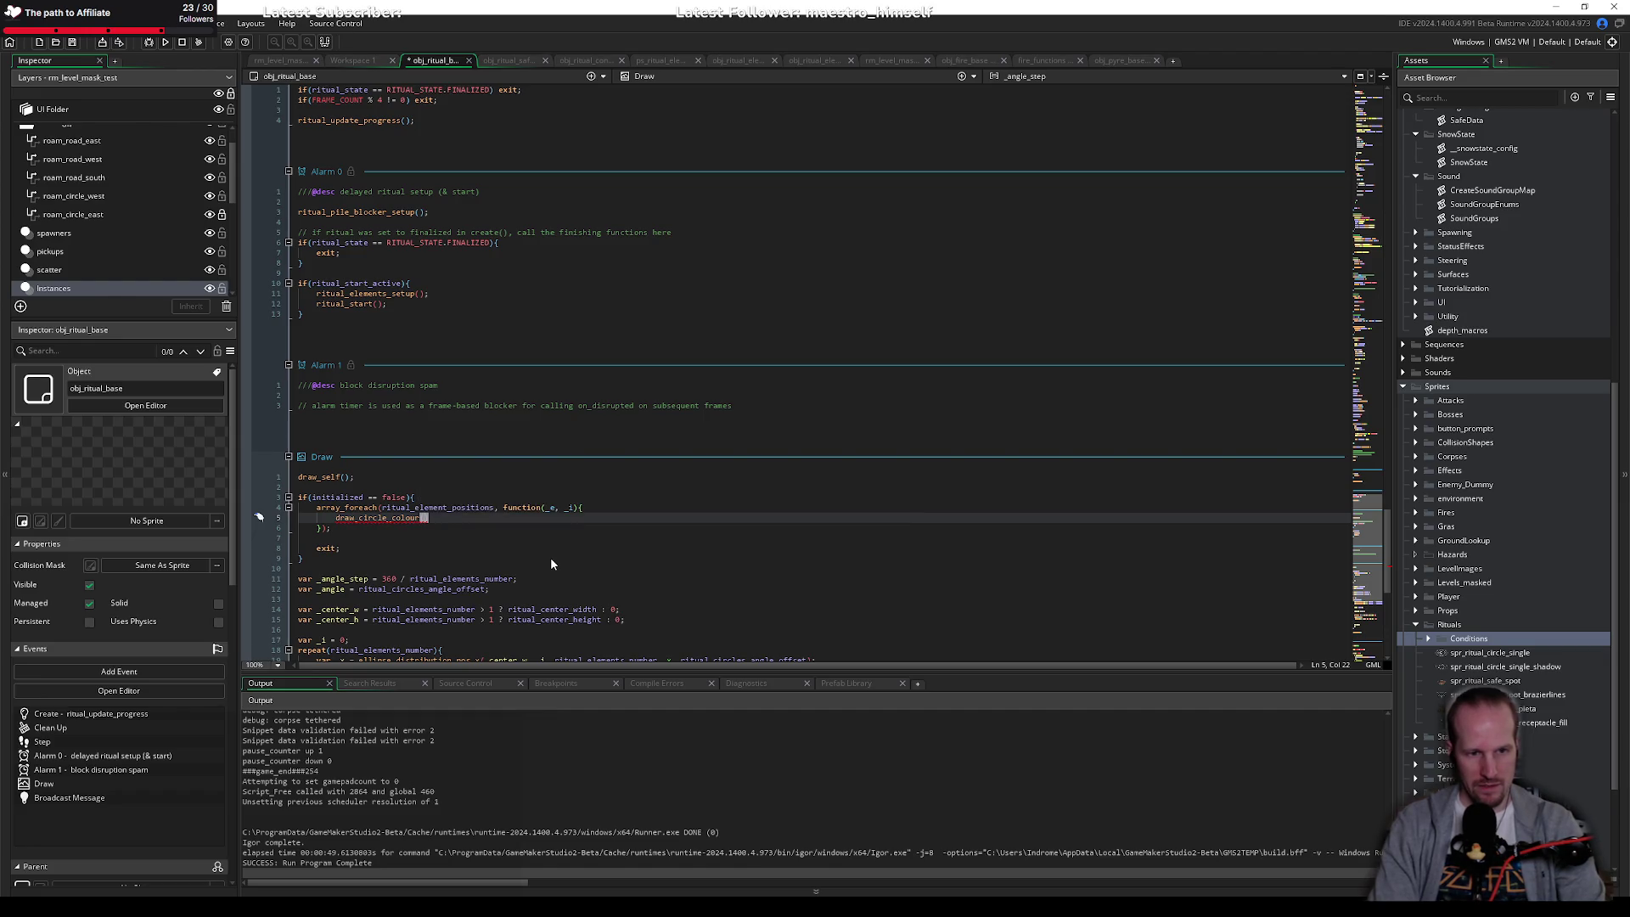
{"action": "type", "text": "(_e[0], "}
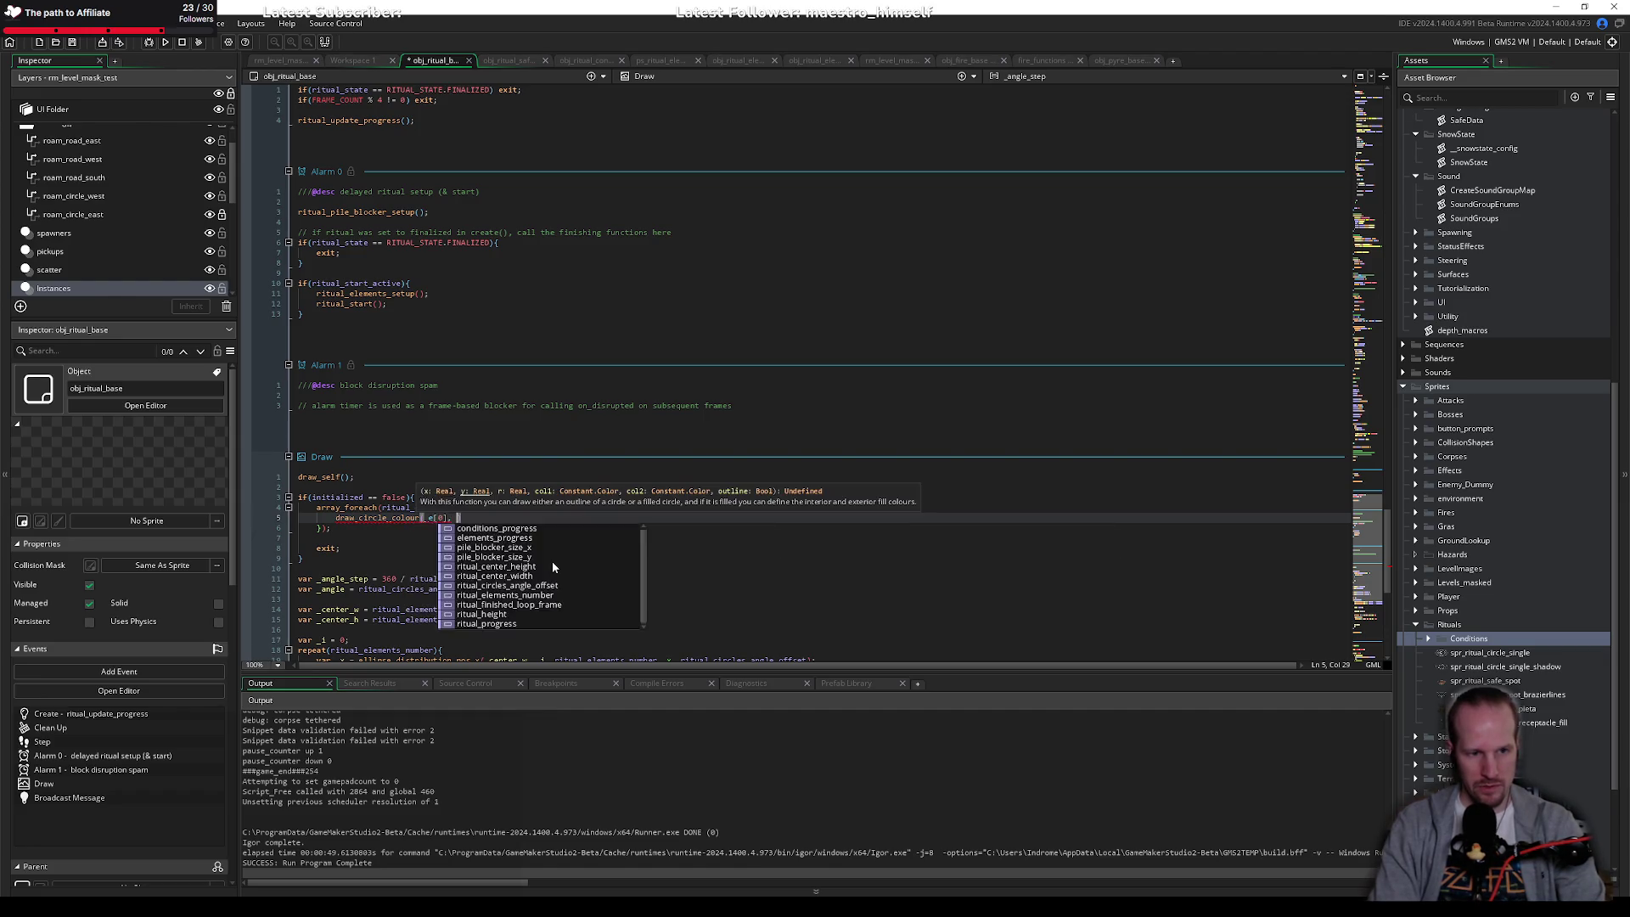
{"action": "type", "text": "ritual_center_height-extension_get_option_count("}
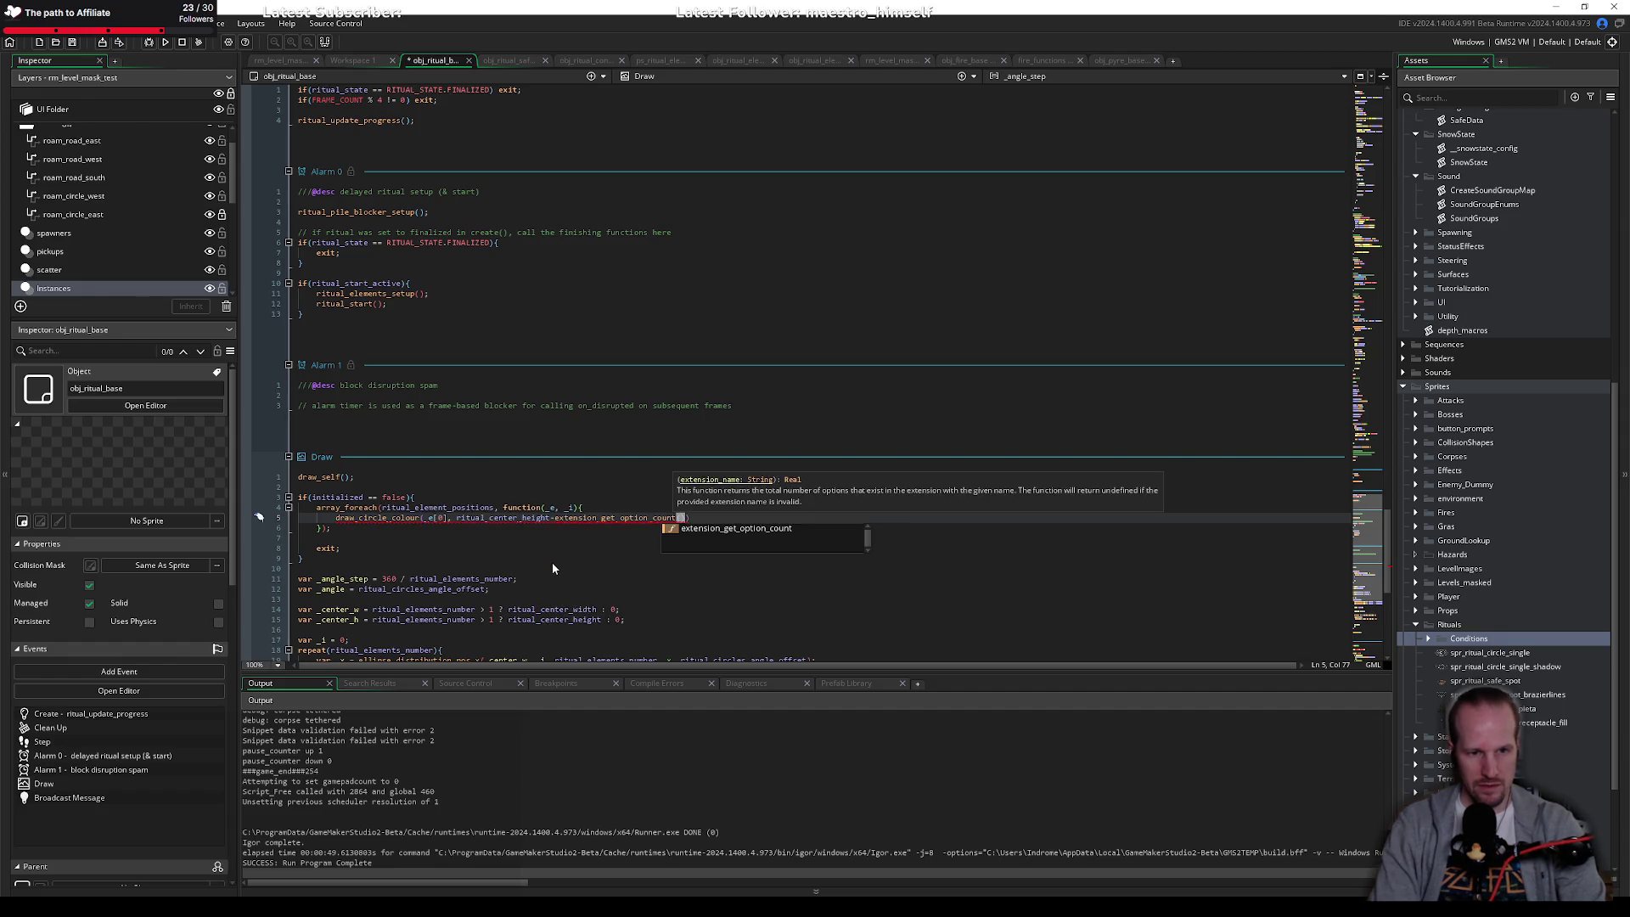
{"action": "key", "text": "ctrl+shift+Left"}
{"action": "key", "text": "ctrl+shift+Left"}
{"action": "key", "text": "ctrl+shift+Left"}
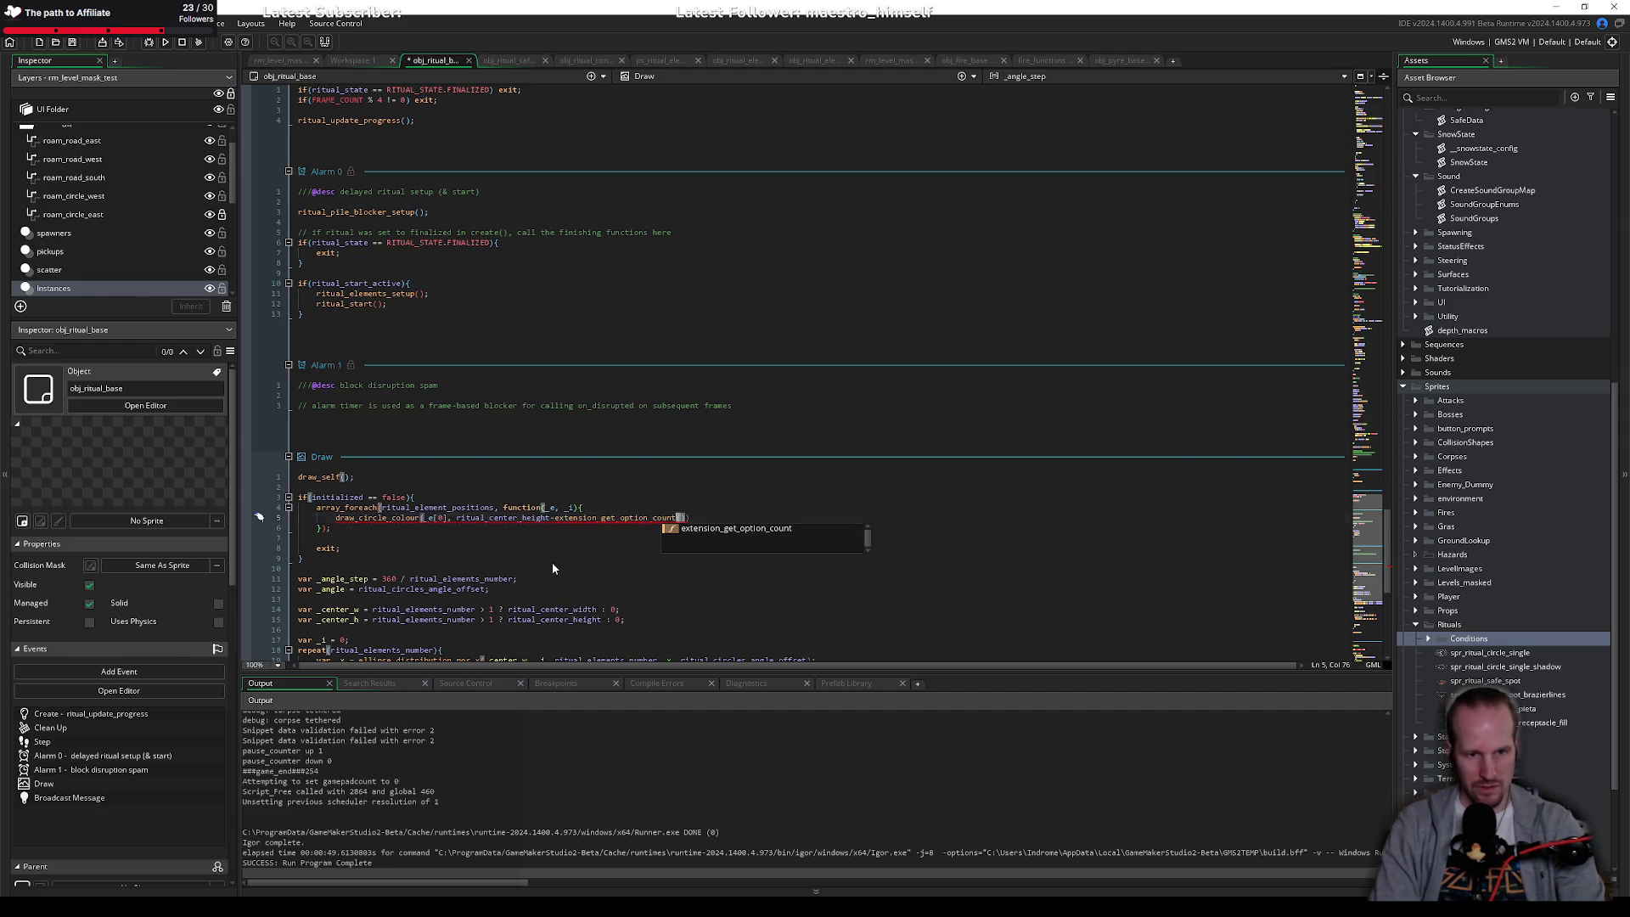
{"action": "type", "text": "_e[1], 16, c"}
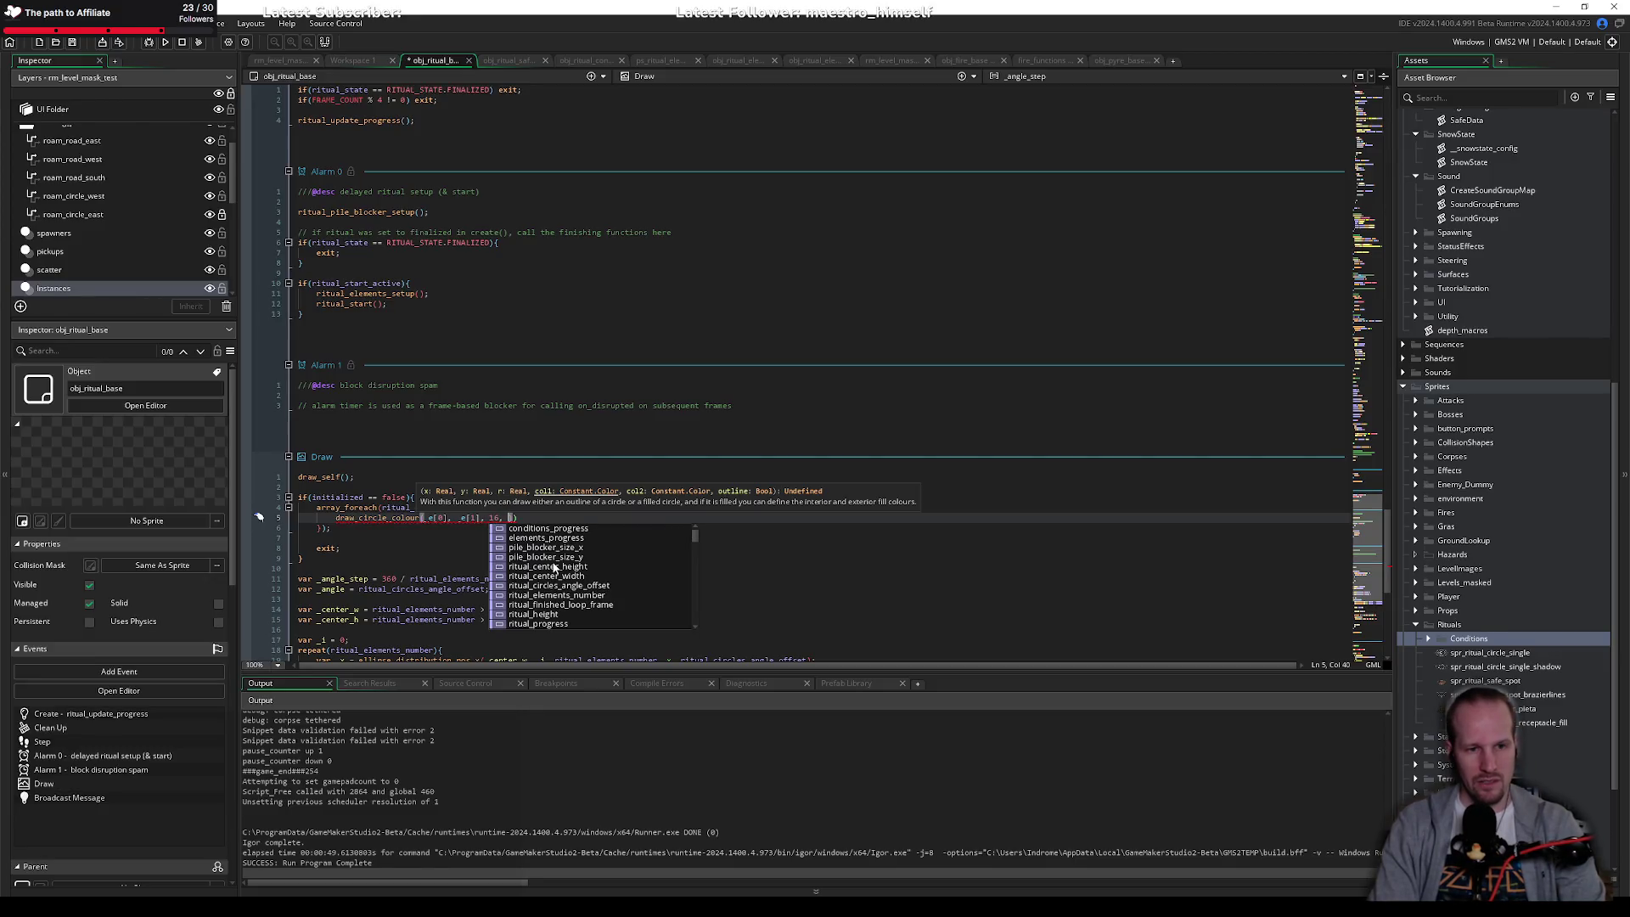
{"action": "type", "text": "_dkgray, "}
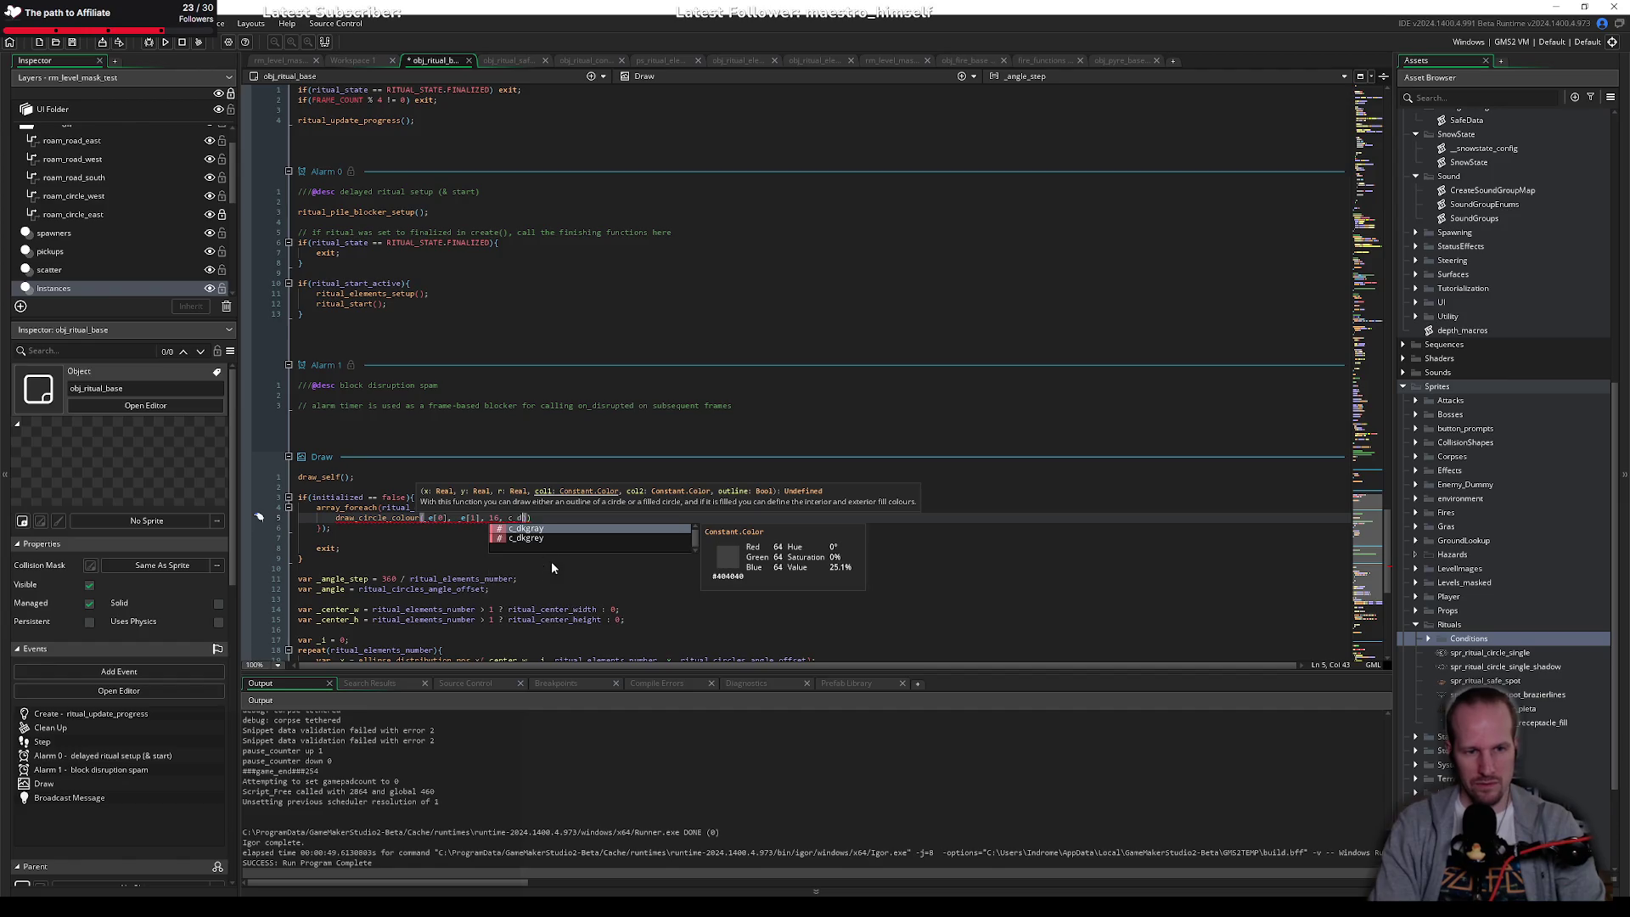
{"action": "type", "text": "c_dkgray)"}
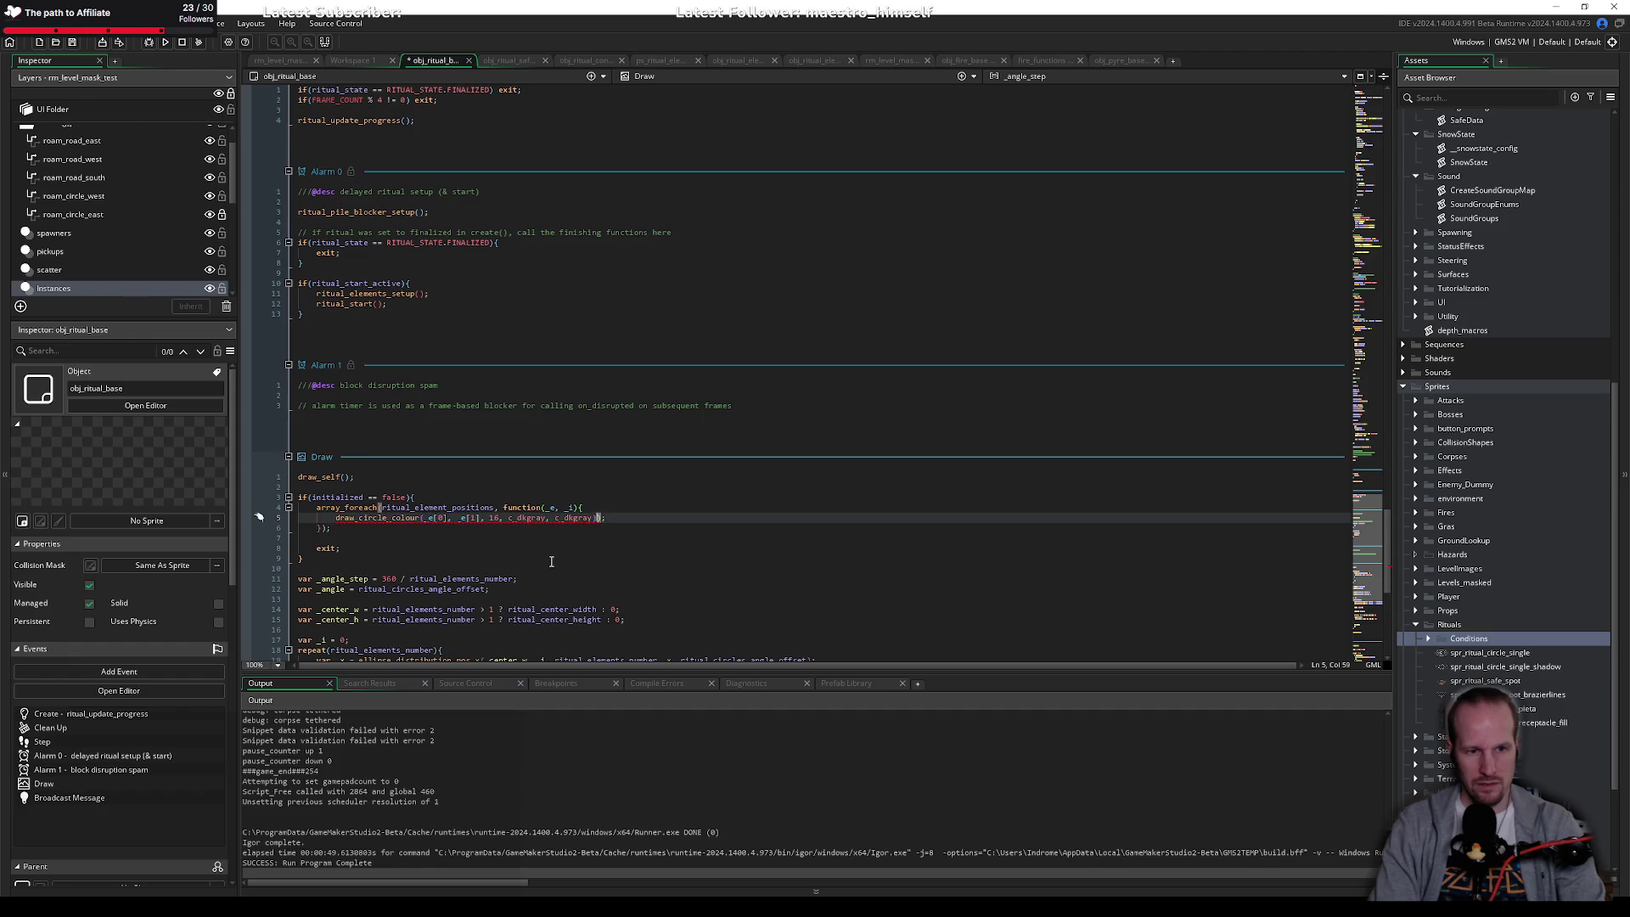
{"action": "key", "text": "Left"}
{"action": "type", "text": ", true"}
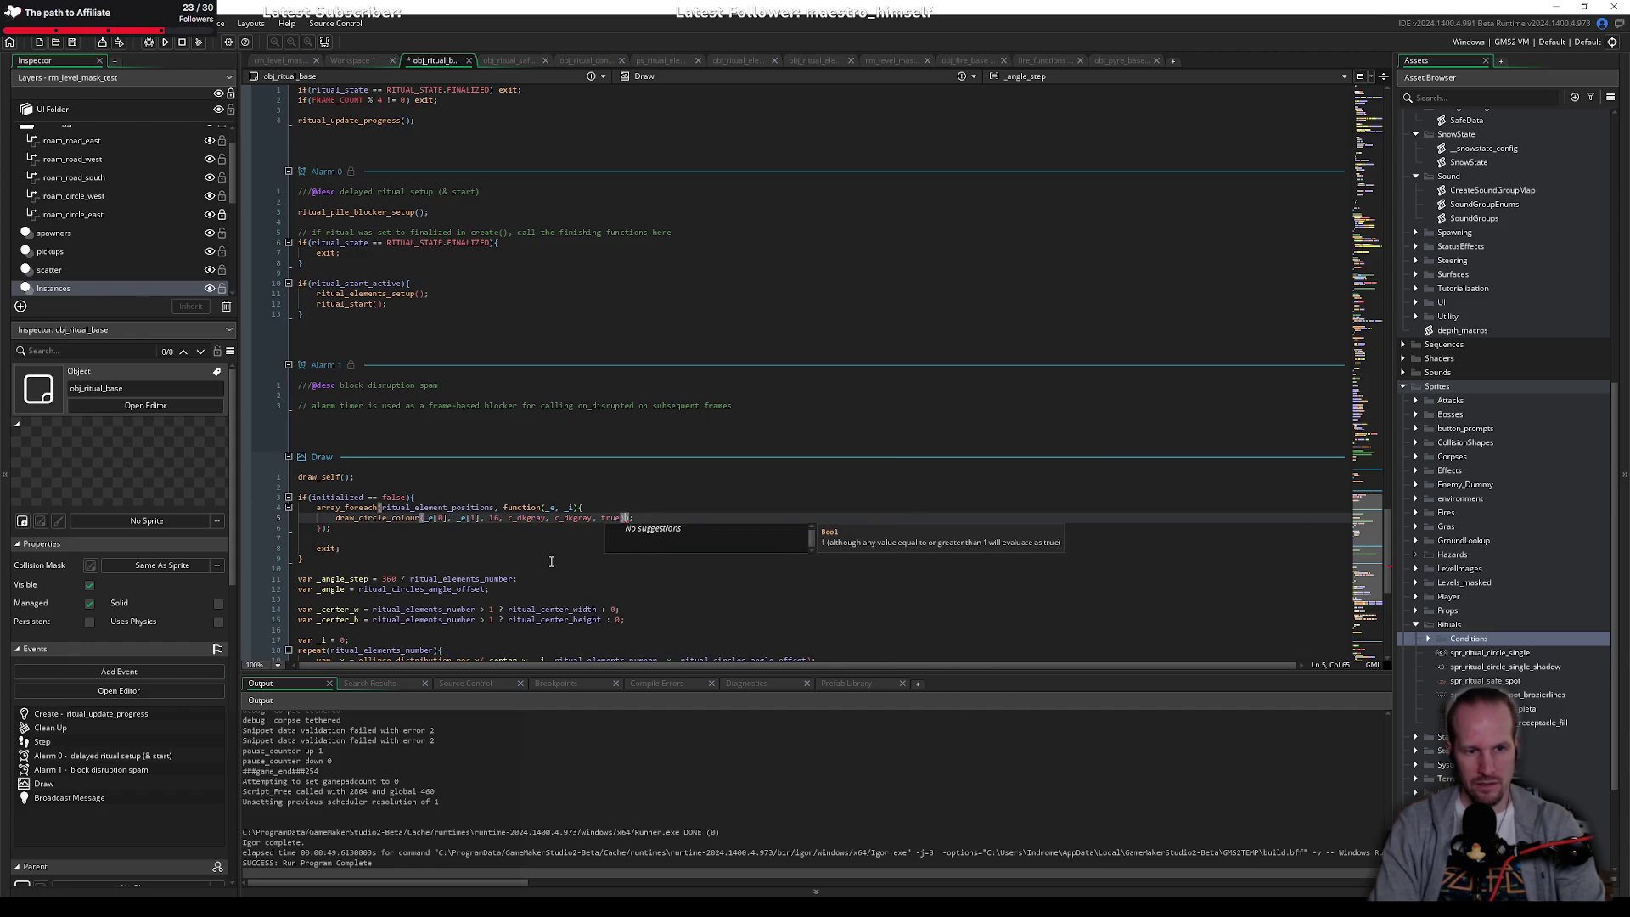
{"action": "key", "text": "Right"}
{"action": "key", "text": "Delete"}
{"action": "key", "text": "ctrl+s"}
{"action": "left_click", "coordinate": [551, 559]}
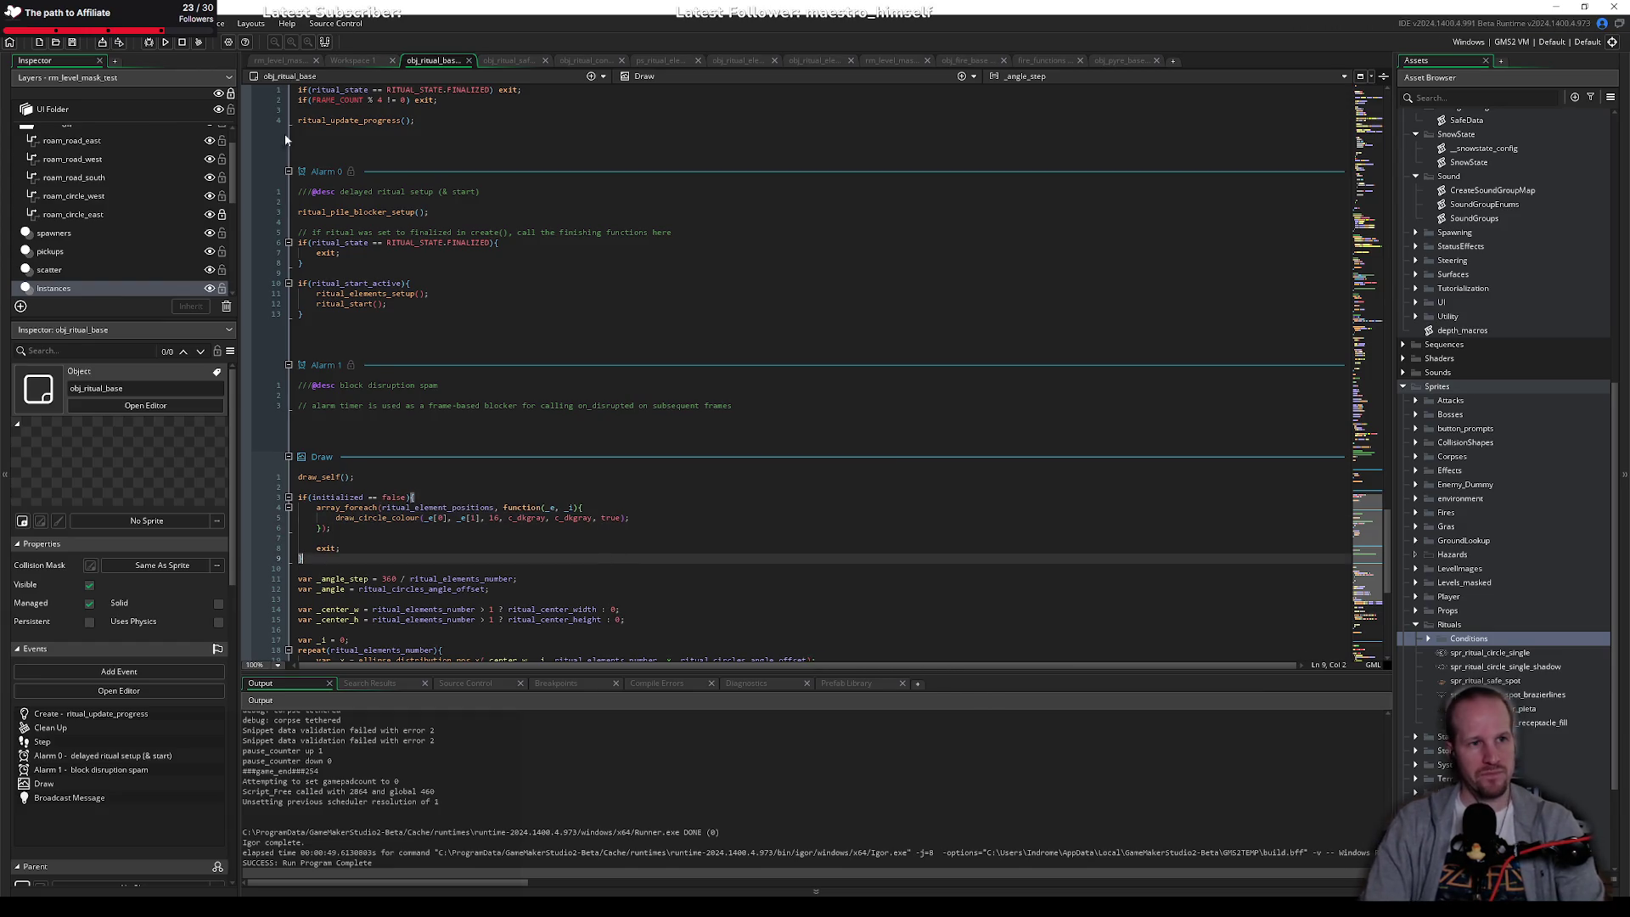
Step: Run the game, walk the player to the ritual to see the grey circle outlines, then close it
{"action": "left_click", "coordinate": [165, 42]}
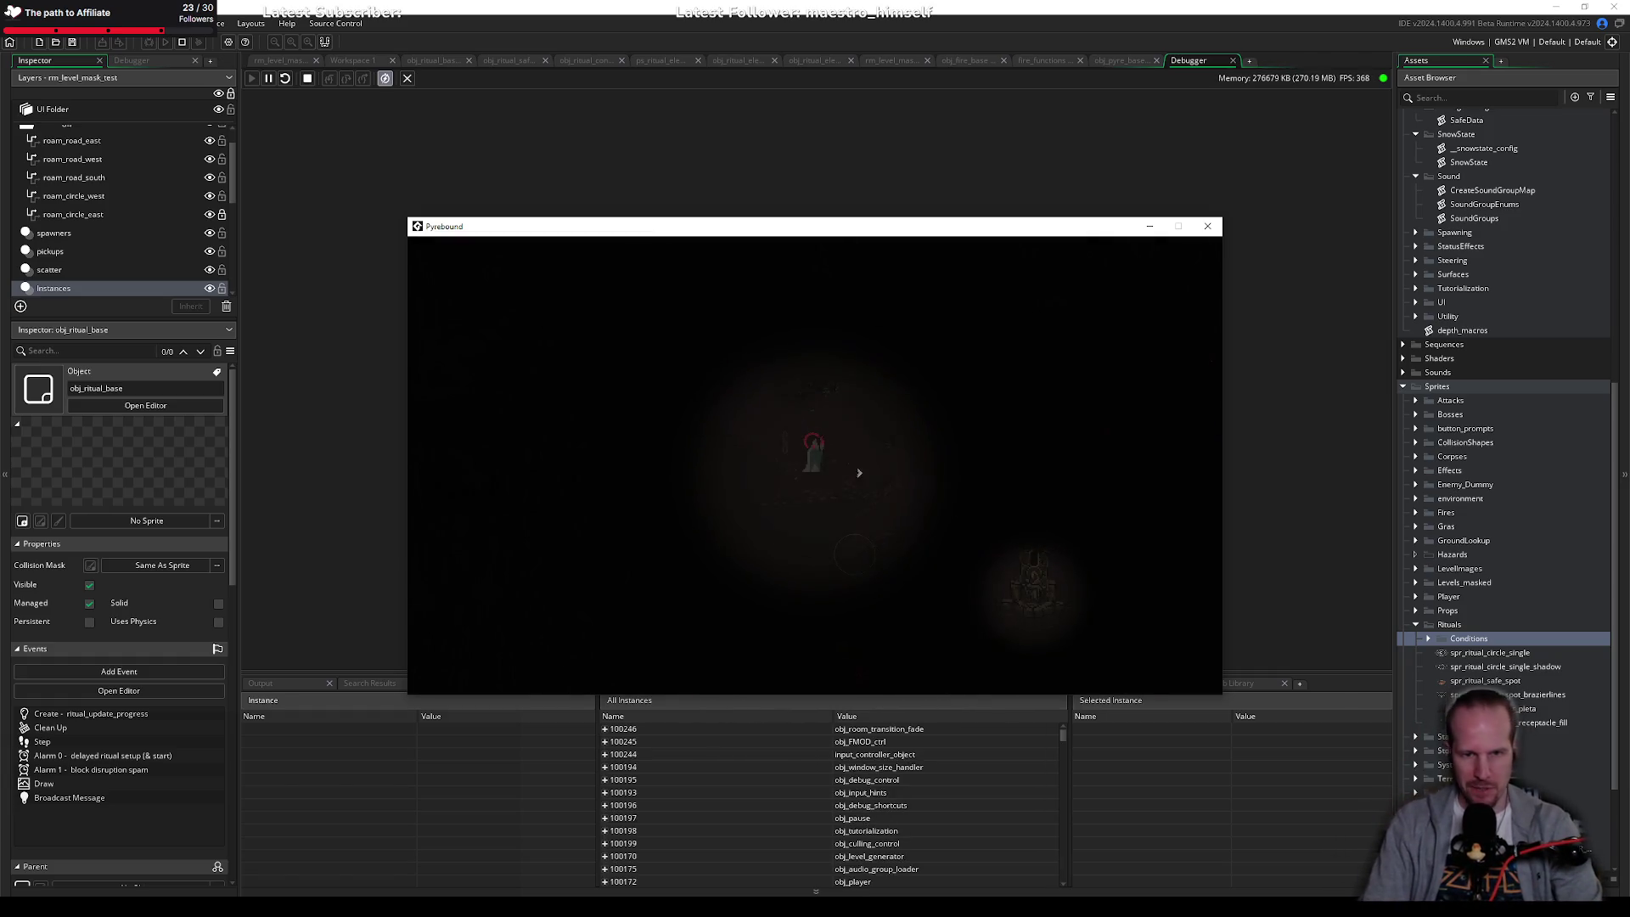
{"action": "key", "text": "s+d"}
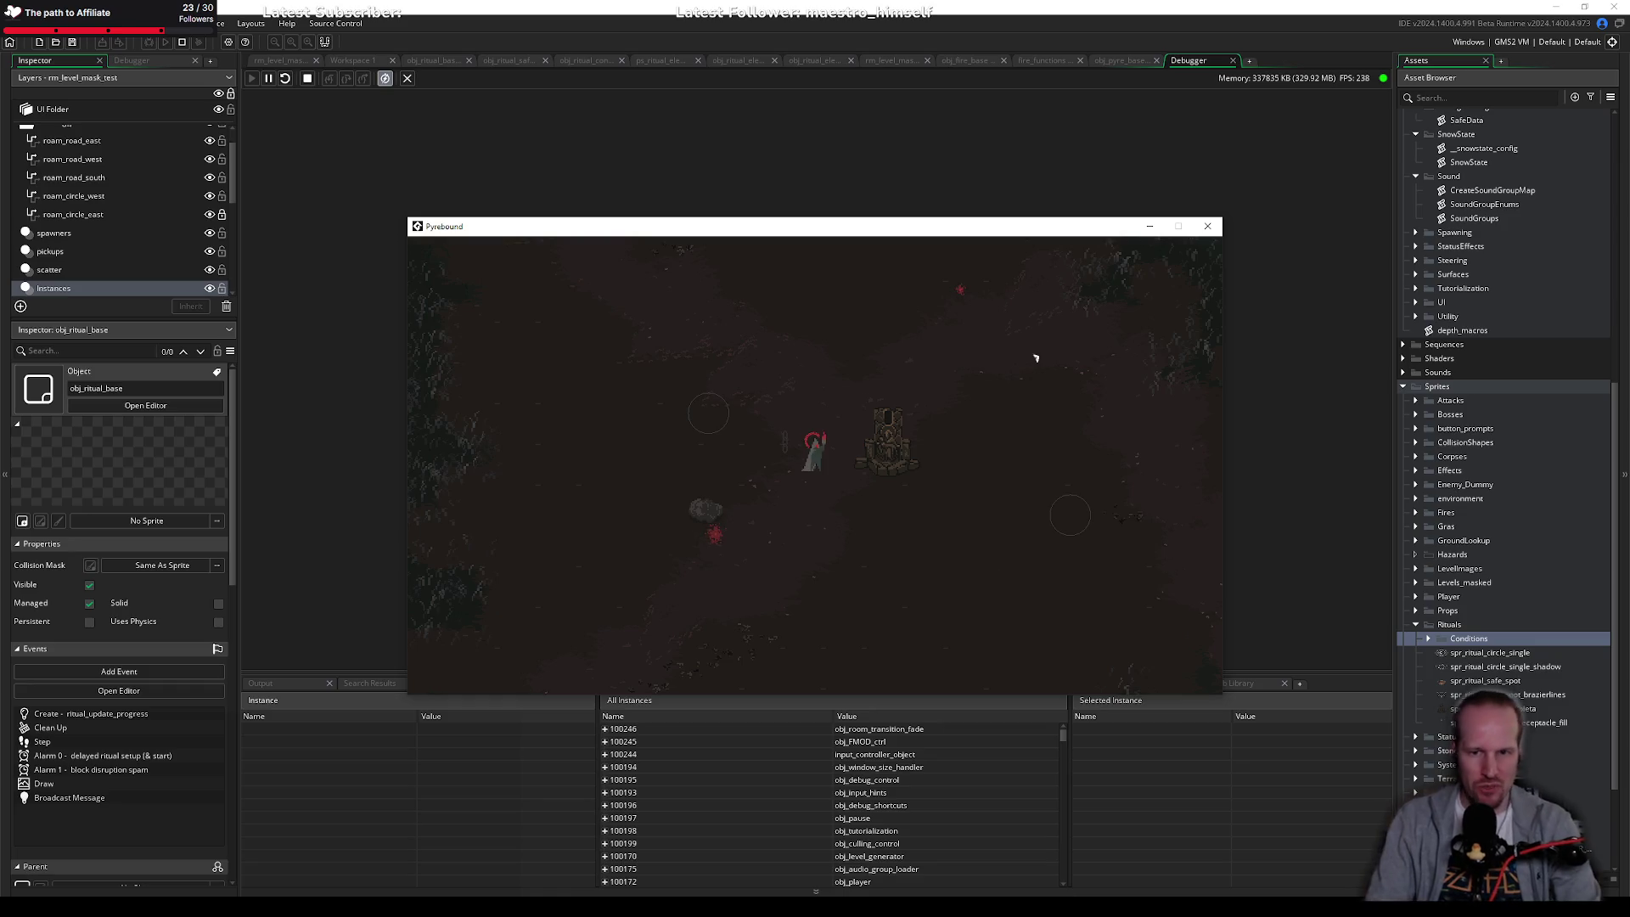
{"action": "left_click", "coordinate": [1208, 227]}
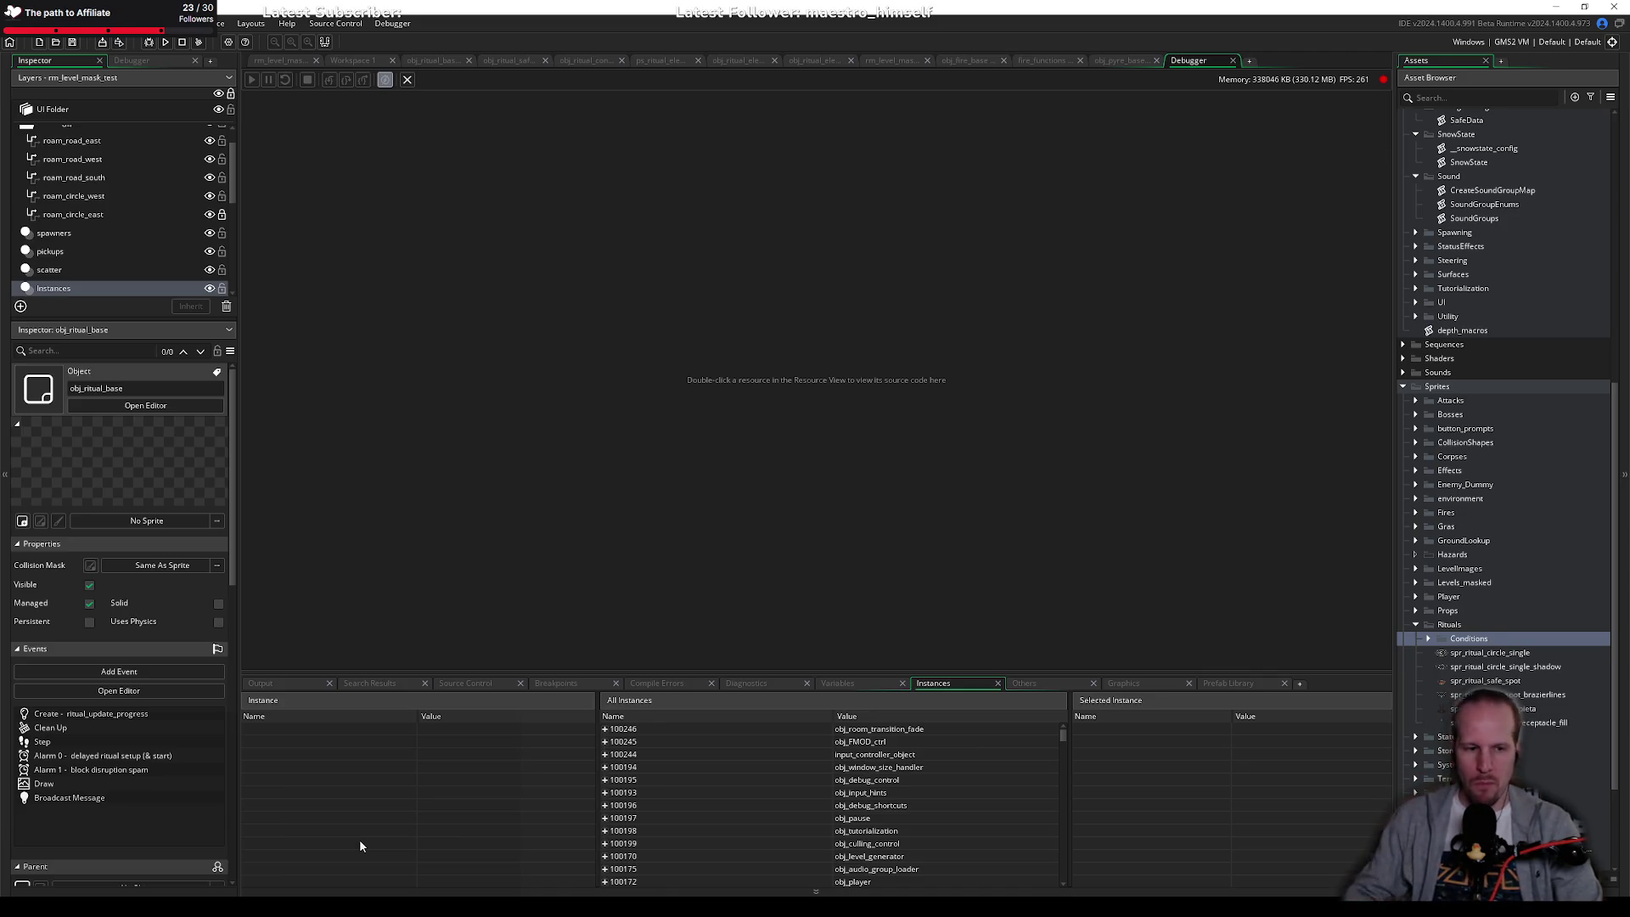
{"action": "mouse_move", "coordinate": [322, 892]}
{"action": "left_click", "coordinate": [324, 817]}
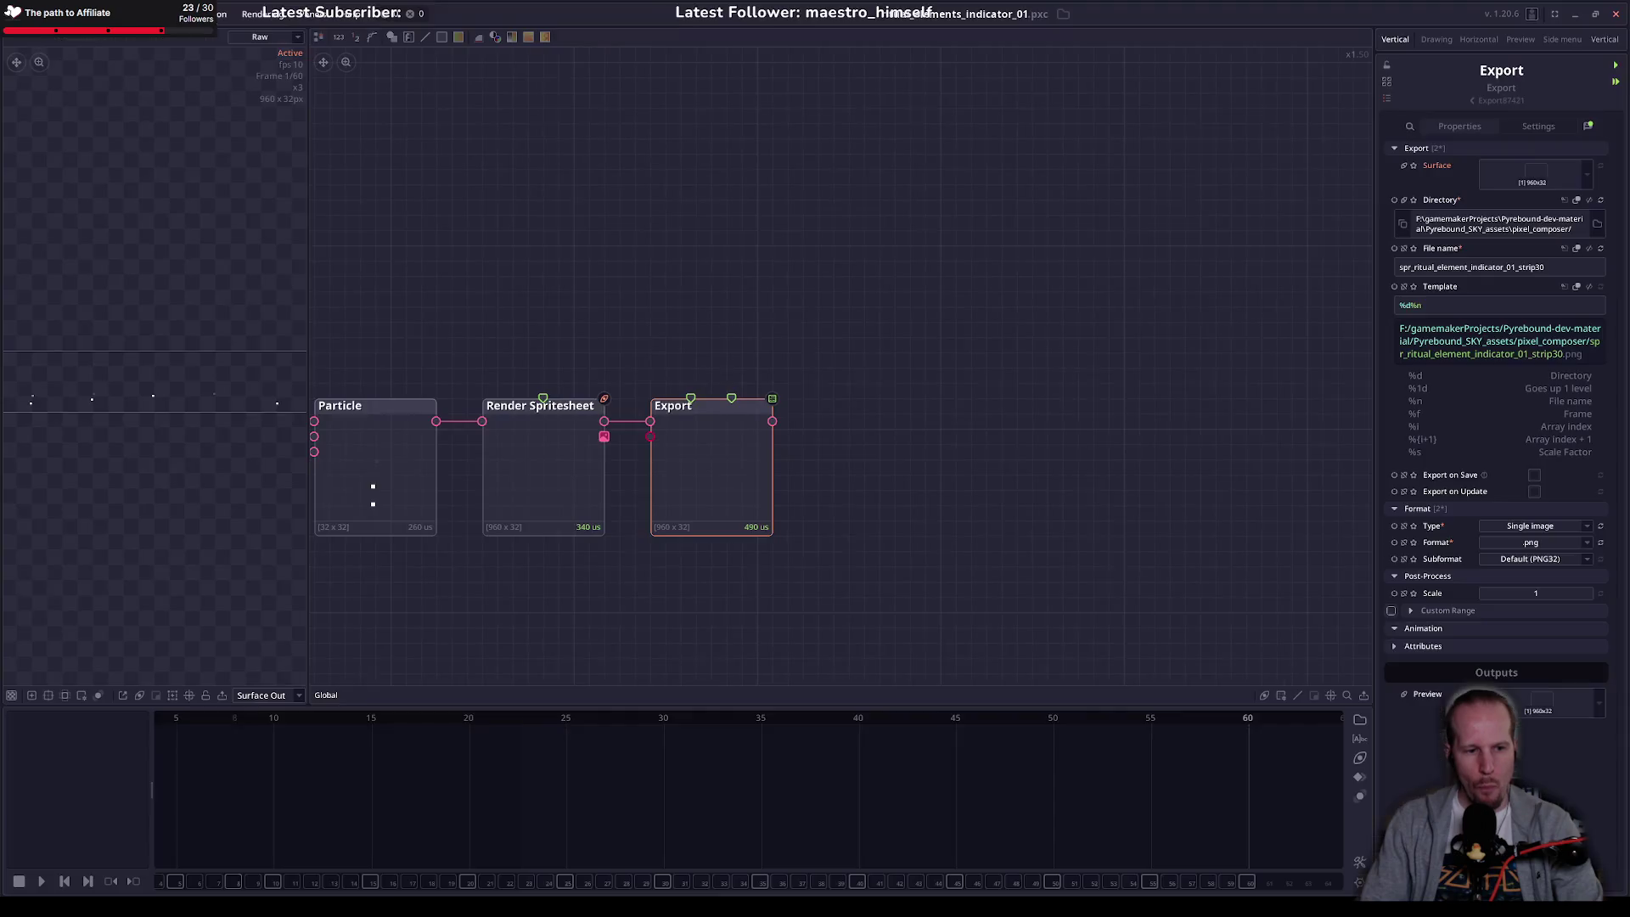
{"action": "key", "text": "f"}
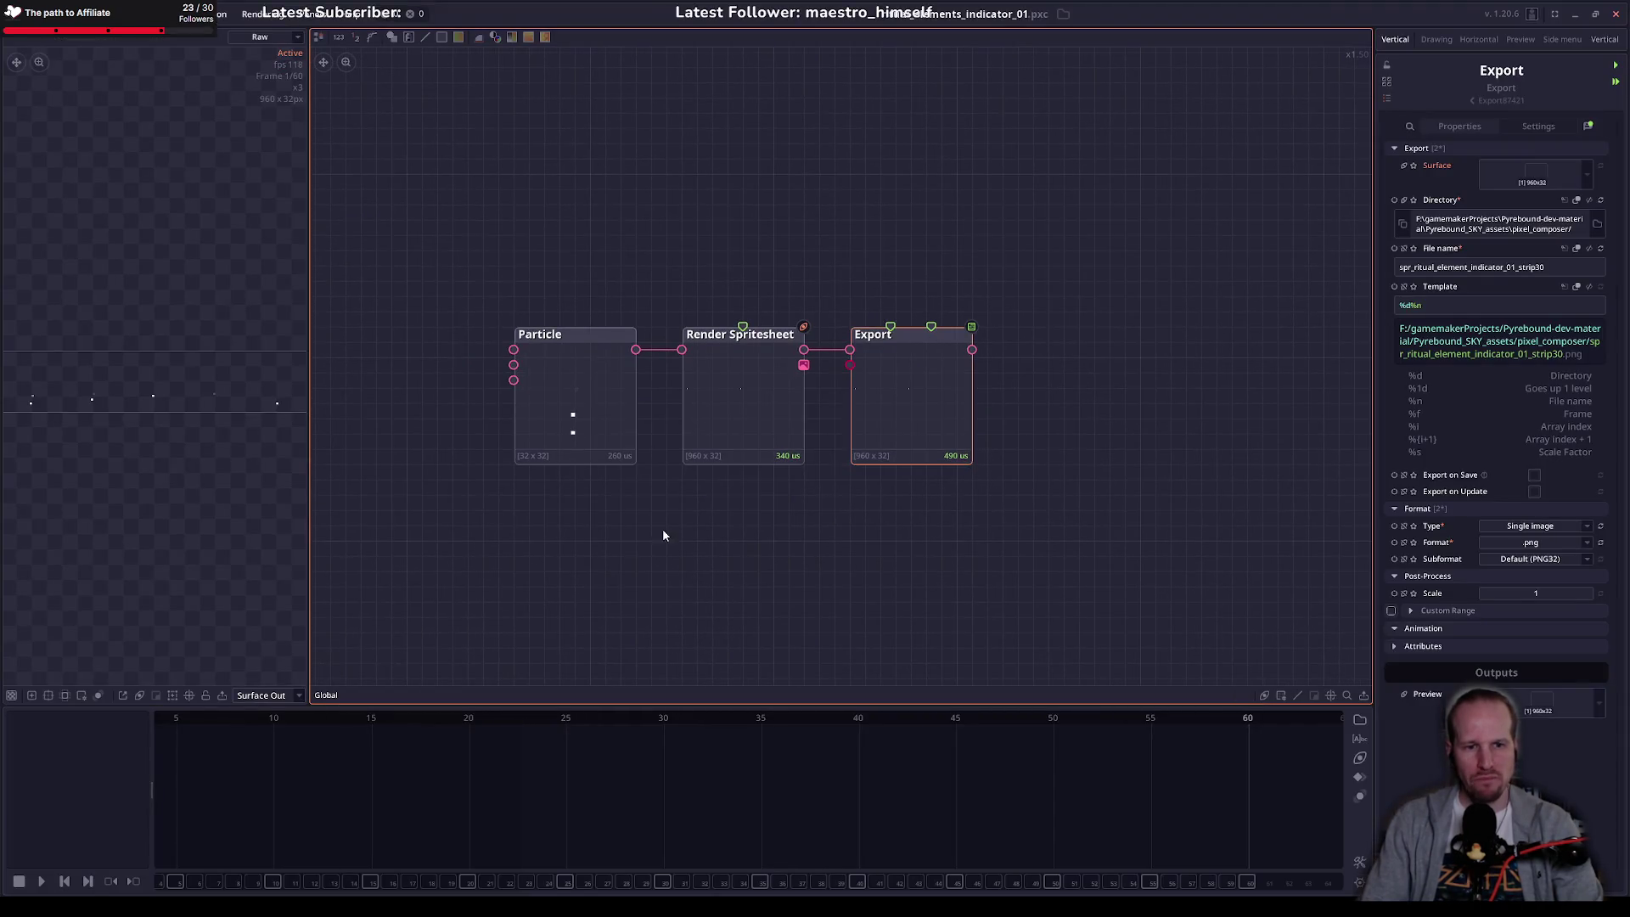
{"action": "left_click_drag", "start_coordinate": [415, 216], "coordinate": [966, 458]}
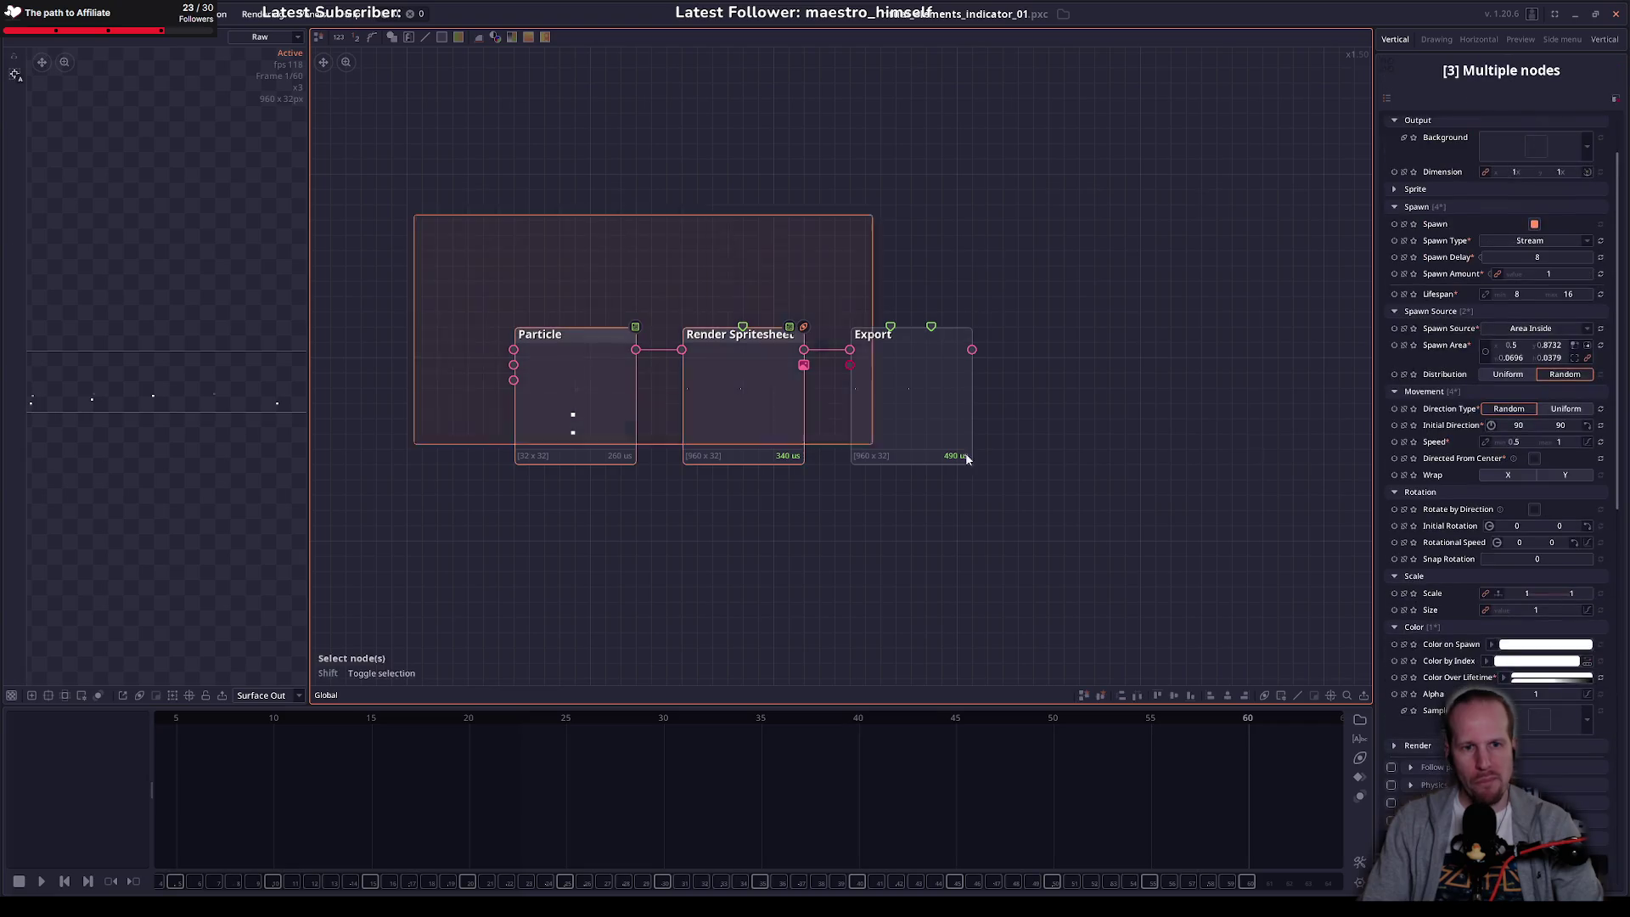
{"action": "left_click", "coordinate": [732, 496]}
{"action": "scroll", "coordinate": [721, 492], "scroll_direction": "down", "scroll_amount": 4}
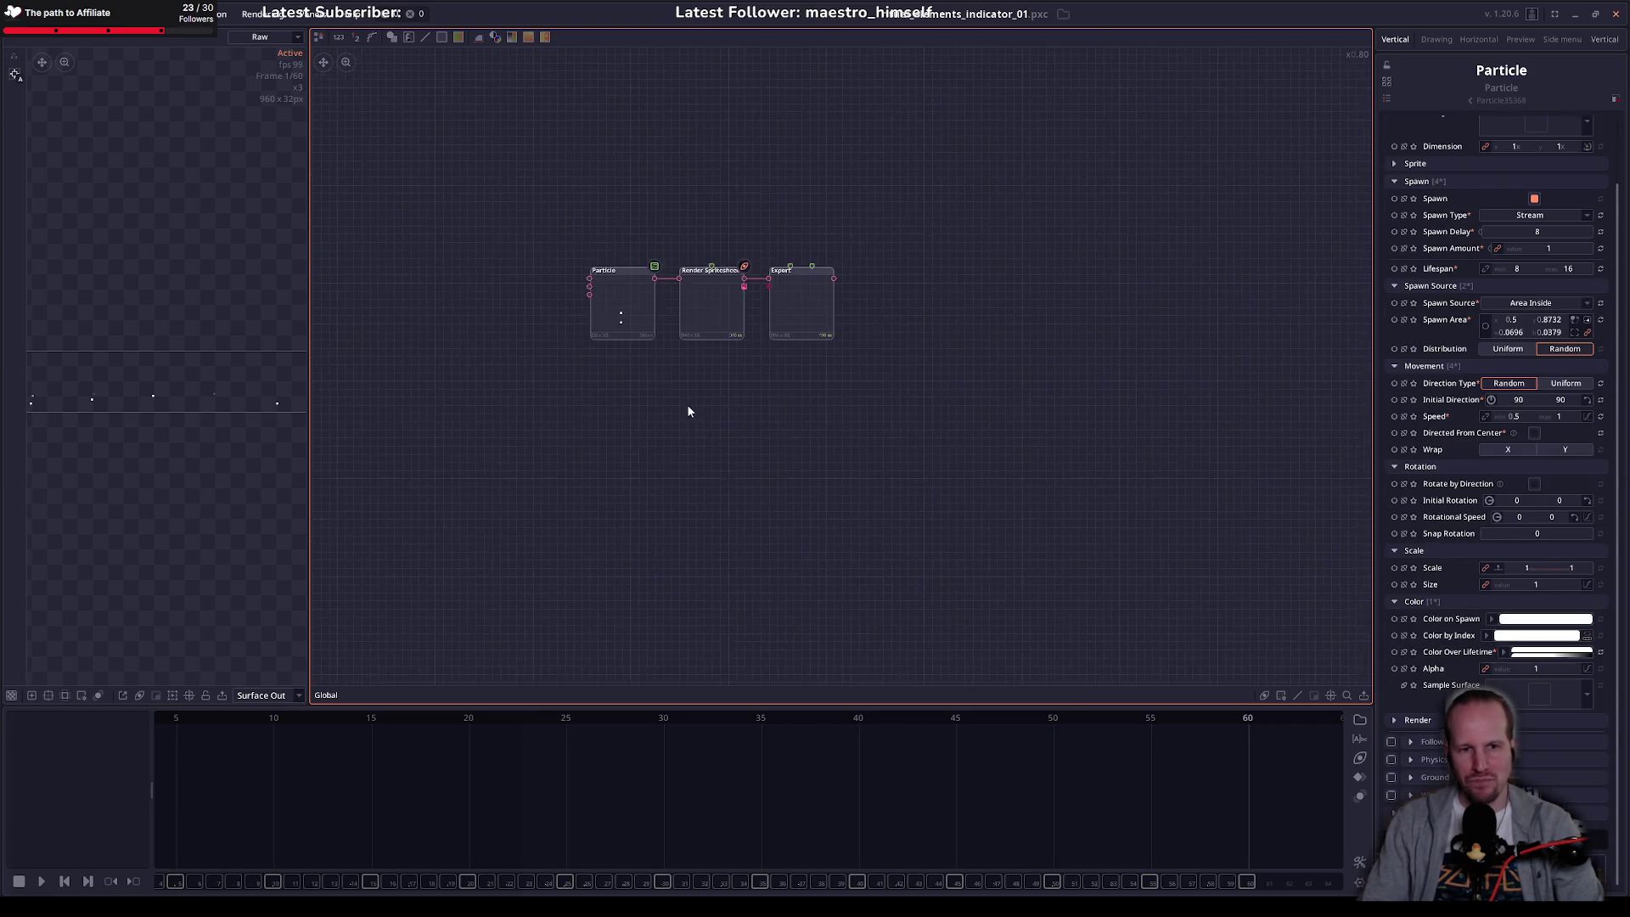
{"action": "right_click", "coordinate": [572, 456]}
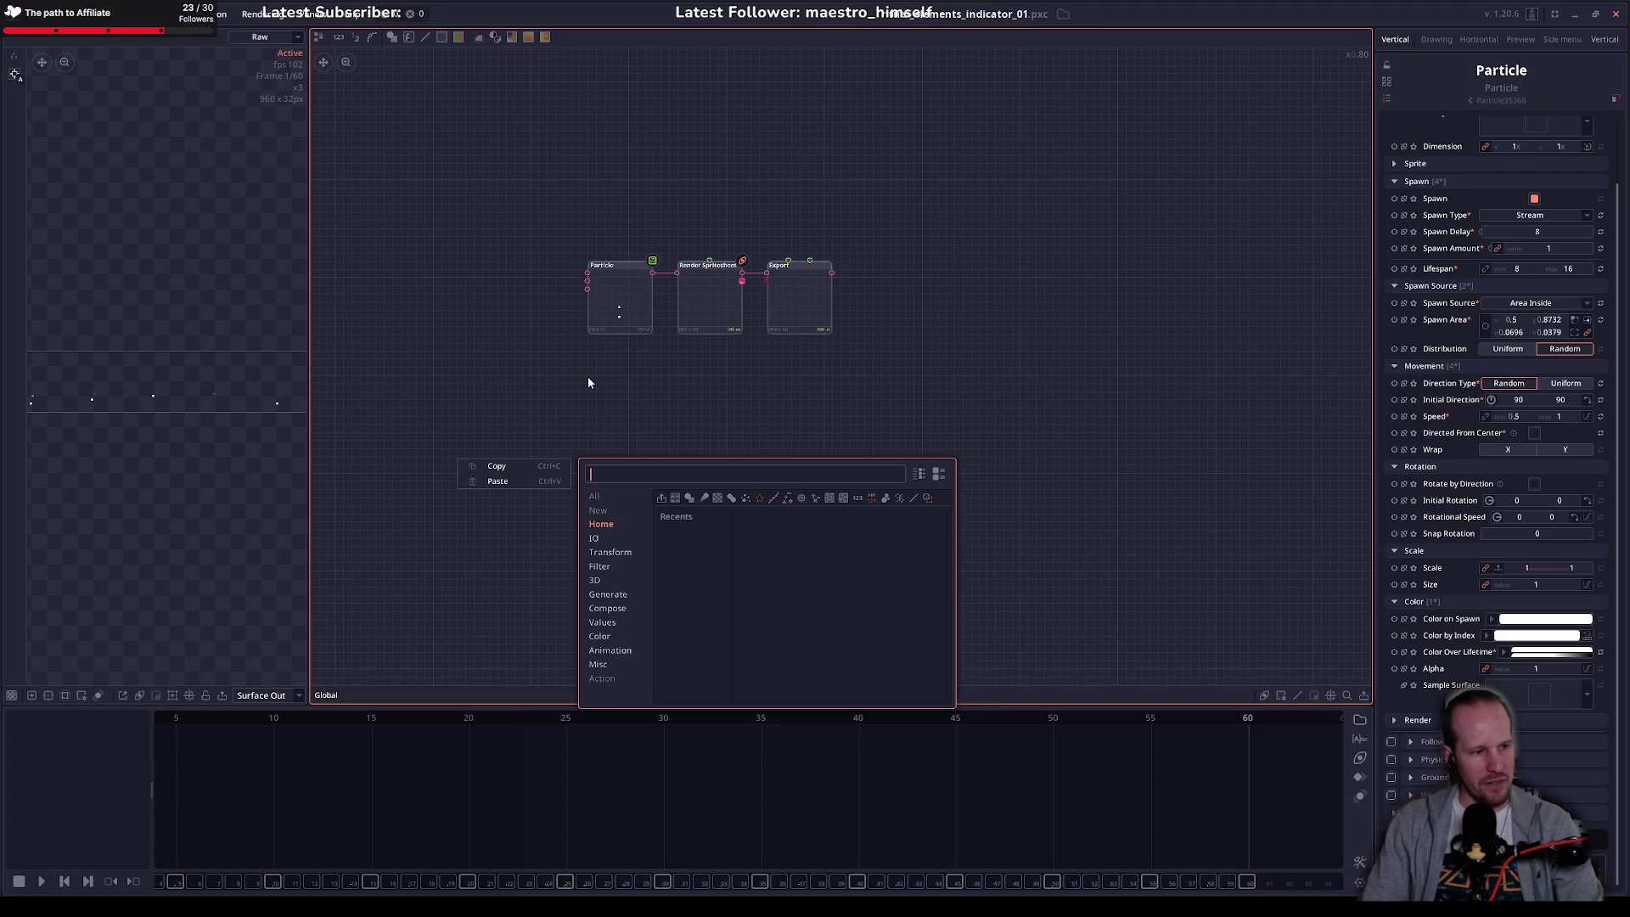
{"action": "left_click", "coordinate": [646, 404]}
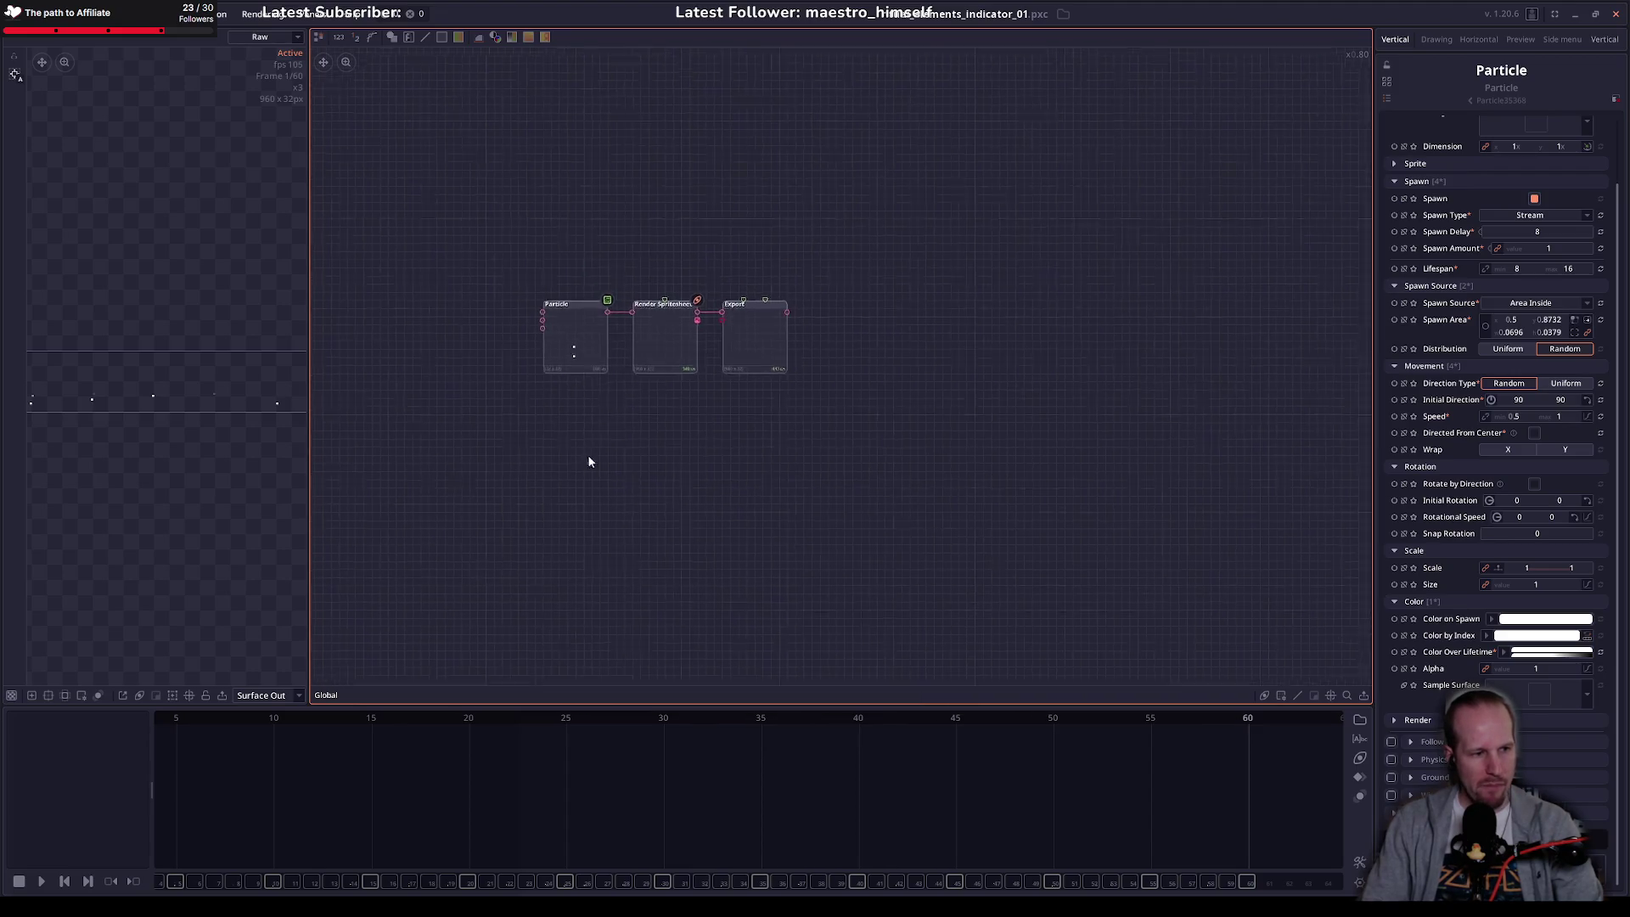
Step: Back in GameMaker, step through the ritual circle shadow sprite's frames, returning to the first
{"action": "key", "text": "alt+Tab"}
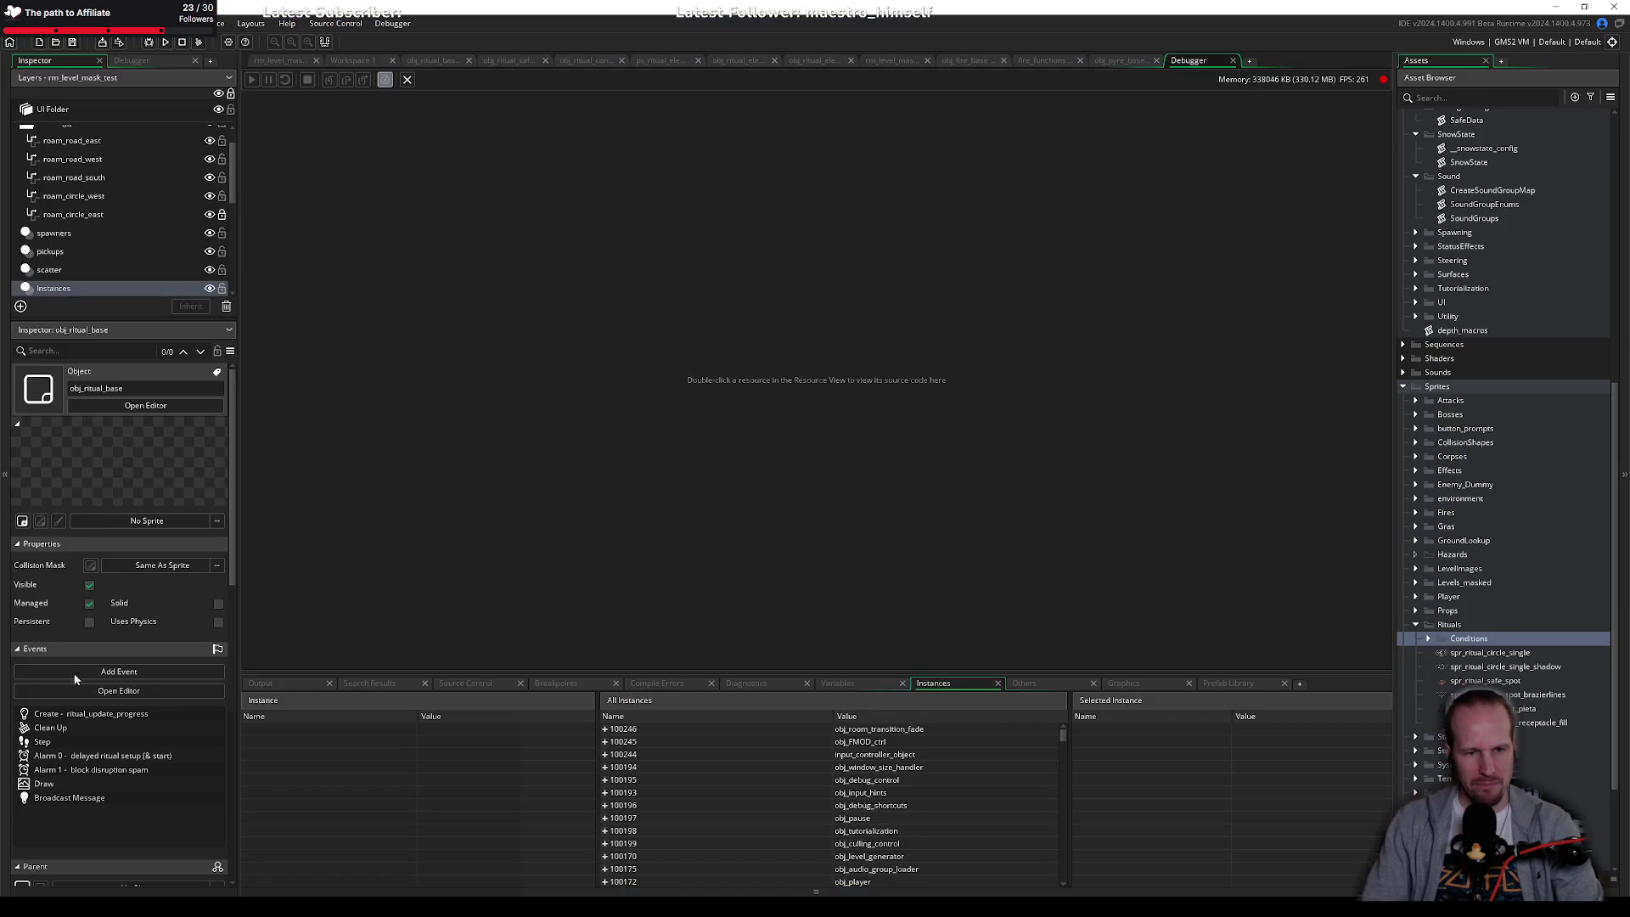
{"action": "double_click", "coordinate": [1505, 668]}
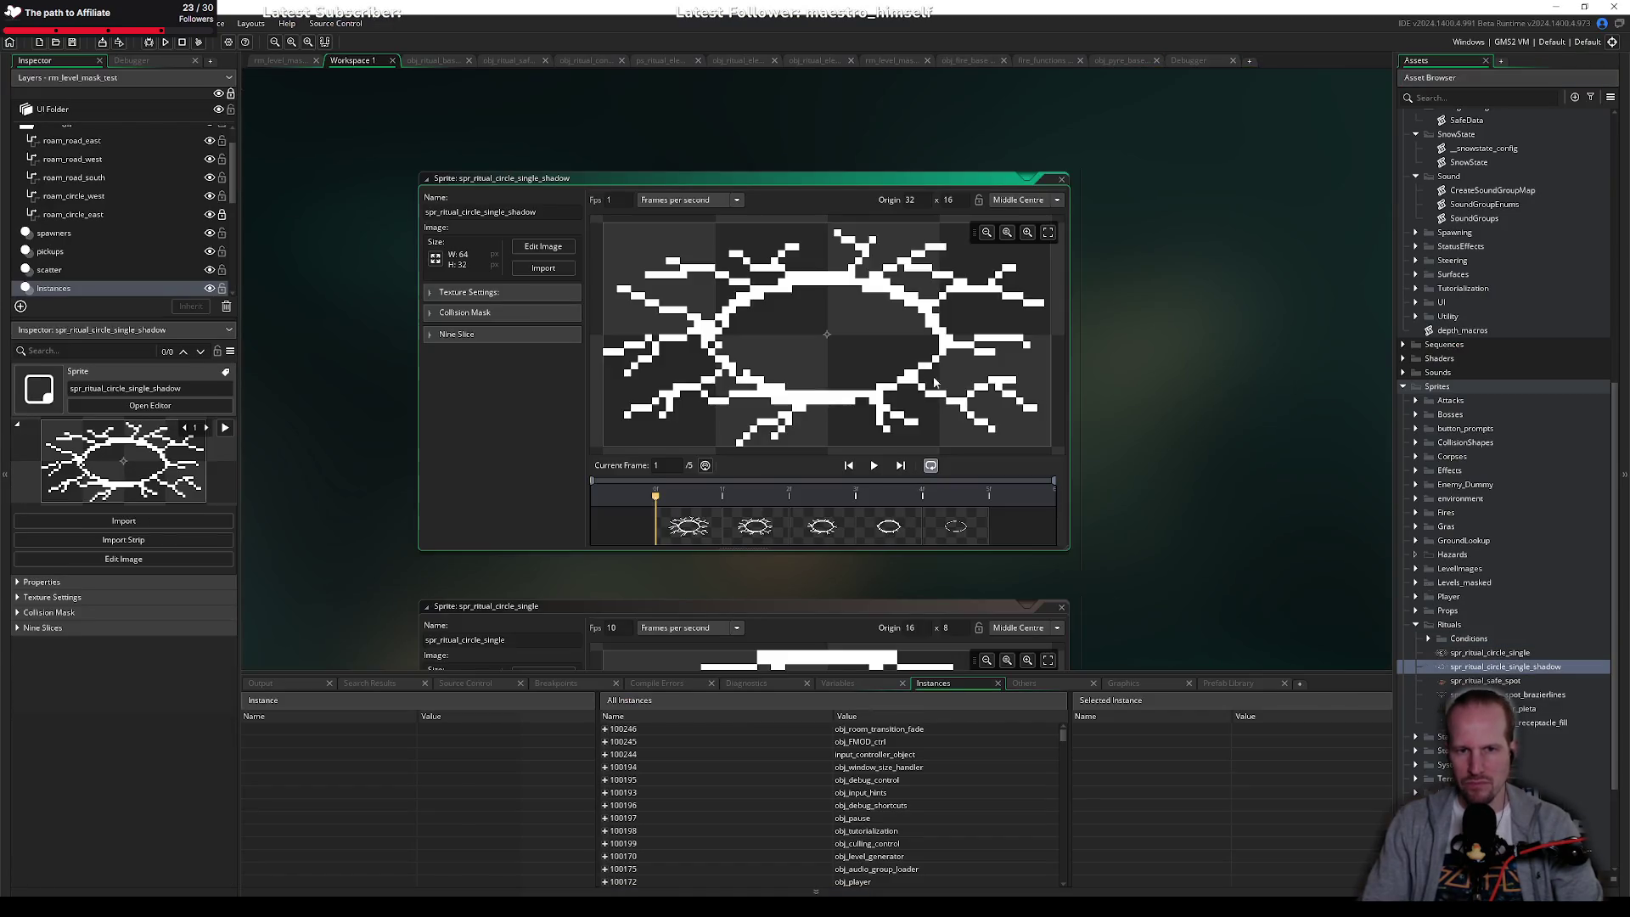
{"action": "key", "text": "Right"}
{"action": "key", "text": "Right"}
{"action": "key", "text": "Right"}
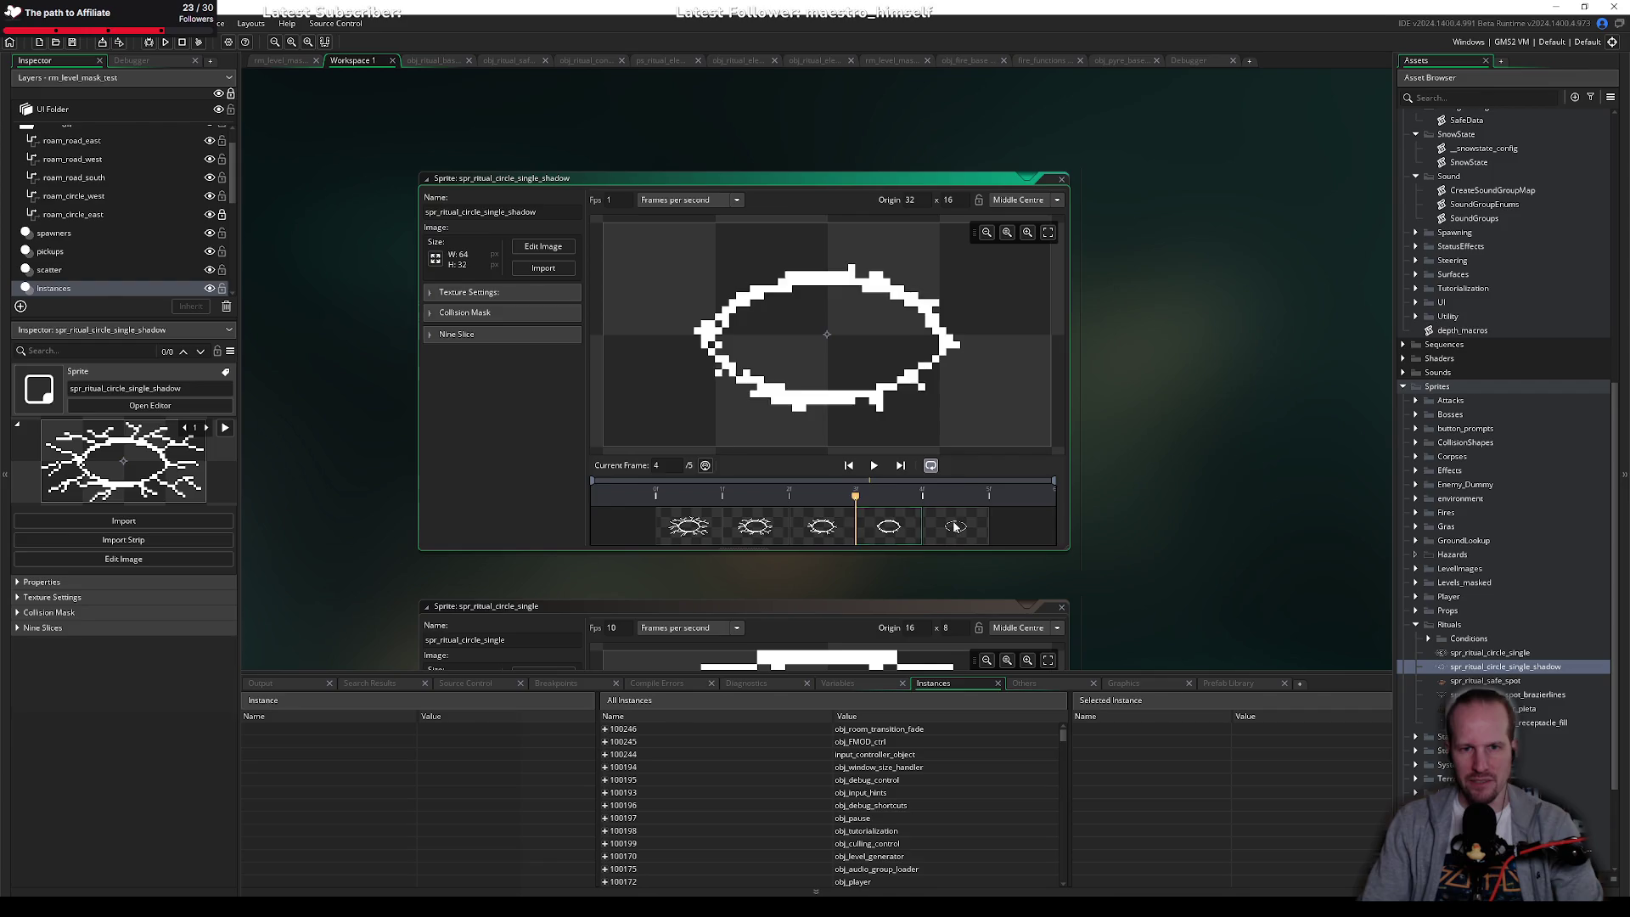
{"action": "left_click", "coordinate": [716, 519]}
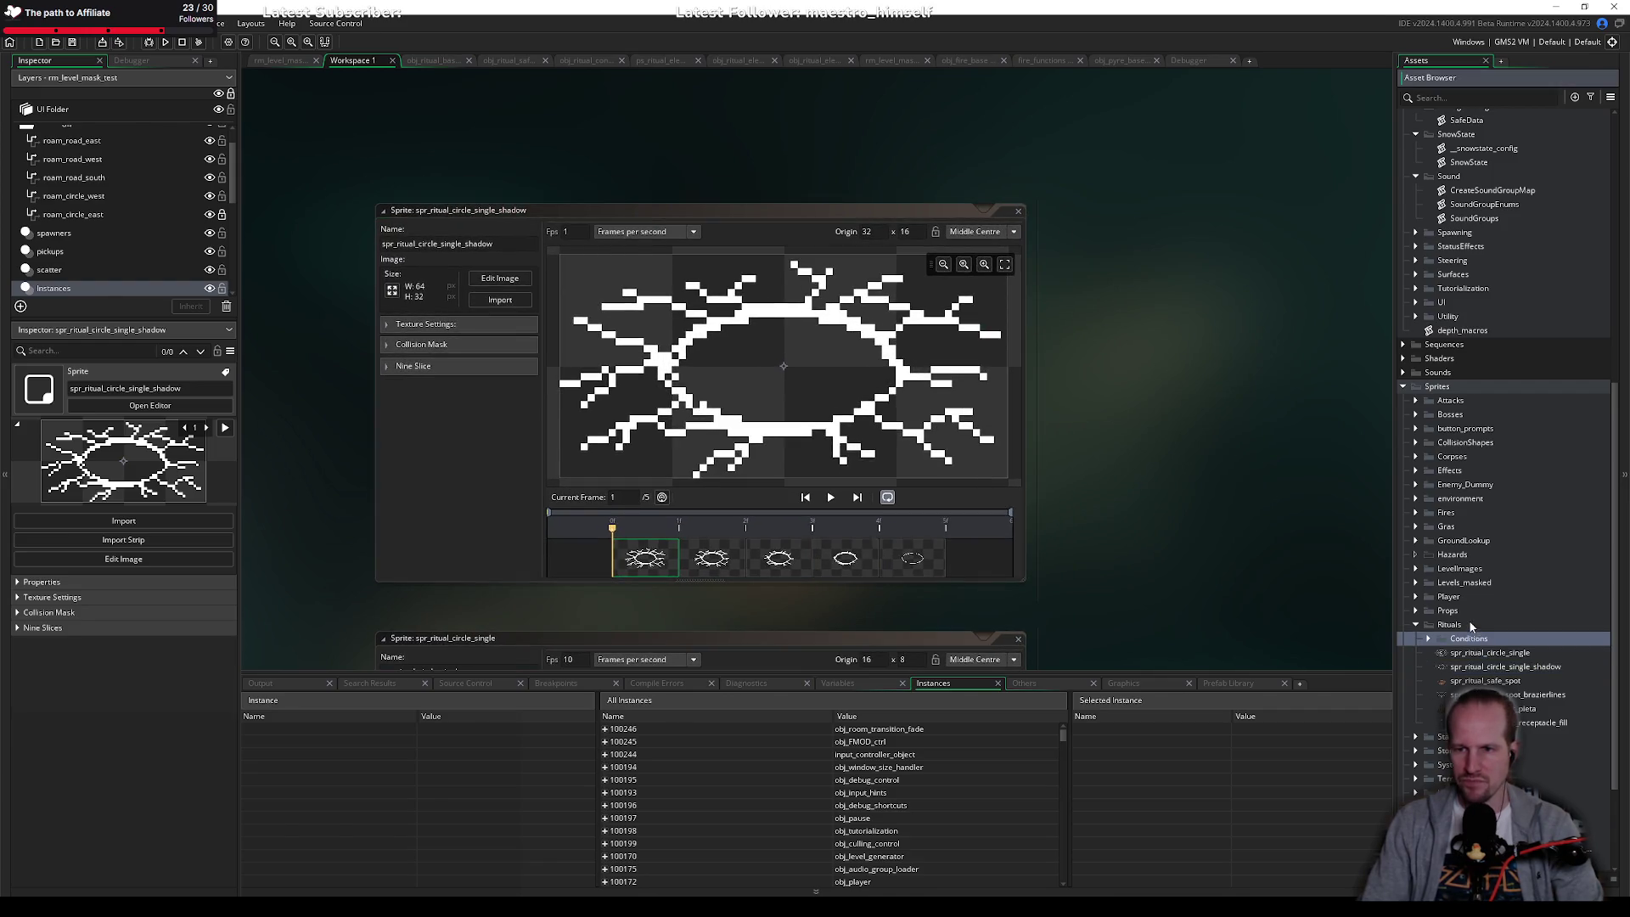
Step: Create spr_ritual_element_indicator_01 in the Rituals folder, size it 32x32, and open Edit Image
{"action": "right_click", "coordinate": [1473, 623]}
{"action": "mouse_move", "coordinate": [1486, 627]}
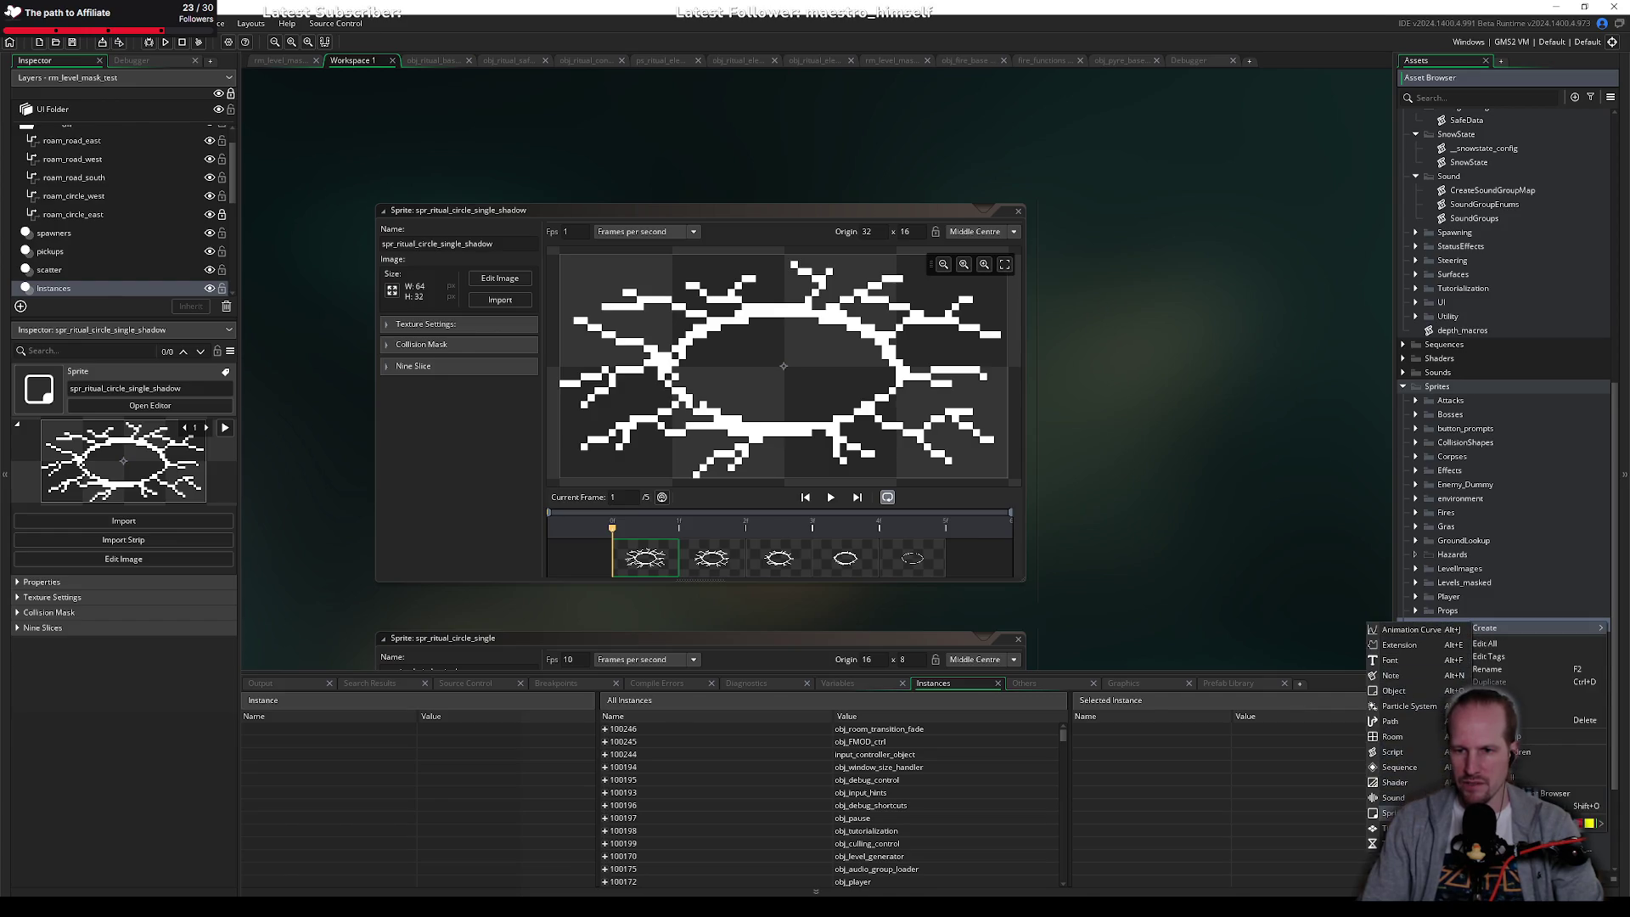
{"action": "left_click", "coordinate": [1393, 813]}
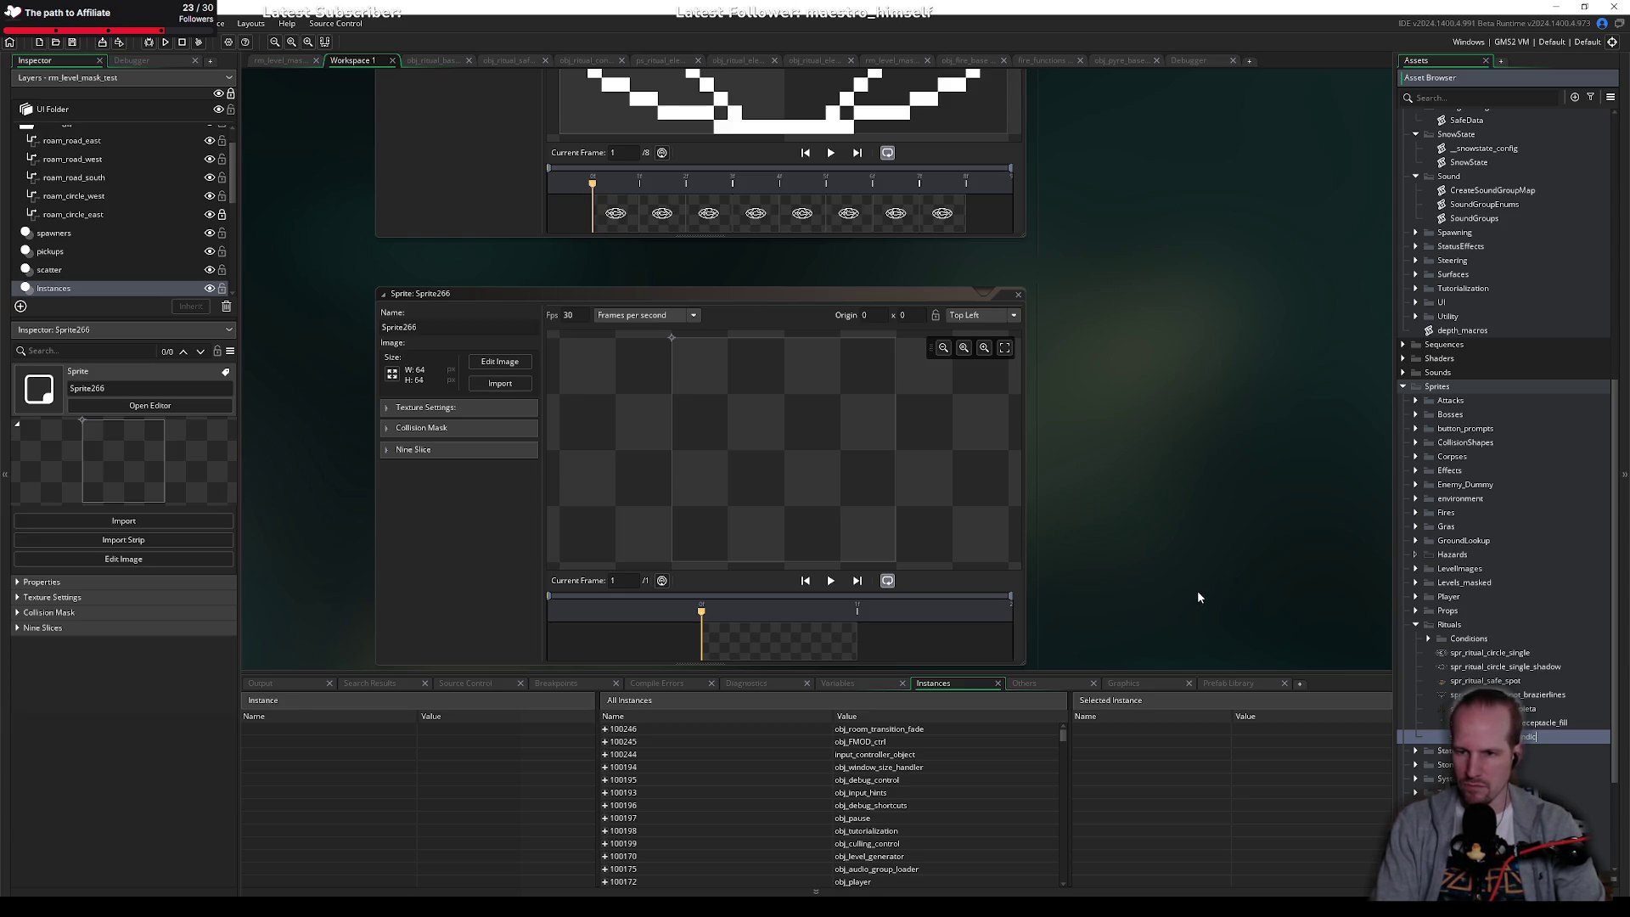
{"action": "type", "text": "ator_01"}
{"action": "key", "text": "Return"}
{"action": "left_click", "coordinate": [393, 376]}
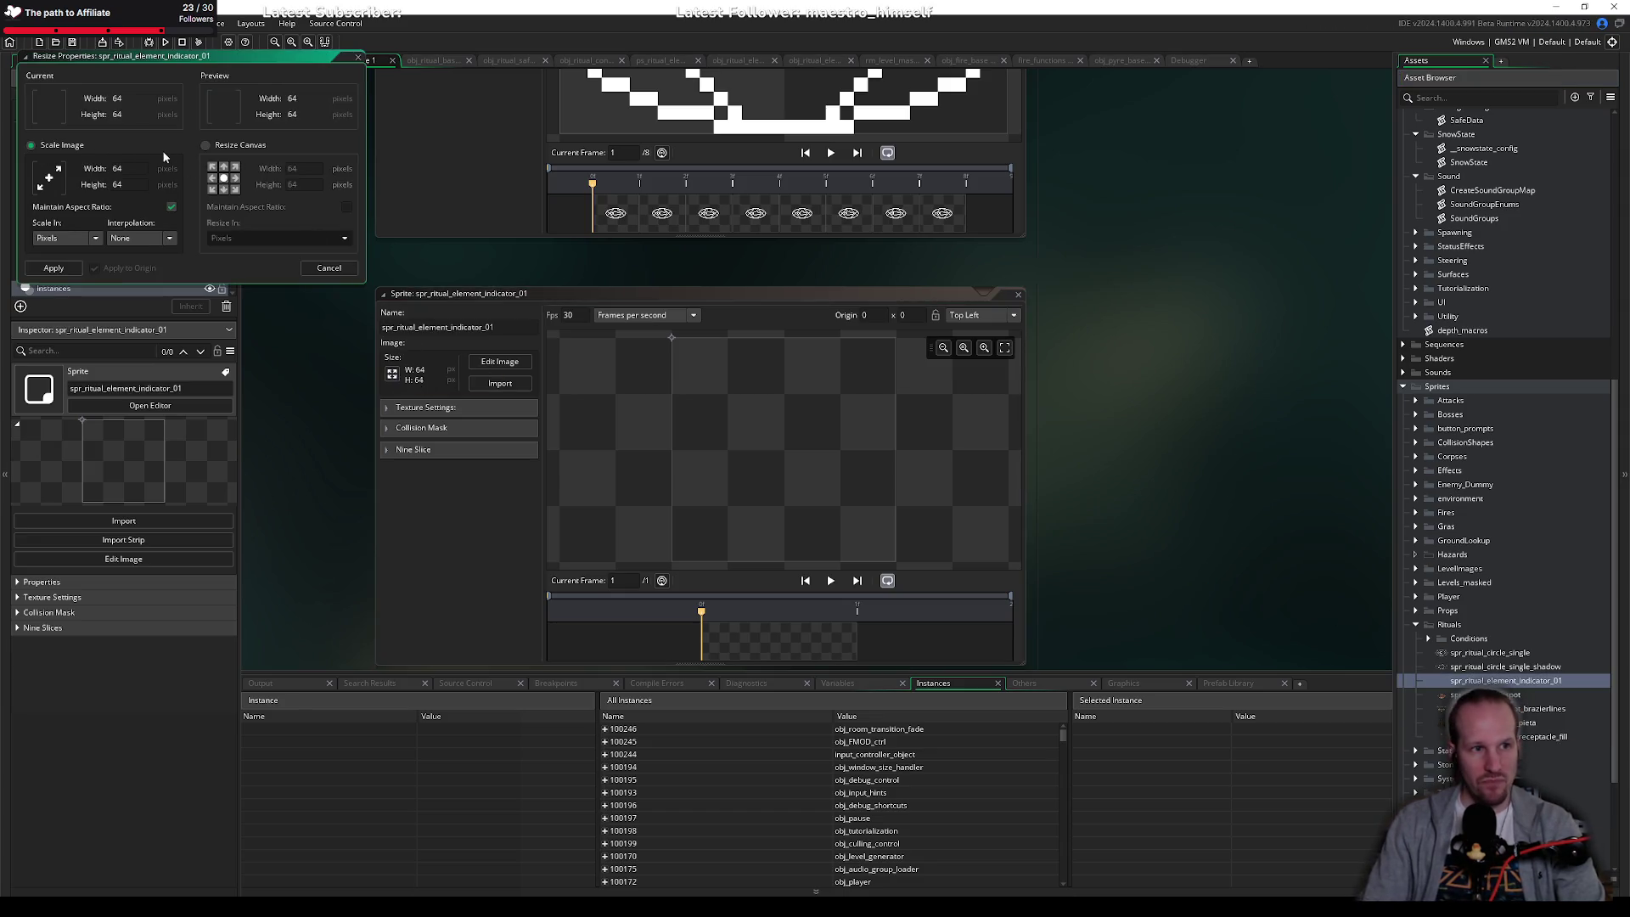
{"action": "type", "text": "32"}
{"action": "key", "text": "Return"}
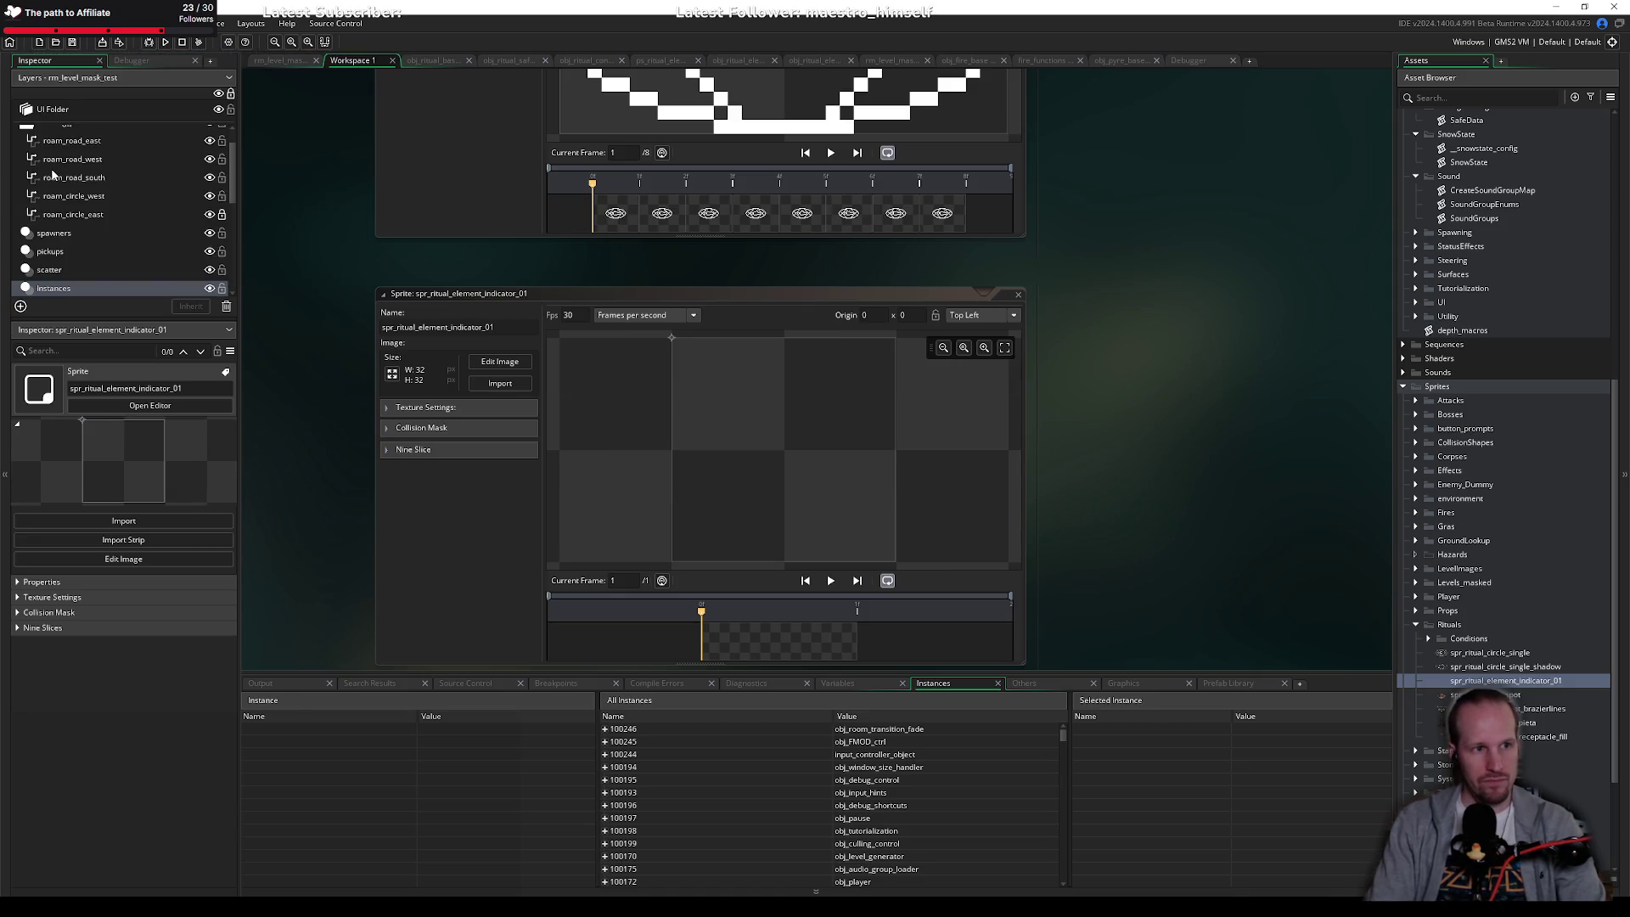
{"action": "left_click", "coordinate": [513, 363]}
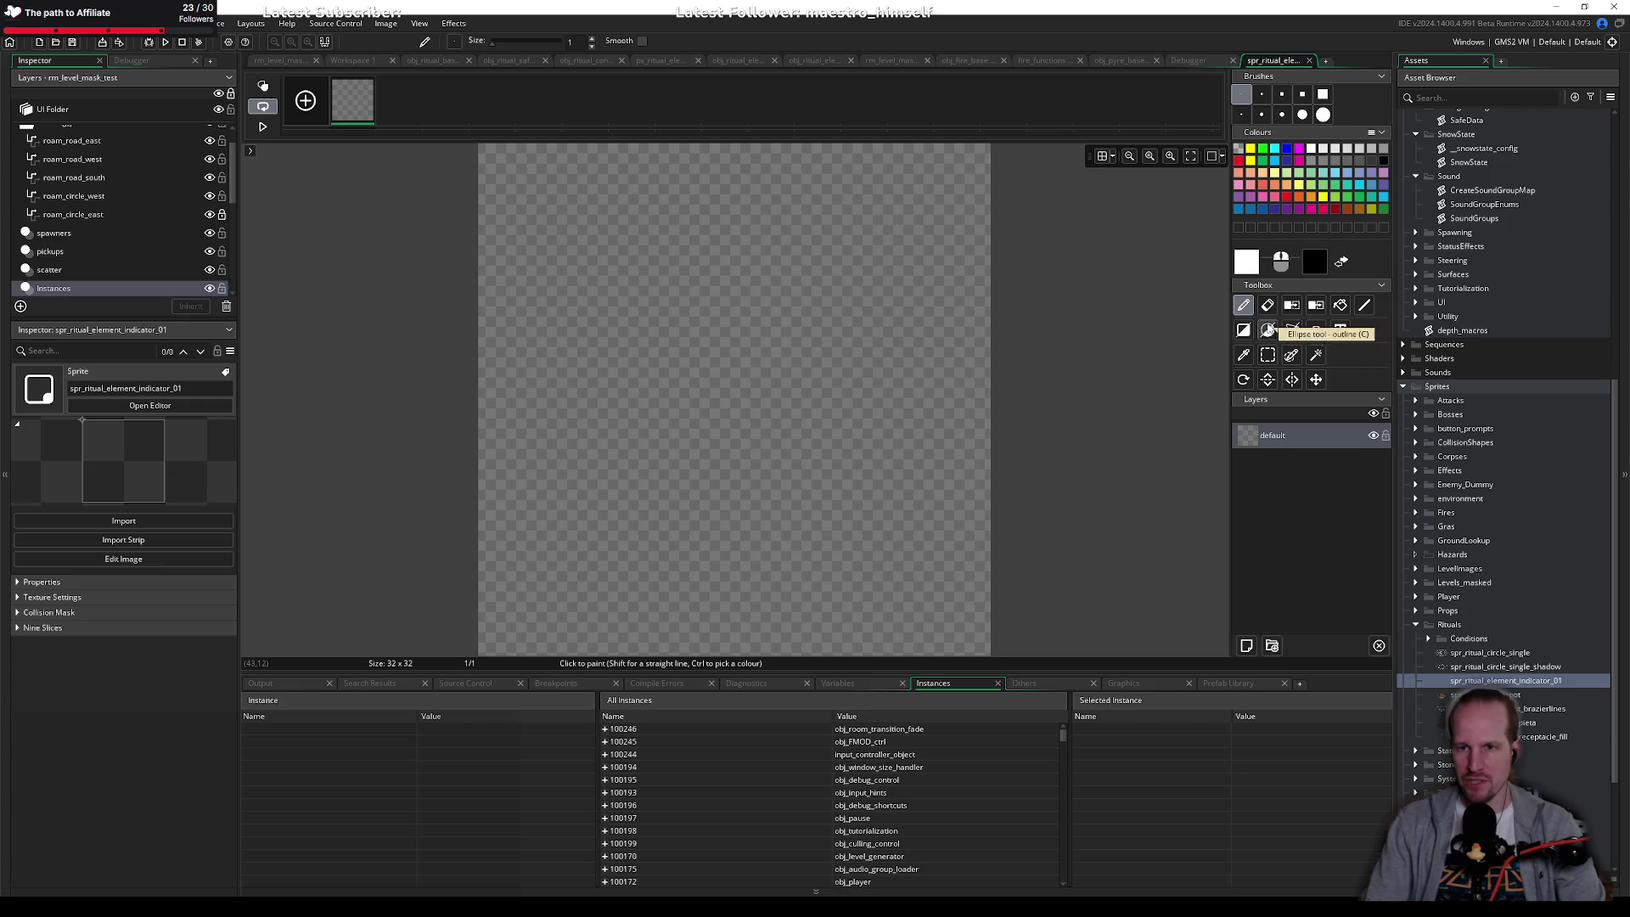
Step: With an 8x8 grid shown, drag a white ellipse outline across the full 32x32 canvas
{"action": "left_click", "coordinate": [1273, 336]}
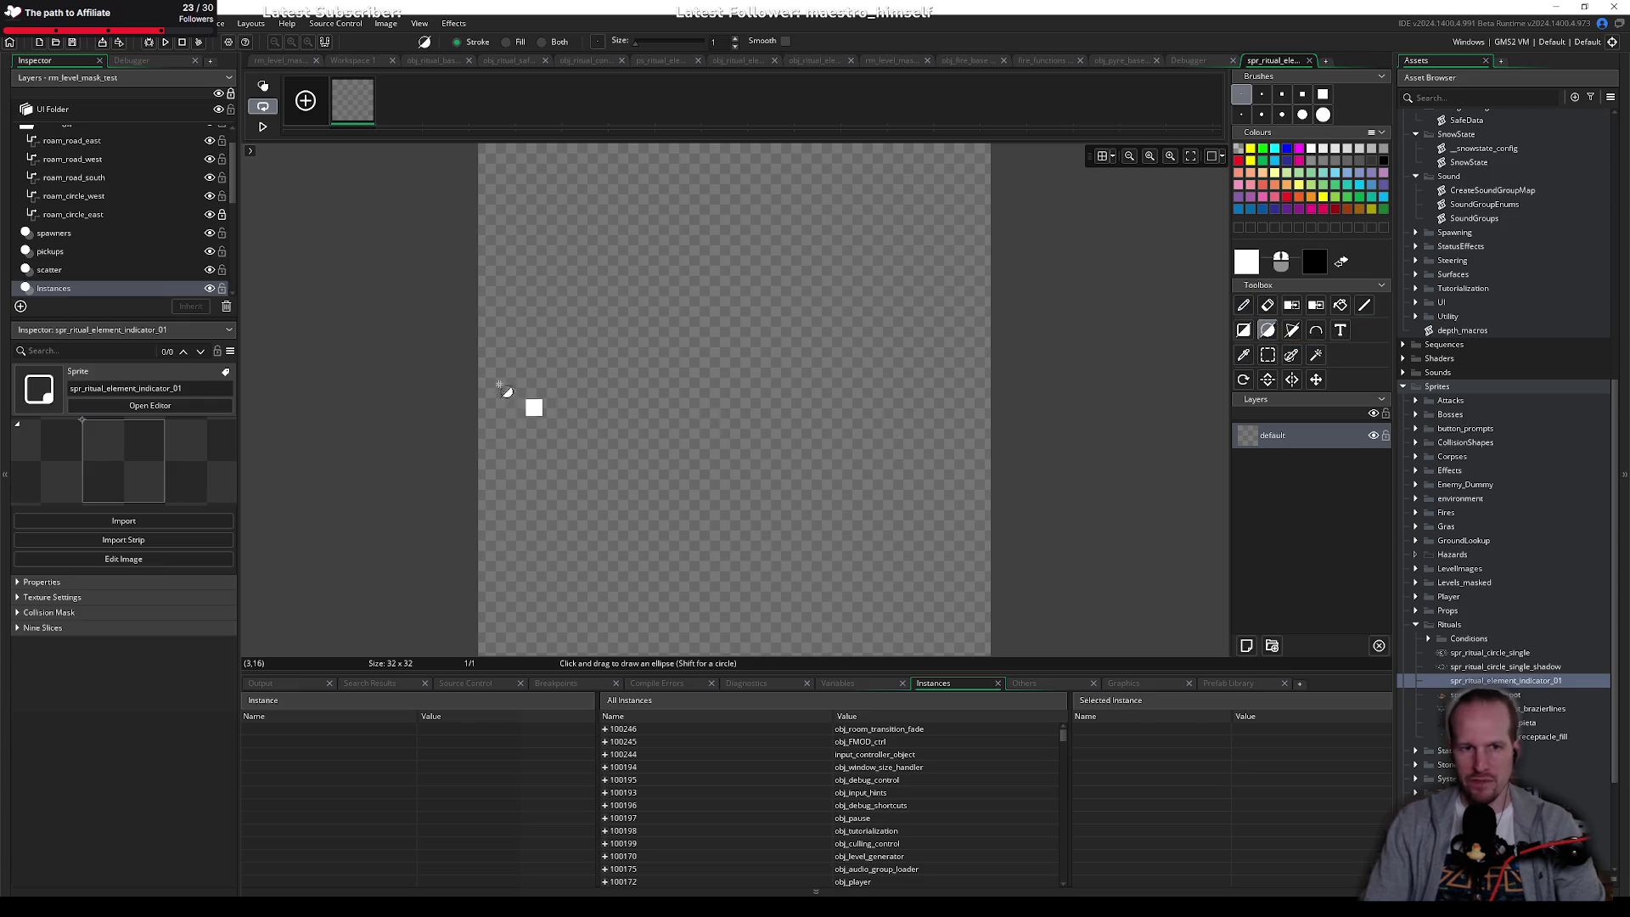
{"action": "left_click", "coordinate": [1102, 155]}
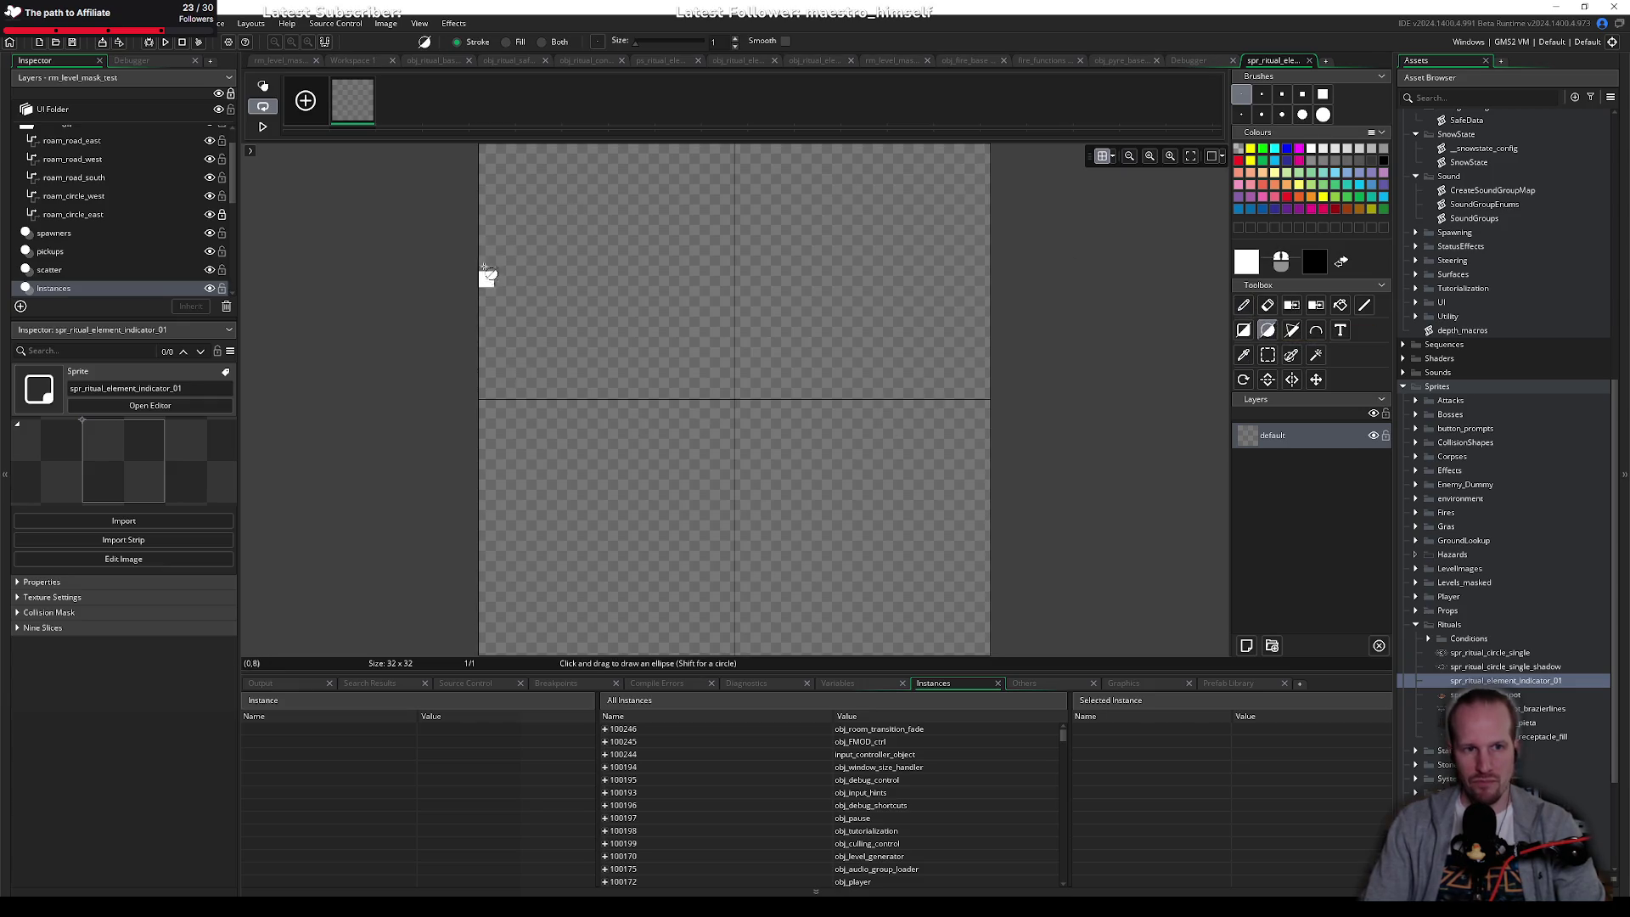
{"action": "left_click", "coordinate": [1113, 157]}
{"action": "type", "text": "8"}
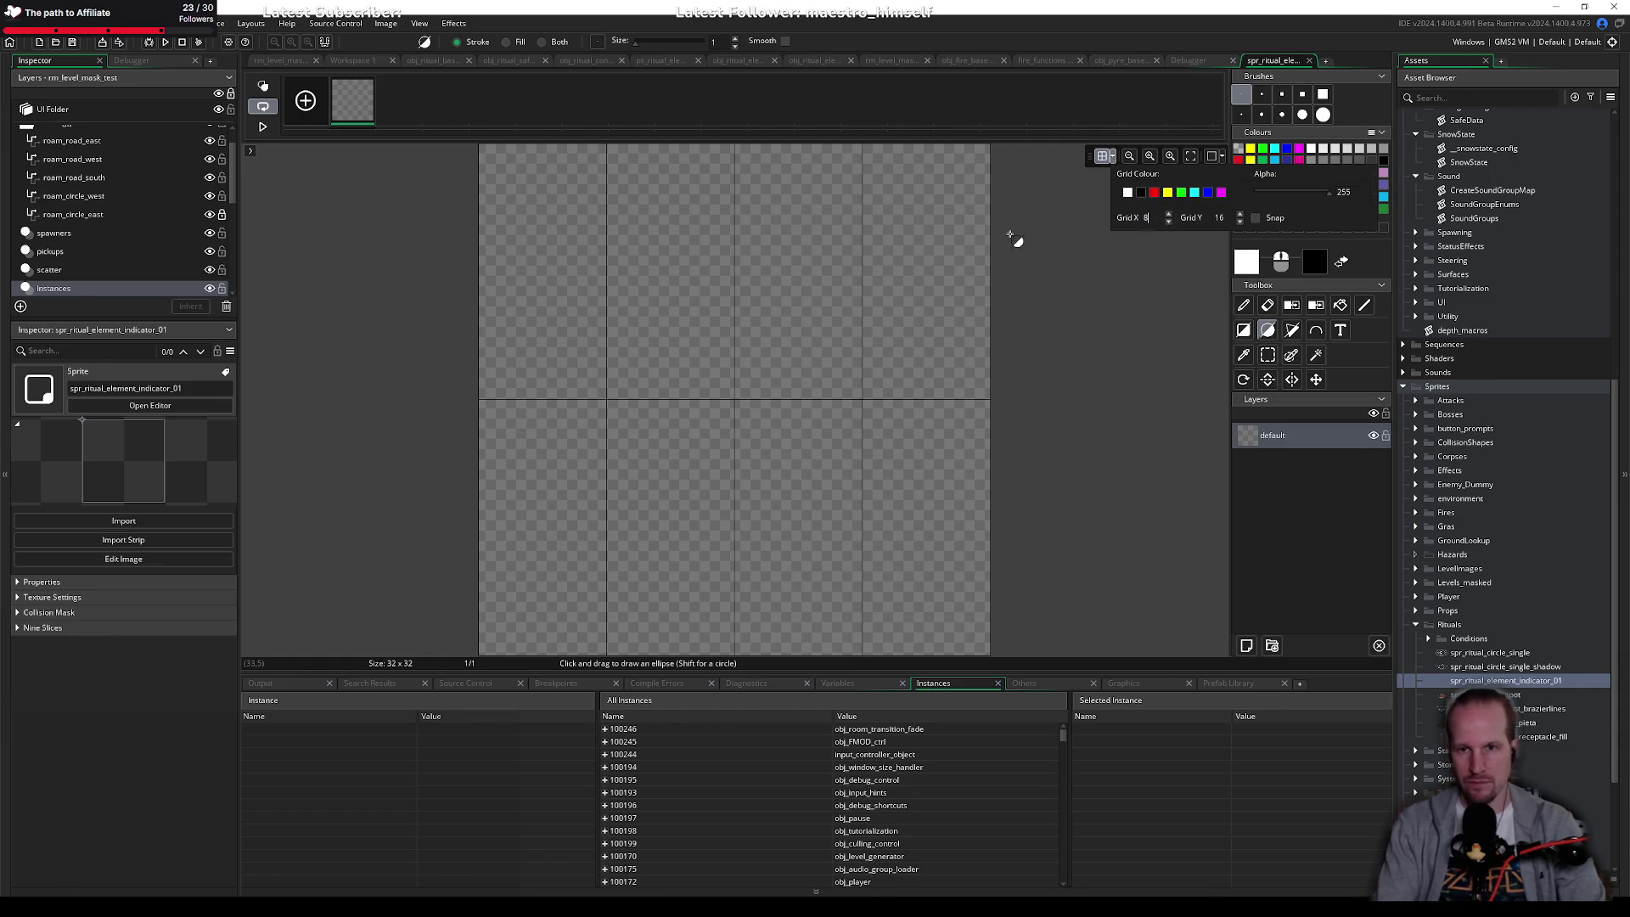
{"action": "key", "text": "Tab"}
{"action": "type", "text": "8"}
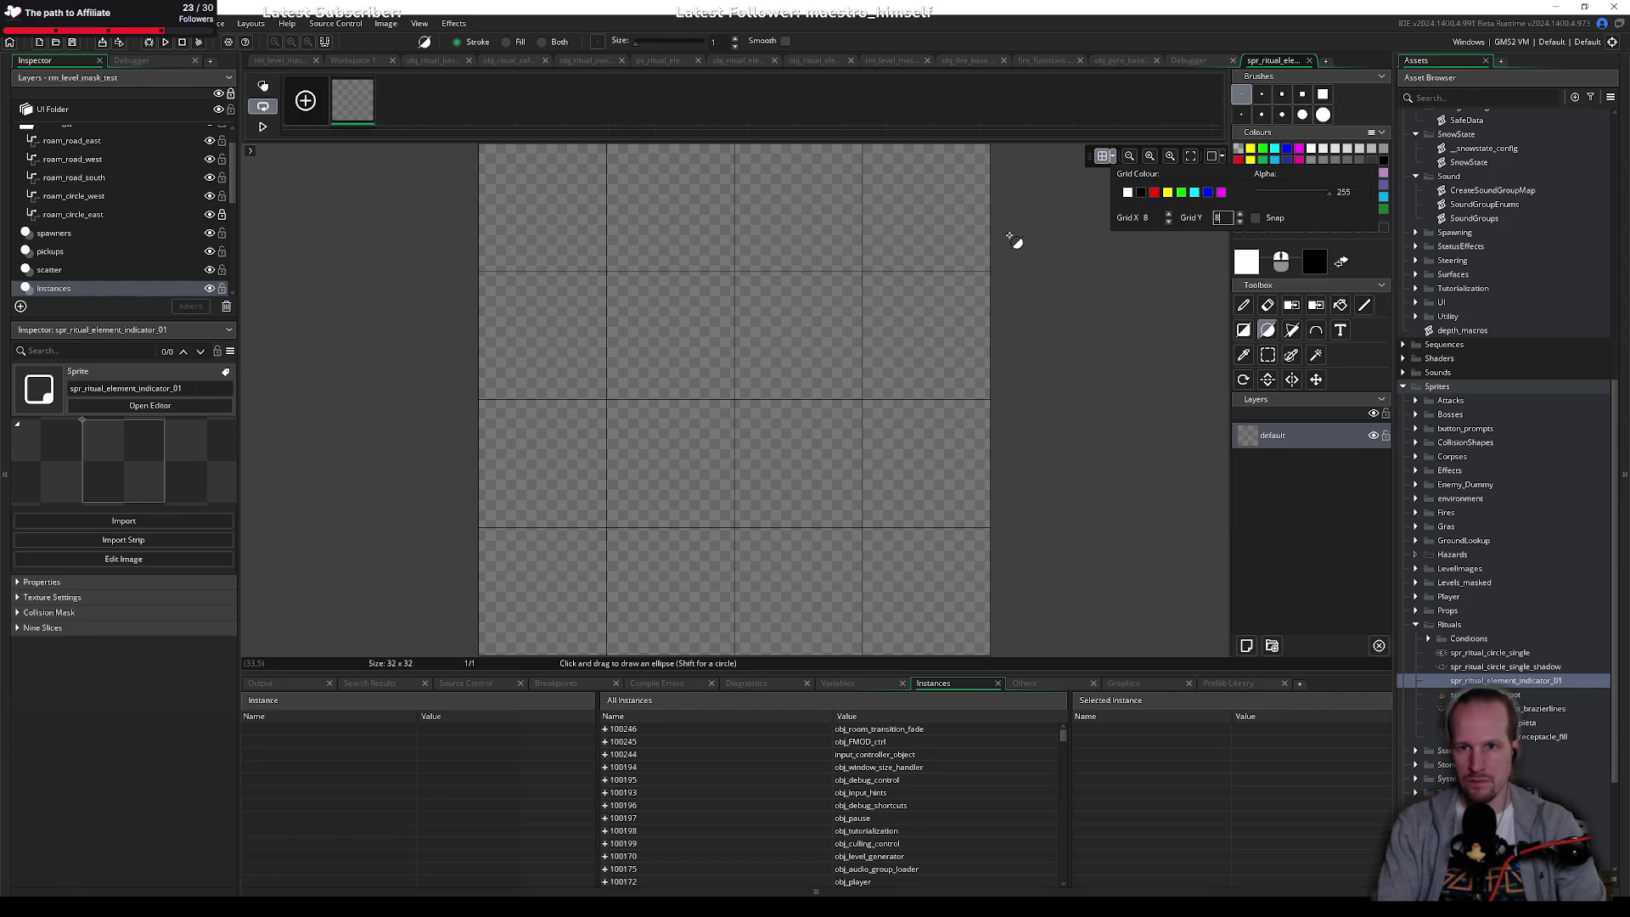
{"action": "mouse_move", "coordinate": [485, 278]}
{"action": "left_mouse_down"}
{"action": "mouse_move", "coordinate": [920, 506]}
{"action": "mouse_move", "coordinate": [985, 523]}
{"action": "left_mouse_up"}
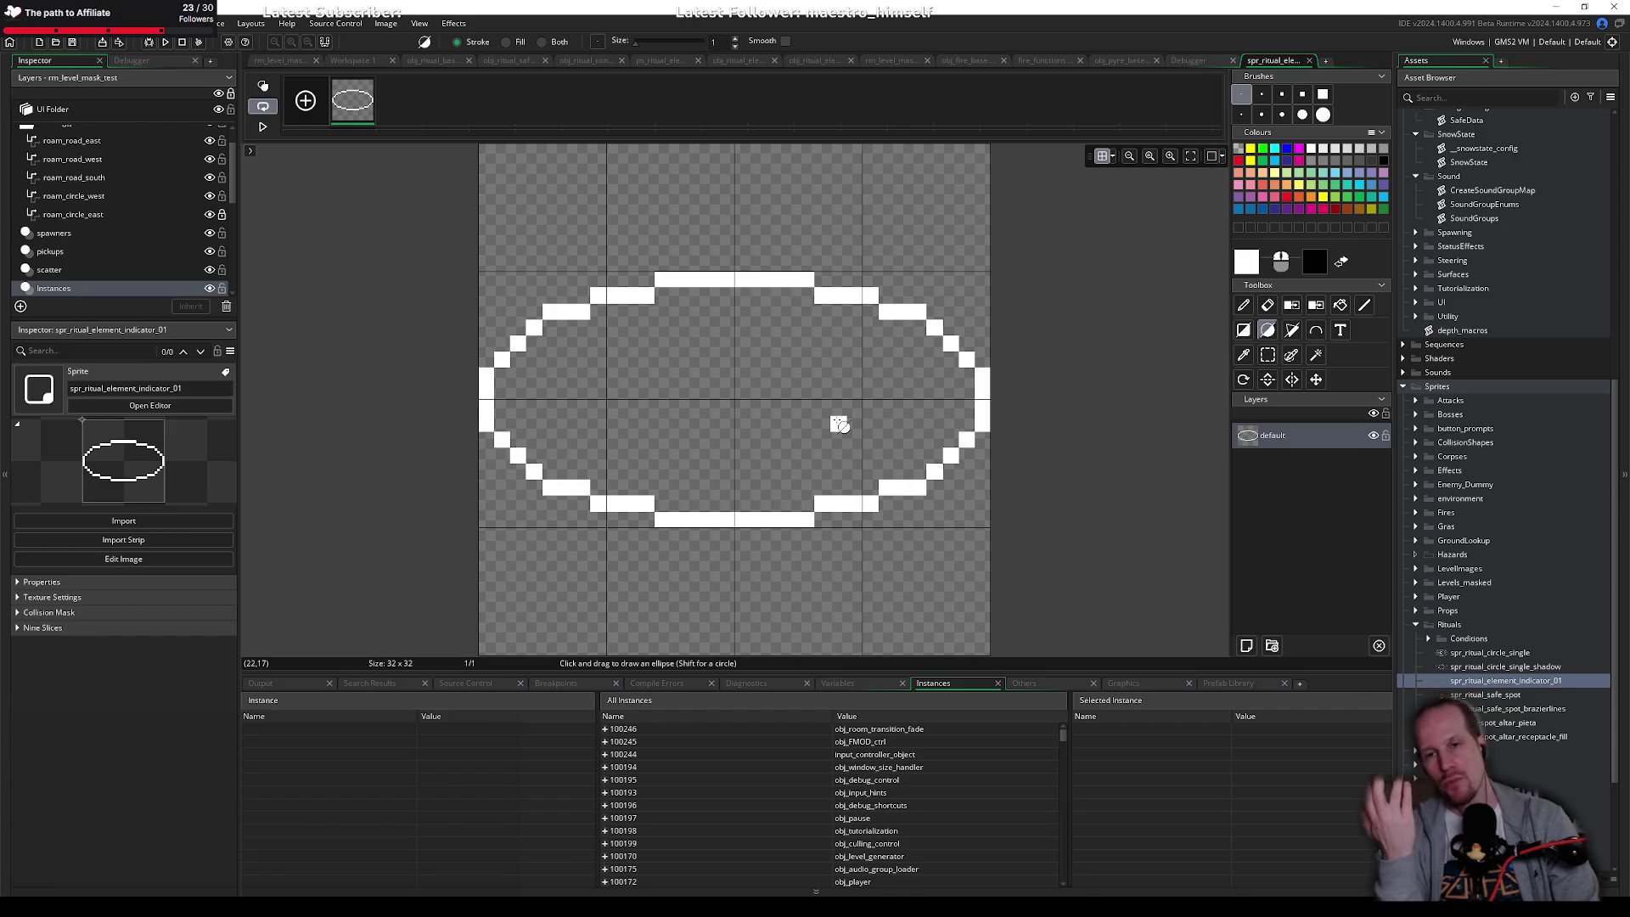
Step: Erase pixels all around the white ellipse outline, leaving scattered dashes, comparing with undo/redo
{"action": "left_click", "coordinate": [1266, 304]}
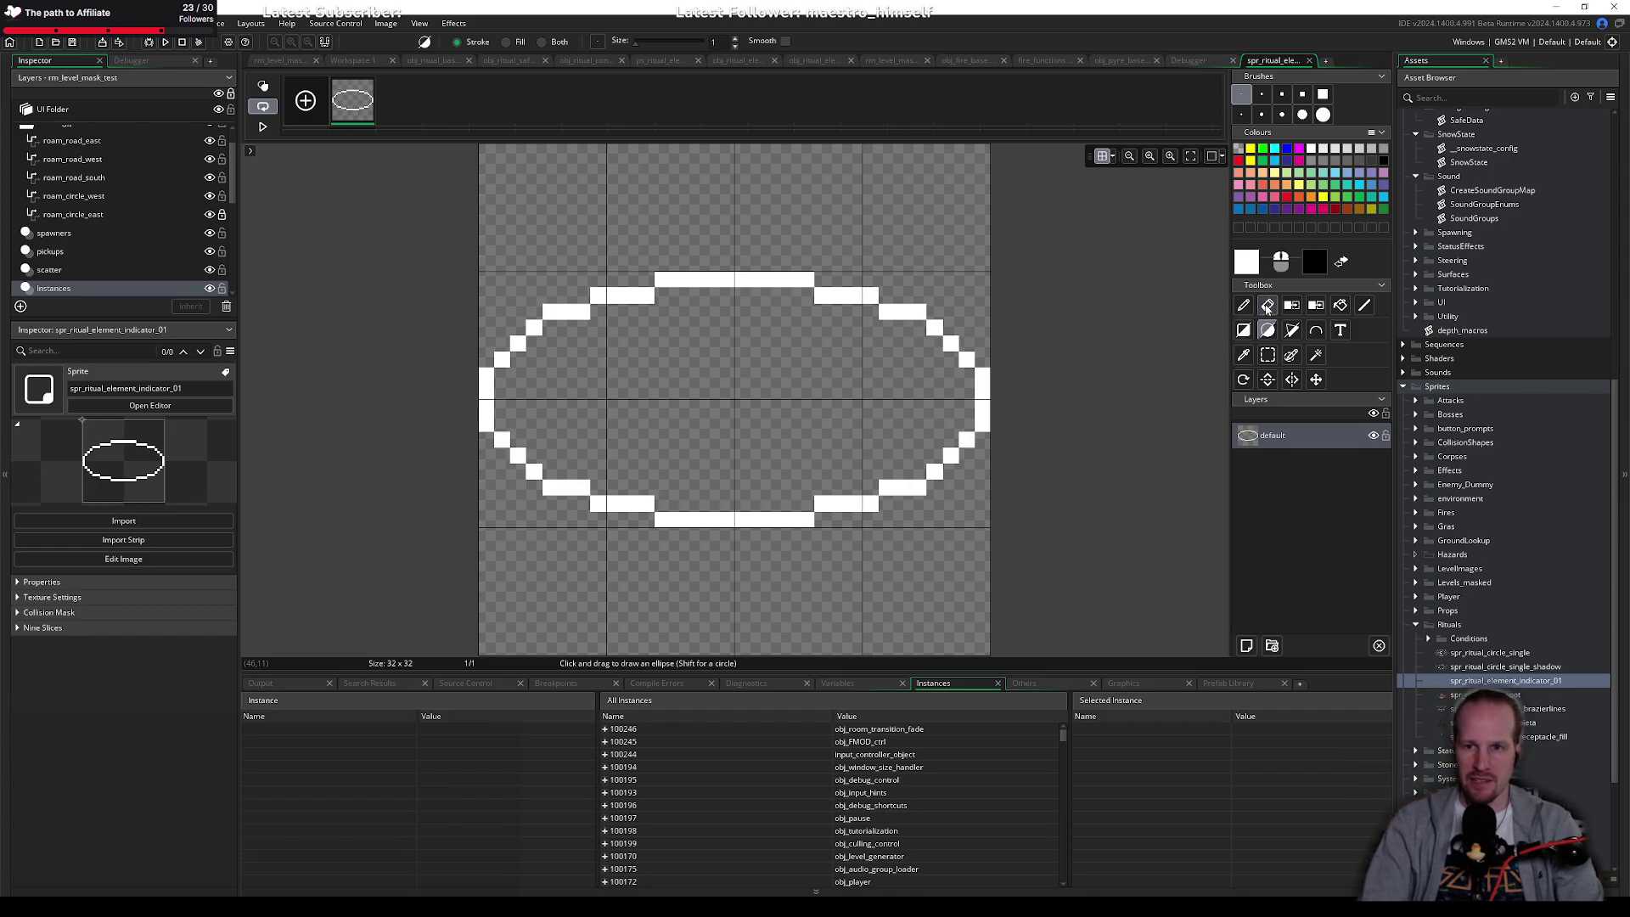
{"action": "left_click", "coordinate": [517, 343]}
{"action": "left_click_drag", "start_coordinate": [533, 472], "coordinate": [551, 488]}
{"action": "left_click", "coordinate": [598, 296]}
{"action": "left_click", "coordinate": [501, 438]}
{"action": "left_click", "coordinate": [743, 280]}
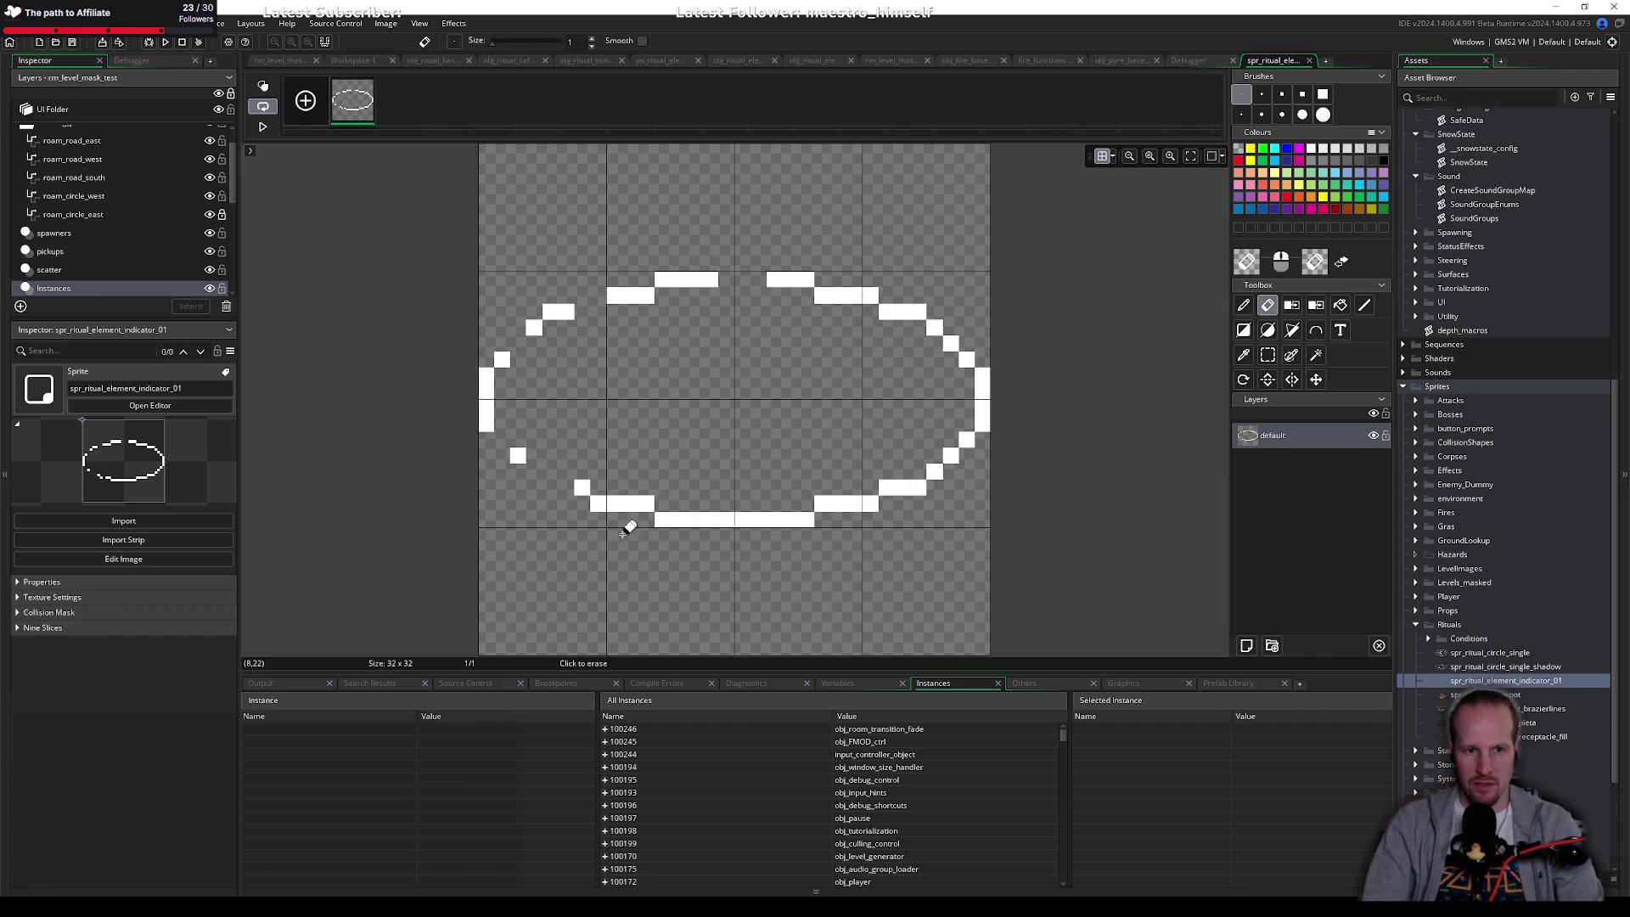
{"action": "left_click", "coordinate": [615, 502]}
{"action": "left_click", "coordinate": [631, 295]}
{"action": "left_click", "coordinate": [726, 517]}
{"action": "left_click", "coordinate": [829, 295]}
{"action": "left_click", "coordinate": [982, 374]}
{"action": "left_click_drag", "start_coordinate": [983, 391], "coordinate": [982, 423]}
{"action": "left_click", "coordinate": [934, 470]}
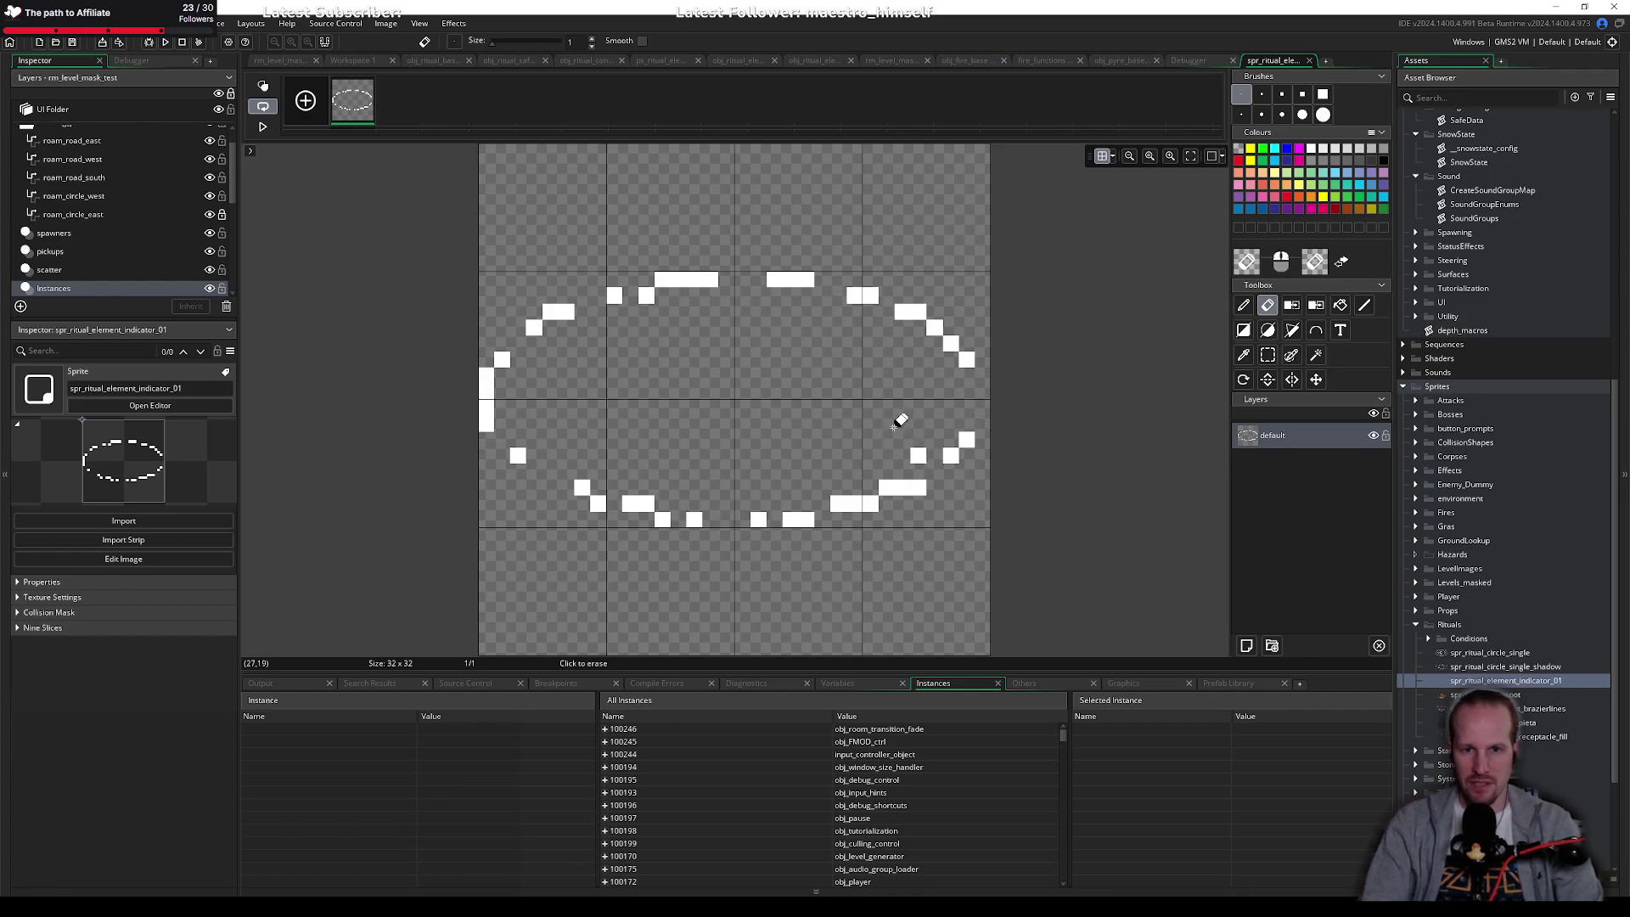
{"action": "left_click", "coordinate": [919, 487]}
{"action": "left_click", "coordinate": [887, 486]}
{"action": "left_click", "coordinate": [870, 502]}
{"action": "left_click_drag", "start_coordinate": [807, 279], "coordinate": [711, 279]}
{"action": "left_click", "coordinate": [565, 343]}
{"action": "left_click", "coordinate": [614, 295]}
{"action": "left_click", "coordinate": [646, 295]}
{"action": "left_click", "coordinate": [662, 280]}
{"action": "left_click", "coordinate": [533, 327]}
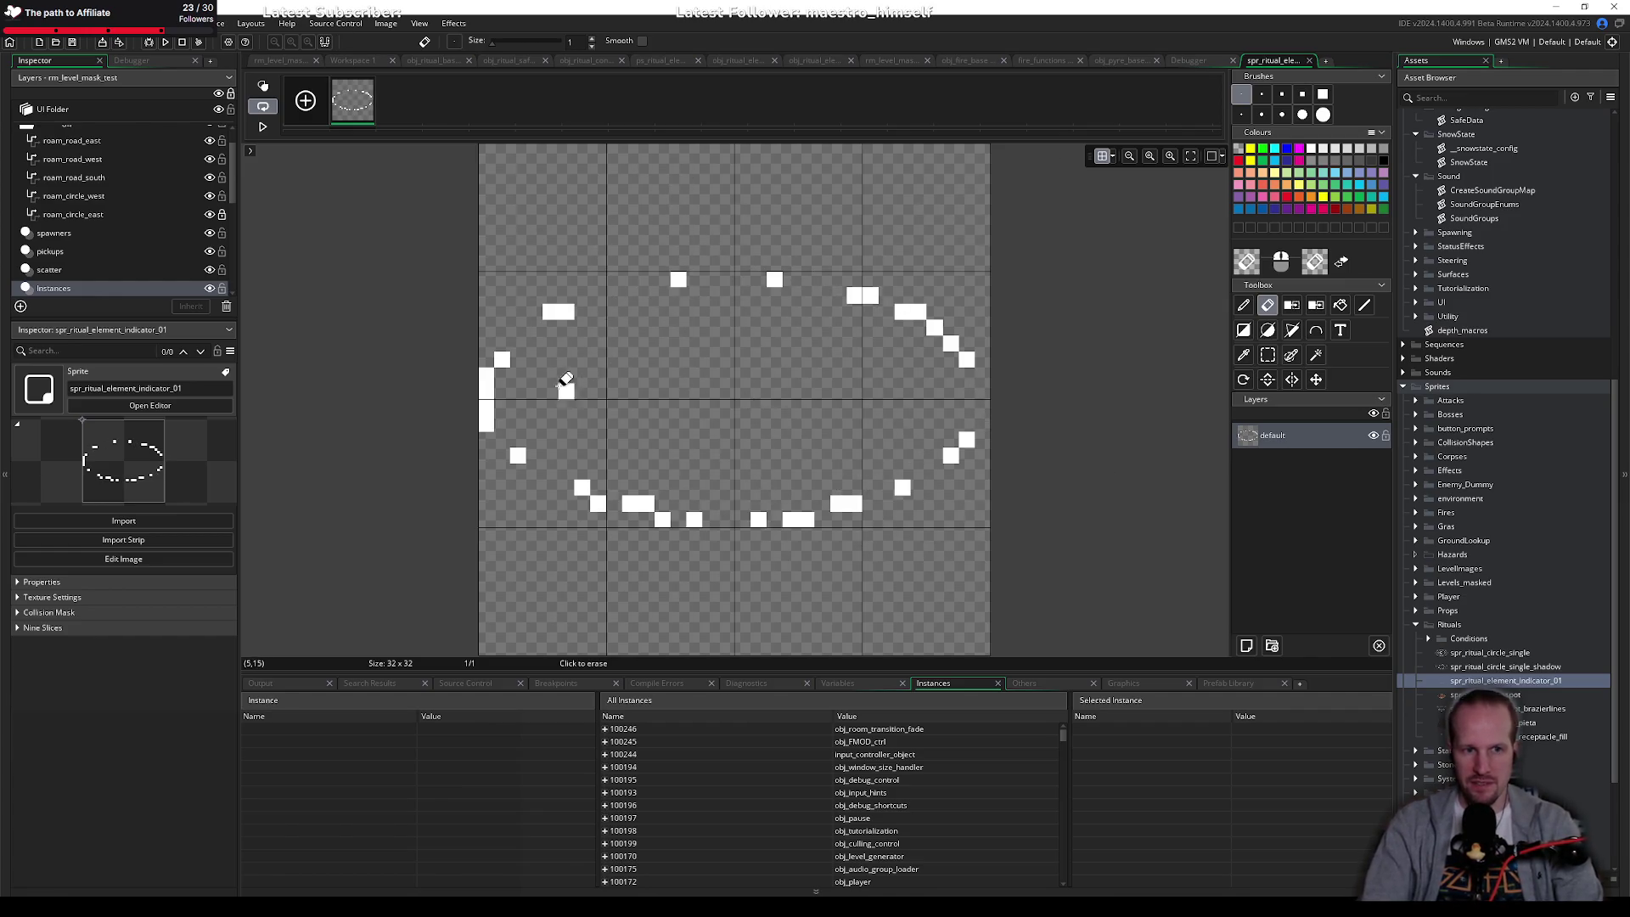
{"action": "left_click_drag", "start_coordinate": [486, 375], "coordinate": [485, 425]}
{"action": "left_click", "coordinate": [966, 359]}
{"action": "left_click", "coordinate": [918, 312]}
{"action": "left_click", "coordinate": [934, 328]}
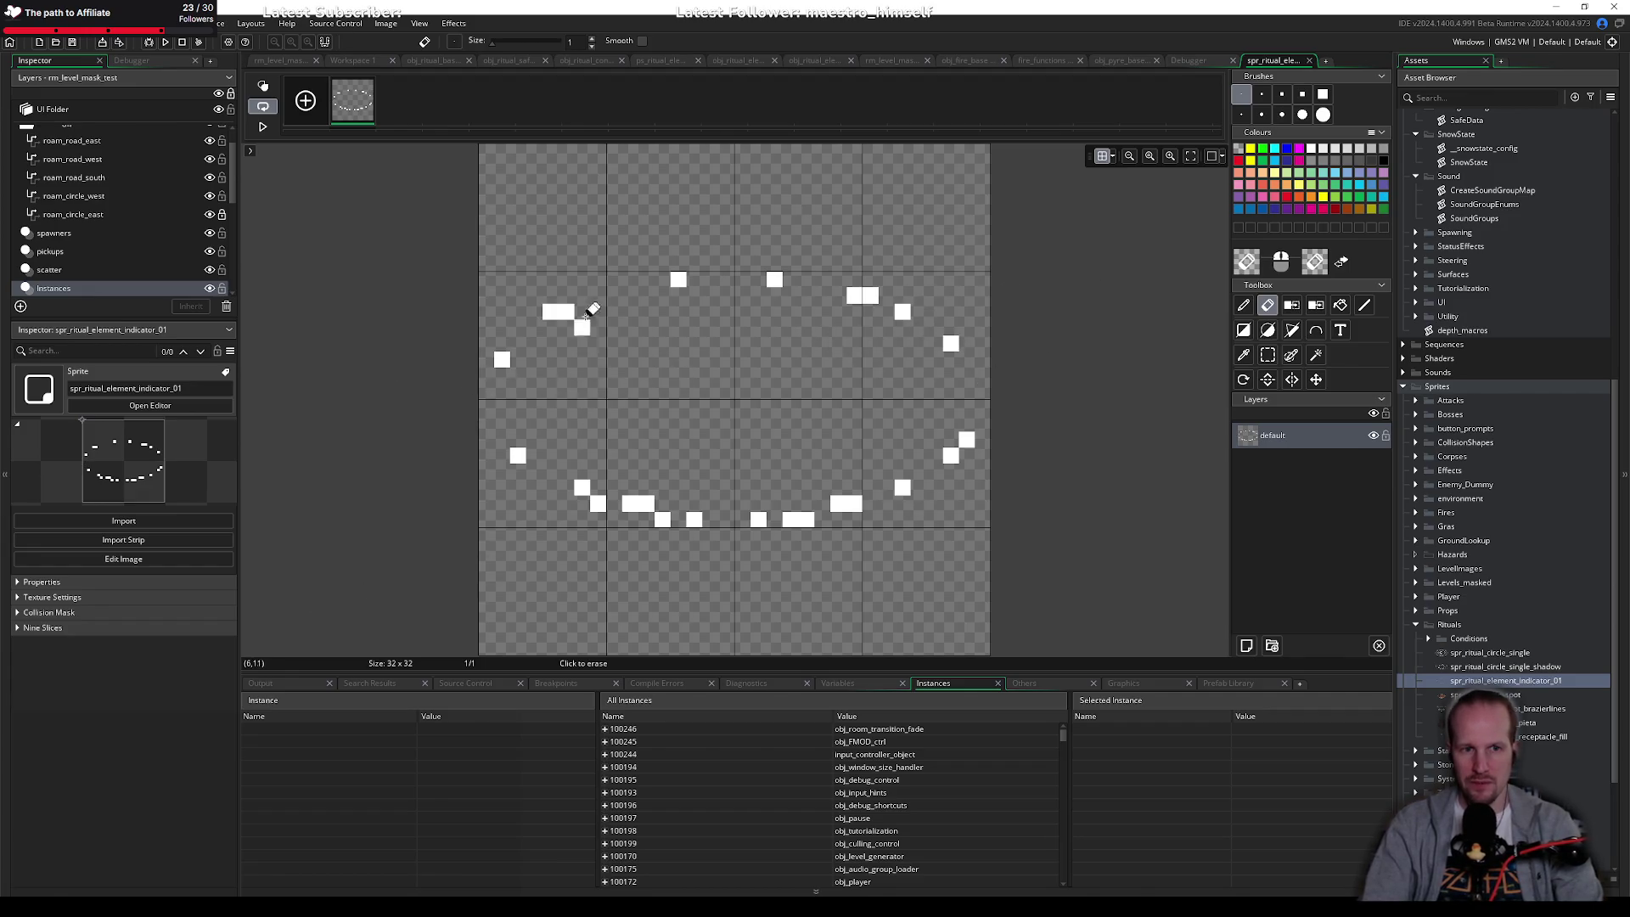
{"action": "left_click", "coordinate": [558, 311]}
{"action": "left_click", "coordinate": [774, 280]}
{"action": "left_click", "coordinate": [630, 536]}
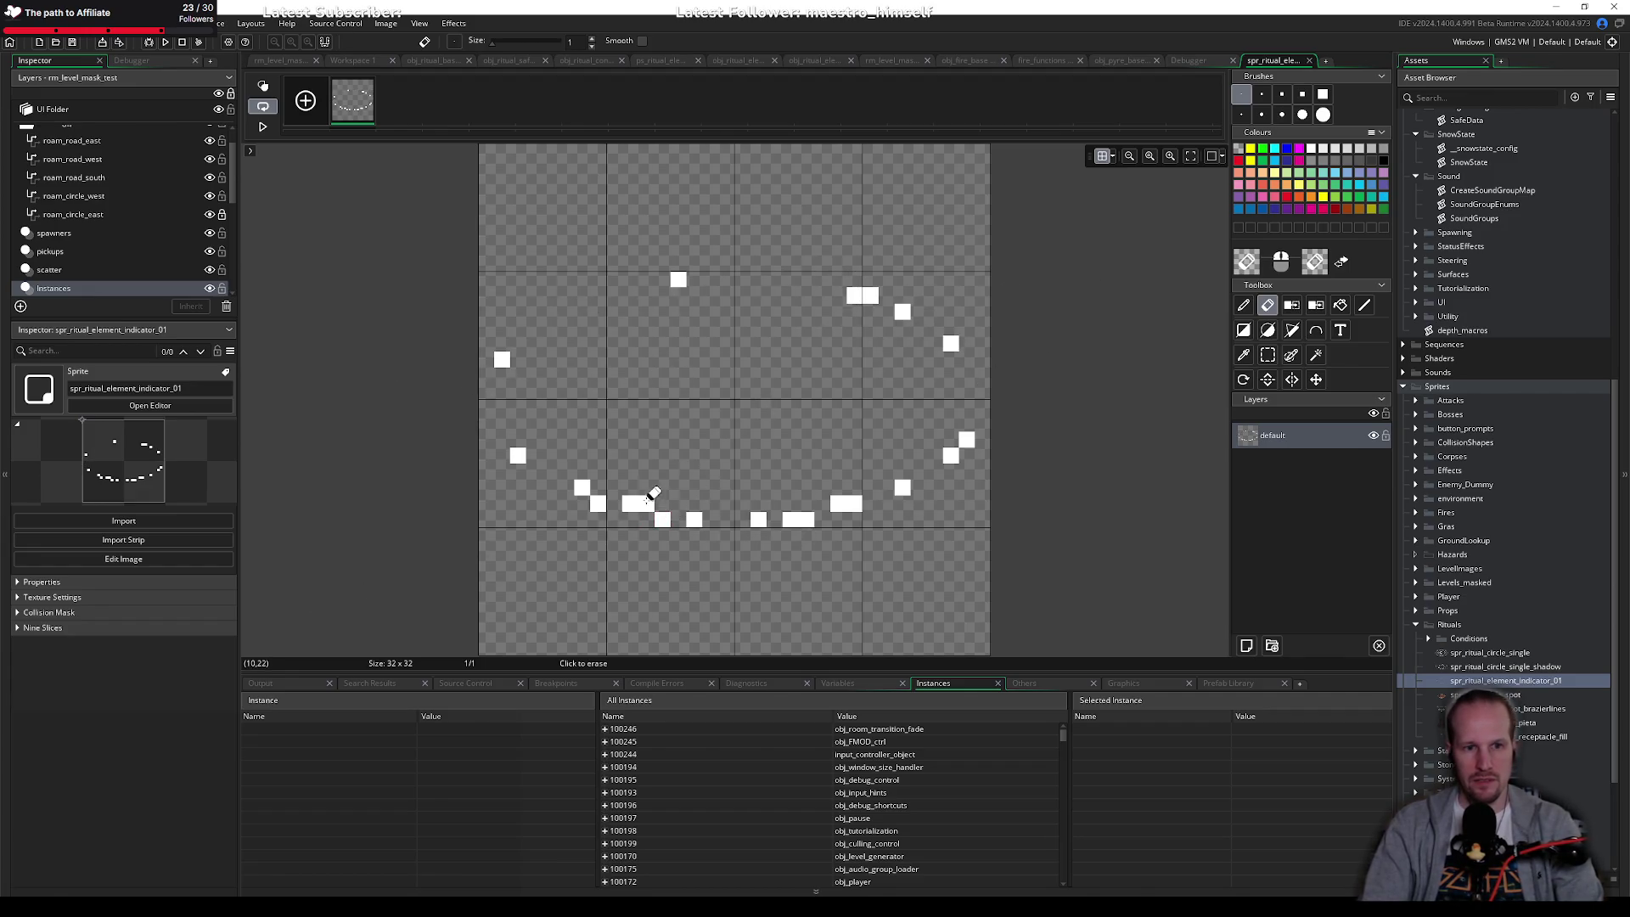
{"action": "left_click", "coordinate": [630, 503]}
{"action": "left_click", "coordinate": [646, 504]}
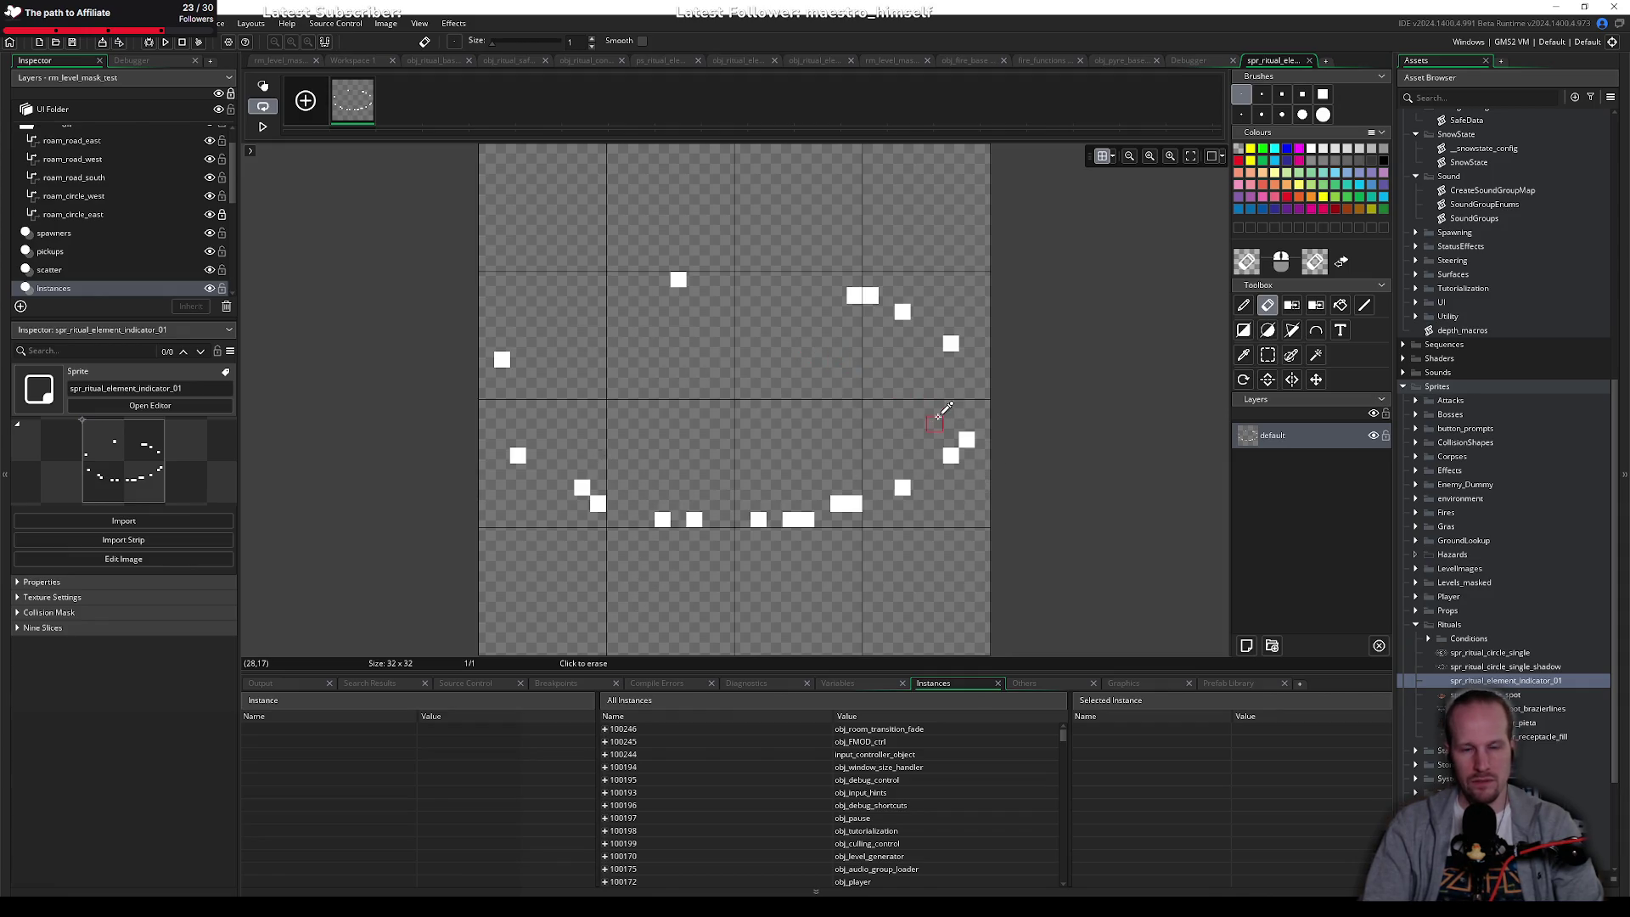
{"action": "key", "text": "ctrl+z"}
{"action": "key", "text": "ctrl+z"}
{"action": "key", "text": "ctrl+z"}
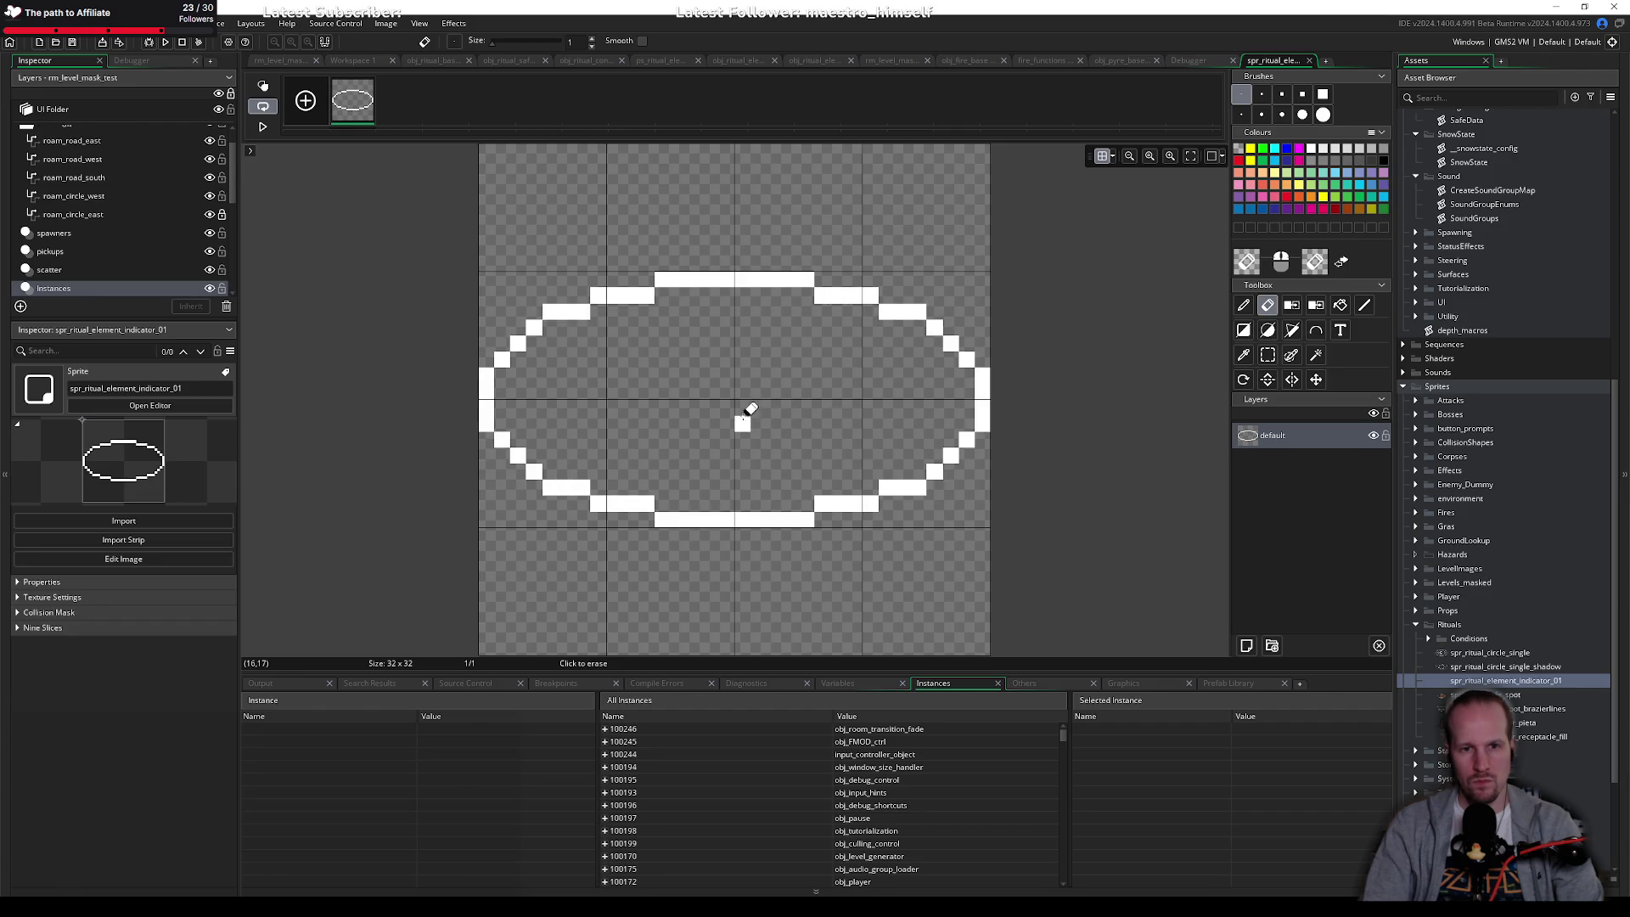
{"action": "key", "text": "ctrl+z"}
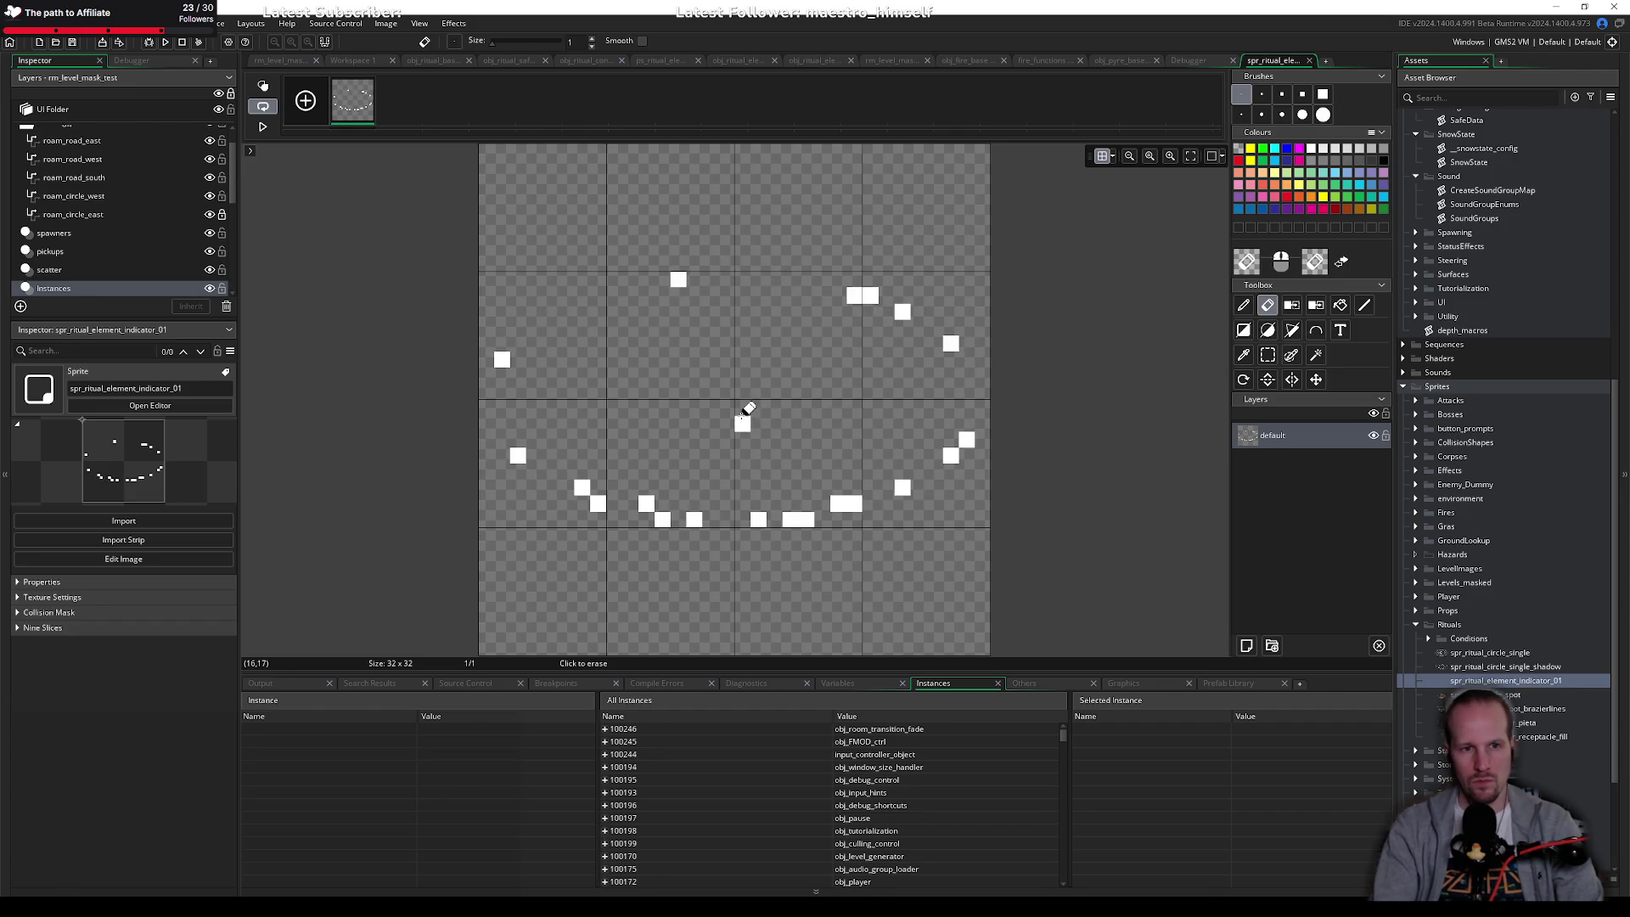
{"action": "left_click", "coordinate": [742, 421]}
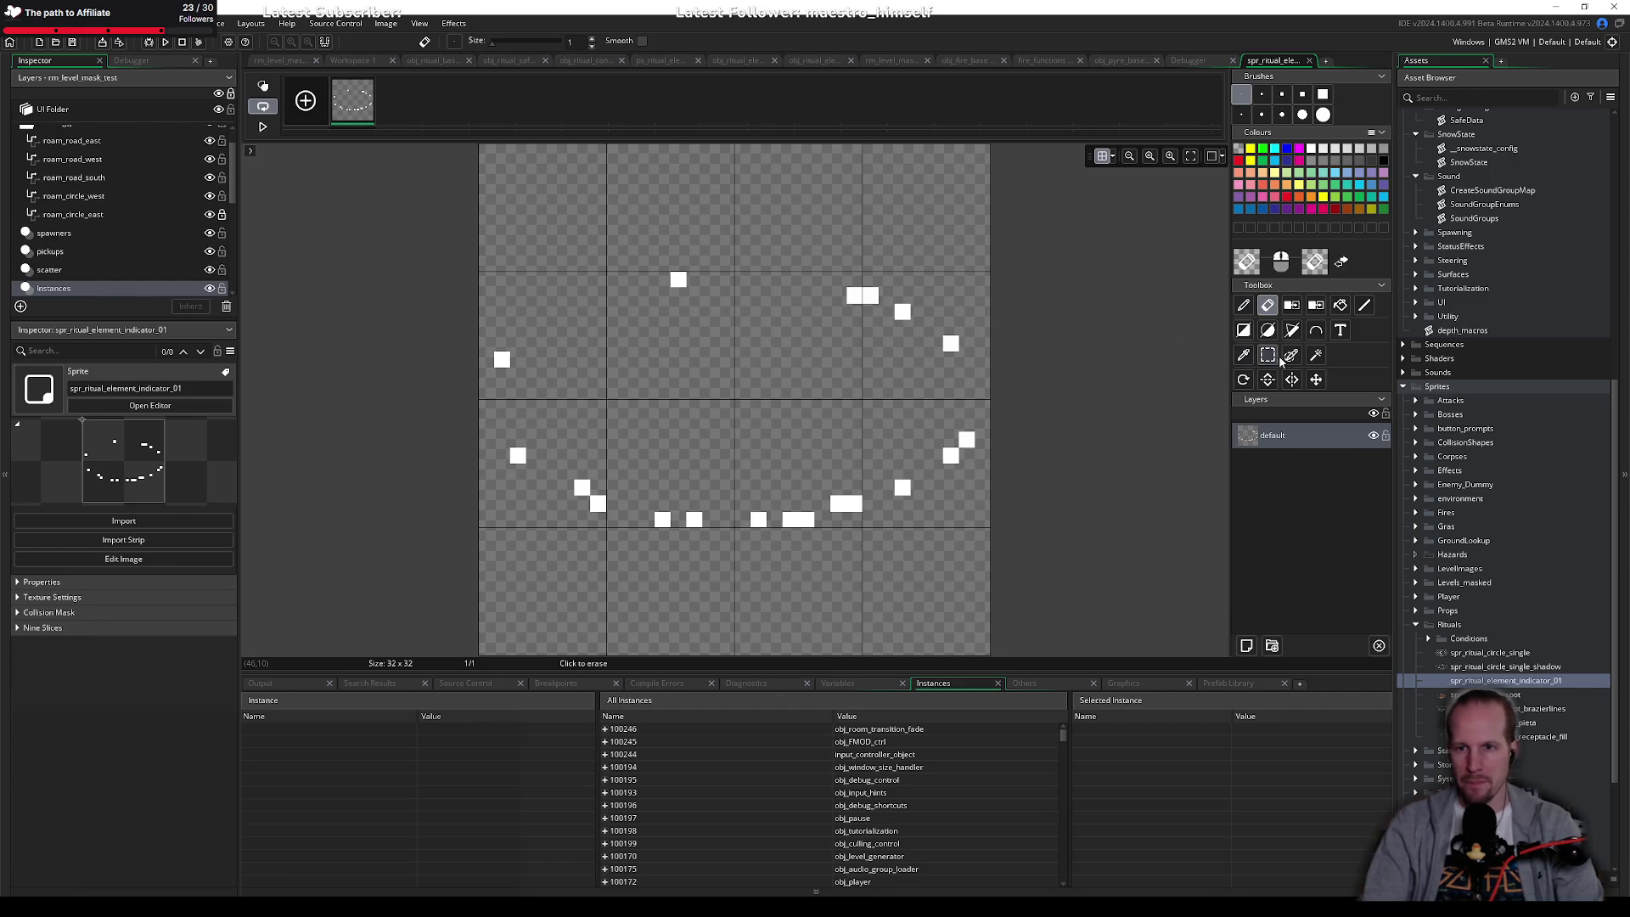
Step: Add a new layer below the dashes and draw a dark grey ellipse outline on it
{"action": "key", "text": "o"}
{"action": "left_click", "coordinate": [1246, 647]}
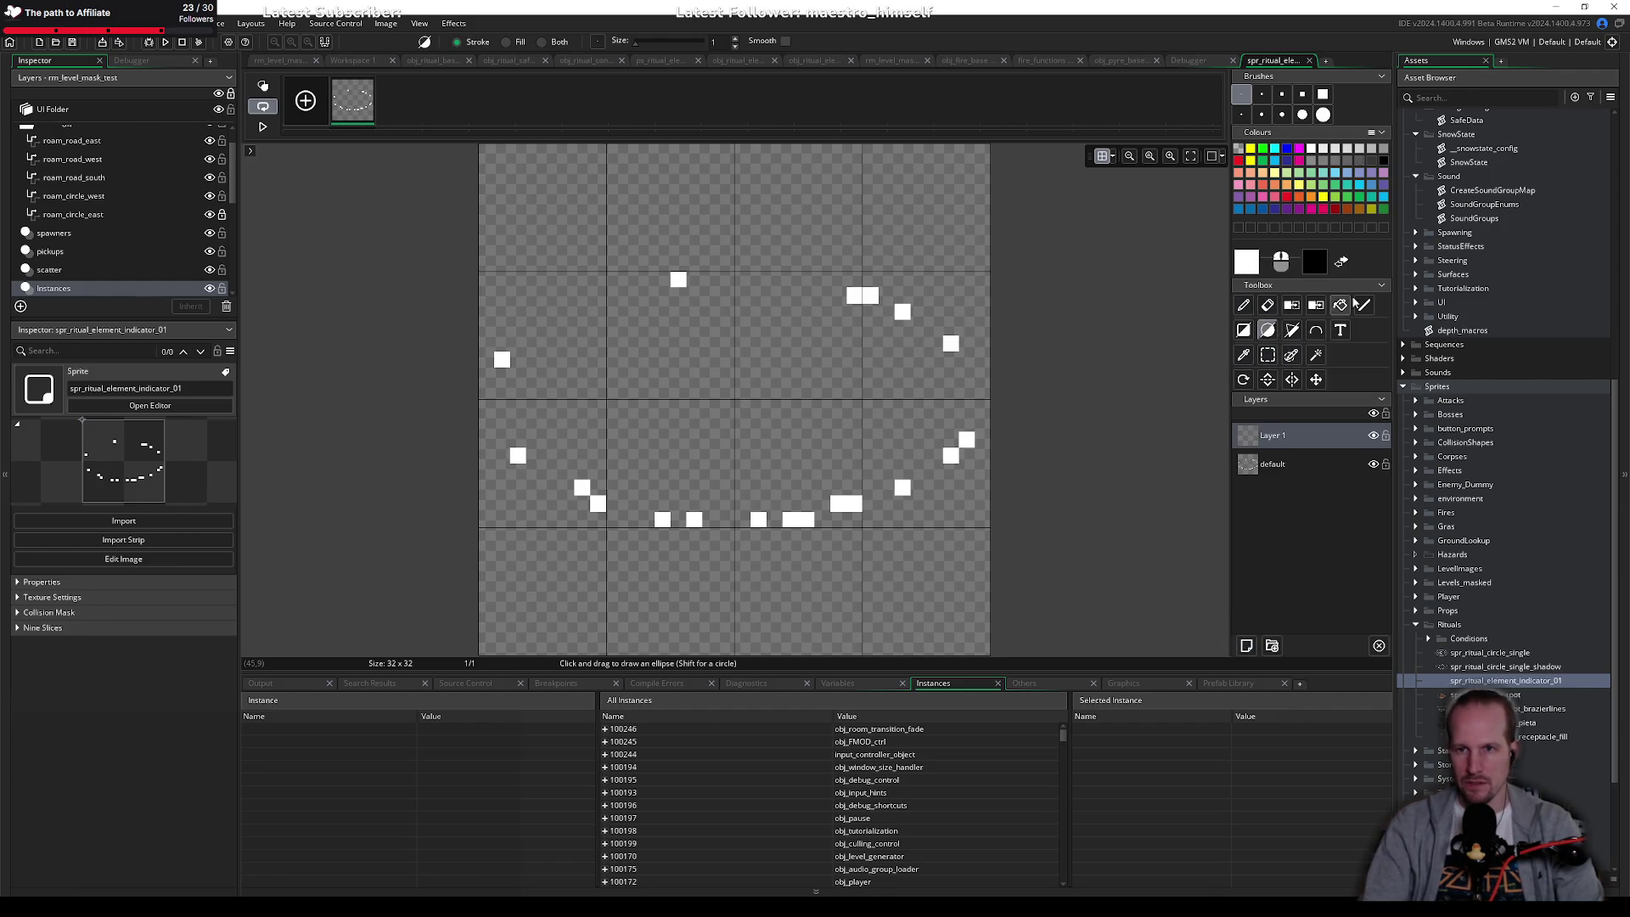
{"action": "left_click", "coordinate": [1374, 160]}
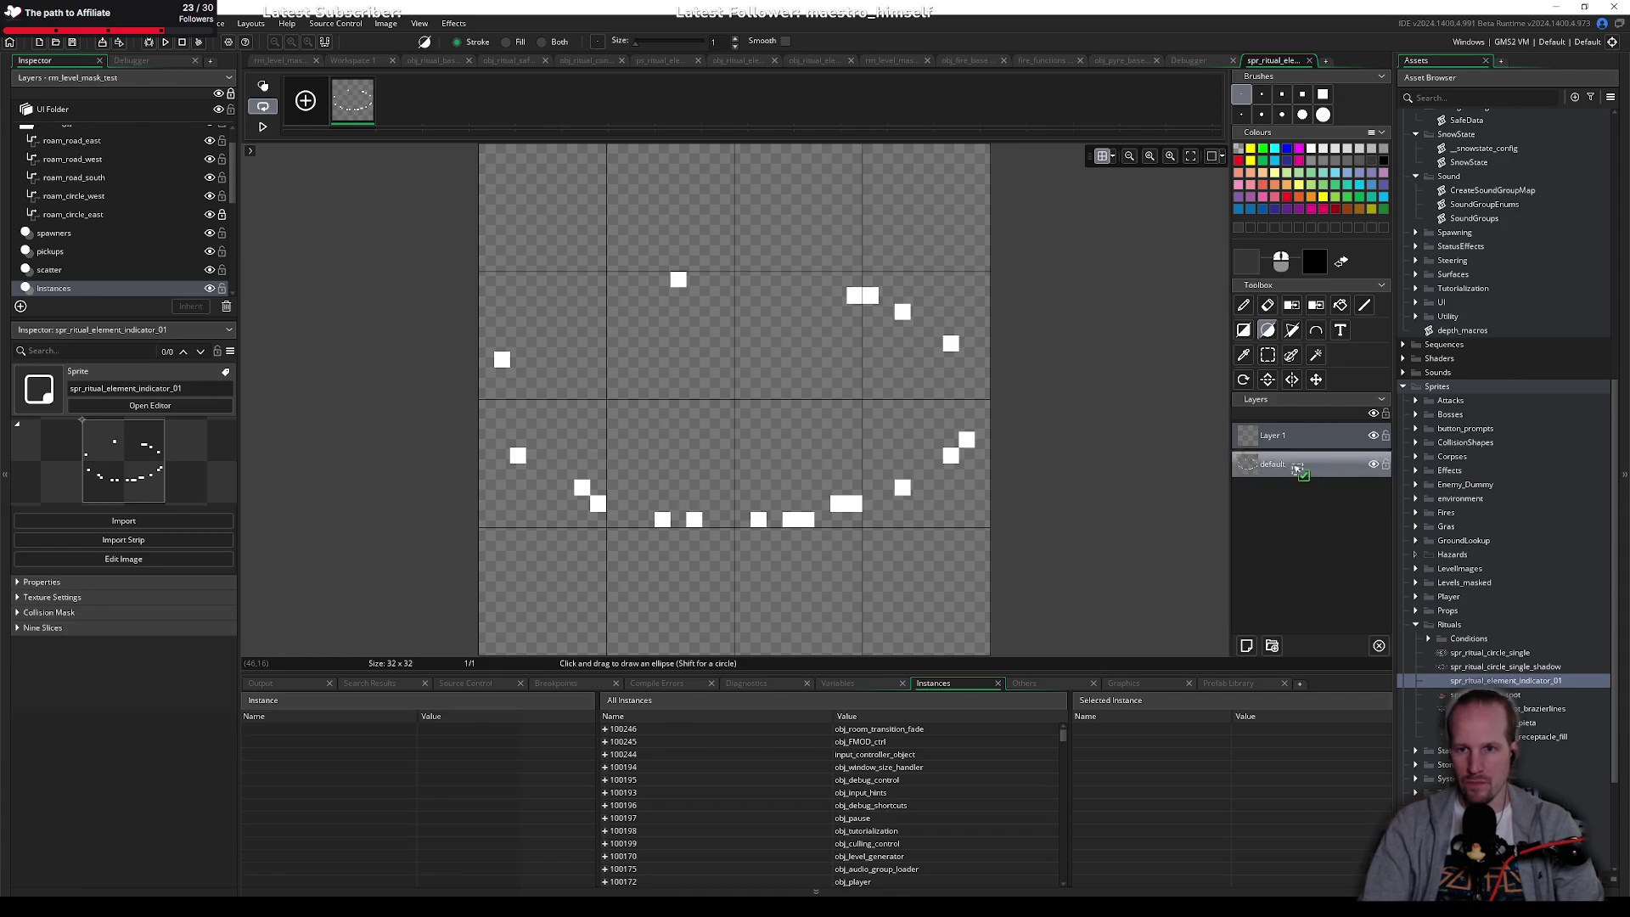
{"action": "left_click_drag", "start_coordinate": [1273, 464], "coordinate": [1274, 428]}
{"action": "left_click_drag", "start_coordinate": [484, 277], "coordinate": [982, 520]}
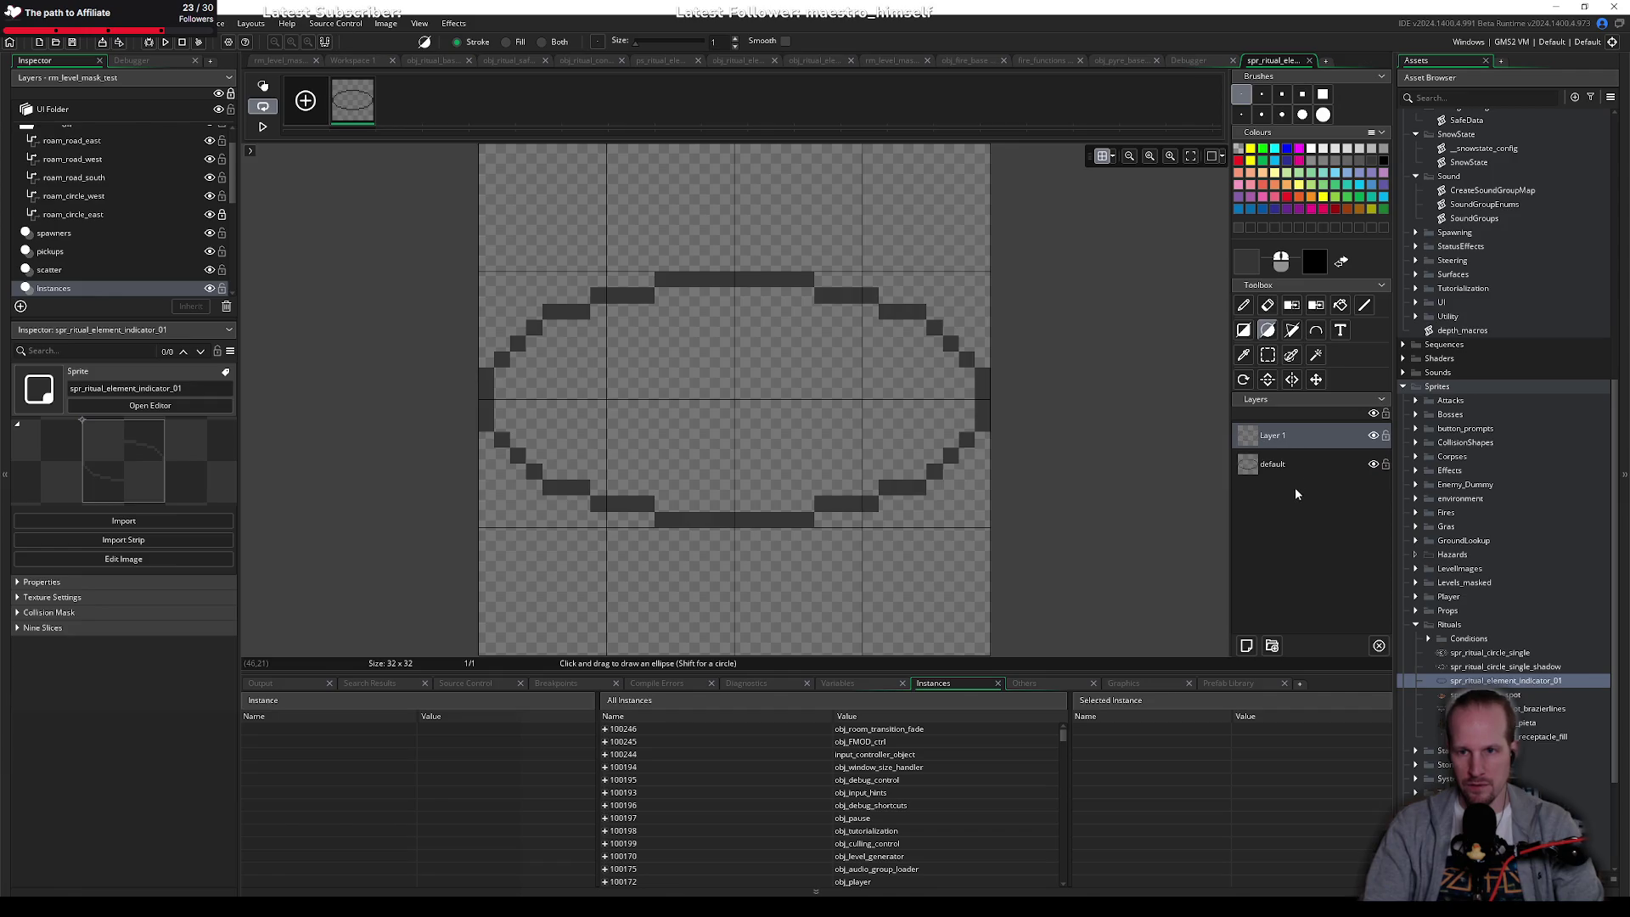
{"action": "key", "text": "ctrl+z"}
{"action": "left_click", "coordinate": [1285, 472]}
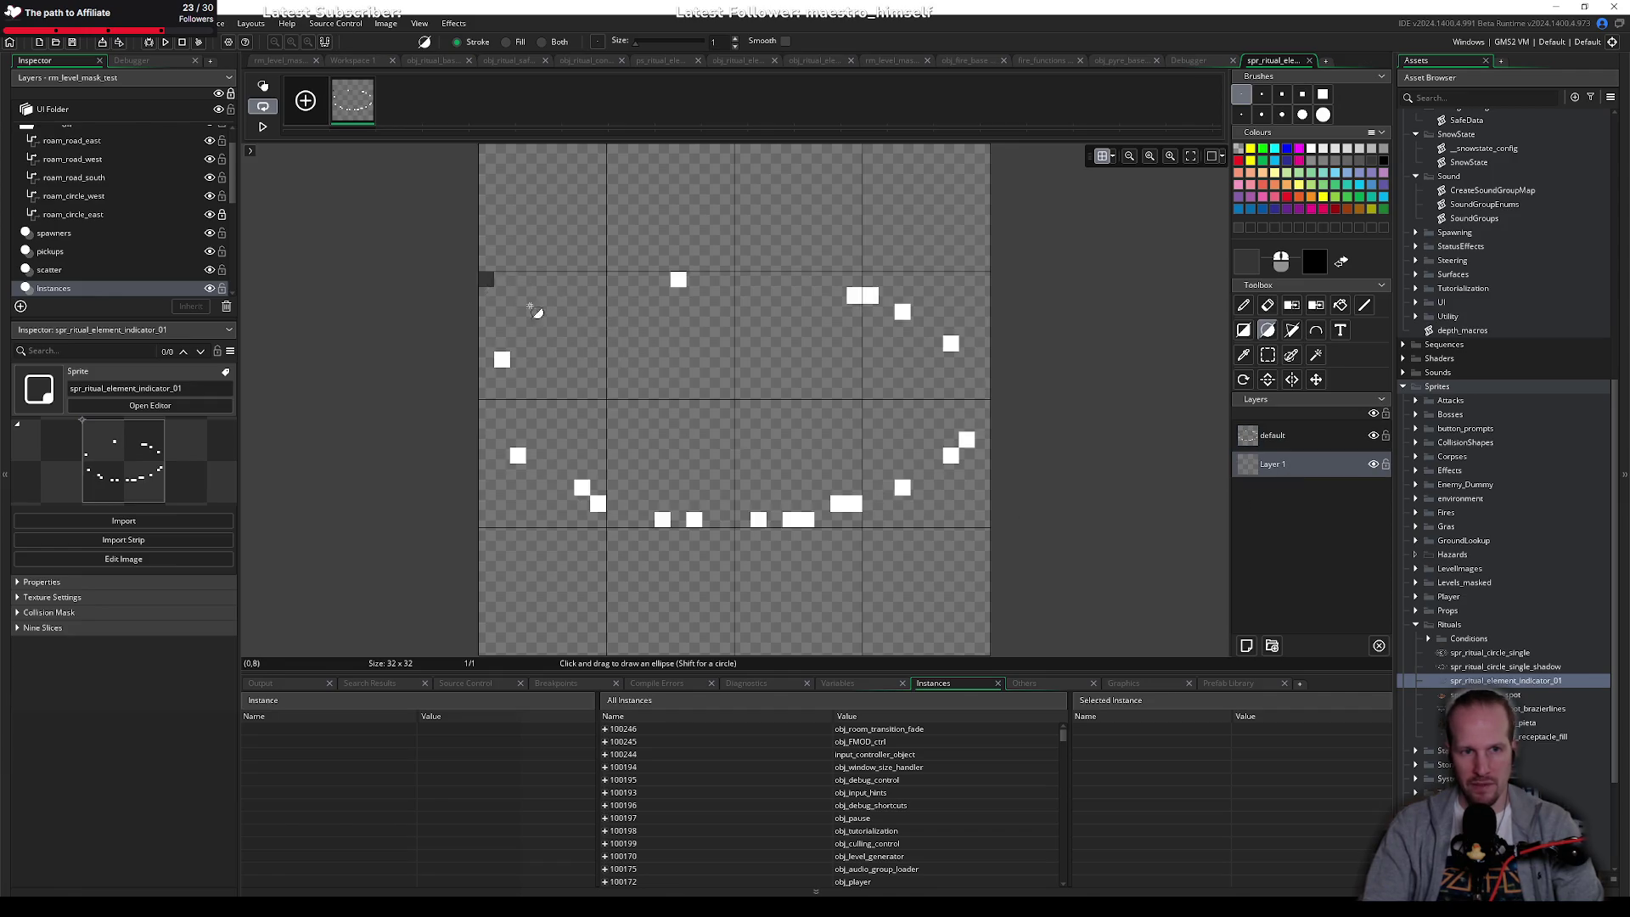
{"action": "left_click_drag", "start_coordinate": [486, 276], "coordinate": [985, 526]}
Step: On the dashes layer, paint two extra white dashes on the upper-left outline with the Pencil
{"action": "left_click", "coordinate": [1274, 435]}
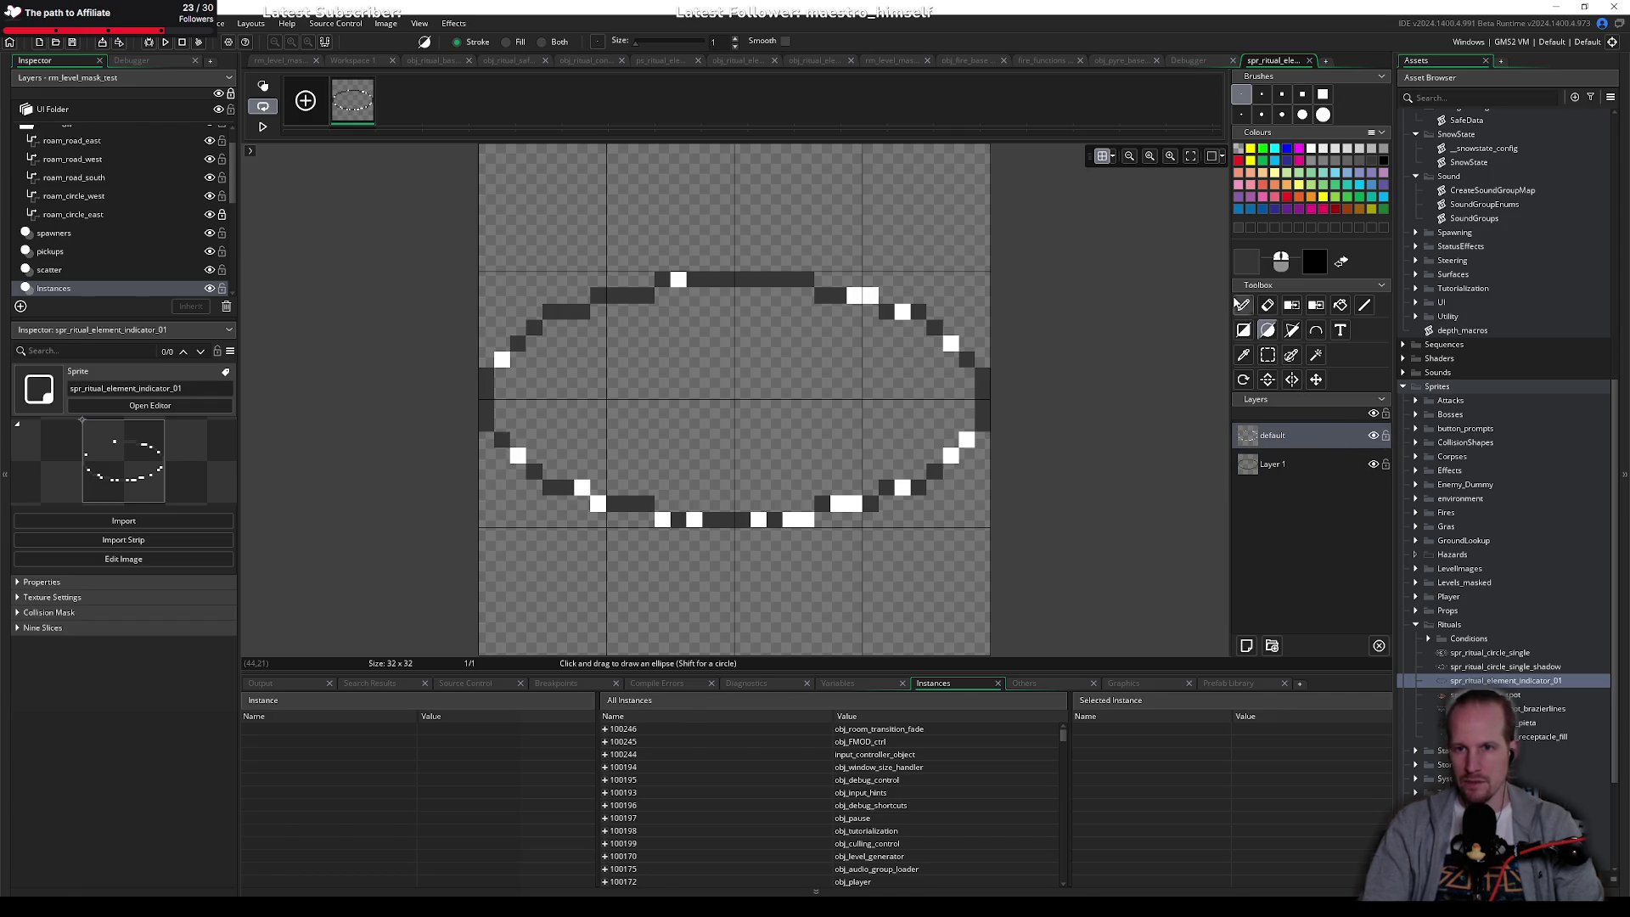
{"action": "left_click", "coordinate": [1243, 305]}
{"action": "left_click", "coordinate": [1312, 150]}
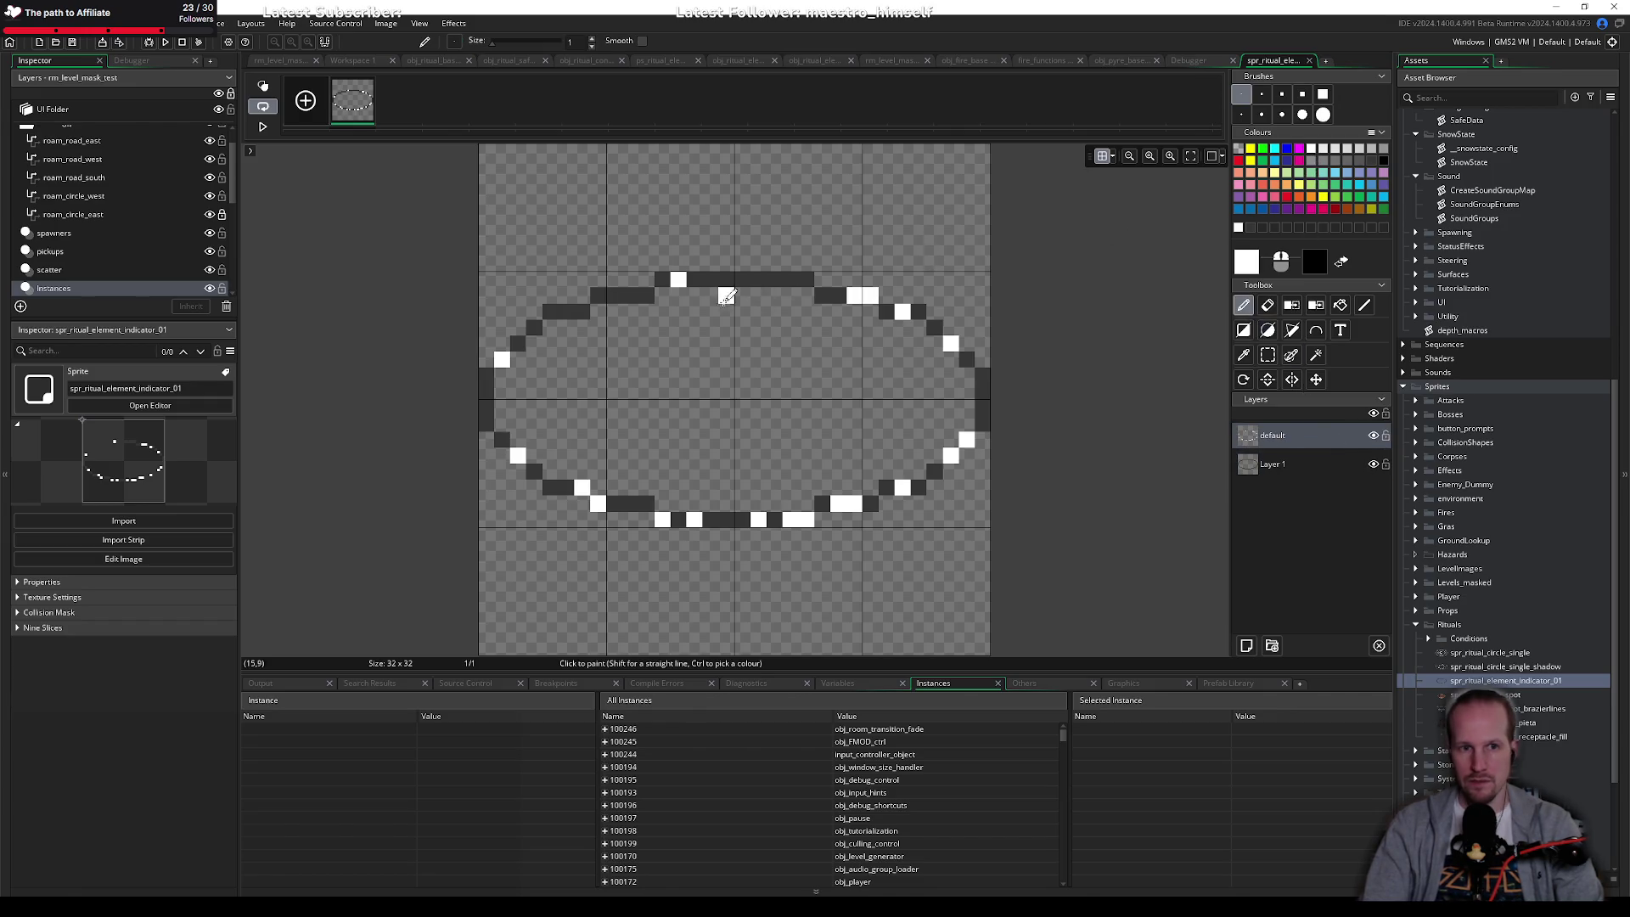
{"action": "left_click", "coordinate": [564, 311]}
{"action": "left_click", "coordinate": [629, 295]}
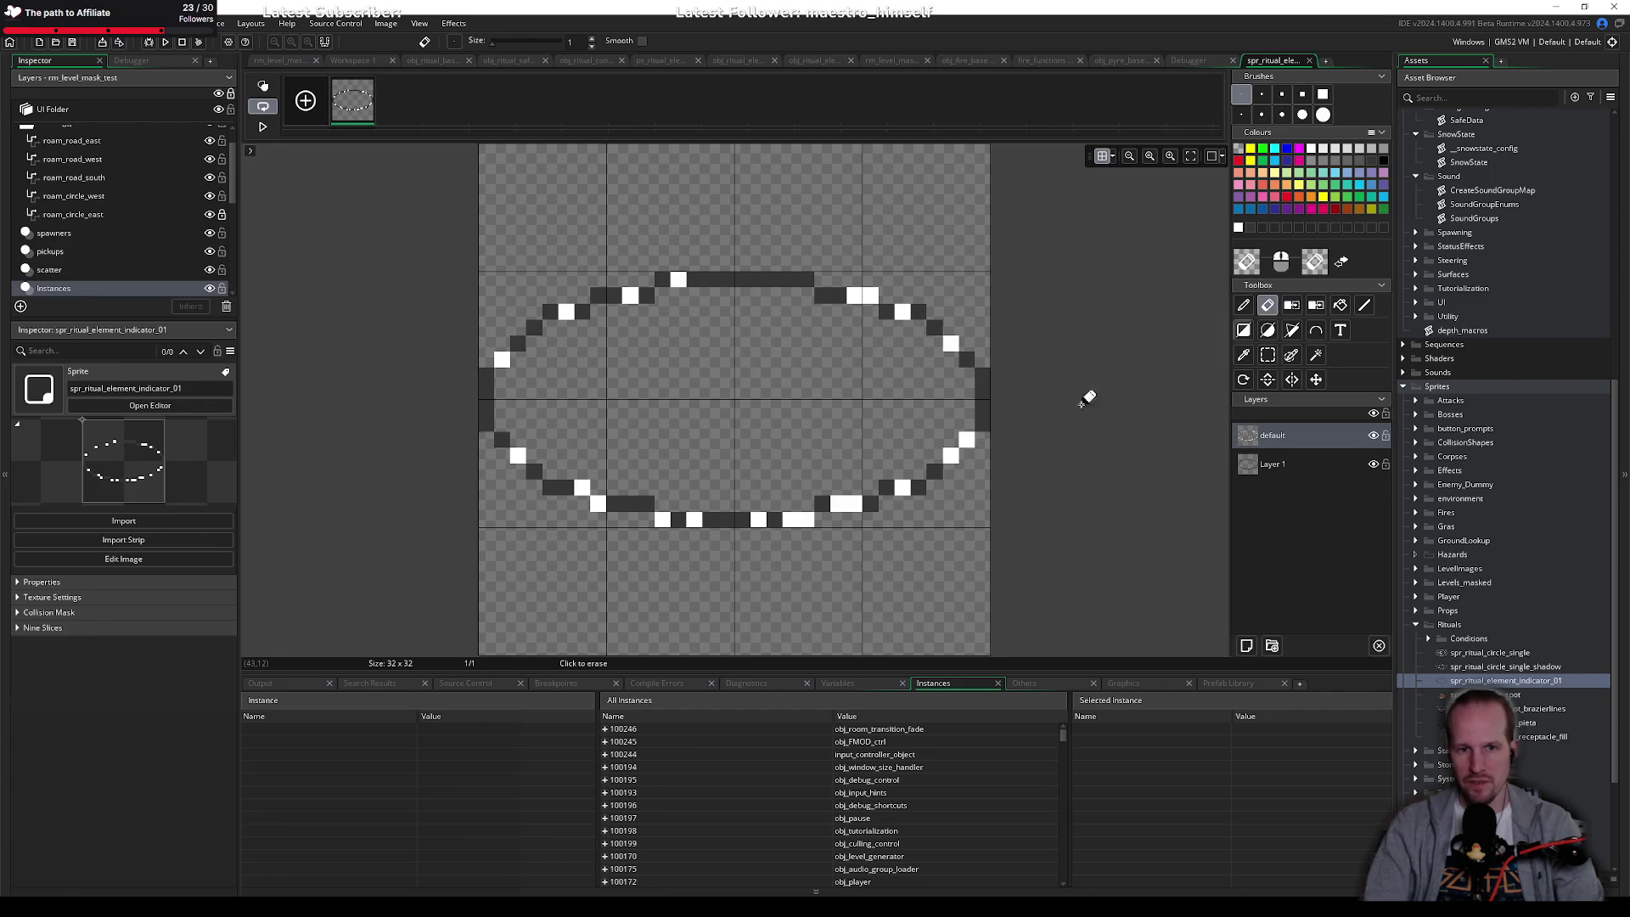
Step: Erase three white pixels on the bottom edge and one on the upper left
{"action": "key", "text": "e"}
{"action": "left_click", "coordinate": [806, 519]}
{"action": "left_click", "coordinate": [789, 518]}
{"action": "left_click", "coordinate": [758, 519]}
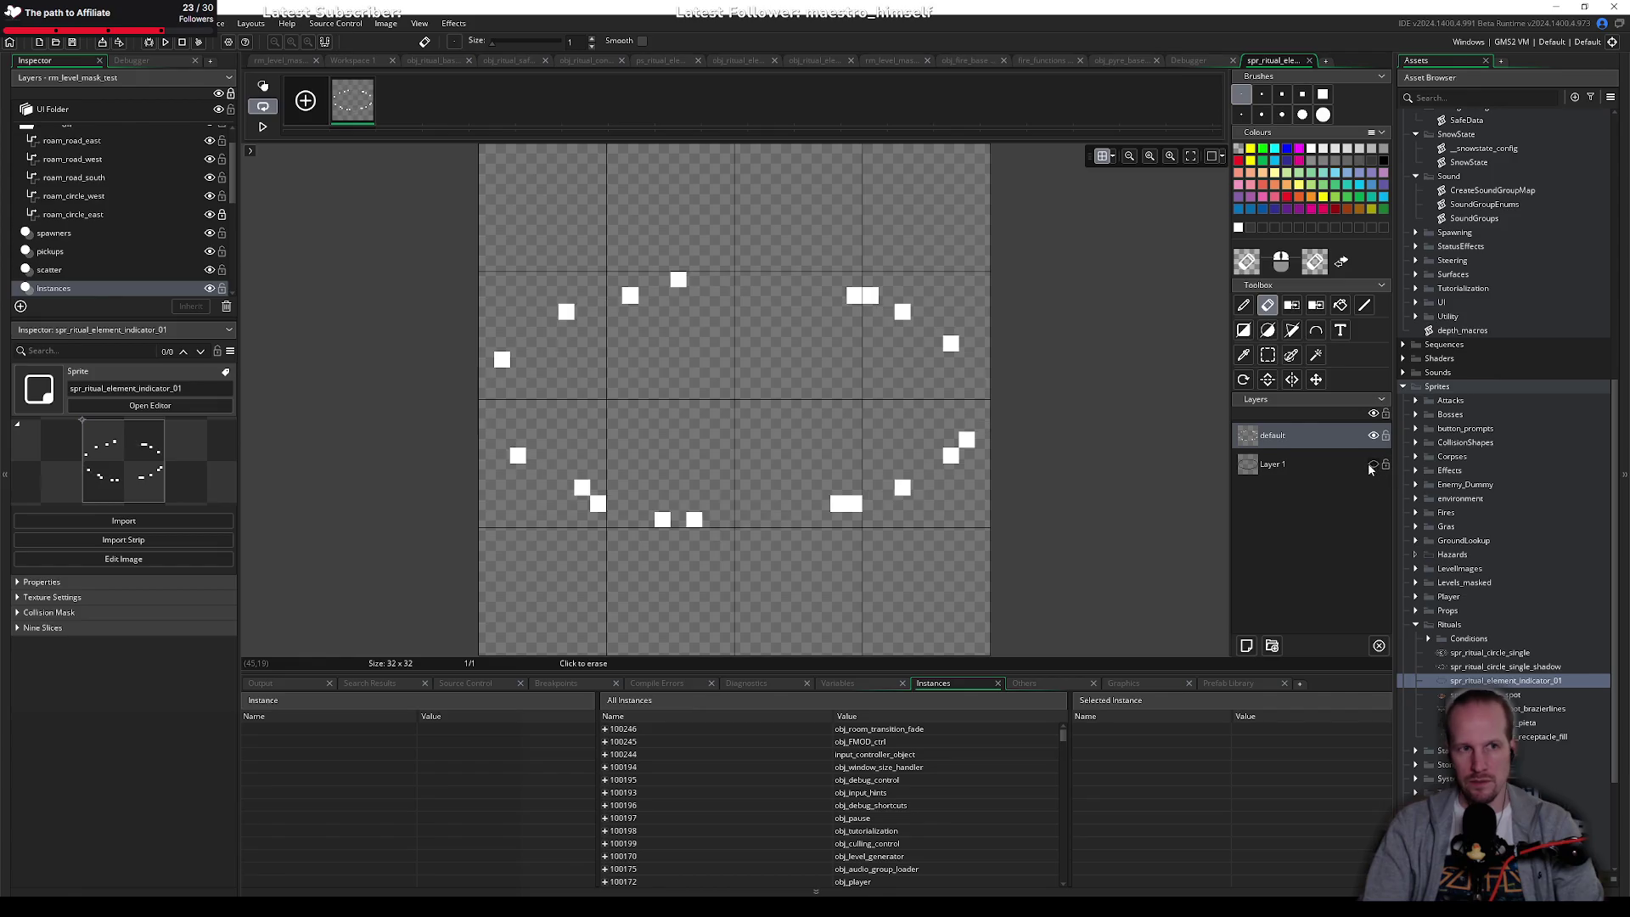
{"action": "left_click", "coordinate": [1373, 464]}
{"action": "left_click", "coordinate": [566, 214]}
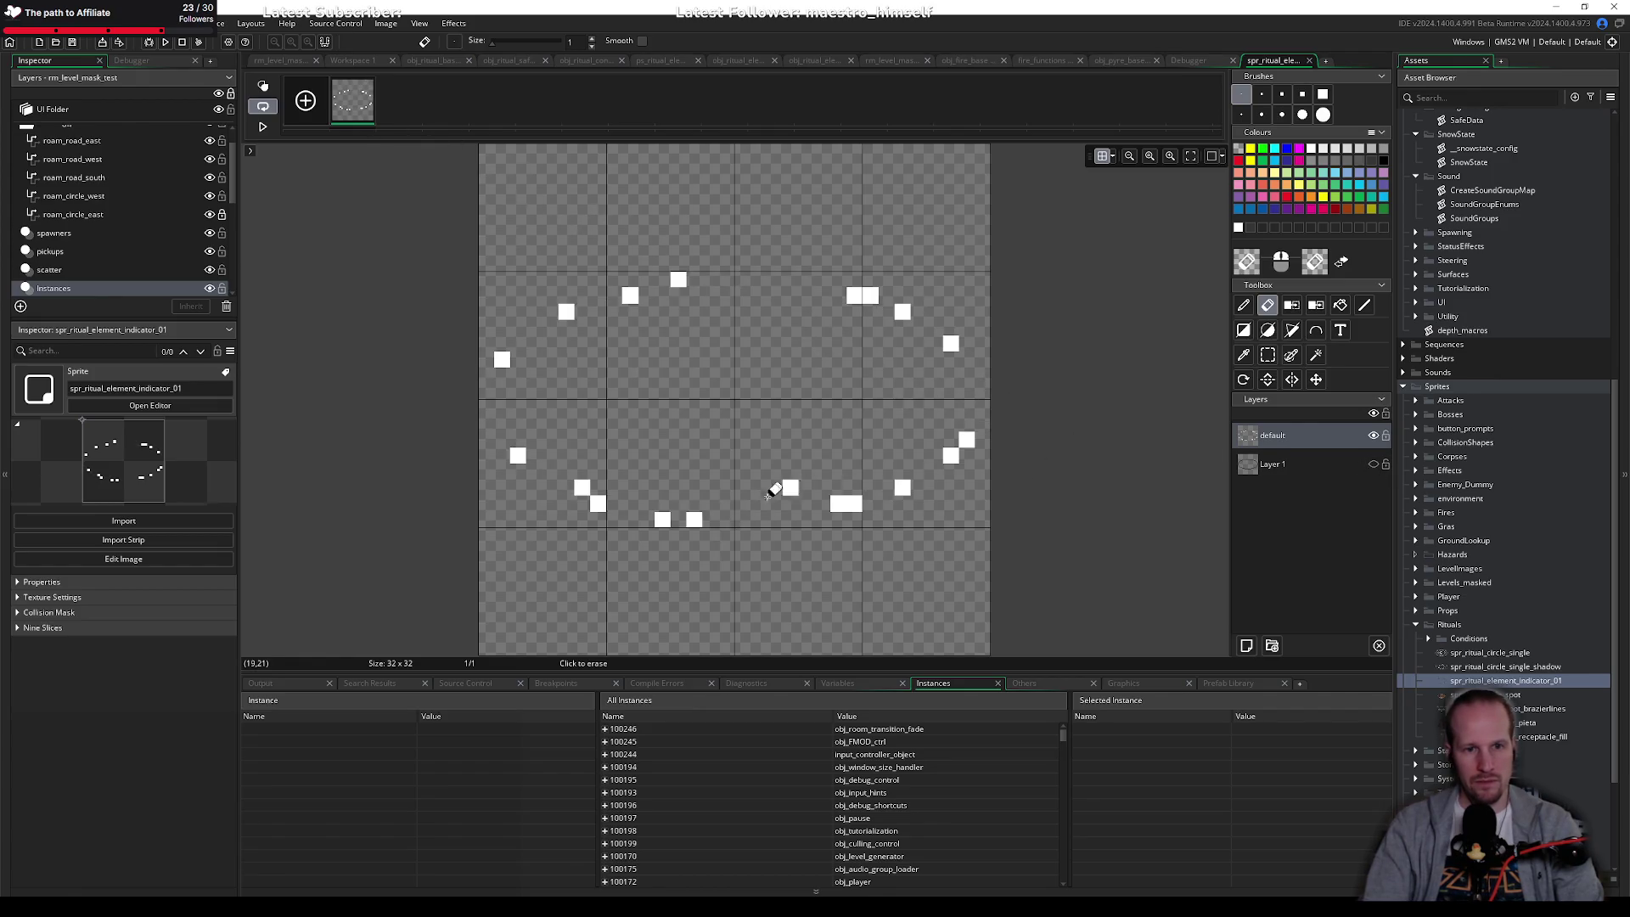
Step: Paint white ring pixels at the lower left and upper right, checking against the dark outline
{"action": "left_click", "coordinate": [1244, 305]}
{"action": "left_click", "coordinate": [1253, 466]}
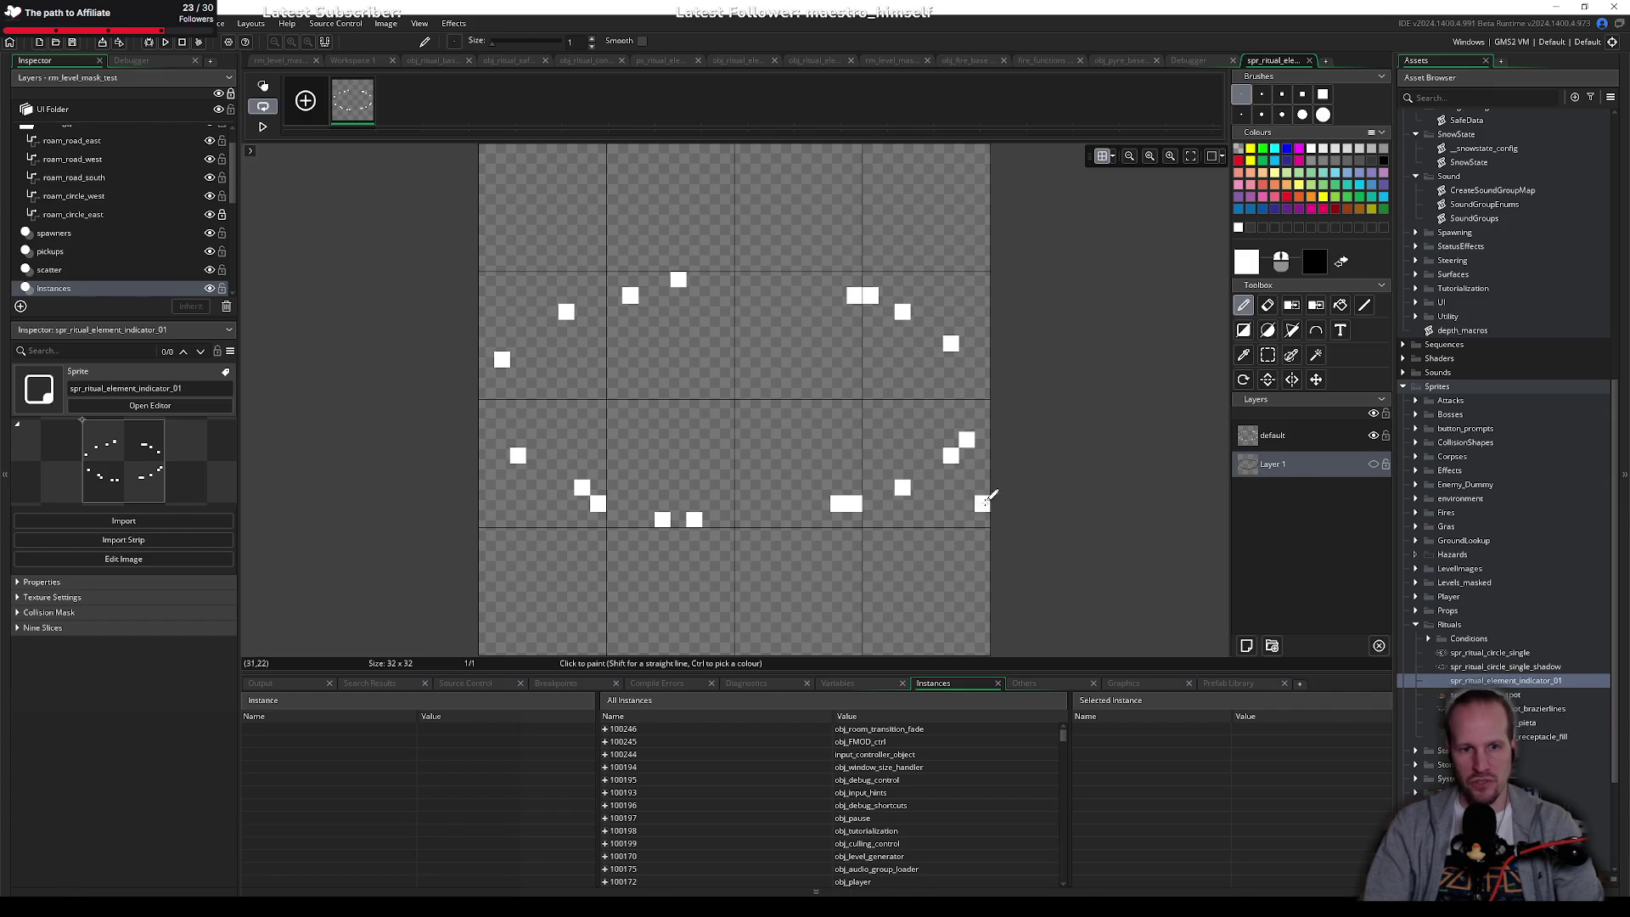
{"action": "left_click", "coordinate": [1373, 464]}
{"action": "left_click", "coordinate": [616, 505]}
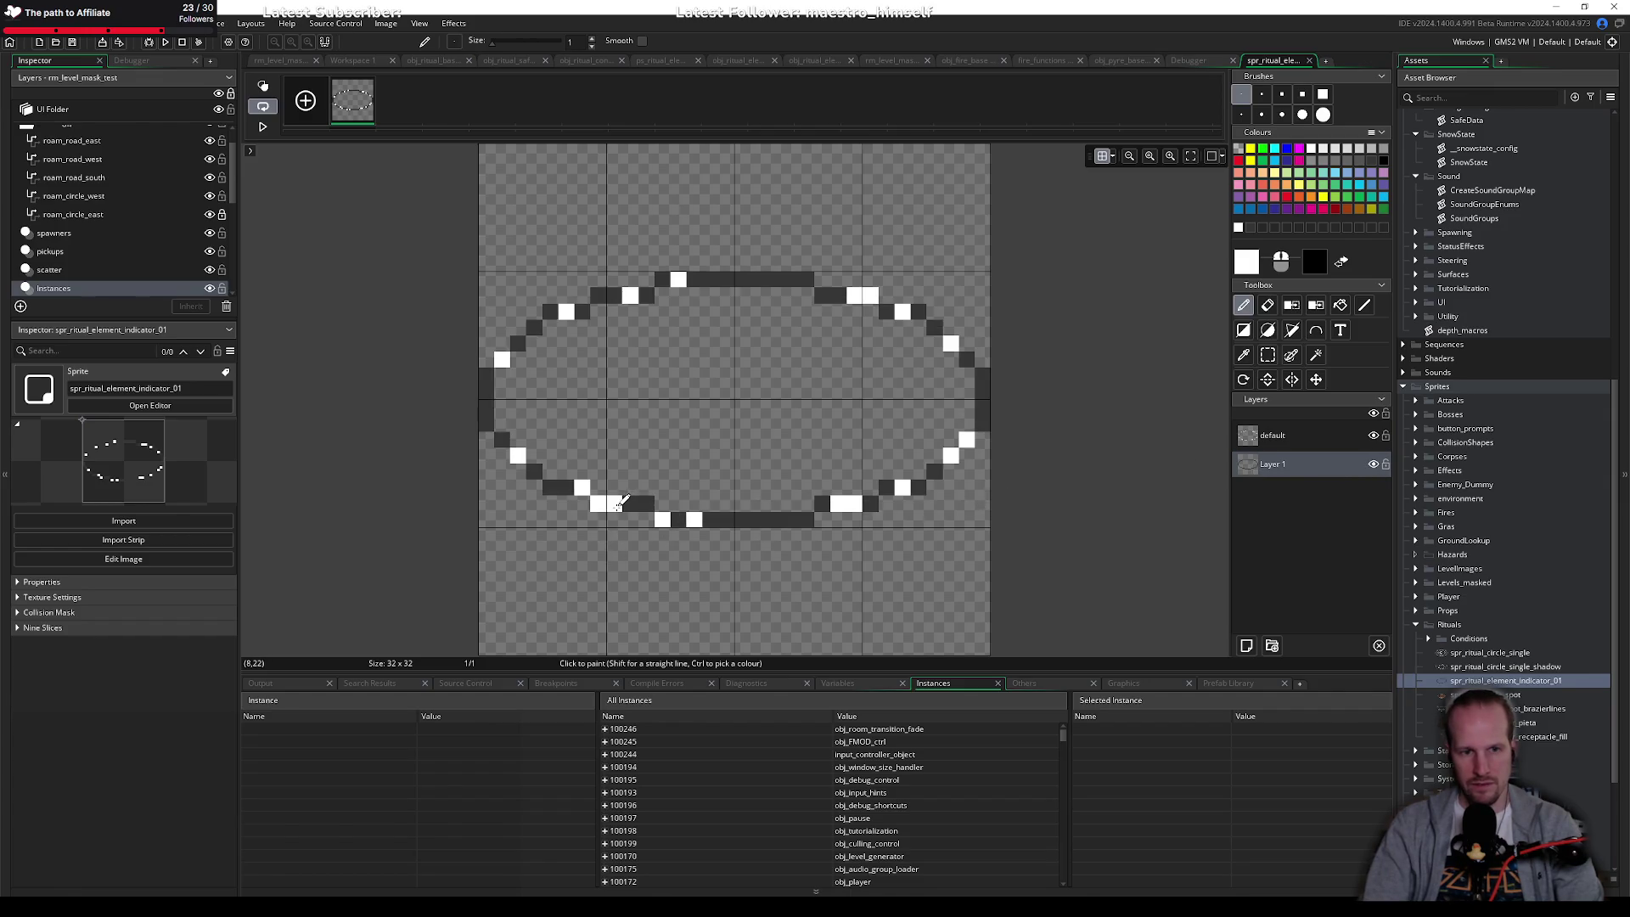
{"action": "left_click", "coordinate": [696, 278]}
{"action": "left_click", "coordinate": [1373, 465]}
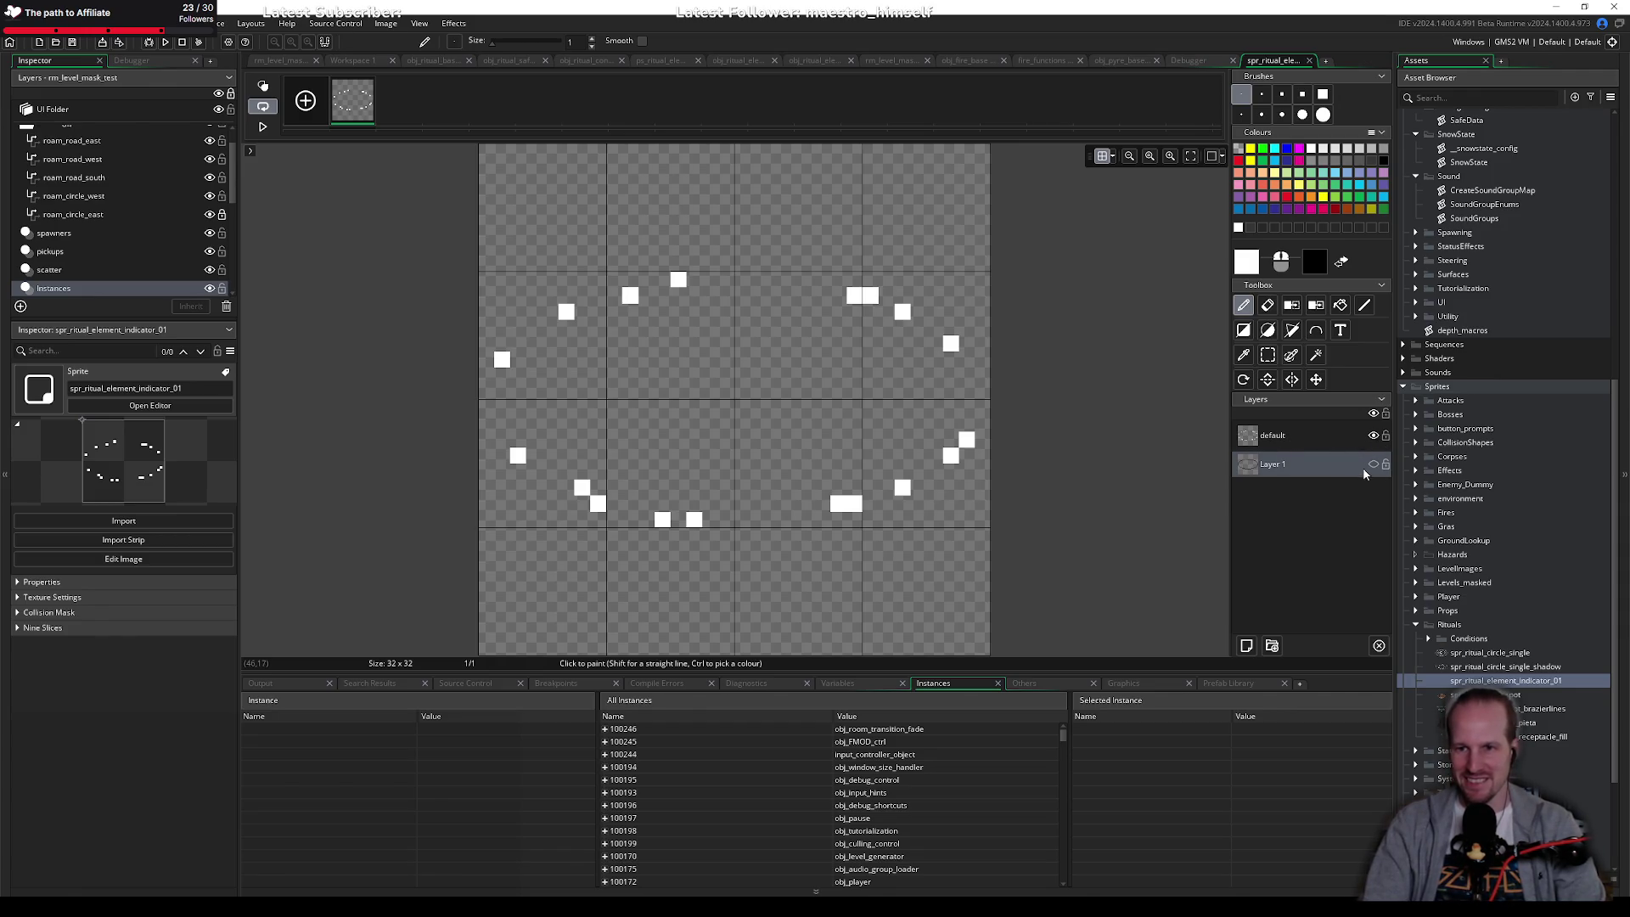
{"action": "left_click", "coordinate": [1373, 463]}
Step: Split the top white bar into two squares, add a top white pixel, and hide Layer 1
{"action": "left_click", "coordinate": [1299, 435]}
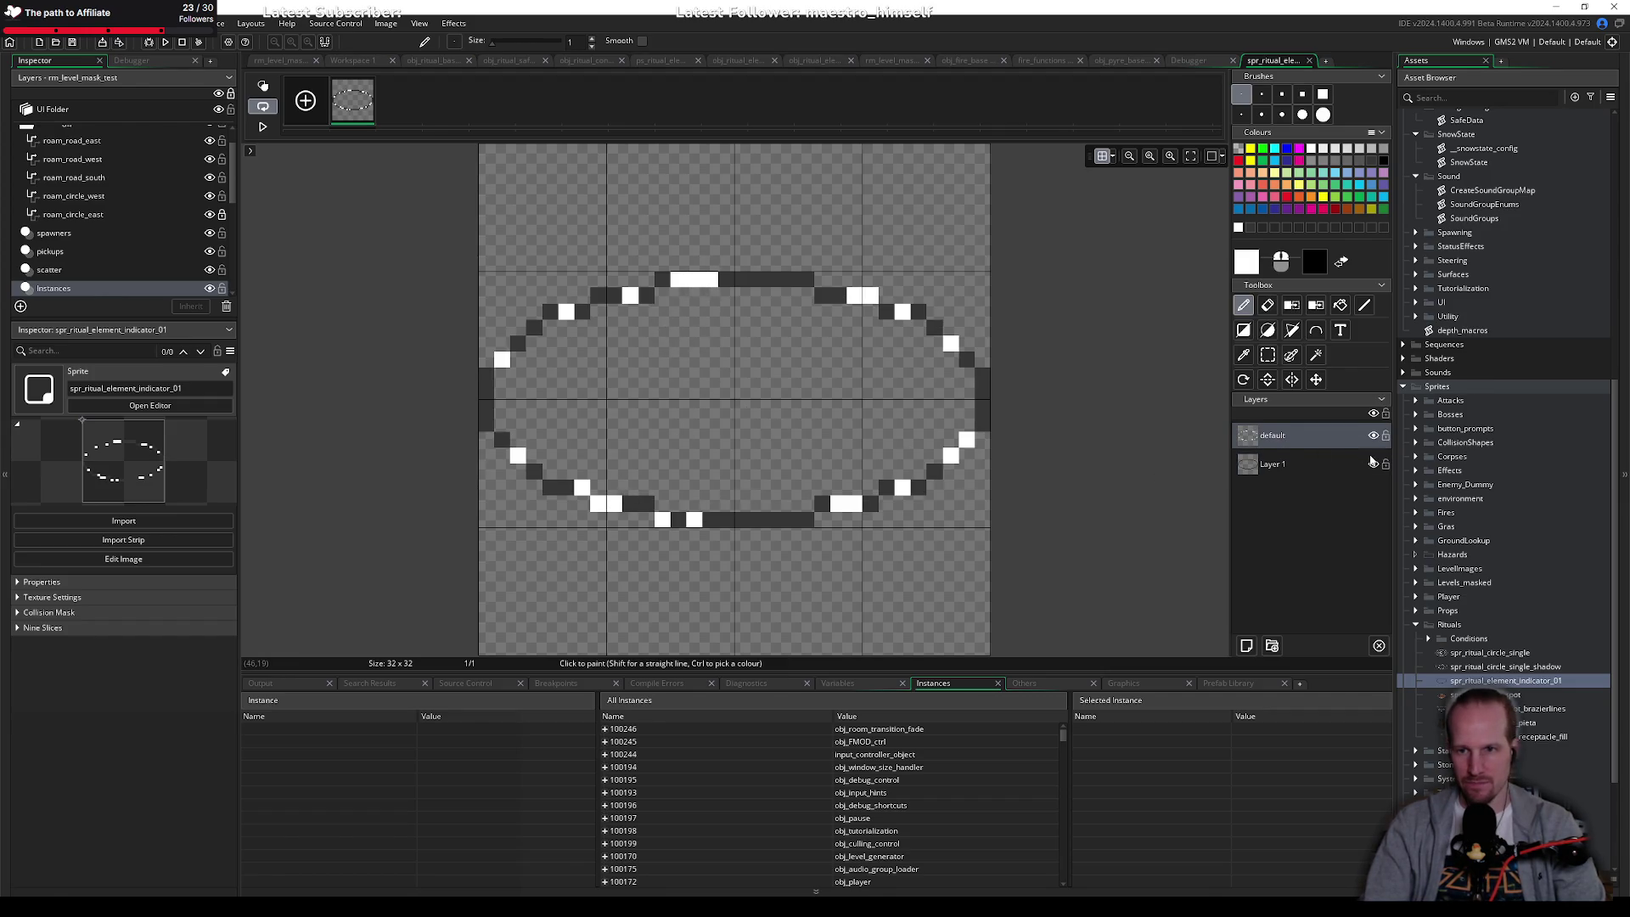
{"action": "left_click", "coordinate": [1372, 463]}
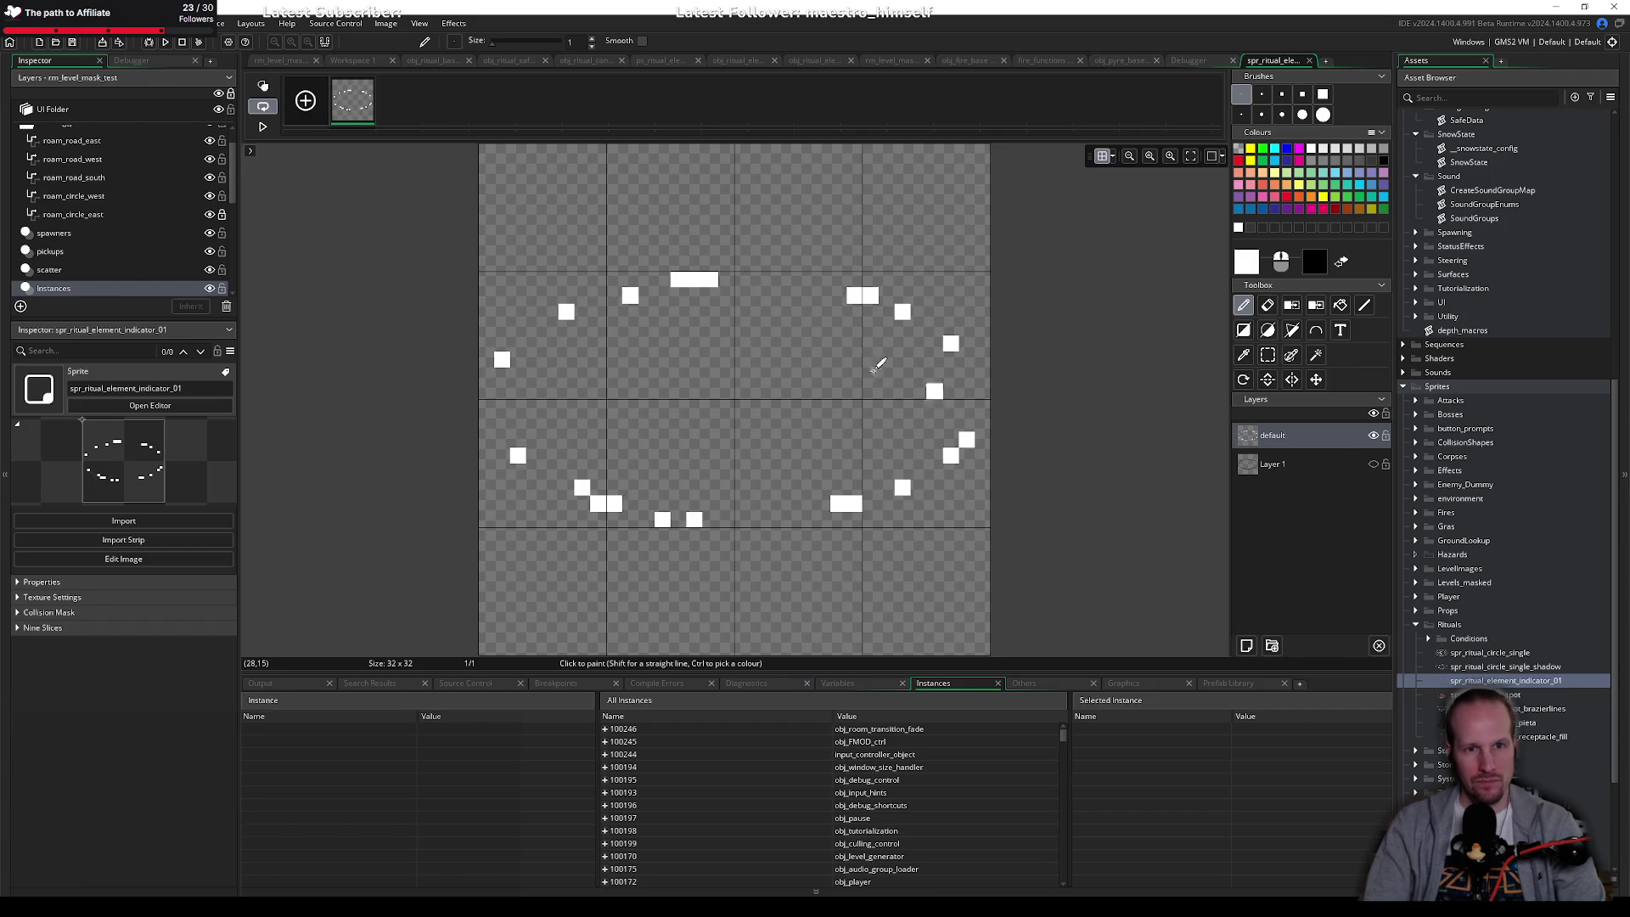
{"action": "left_click", "coordinate": [1267, 305]}
{"action": "left_click", "coordinate": [693, 280]}
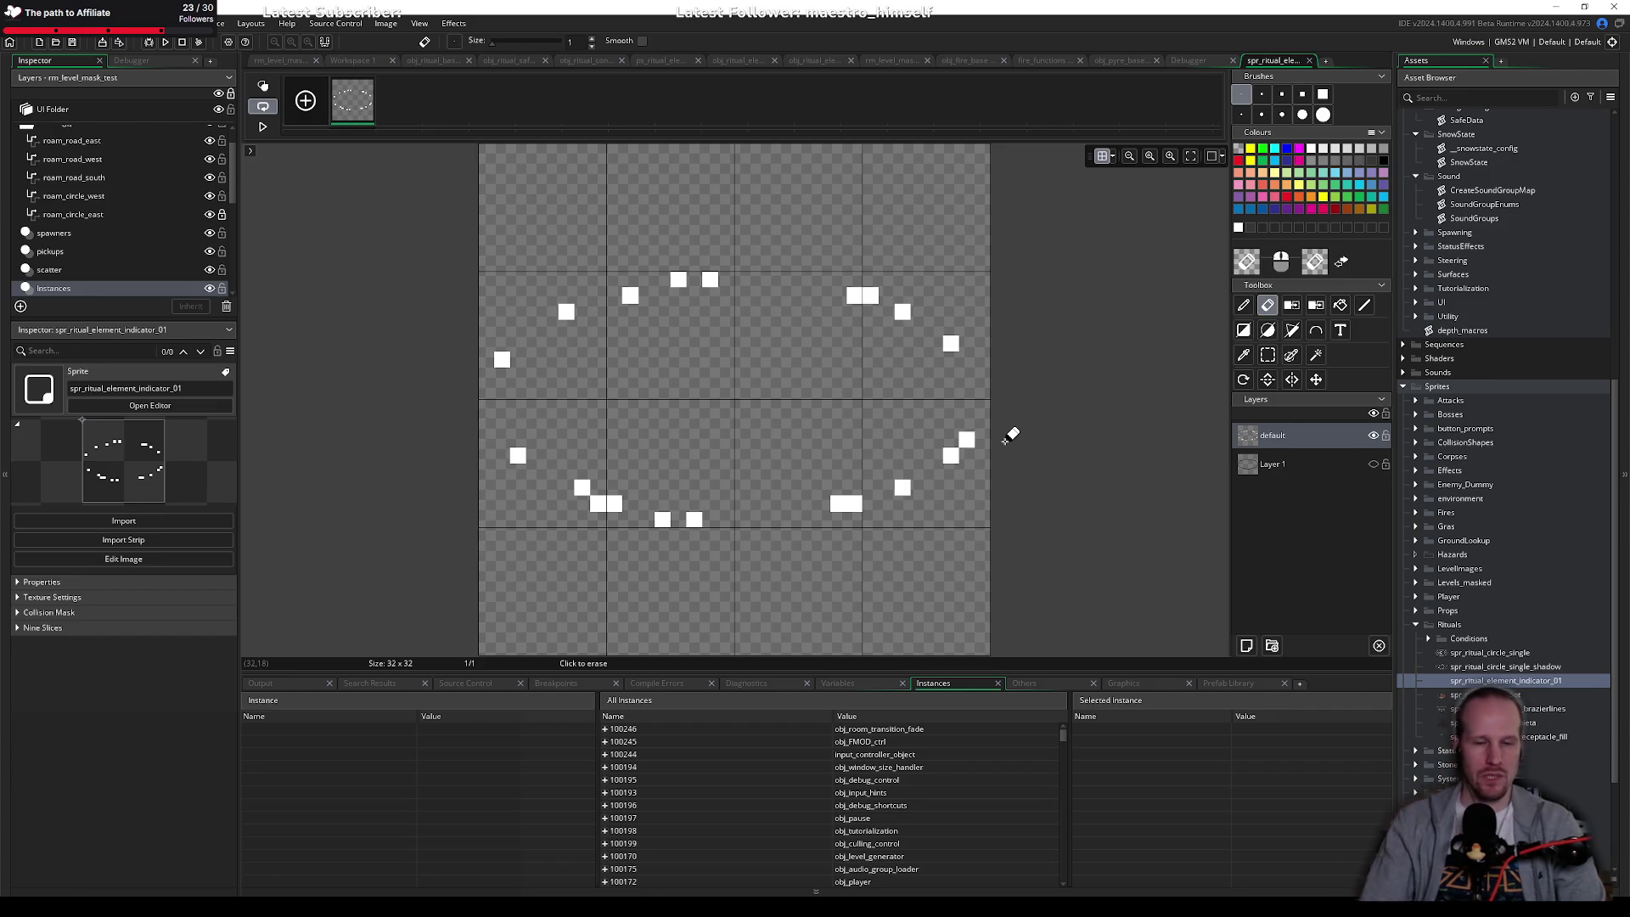
{"action": "left_click", "coordinate": [1243, 305]}
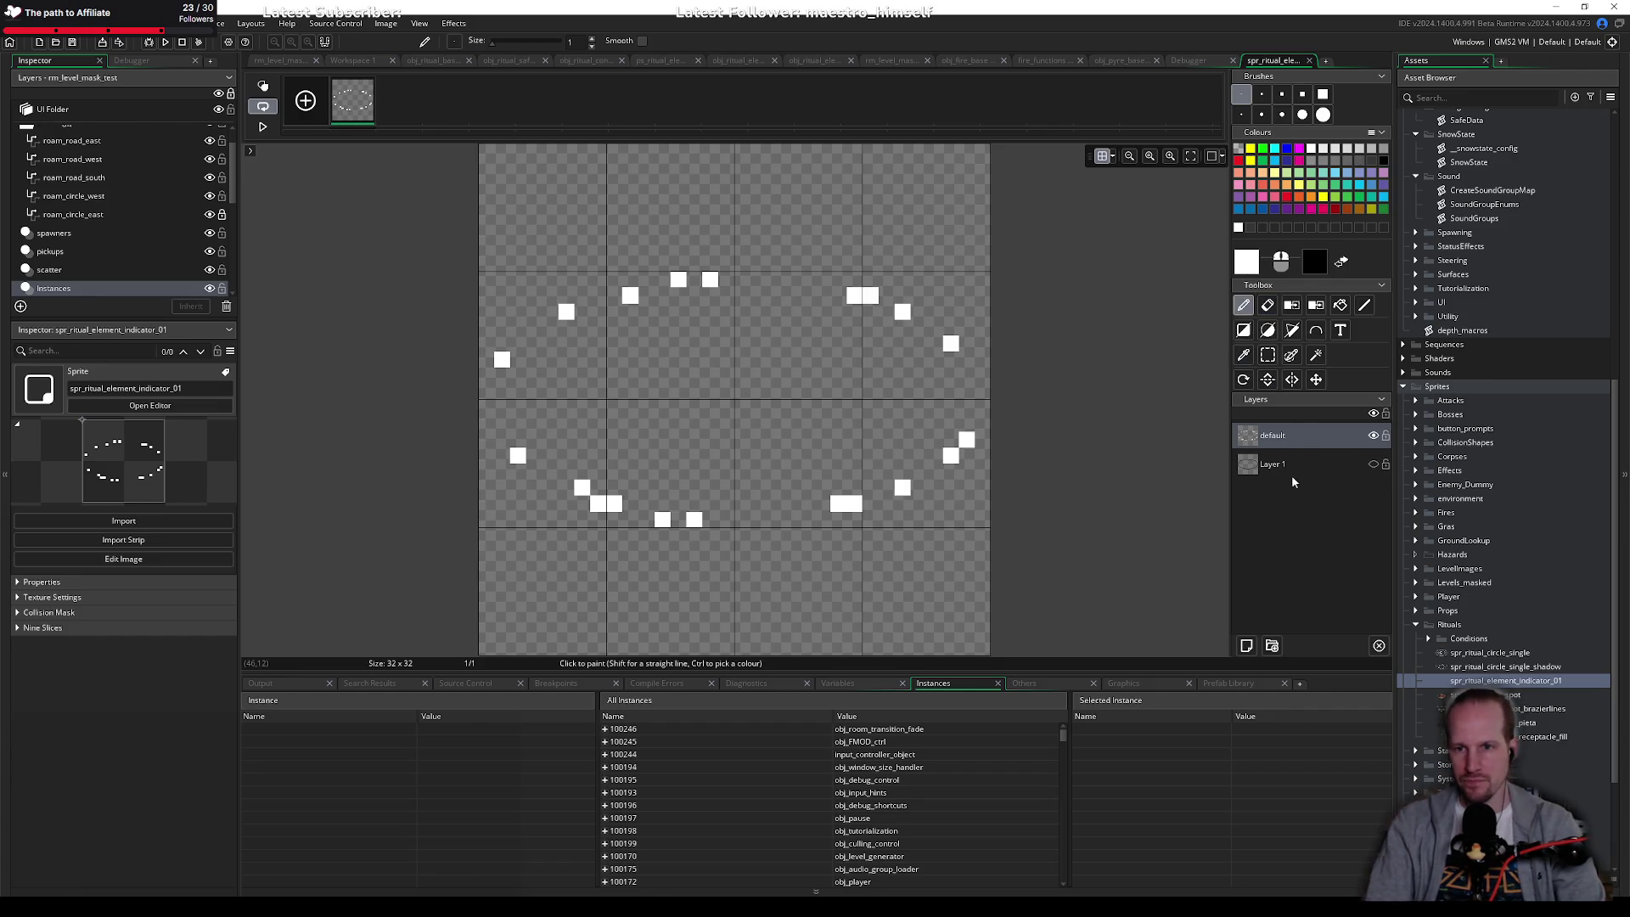
{"action": "left_click", "coordinate": [1372, 464]}
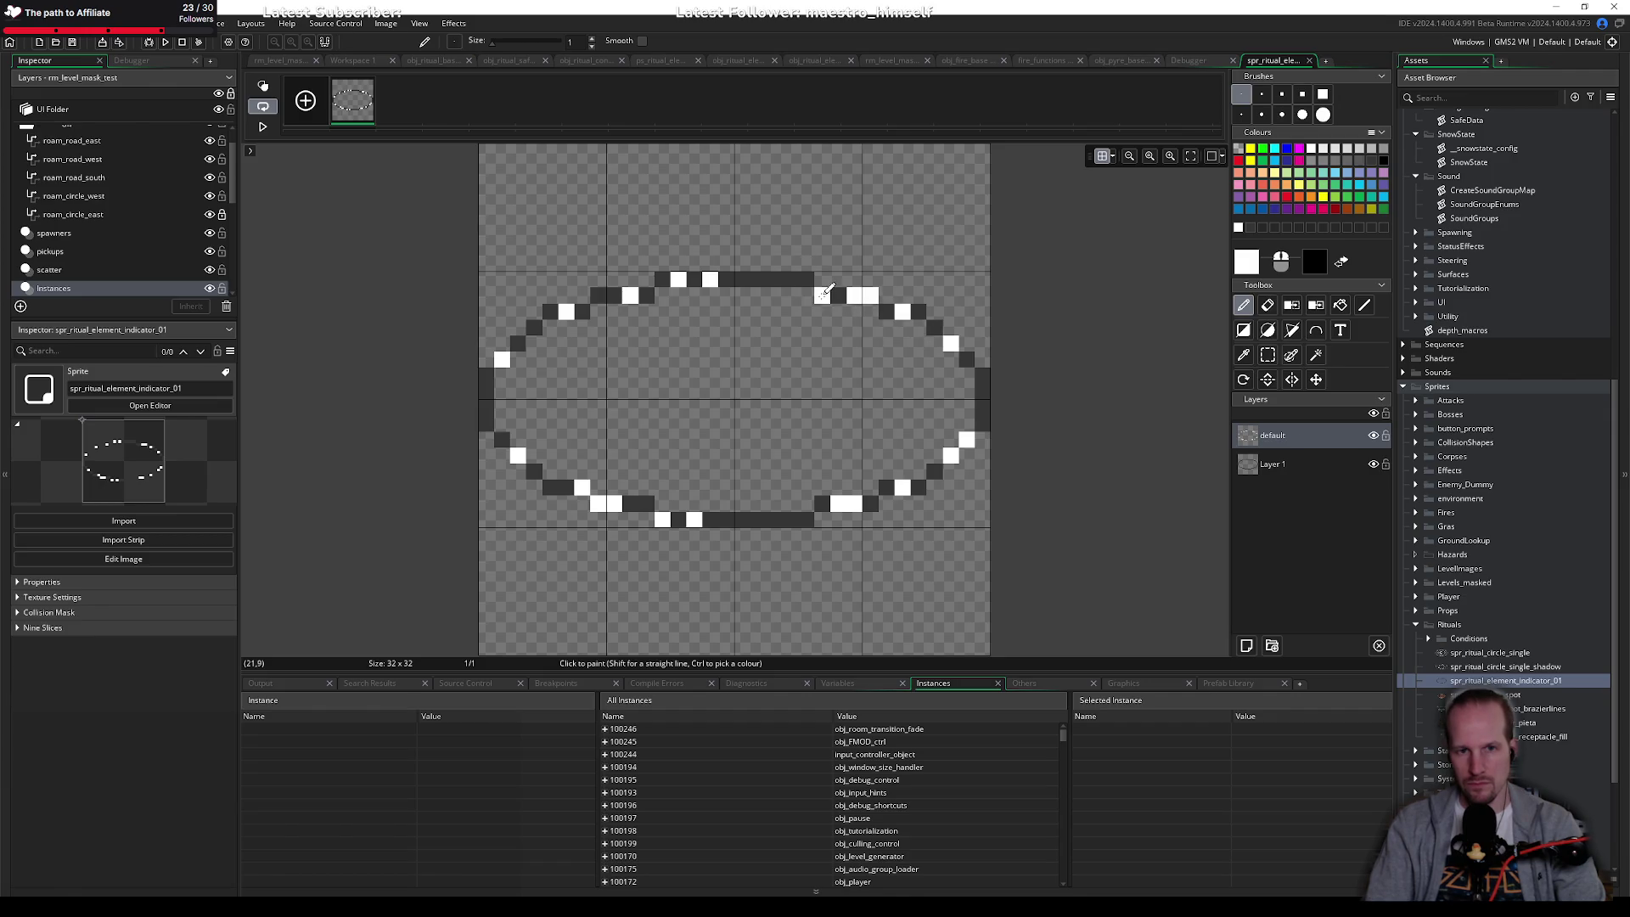
{"action": "left_click", "coordinate": [807, 280]}
{"action": "left_click", "coordinate": [1374, 465]}
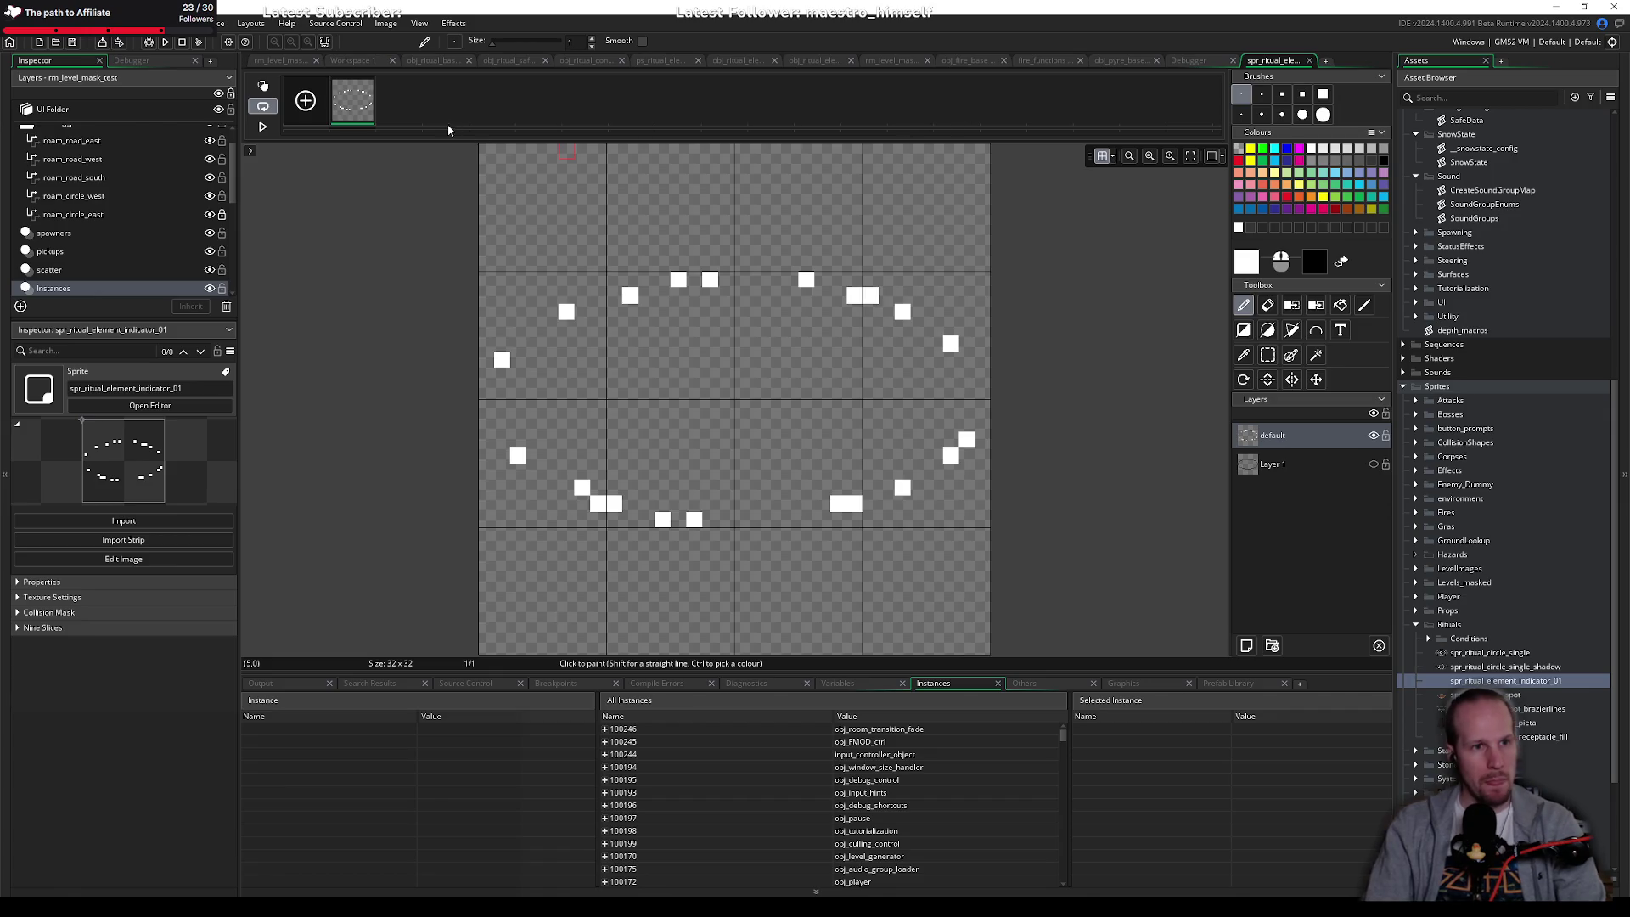
Step: Switch to Workspace 1 and open obj_ritual_base's code showing the draw_circle_colour call
{"action": "left_click", "coordinate": [358, 64]}
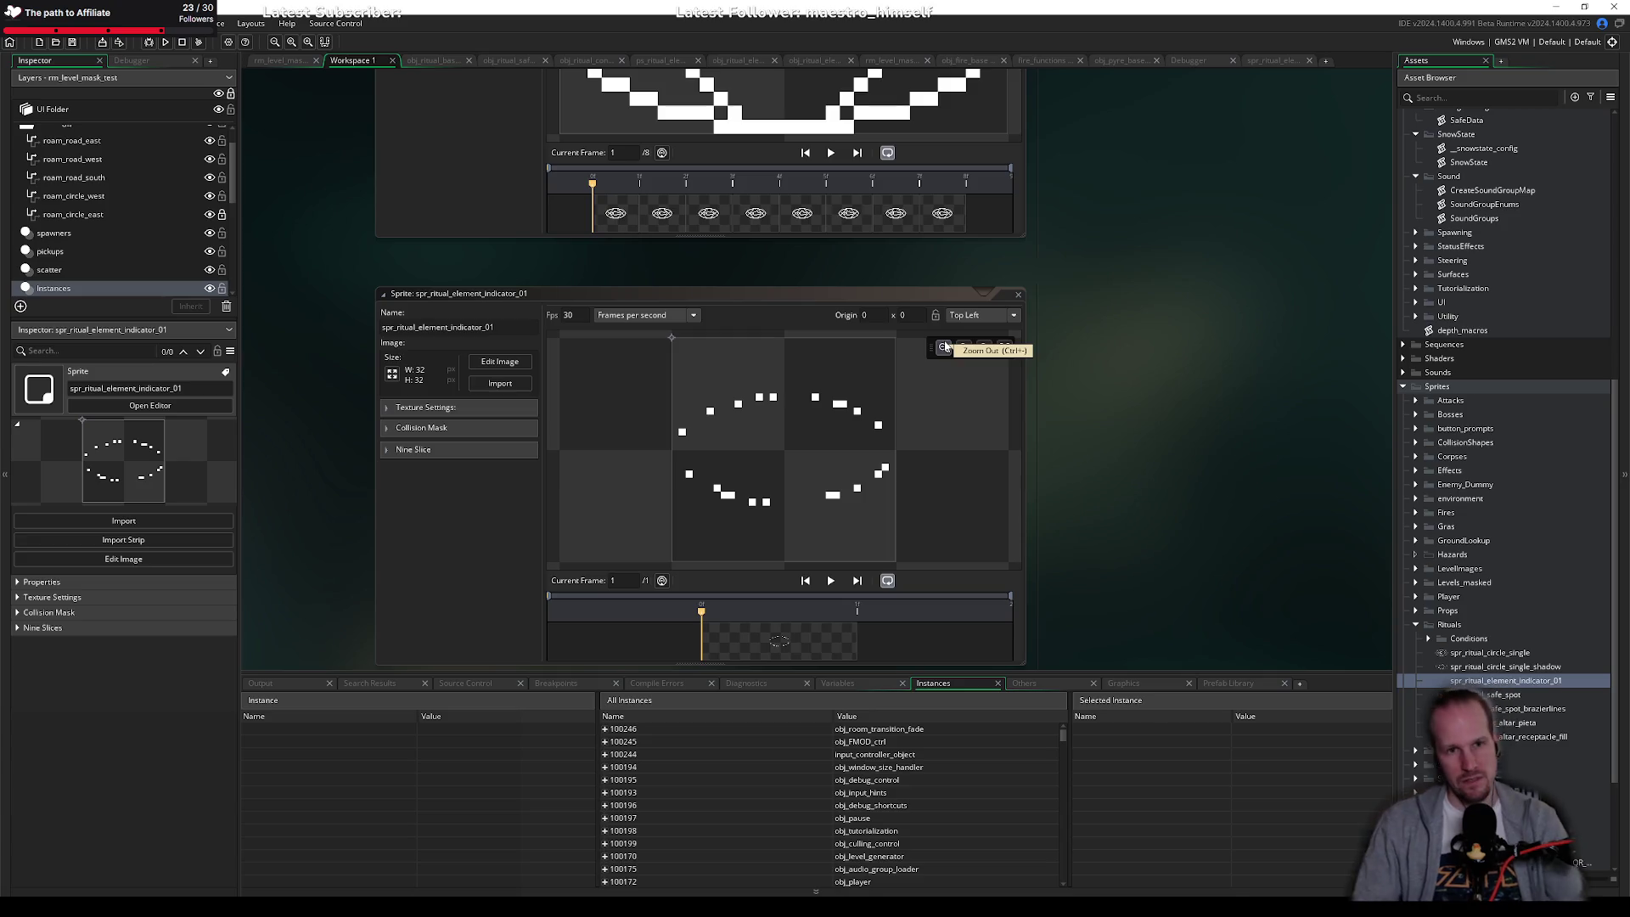
{"action": "left_click", "coordinate": [442, 59]}
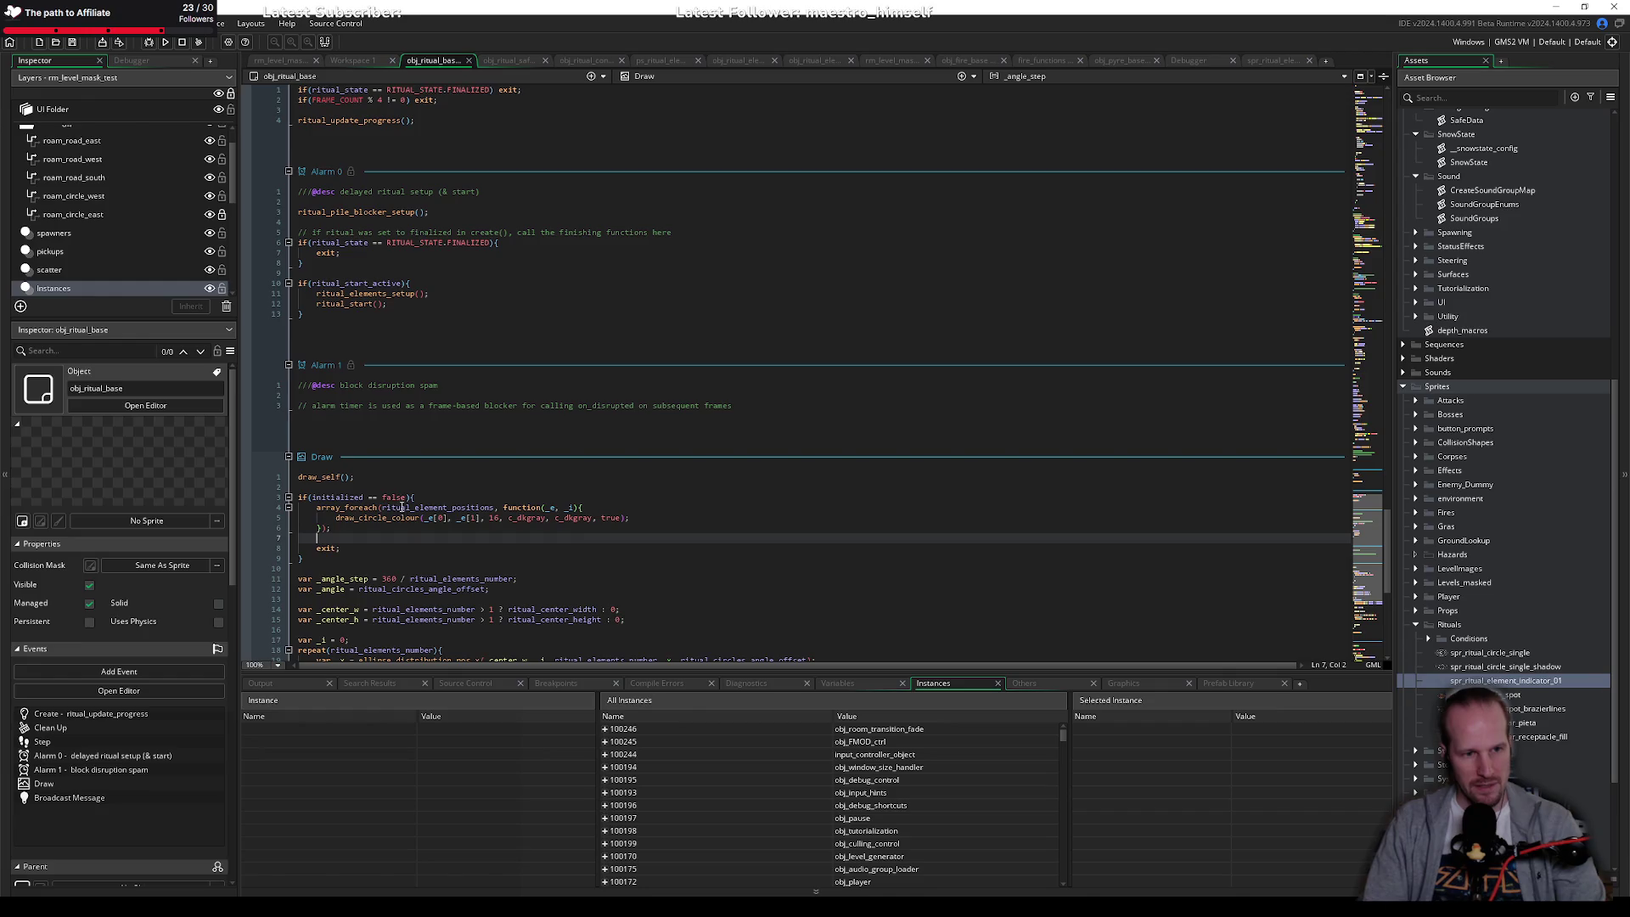
Step: Comment out the draw_circle_colour line and start a new line below it
{"action": "left_click", "coordinate": [347, 518]}
{"action": "key", "text": "shift+End"}
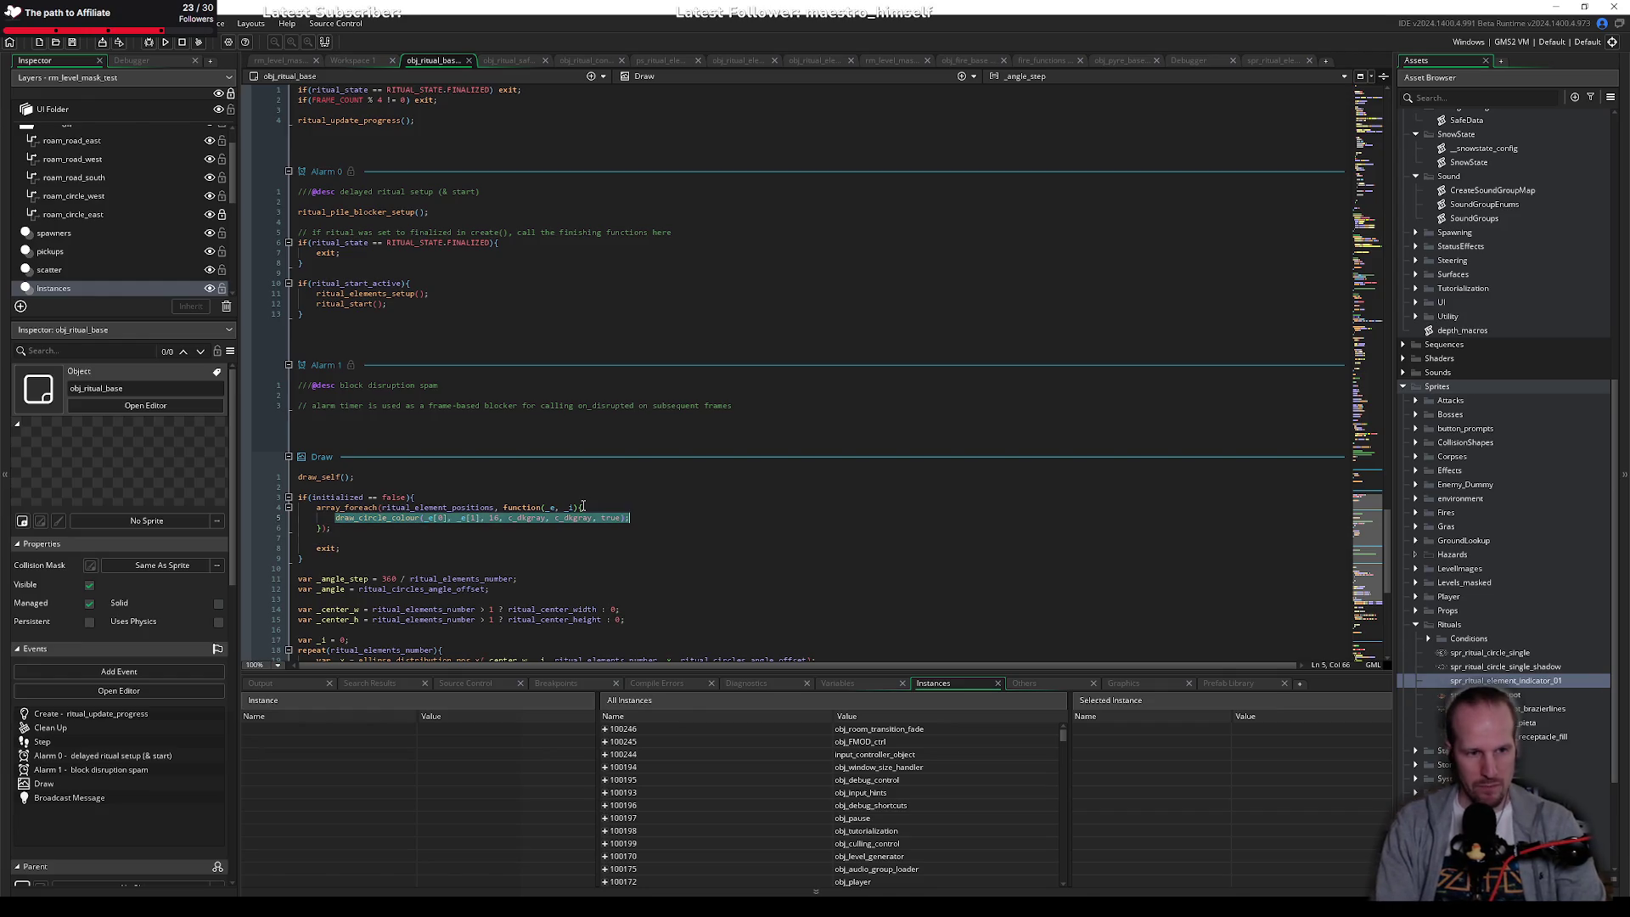
{"action": "key", "text": "ctrl+k"}
{"action": "key", "text": "End"}
{"action": "key", "text": "Return"}
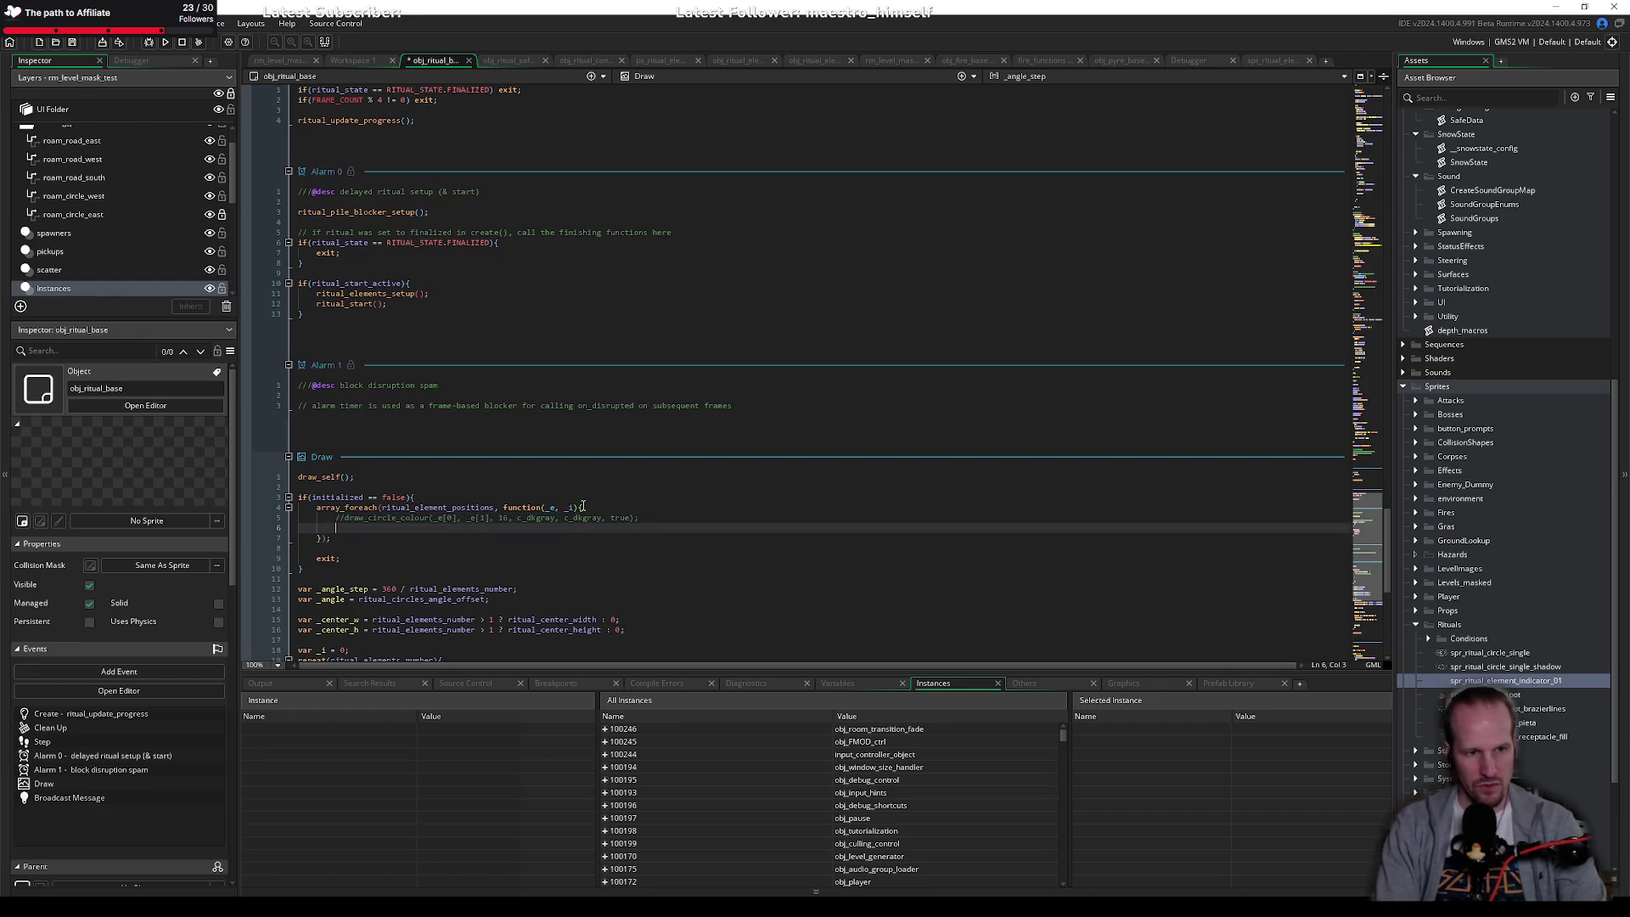
Step: Write draw_sprite_ext(spr_ritual_element_indicator_01, 0, _e[0], _e[1], 1, 1, 0, c_dkgray)
{"action": "type", "text": "drwa_"}
{"action": "key", "text": "BackSpace"}
{"action": "key", "text": "BackSpace"}
{"action": "key", "text": "BackSpace"}
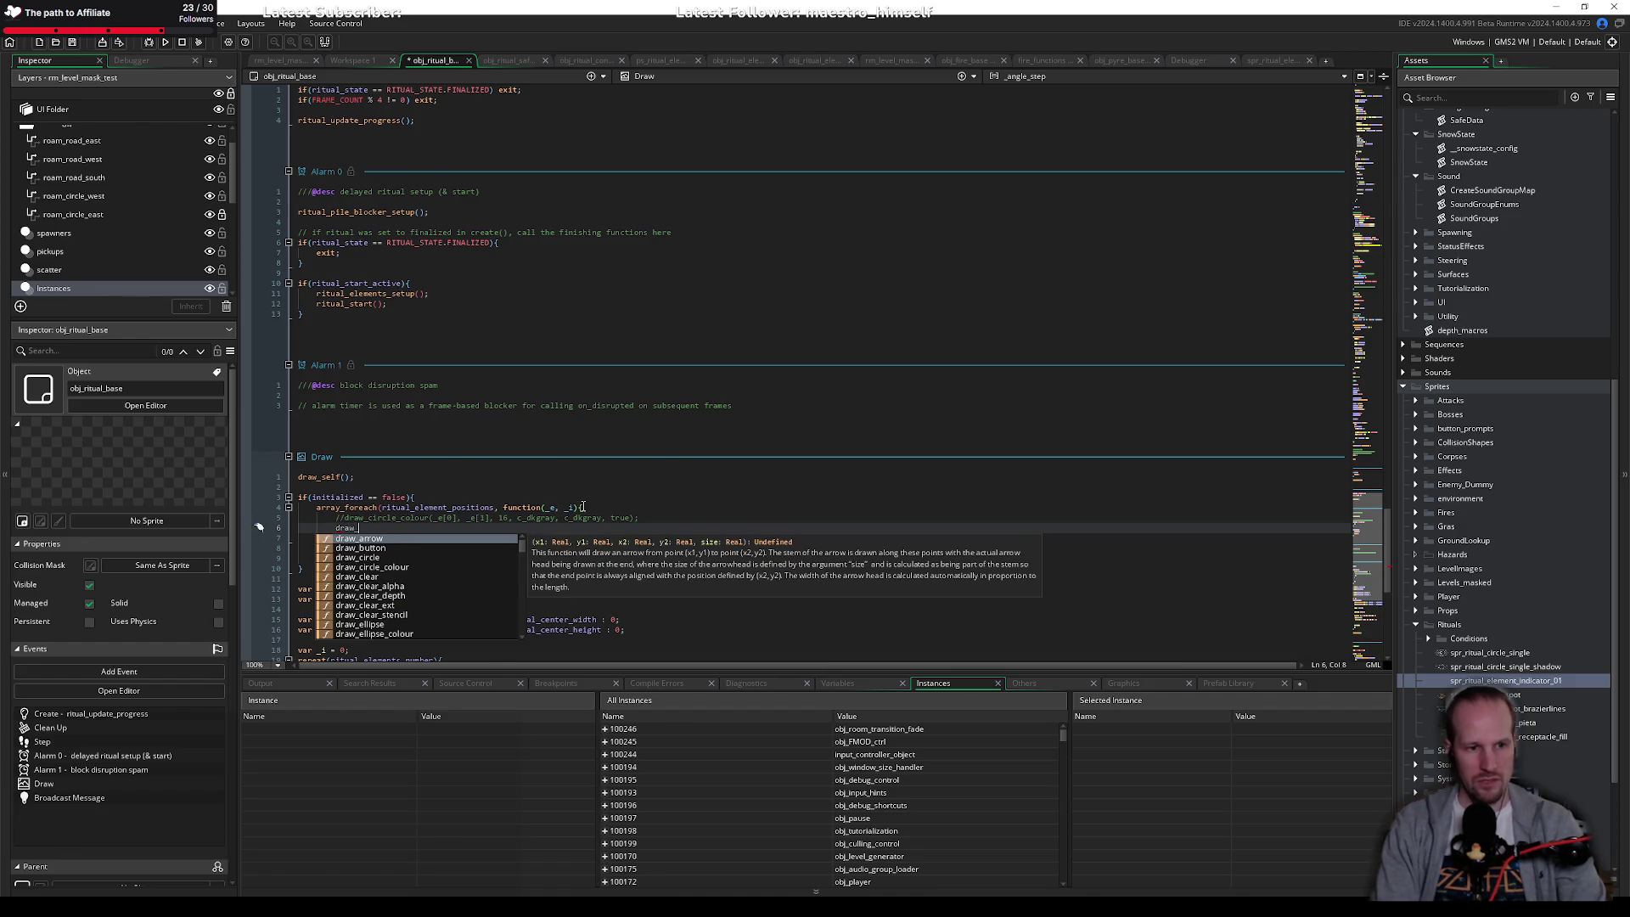
{"action": "type", "text": "sprite_ext"}
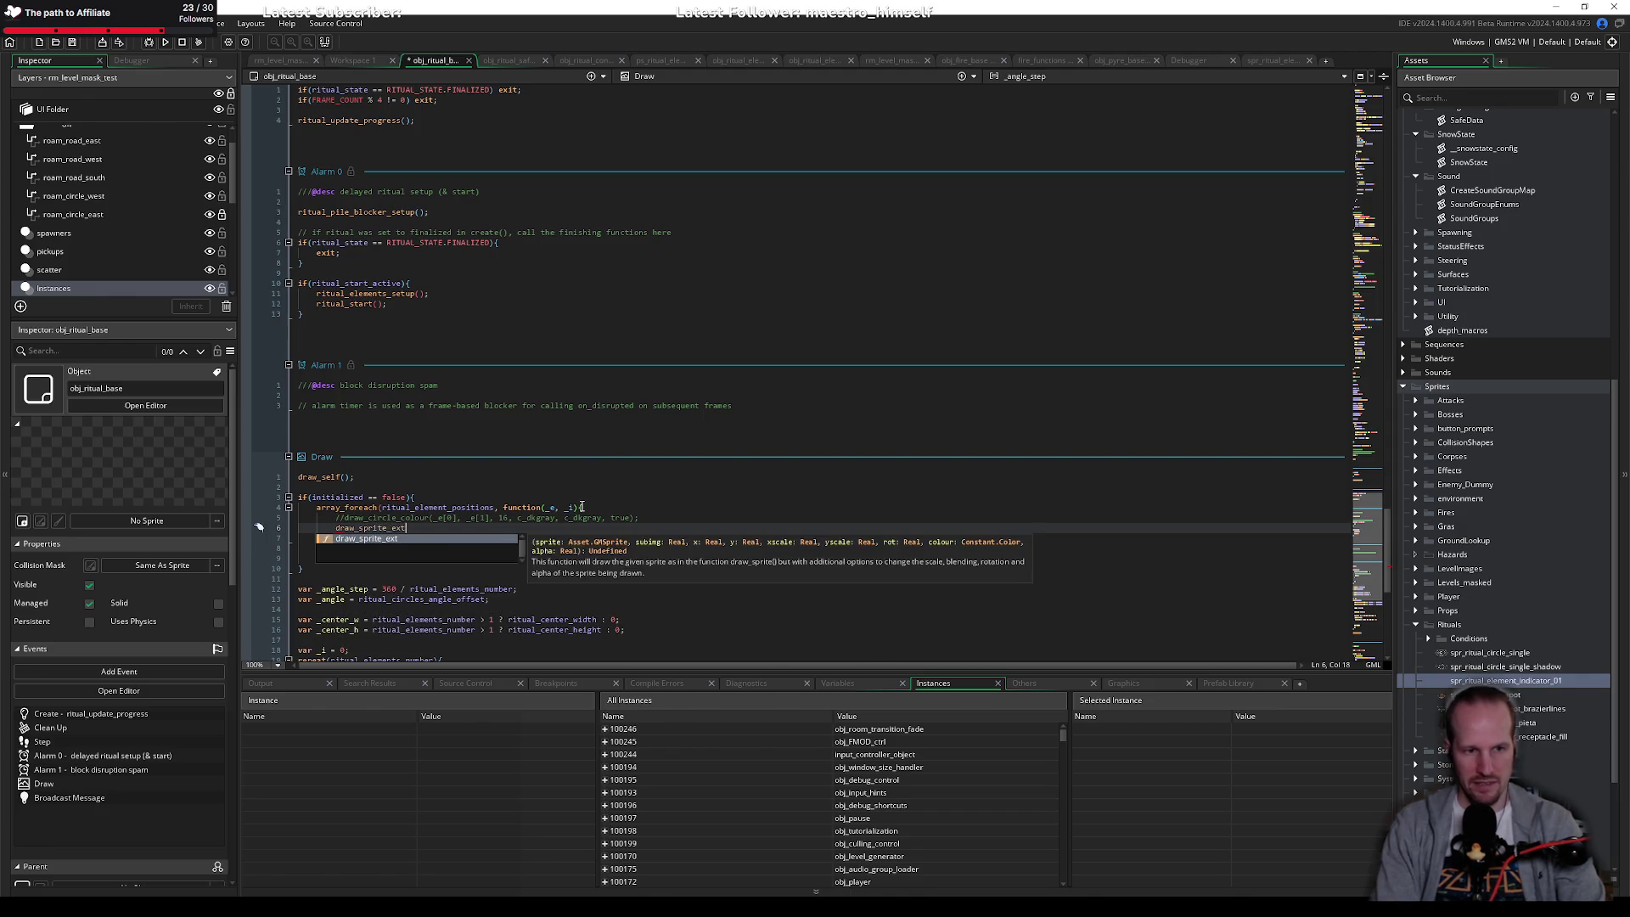
{"action": "type", "text": "(spr_"}
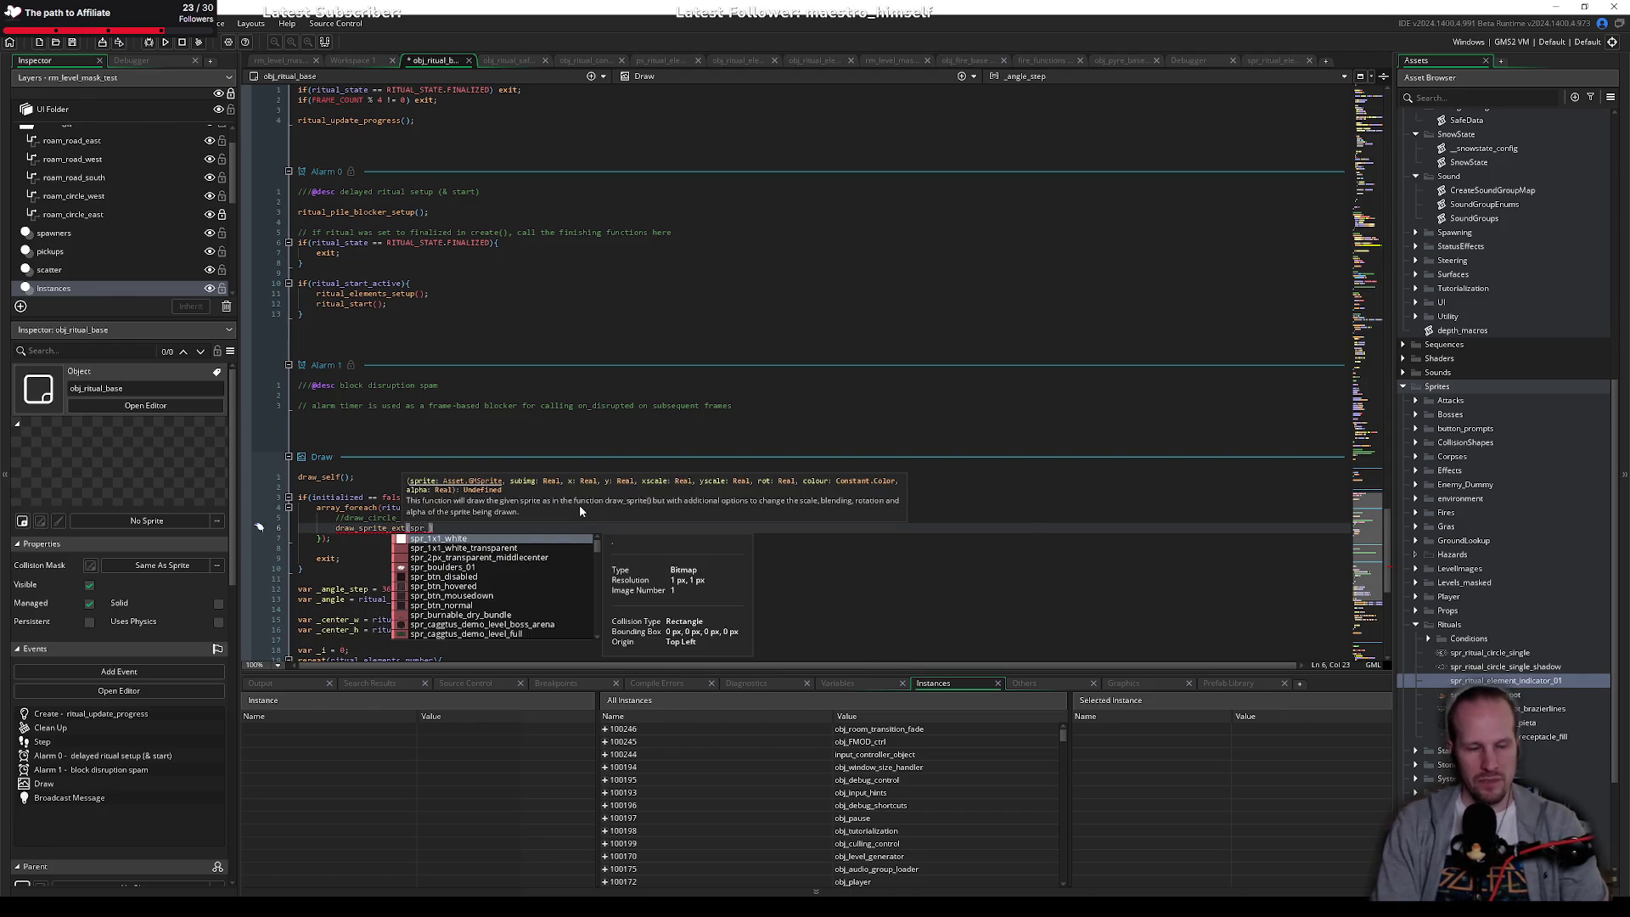
{"action": "type", "text": "ritual_el"}
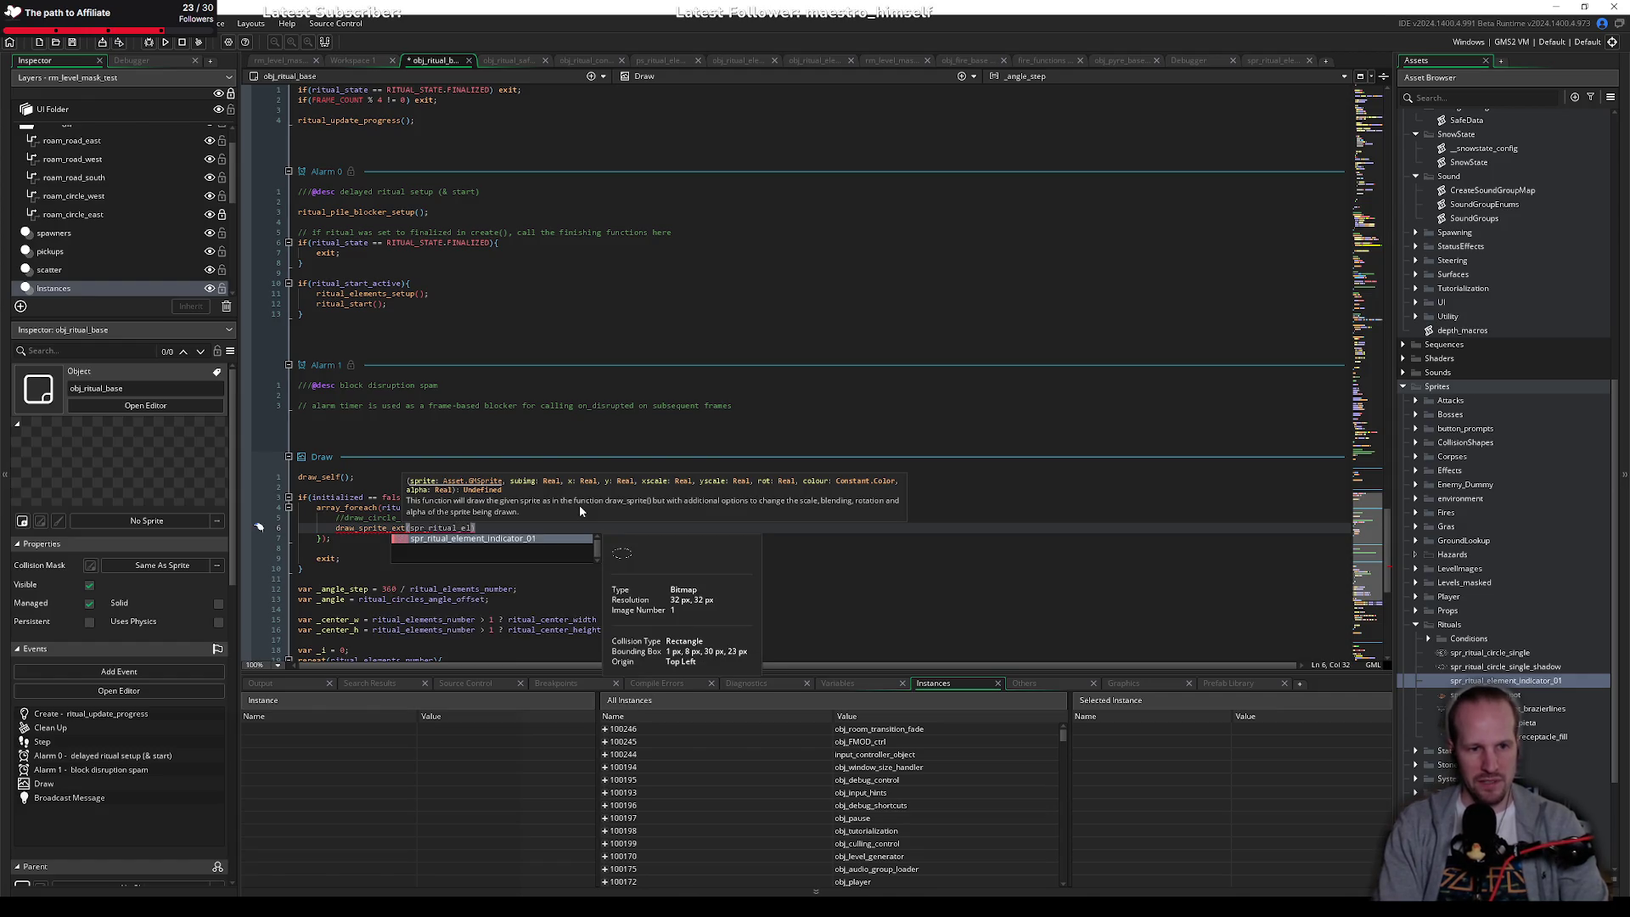
{"action": "key", "text": "Return"}
{"action": "type", "text": ", "}
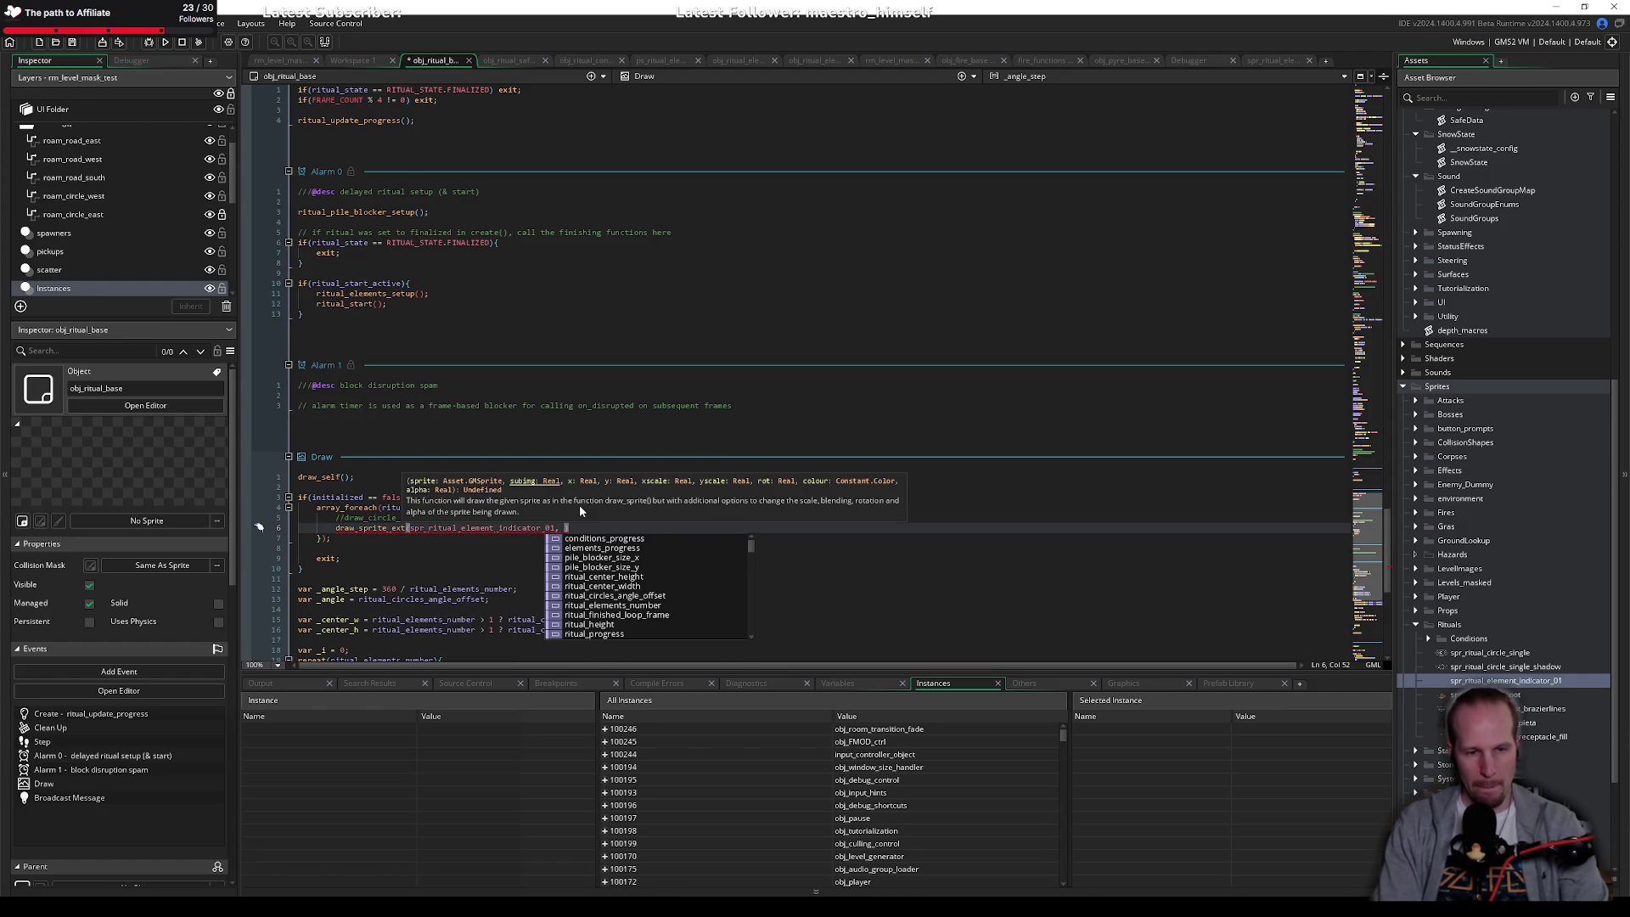
{"action": "type", "text": "0,"}
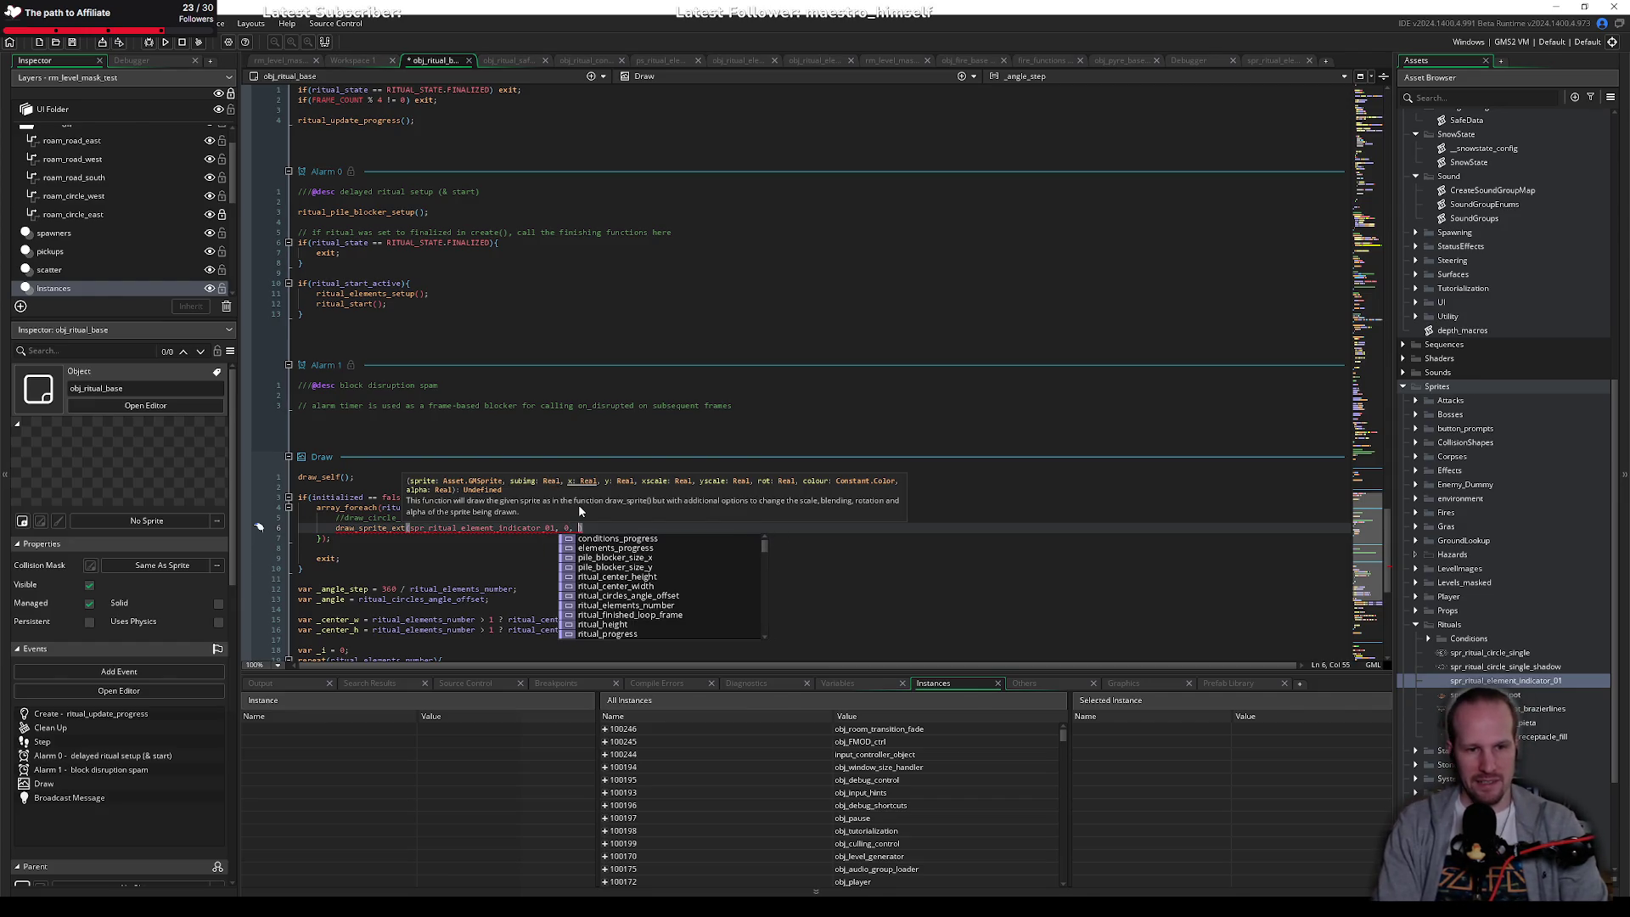
{"action": "type", "text": "_e[0"}
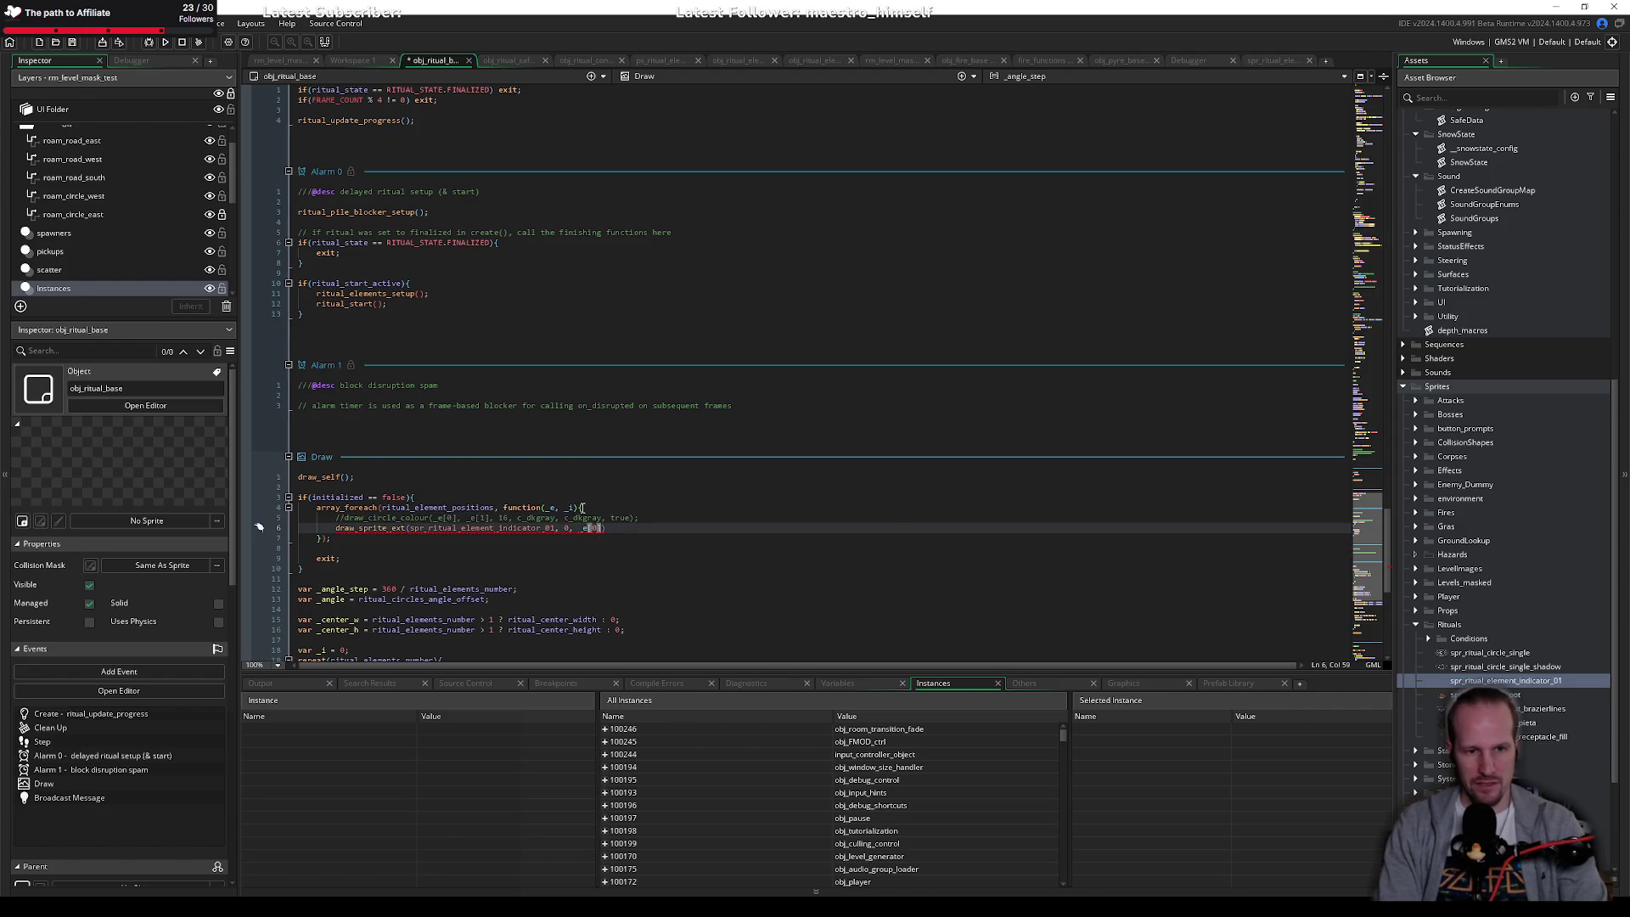
{"action": "type", "text": "], _e"}
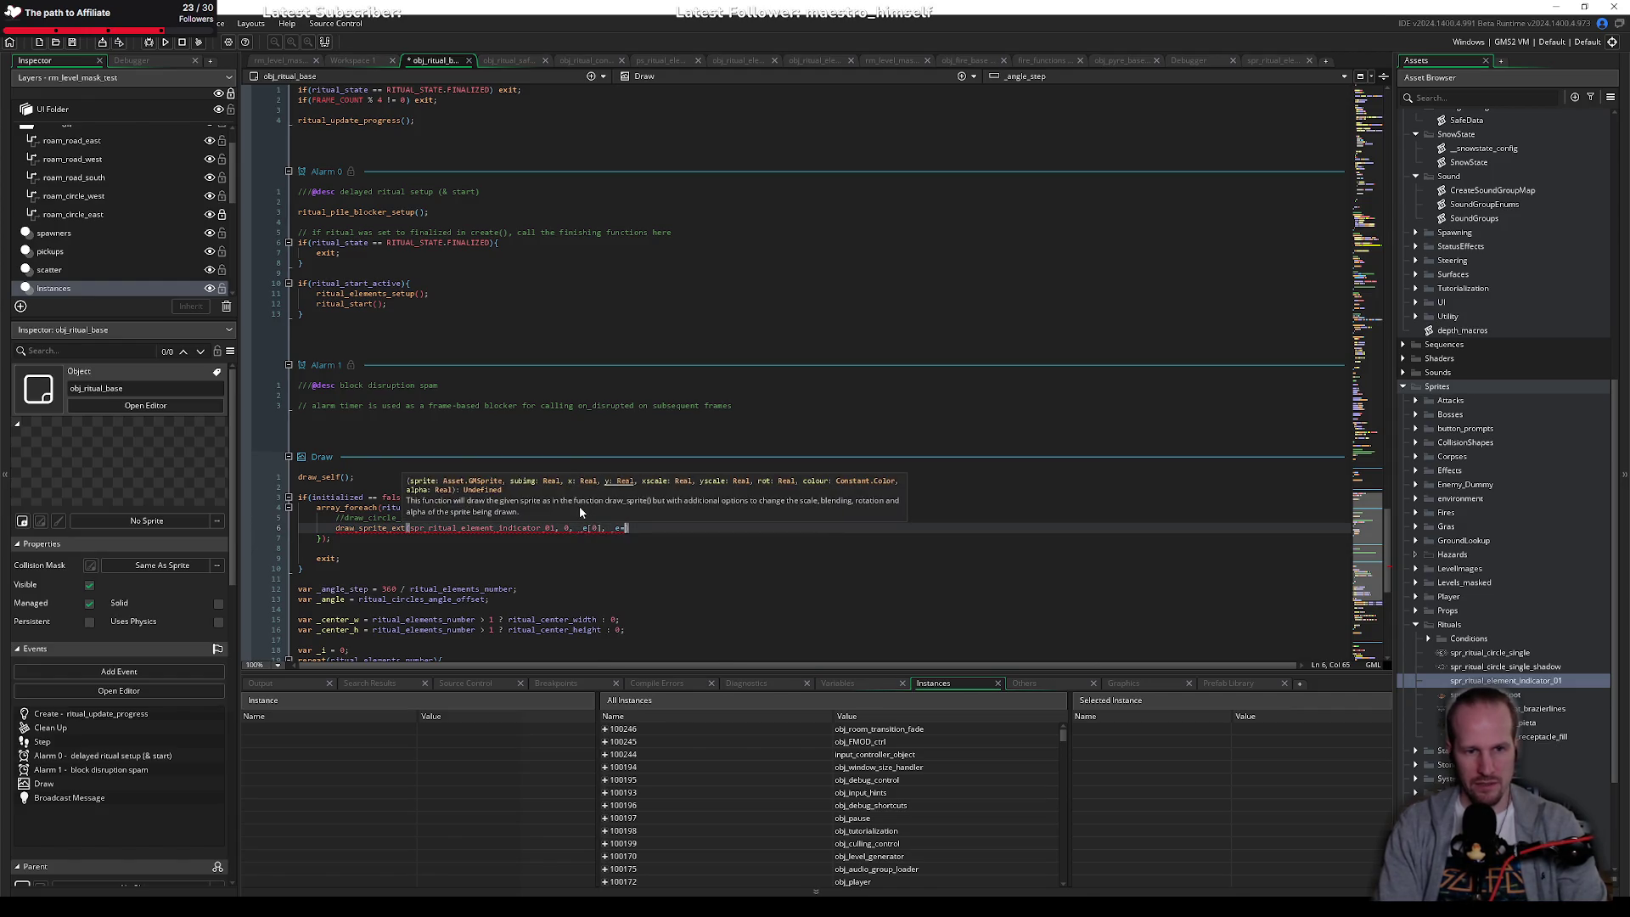
{"action": "type", "text": "[1], "}
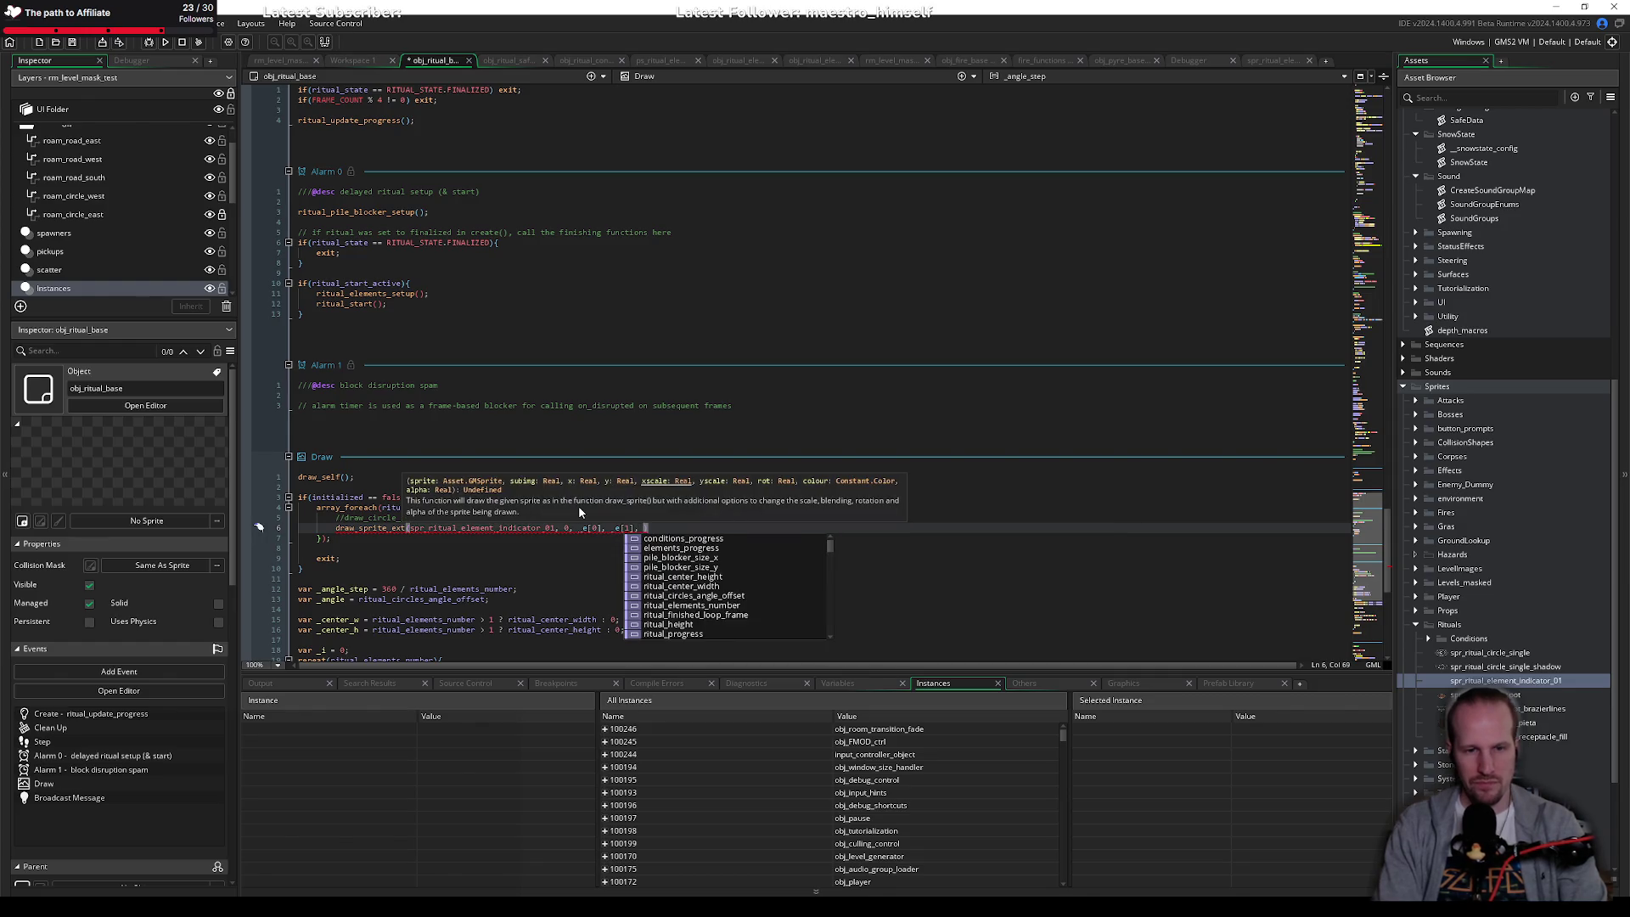
{"action": "type", "text": "1, 1, "}
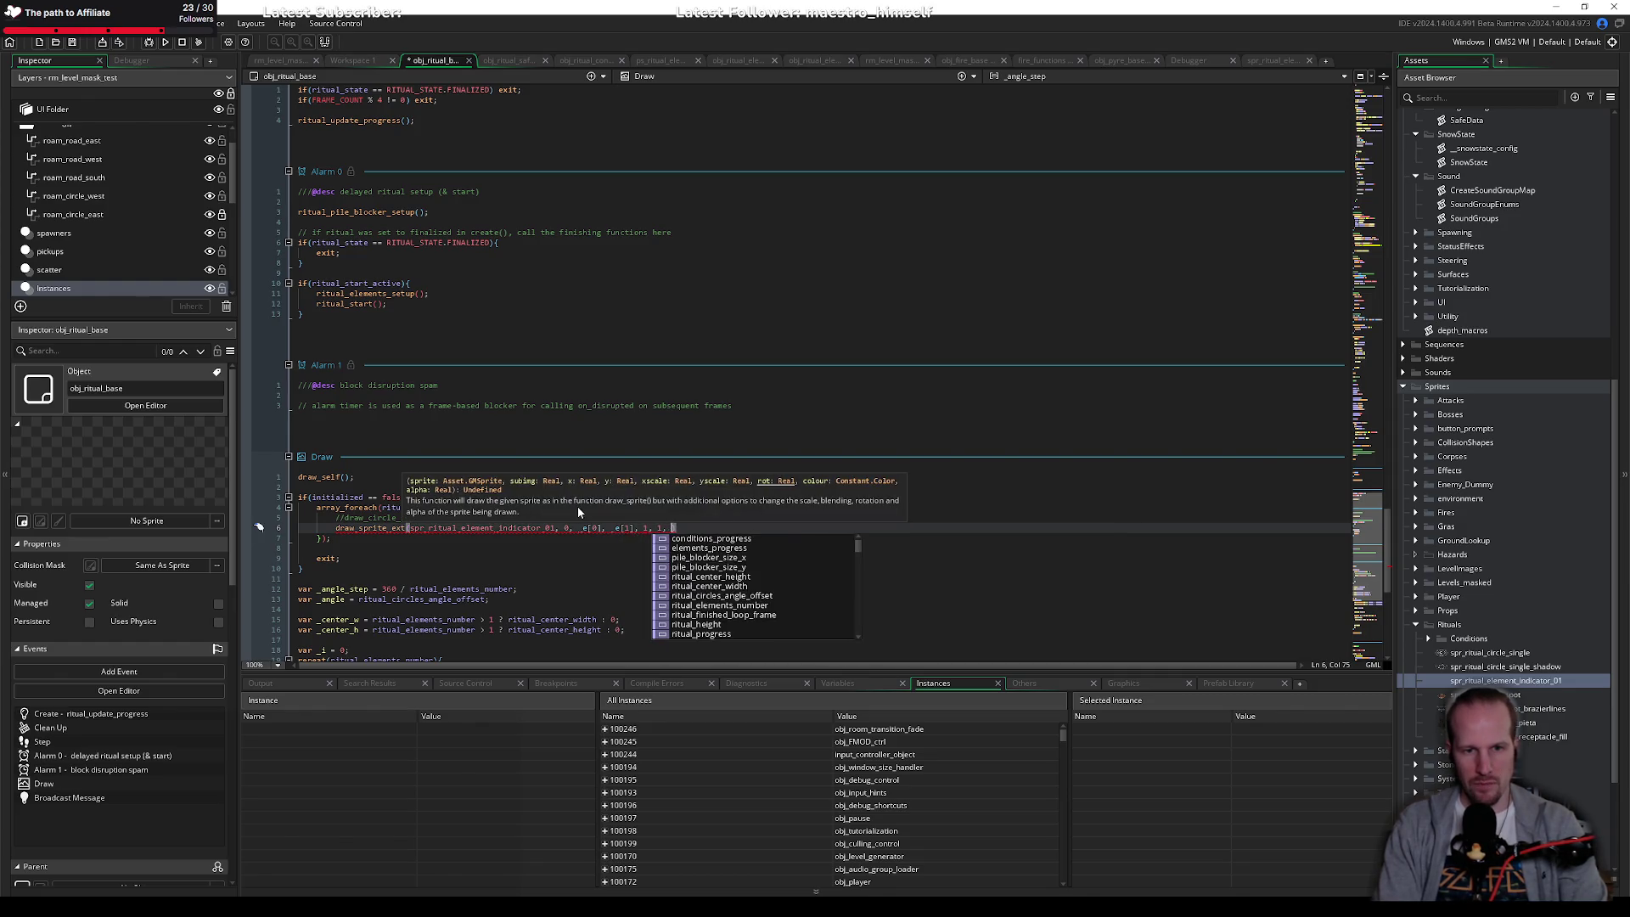
{"action": "type", "text": "0, c"}
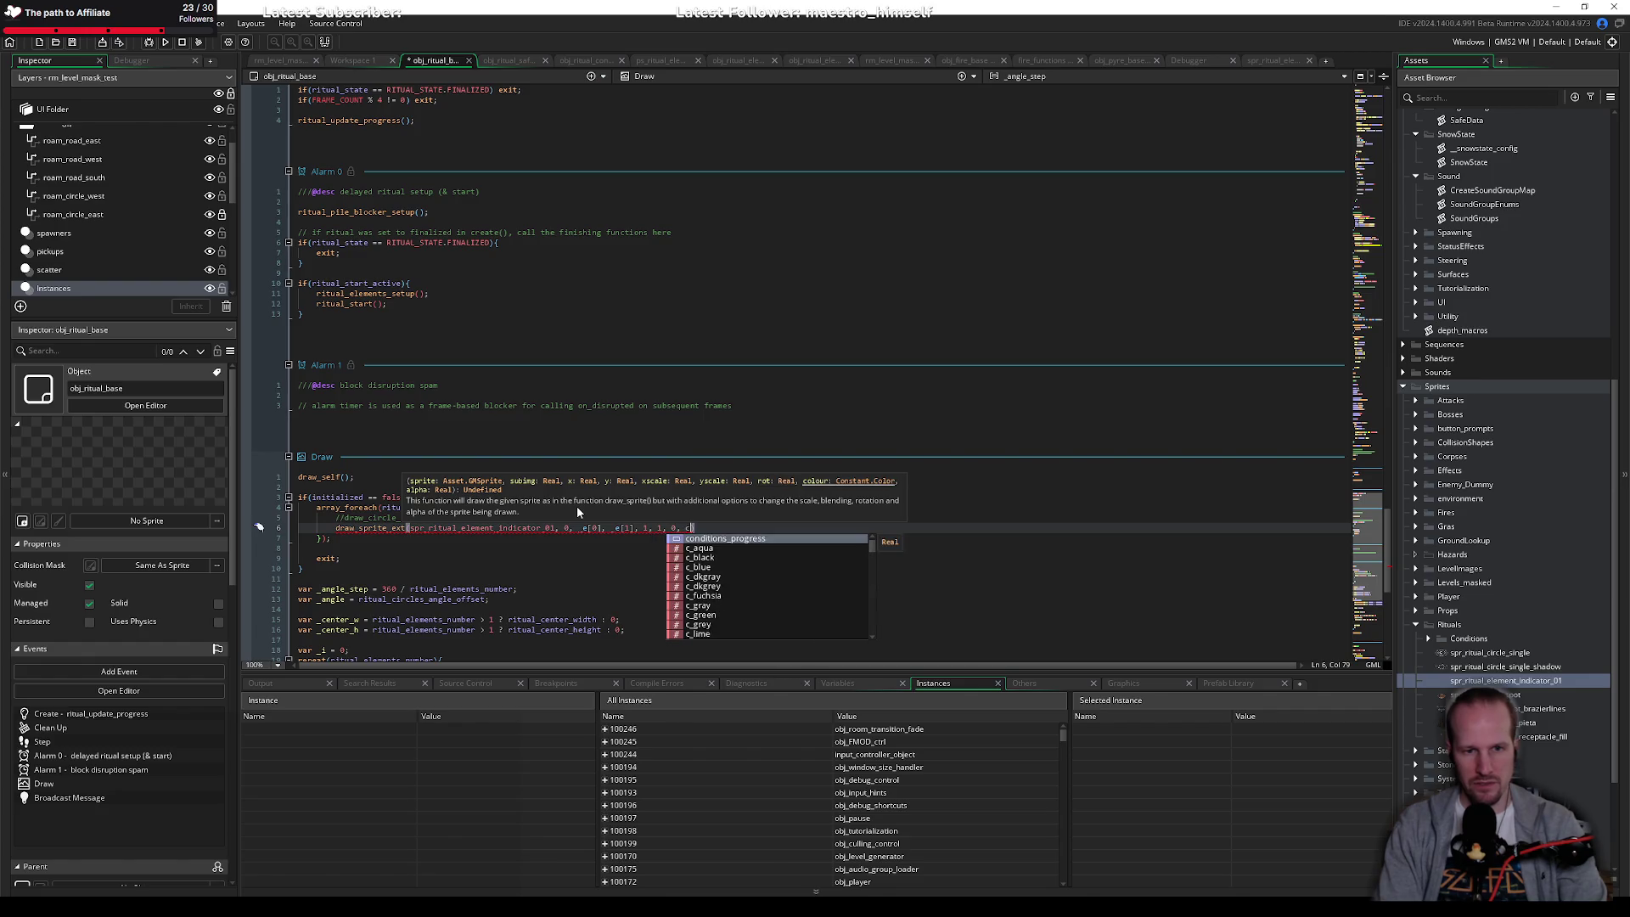
{"action": "type", "text": "_dk"}
{"action": "key", "text": "Return"}
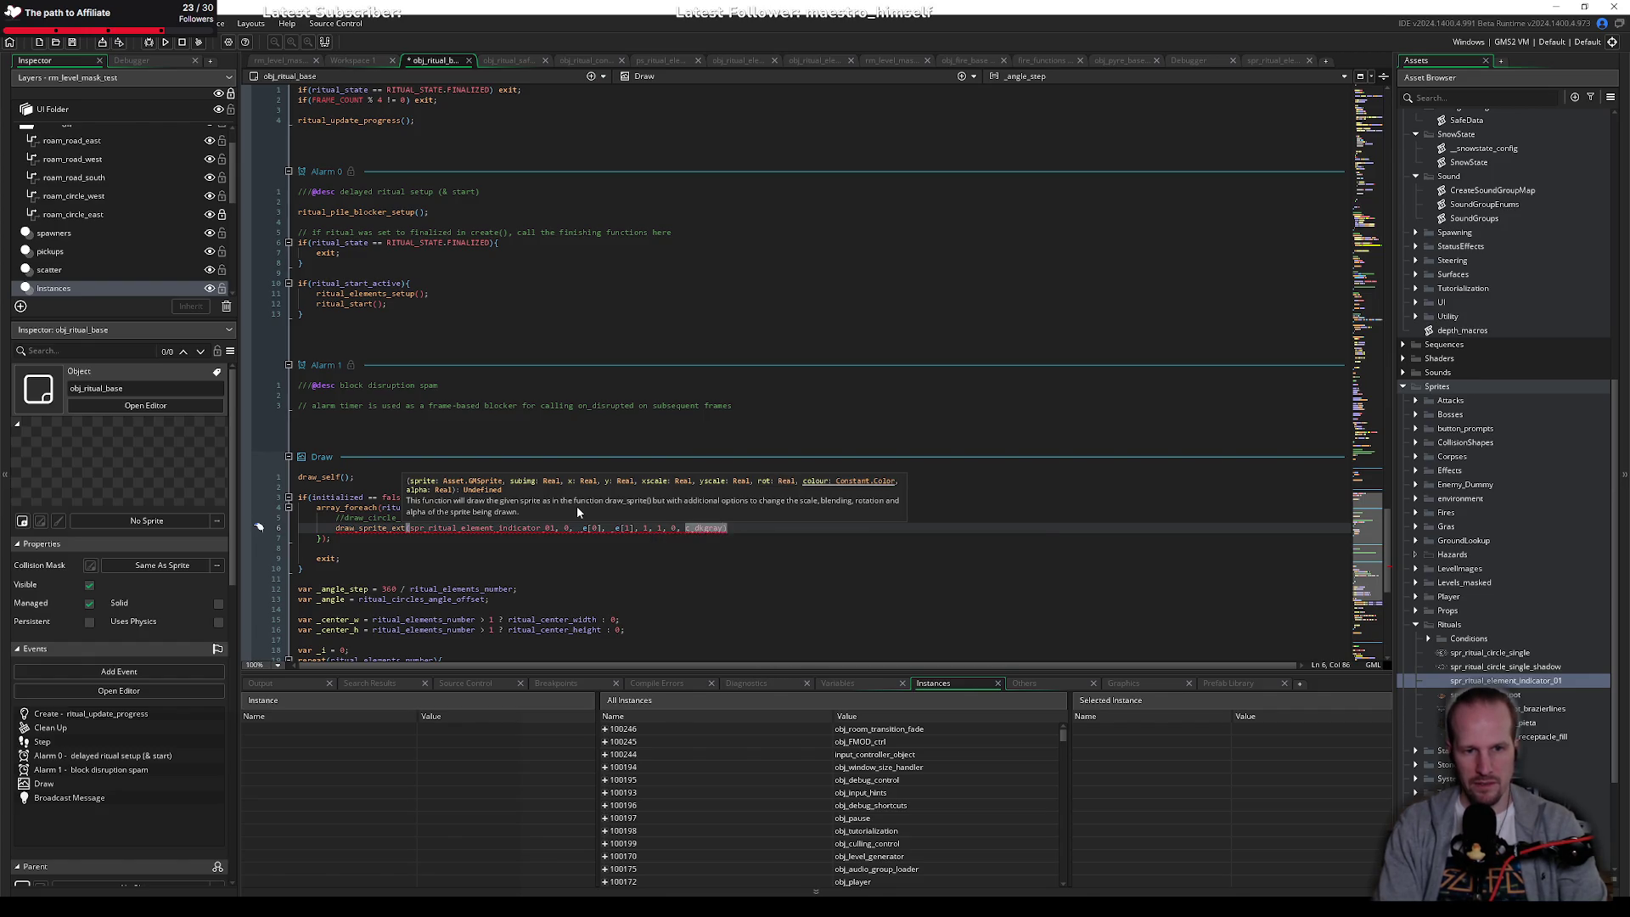
Step: Change the sprite colour to c_gray, add alpha 0.66, and save the code
{"action": "key", "text": "Left"}
{"action": "key", "text": "Left"}
{"action": "key", "text": "Left"}
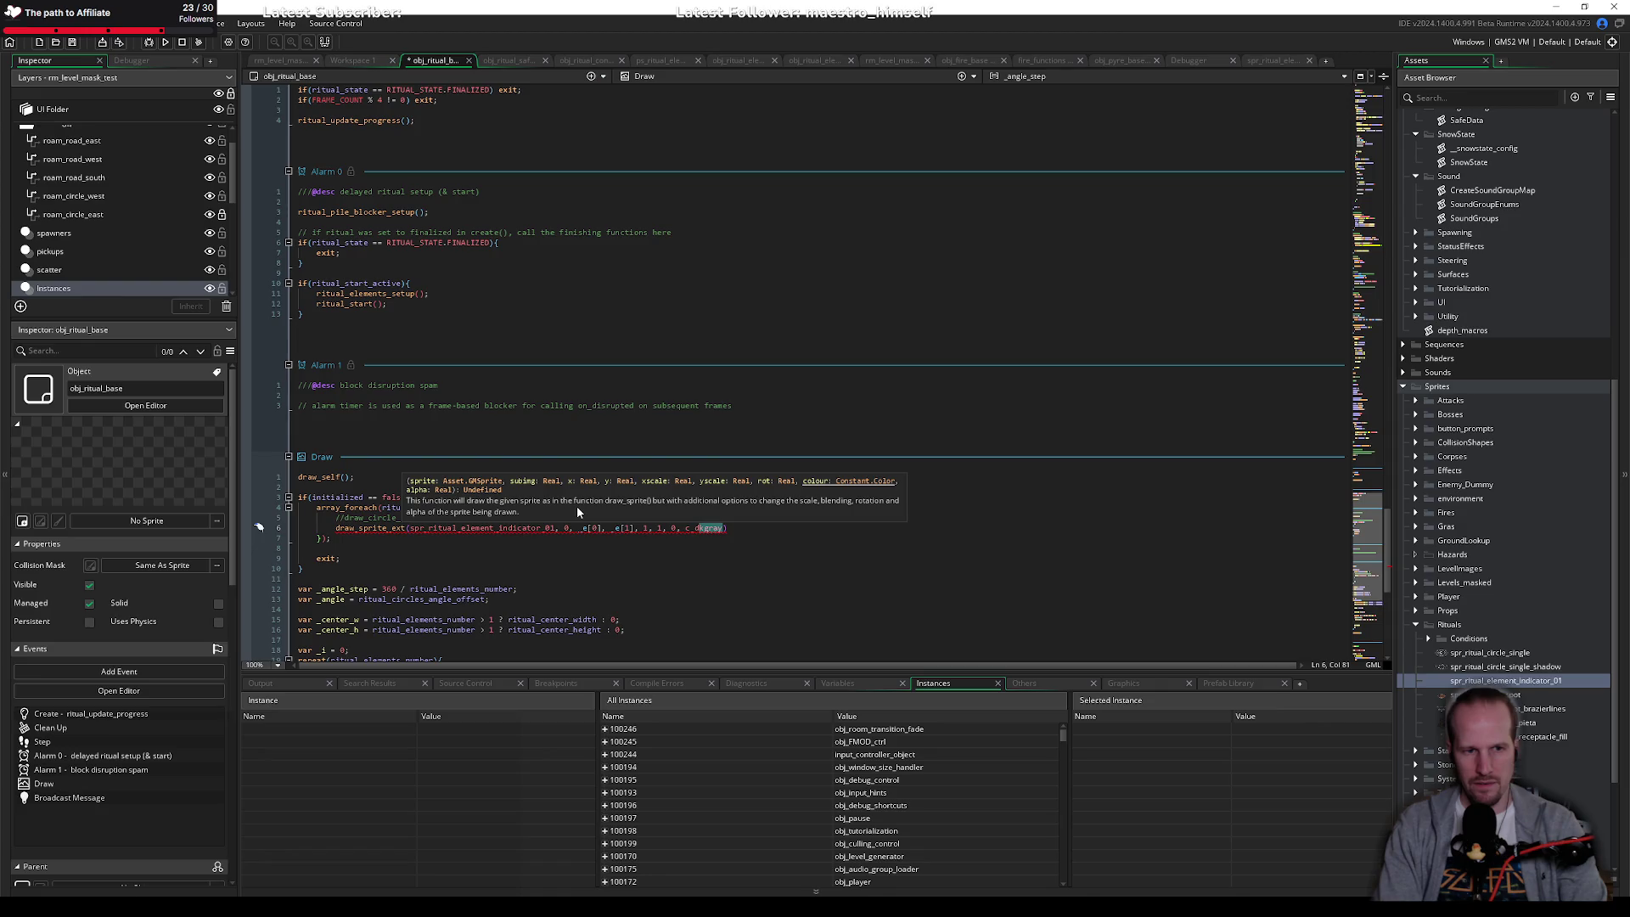
{"action": "key", "text": "Left"}
{"action": "key", "text": "Right"}
{"action": "key", "text": "Right"}
{"action": "key", "text": "Right"}
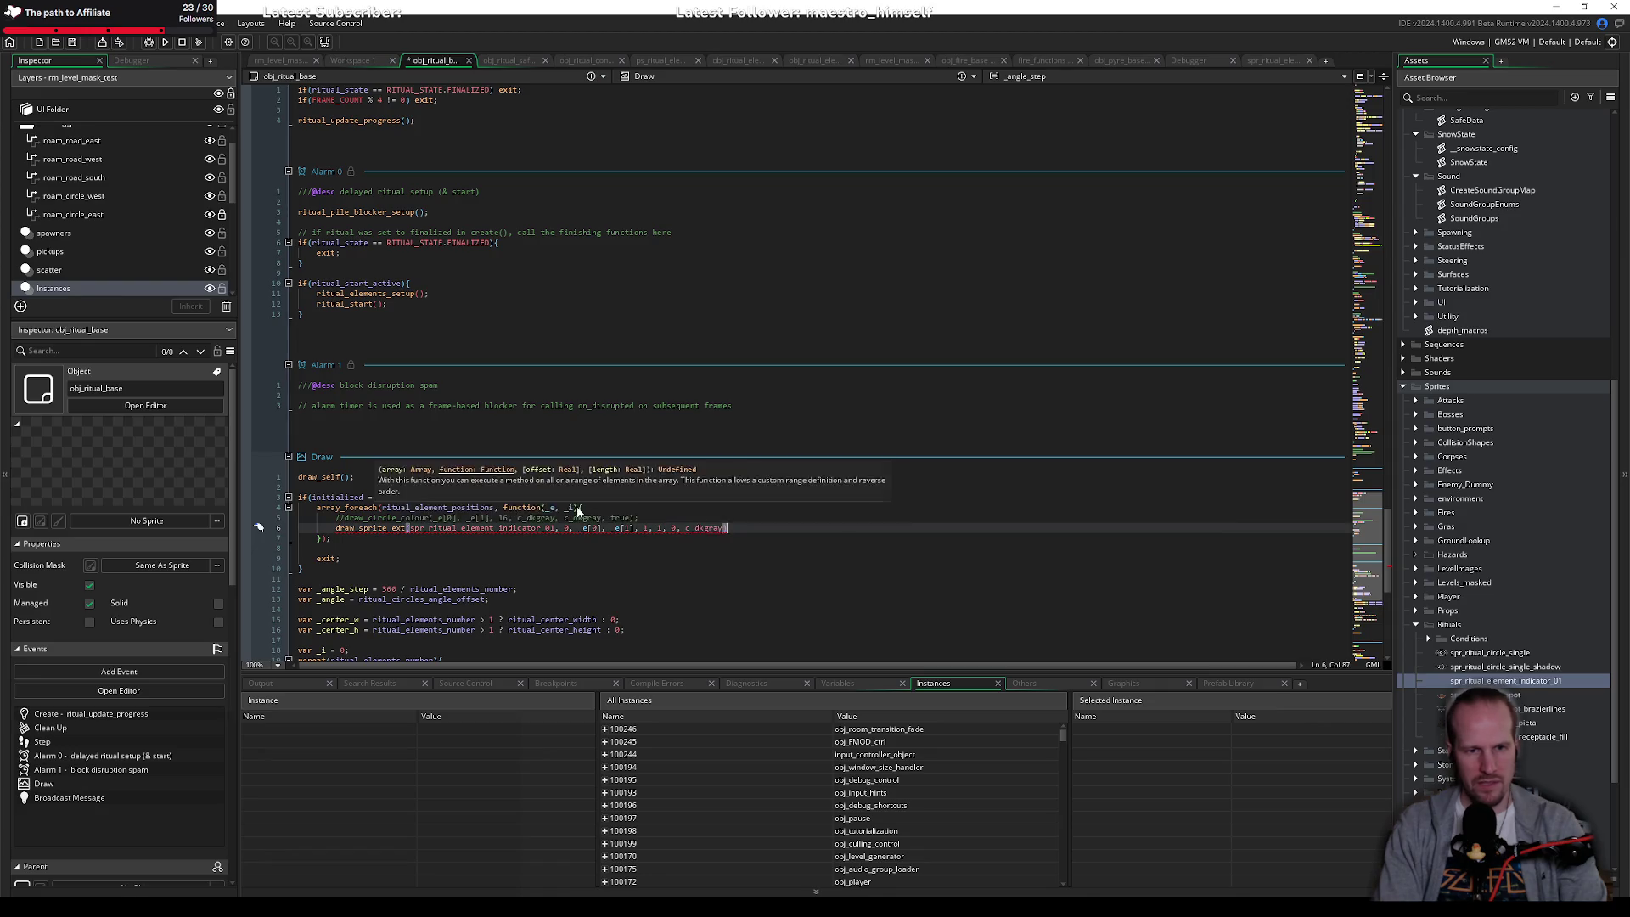
{"action": "type", "text": ","}
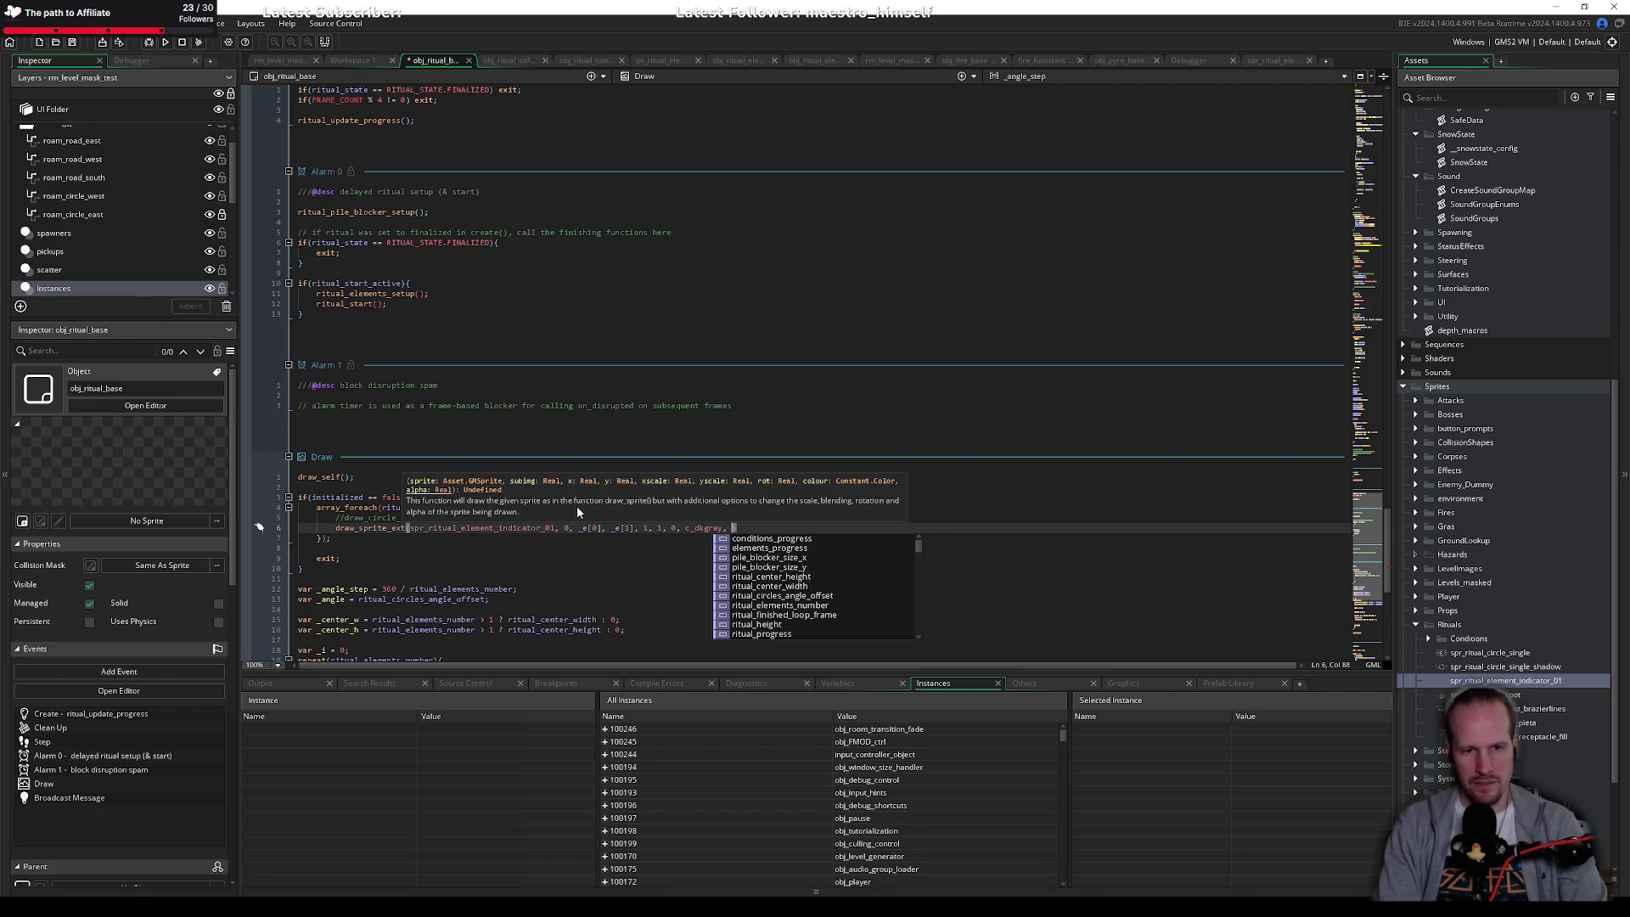
{"action": "key", "text": "Left"}
{"action": "key", "text": "Left"}
{"action": "key", "text": "Left"}
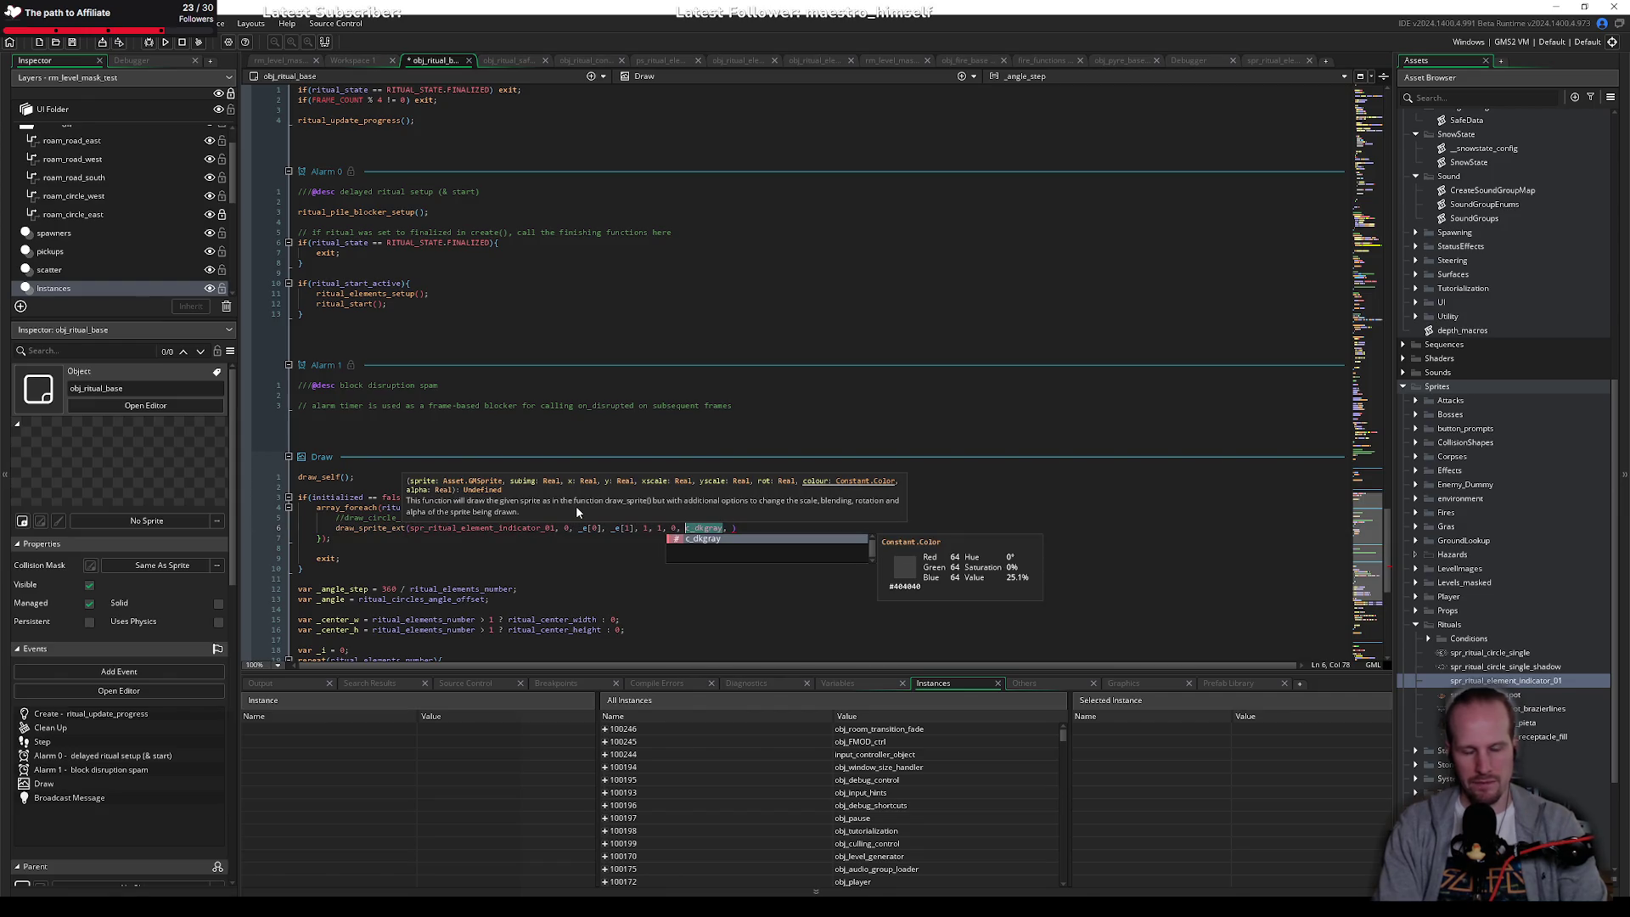
{"action": "type", "text": "c_gray"}
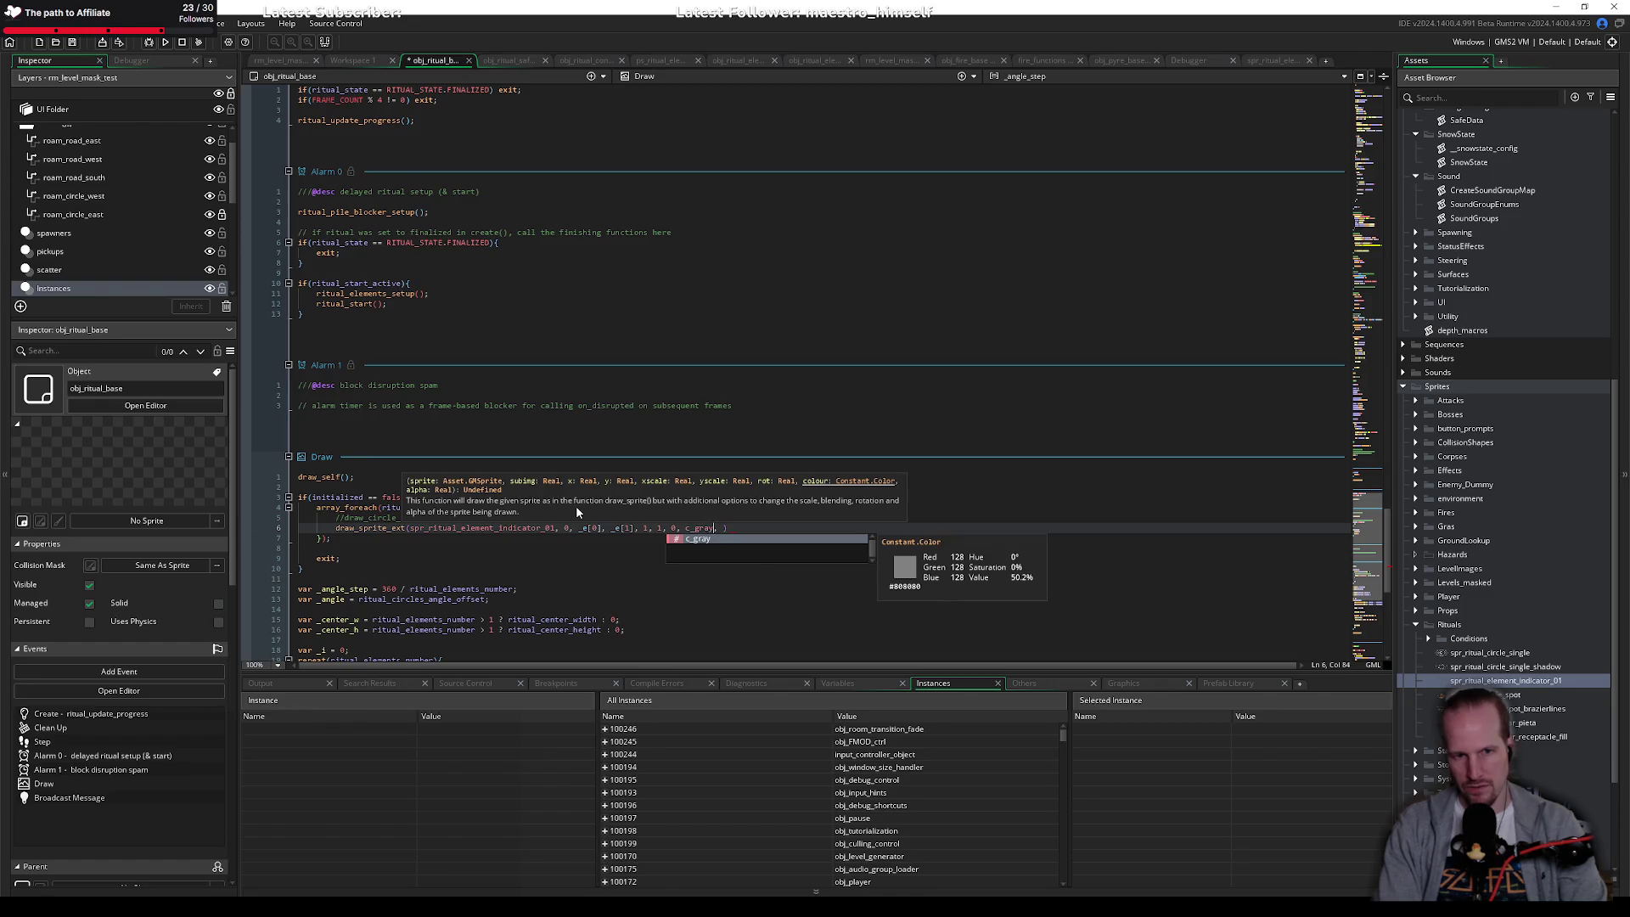
{"action": "key", "text": "Right"}
{"action": "key", "text": "Right"}
{"action": "type", "text": "0.66"}
{"action": "key", "text": "End"}
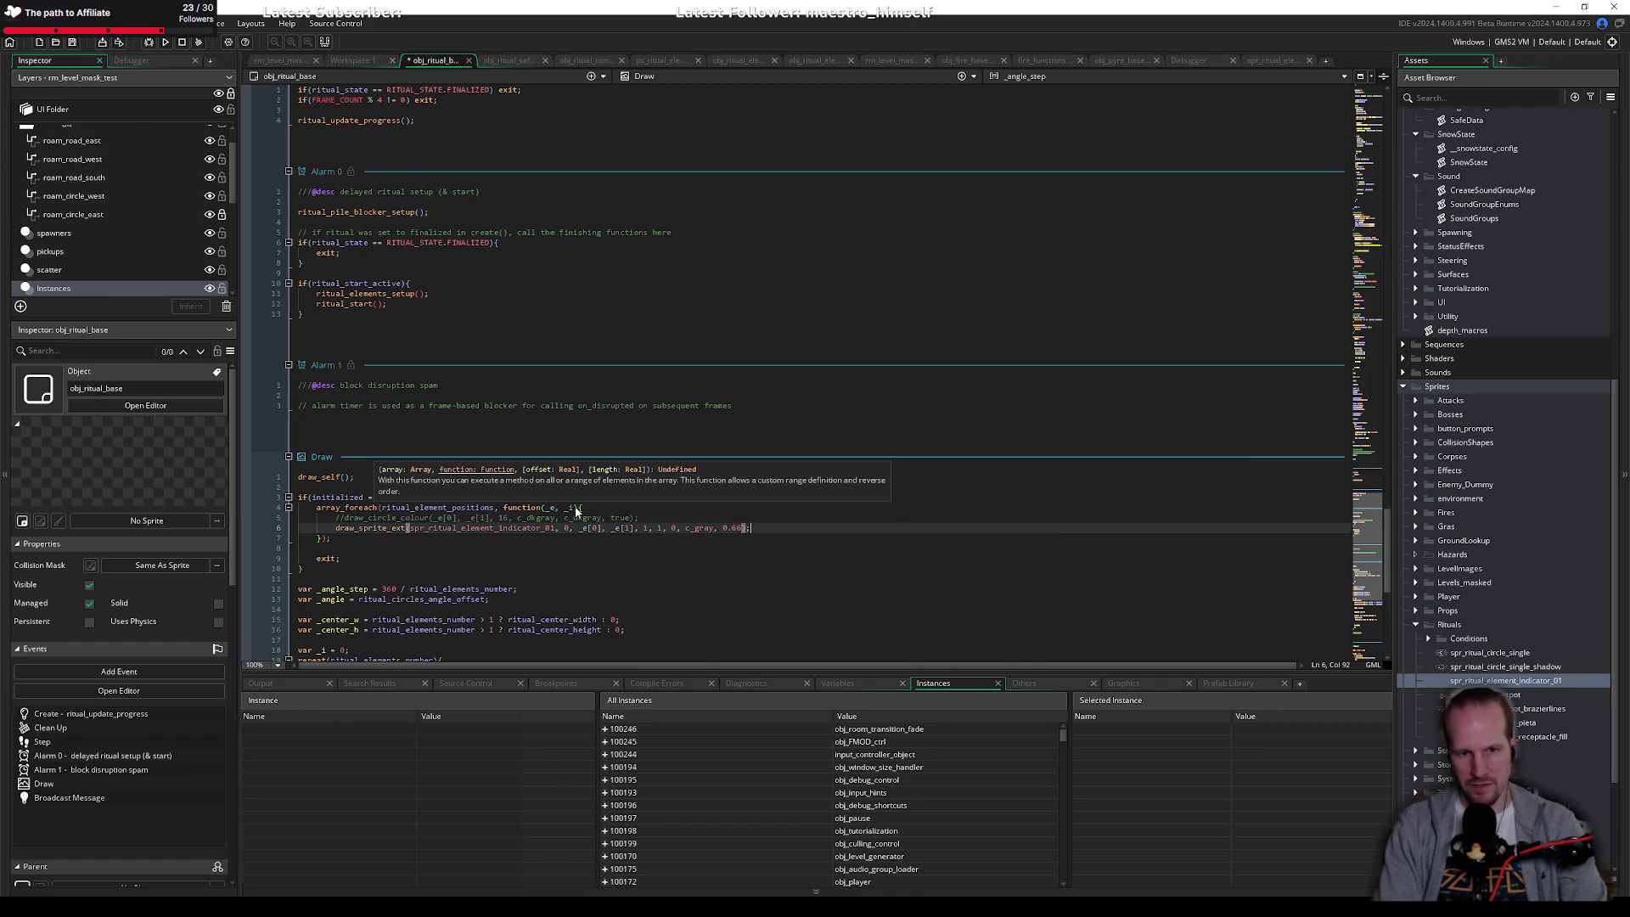
{"action": "key", "text": "ctrl+s"}
Step: Review the new draw_sprite_ext line inside the array_foreach call
{"action": "left_click", "coordinate": [566, 548]}
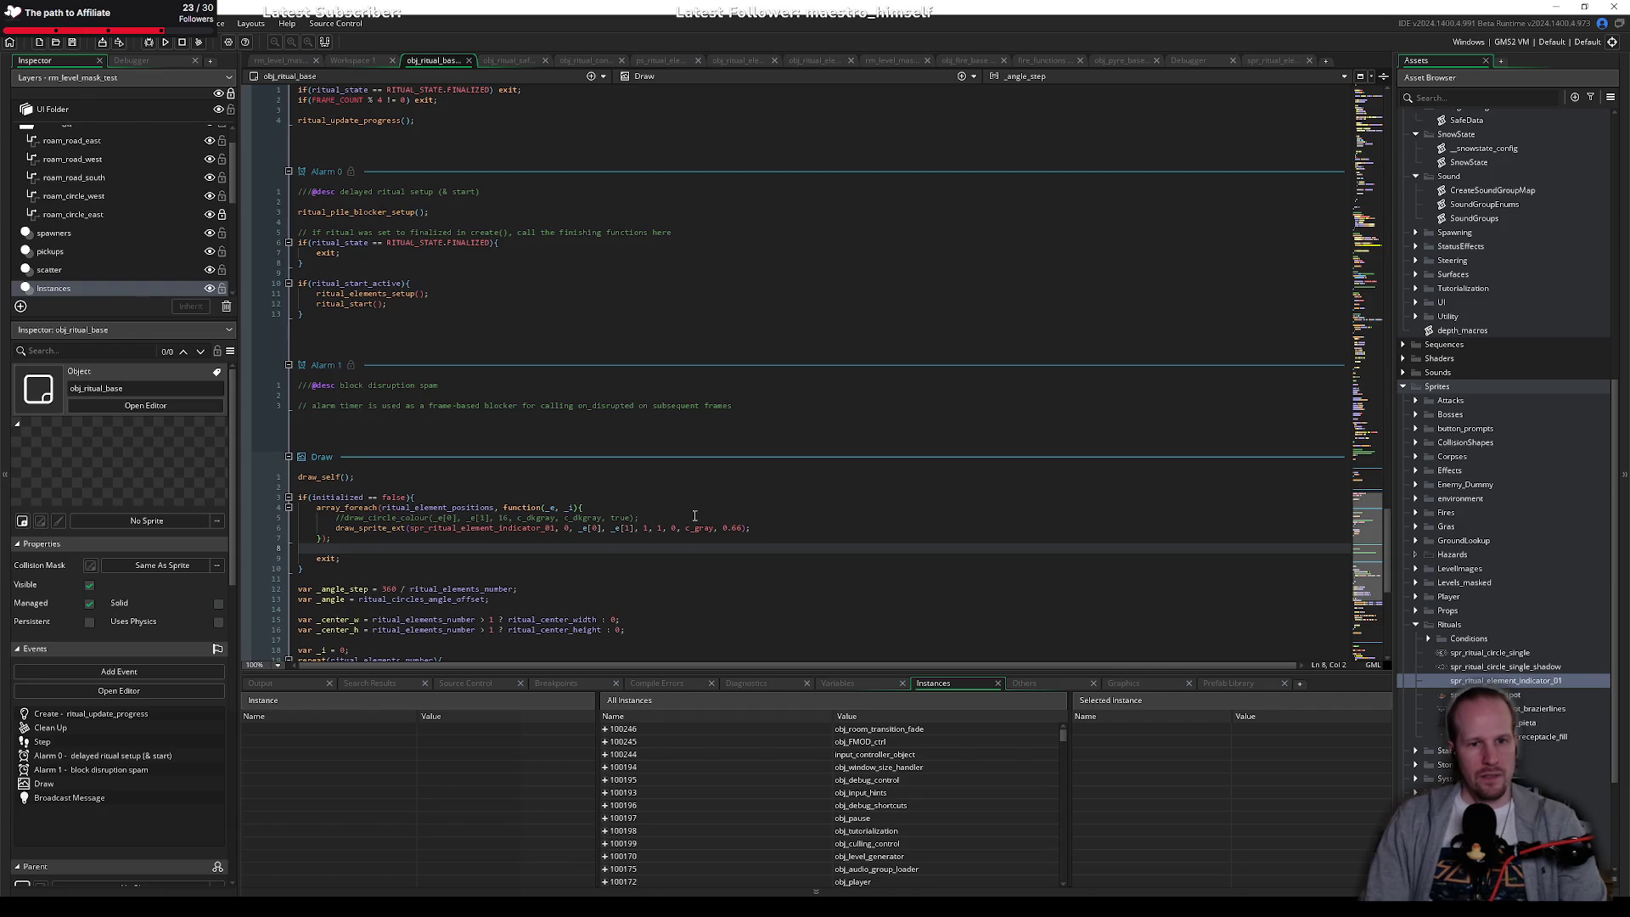
{"action": "left_click", "coordinate": [727, 528]}
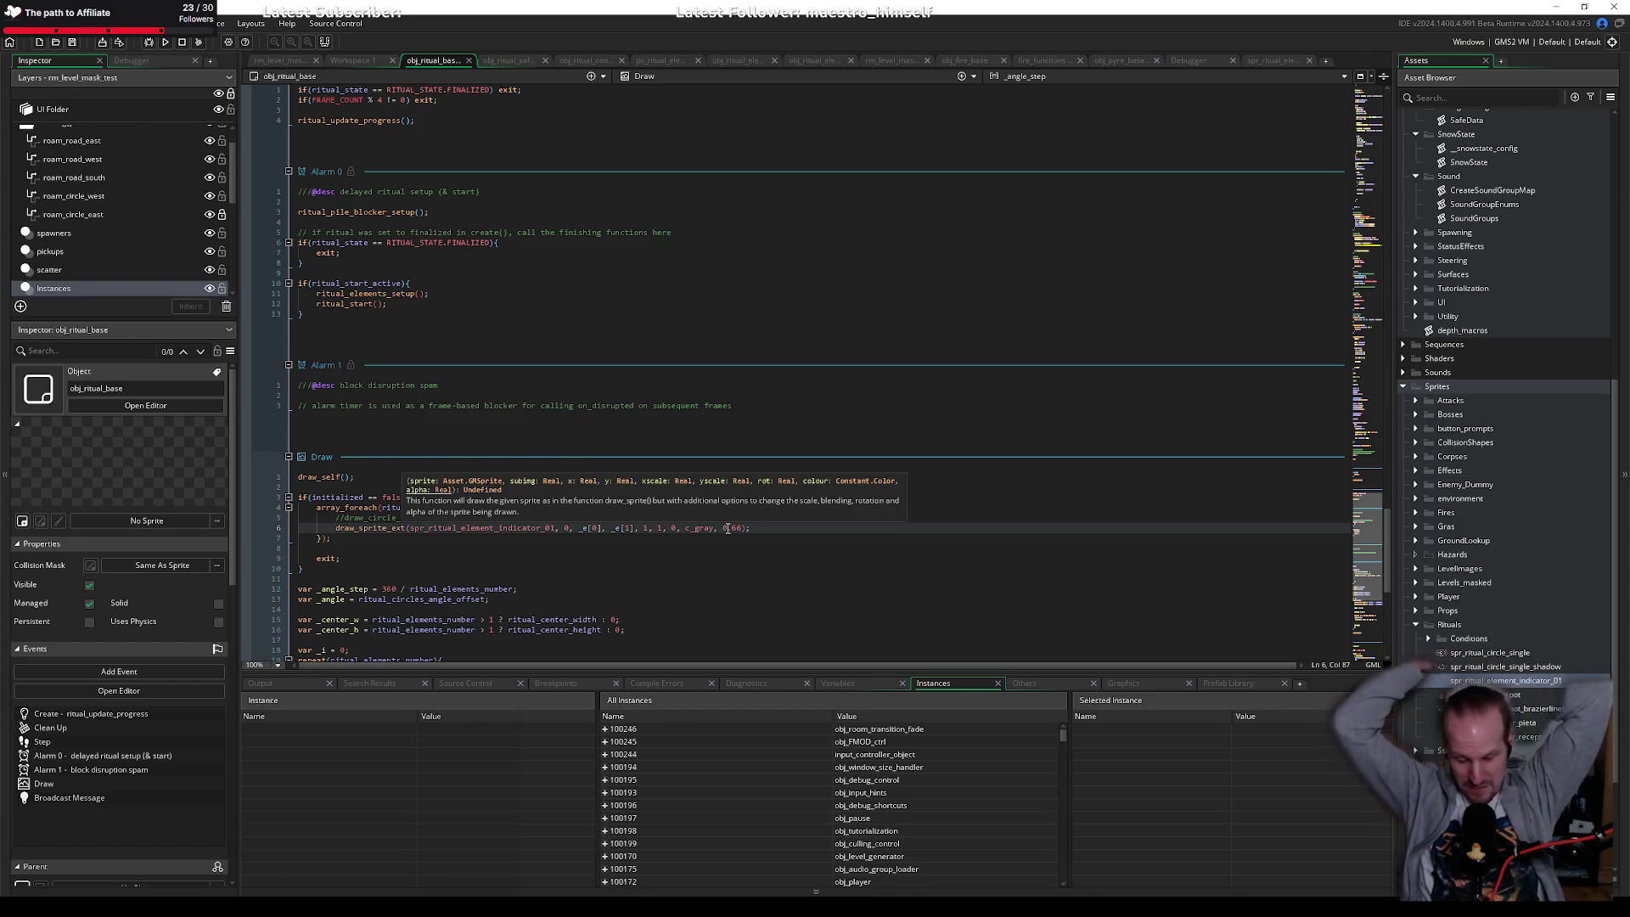
{"action": "left_click", "coordinate": [756, 527]}
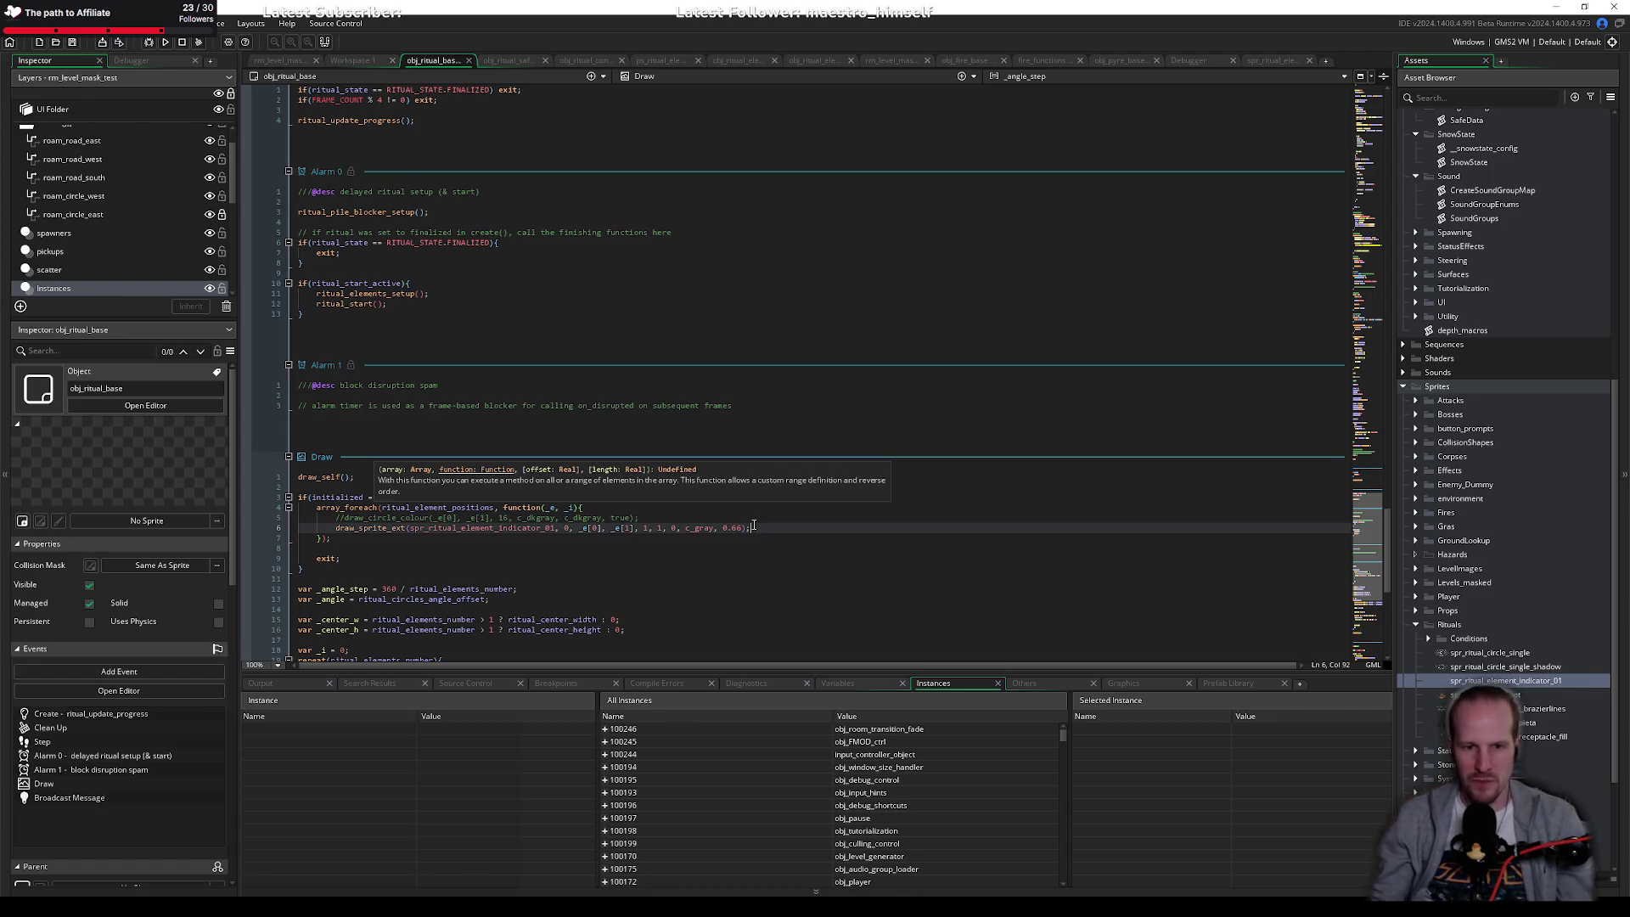
{"action": "left_click", "coordinate": [744, 507]}
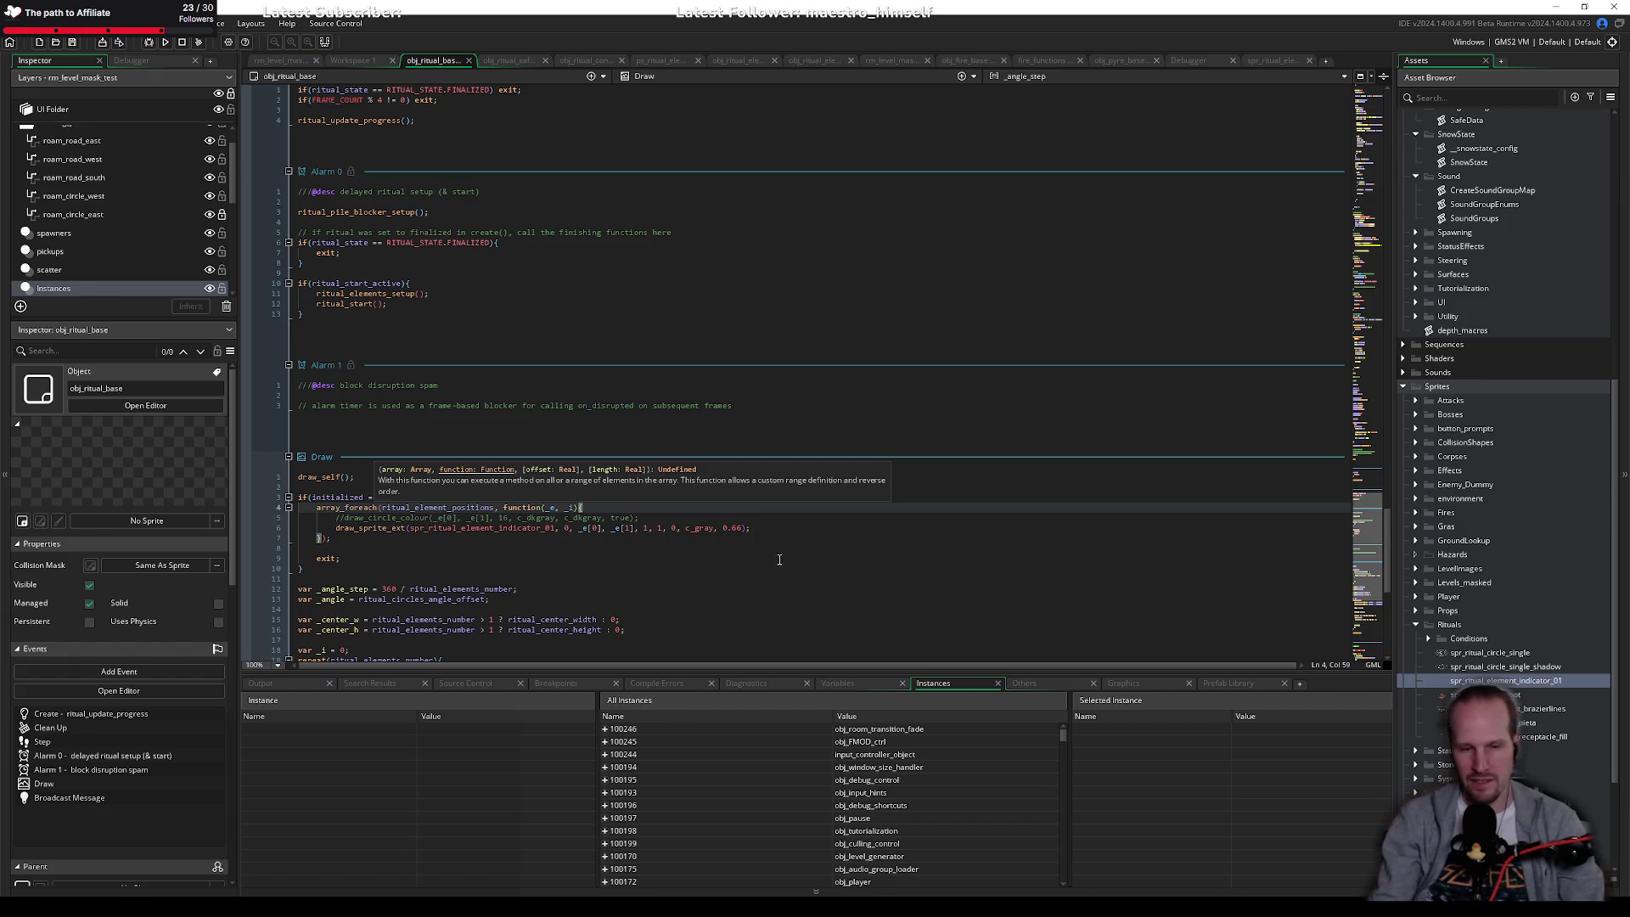
{"action": "left_click", "coordinate": [775, 546]}
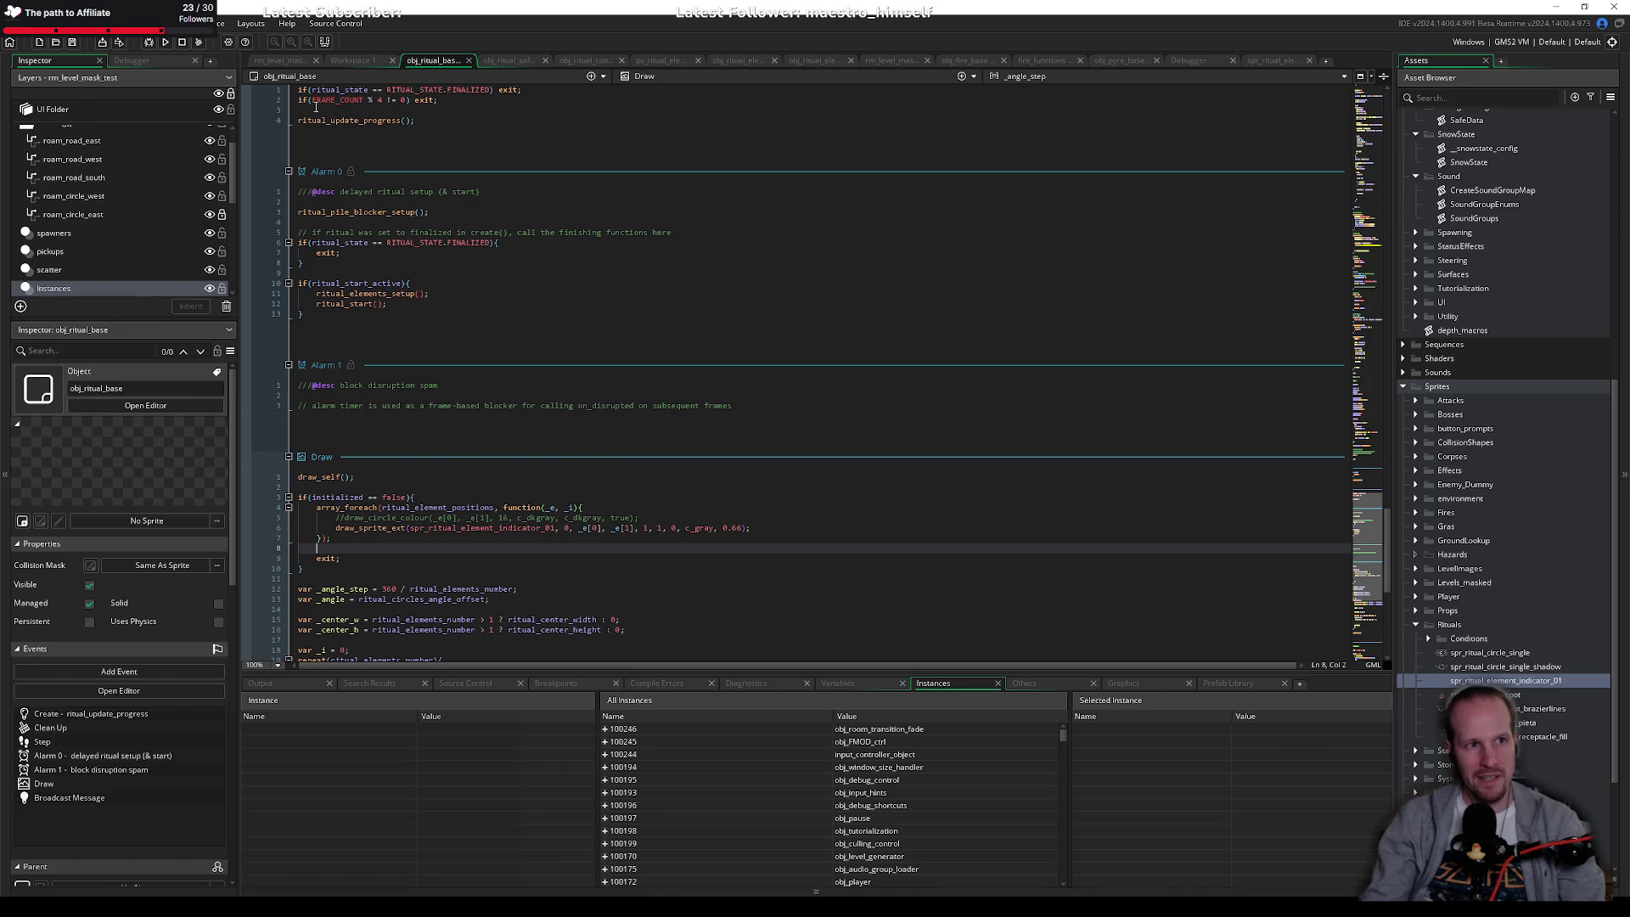
Step: Run the game in debug mode, walk down and left past the indicators, then close it
{"action": "left_click", "coordinate": [148, 44]}
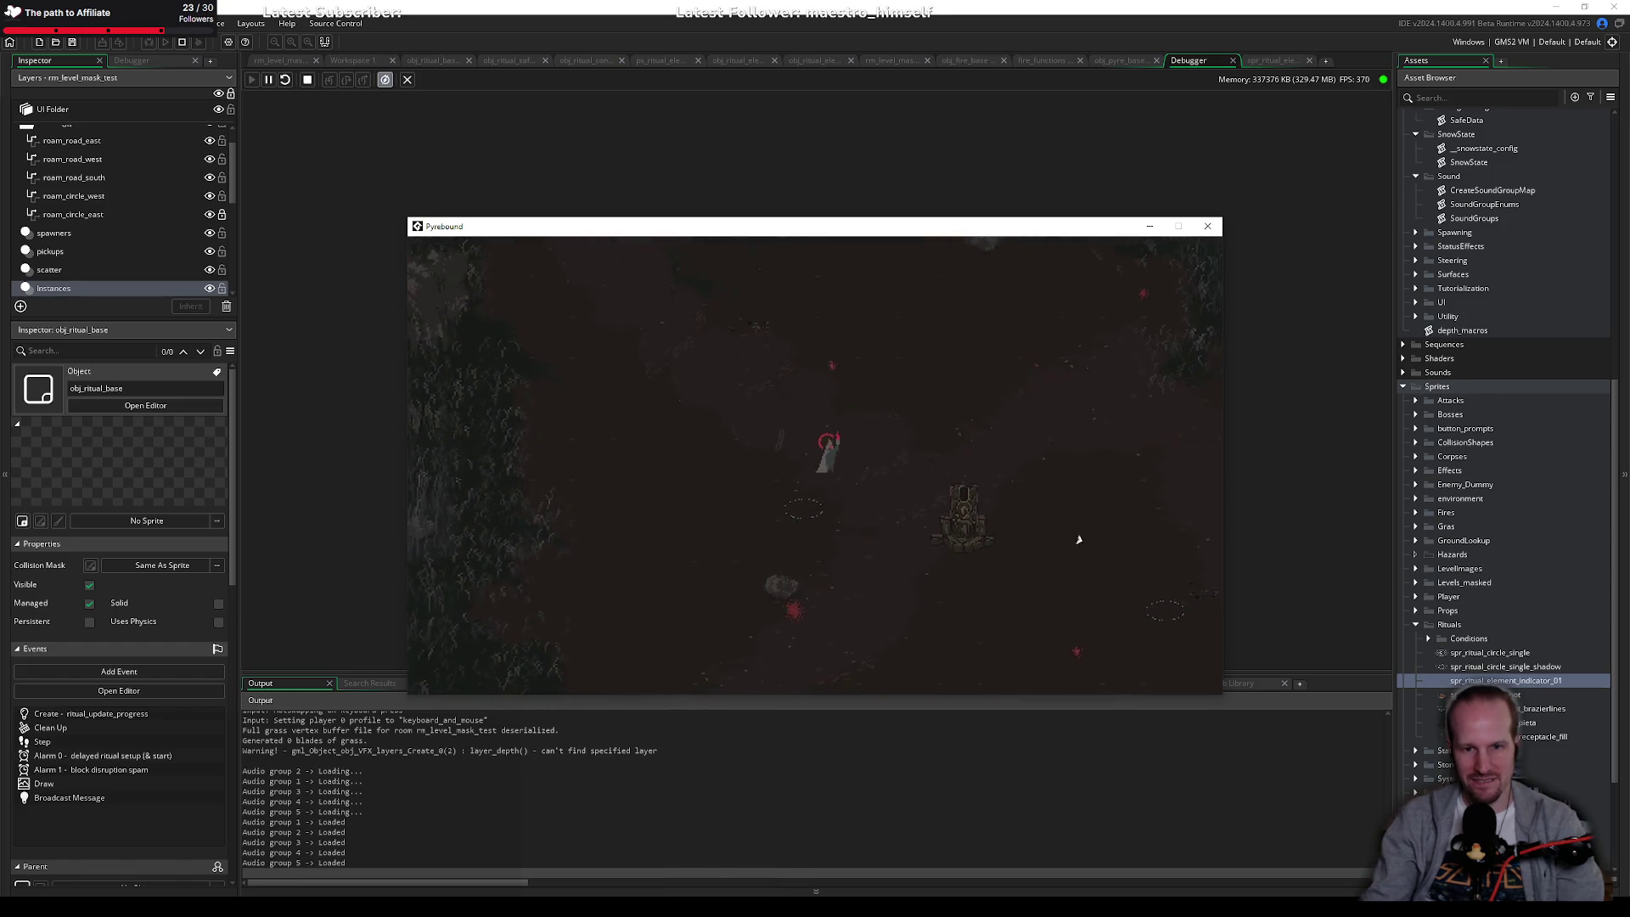
{"action": "key", "text": "s"}
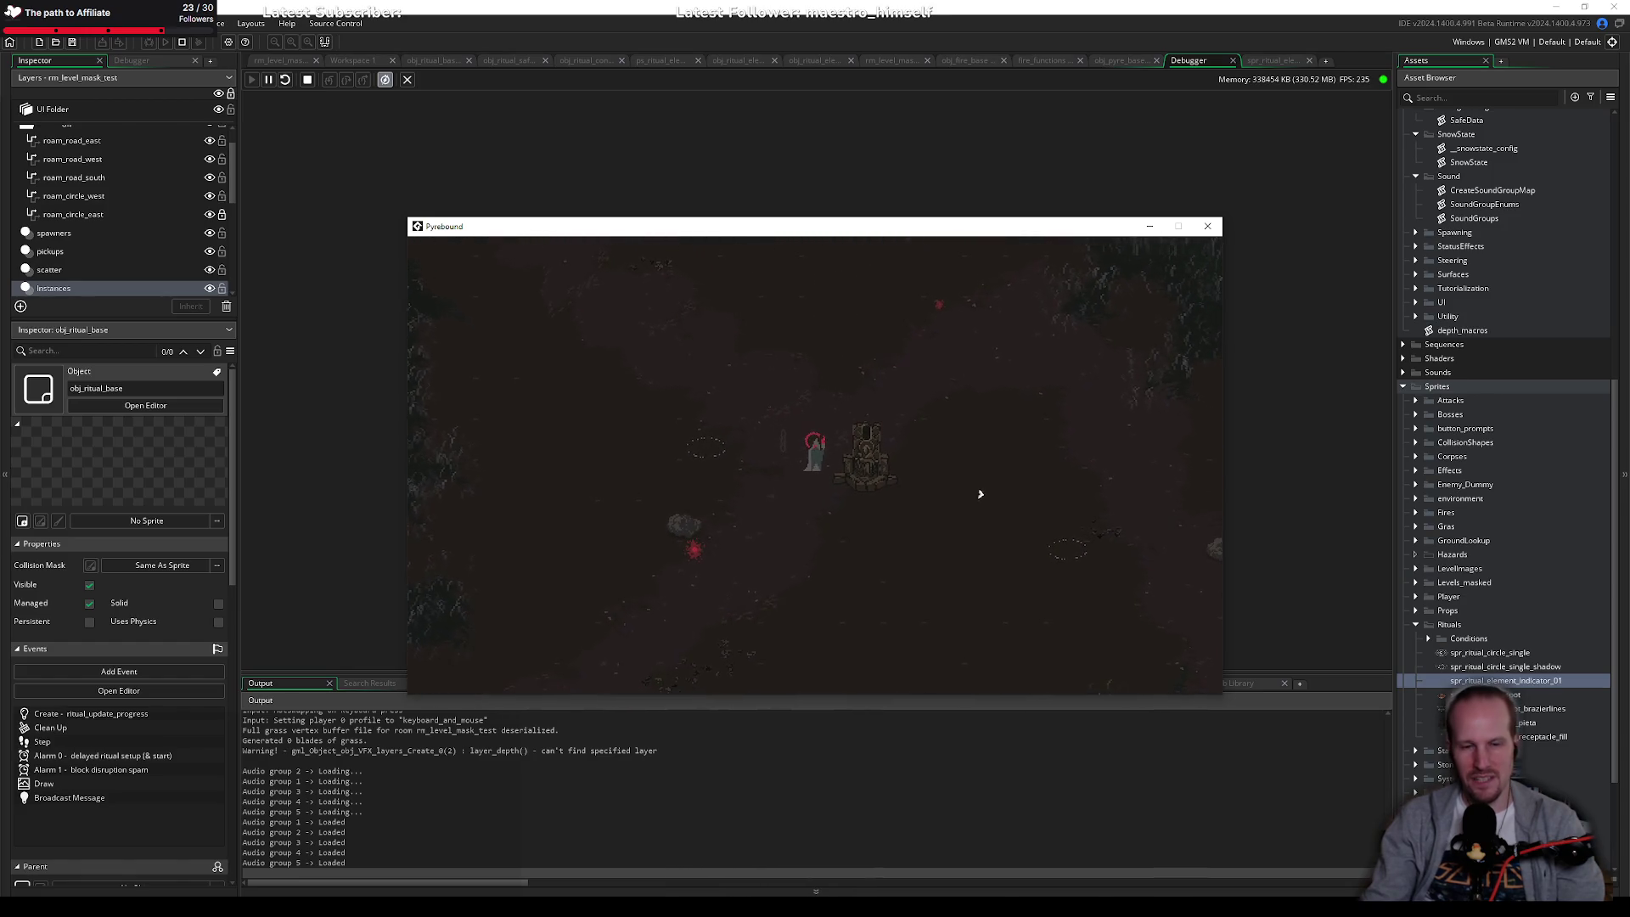
{"action": "key", "text": "a"}
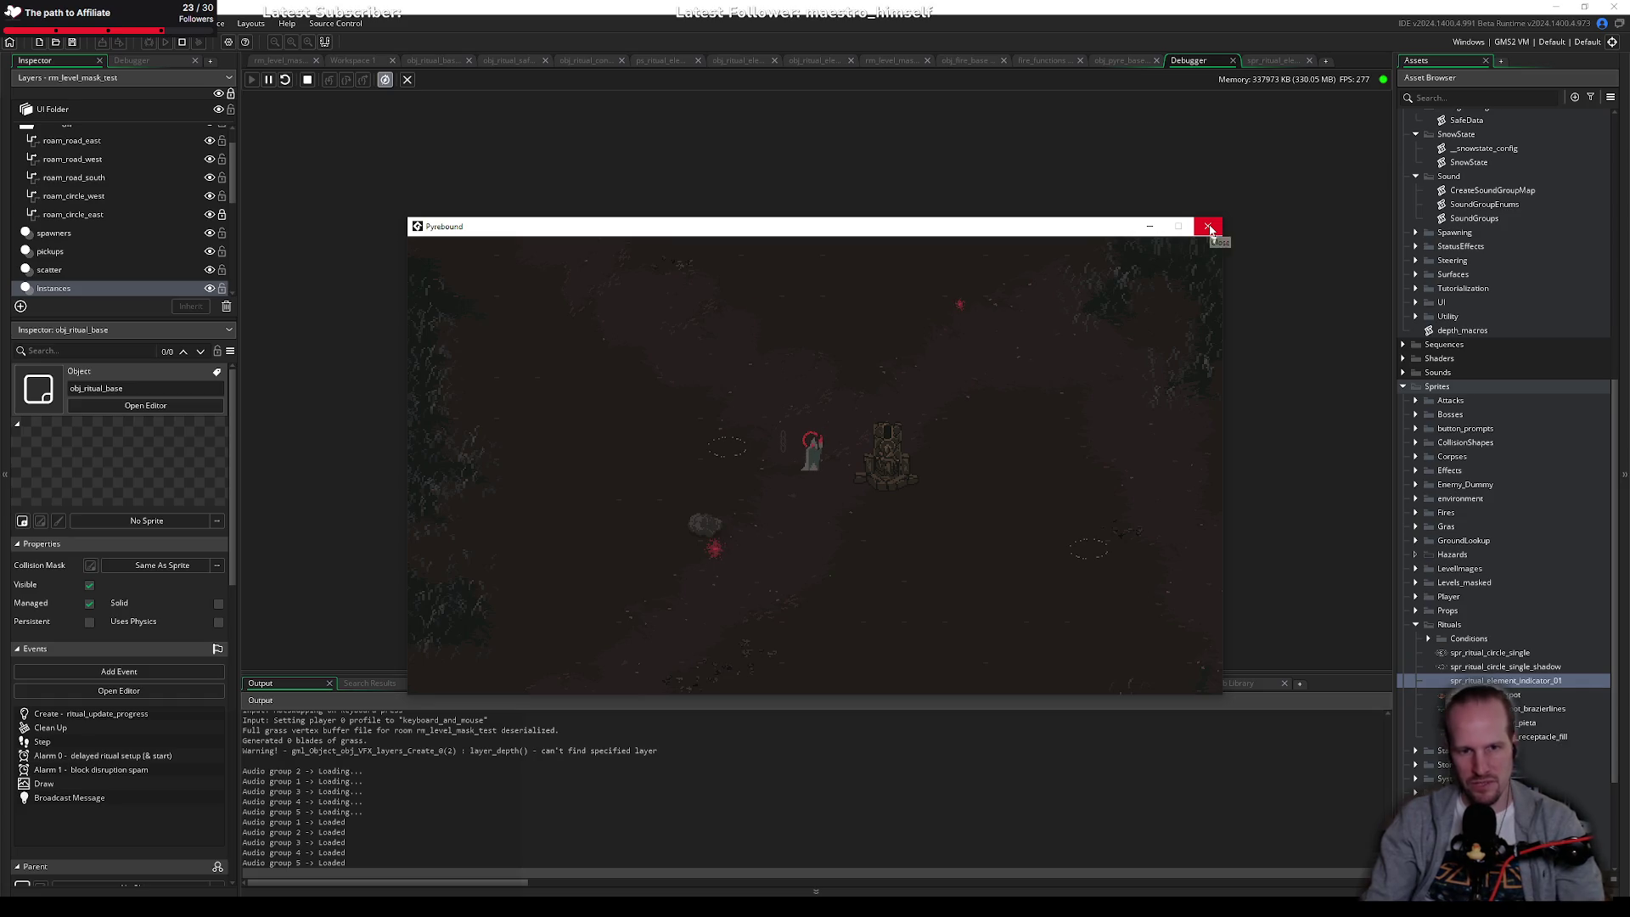
{"action": "left_click", "coordinate": [1208, 229]}
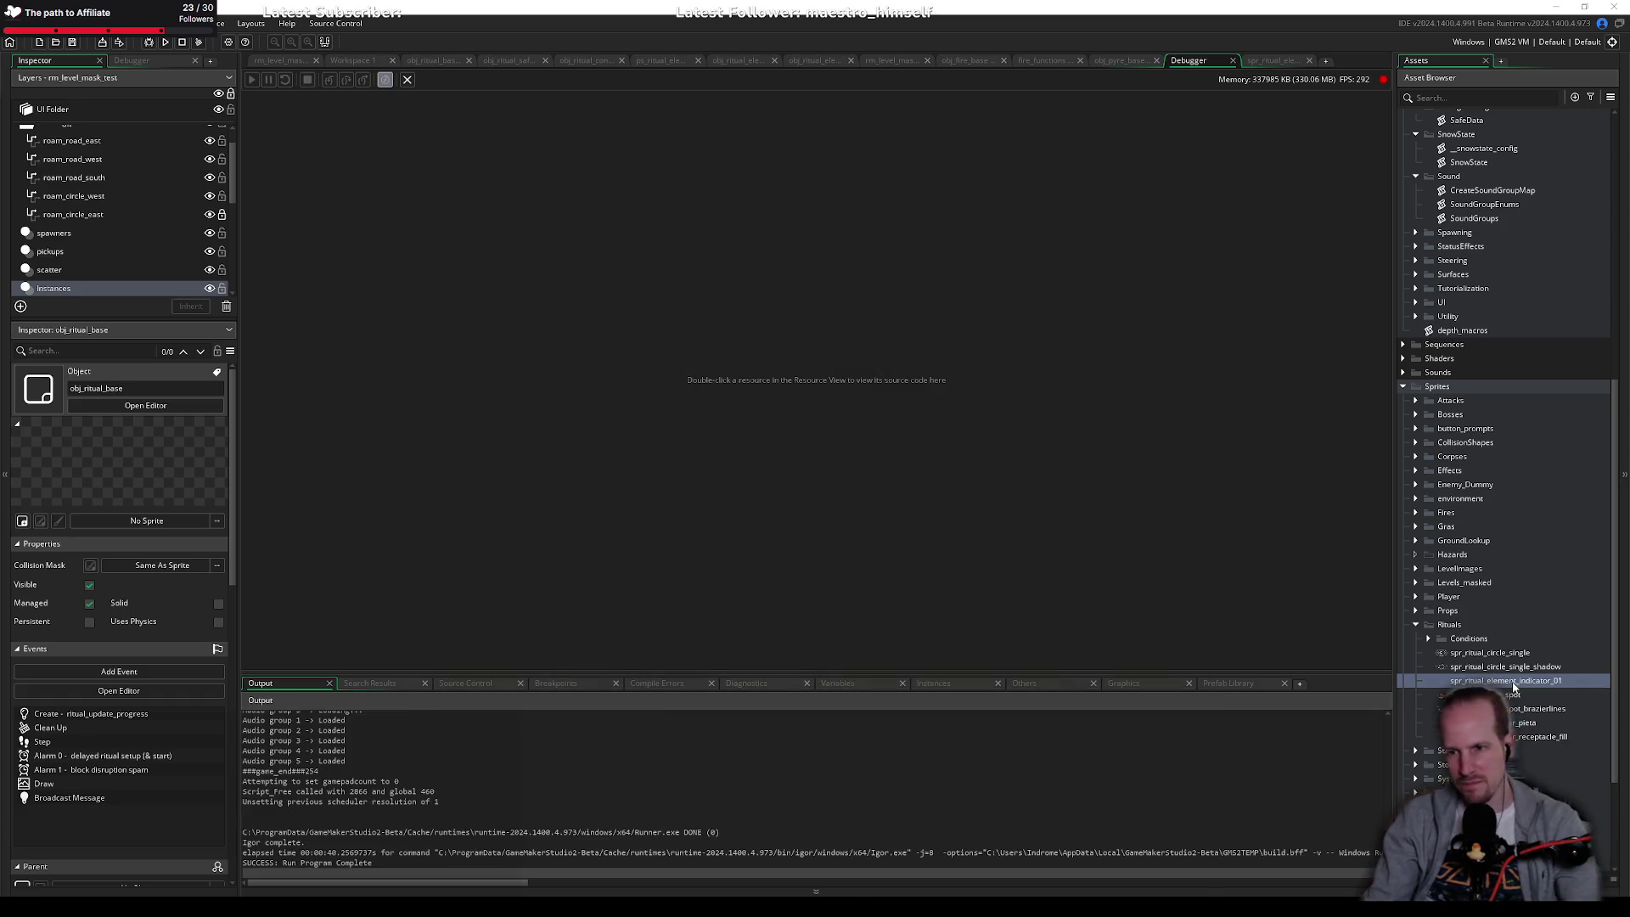
Step: Set spr_ritual_element_indicator_01's origin to Middle Centre (16,16) and rebuild with F6
{"action": "double_click", "coordinate": [1504, 679]}
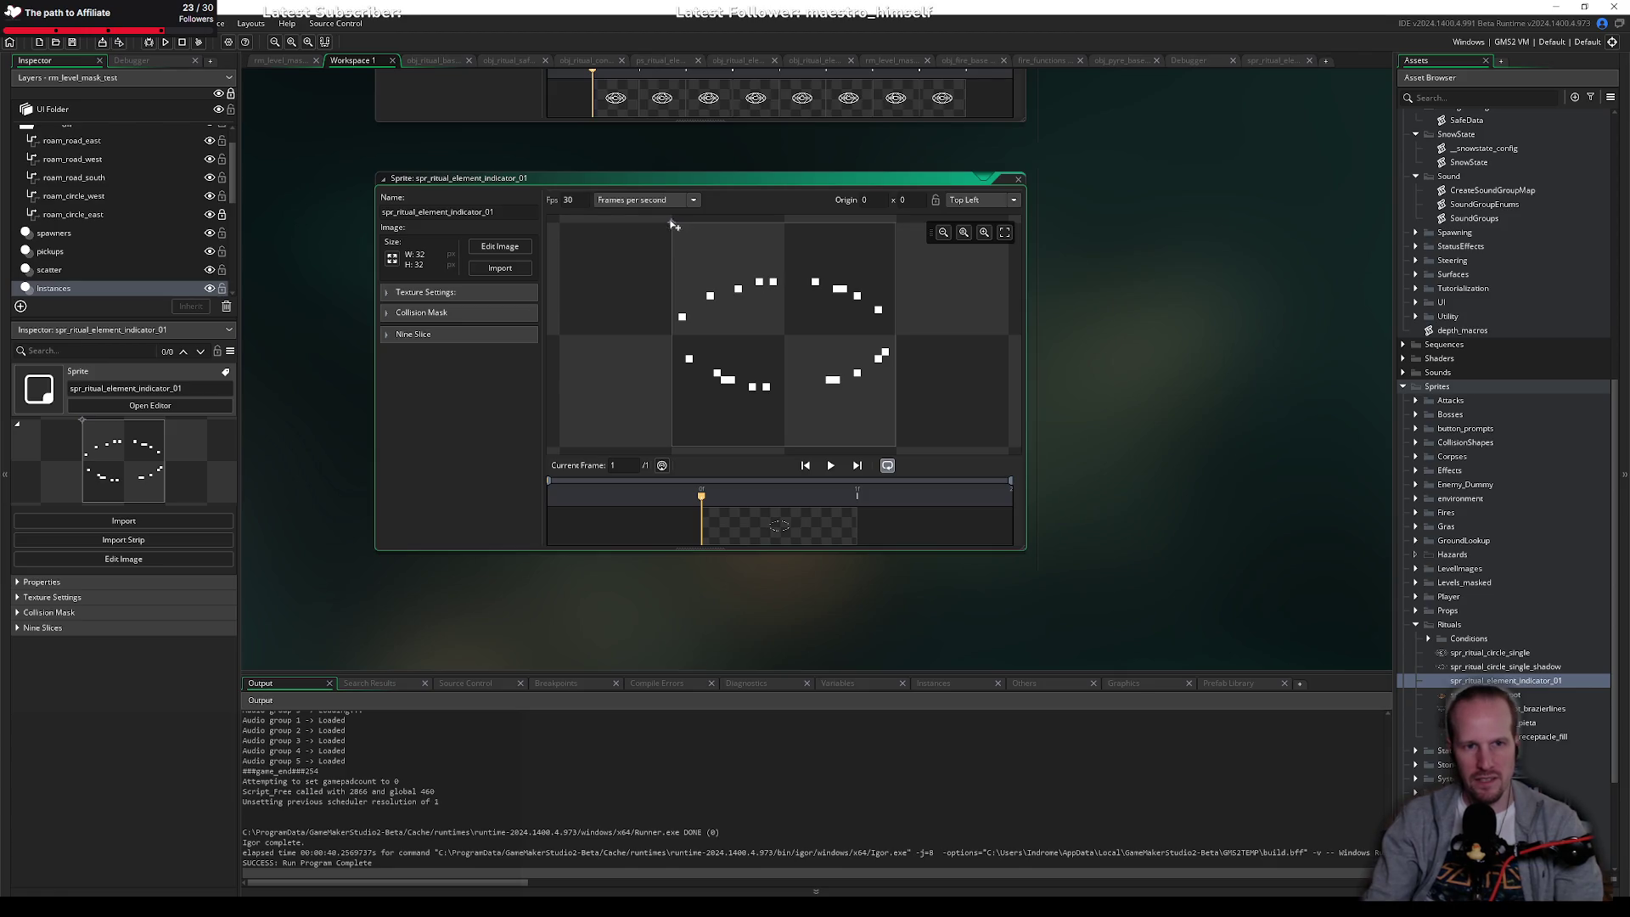
{"action": "left_click", "coordinate": [782, 337]}
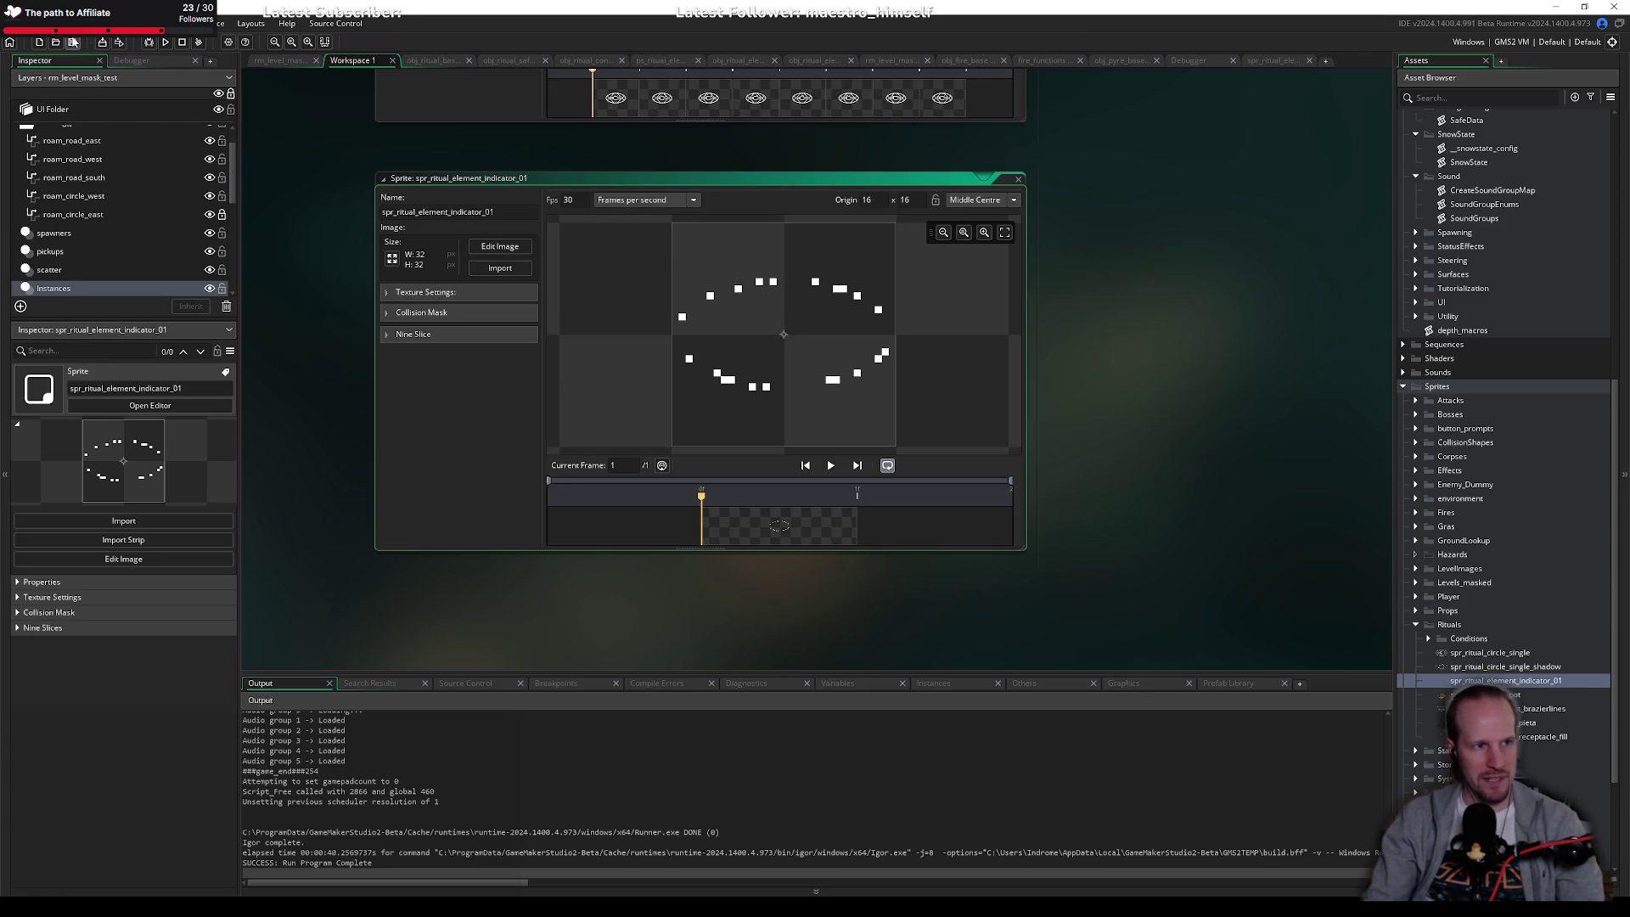
{"action": "key", "text": "F6"}
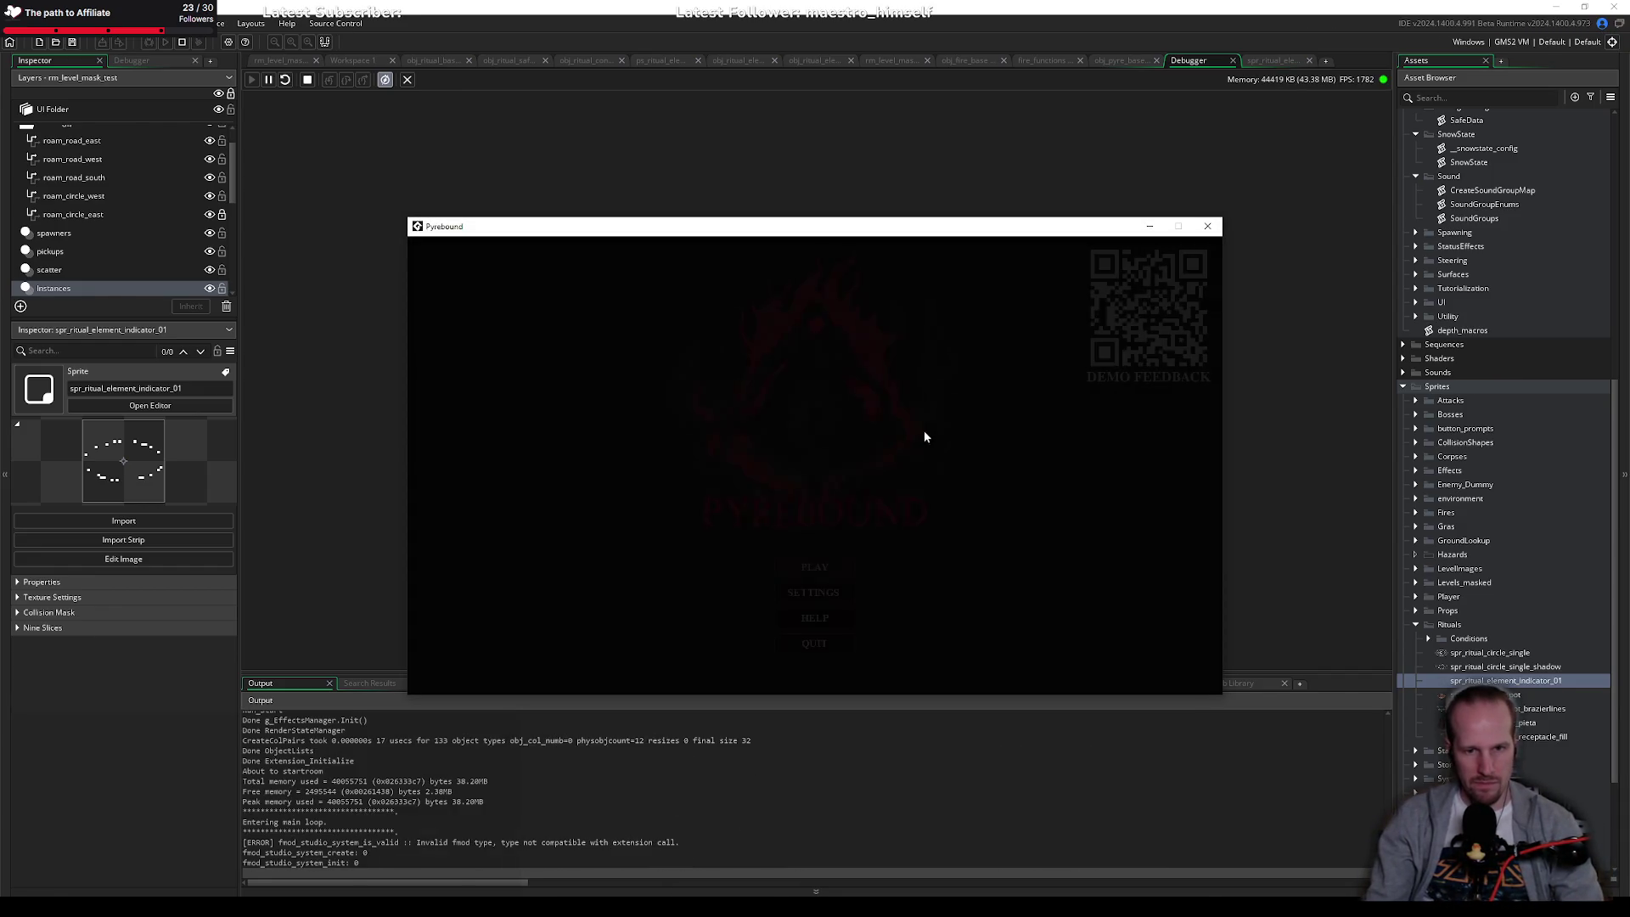
Step: Start playing from the title screen and activate the ritual at the altar
{"action": "left_click", "coordinate": [837, 564]}
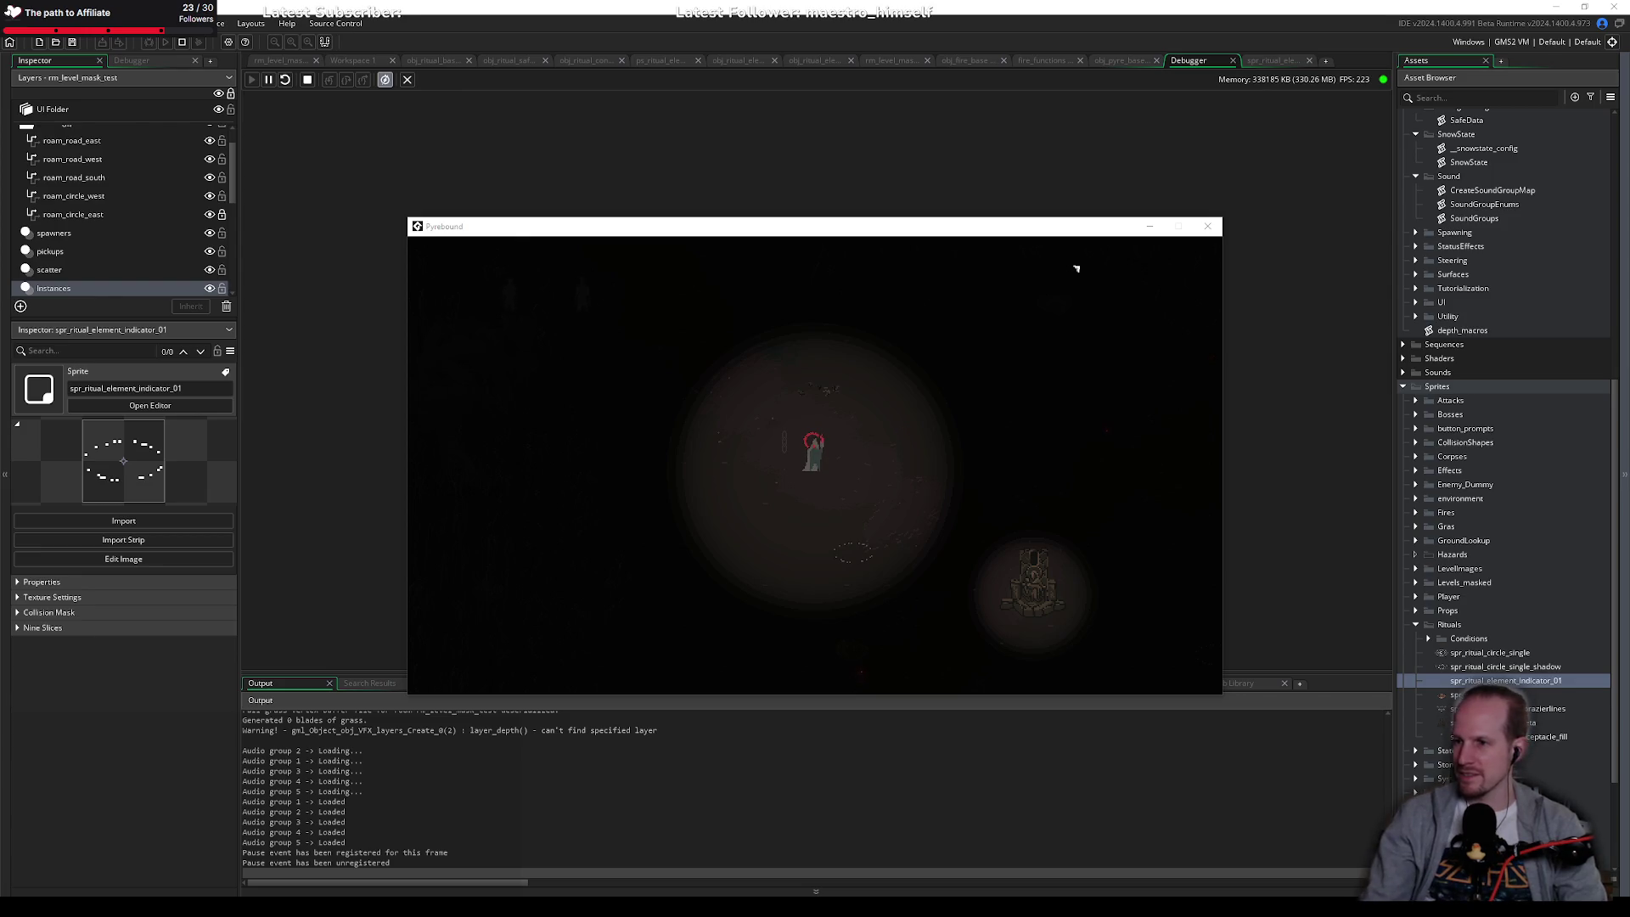
{"action": "left_click", "coordinate": [833, 451]}
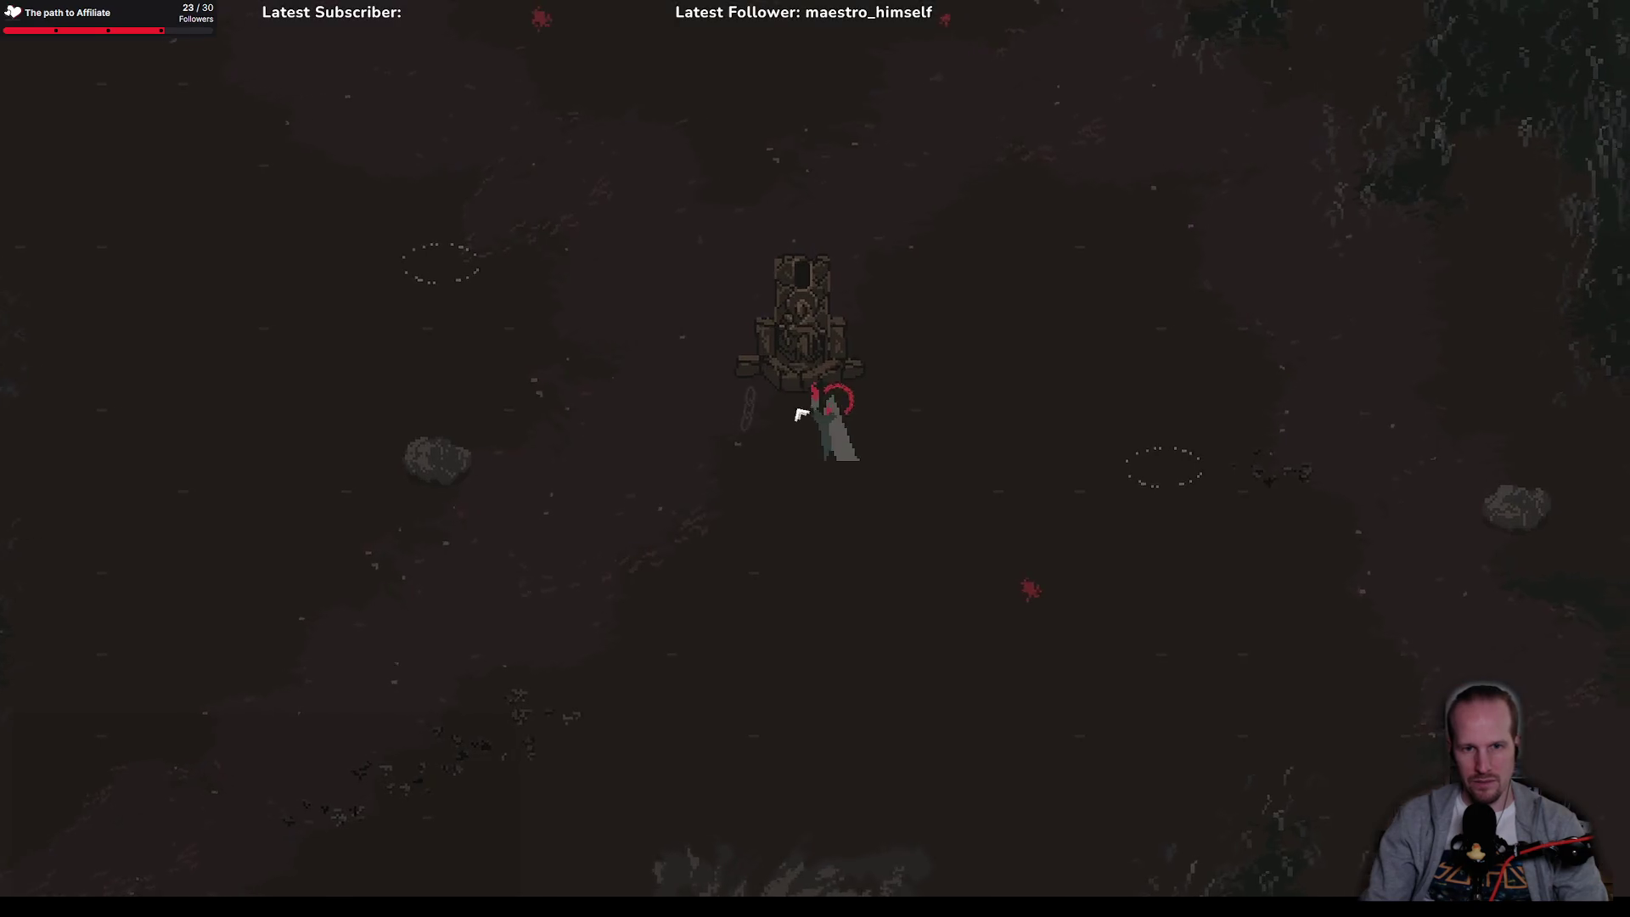
{"action": "key", "text": "e"}
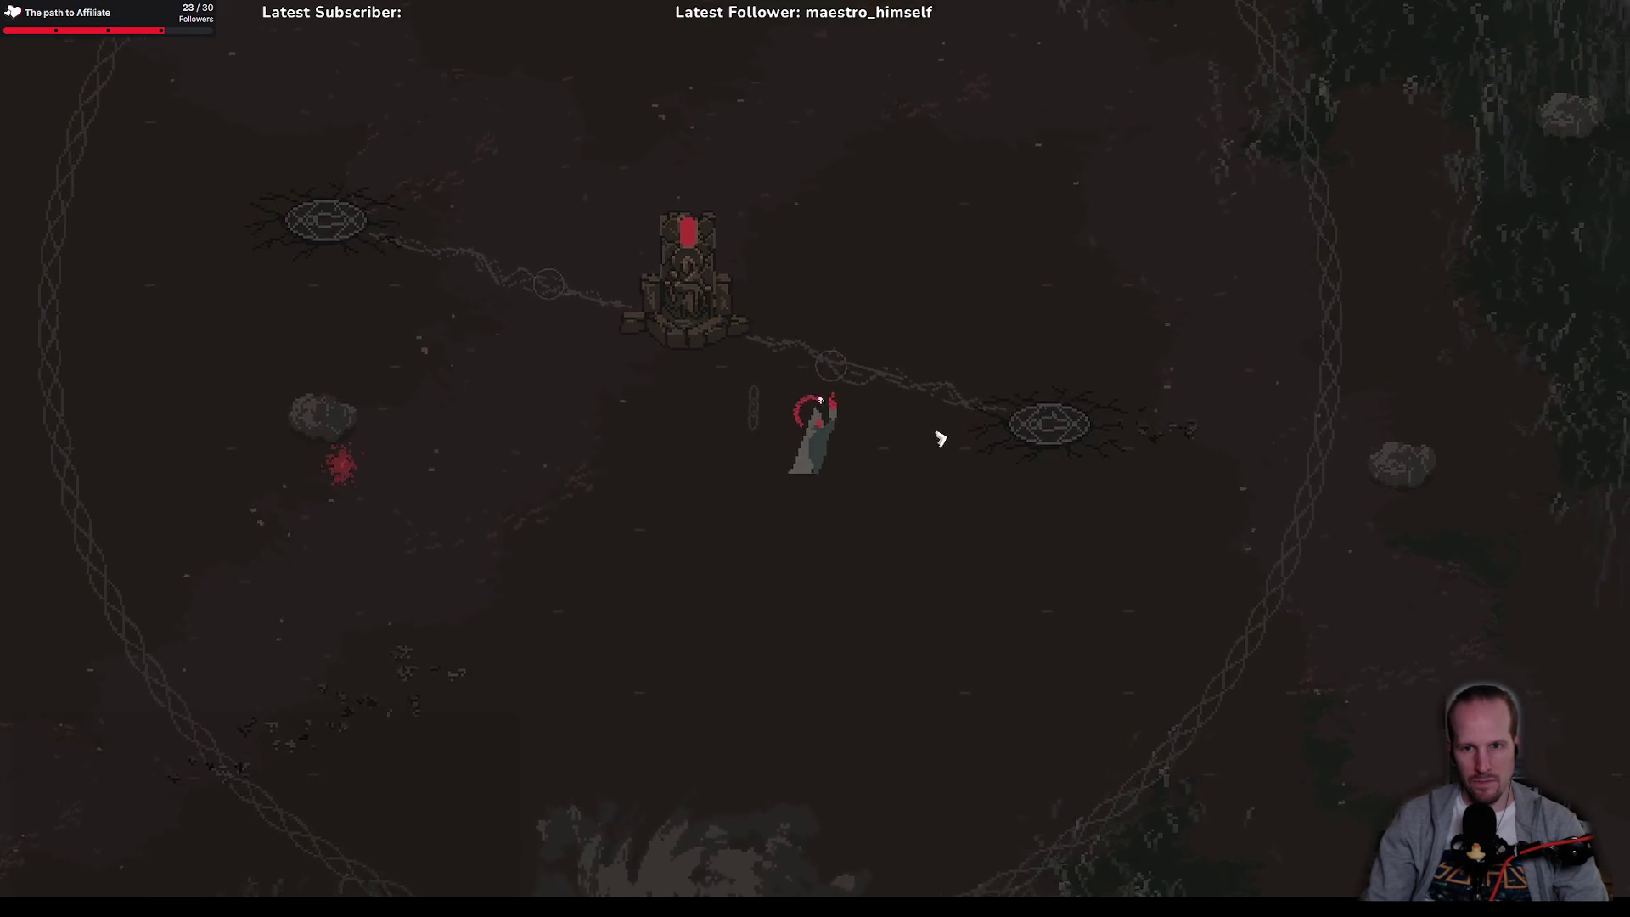
Step: Light the right rune circle, then the left grey rune circle by picking an option
{"action": "key", "text": "a"}
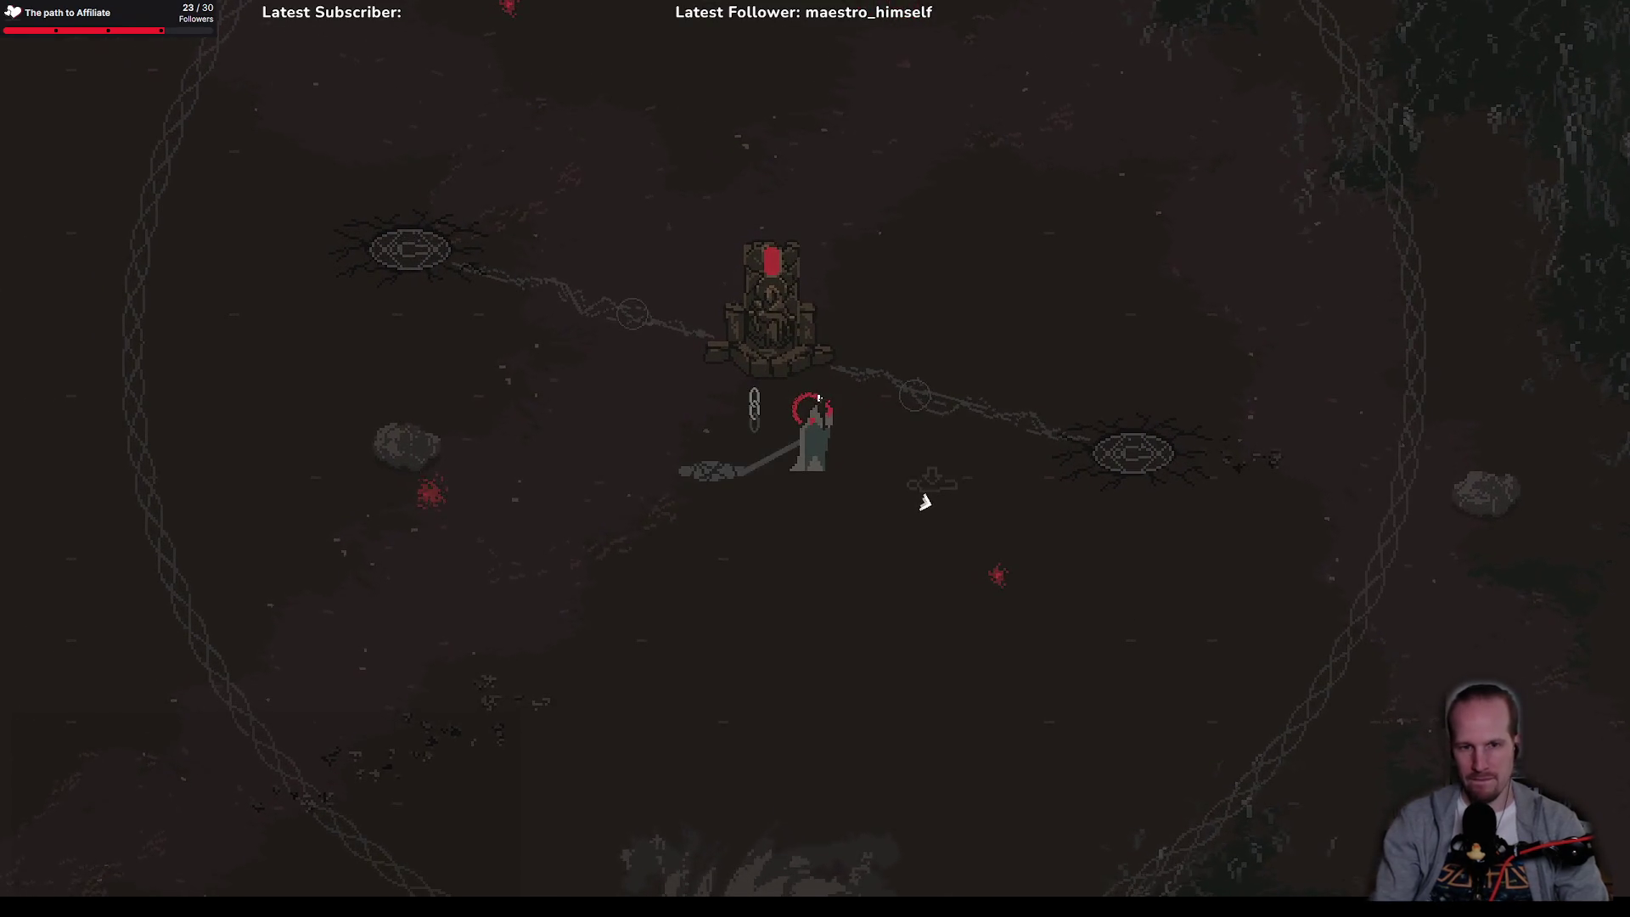
{"action": "key", "text": "d"}
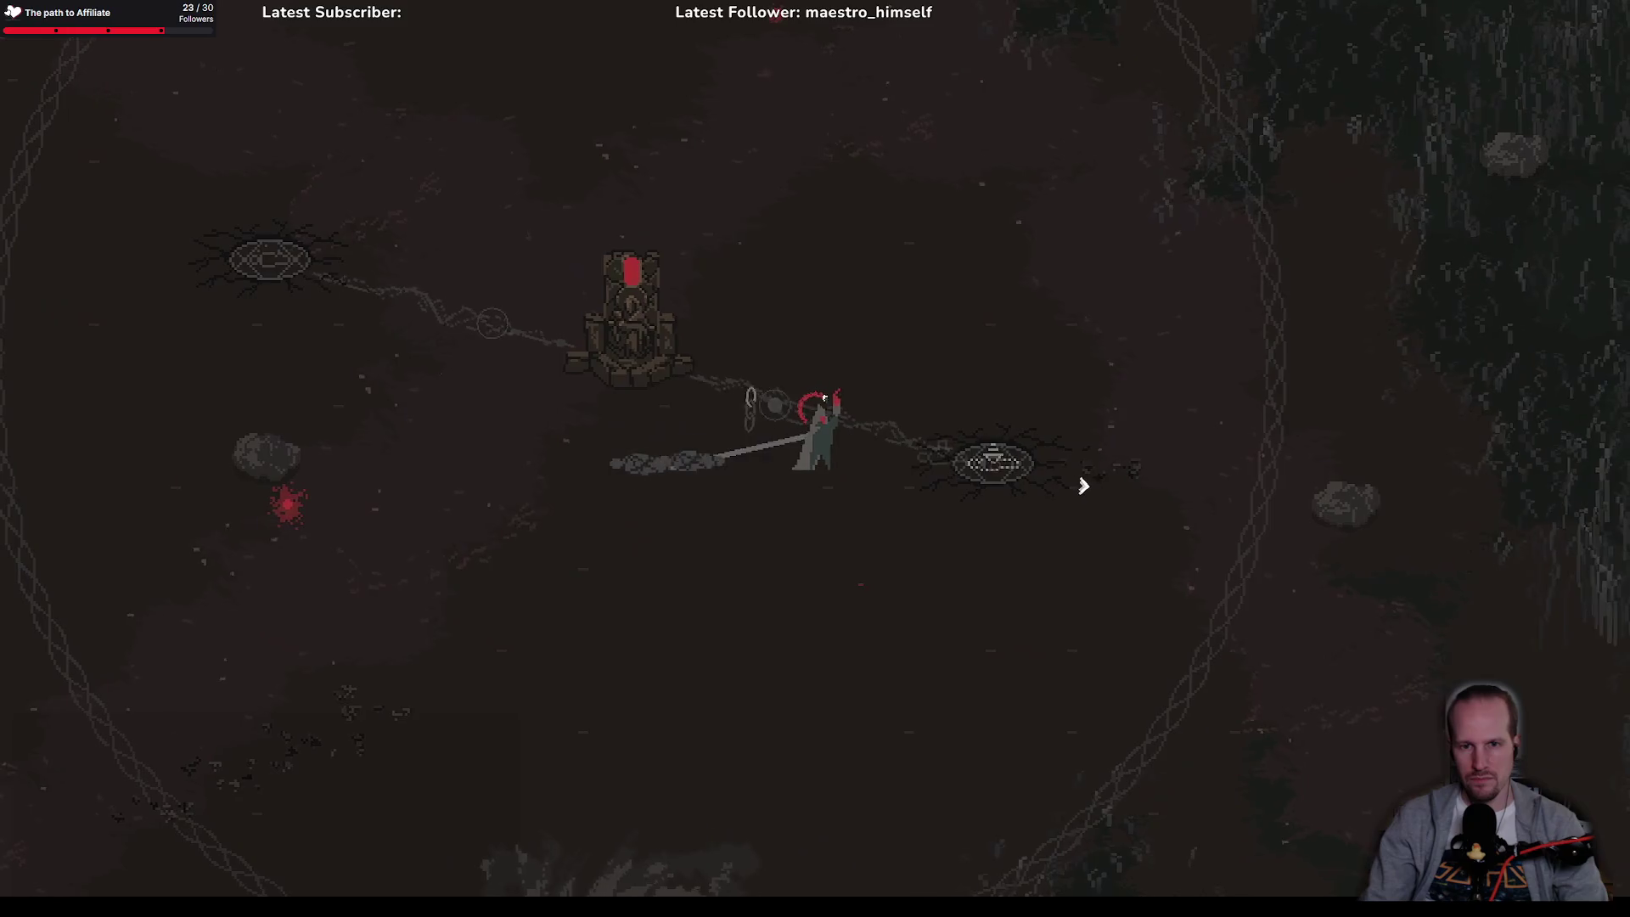
{"action": "key", "text": "d"}
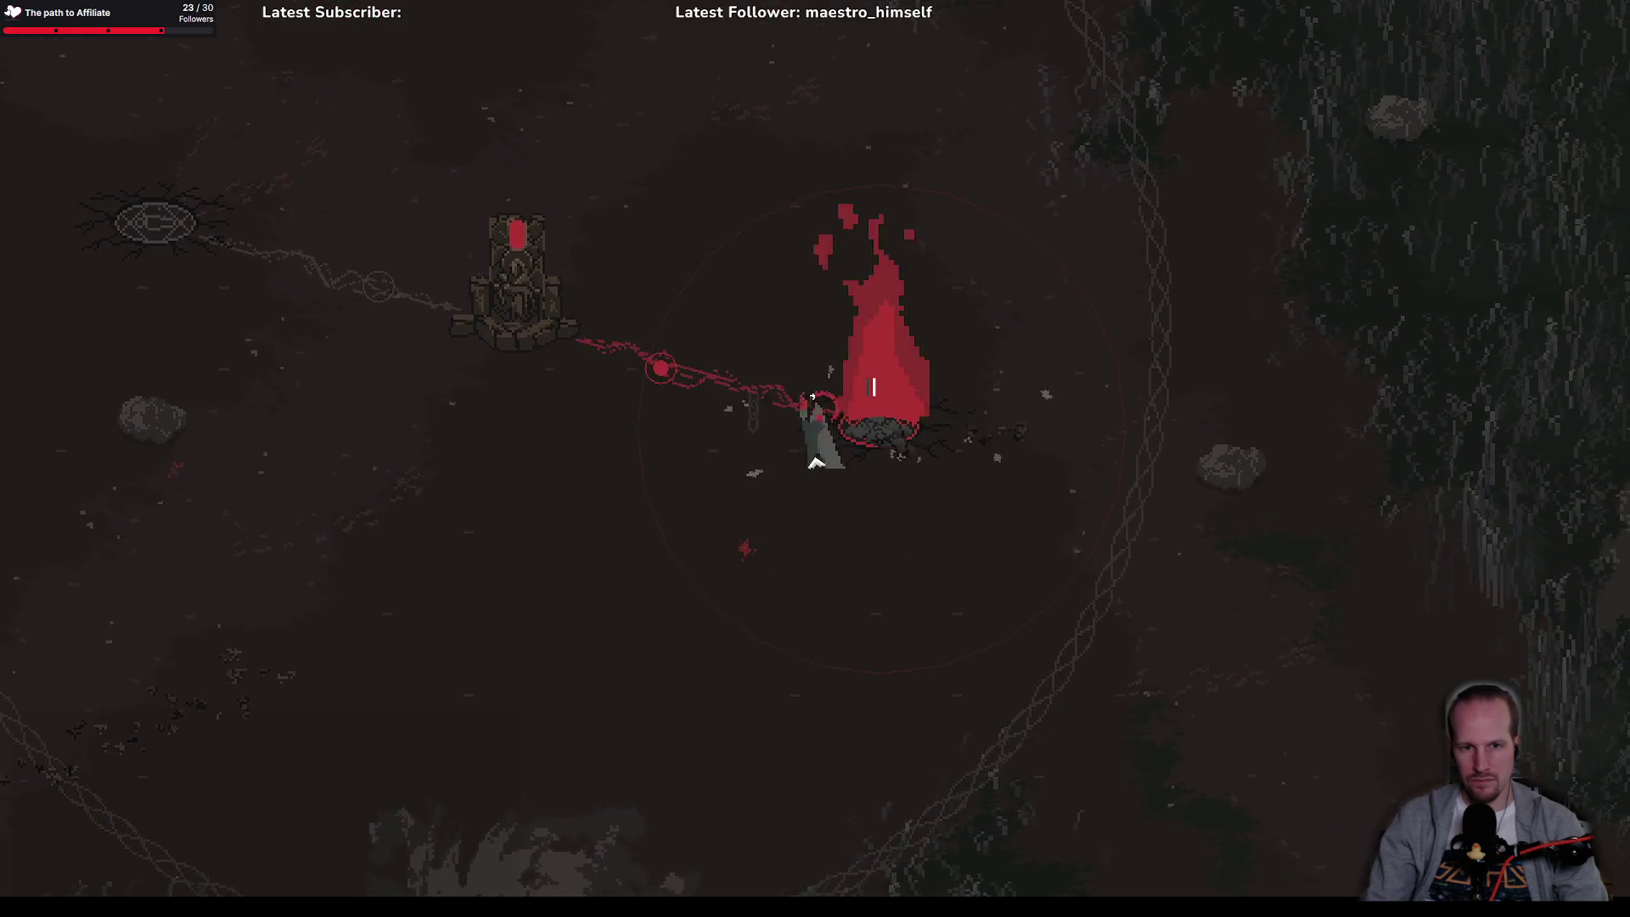
{"action": "key", "text": "a"}
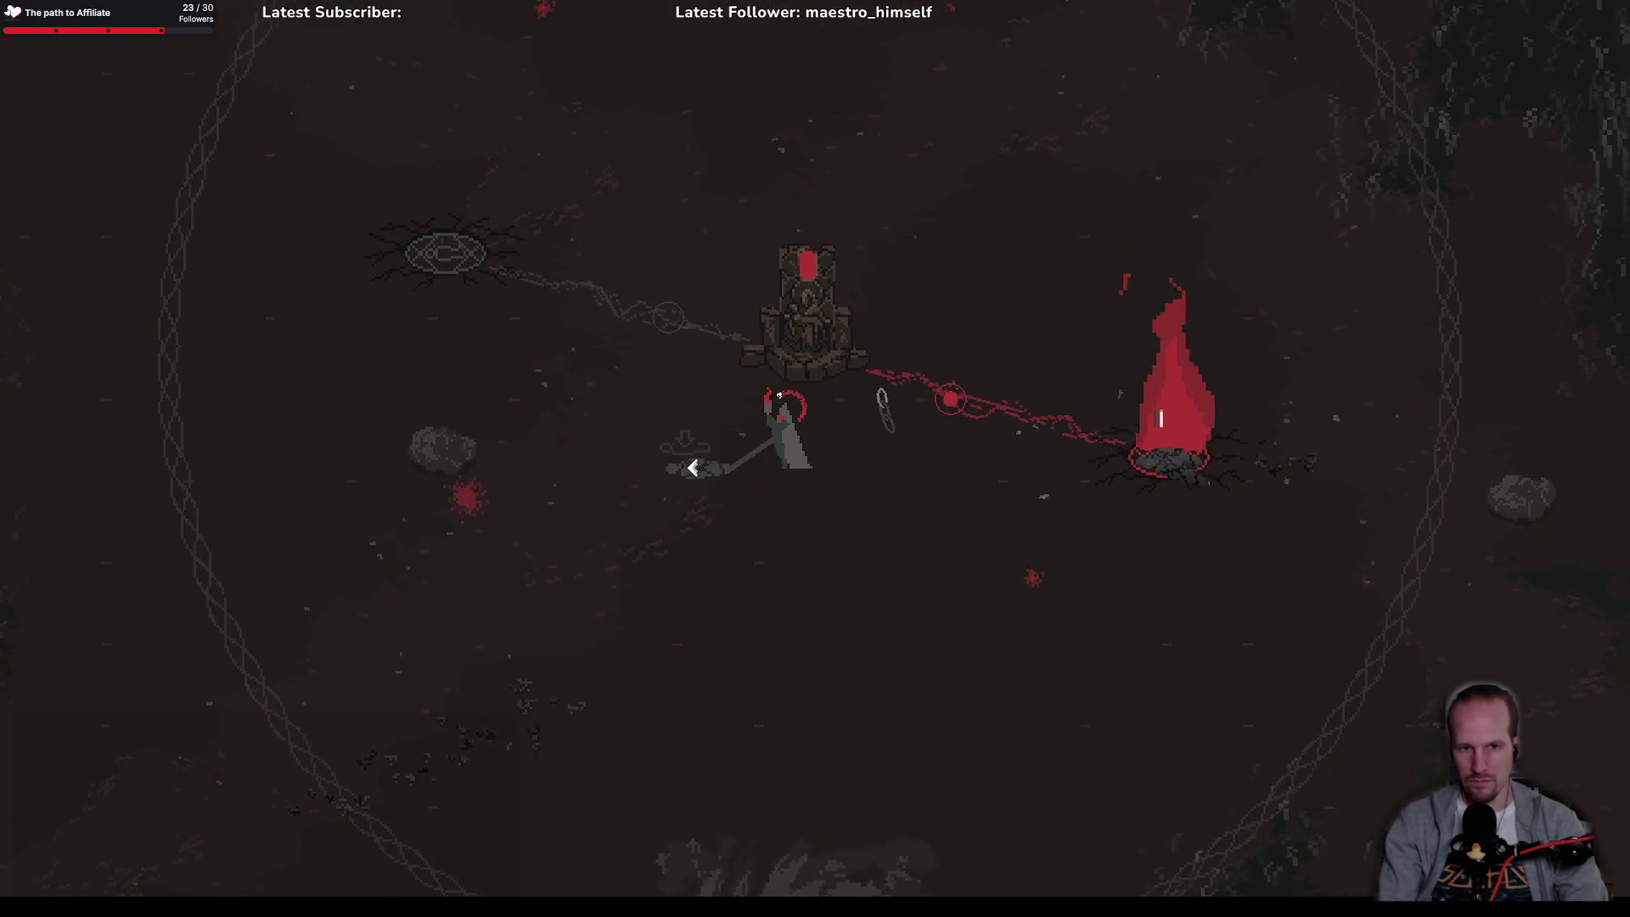
{"action": "key", "text": "a"}
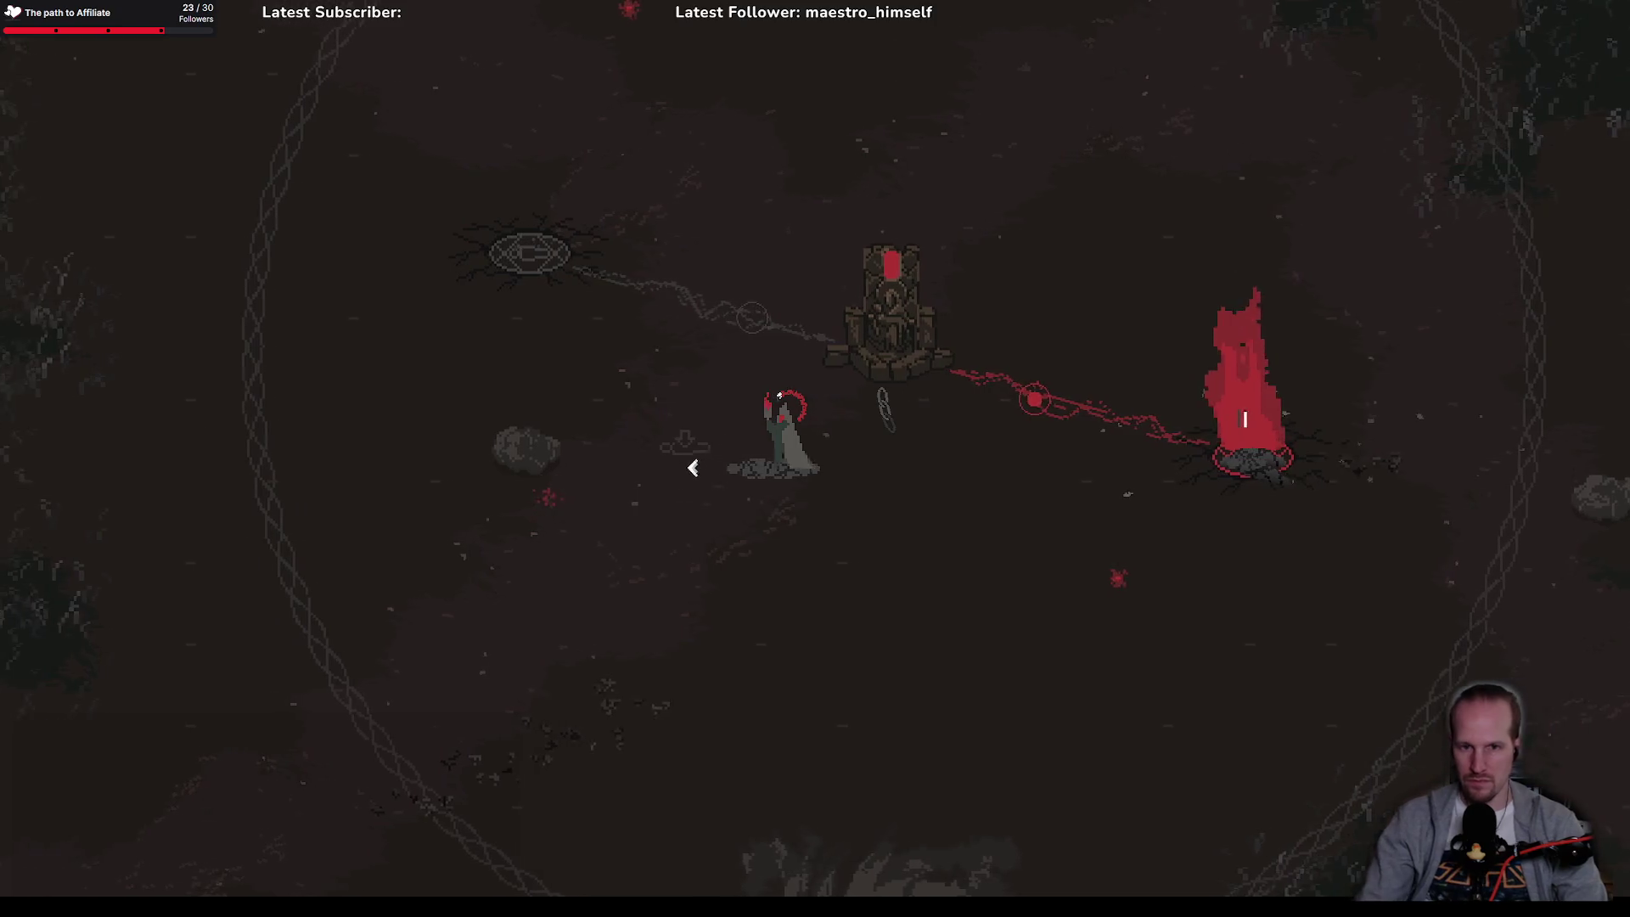
{"action": "key", "text": "w"}
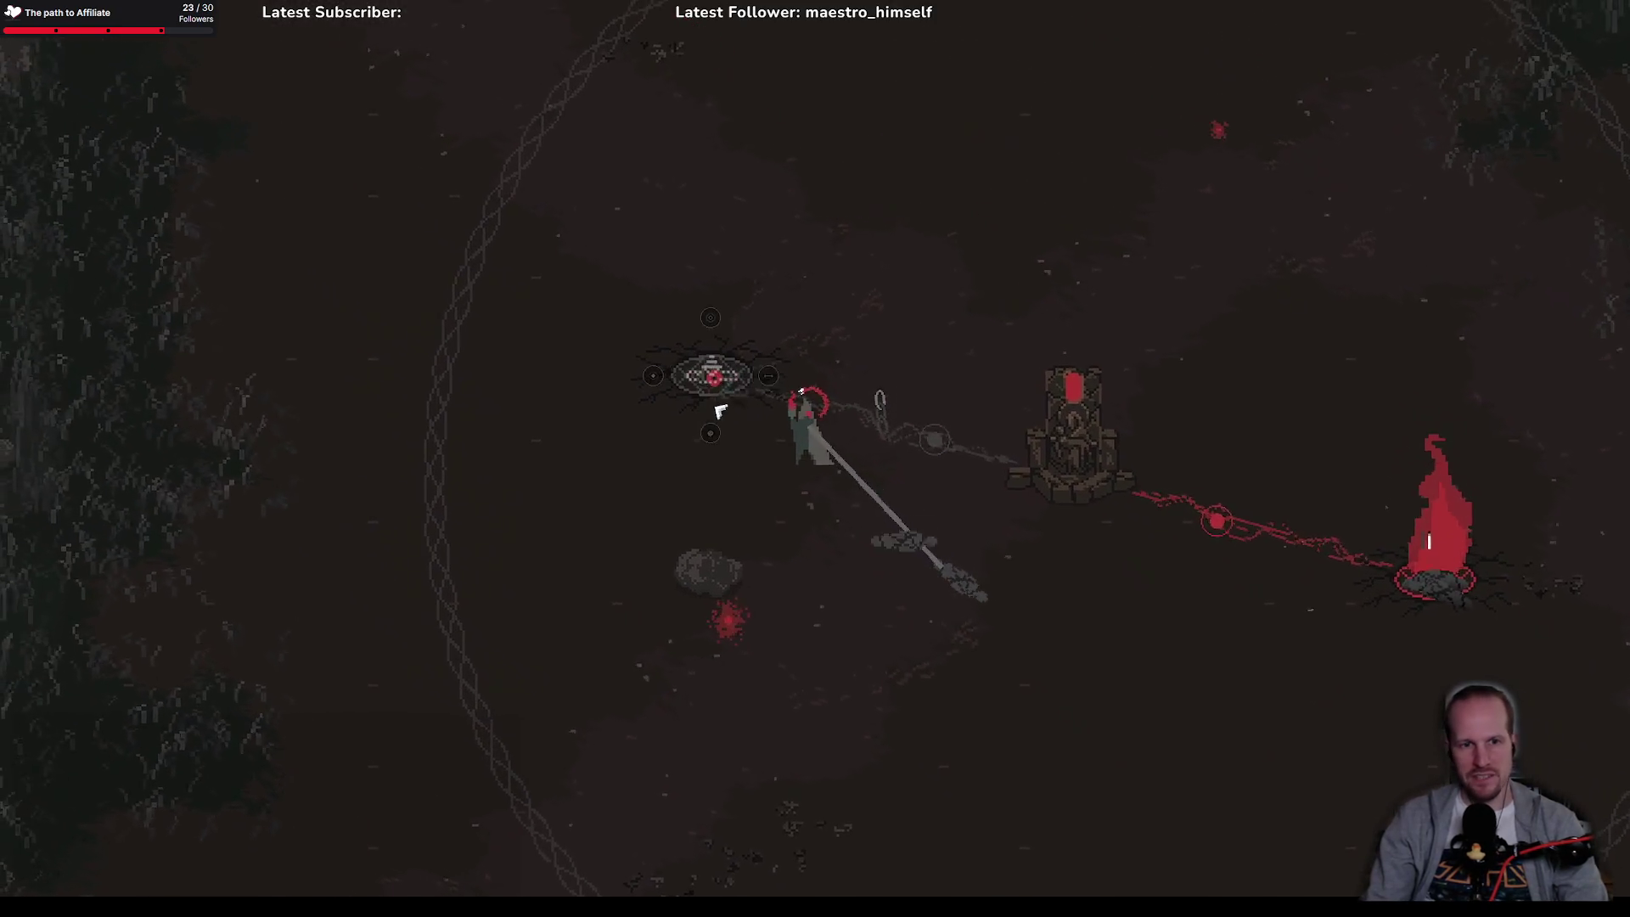
{"action": "key", "text": "a"}
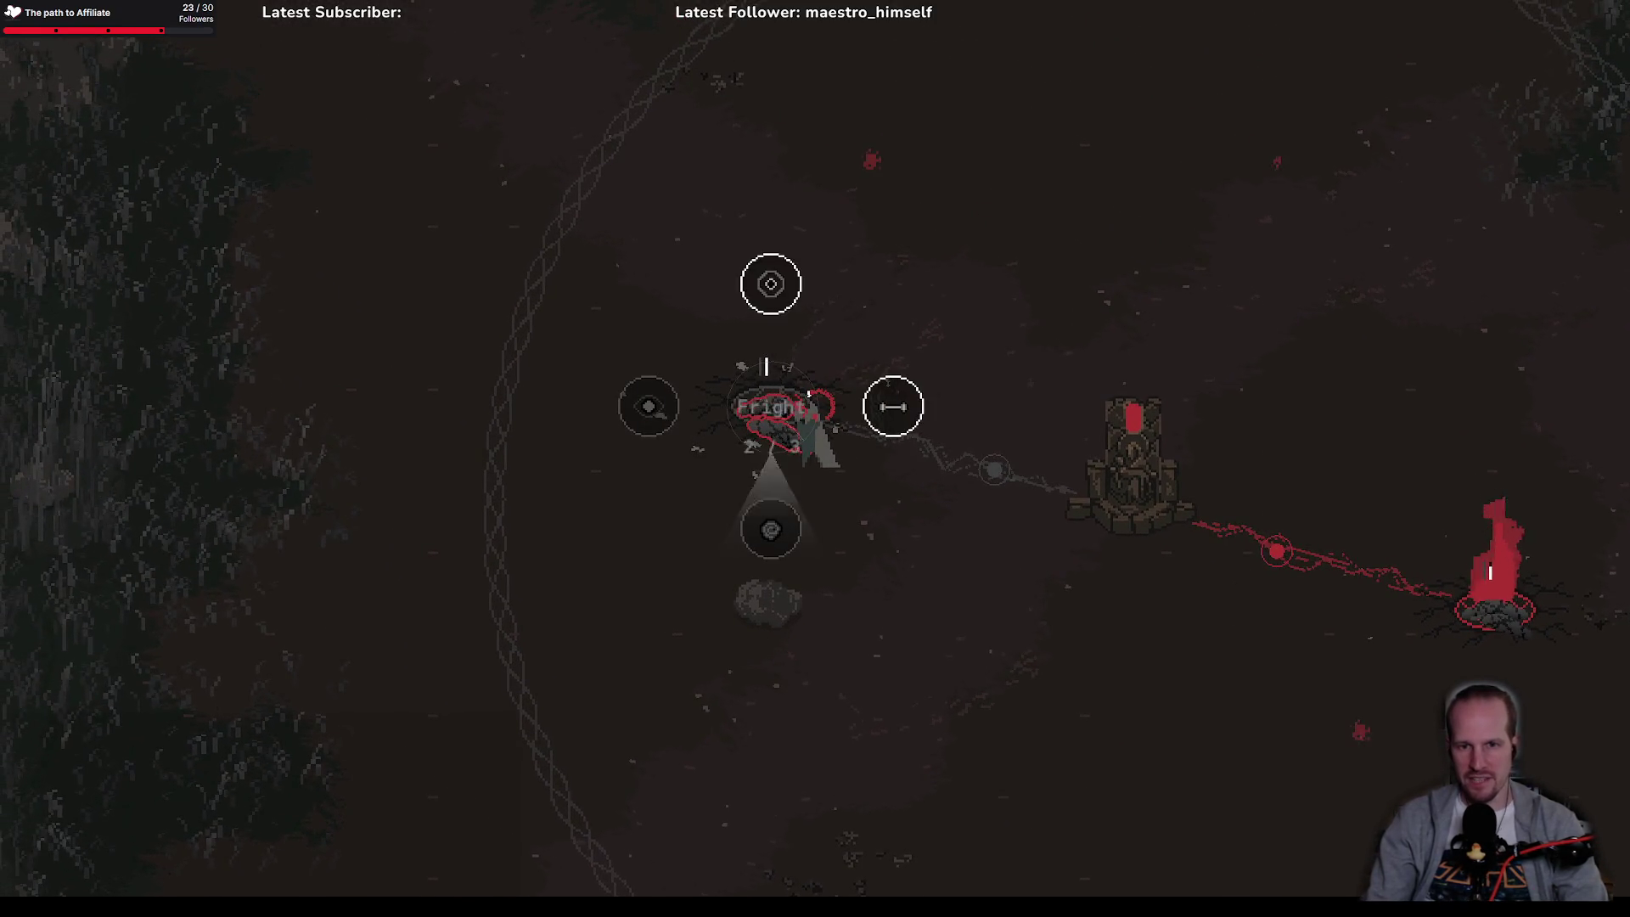
{"action": "left_click", "coordinate": [809, 393]}
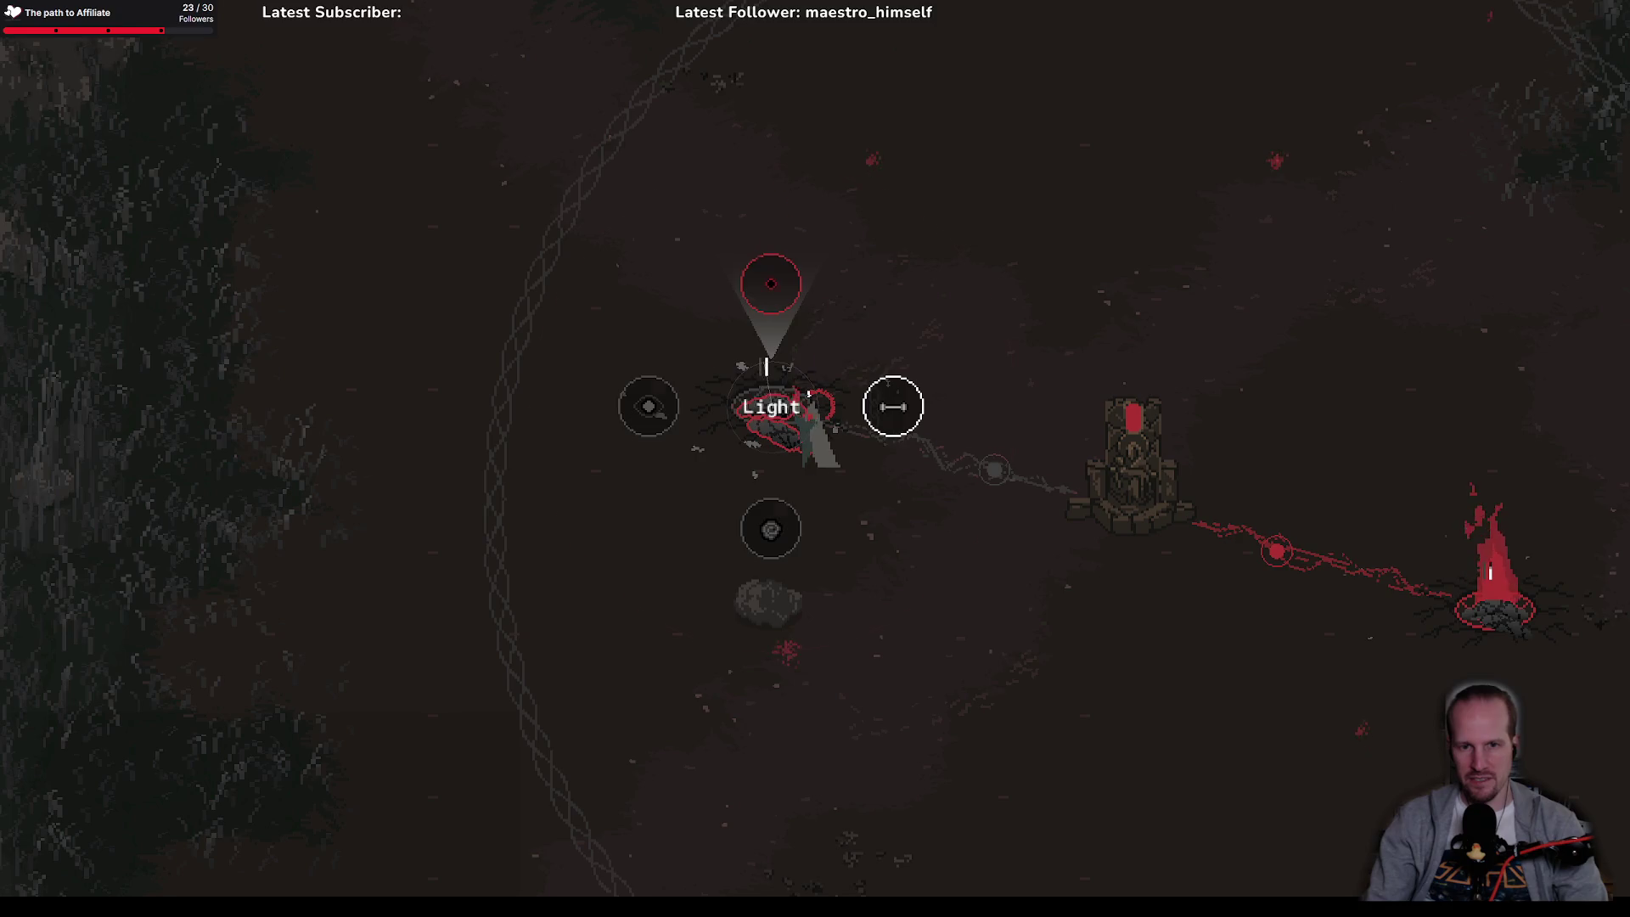
{"action": "key", "text": "d"}
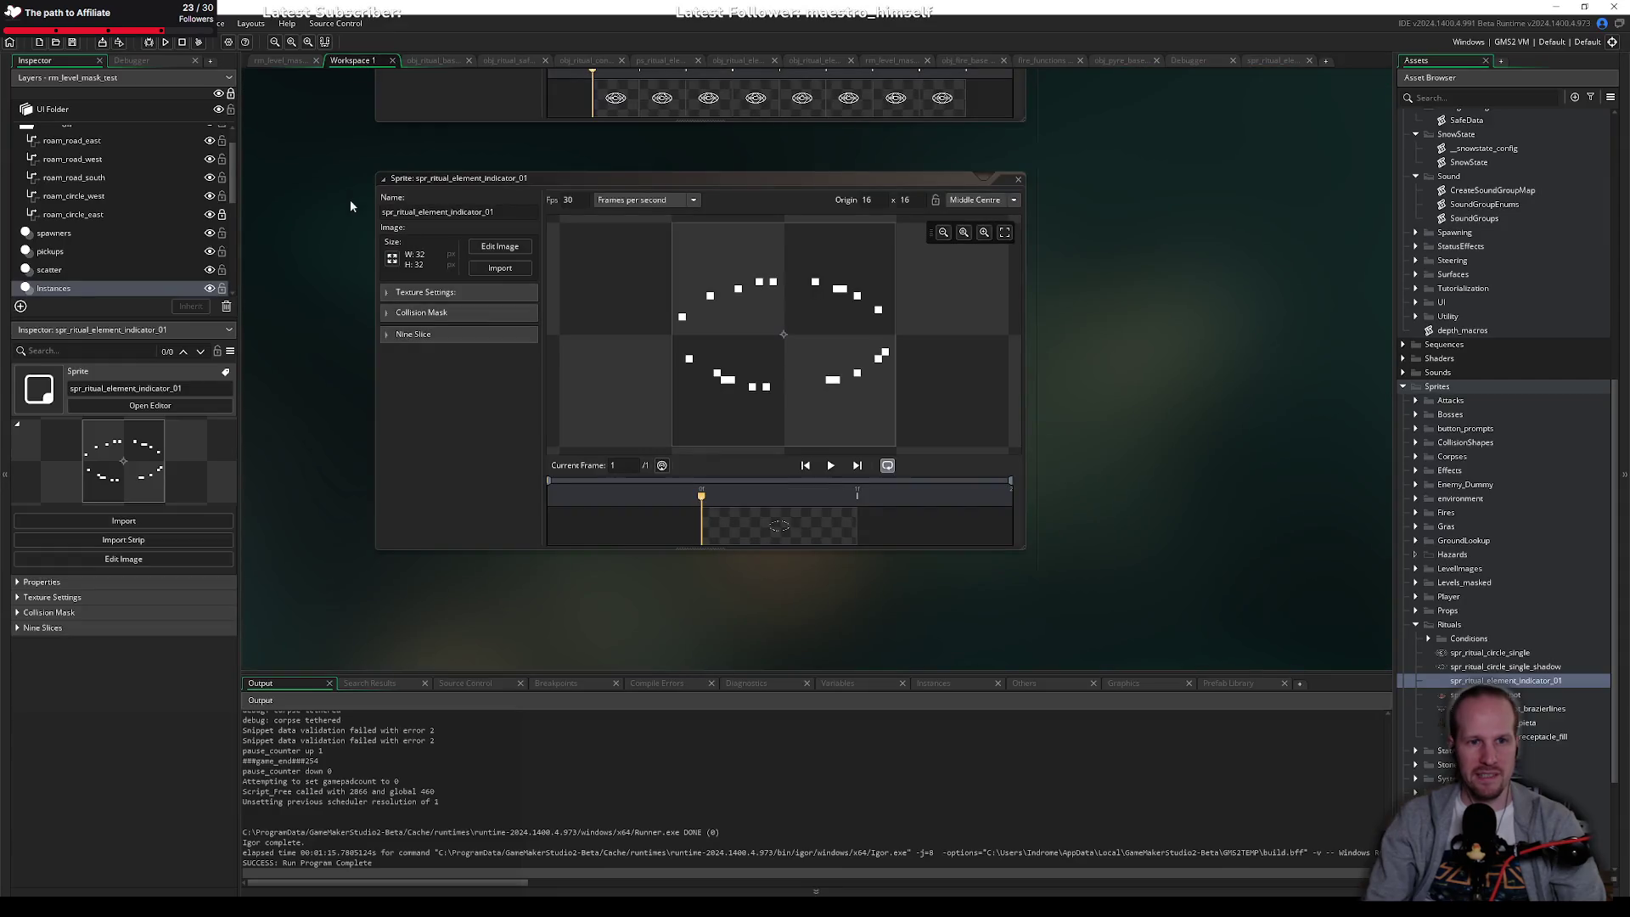
Step: Pan the workspace and show obj_ritual_connections' code with its Step event
{"action": "left_click_drag", "start_coordinate": [1071, 212], "coordinate": [1088, 390]}
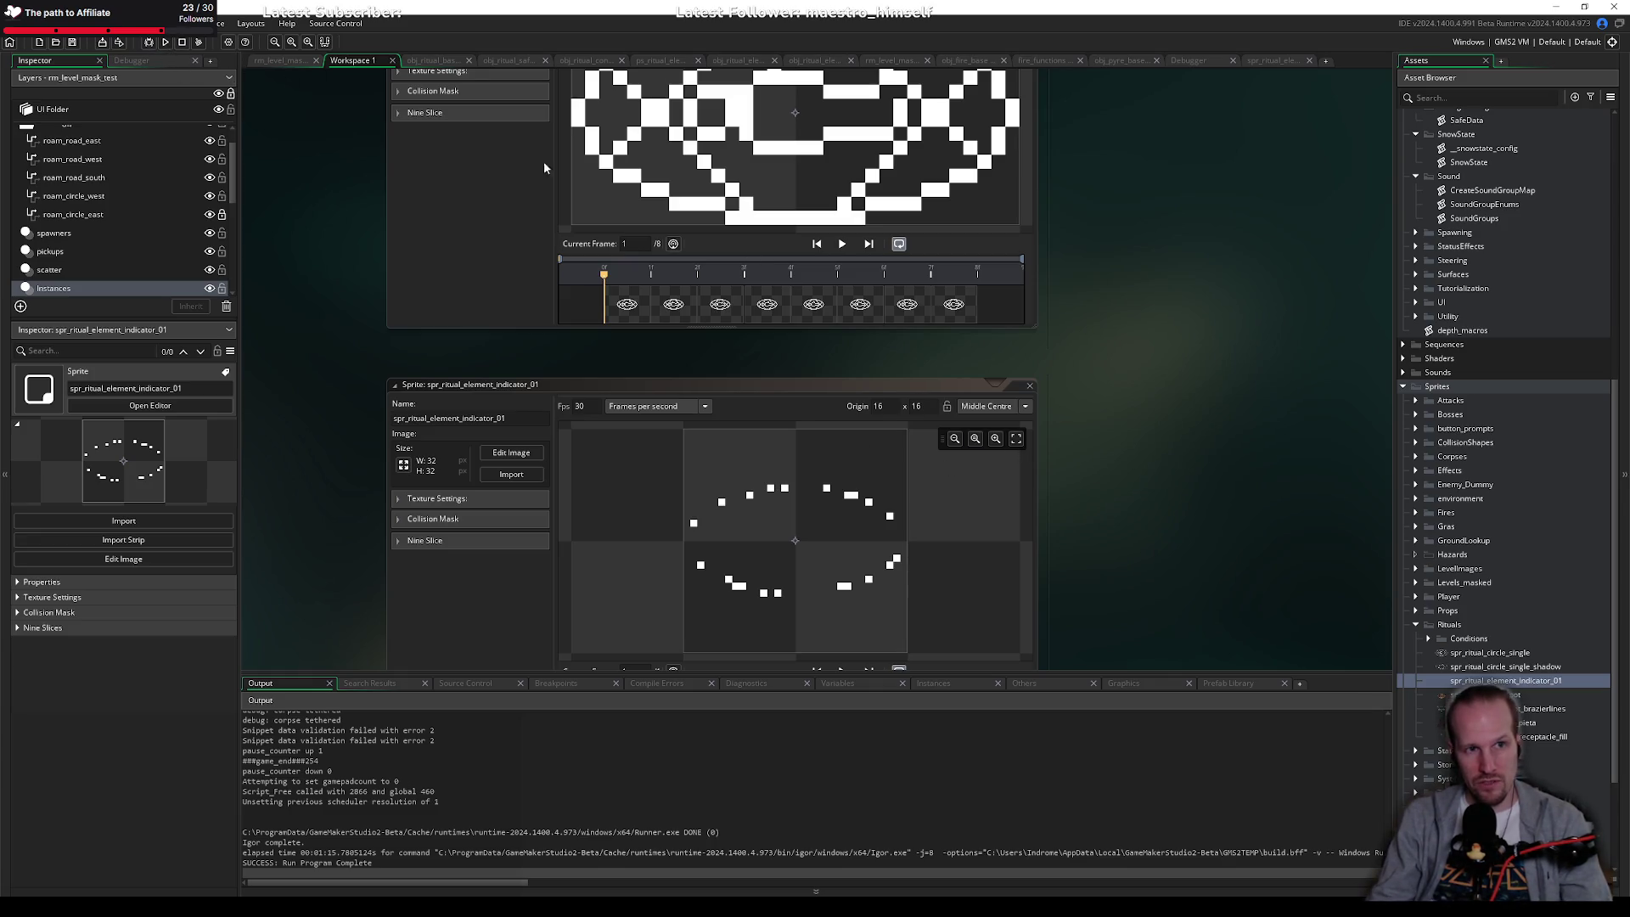
{"action": "left_click", "coordinate": [585, 61]}
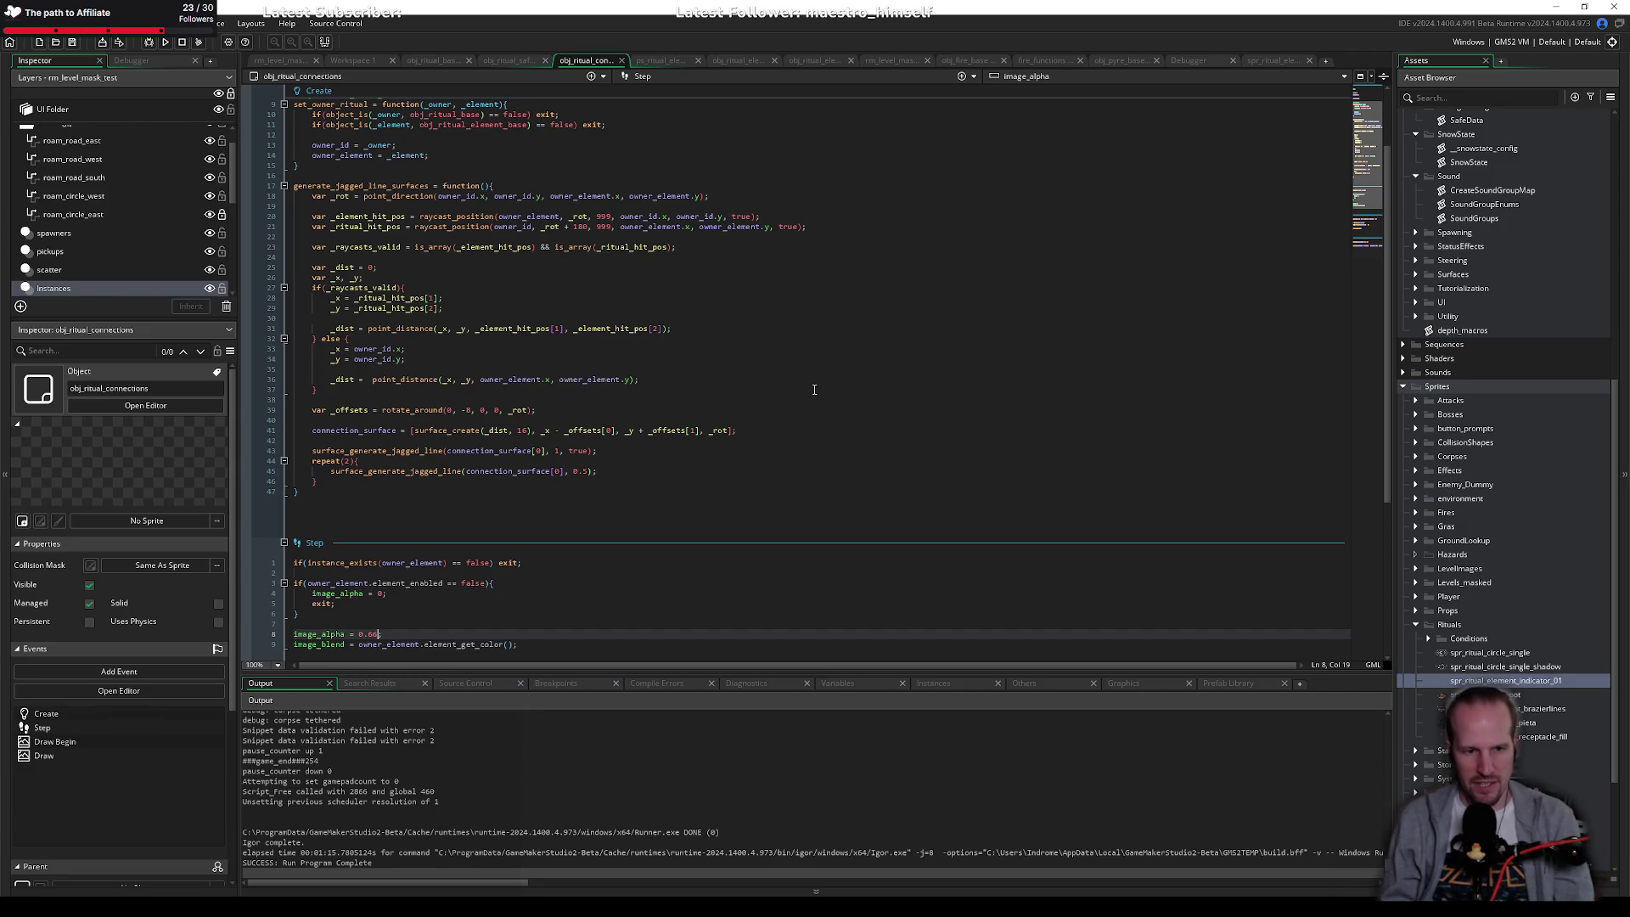
Step: Review the Create and Step event code around the image_alpha and image_blend lines
{"action": "left_click", "coordinate": [741, 399]}
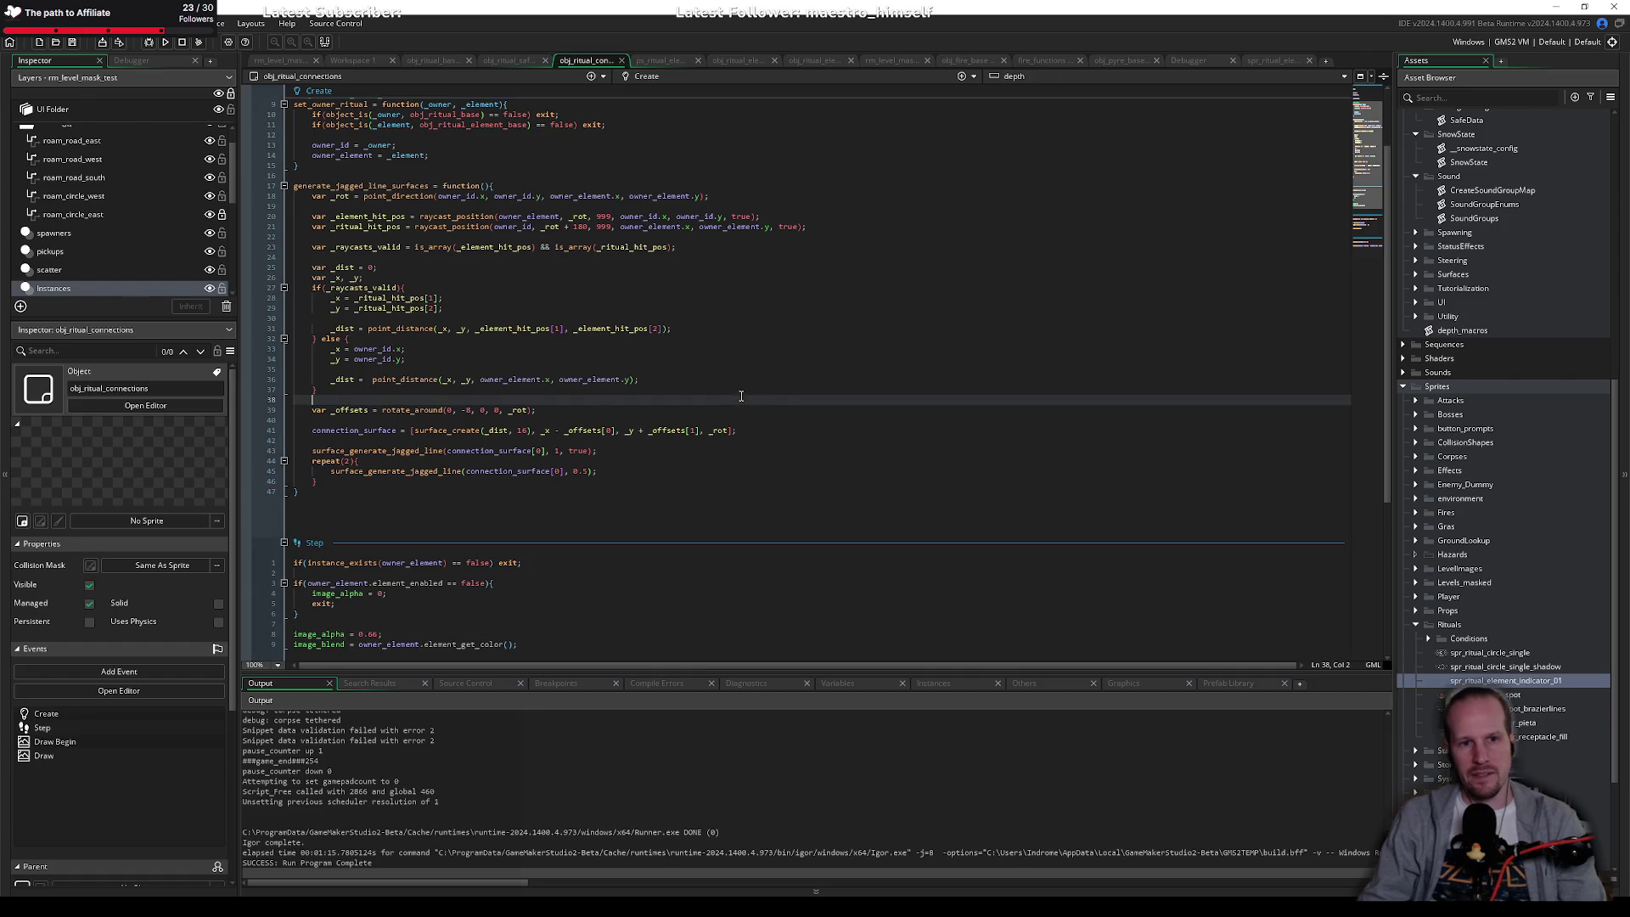
{"action": "left_click", "coordinate": [586, 388]}
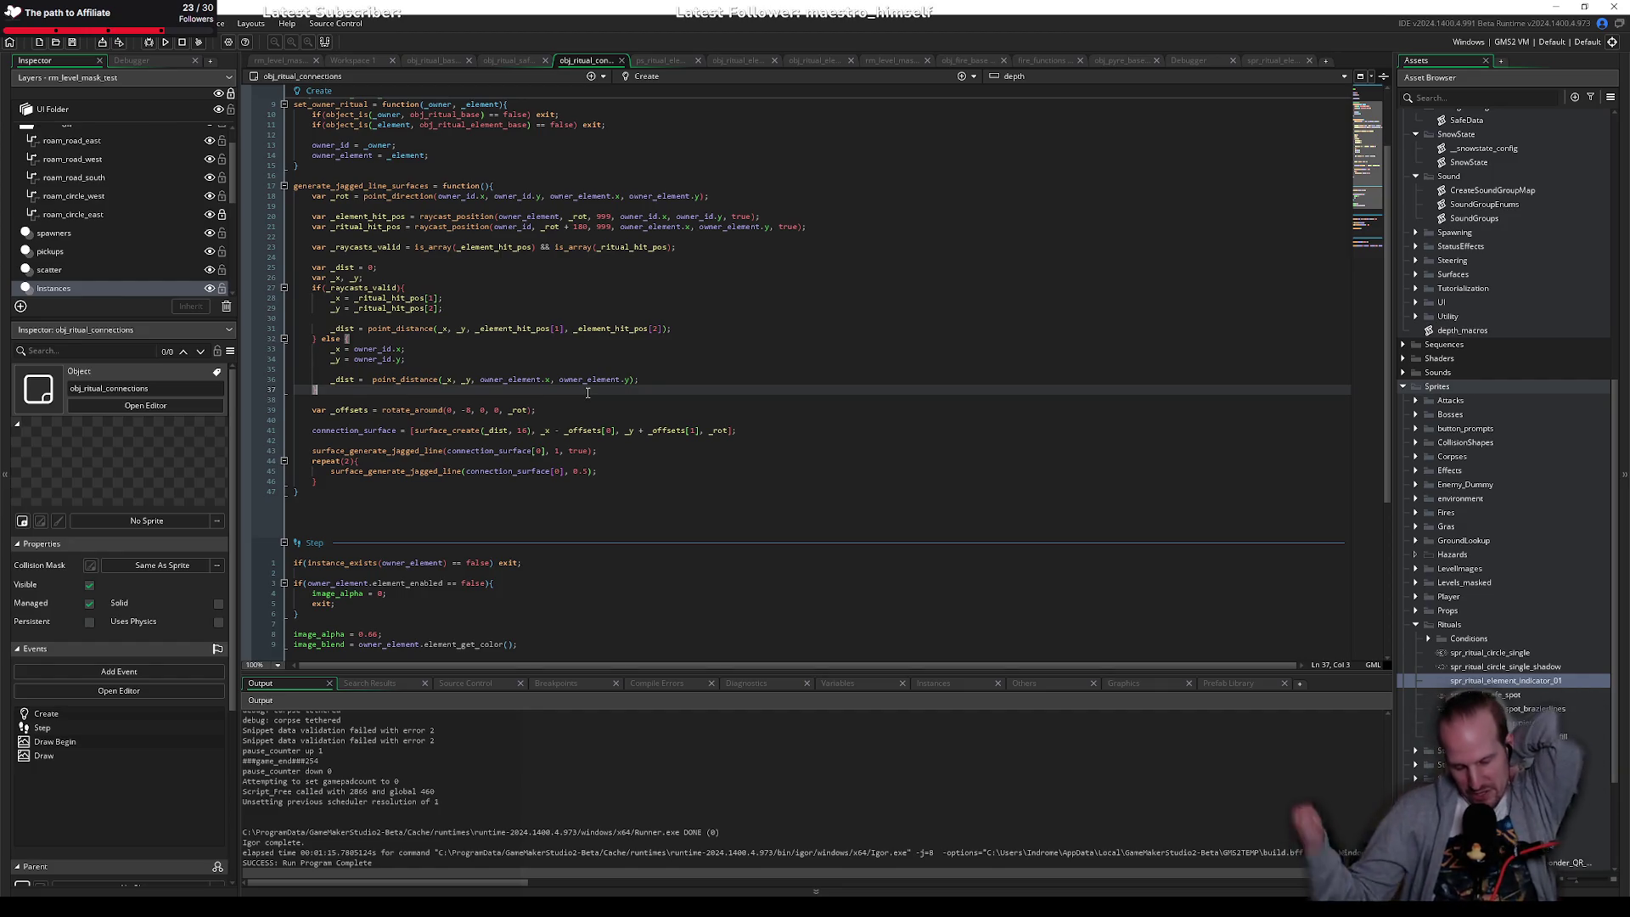
{"action": "left_click", "coordinate": [600, 407]}
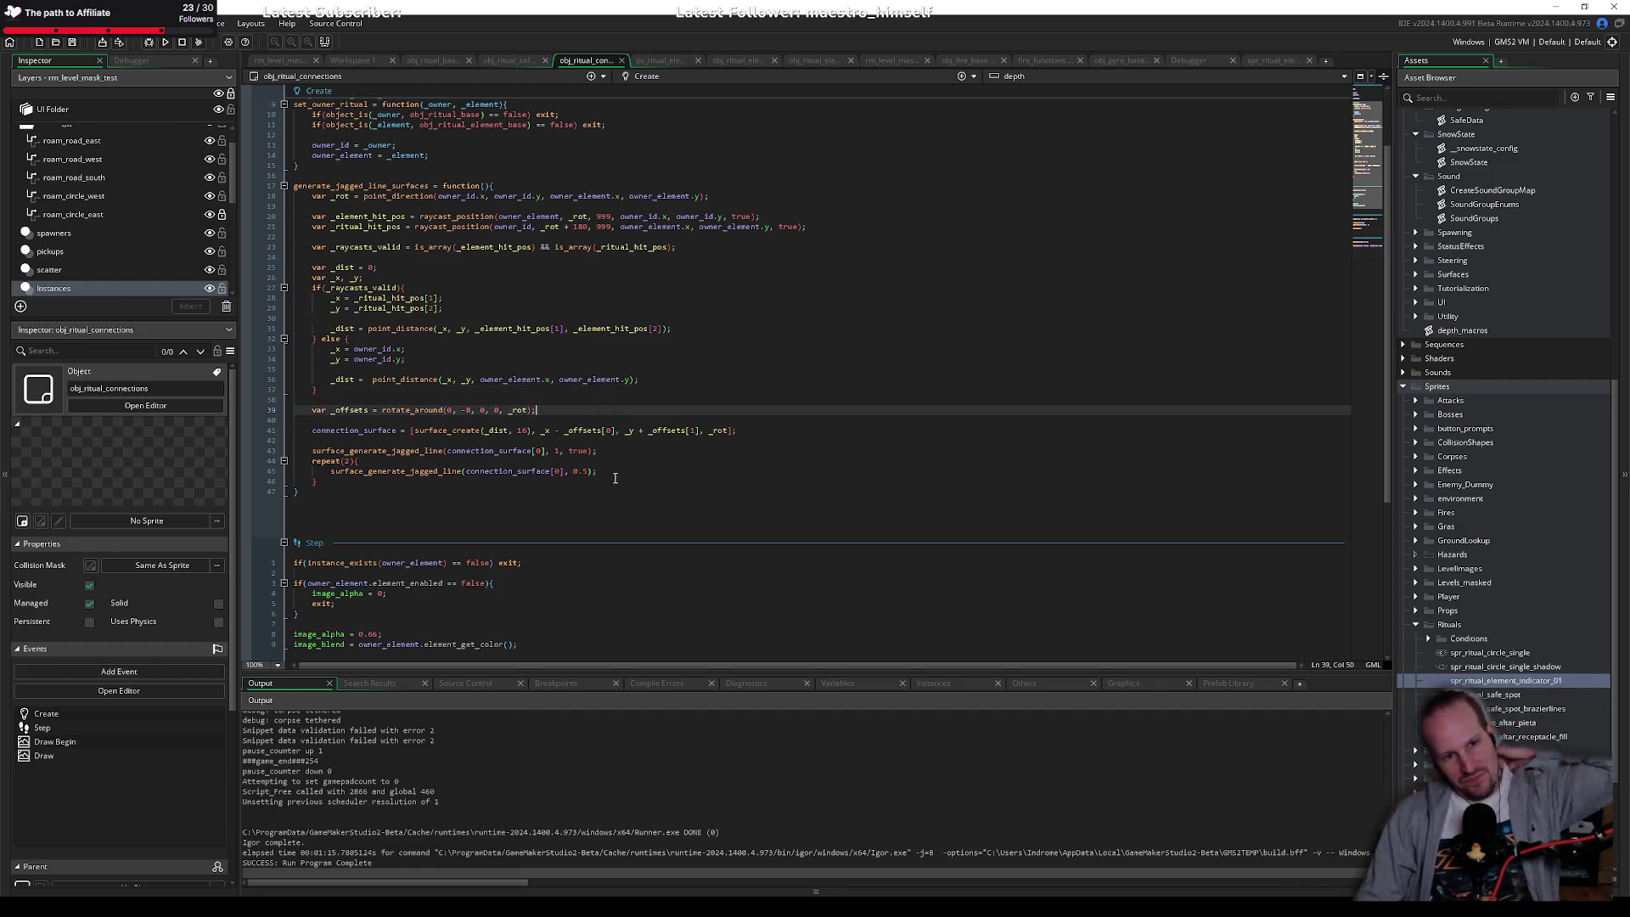
{"action": "scroll", "coordinate": [600, 407], "scroll_direction": "down", "scroll_amount": 8}
{"action": "left_click", "coordinate": [485, 338]}
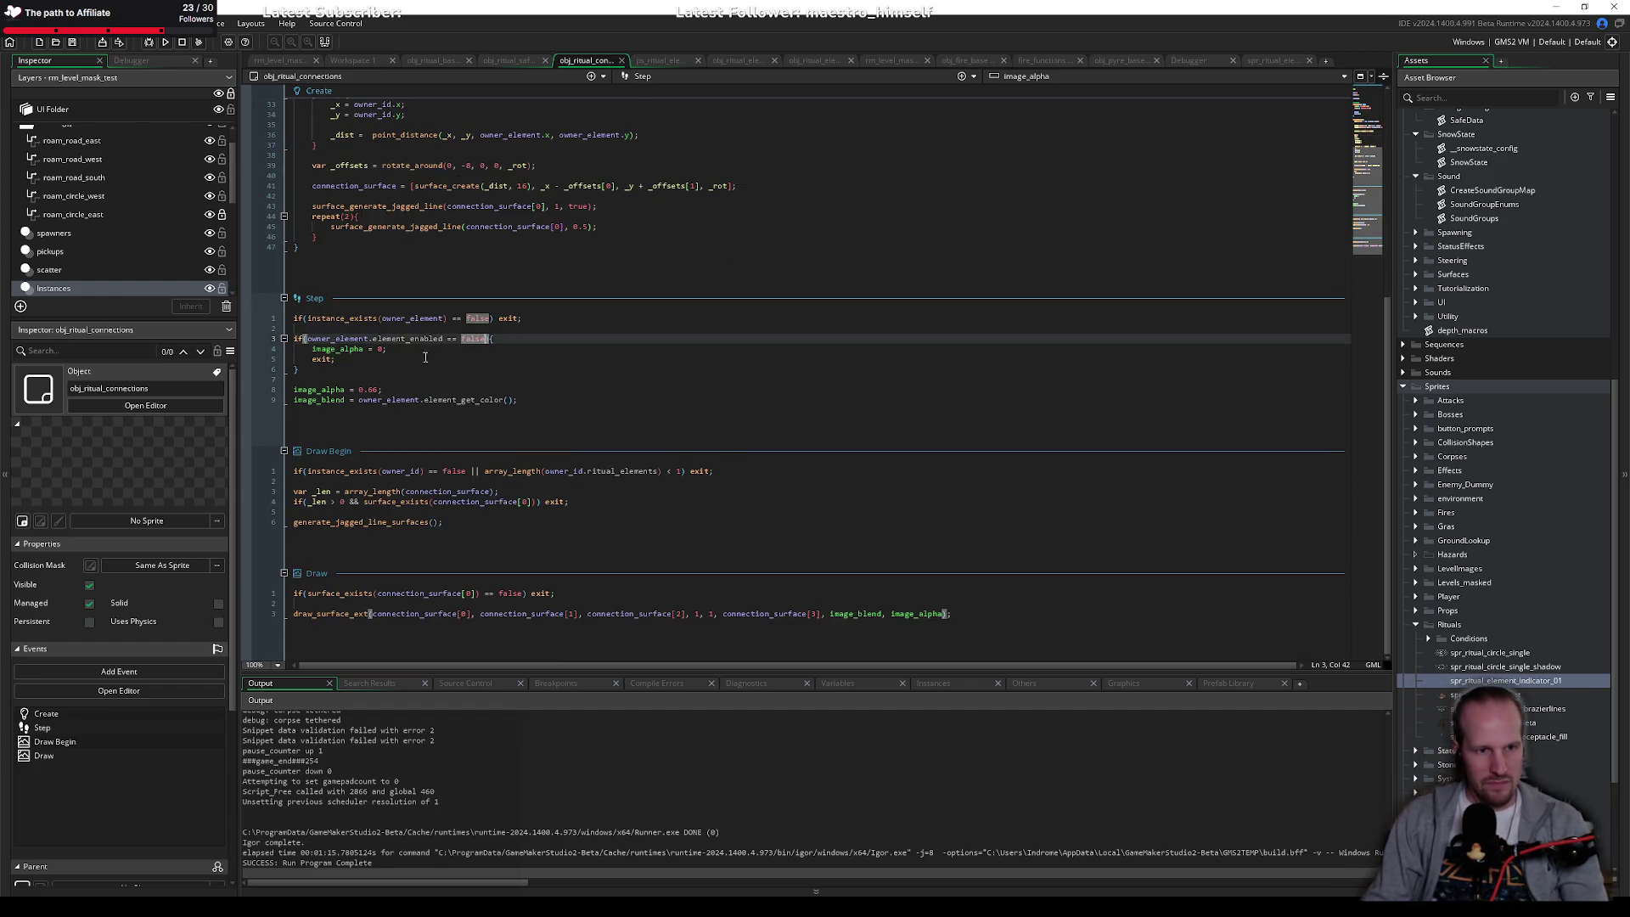
{"action": "key", "text": "Down"}
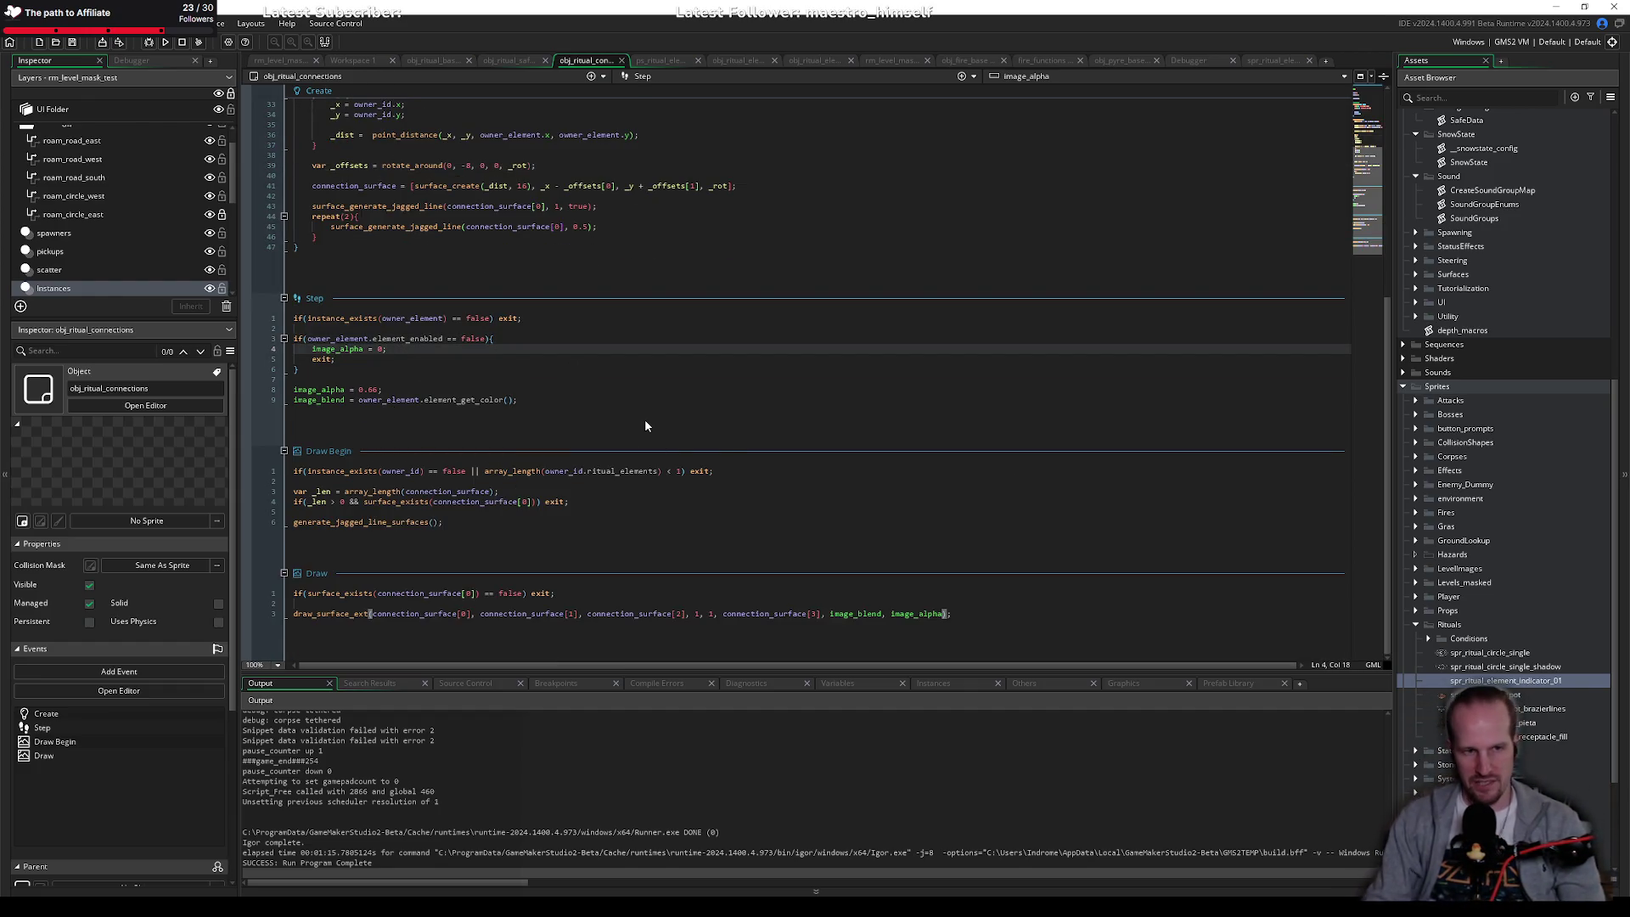
{"action": "key", "text": "Left"}
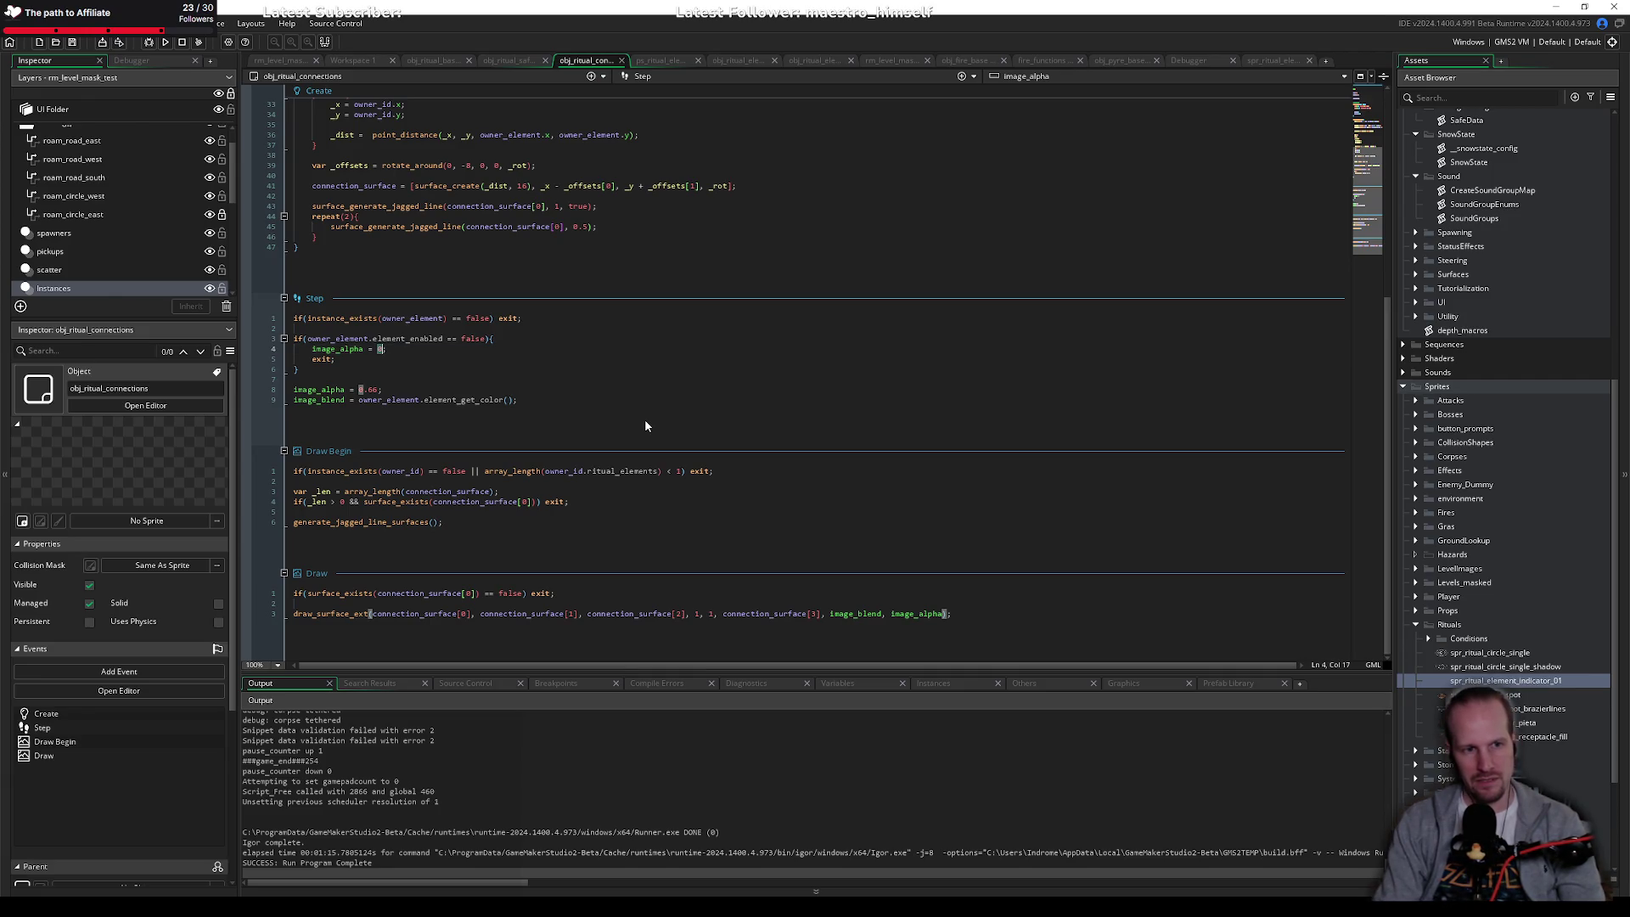
{"action": "key", "text": "Right"}
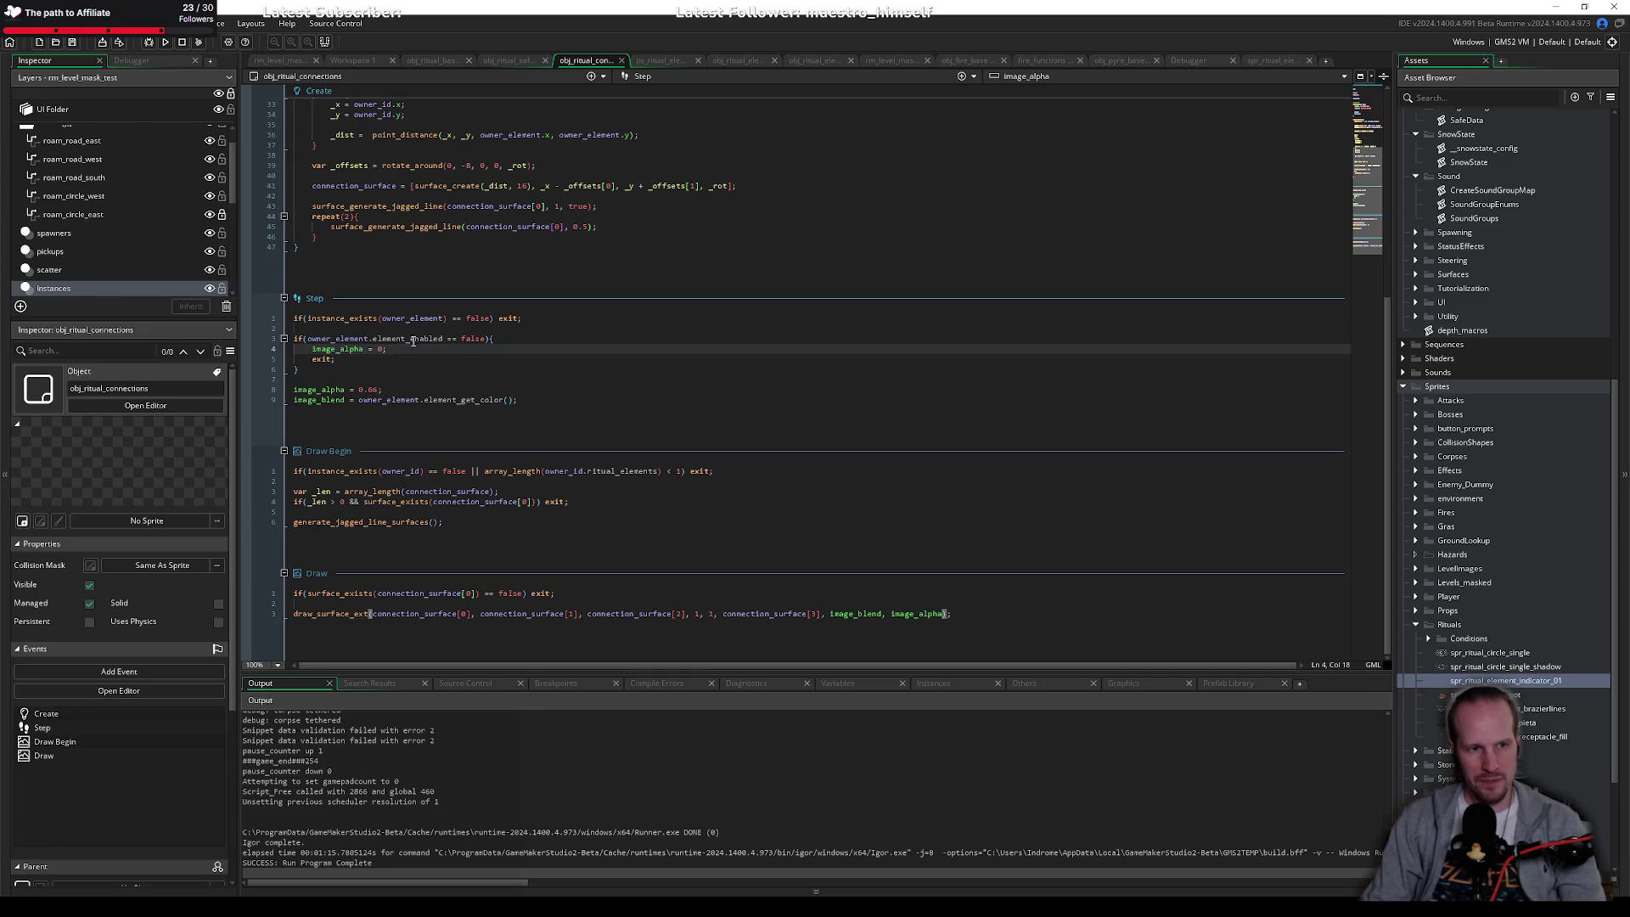
{"action": "left_click_drag", "start_coordinate": [520, 399], "coordinate": [294, 401]}
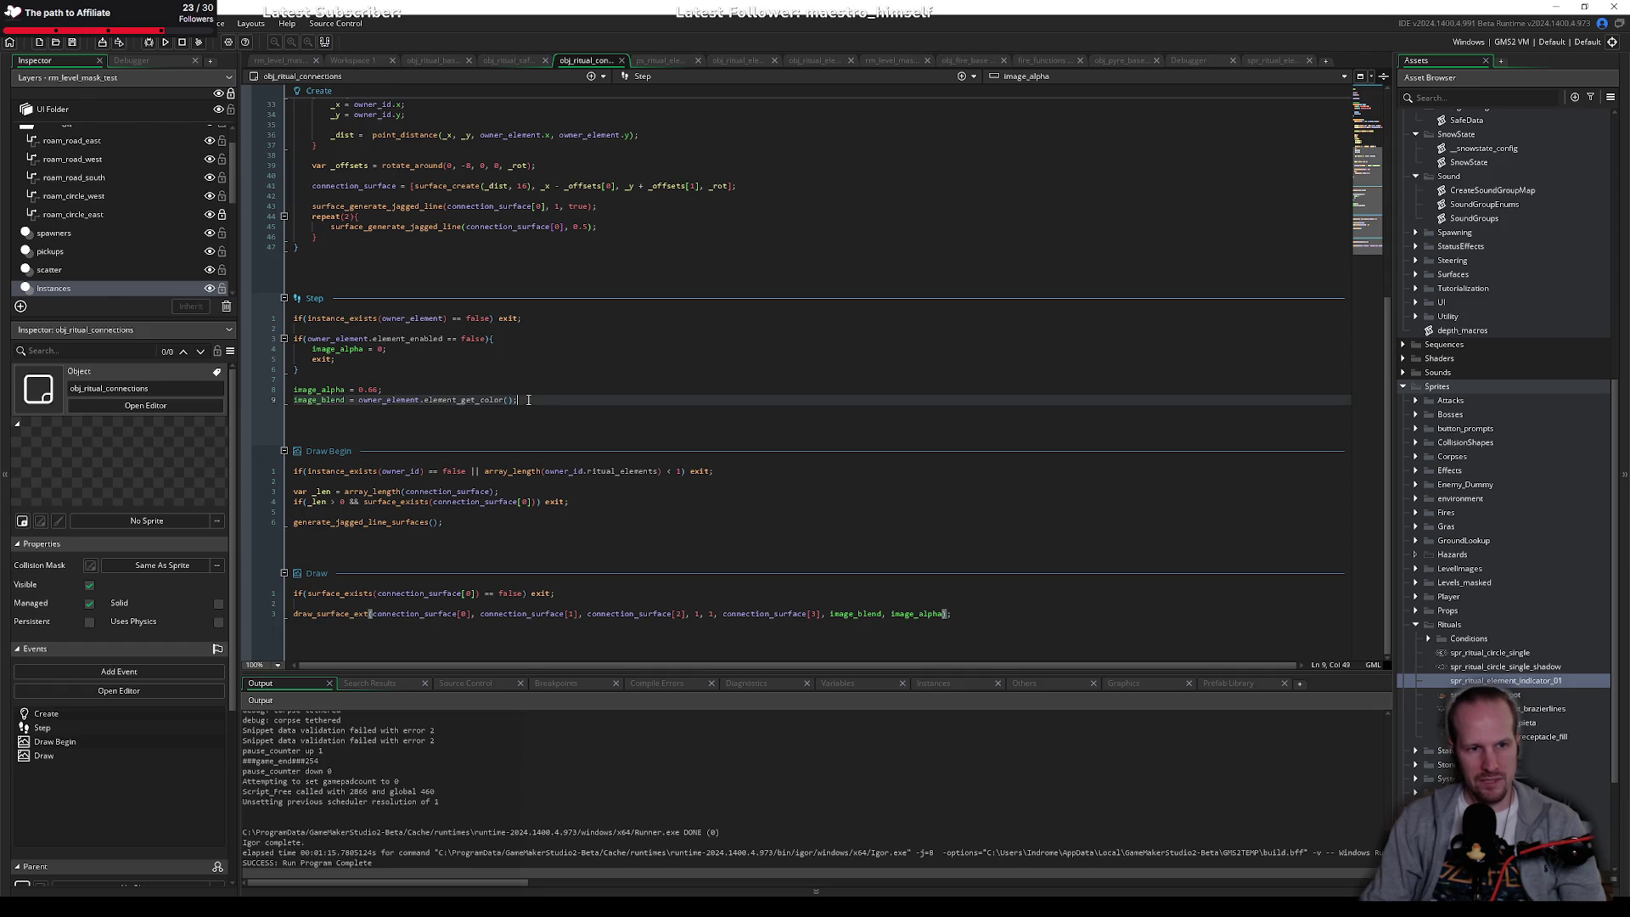
{"action": "left_click", "coordinate": [383, 390]}
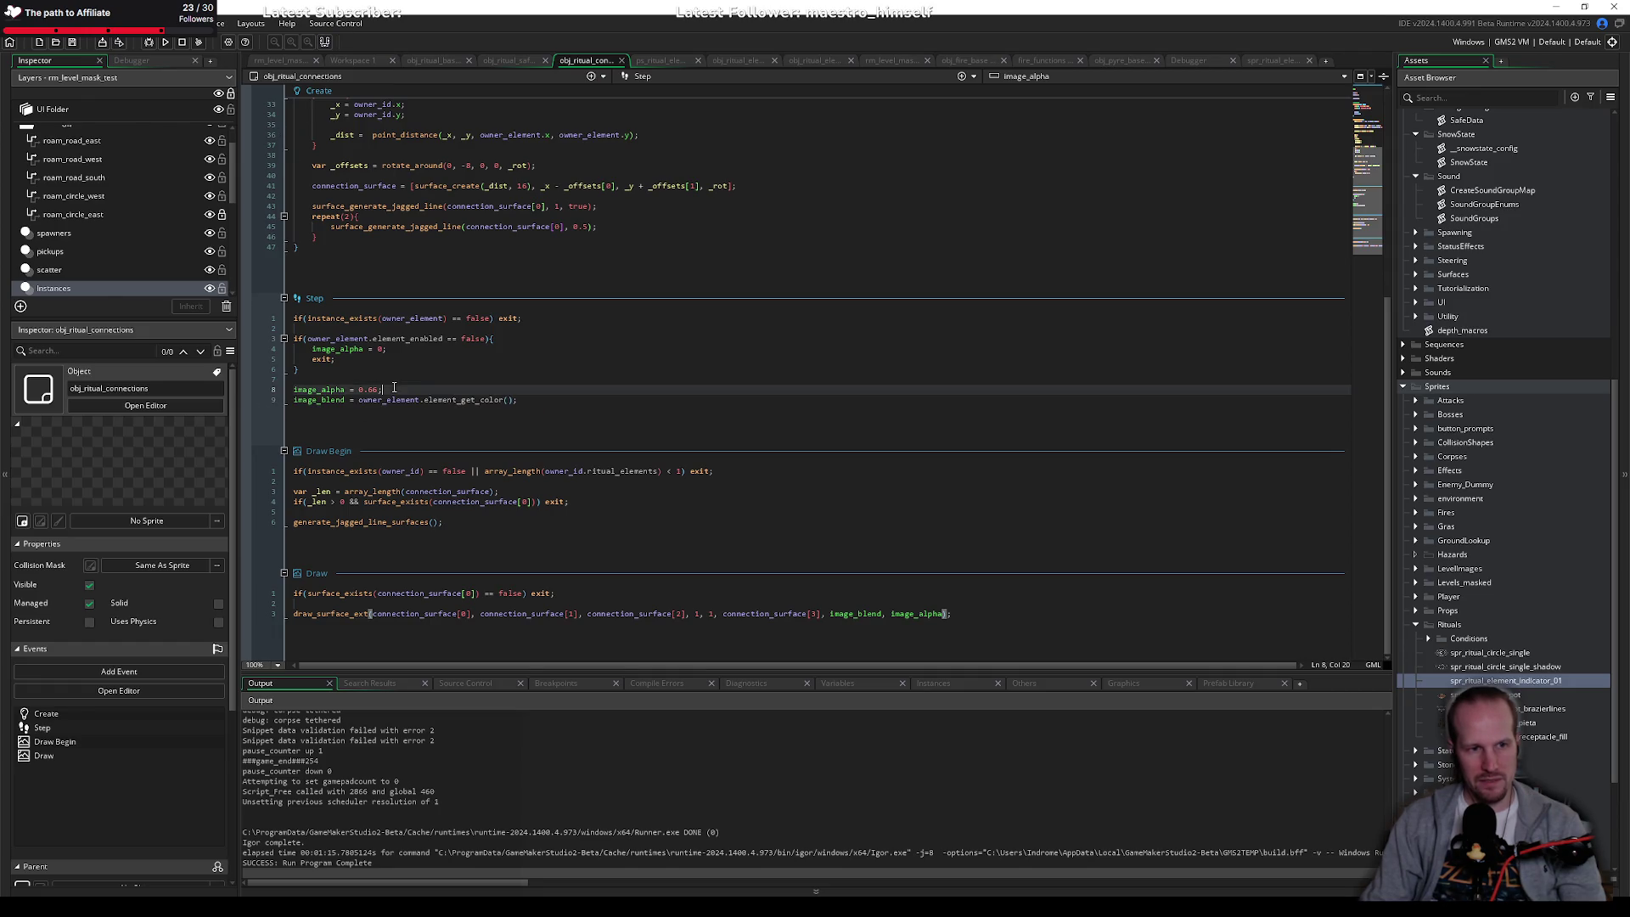
{"action": "mouse_move", "coordinate": [324, 372]}
{"action": "left_mouse_down"}
{"action": "mouse_move", "coordinate": [257, 337]}
{"action": "mouse_move", "coordinate": [448, 338]}
{"action": "mouse_move", "coordinate": [306, 338]}
{"action": "left_mouse_up"}
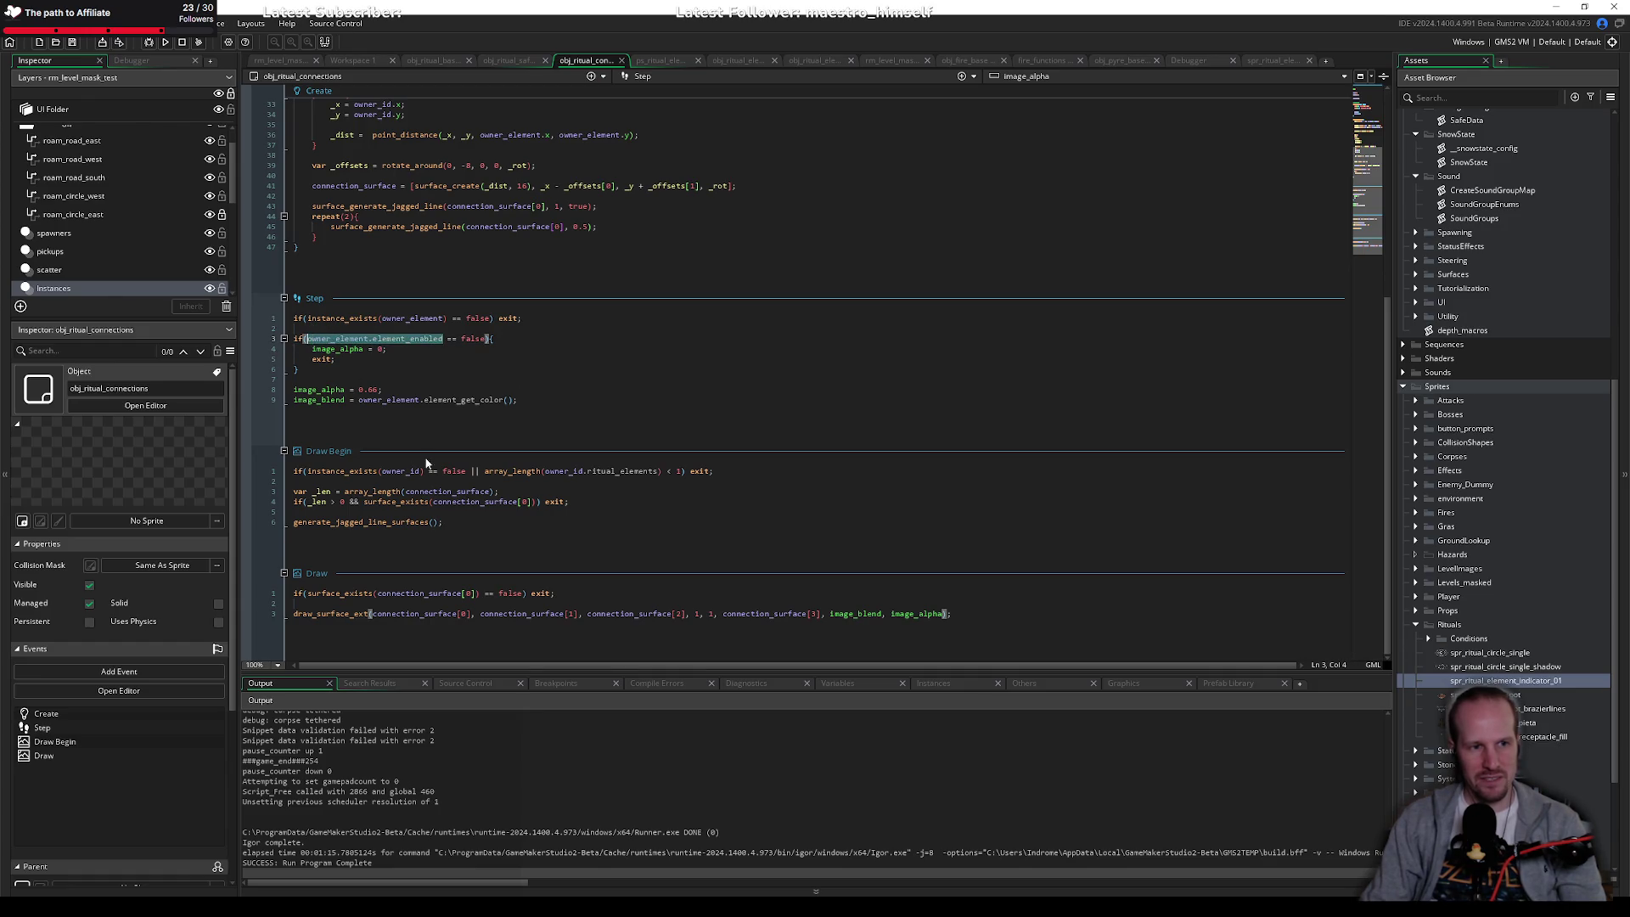
Step: Replace the 0.66 alpha with owner_element.element_get_active() ? 0.66 : 0.33 and save
{"action": "left_click_drag", "start_coordinate": [358, 390], "coordinate": [379, 391]}
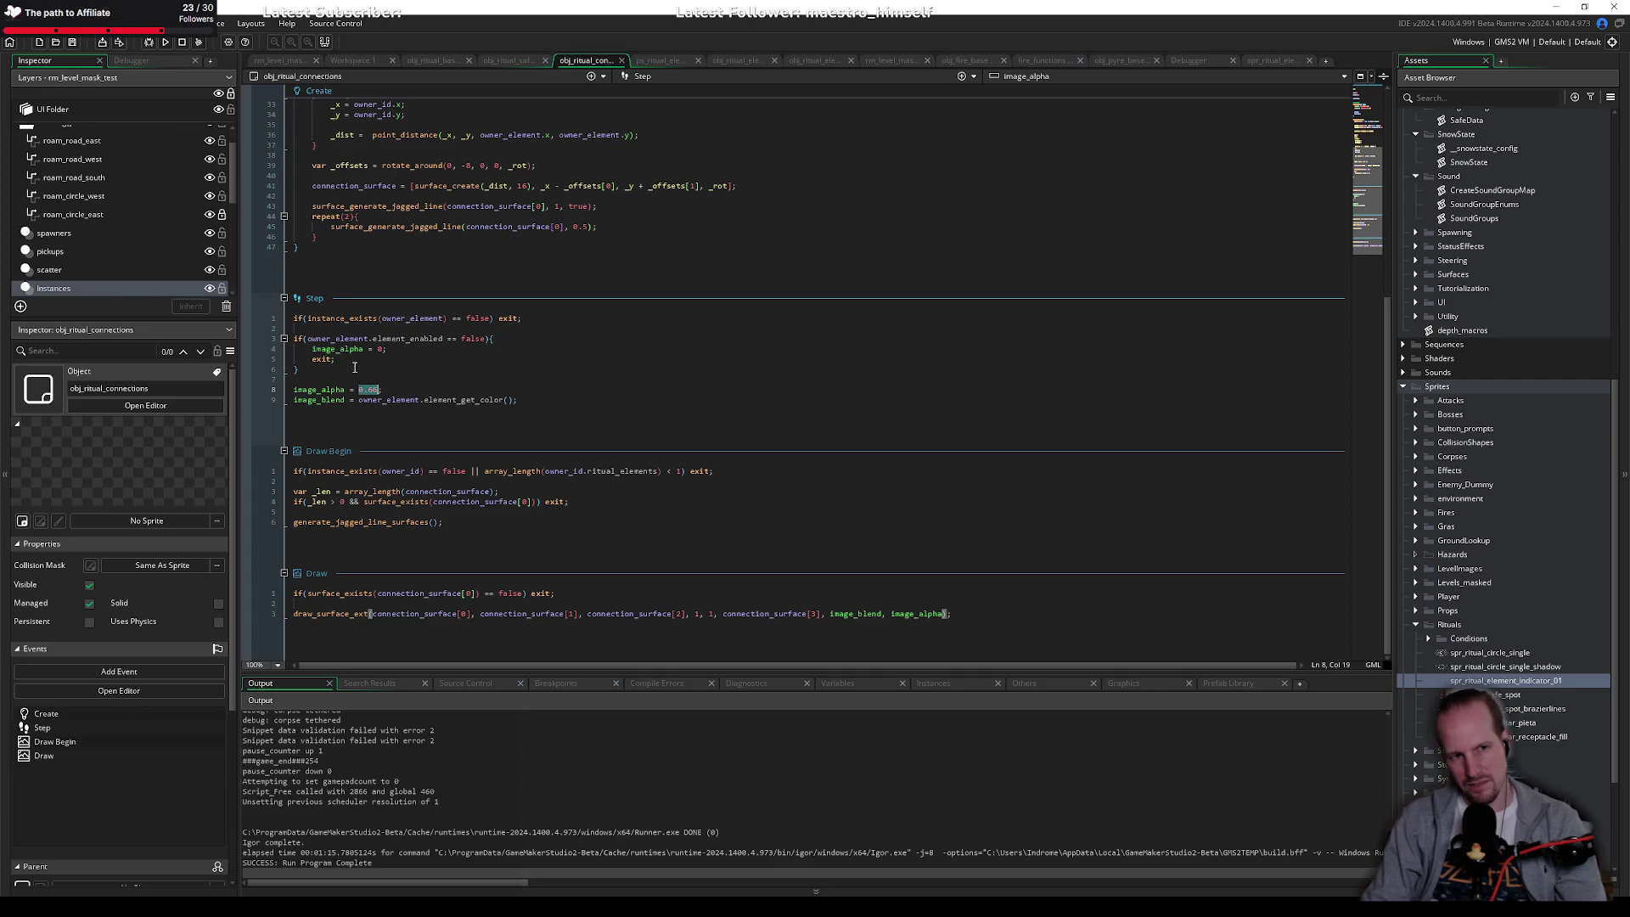
{"action": "left_click", "coordinate": [363, 371]}
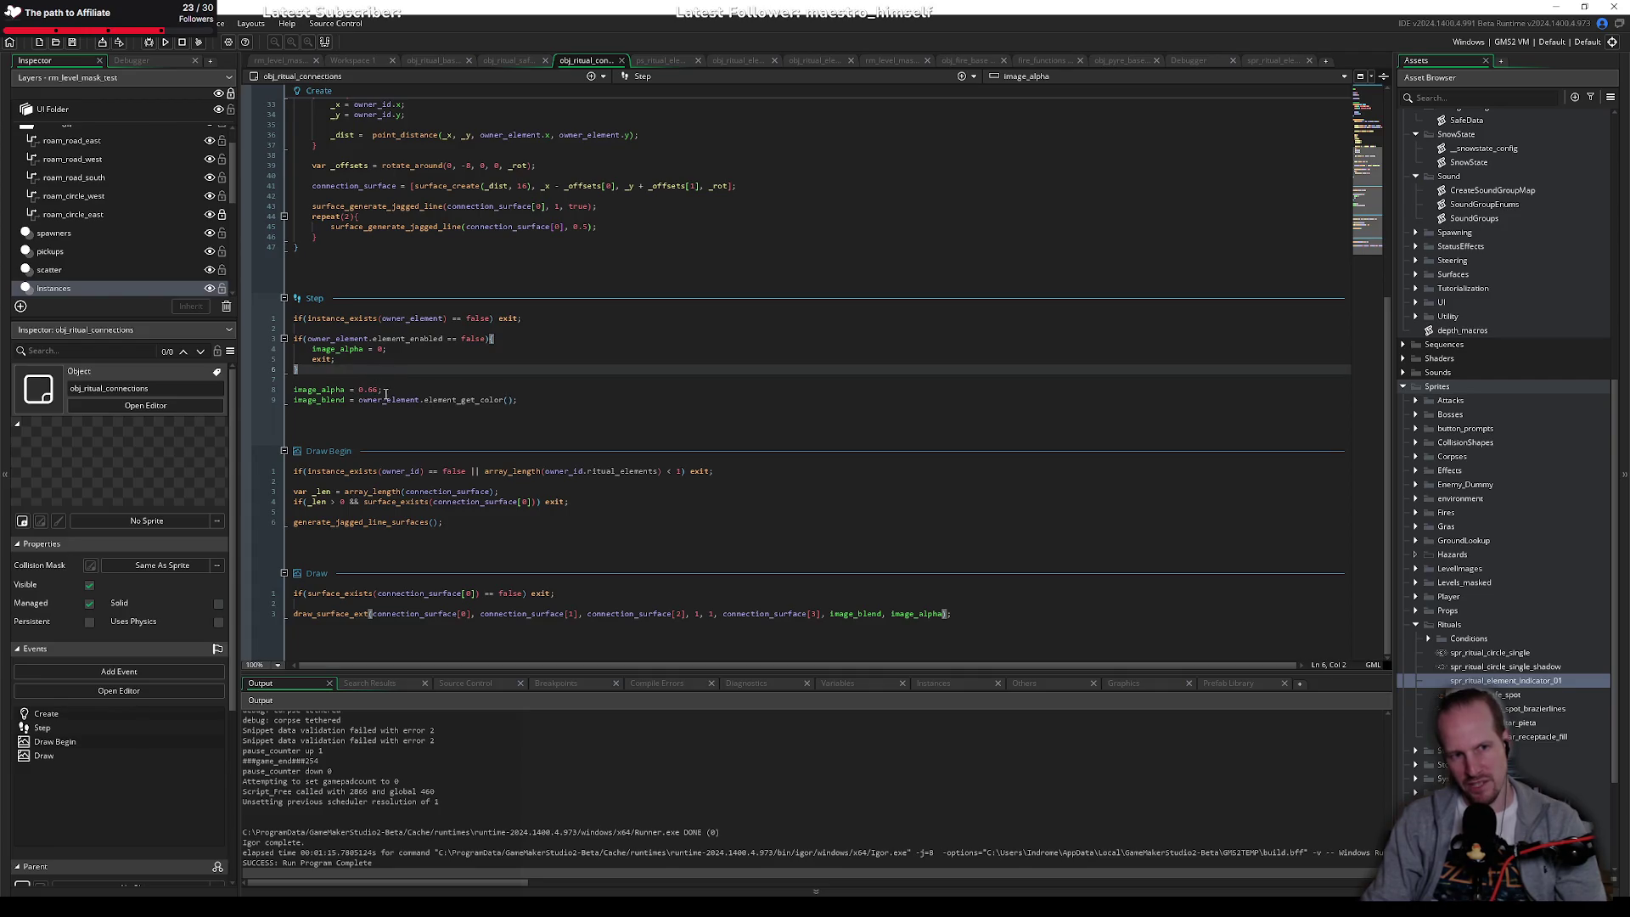
{"action": "left_click_drag", "start_coordinate": [359, 390], "coordinate": [379, 390]}
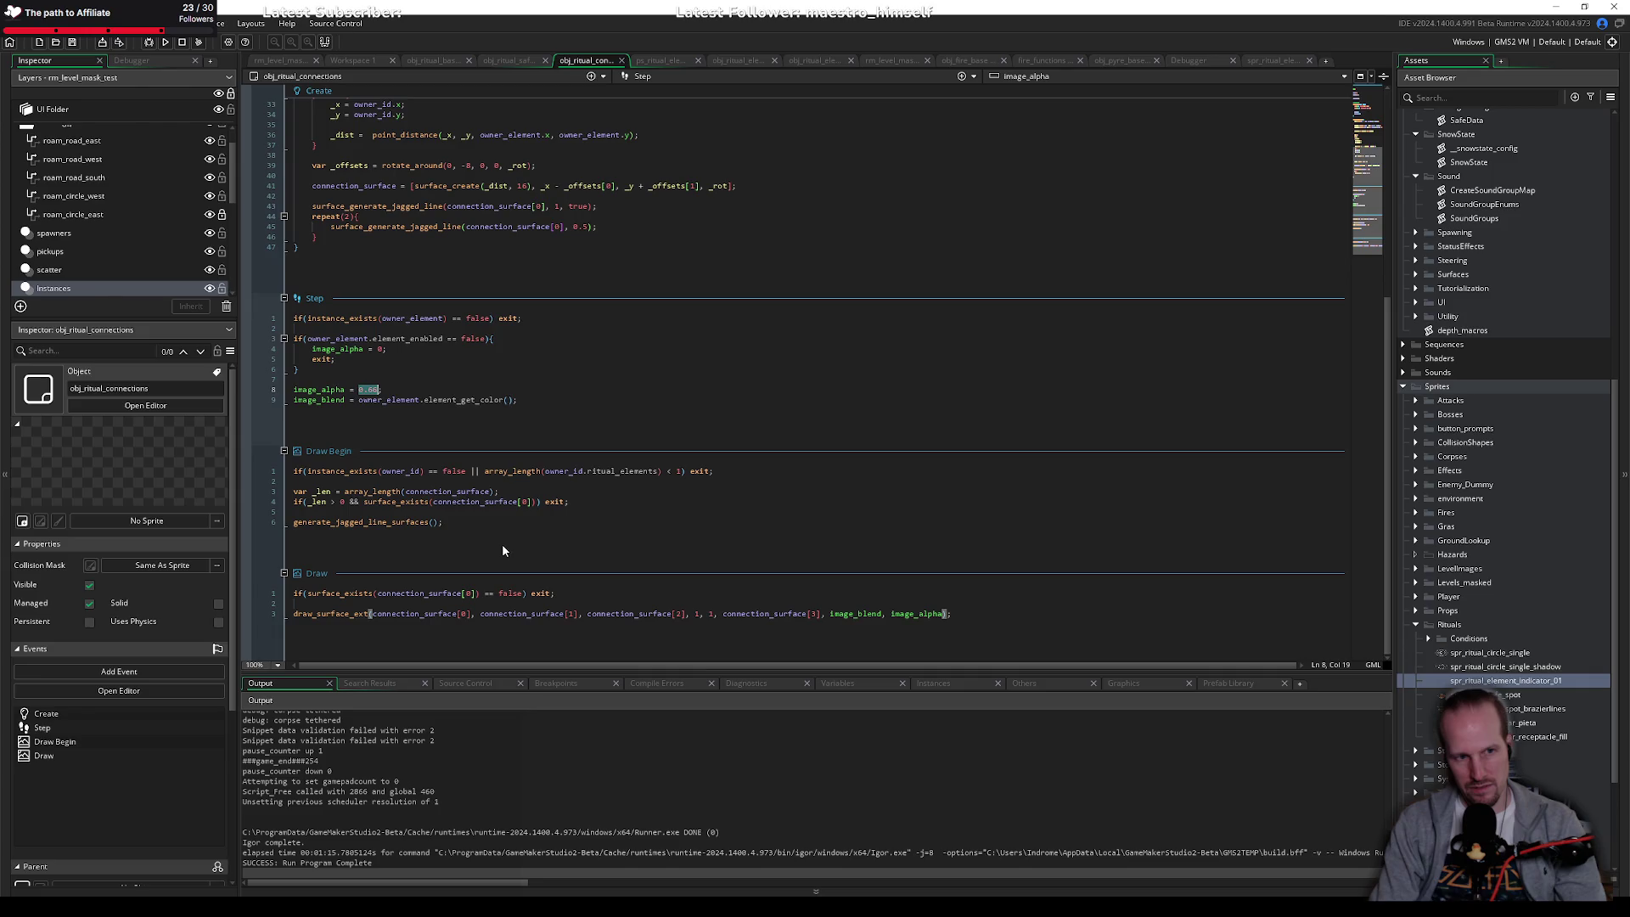
{"action": "type", "text": "owner_element."}
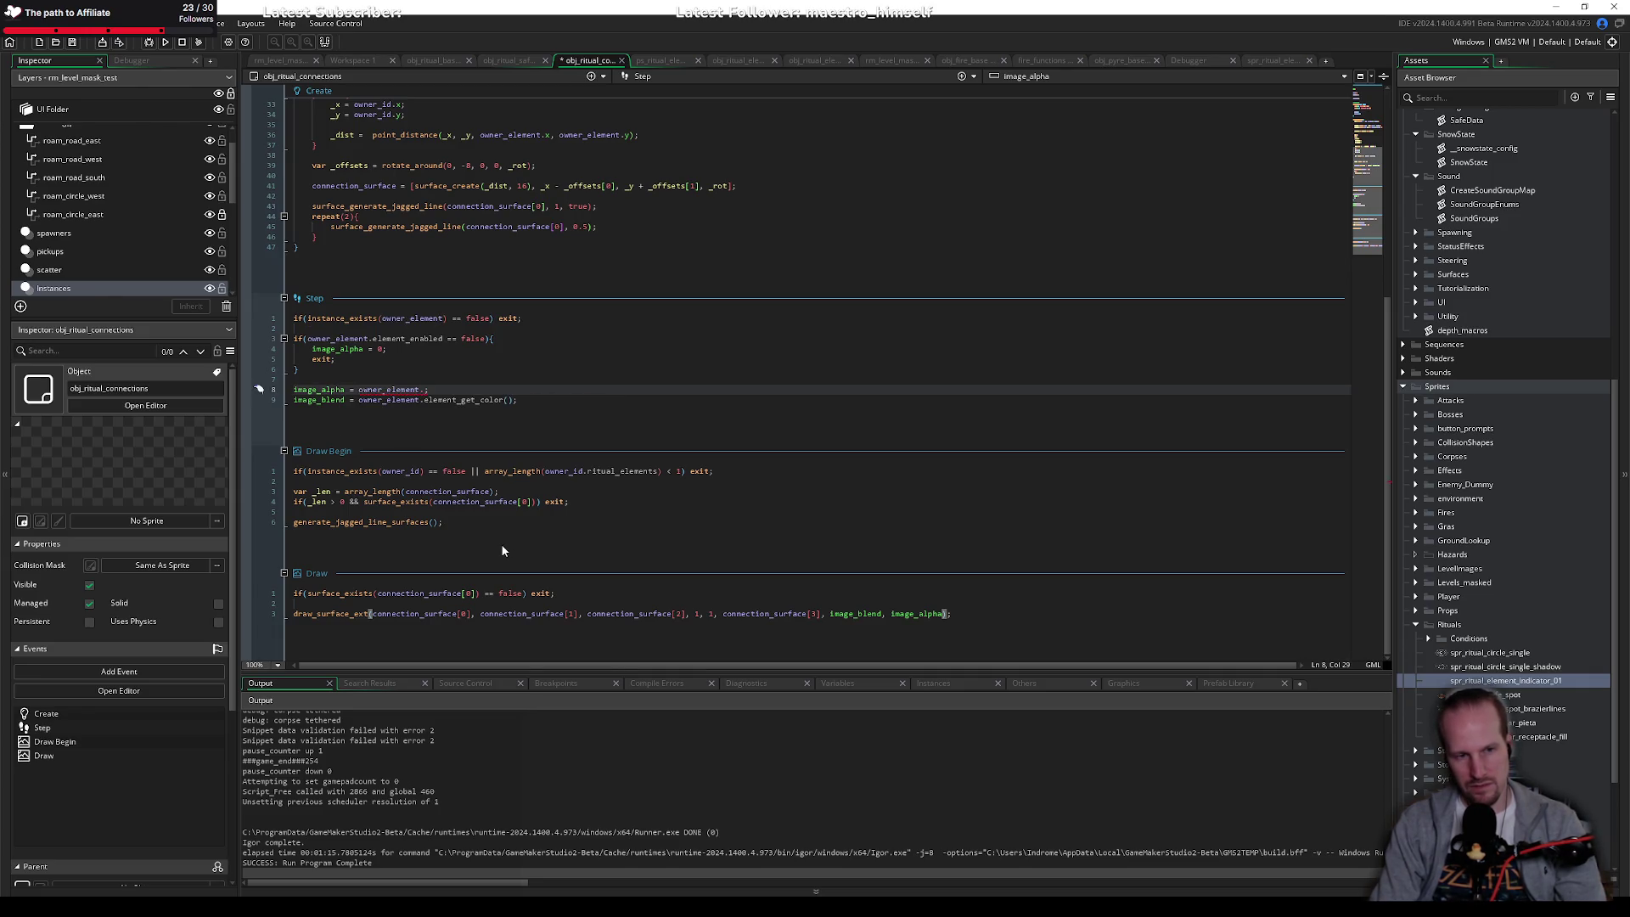
{"action": "type", "text": "element_"}
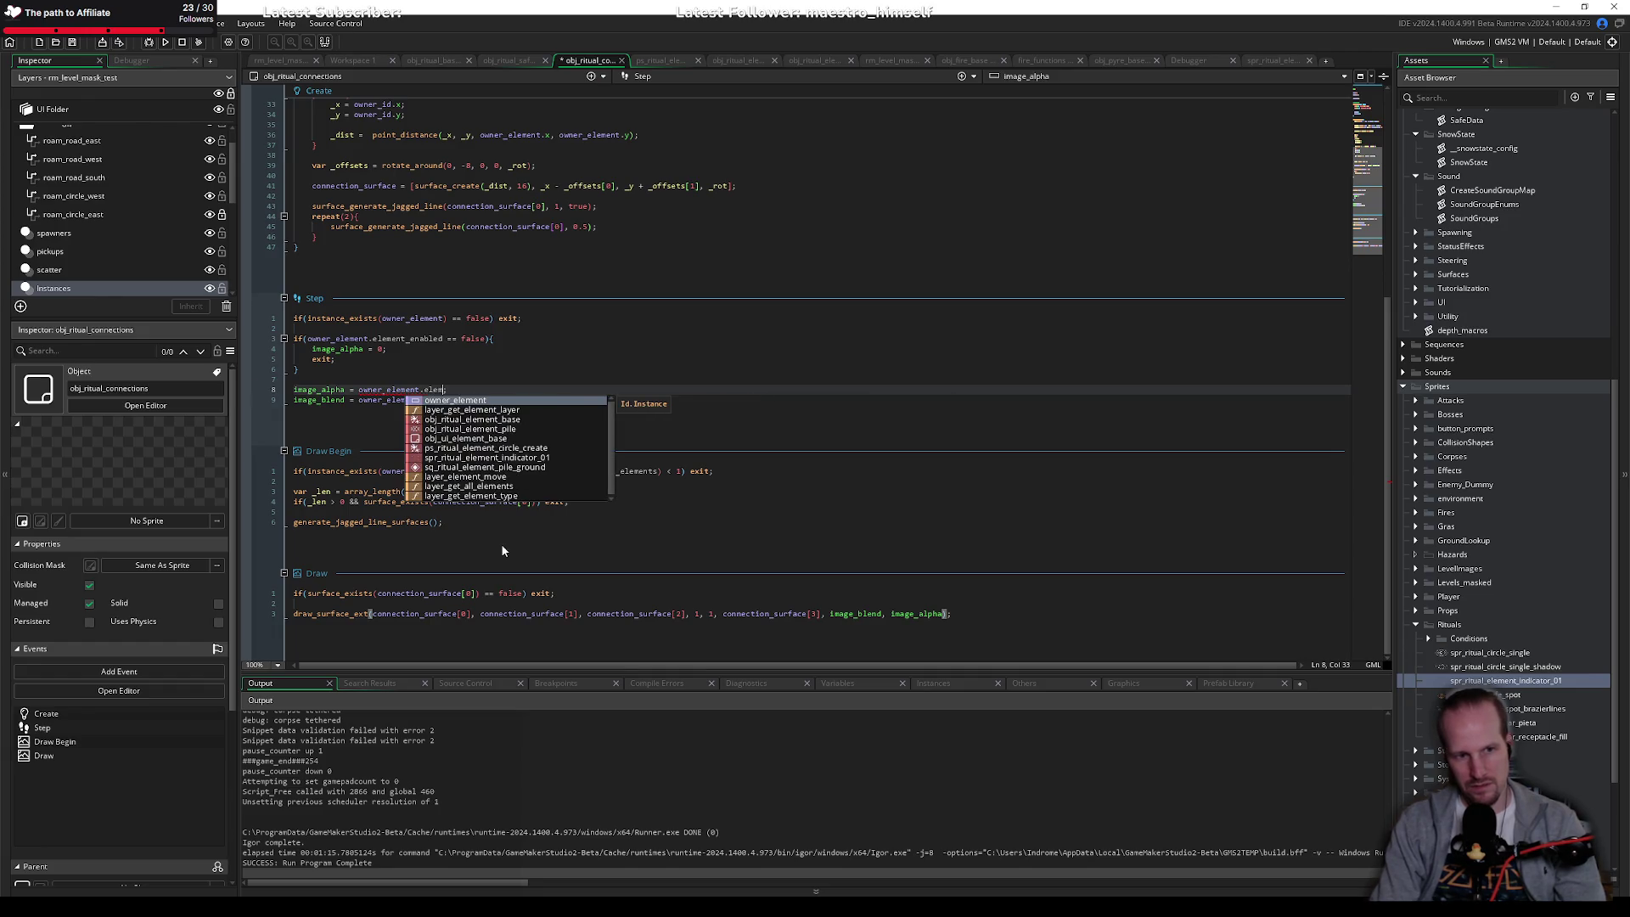
{"action": "key", "text": "BackSpace"}
{"action": "key", "text": "BackSpace"}
{"action": "key", "text": "BackSpace"}
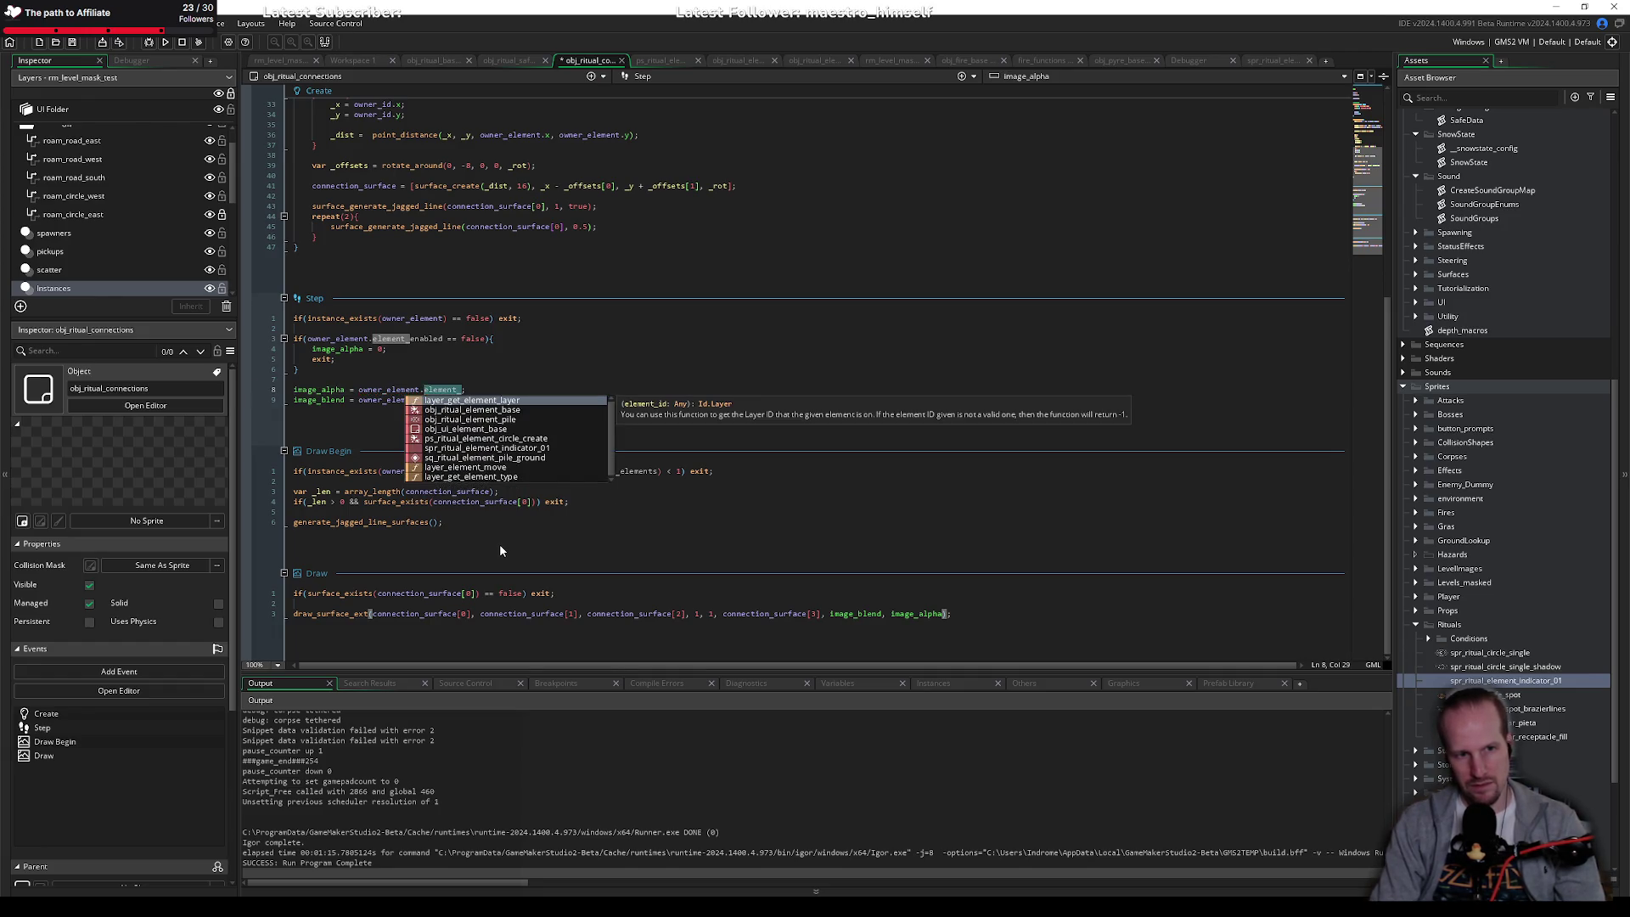
{"action": "type", "text": "element_"}
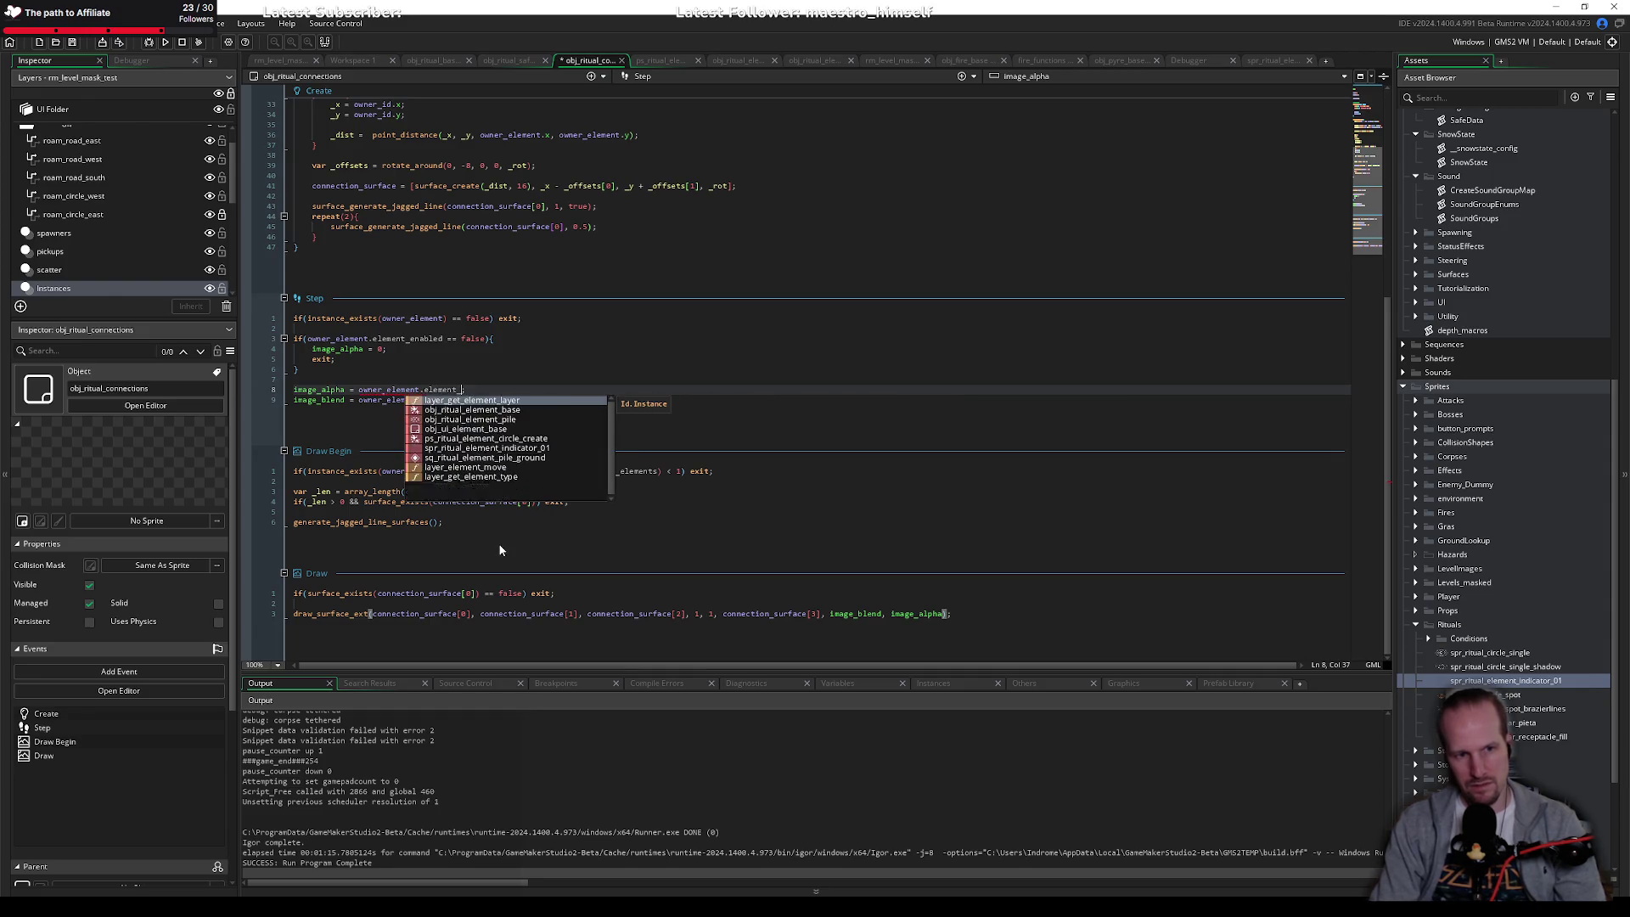
{"action": "type", "text": "get_active()"}
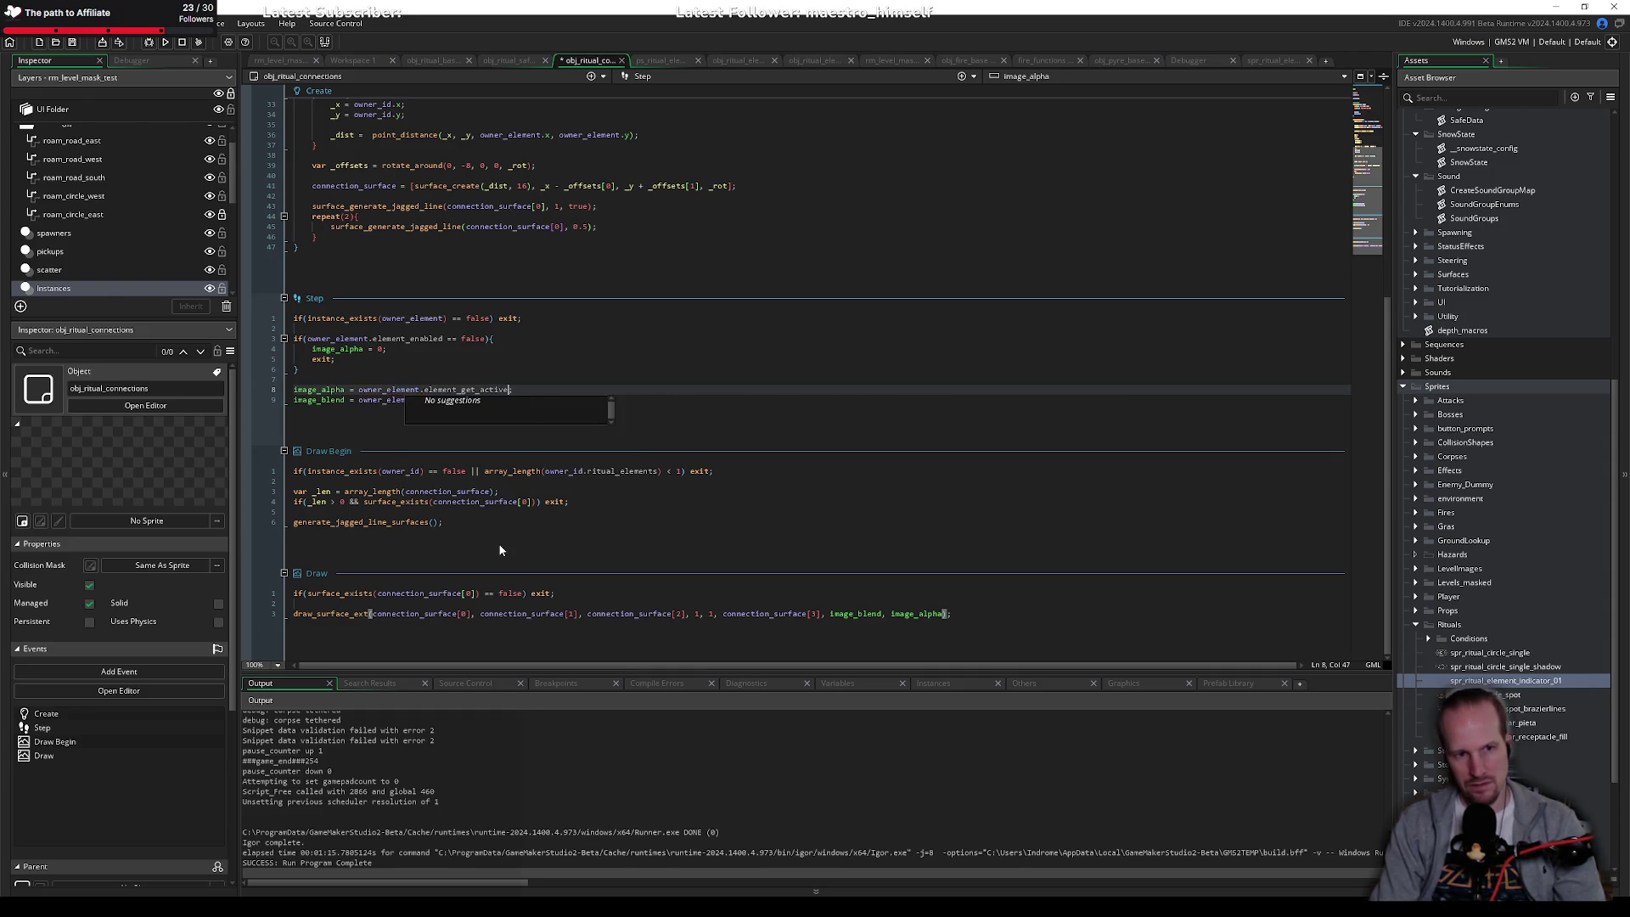
{"action": "key", "text": "Escape"}
{"action": "key", "text": "ctrl+shift+Left"}
{"action": "key", "text": "ctrl+shift+Left"}
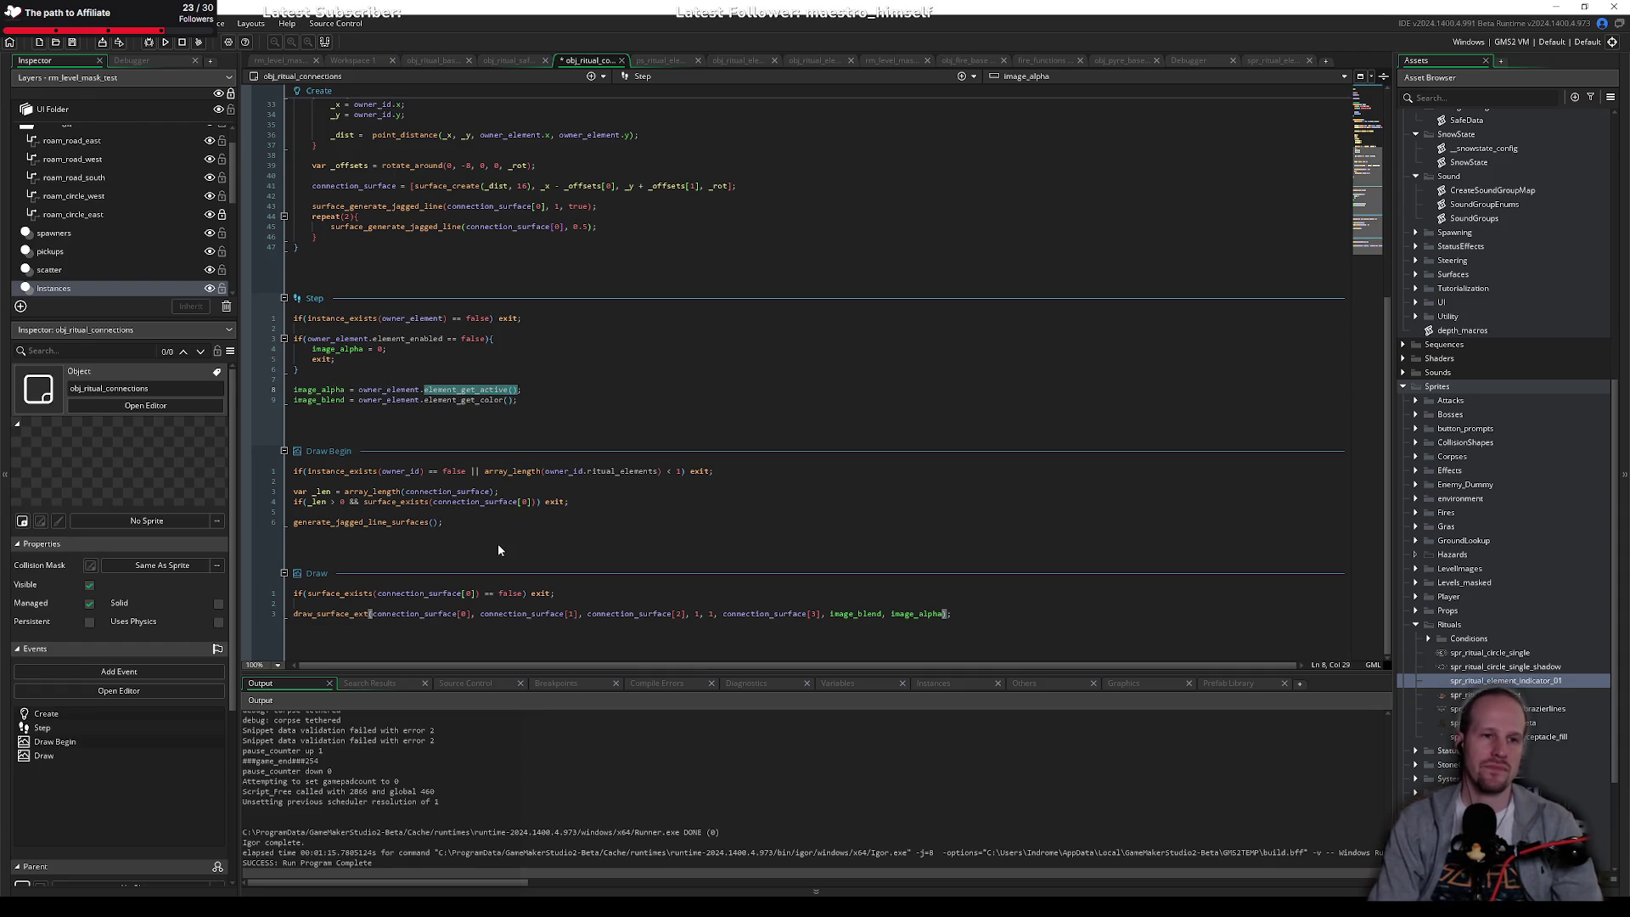
{"action": "key", "text": "Right"}
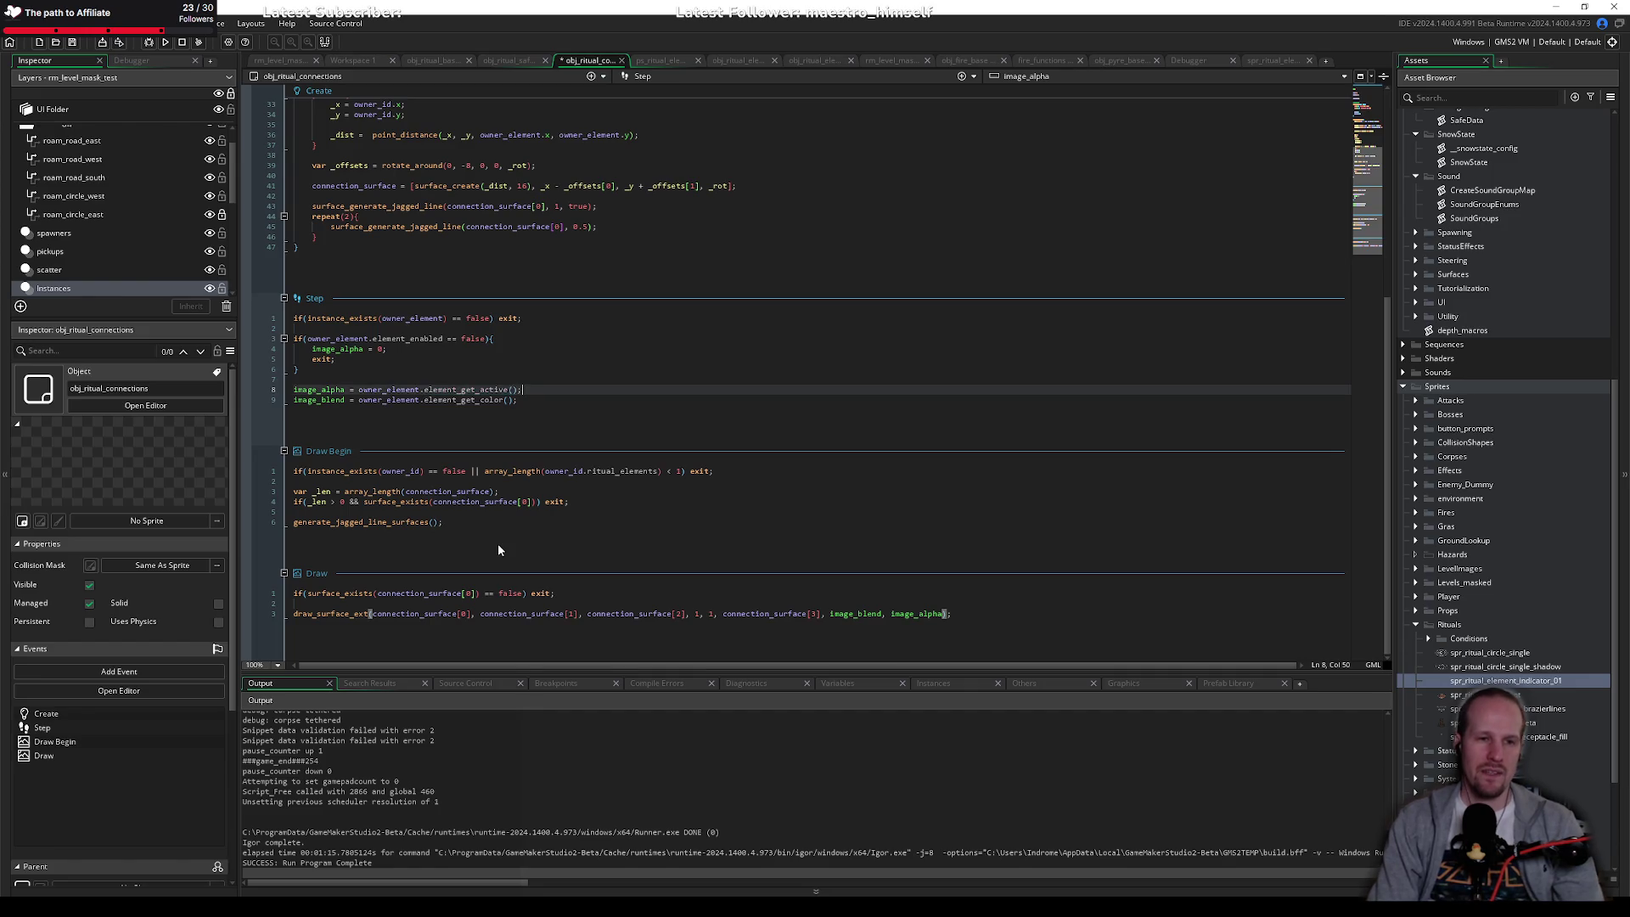
{"action": "type", "text": "? "}
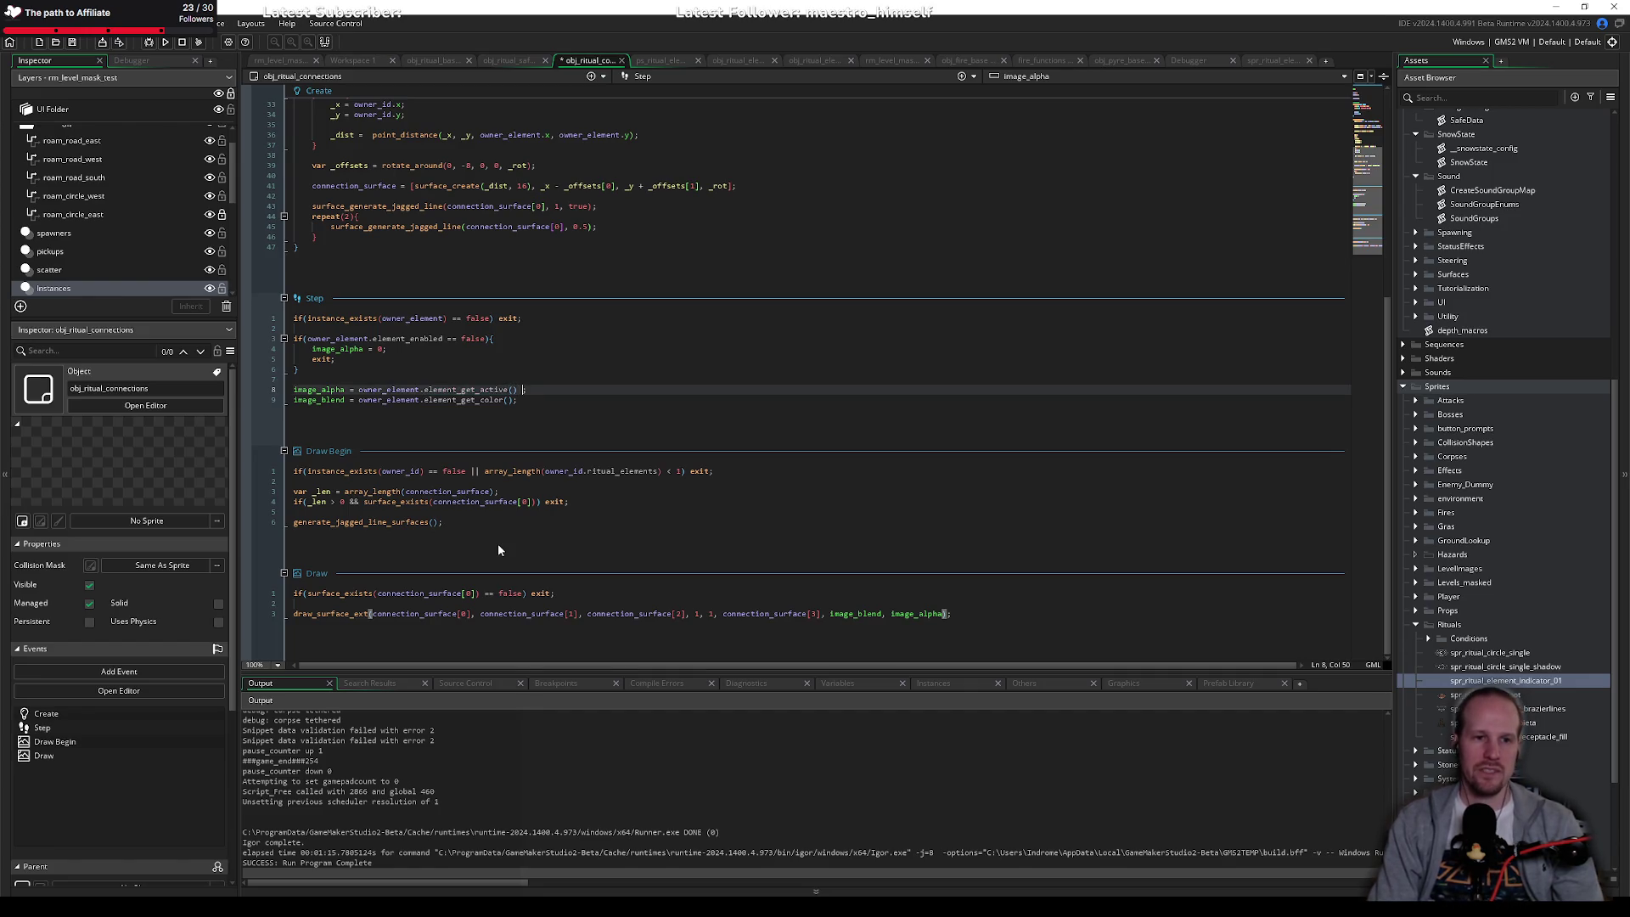
{"action": "type", "text": "0.66 : "}
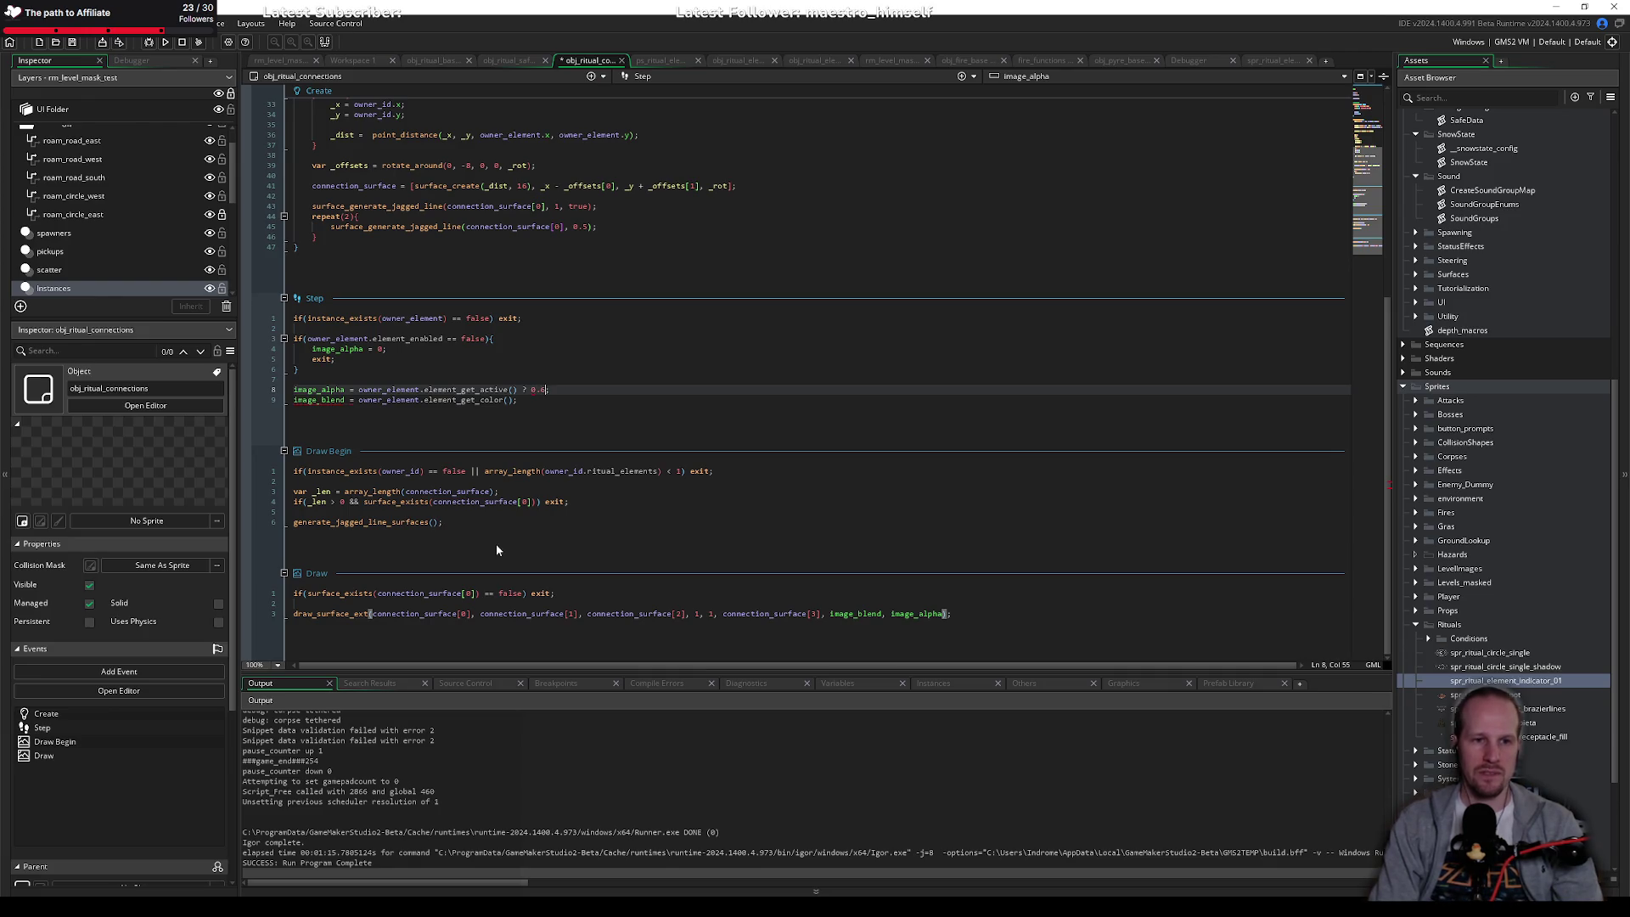
{"action": "type", "text": "0.33;"}
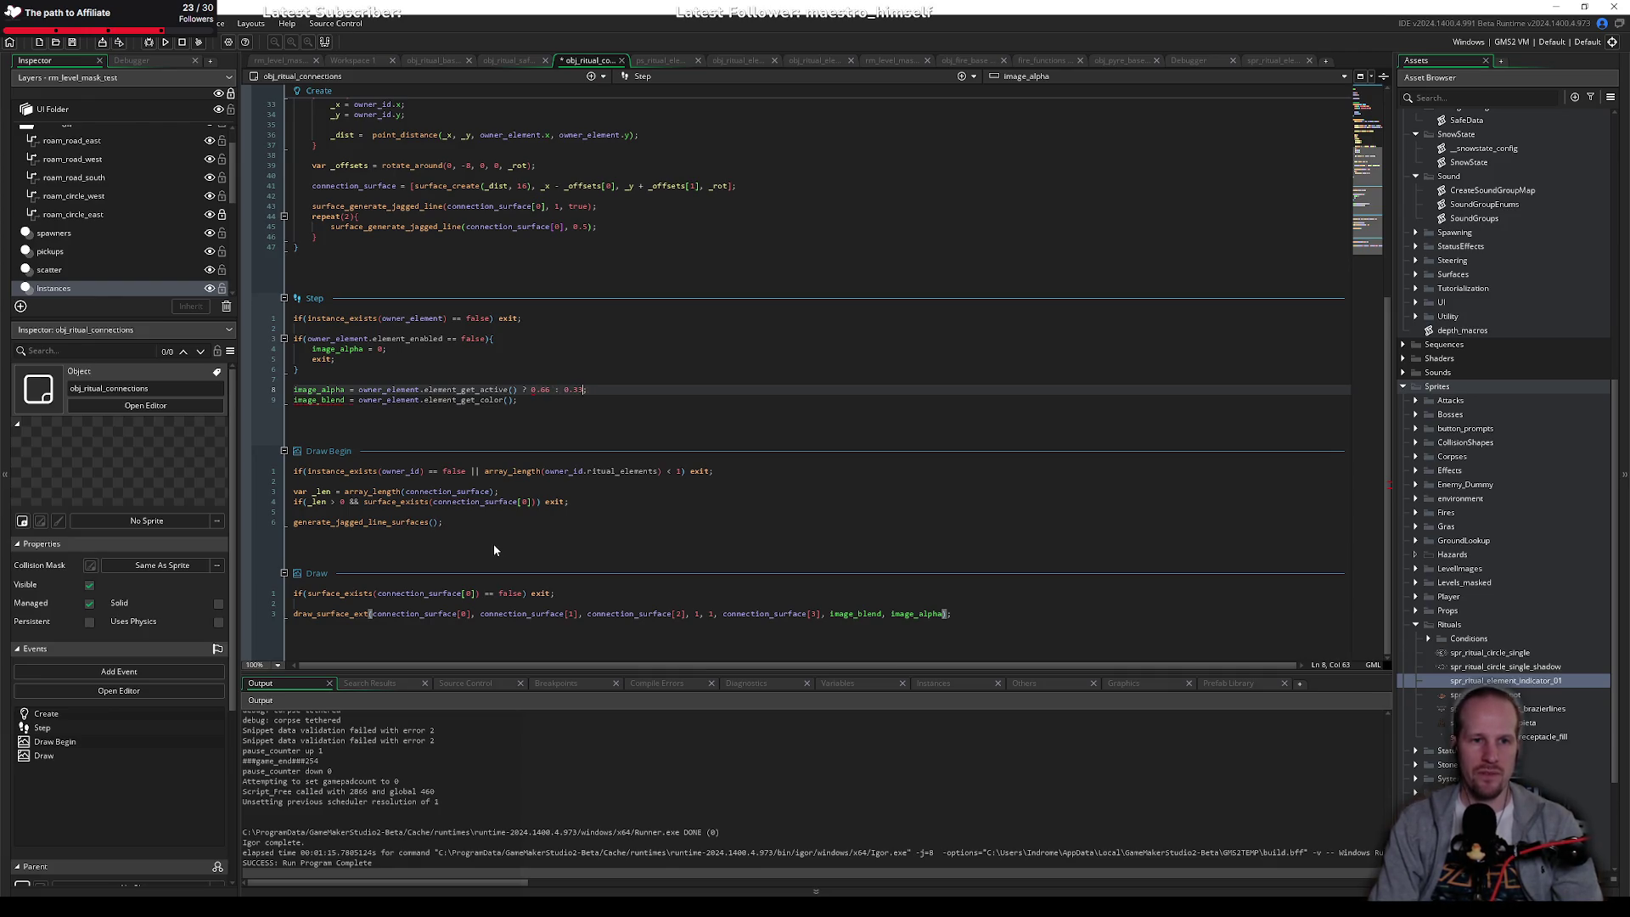
{"action": "key", "text": "ctrl+s"}
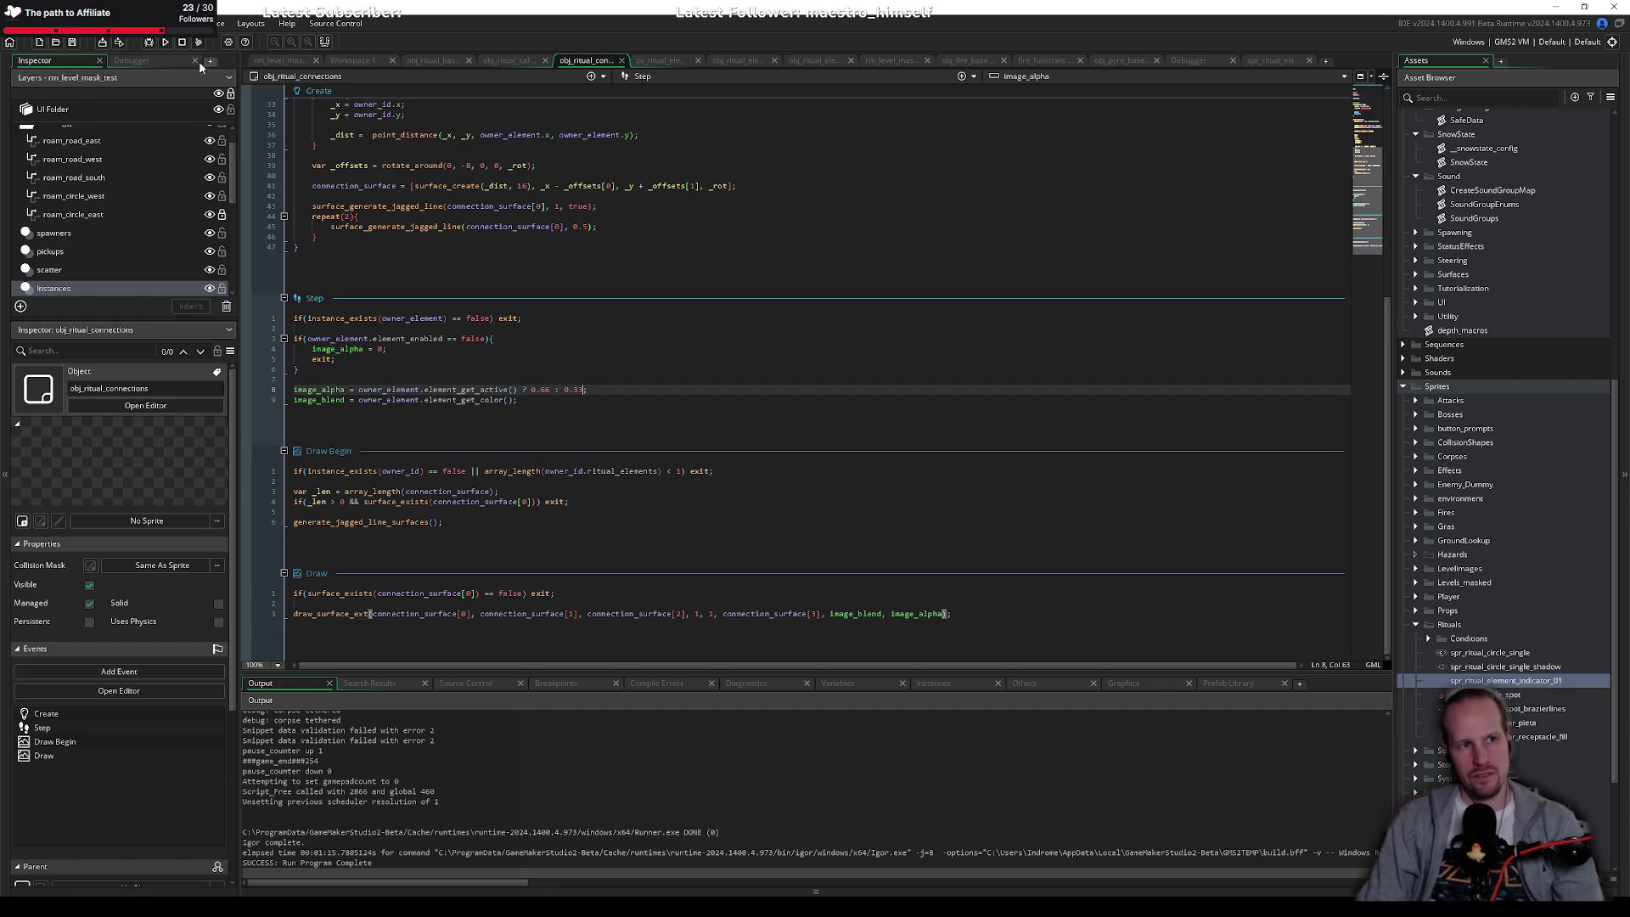
{"action": "left_click", "coordinate": [148, 42]}
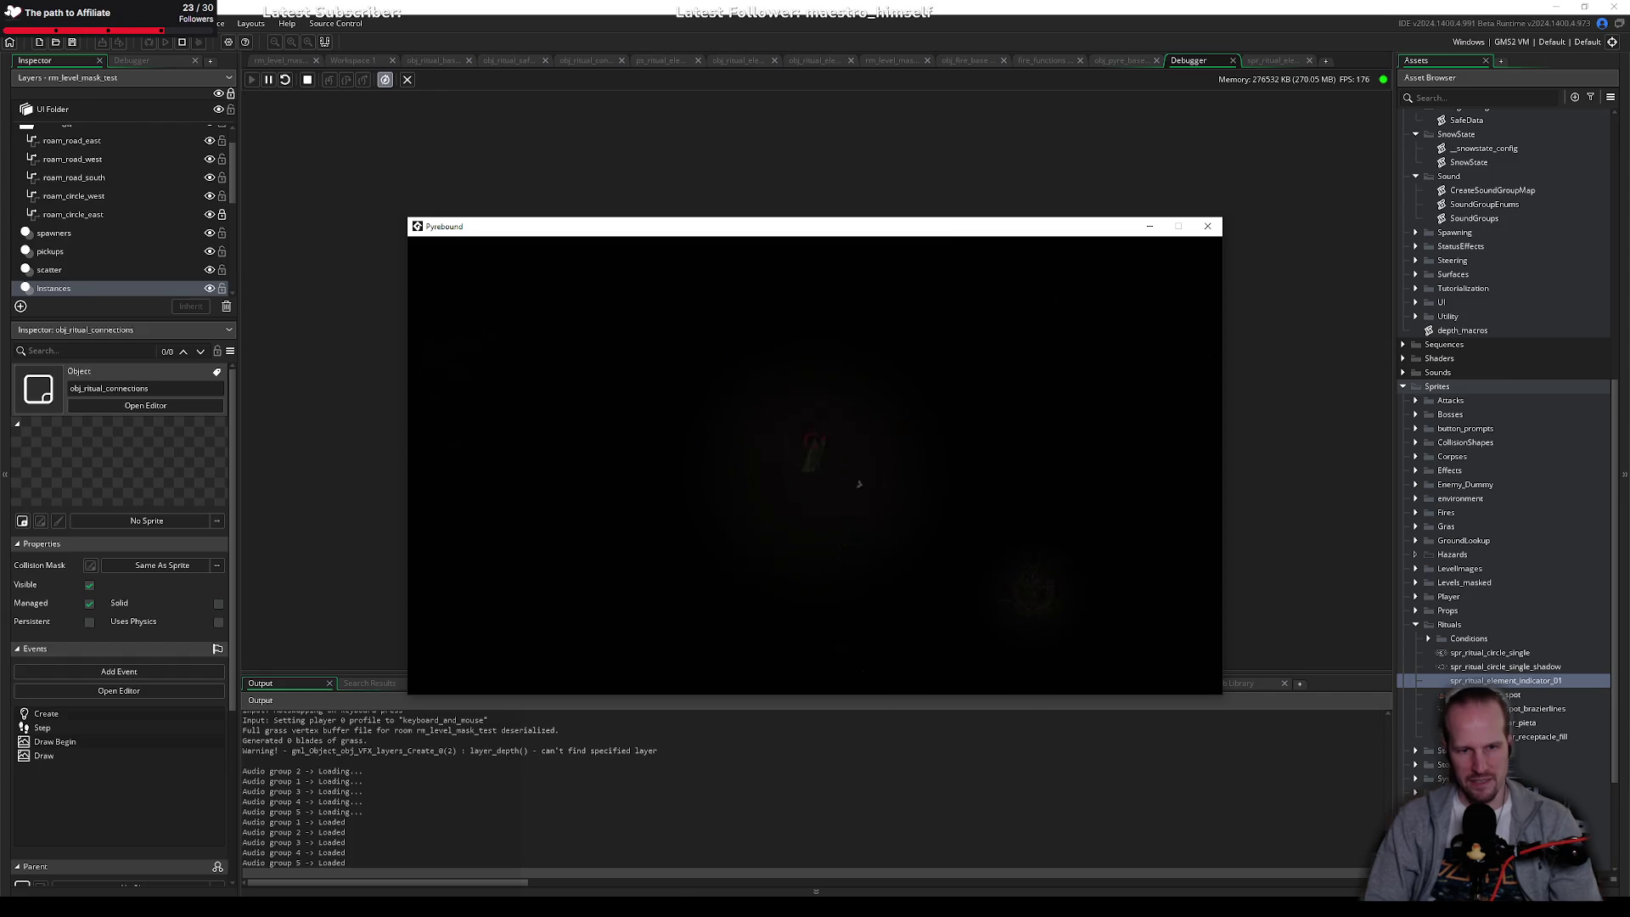
{"action": "key", "text": "s"}
{"action": "key", "text": "d"}
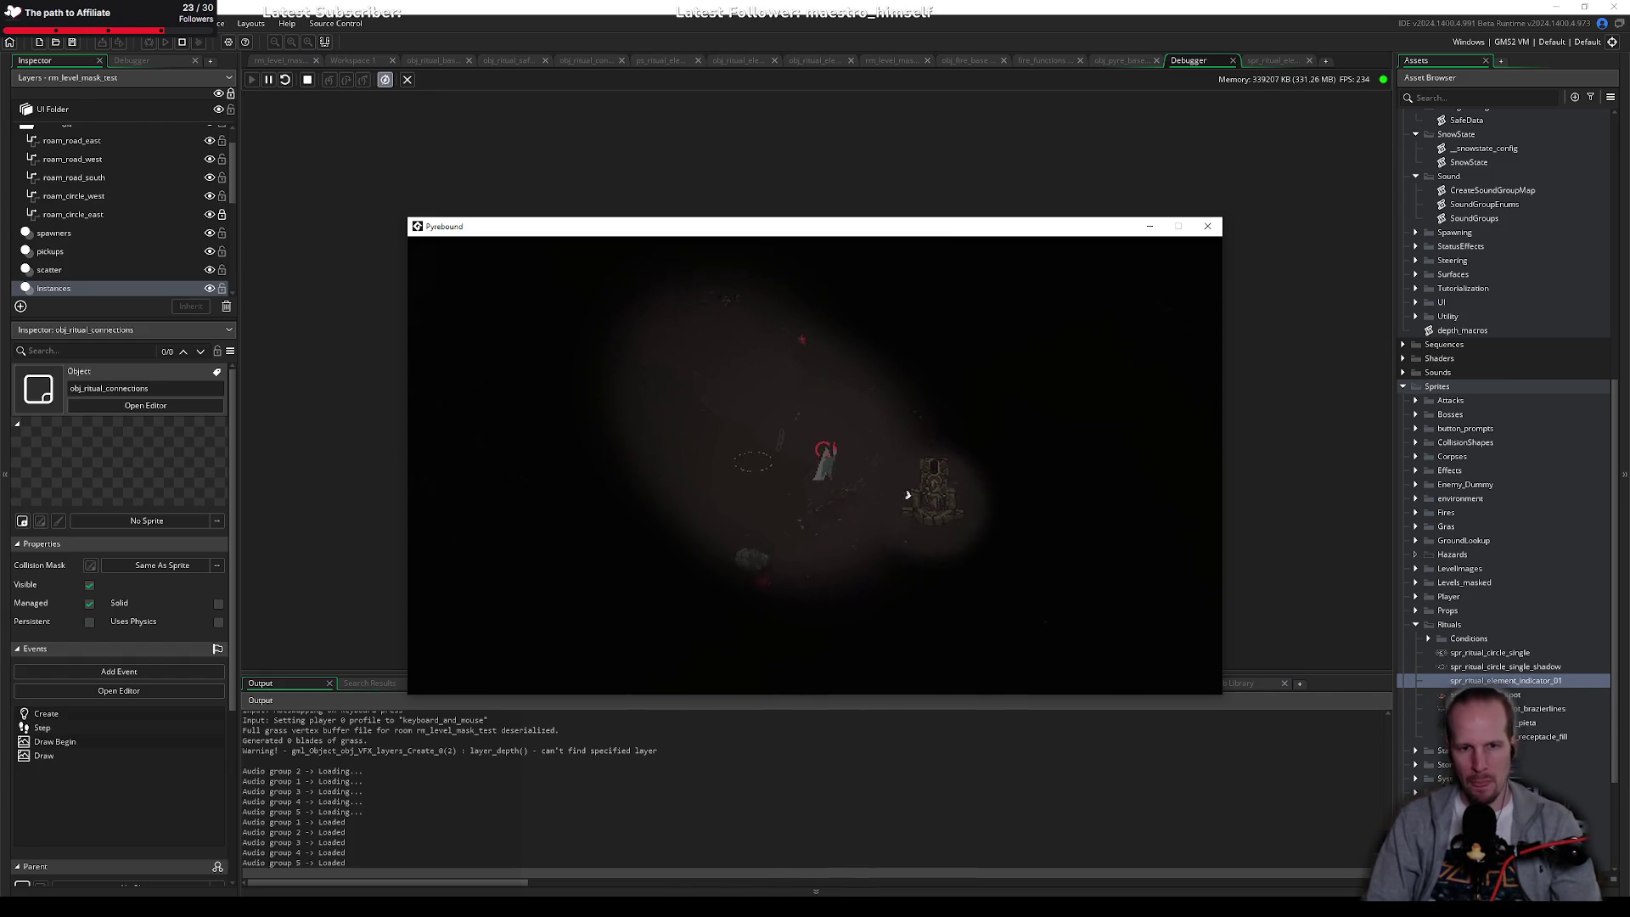
{"action": "key", "text": "d"}
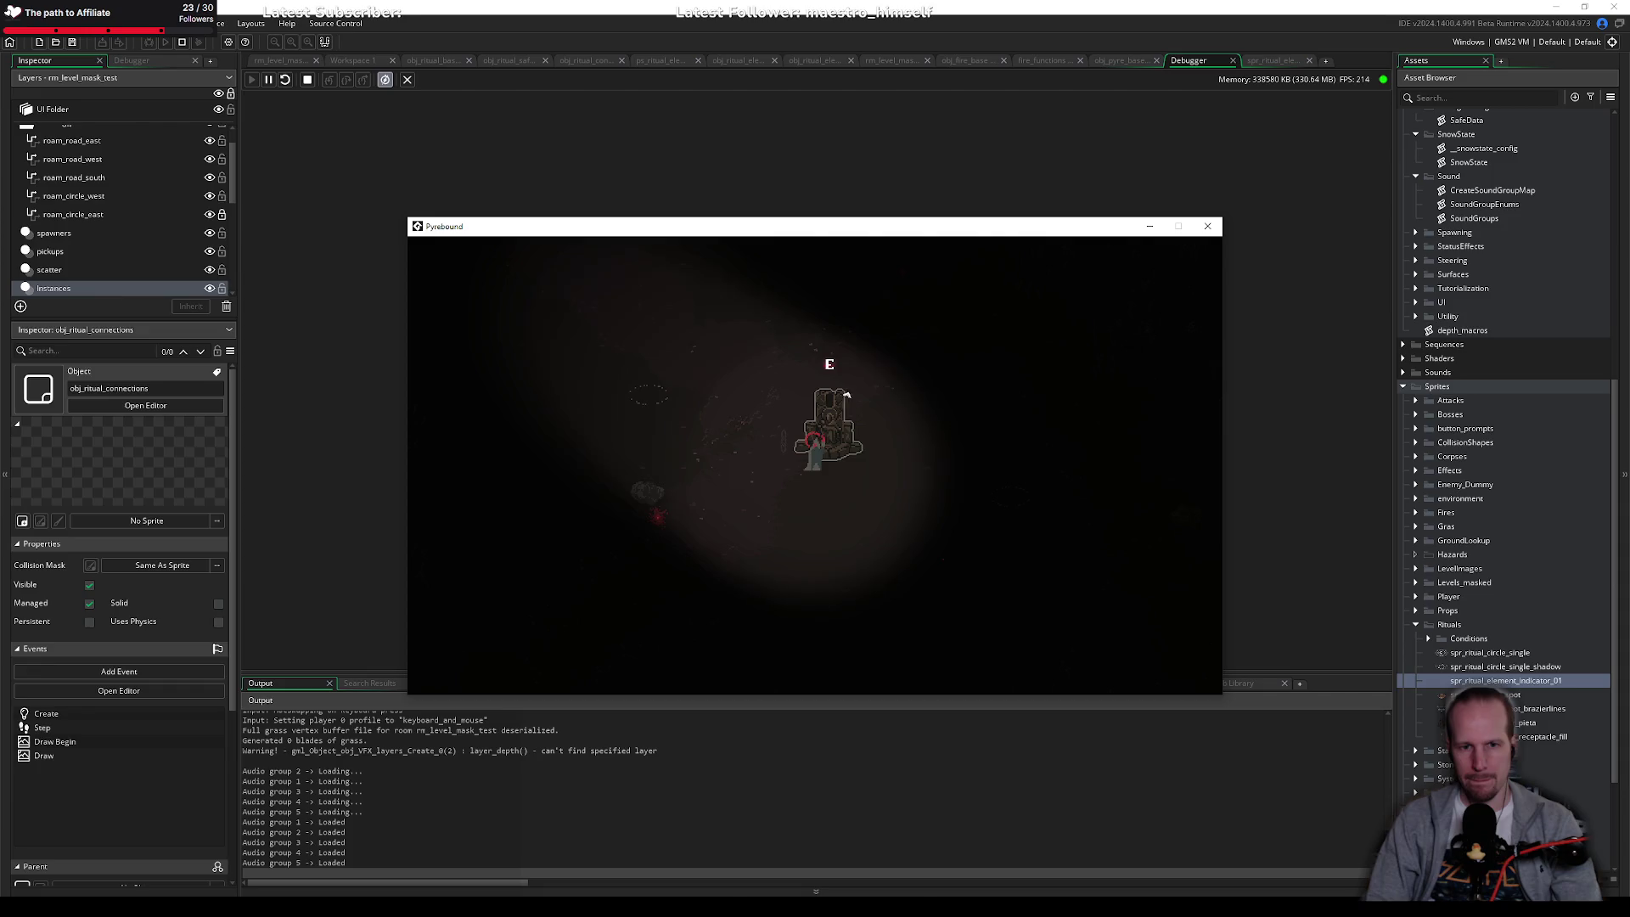
{"action": "key", "text": "e"}
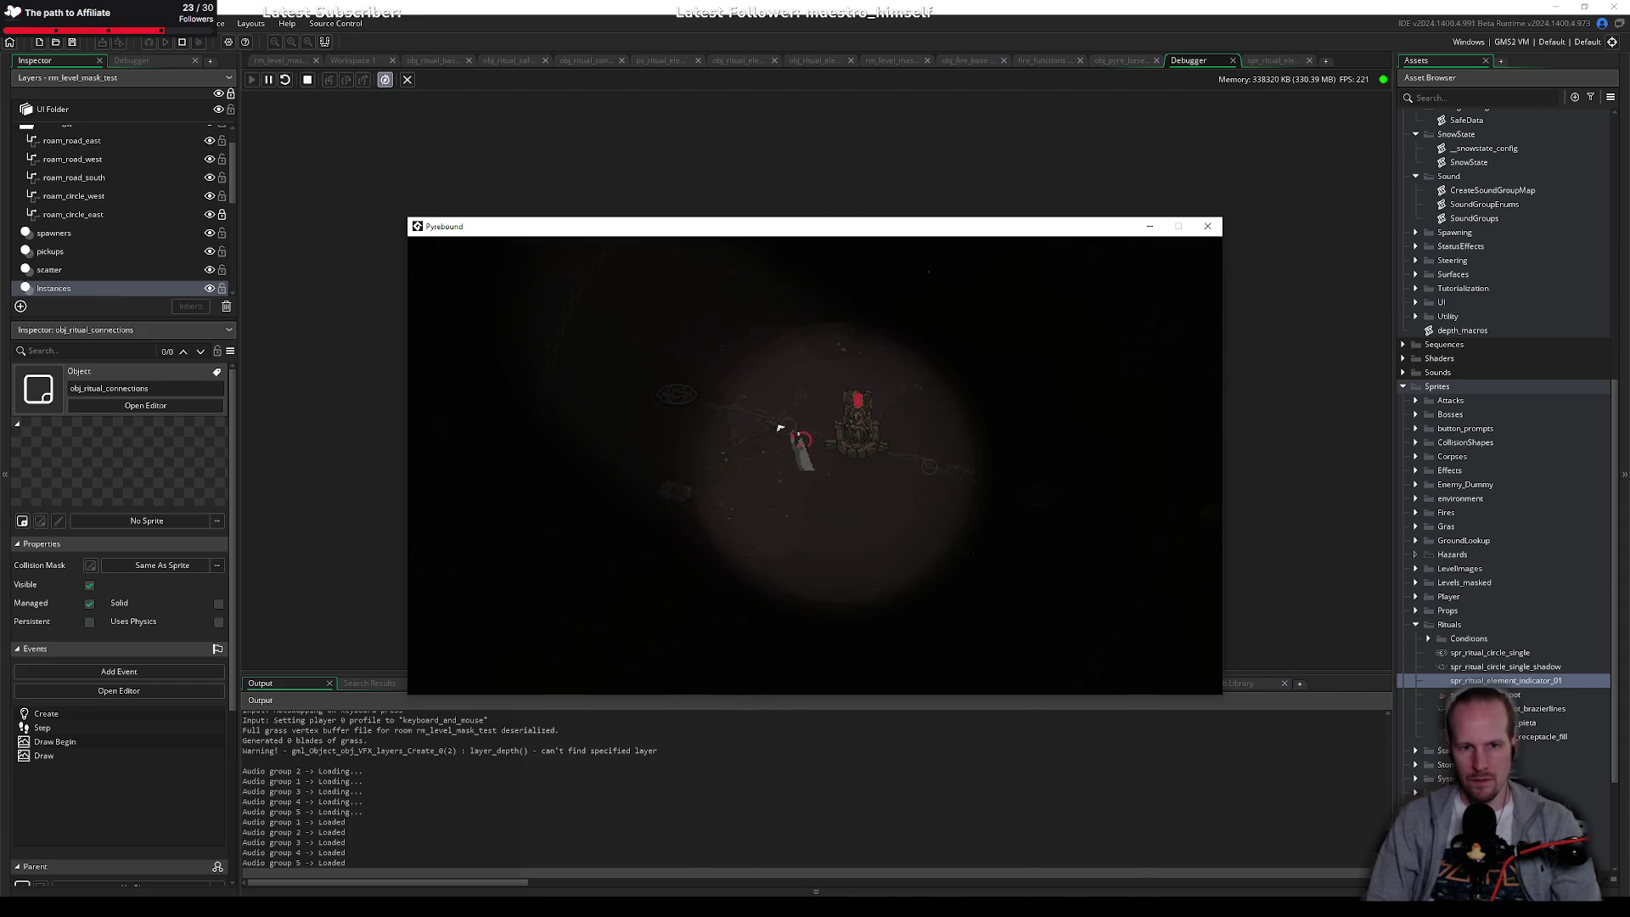
{"action": "key", "text": "s"}
{"action": "key", "text": "d"}
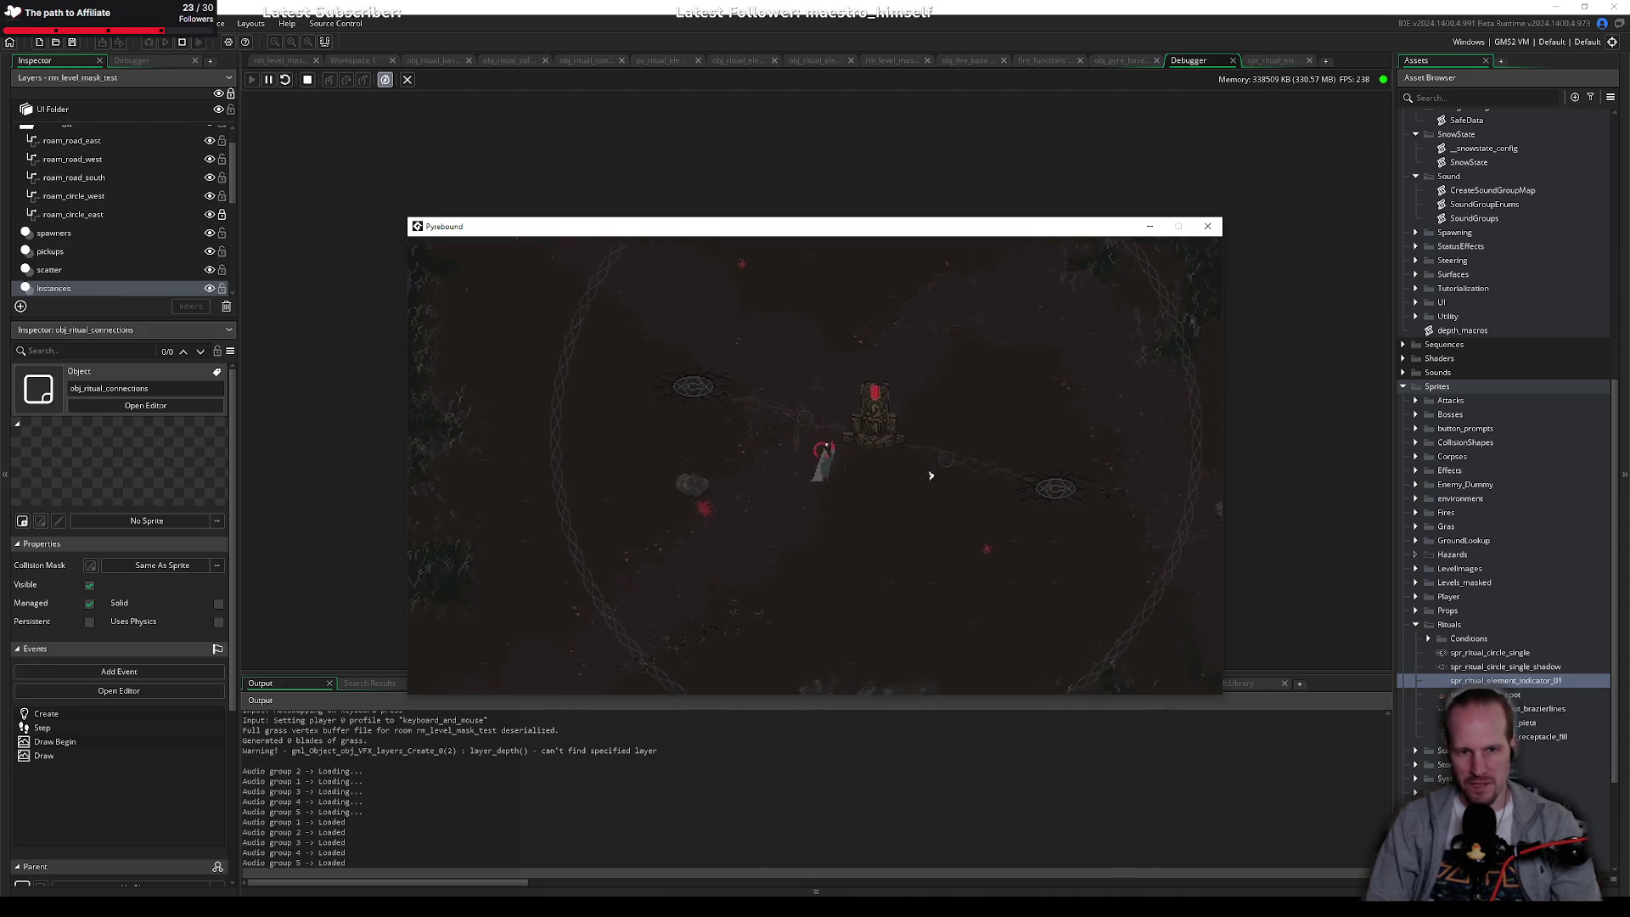
{"action": "key", "text": "d"}
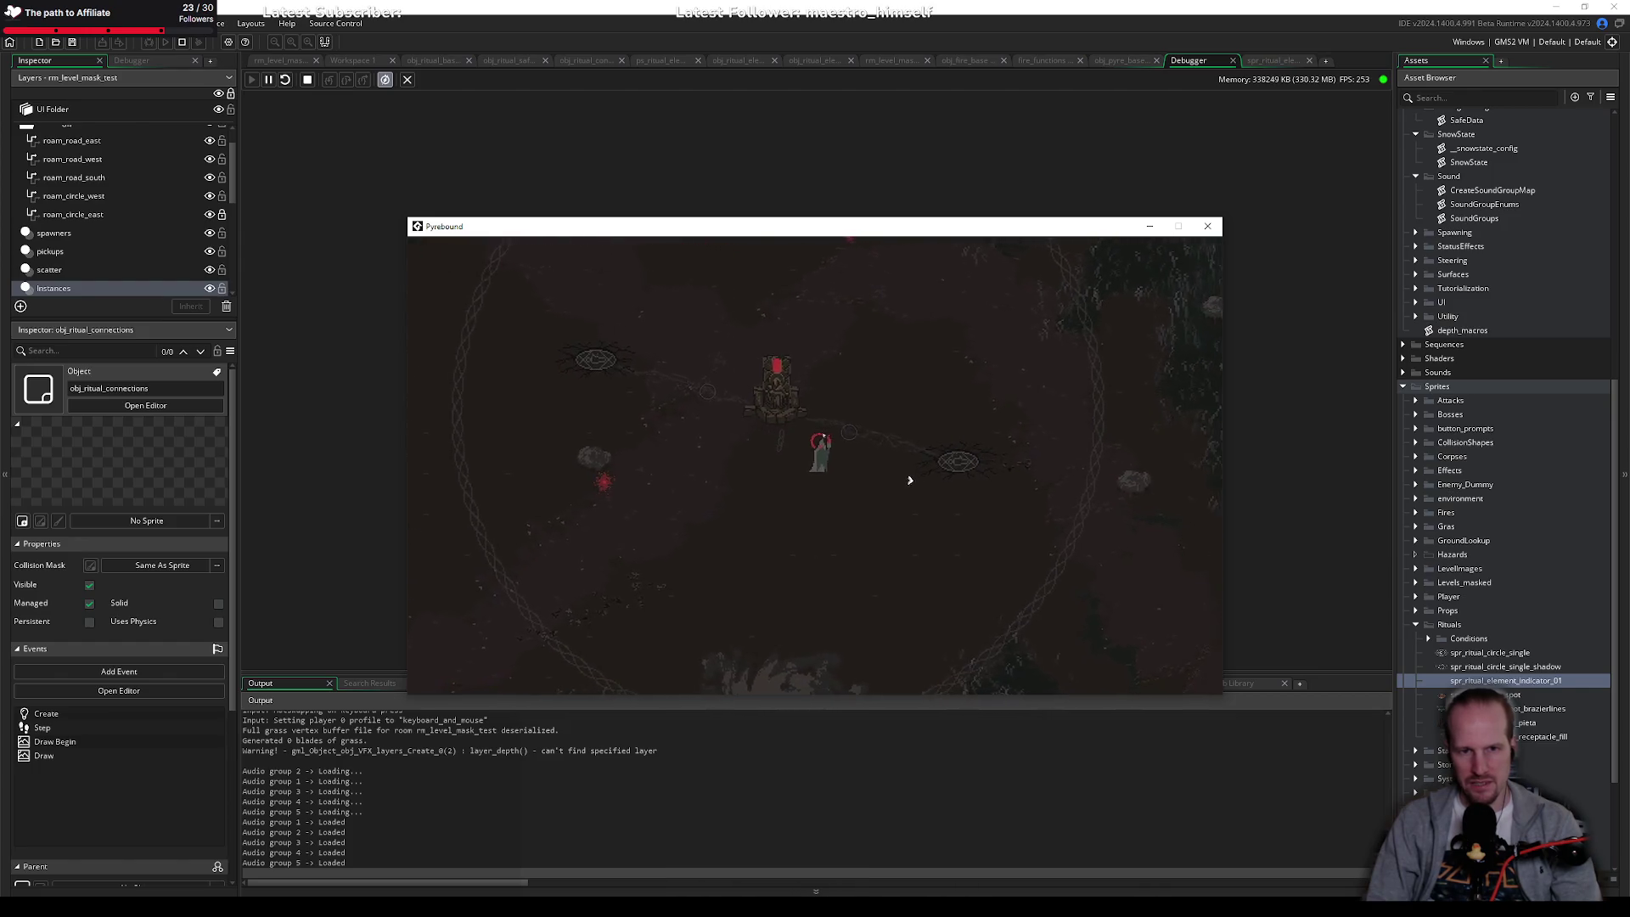
{"action": "key", "text": "w"}
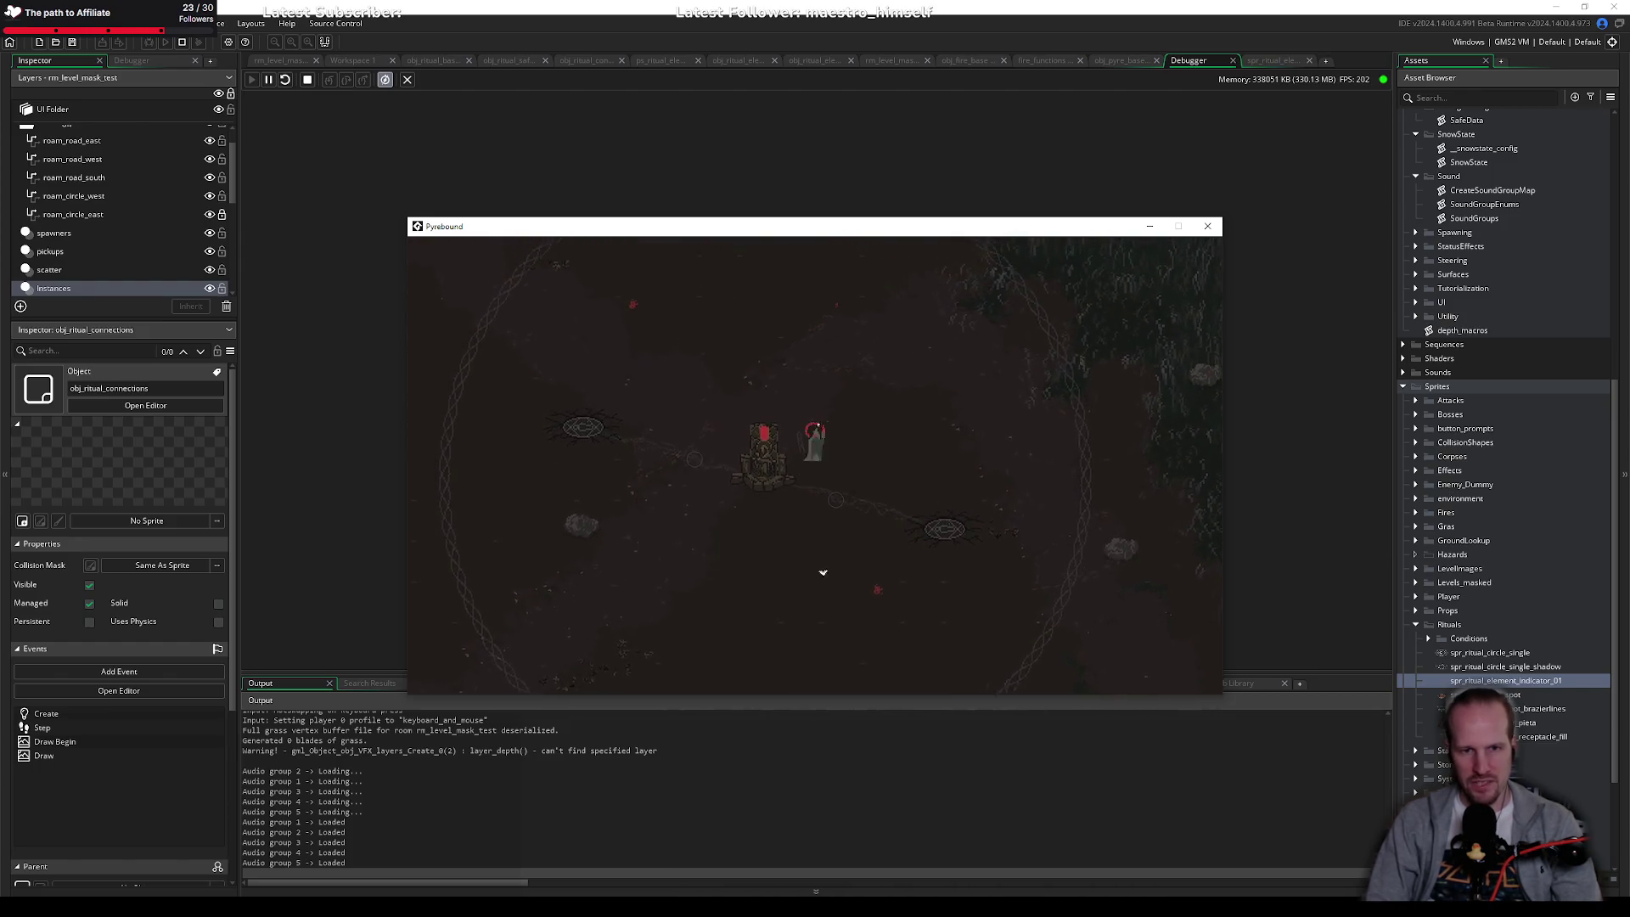
{"action": "key", "text": "s"}
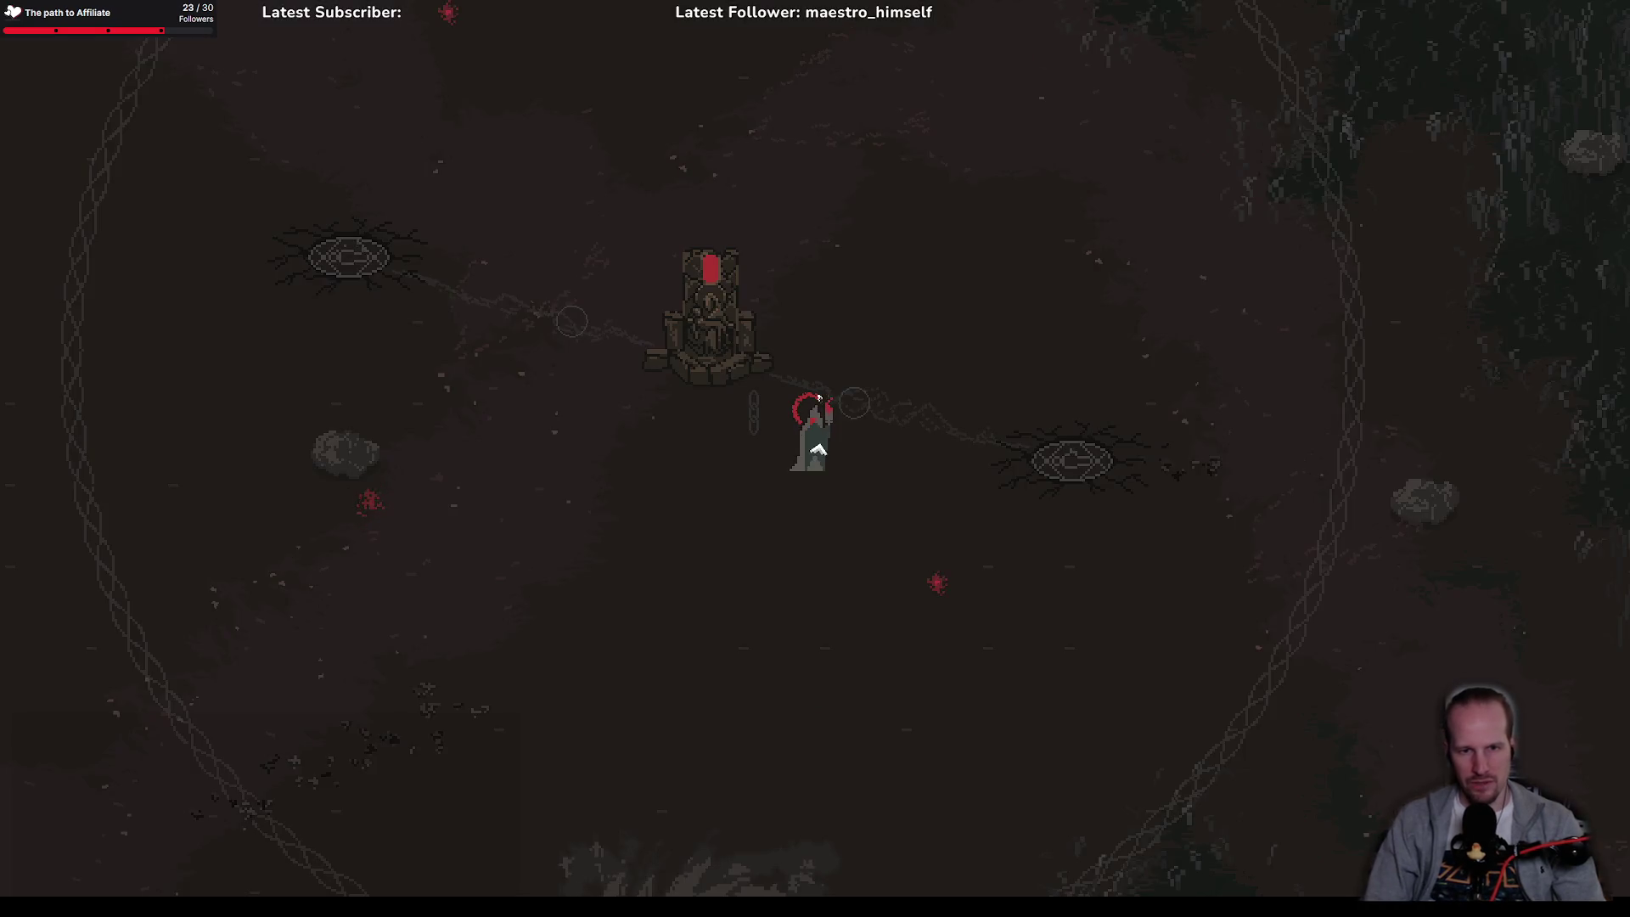
{"action": "key", "text": "d"}
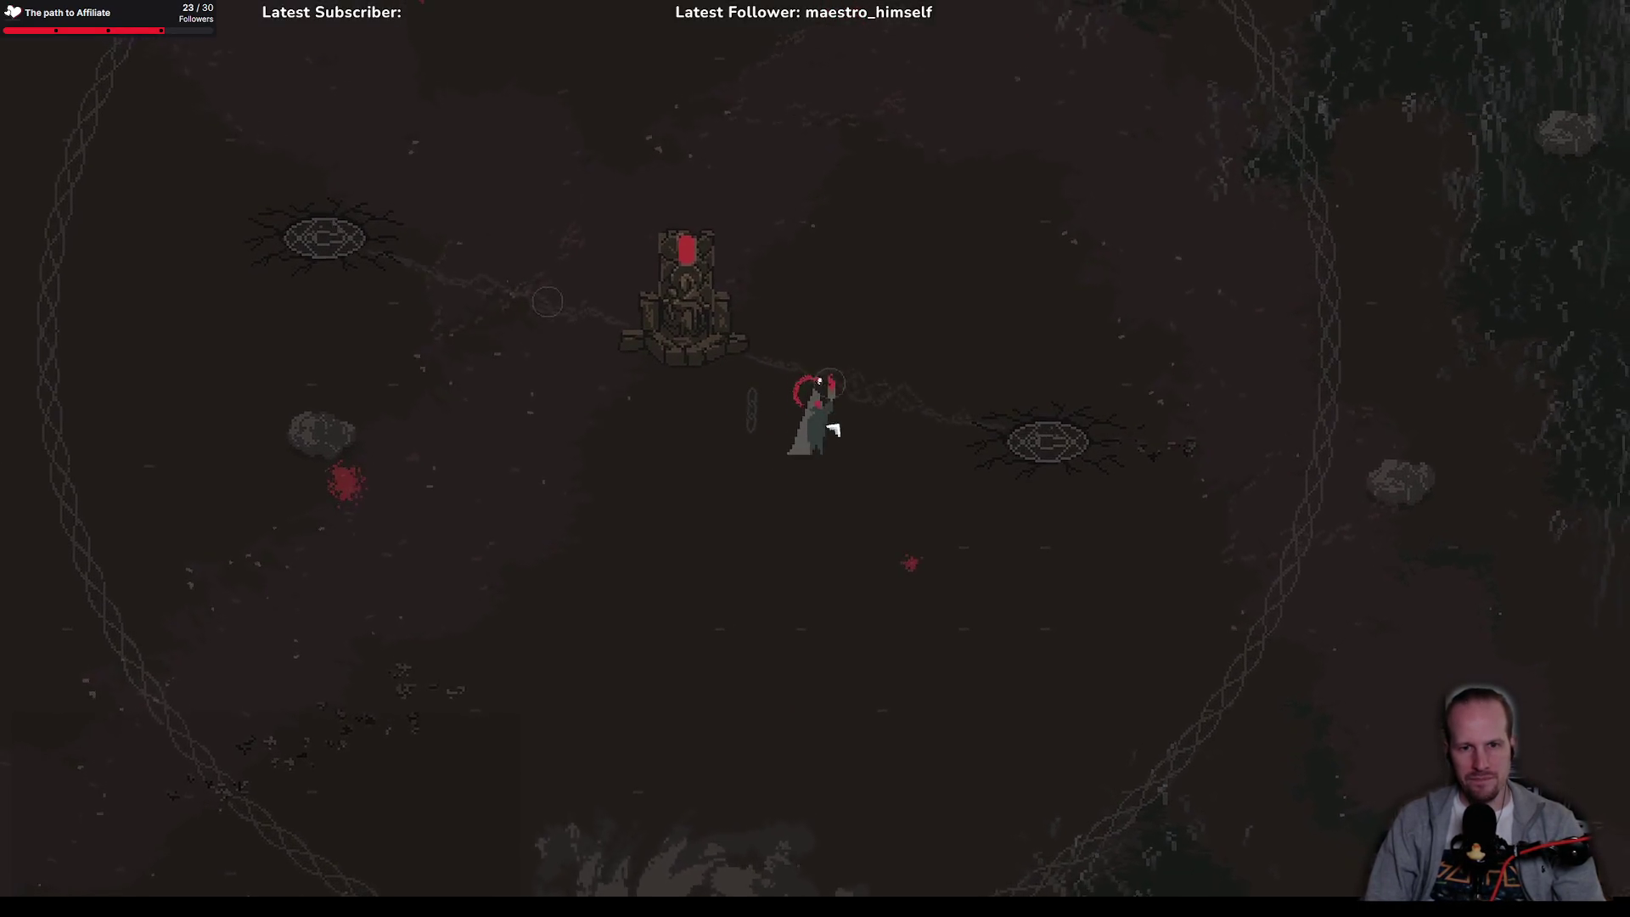
{"action": "key", "text": "a"}
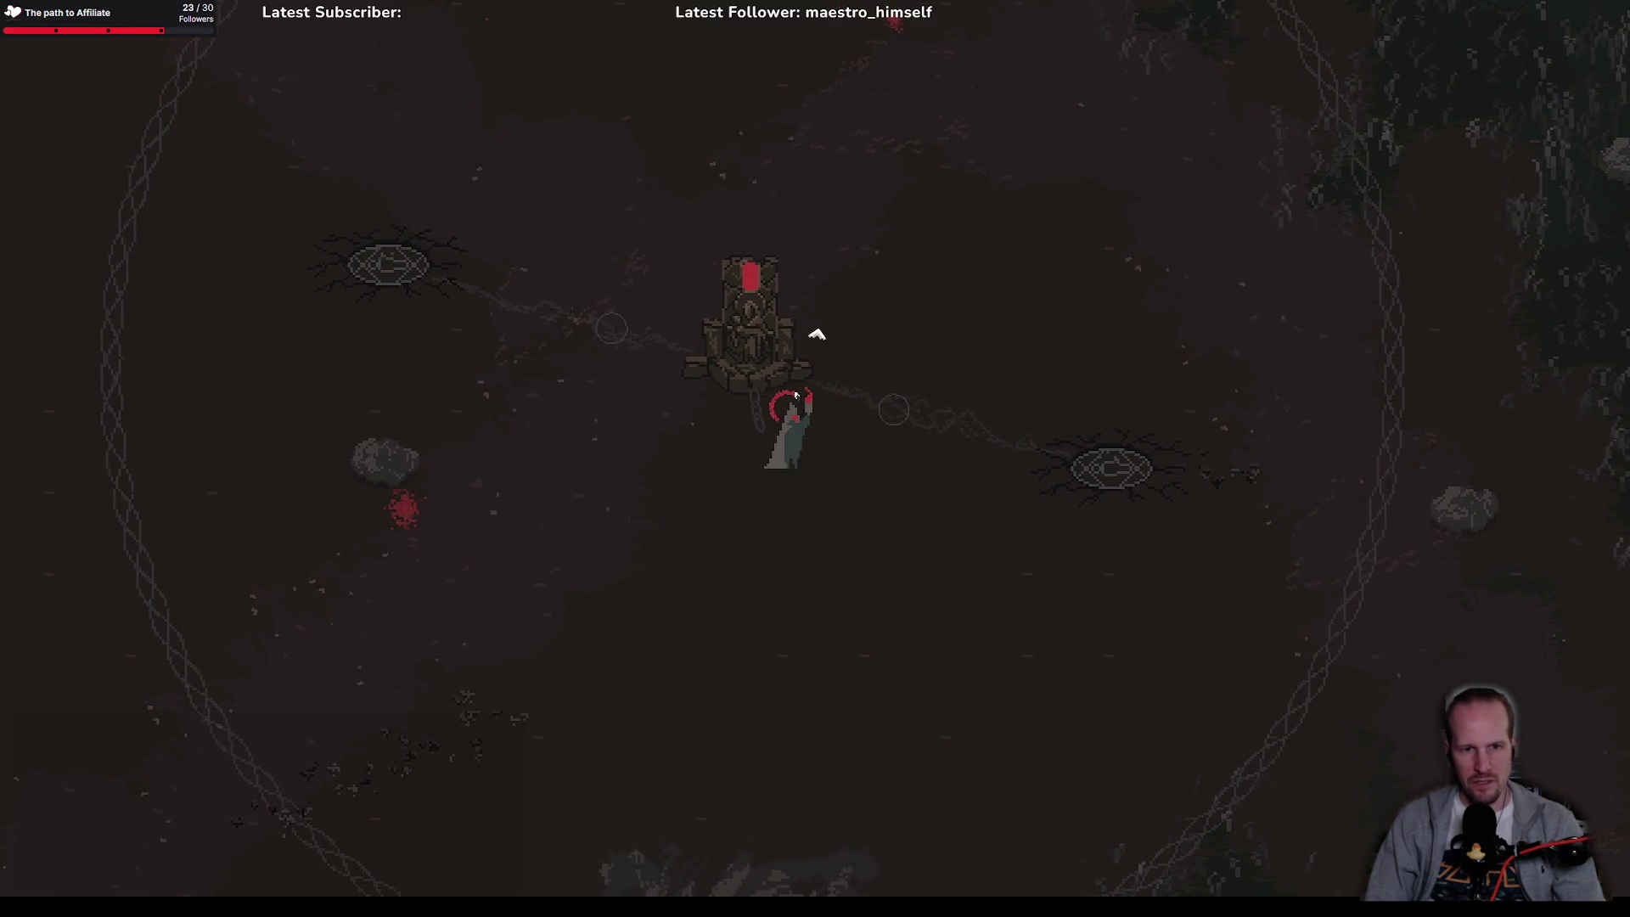
{"action": "key", "text": "a"}
{"action": "key", "text": "w"}
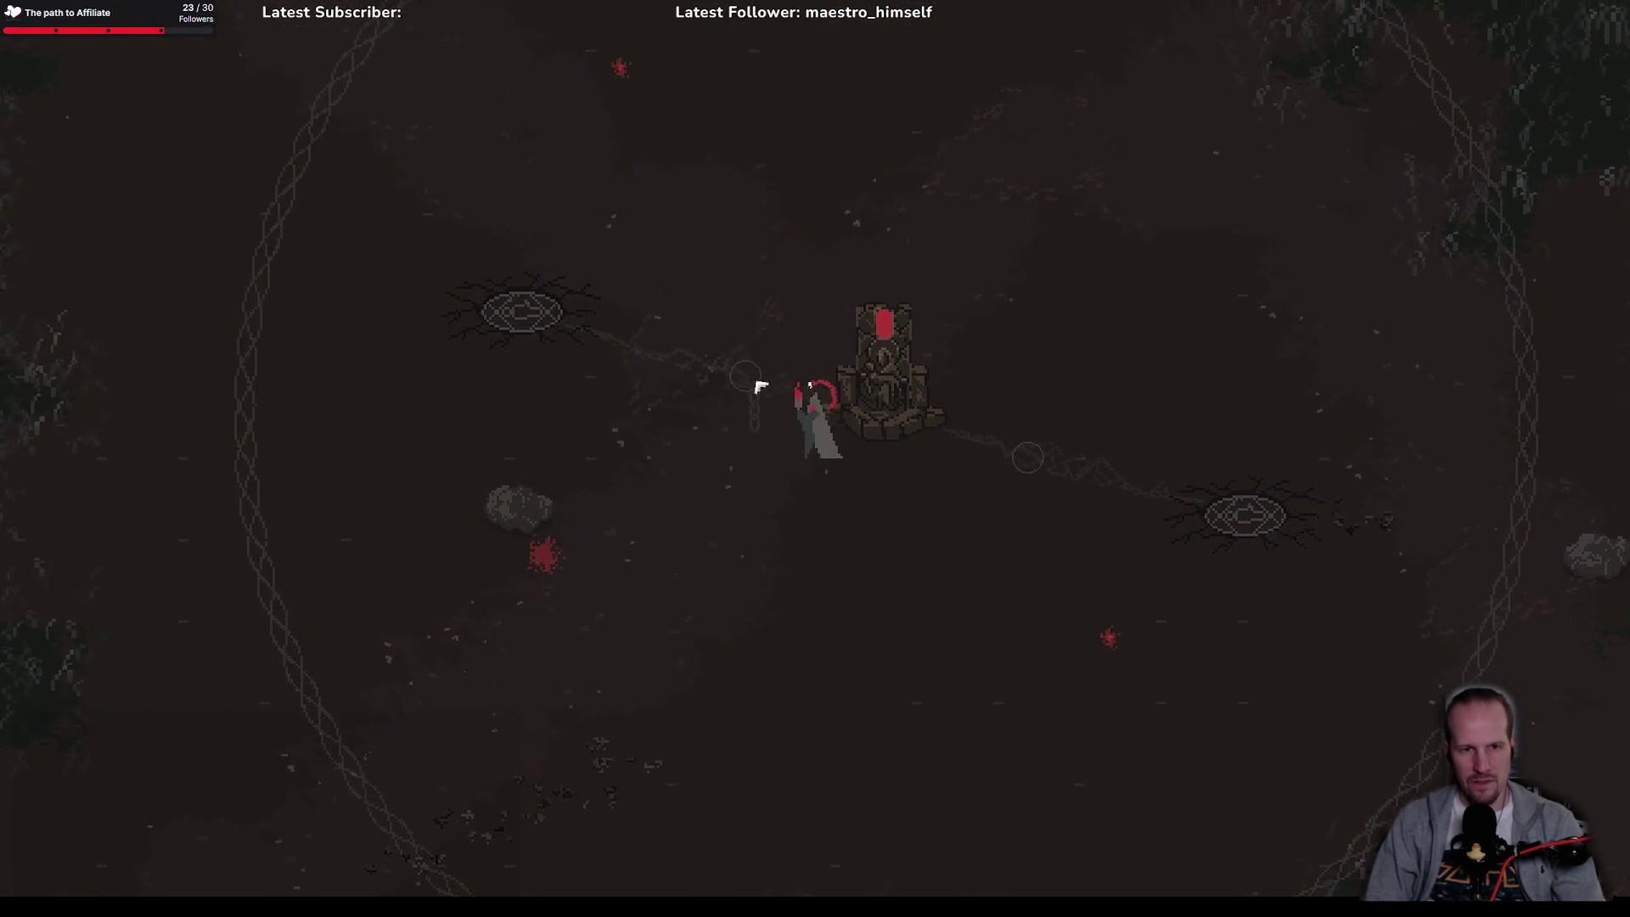
{"action": "key", "text": "d"}
{"action": "key", "text": "w"}
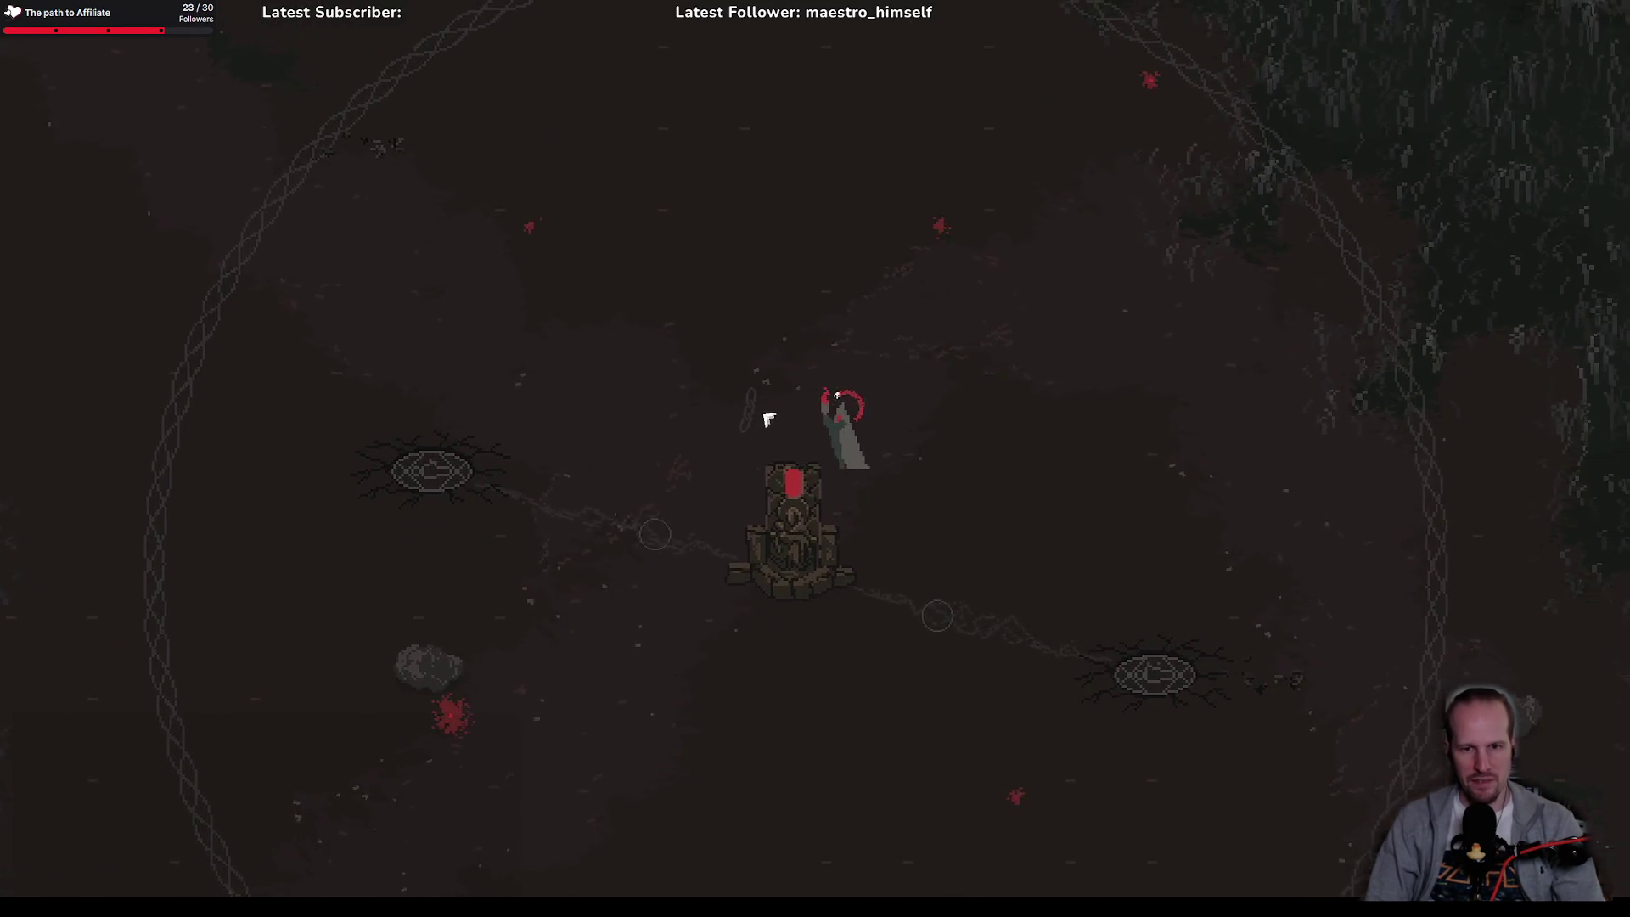
{"action": "key", "text": "s"}
{"action": "key", "text": "d"}
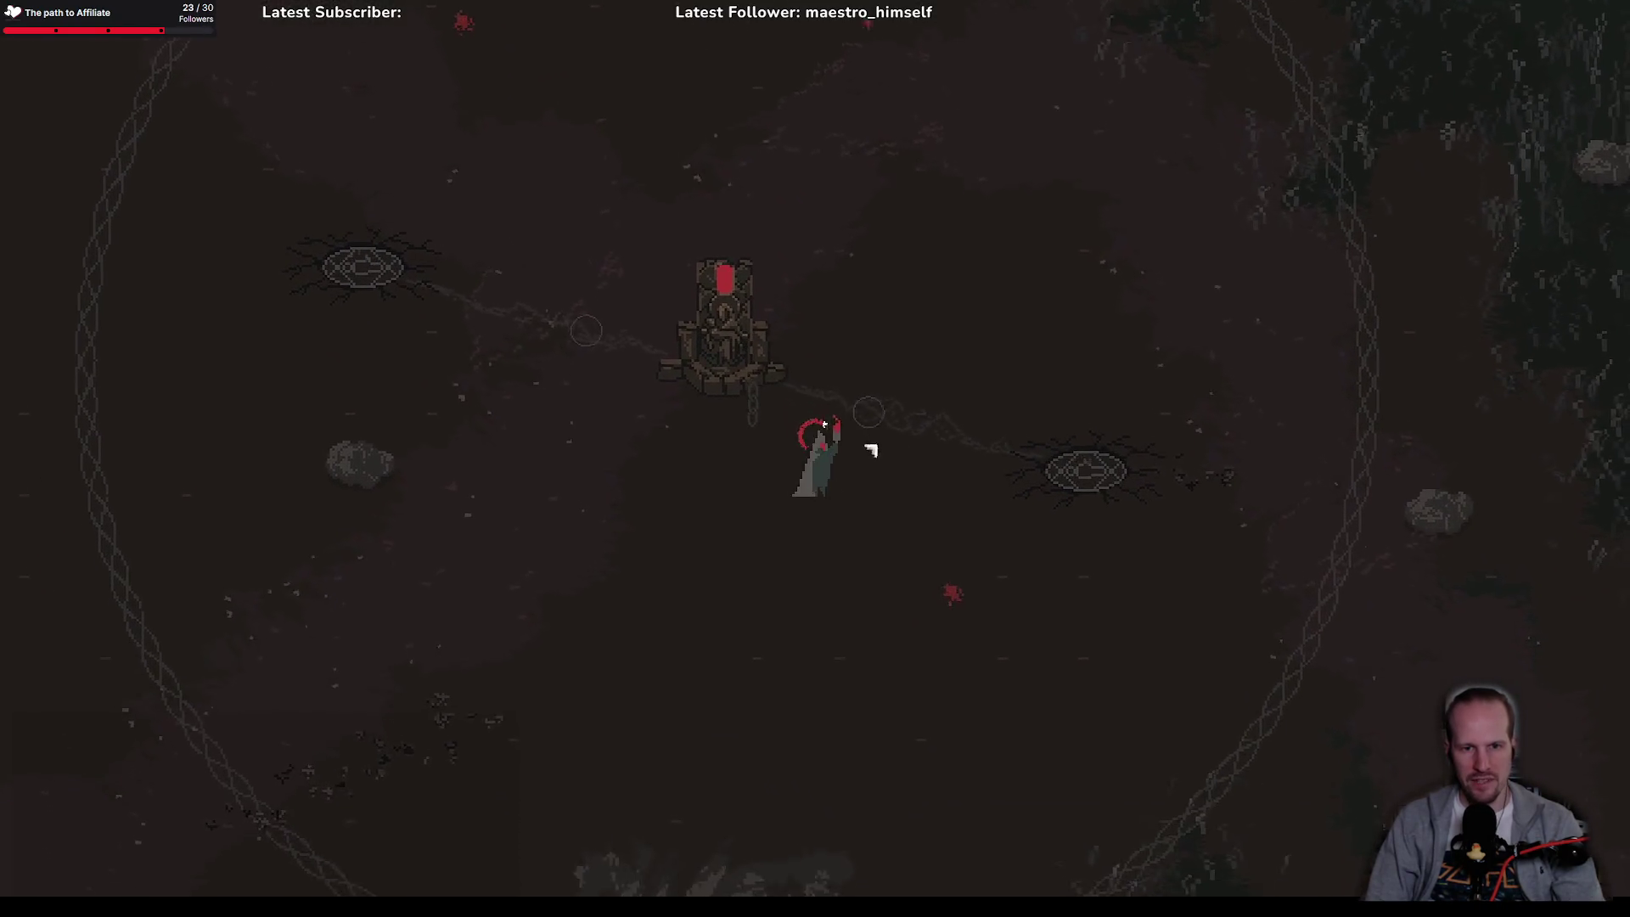
{"action": "key", "text": "d"}
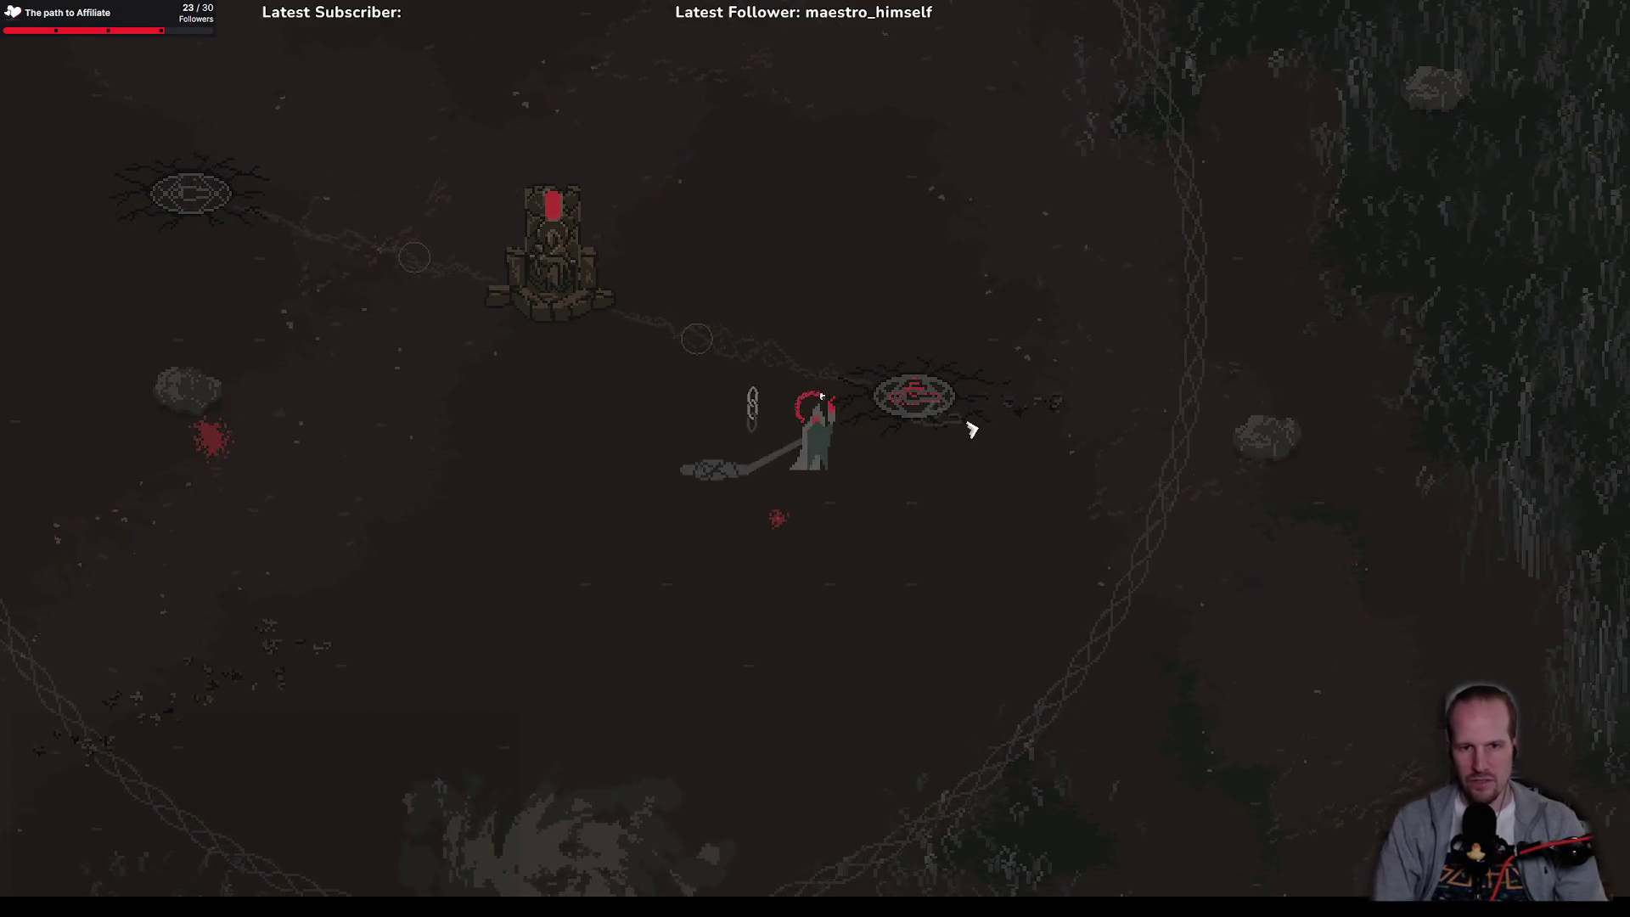
{"action": "key", "text": "space"}
{"action": "key", "text": "e"}
{"action": "left_click", "coordinate": [849, 415]}
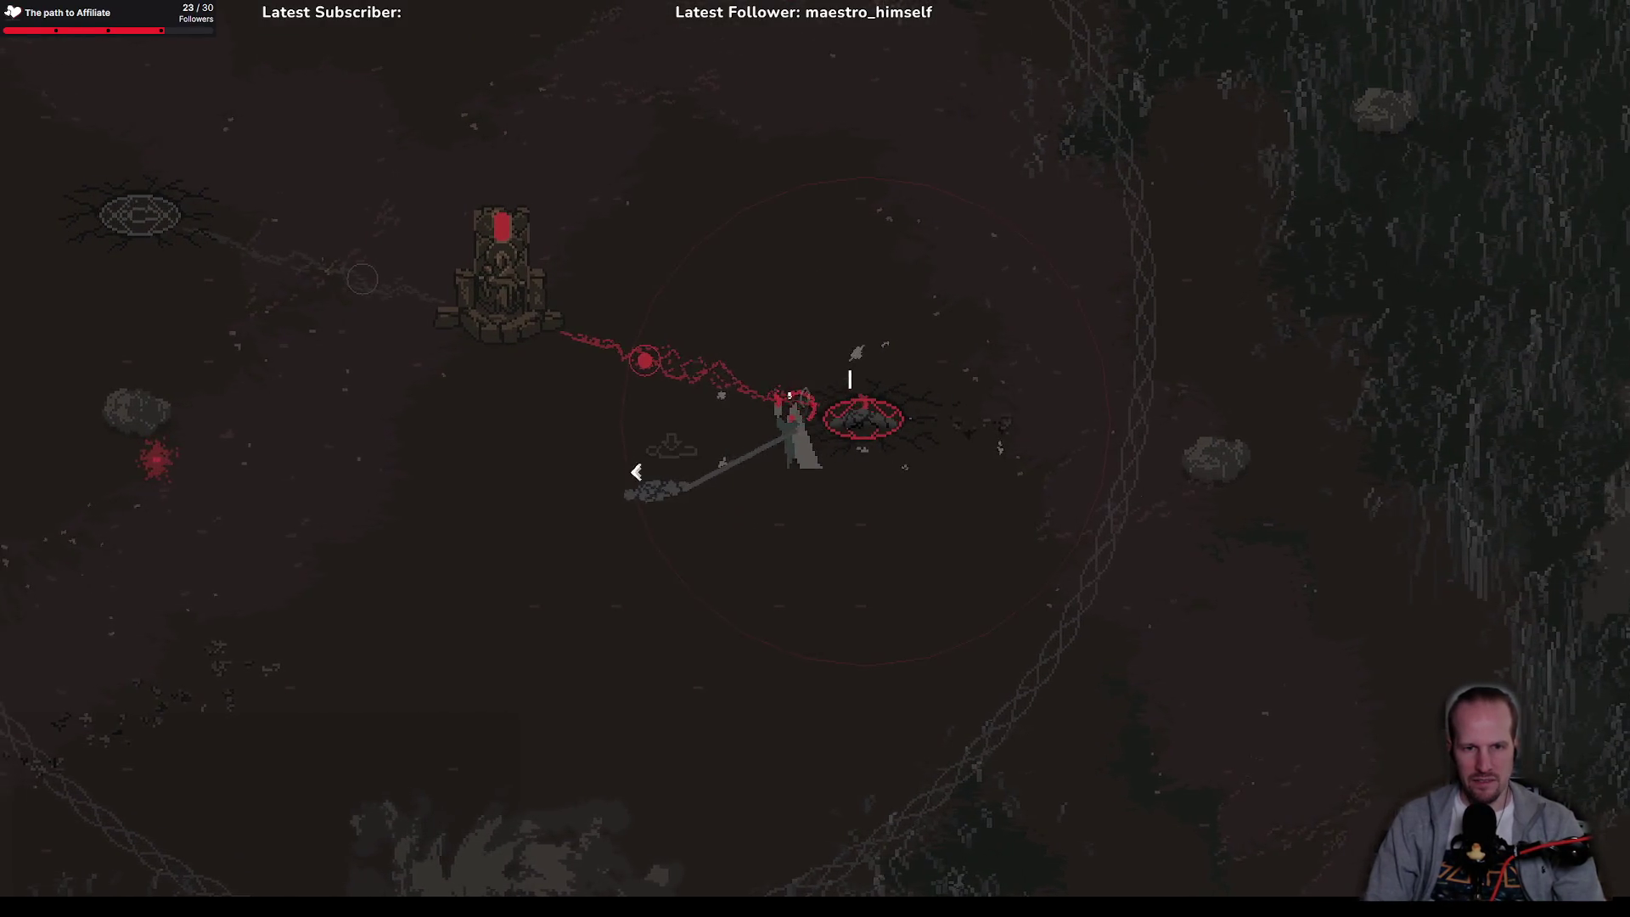
{"action": "key", "text": "a"}
{"action": "key", "text": "w"}
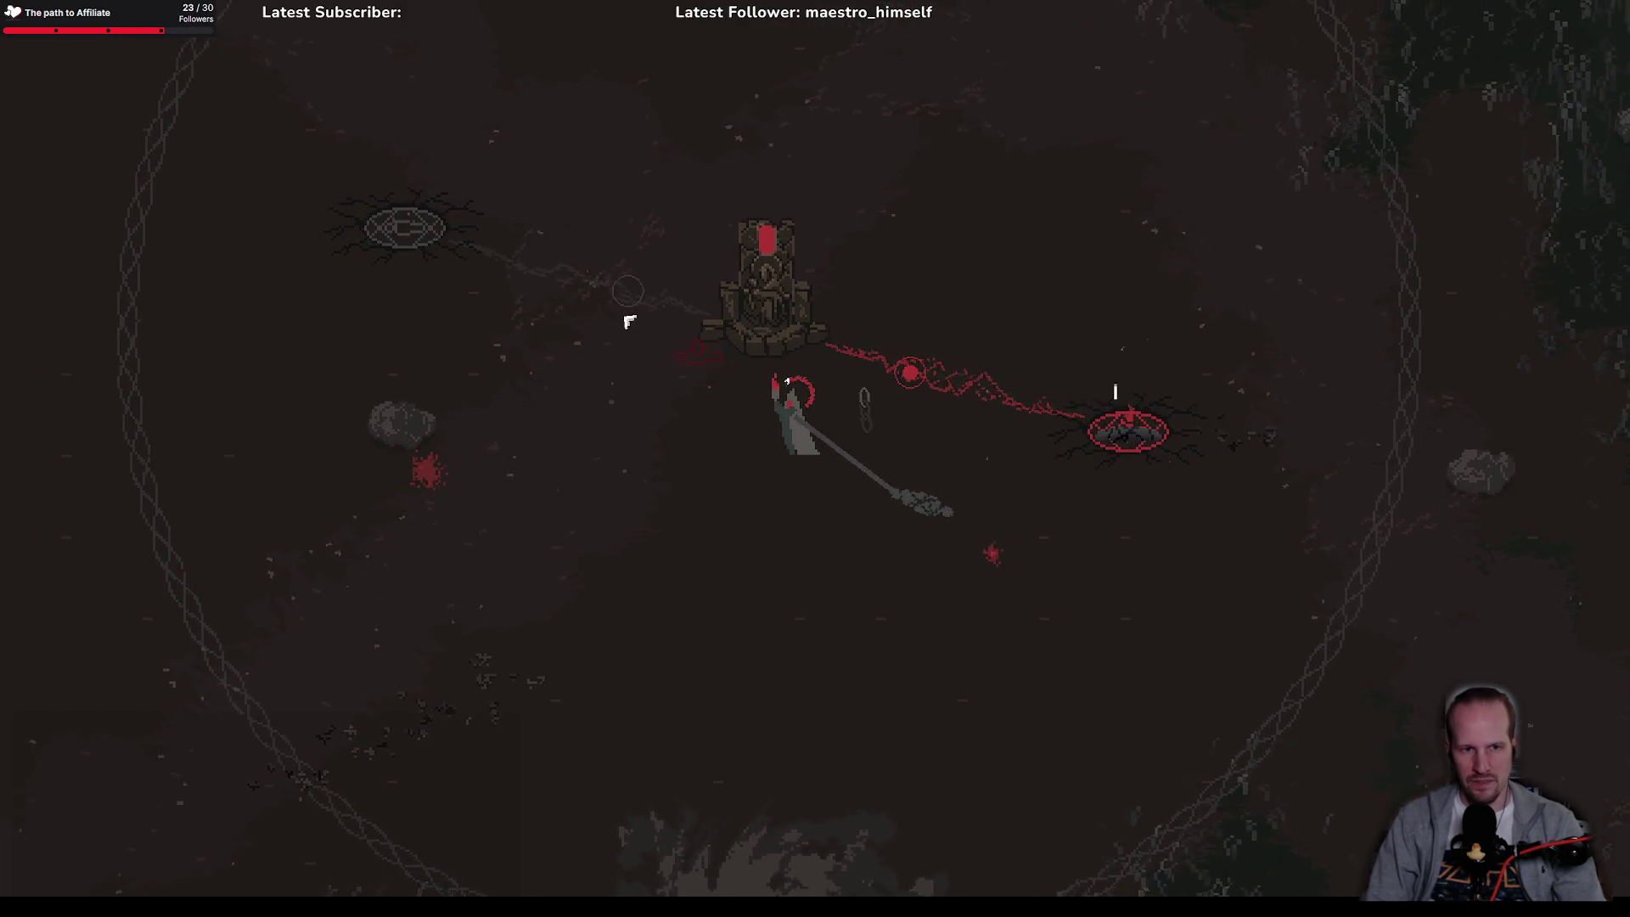
{"action": "key", "text": "a"}
{"action": "key", "text": "w"}
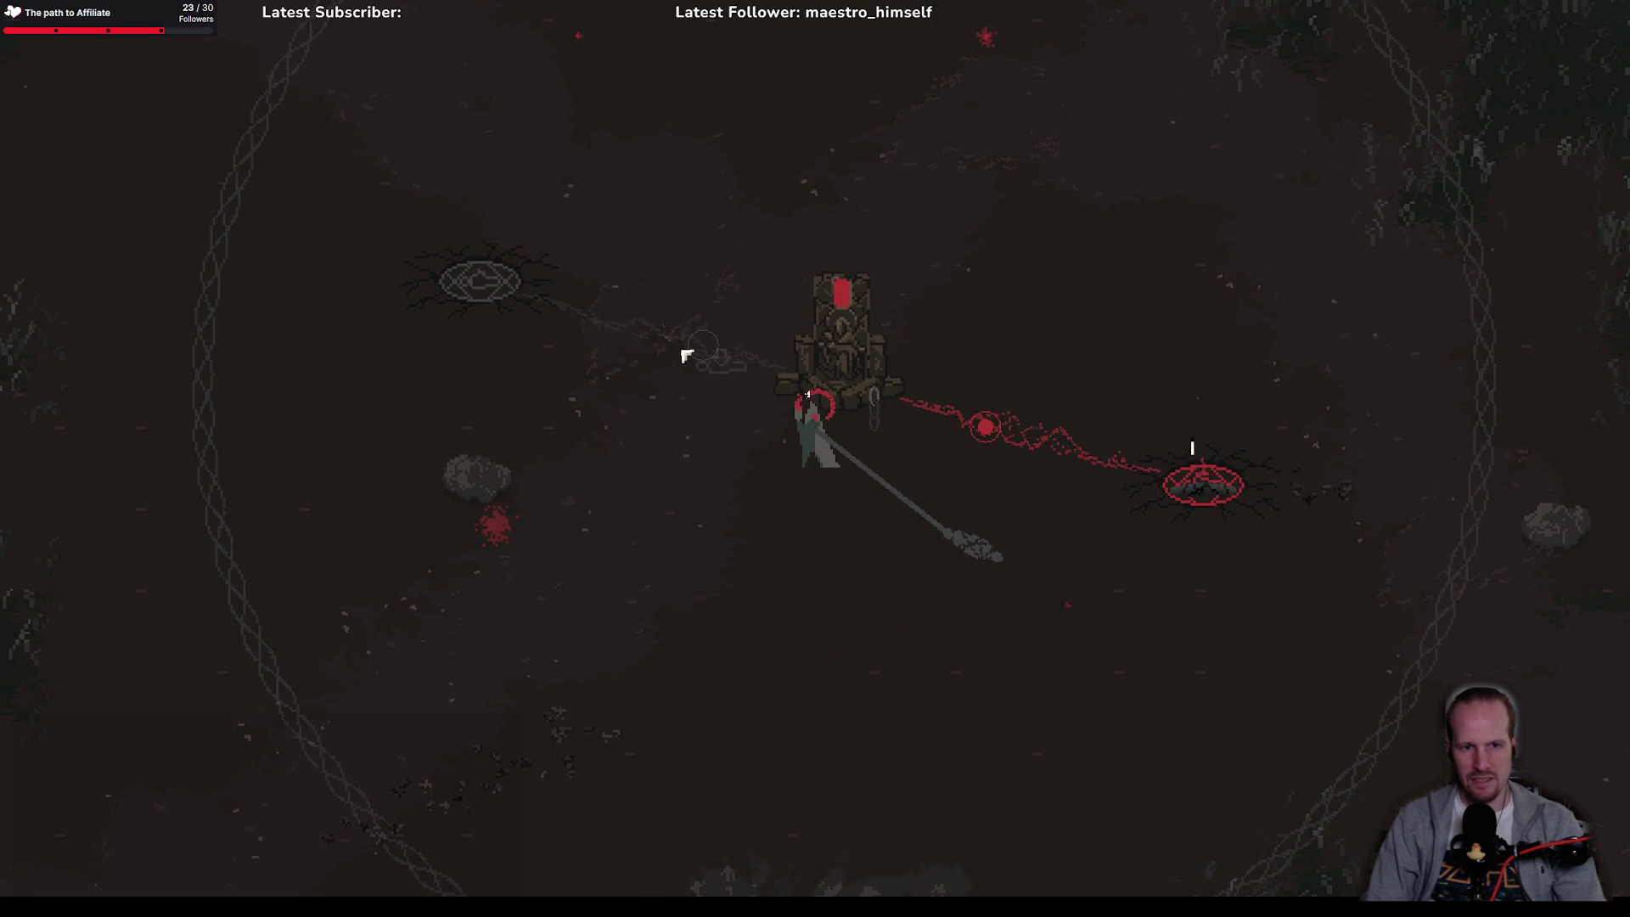
{"action": "key", "text": "s"}
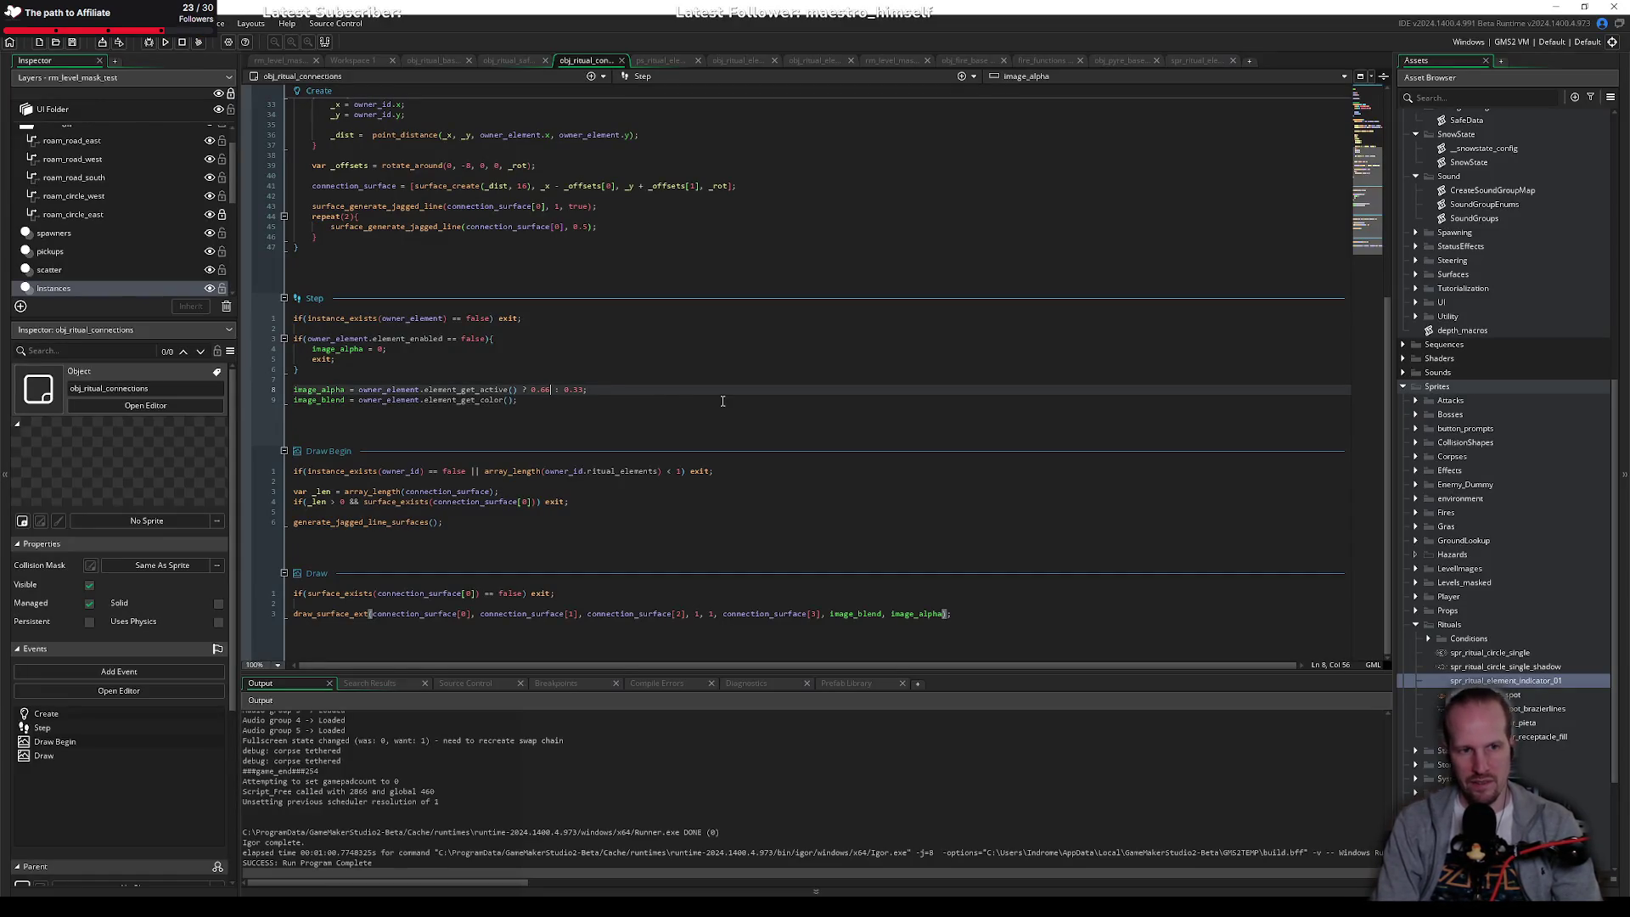
Step: Change line 8's conditional alpha to a fixed 0.50 and save
{"action": "key", "text": "Left"}
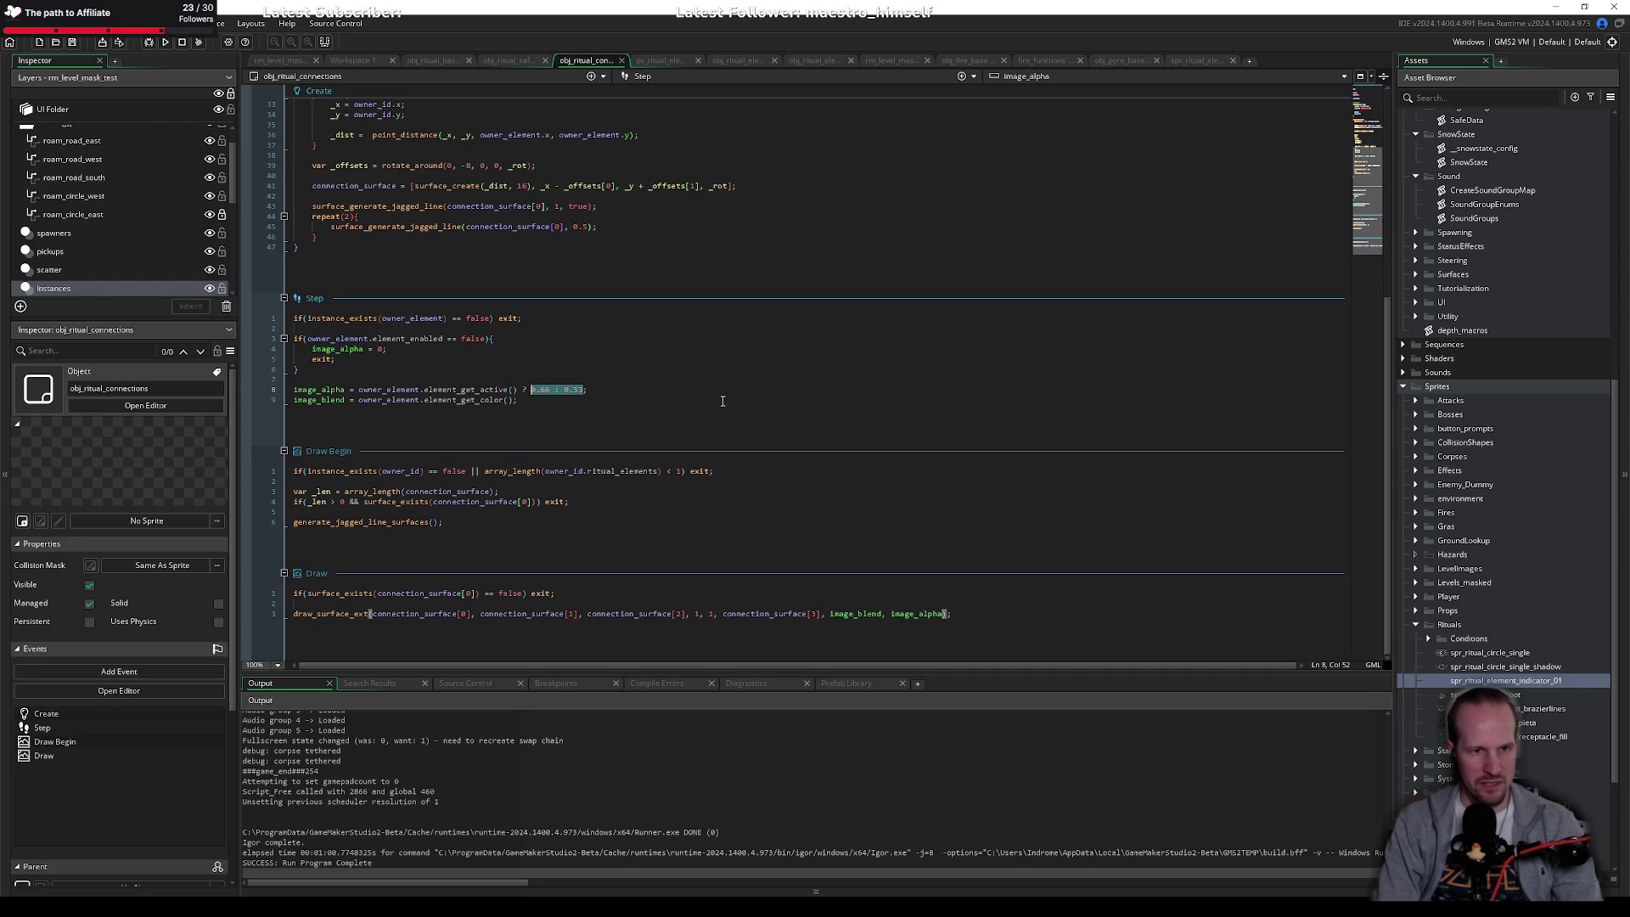
{"action": "type", "text": "0.66"}
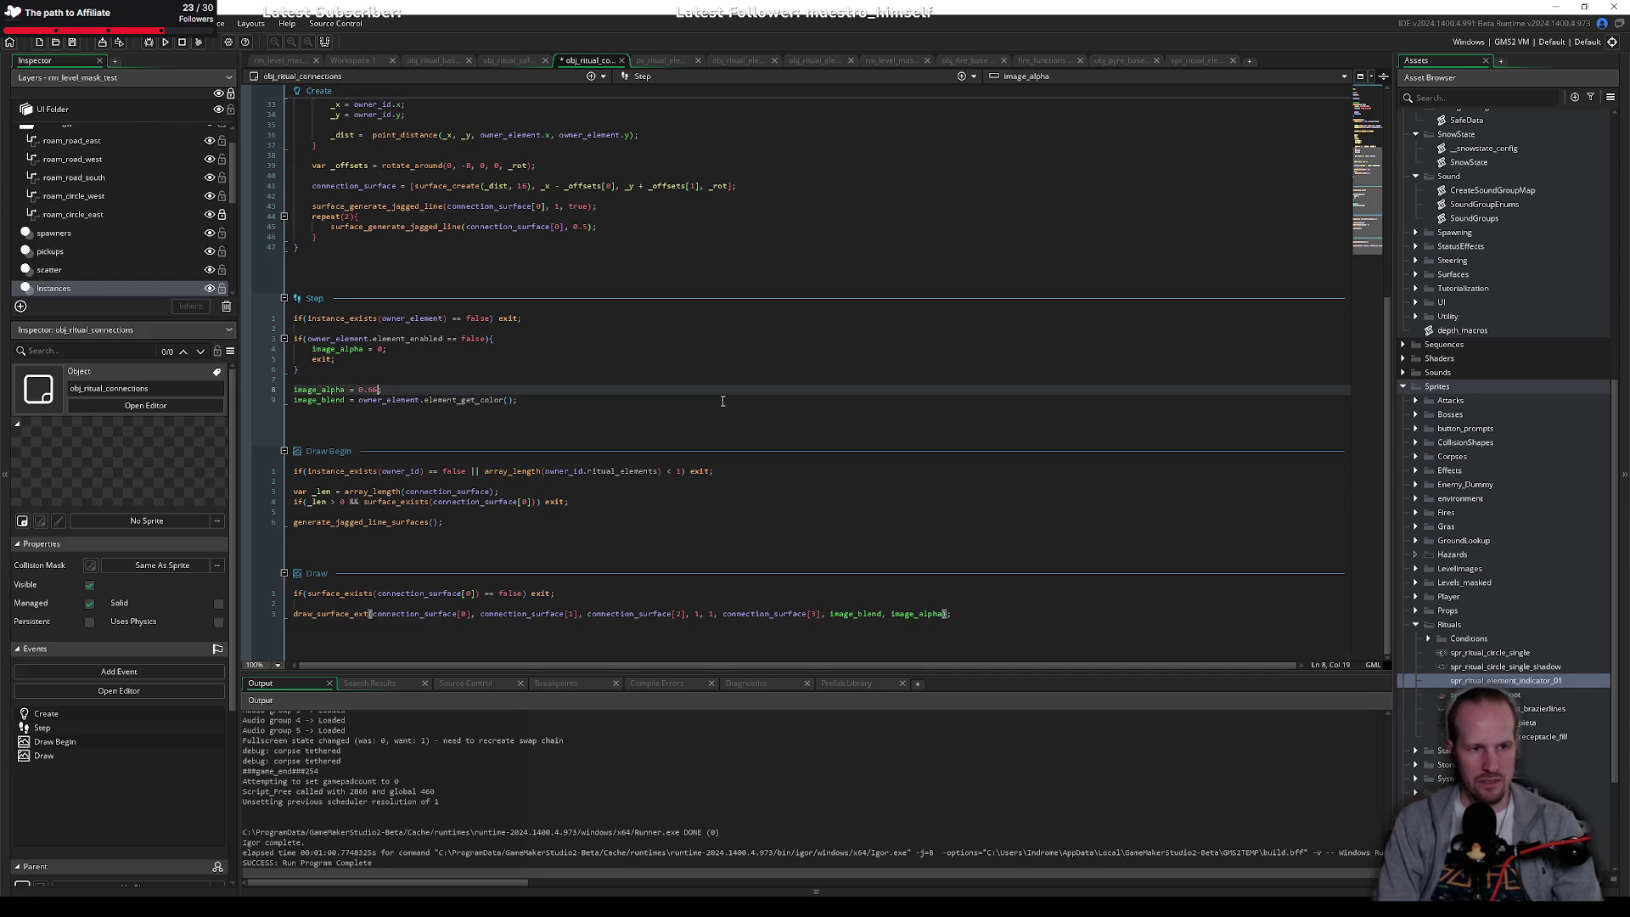
{"action": "type", "text": ".66"}
{"action": "key", "text": "ctrl+s"}
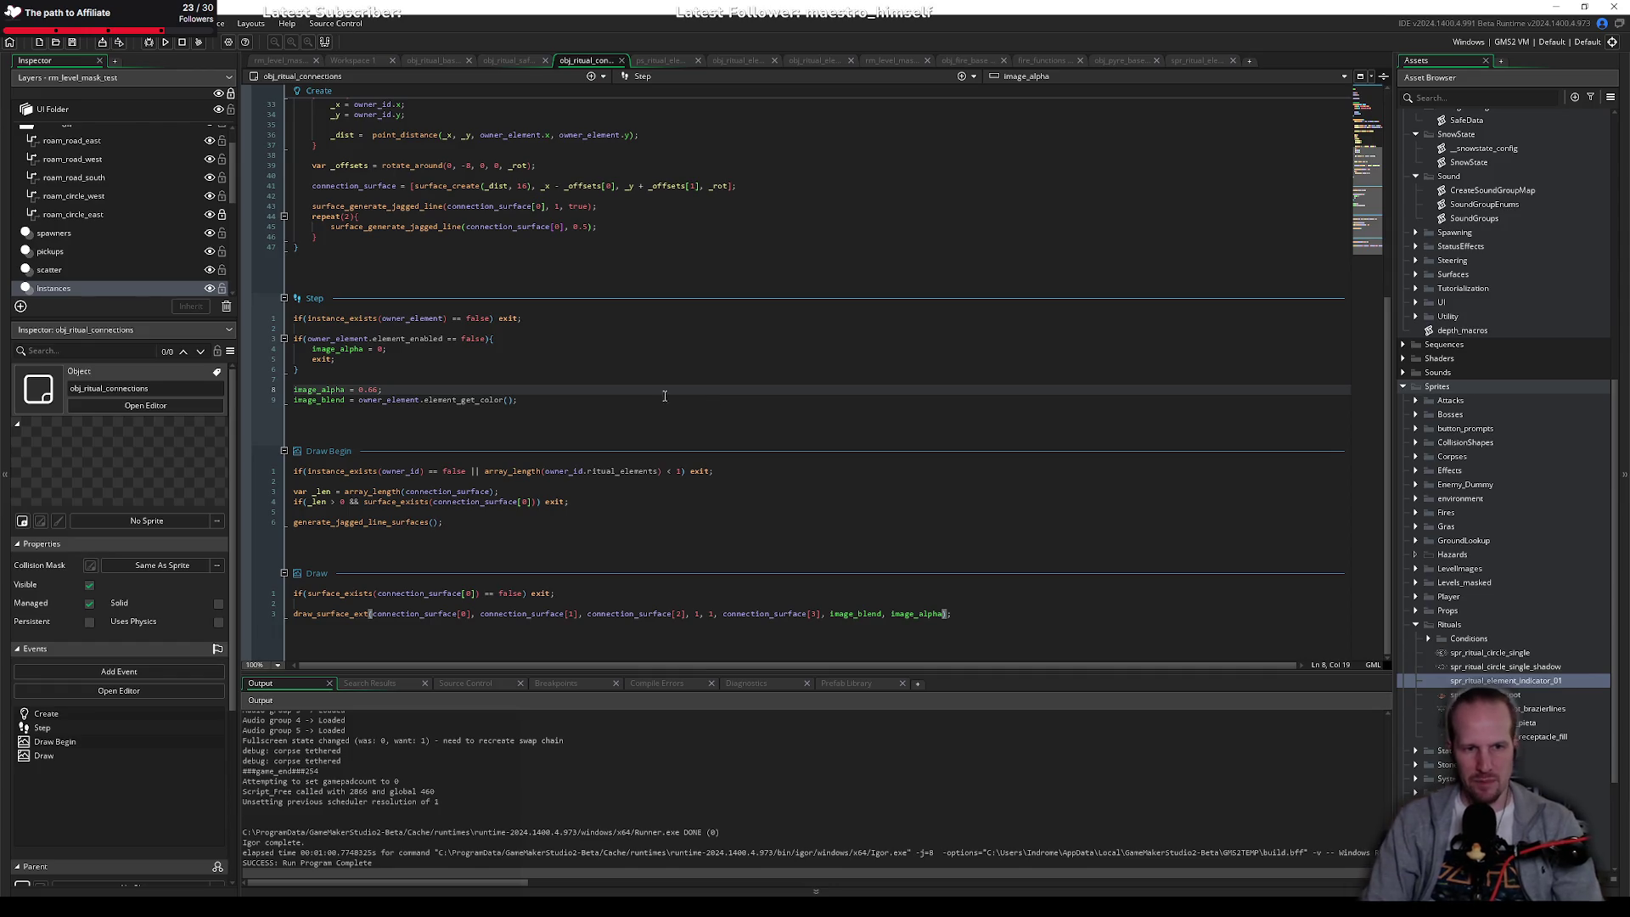
Step: Search the whole project for every use of element_get_color
{"action": "left_click", "coordinate": [478, 400]}
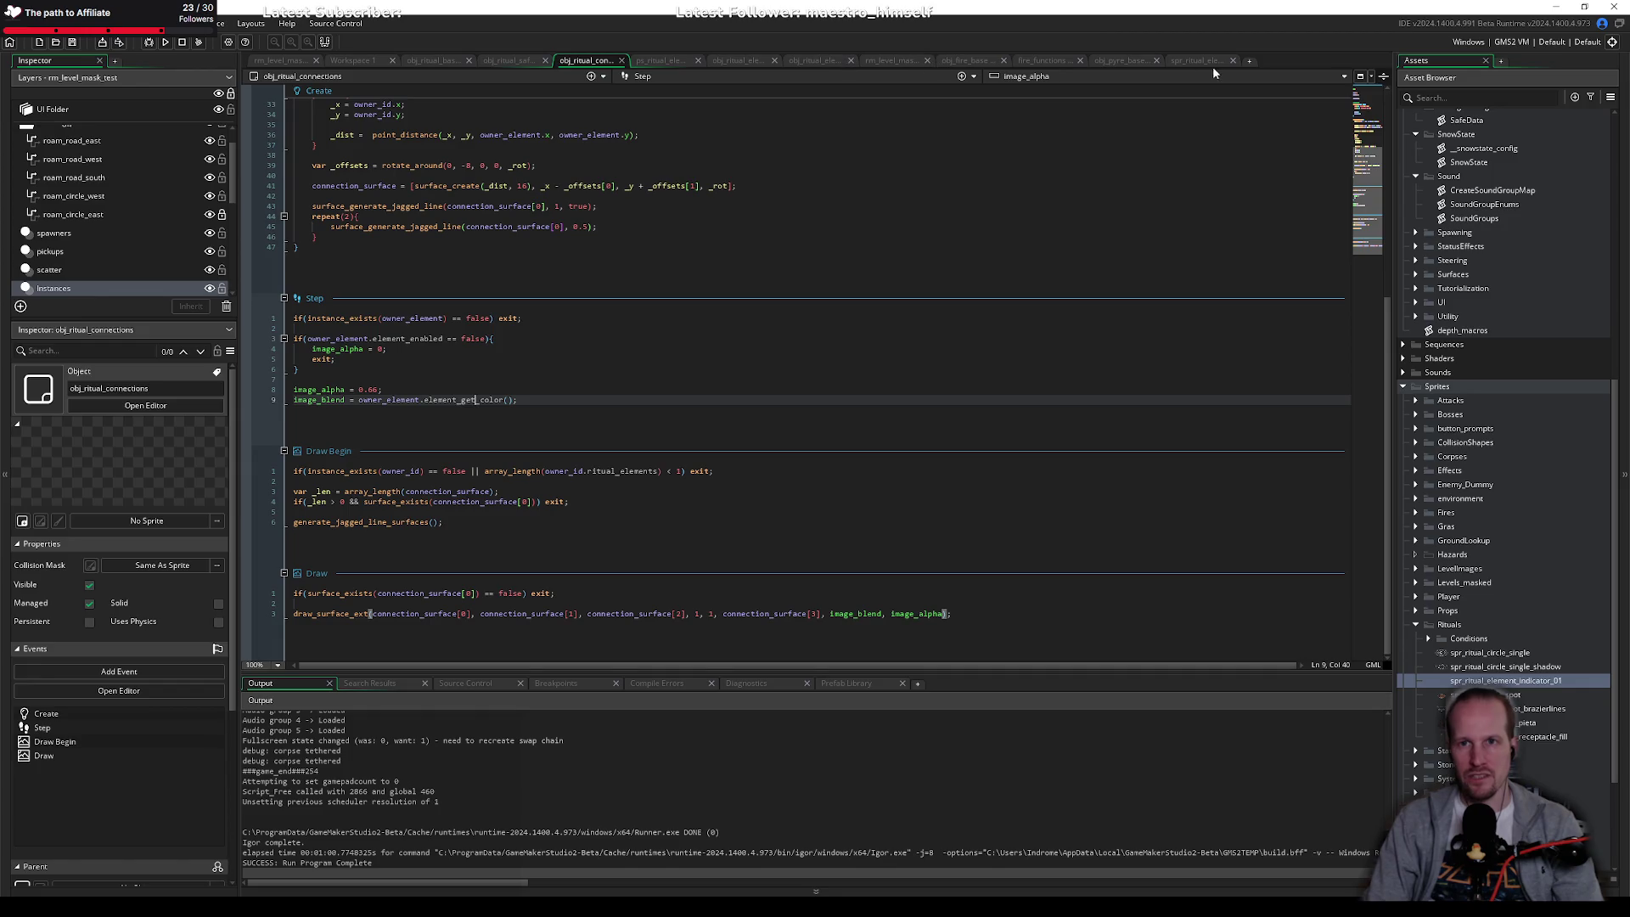
{"action": "double_click", "coordinate": [468, 400]}
{"action": "key", "text": "ctrl+shift+f"}
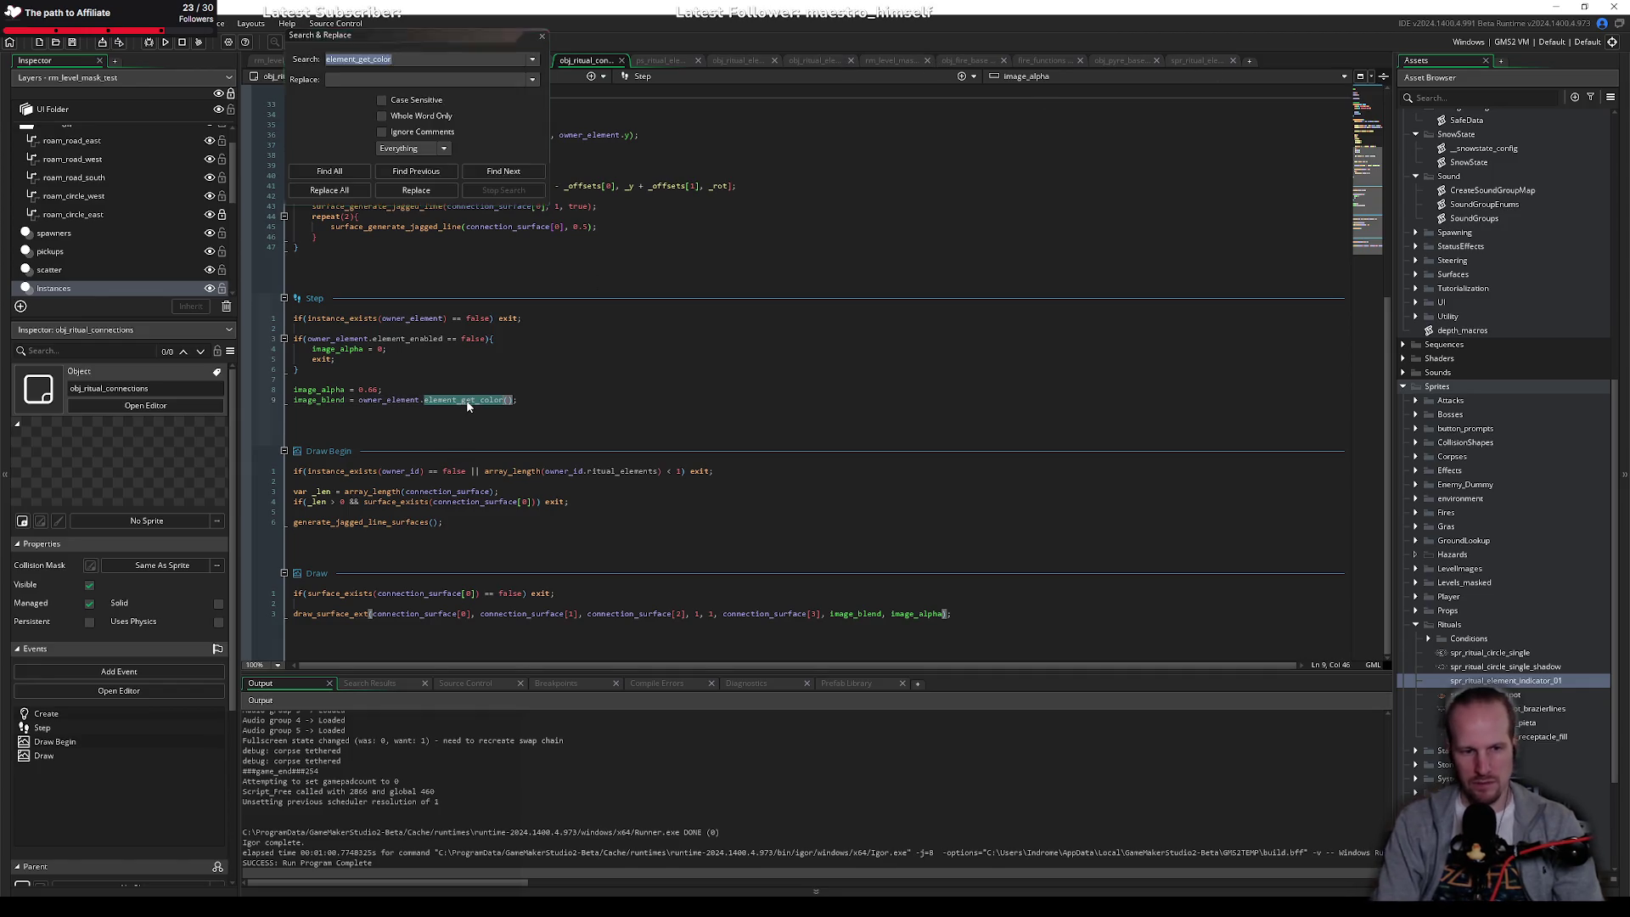
{"action": "key", "text": "Return"}
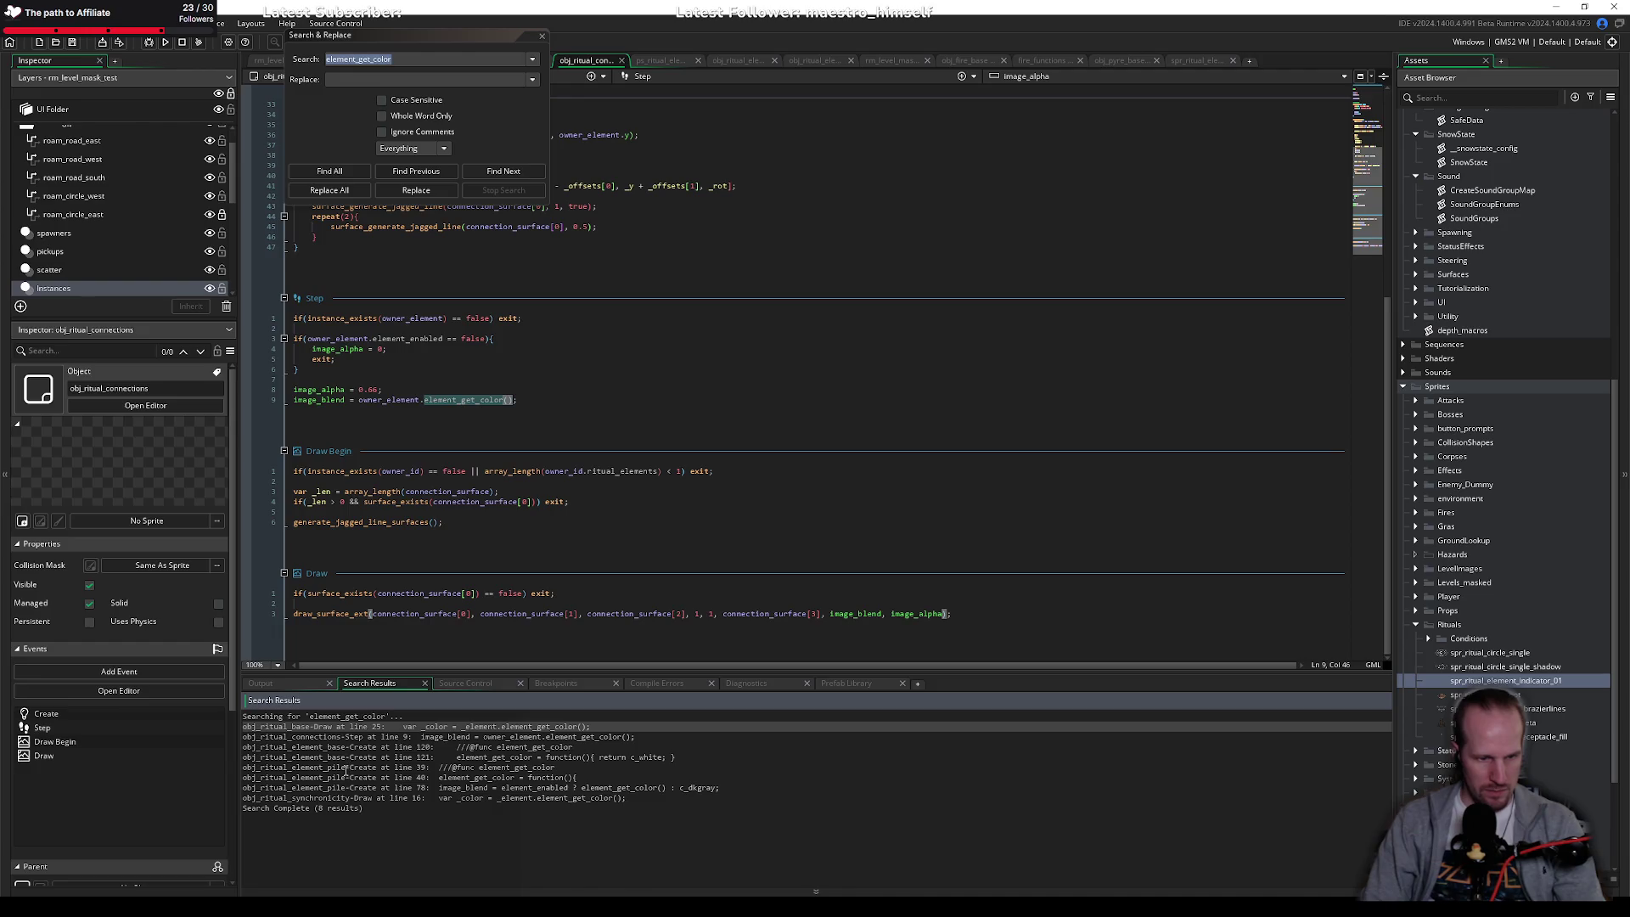
Step: Inspect element_get_color's definition in obj_ritual_element_pile, then return to obj_ritual_connections
{"action": "double_click", "coordinate": [345, 767]}
{"action": "left_click", "coordinate": [515, 406]}
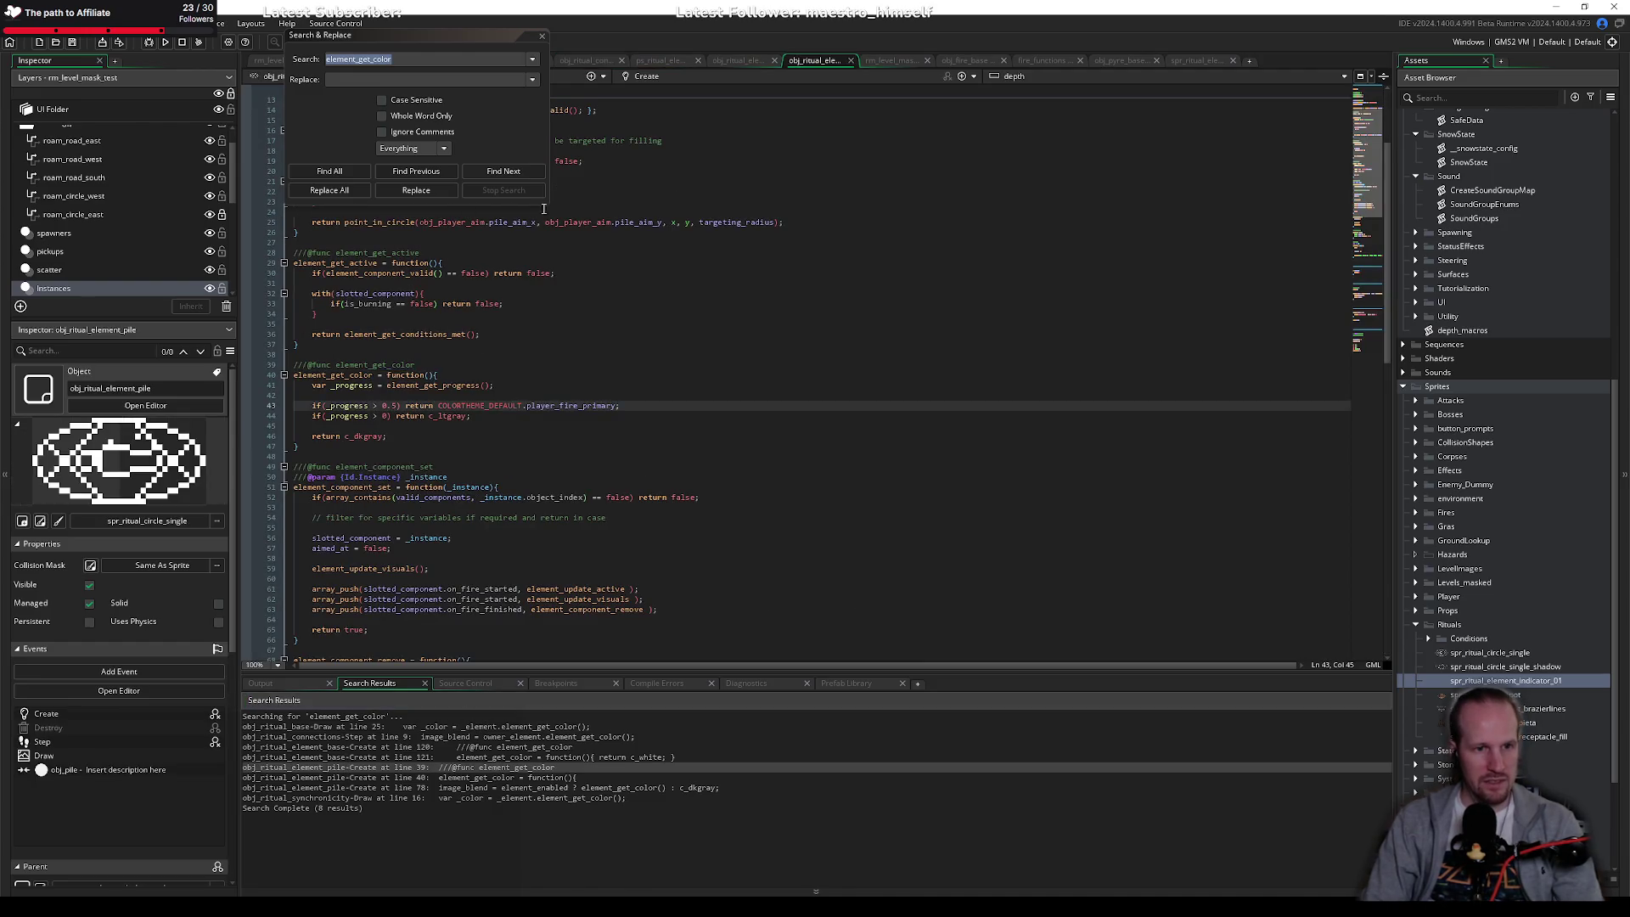
{"action": "left_click", "coordinate": [542, 35]}
{"action": "left_click", "coordinate": [653, 419]}
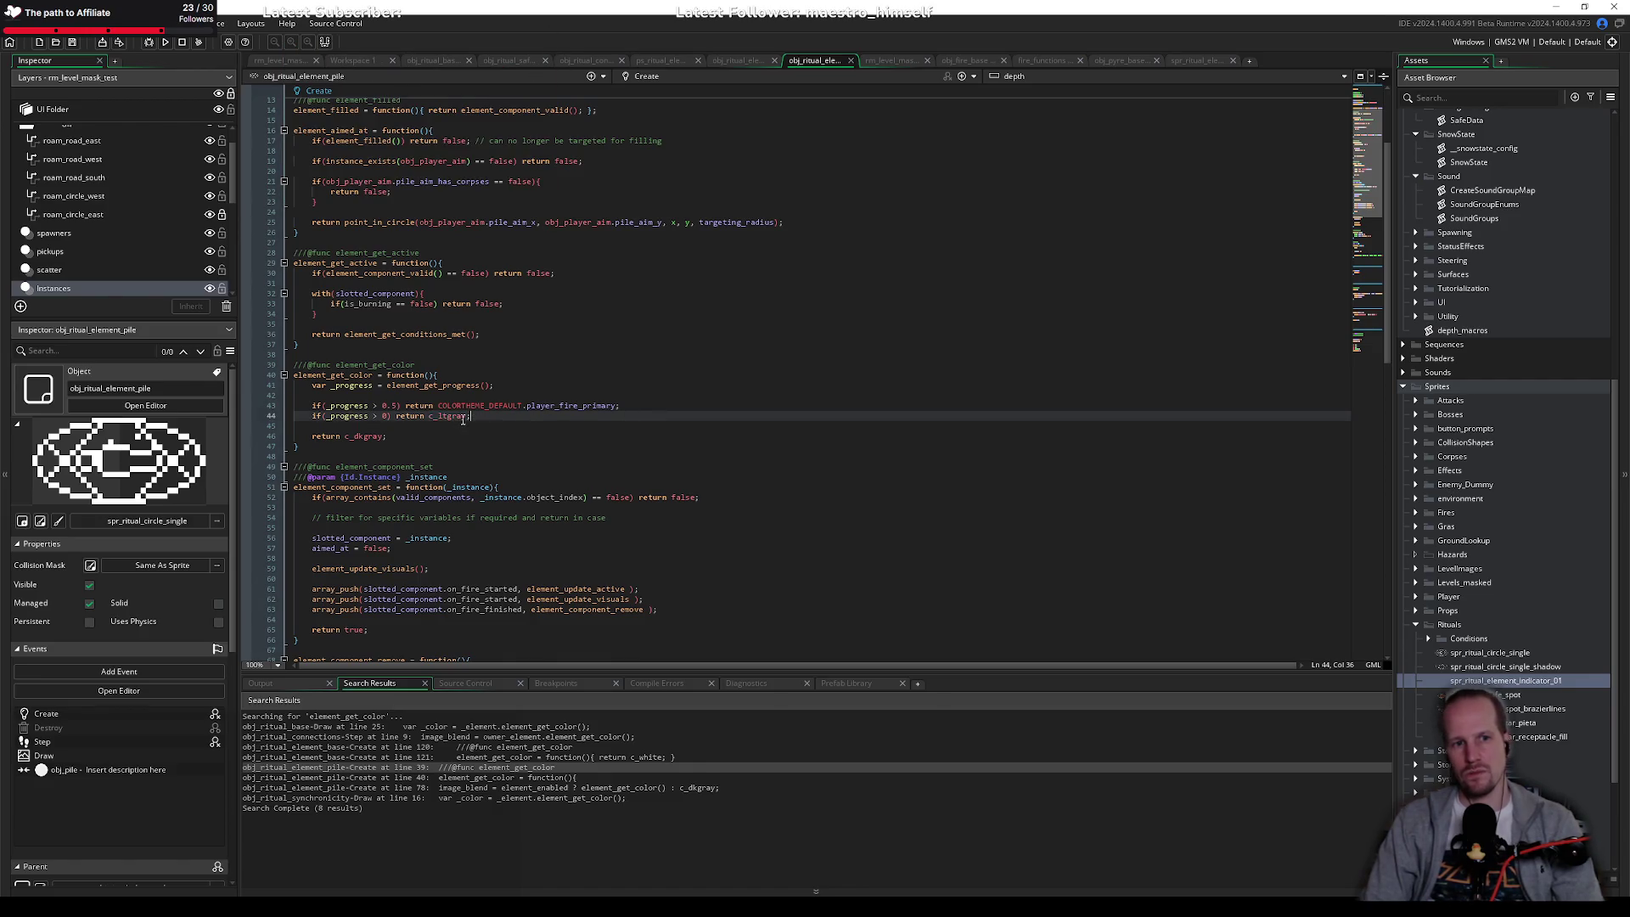
{"action": "mouse_move", "coordinate": [465, 419]}
{"action": "key", "text": "Left"}
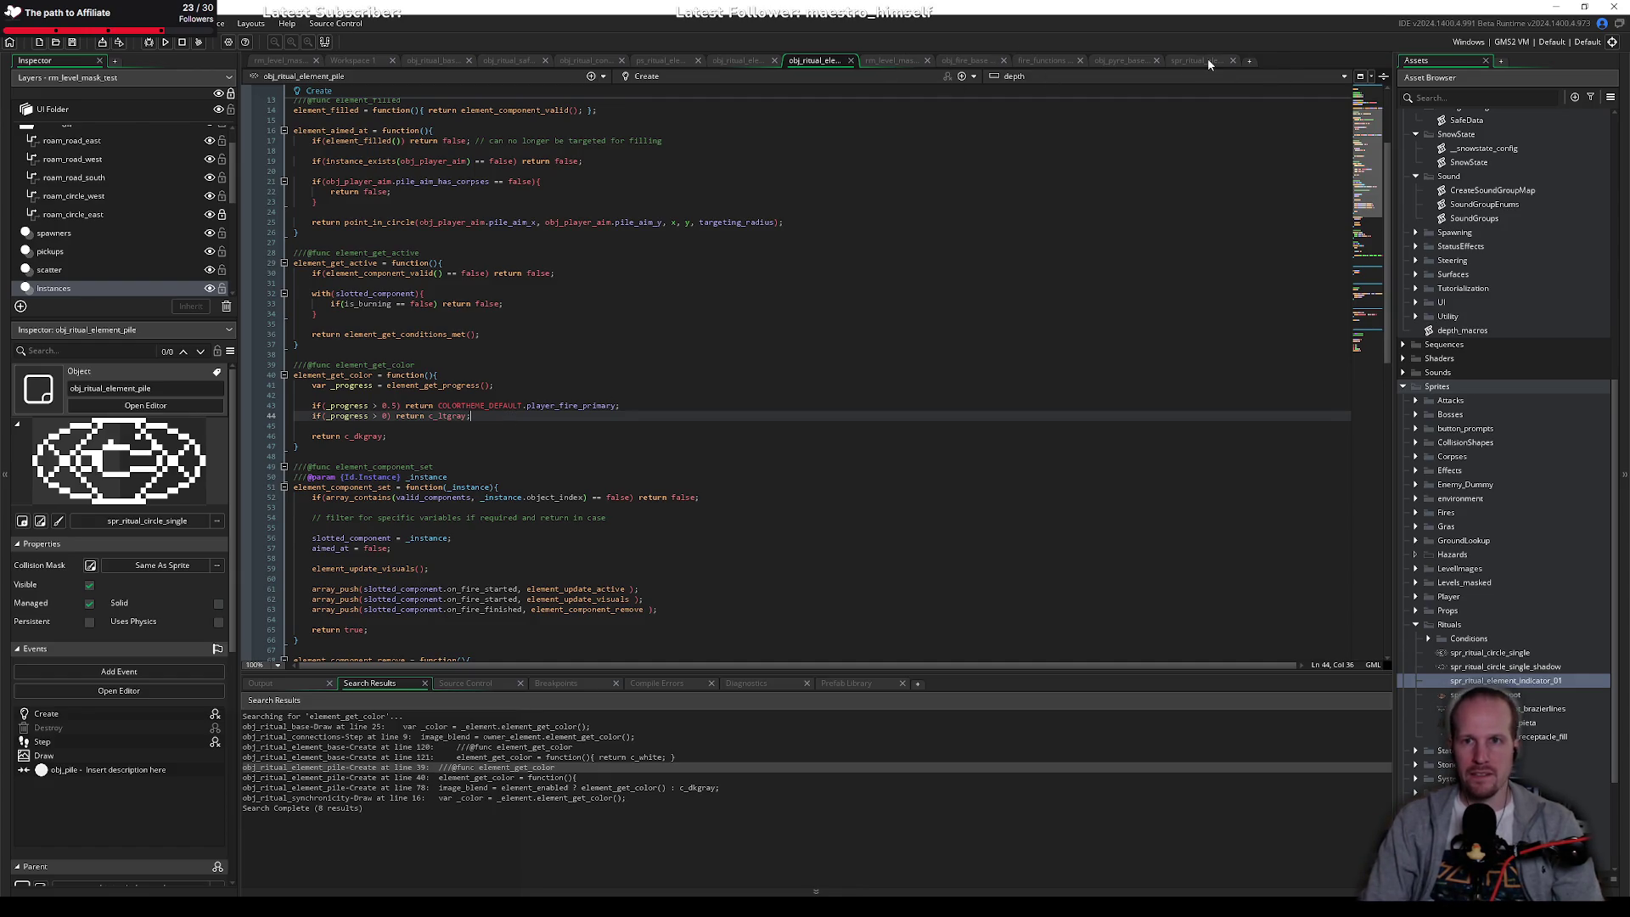
{"action": "left_click", "coordinate": [943, 60]}
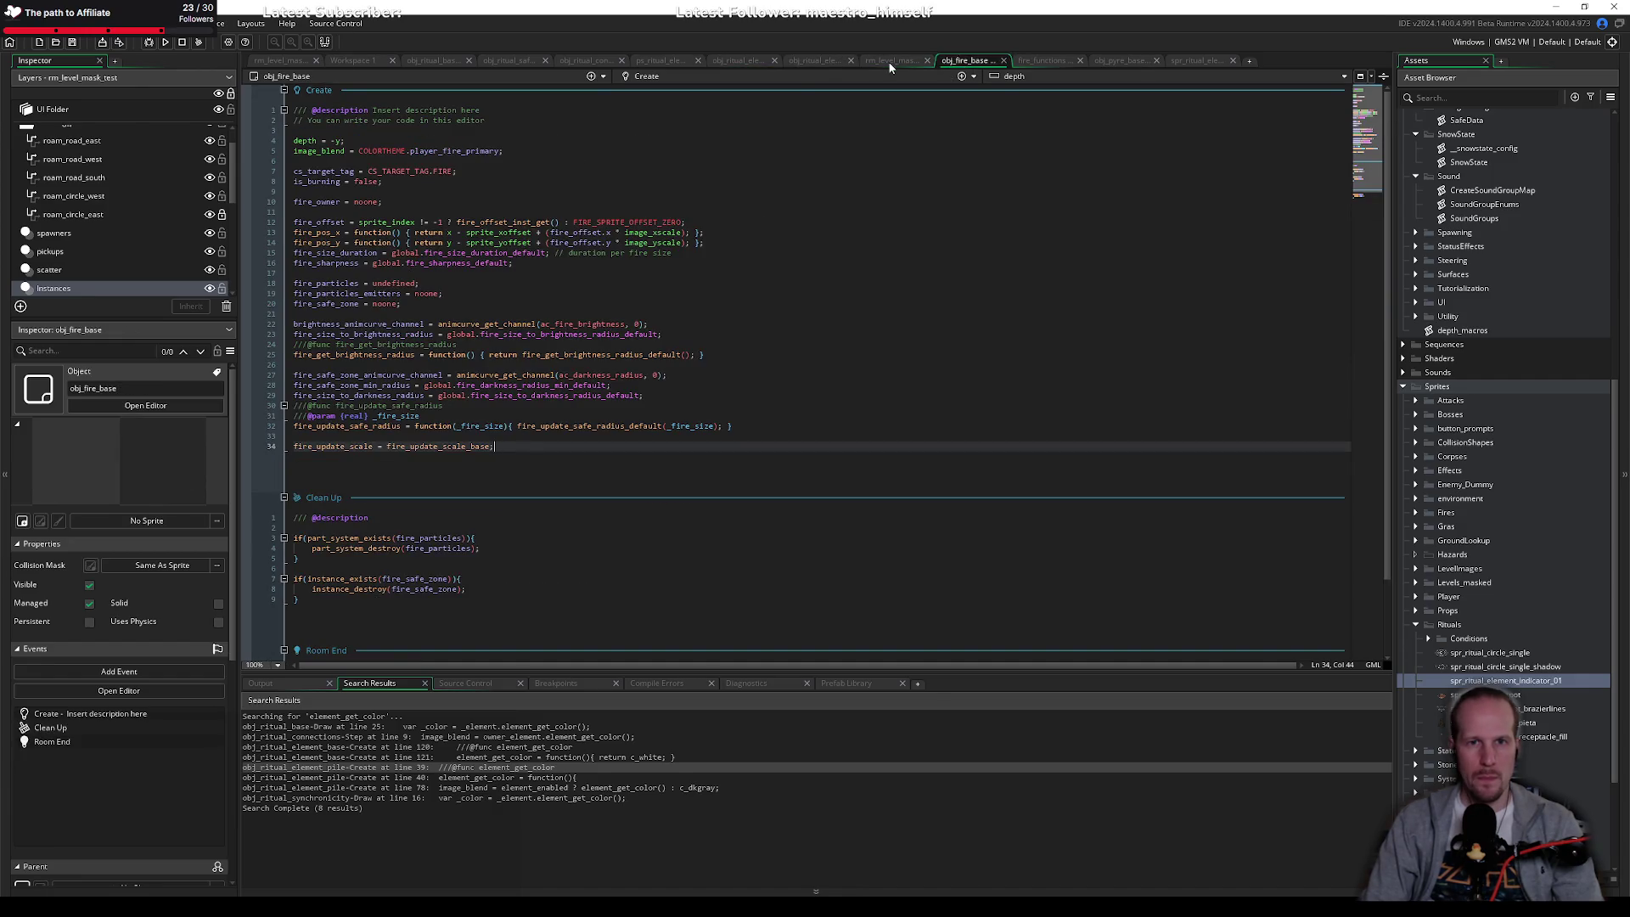
{"action": "left_click", "coordinate": [815, 60]}
{"action": "left_click", "coordinate": [575, 61]}
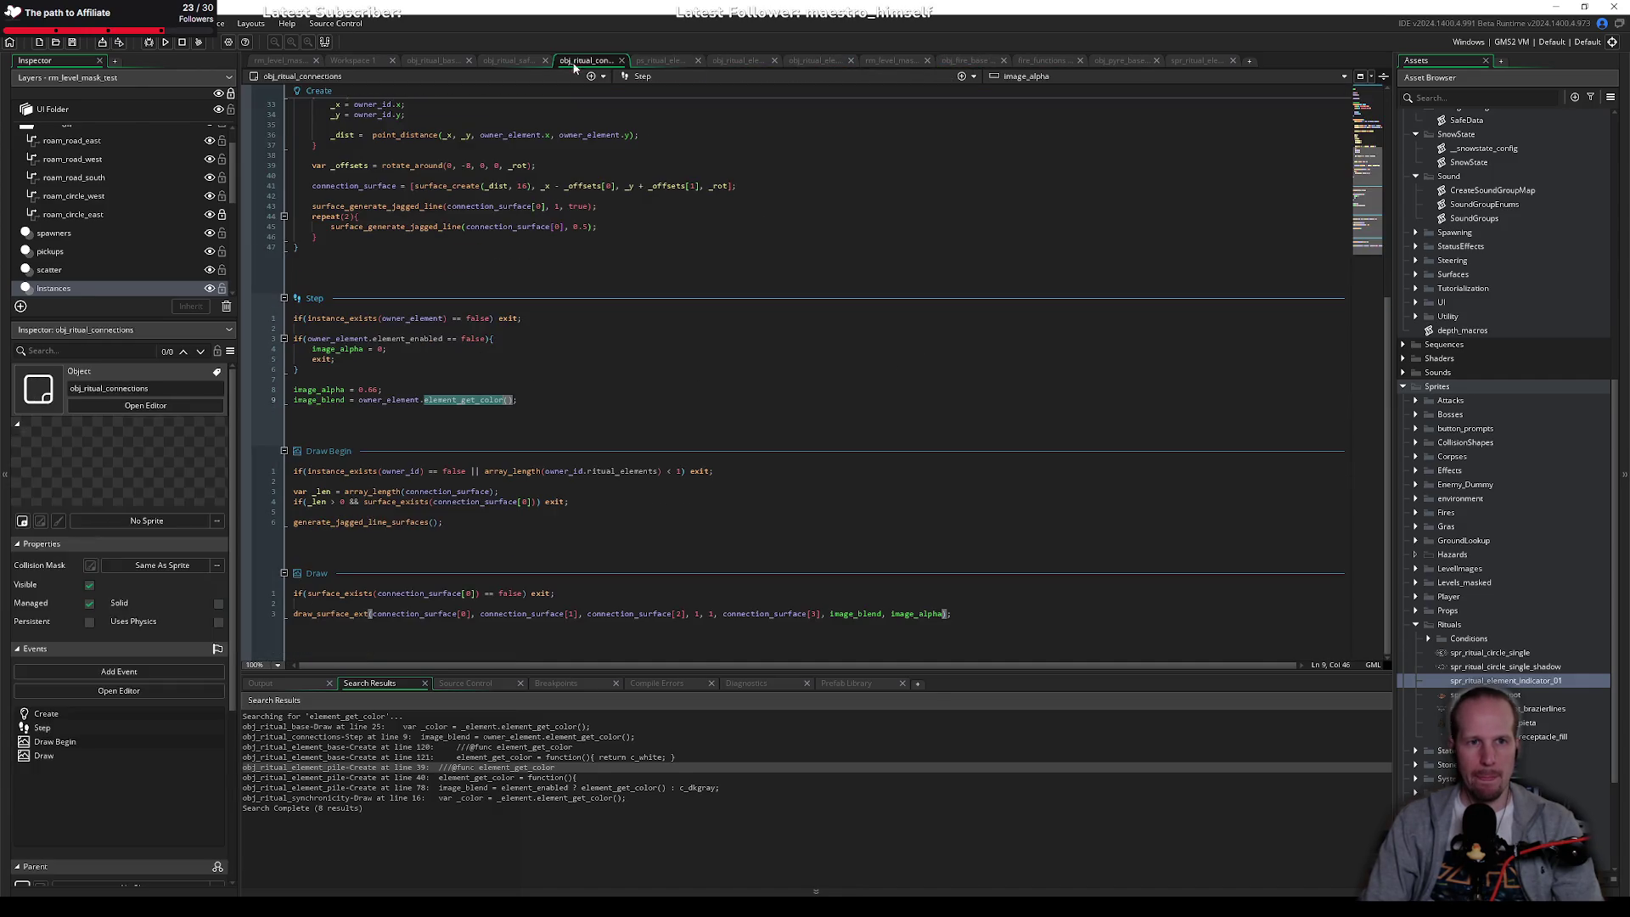
Step: Make line 9 blend element_get_active() ? COLORTHEME.player_fire_primary : c_gray, save, and run with F5
{"action": "left_click", "coordinate": [456, 401]}
{"action": "left_click_drag", "start_coordinate": [514, 400], "coordinate": [478, 399]}
{"action": "left_click", "coordinate": [424, 401]}
{"action": "left_click", "coordinate": [514, 400], "text": "shift"}
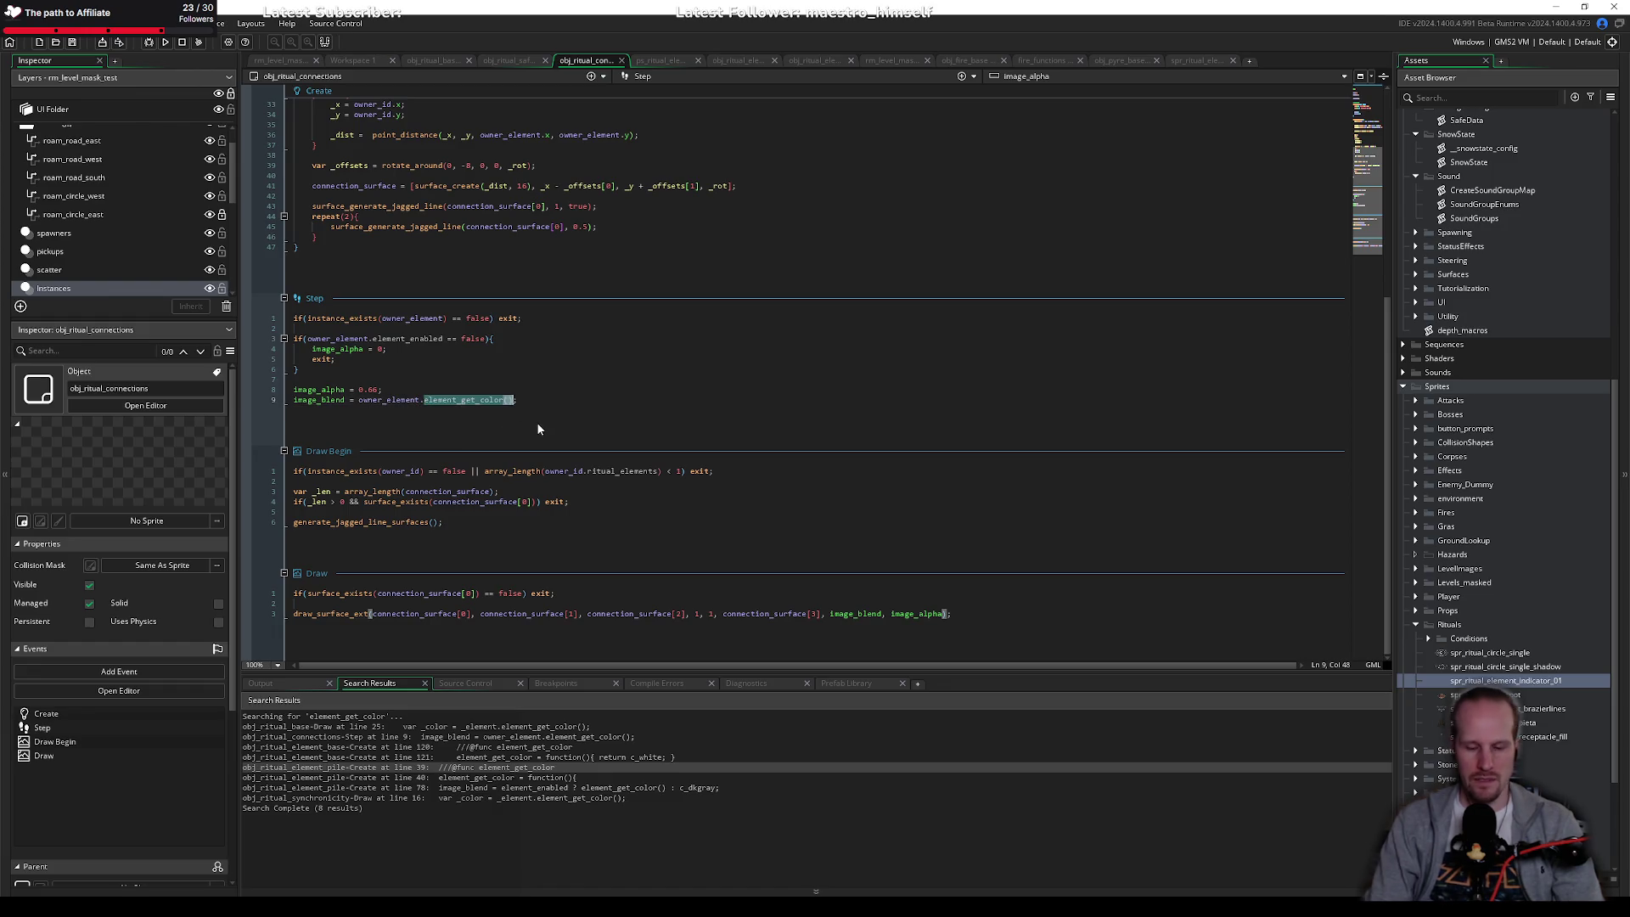
{"action": "type", "text": "element_get"}
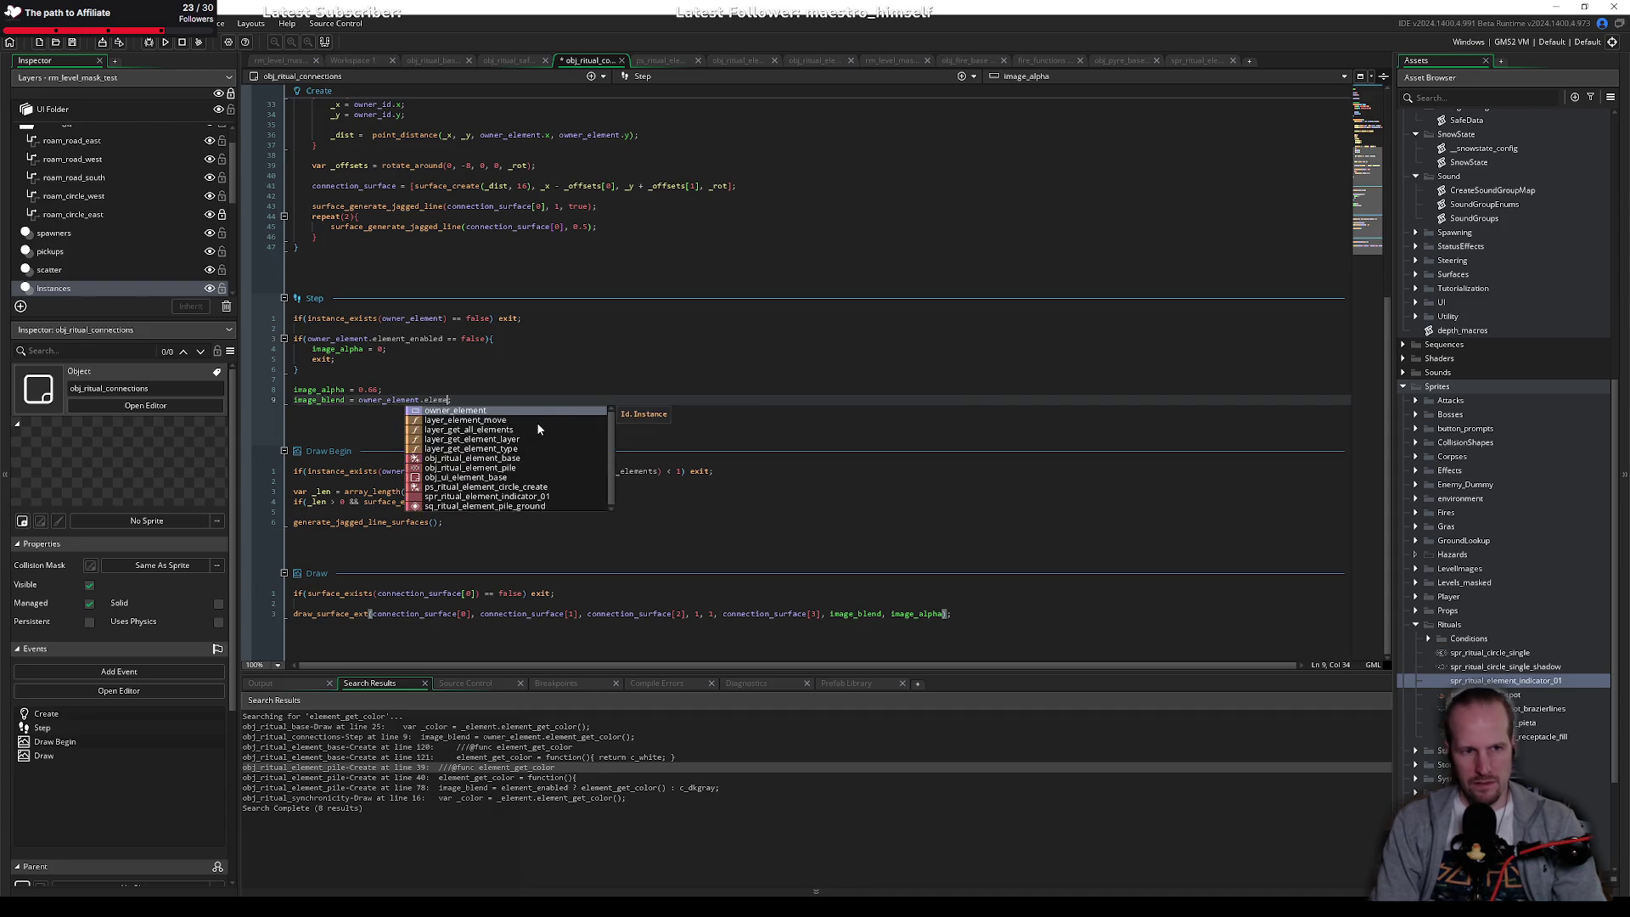
{"action": "type", "text": "_active() ? "}
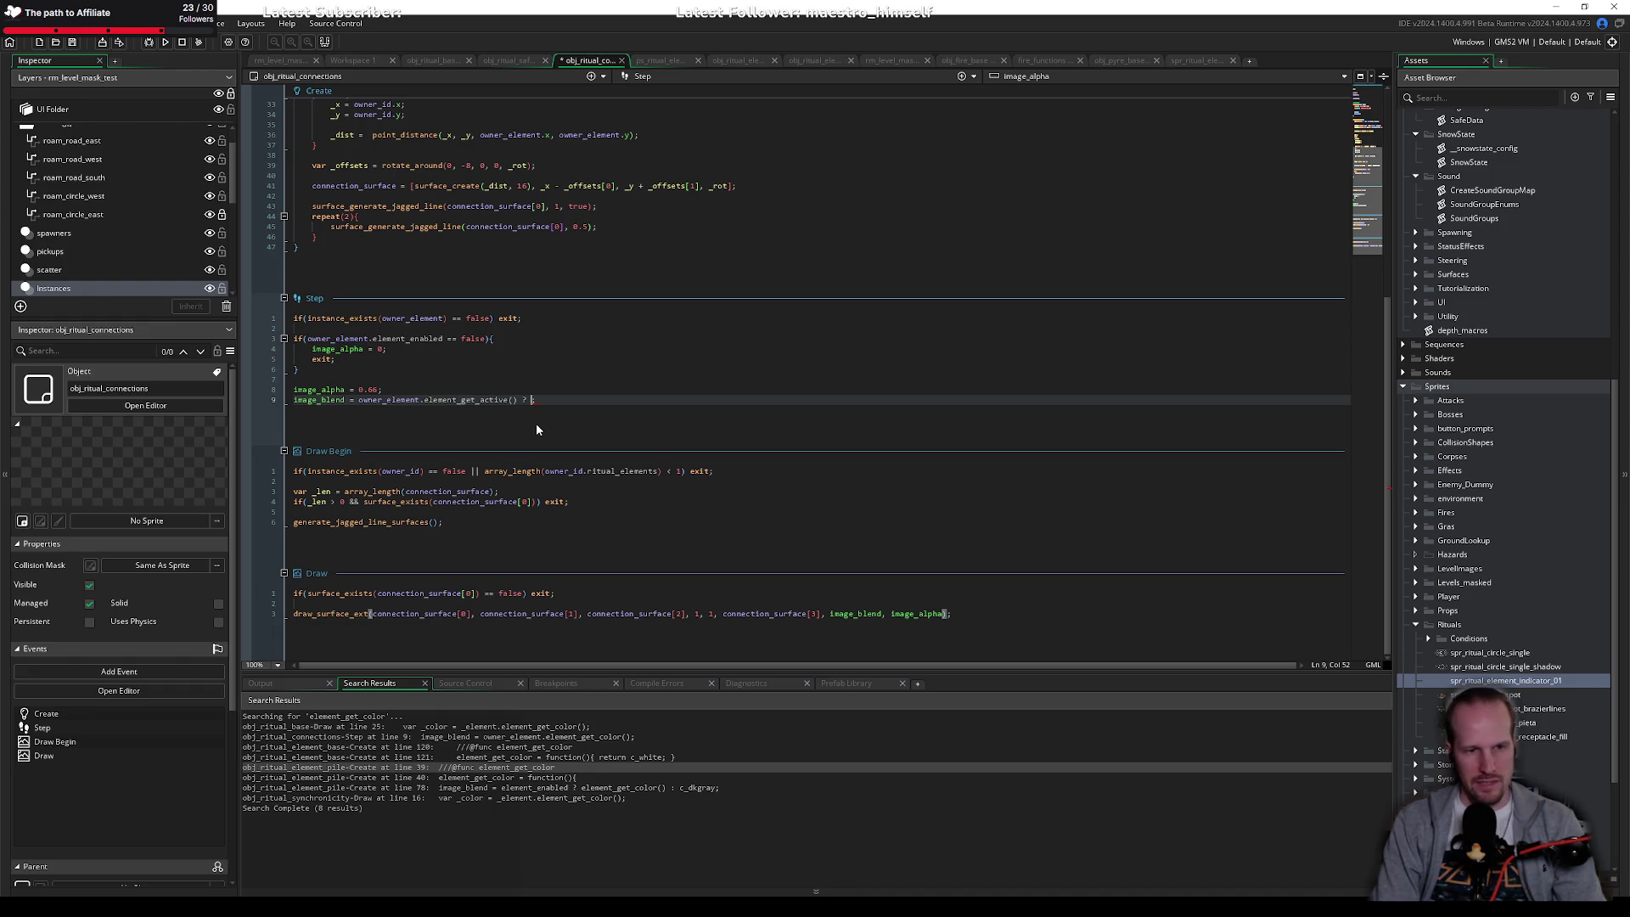
{"action": "type", "text": "COLORTHEME."}
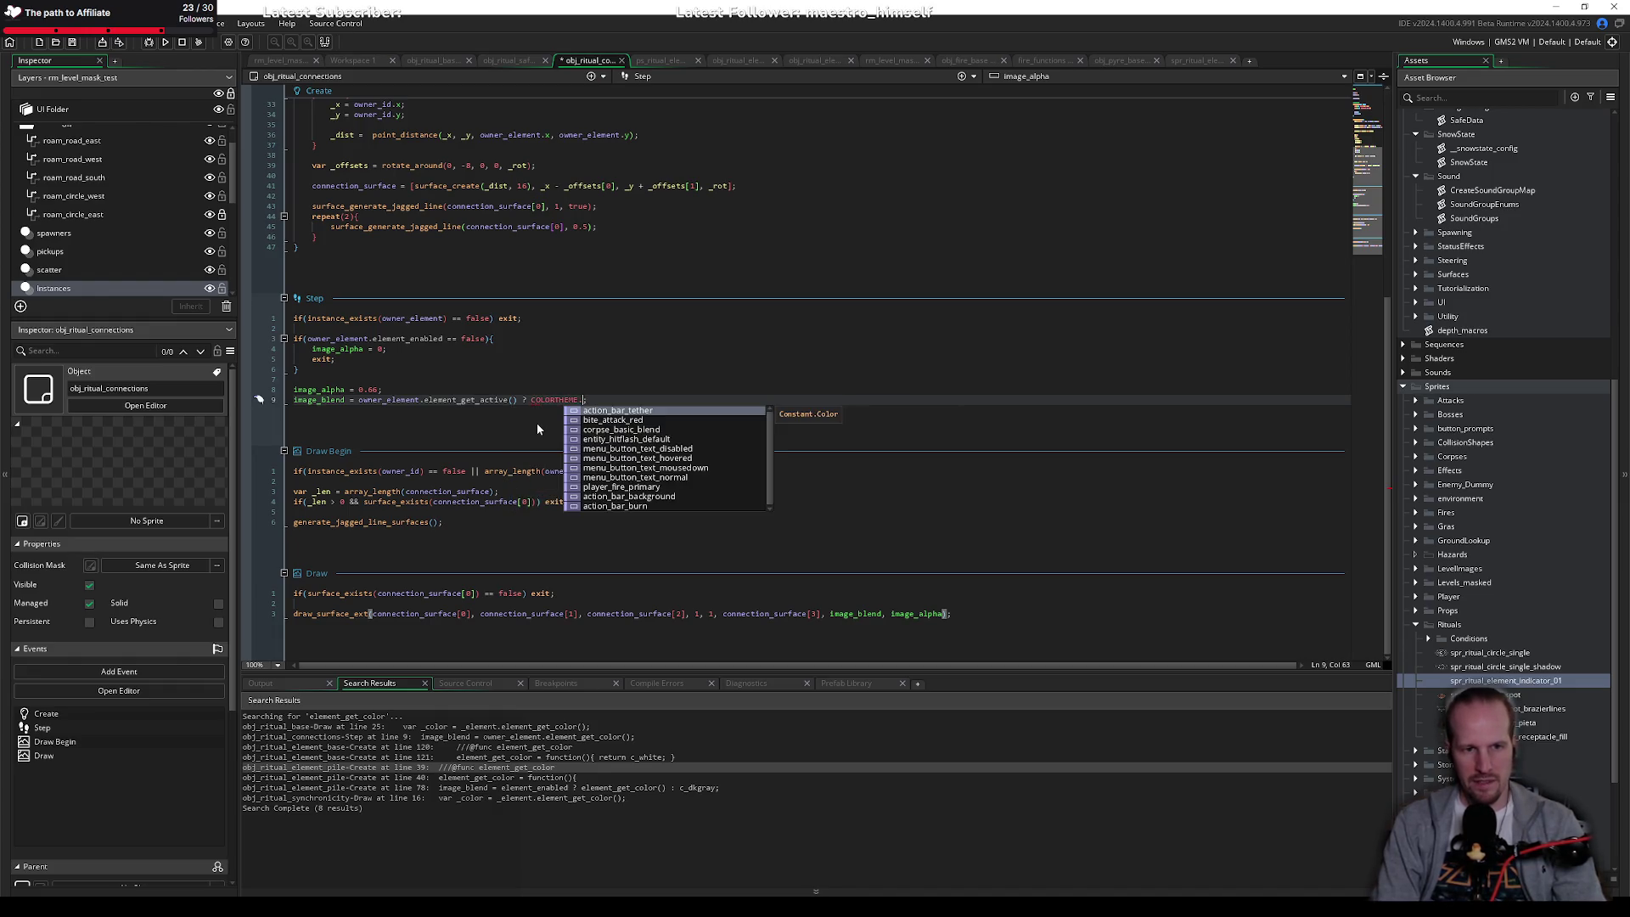
{"action": "type", "text": "play"}
{"action": "key", "text": "Return"}
{"action": "type", "text": ": "}
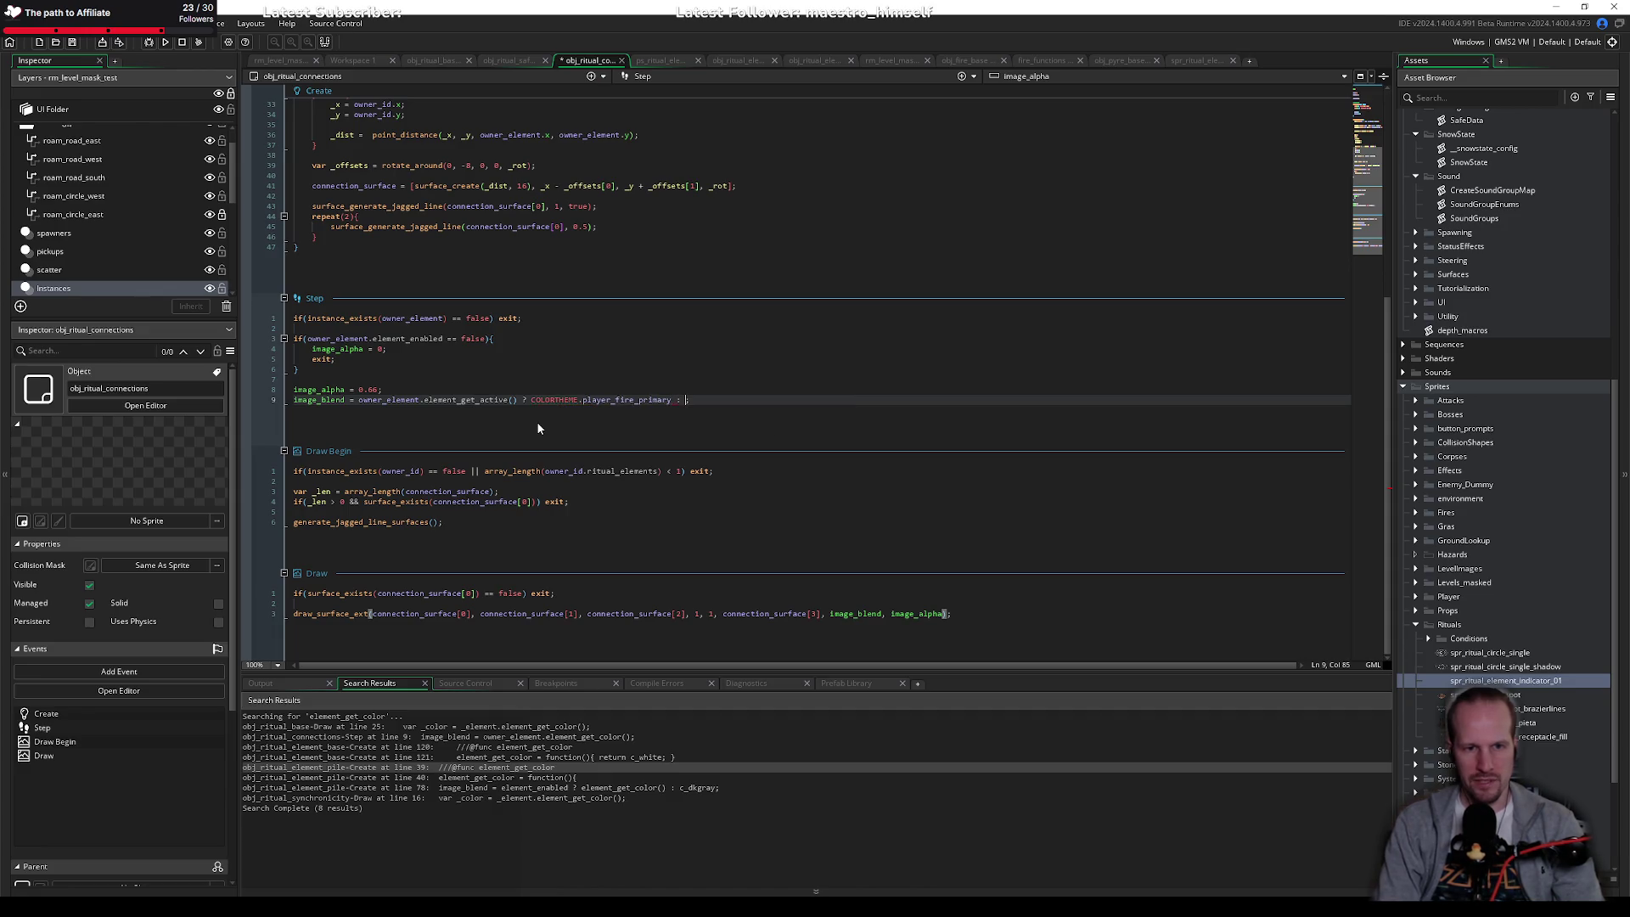
{"action": "type", "text": "c_gray;"}
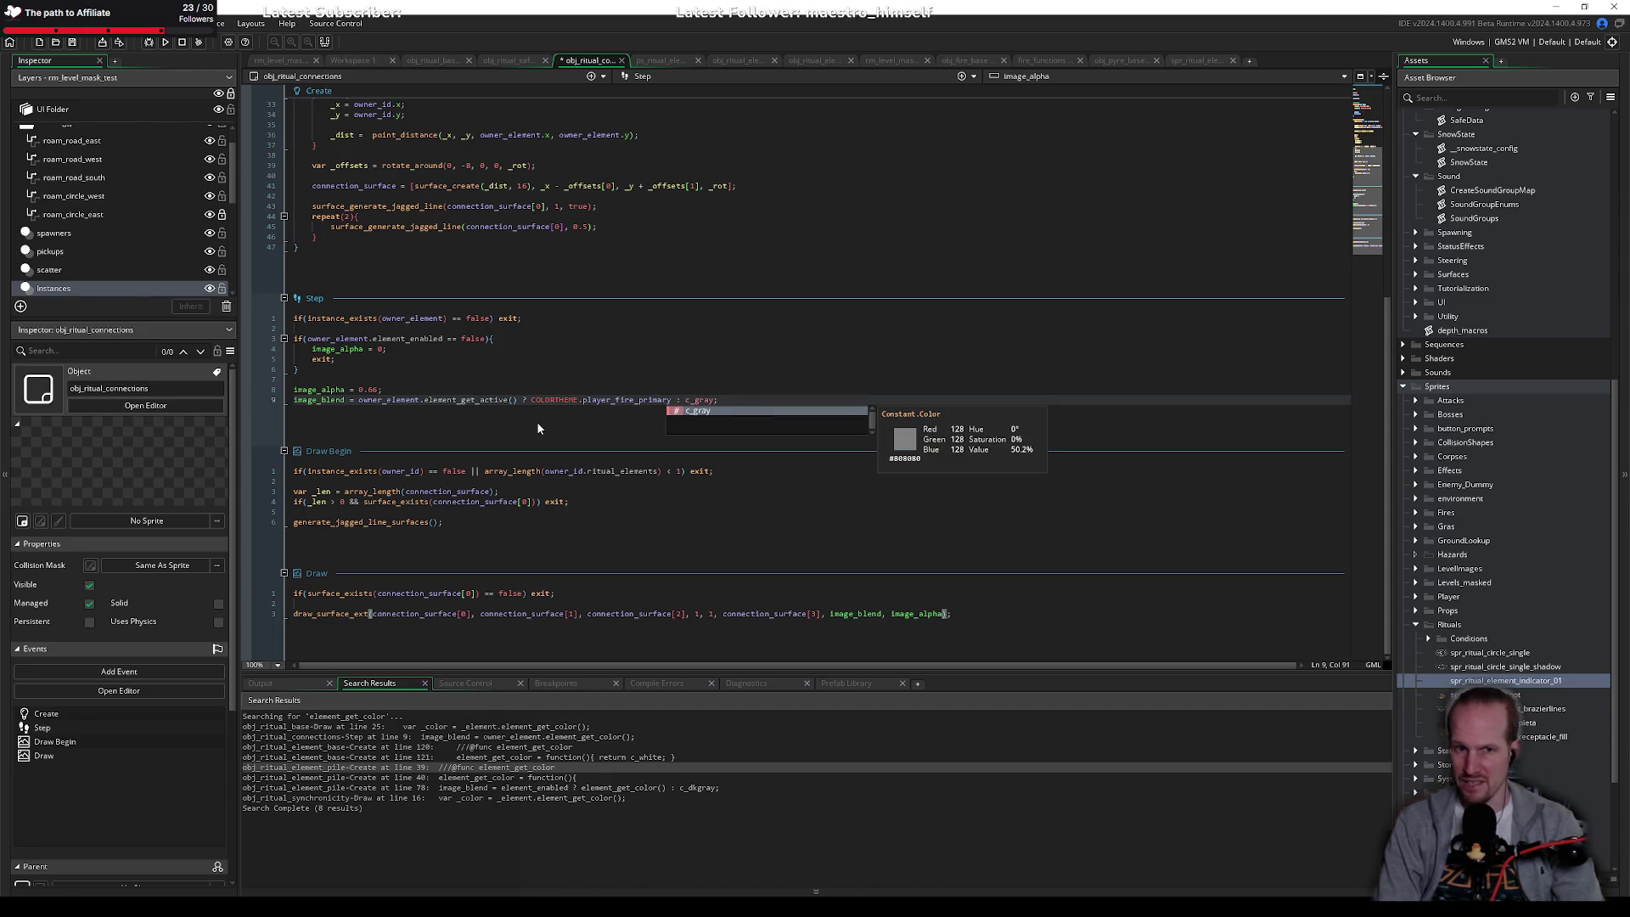
{"action": "key", "text": "ctrl+s"}
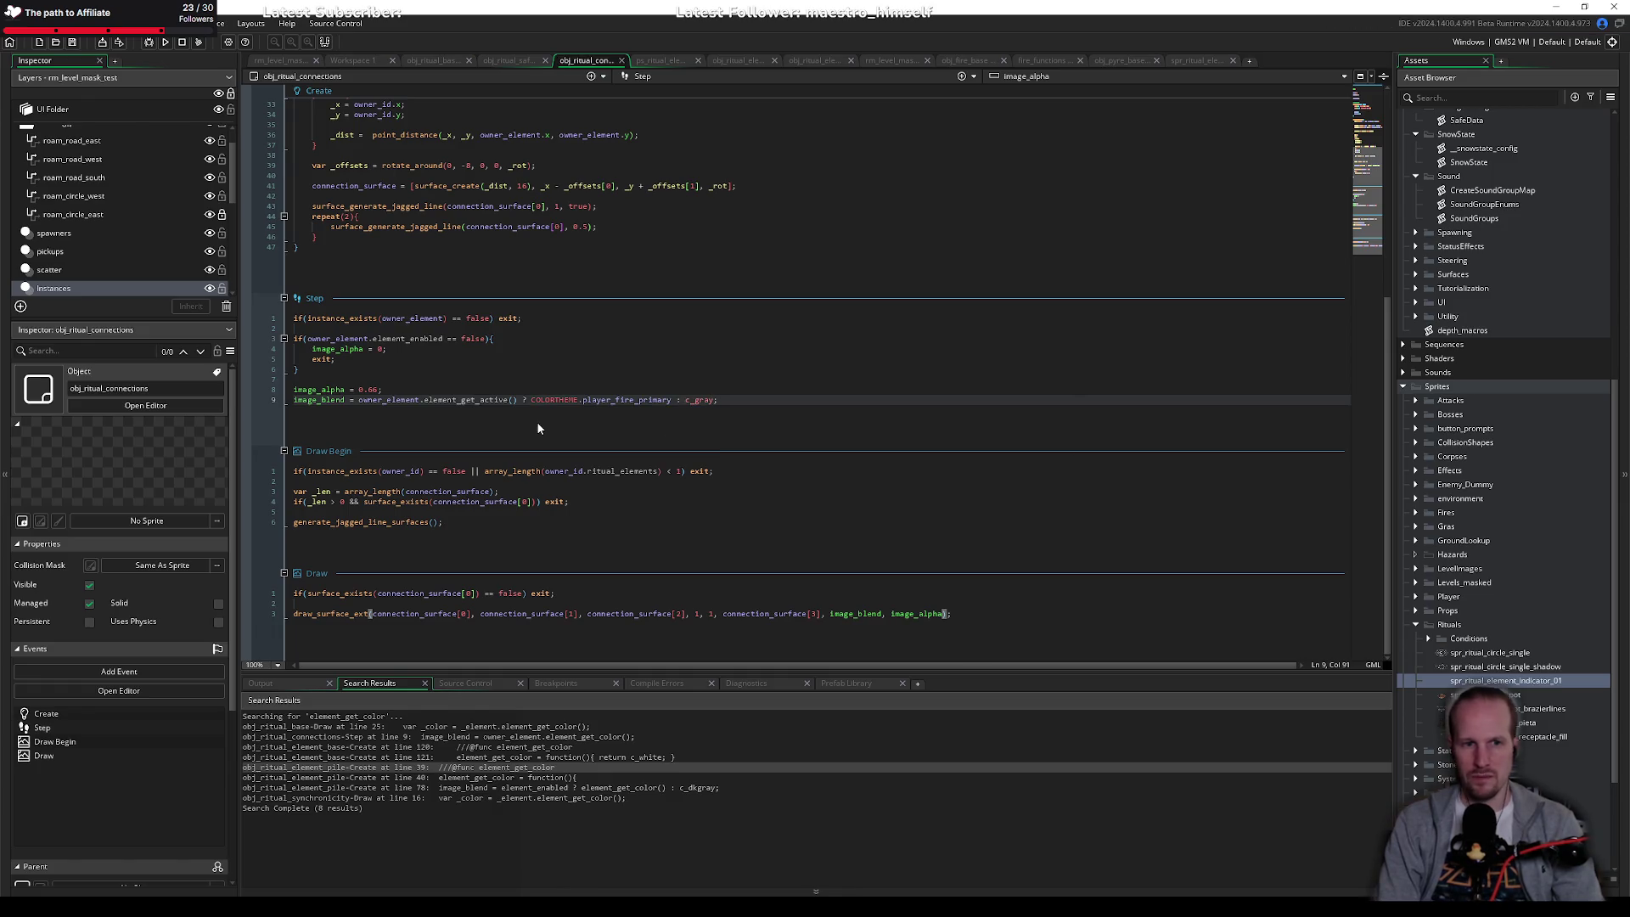
{"action": "key", "text": "F5"}
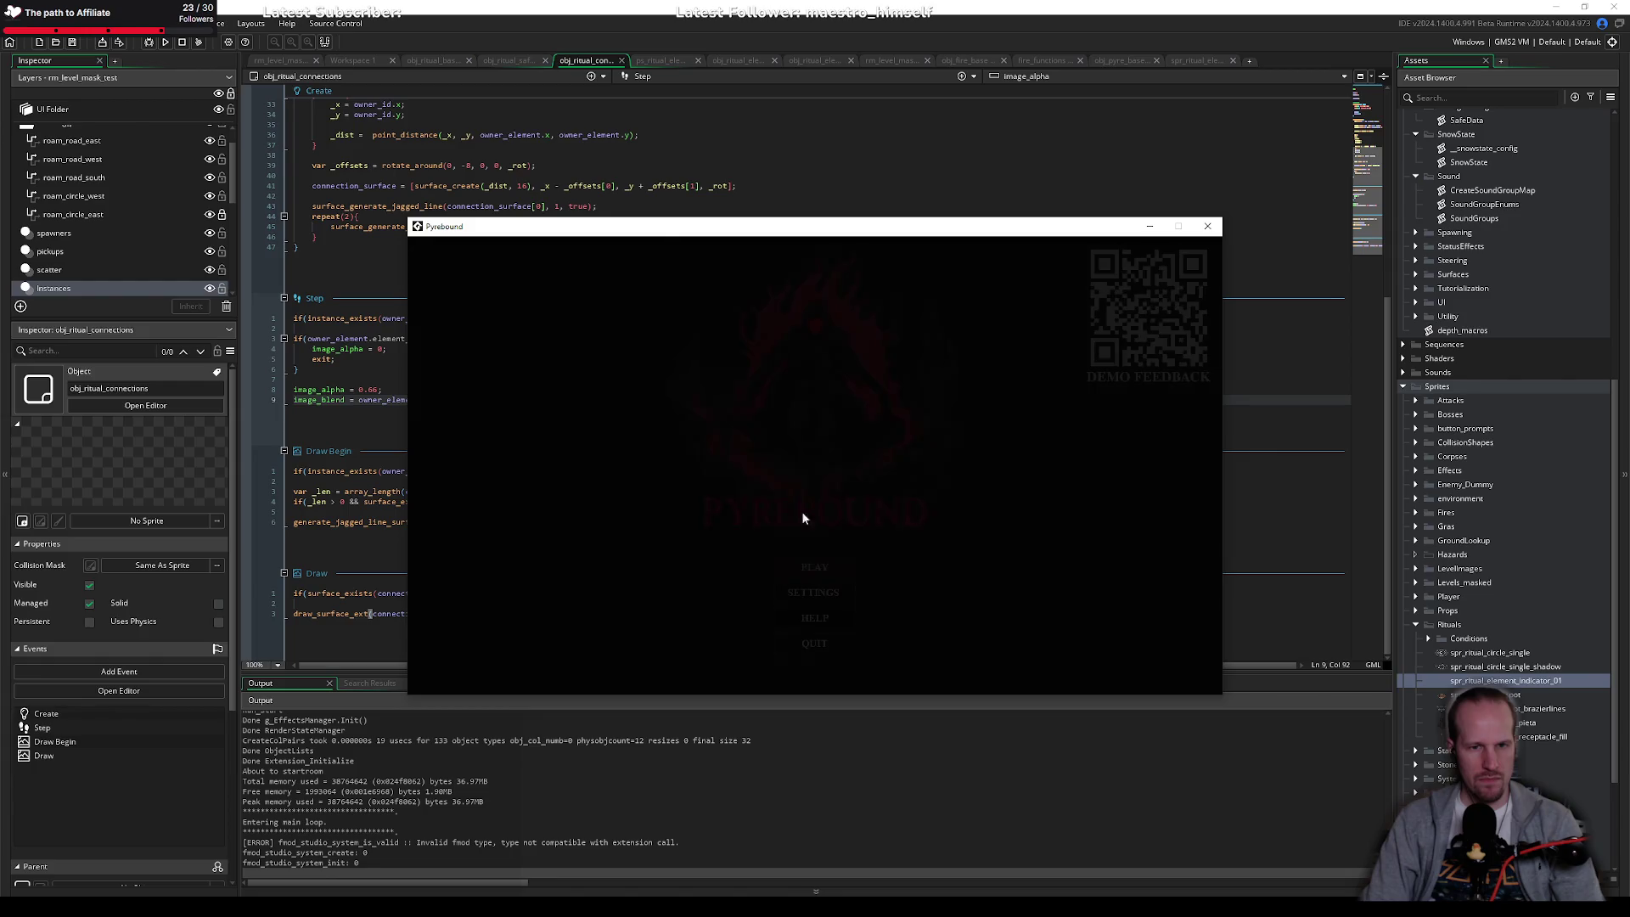
Step: Play, light the brazier, walk the tethered corpse onto the ritual circle, then quit
{"action": "left_click", "coordinate": [822, 567]}
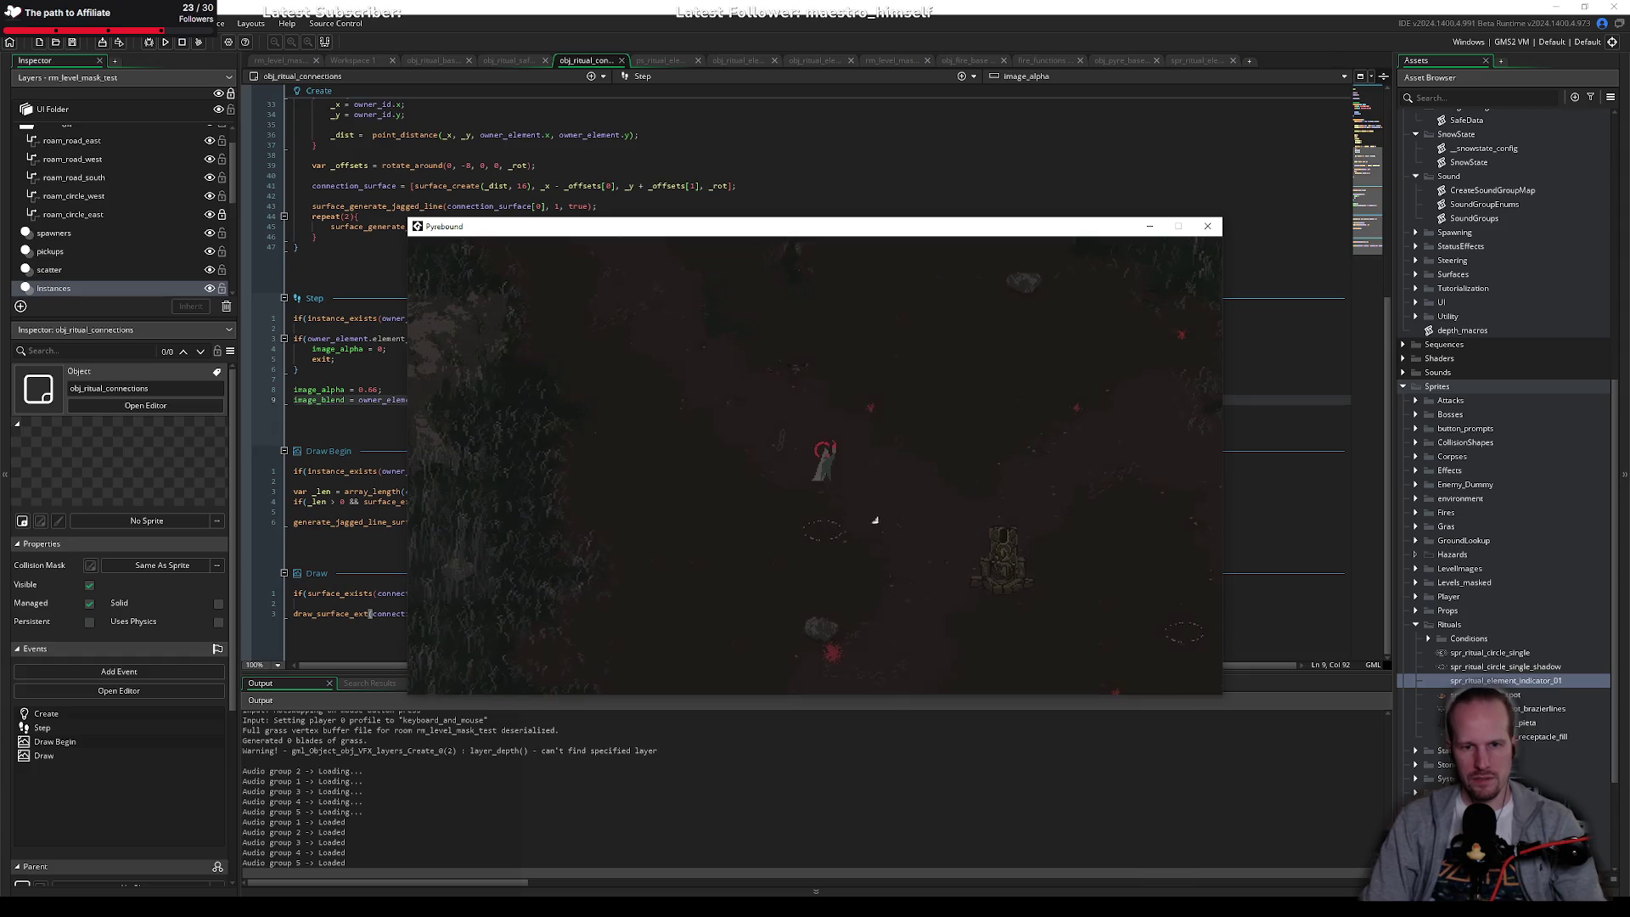
{"action": "key", "text": "d"}
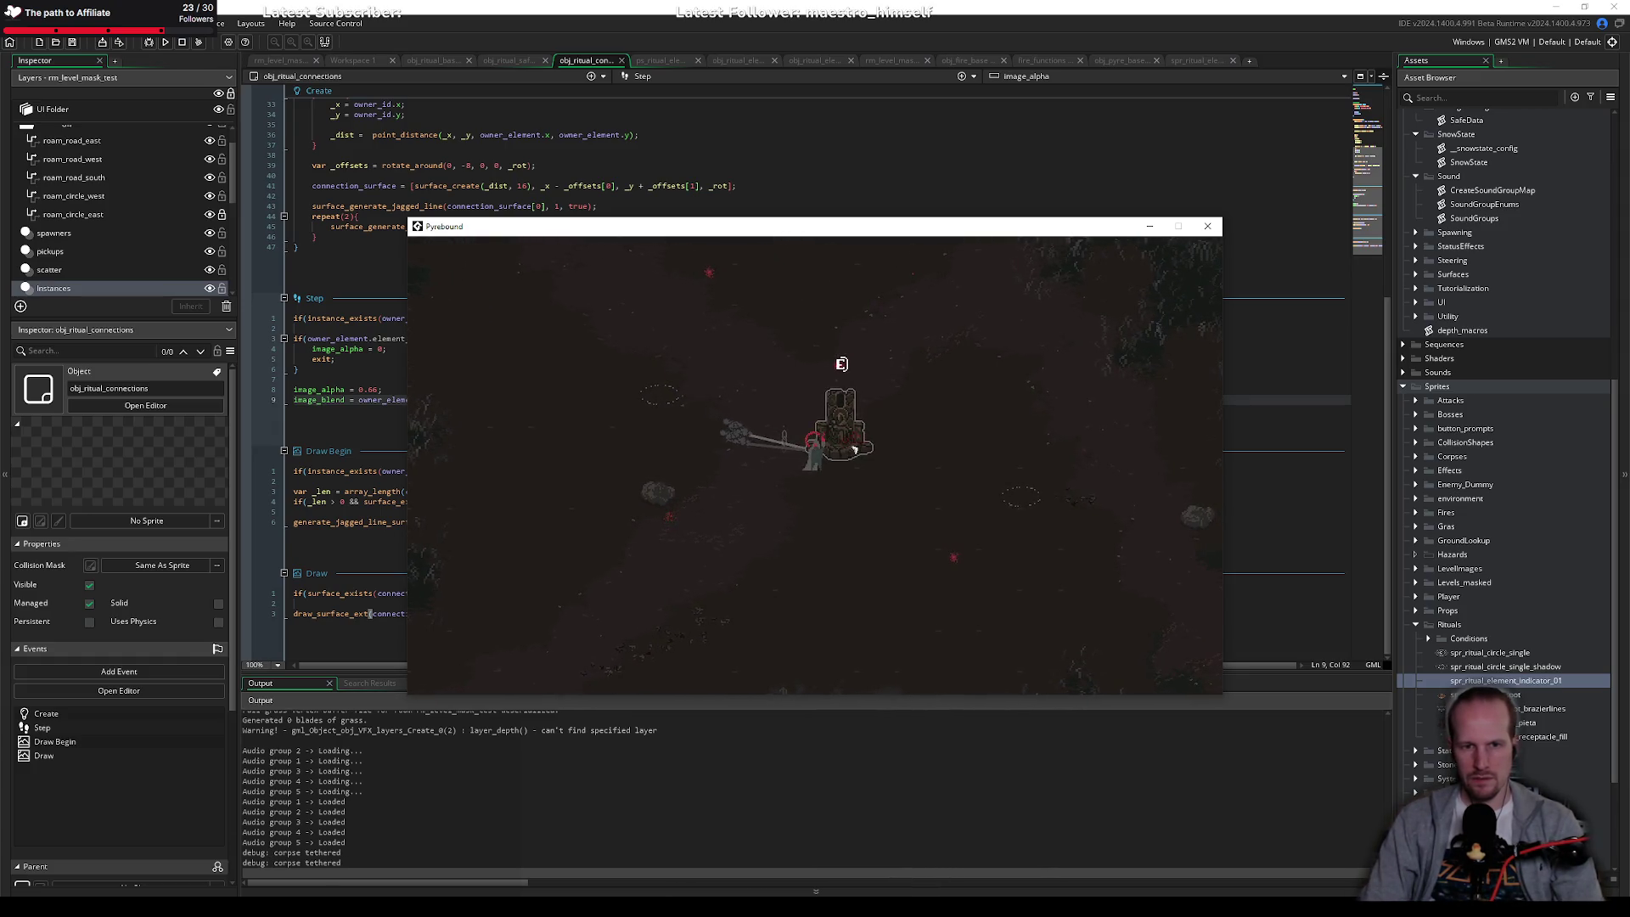
{"action": "key", "text": "e"}
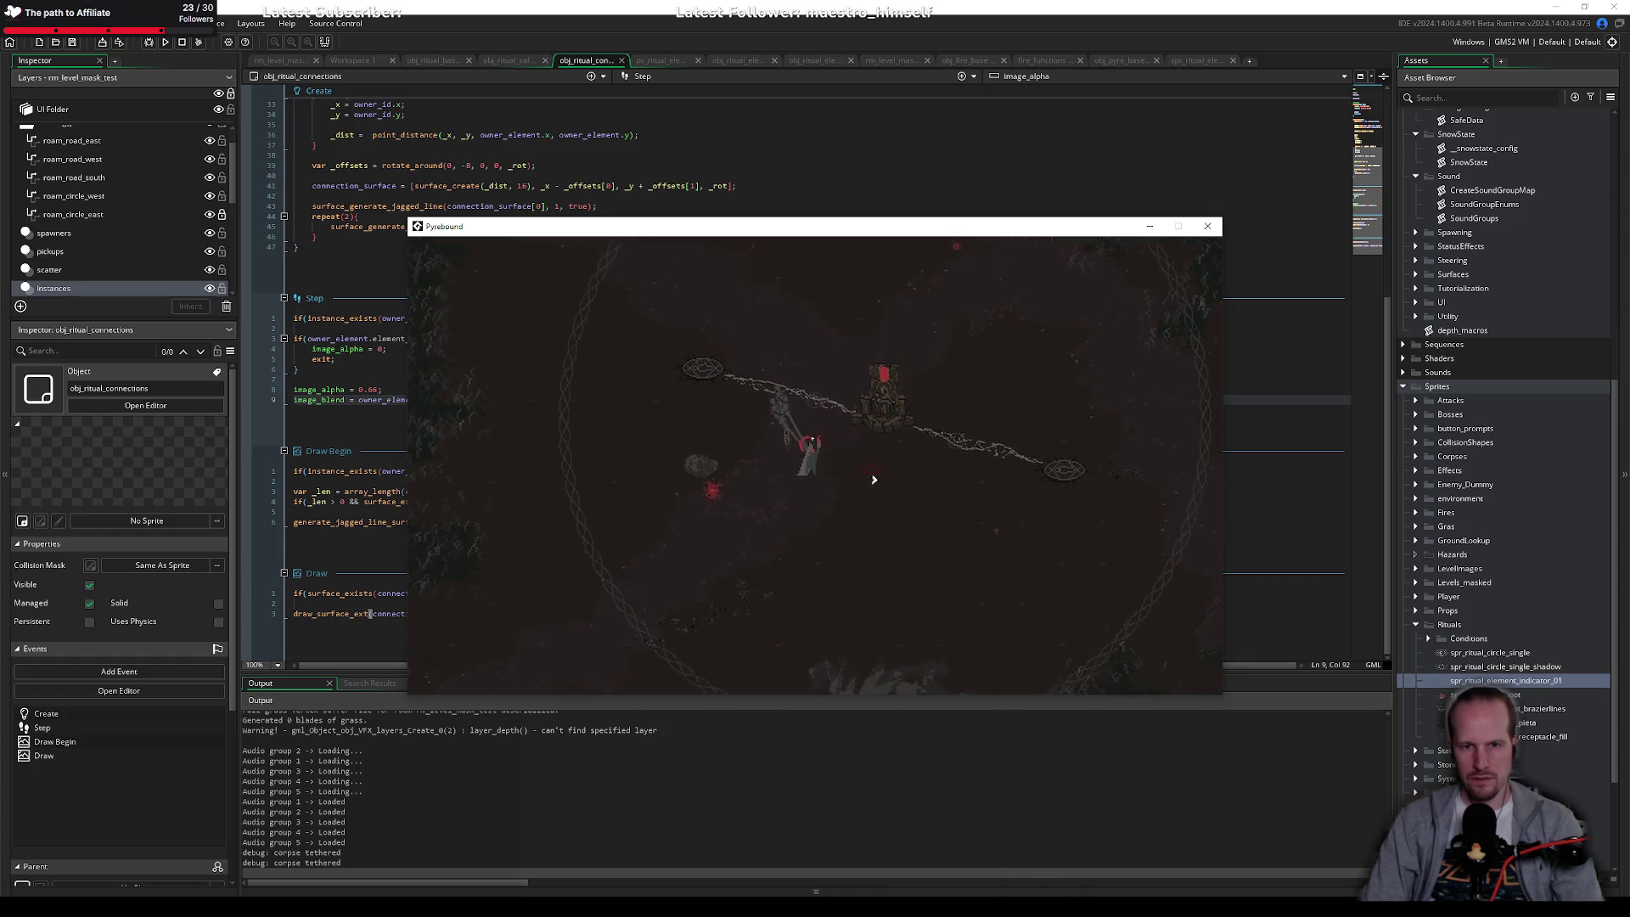
{"action": "key", "text": "d"}
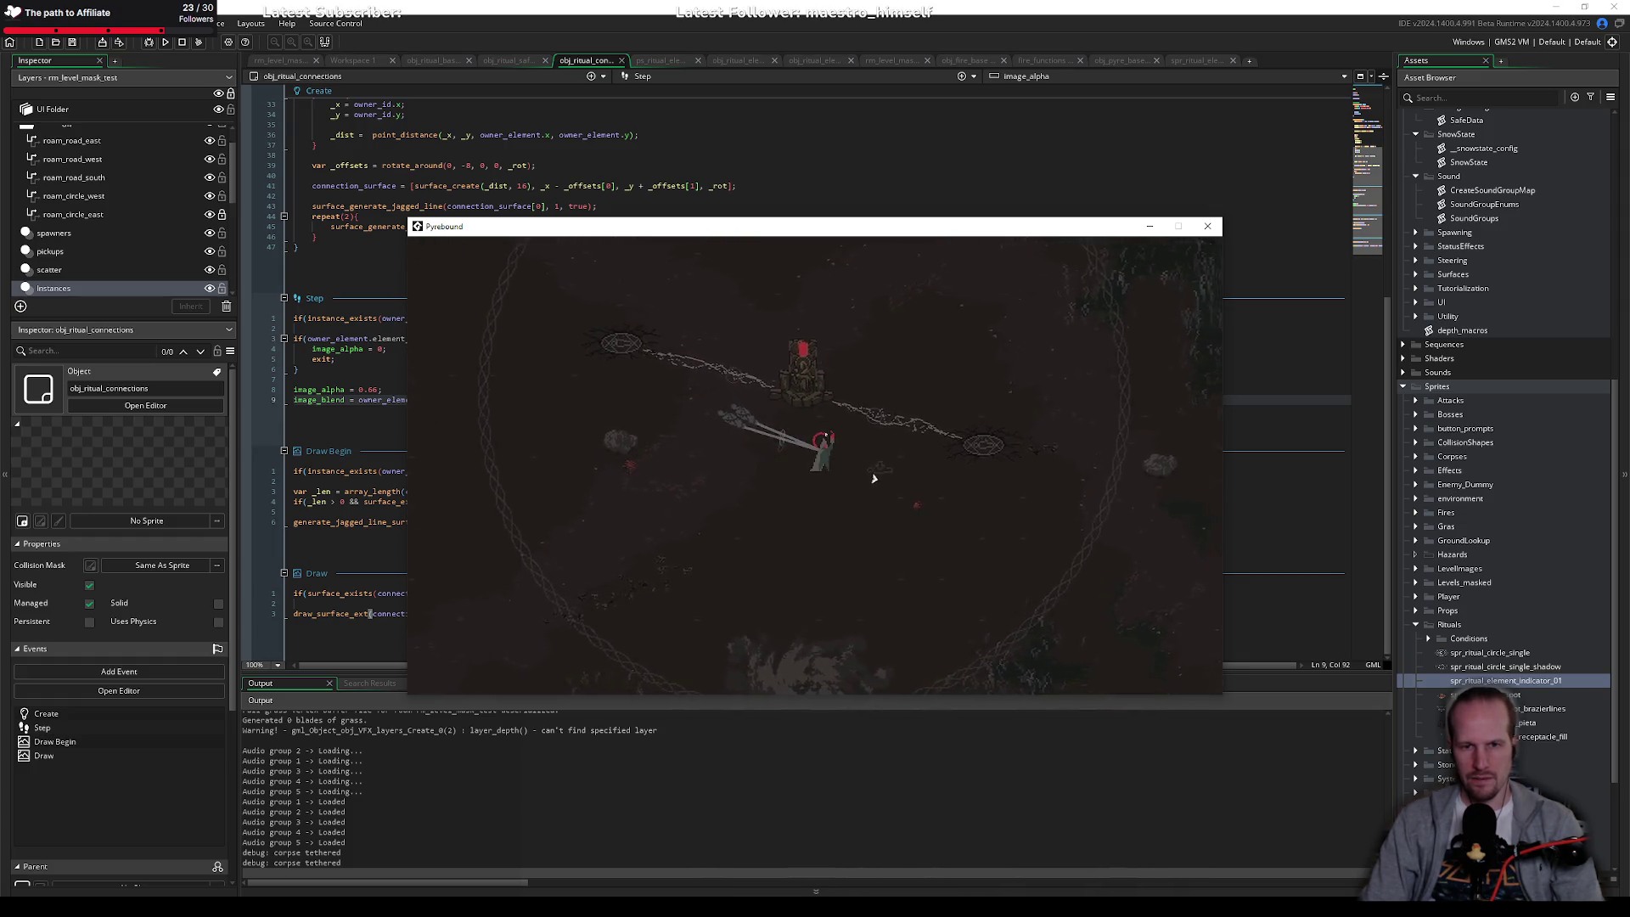
{"action": "key", "text": "d"}
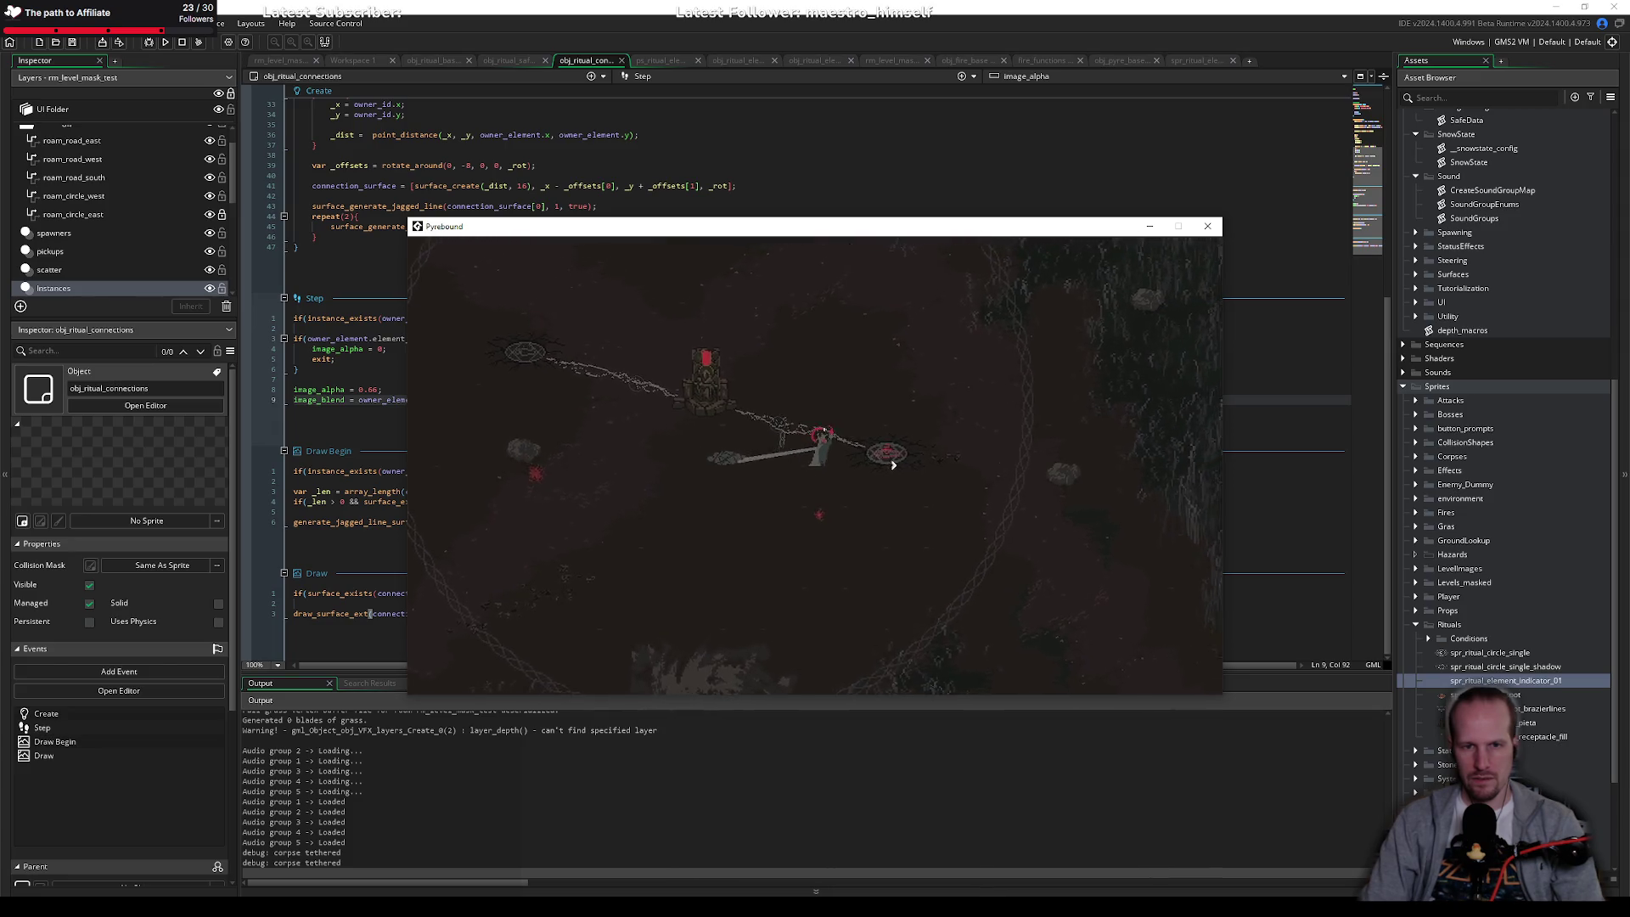
{"action": "key", "text": "a"}
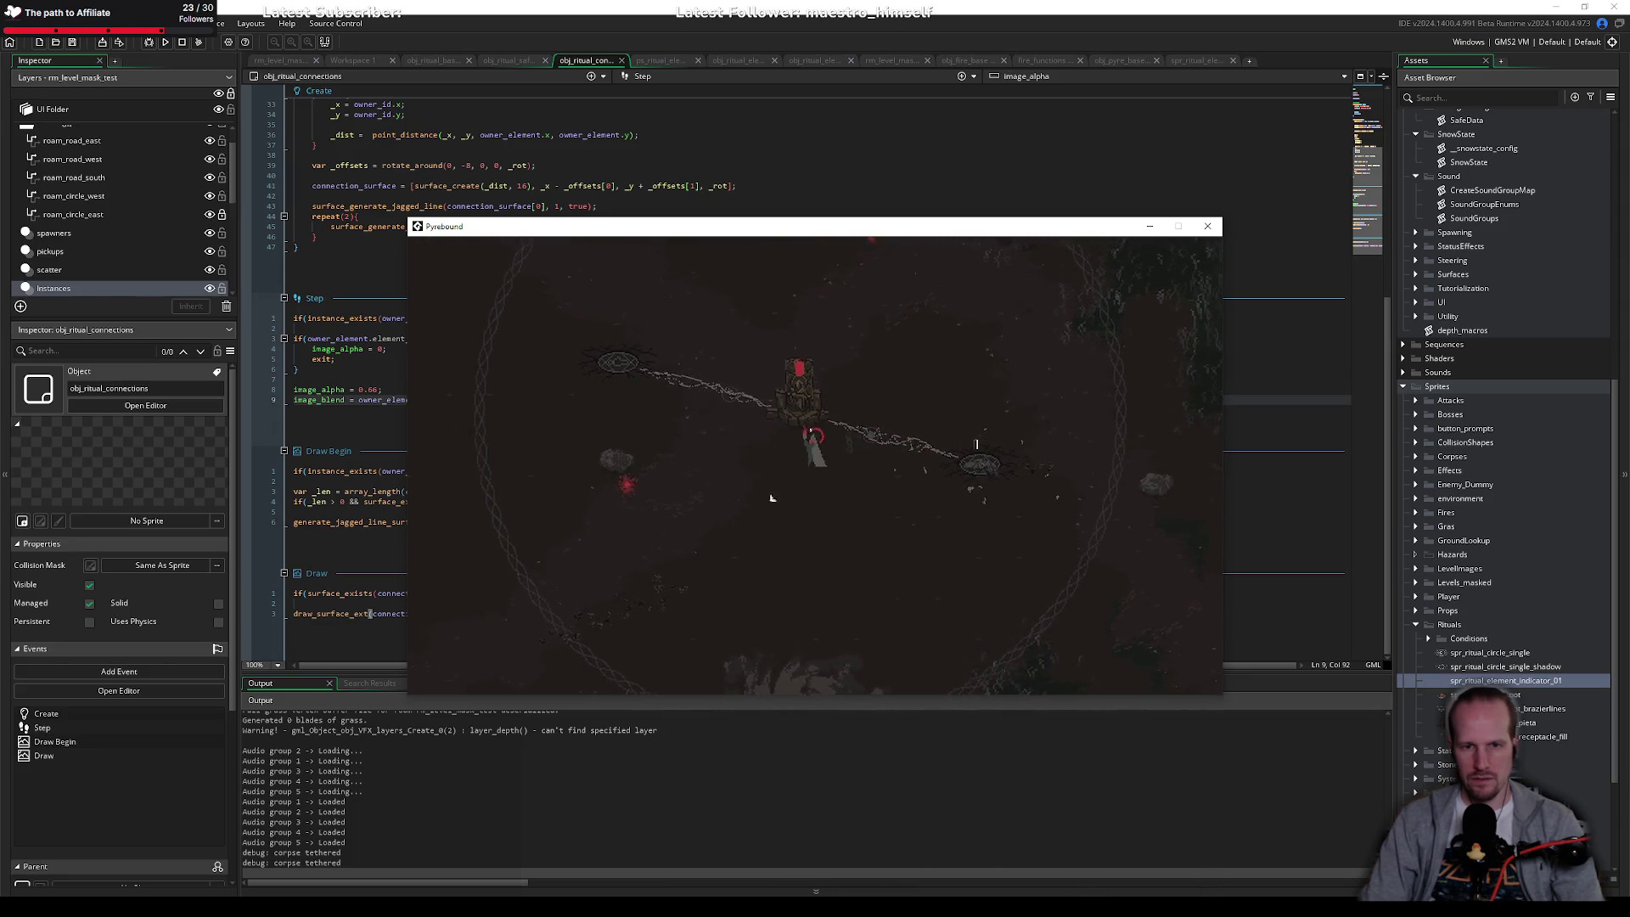
{"action": "key", "text": "d"}
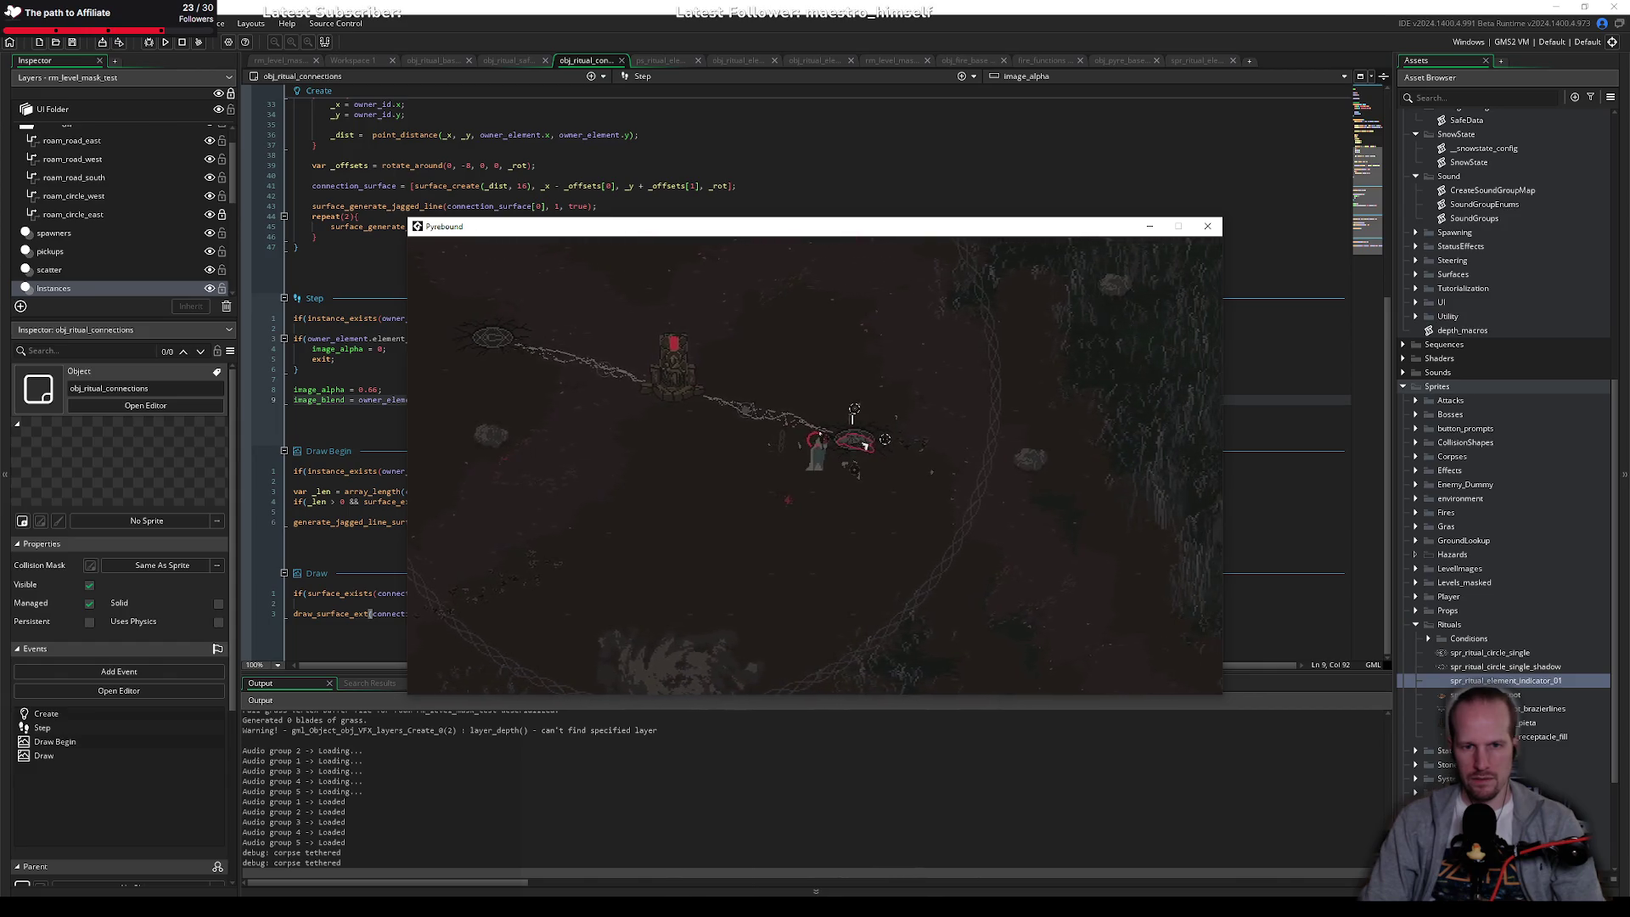
{"action": "key", "text": "a"}
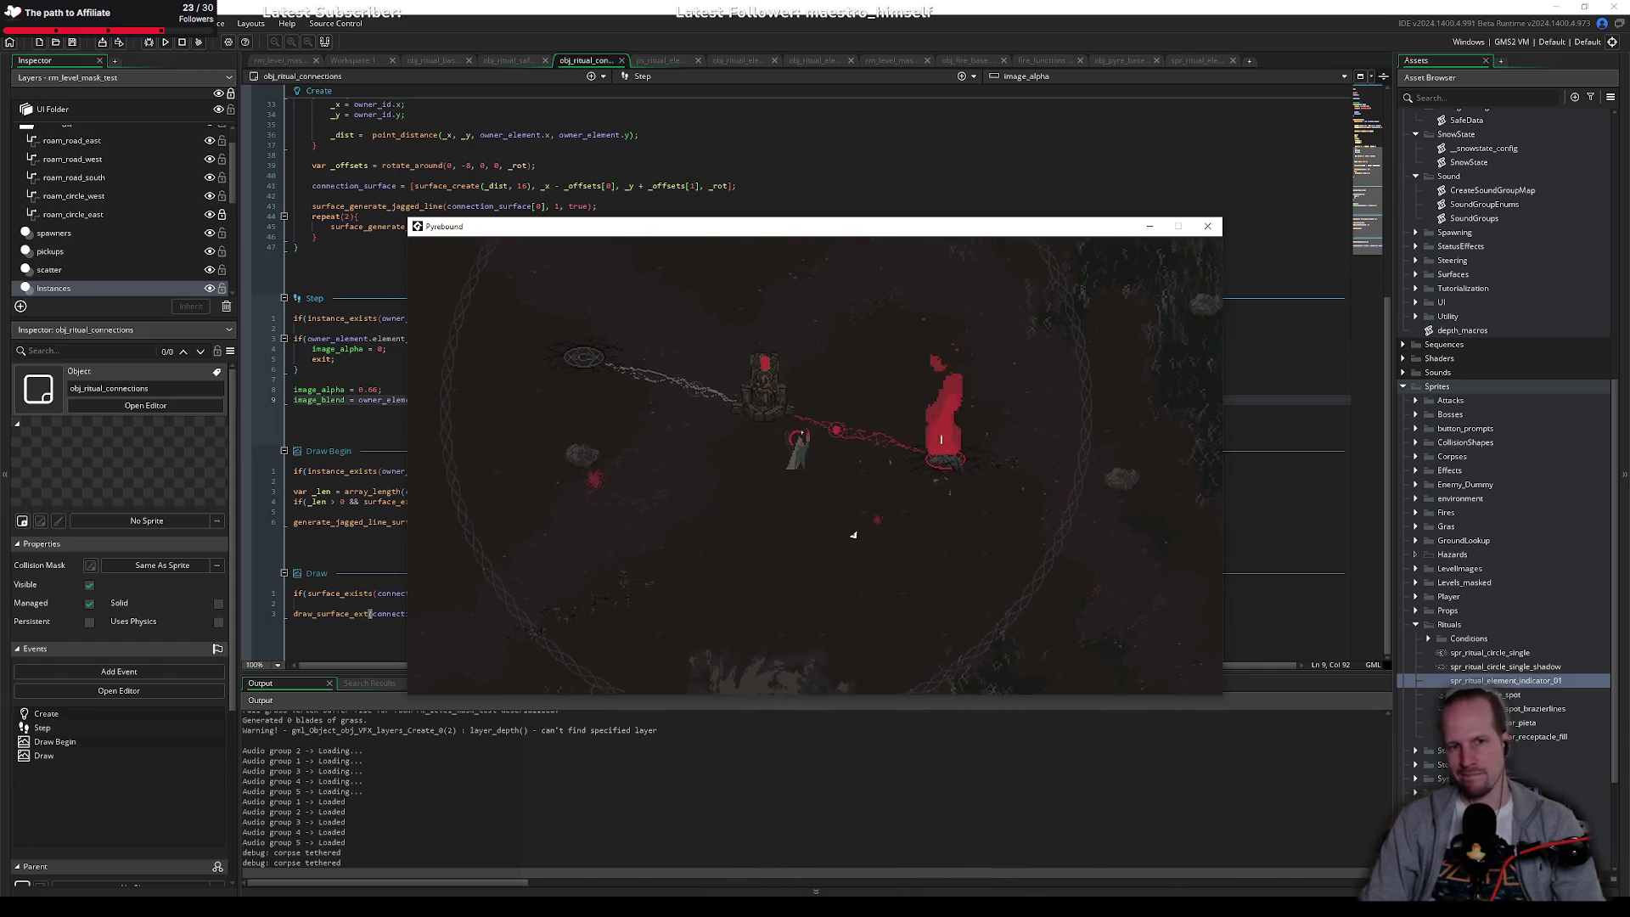
{"action": "key", "text": "Escape"}
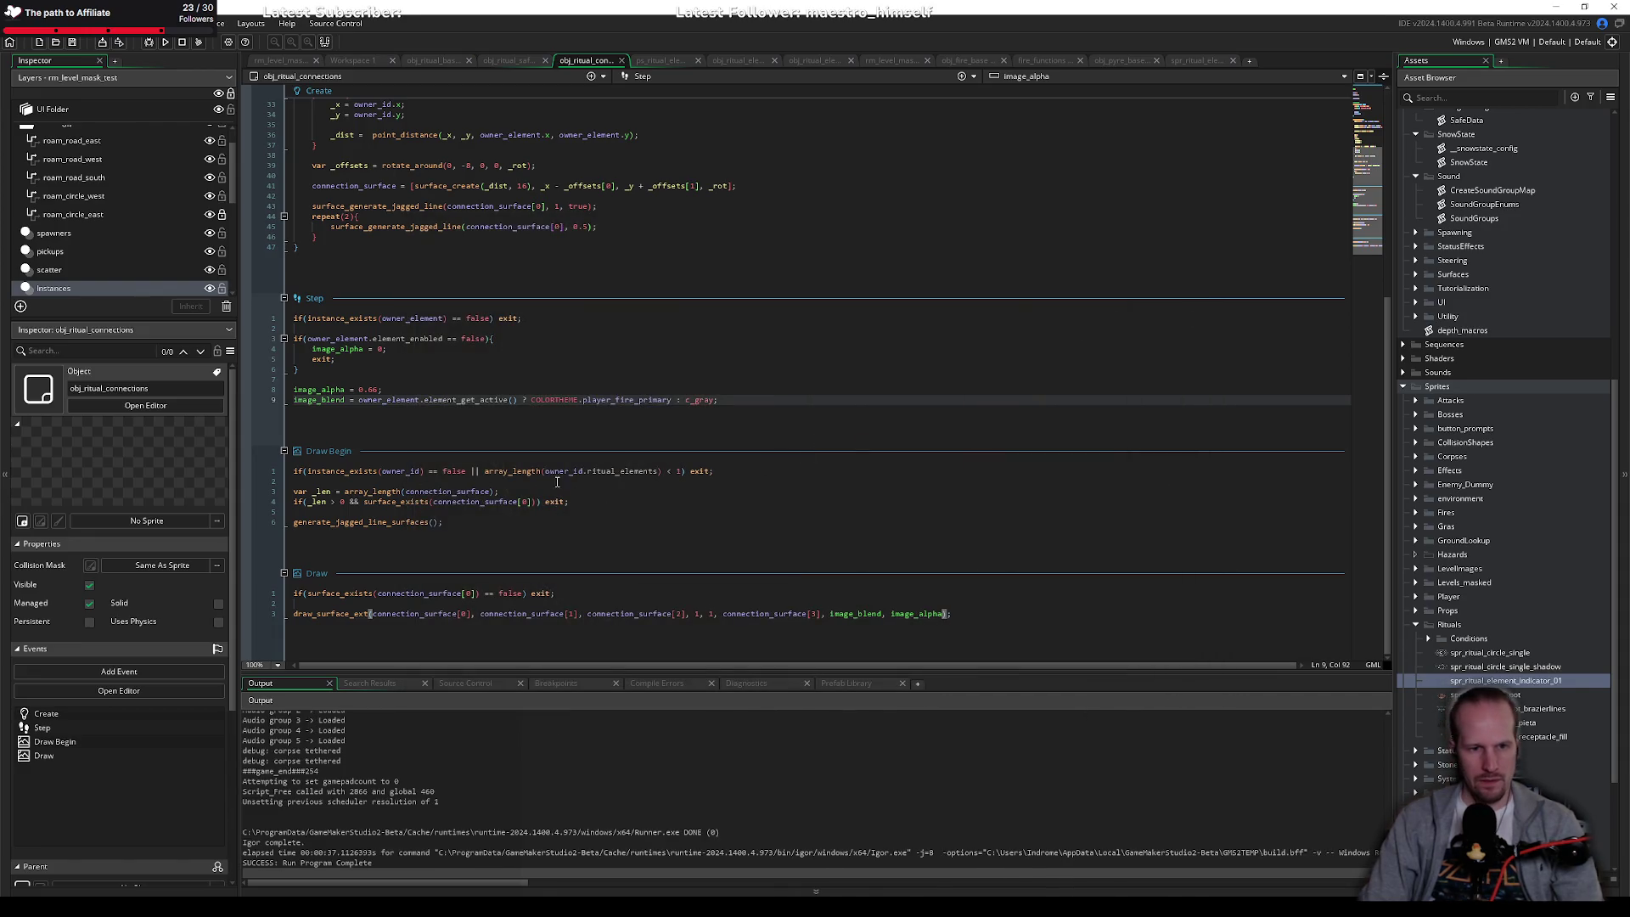
Step: Change c_gray to c_dkgray on line 9 and rebuild and run the game
{"action": "left_click_drag", "start_coordinate": [686, 399], "coordinate": [720, 399]}
{"action": "type", "text": "c_d"}
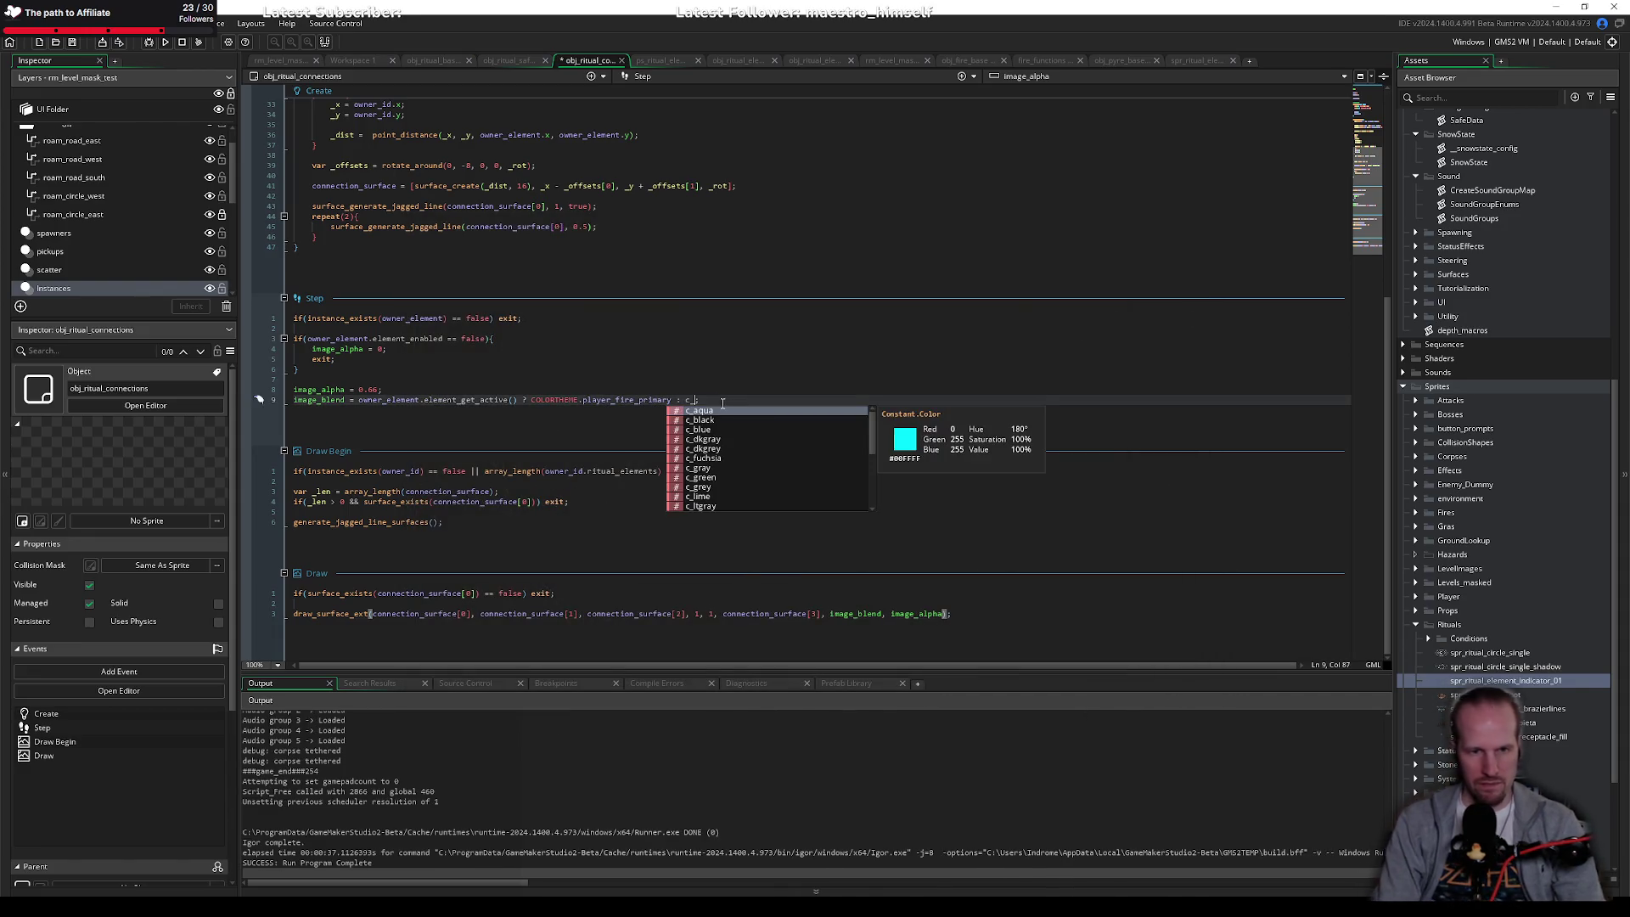
{"action": "type", "text": "kgray"}
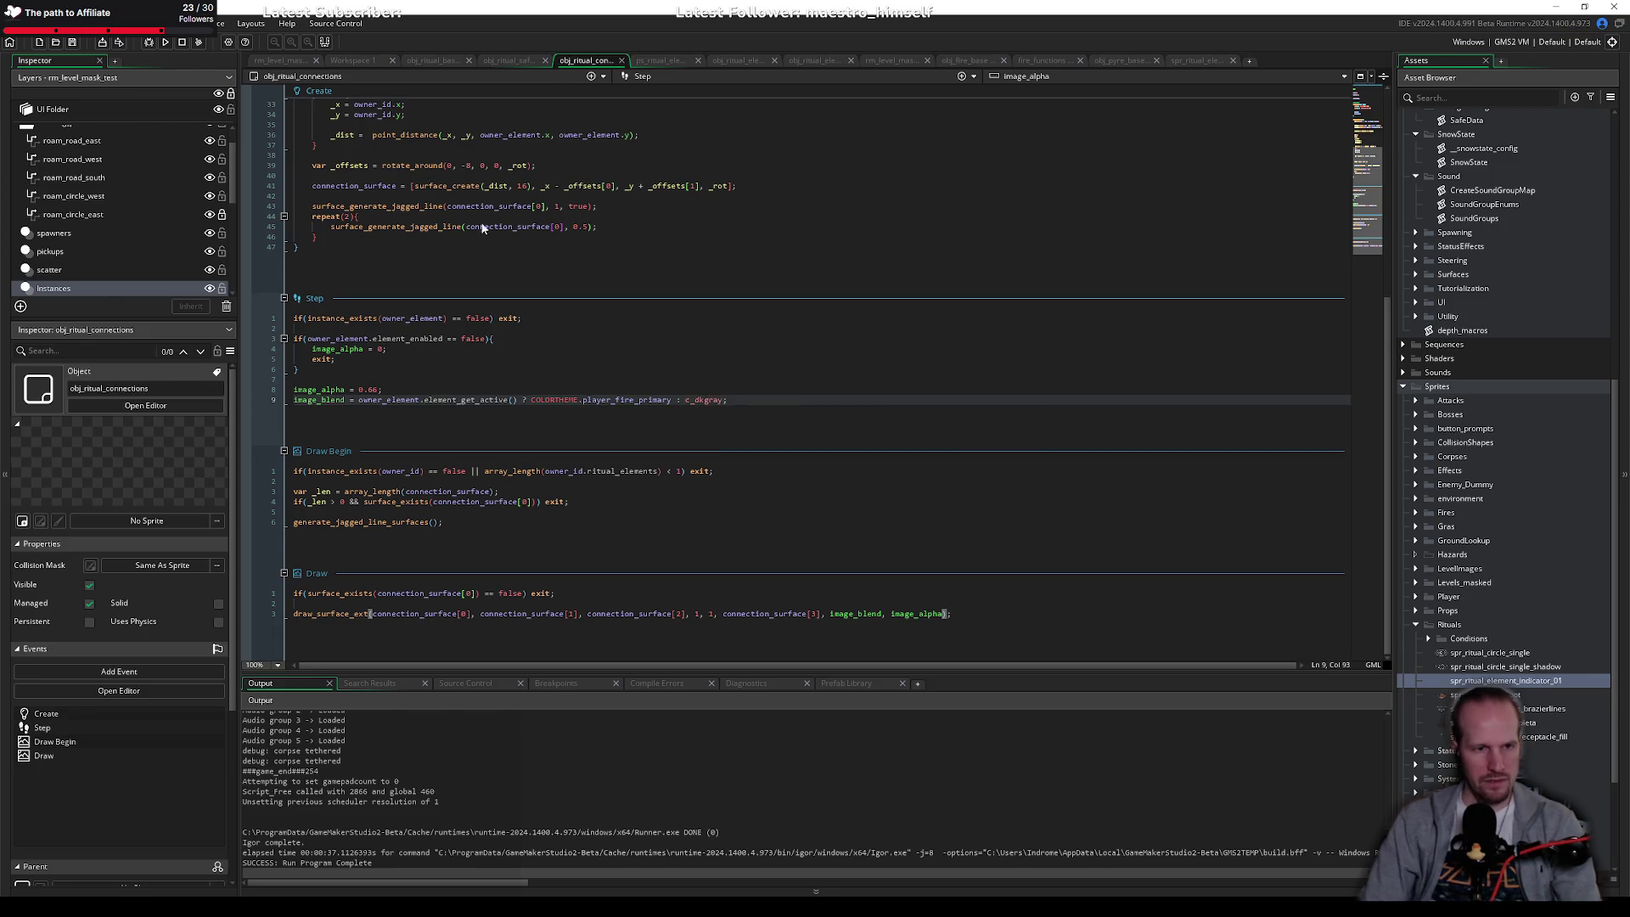
{"action": "left_click", "coordinate": [166, 44]}
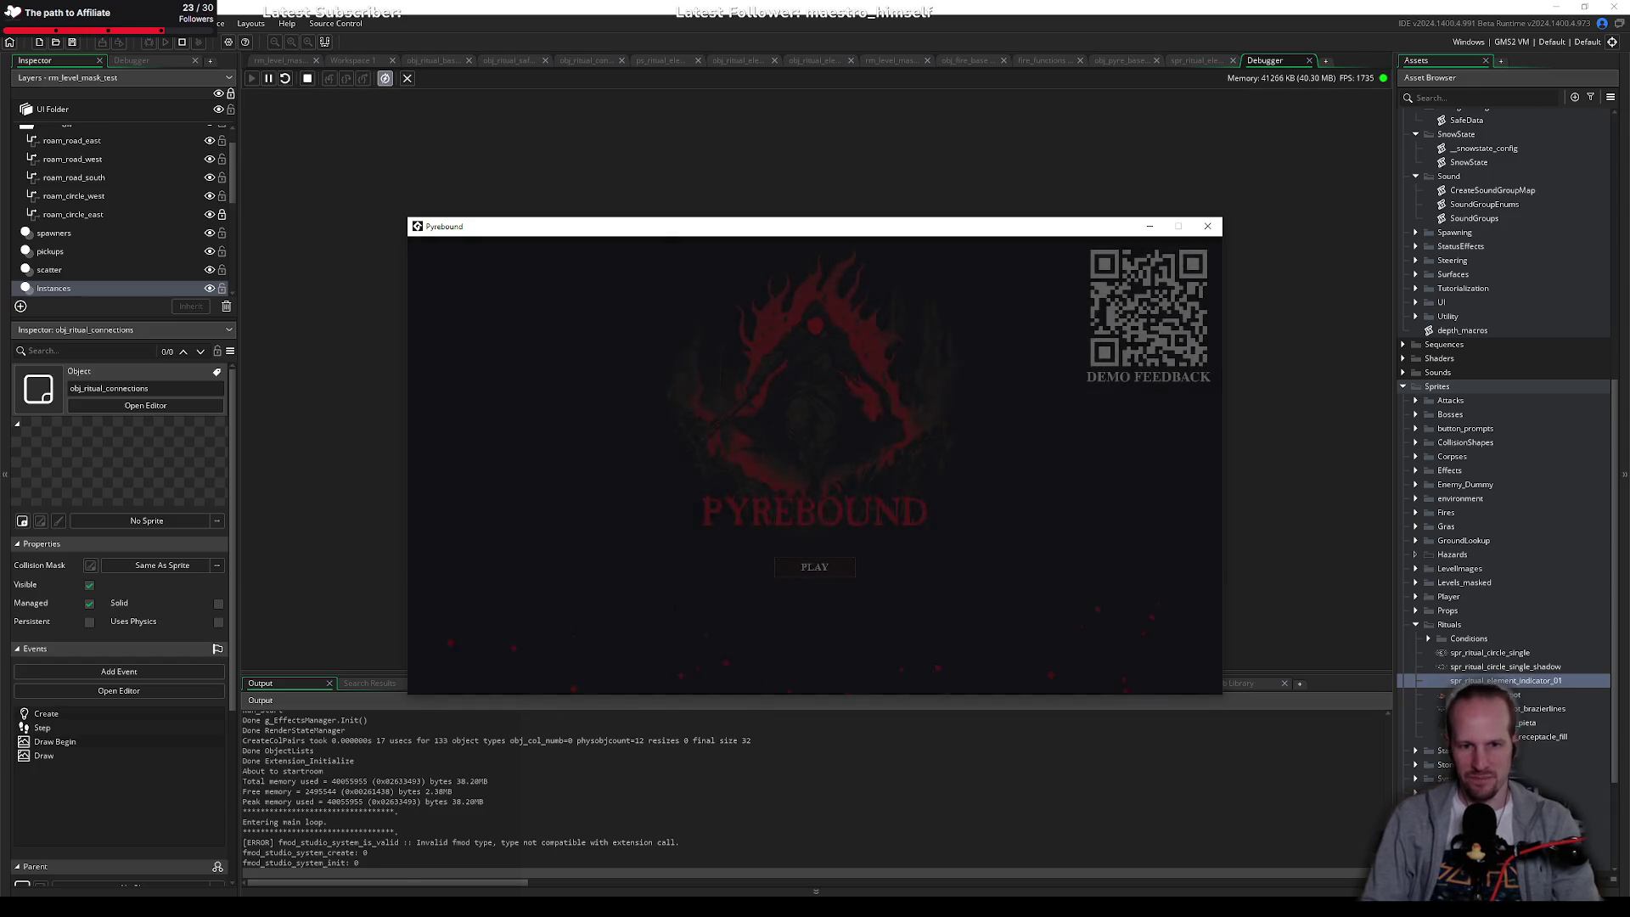
Step: Start the game, activate the altar with E, then trigger the right rune circle
{"action": "left_click", "coordinate": [814, 566]}
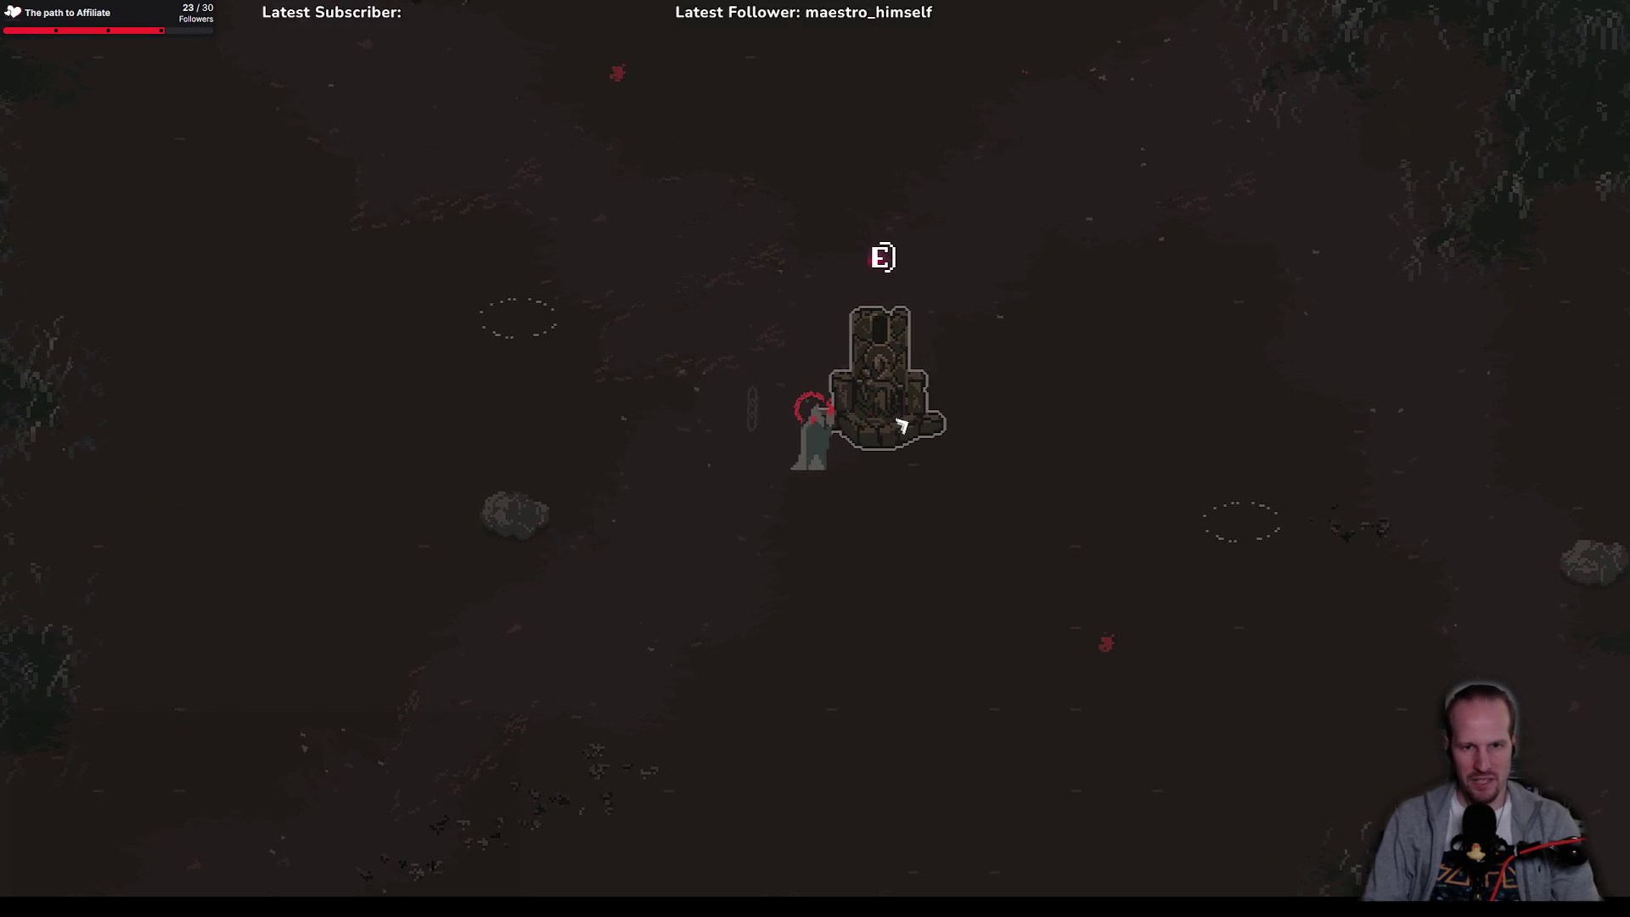
{"action": "key", "text": "e"}
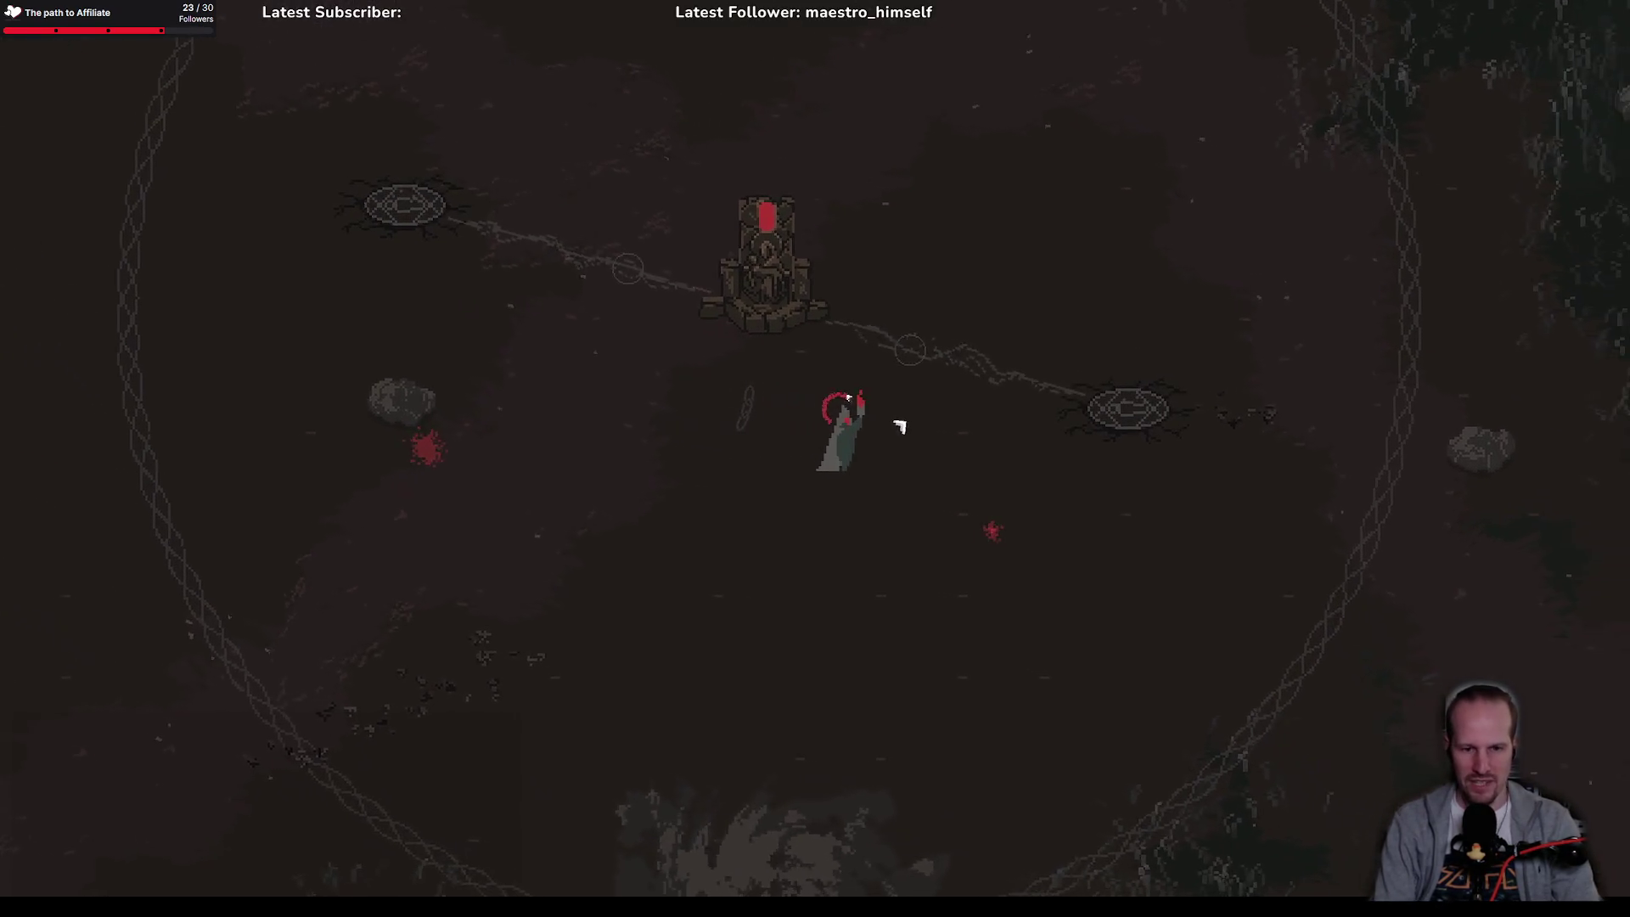
{"action": "key", "text": "d"}
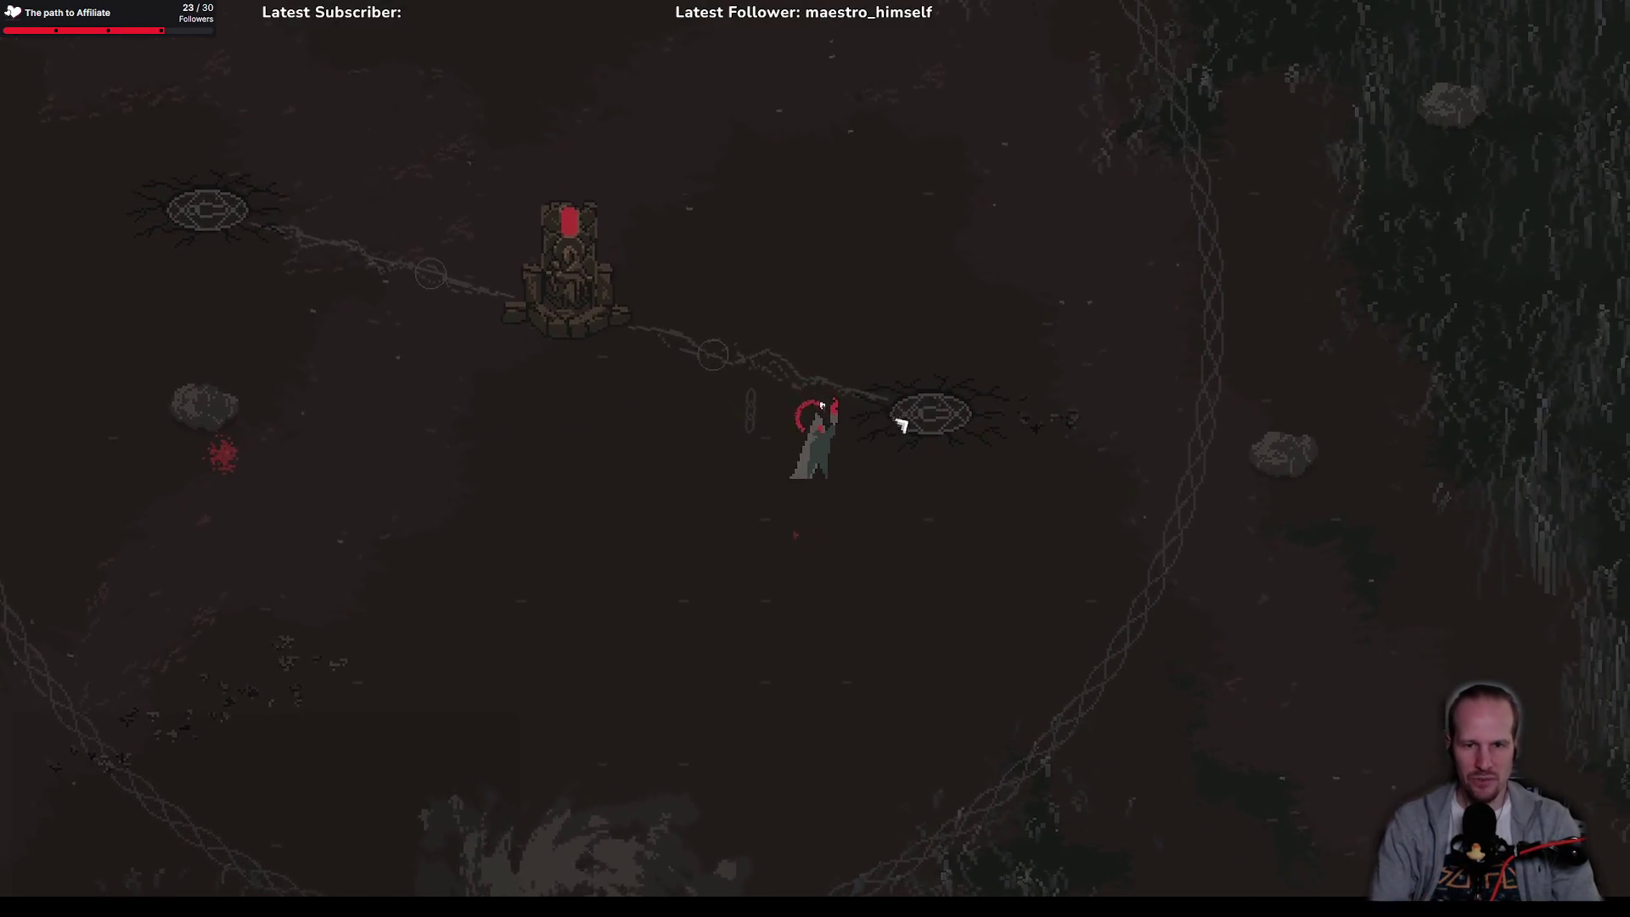
{"action": "key", "text": "a"}
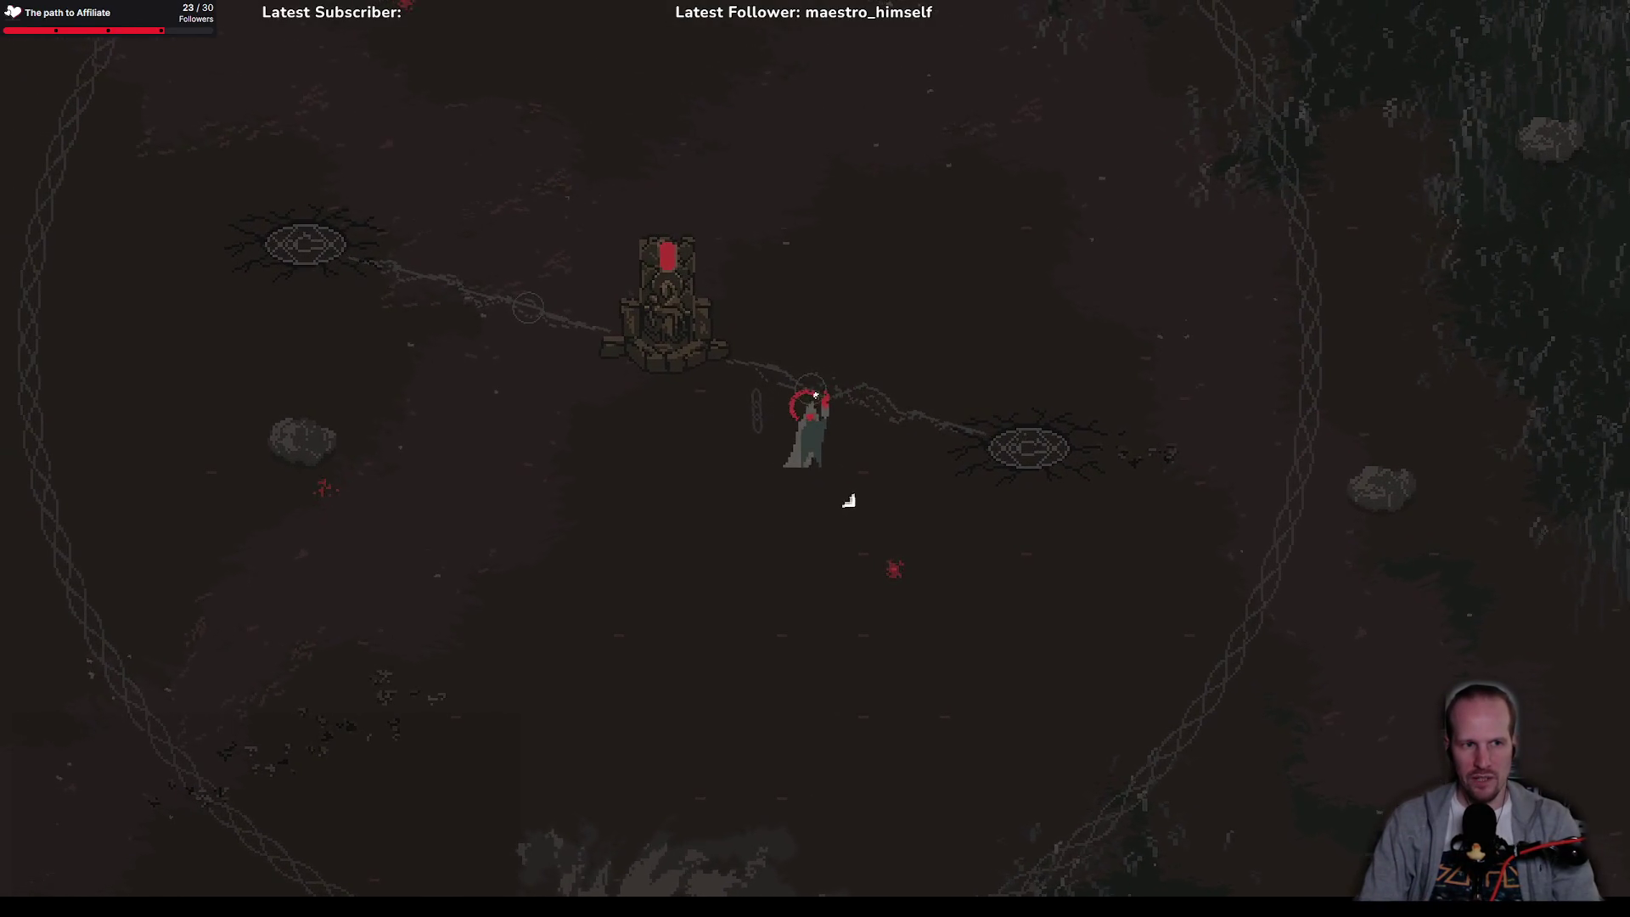
{"action": "key", "text": "a"}
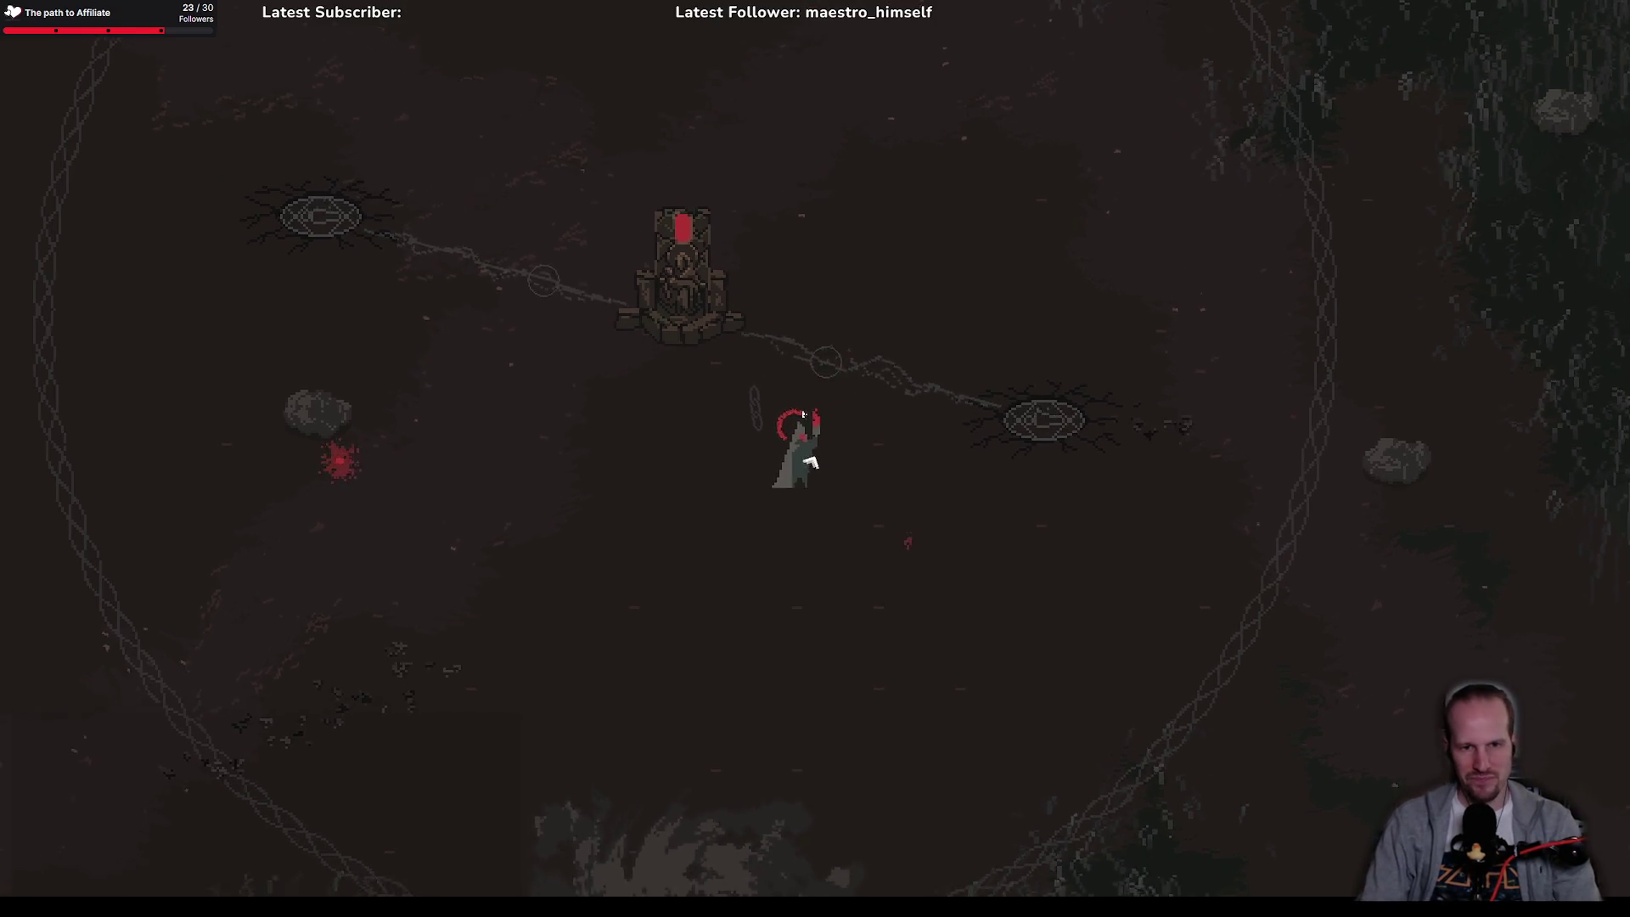
{"action": "key", "text": "d"}
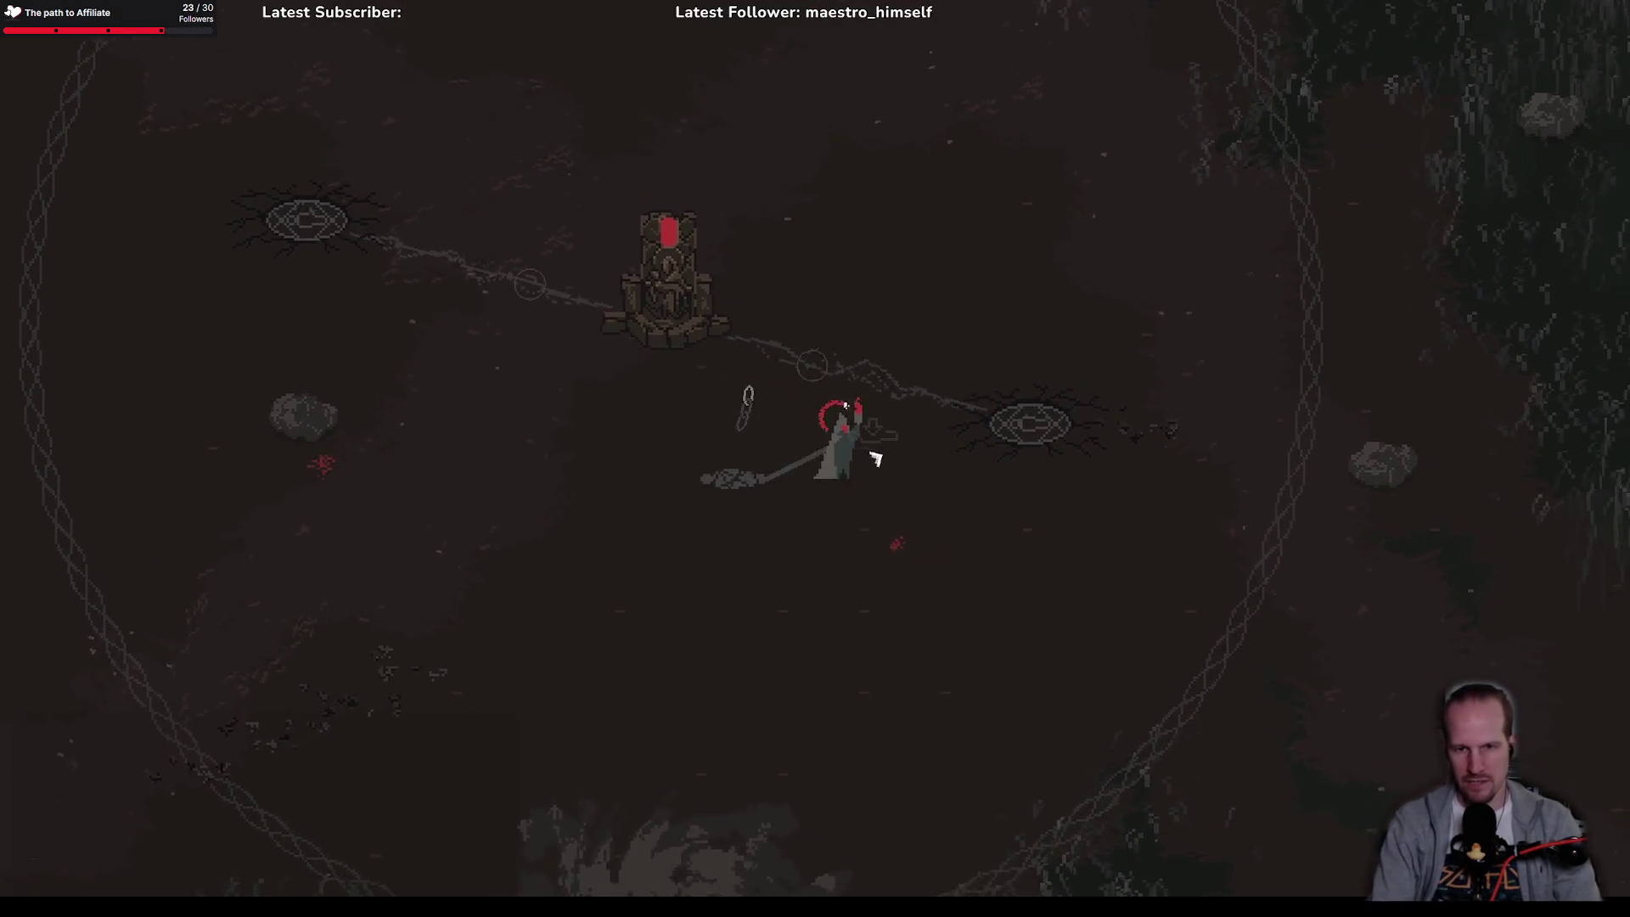
{"action": "left_click", "coordinate": [938, 418]}
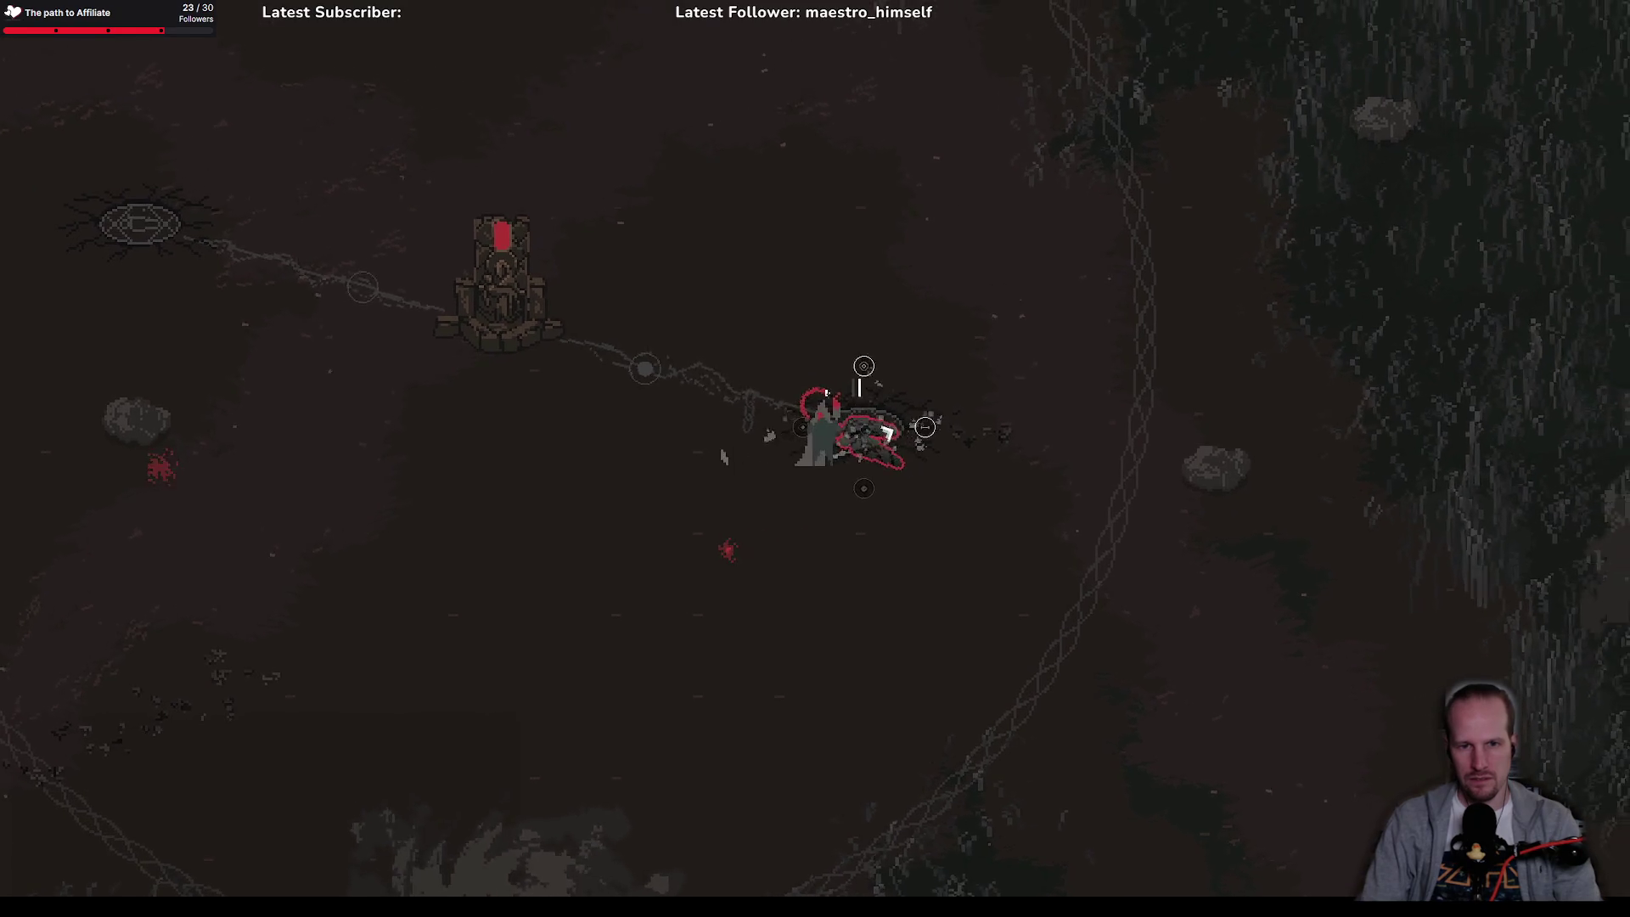
Step: Walk around the arena to check the triggered altar's line turned red
{"action": "key", "text": "a"}
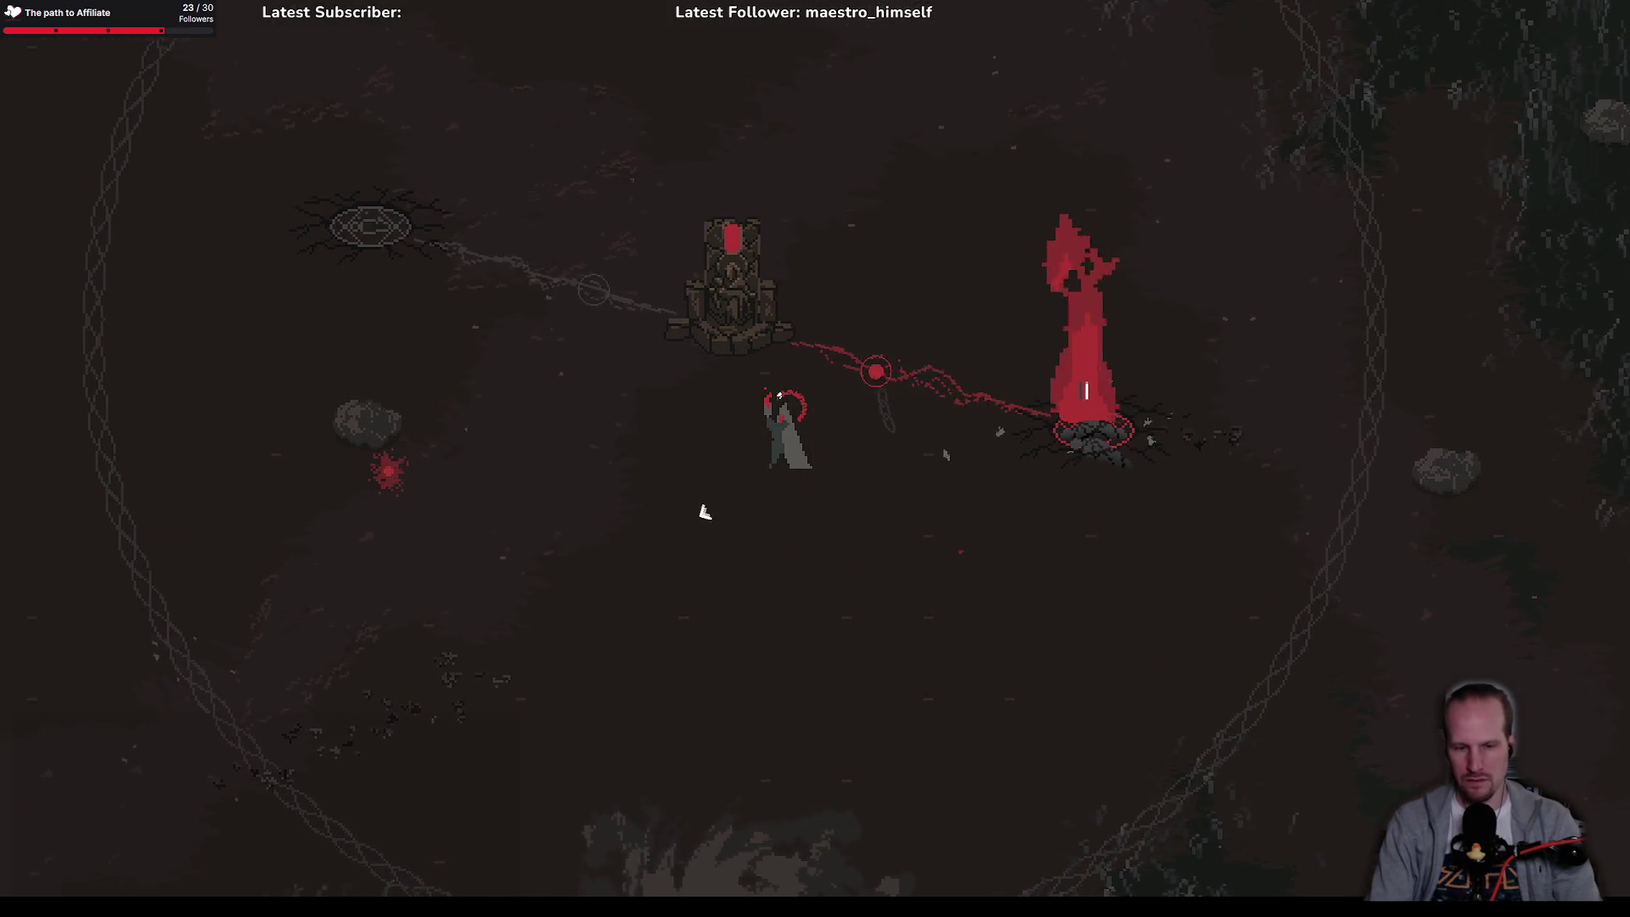
{"action": "key", "text": "w"}
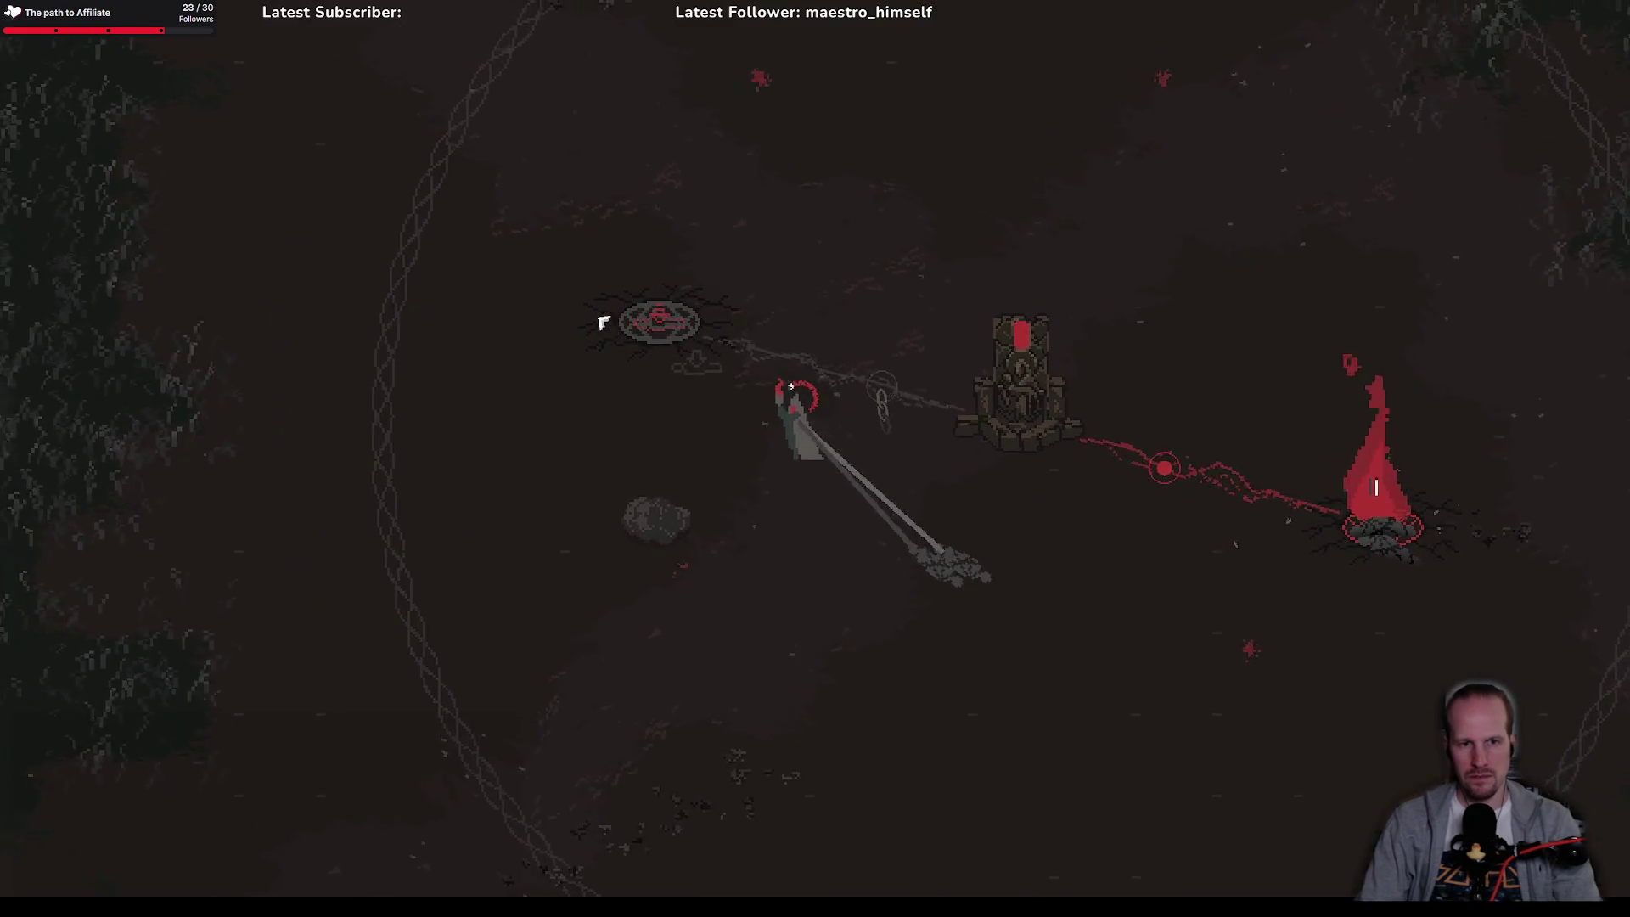
{"action": "key", "text": "a"}
{"action": "key", "text": "w"}
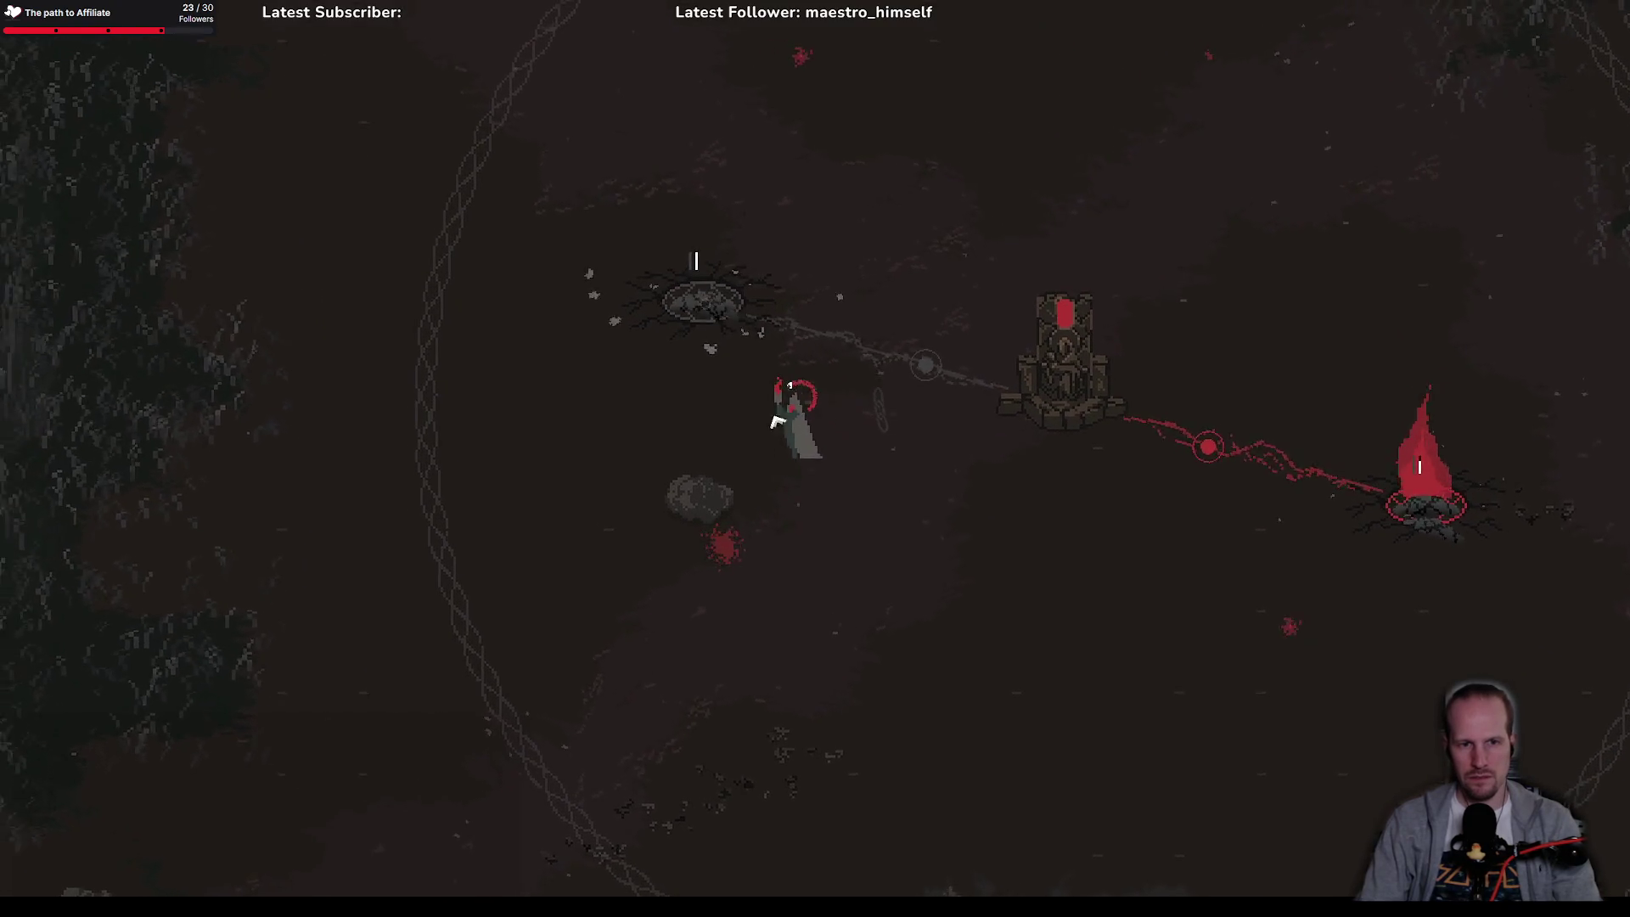
{"action": "key", "text": "d"}
{"action": "key", "text": "s"}
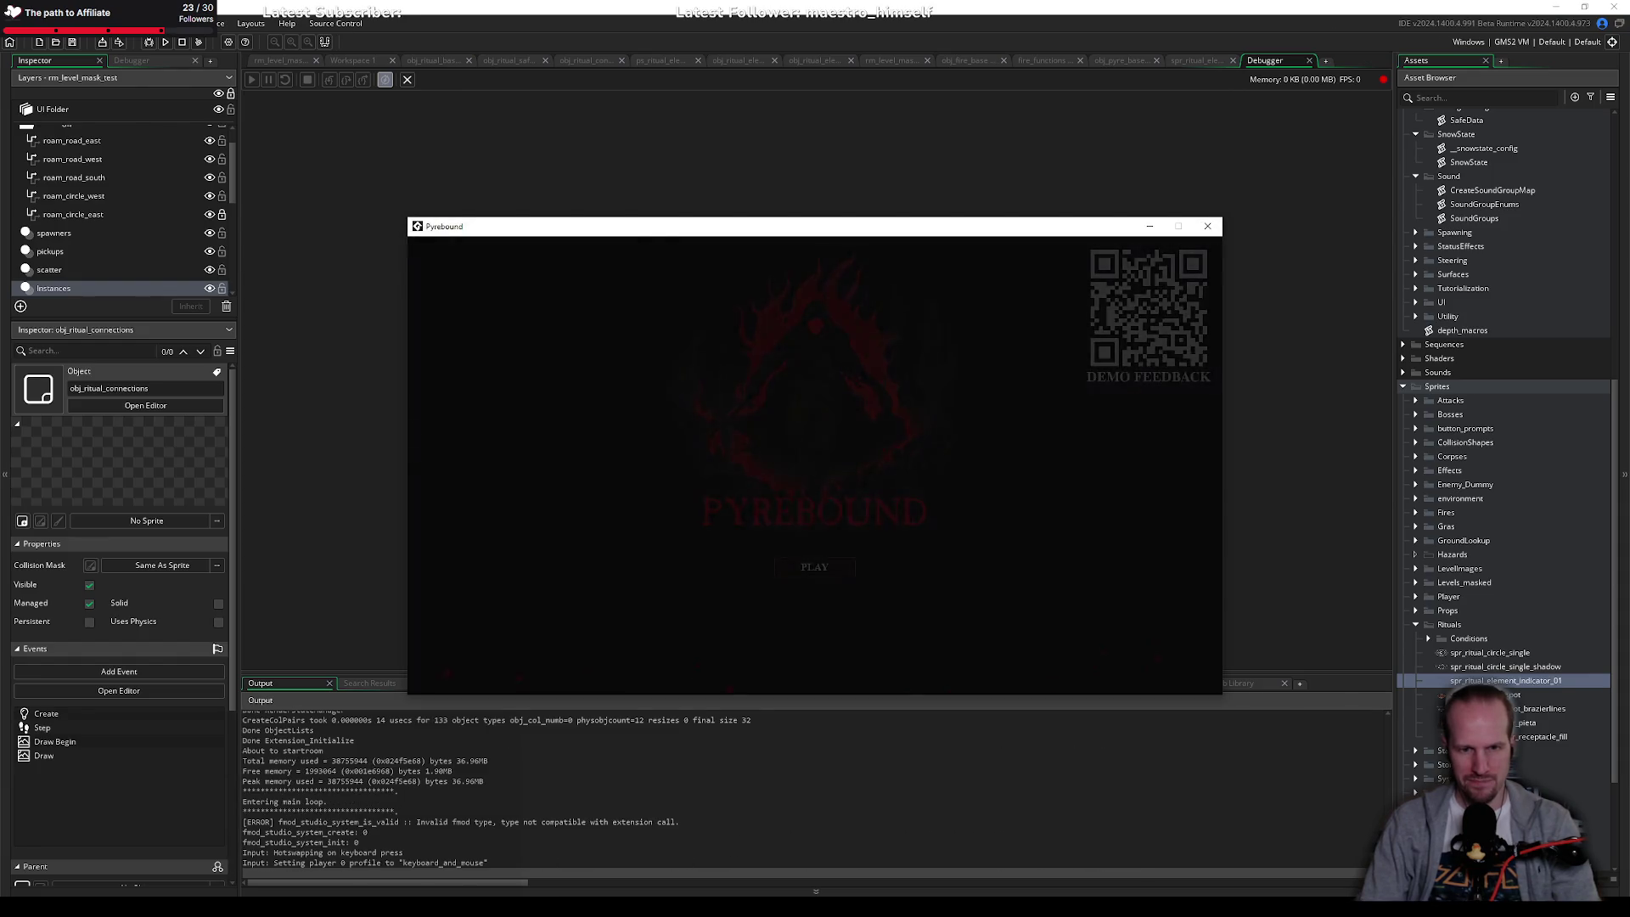
Step: Start the game and hold E at the altar to begin the ritual
{"action": "key", "text": "Return"}
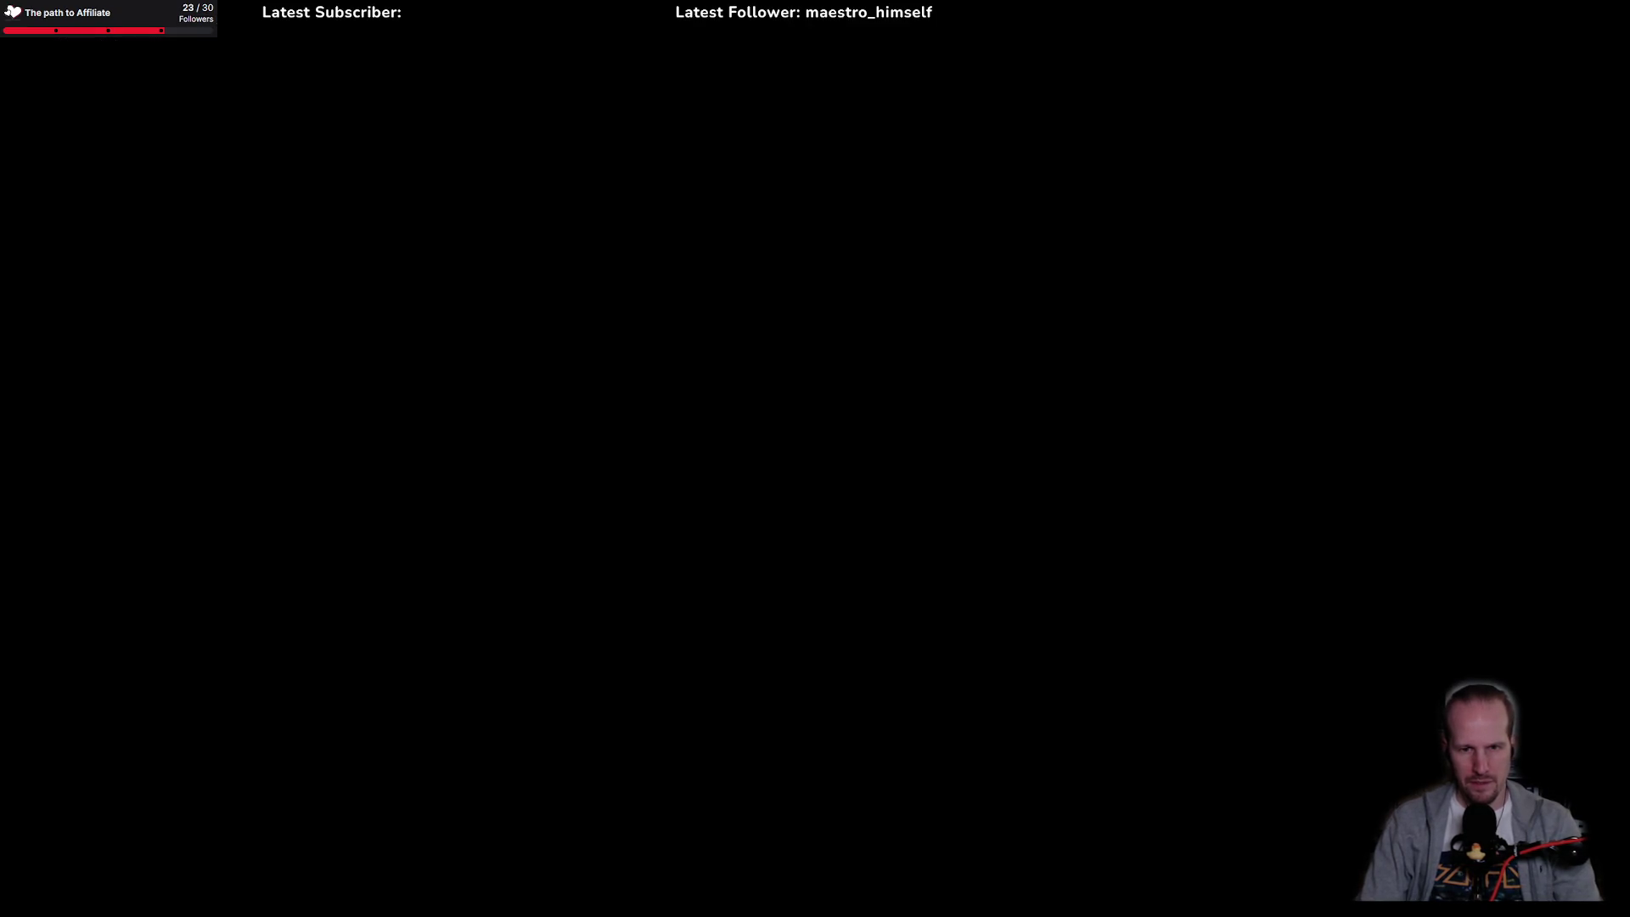
{"action": "key", "text": "s"}
{"action": "key", "text": "d"}
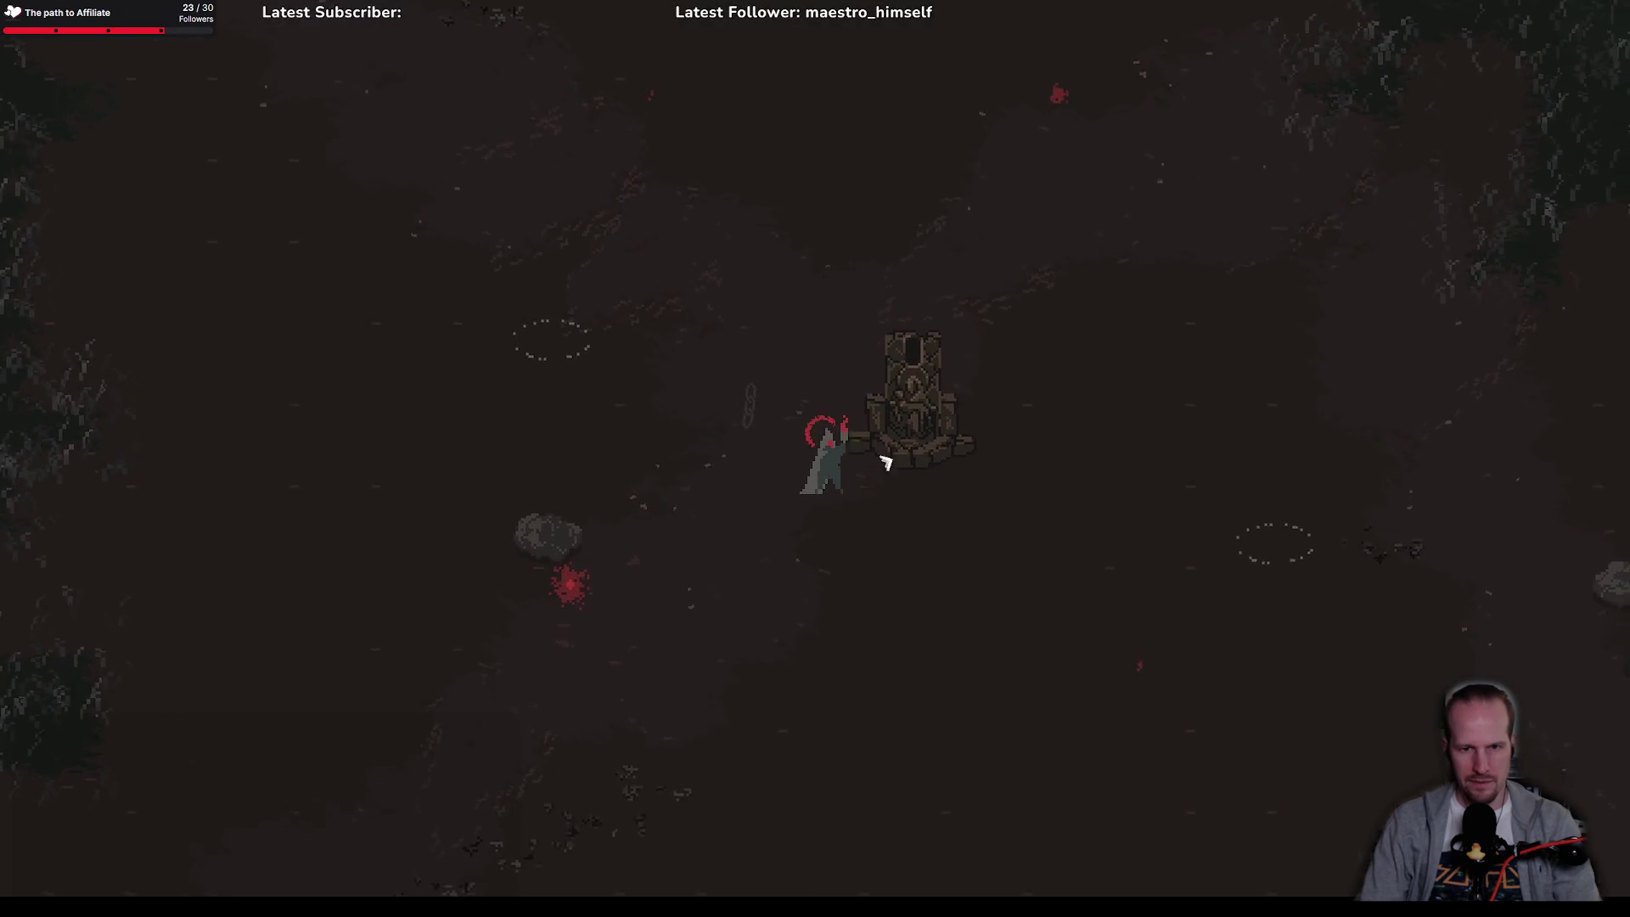
{"action": "key", "text": "e"}
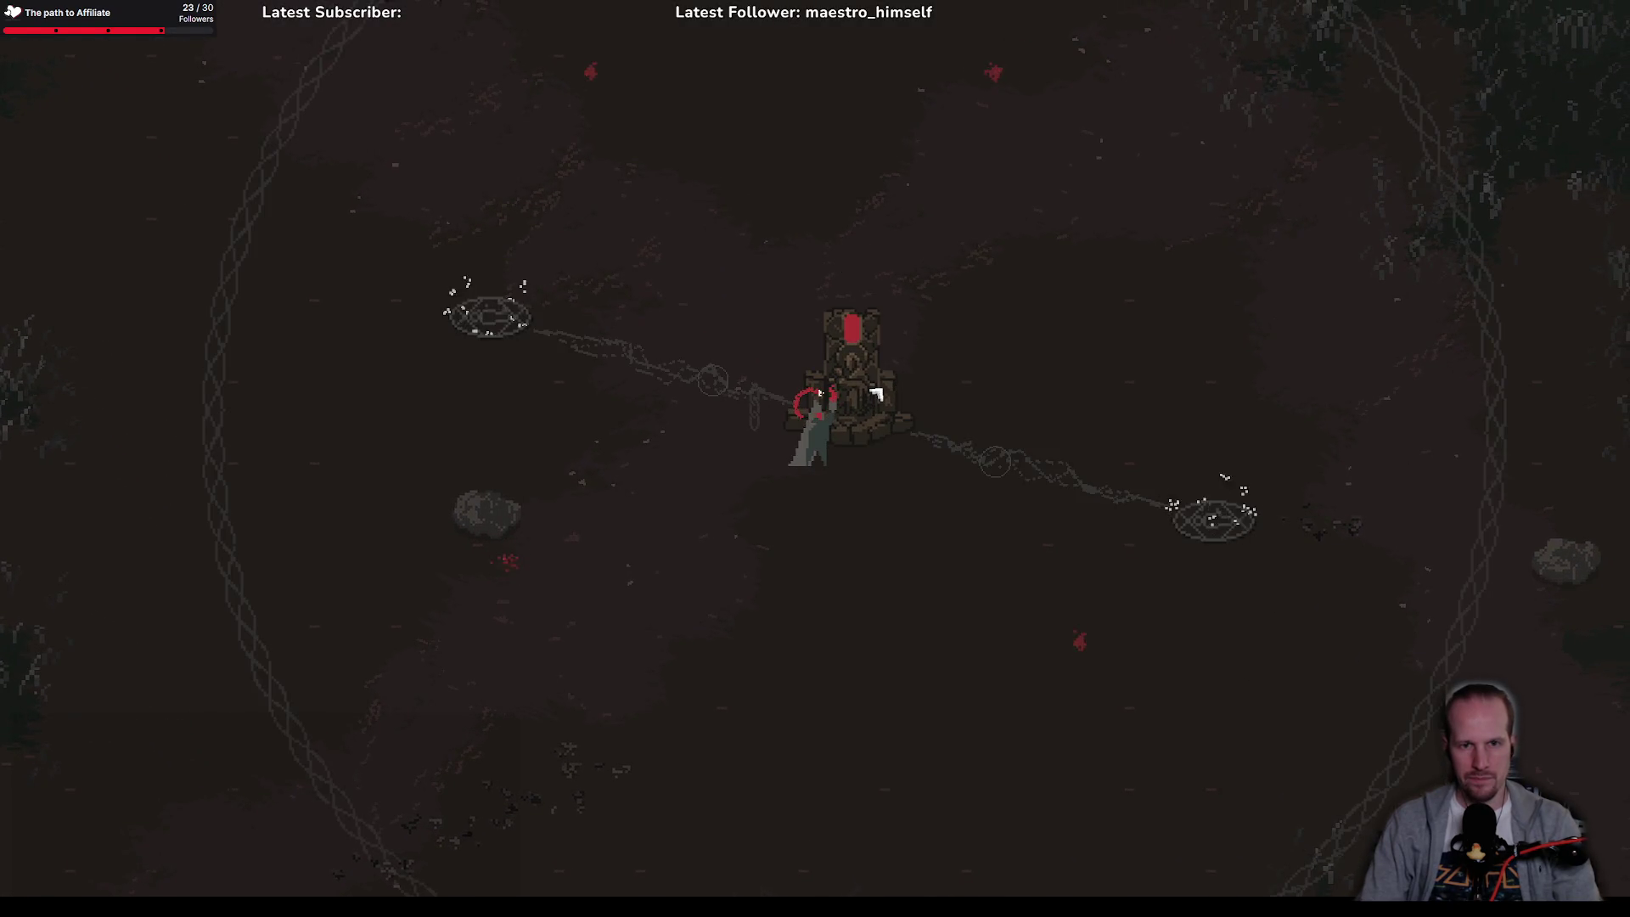
{"action": "key", "text": "s"}
{"action": "key", "text": "d"}
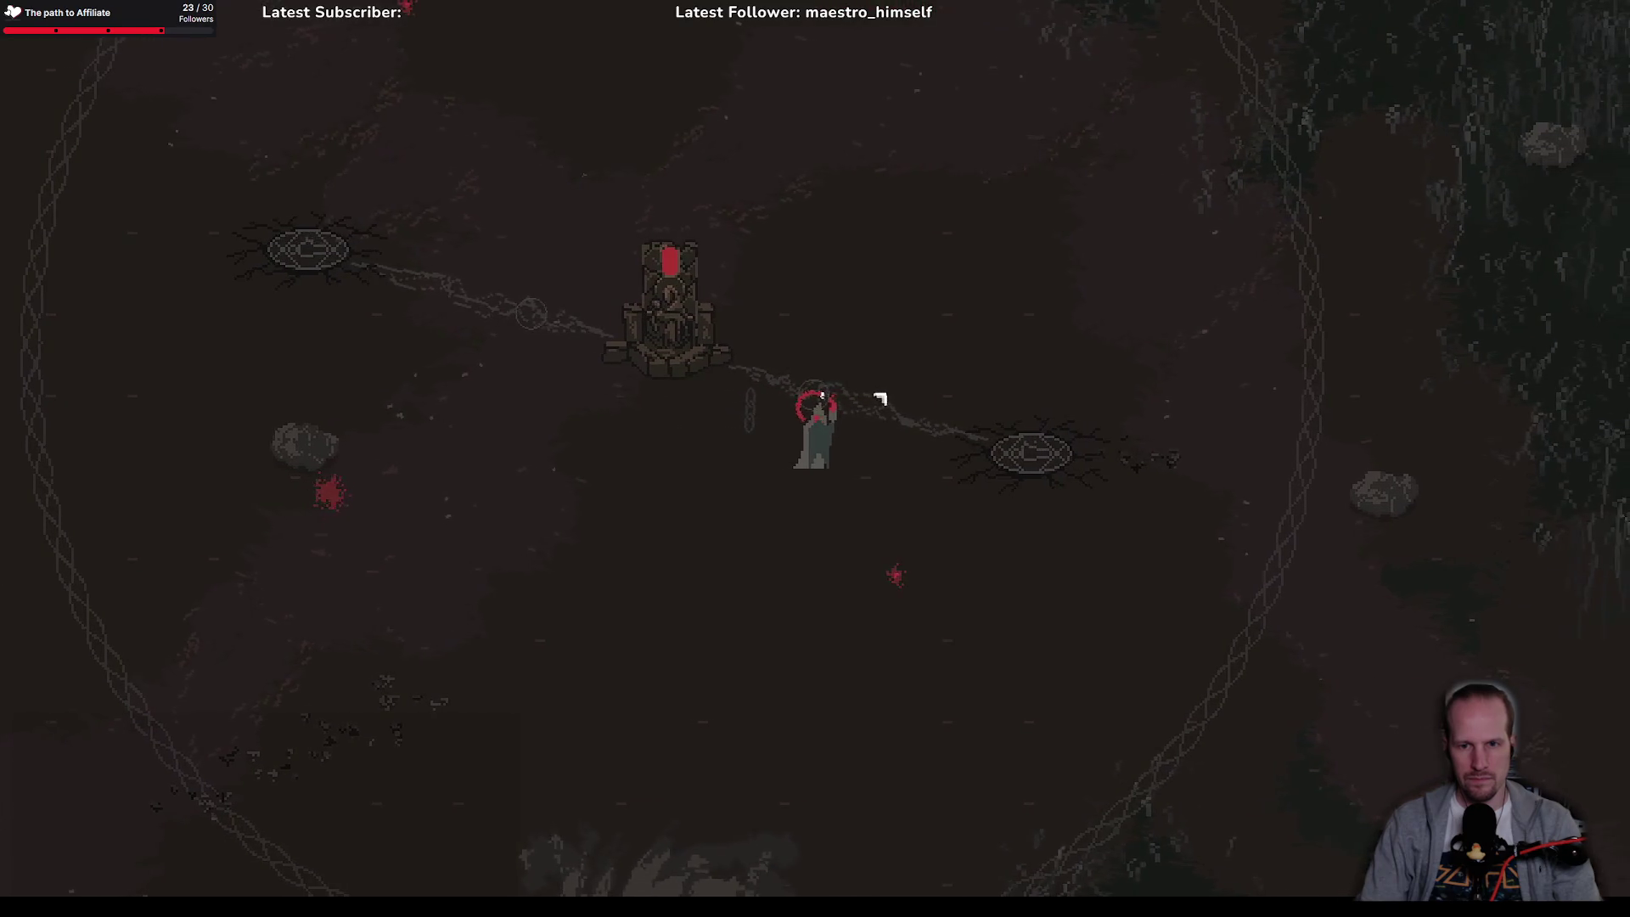
Step: Move right, attack near the rune pad, and step onto it to trigger it
{"action": "key", "text": "d"}
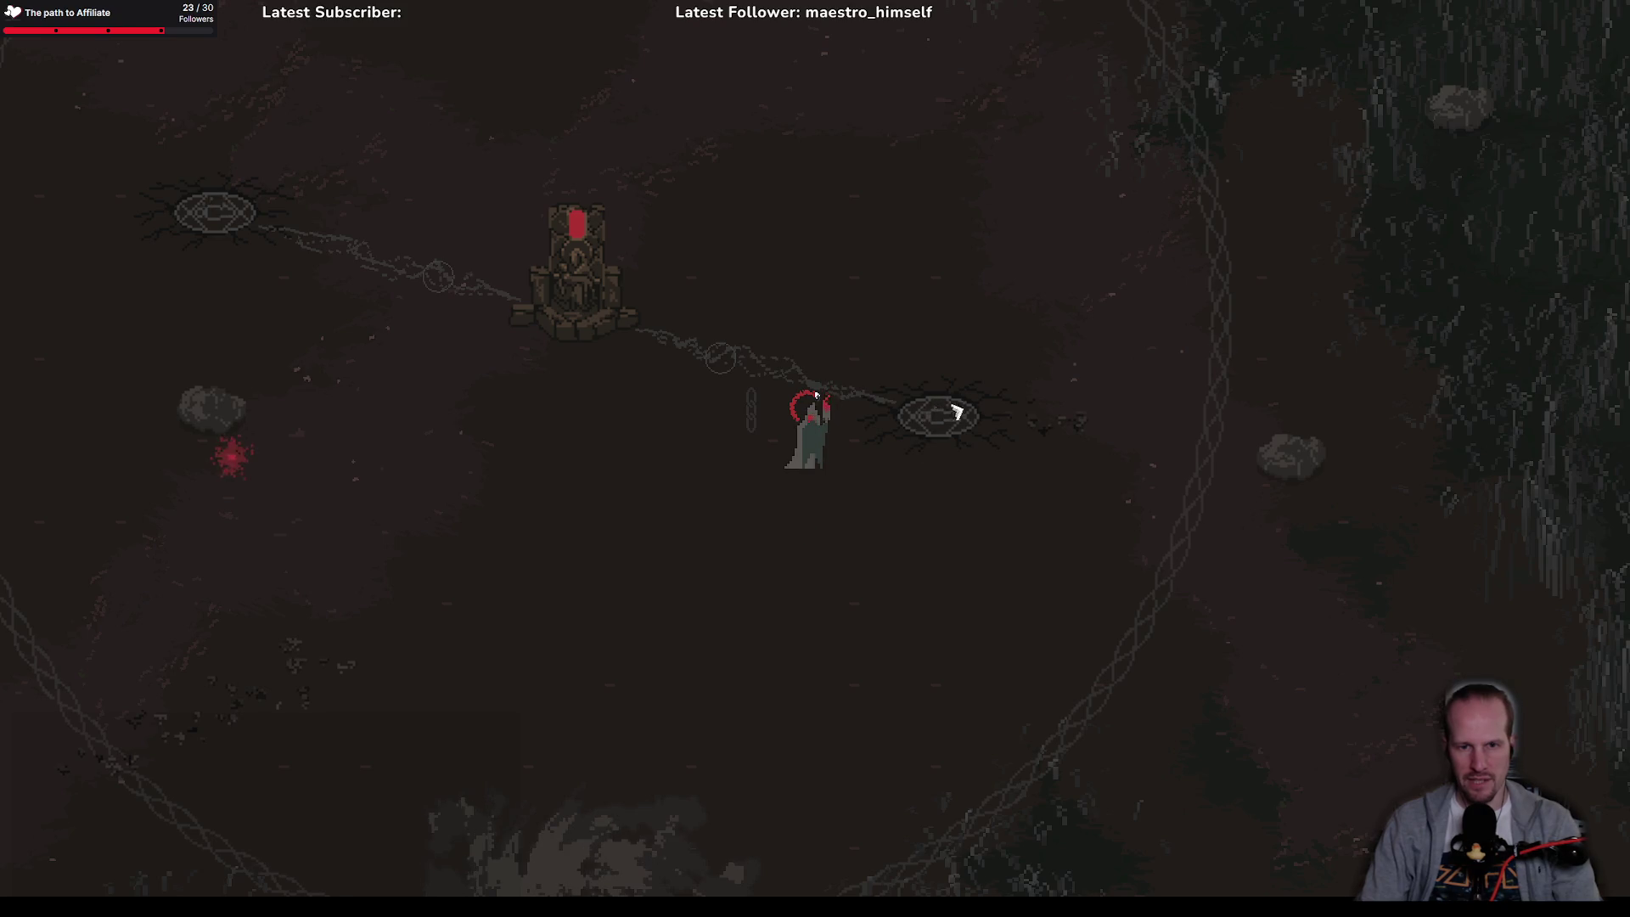
{"action": "left_click", "coordinate": [956, 441]}
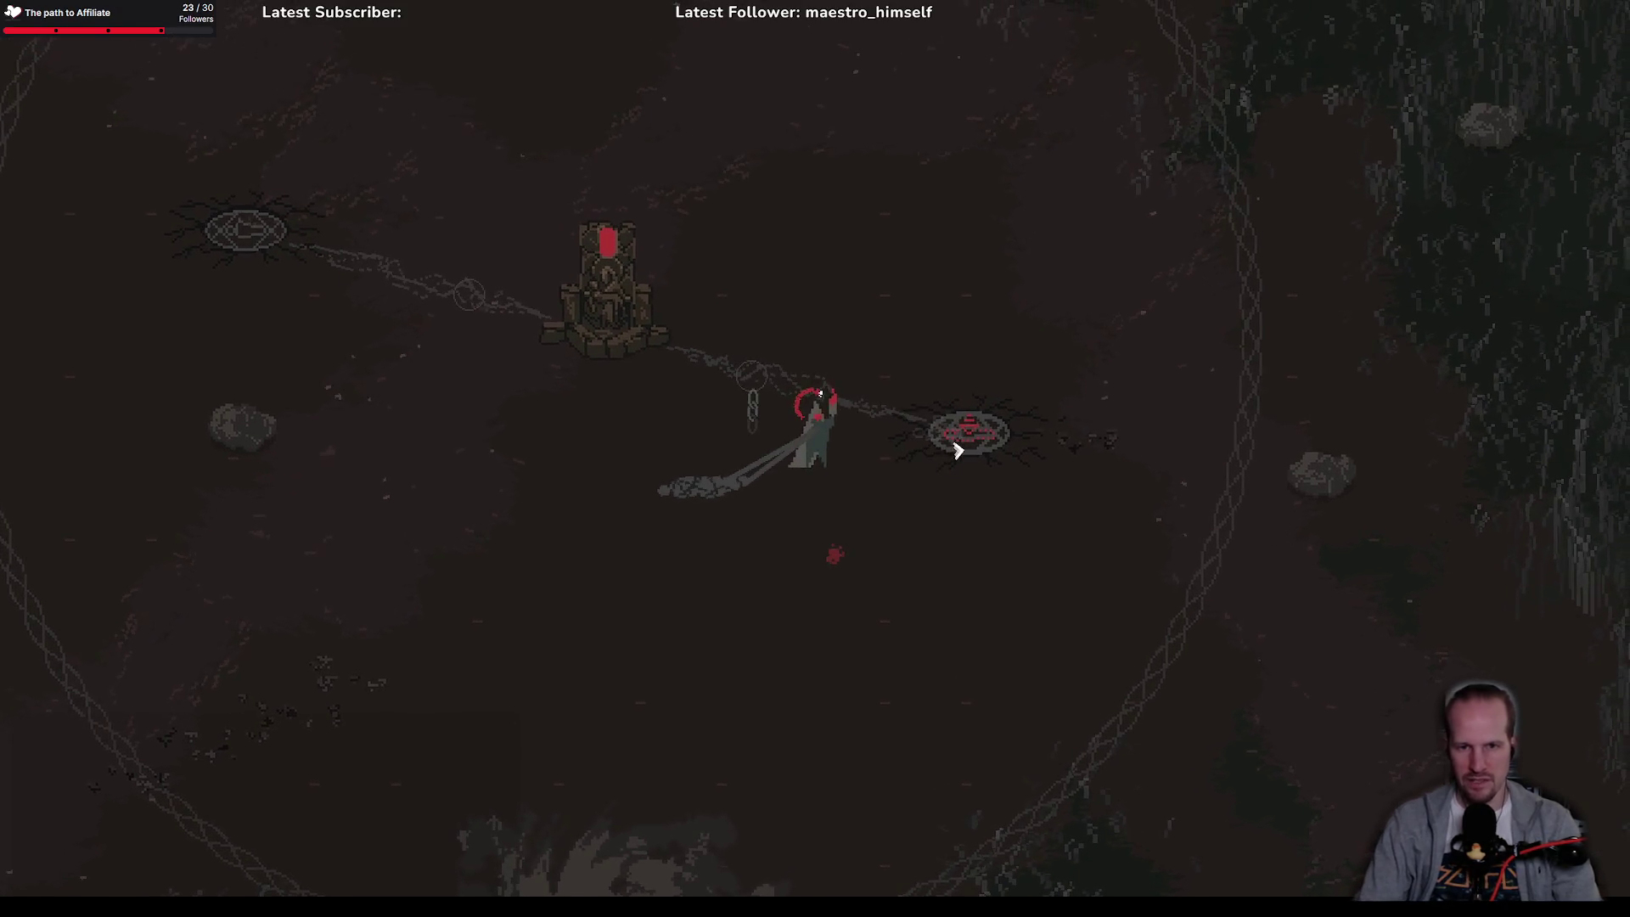
{"action": "left_click", "coordinate": [964, 447]}
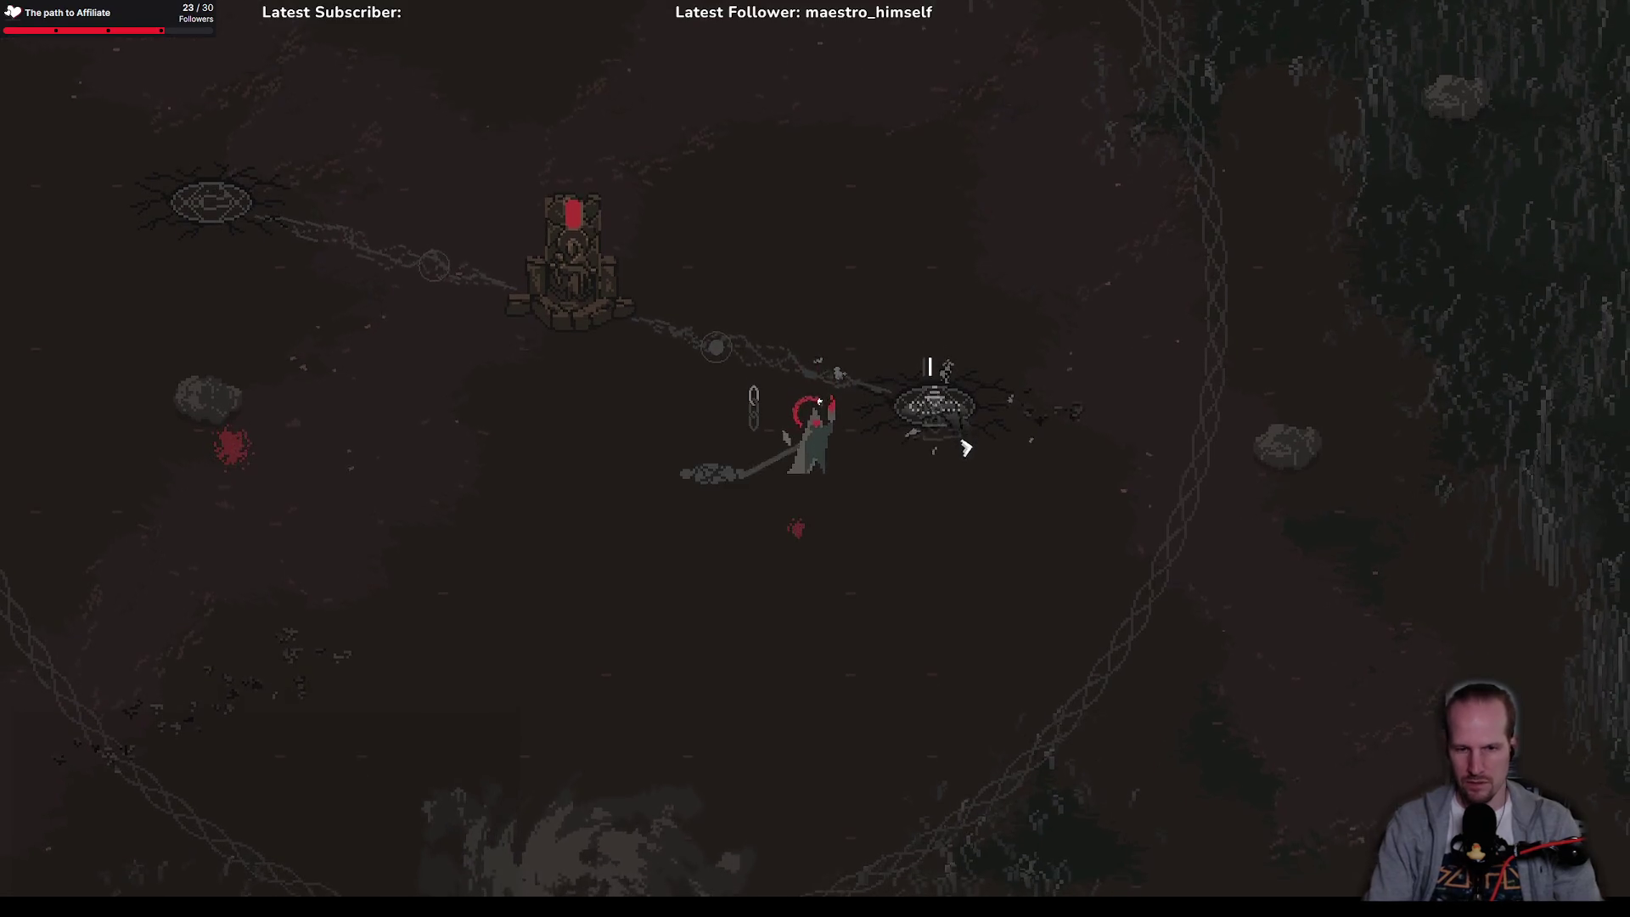
{"action": "key", "text": "w"}
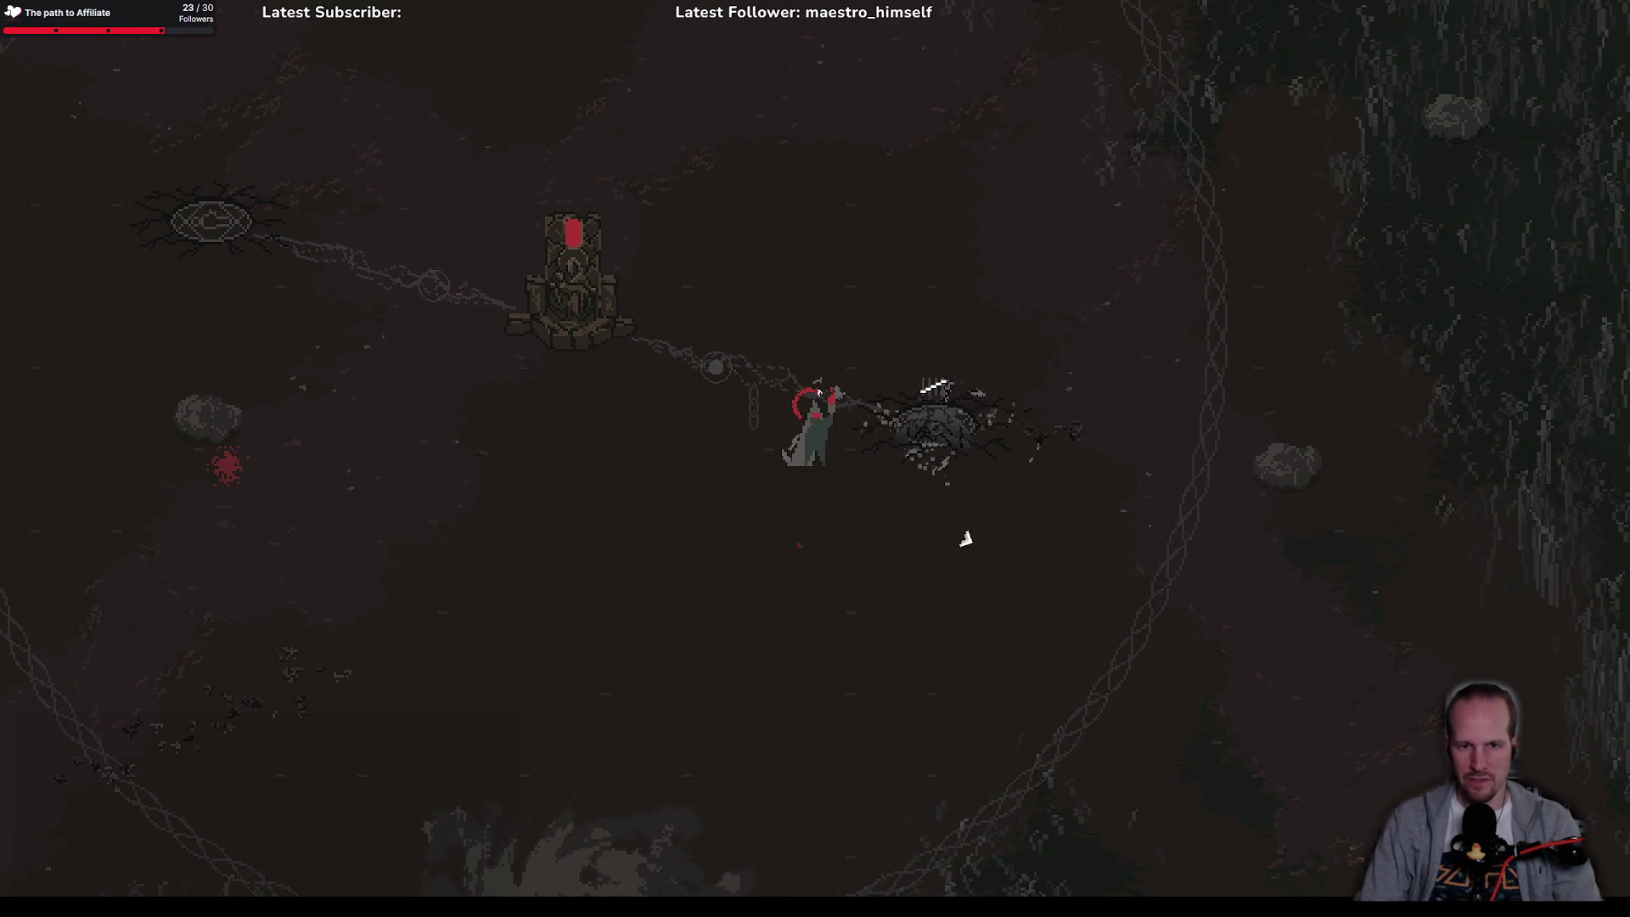
{"action": "key", "text": "d"}
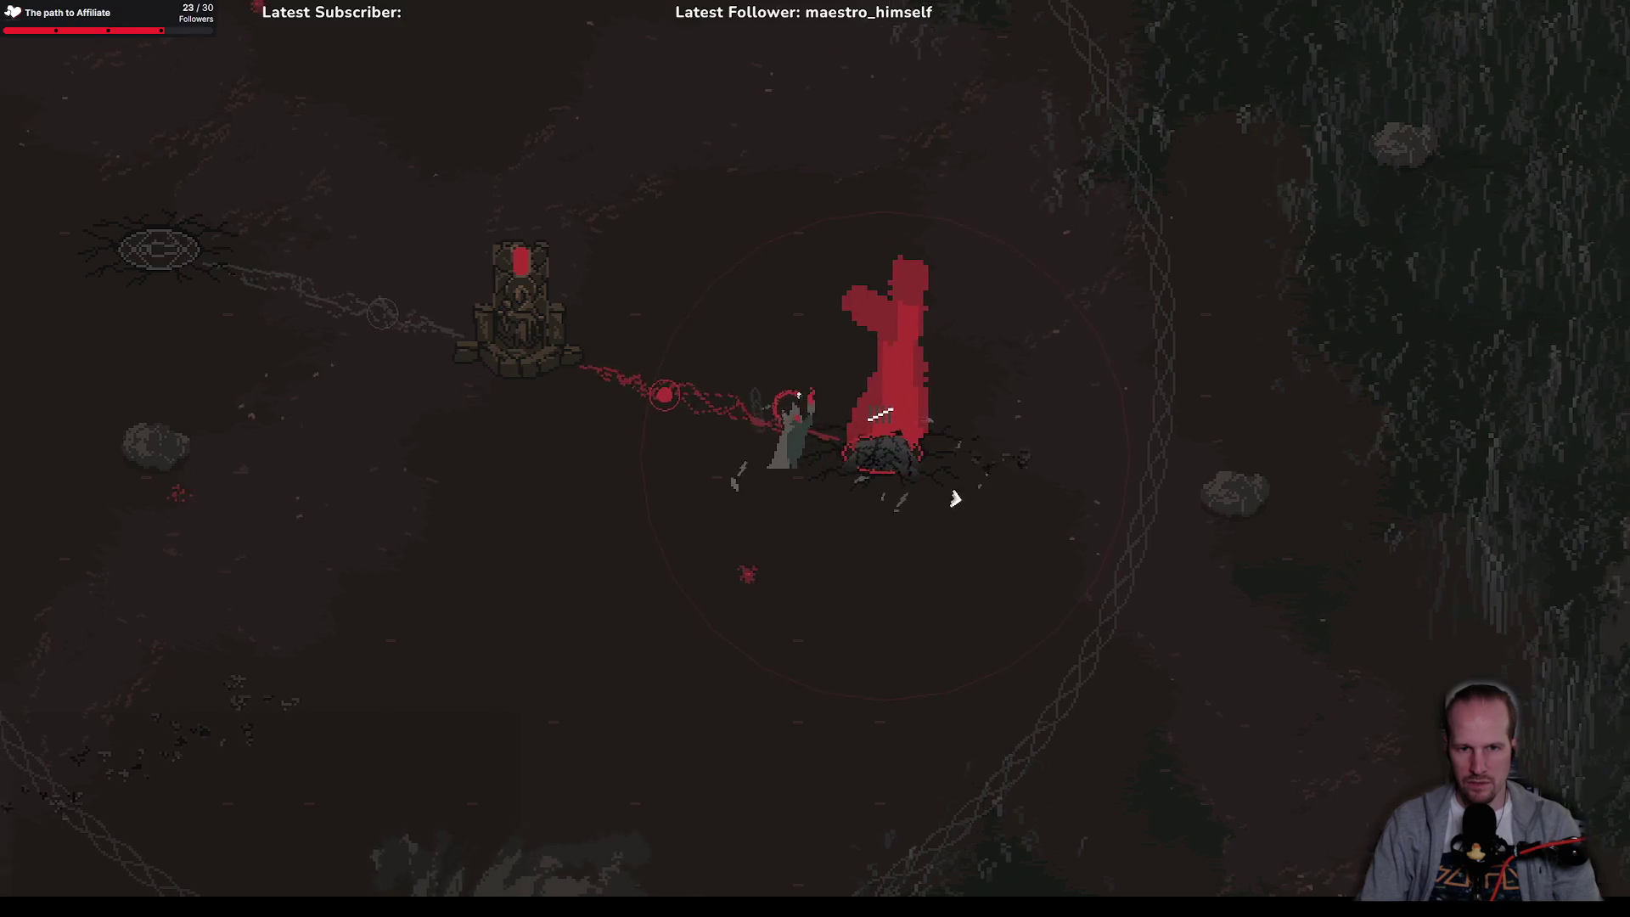
Step: Walk around to confirm the activated link is red, then close the game
{"action": "key", "text": "s"}
{"action": "key", "text": "a"}
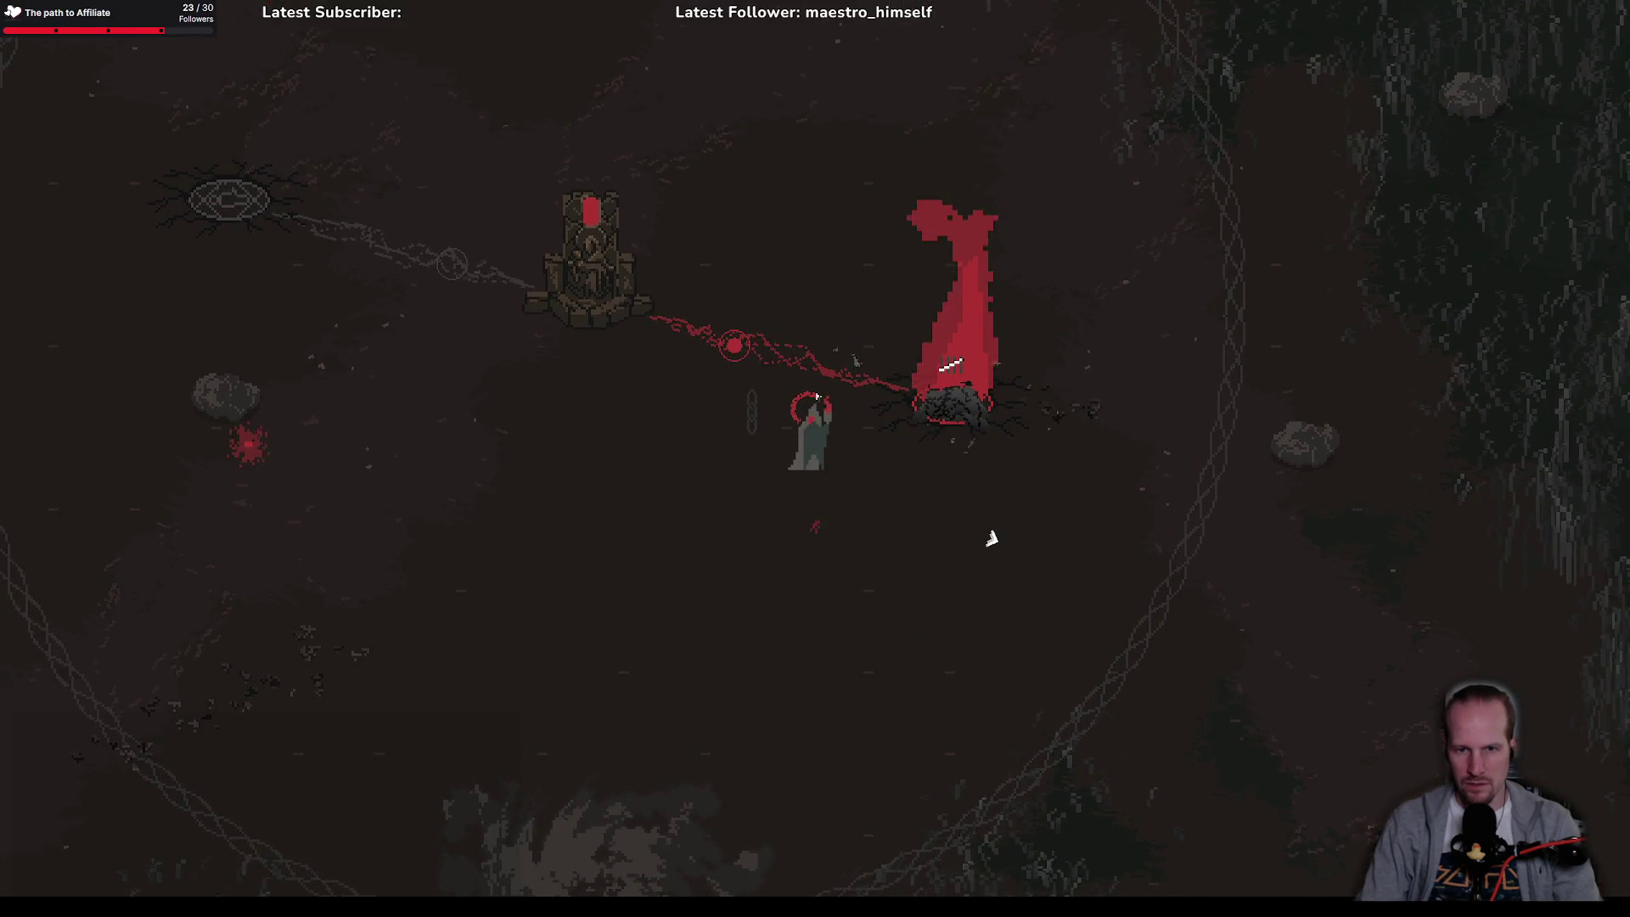
{"action": "key", "text": "s"}
{"action": "key", "text": "d"}
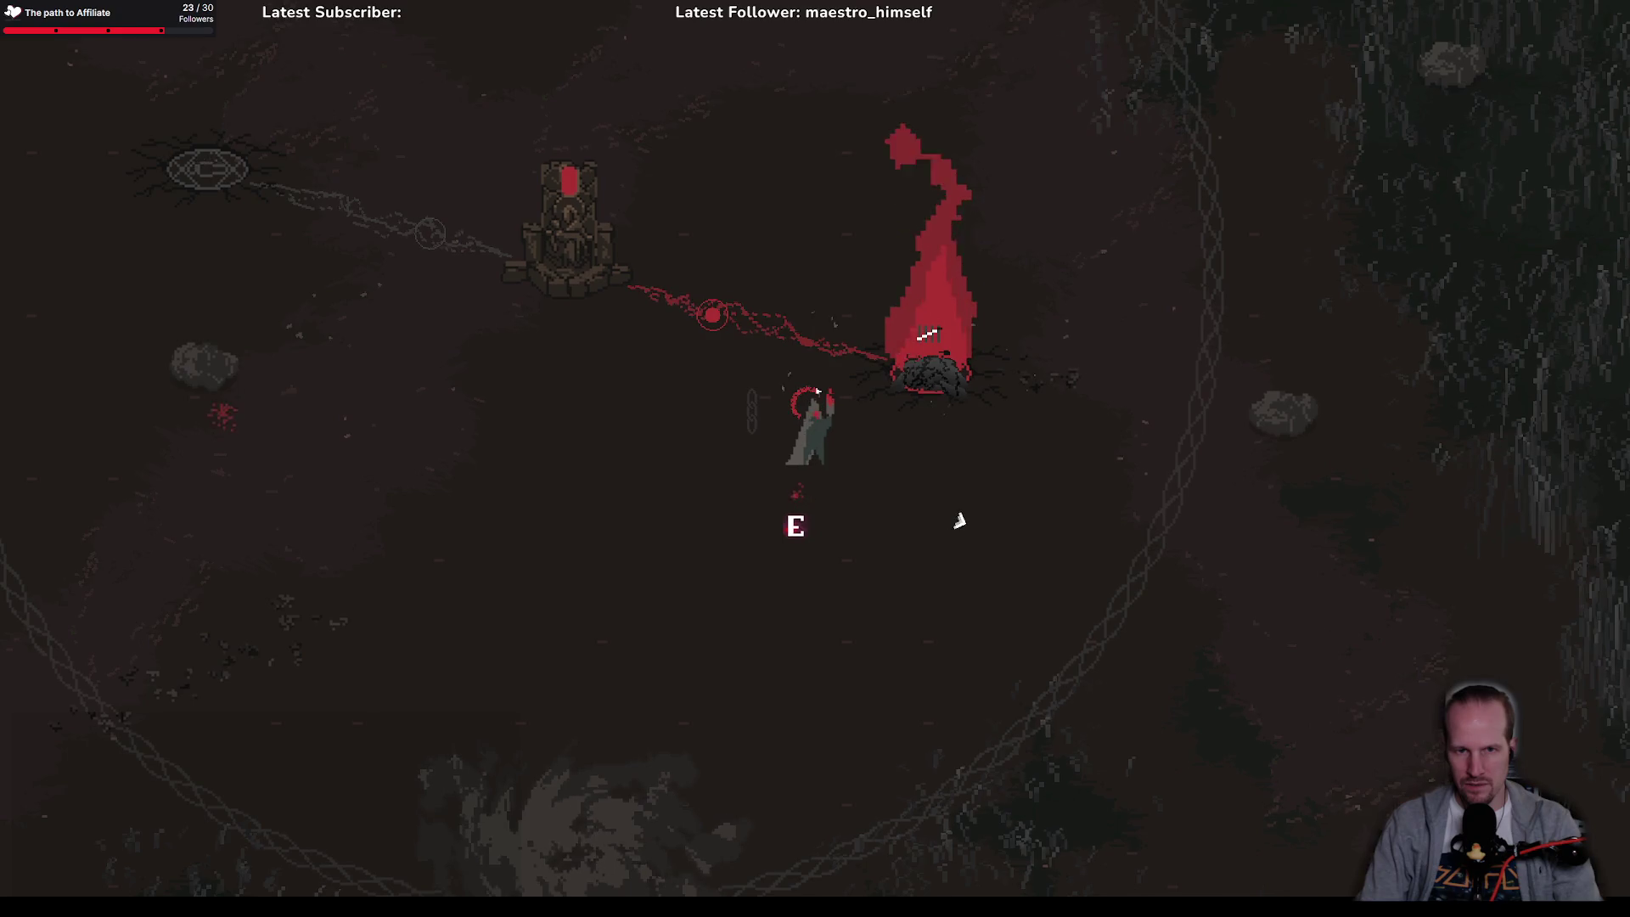
{"action": "key", "text": "w"}
{"action": "key", "text": "d"}
{"action": "key", "text": "w"}
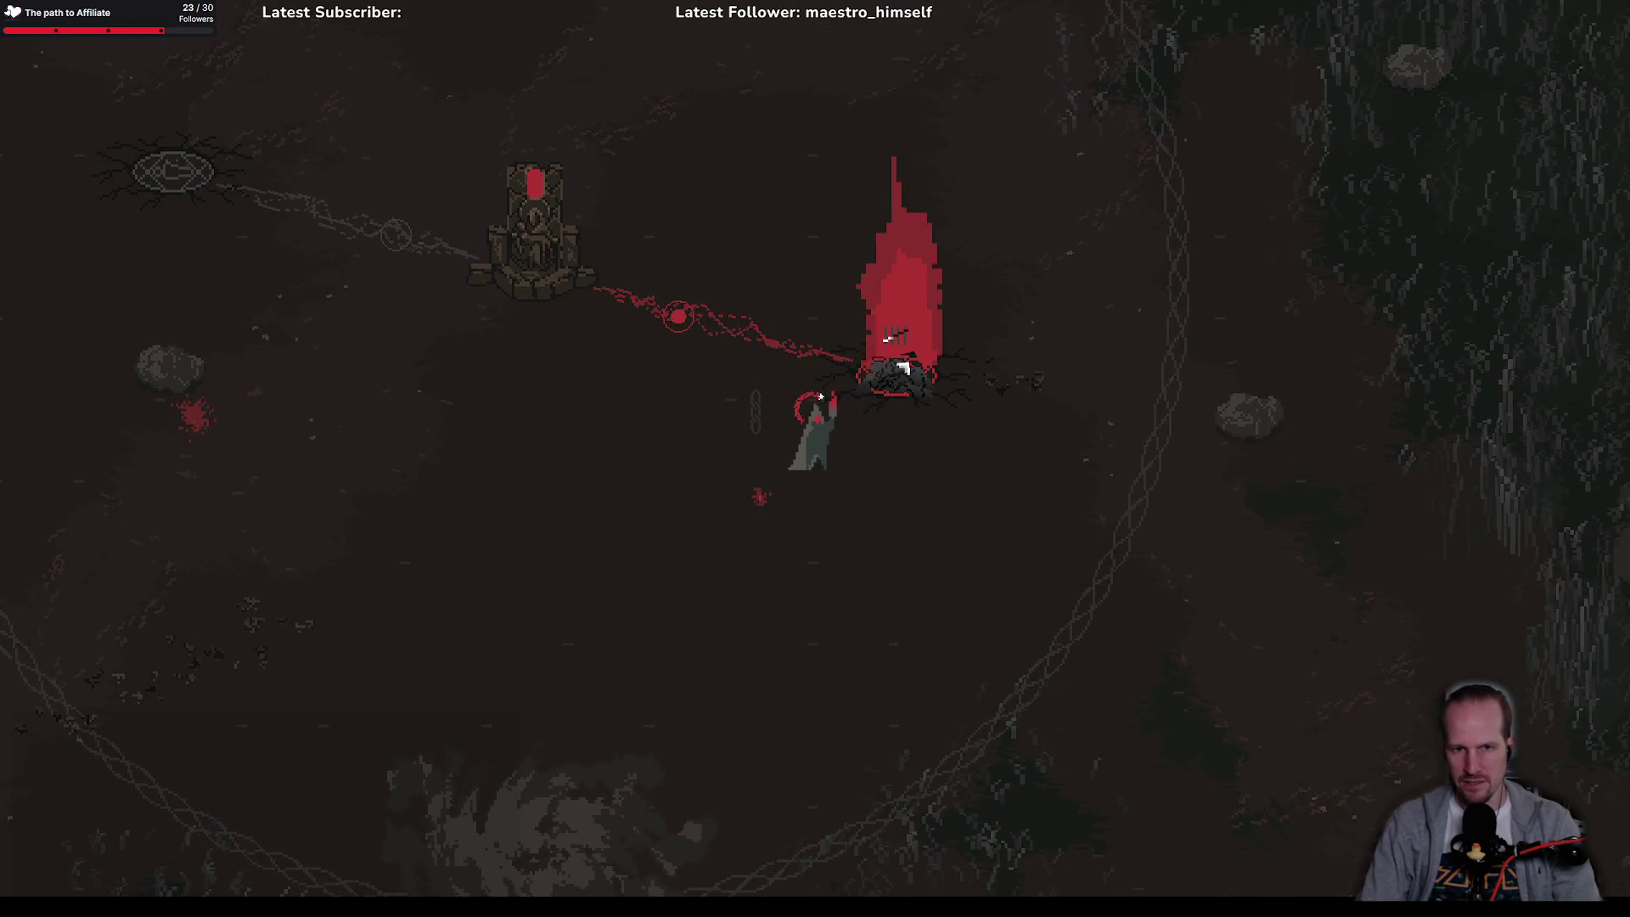
{"action": "key", "text": "d"}
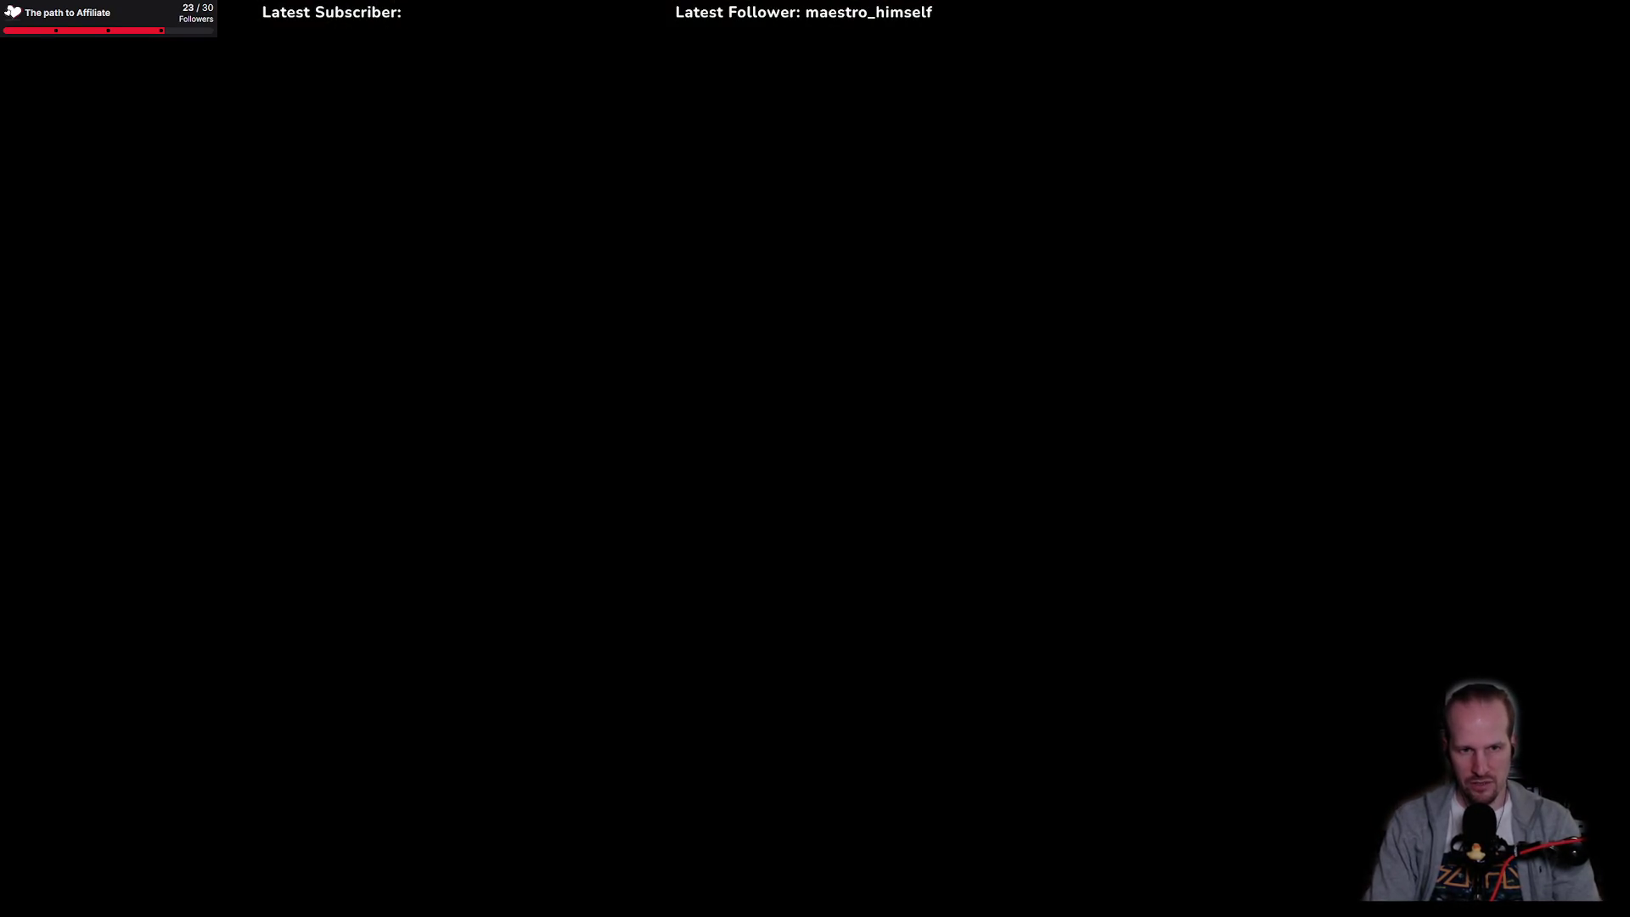
{"action": "key", "text": "ctrl+t"}
Step: Open sq_ritual_element_pile_ground from the 'sq' search results and enlarge its canvas
{"action": "type", "text": "sq"}
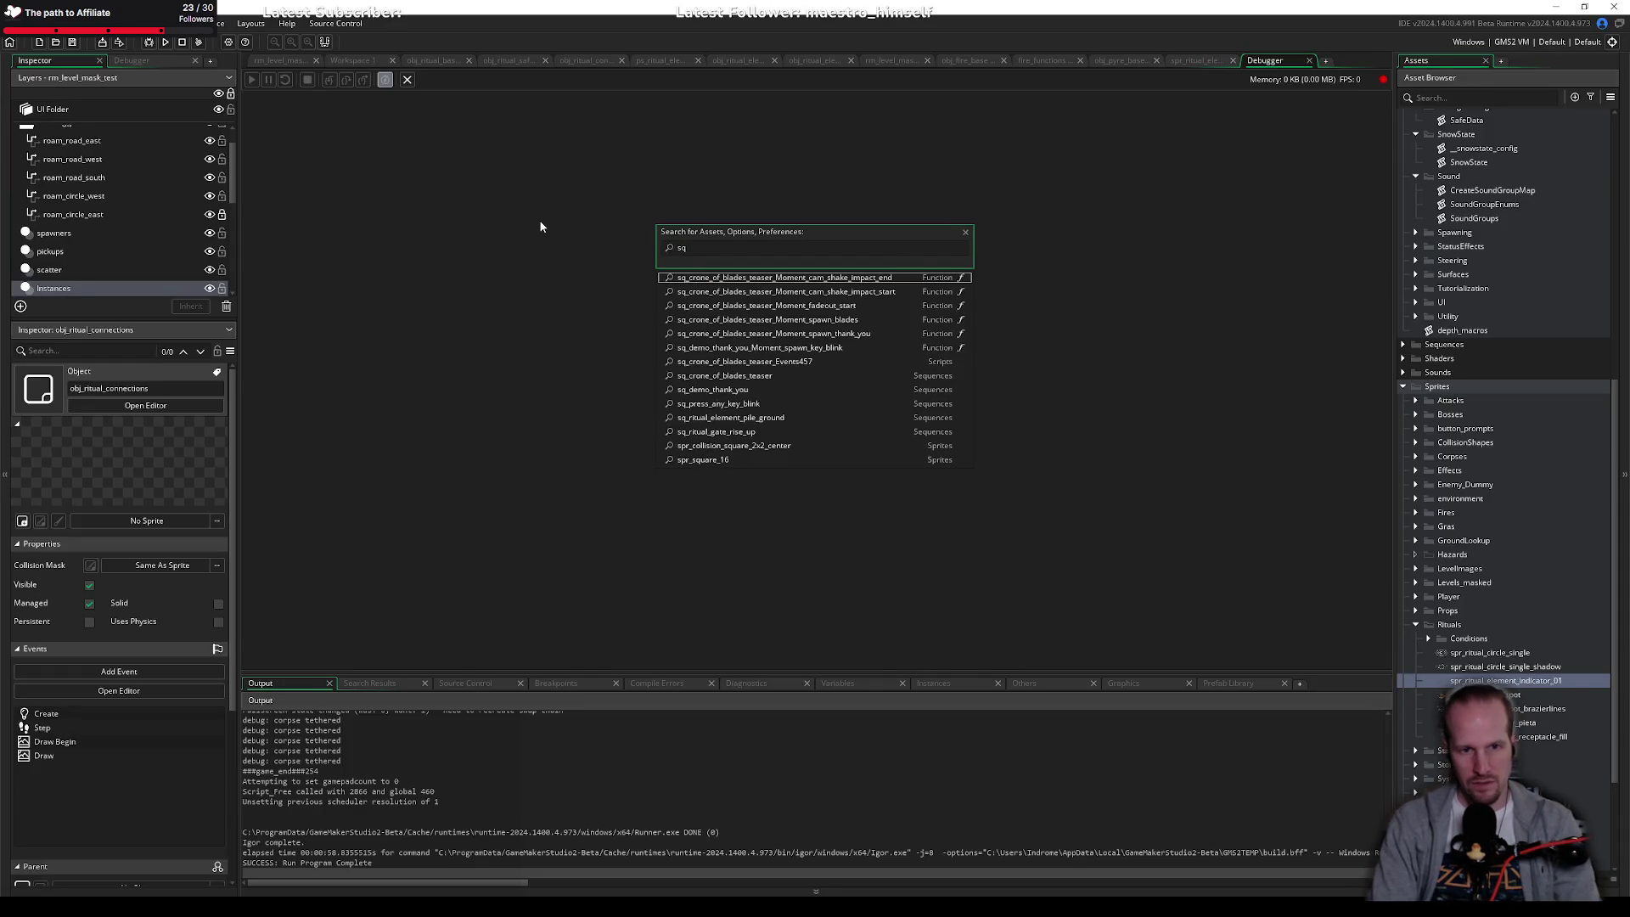
{"action": "key", "text": "Down"}
{"action": "key", "text": "Down"}
{"action": "key", "text": "Down"}
{"action": "key", "text": "Return"}
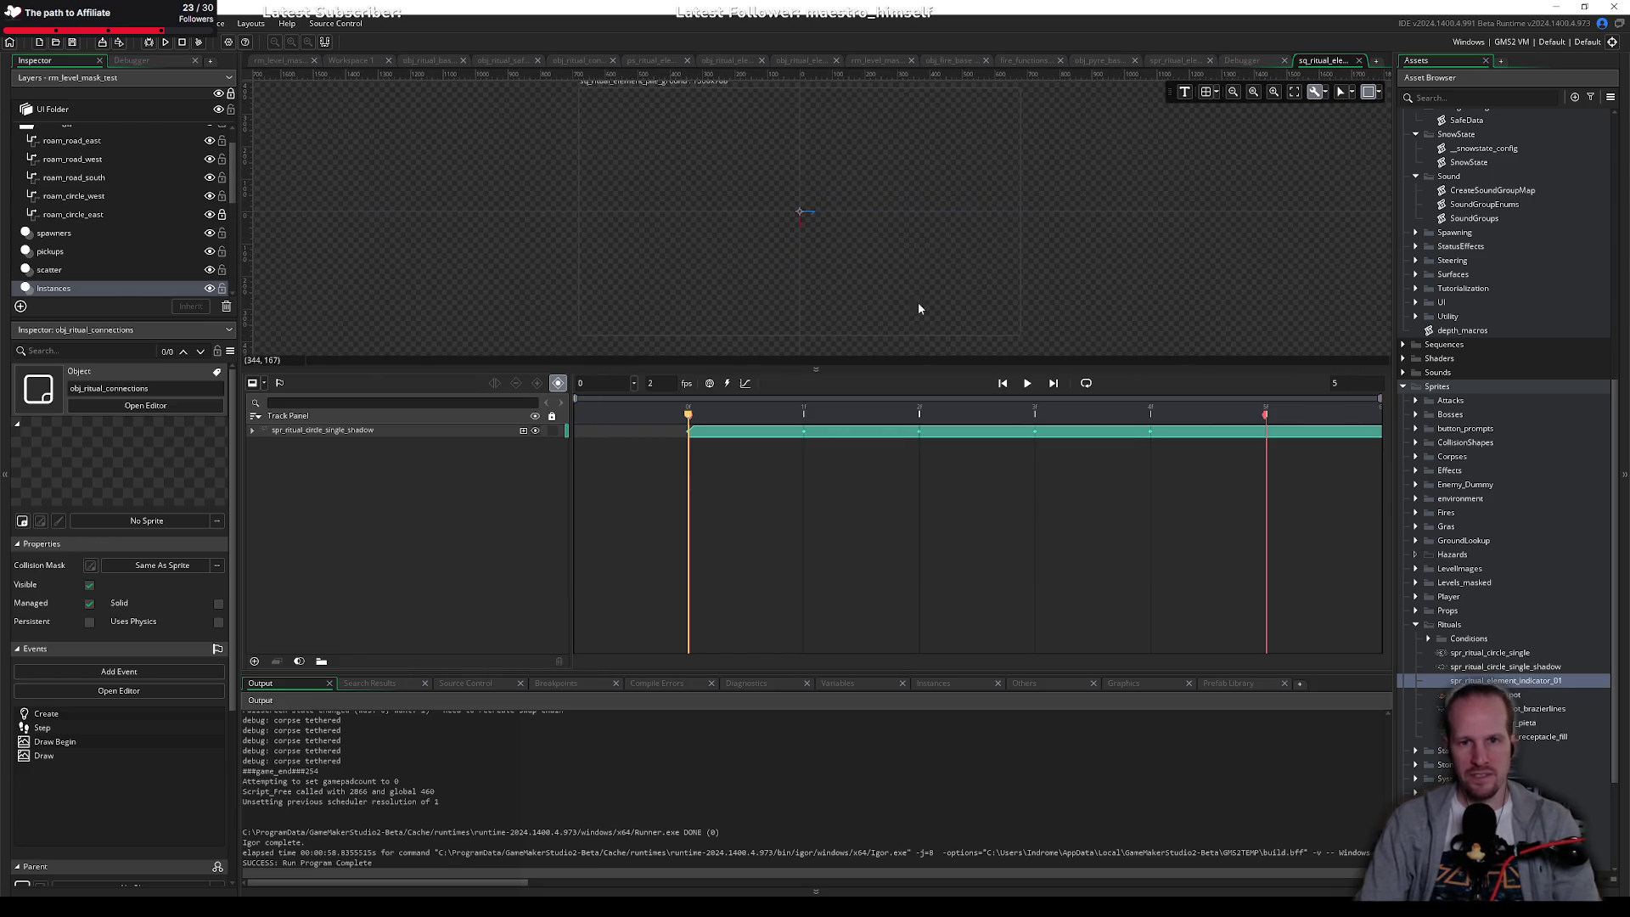
{"action": "left_click_drag", "start_coordinate": [925, 370], "coordinate": [849, 508]}
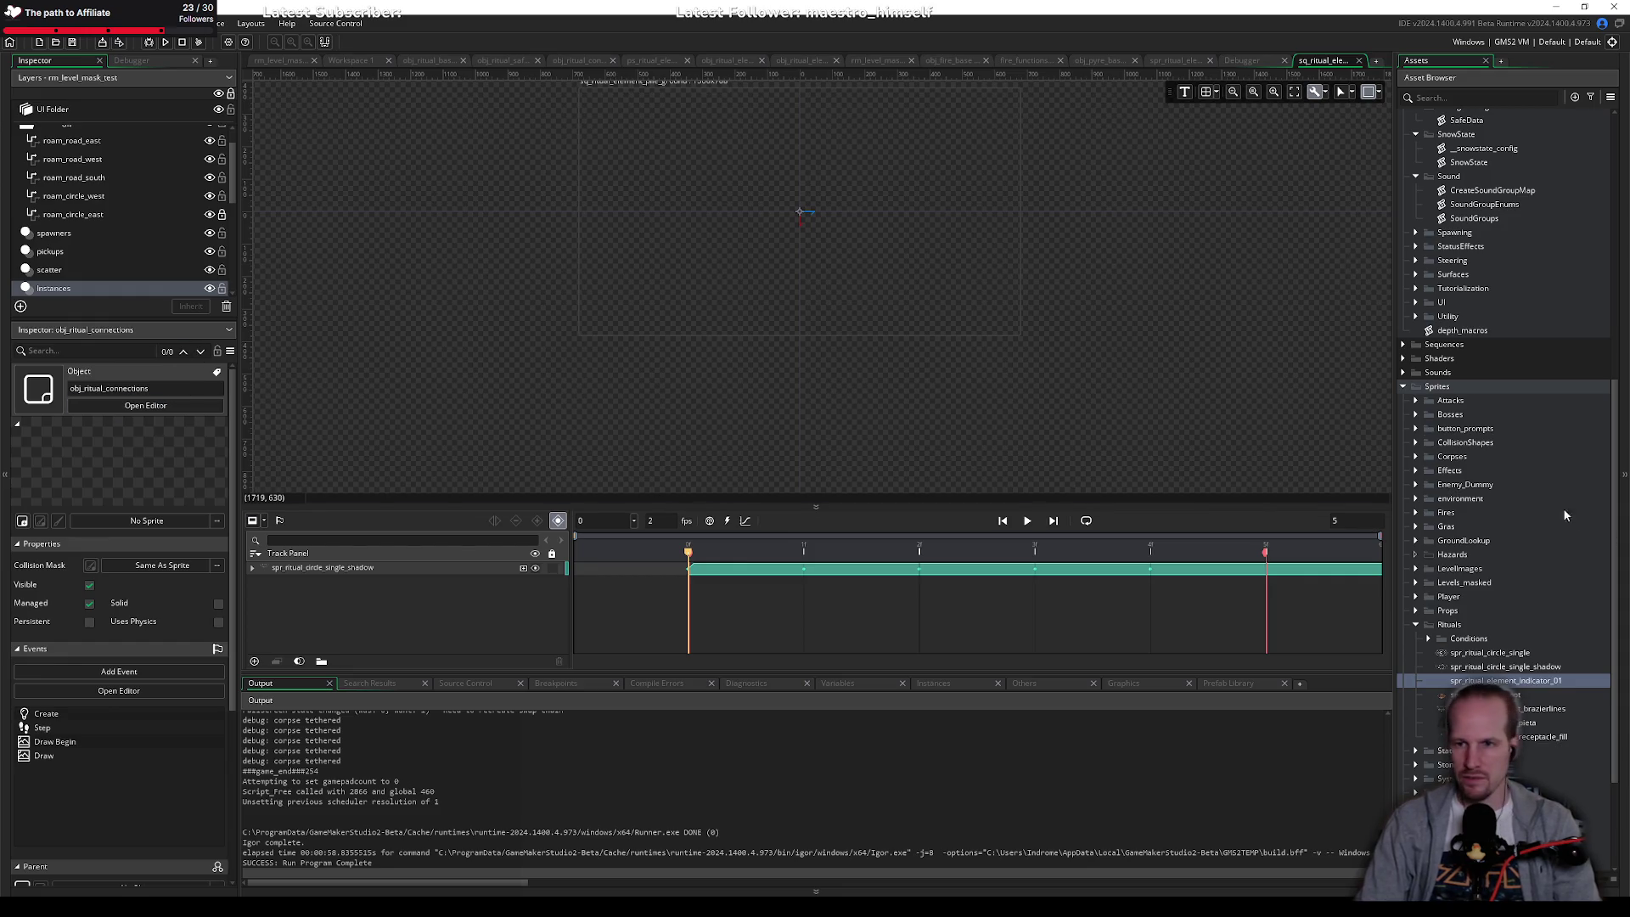
{"action": "left_click", "coordinate": [1493, 79]}
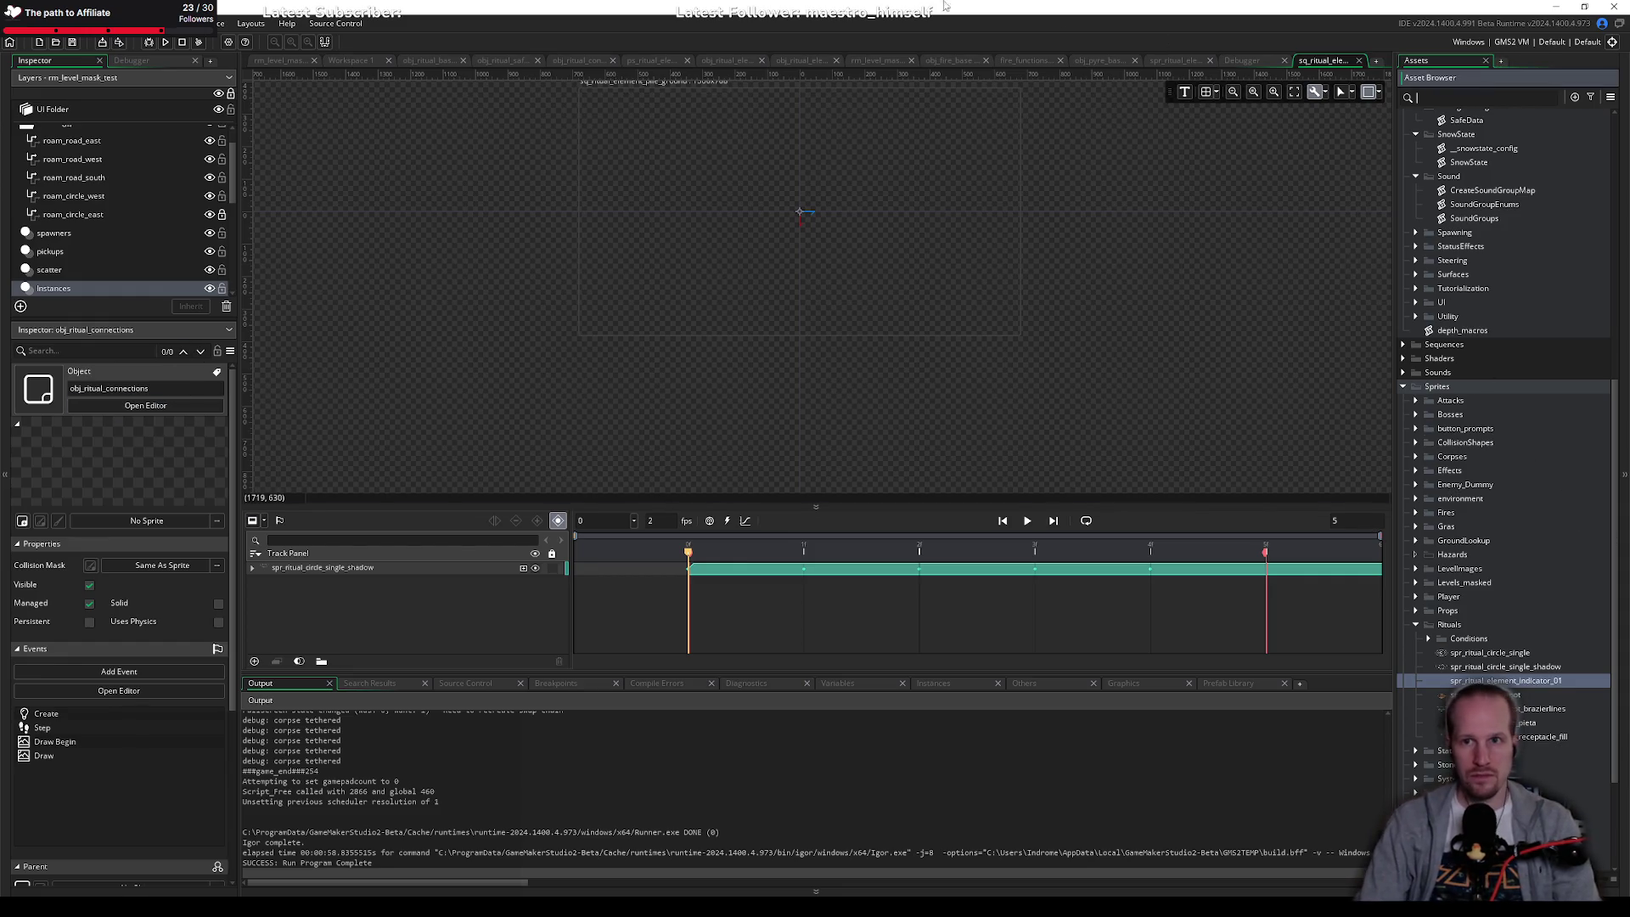
{"action": "left_click", "coordinate": [1322, 61]}
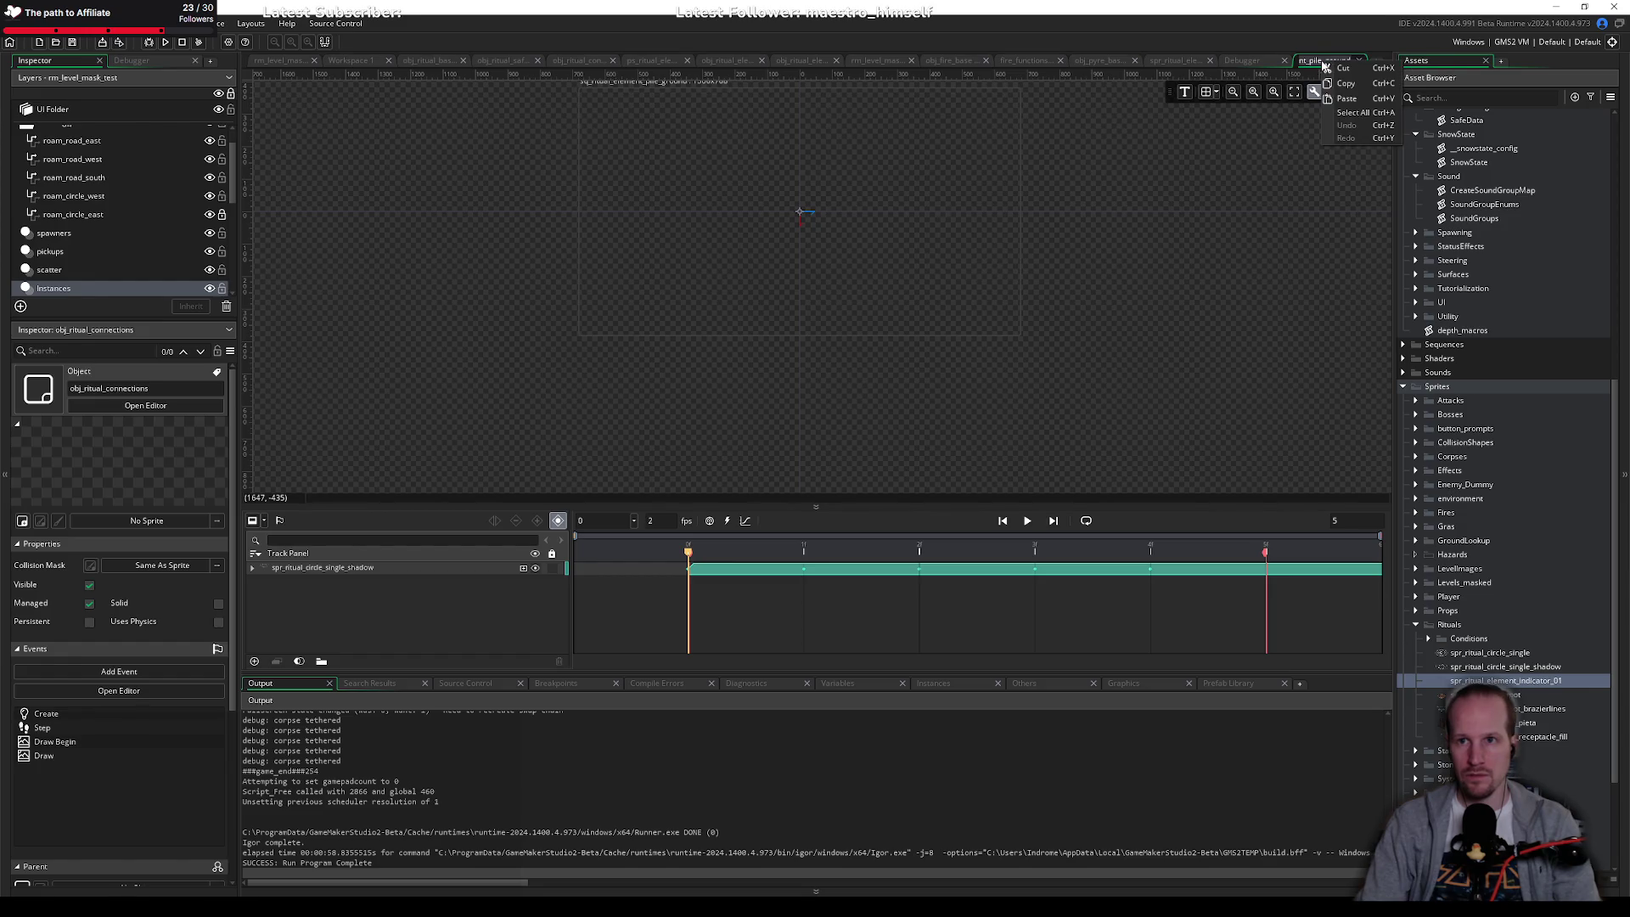